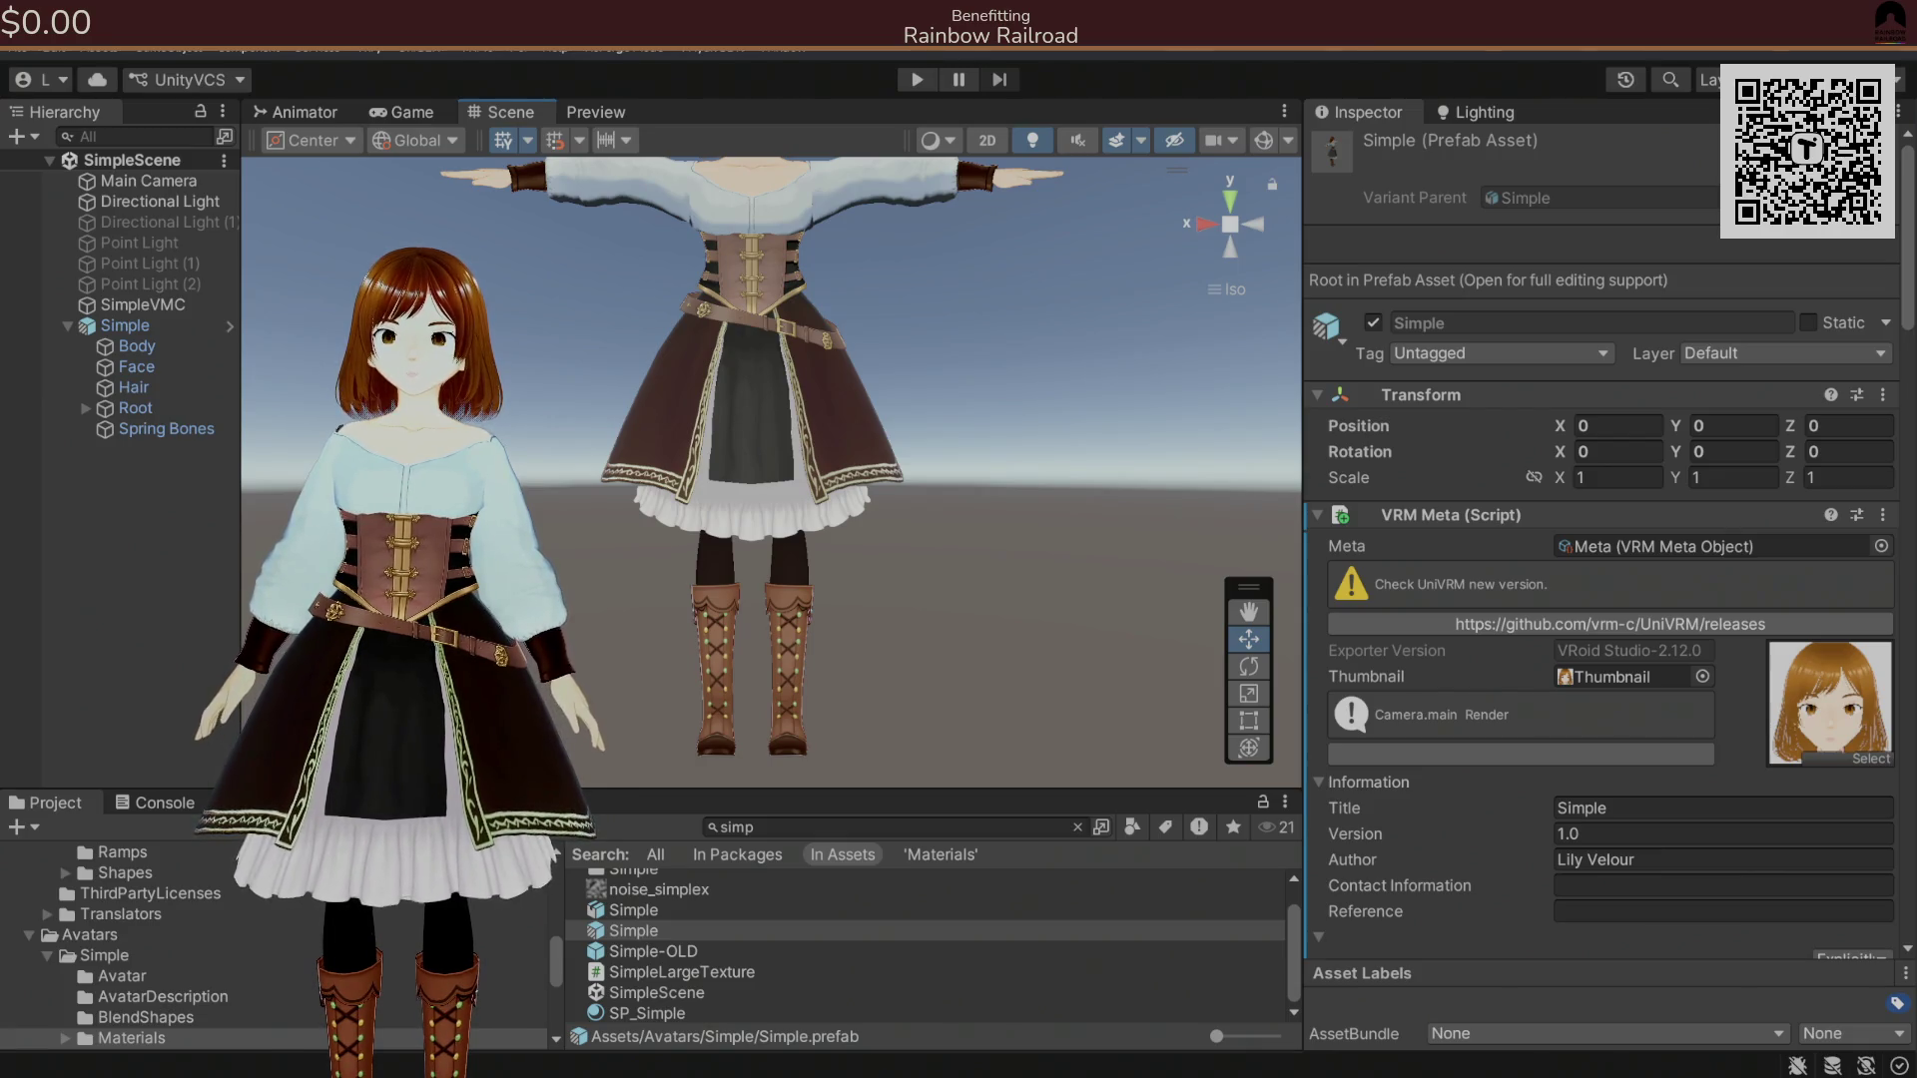
Deselect the Simple avatar prefab in the Unity Scene view.
click(589, 377)
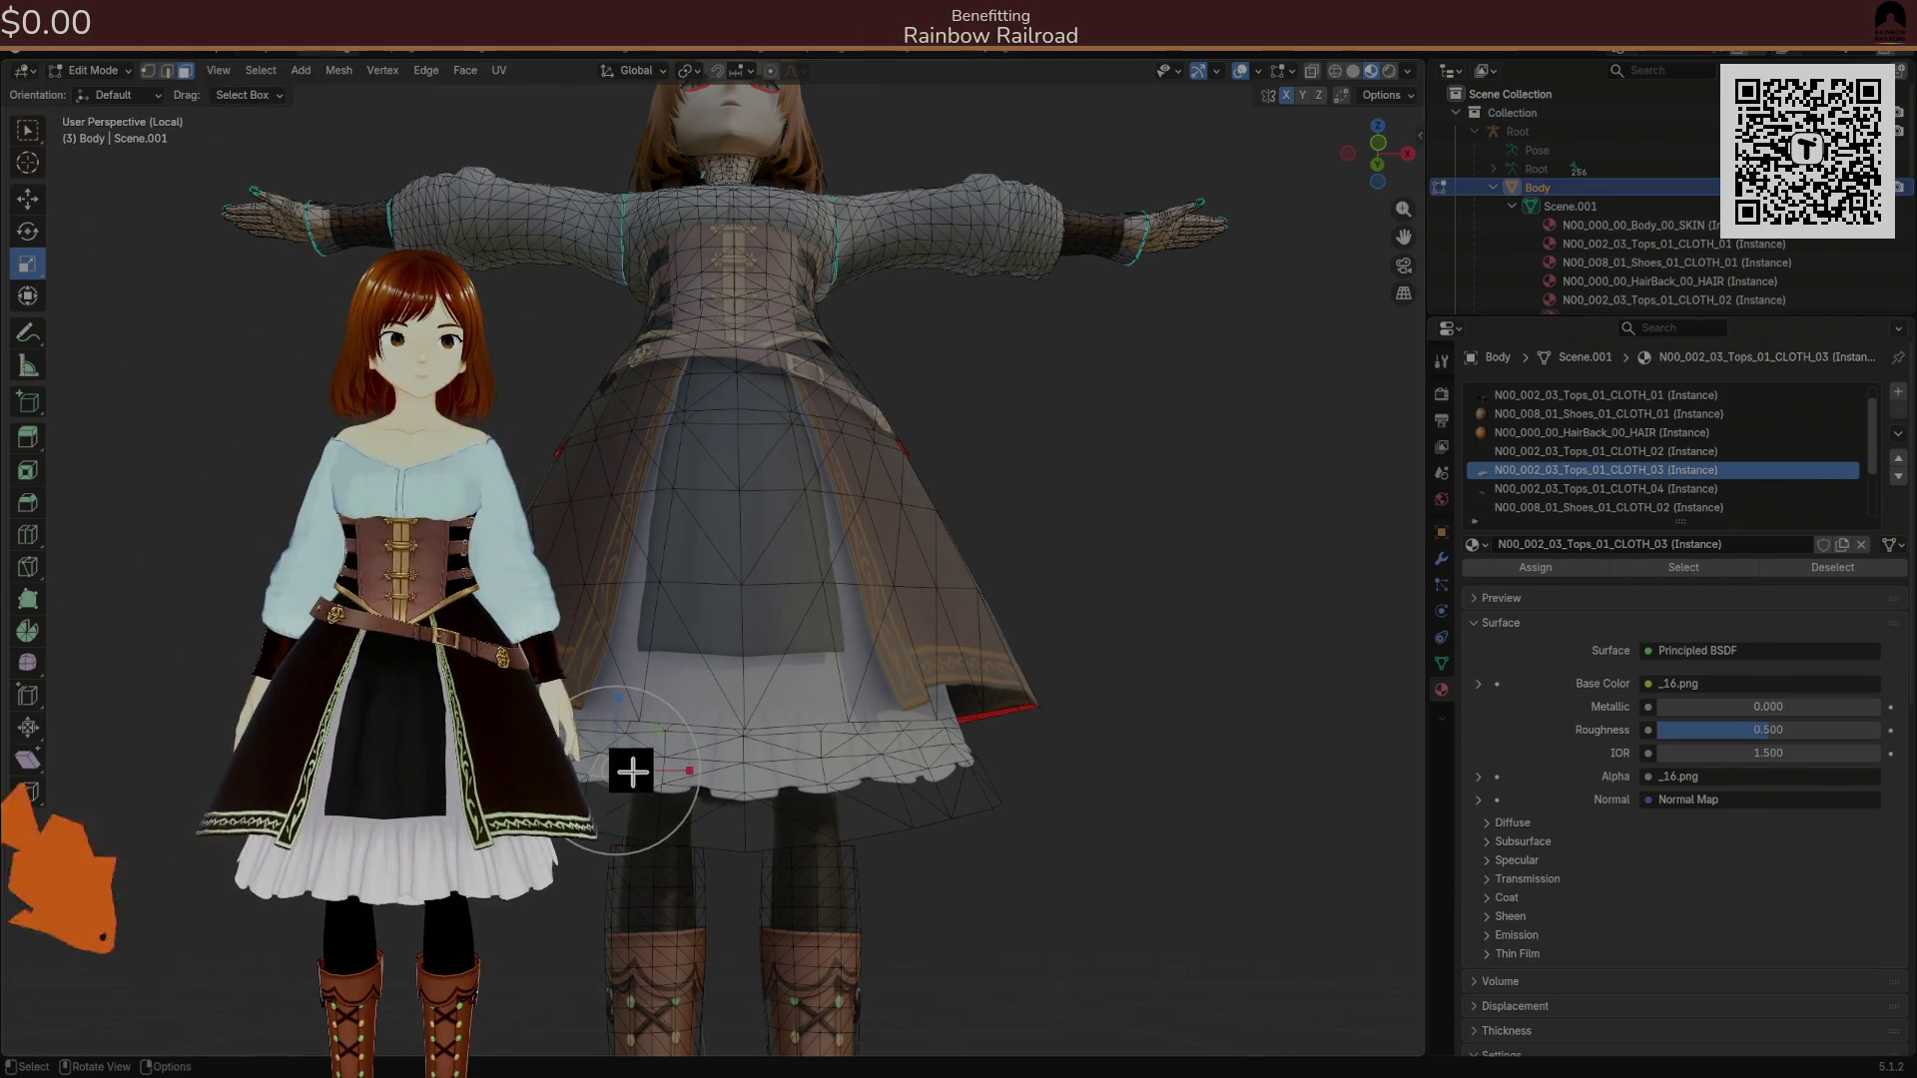
Select the connected skirt mesh, hide all other geometry, then clear the selection.
key(ctrl+l)
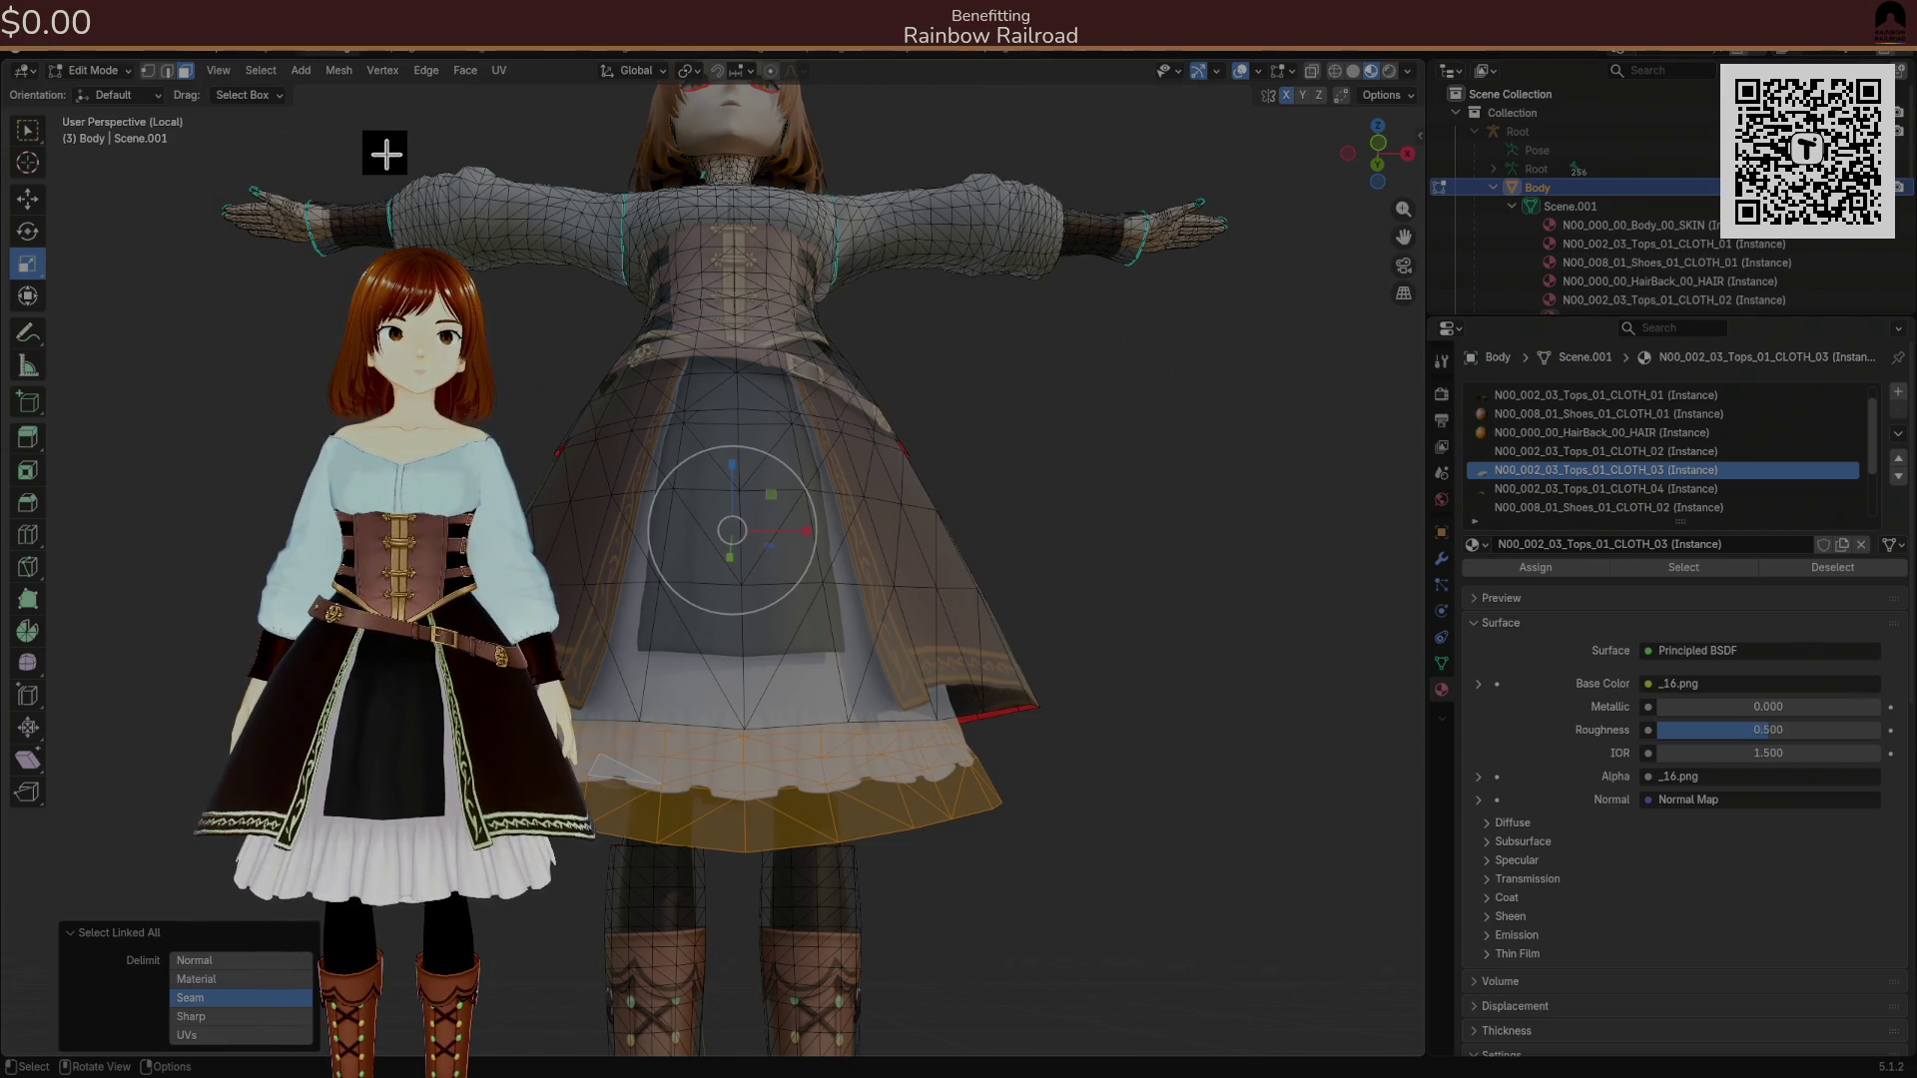
key(shift+h)
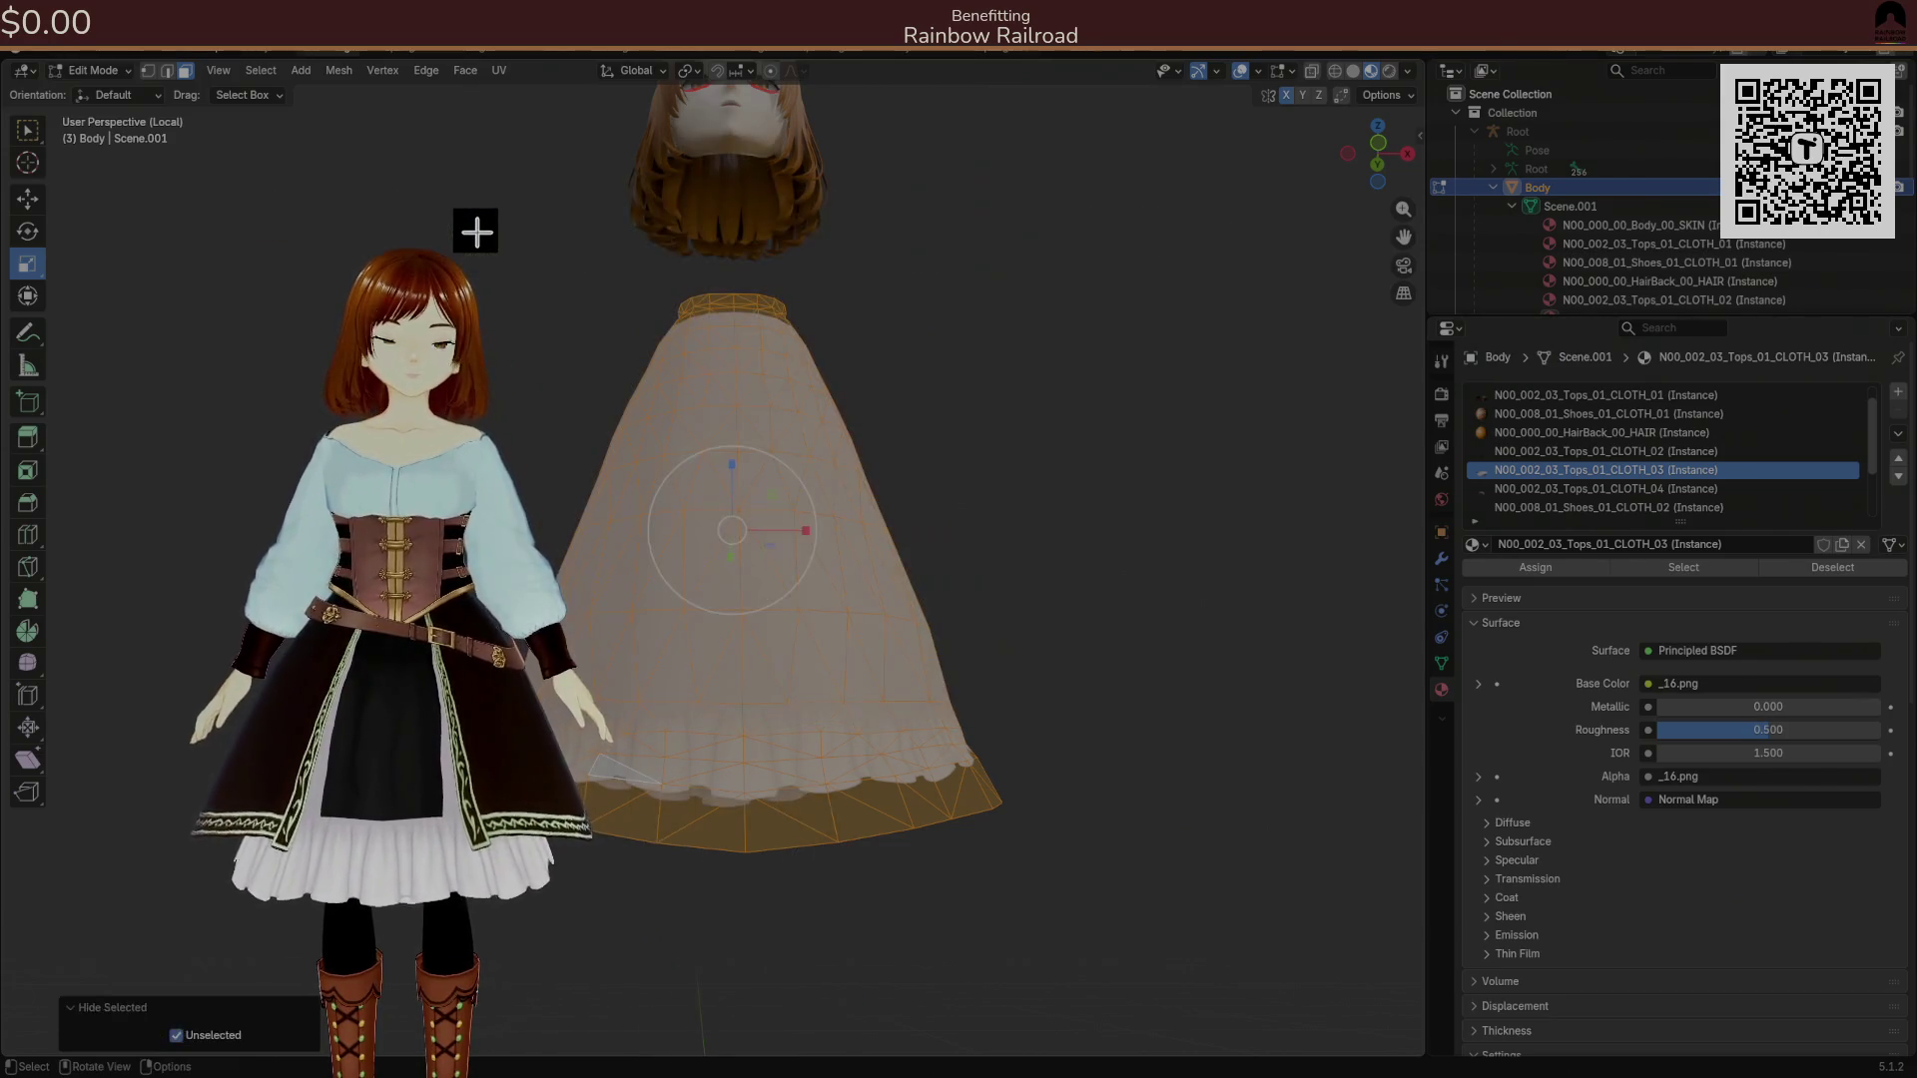
key(alt+a)
Switch between Unity and Blender to compare the isolated skirt with the avatar.
key(alt+Tab)
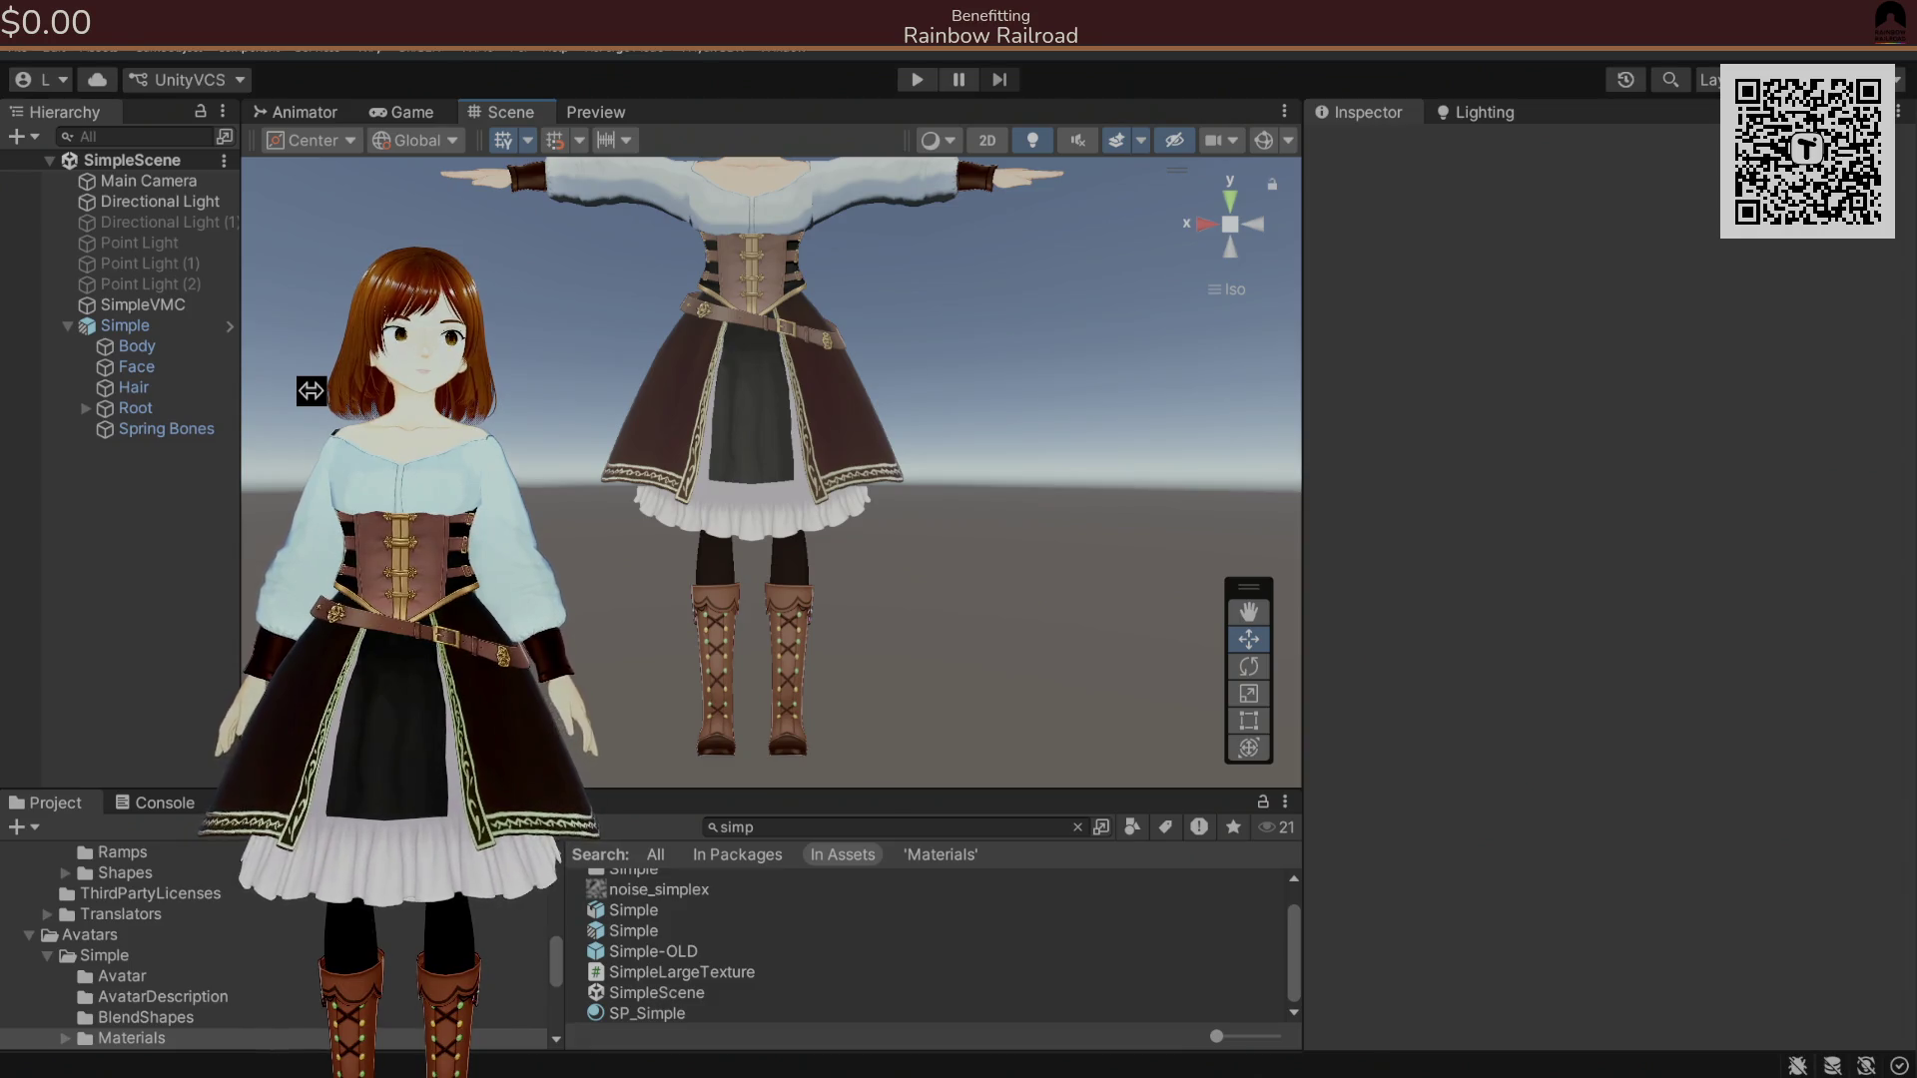
key(alt+Tab)
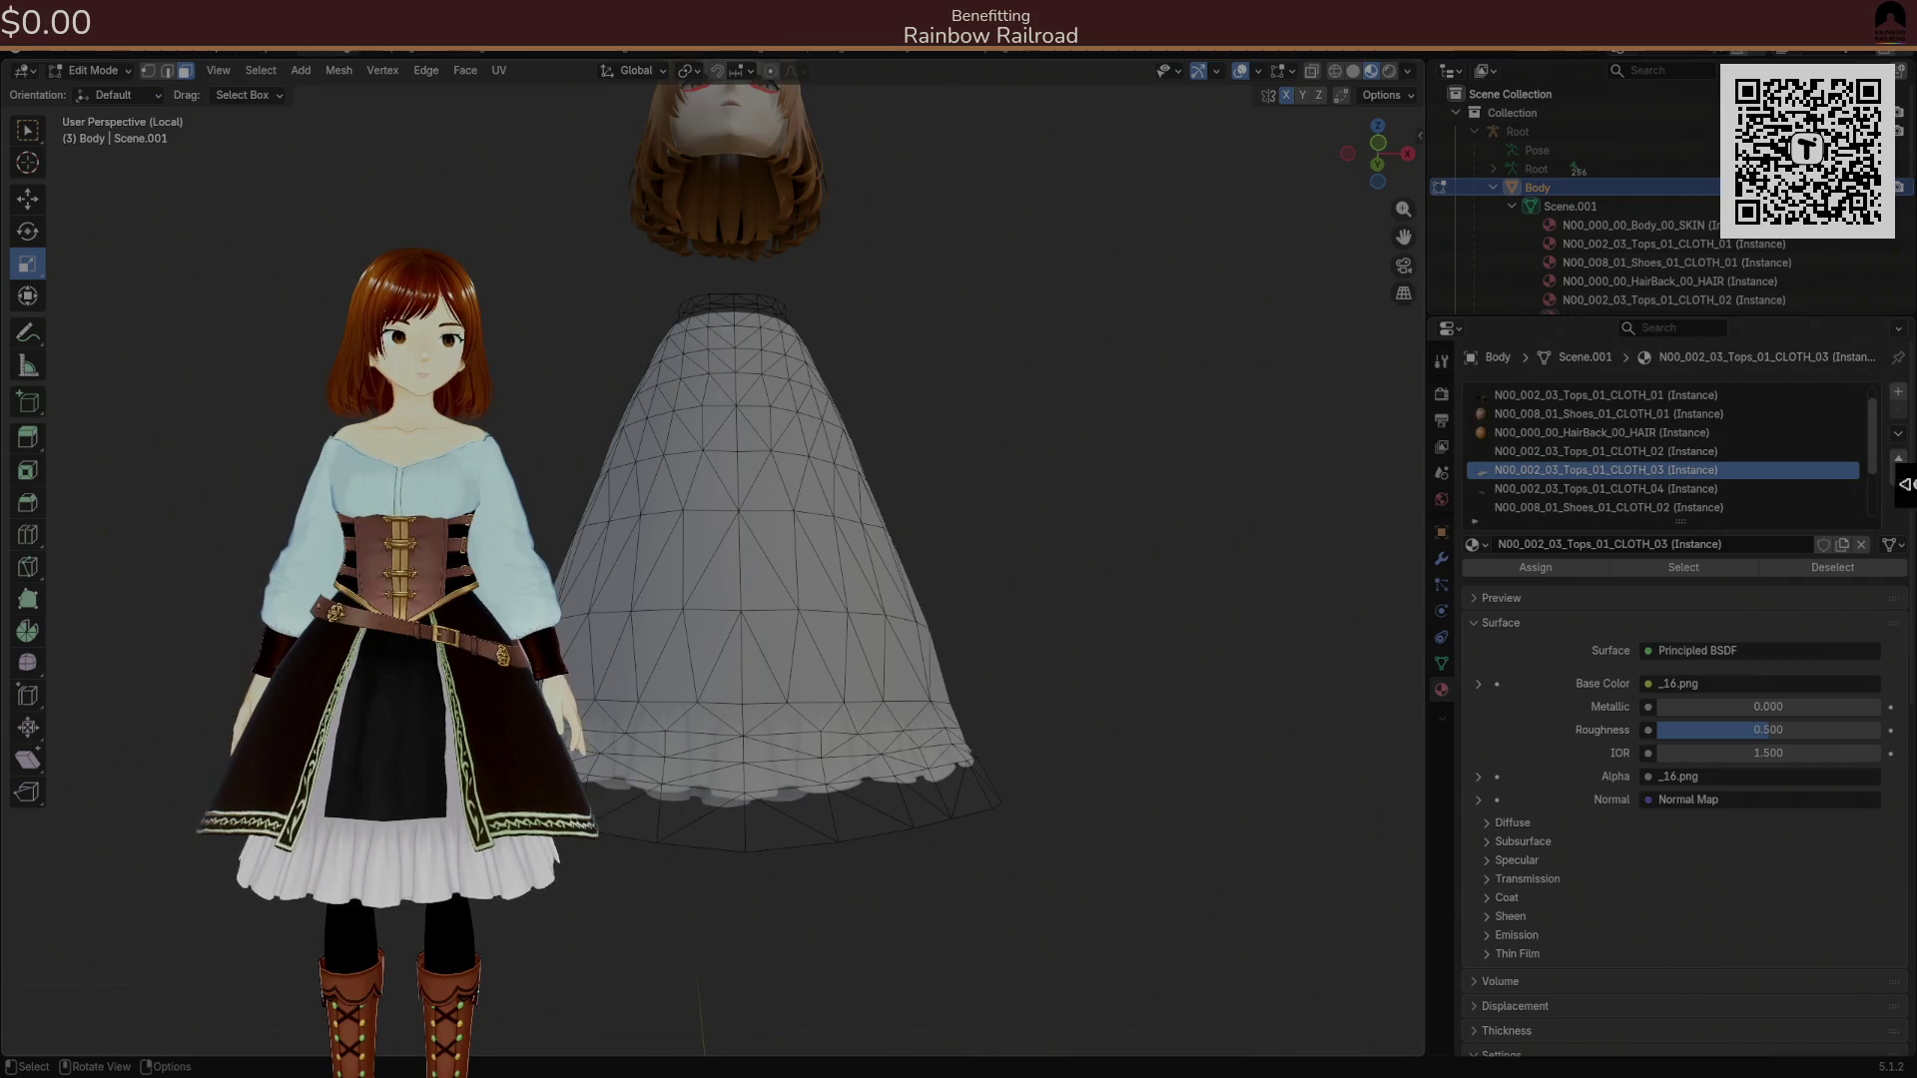
key(alt+Tab)
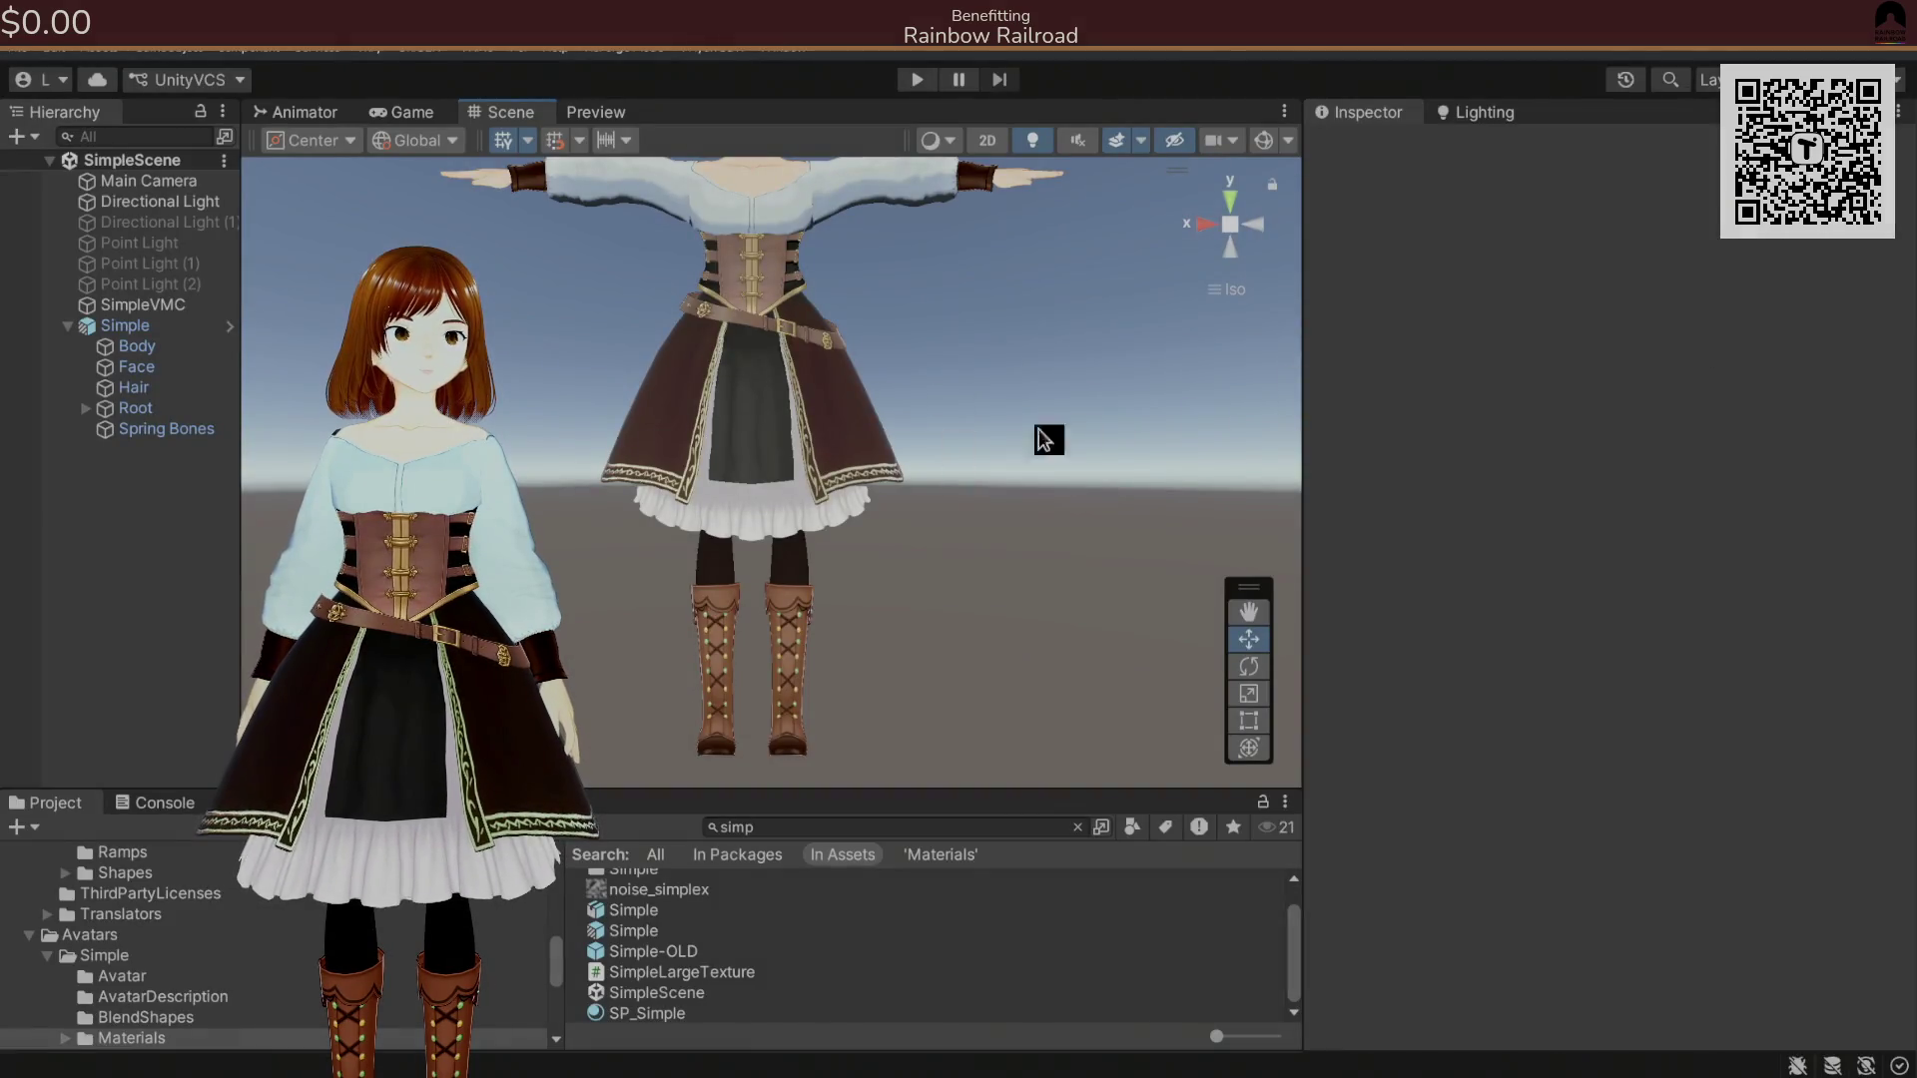
key(alt+Tab)
key(alt+Tab)
key(alt+Tab)
key(alt+Tab)
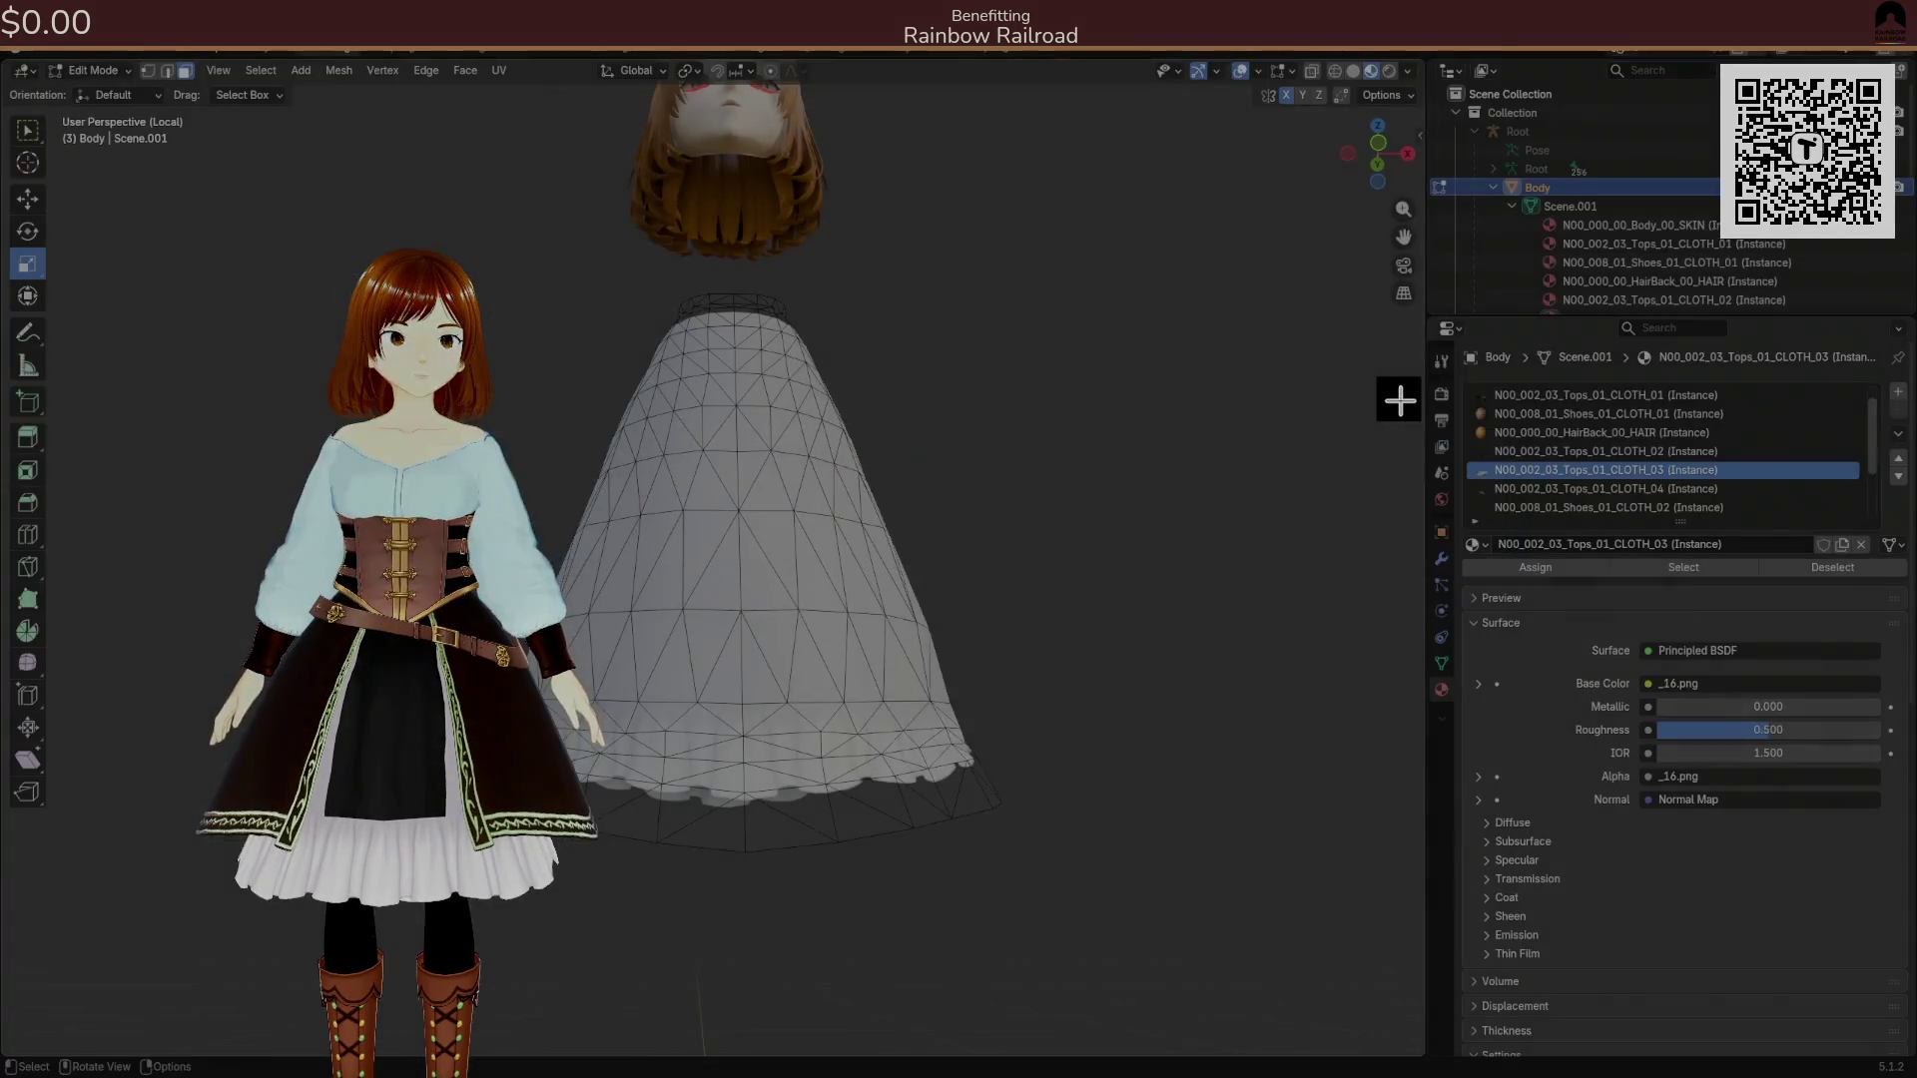
key(alt+Tab)
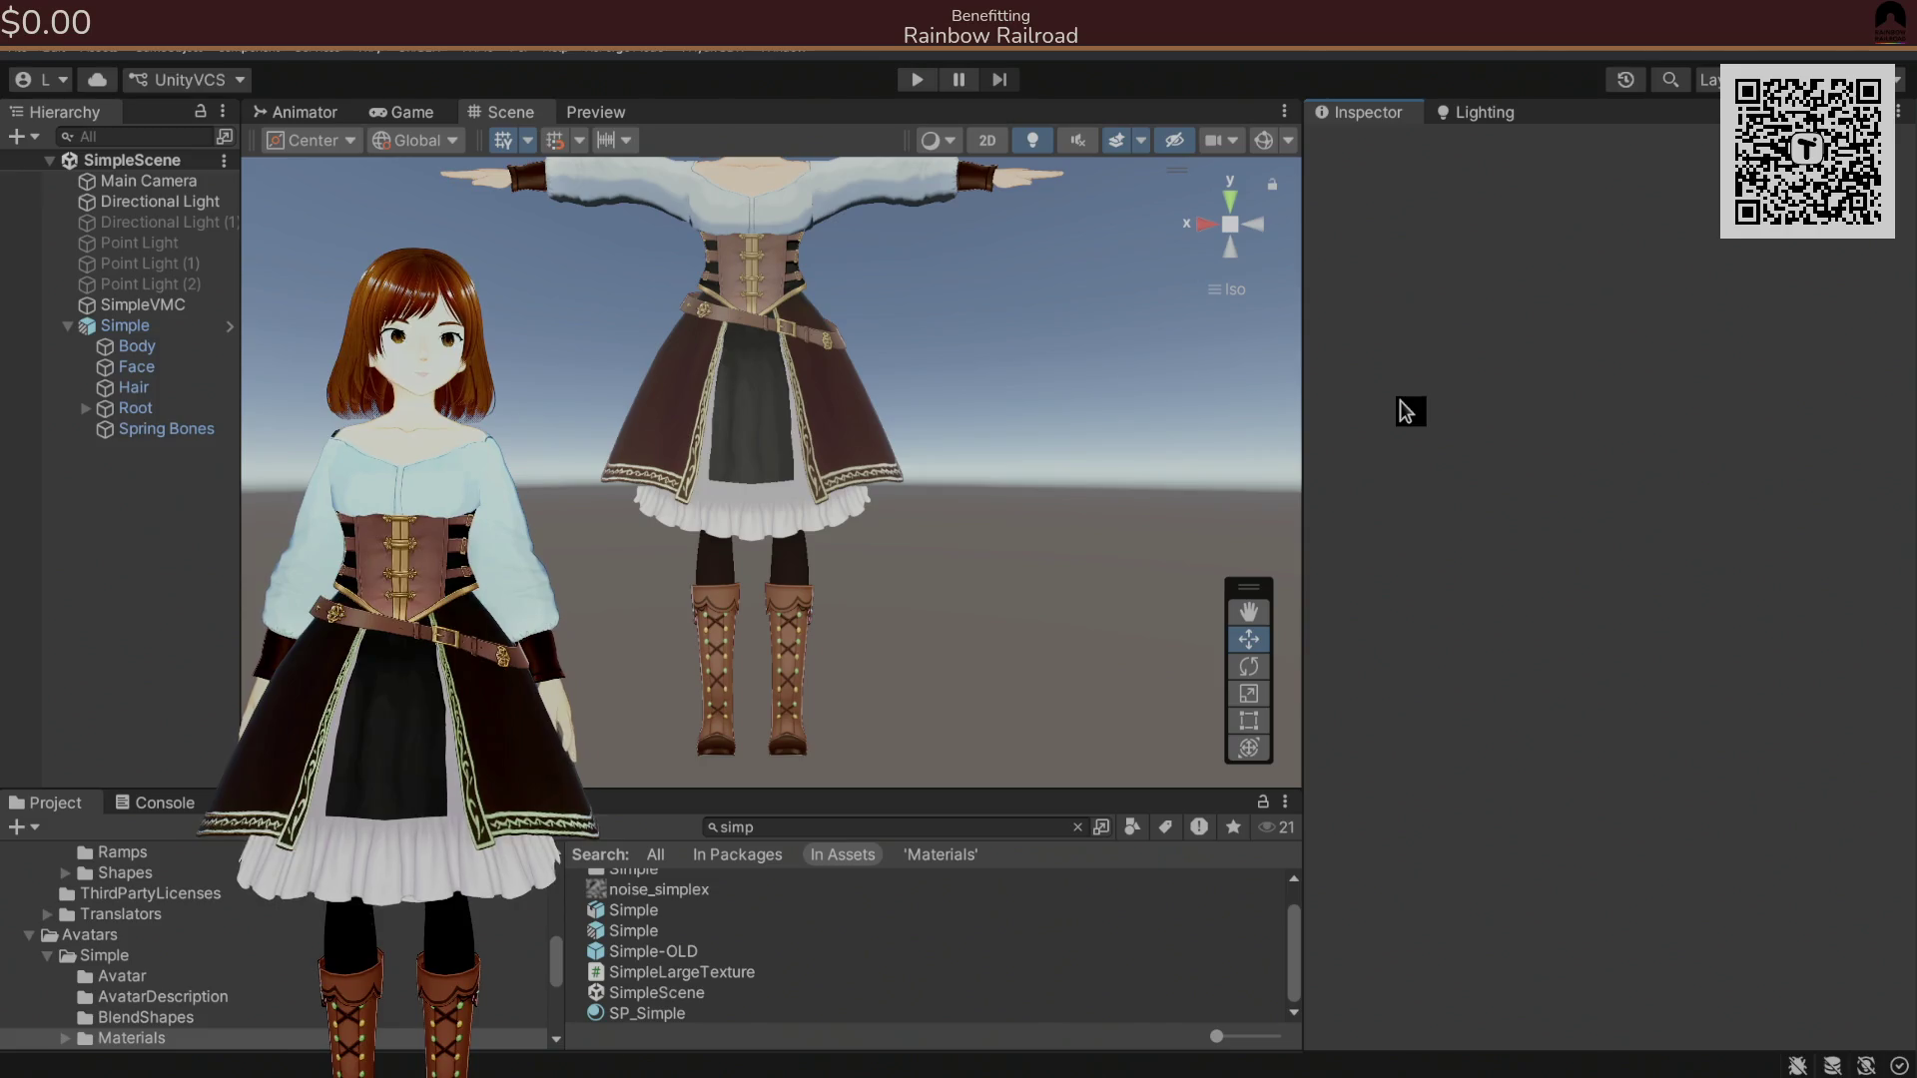
key(alt+Tab)
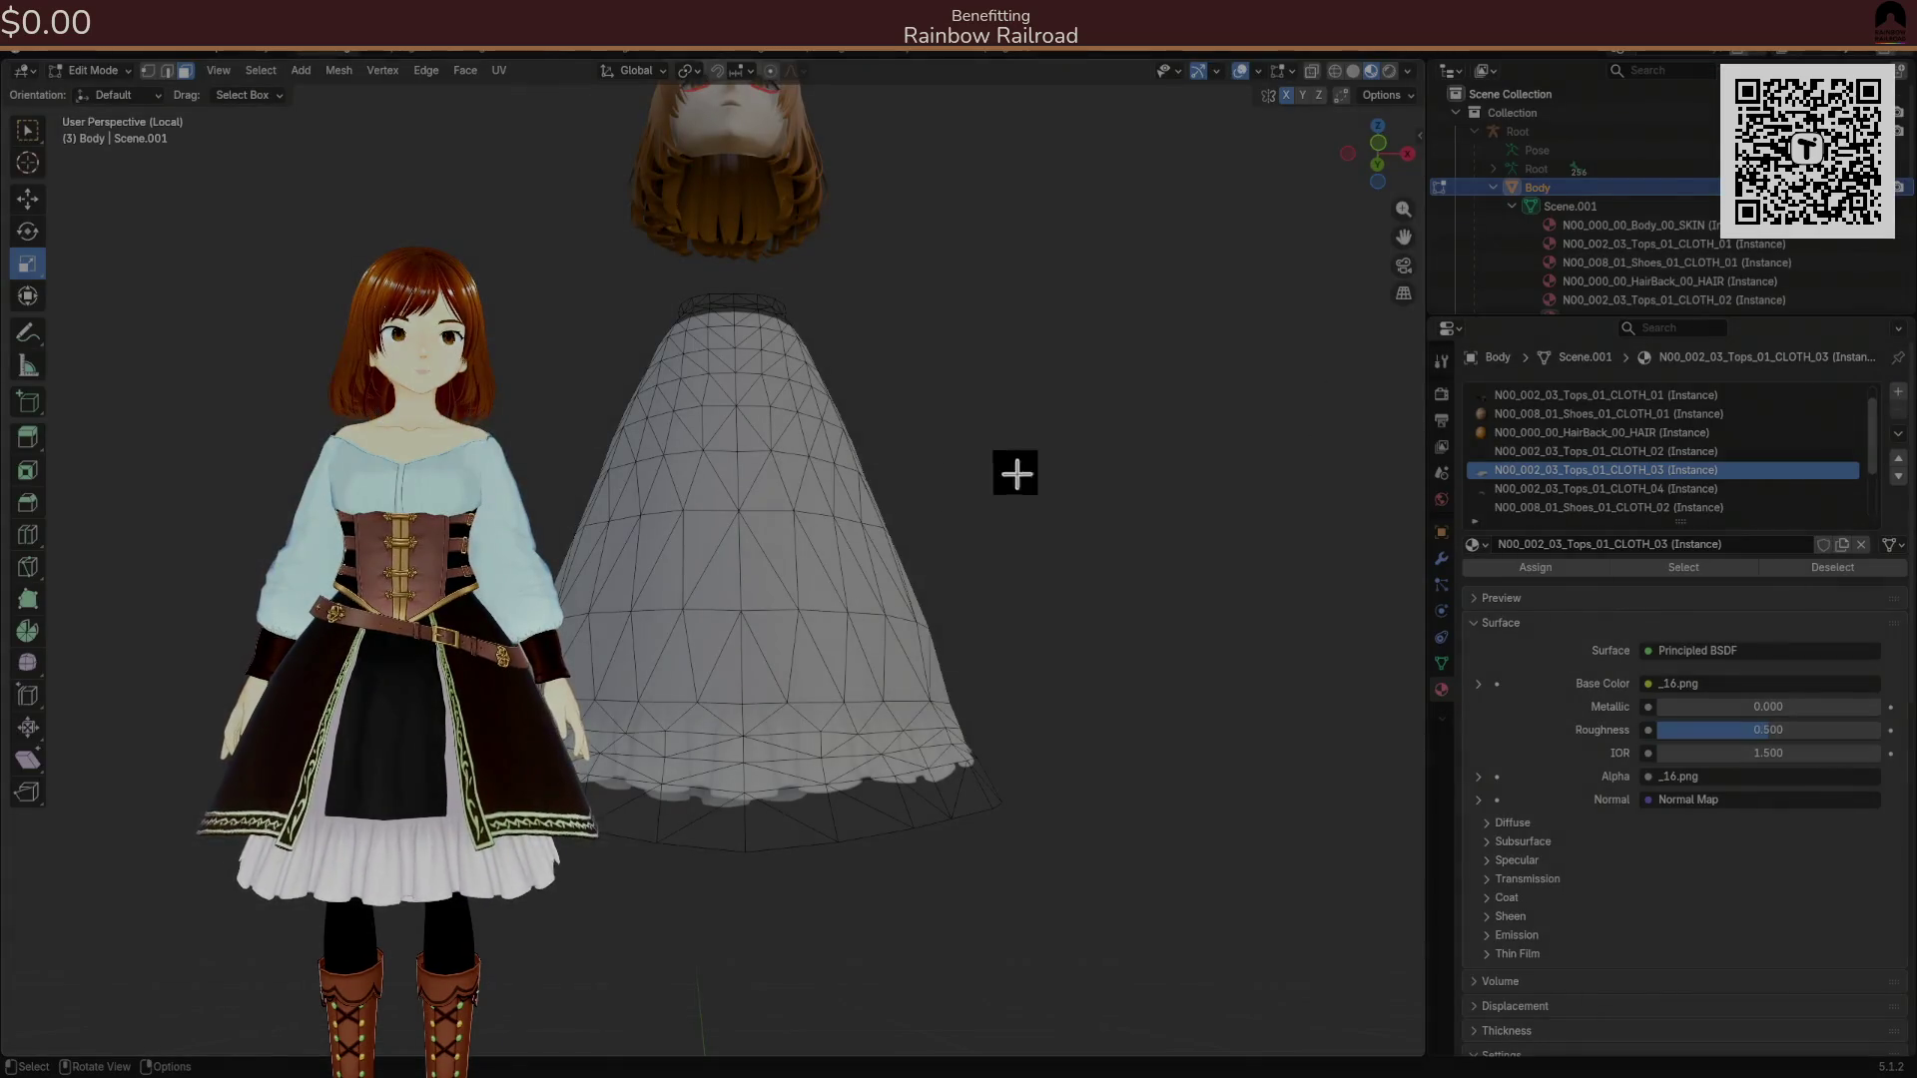
Widen the lower skirt faces in X and Y with proportional editing enabled.
drag(599, 698, 1078, 869)
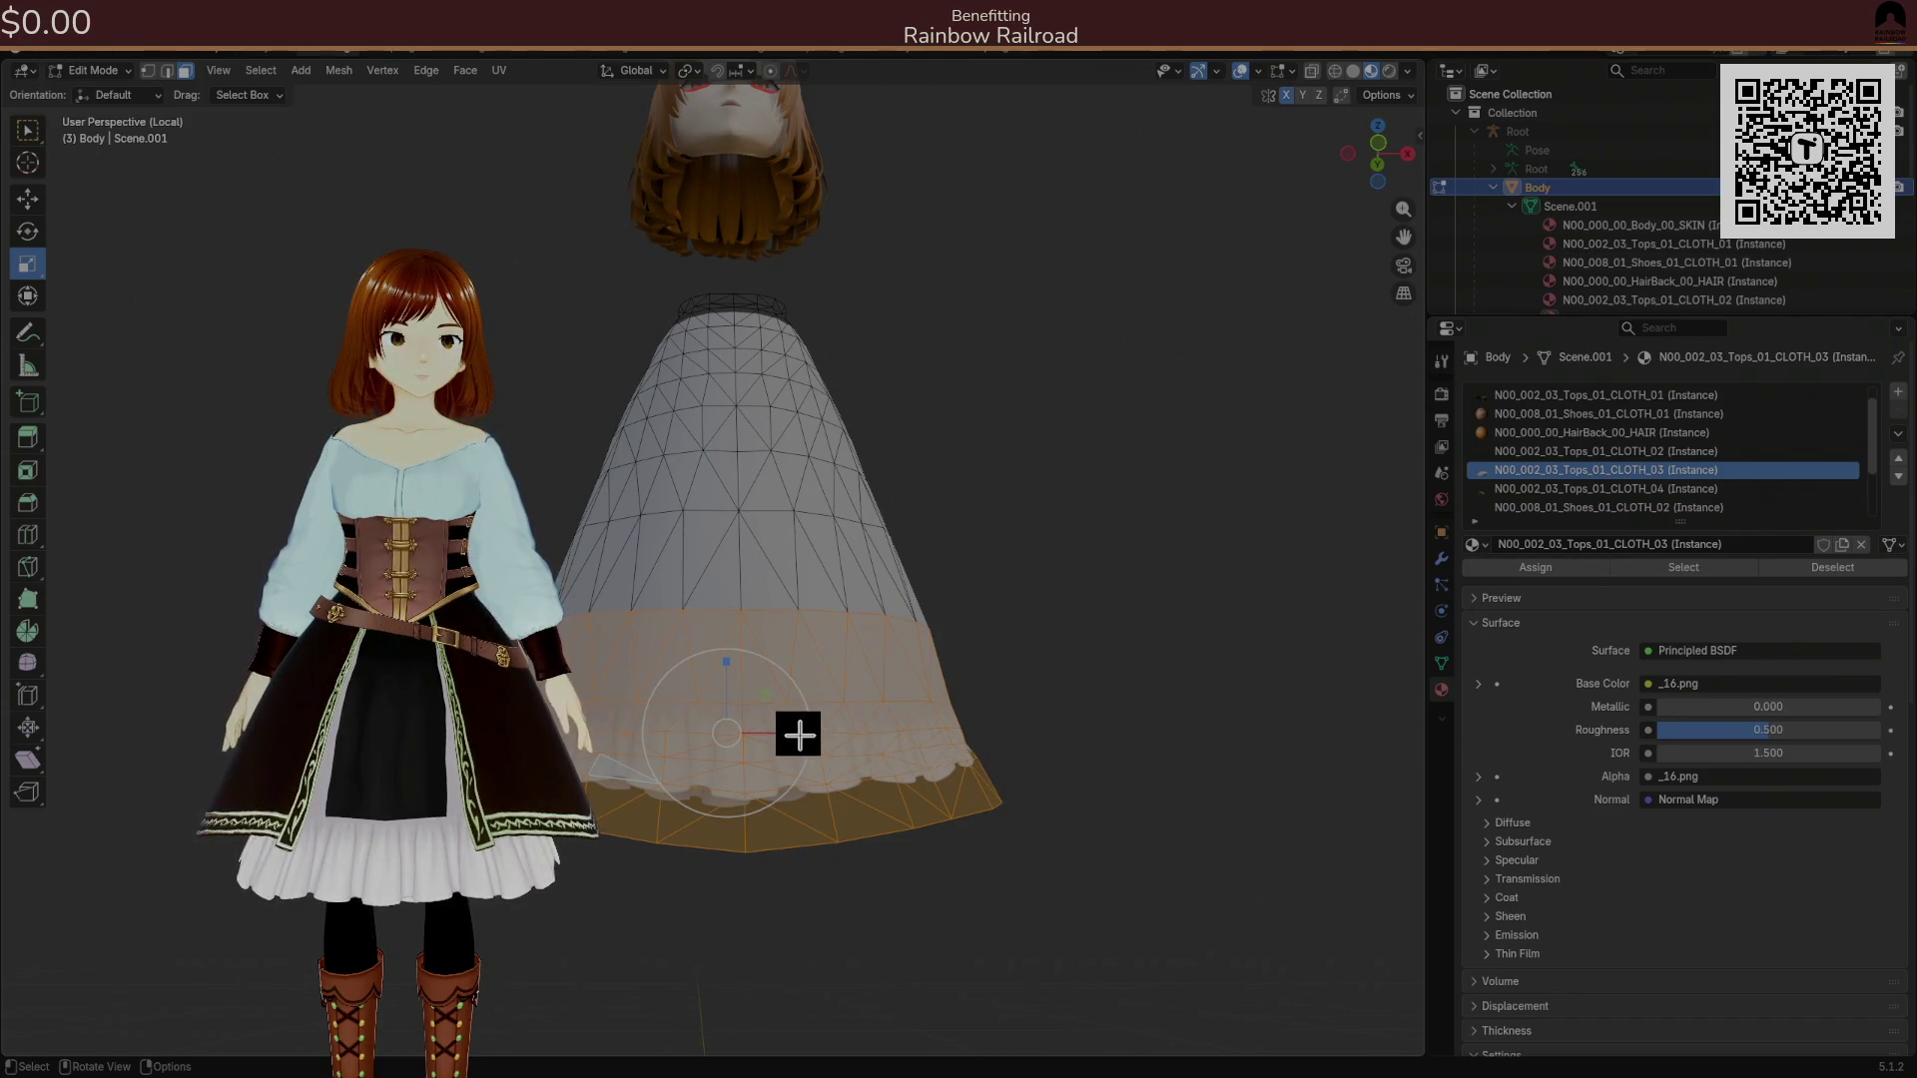
drag(799, 734, 770, 762)
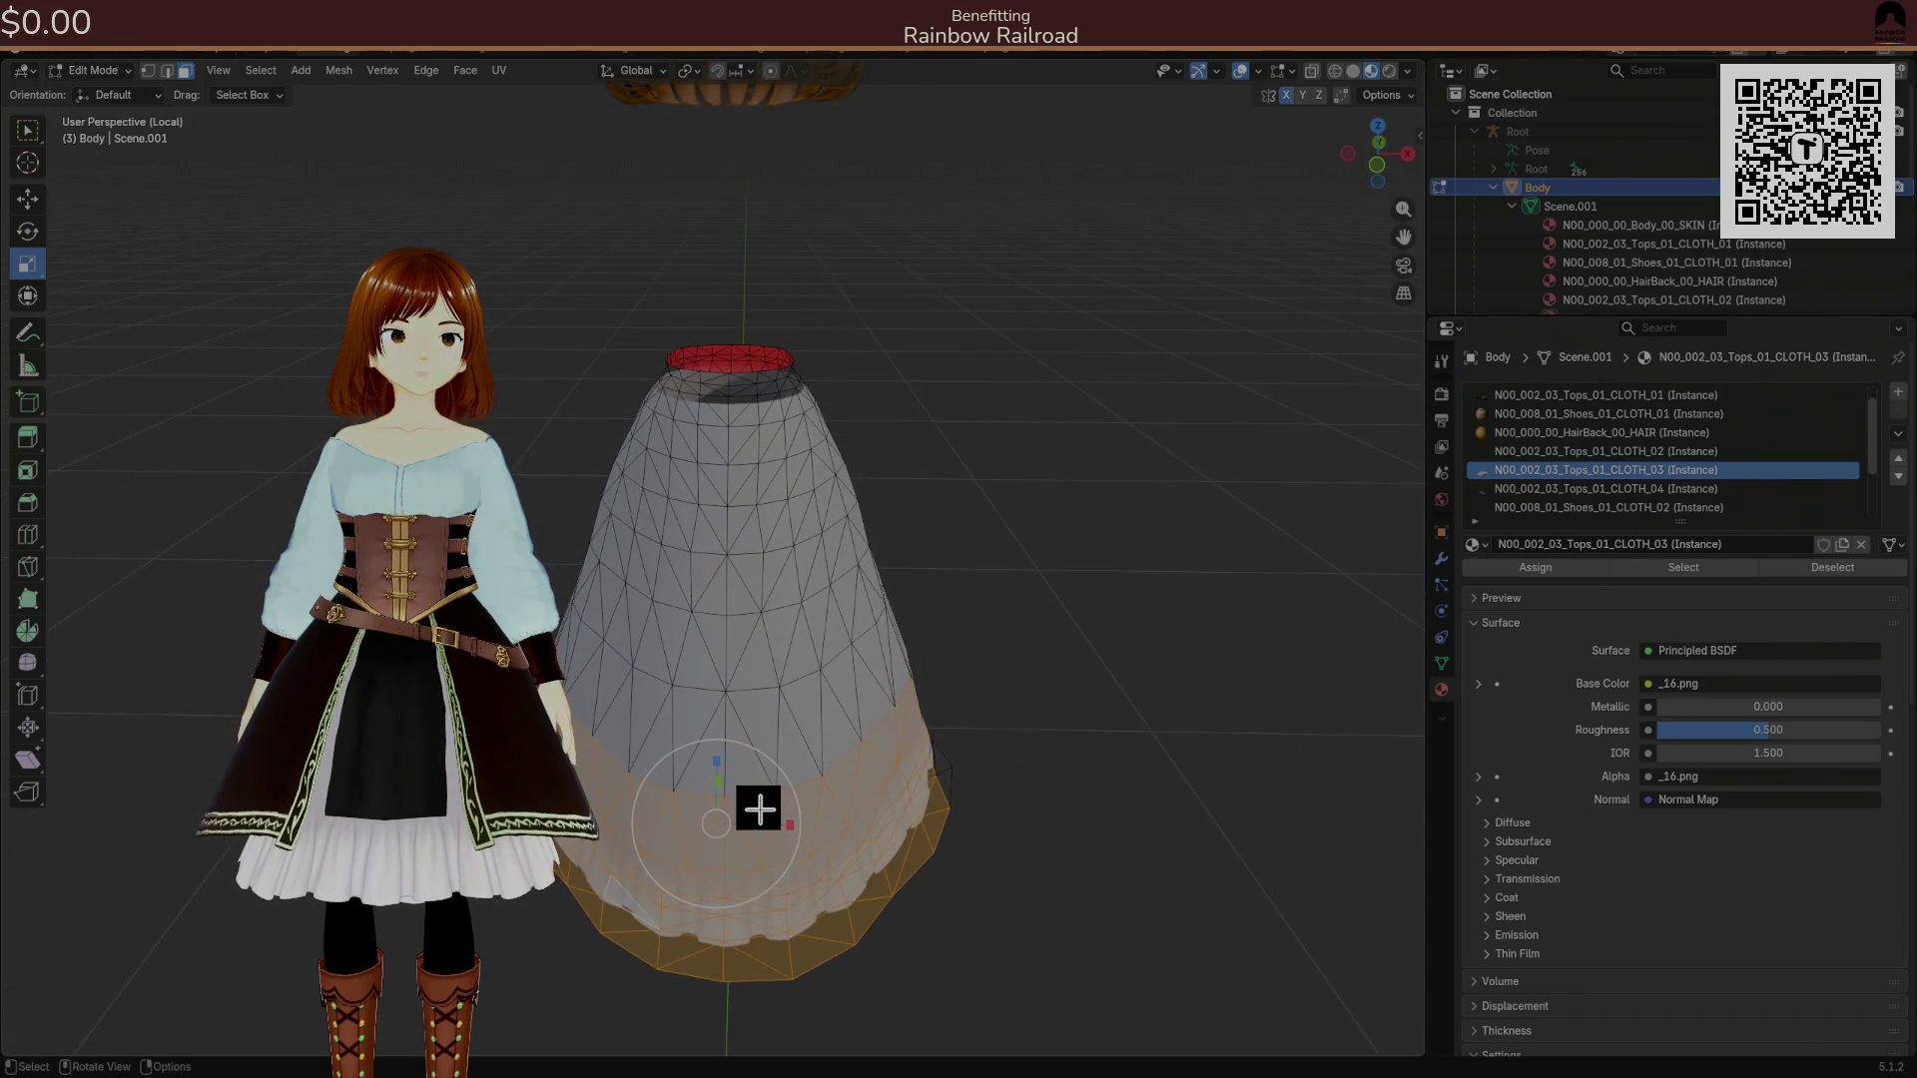
key(s)
key(x)
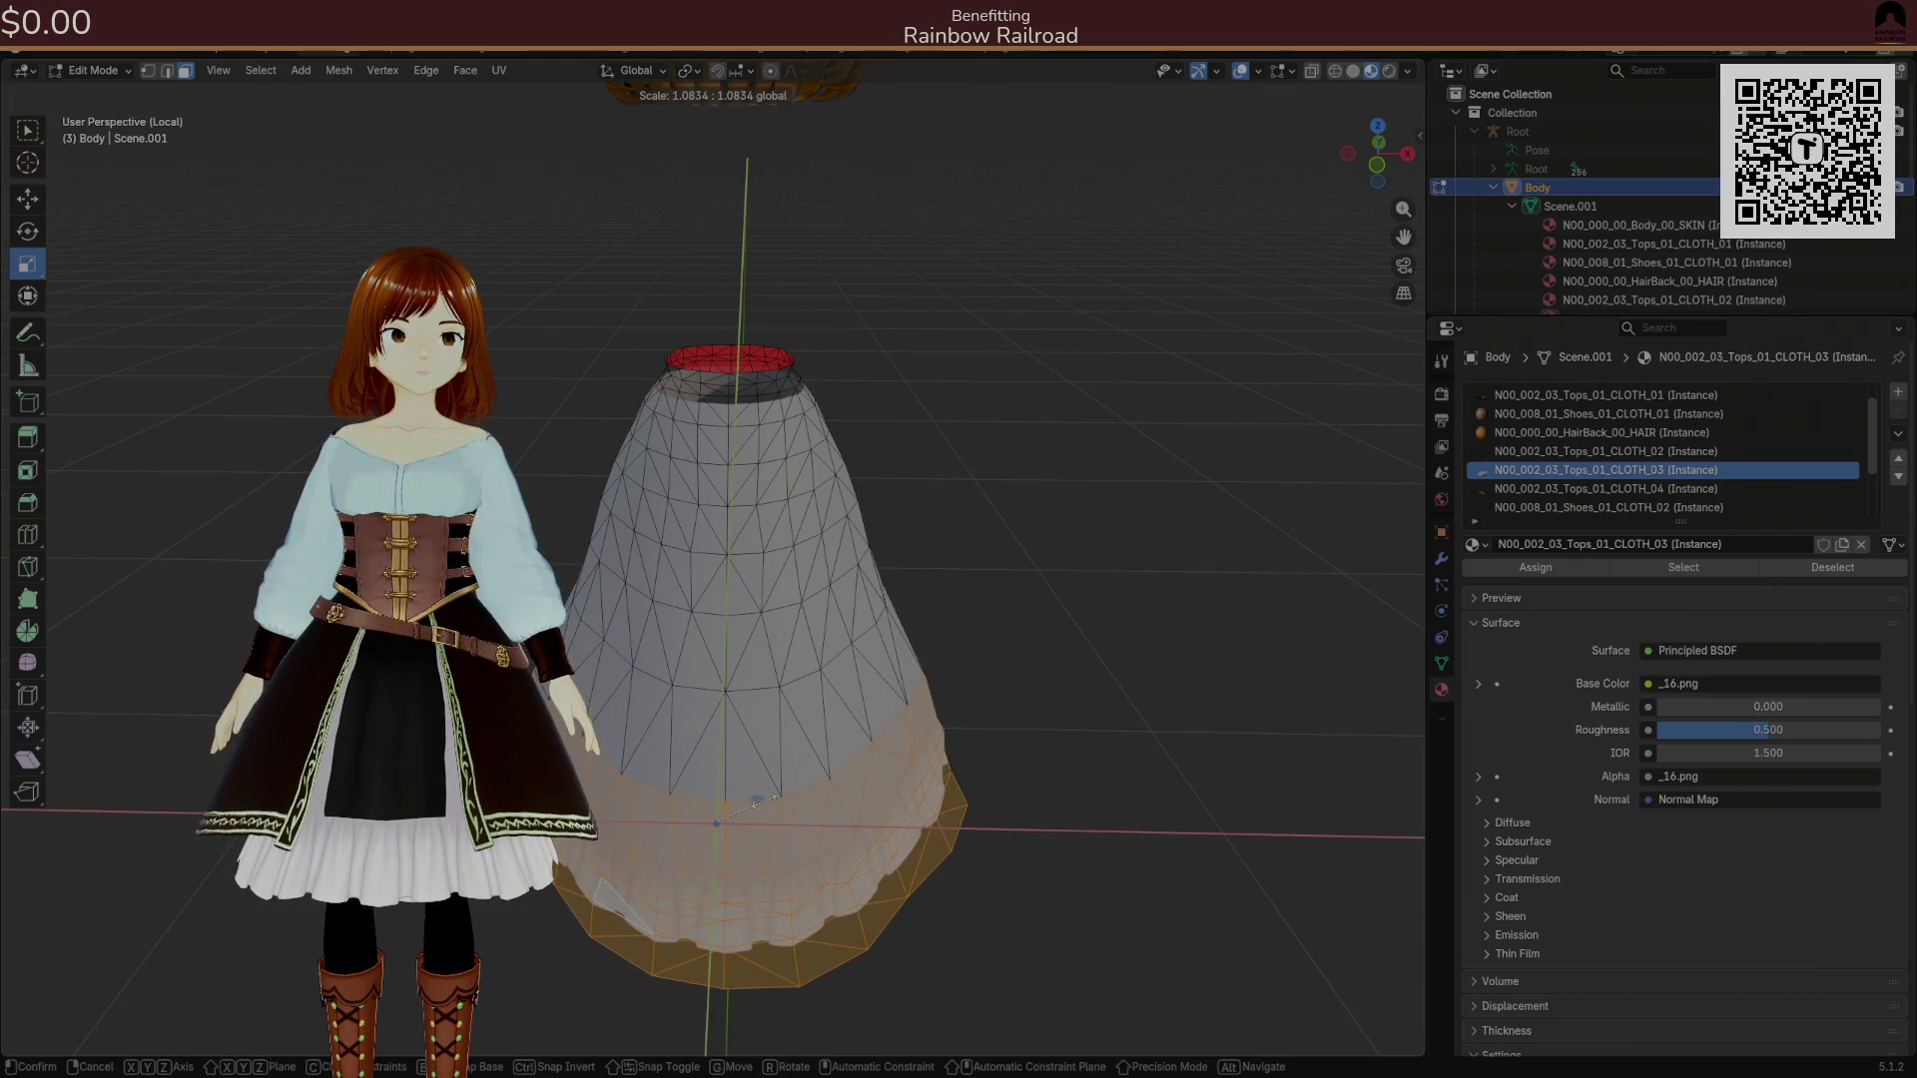
click(756, 801)
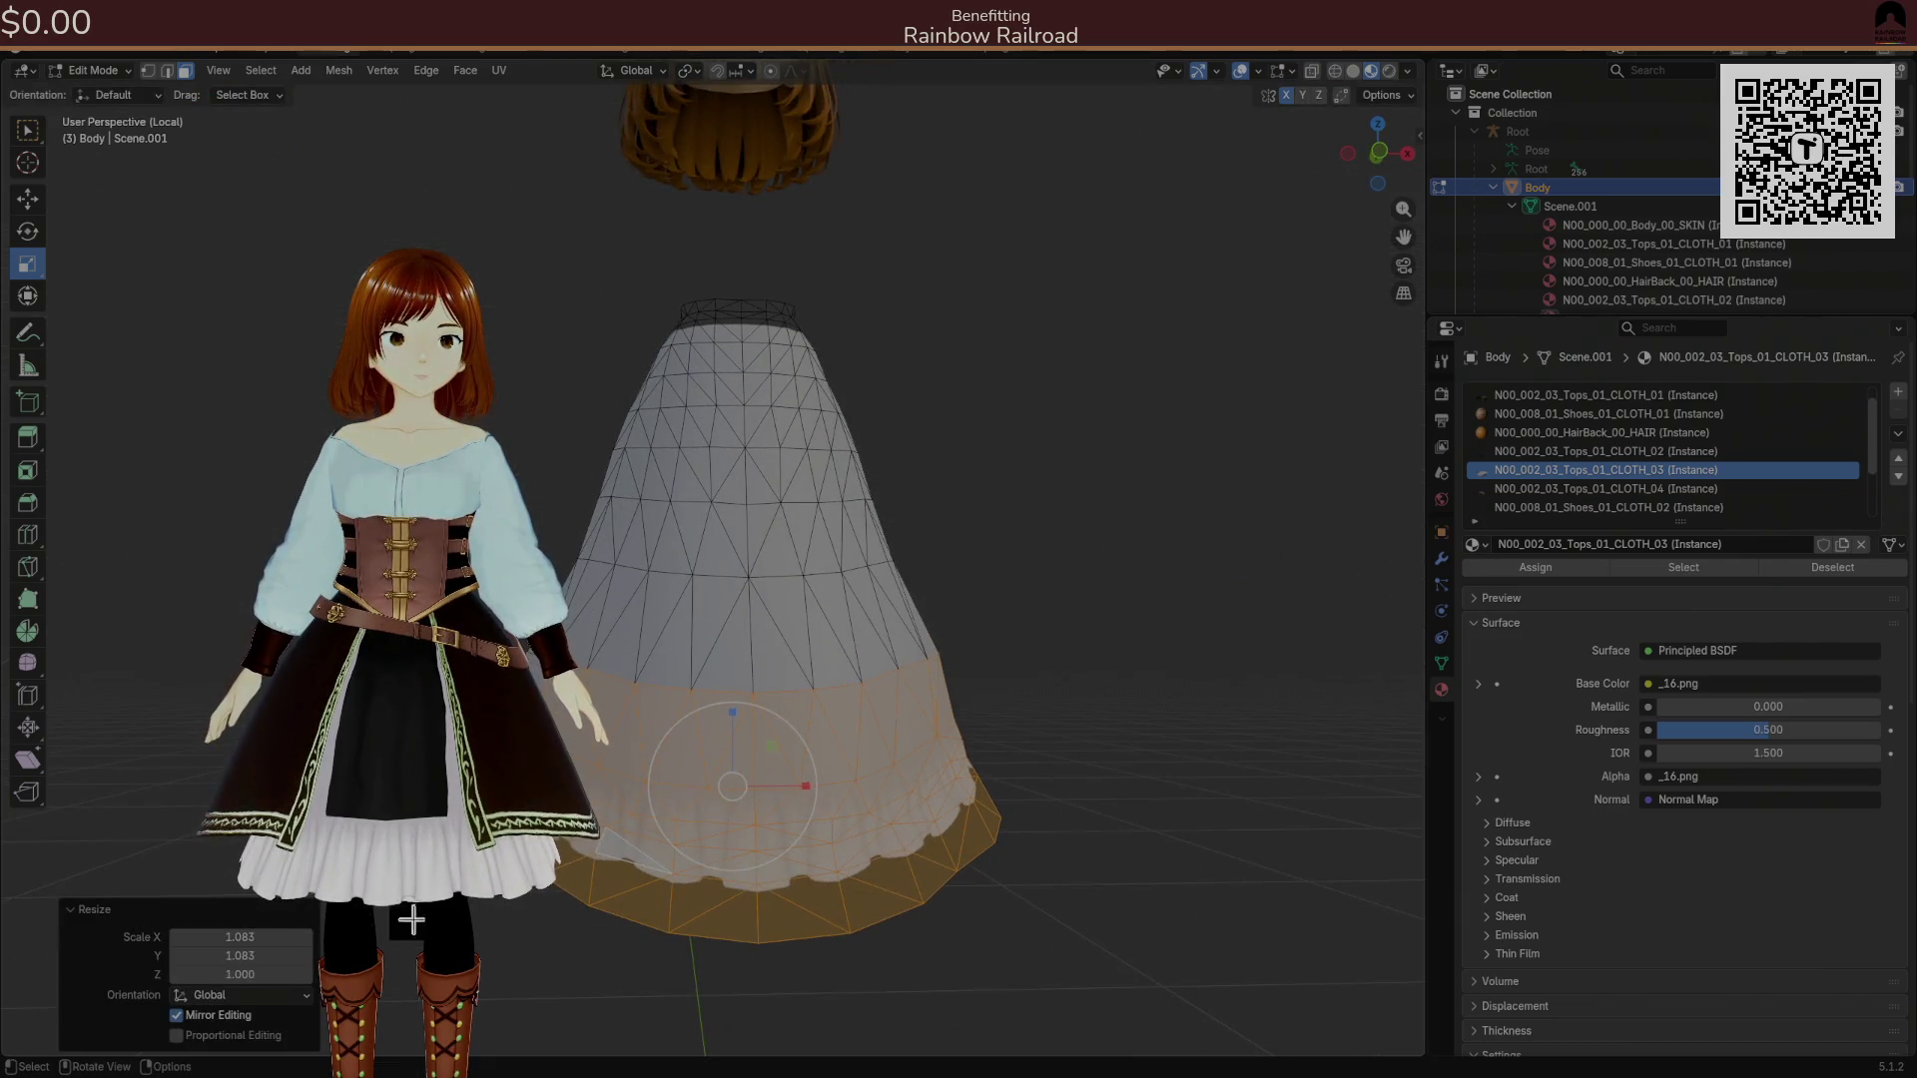
click(204, 1035)
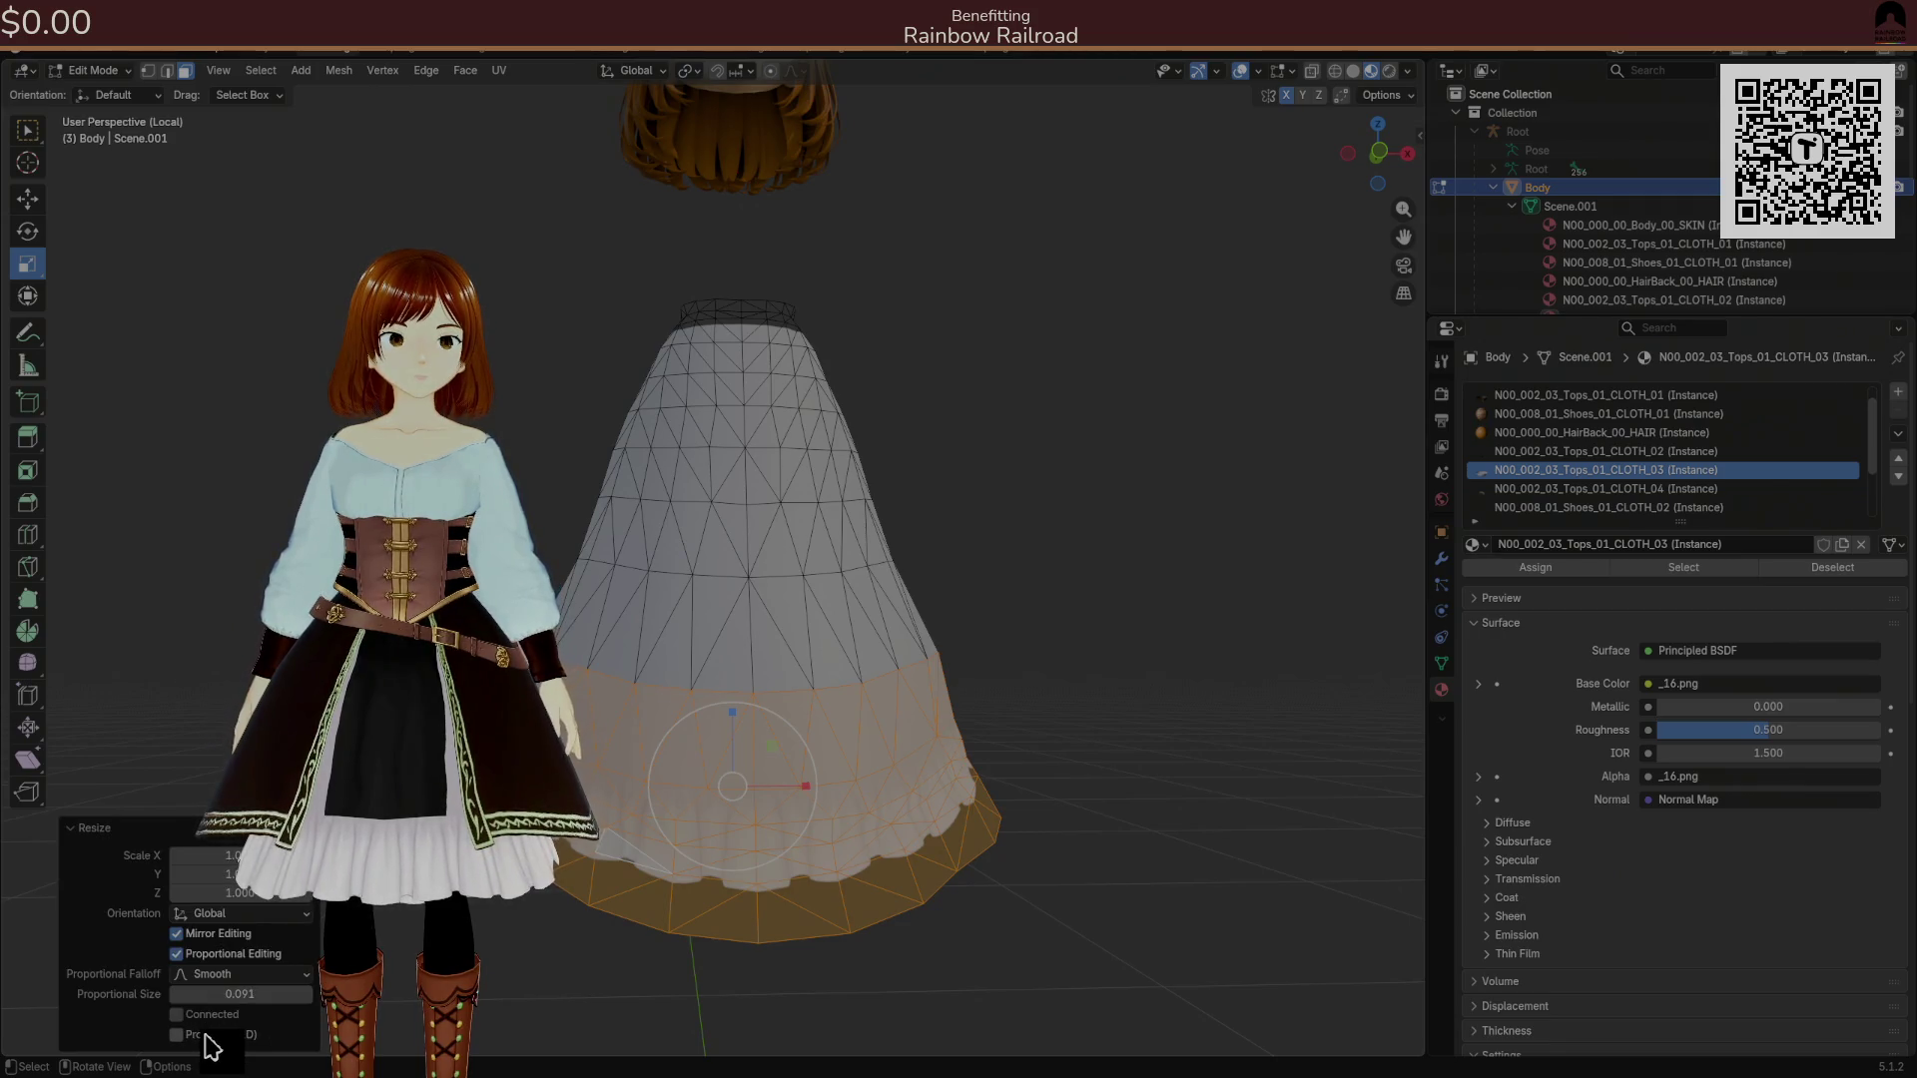
drag(619, 799, 710, 830)
key(alt+z)
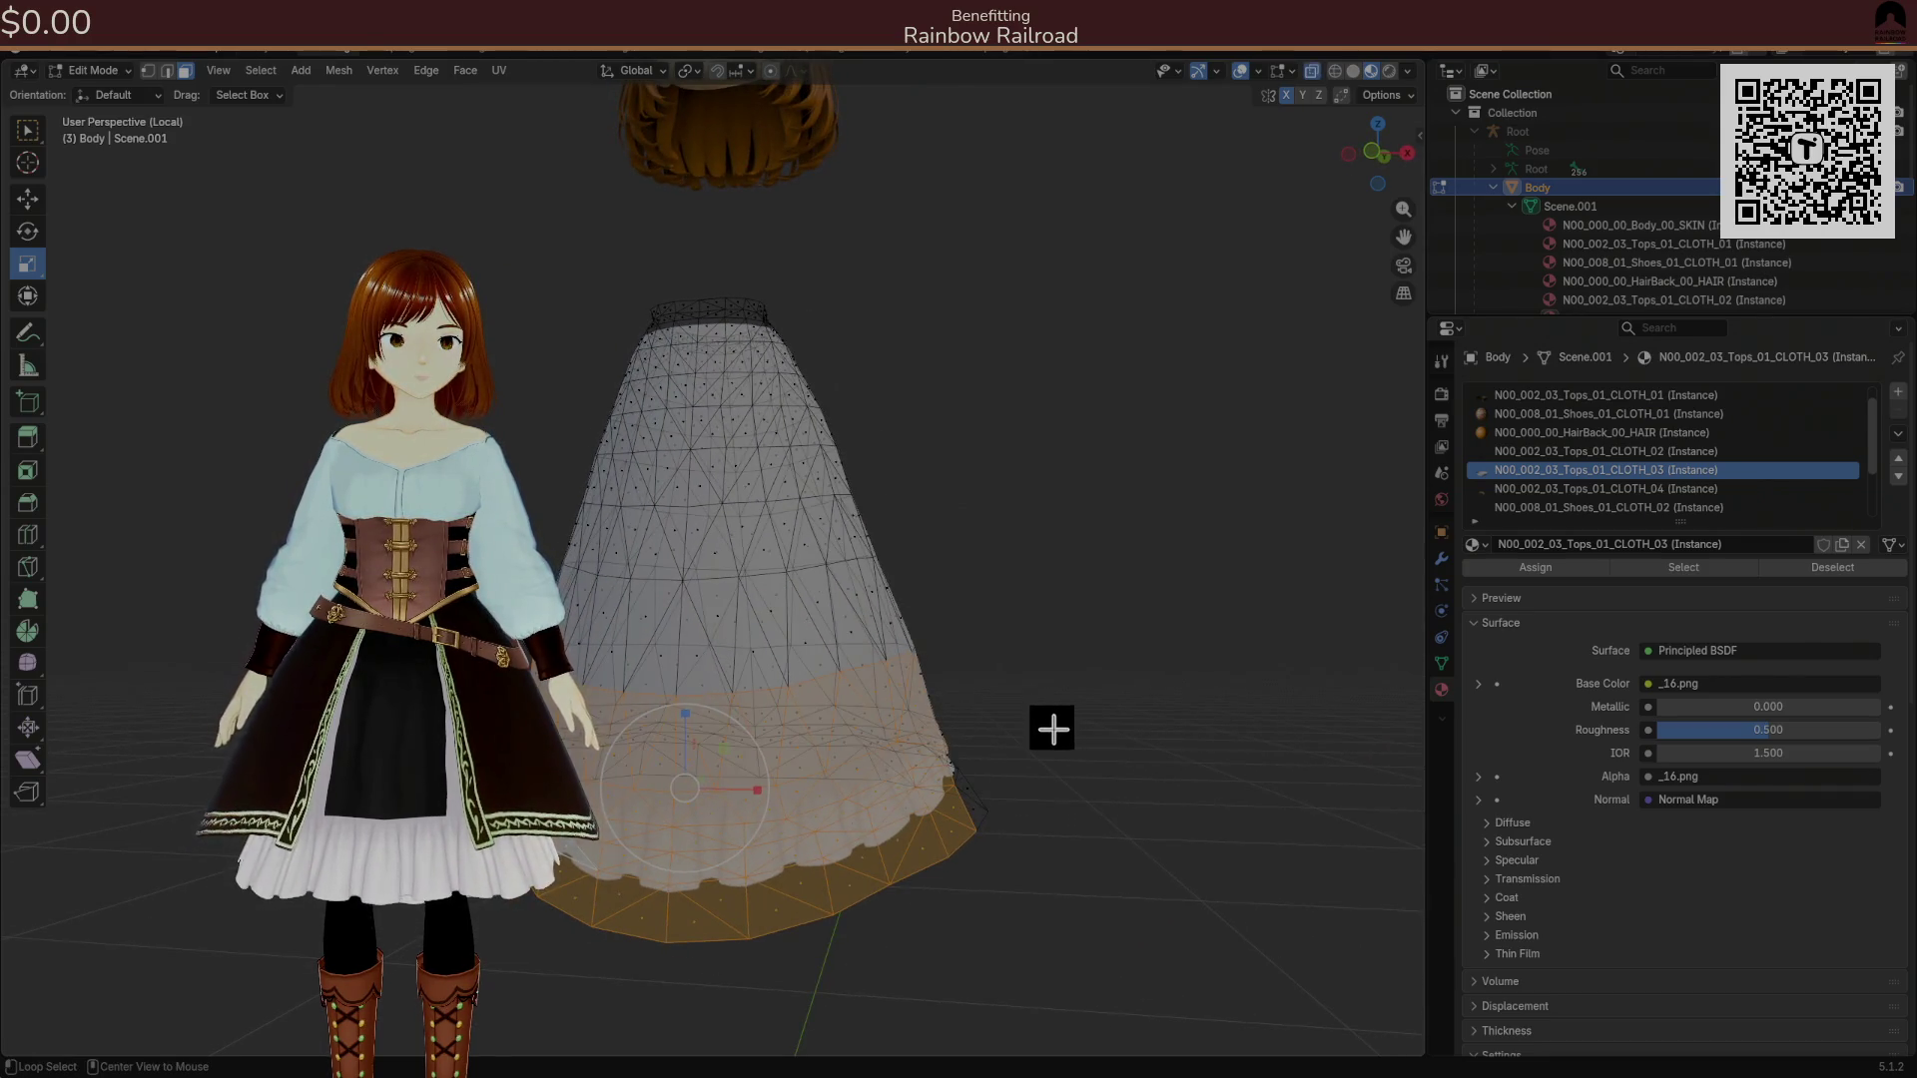
key(alt+a)
mouse_move(1052, 728)
mouse_down()
mouse_move(1044, 685)
mouse_move(1047, 712)
mouse_up()
In edge mode, rescale the lower skirt band to about 1.068 with adjusted falloff size.
click(166, 71)
drag(623, 629, 1068, 928)
mouse_move(542, 397)
mouse_down()
mouse_move(826, 723)
mouse_move(770, 715)
mouse_up()
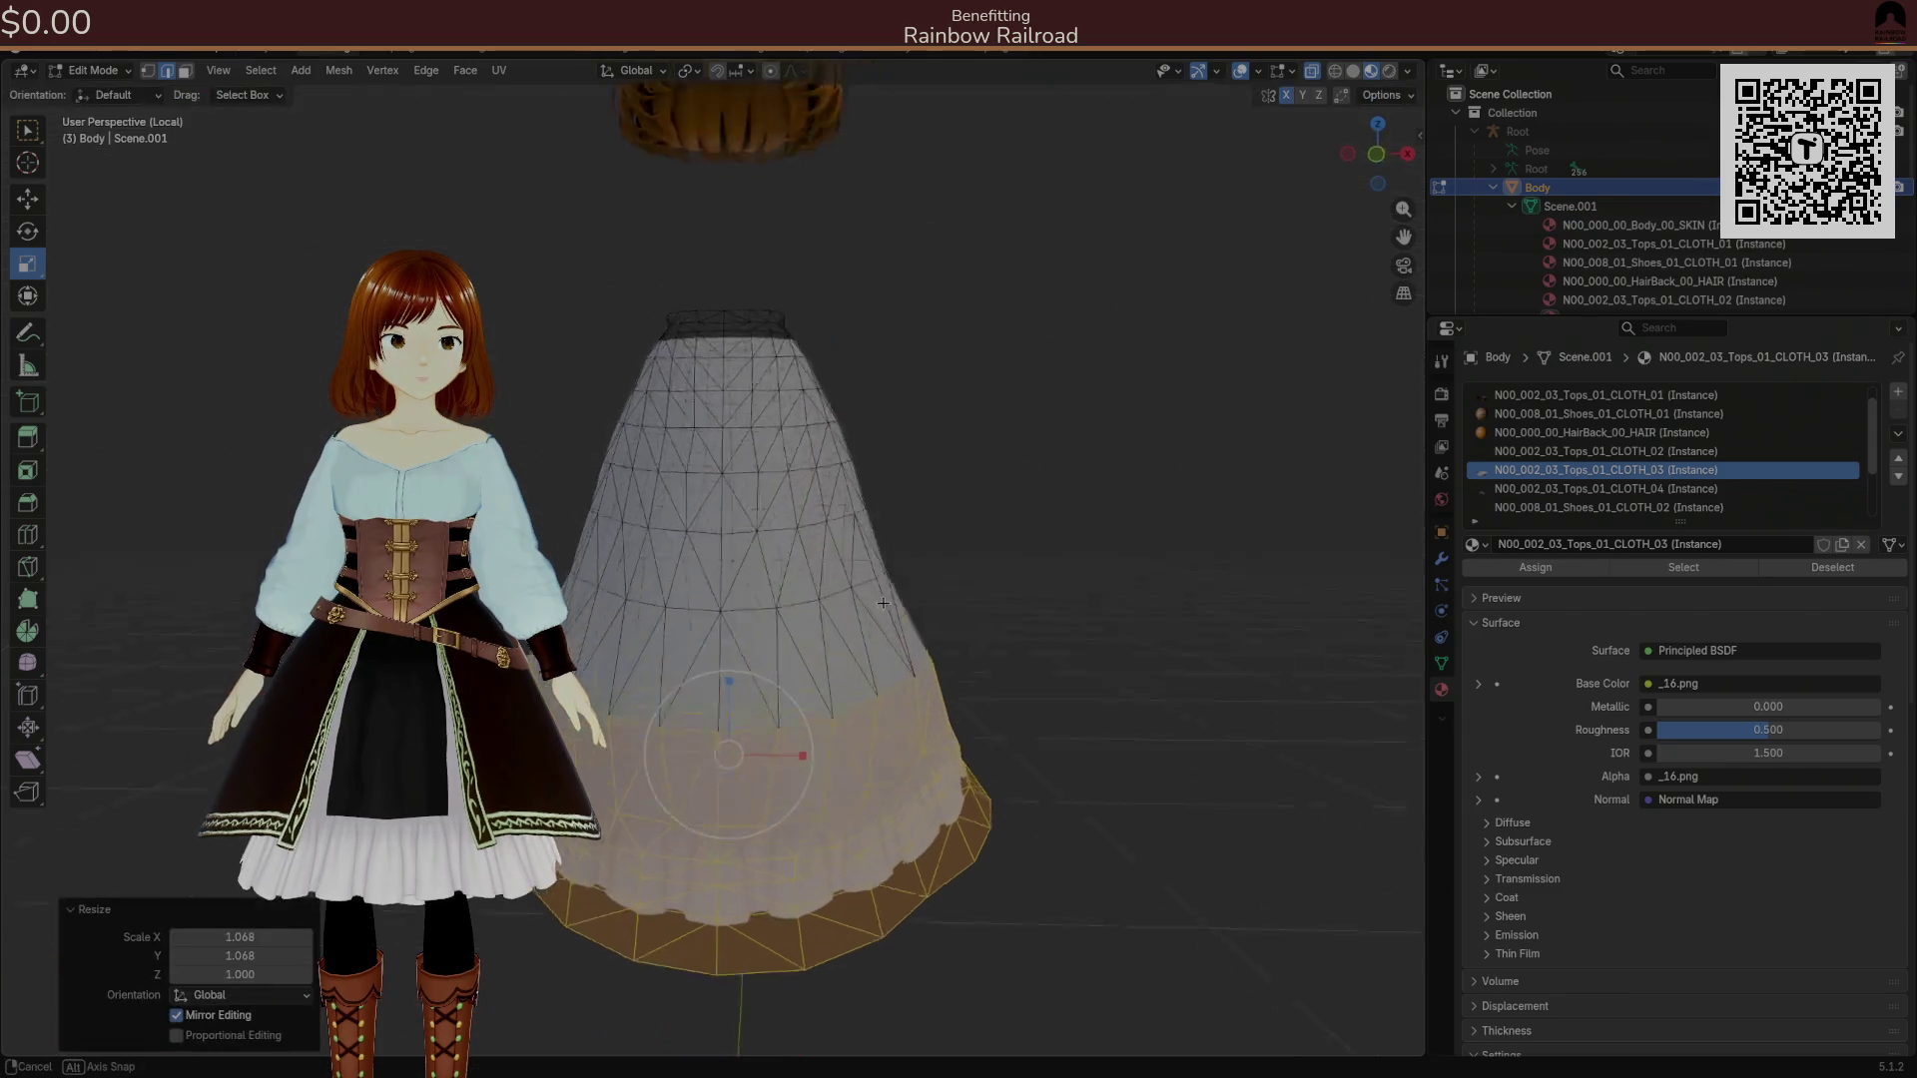
drag(239, 993, 239, 993)
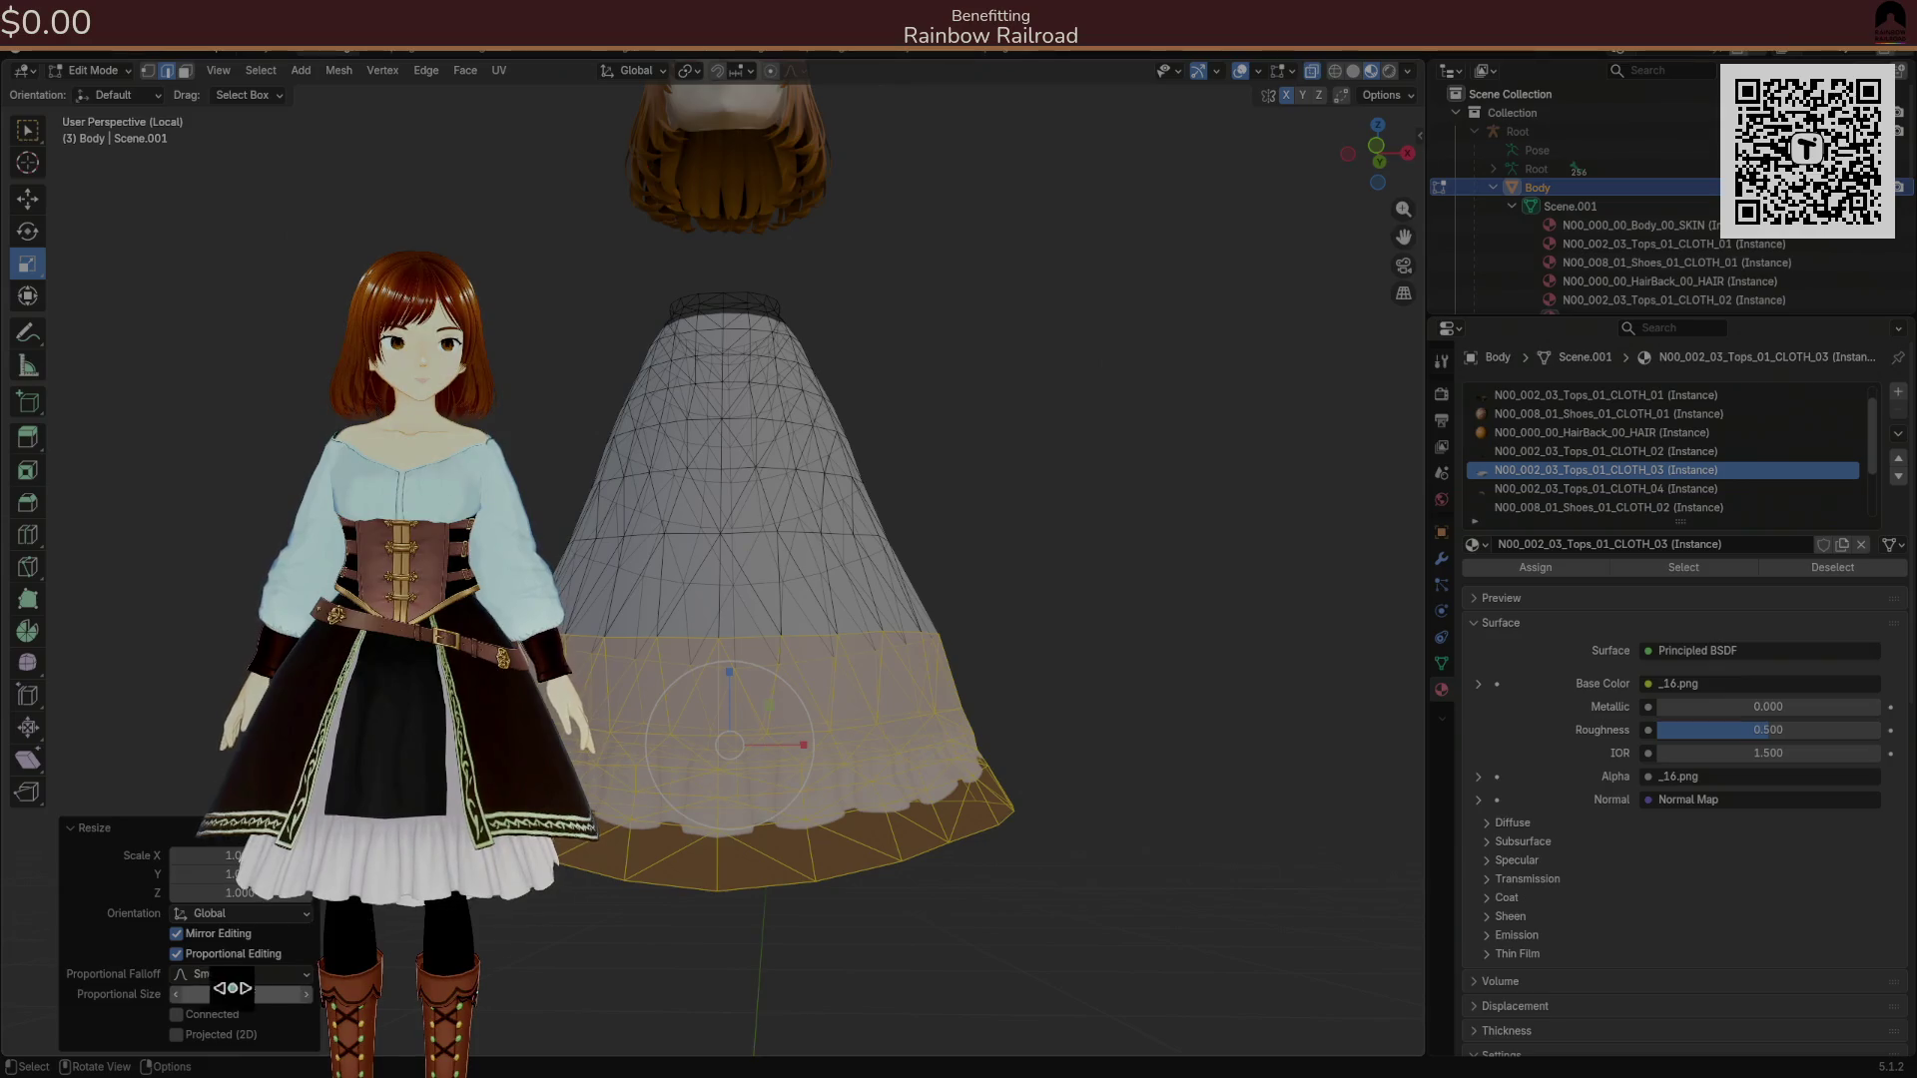
click(1013, 685)
drag(1002, 686, 1001, 678)
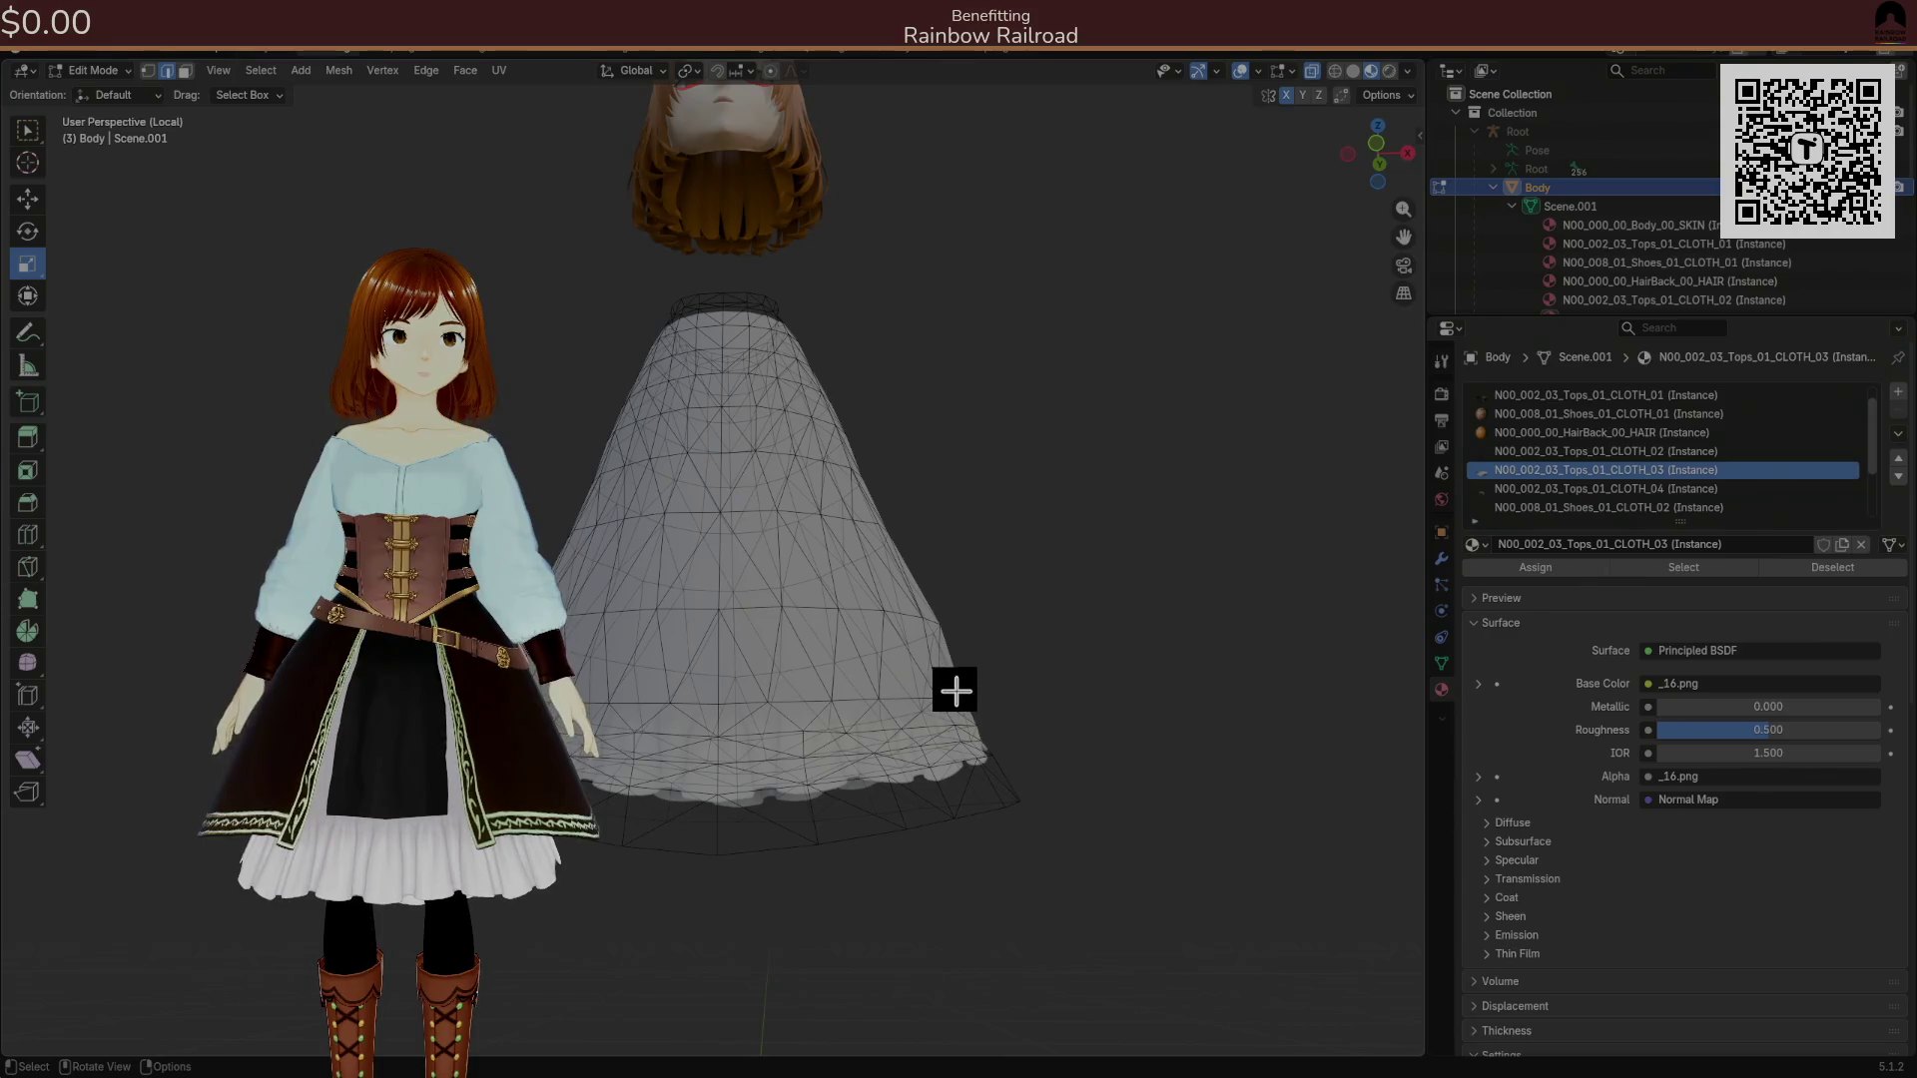
Widen the lower skirt band by 1.027 on X and Y with smooth proportional size 0.271.
key(alt+h)
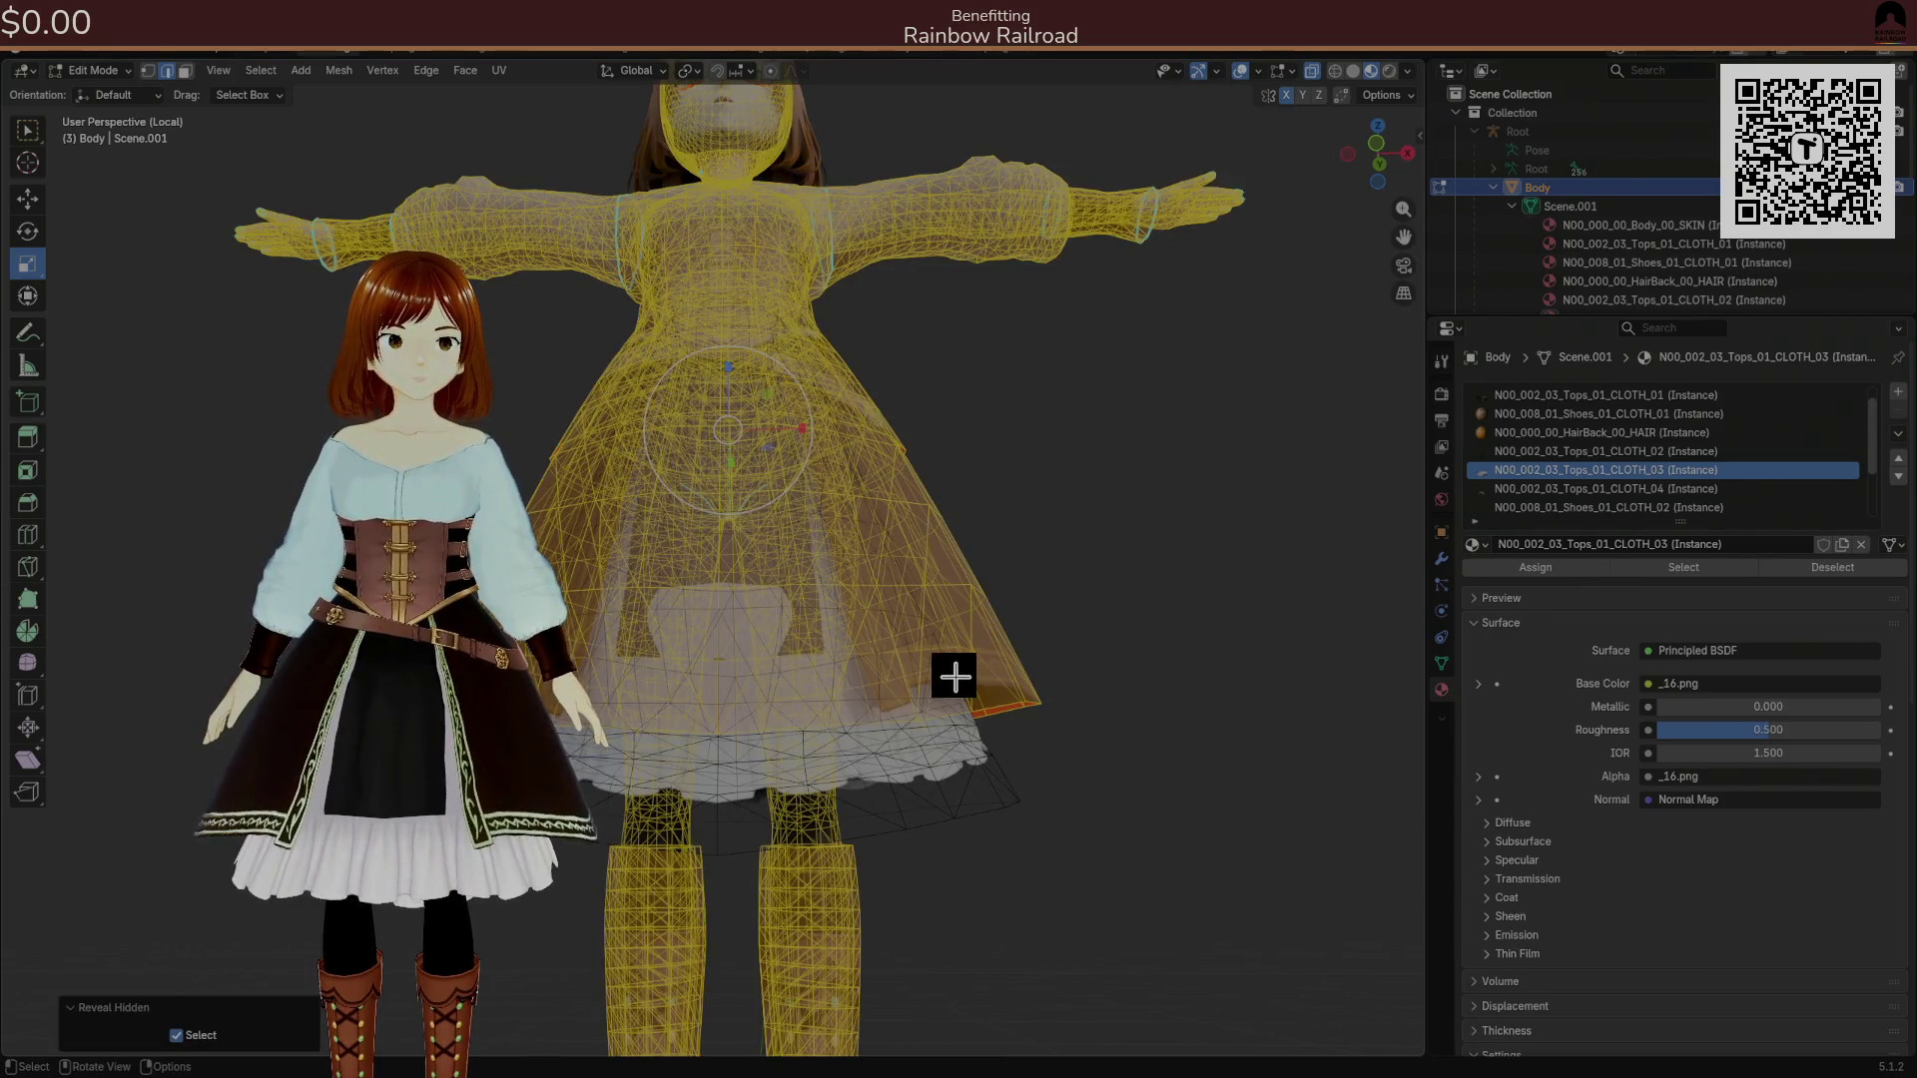
key(ctrl+z)
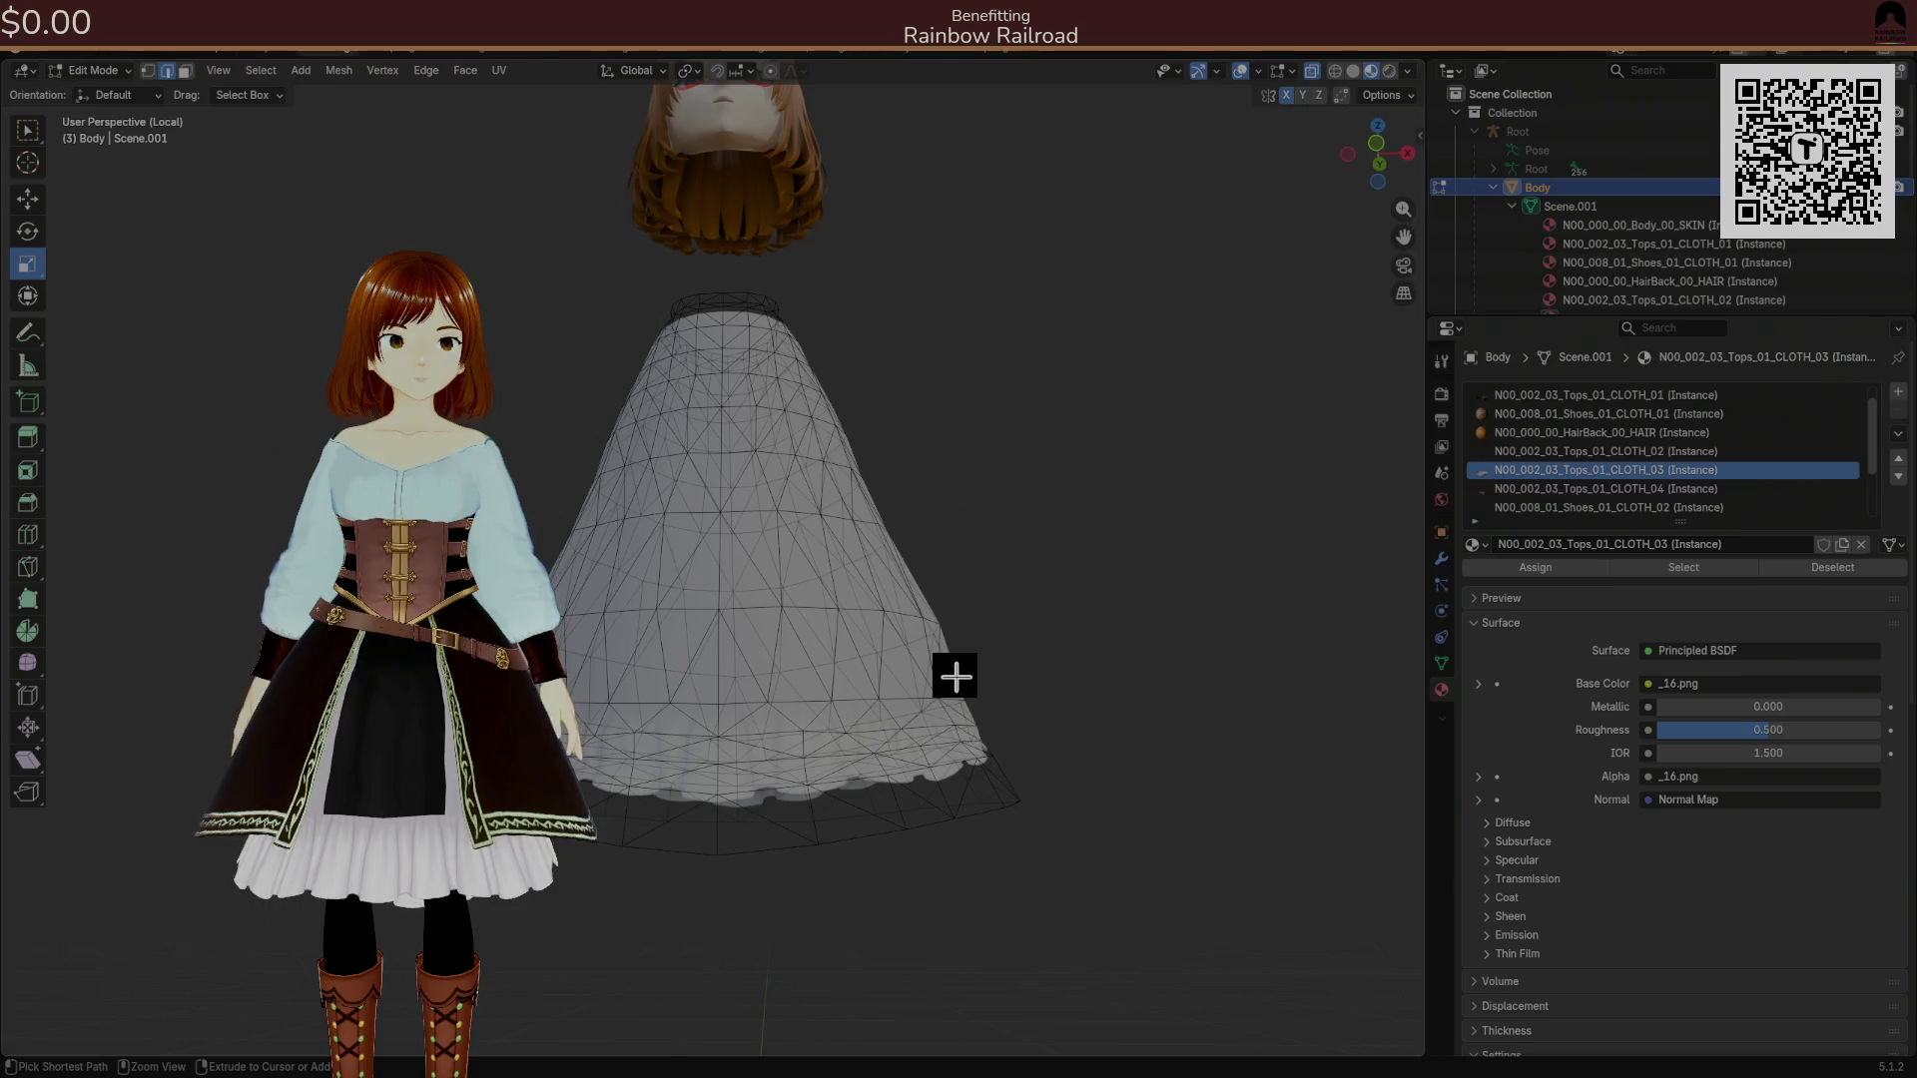
key(l)
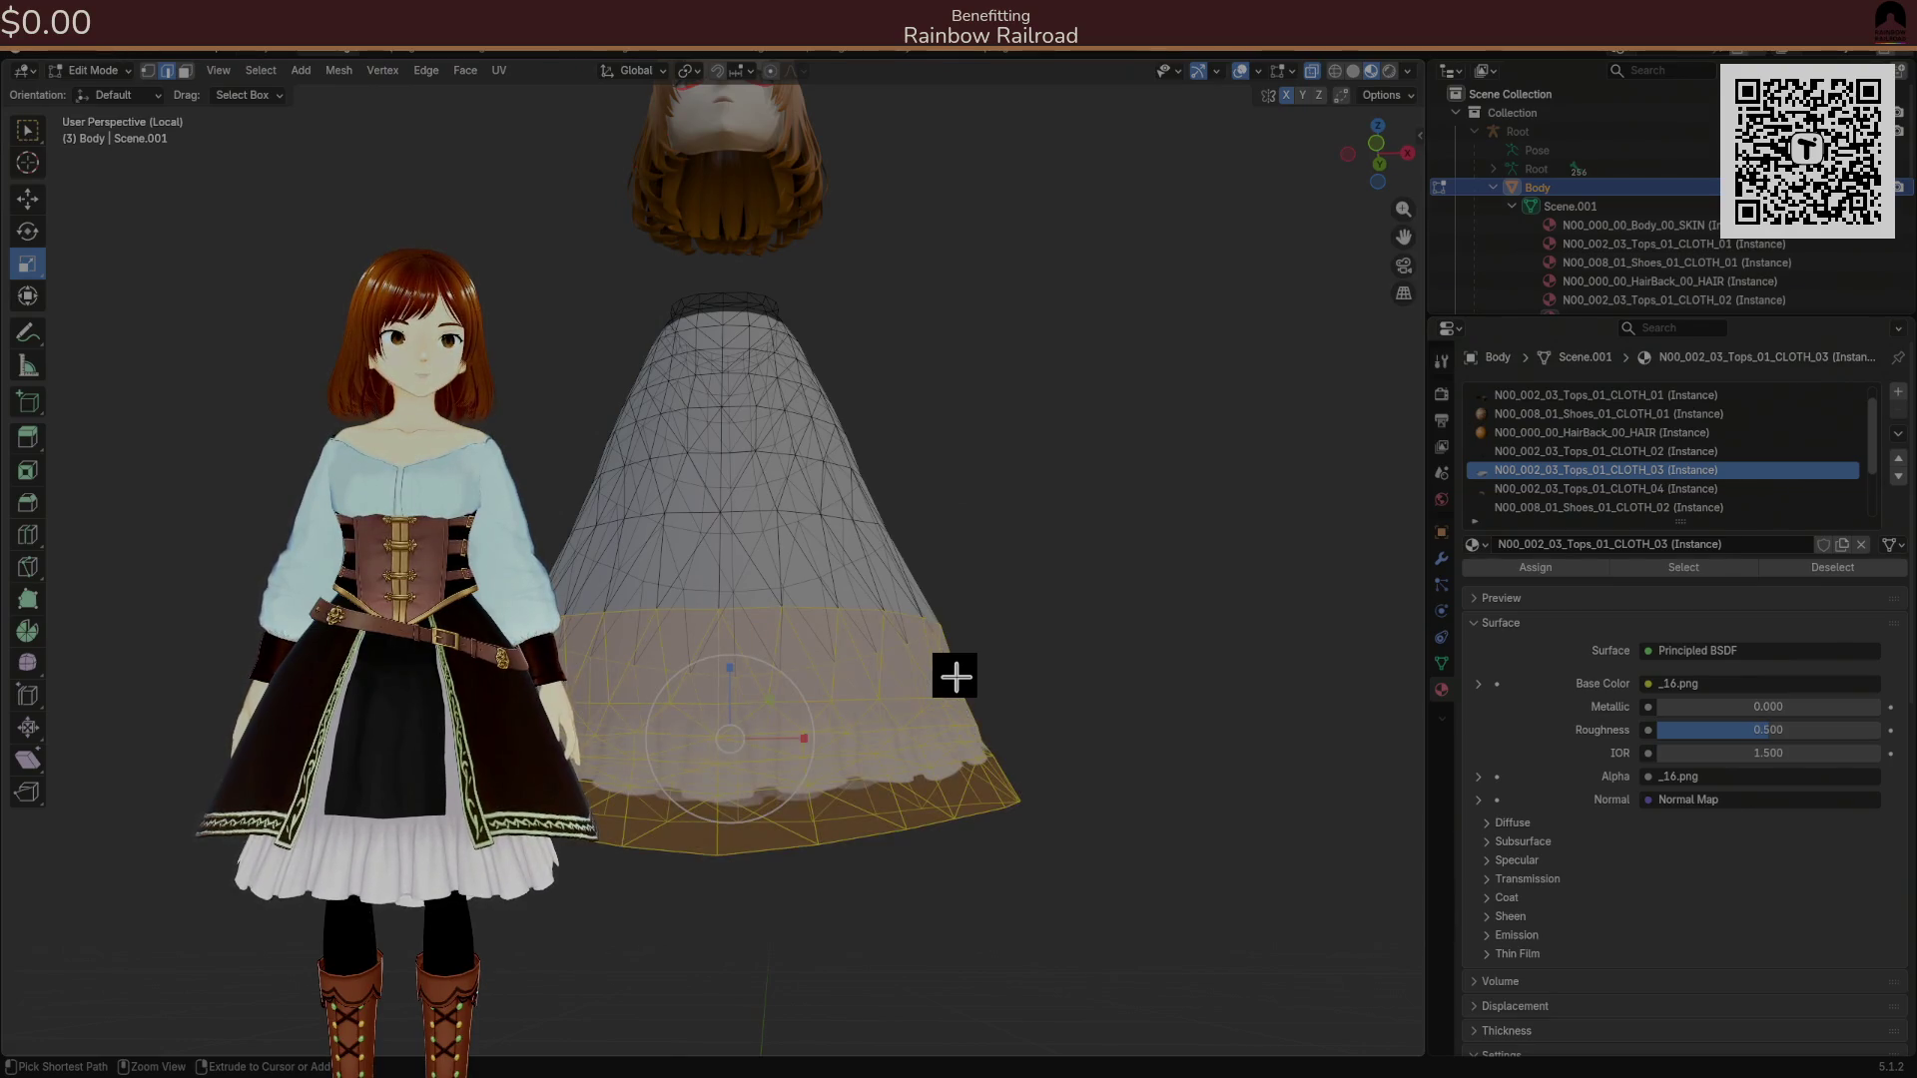
drag(955, 677, 930, 695)
drag(768, 722, 409, 988)
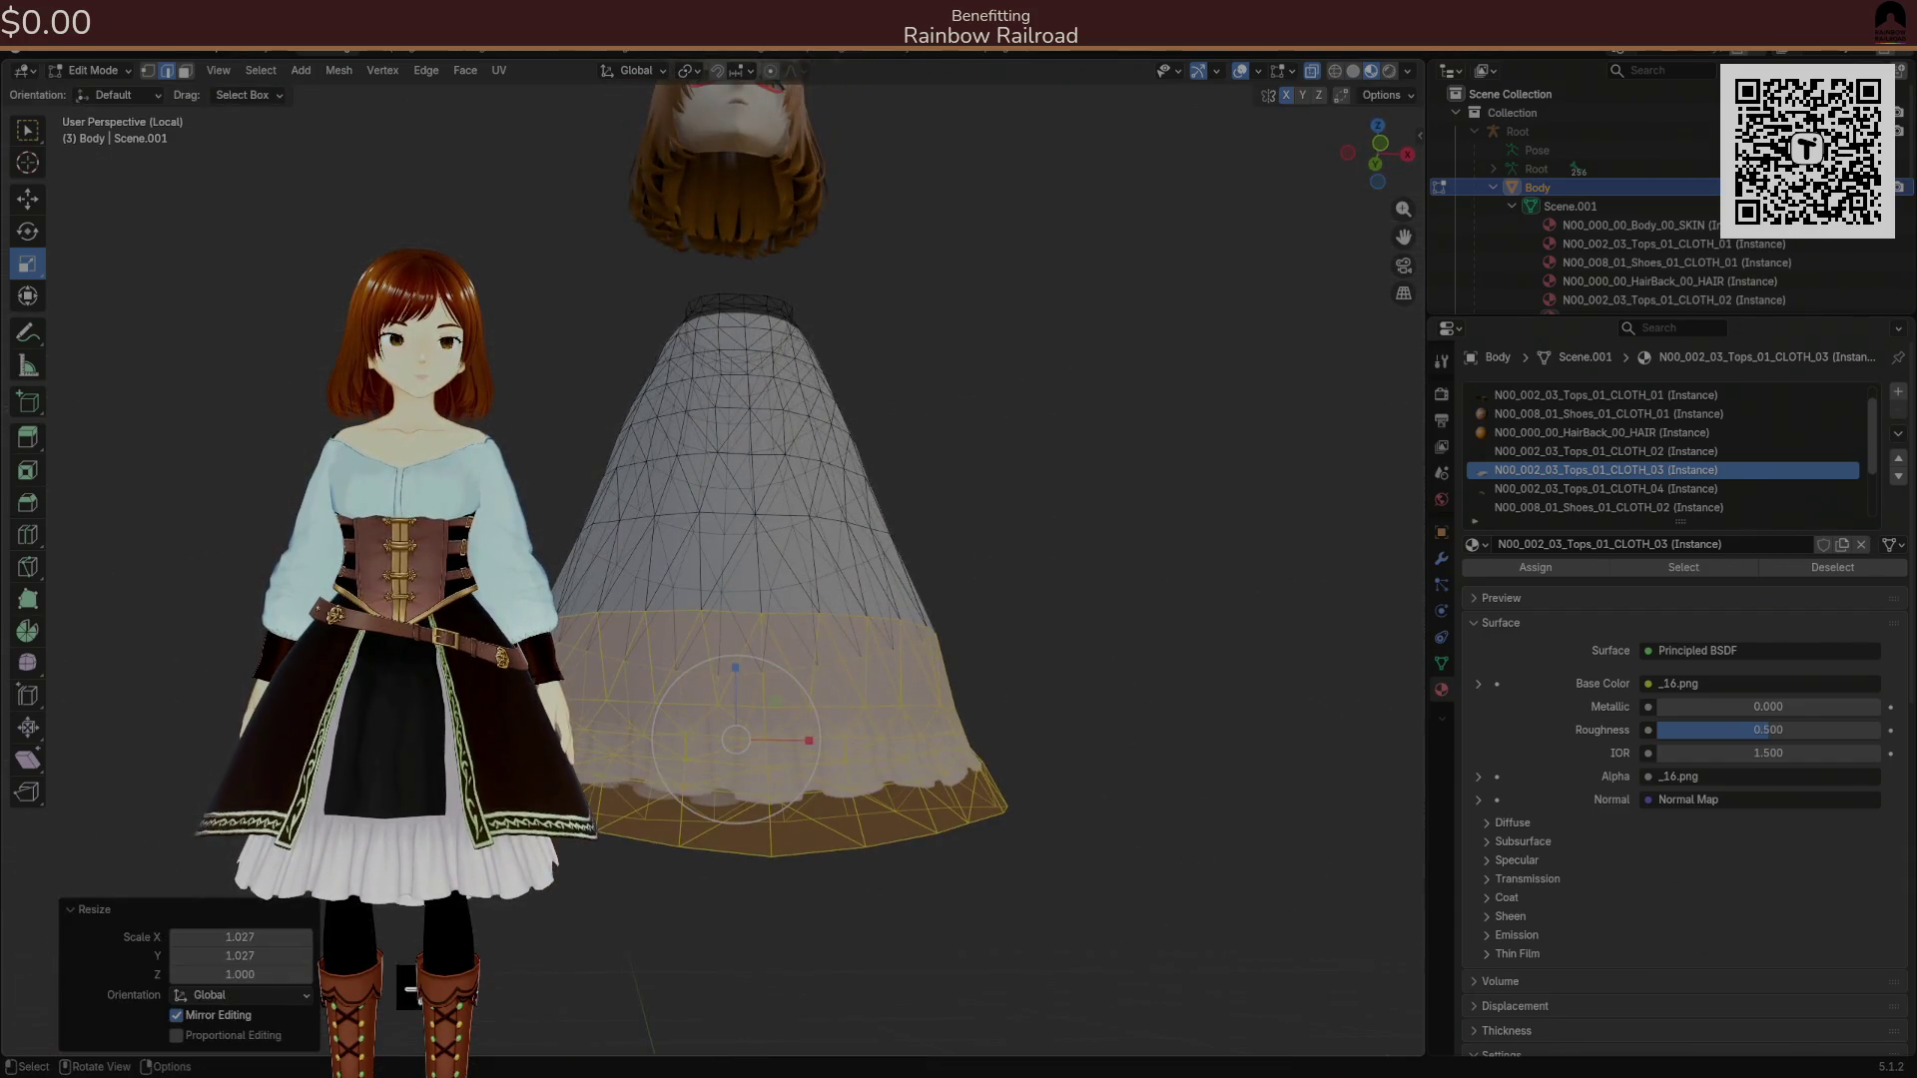
click(229, 1035)
drag(245, 994, 260, 994)
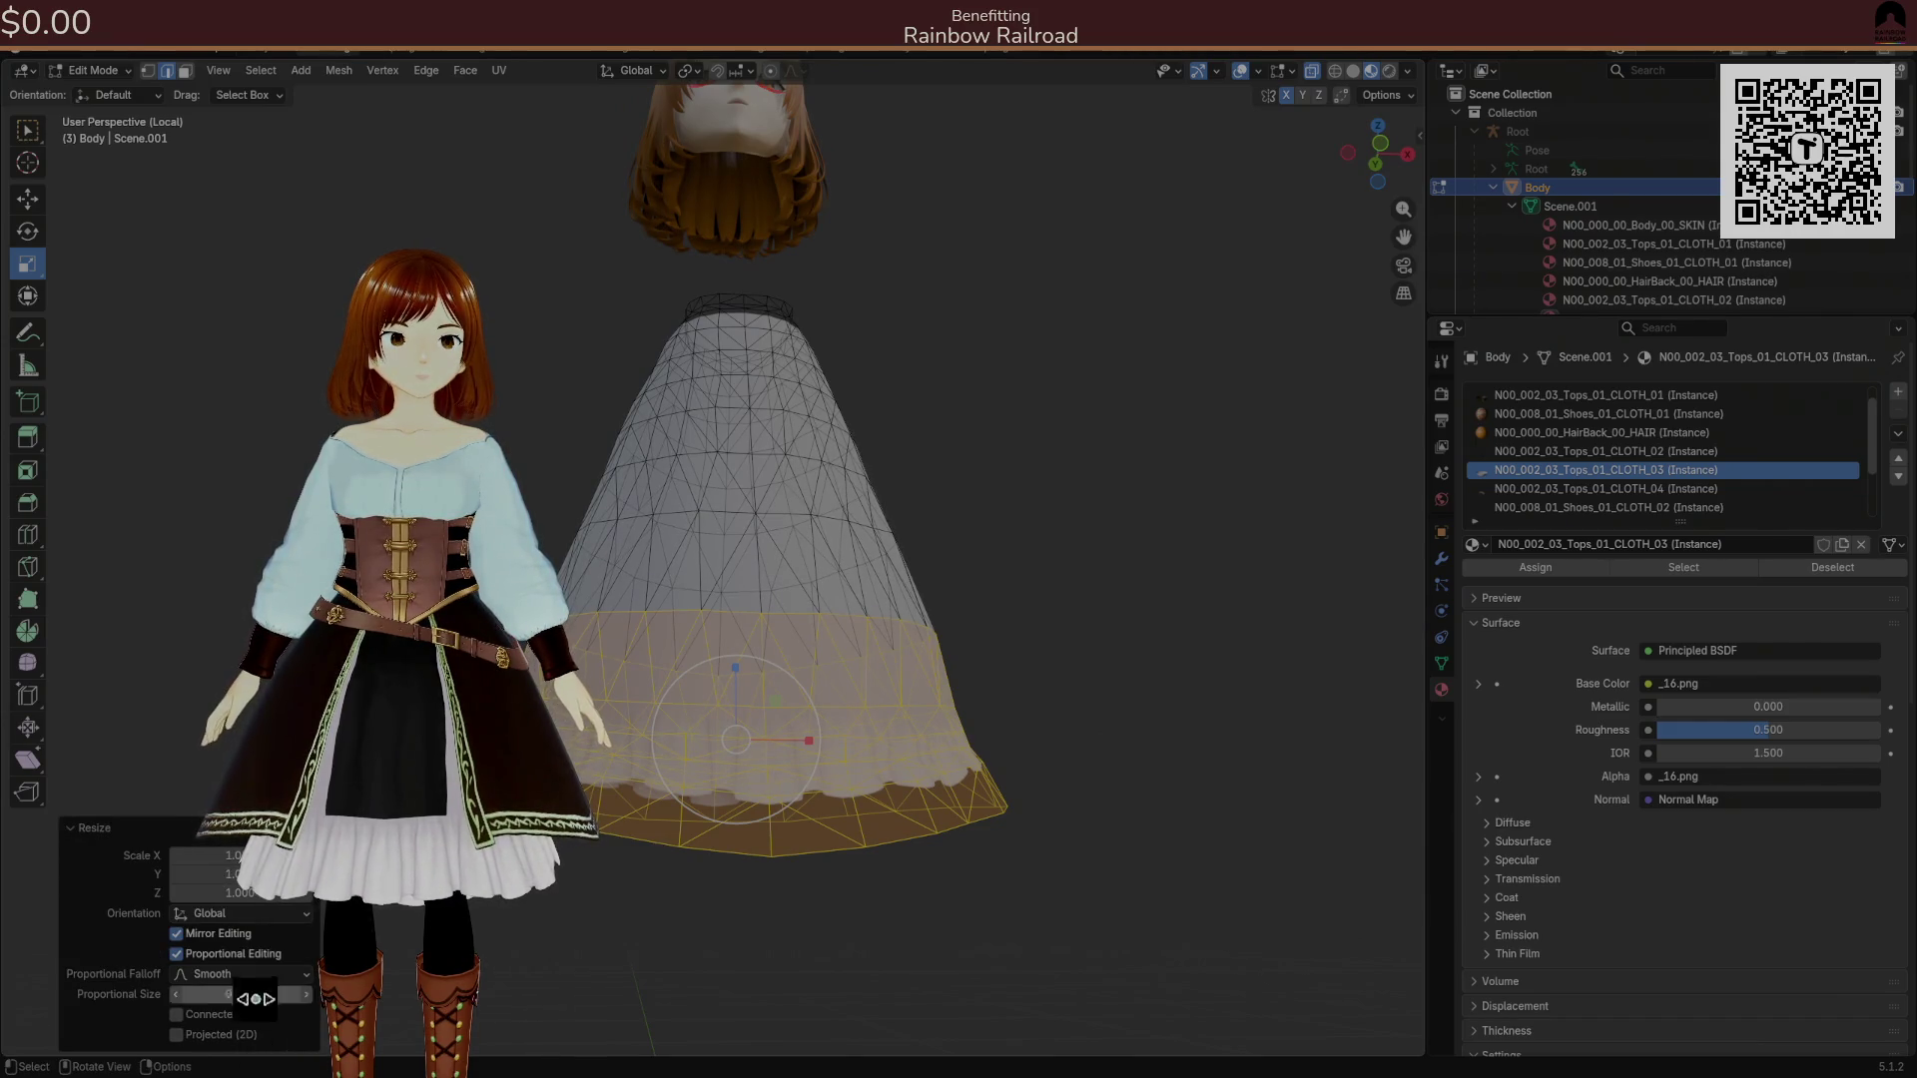
click(1046, 619)
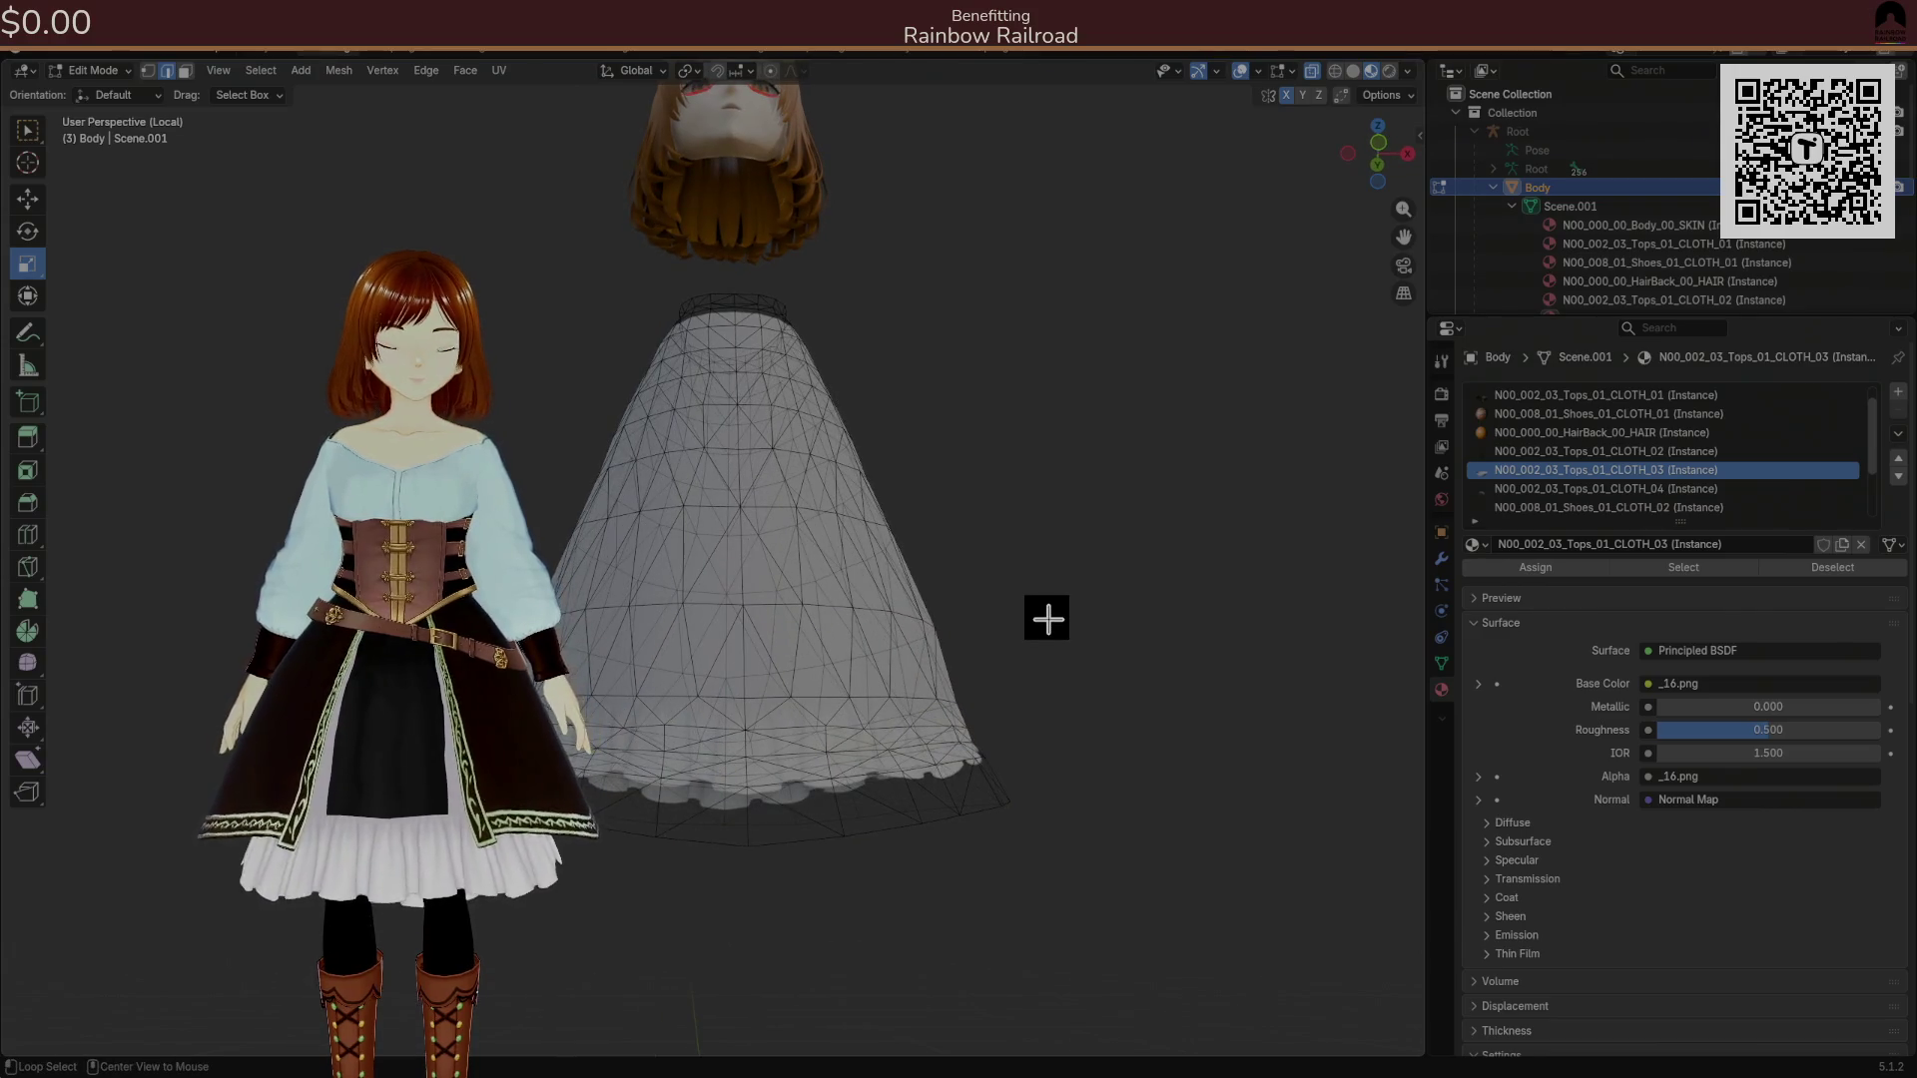
Reveal the body to check the skirt's fit, then hide it again.
key(alt+h)
mouse_move(1046, 619)
mouse_down()
mouse_move(1138, 569)
mouse_move(1065, 569)
mouse_move(1039, 633)
mouse_up()
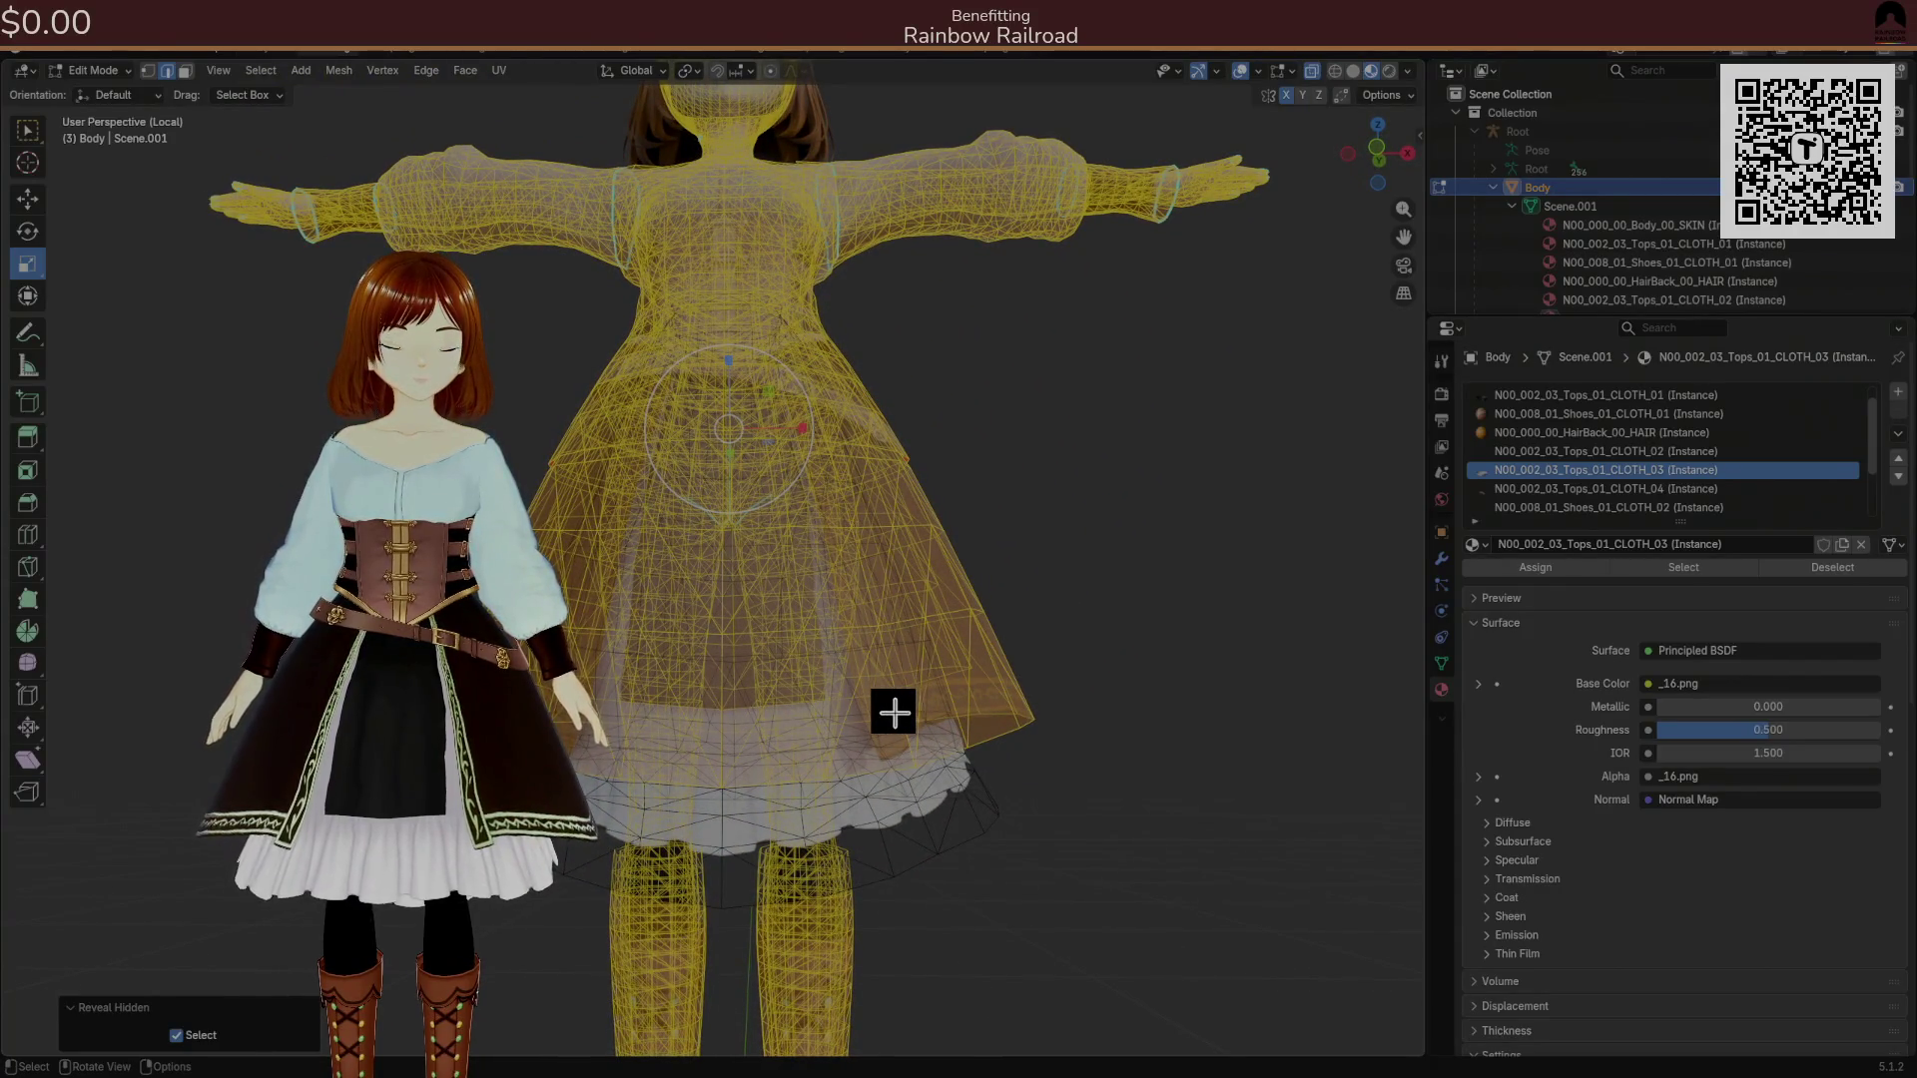
key(h)
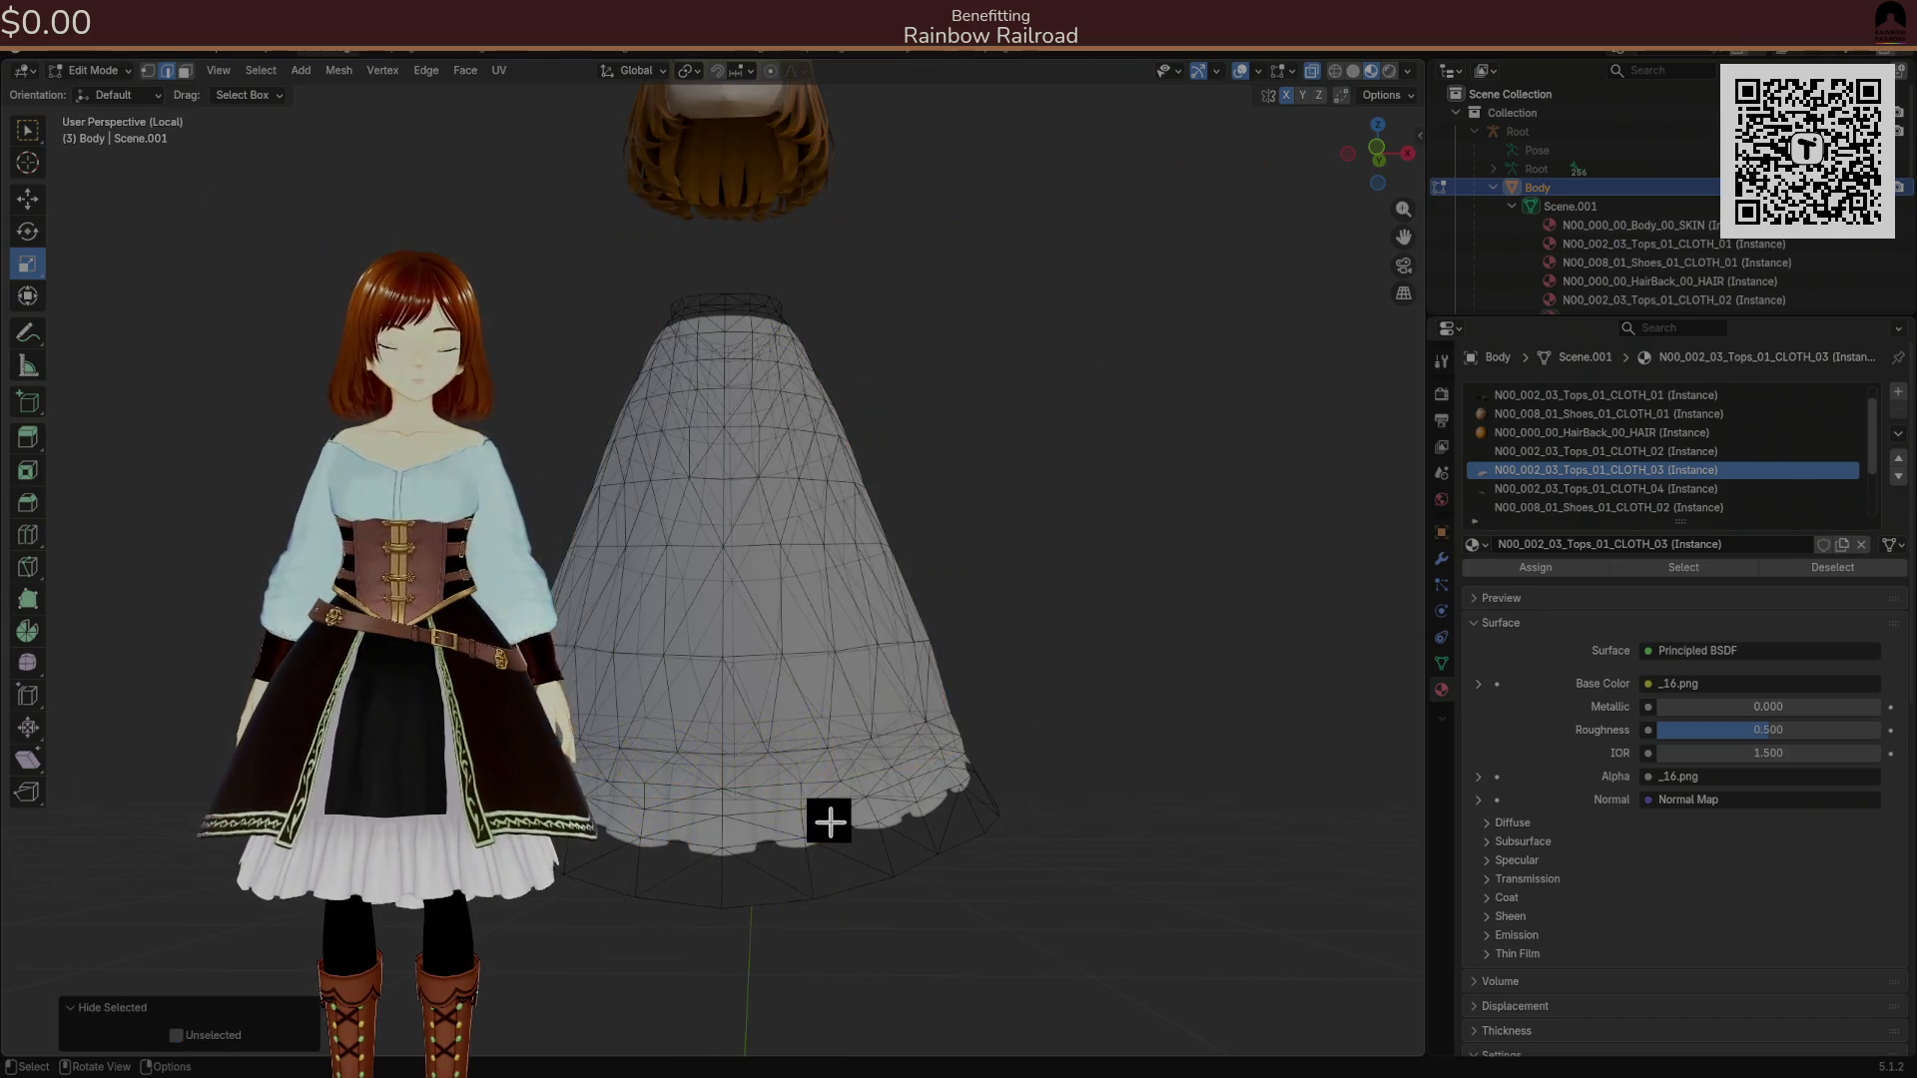
Try box-selecting several stretches of the skirt hem, adding the left-front hem vertices.
key(shift+h)
key(ctrl+z)
drag(825, 817, 821, 798)
mouse_move(544, 733)
mouse_down()
mouse_move(817, 872)
mouse_move(1090, 899)
mouse_up()
click(1061, 783)
drag(1063, 711, 747, 846)
click(1027, 708)
mouse_move(1028, 711)
mouse_down()
mouse_move(638, 878)
mouse_move(708, 850)
mouse_up()
click(1035, 728)
mouse_move(1037, 724)
mouse_down()
mouse_move(817, 826)
mouse_move(807, 859)
mouse_move(829, 873)
mouse_up()
mouse_move(589, 743)
mouse_down()
mouse_move(715, 889)
mouse_move(834, 900)
mouse_up()
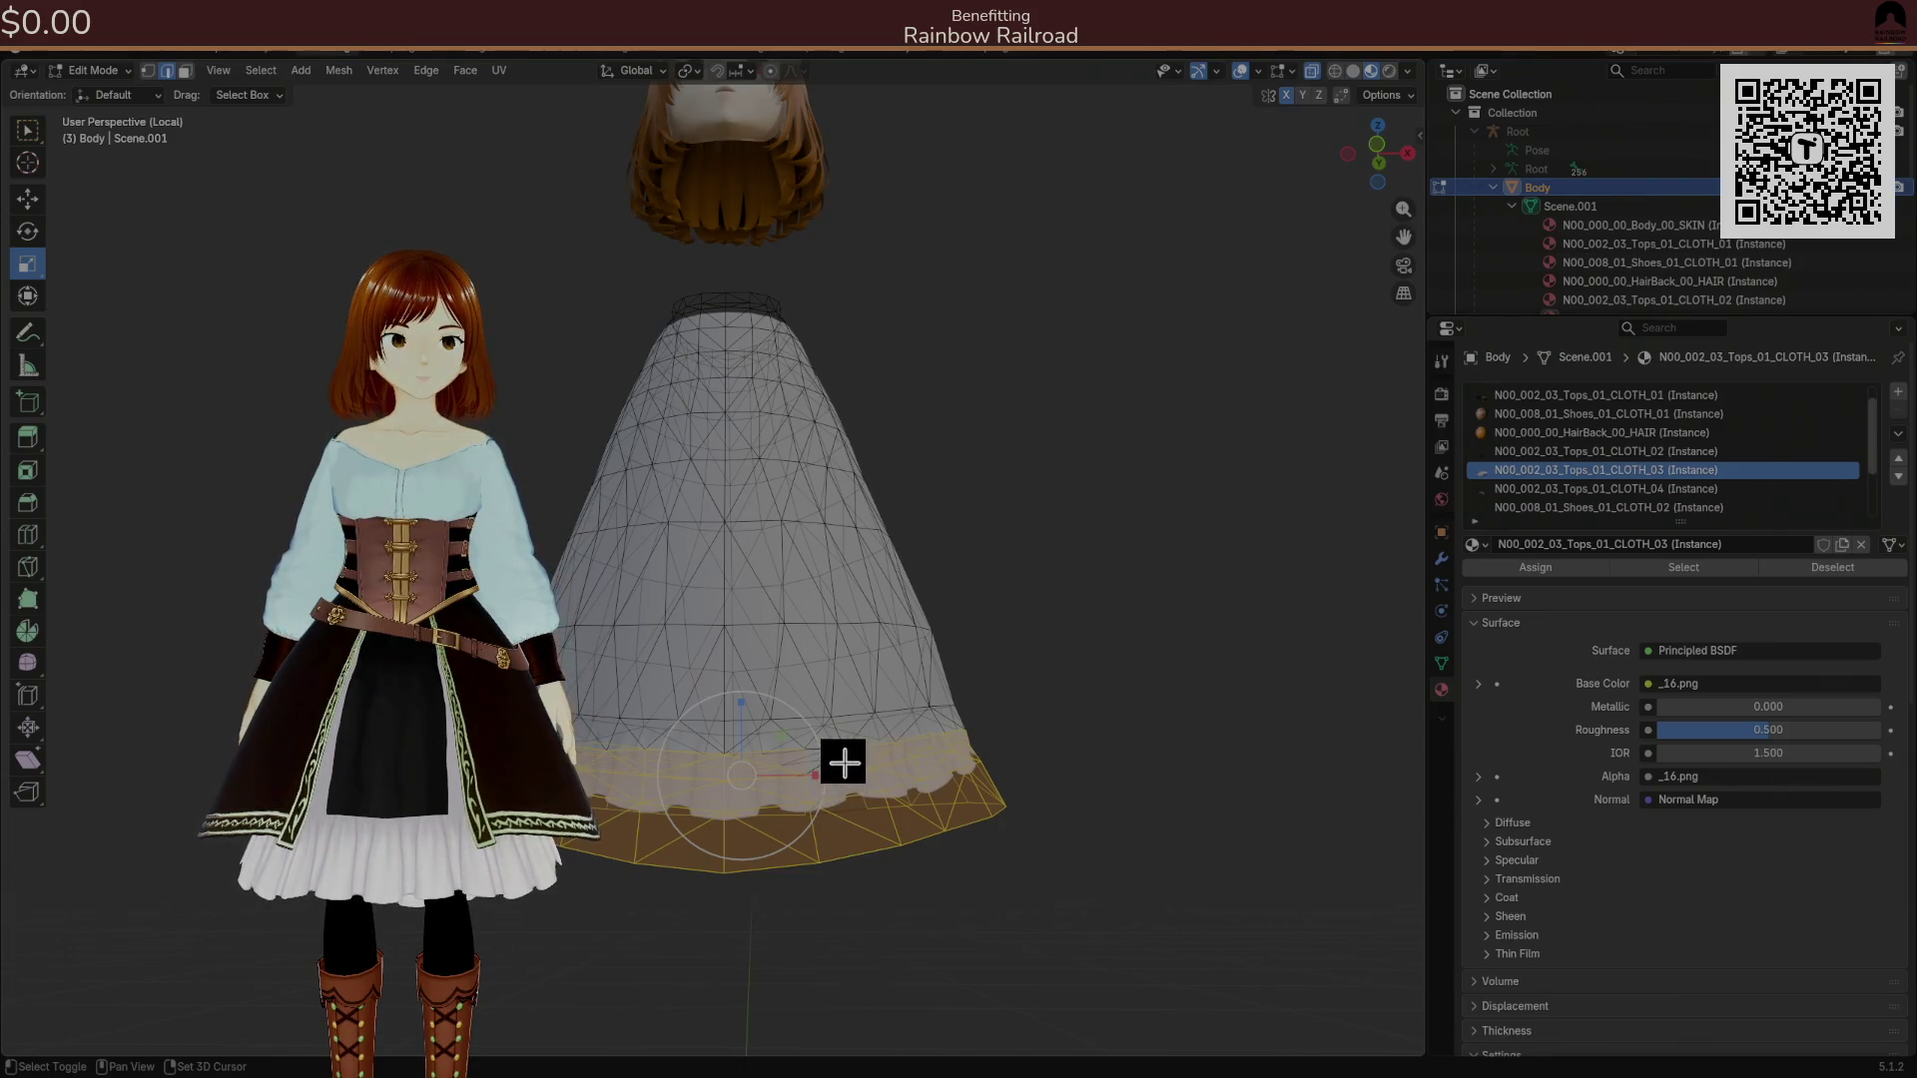
Zoom in and orbit around the isolated skirt, then deselect its bottom ring.
scroll(838, 764, up, 4)
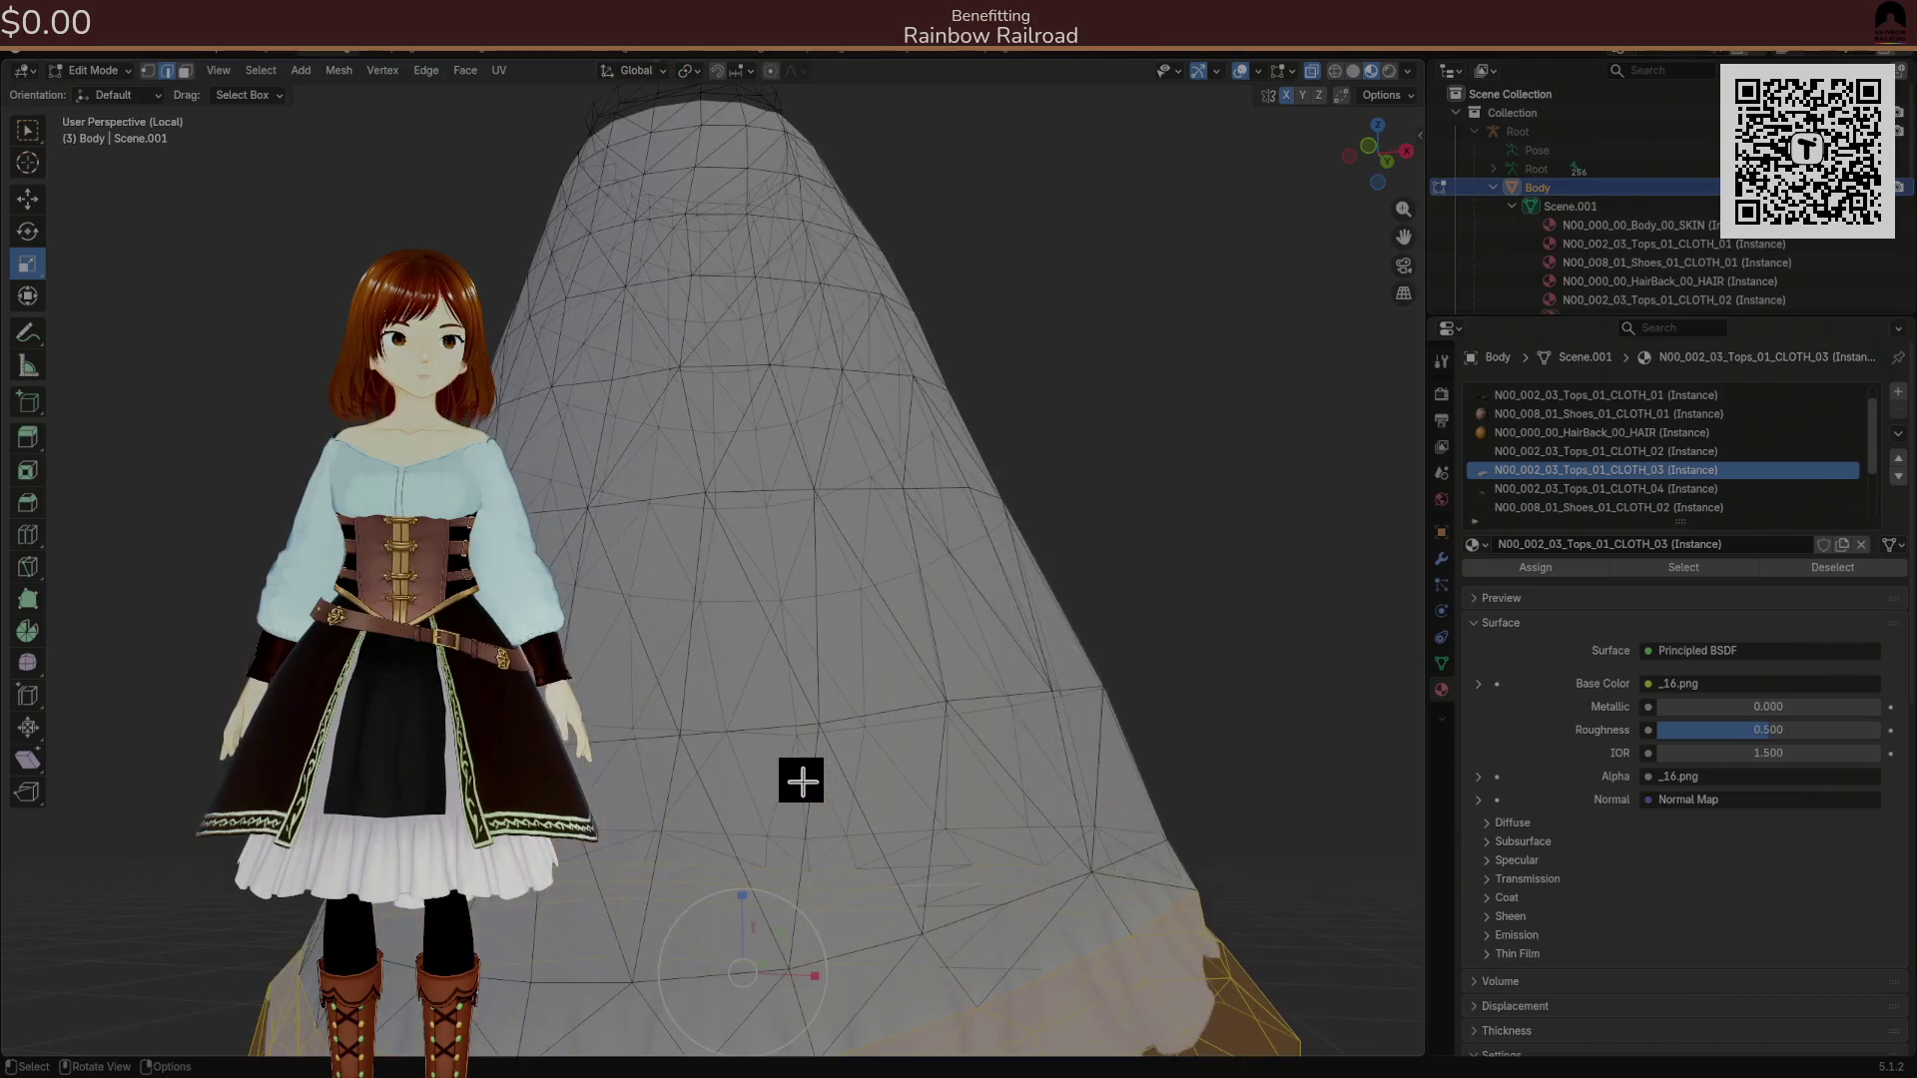
scroll(796, 787, up, 1)
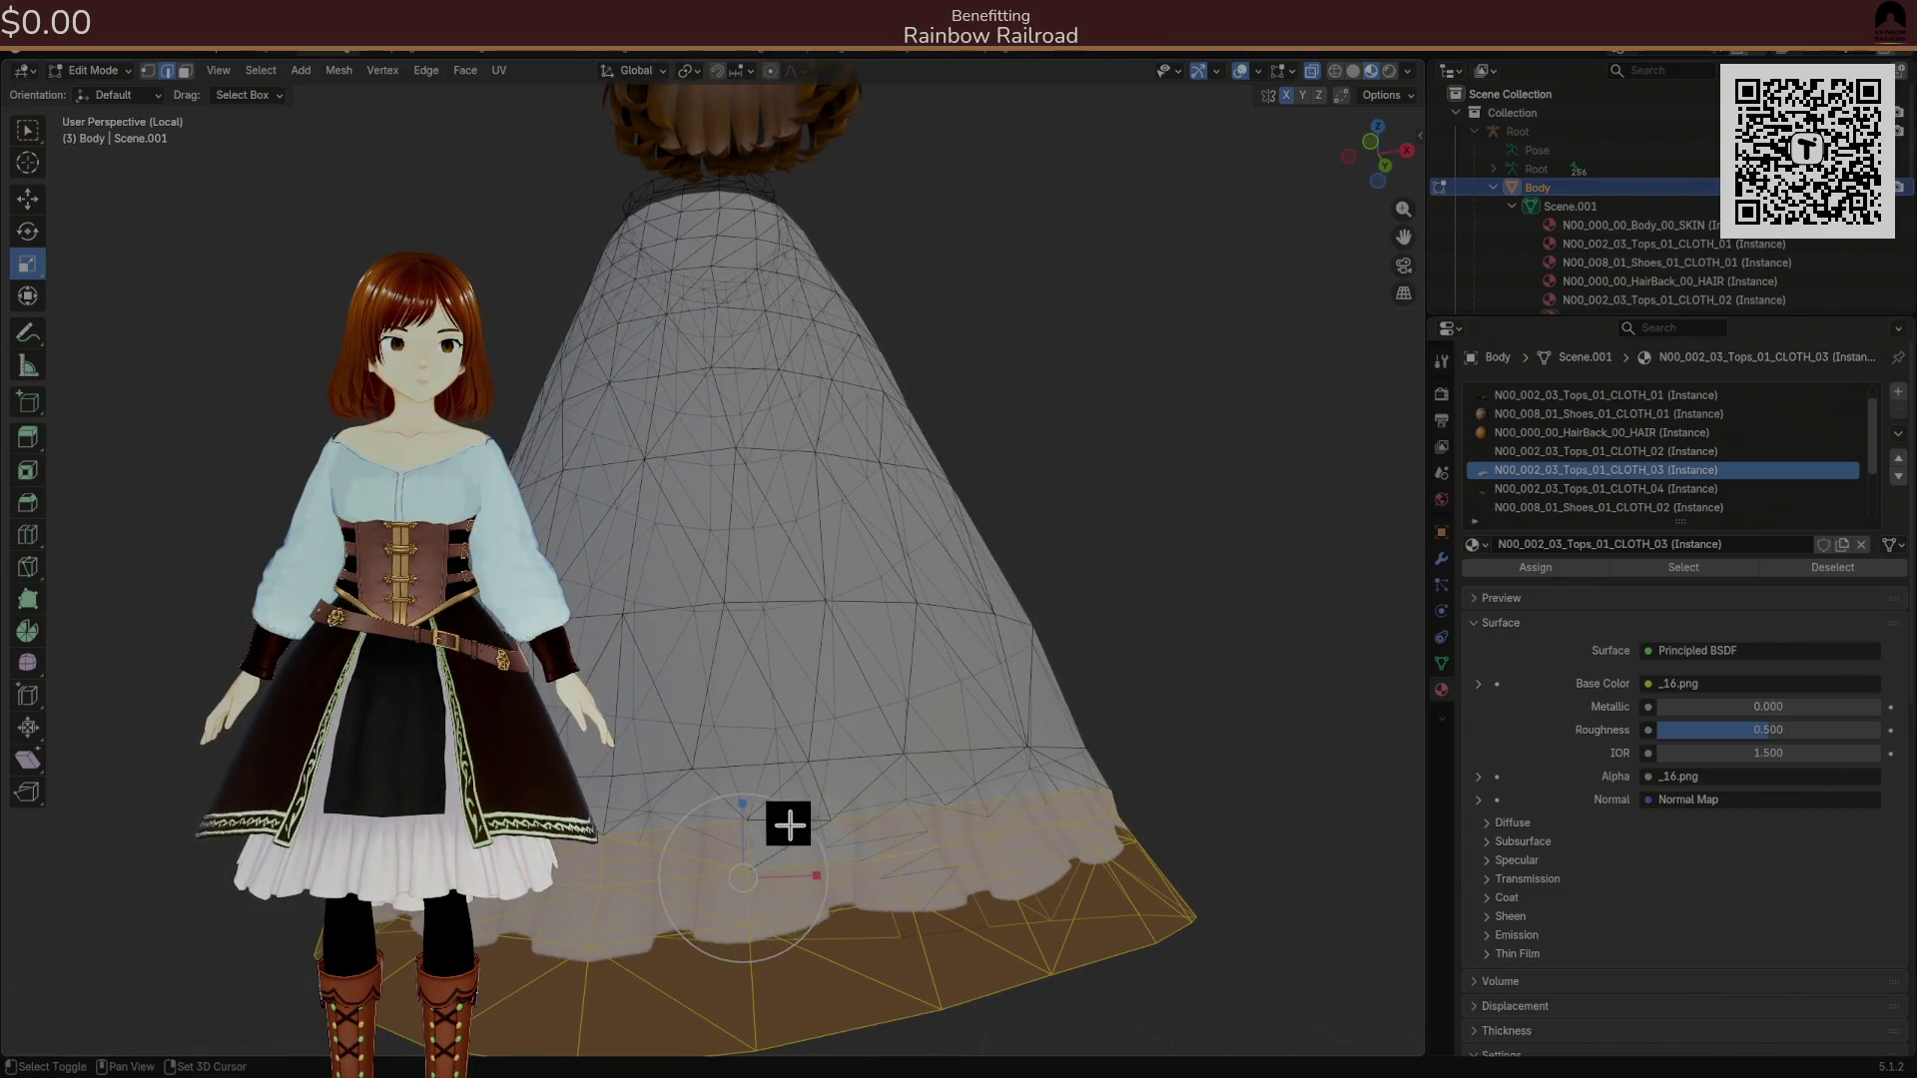
scroll(817, 805, up, 2)
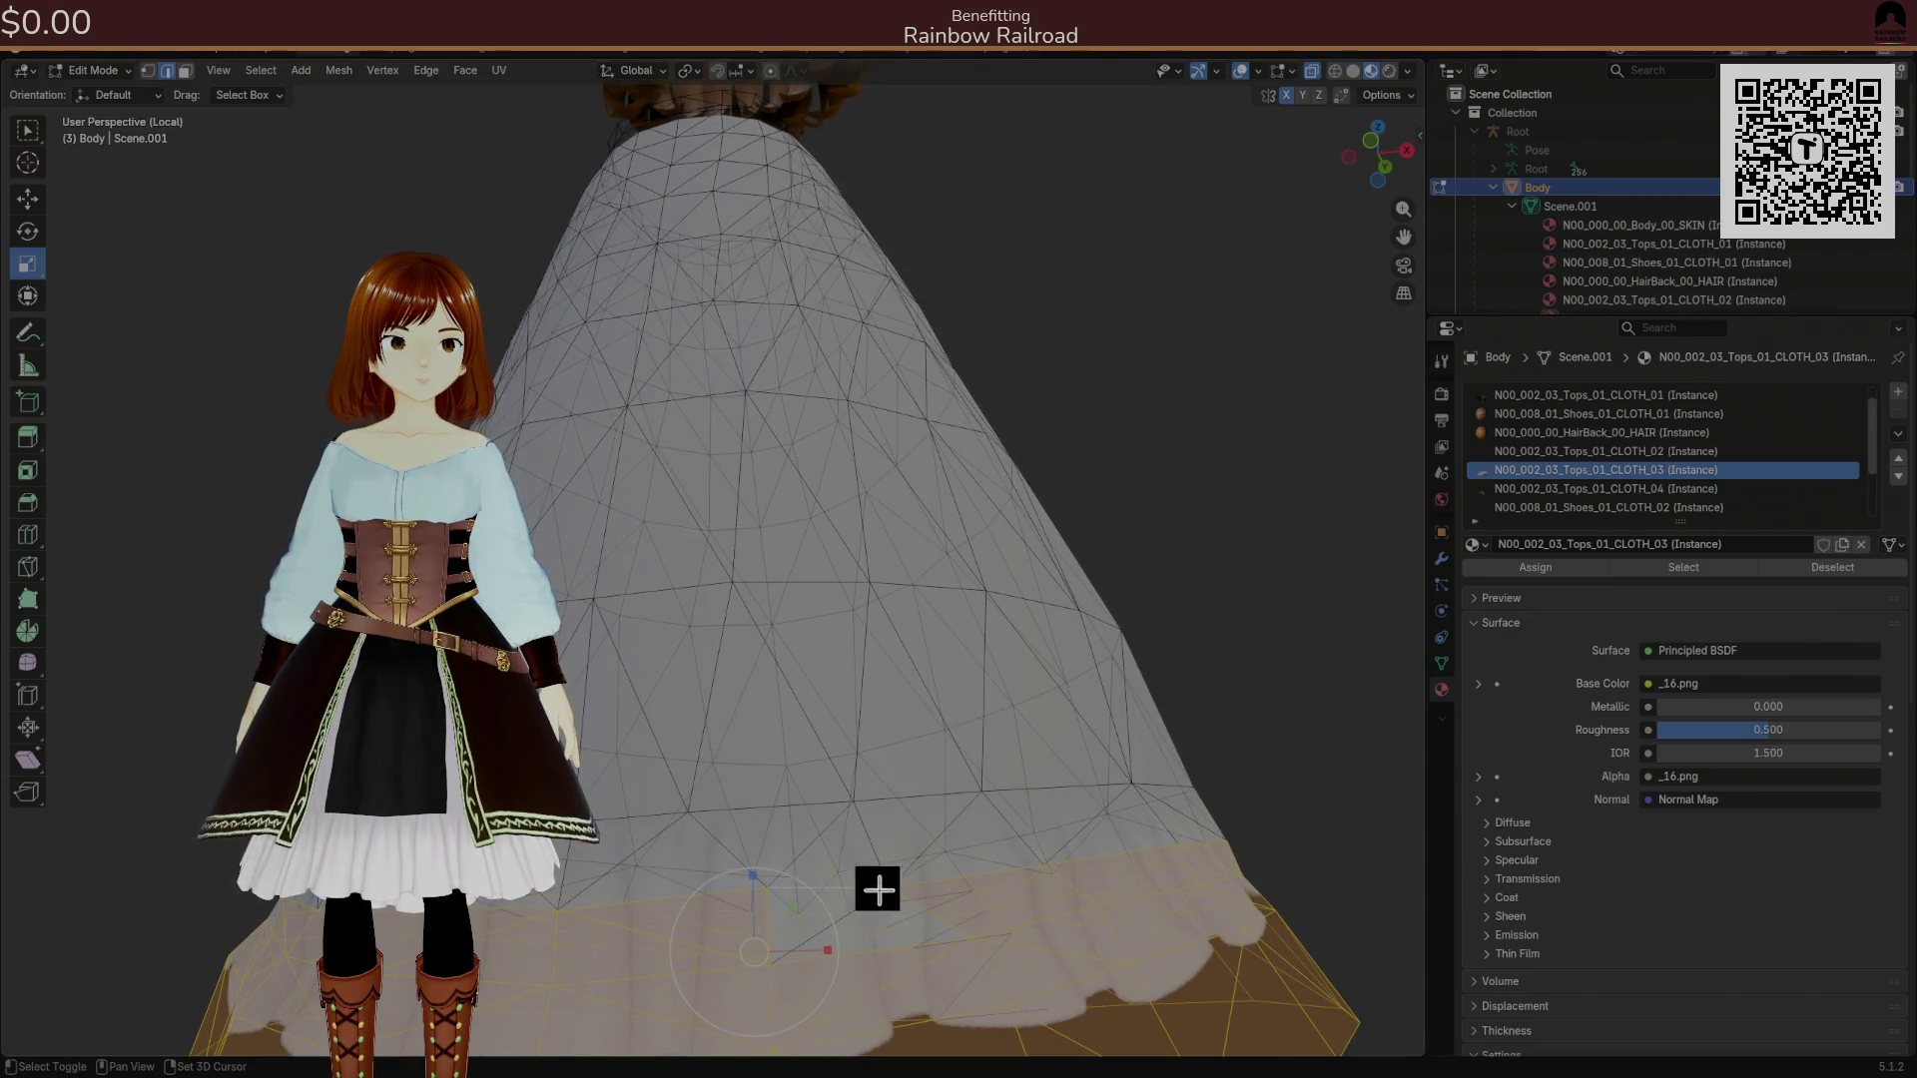
mouse_move(919, 894)
mouse_down()
mouse_move(1146, 883)
mouse_move(1240, 899)
mouse_move(932, 877)
mouse_move(947, 829)
mouse_up()
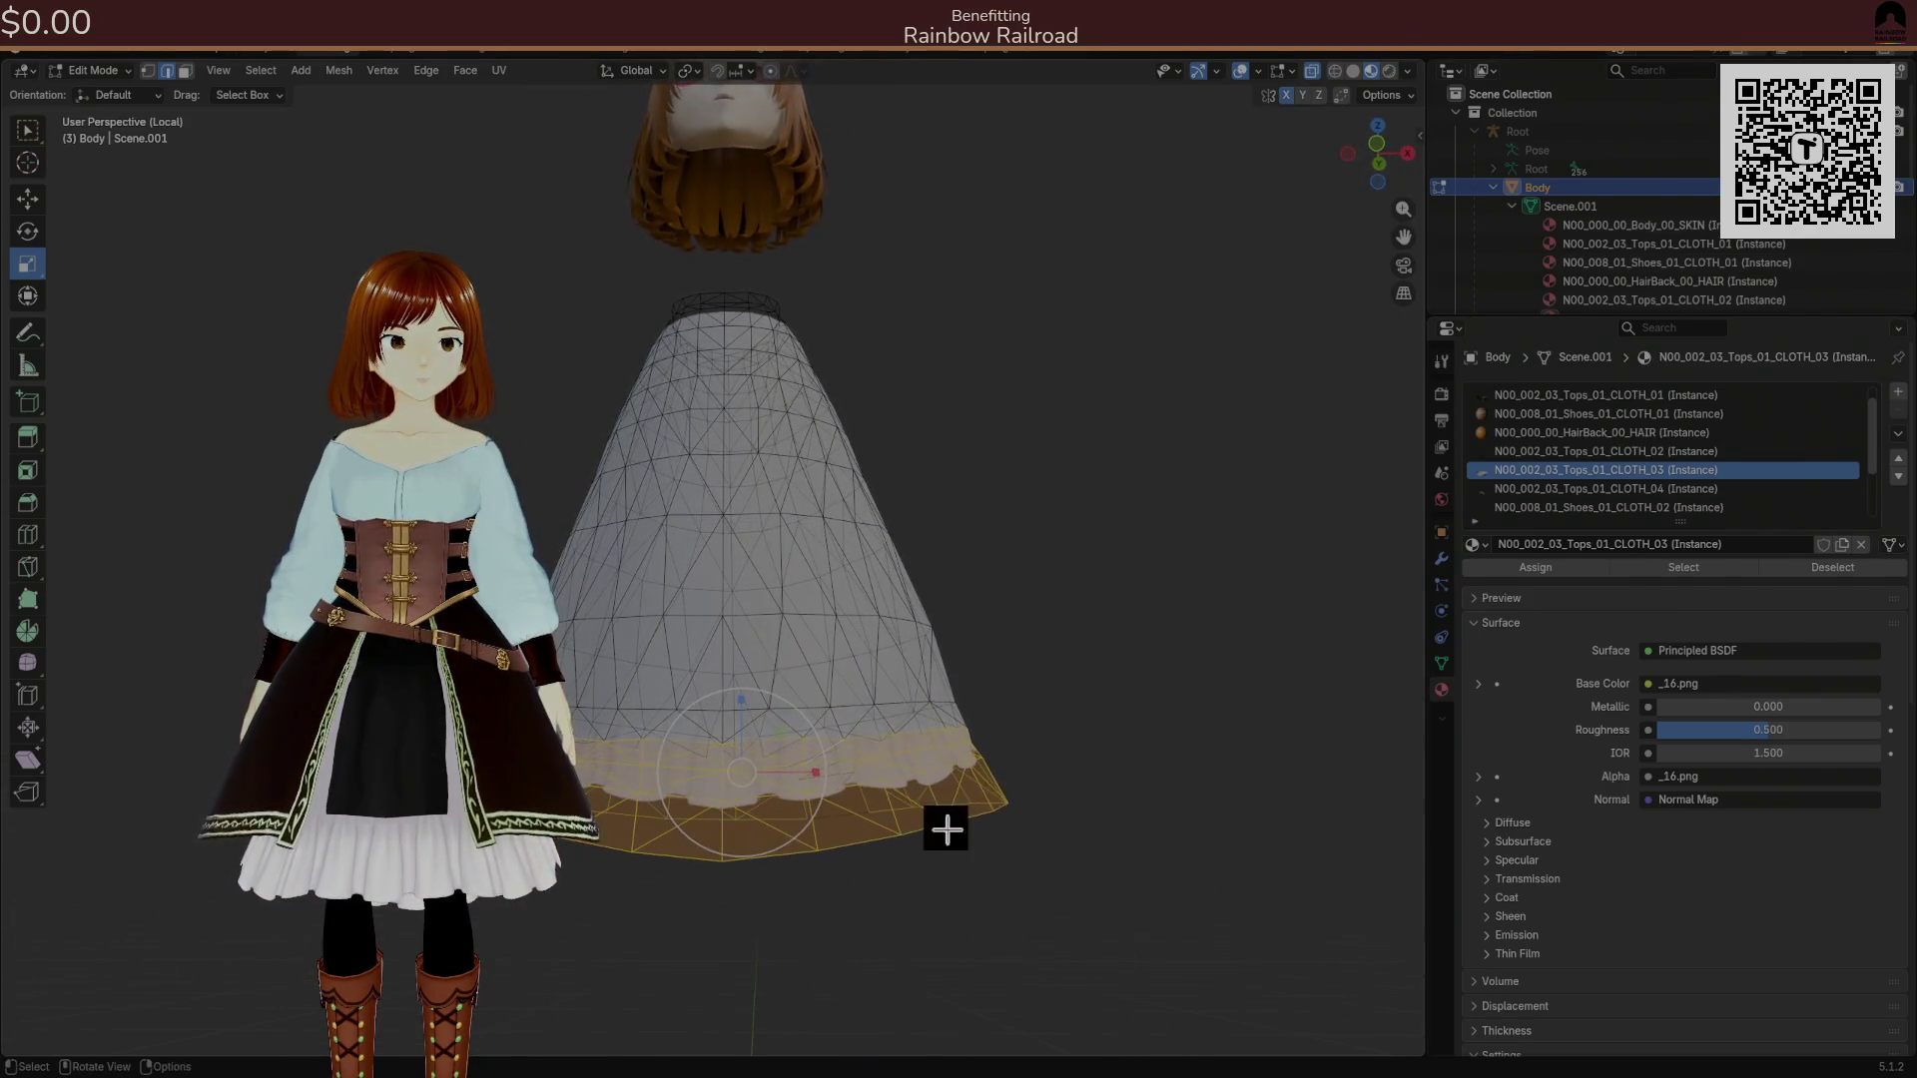
click(1071, 789)
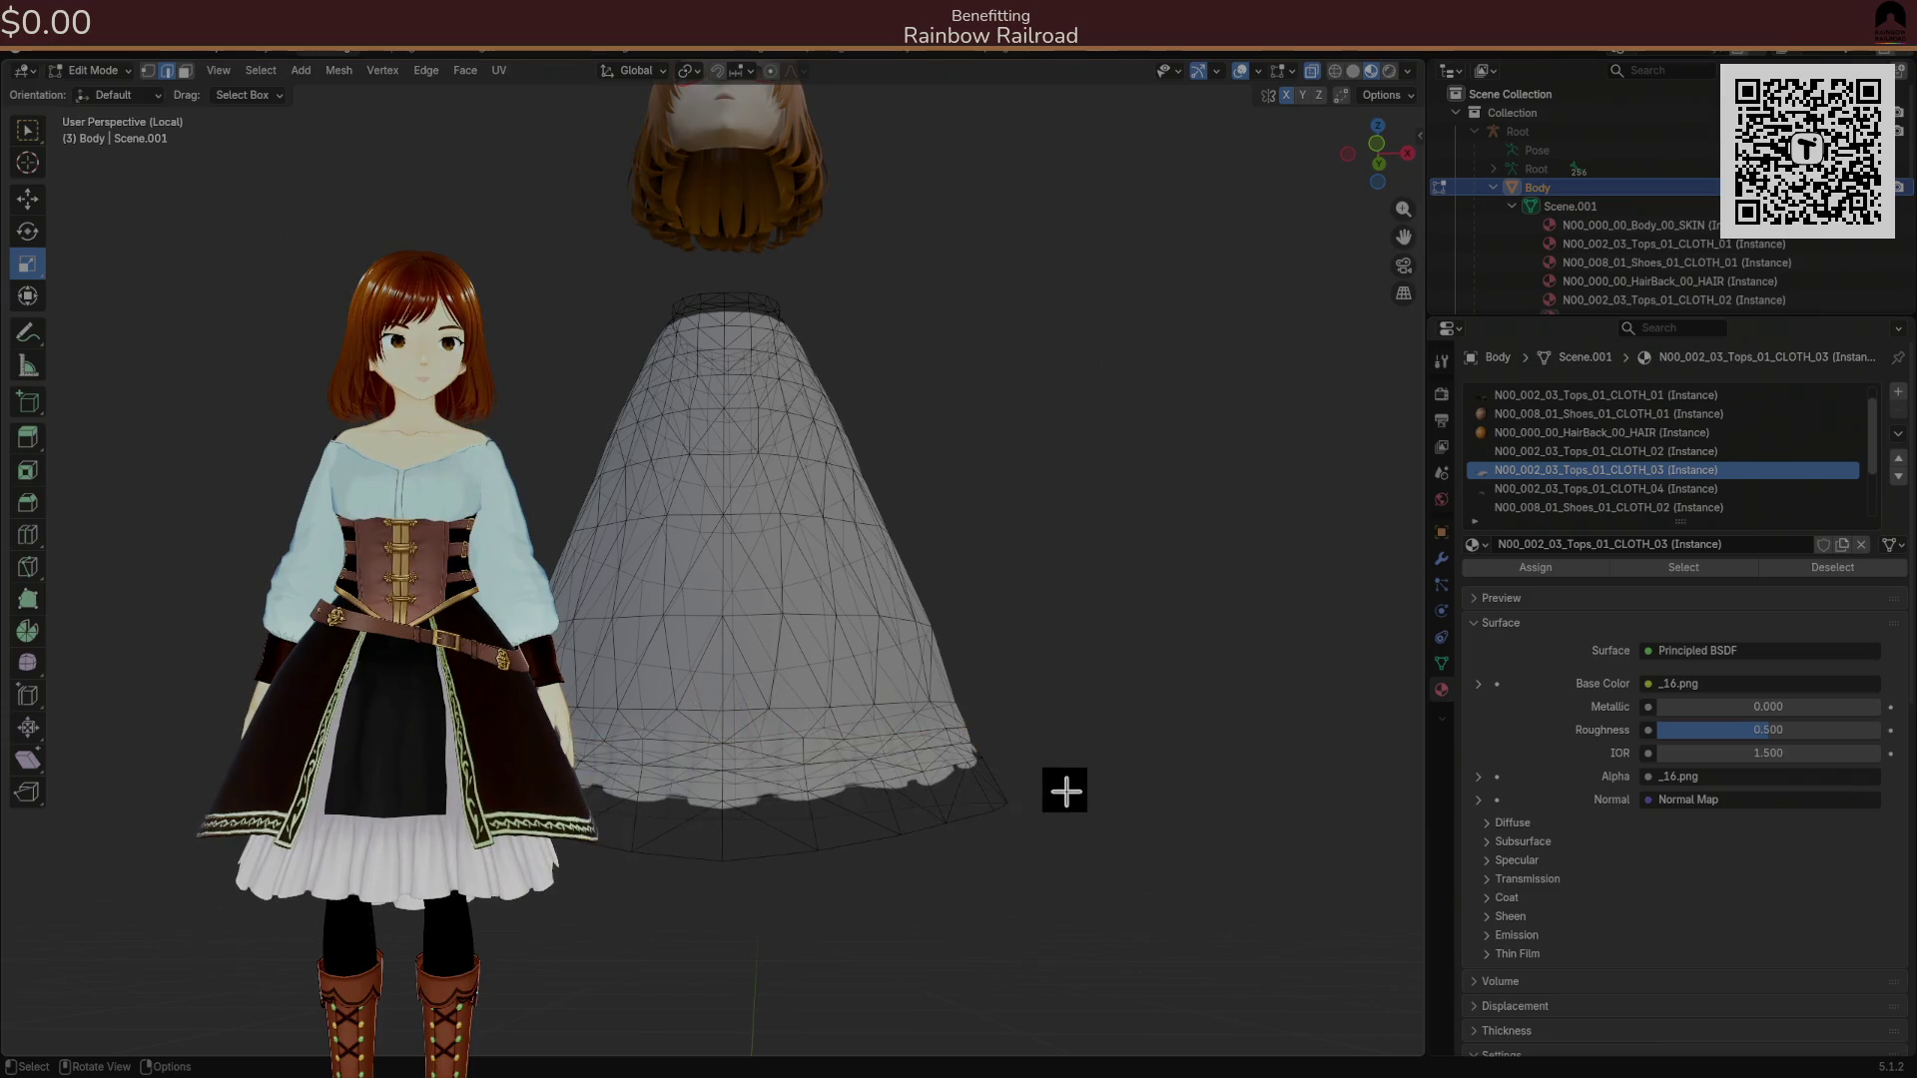
From Front Ortho view, select the skirt's bottom hem edge loop.
click(1381, 152)
key(b)
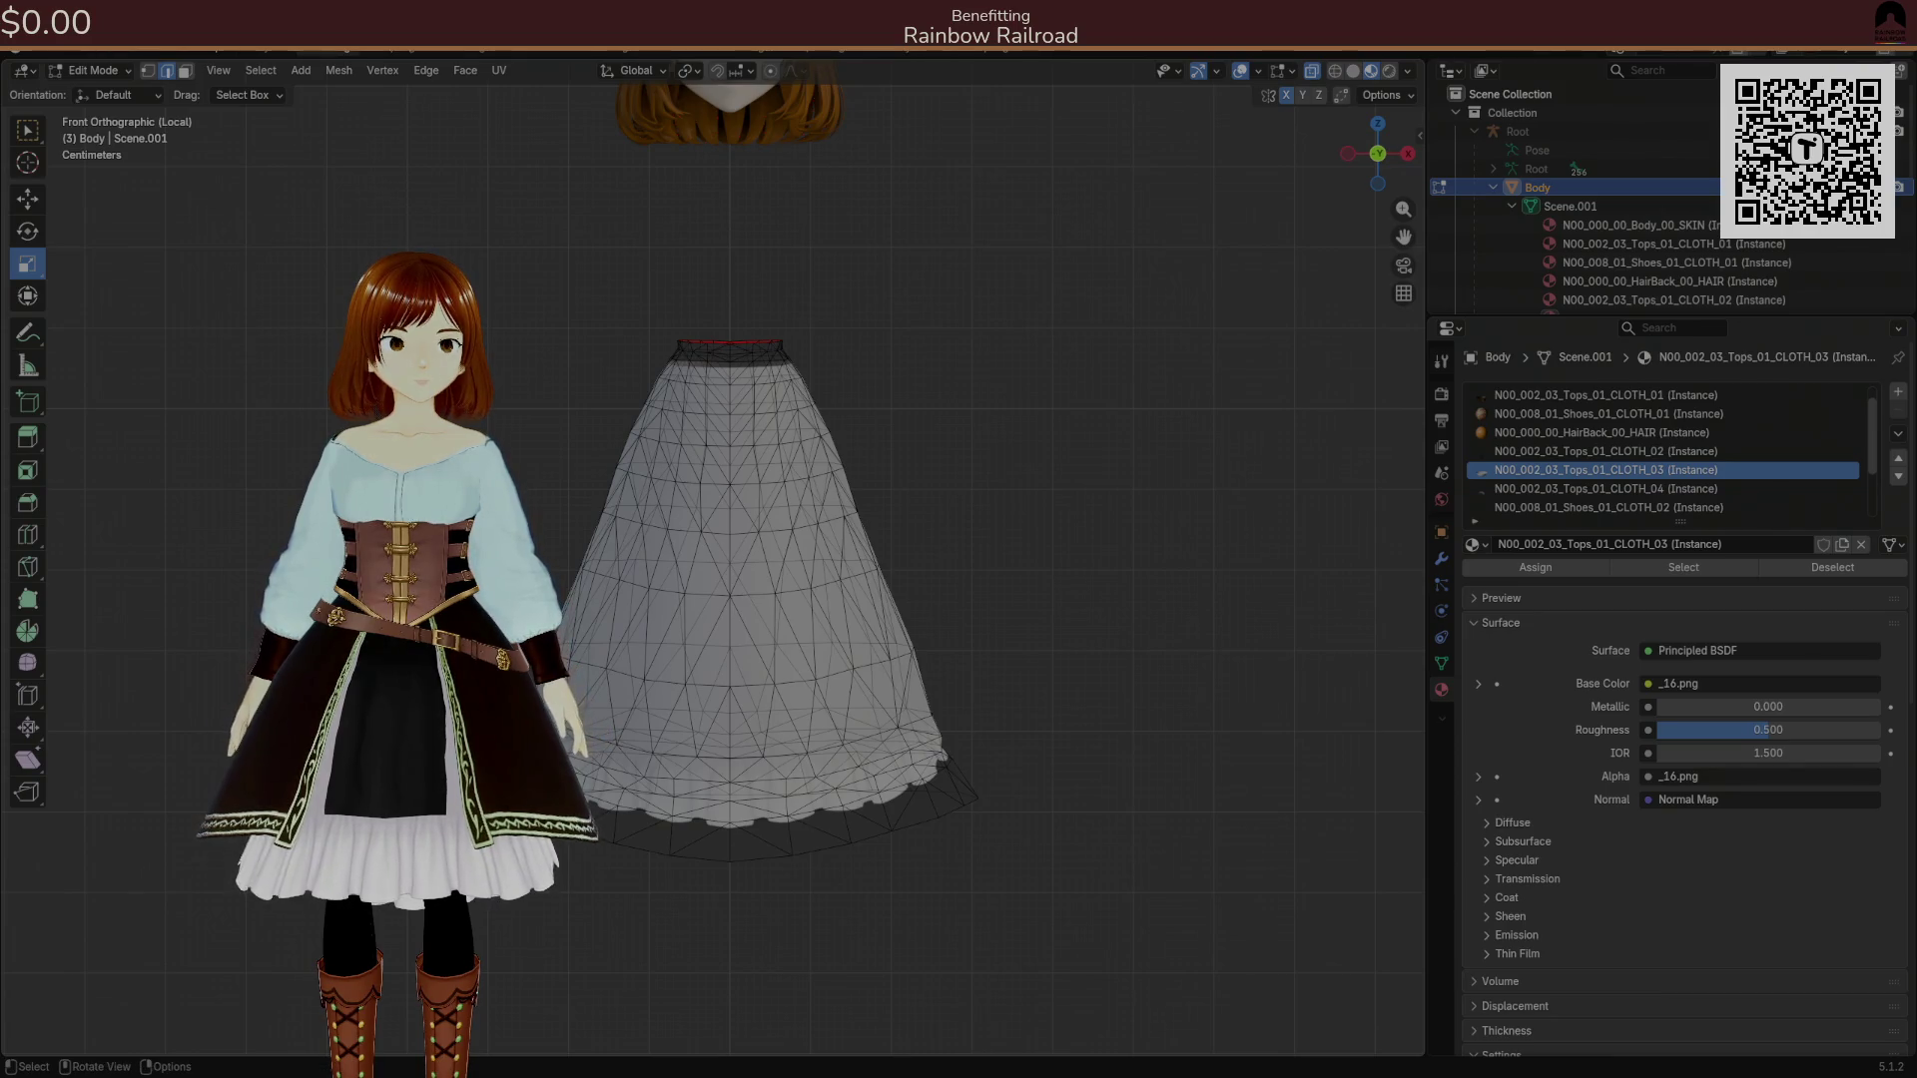
key(Escape)
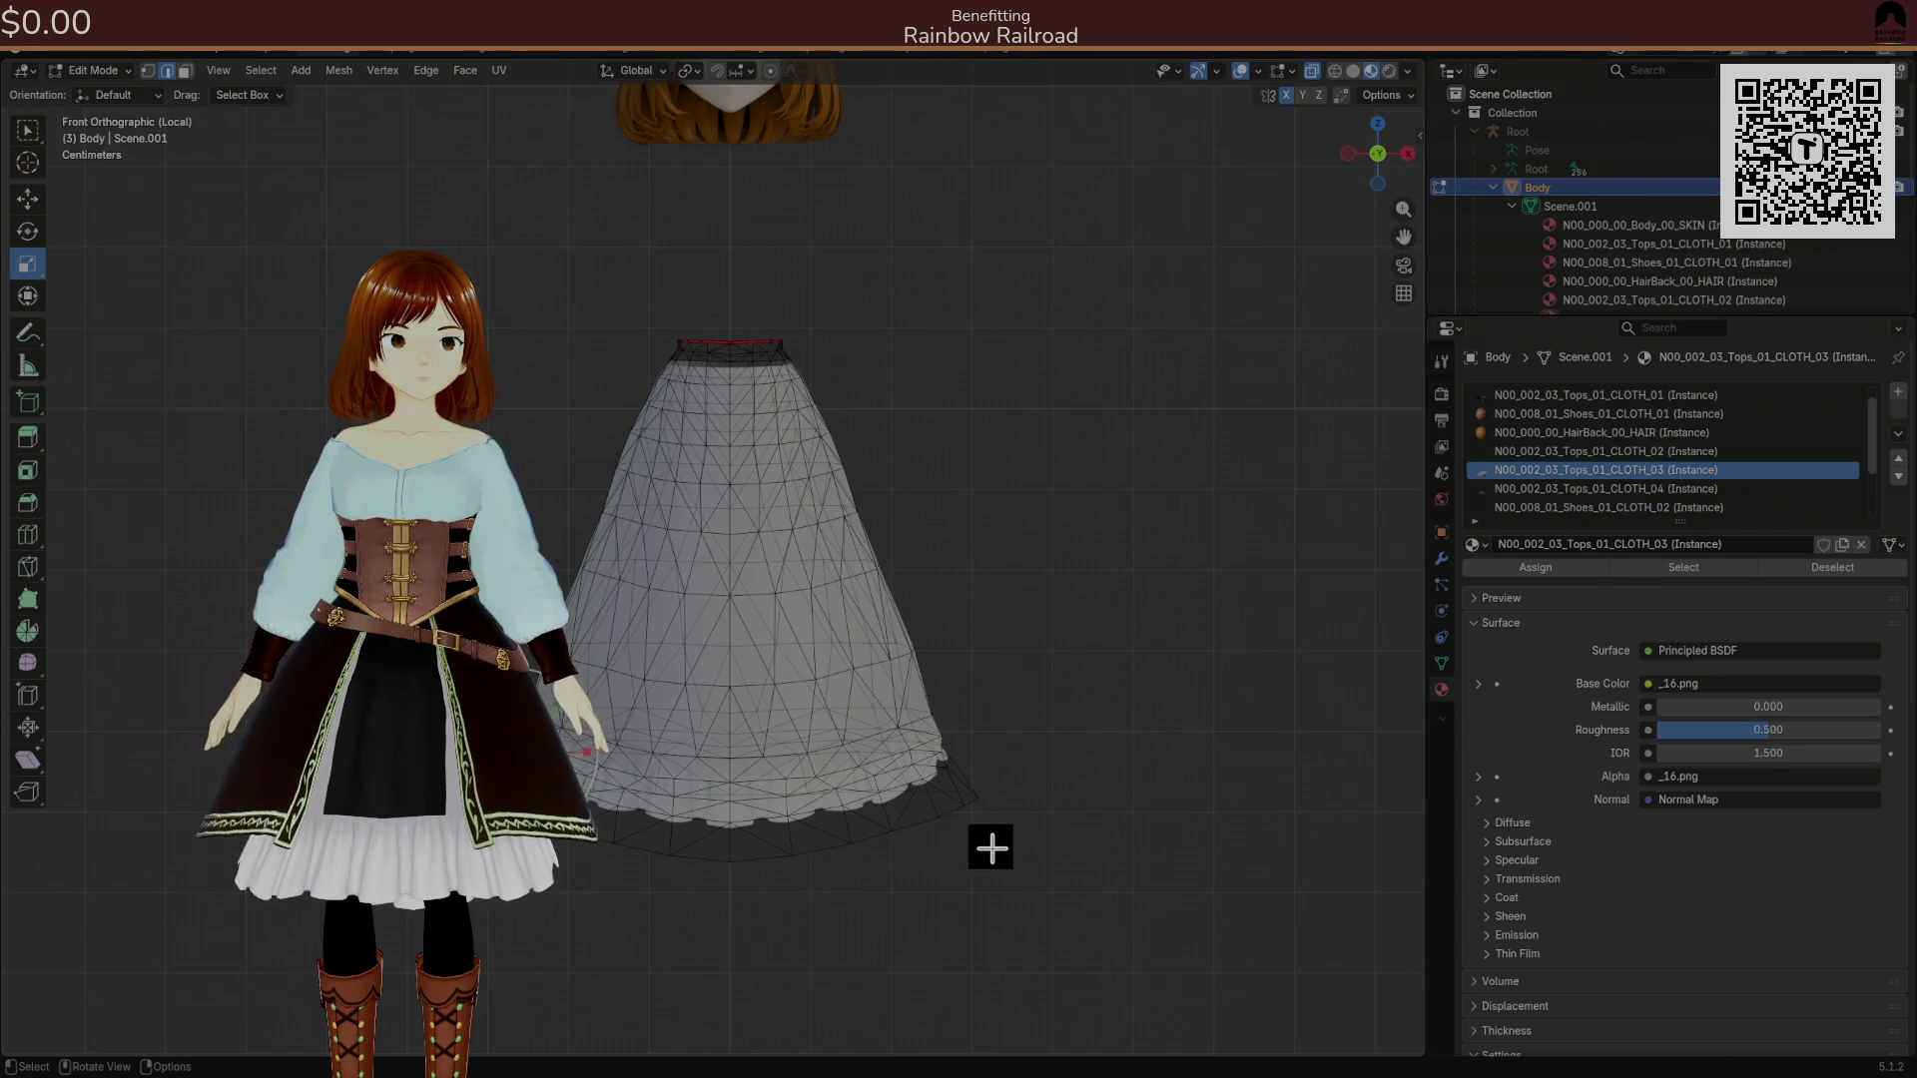
drag(1034, 773, 565, 907)
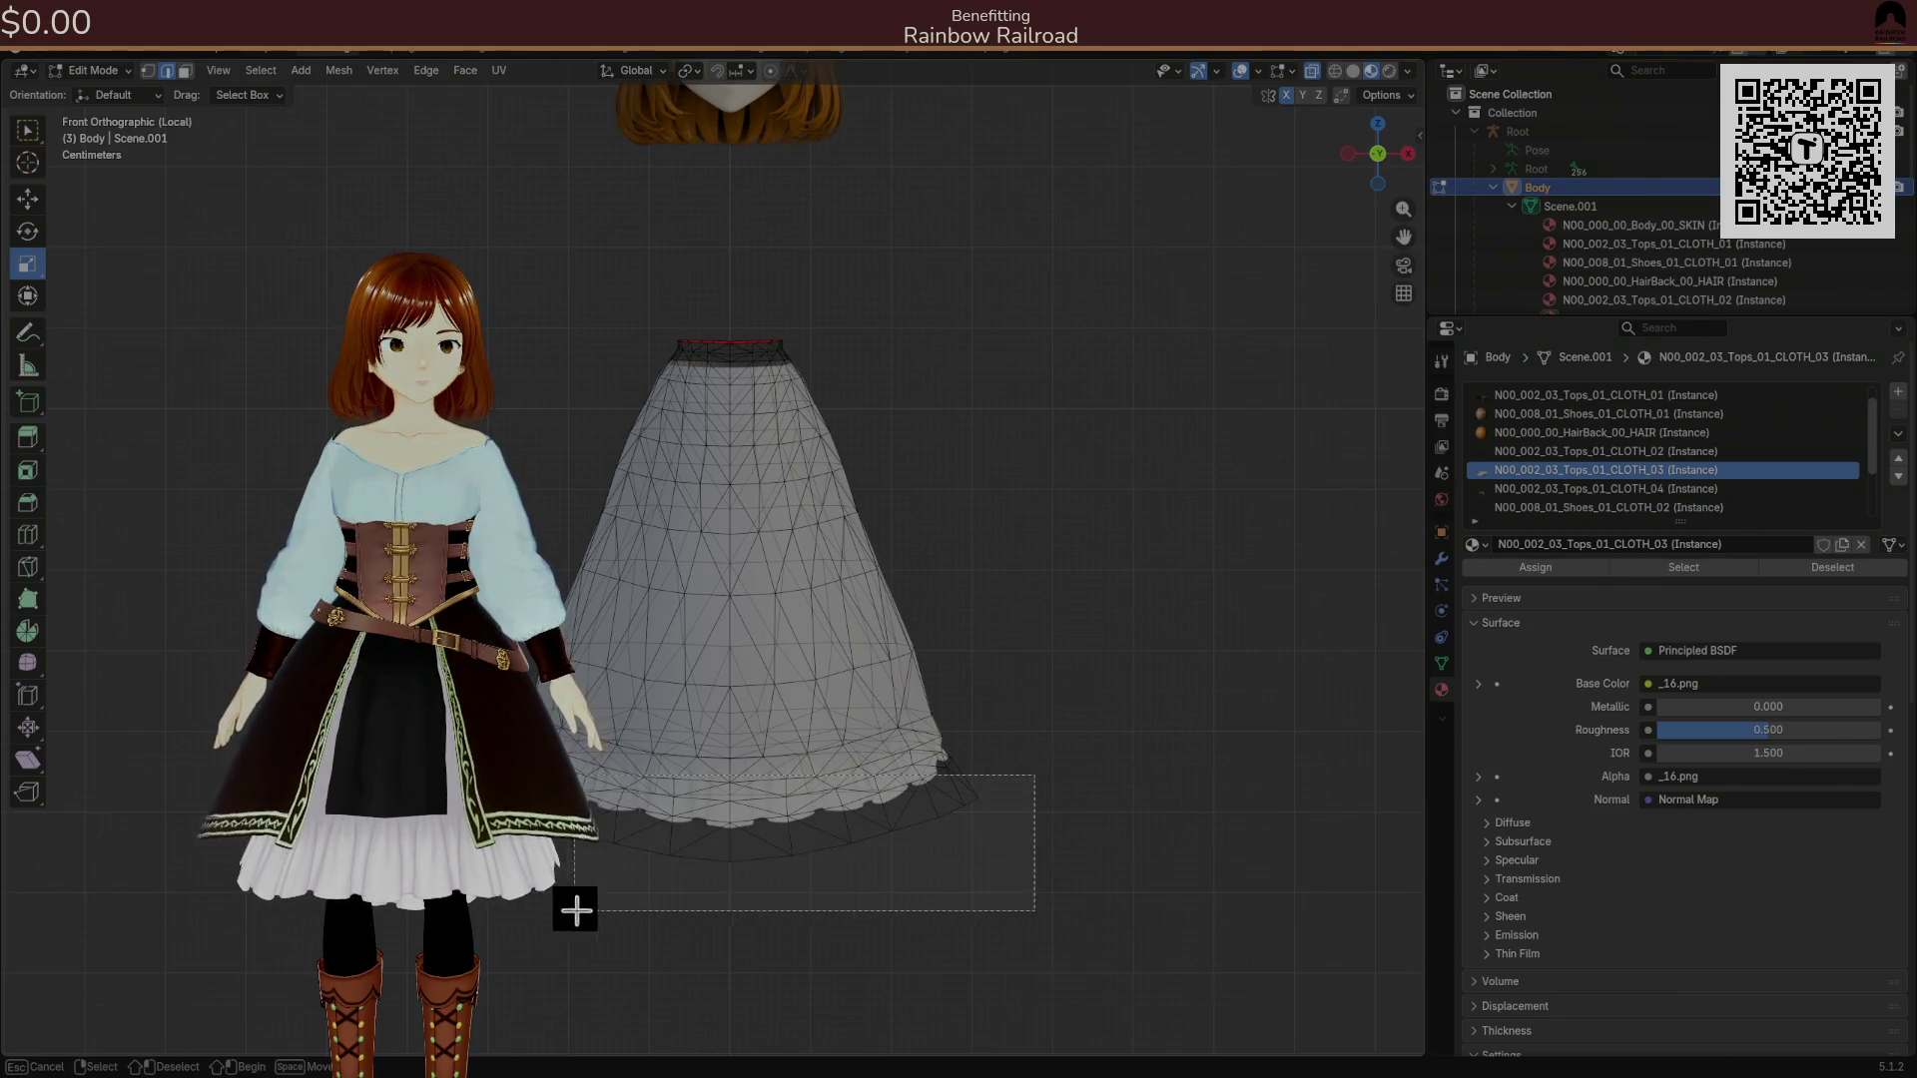
key(b)
drag(953, 847, 623, 926)
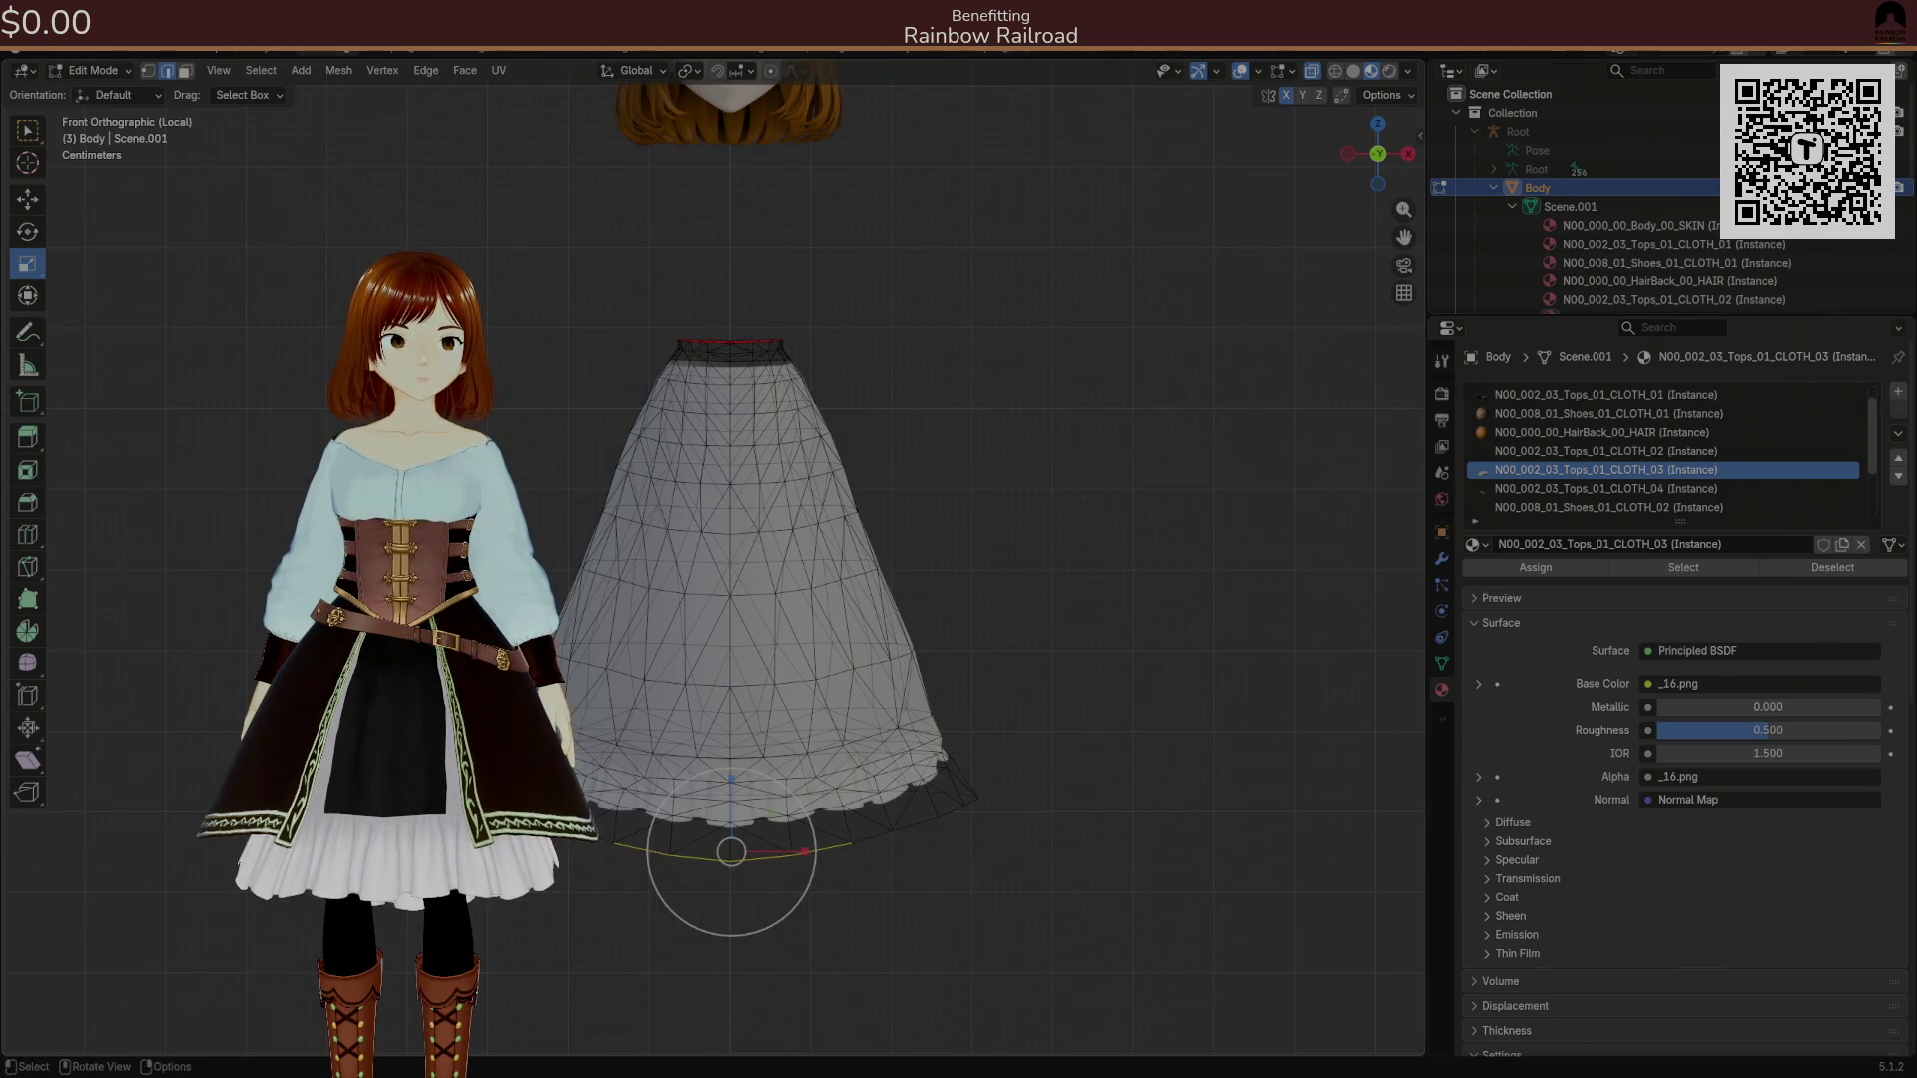
mouse_move(762, 813)
mouse_down()
mouse_move(790, 863)
mouse_move(736, 885)
mouse_up()
ctrl+click(789, 924)
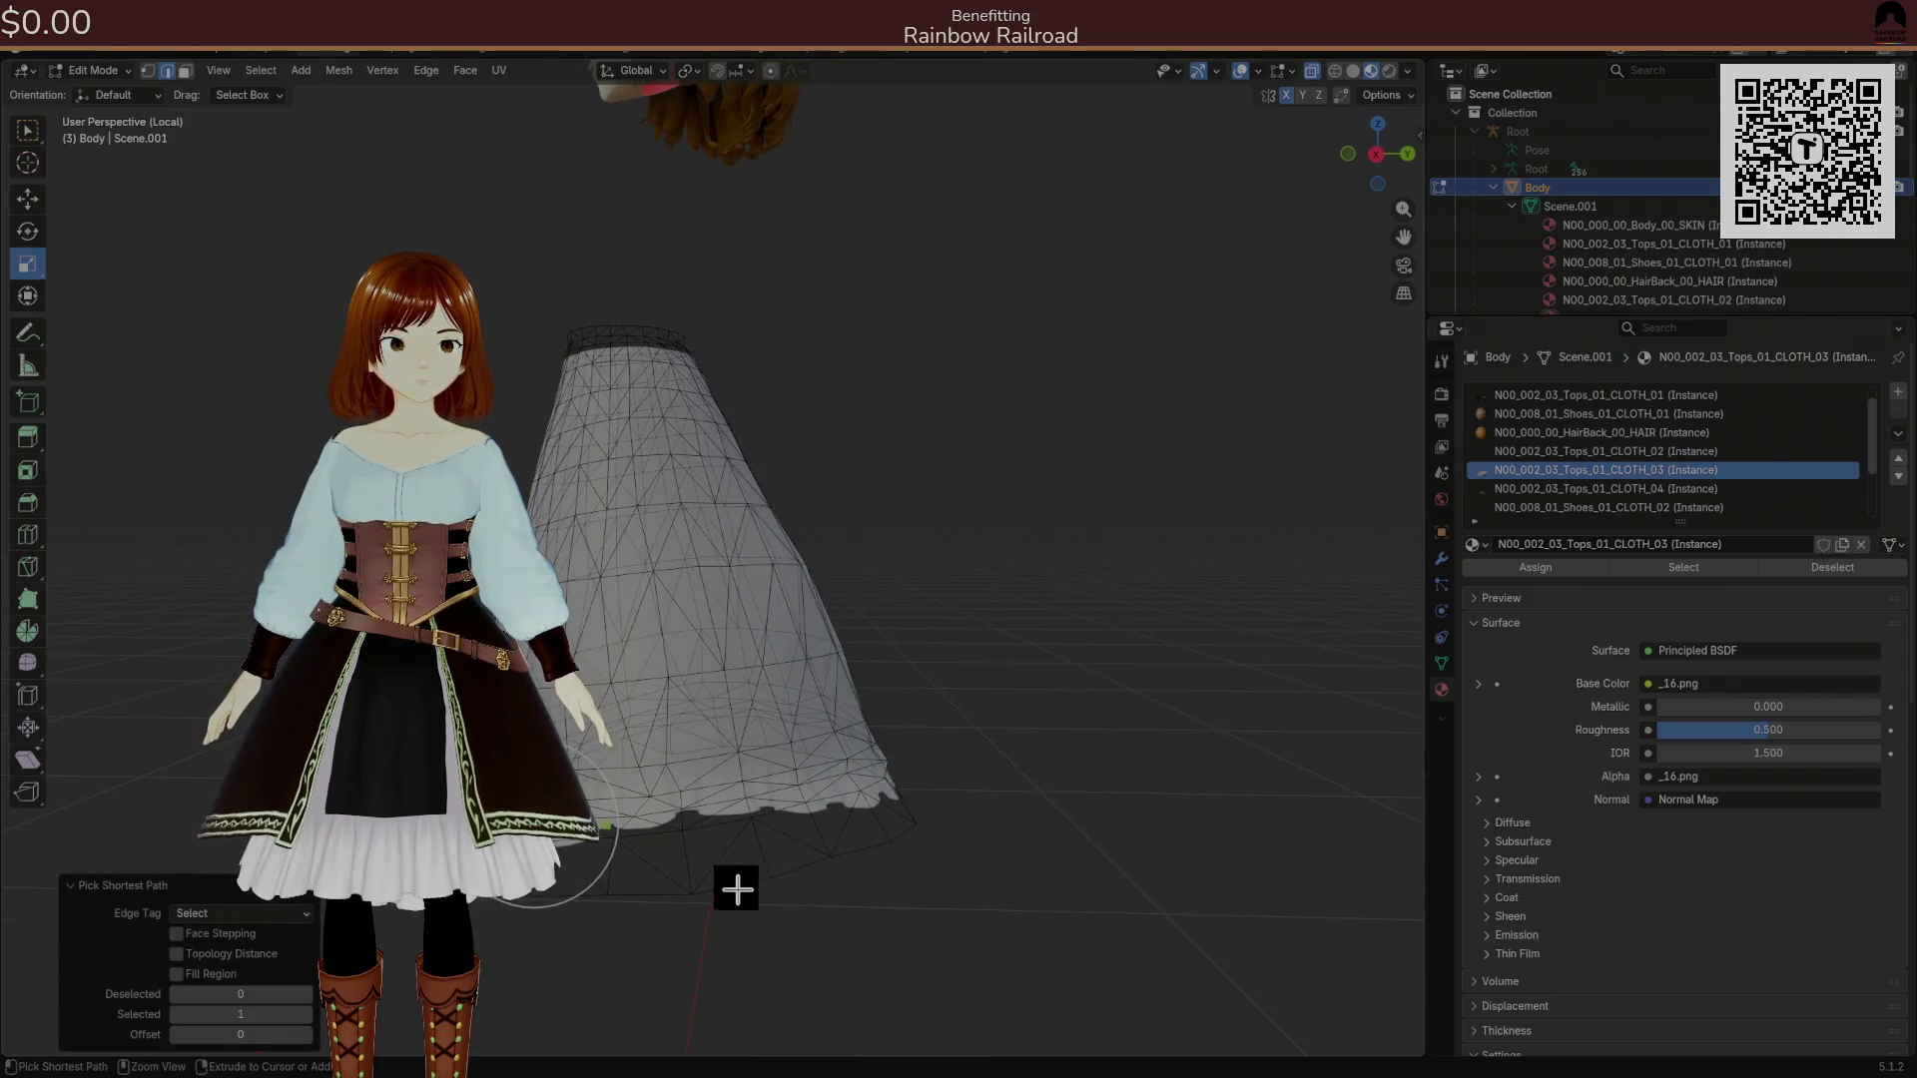
Orbit to check the hem loop and widen it to 1.061 on X and Y.
mouse_move(898, 851)
mouse_down()
mouse_move(736, 865)
mouse_move(976, 855)
mouse_move(903, 838)
mouse_move(971, 856)
mouse_move(677, 876)
mouse_up()
drag(893, 842, 815, 845)
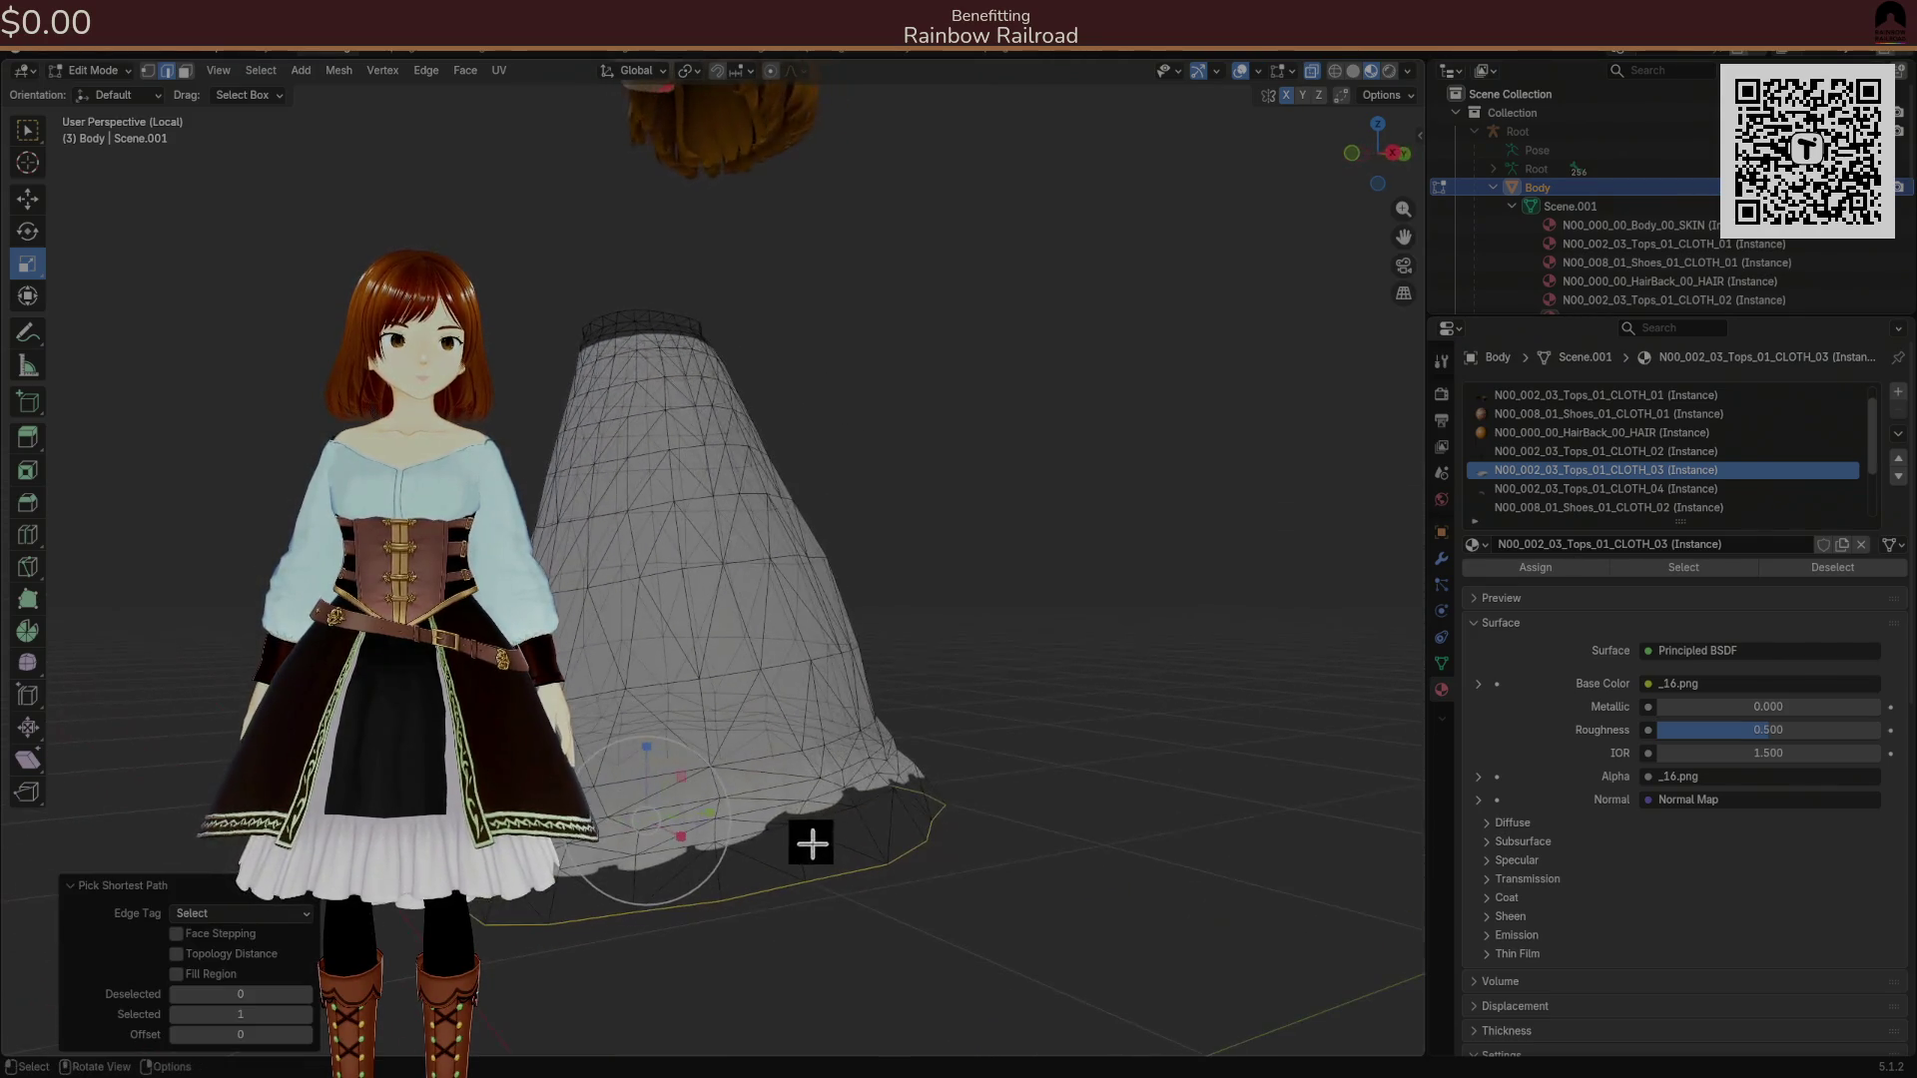
drag(949, 799, 731, 804)
mouse_move(710, 807)
mouse_down()
mouse_move(823, 796)
mouse_move(764, 833)
mouse_move(998, 802)
mouse_move(779, 764)
mouse_move(788, 738)
mouse_move(771, 767)
mouse_move(889, 762)
mouse_up()
click(772, 765)
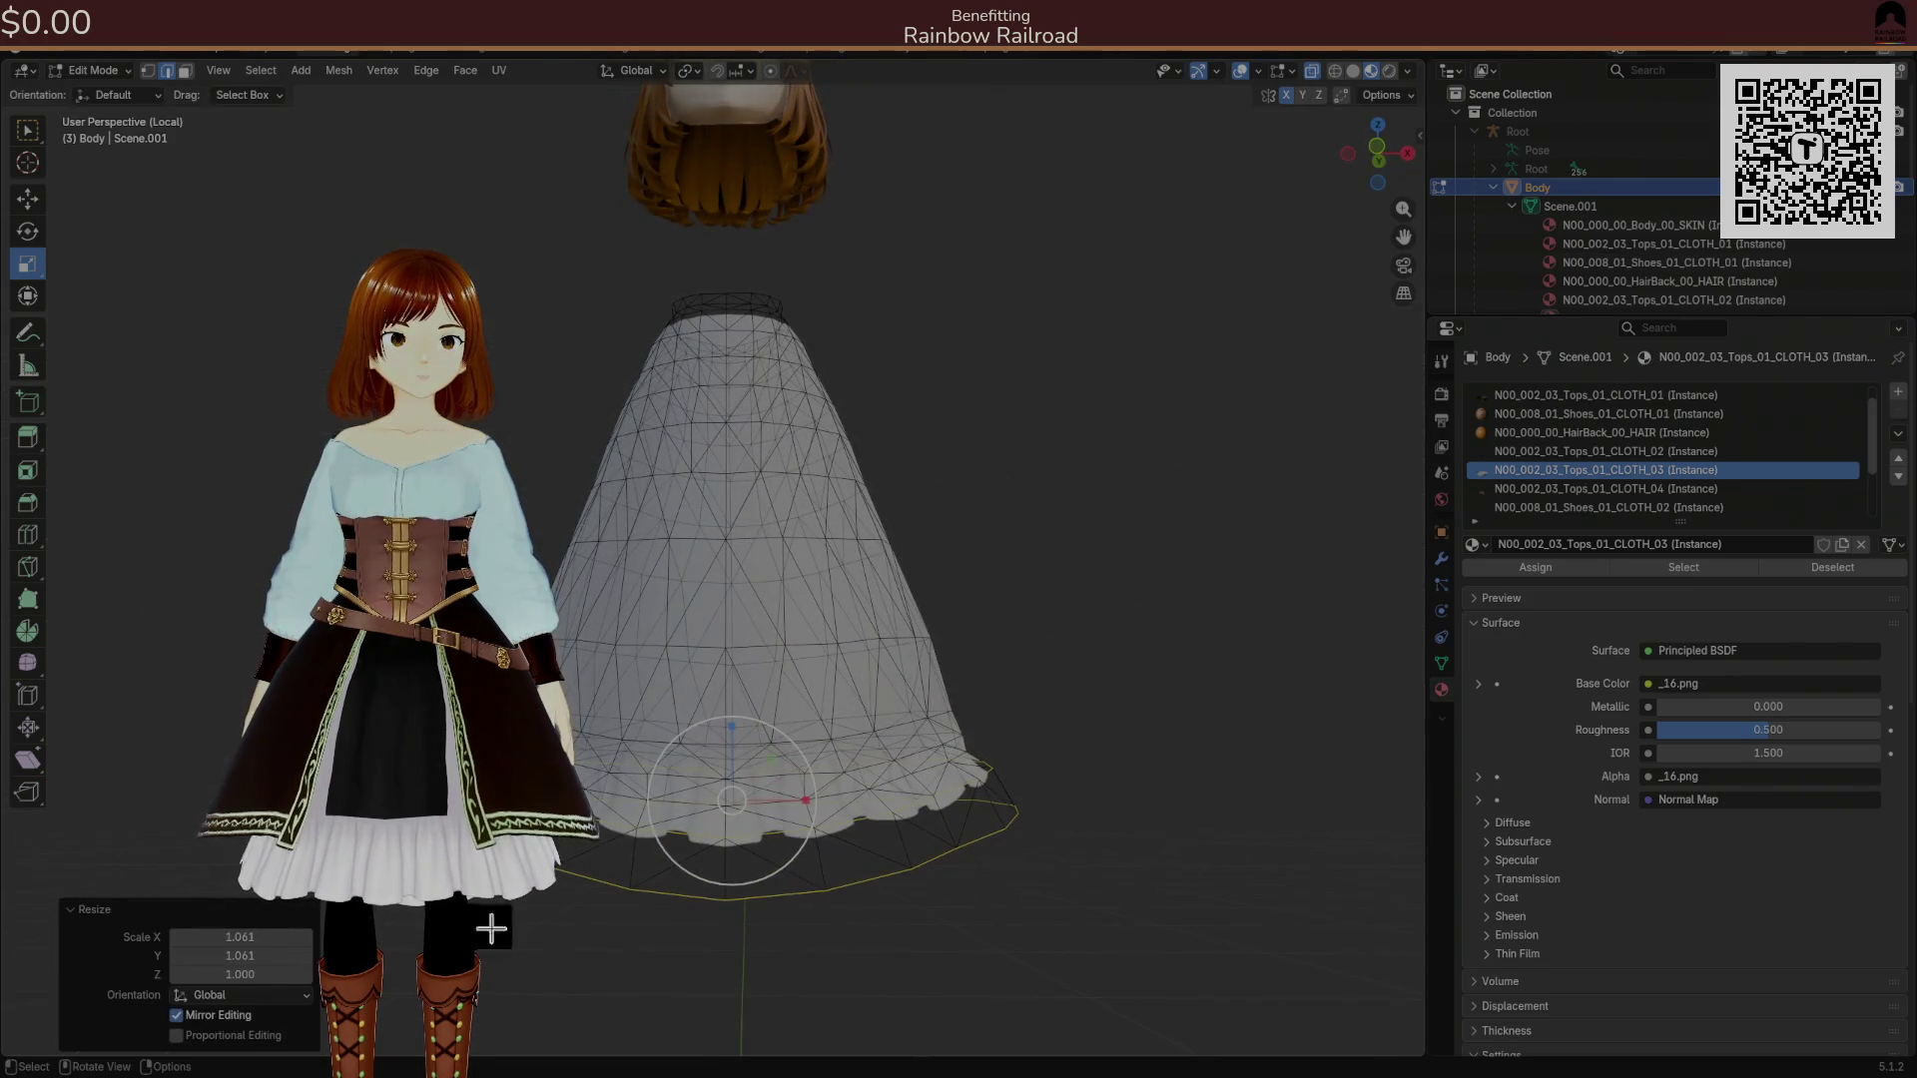
Blend the 1.061 hem widening with smooth proportional size 0.101, then reveal the hidden mesh.
click(256, 1036)
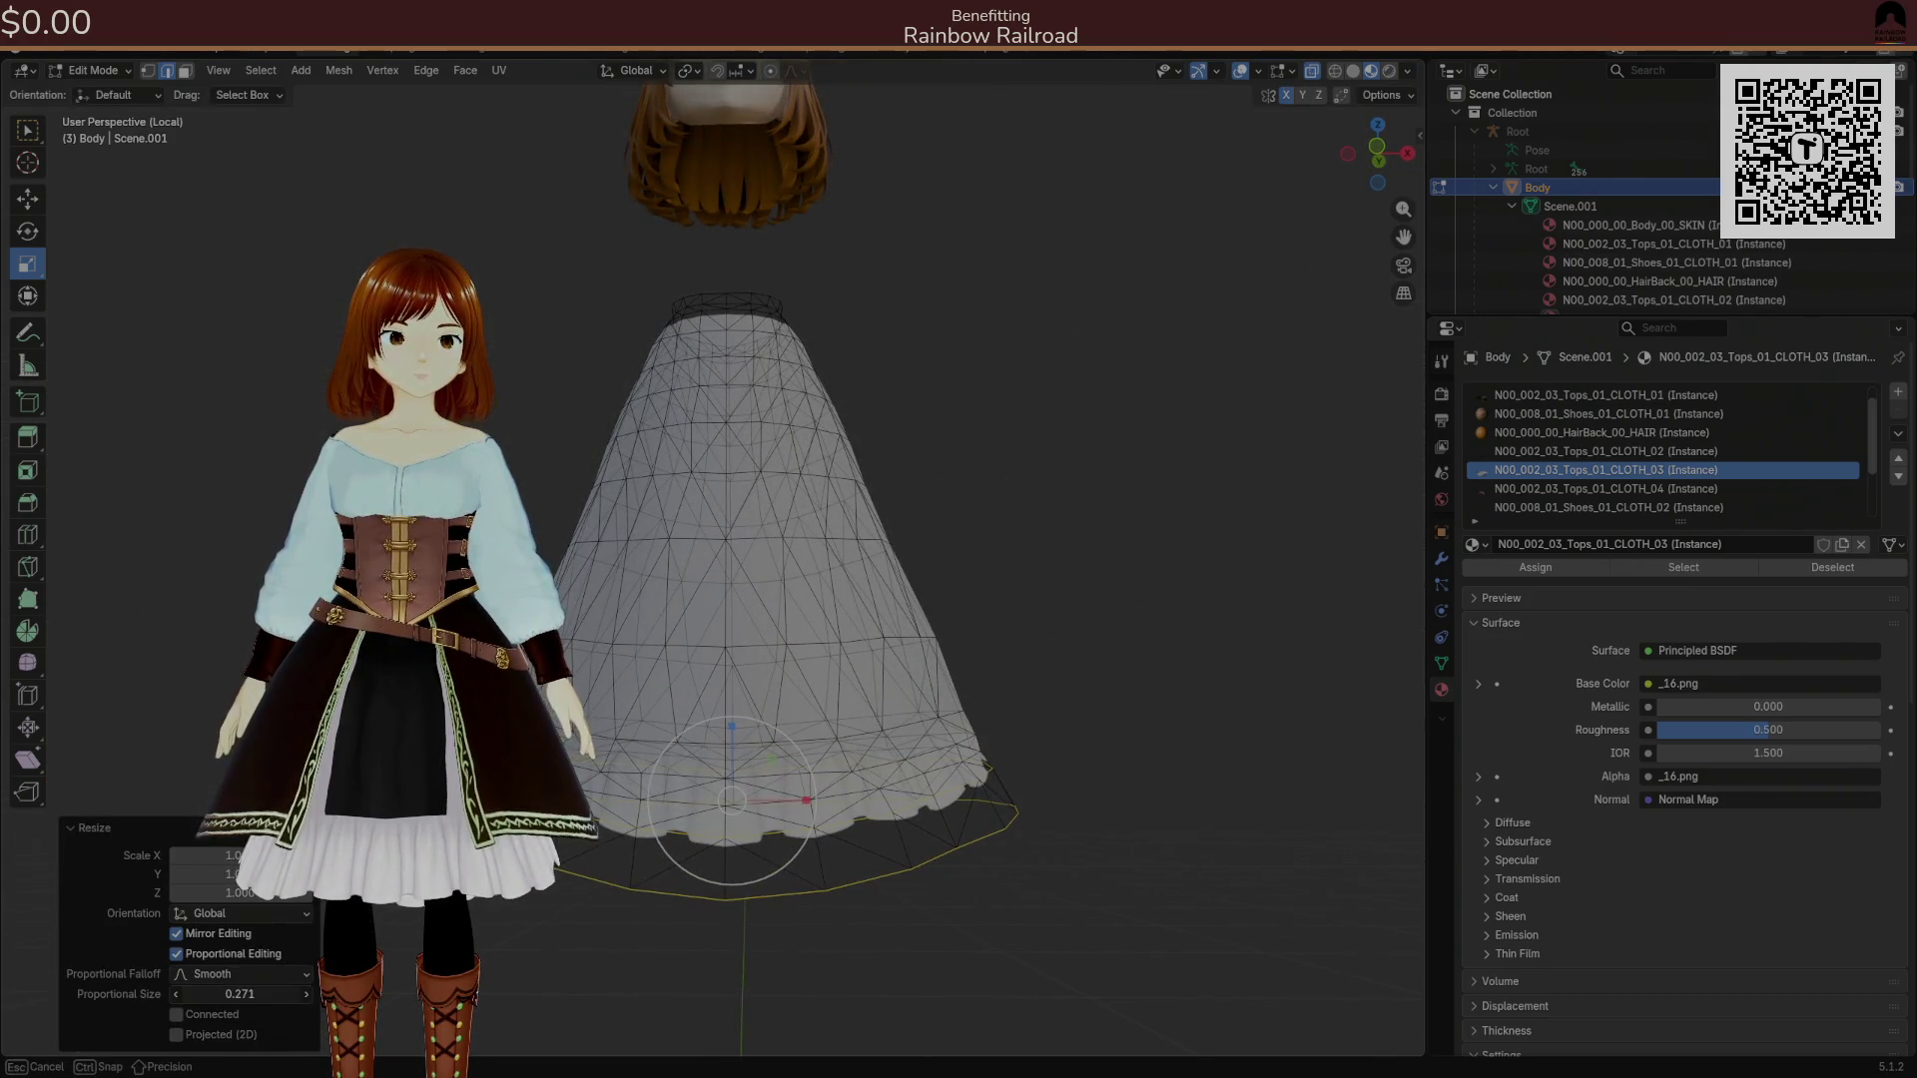
drag(240, 993, 190, 994)
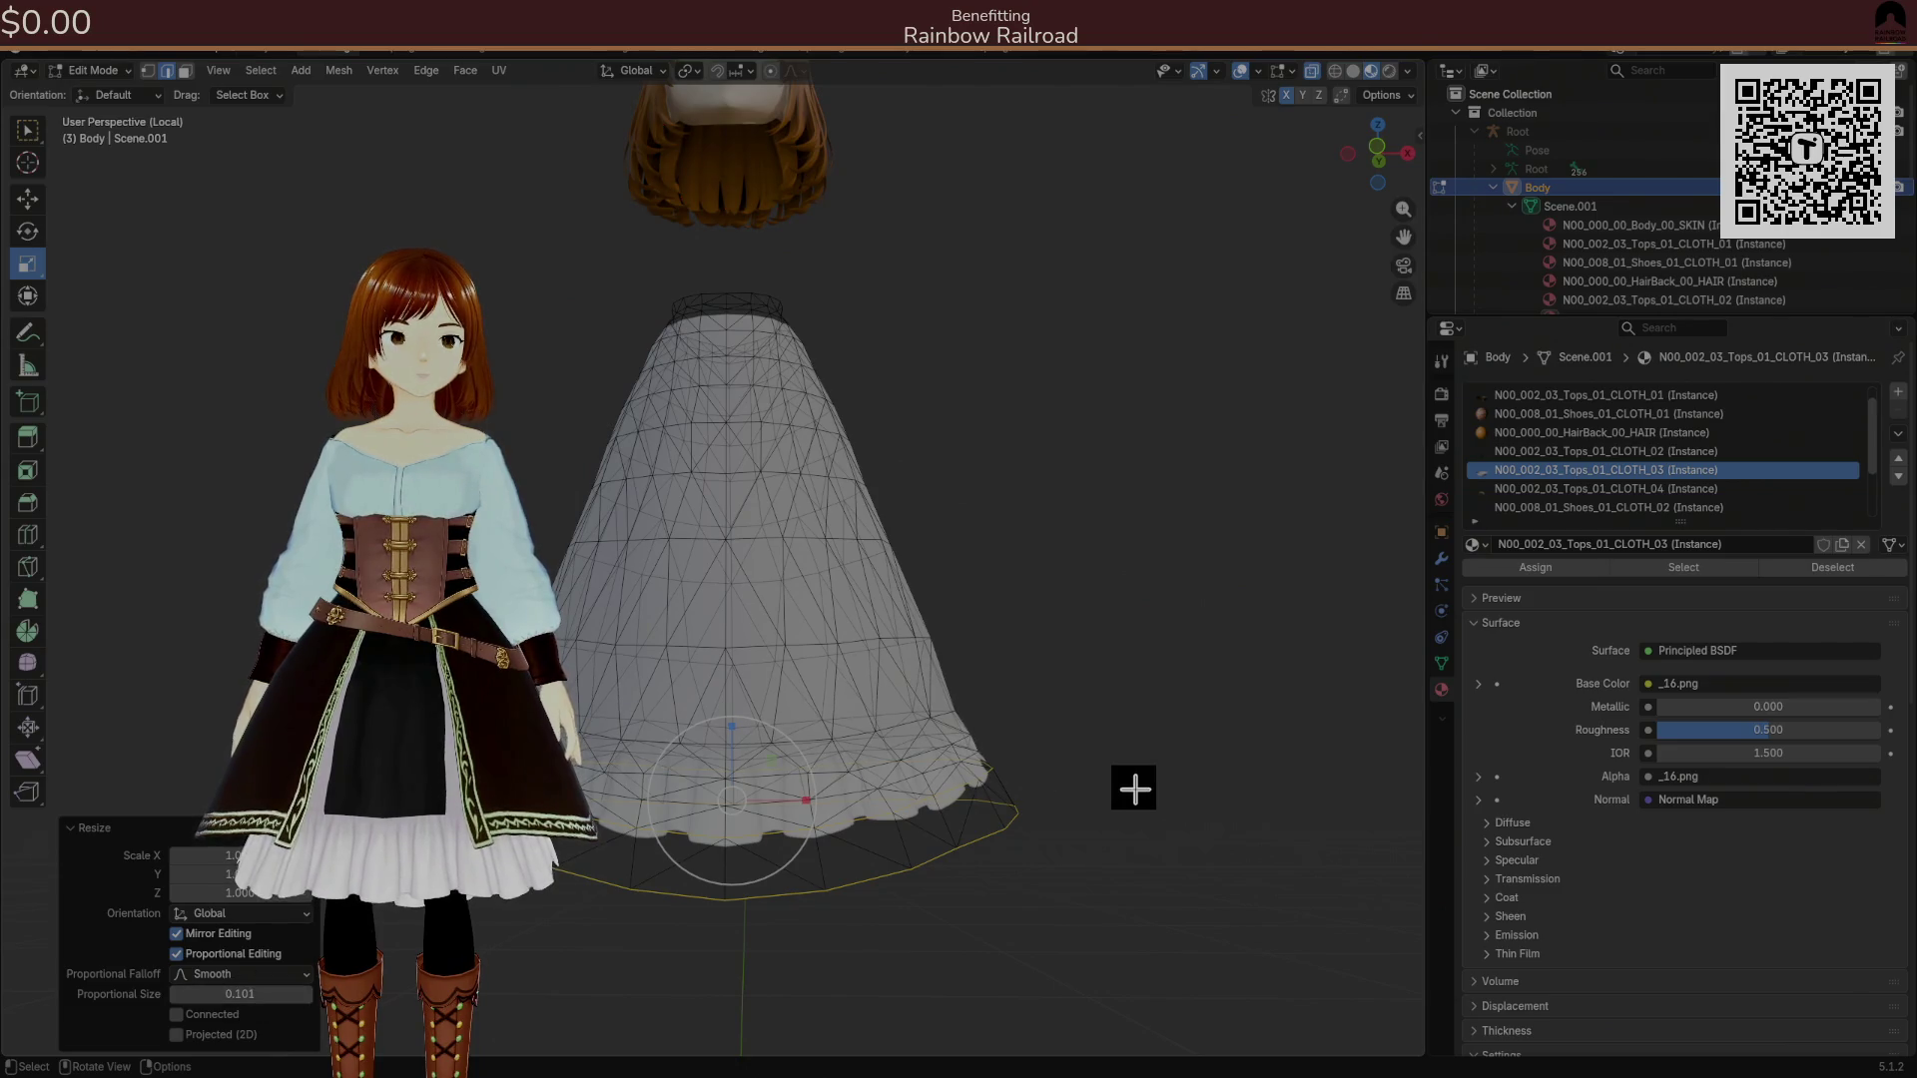
key(alt+h)
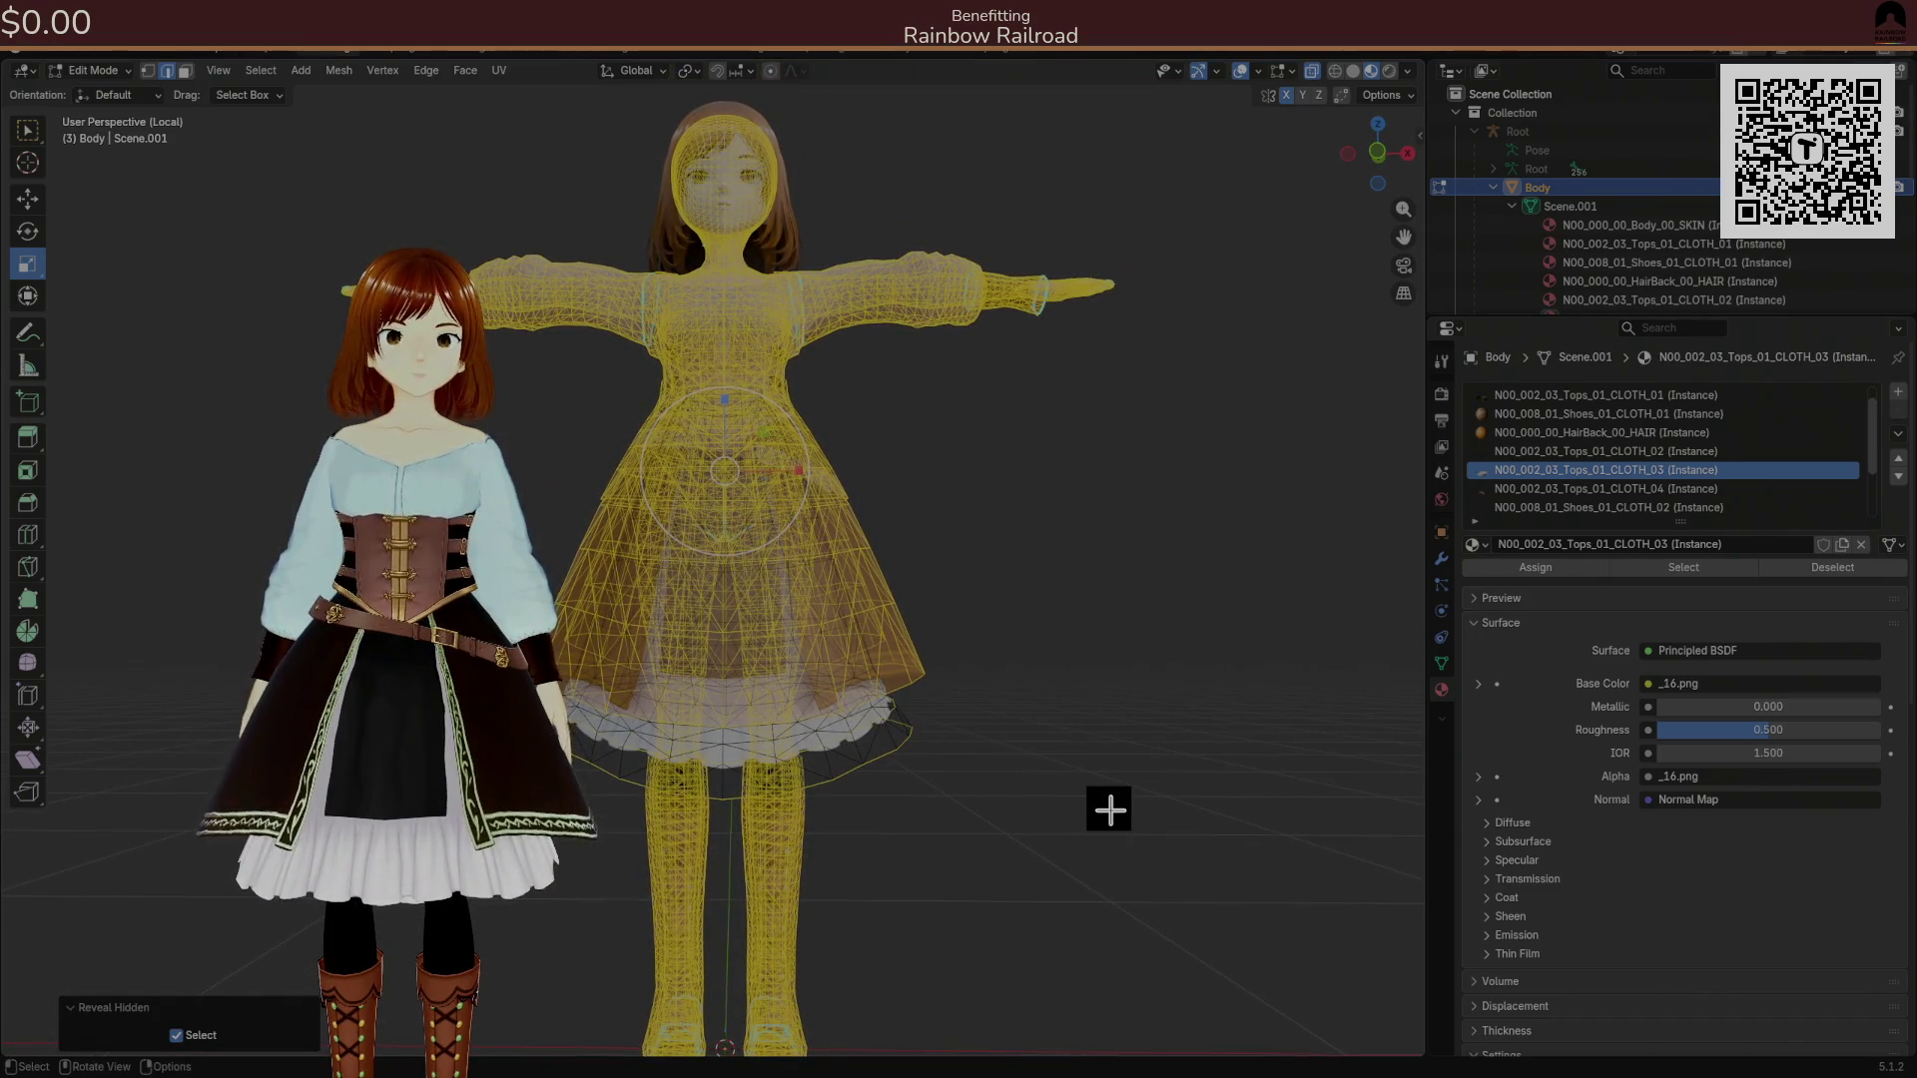
Clear the selection, pick a skirt hem vertex, and select the whole connected skirt with Ctrl+L.
click(1108, 809)
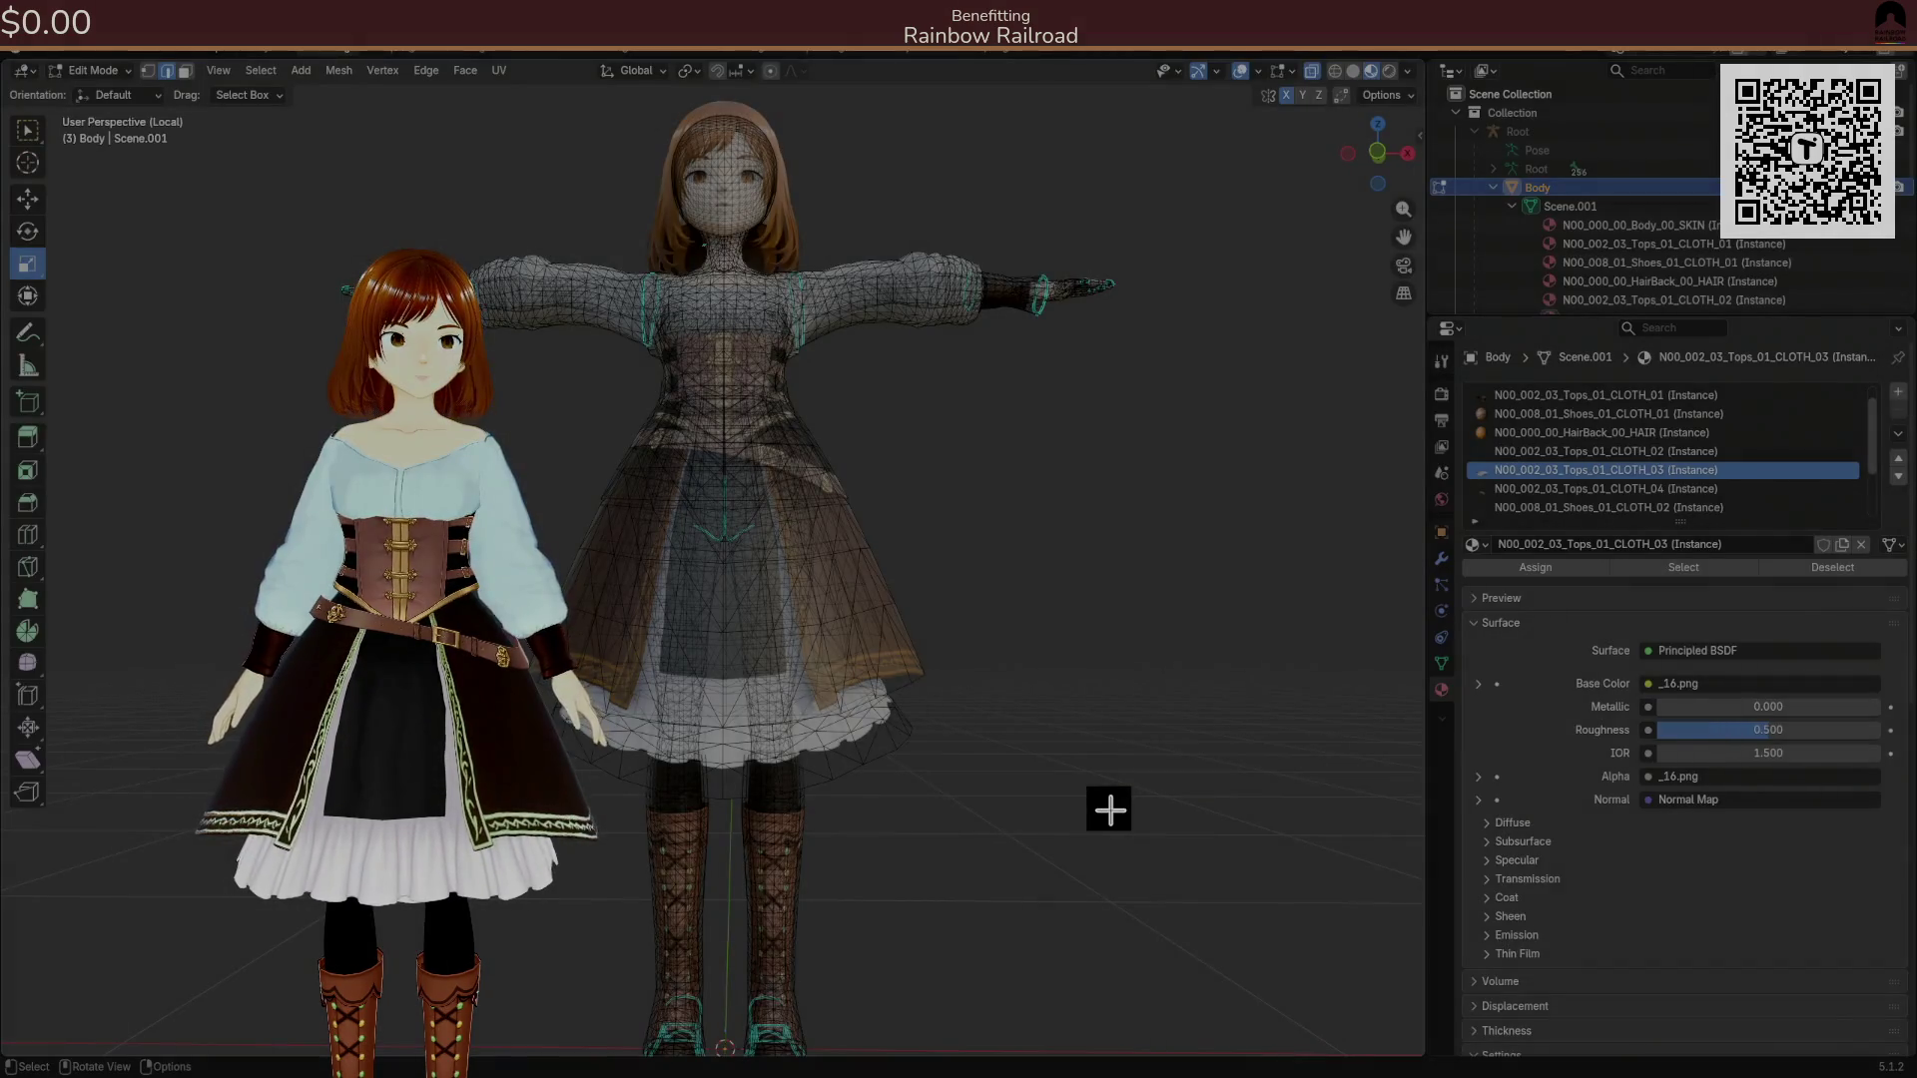
key(ctrl+i)
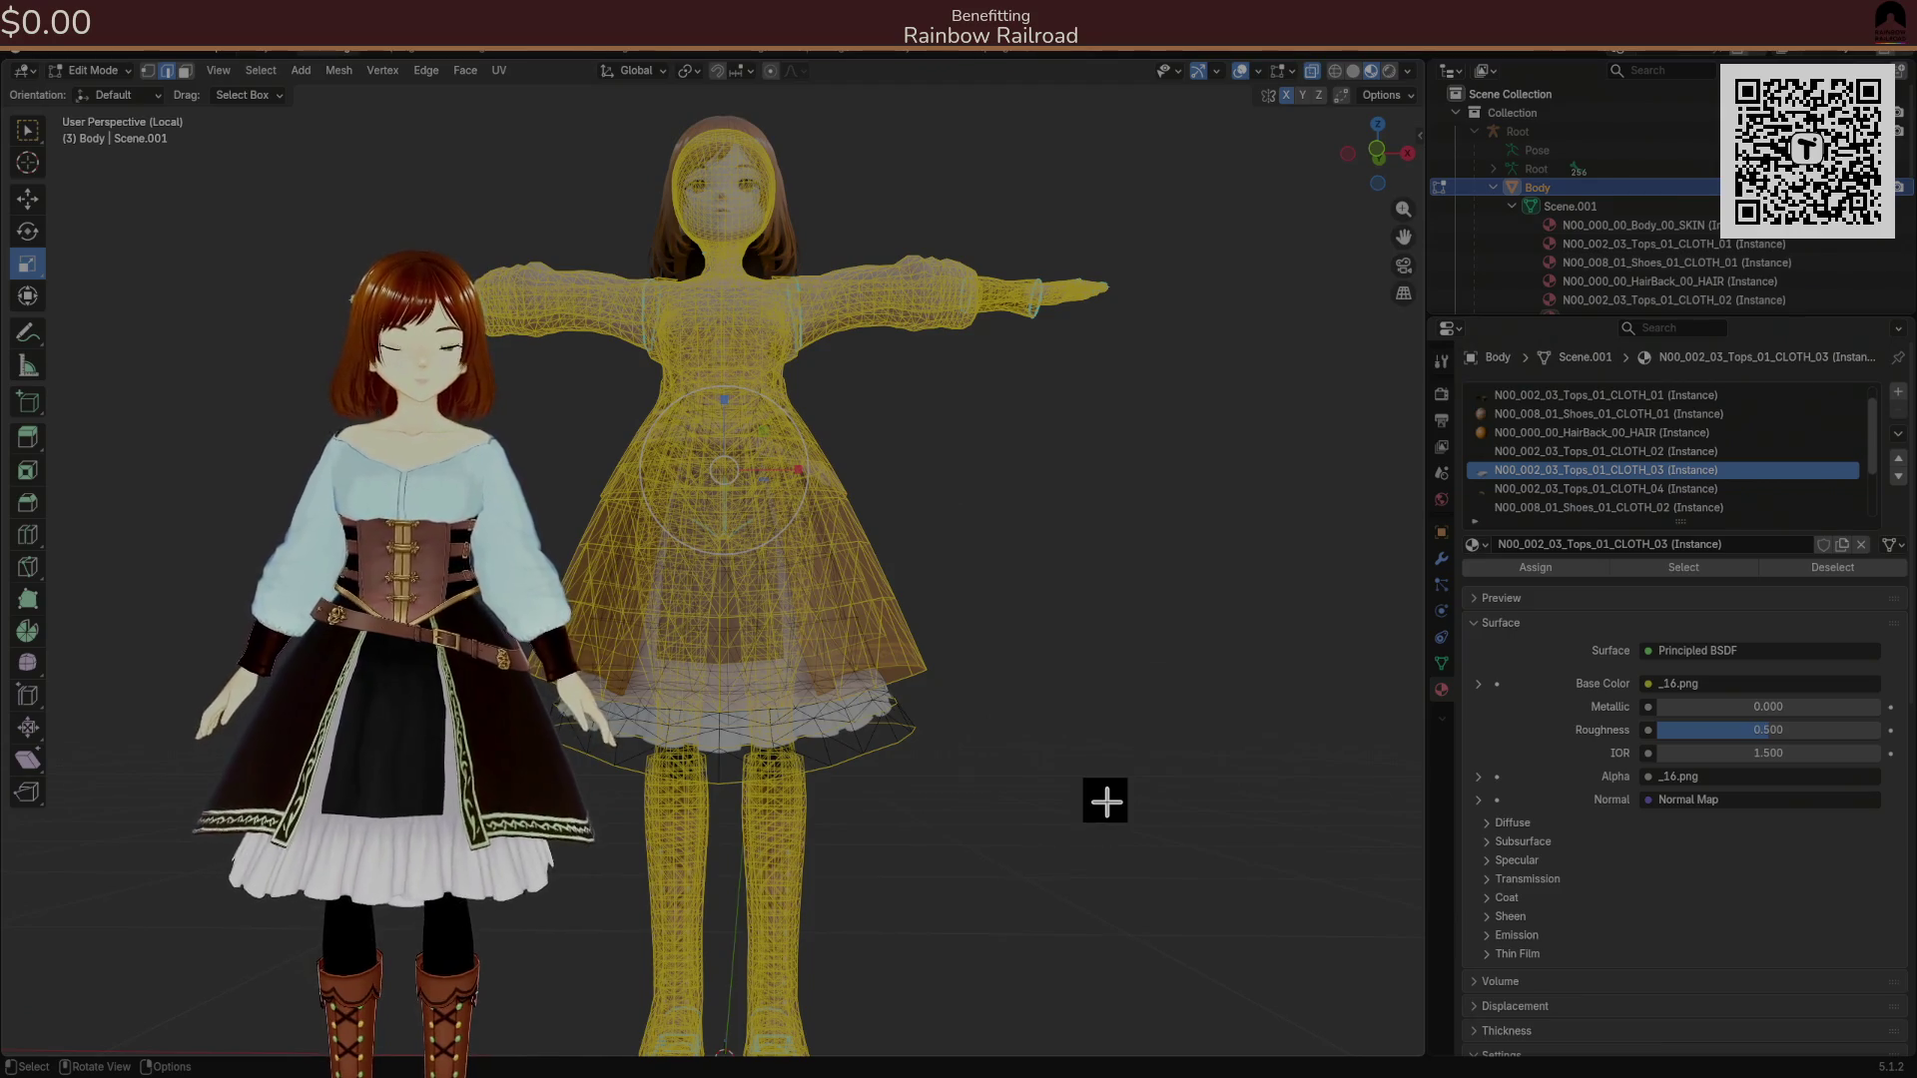
key(alt+a)
click(841, 720)
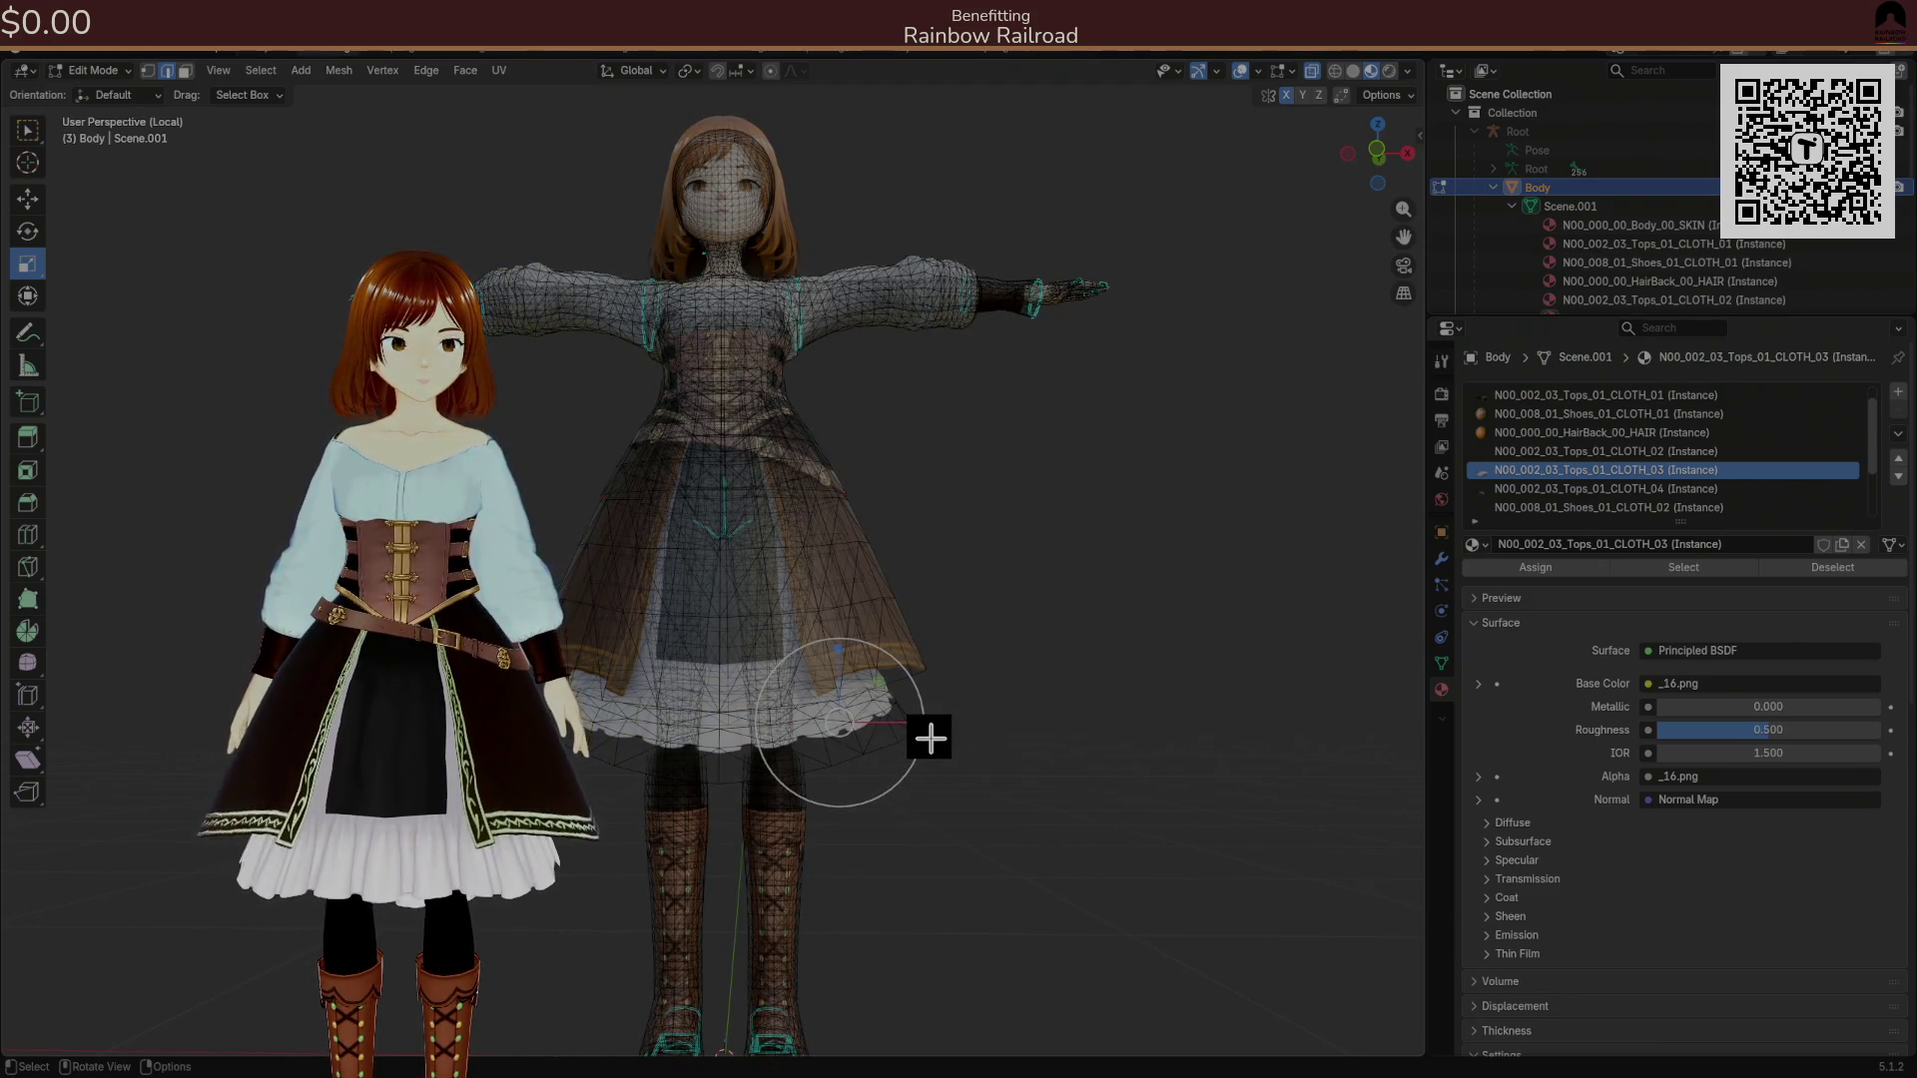
scroll(930, 738, up, 3)
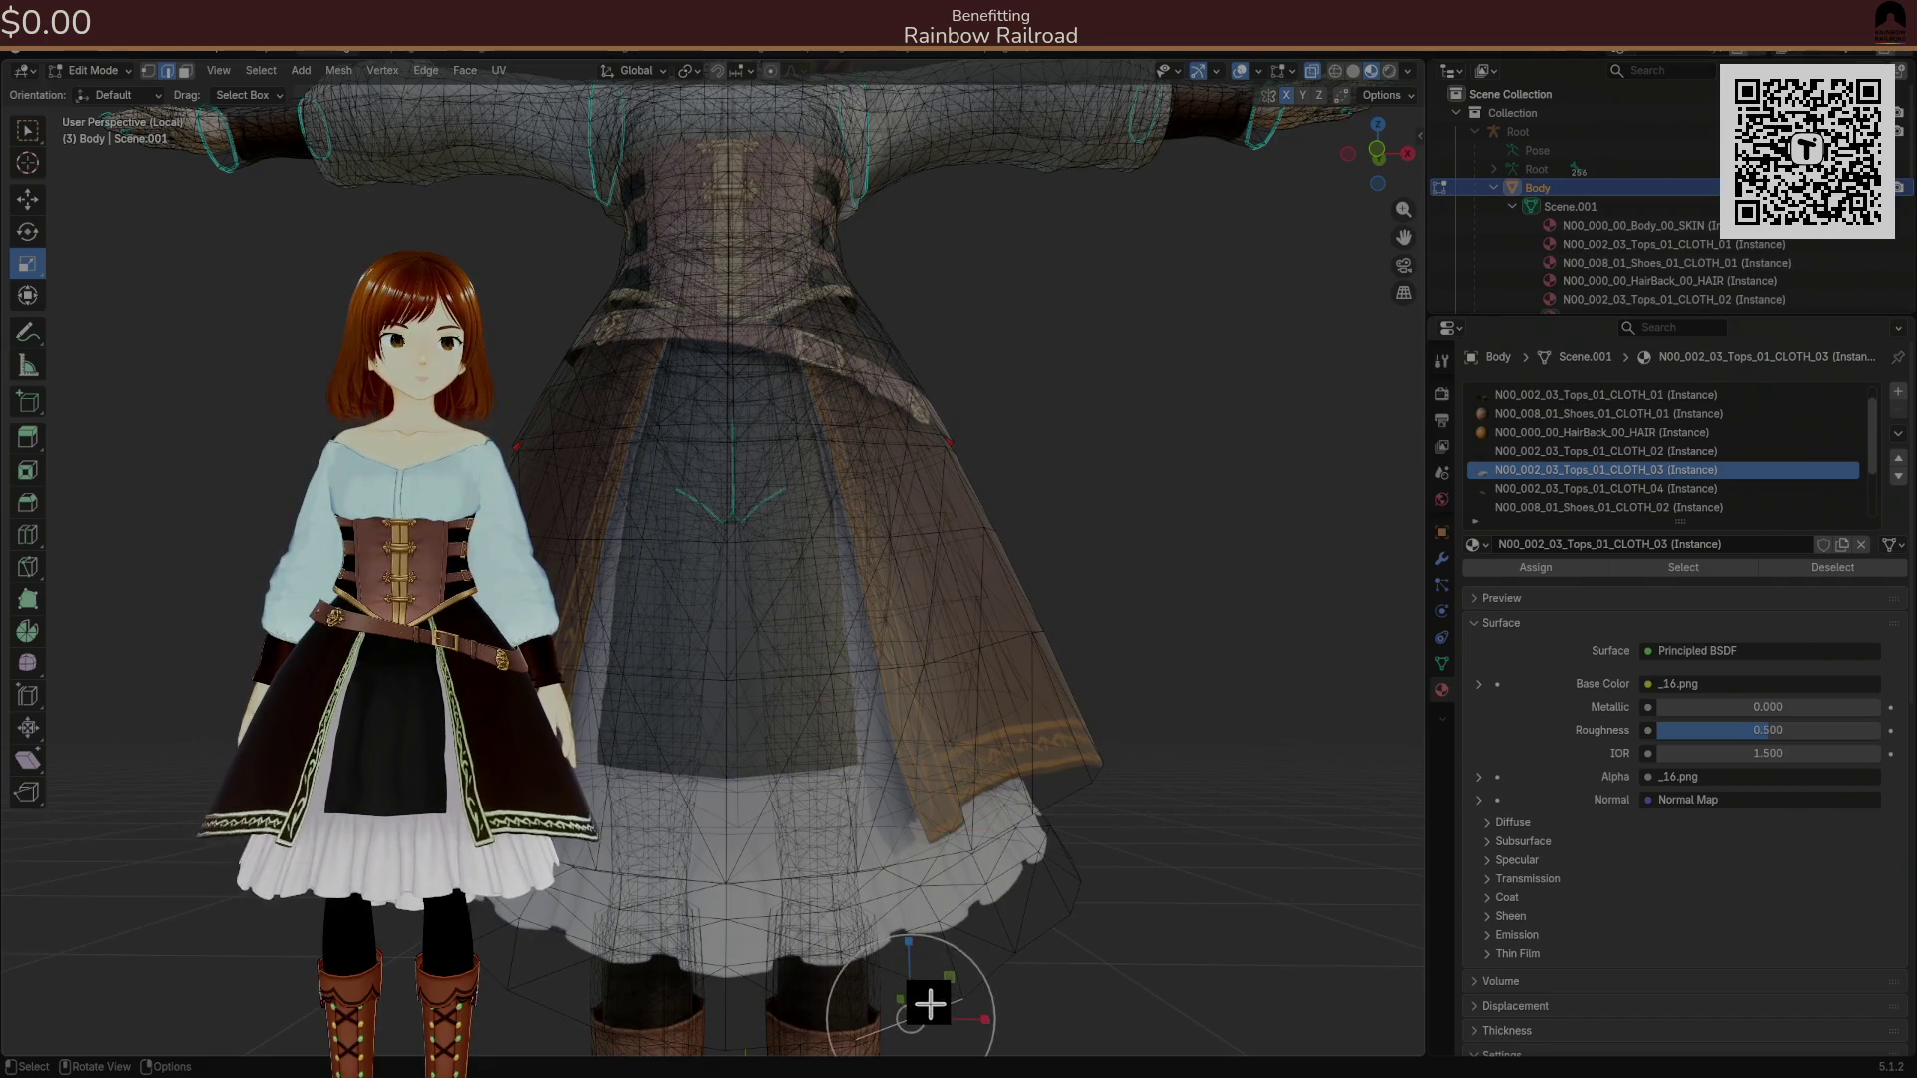
key(ctrl+l)
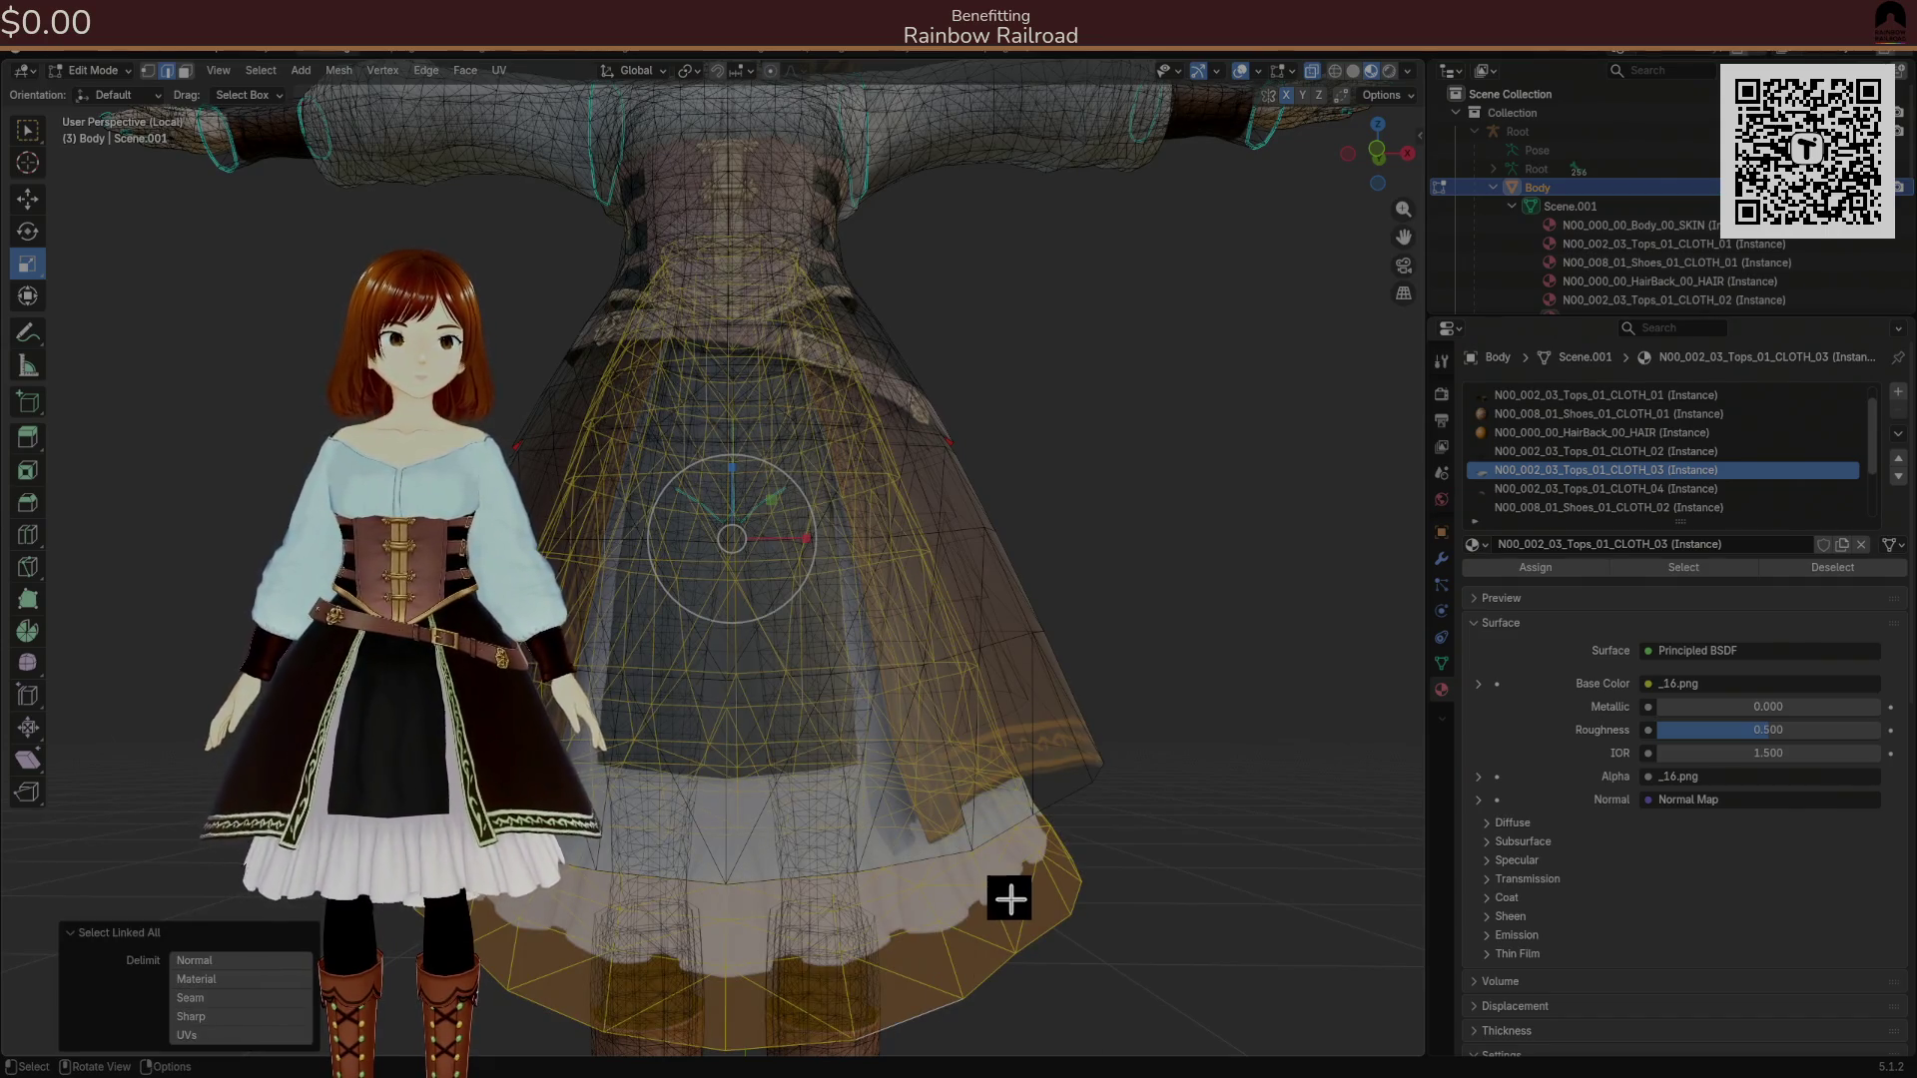
Hide everything but the skirt and select its bottom hem loop.
key(shift+h)
key(alt+a)
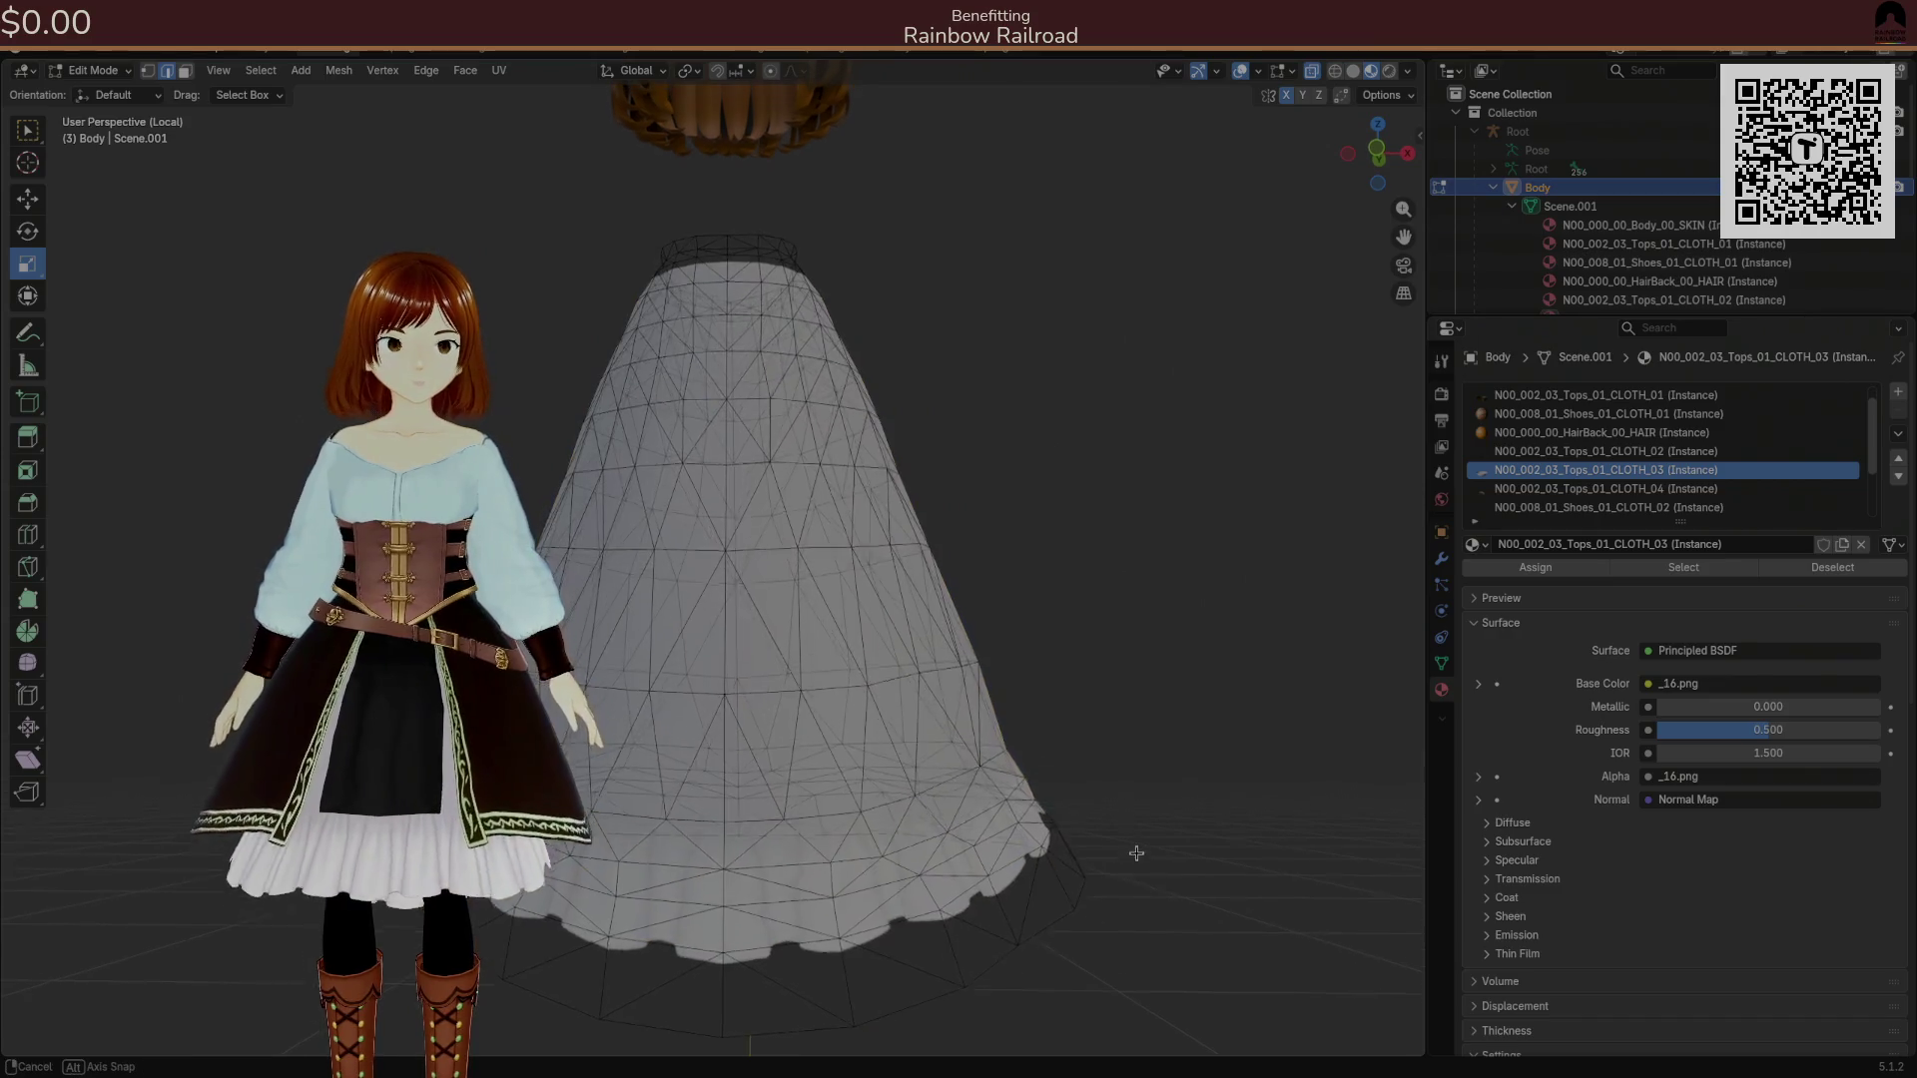
scroll(1135, 845, down, 3)
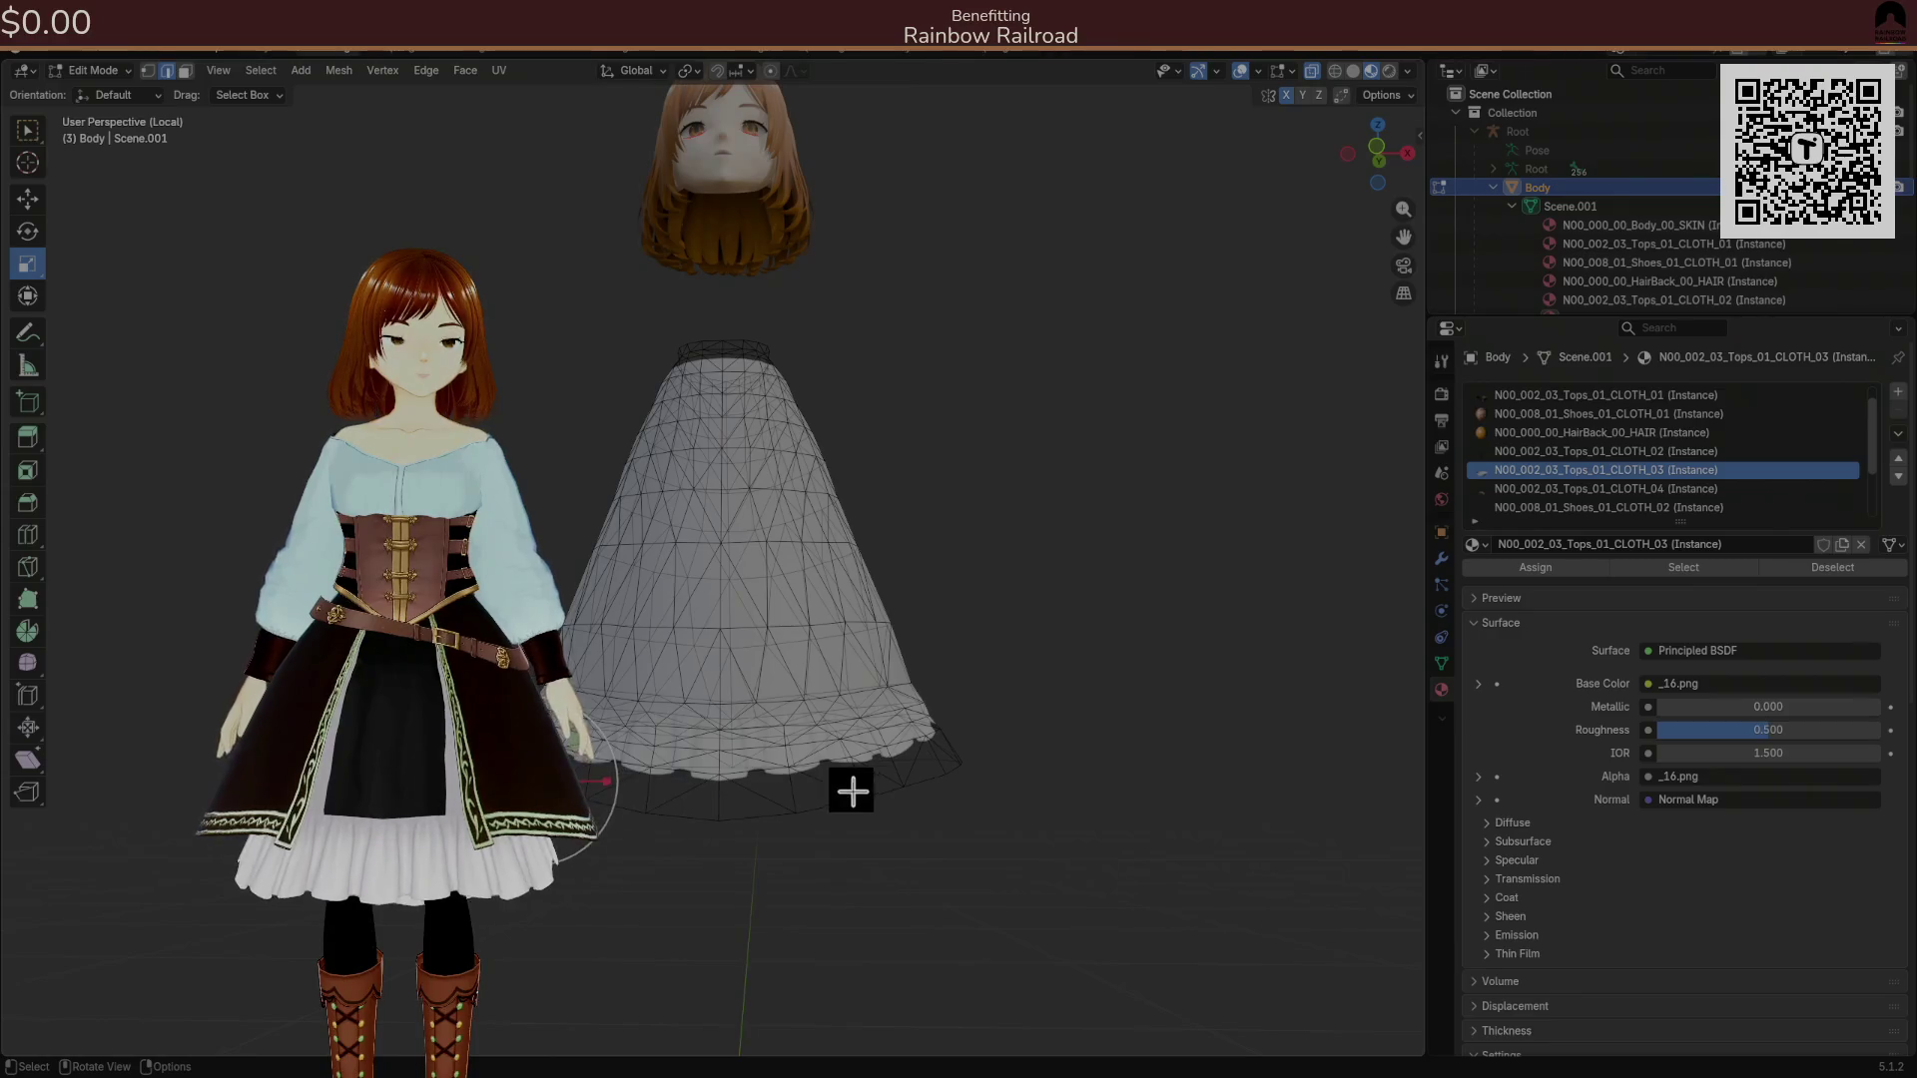
ctrl+click(1035, 765)
mouse_move(729, 781)
mouse_down()
mouse_move(698, 778)
mouse_move(762, 778)
mouse_move(753, 810)
mouse_move(663, 805)
mouse_move(734, 793)
mouse_move(767, 814)
mouse_move(764, 789)
mouse_up()
Widen the hem by 1.044 in X/Y with proportional size 0.161, then reveal the full avatar.
key(s)
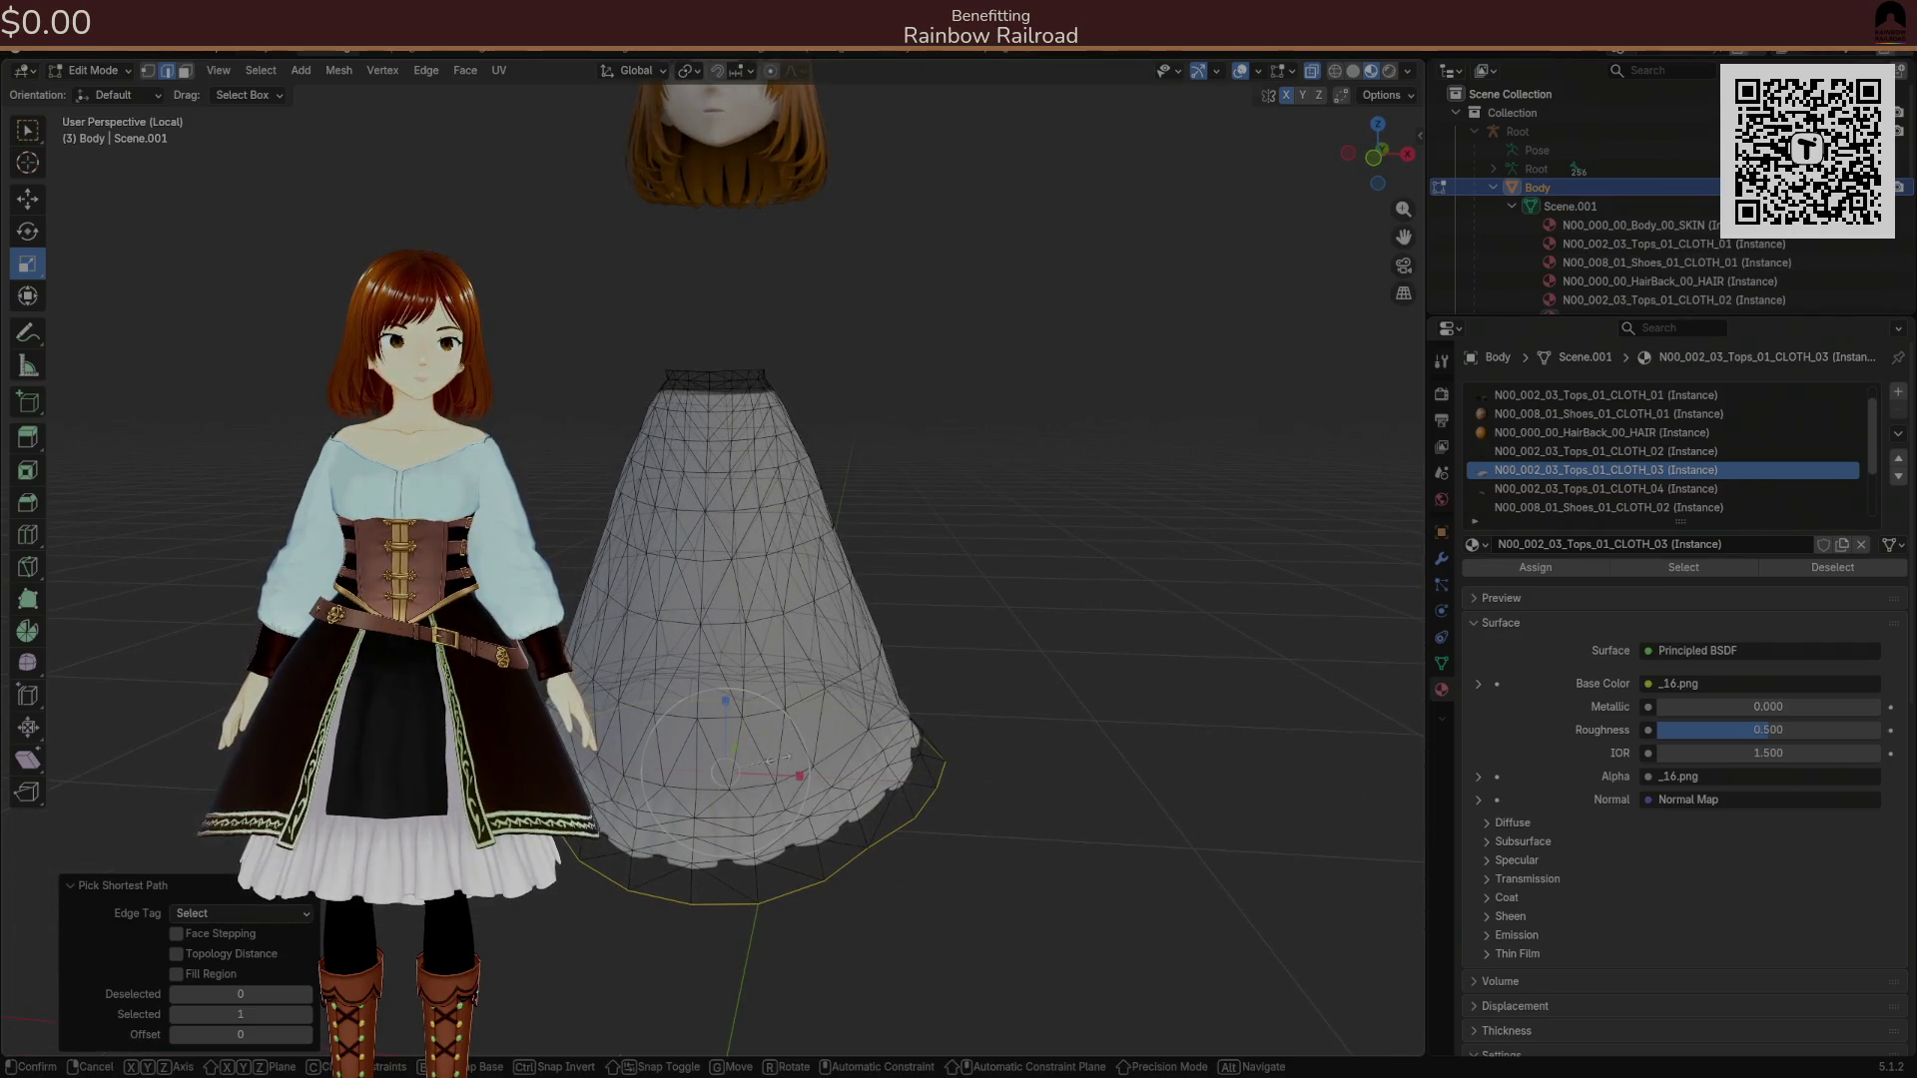
key(shift+z)
click(777, 758)
click(219, 1038)
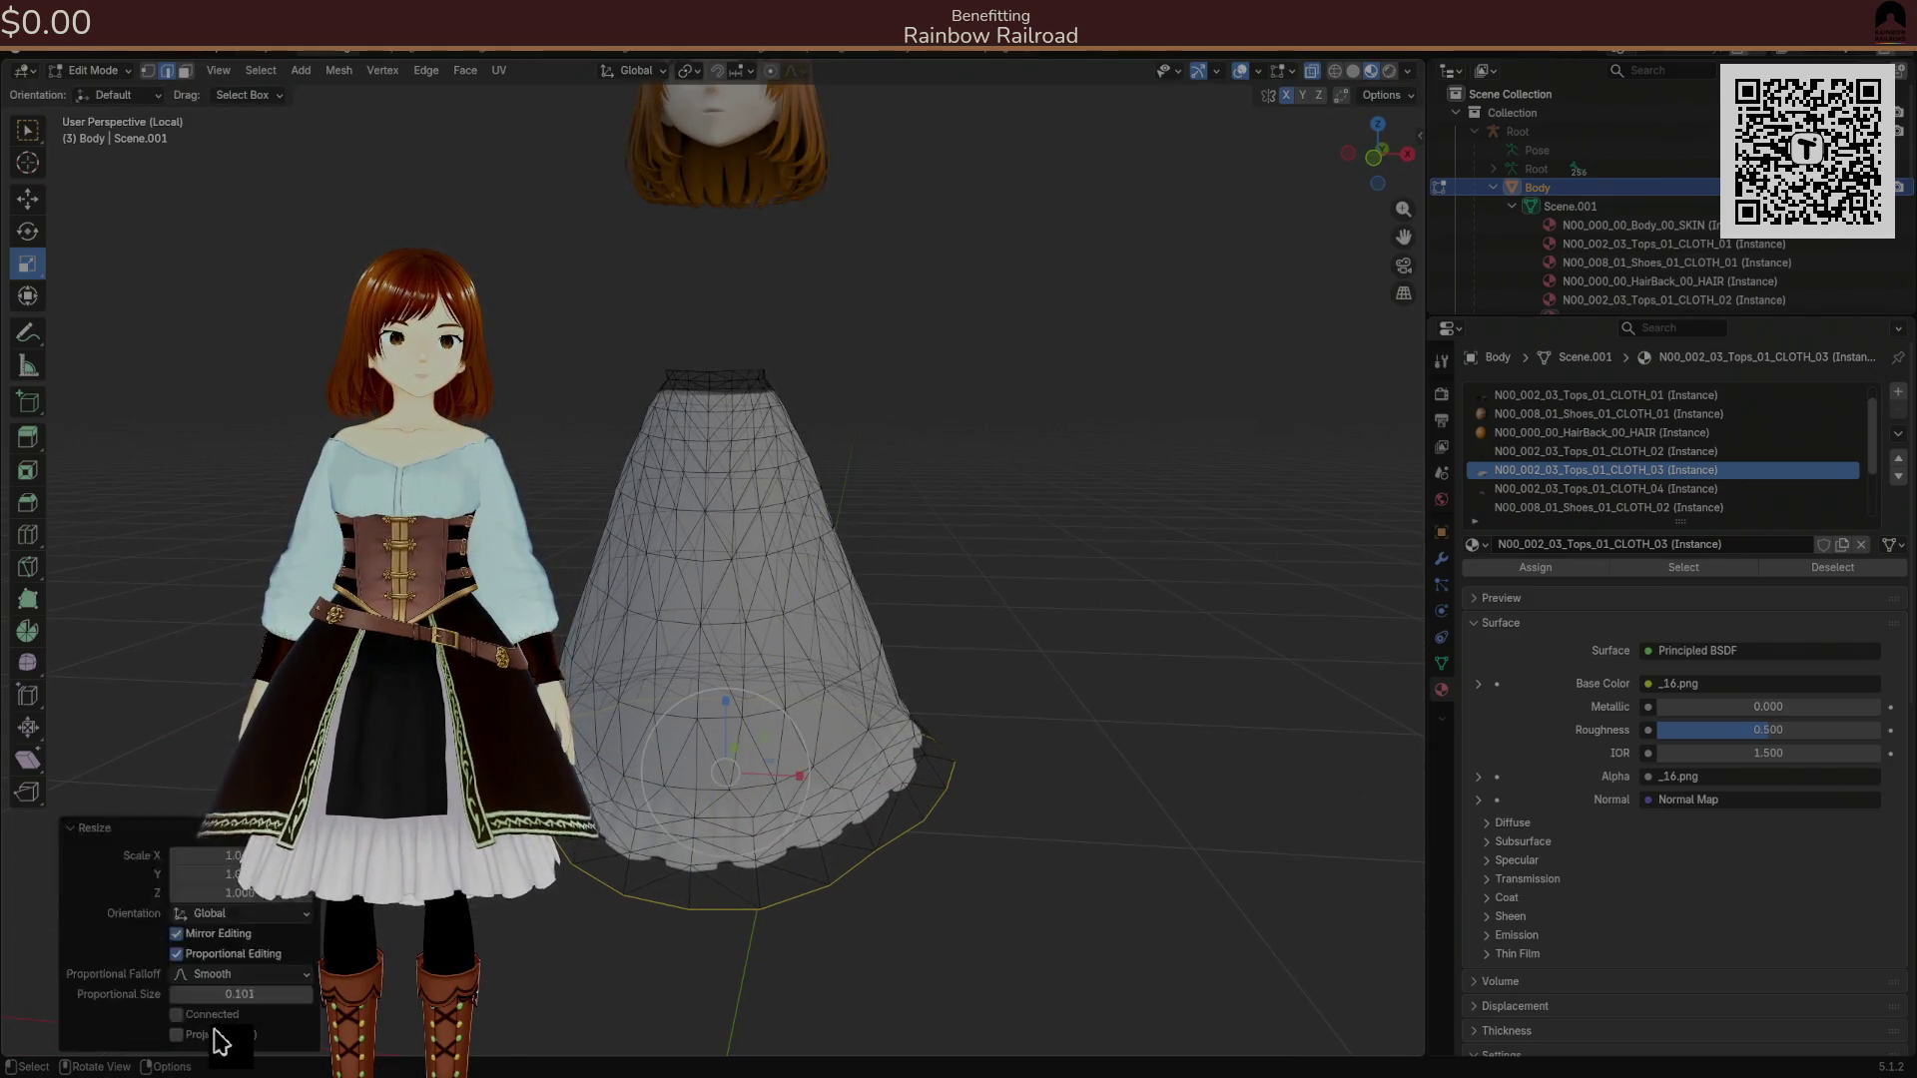
mouse_move(230, 993)
mouse_down()
mouse_move(265, 993)
mouse_move(230, 994)
mouse_up()
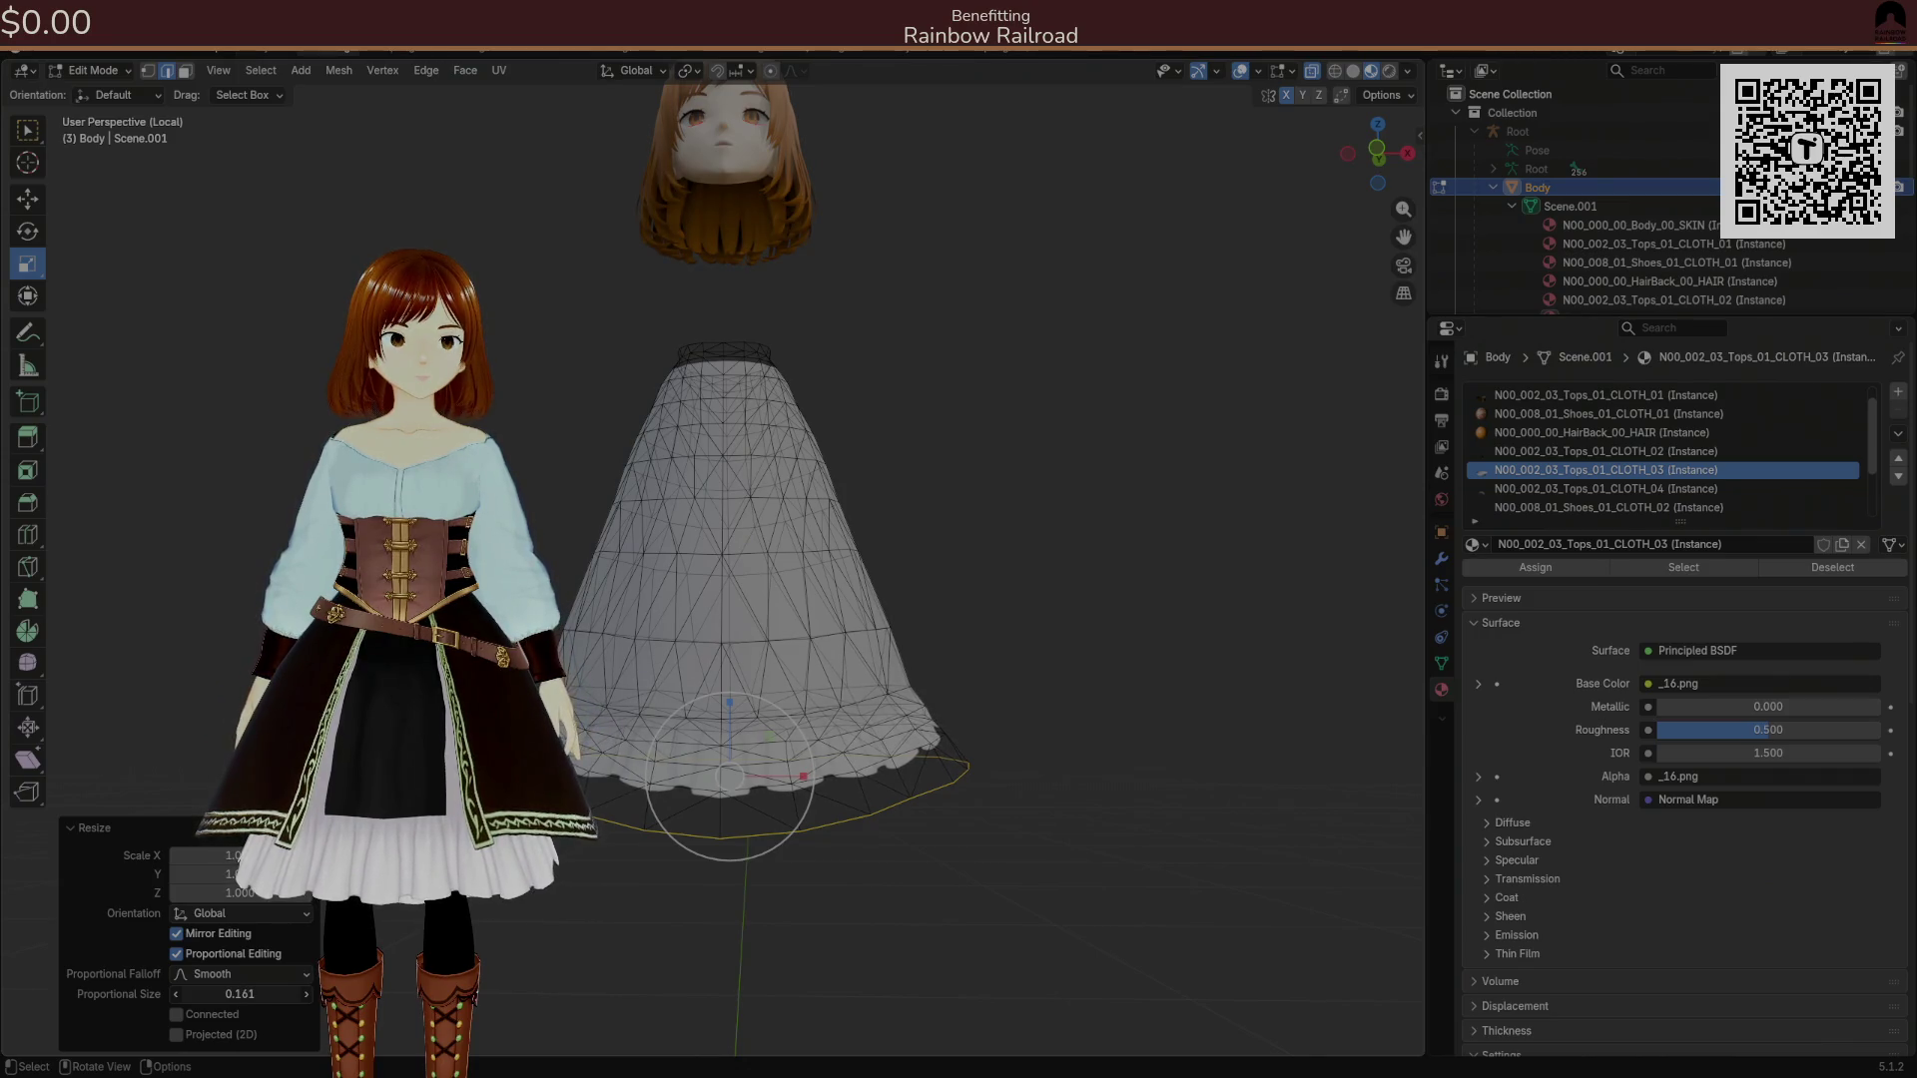
key(ctrl+h)
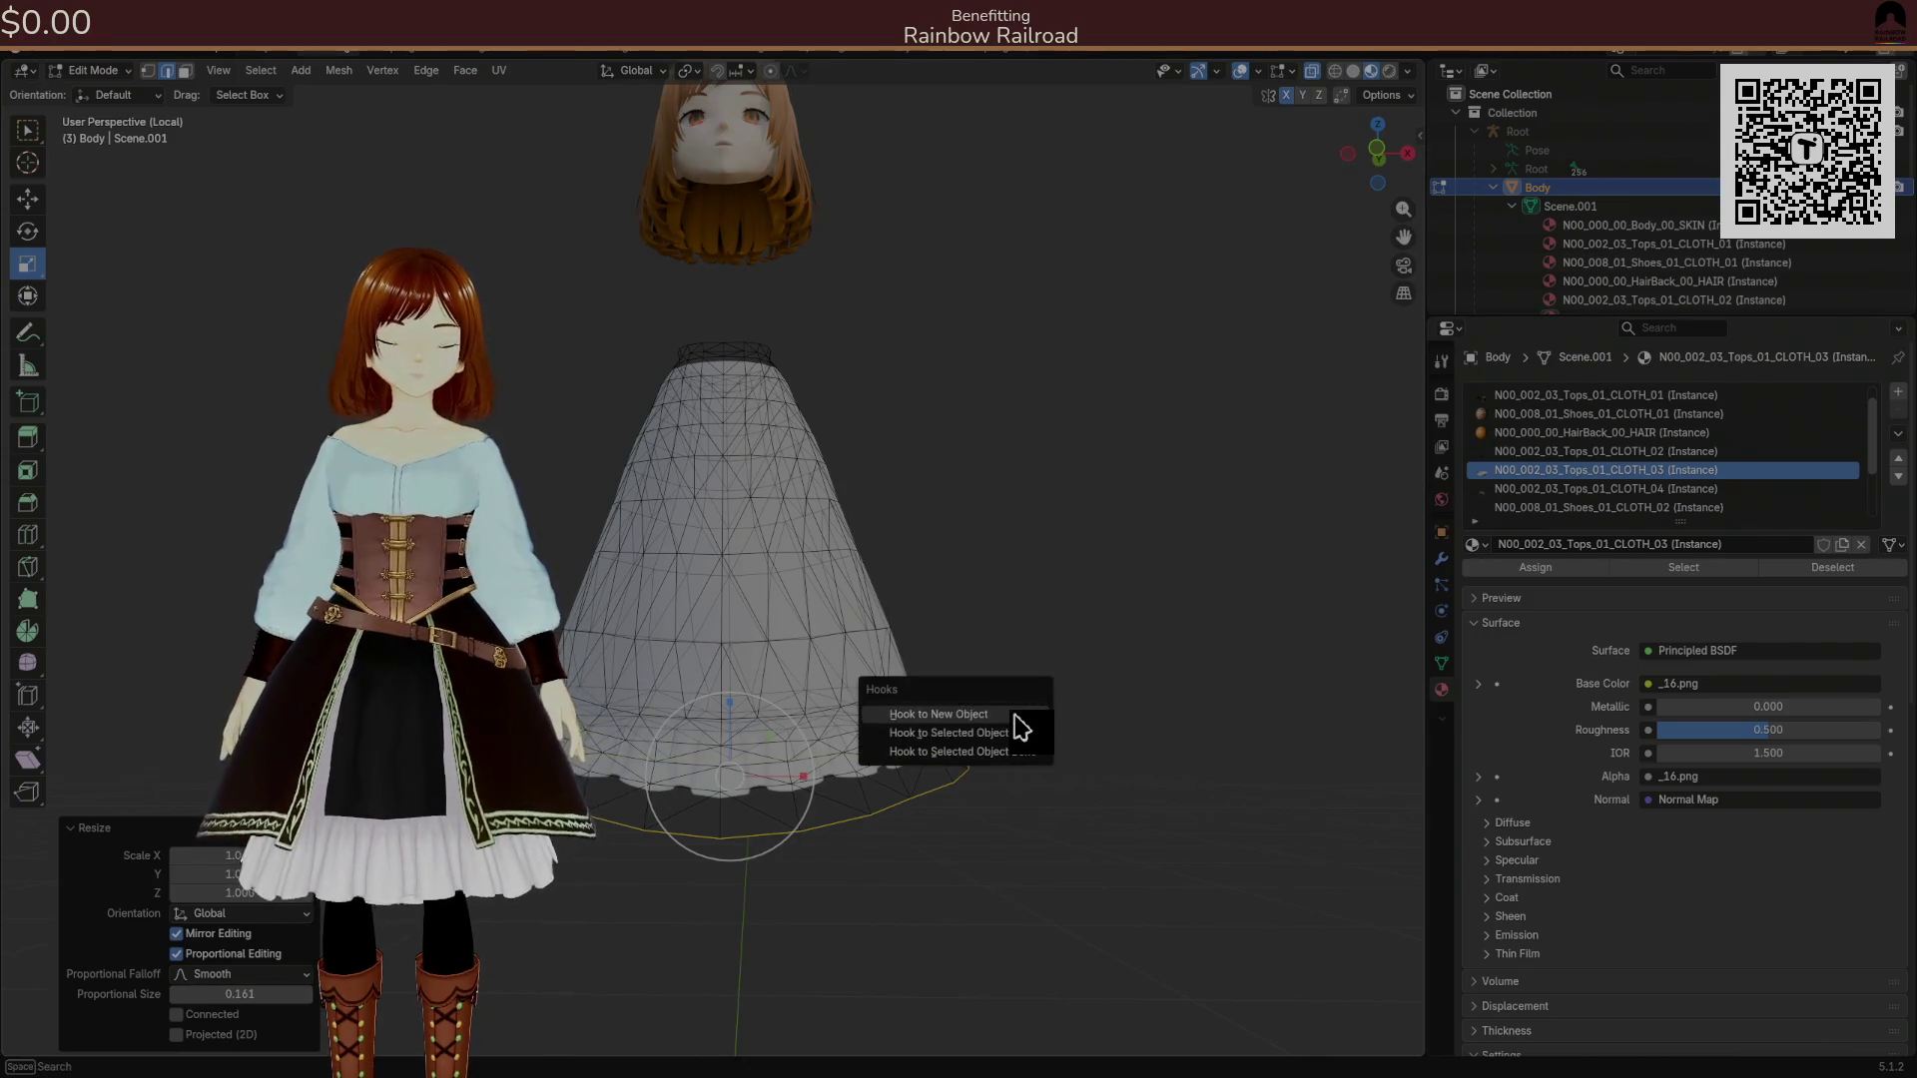
key(Escape)
key(ctrl+h)
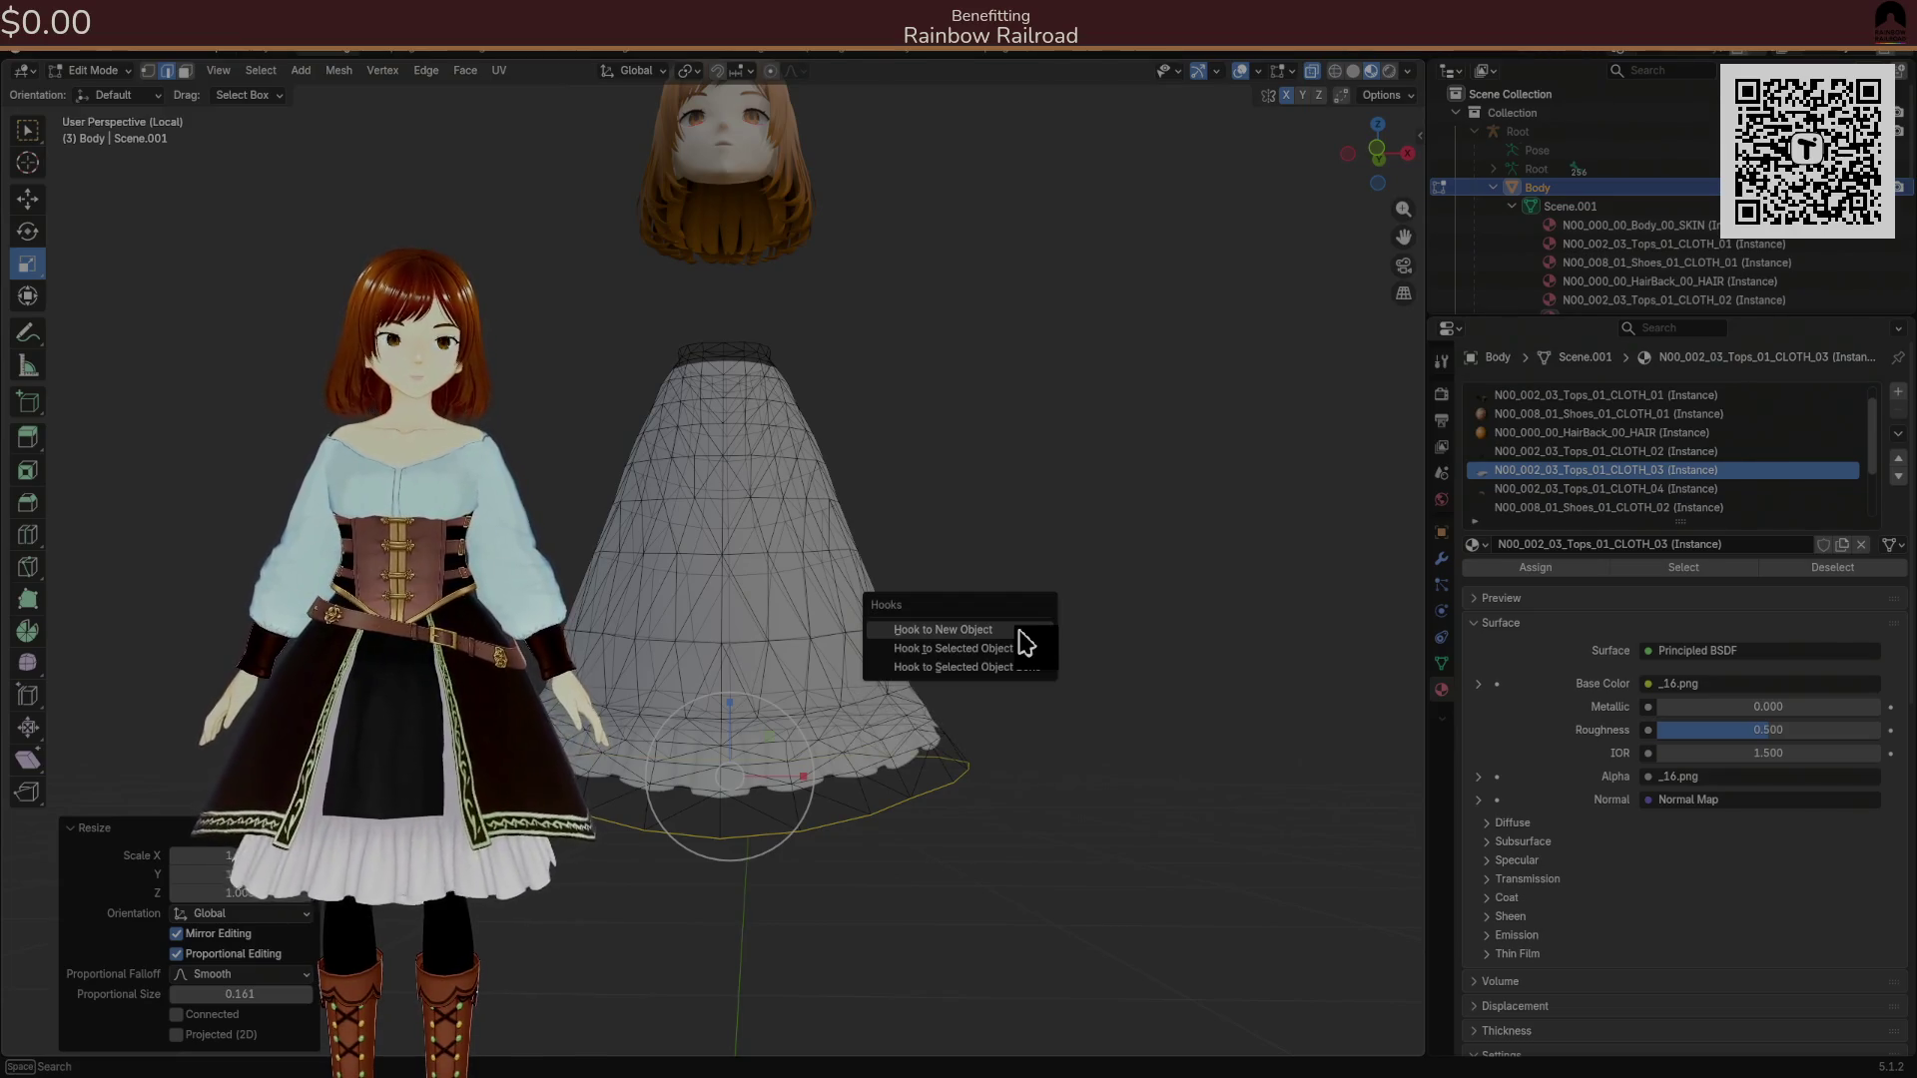
key(alt+h)
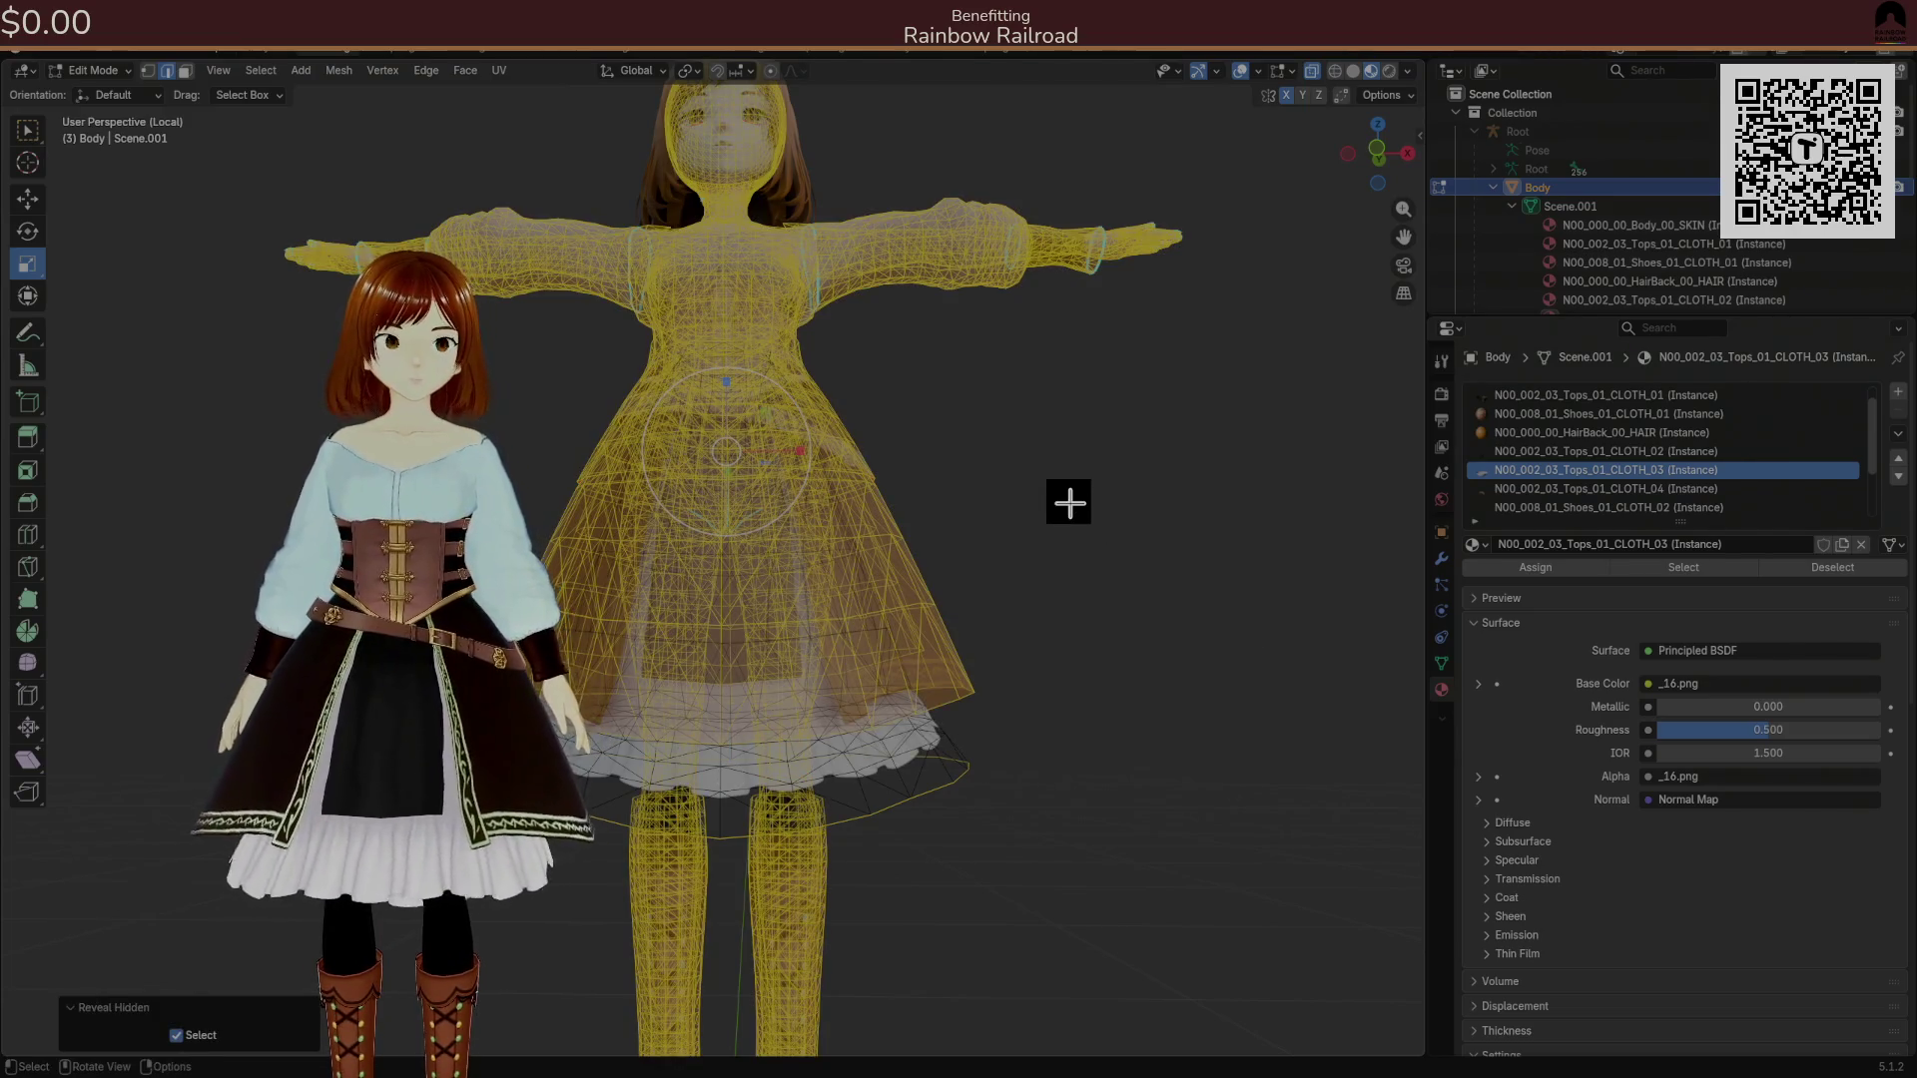
Hide the body and dress again and select an edge path along the skirt hem.
drag(897, 583, 894, 584)
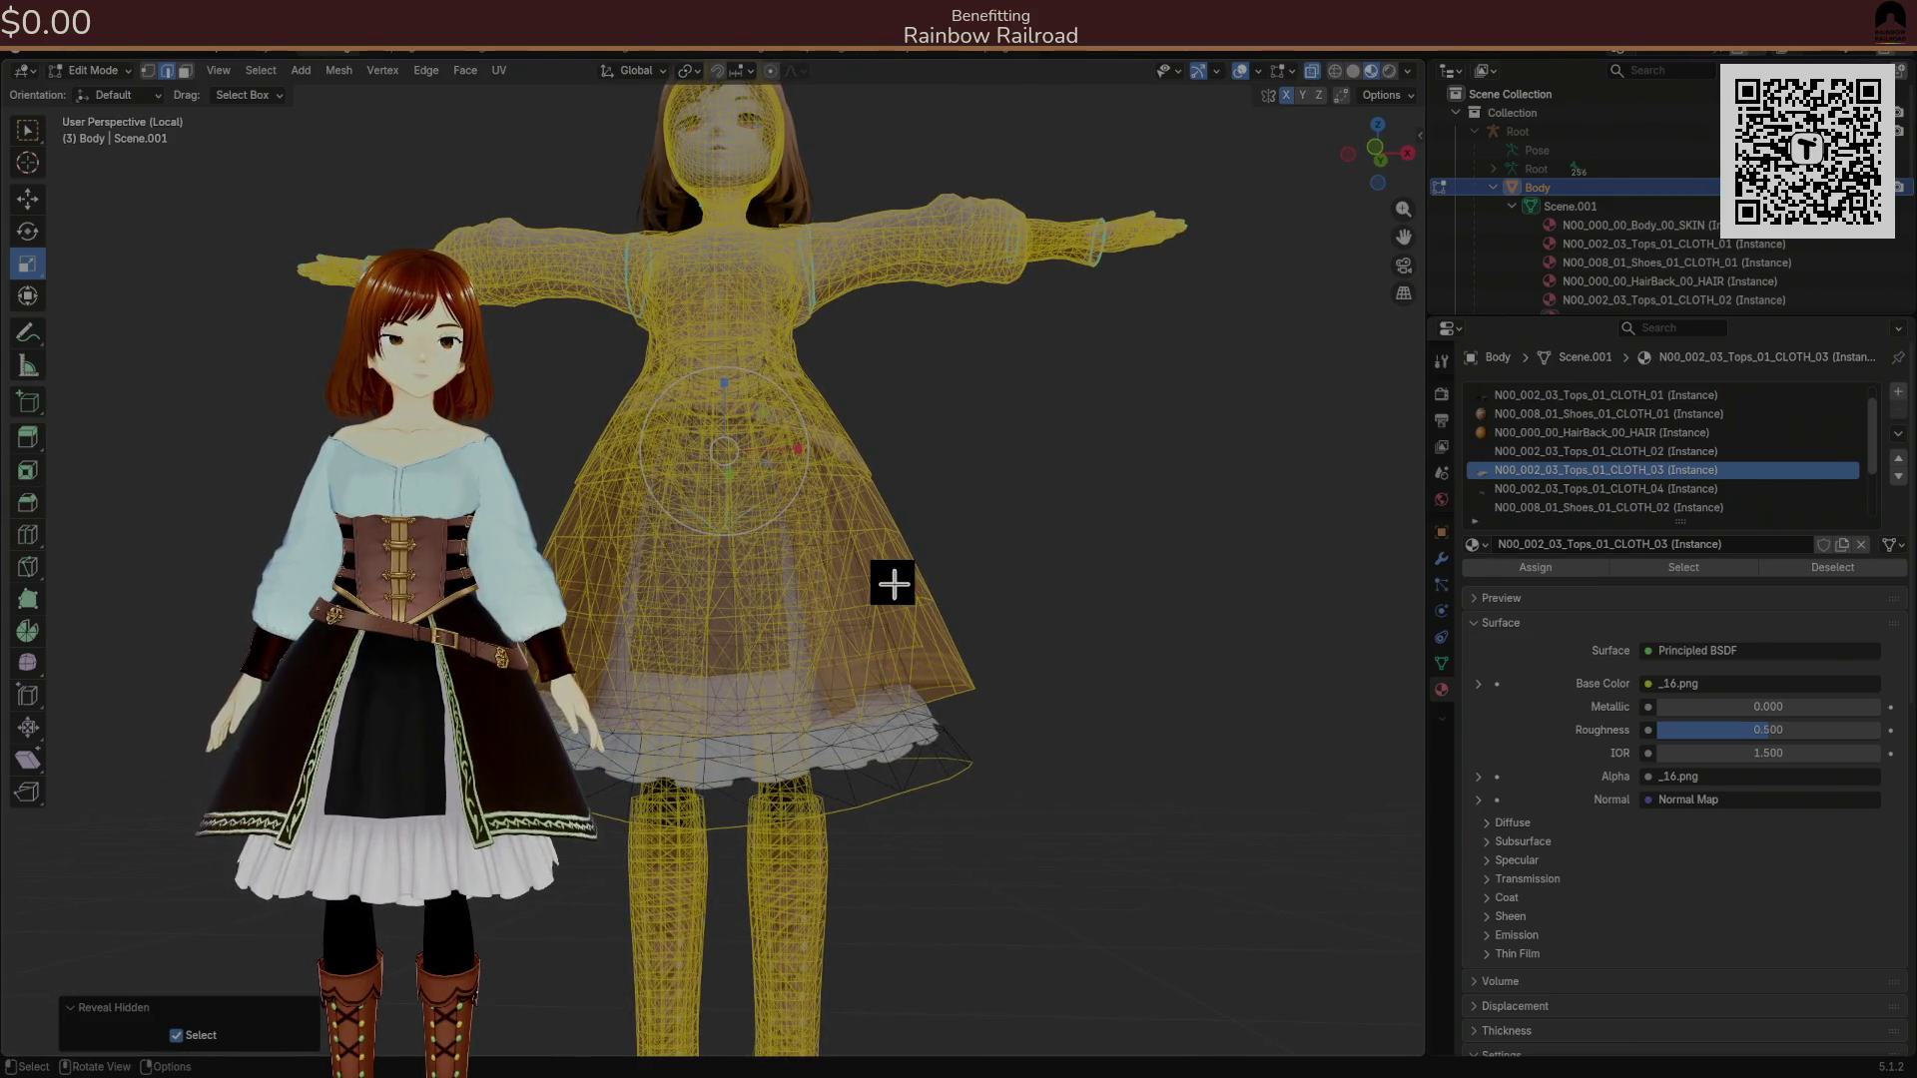
key(ctrl+z)
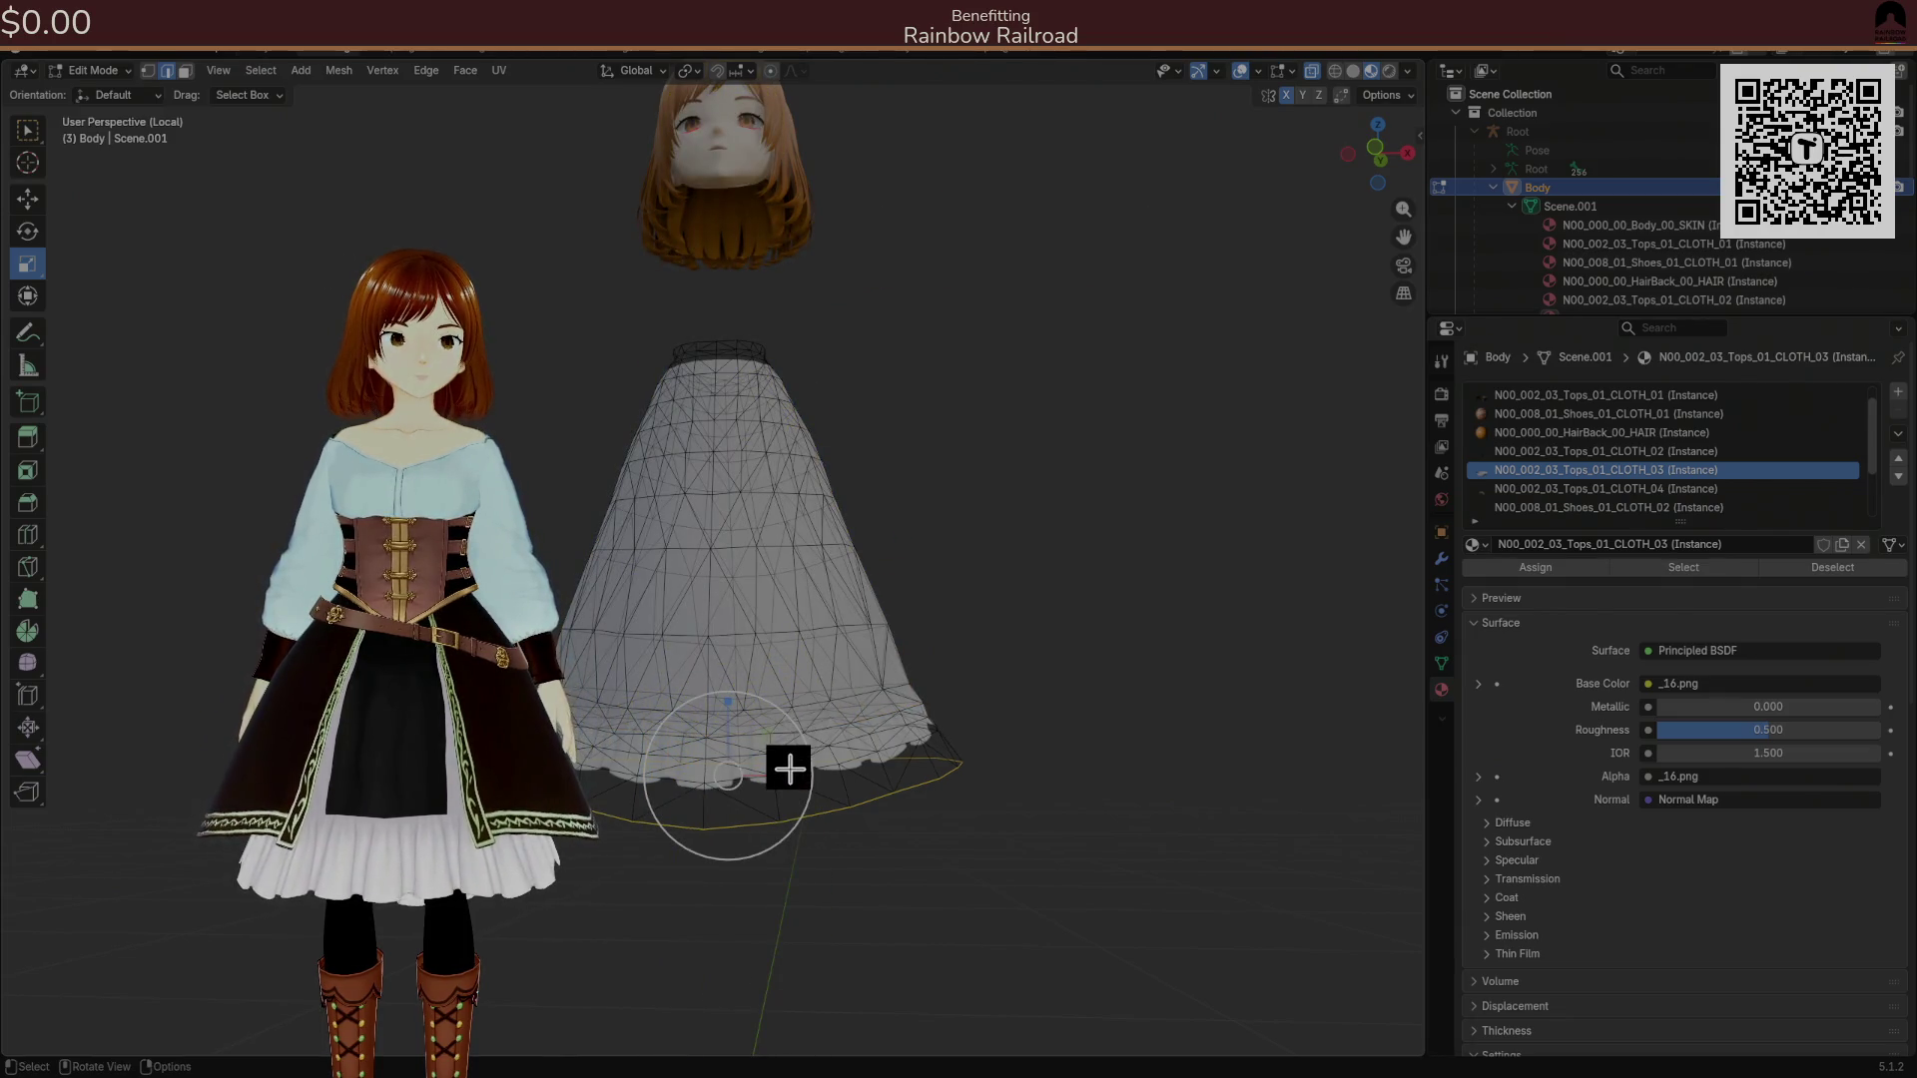
mouse_move(843, 762)
mouse_down()
mouse_move(864, 756)
mouse_move(701, 752)
mouse_up()
drag(817, 738, 959, 719)
drag(770, 739, 789, 759)
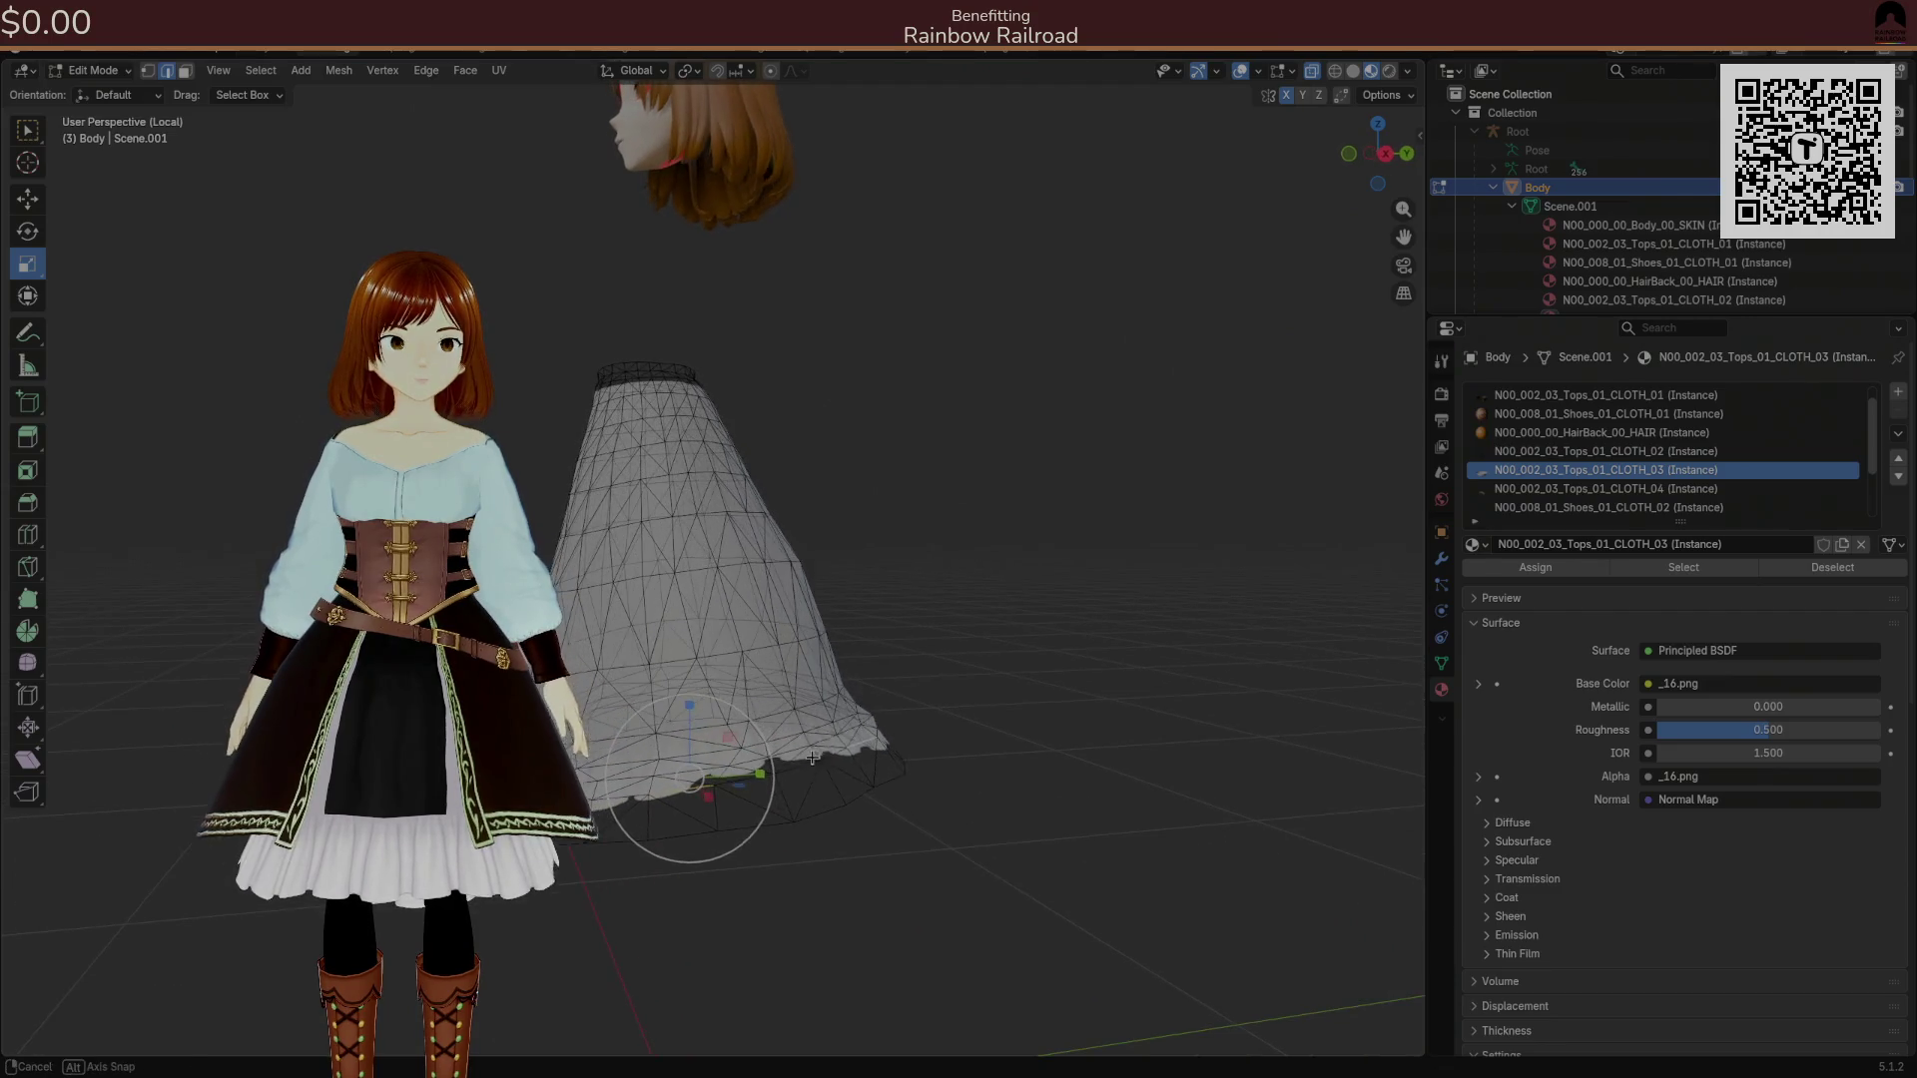
click(798, 767)
ctrl+click(647, 795)
mouse_move(650, 788)
mouse_down()
mouse_move(849, 757)
mouse_move(803, 767)
mouse_move(843, 761)
mouse_move(813, 757)
mouse_move(813, 962)
mouse_move(795, 993)
mouse_move(799, 865)
mouse_move(609, 884)
mouse_move(638, 864)
mouse_move(565, 882)
mouse_move(639, 904)
mouse_move(519, 912)
mouse_move(599, 933)
mouse_move(664, 898)
mouse_move(522, 907)
mouse_move(609, 885)
mouse_up()
ctrl+click(611, 902)
Widen the hem about 1.030 with smooth proportional falloff, rescale it, then reveal the hidden mesh.
mouse_move(860, 794)
mouse_down()
mouse_move(813, 774)
mouse_move(810, 821)
mouse_up()
click(810, 820)
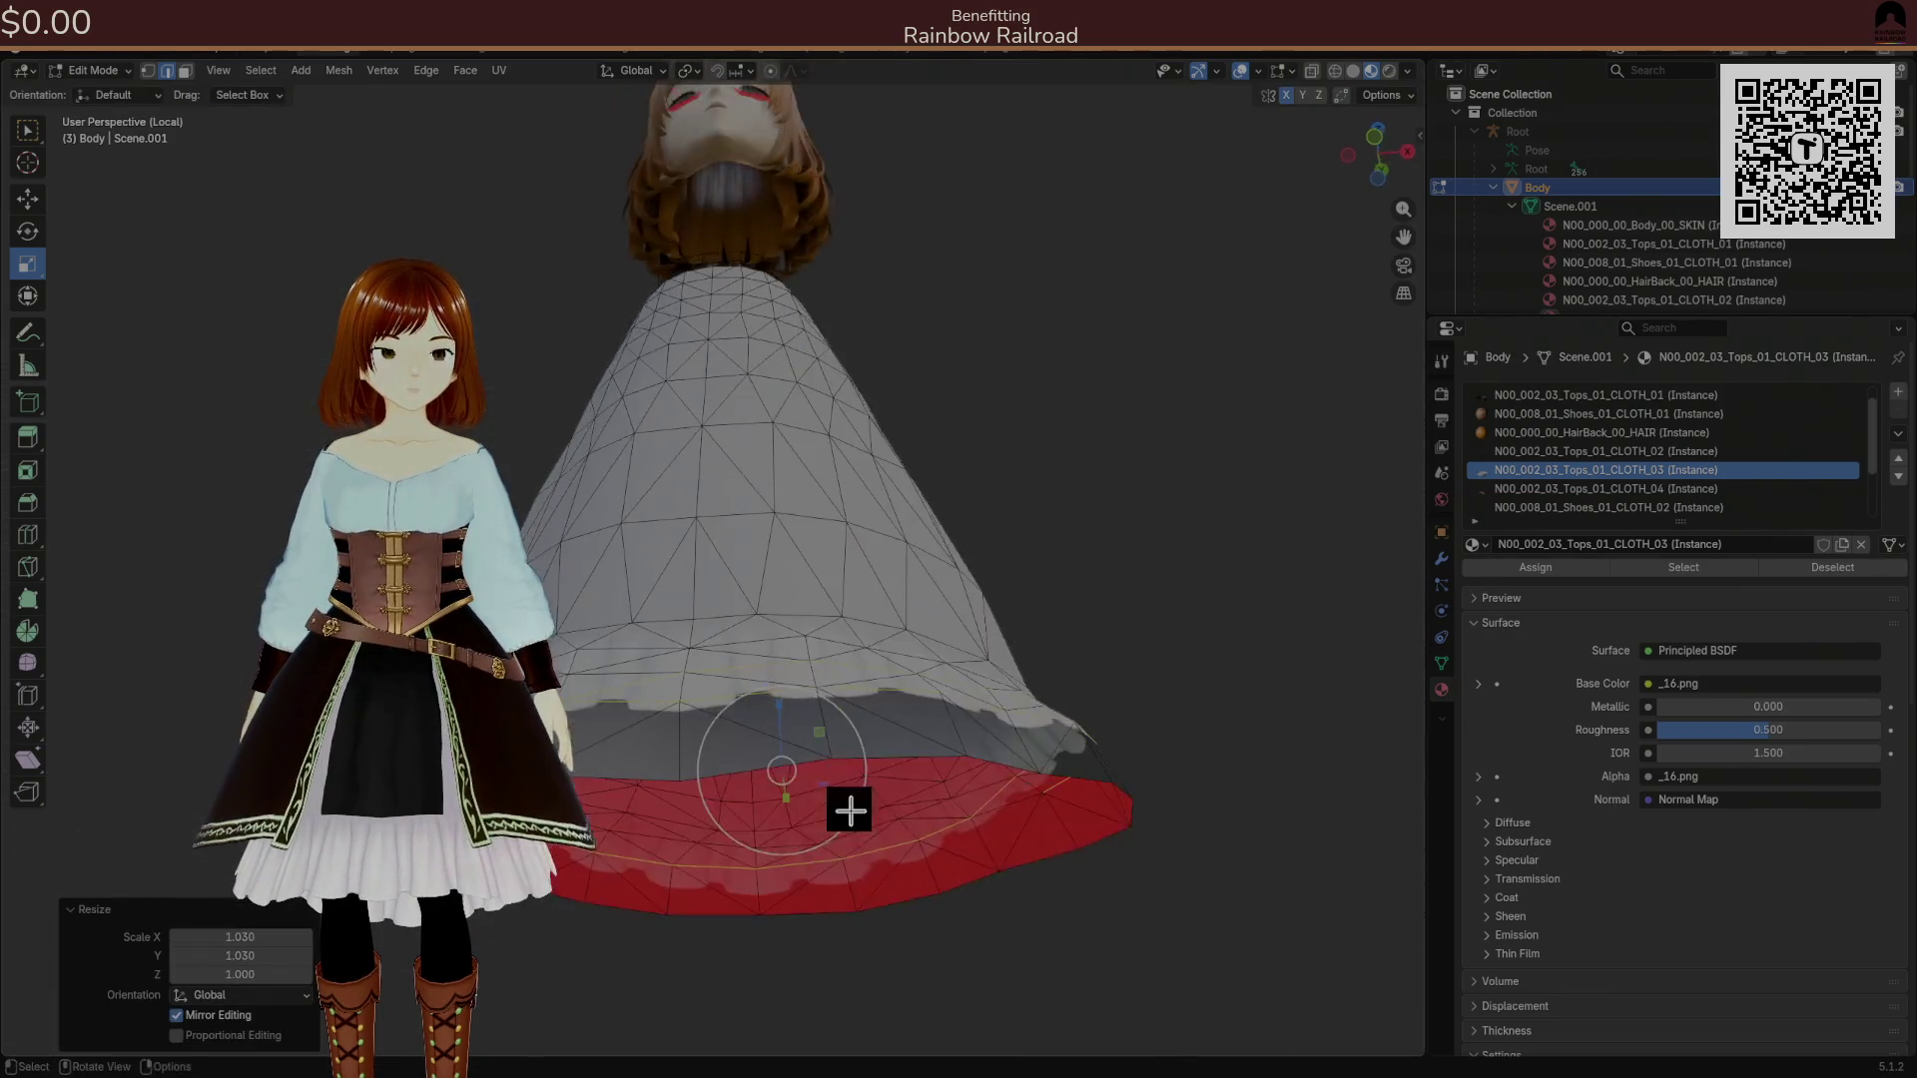
click(250, 1045)
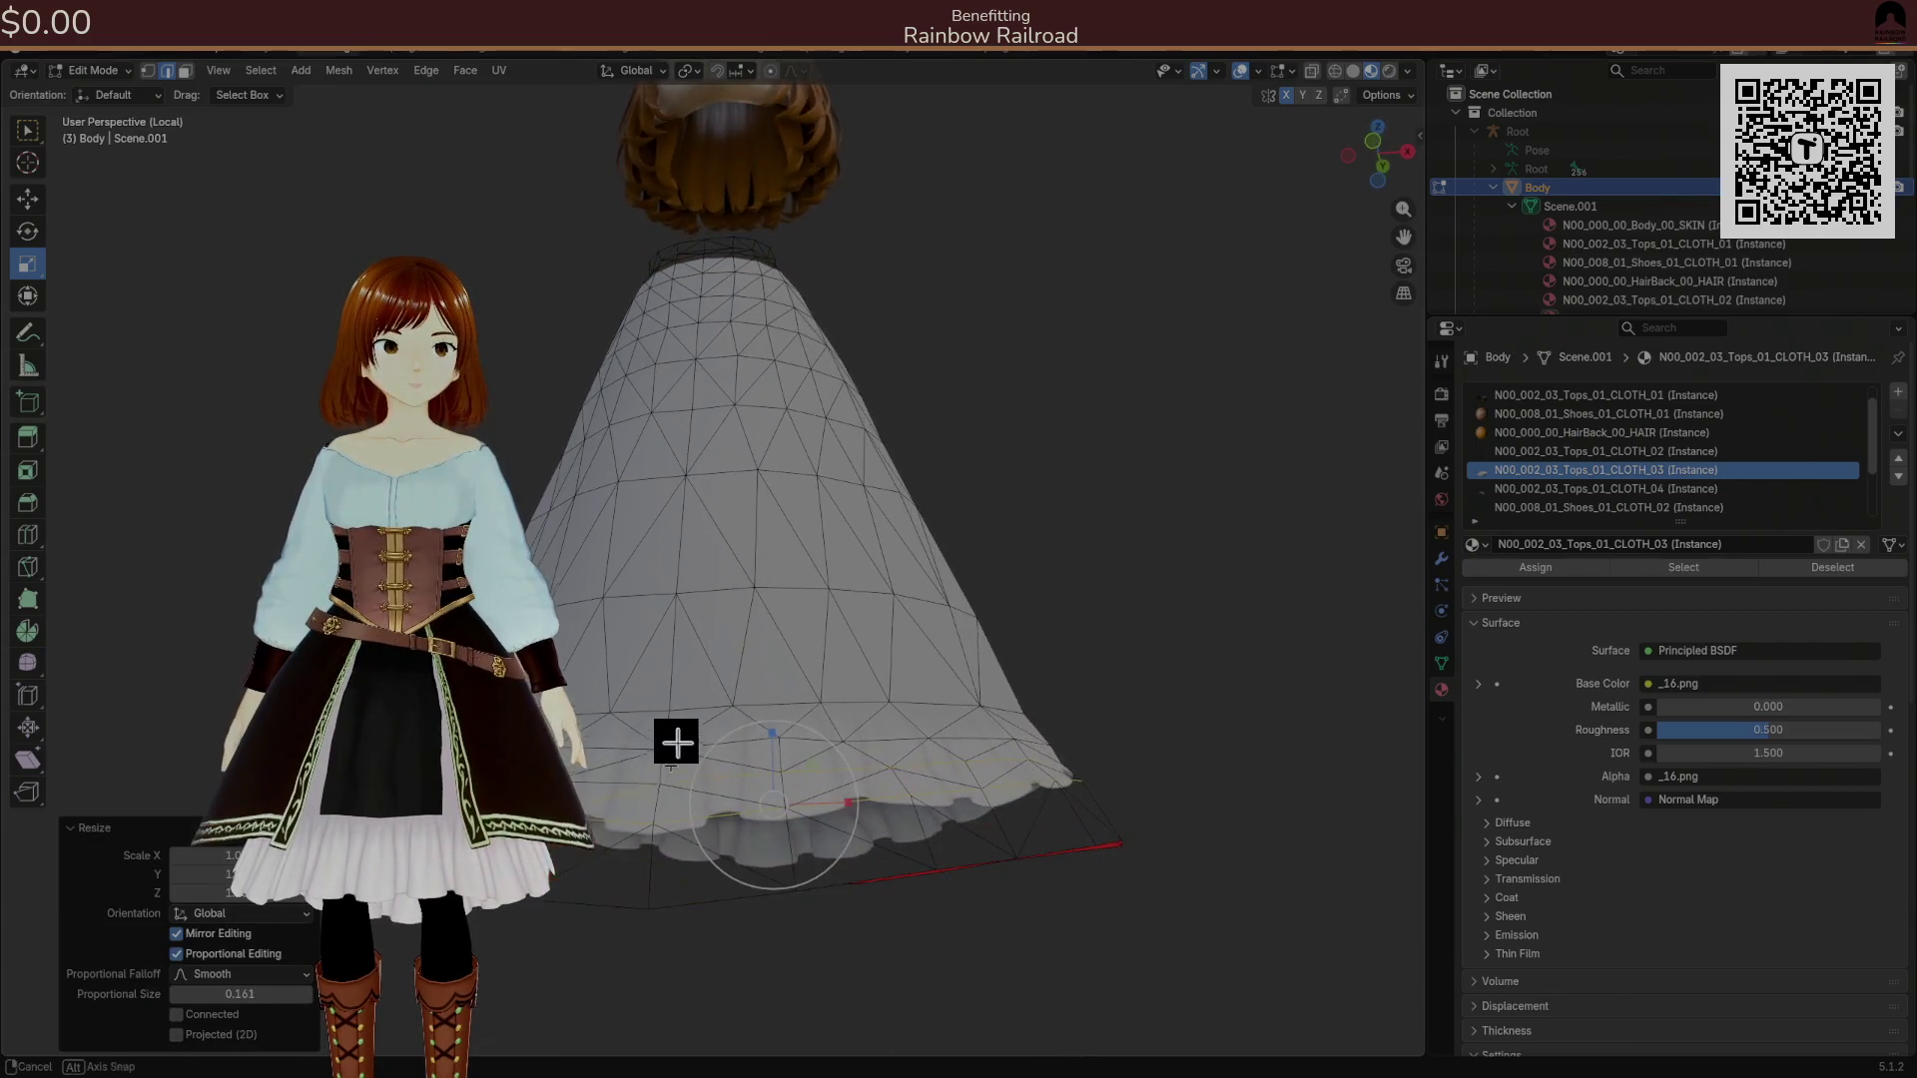
mouse_move(240, 995)
mouse_down()
mouse_move(280, 994)
mouse_move(239, 995)
mouse_up()
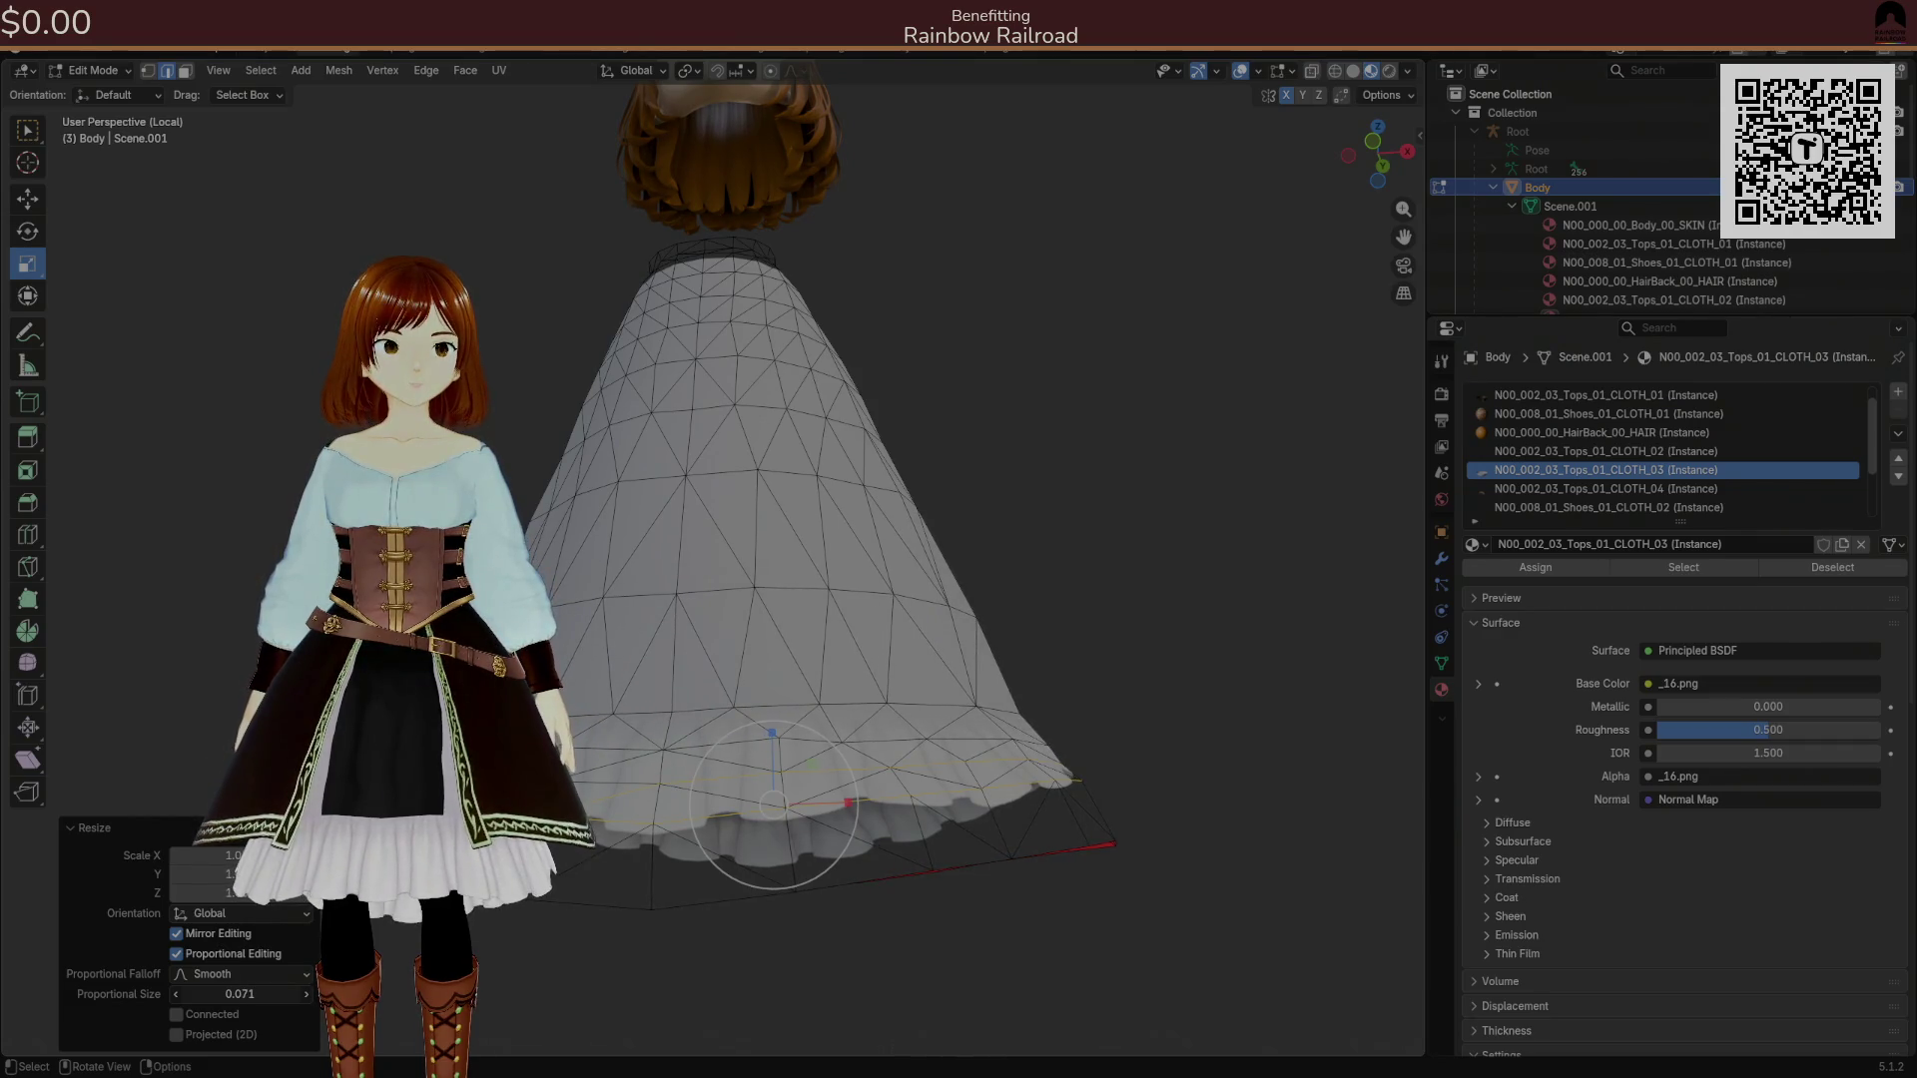
key(s)
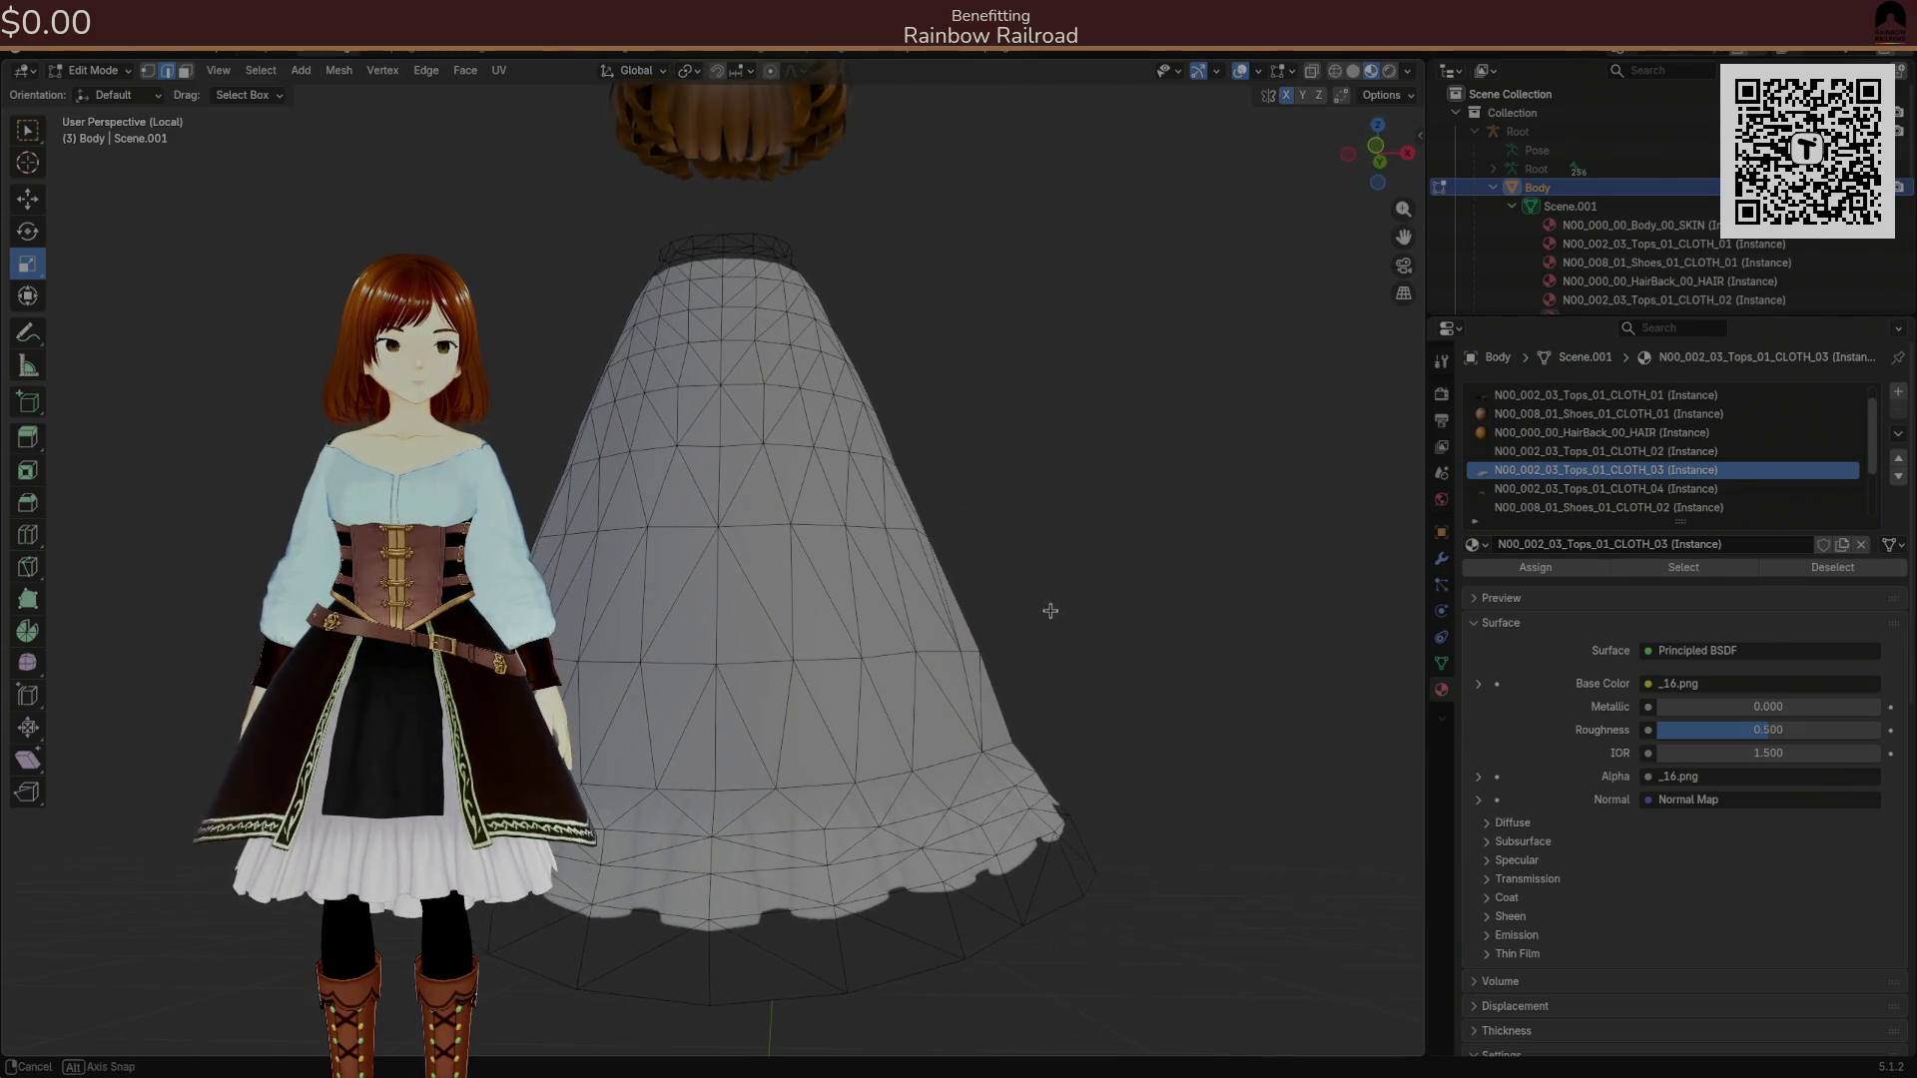
click(1049, 609)
key(alt+h)
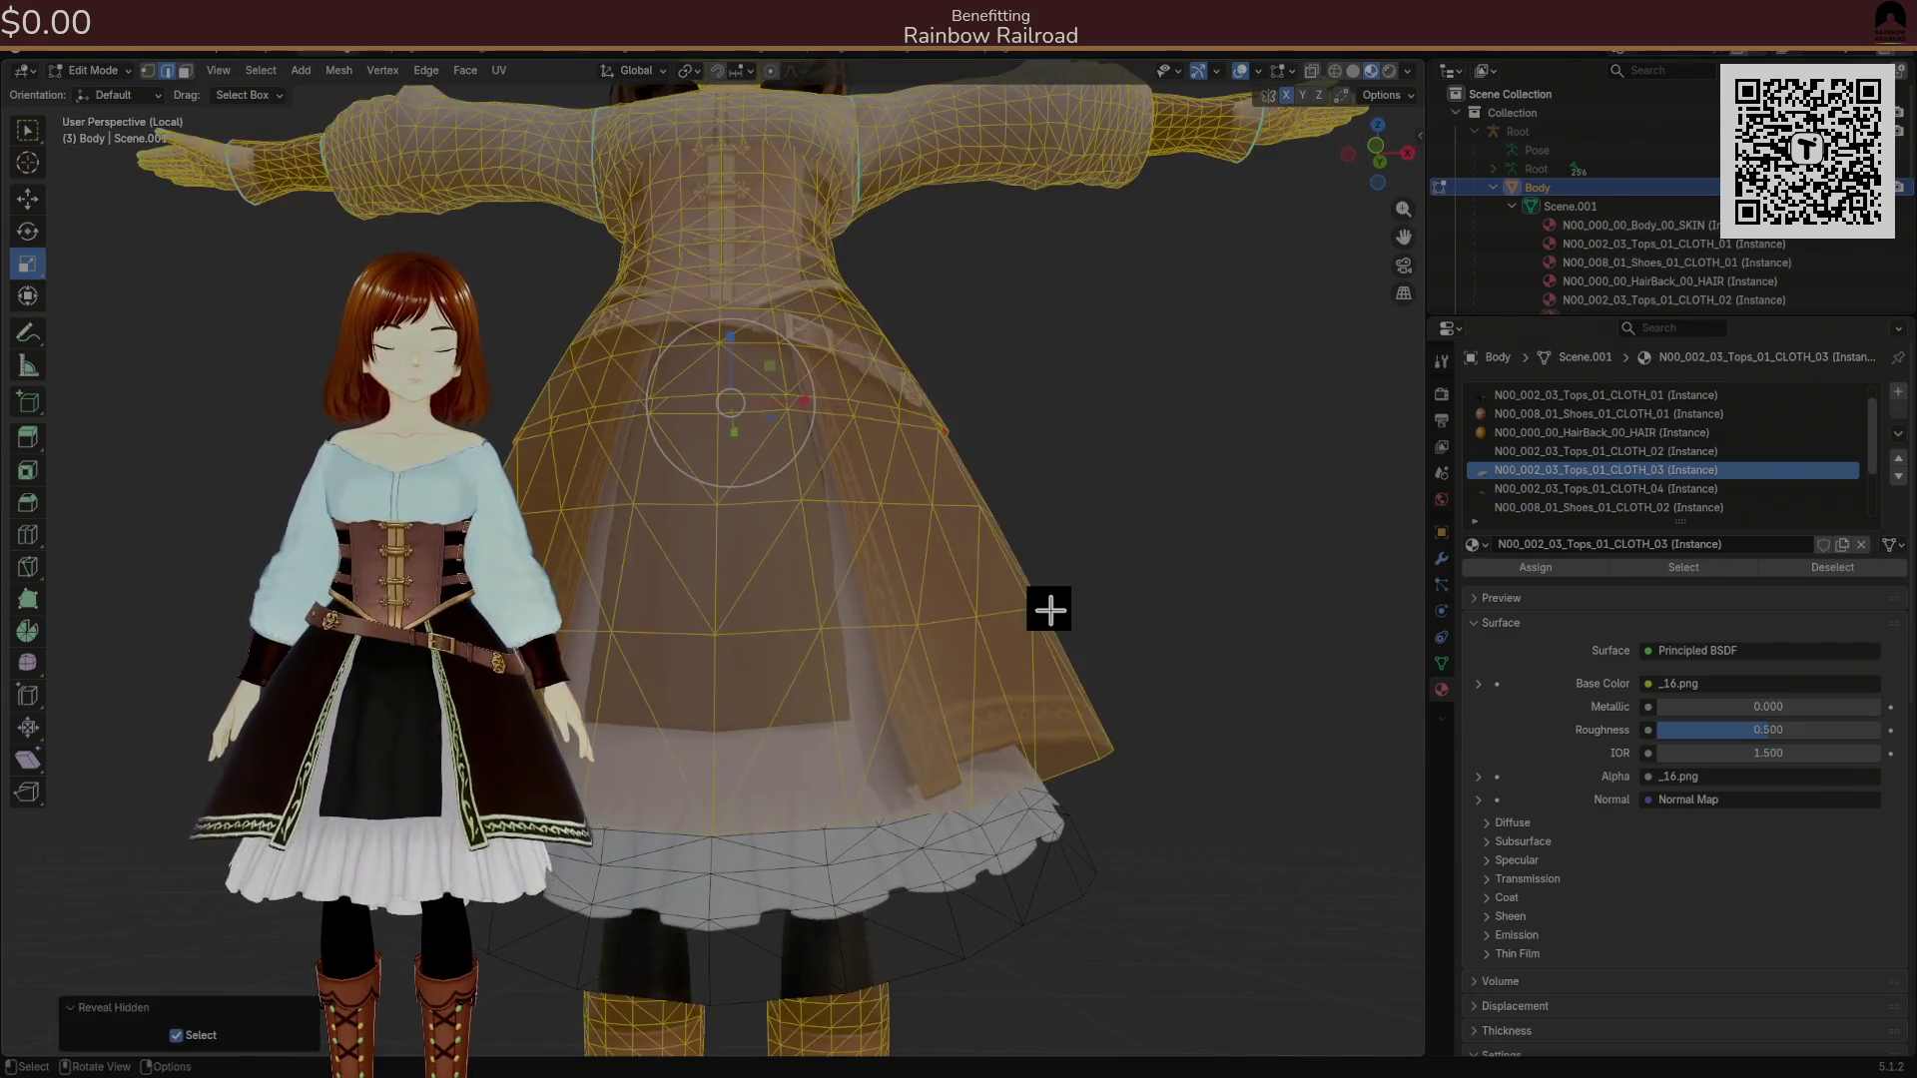
Apply a slight resize to the currently selected mesh.
scroll(1039, 609, down, 1)
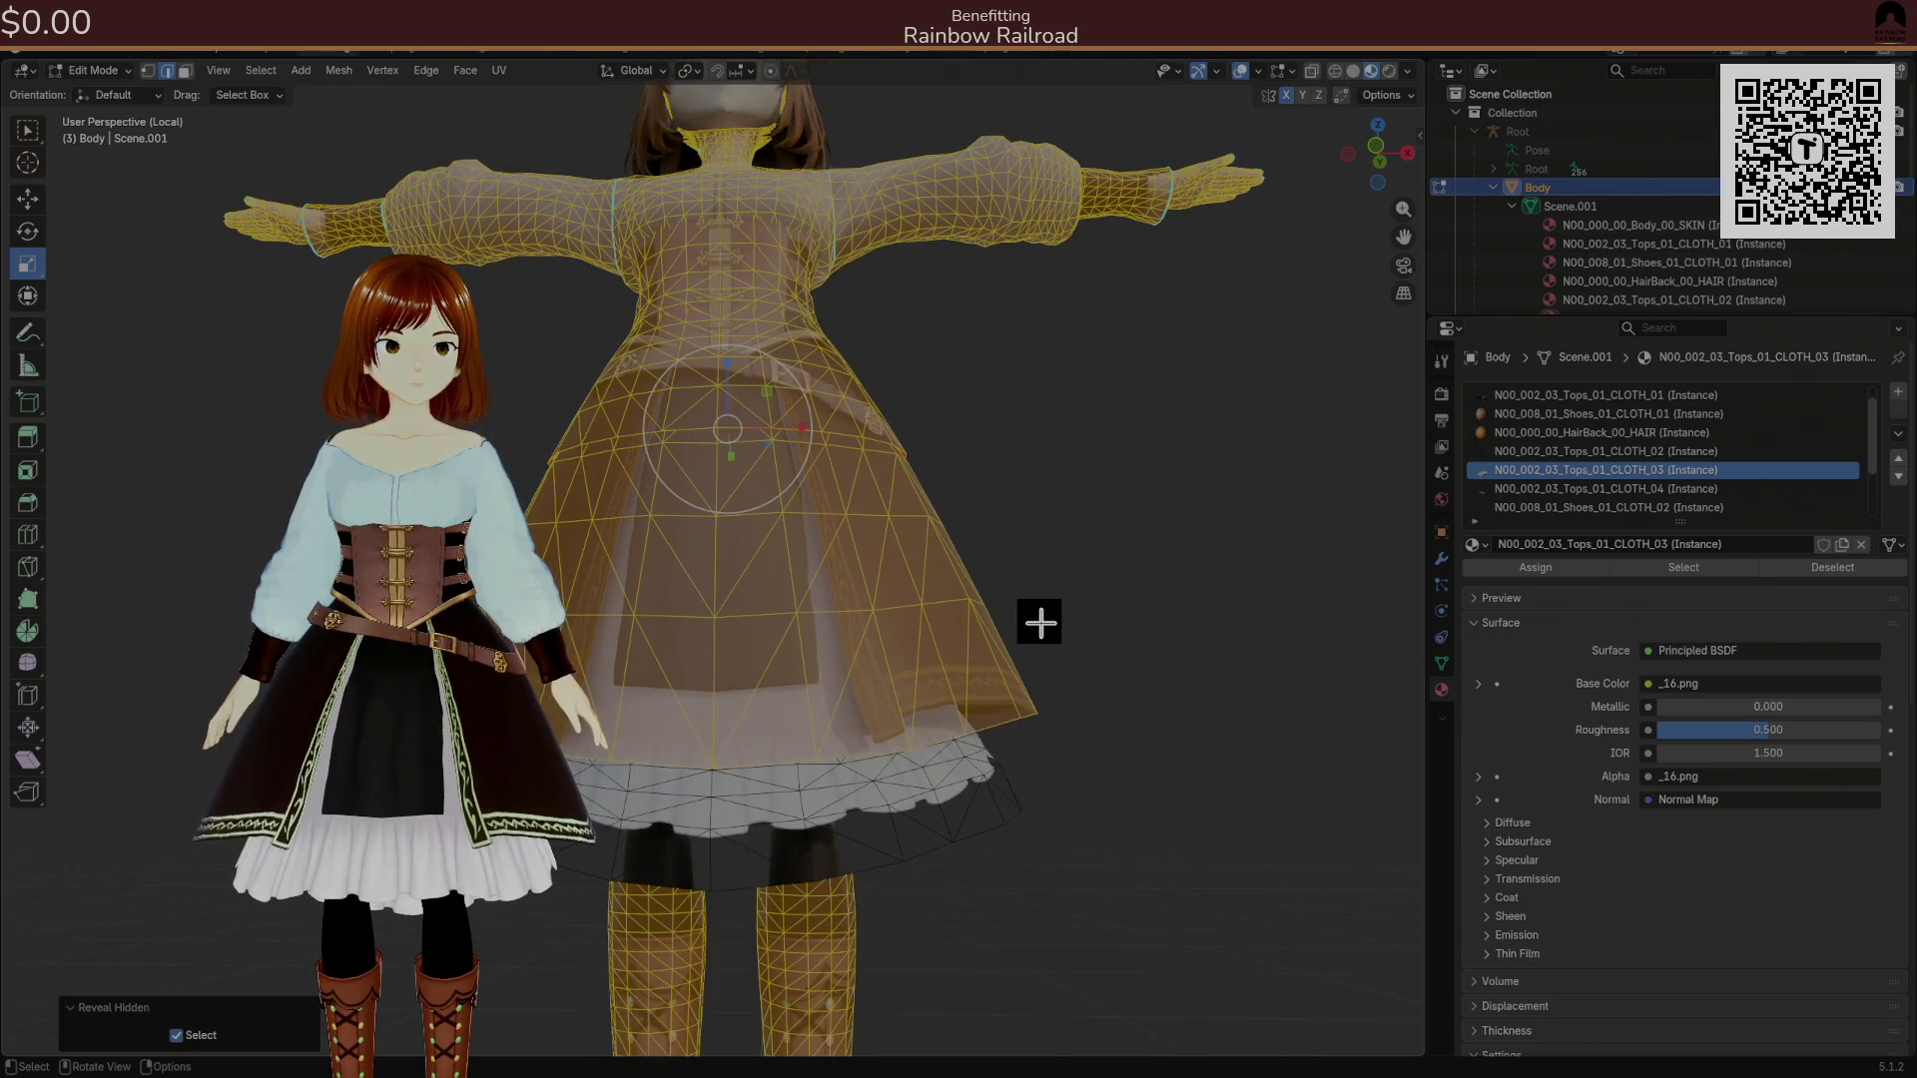
key(s)
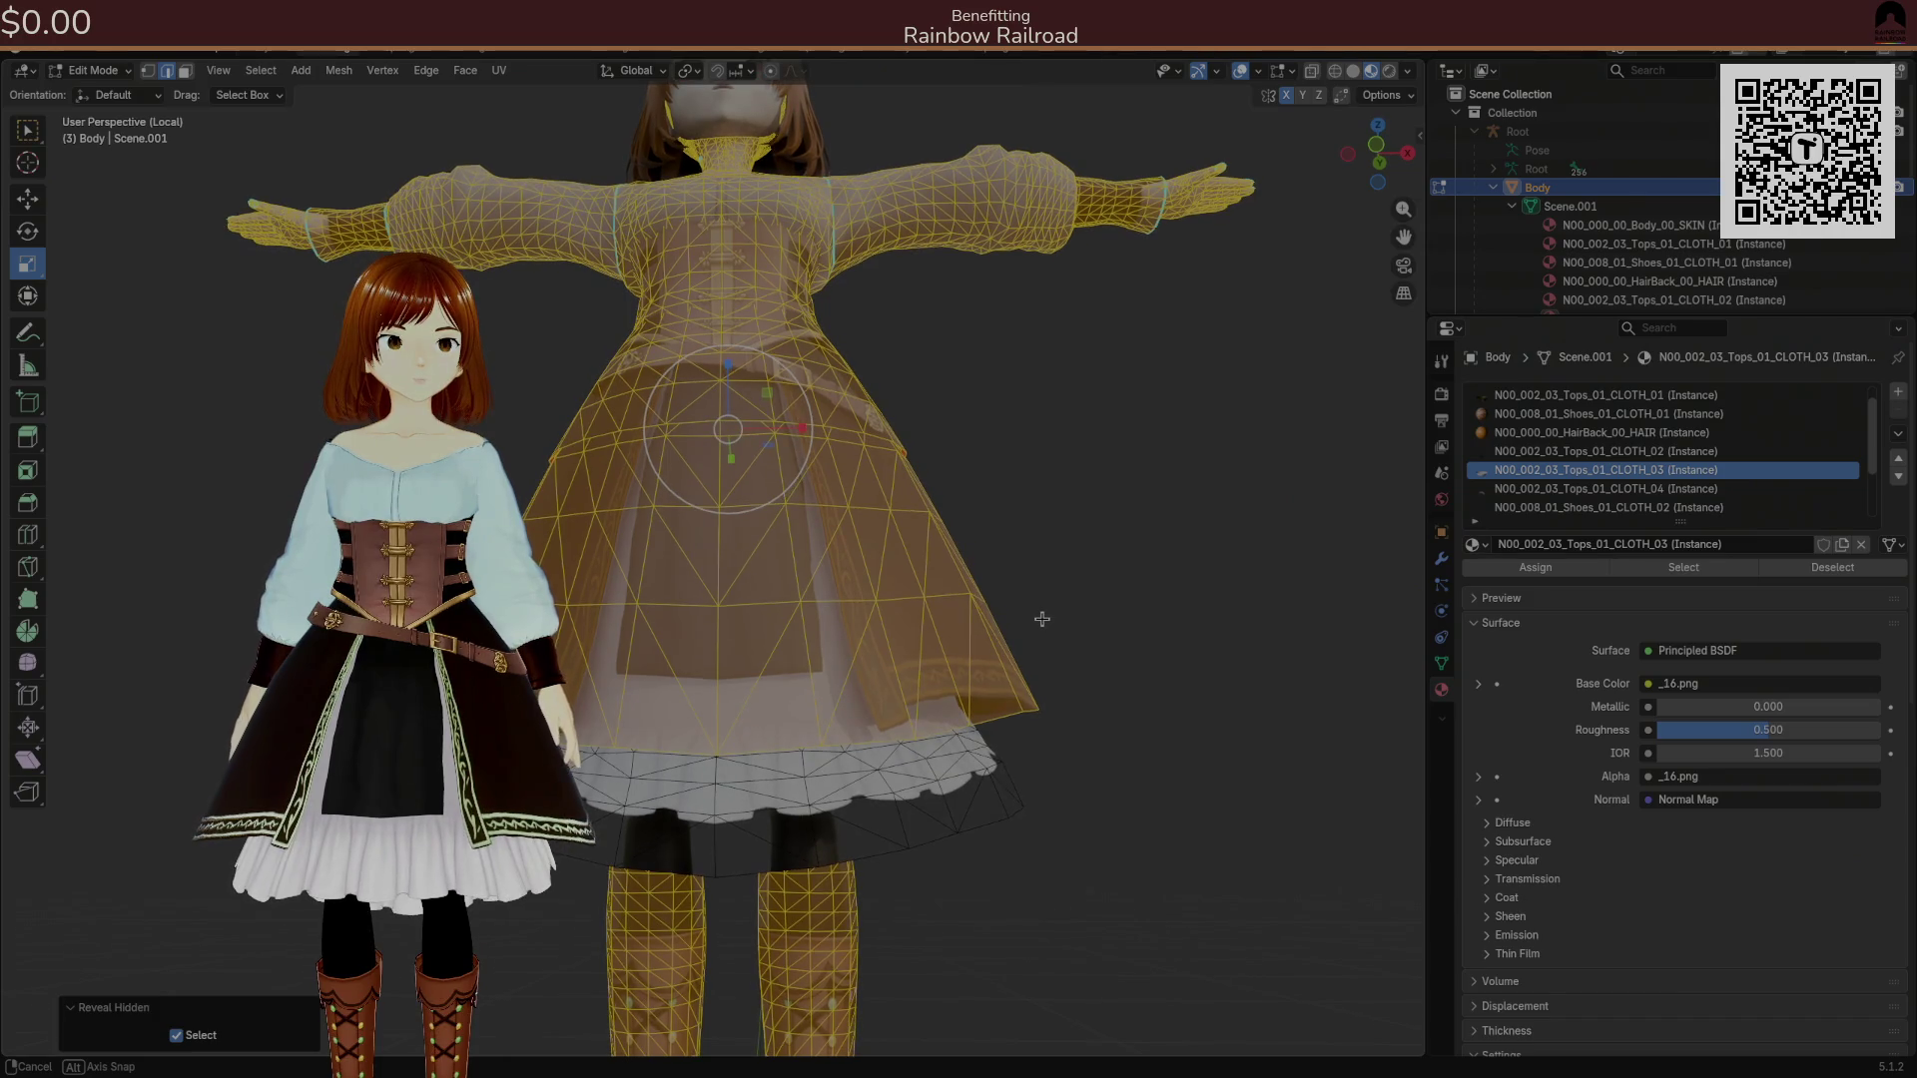
click(1007, 628)
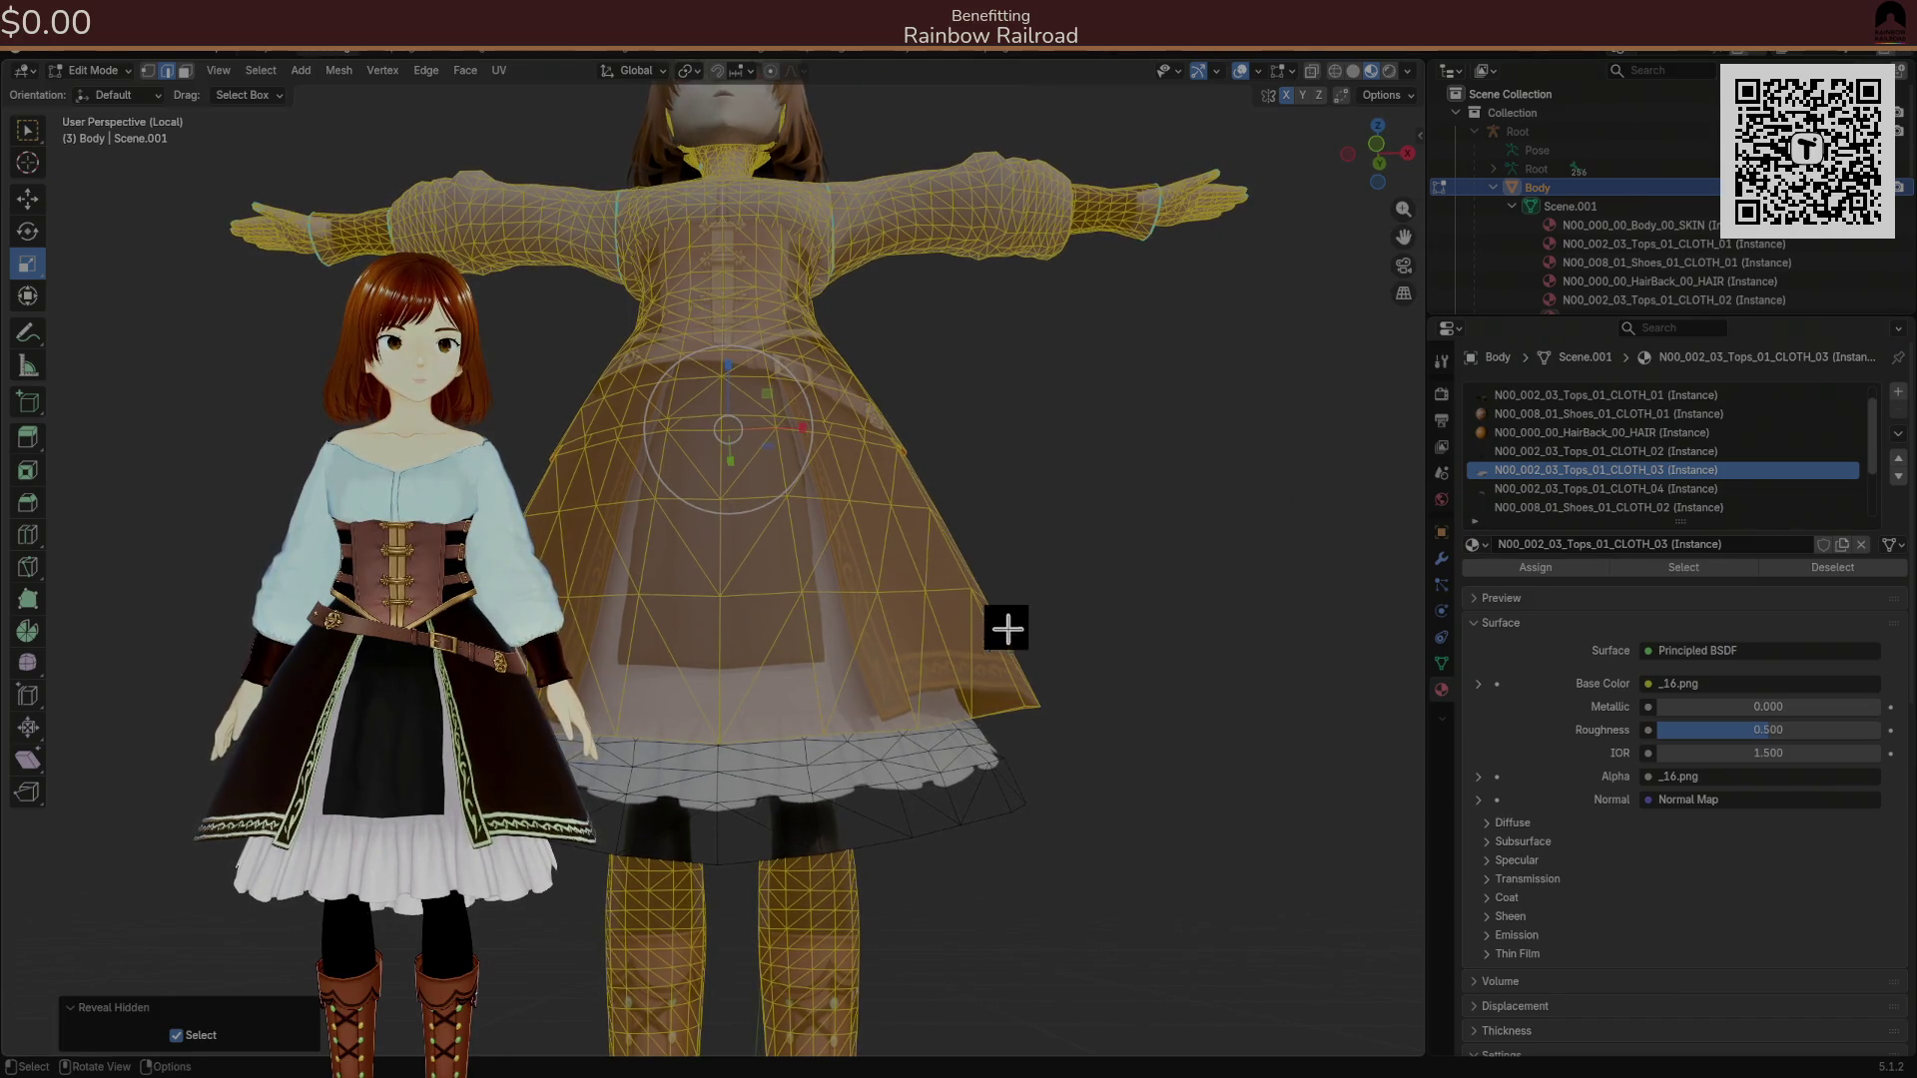
Select the connected skirt piece and hide everything else.
click(589, 795)
mouse_move(750, 814)
mouse_down()
mouse_move(592, 820)
mouse_move(758, 813)
mouse_move(667, 824)
mouse_up()
ctrl+click(731, 810)
drag(784, 802, 777, 801)
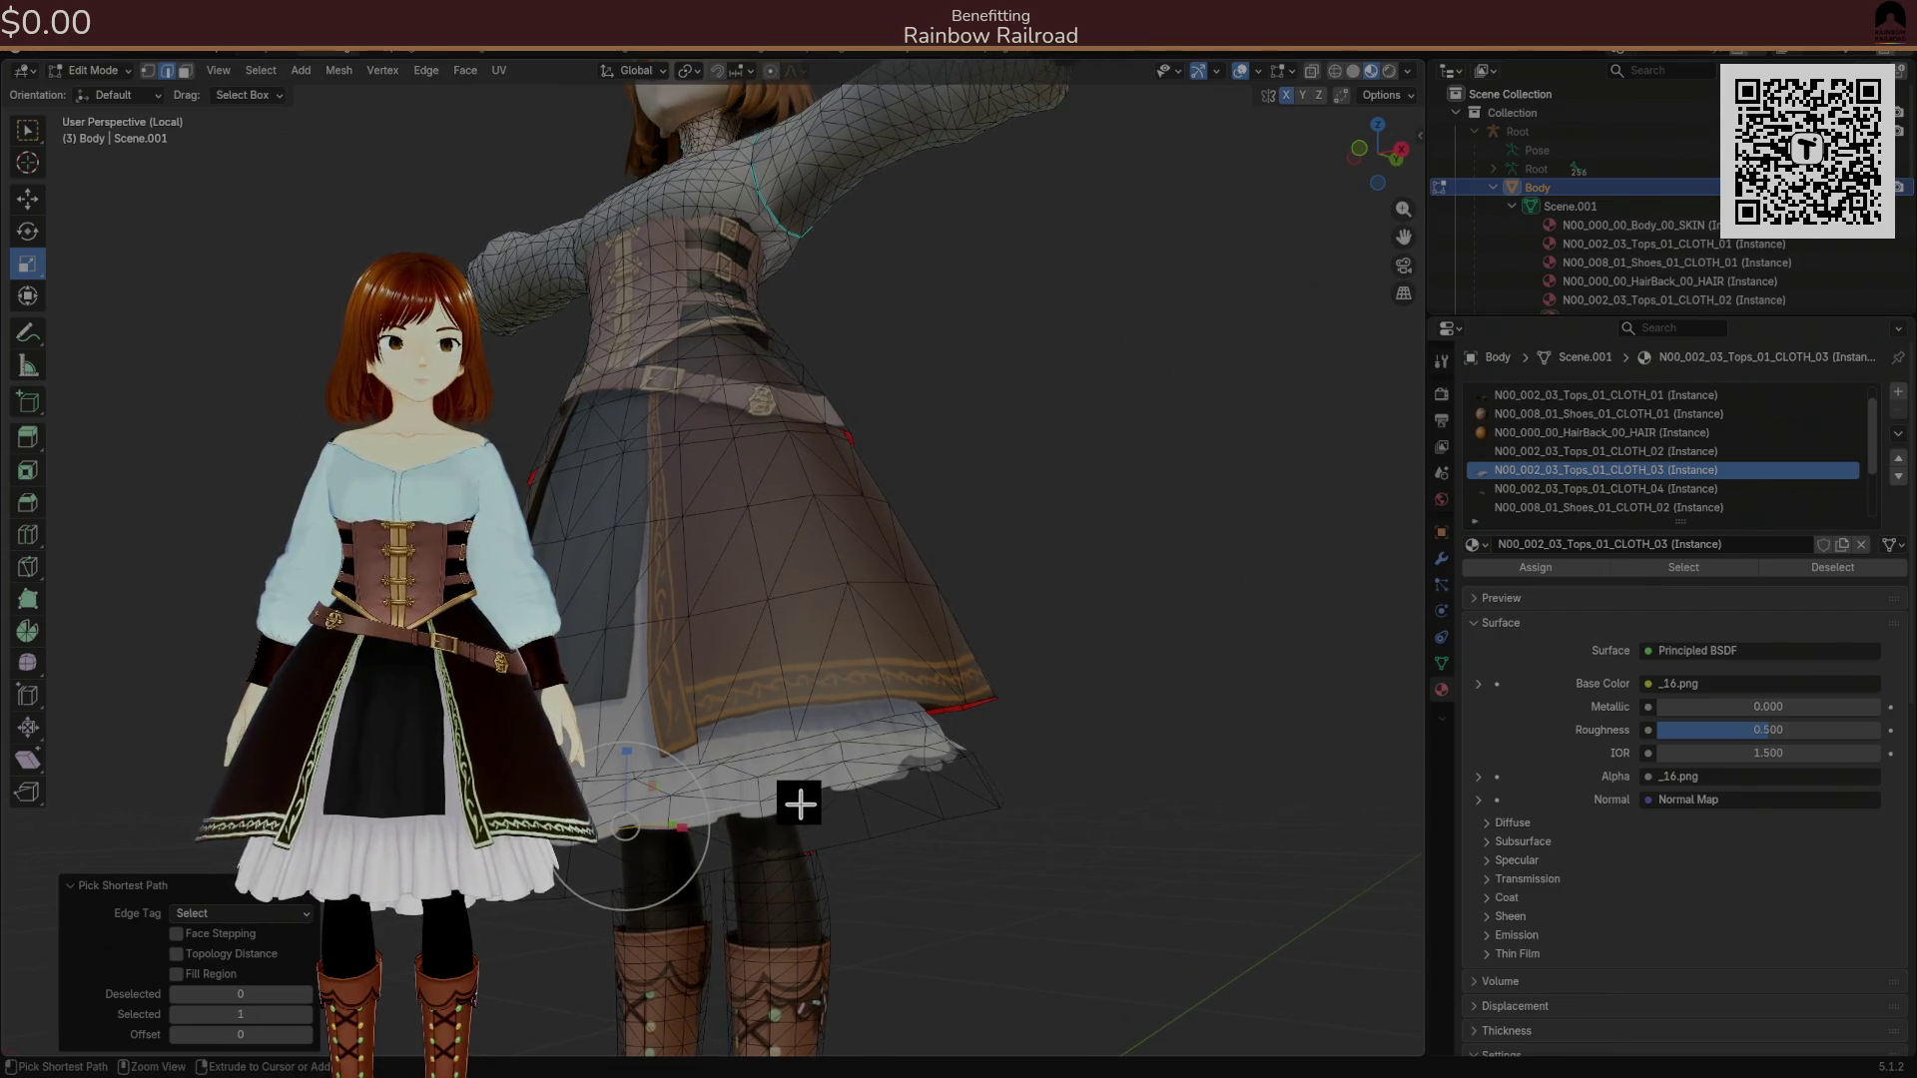
key(ctrl+l)
key(shift+h)
Scale the skirt's lower part to 1.053 with smooth proportional size 0.231, then unhide everything.
mouse_move(822, 793)
mouse_down()
mouse_move(770, 813)
mouse_move(748, 782)
mouse_move(729, 790)
mouse_move(775, 800)
mouse_move(761, 810)
mouse_move(907, 799)
mouse_up()
ctrl+click(674, 783)
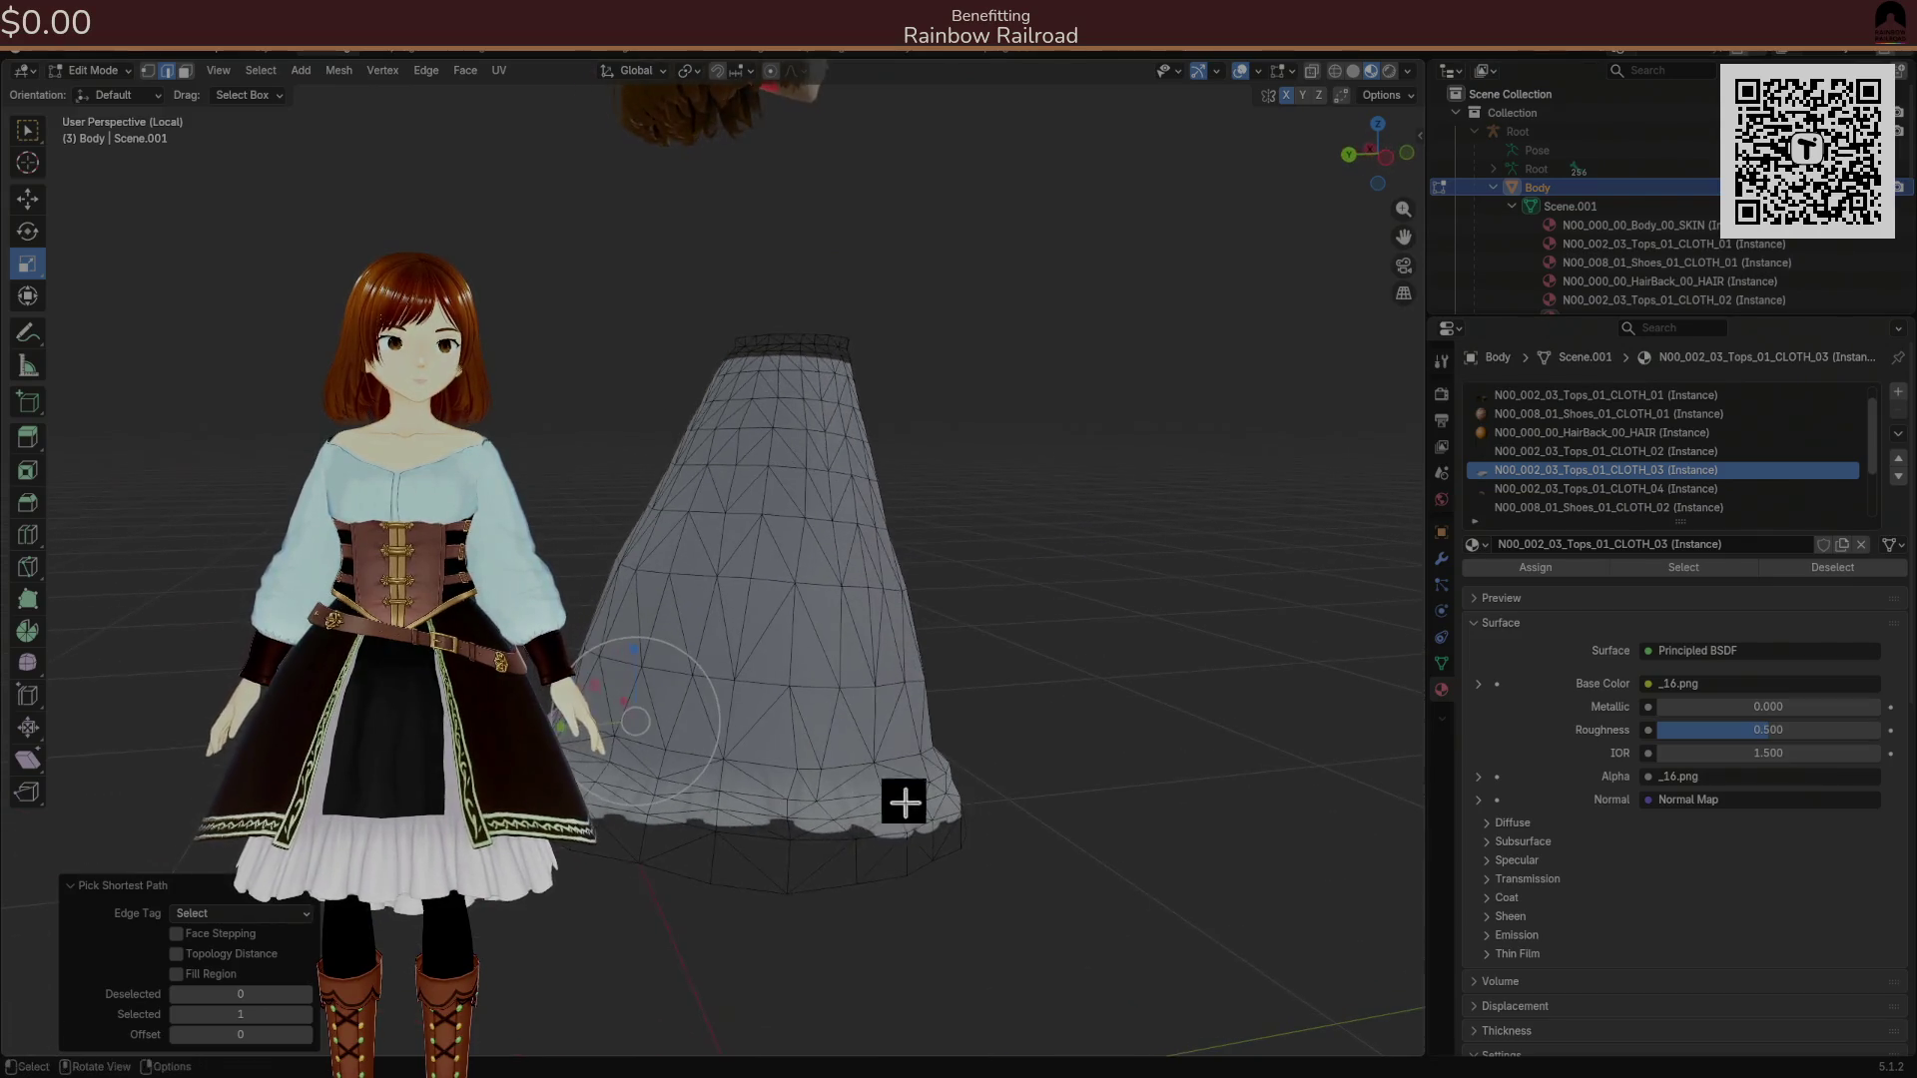
drag(770, 834, 738, 833)
drag(916, 840, 777, 811)
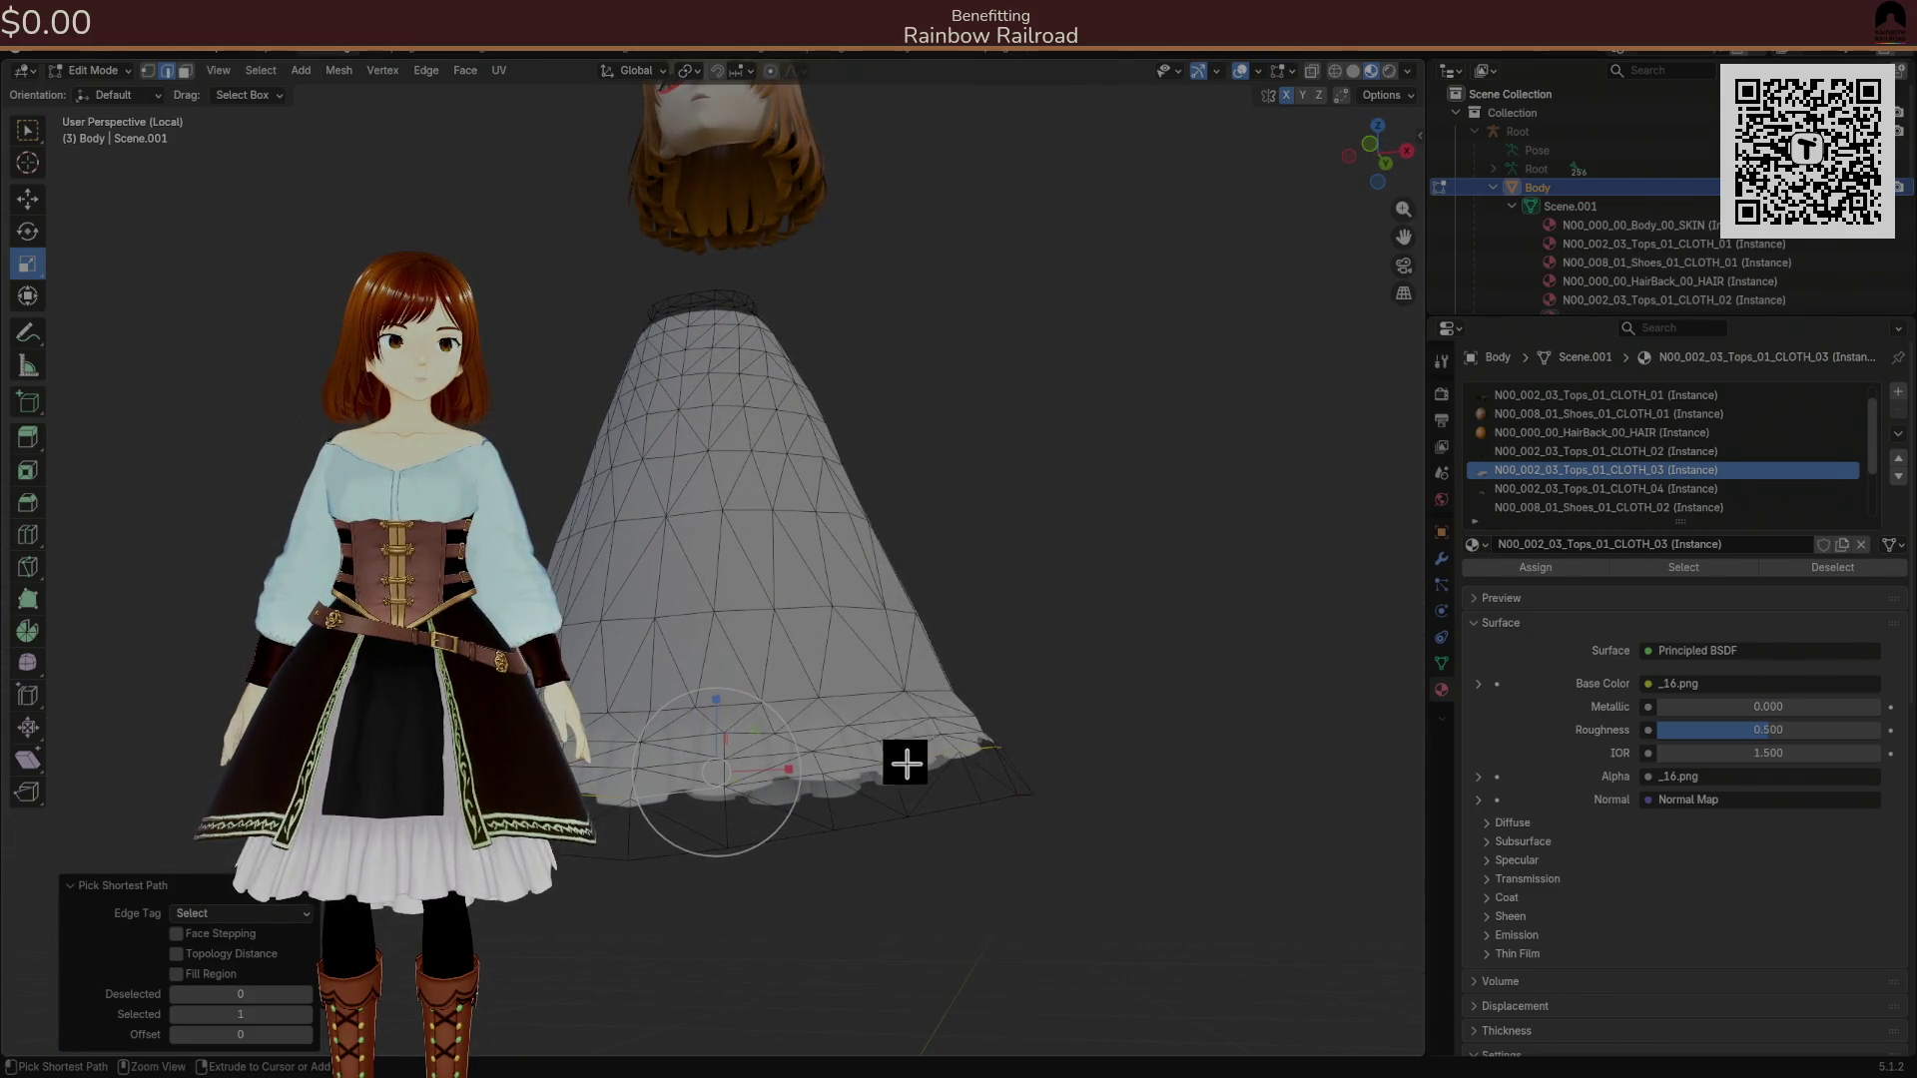
mouse_move(924, 769)
mouse_down()
mouse_move(936, 726)
mouse_move(864, 709)
mouse_move(930, 711)
mouse_move(776, 781)
mouse_move(772, 765)
mouse_move(908, 720)
mouse_up()
click(772, 765)
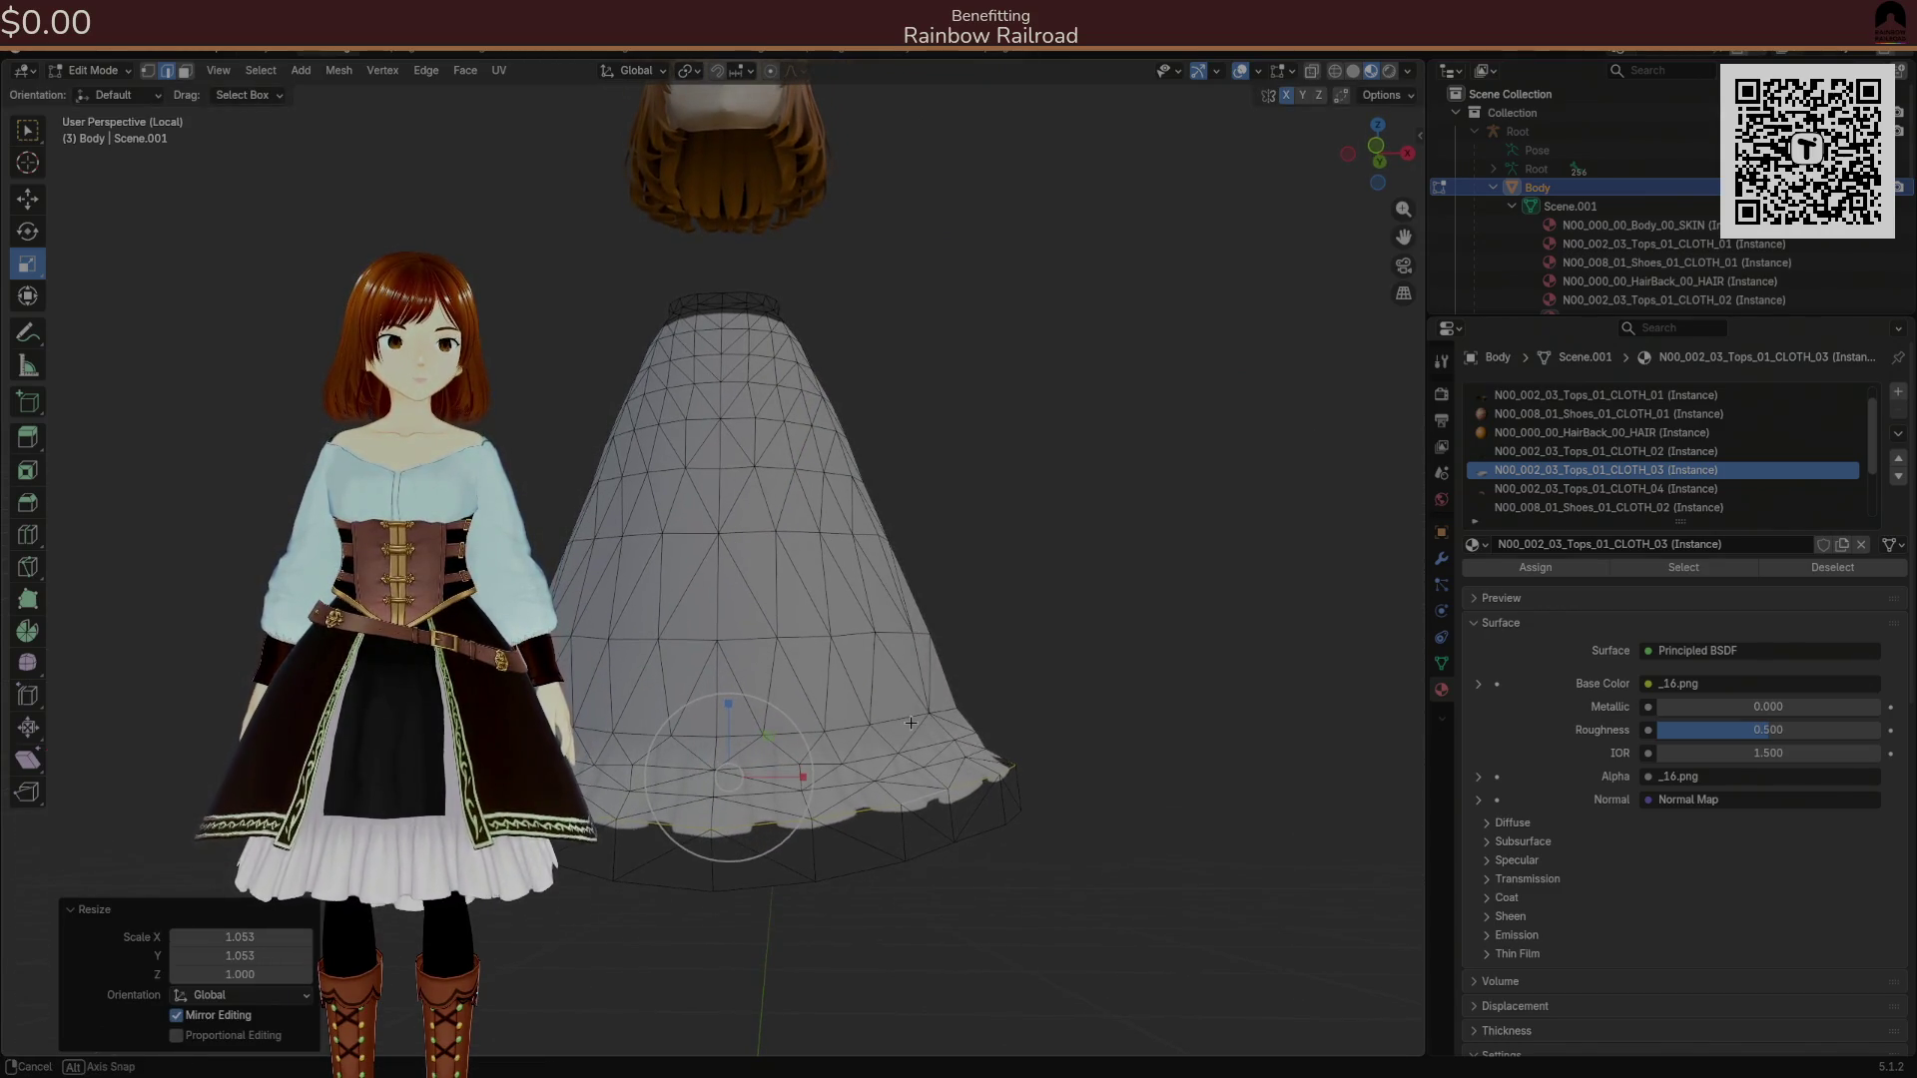
click(190, 1033)
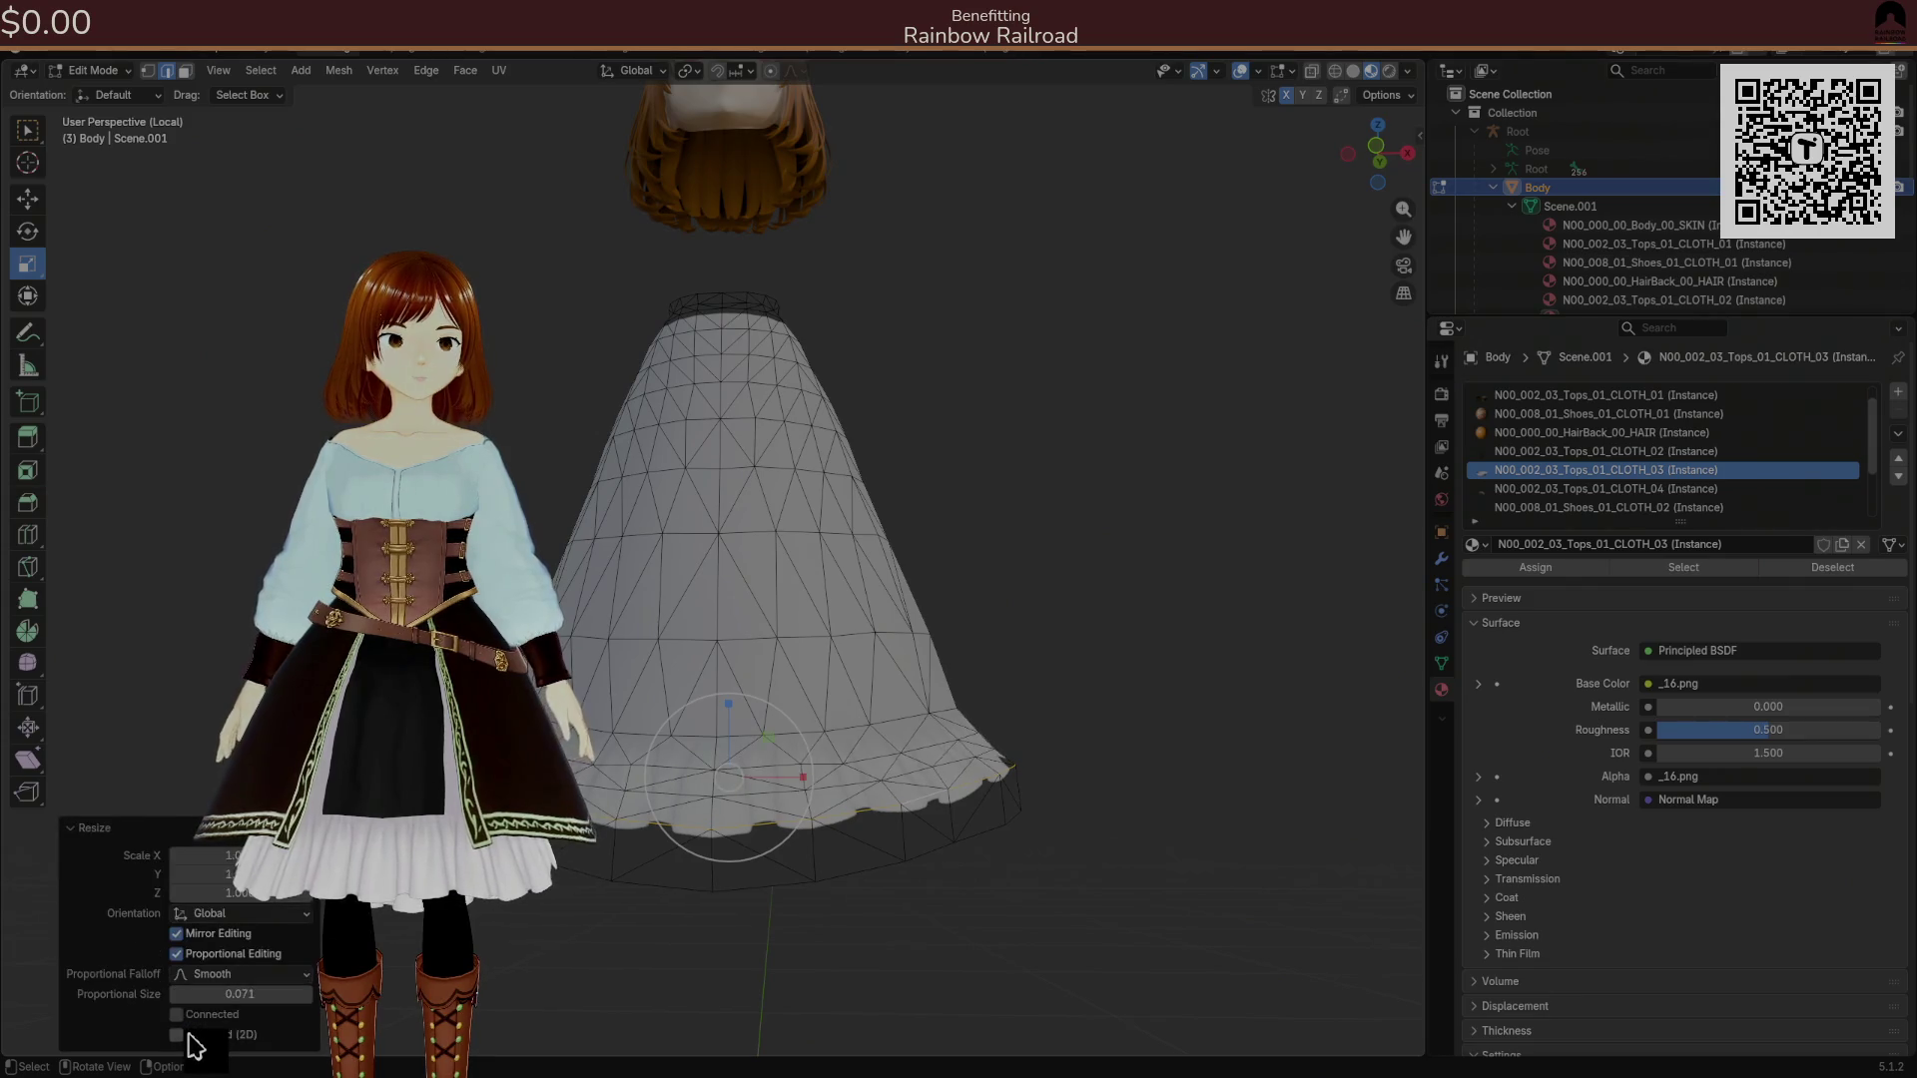
drag(239, 994, 260, 993)
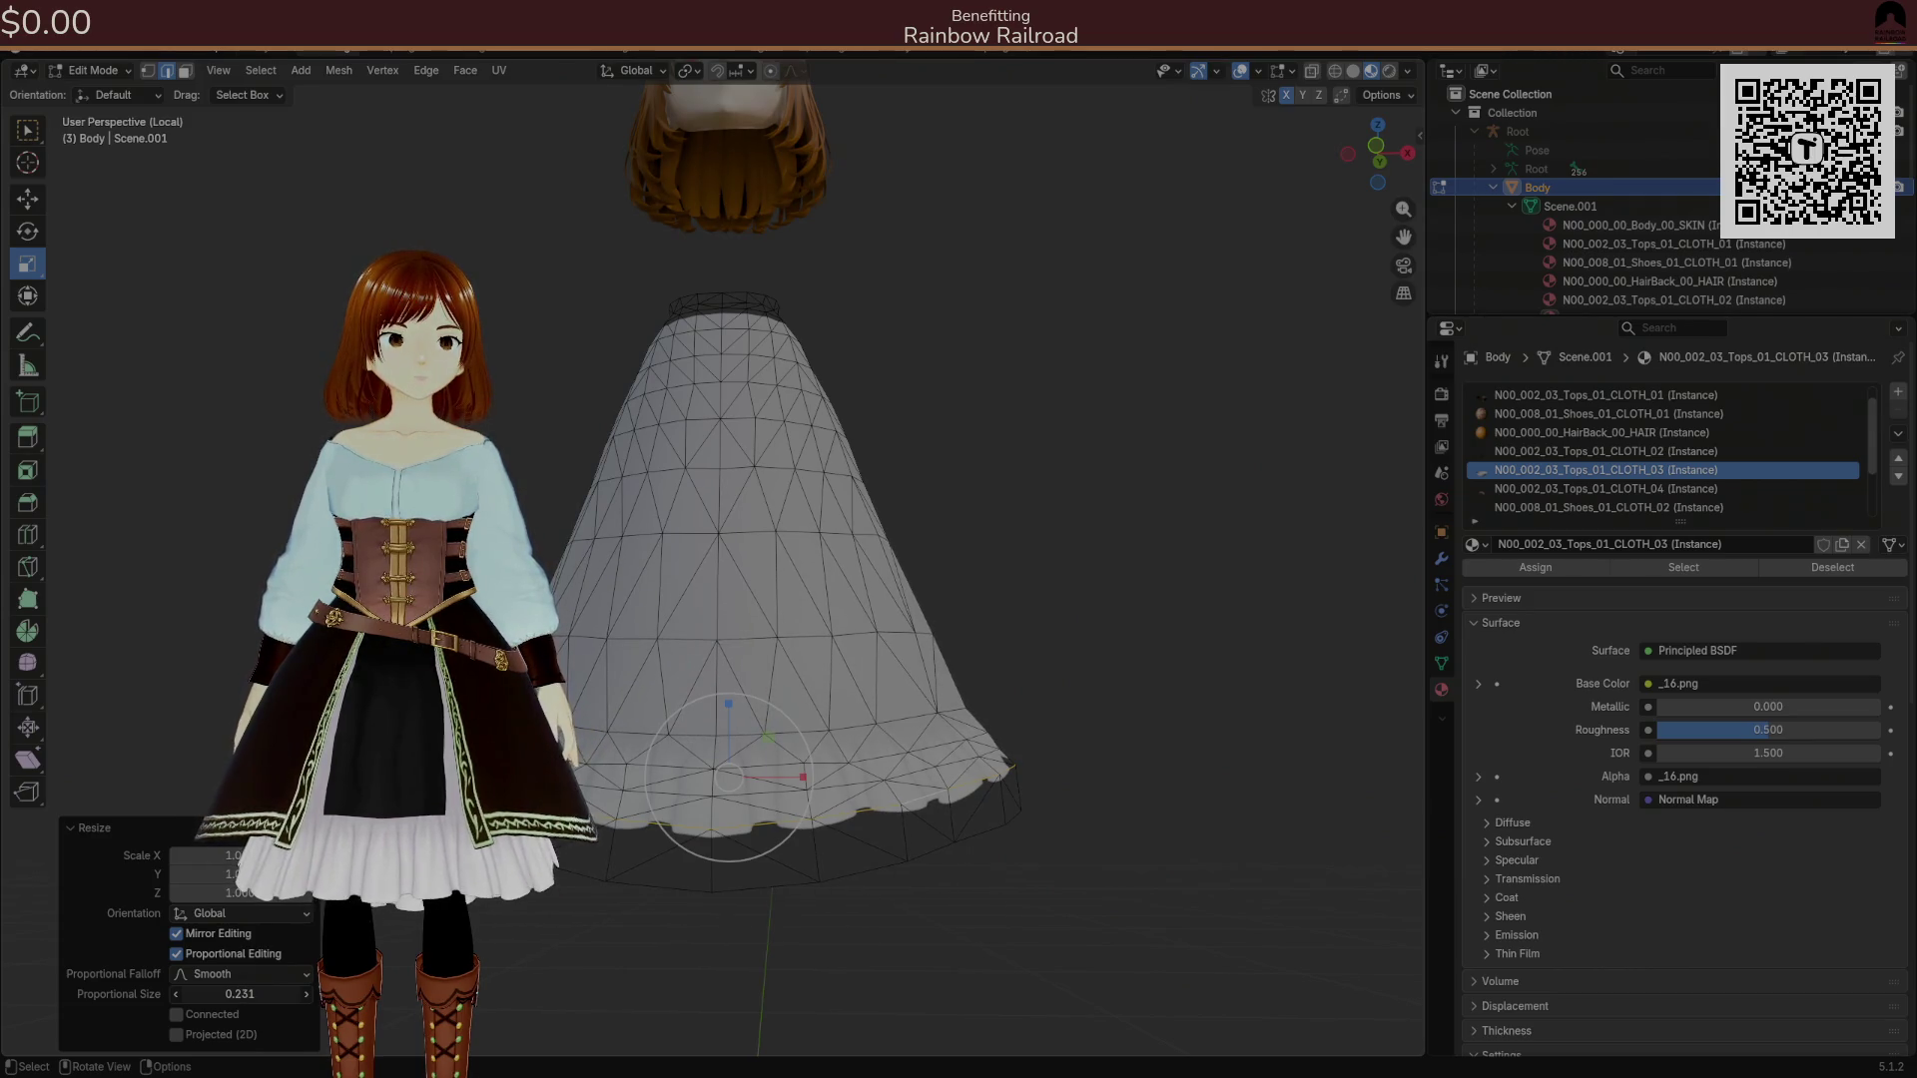
key(shift+h)
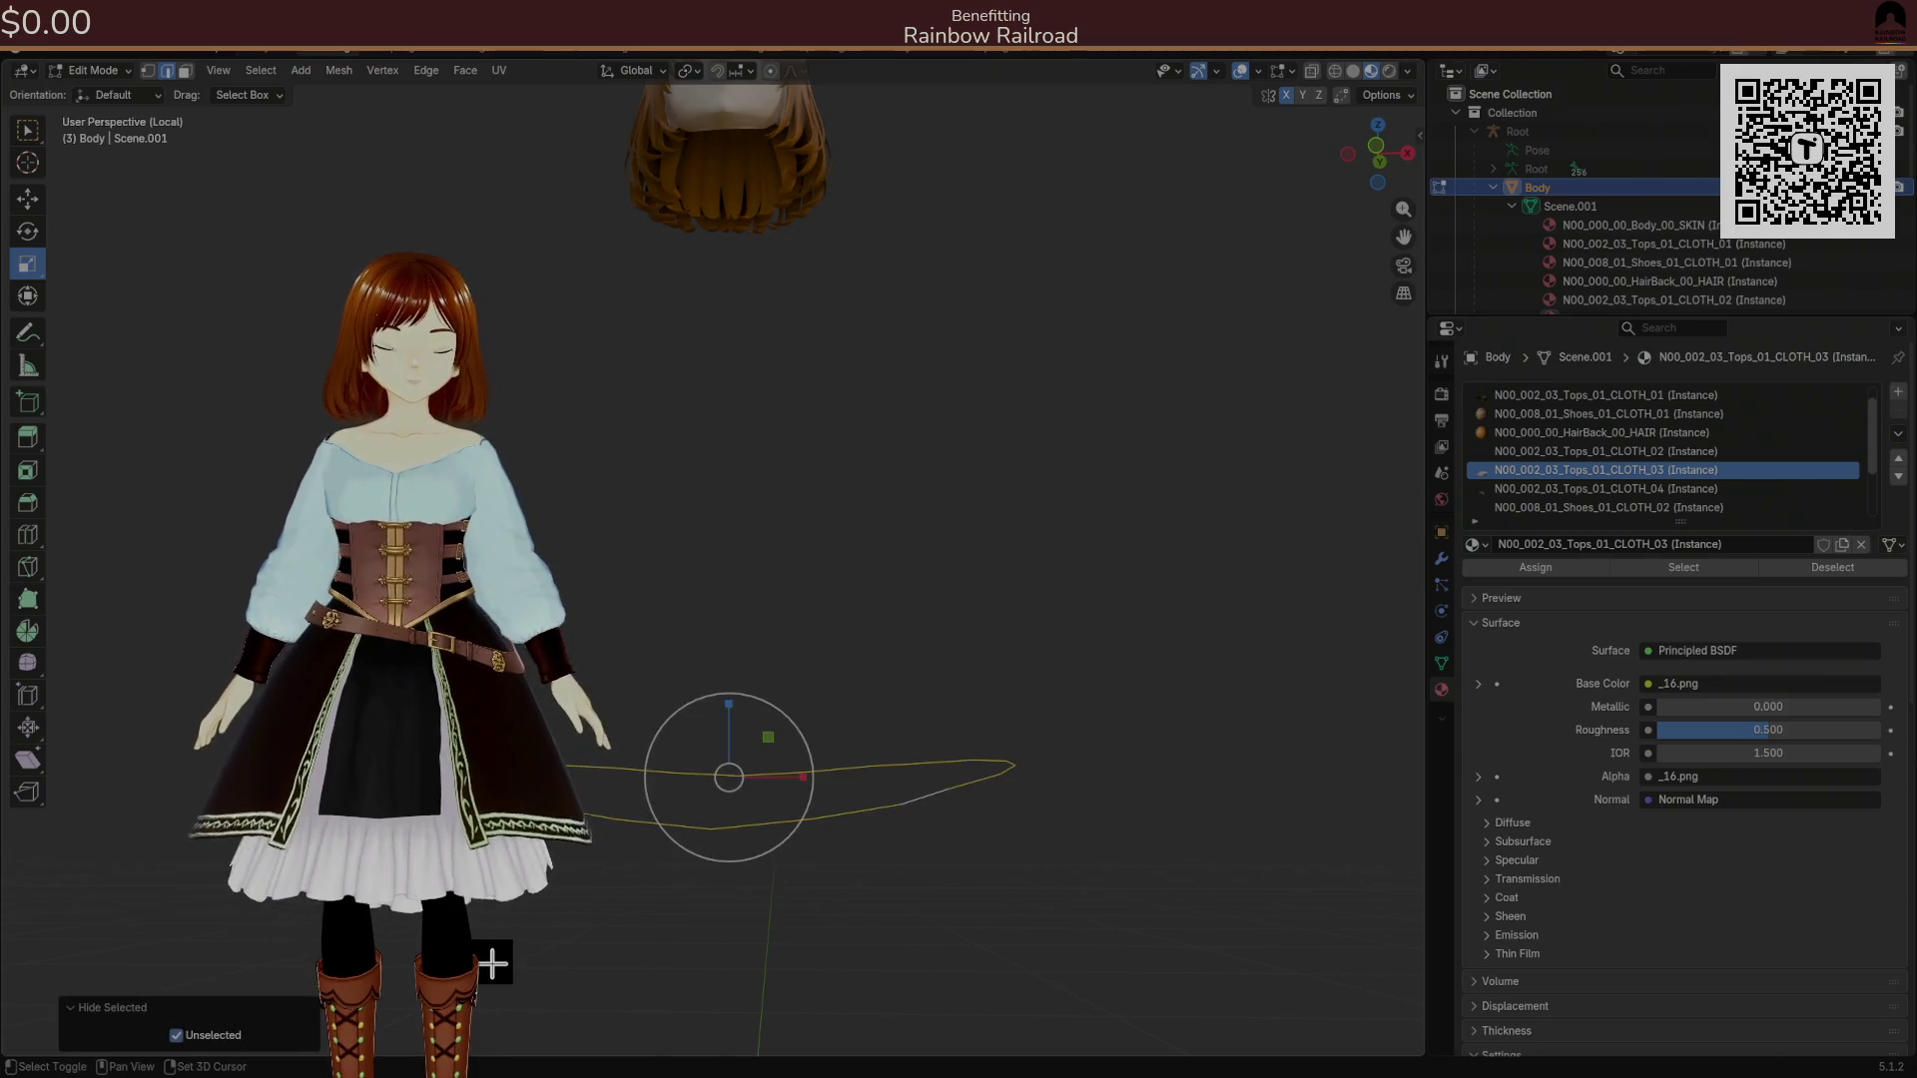
key(alt+h)
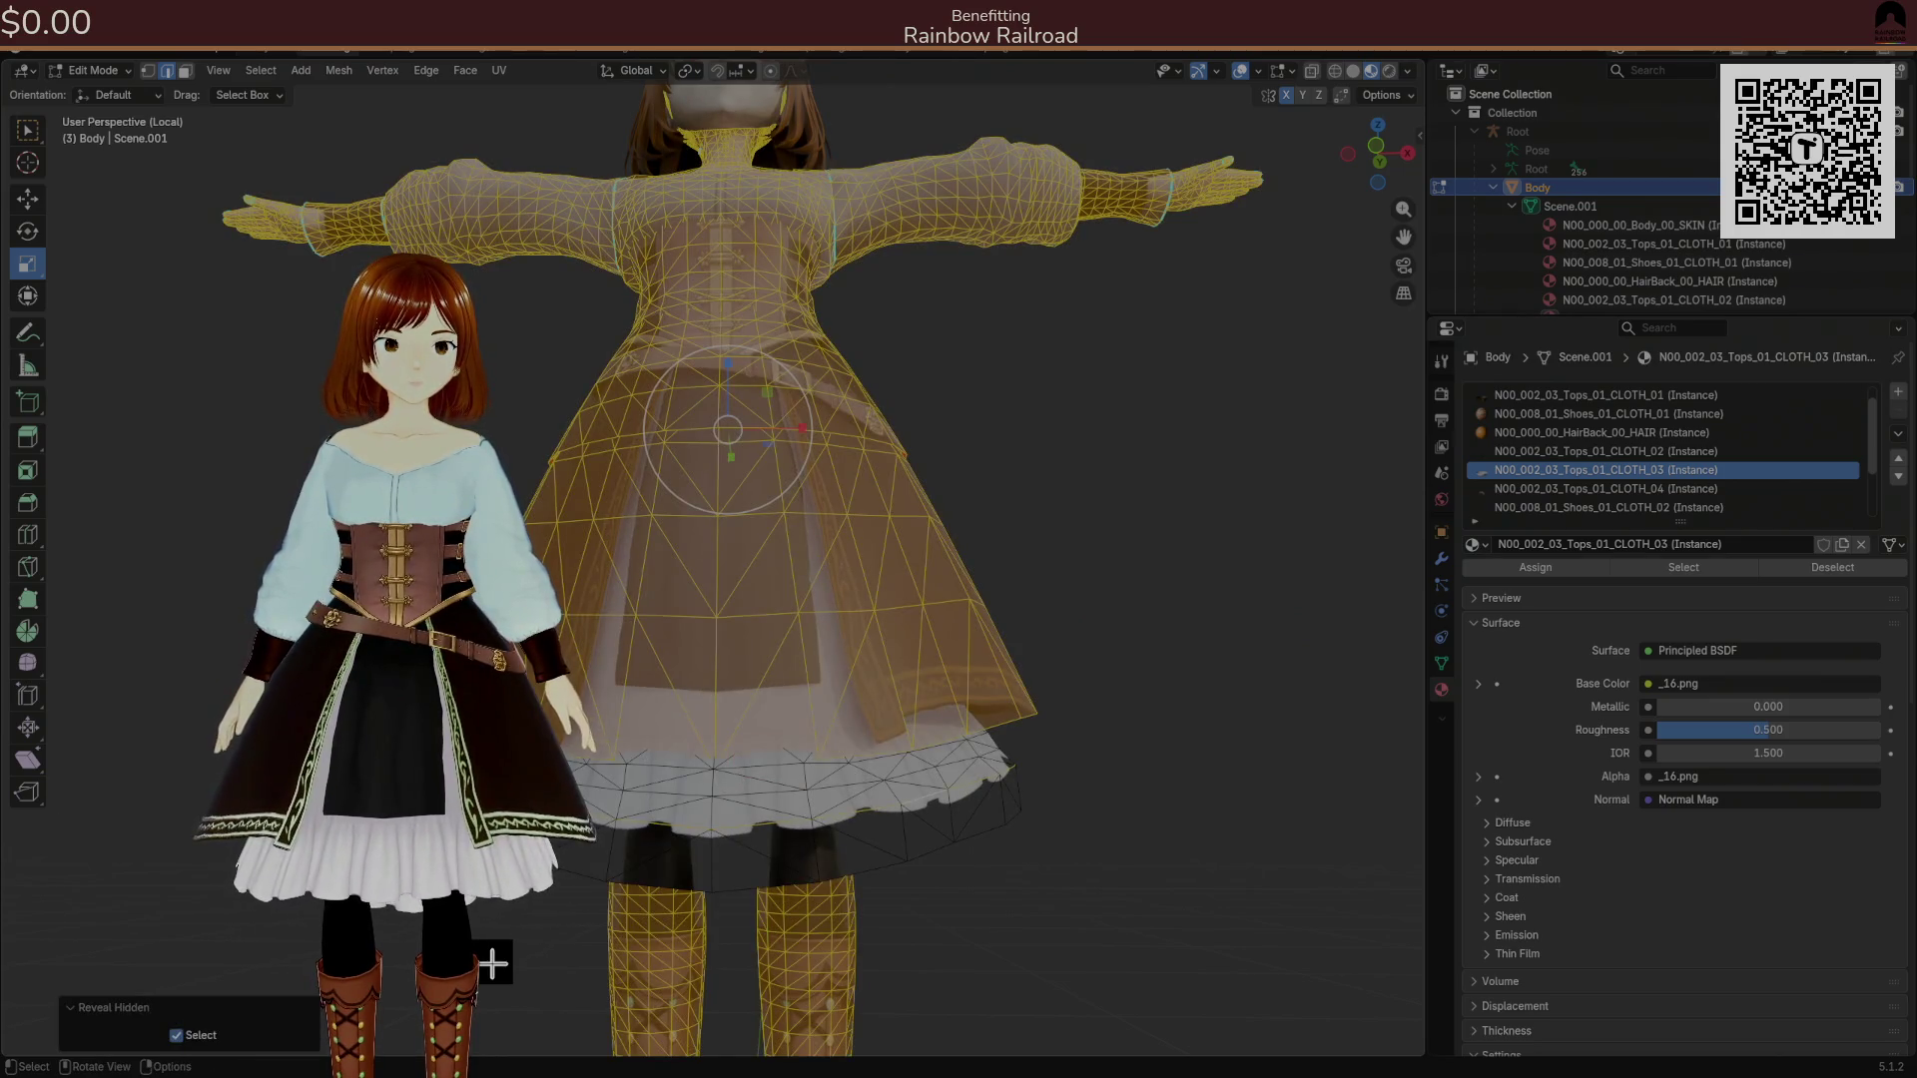
Select the linked skirt piece and hide the rest of the avatar.
drag(862, 816, 863, 813)
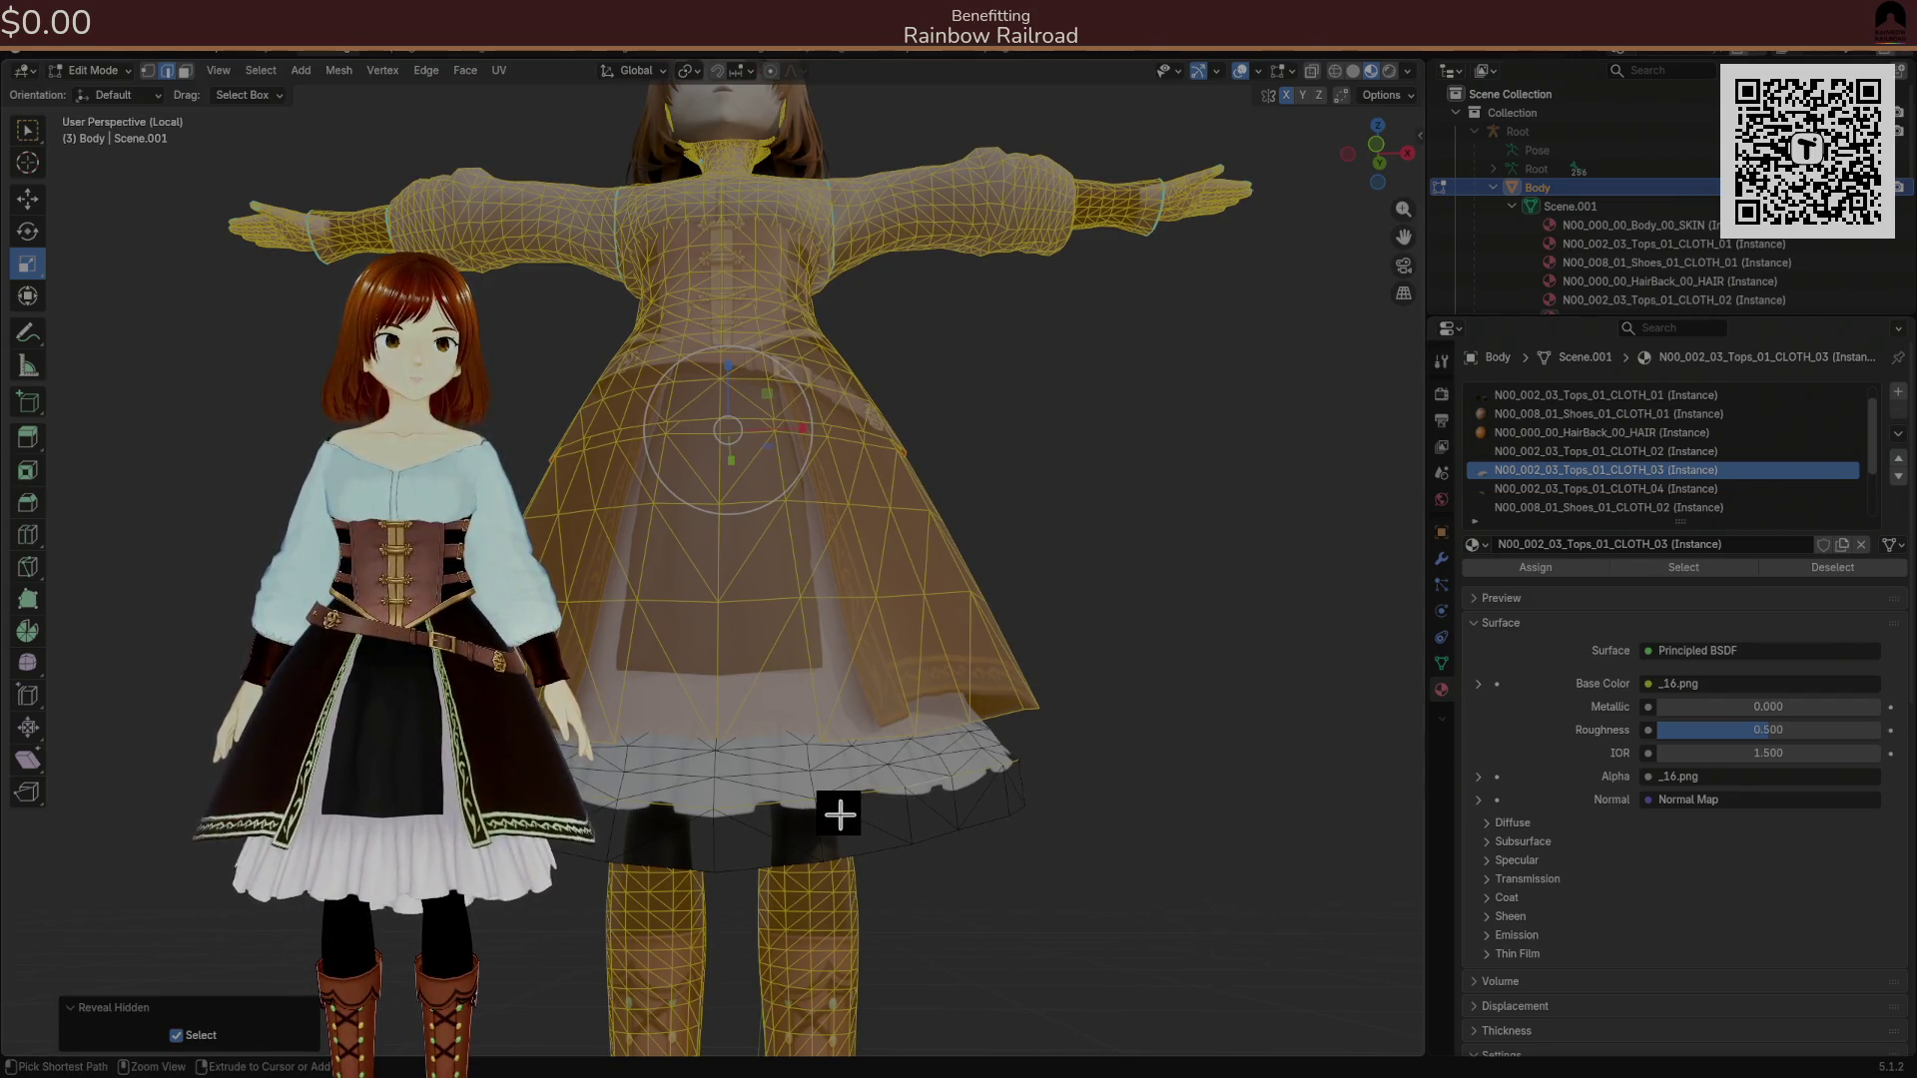
key(ctrl+Tab)
click(840, 814)
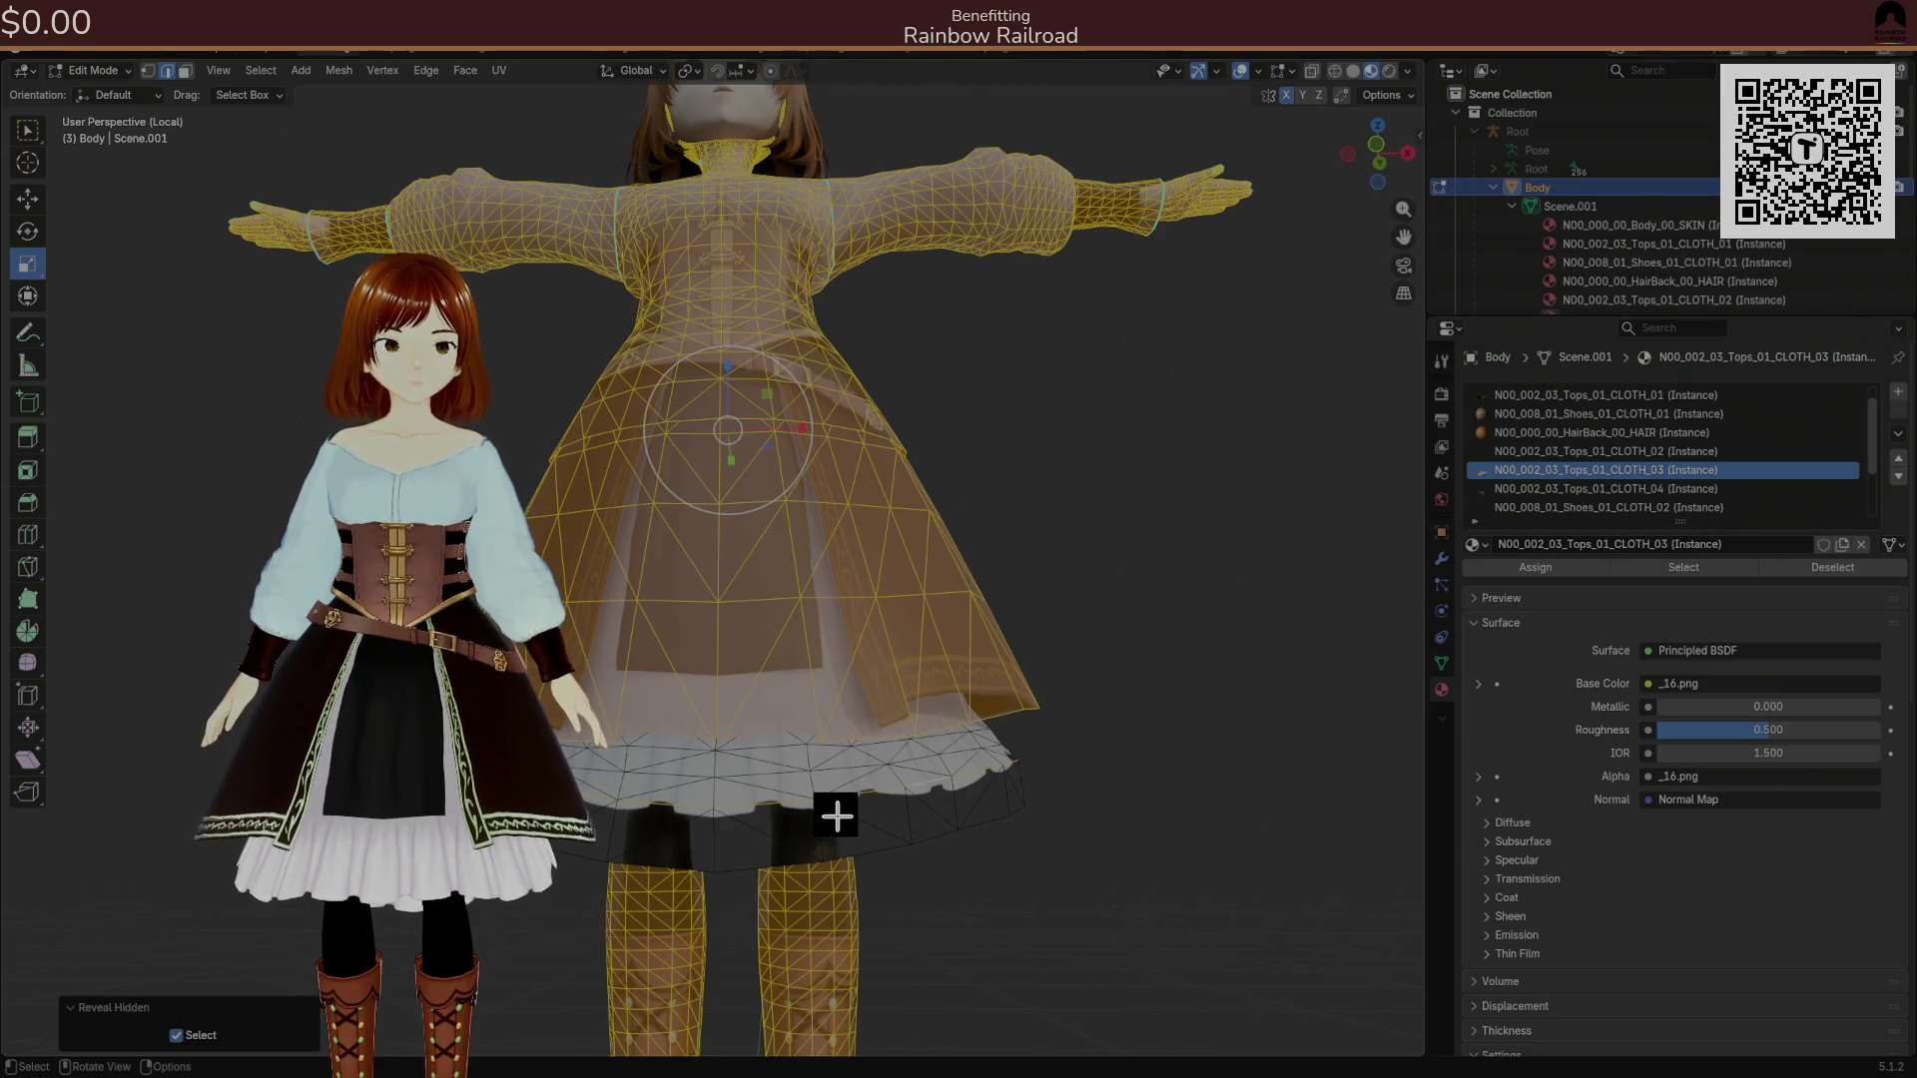
key(alt+a)
key(l)
key(shift+h)
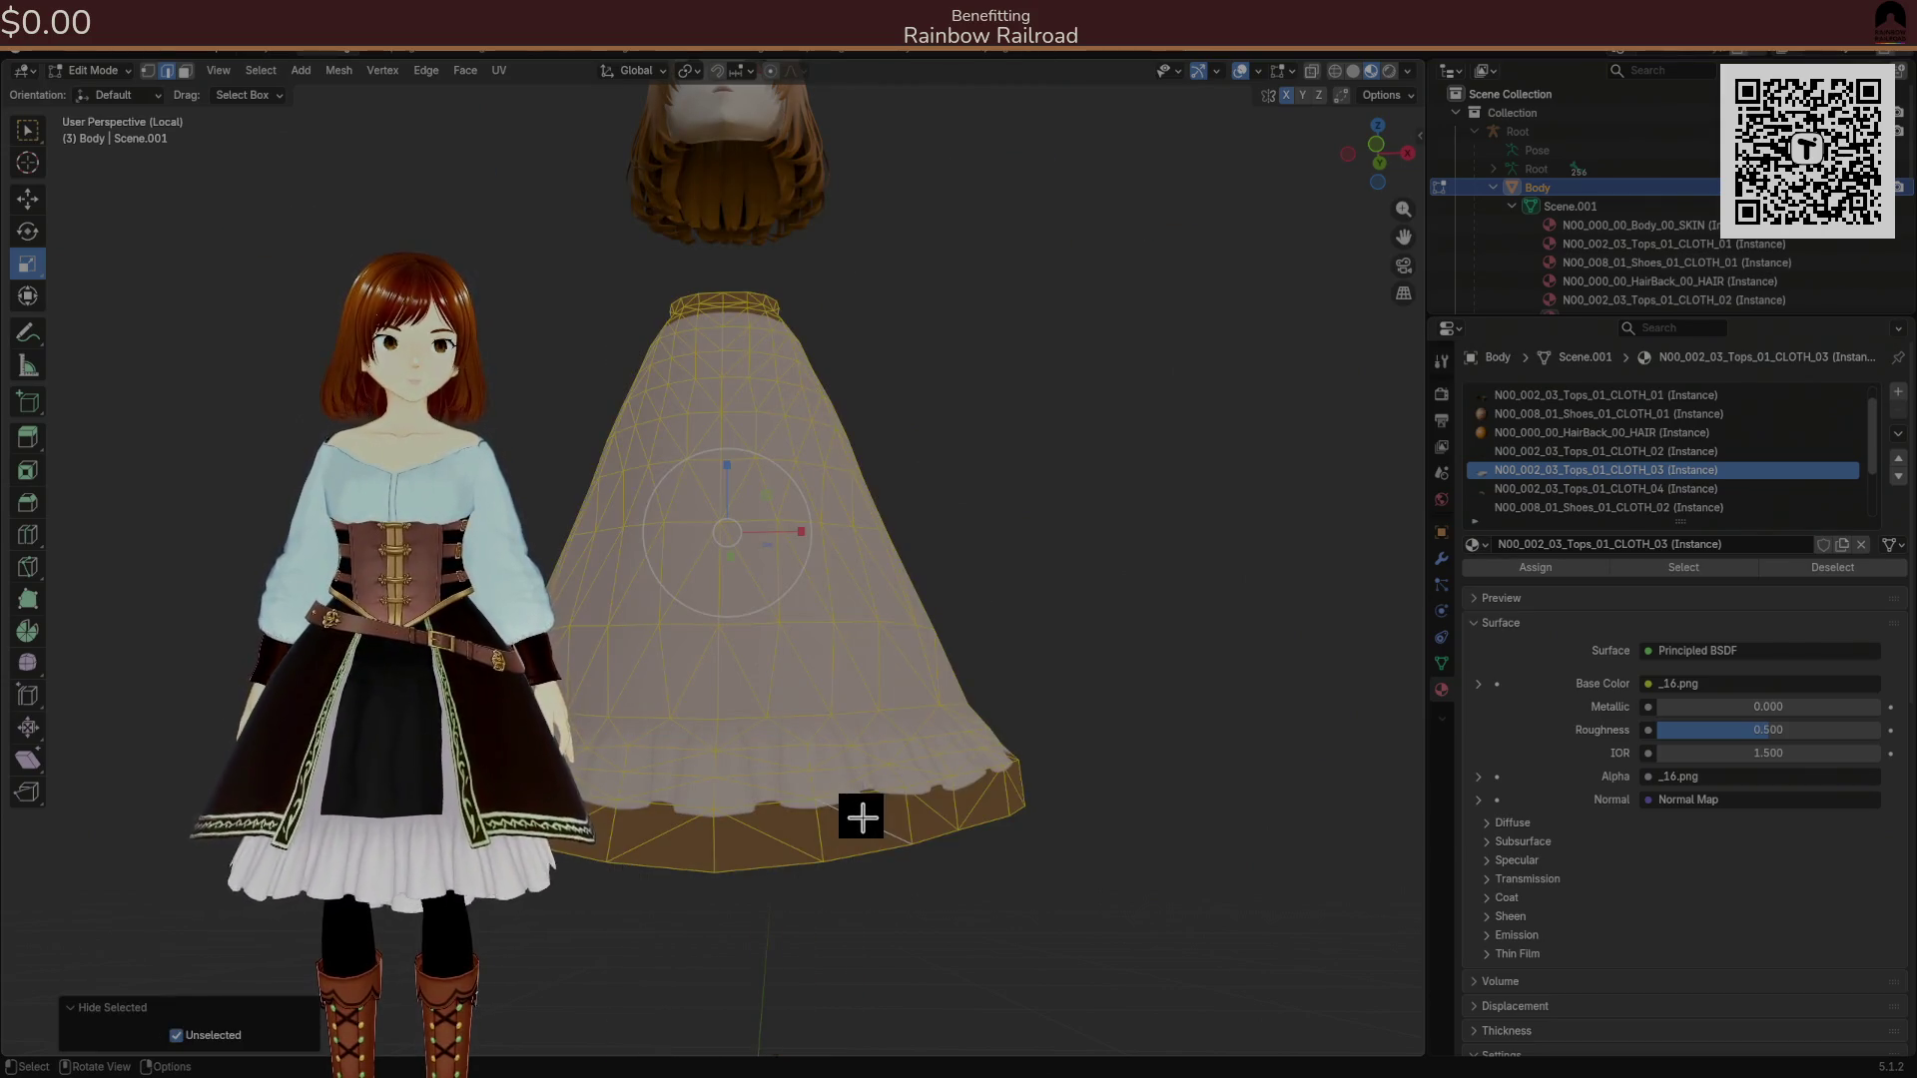
Select the skirt's top loop and scale it to 1.081 on X and Y only.
click(863, 754)
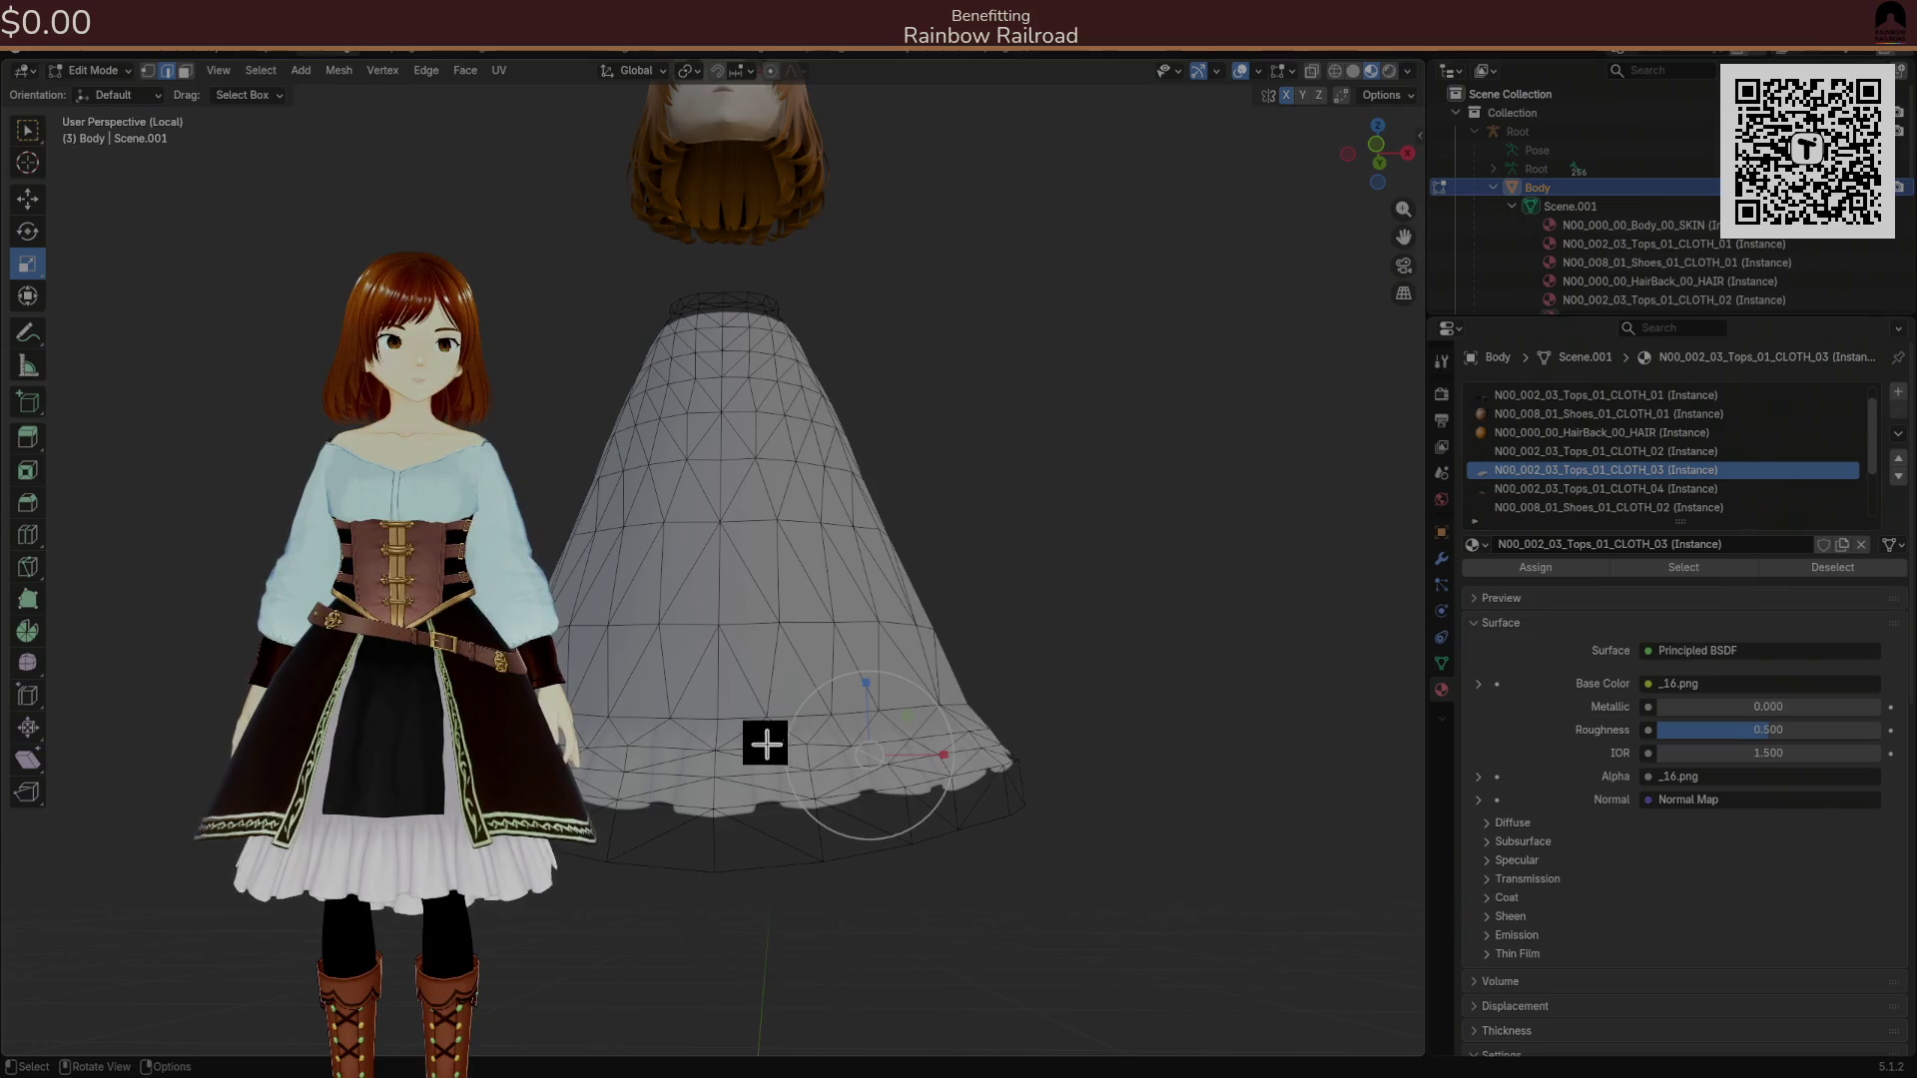
mouse_move(809, 706)
mouse_down()
mouse_move(751, 734)
mouse_move(779, 734)
mouse_move(712, 737)
mouse_move(935, 736)
mouse_move(855, 727)
mouse_move(932, 774)
mouse_move(804, 765)
mouse_up()
ctrl+click(848, 728)
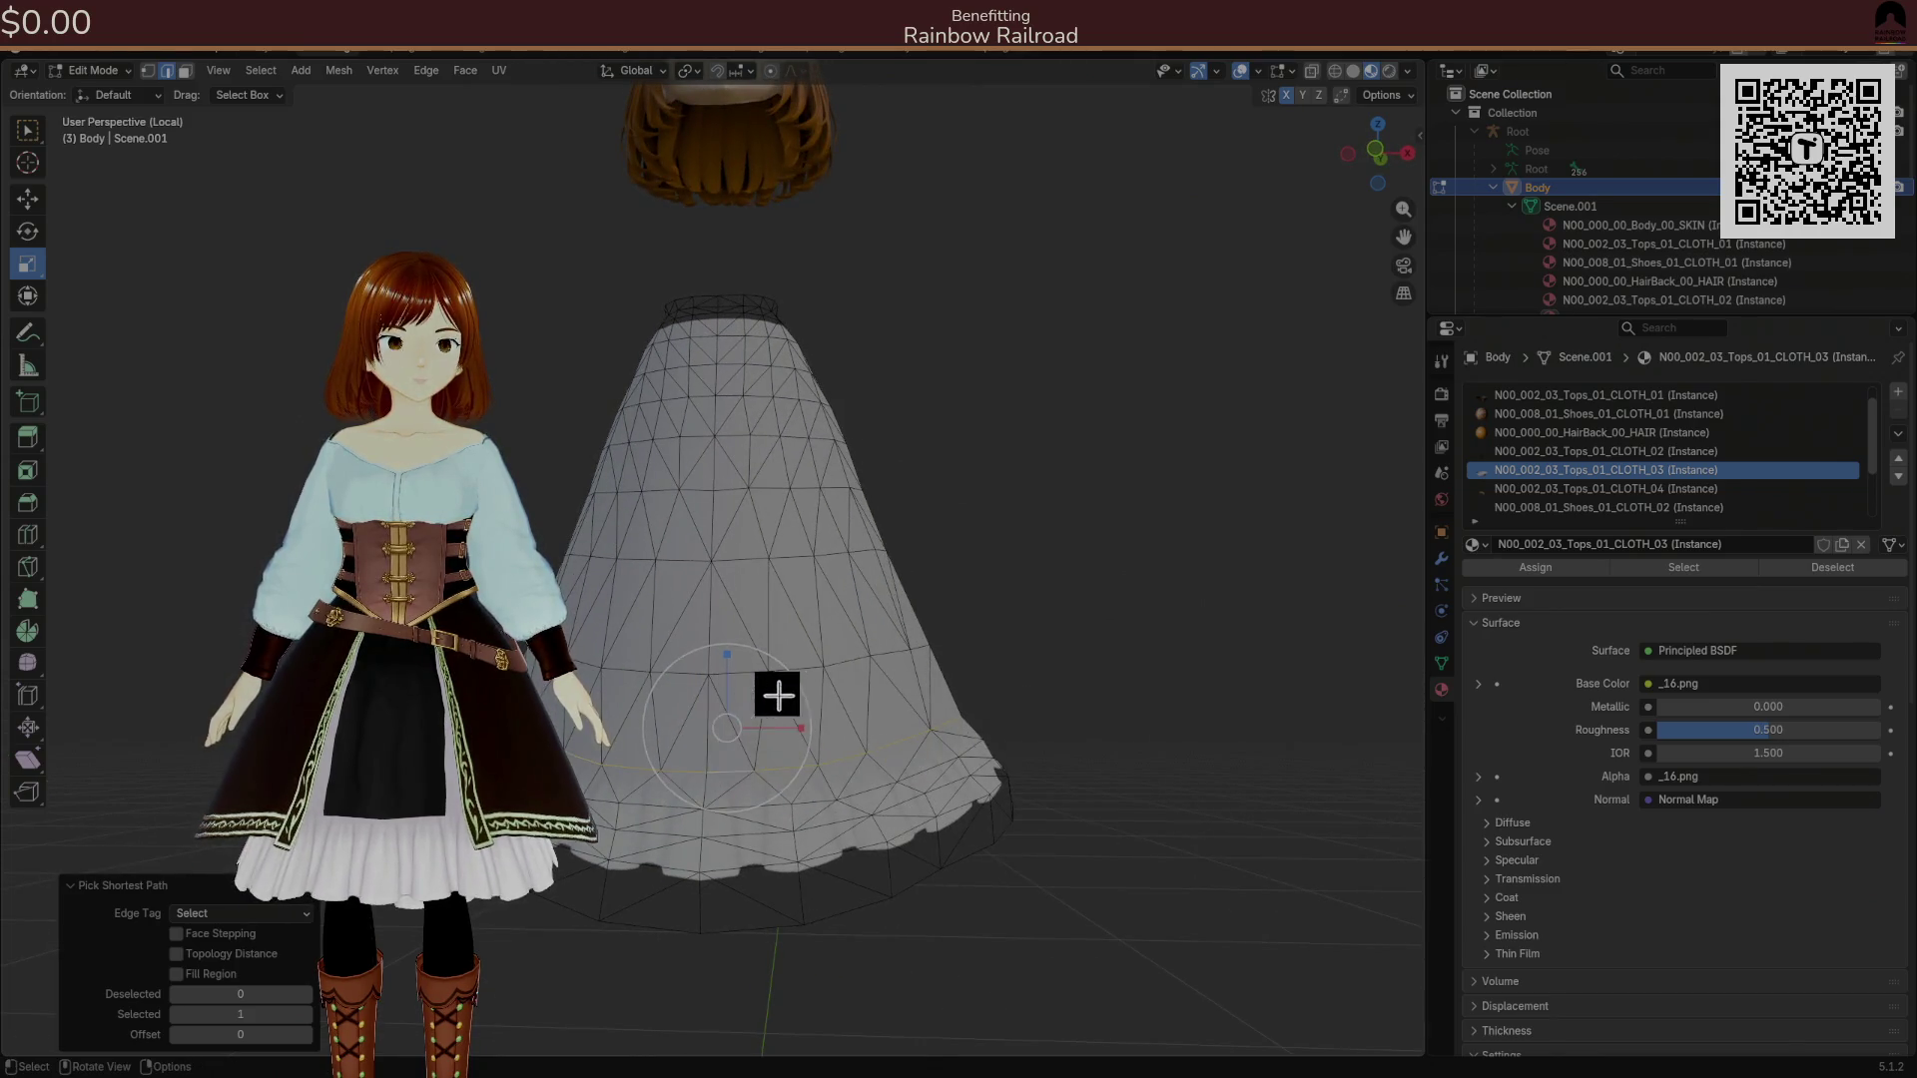
drag(761, 692, 792, 698)
key(s)
key(shift+z)
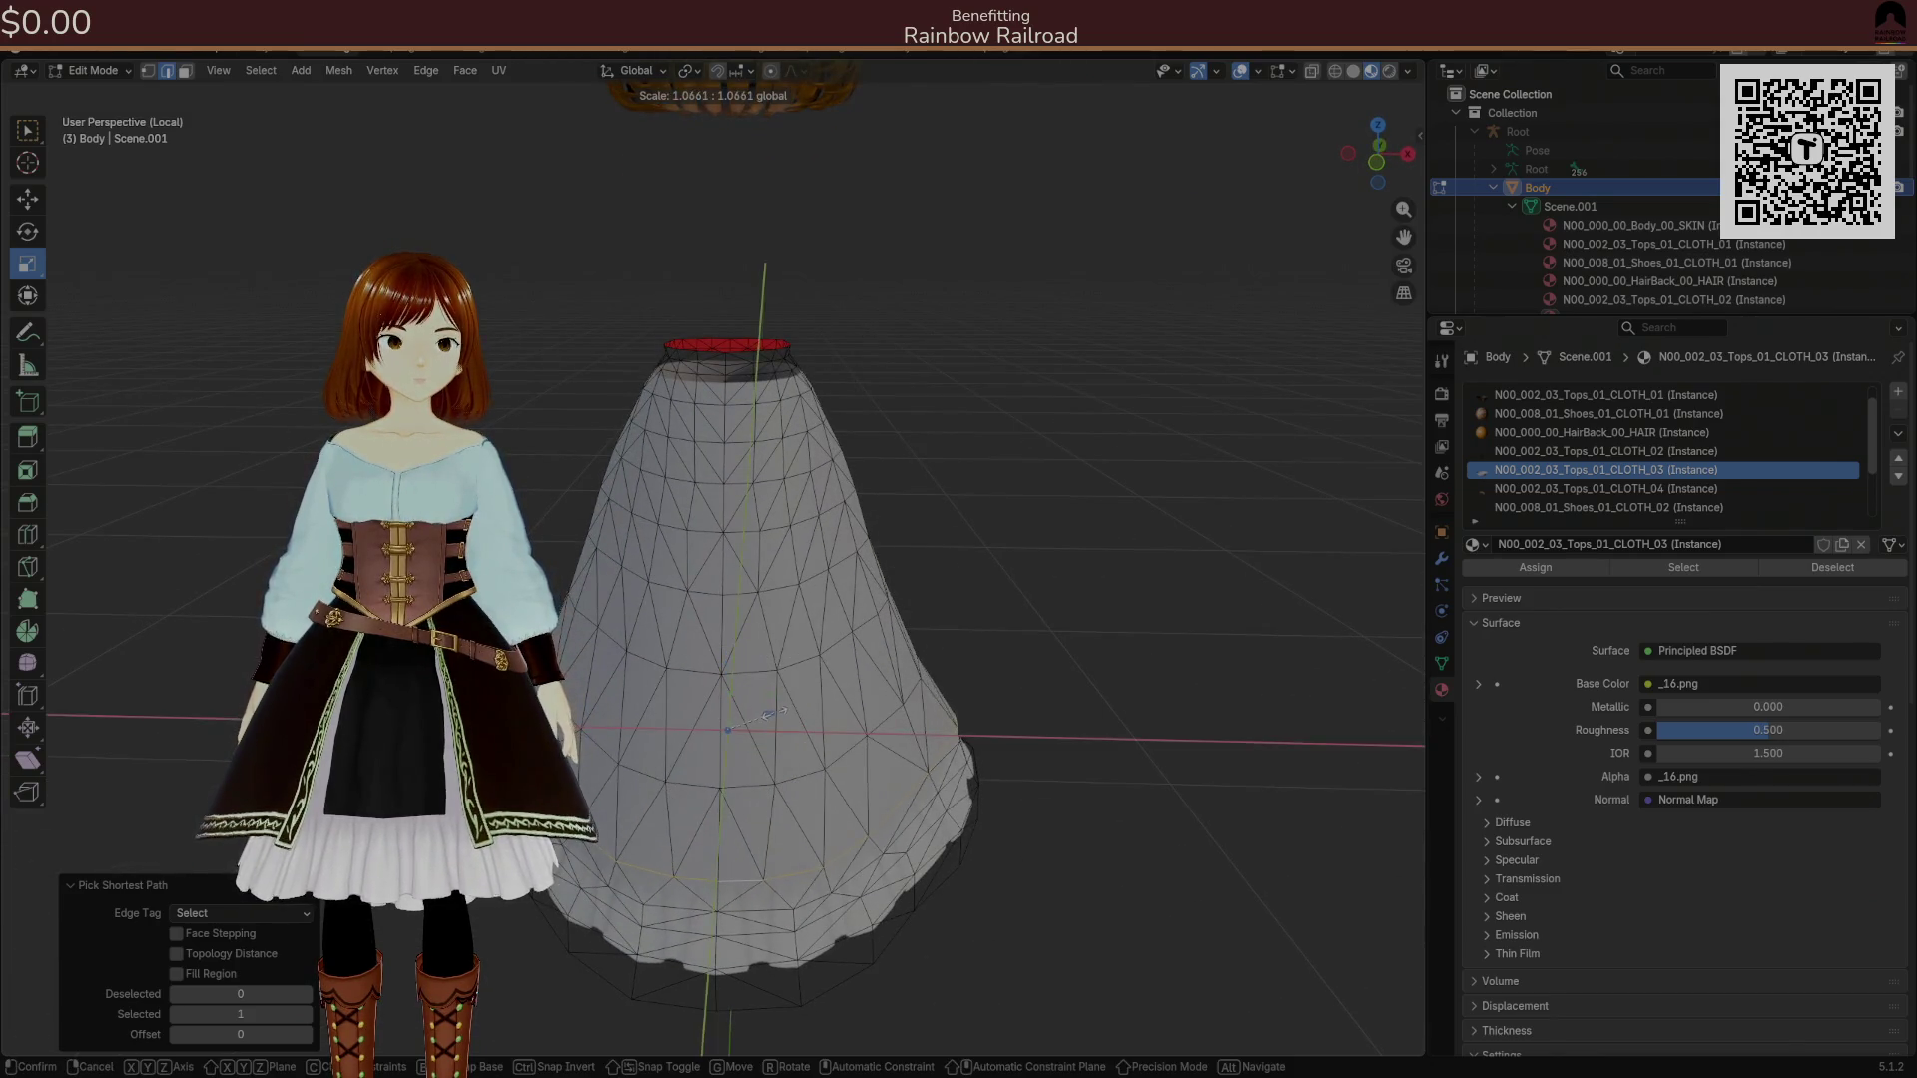
click(773, 711)
Give that scale smooth proportional falloff of about 0.111, then deselect and reveal all.
mouse_move(775, 710)
mouse_down()
mouse_move(920, 711)
mouse_move(684, 827)
mouse_up()
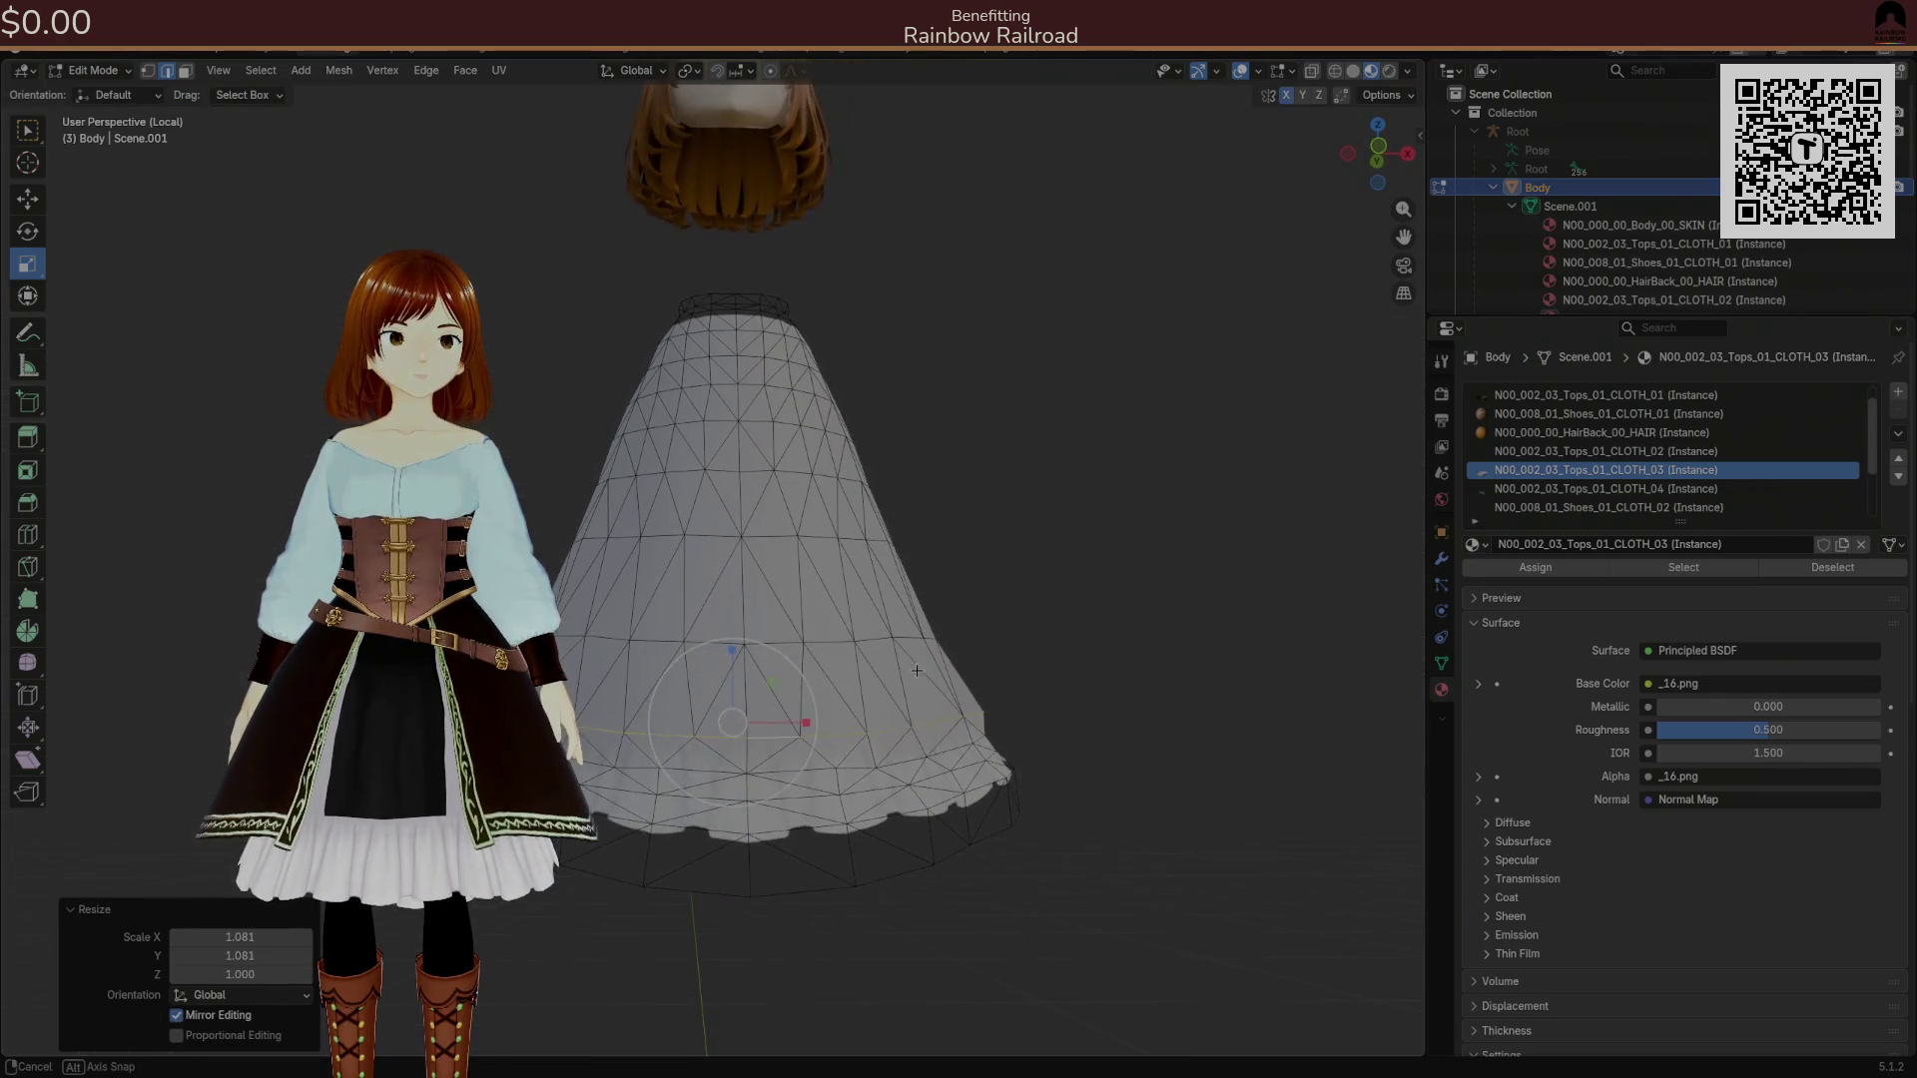
click(261, 1035)
click(290, 994)
text(0.101)
key(Return)
drag(239, 994, 219, 994)
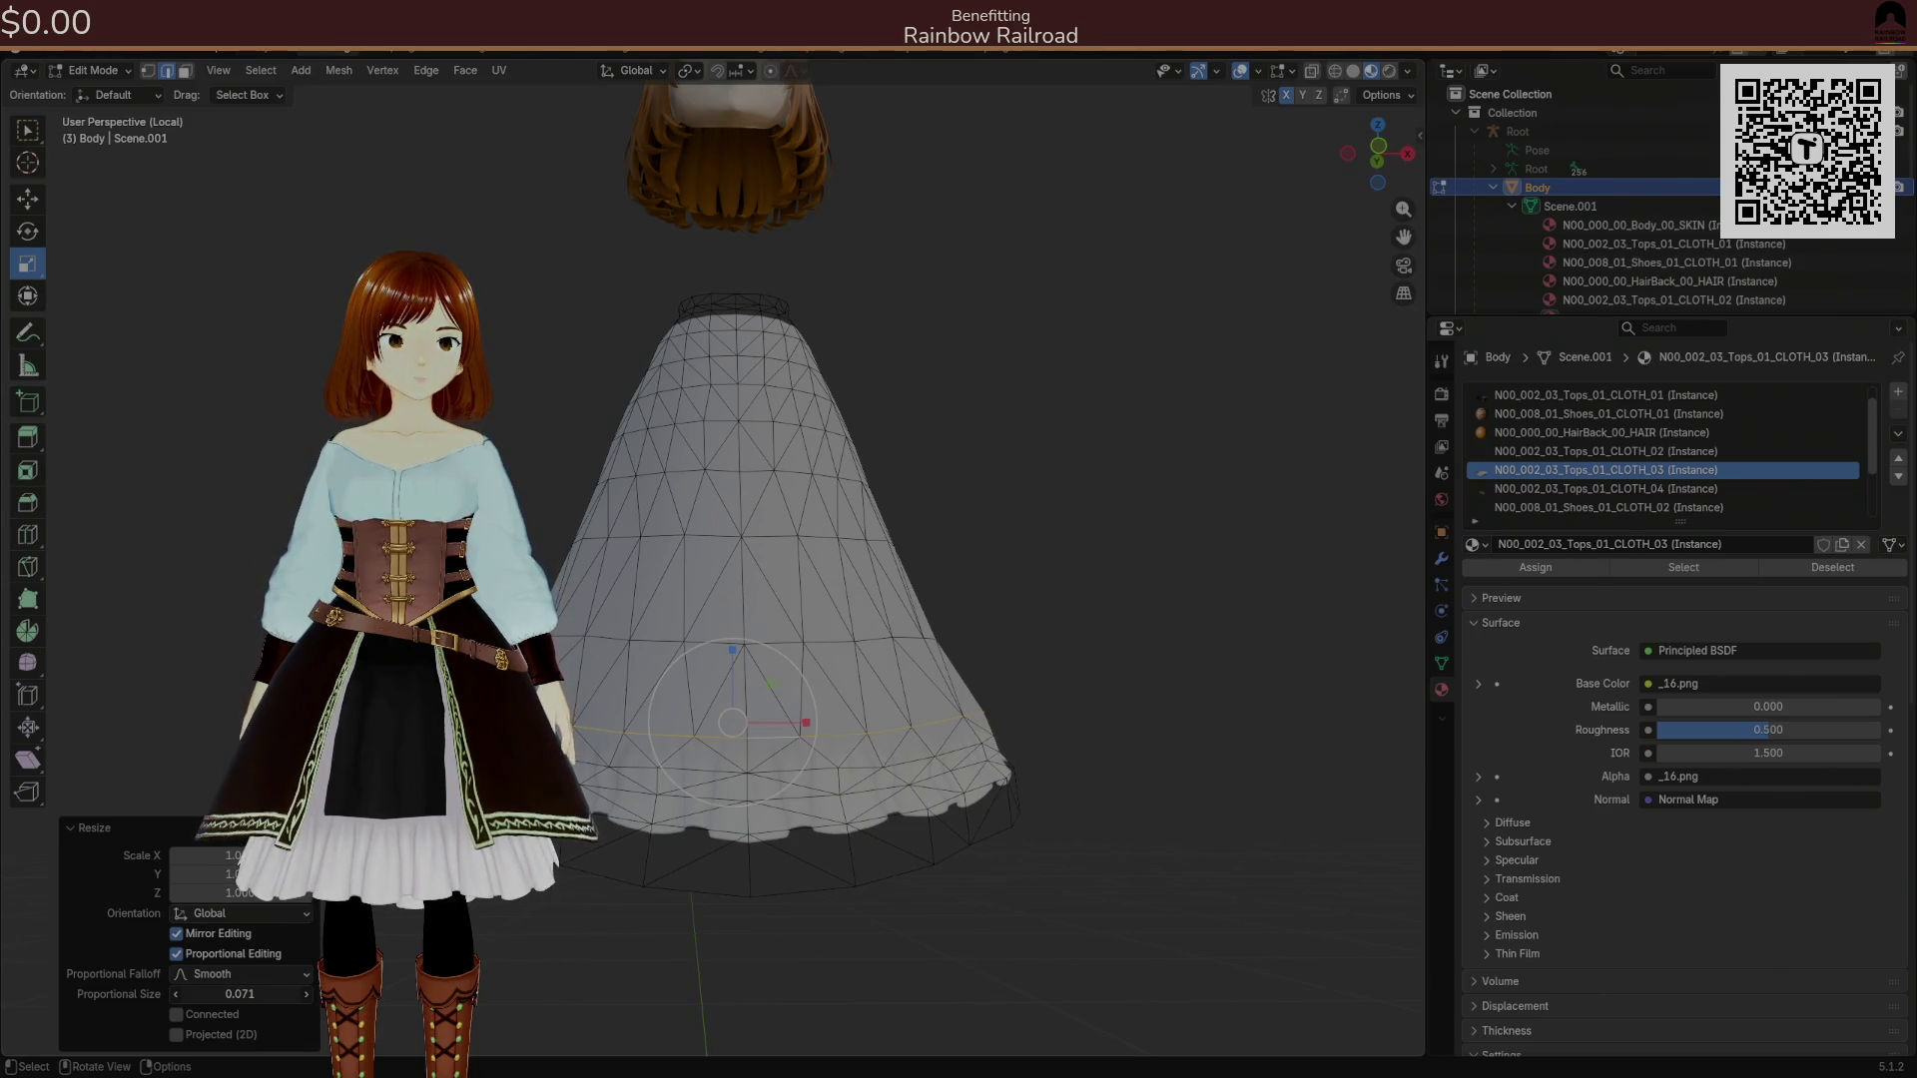
click(983, 894)
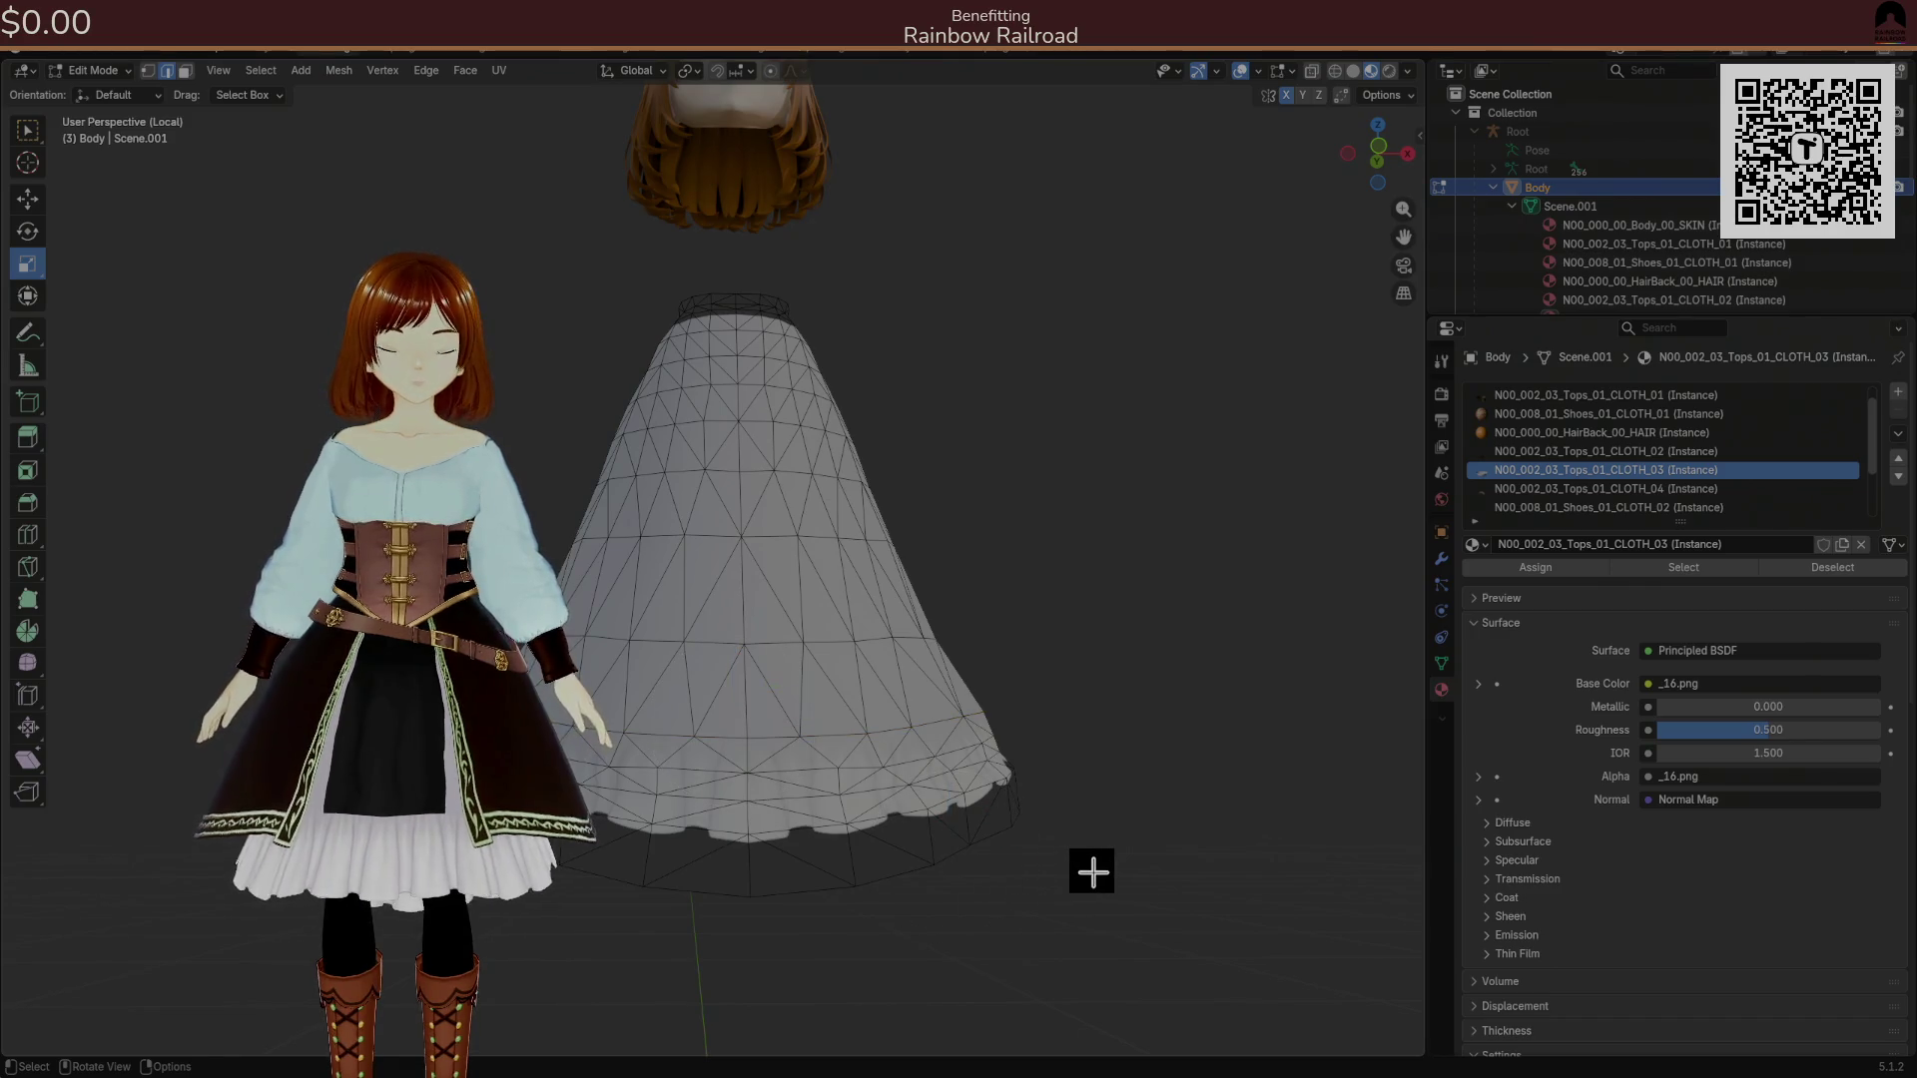
key(alt+h)
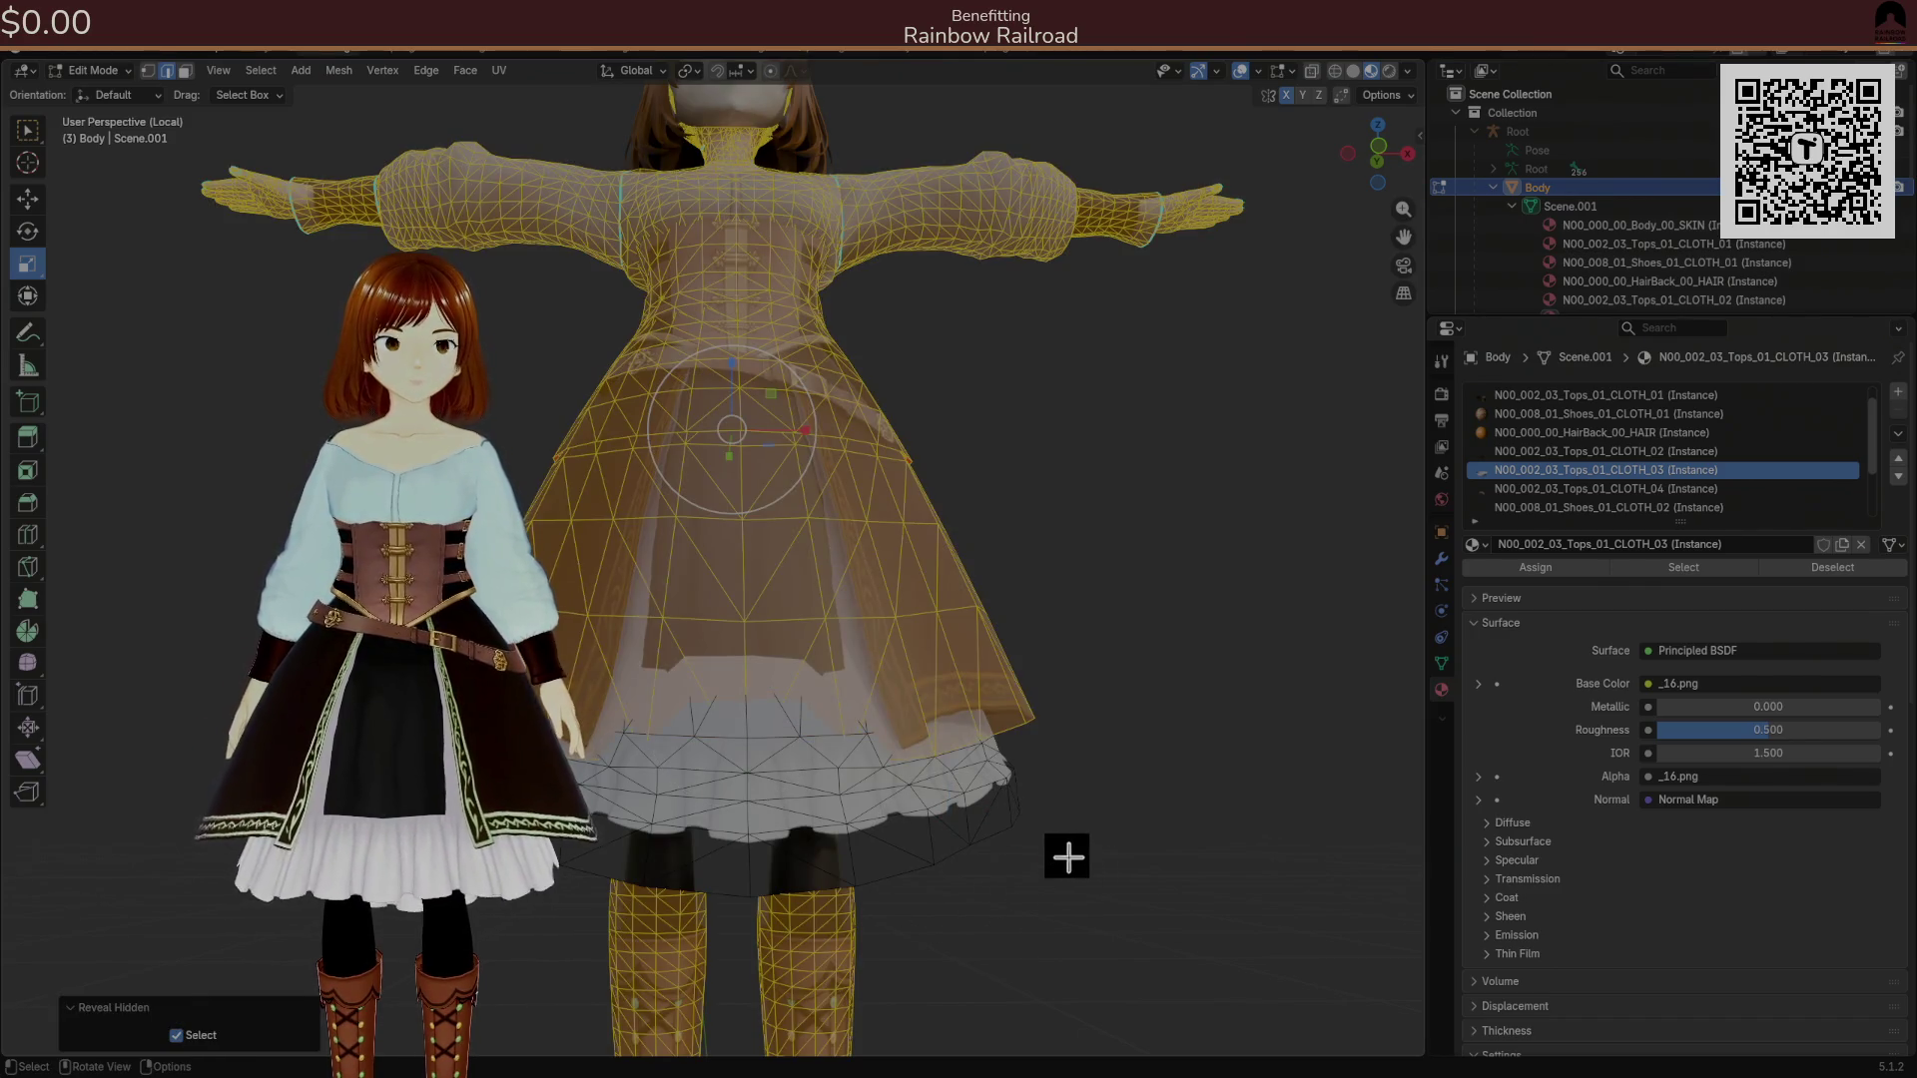
Scale a skirt loop to 1.031 with smooth proportional falloff radius 0.101.
key(ctrl+z)
ctrl+click(1063, 847)
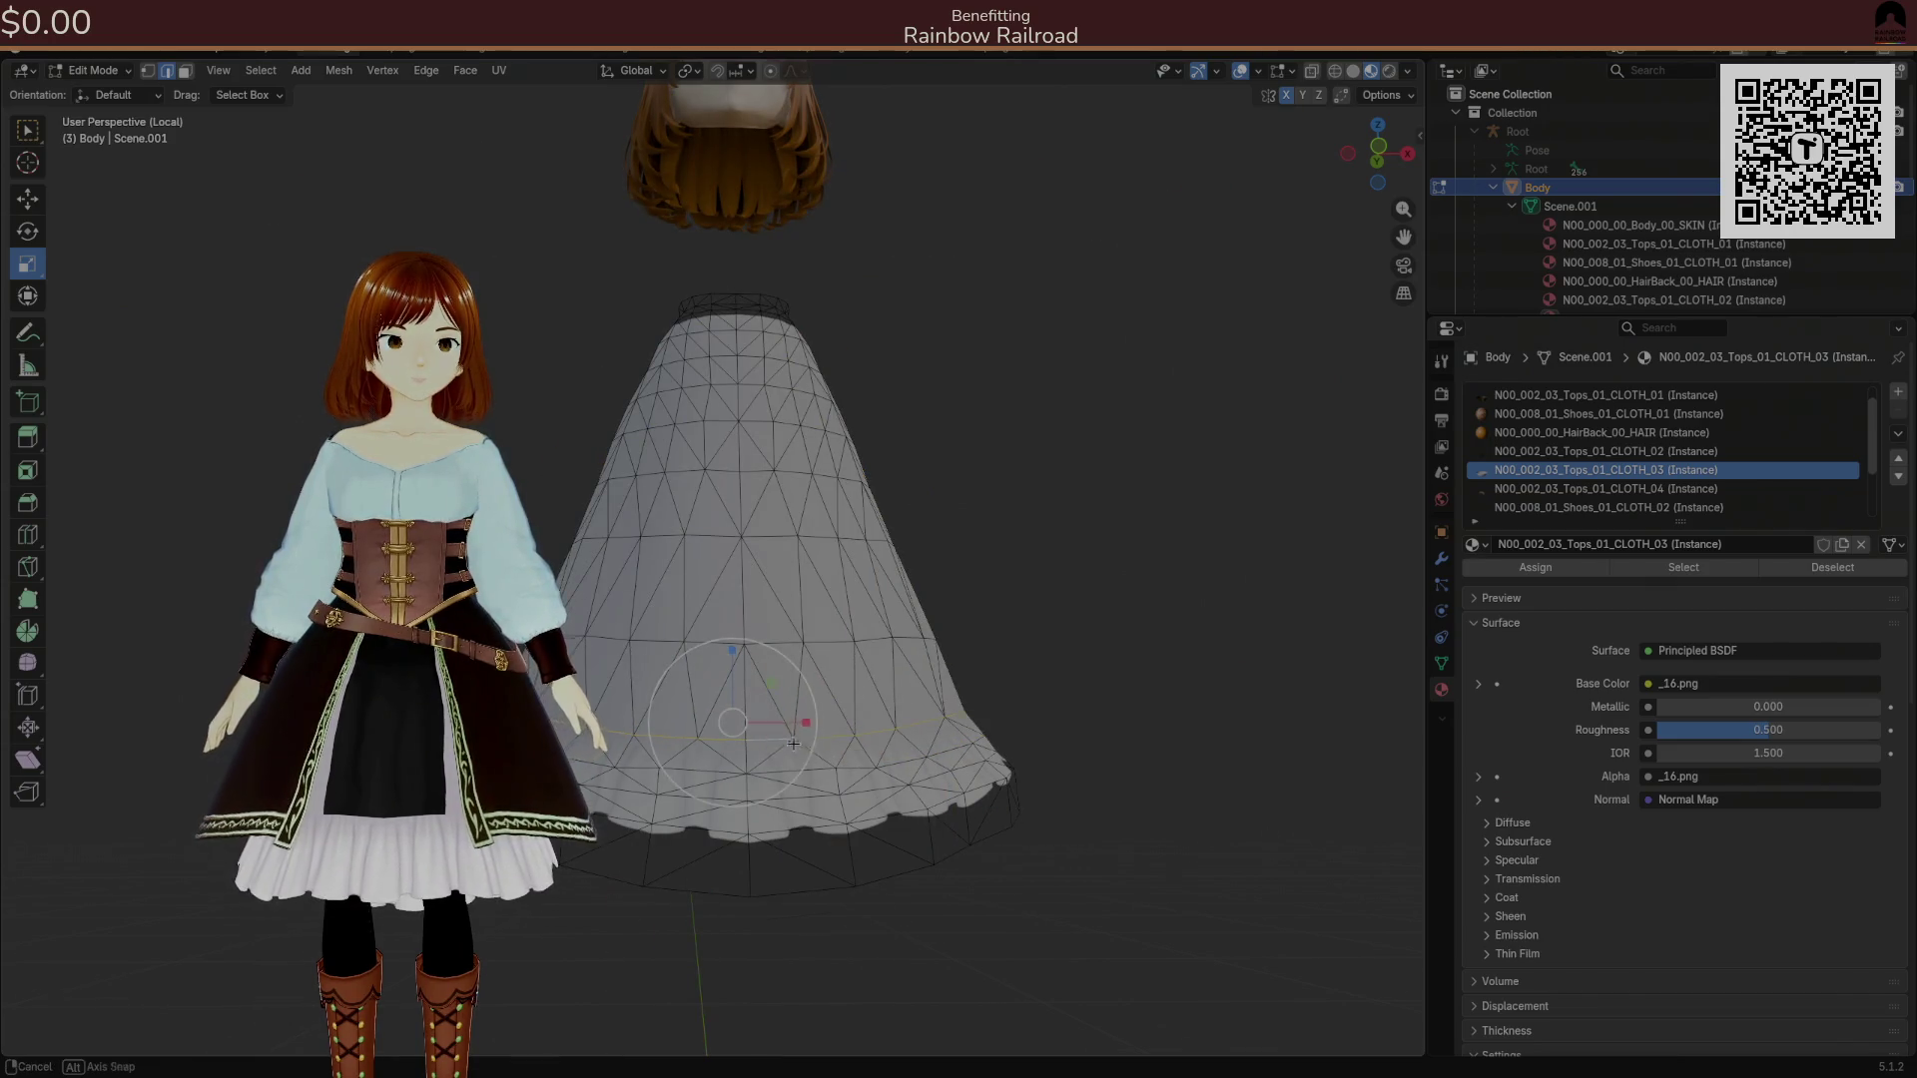
key(KP_2)
drag(770, 716, 791, 713)
click(773, 716)
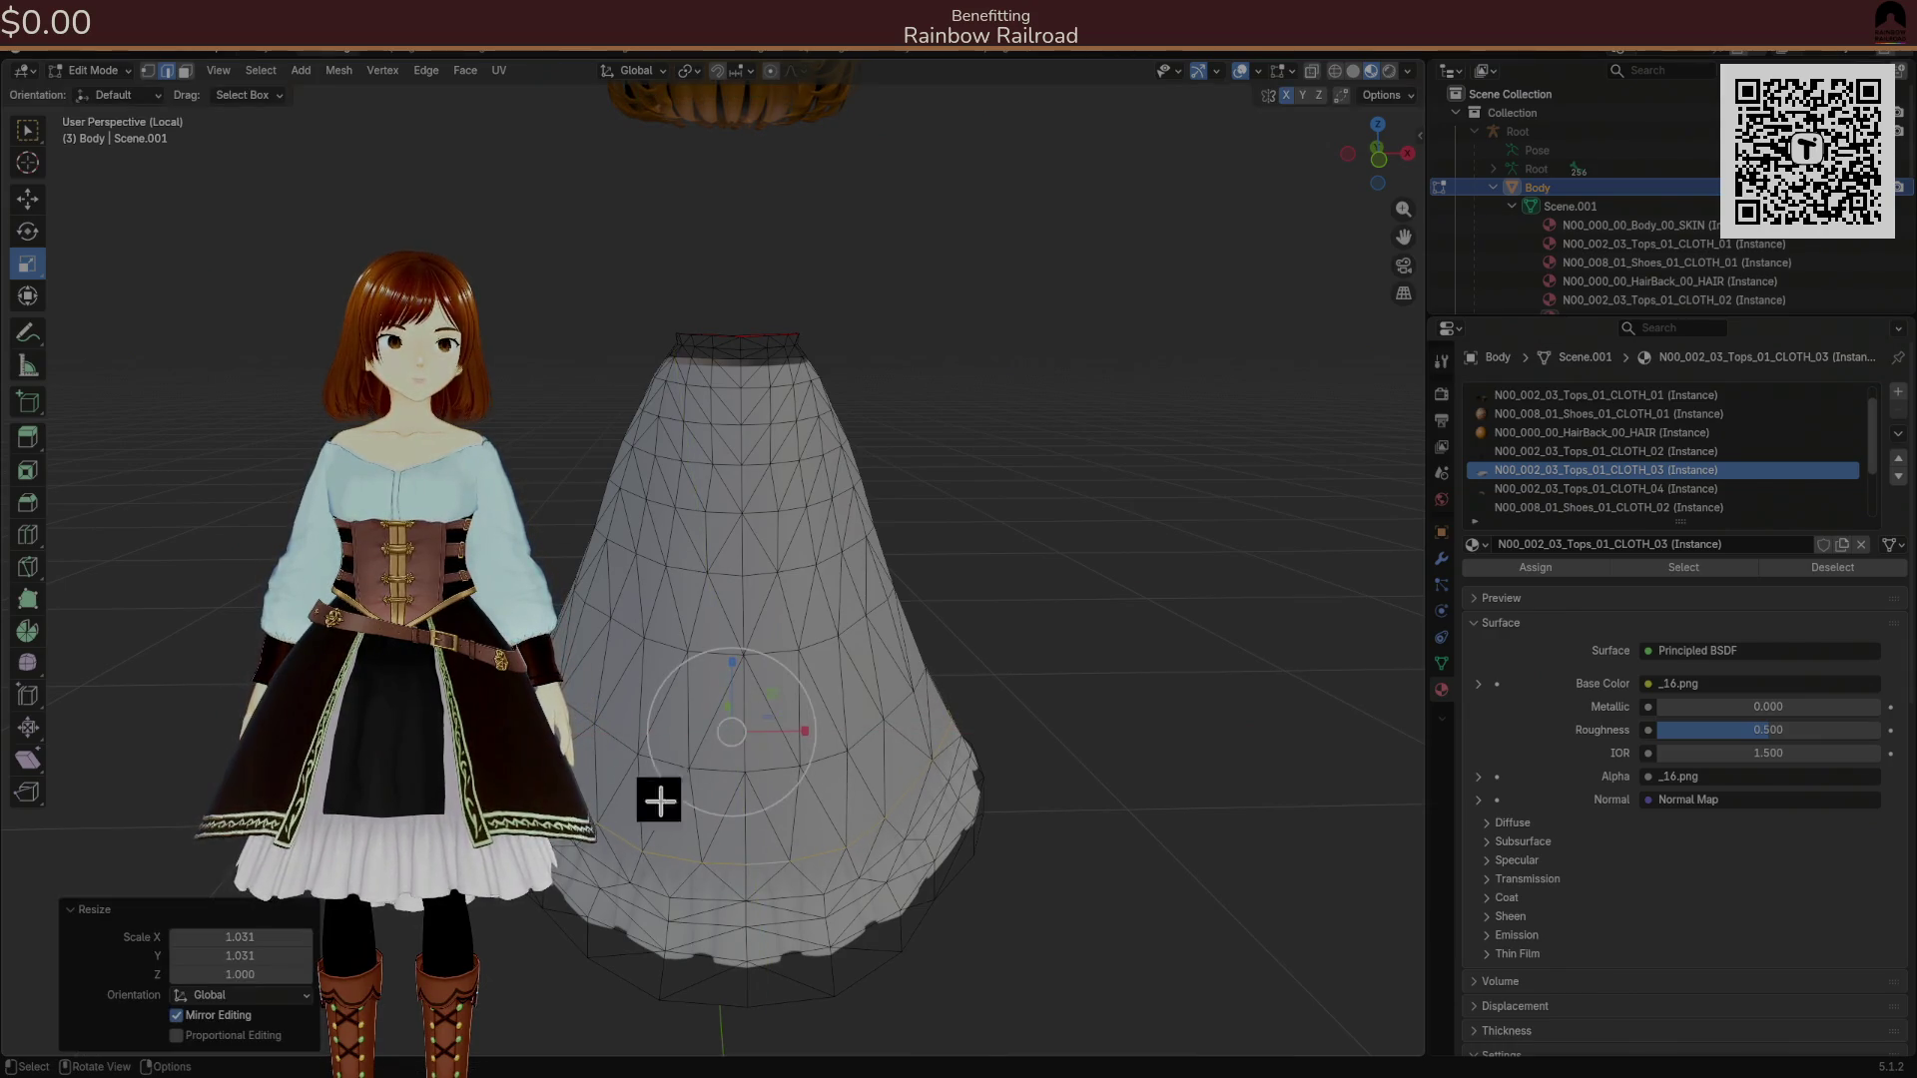
click(213, 1036)
drag(260, 987, 205, 987)
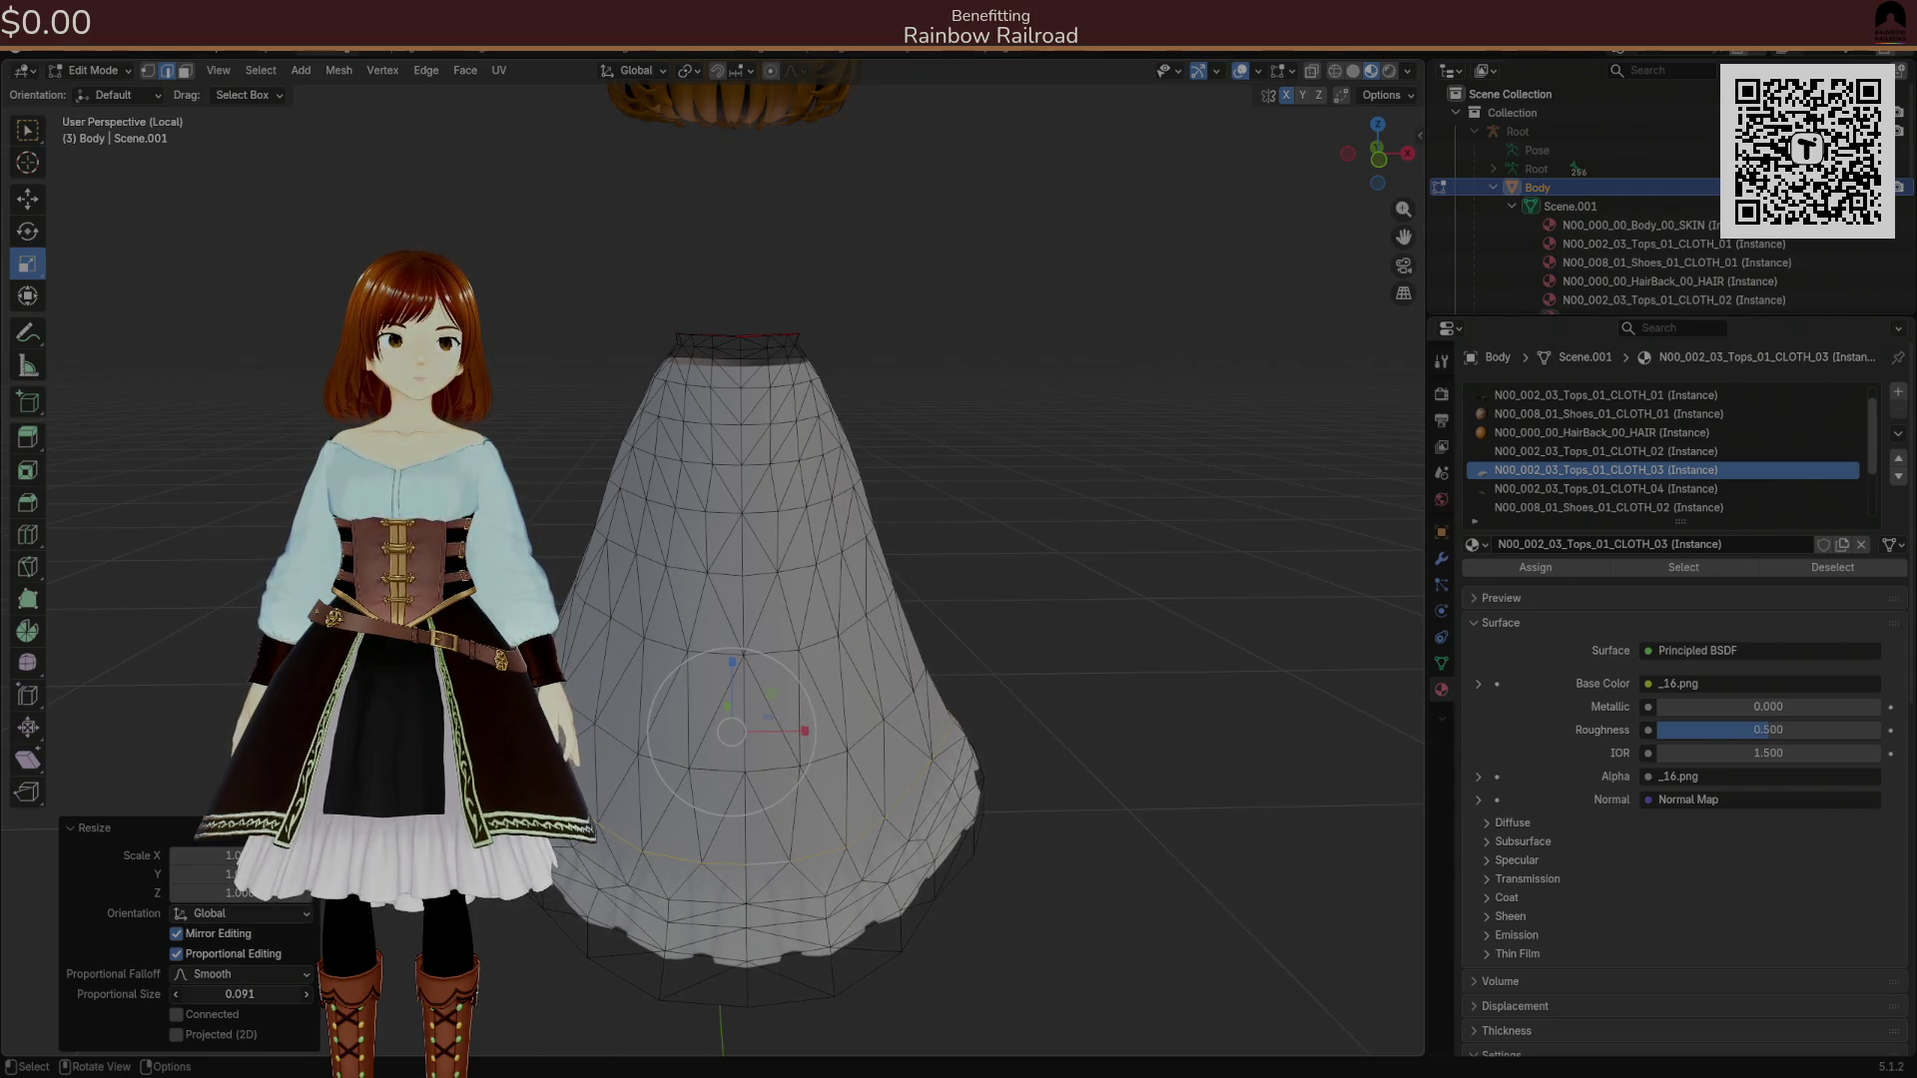
click(306, 995)
Widen the skirt hem slightly more, then re-hide the body and clothes to isolate the skirt.
key(s)
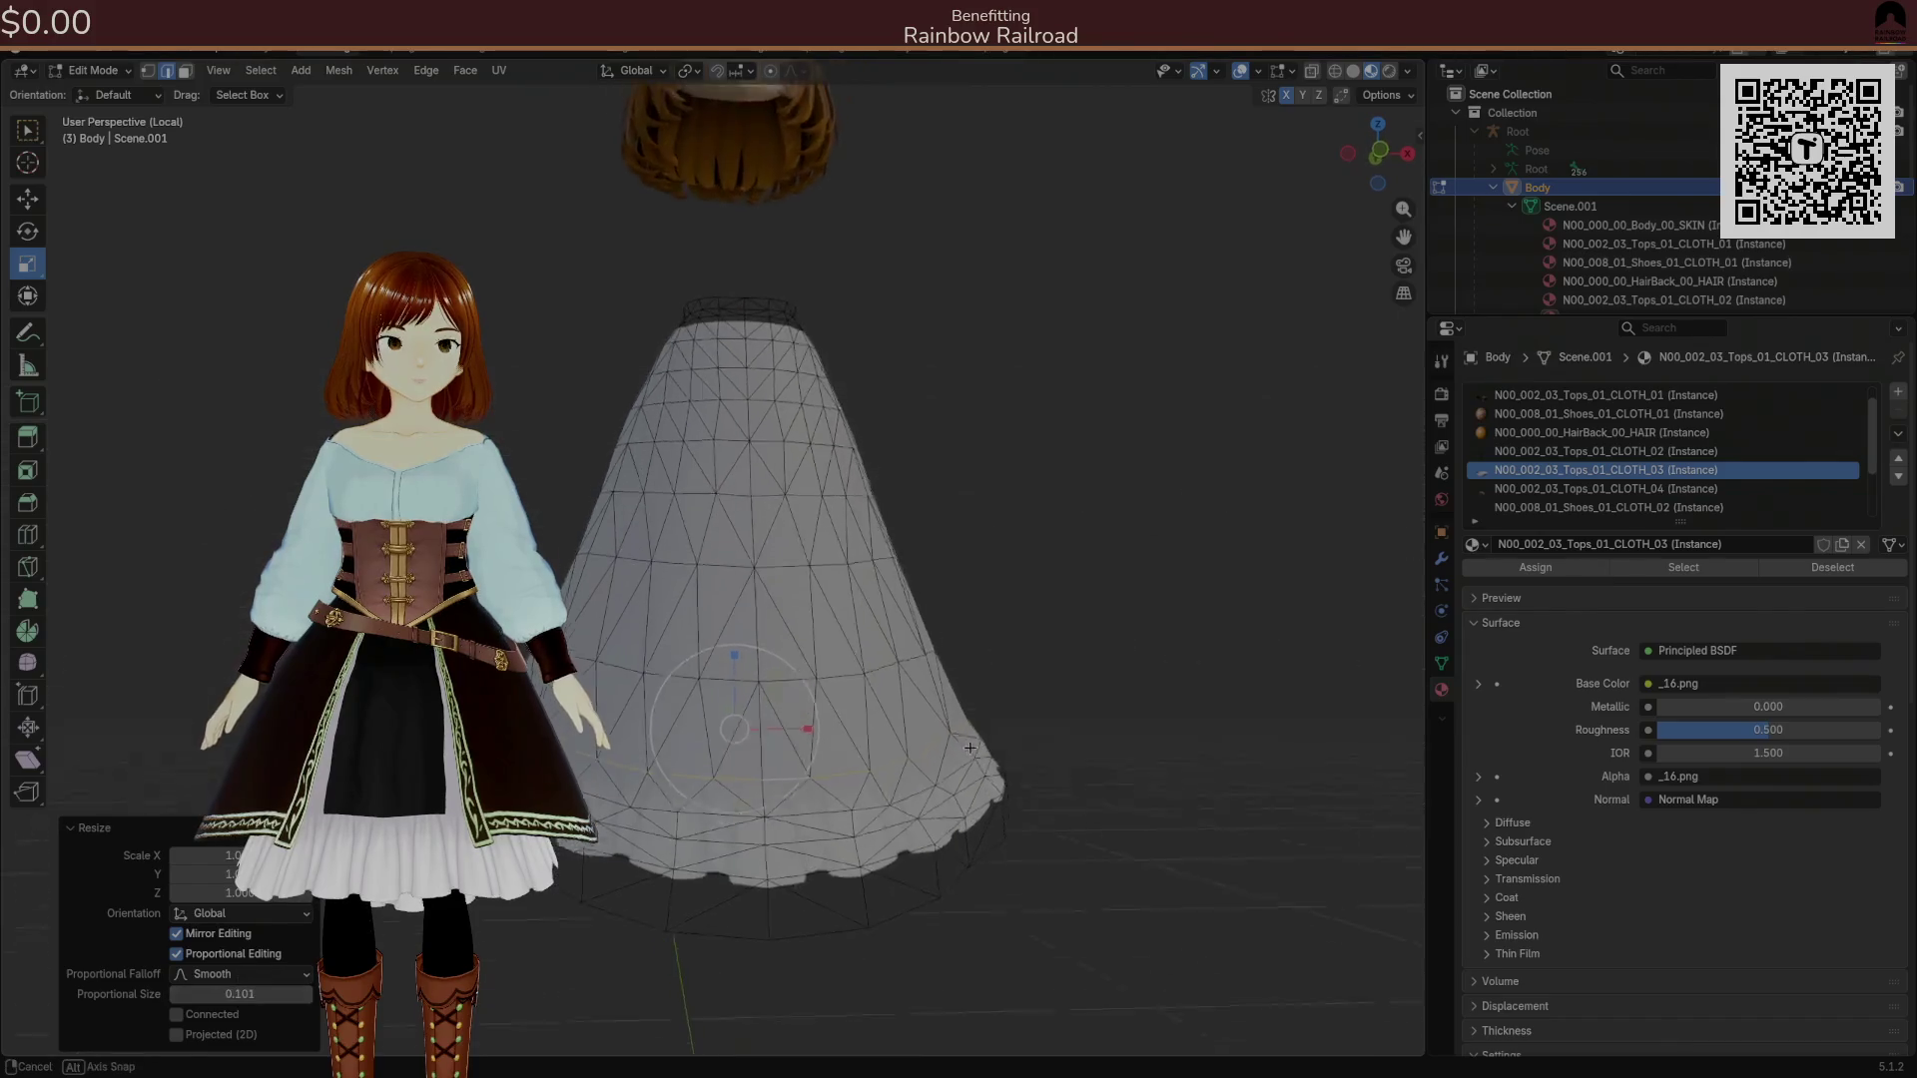
click(974, 738)
key(alt+h)
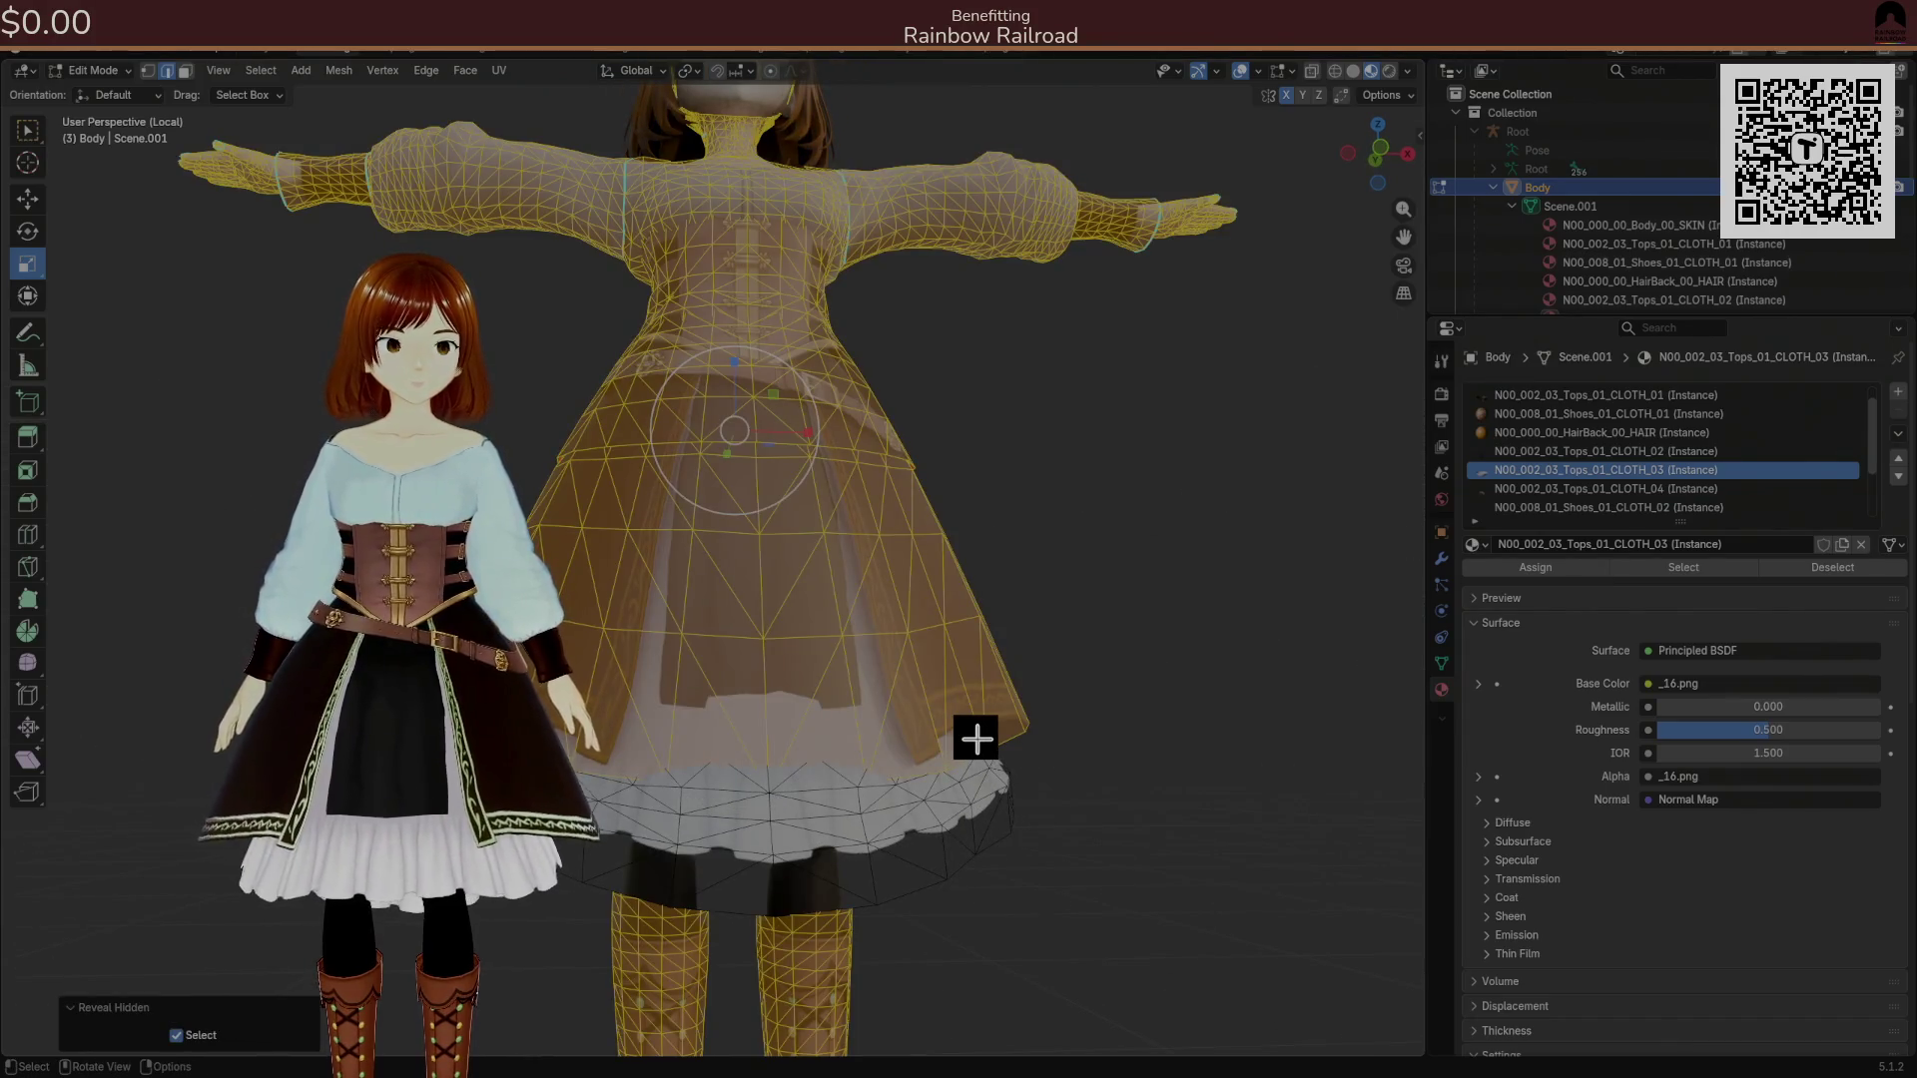
key(h)
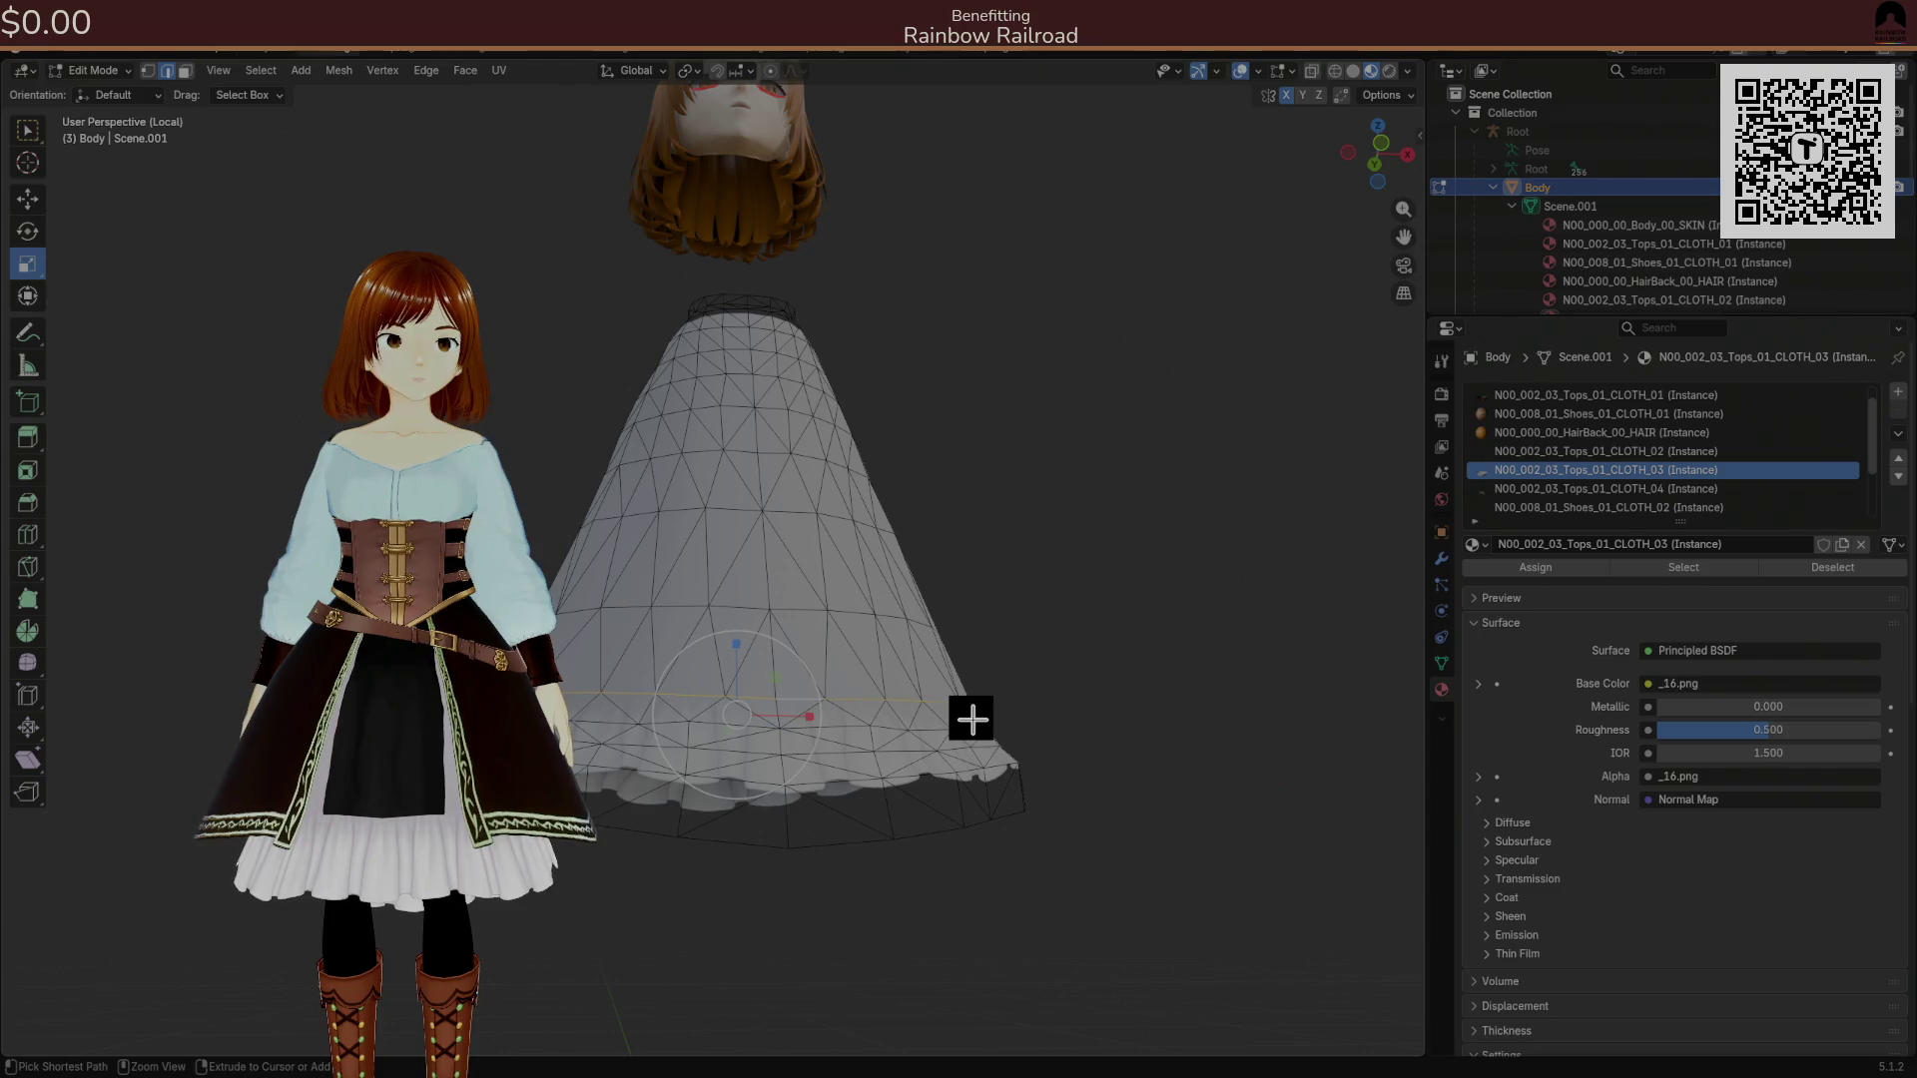
drag(972, 719, 825, 676)
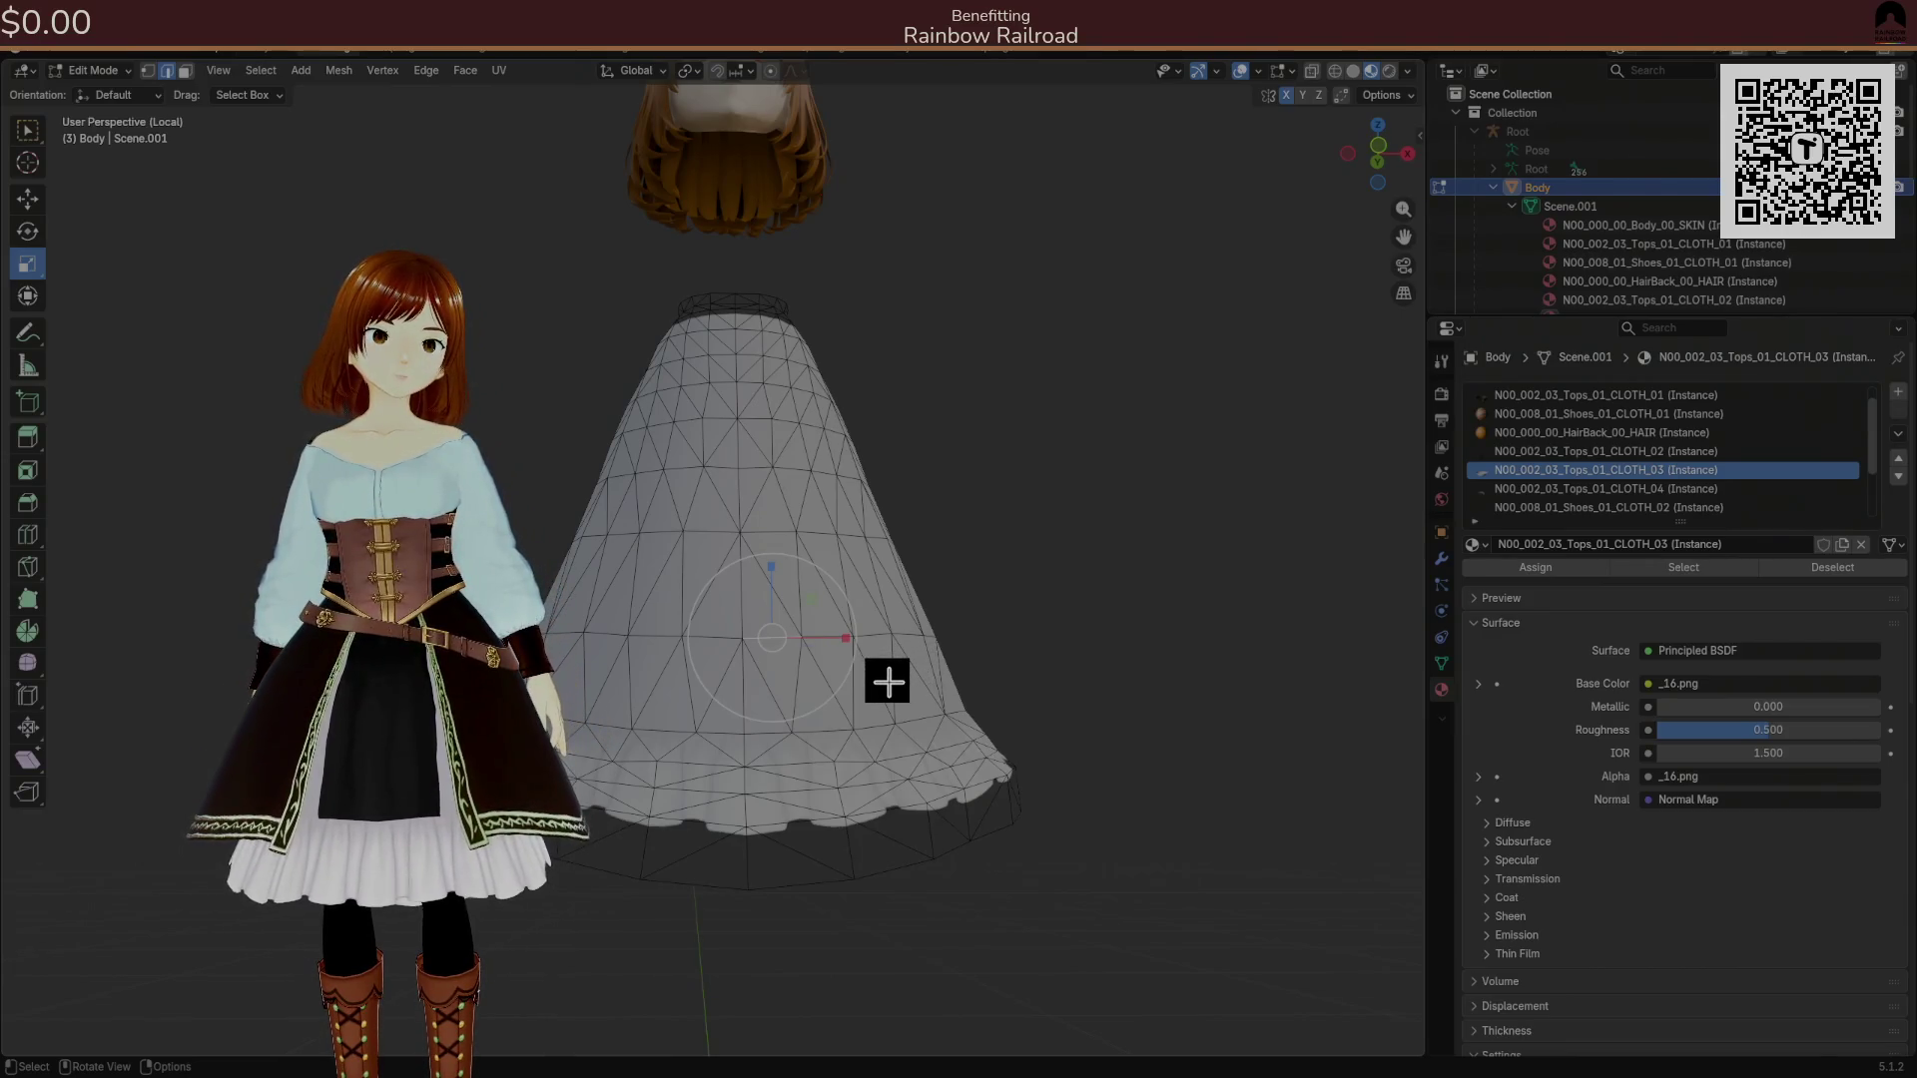
mouse_move(887, 682)
mouse_down()
mouse_move(550, 727)
mouse_move(603, 672)
mouse_move(644, 669)
mouse_move(802, 681)
mouse_move(765, 702)
mouse_move(950, 705)
mouse_move(925, 706)
mouse_up()
Edge-slide a skirt edge loop by -0.322.
ctrl+click(612, 666)
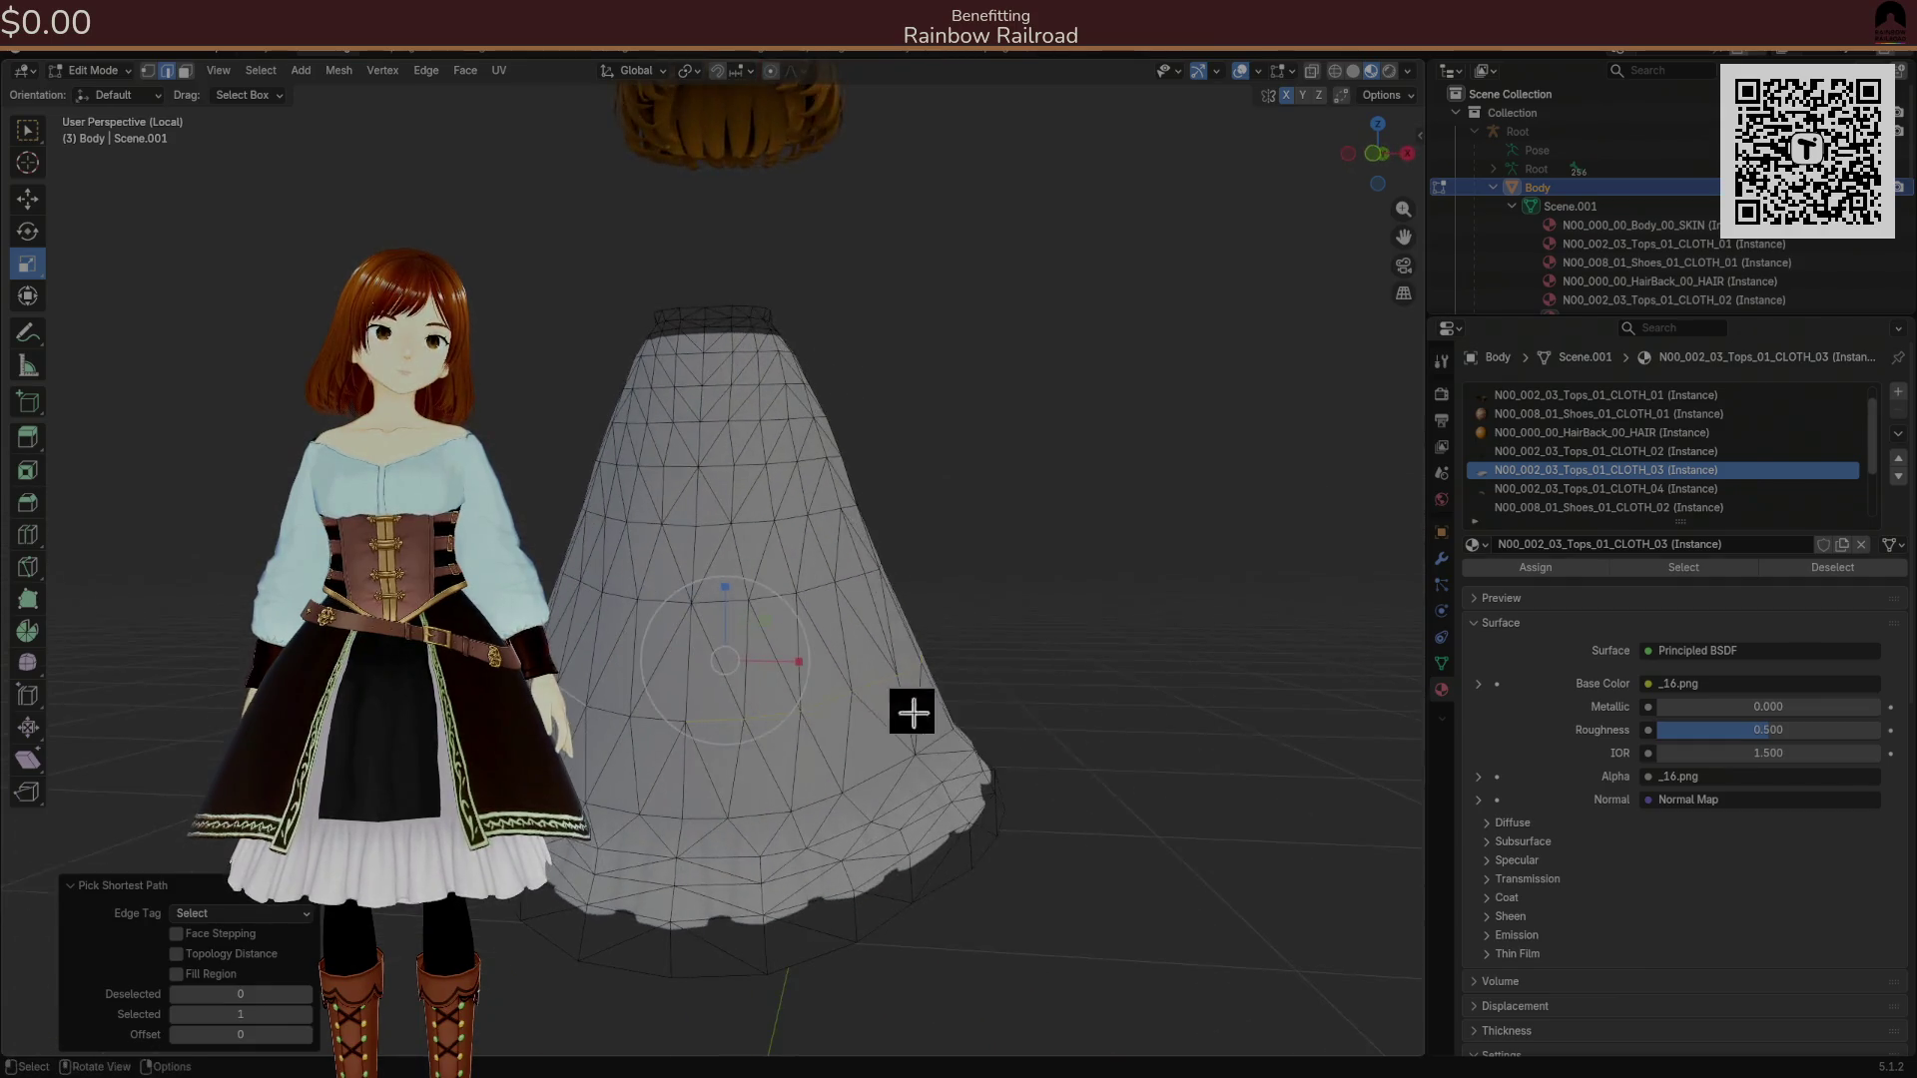
right_click(672, 729)
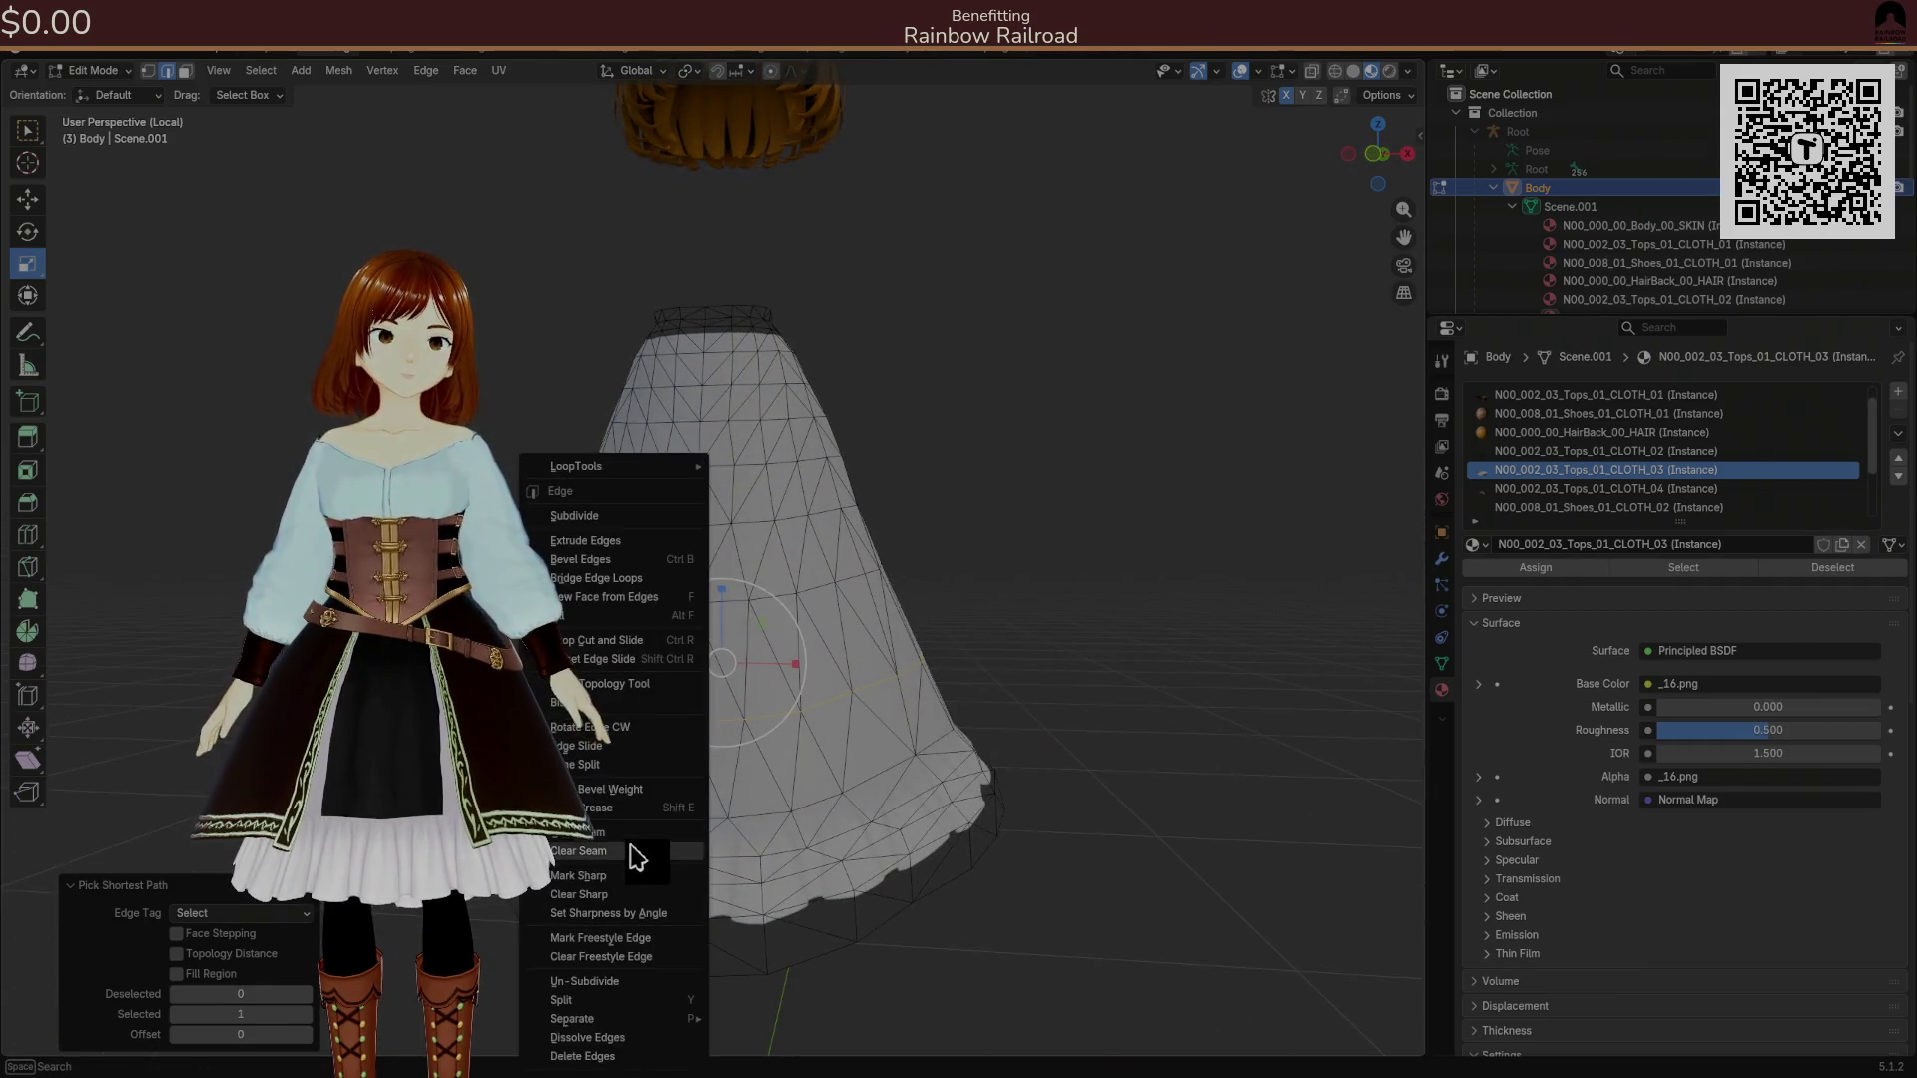
click(659, 746)
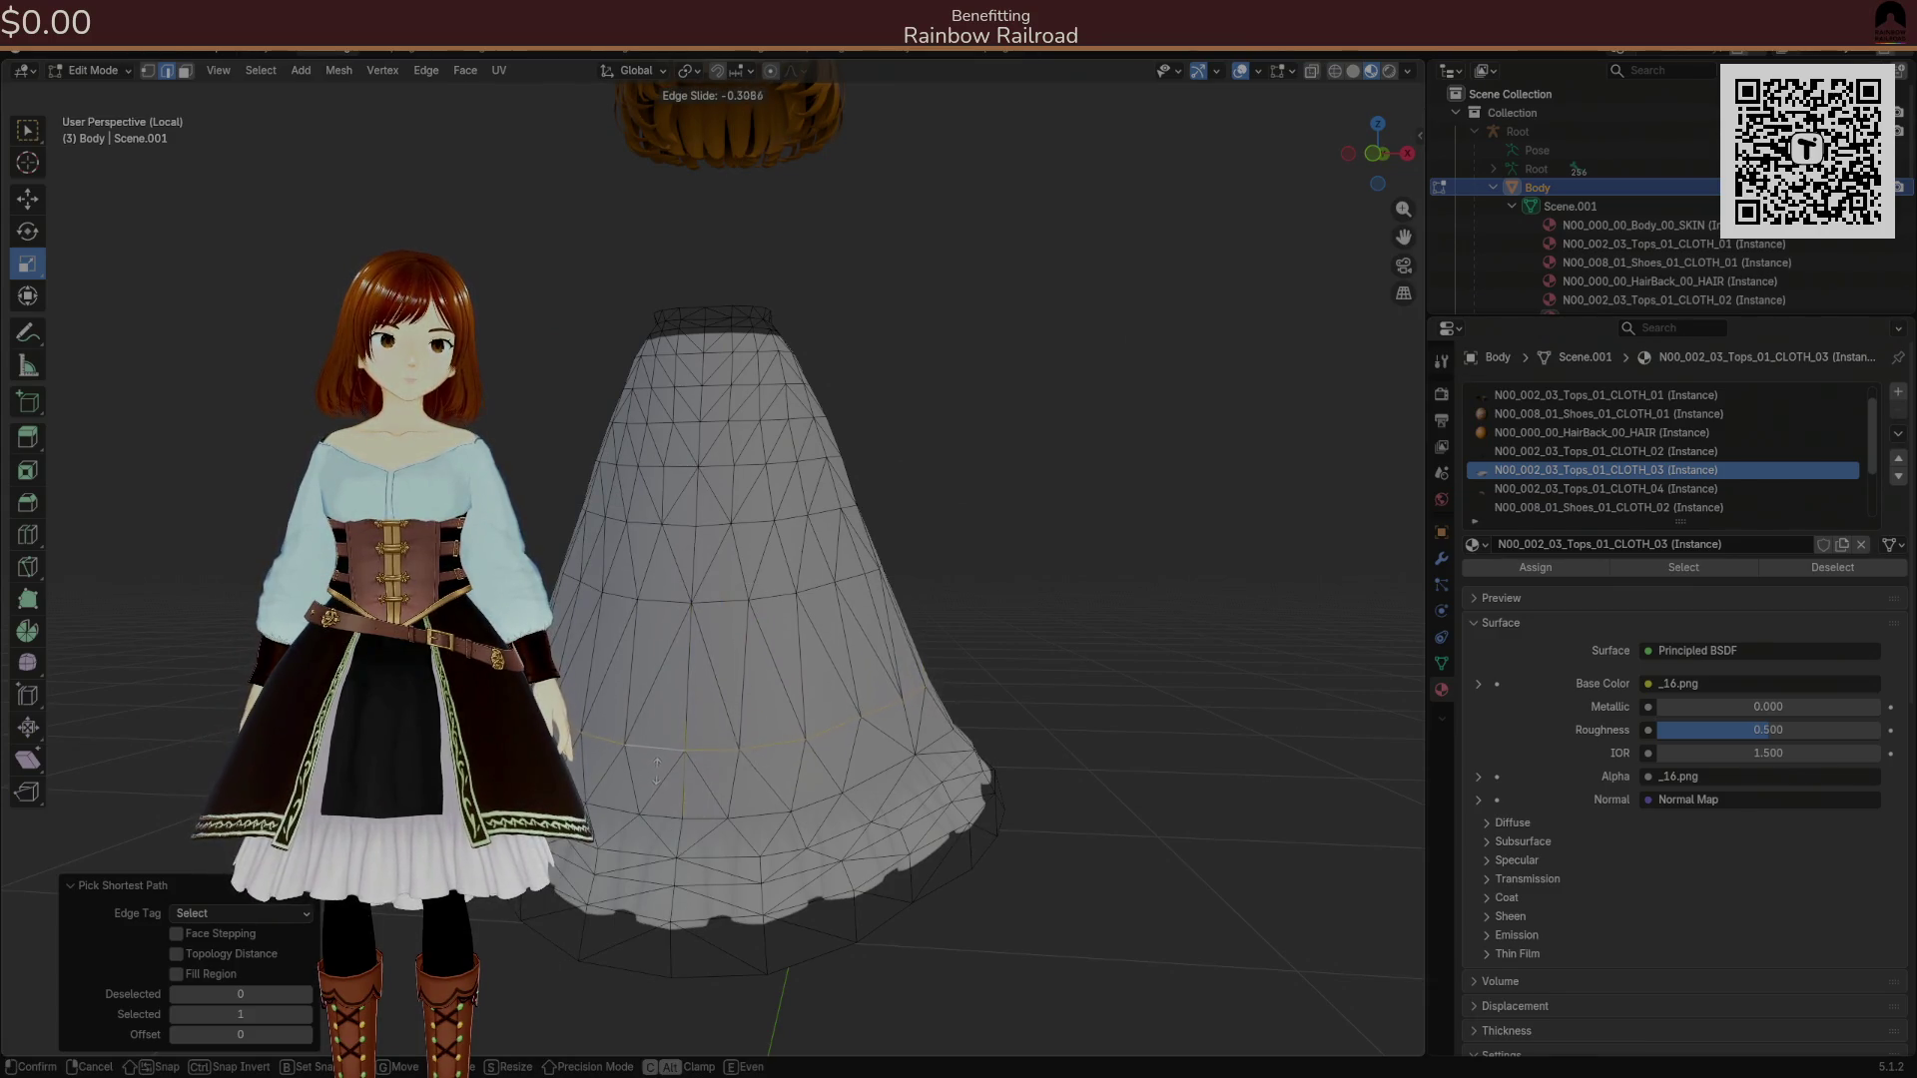
click(657, 774)
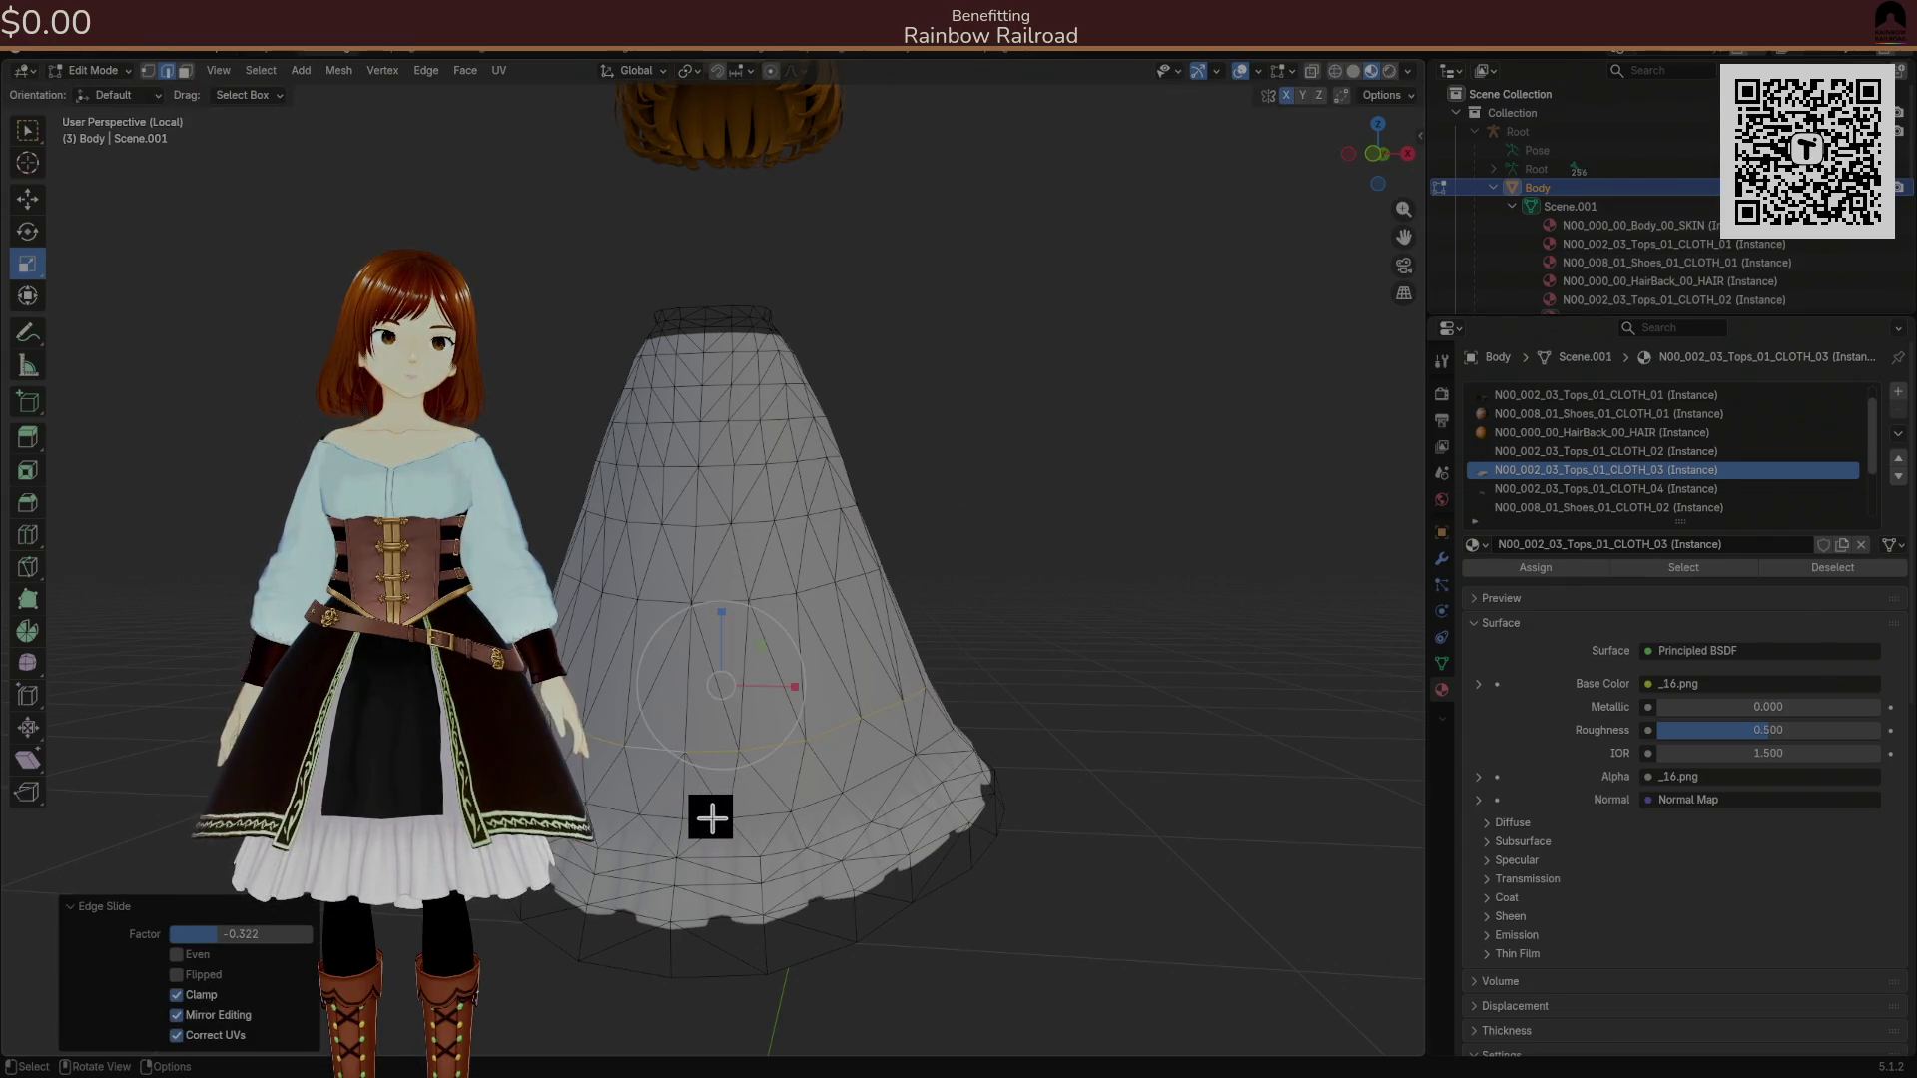
Flare the skirt's lower ring outward to 1.04 with proportional editing on.
ctrl+click(871, 753)
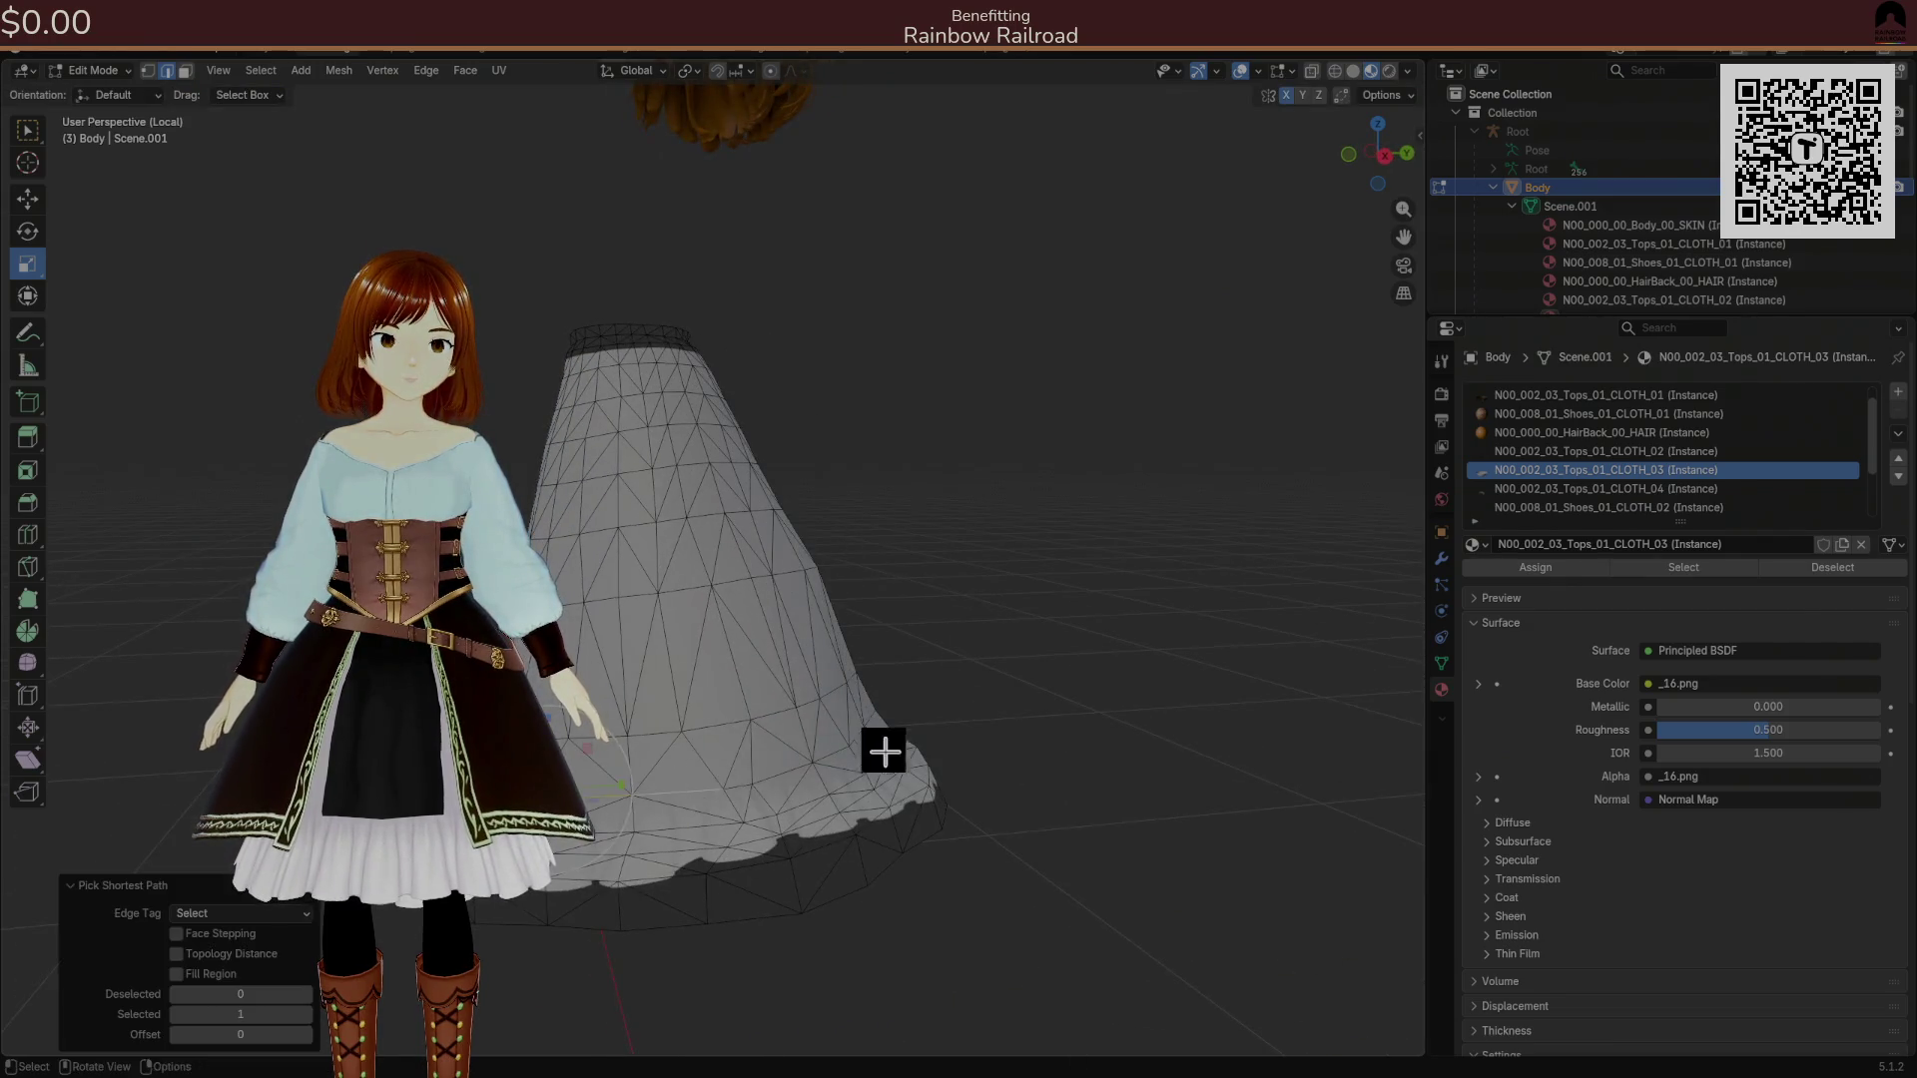
mouse_move(659, 762)
mouse_down()
mouse_move(626, 767)
mouse_move(639, 781)
mouse_move(825, 723)
mouse_move(843, 736)
mouse_move(793, 749)
mouse_move(741, 712)
mouse_move(792, 709)
mouse_move(749, 728)
mouse_move(760, 740)
mouse_move(582, 725)
mouse_up()
ctrl+click(693, 786)
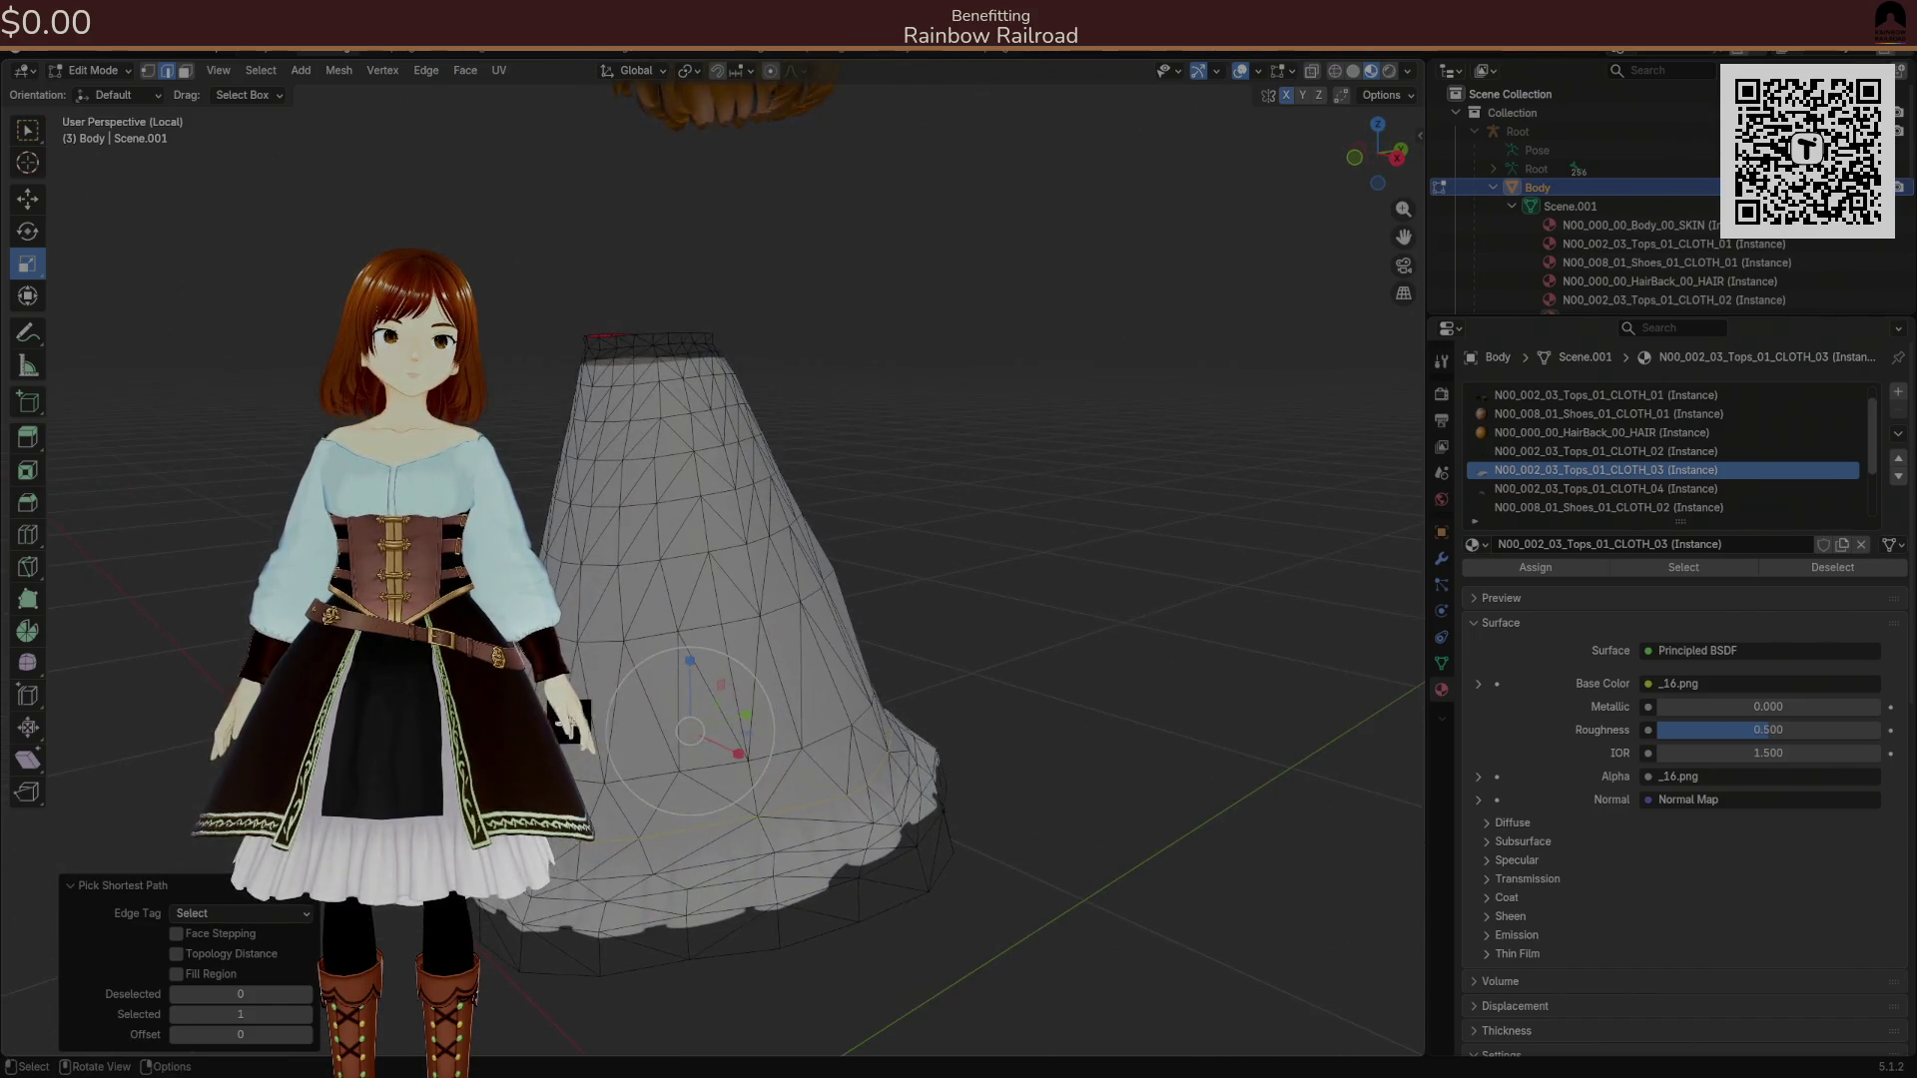
drag(746, 734, 749, 735)
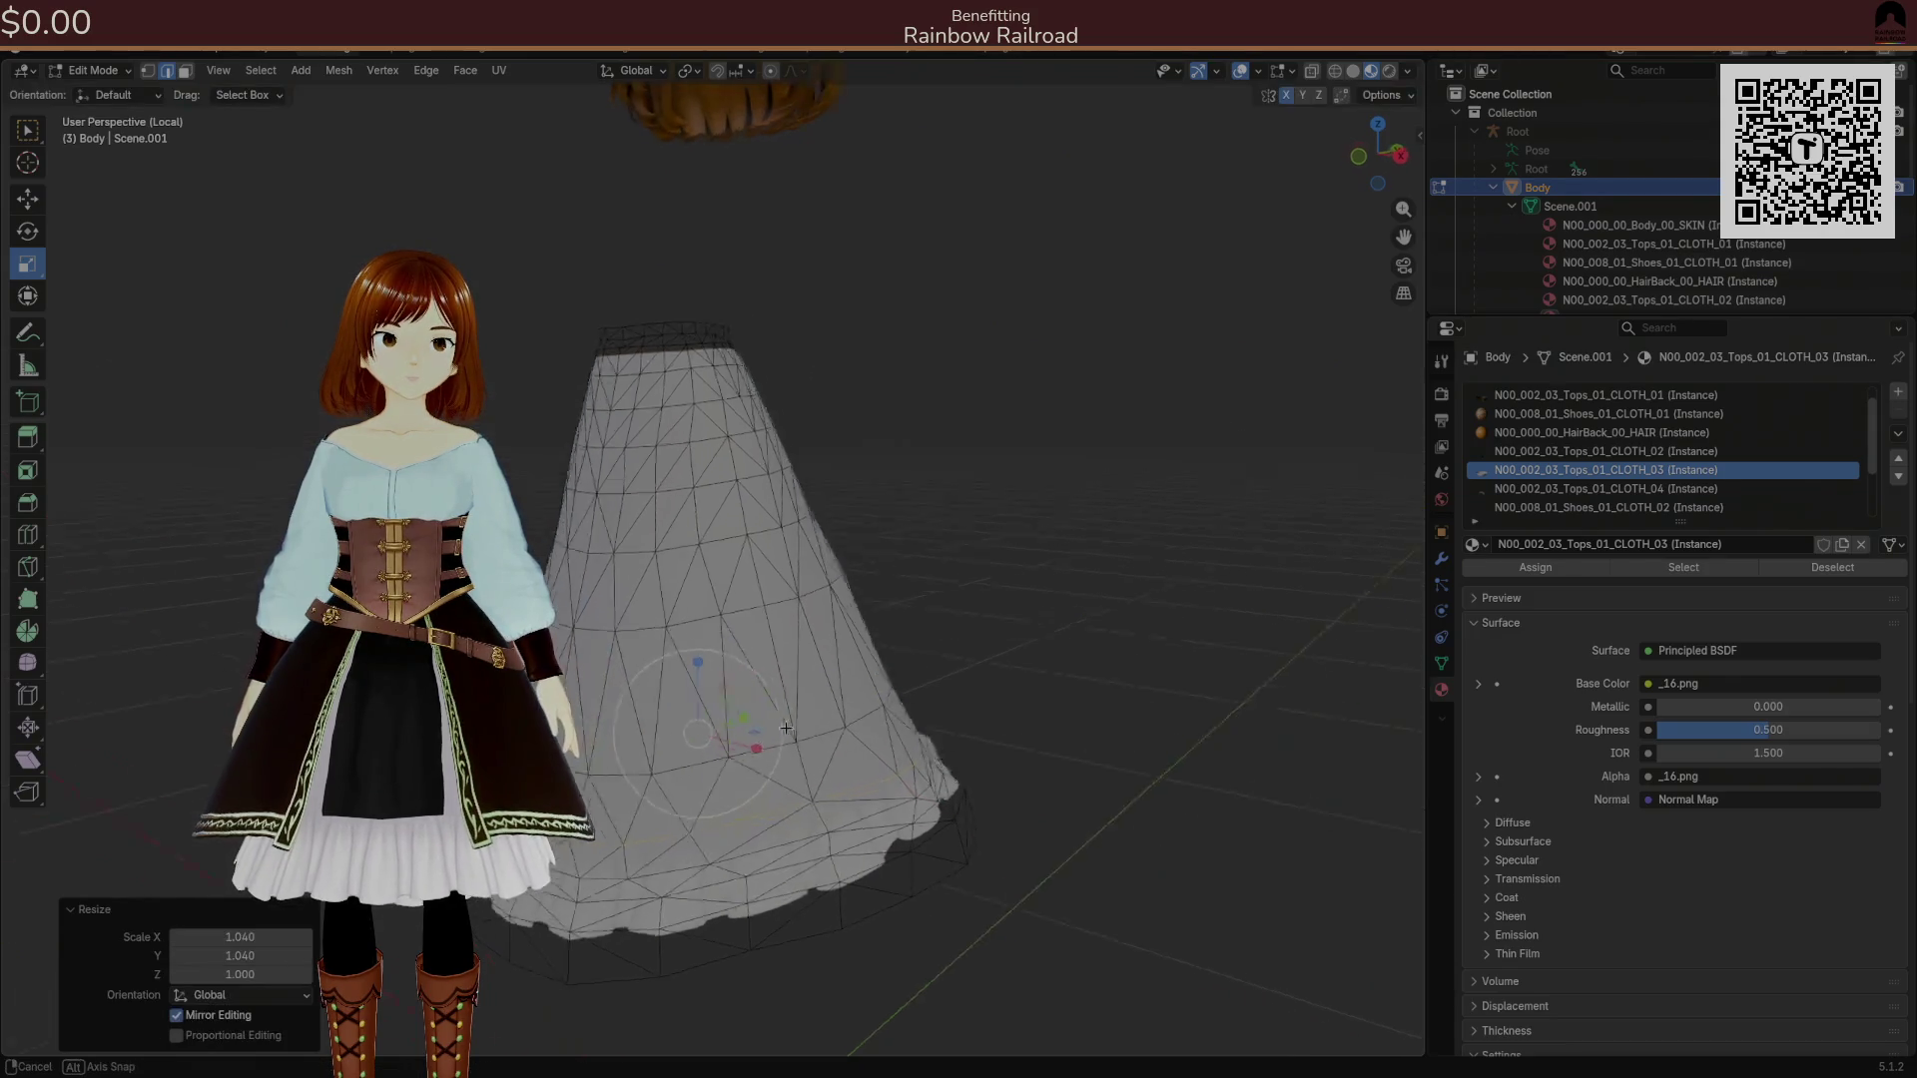
click(205, 1036)
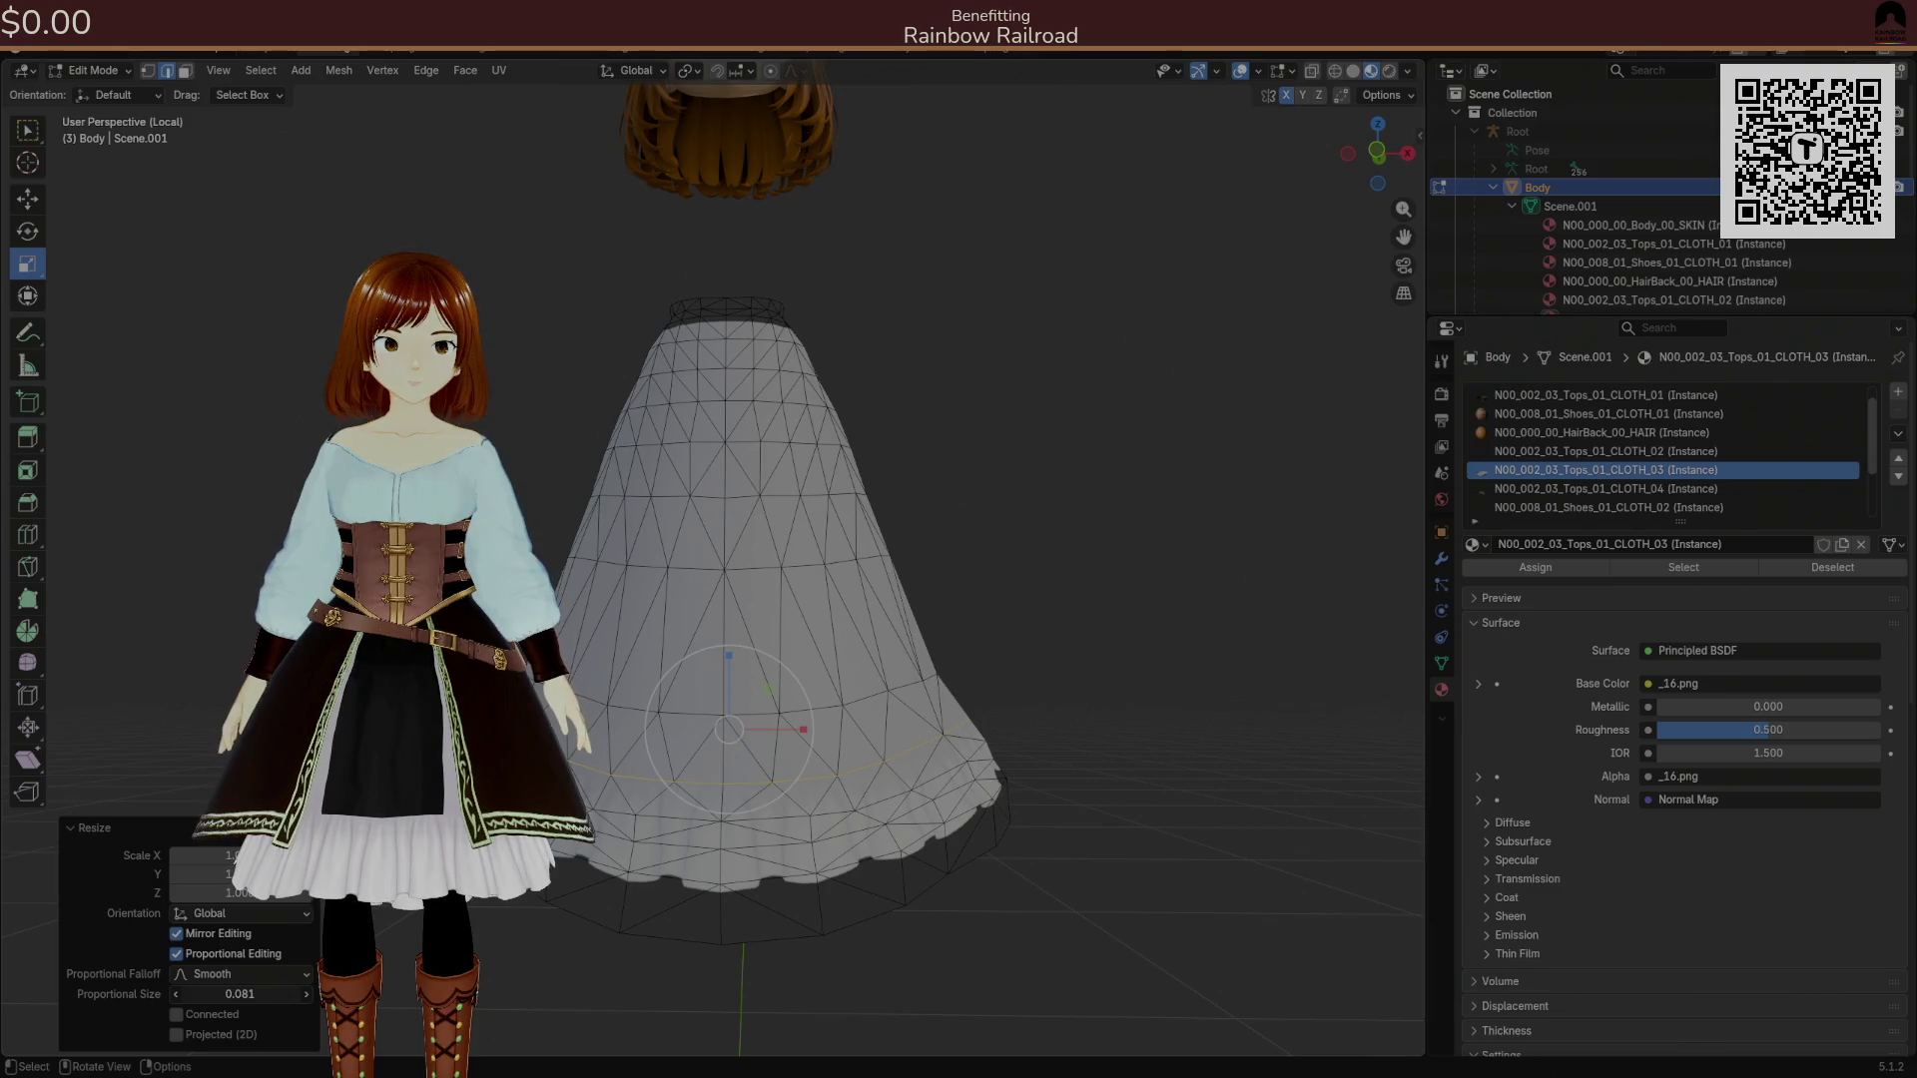
Re-isolate the skirt and select its top ring.
key(alt+h)
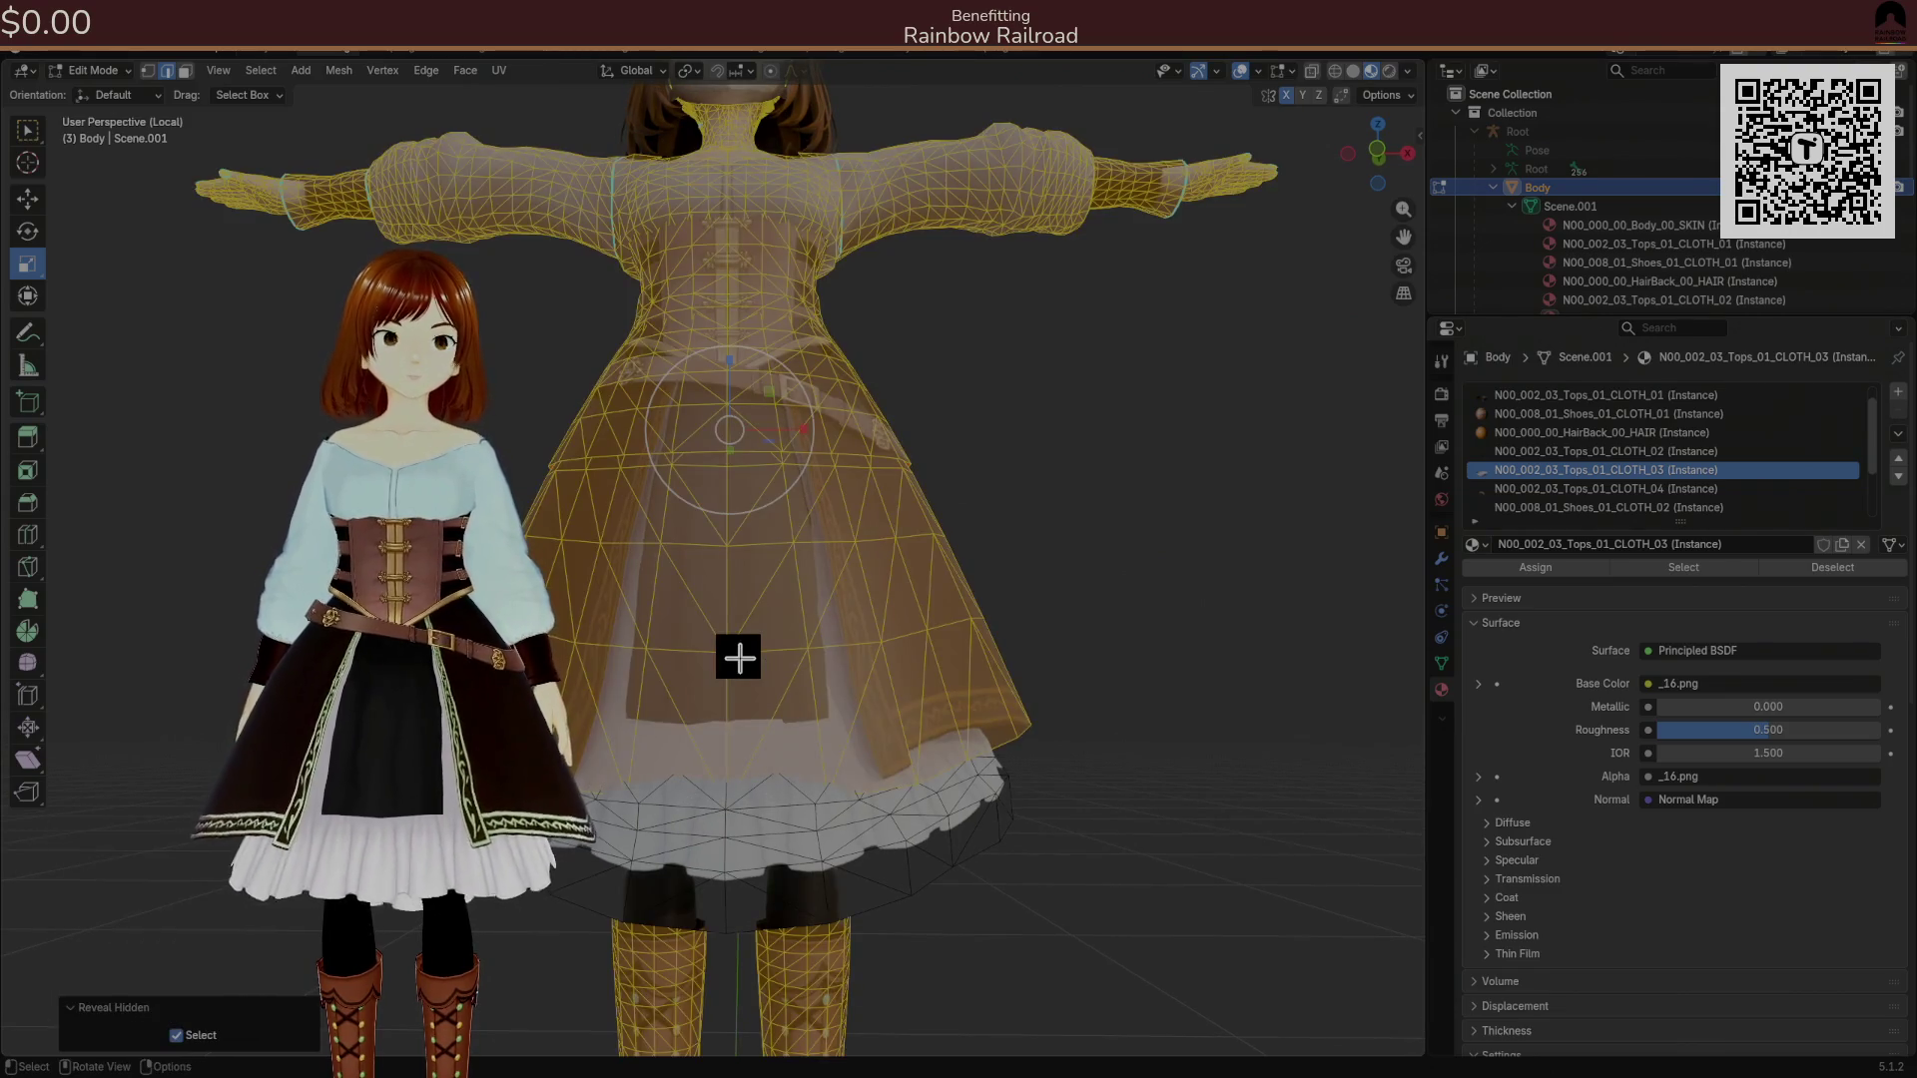
key(h)
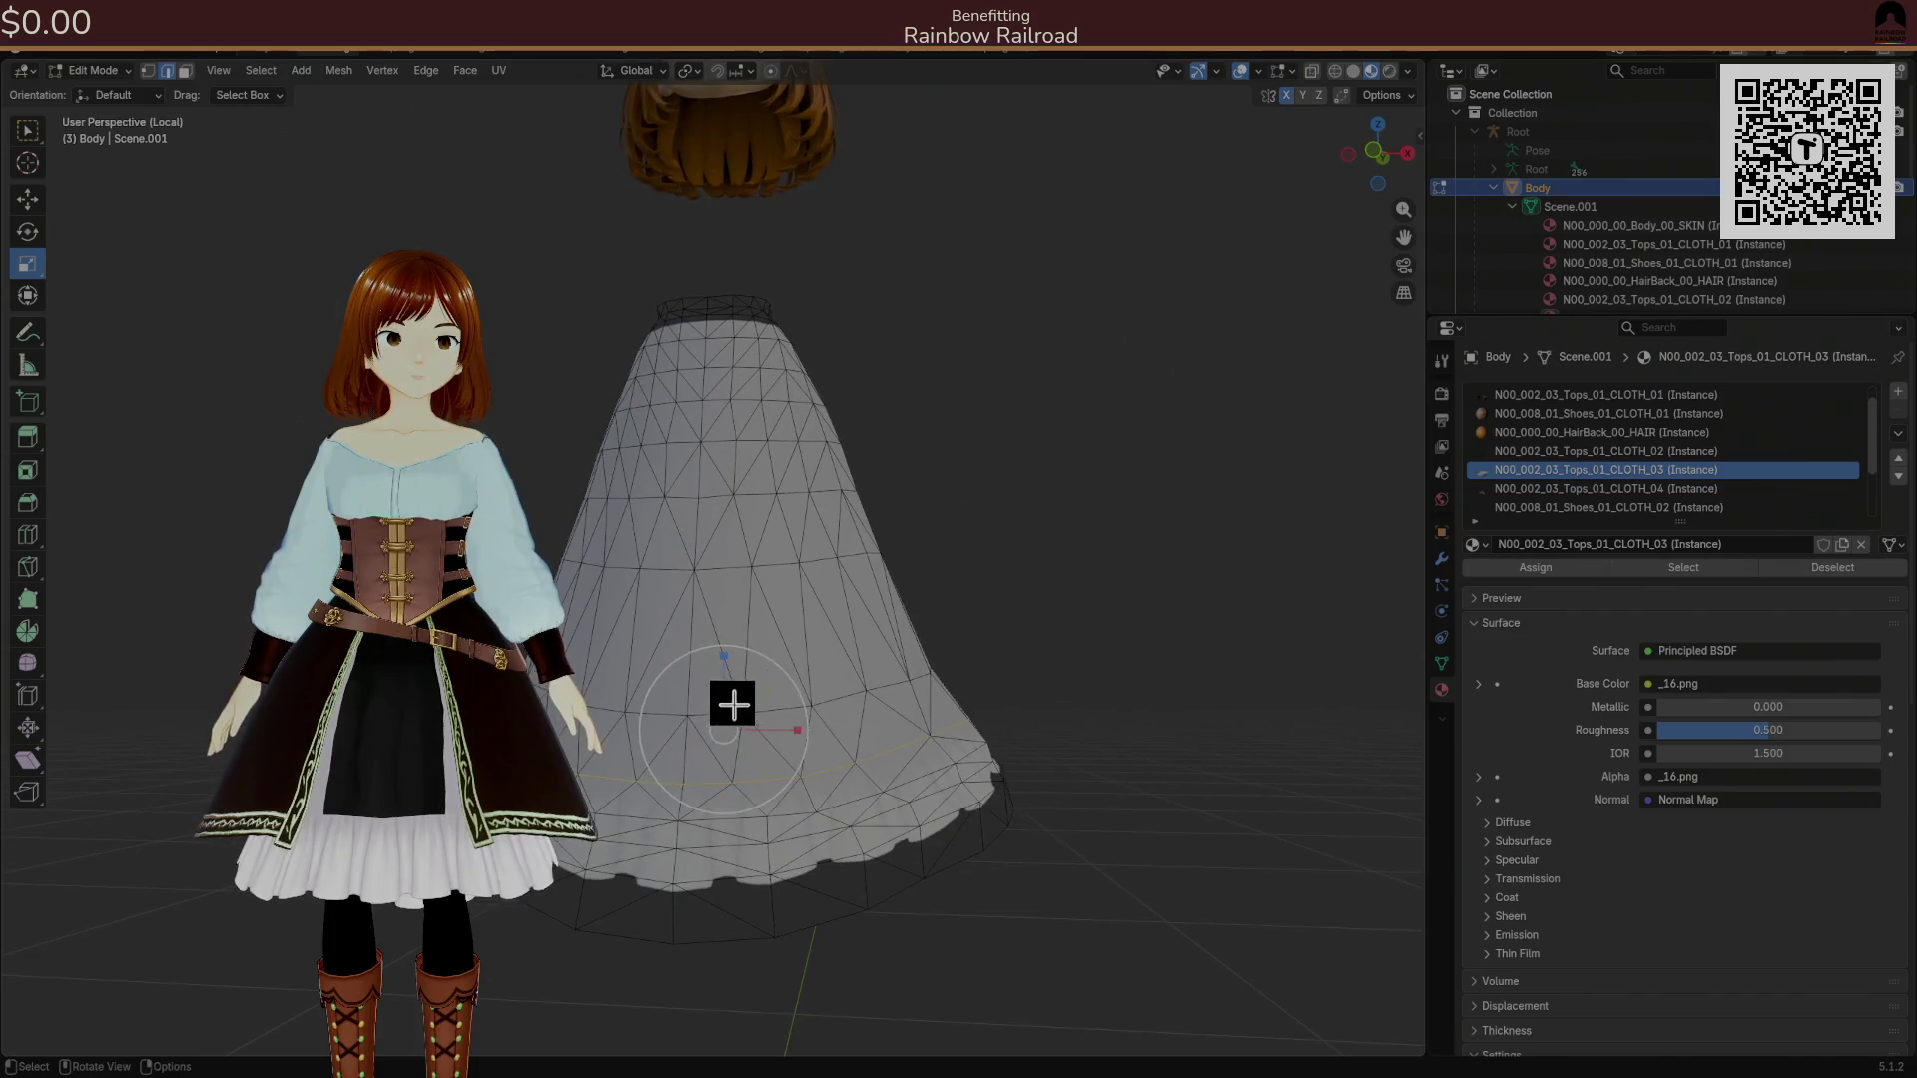
mouse_move(692, 713)
mouse_down()
mouse_move(709, 736)
mouse_move(812, 723)
mouse_move(792, 744)
mouse_up()
ctrl+click(684, 744)
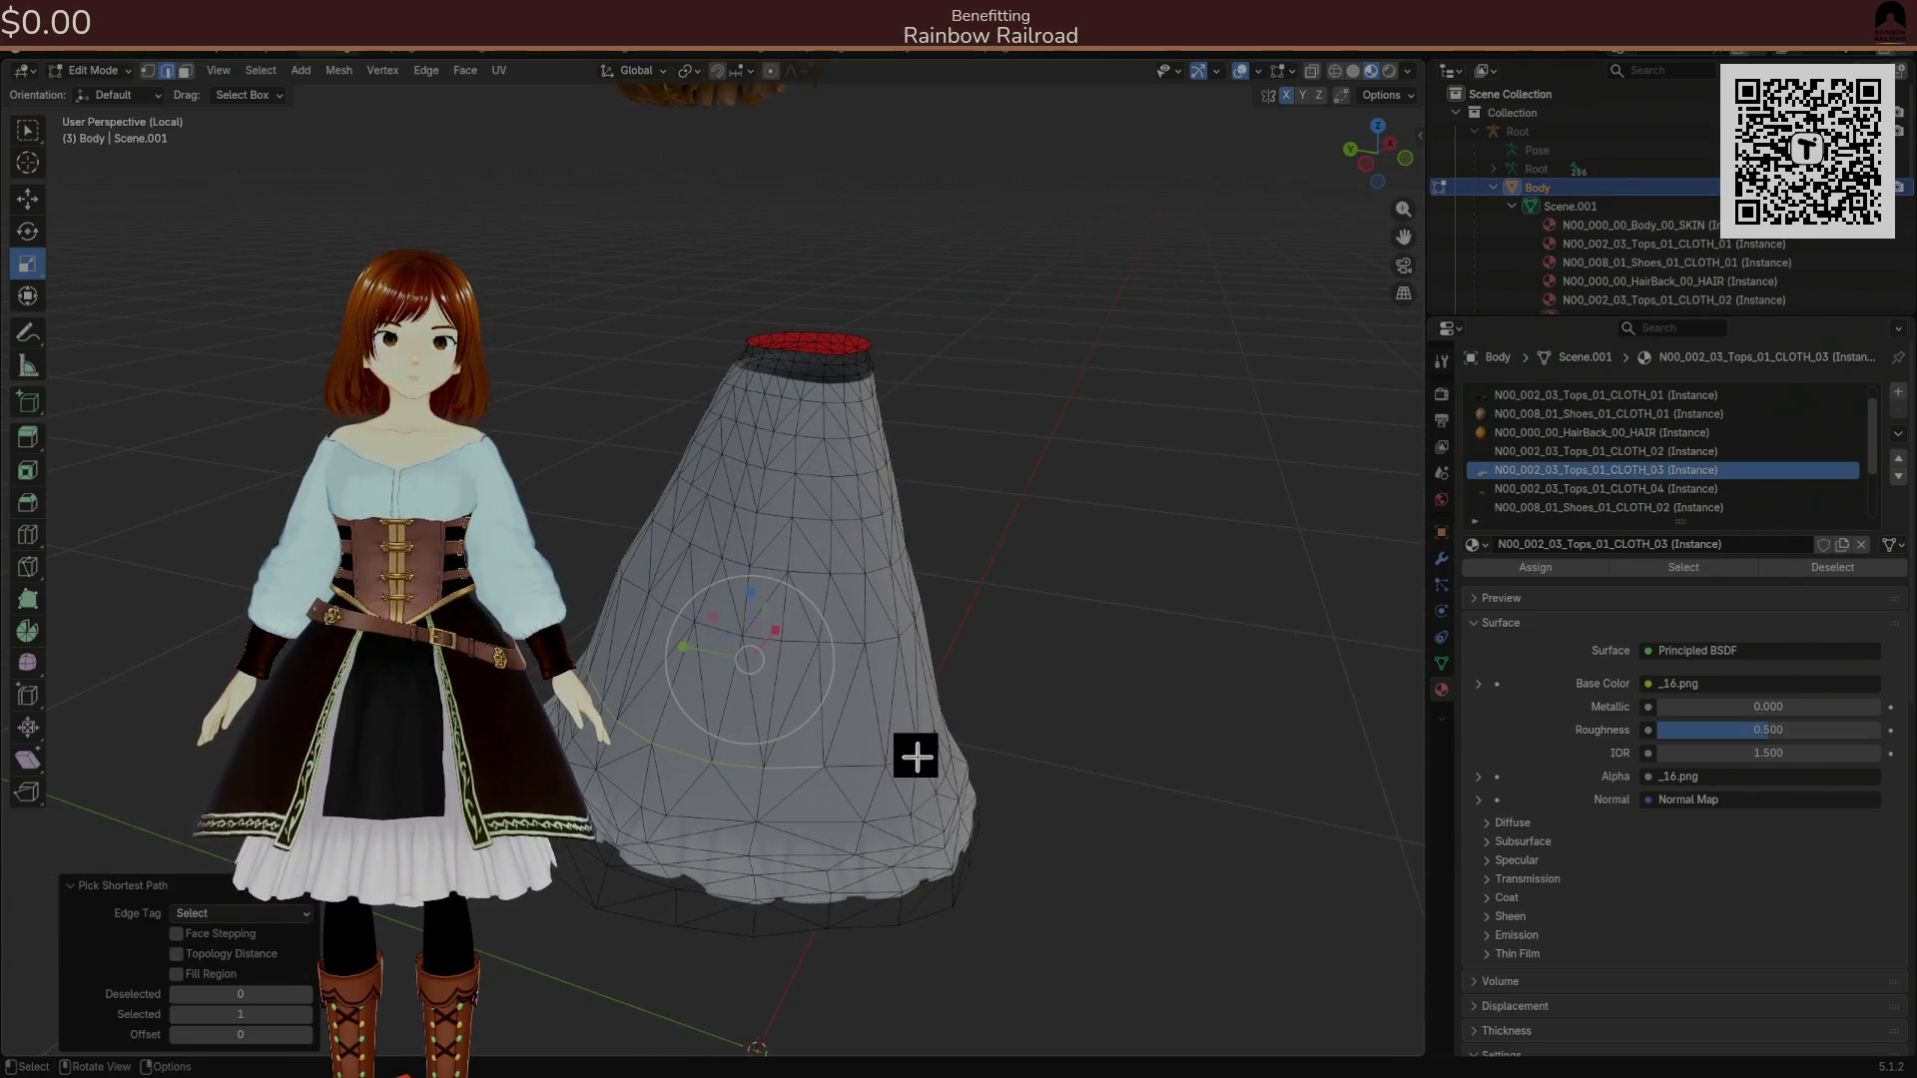
mouse_move(911, 752)
mouse_down()
mouse_move(816, 750)
mouse_move(948, 769)
mouse_move(1074, 749)
mouse_move(1057, 783)
mouse_up()
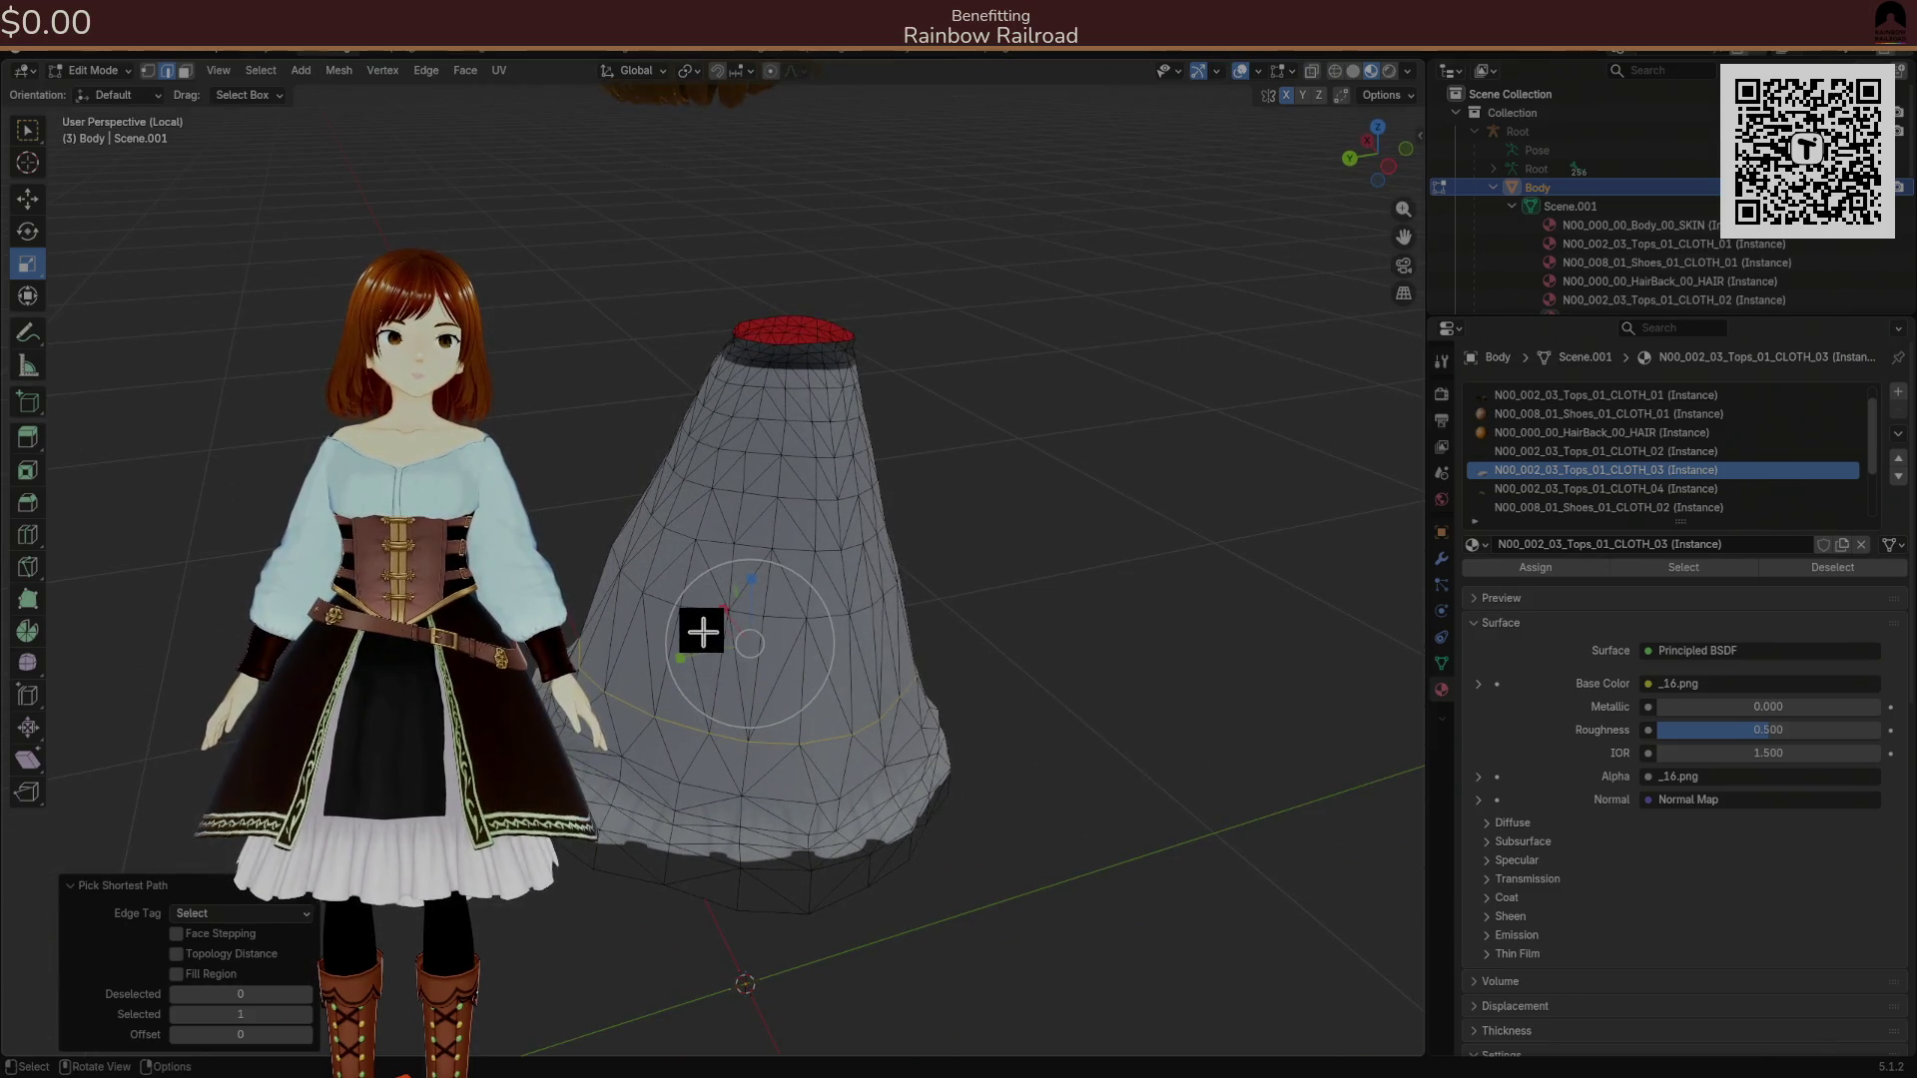
Shrink the top ring to 0.946 with smooth proportional size 0.111, then reveal the whole outfit.
drag(706, 633, 708, 632)
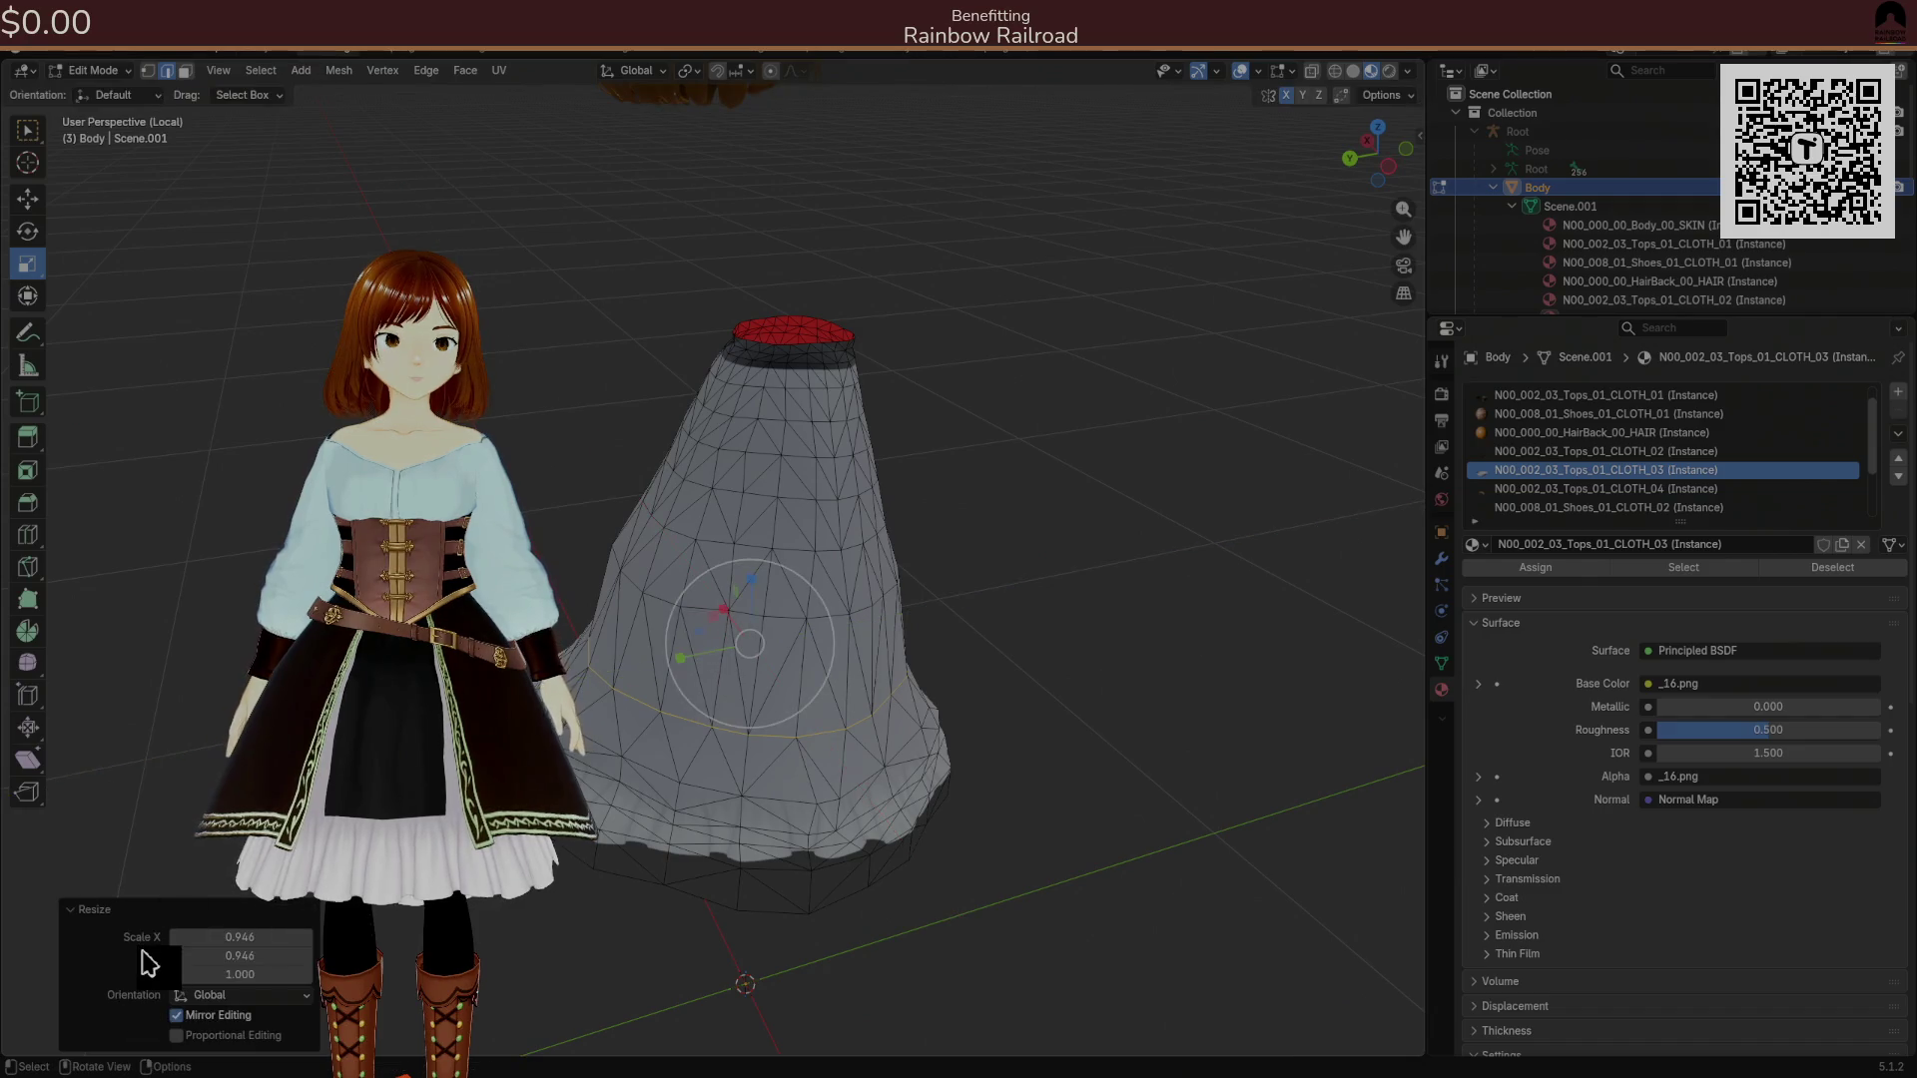
click(200, 1034)
drag(225, 996, 199, 997)
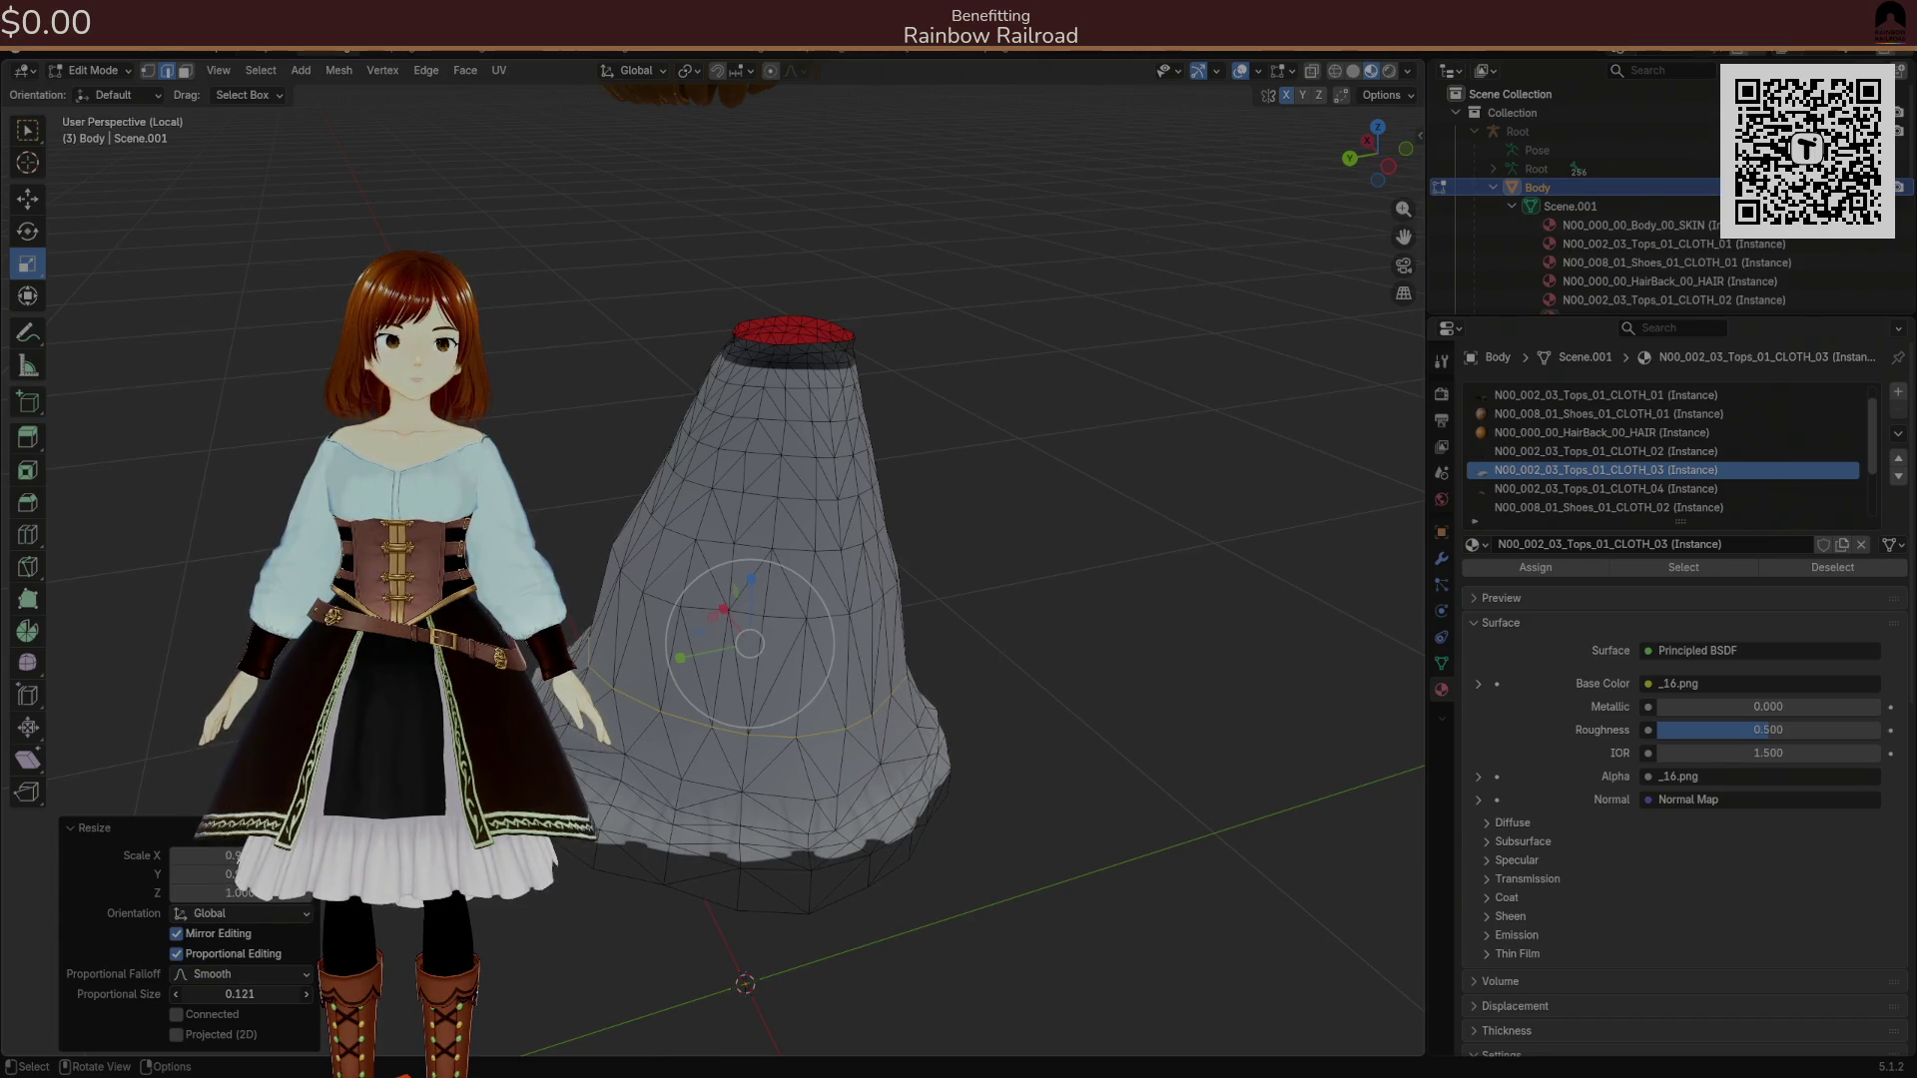
drag(732, 876, 785, 866)
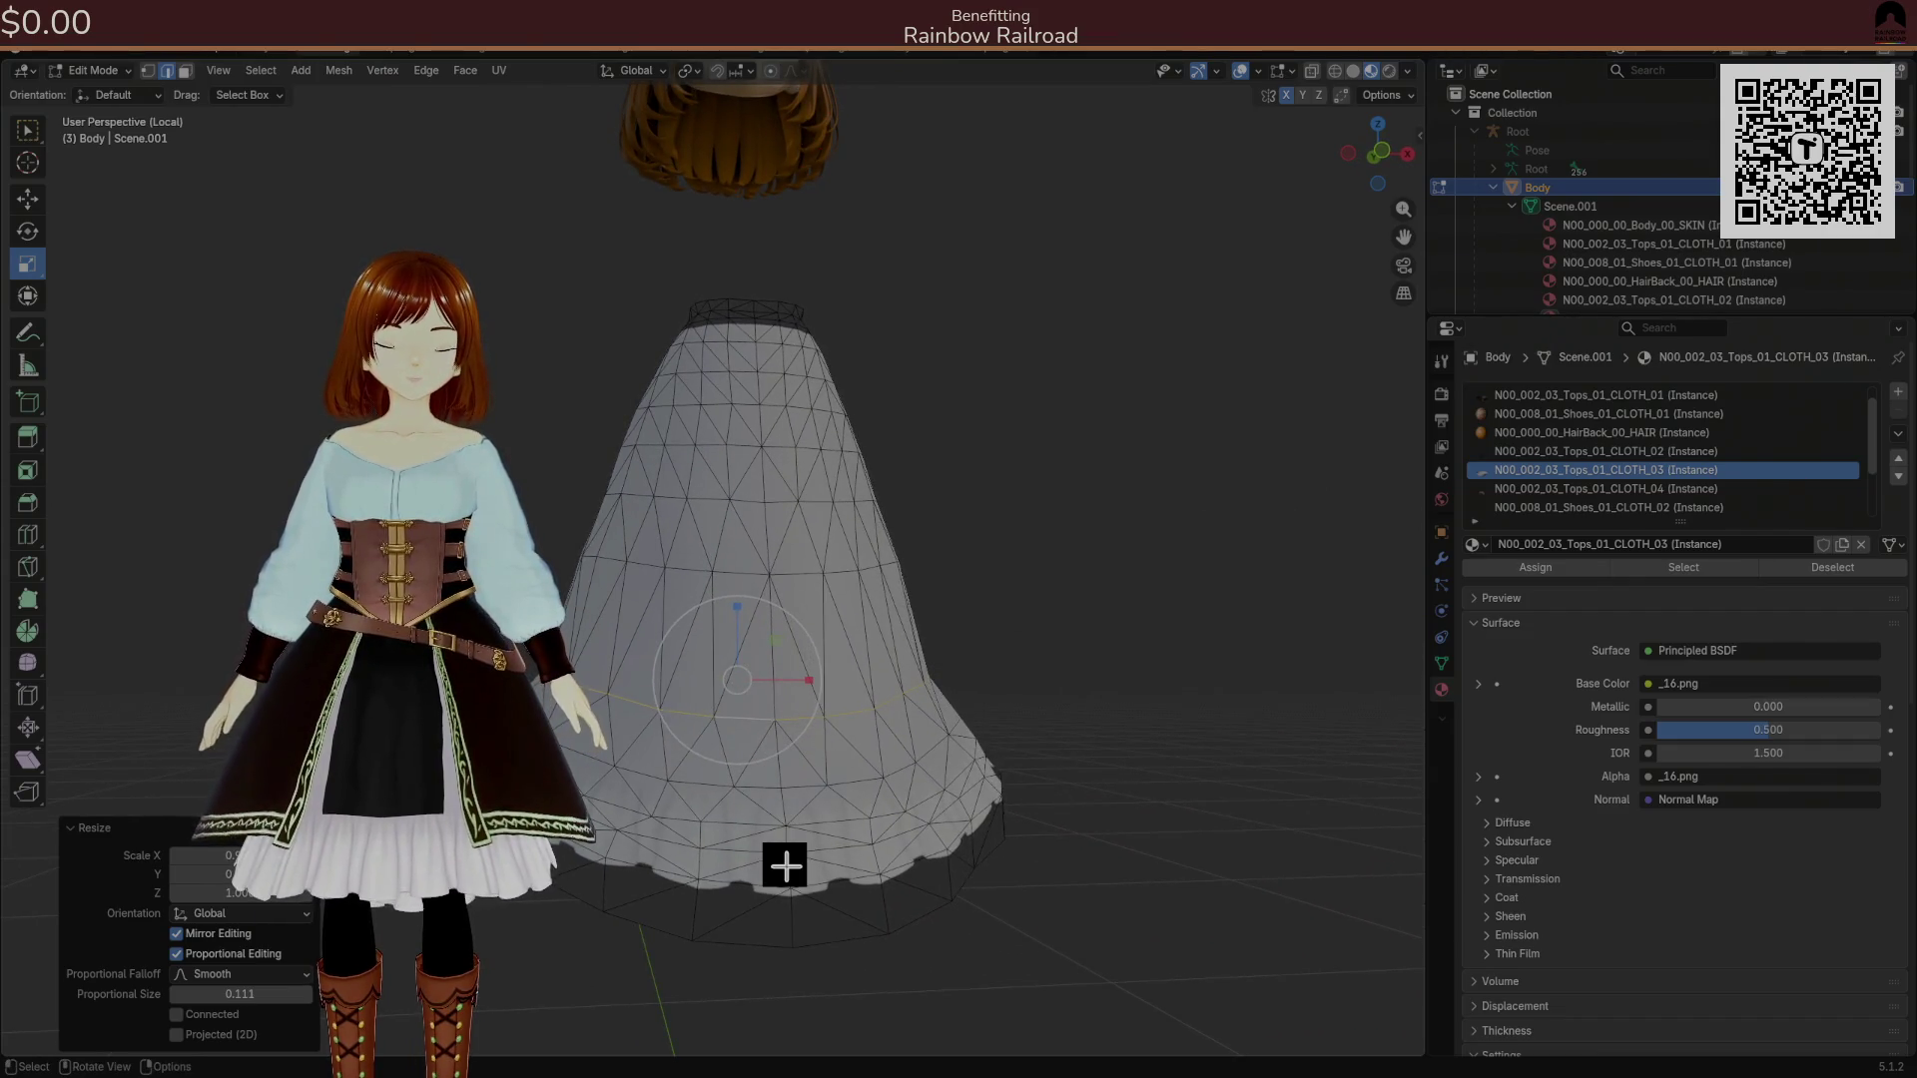
key(shift+h)
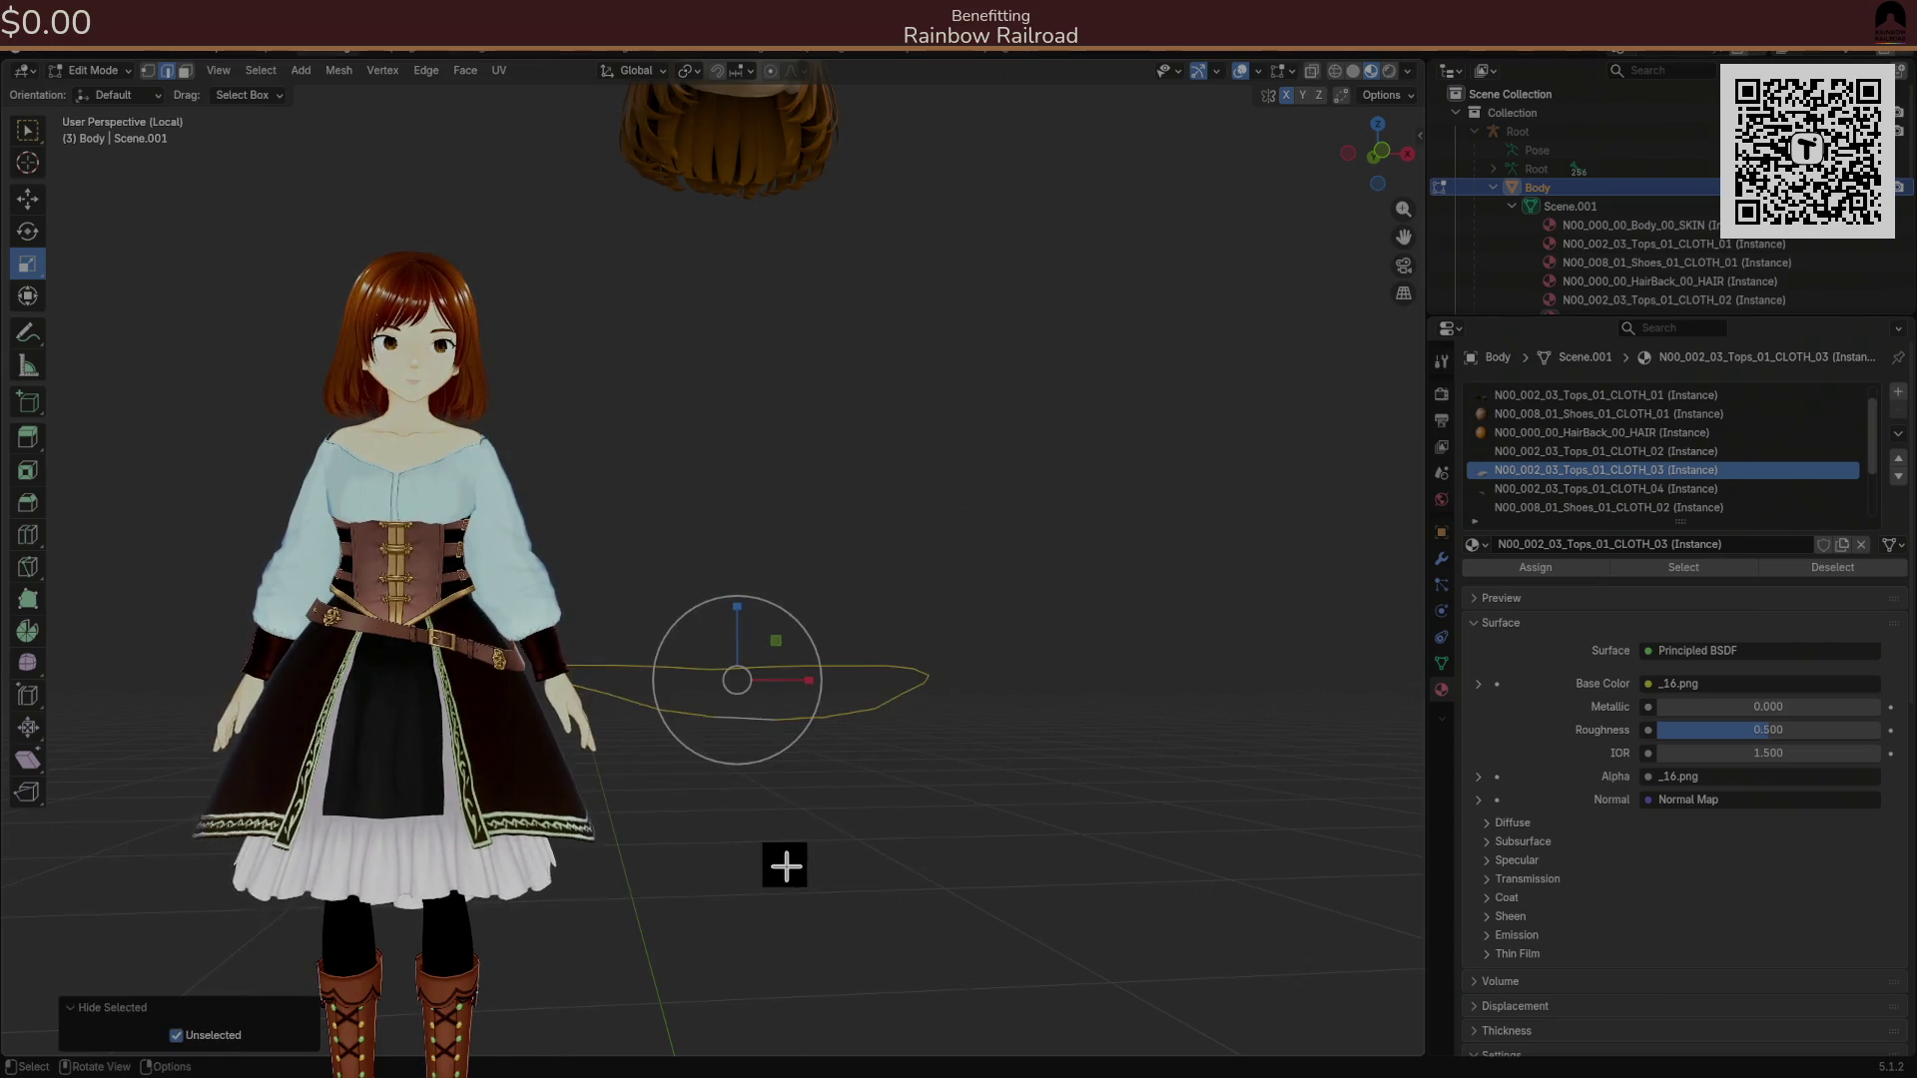
key(ctrl+z)
key(alt+h)
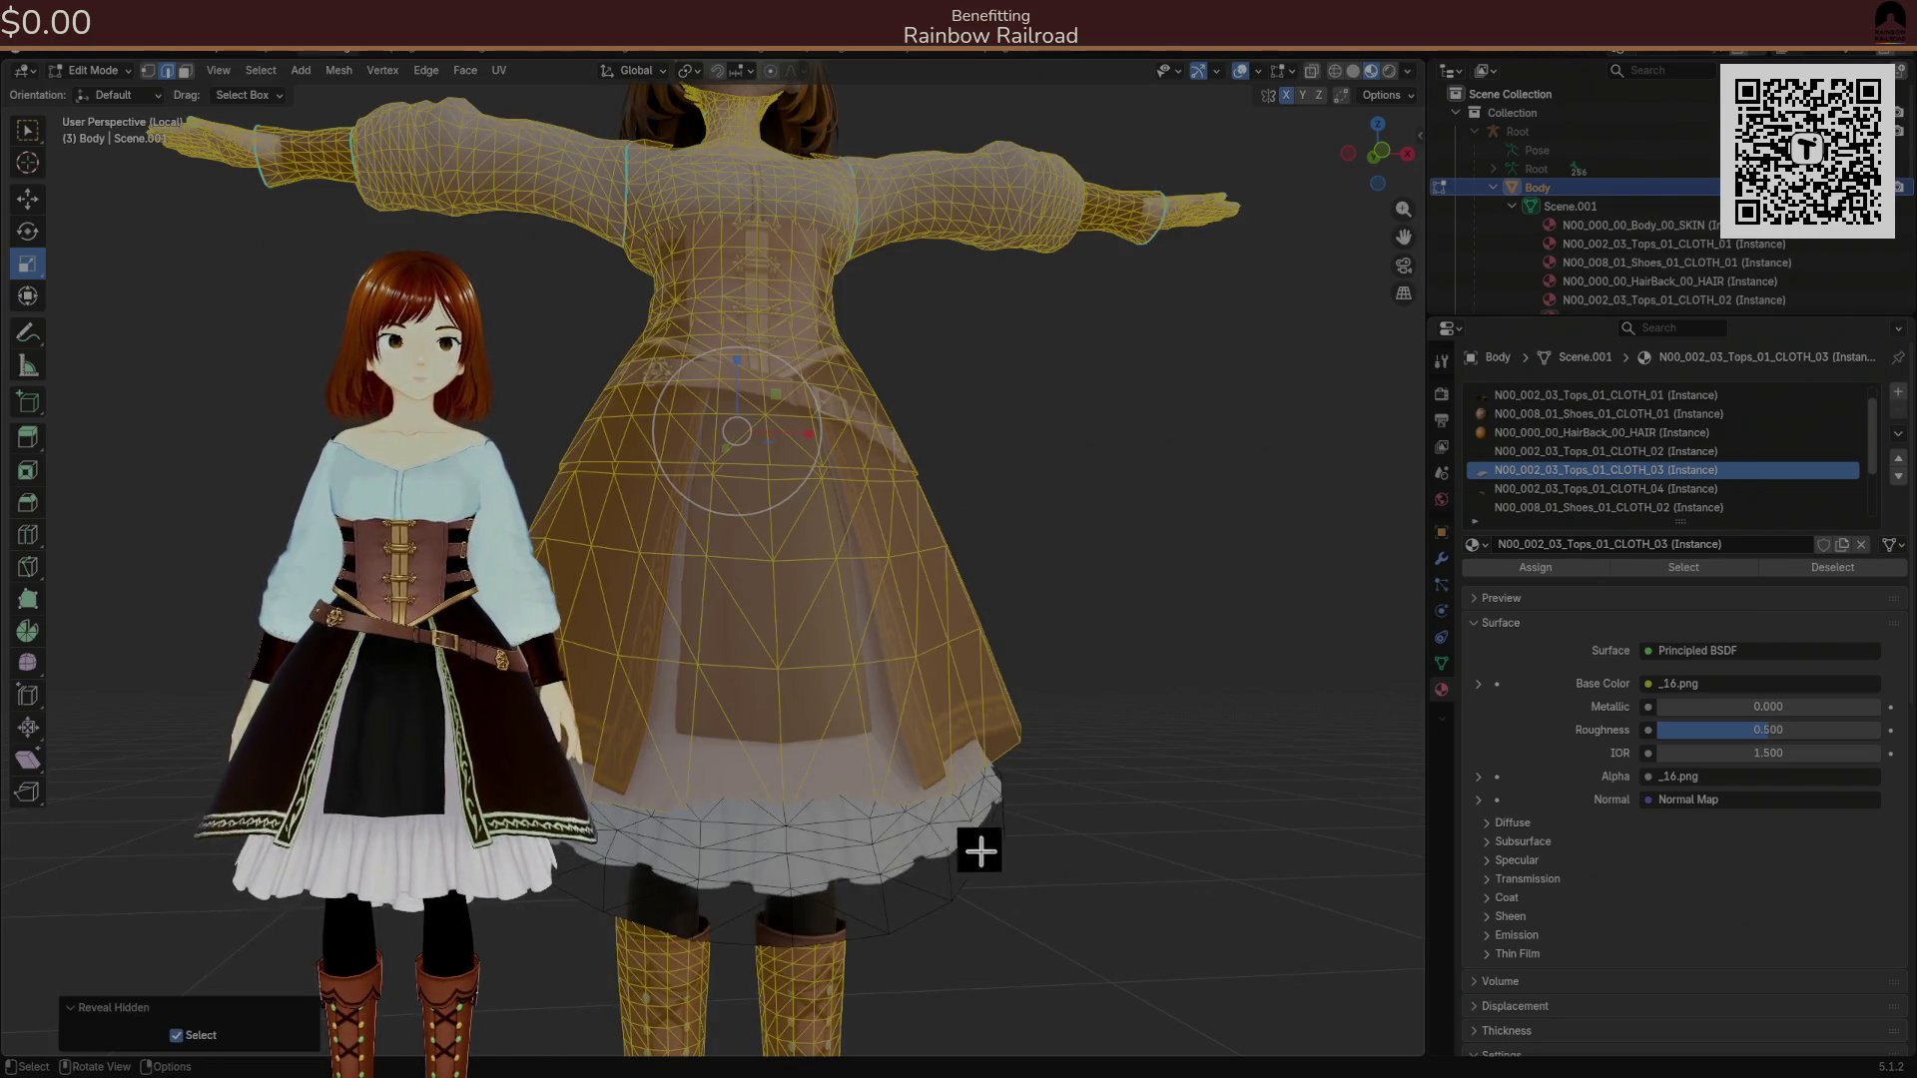
Select skirt vertices and scale them to 0.926 with tight smooth proportional size 0.051.
click(989, 853)
mouse_move(989, 853)
mouse_down()
mouse_move(955, 839)
mouse_move(988, 859)
mouse_up()
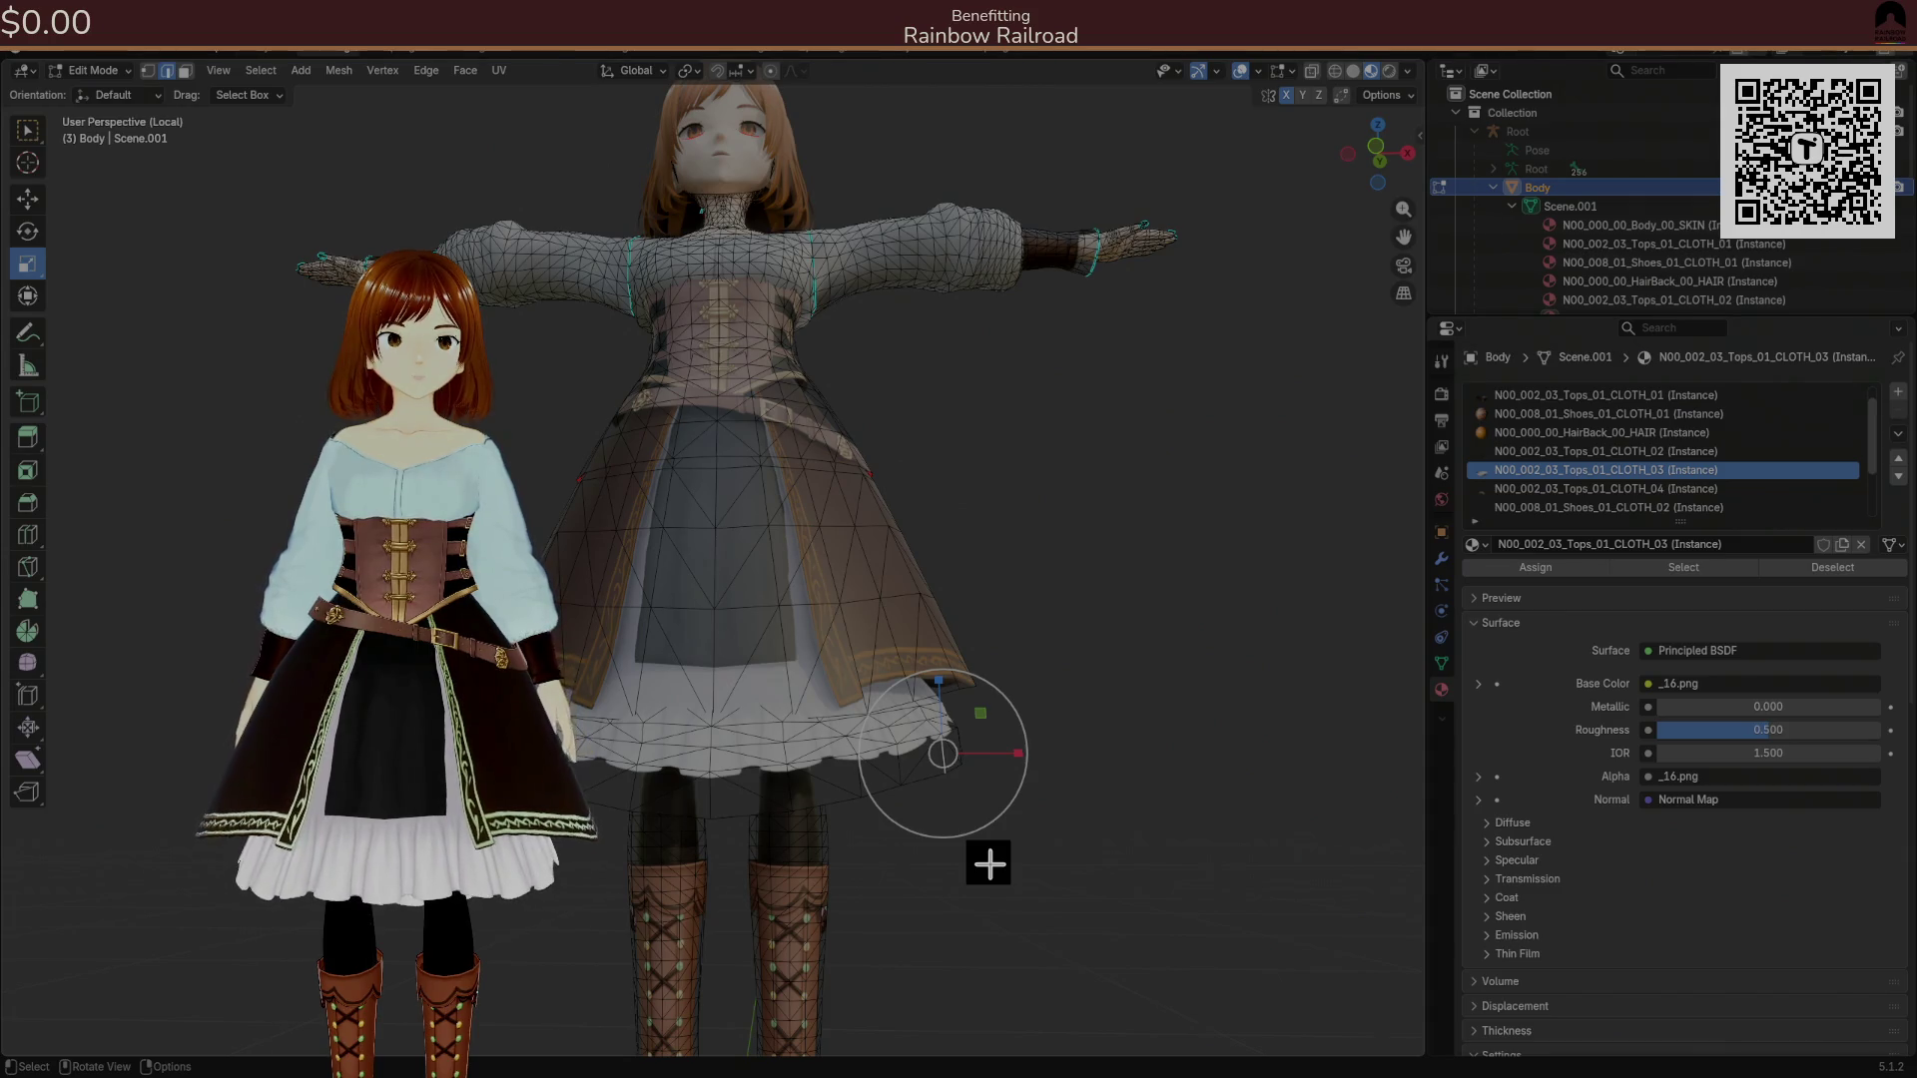
scroll(898, 813, up, 2)
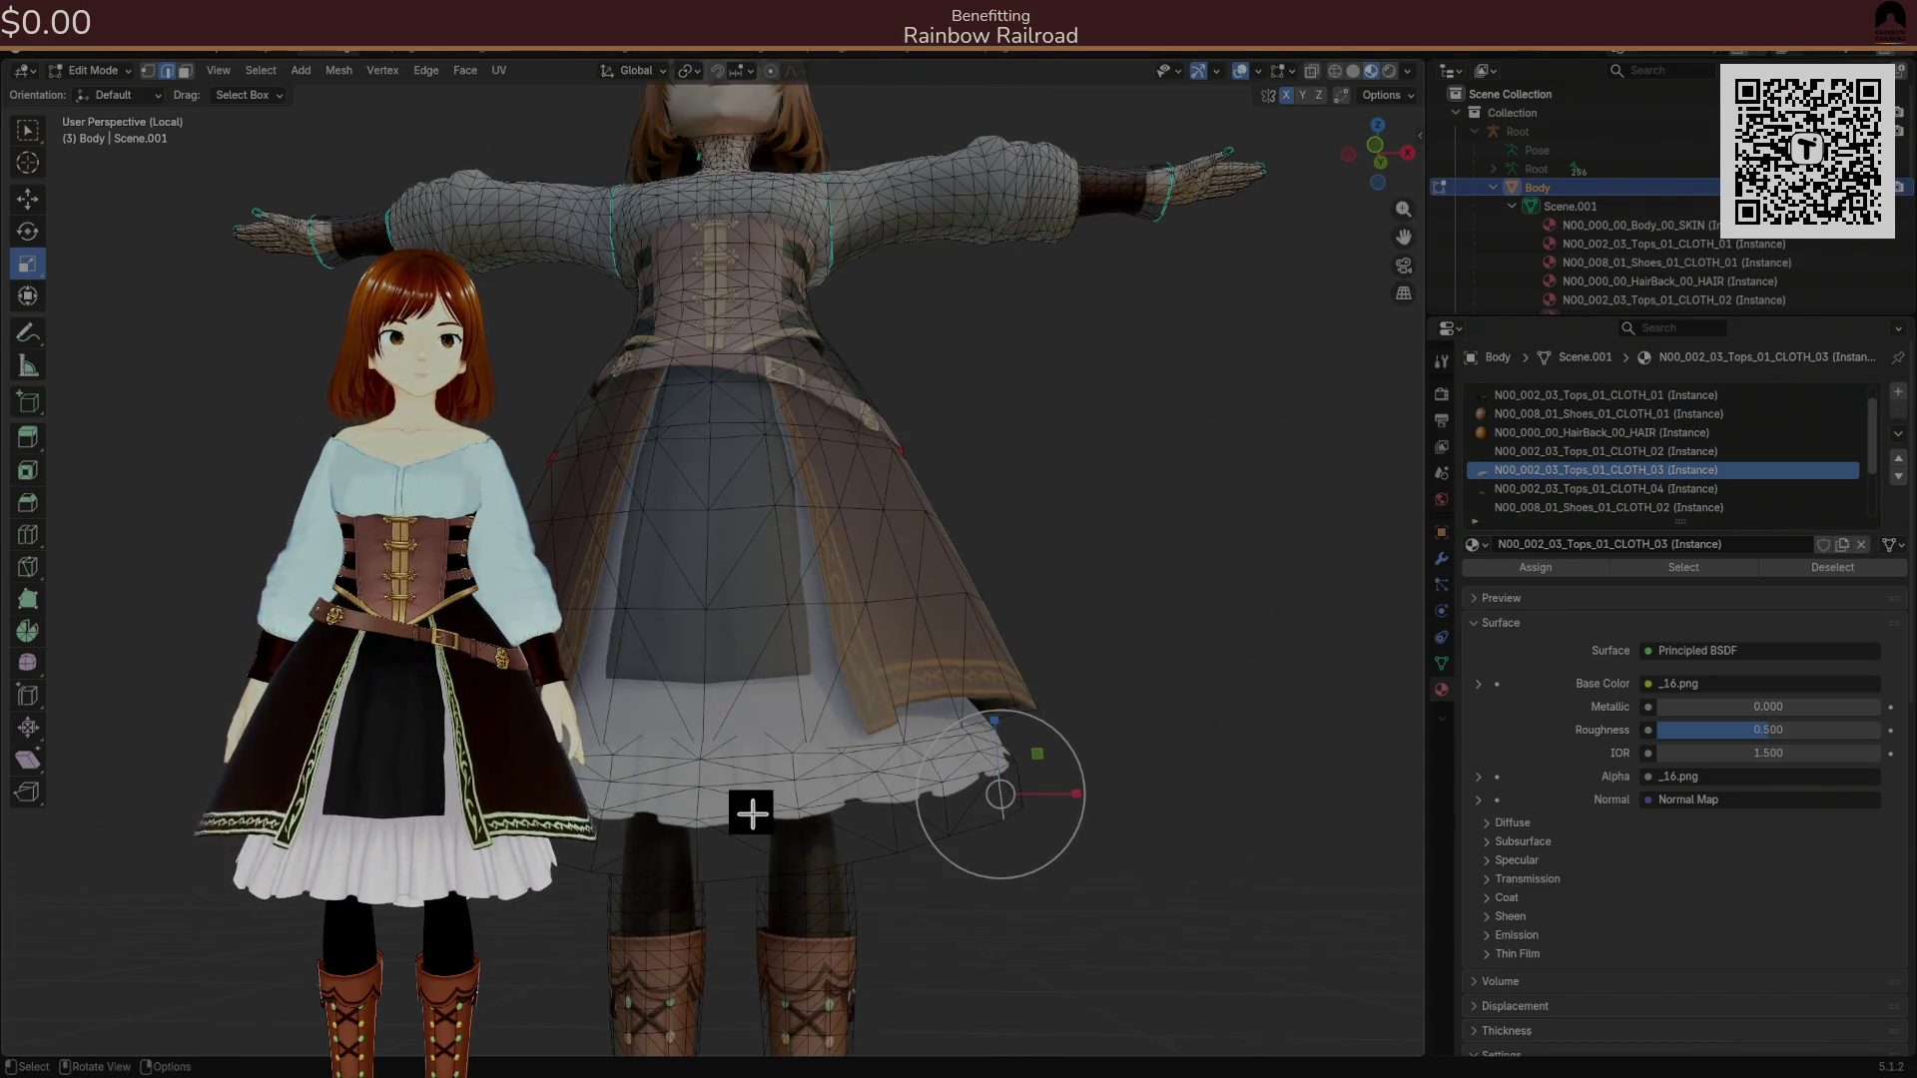
mouse_move(920, 804)
mouse_down()
mouse_move(676, 798)
mouse_move(736, 796)
mouse_up()
ctrl+click(883, 795)
mouse_move(919, 796)
mouse_down()
mouse_move(719, 798)
mouse_move(728, 813)
mouse_up()
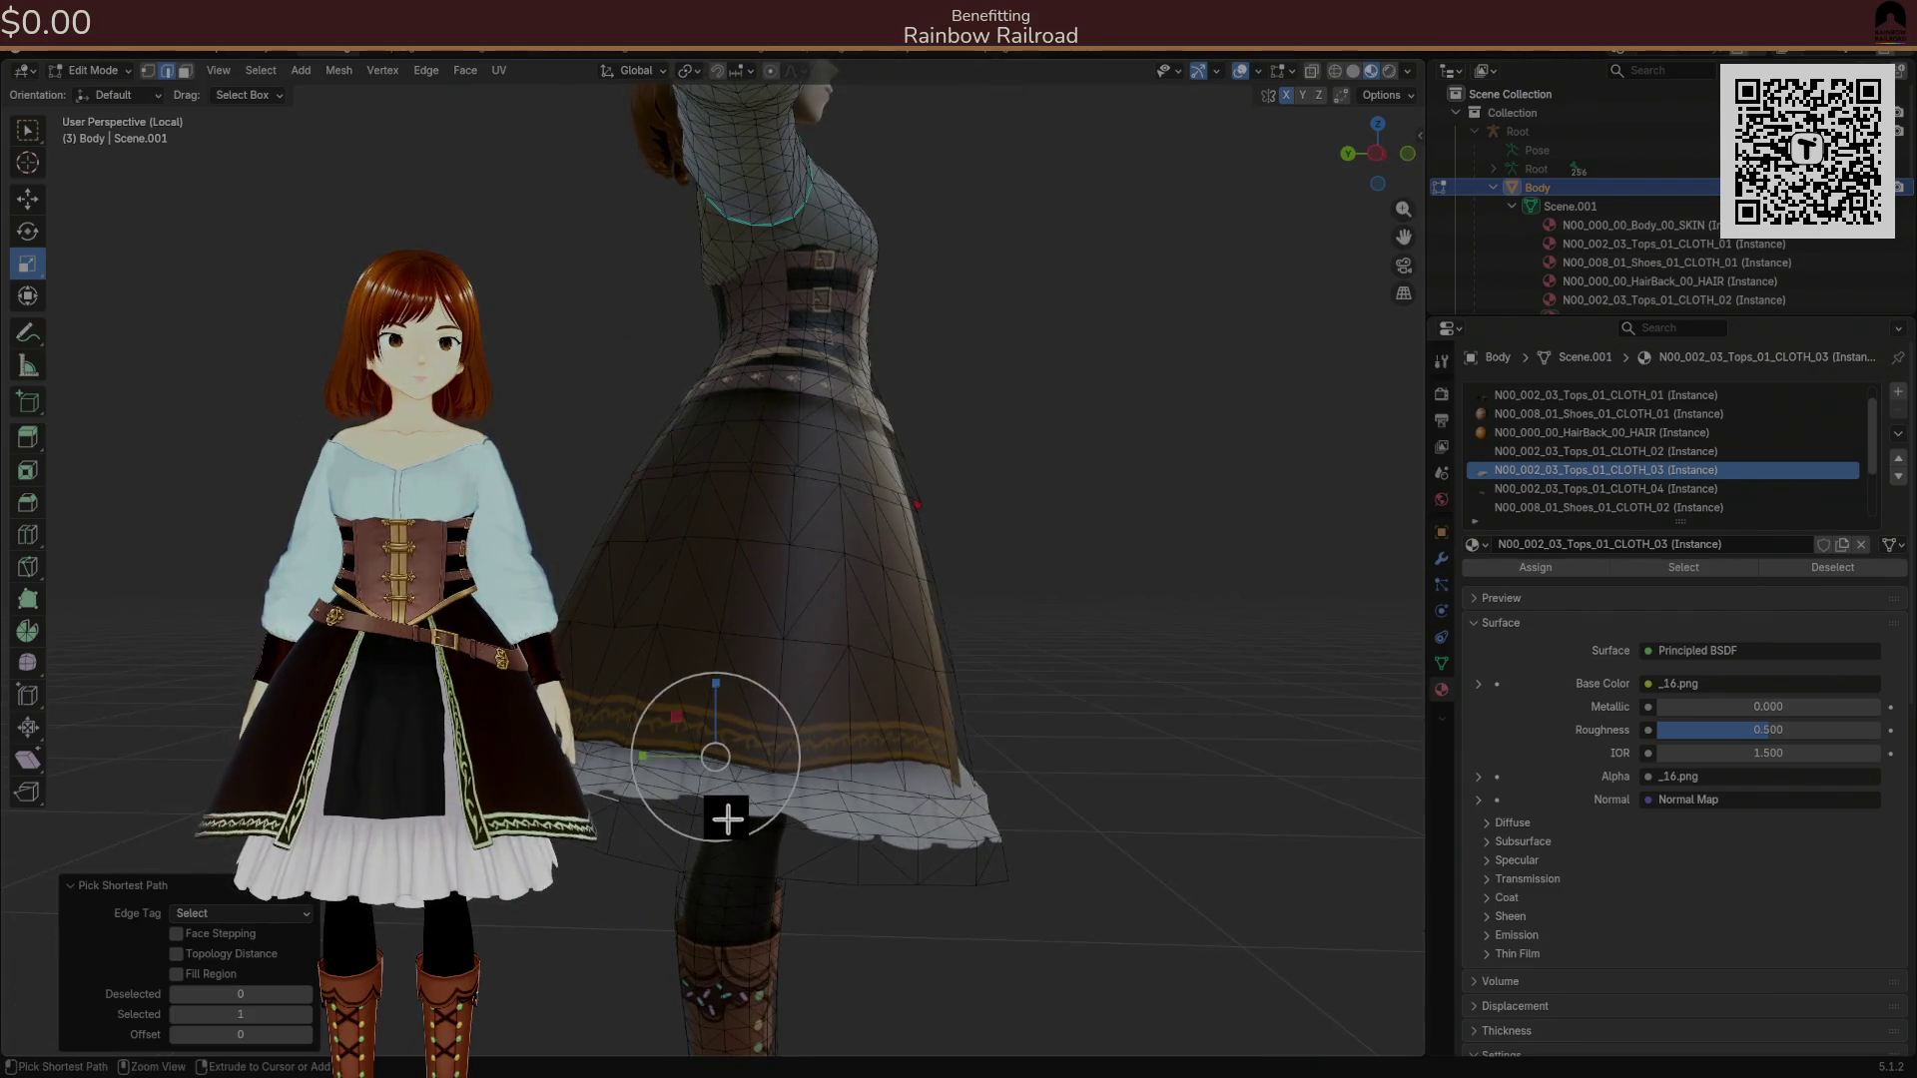
mouse_move(896, 818)
mouse_down()
mouse_move(815, 832)
mouse_move(890, 838)
mouse_move(799, 834)
mouse_move(766, 816)
mouse_move(740, 749)
mouse_move(777, 835)
mouse_move(791, 796)
mouse_move(766, 766)
mouse_up()
scroll(766, 766, down, 3)
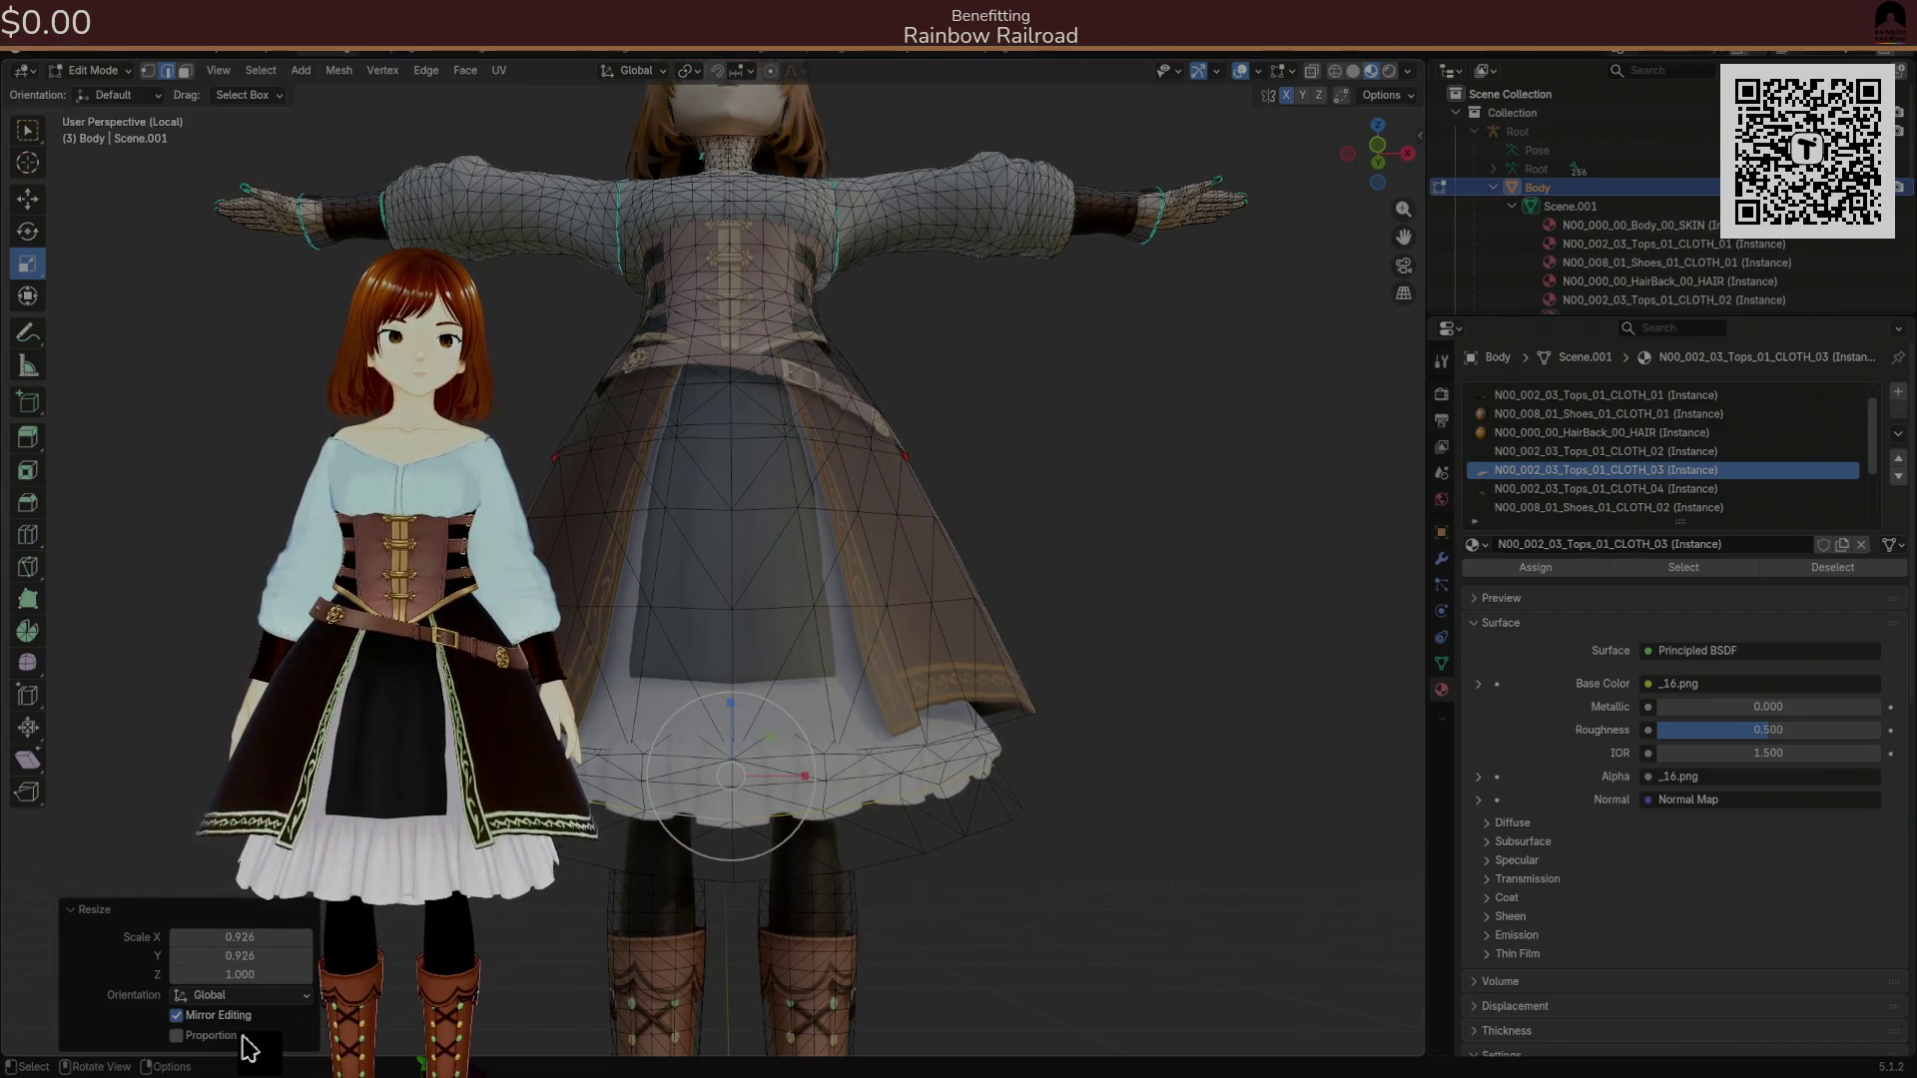
click(177, 1036)
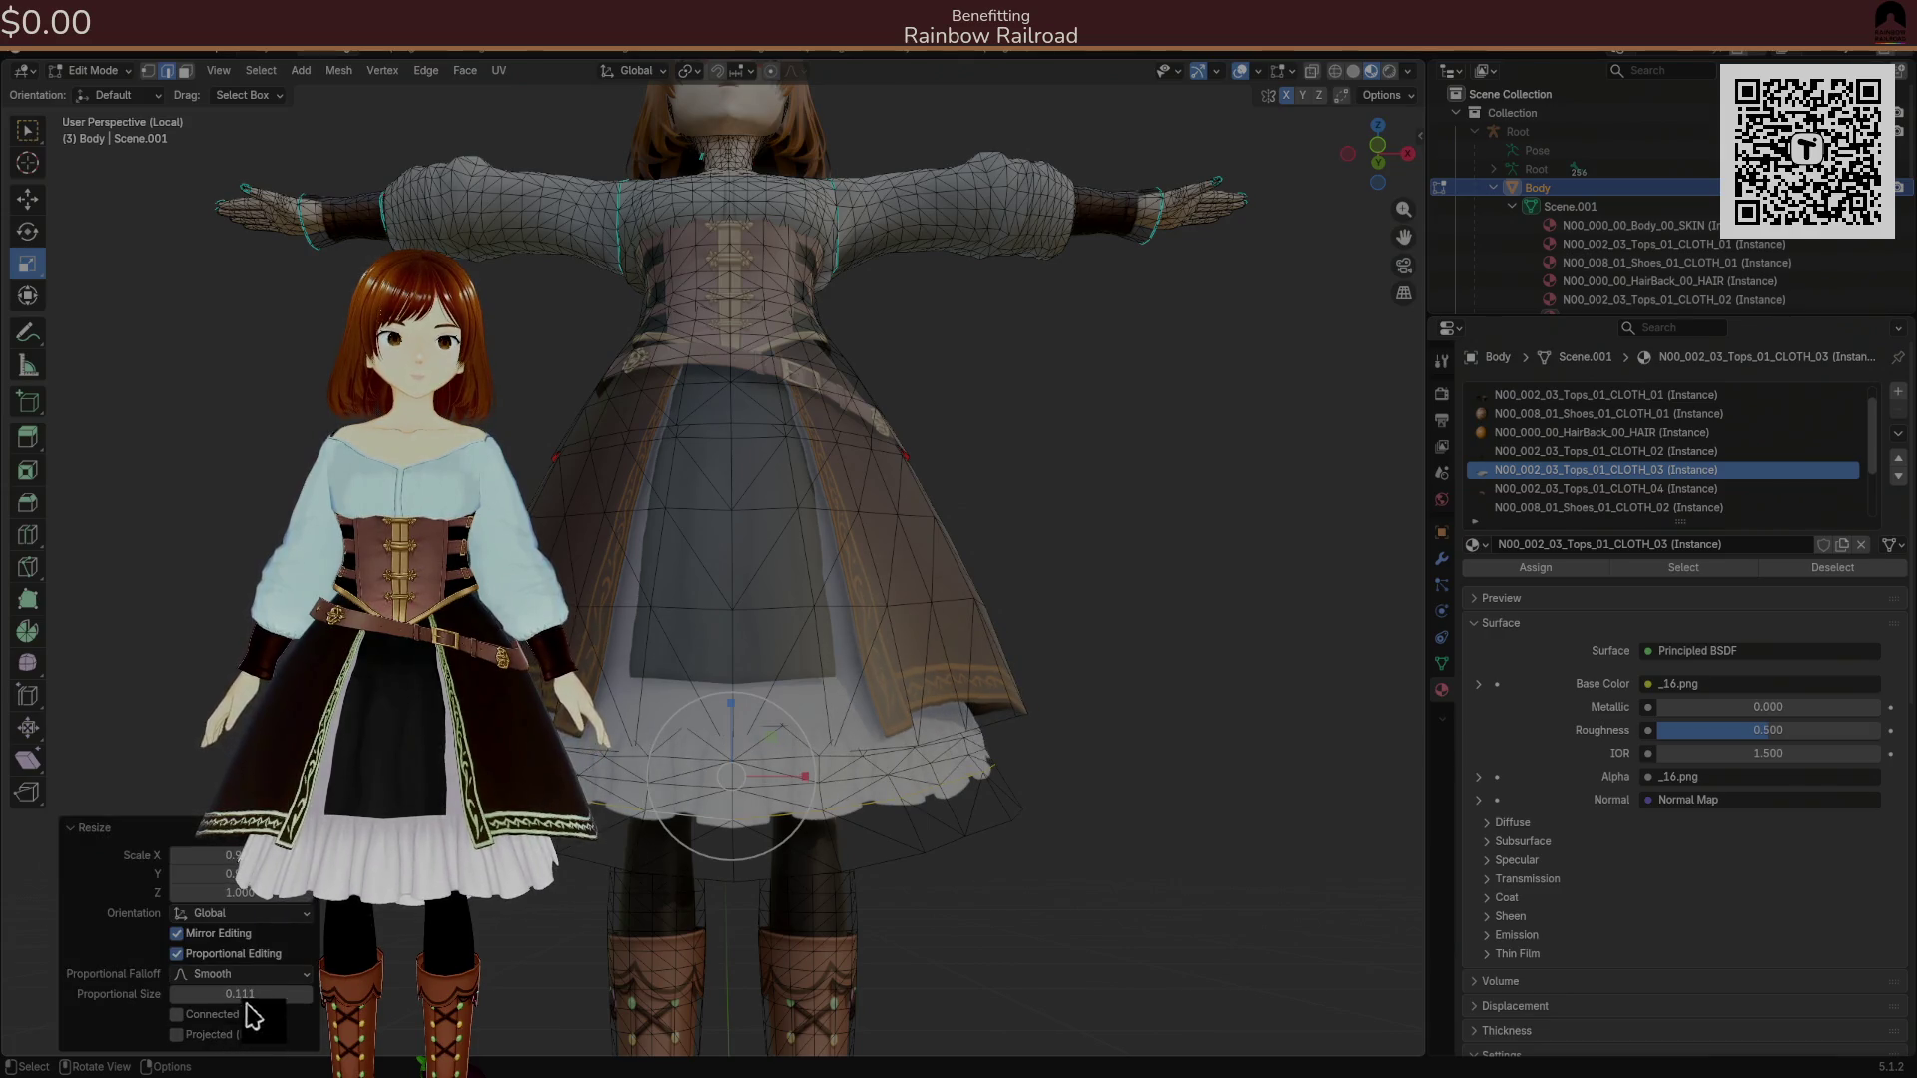
drag(240, 994, 200, 994)
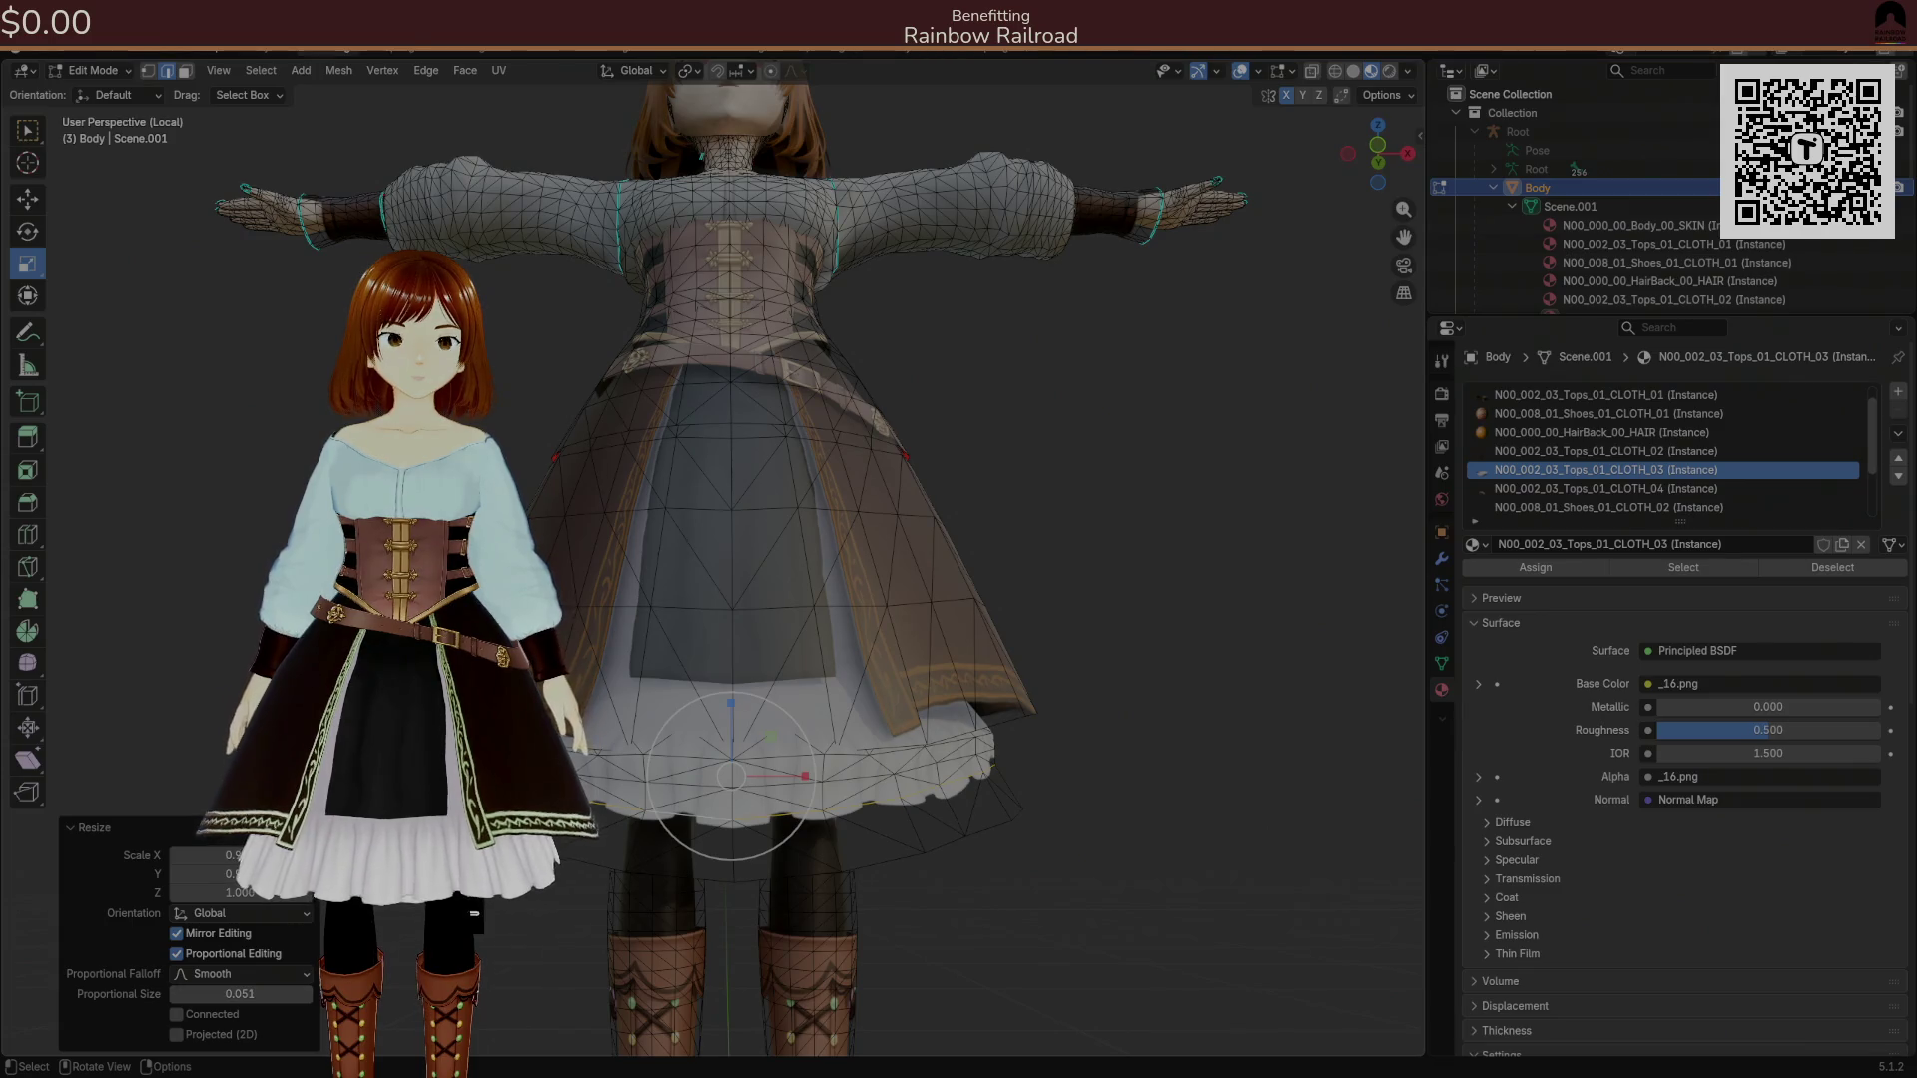
drag(869, 800, 982, 795)
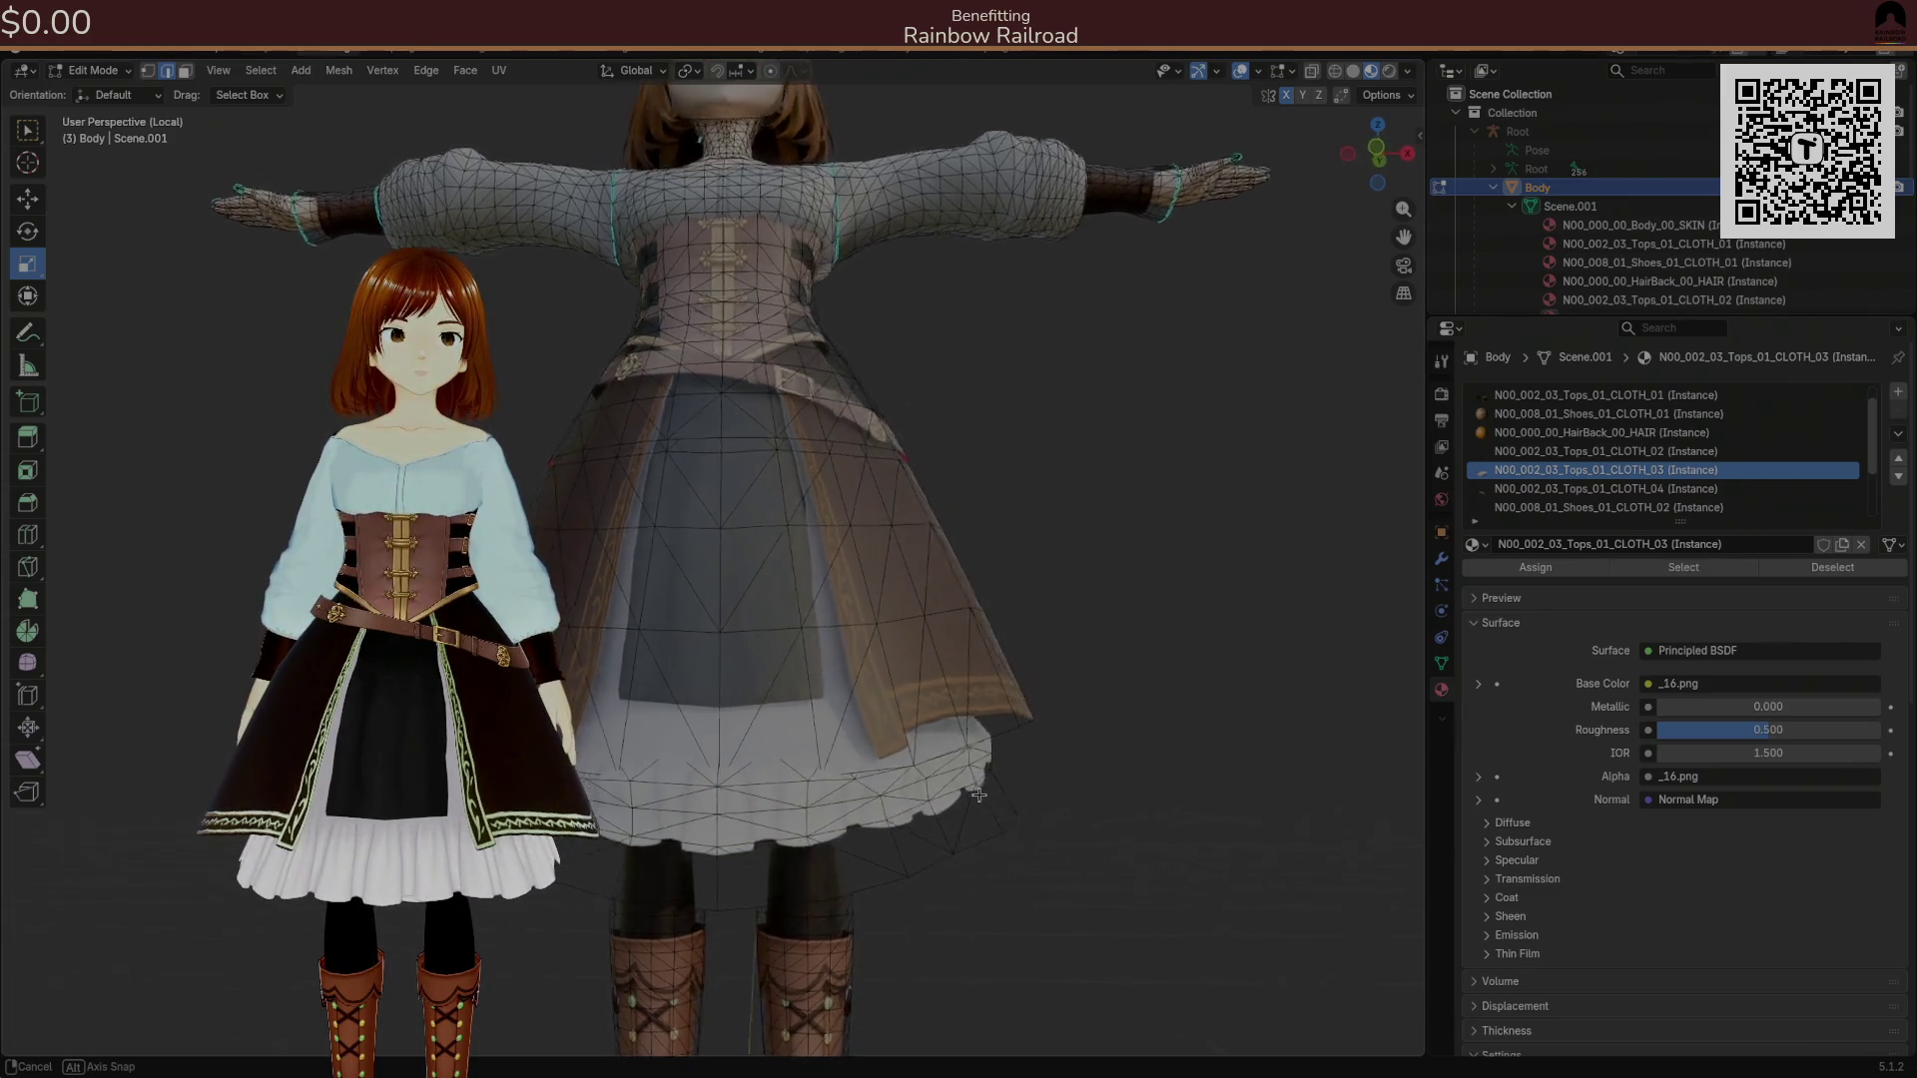
scroll(981, 794, down, 3)
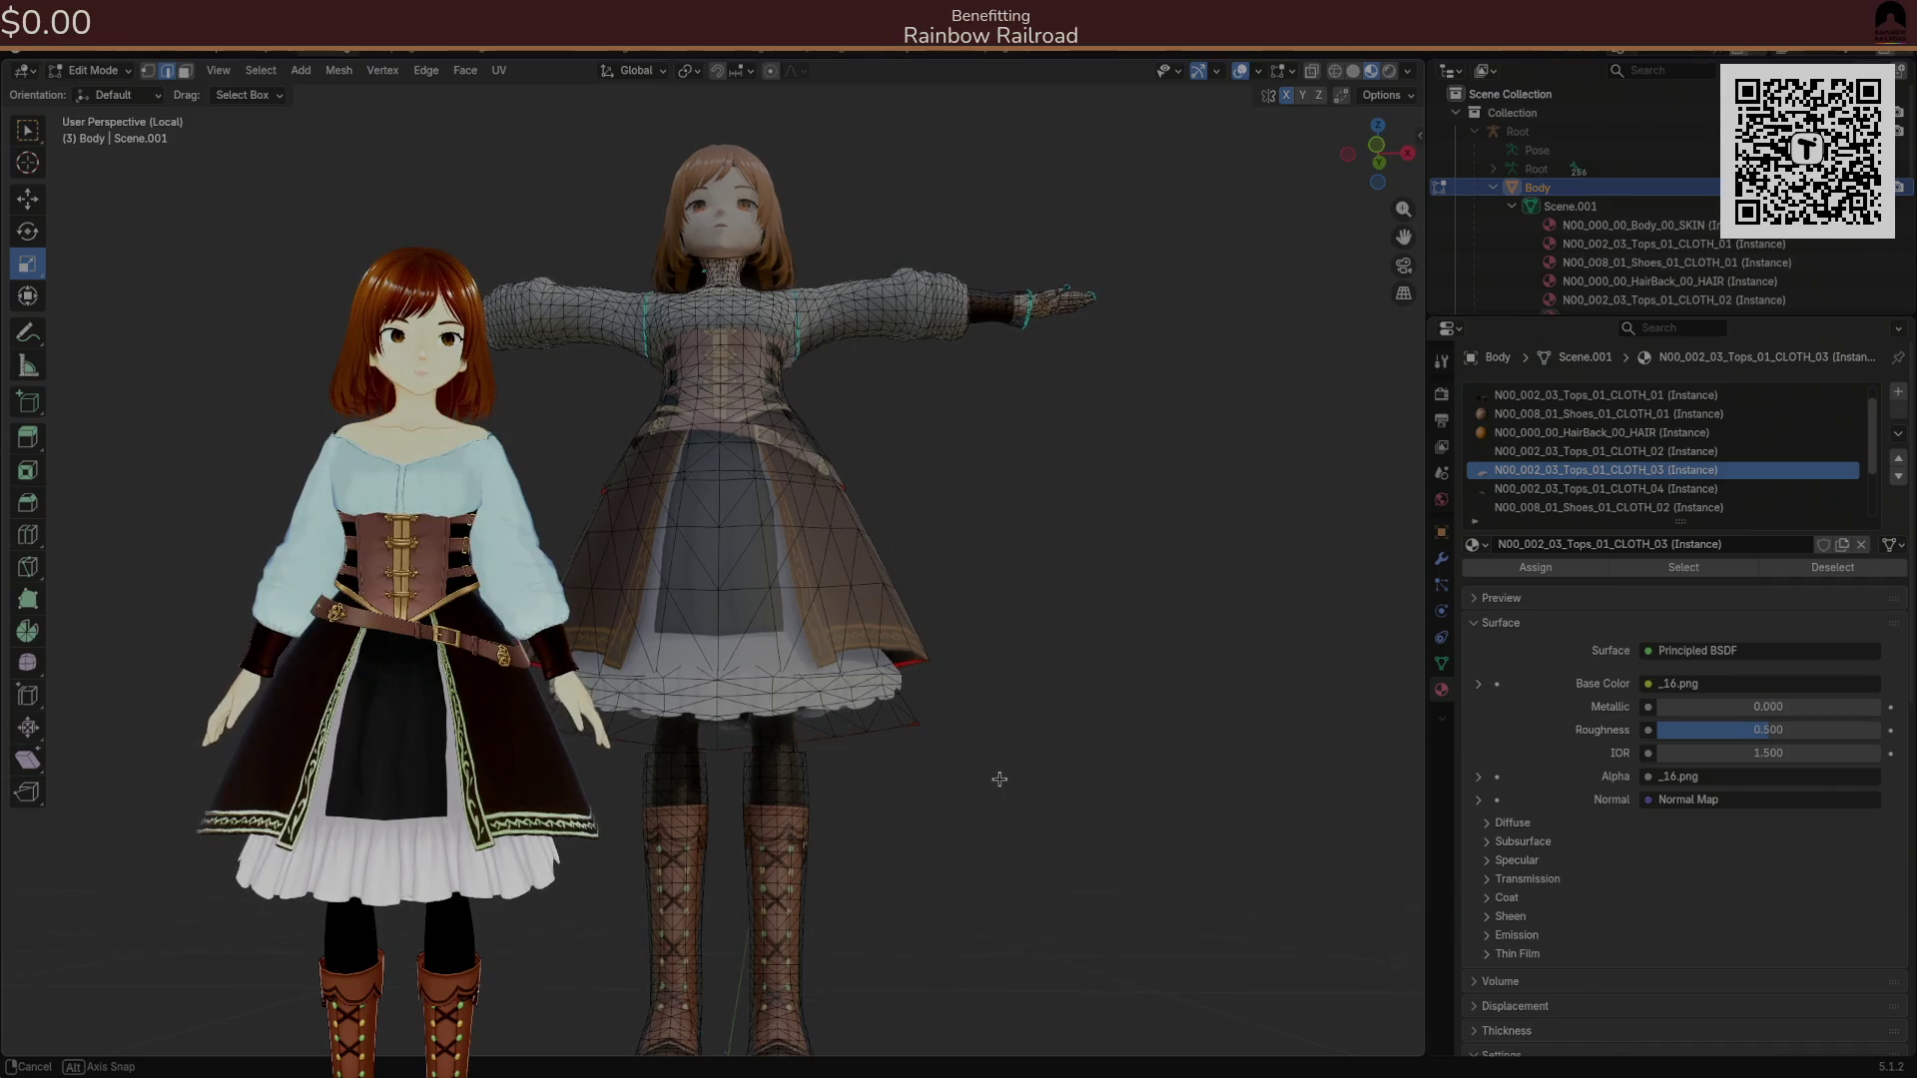
Save Simple.blend with Ctrl+S, then export the model through File > Export > FBX (.fbx).
click(998, 786)
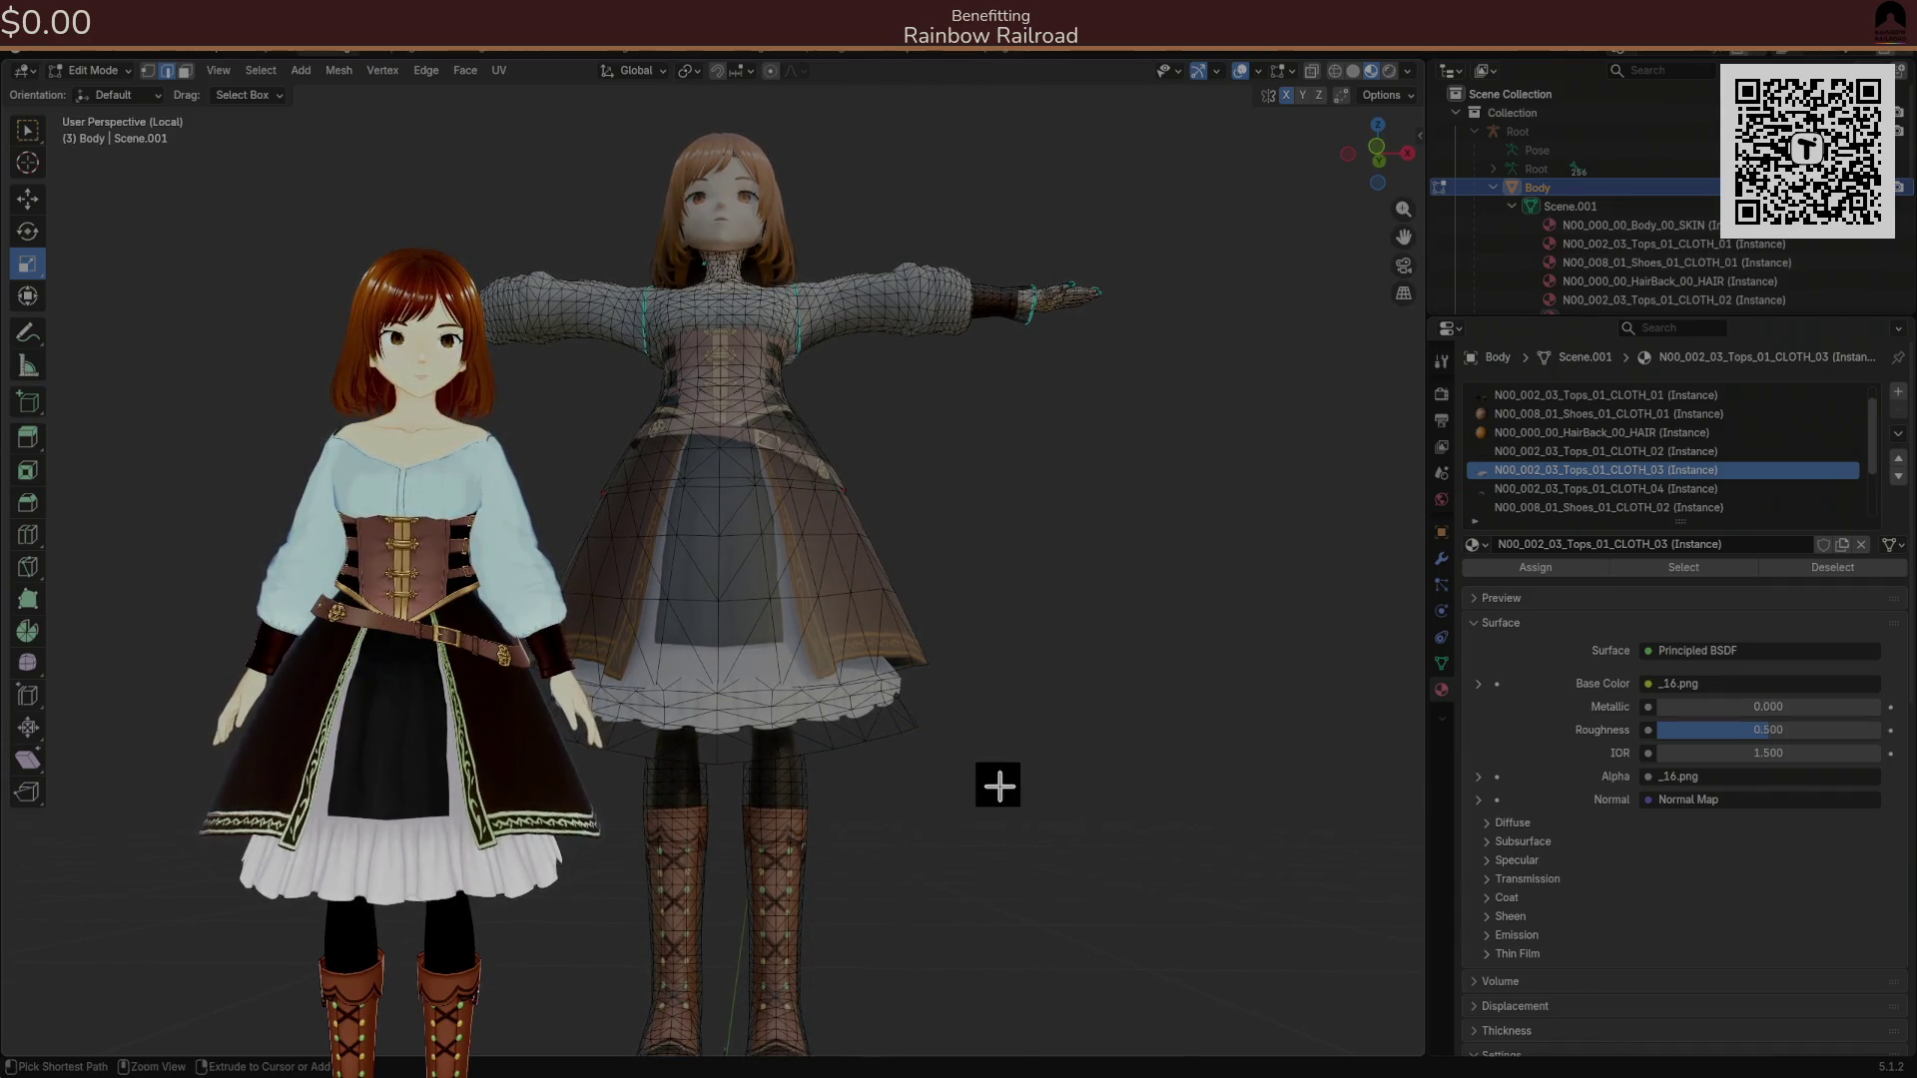
key(ctrl+s)
click(30, 70)
click(107, 330)
key(F4)
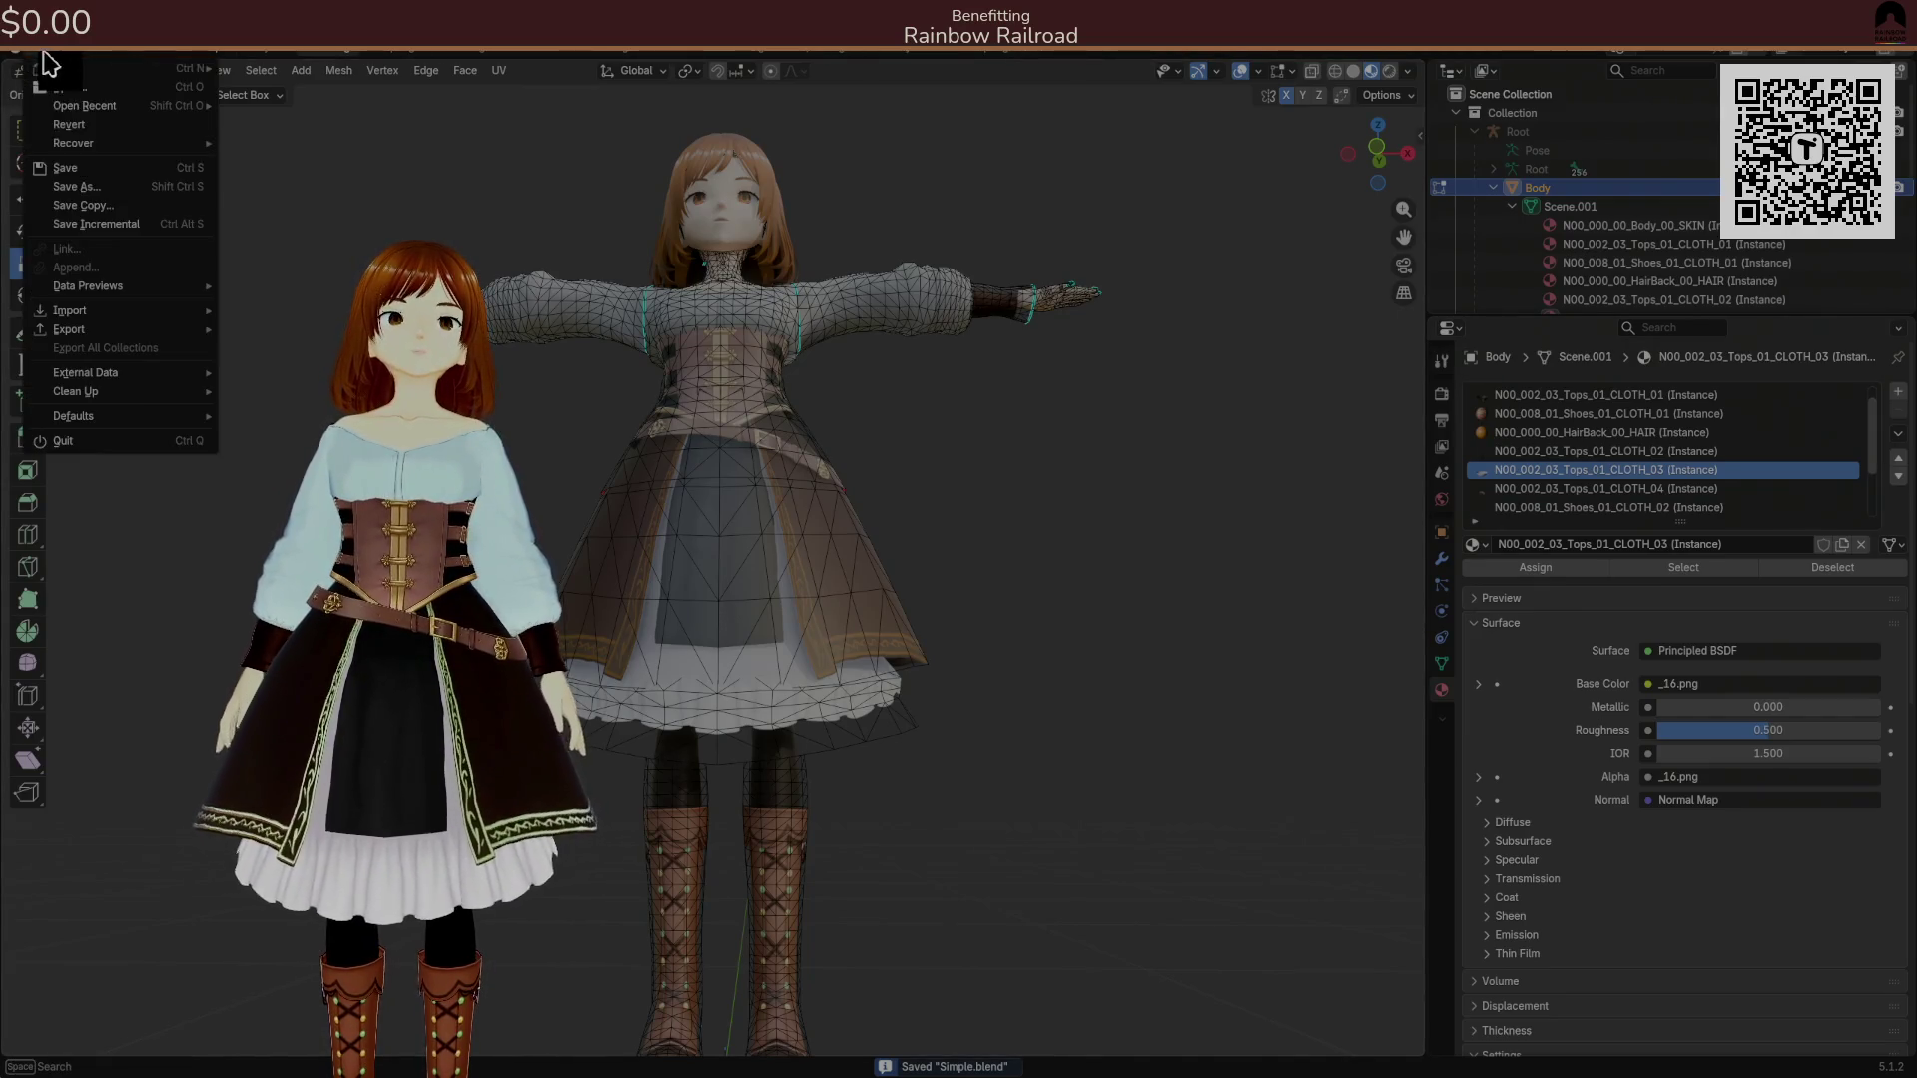
mouse_move(100, 330)
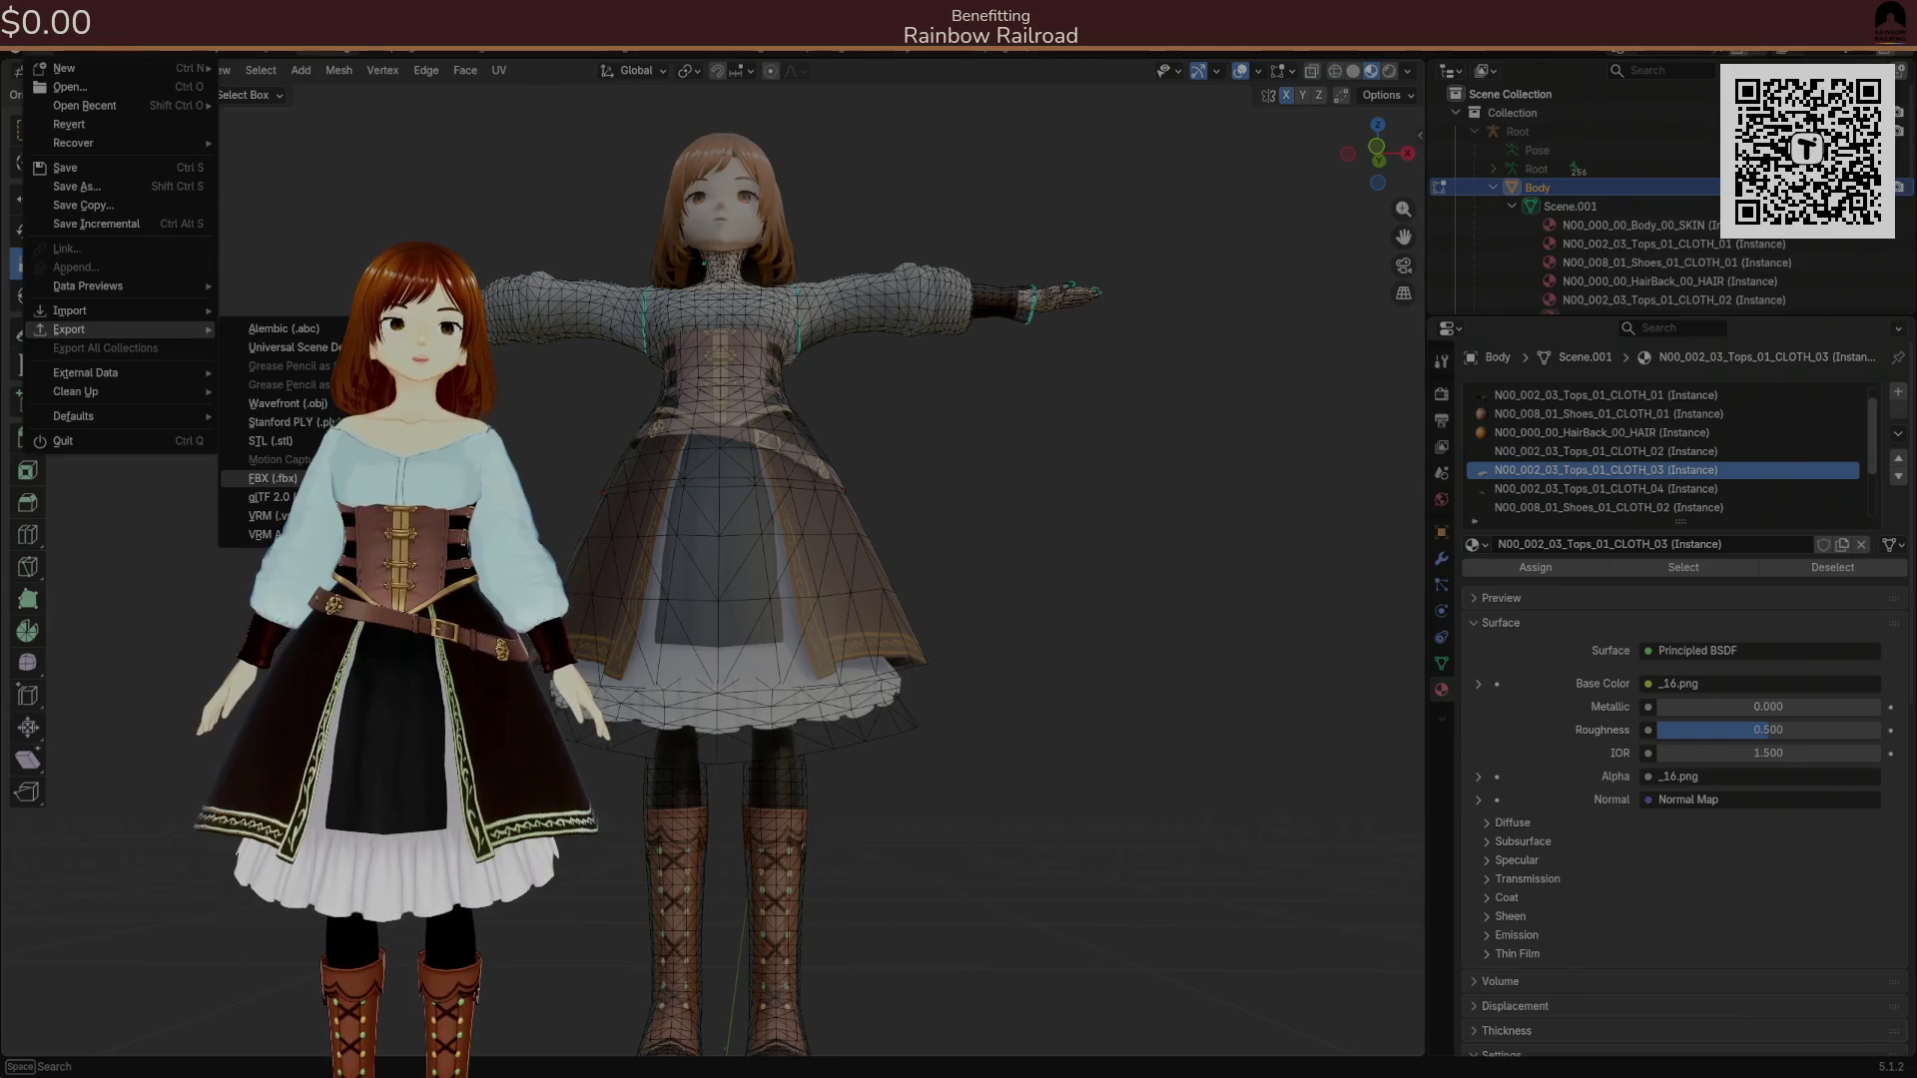
click(272, 478)
click(1438, 814)
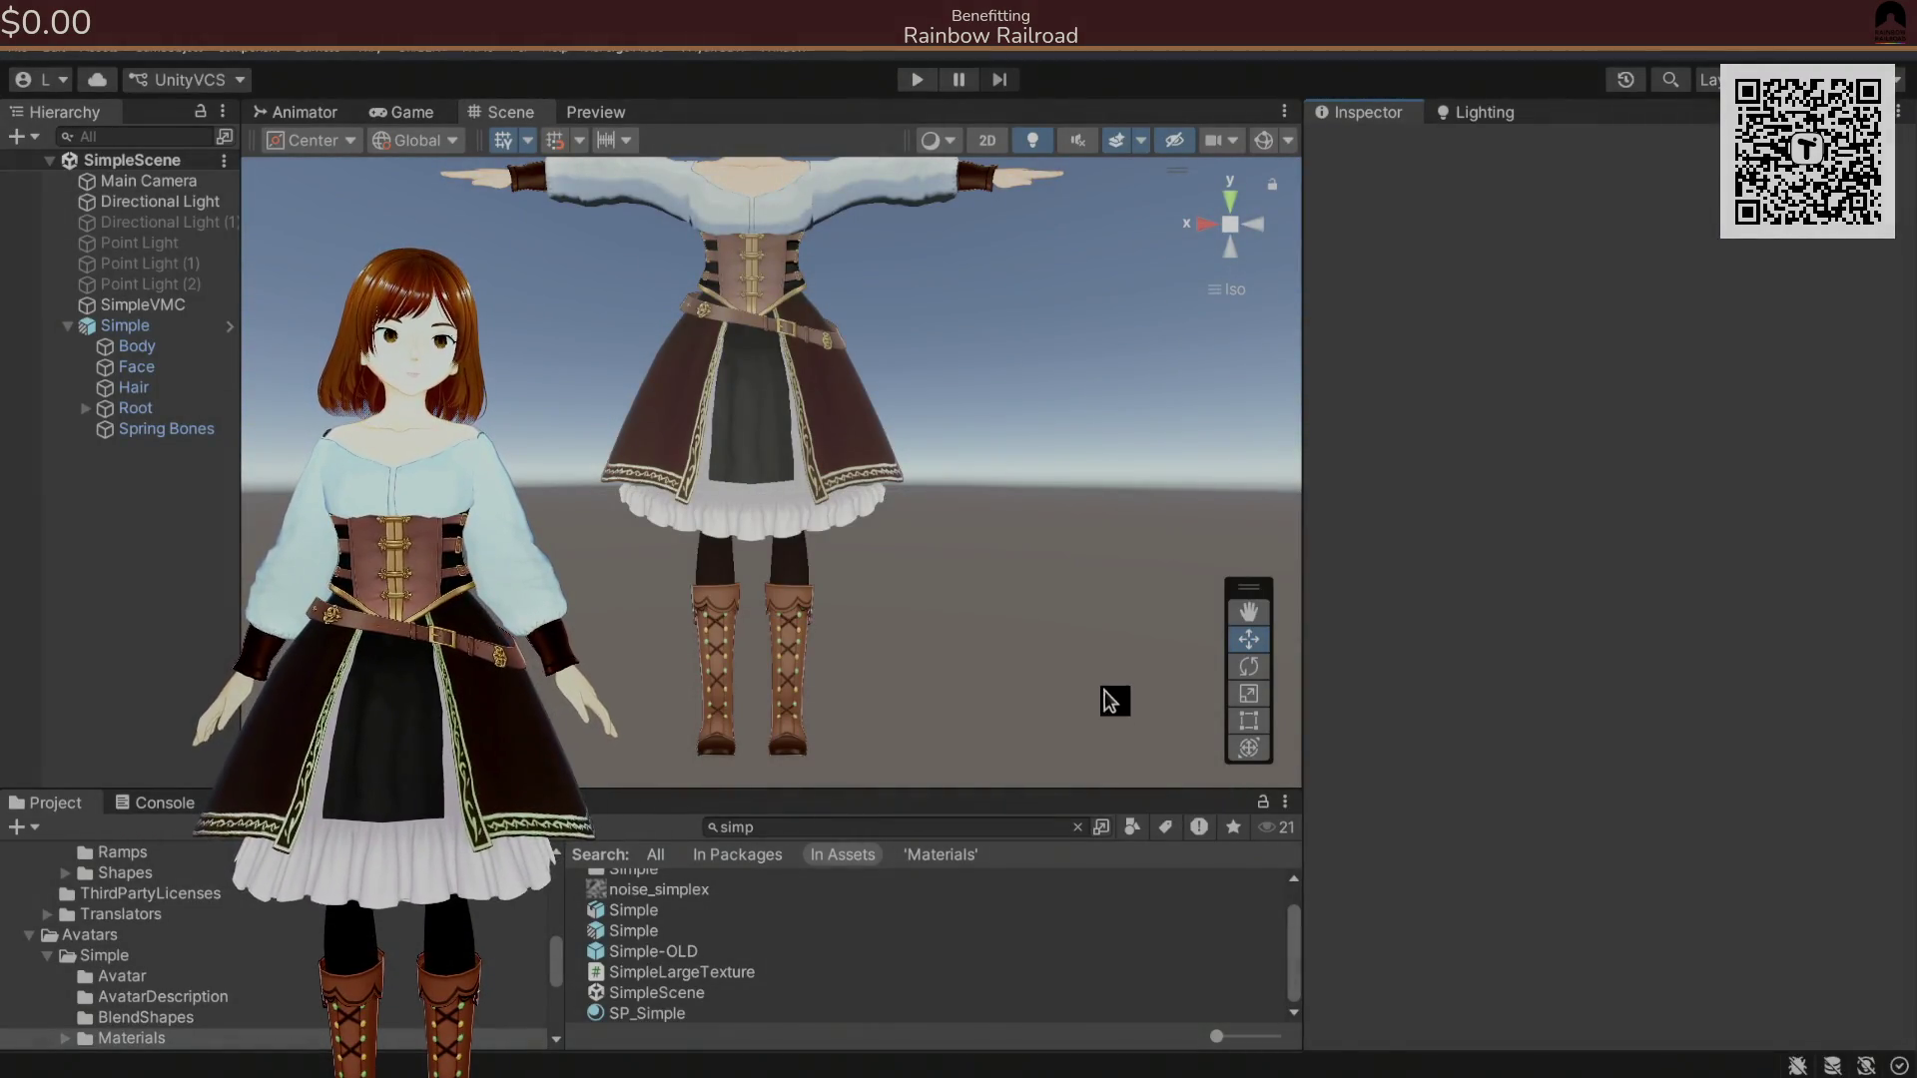
Check the avatar's skirt in Unity's Scene view, then select the skirt's lower frill in Blender.
mouse_move(1095, 670)
mouse_down()
mouse_move(1095, 698)
mouse_move(1096, 650)
mouse_move(1070, 678)
mouse_up()
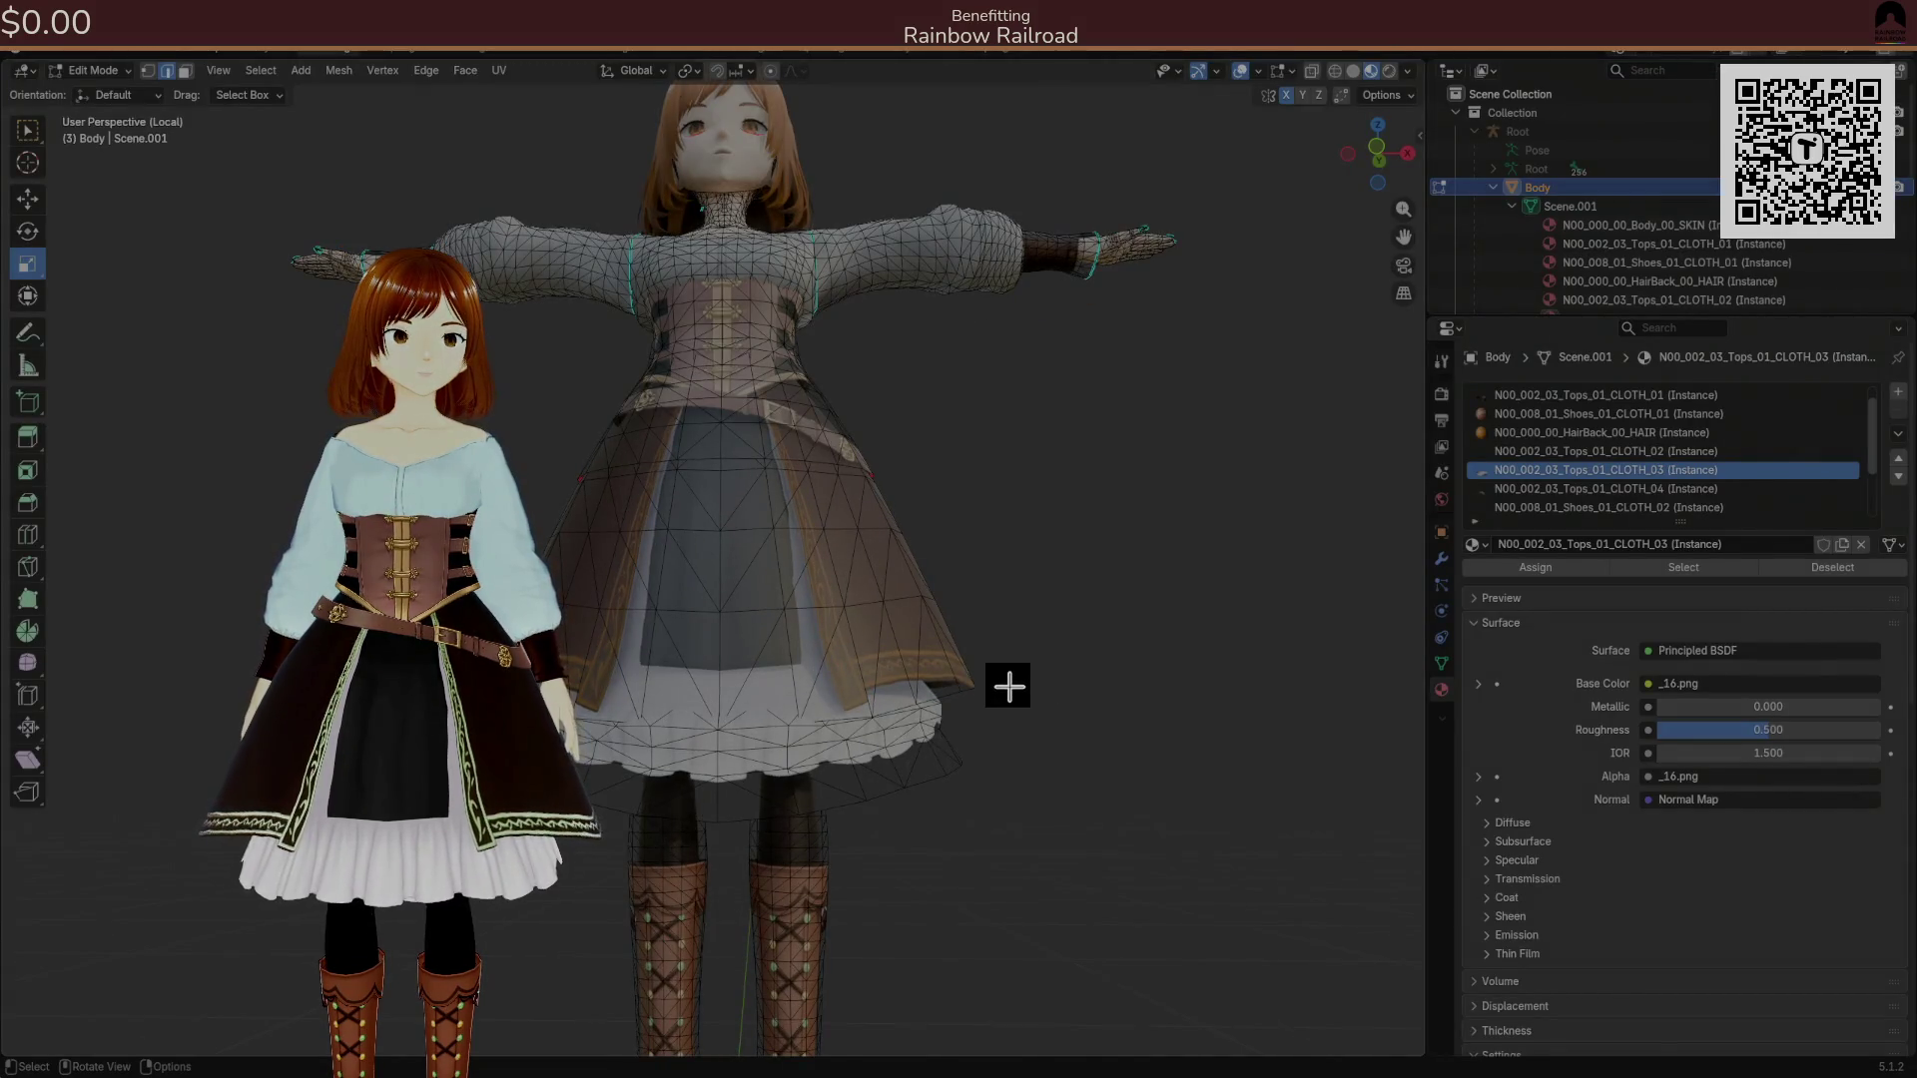
scroll(1008, 685, up, 1)
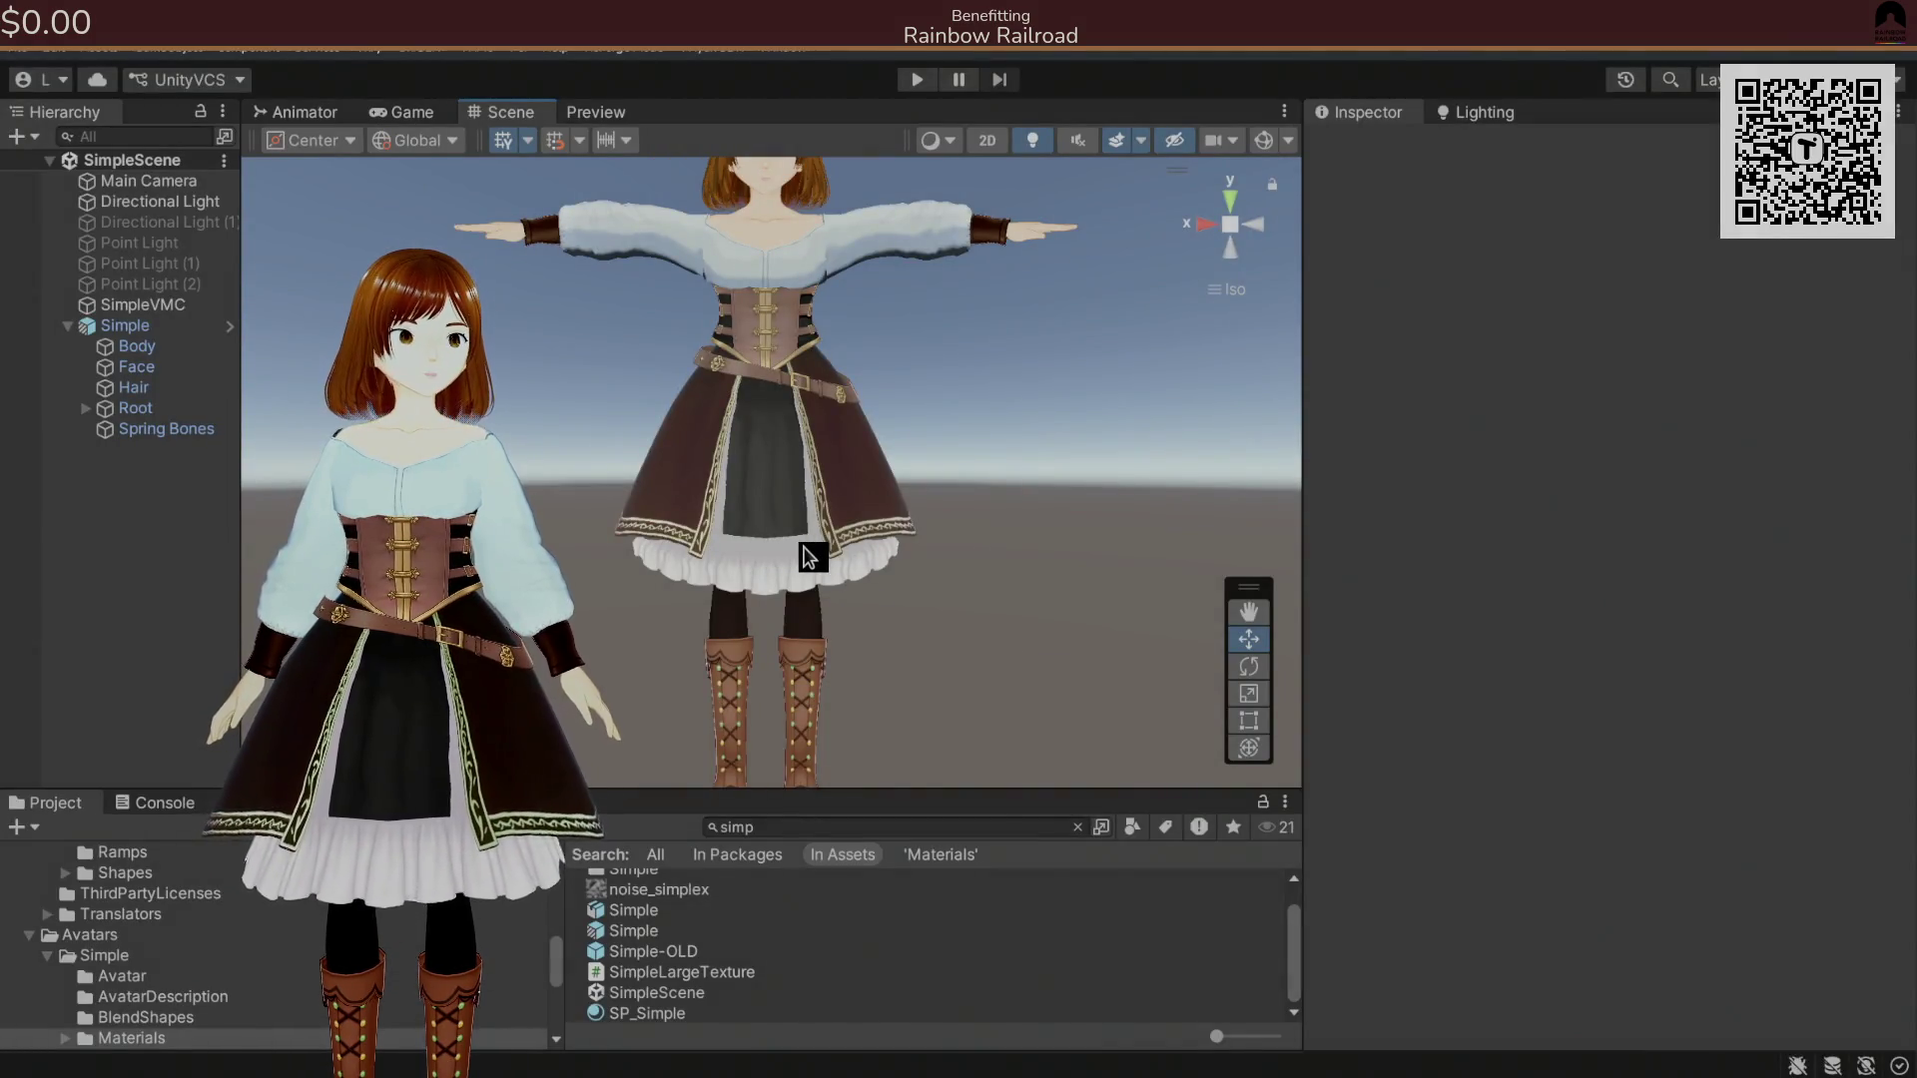
mouse_move(809, 557)
mouse_down()
mouse_move(804, 530)
mouse_move(781, 579)
mouse_up()
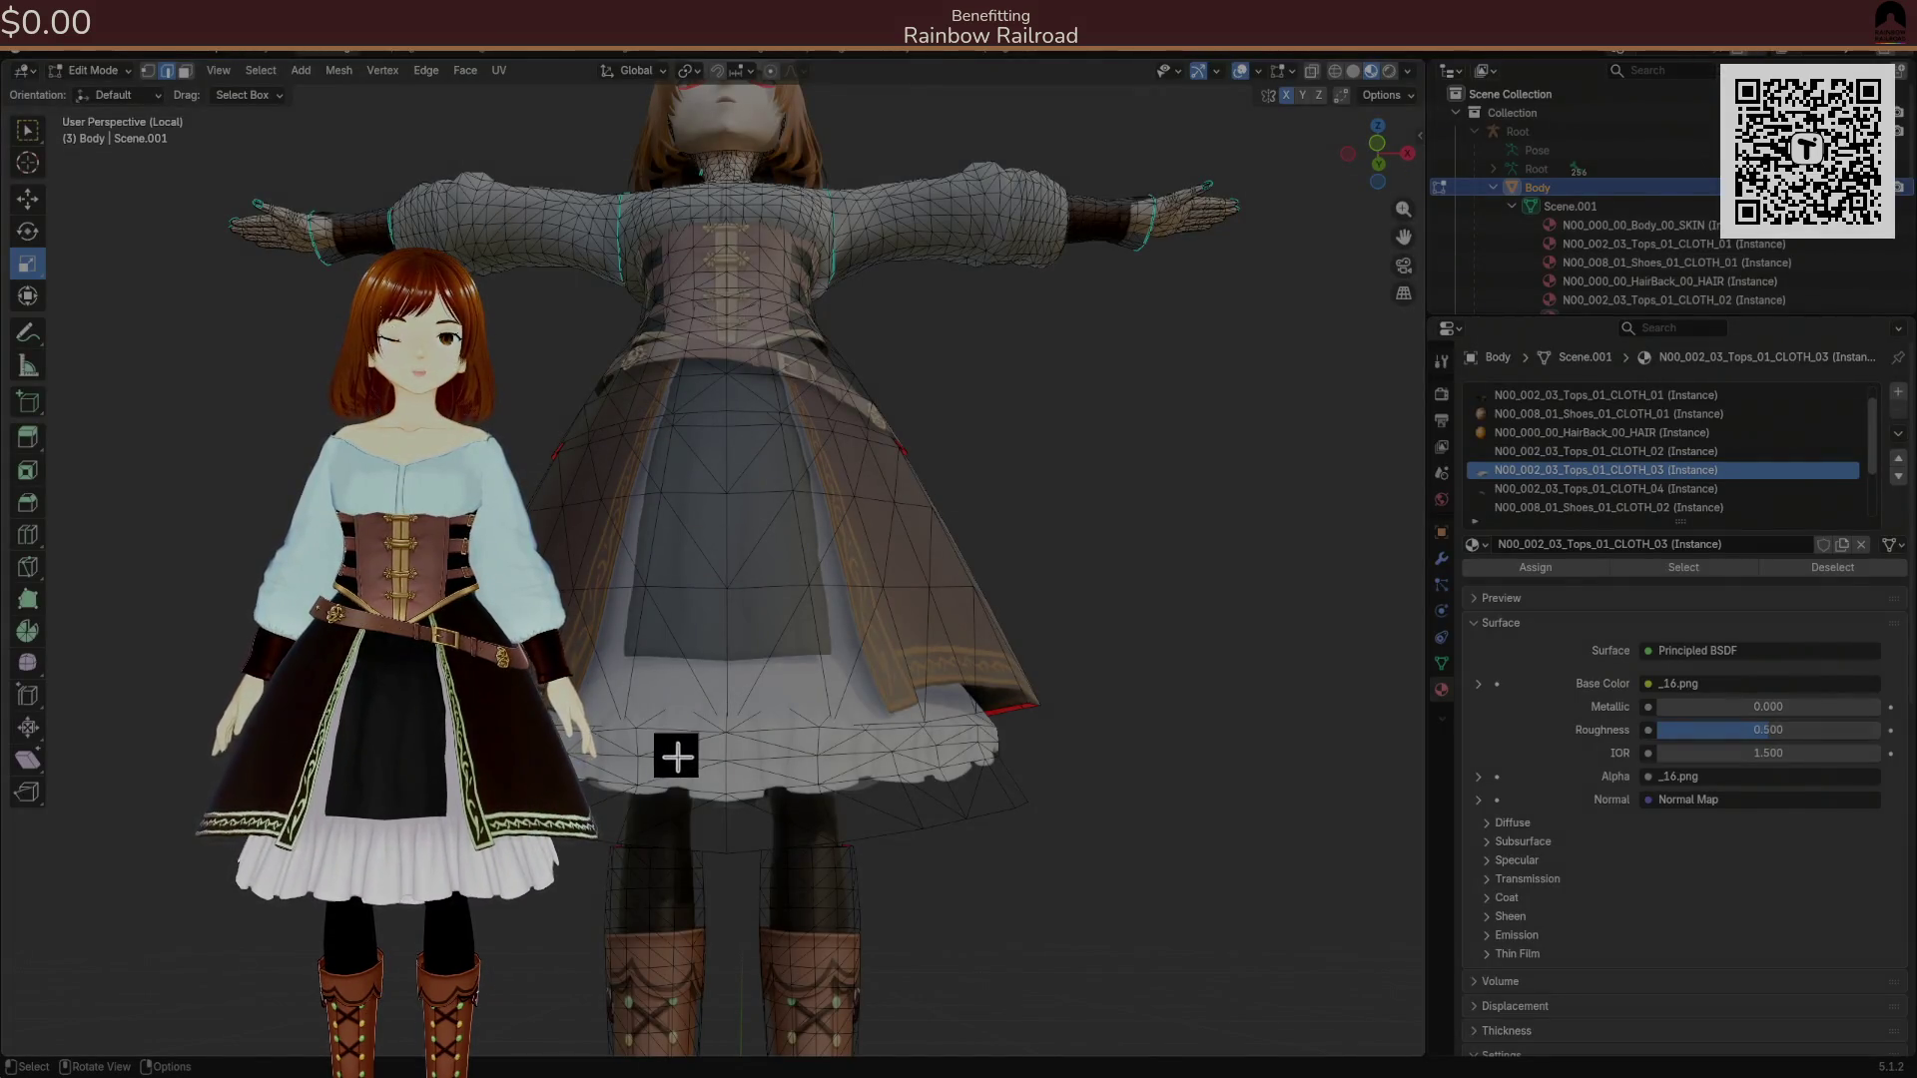
click(711, 777)
Isolate the petticoat, select its top ring, and push it 0.022 m out along the normal.
key(ctrl+l)
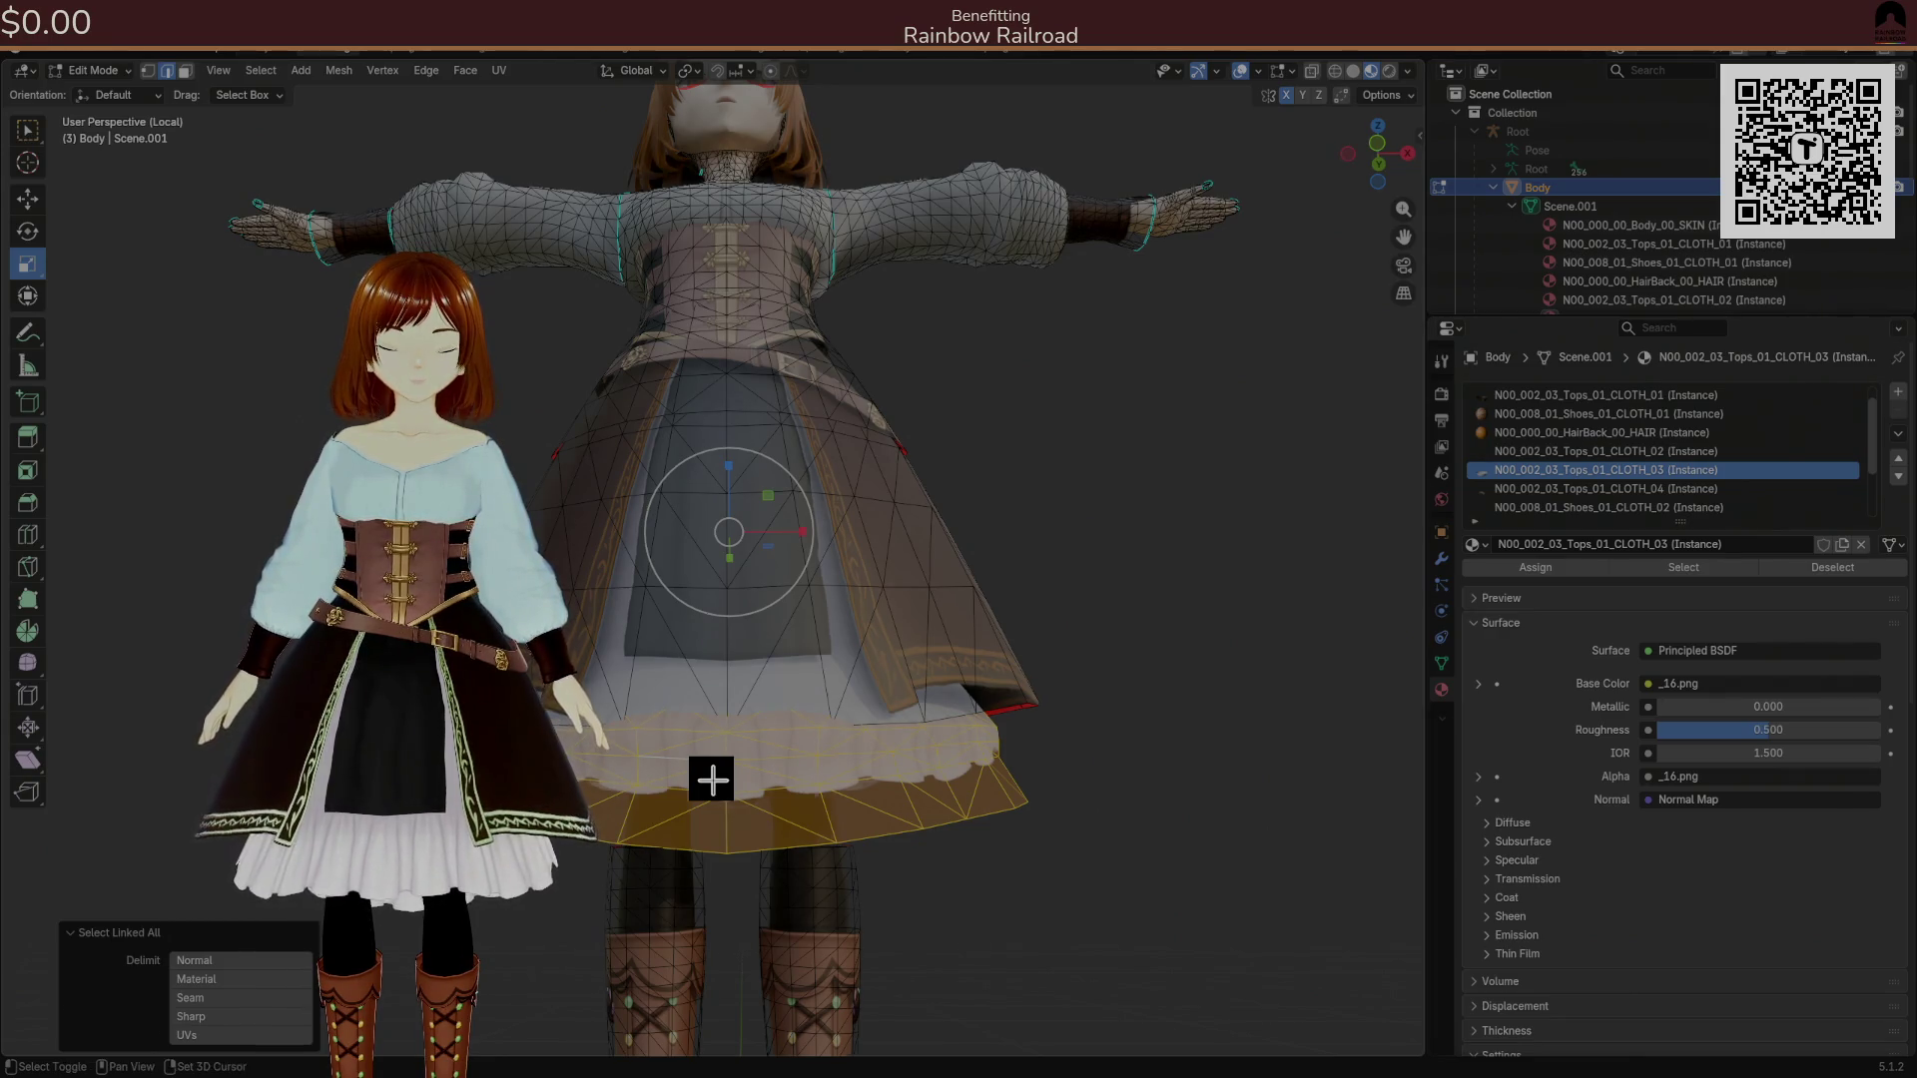
key(shift+h)
click(1033, 682)
mouse_move(754, 698)
mouse_down()
mouse_move(1009, 663)
mouse_move(719, 723)
mouse_move(873, 739)
mouse_move(706, 727)
mouse_move(912, 722)
mouse_move(696, 733)
mouse_move(766, 745)
mouse_up()
ctrl+click(693, 740)
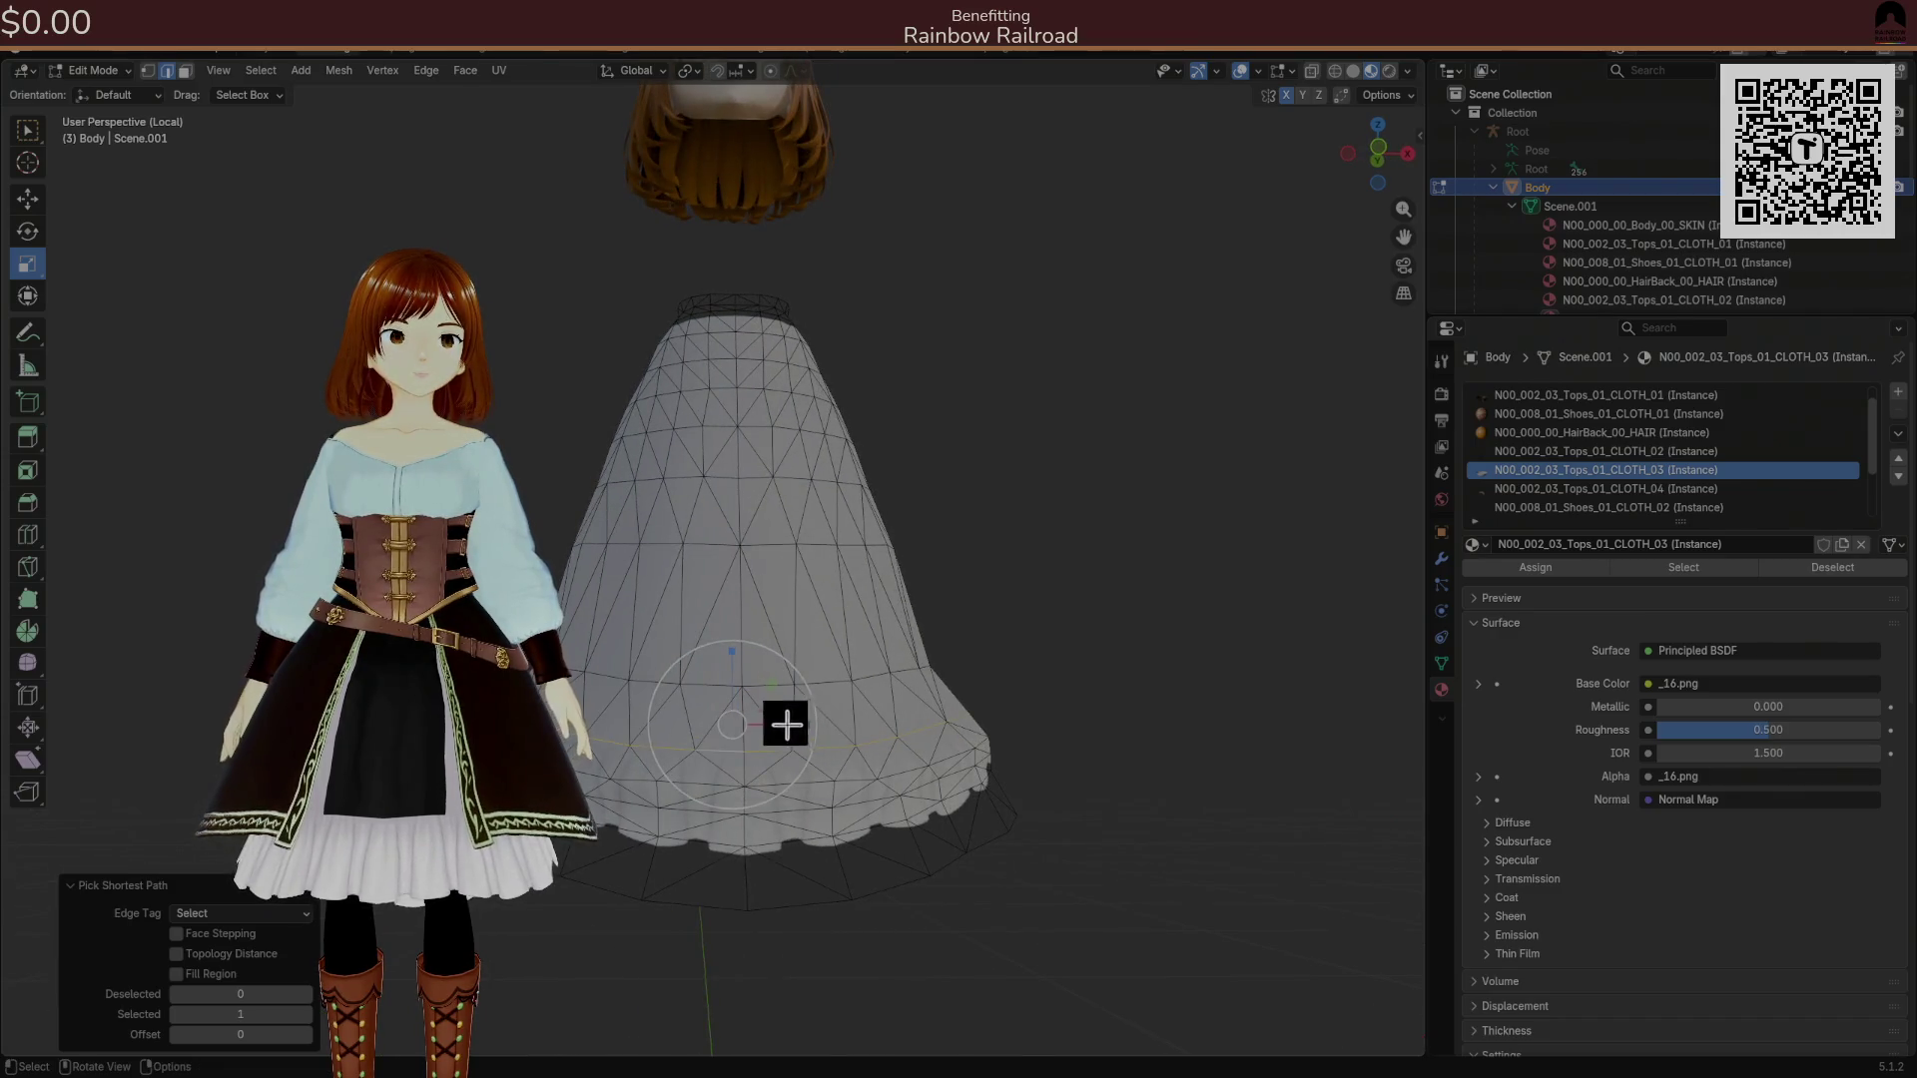
click(27, 199)
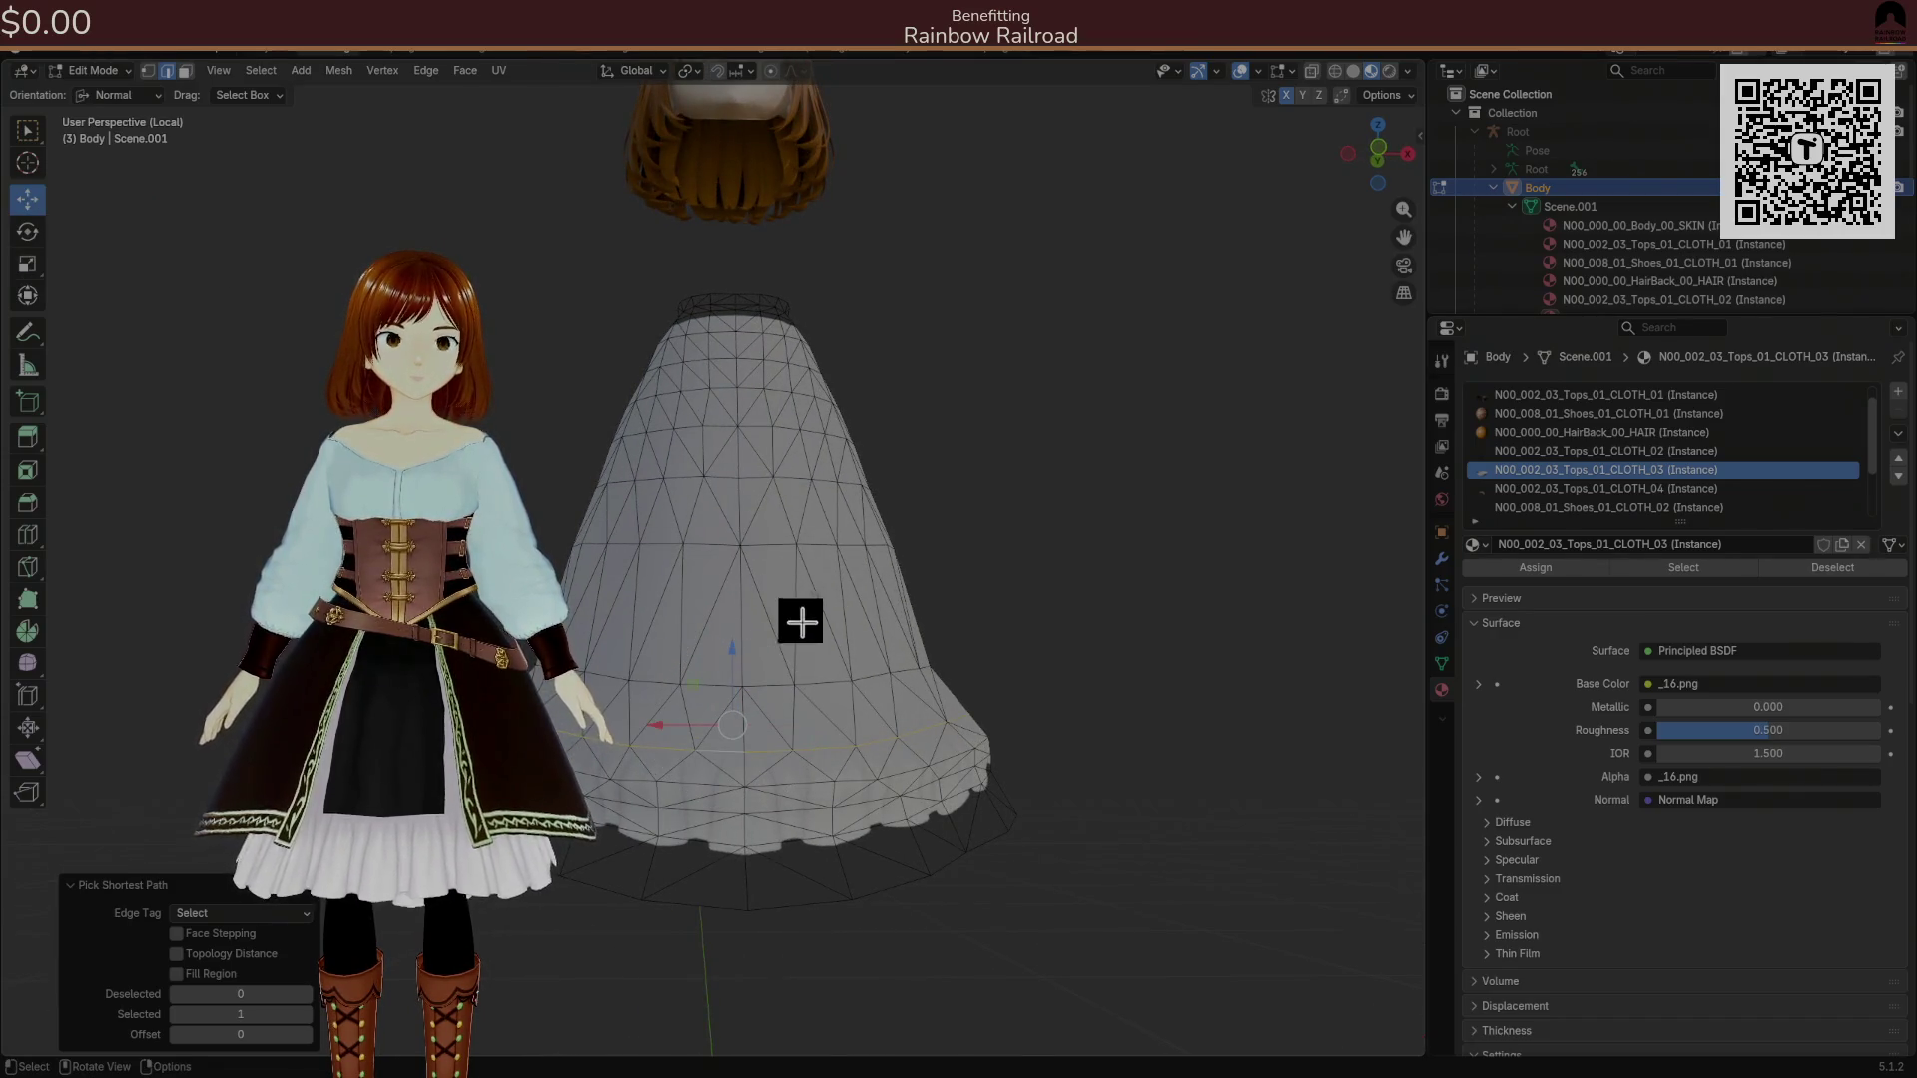
drag(731, 641, 732, 626)
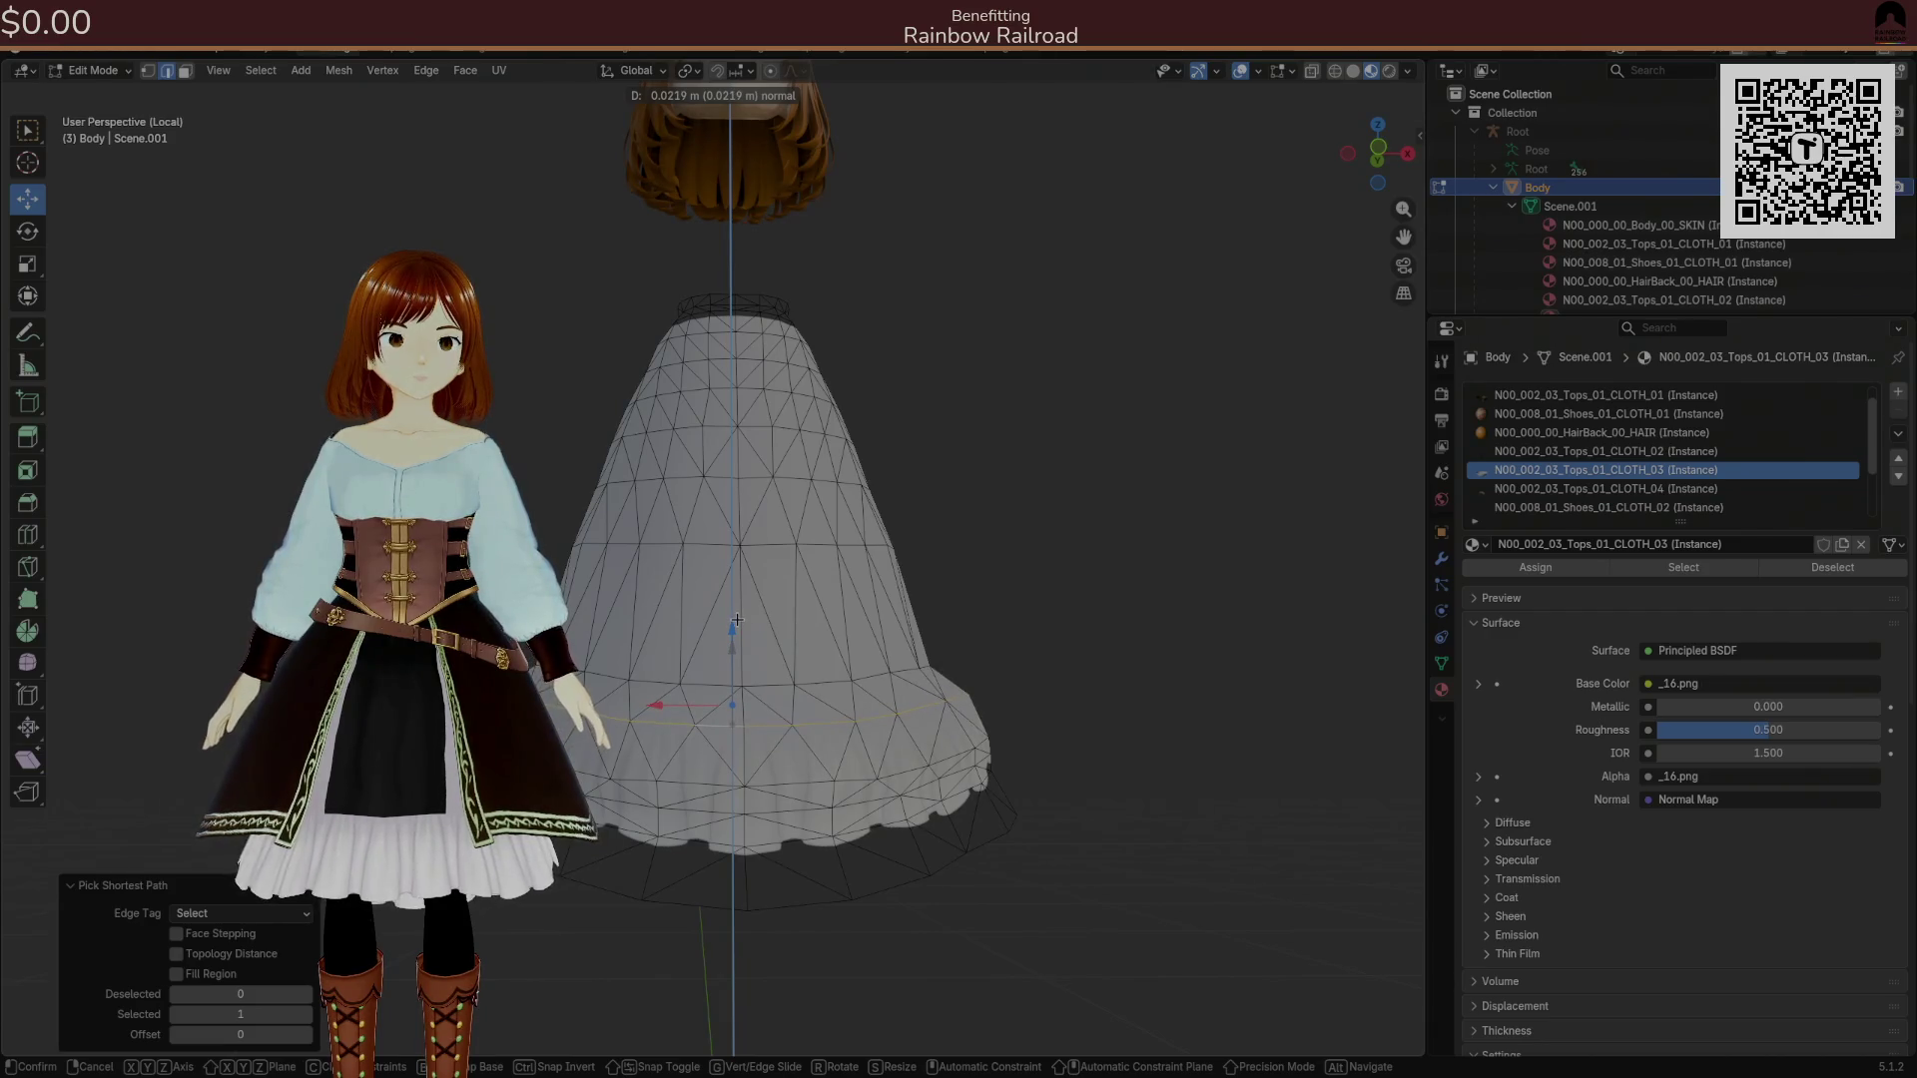
drag(737, 620, 735, 617)
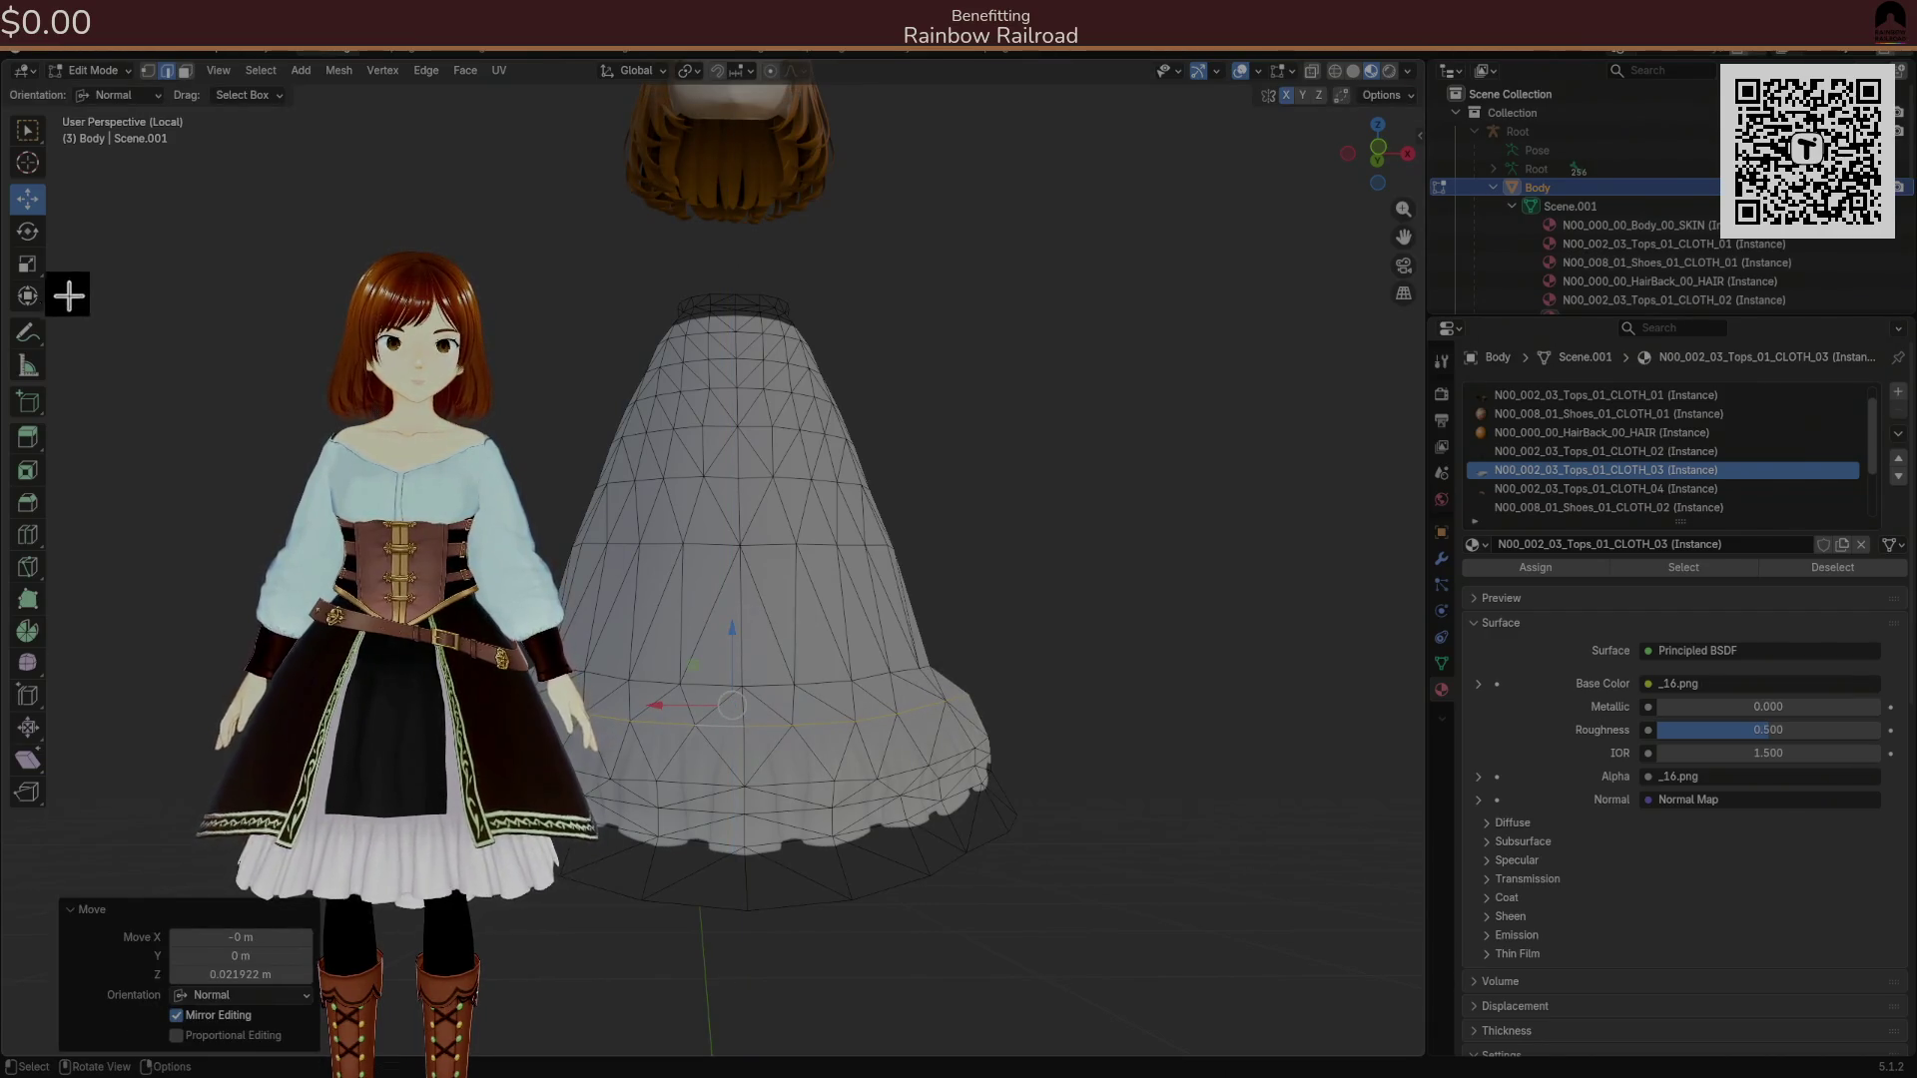
Narrow the selected ring to 0.951 on X and Y.
click(27, 263)
mouse_move(774, 674)
mouse_down()
mouse_move(804, 728)
mouse_move(756, 778)
mouse_up()
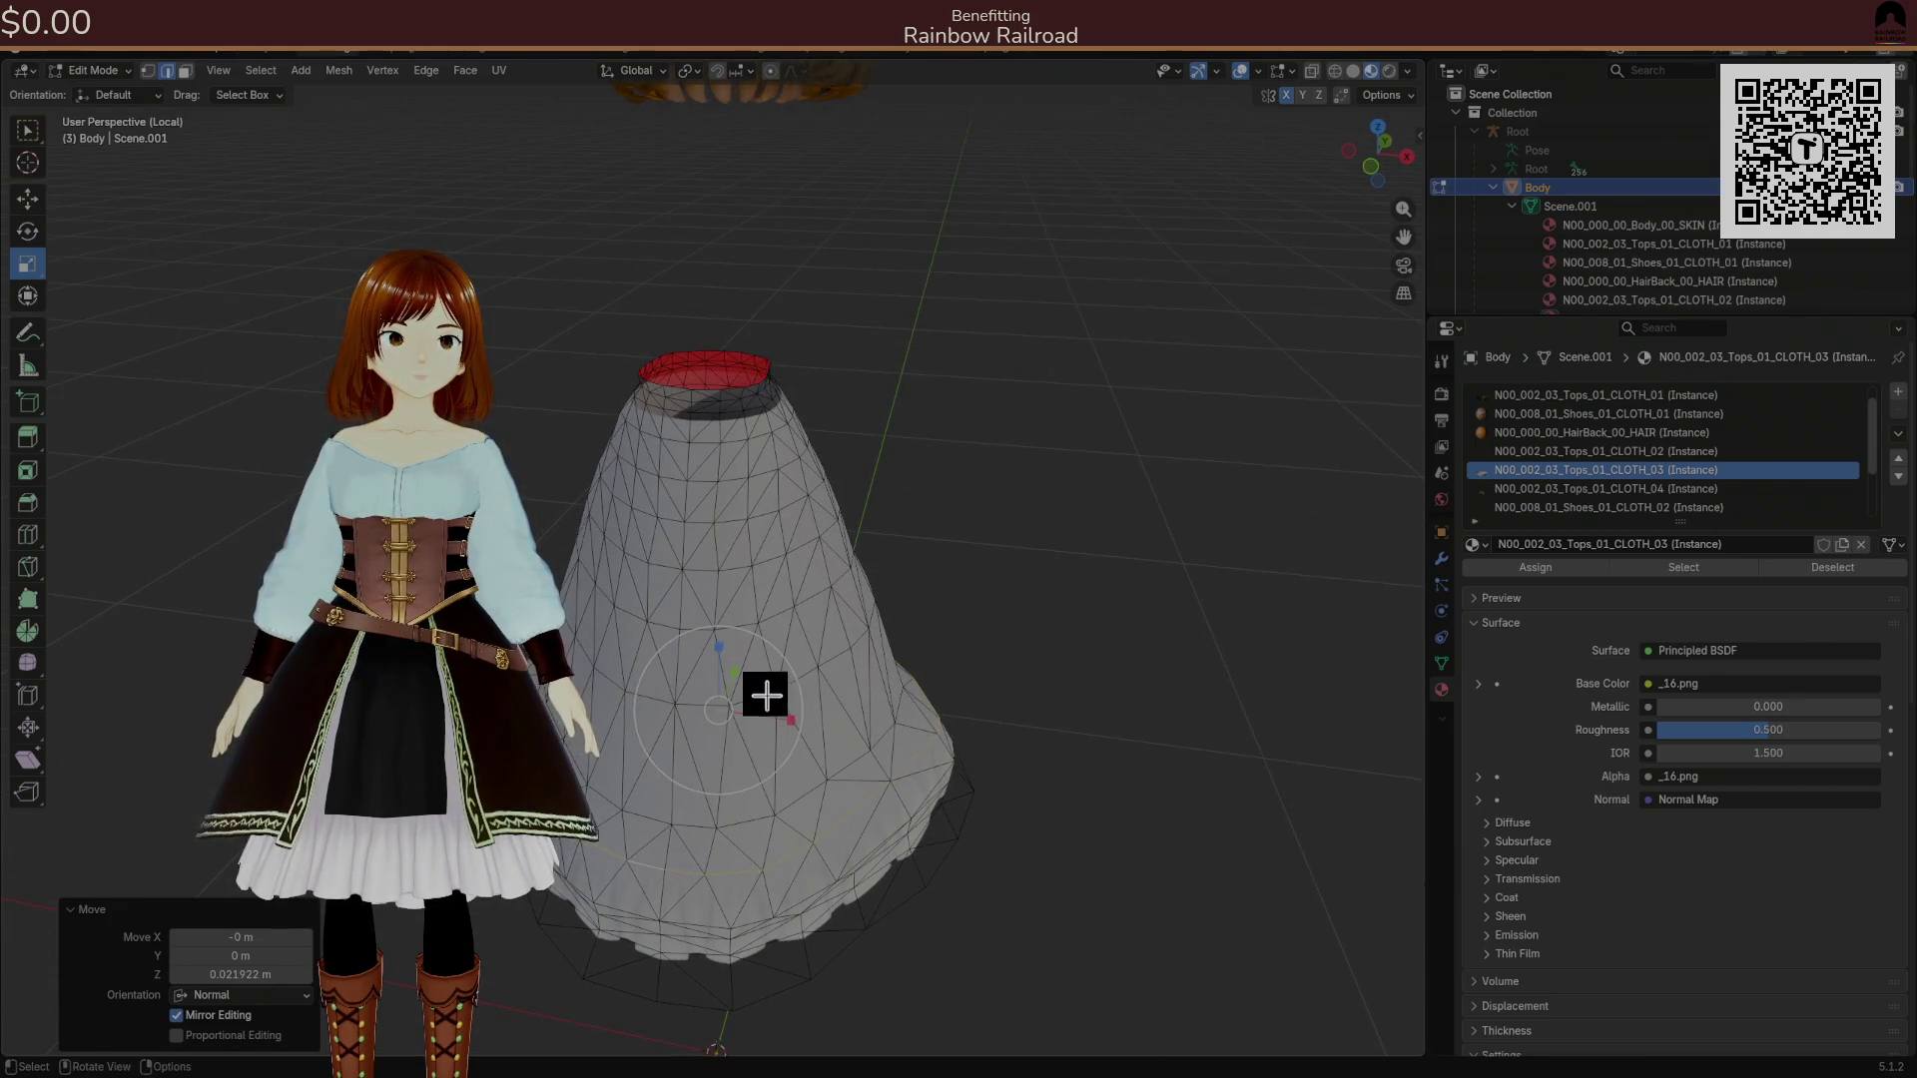
key(s)
key(shift+z)
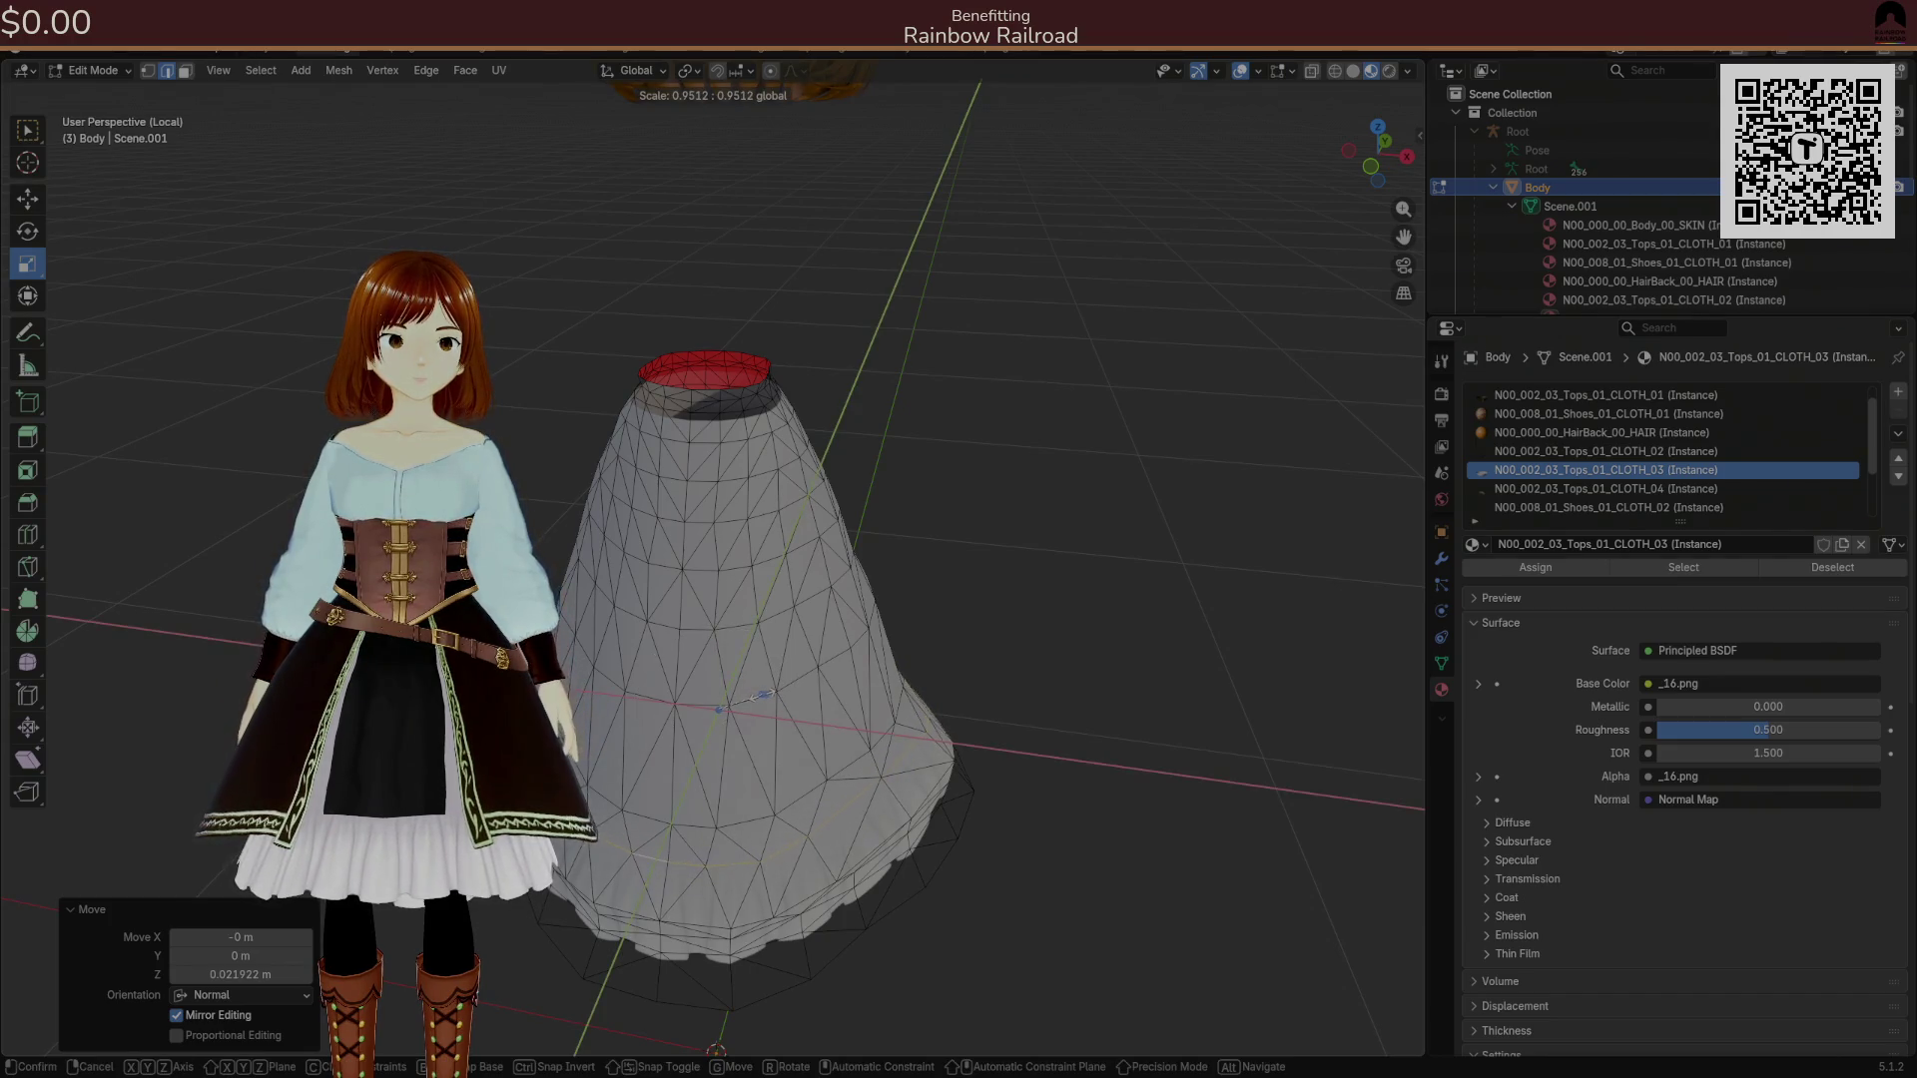
click(766, 691)
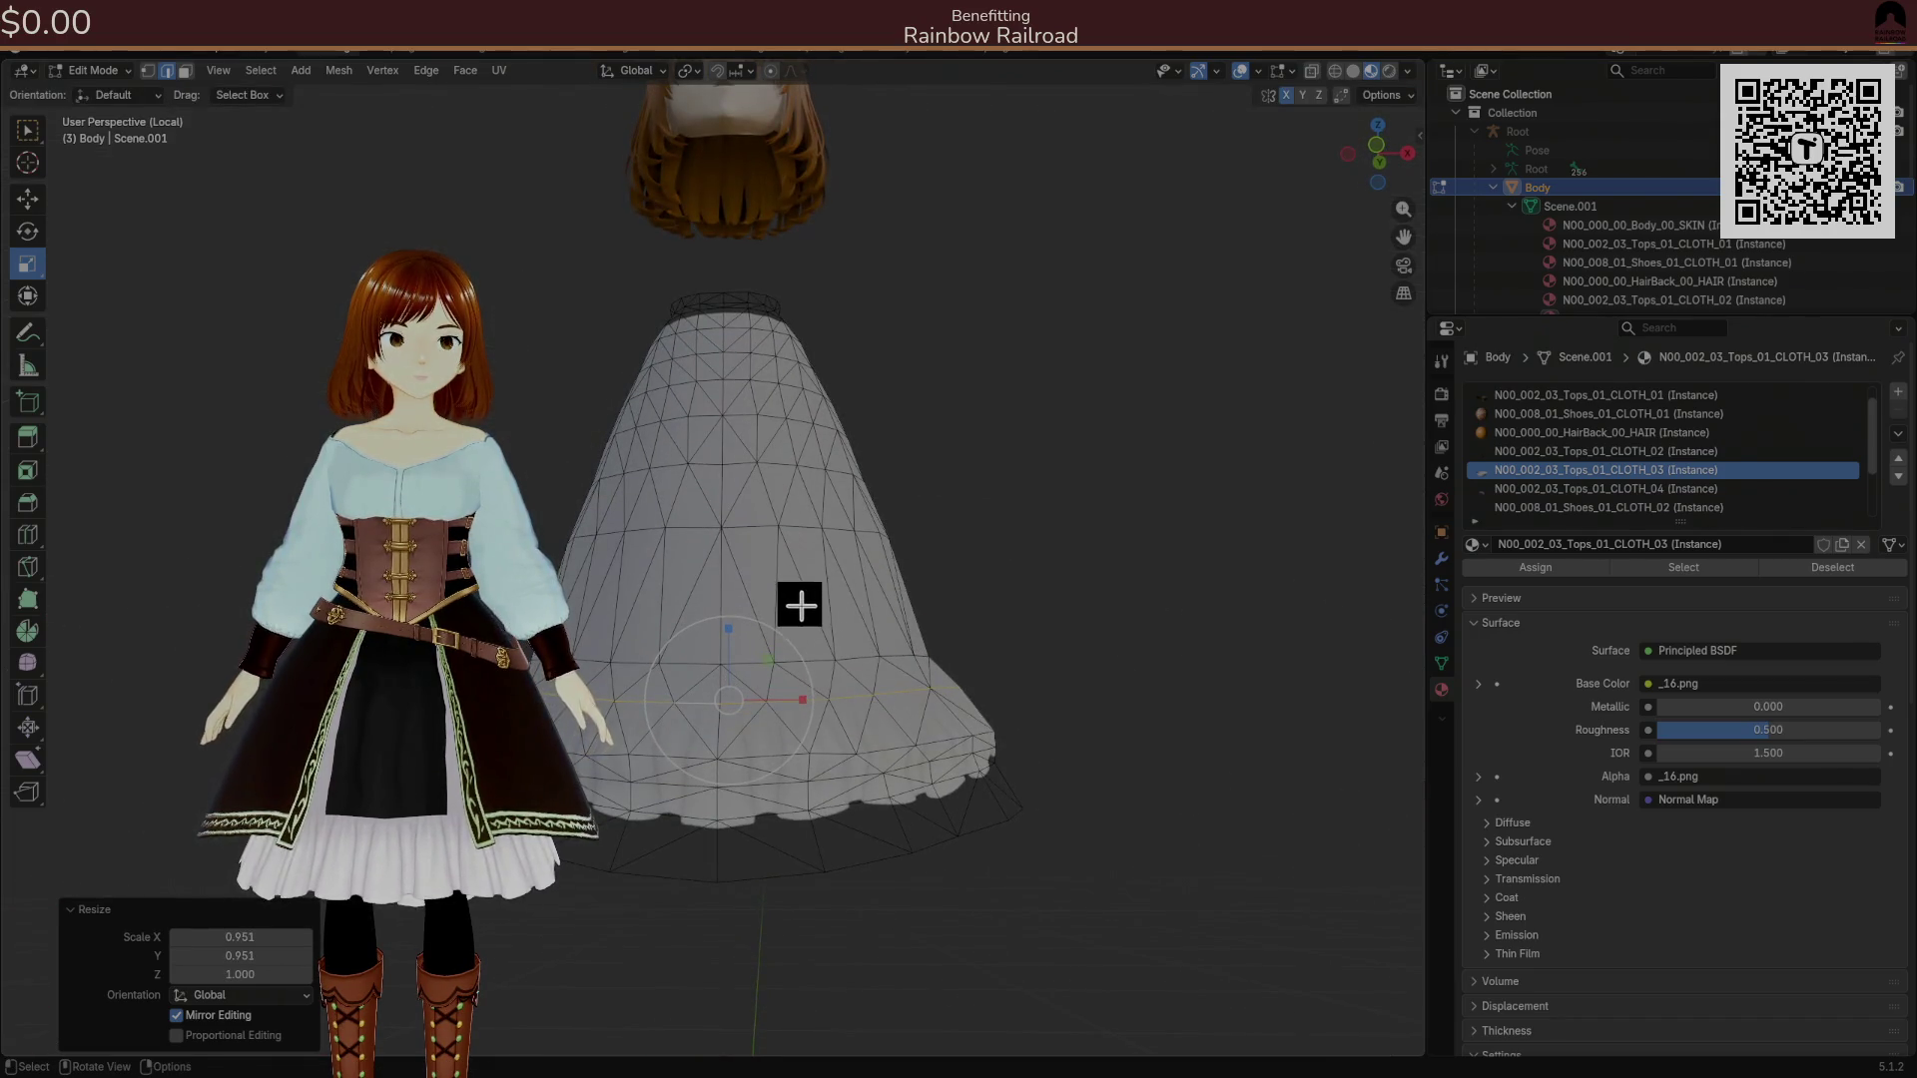
Clear the selection, save Simple.blend and unhide all mesh parts.
click(1008, 584)
drag(1001, 587, 998, 584)
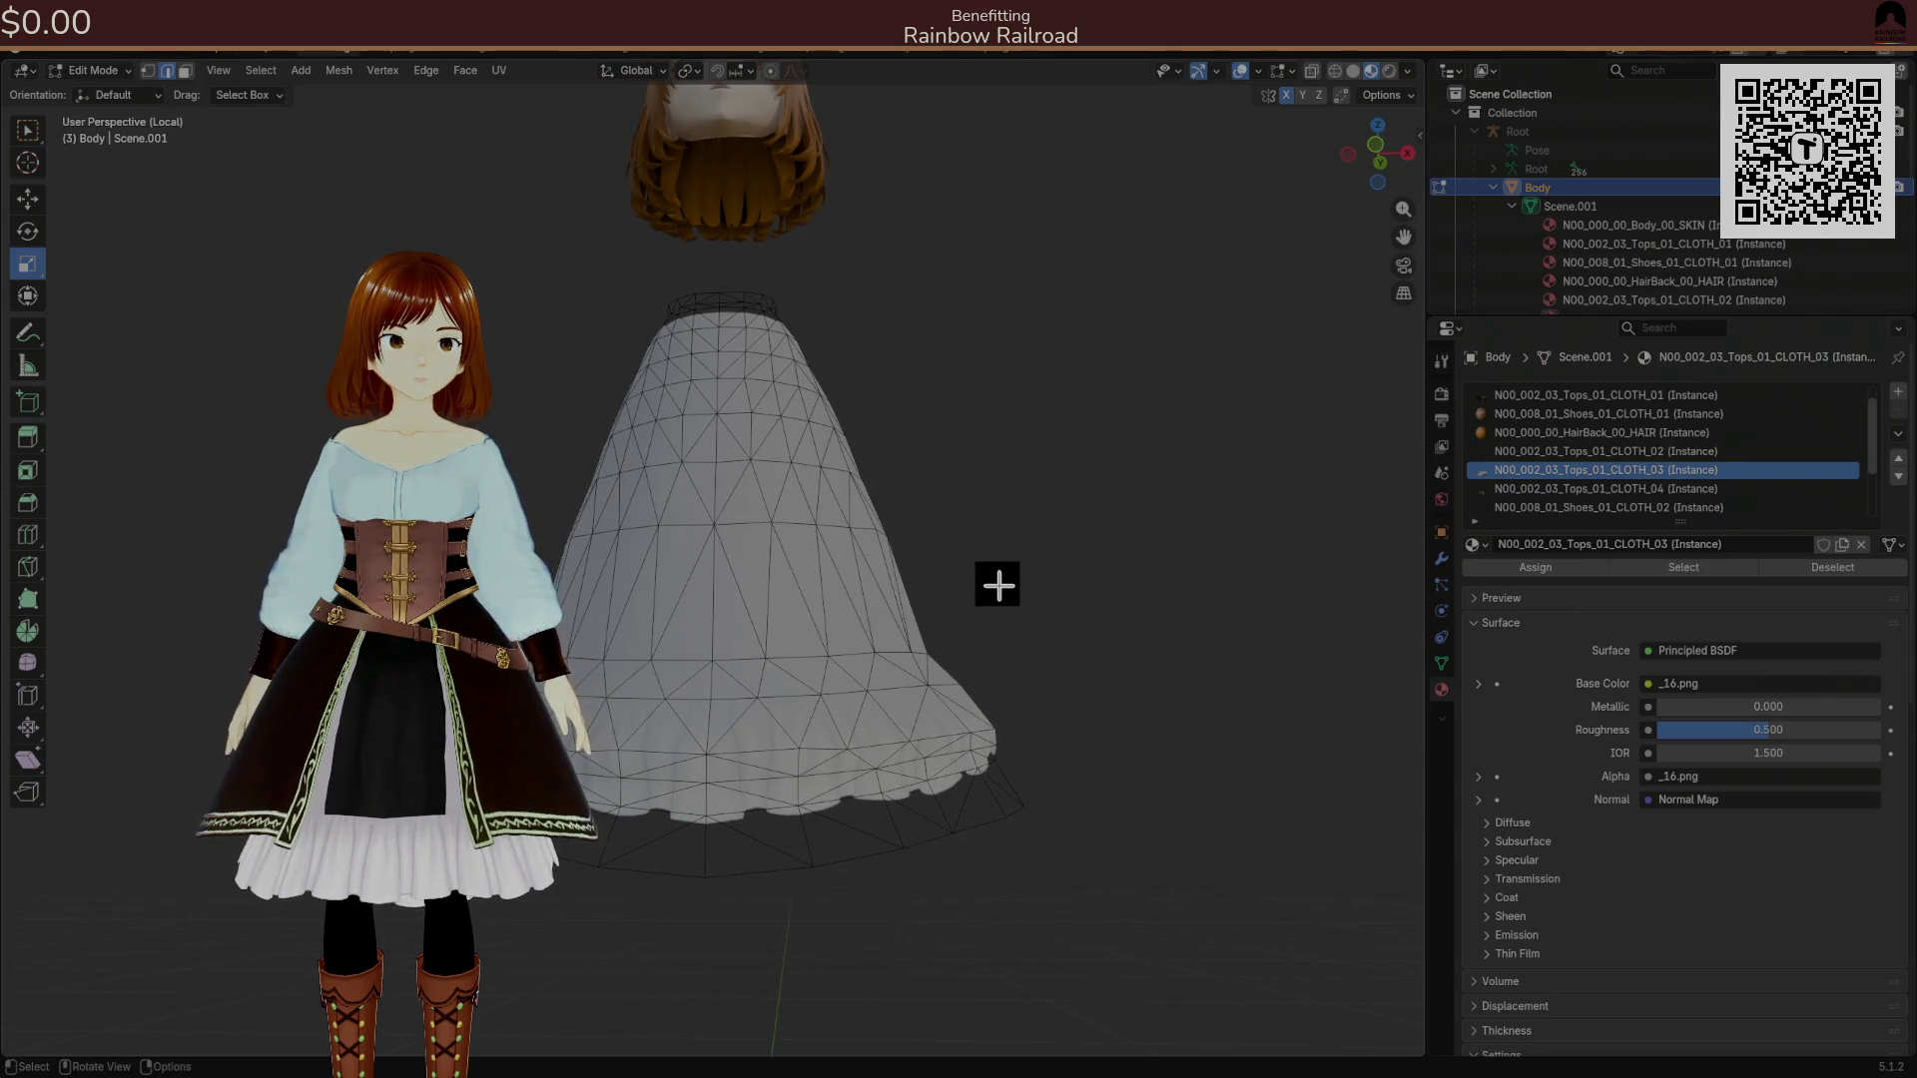
key(ctrl+s)
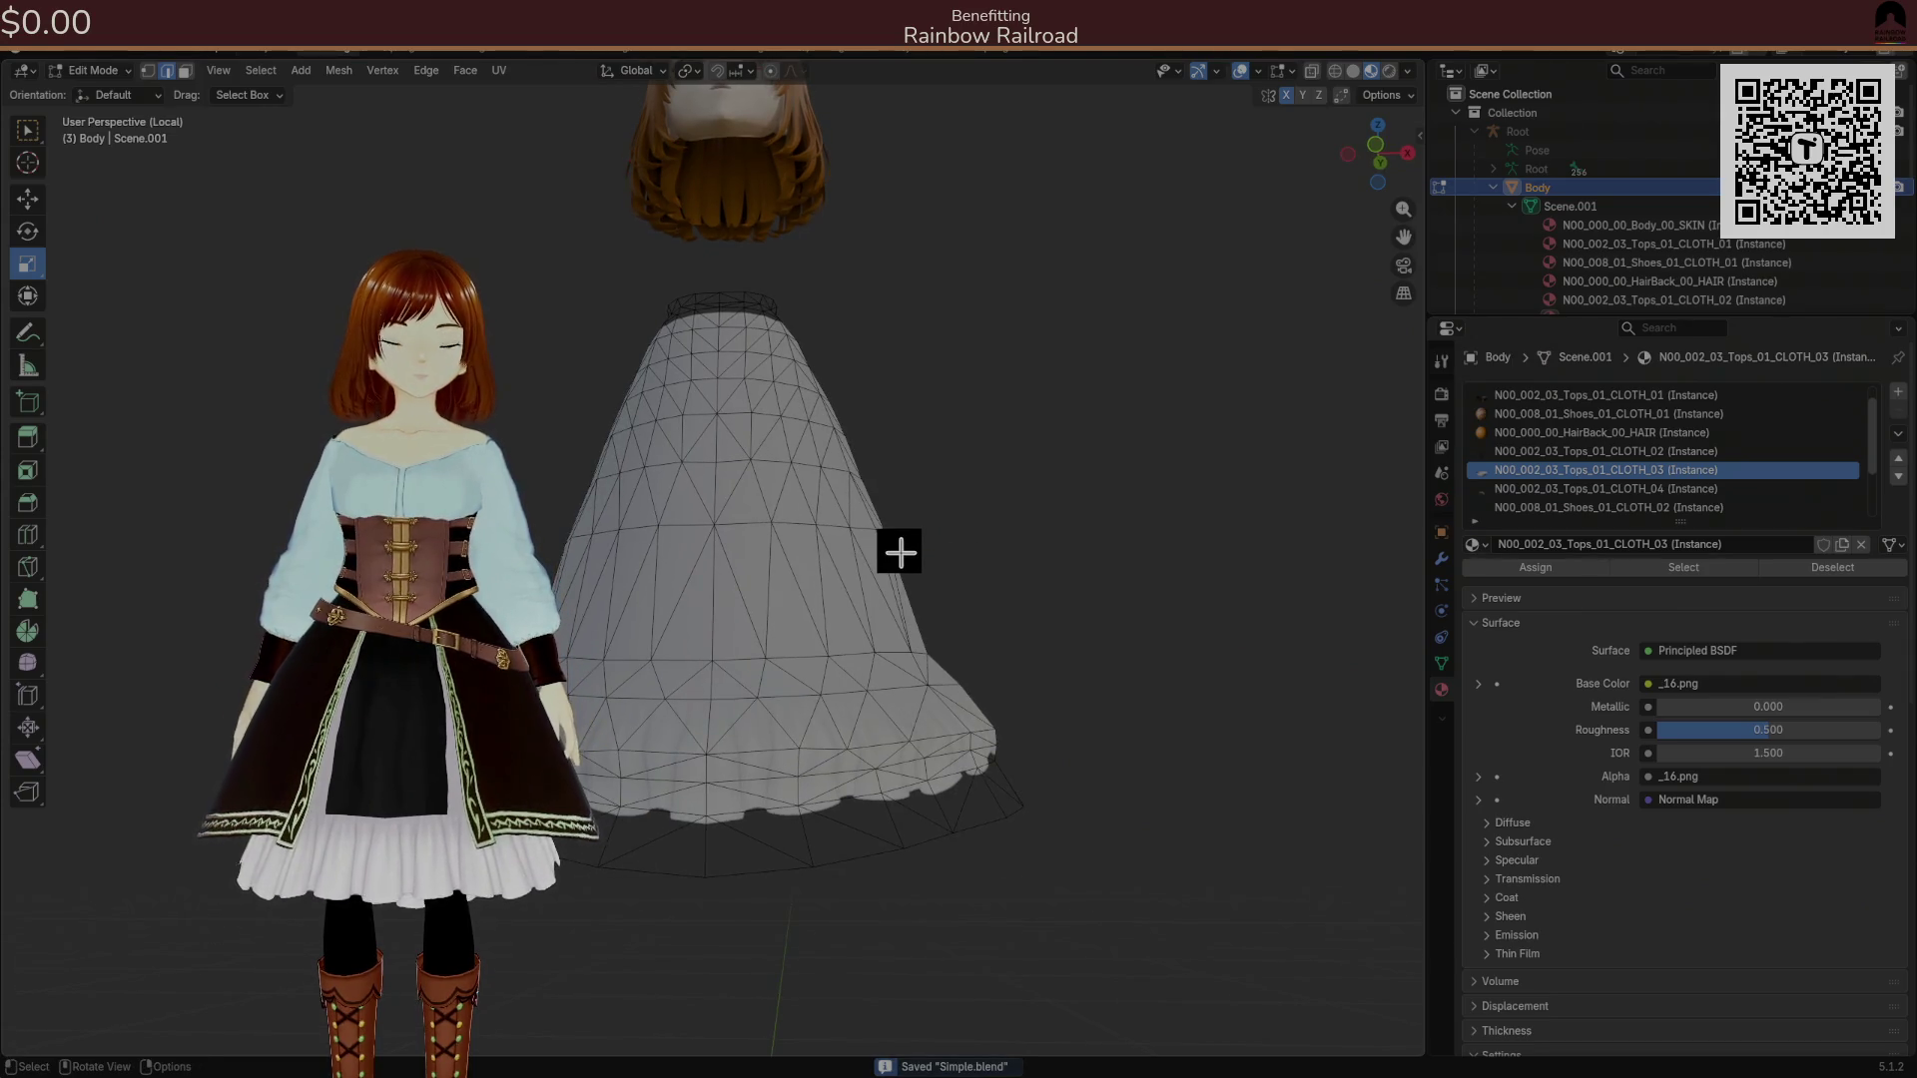
key(alt+h)
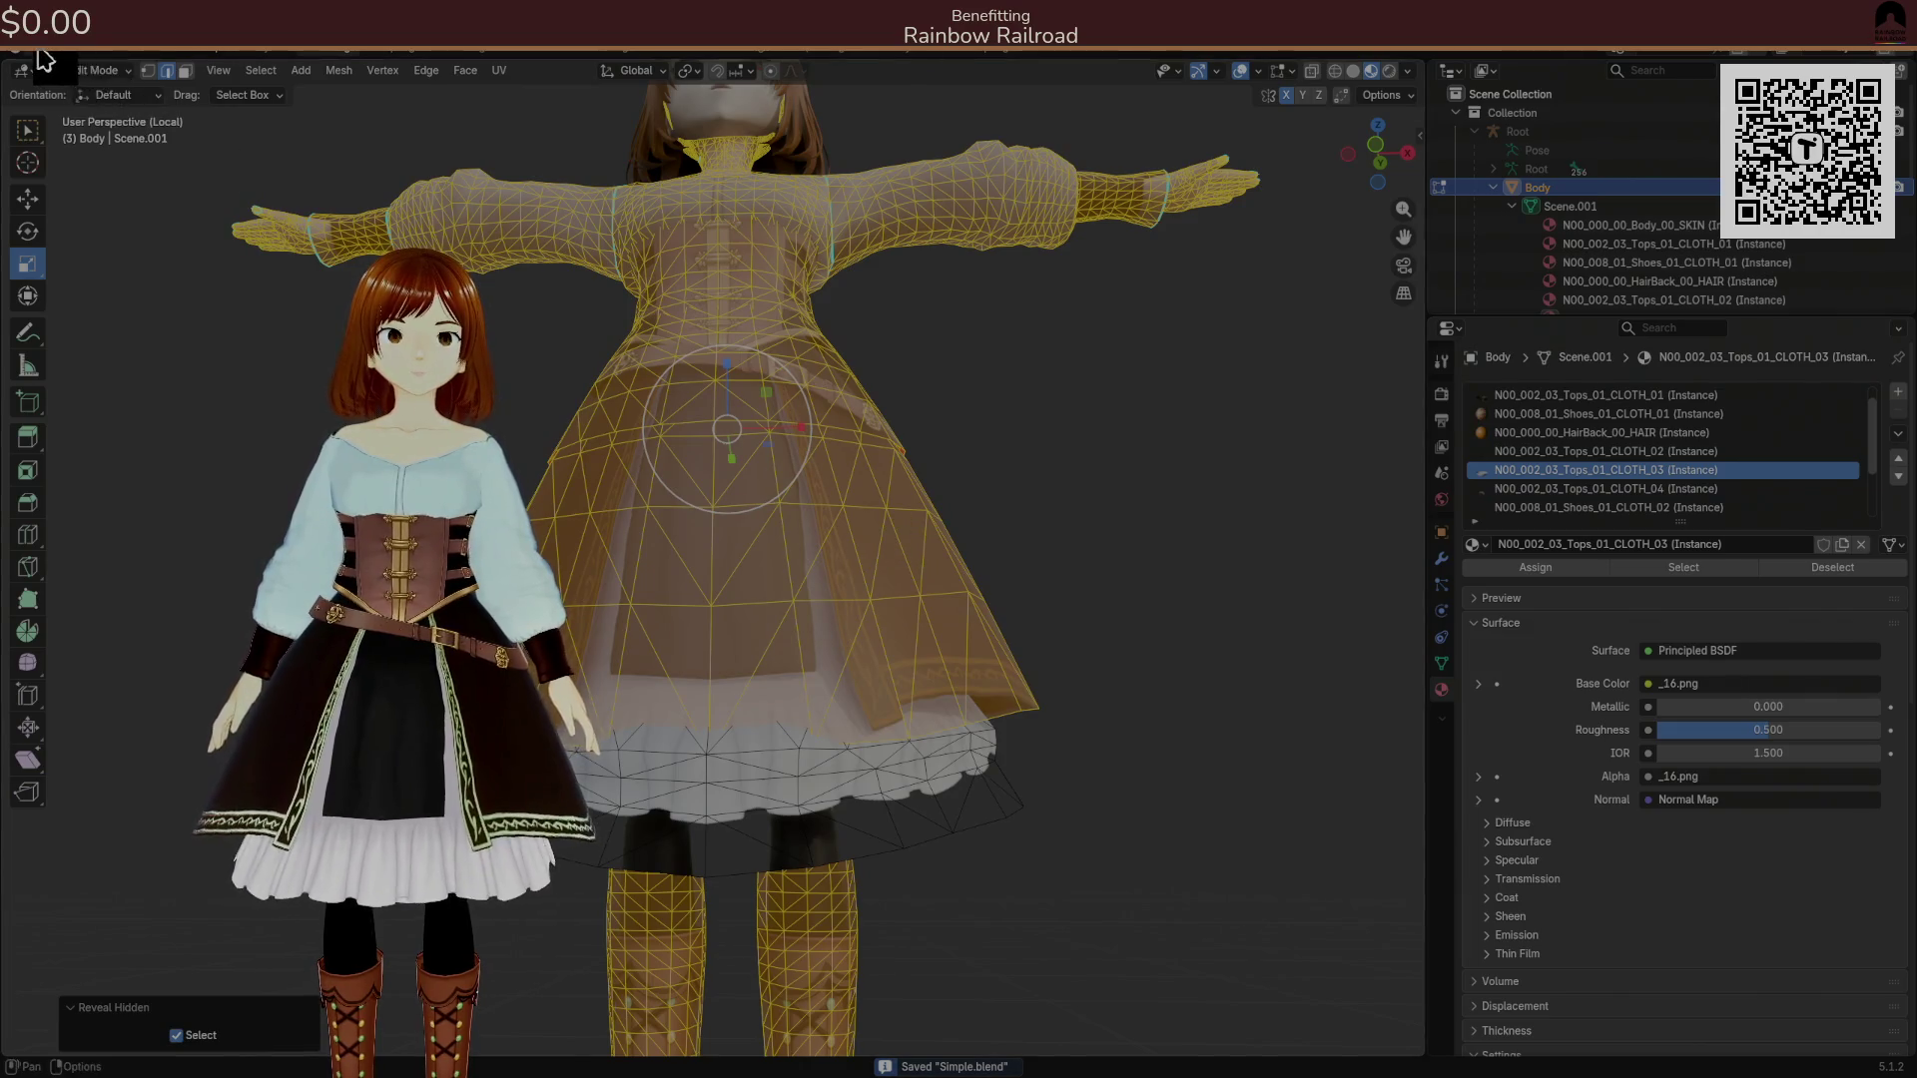
Export via File > Export > FBX (.fbx), then Alt+Tab back to Unity's SimpleScene.
click(40, 58)
mouse_move(119, 329)
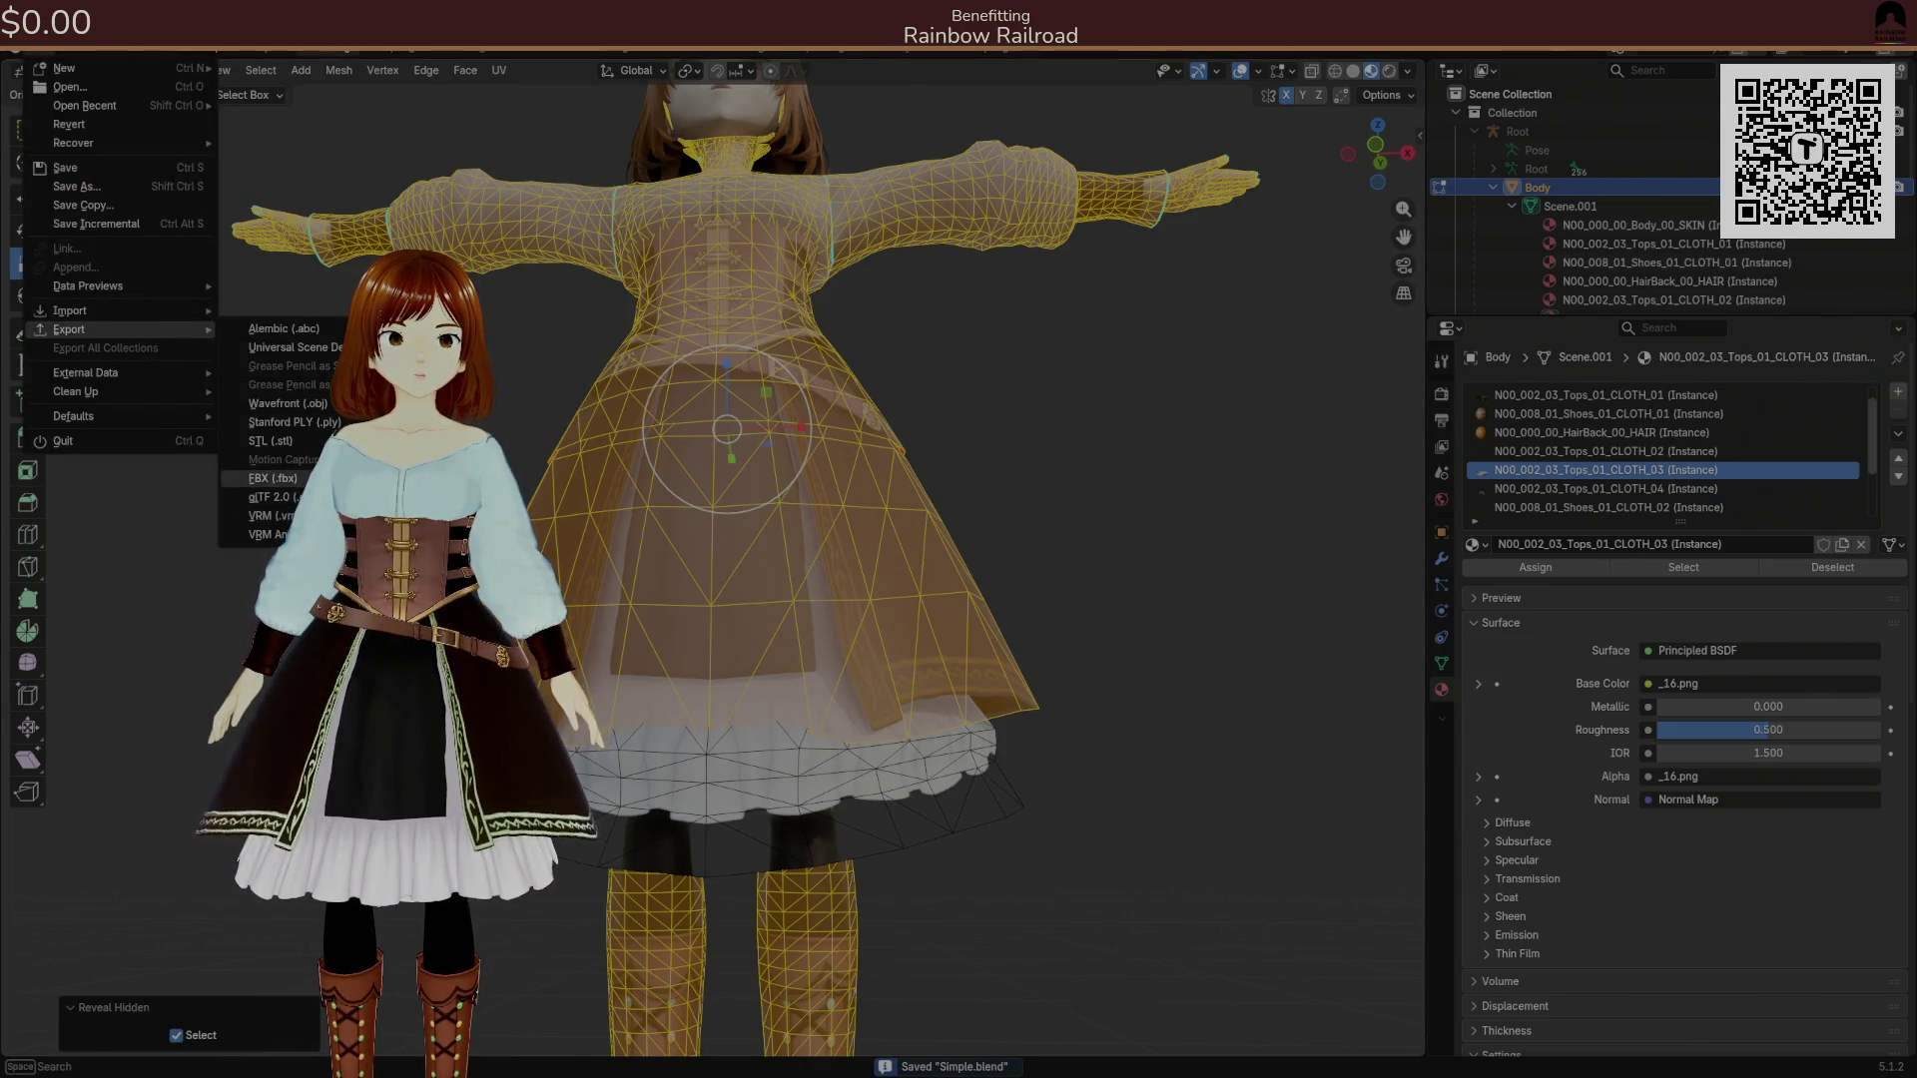
click(269, 478)
click(1398, 819)
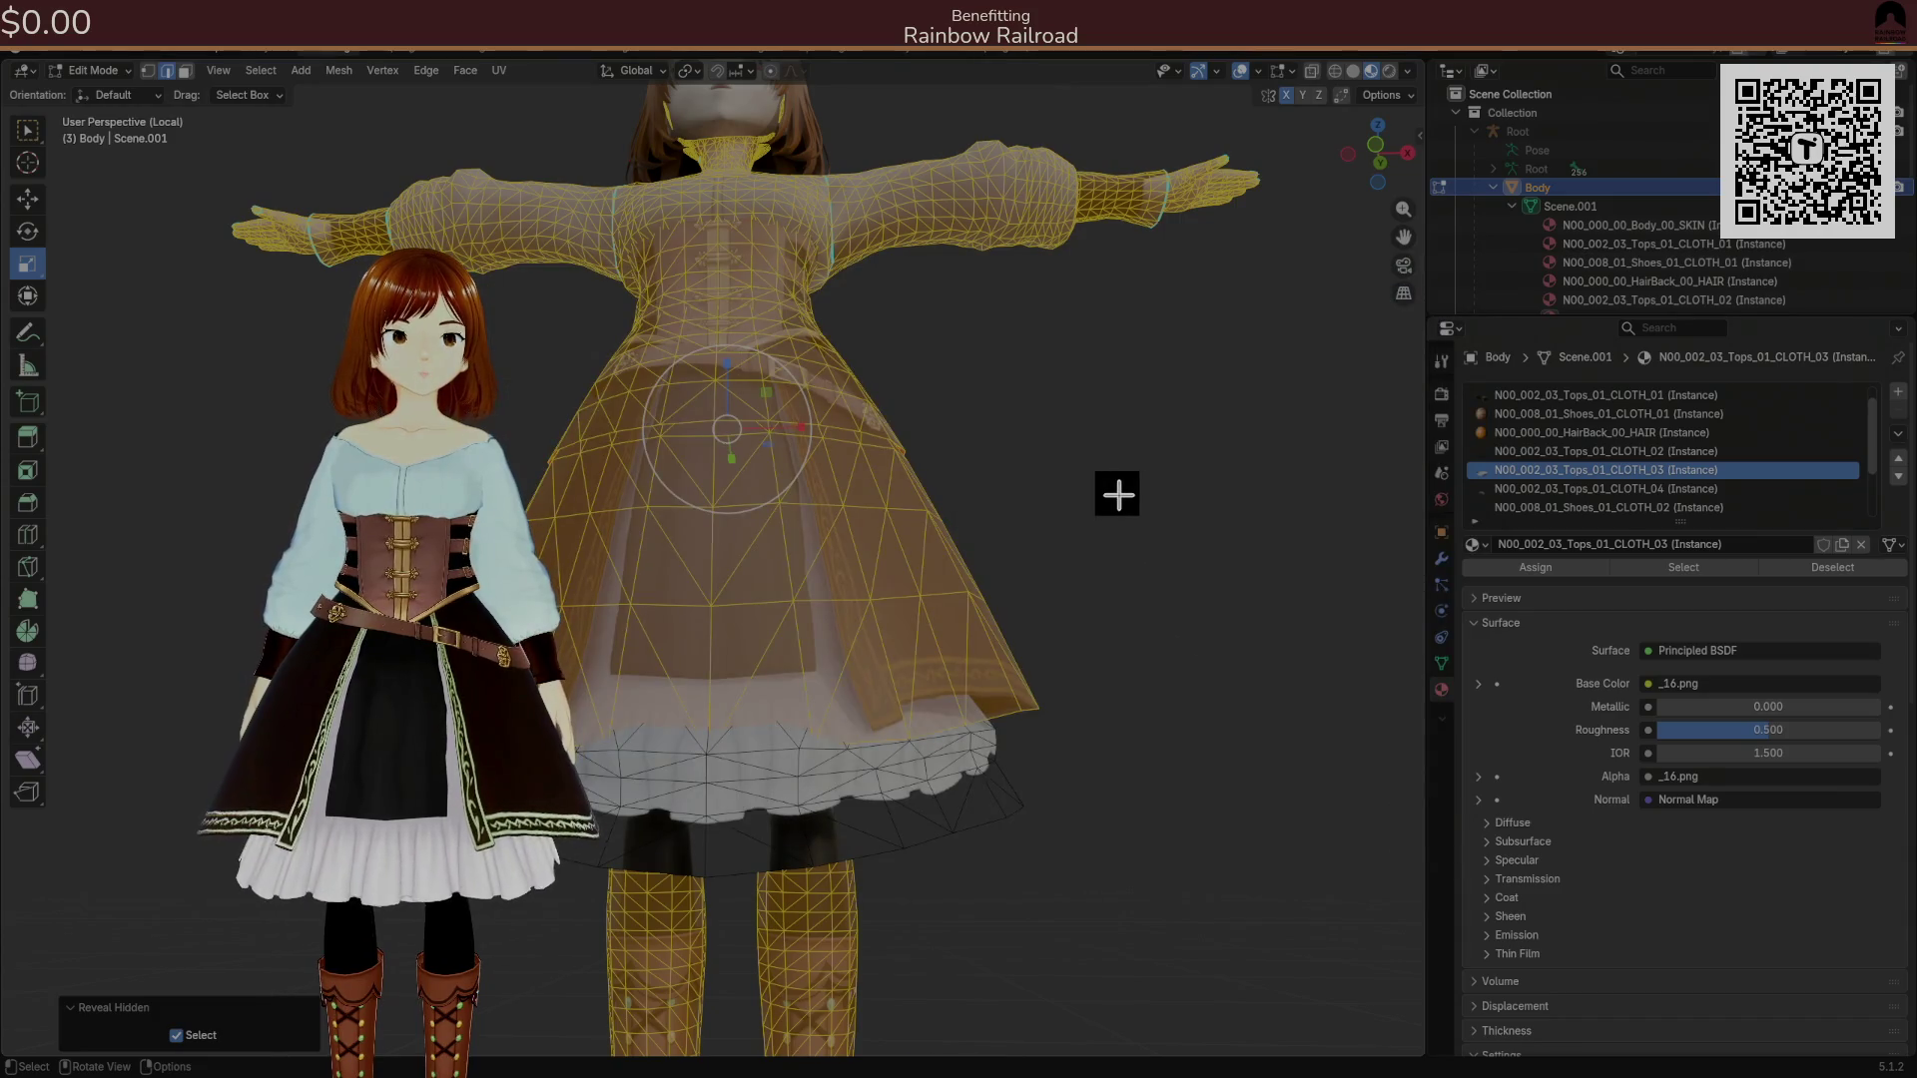
key(alt+Tab)
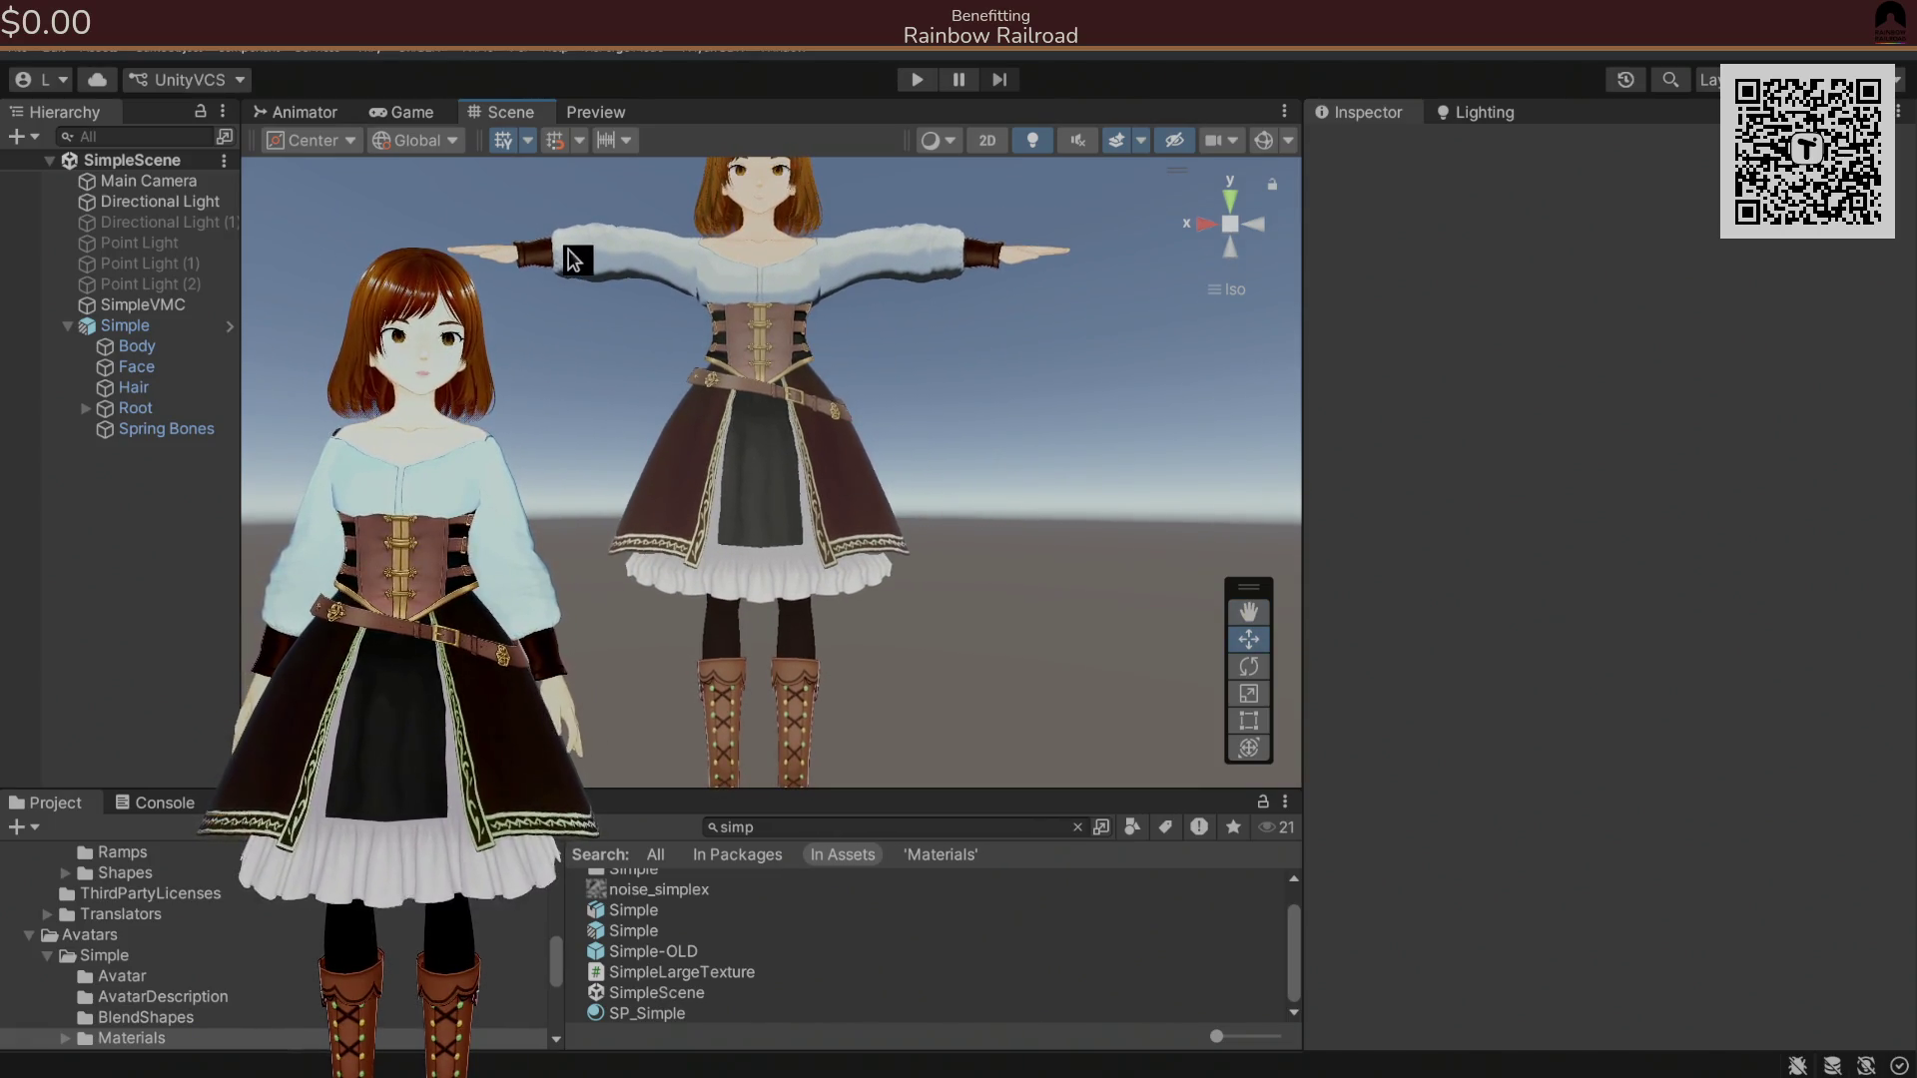
Select the Body object and locate its Element 6 material, Tops_01_CLOTH_04, in Materials.
drag(807, 404, 793, 418)
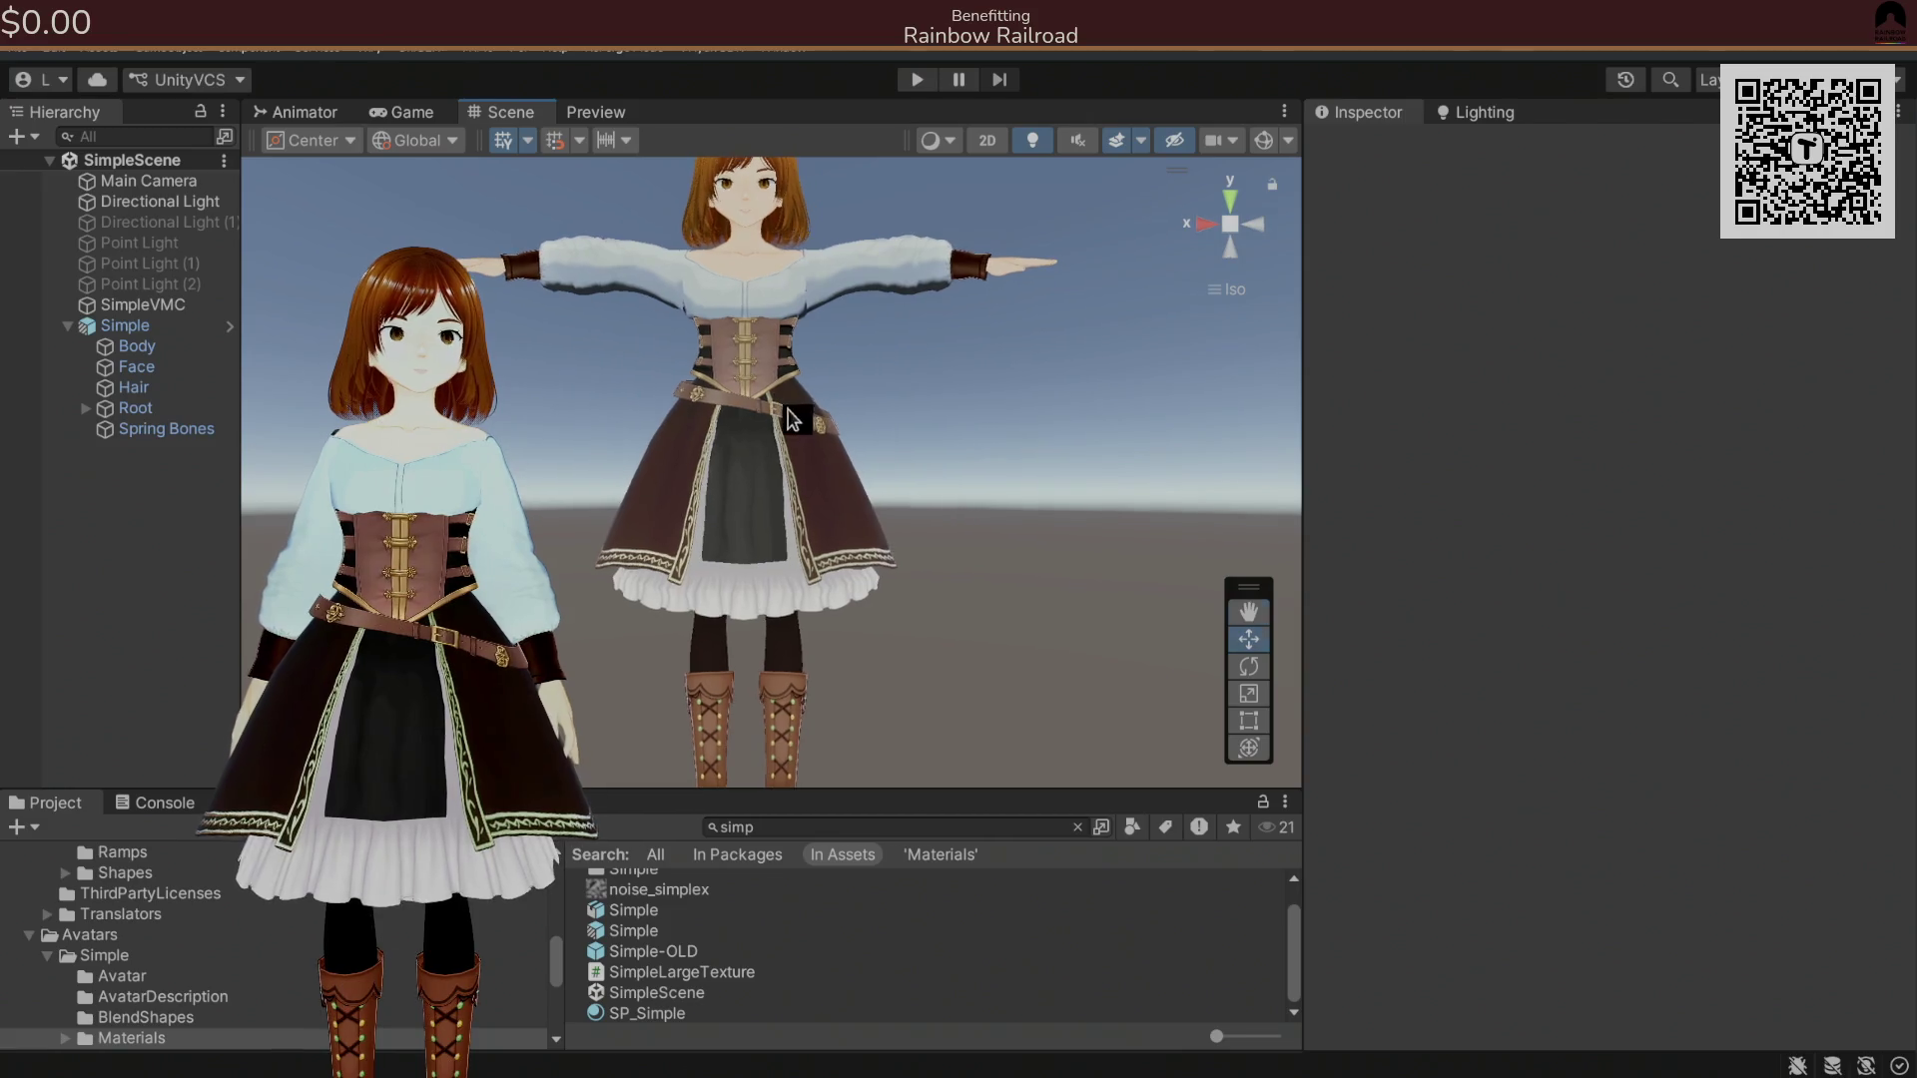
click(136, 347)
click(1597, 765)
click(783, 948)
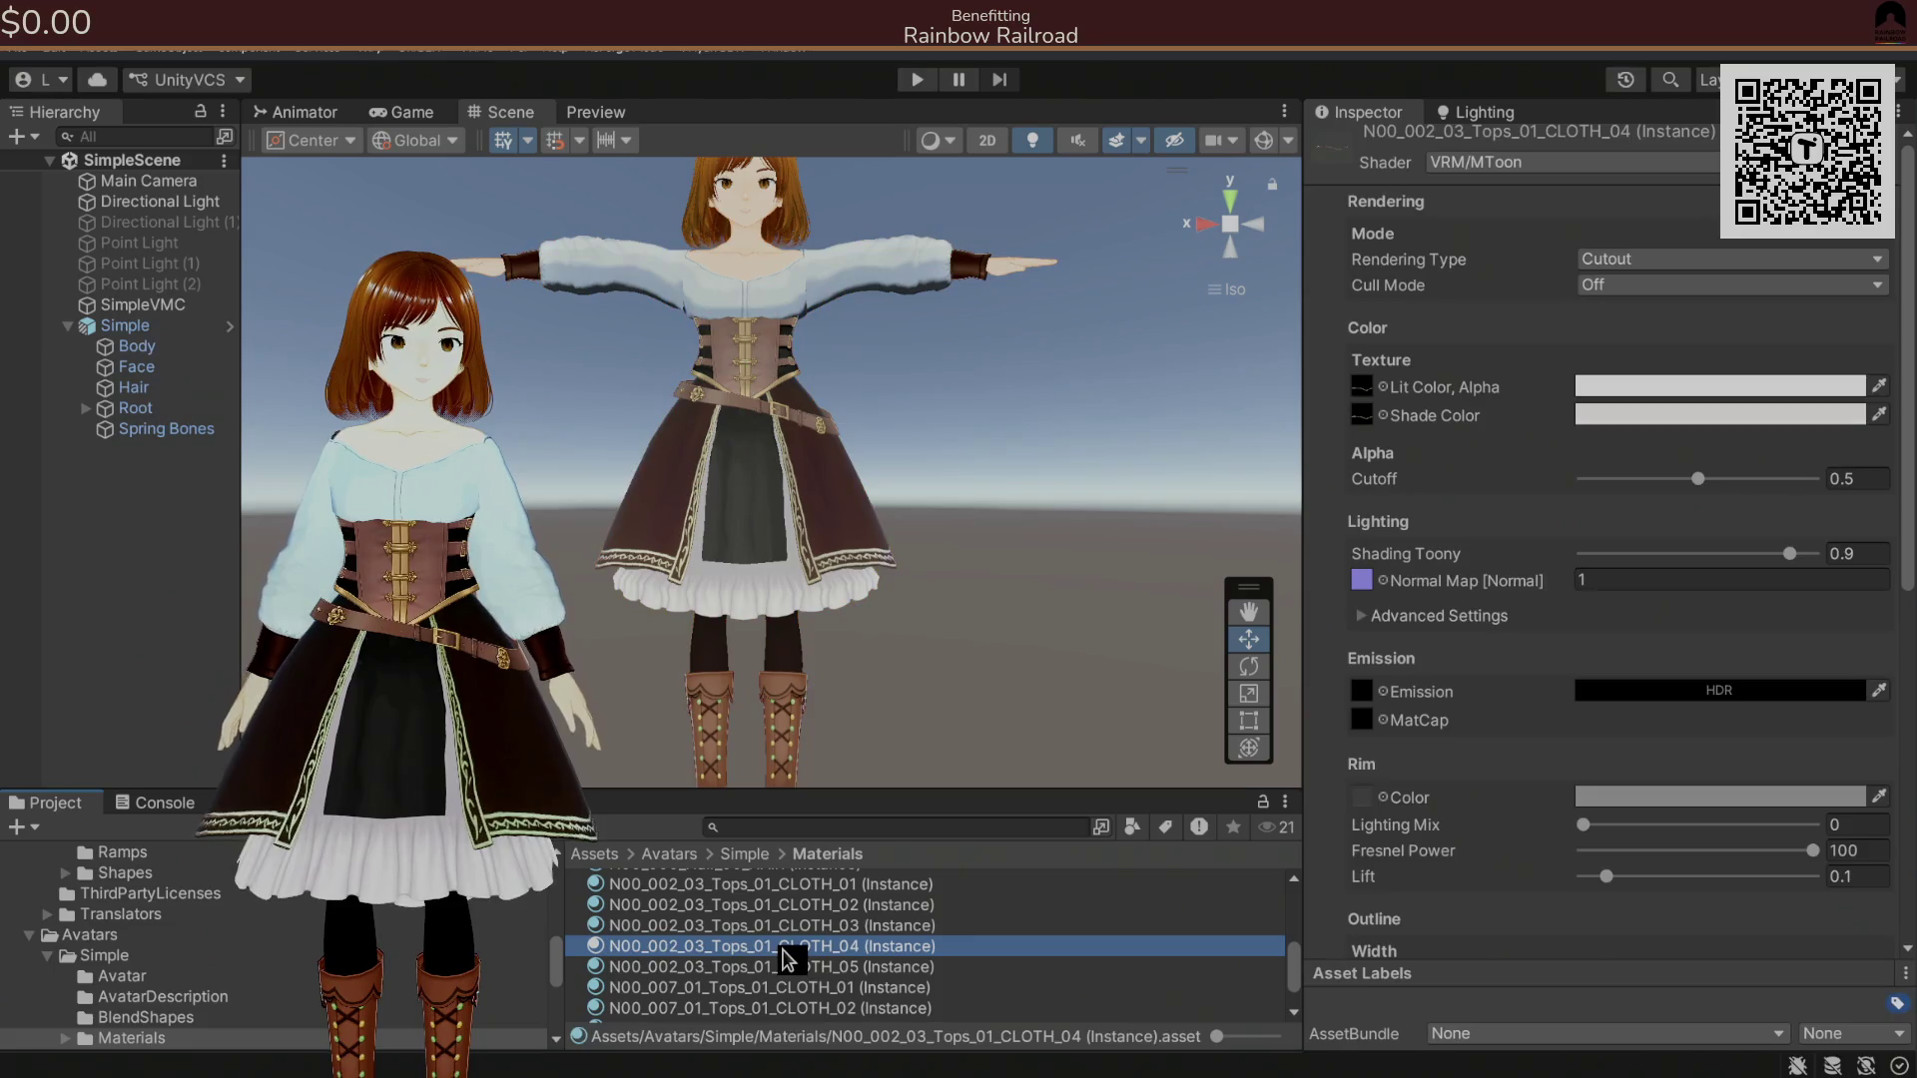
Step through the shaders of the shoes, eyelash, face and N00_007_01 Tops CLOTH_01–03 materials.
key(Up)
key(Up)
key(Up)
key(Down)
key(Down)
key(Down)
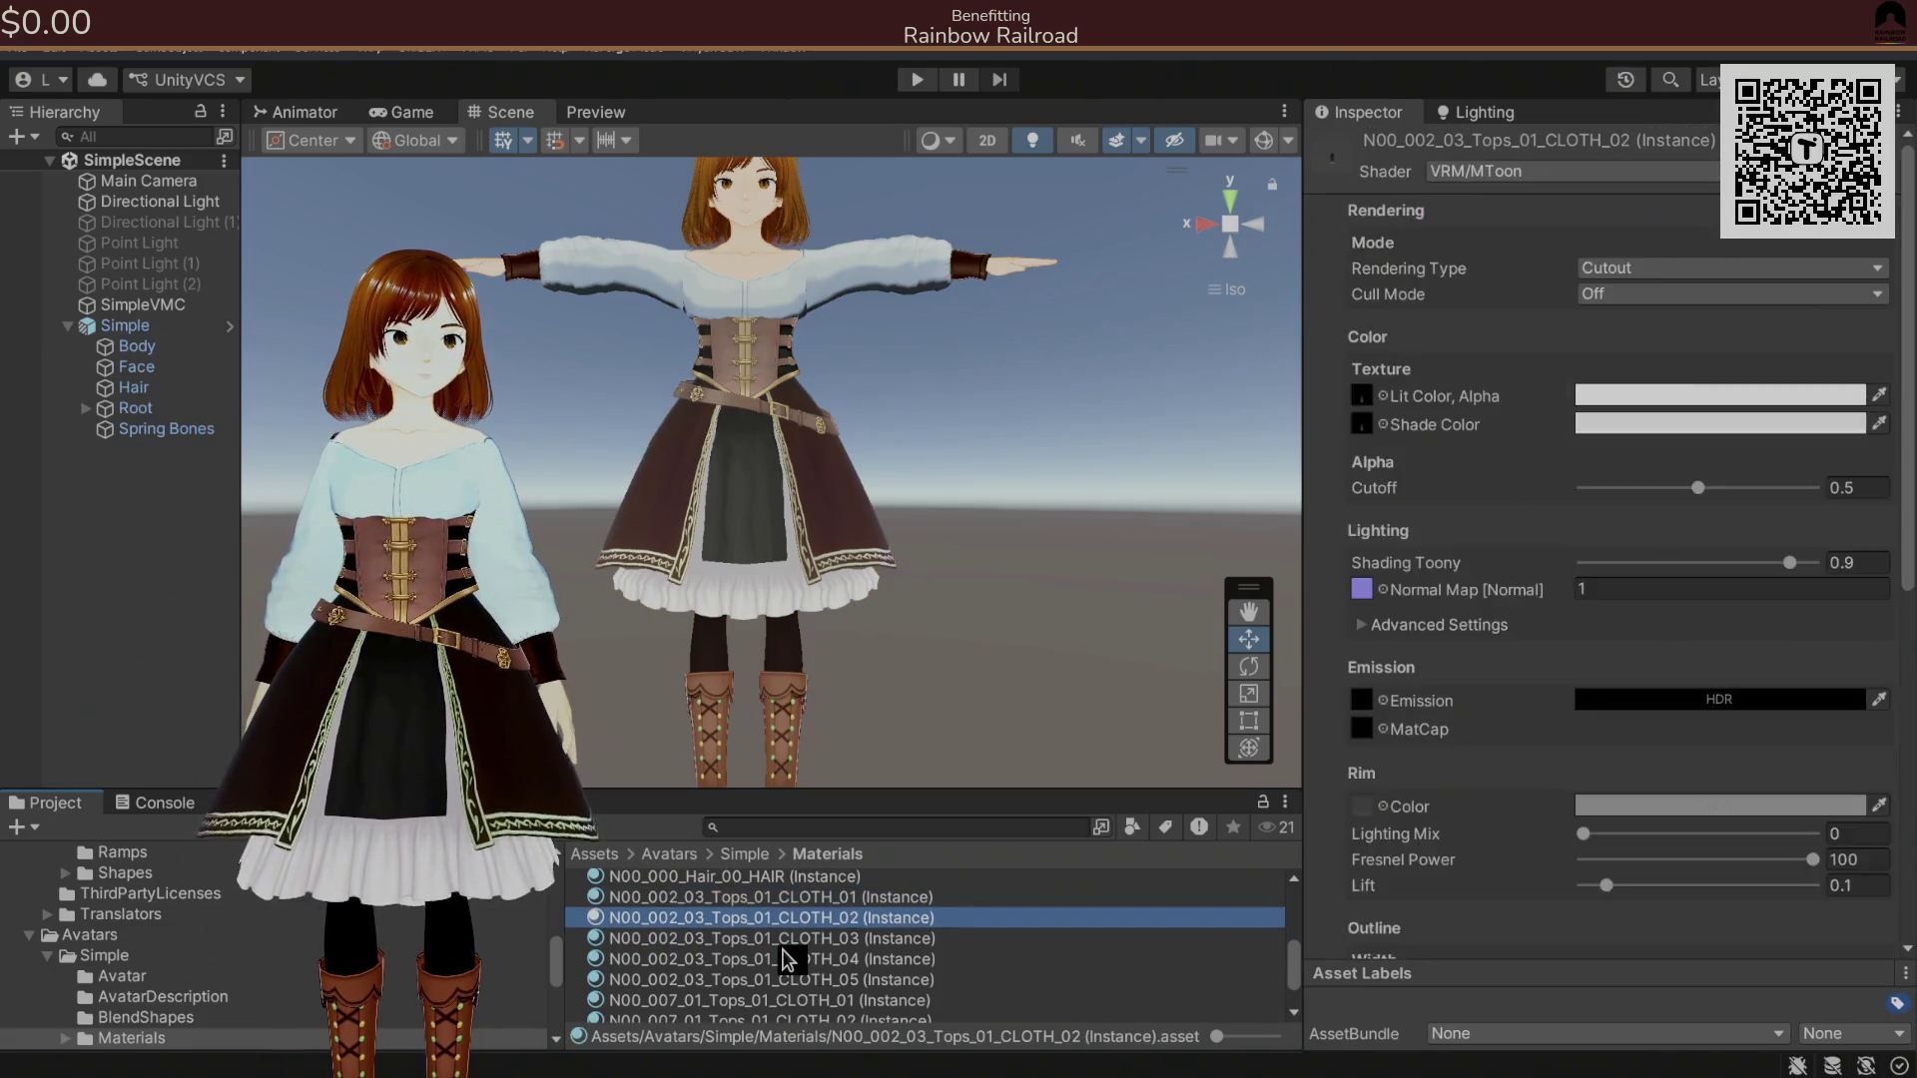
key(Down)
key(Down)
key(Down)
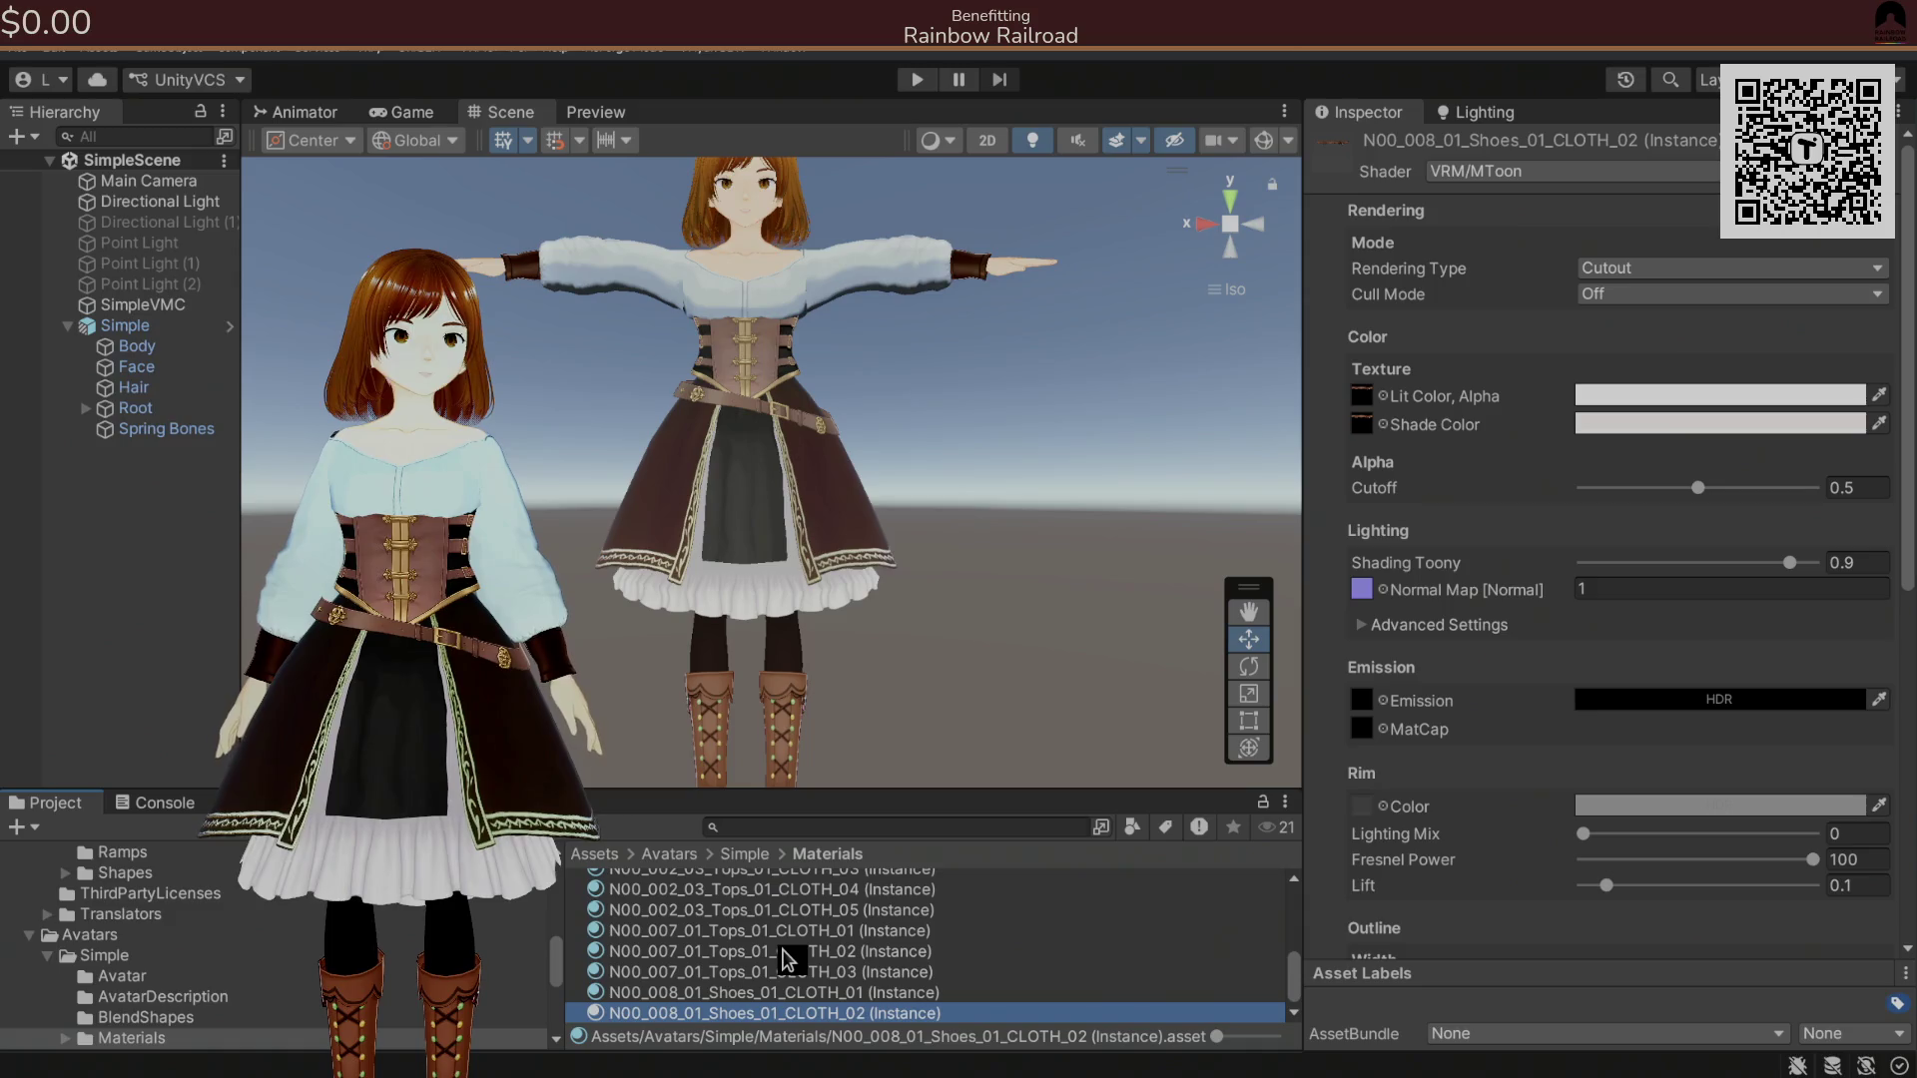
key(Up)
key(Up)
key(Up)
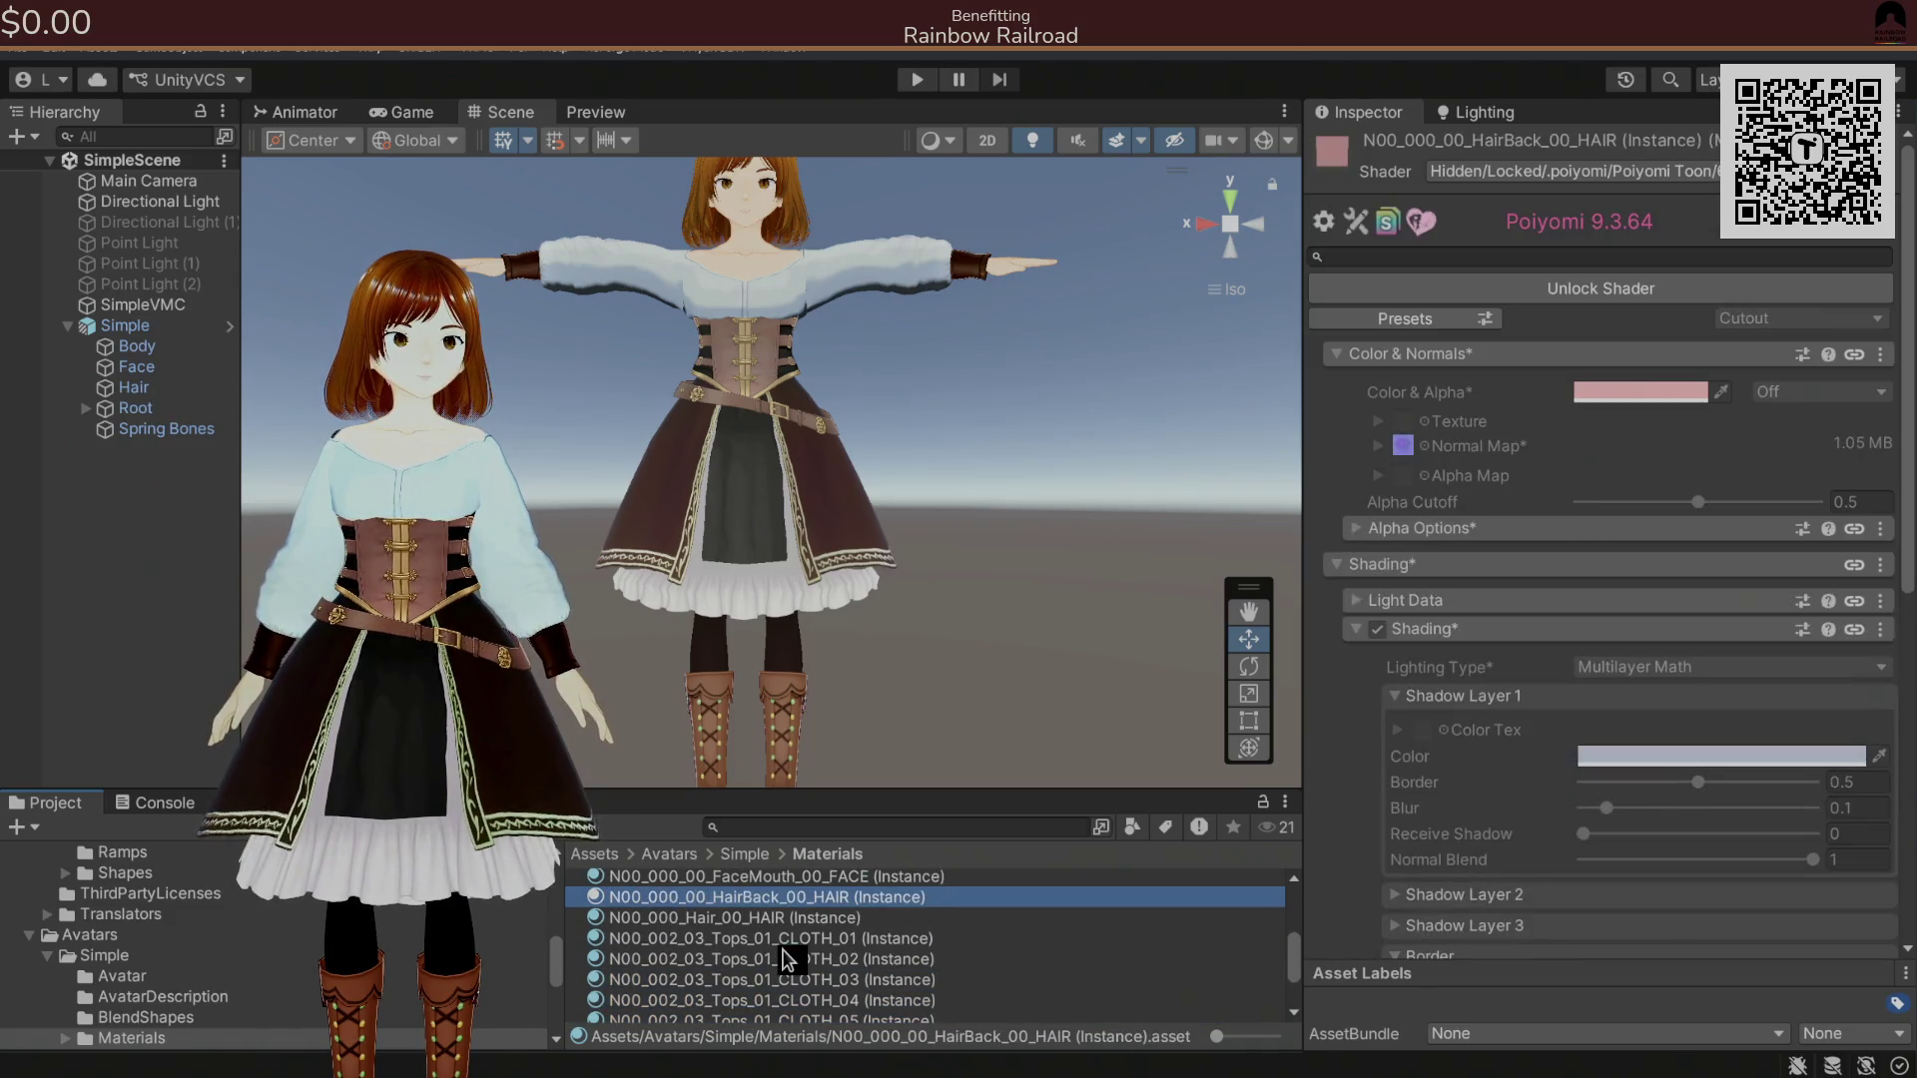
key(Up)
key(Up)
key(Up)
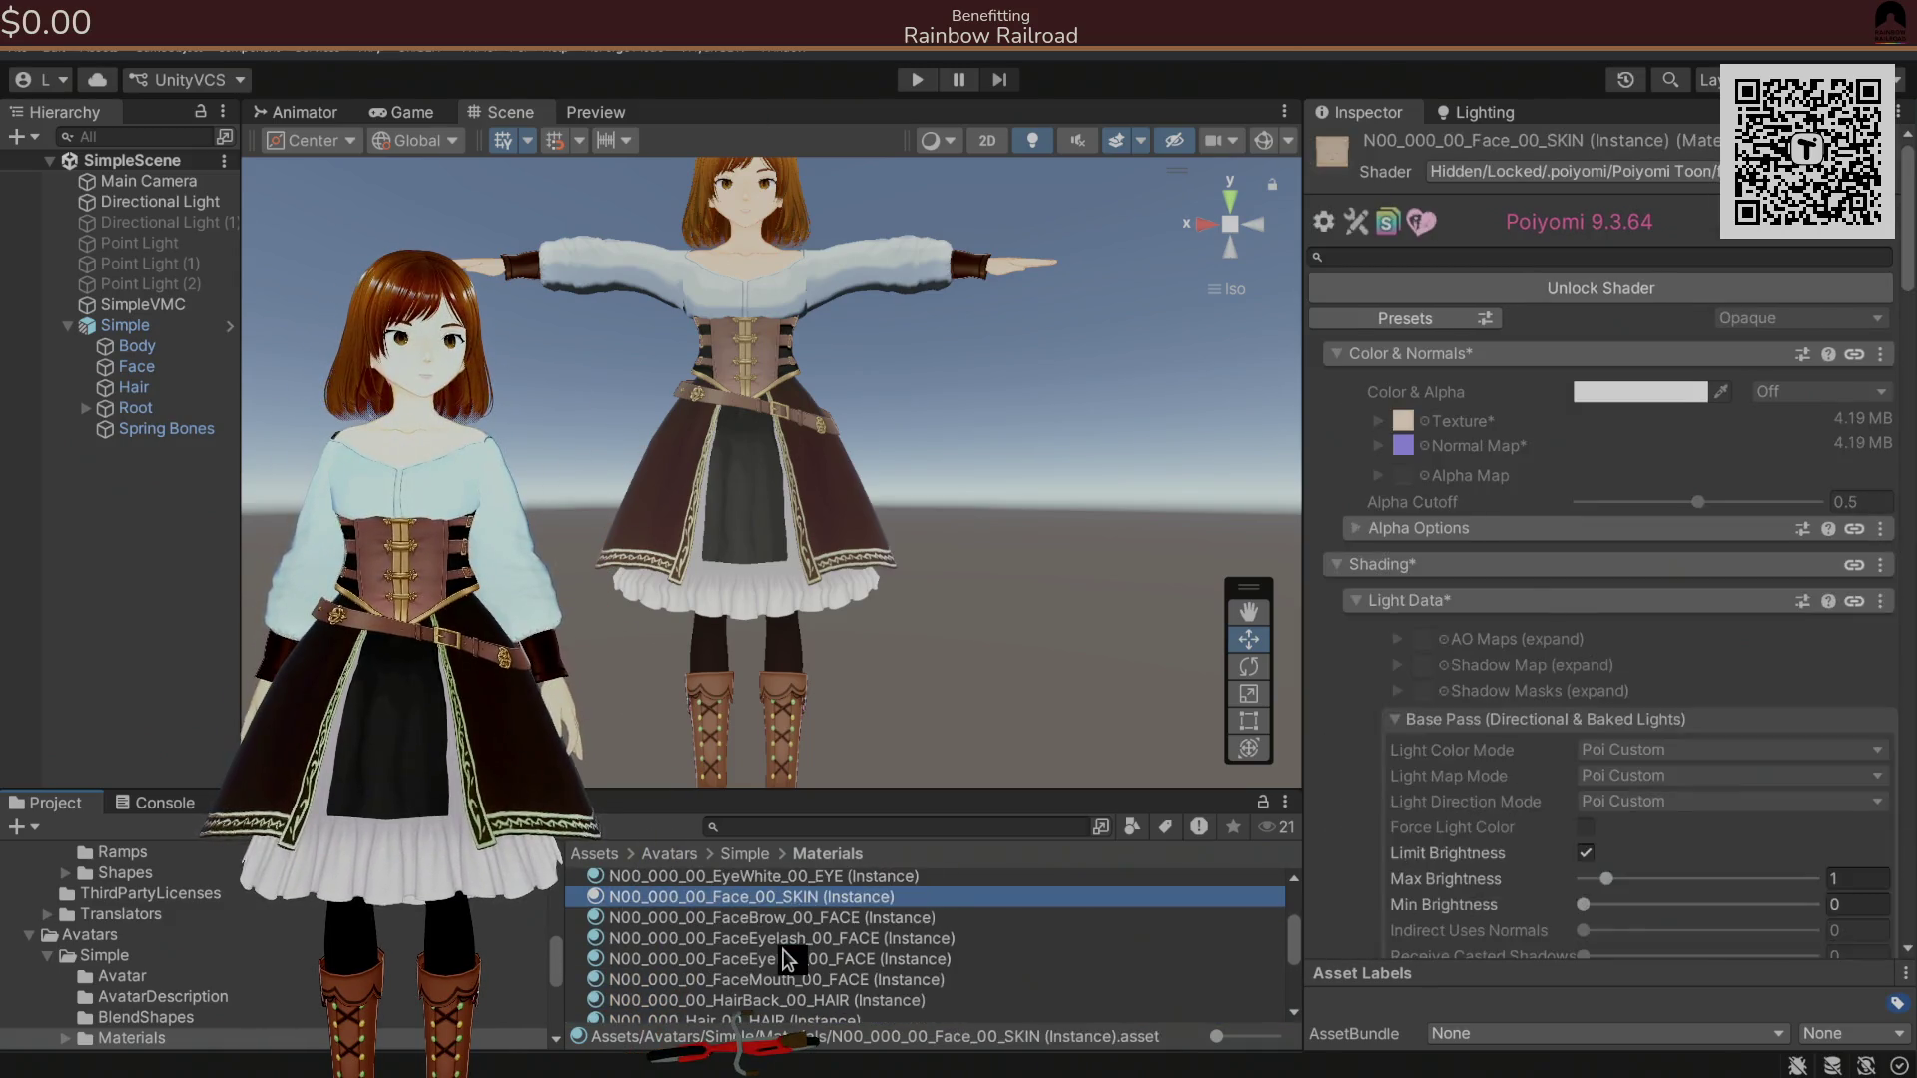
key(Down)
key(Down)
key(Down)
key(Down)
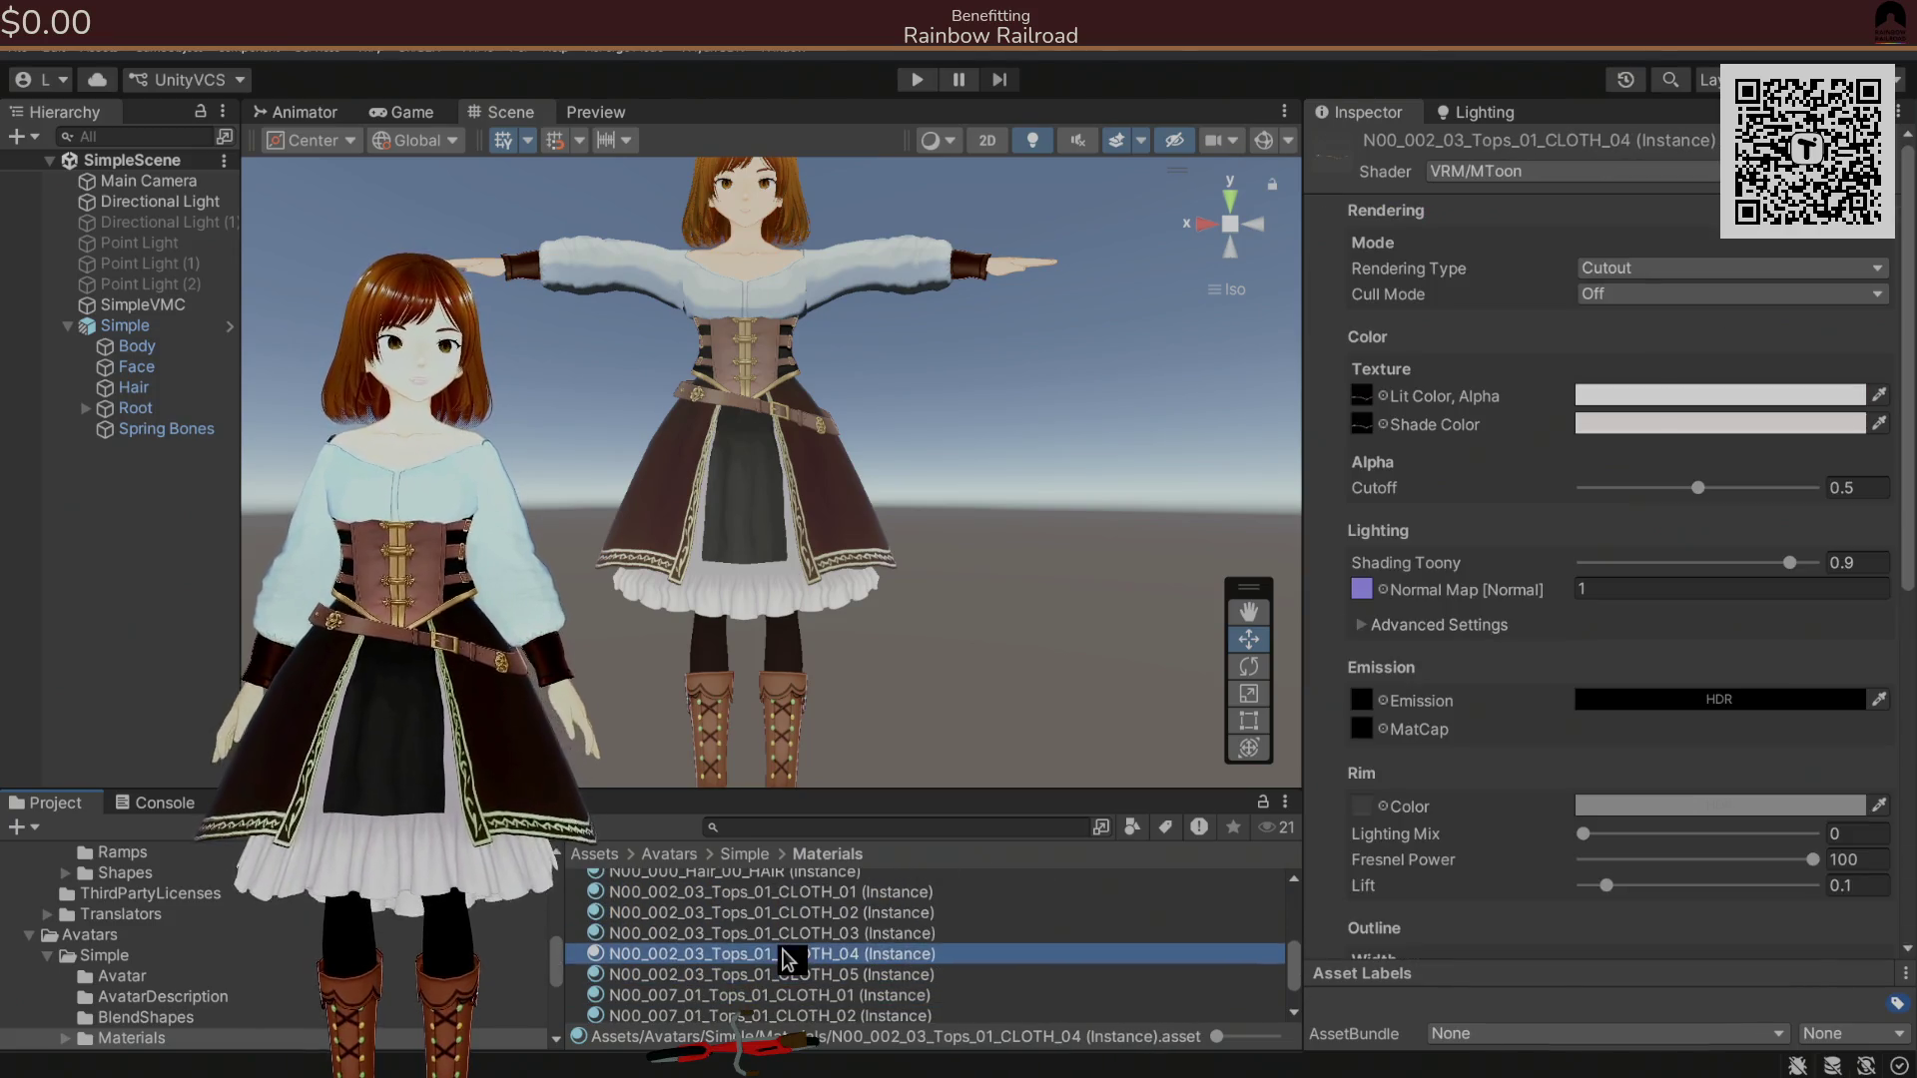
key(Down)
key(Down)
key(Down)
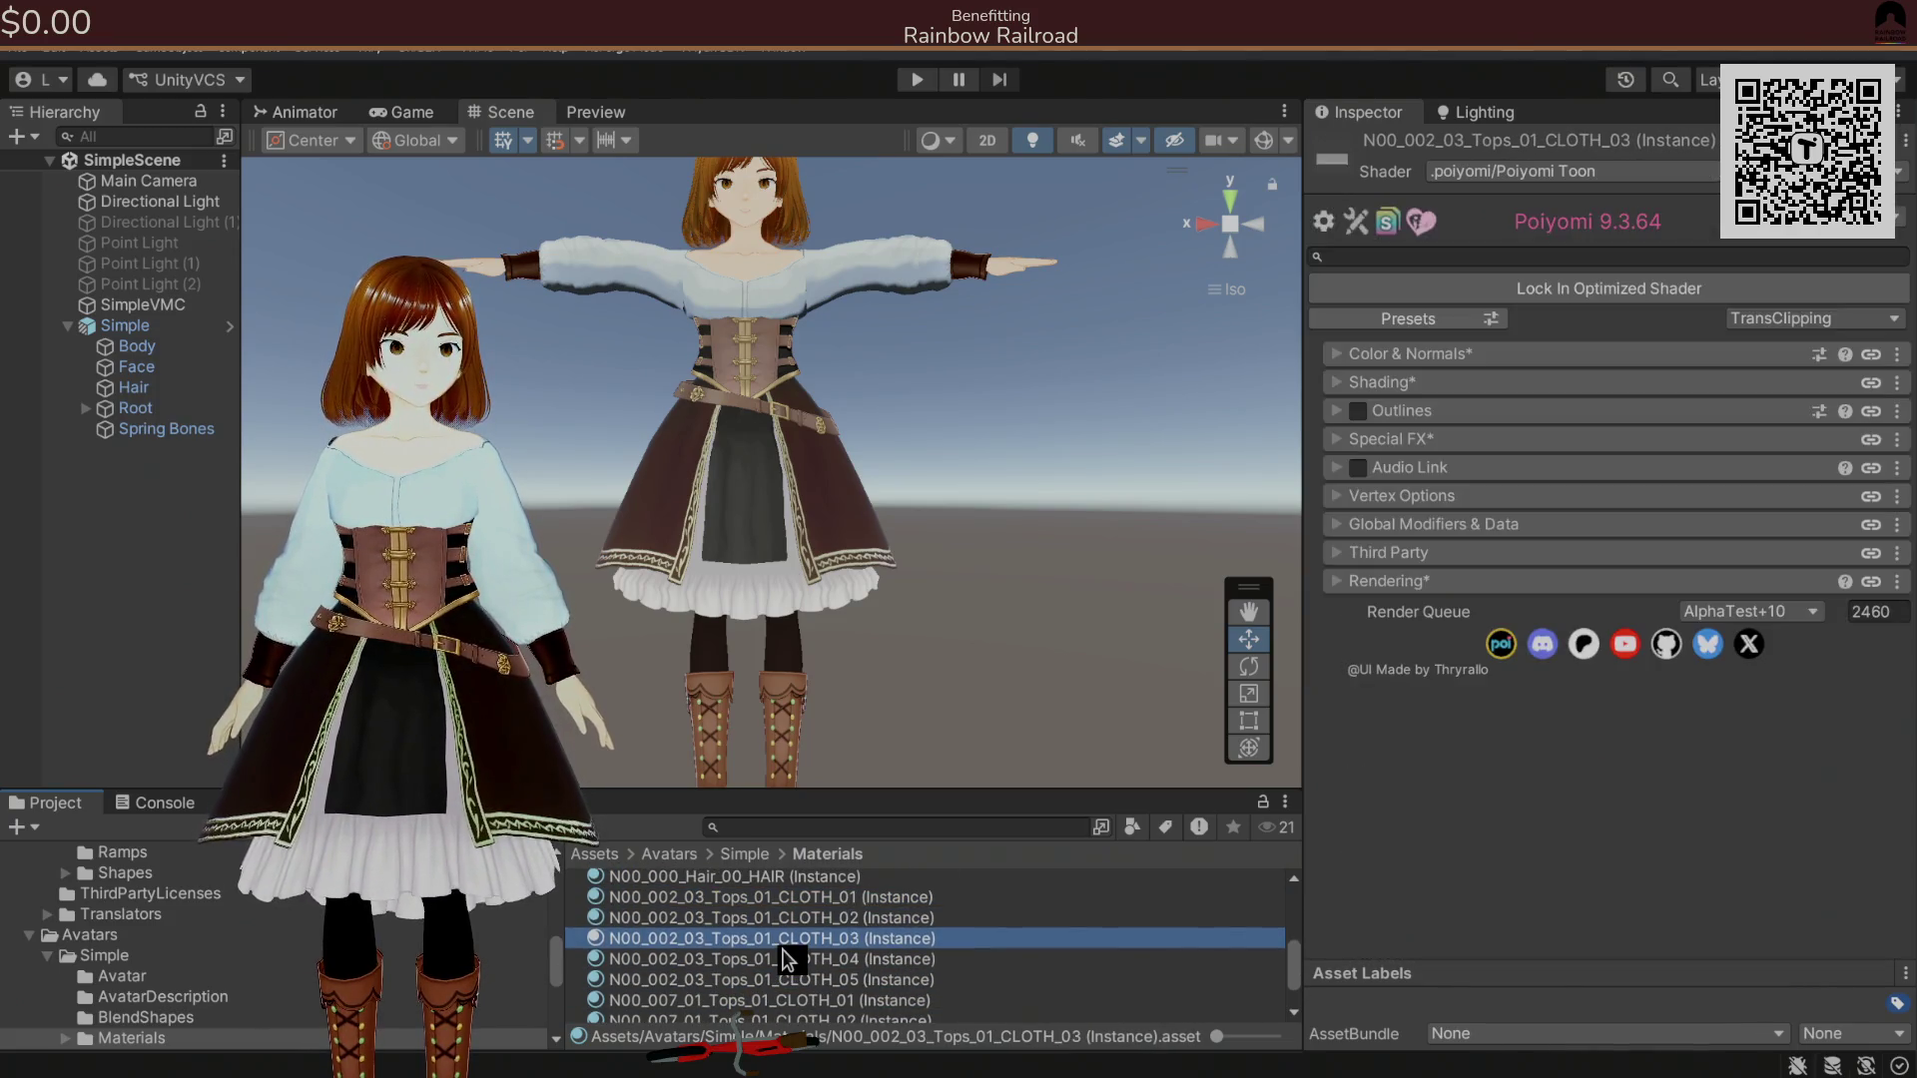
key(Down)
key(Down)
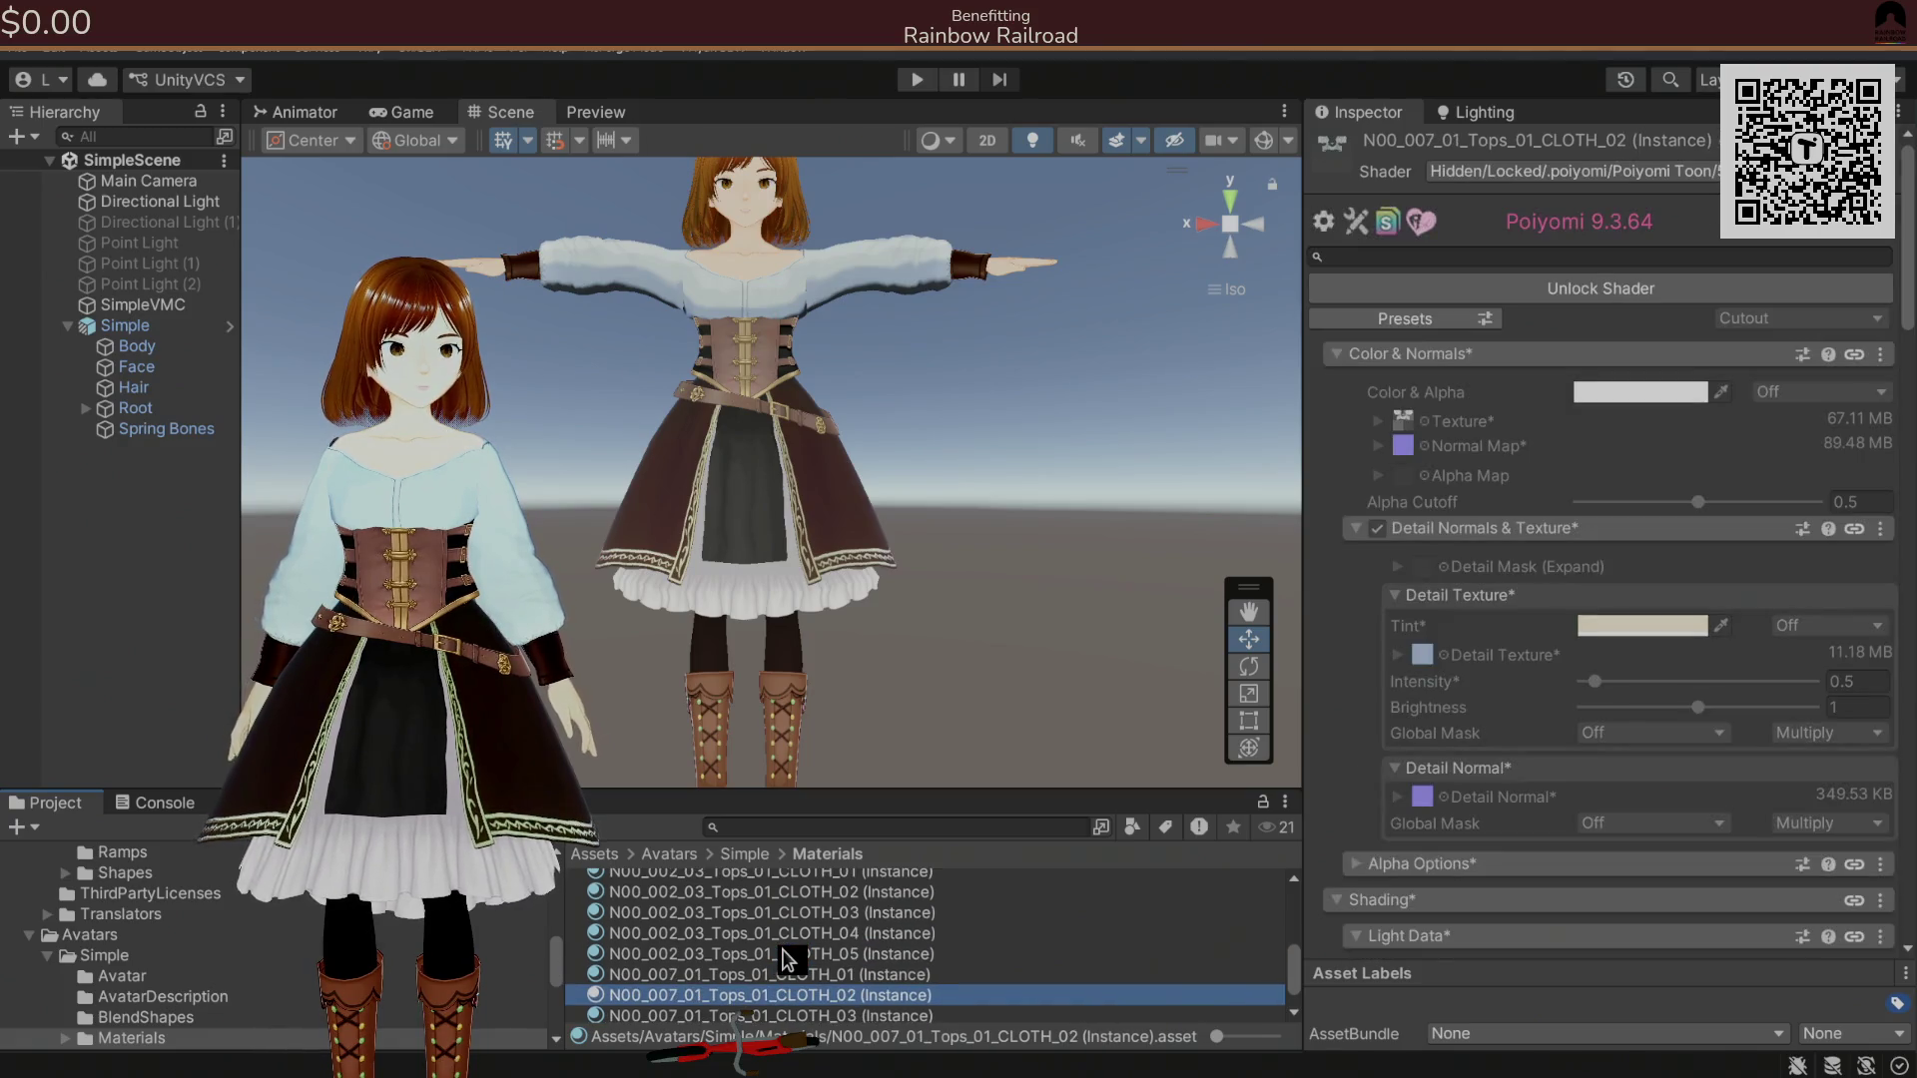
key(Down)
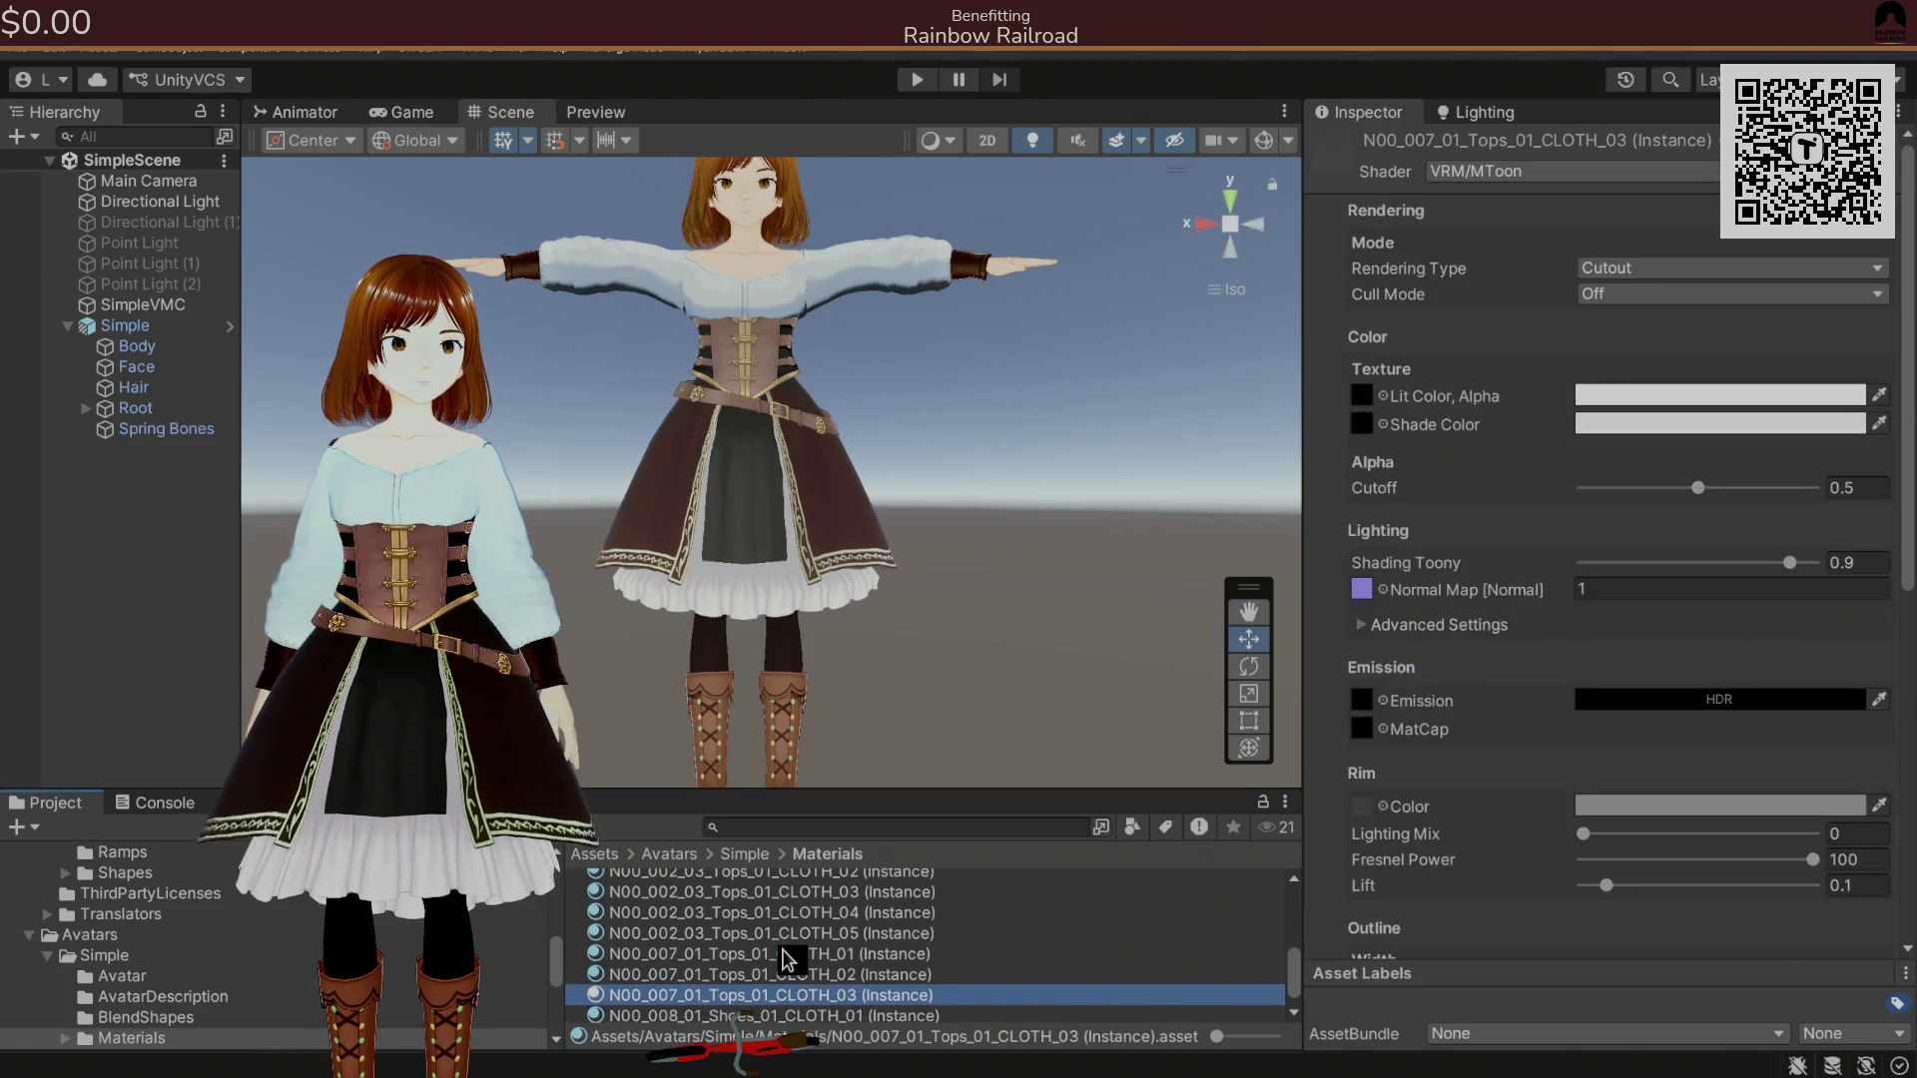
key(Down)
key(Down)
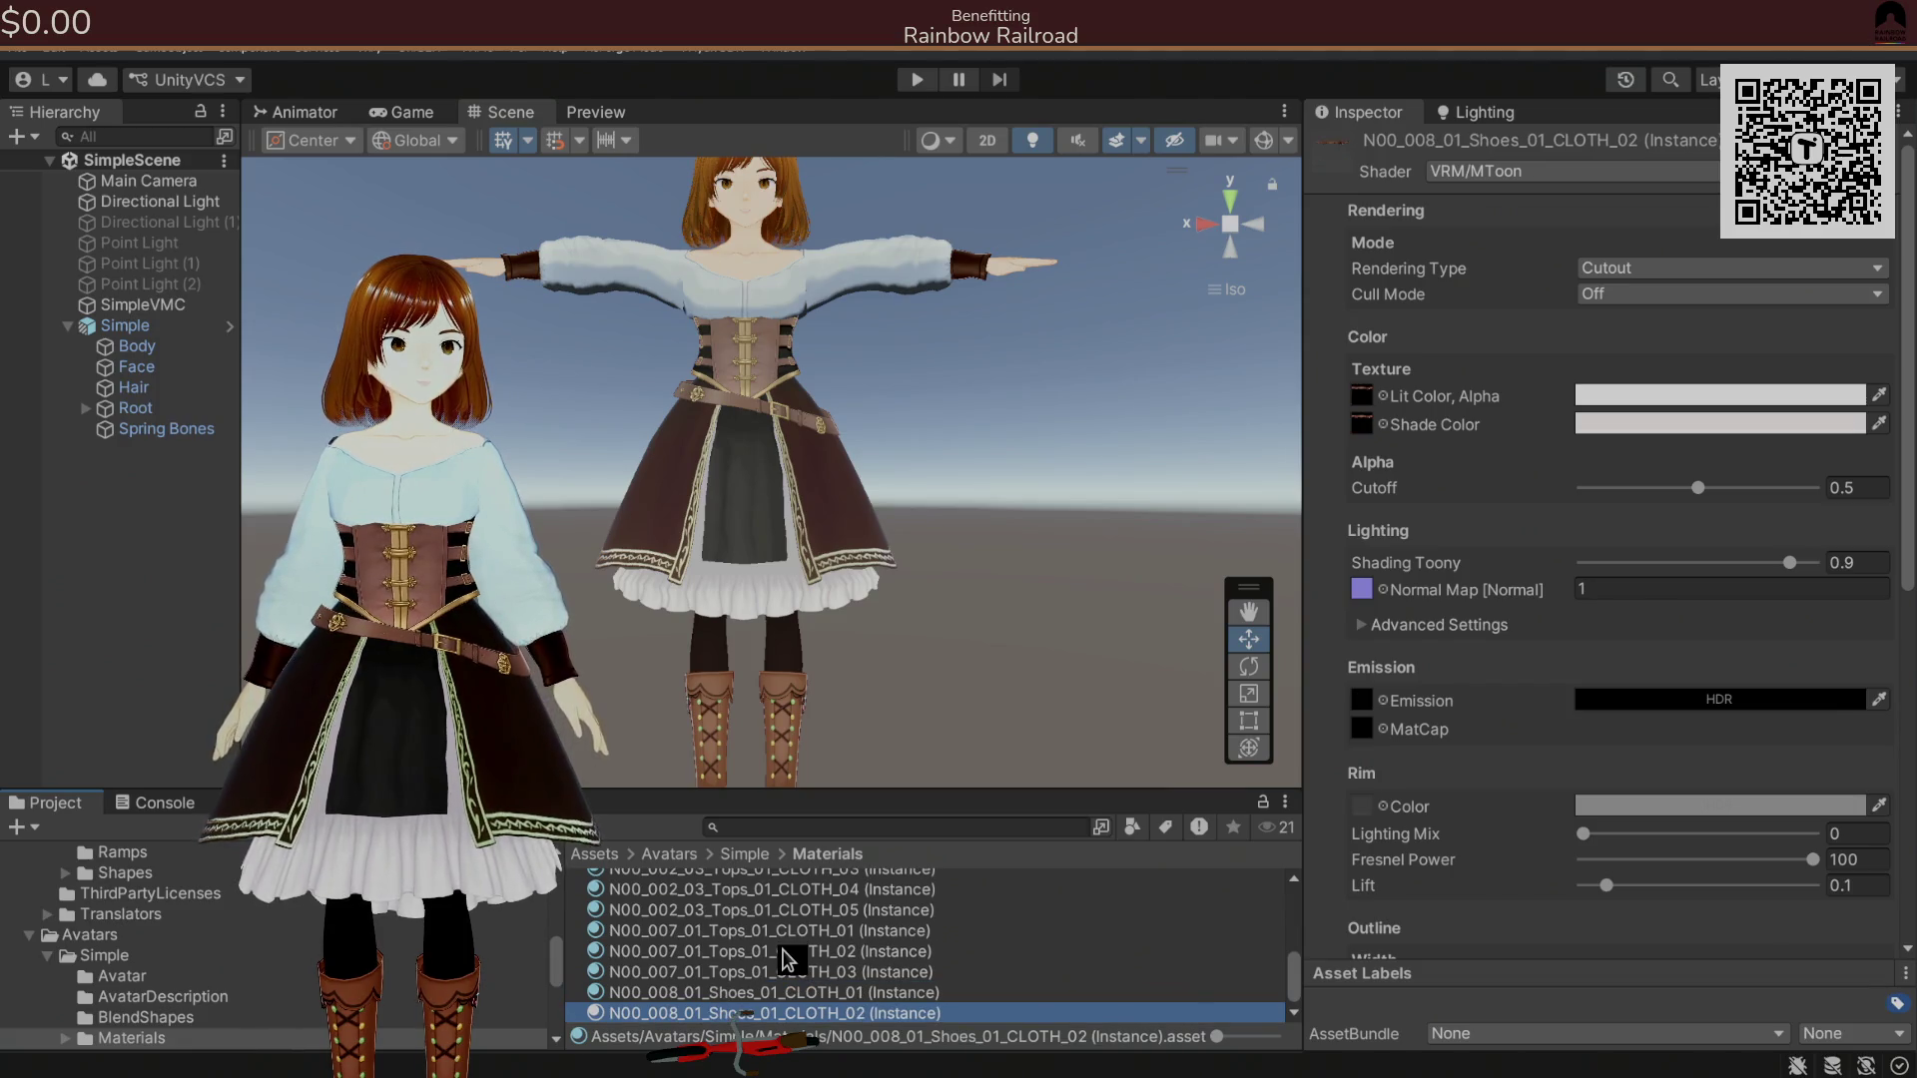
Check the eyebrow, hair and N00_002_03 Tops materials' shaders, ending on the CLOTH_03 Poiyomi material.
key(Up)
key(Up)
key(Up)
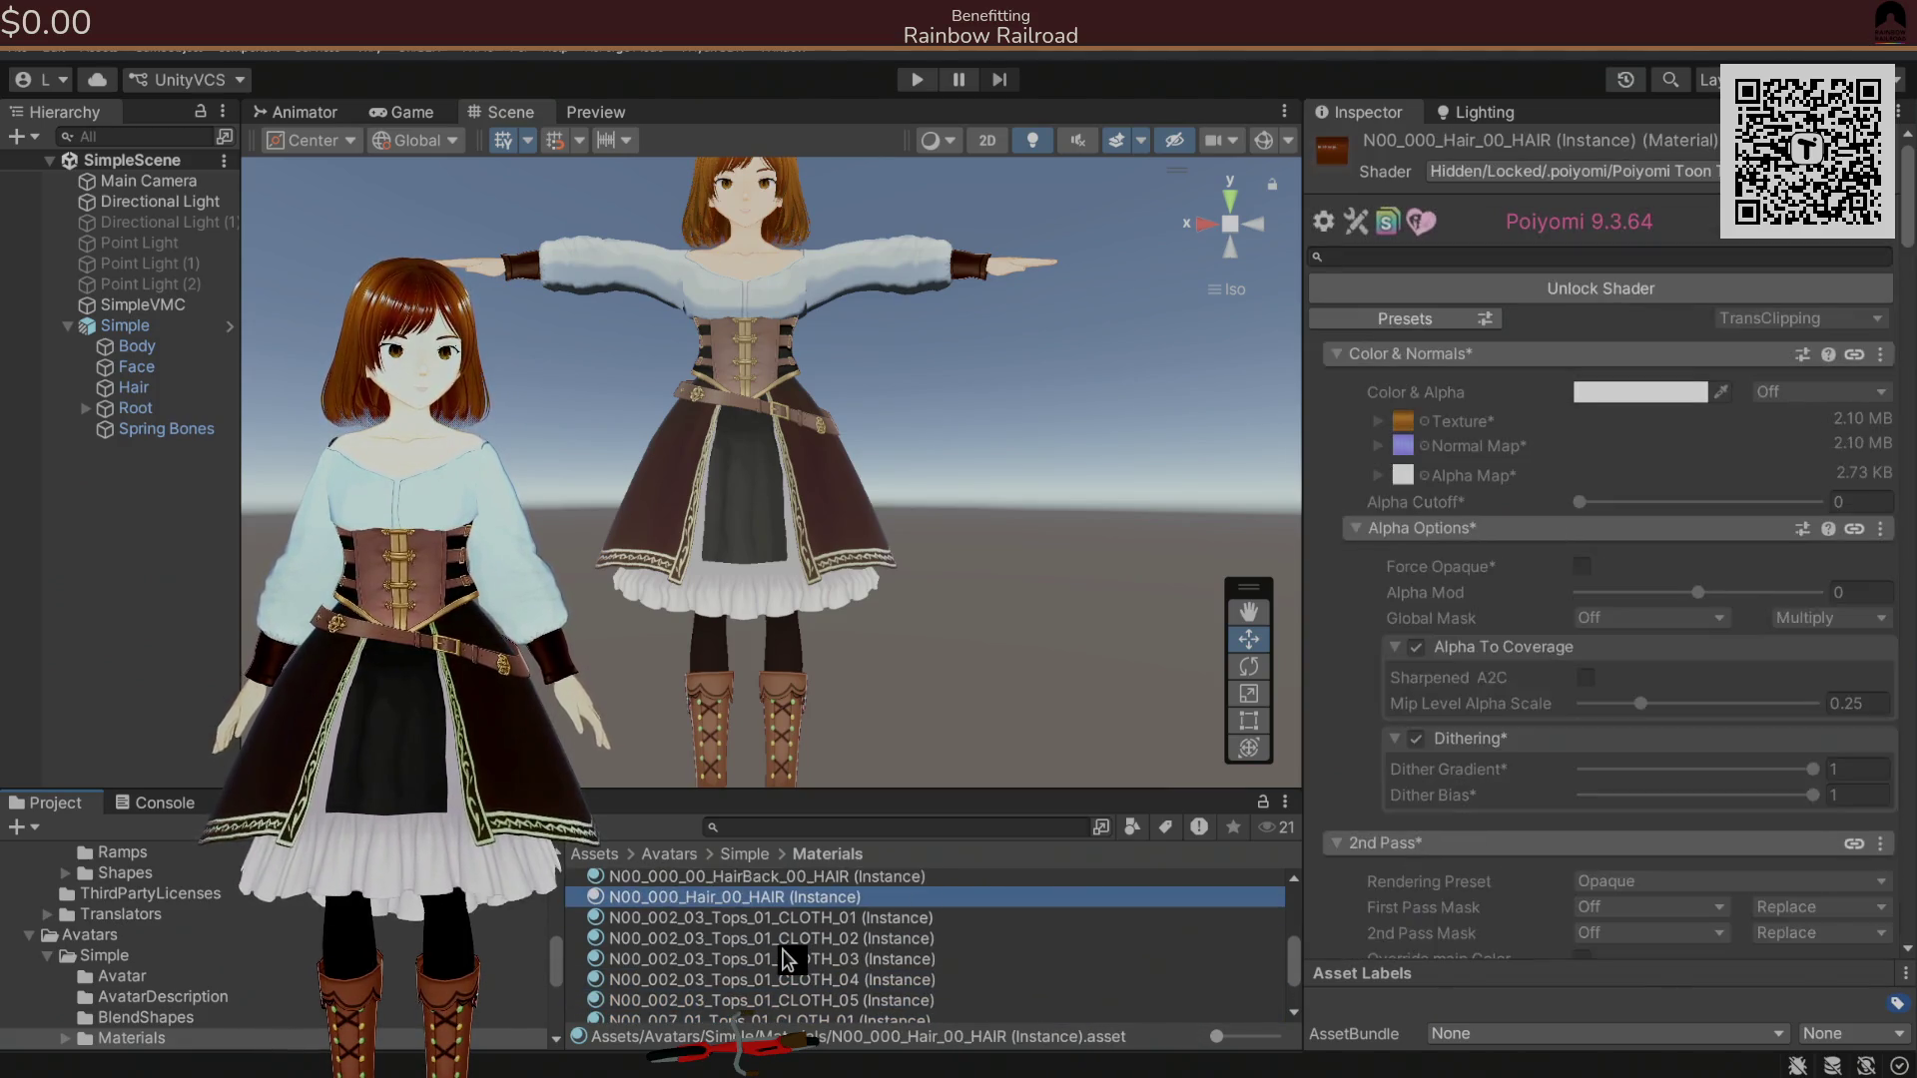
key(Up)
key(Up)
key(Up)
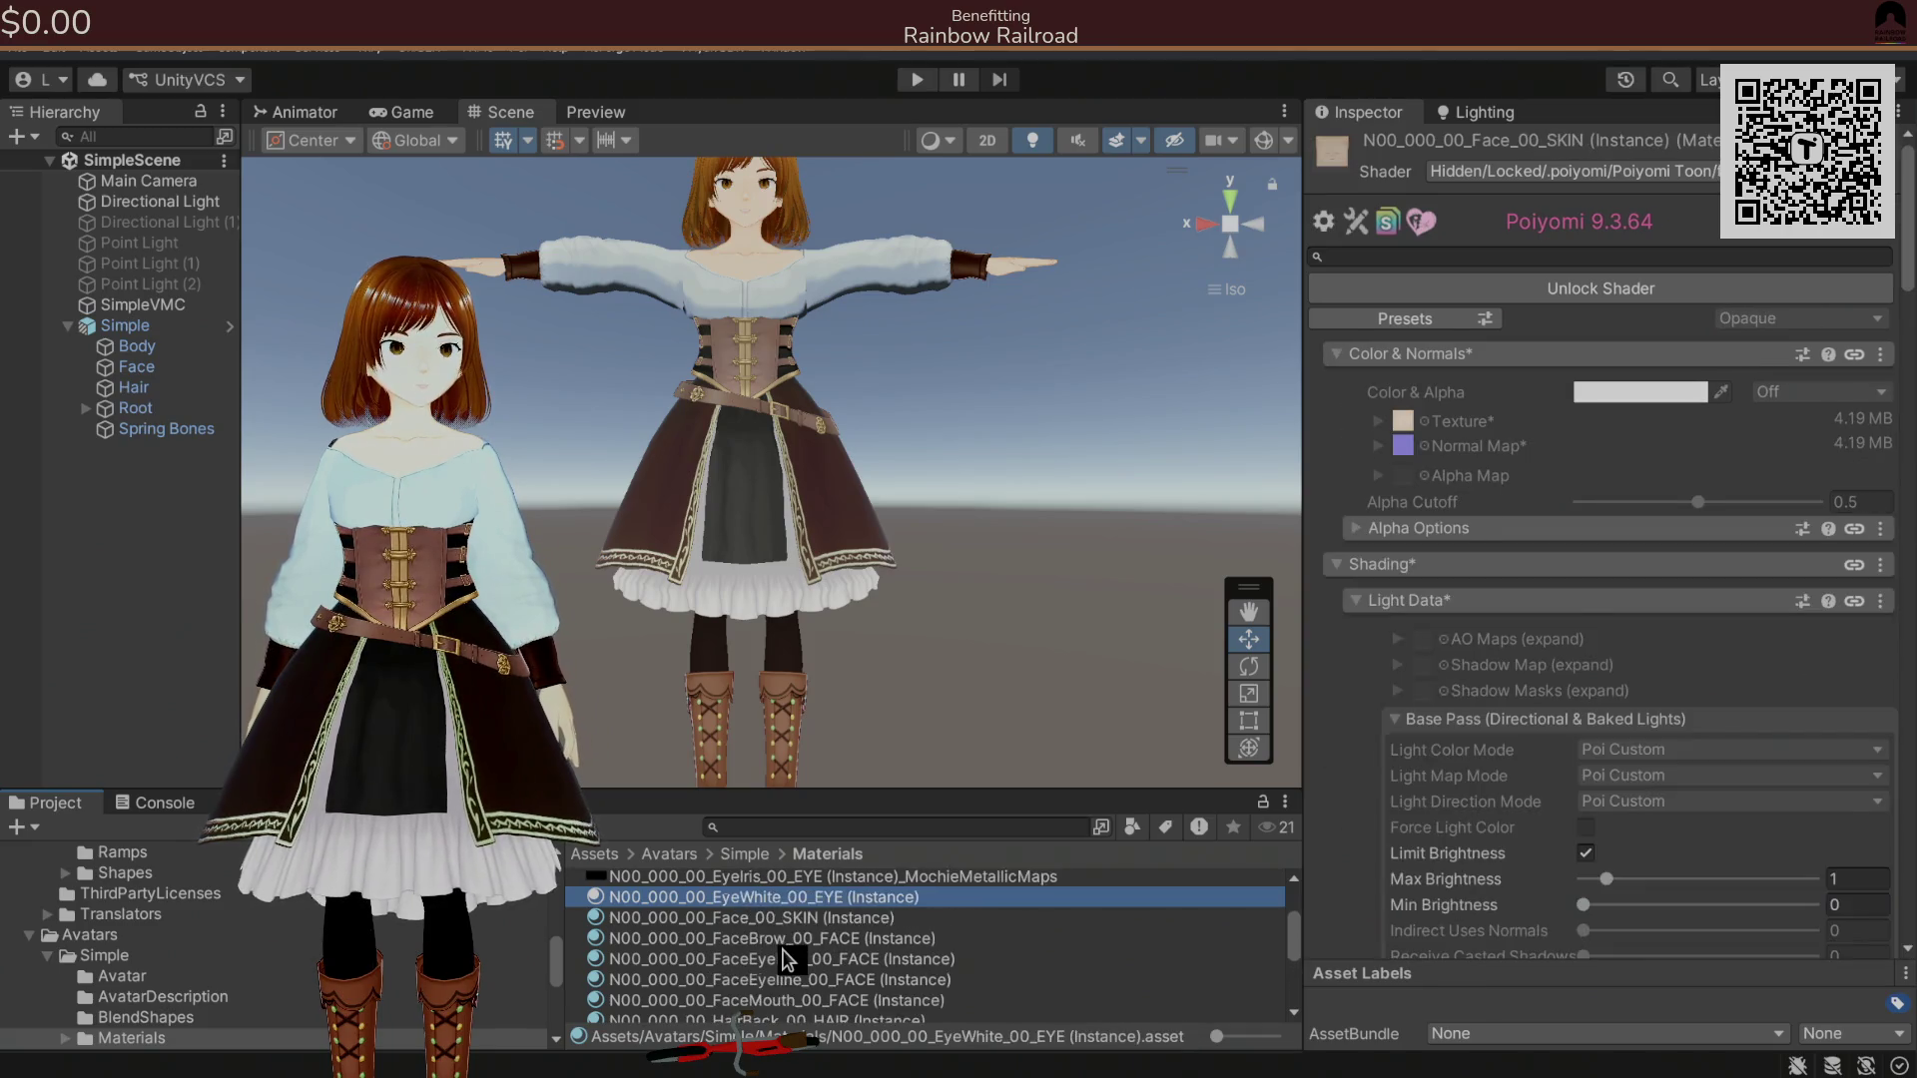
key(Up)
key(Up)
key(Up)
key(Down)
key(Down)
key(Down)
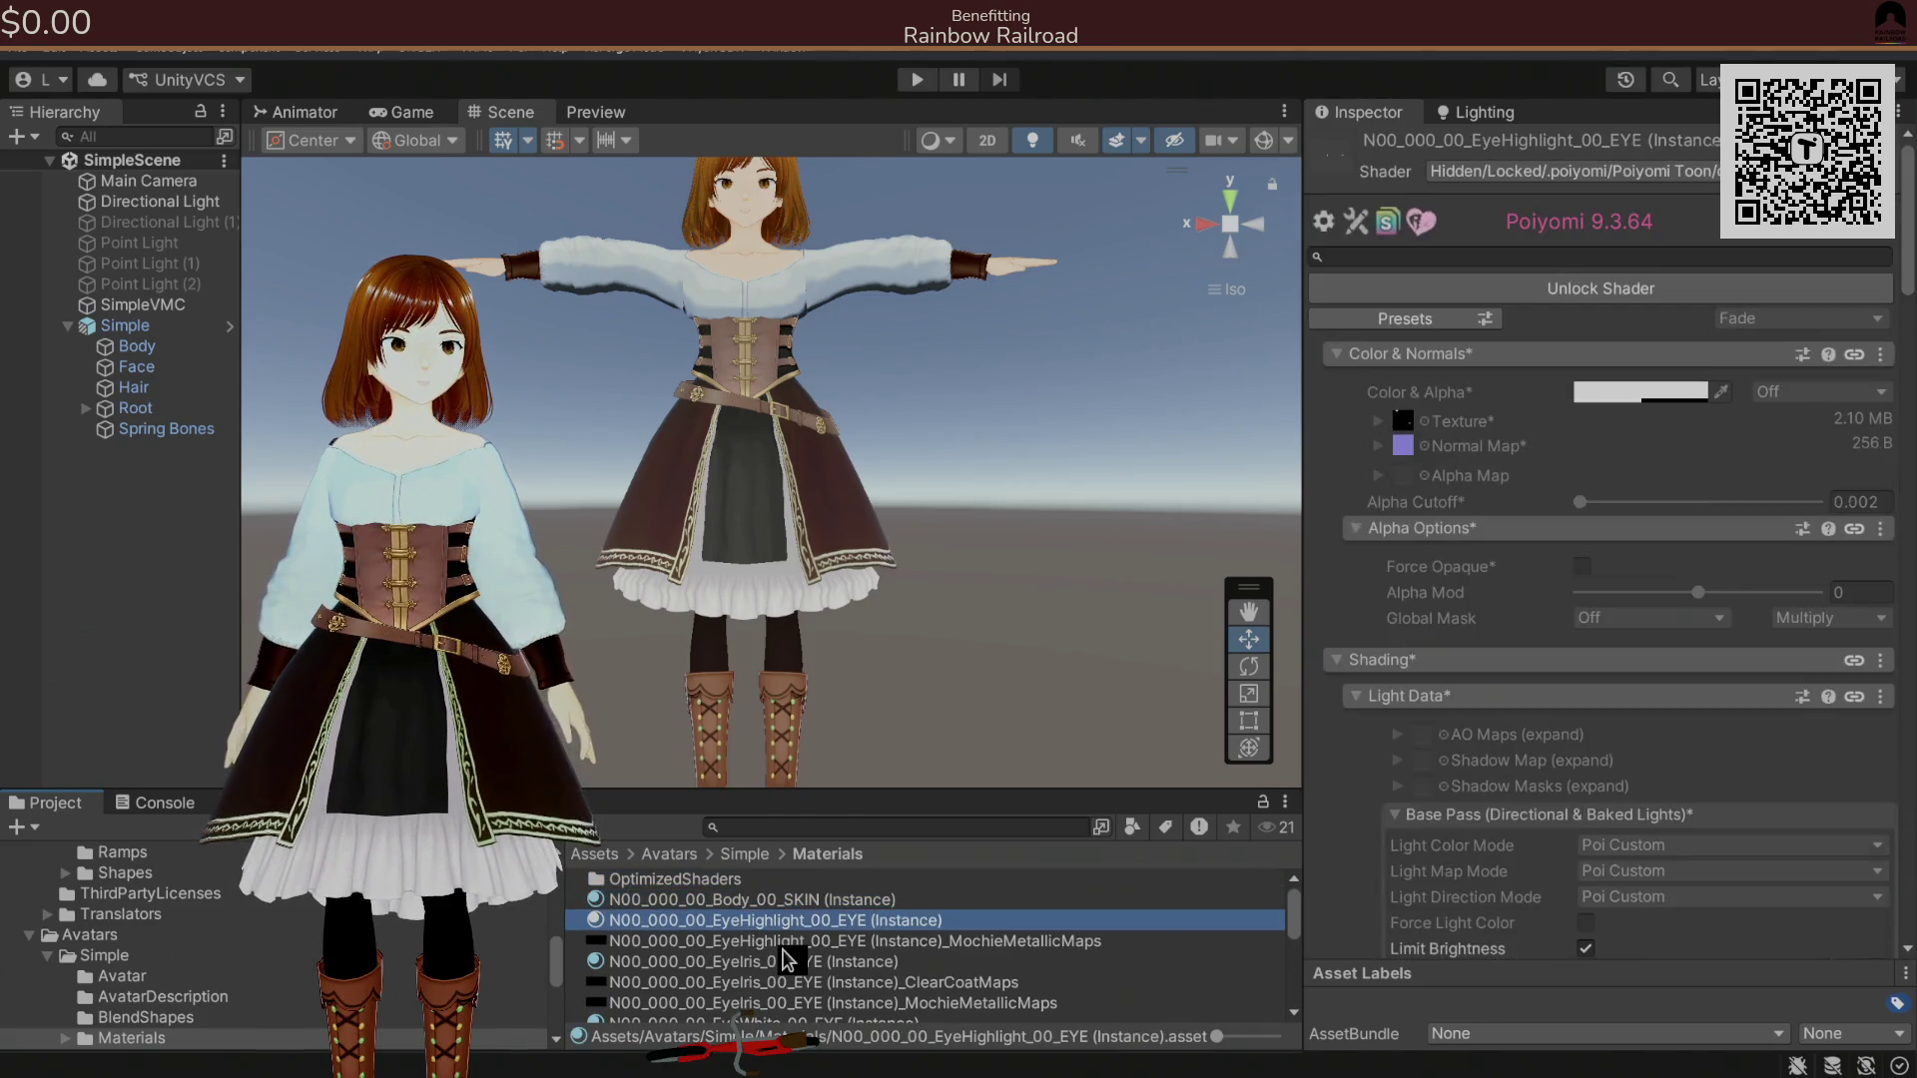
key(Down)
key(Down)
key(Down)
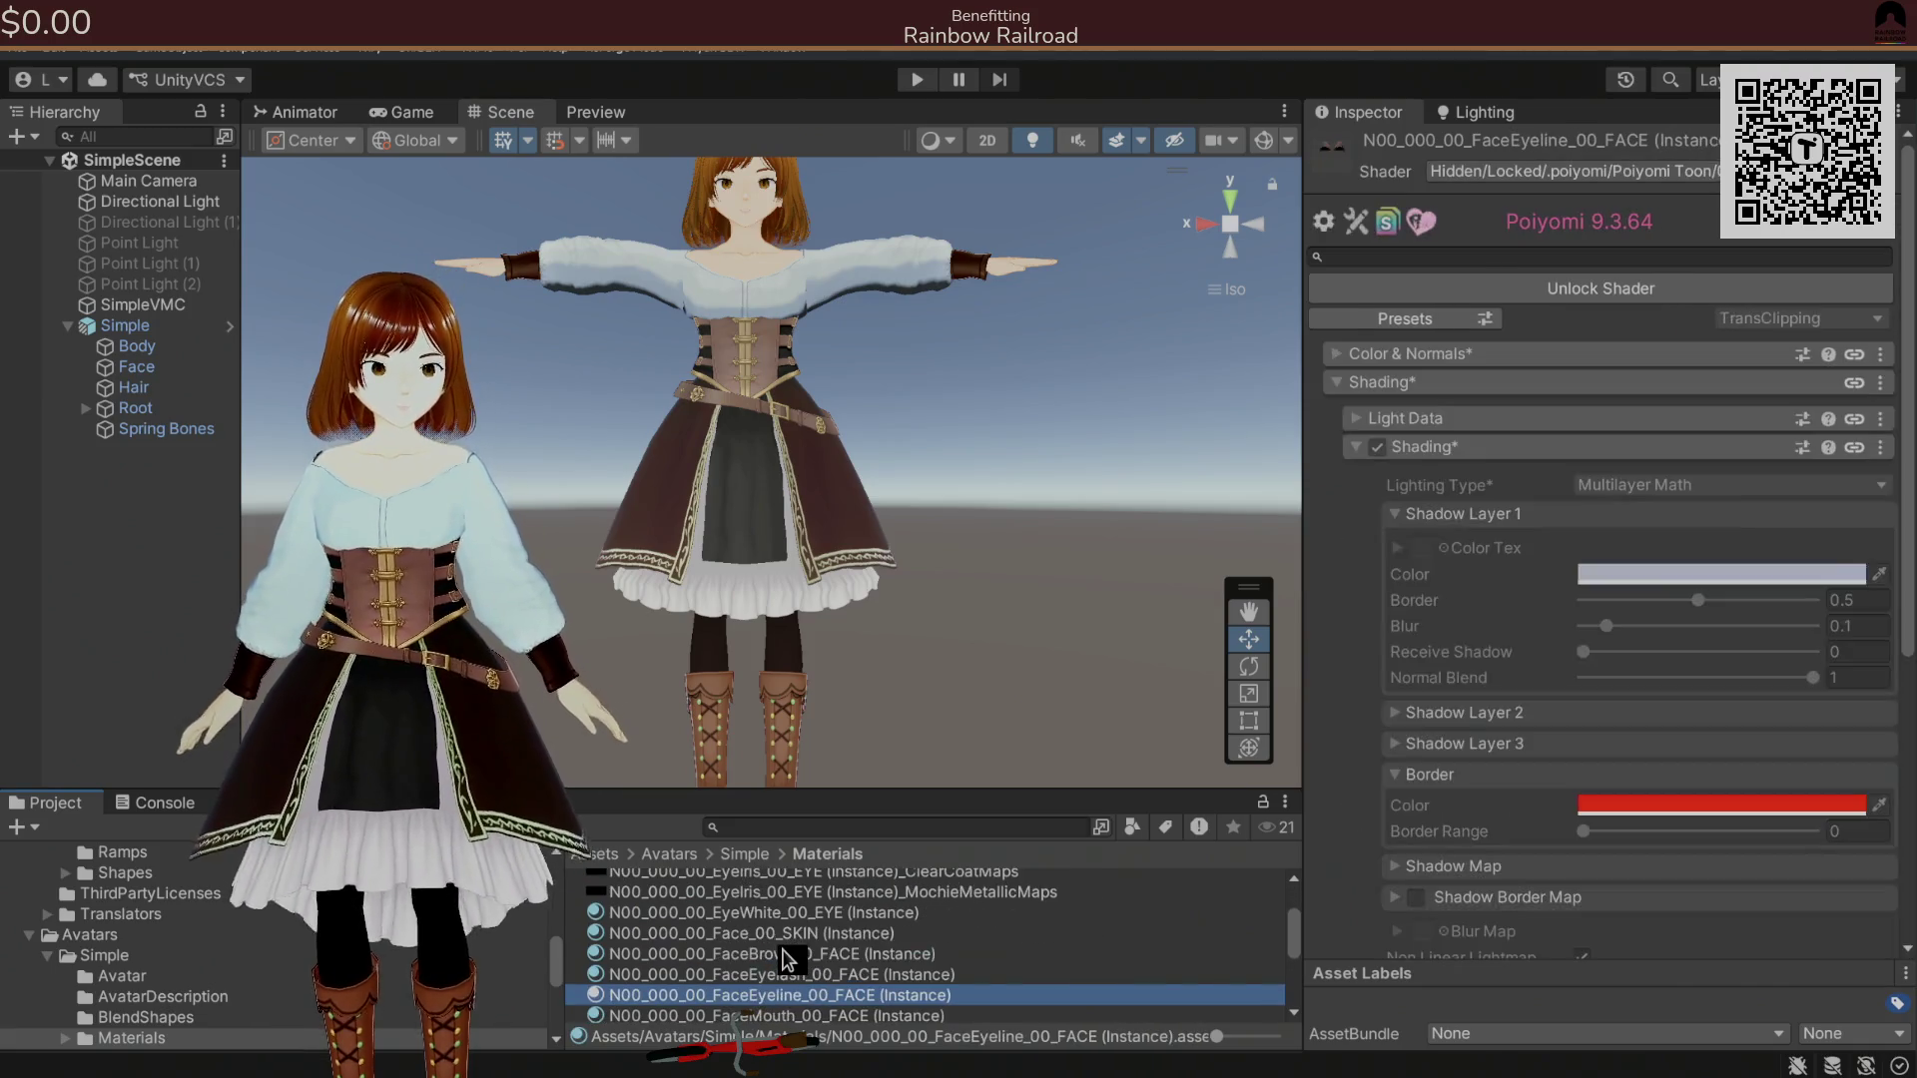
key(Down)
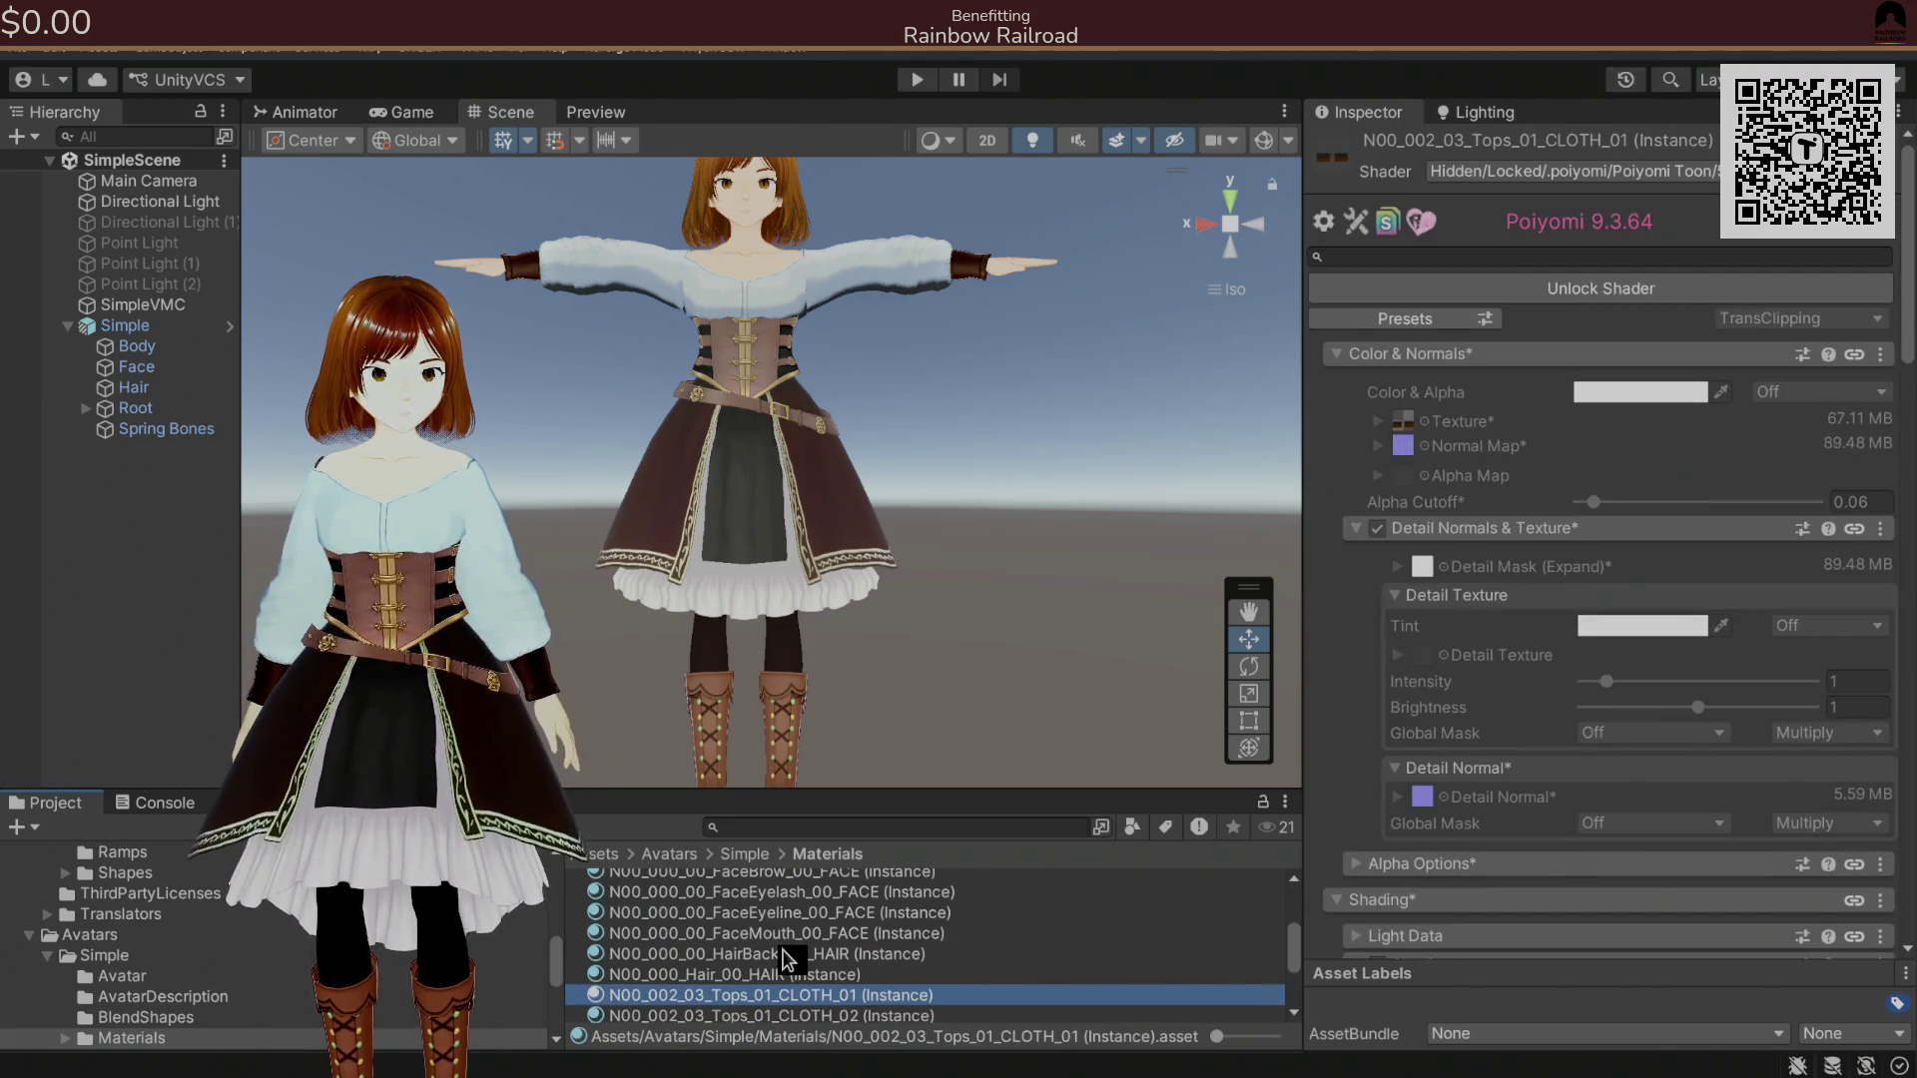
key(Down)
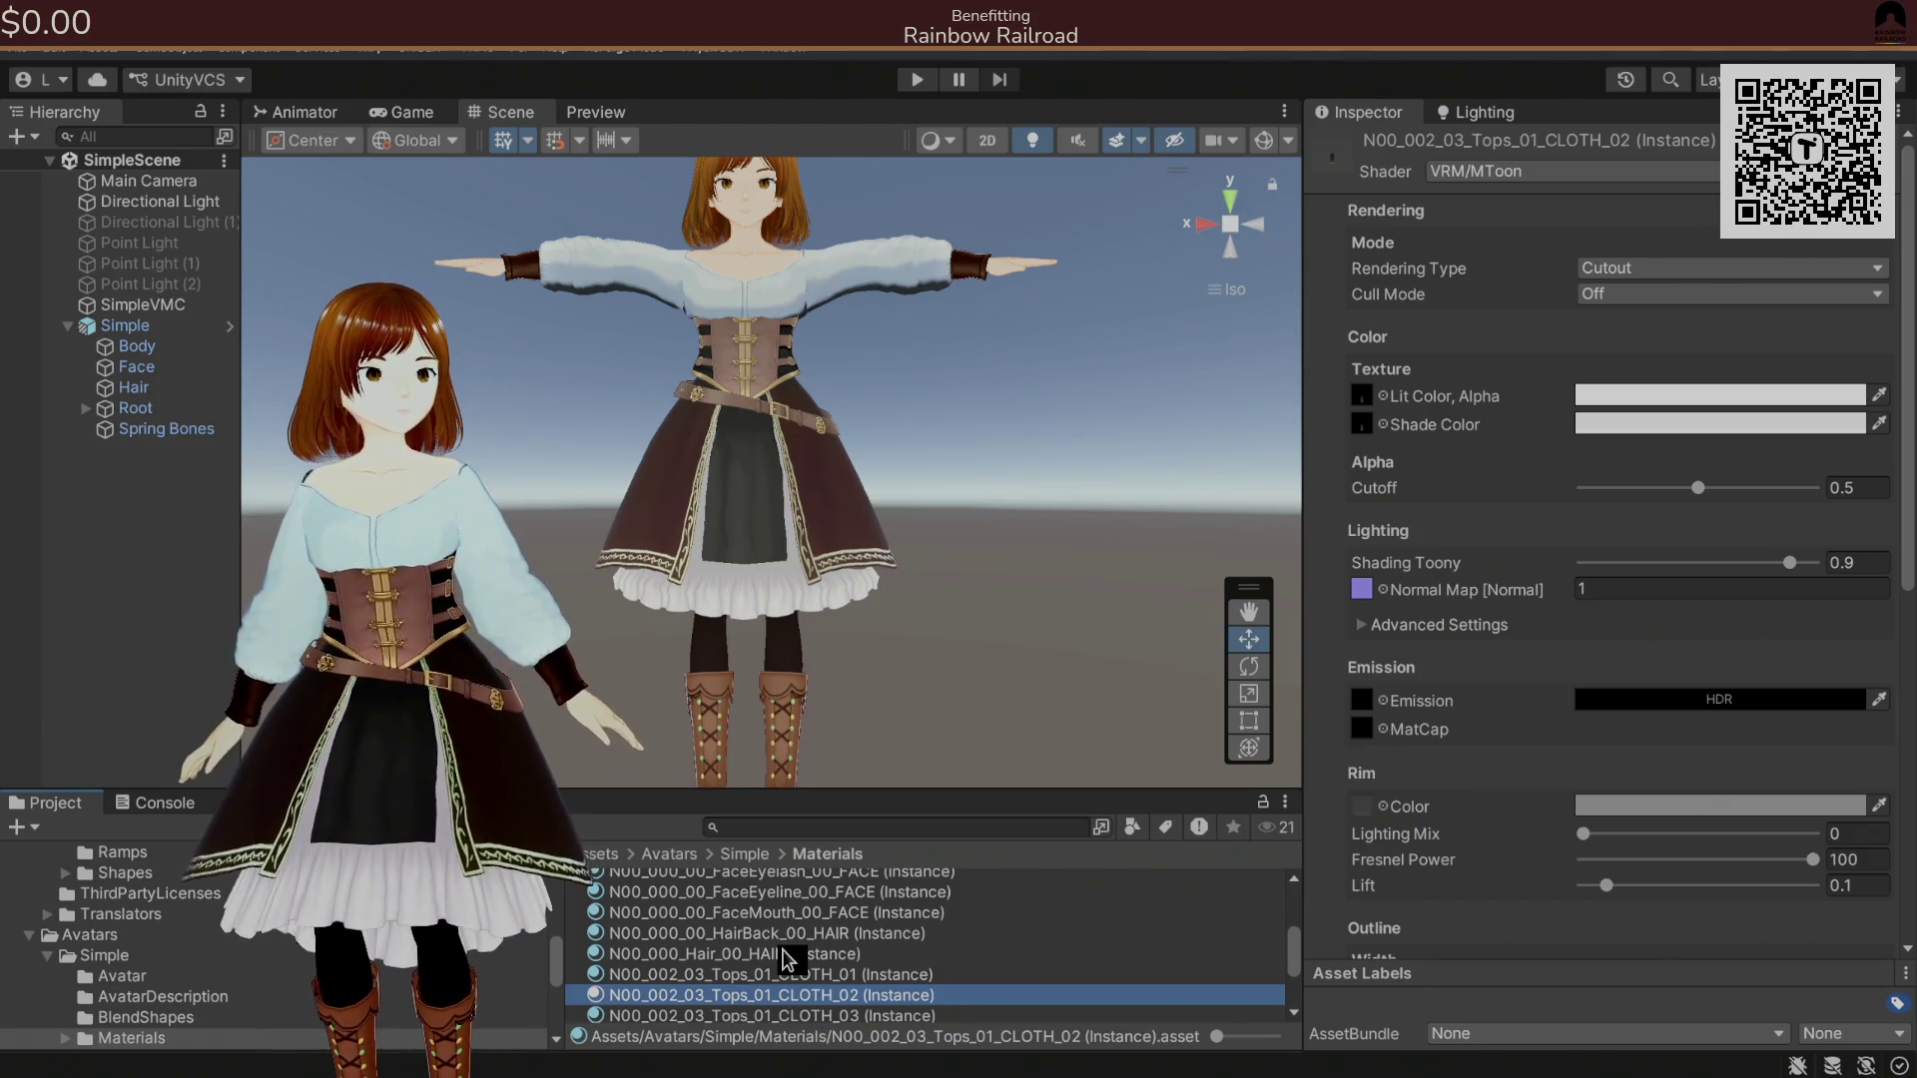
key(Down)
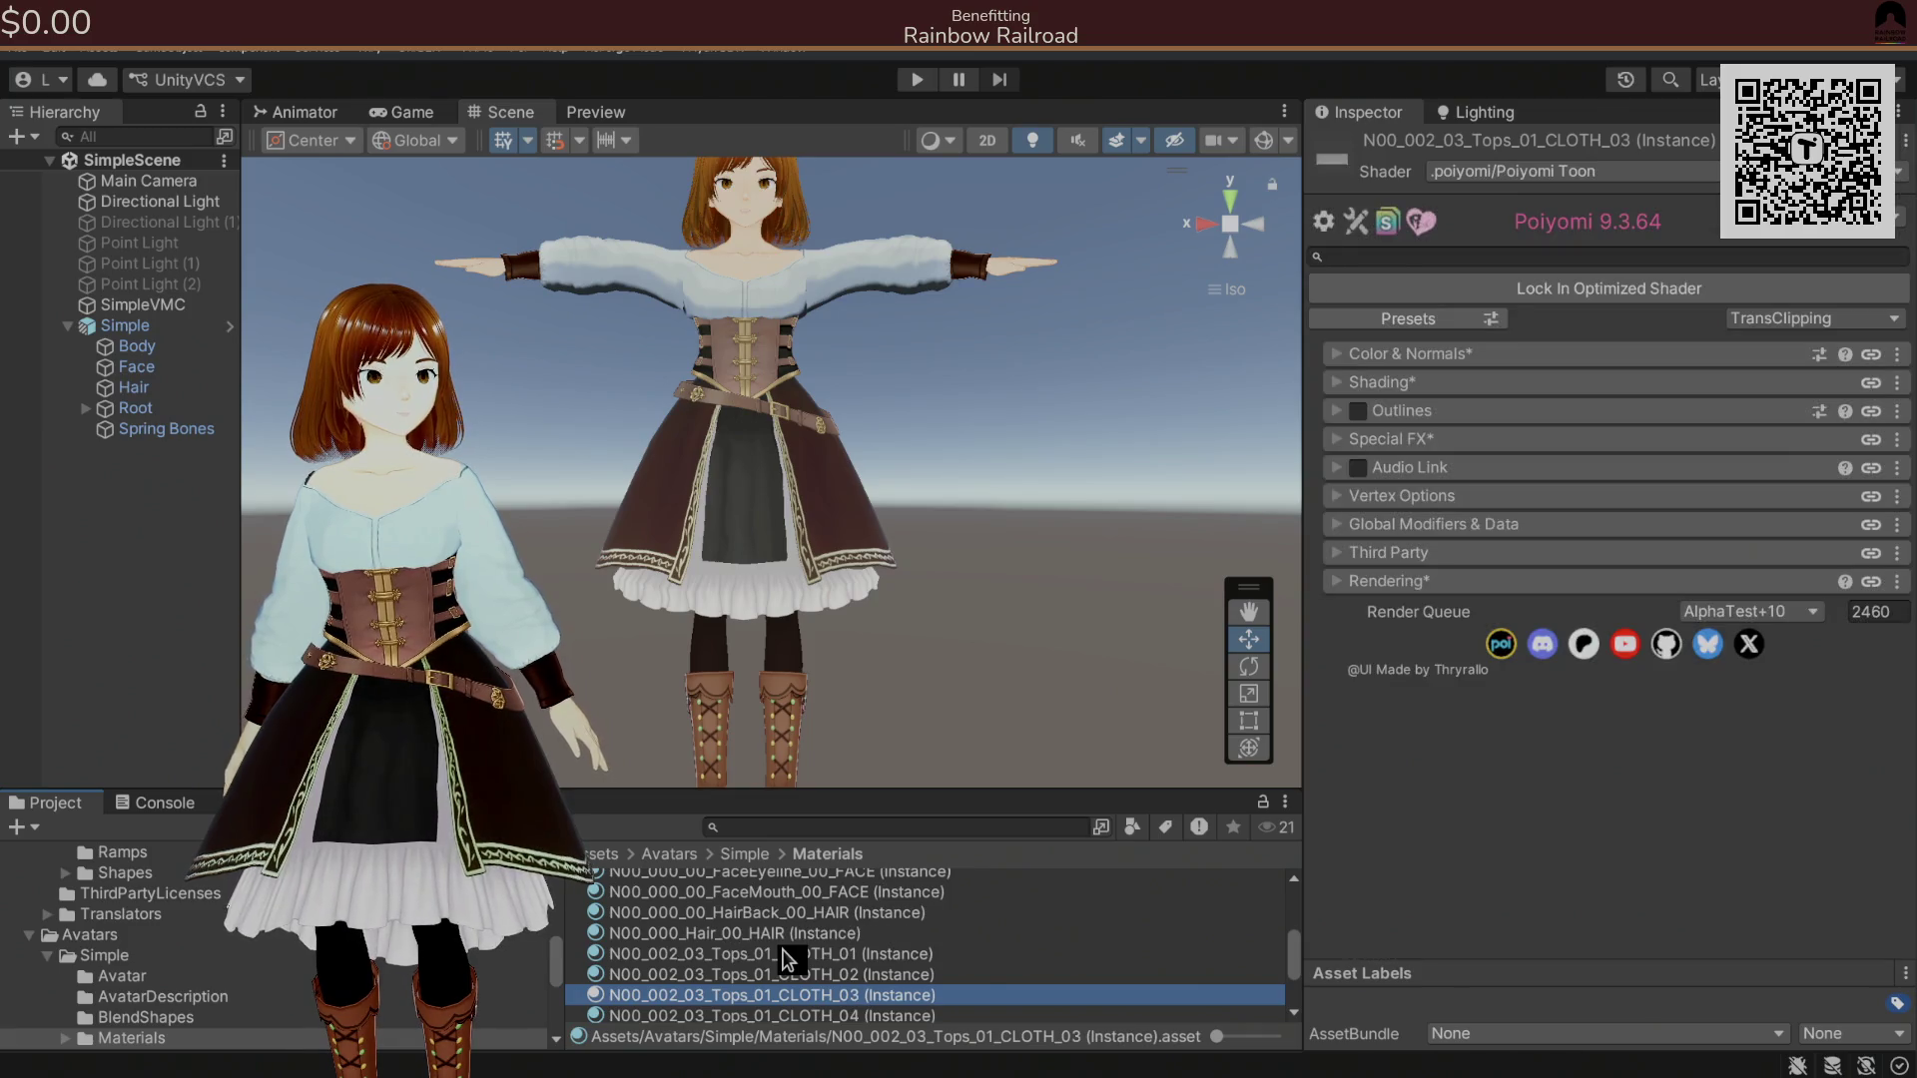
Expand CLOTH_03's Color & Normals settings, then select N00_002_03_Tops_01_CLOTH_02.
click(1344, 354)
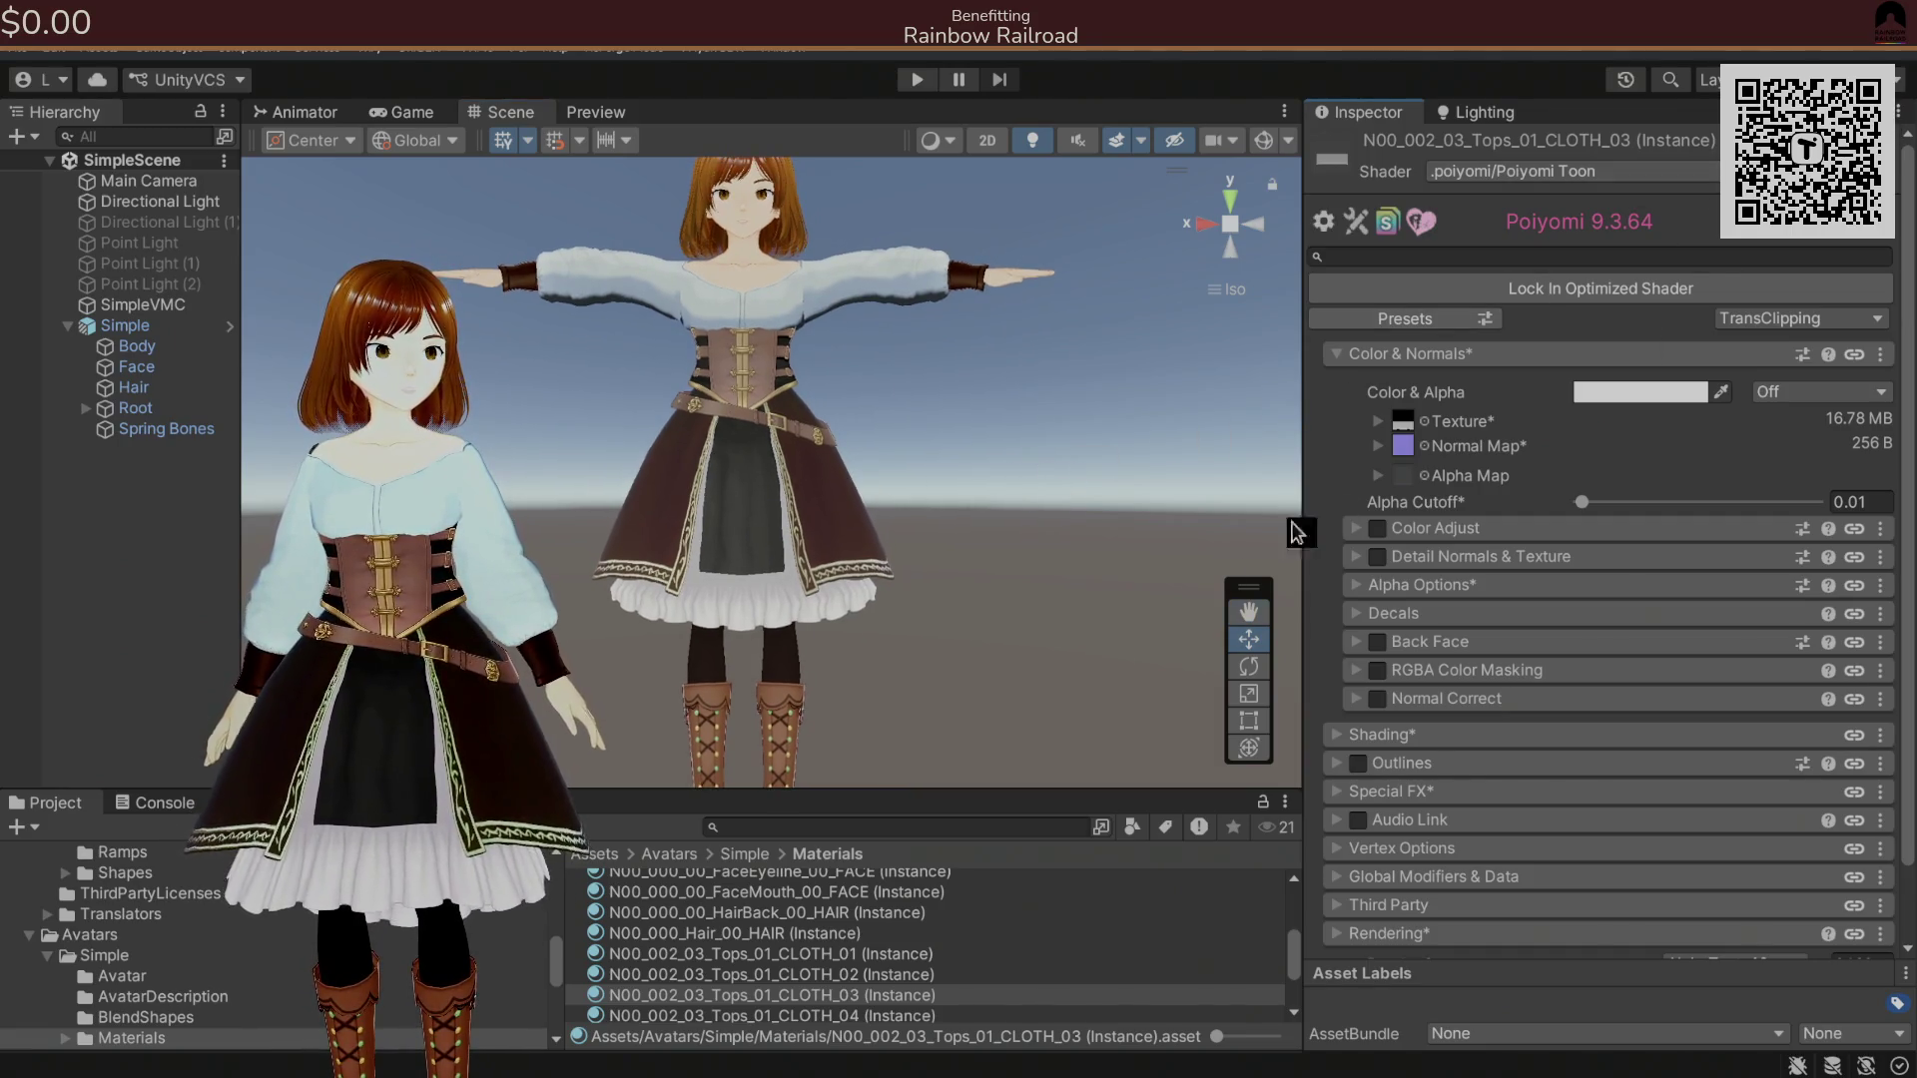
click(757, 956)
click(755, 976)
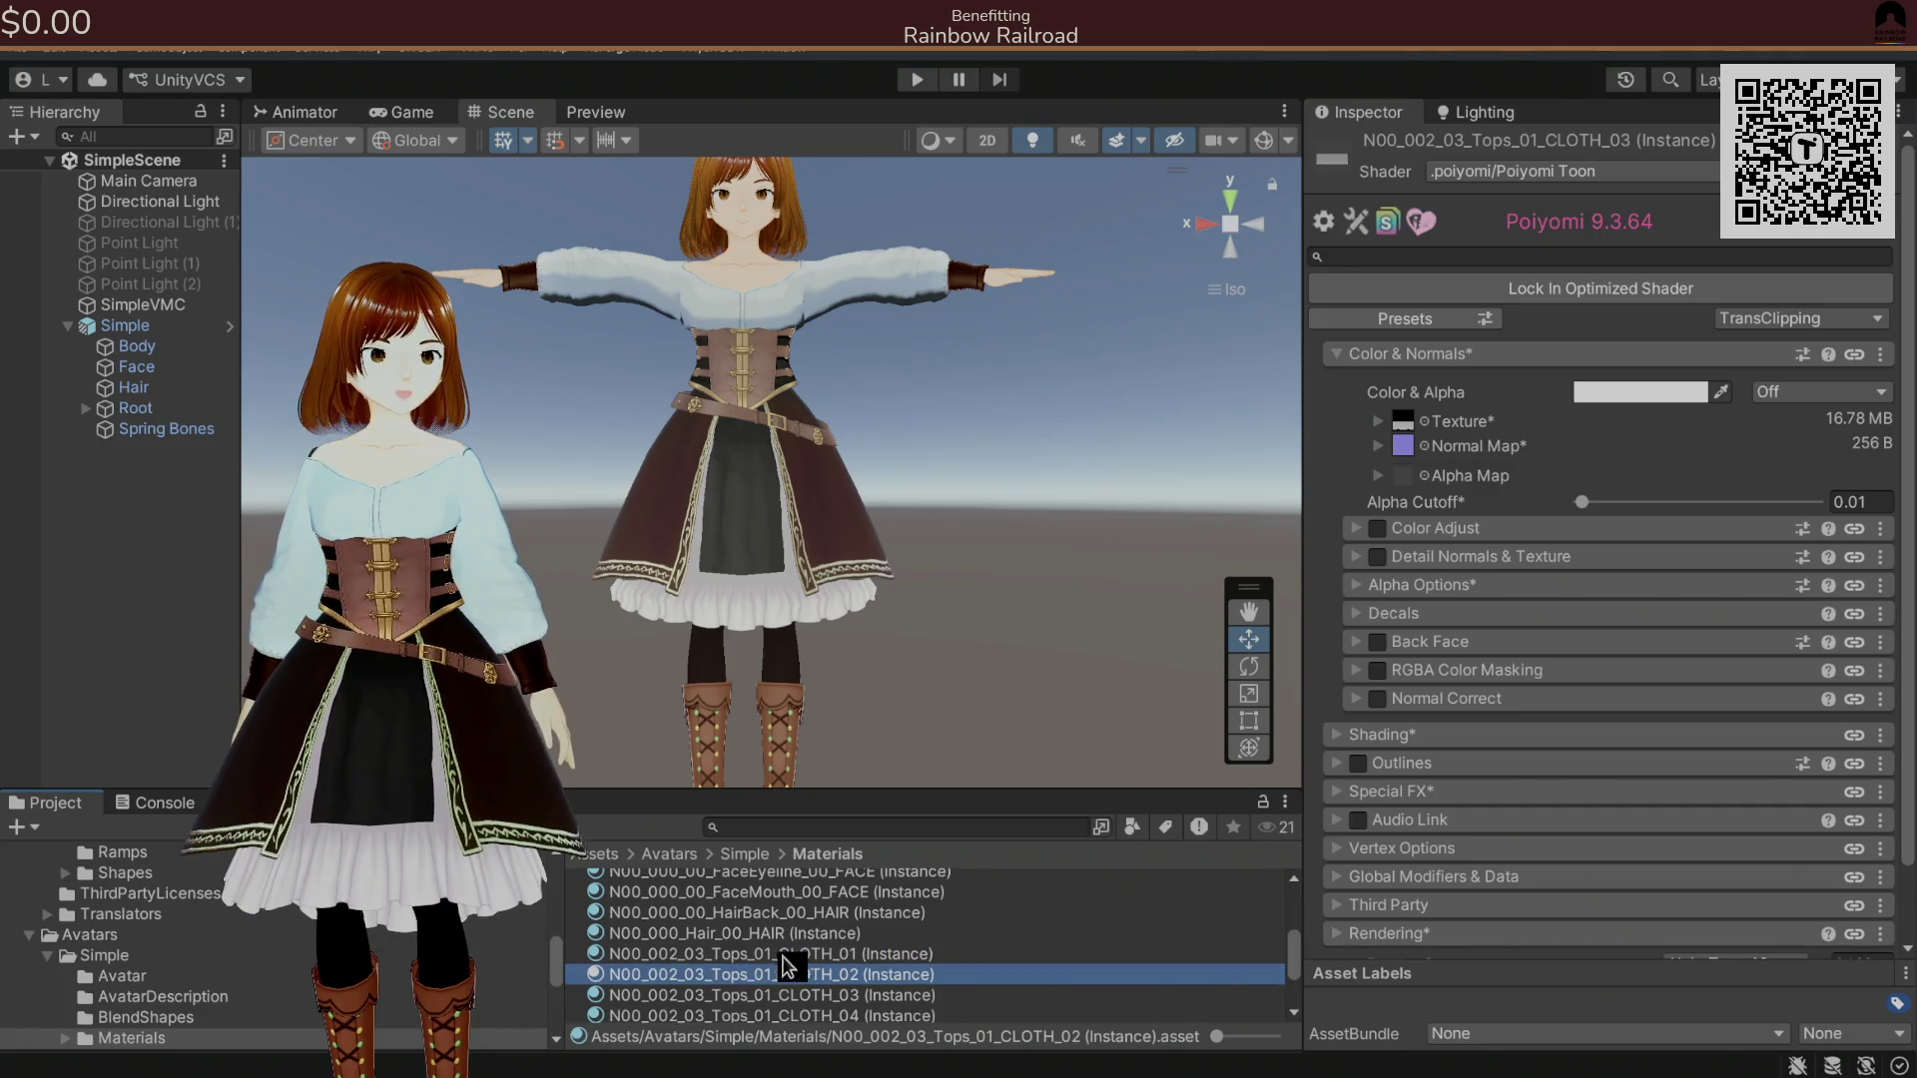
Add a second Inspector tab, dock it as its own panel and widen it.
right_click(1393, 116)
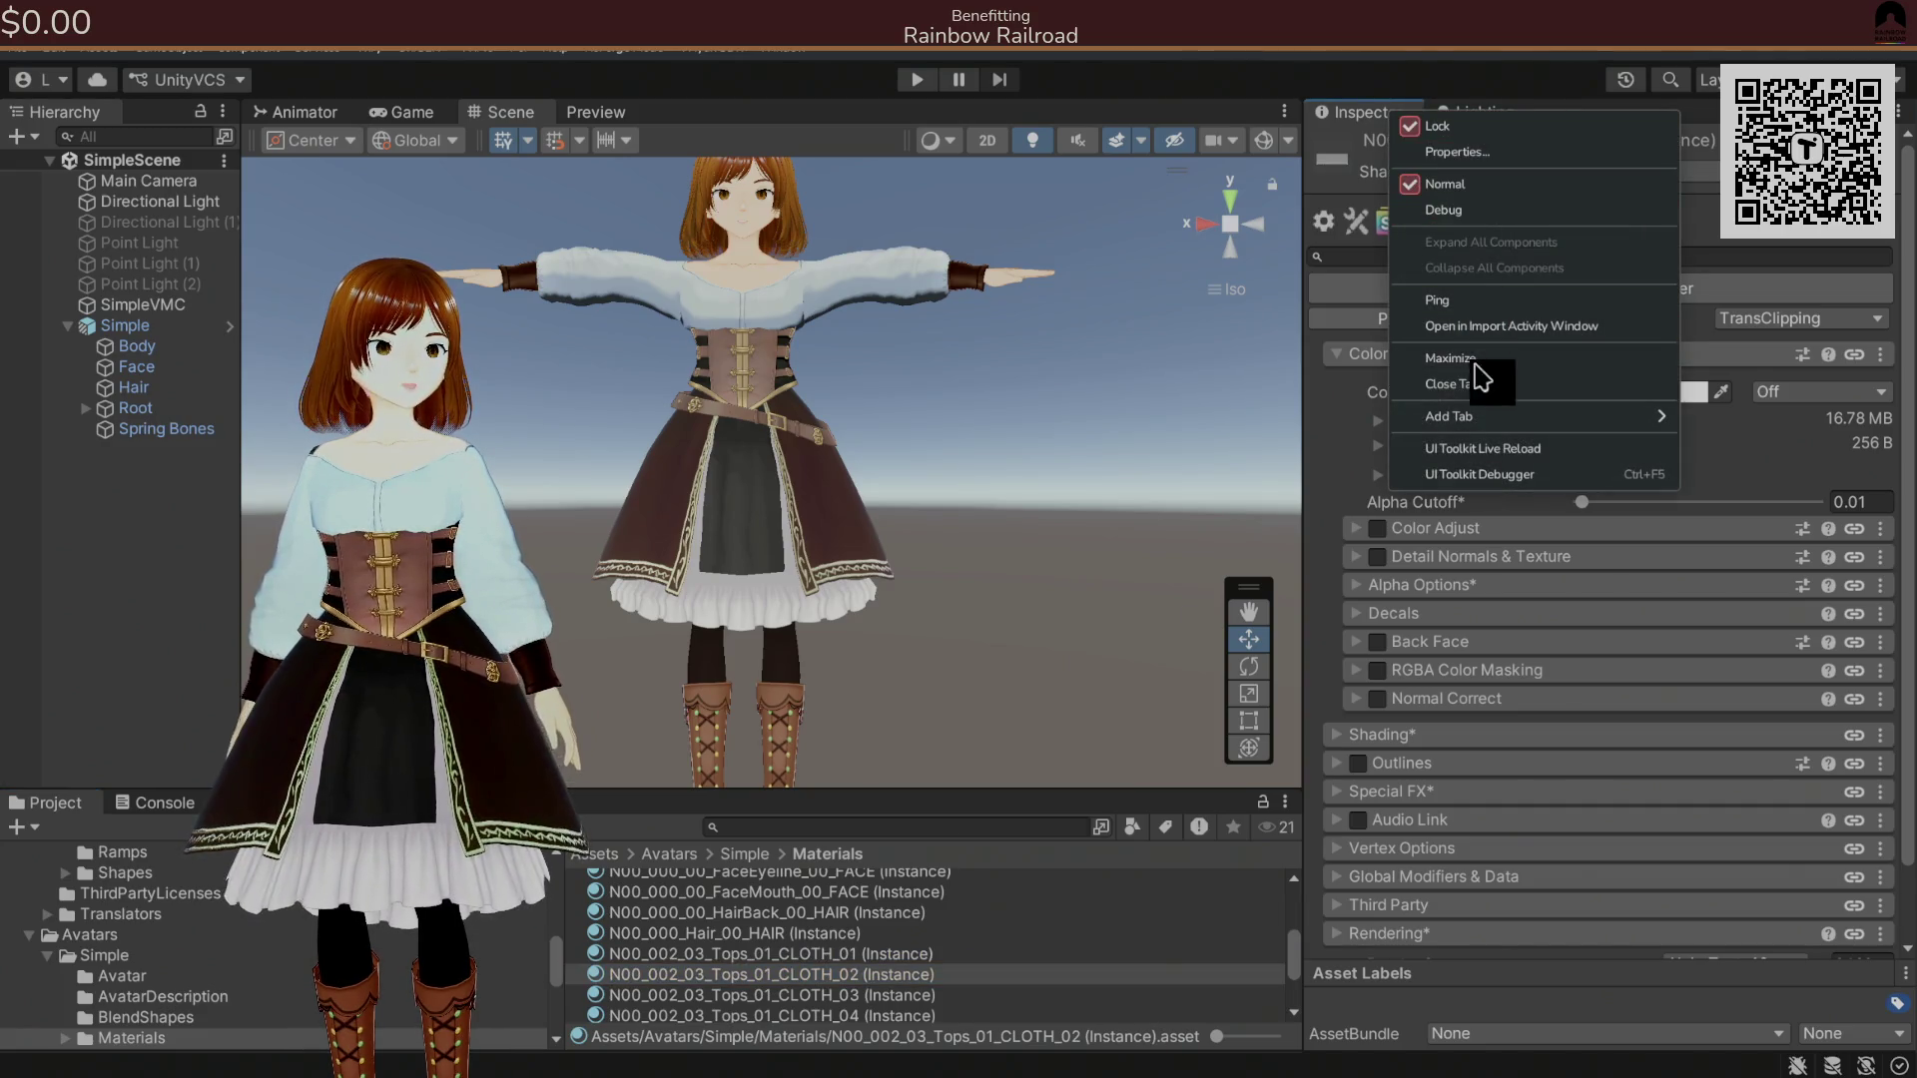
mouse_move(1493, 418)
click(1717, 469)
mouse_move(1575, 120)
mouse_down()
mouse_move(1476, 222)
mouse_move(1425, 386)
mouse_move(1228, 404)
mouse_up()
drag(950, 407, 861, 407)
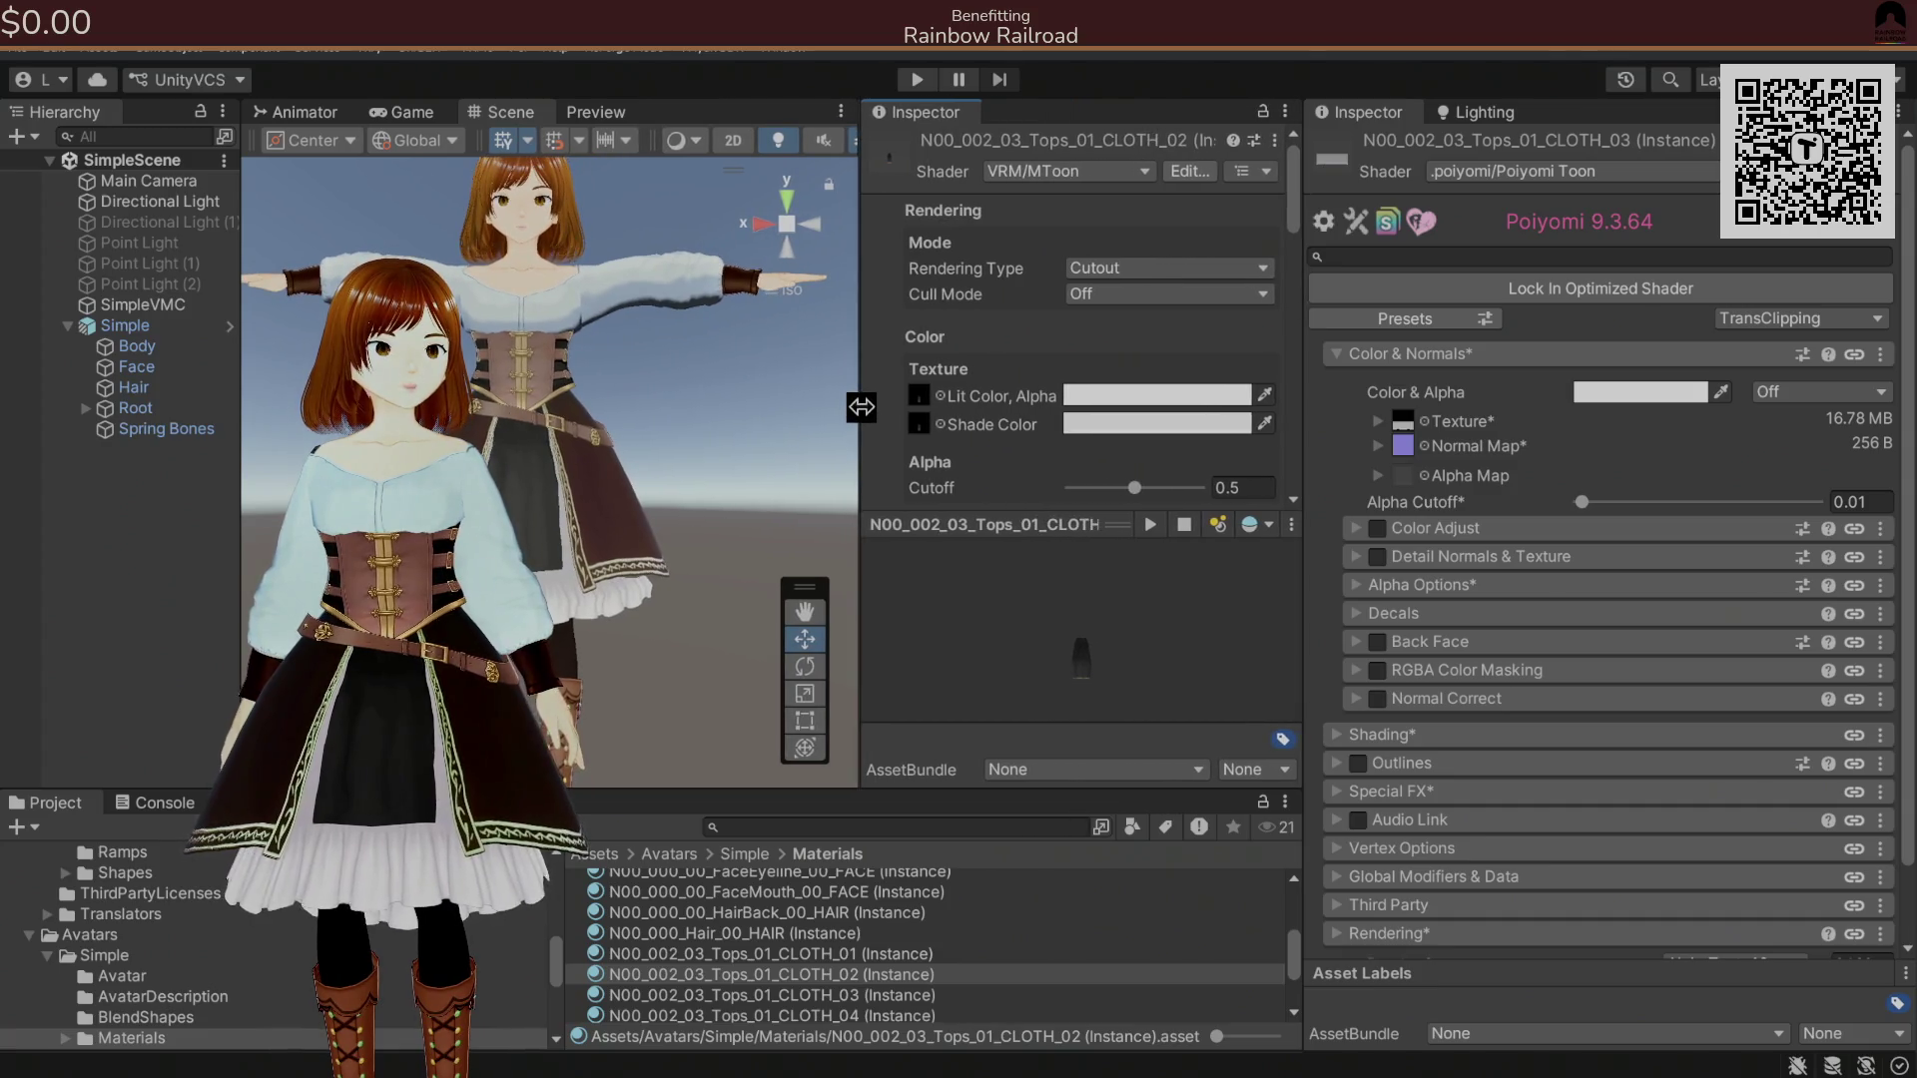
Browse the materials in the new inspector down to N00_007_01_Tops_01_CLOTH_02.
click(744, 995)
scroll(749, 1018, down, 1)
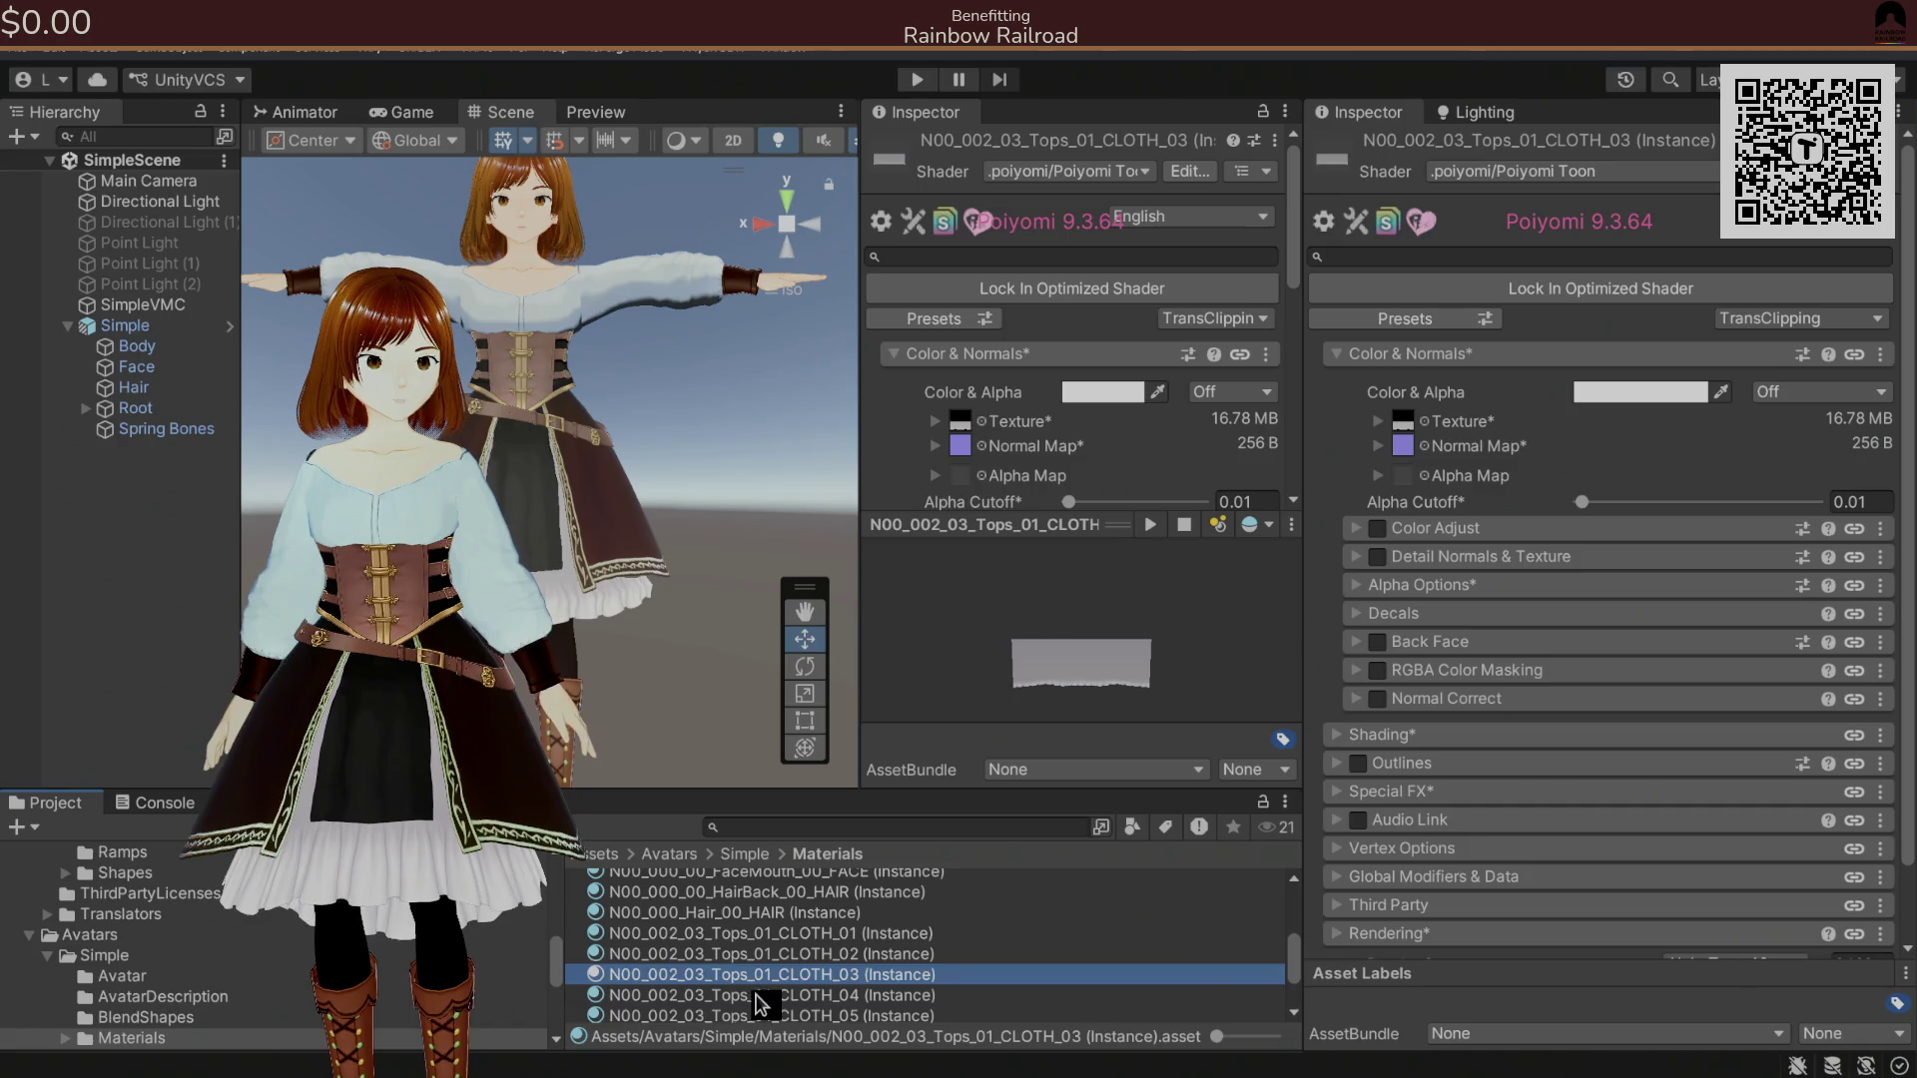
click(757, 994)
scroll(829, 1003, down, 1)
click(855, 995)
scroll(856, 995, down, 1)
click(858, 995)
scroll(859, 996, down, 1)
click(859, 995)
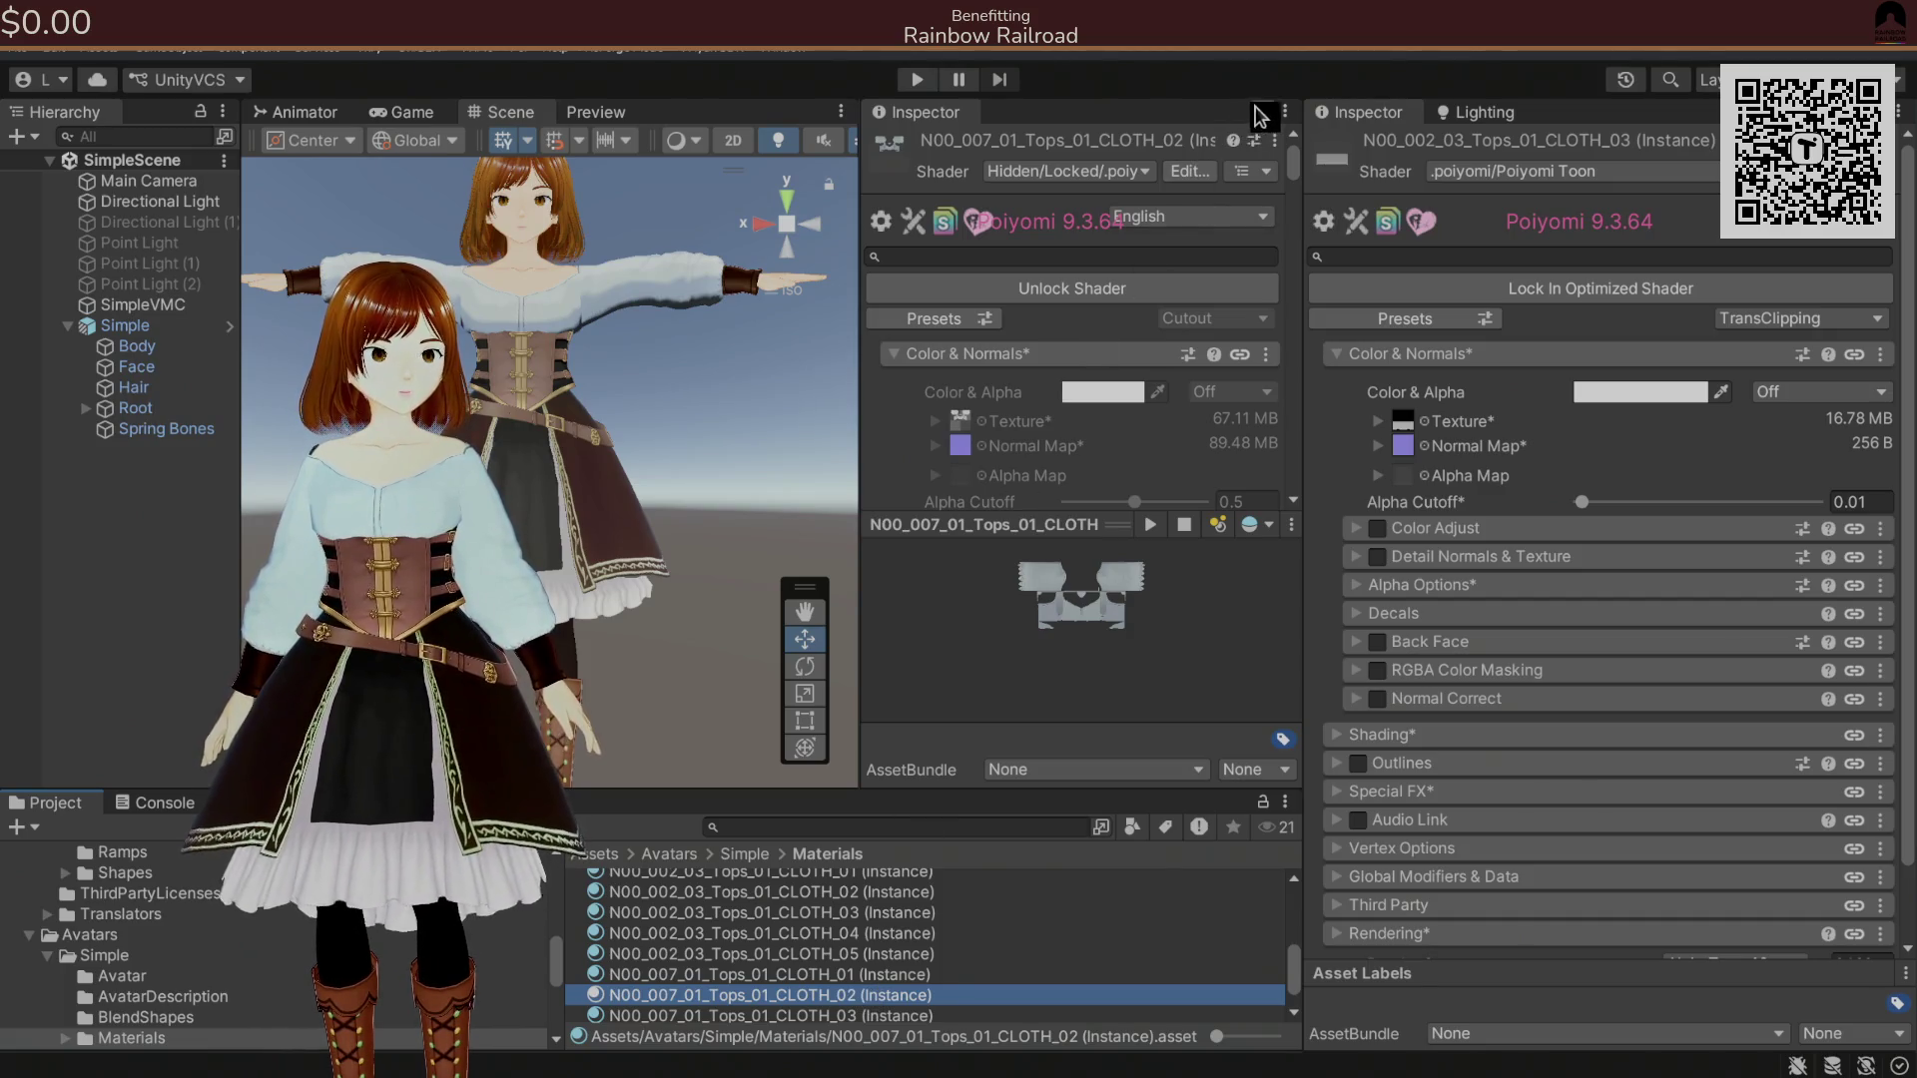
click(1265, 118)
Enlarge the inspectors and file list, reselect N00_007_01 CLOTH_02, and clear the Console.
scroll(1114, 442, down, 4)
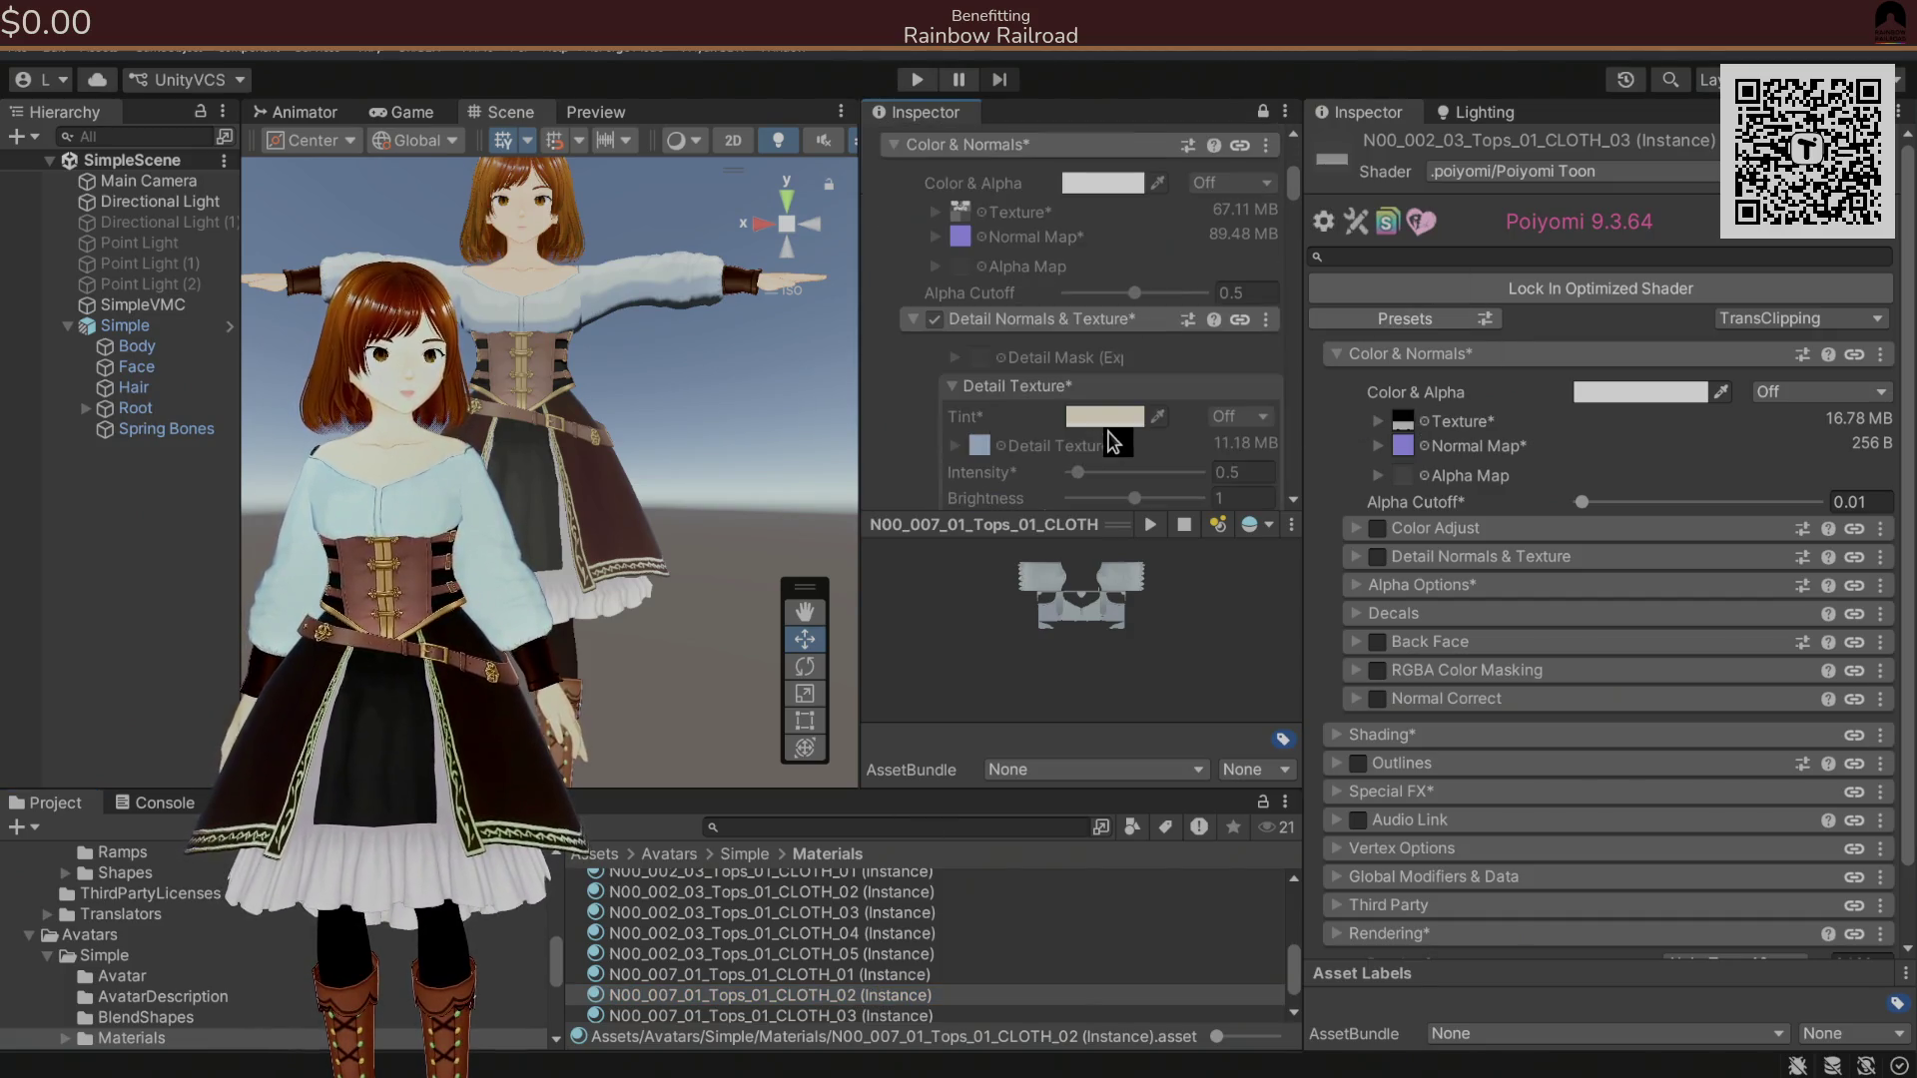
scroll(1271, 240, up, 4)
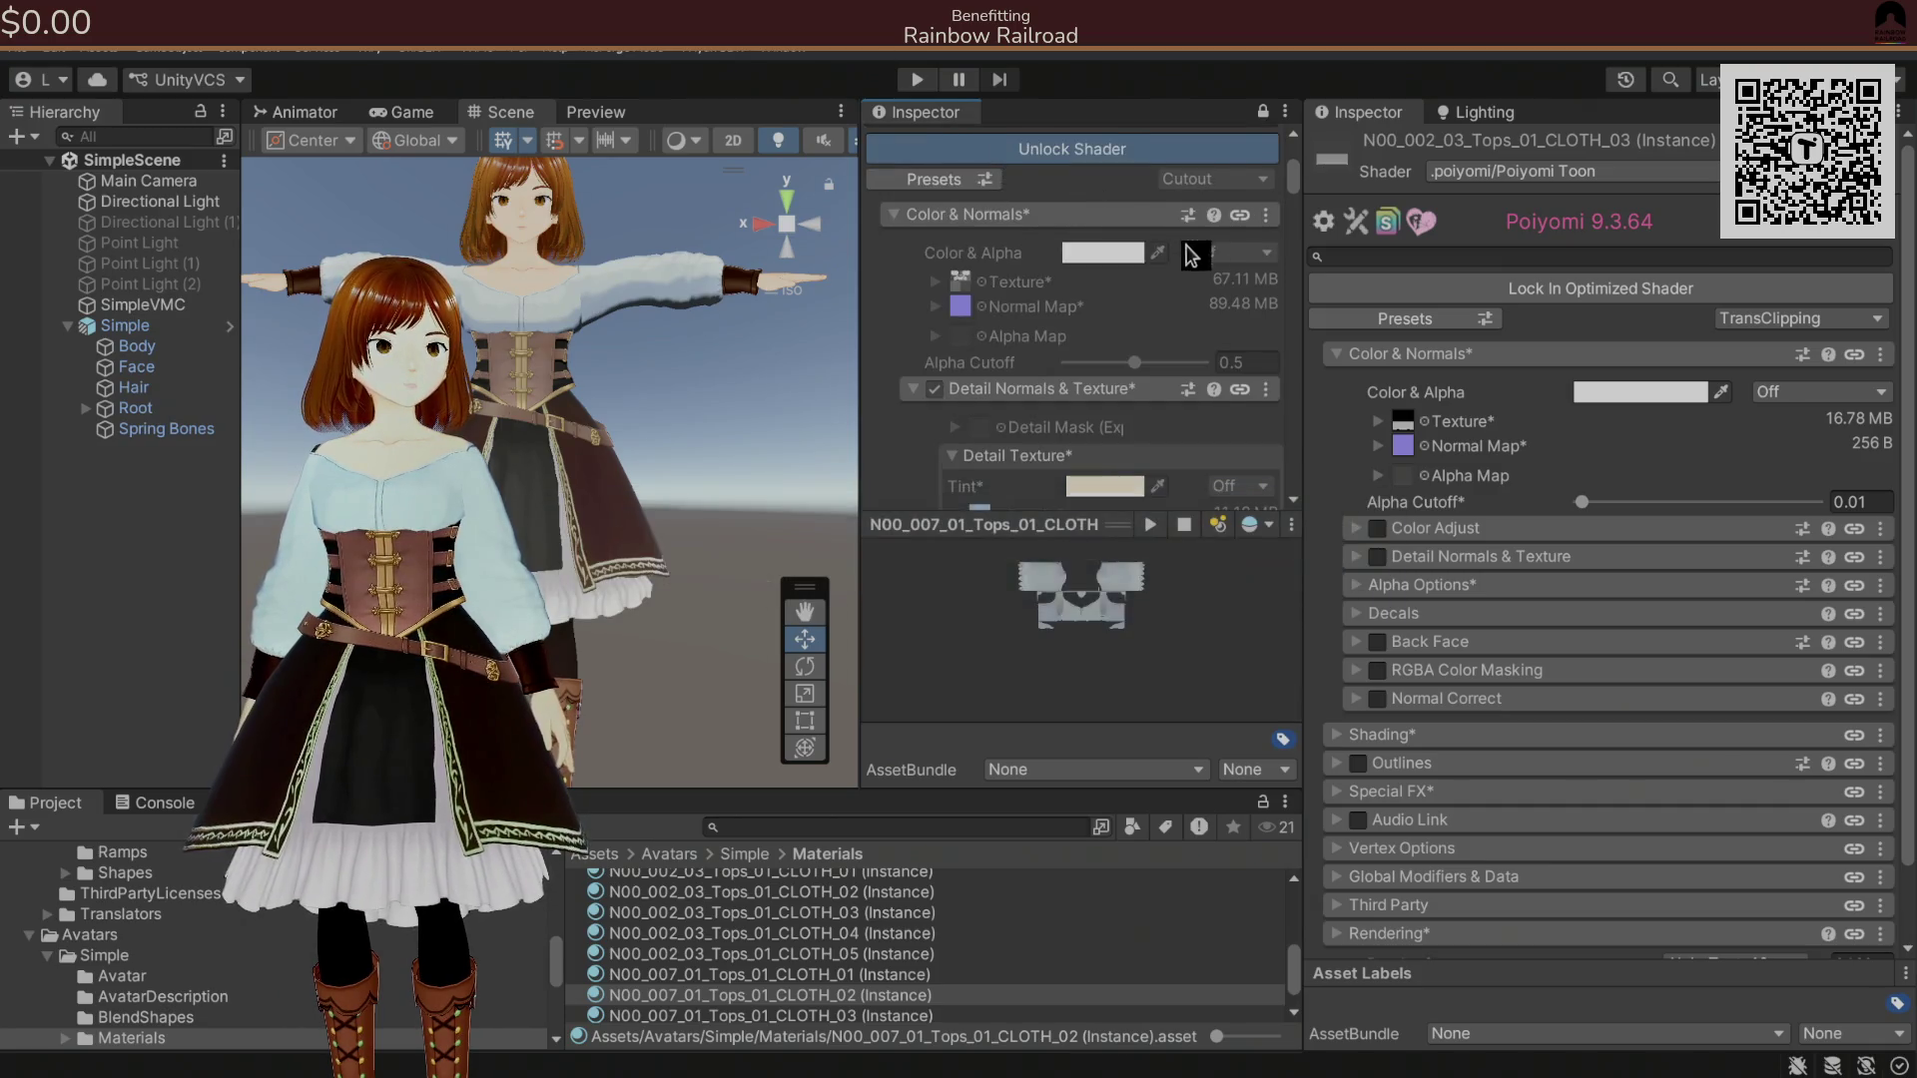
scroll(1193, 368, down, 1)
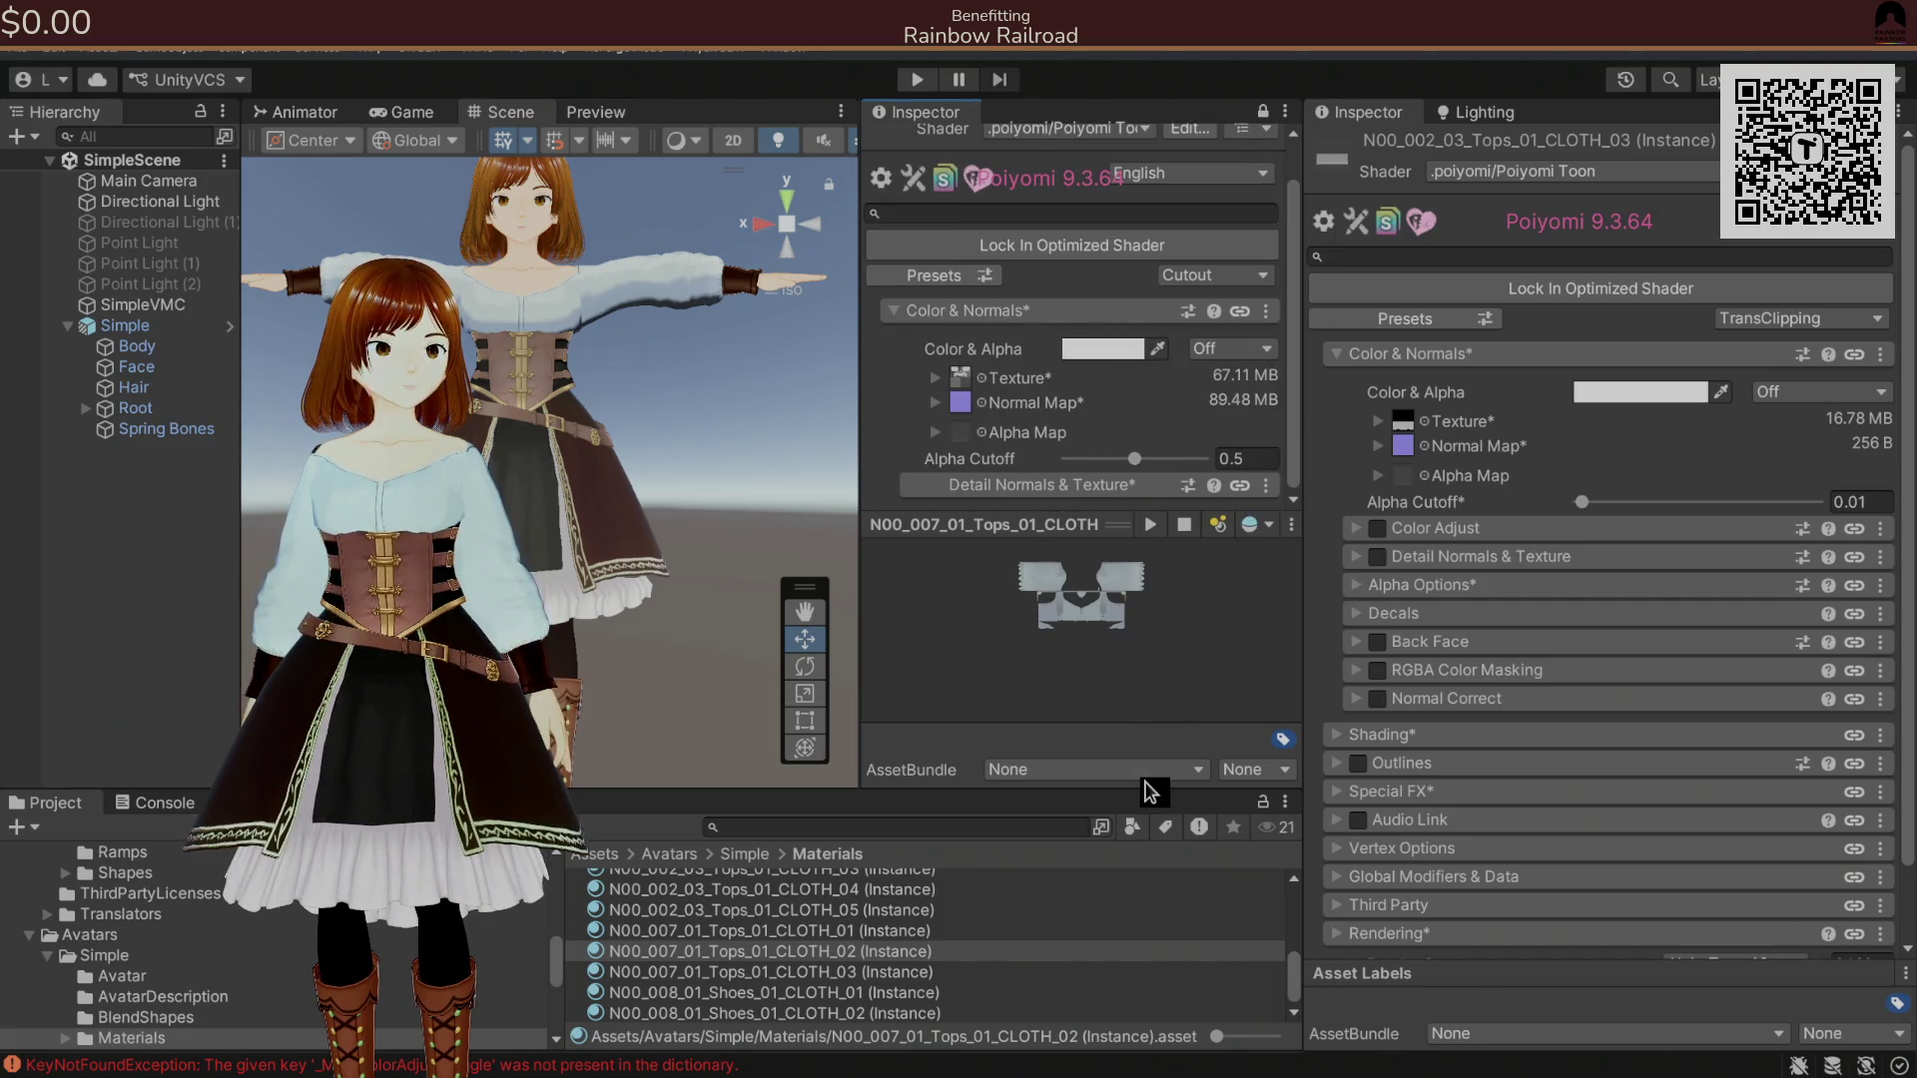
drag(1143, 787, 1148, 899)
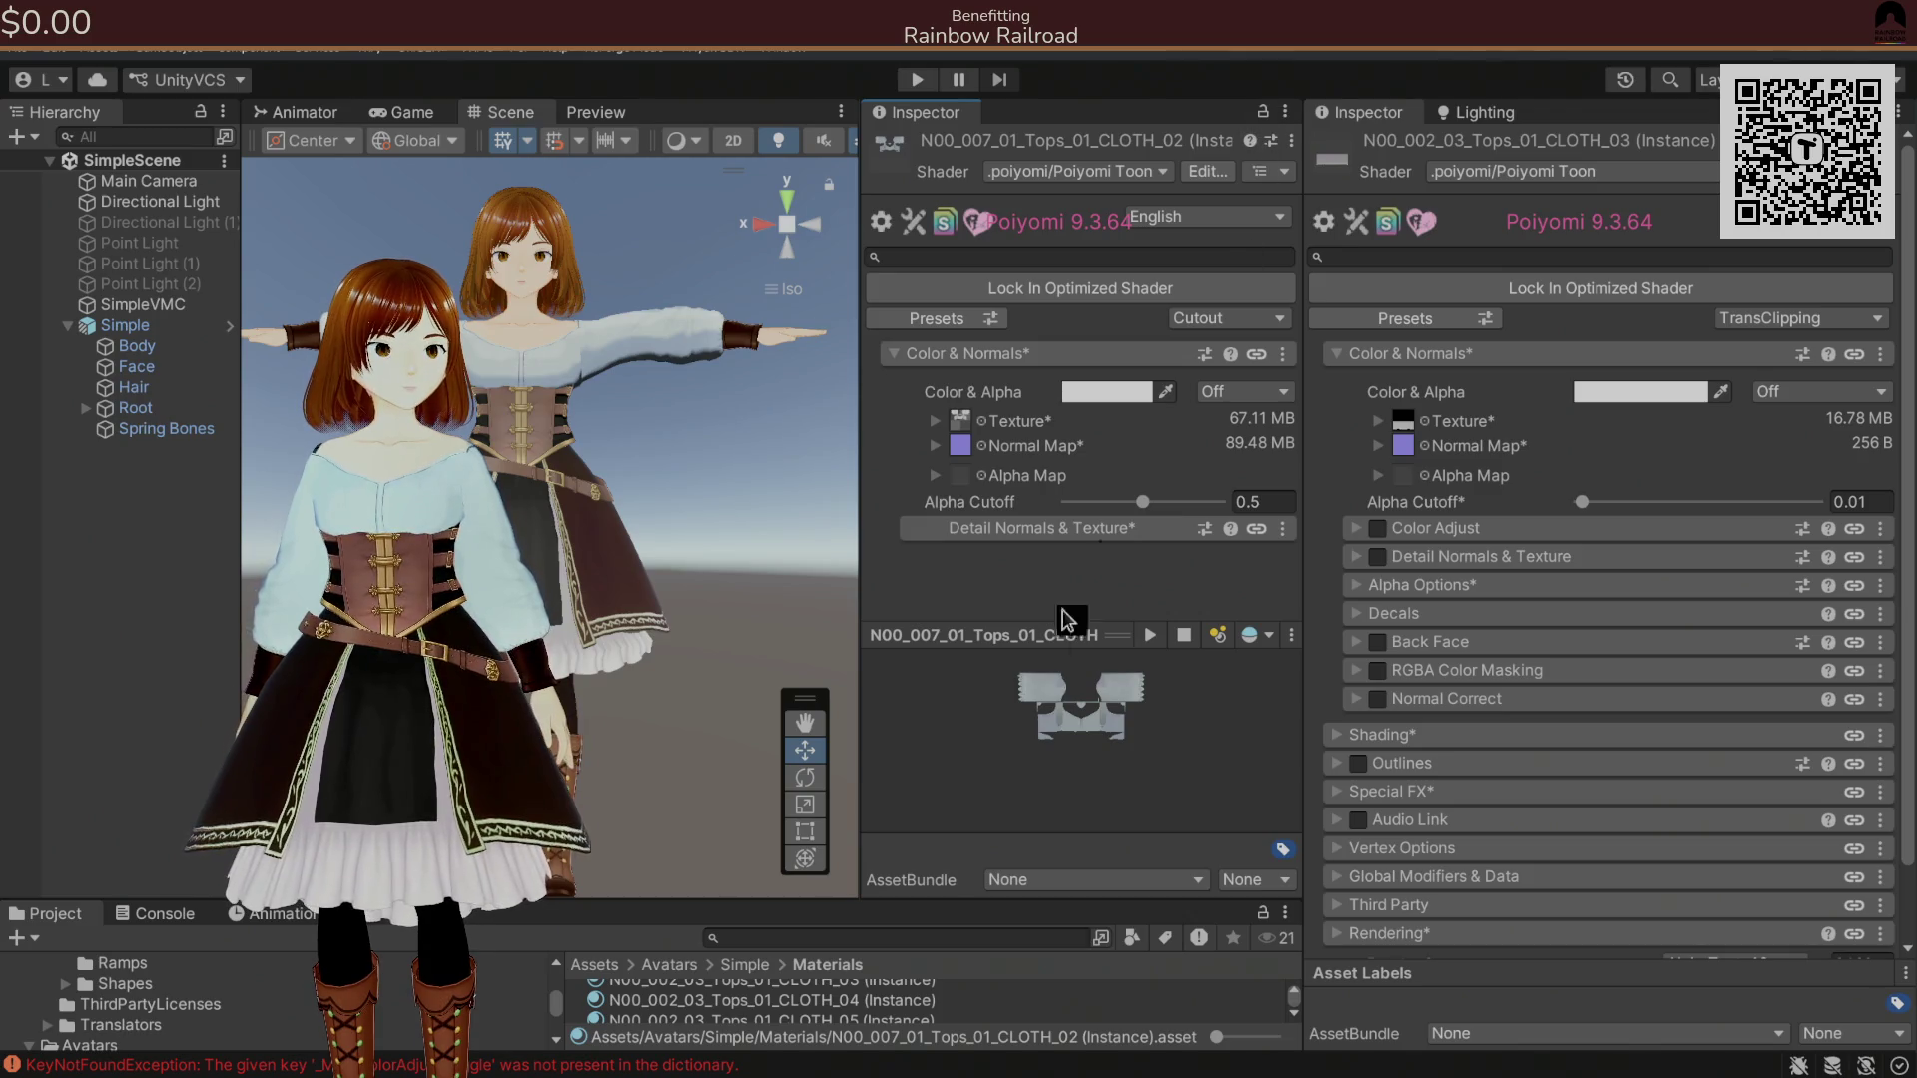
drag(823, 898, 839, 739)
click(818, 971)
click(819, 950)
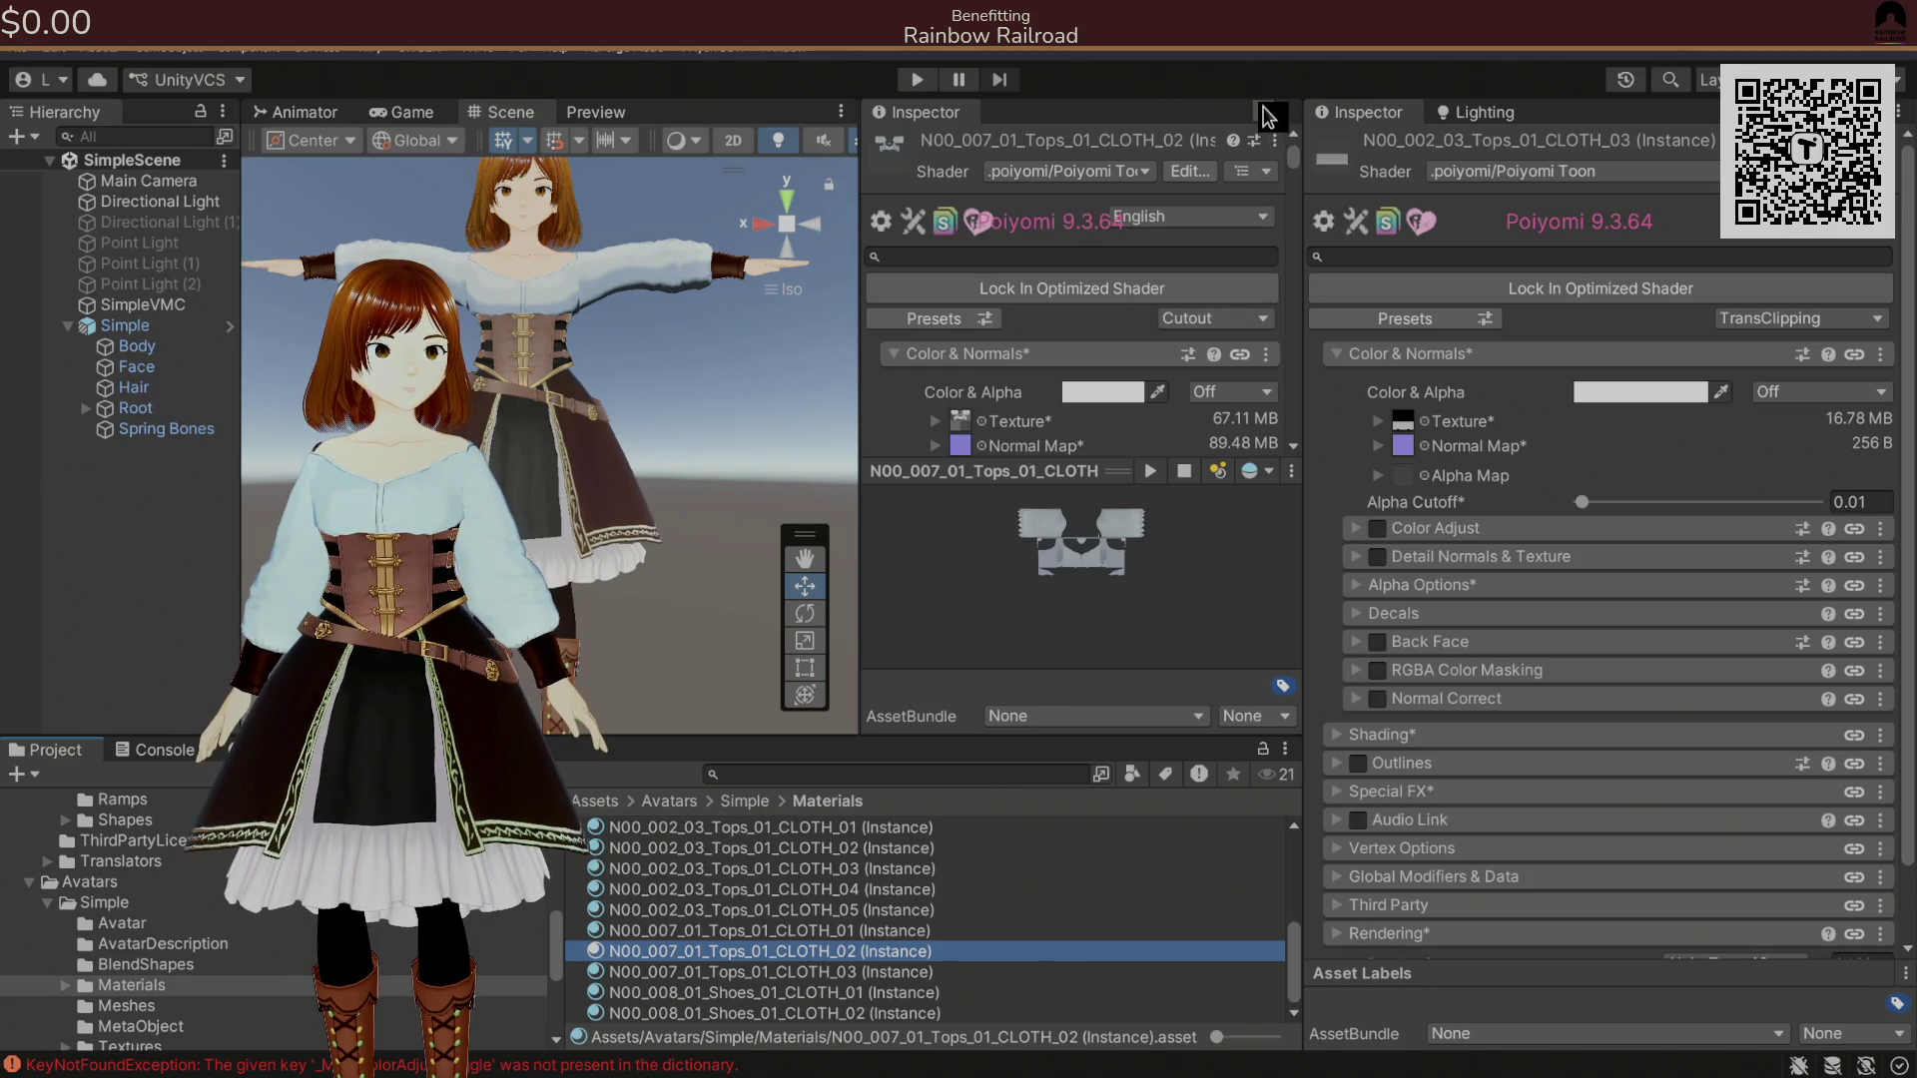
click(154, 750)
click(25, 775)
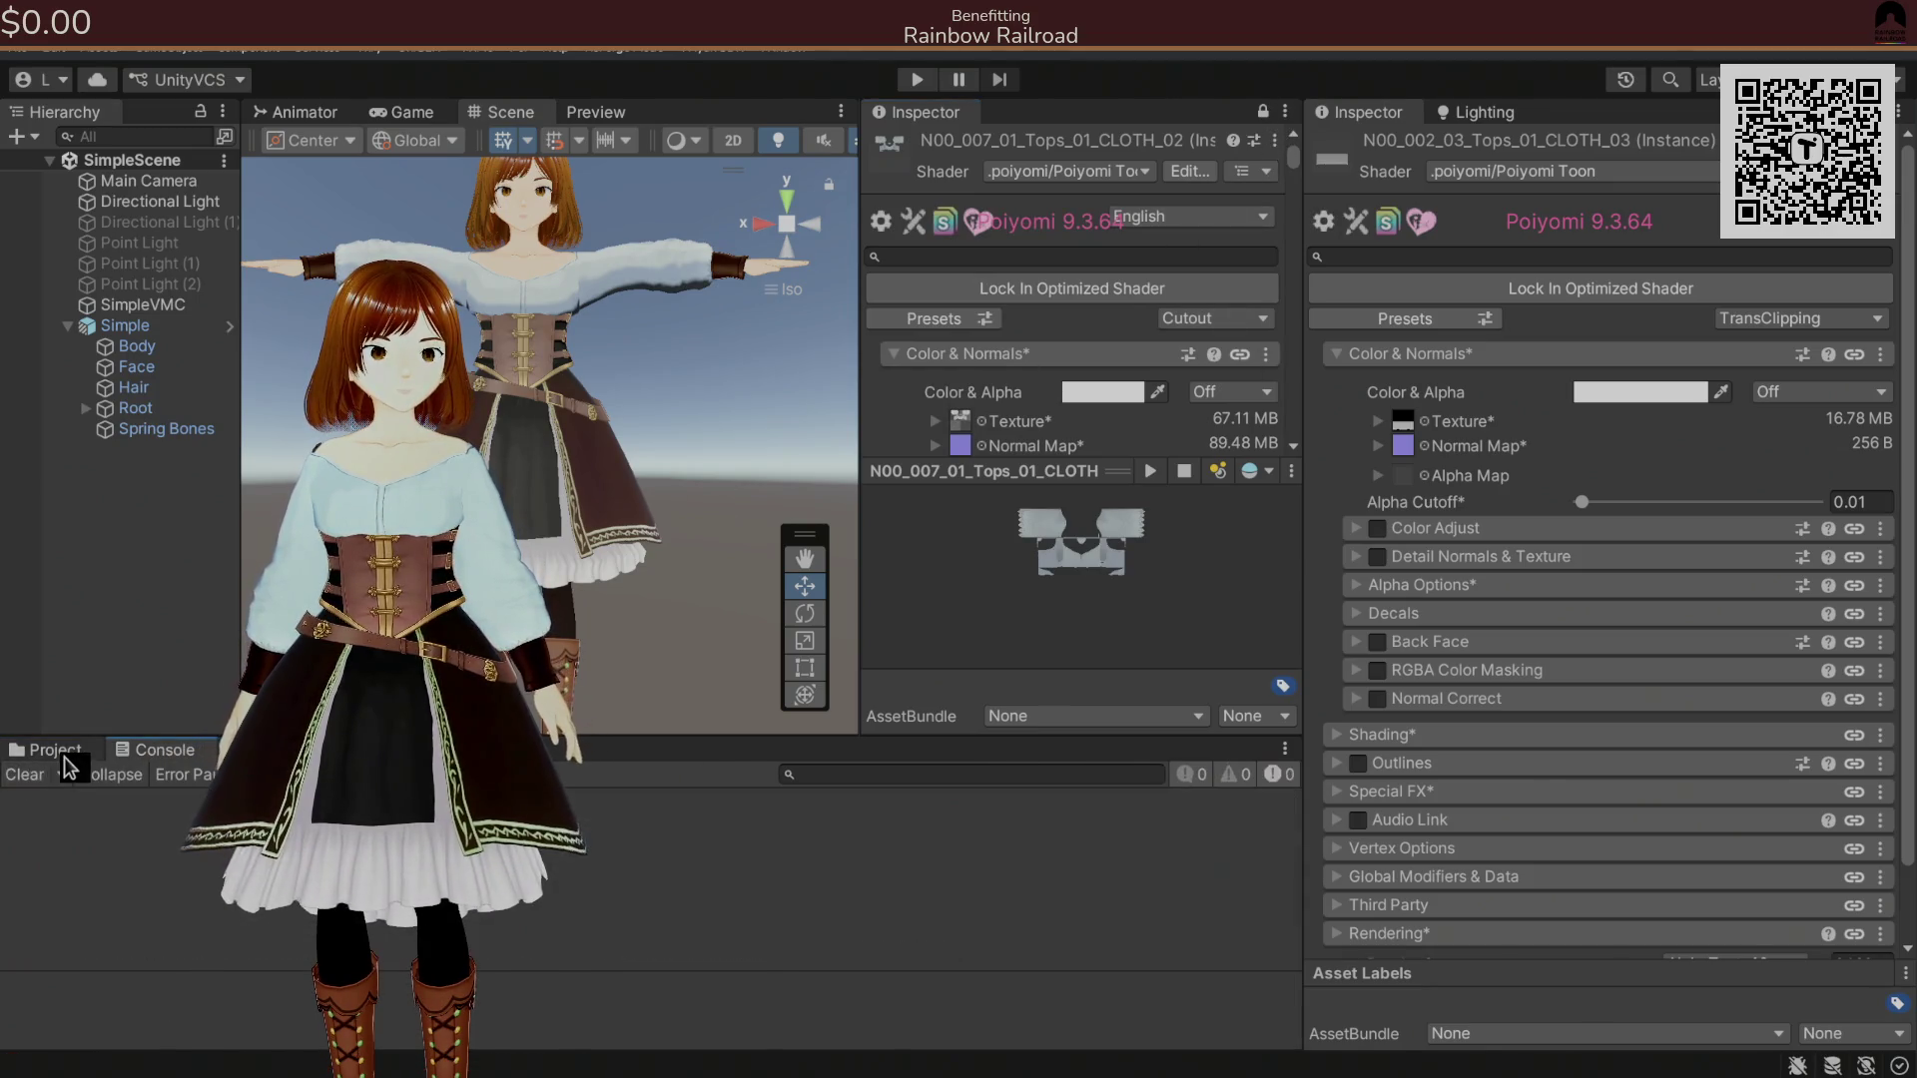
Copy the Detail Normals & Texture settings from CLOTH_02 and paste them onto CLOTH_03.
click(58, 749)
drag(1026, 736, 1025, 795)
mouse_move(1073, 524)
mouse_down()
mouse_move(1084, 789)
mouse_move(1108, 833)
mouse_up()
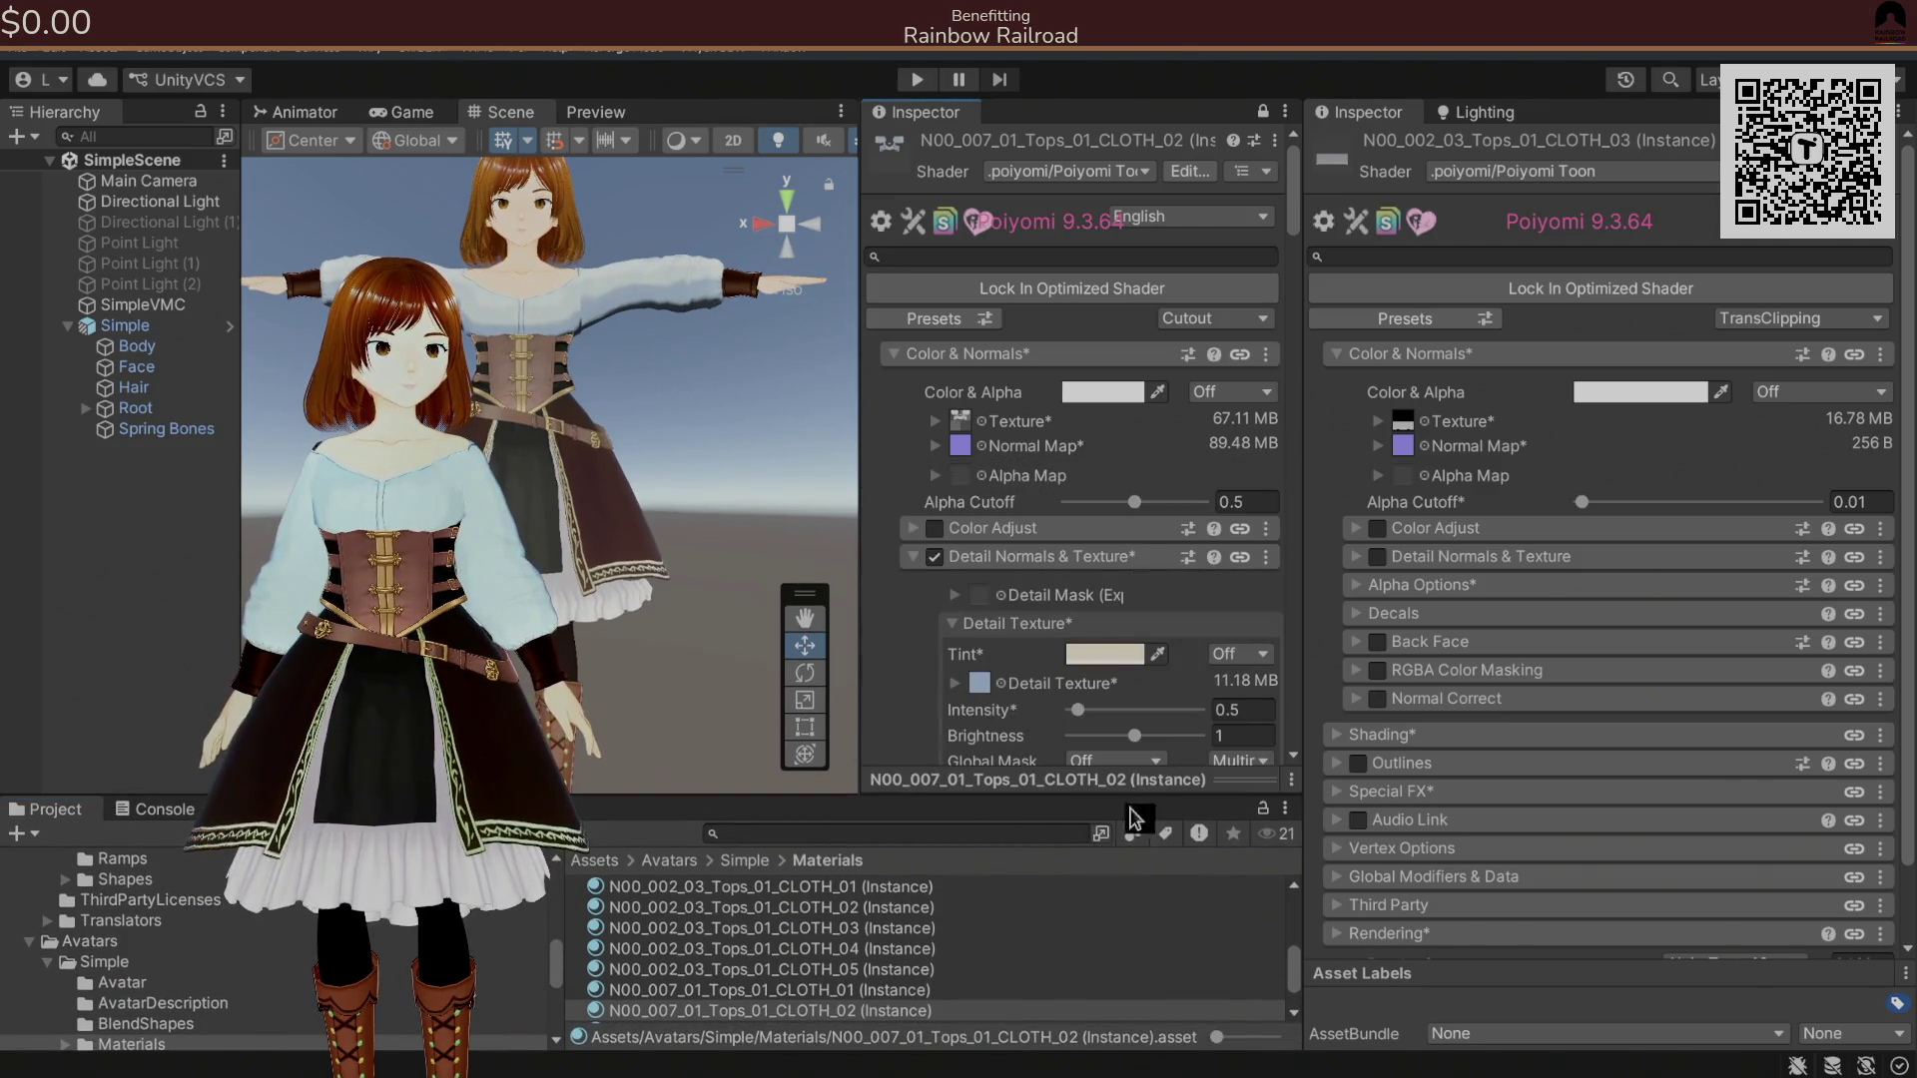
scroll(1183, 524, down, 3)
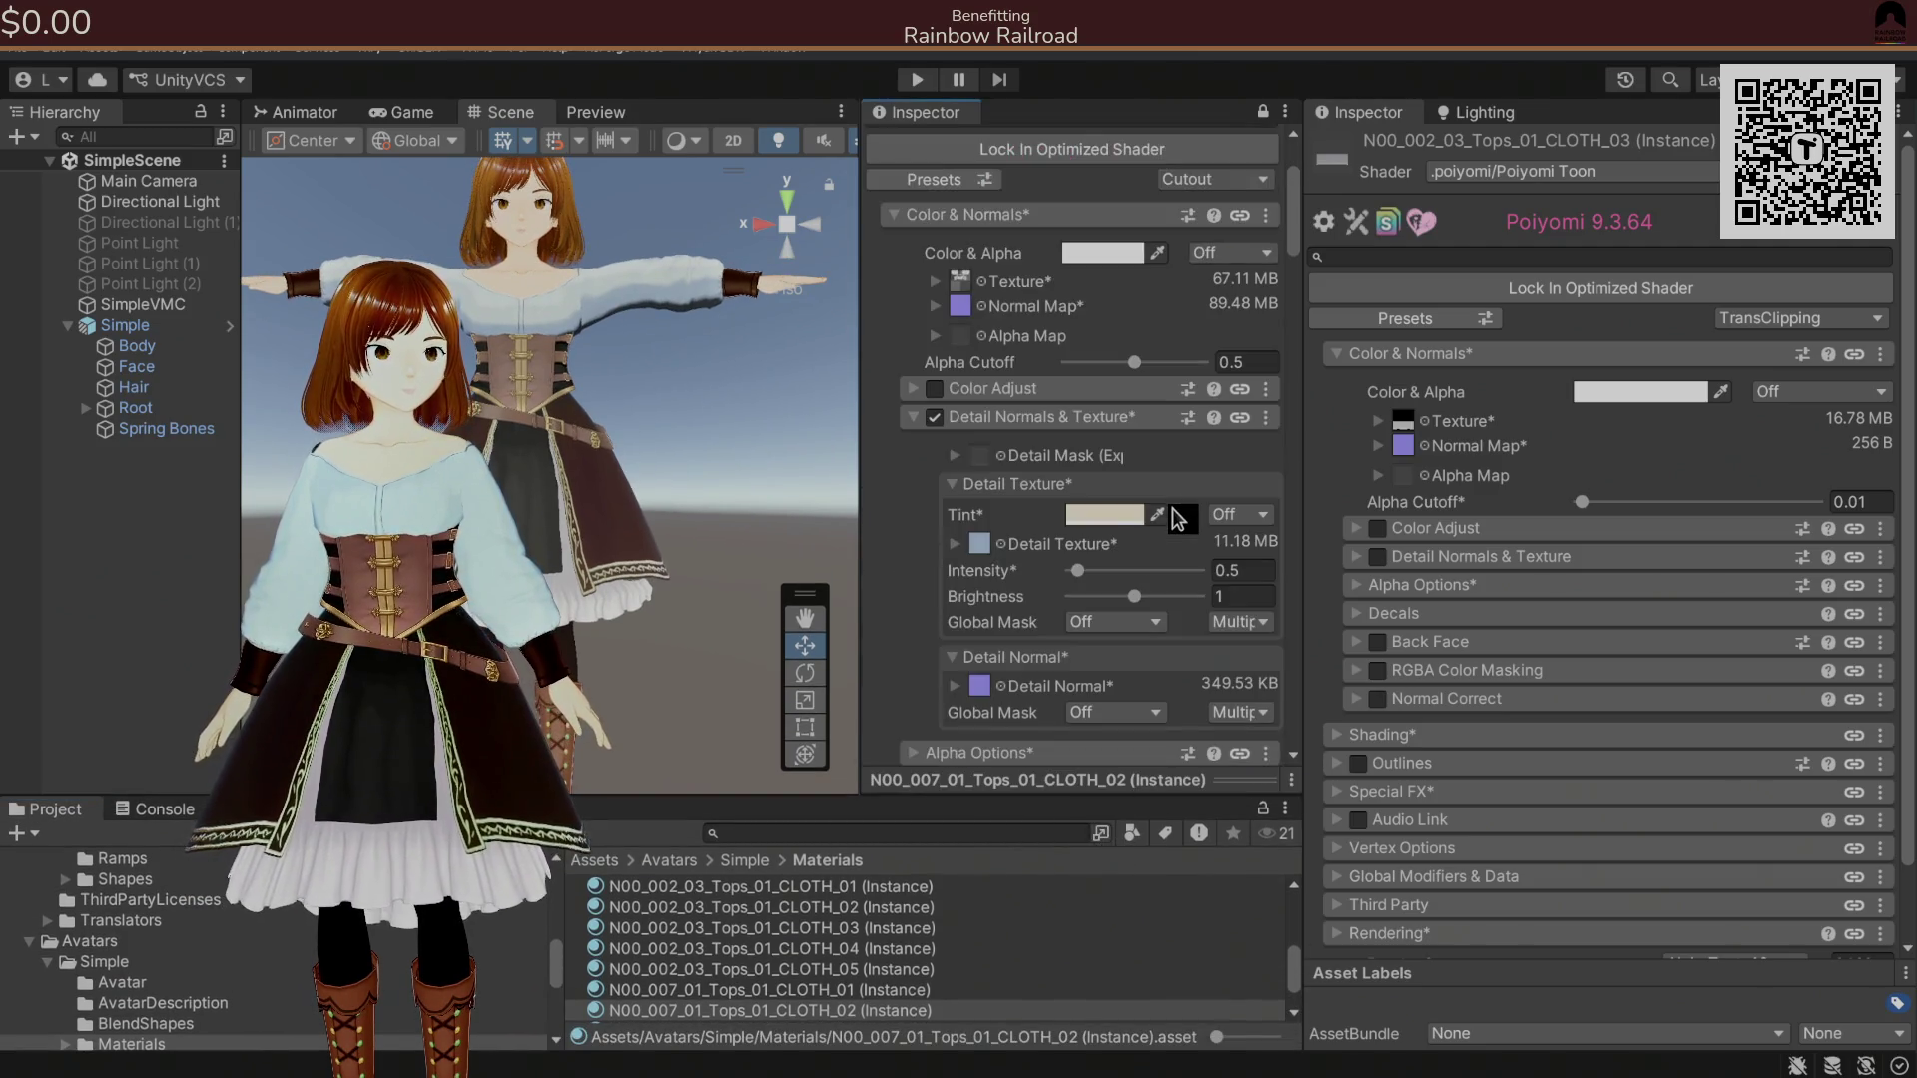
click(1265, 419)
click(1307, 491)
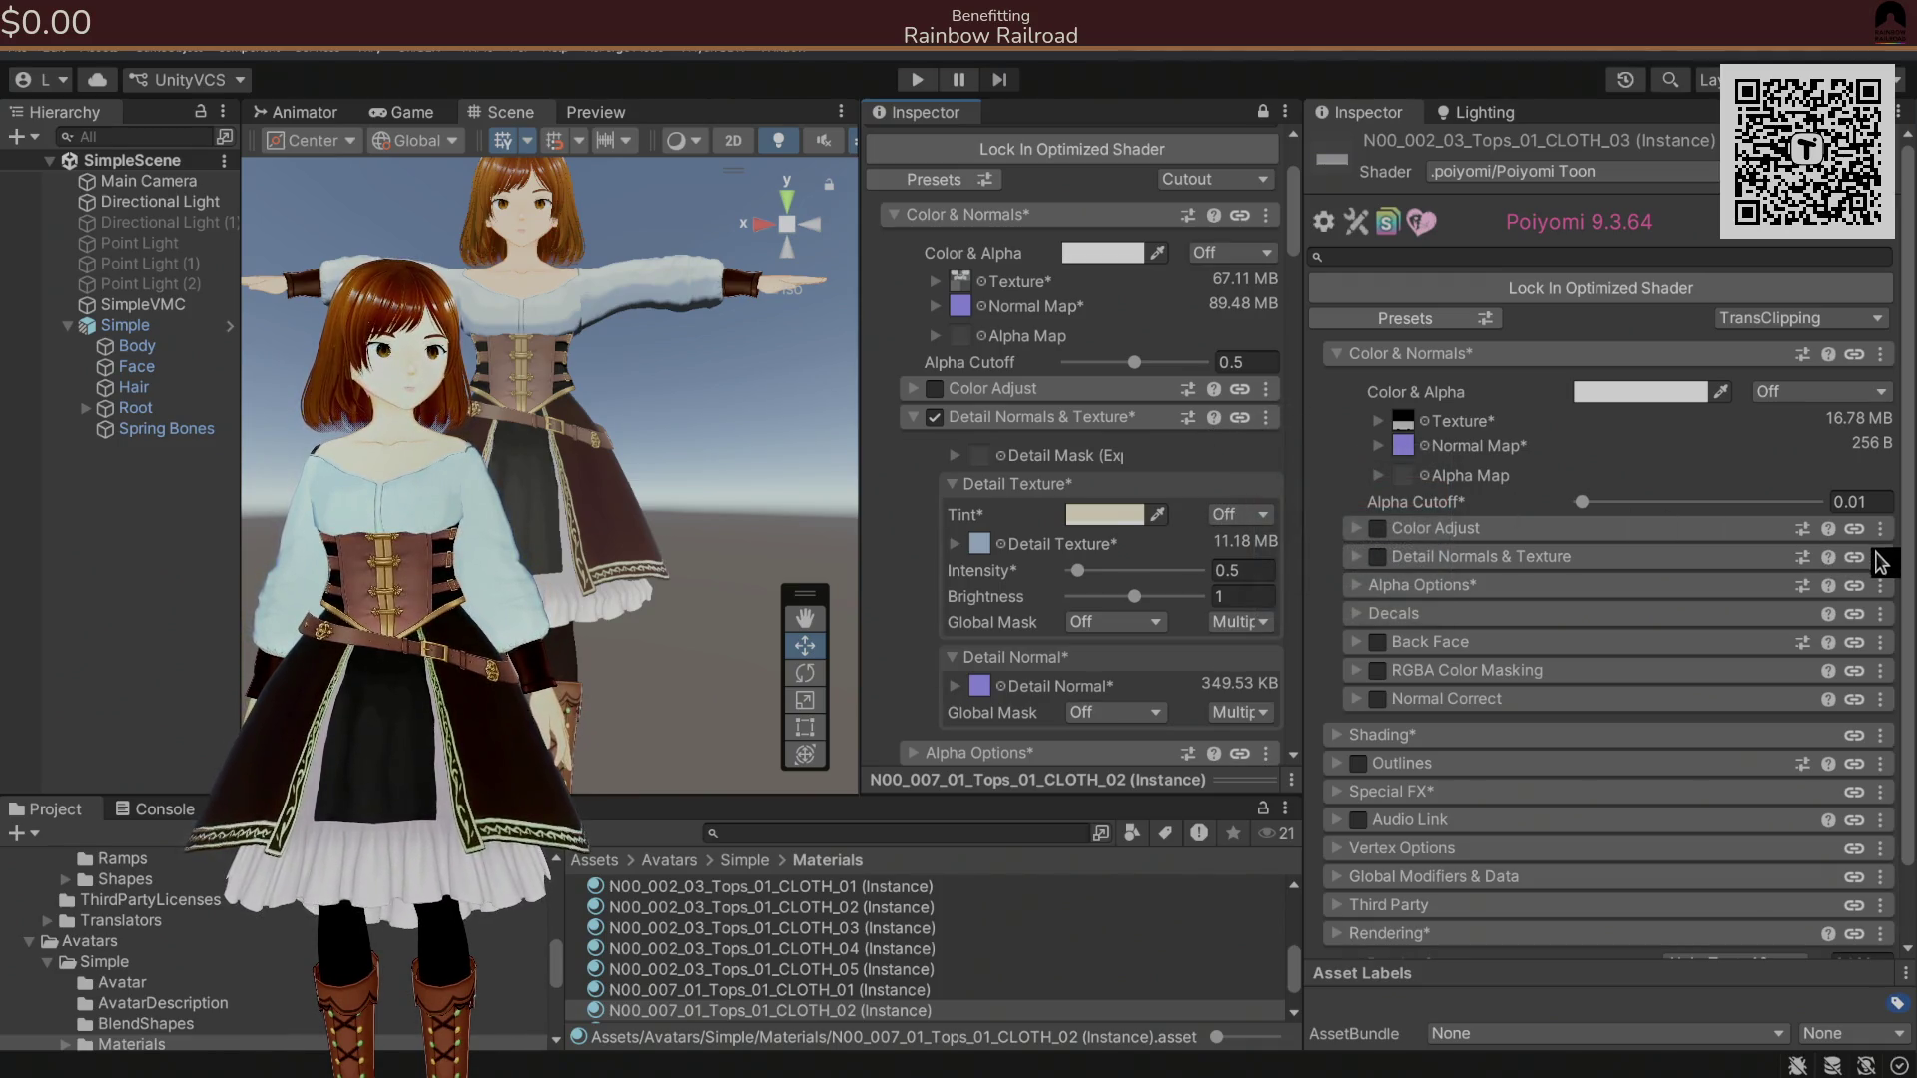
click(1881, 558)
click(1807, 656)
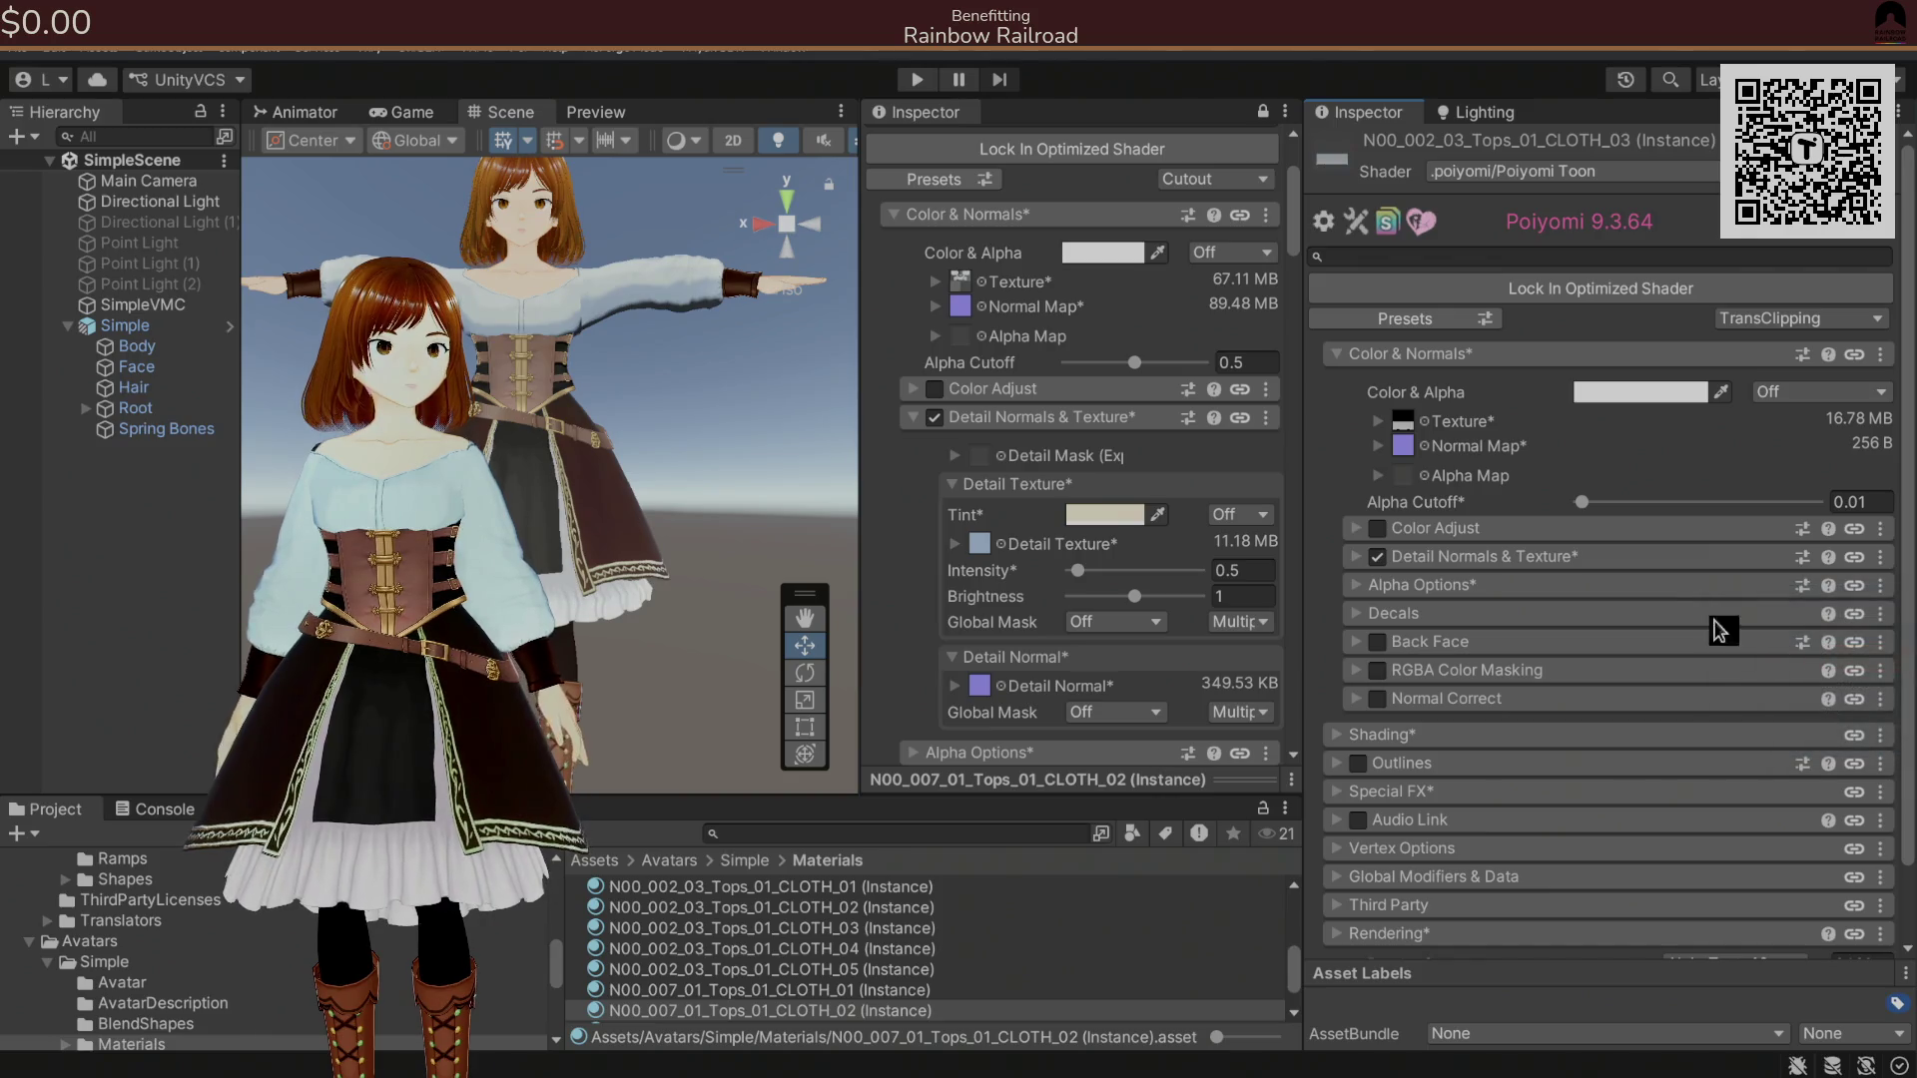
Copy the Shading settings from CLOTH_02 and paste them onto CLOTH_03.
scroll(1232, 520, down, 4)
scroll(1232, 520, down, 5)
click(1265, 416)
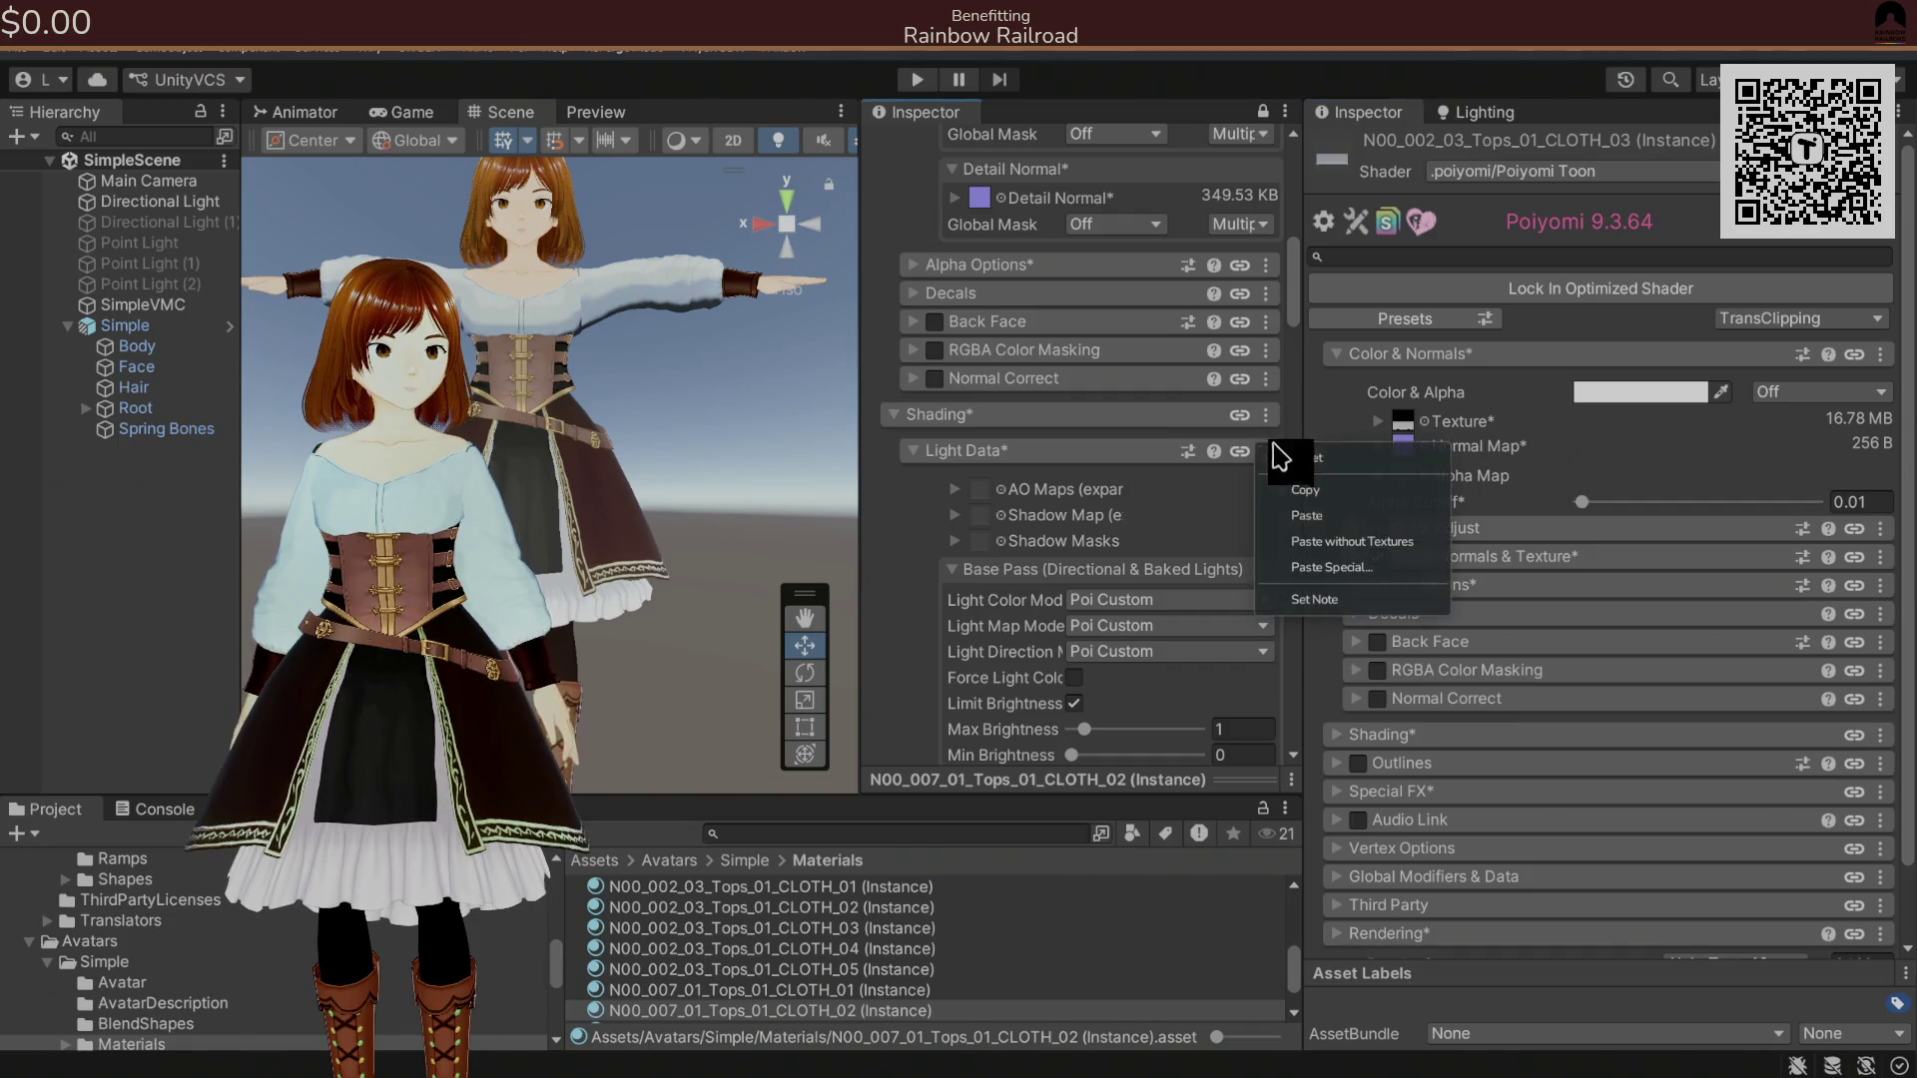
click(1297, 493)
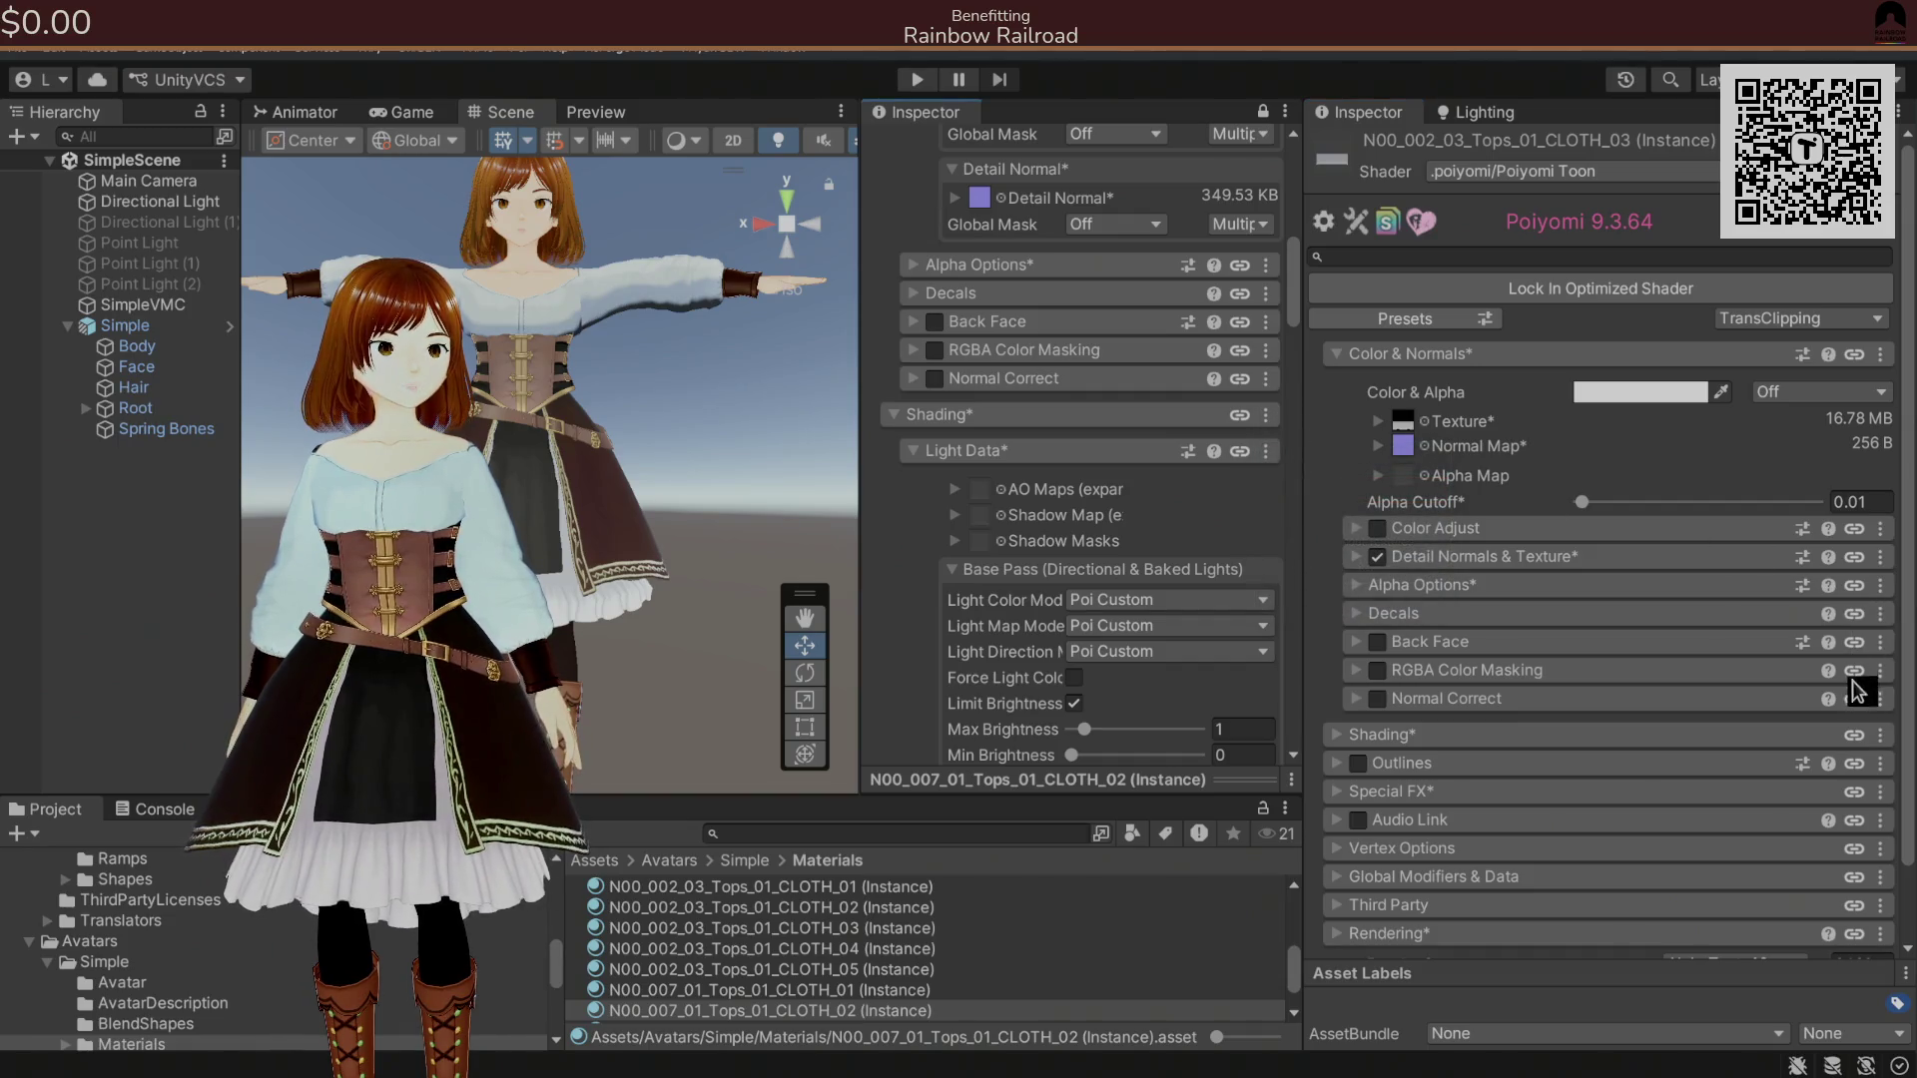
click(1879, 735)
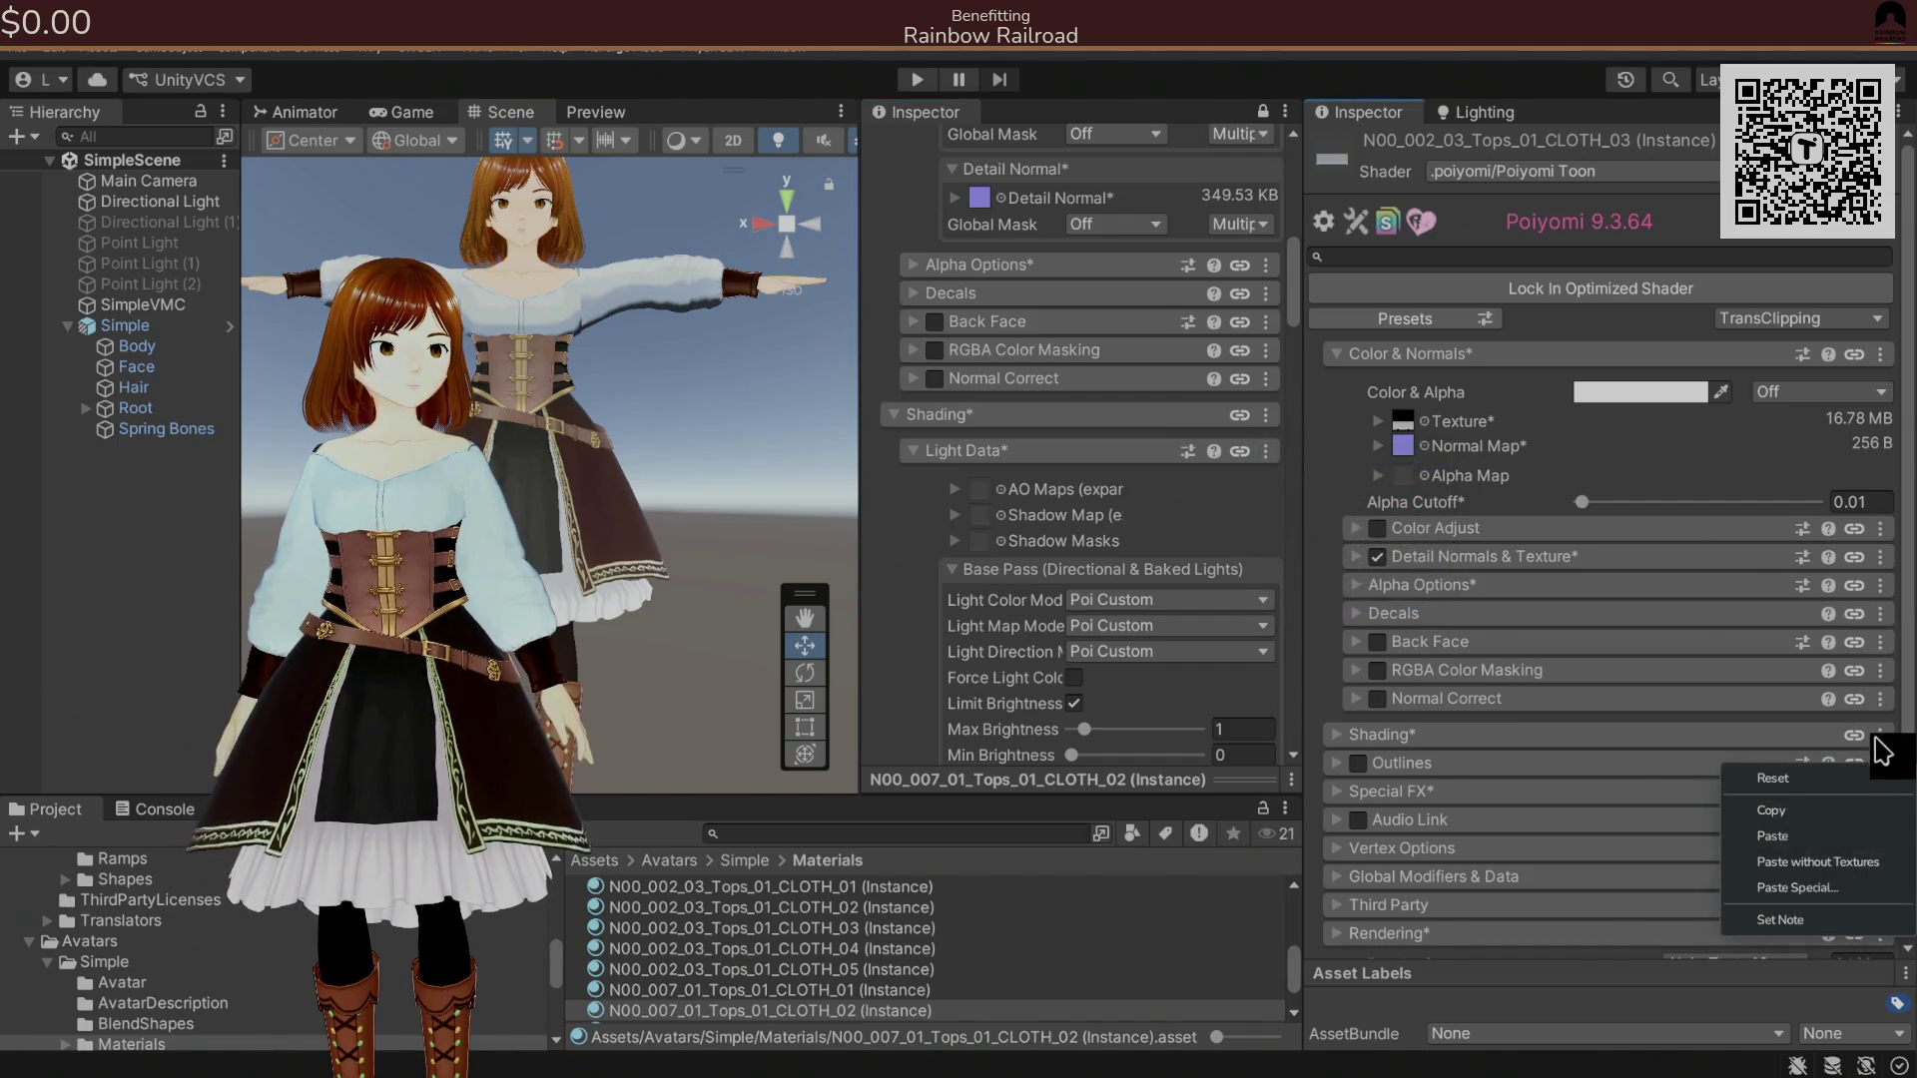
click(1805, 835)
Inspect CLOTH_03's pasted Shading, Rim Lighting 0 and Shading sub-section settings.
scroll(1577, 739, down, 1)
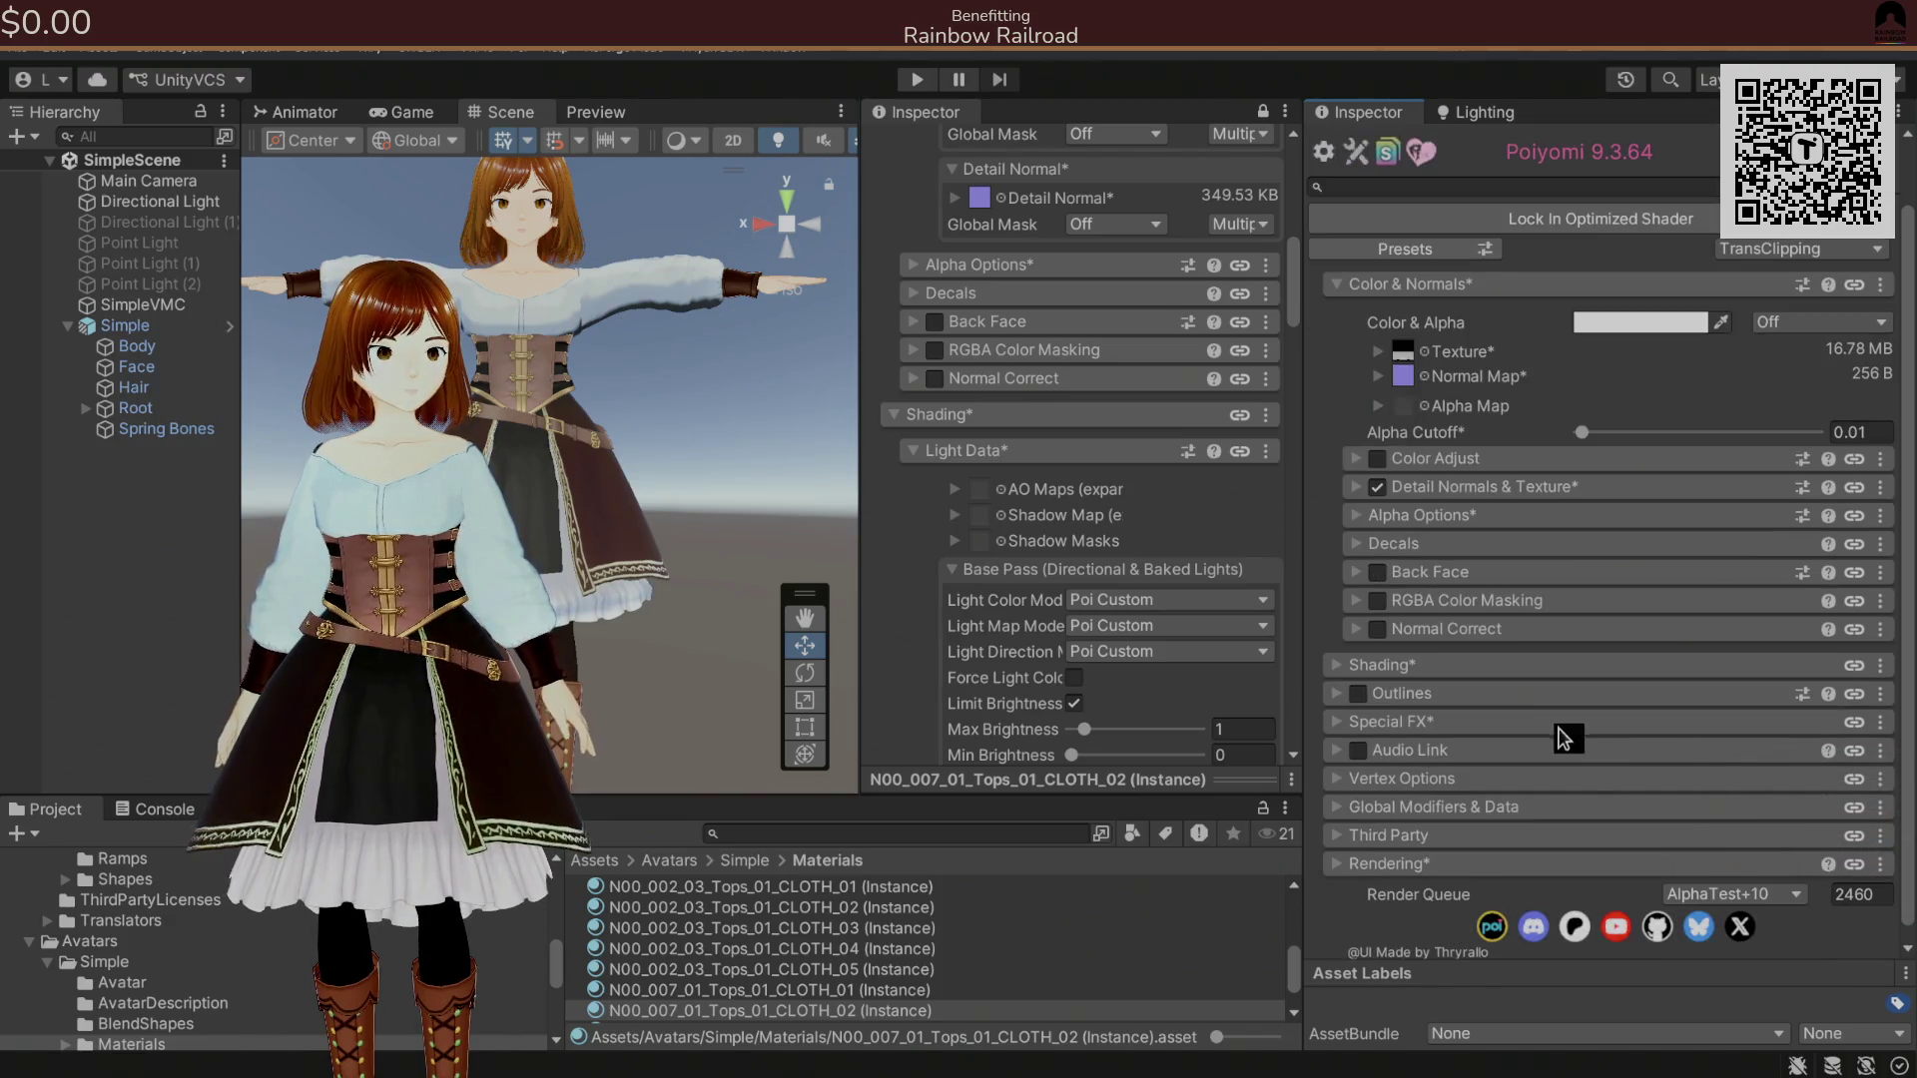
click(1427, 667)
scroll(1428, 674, down, 4)
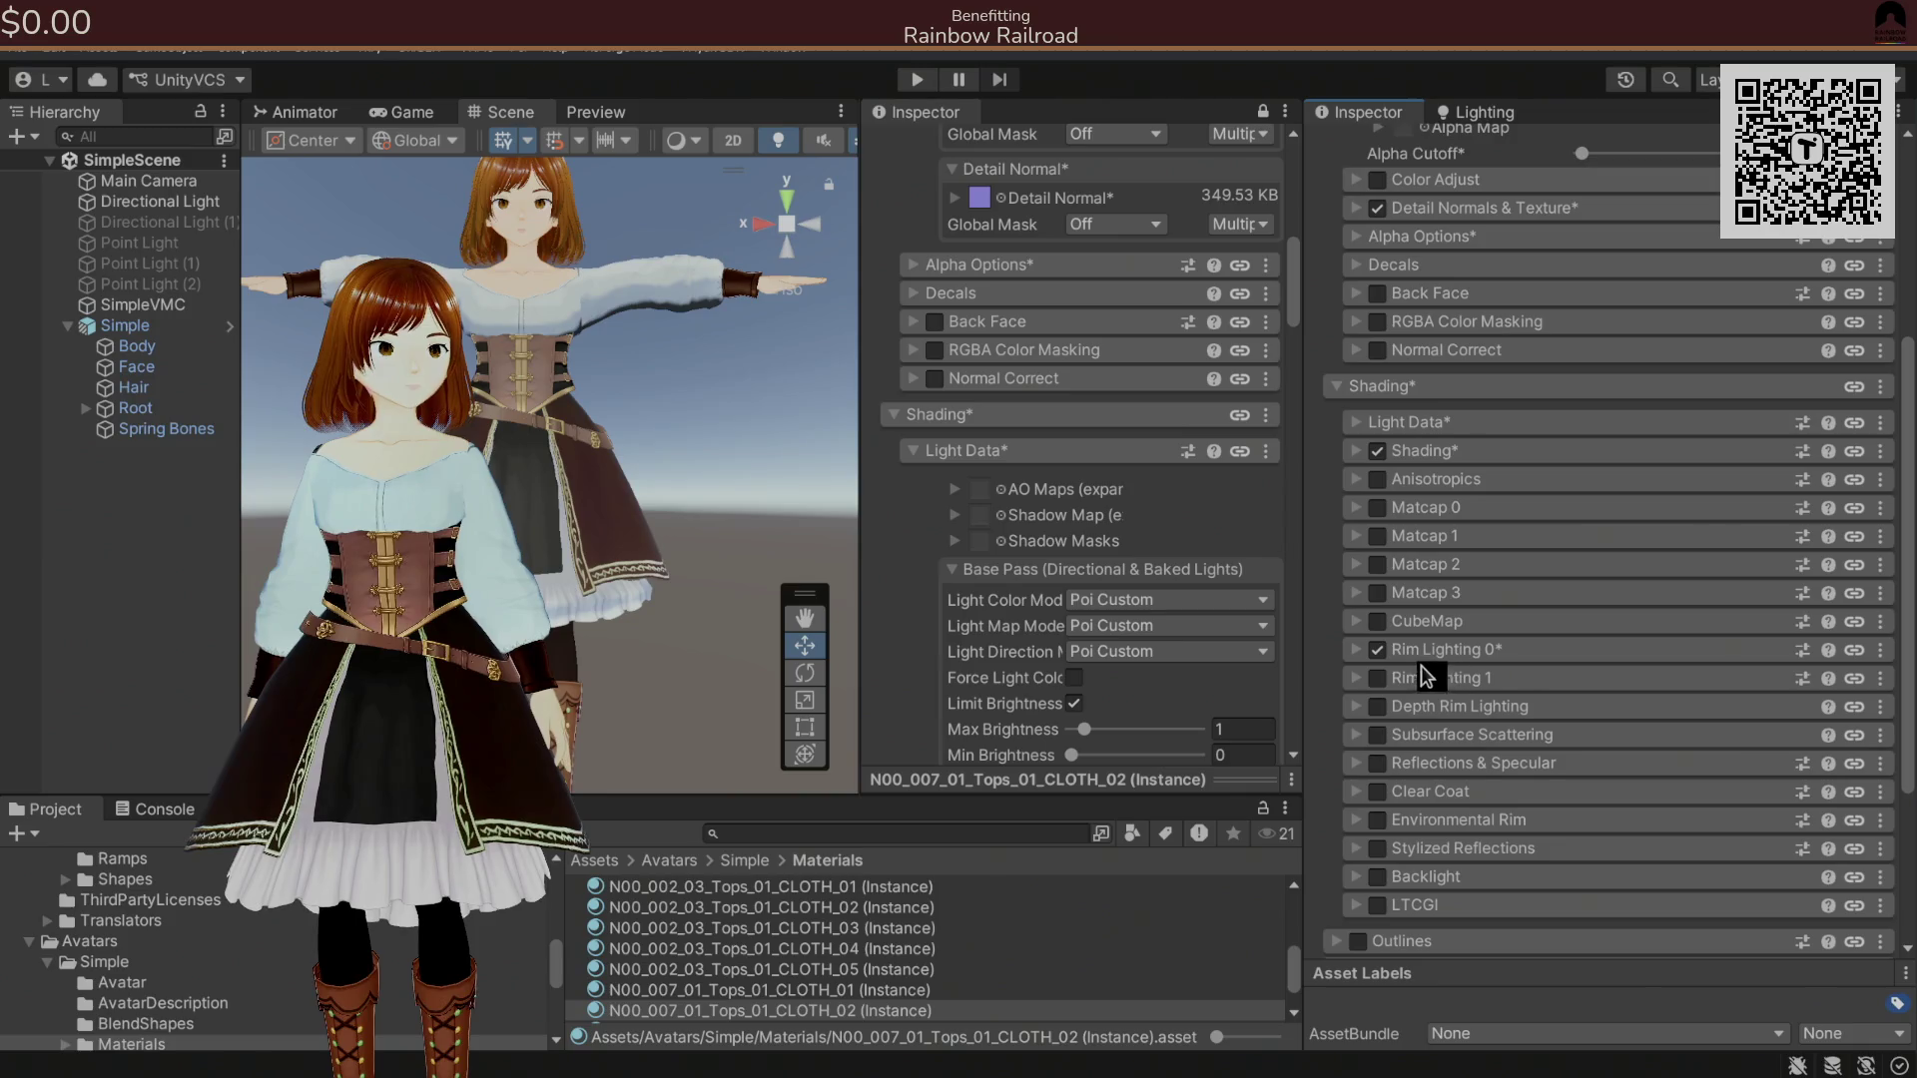
click(1381, 649)
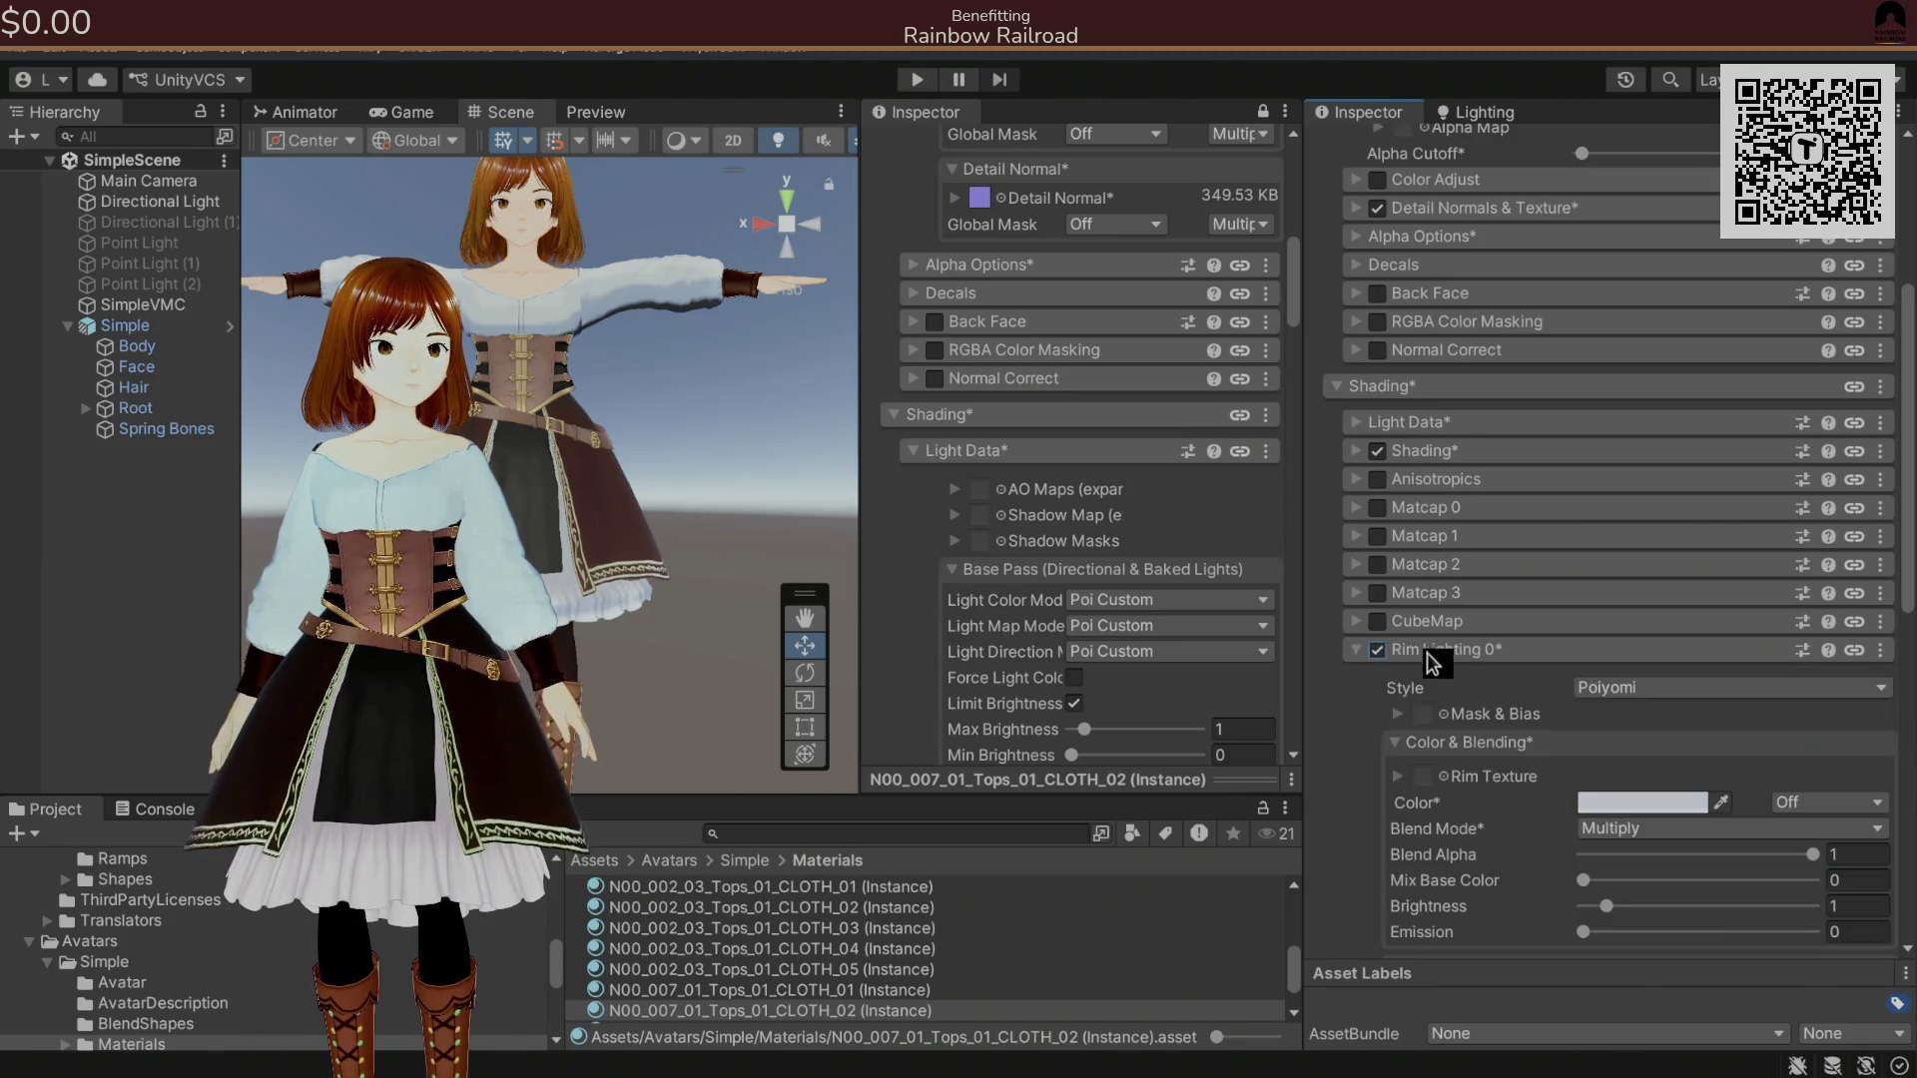
click(1358, 649)
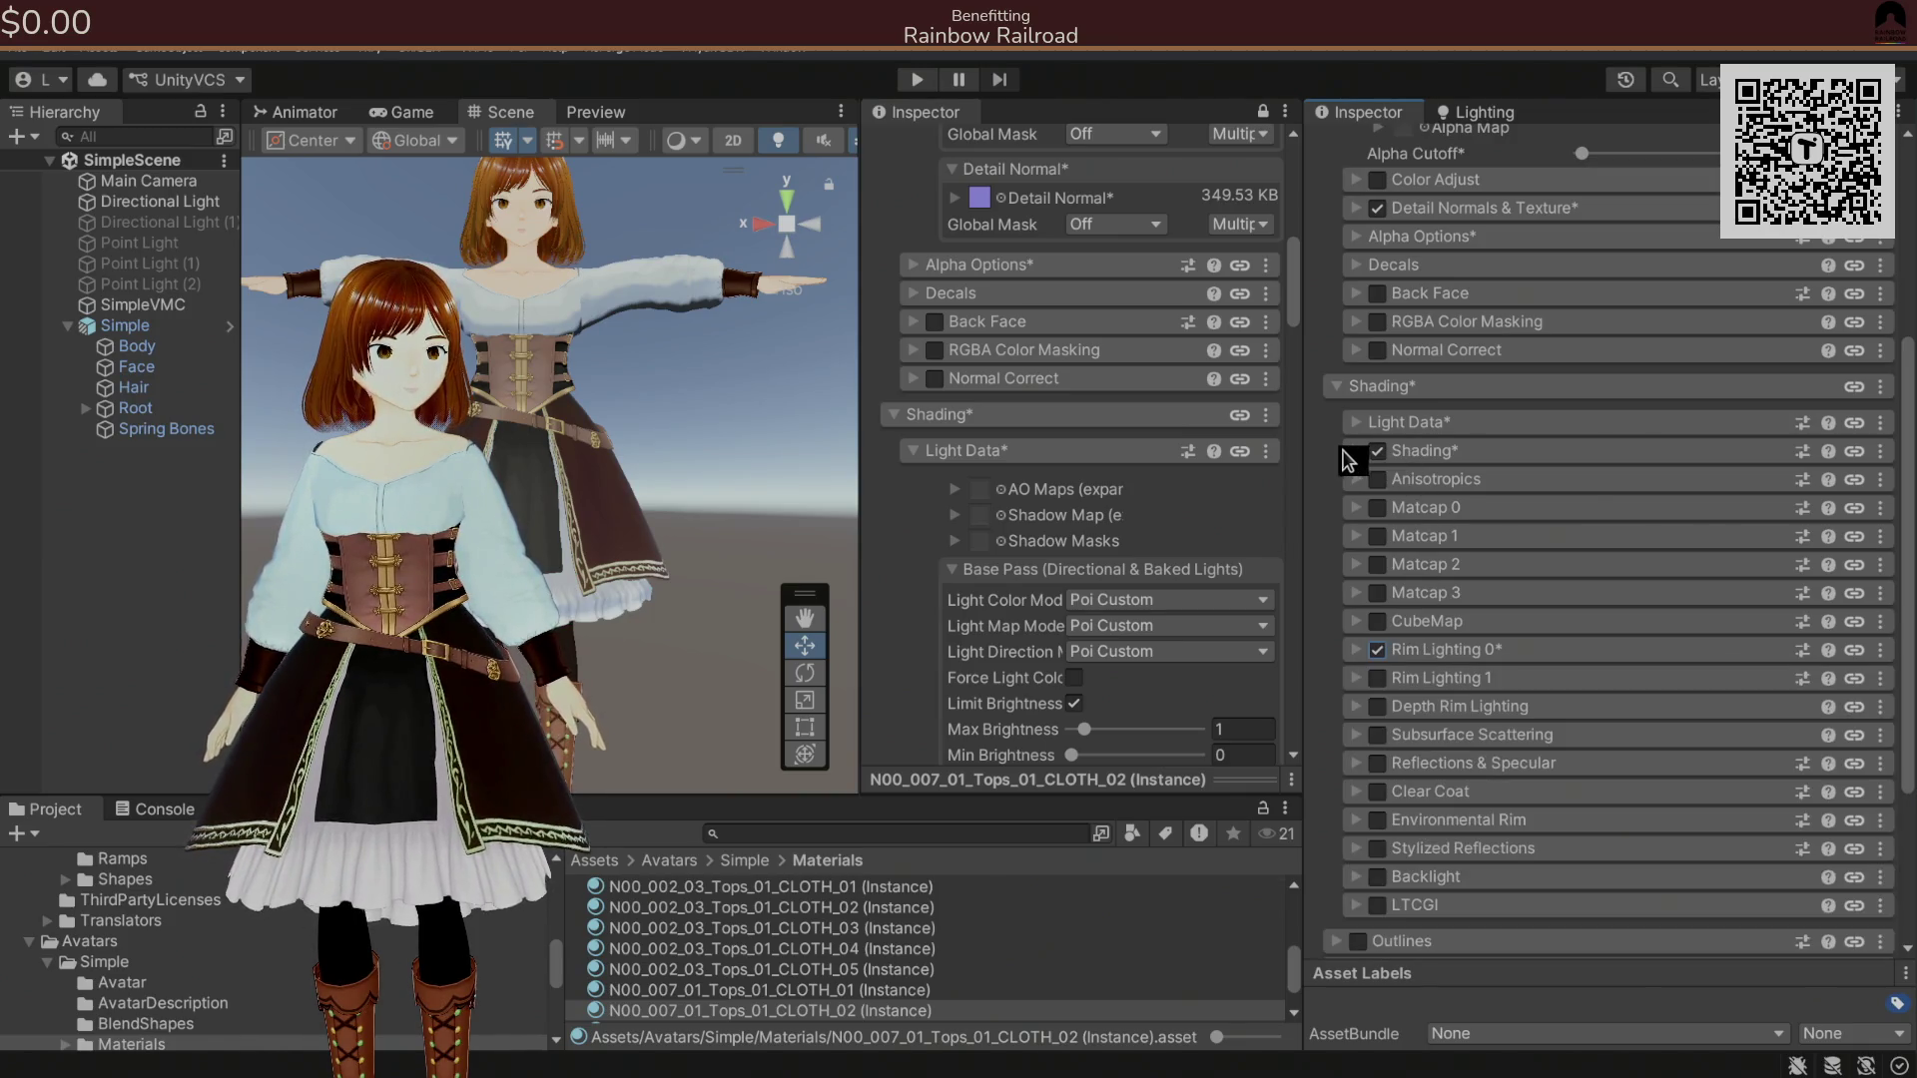
click(1354, 451)
click(1381, 455)
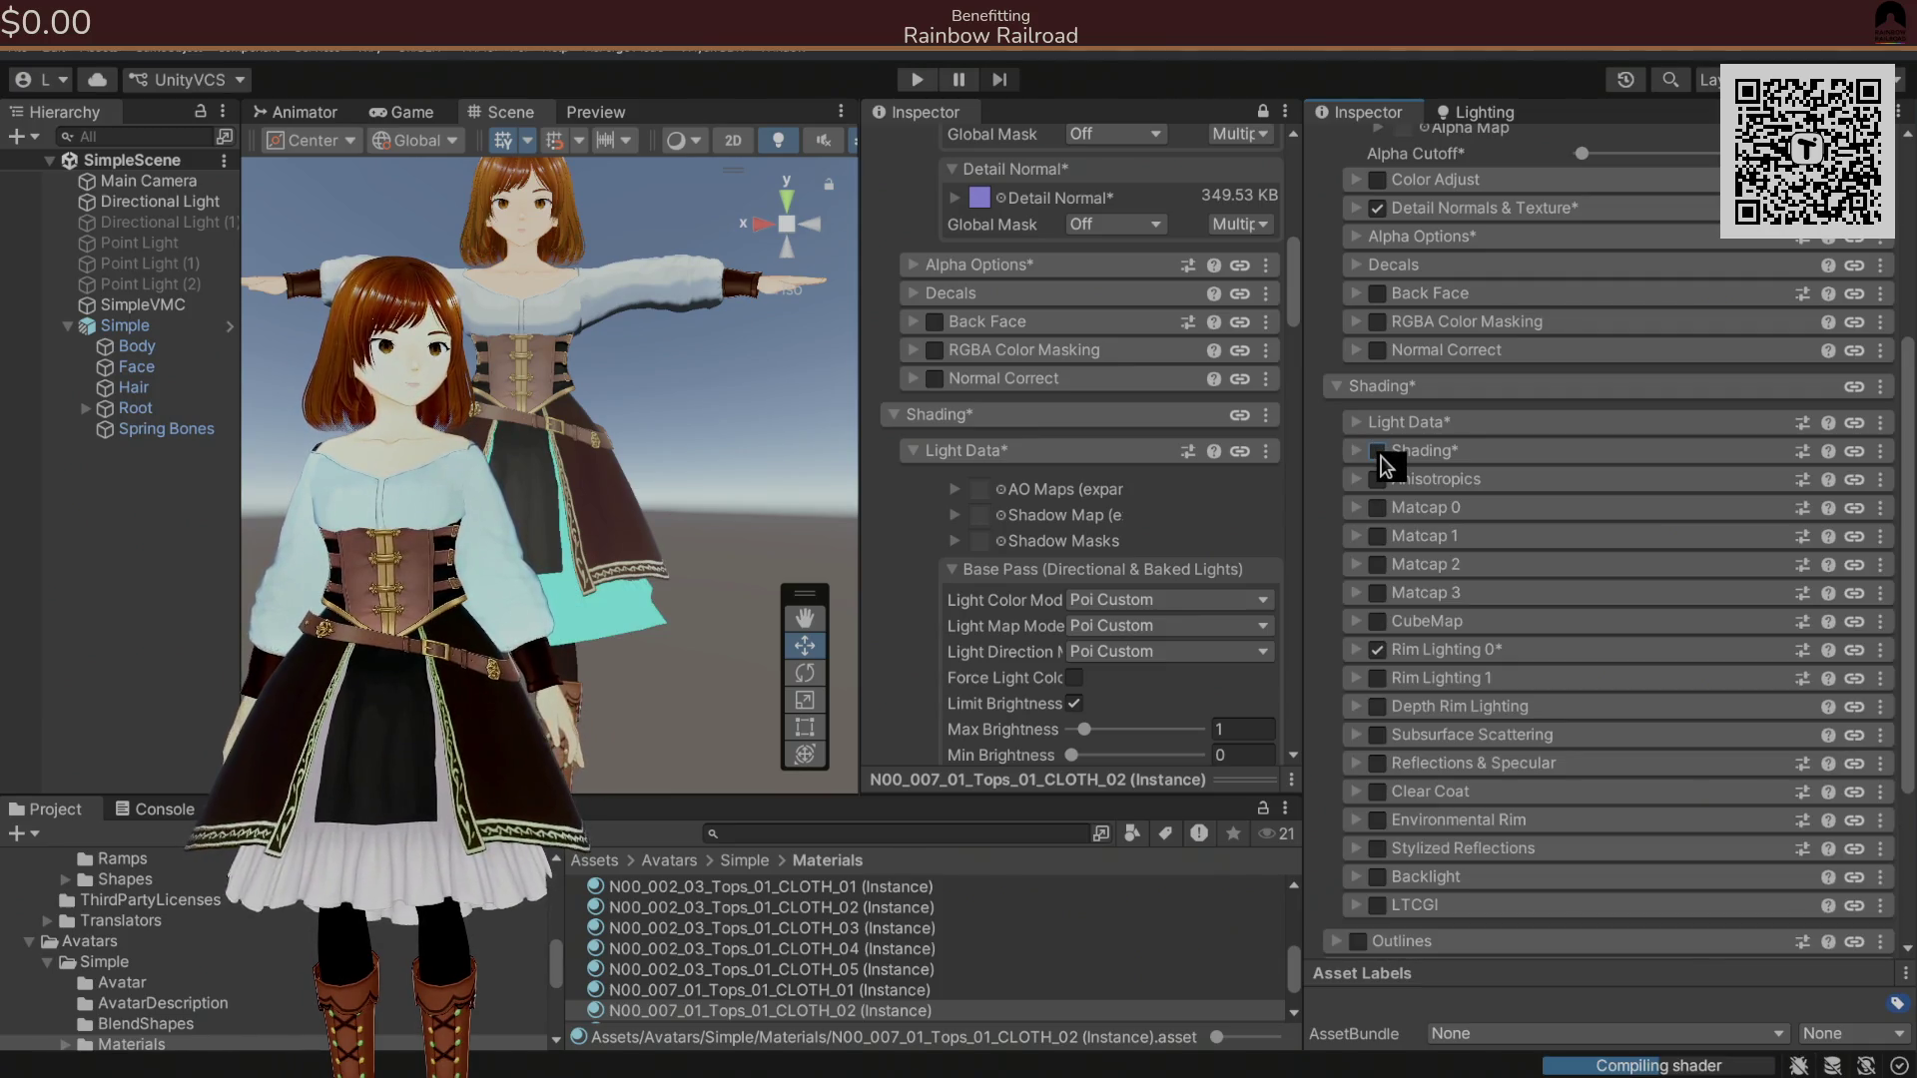
Reveal the shadow layers and try Shadow Layer 1 and 2 border changes, undoing both.
click(1381, 456)
scroll(1354, 510, down, 5)
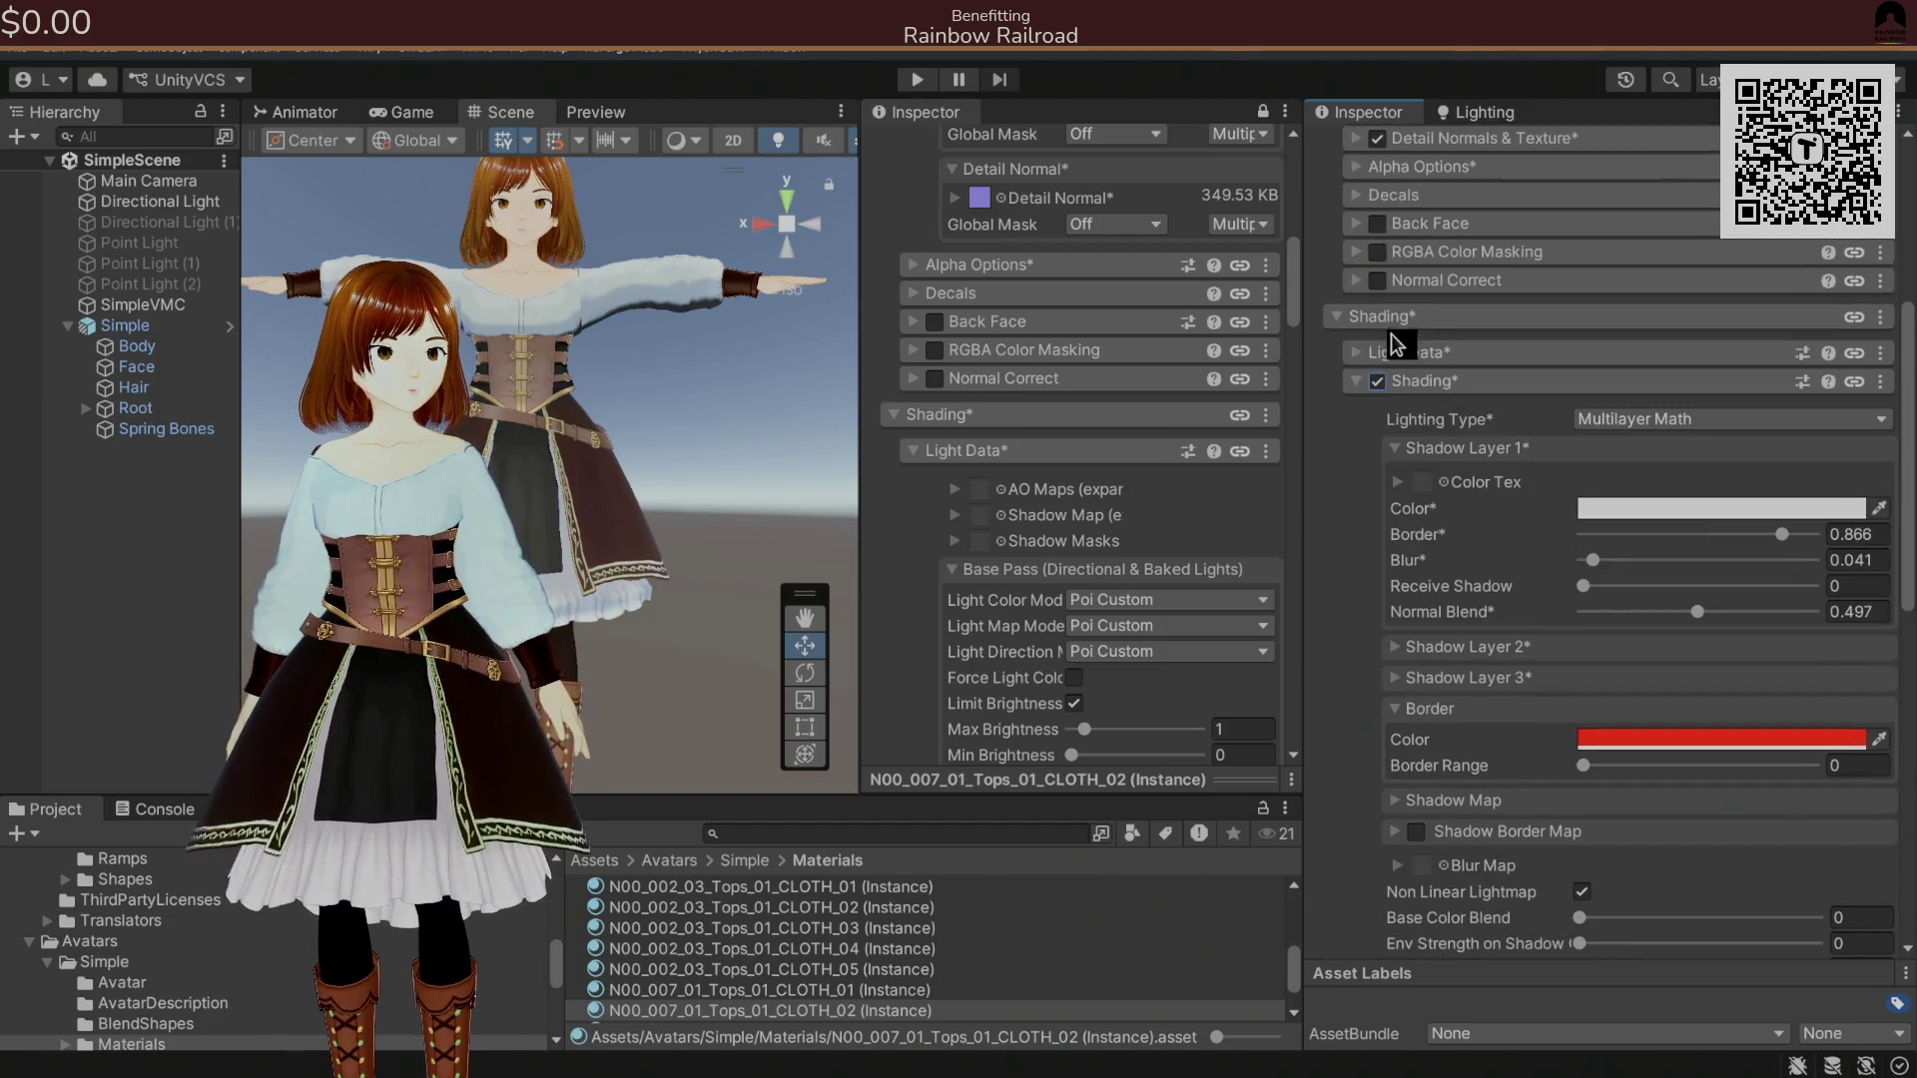
click(1385, 344)
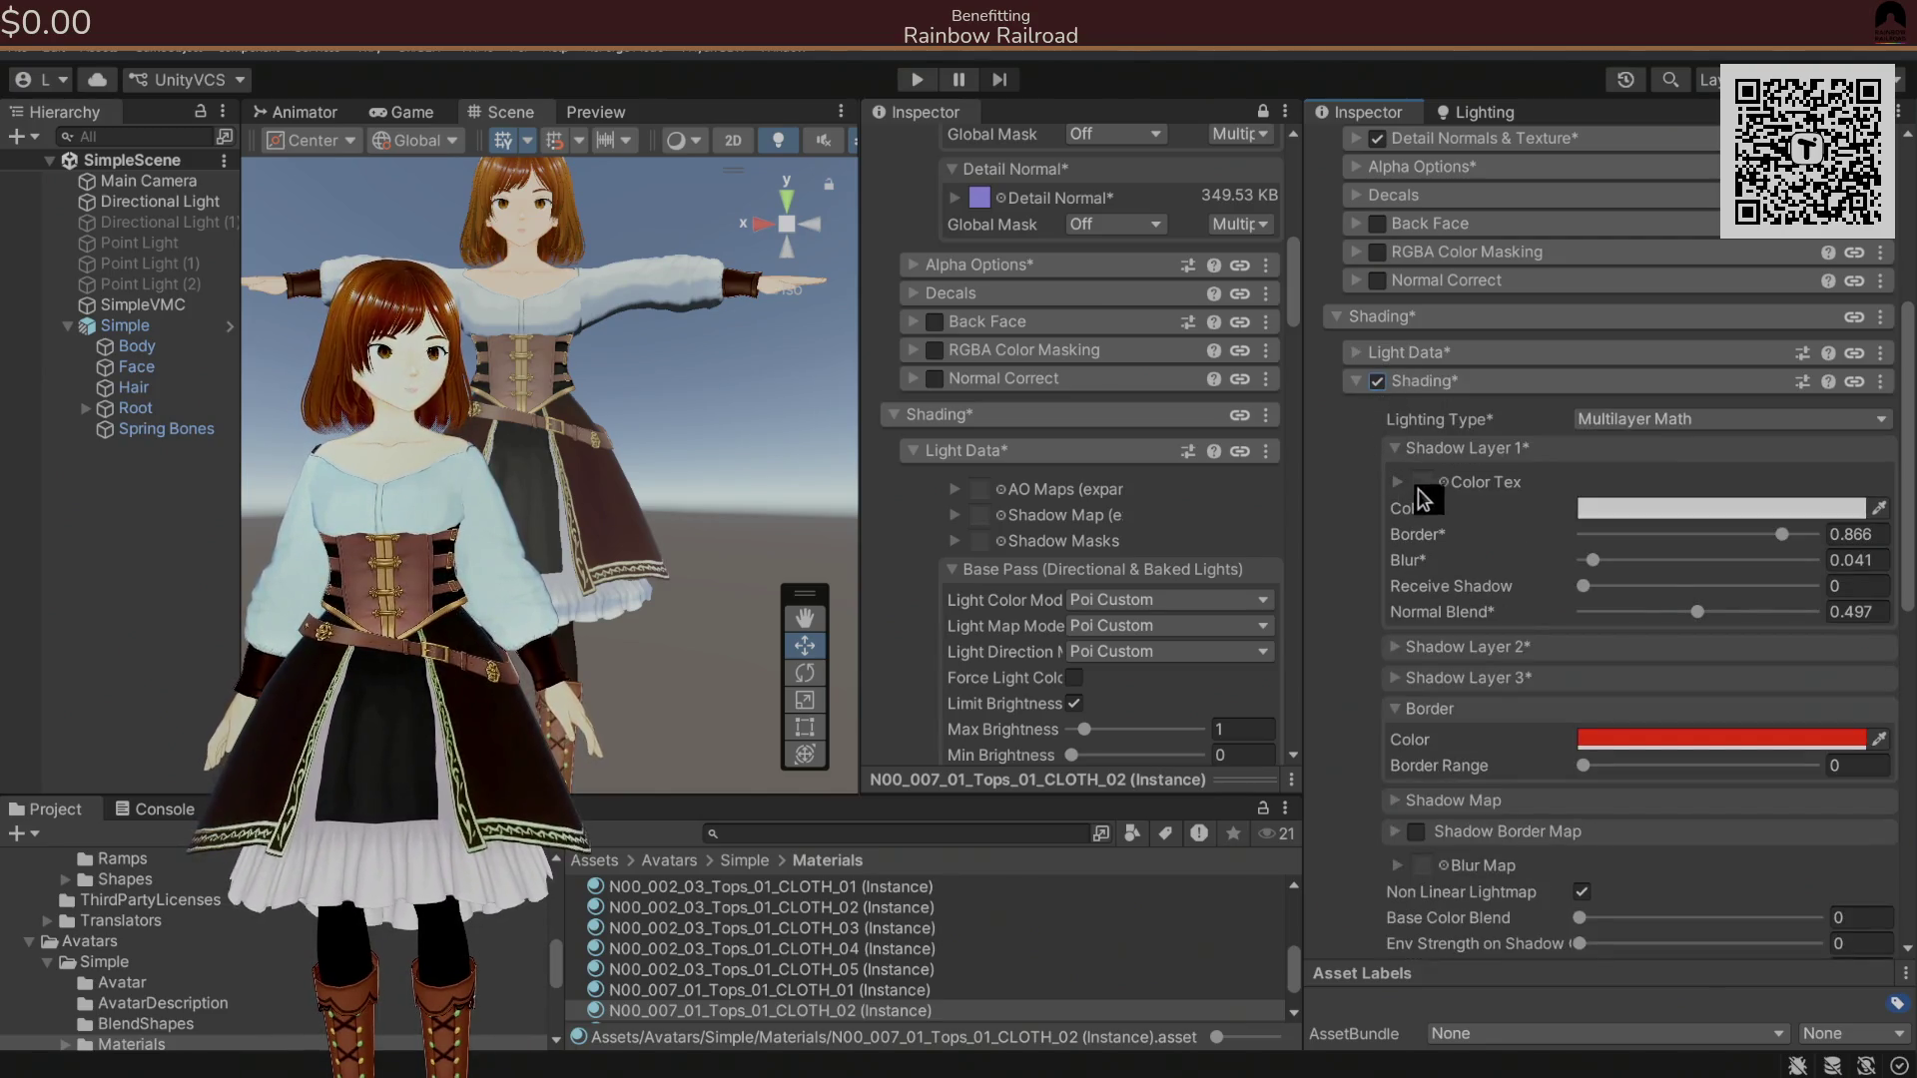
drag(1782, 535, 1759, 535)
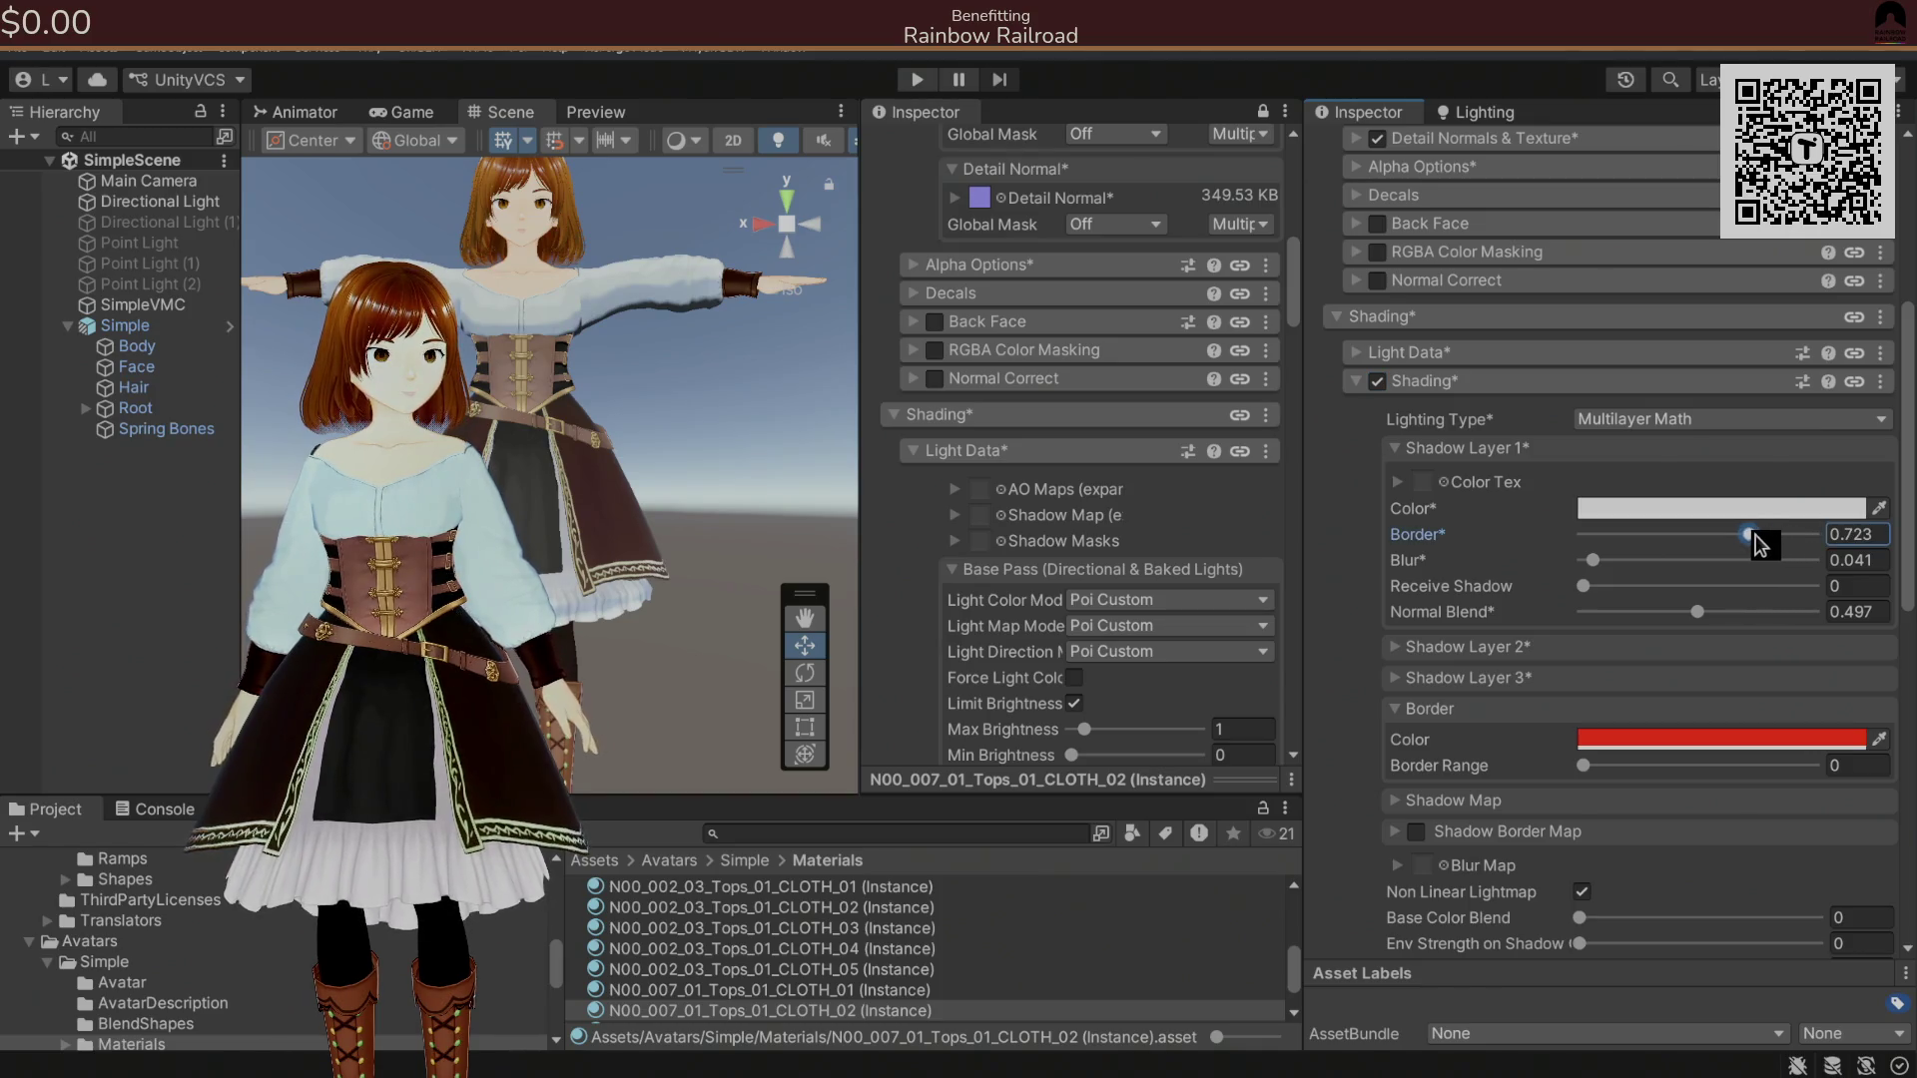
key(ctrl+z)
click(1509, 649)
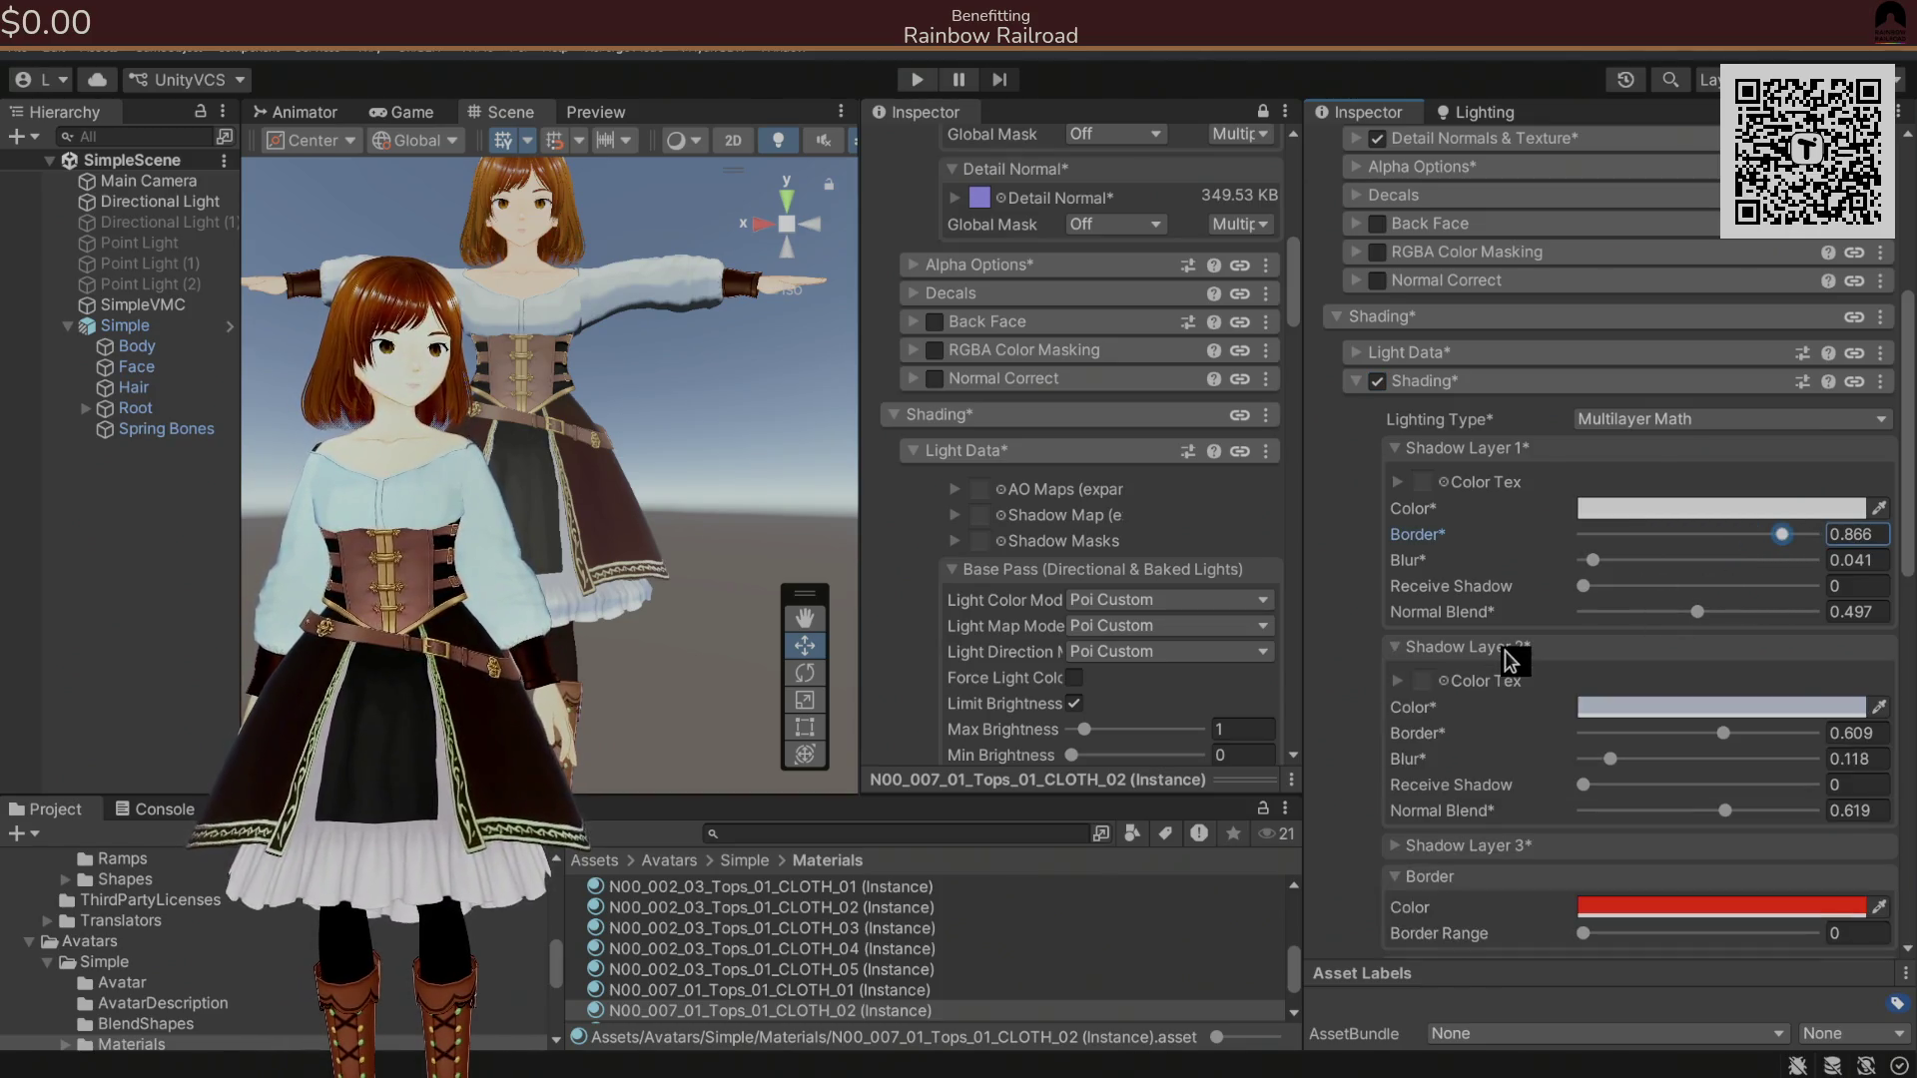
mouse_move(1728, 736)
mouse_down()
mouse_move(1764, 740)
mouse_move(1638, 761)
mouse_up()
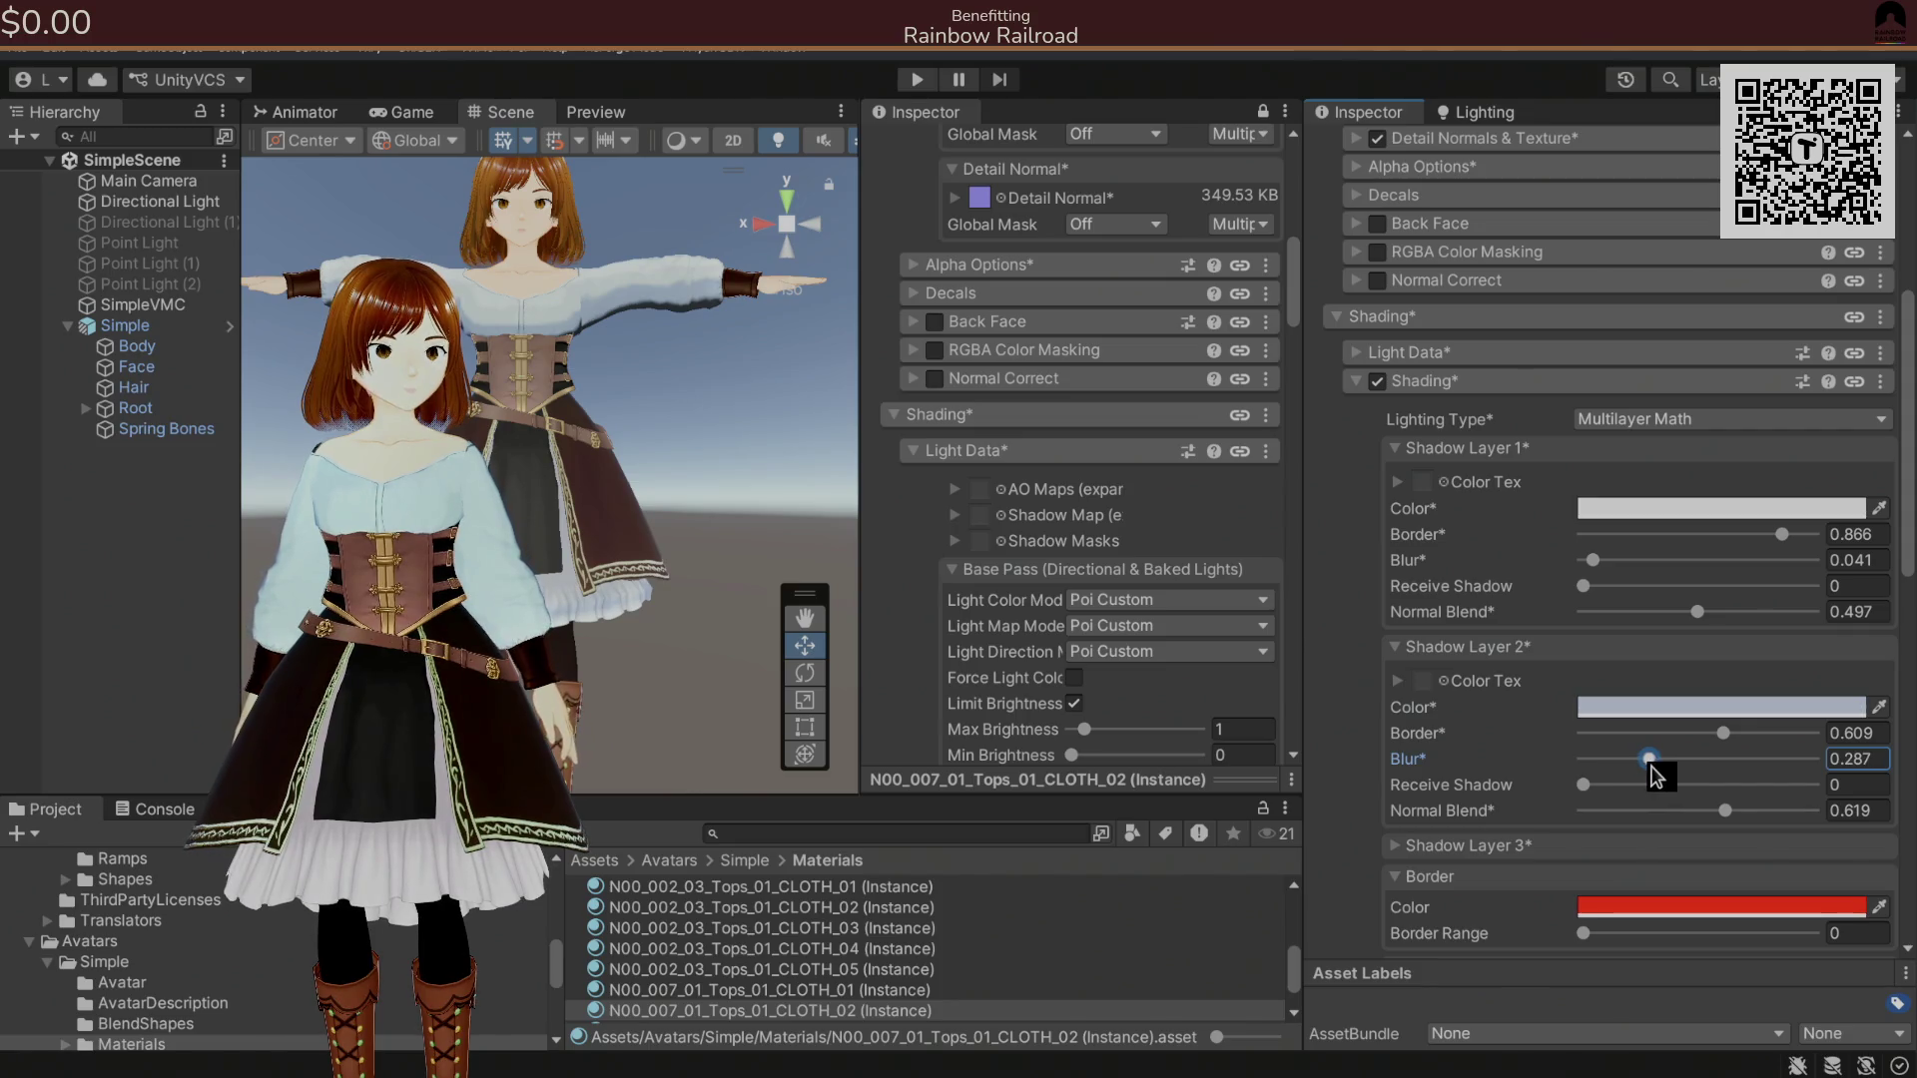
key(ctrl+z)
Darken the Shadow Layer 2 colour and lower its alpha to about 20.
mouse_move(728, 574)
mouse_down()
mouse_move(794, 496)
mouse_move(929, 546)
mouse_up()
scroll(1477, 744, down, 3)
click(1403, 707)
click(1626, 569)
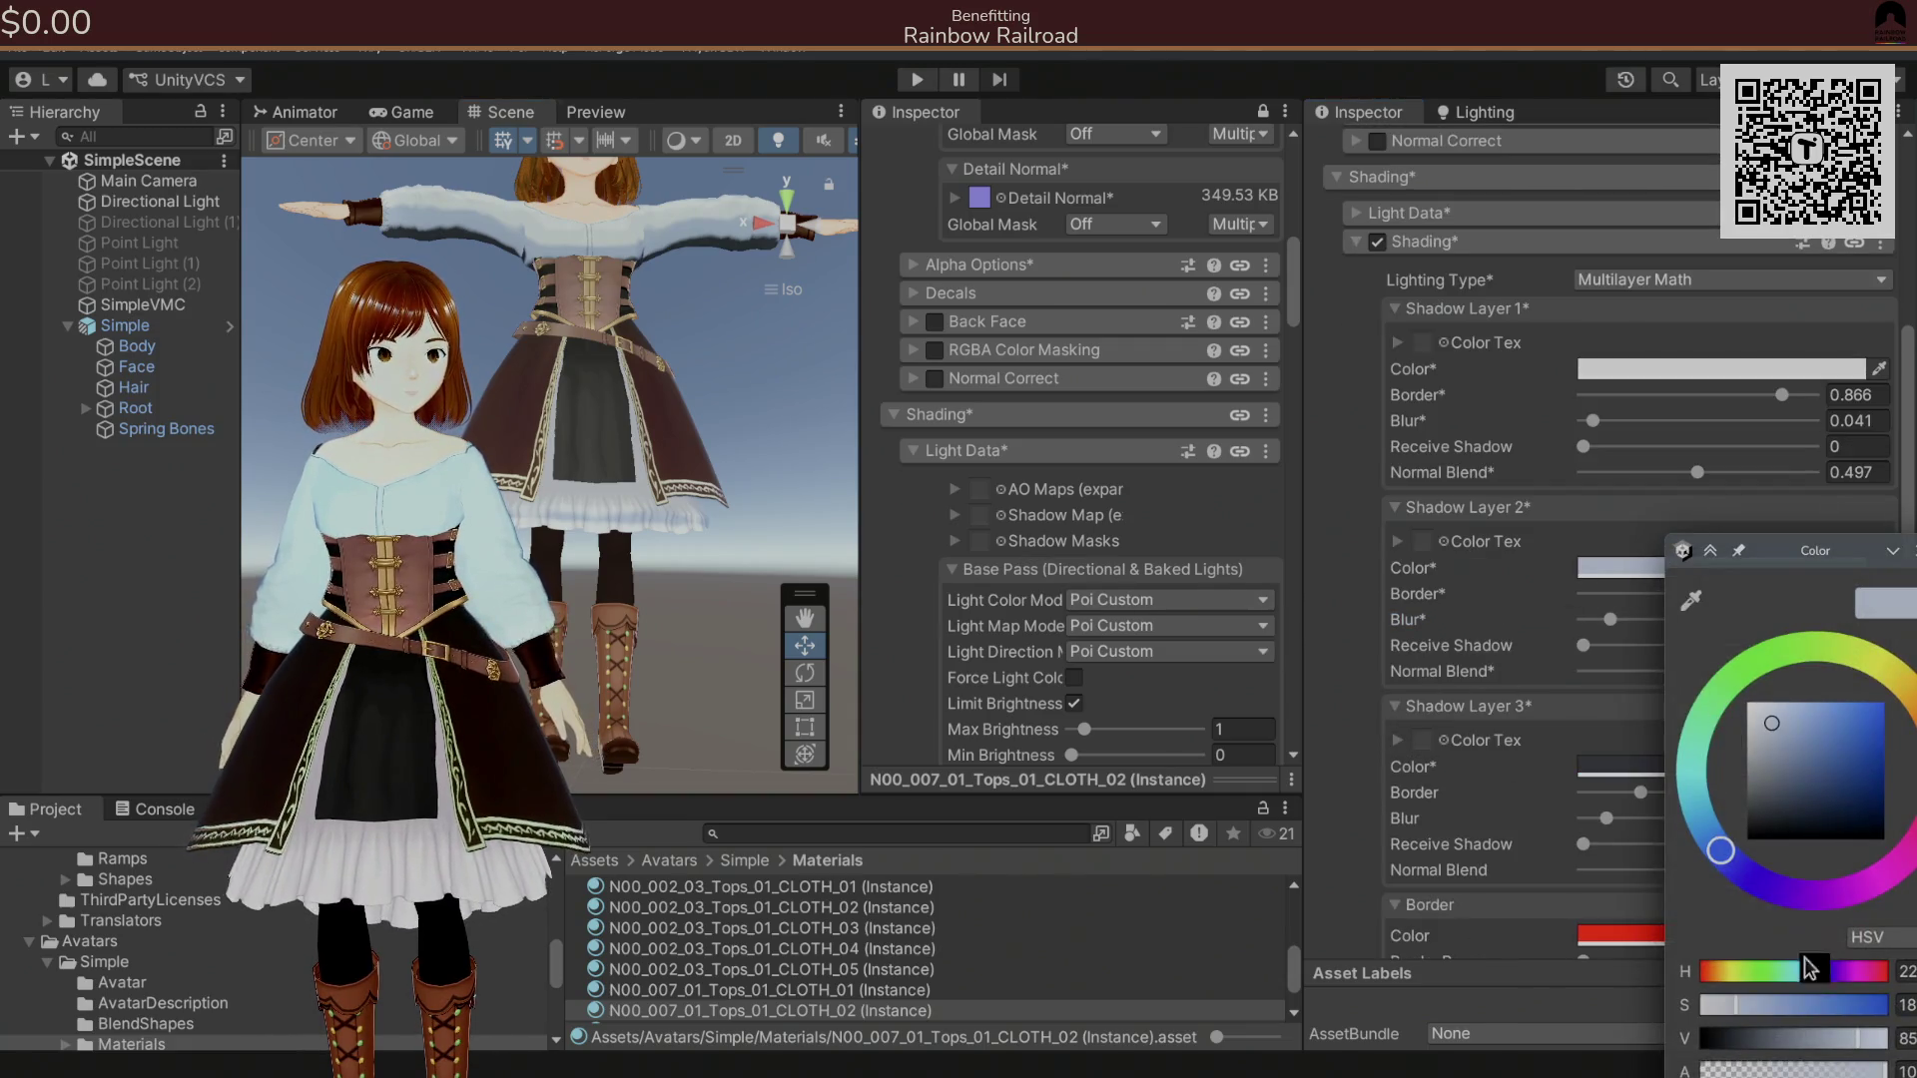
drag(1780, 1055, 1700, 1055)
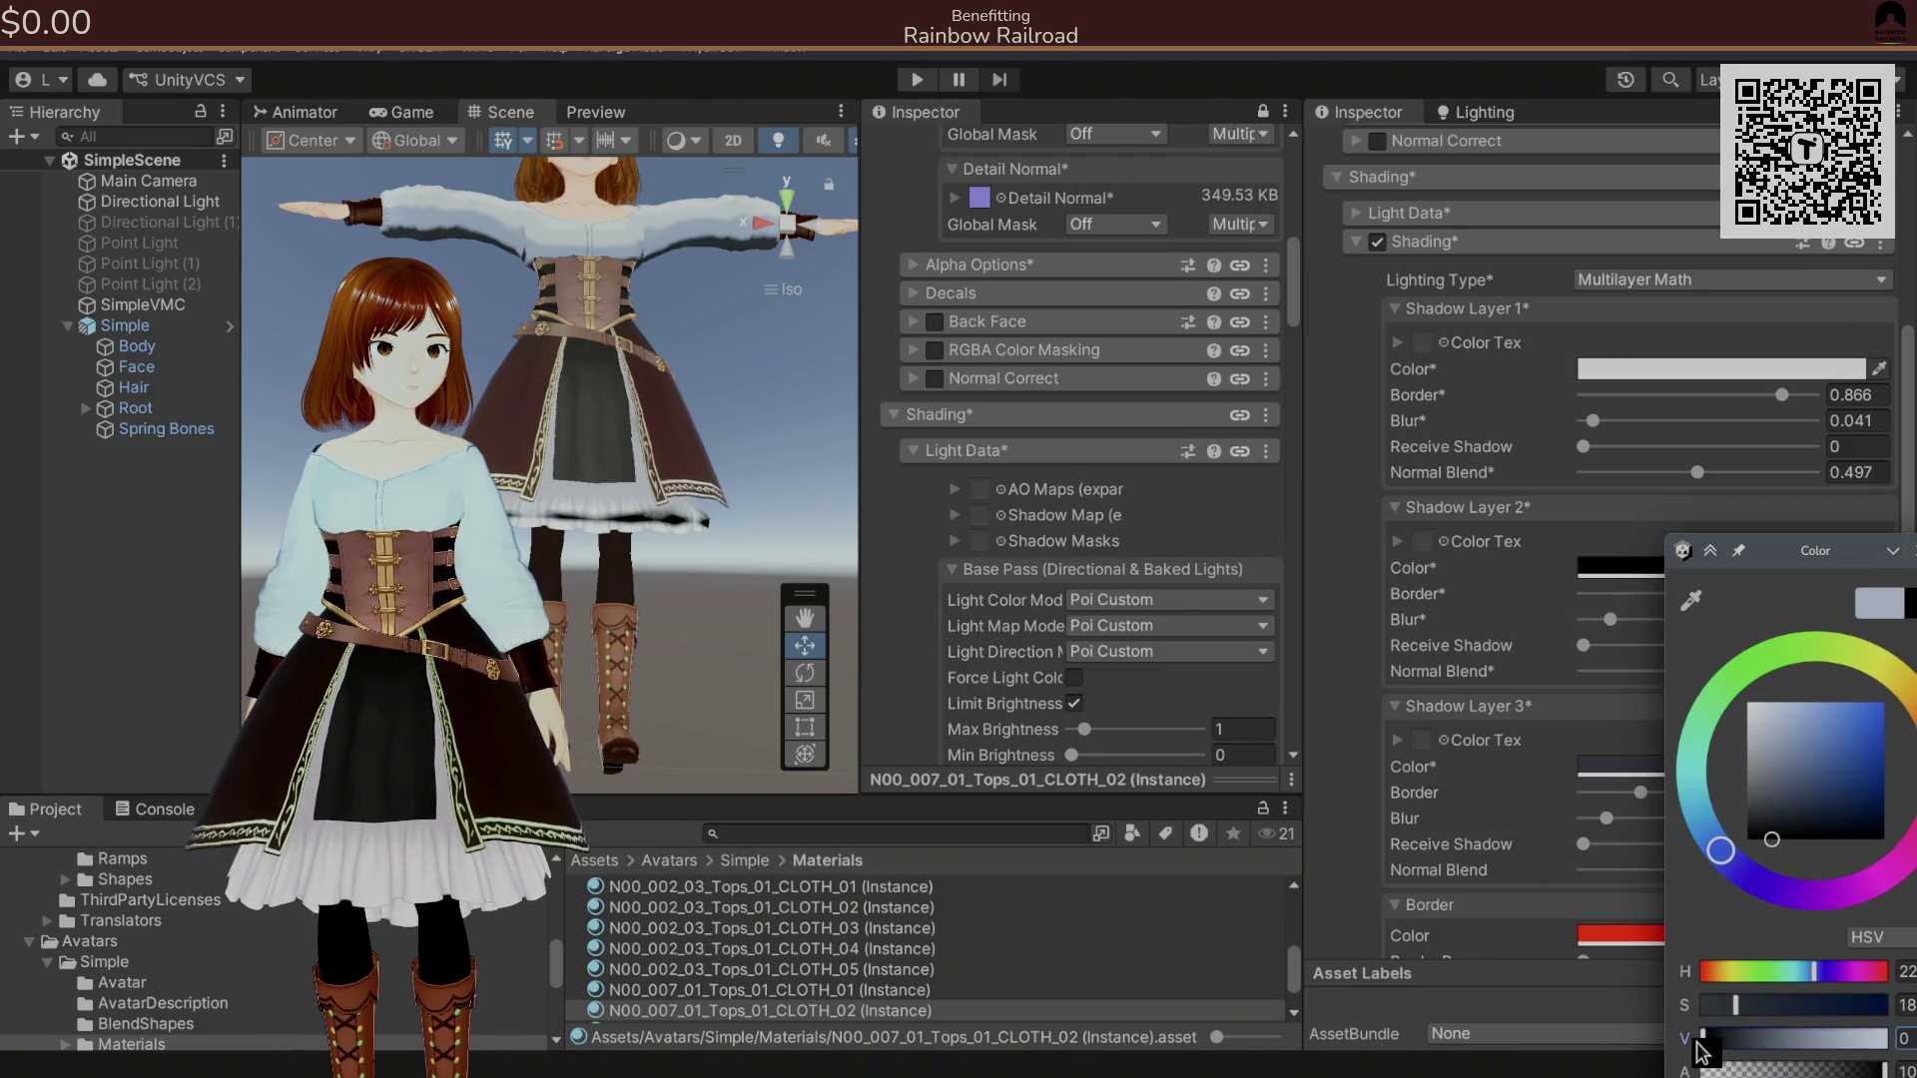
mouse_move(1797, 567)
mouse_down()
mouse_move(1637, 513)
mouse_move(1619, 339)
mouse_up()
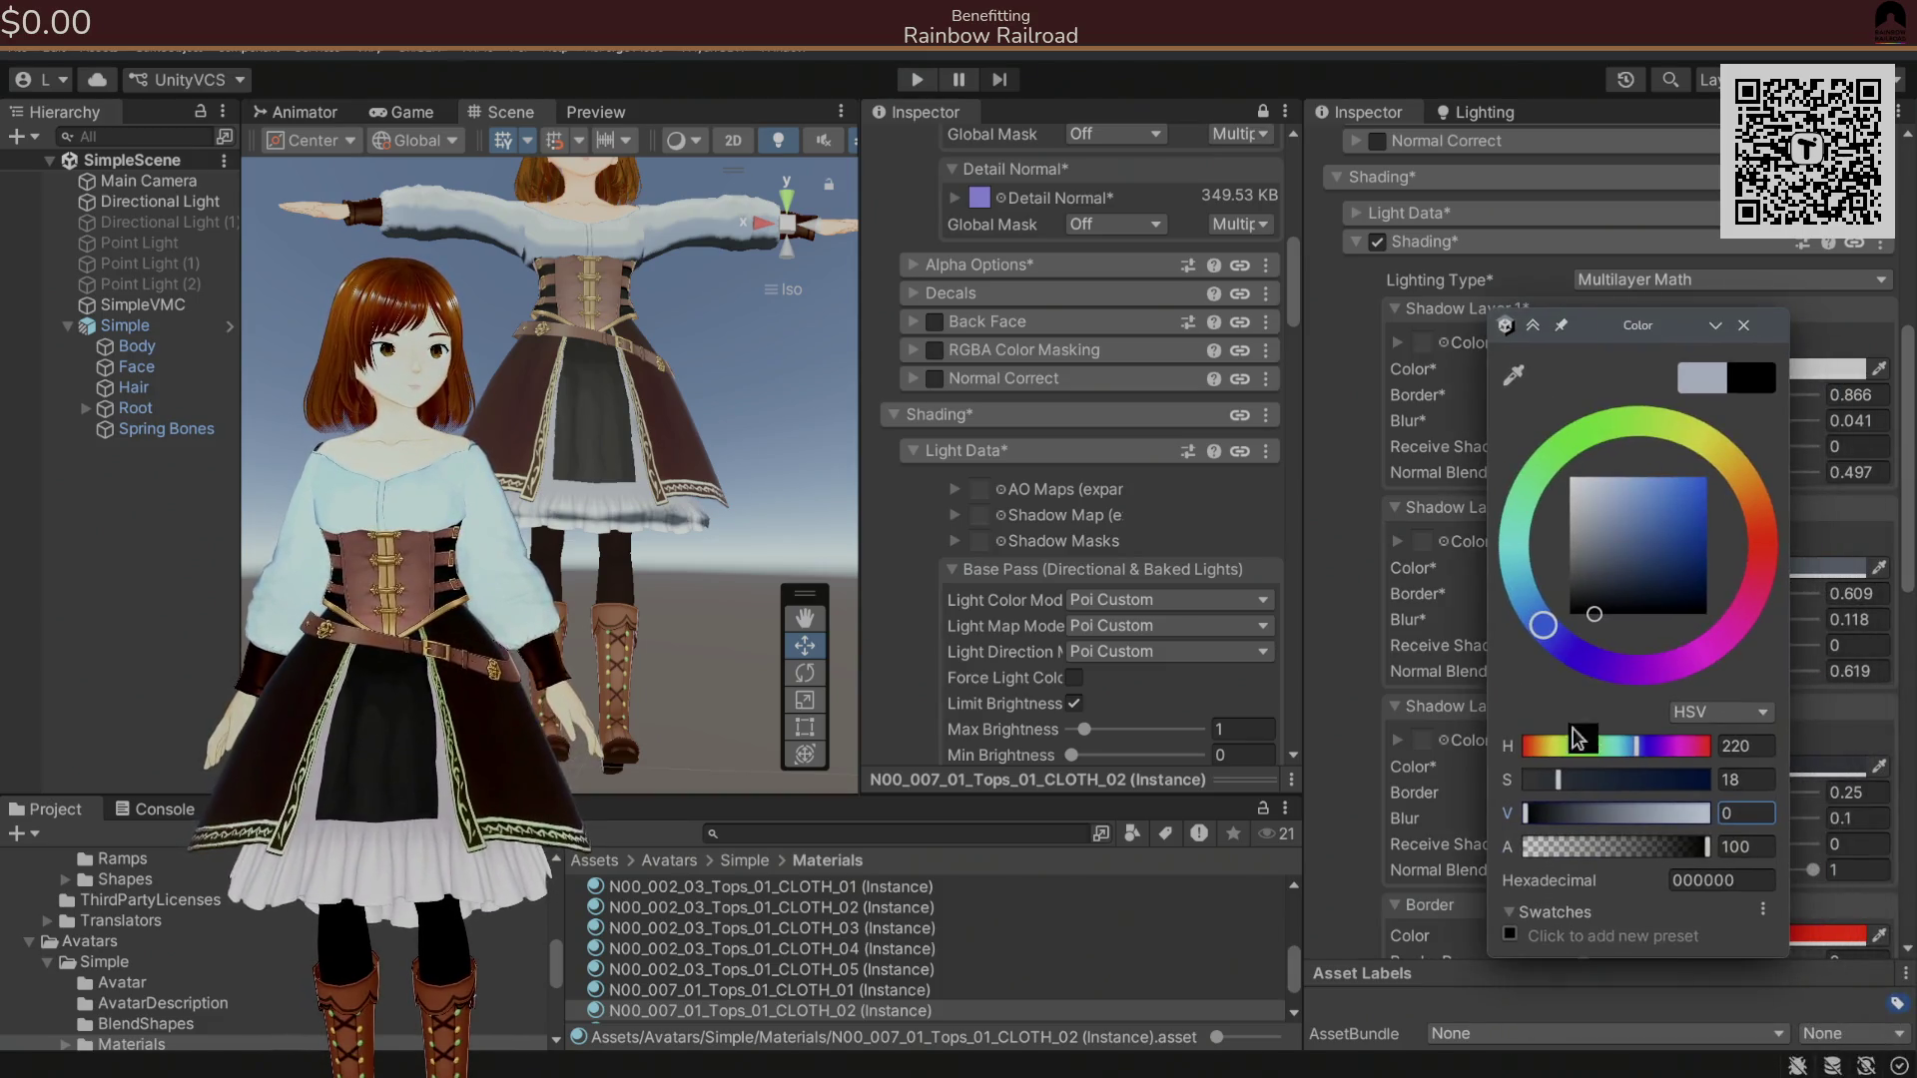
click(1743, 325)
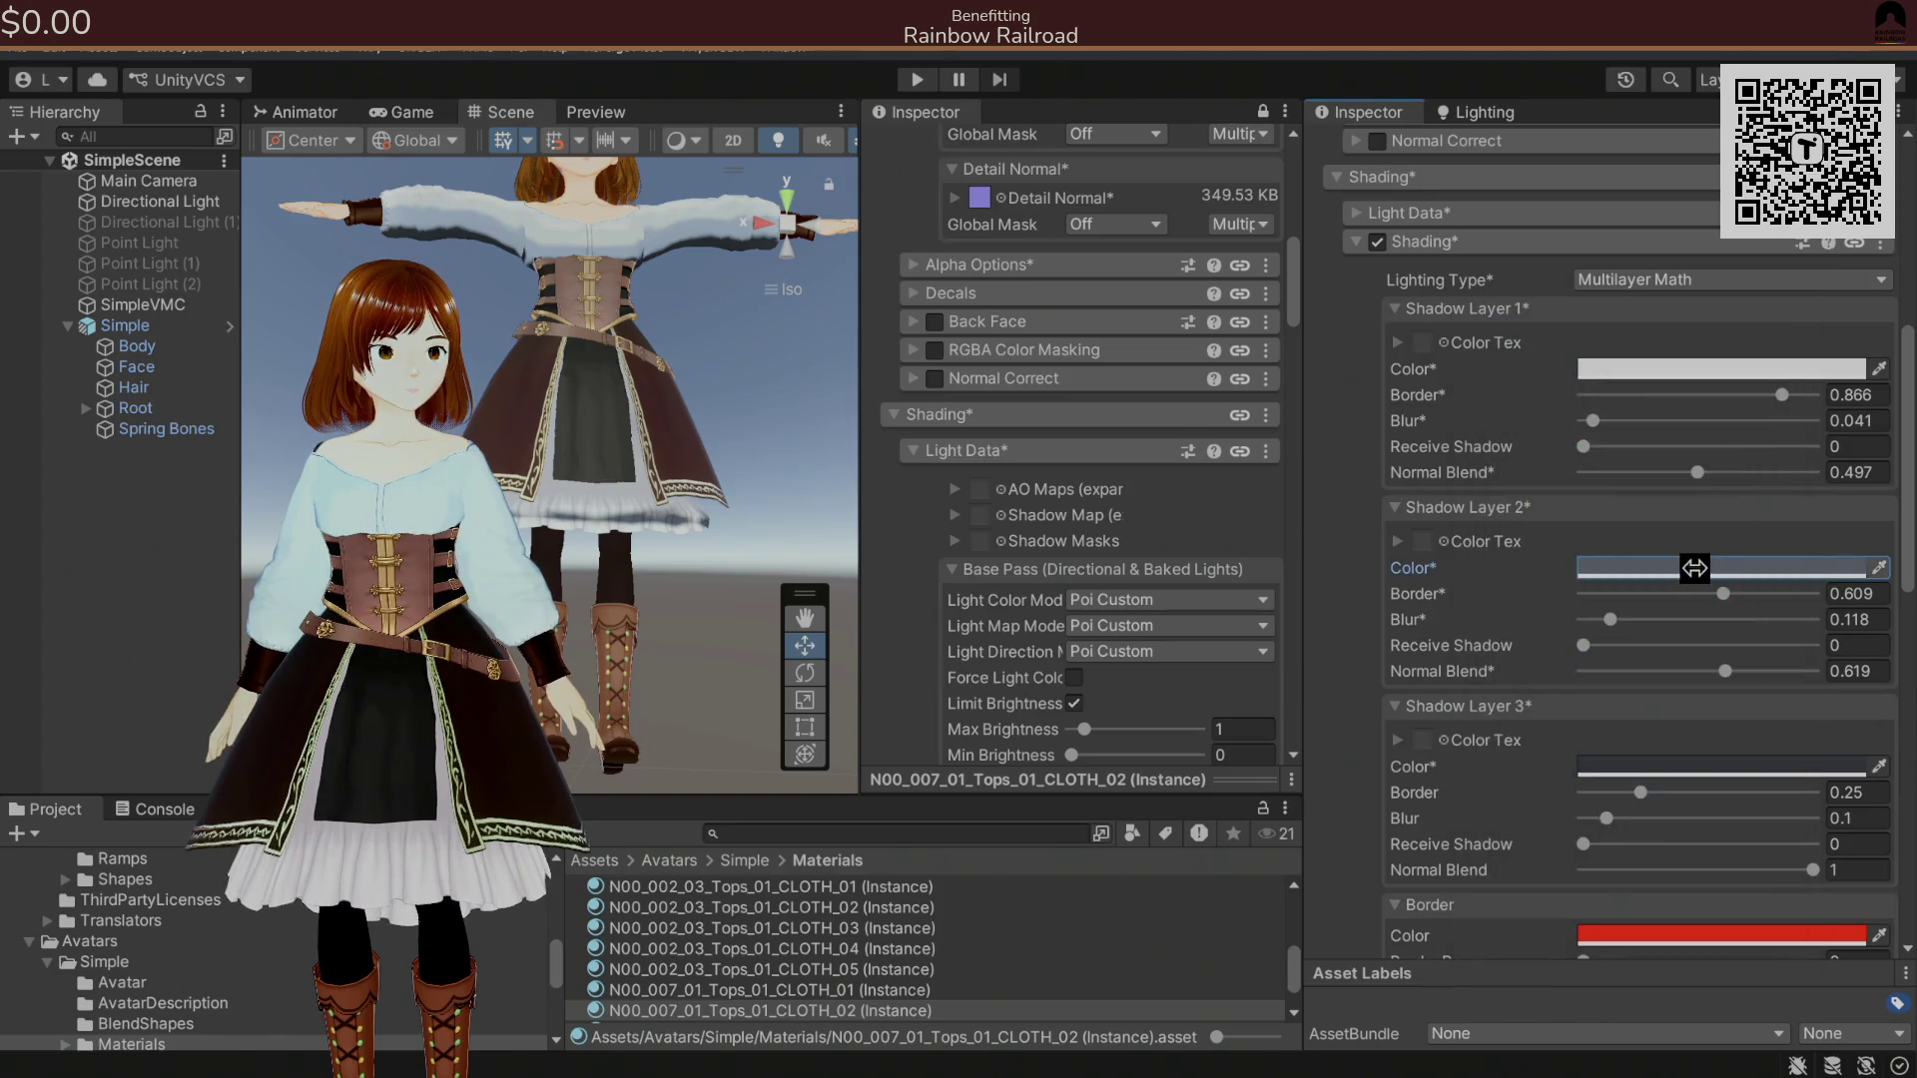
click(1694, 568)
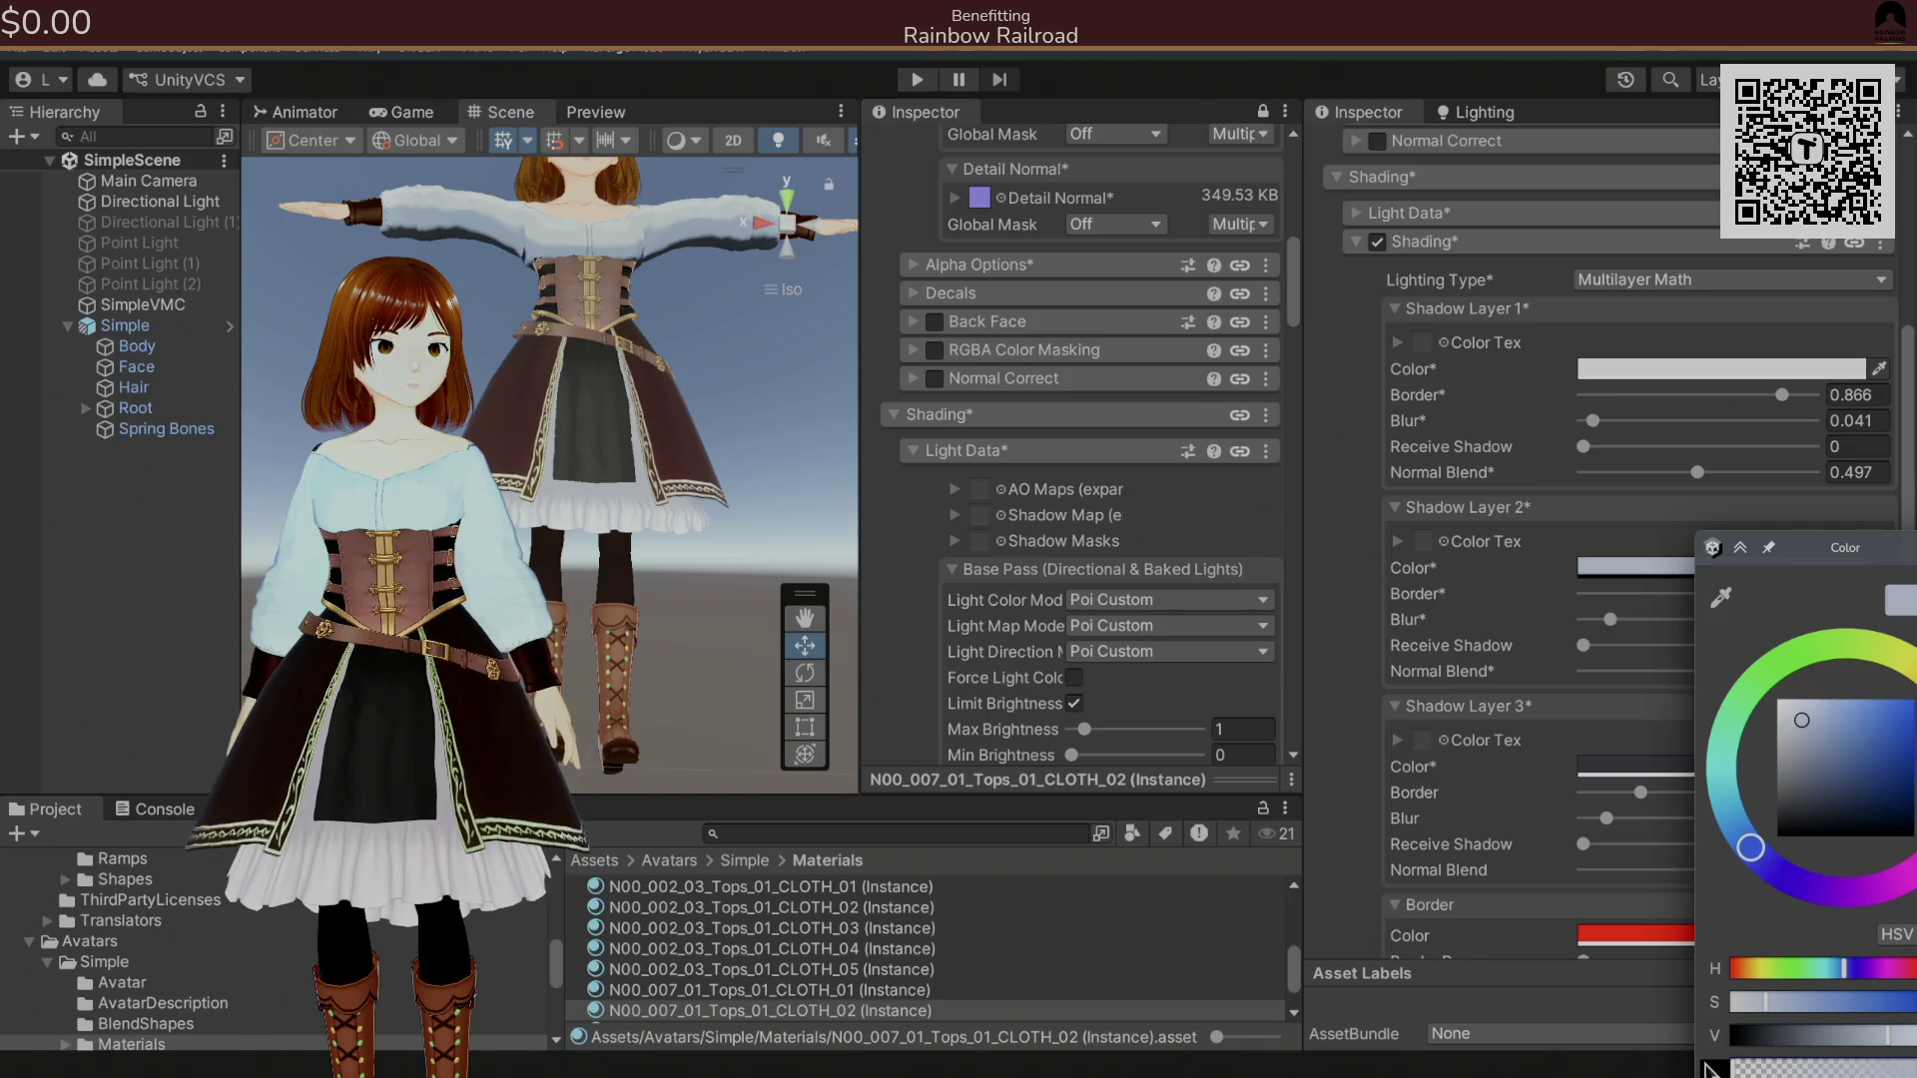
drag(1797, 549, 1374, 449)
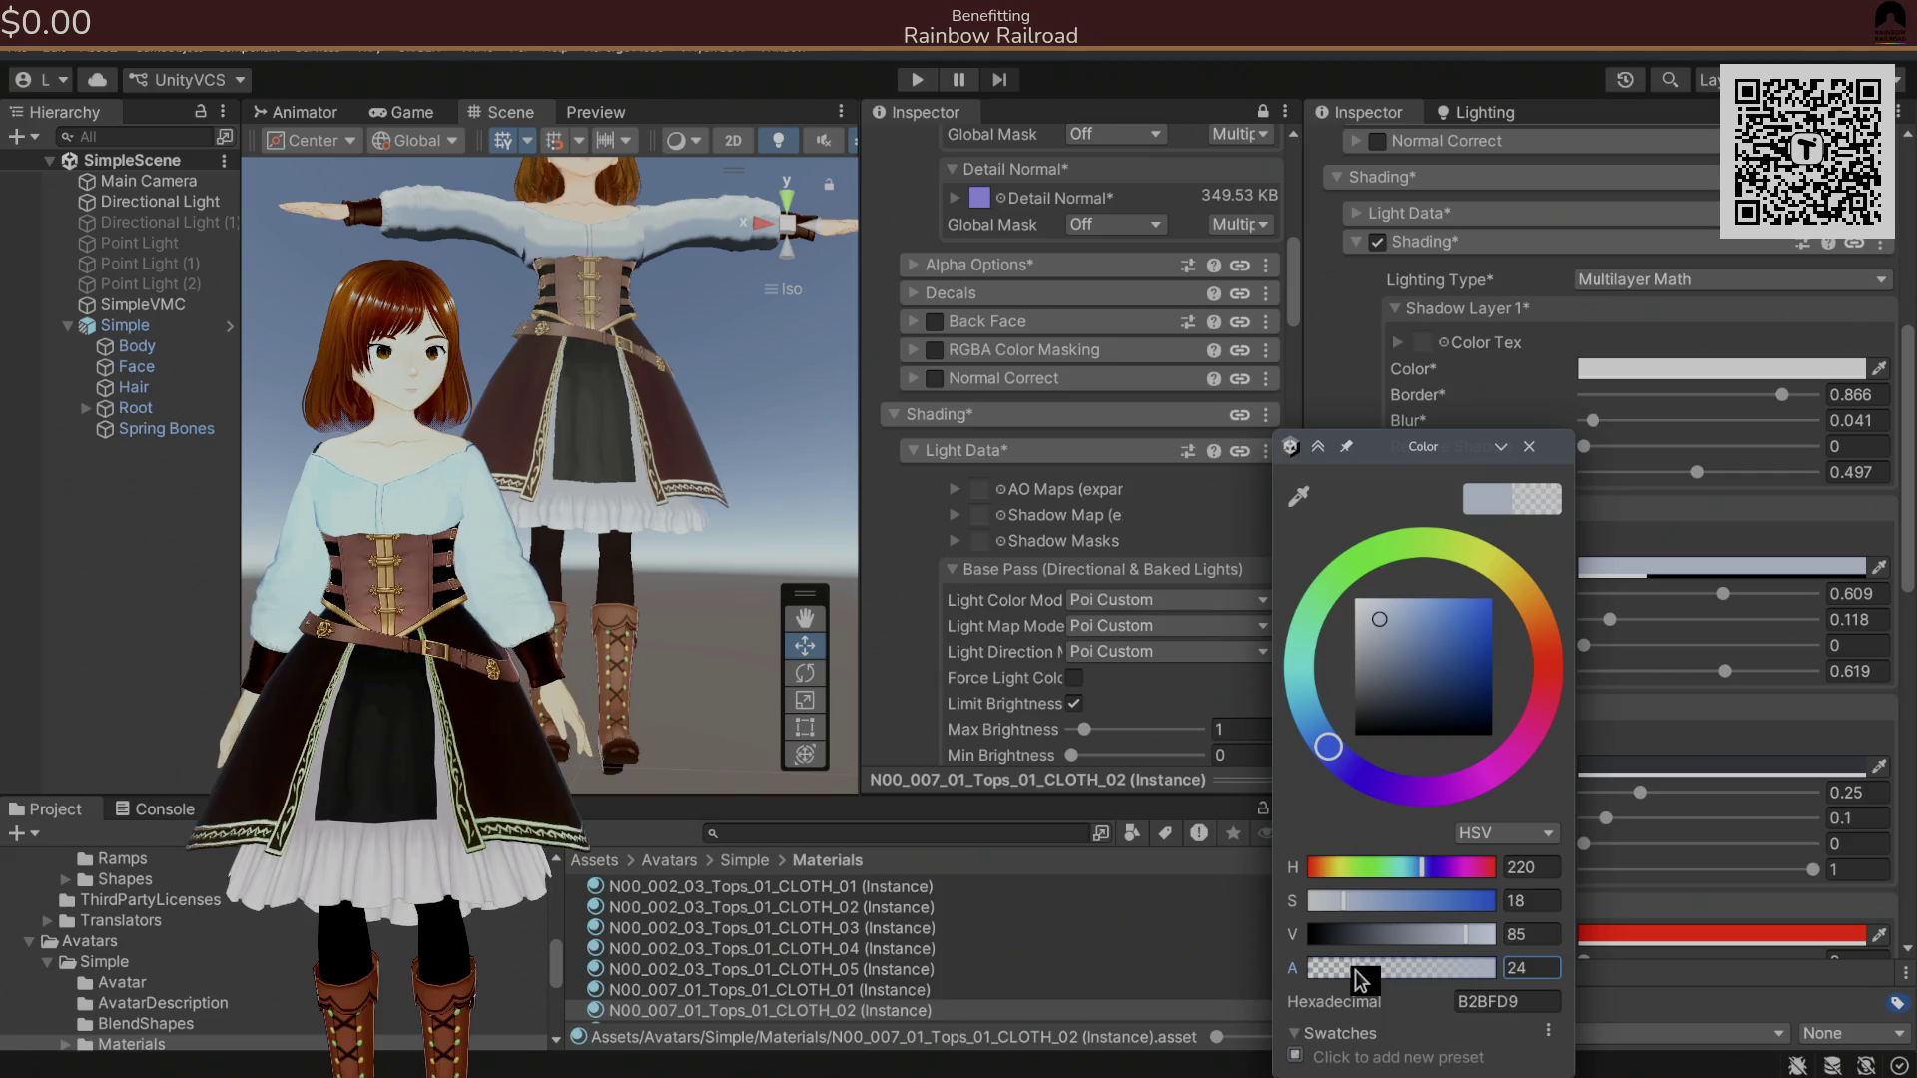
drag(1341, 982, 1250, 975)
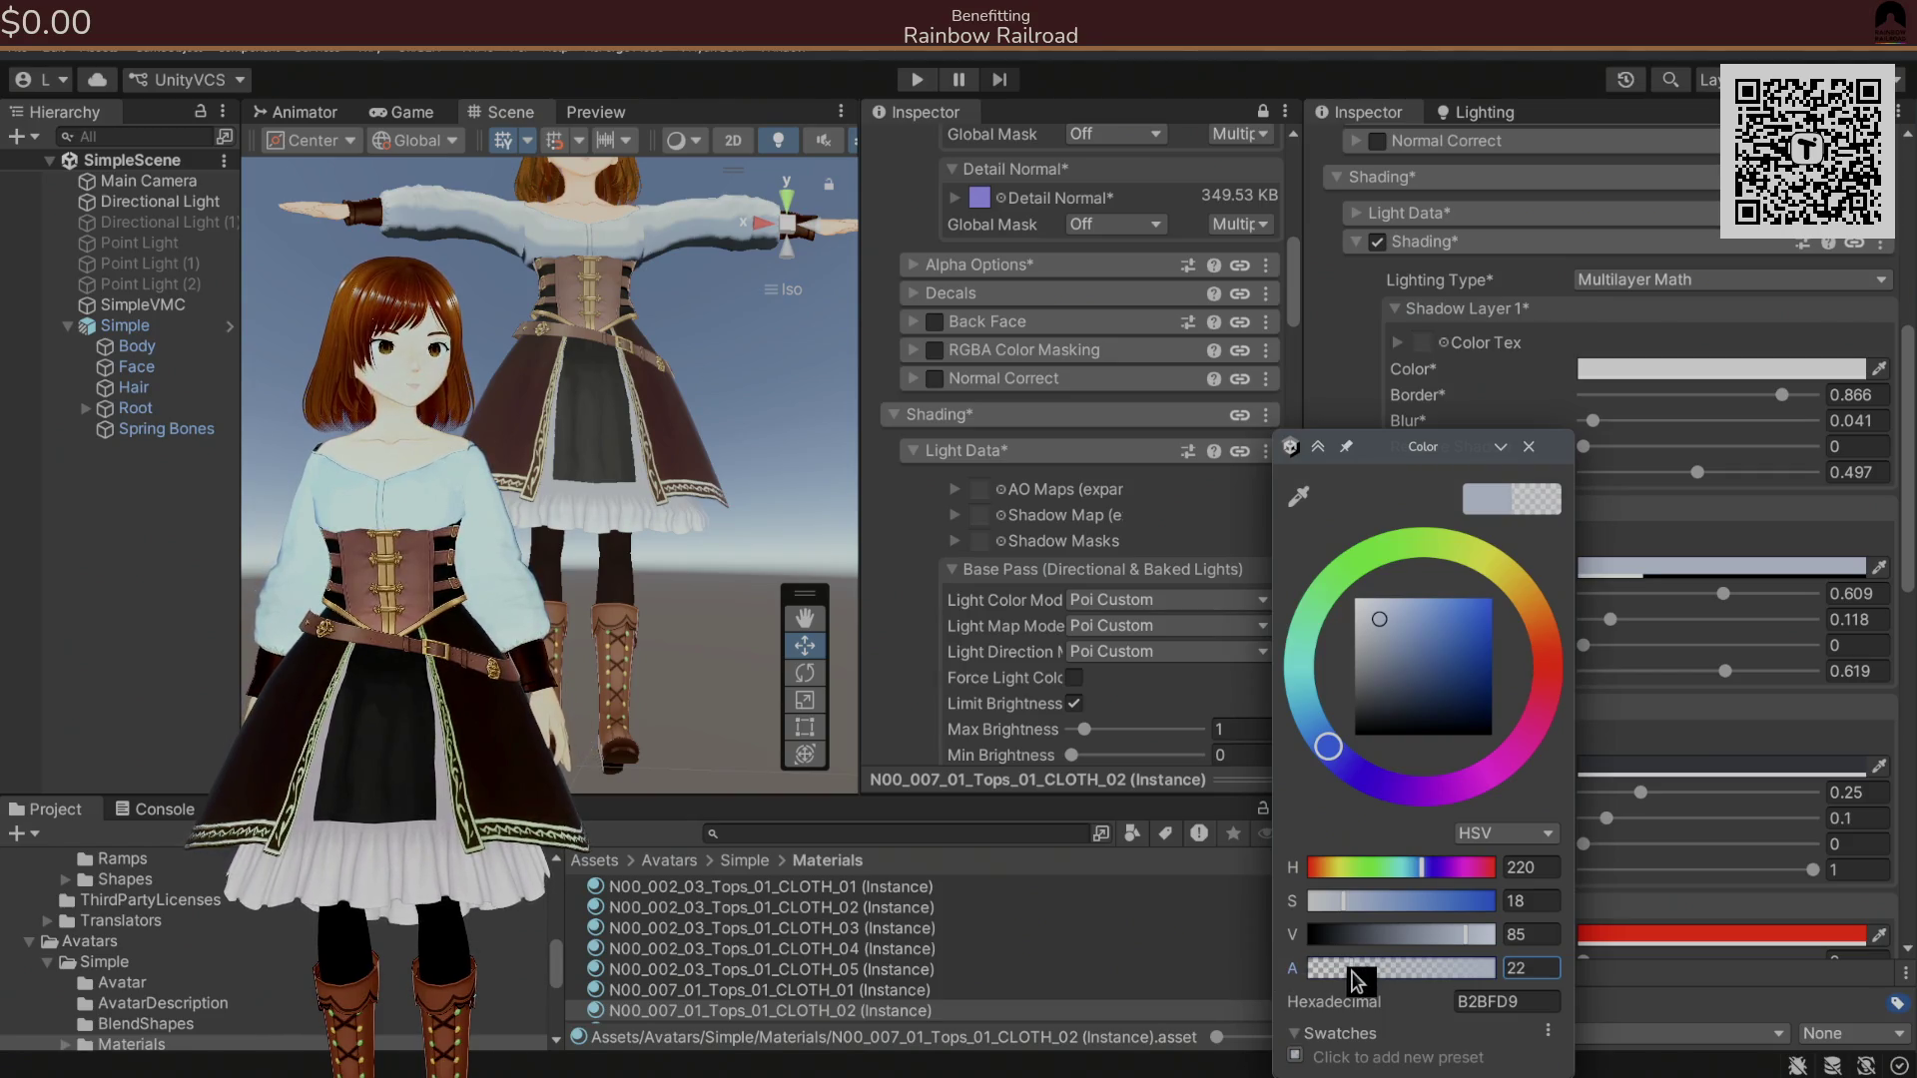
click(1528, 446)
mouse_move(792, 522)
mouse_down()
mouse_move(712, 511)
mouse_move(719, 647)
mouse_up()
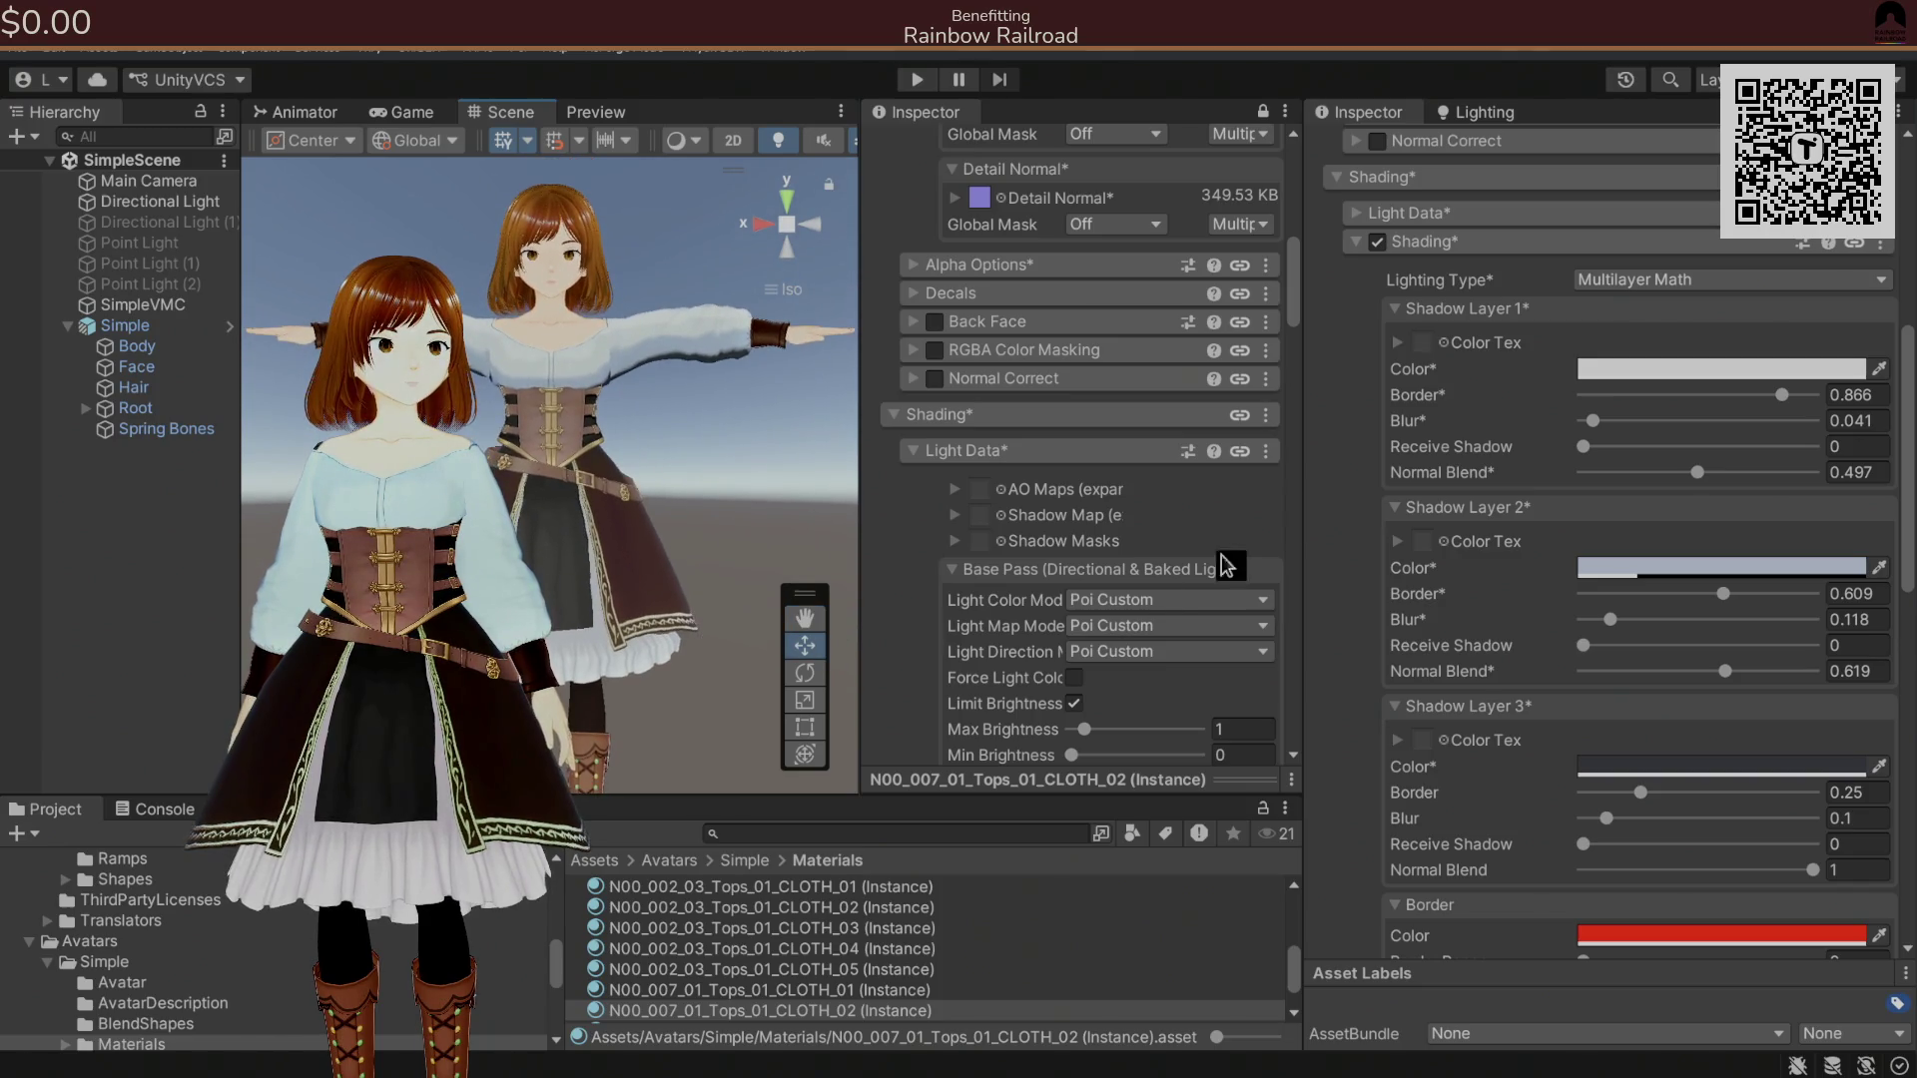
Set the Shadow Layer 1 colour to pure white.
click(1383, 250)
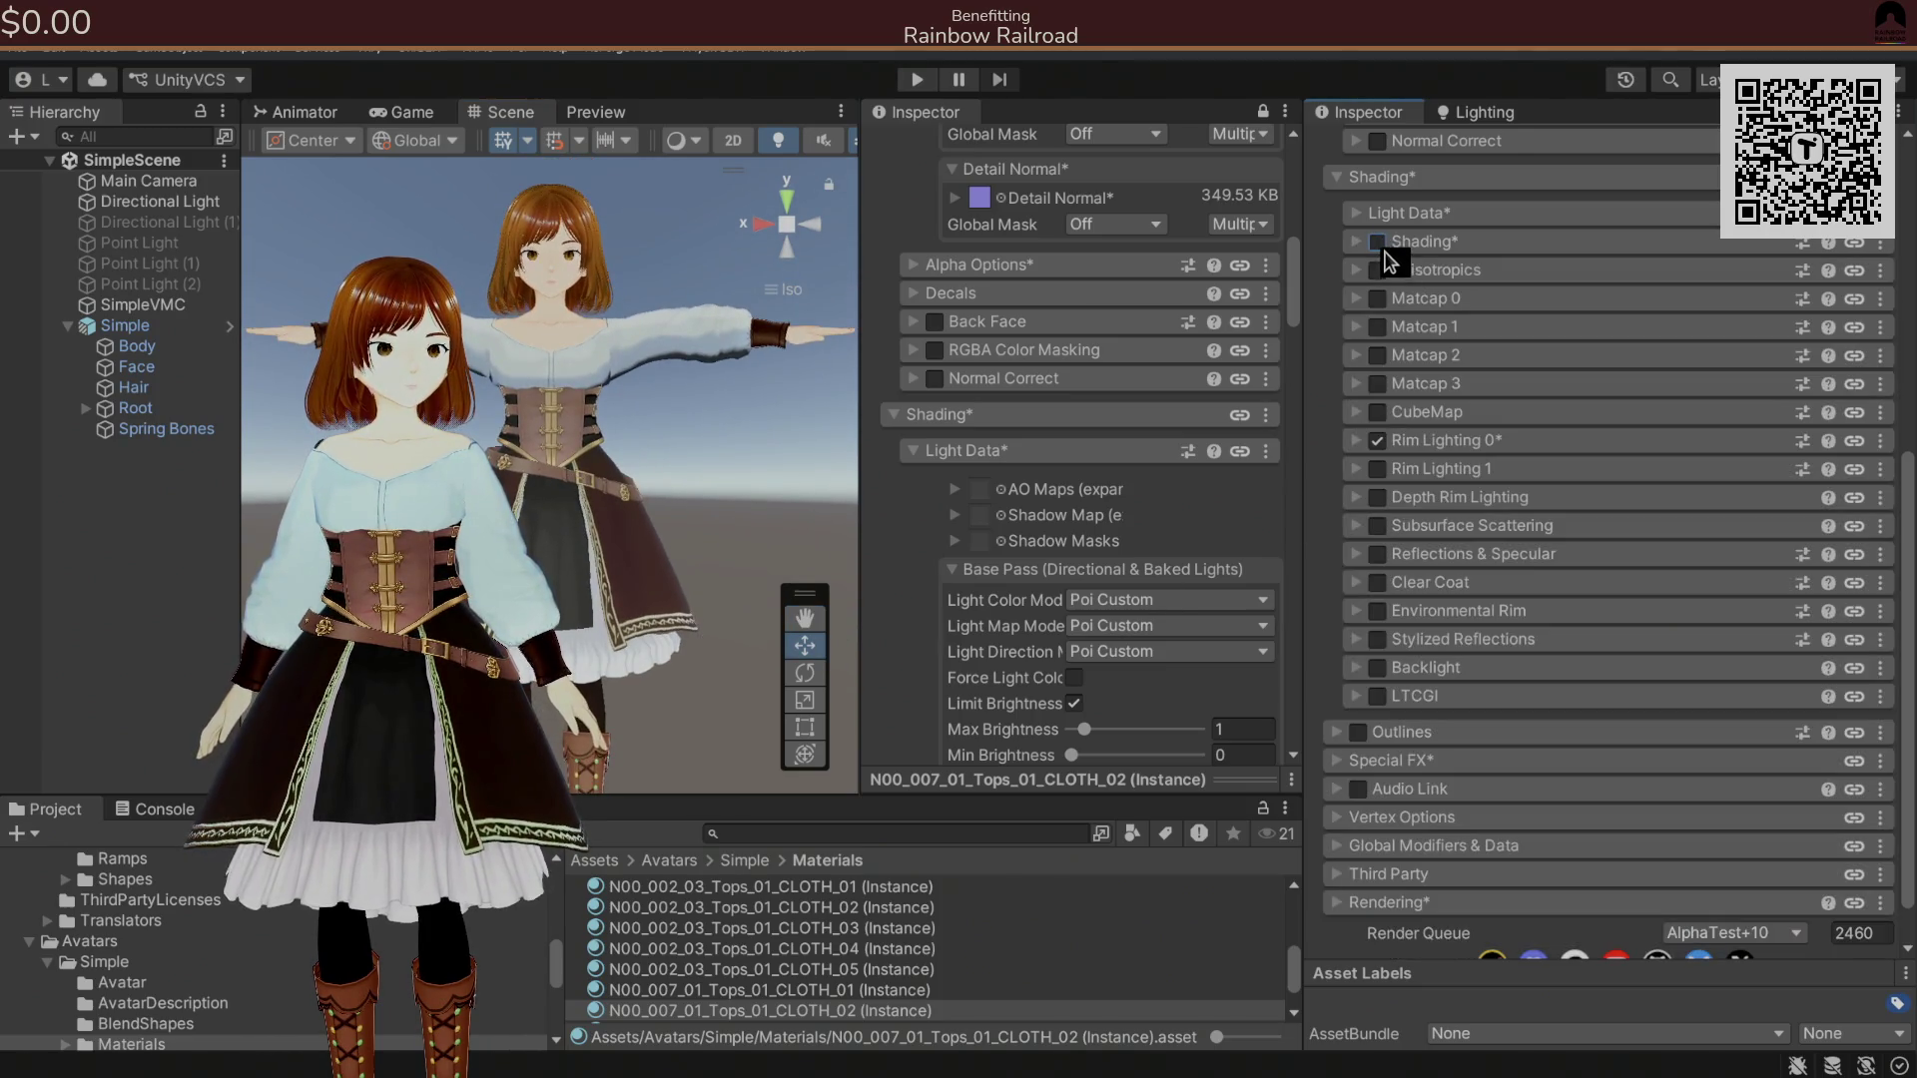
click(1383, 250)
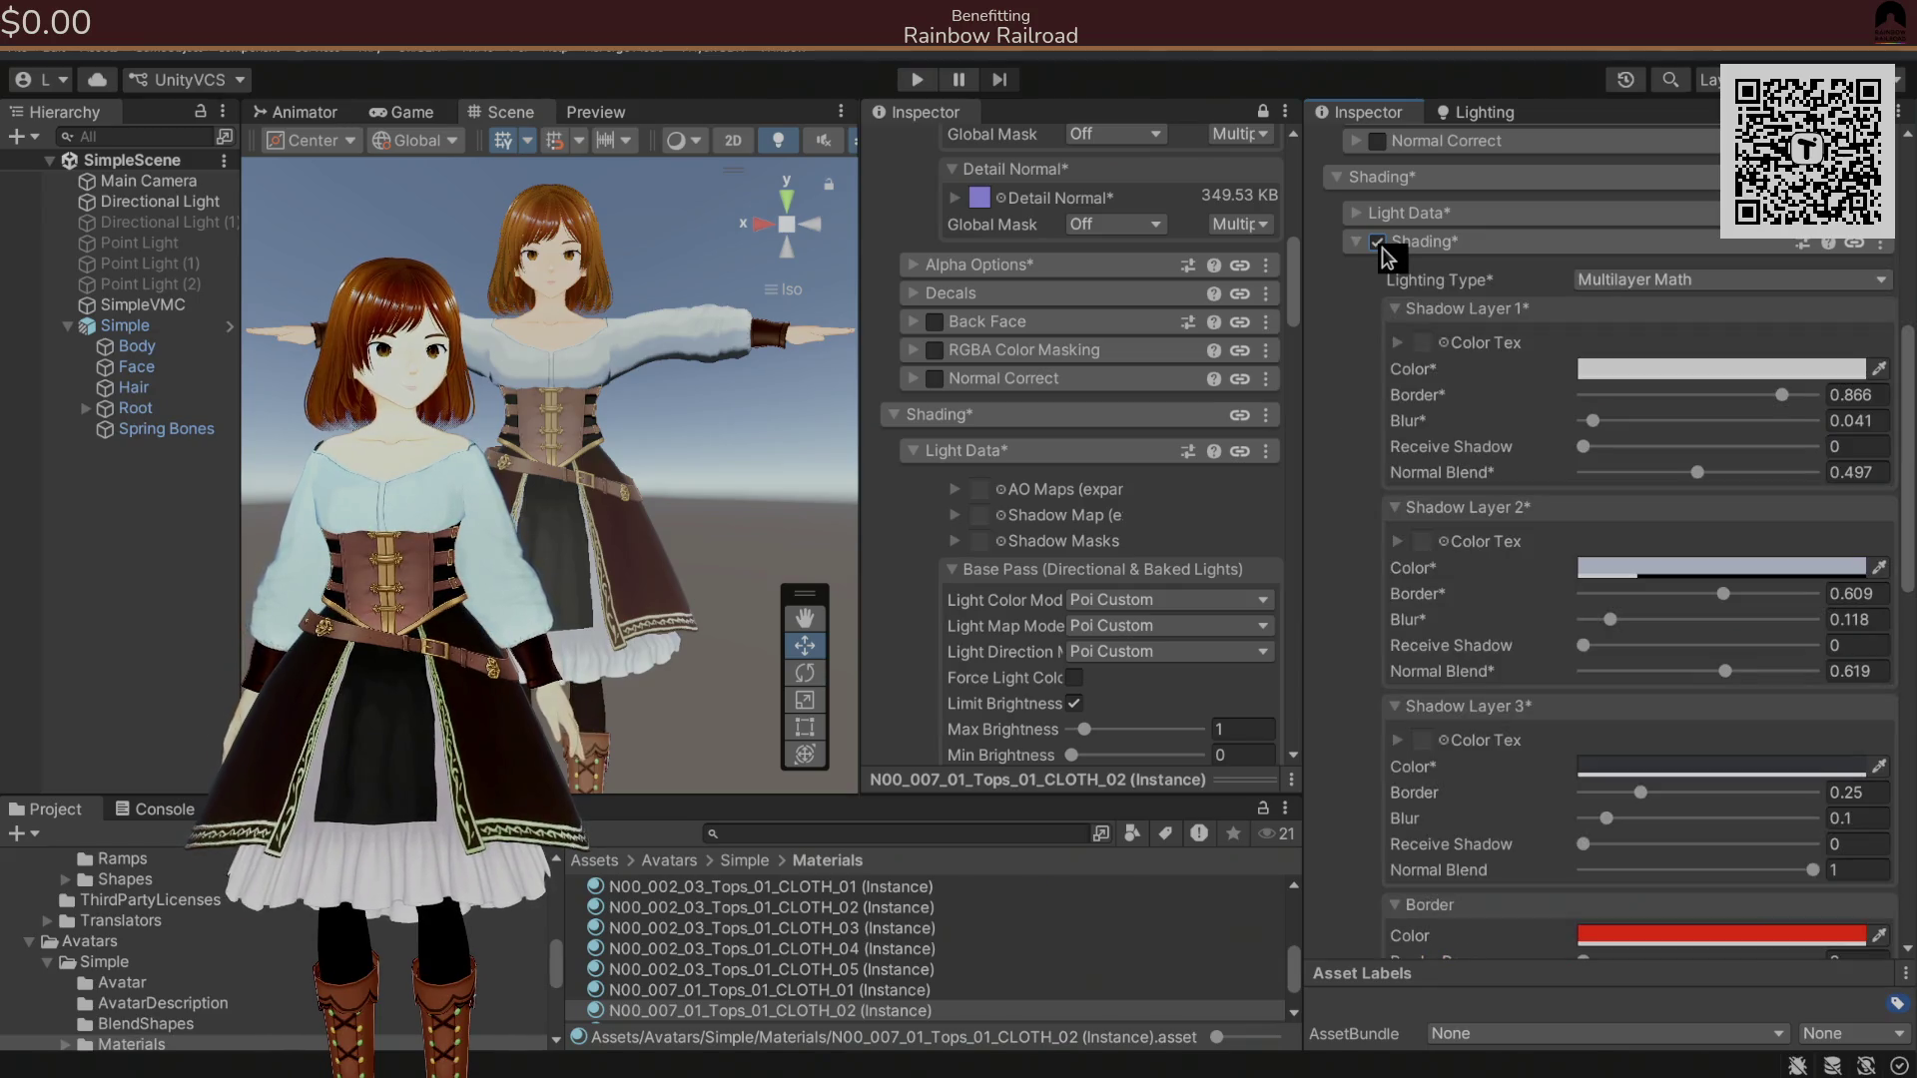
click(1645, 371)
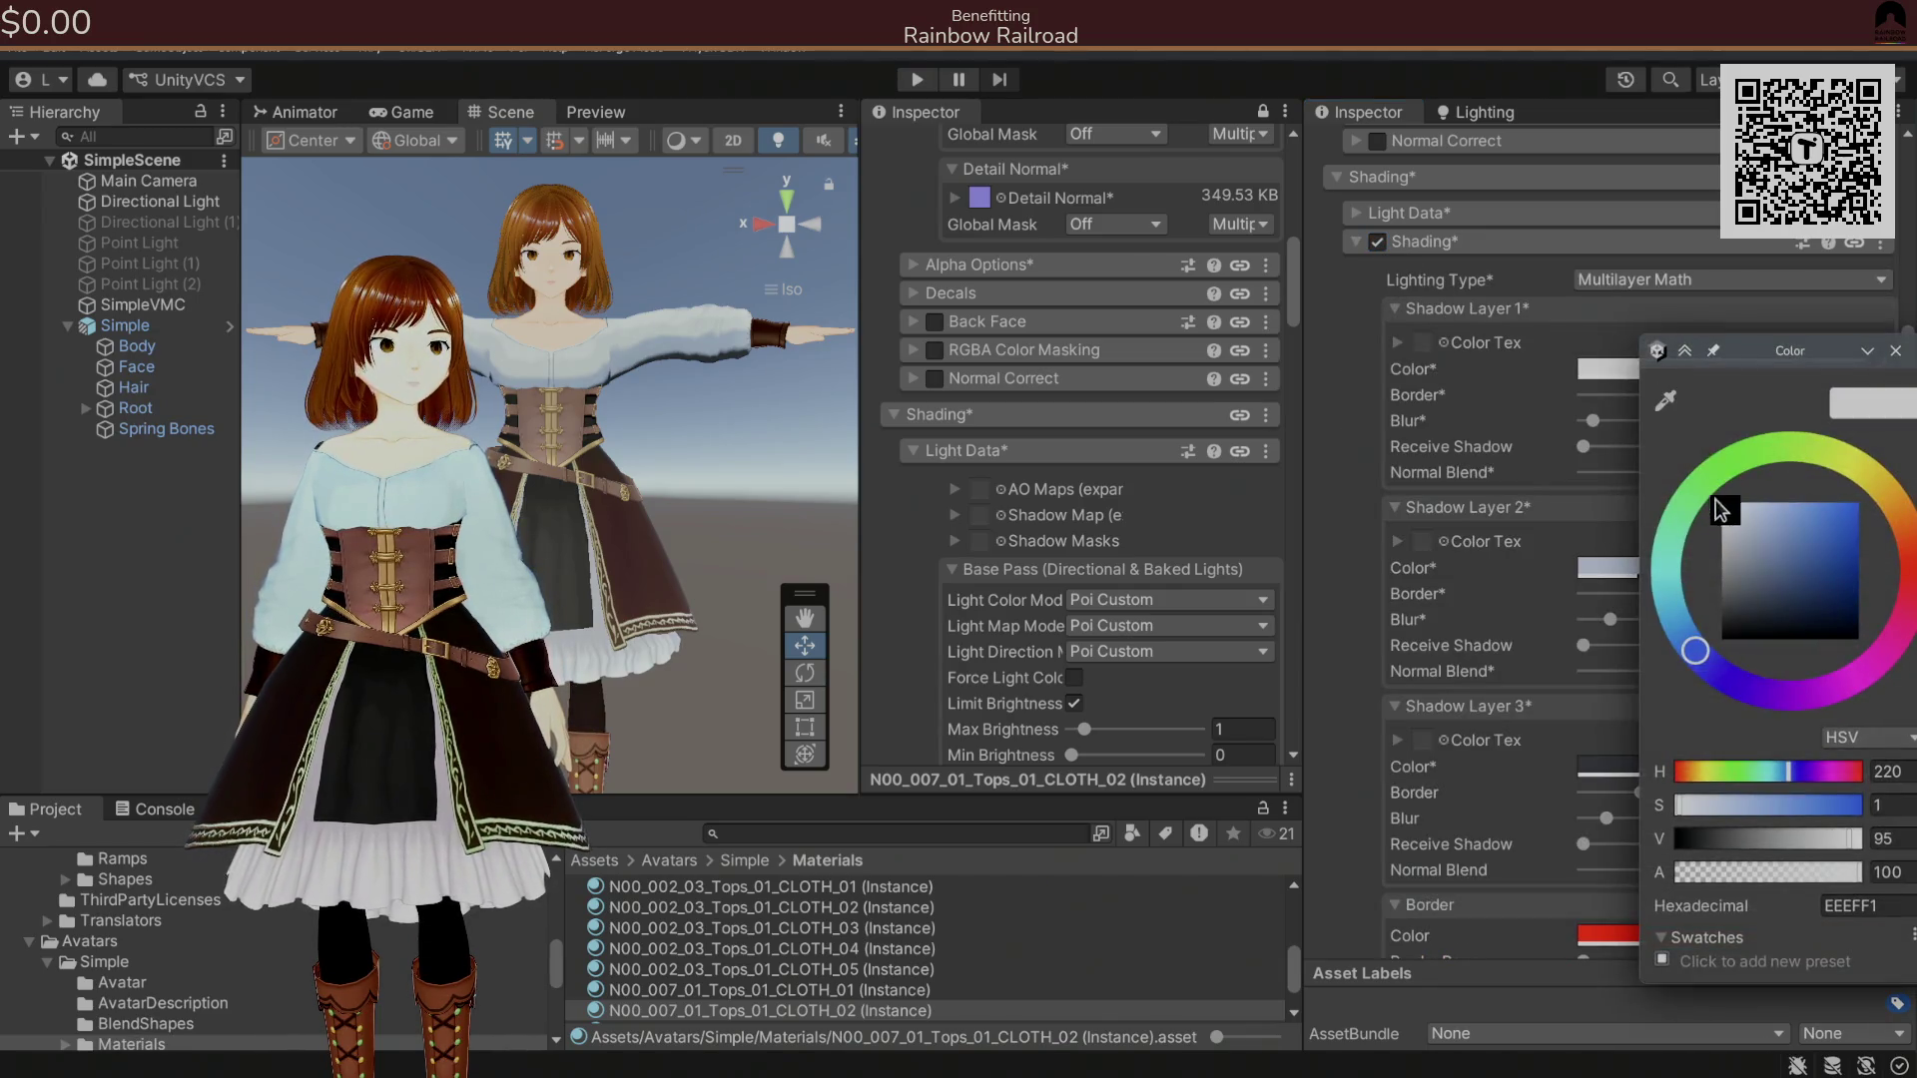
click(1724, 505)
drag(1797, 355, 1662, 363)
click(1761, 359)
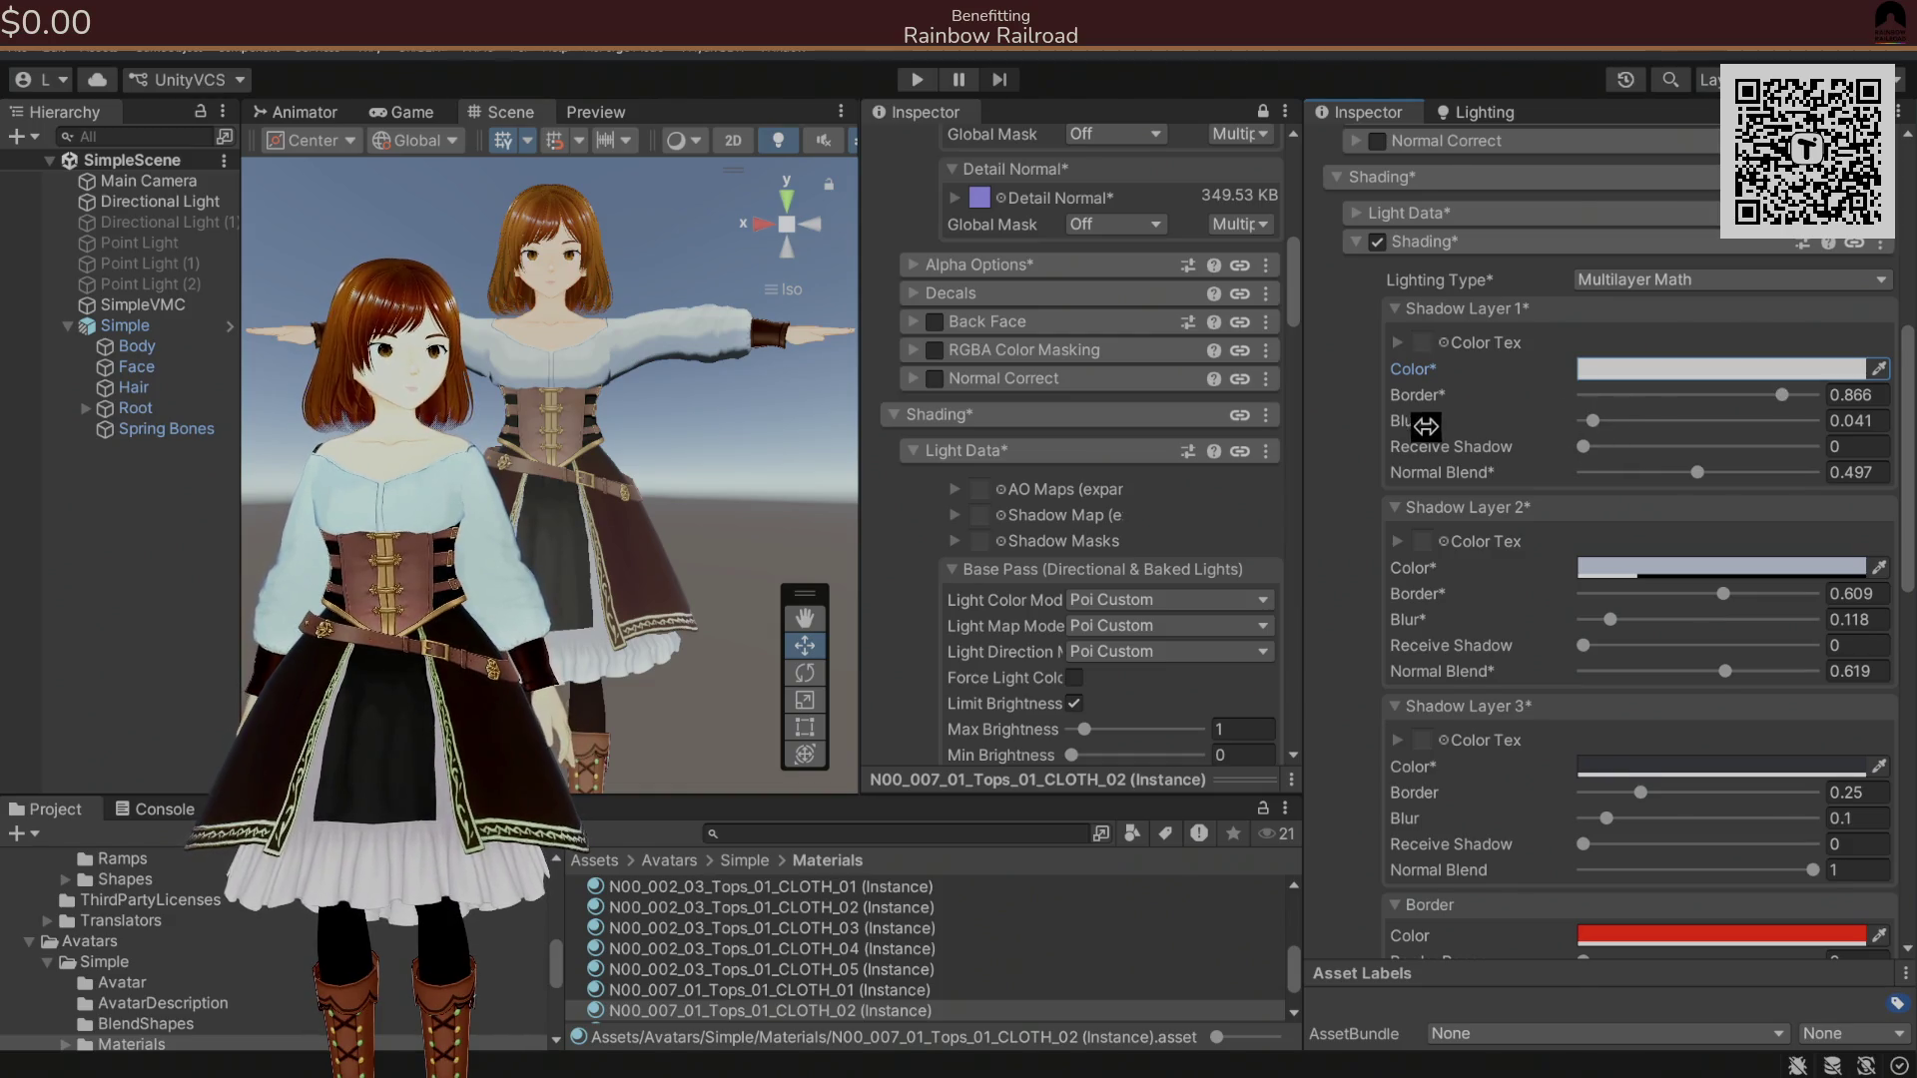
Turn Detail Normals & Texture off on the material and then back on.
scroll(1422, 429, up, 10)
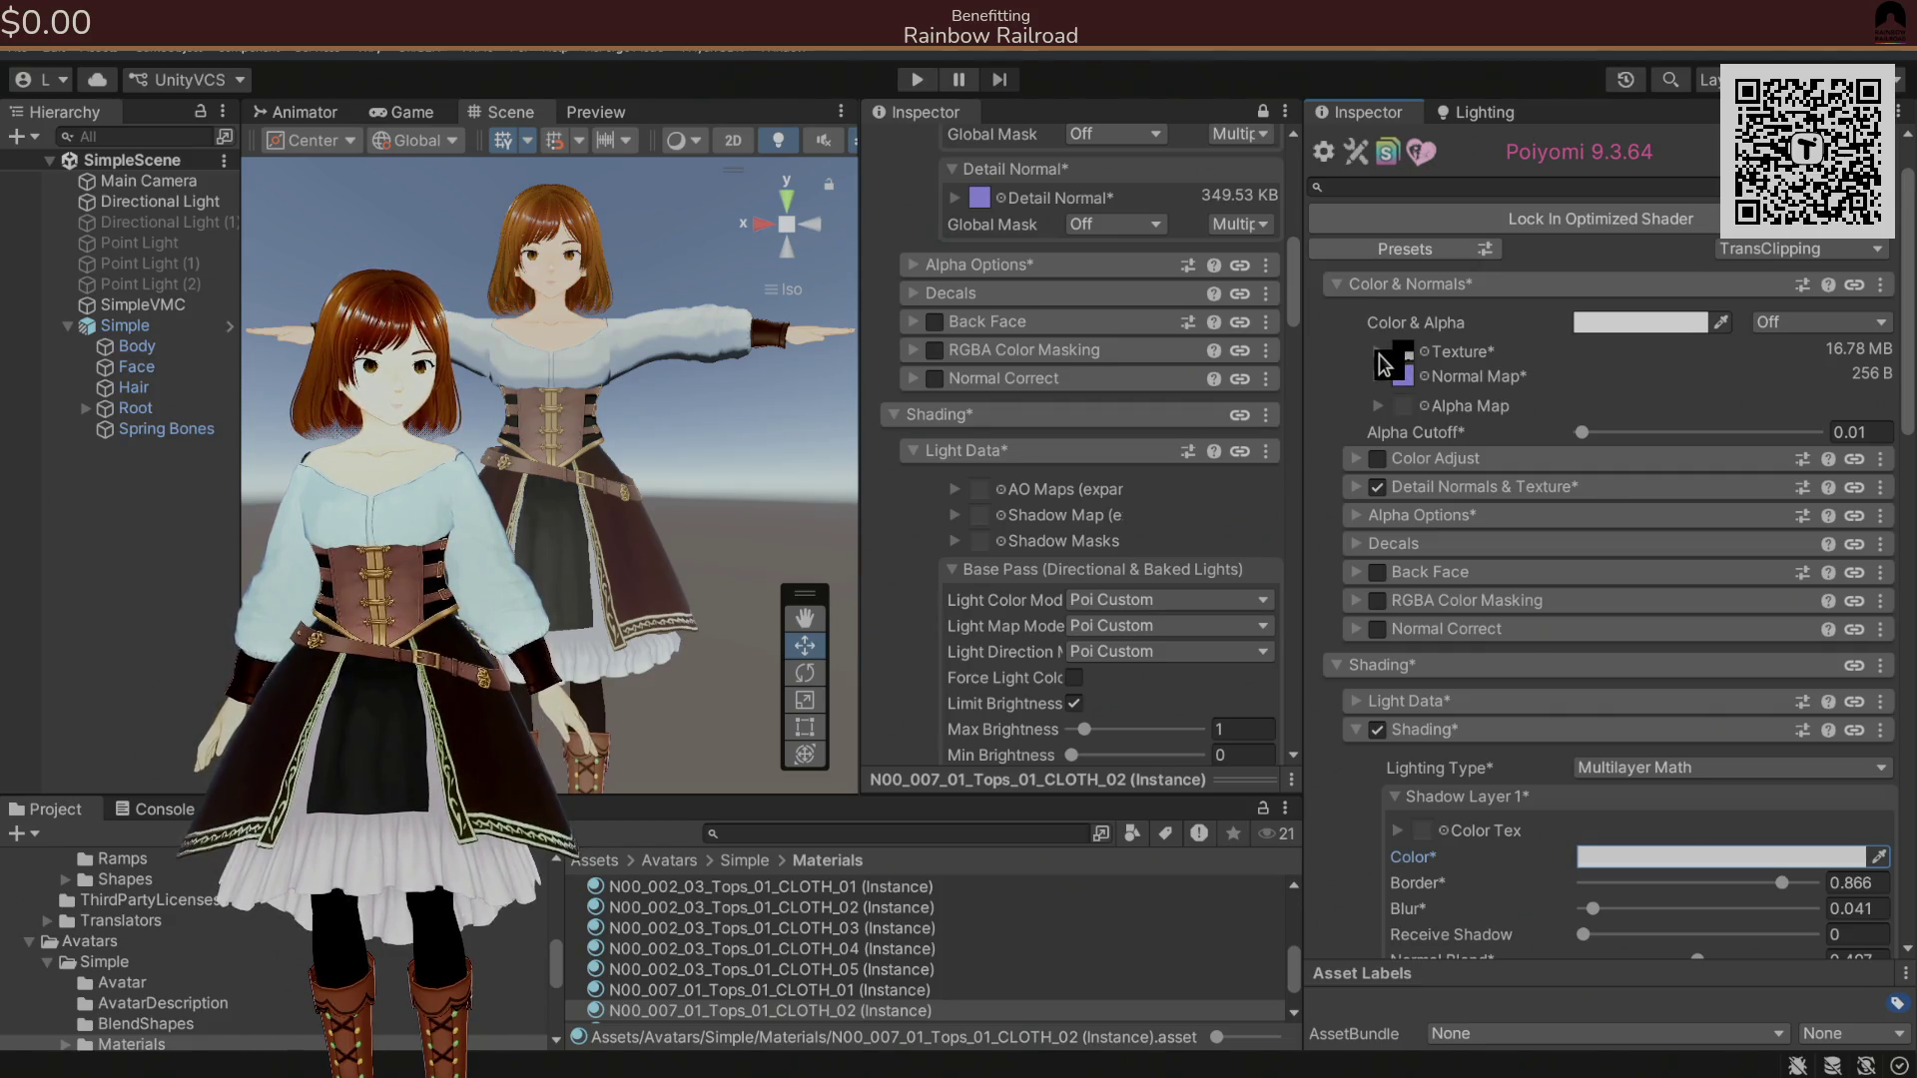
click(1417, 489)
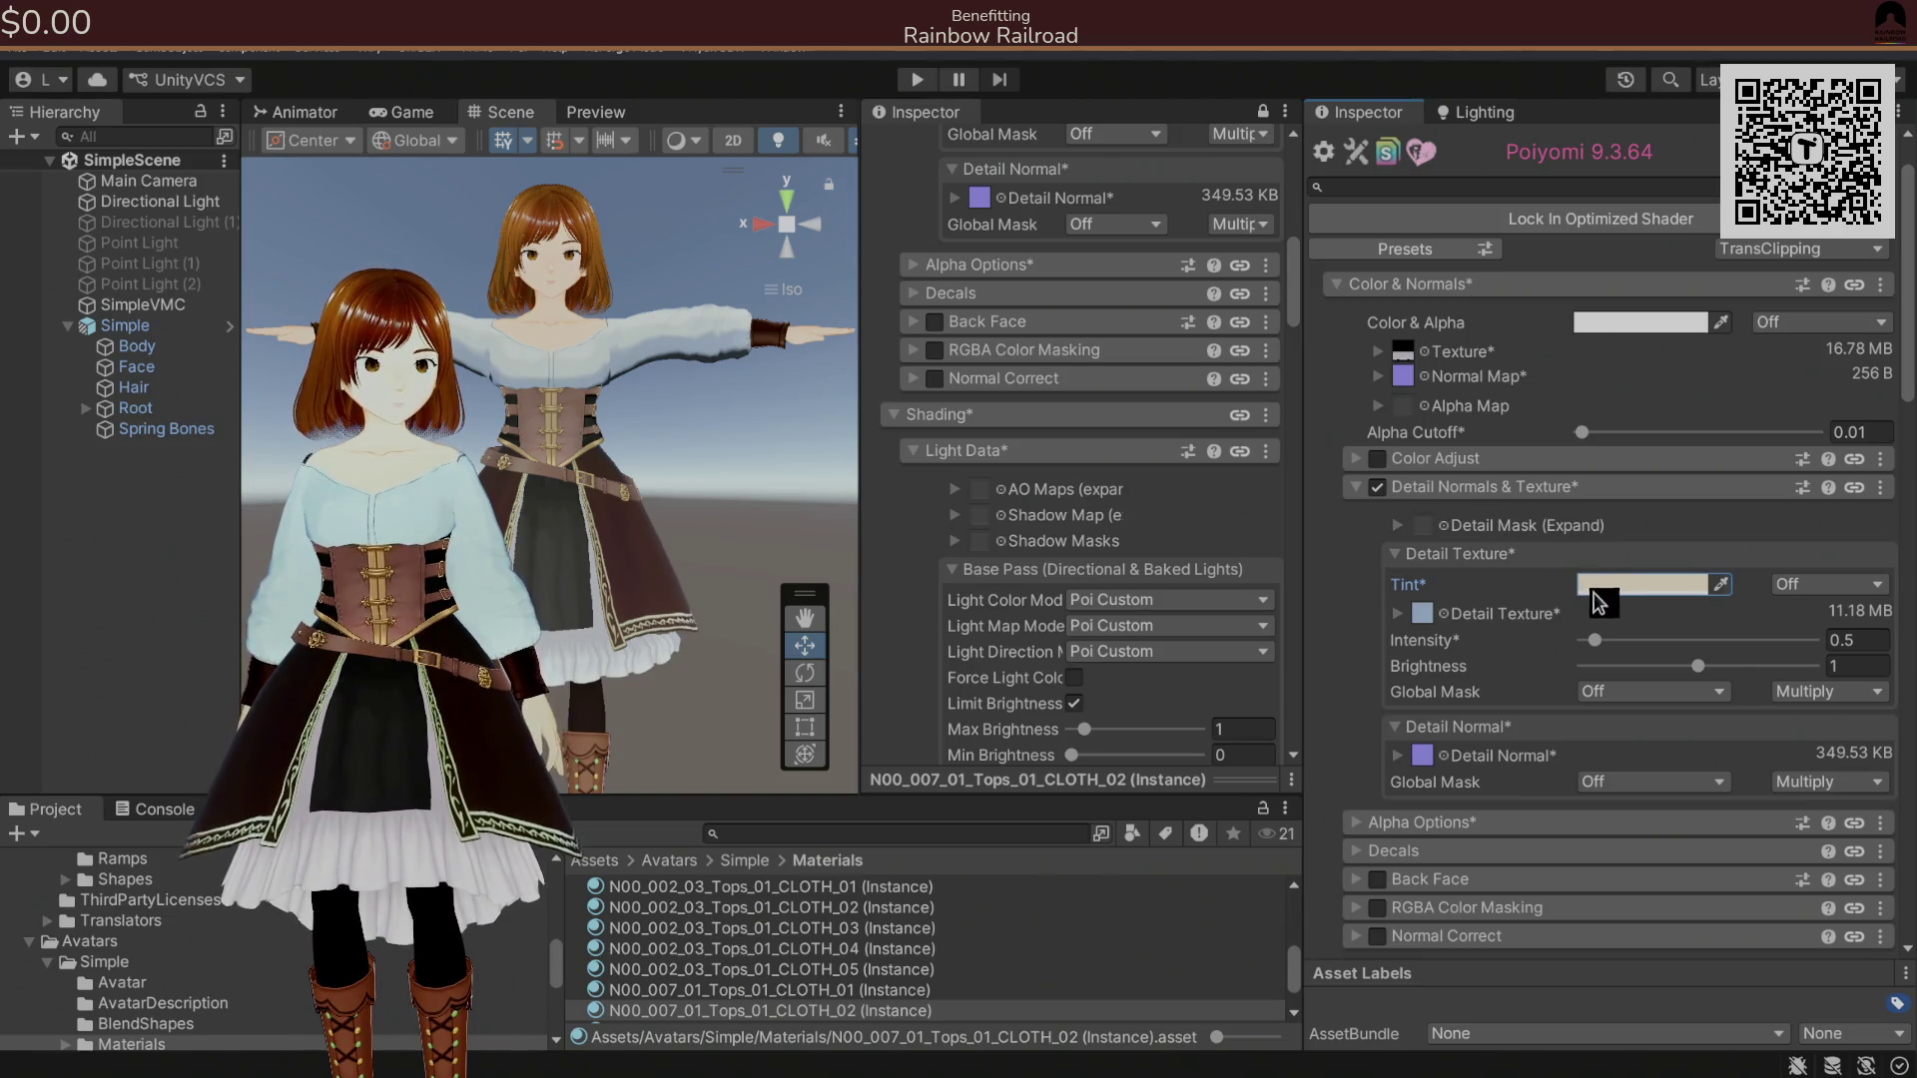
click(1377, 488)
click(1382, 491)
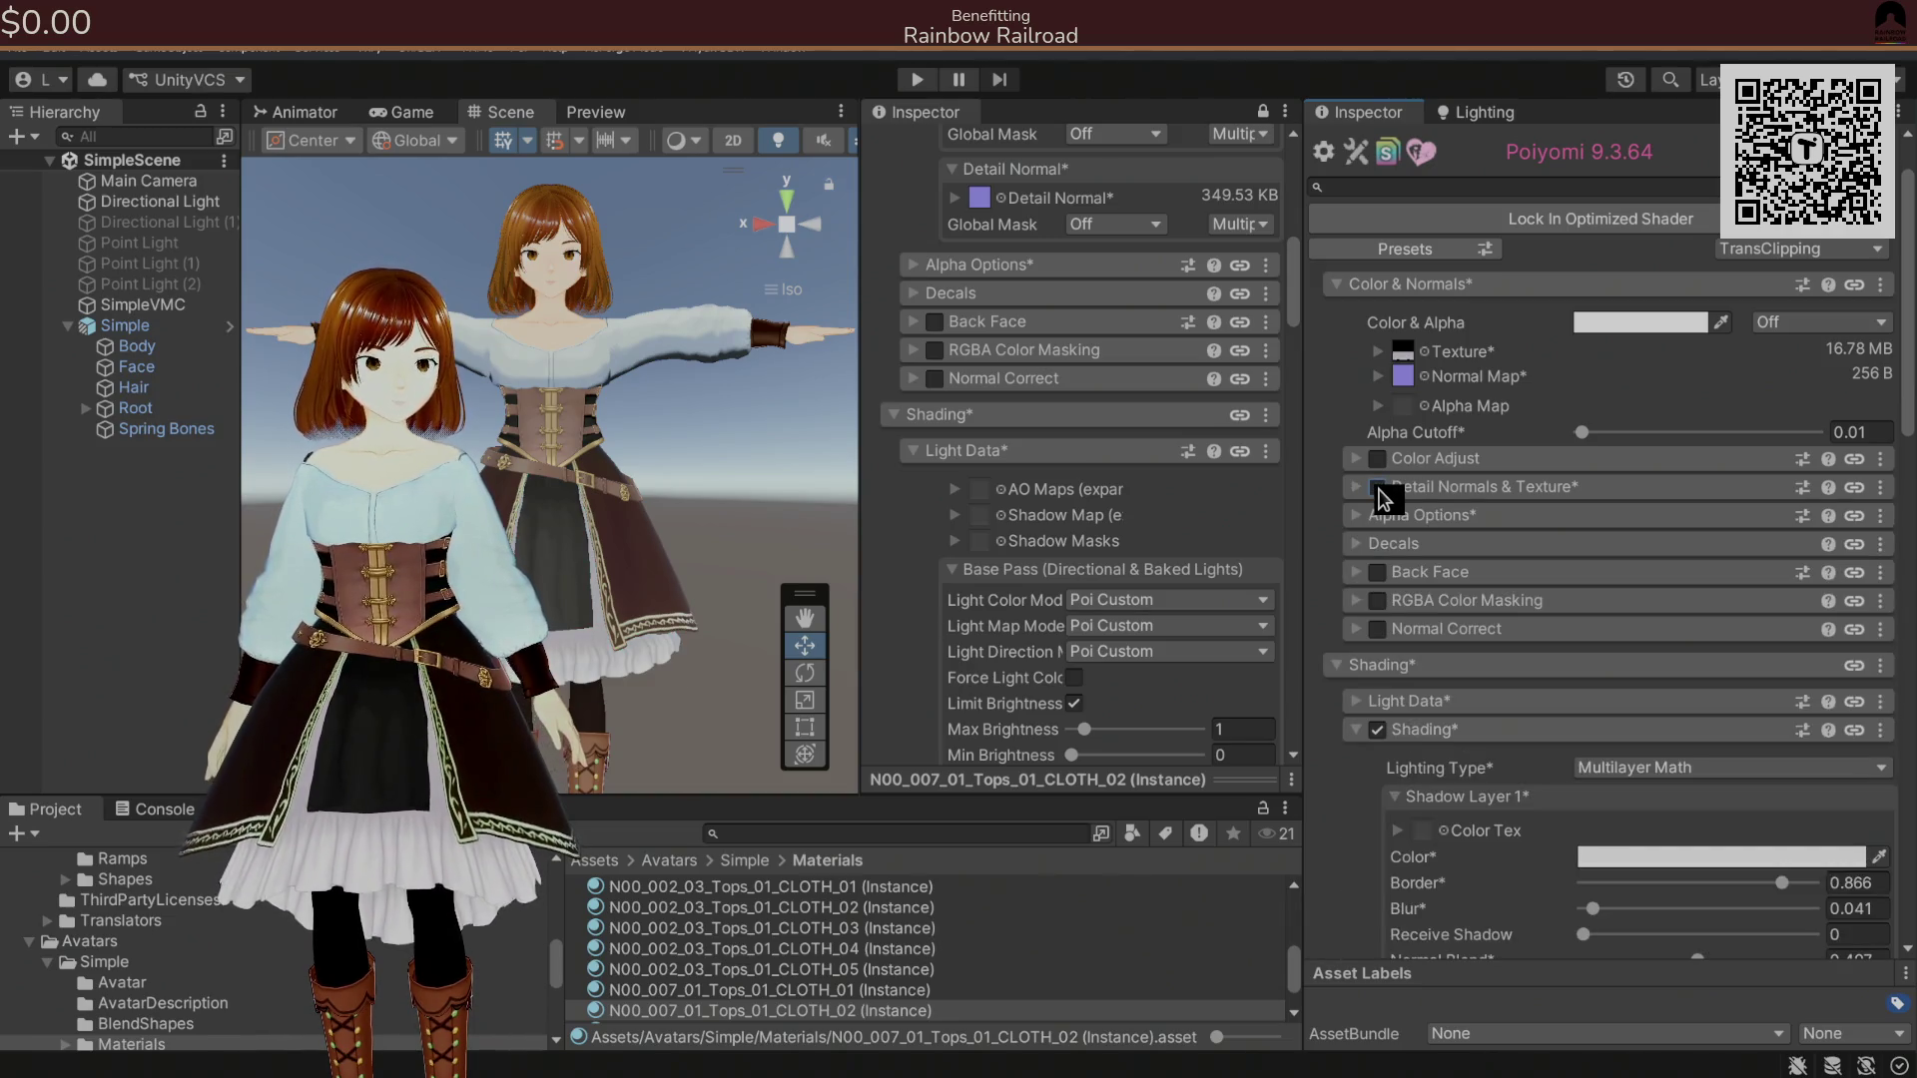
click(1383, 491)
click(1377, 489)
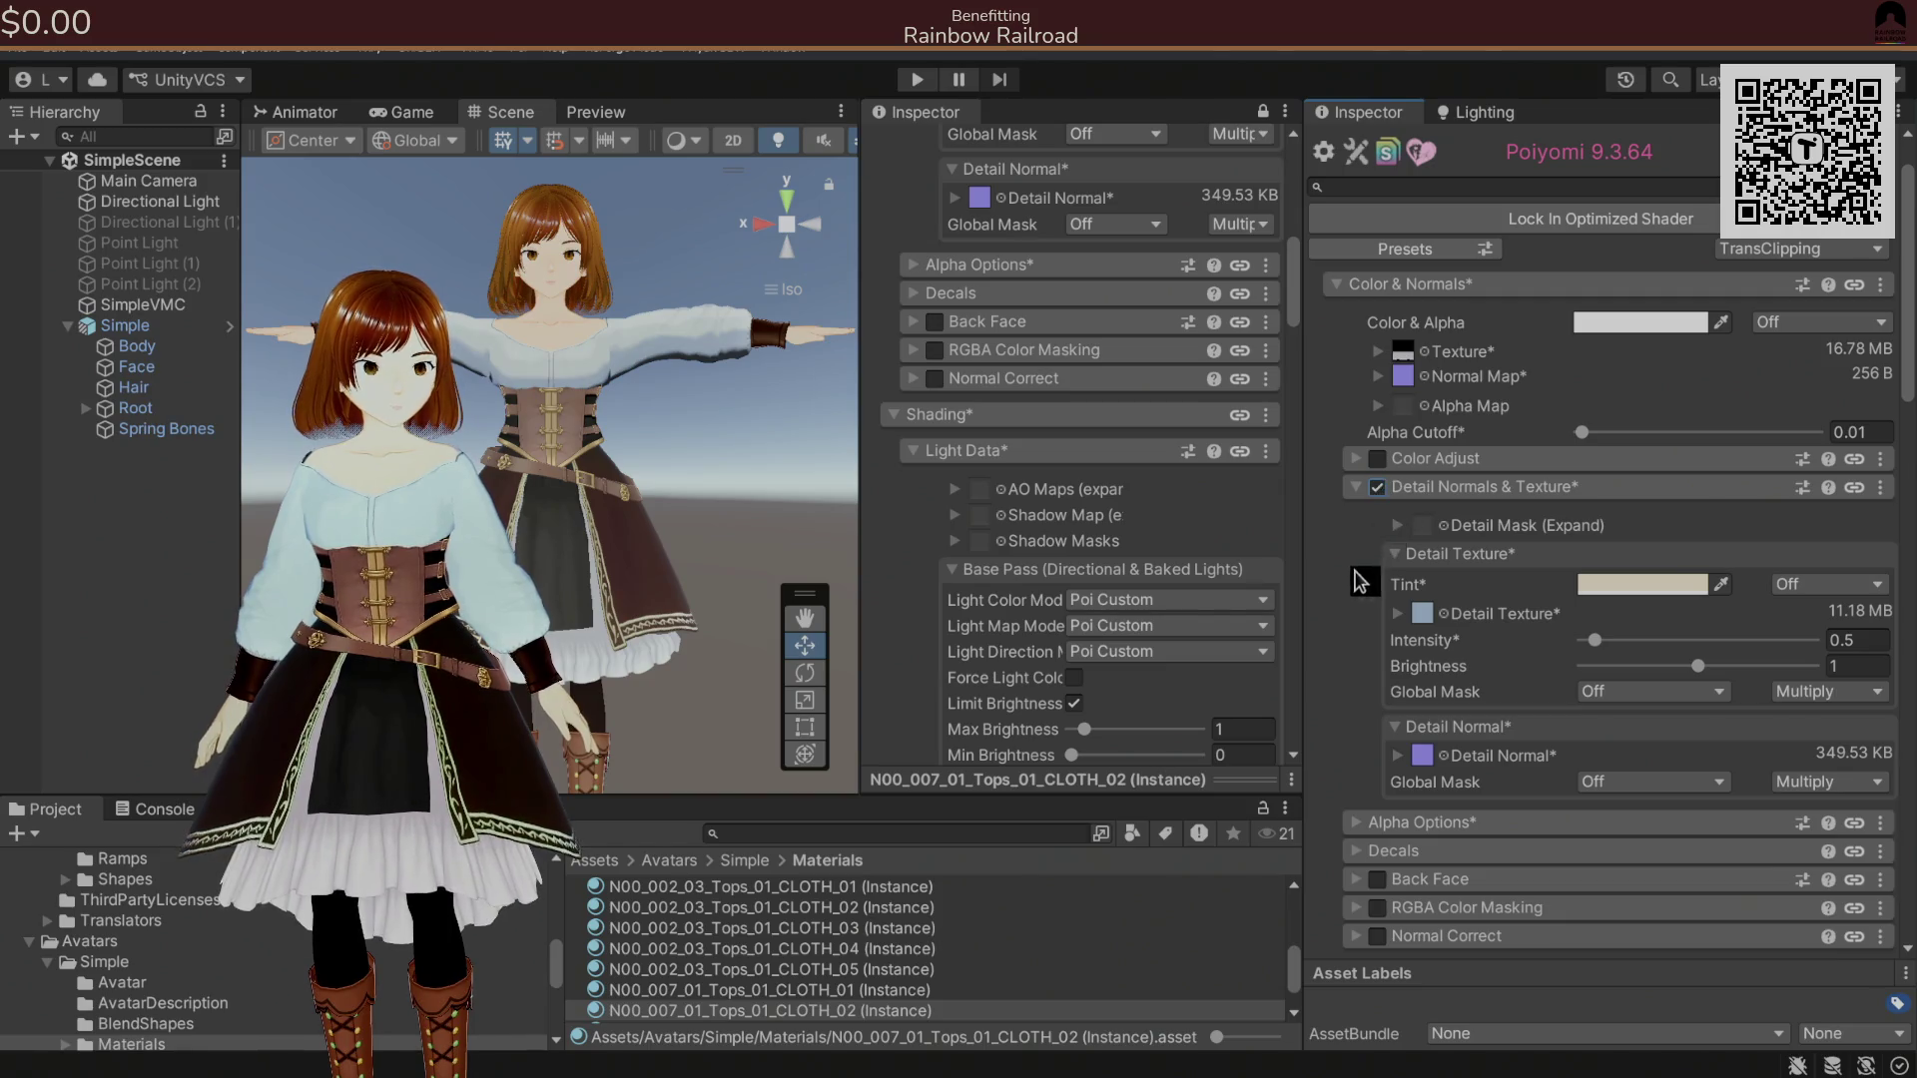
Copy the reference material's Outlines settings and paste them onto the CLOTH_03 clothing material.
scroll(1363, 579, down, 3)
scroll(1360, 589, down, 1)
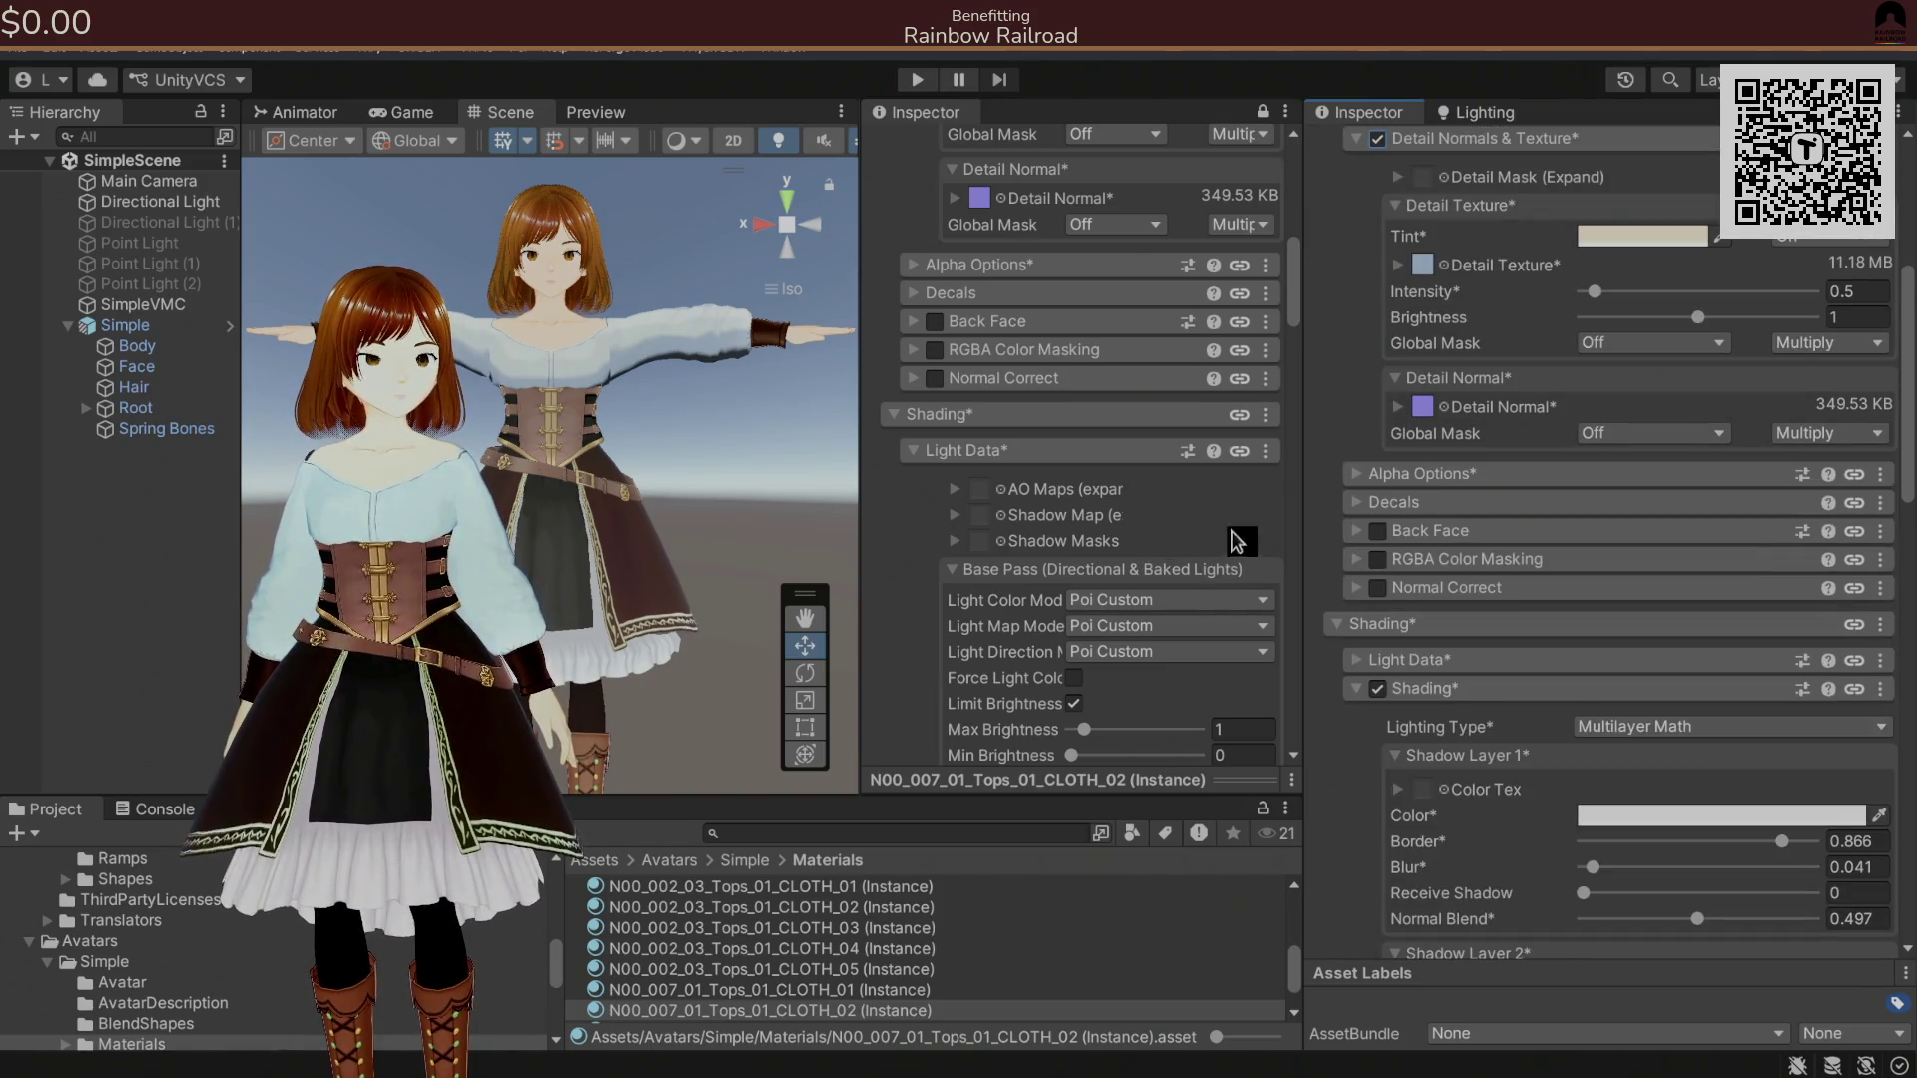
scroll(1211, 485, down, 7)
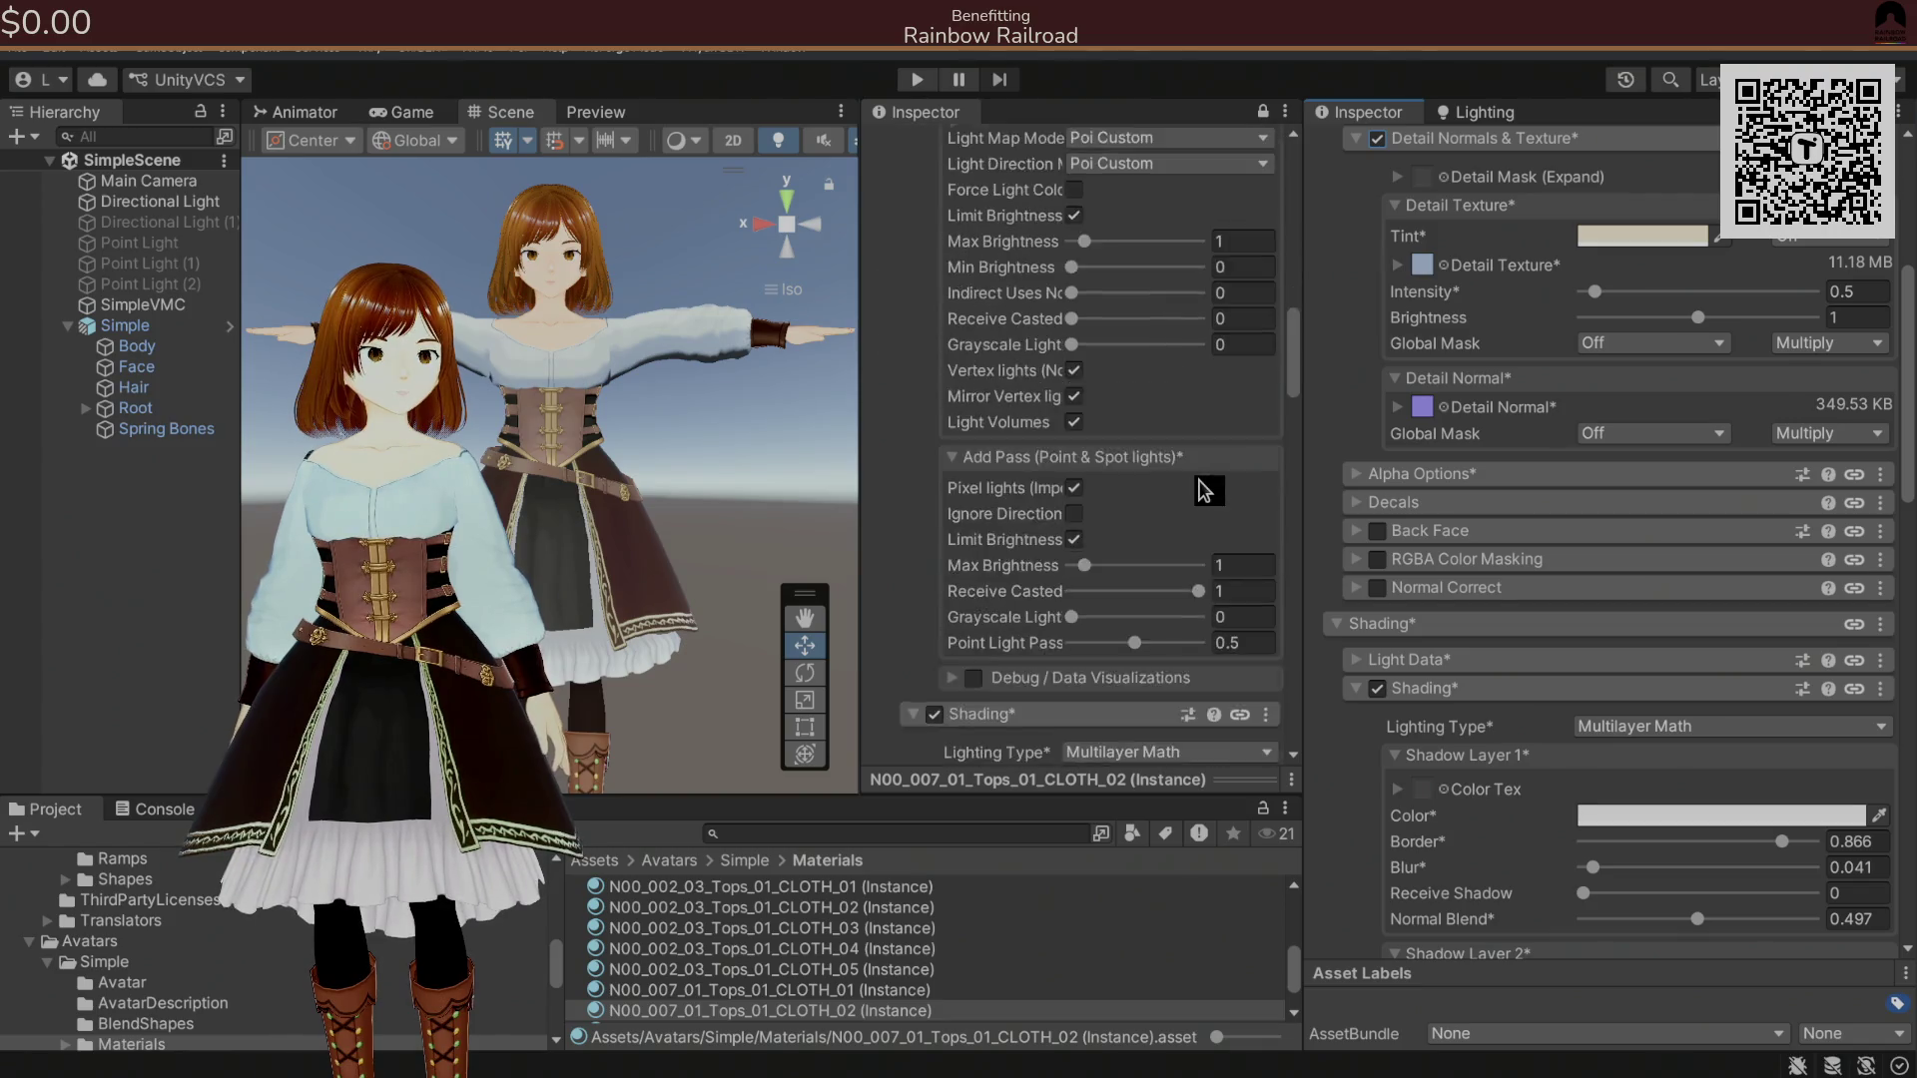
scroll(1205, 490, down, 10)
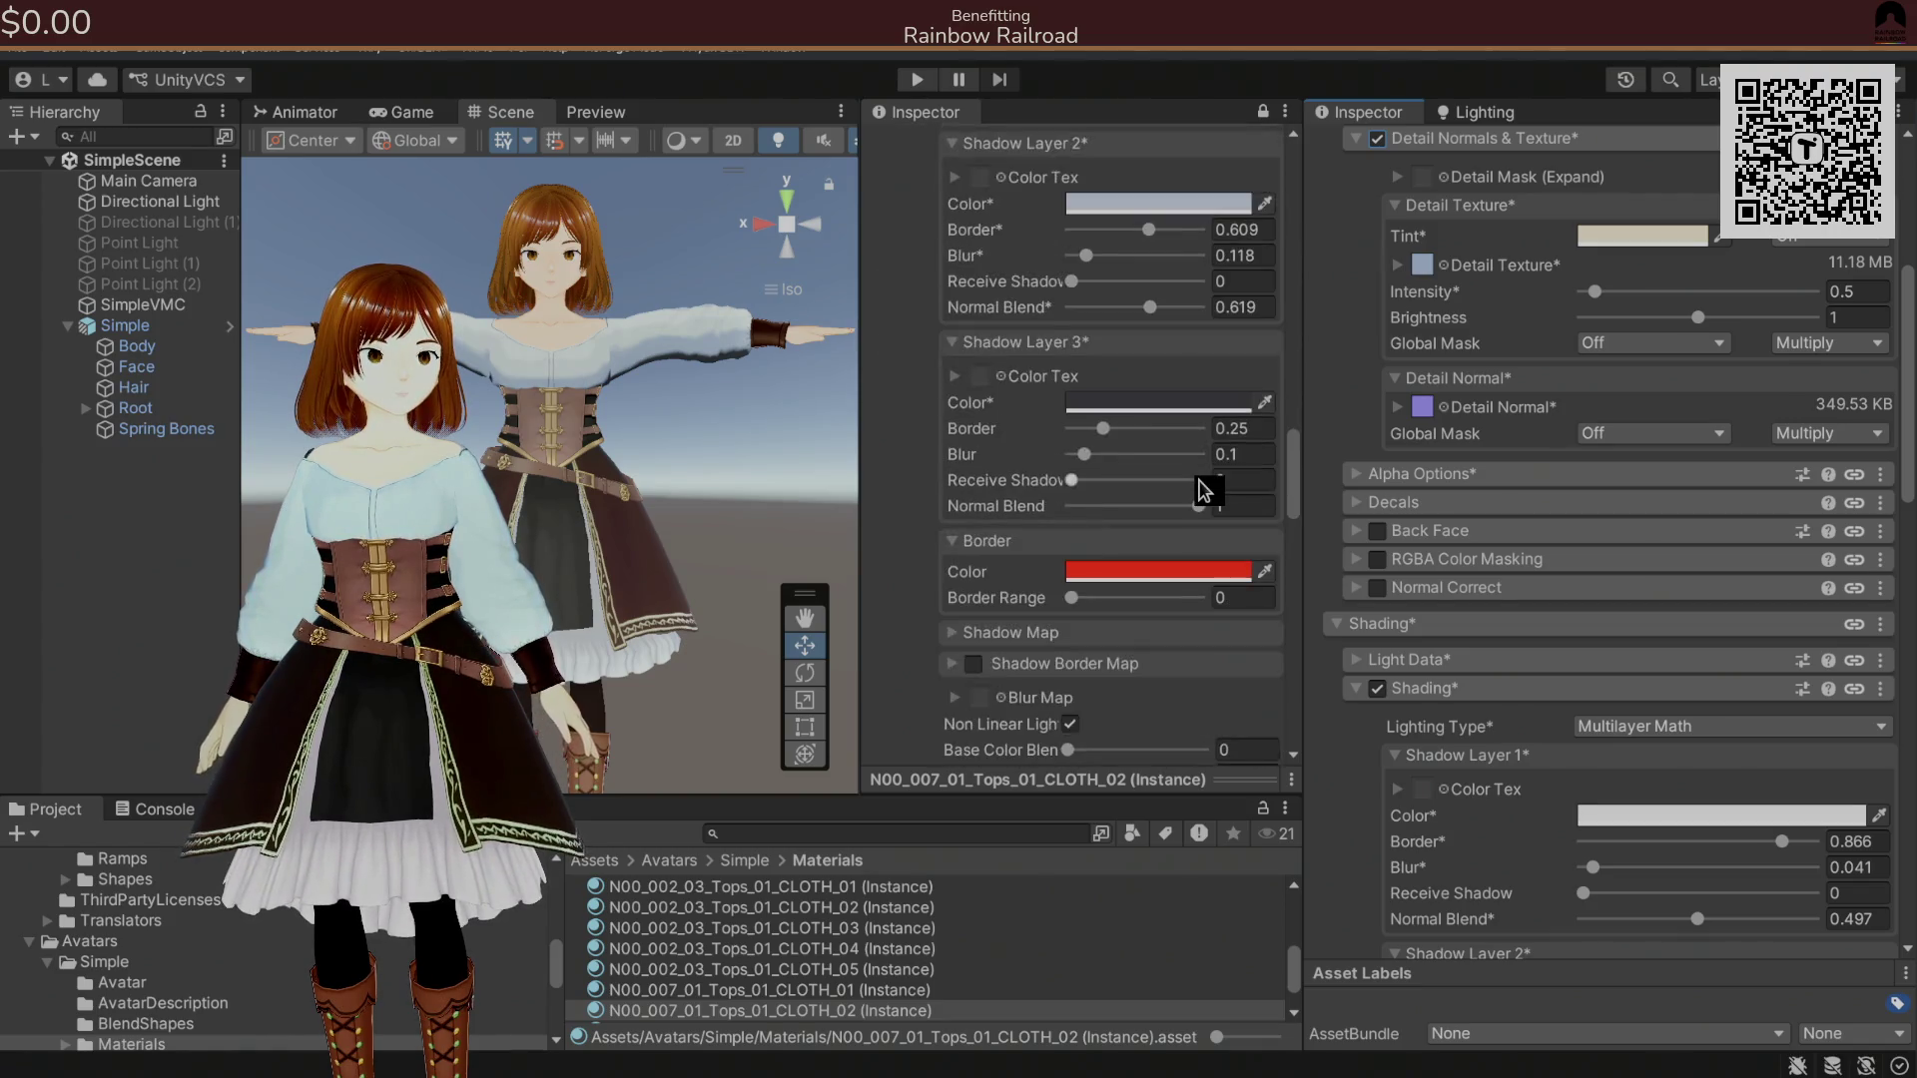
scroll(1205, 489, down, 1)
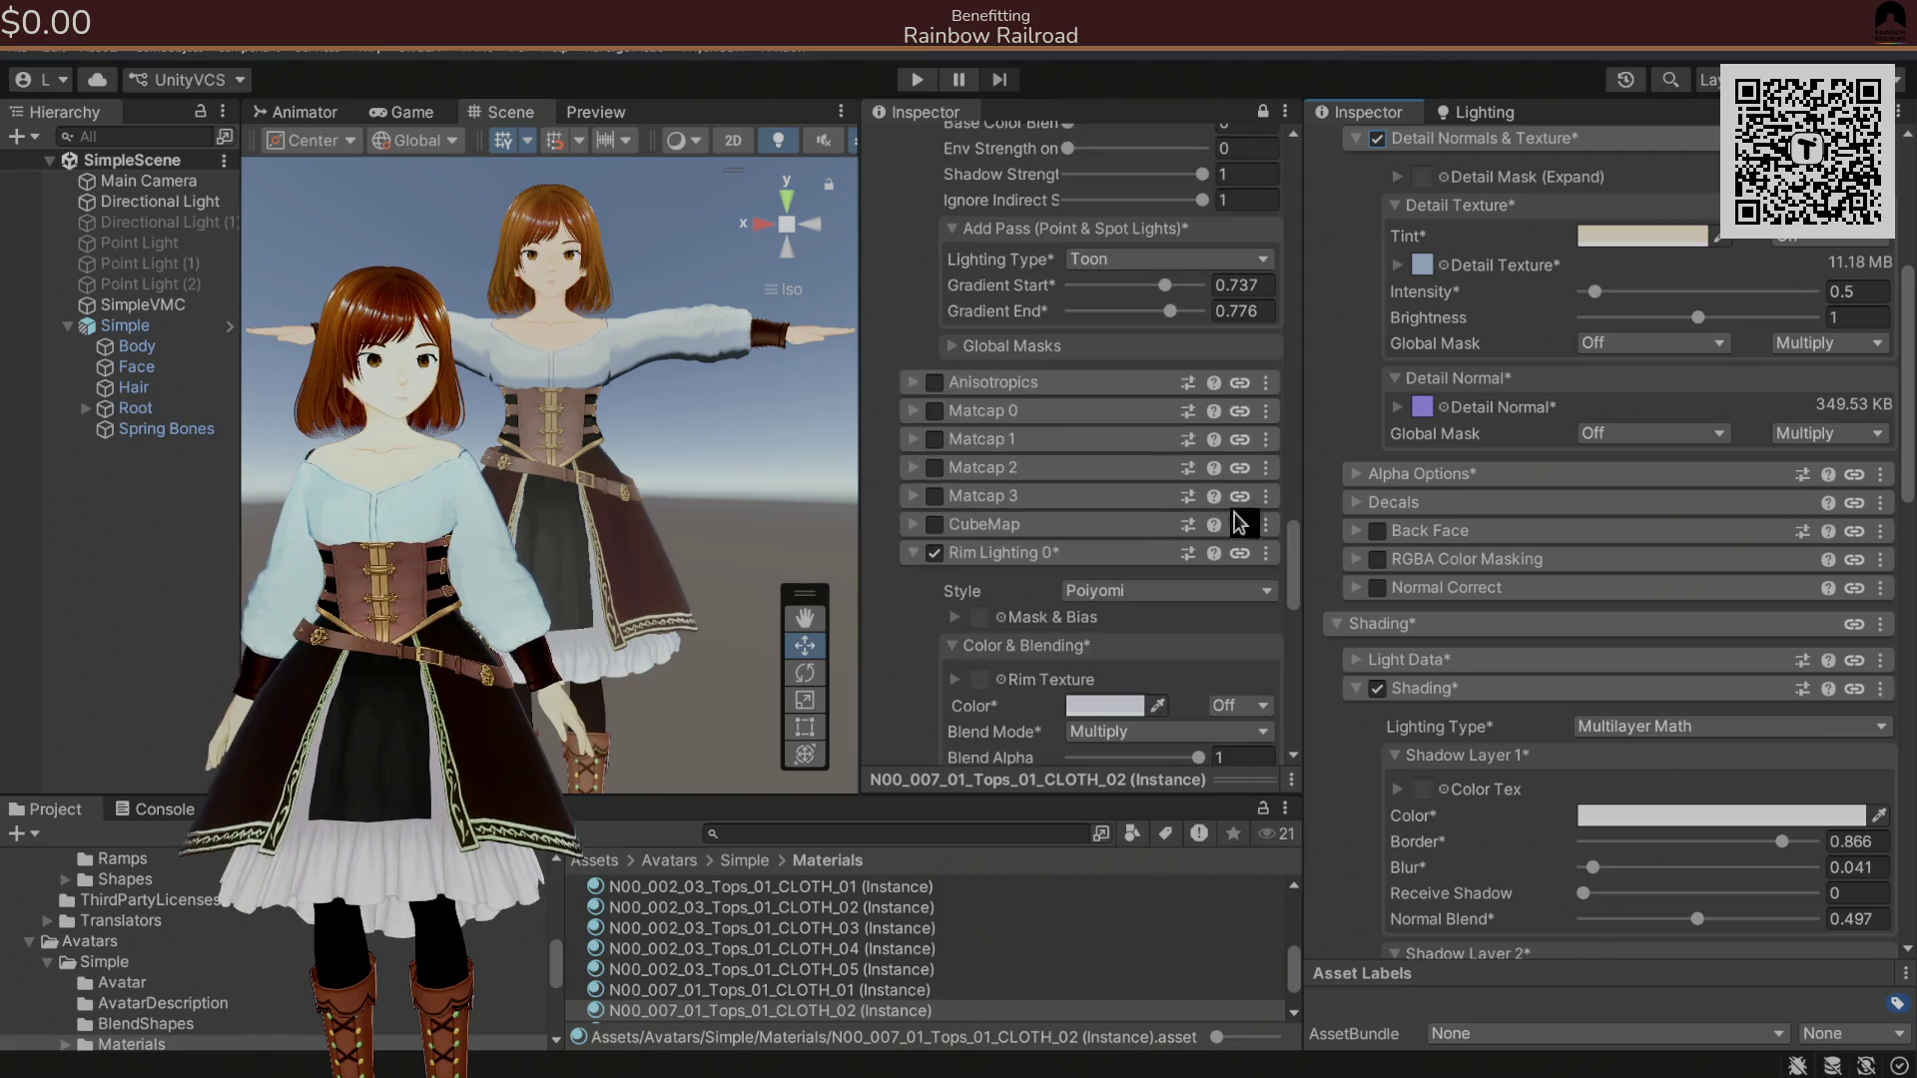
scroll(1378, 579, down, 12)
scroll(1376, 574, down, 9)
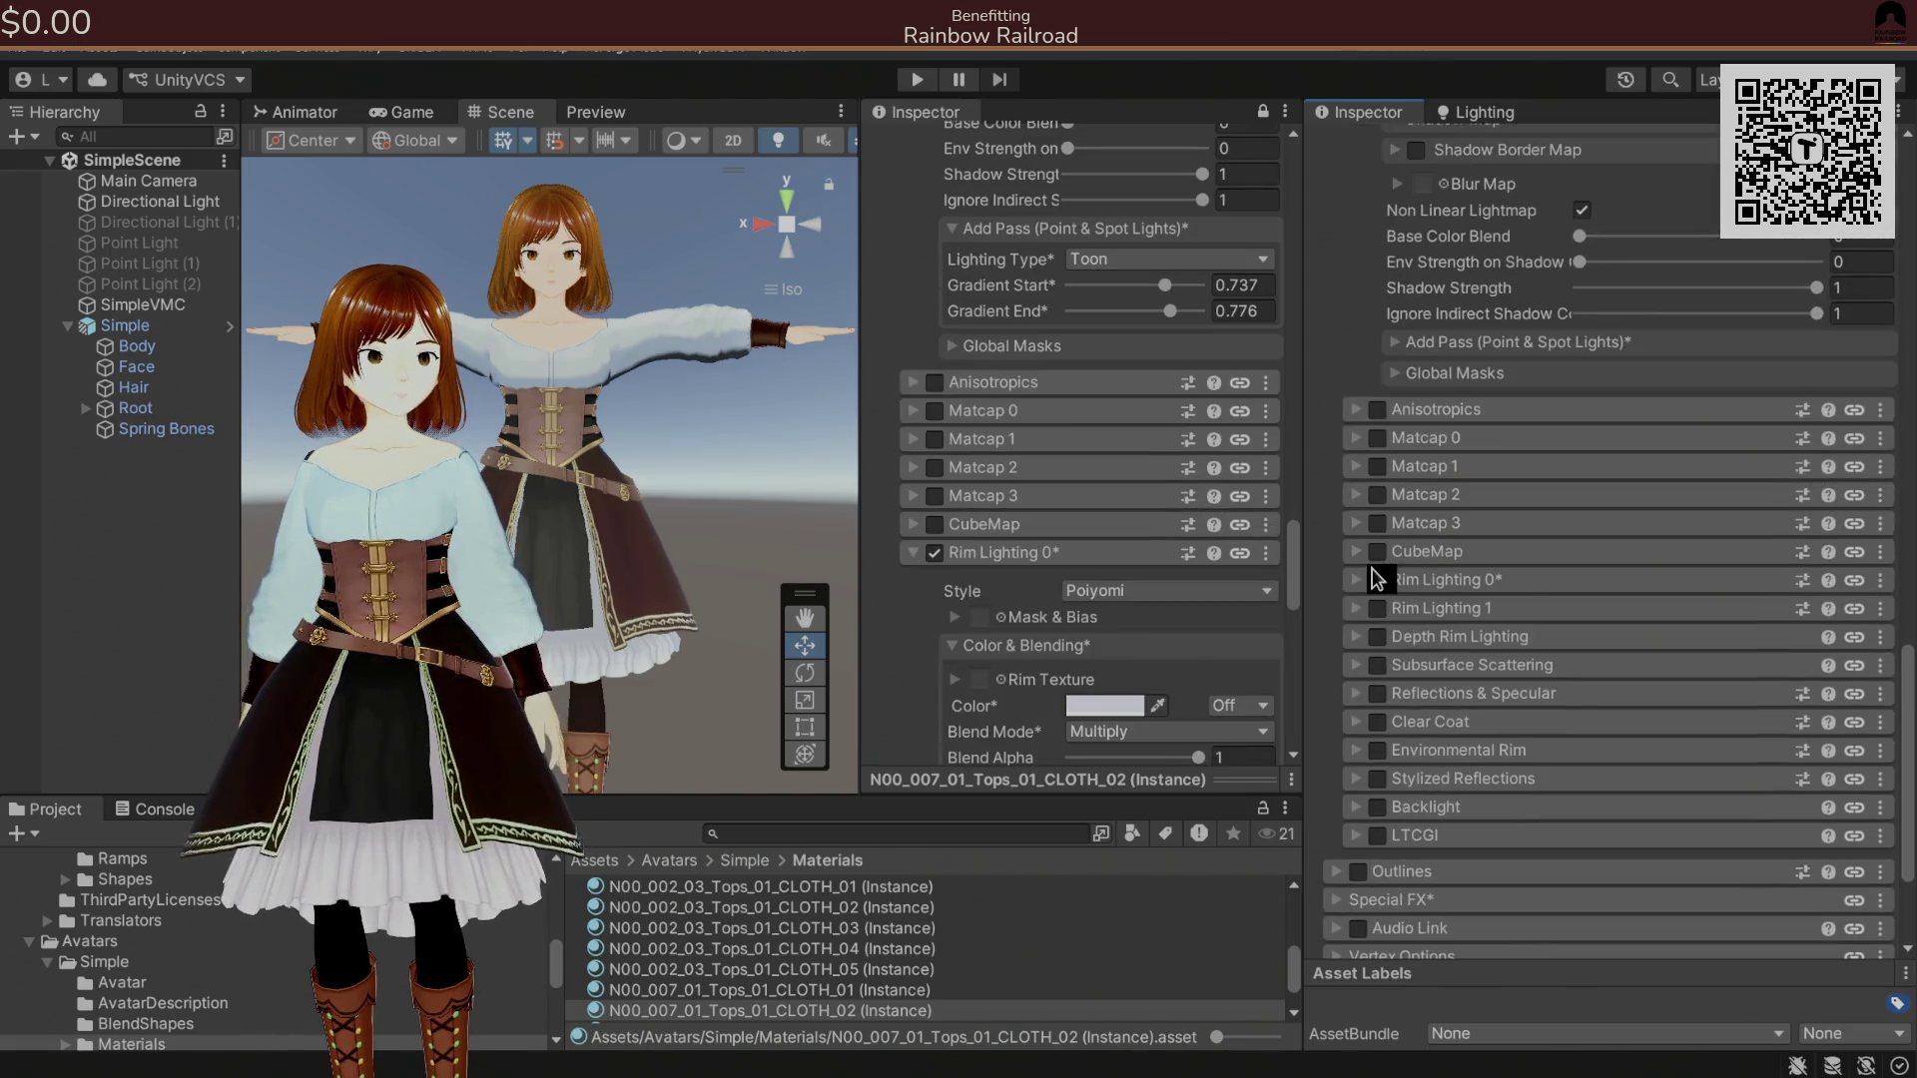
scroll(1195, 544, down, 9)
scroll(1197, 545, down, 4)
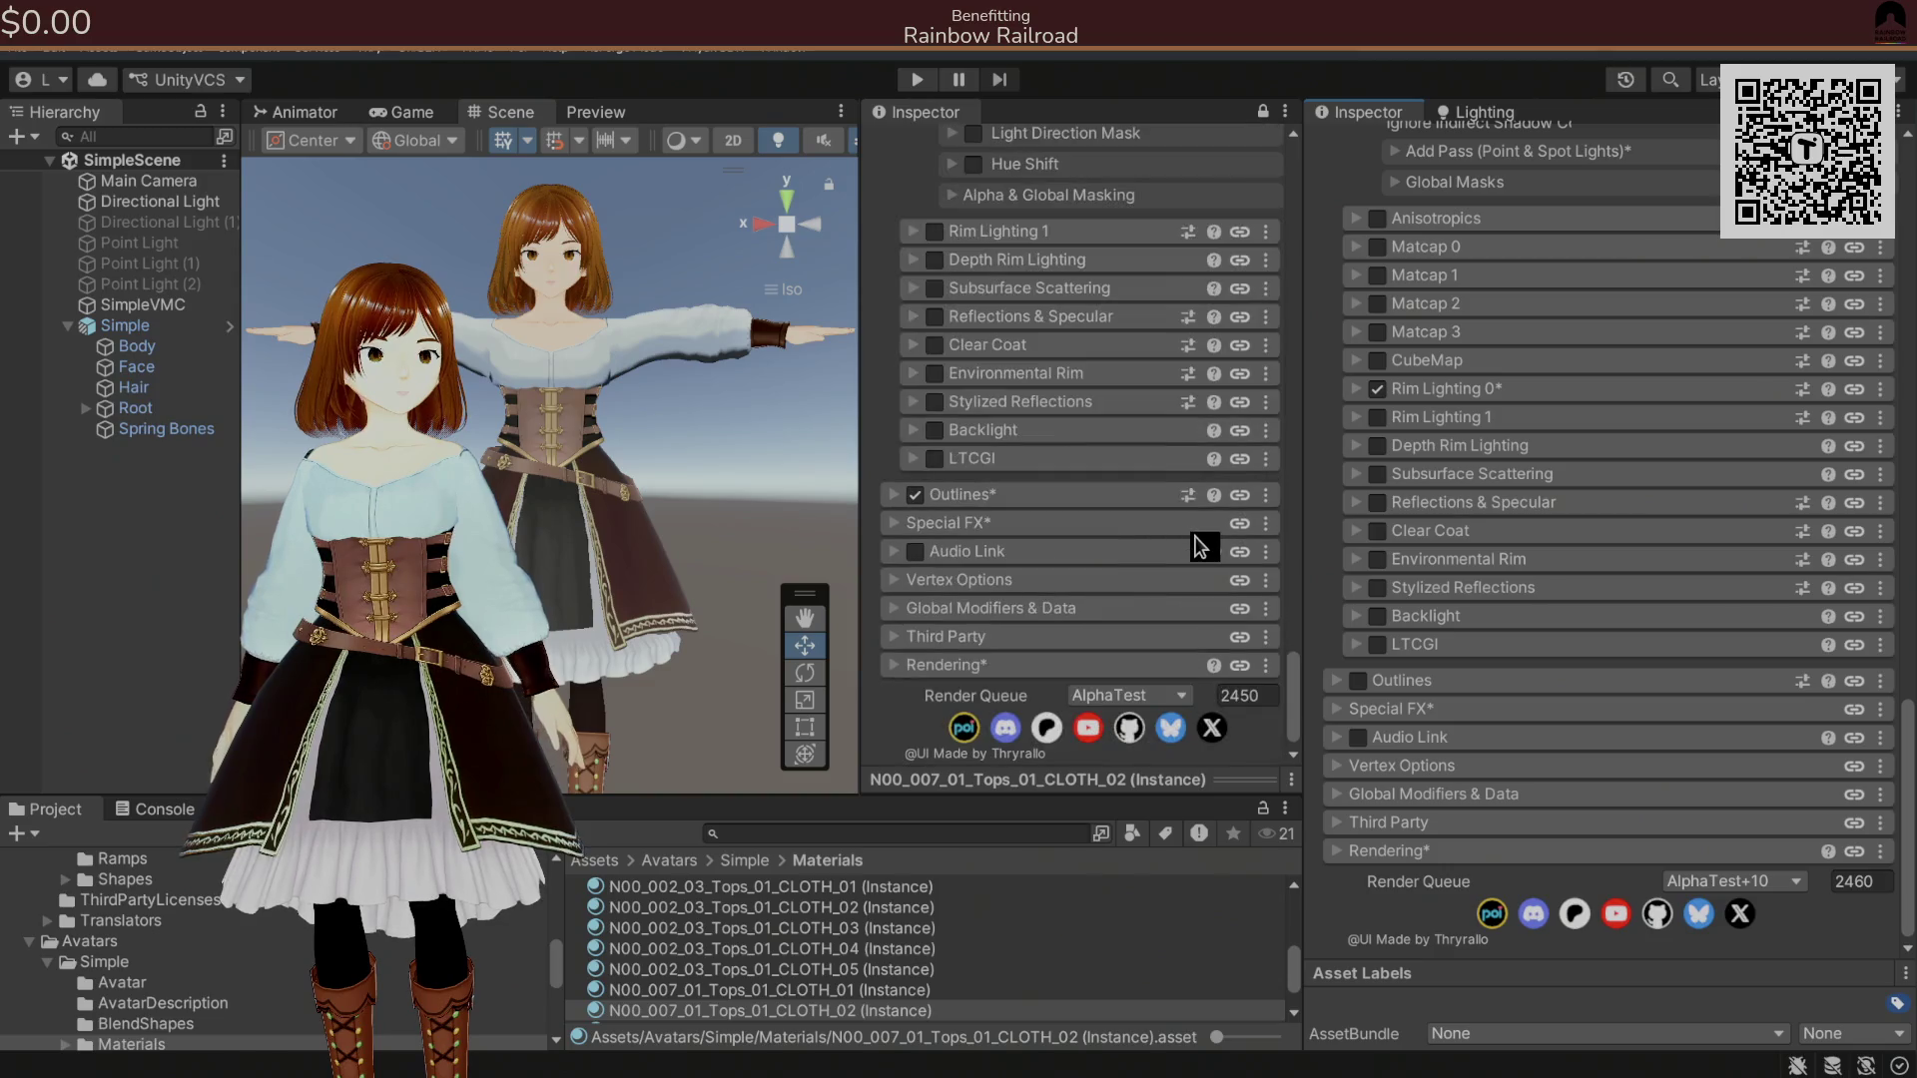
click(1265, 496)
click(1311, 571)
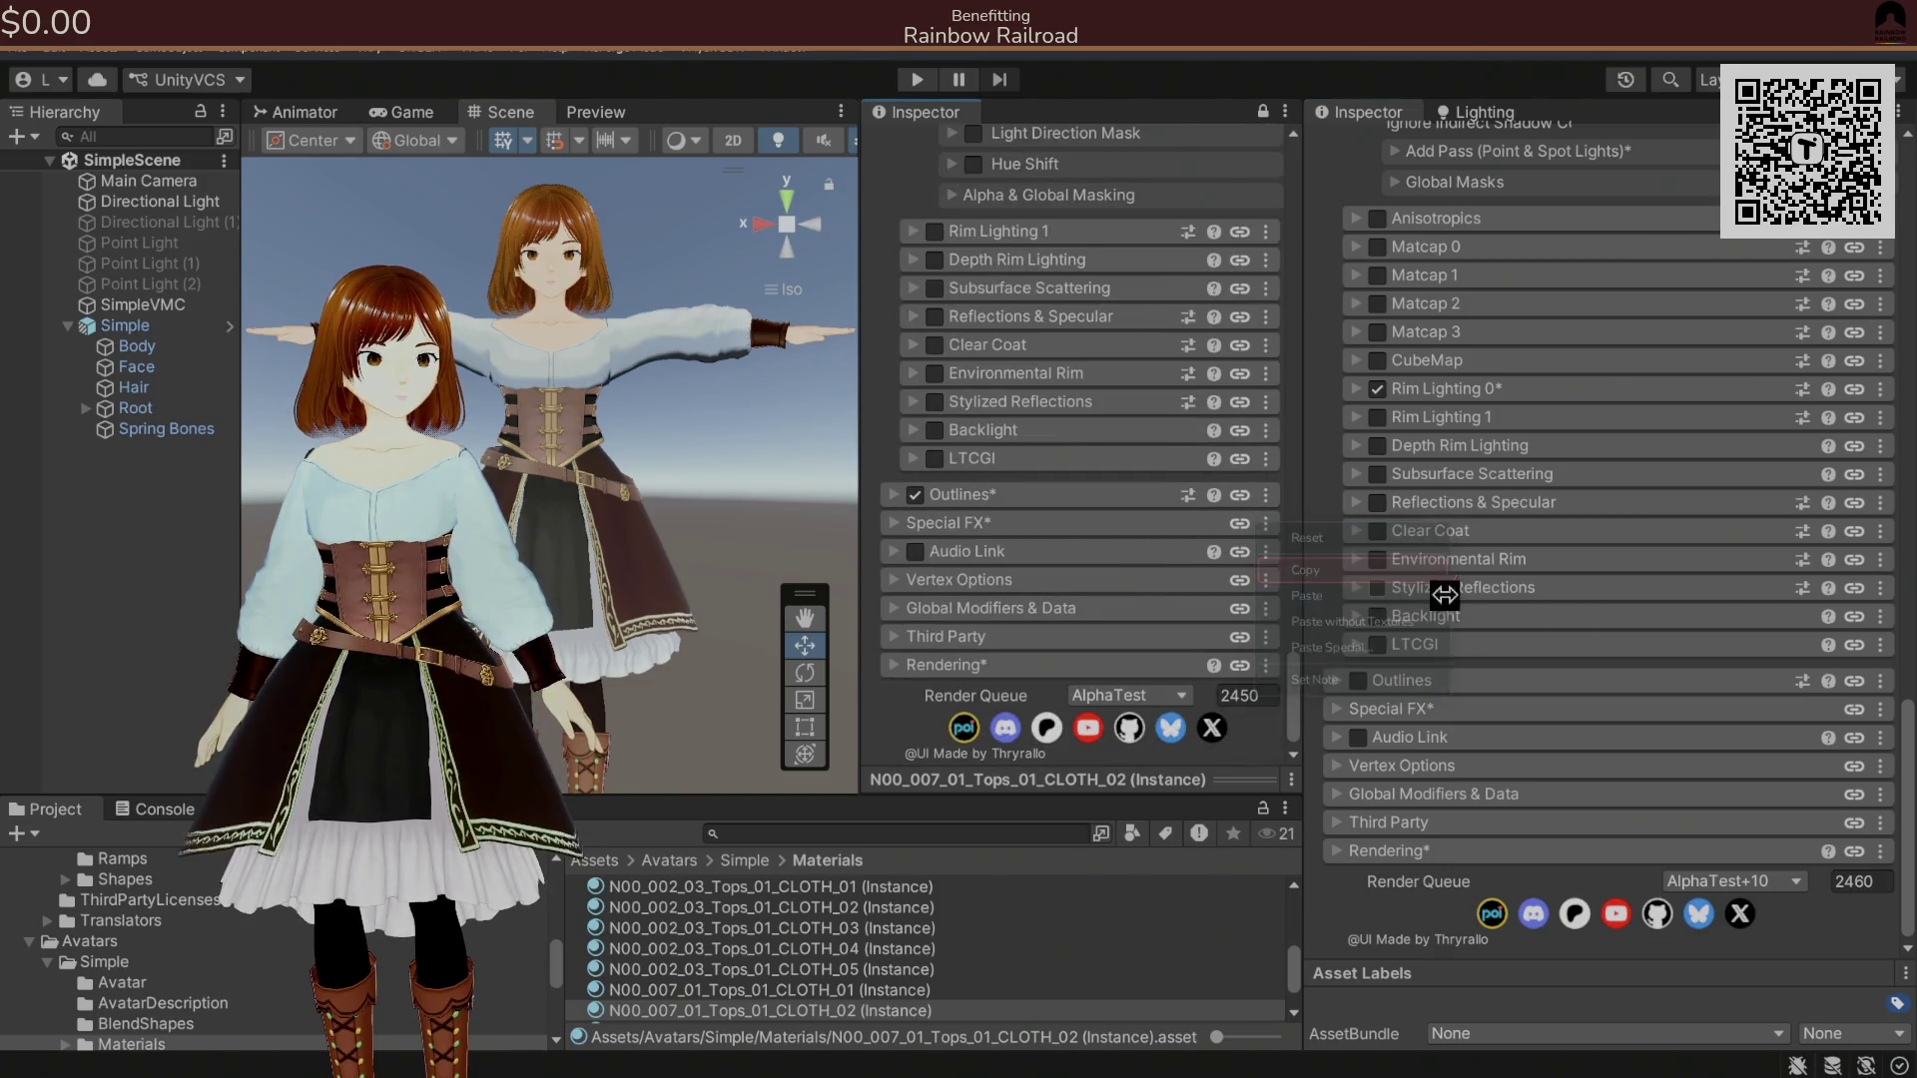
click(1879, 679)
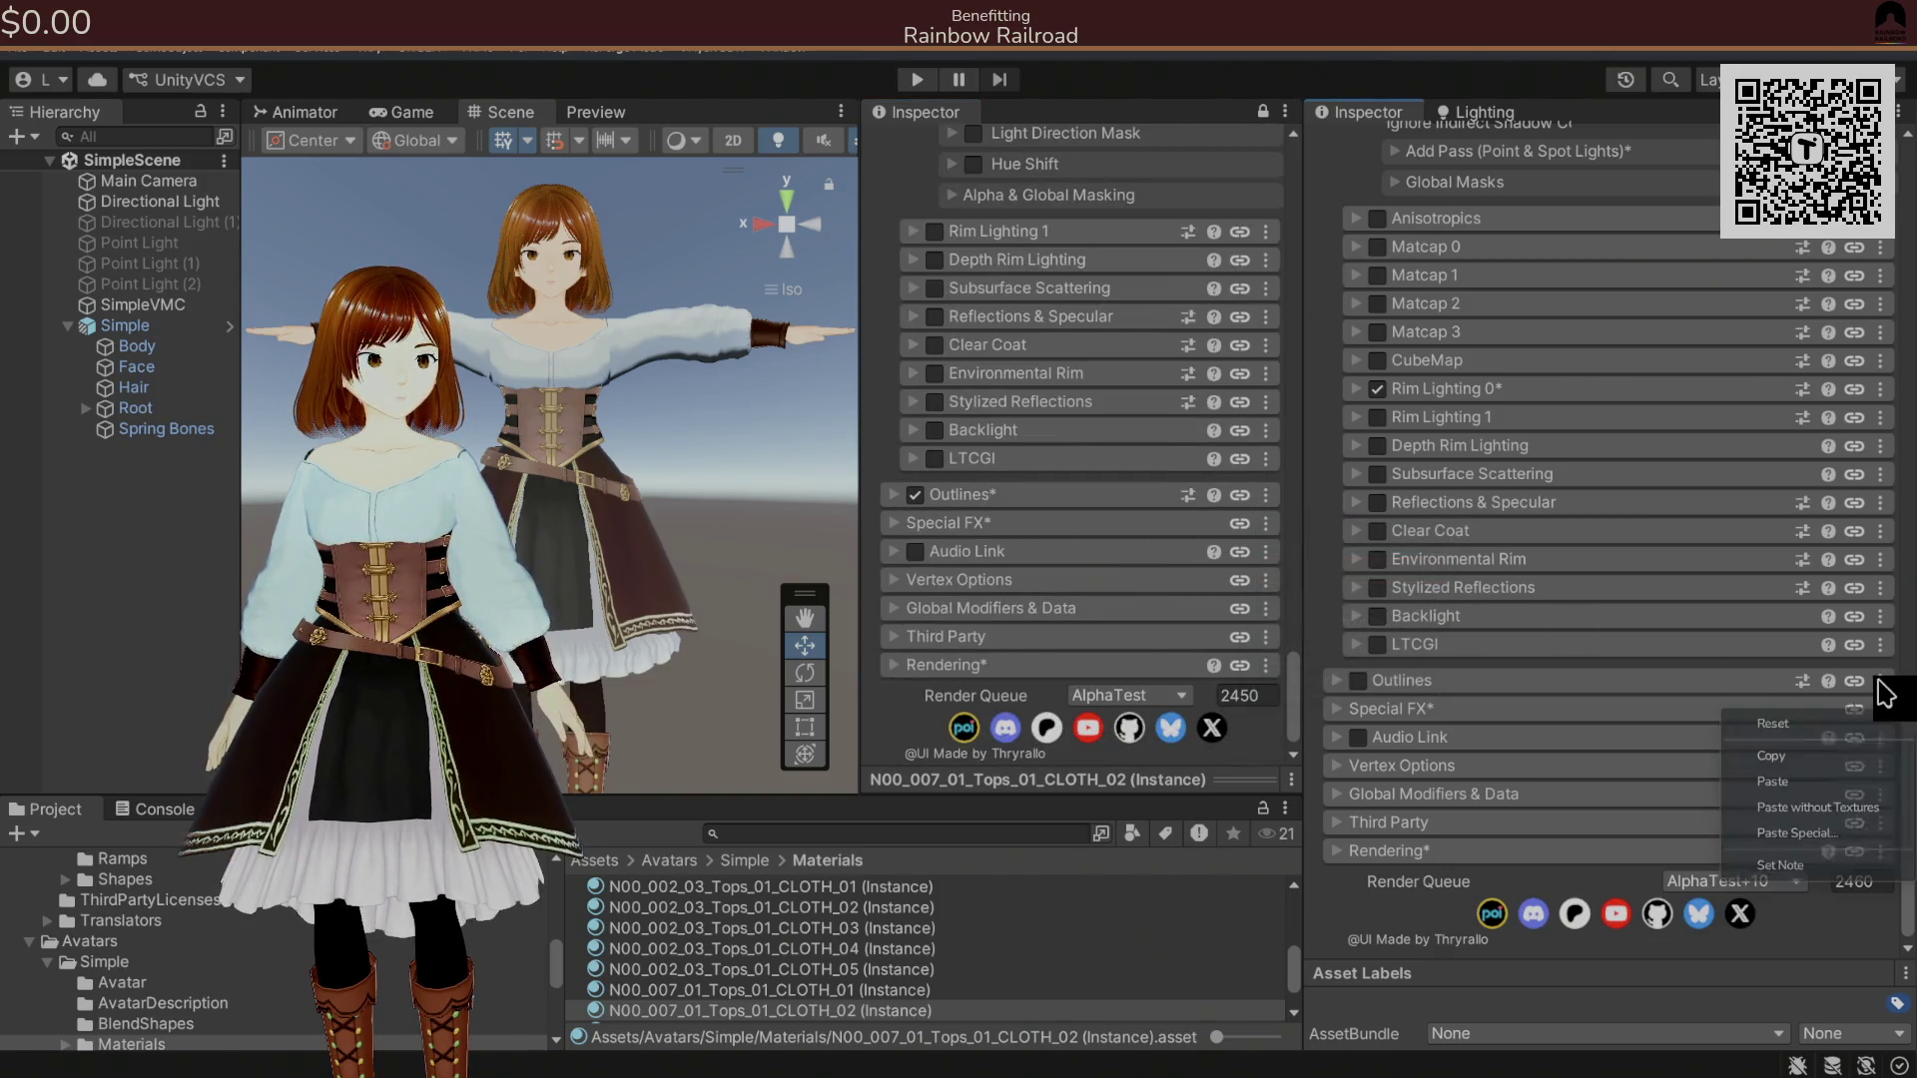
click(1819, 781)
Collapse the Outlines foldout and orbit the scene around the avatars.
scroll(1220, 572, down, 1)
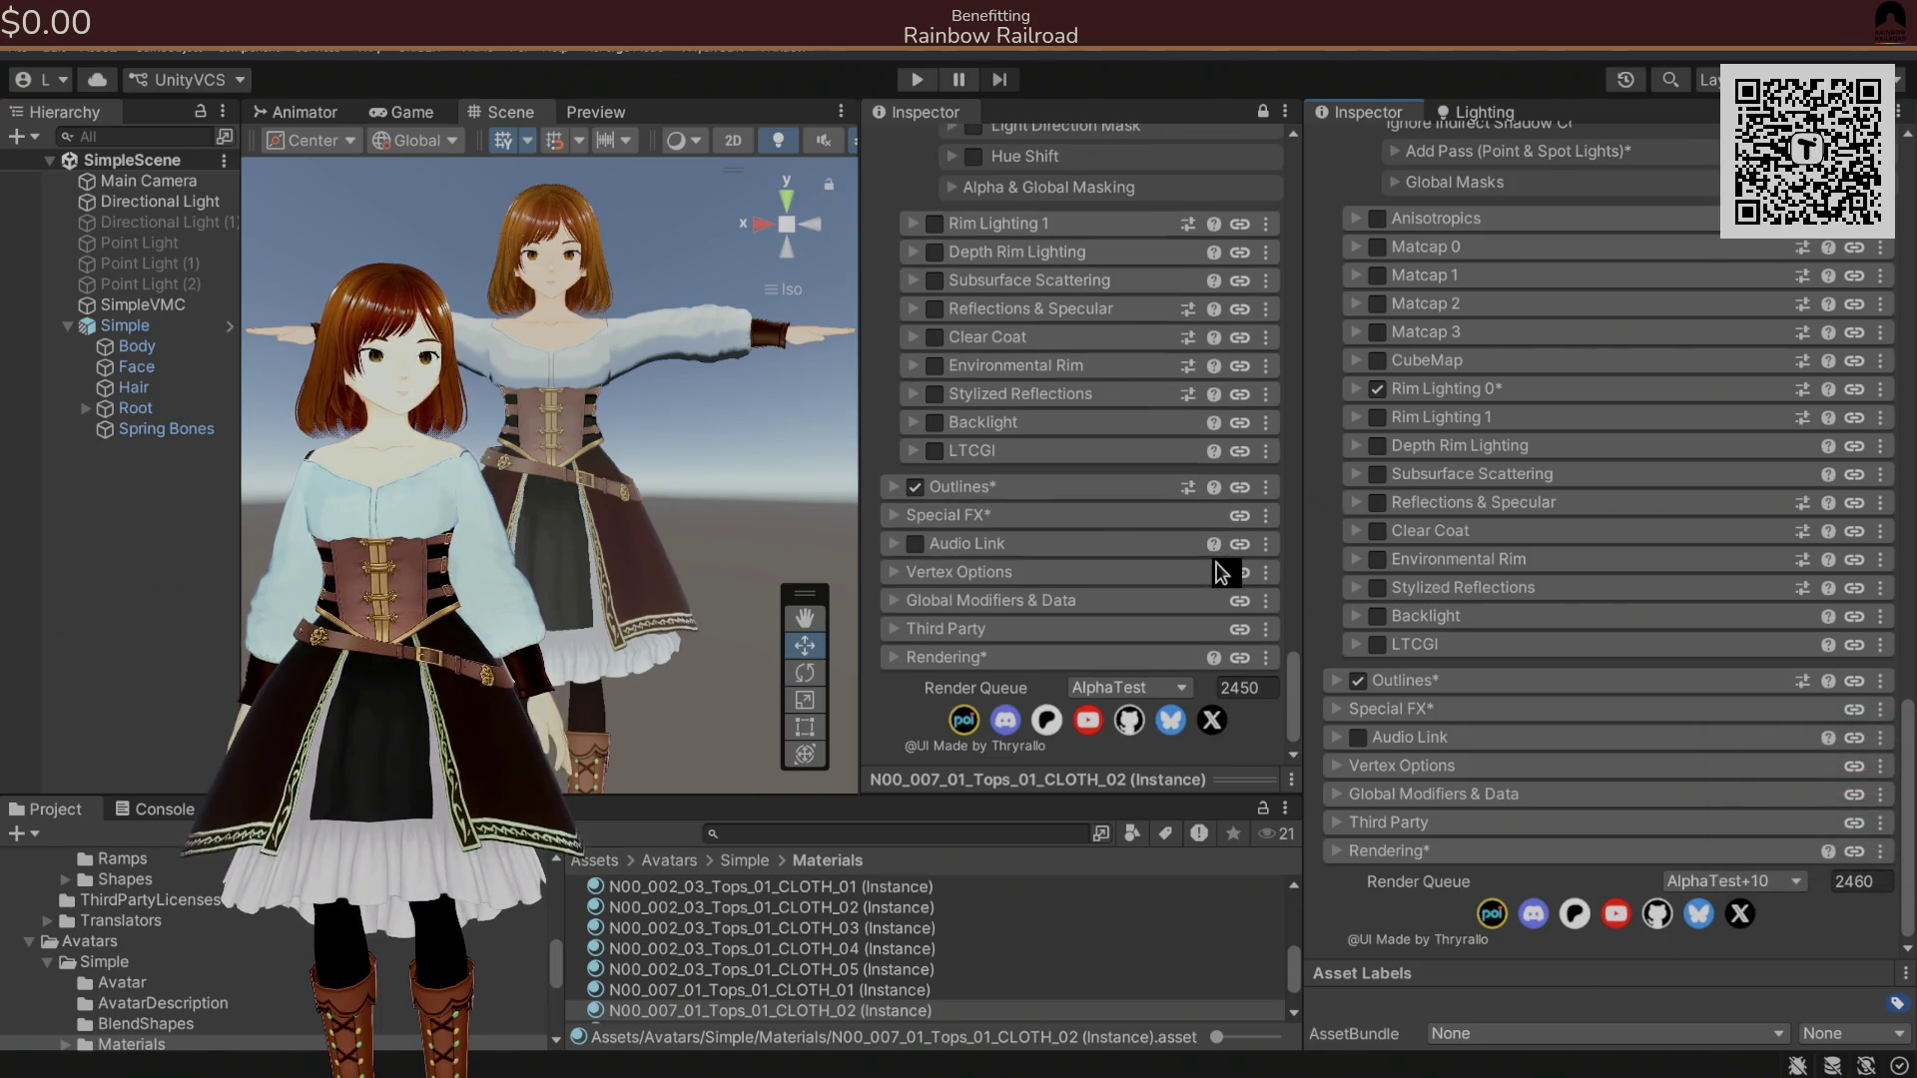
click(1105, 495)
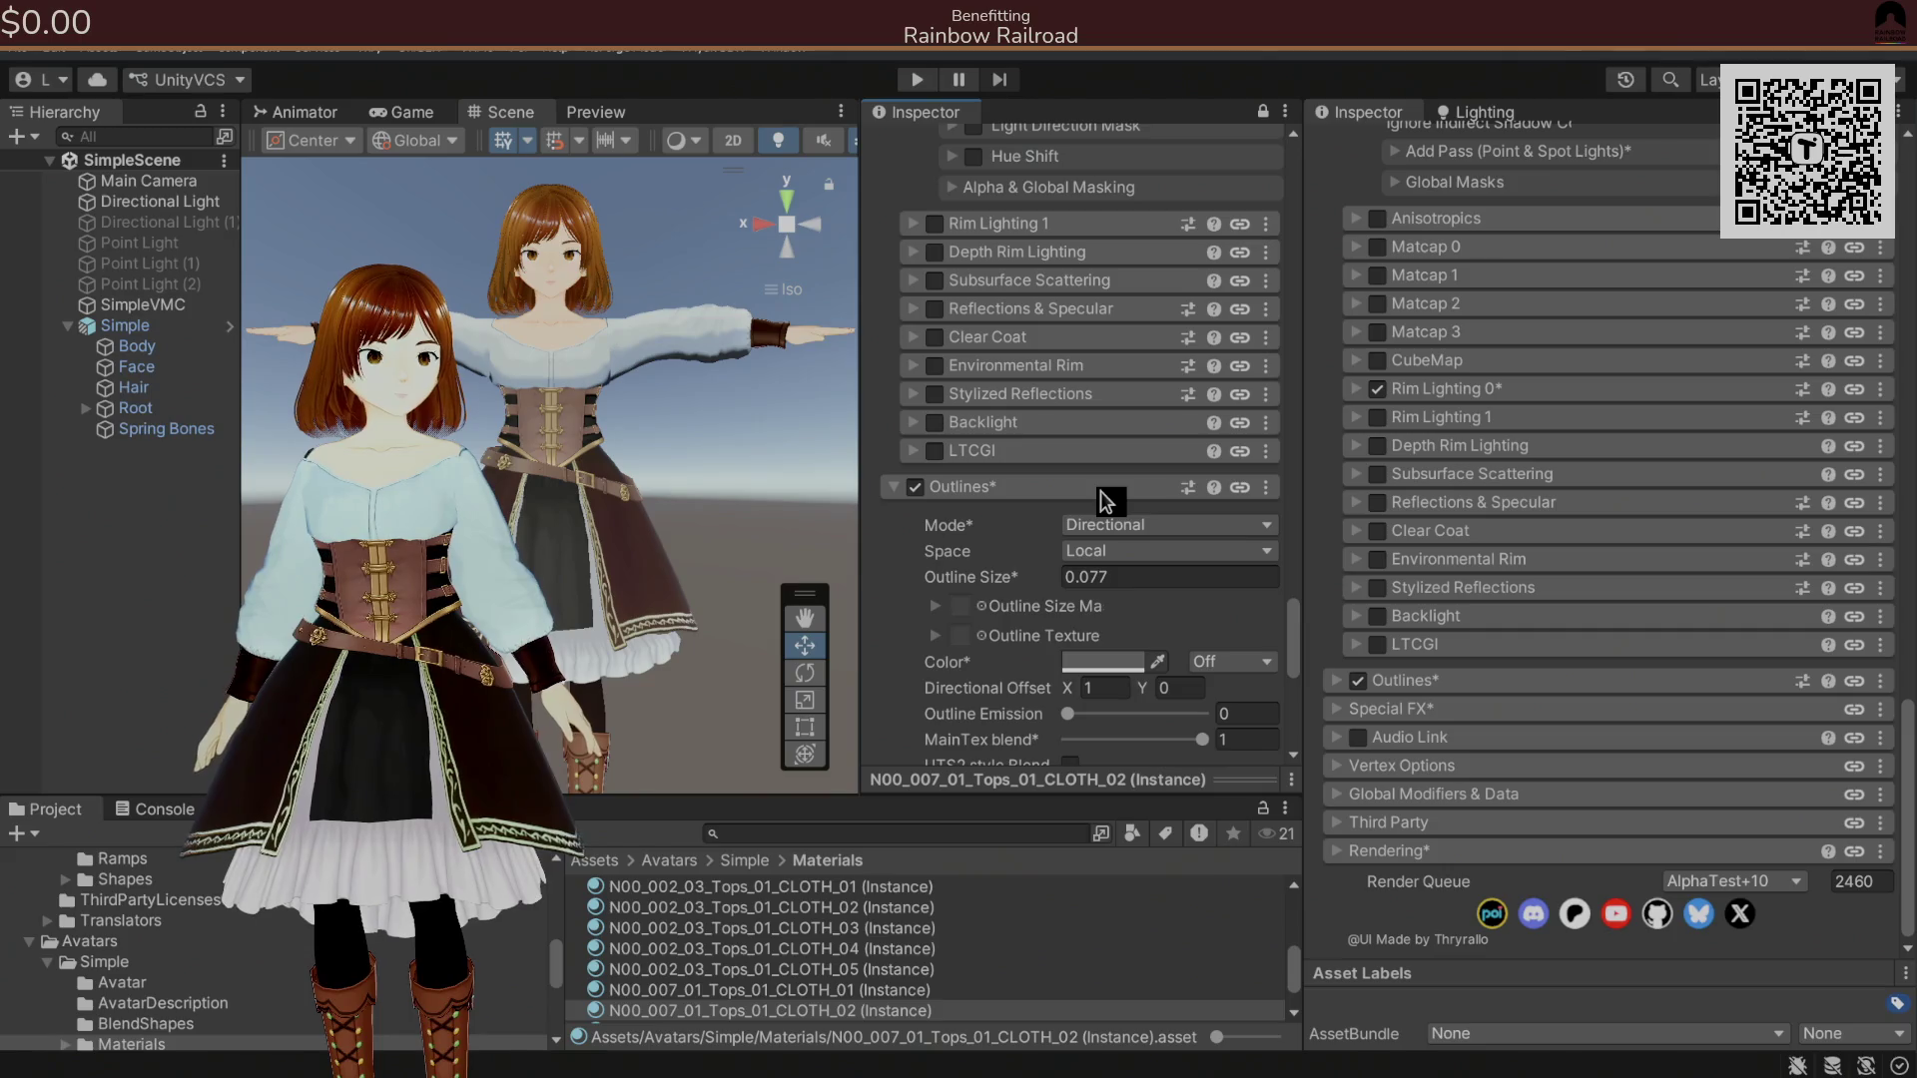
click(1105, 499)
mouse_move(770, 506)
mouse_down()
mouse_move(629, 492)
mouse_move(719, 496)
mouse_move(660, 436)
mouse_up()
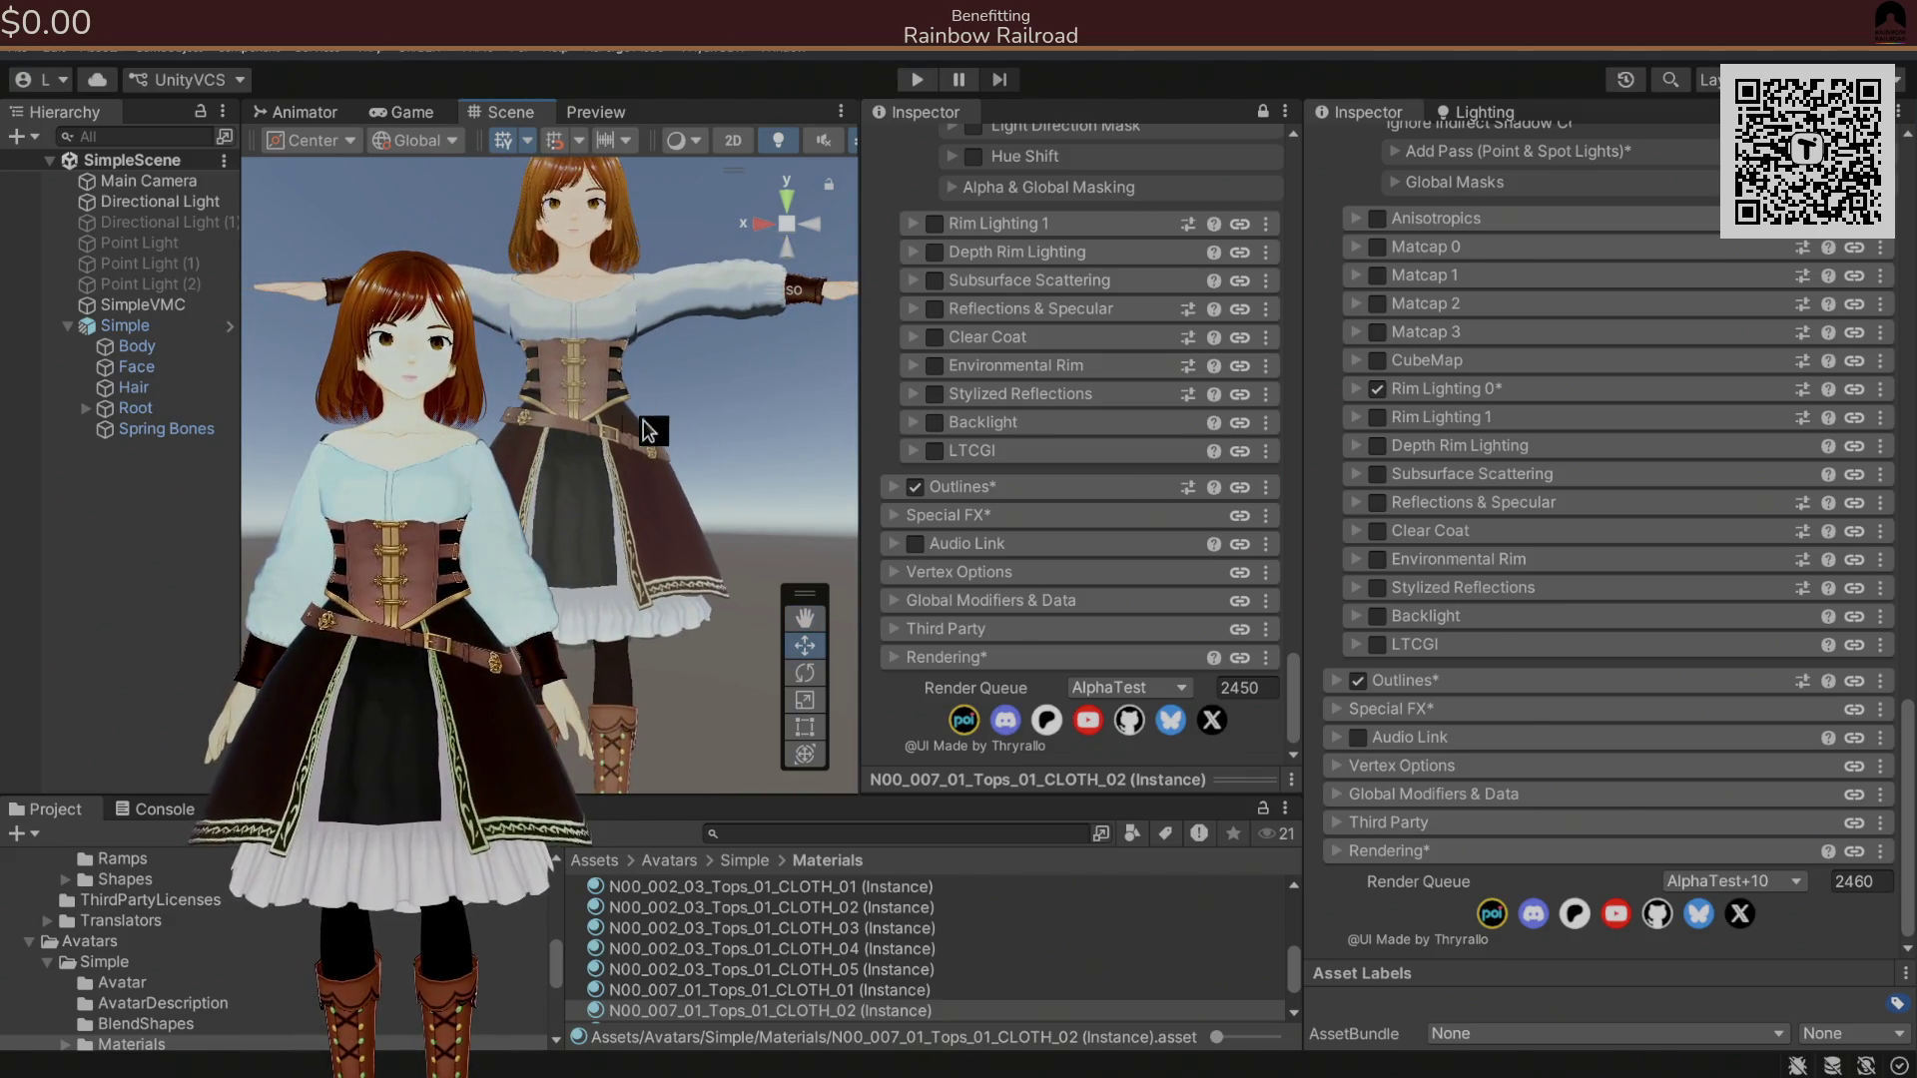
Export the Simple avatar as Simple.vsfavatar into the ExportedAvatars folder.
click(14, 47)
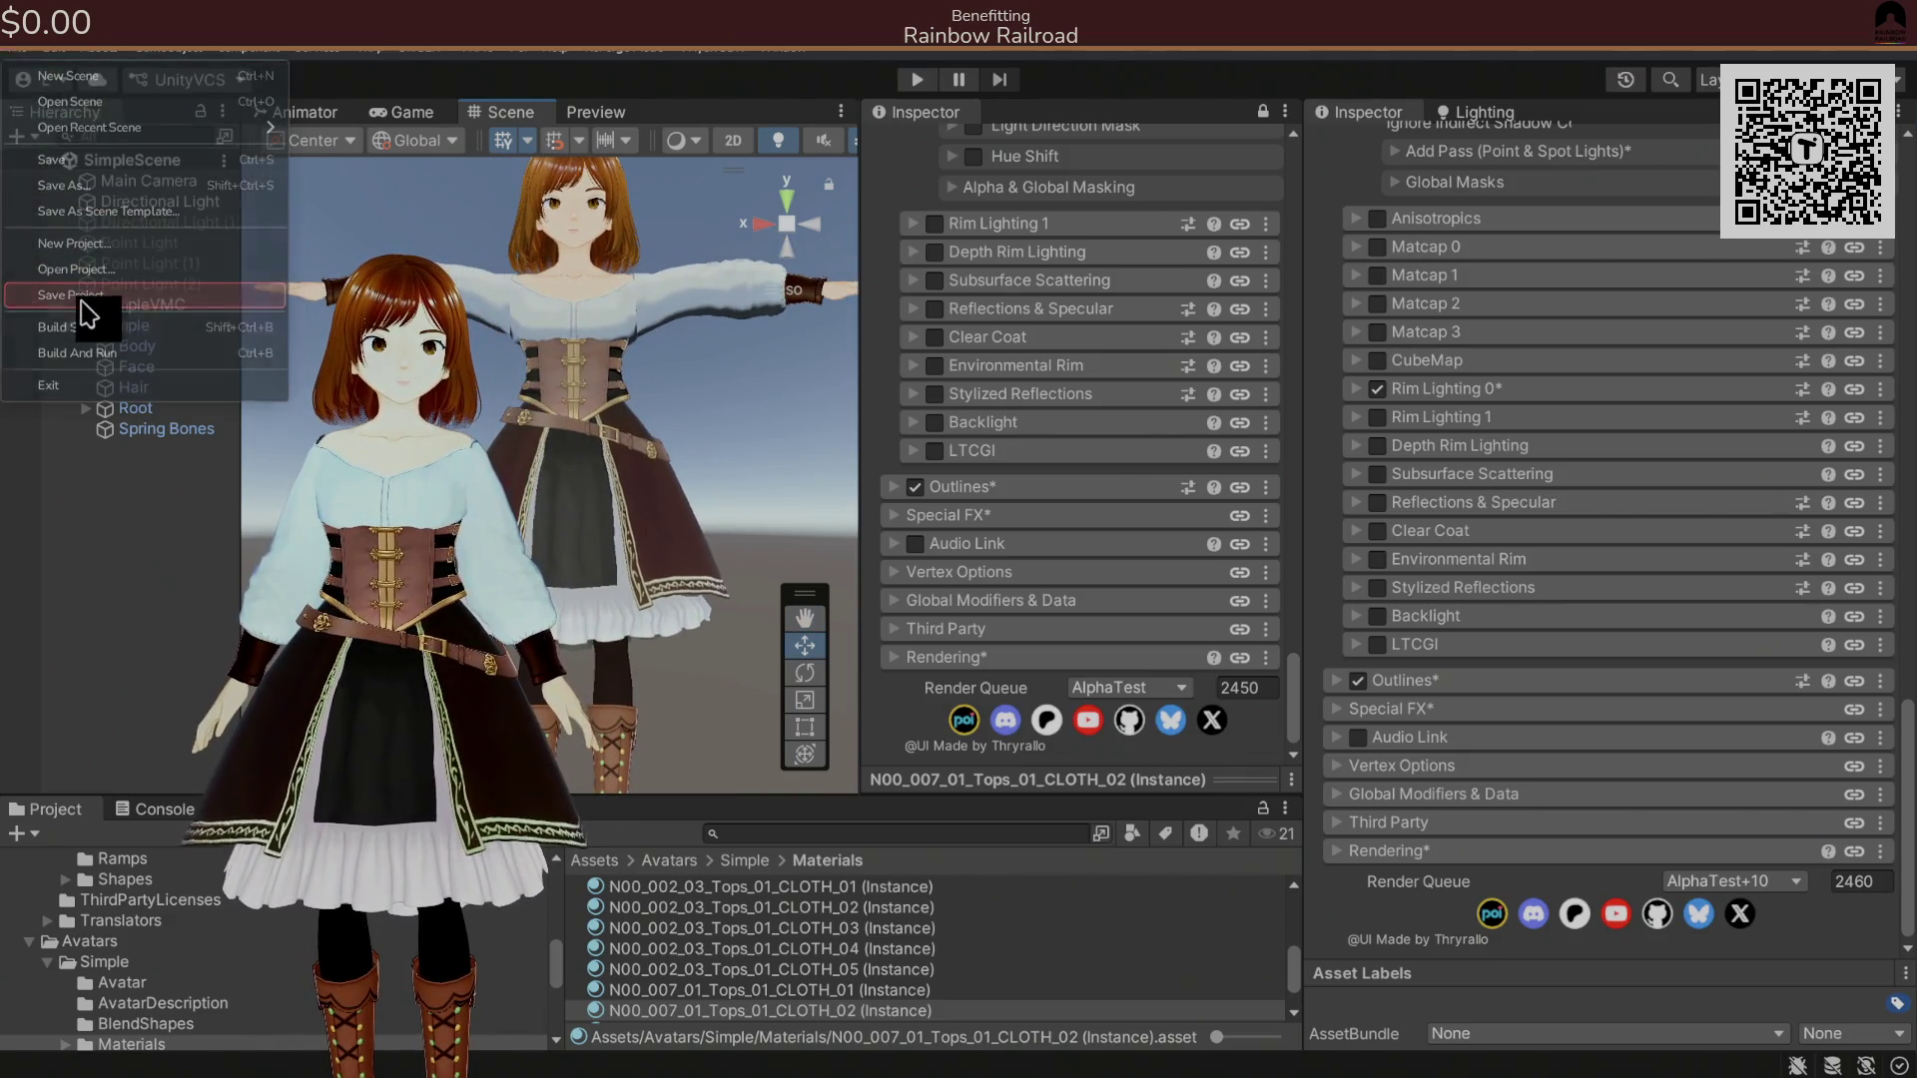
click(281, 303)
click(150, 326)
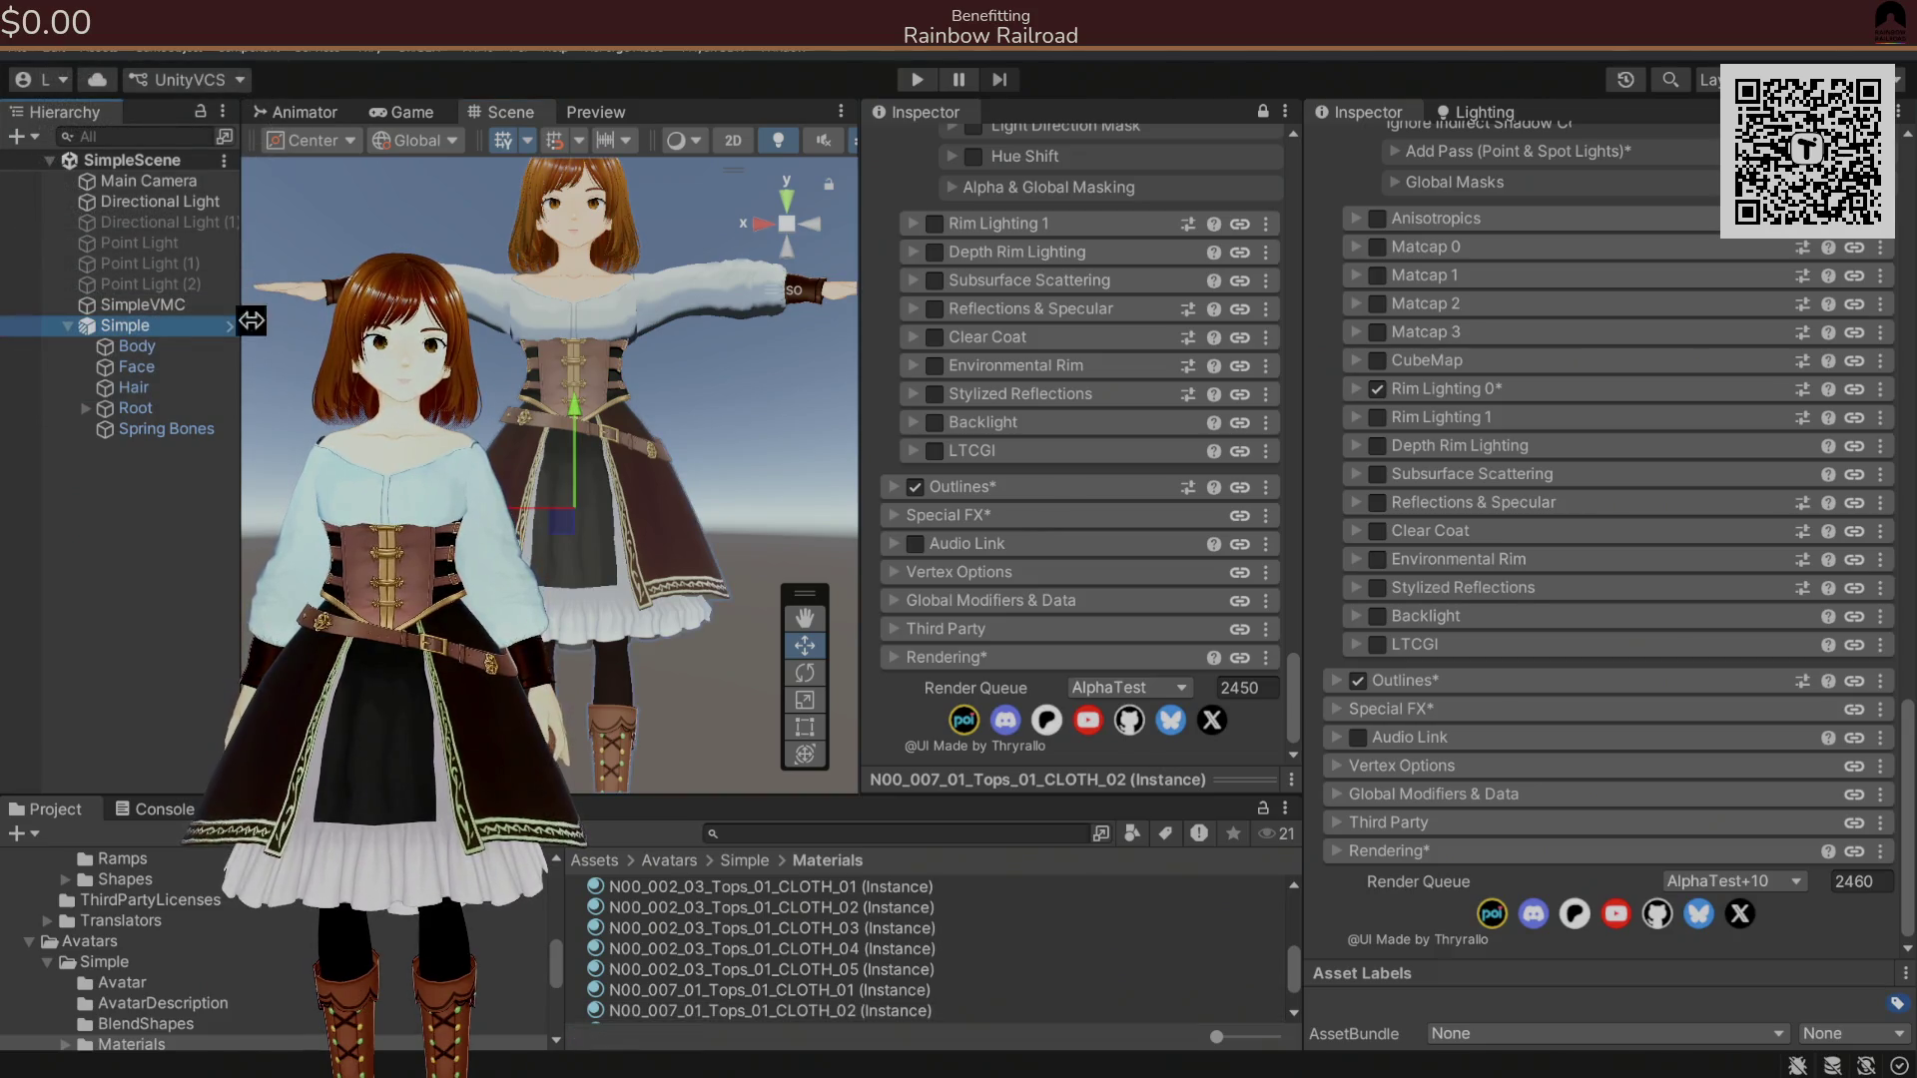
click(714, 47)
mouse_move(788, 128)
click(988, 132)
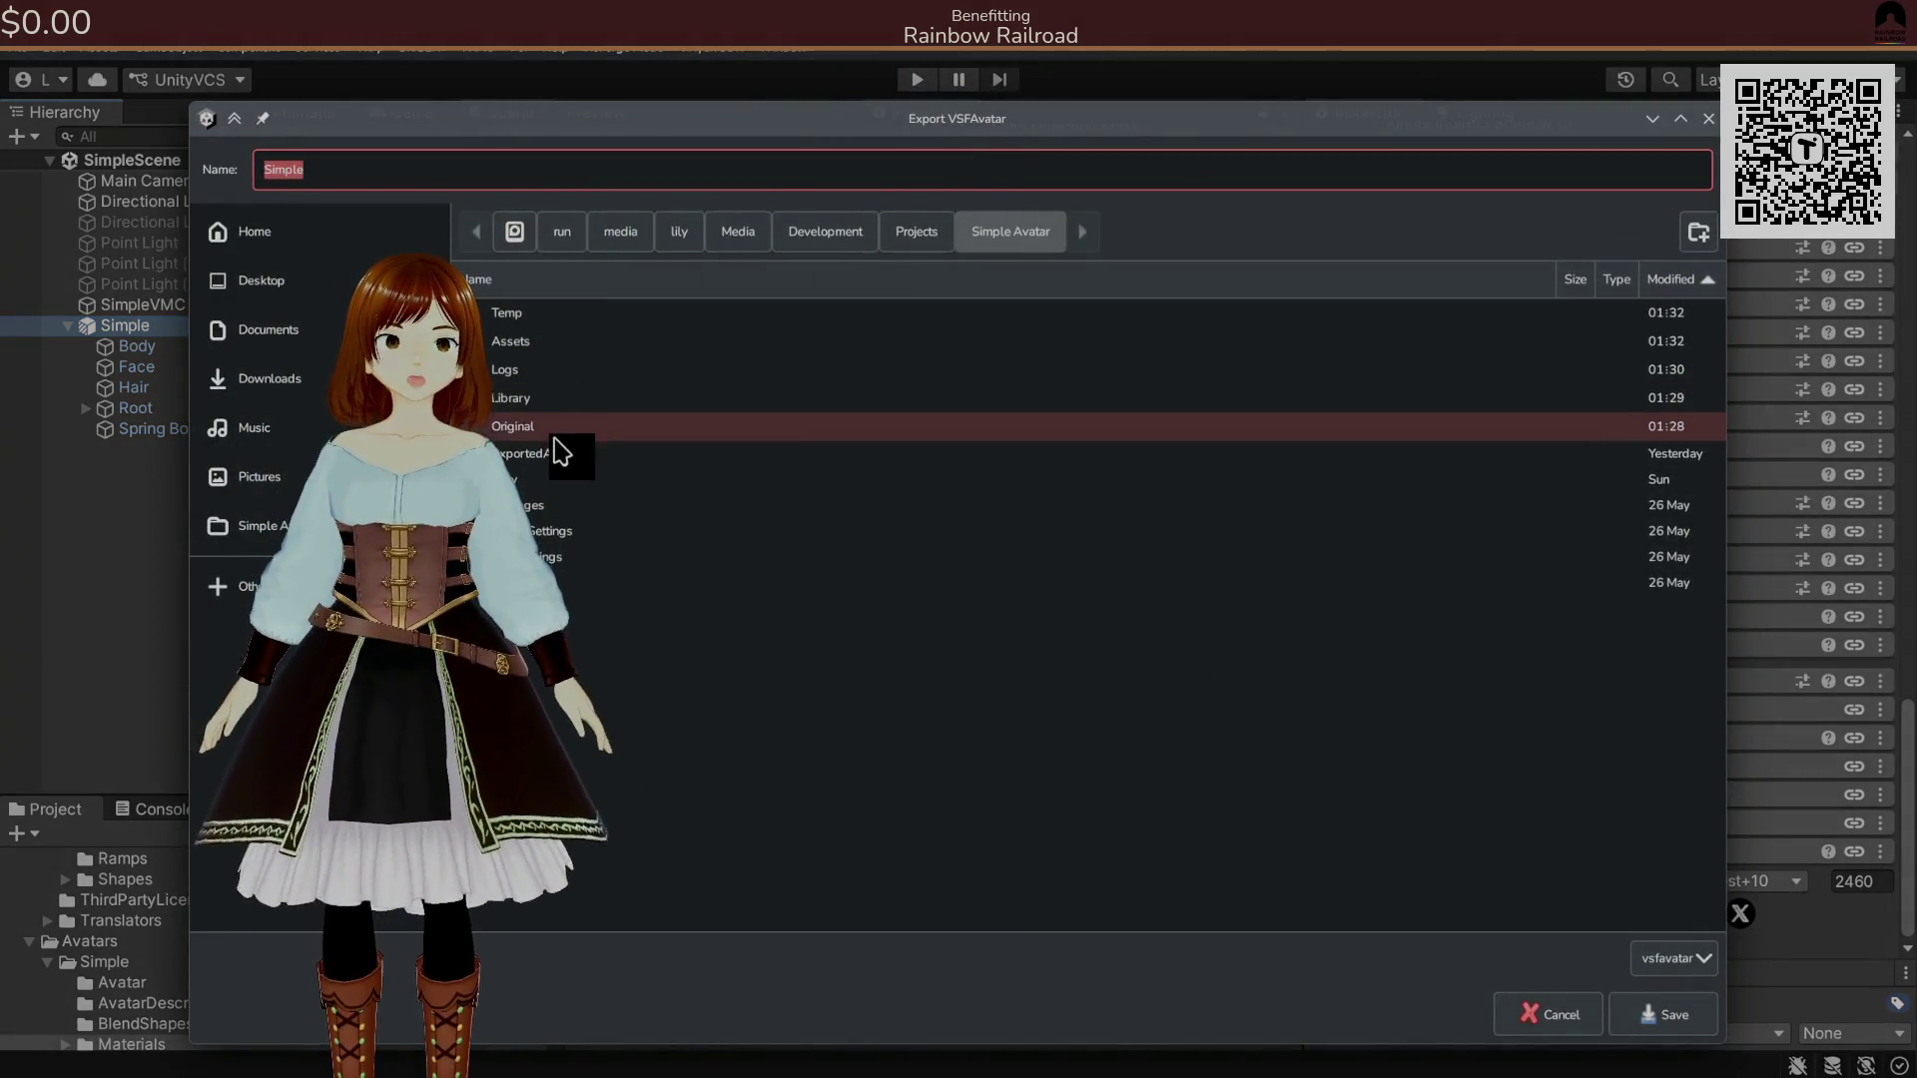
double_click(577, 455)
click(1637, 1023)
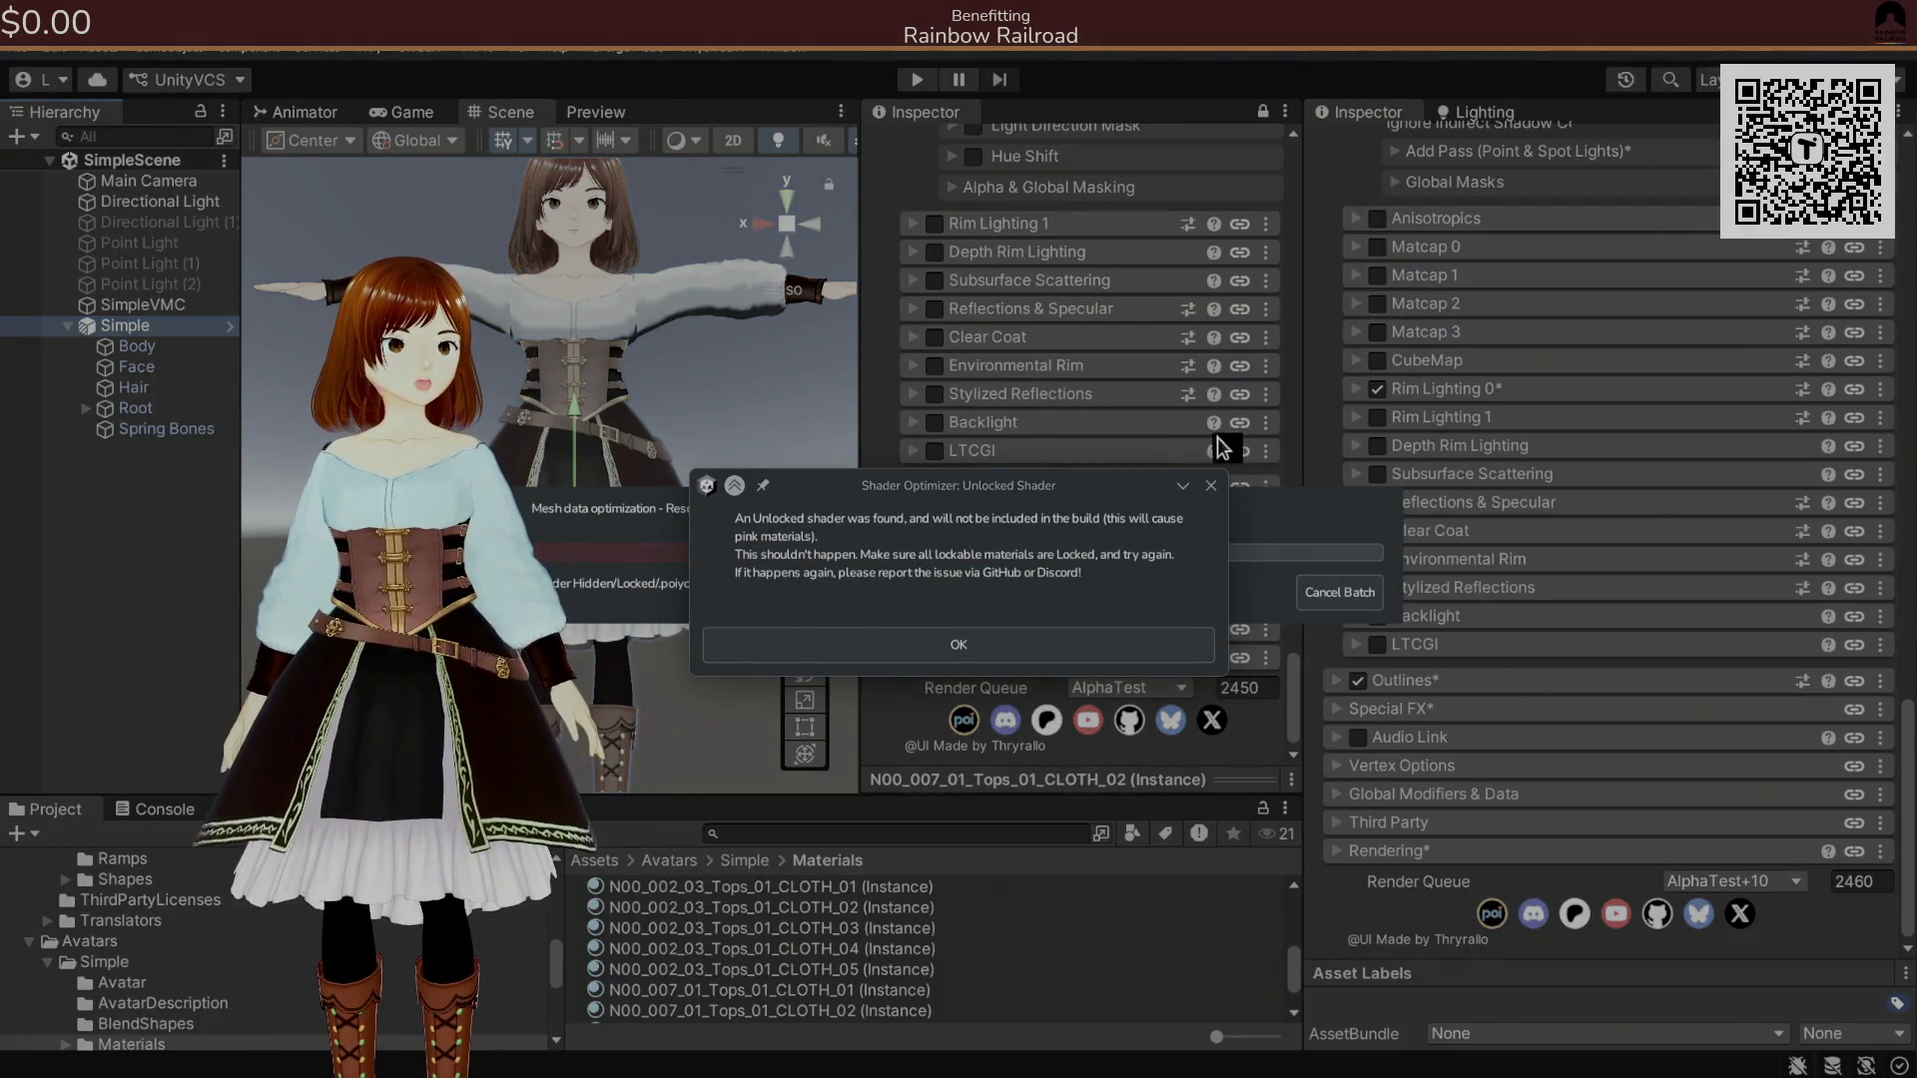
Acknowledge the unlocked shader warning and clear the Console.
click(1121, 645)
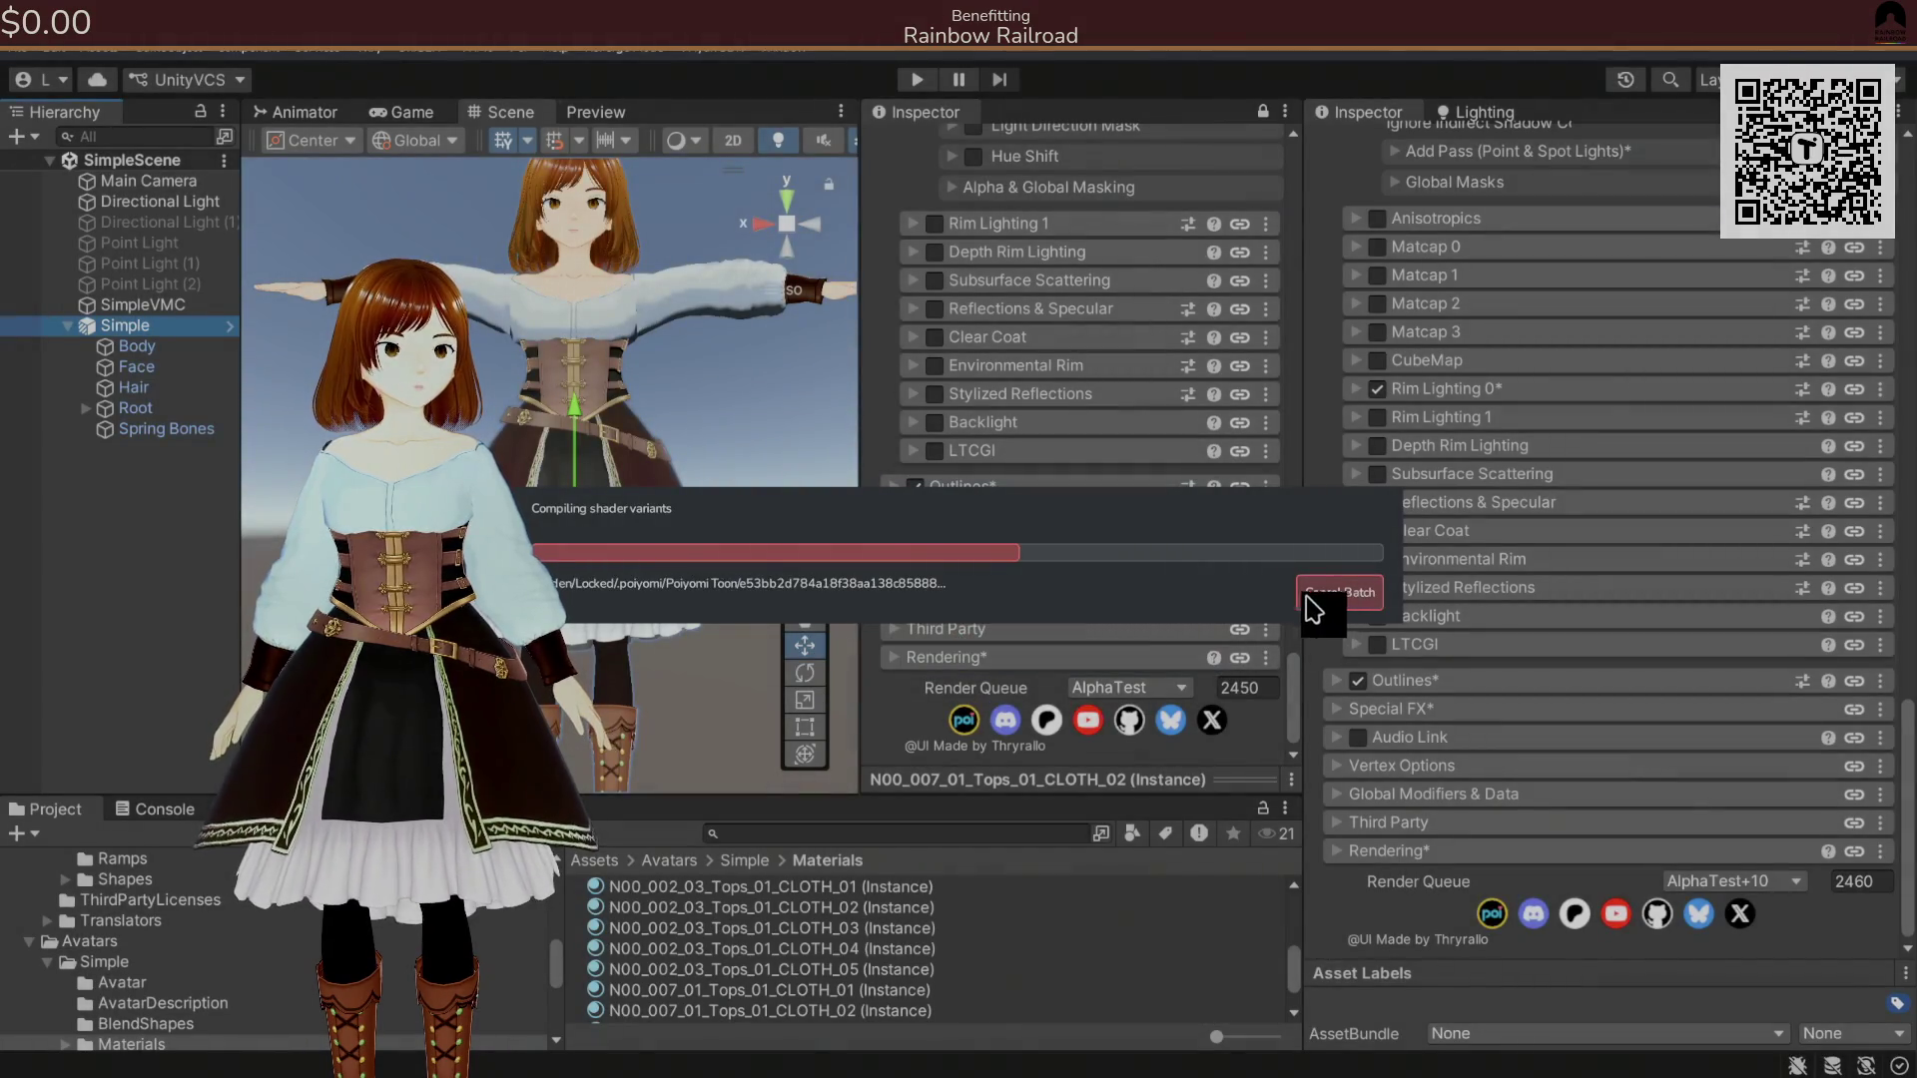
key(Return)
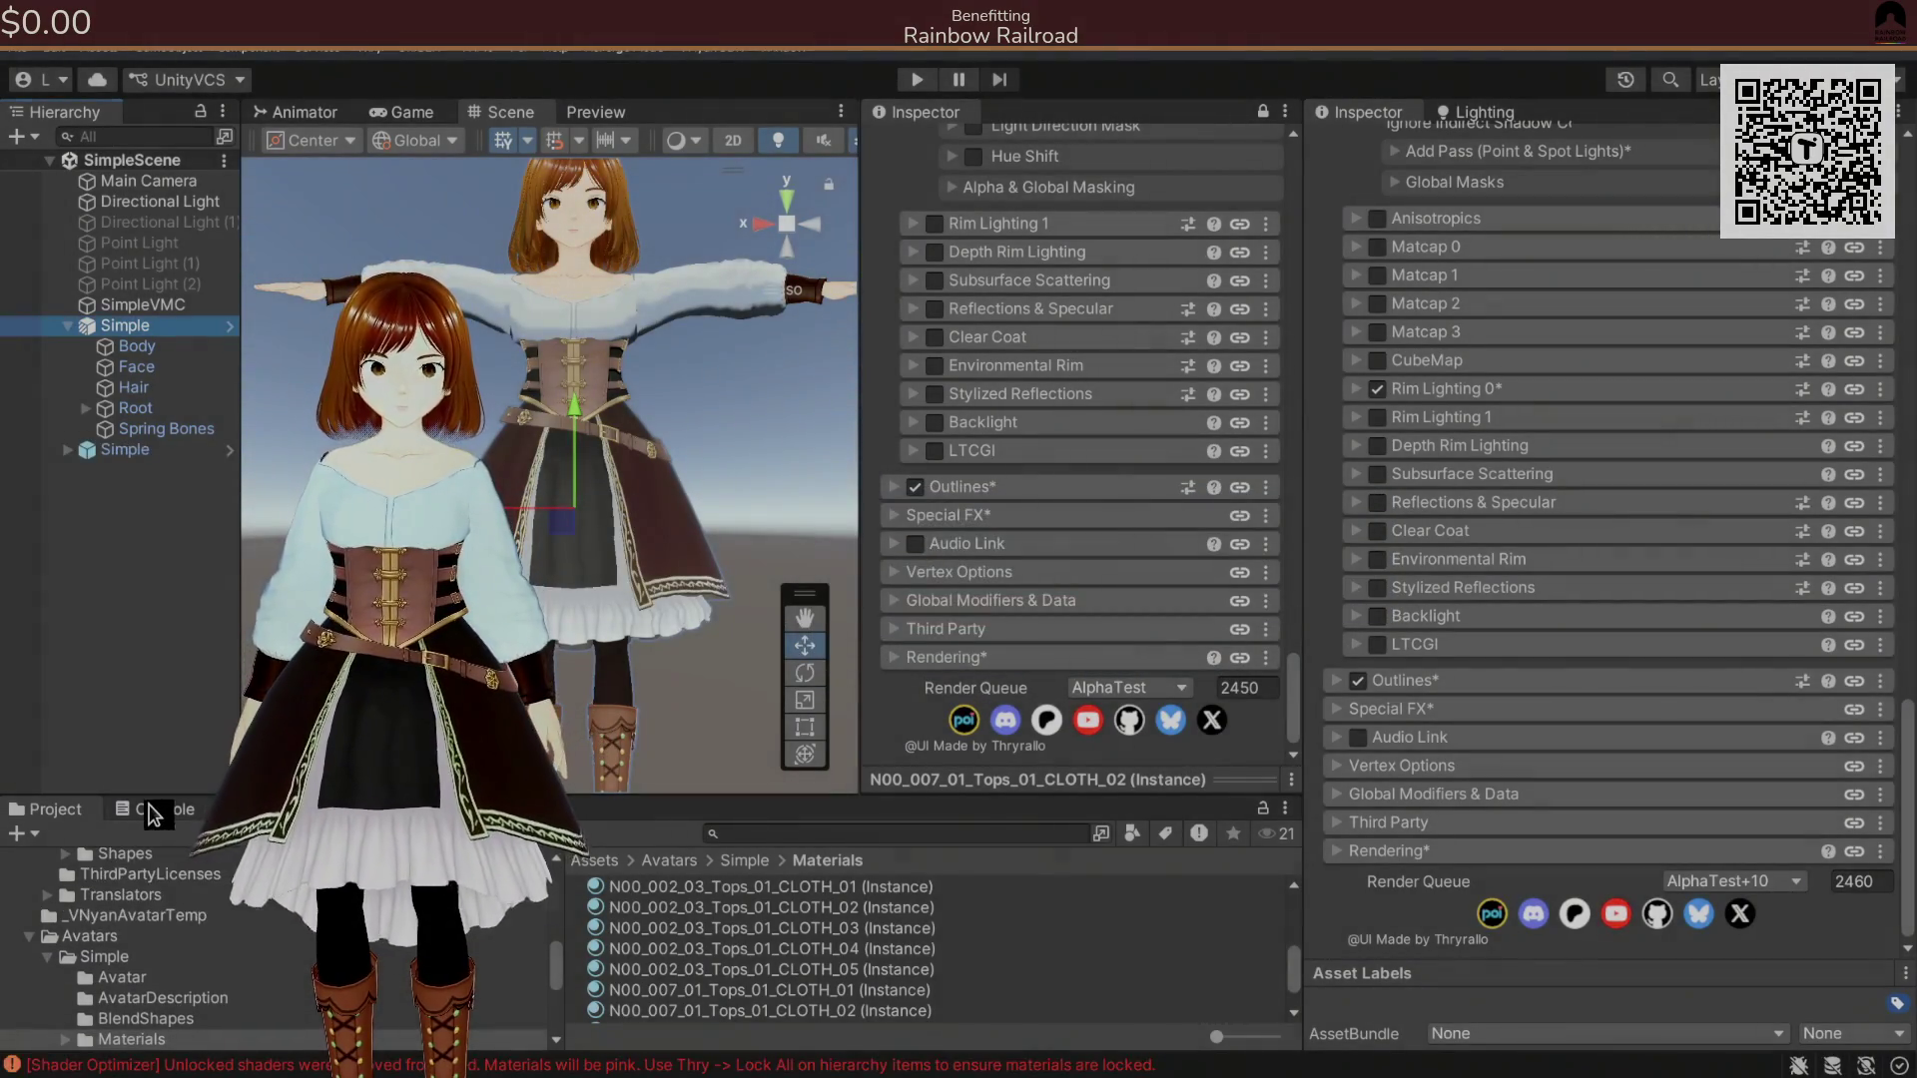
click(155, 811)
click(25, 833)
Delete the duplicate Simple object and reselect the original Simple avatar.
click(136, 451)
key(Delete)
click(167, 325)
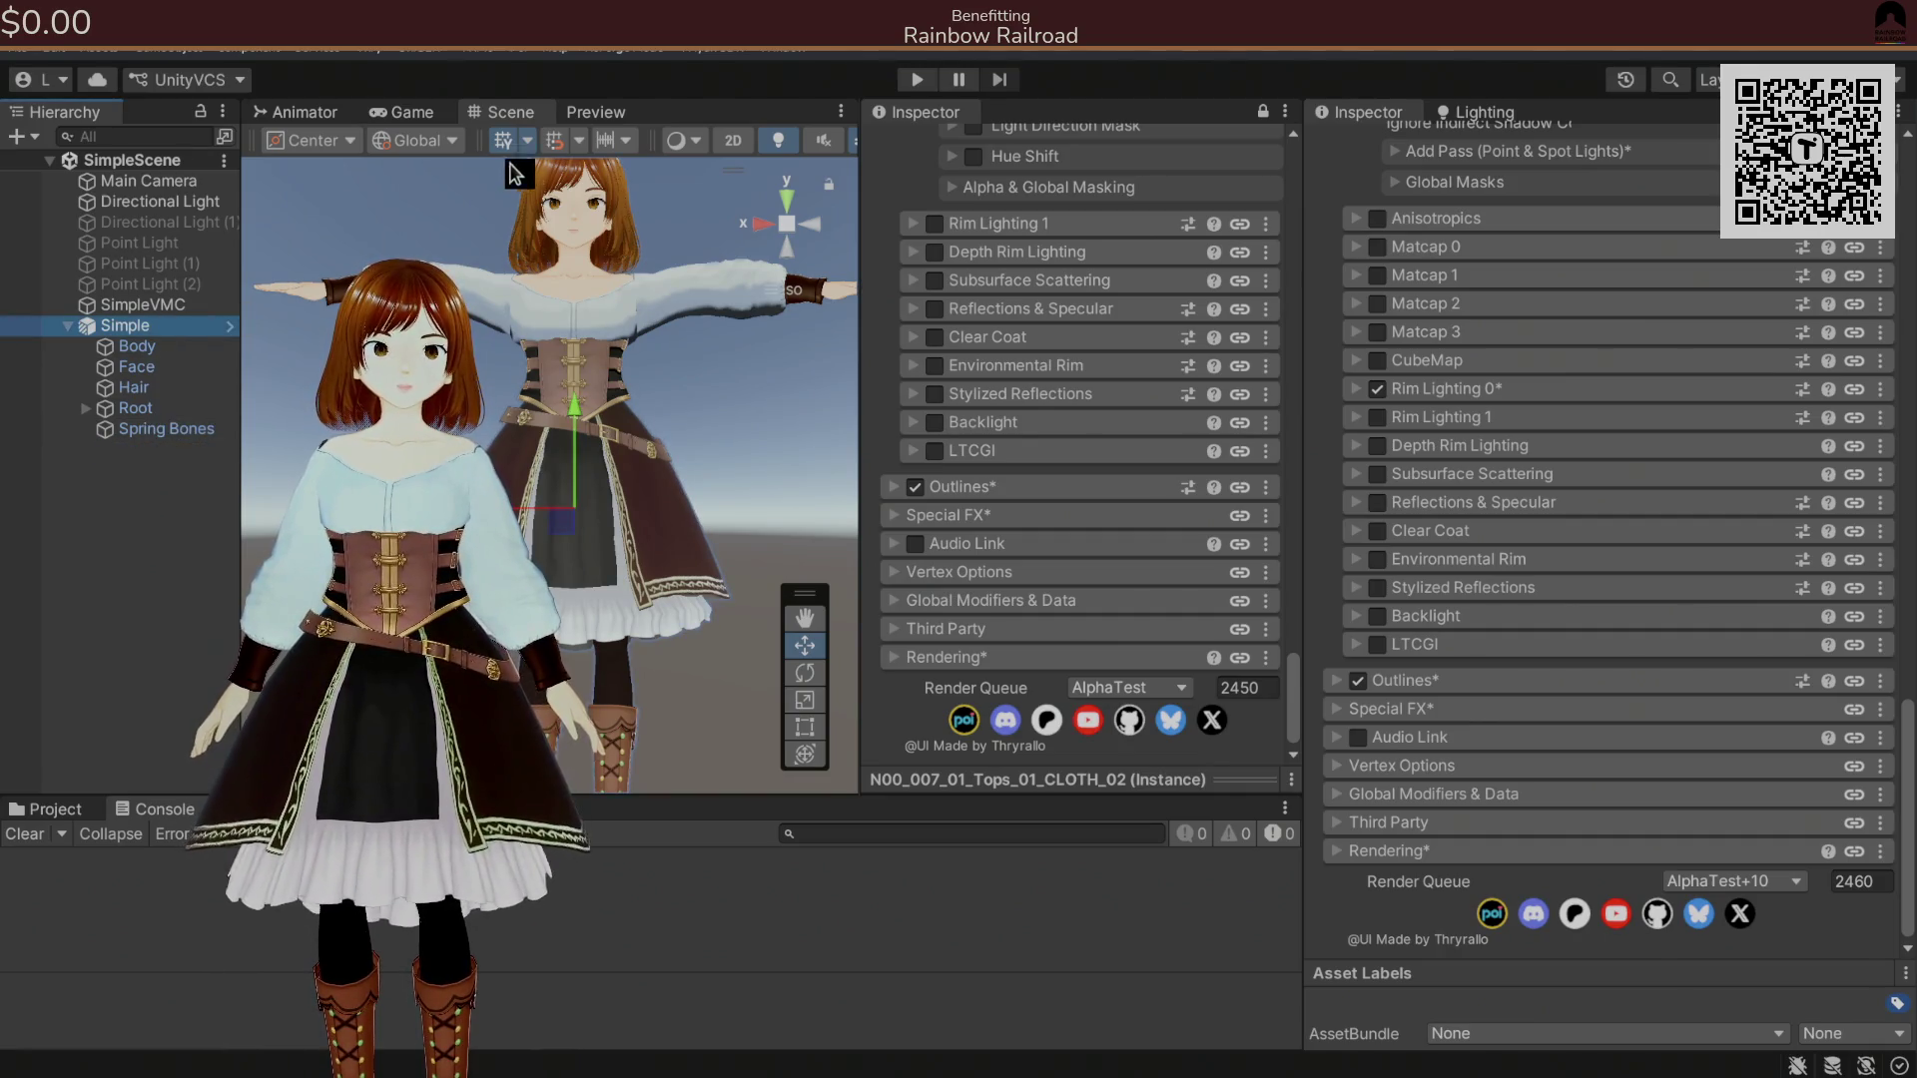
click(559, 48)
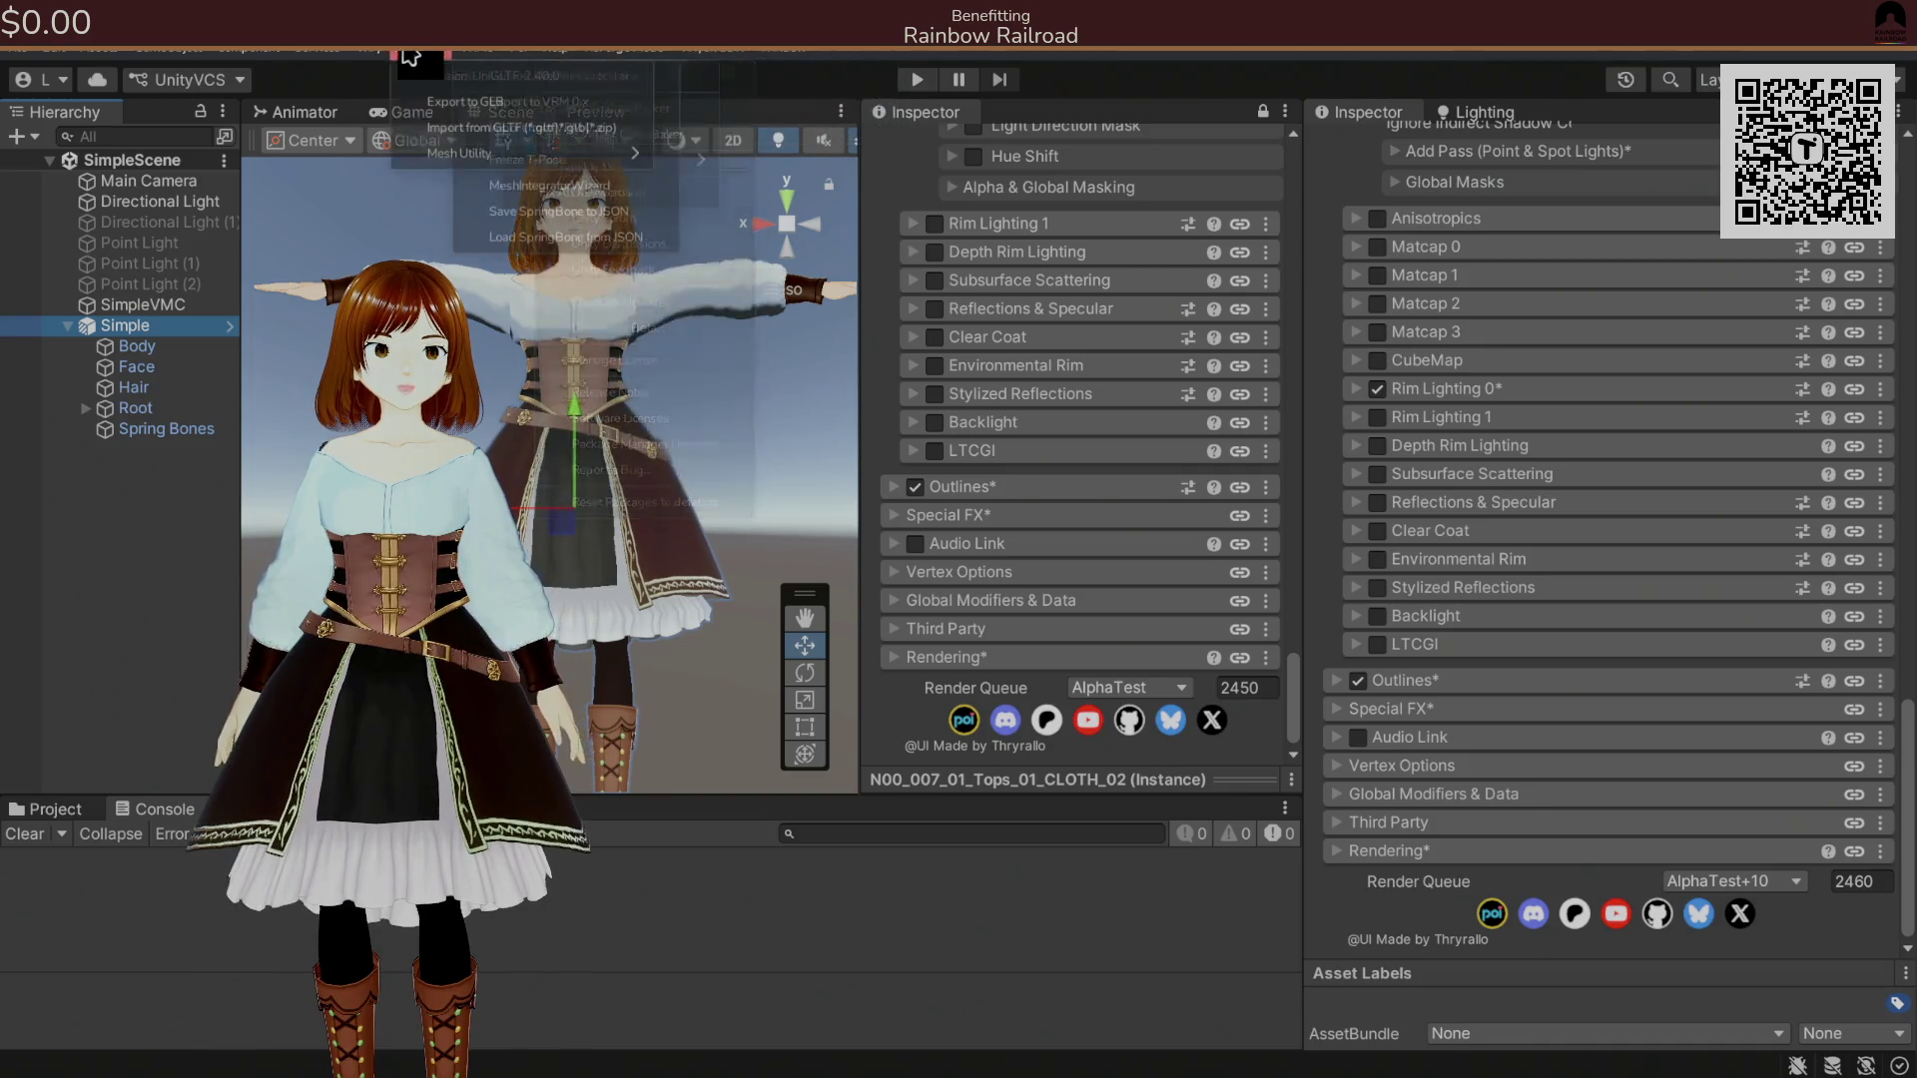
Lock the two remaining unlocked Poiyomi materials with Lock All in Thry's Material Lock Manager.
mouse_move(369, 48)
click(427, 162)
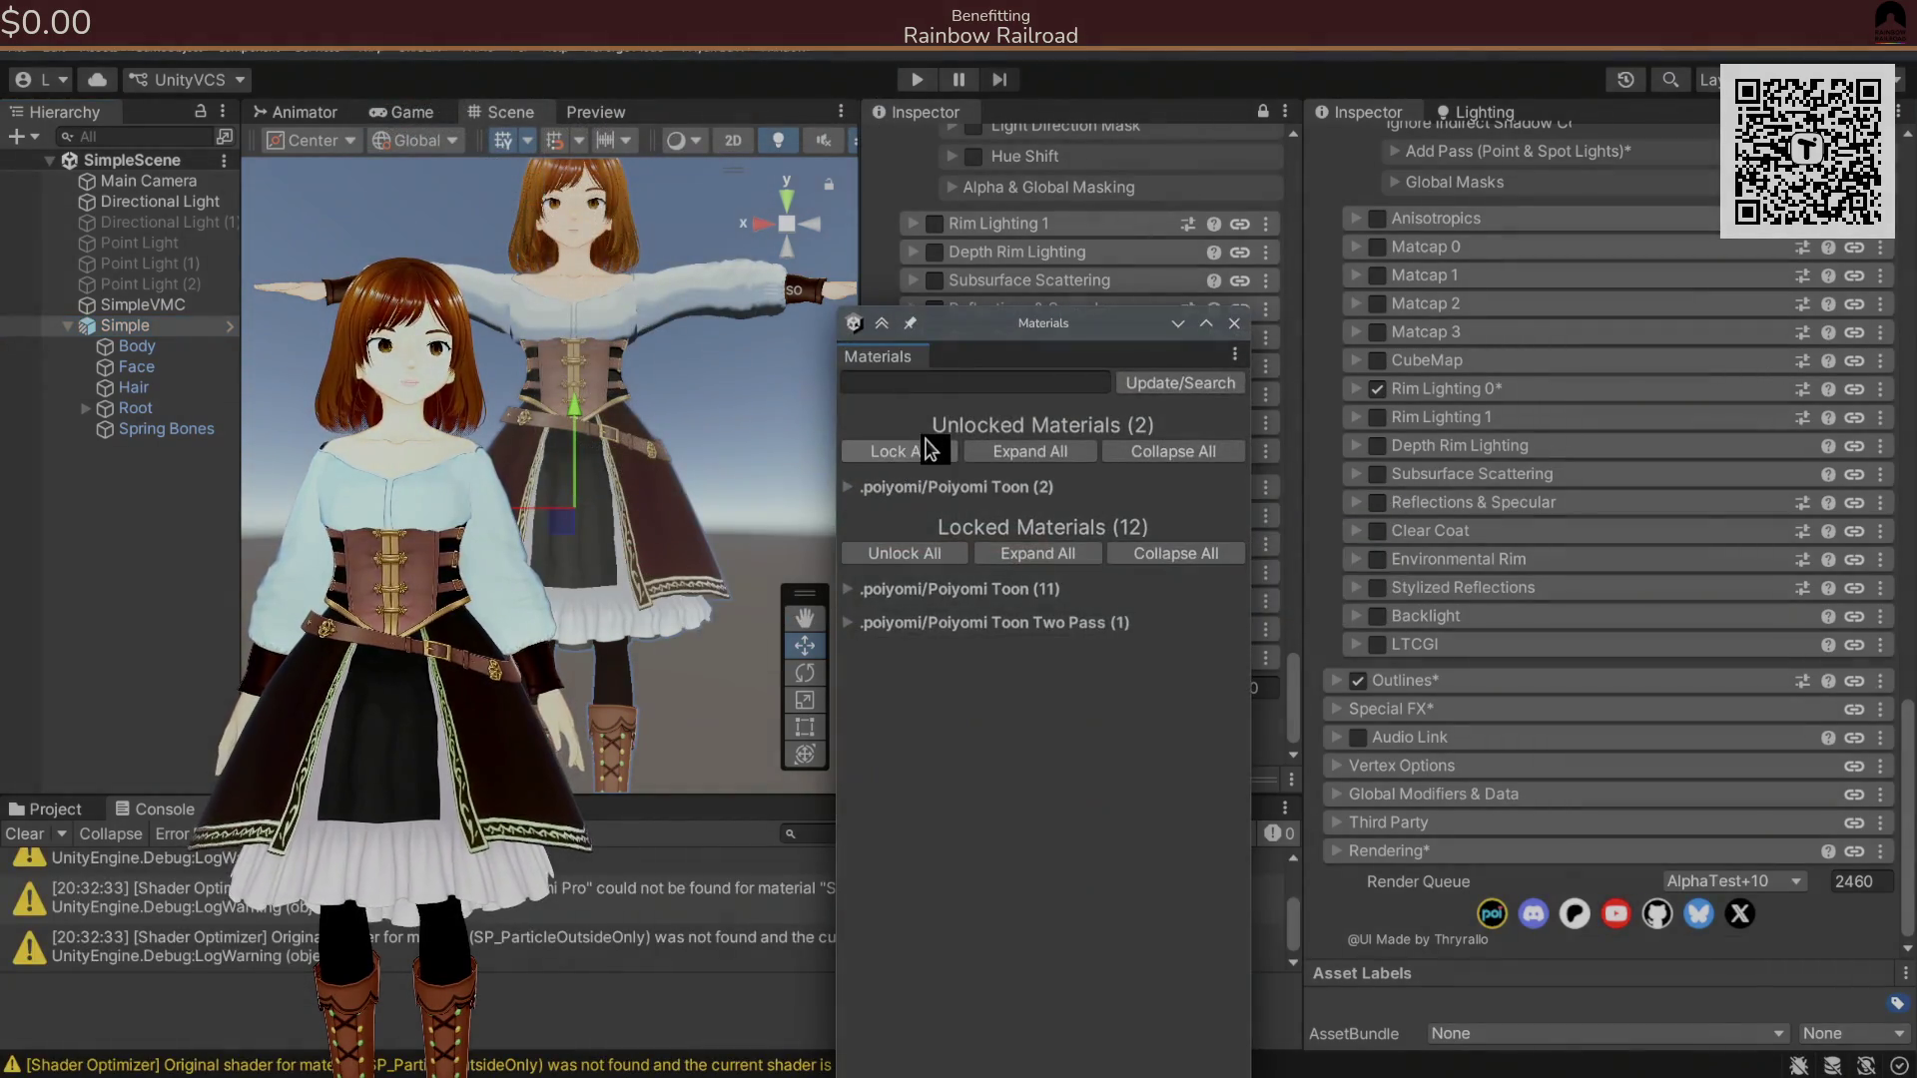
click(950, 454)
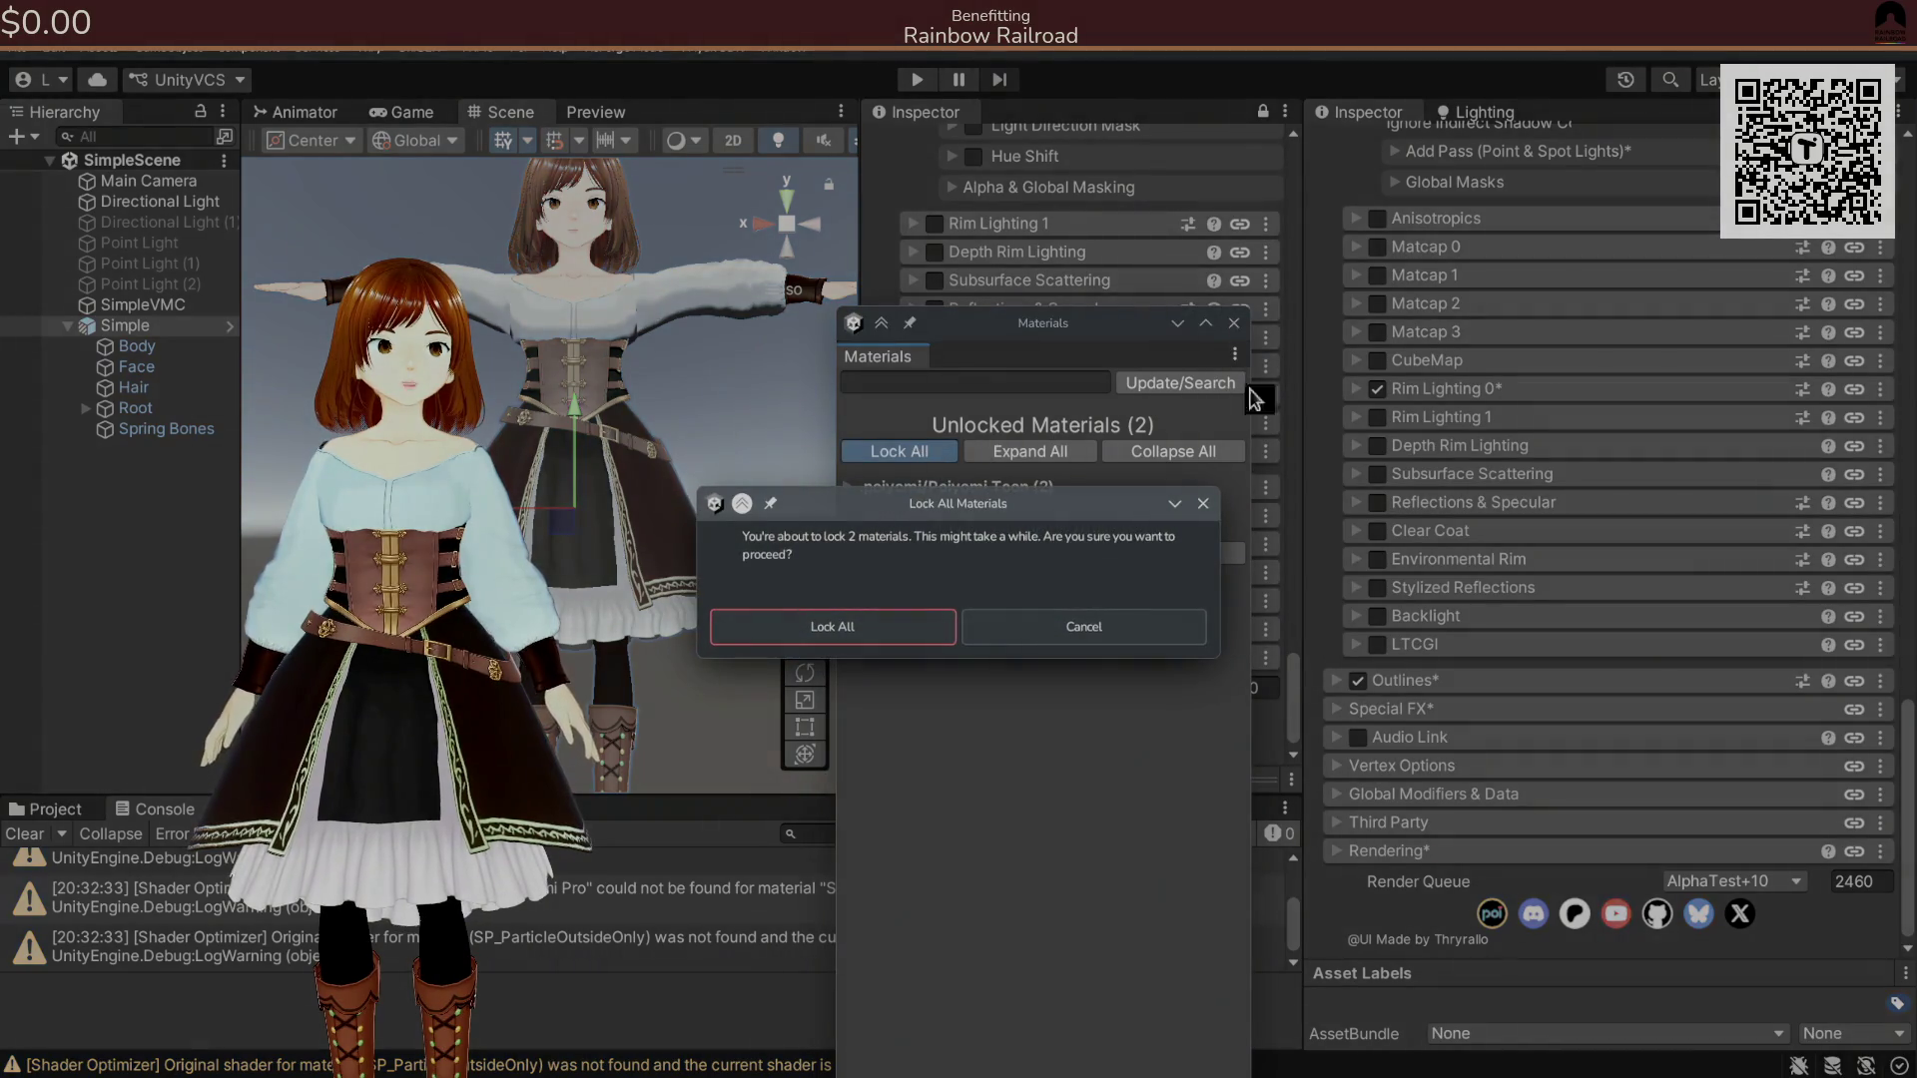
click(939, 625)
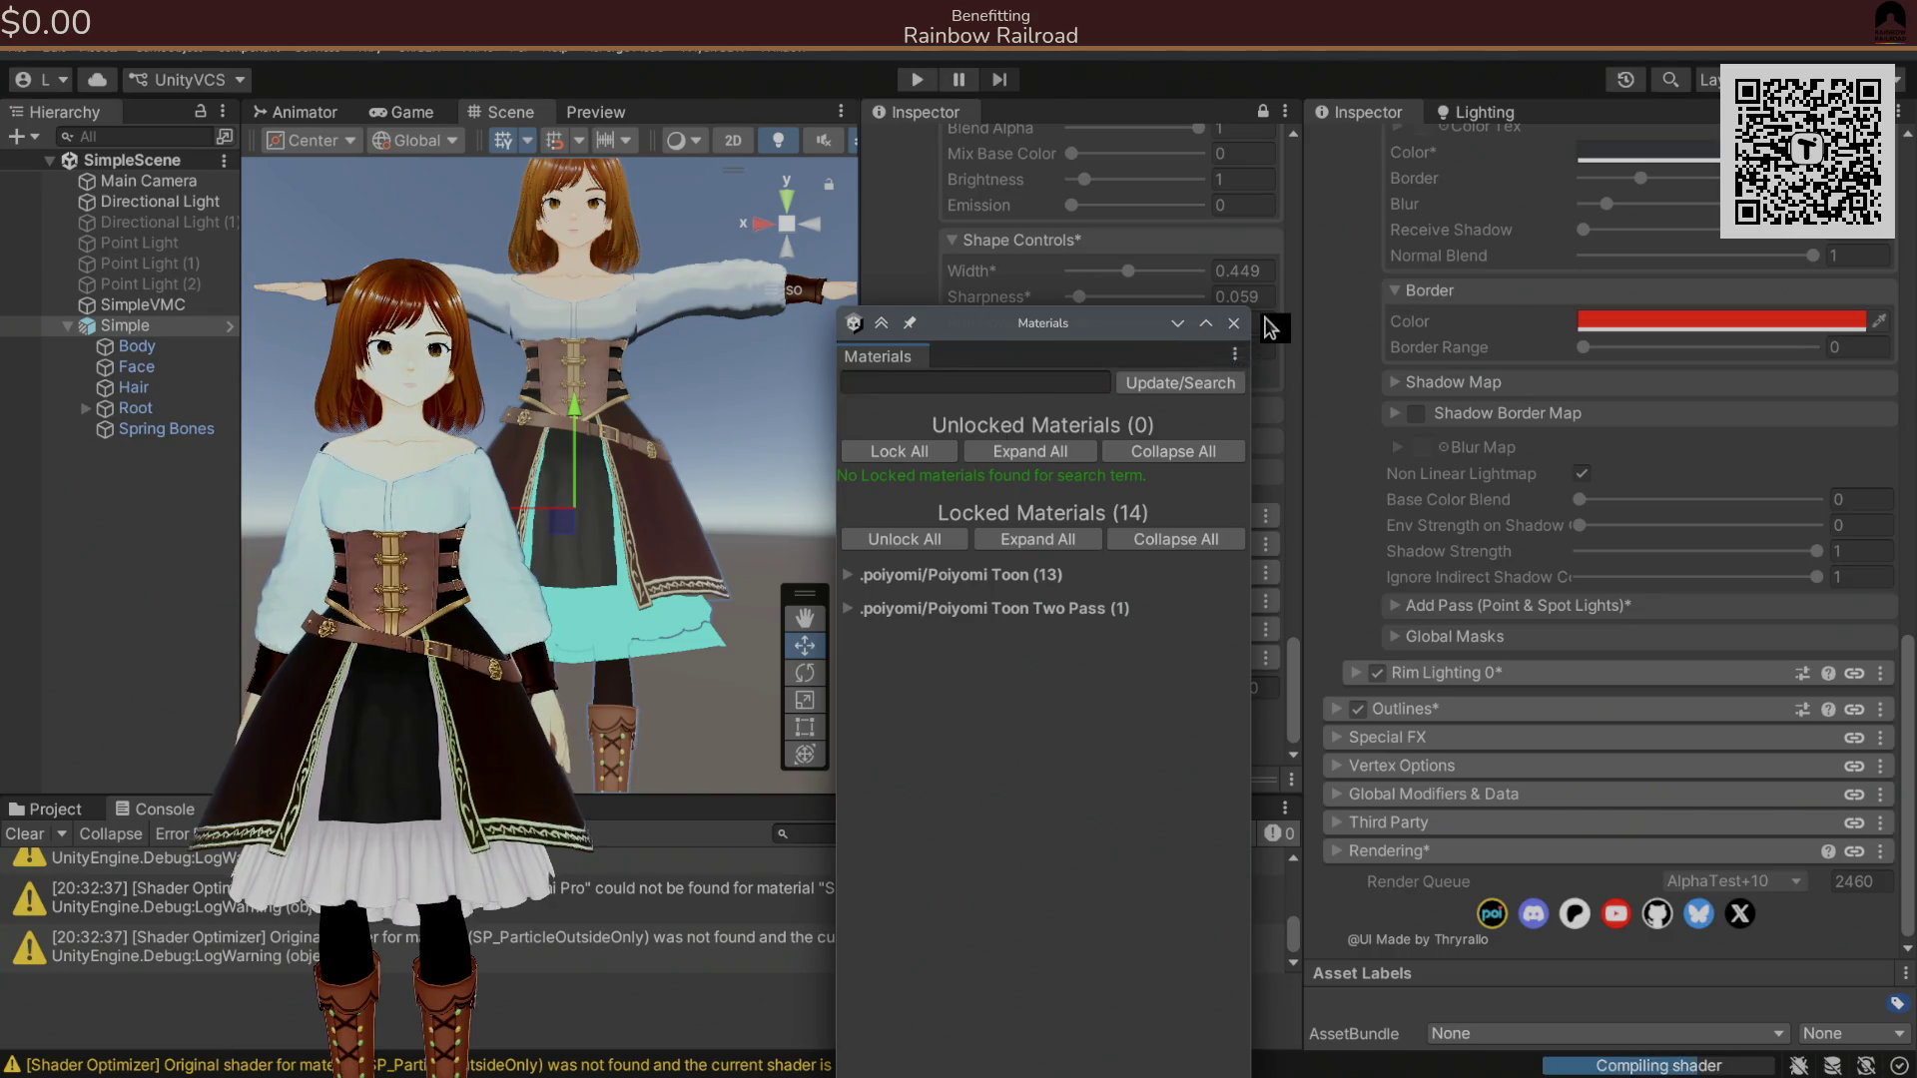
Clear the Console and recheck the Material Lock Manager to confirm all 14 materials are locked.
click(50, 837)
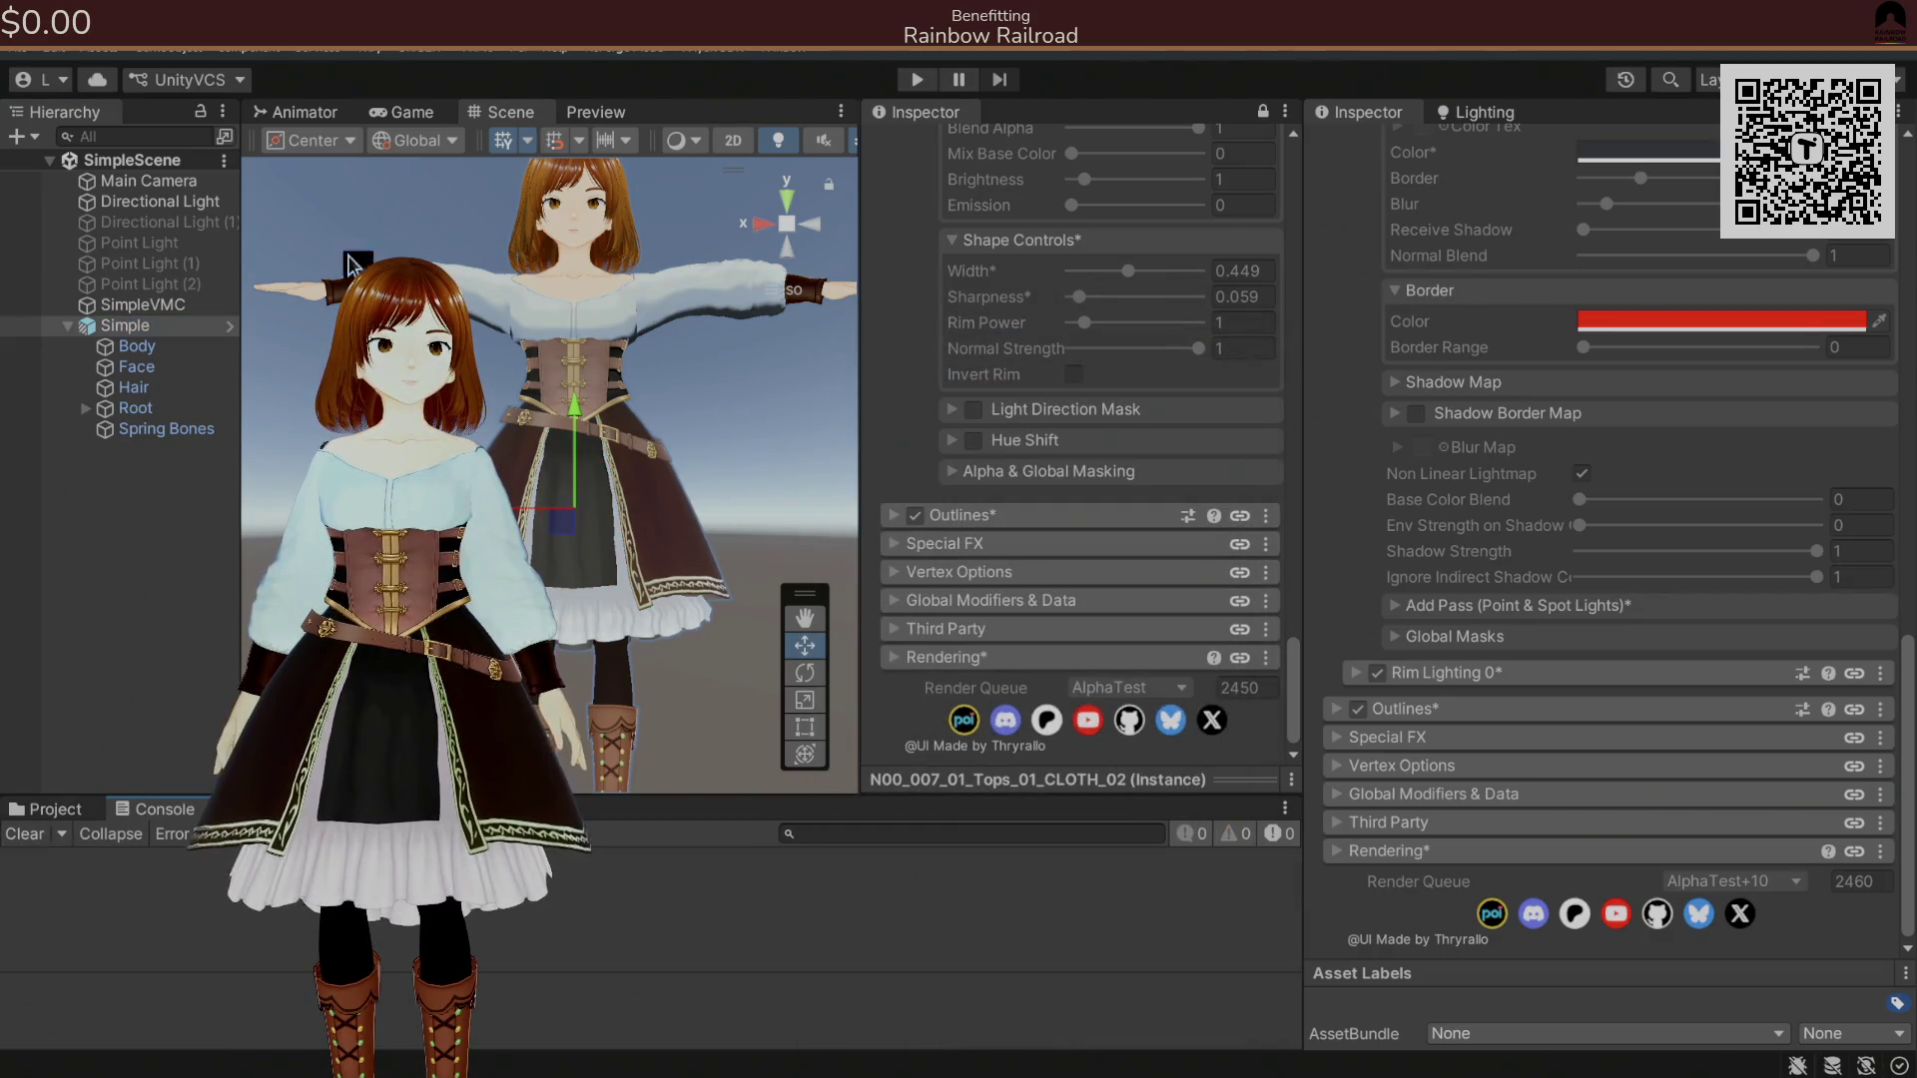
click(355, 52)
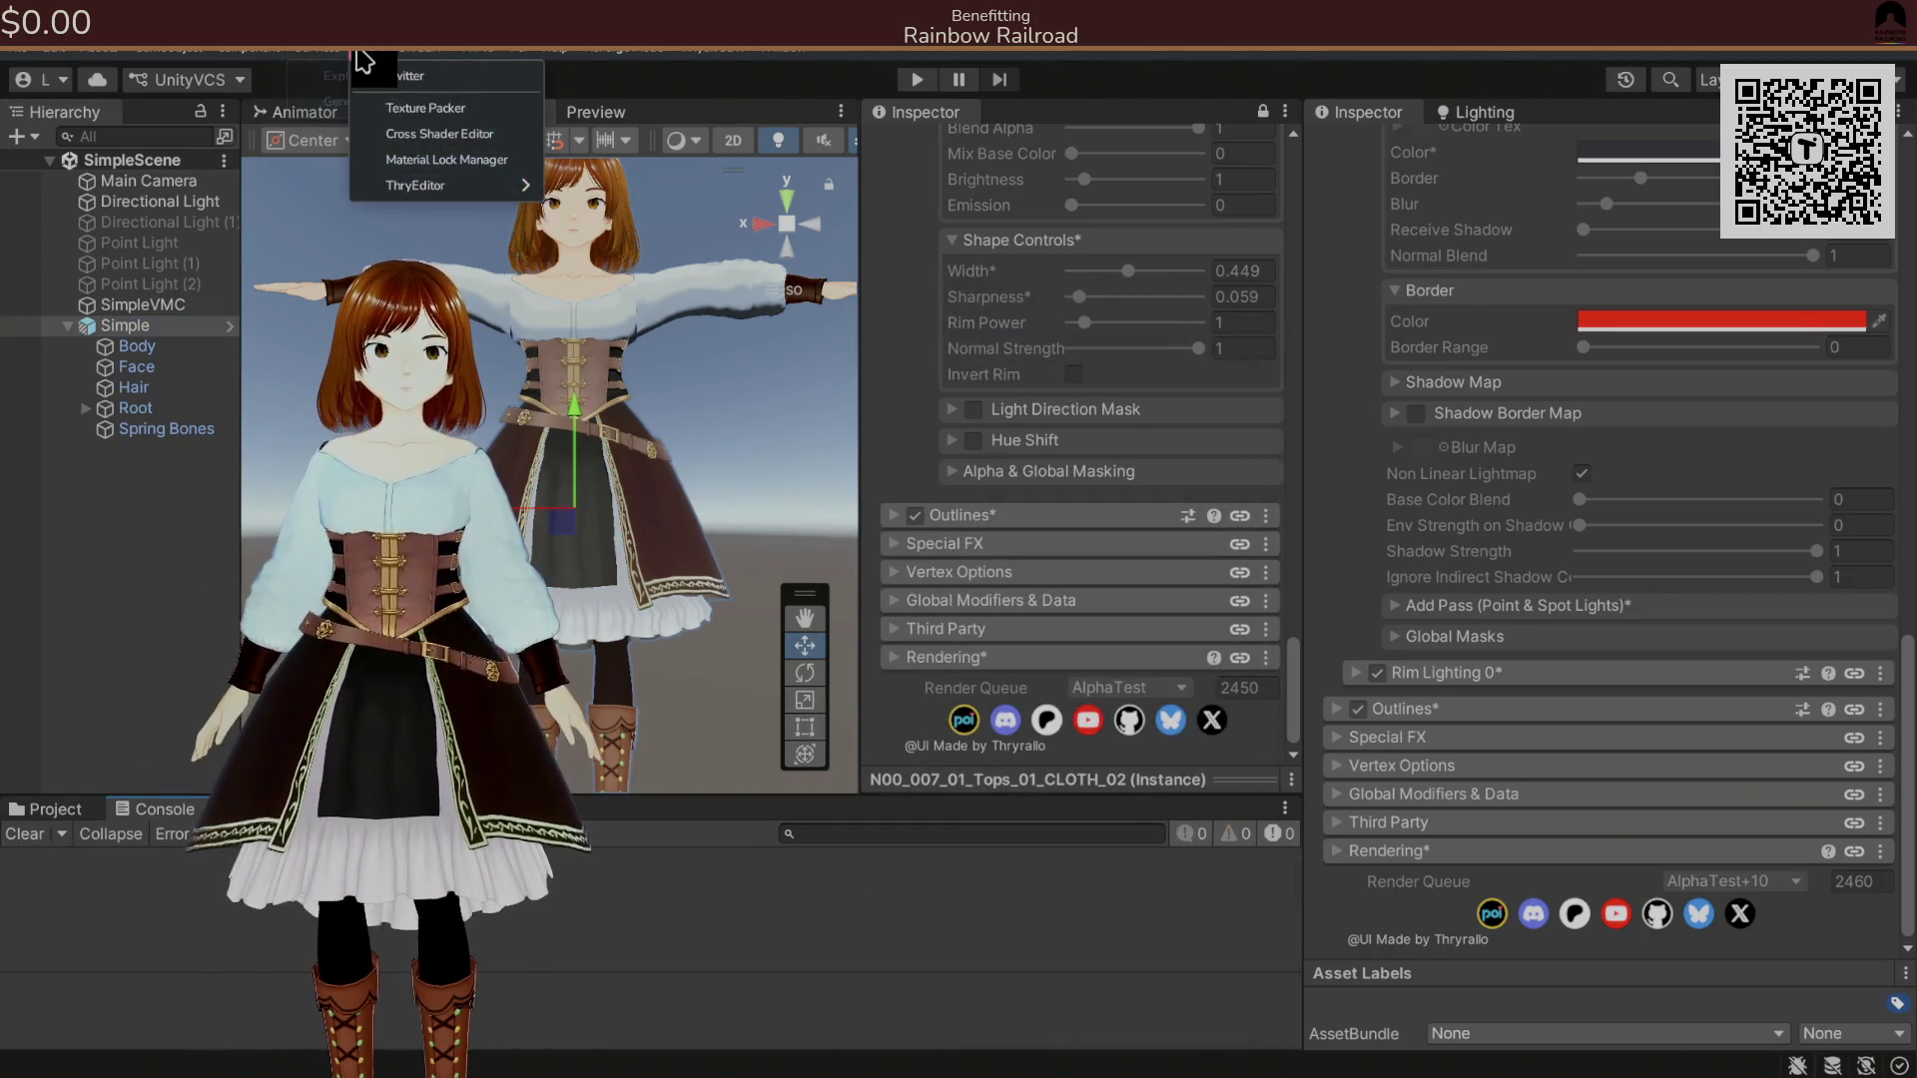
click(427, 162)
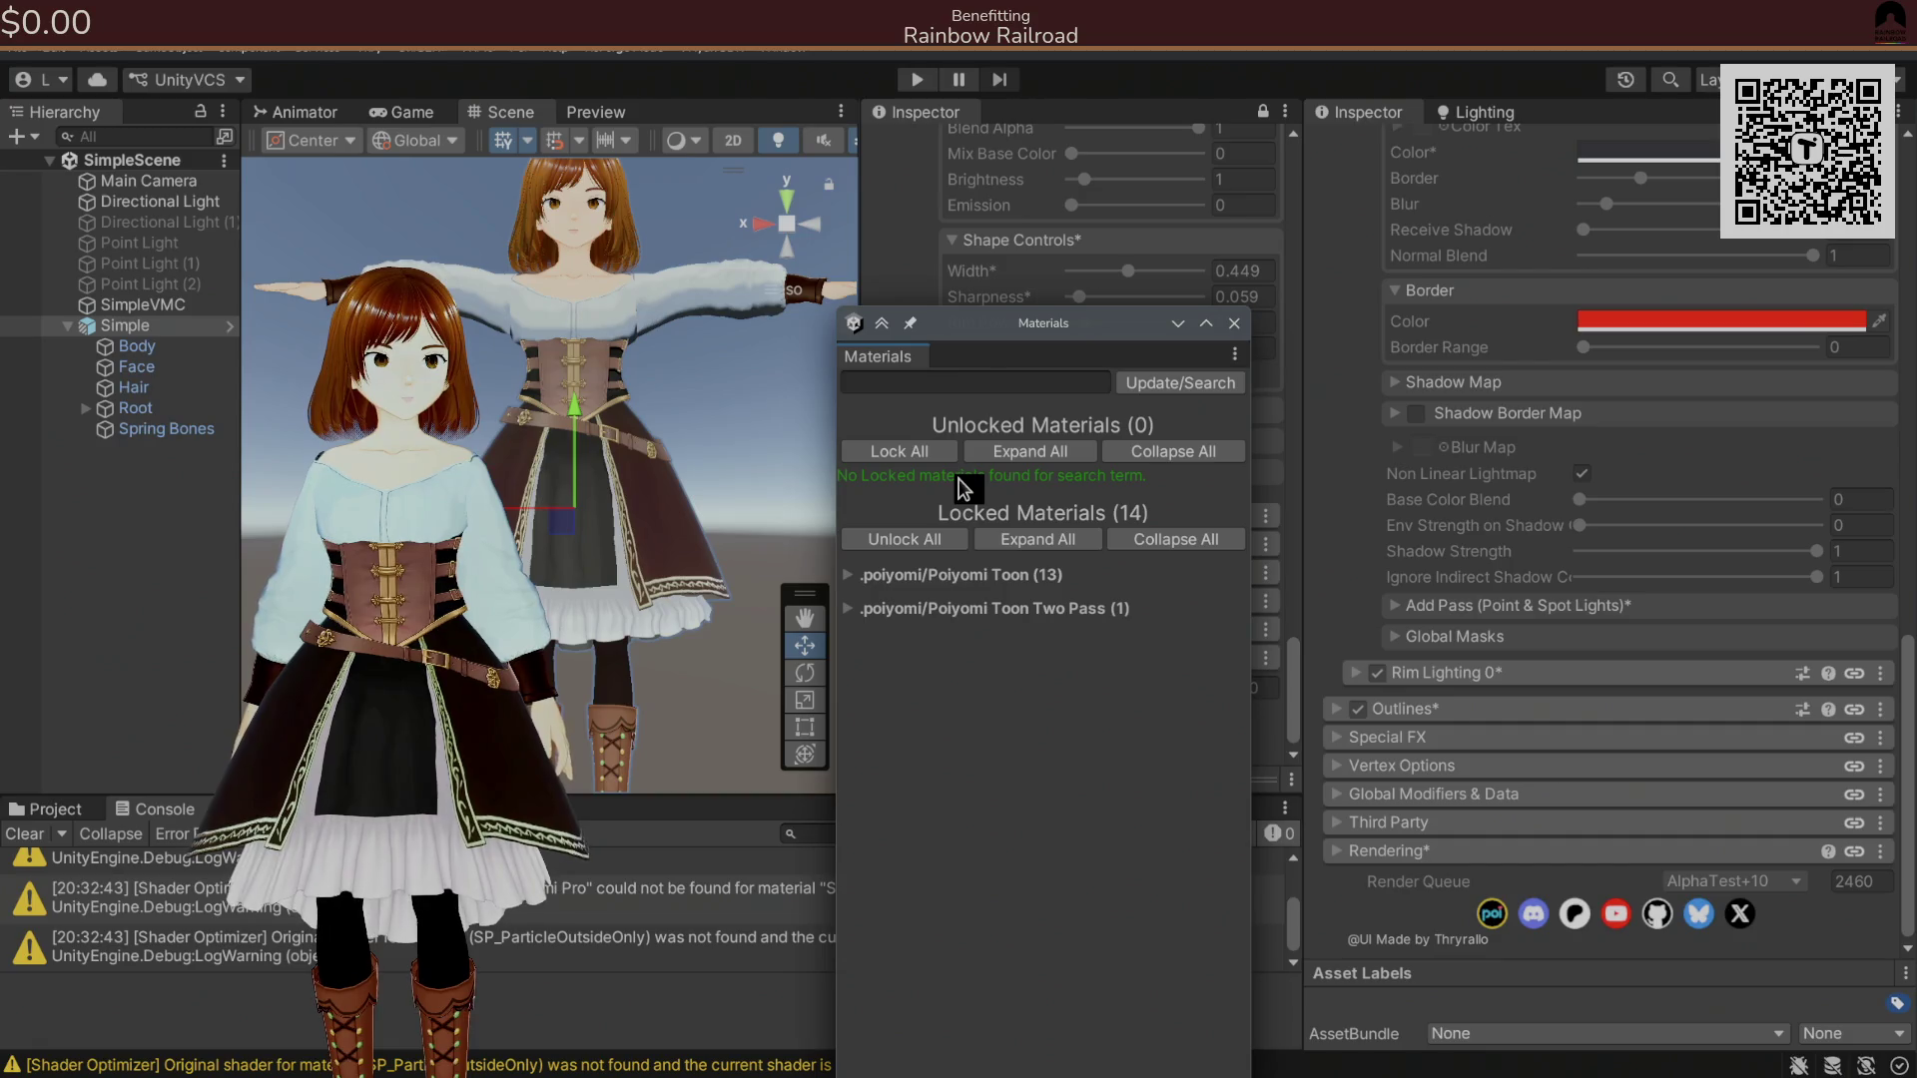
click(1234, 323)
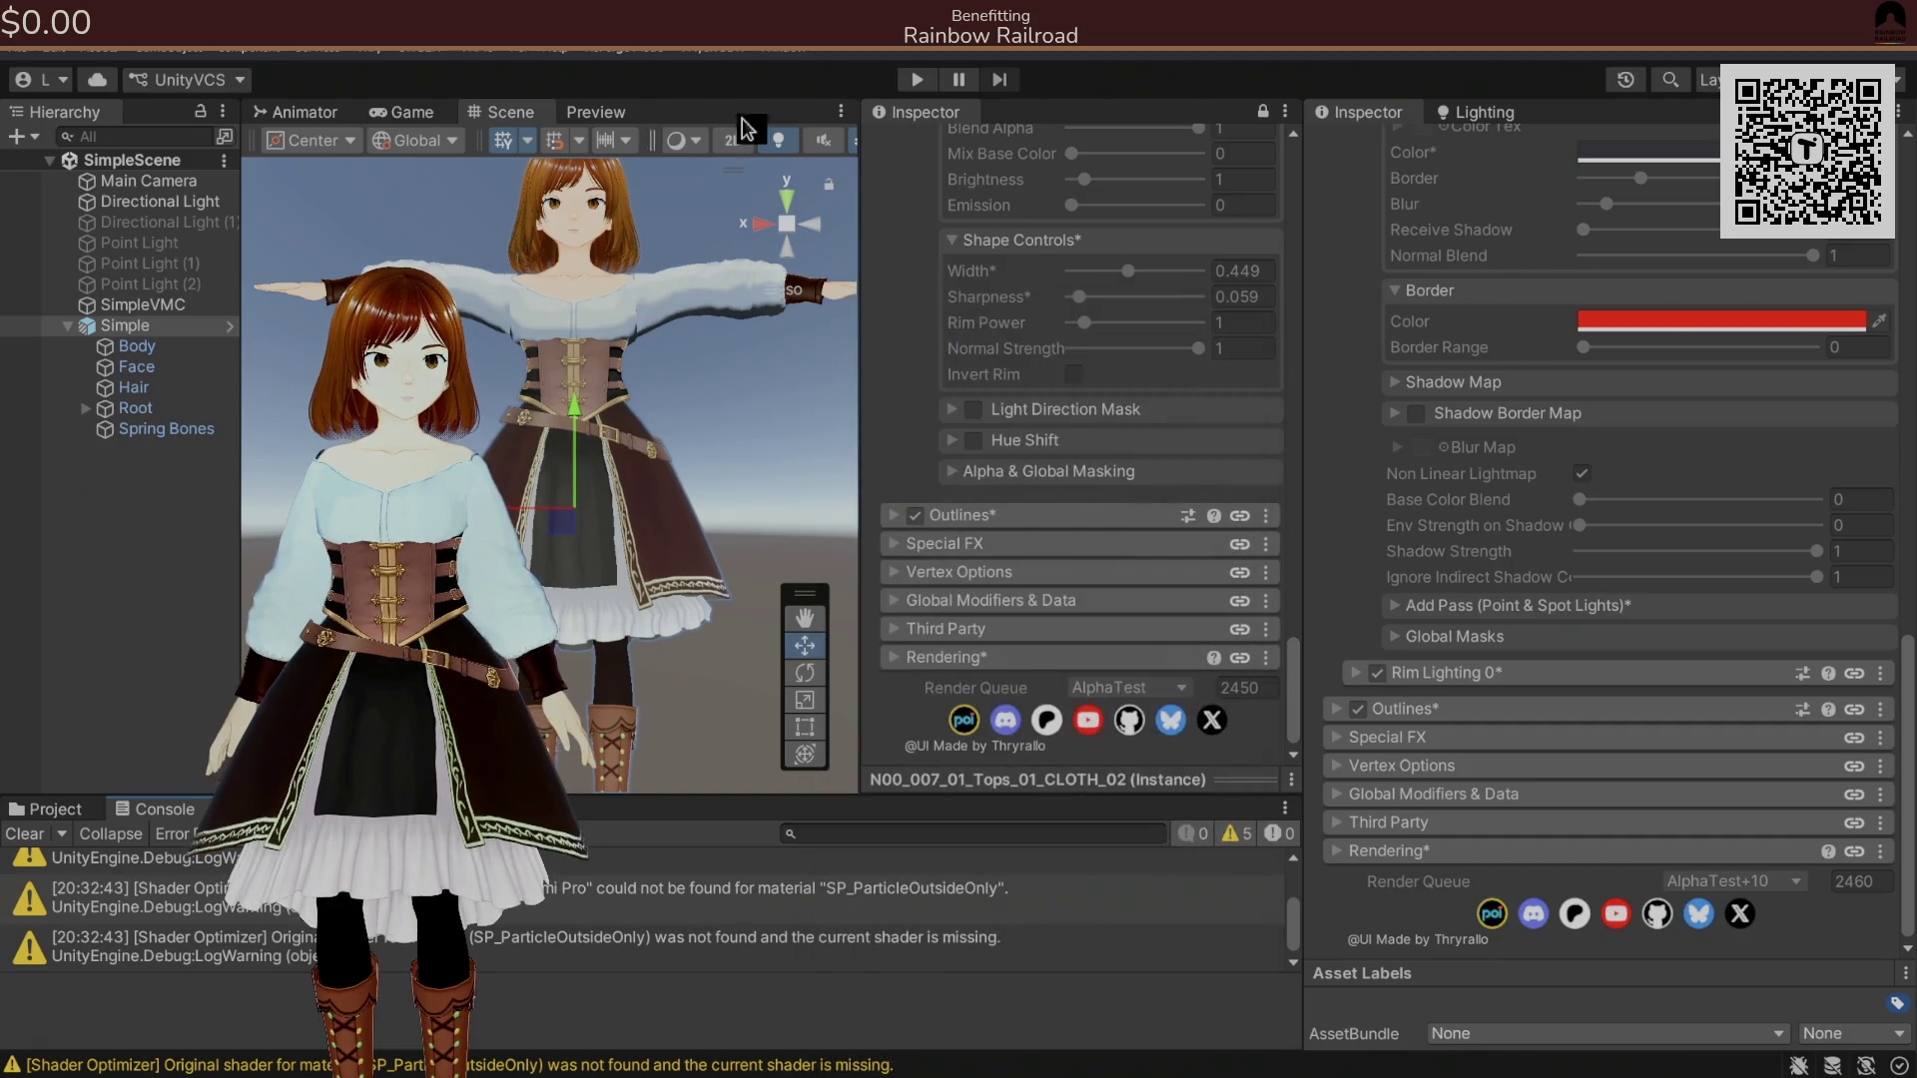
Browse the tool menus, then clear the SP_ParticleOutsideOnly Shader Optimizer warnings from the Console.
click(409, 50)
mouse_move(377, 50)
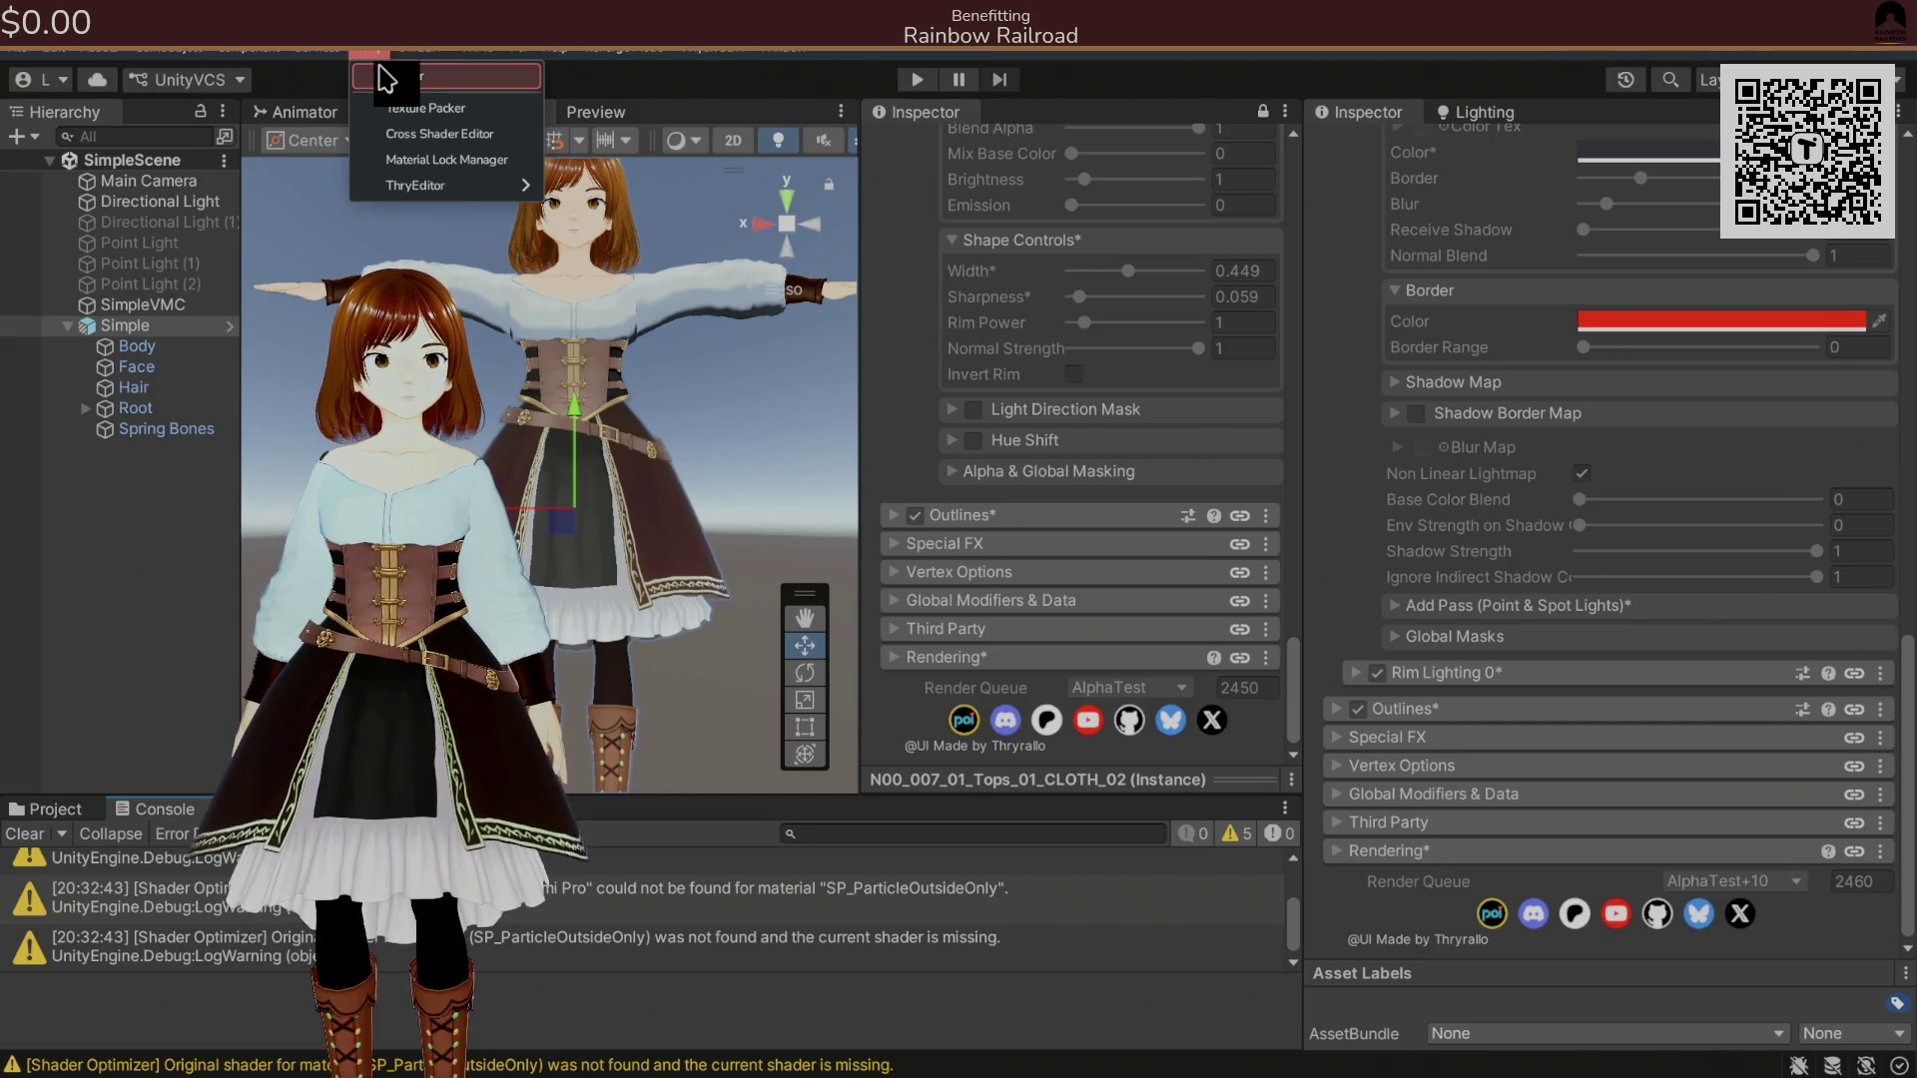
mouse_move(437, 64)
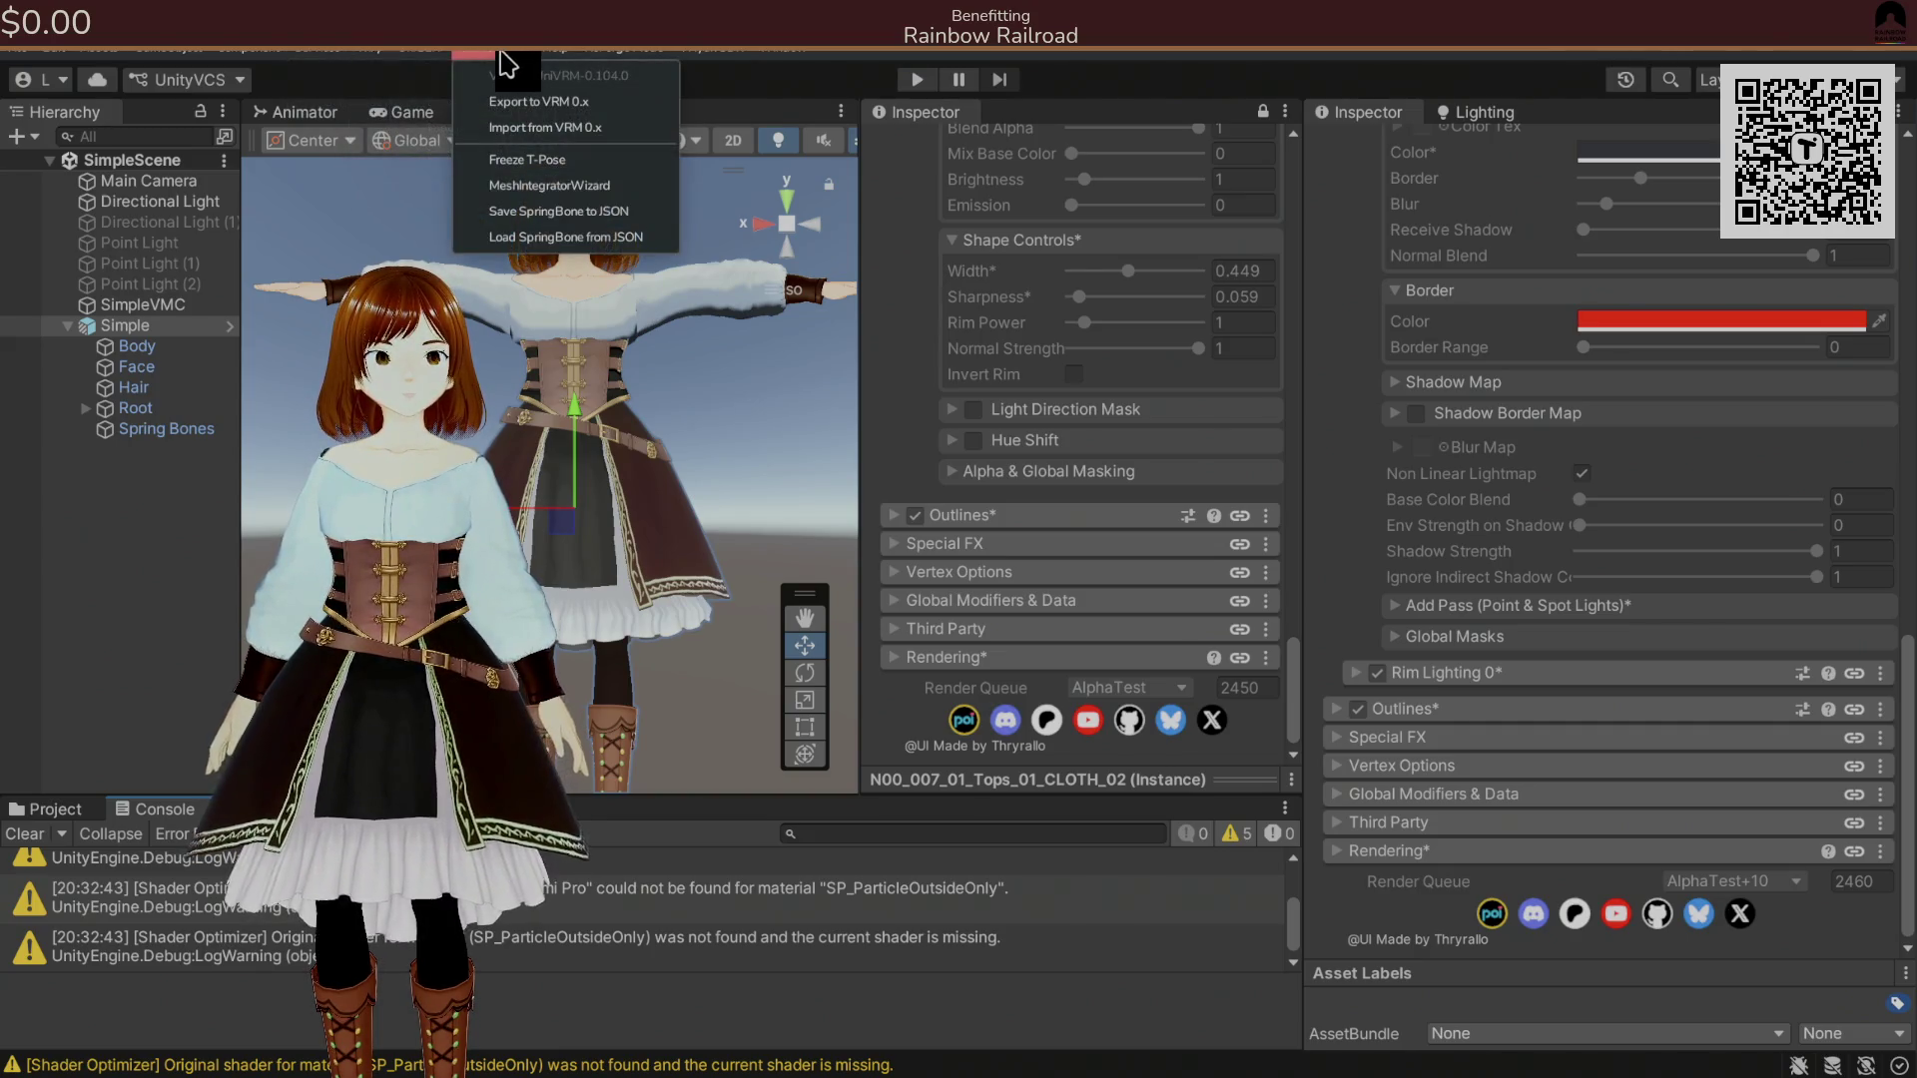
mouse_move(517, 64)
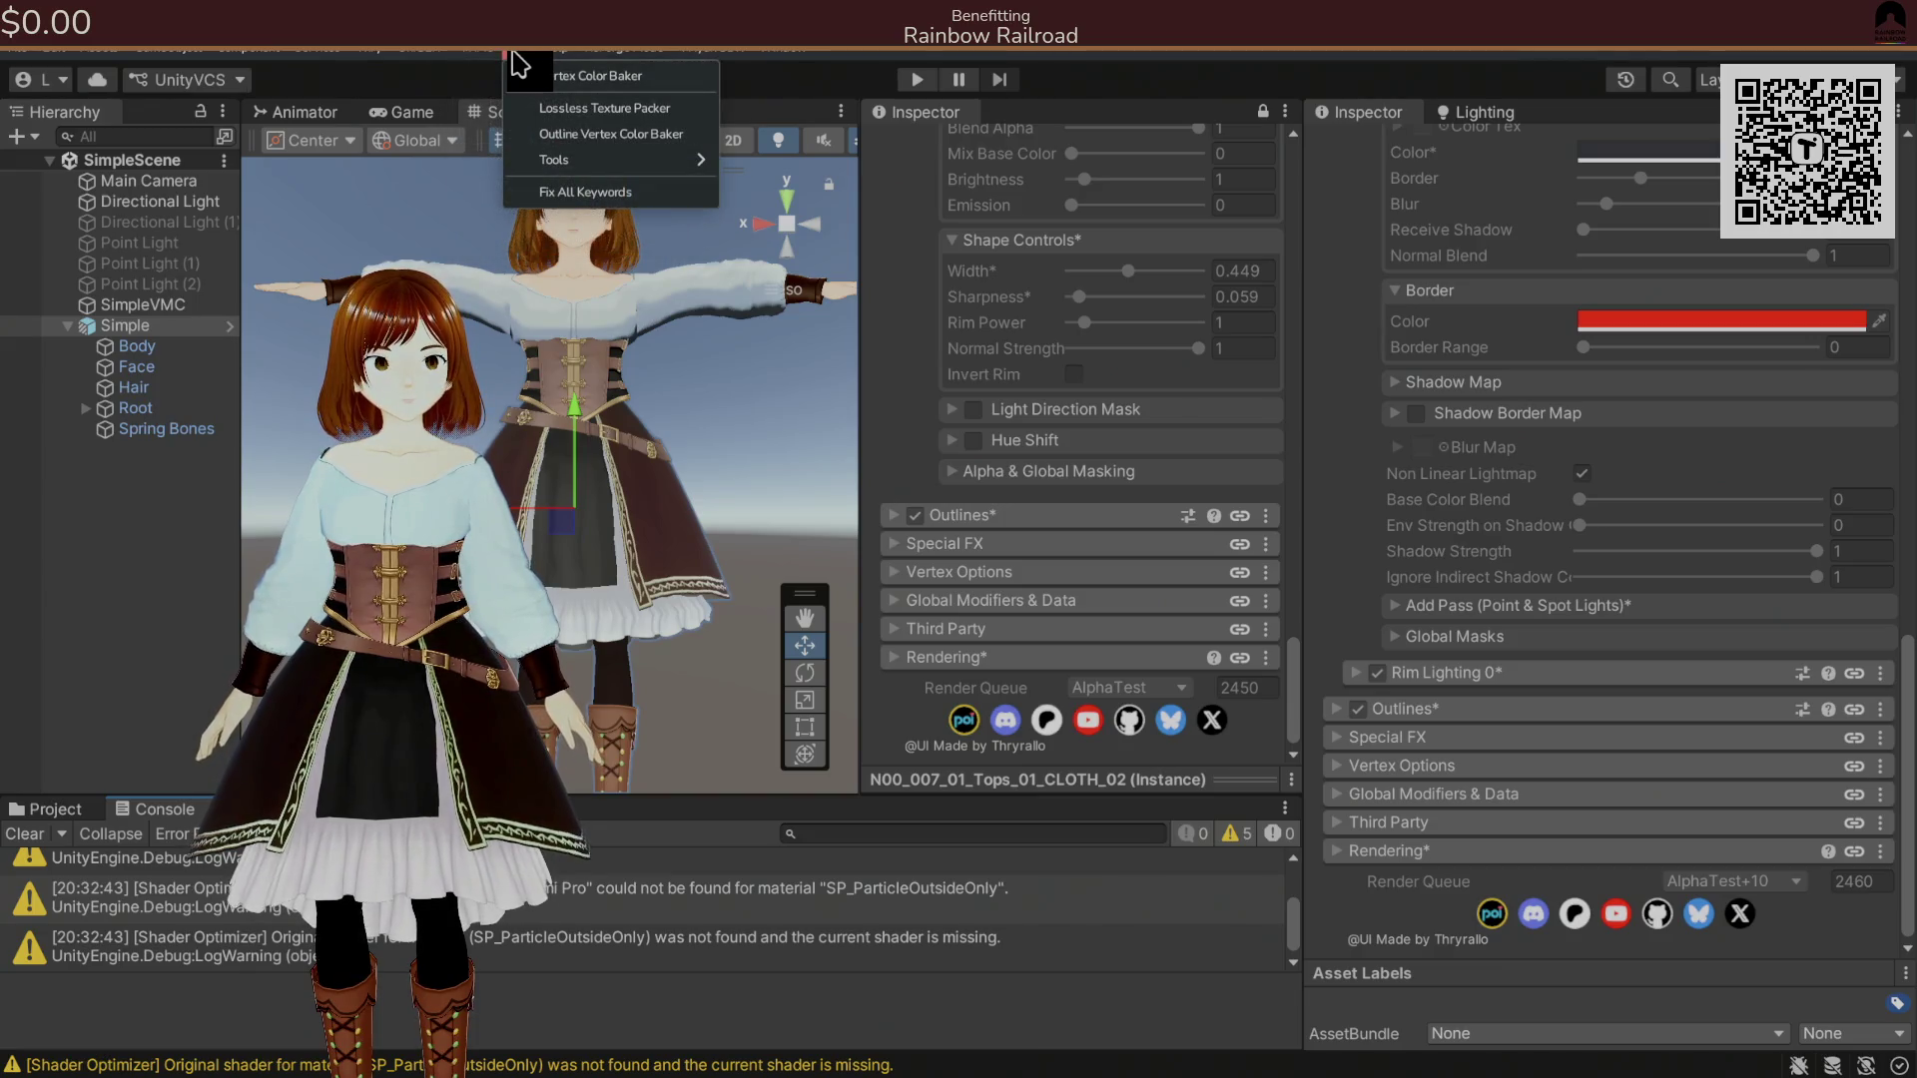
mouse_move(665, 162)
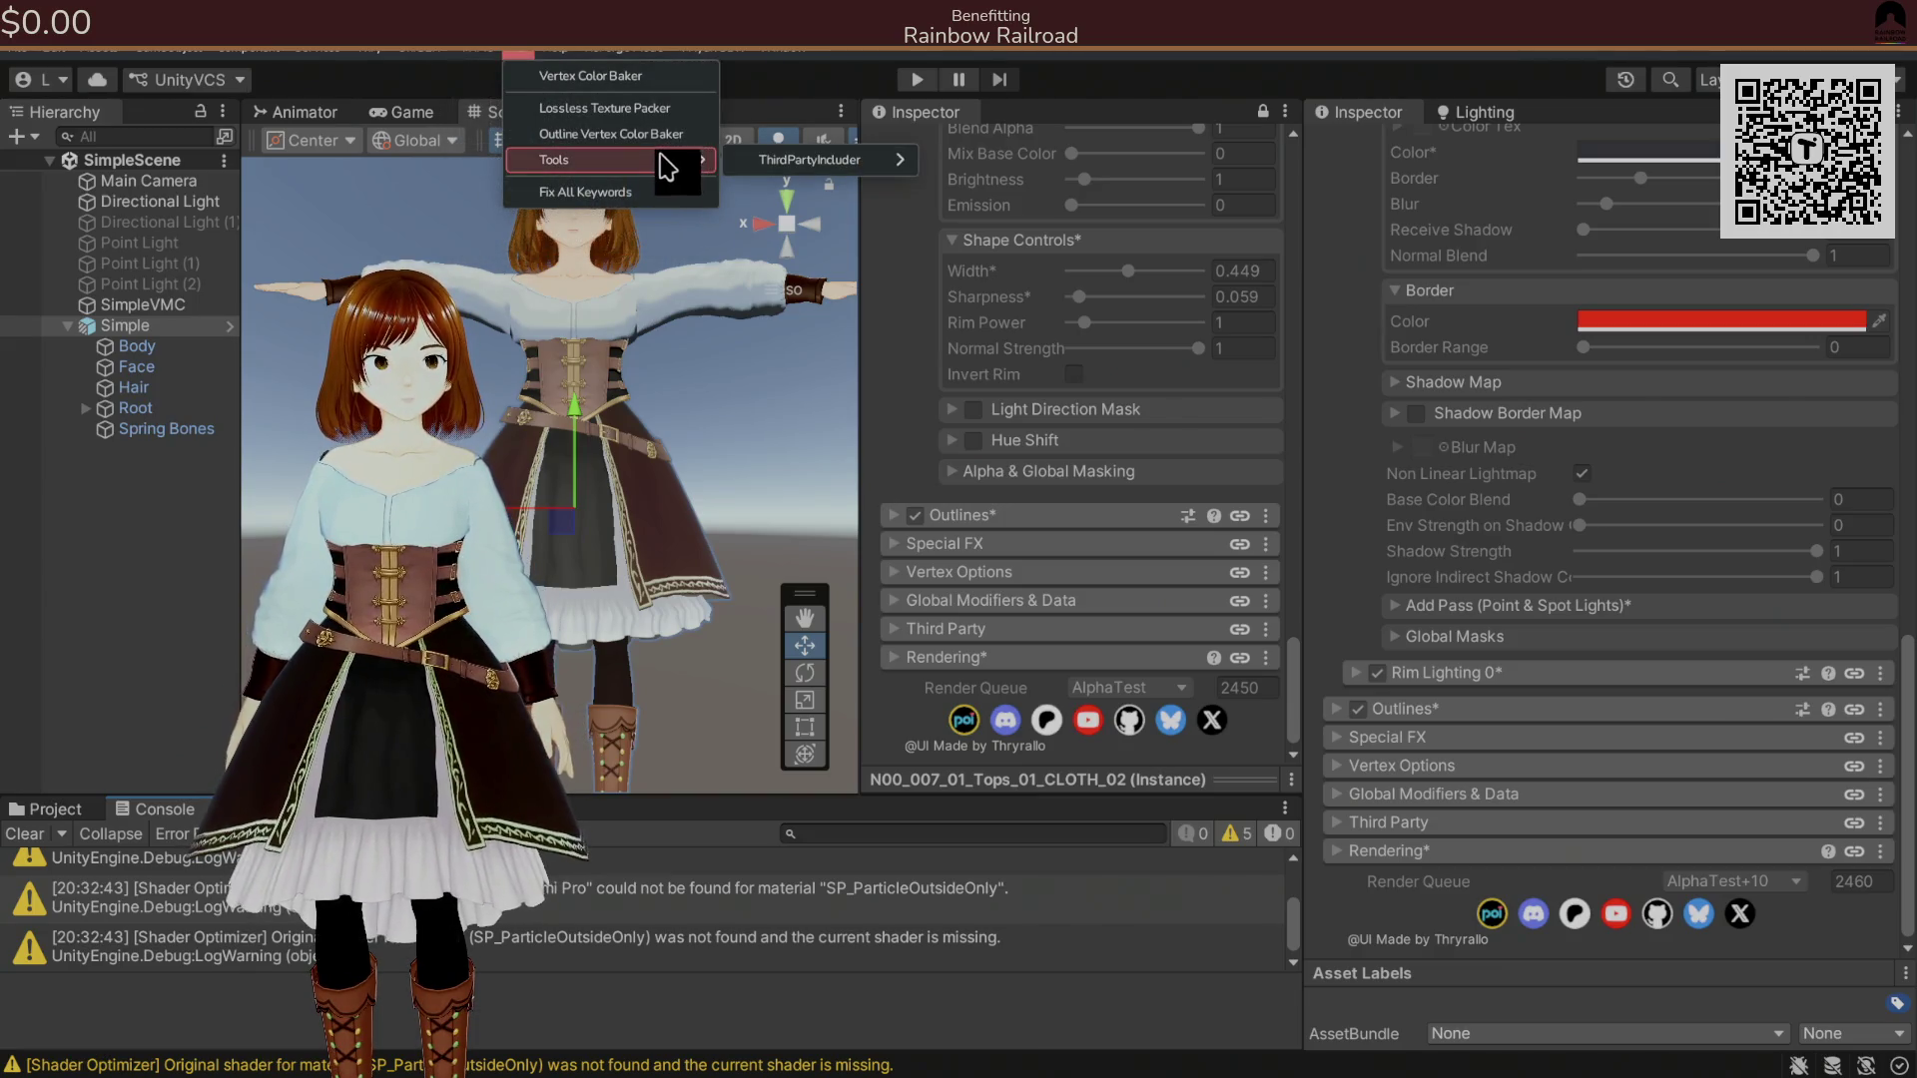
click(22, 849)
click(22, 849)
Export the Simple avatar as a VSFAvatar into the ExportedAvatars folder.
click(744, 48)
mouse_move(759, 102)
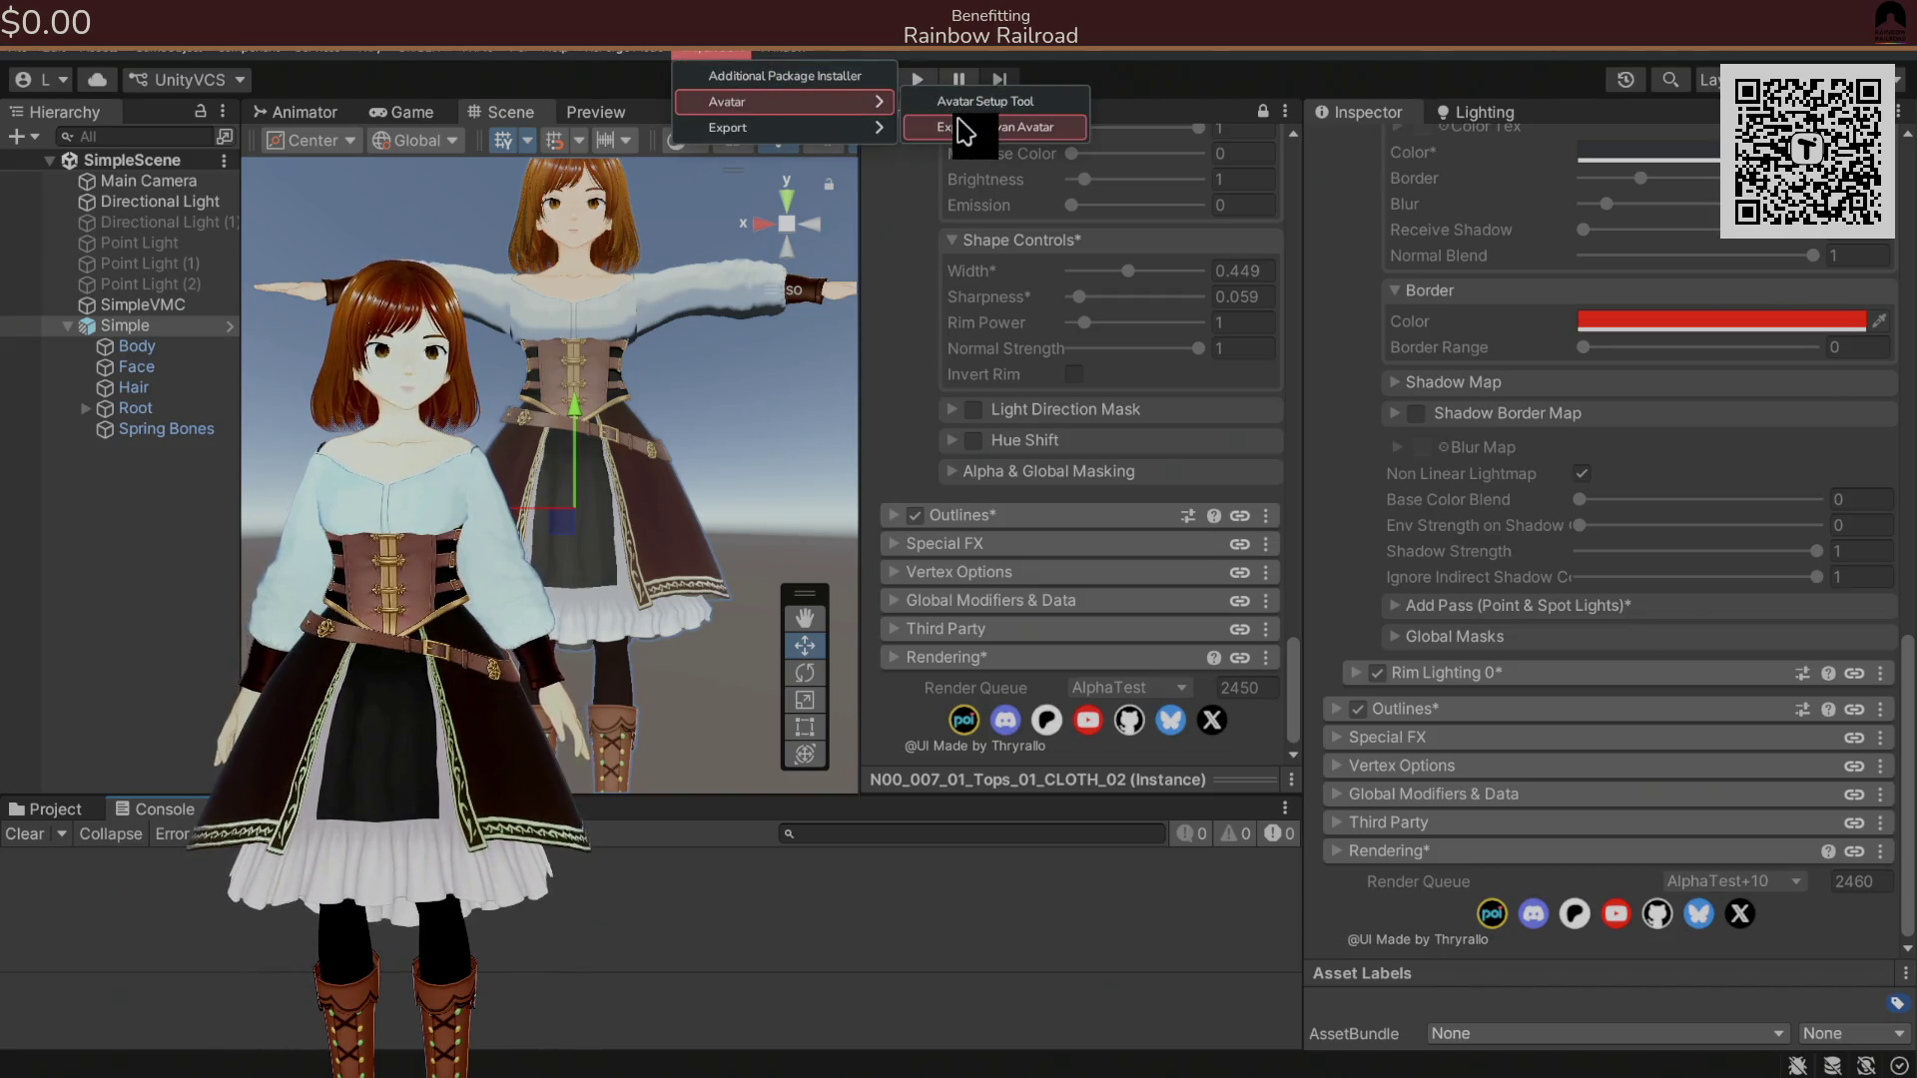
click(964, 130)
double_click(736, 402)
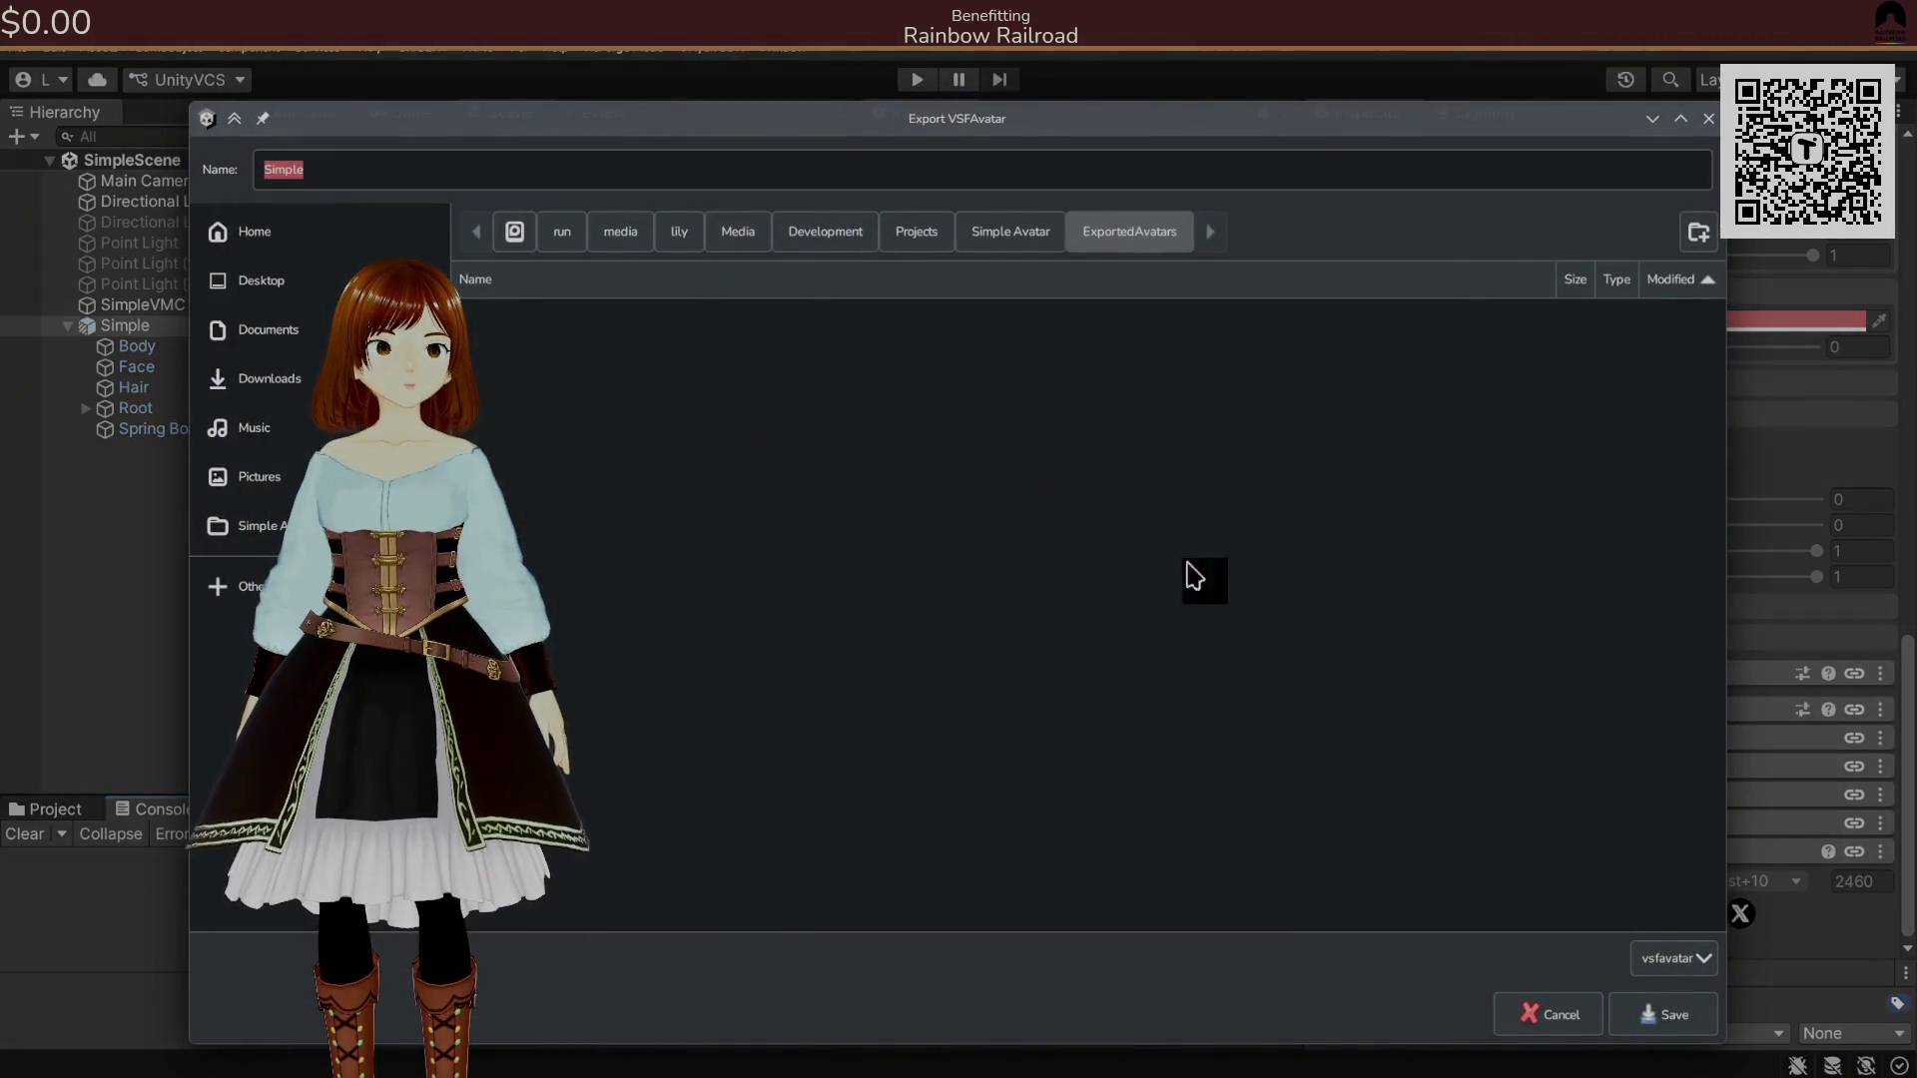
click(1642, 1013)
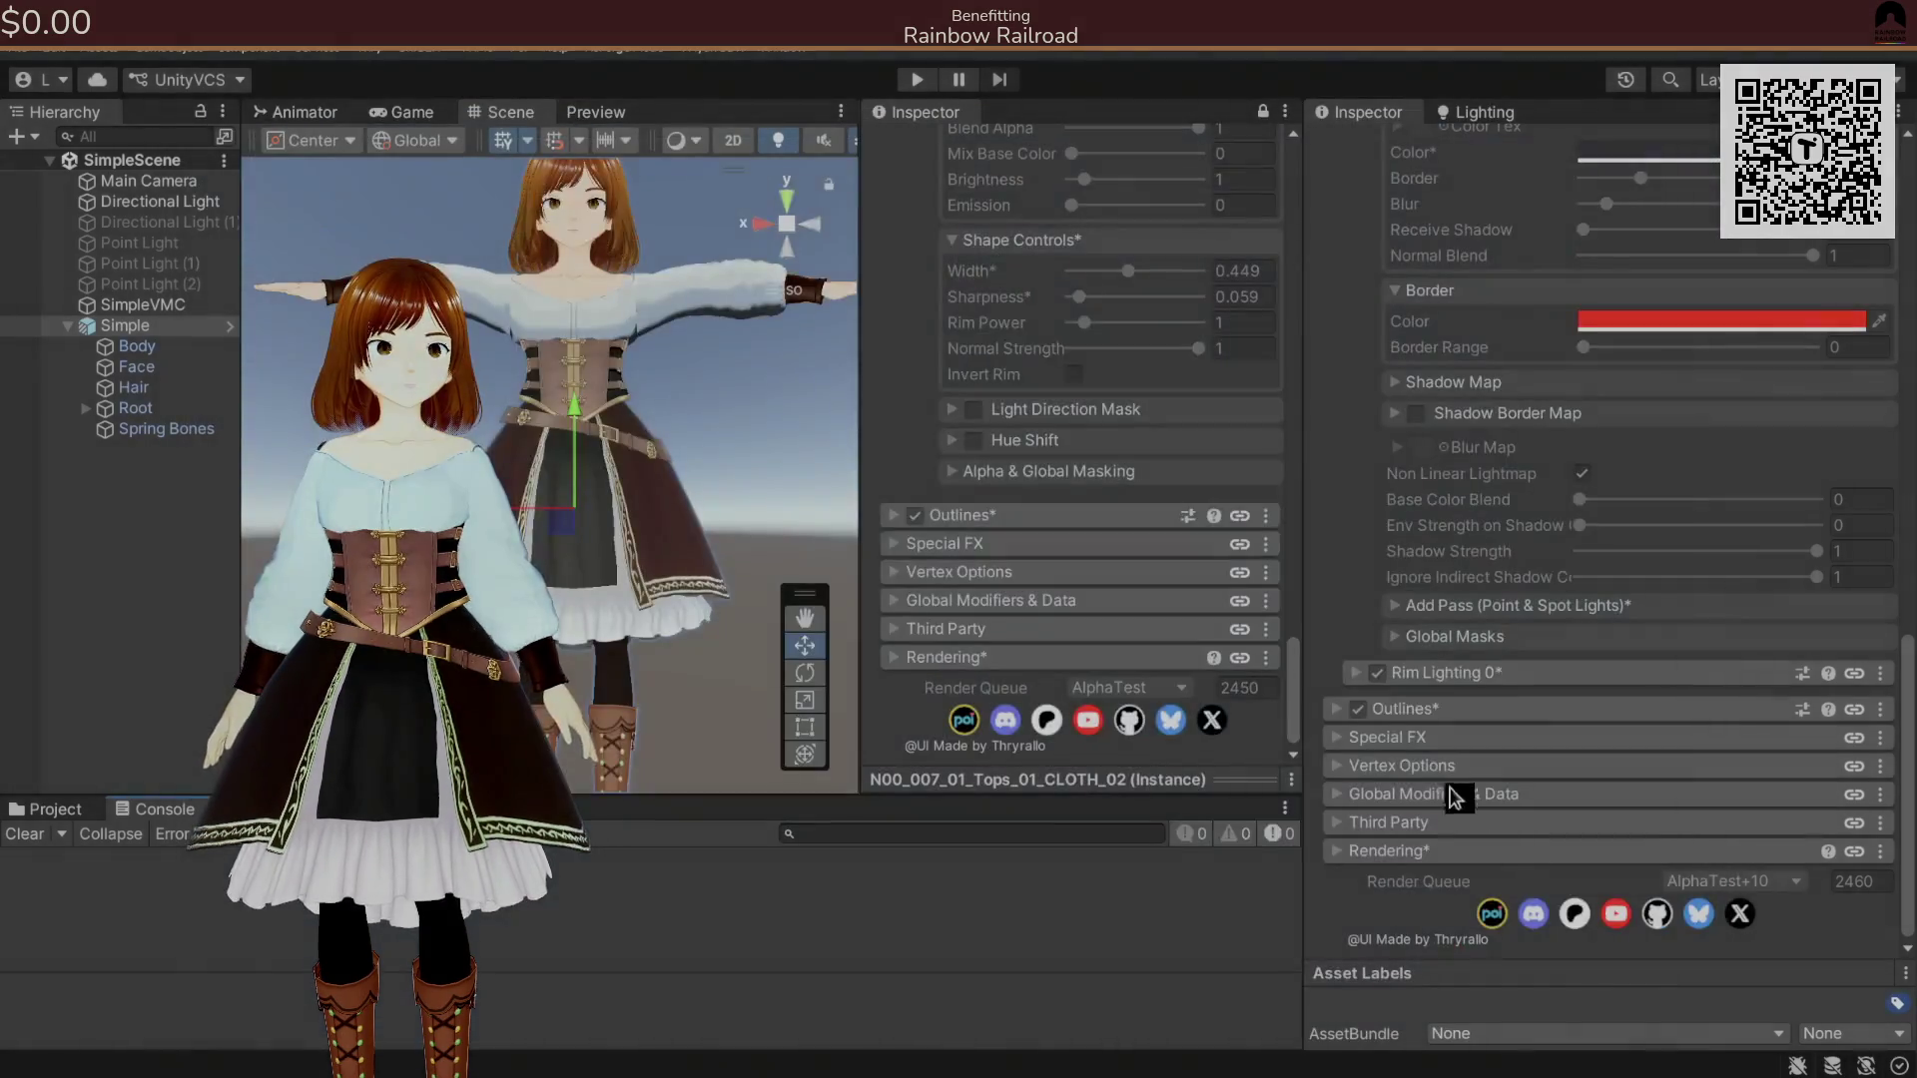
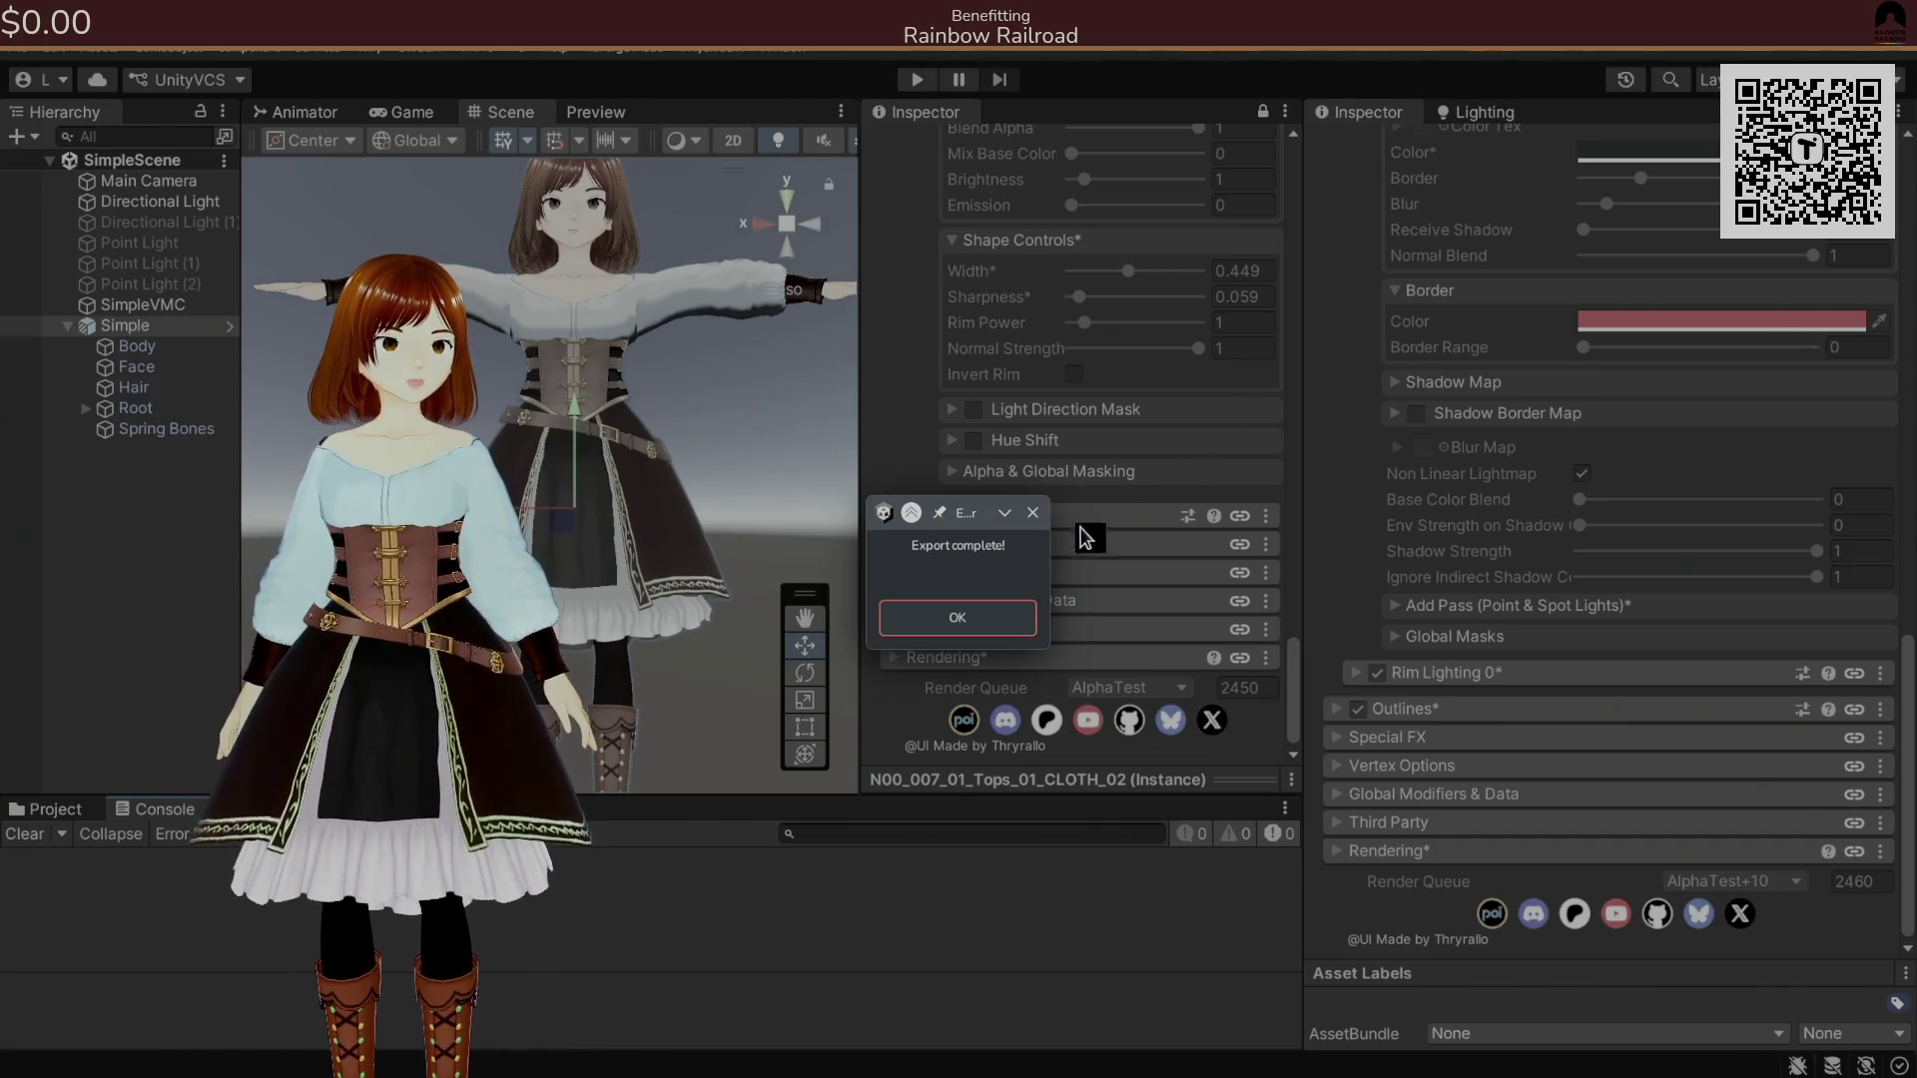
Dismiss the export confirmation, expand the Tops_01_CLOTH_03 material's Texture settings, and show the Project folder tree.
click(960, 623)
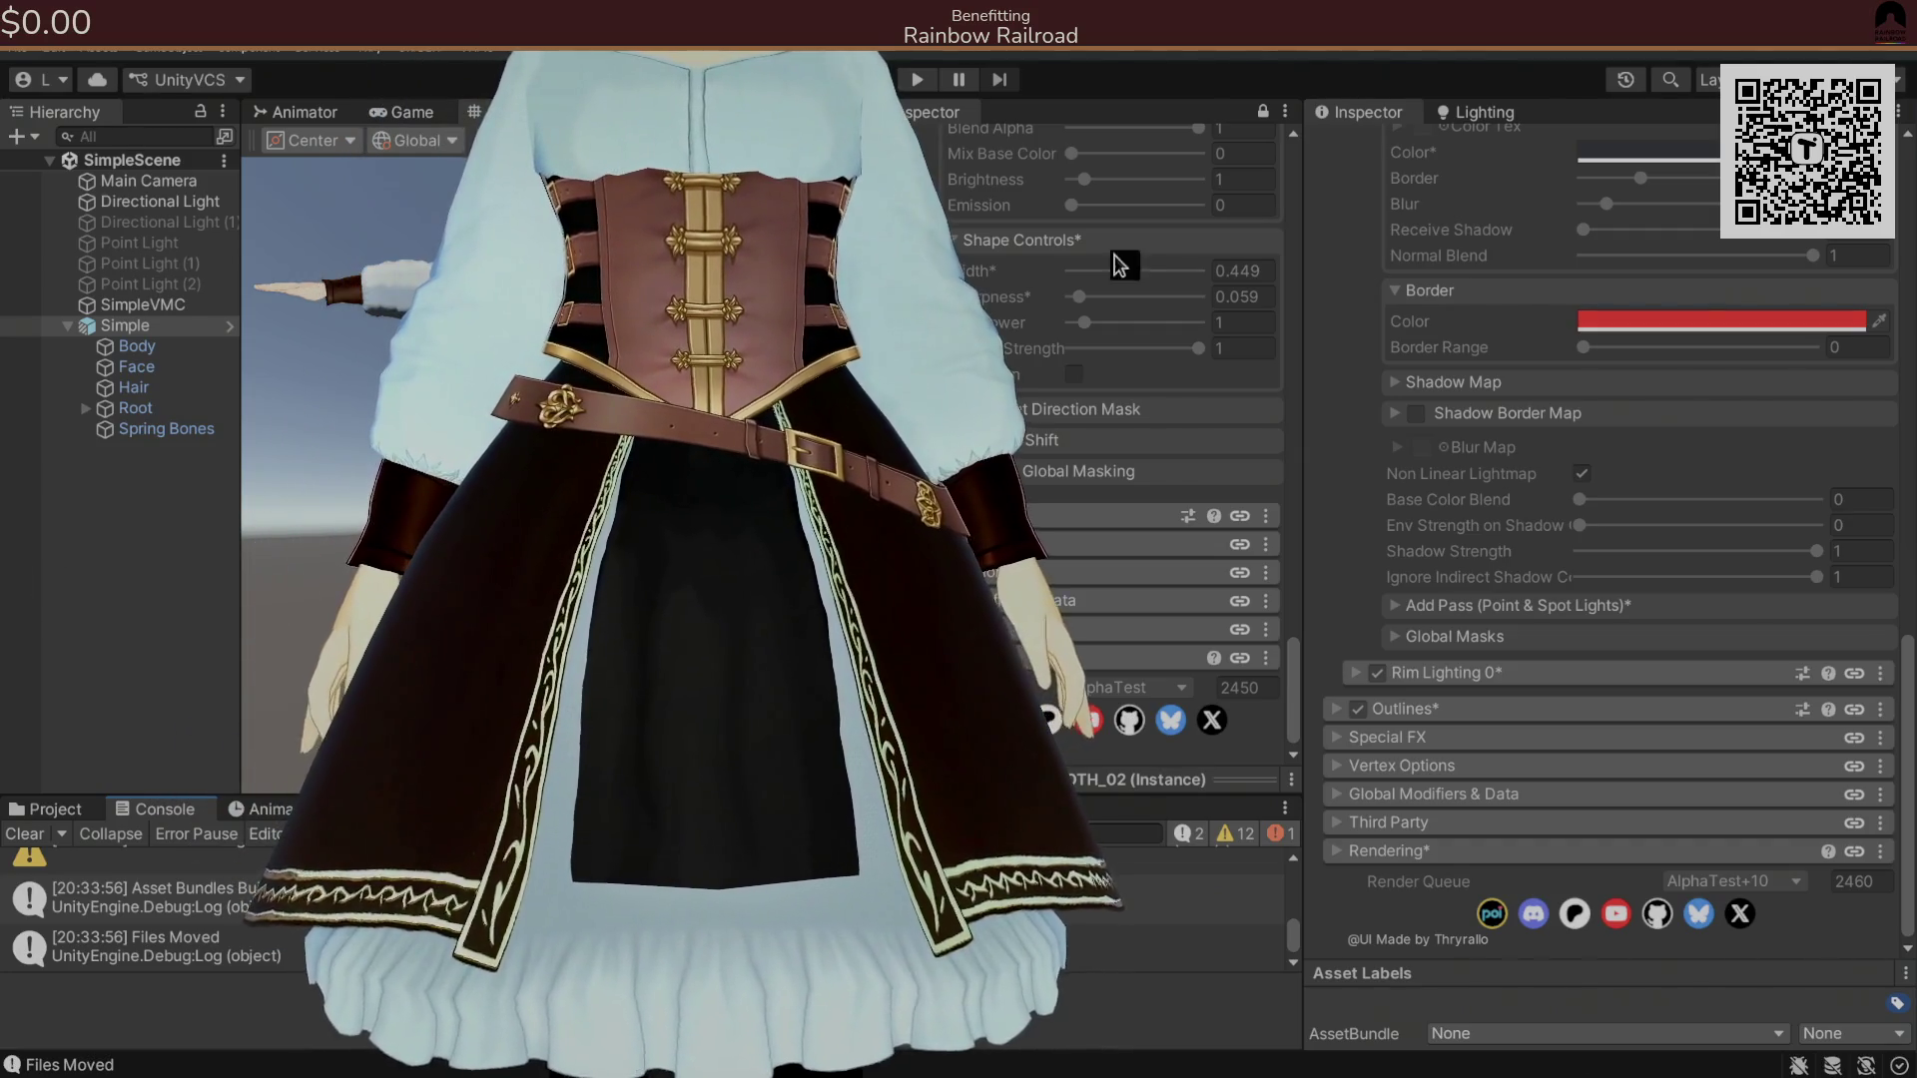
scroll(1383, 479, up, 10)
scroll(1394, 514, up, 1)
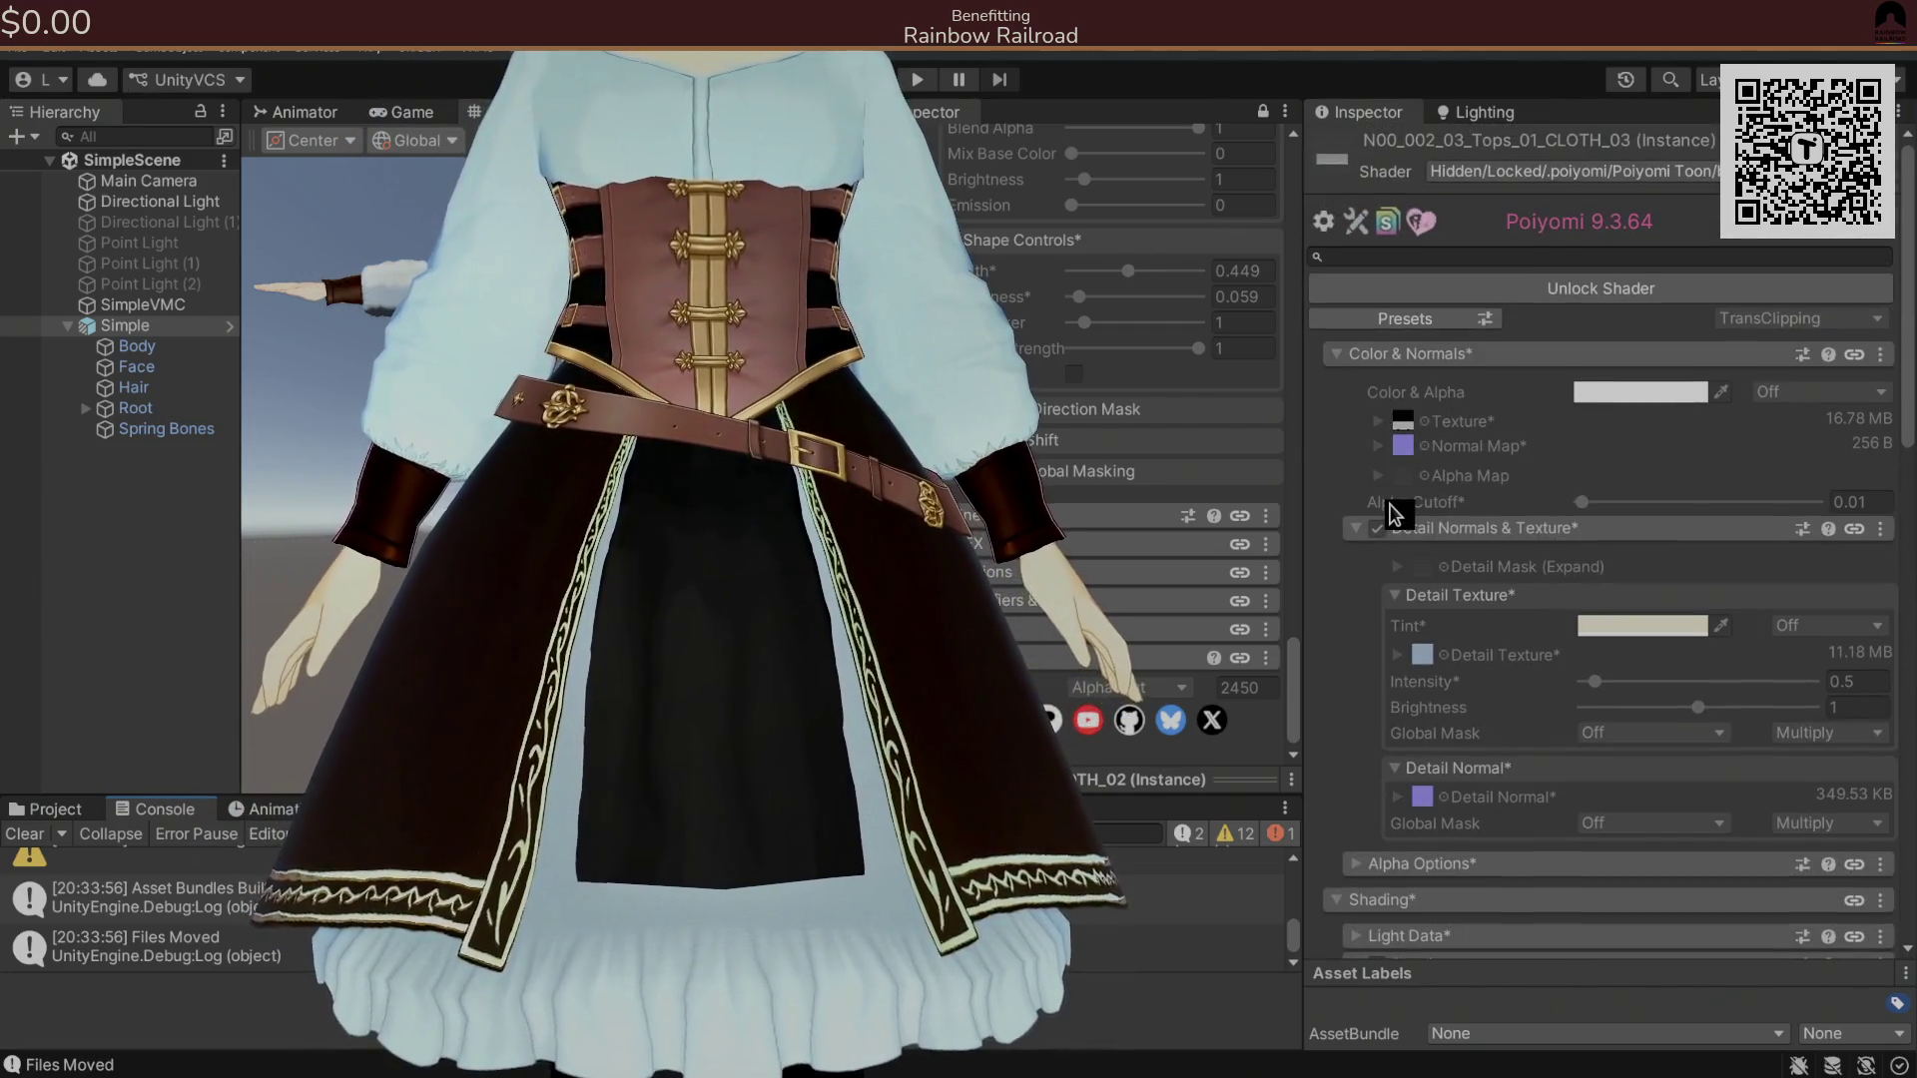
click(1383, 421)
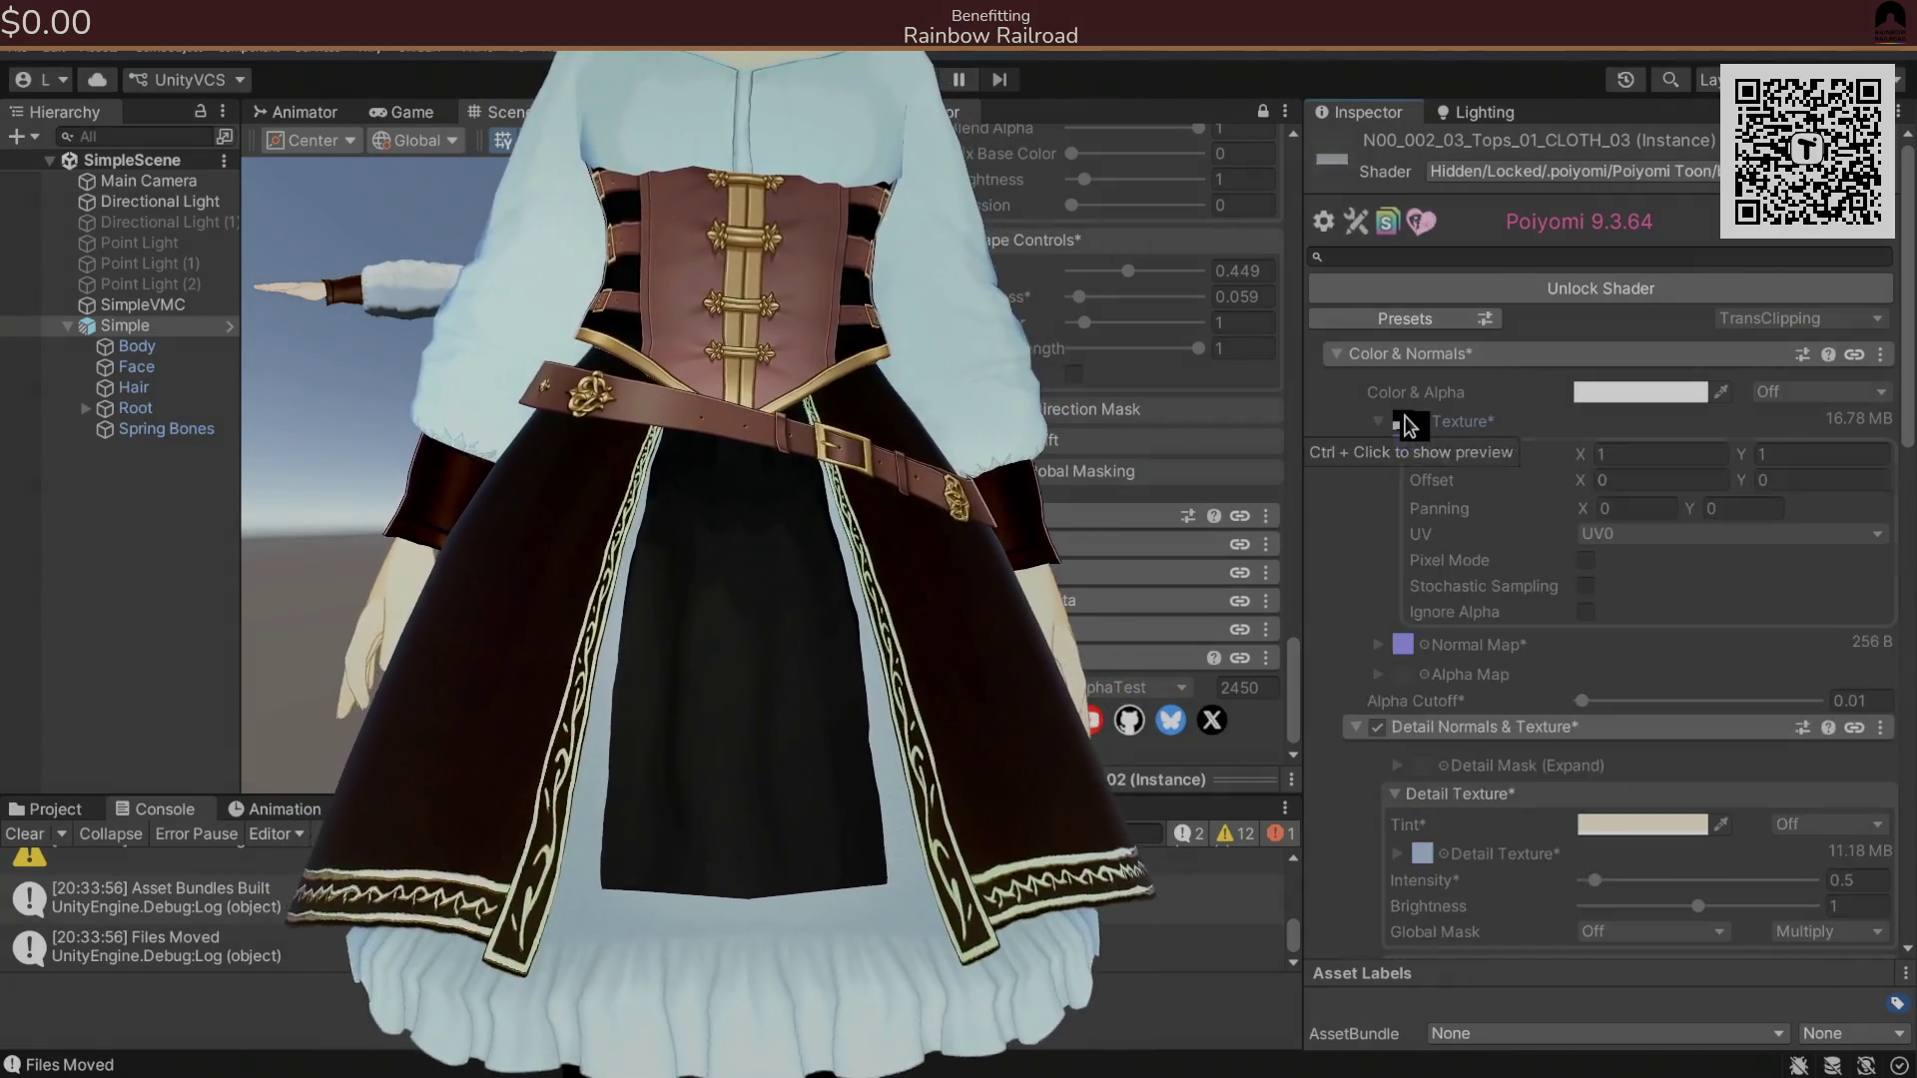
click(61, 803)
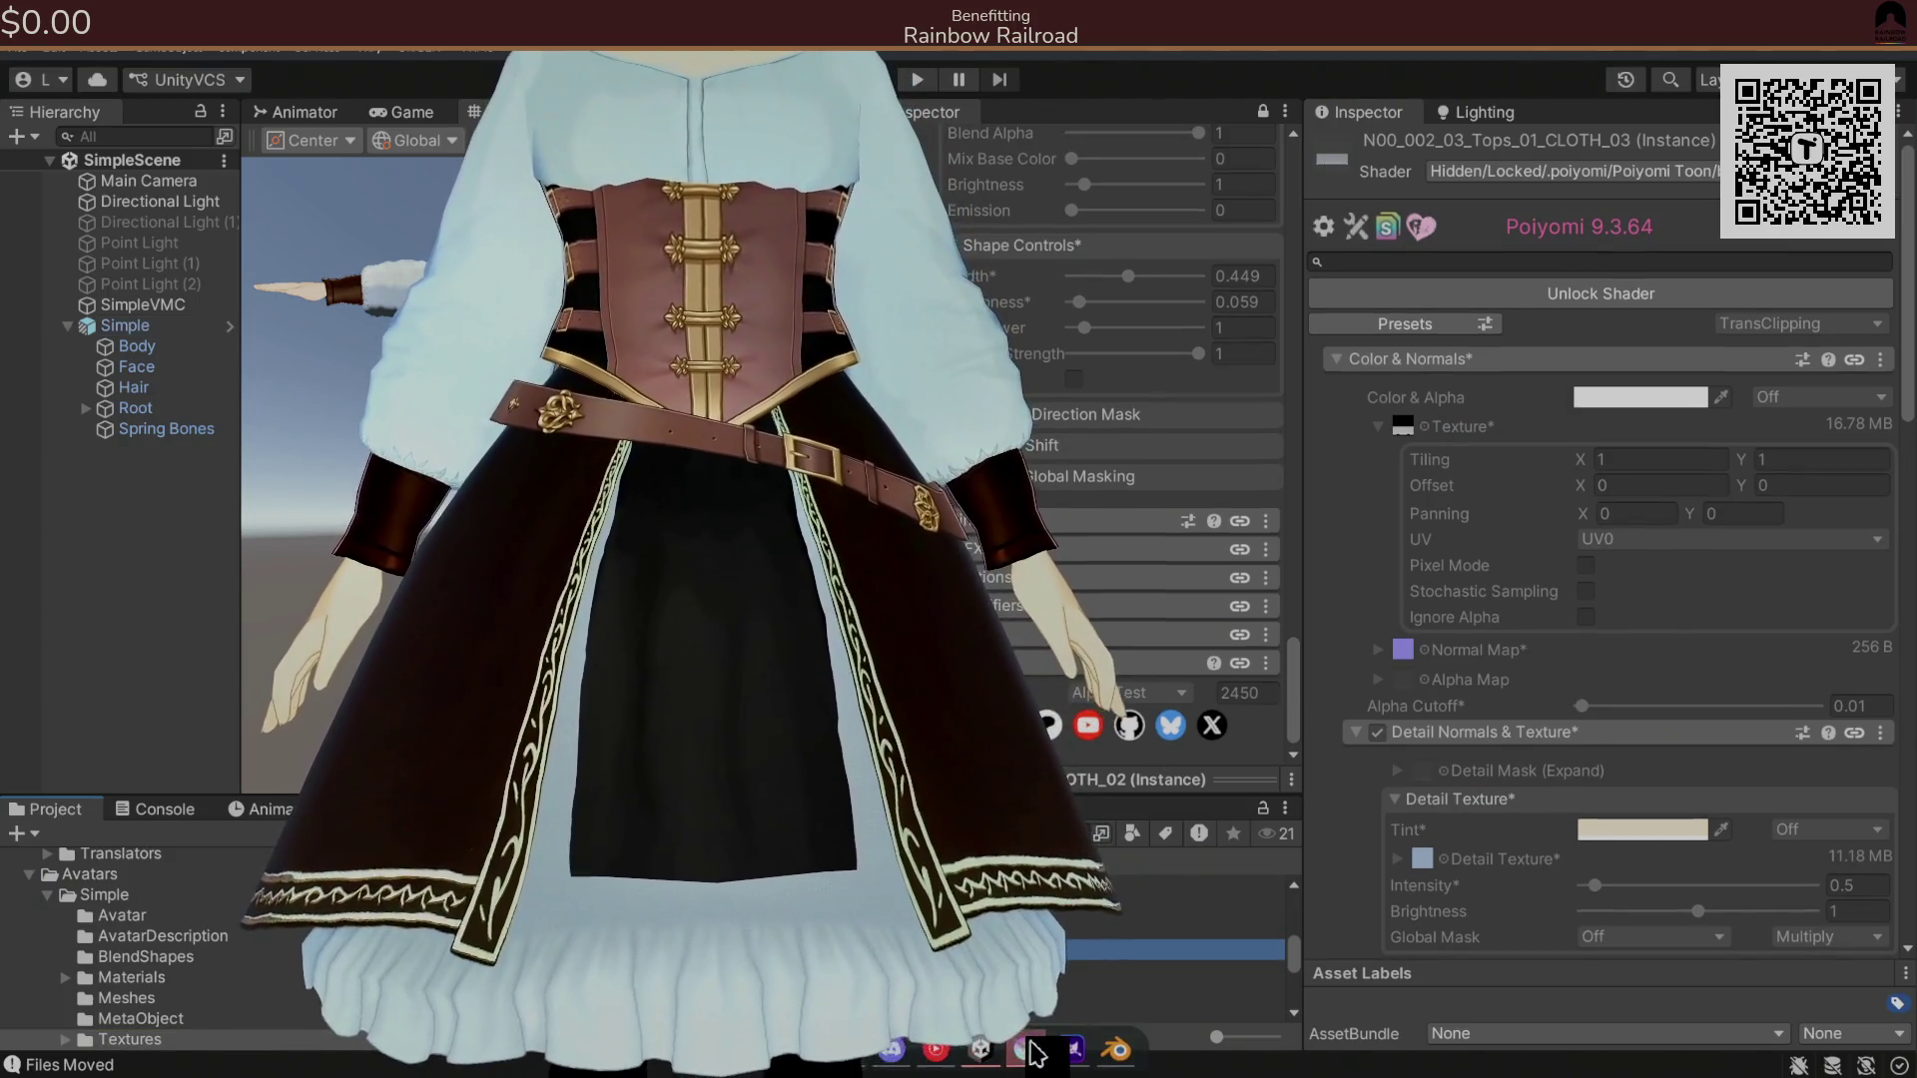
click(1026, 1045)
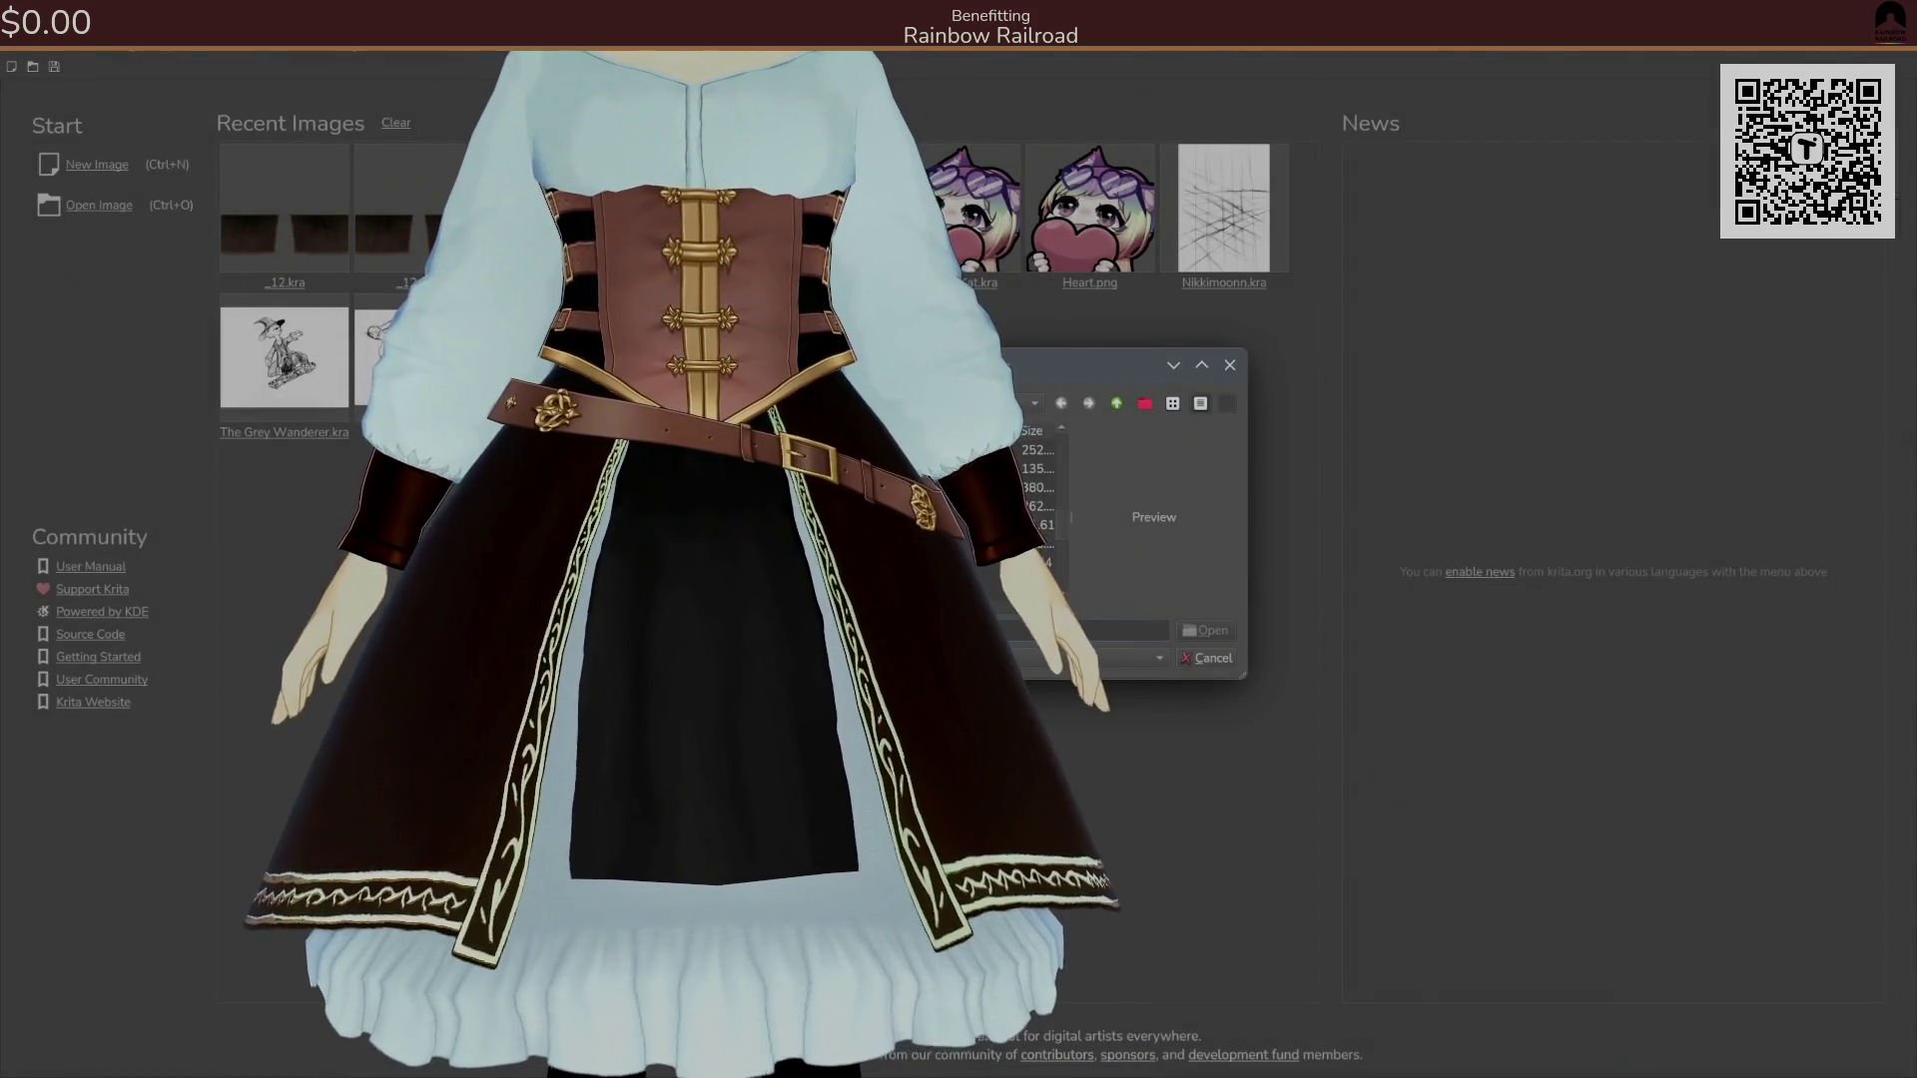
Open the grey skirt frill texture at 100% zoom and add a blank paint layer above Background.
click(1203, 630)
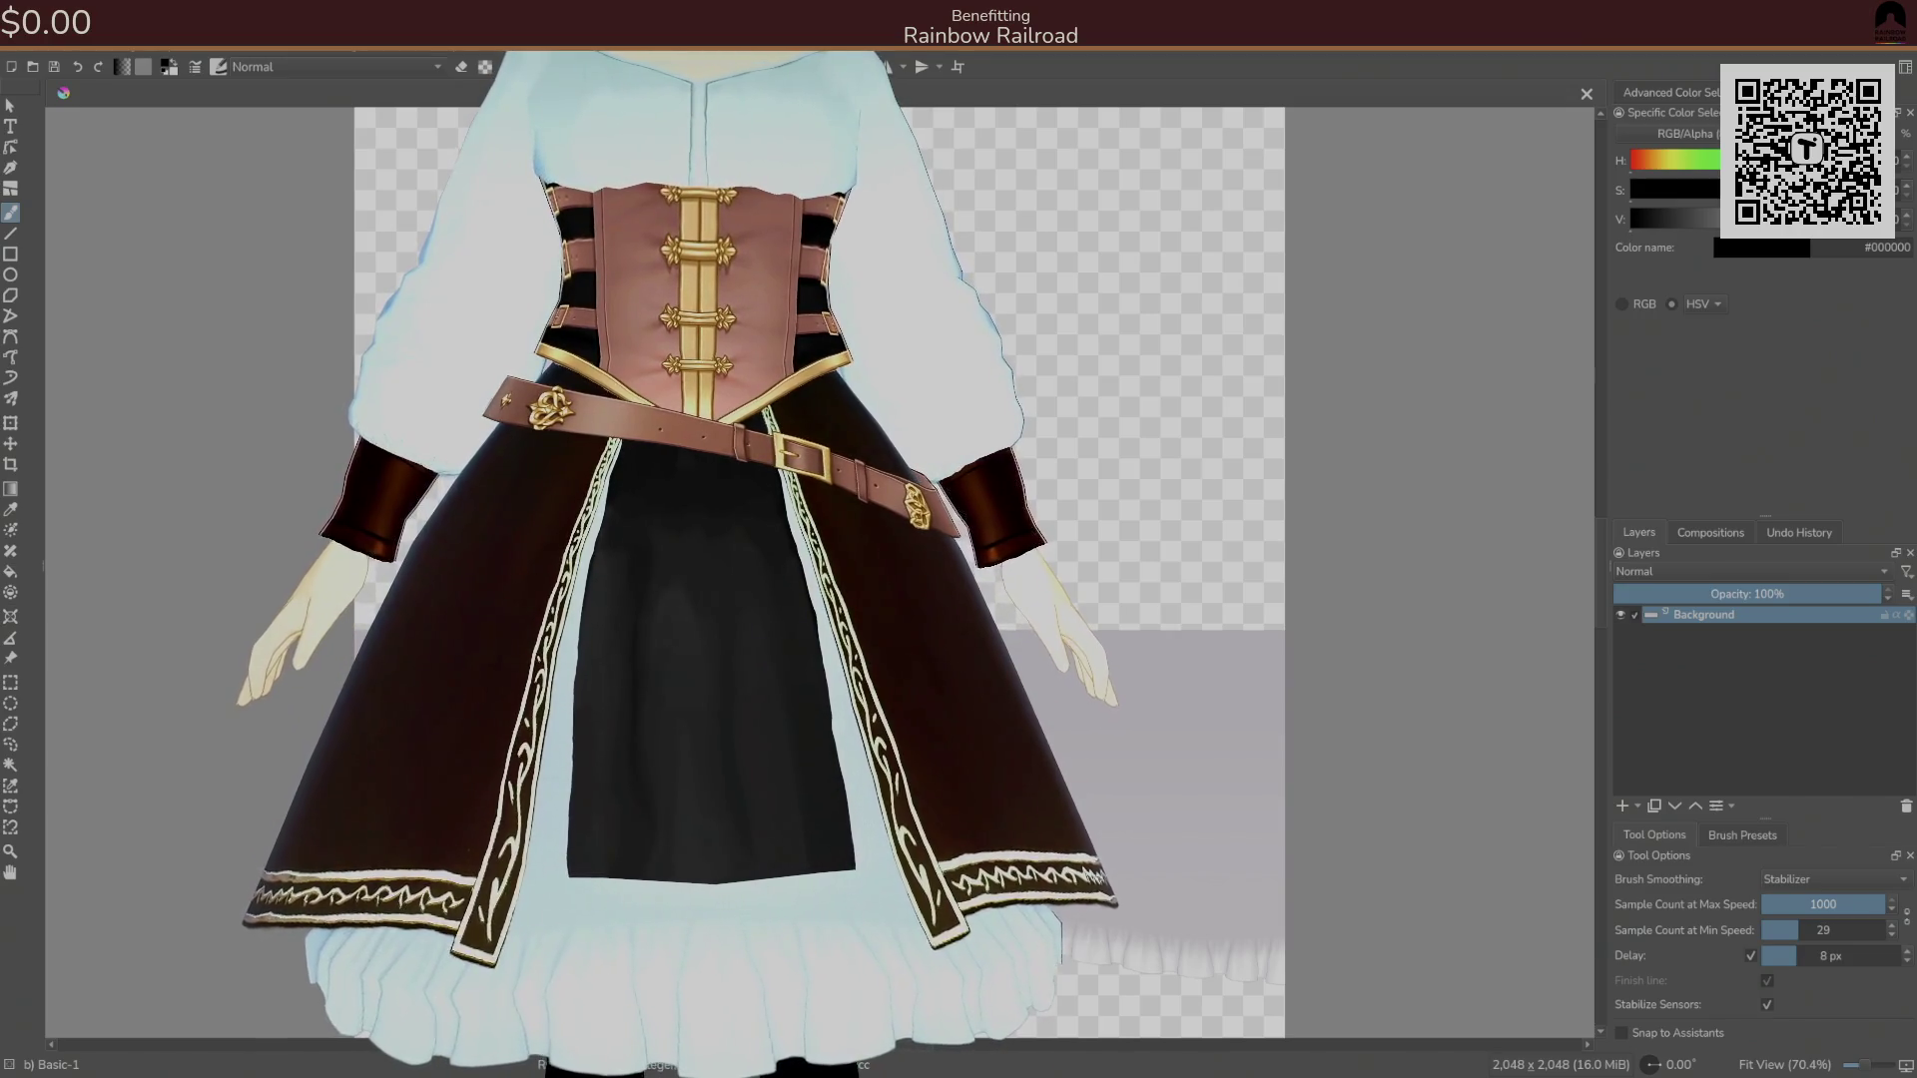
key(1)
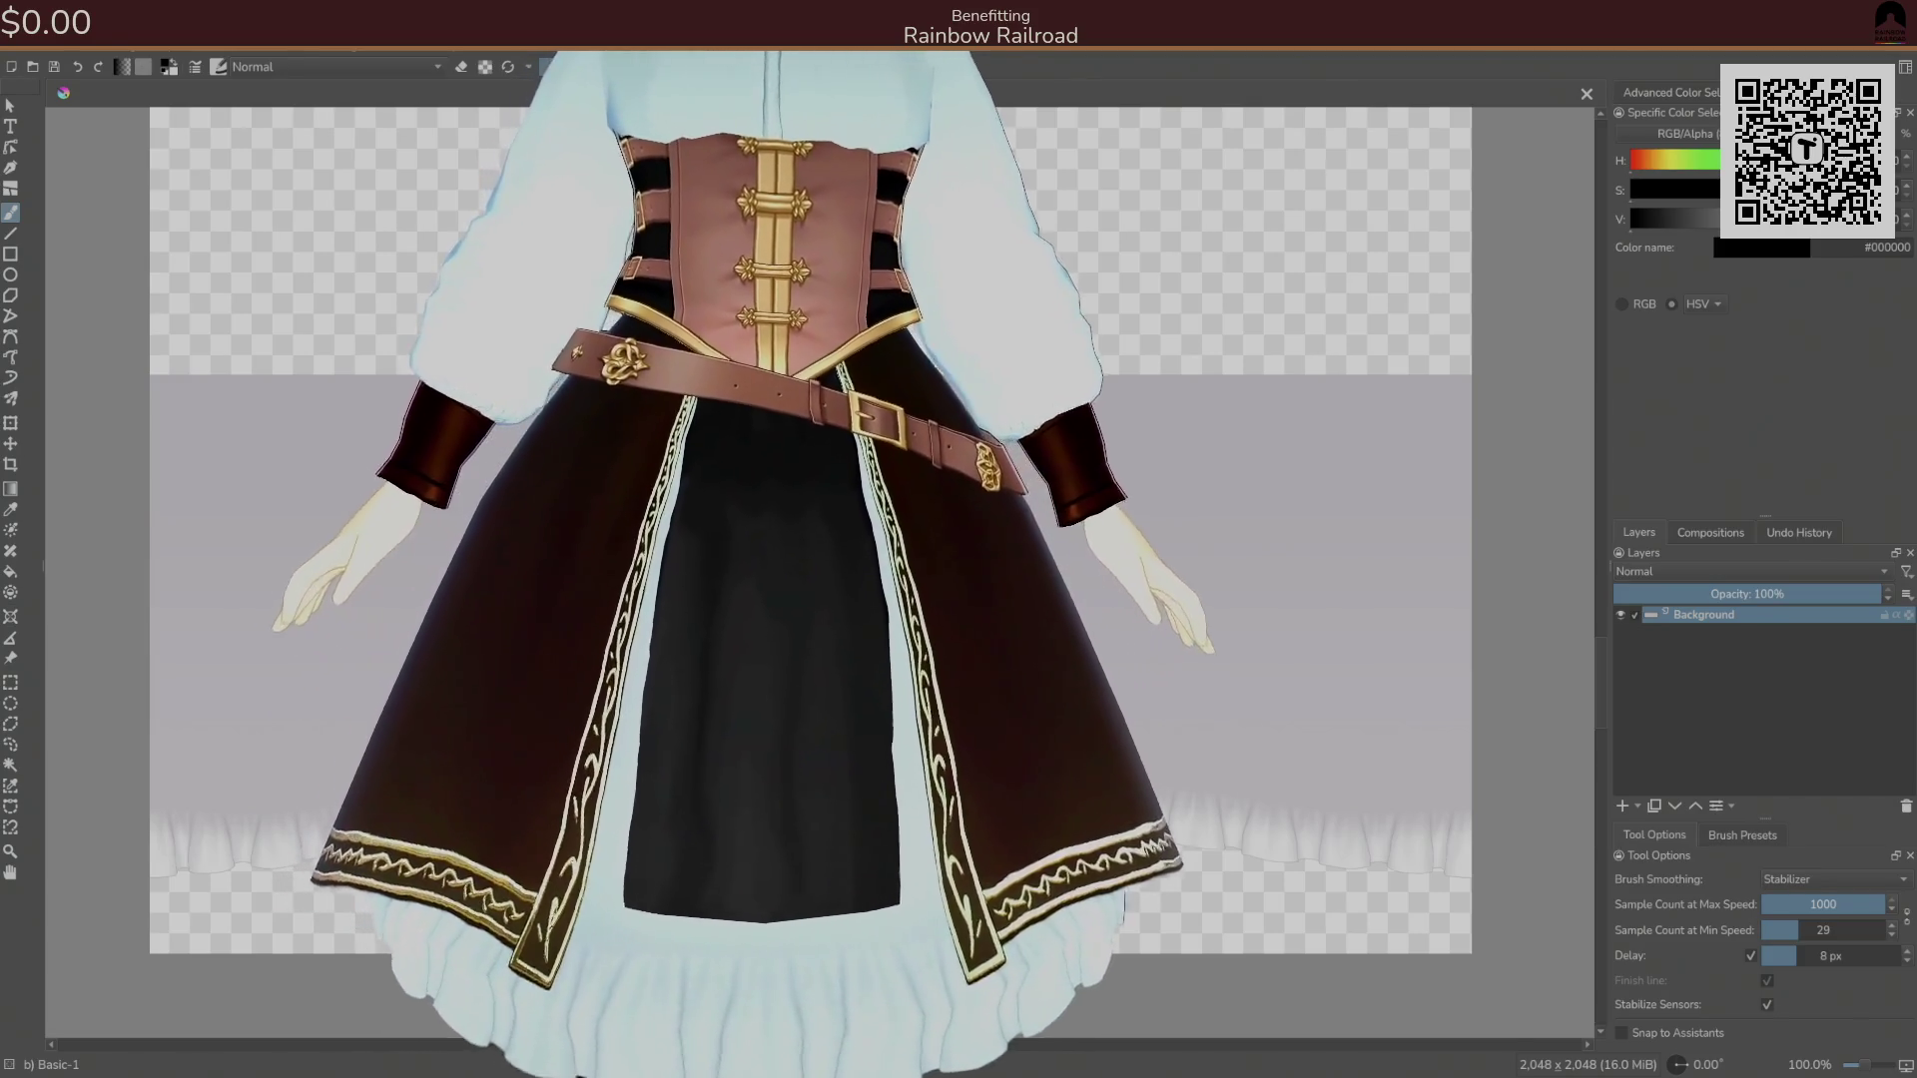
click(1622, 807)
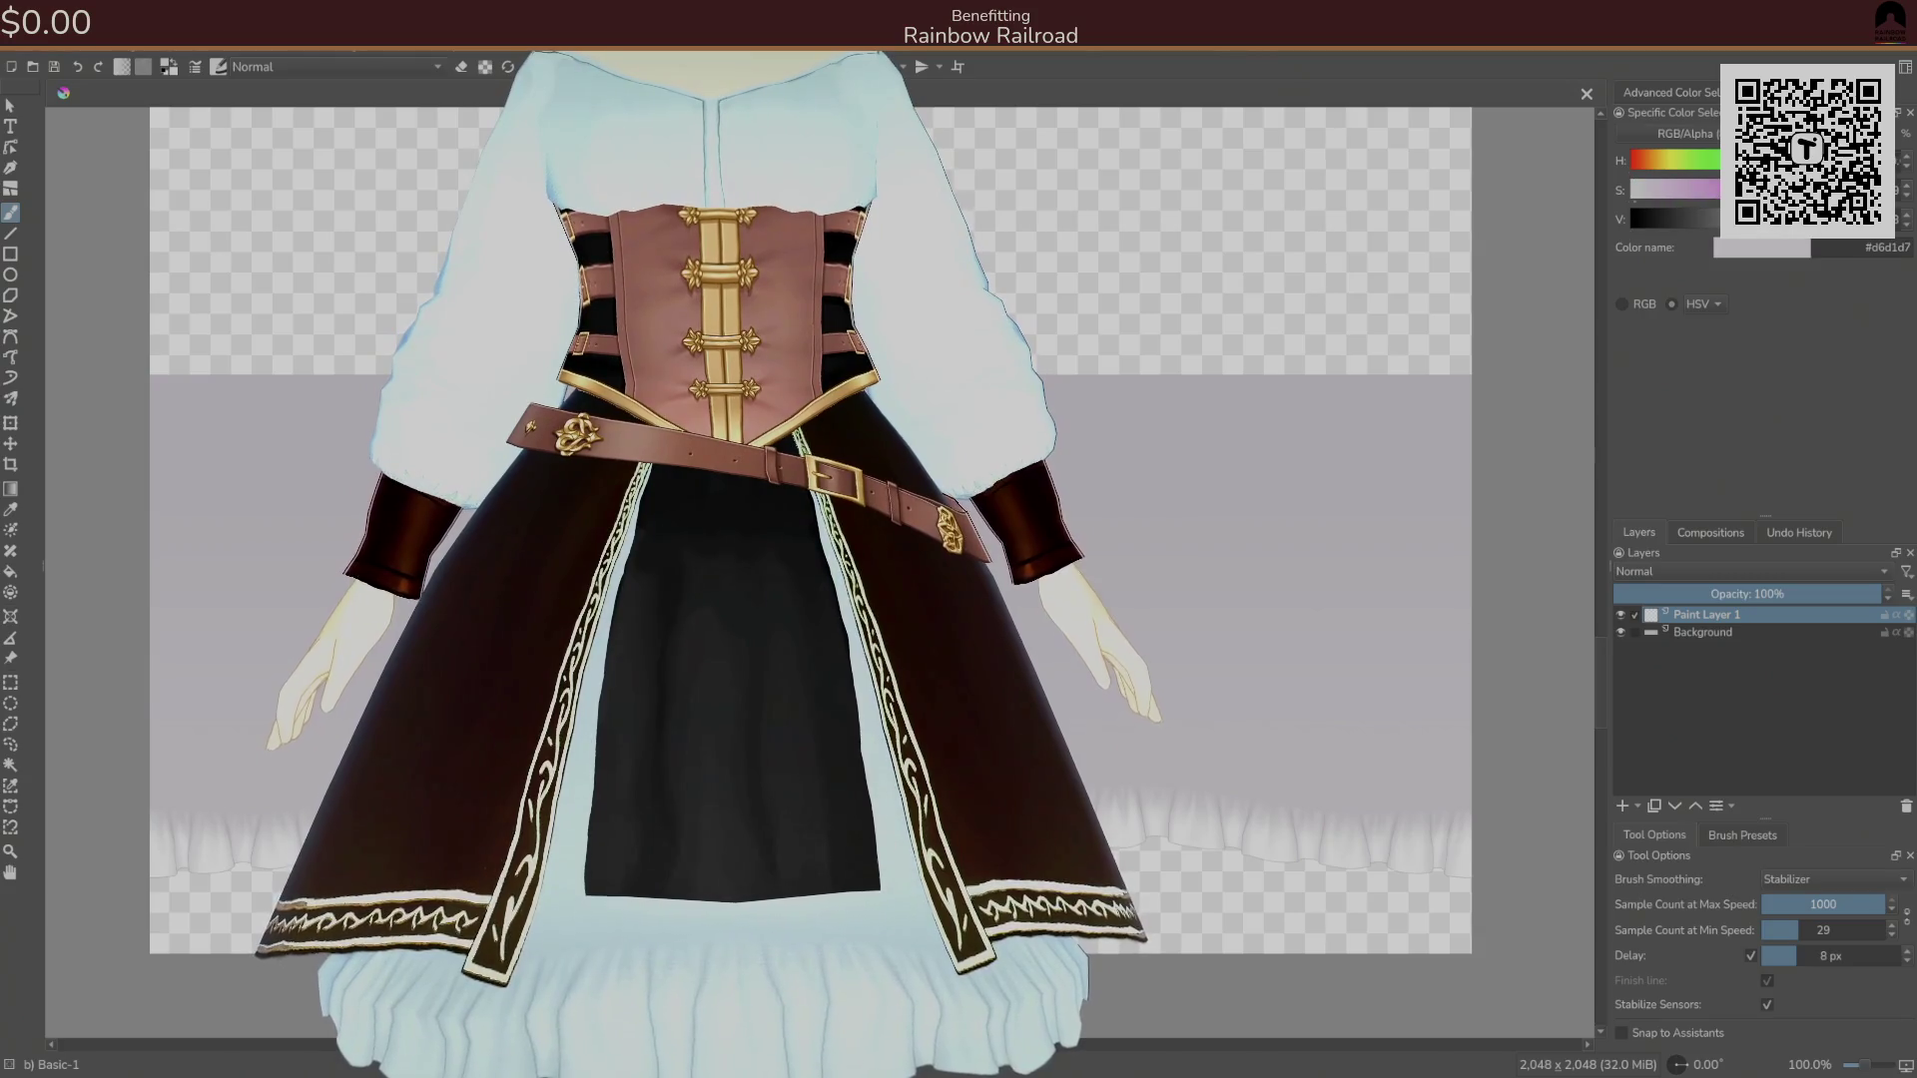
Shrink the brush and sample the darker grey #b4aeb6 from the frill while zoomed in.
scroll(818, 559, up, 2)
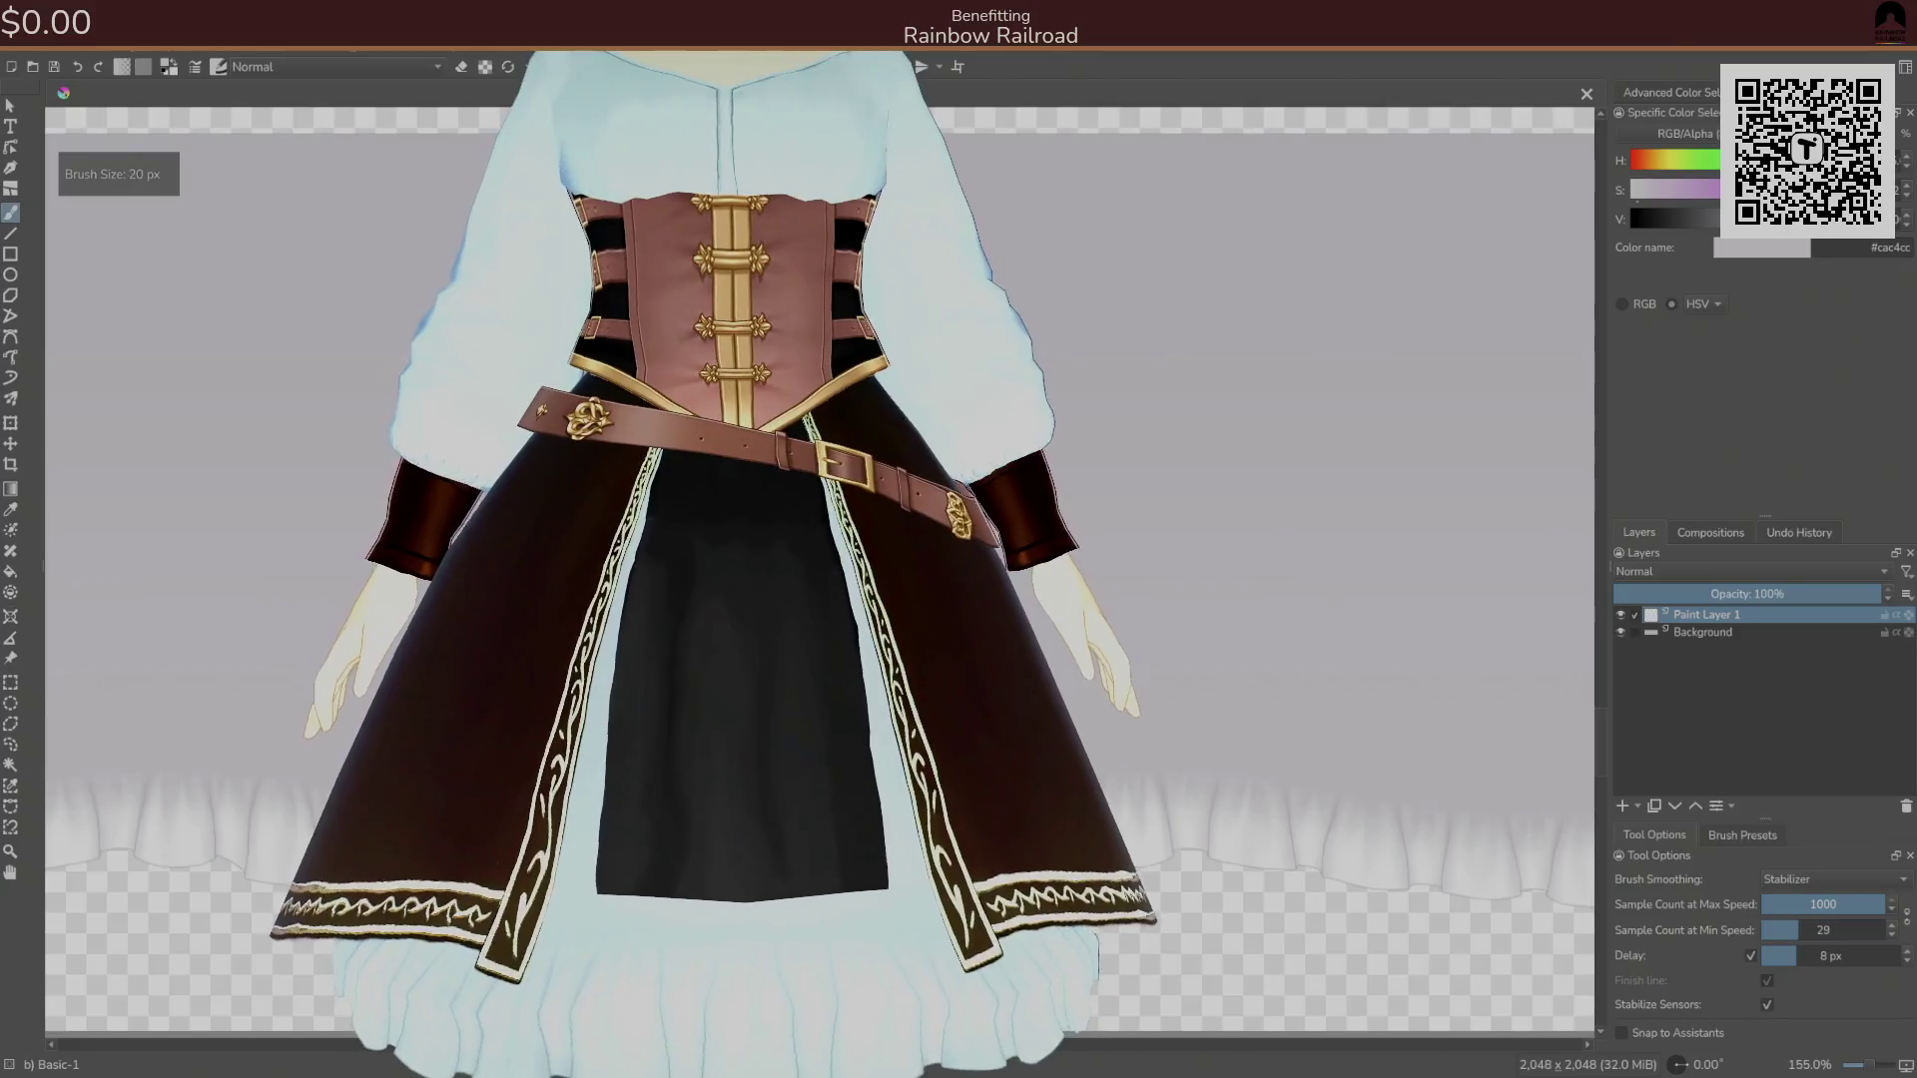
key(bracketleft)
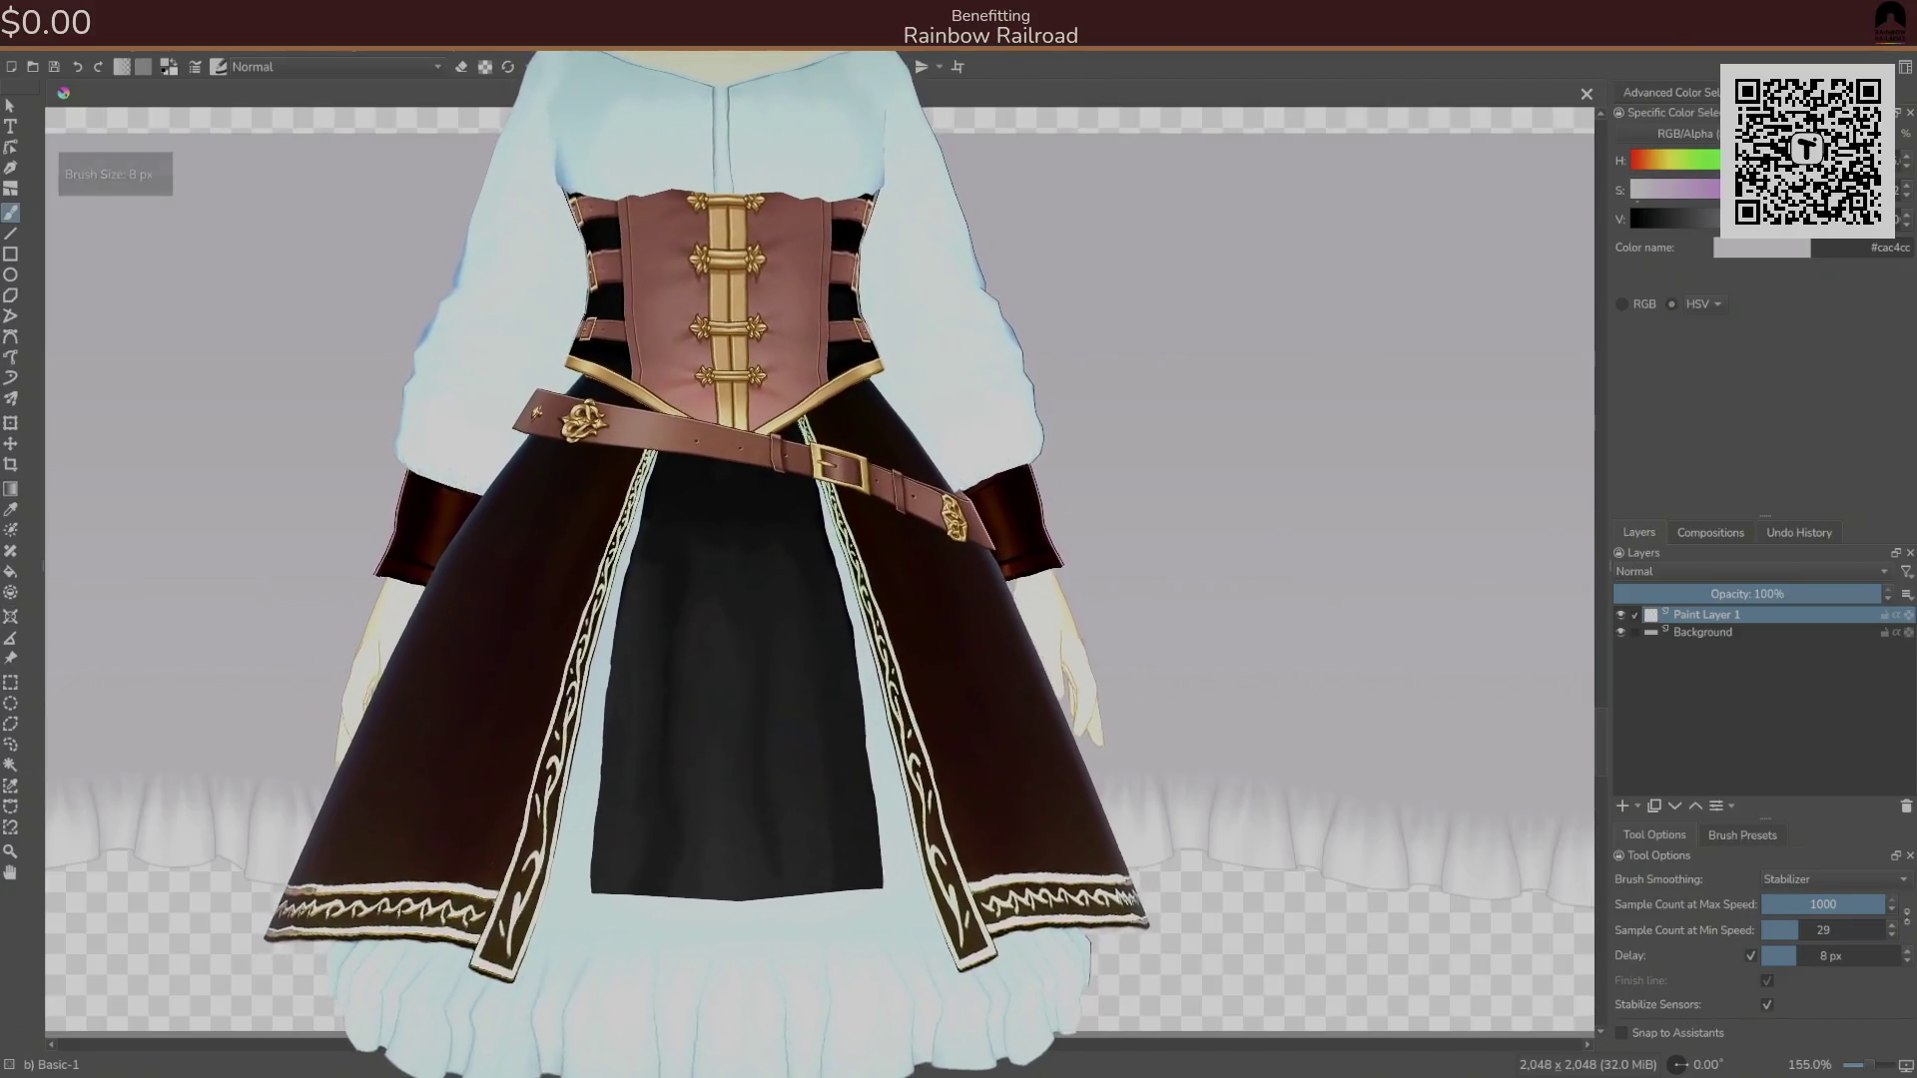
scroll(819, 559, up, 2)
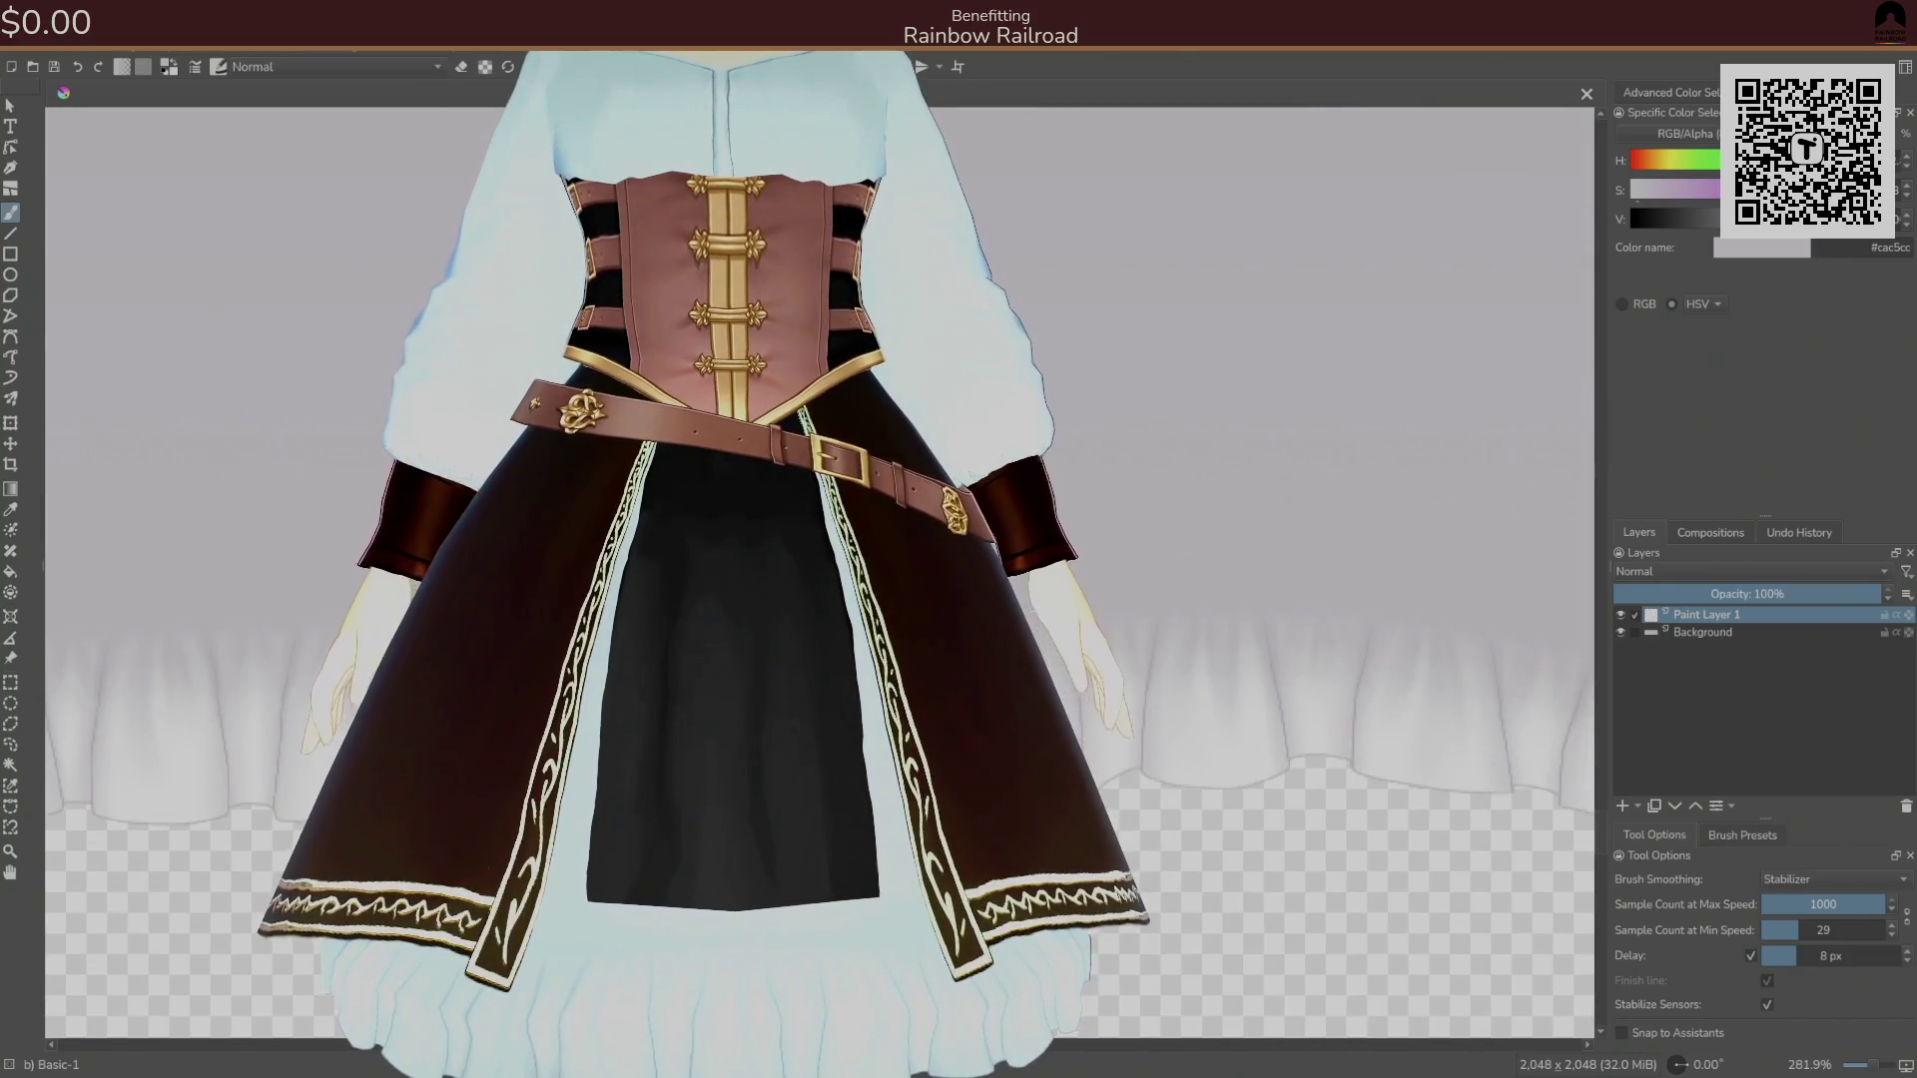
key(bracketleft)
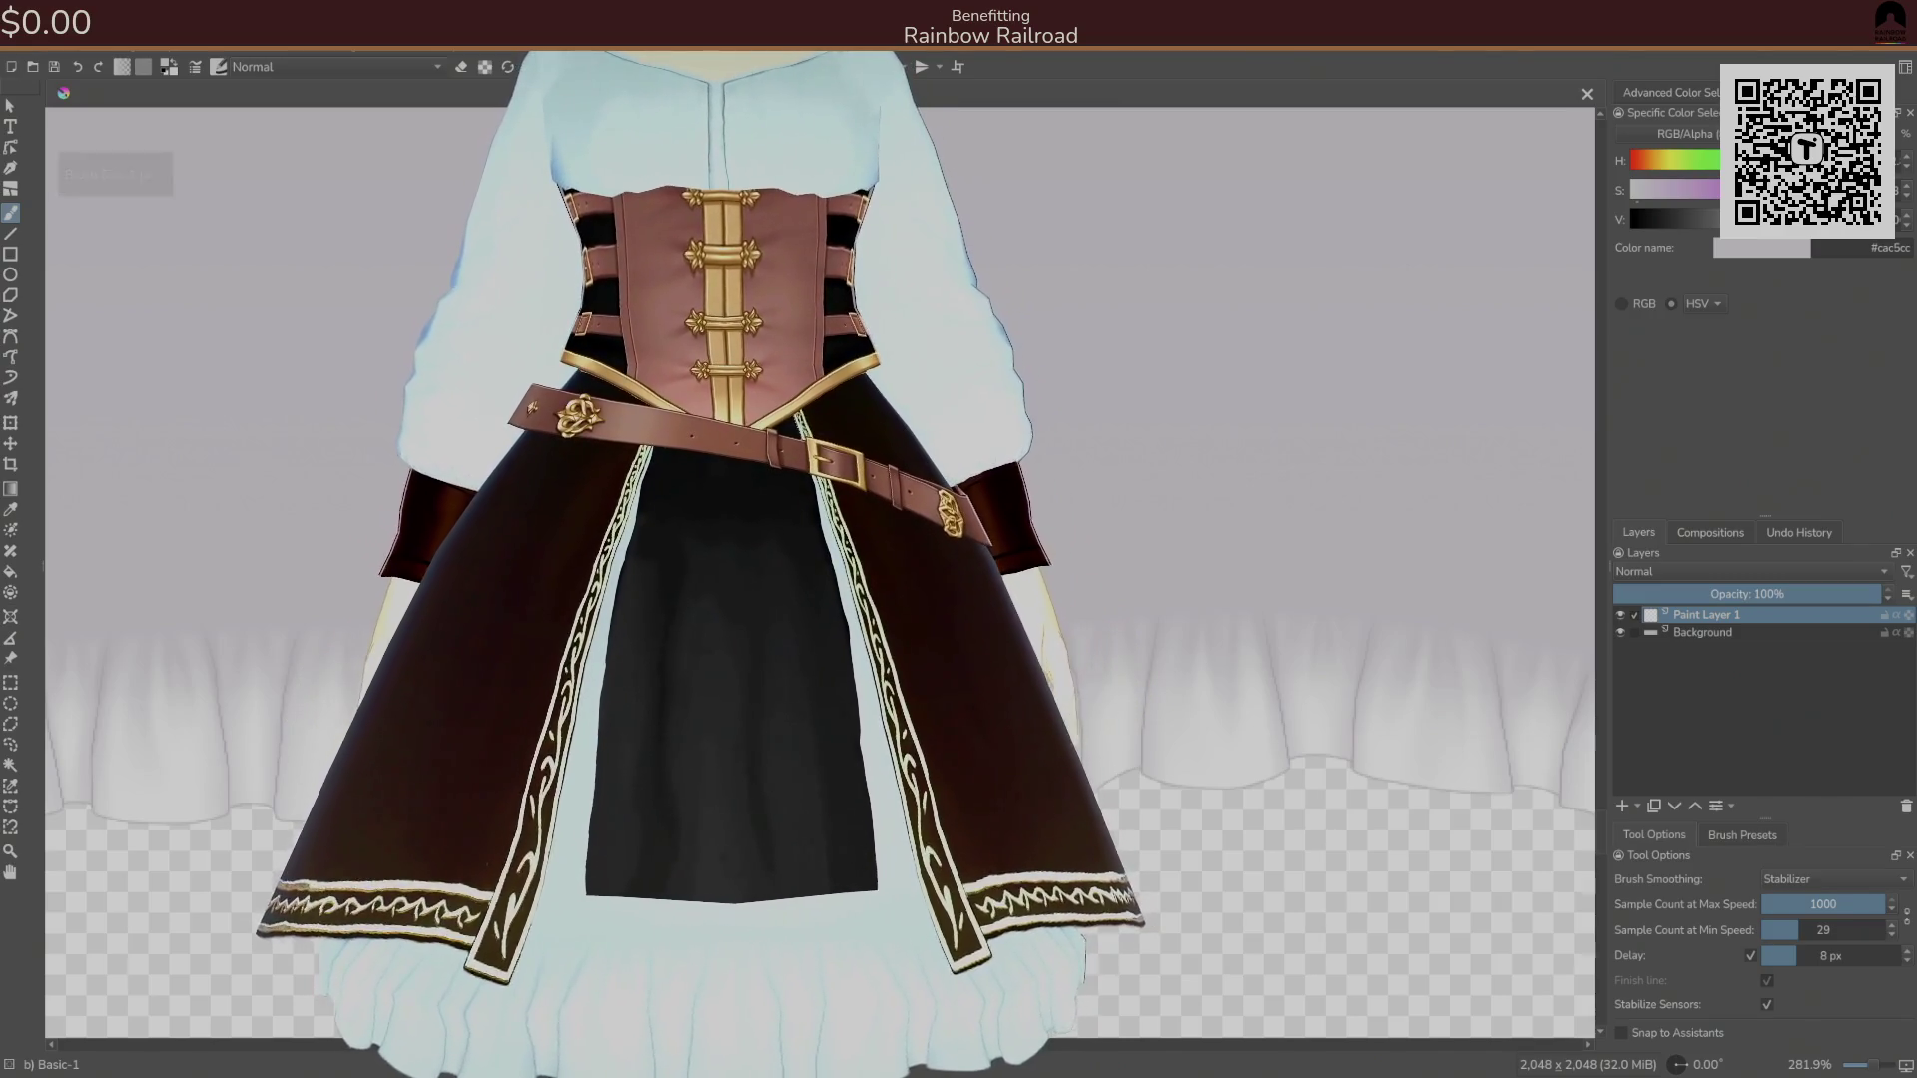
key(plus)
key(plus)
key(plus)
key(plus)
key(plus)
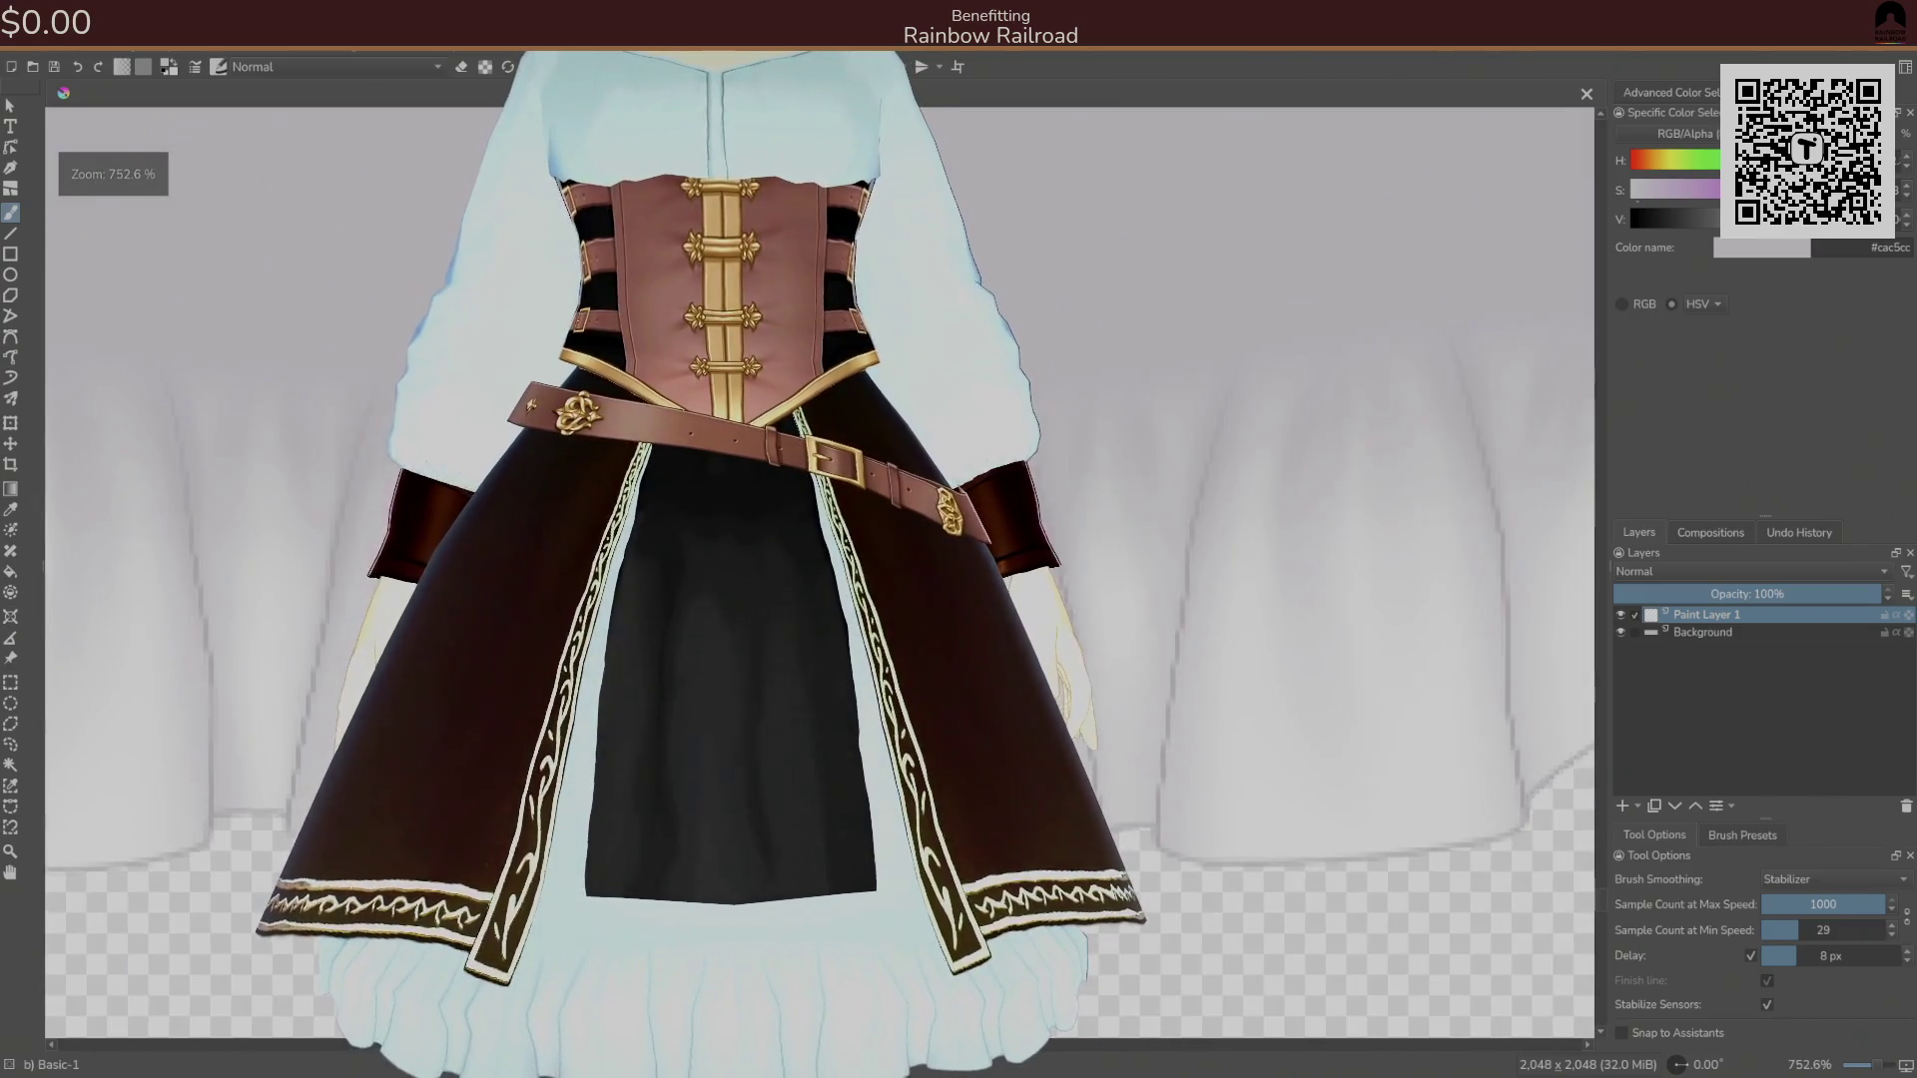
key(k)
key(minus)
key(minus)
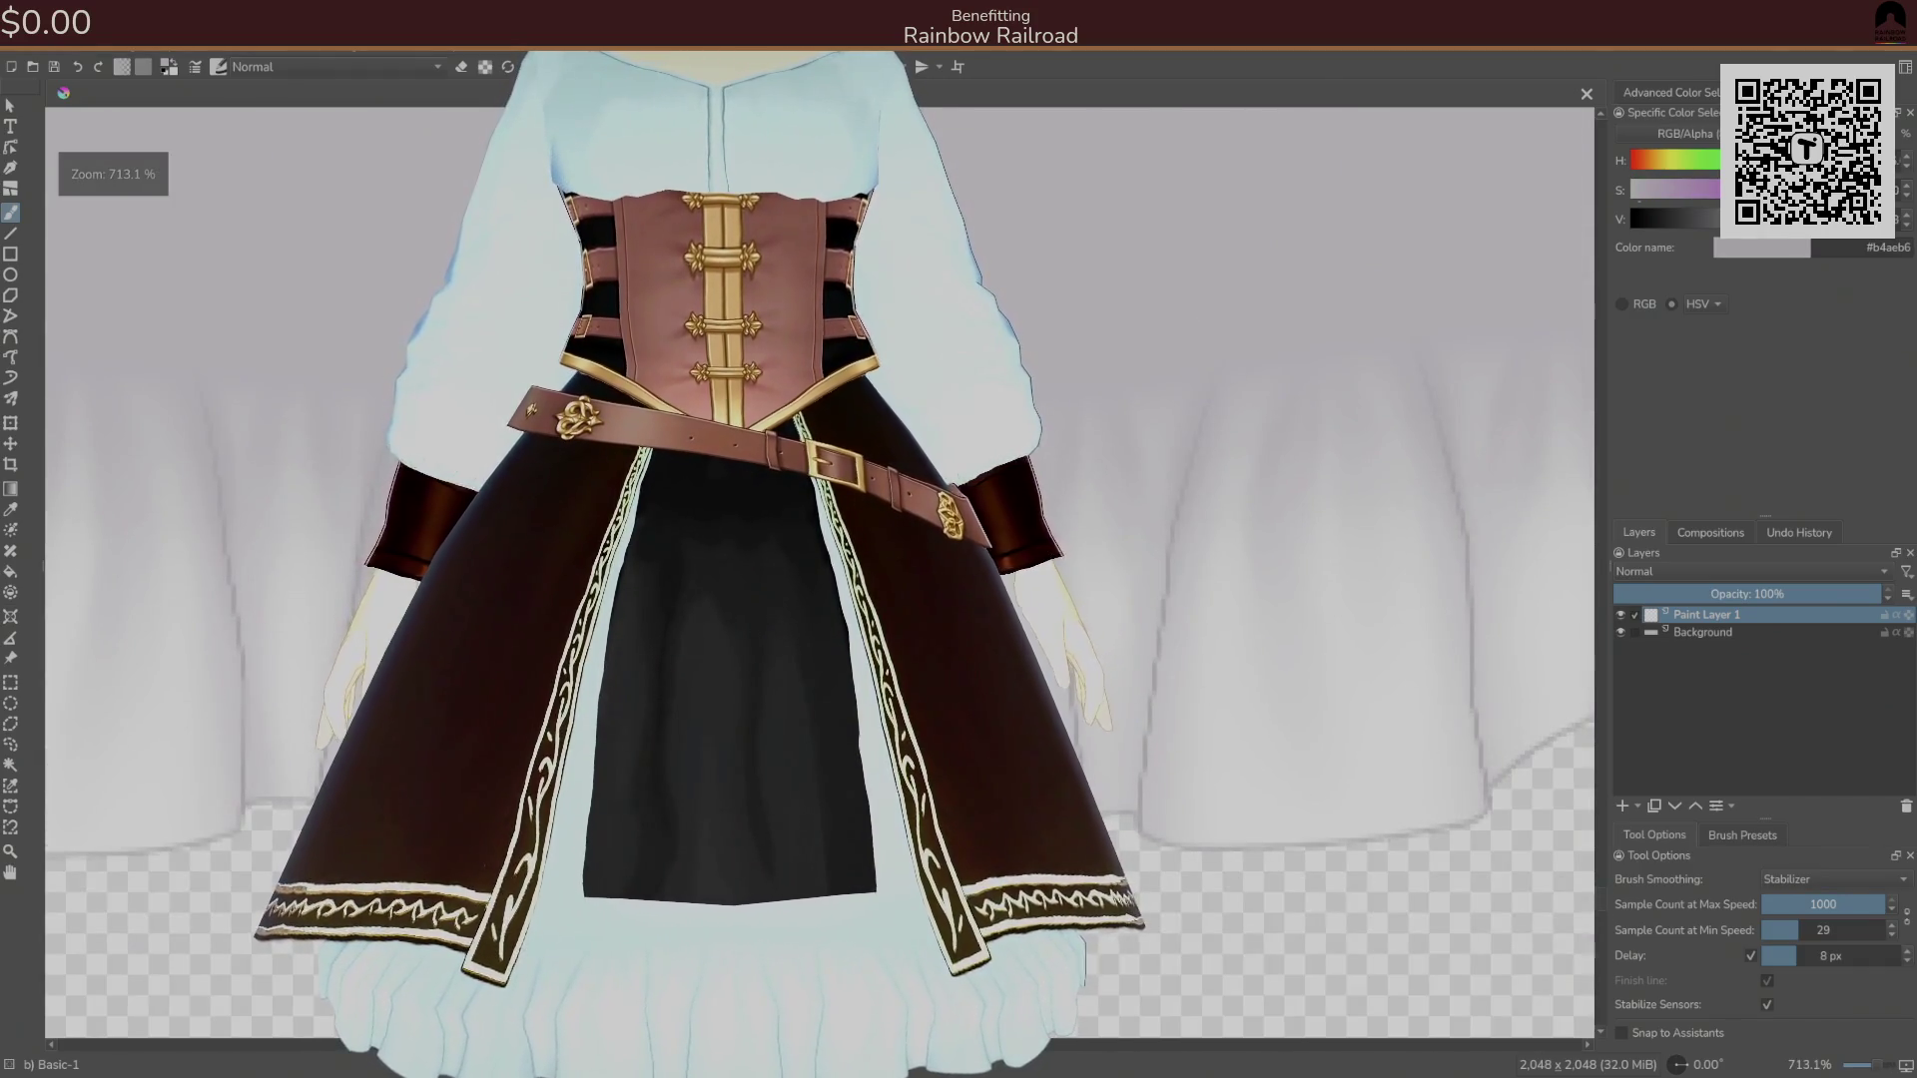
key(minus)
key(minus)
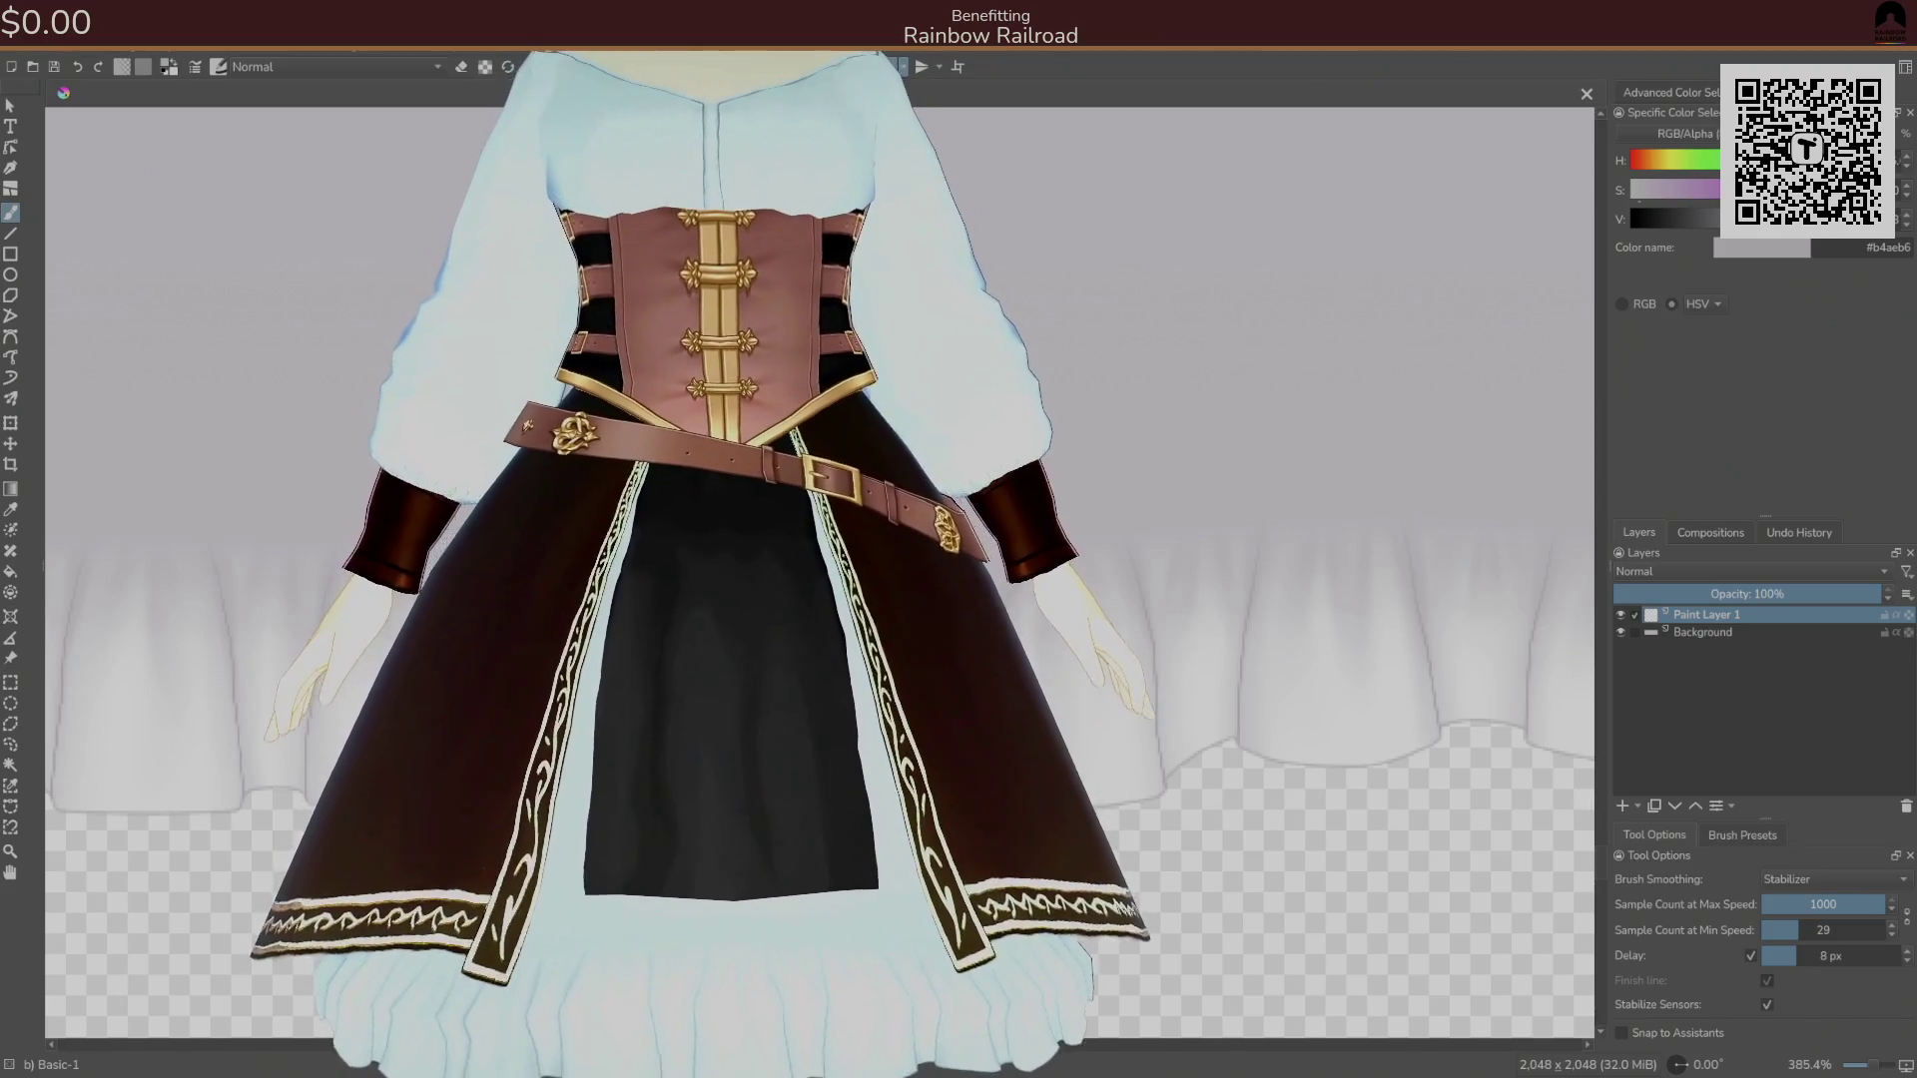
key(plus)
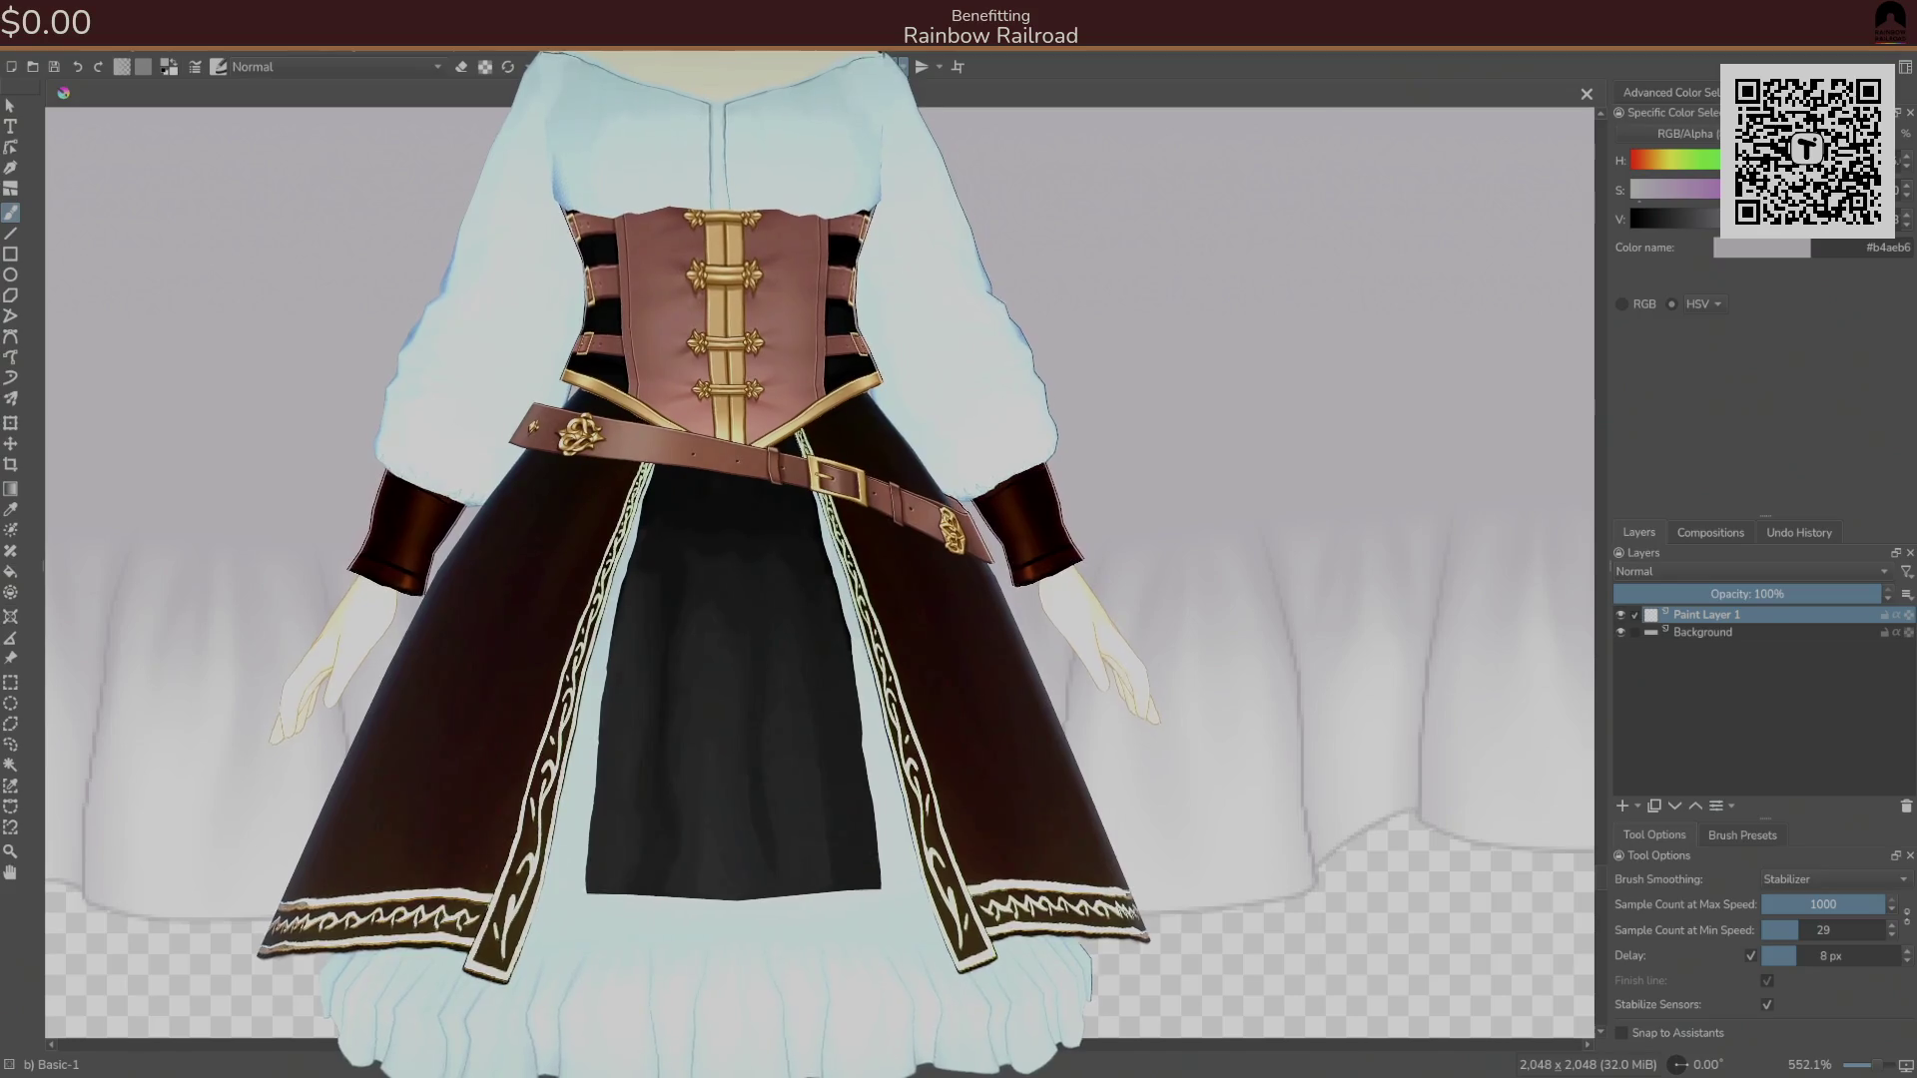
Switch to the Basic-5 Size brush preset and reduce it to 12 px.
key(slash)
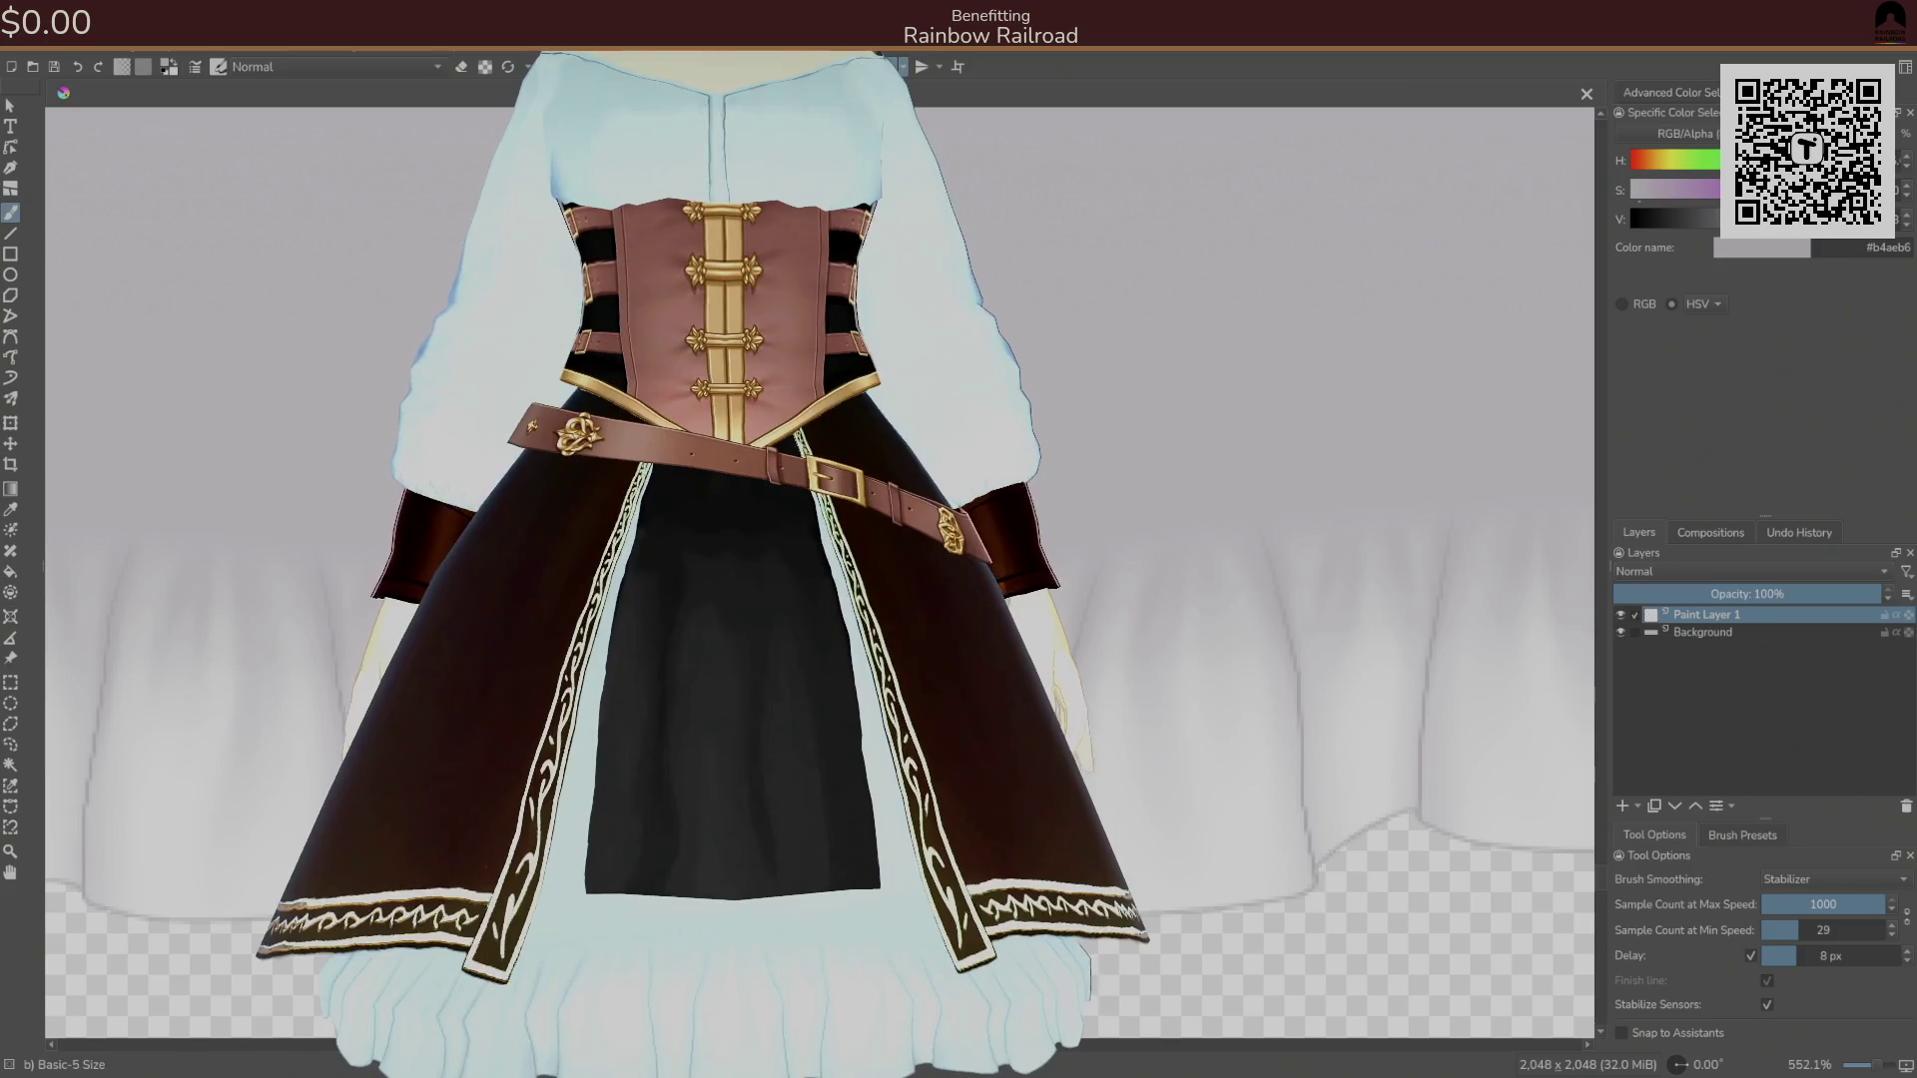
key(bracketleft)
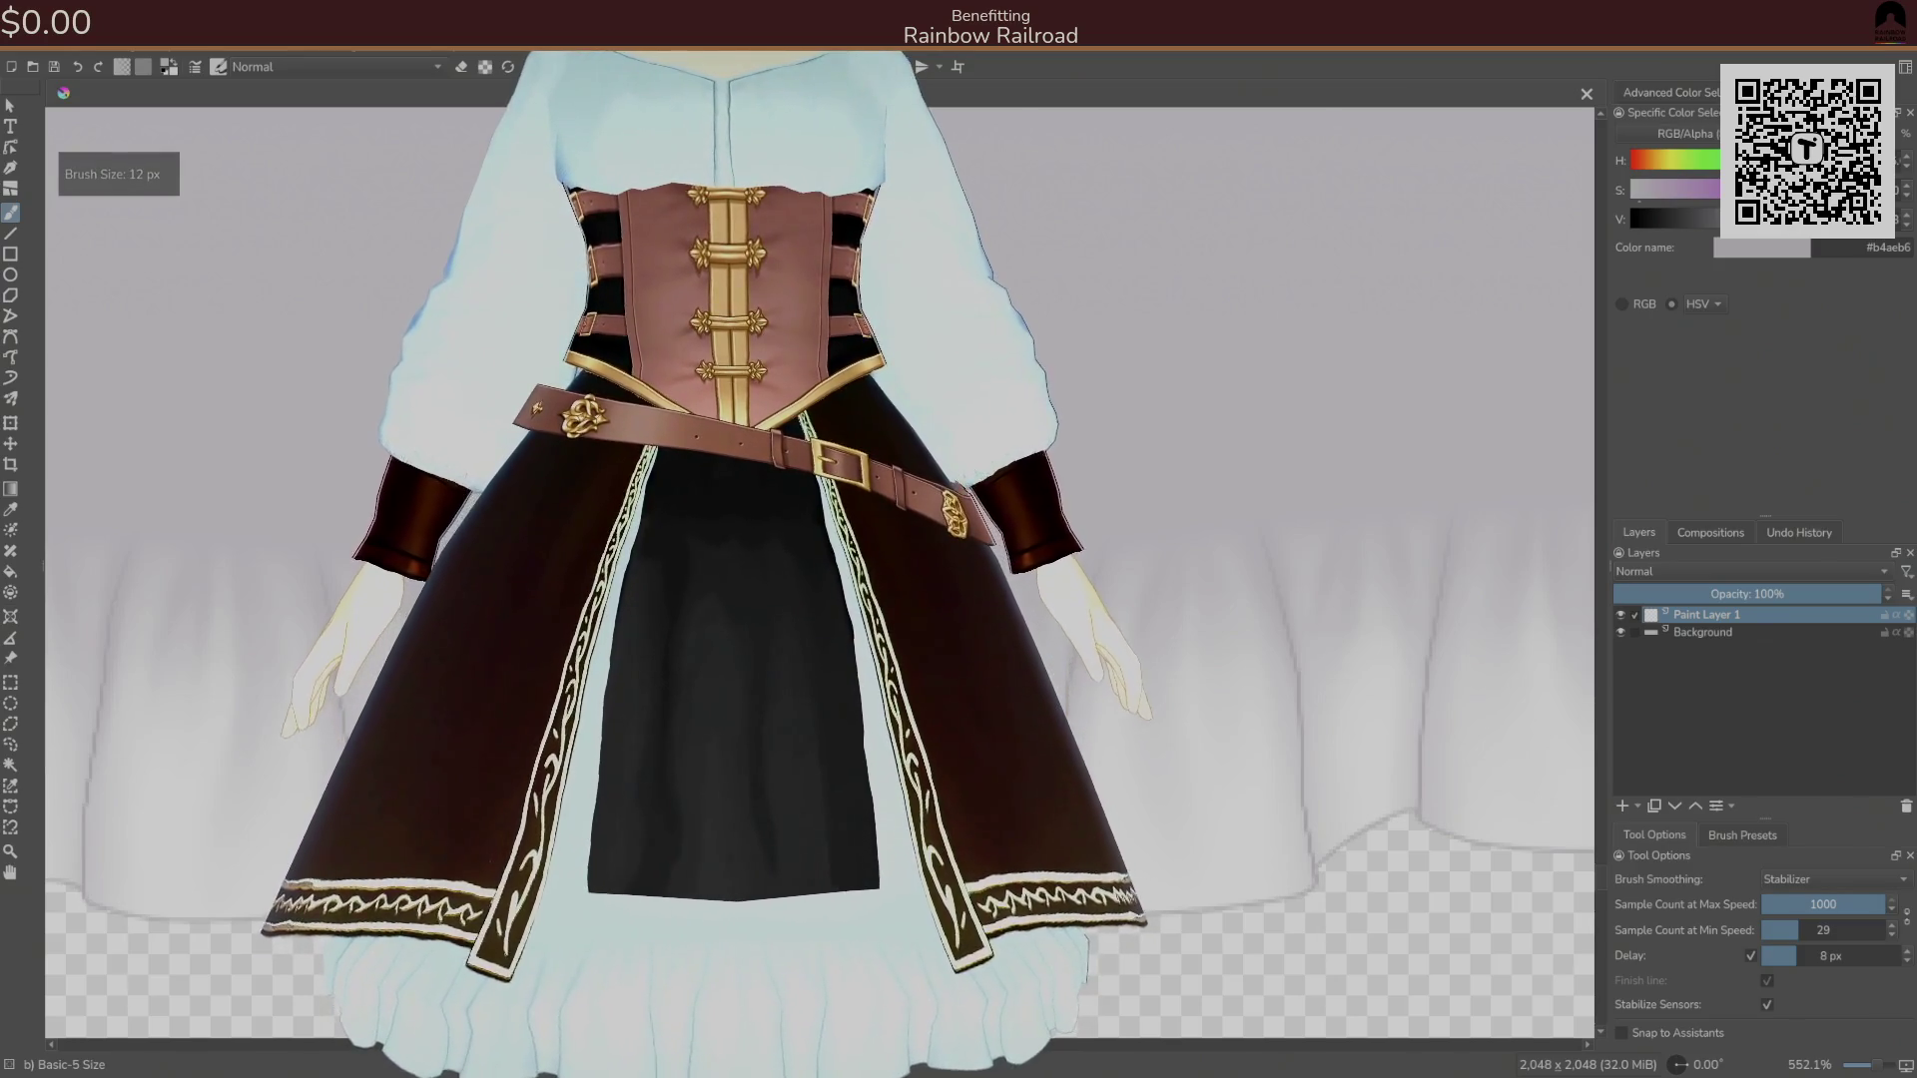
key(bracketleft)
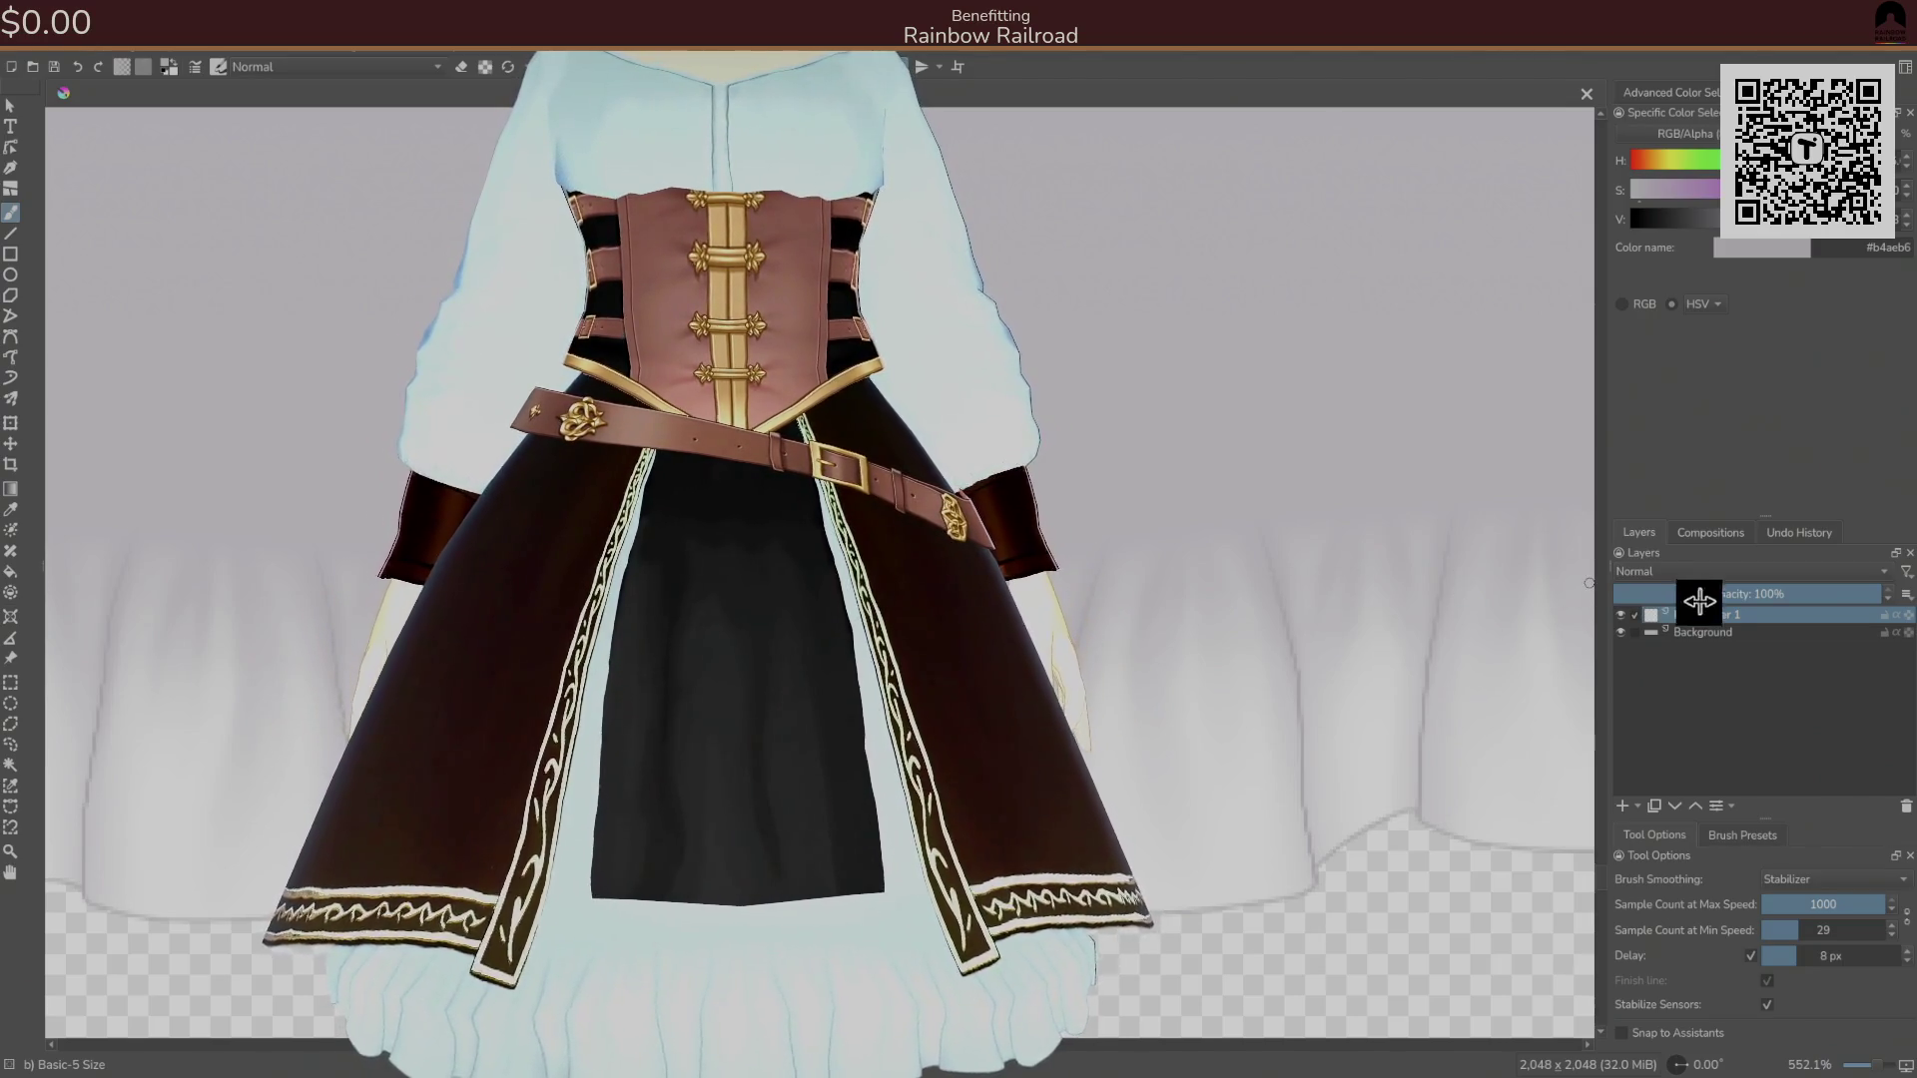
Put the Background layer into a Quick Clipping Group from the Layer menu.
click(1715, 633)
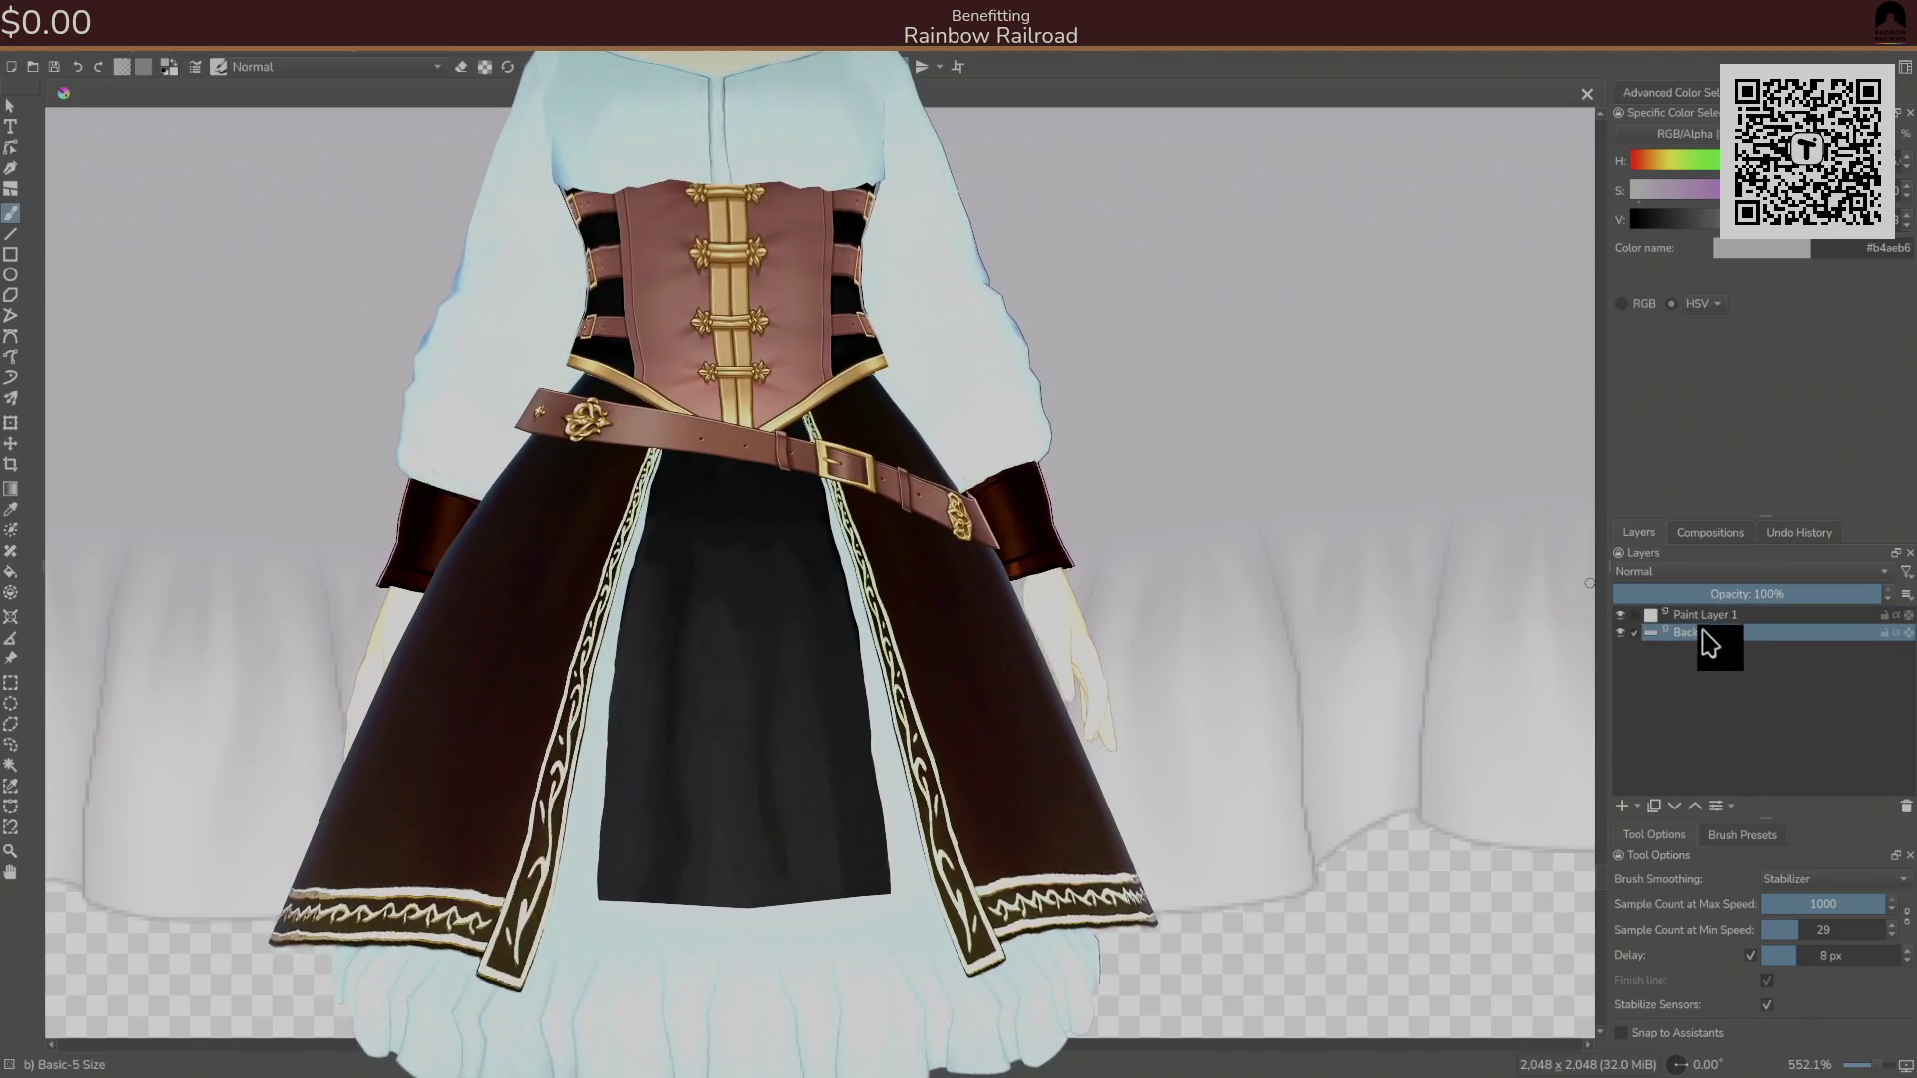
right_click(1717, 636)
mouse_move(1702, 529)
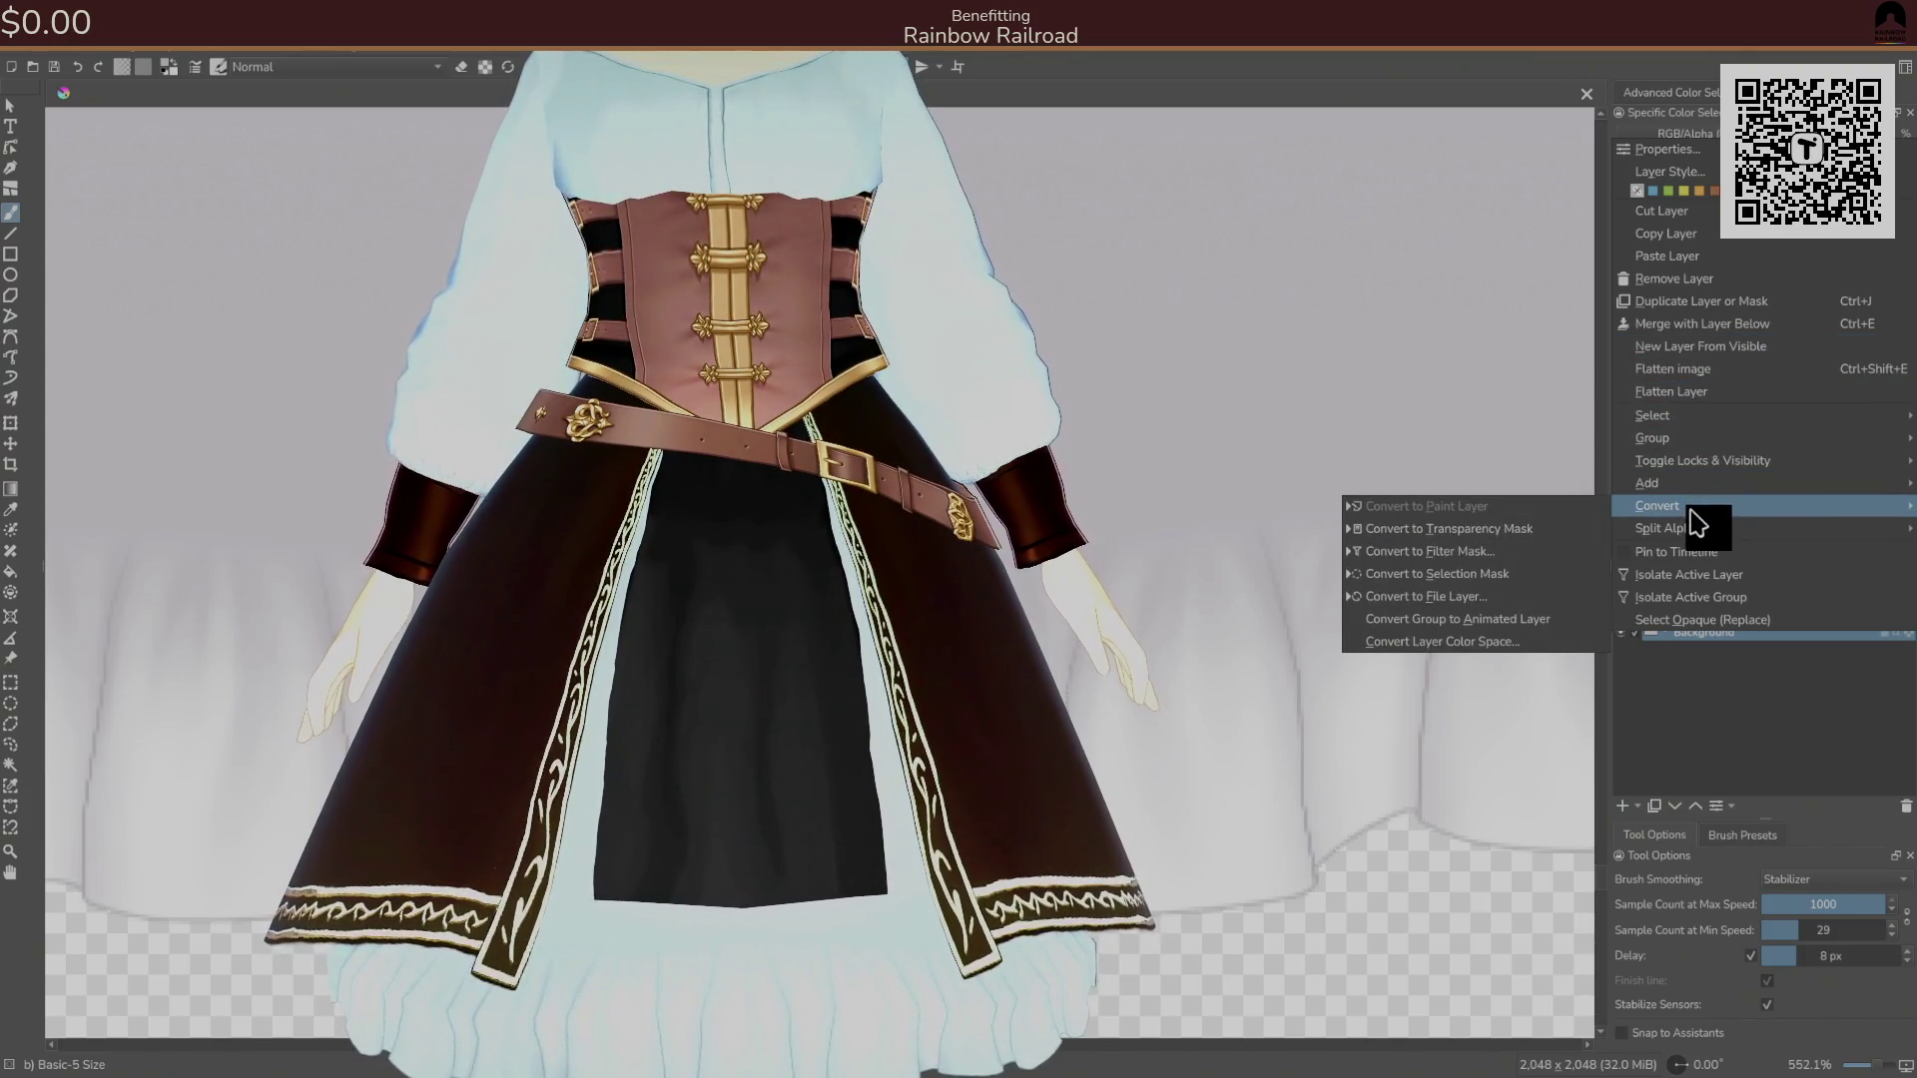
click(1642, 809)
click(1638, 807)
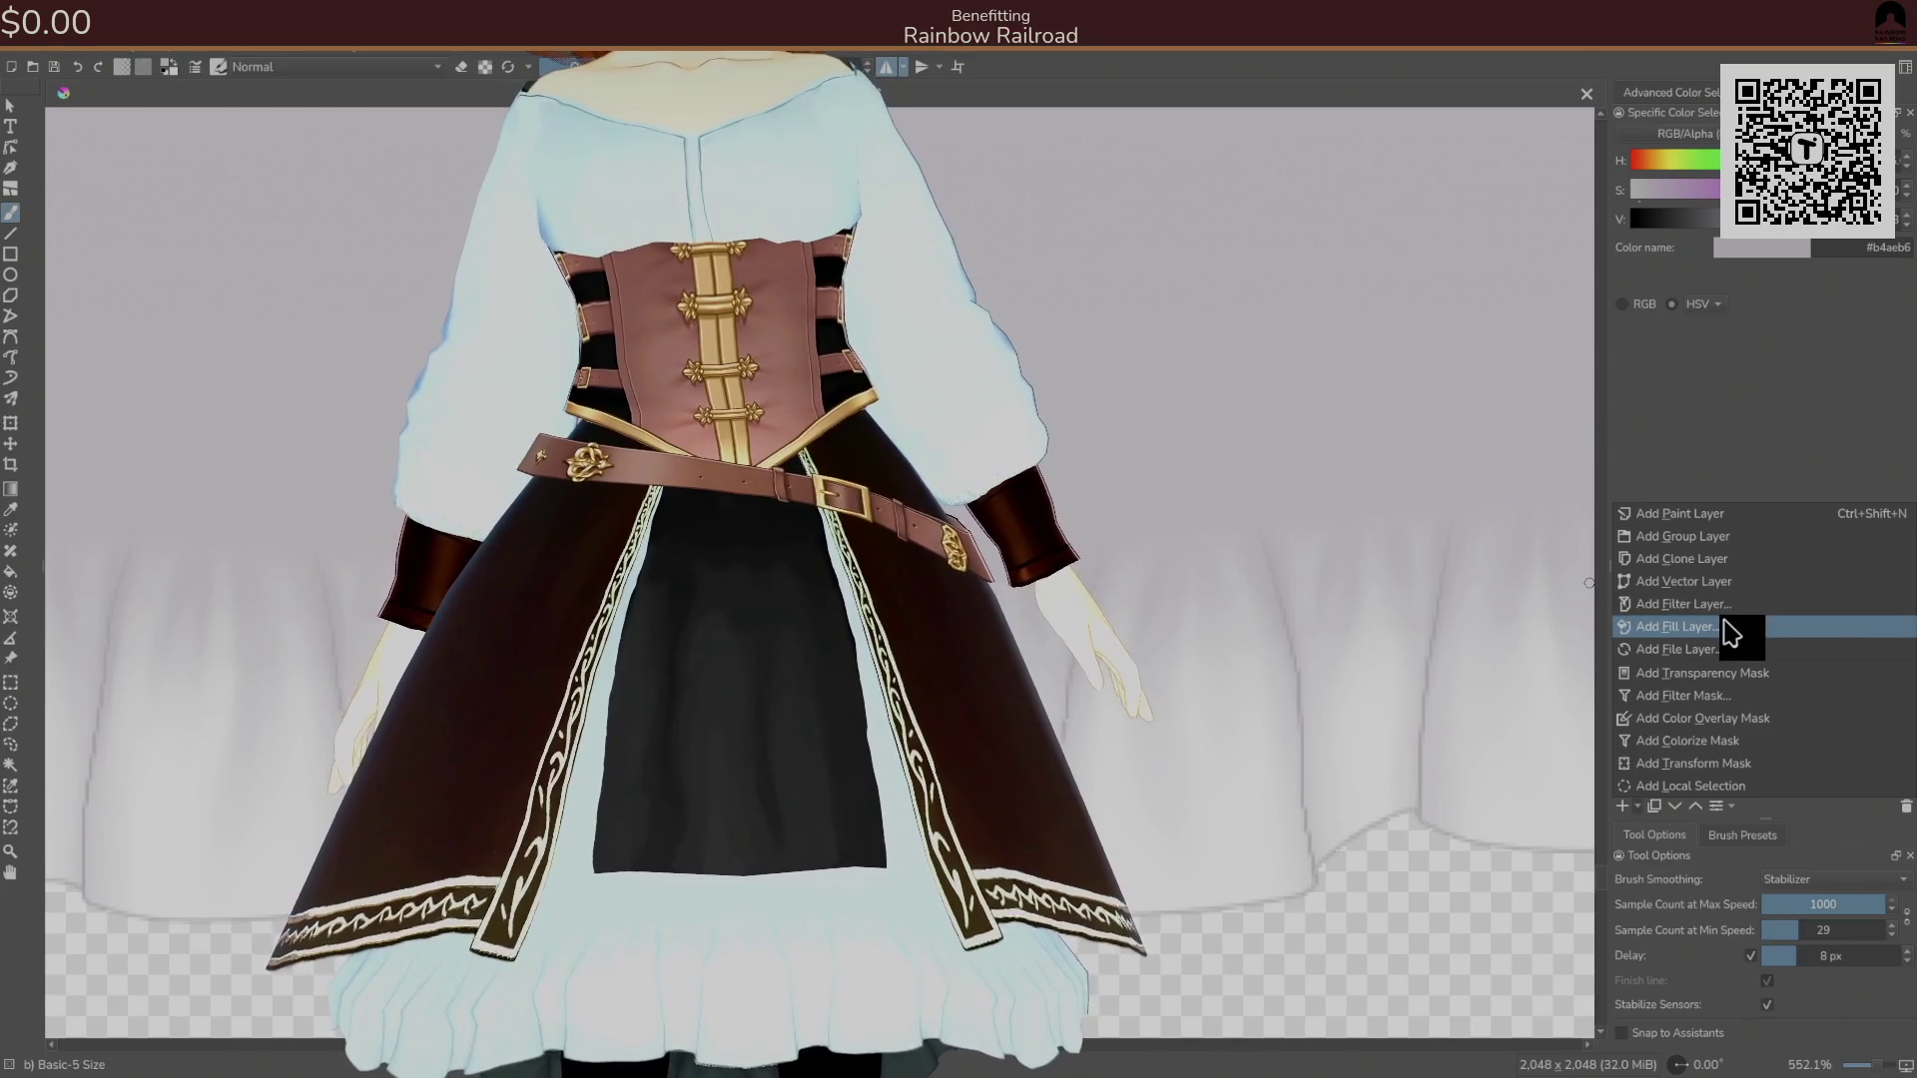
click(1779, 449)
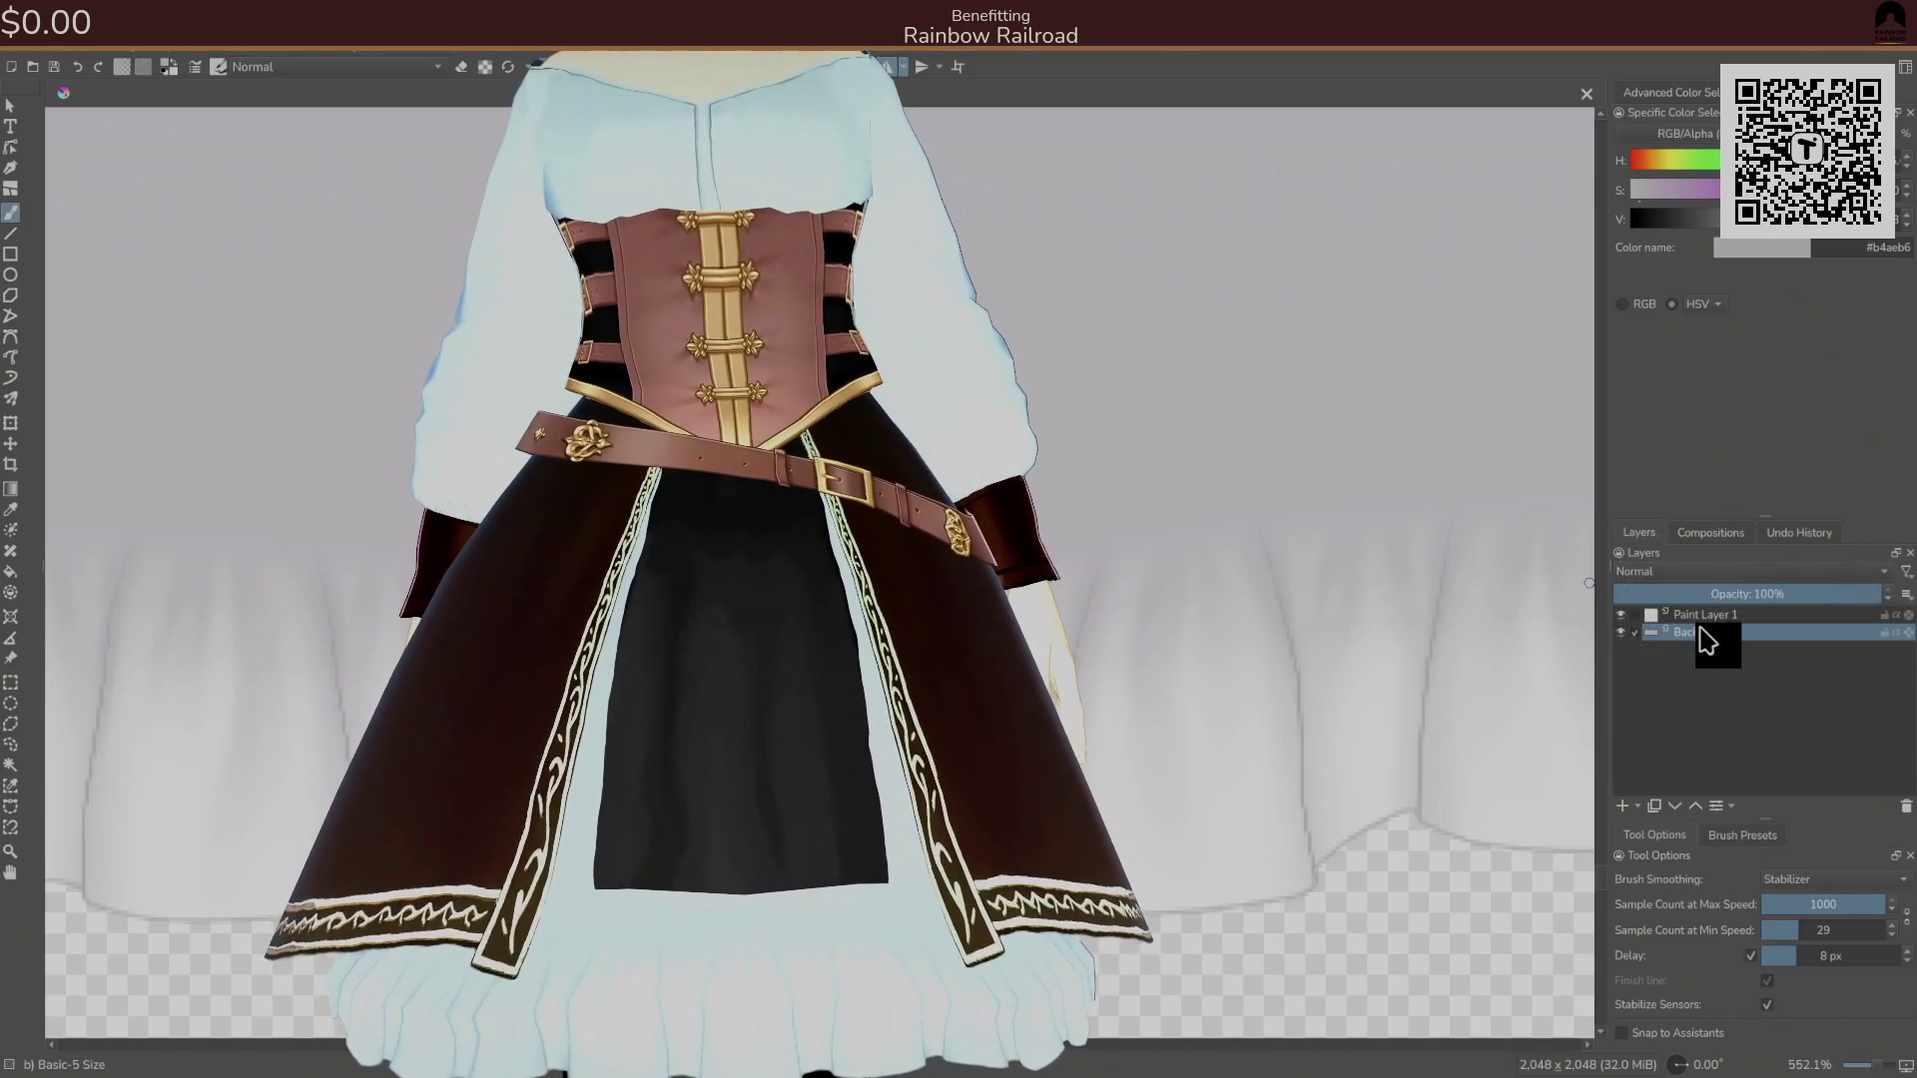
click(171, 50)
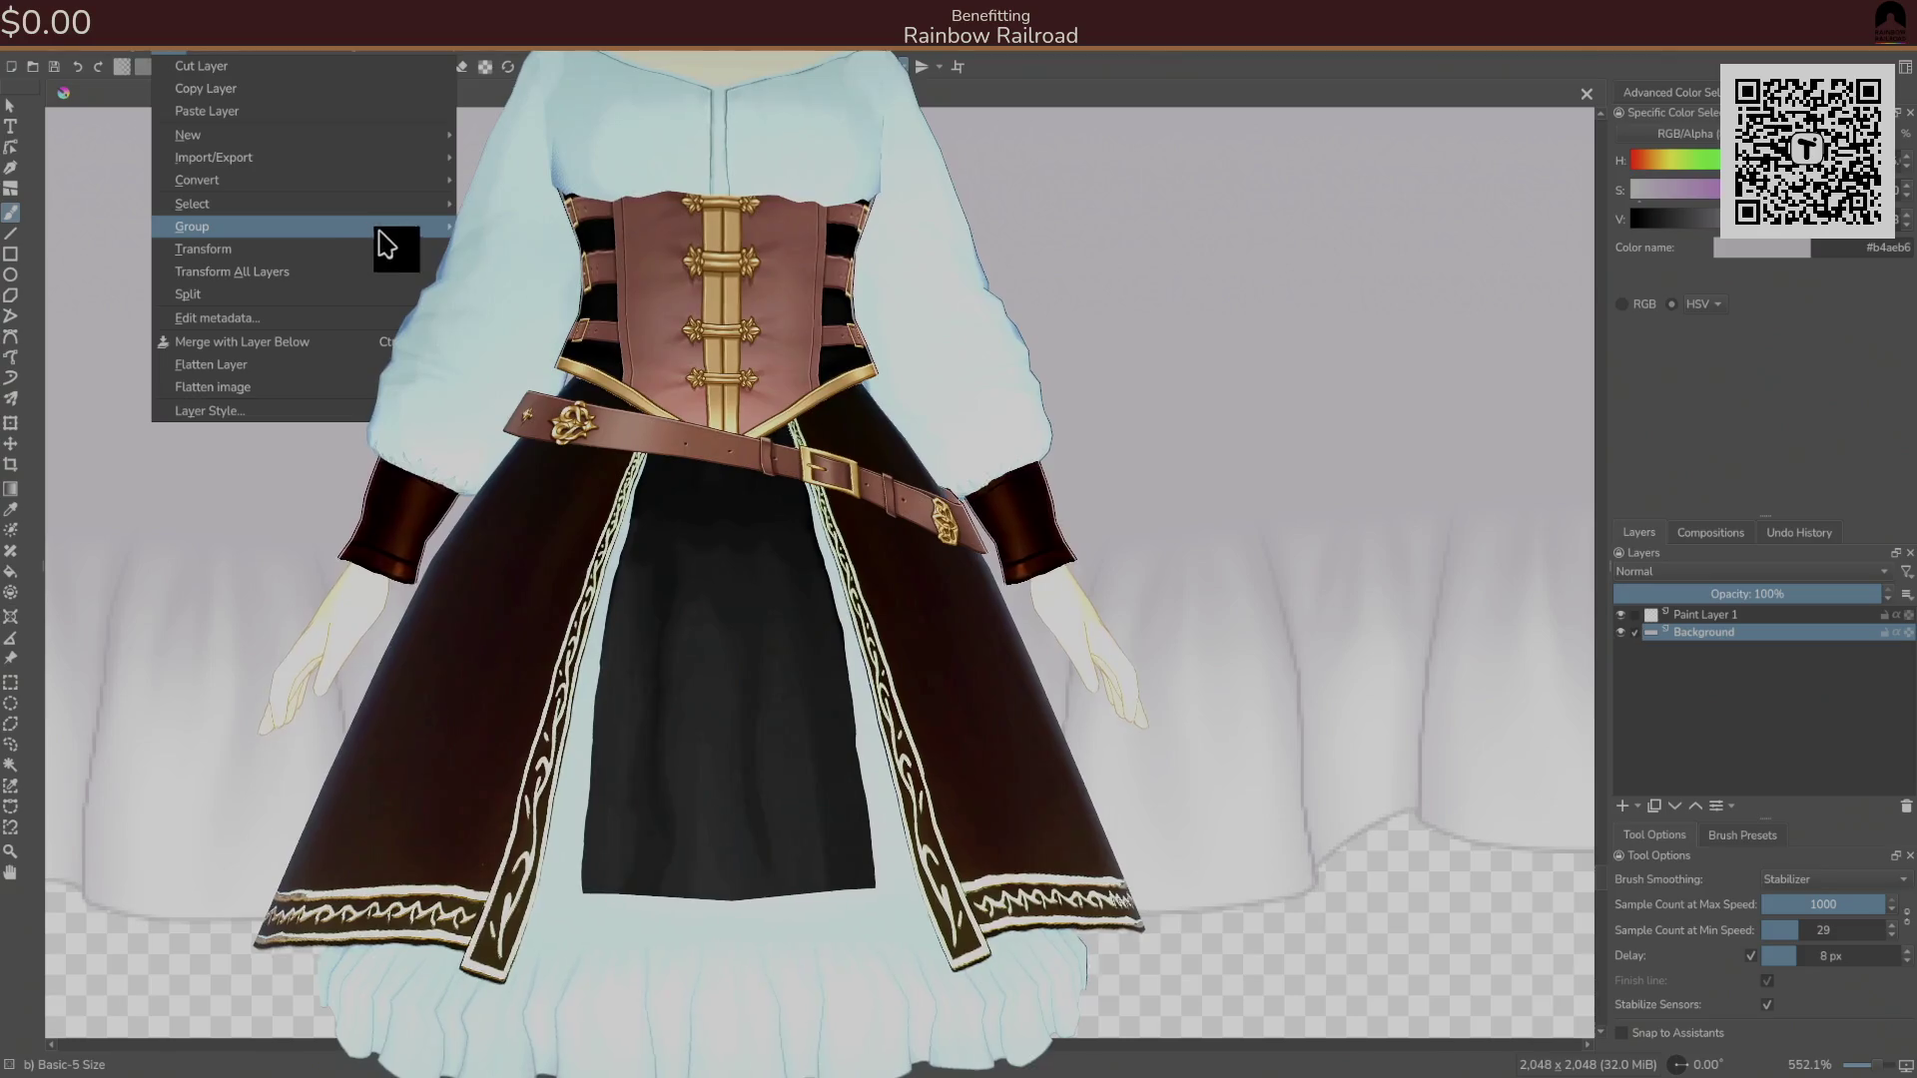
click(519, 249)
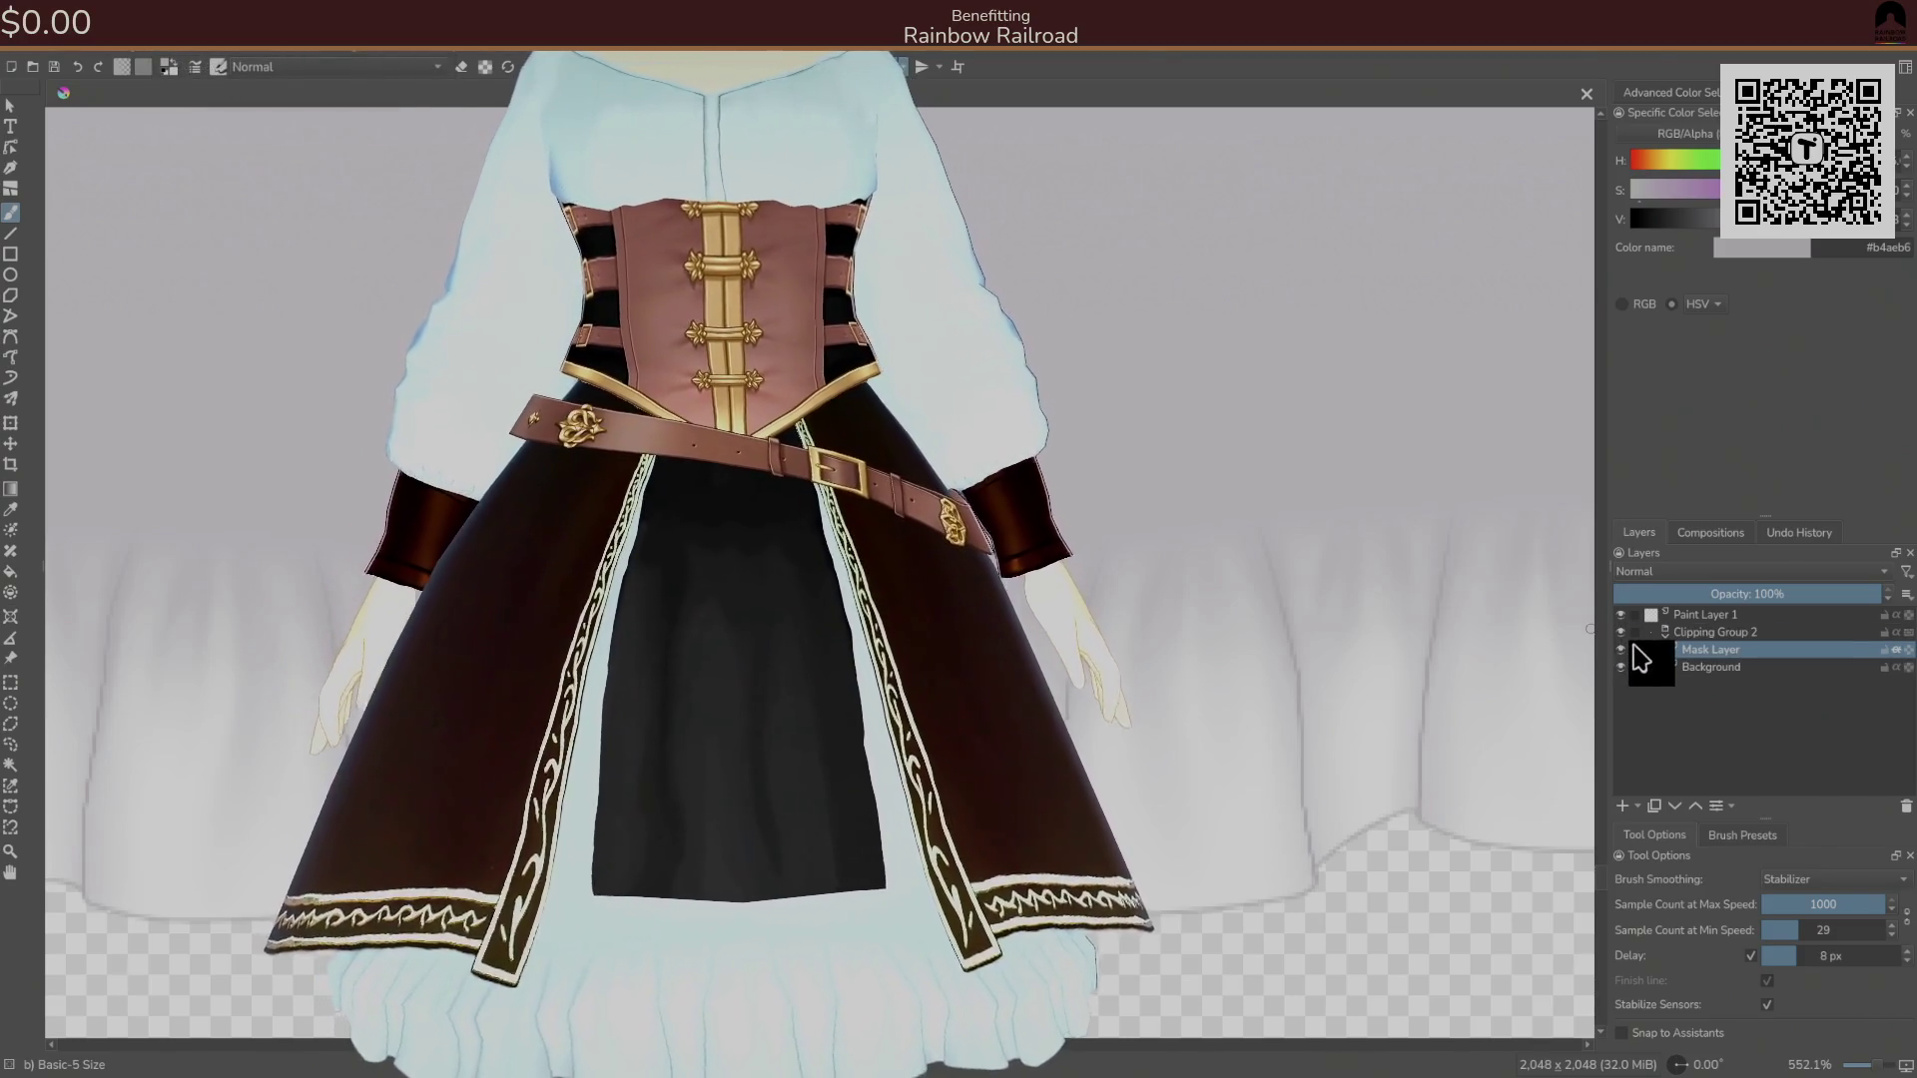
Remove the unused Paint Layer 1 and select the new Mask Layer.
mouse_move(1624, 649)
mouse_down()
mouse_move(1694, 672)
mouse_move(1702, 654)
mouse_move(1158, 645)
mouse_up()
mouse_move(1212, 844)
mouse_down()
mouse_move(1241, 947)
mouse_move(1570, 587)
mouse_move(1665, 635)
mouse_move(1694, 711)
mouse_move(1669, 812)
mouse_move(1728, 813)
mouse_move(1720, 762)
mouse_move(1676, 734)
mouse_move(1652, 579)
mouse_move(1679, 615)
mouse_up()
right_click(1679, 617)
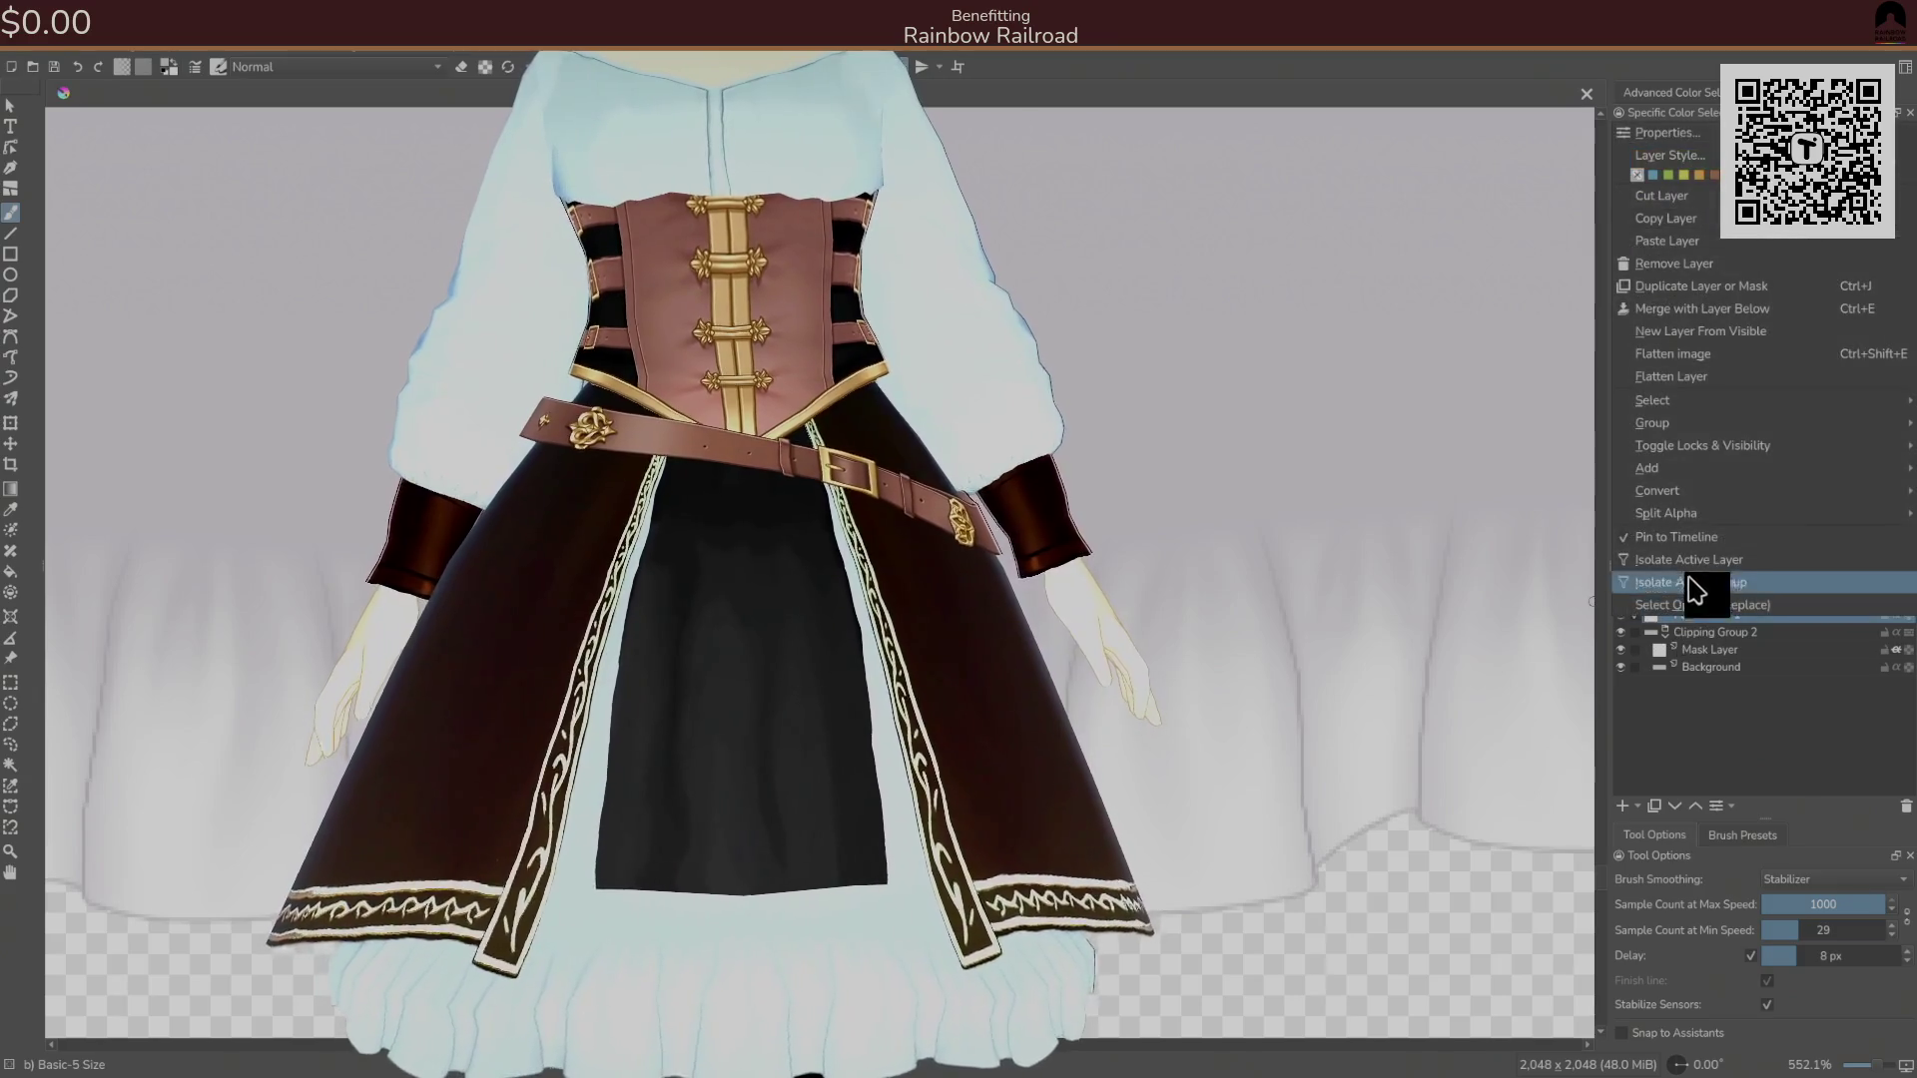
click(1695, 268)
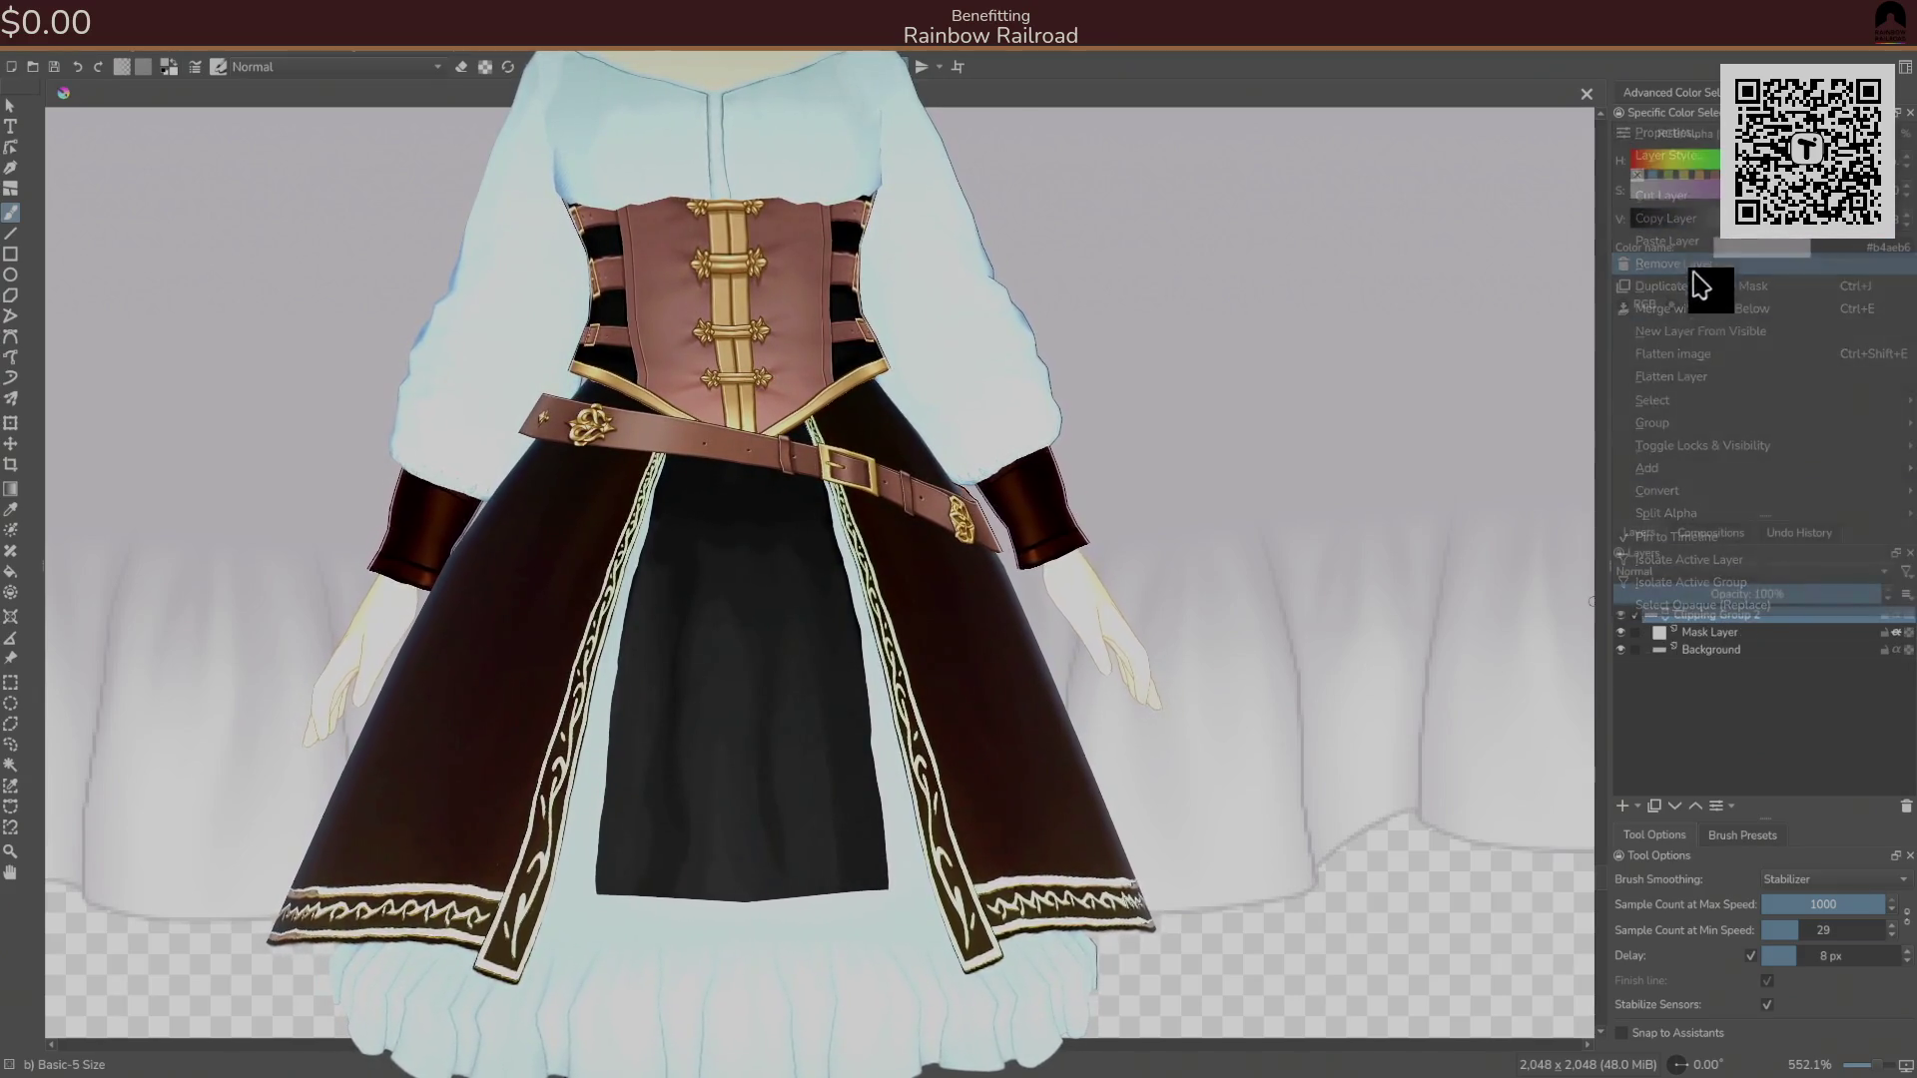
click(1709, 637)
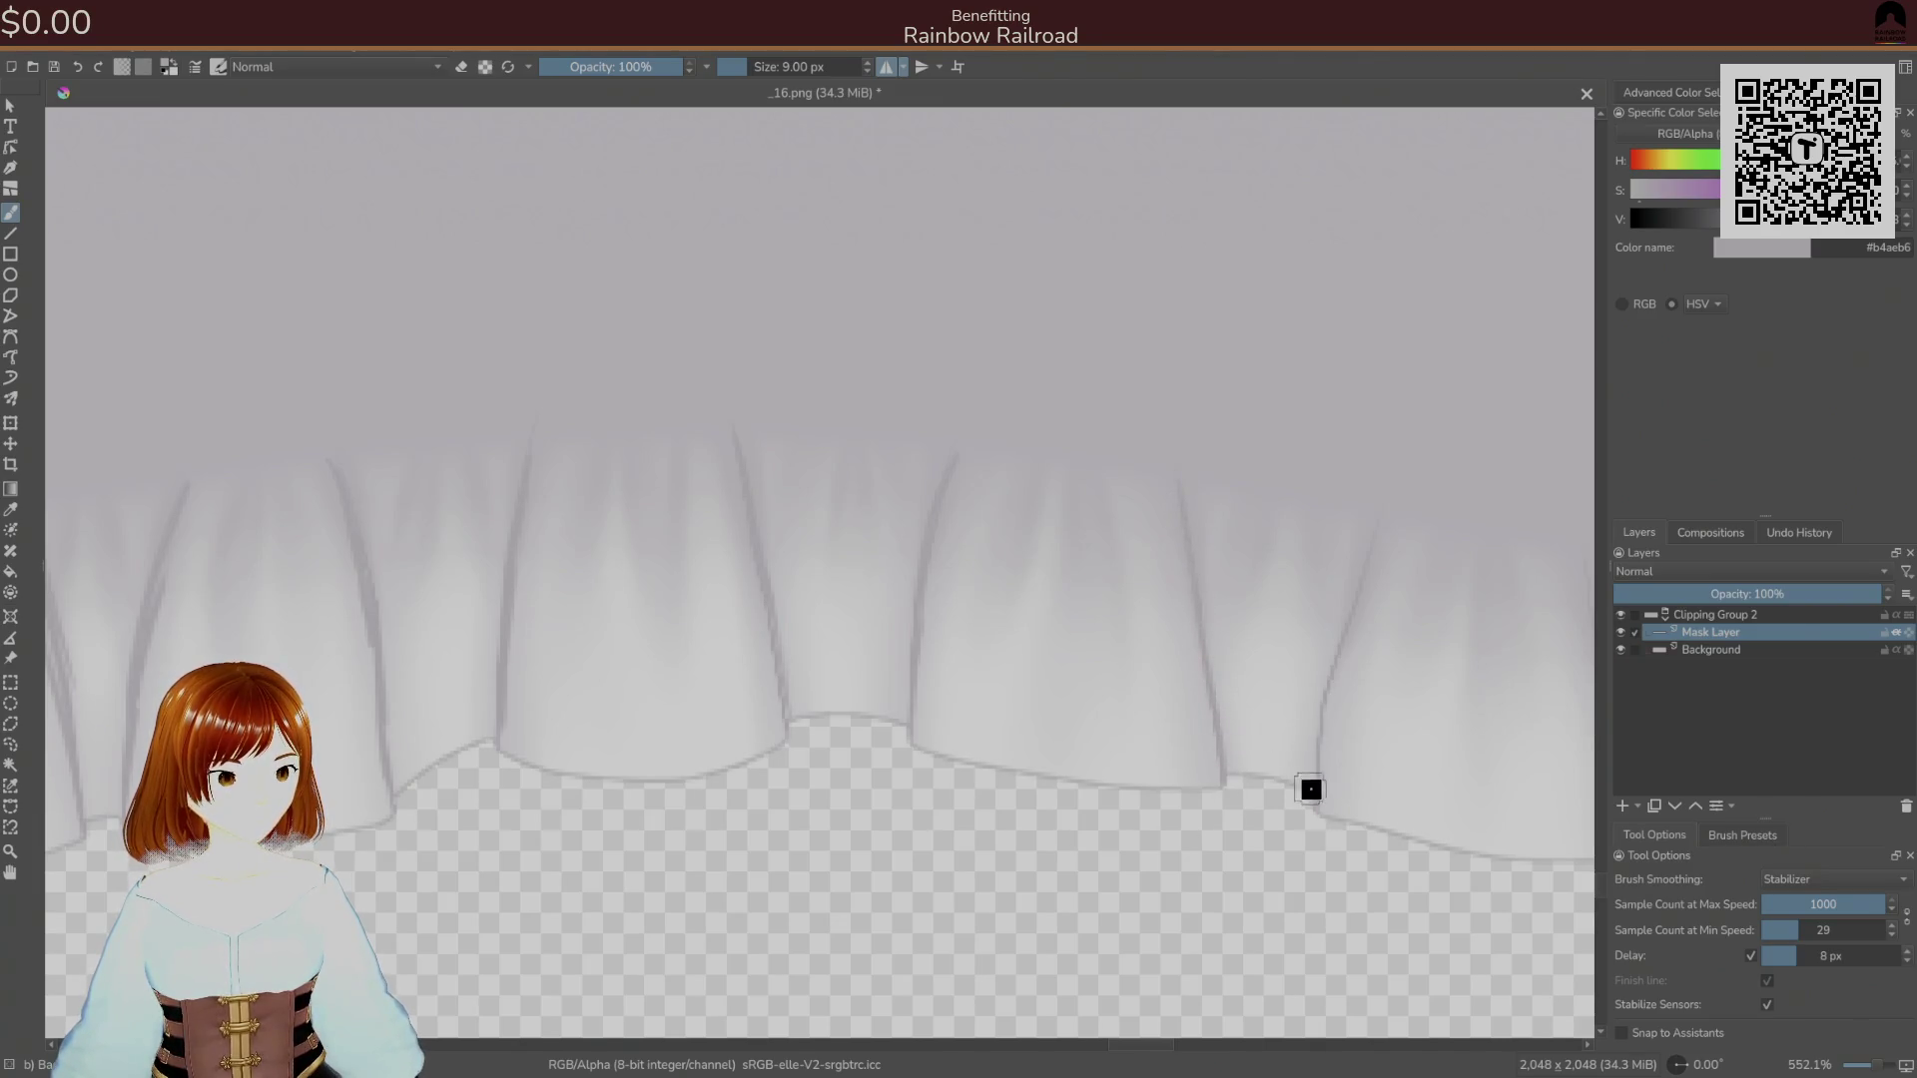
Paint darker, longer fold lines down the right-side frill creases, flipping the view to check.
scroll(1100, 586, down, 3)
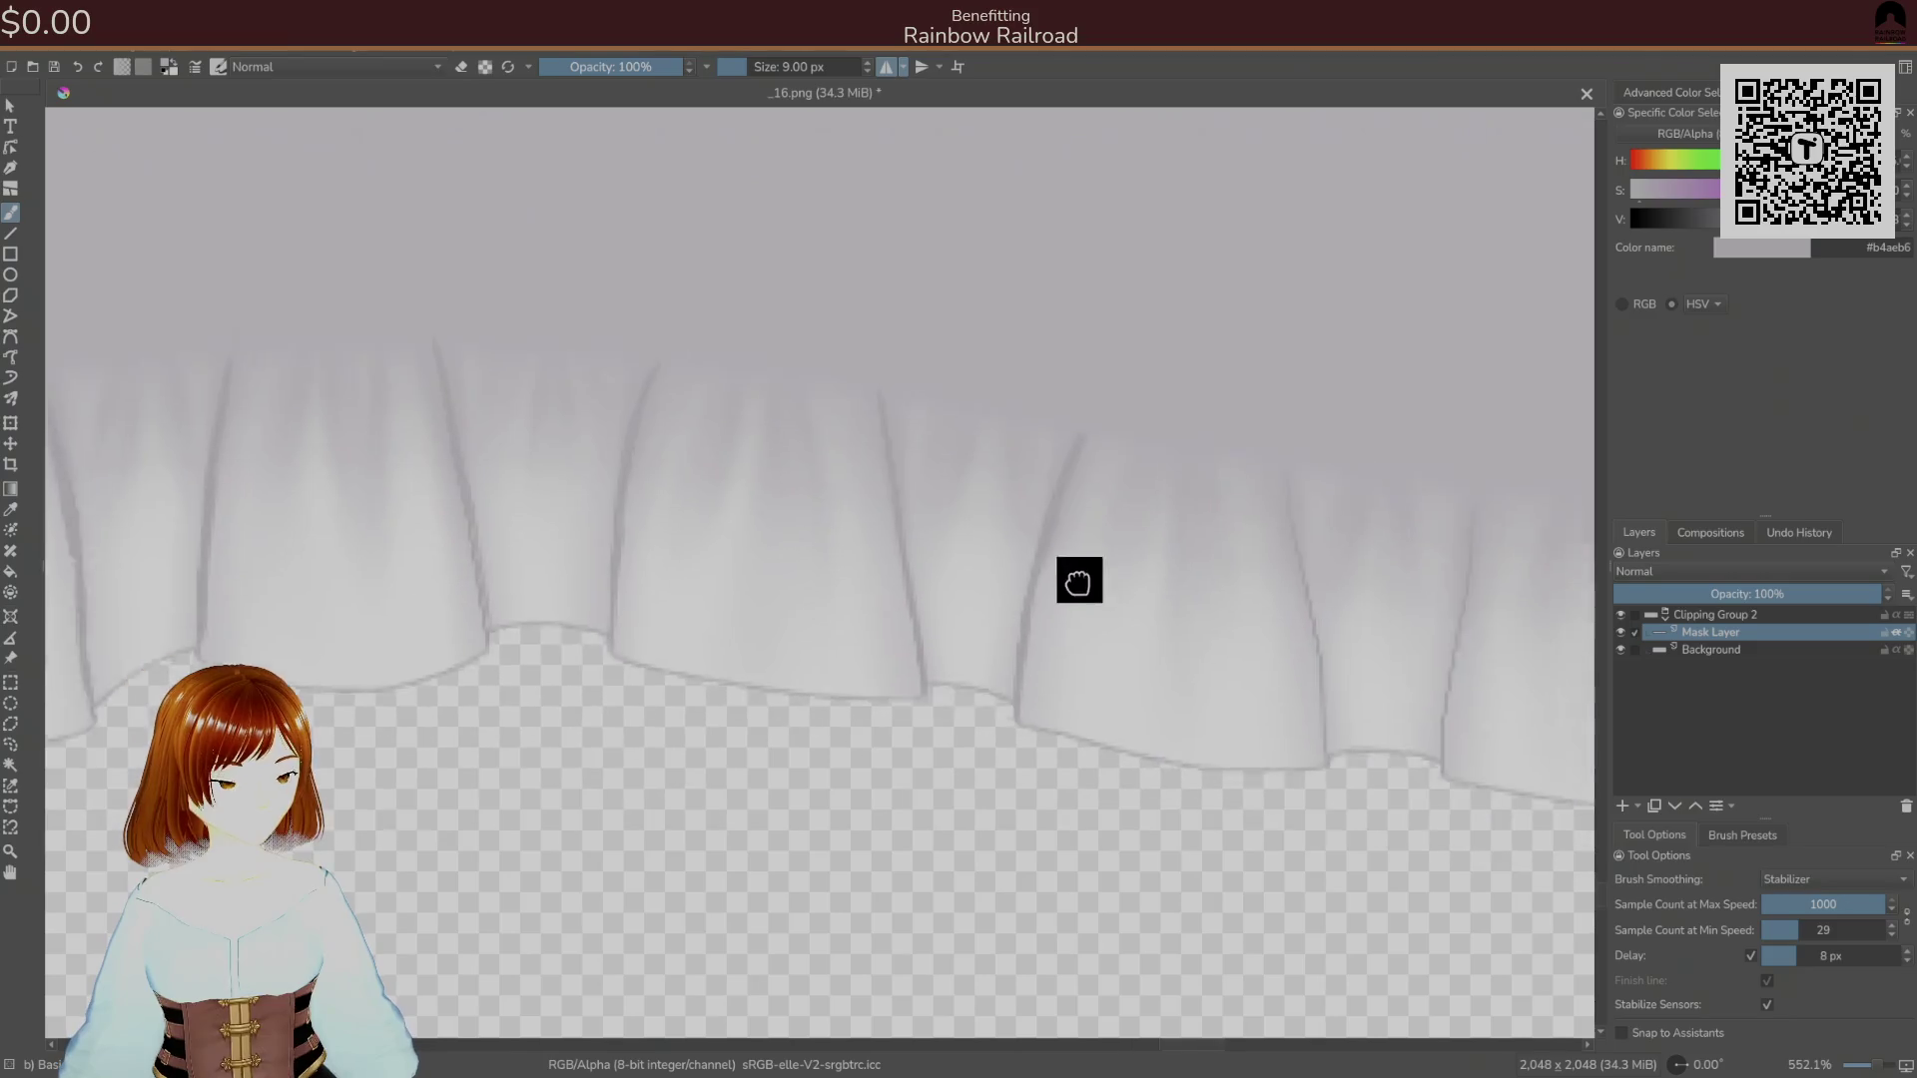
drag(1157, 439, 1198, 650)
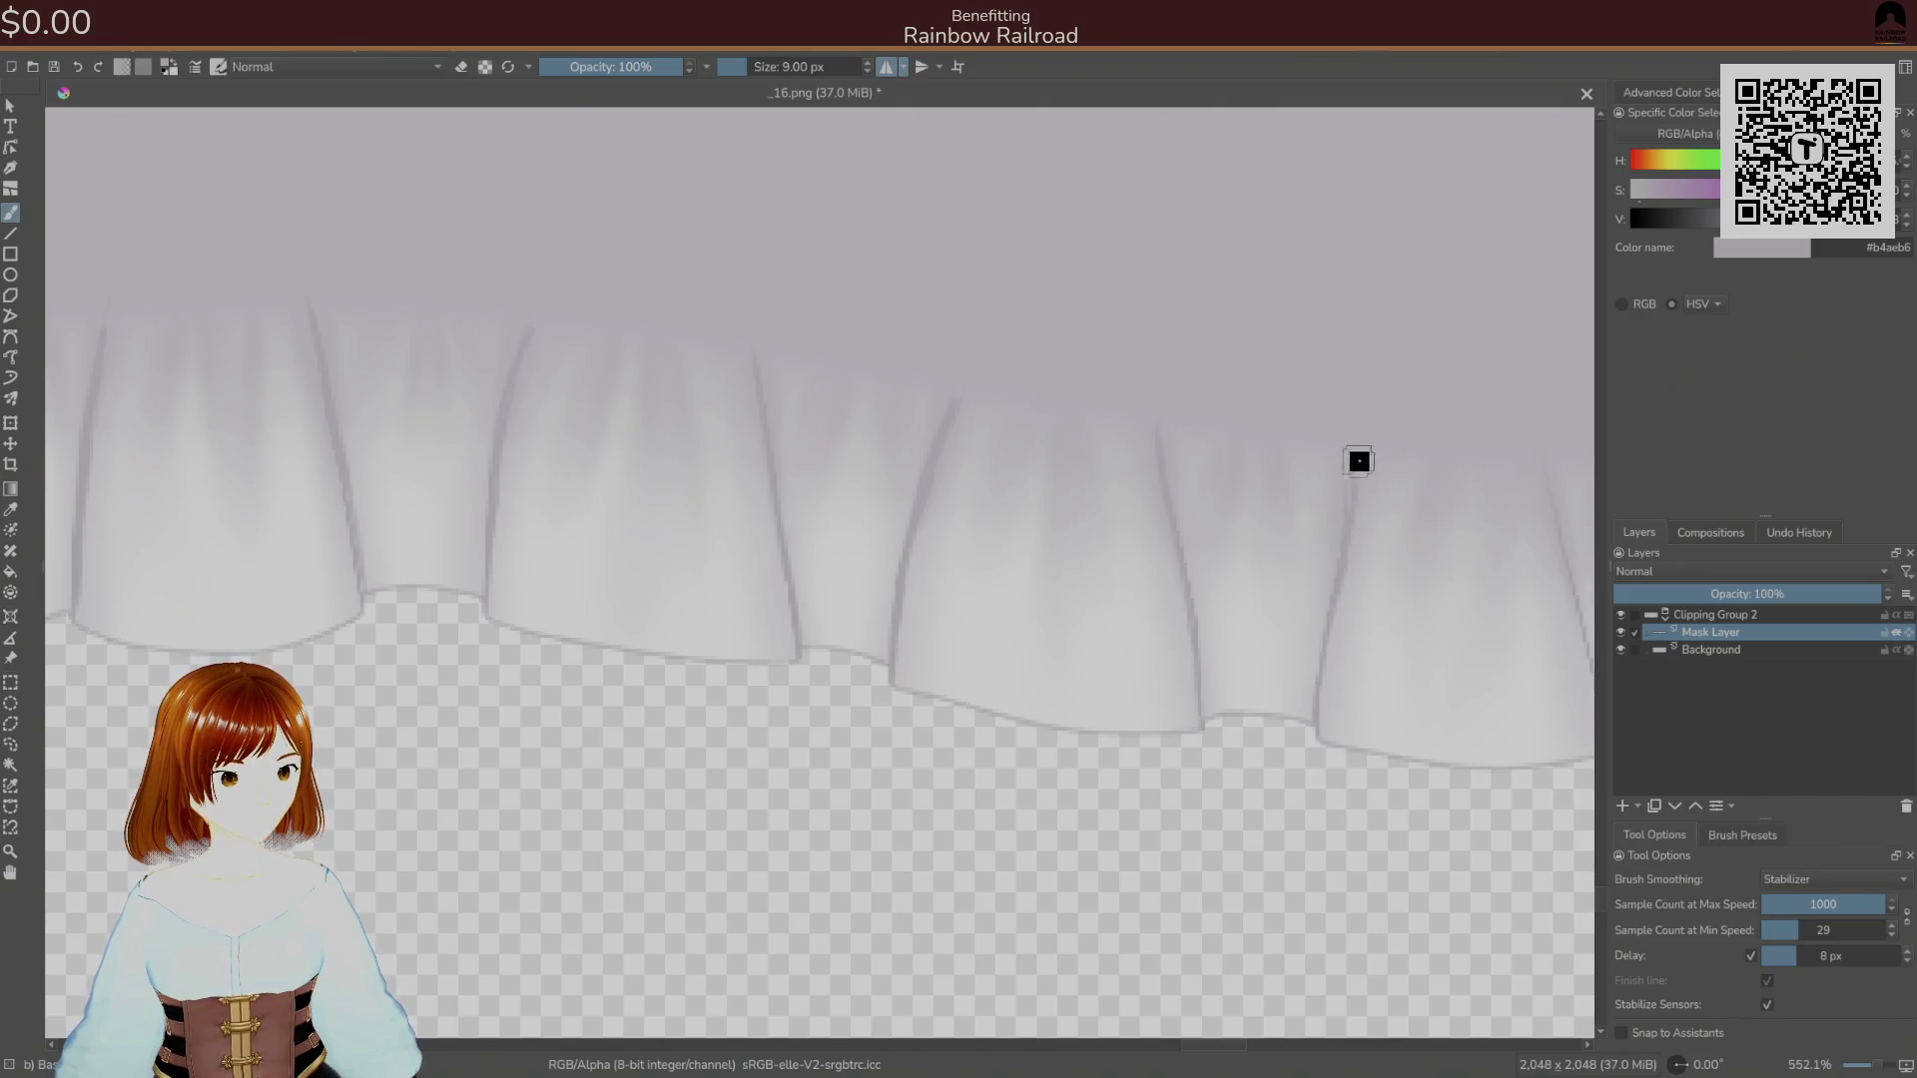
key(m)
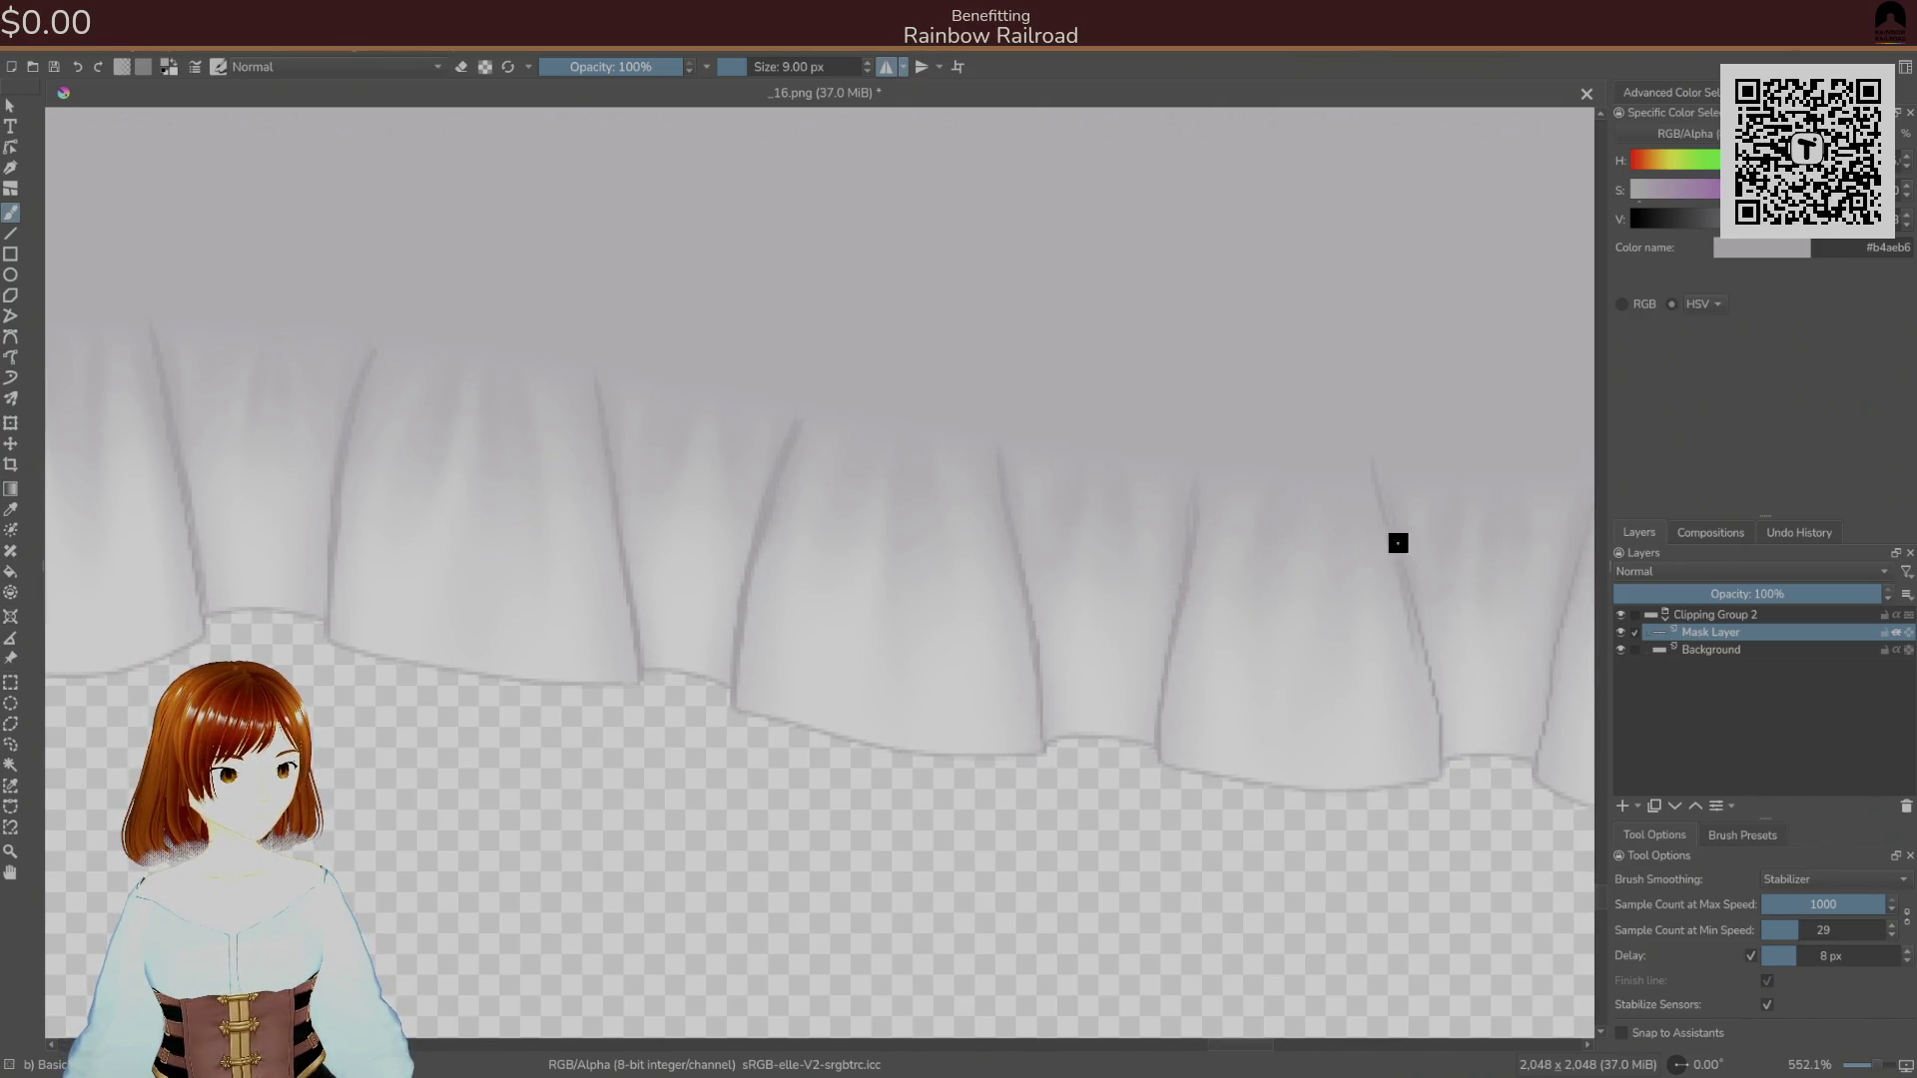
mouse_move(1358, 622)
mouse_down()
mouse_move(1133, 682)
mouse_move(1082, 676)
mouse_up()
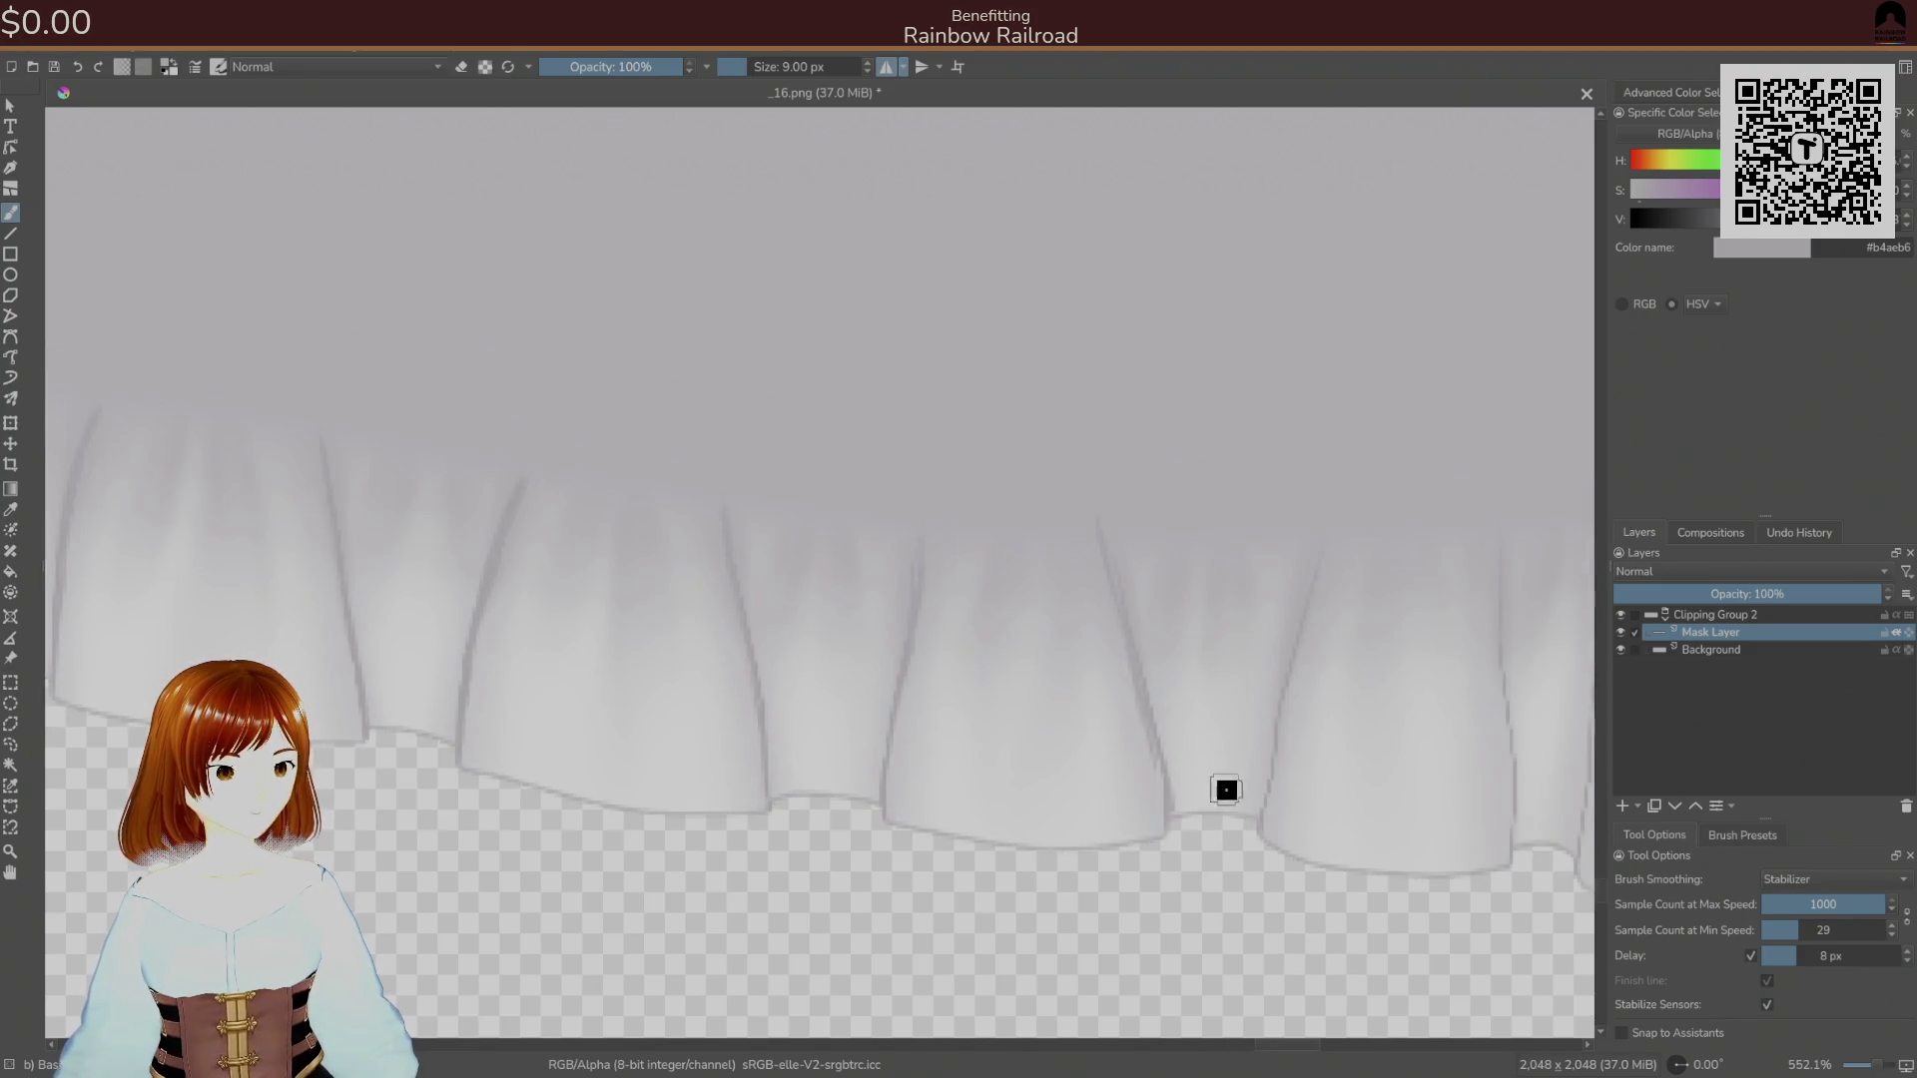
mouse_move(1339, 513)
mouse_down()
mouse_move(1278, 697)
mouse_move(1279, 813)
mouse_move(1271, 792)
mouse_move(1262, 816)
mouse_up()
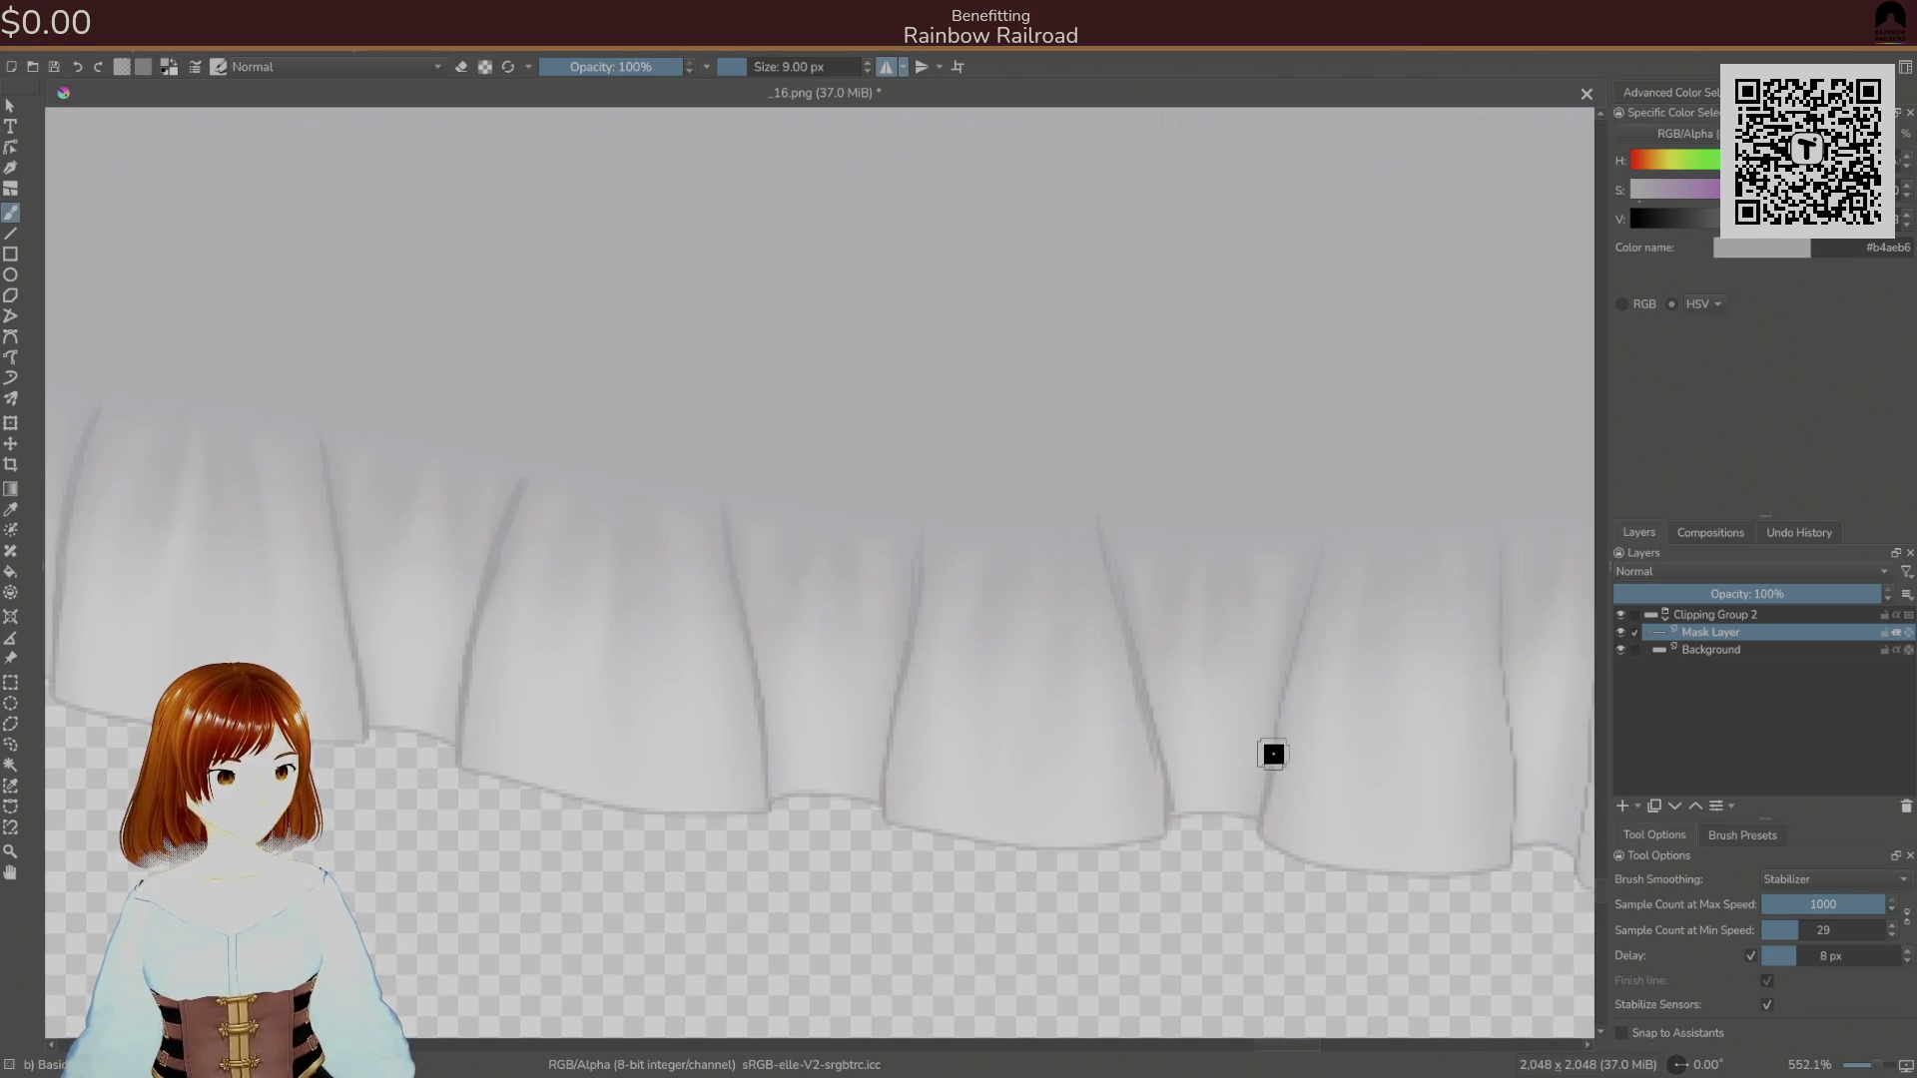
drag(1279, 672, 1373, 462)
drag(1500, 497, 1498, 646)
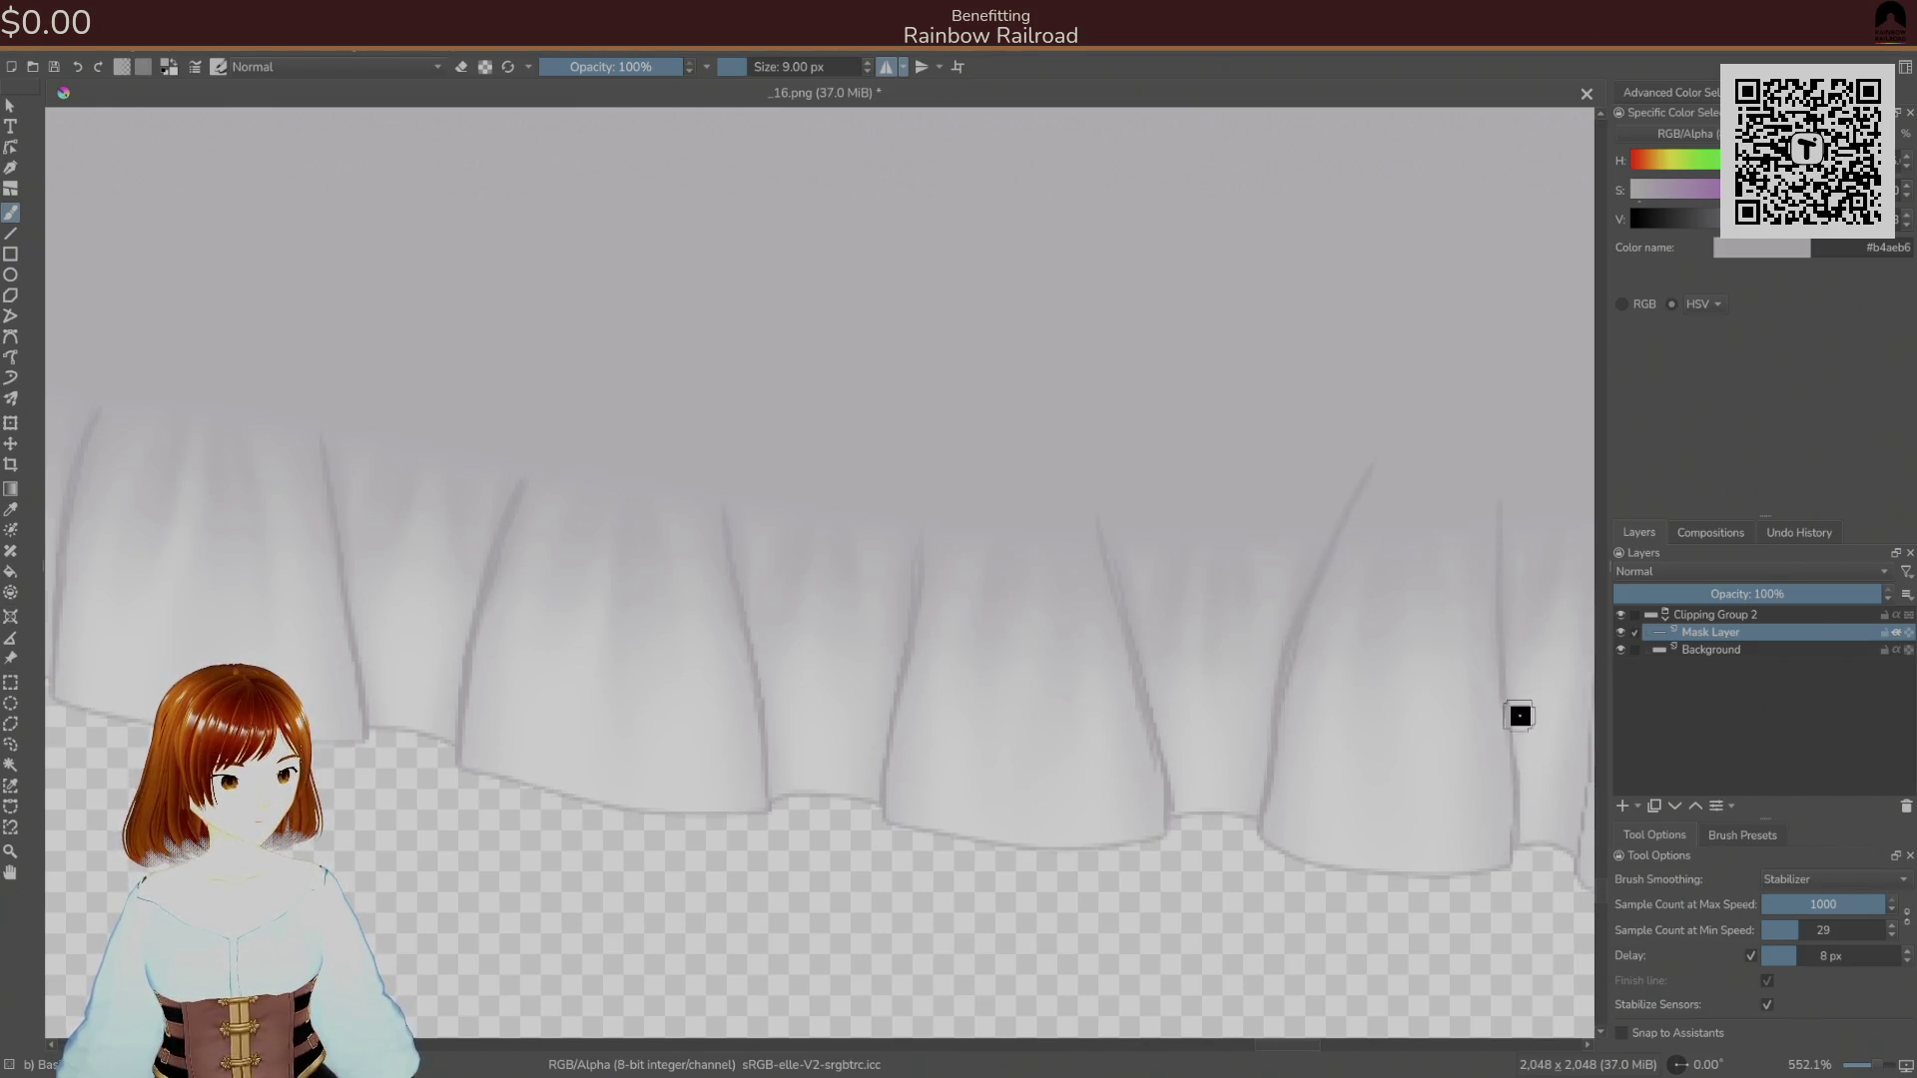
drag(1519, 714, 1209, 737)
mouse_move(1181, 826)
mouse_down()
mouse_move(1189, 650)
mouse_move(1250, 439)
mouse_up()
drag(826, 676, 1474, 531)
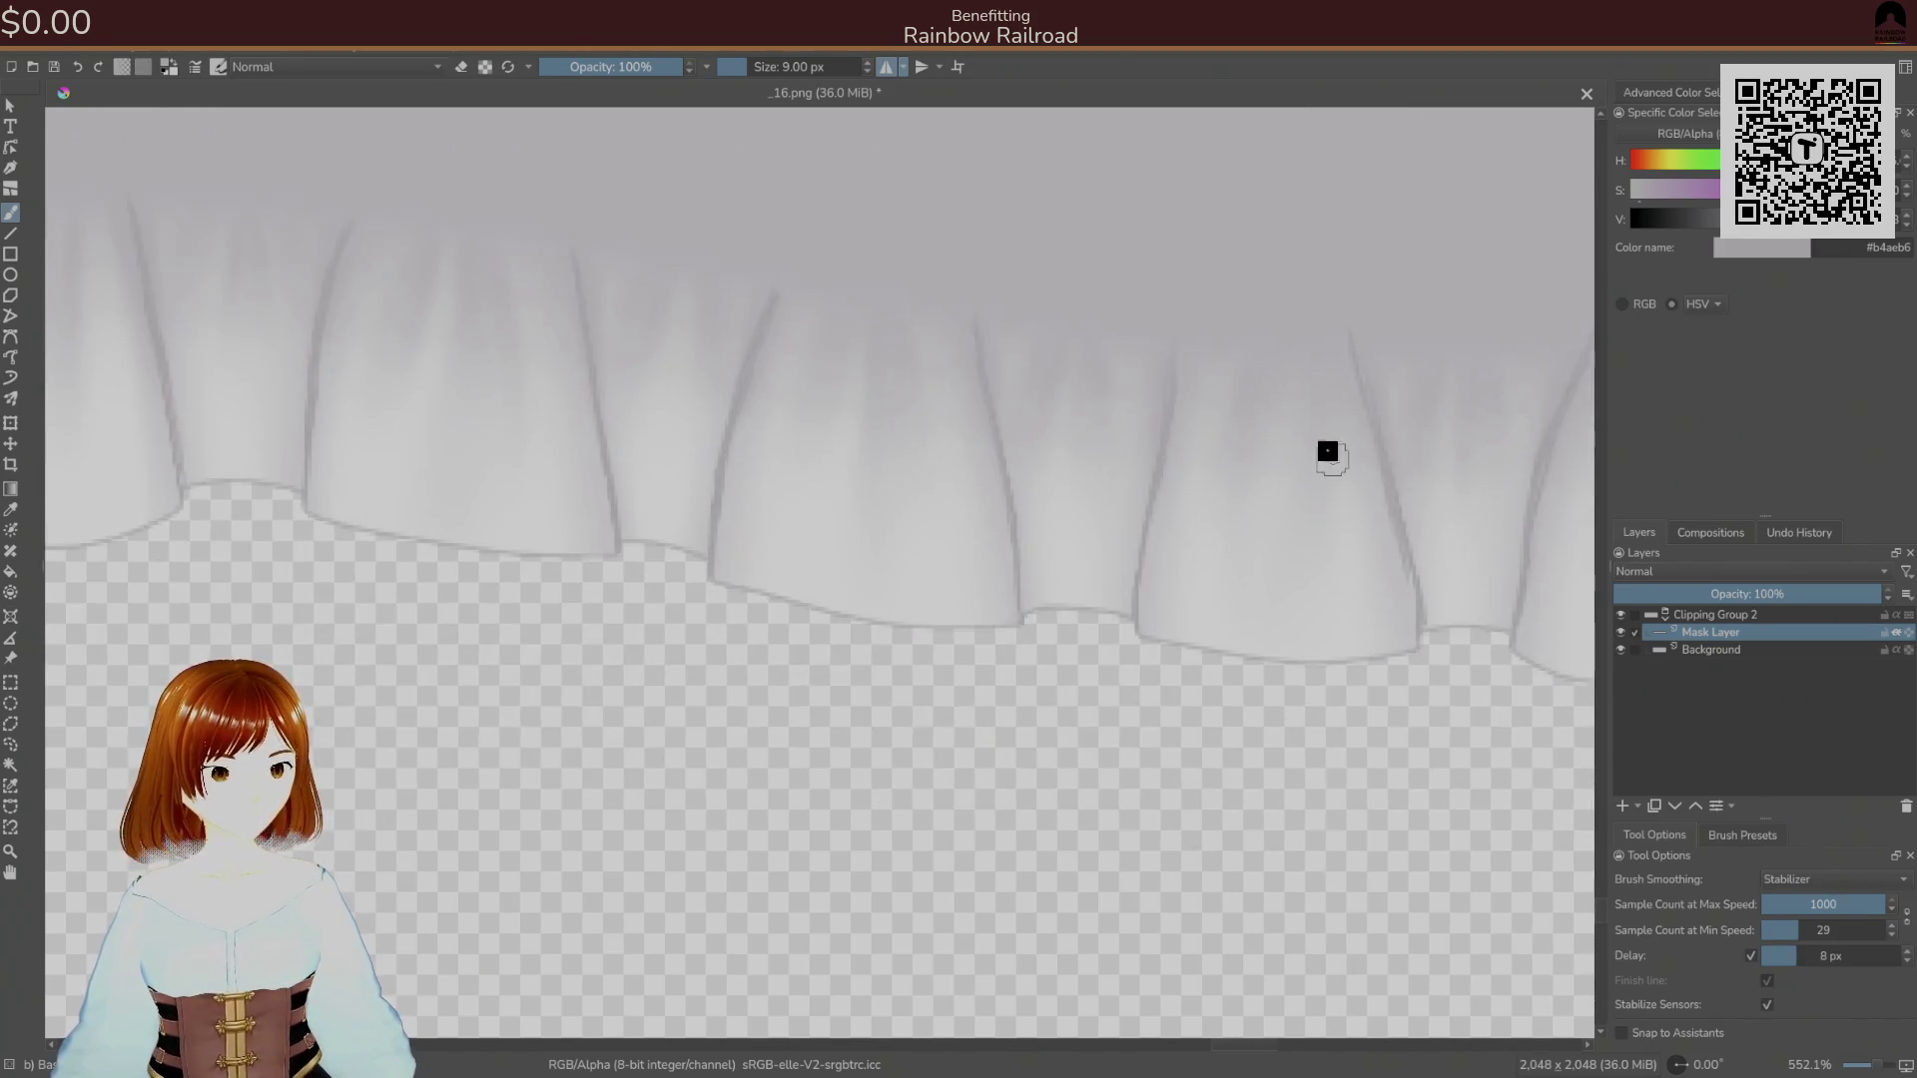
drag(1012, 764, 1061, 822)
mouse_move(659, 559)
mouse_down()
mouse_move(925, 616)
mouse_move(1027, 689)
mouse_up()
drag(603, 796, 1108, 522)
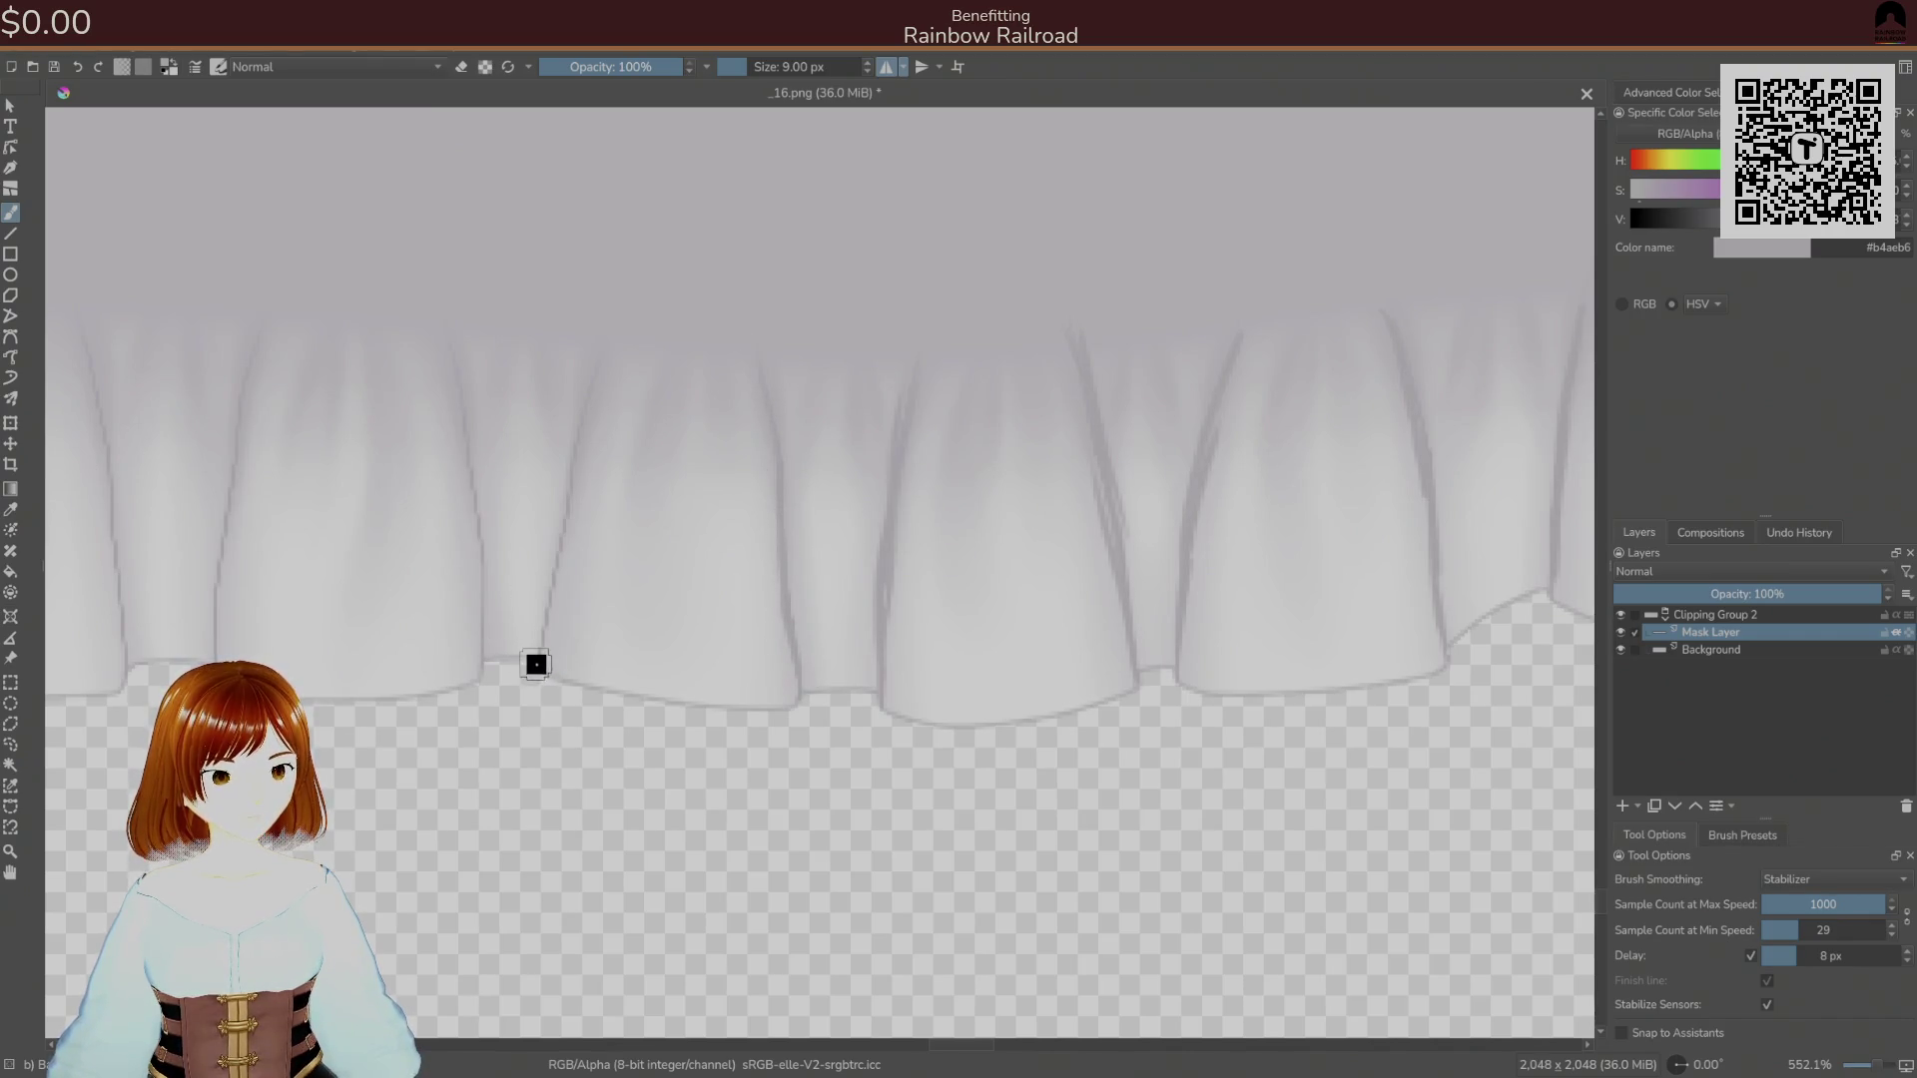
Paint dark crease lines along the middle and left frill folds.
drag(539, 629, 554, 525)
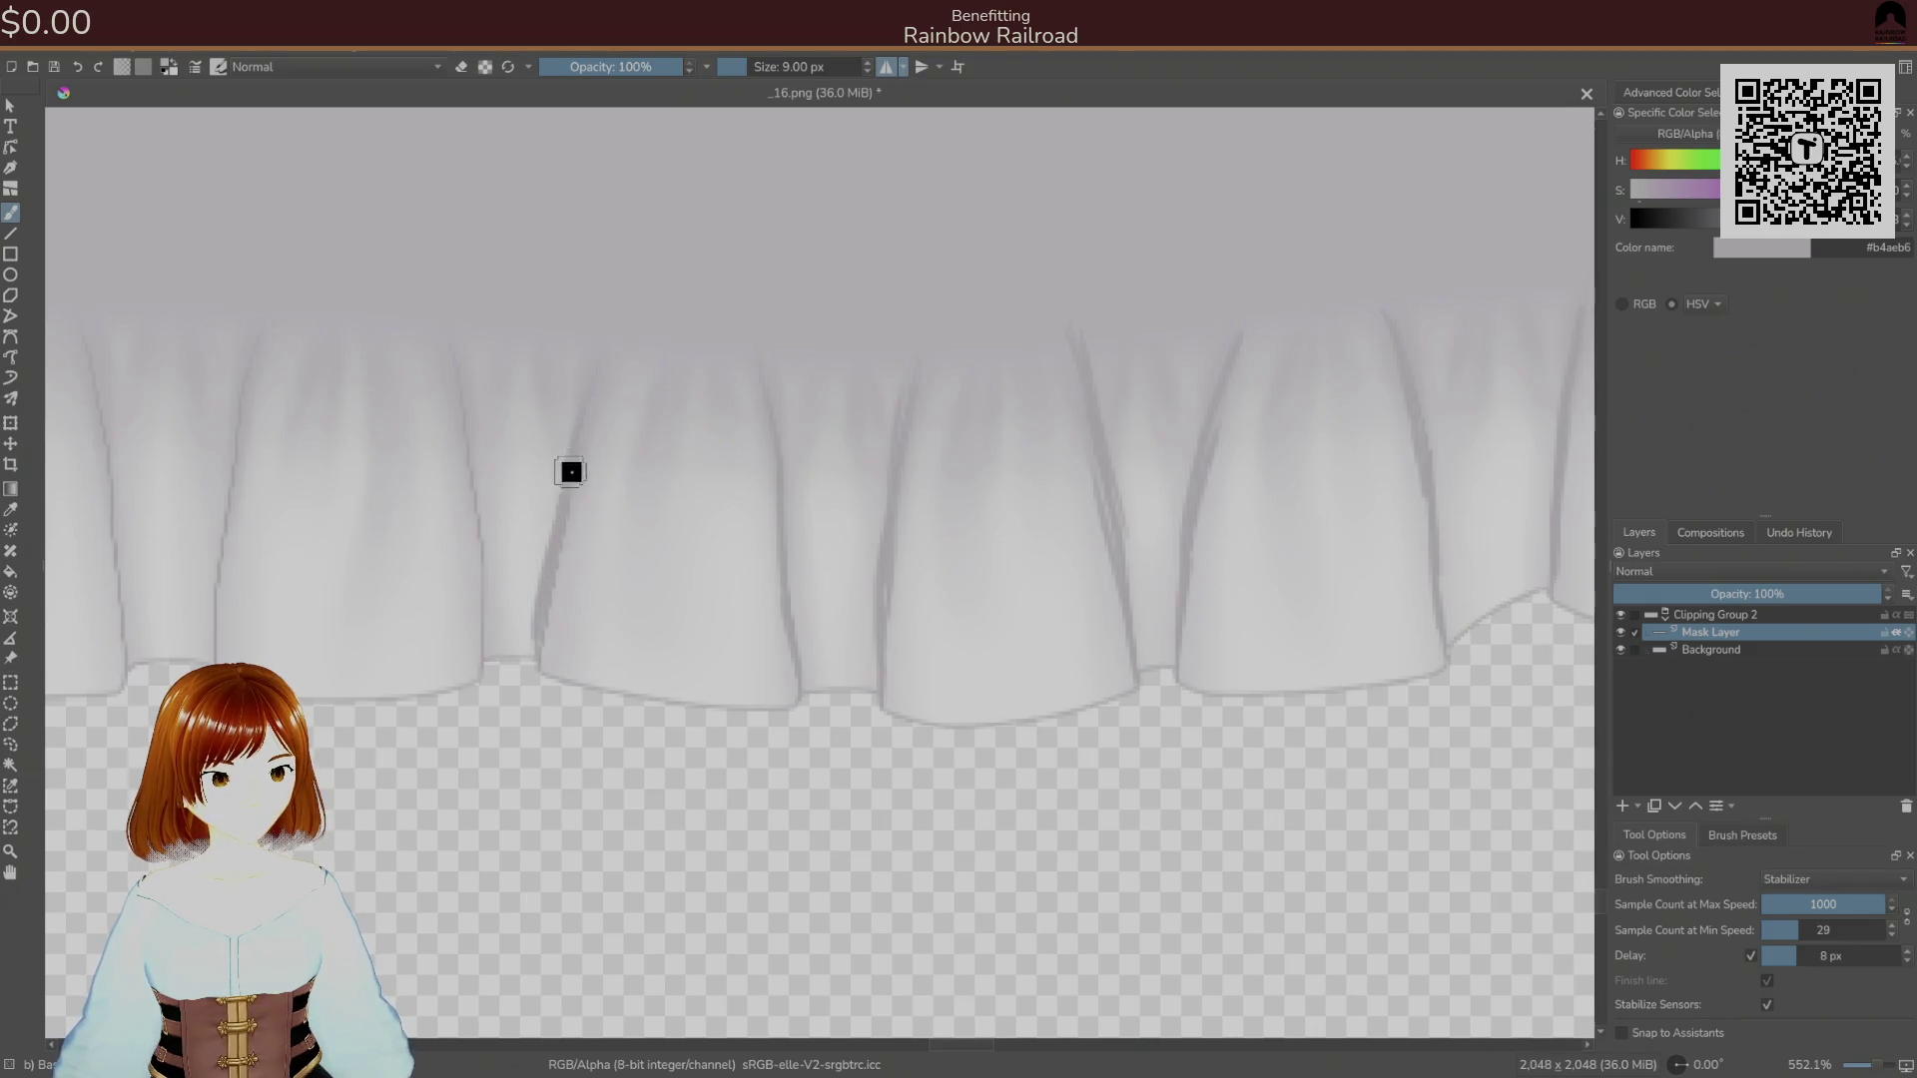
drag(569, 402, 908, 360)
drag(862, 259, 914, 599)
mouse_move(633, 612)
mouse_down()
mouse_move(670, 290)
mouse_move(813, 650)
mouse_up()
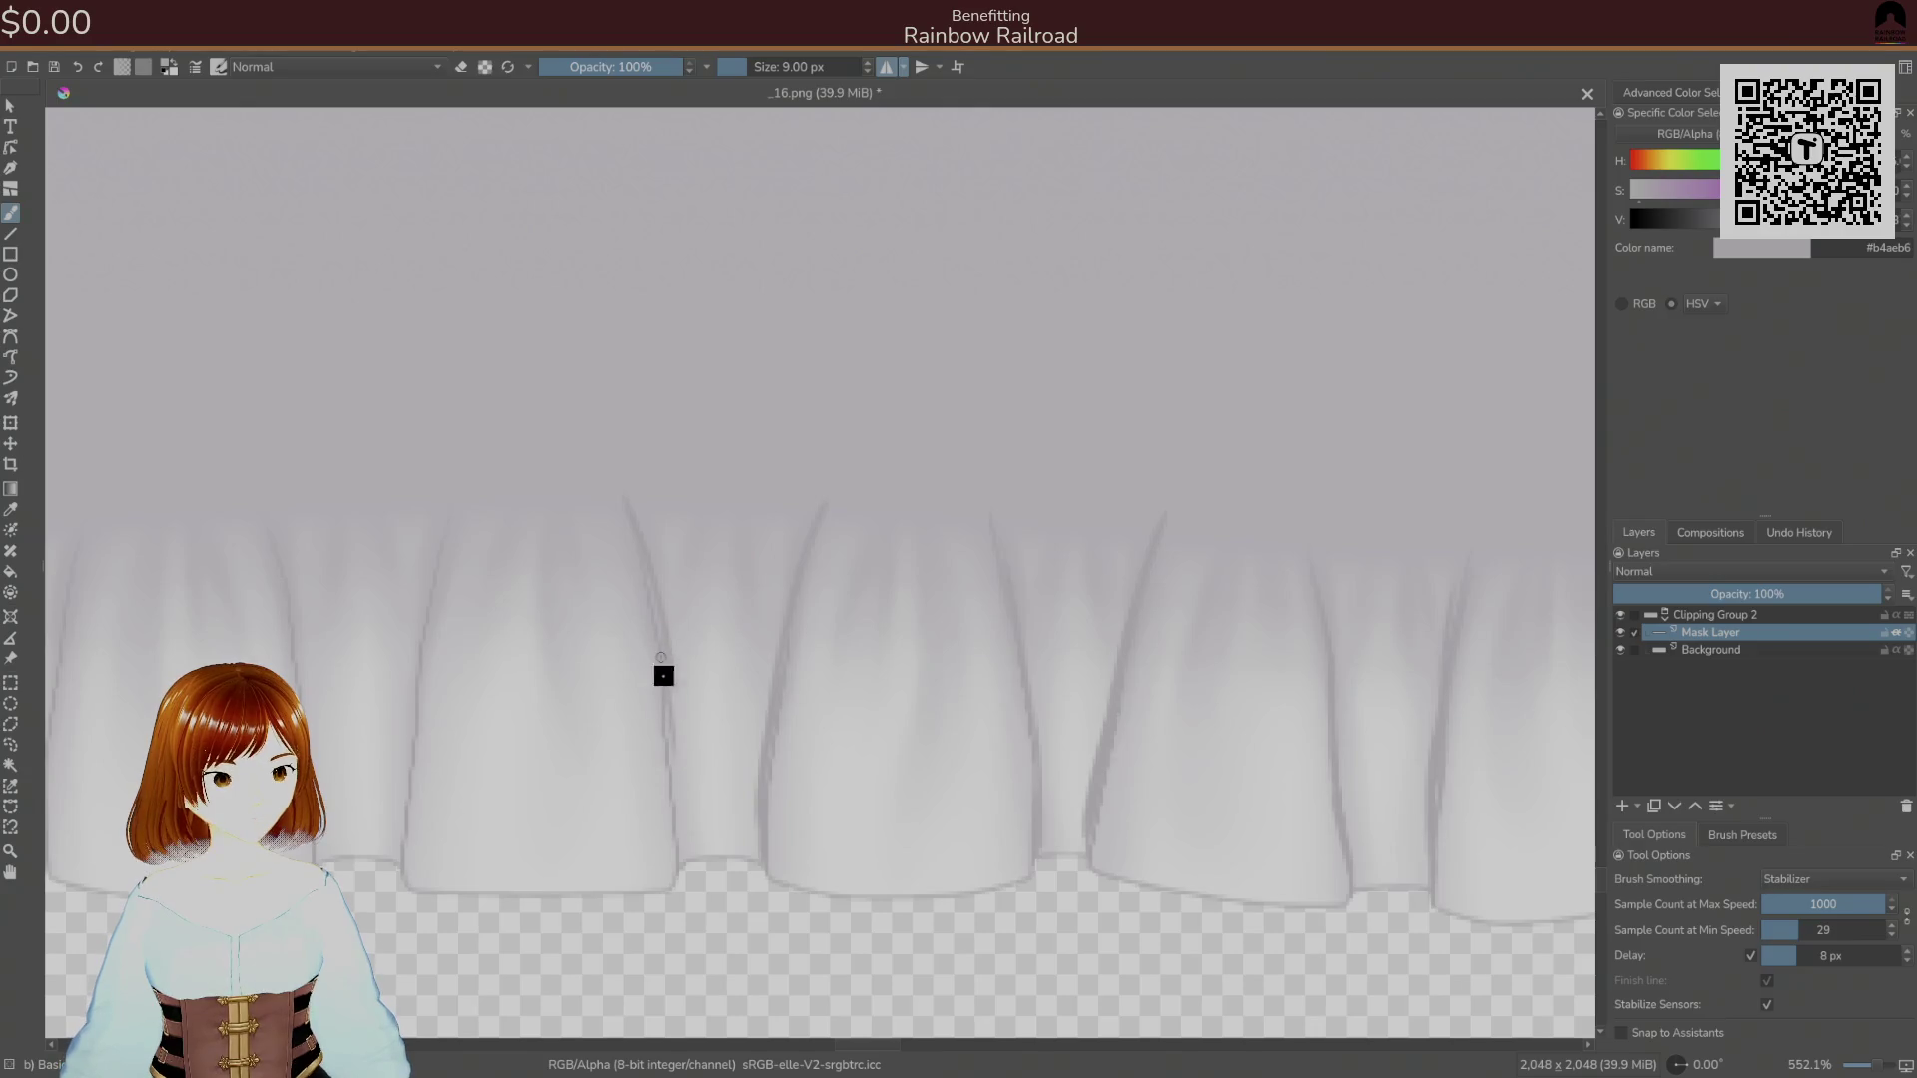
drag(651, 561, 621, 469)
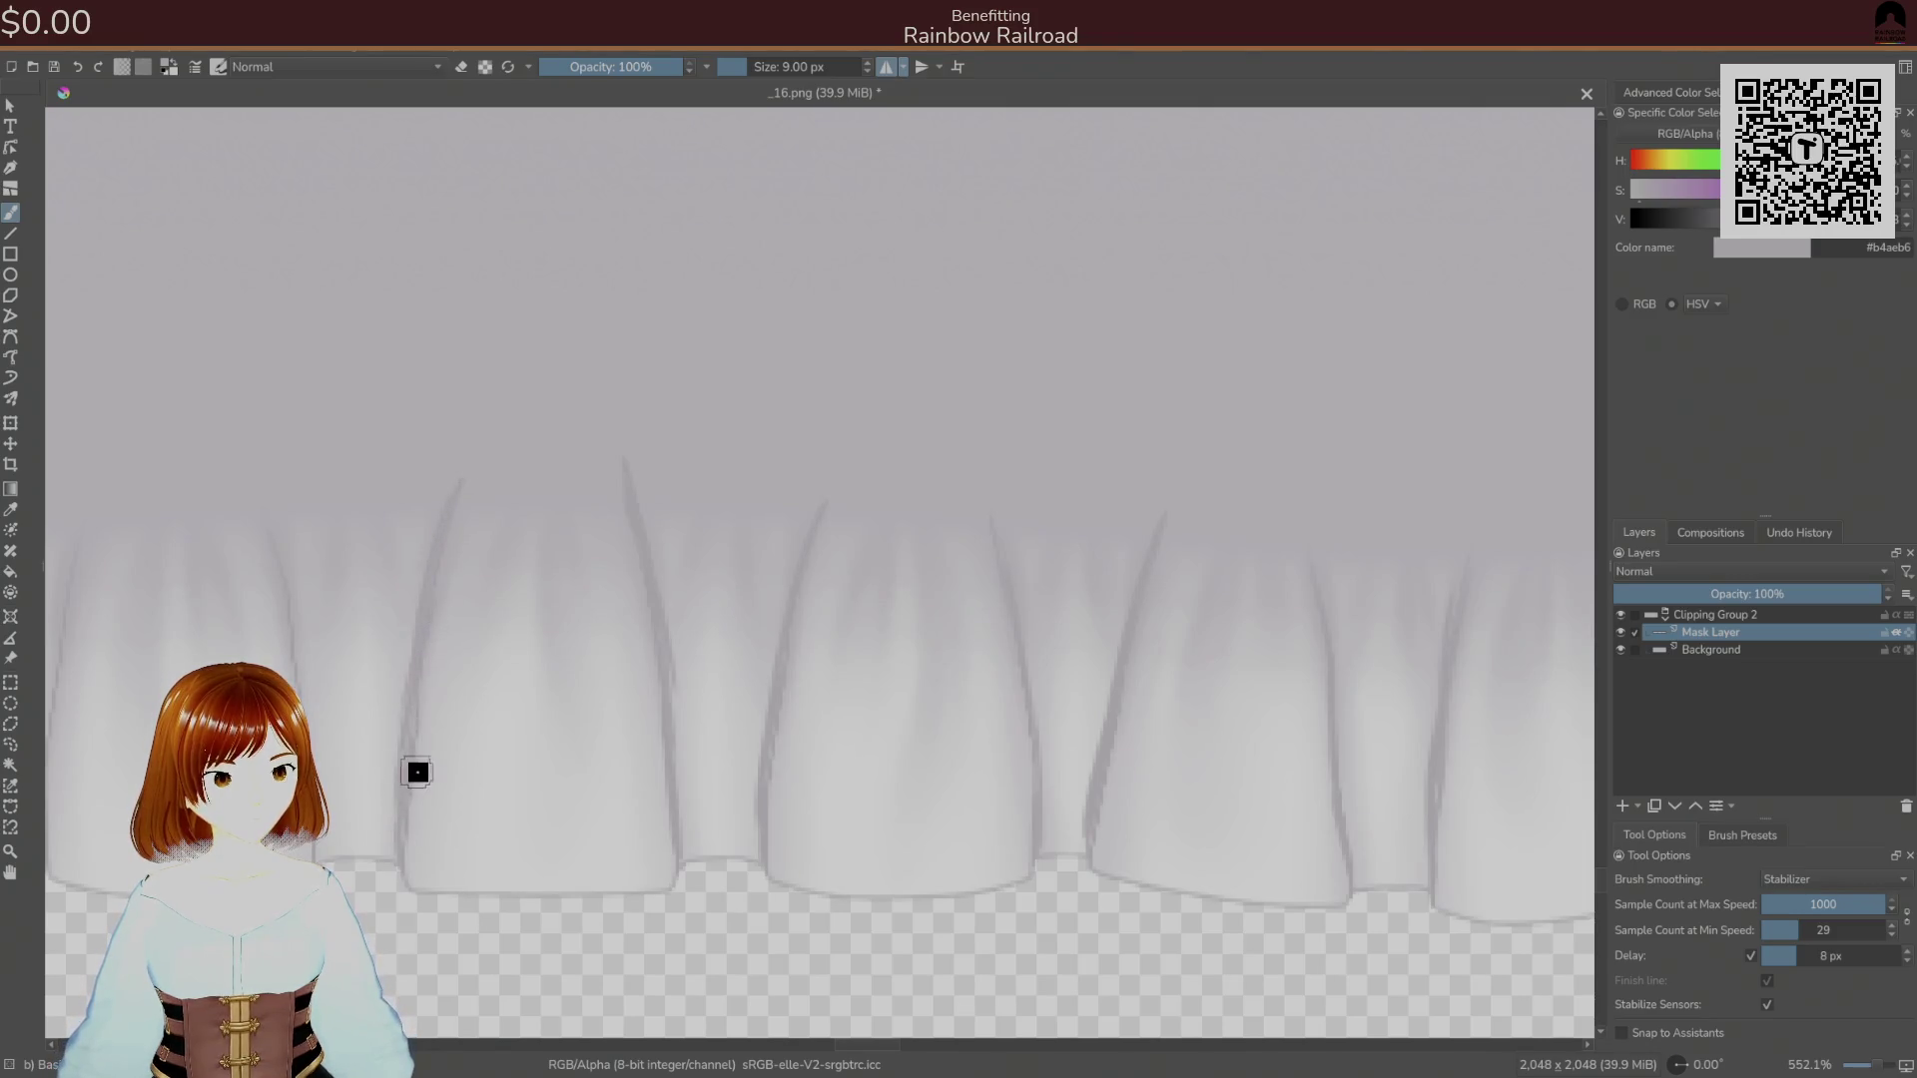
drag(415, 770, 625, 612)
drag(581, 716, 526, 373)
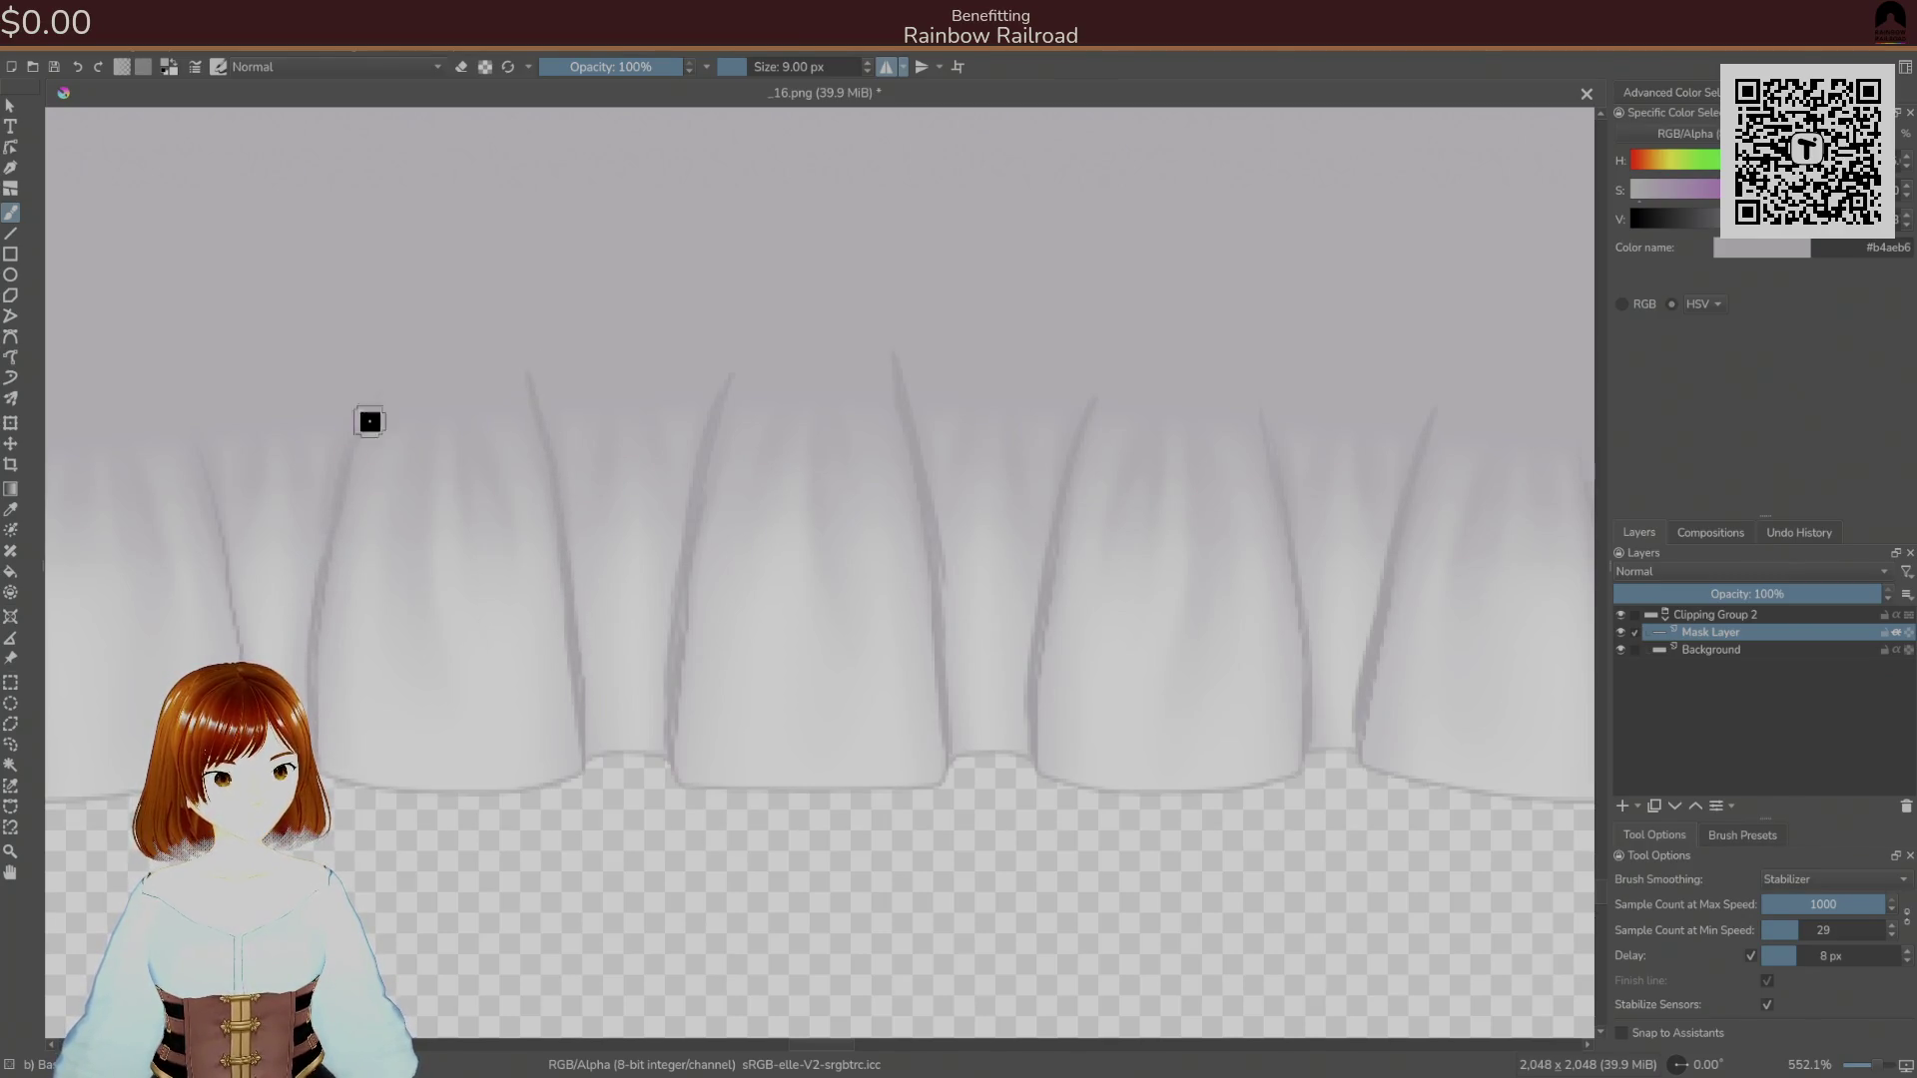
drag(405, 499, 650, 539)
drag(462, 525, 512, 779)
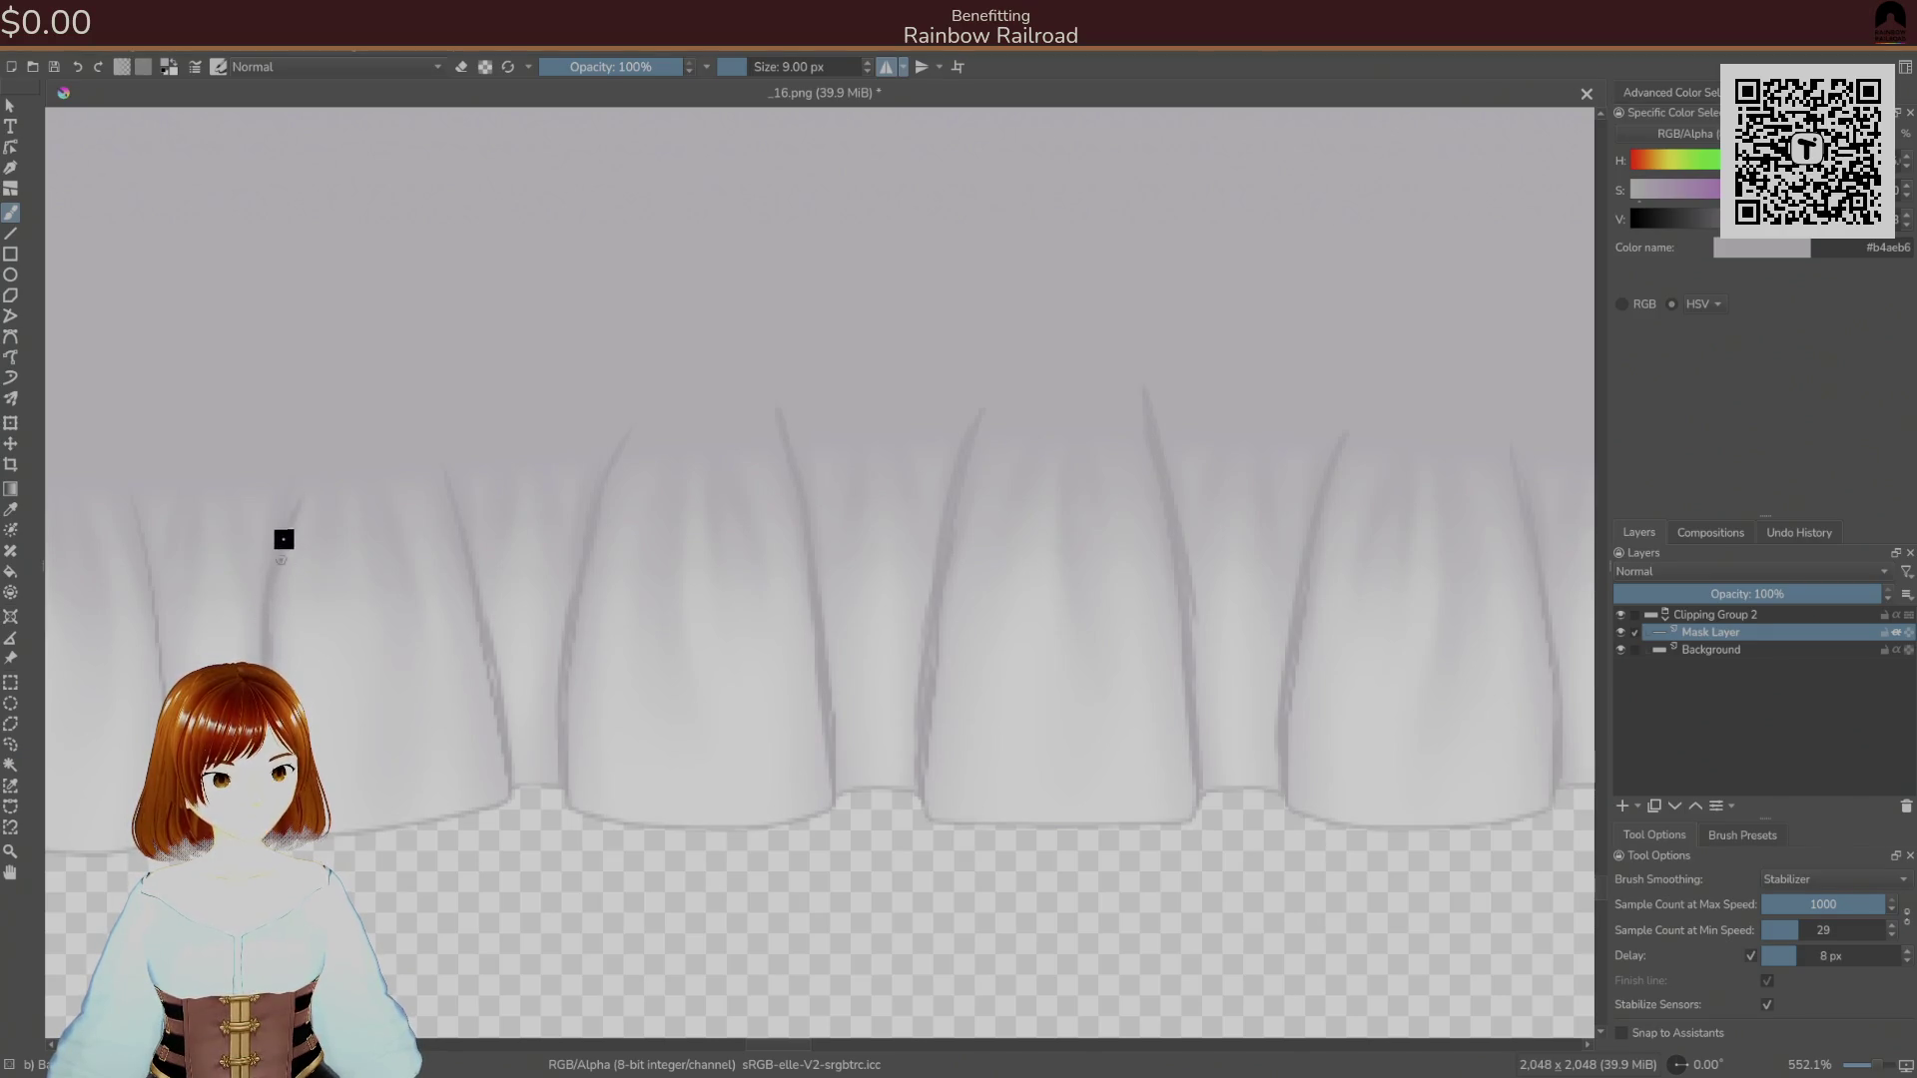
drag(291, 515, 760, 475)
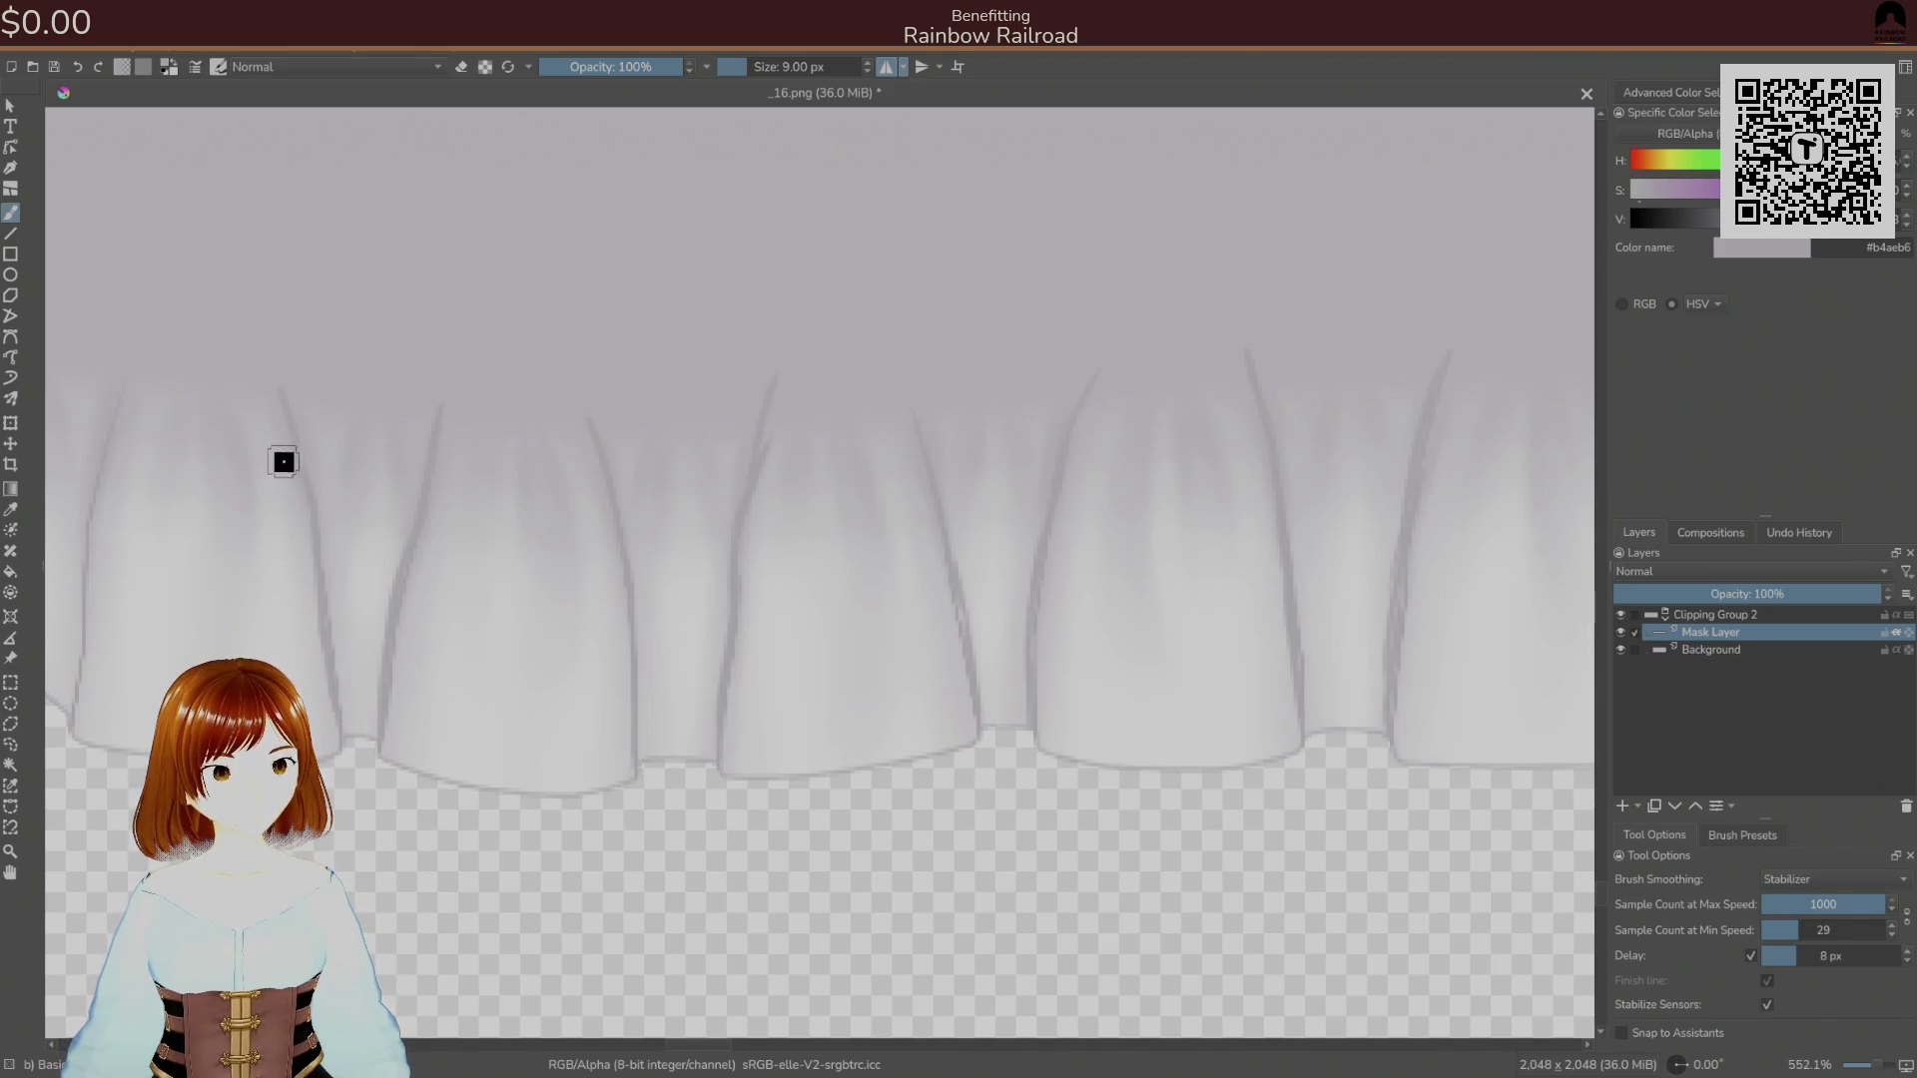
drag(283, 458, 512, 615)
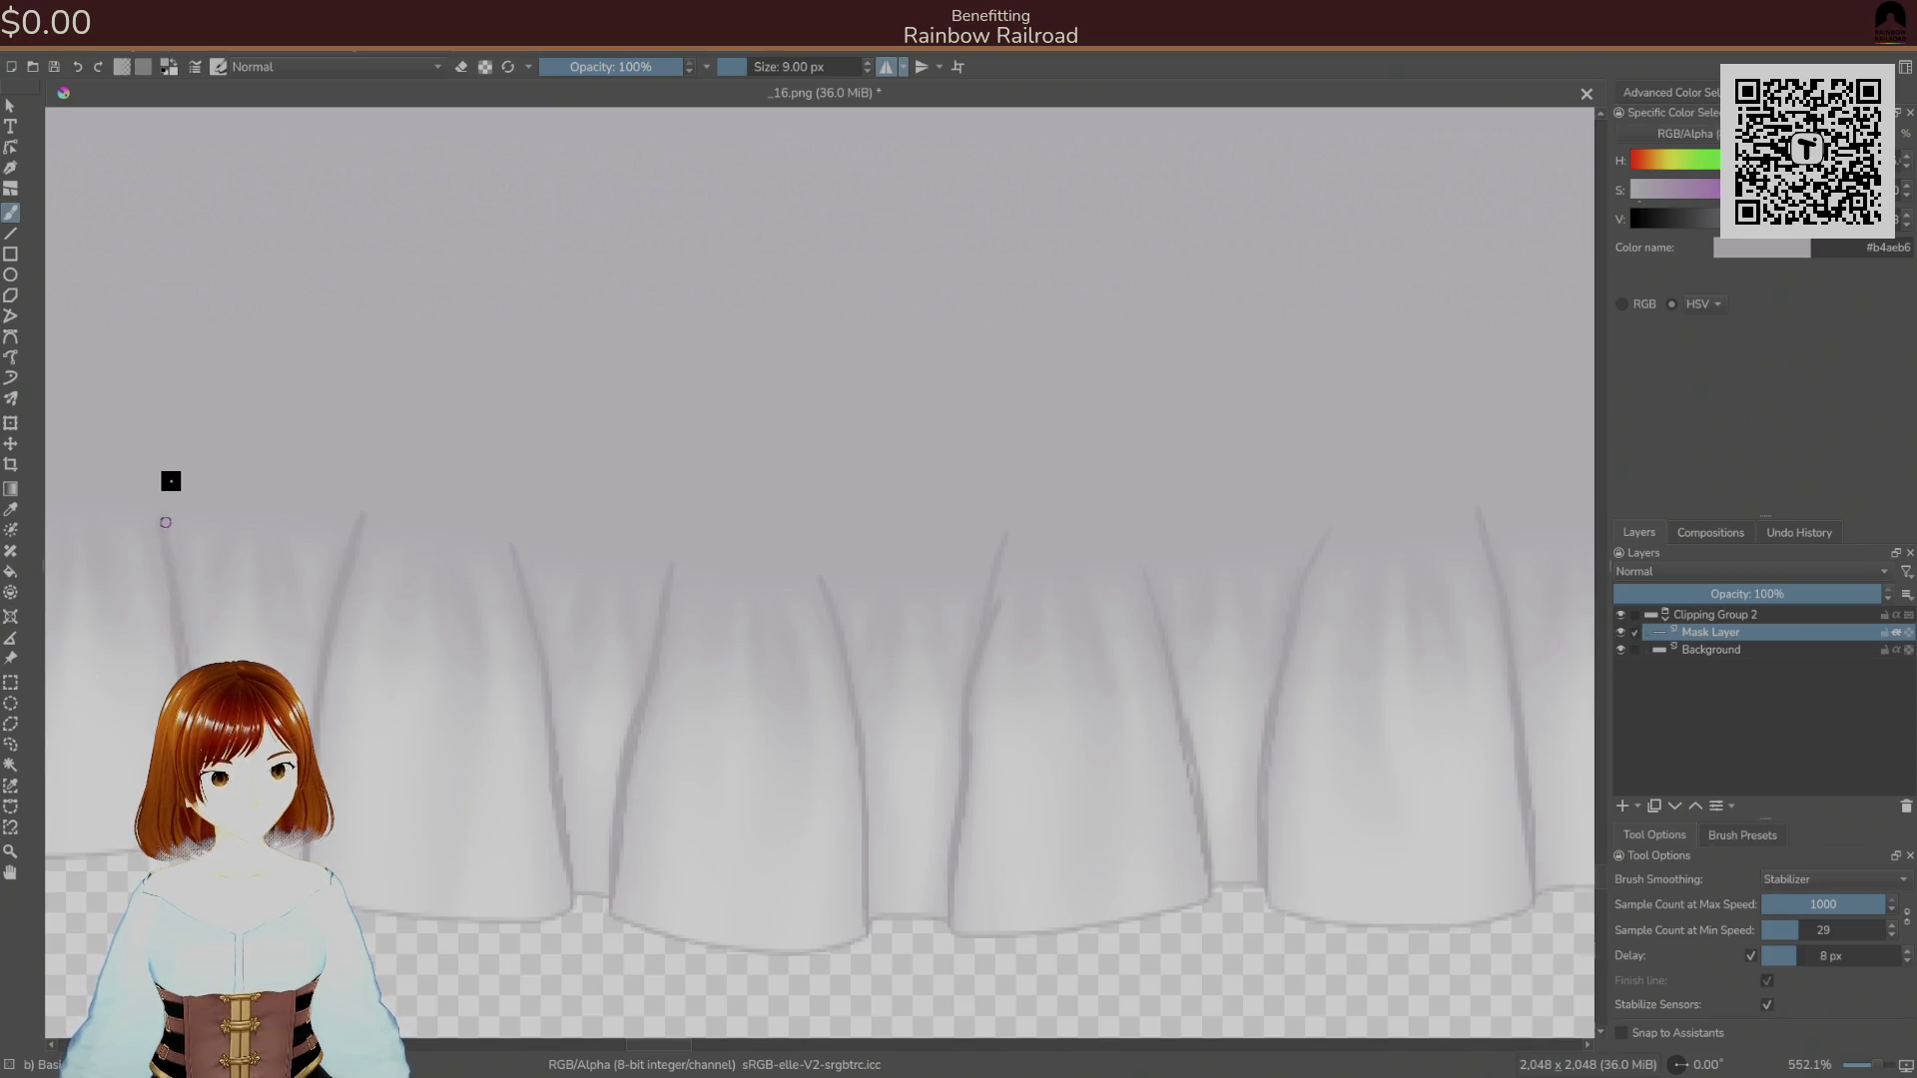
drag(166, 566, 638, 485)
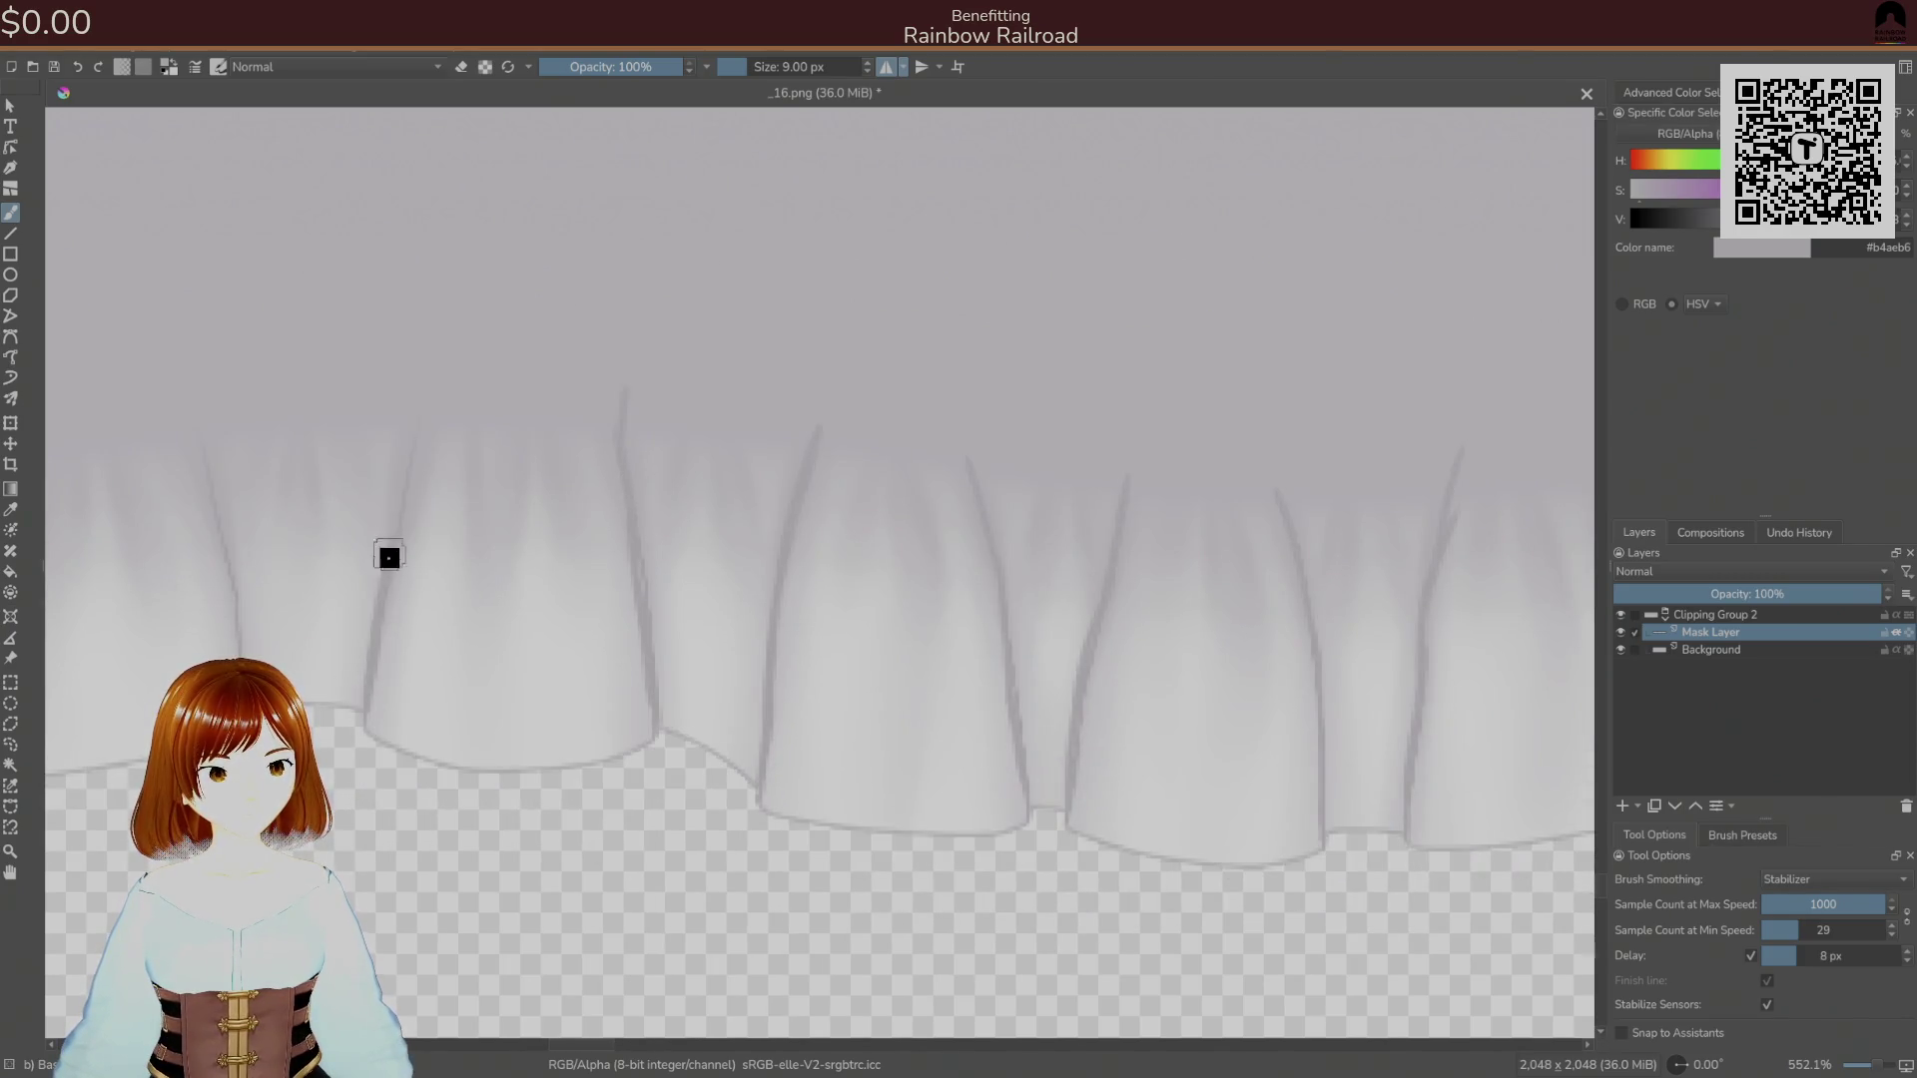
drag(418, 365, 404, 440)
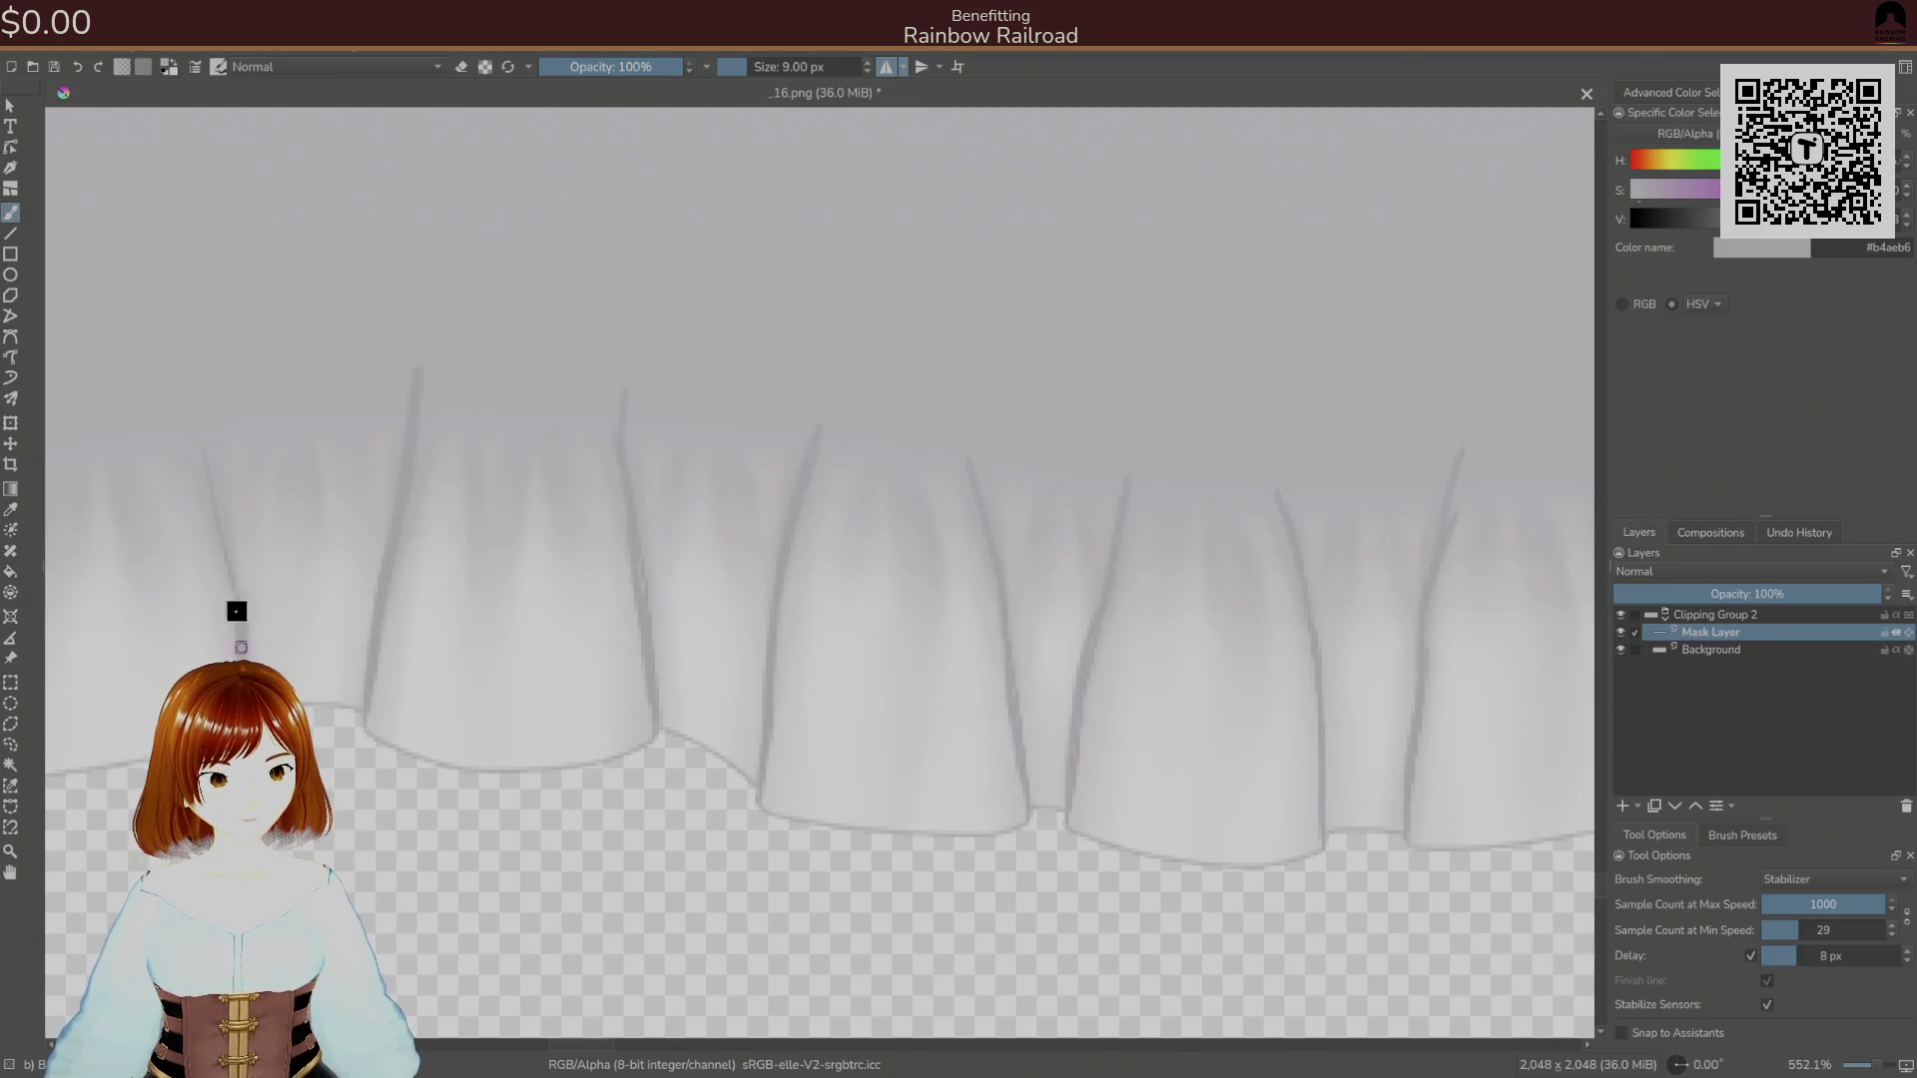
drag(208, 455, 243, 581)
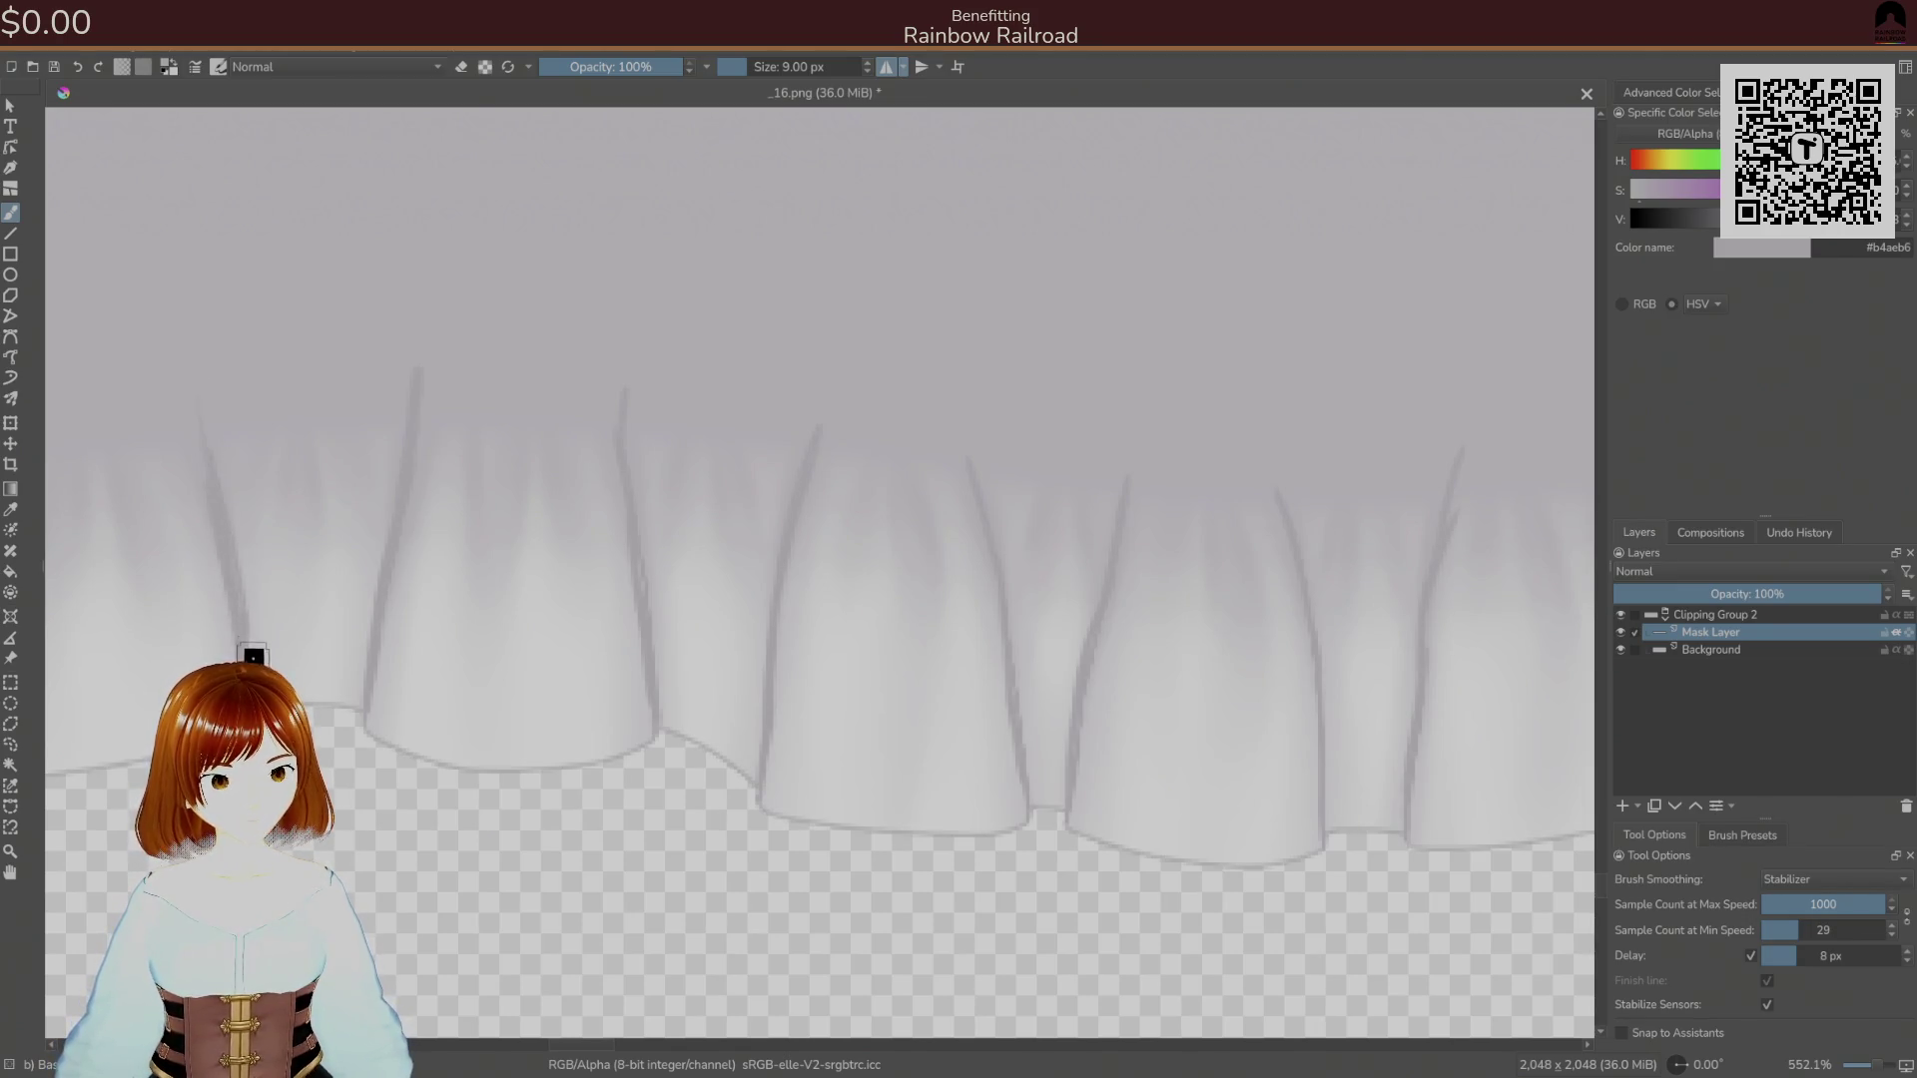
drag(253, 658, 781, 687)
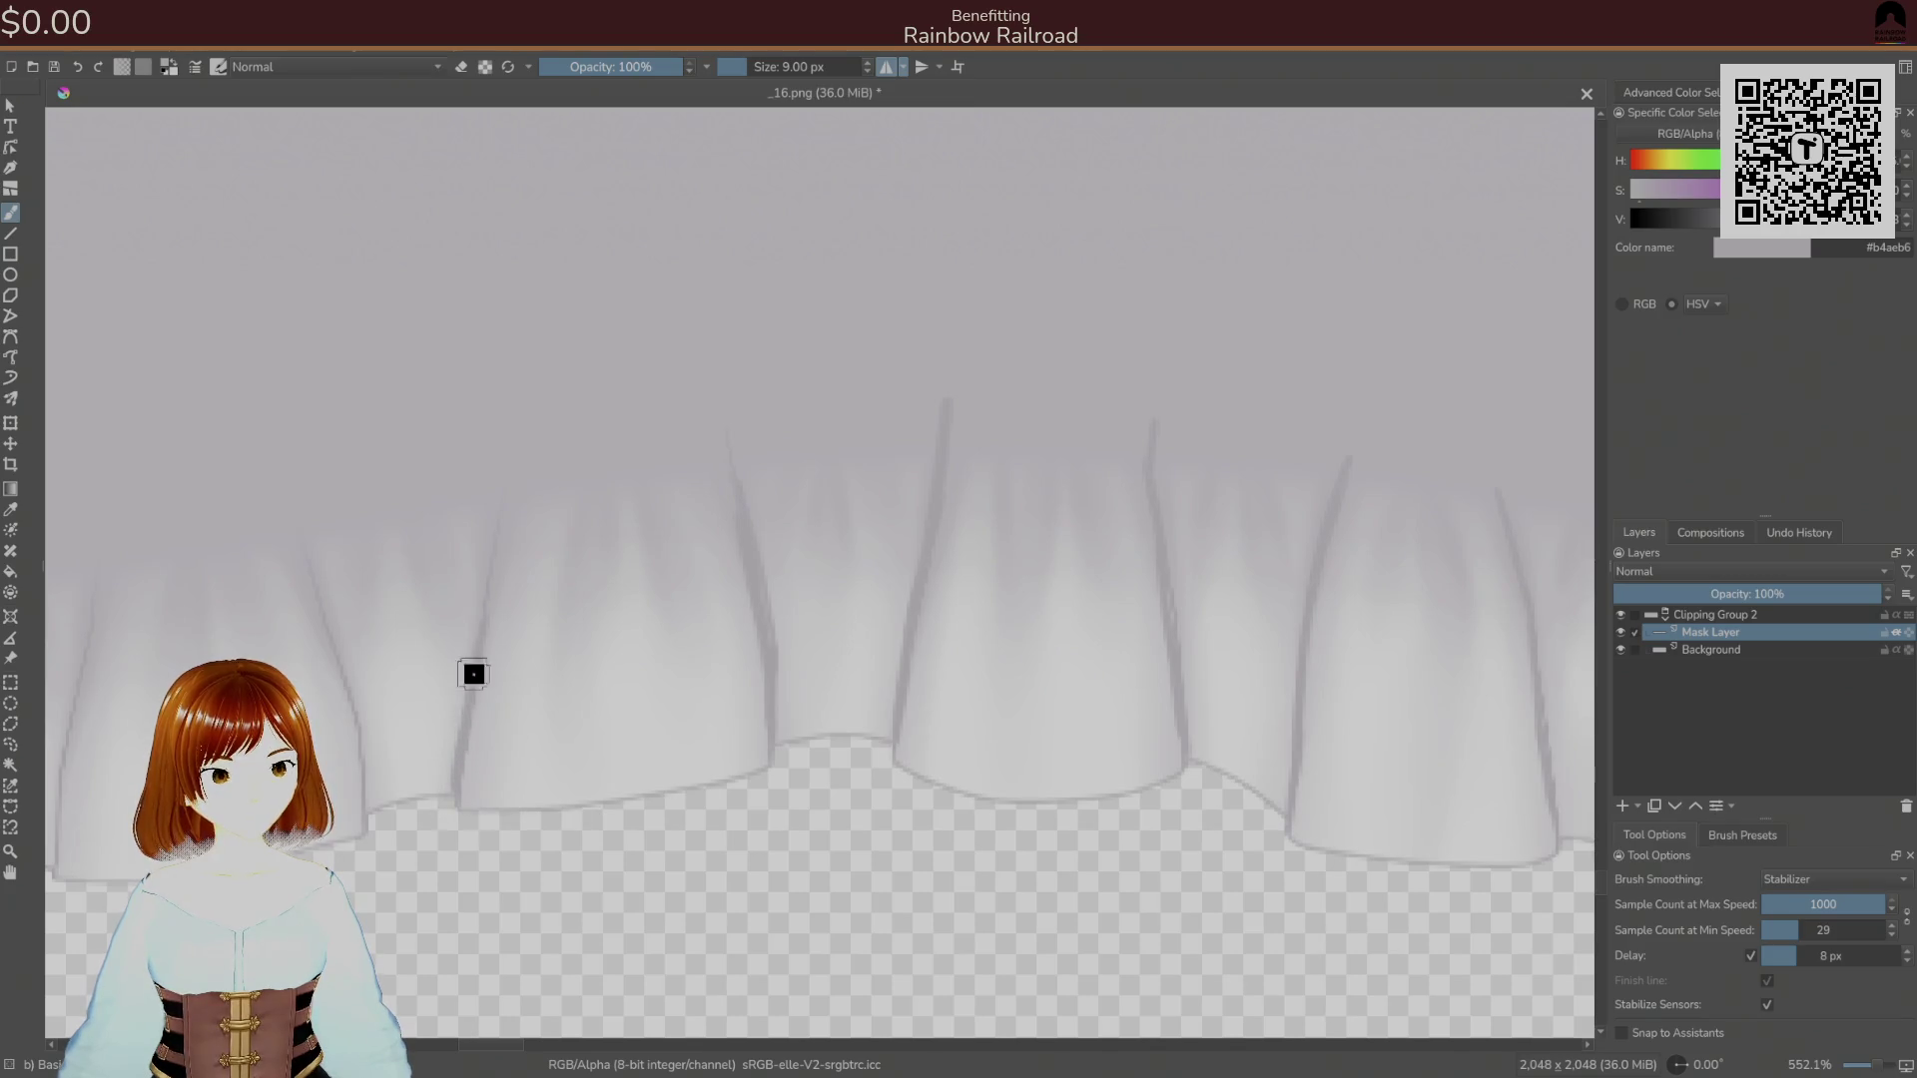
Recentre the mirror axis on the canvas with Move to Canvas Center X.
scroll(612, 703, down, 10)
drag(612, 703, 609, 680)
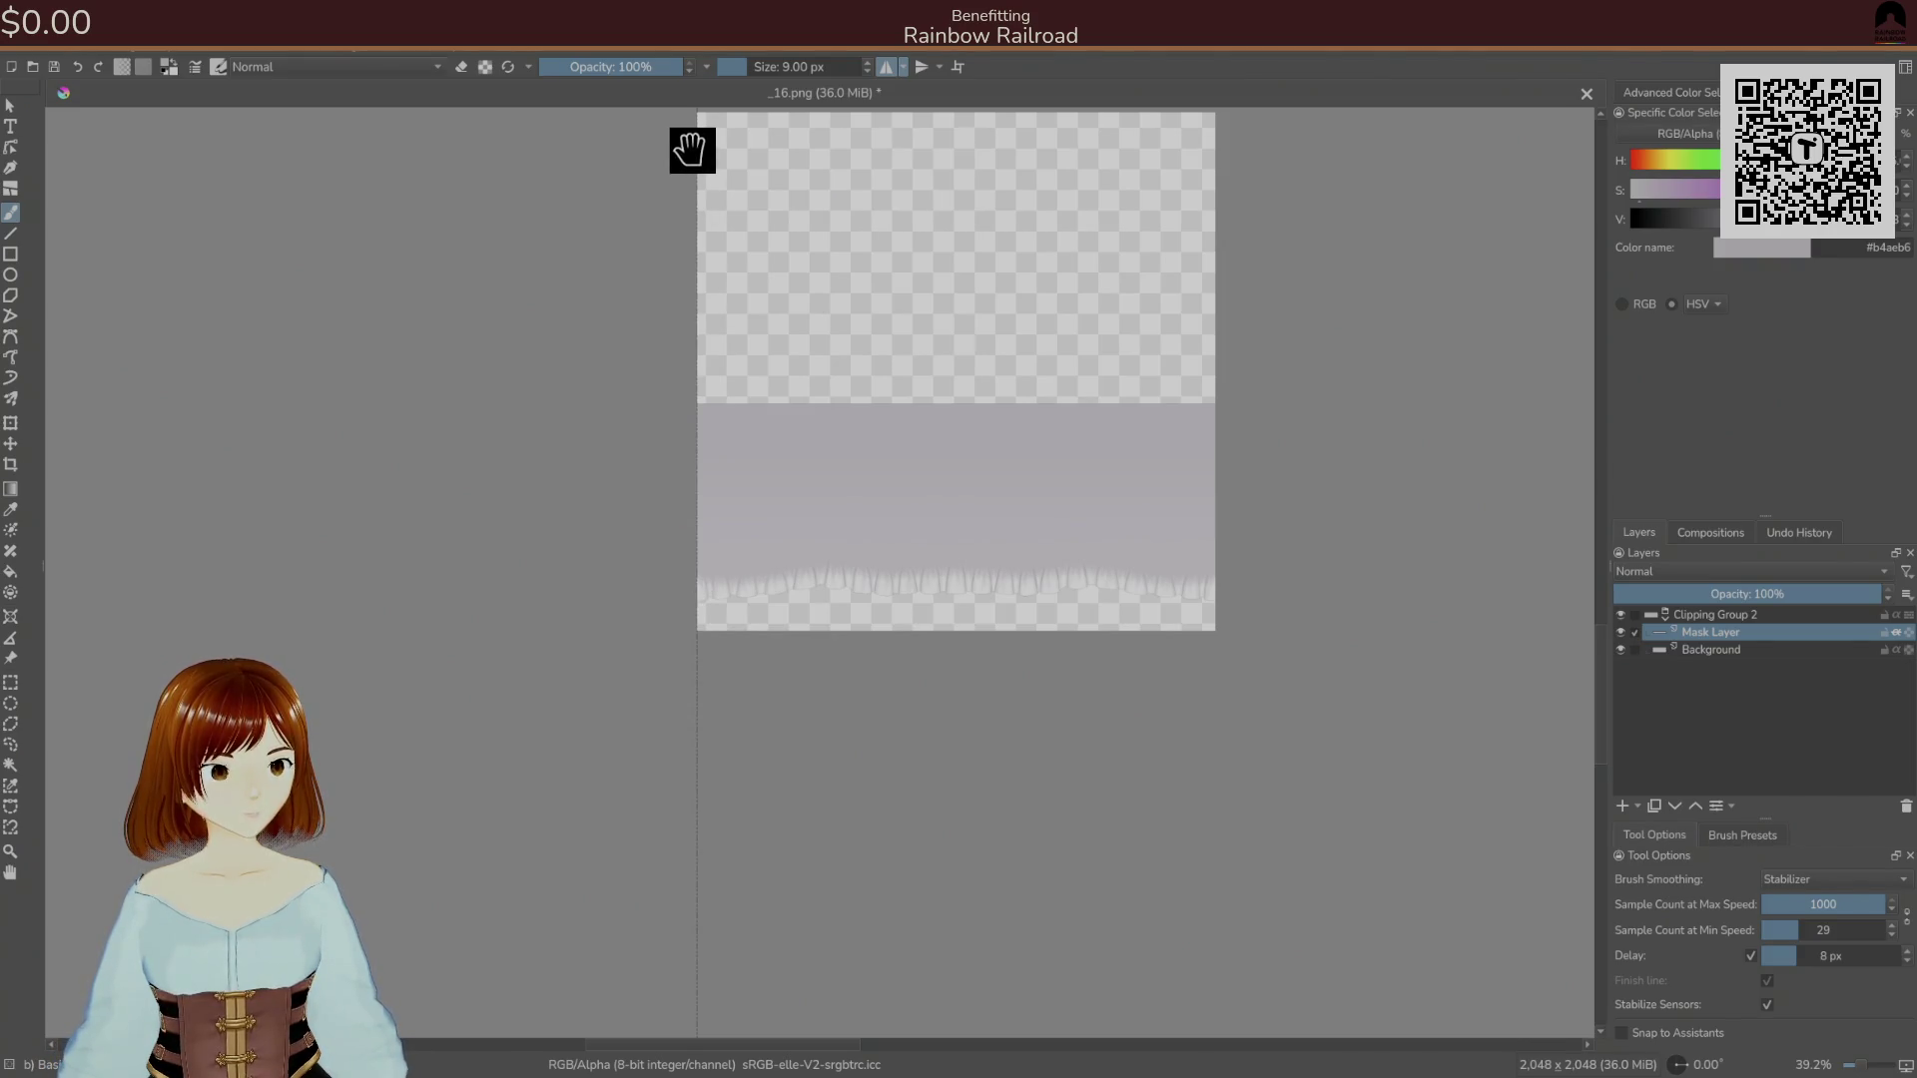
drag(692, 149, 966, 160)
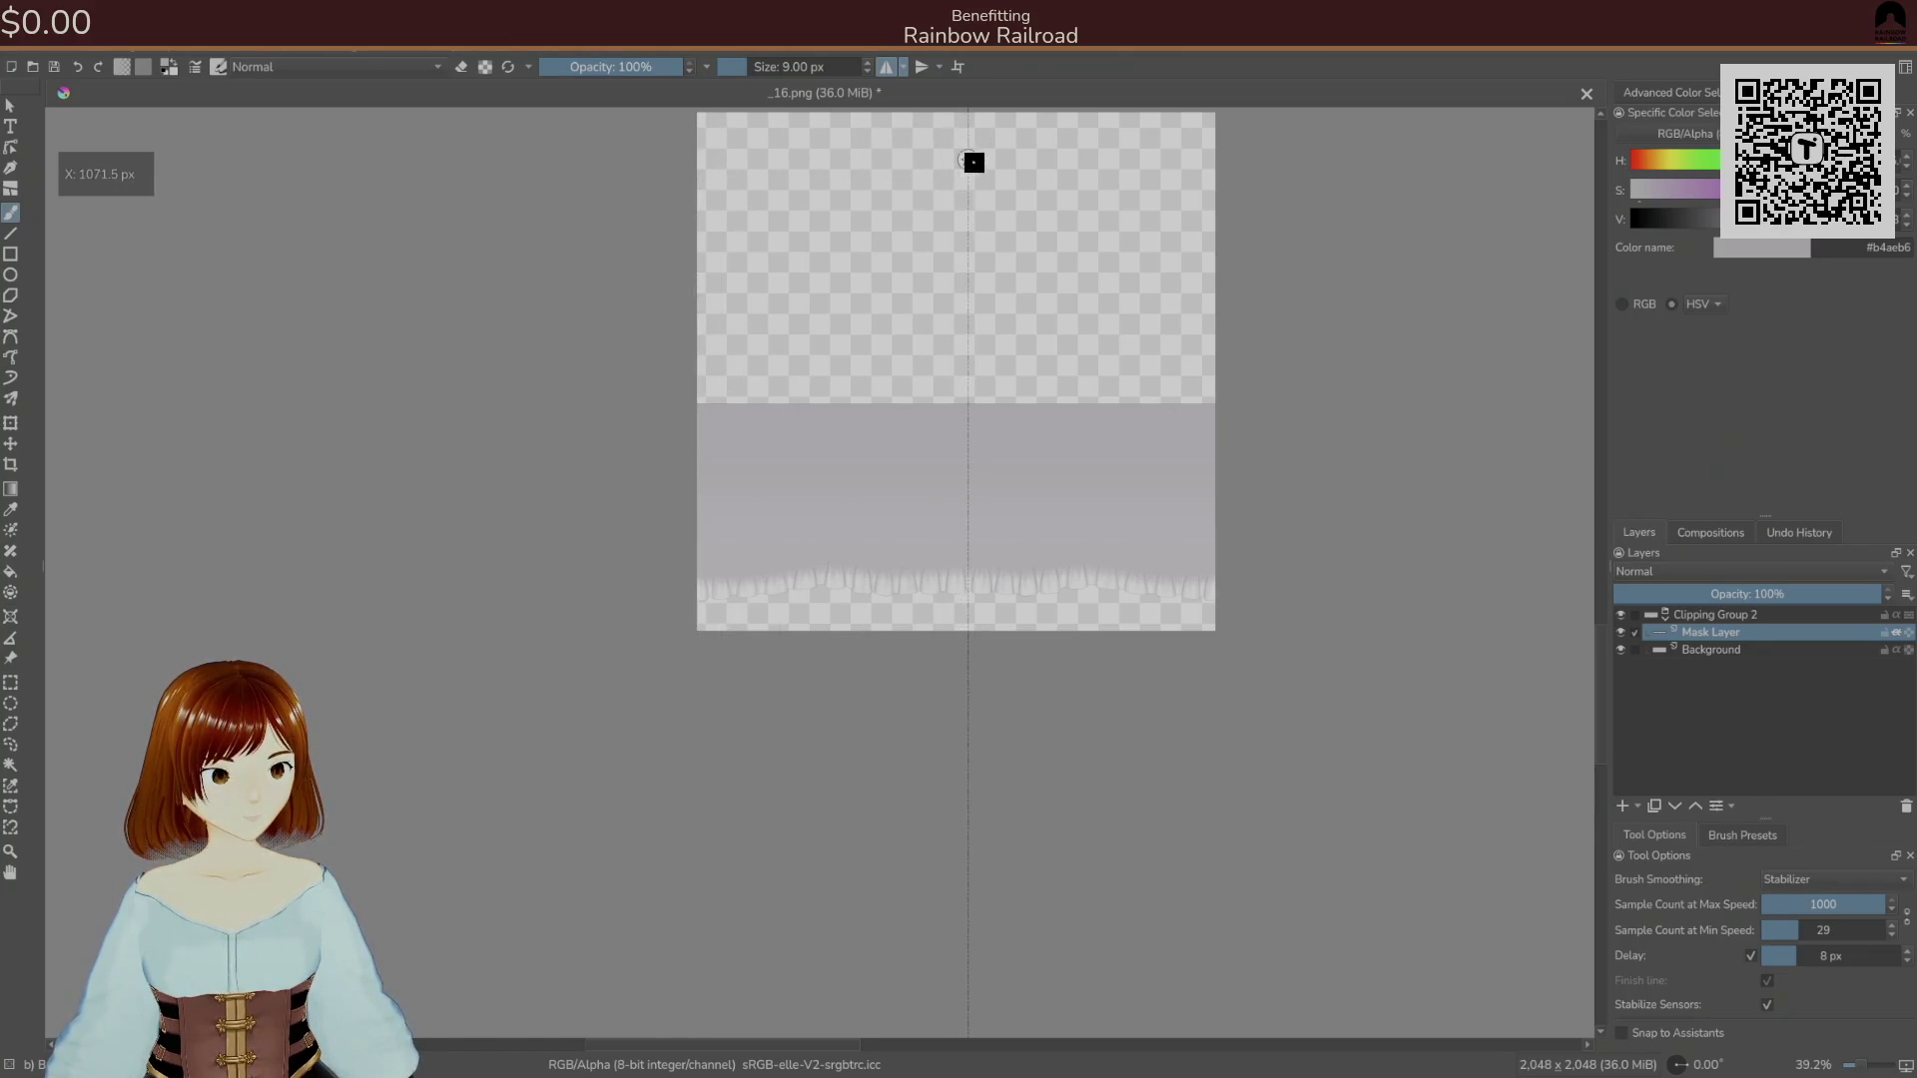
right_click(973, 175)
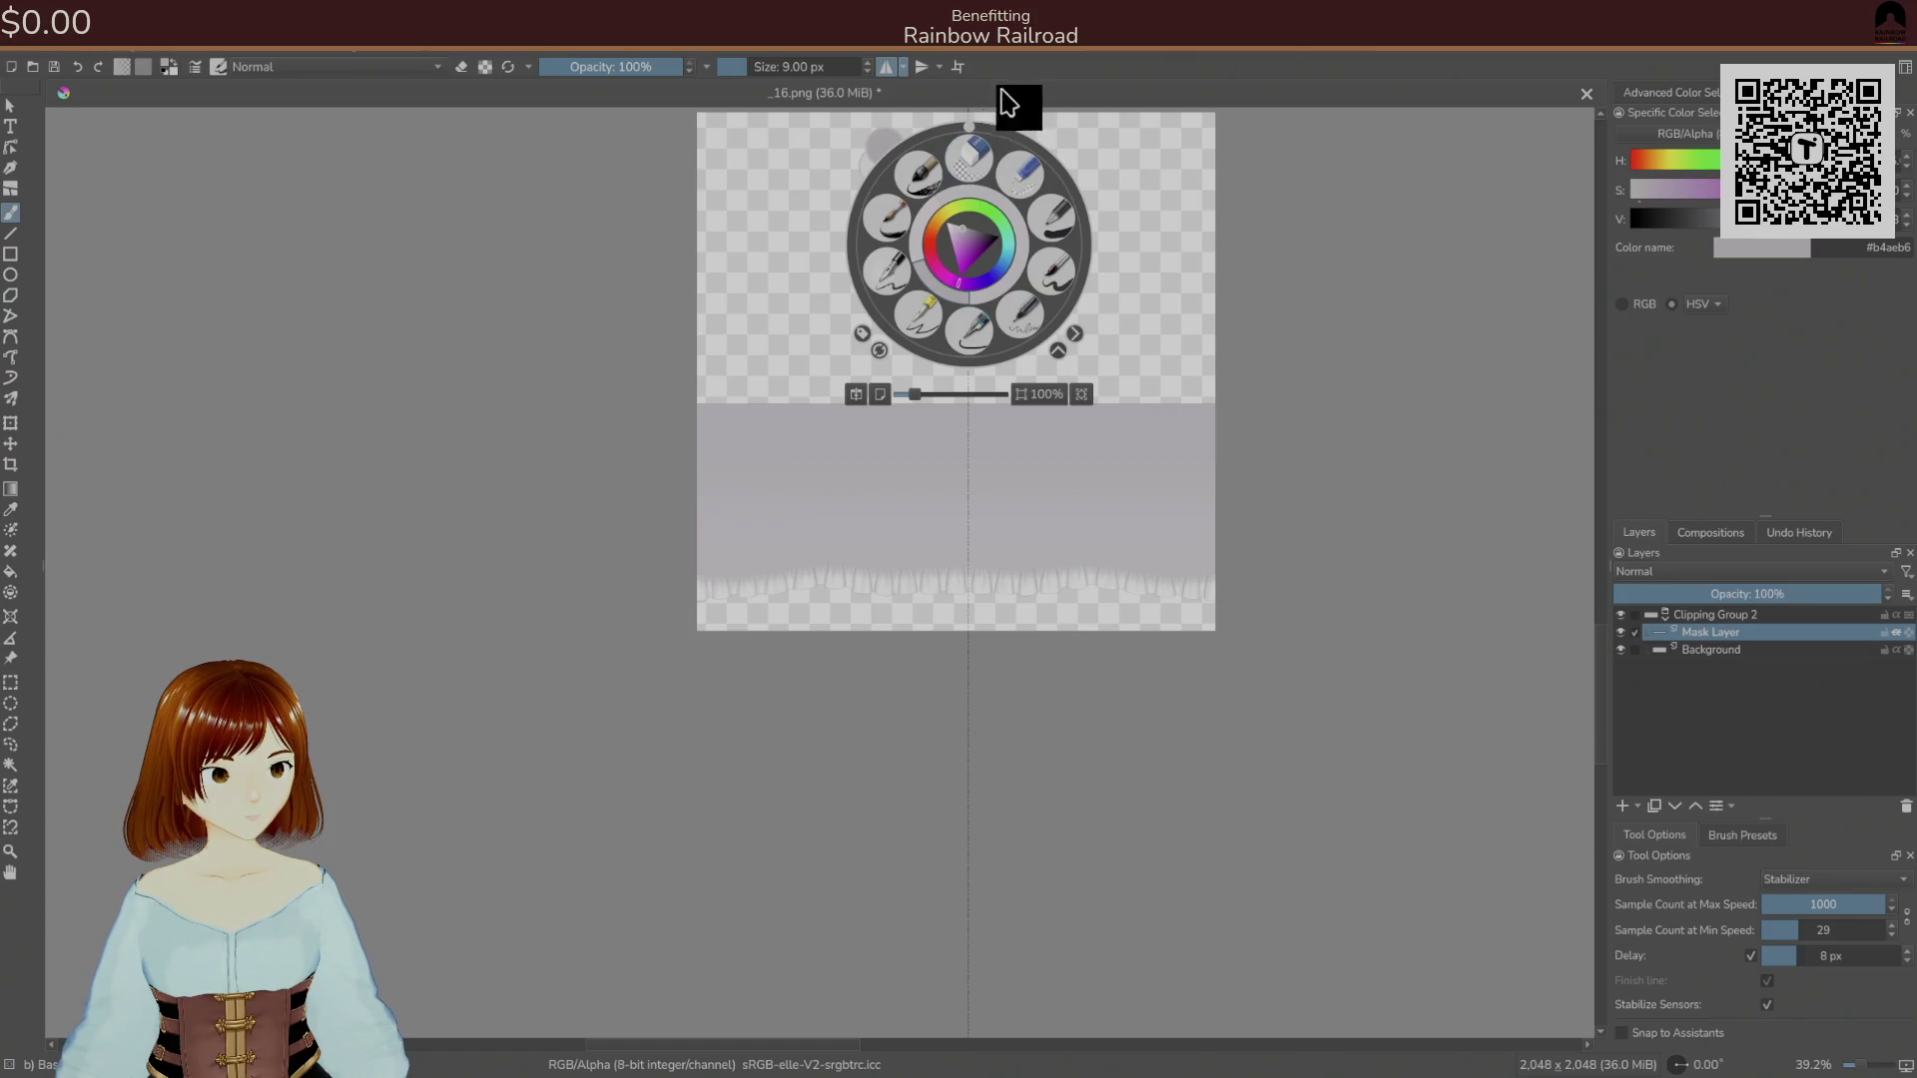
click(1170, 154)
drag(969, 167, 973, 170)
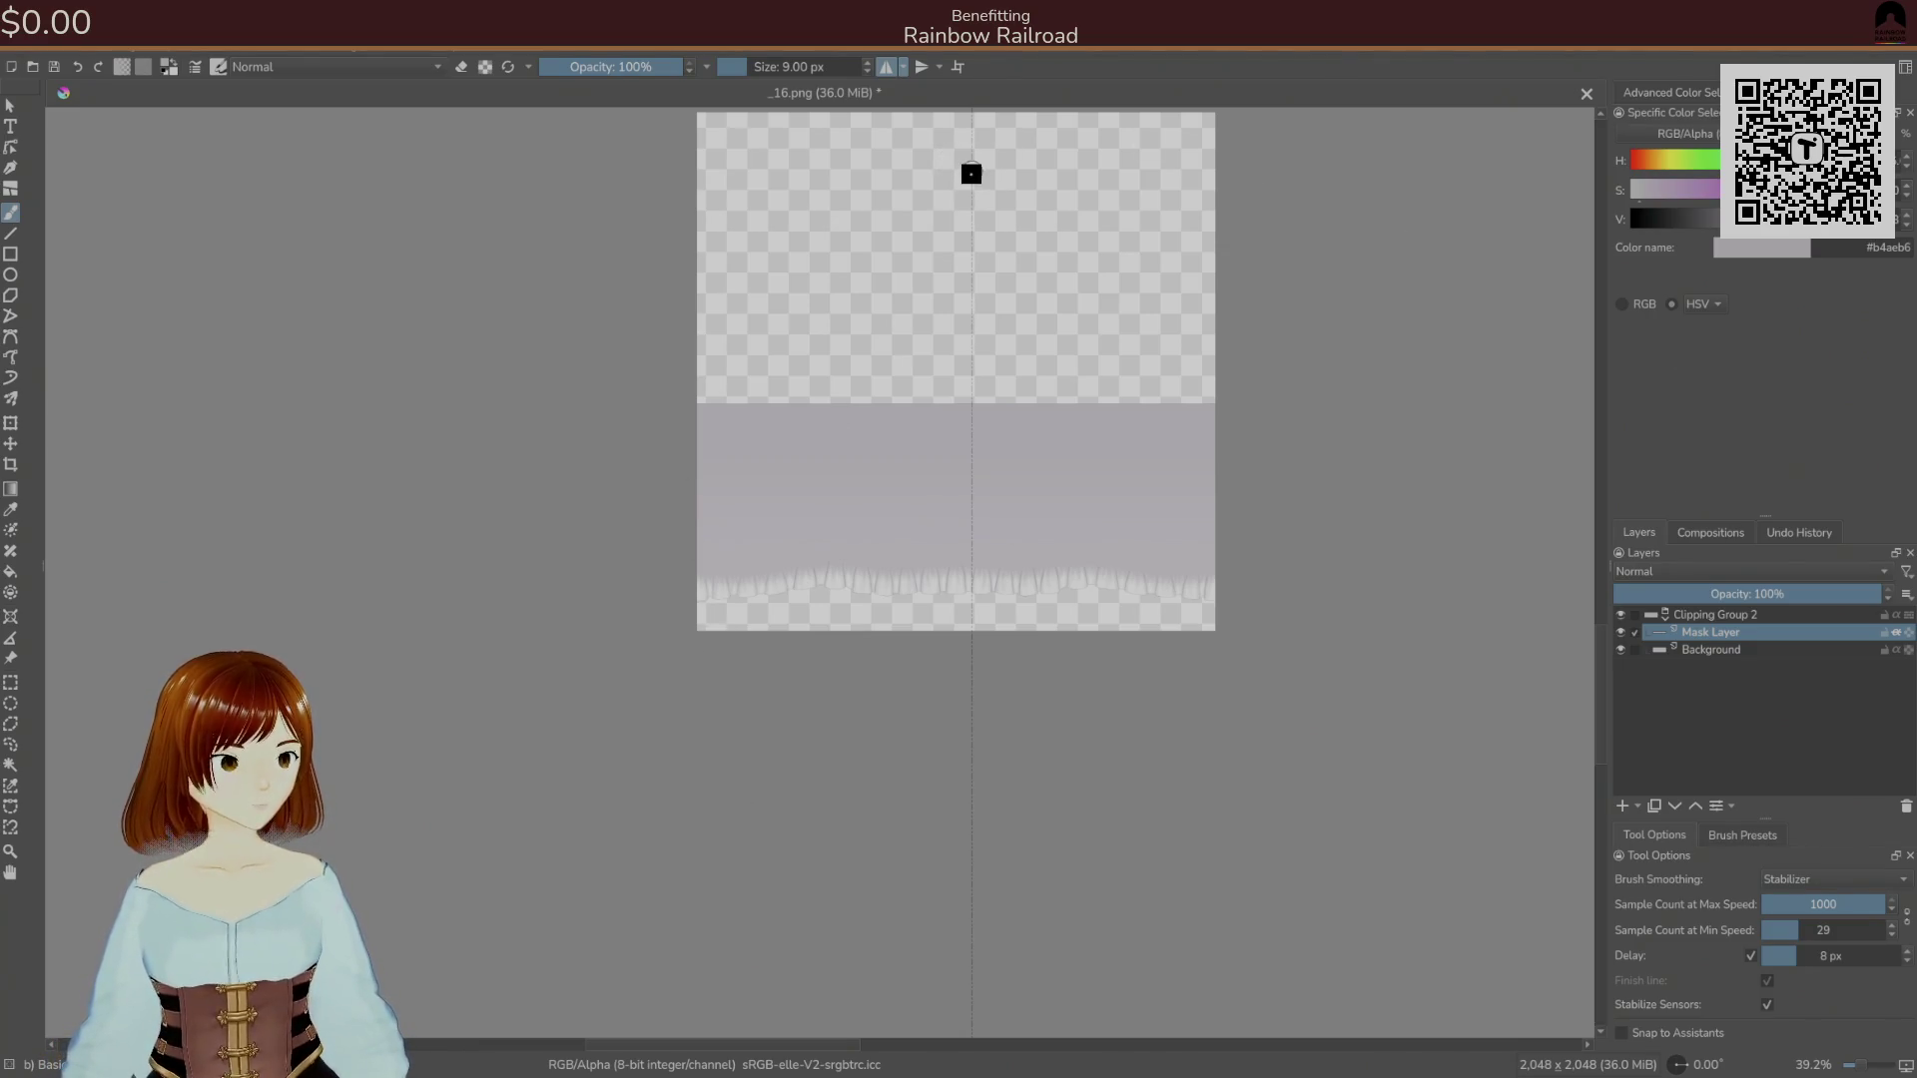
click(903, 67)
click(941, 227)
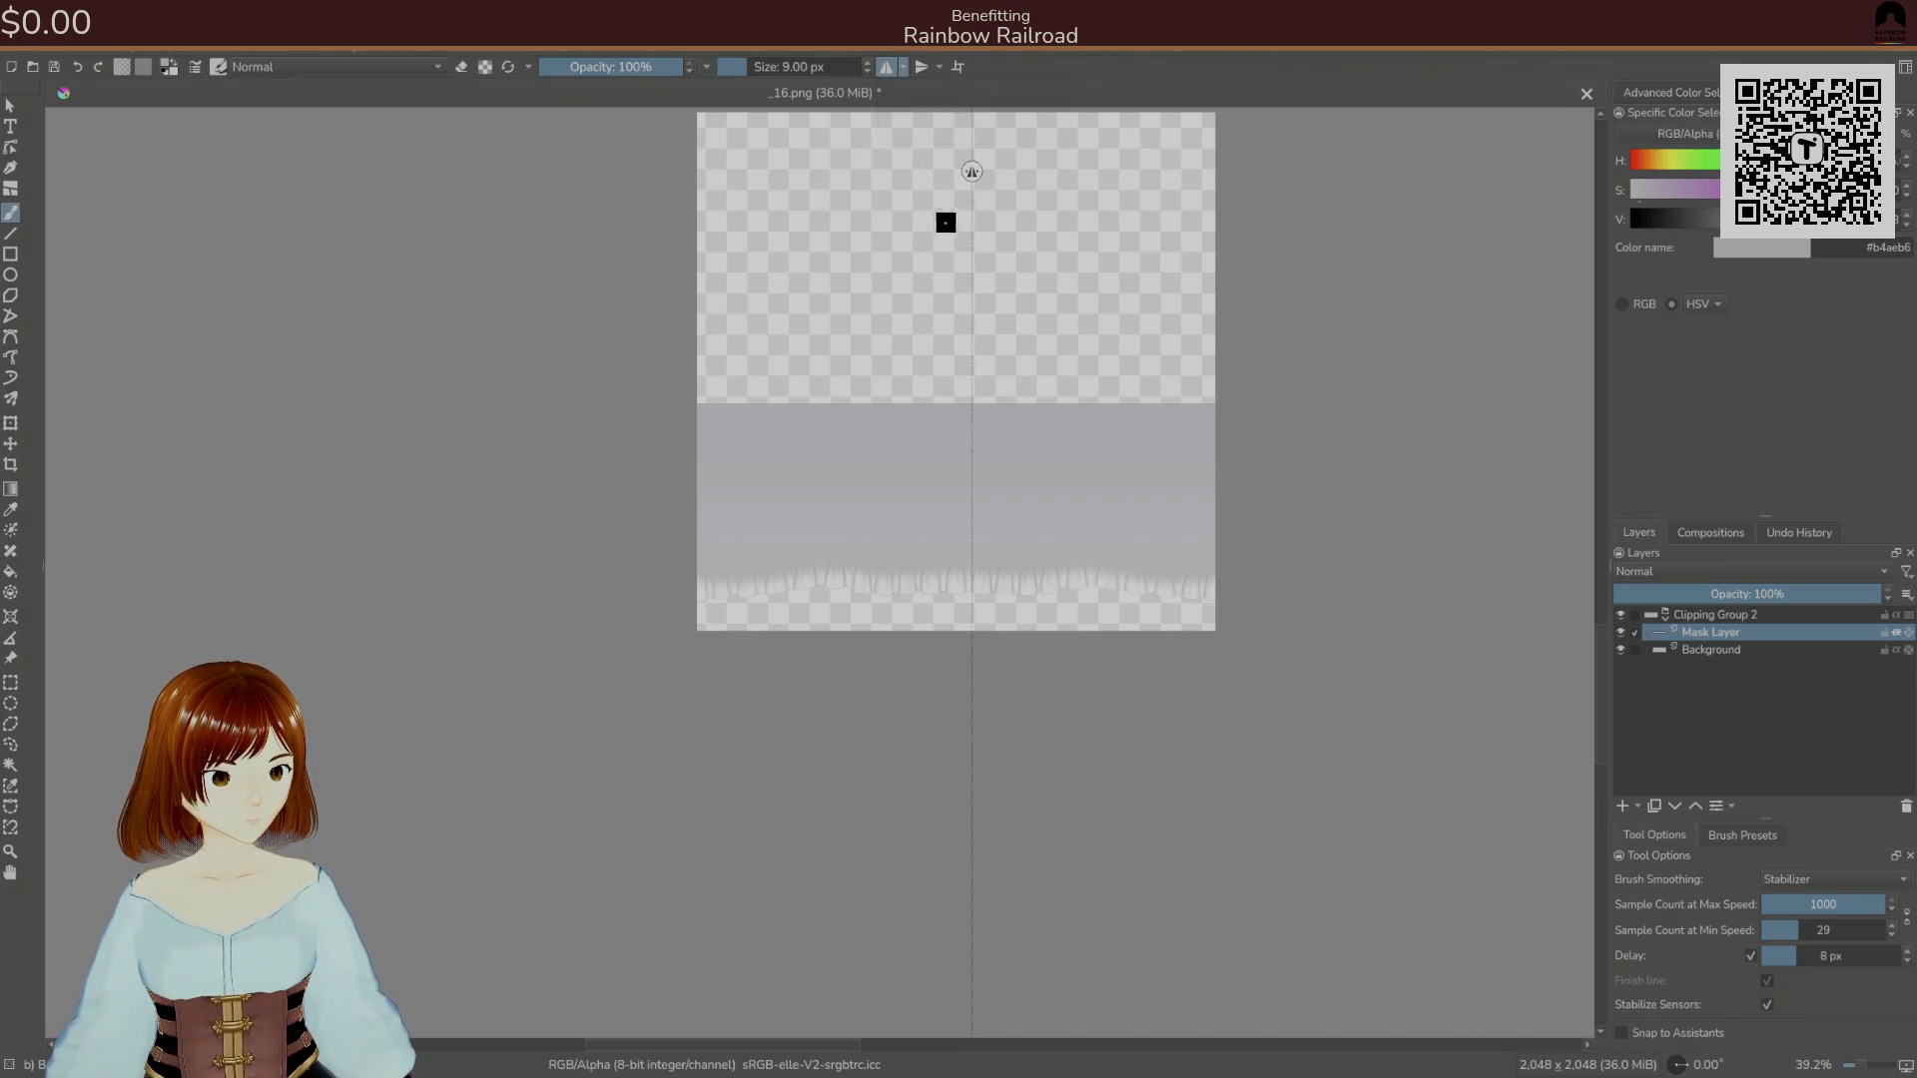
click(904, 67)
click(927, 133)
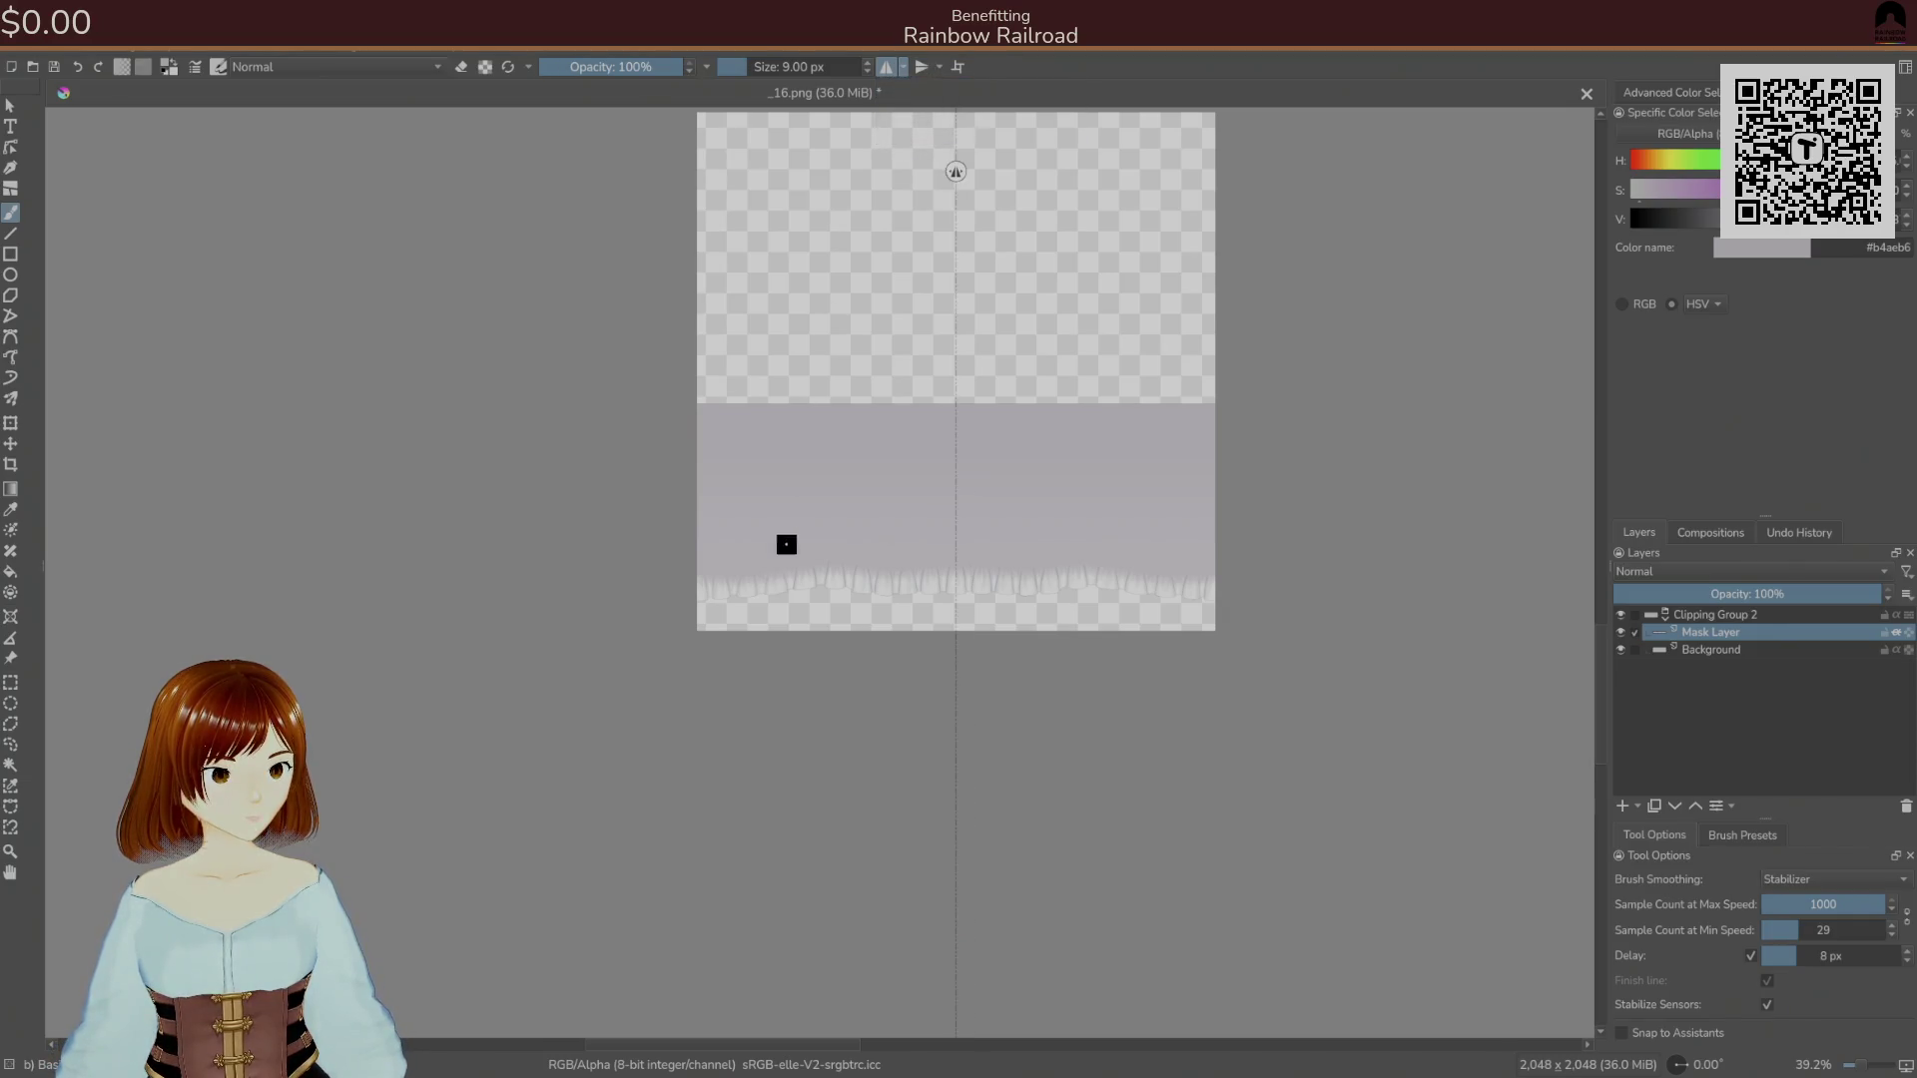
scroll(783, 564, up, 5)
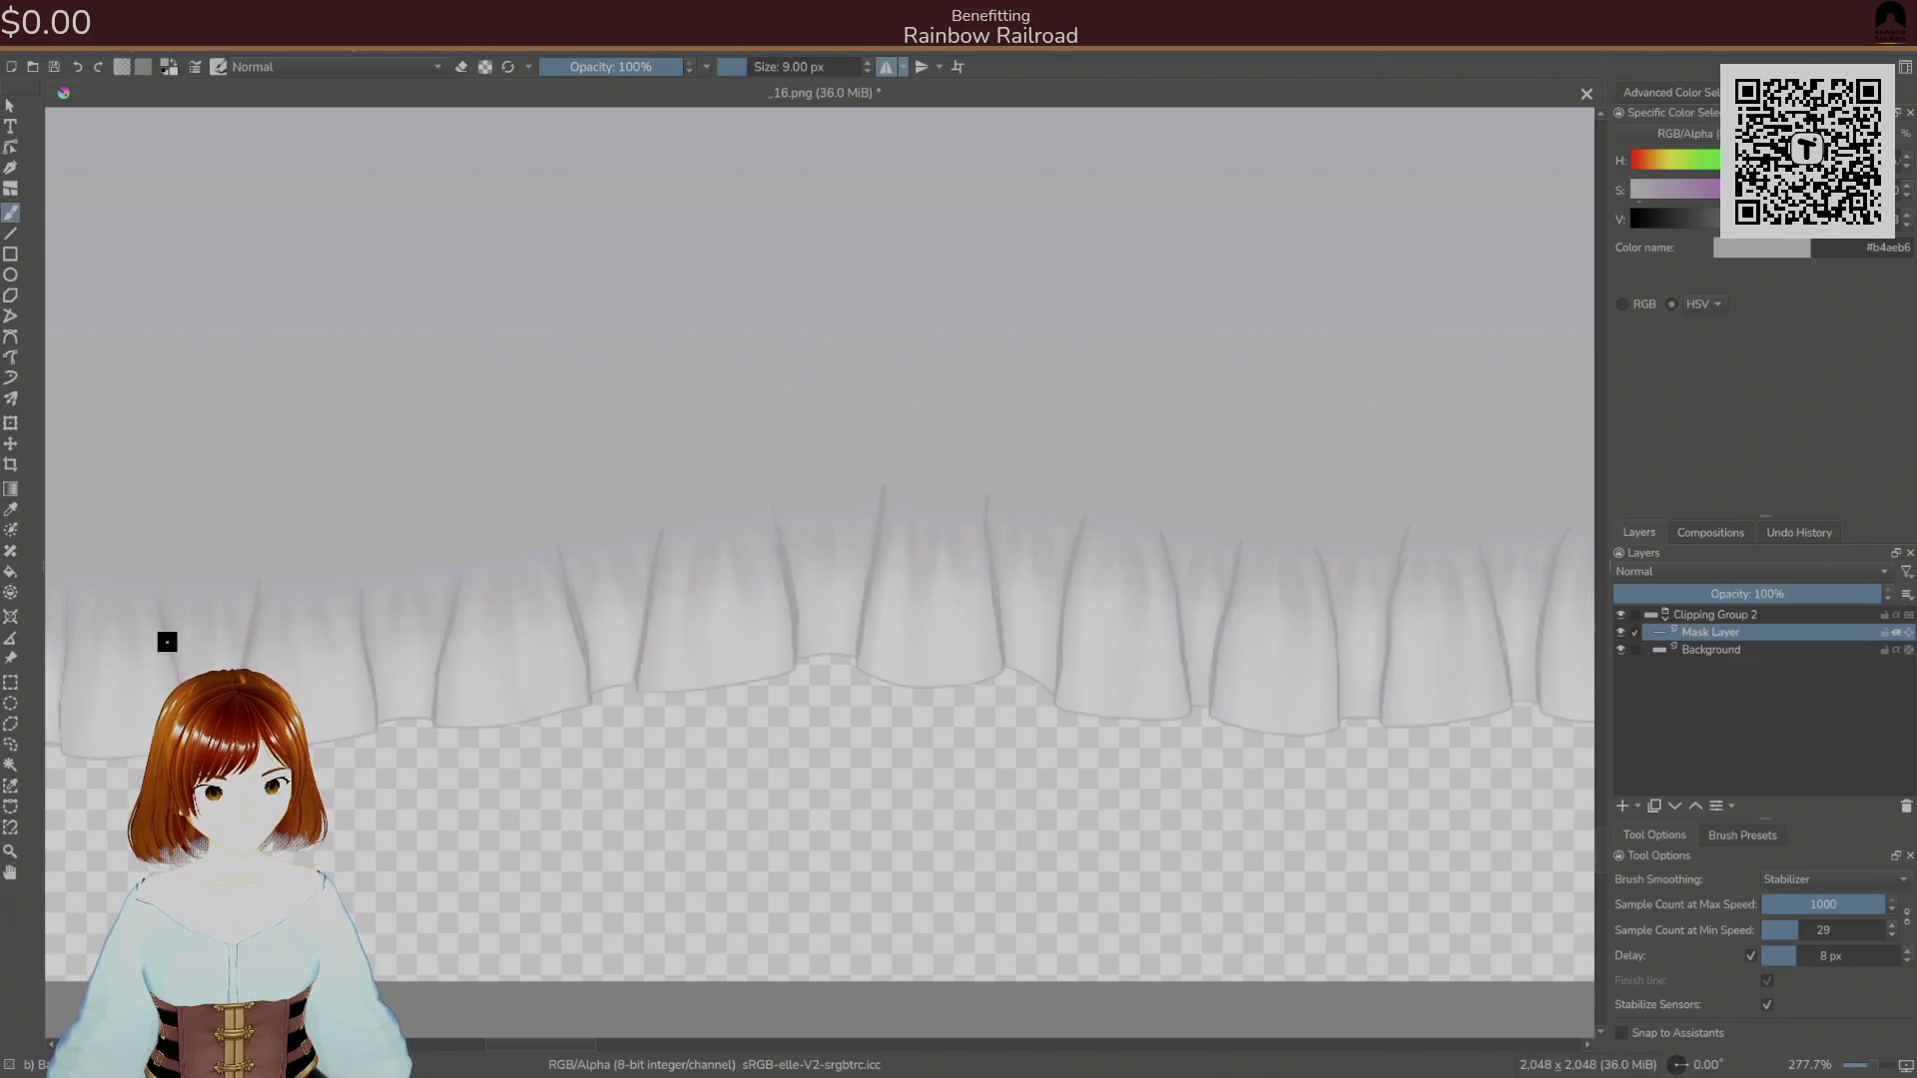
scroll(367, 728, left, 5)
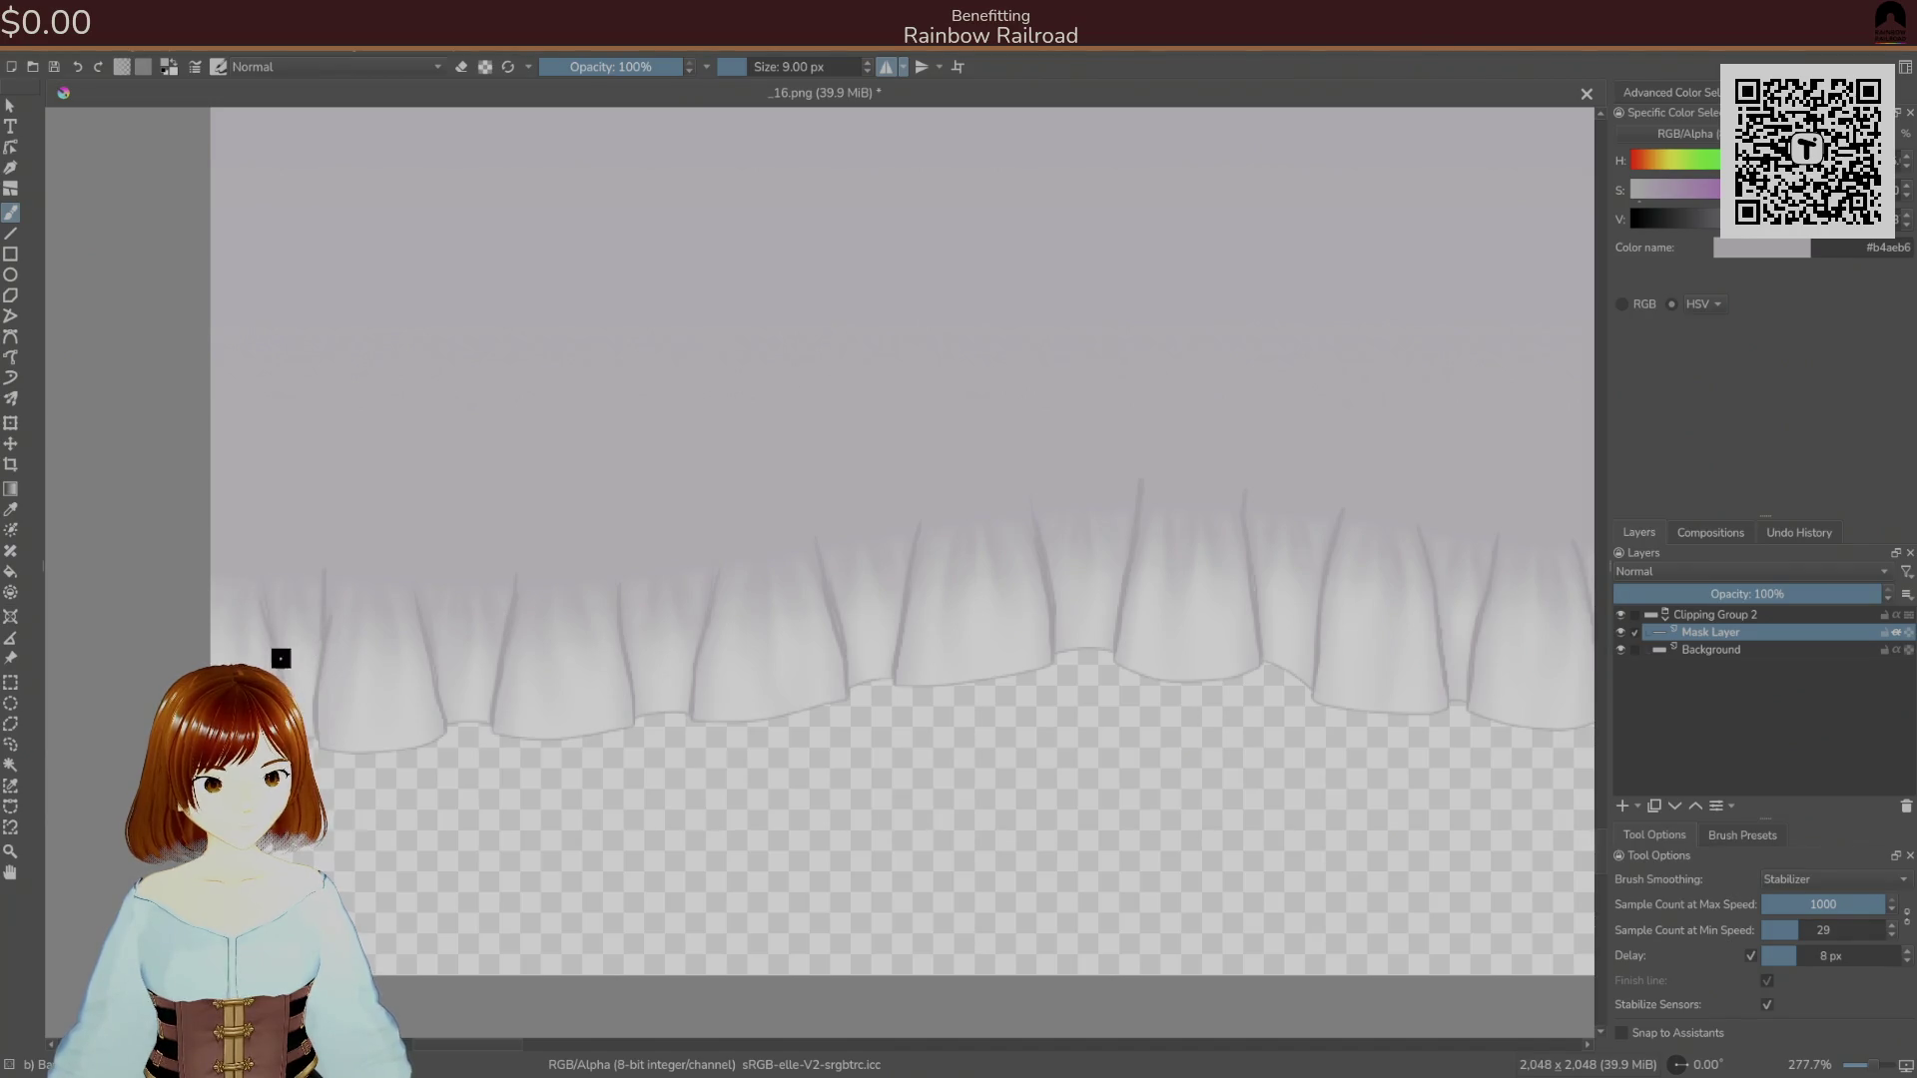
mouse_move(578, 625)
mouse_down()
mouse_move(814, 718)
mouse_move(947, 570)
mouse_move(879, 459)
mouse_move(1159, 403)
mouse_up()
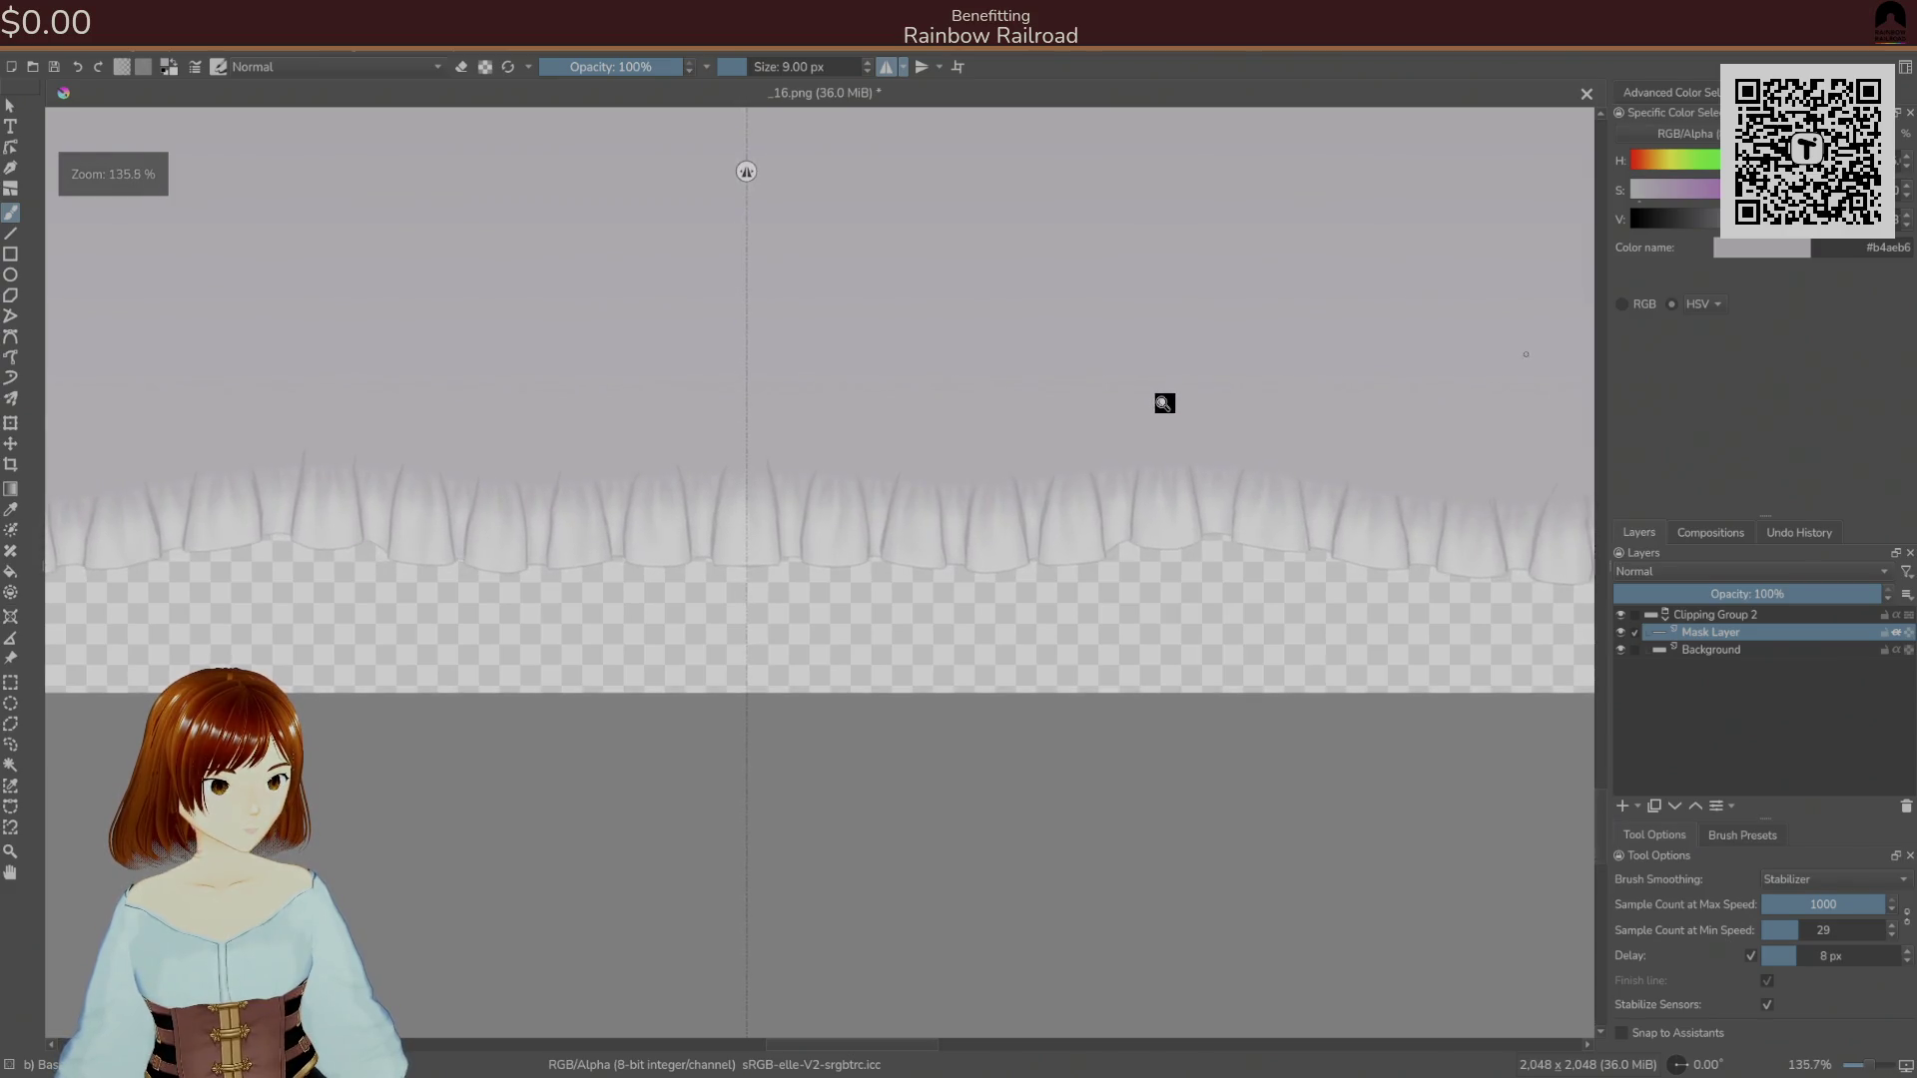
drag(606, 542, 1262, 531)
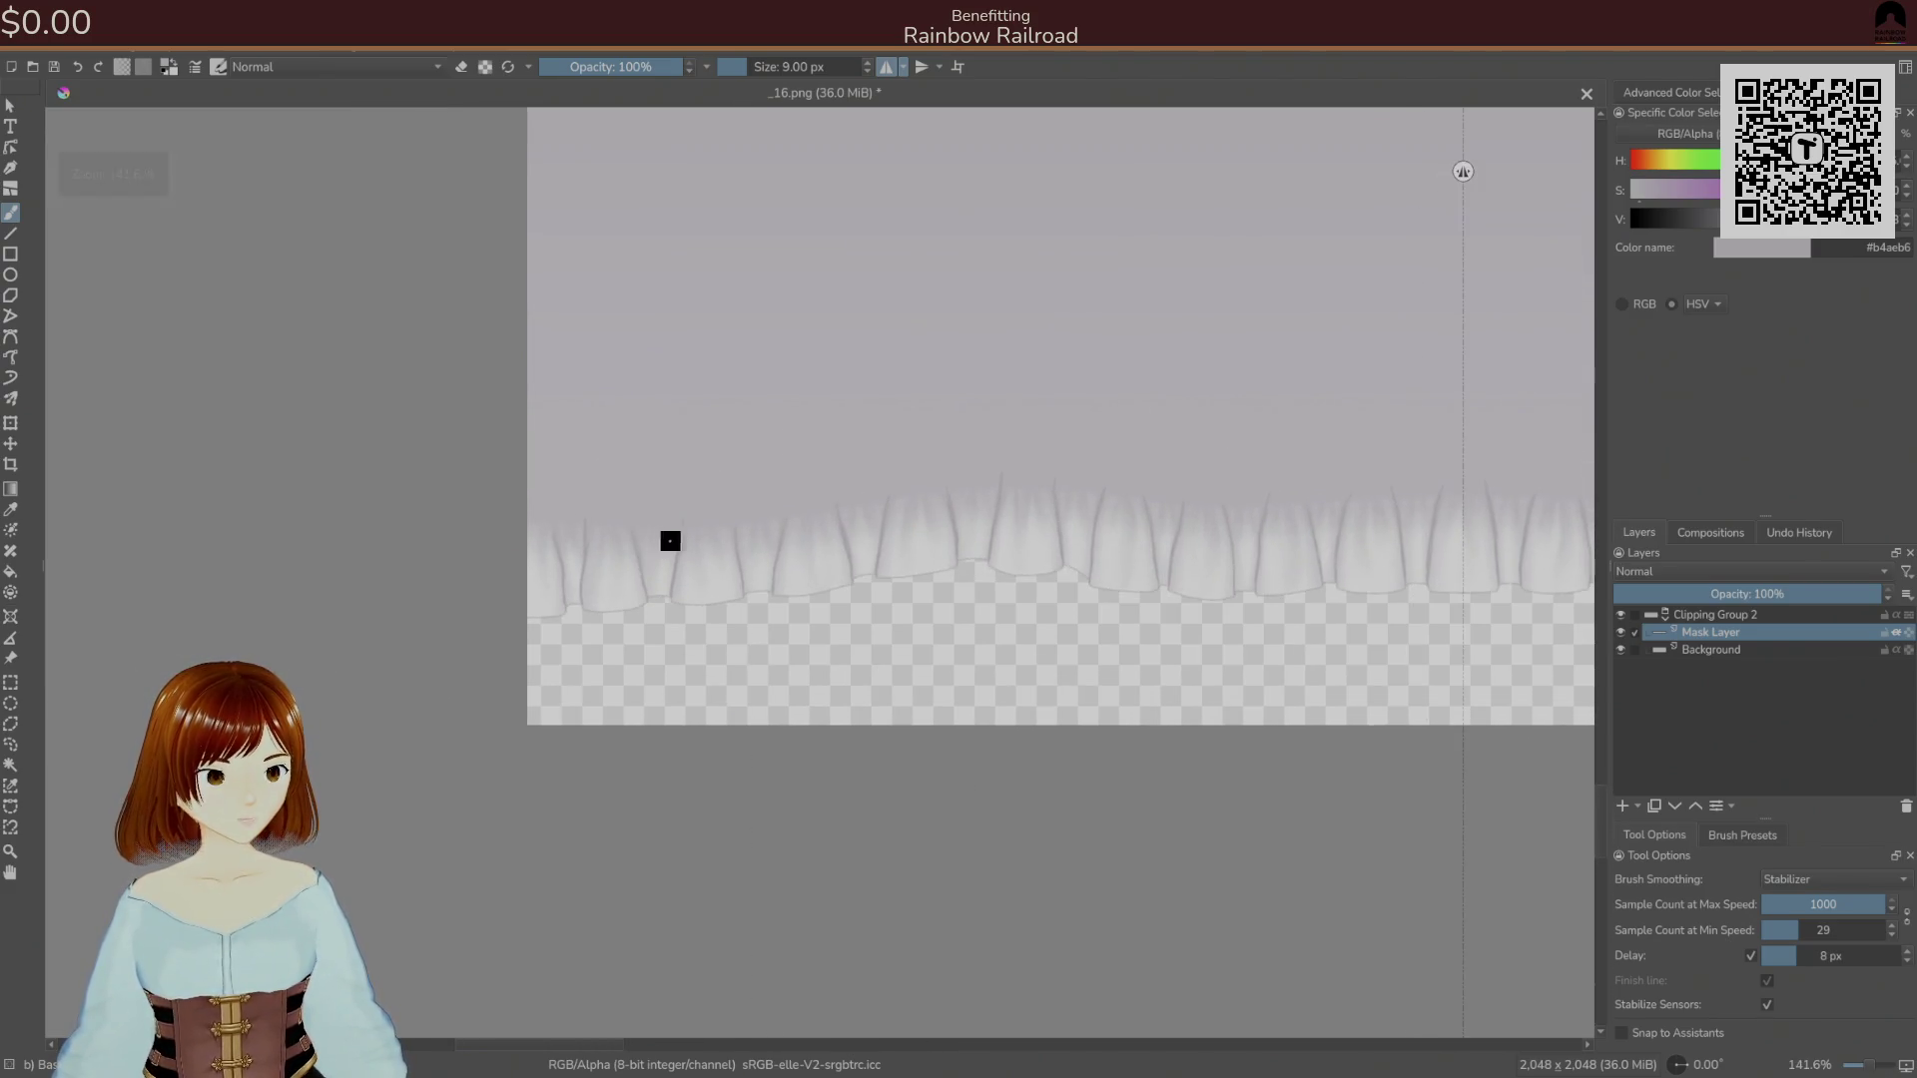
drag(524, 594, 517, 562)
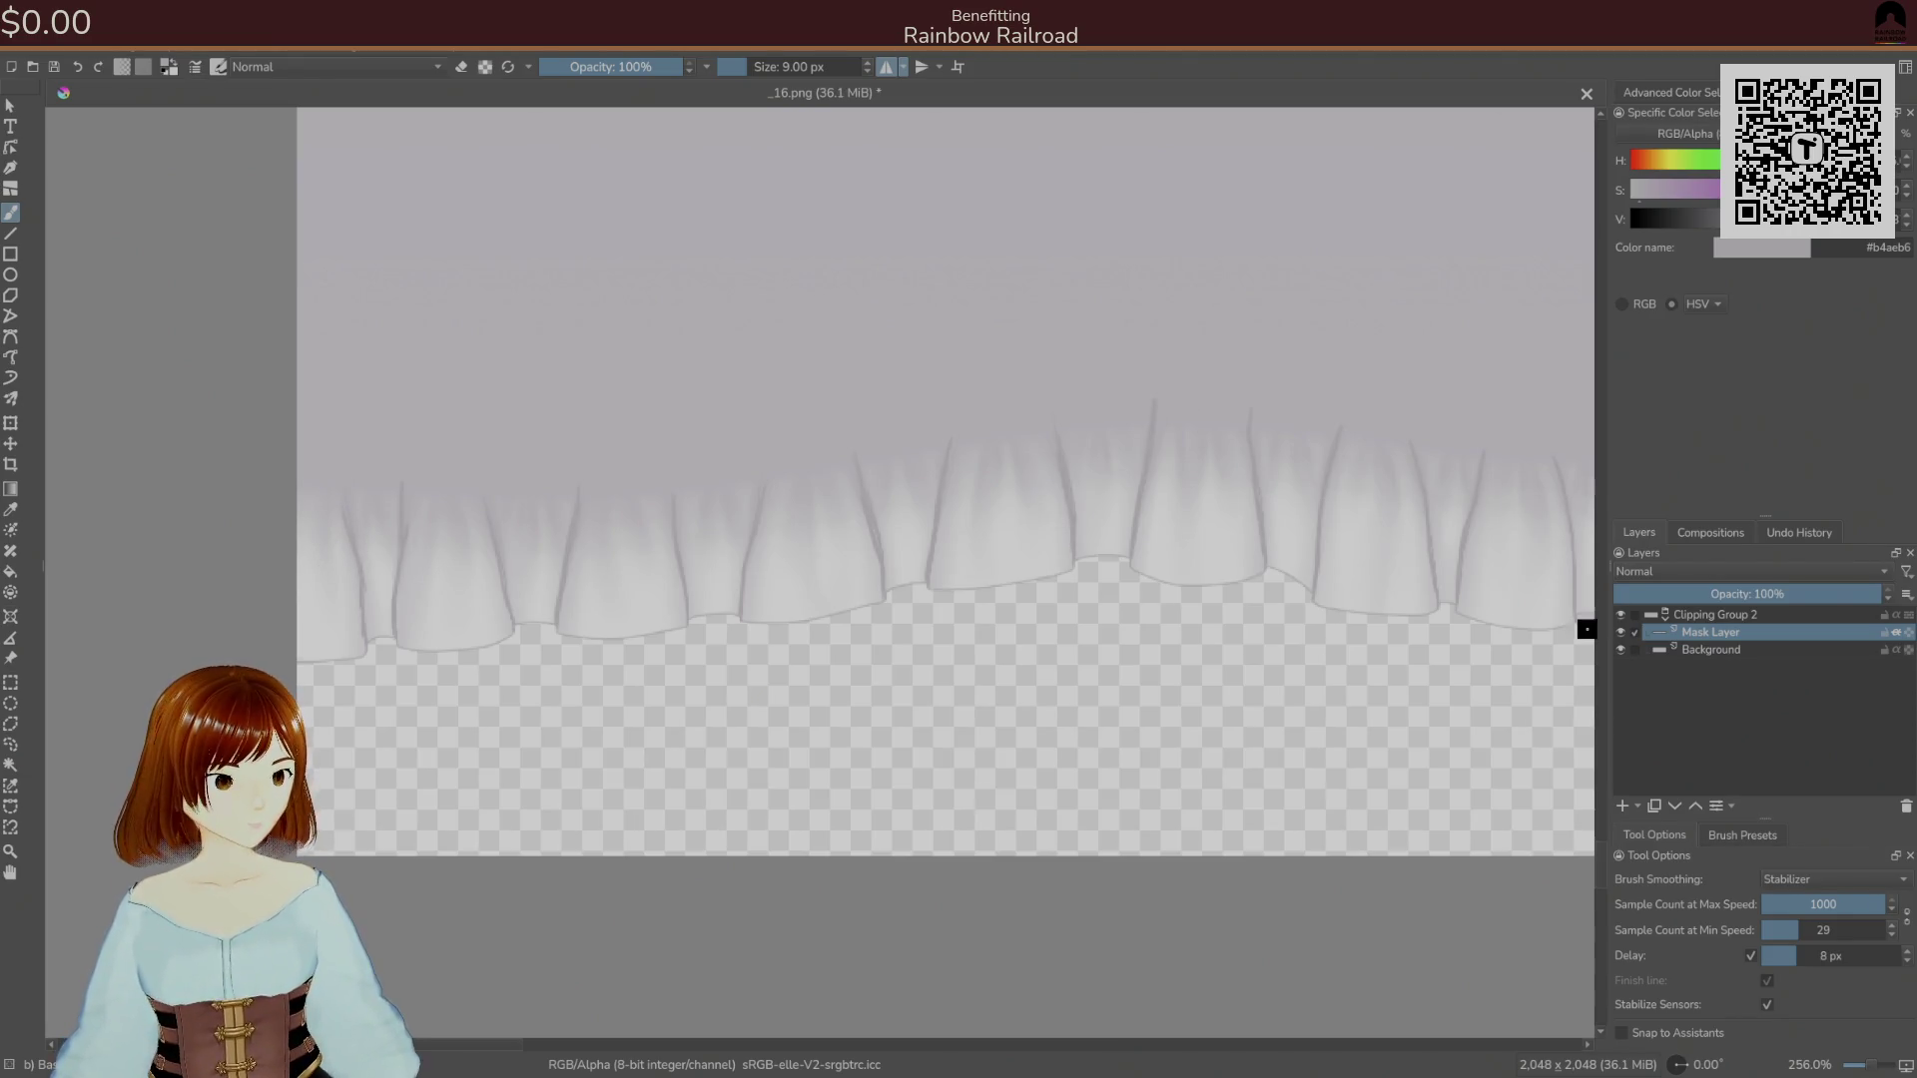
Switch to a large textured brush preset and dab mottled paint above the left frills.
click(1735, 835)
click(1673, 943)
drag(337, 452, 391, 482)
Pick the 70 px bristle brush and blend darker grey streaks into the upper skirt.
click(1710, 945)
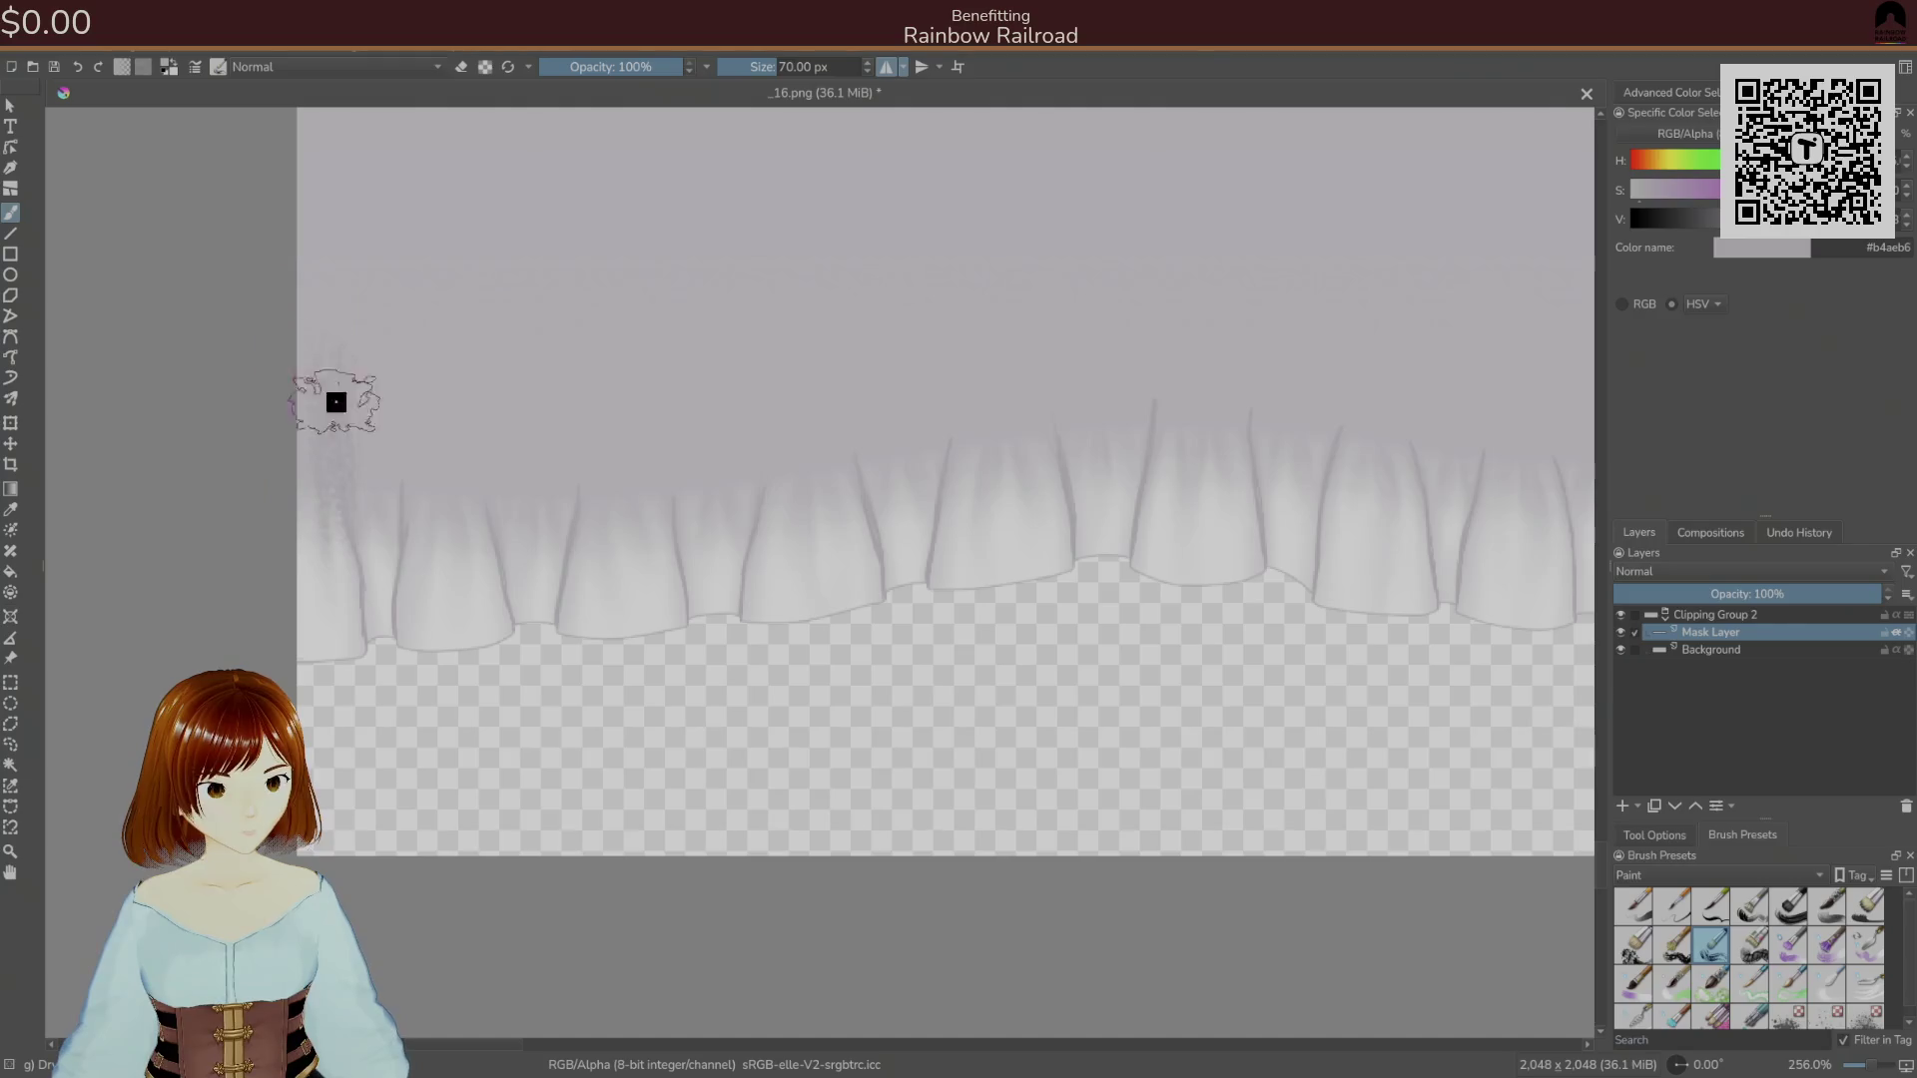
click(1757, 953)
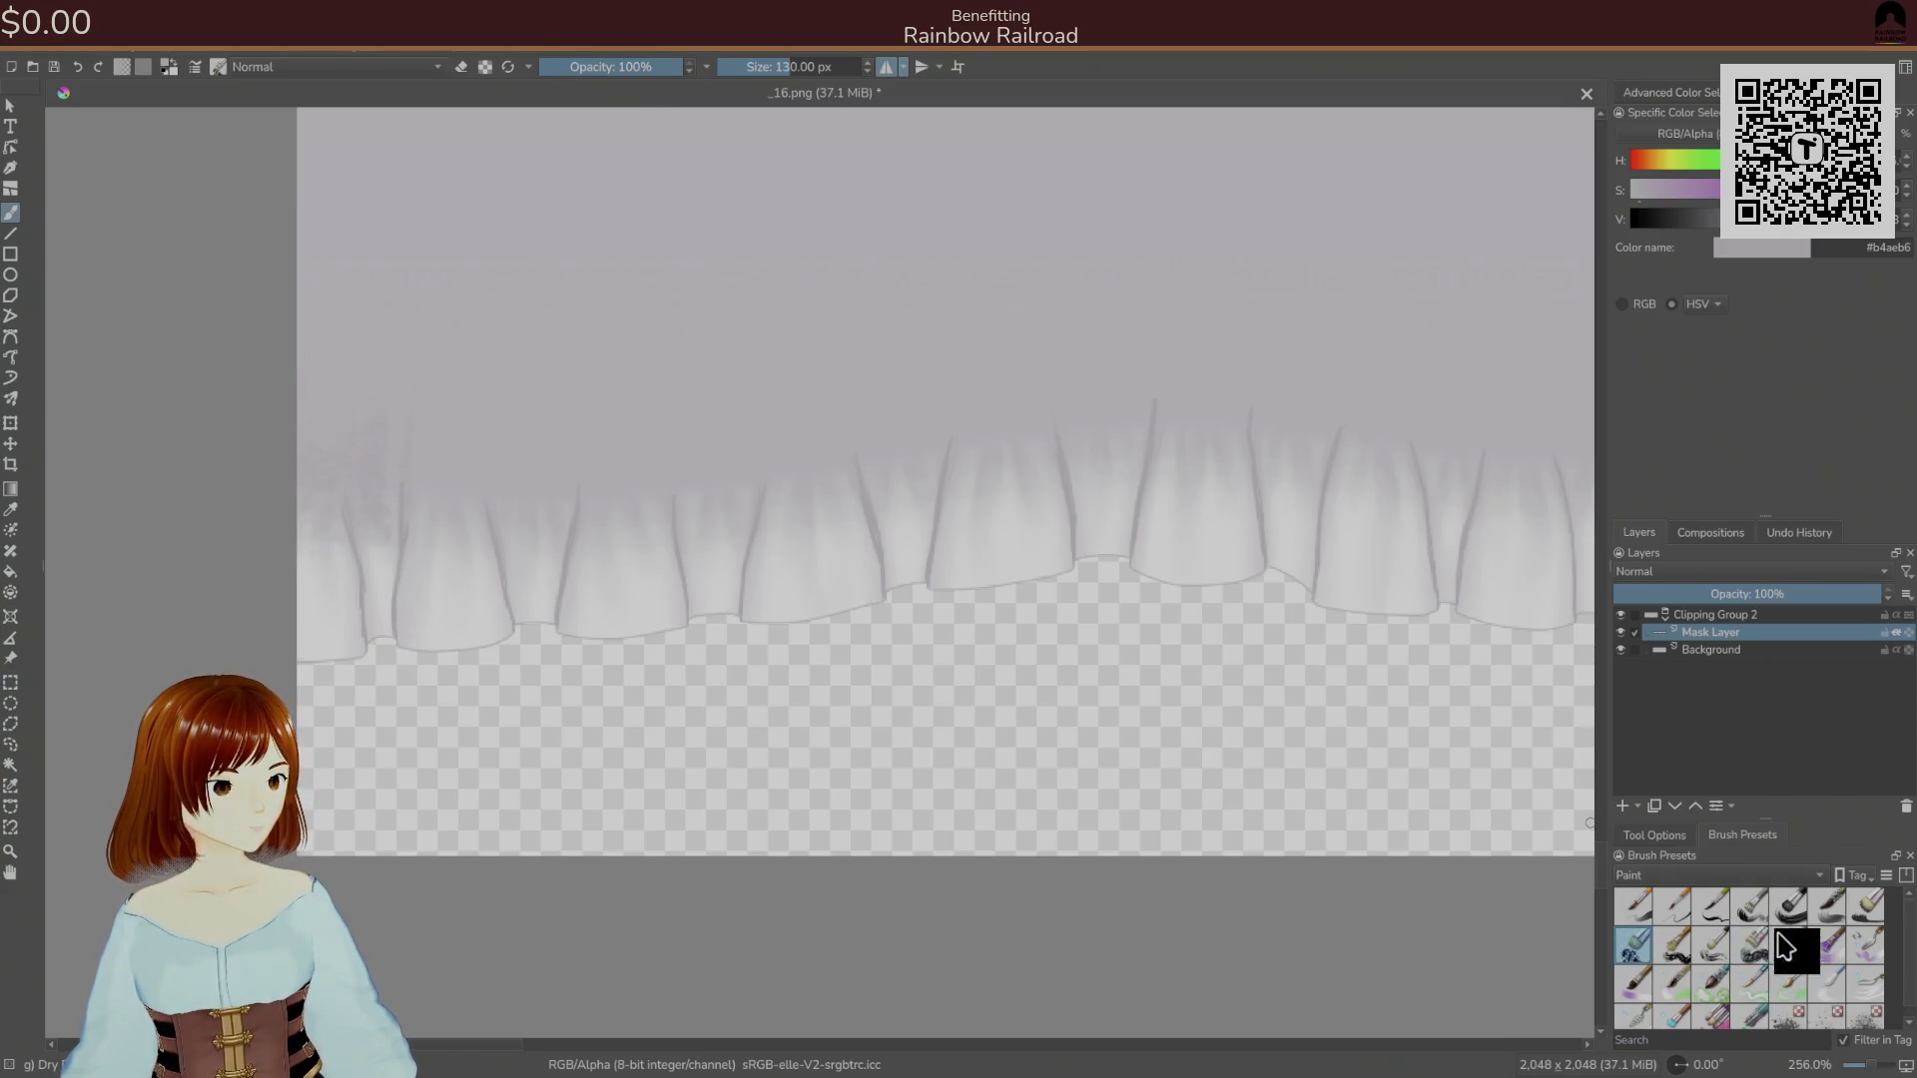
click(1828, 906)
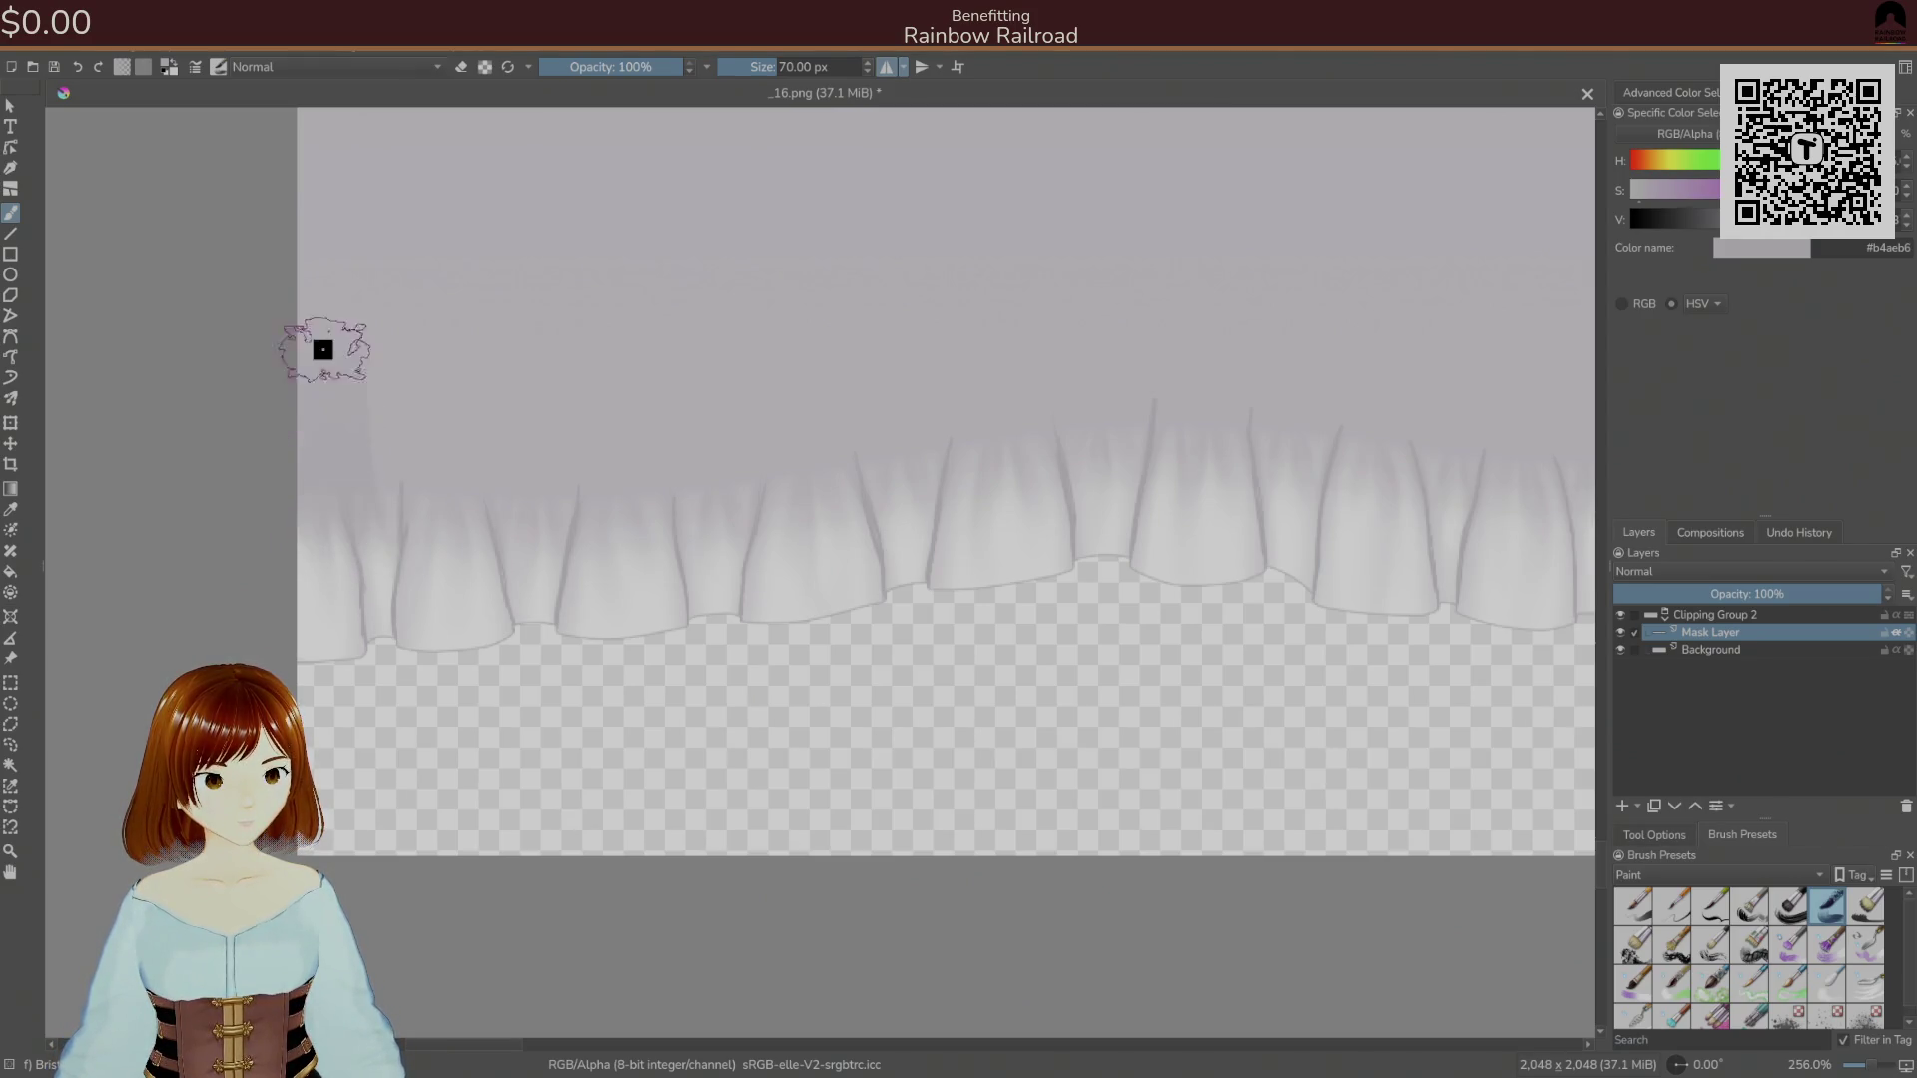
mouse_move(458, 496)
mouse_down()
mouse_move(449, 416)
mouse_move(507, 453)
mouse_move(578, 363)
mouse_move(672, 410)
mouse_move(652, 408)
mouse_move(740, 500)
mouse_move(685, 492)
mouse_move(655, 445)
mouse_move(724, 390)
mouse_move(799, 393)
mouse_move(804, 432)
mouse_move(837, 339)
mouse_move(962, 445)
mouse_move(1006, 355)
mouse_move(1095, 436)
mouse_move(1181, 359)
mouse_move(1243, 440)
mouse_move(1288, 346)
mouse_move(1374, 445)
mouse_move(1001, 457)
mouse_up()
Sample light grey #e5e2e7 from the frill folds and switch to a 40 px brush preset.
middle_click(1378, 524)
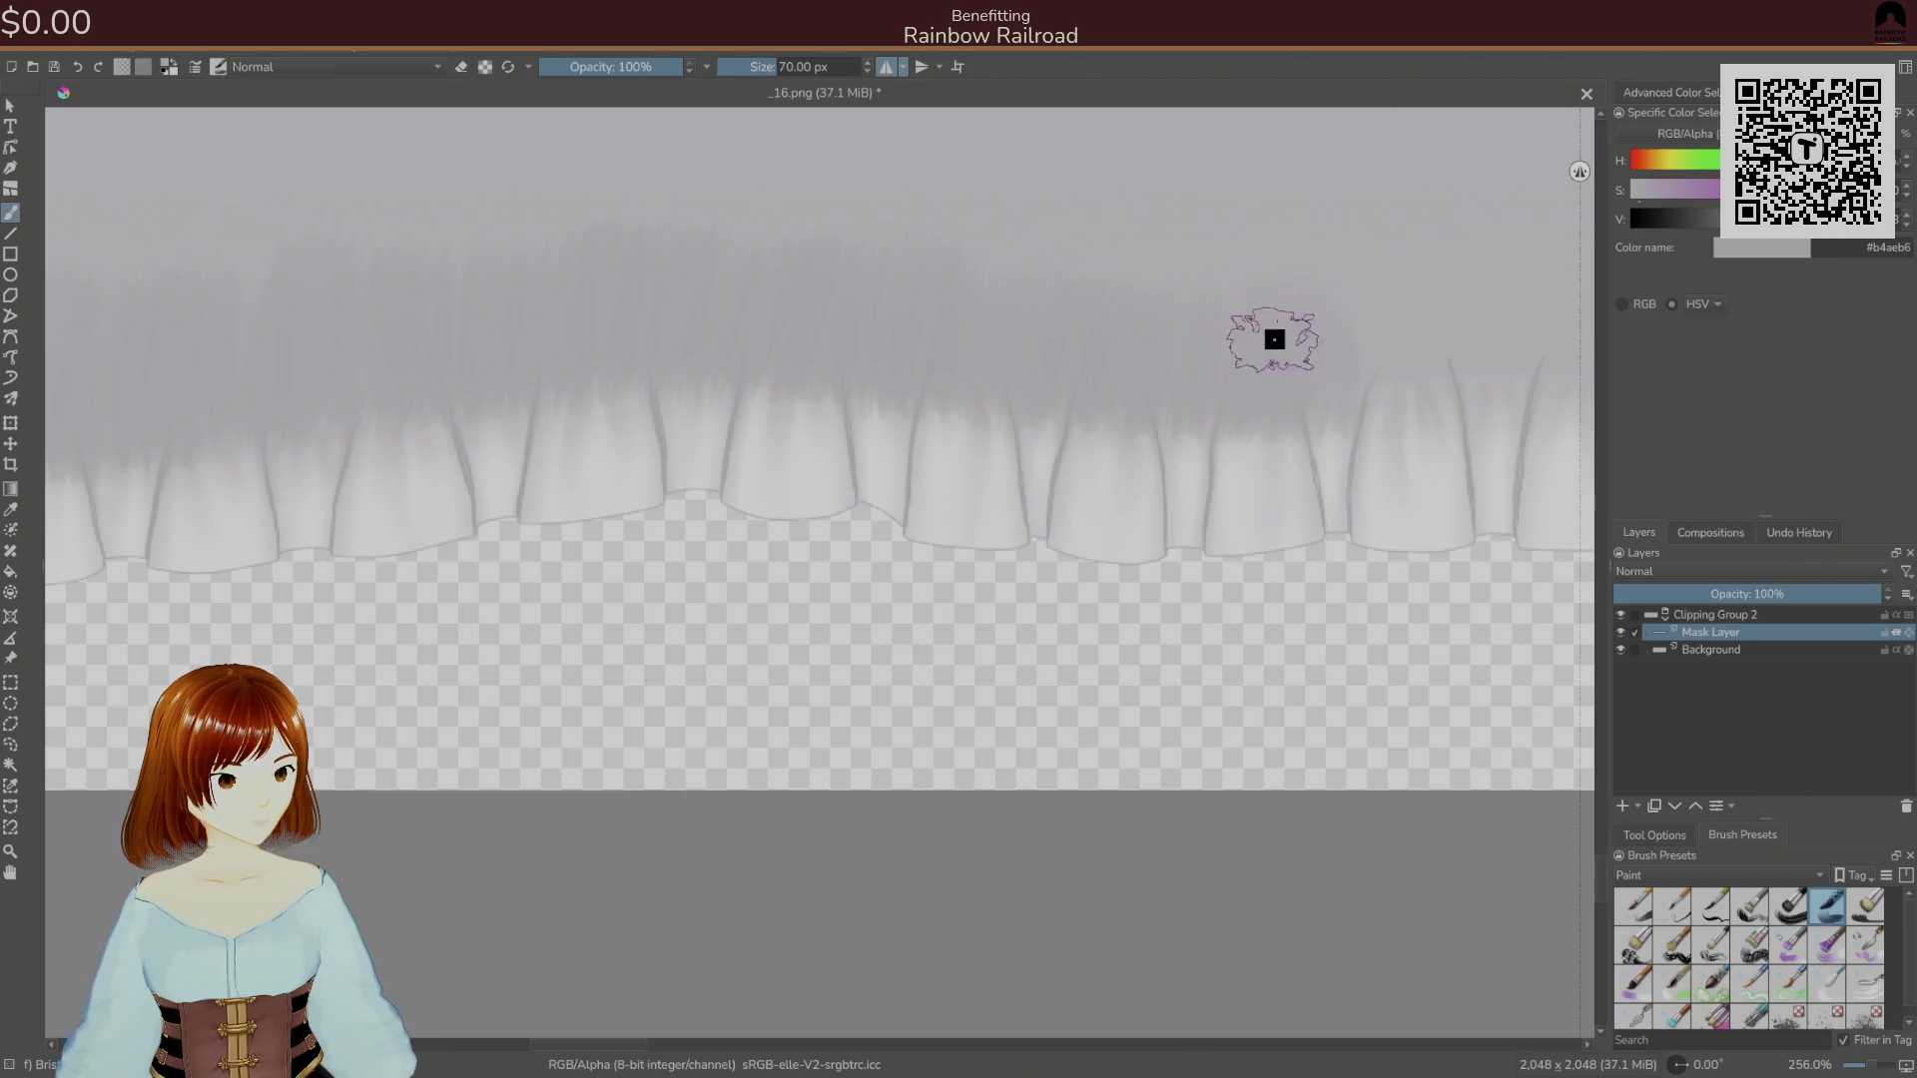
drag(1446, 296, 873, 440)
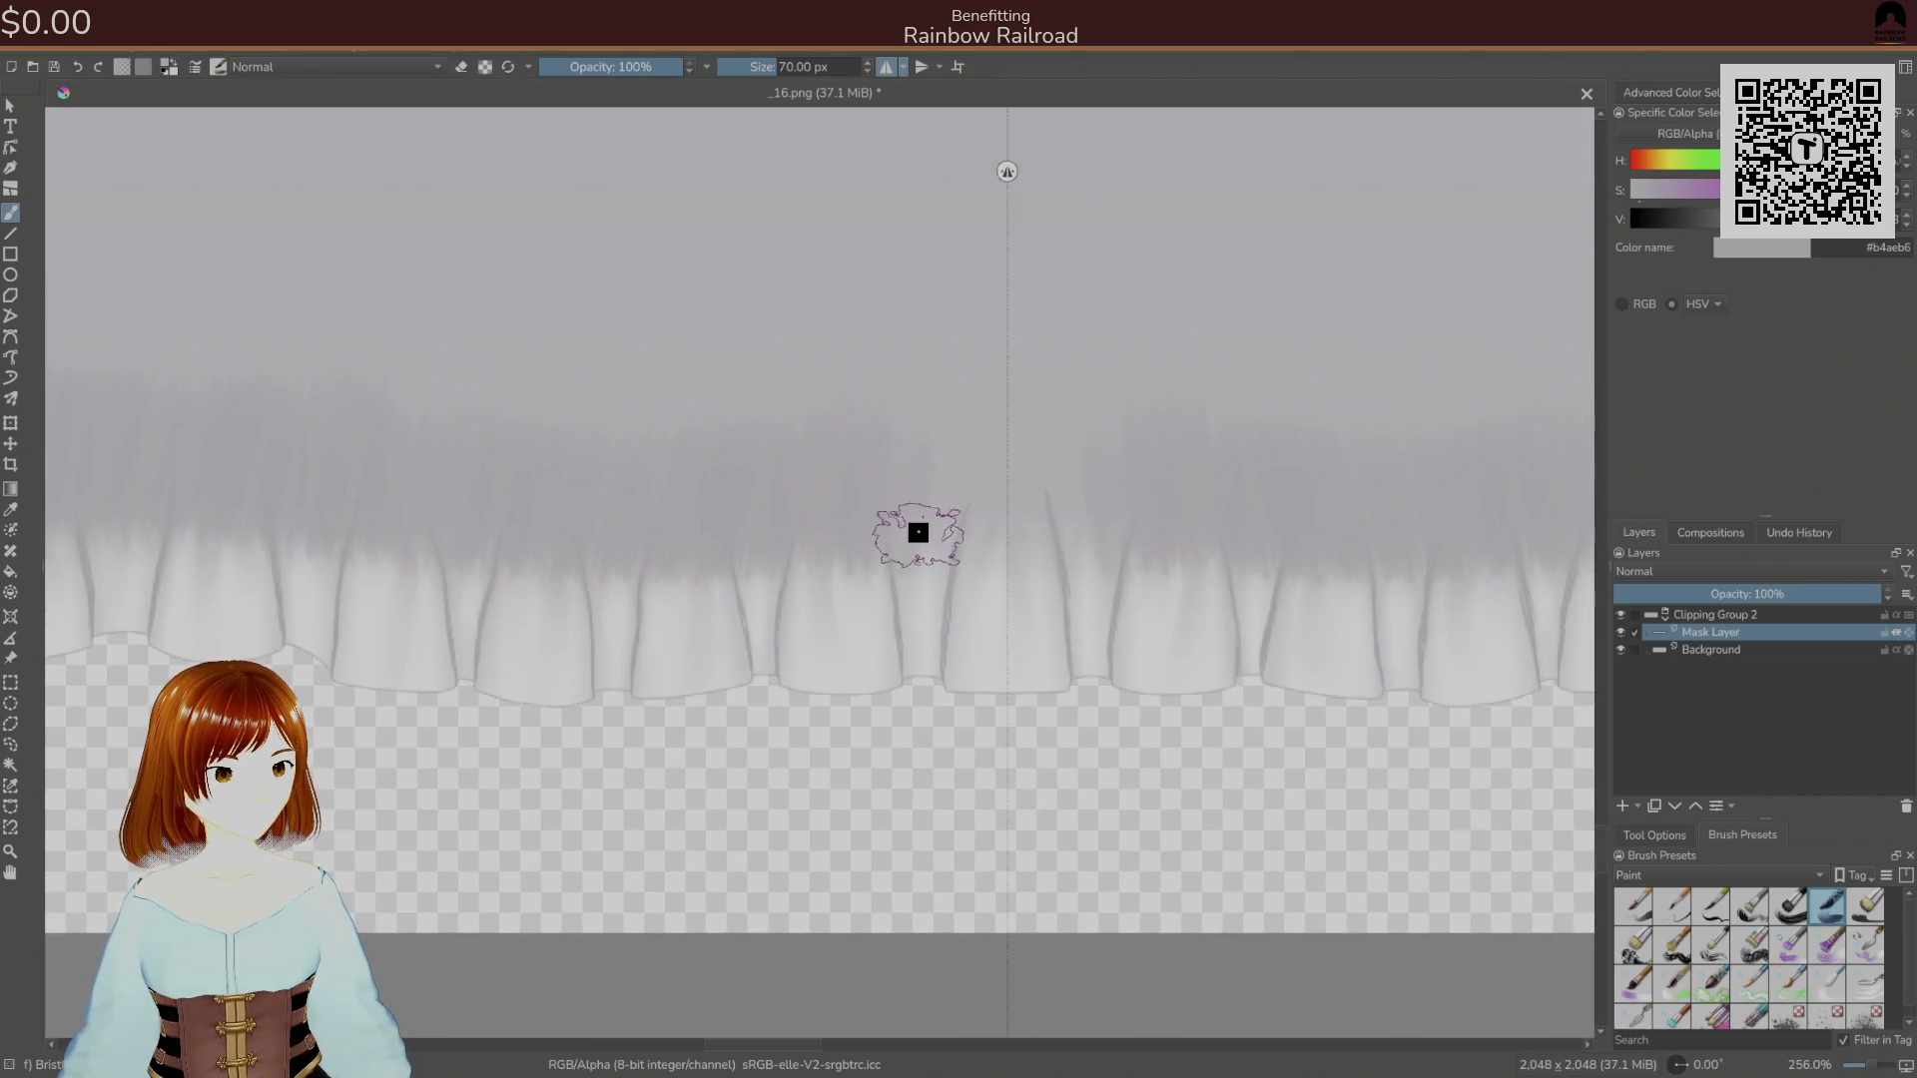
drag(1010, 495, 1309, 385)
drag(817, 463, 864, 539)
ctrl+click(875, 565)
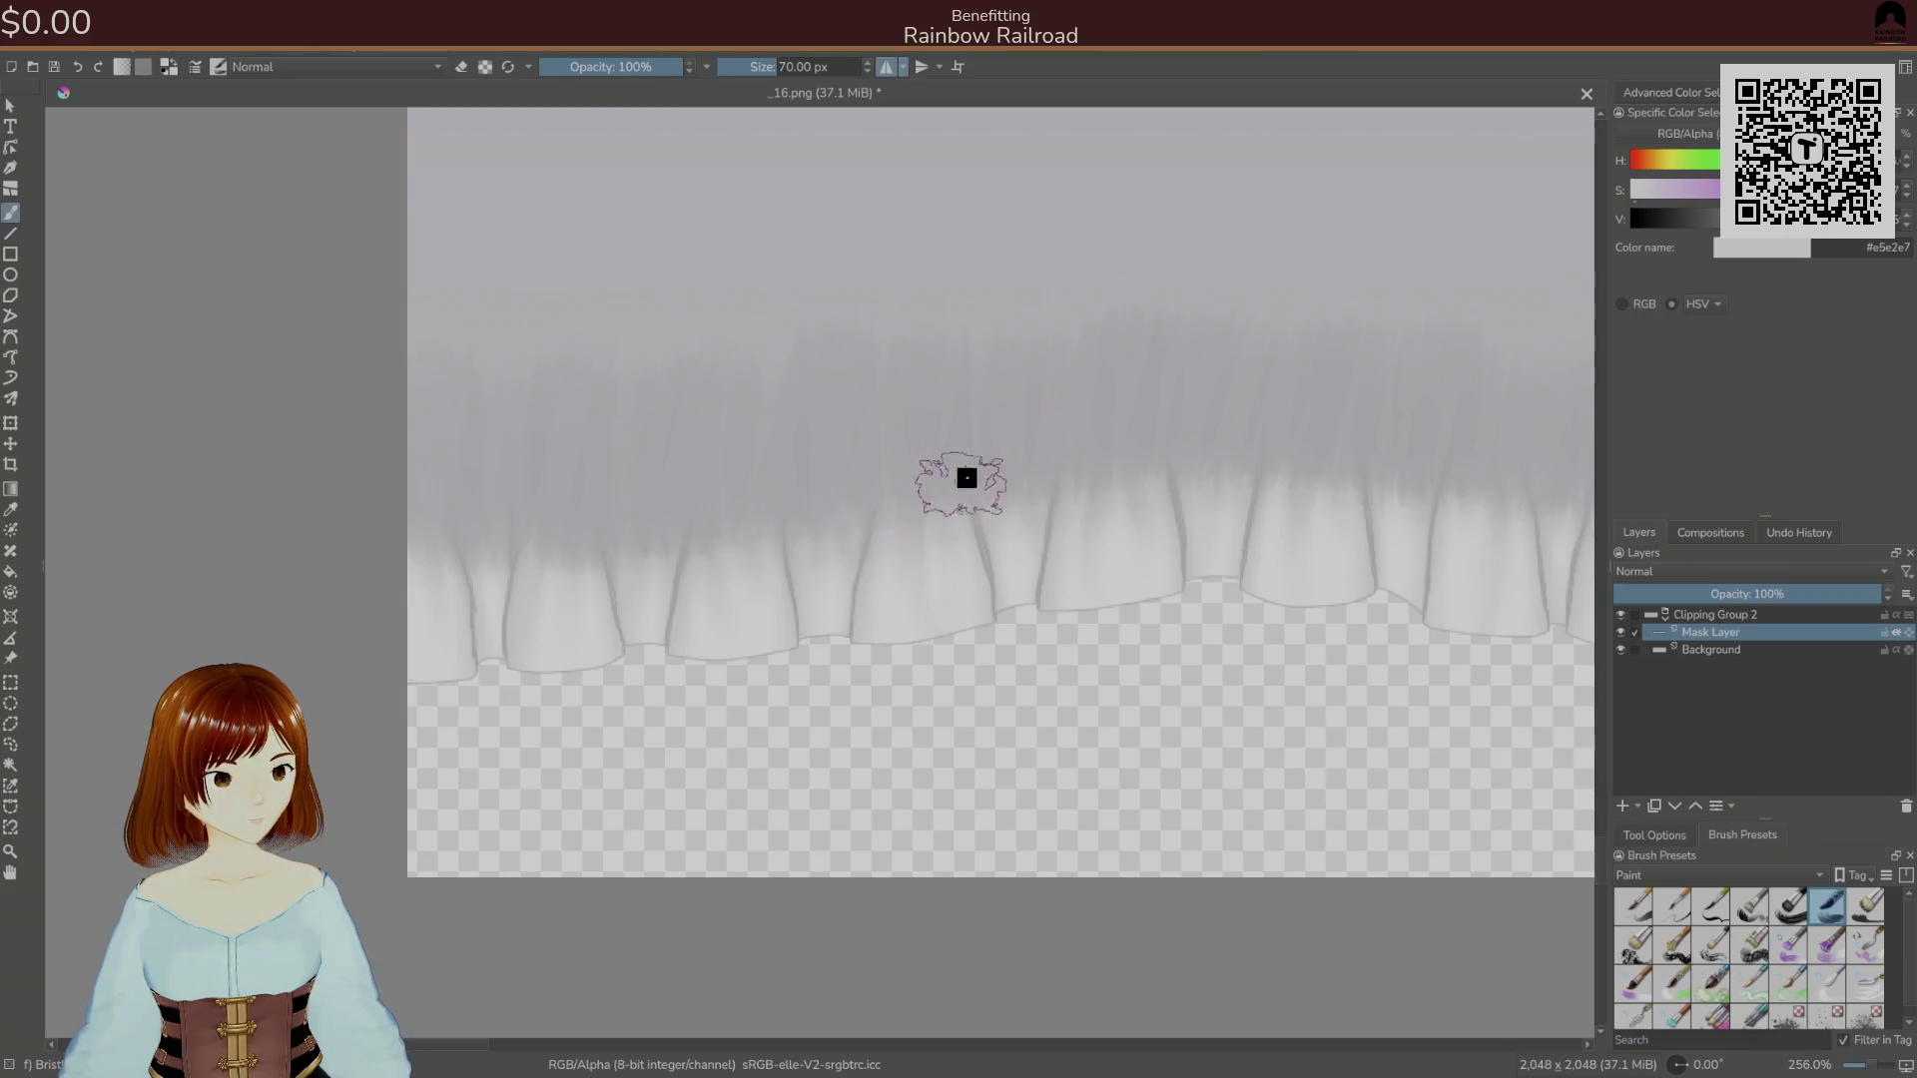
click(1752, 908)
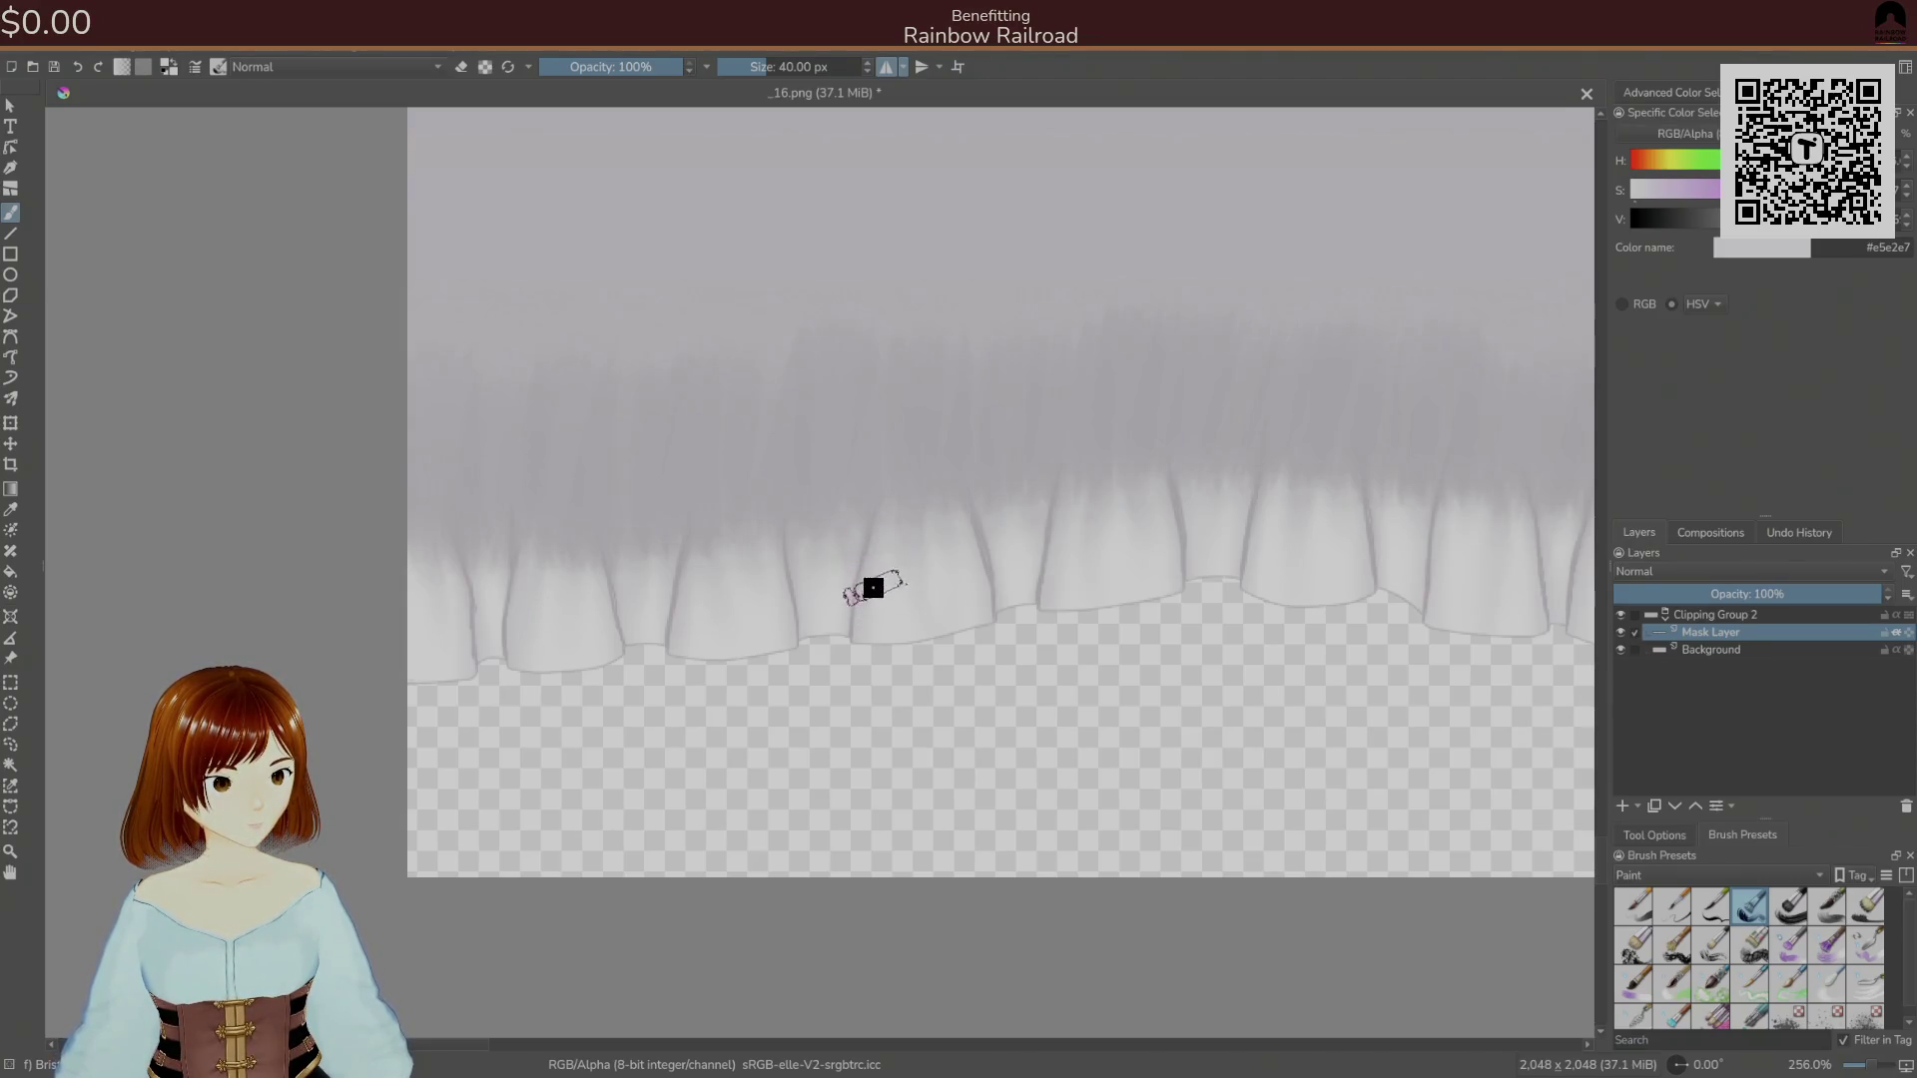
drag(878, 589, 865, 595)
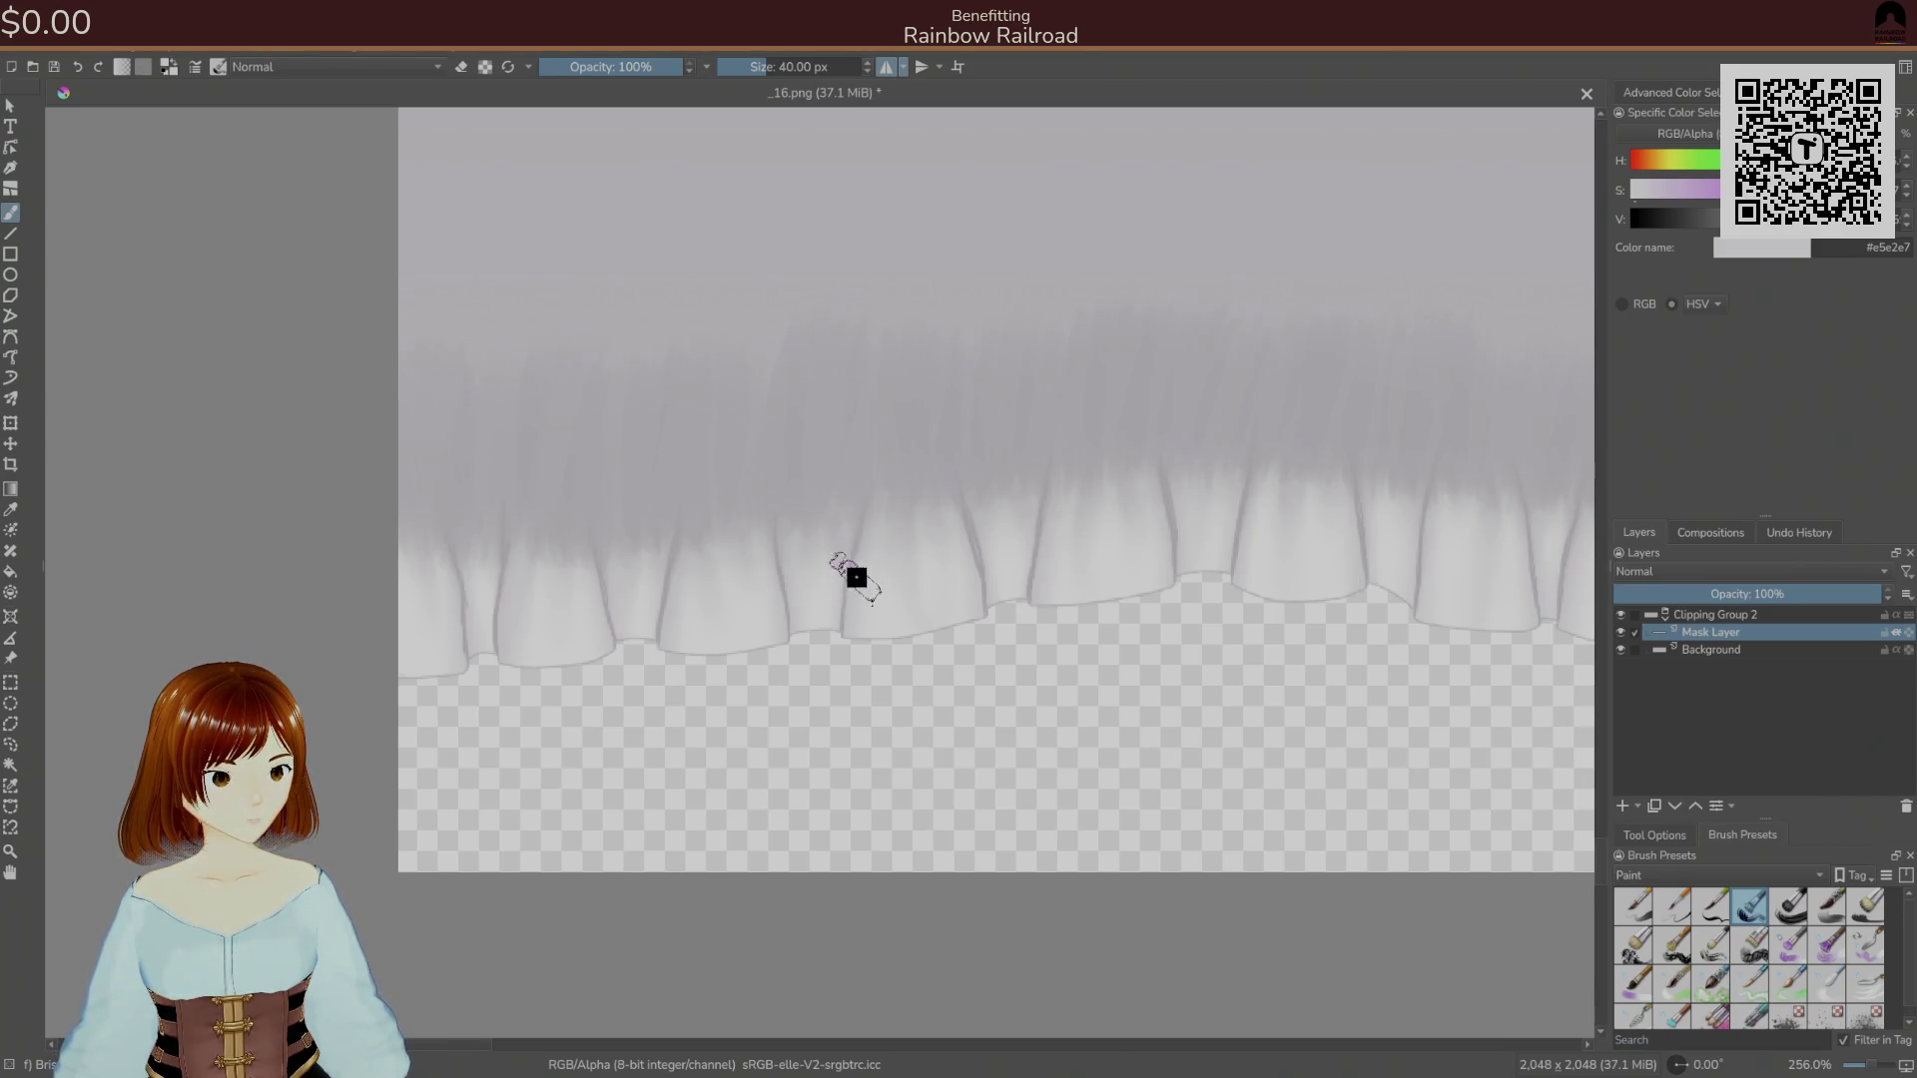
Undo the stray fold strokes, check brush smoothing, and choose a fine 16 px brush preset.
key(ctrl+z)
mouse_move(869, 550)
mouse_down()
mouse_move(941, 492)
mouse_move(907, 588)
mouse_up()
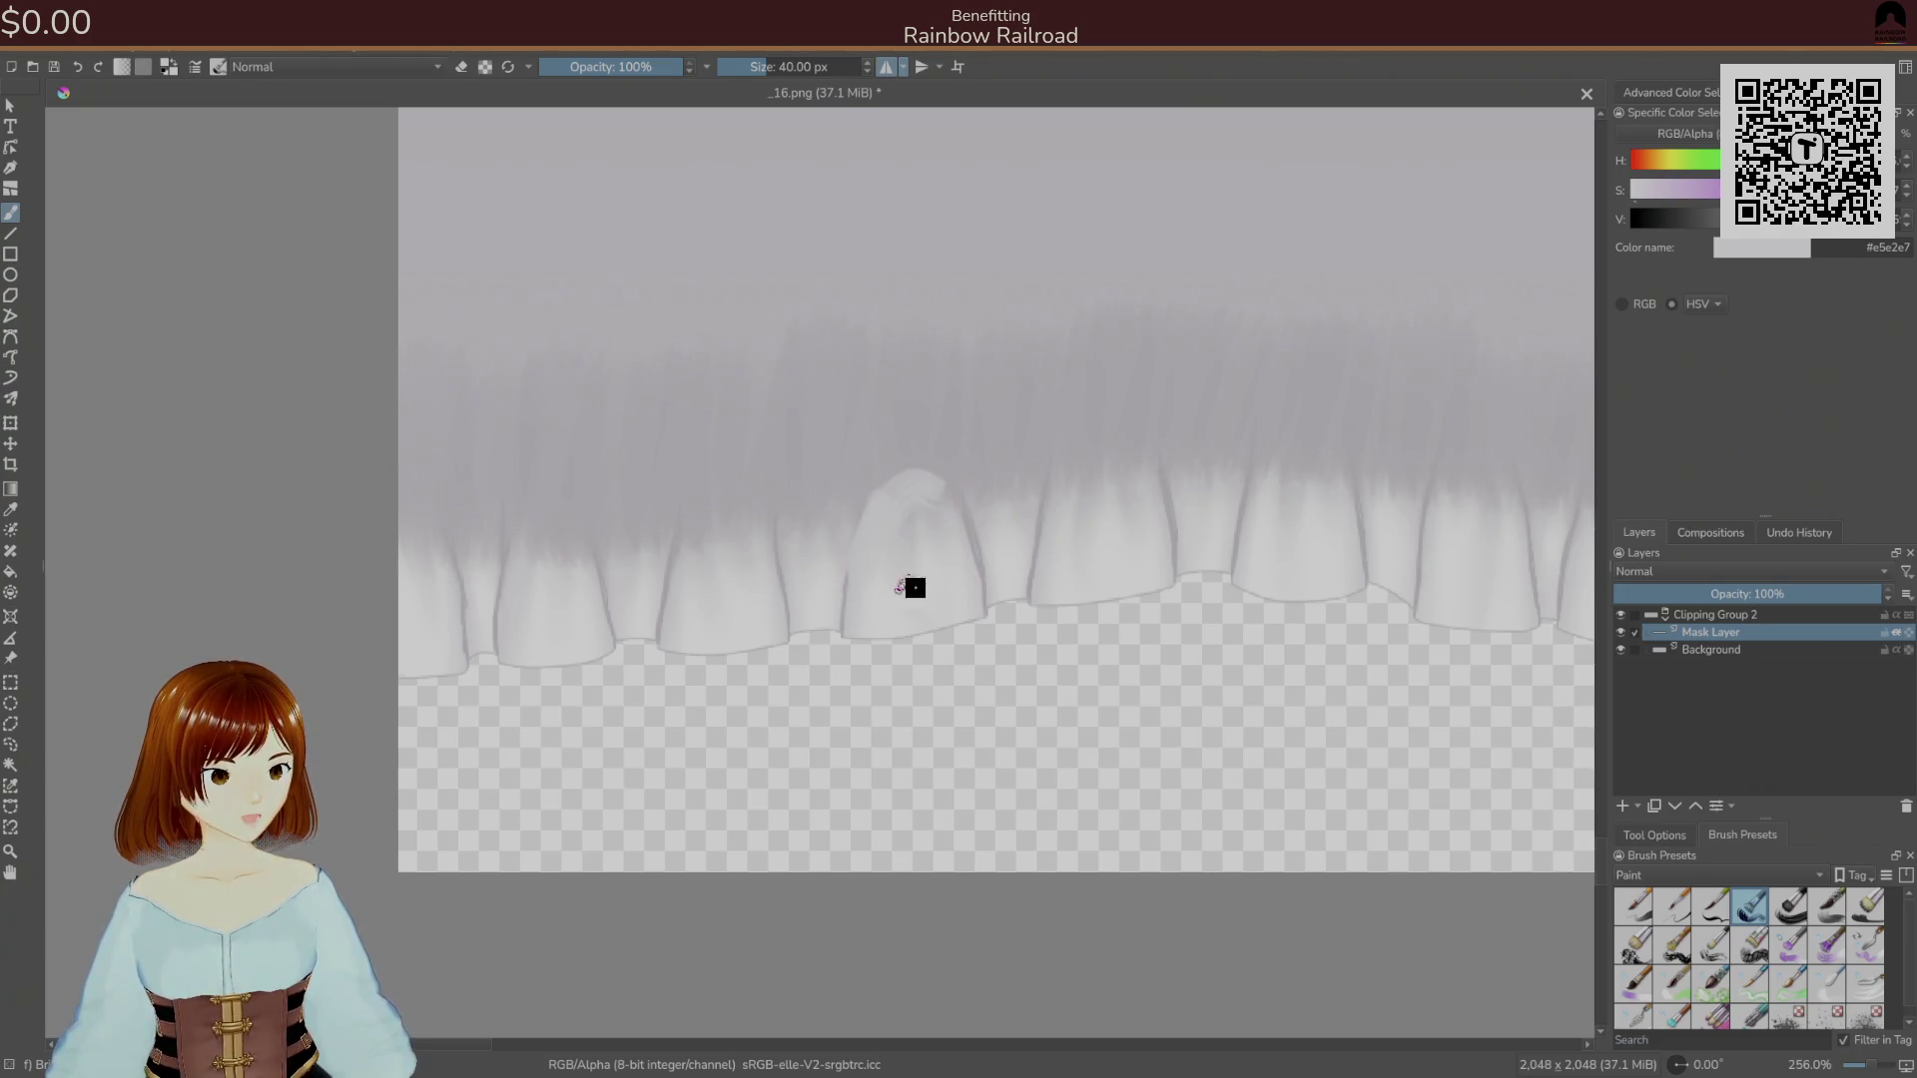
key(ctrl+z)
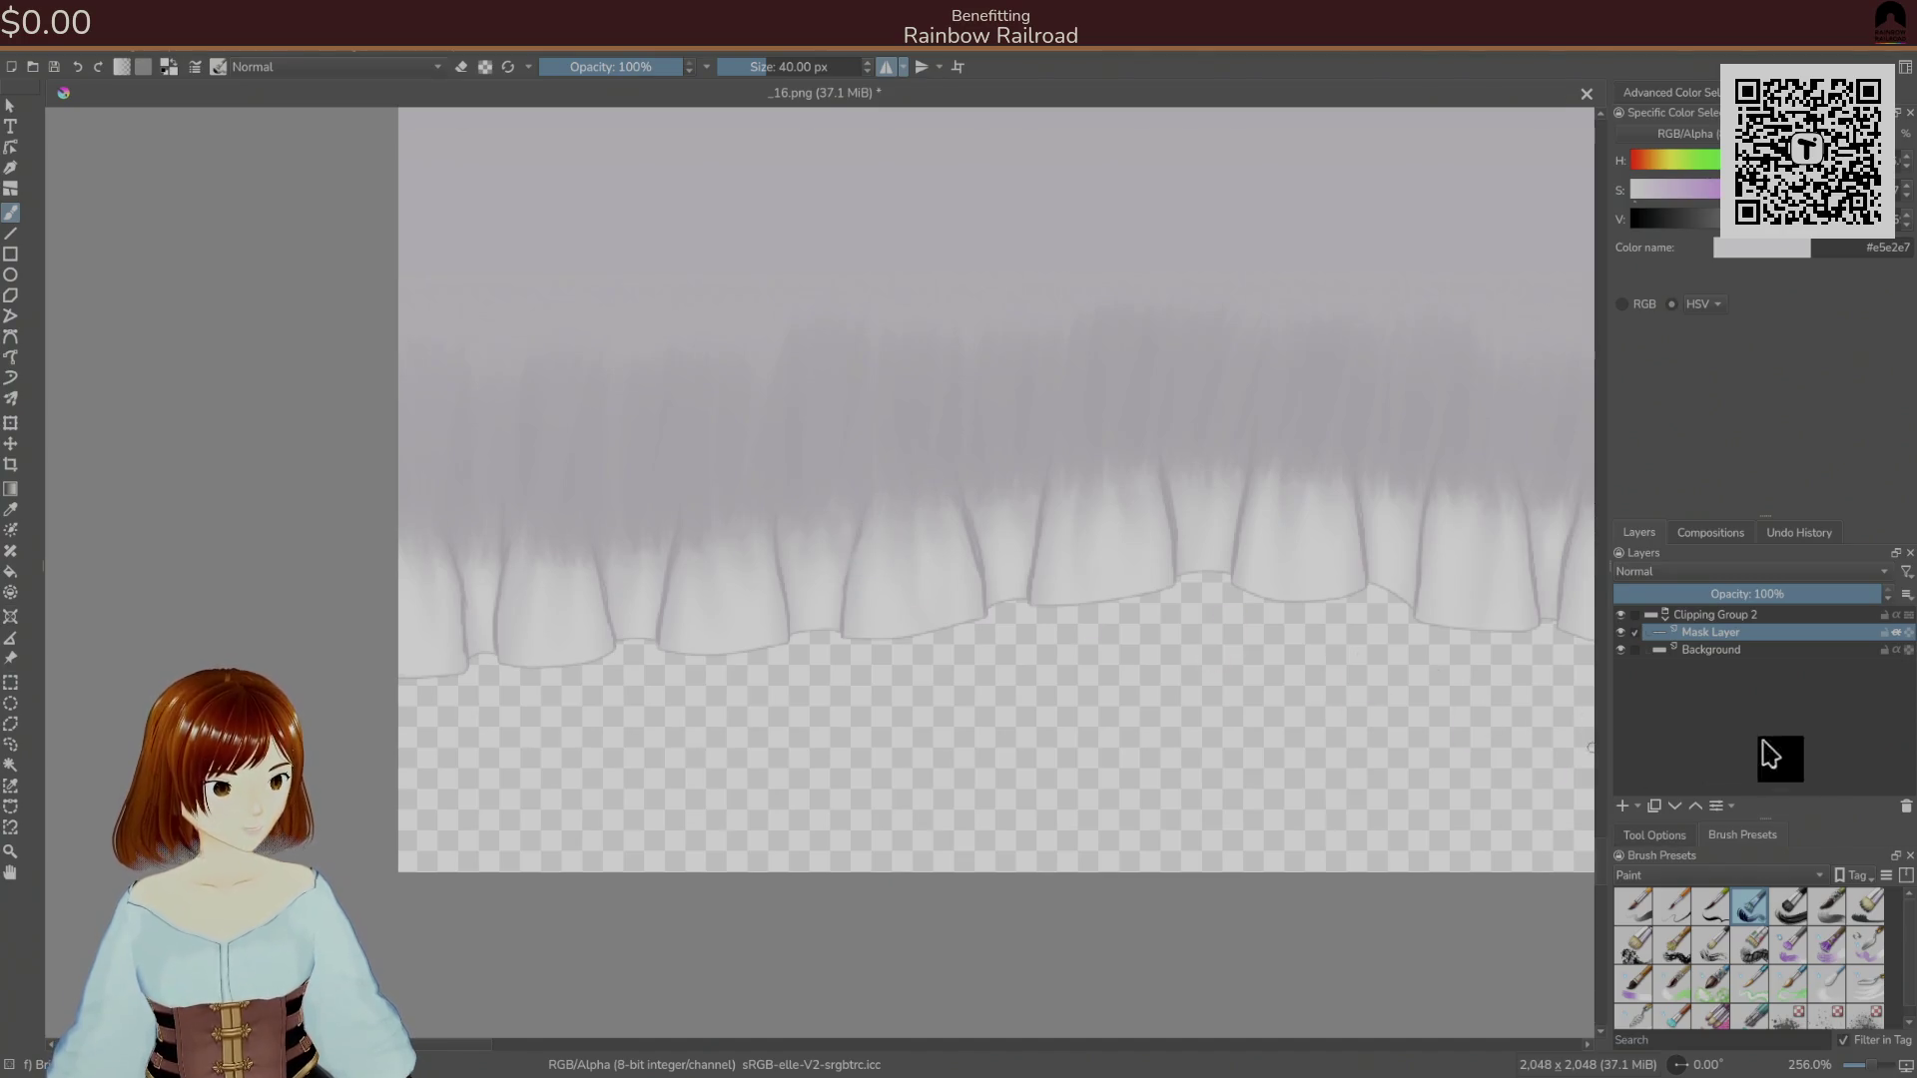
click(1669, 835)
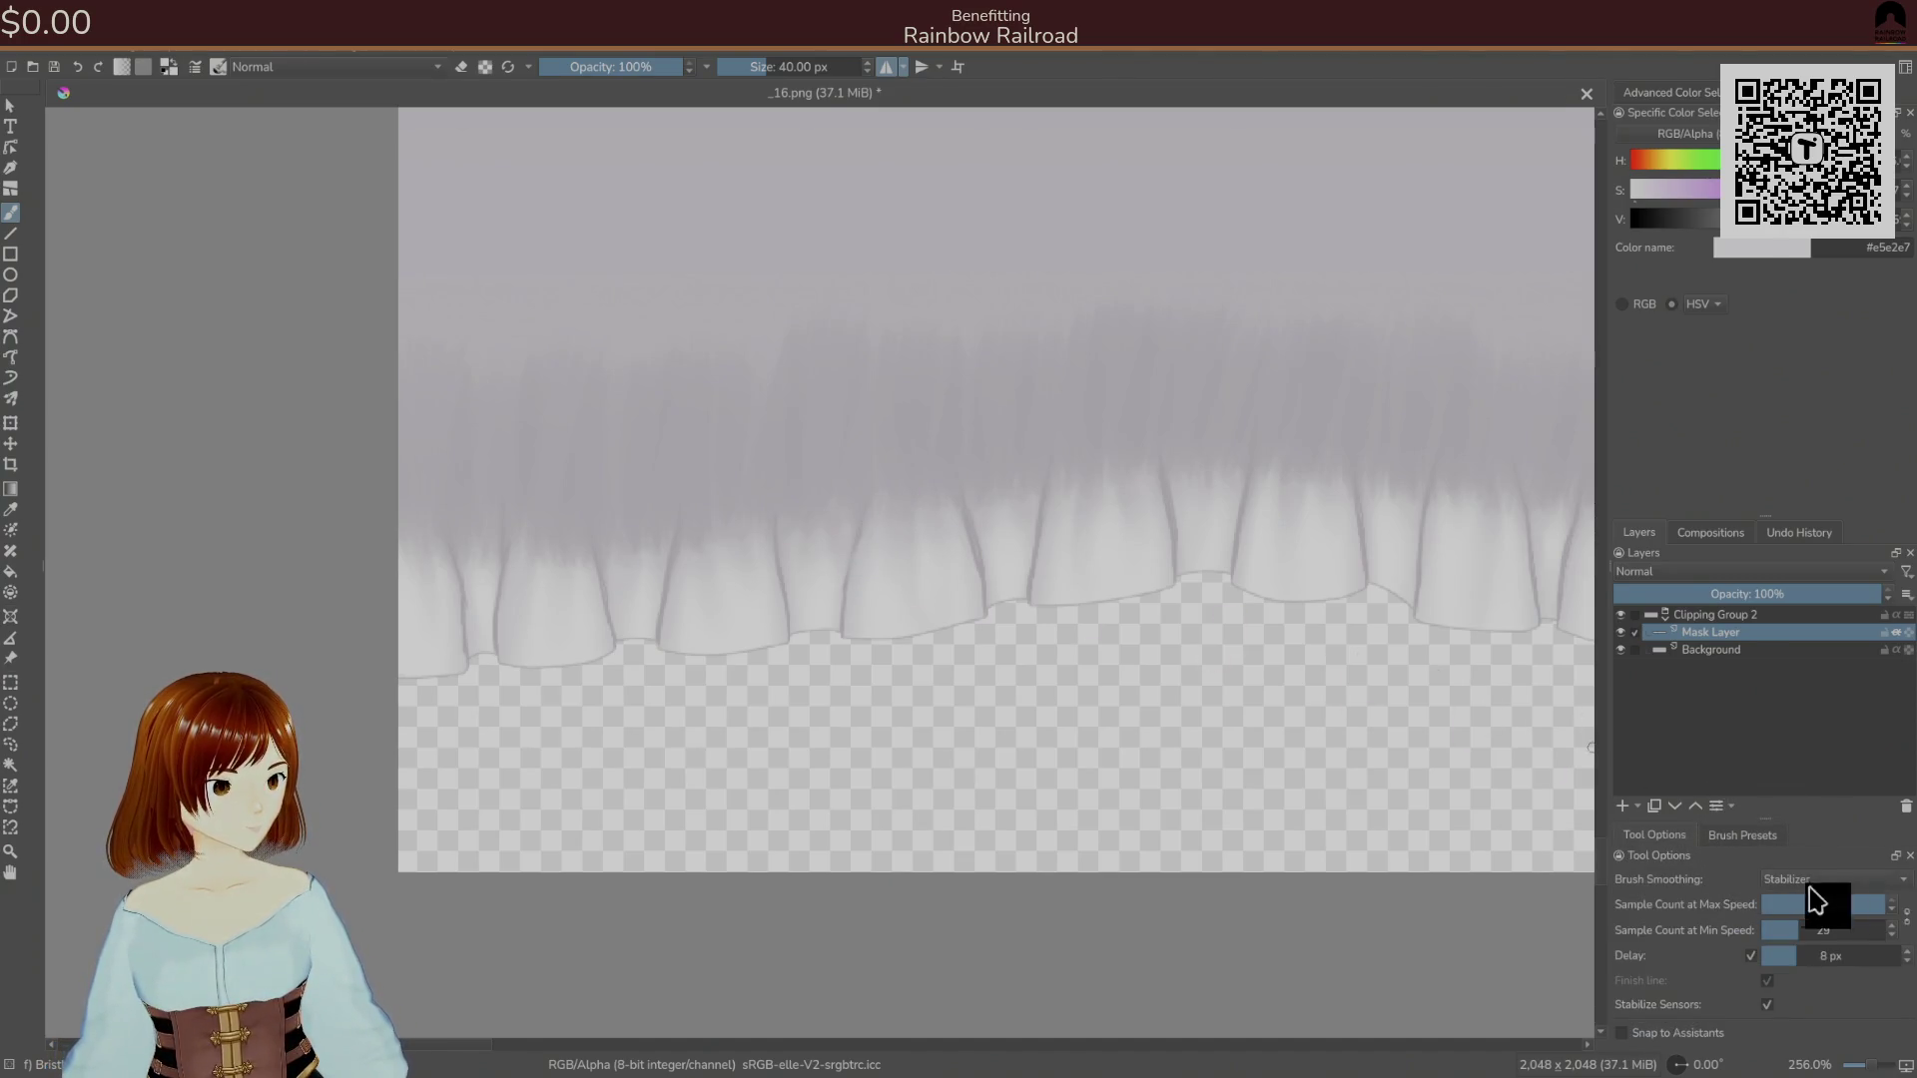
click(1755, 837)
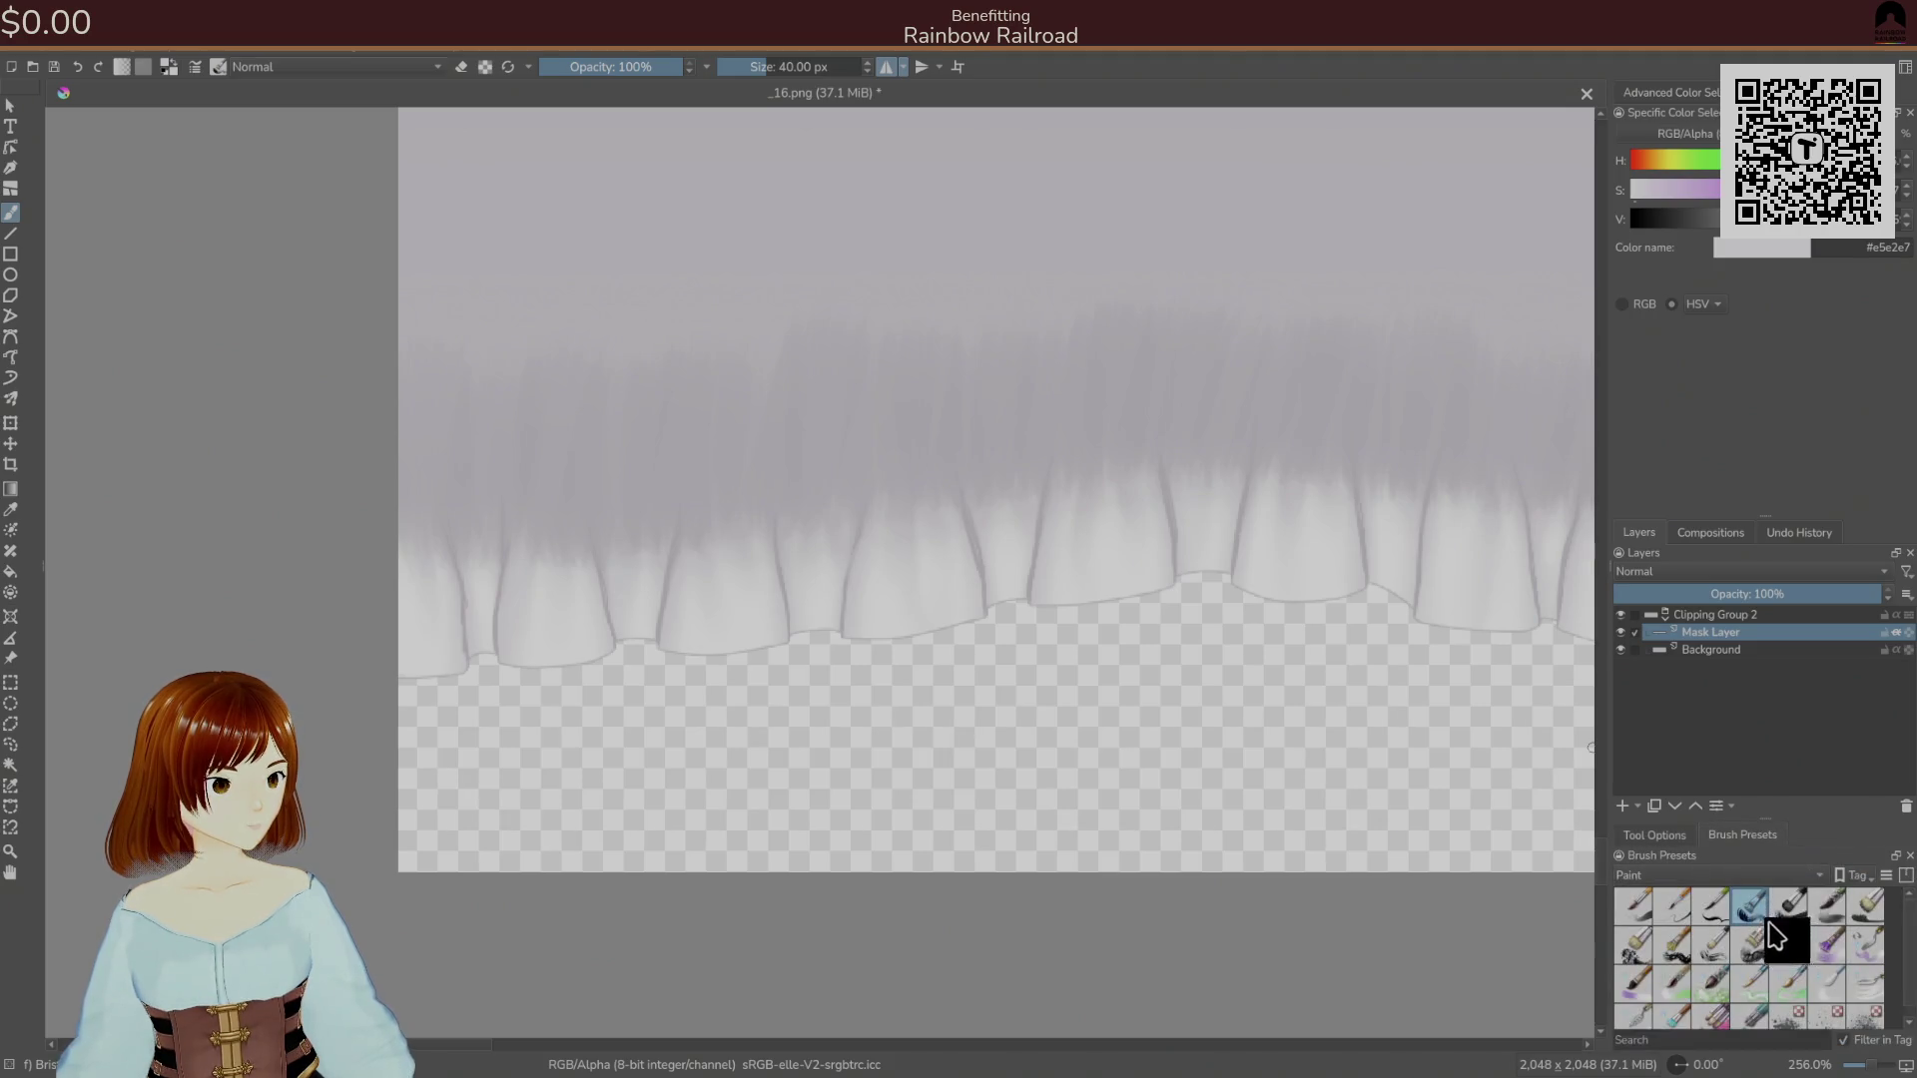
click(1711, 906)
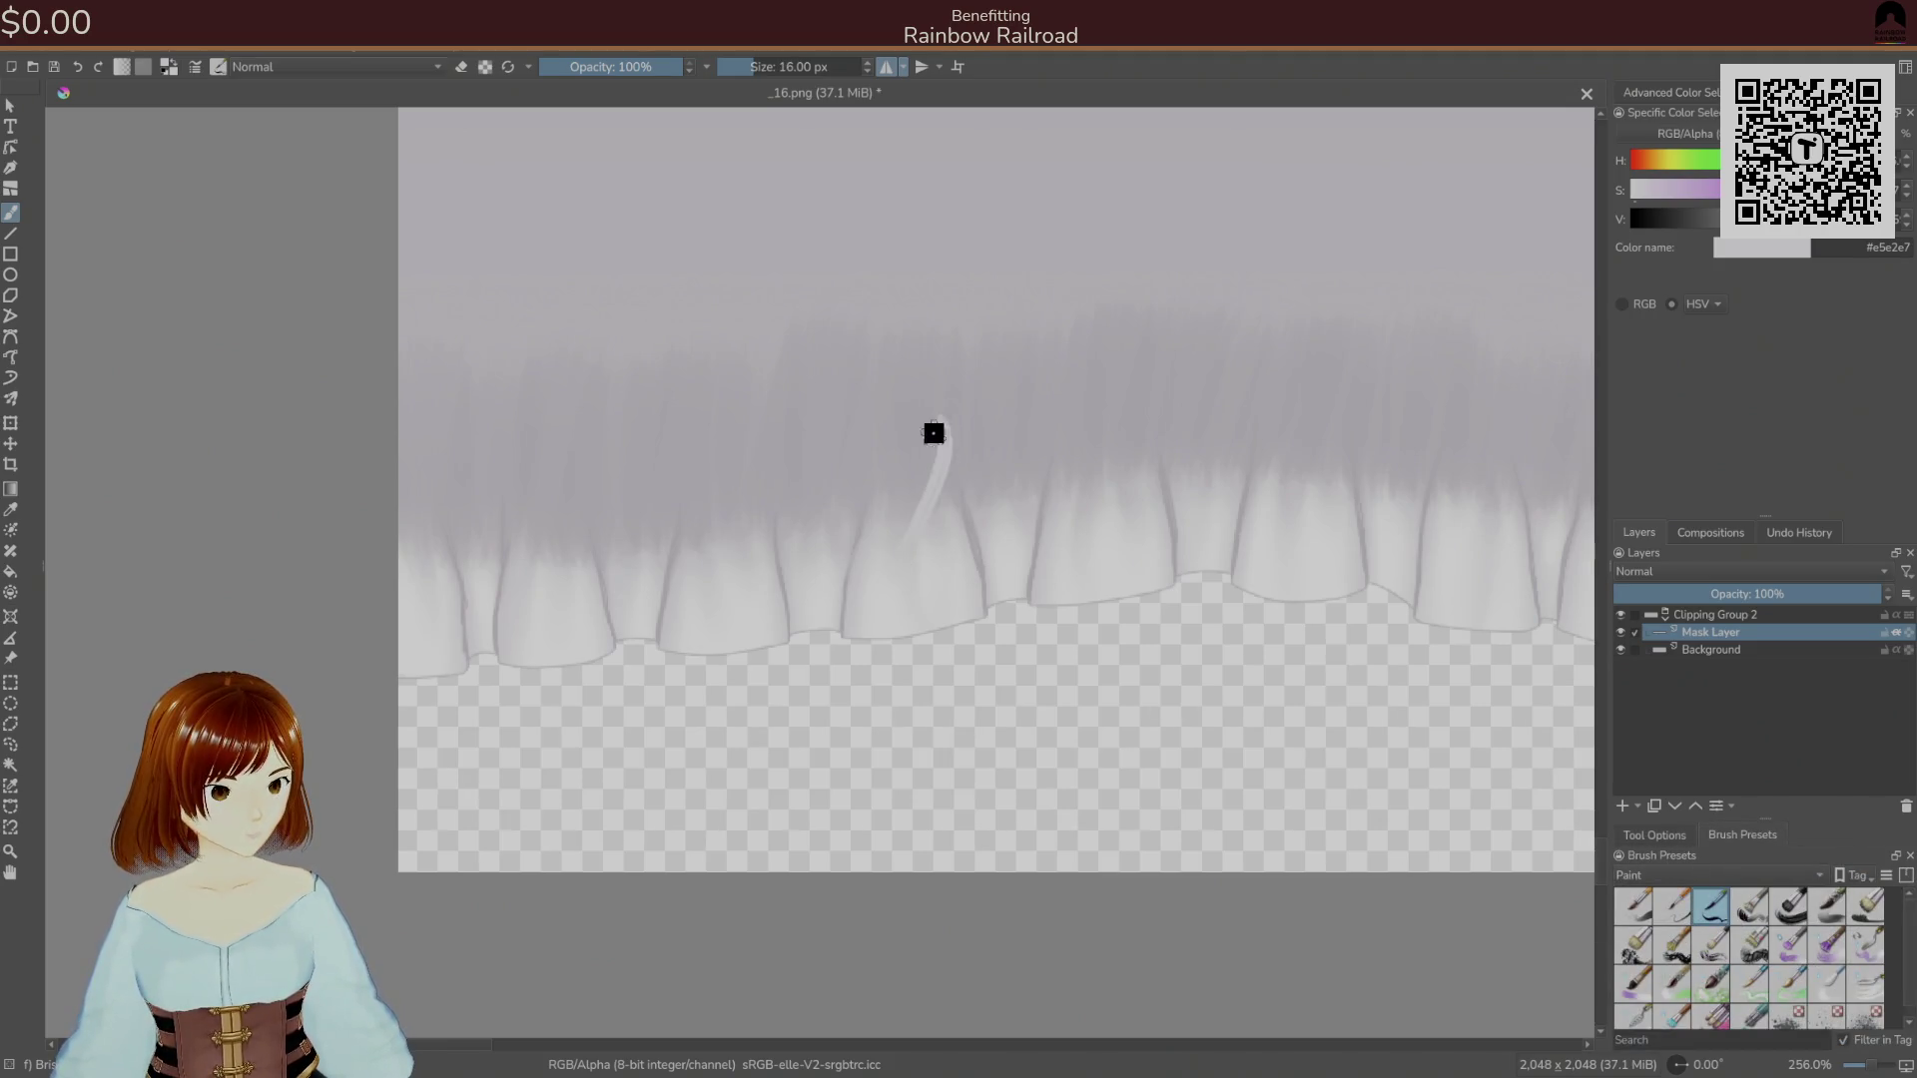
Paint pointed light-grey strand tips along the frill folds.
drag(849, 599, 895, 446)
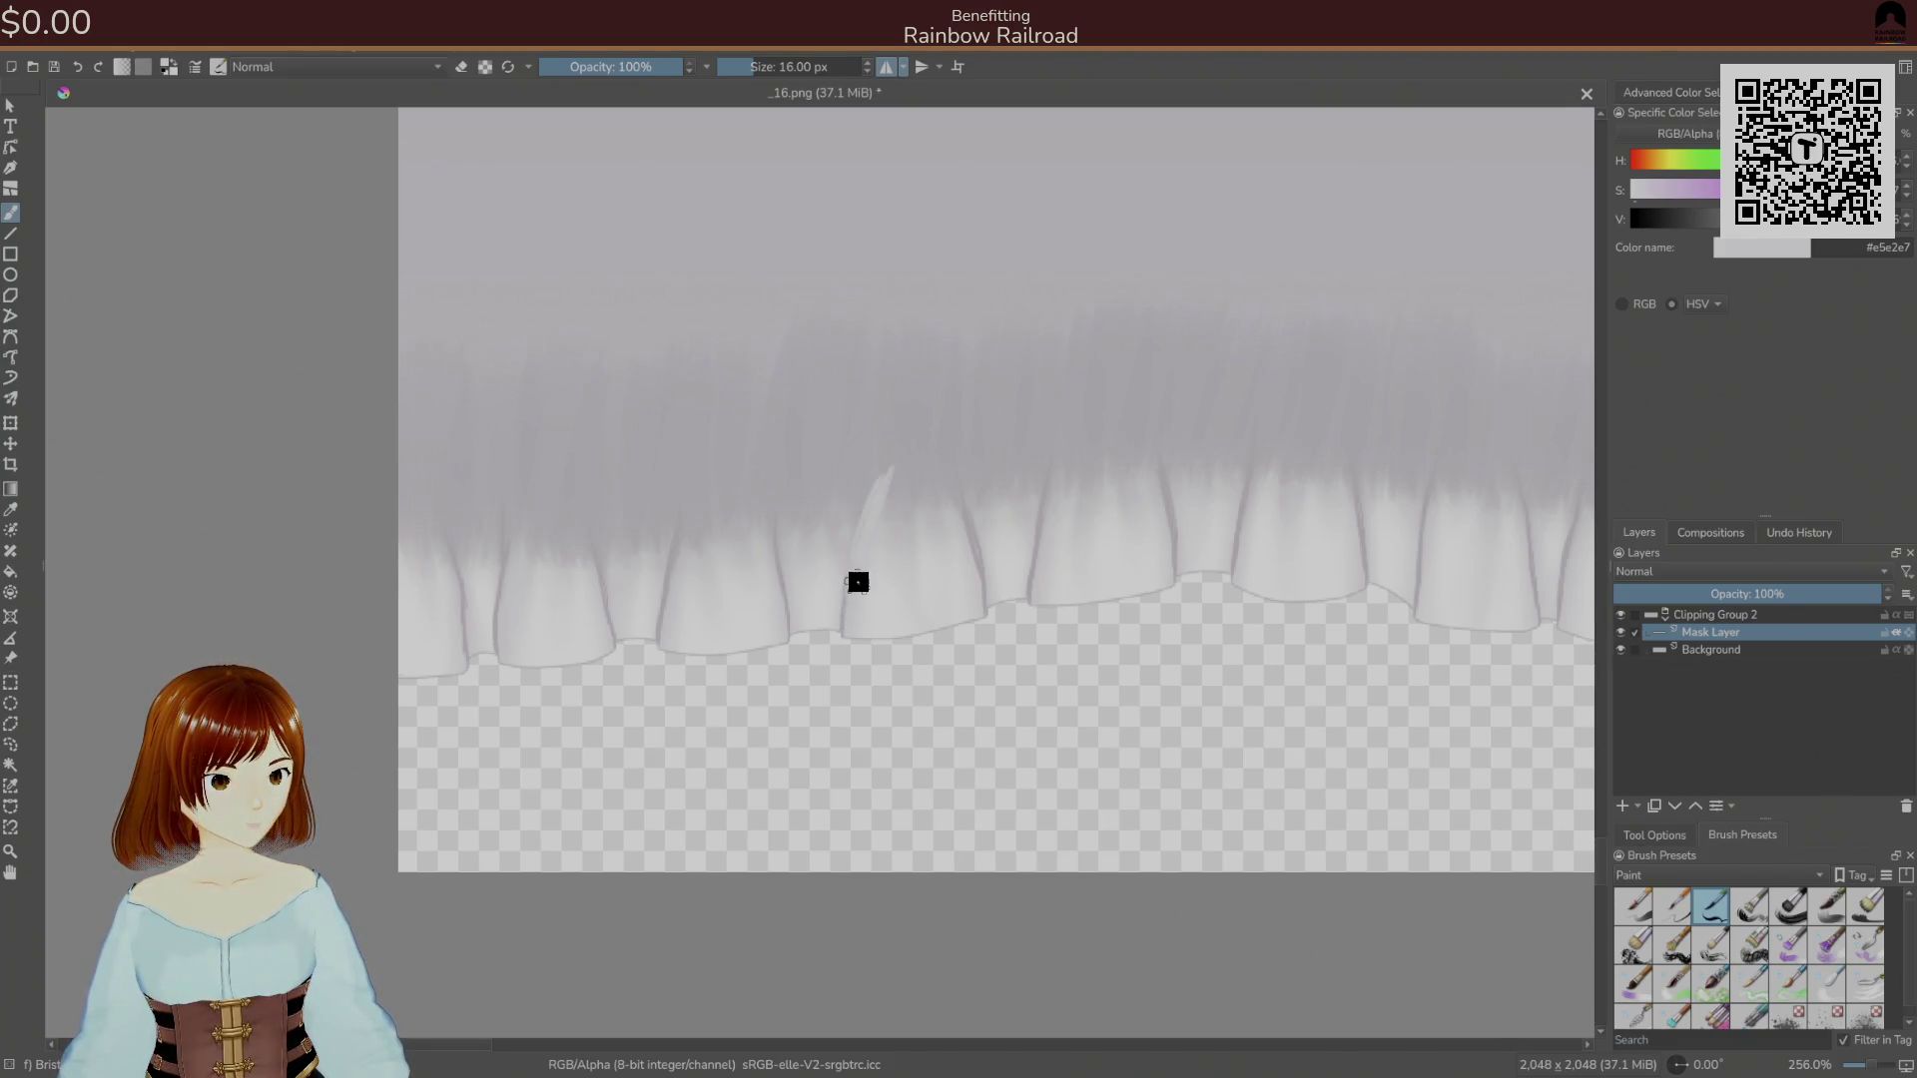
drag(852, 587, 902, 470)
drag(770, 500, 780, 536)
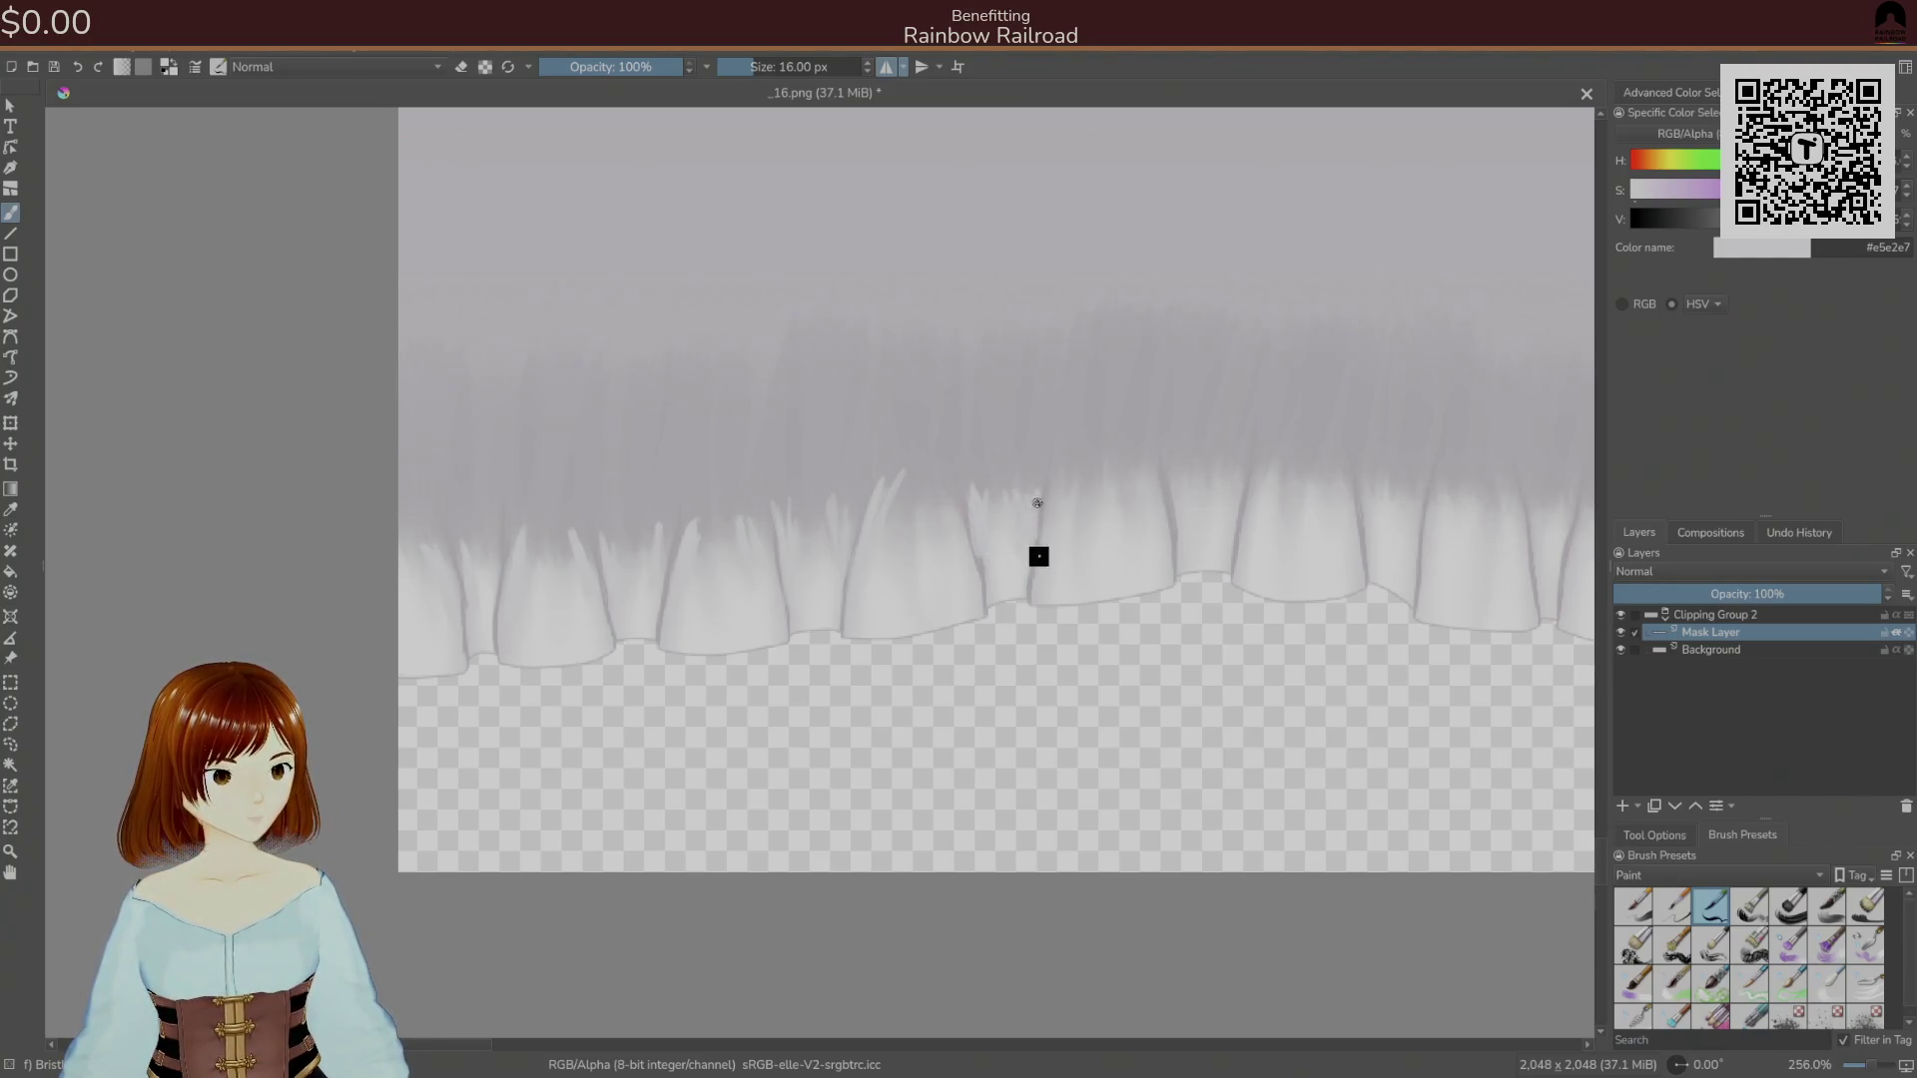
drag(1074, 504, 1082, 467)
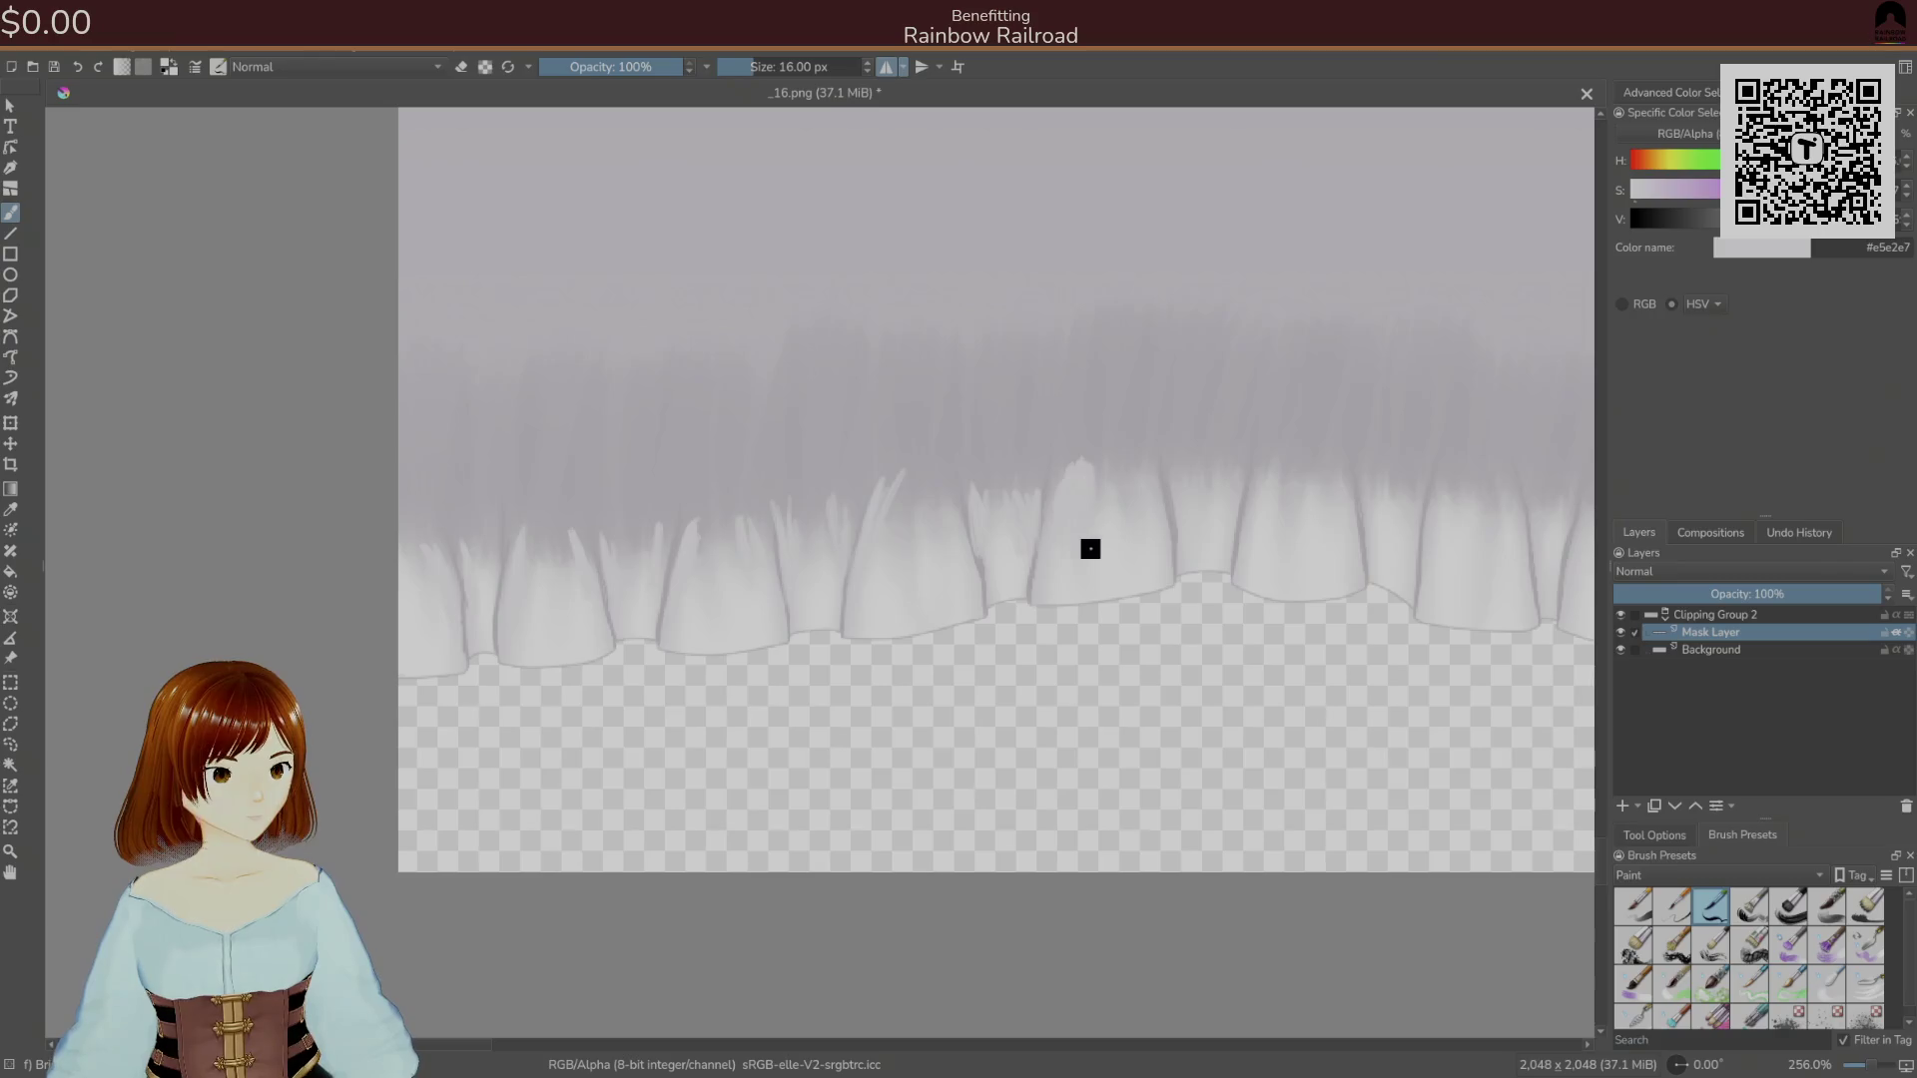
mouse_move(1123, 530)
mouse_down()
mouse_move(1138, 454)
mouse_move(1158, 450)
mouse_up()
drag(1183, 524, 1188, 449)
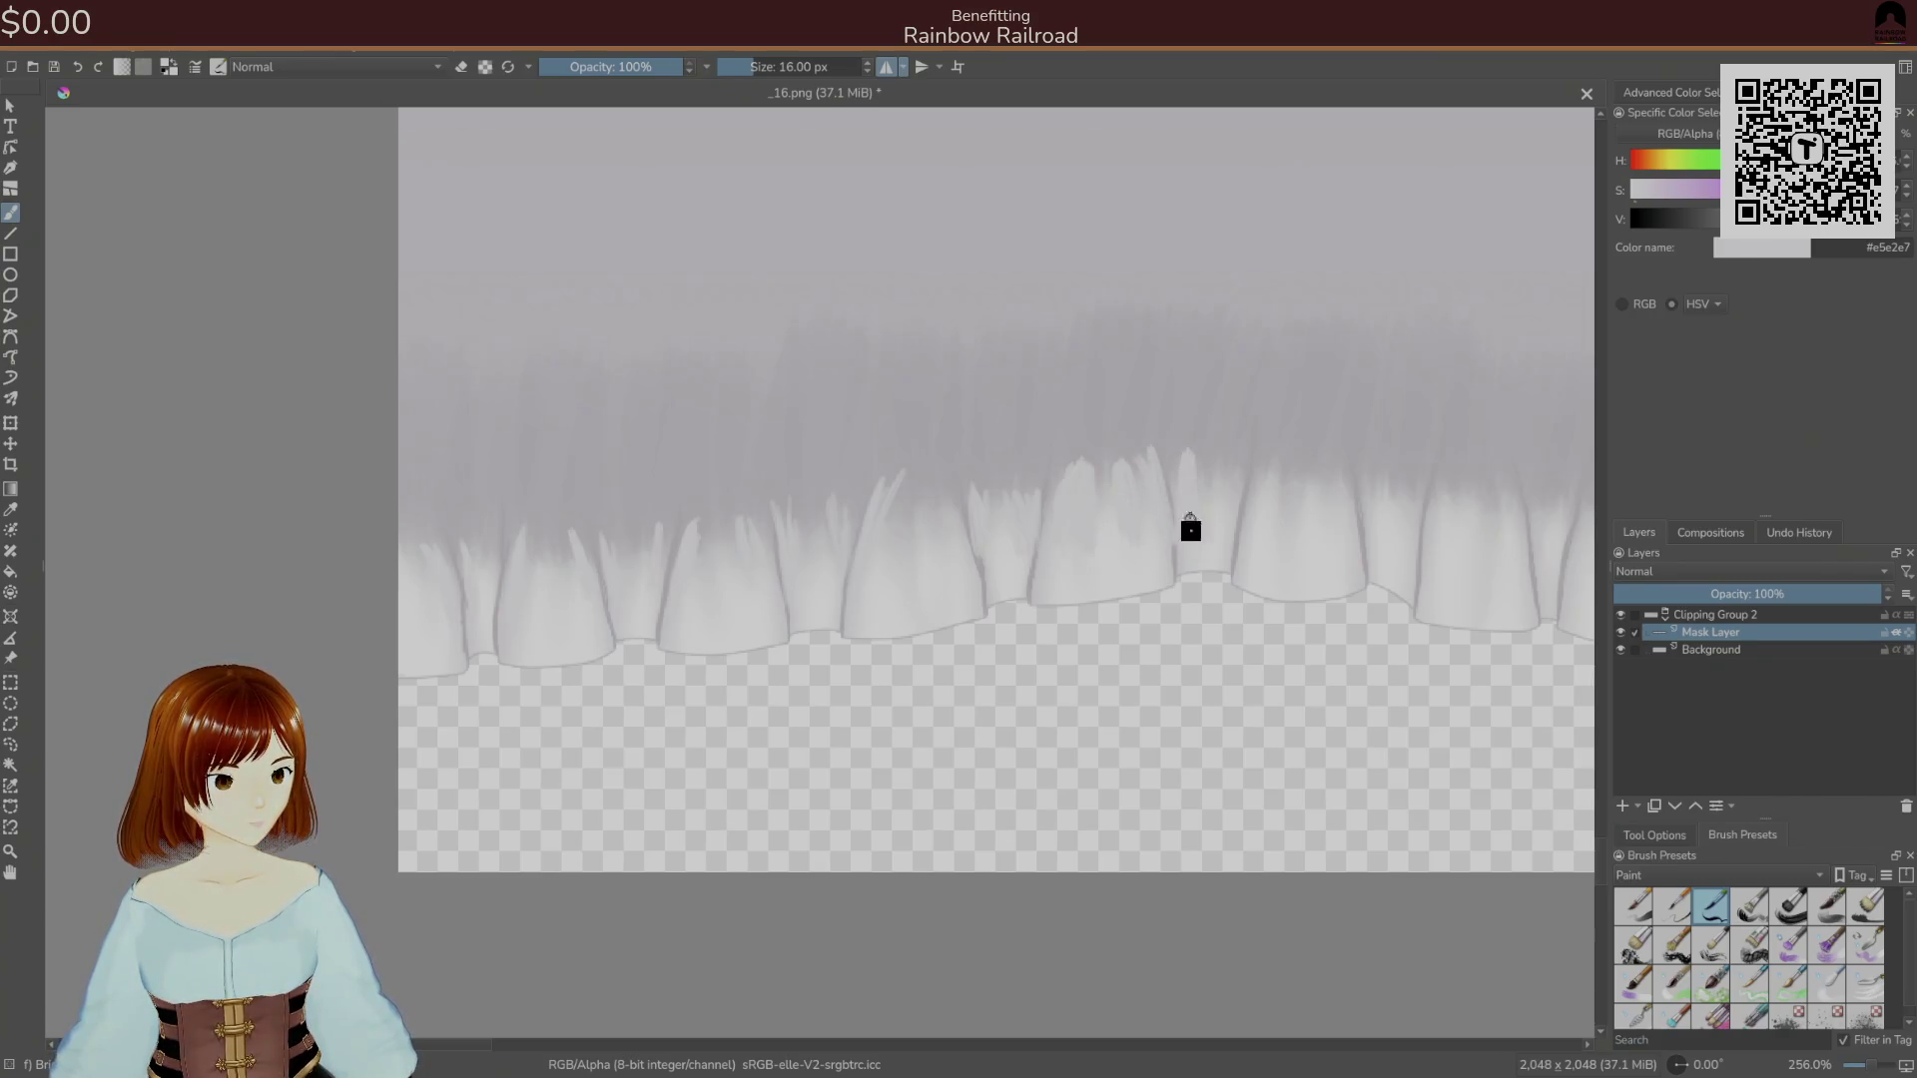
mouse_move(1278, 509)
mouse_down()
mouse_move(1297, 434)
mouse_move(1337, 419)
mouse_up()
drag(1399, 514, 1412, 439)
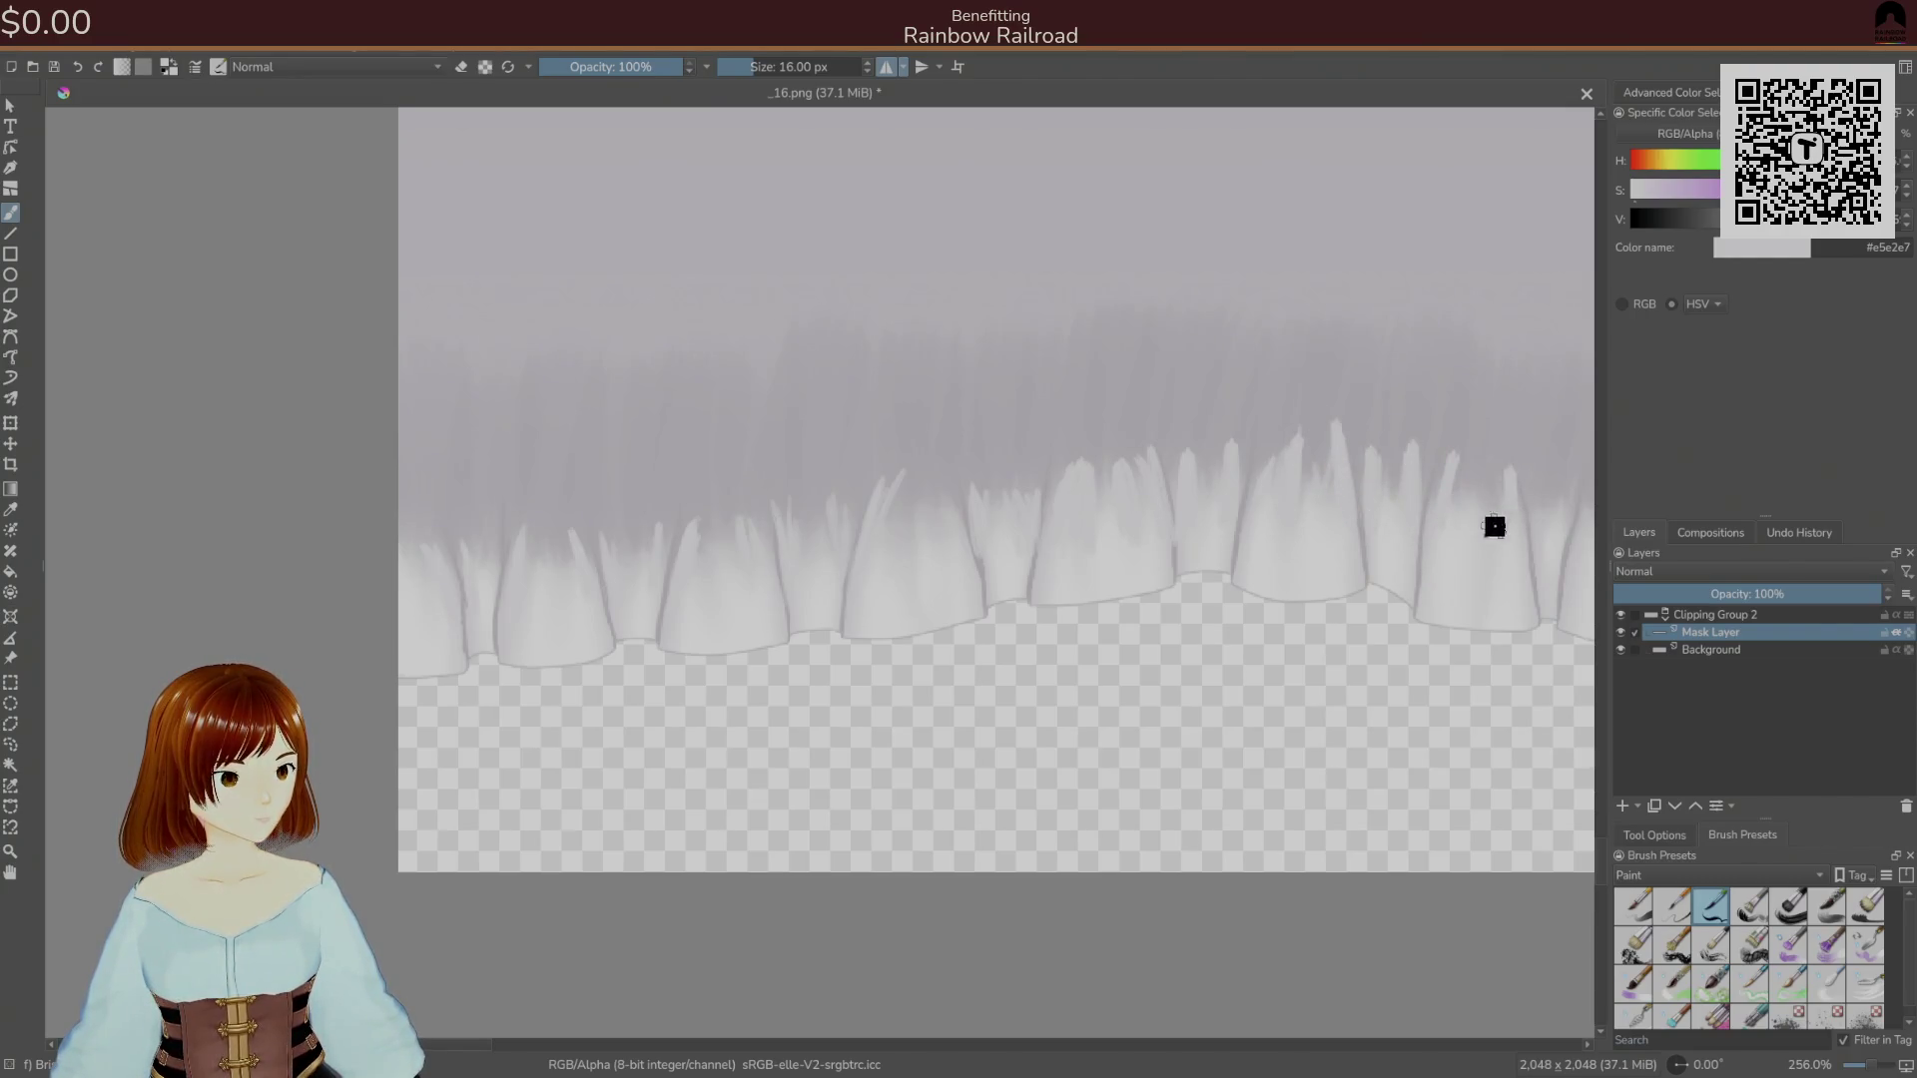
drag(1271, 628, 817, 633)
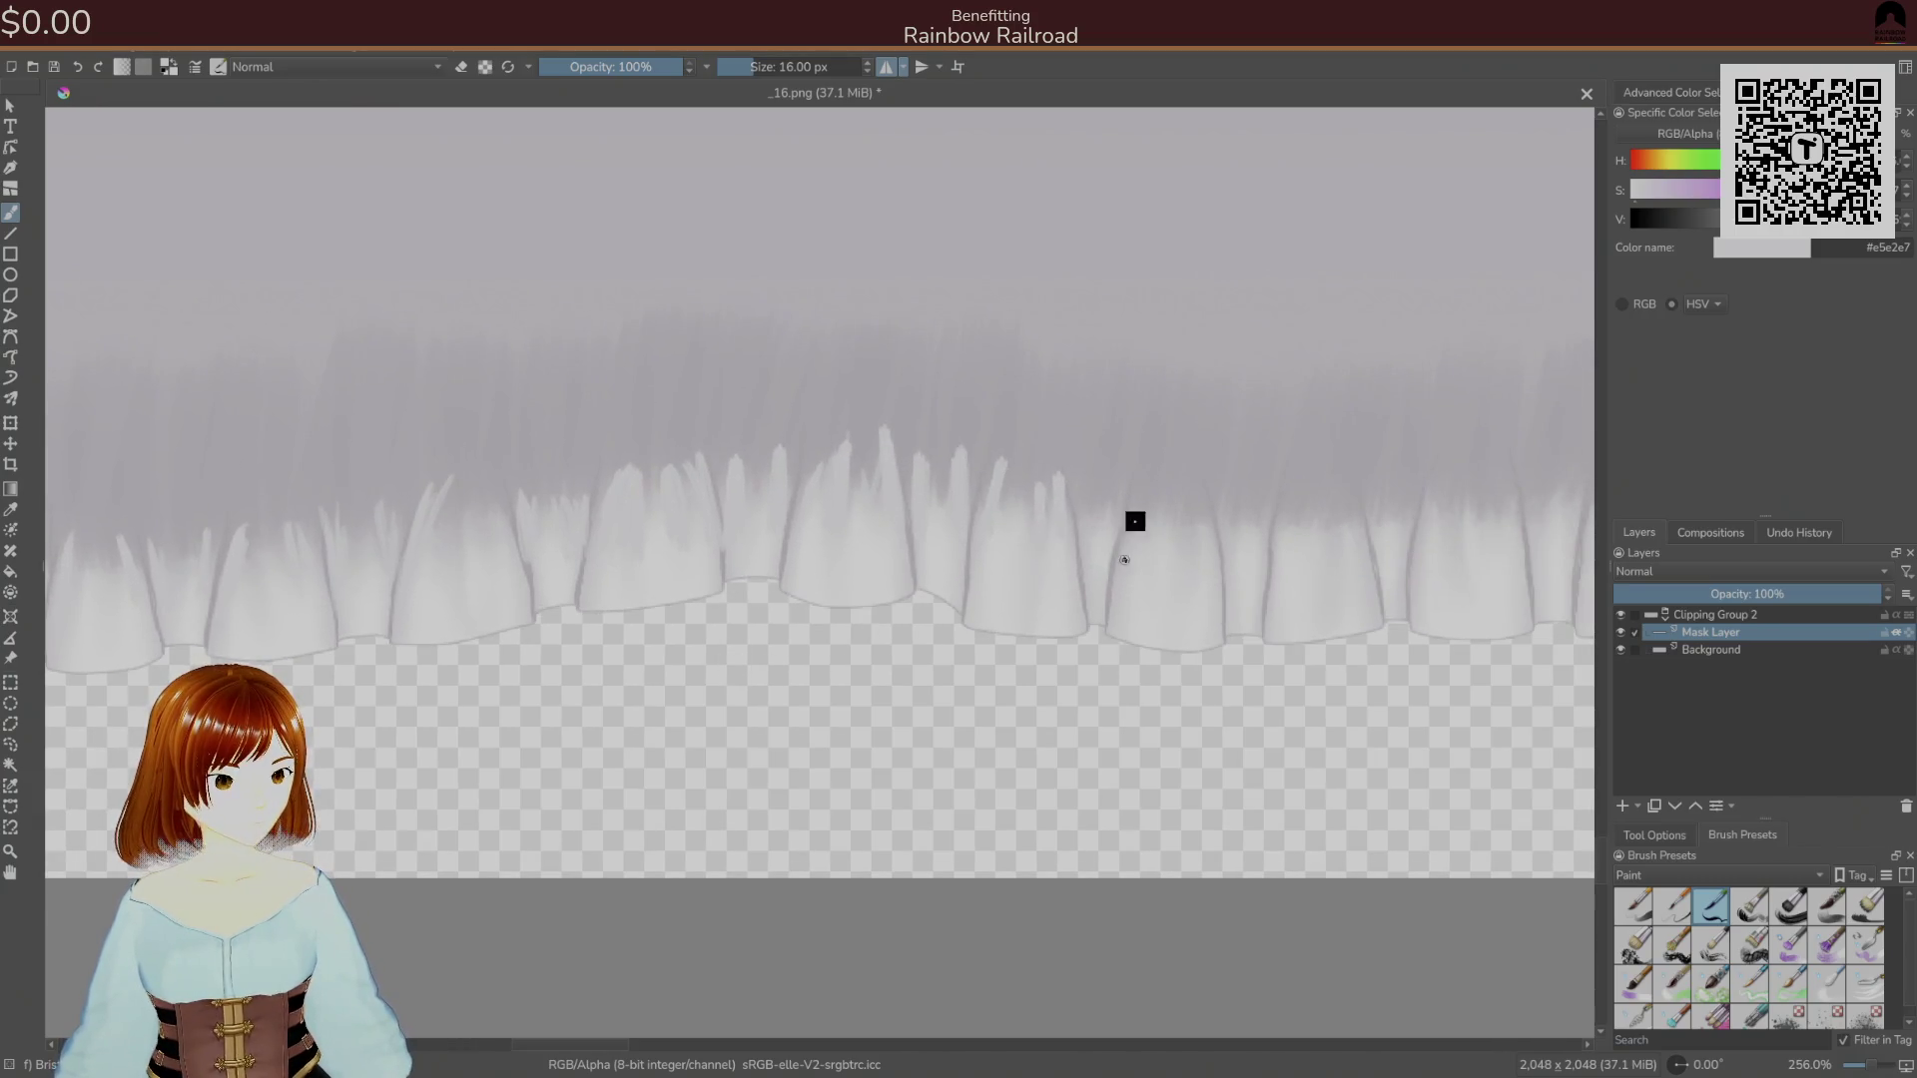
drag(1151, 535, 1181, 483)
drag(1276, 544, 1284, 478)
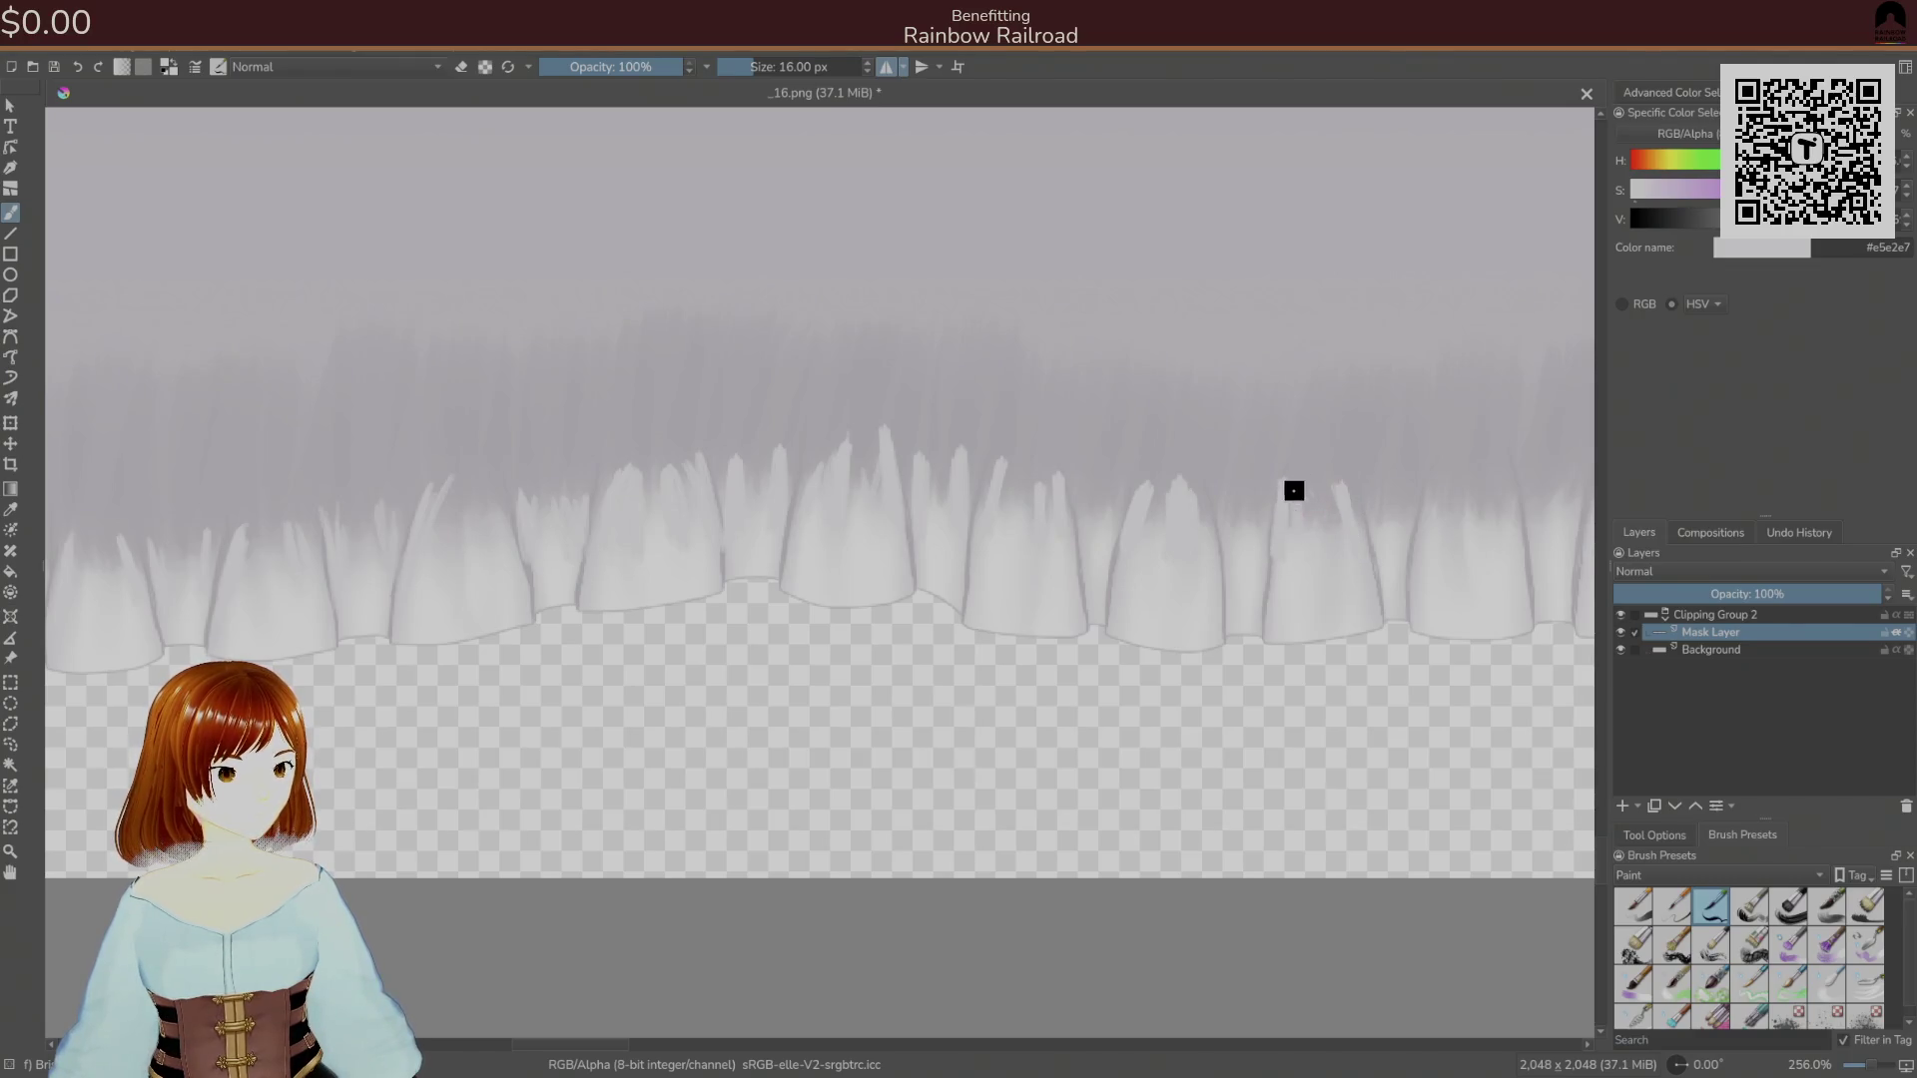
Add tall thin pale vertical streaks rising from the folds, one reaching near the band's top.
drag(1300, 705, 878, 723)
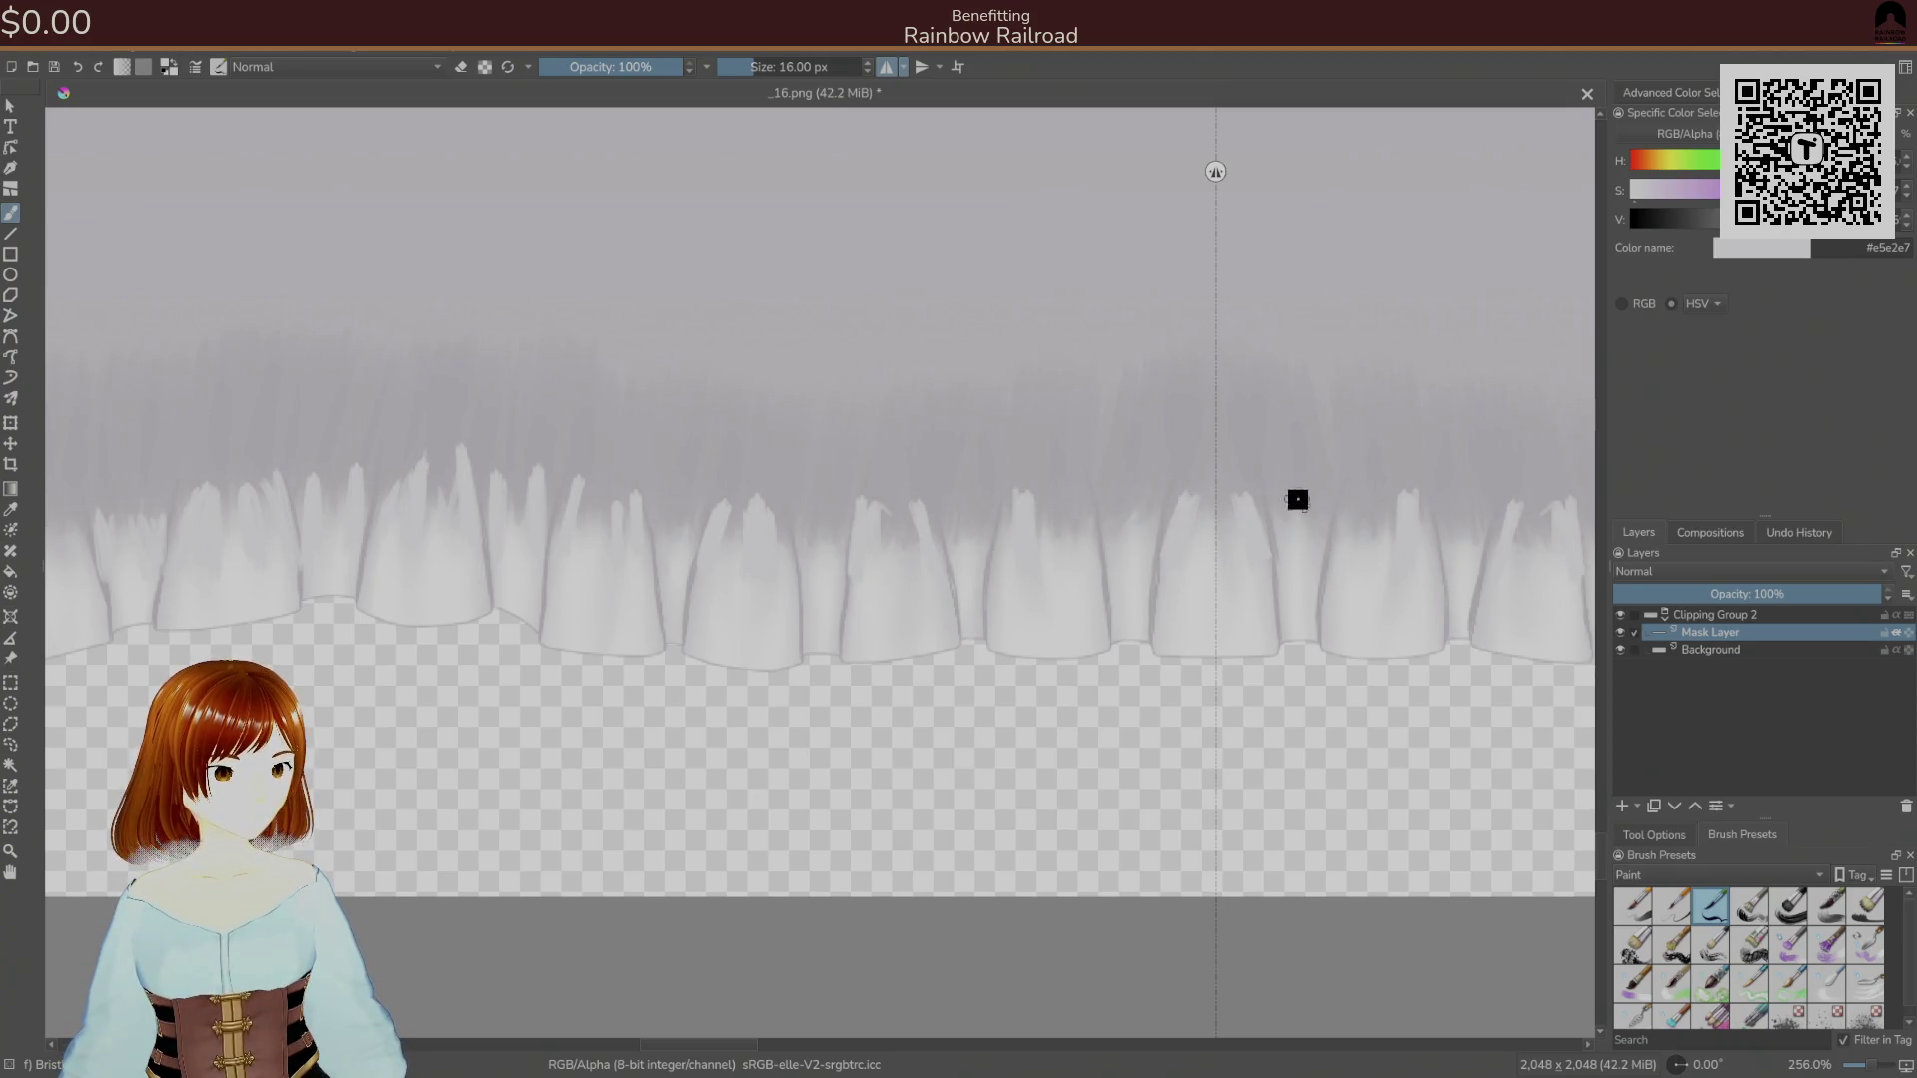
mouse_move(1018, 539)
mouse_down()
mouse_move(1141, 599)
mouse_move(1585, 720)
mouse_up()
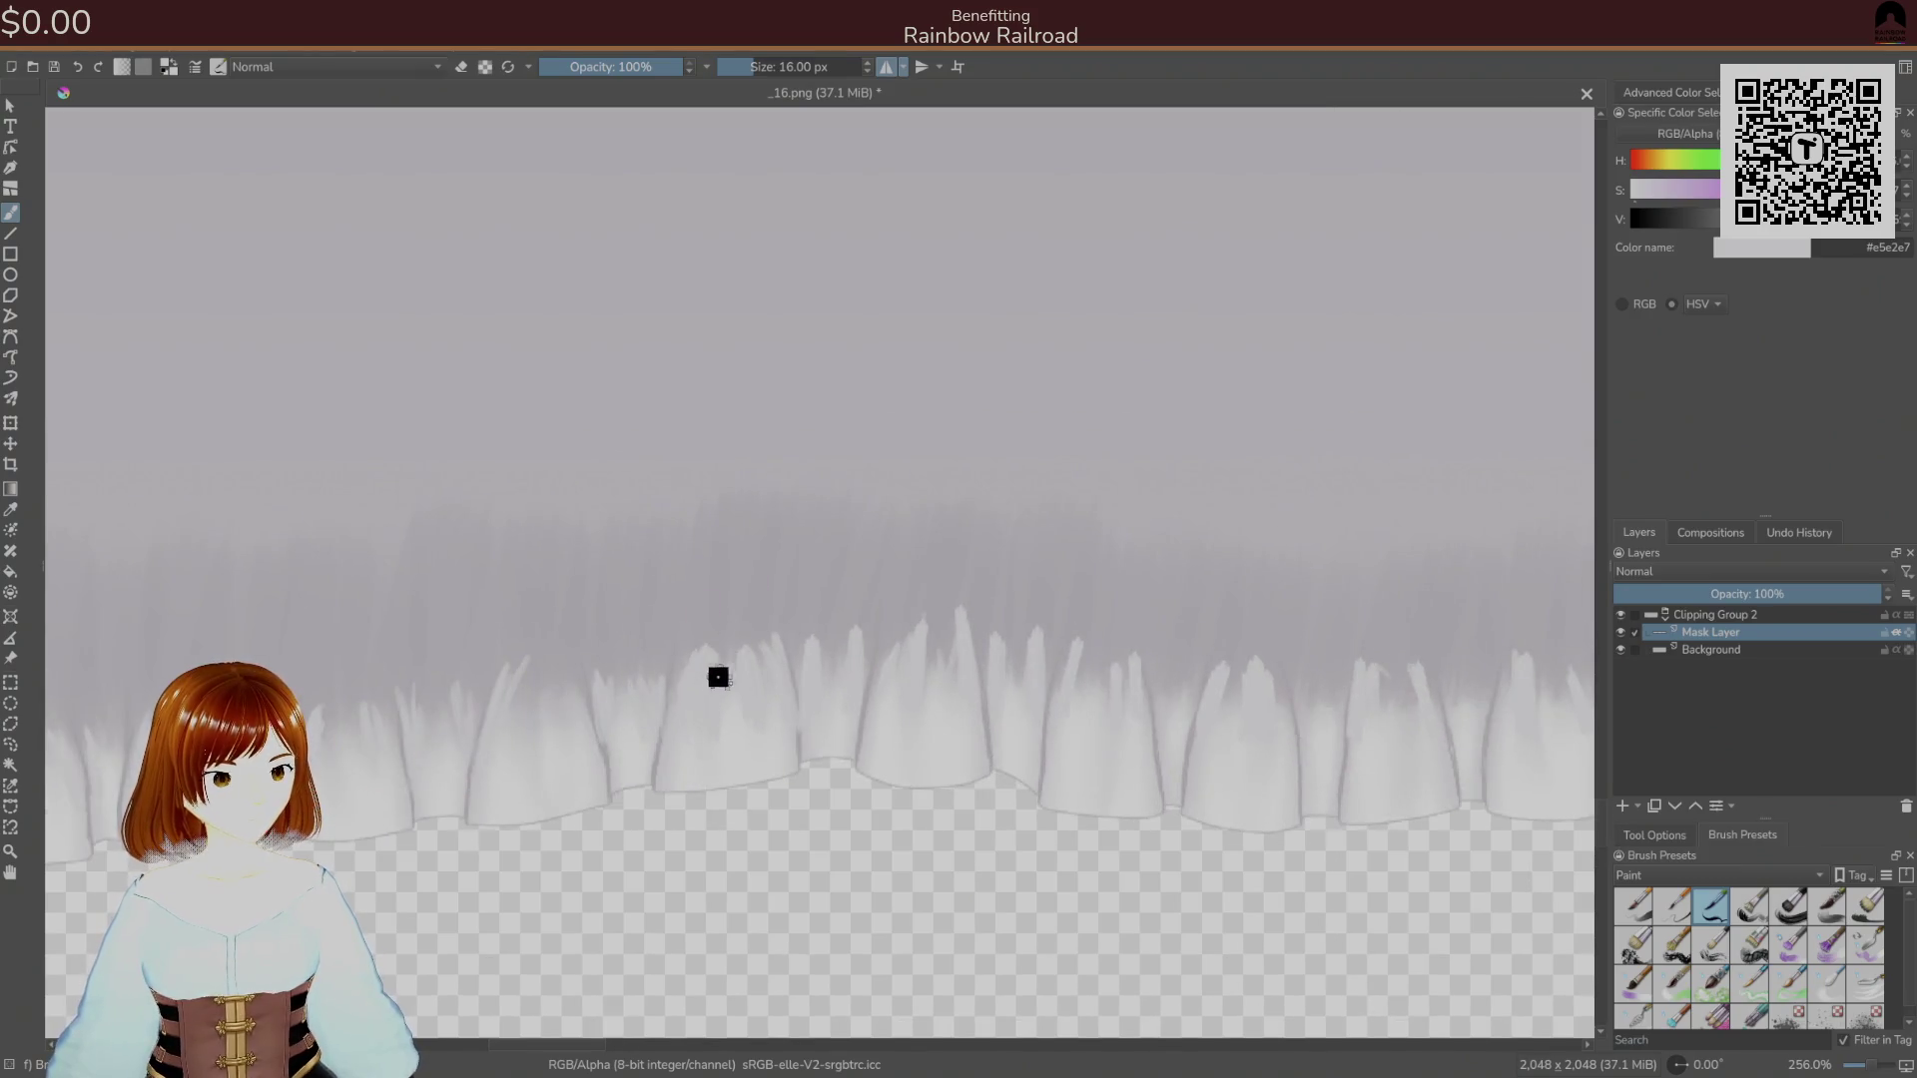
drag(696, 691, 699, 539)
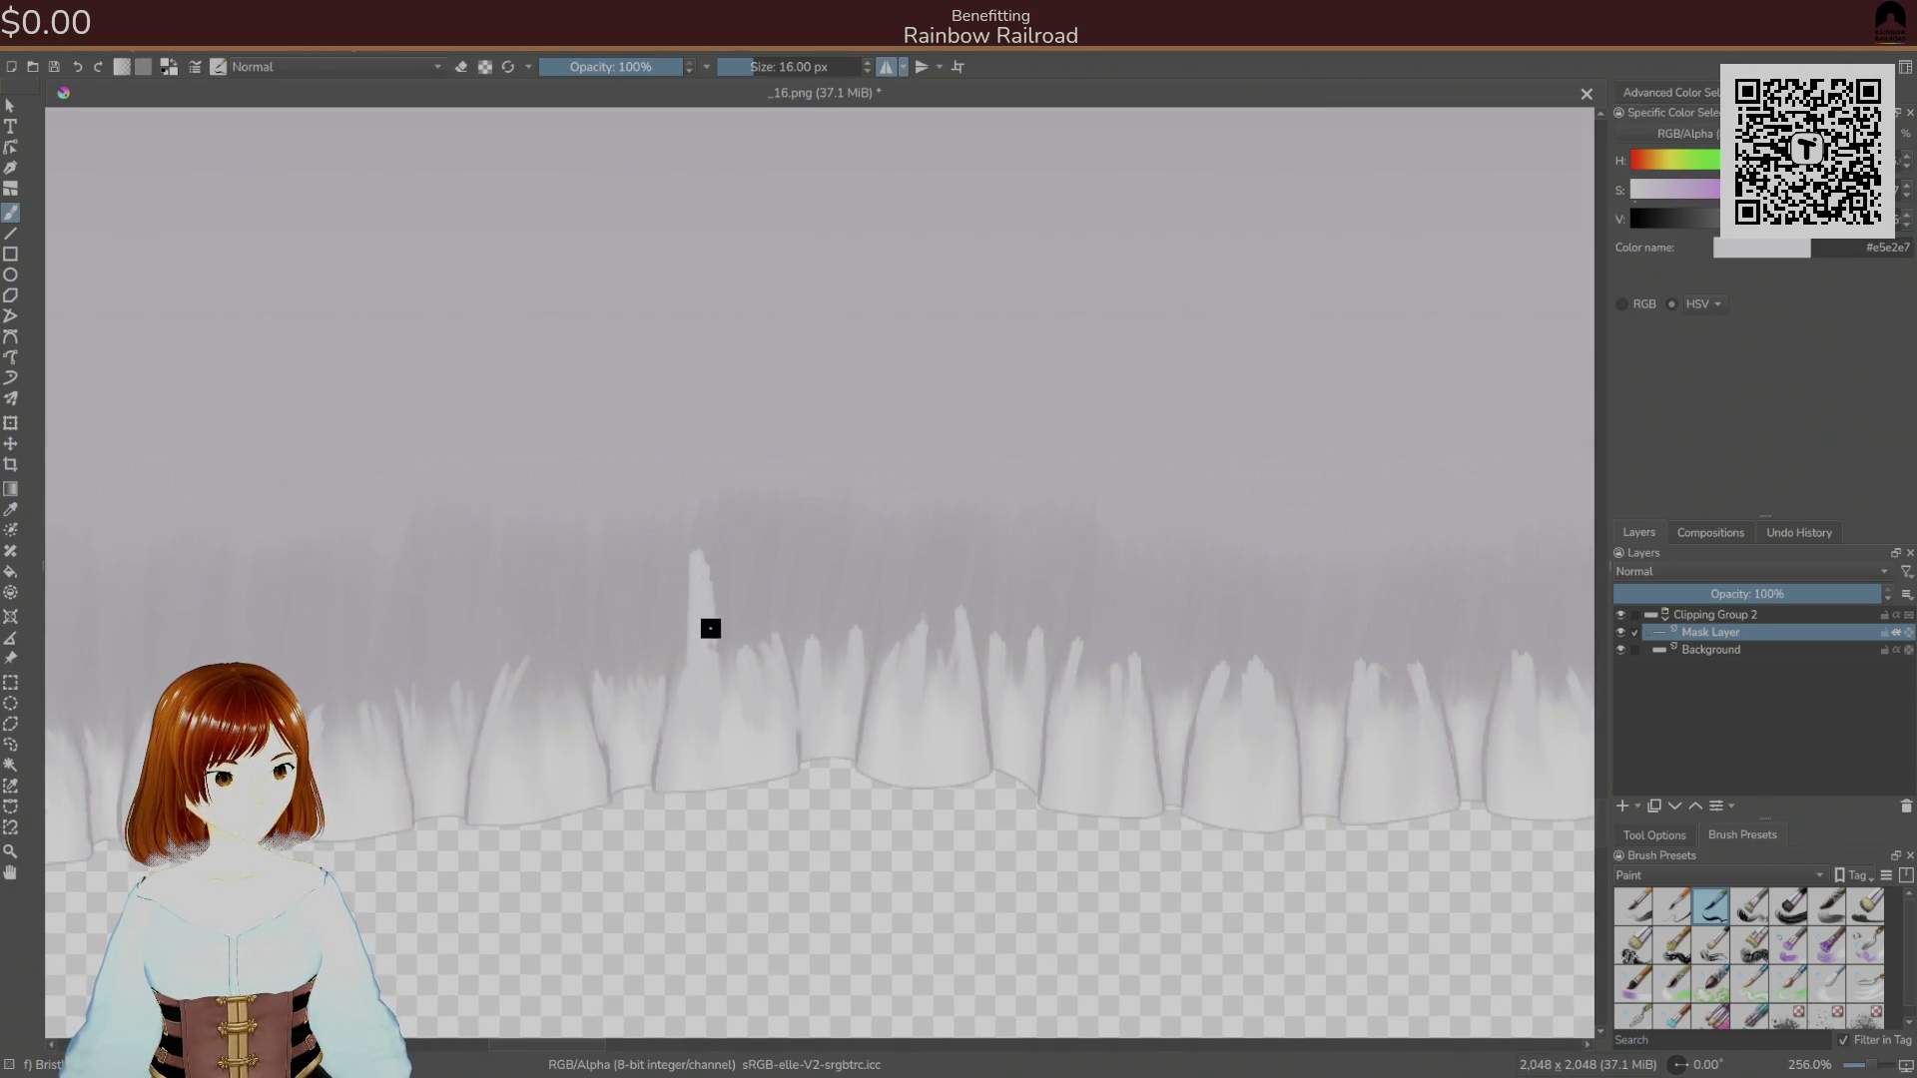
mouse_move(743, 659)
mouse_down()
mouse_move(725, 524)
mouse_move(761, 530)
mouse_up()
drag(824, 639, 817, 441)
drag(761, 560, 760, 341)
mouse_move(760, 409)
mouse_down()
mouse_move(814, 655)
mouse_move(766, 360)
mouse_move(791, 312)
mouse_move(805, 587)
mouse_move(826, 421)
mouse_move(809, 295)
mouse_up()
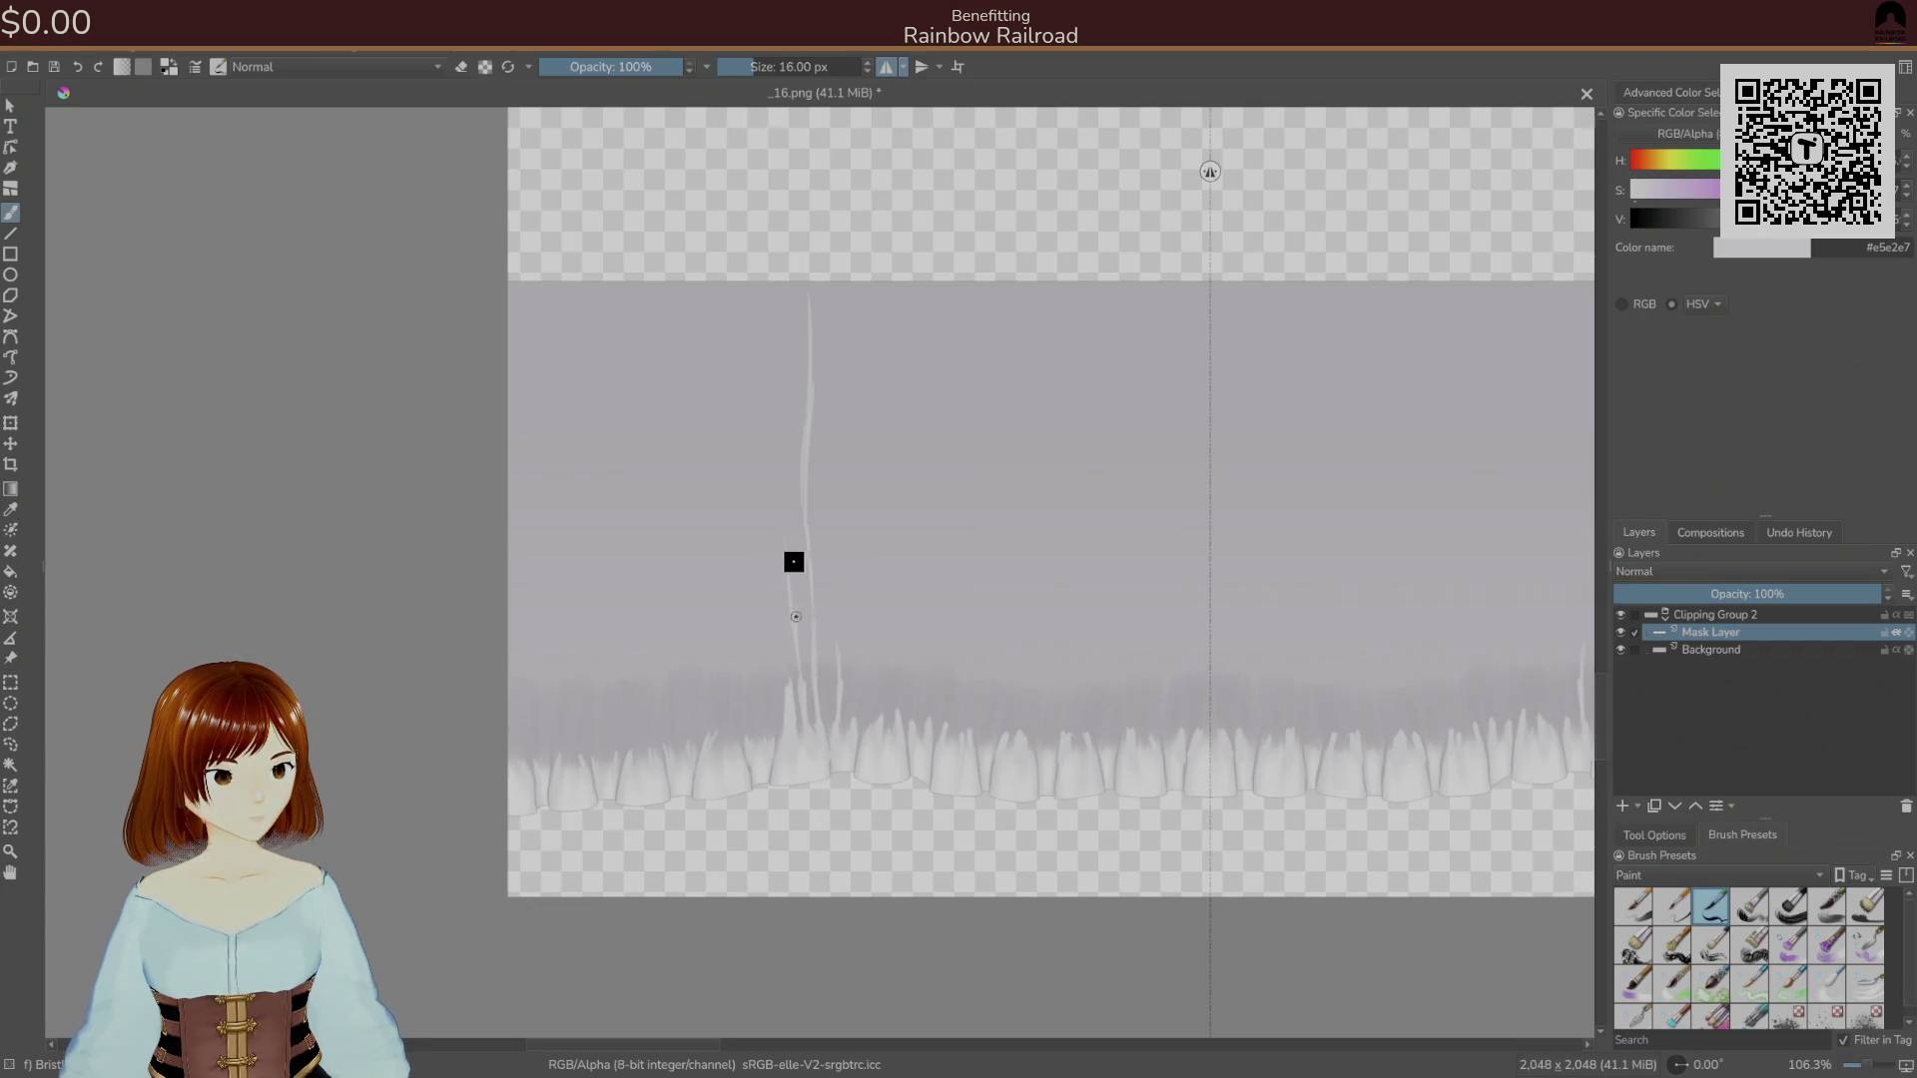
Paint tall pale streaks rising from the hem across the left part of the frill, out to the left edge.
drag(774, 448, 783, 320)
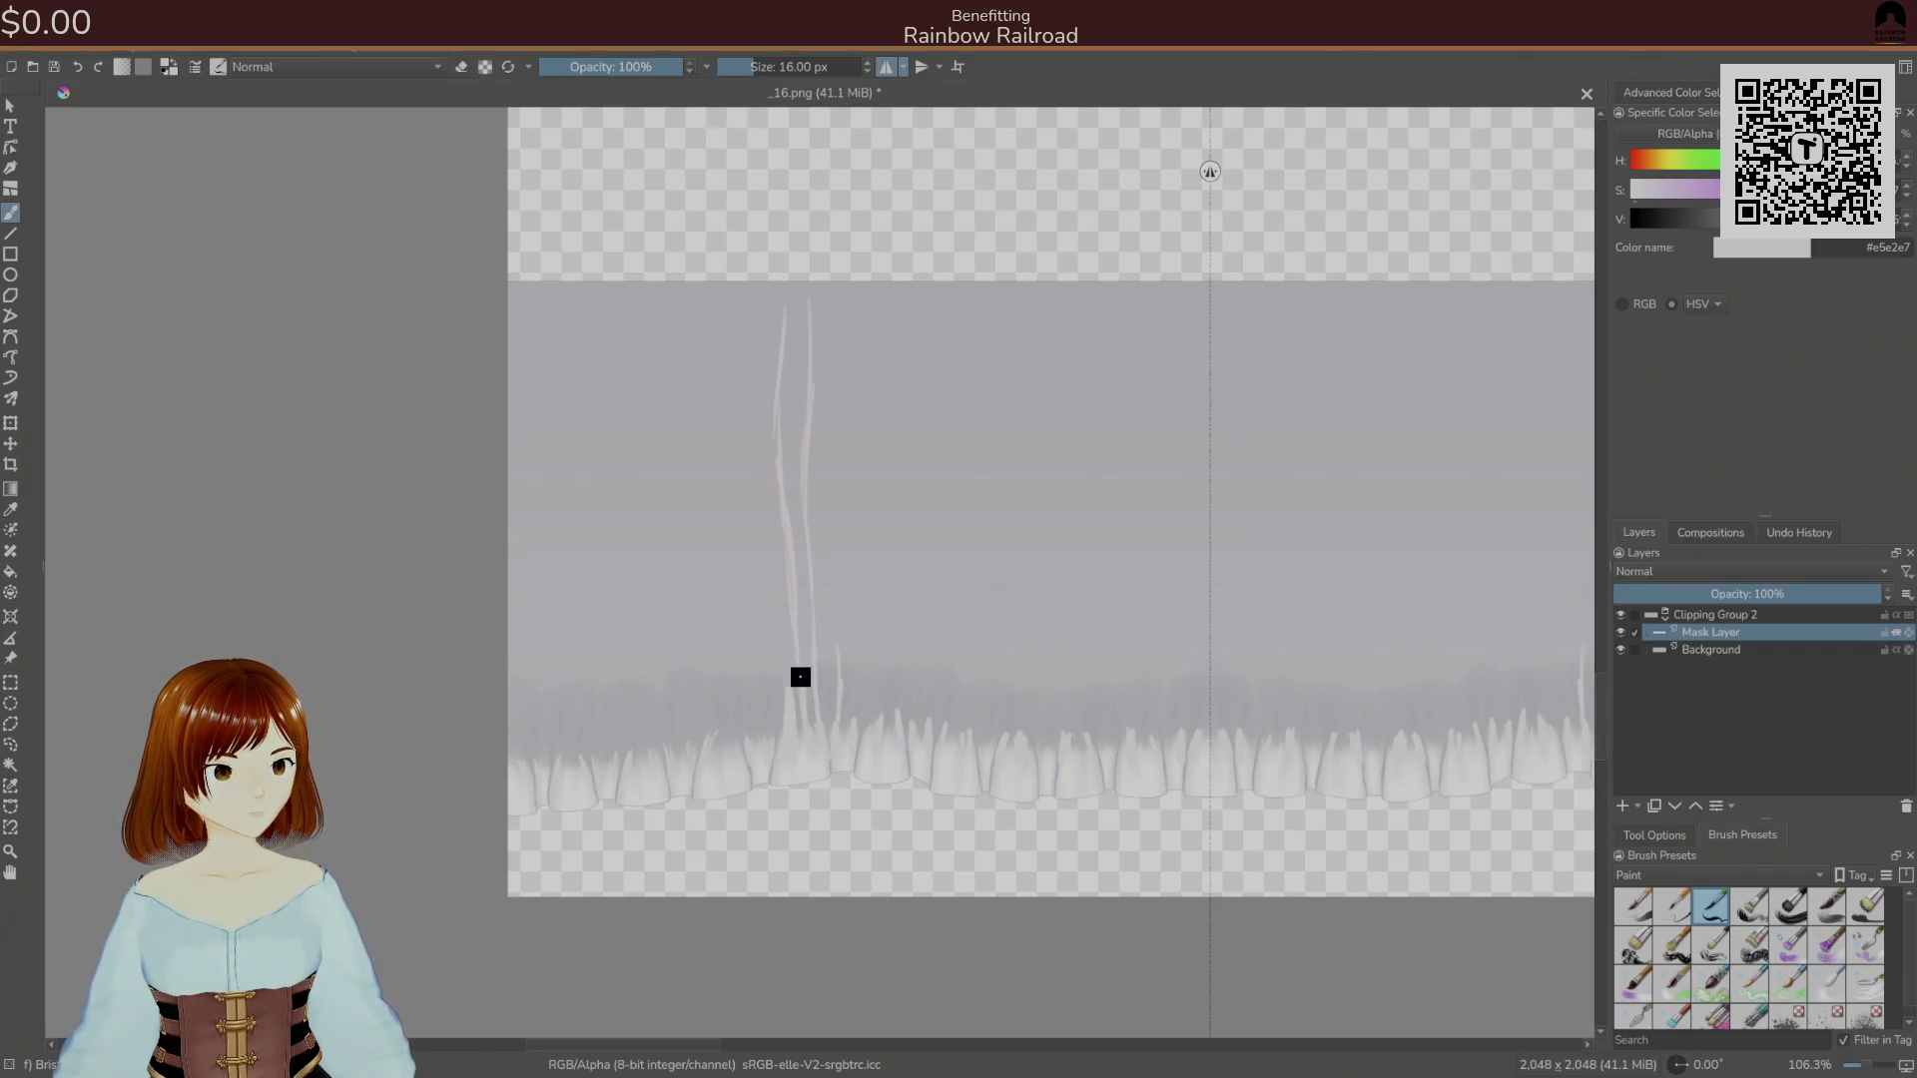
drag(750, 455, 766, 313)
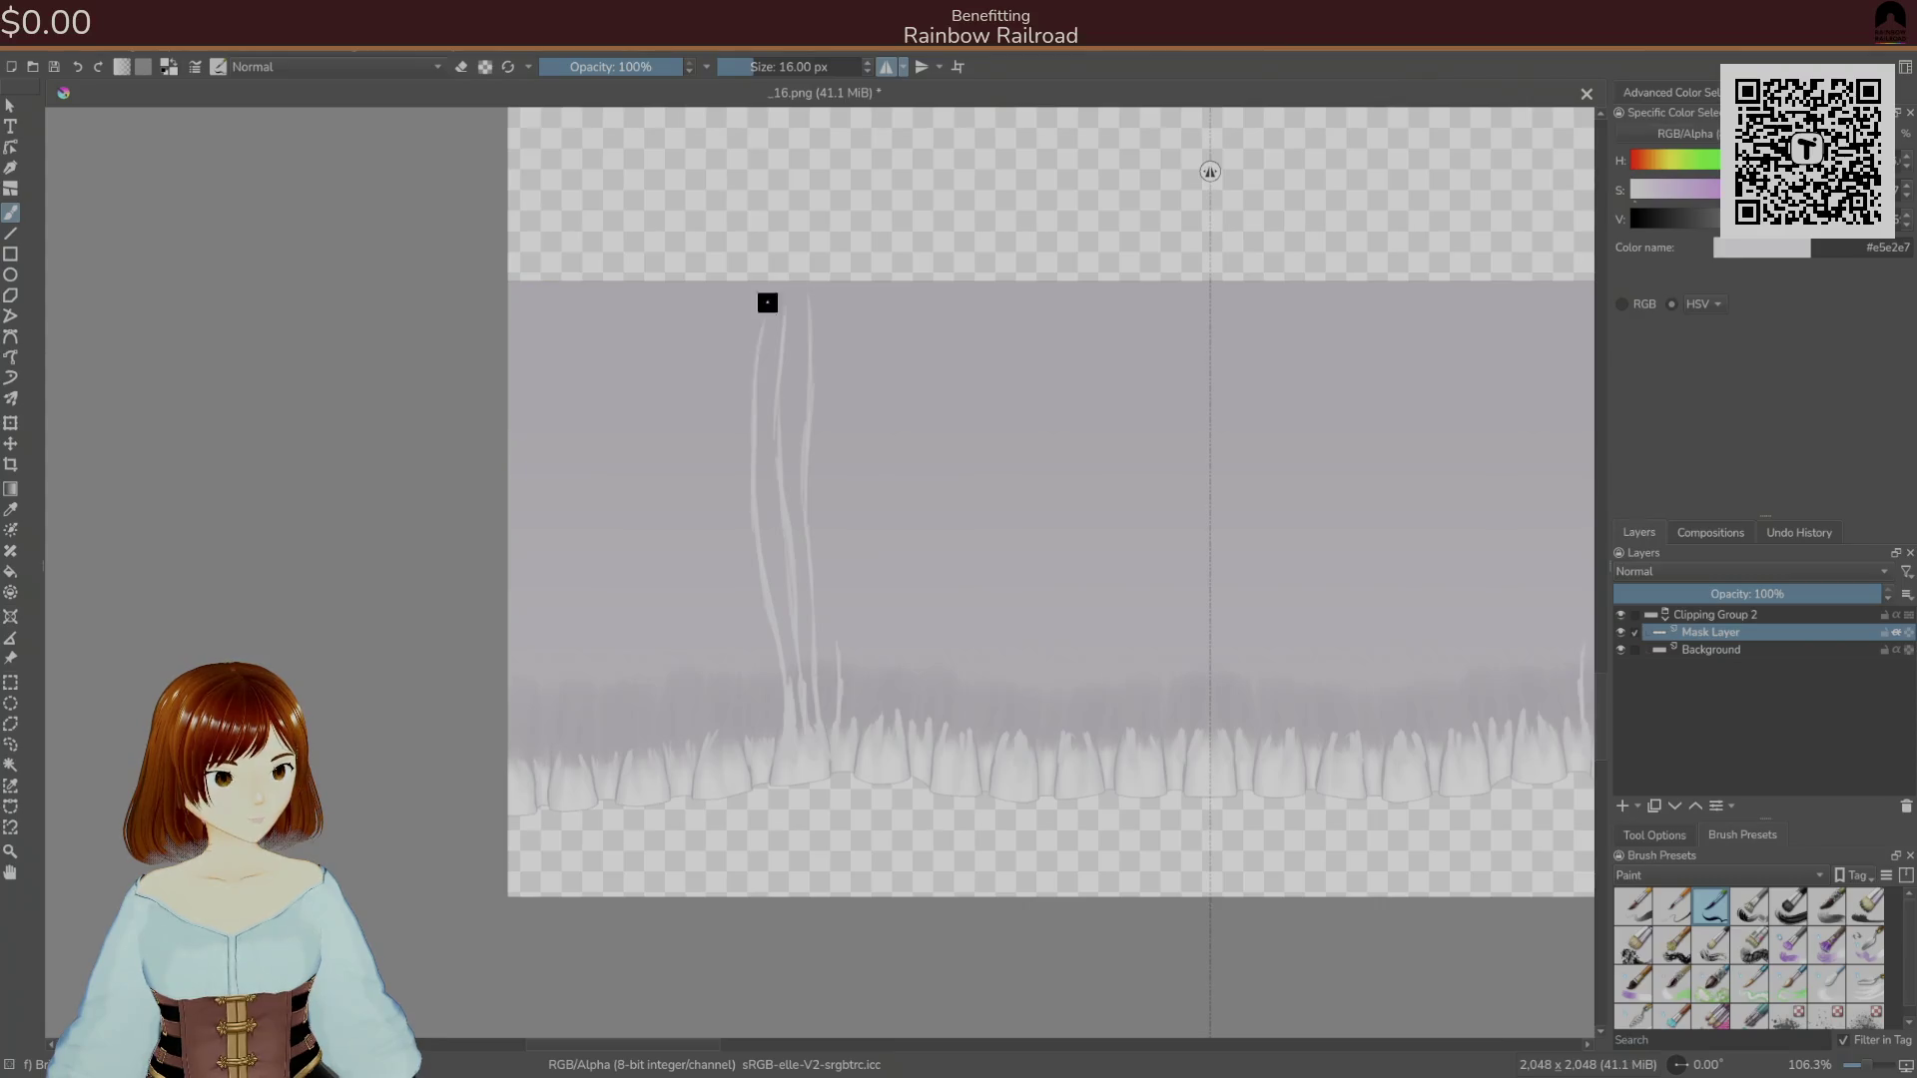
mouse_move(750, 716)
mouse_down()
mouse_move(710, 548)
mouse_move(723, 401)
mouse_up()
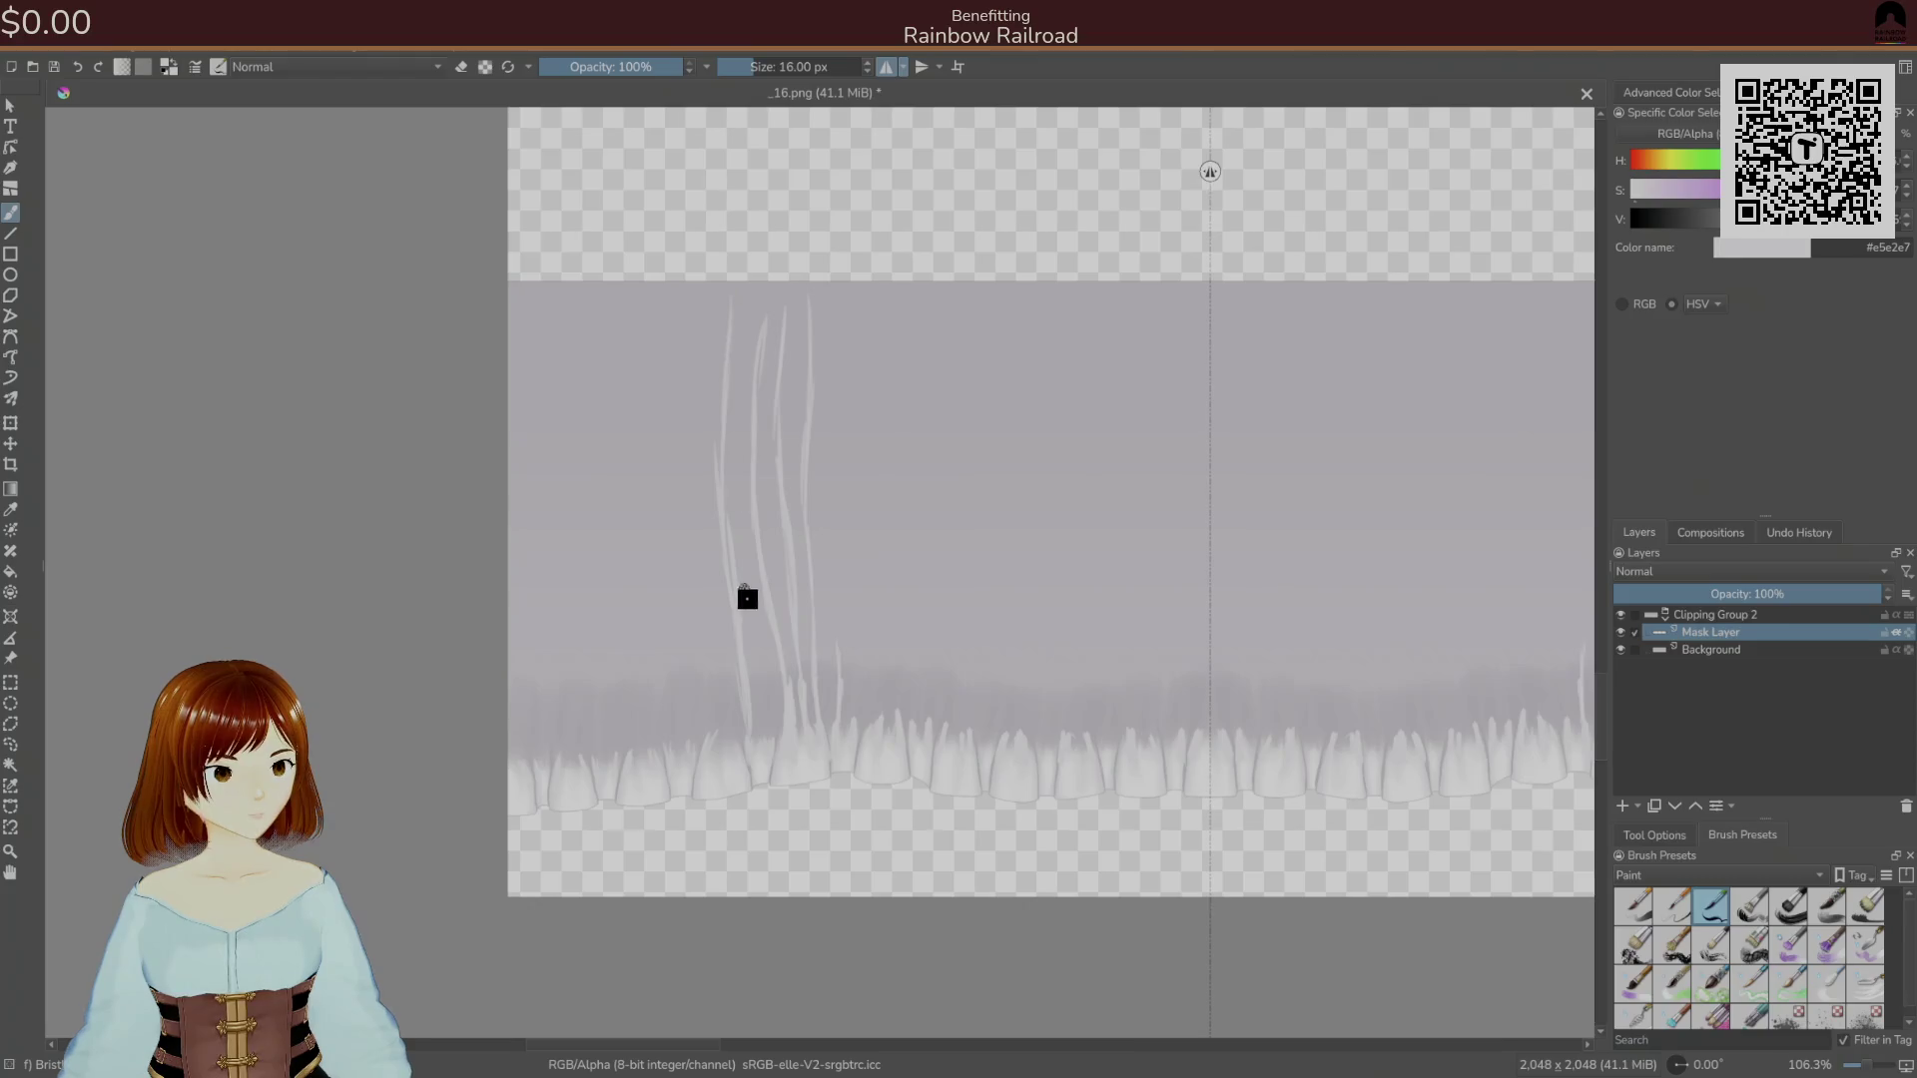
mouse_move(767, 735)
mouse_down()
mouse_move(753, 569)
mouse_move(754, 586)
mouse_up()
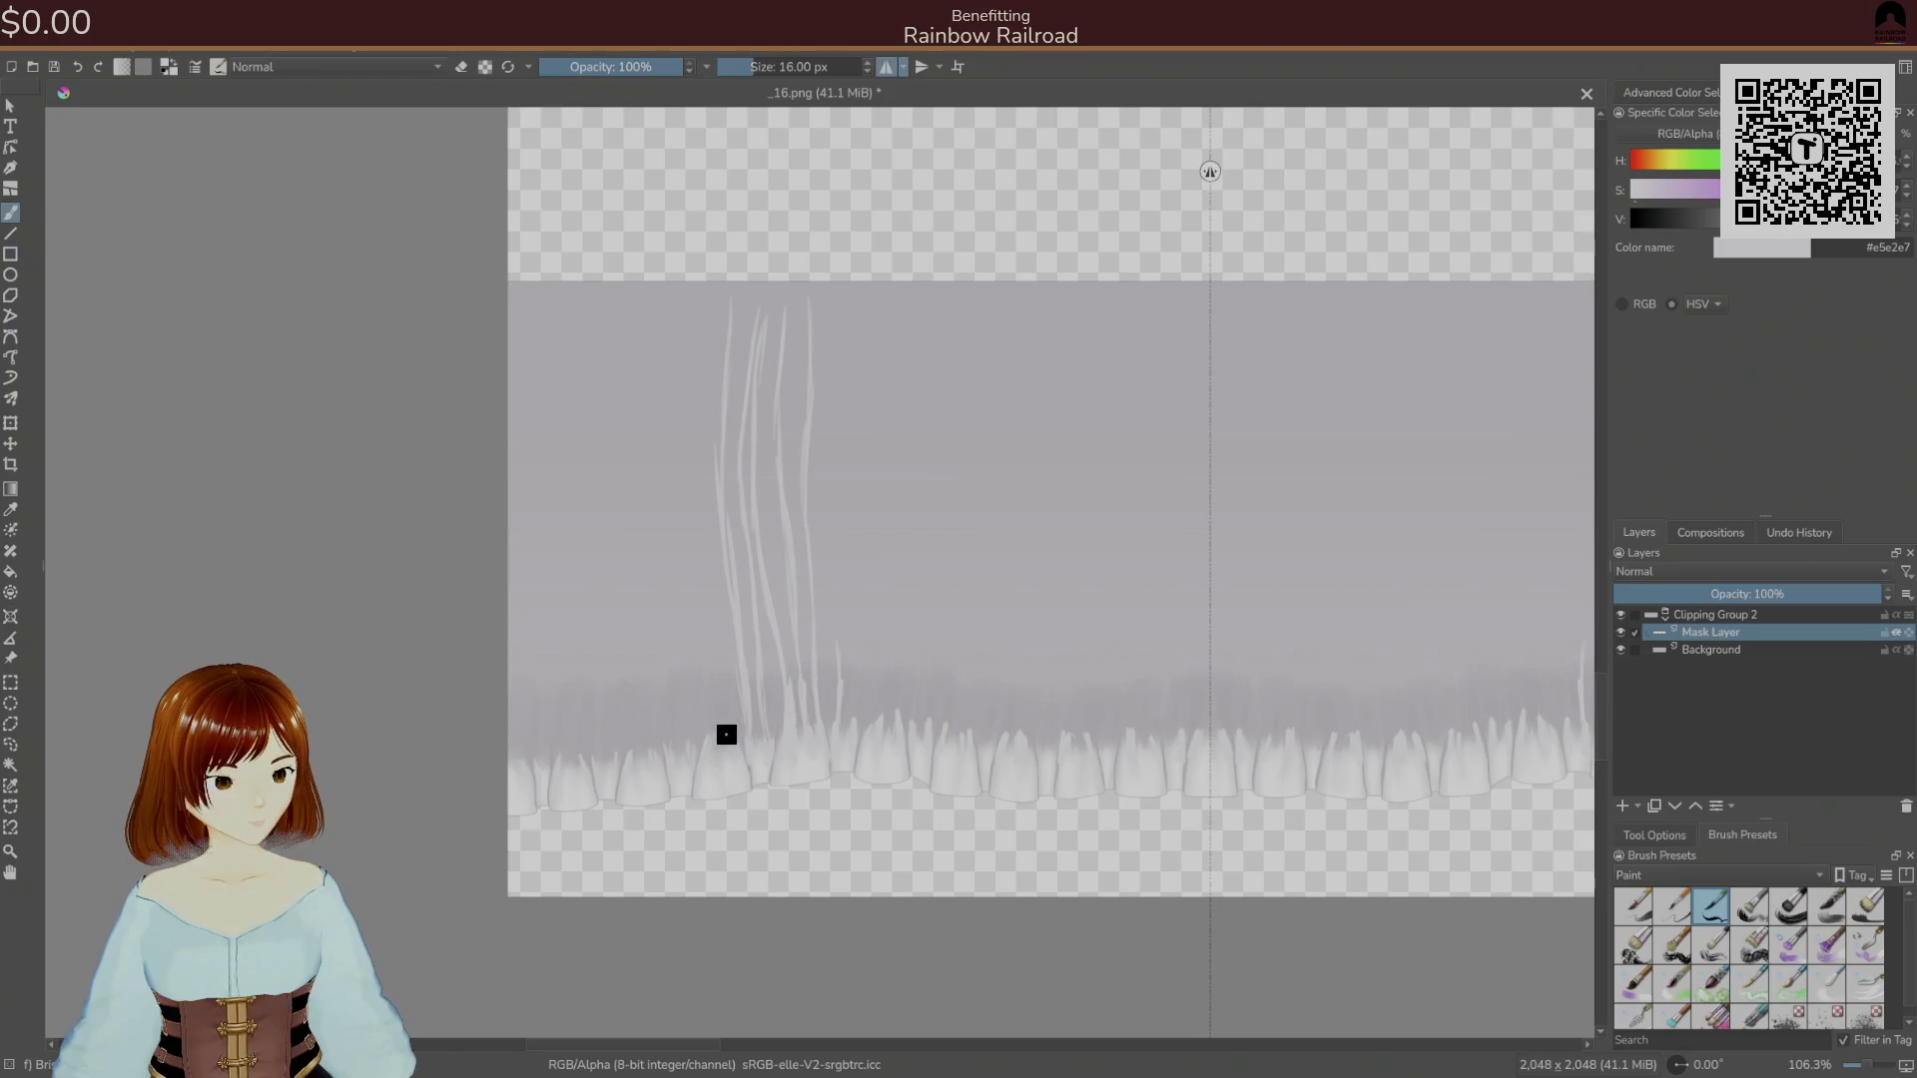
drag(710, 739, 695, 315)
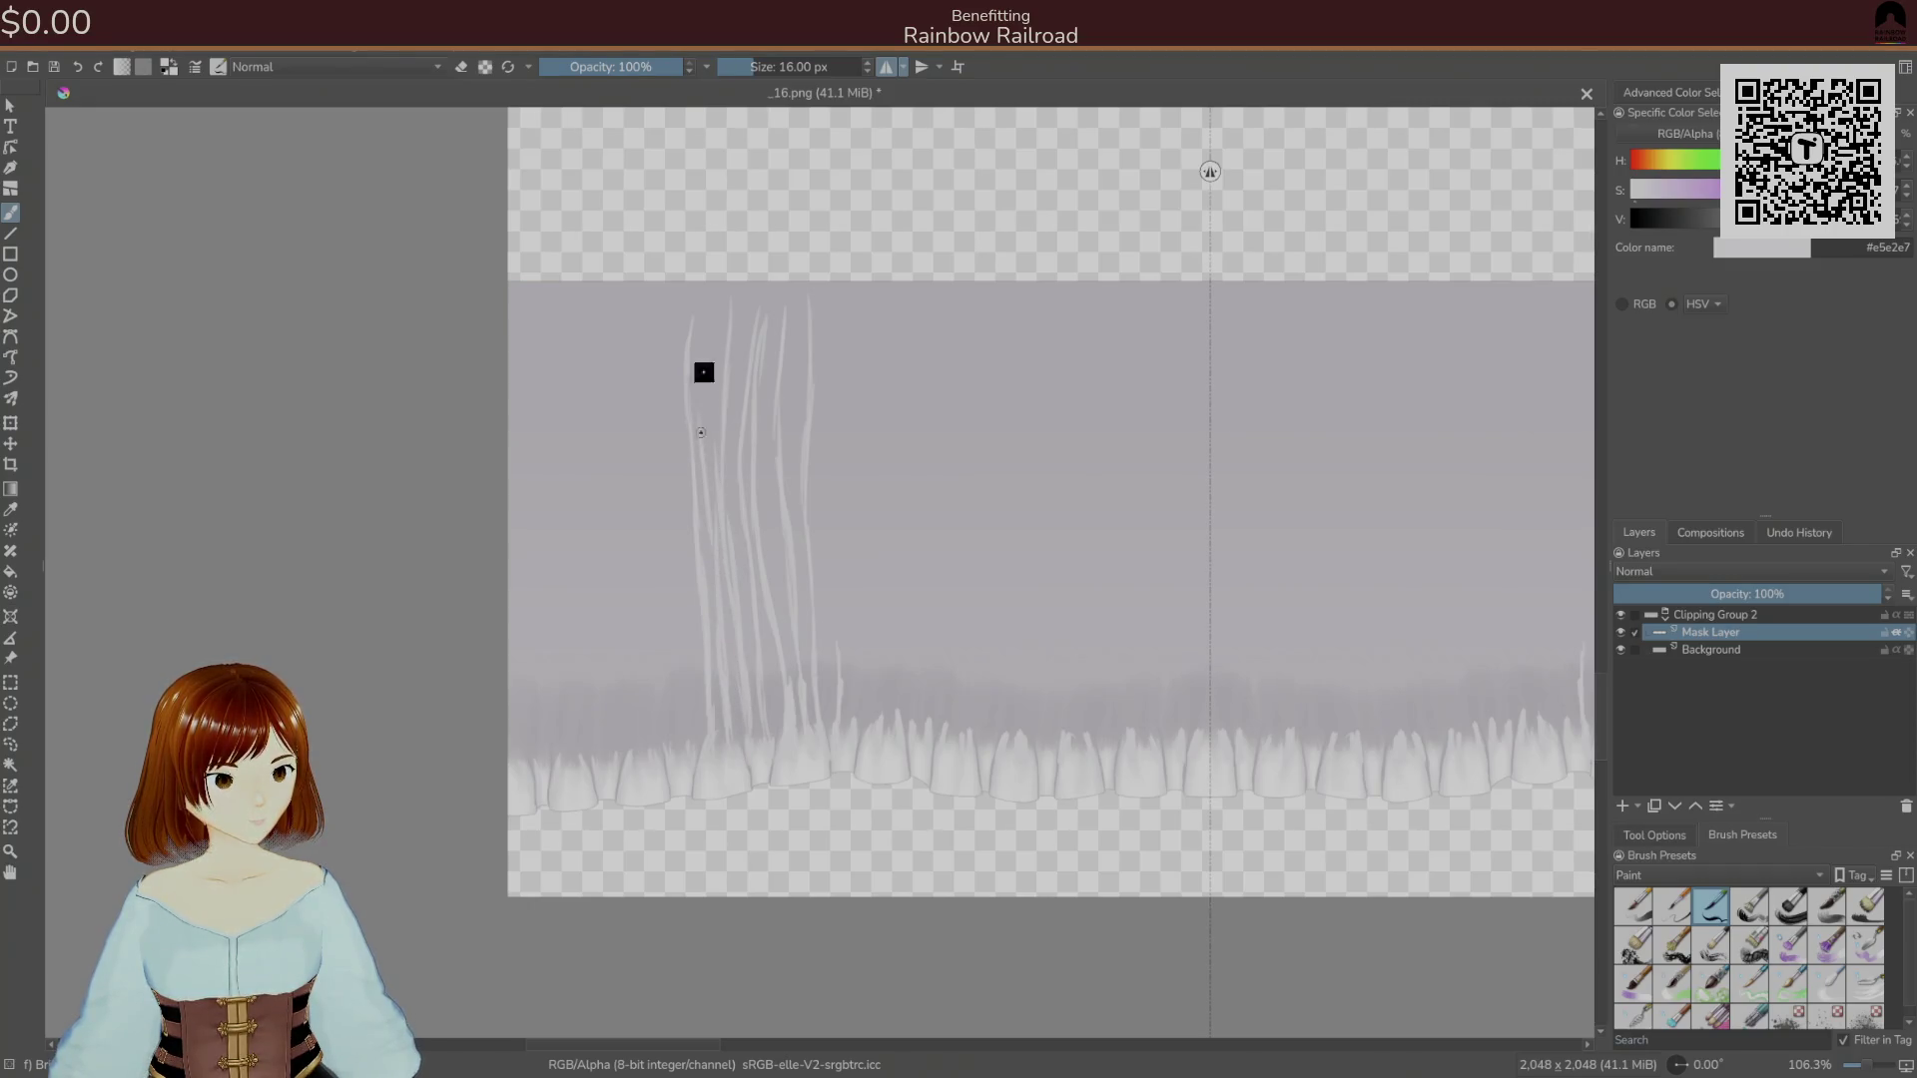
mouse_move(659, 734)
mouse_down()
mouse_move(633, 552)
mouse_move(647, 400)
mouse_up()
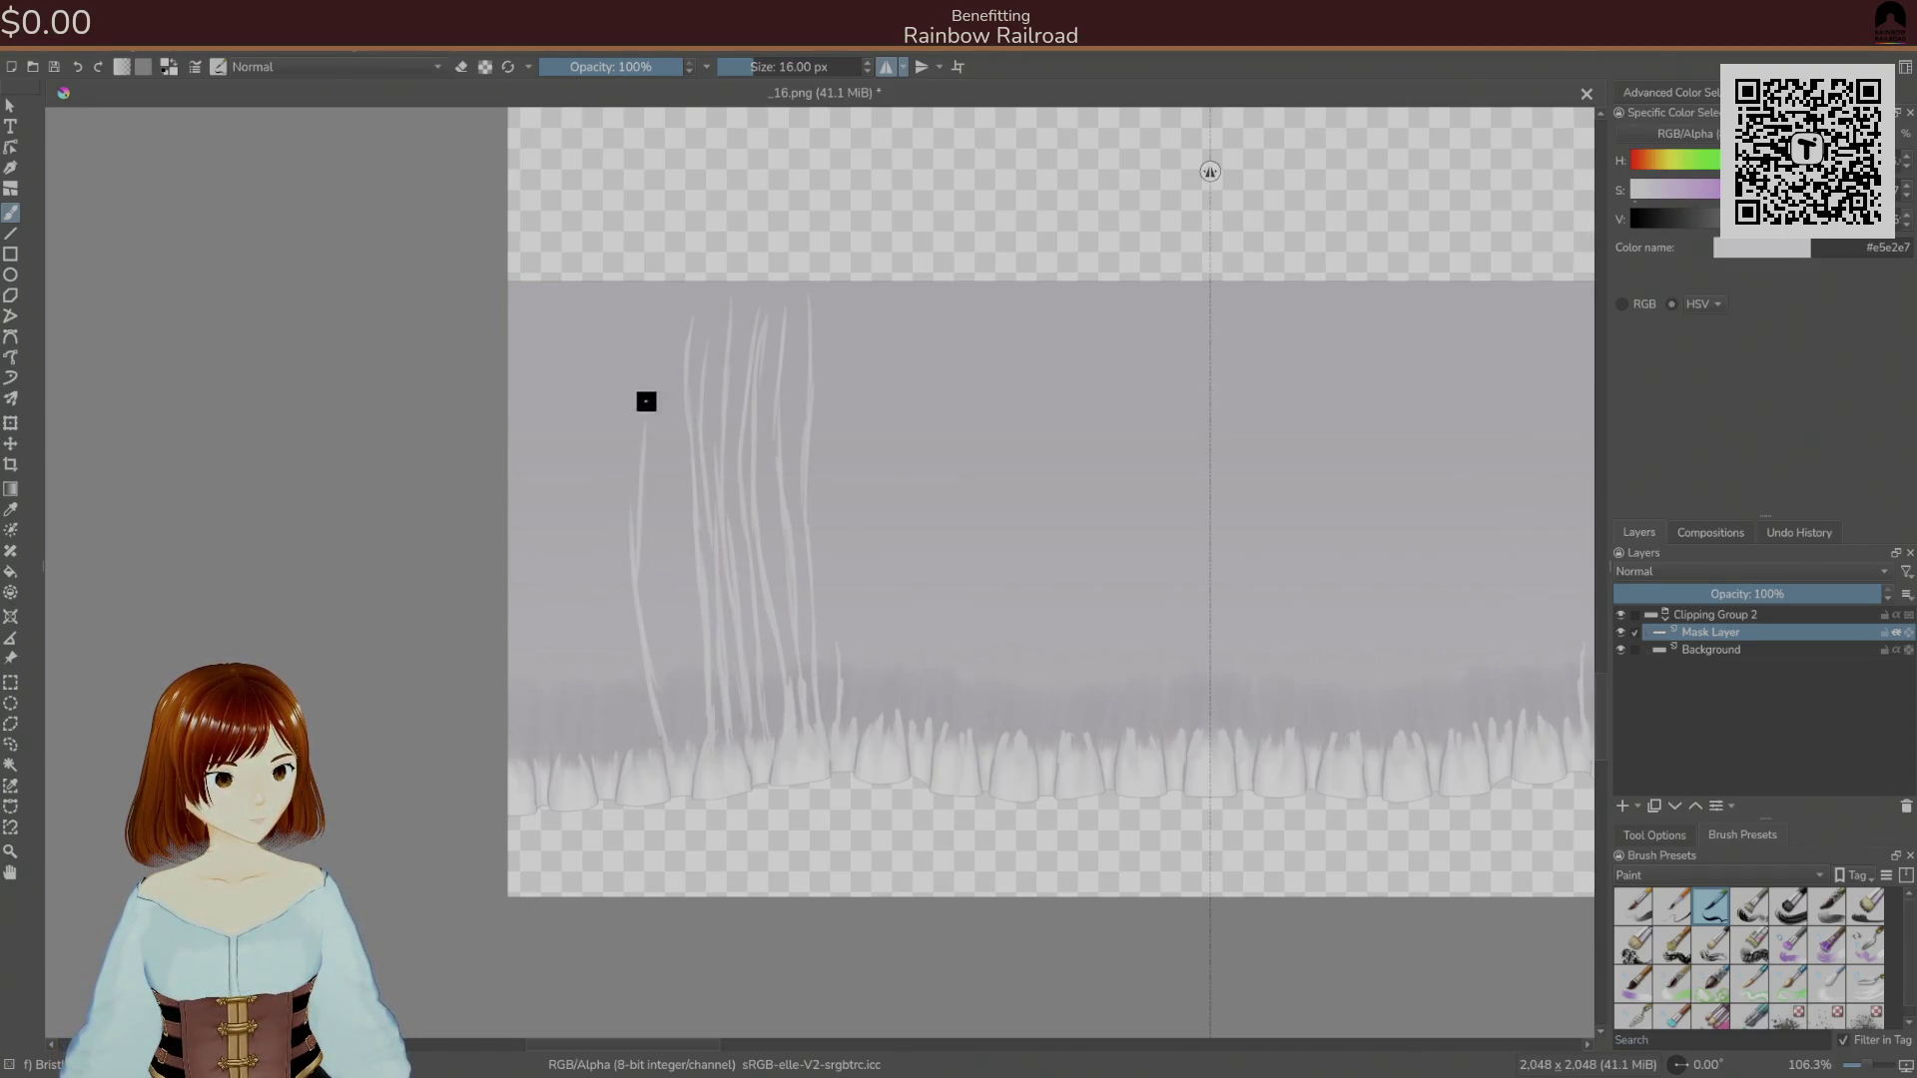
drag(684, 734, 667, 562)
drag(626, 764, 599, 431)
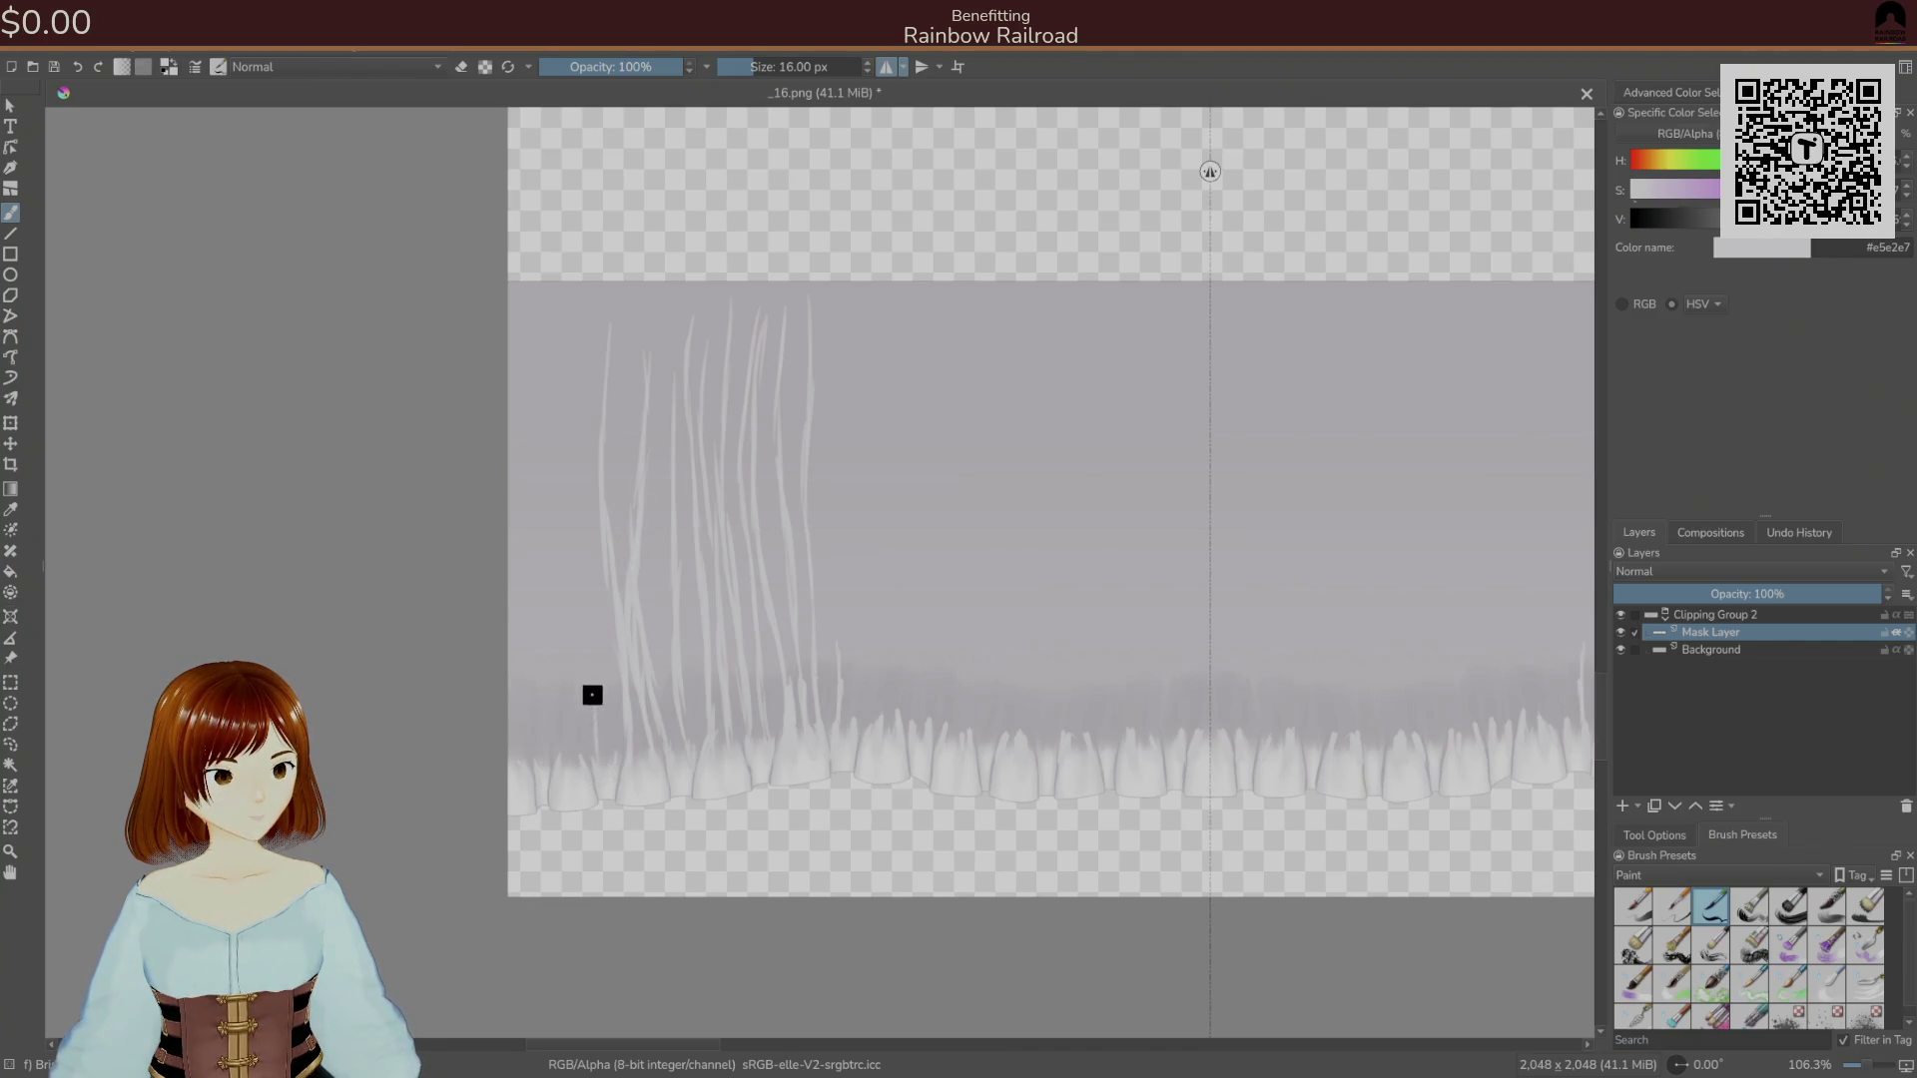
mouse_move(582, 728)
mouse_down()
mouse_move(565, 505)
mouse_move(582, 356)
mouse_up()
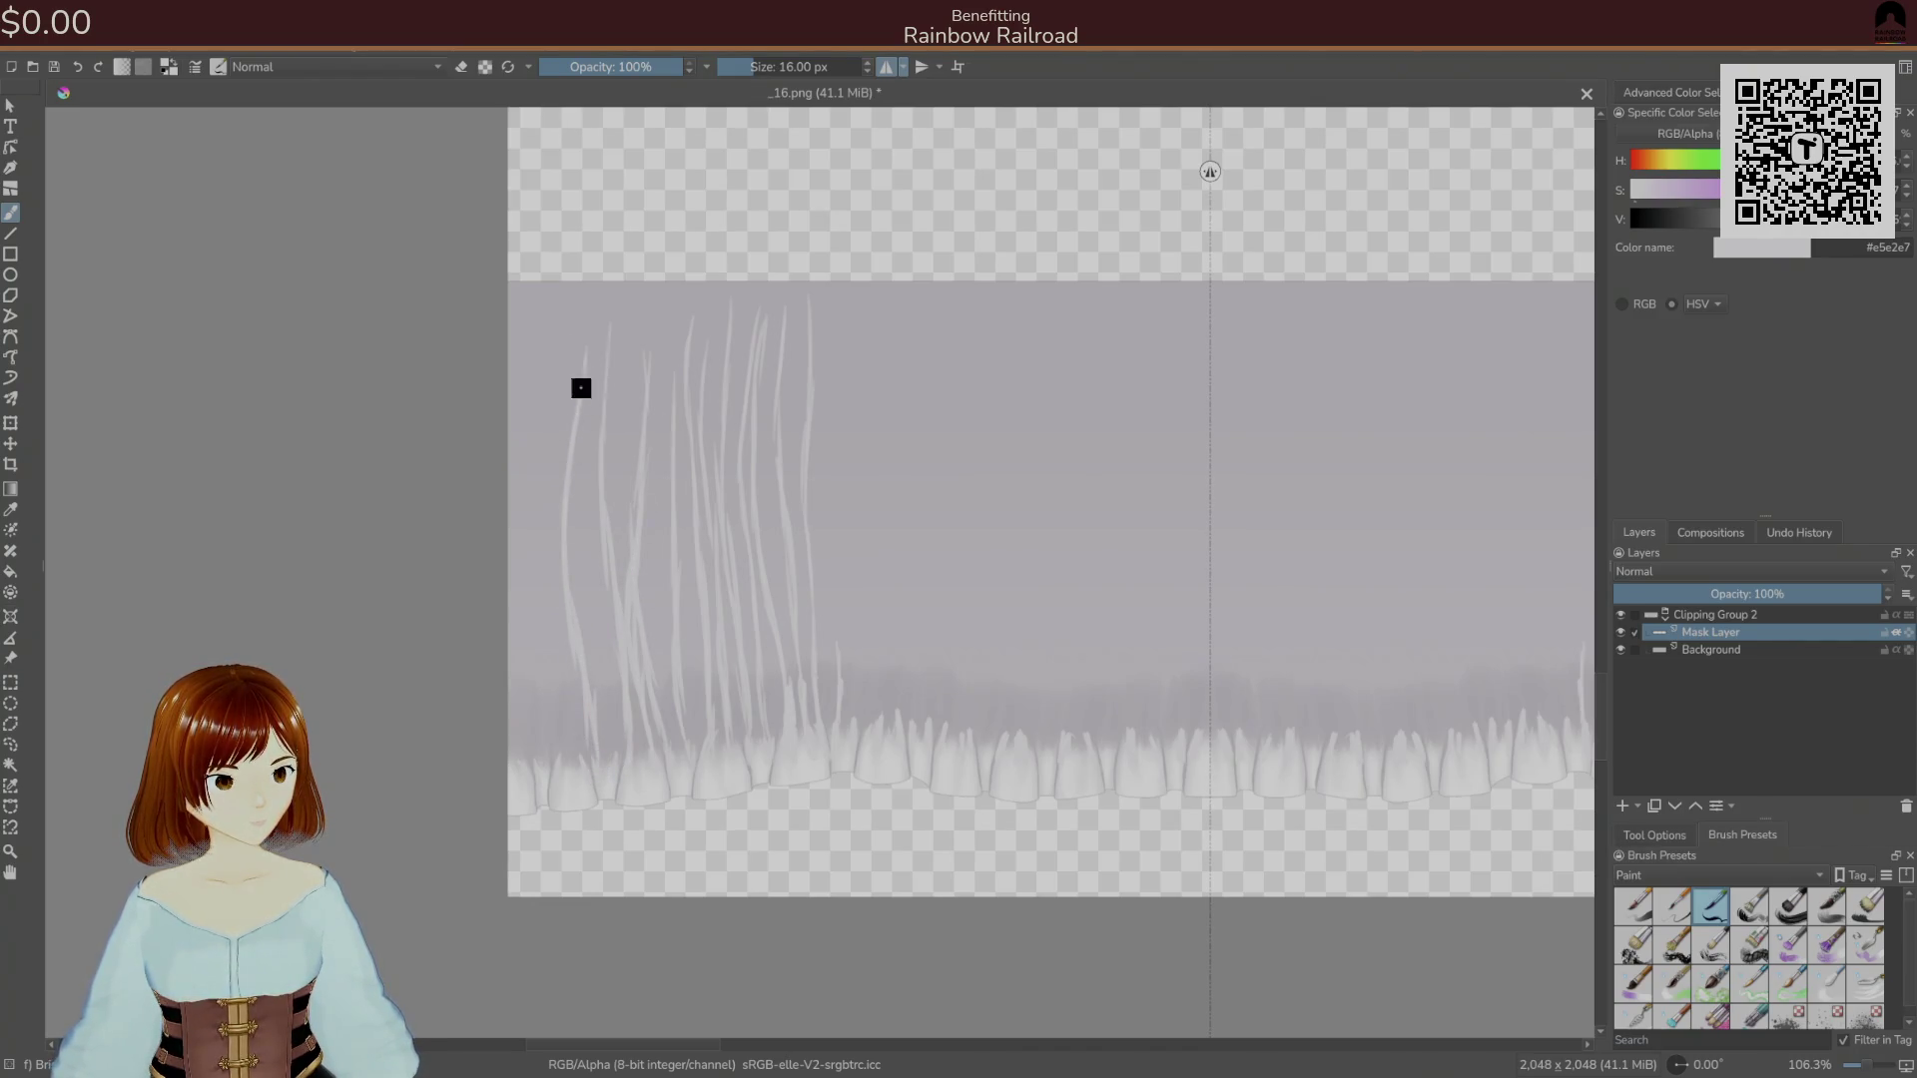
drag(584, 780, 578, 642)
mouse_move(576, 736)
mouse_down()
mouse_move(565, 663)
mouse_move(556, 692)
mouse_move(547, 455)
mouse_up()
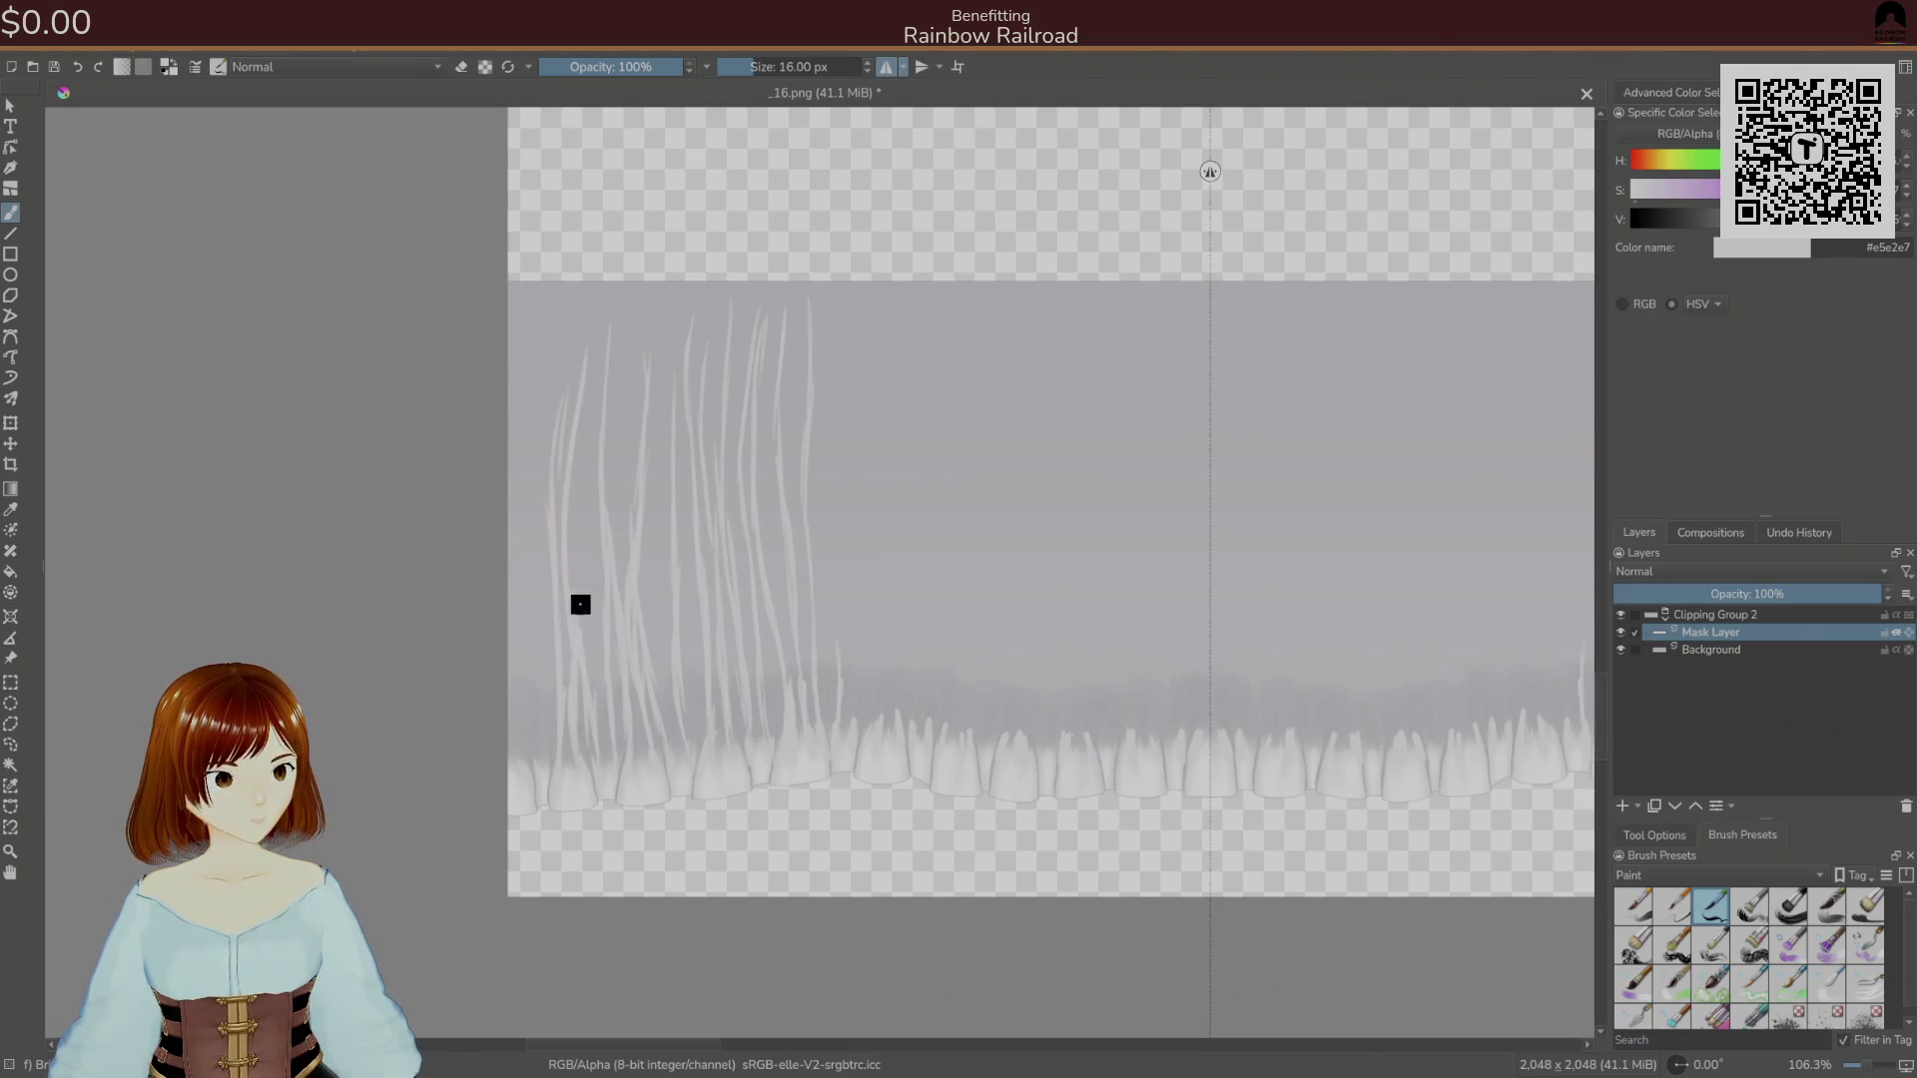
scroll(577, 615, up, 1)
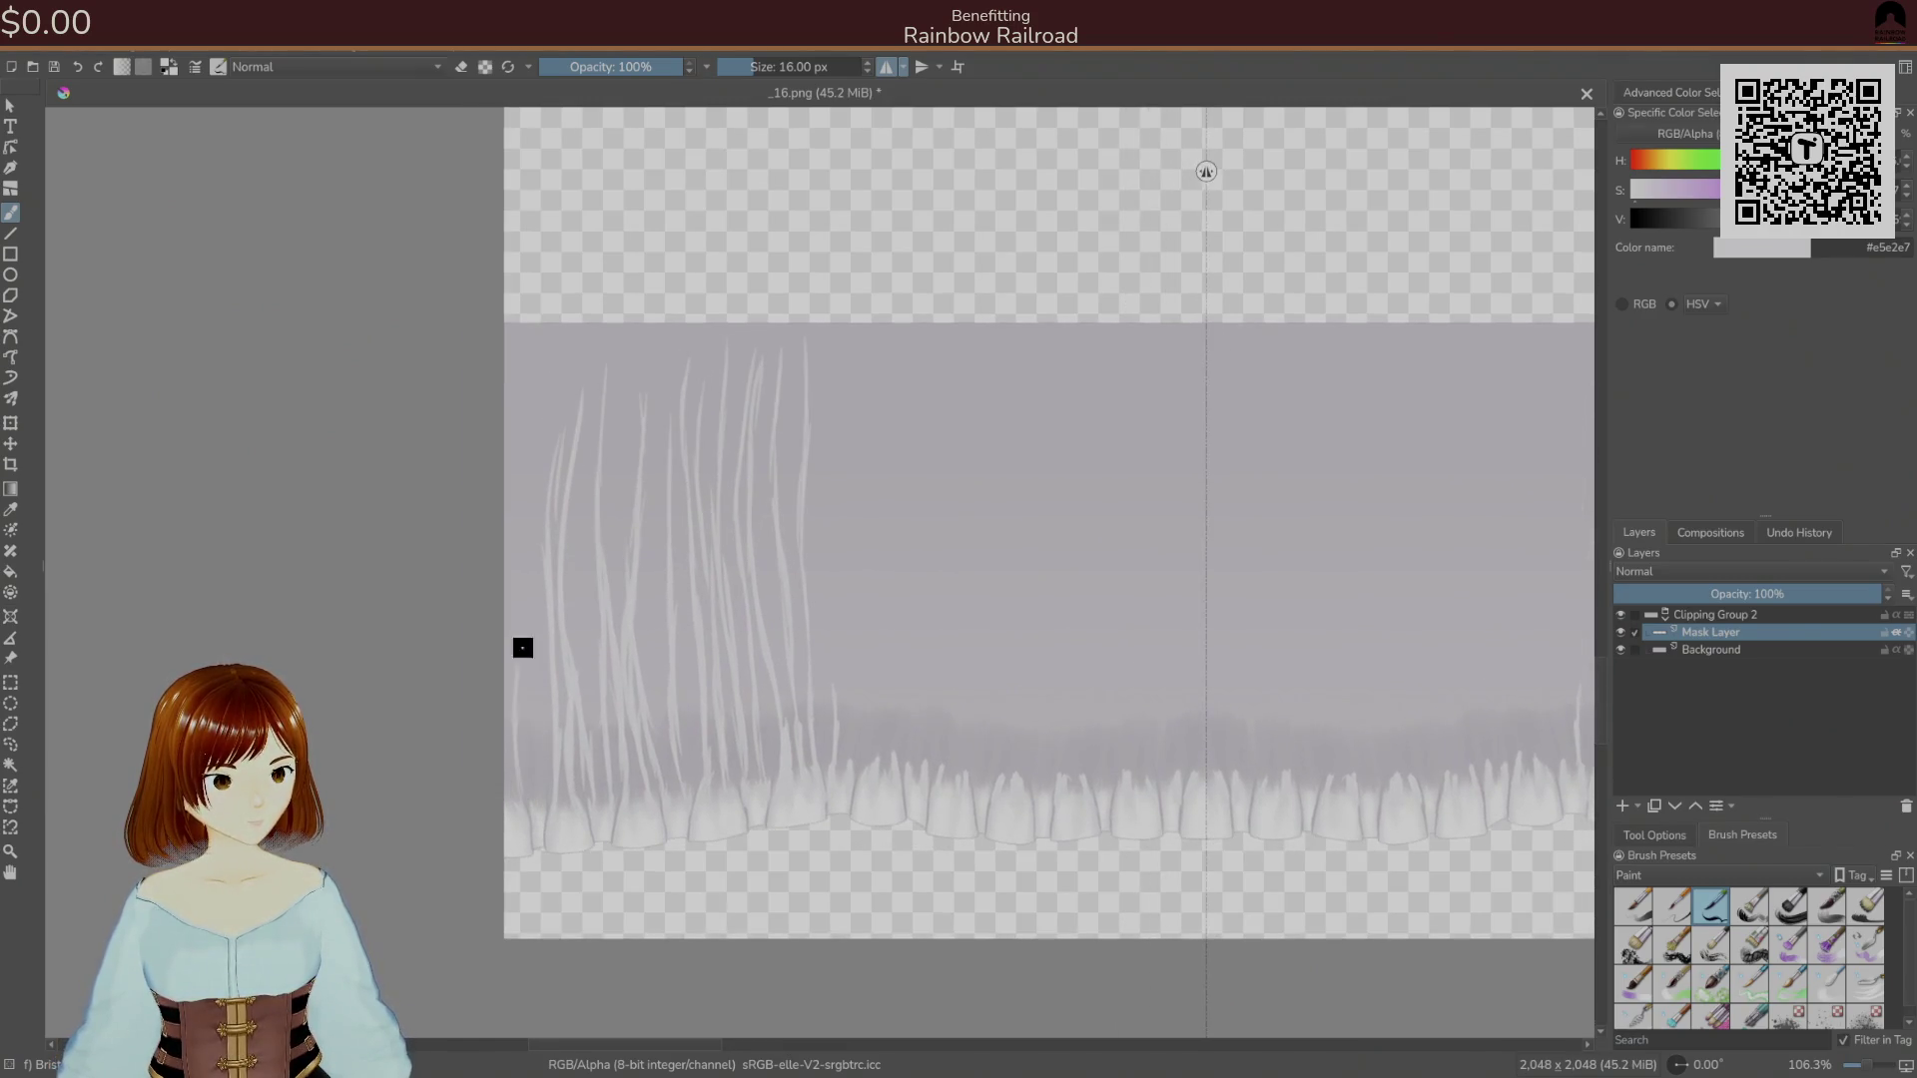
drag(518, 591, 513, 445)
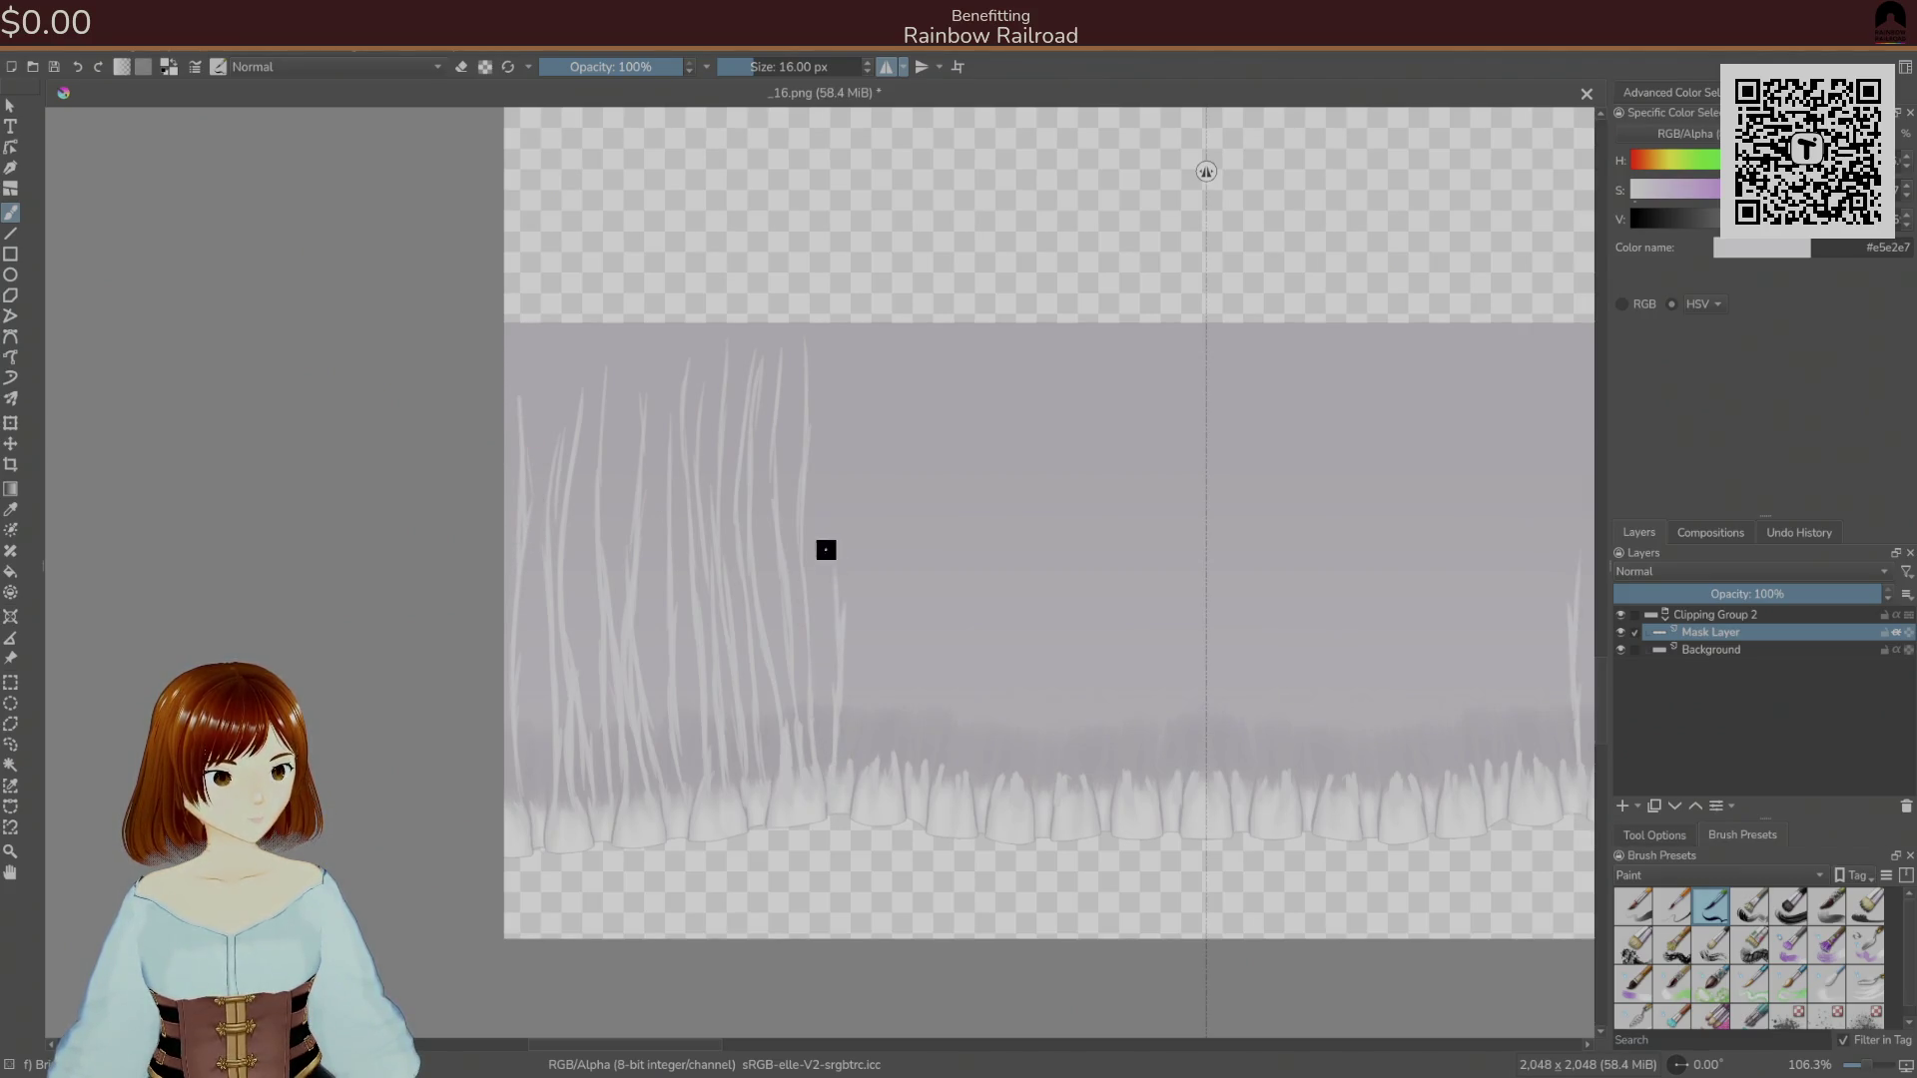
Continue the mirrored pale streaks rightward until they meet at the centre line.
drag(839, 759, 833, 389)
drag(840, 759, 854, 424)
drag(871, 769, 873, 687)
drag(861, 765, 878, 405)
drag(889, 783, 893, 619)
drag(891, 726, 882, 458)
mouse_move(924, 560)
mouse_down()
mouse_move(911, 689)
mouse_move(908, 513)
mouse_up()
drag(908, 609, 901, 454)
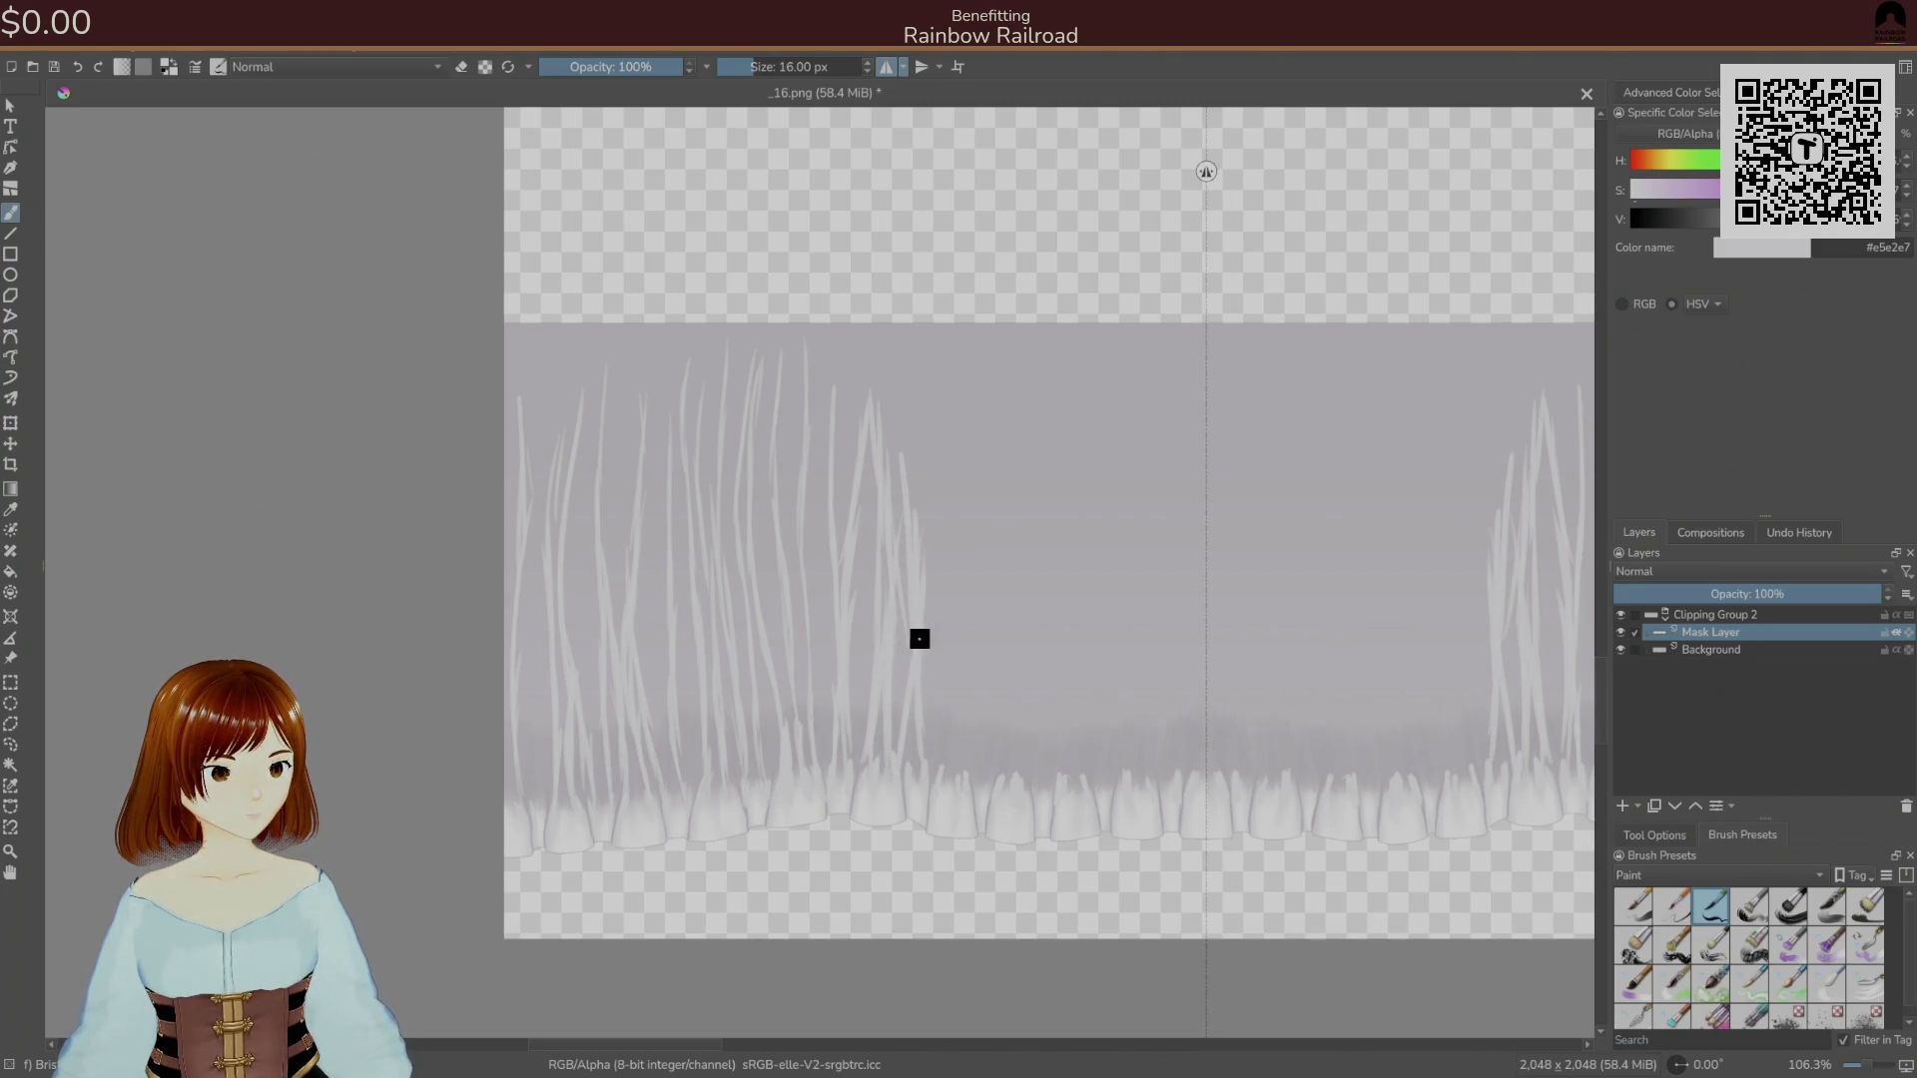
drag(938, 726, 933, 381)
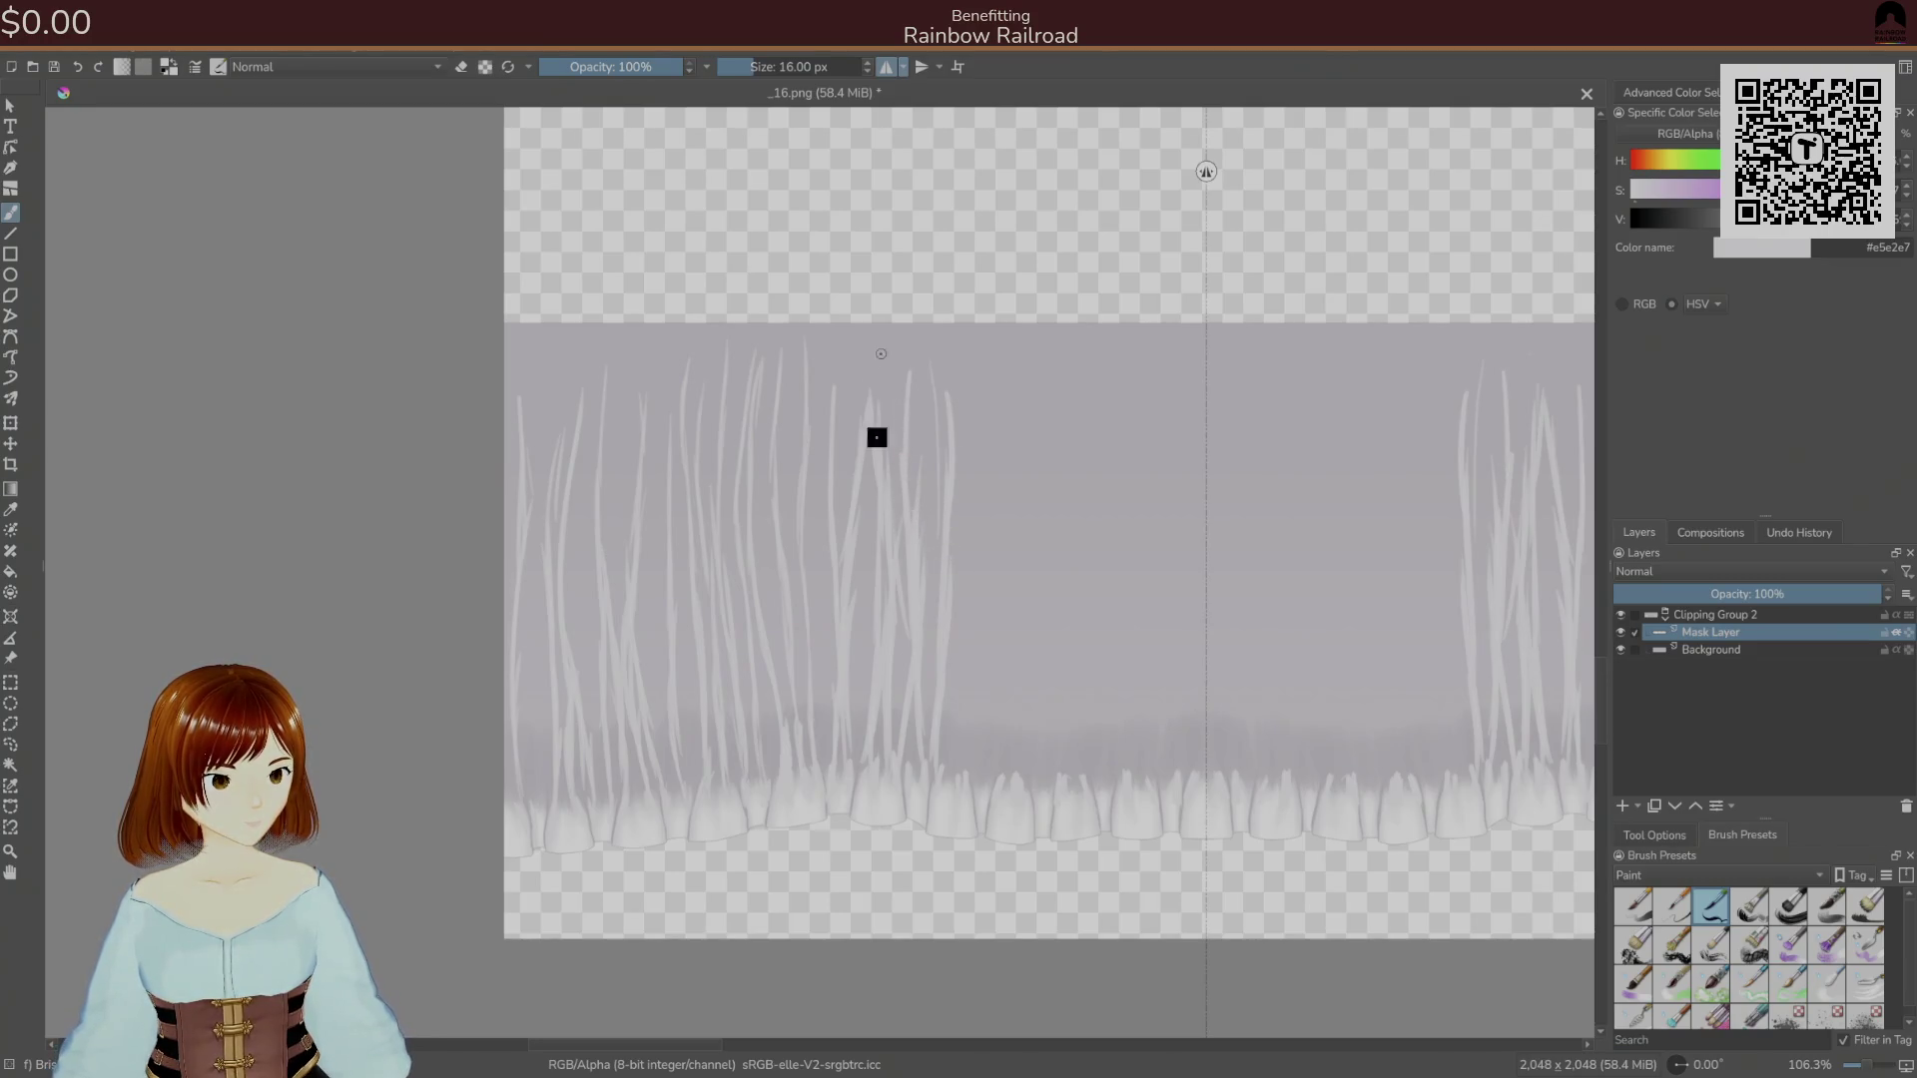
drag(958, 765, 970, 366)
mouse_move(999, 763)
mouse_down()
mouse_move(1009, 578)
mouse_move(1009, 603)
mouse_move(986, 382)
mouse_up()
drag(1018, 783, 1037, 436)
drag(1052, 770, 1042, 510)
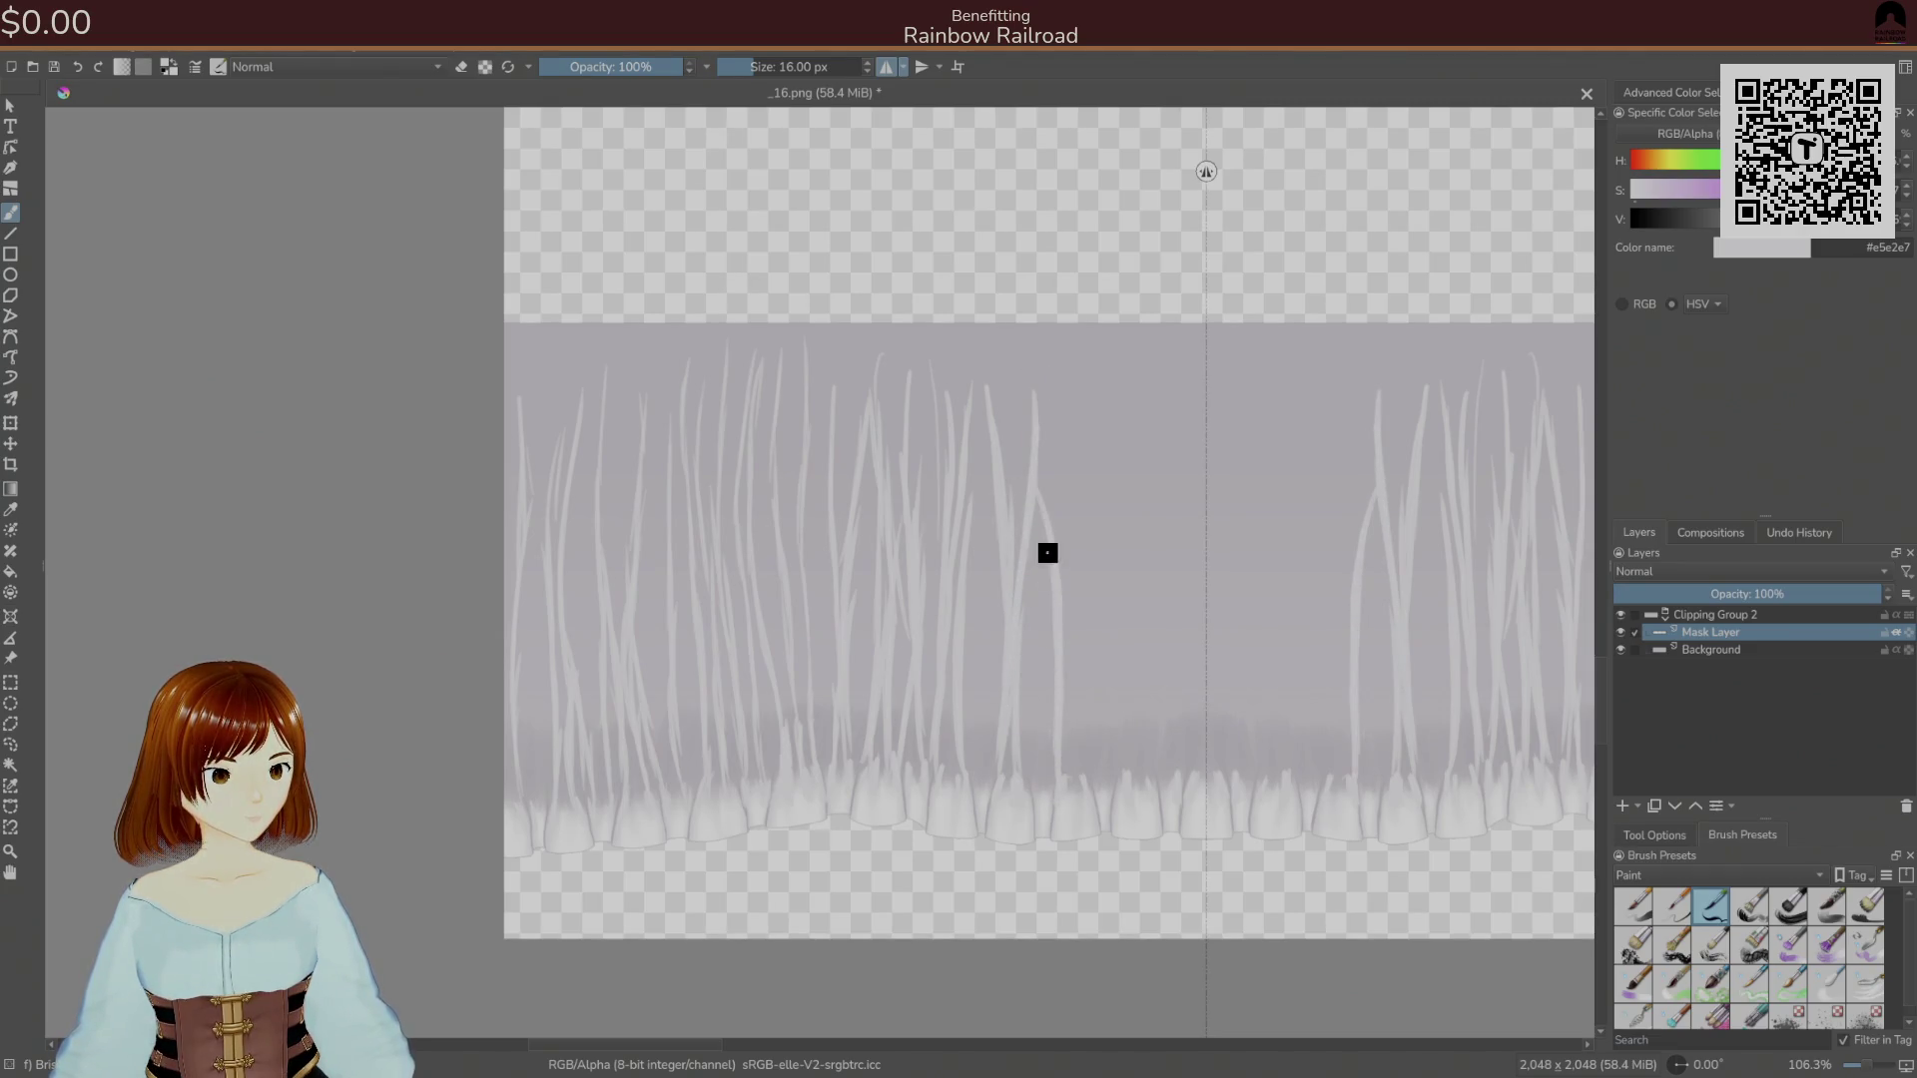
drag(1076, 778, 1088, 384)
drag(1129, 779, 1125, 420)
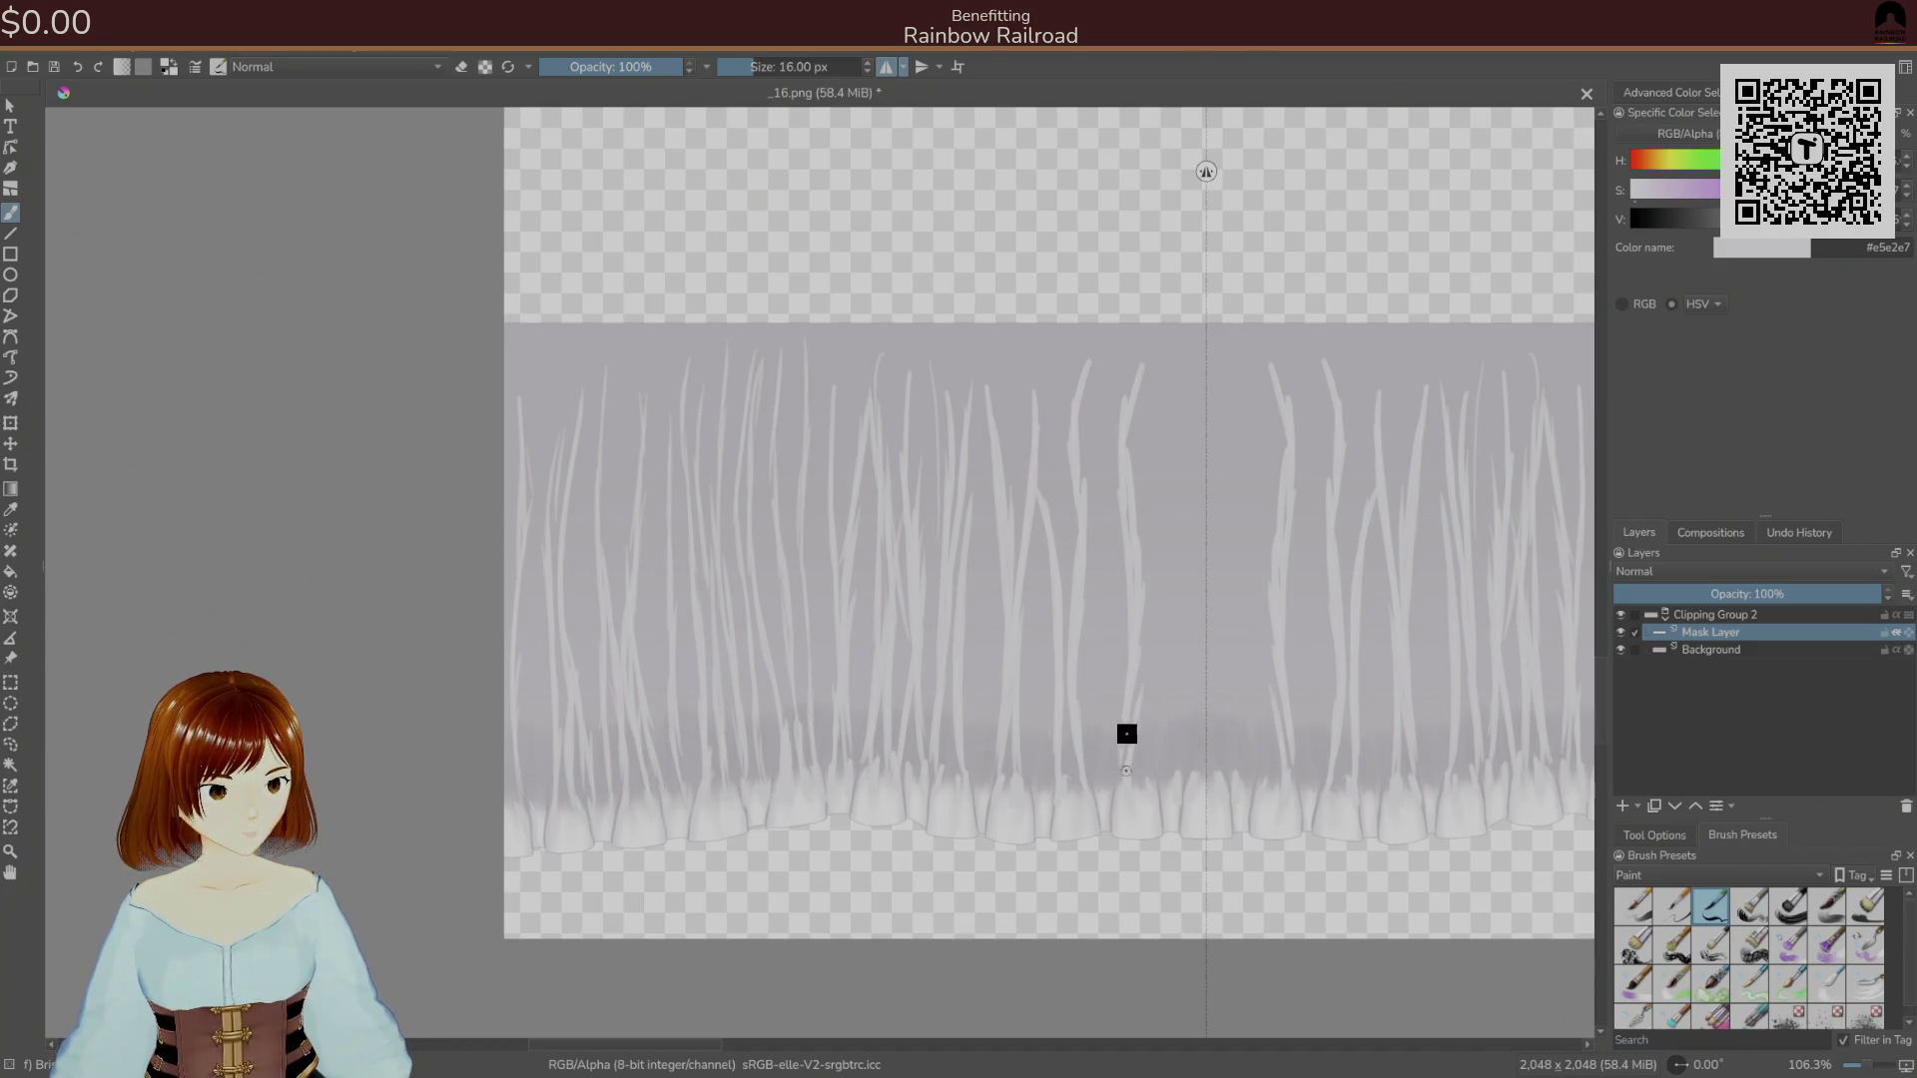
mouse_move(1153, 785)
mouse_down()
mouse_move(1155, 637)
mouse_move(1191, 467)
mouse_up()
drag(1182, 792, 1189, 623)
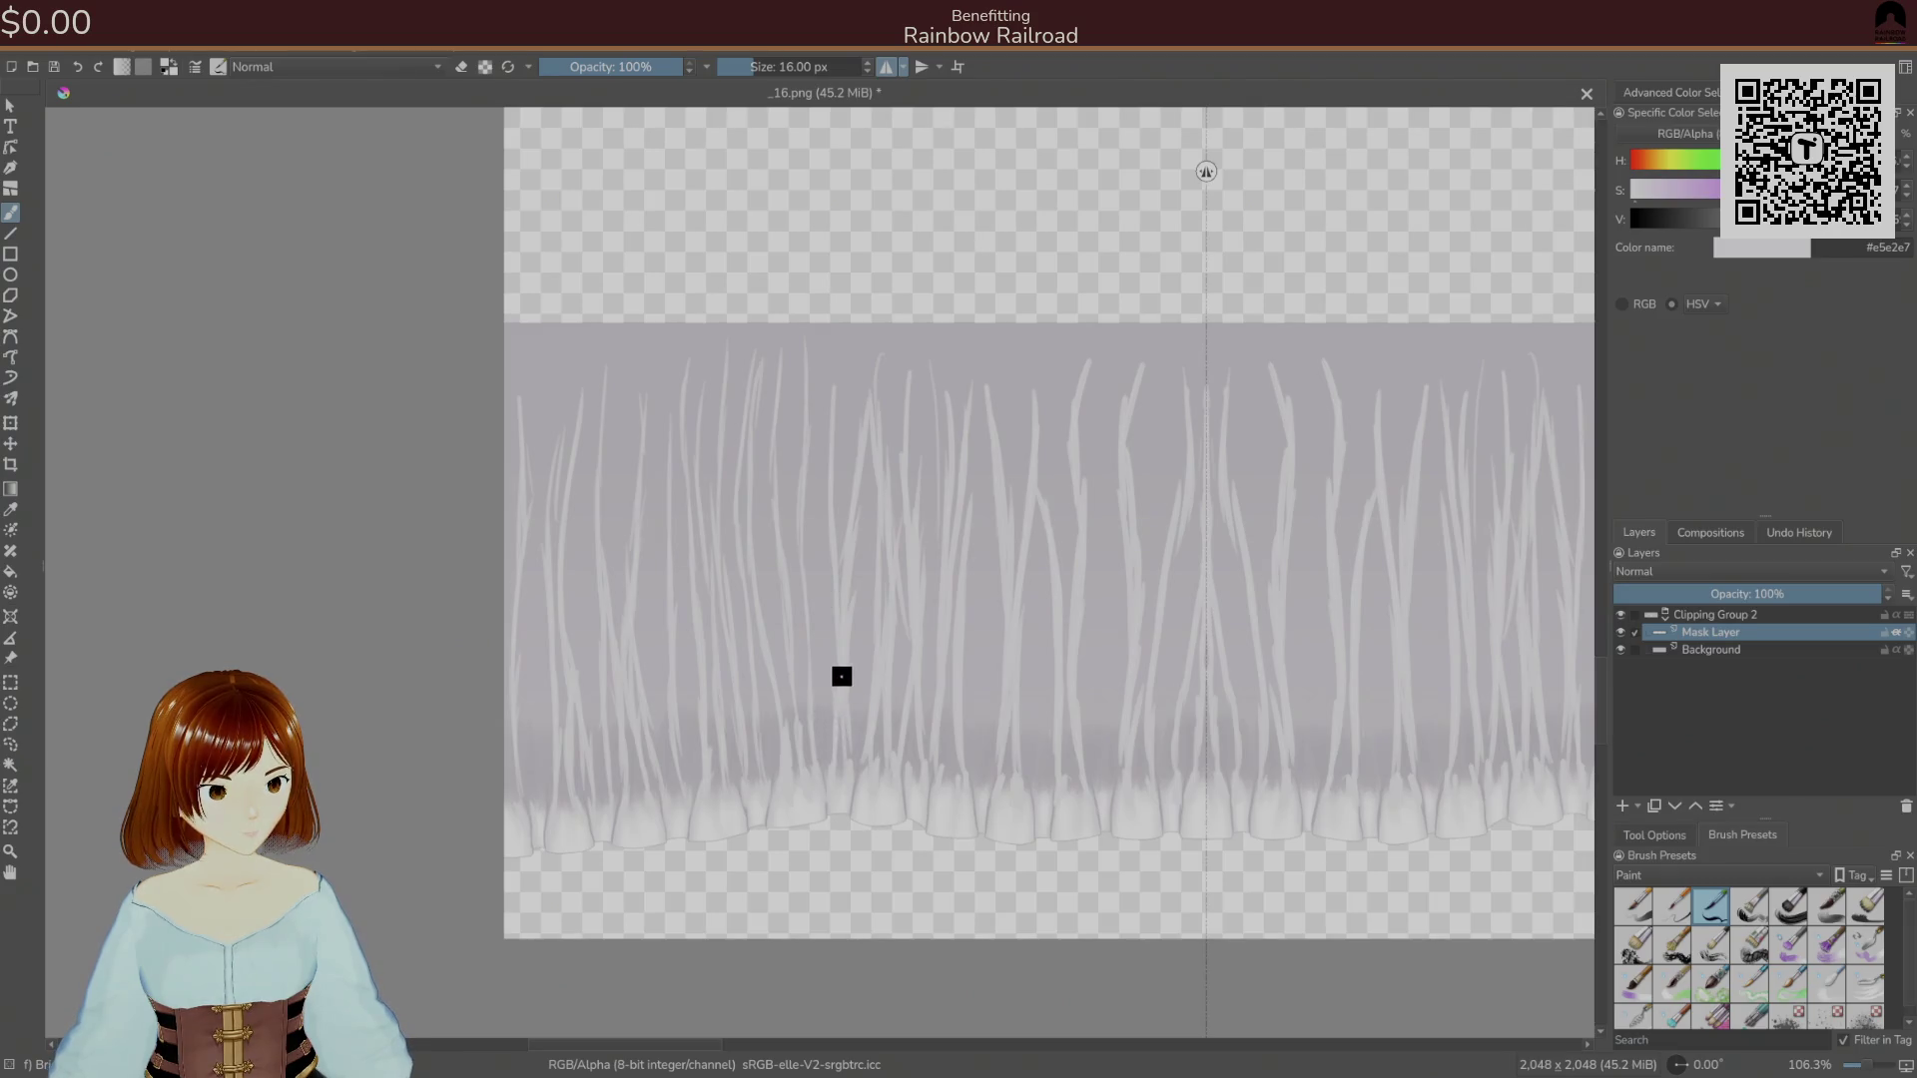
Sample a mid grey and paint darker strokes up through the streaks with a 70 px brush.
ctrl+click(661, 751)
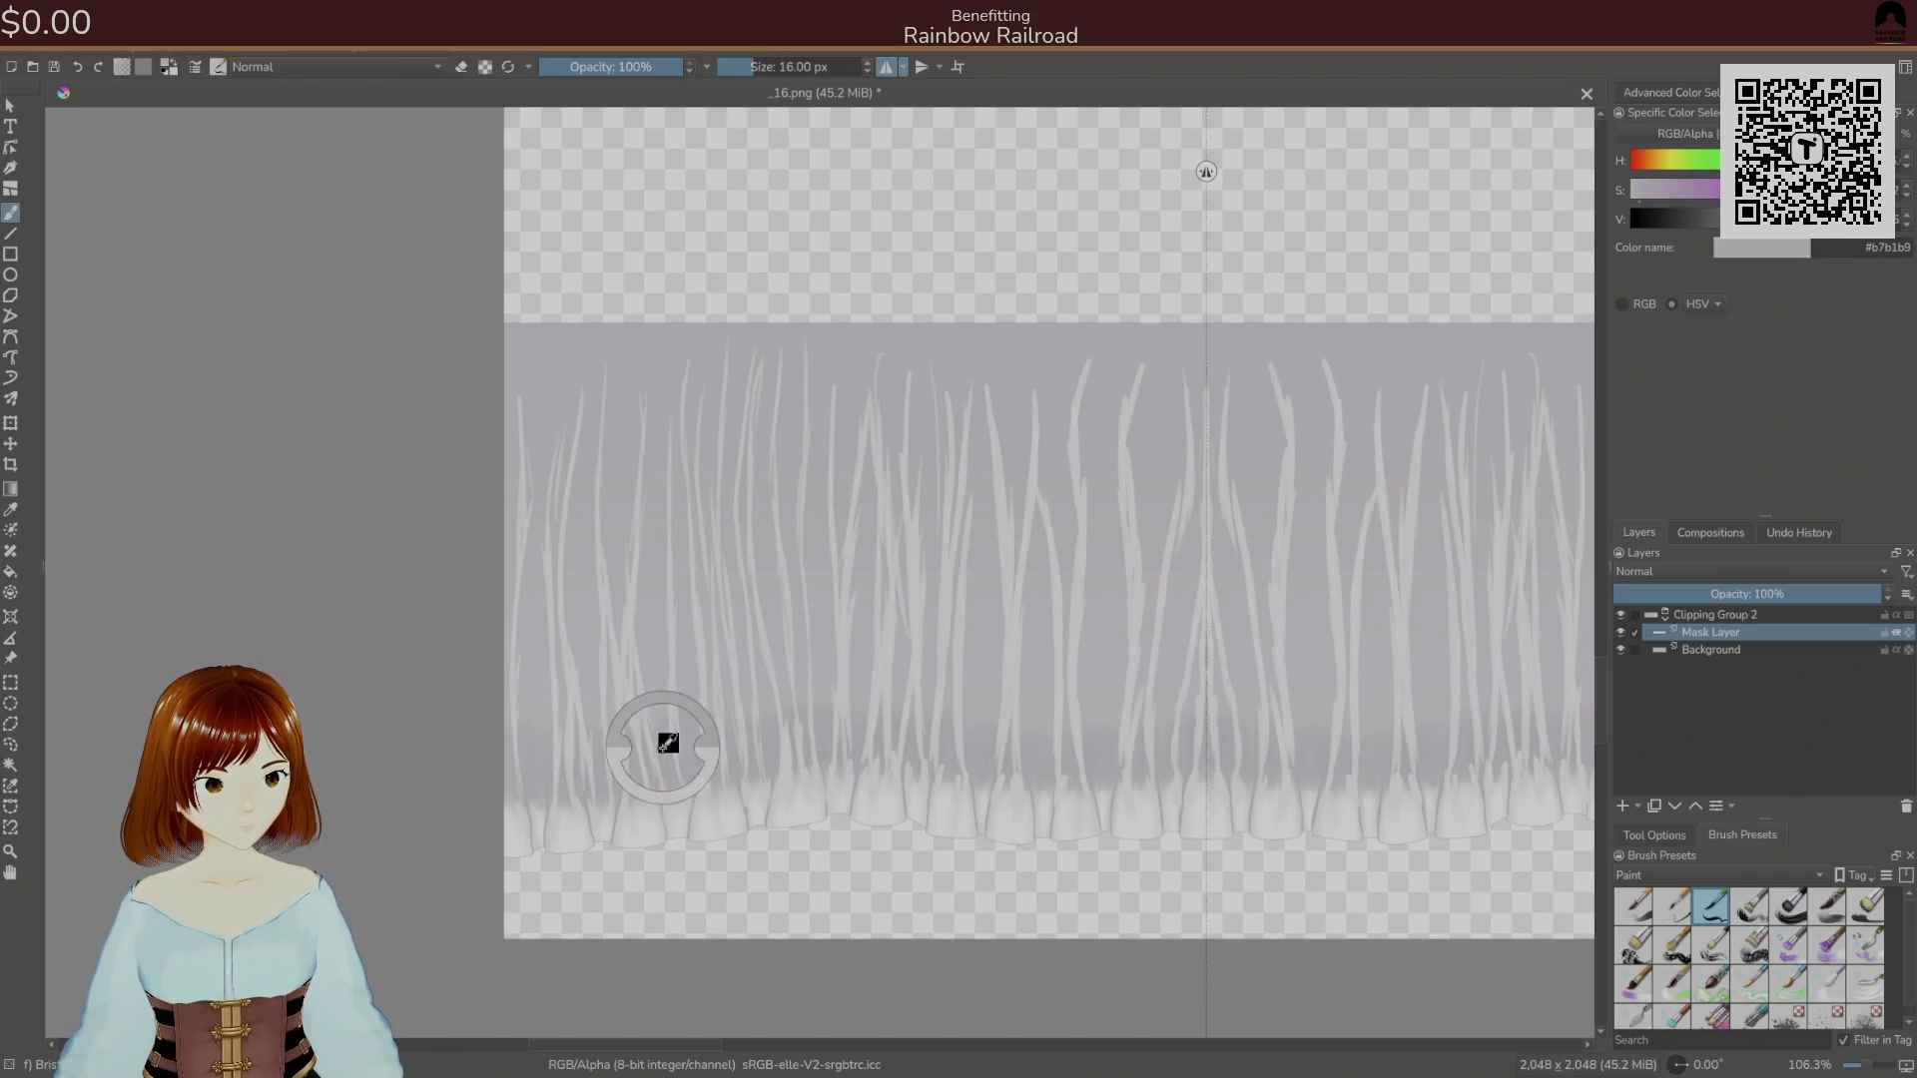
click(1667, 837)
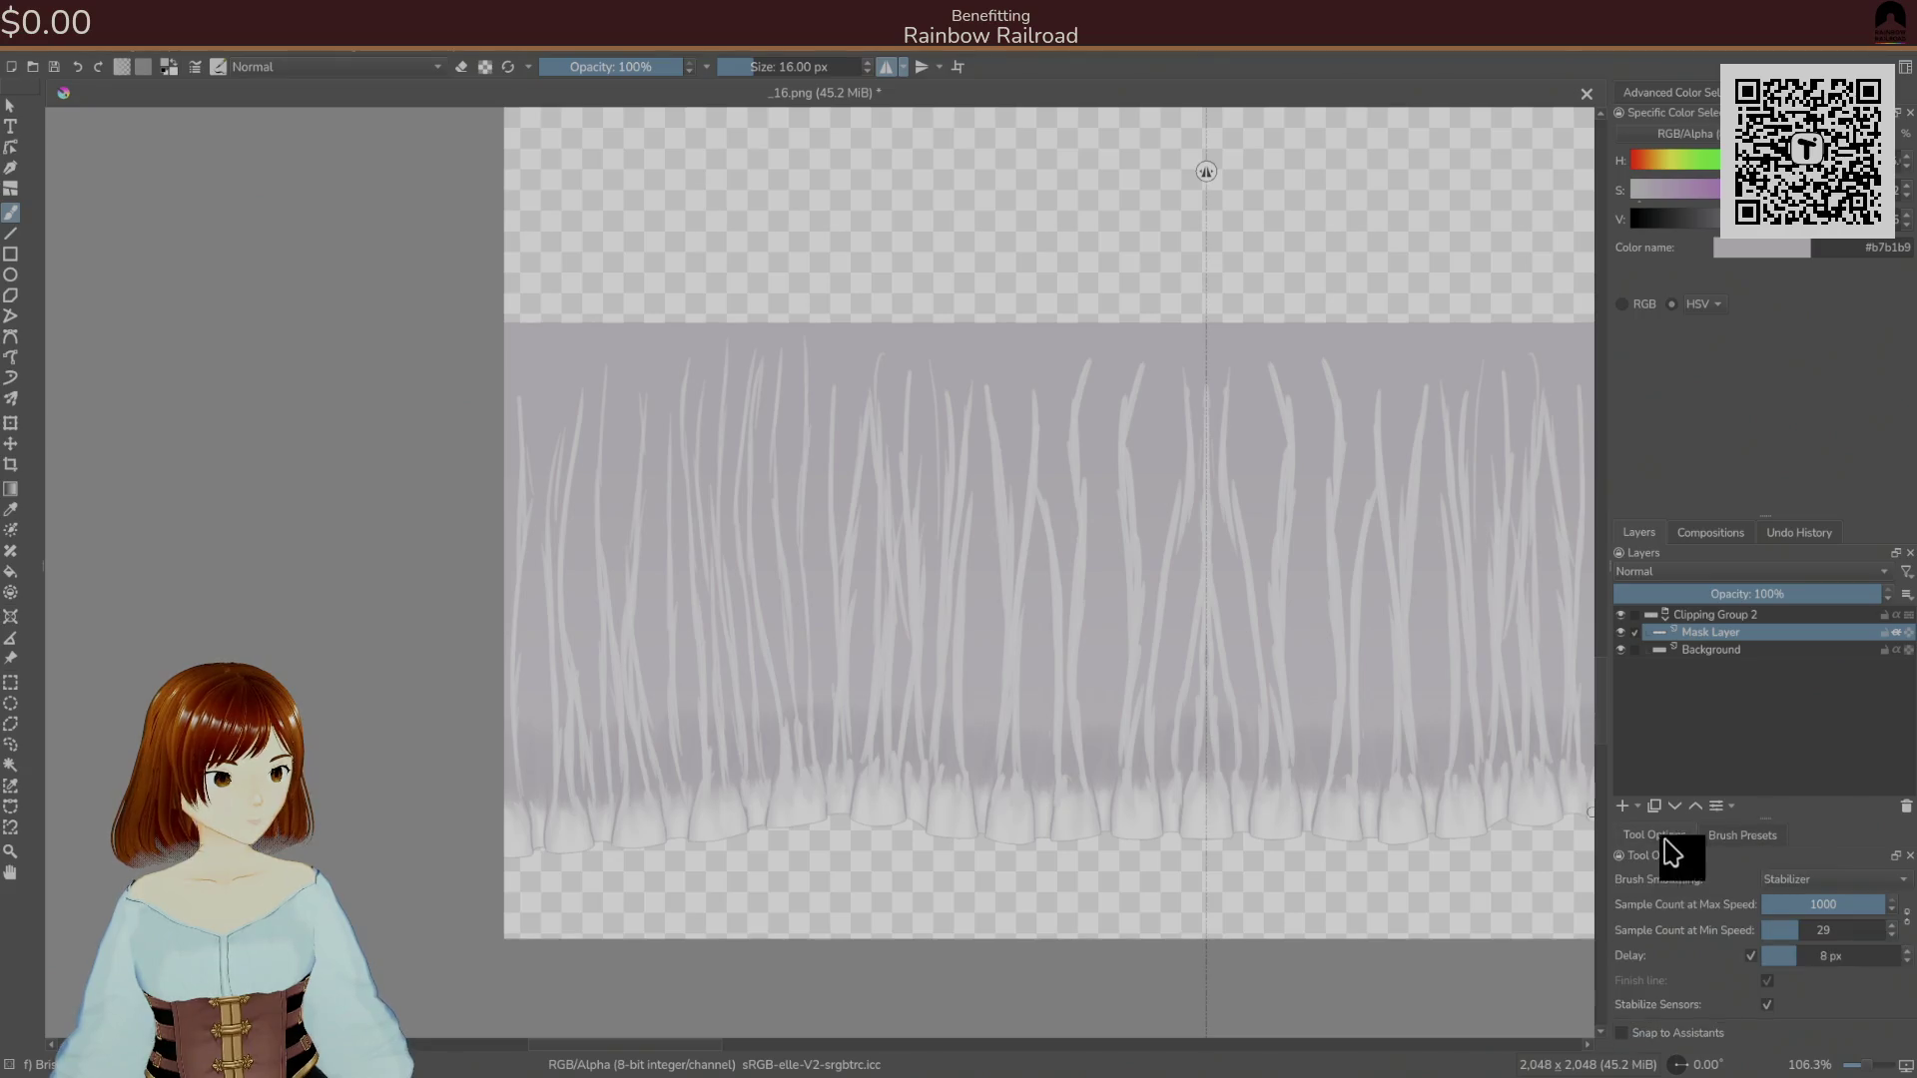
click(1709, 834)
click(1710, 943)
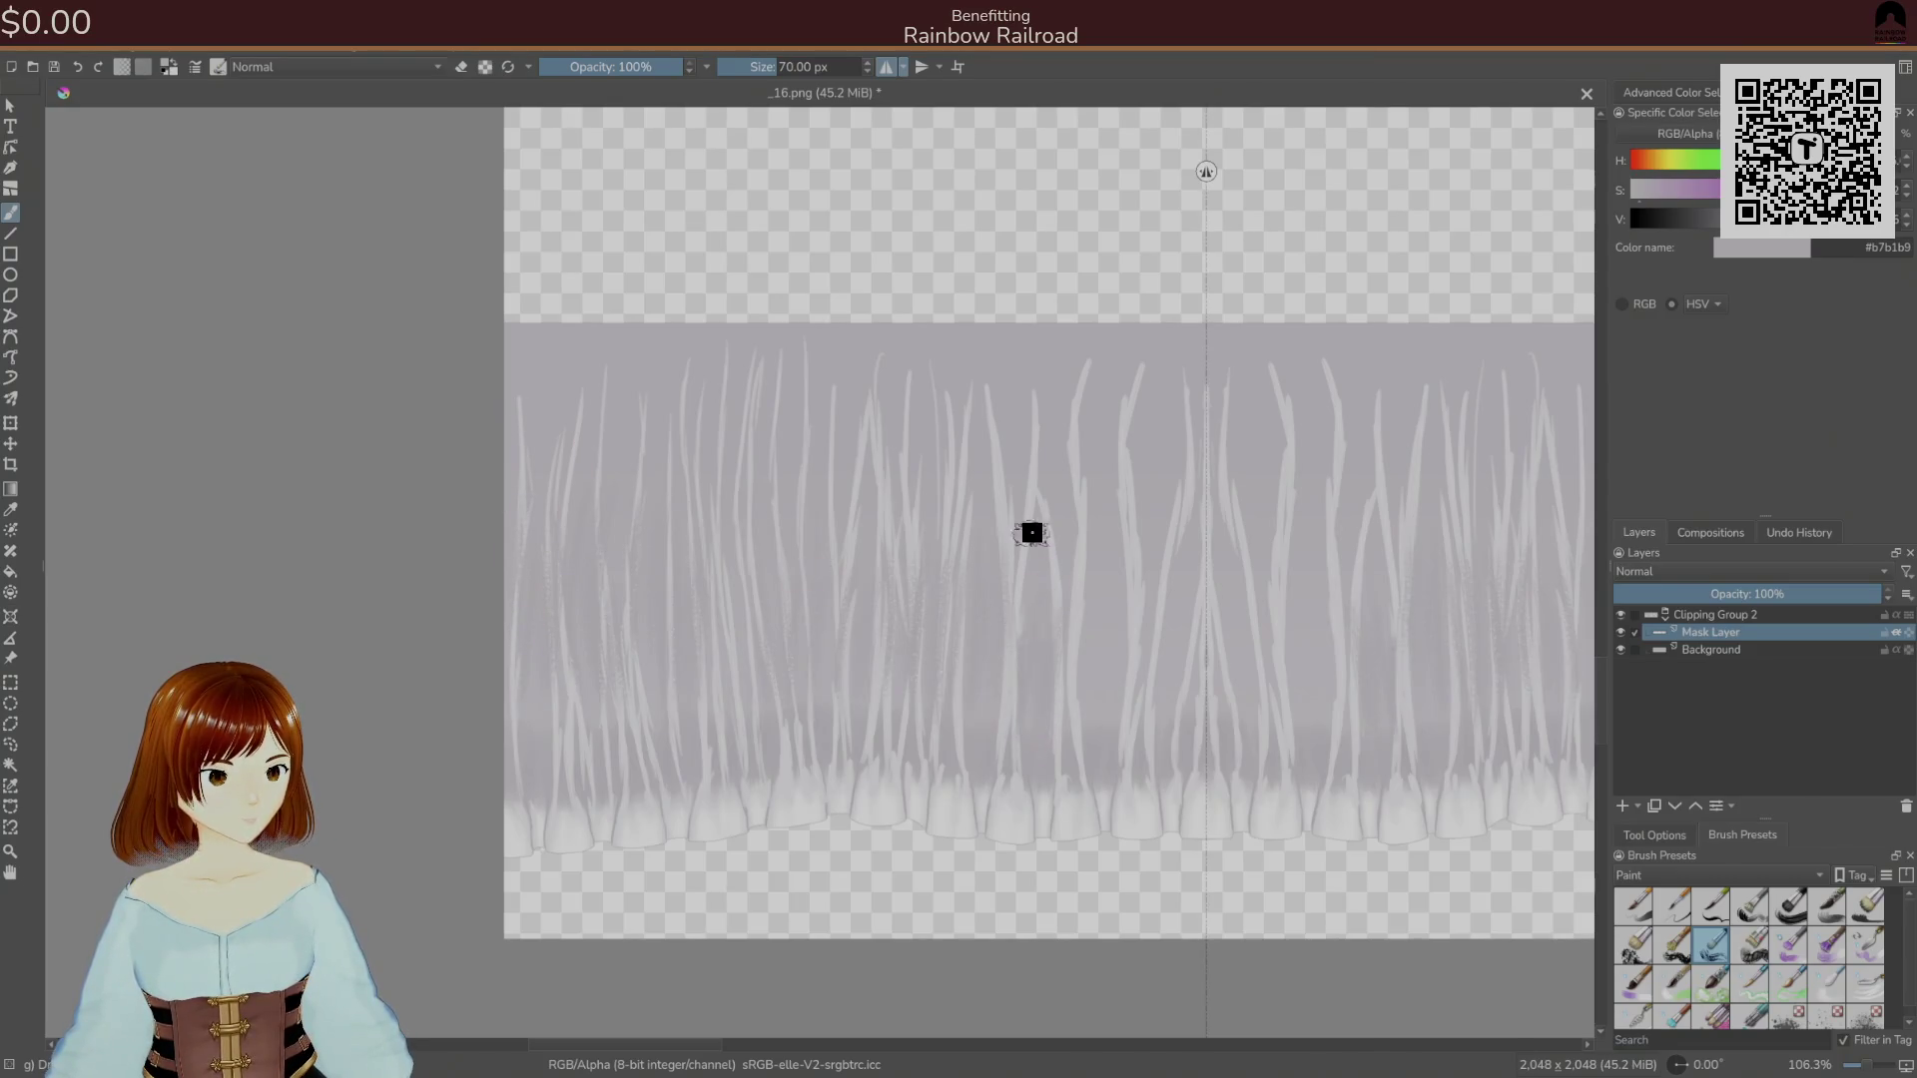
drag(1114, 439, 1112, 548)
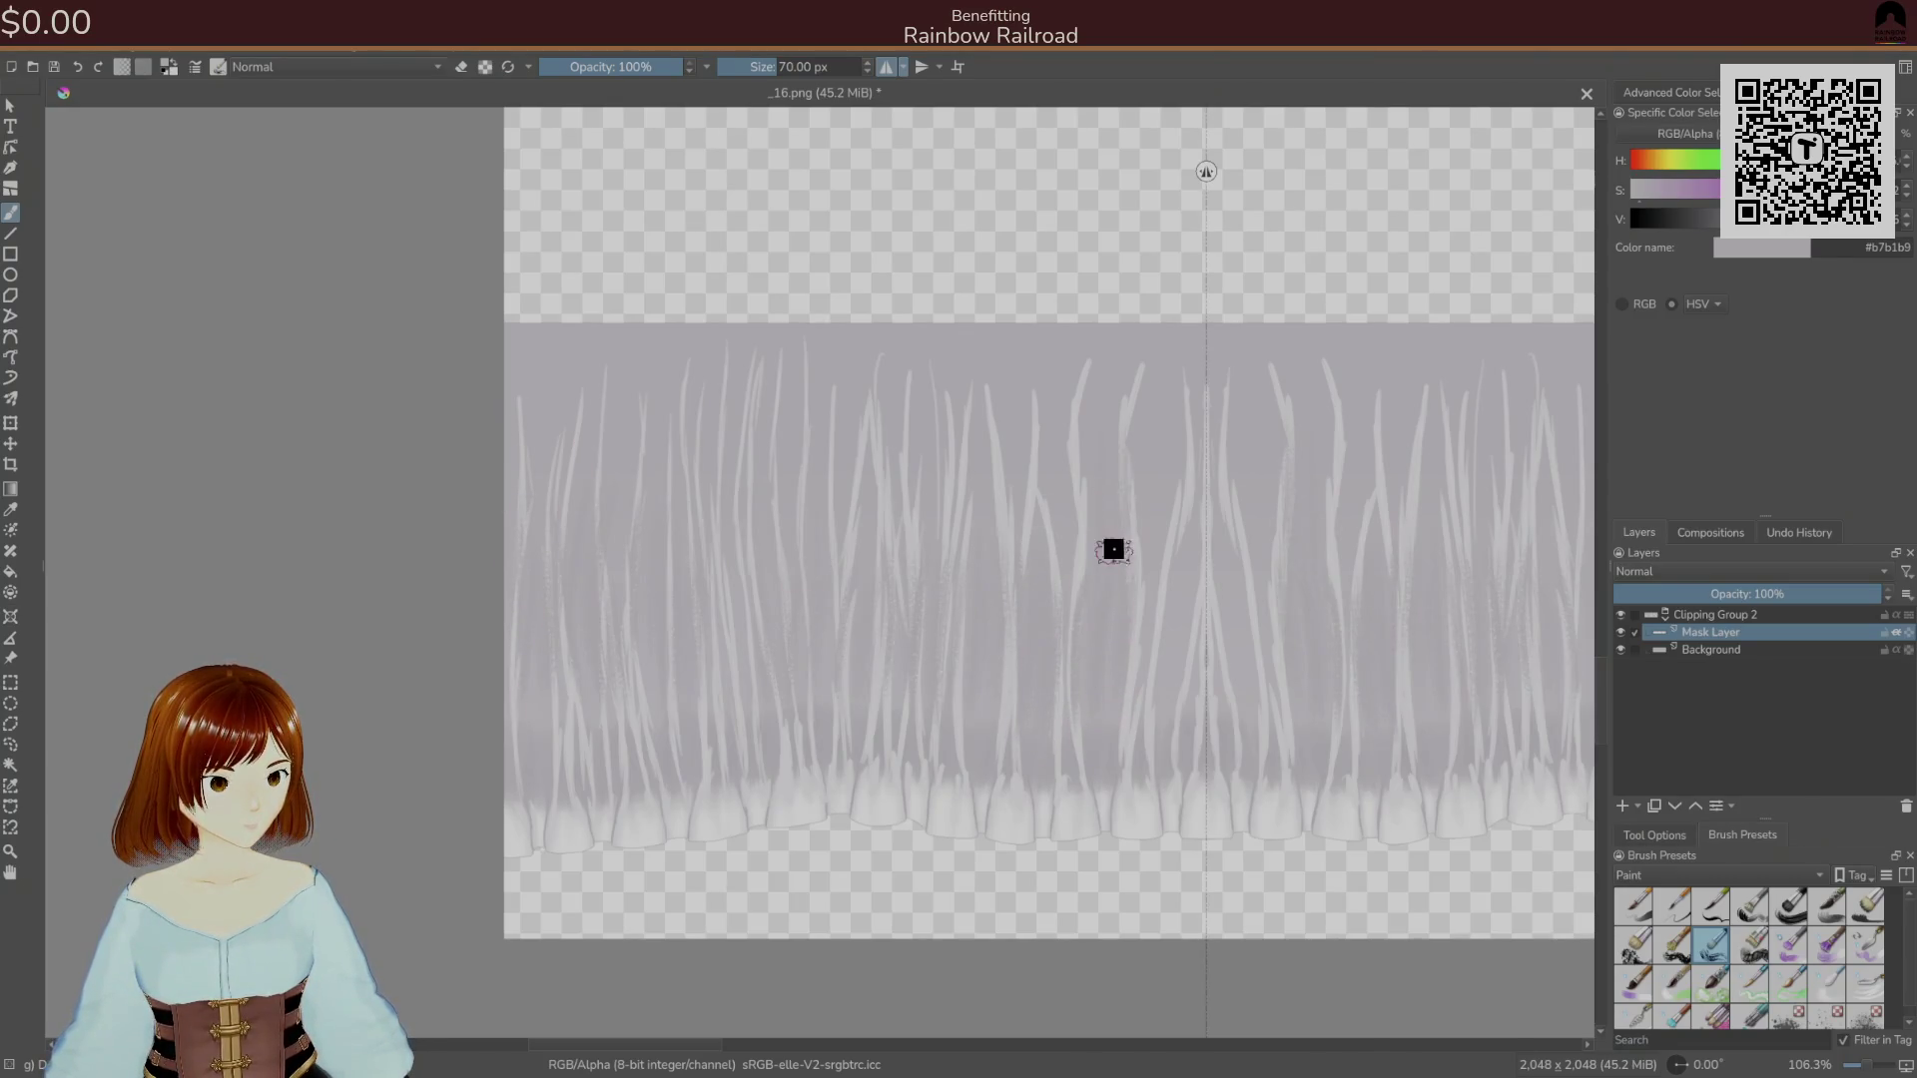
drag(1143, 695, 1133, 581)
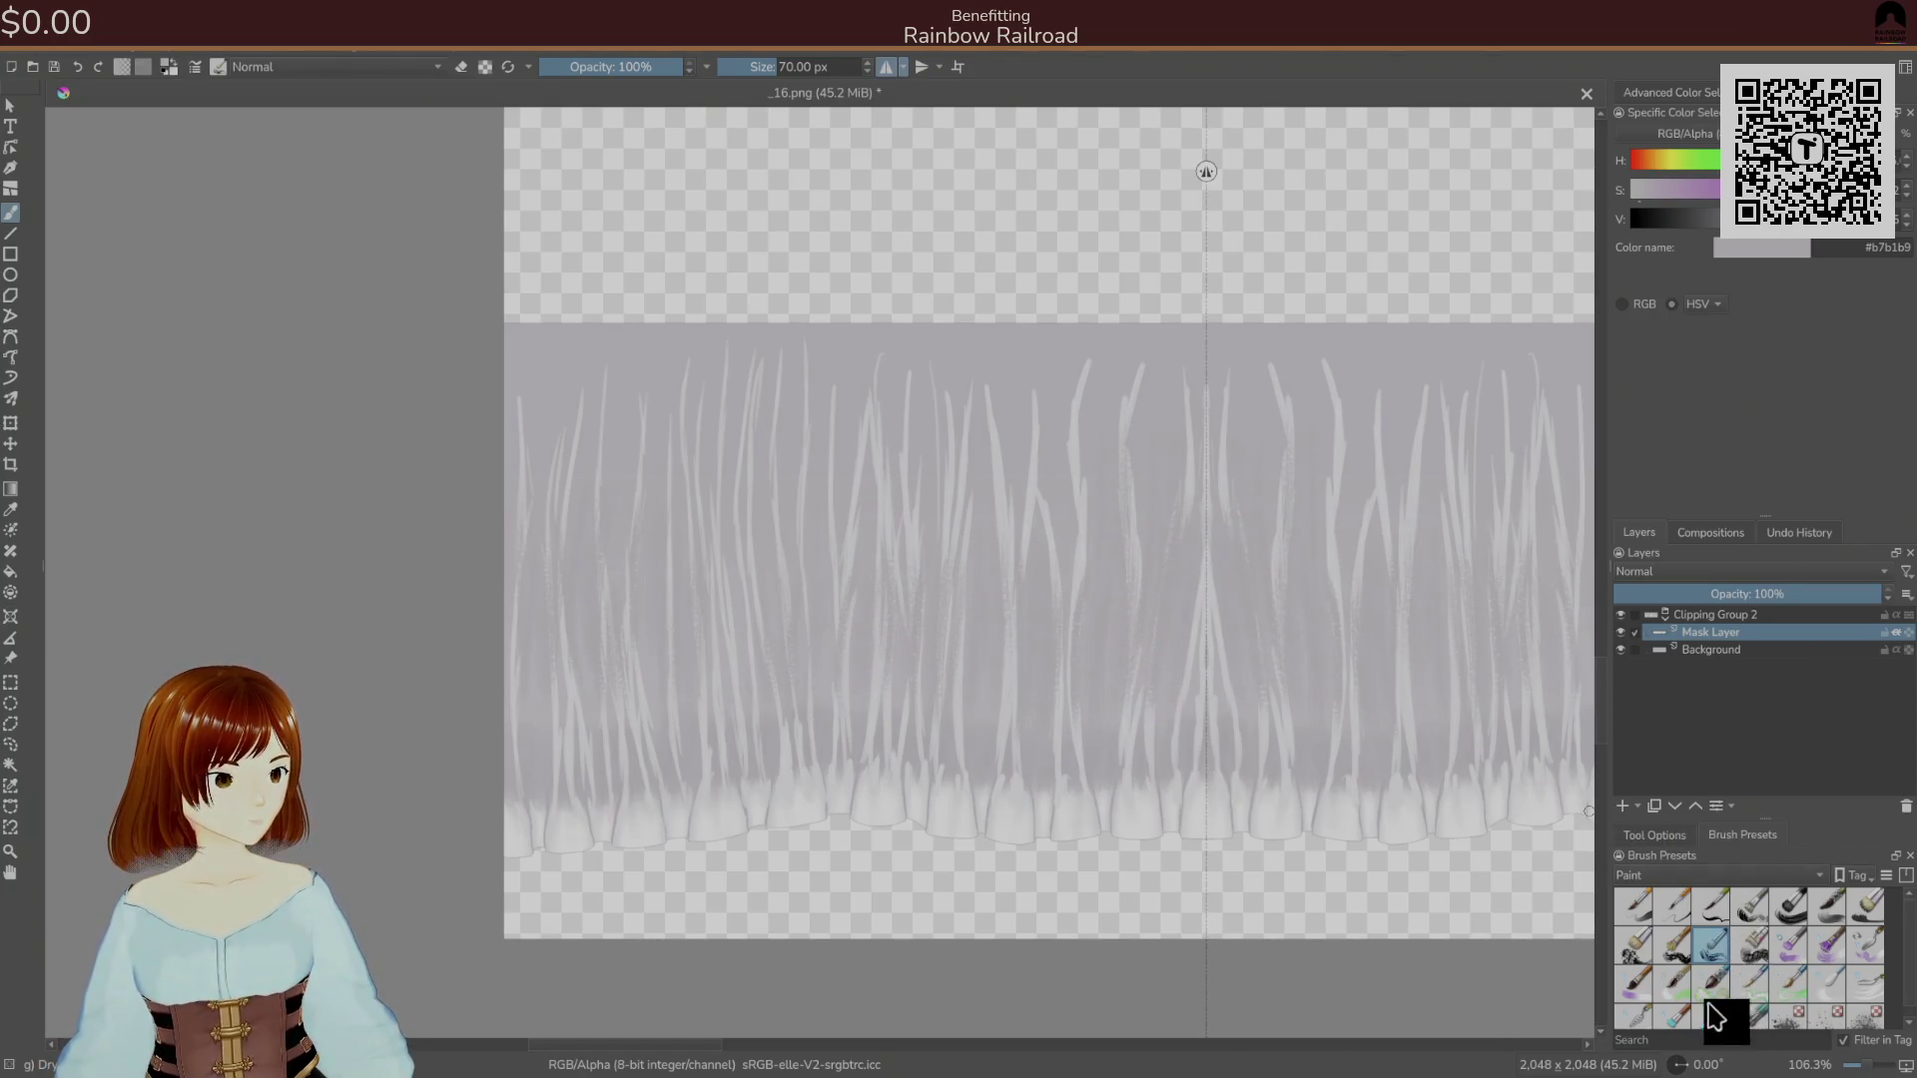
Dab a short dark stroke with a 60 px brush, then sample a pale grey and pick a blending brush.
click(1672, 983)
drag(1218, 698, 1212, 664)
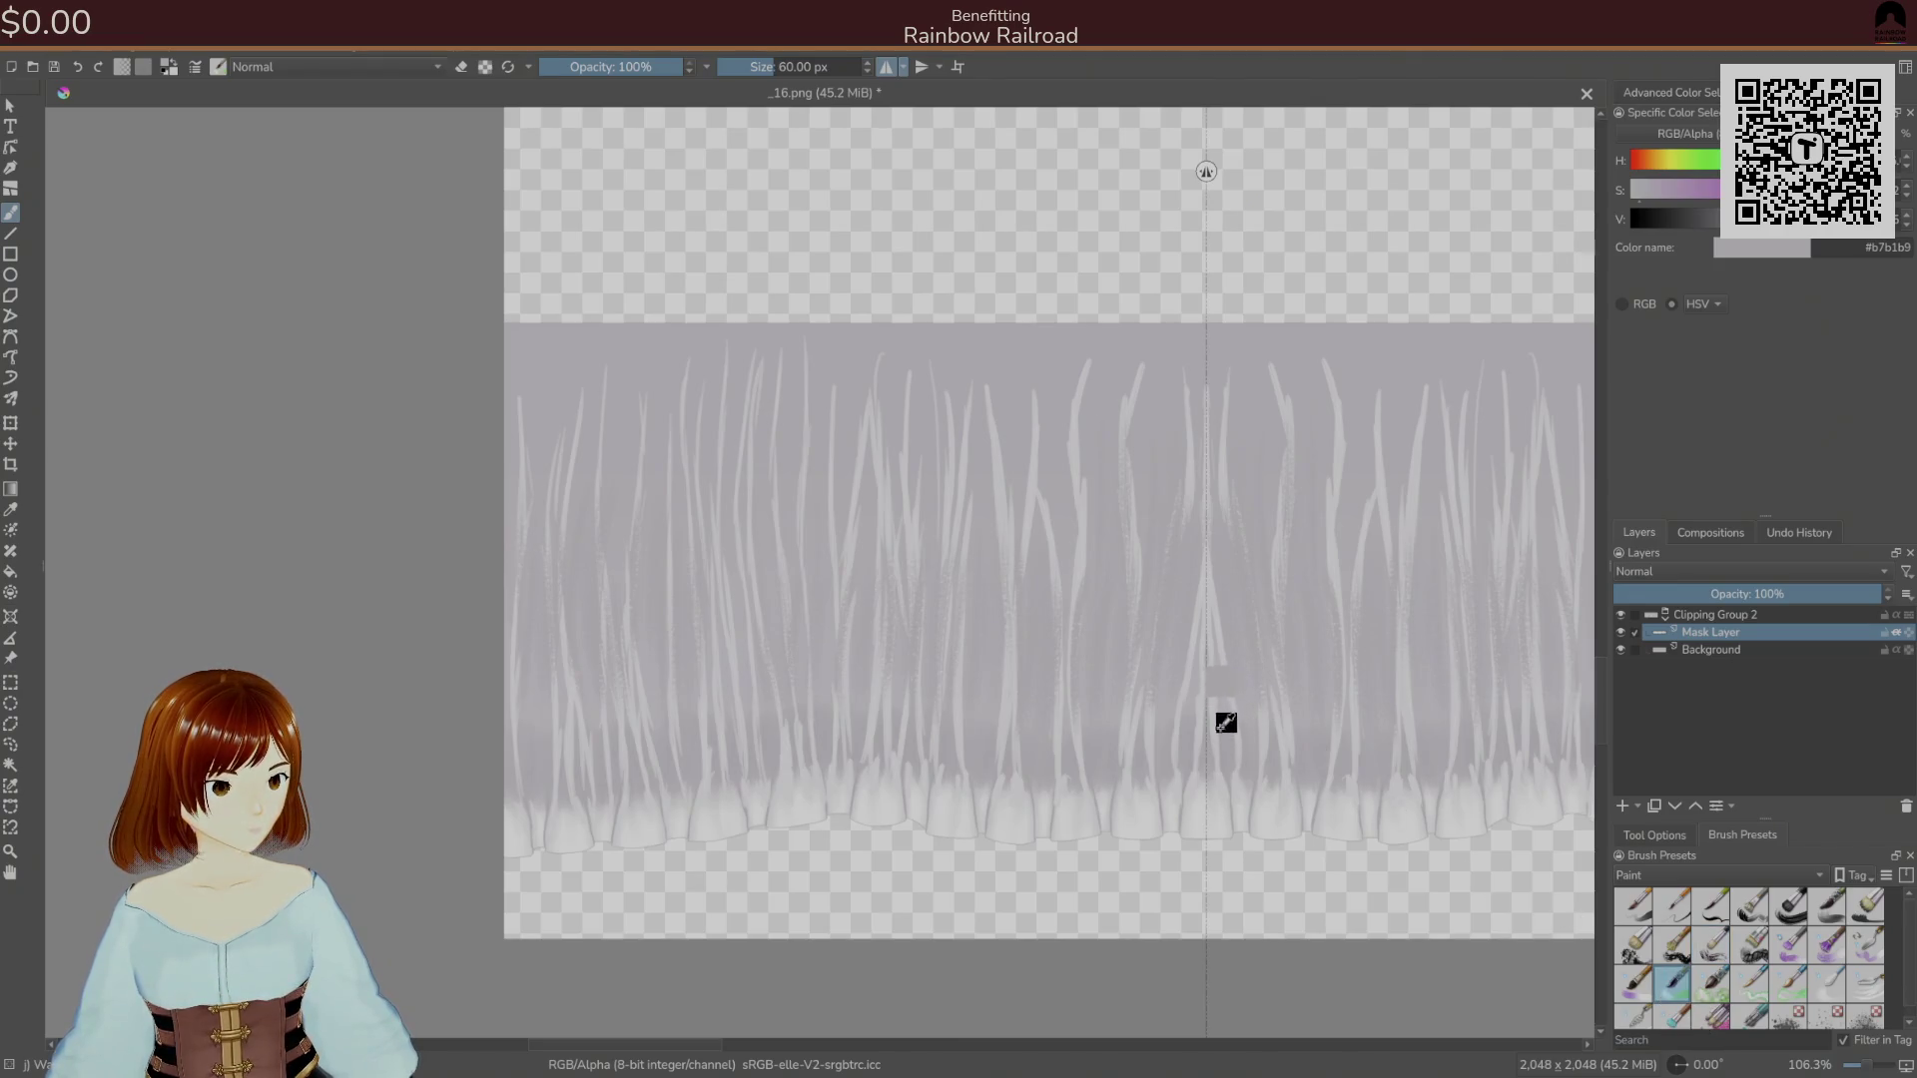
ctrl+click(1206, 728)
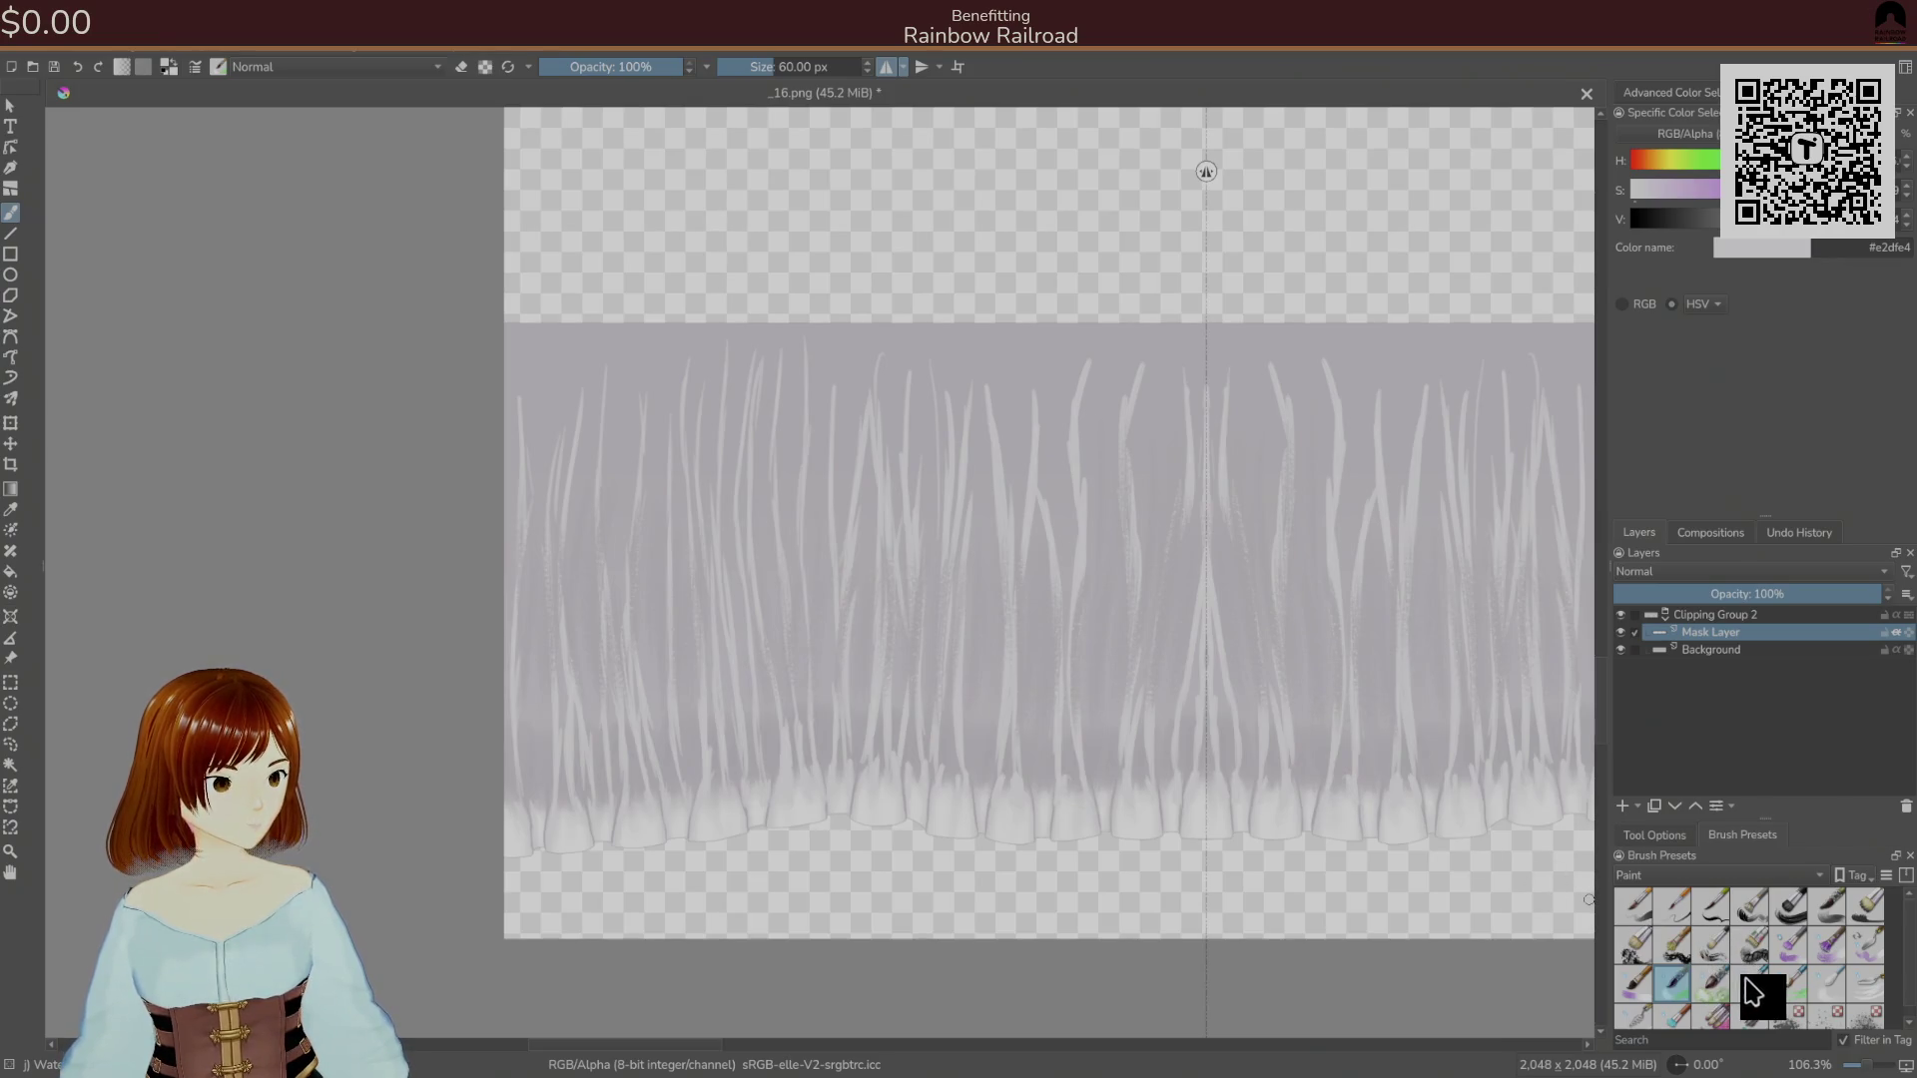
click(1828, 983)
Blend faint strokes through the streaks right of centre and near the centre fold.
click(1865, 984)
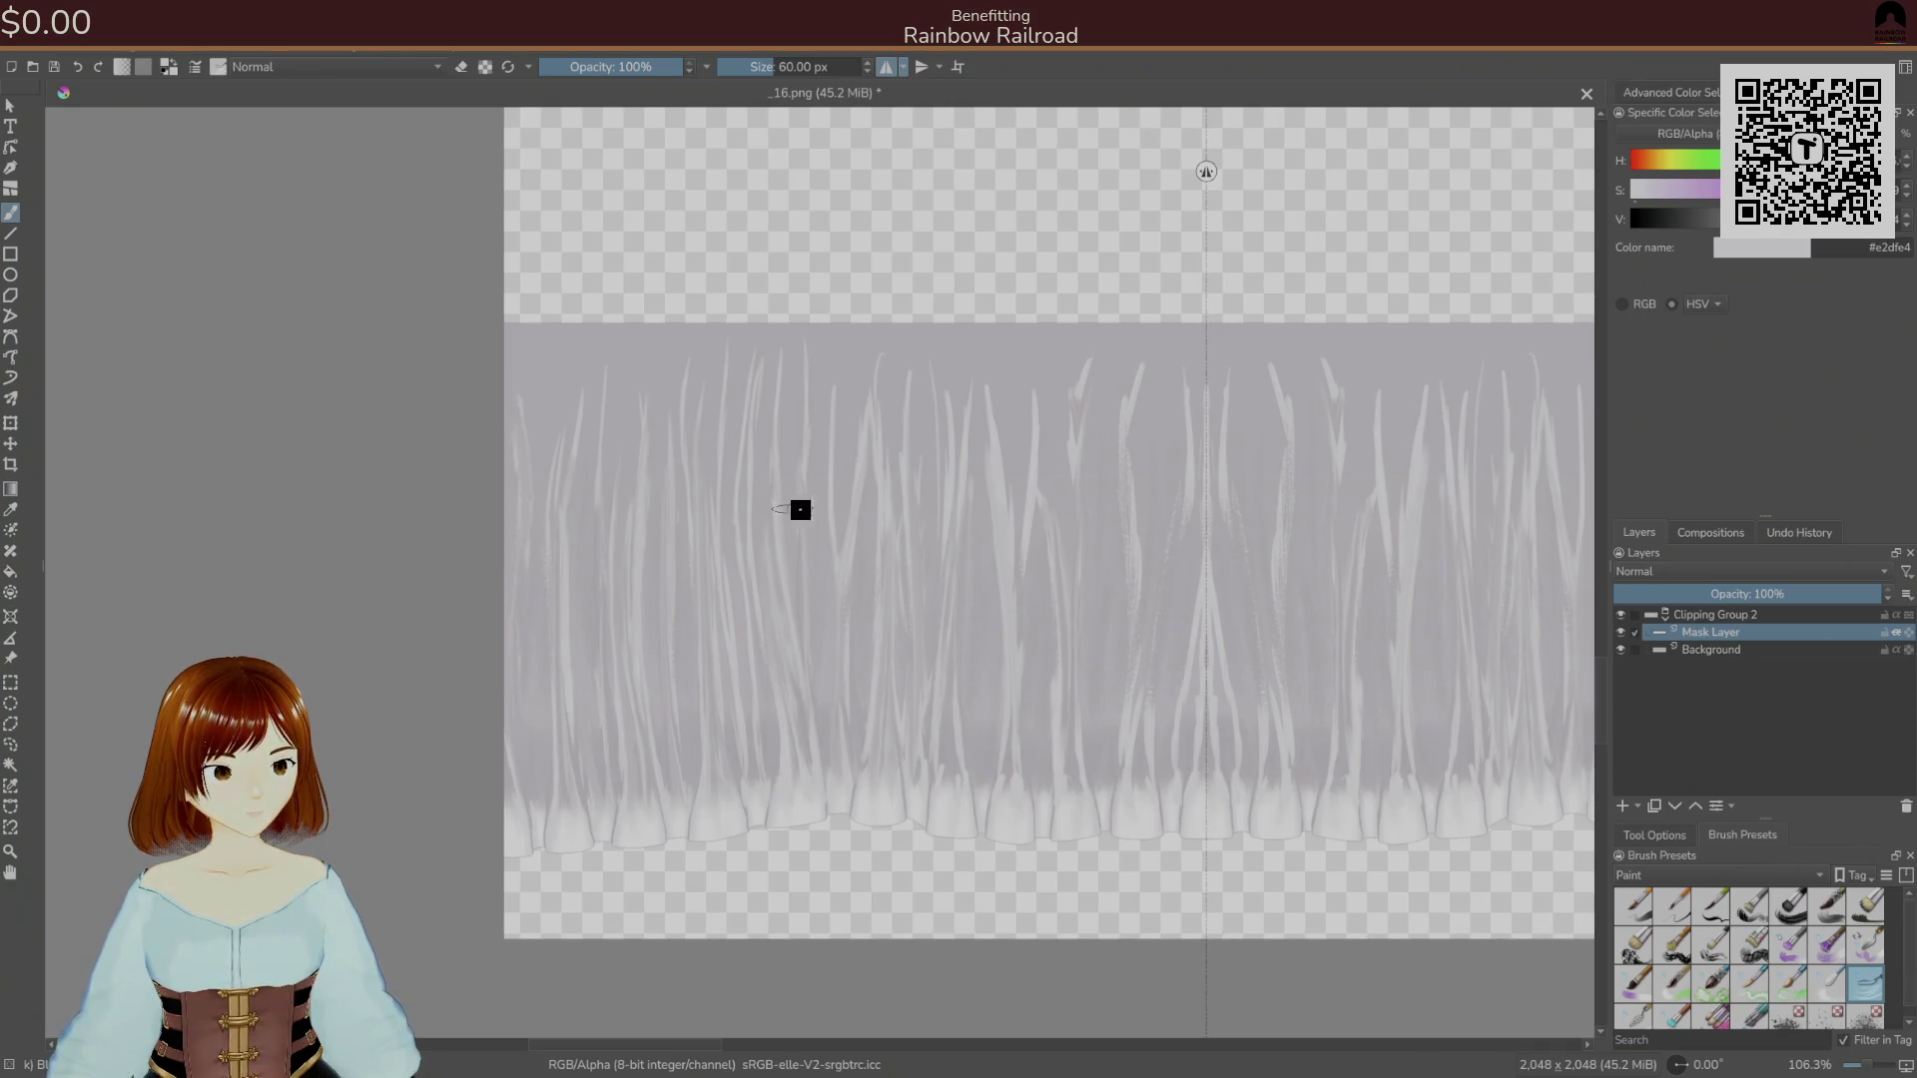
drag(1015, 612, 1033, 404)
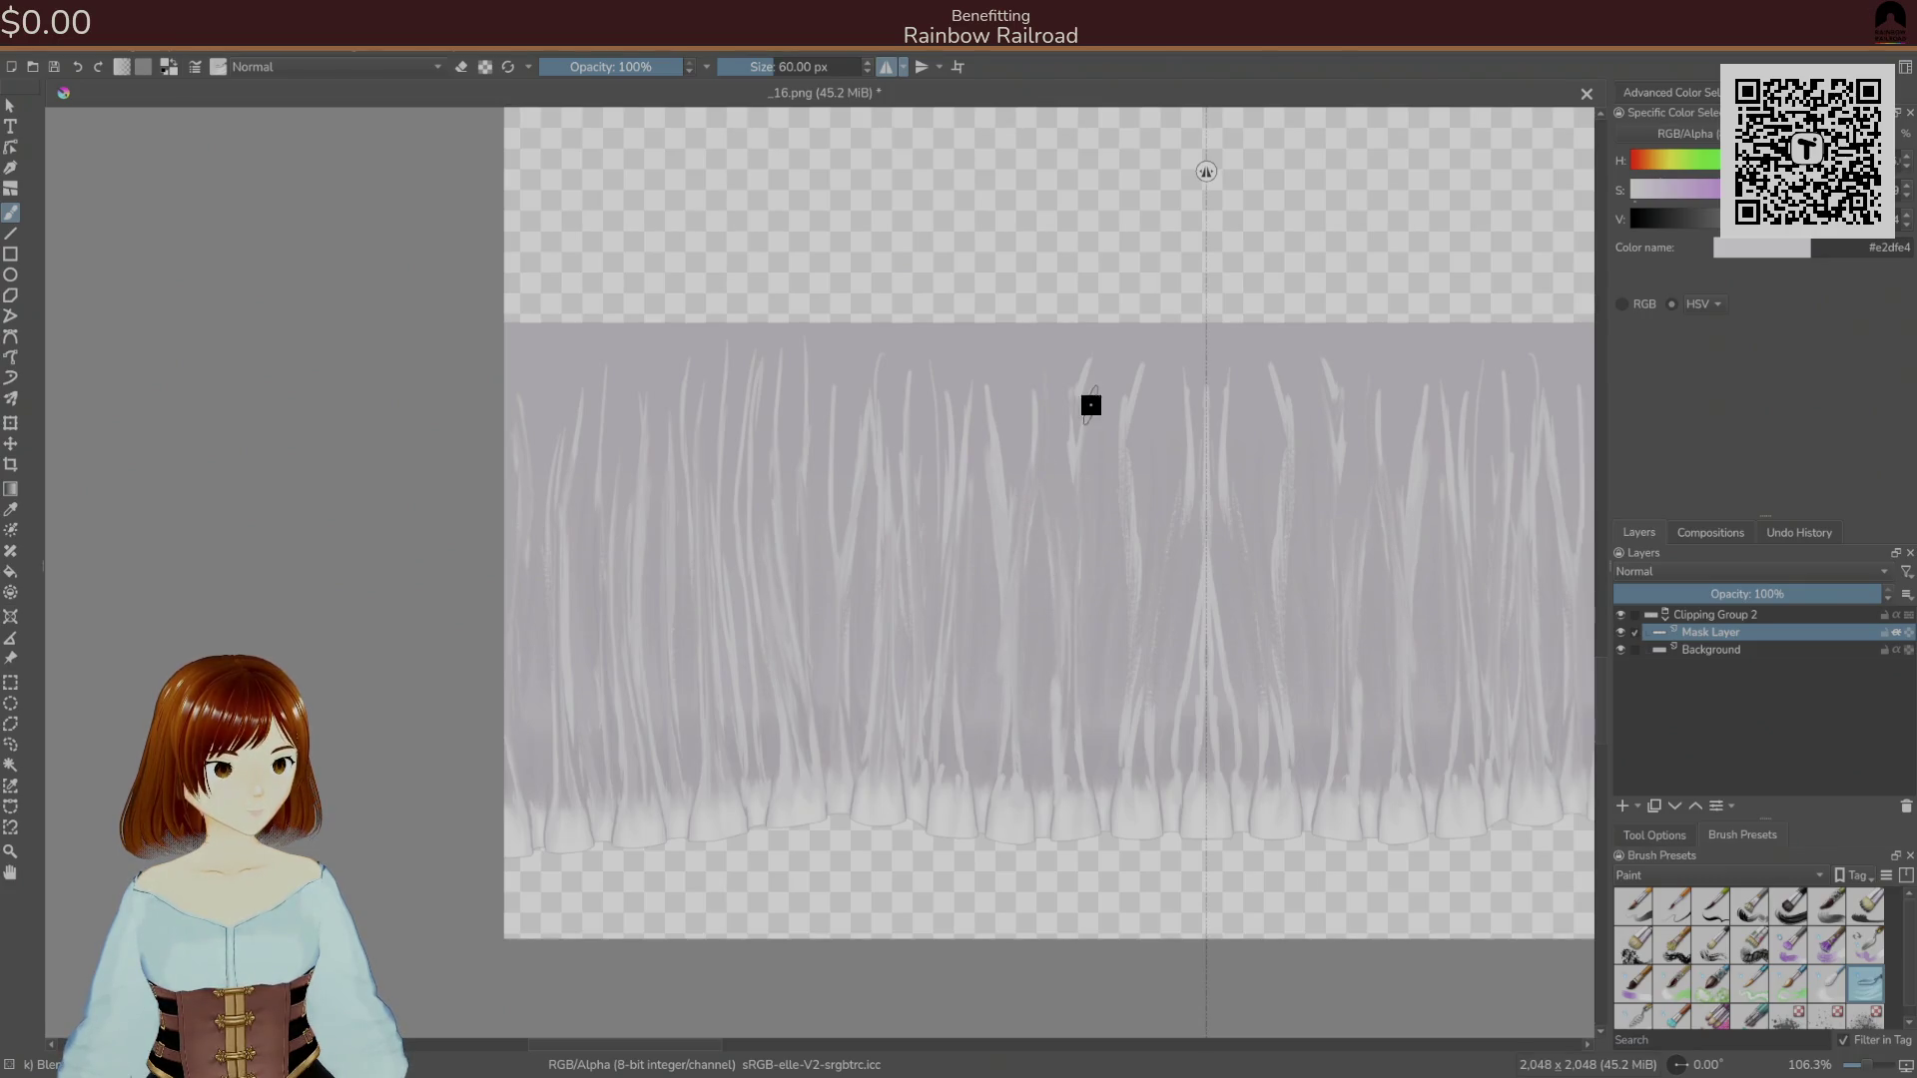
mouse_move(1069, 629)
mouse_down()
mouse_move(1061, 758)
mouse_move(1134, 564)
mouse_up()
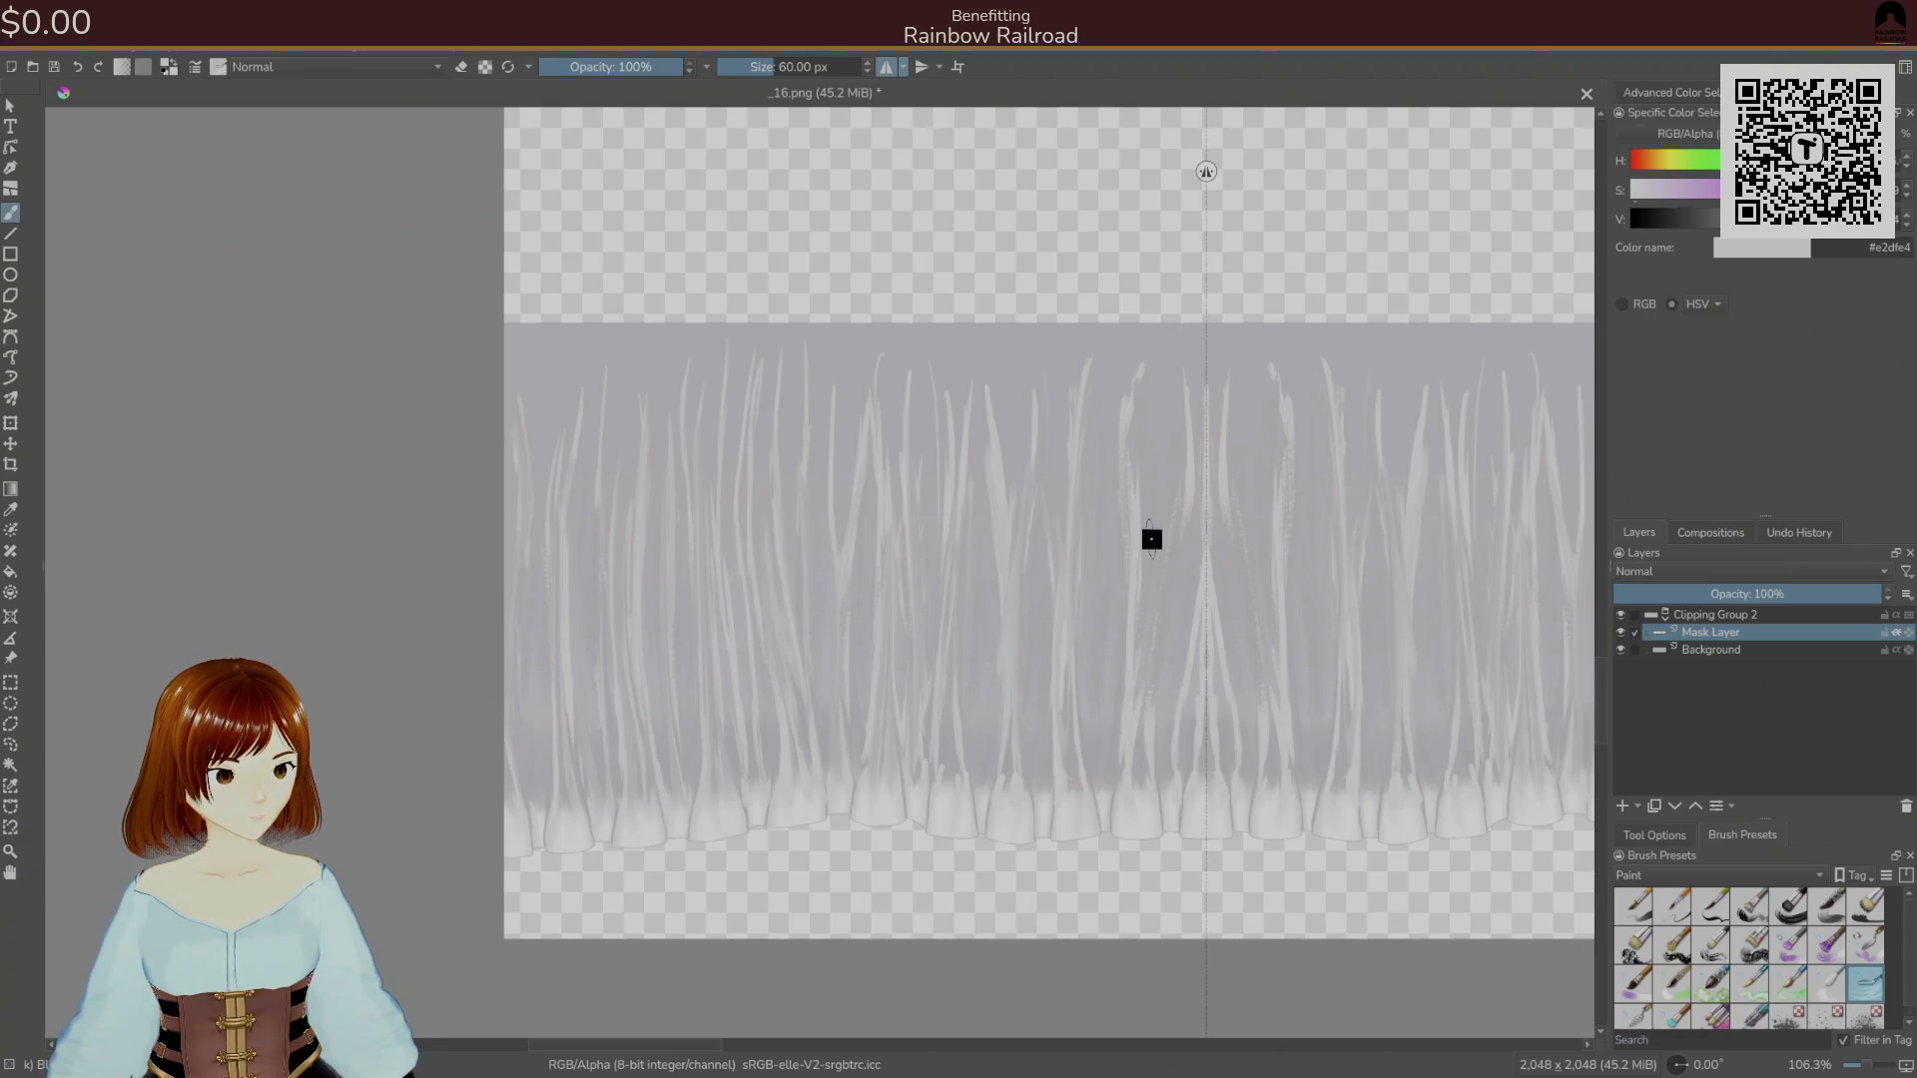
drag(1153, 733, 1164, 663)
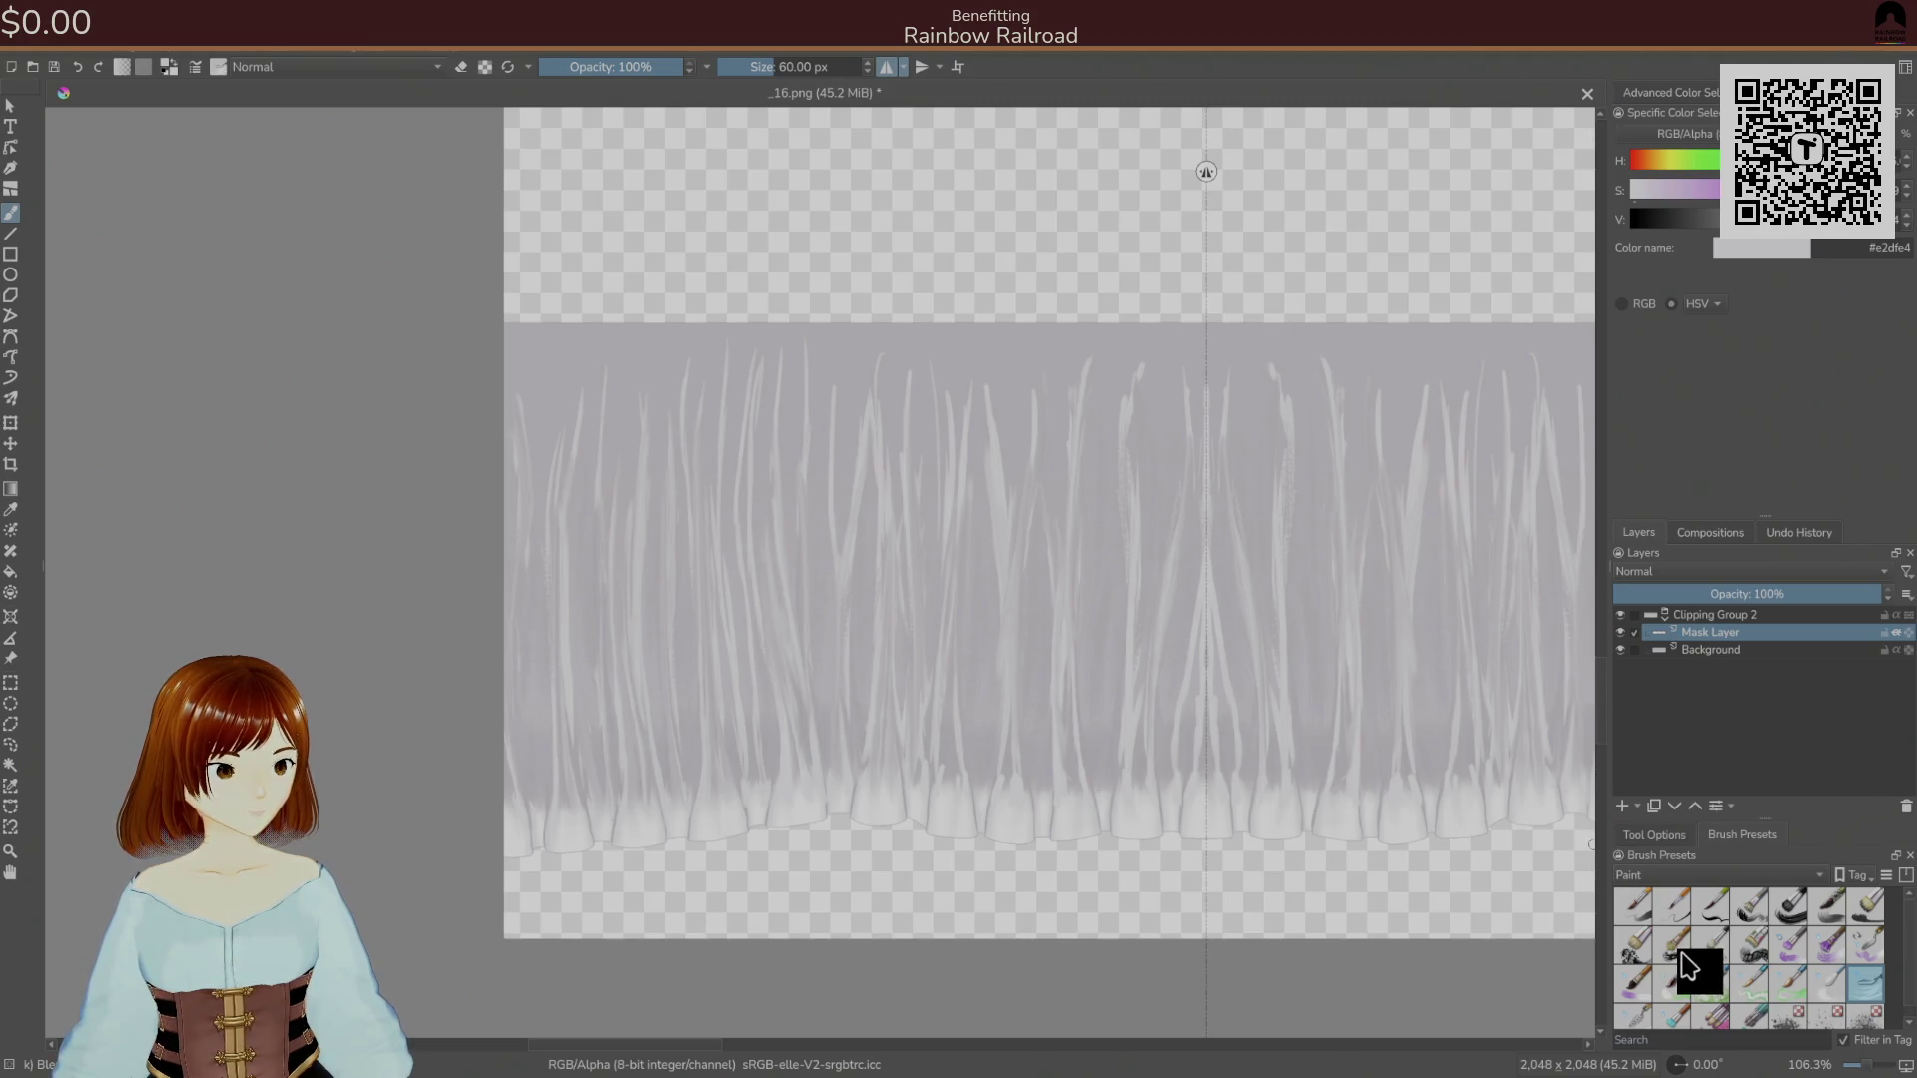
Add soft texture on the lower left with a 110 px brush and smooth the left edge at 60 px.
click(1749, 944)
mouse_move(739, 733)
mouse_down()
mouse_move(779, 749)
mouse_move(783, 692)
mouse_move(831, 669)
mouse_move(1061, 728)
mouse_move(1224, 709)
mouse_move(1134, 655)
mouse_move(668, 698)
mouse_move(597, 729)
mouse_move(582, 655)
mouse_move(629, 672)
mouse_move(659, 590)
mouse_move(849, 621)
mouse_move(925, 659)
mouse_move(1143, 467)
mouse_move(898, 582)
mouse_move(522, 629)
mouse_move(518, 522)
mouse_move(608, 476)
mouse_move(800, 578)
mouse_move(1028, 415)
mouse_move(1112, 505)
mouse_move(1019, 615)
mouse_move(590, 560)
mouse_move(745, 552)
mouse_up()
click(1827, 983)
mouse_move(490, 480)
mouse_down()
mouse_move(535, 513)
mouse_move(519, 791)
mouse_move(565, 719)
mouse_move(584, 412)
mouse_move(543, 483)
mouse_move(599, 736)
mouse_move(629, 689)
mouse_move(629, 569)
mouse_move(651, 677)
mouse_move(671, 573)
mouse_move(710, 736)
mouse_move(710, 488)
mouse_move(724, 507)
mouse_up()
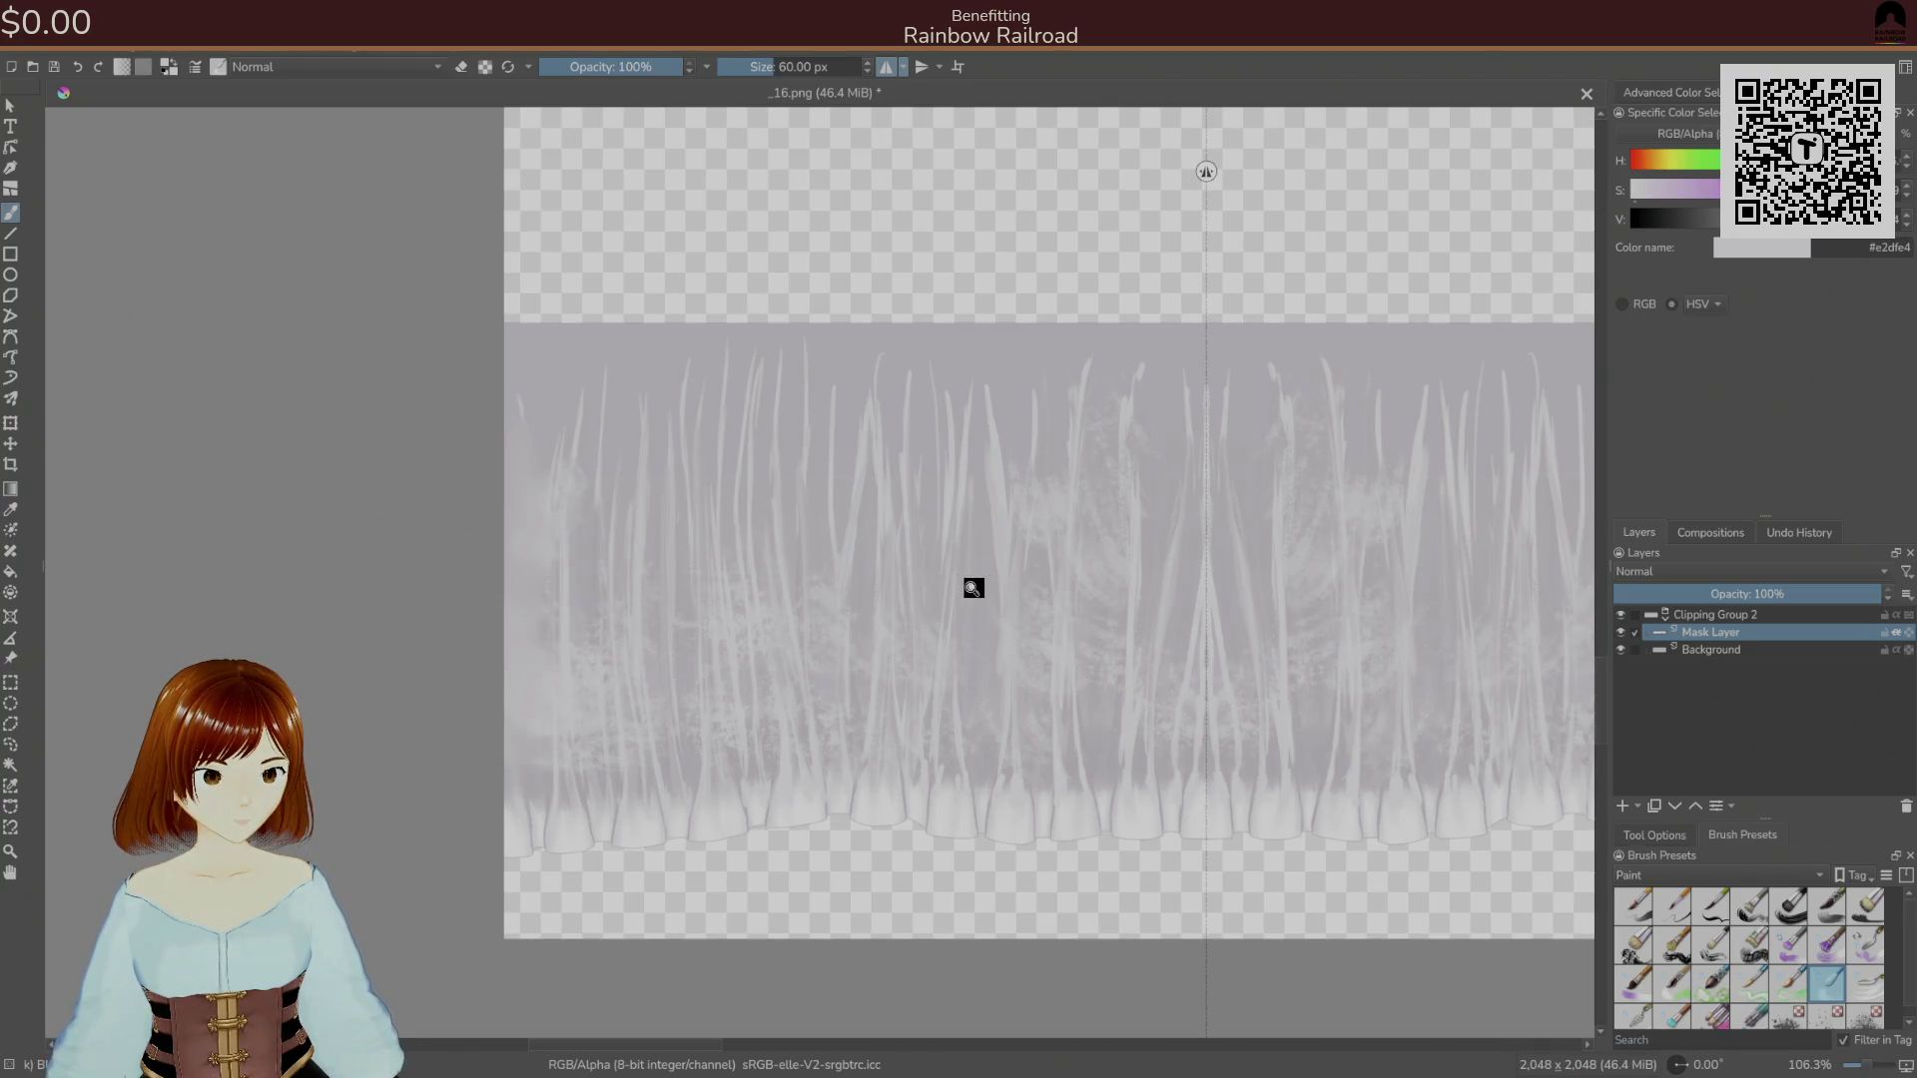
key(bracketleft)
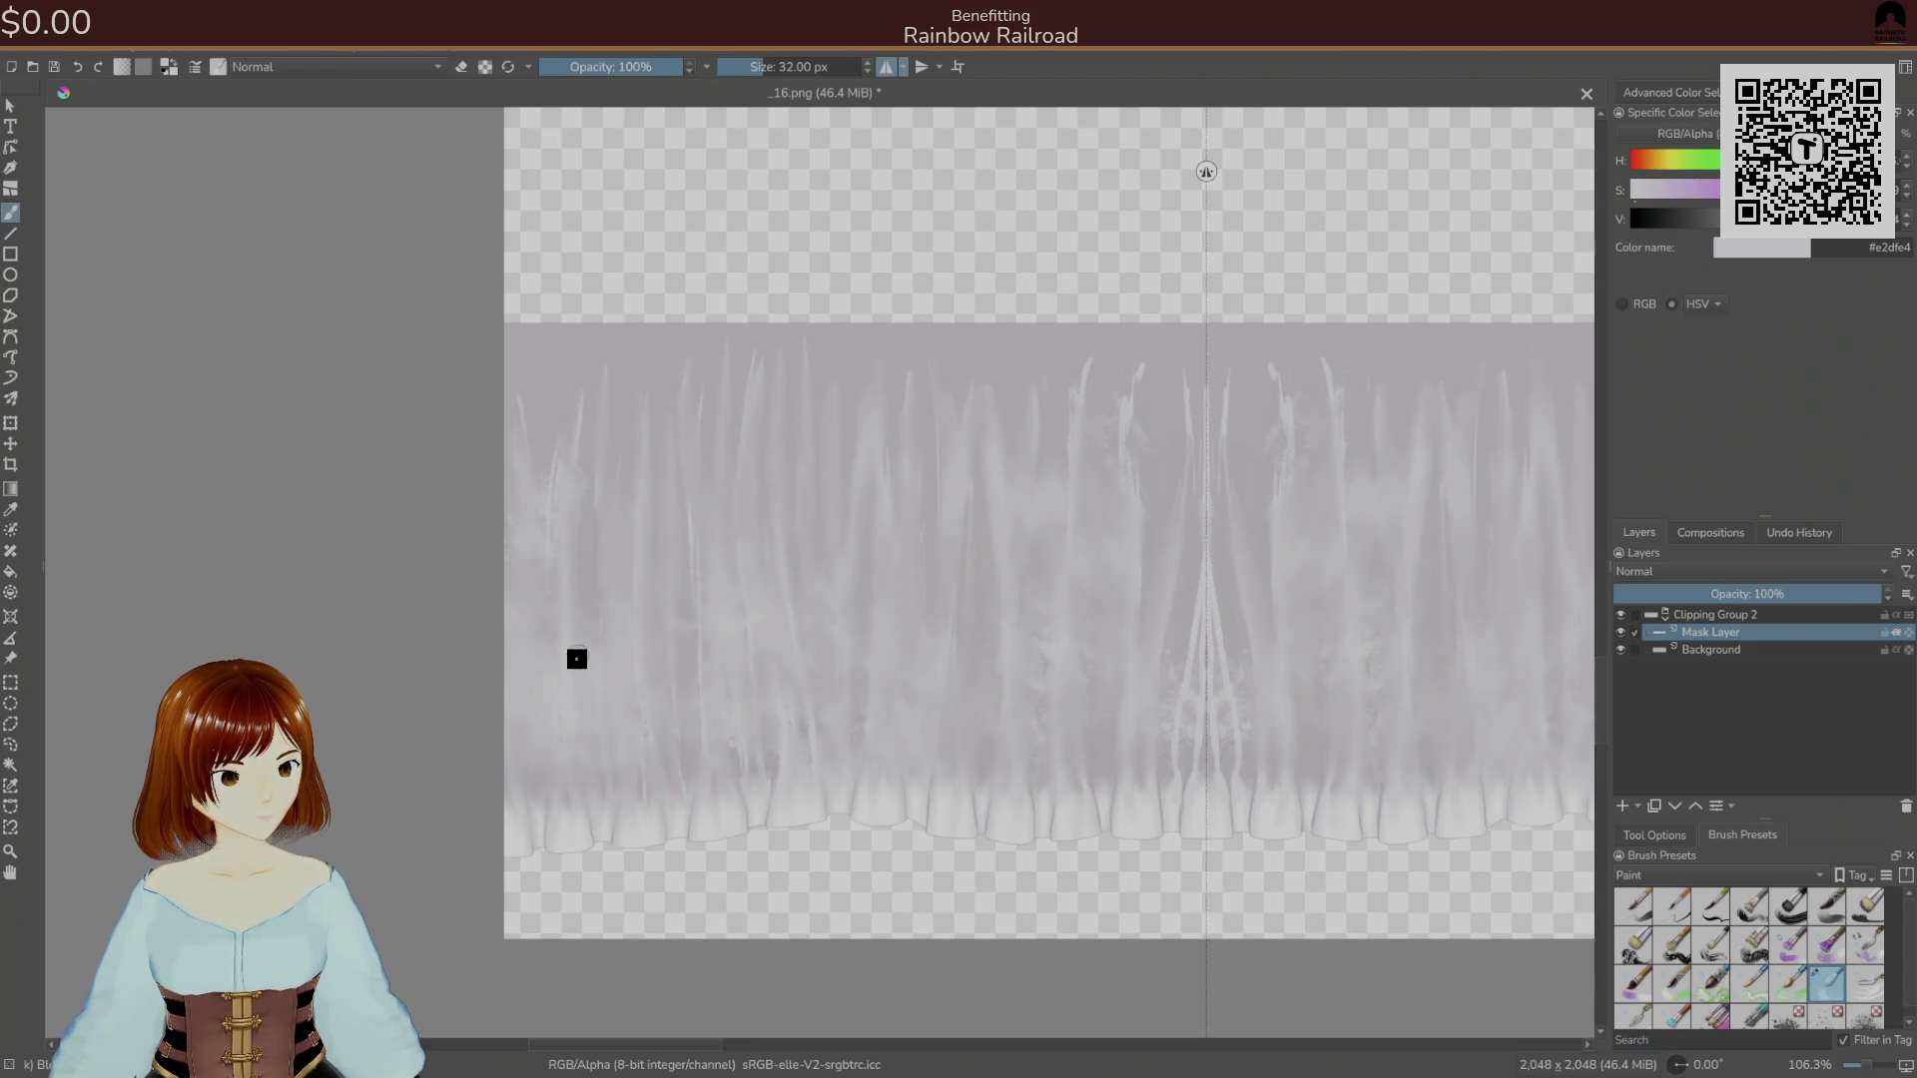
Keep blending the streaks with a 32 px blending brush, then save the texture as PNG.
click(1718, 919)
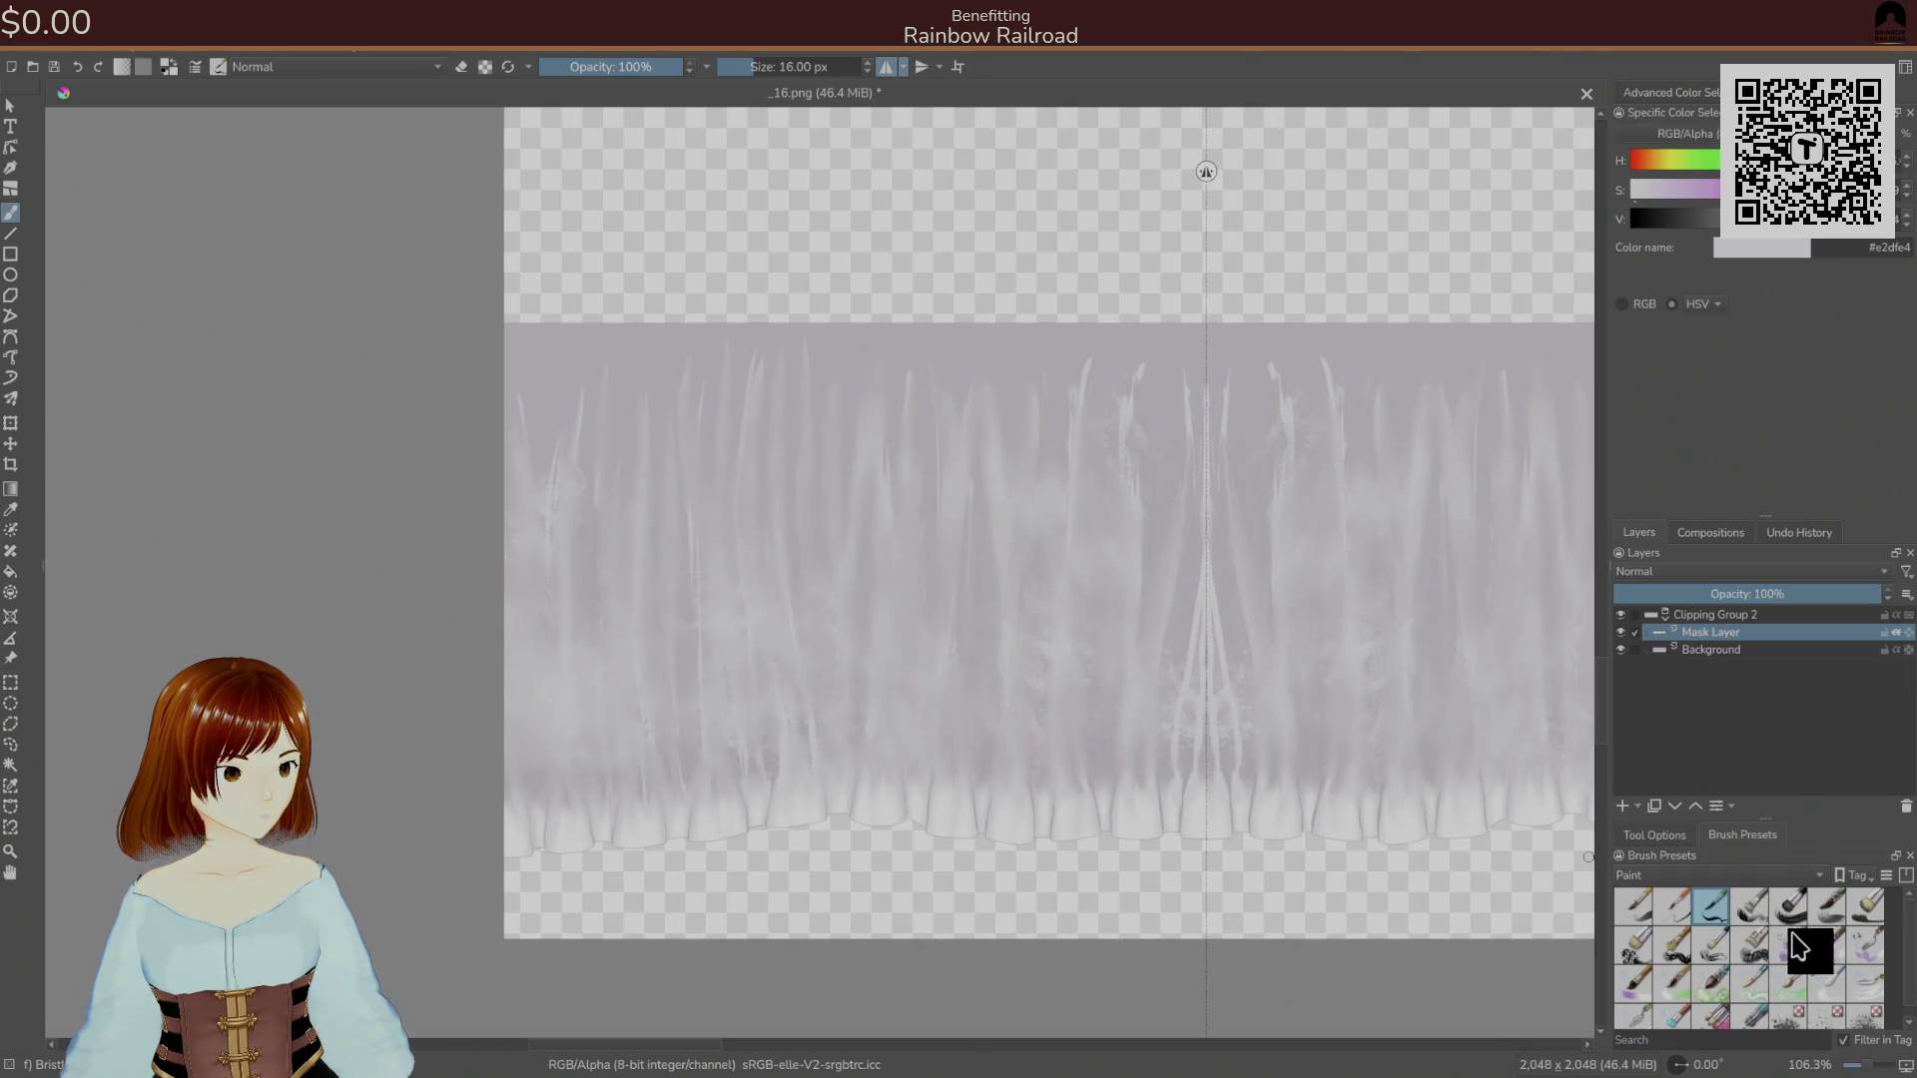
click(1825, 983)
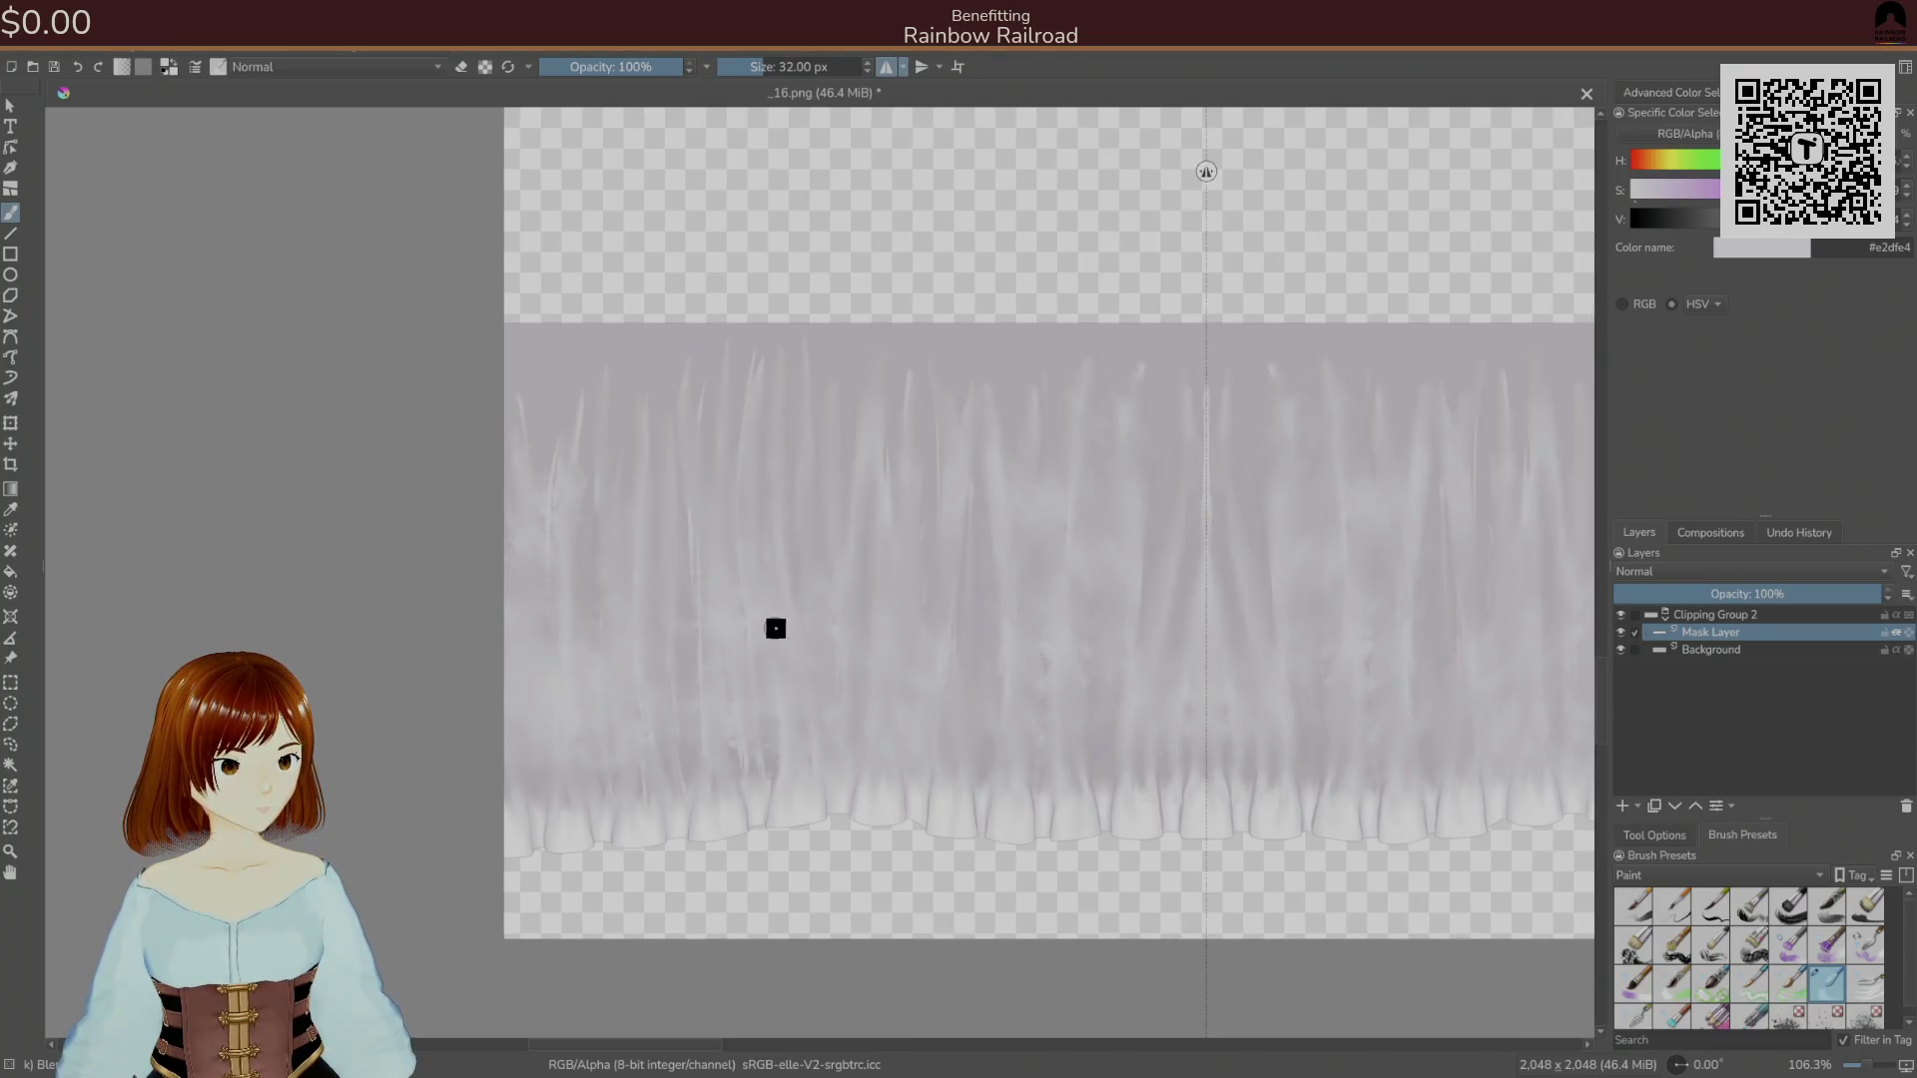
scroll(781, 528, right, 3)
scroll(782, 527, up, 1)
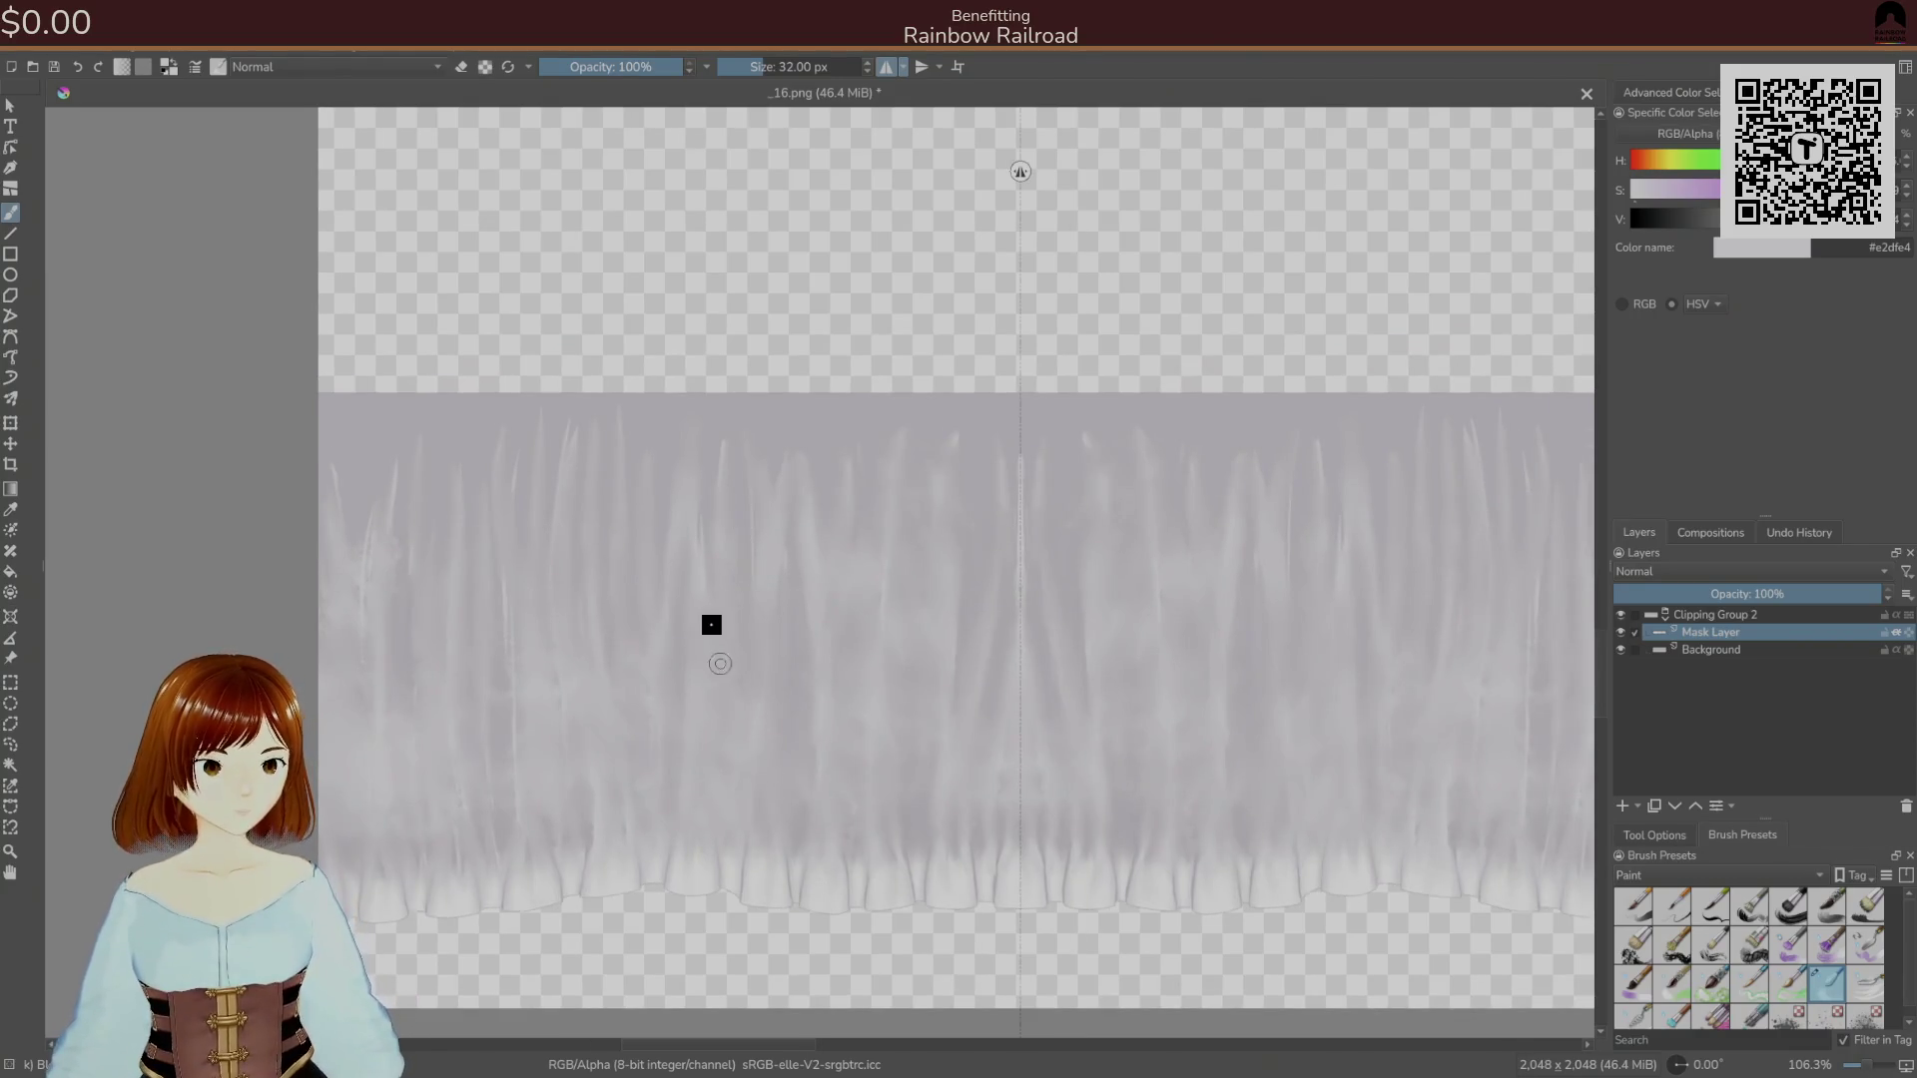
key(ctrl+s)
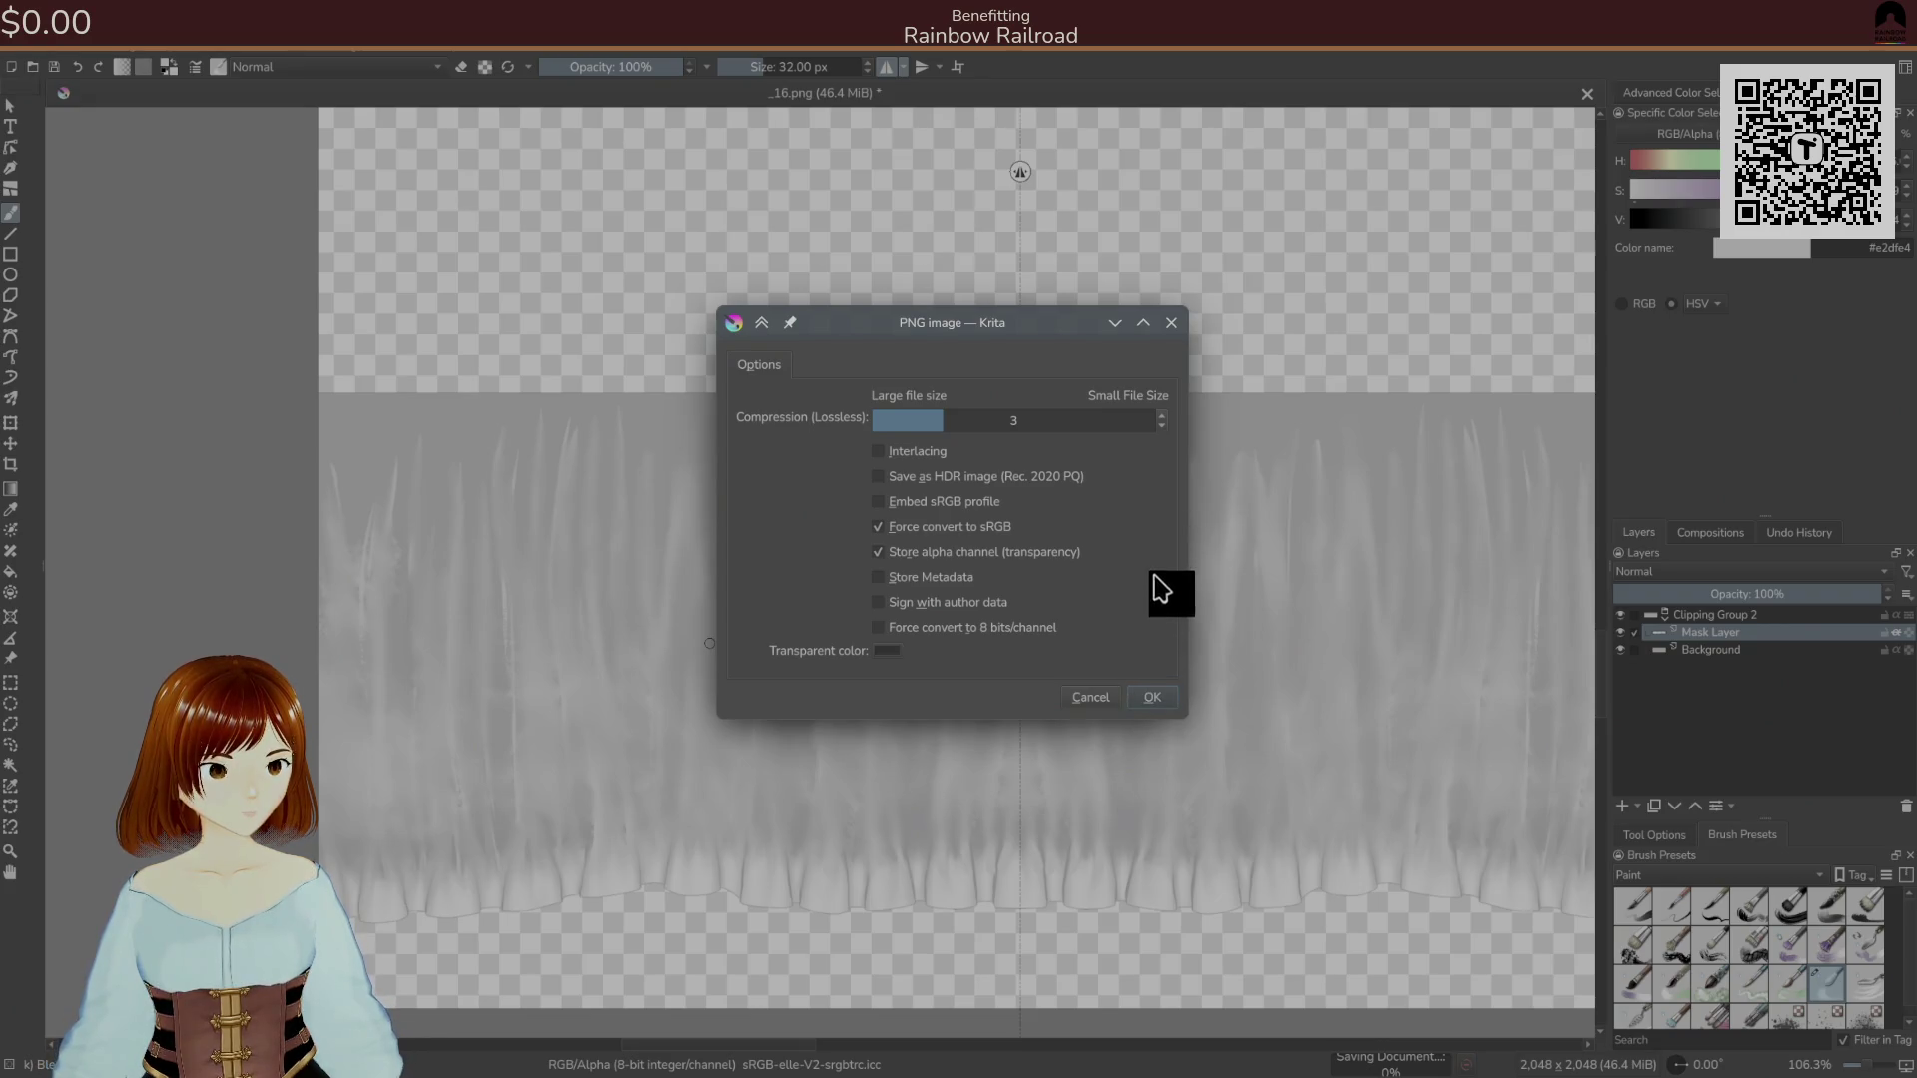
Confirm the PNG options, preview _16.png on the avatar in Unity, then resume in Krita.
click(1158, 701)
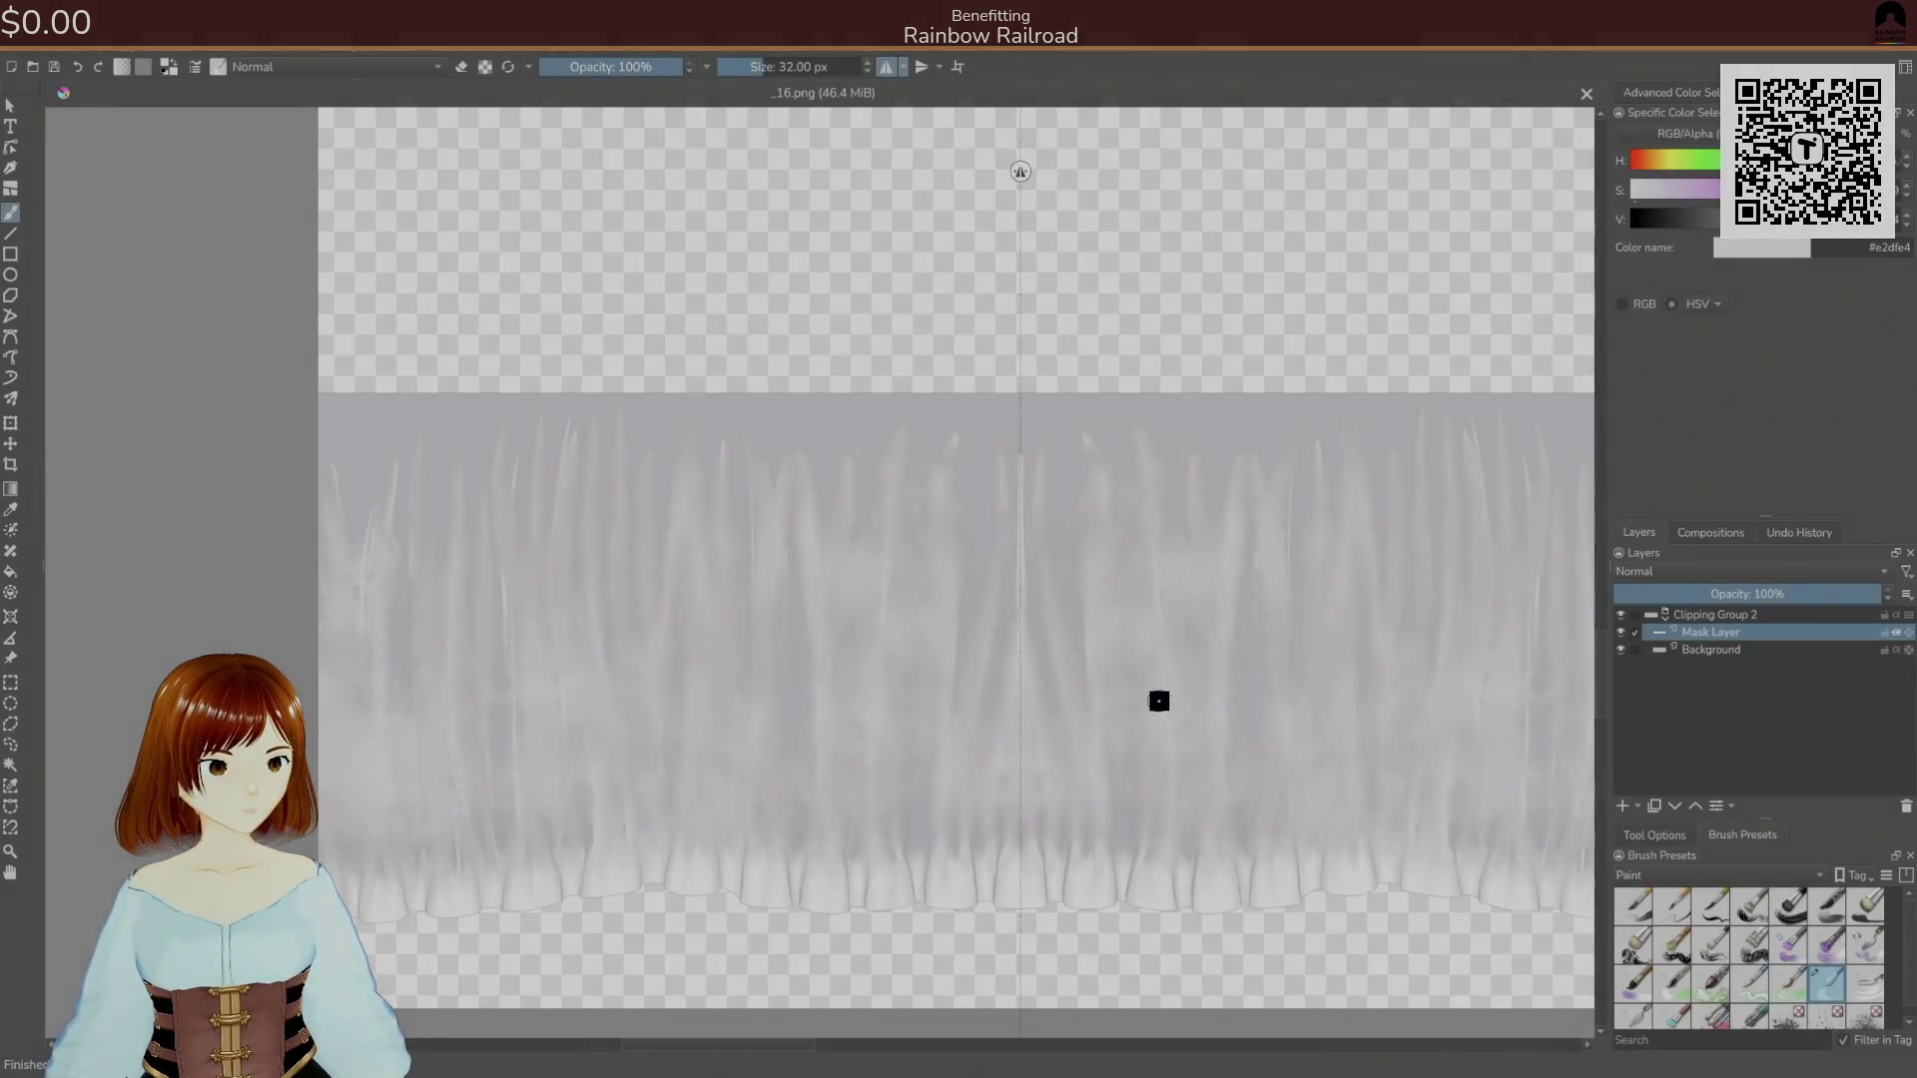
key(alt+Tab)
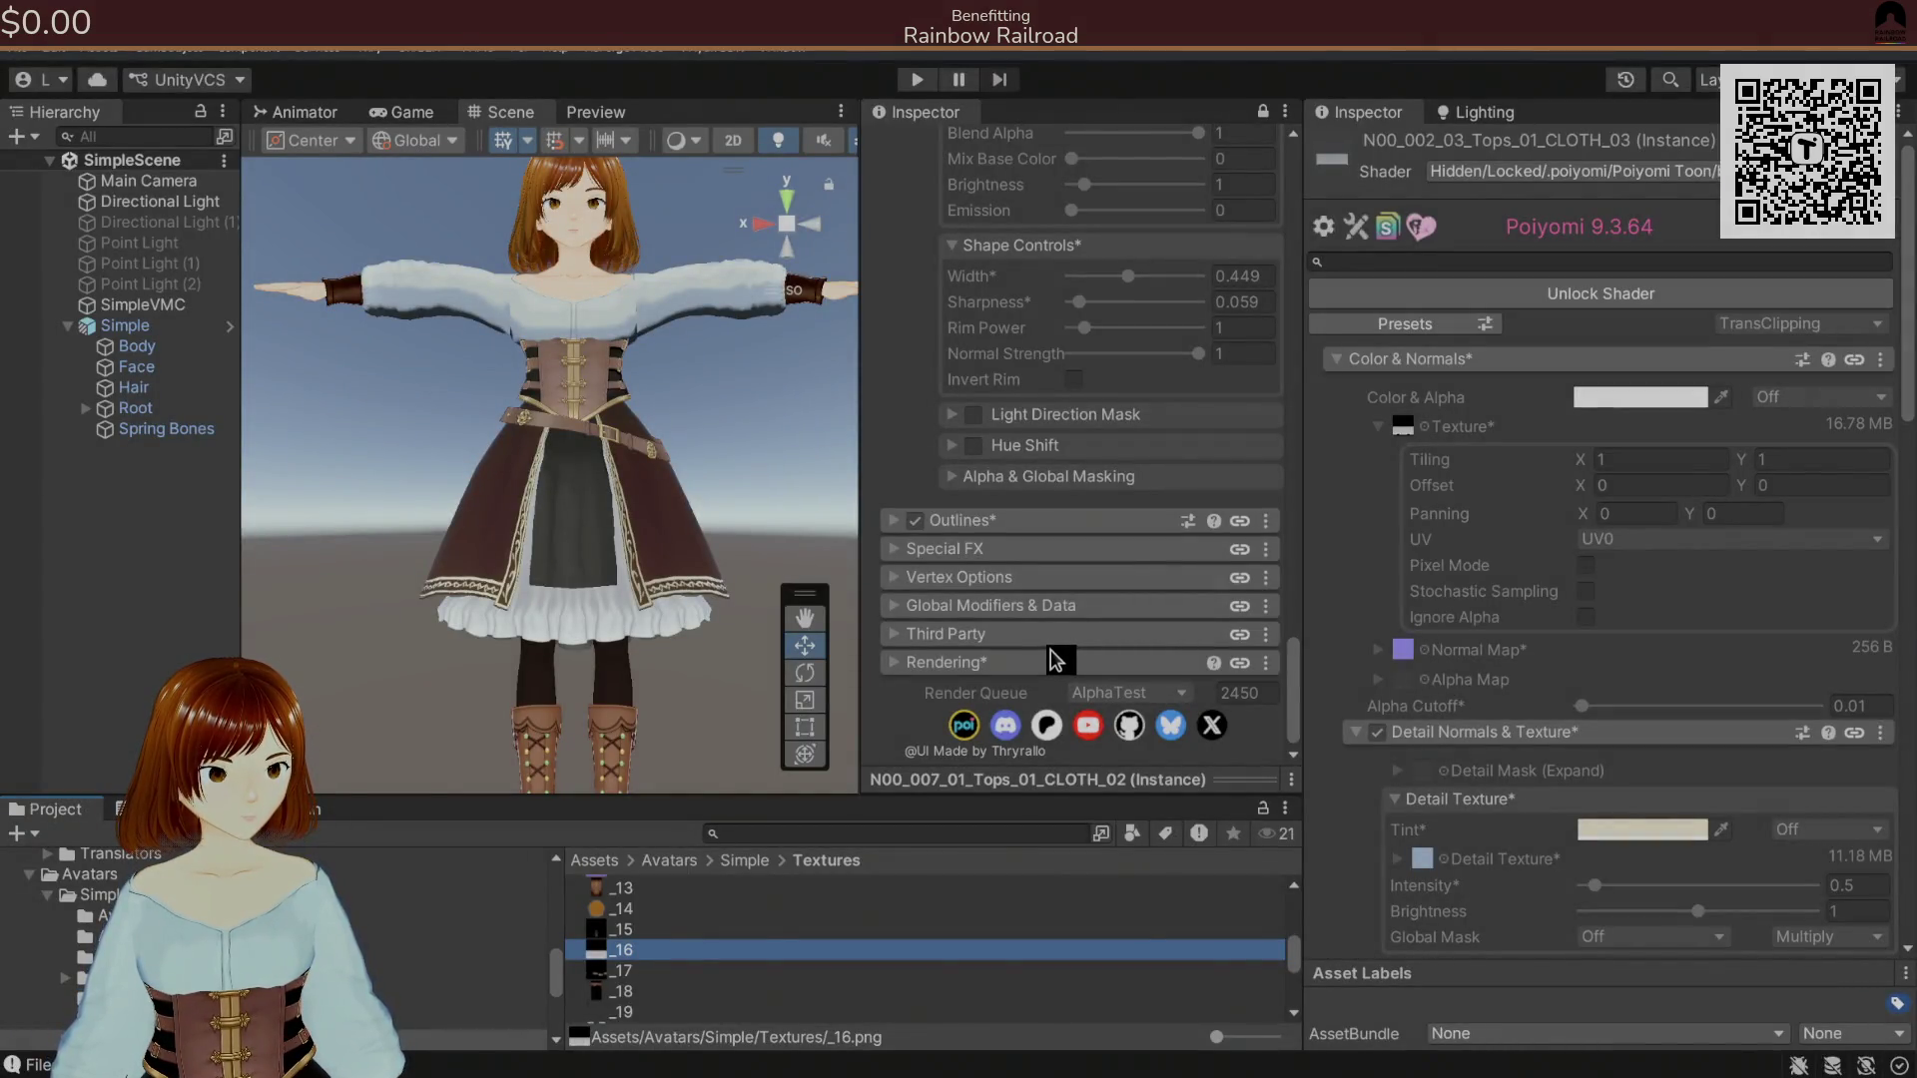
key(alt+Tab)
click(815, 876)
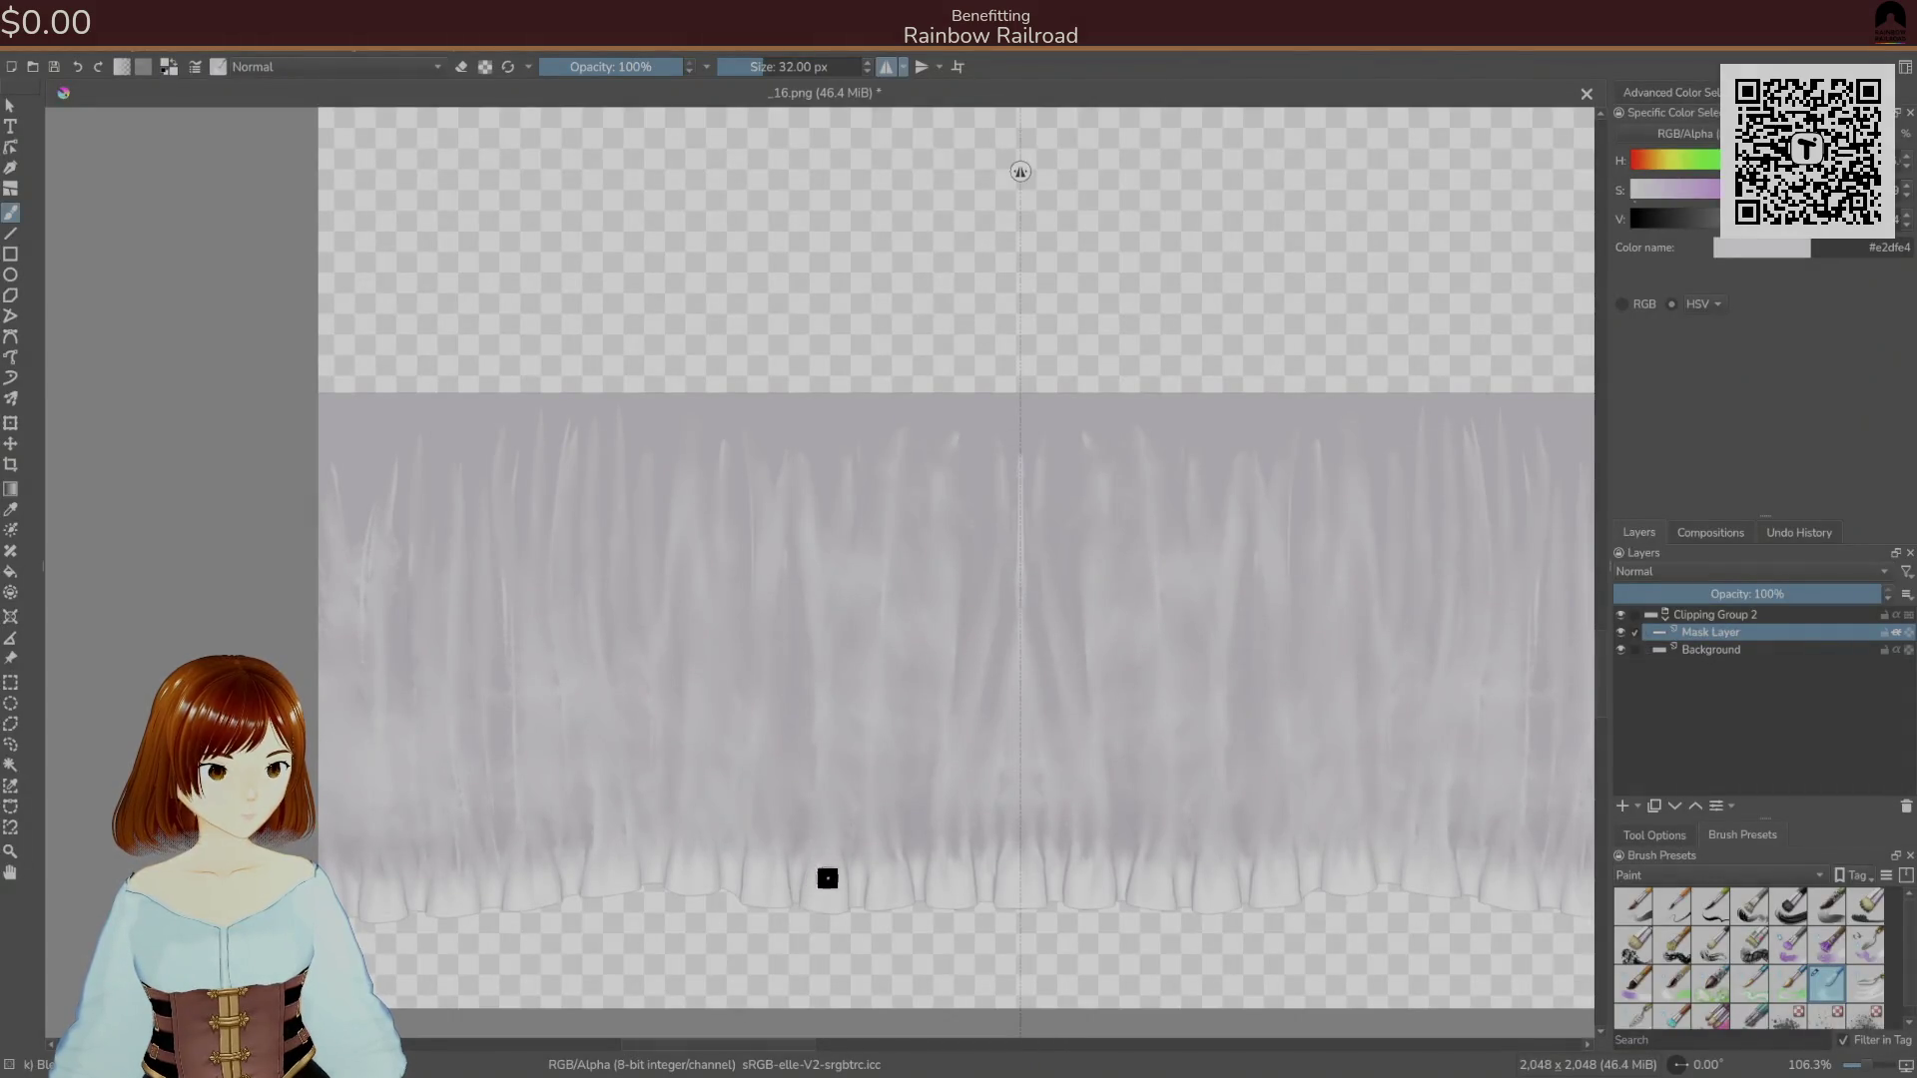
Try the 96, 32 and 75 px brush presets and settle on the 60 px preset.
click(1792, 985)
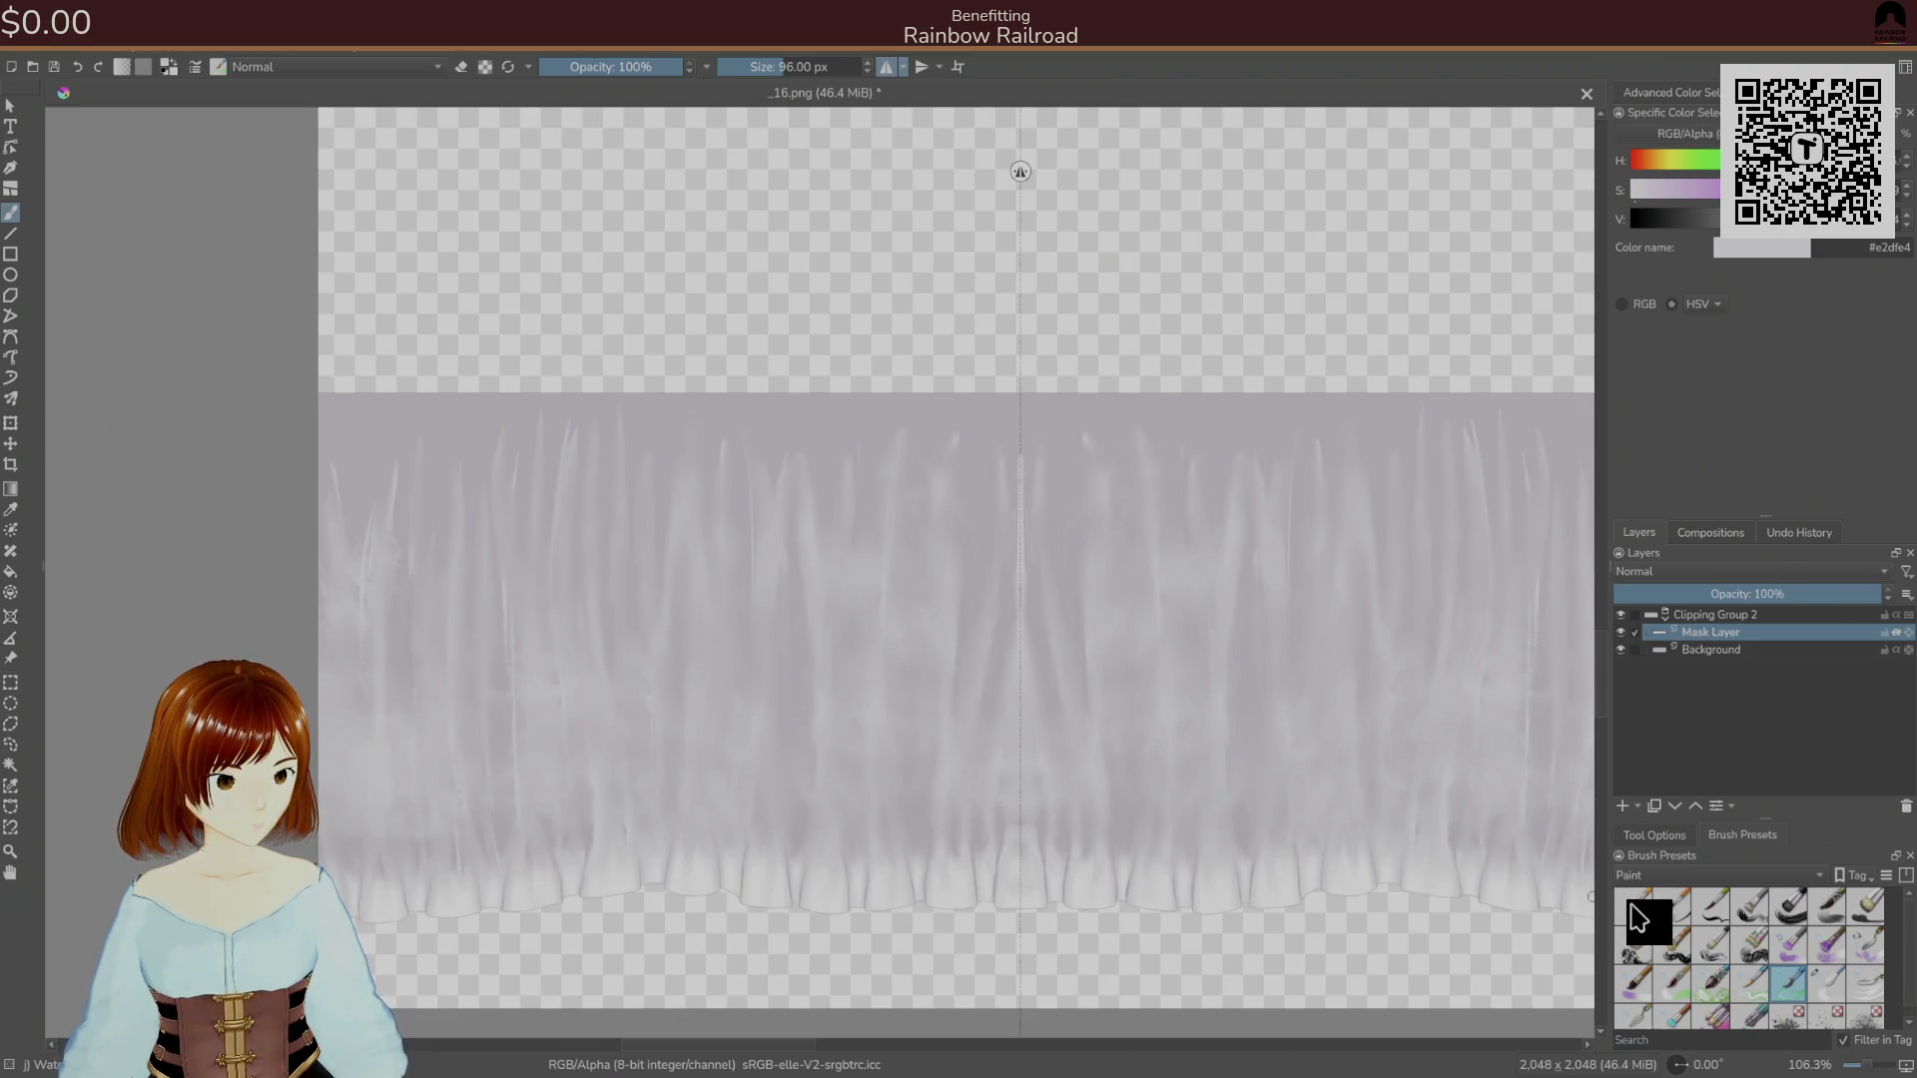
click(1827, 983)
click(1633, 983)
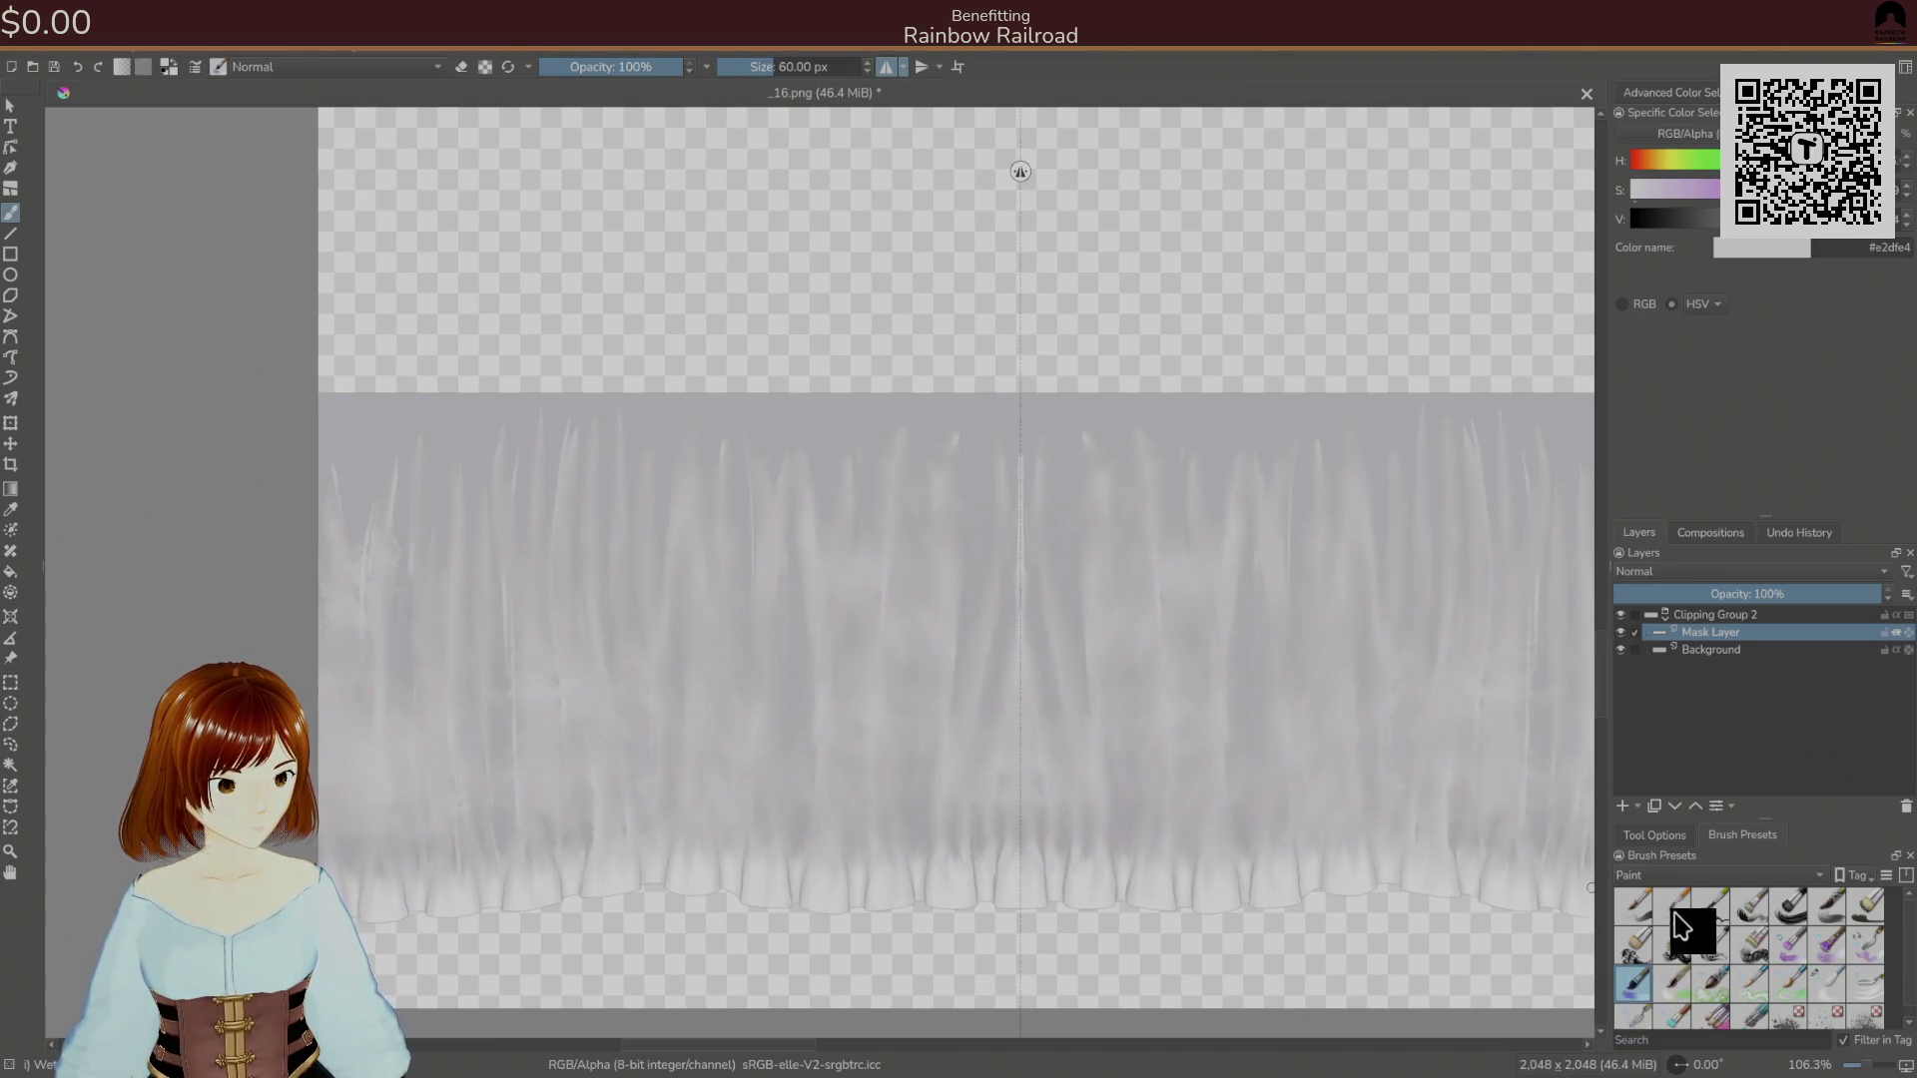
click(1867, 945)
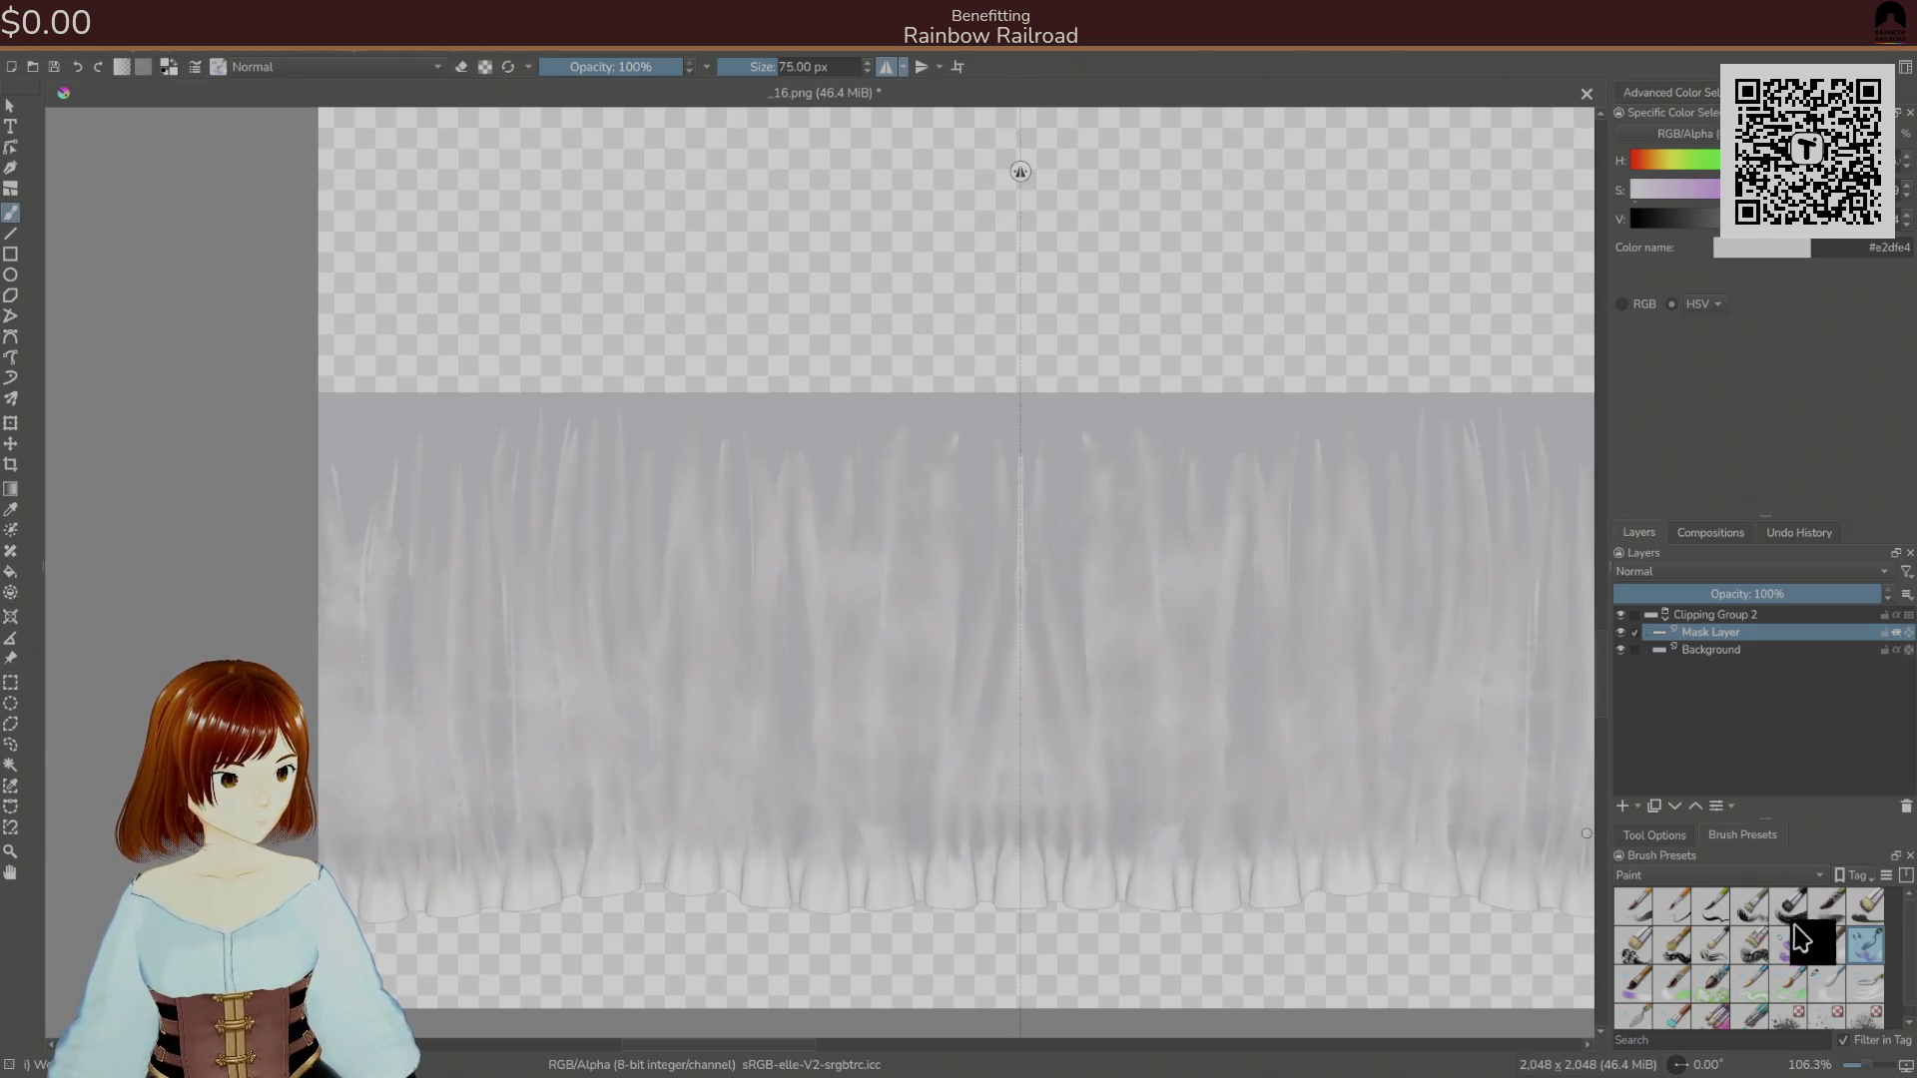
click(1859, 989)
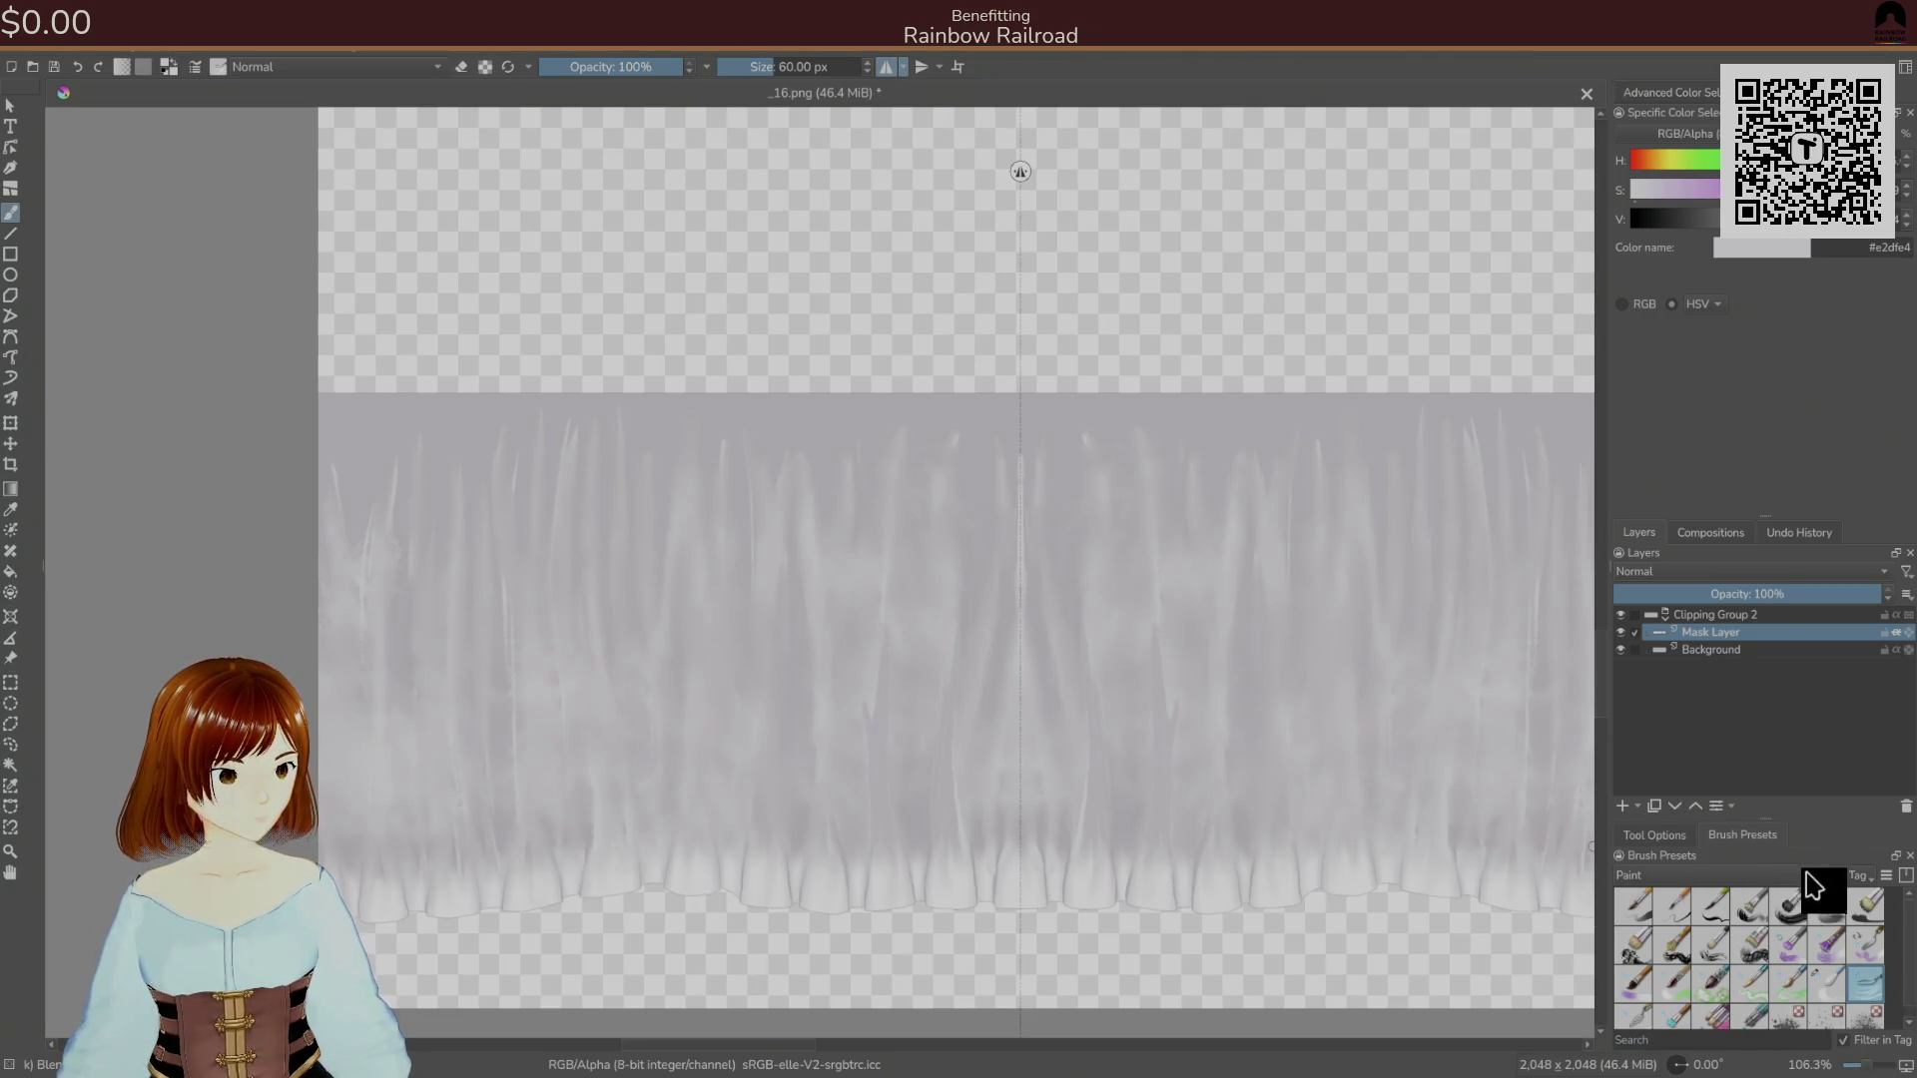
Review the brush smoothing settings, then add Paint Layer 3 above the Mask Layer.
click(1659, 834)
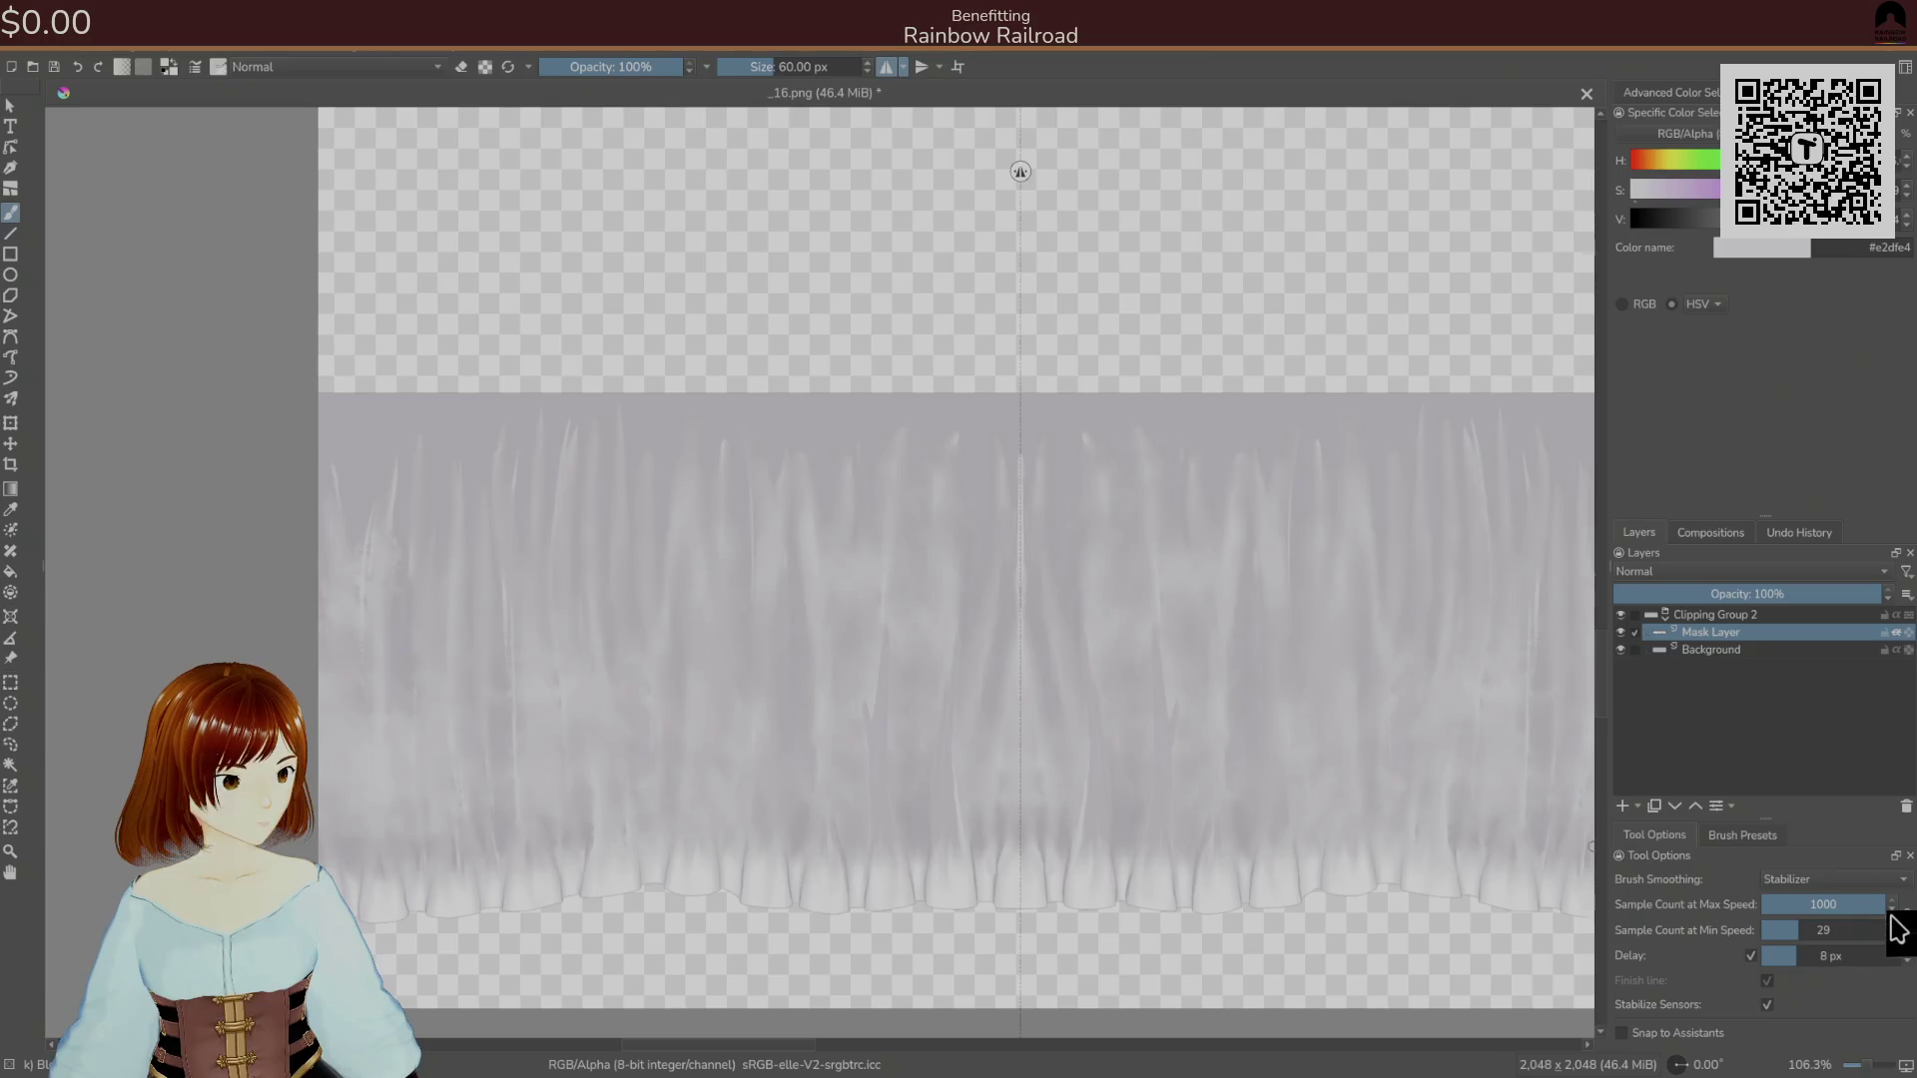
click(1745, 837)
scroll(1886, 949, down, 1)
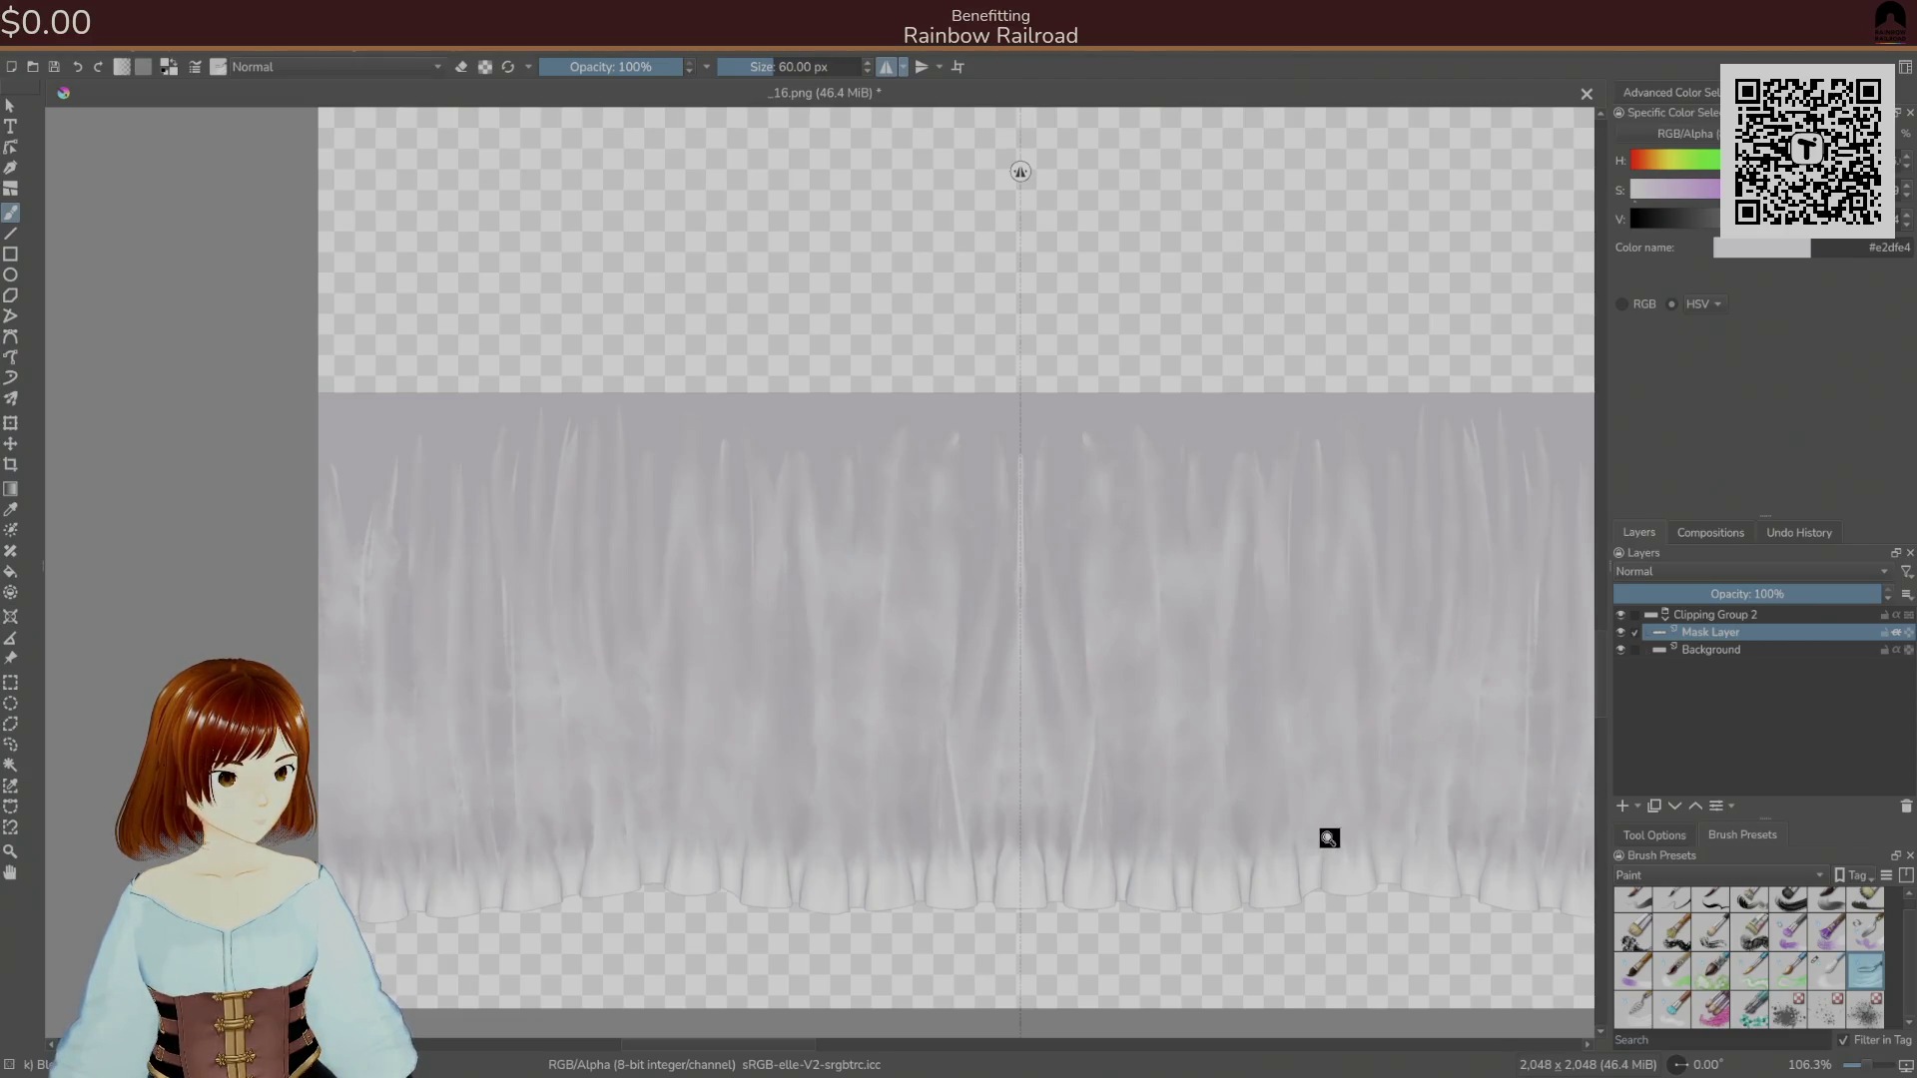
click(1623, 806)
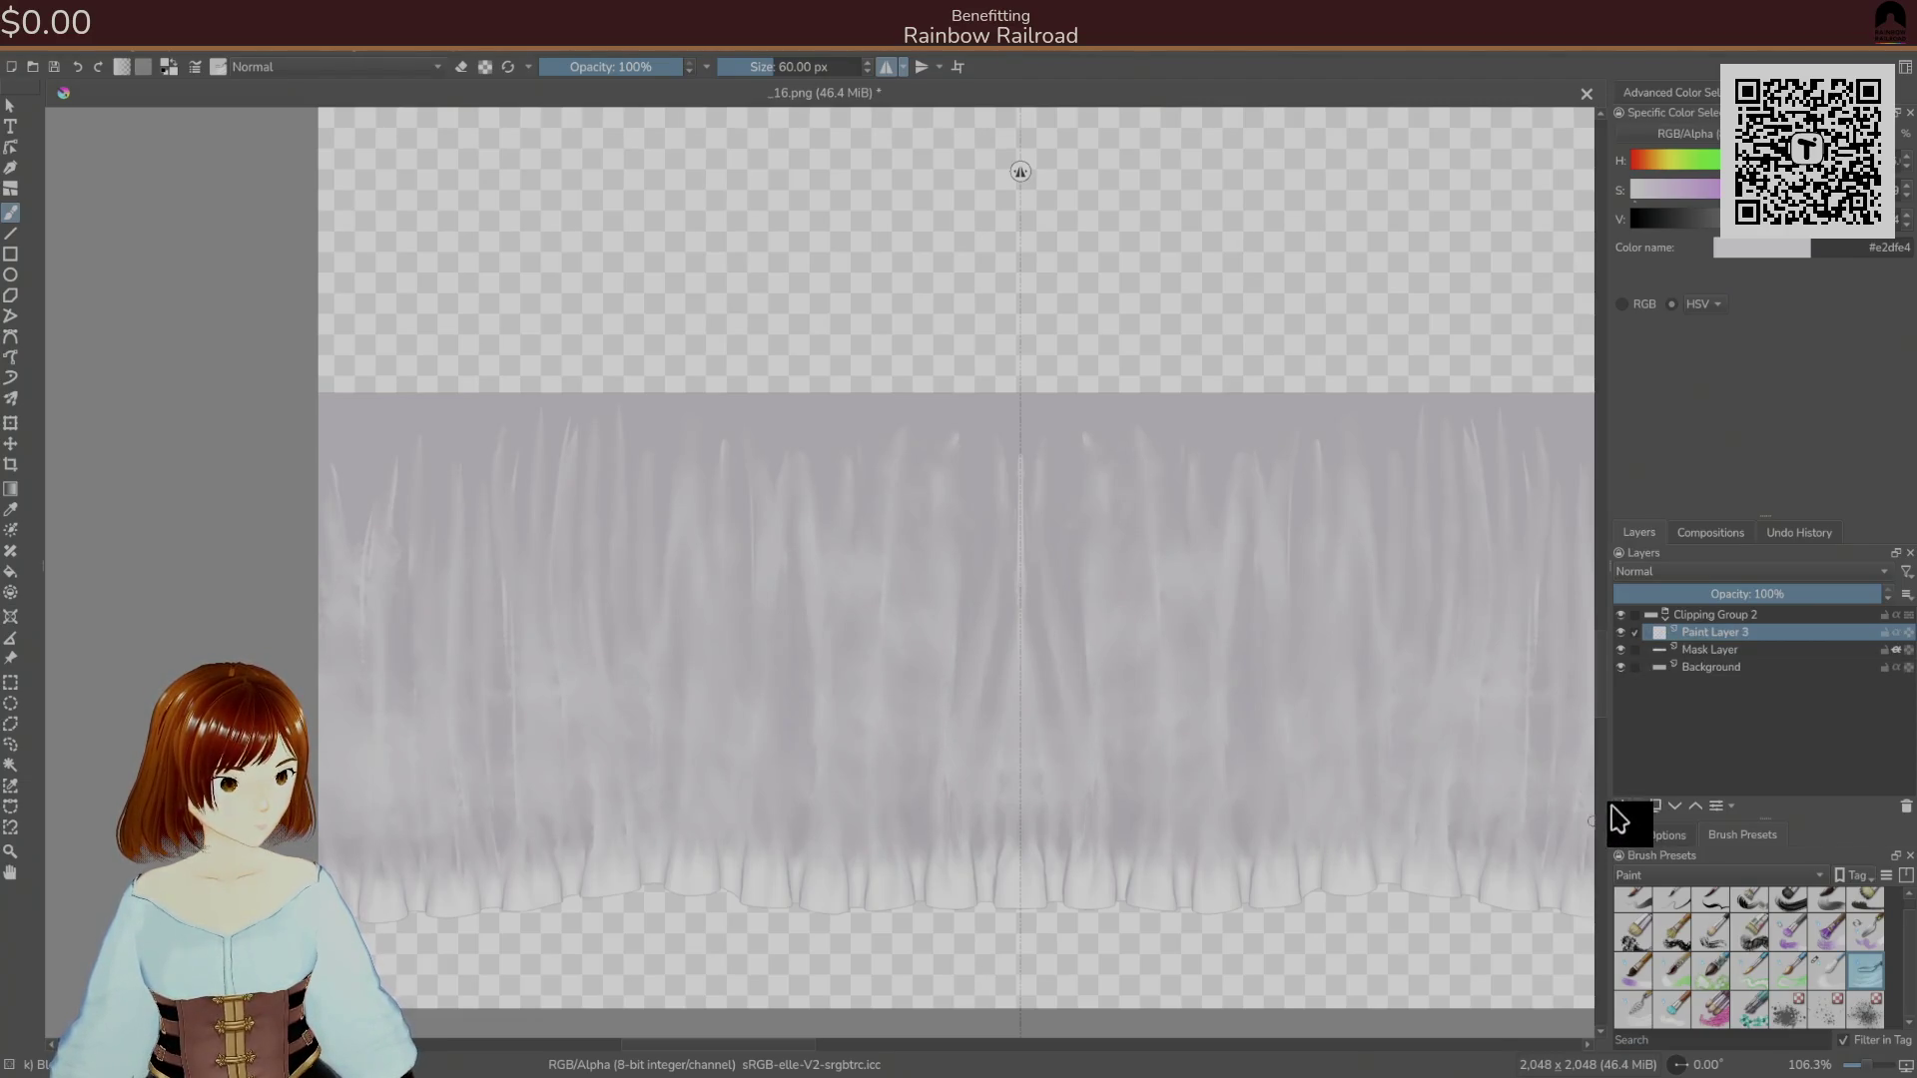
Move Paint Layer 3 above Clipping Group 2 and review the brush stabilizer settings.
drag(1702, 639, 1705, 610)
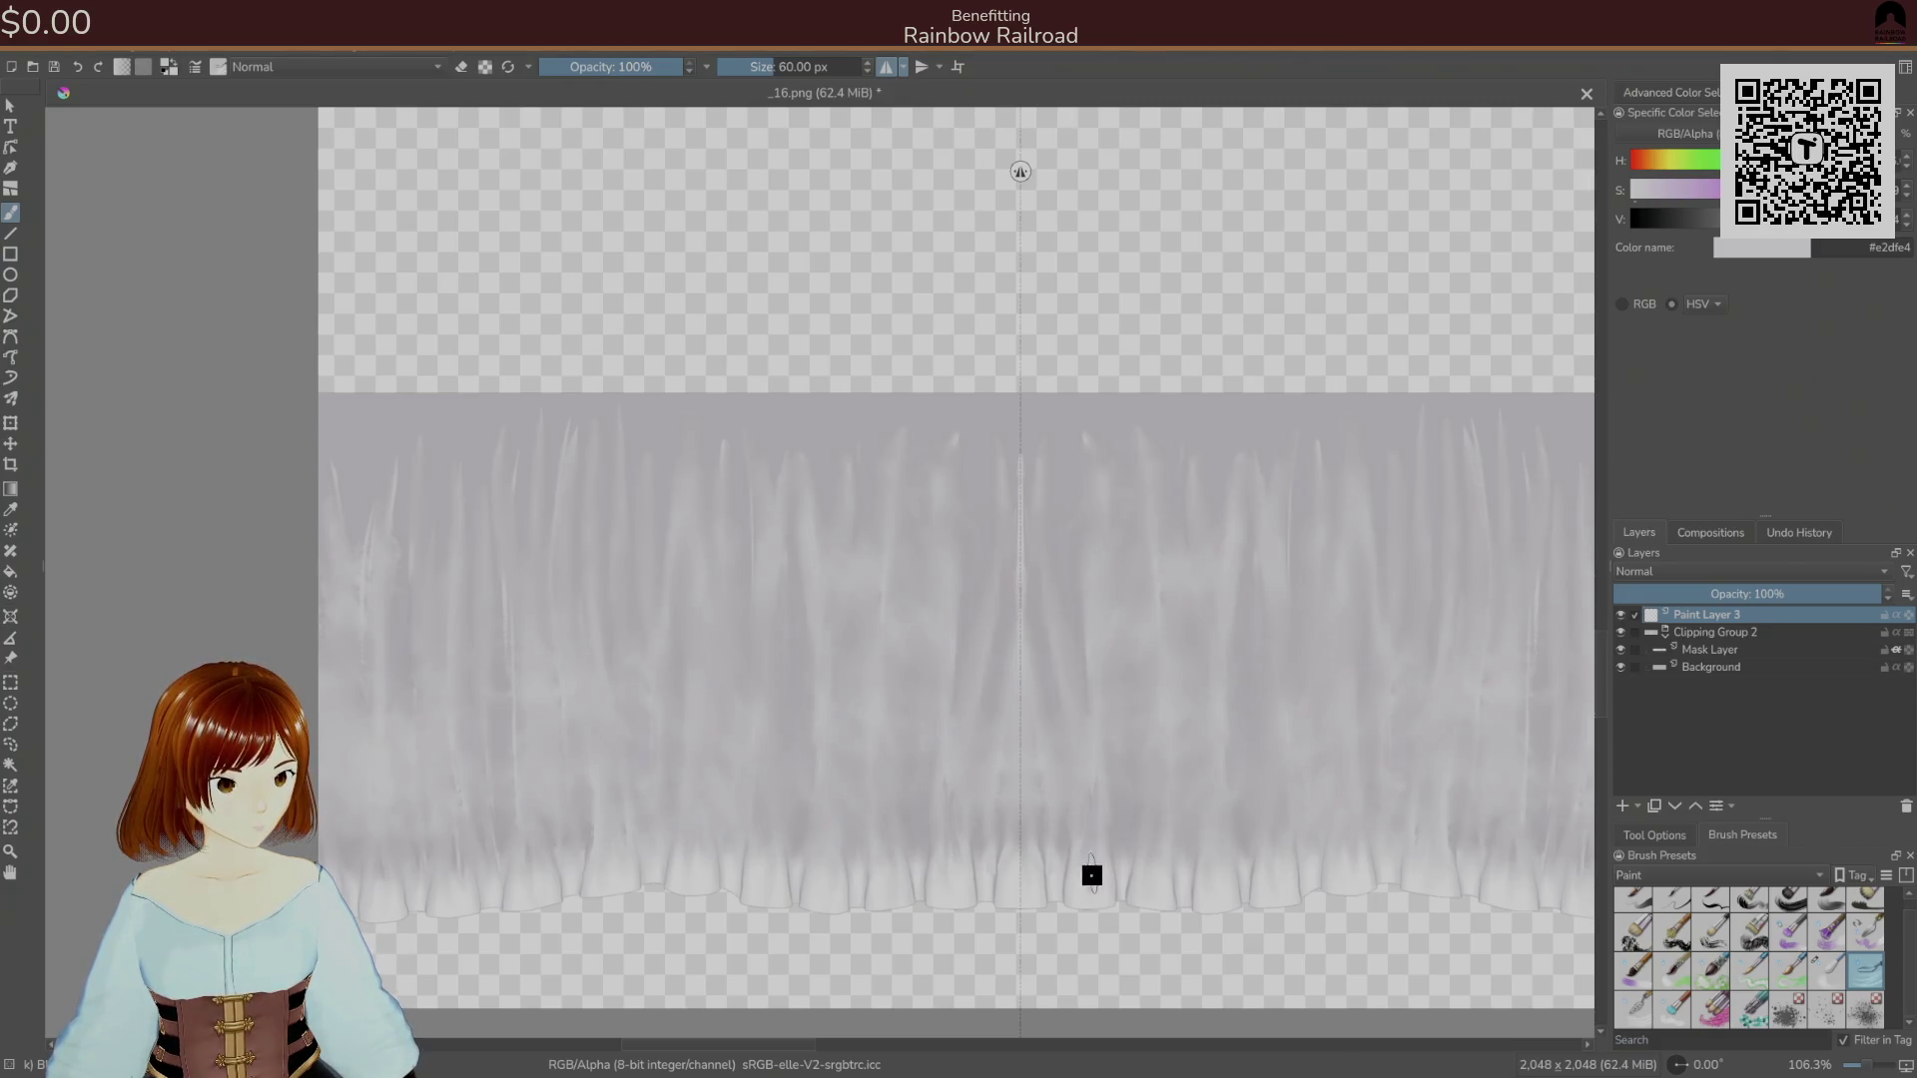
click(1657, 838)
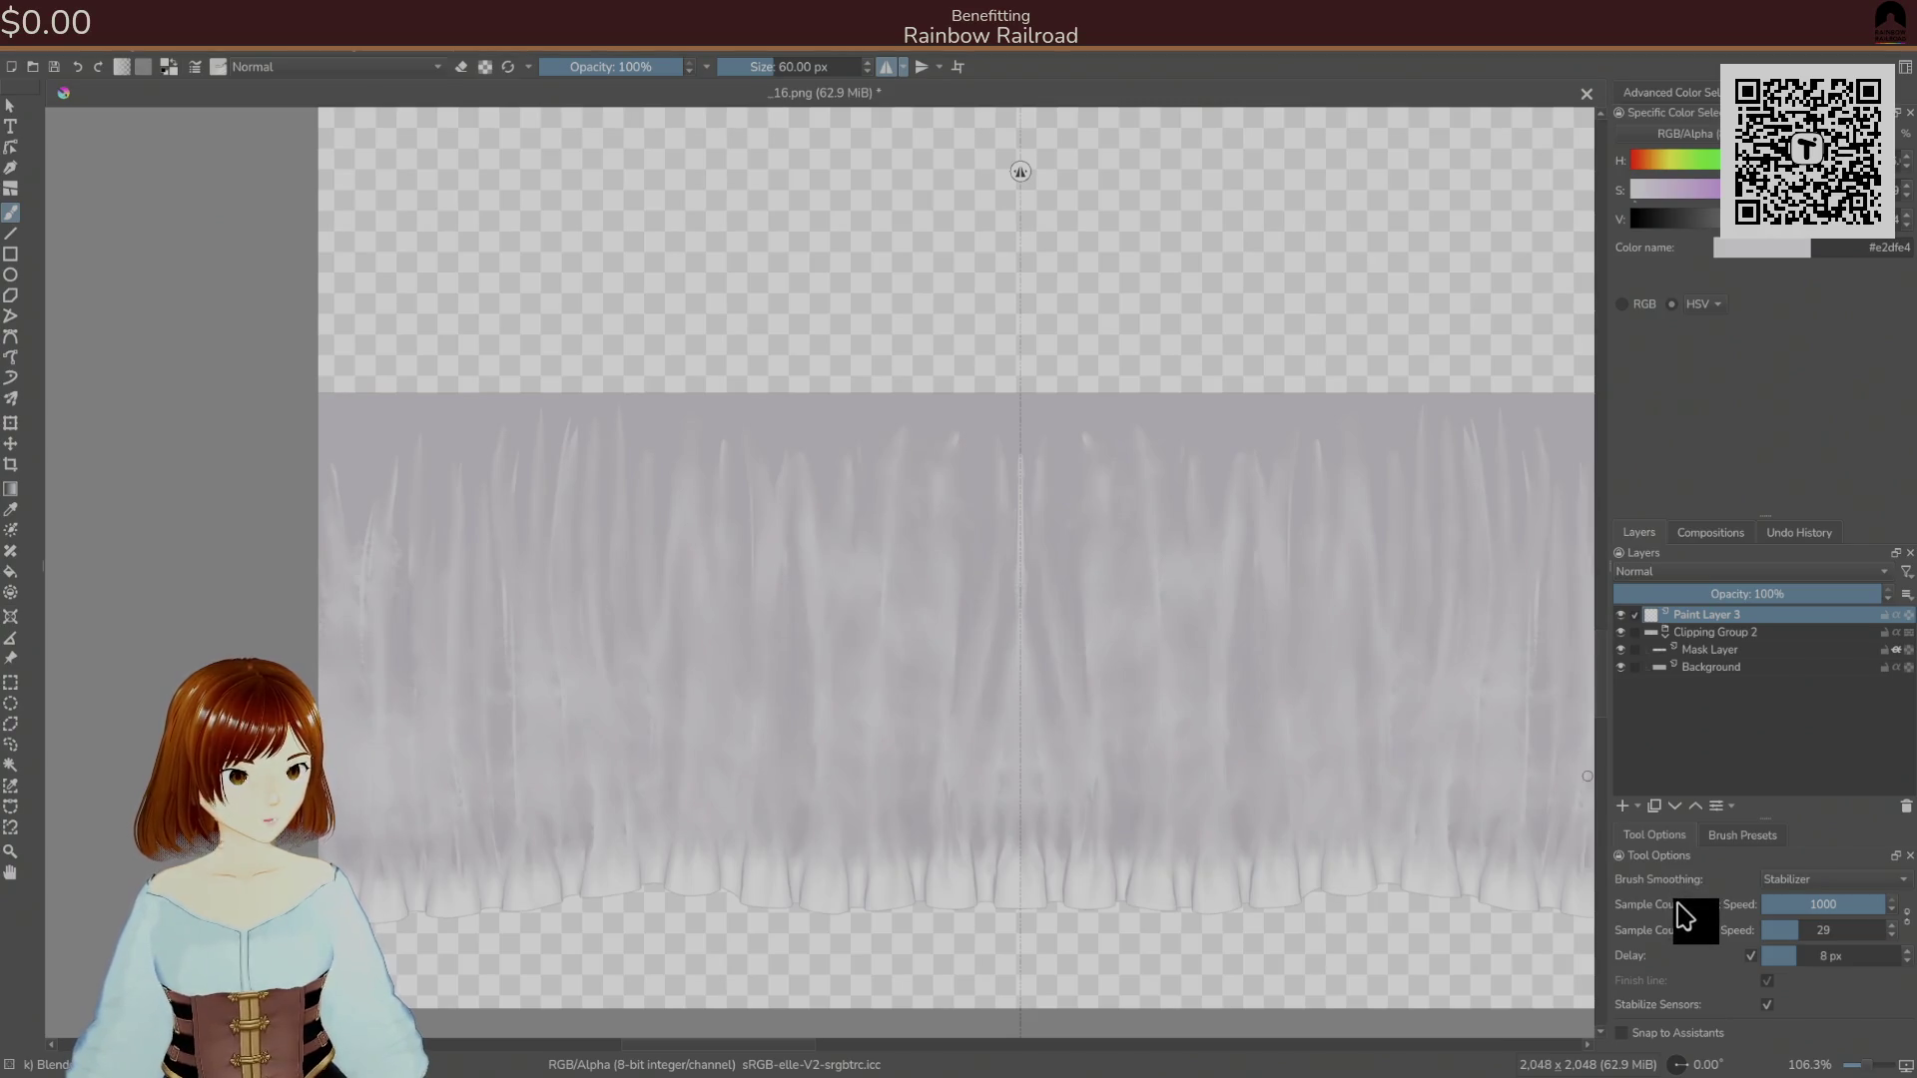
click(1724, 838)
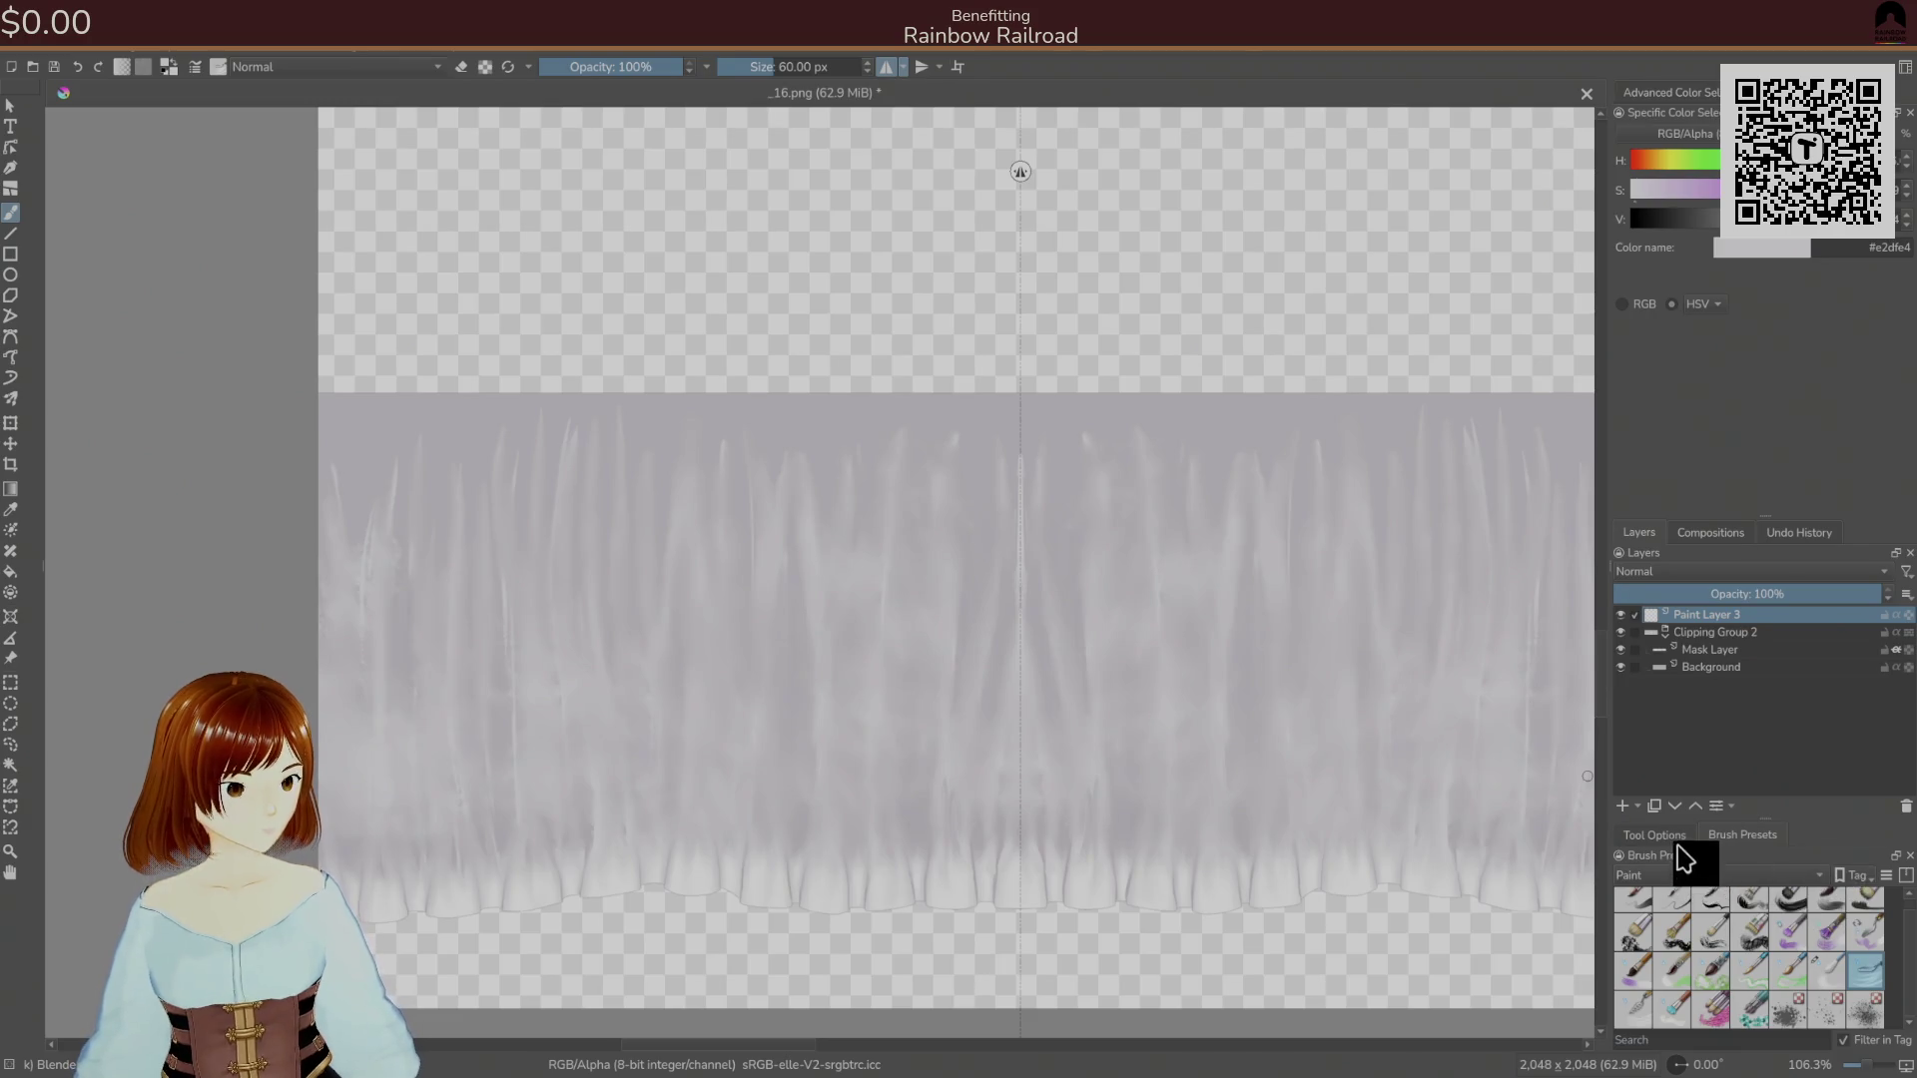
click(1677, 835)
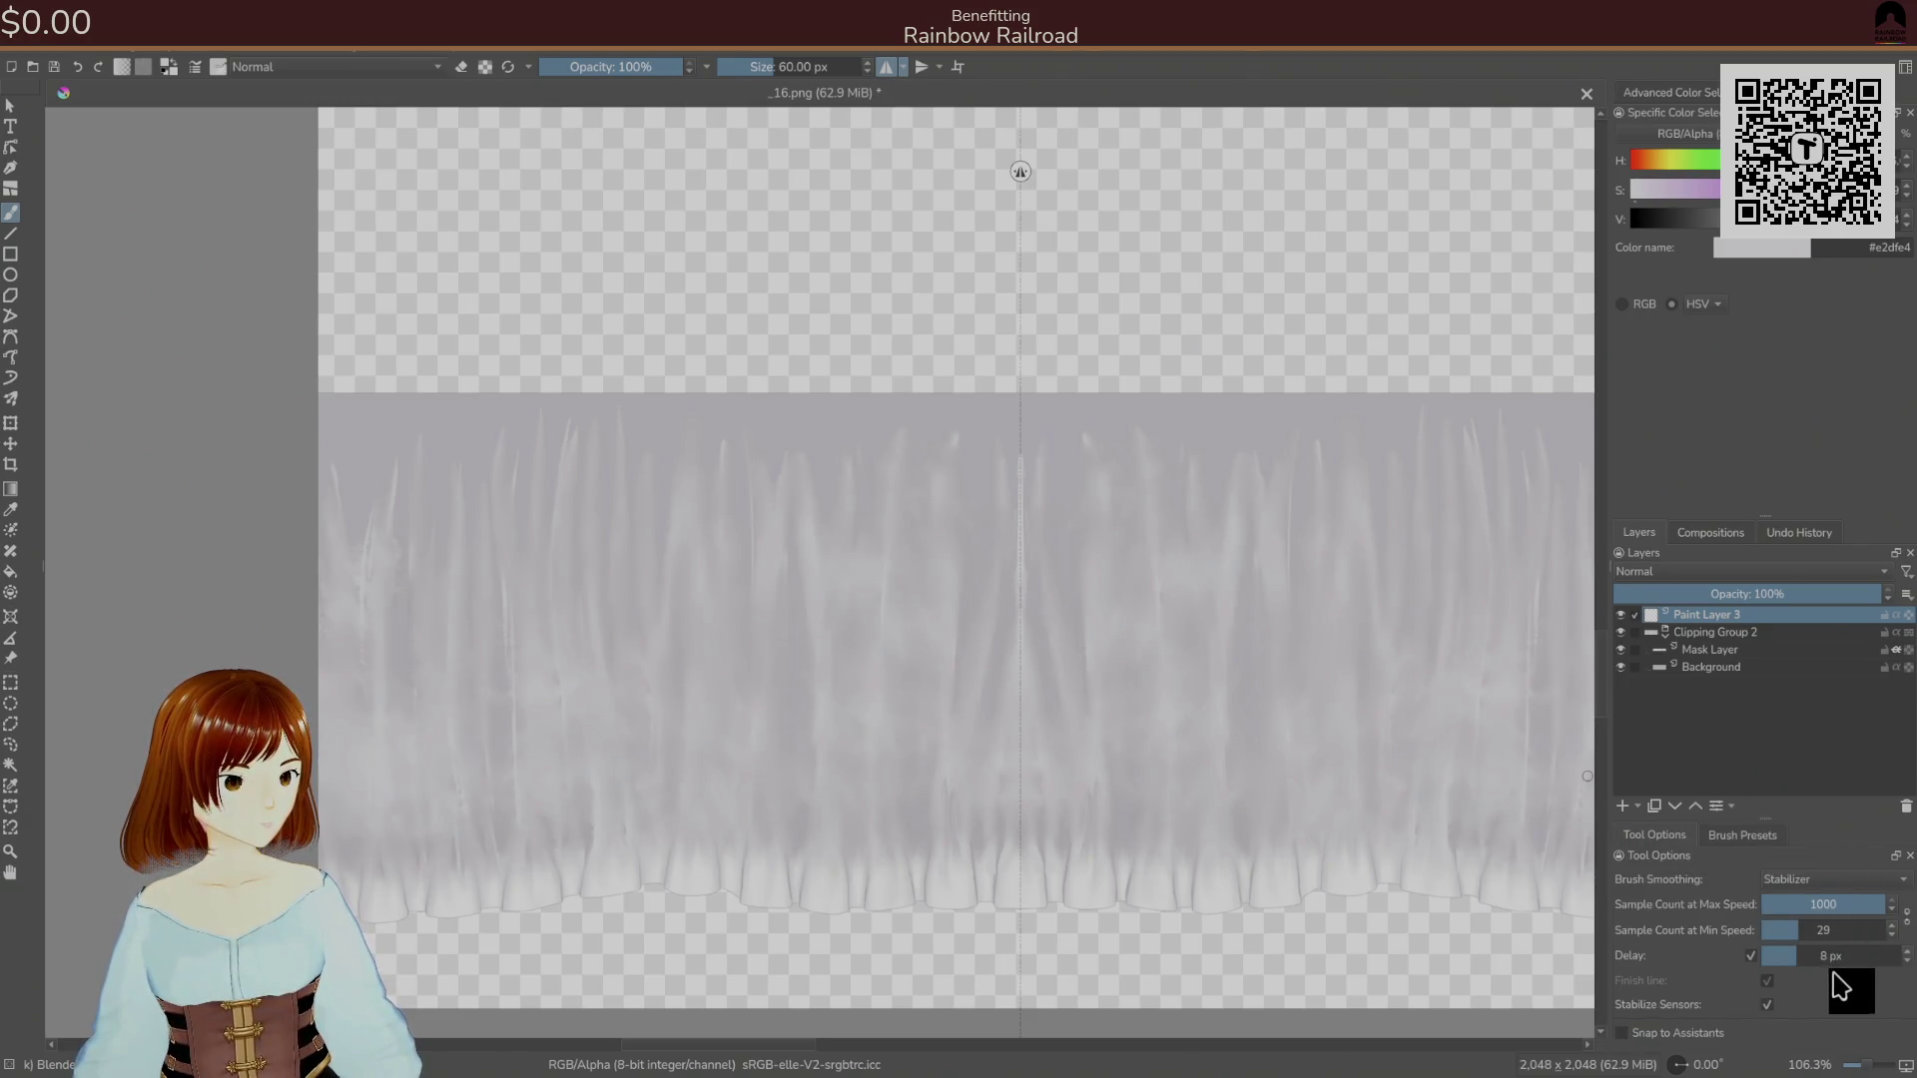
click(1762, 837)
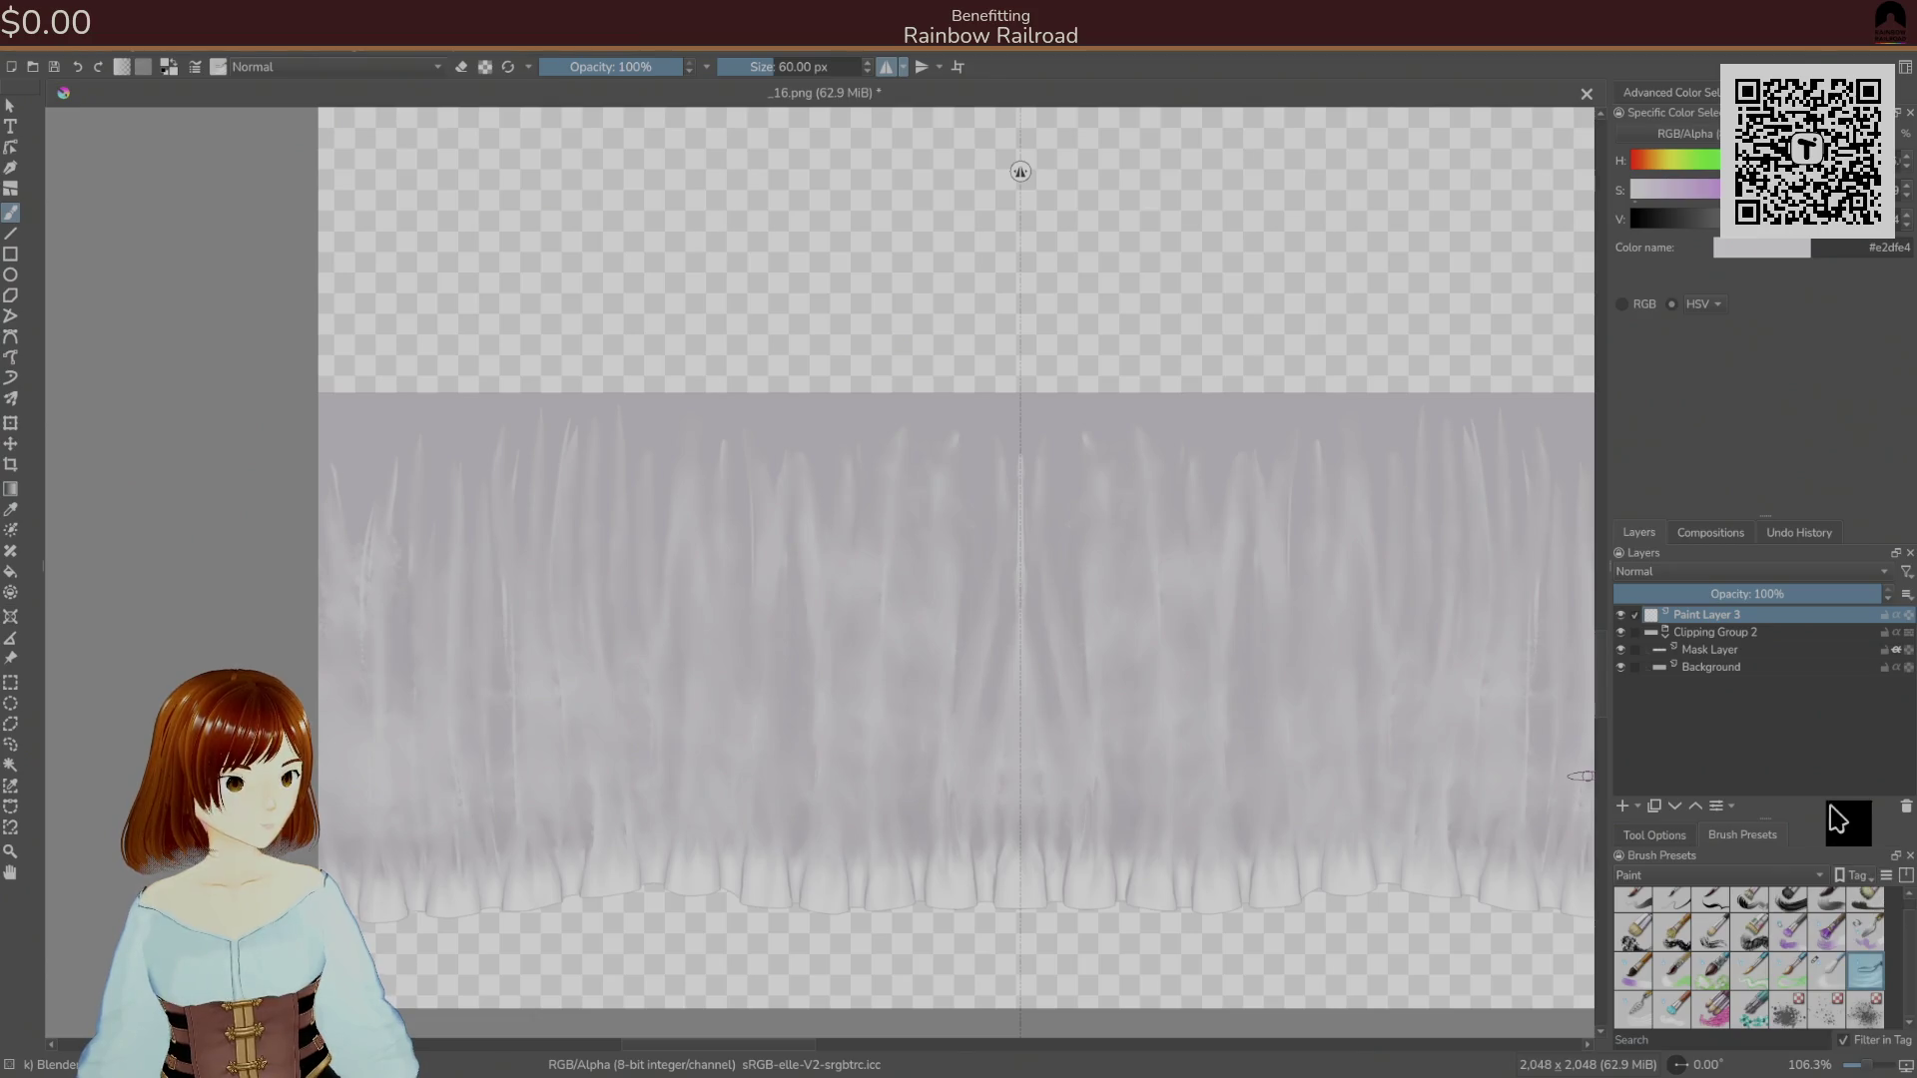
Switch the colour docker to the Advanced Color Selector and bring the layer list back.
click(1682, 92)
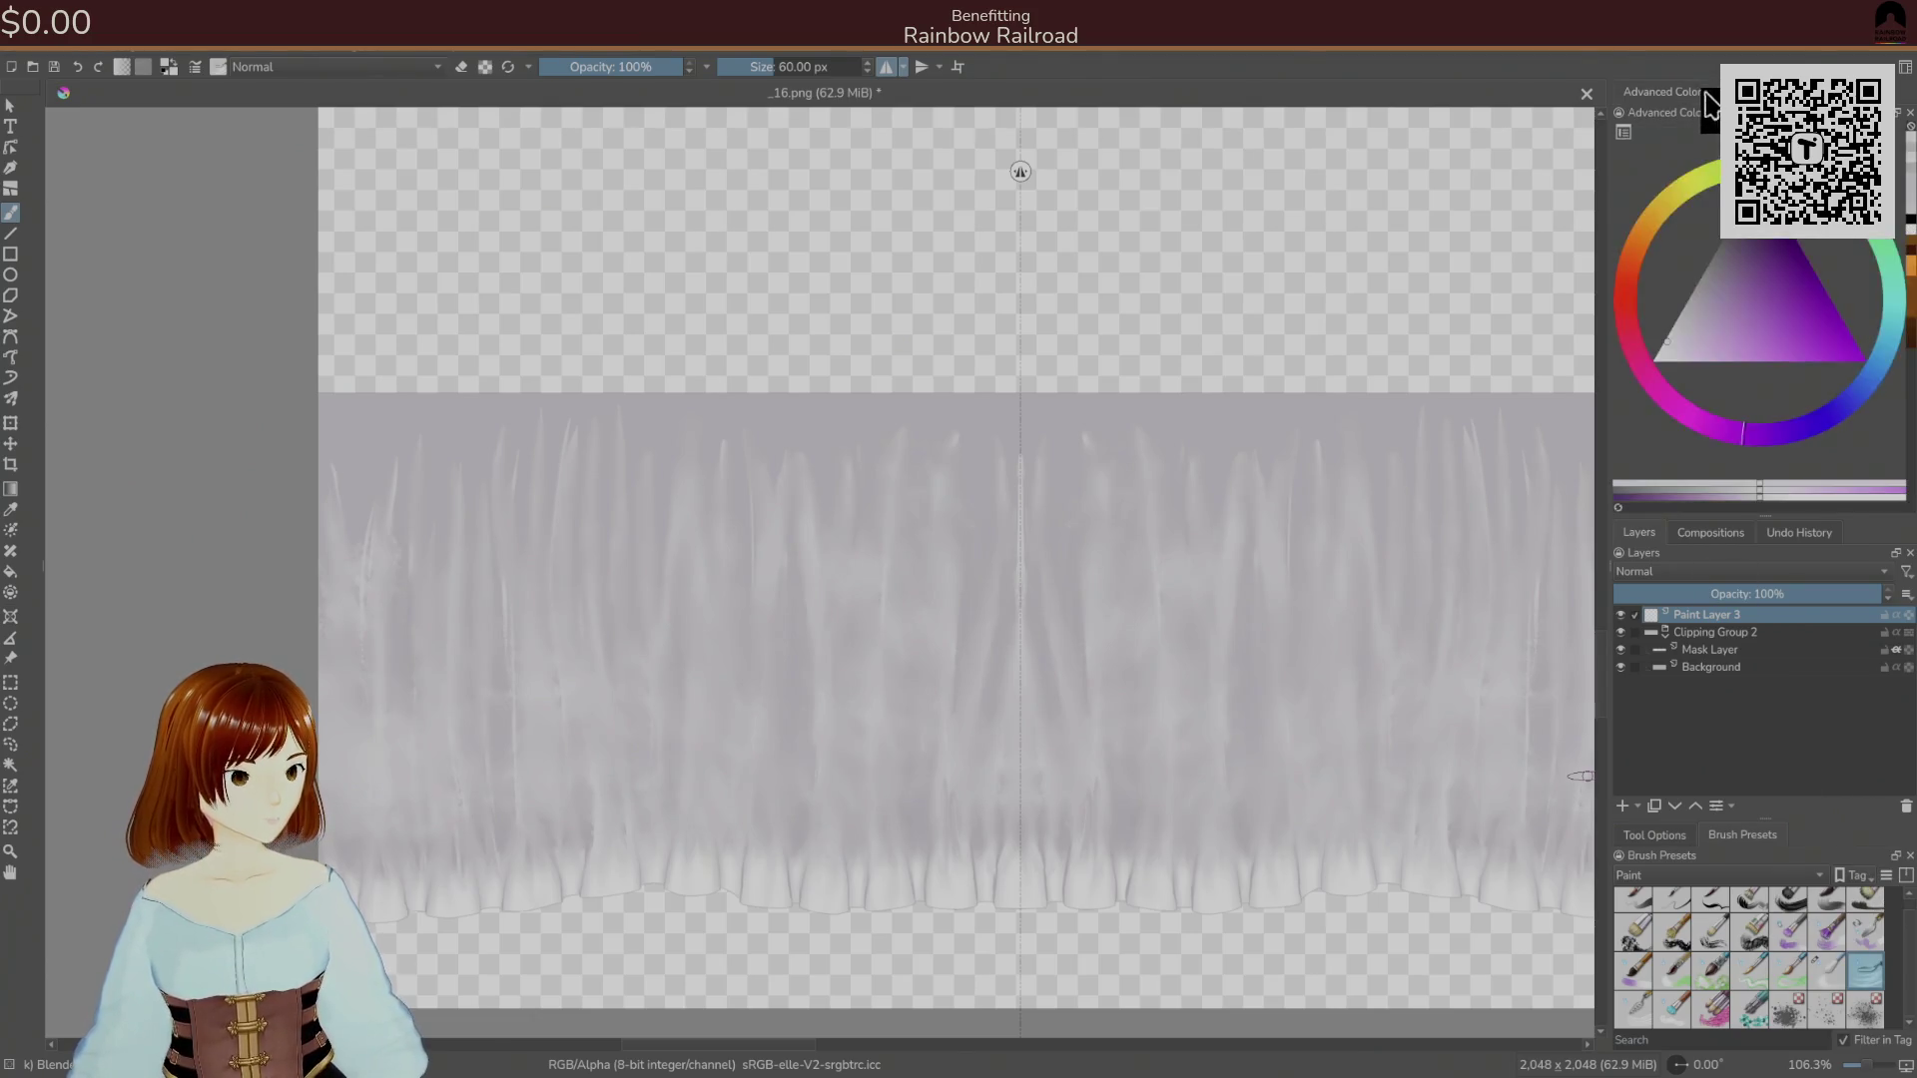
click(1702, 534)
click(1642, 535)
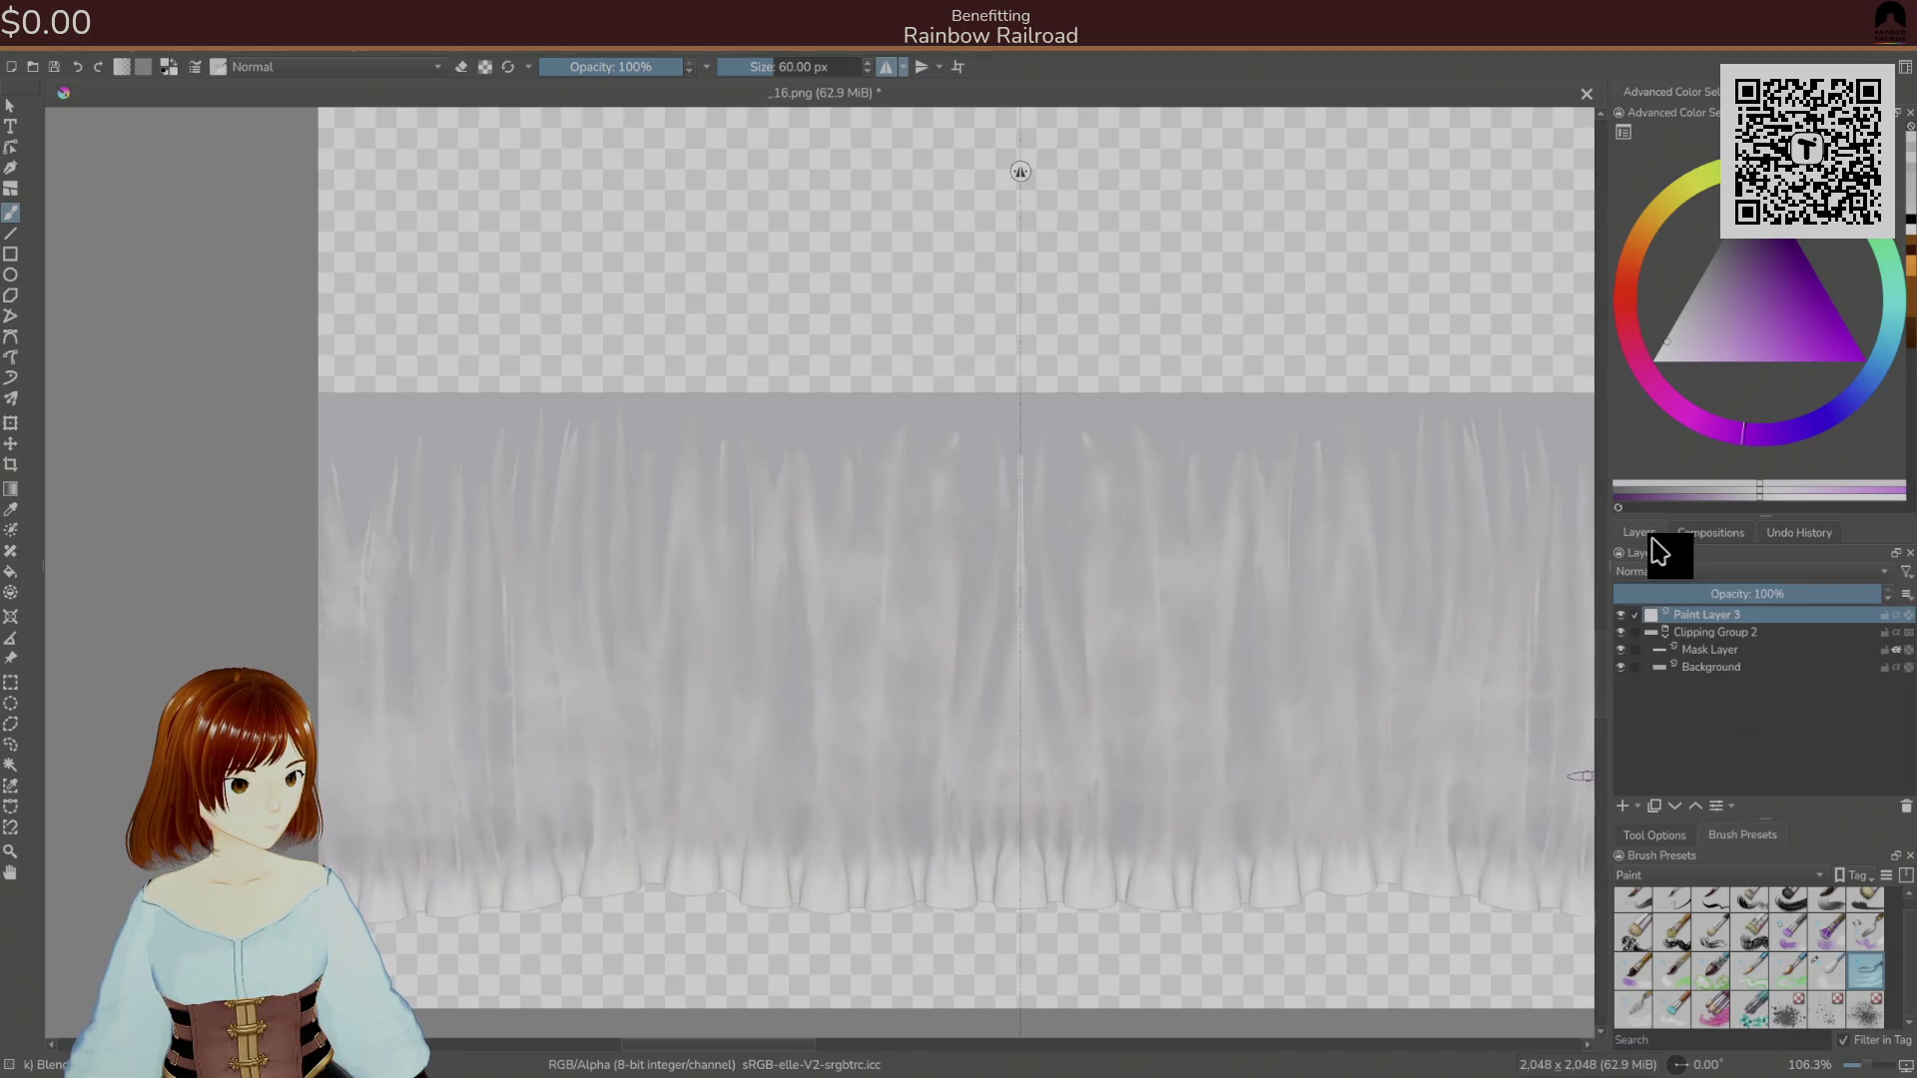
Remove the top layer and add a fresh empty Paint Layer 3 above Clipping Group 2.
right_click(1695, 617)
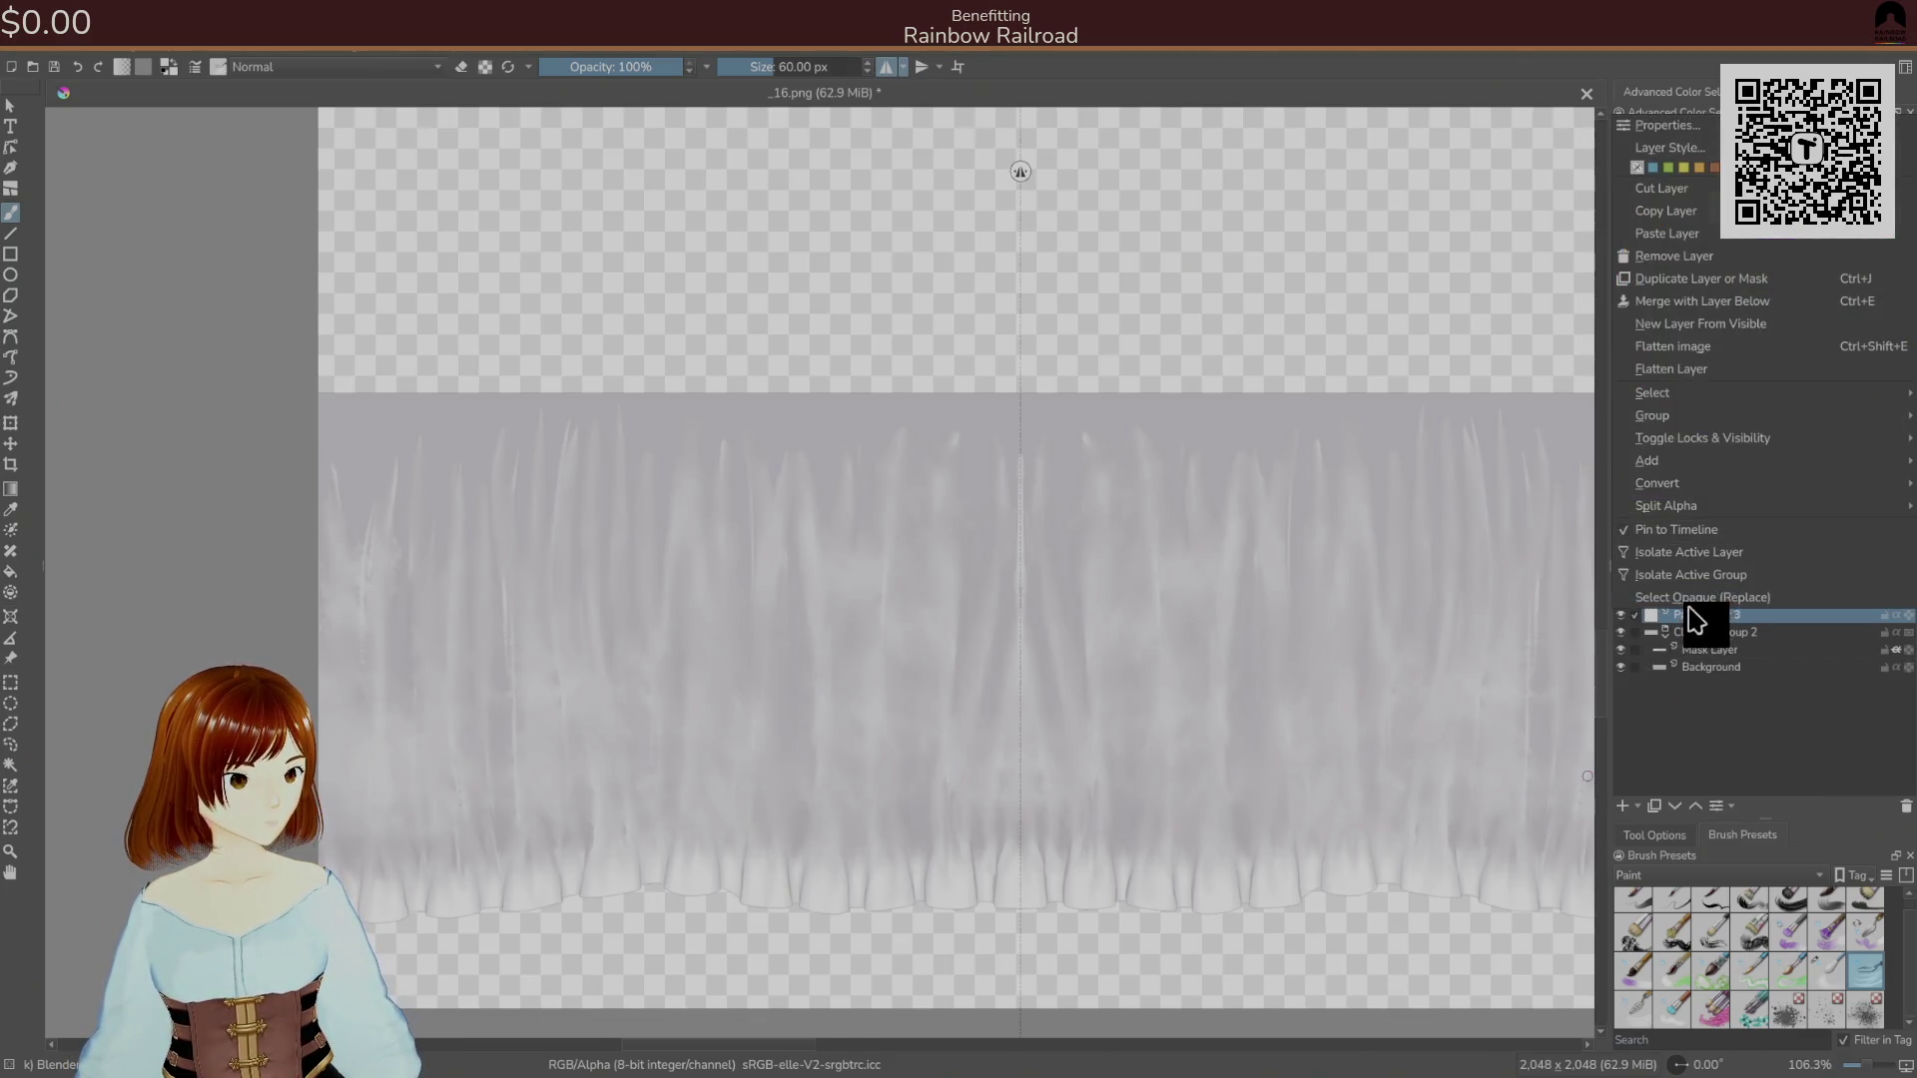
click(1724, 257)
click(1637, 806)
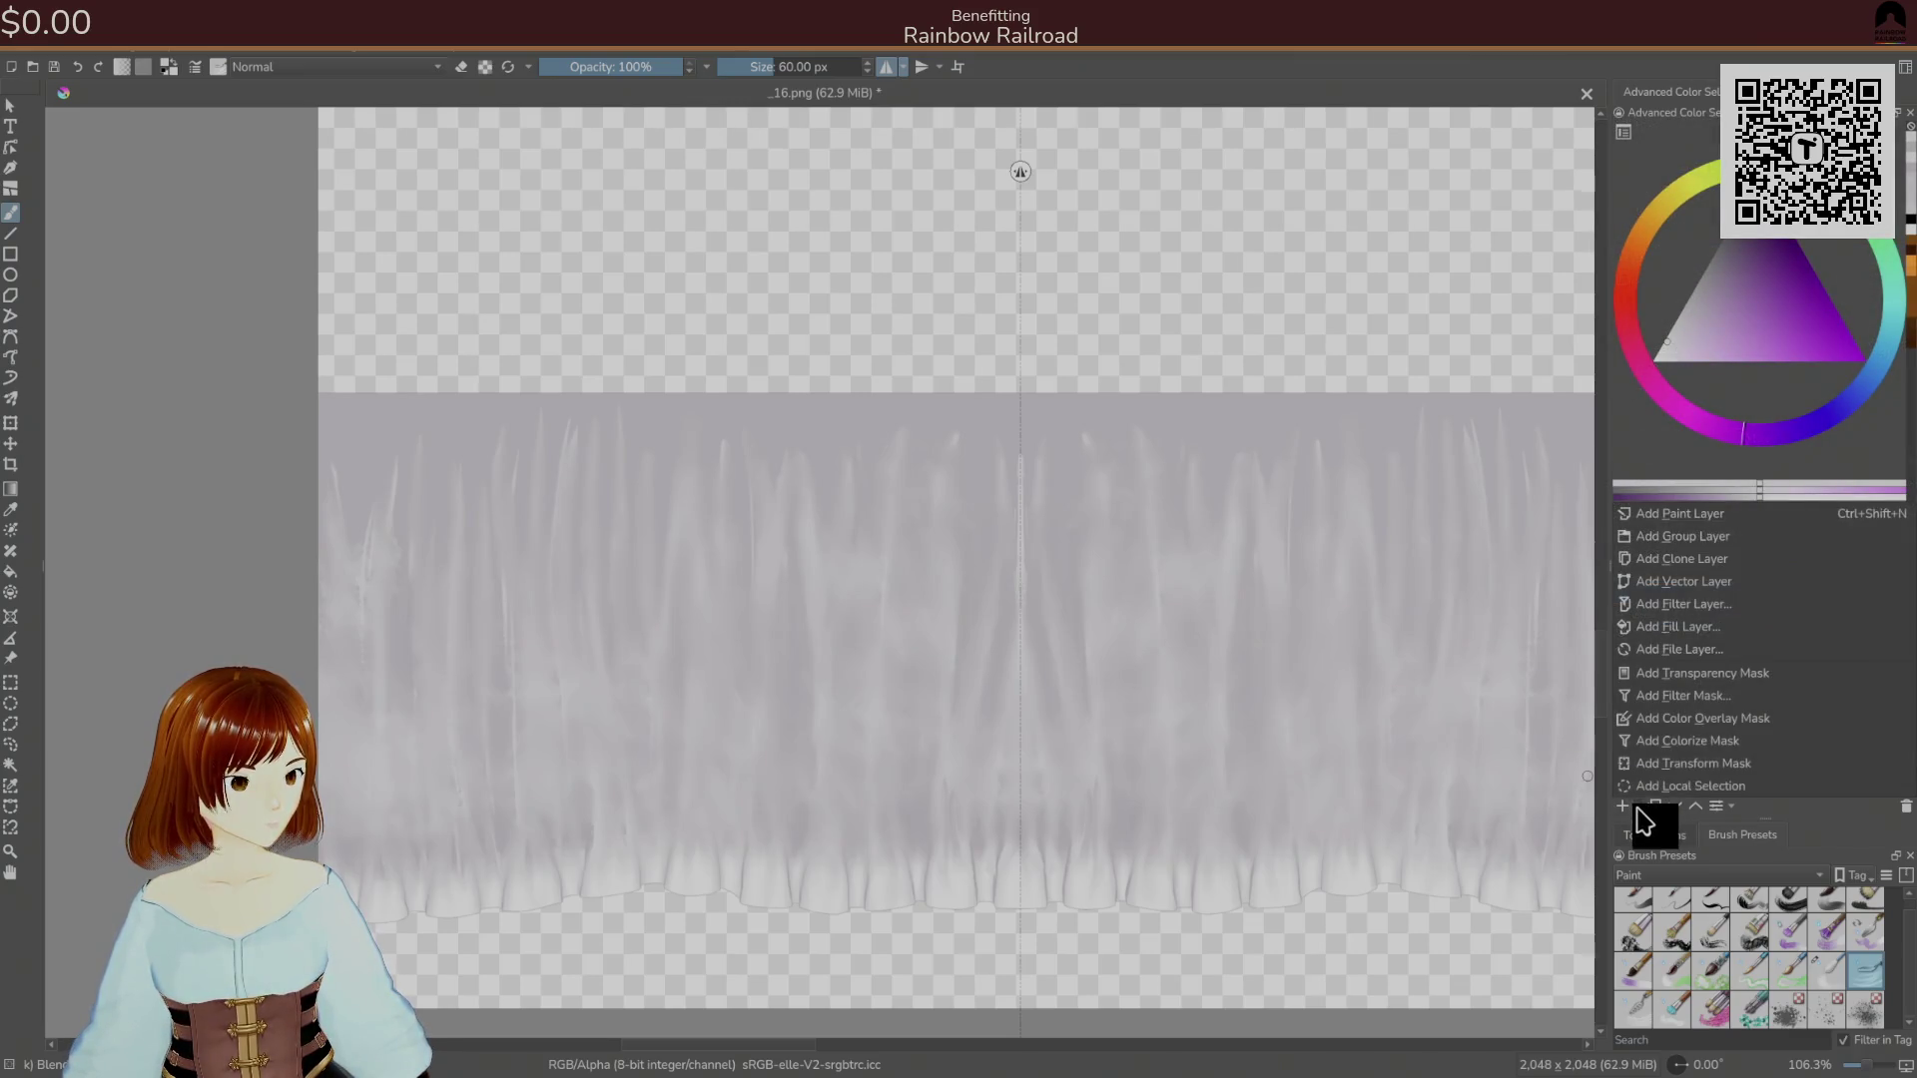
click(1692, 517)
mouse_move(1690, 590)
mouse_down()
mouse_move(1711, 646)
mouse_move(1711, 616)
mouse_up()
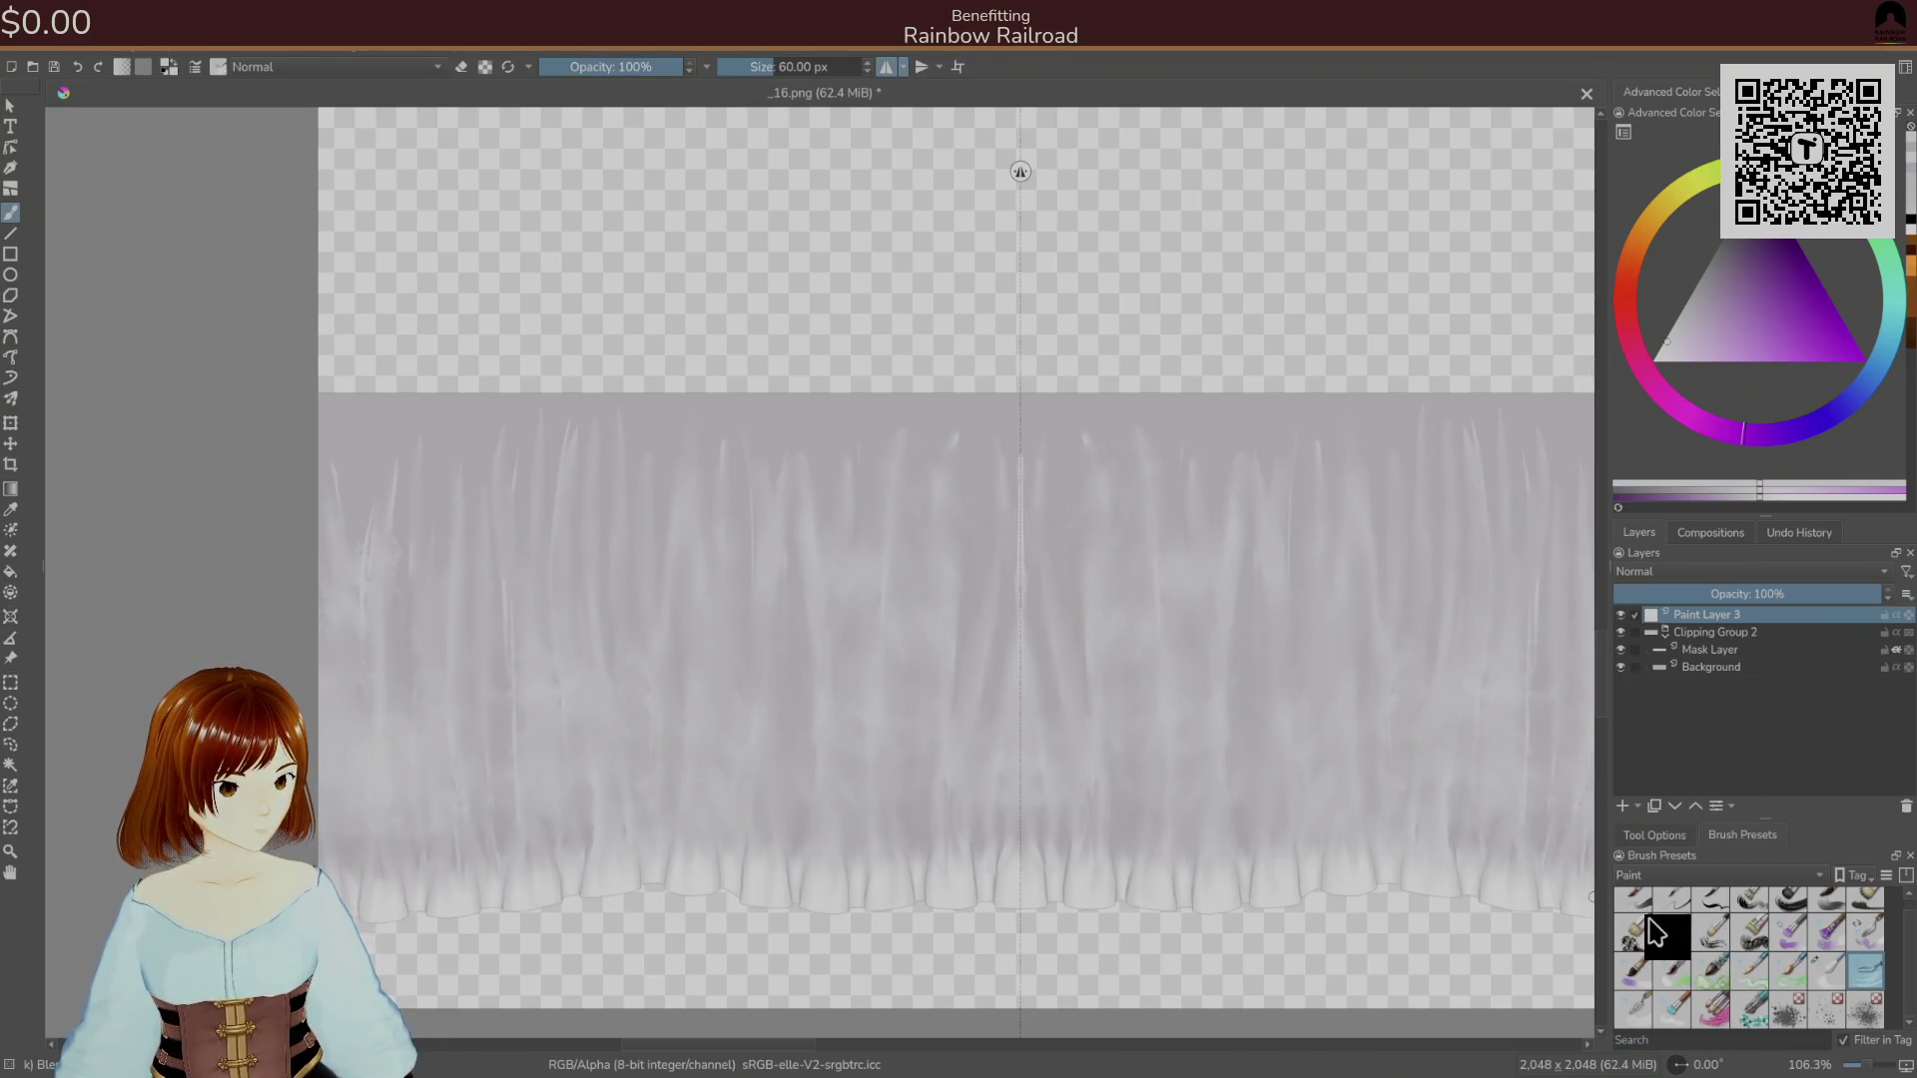
Sample a grey, choose a 9 px brush, and move Paint Layer 3 into Clipping Group 2.
ctrl+click(1335, 833)
right_click(1360, 844)
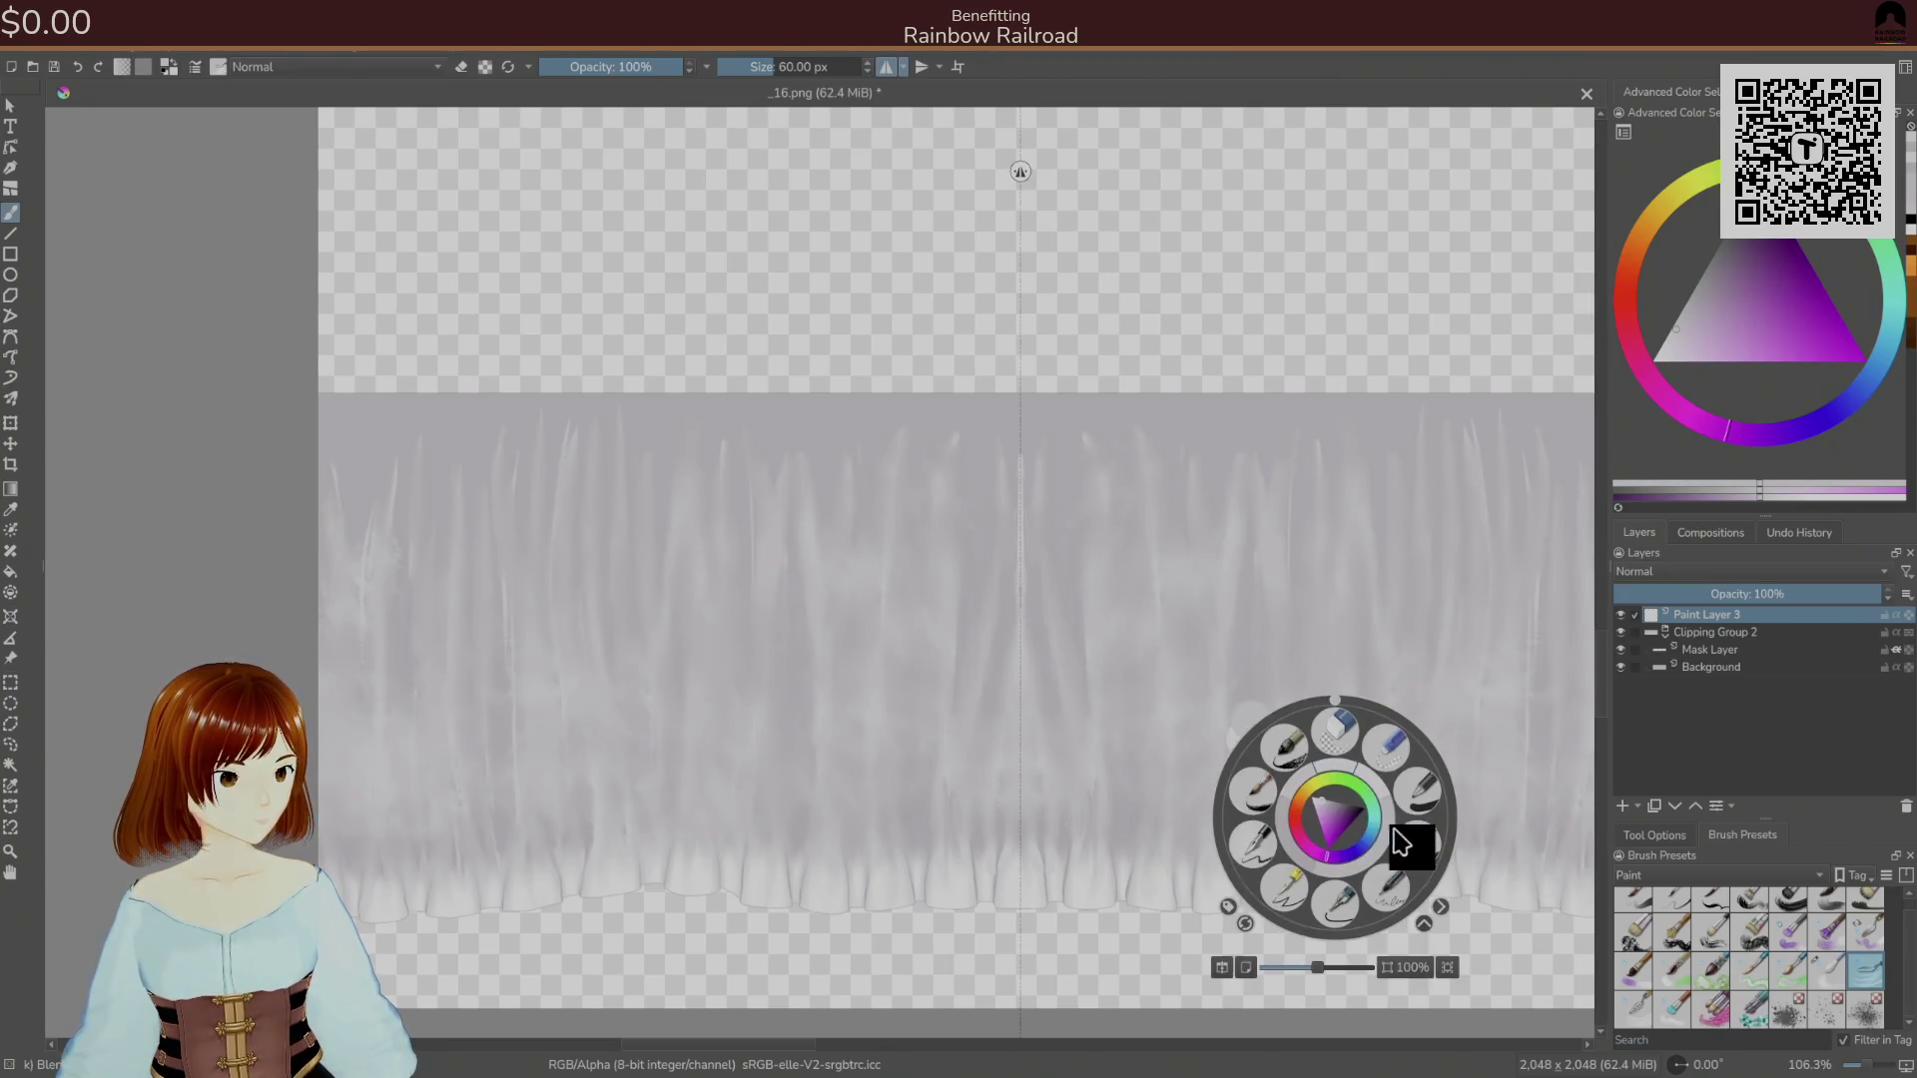
click(1254, 769)
drag(1249, 892, 1249, 904)
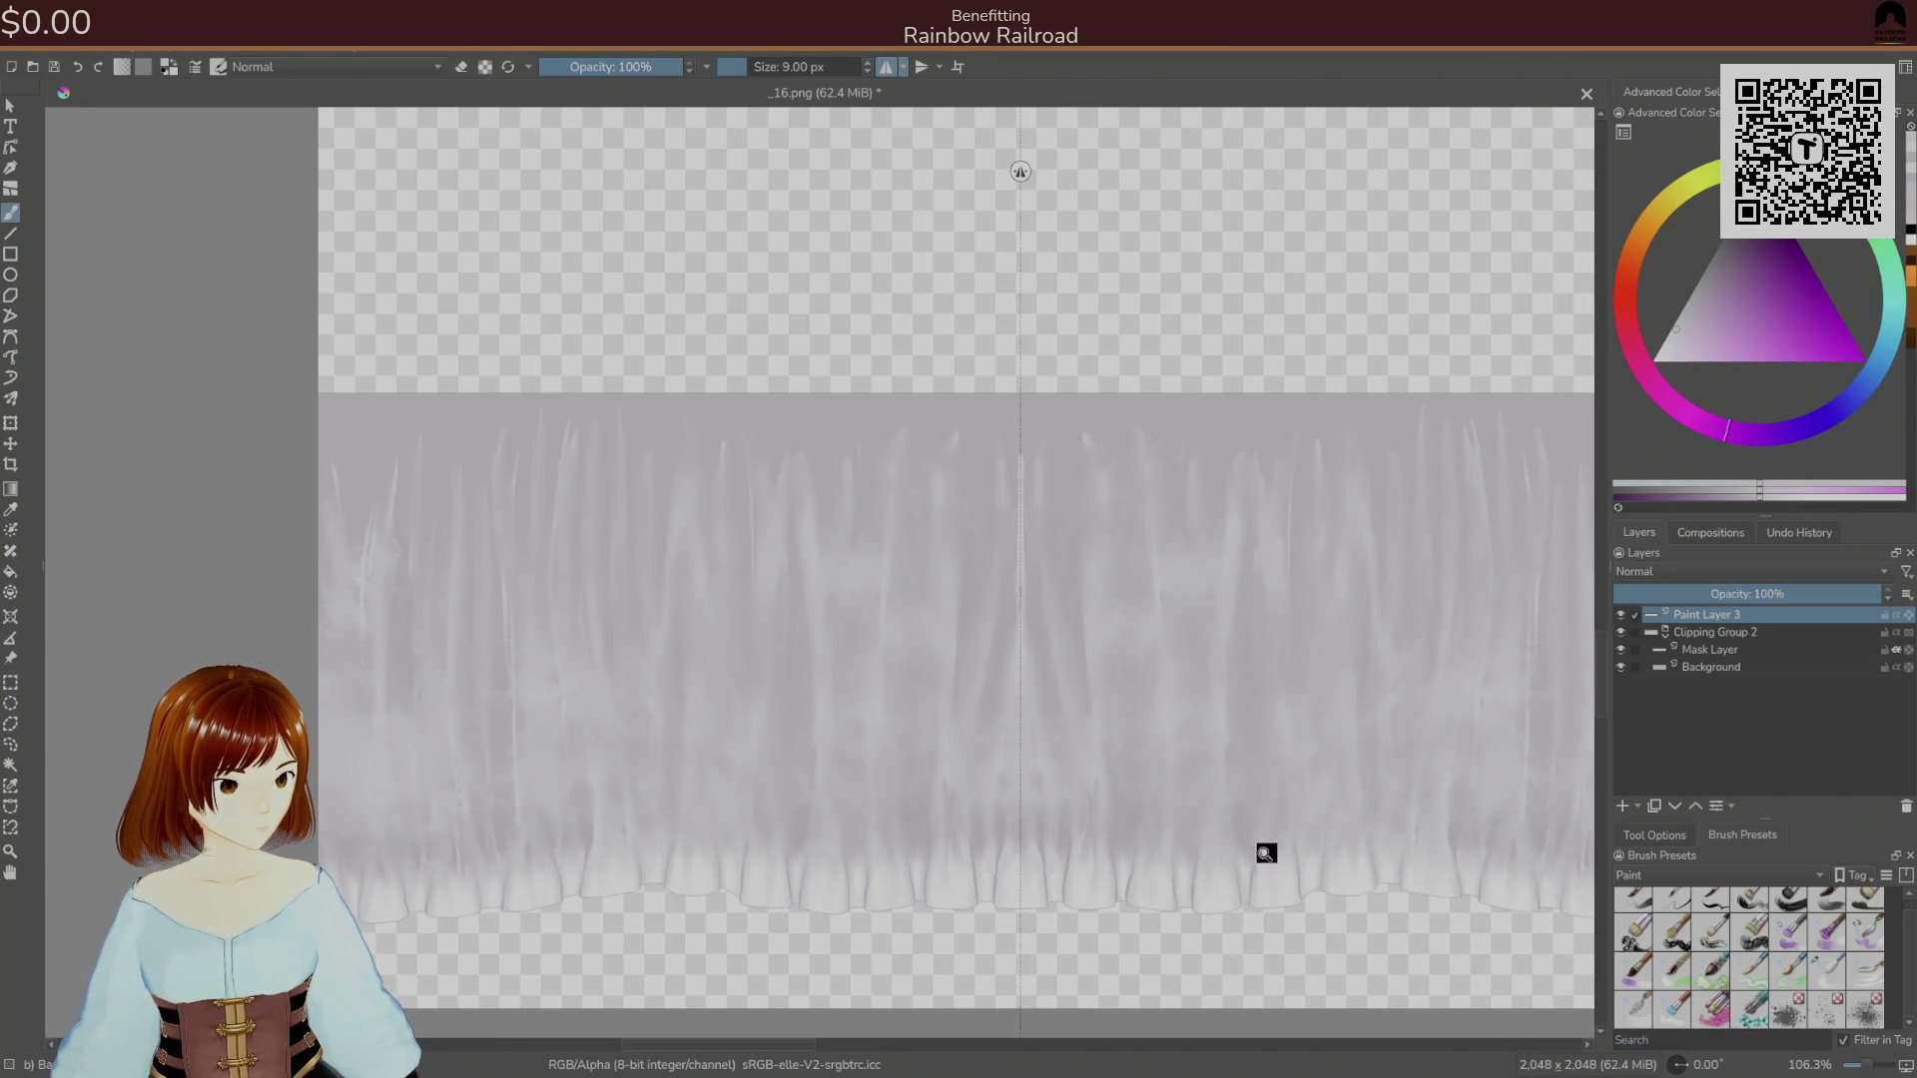
key(ctrl+Page_Down)
Sample several greys from the zoomed-in frill for the dark fold lines.
ctrl+click(1251, 878)
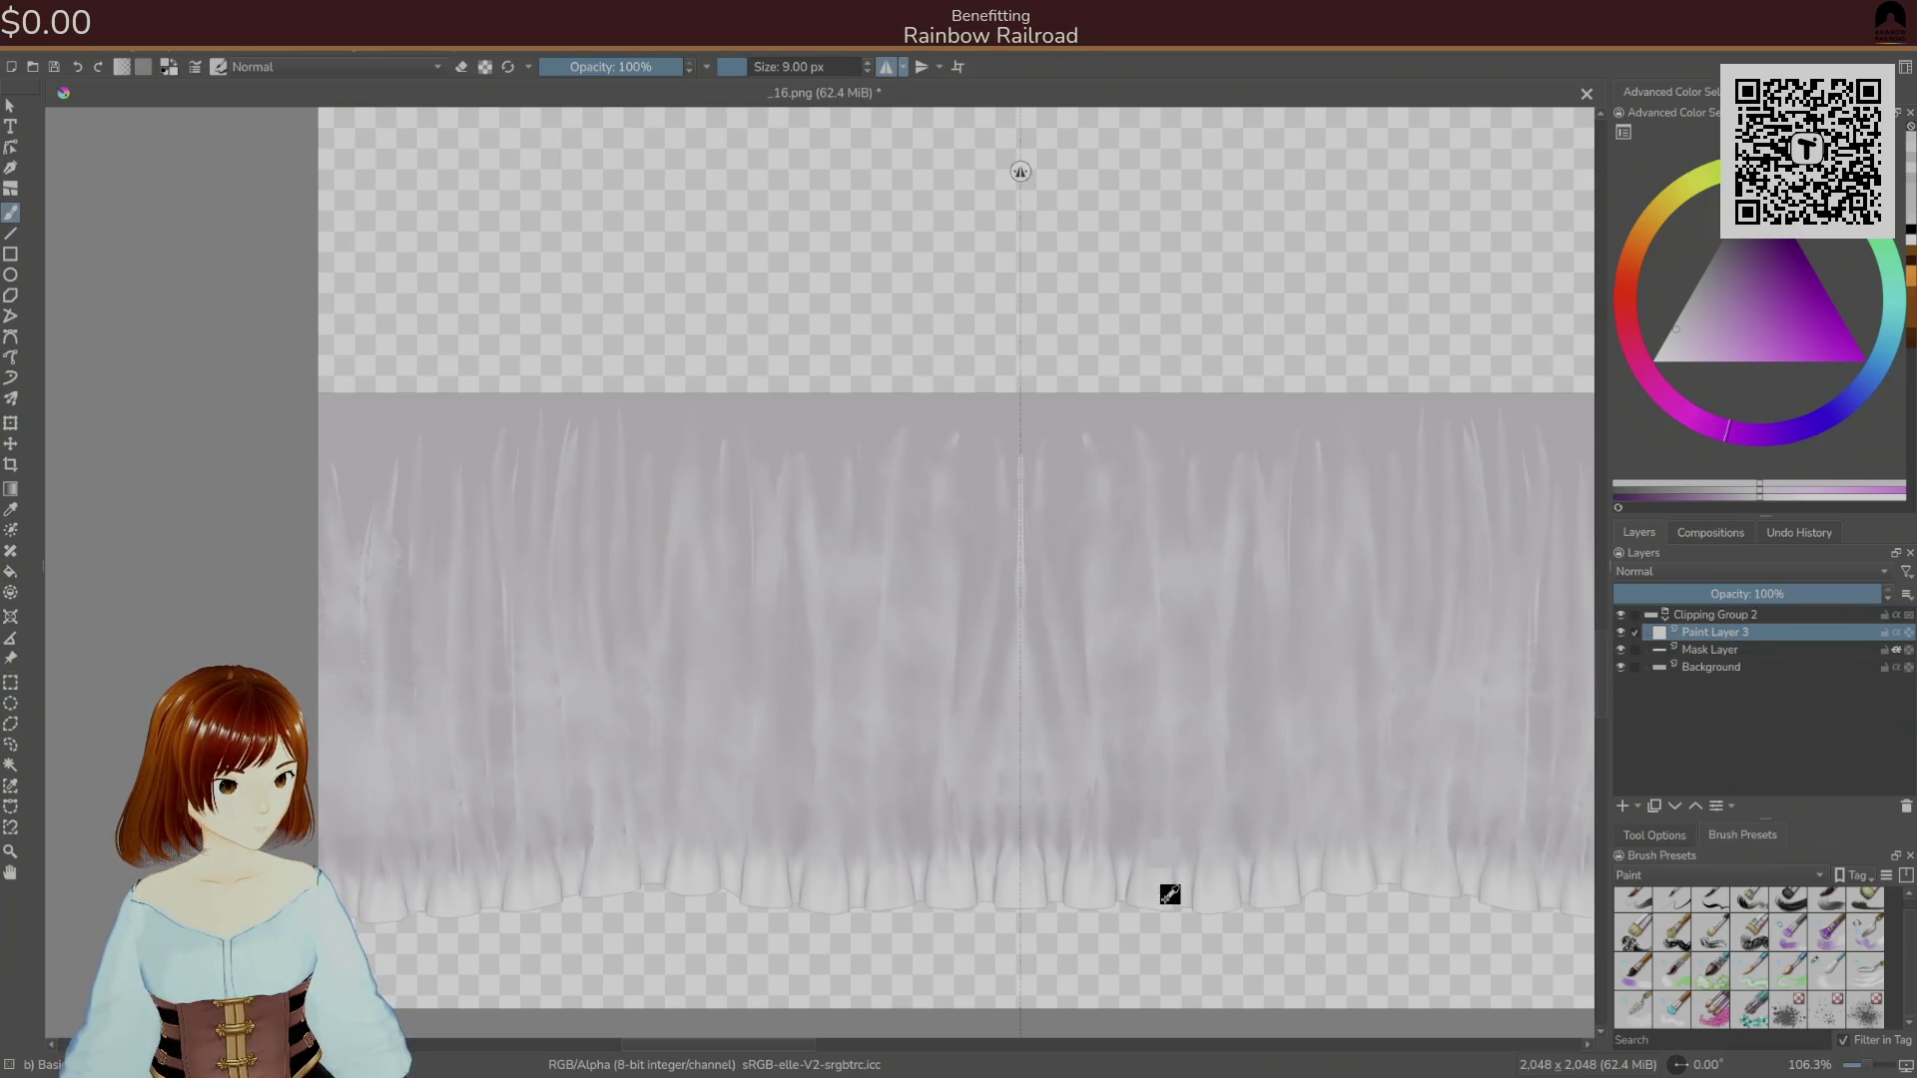
ctrl+click(1114, 867)
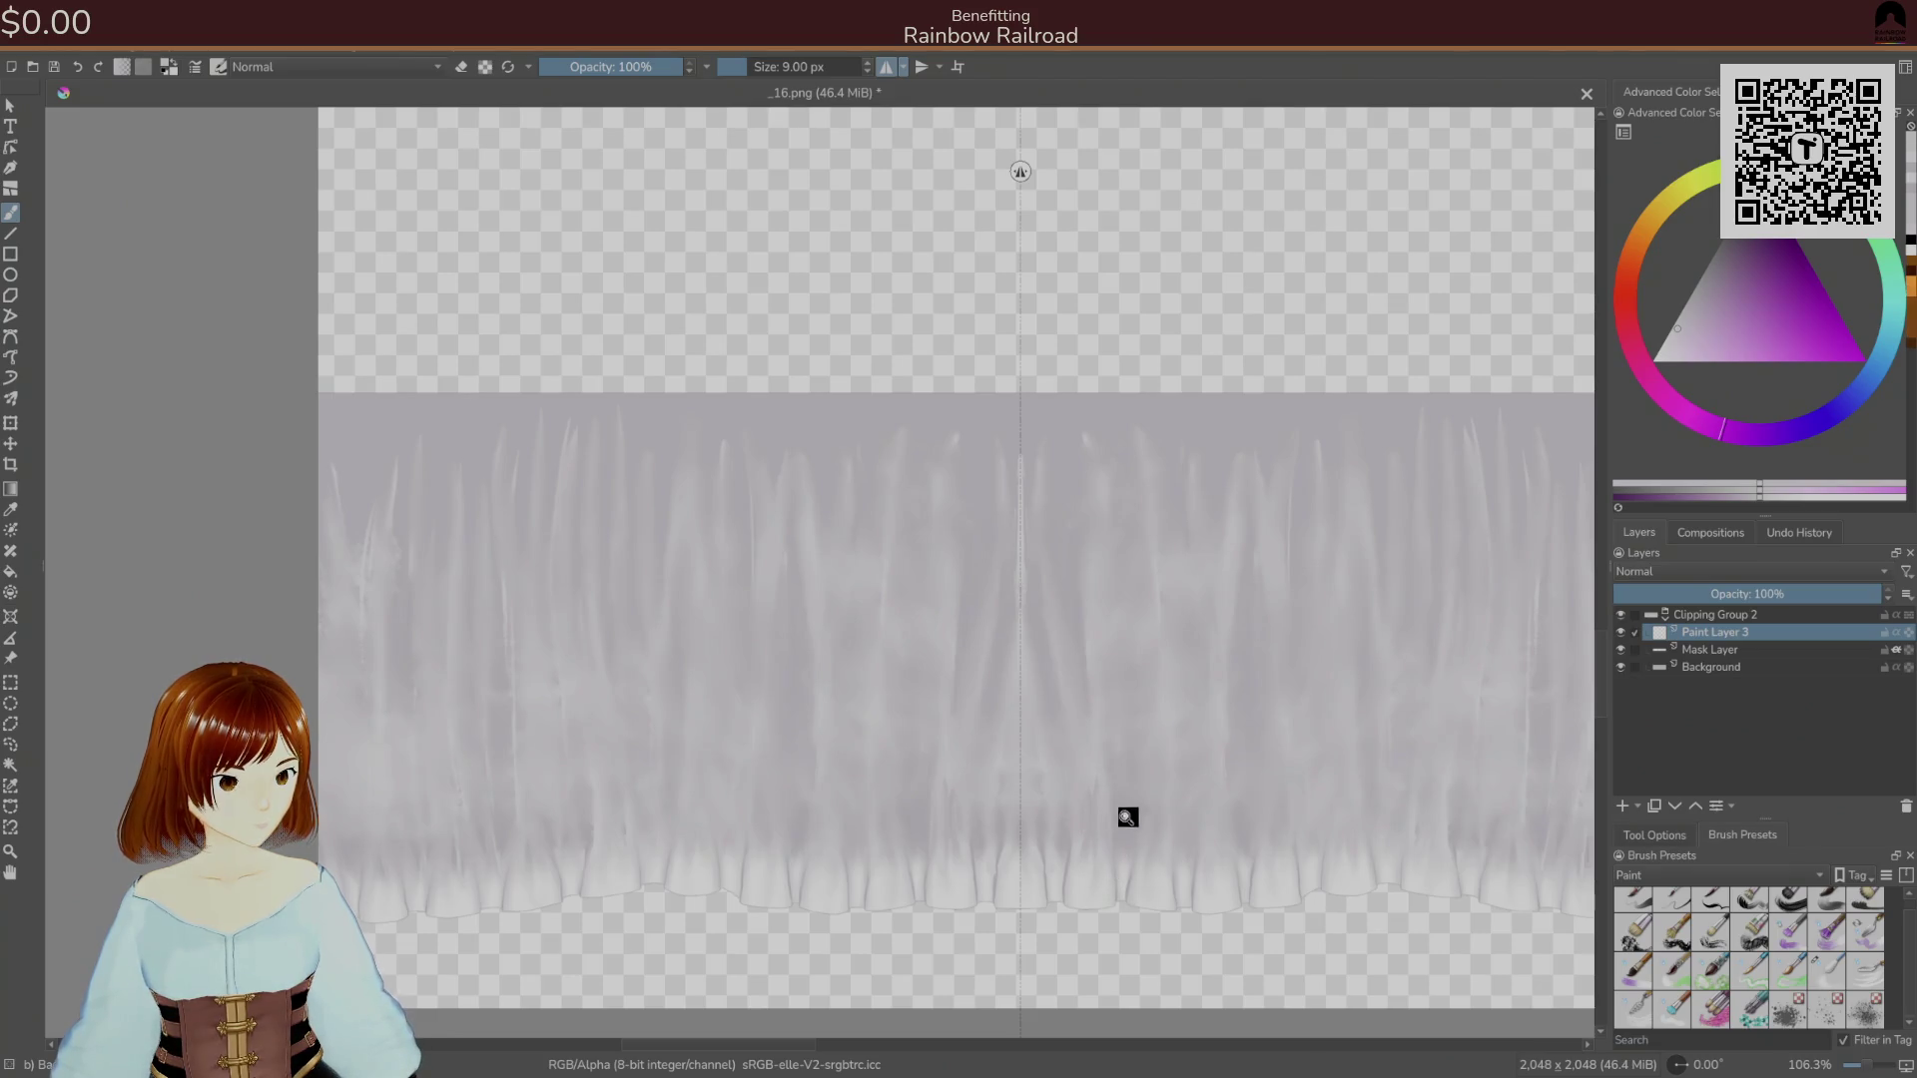
scroll(1143, 850, up, 5)
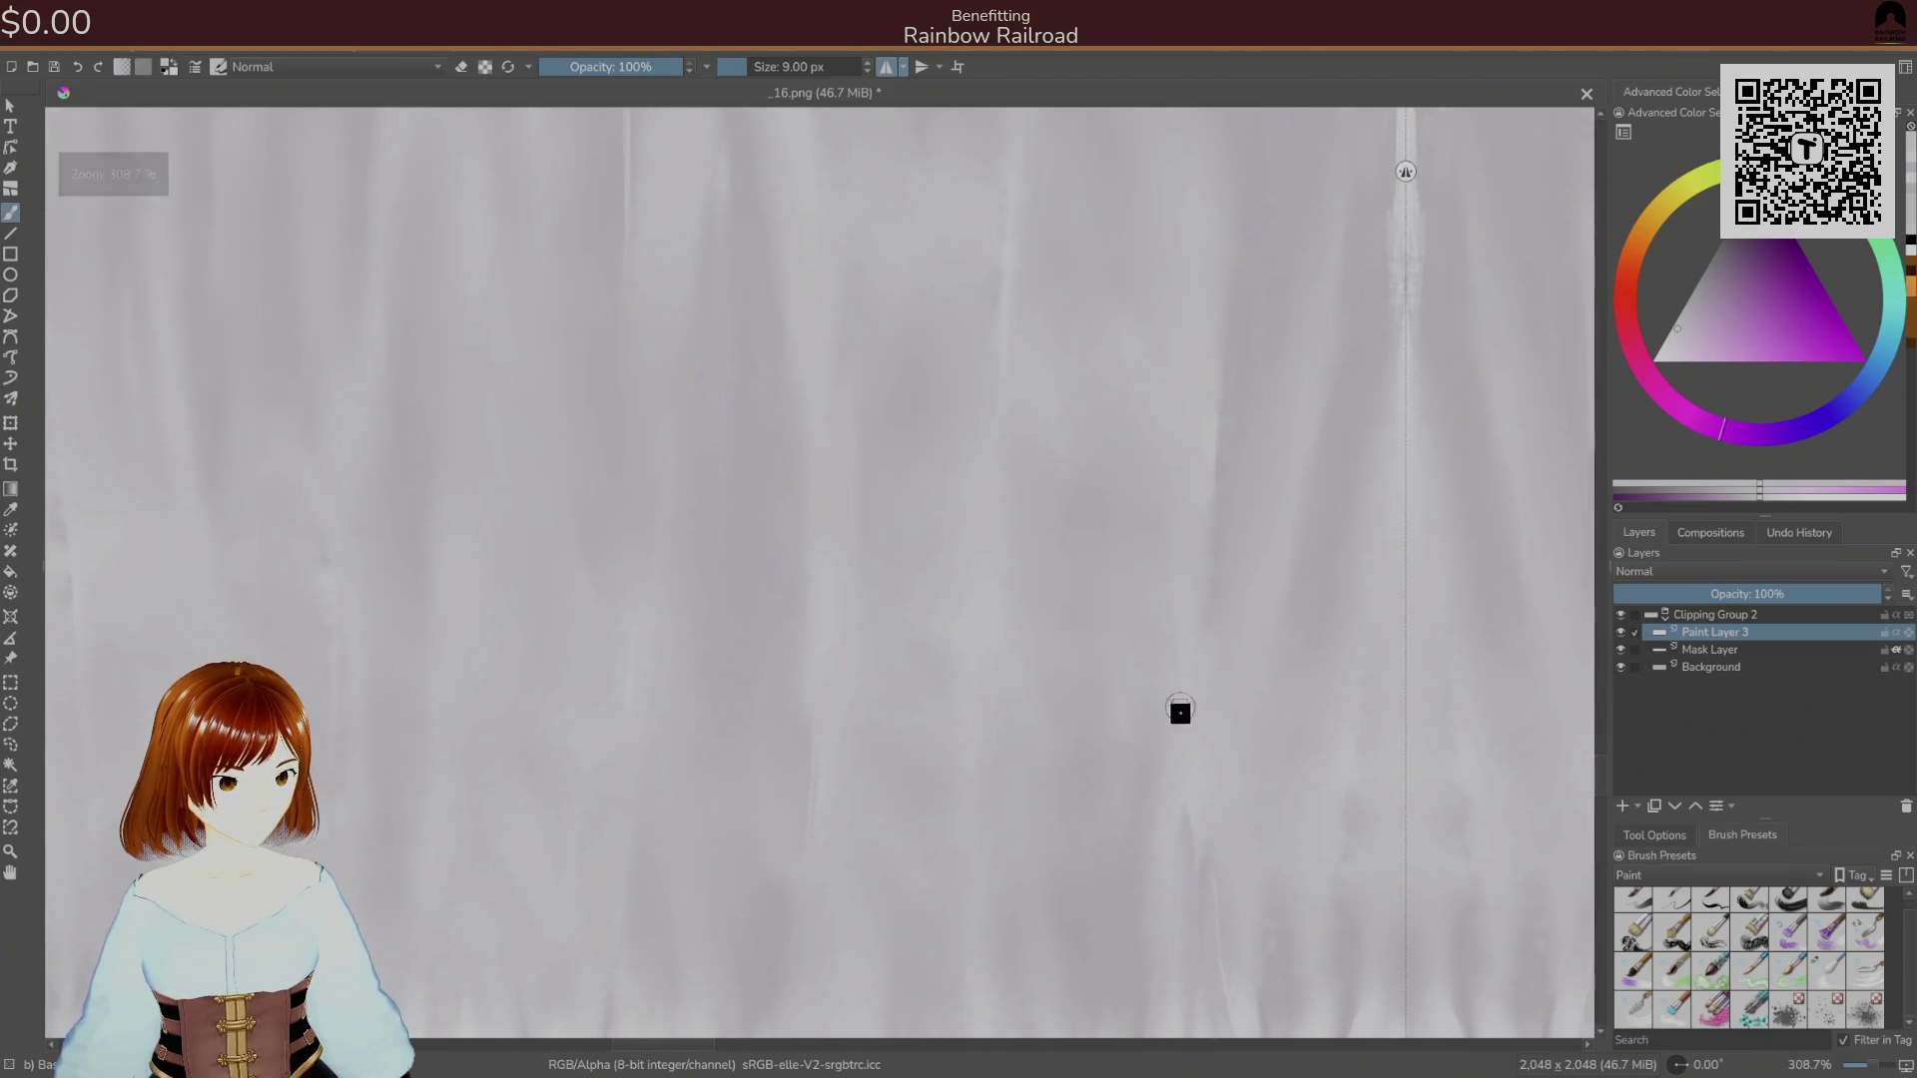
ctrl+click(1232, 753)
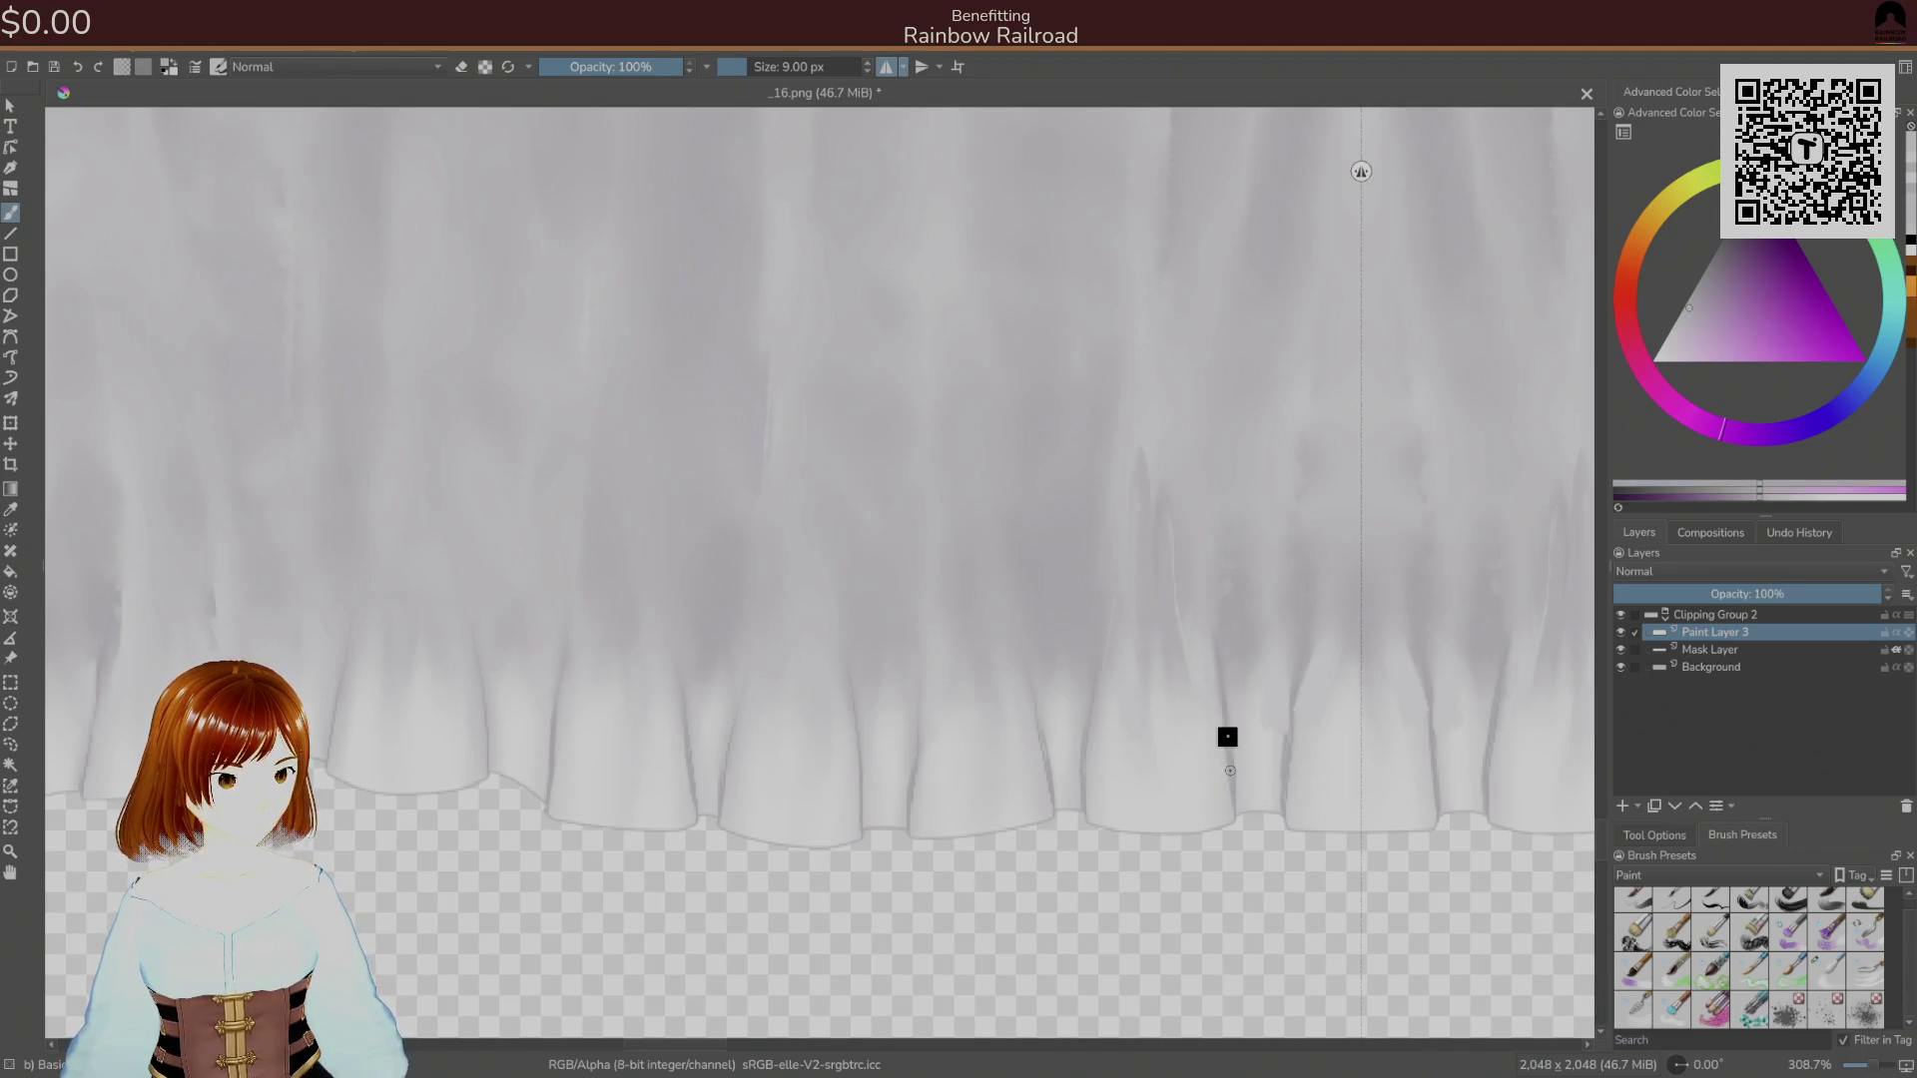
scroll(1188, 689, down, 5)
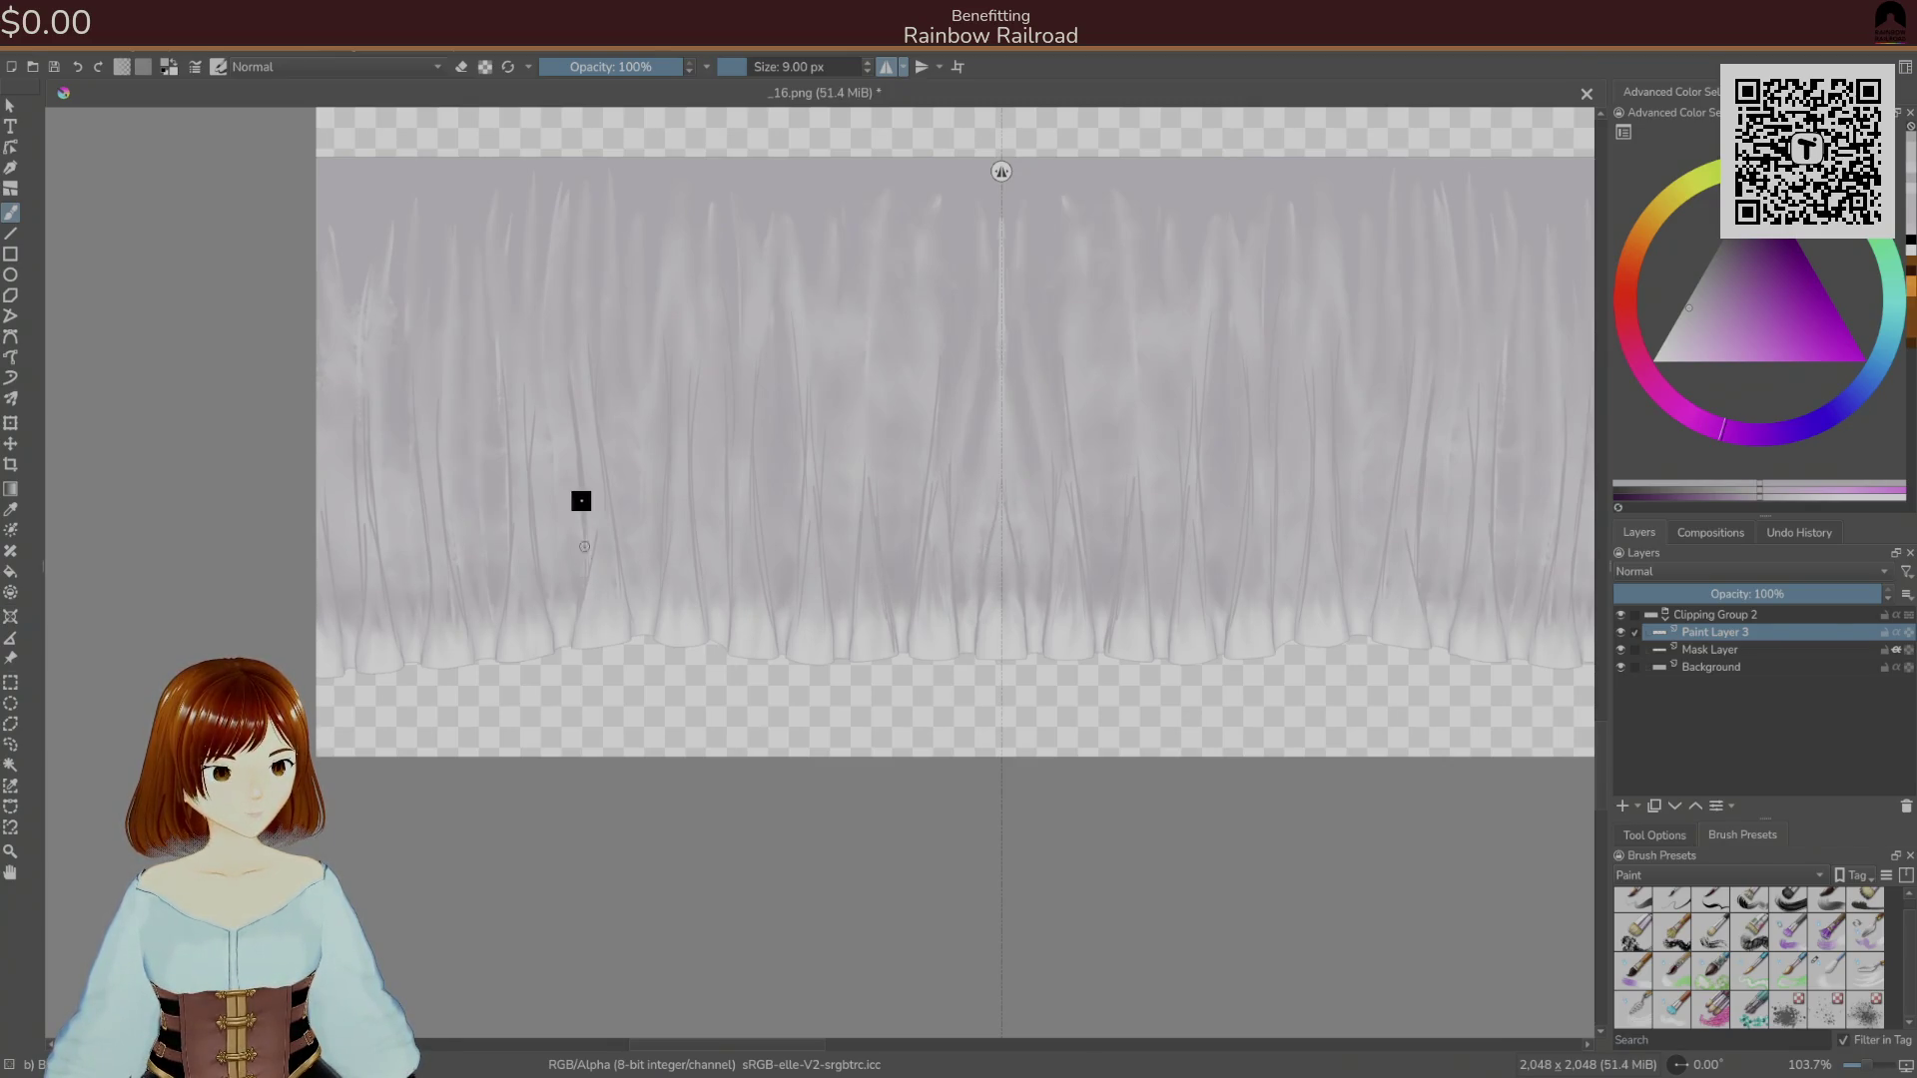
right_click(598, 557)
Erase part of a dark fold streak with a 50 px eraser shrunk to 44 px.
click(633, 470)
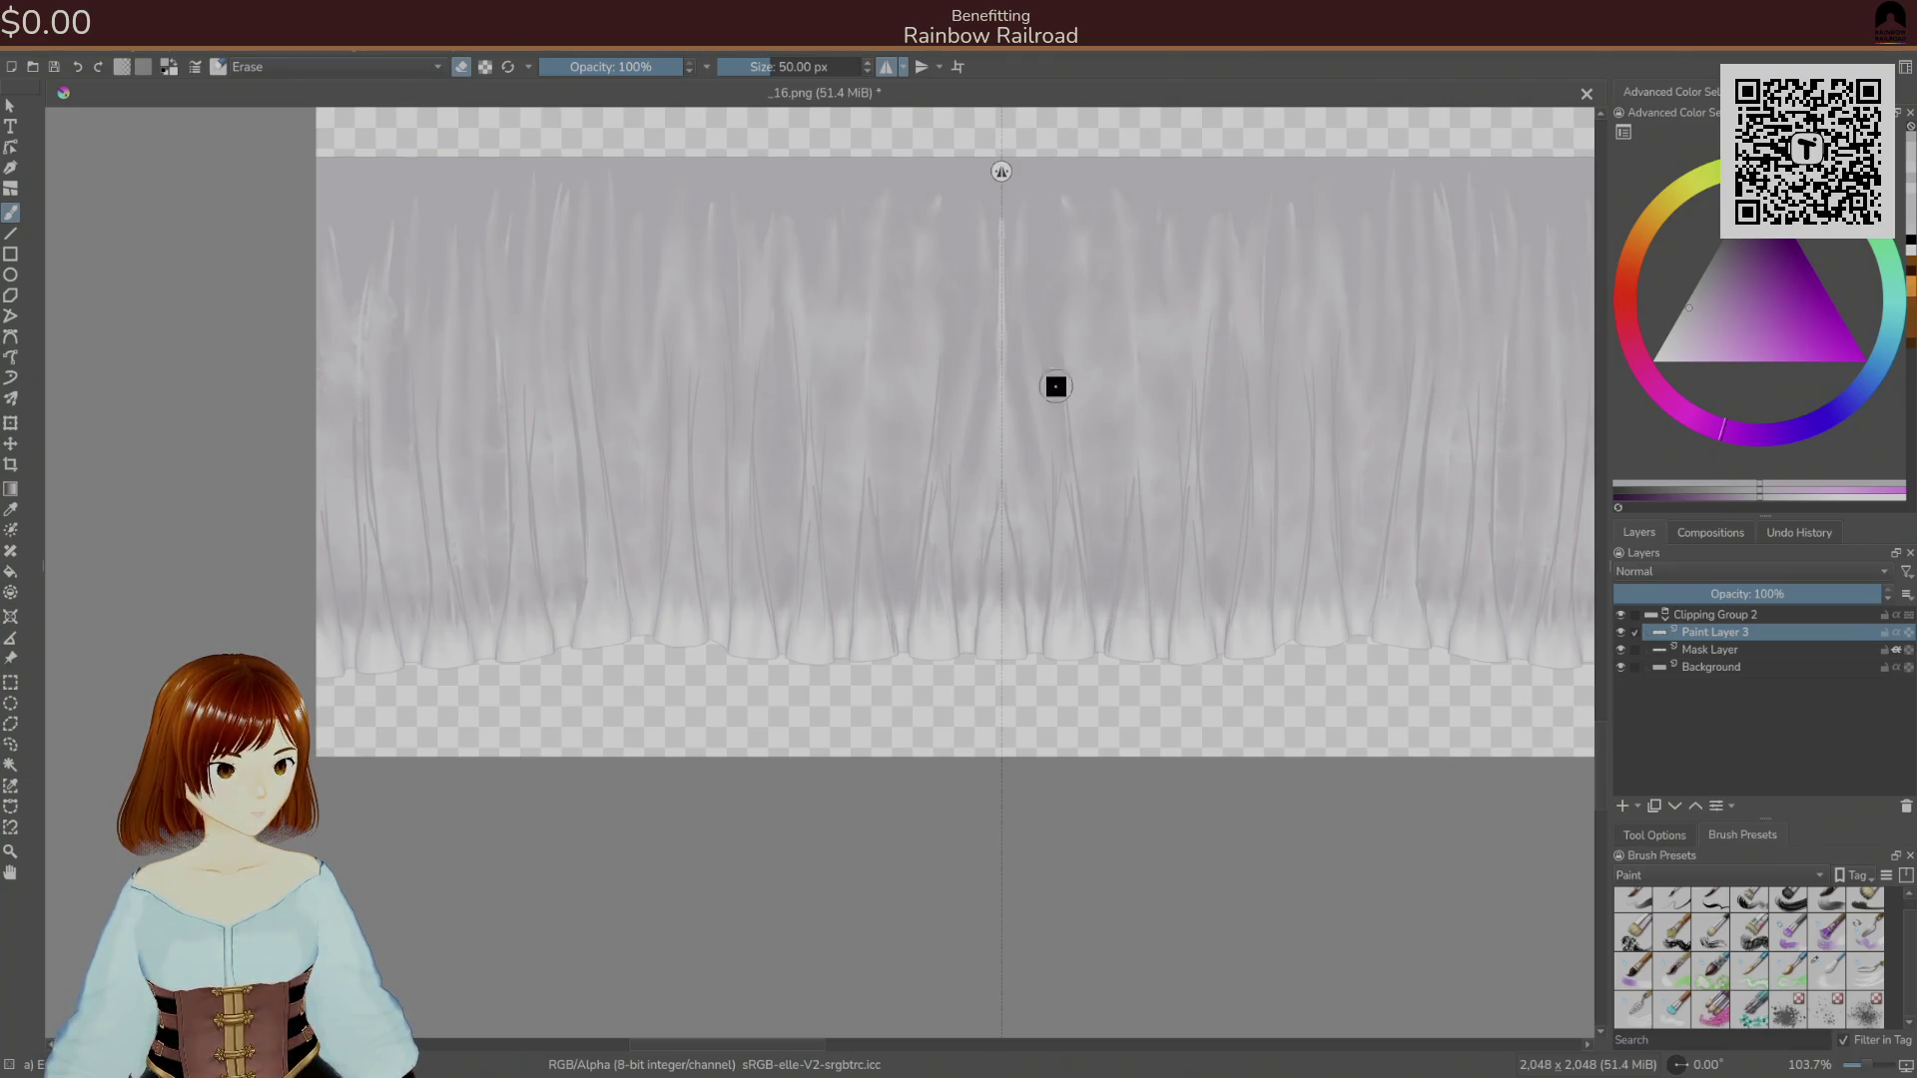
scroll(664, 591, up, 5)
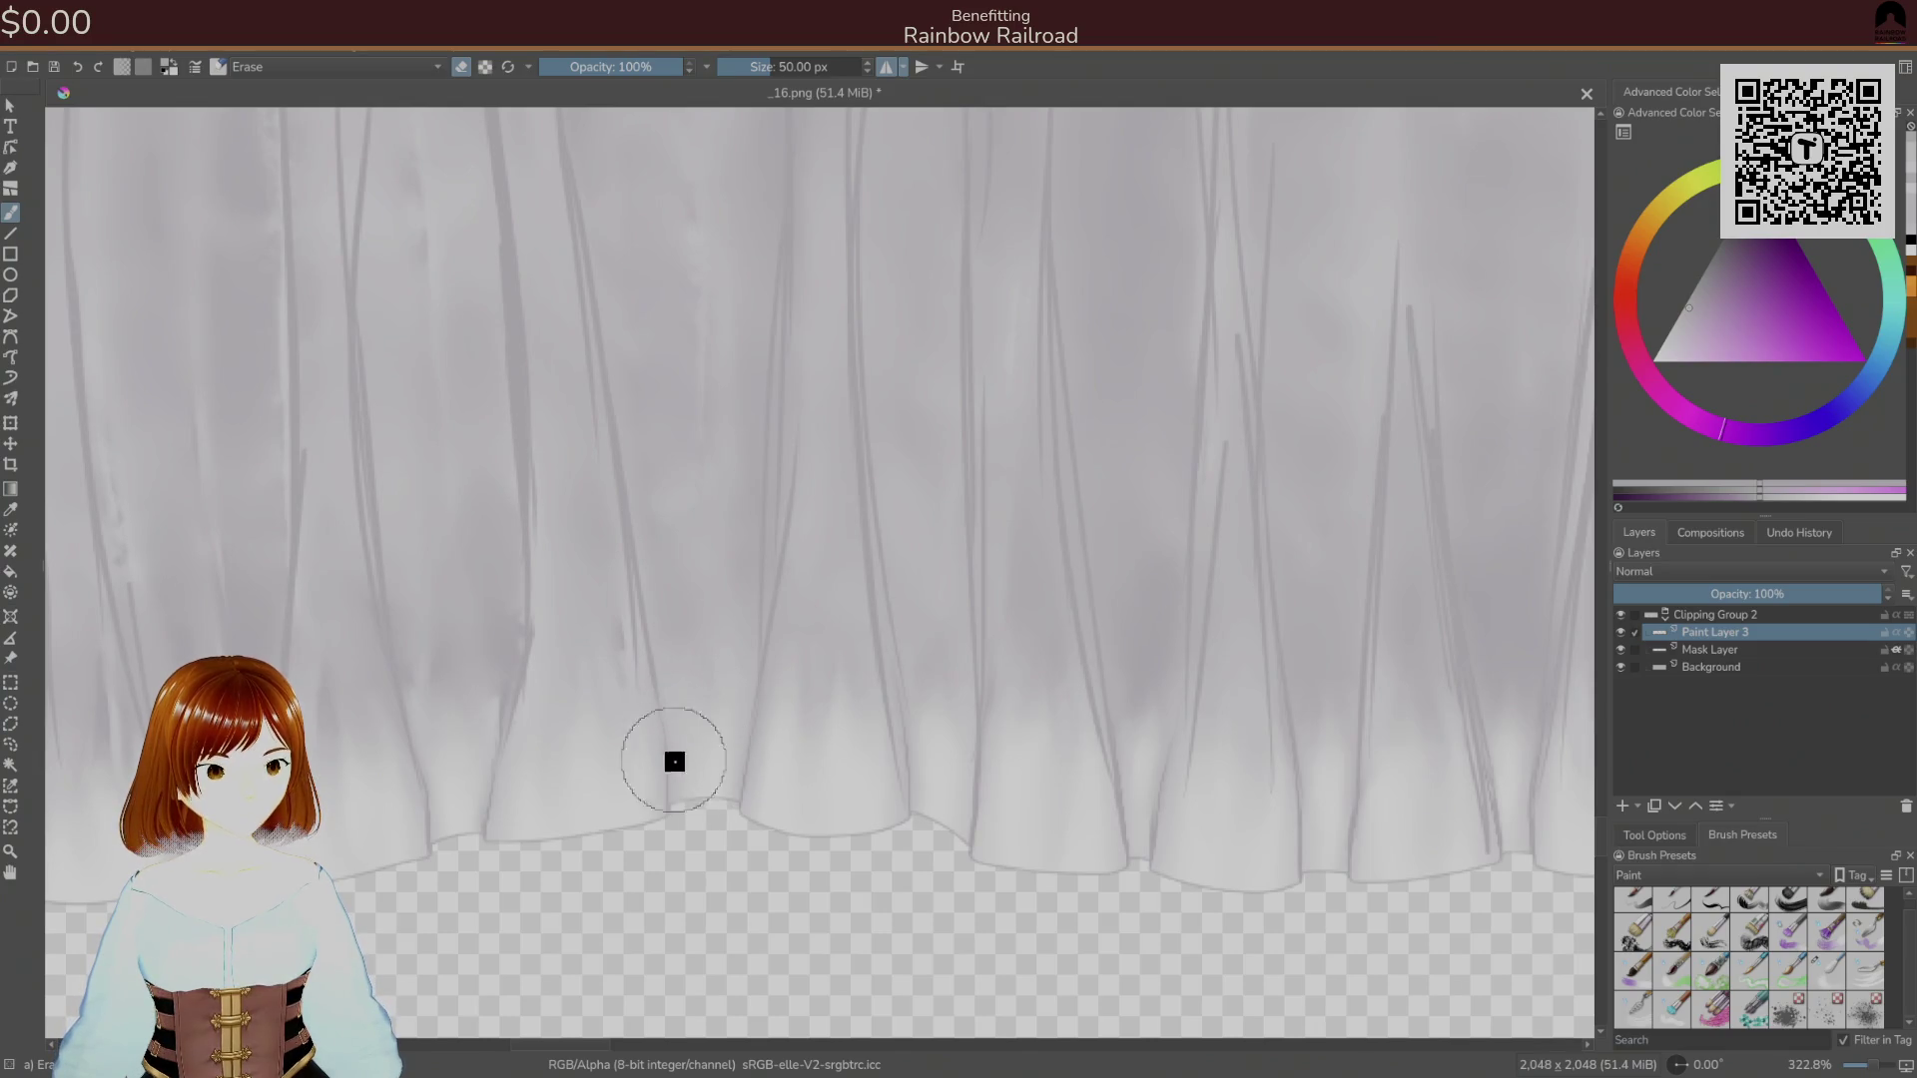
key(bracketleft)
key(bracketleft)
key(bracketleft)
key(bracketleft)
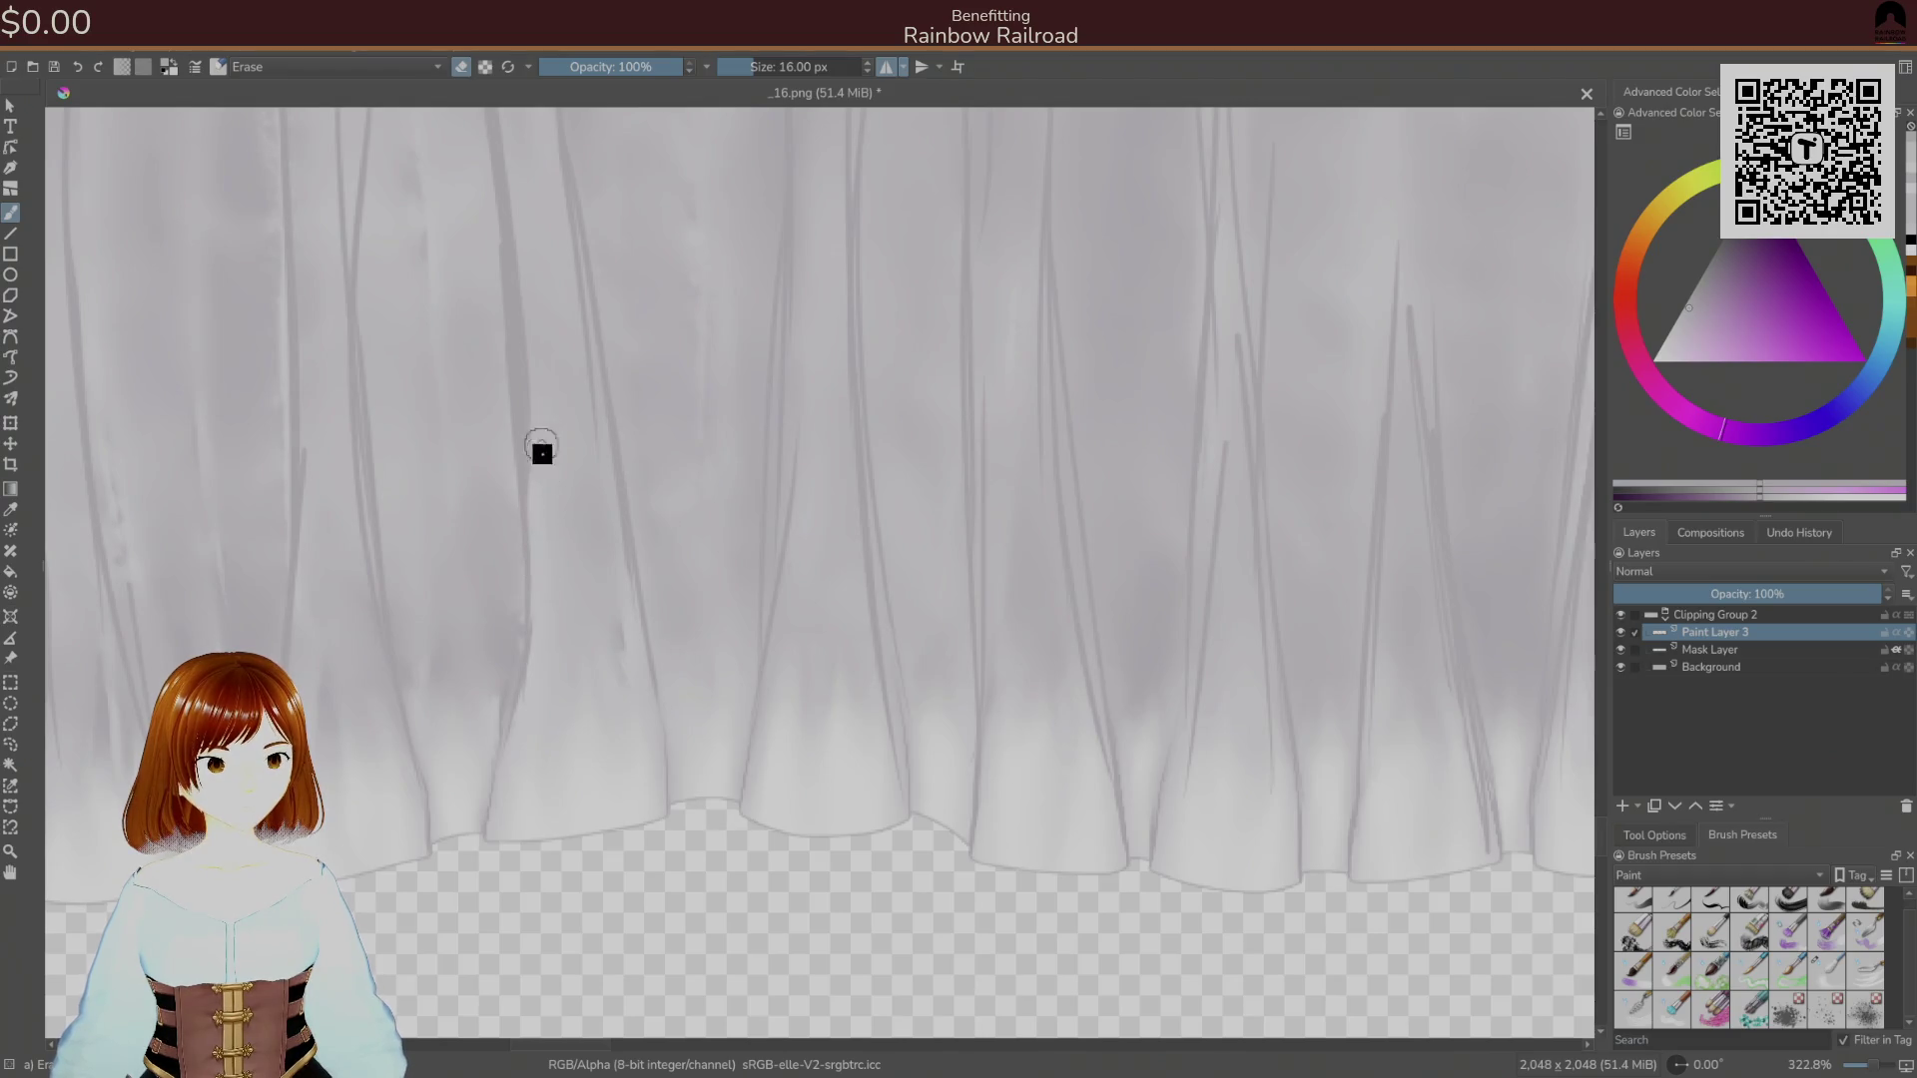
scroll(578, 573, up, 5)
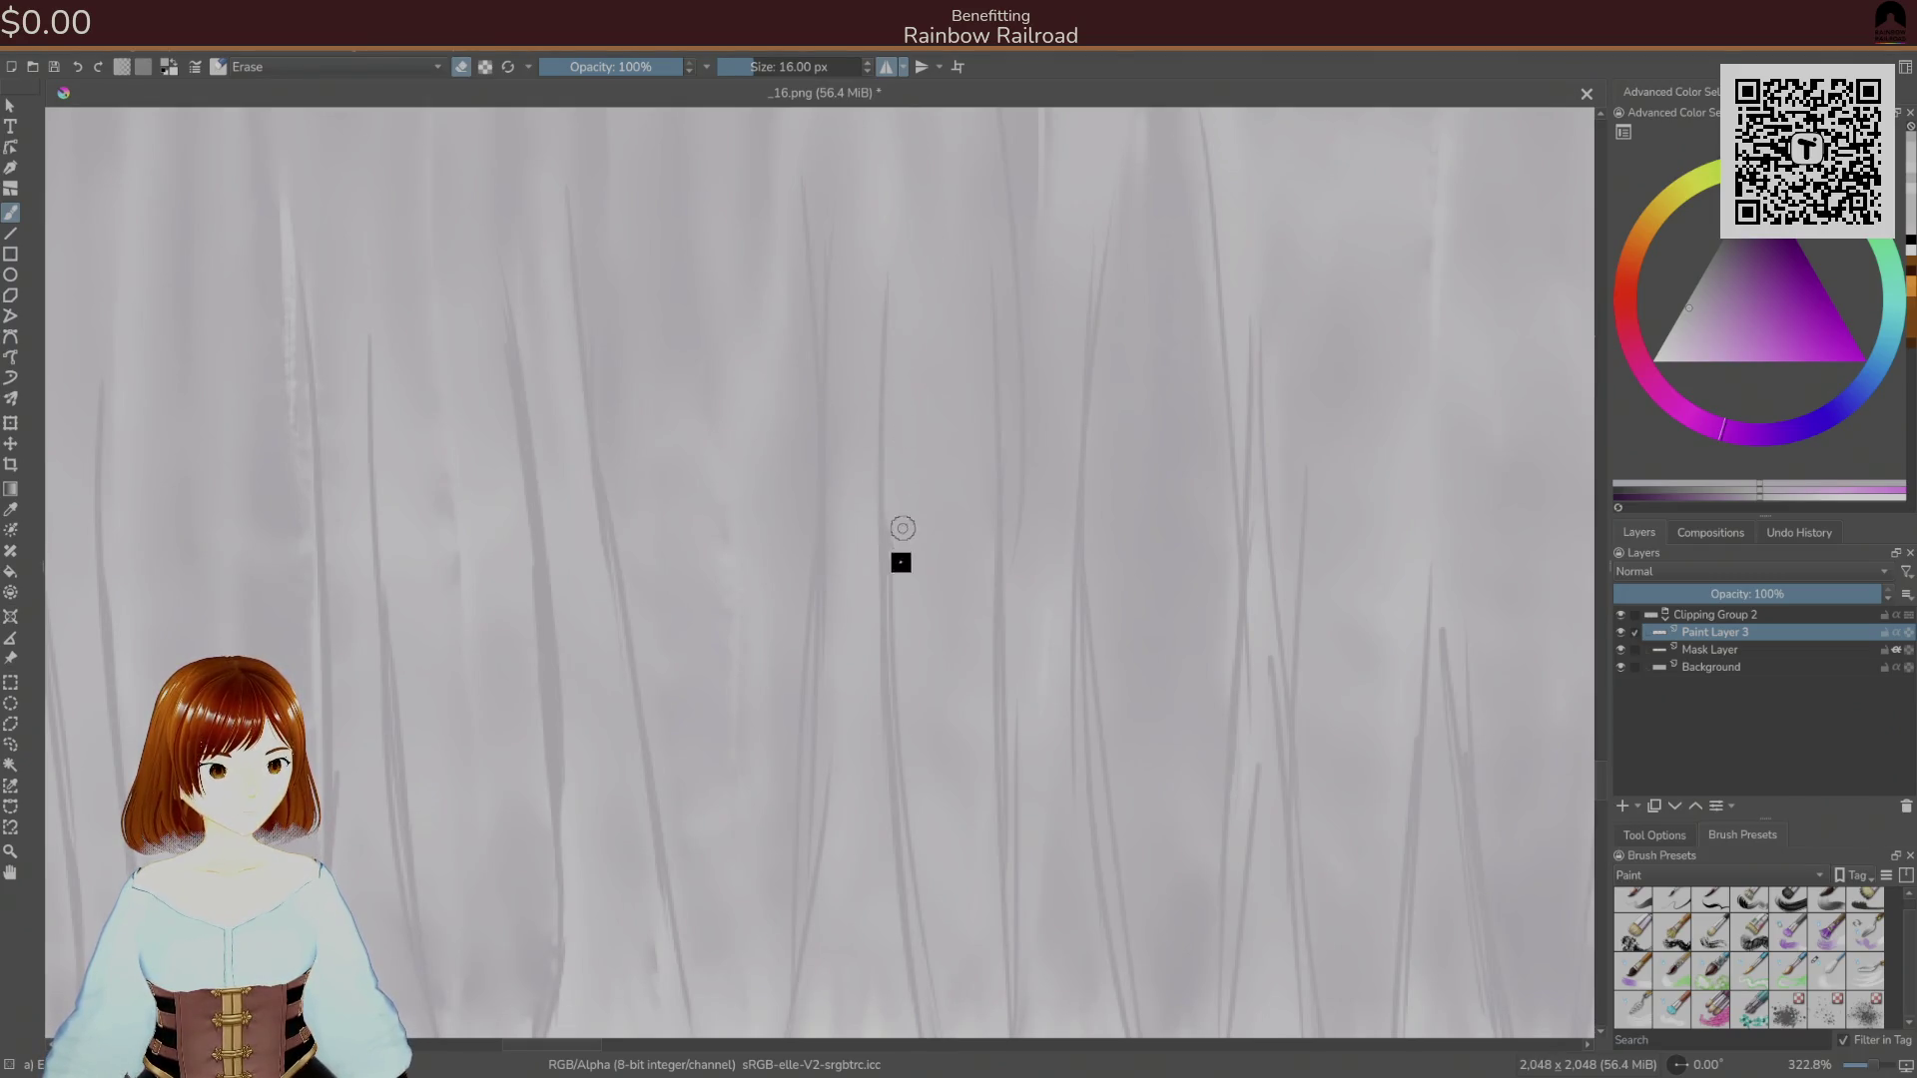
drag(884, 496, 925, 763)
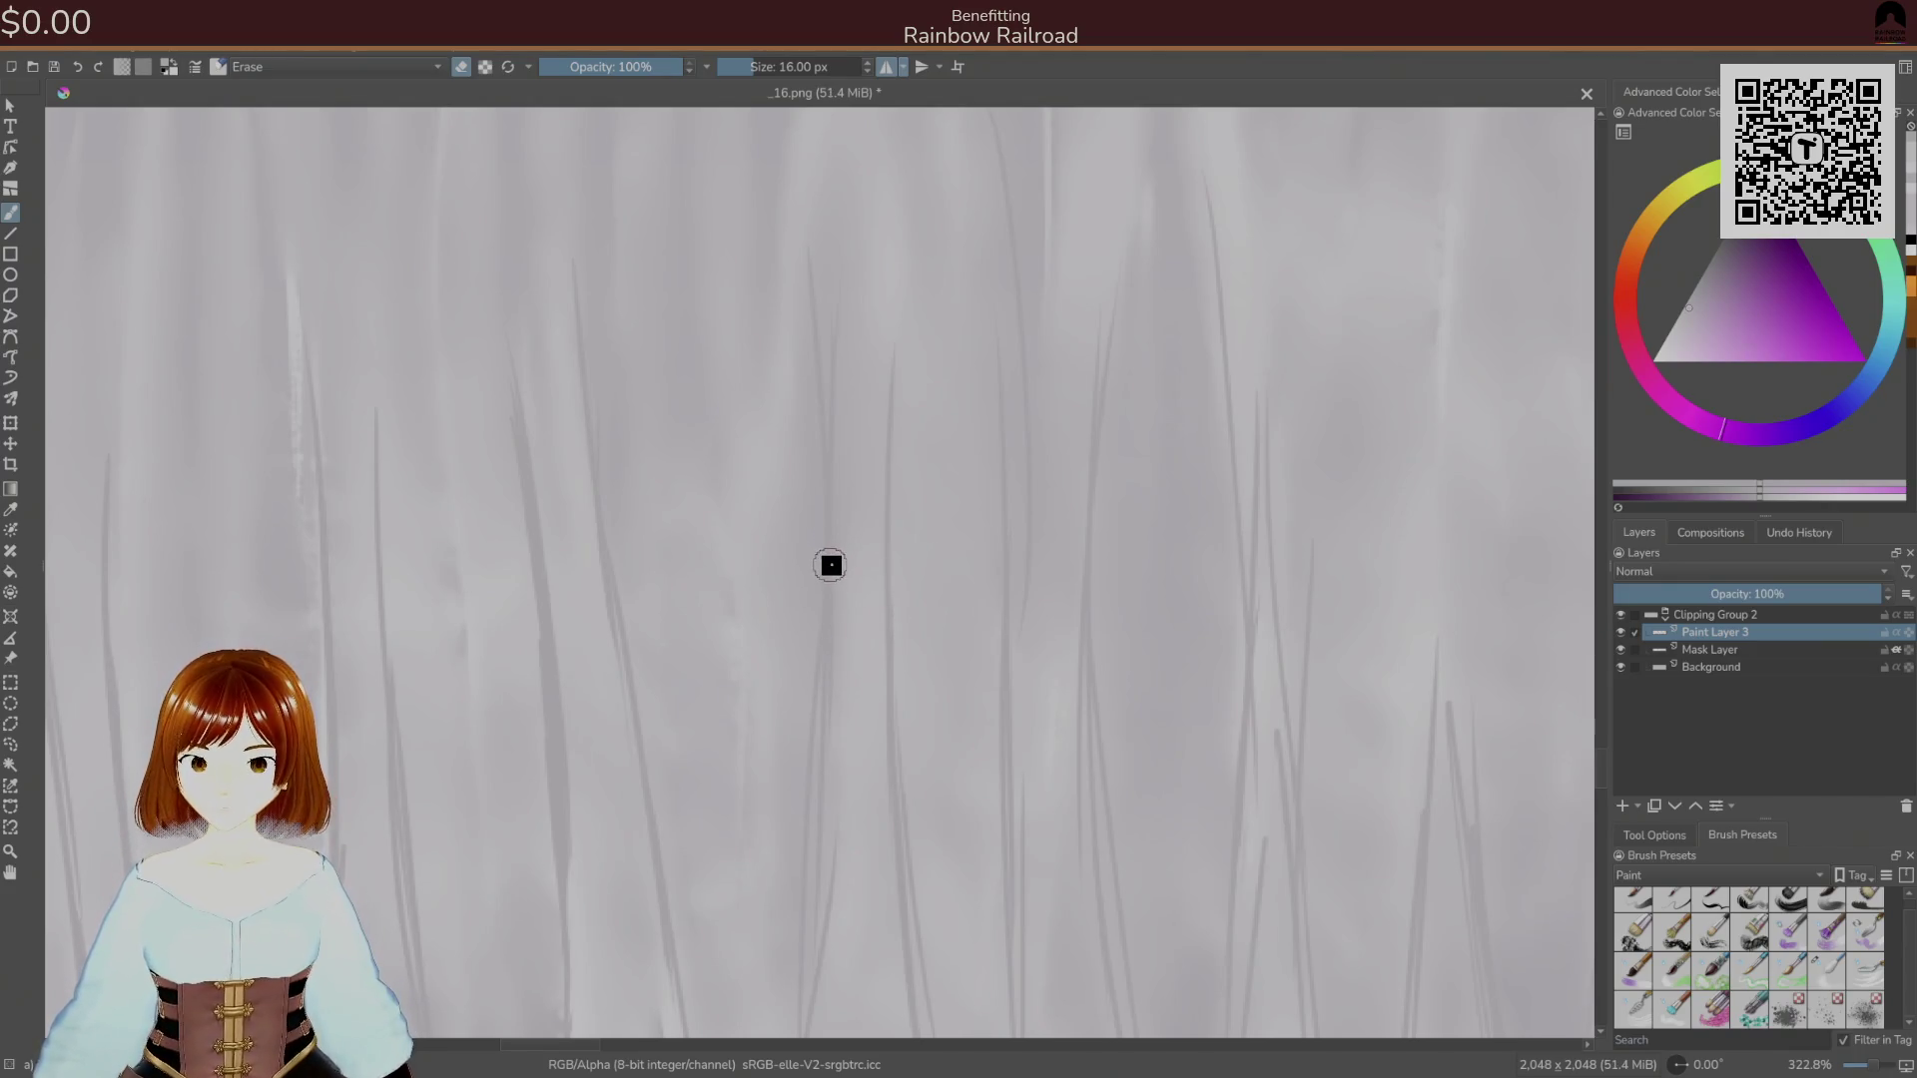
mouse_move(859, 582)
mouse_down()
mouse_move(869, 646)
mouse_move(863, 501)
mouse_up()
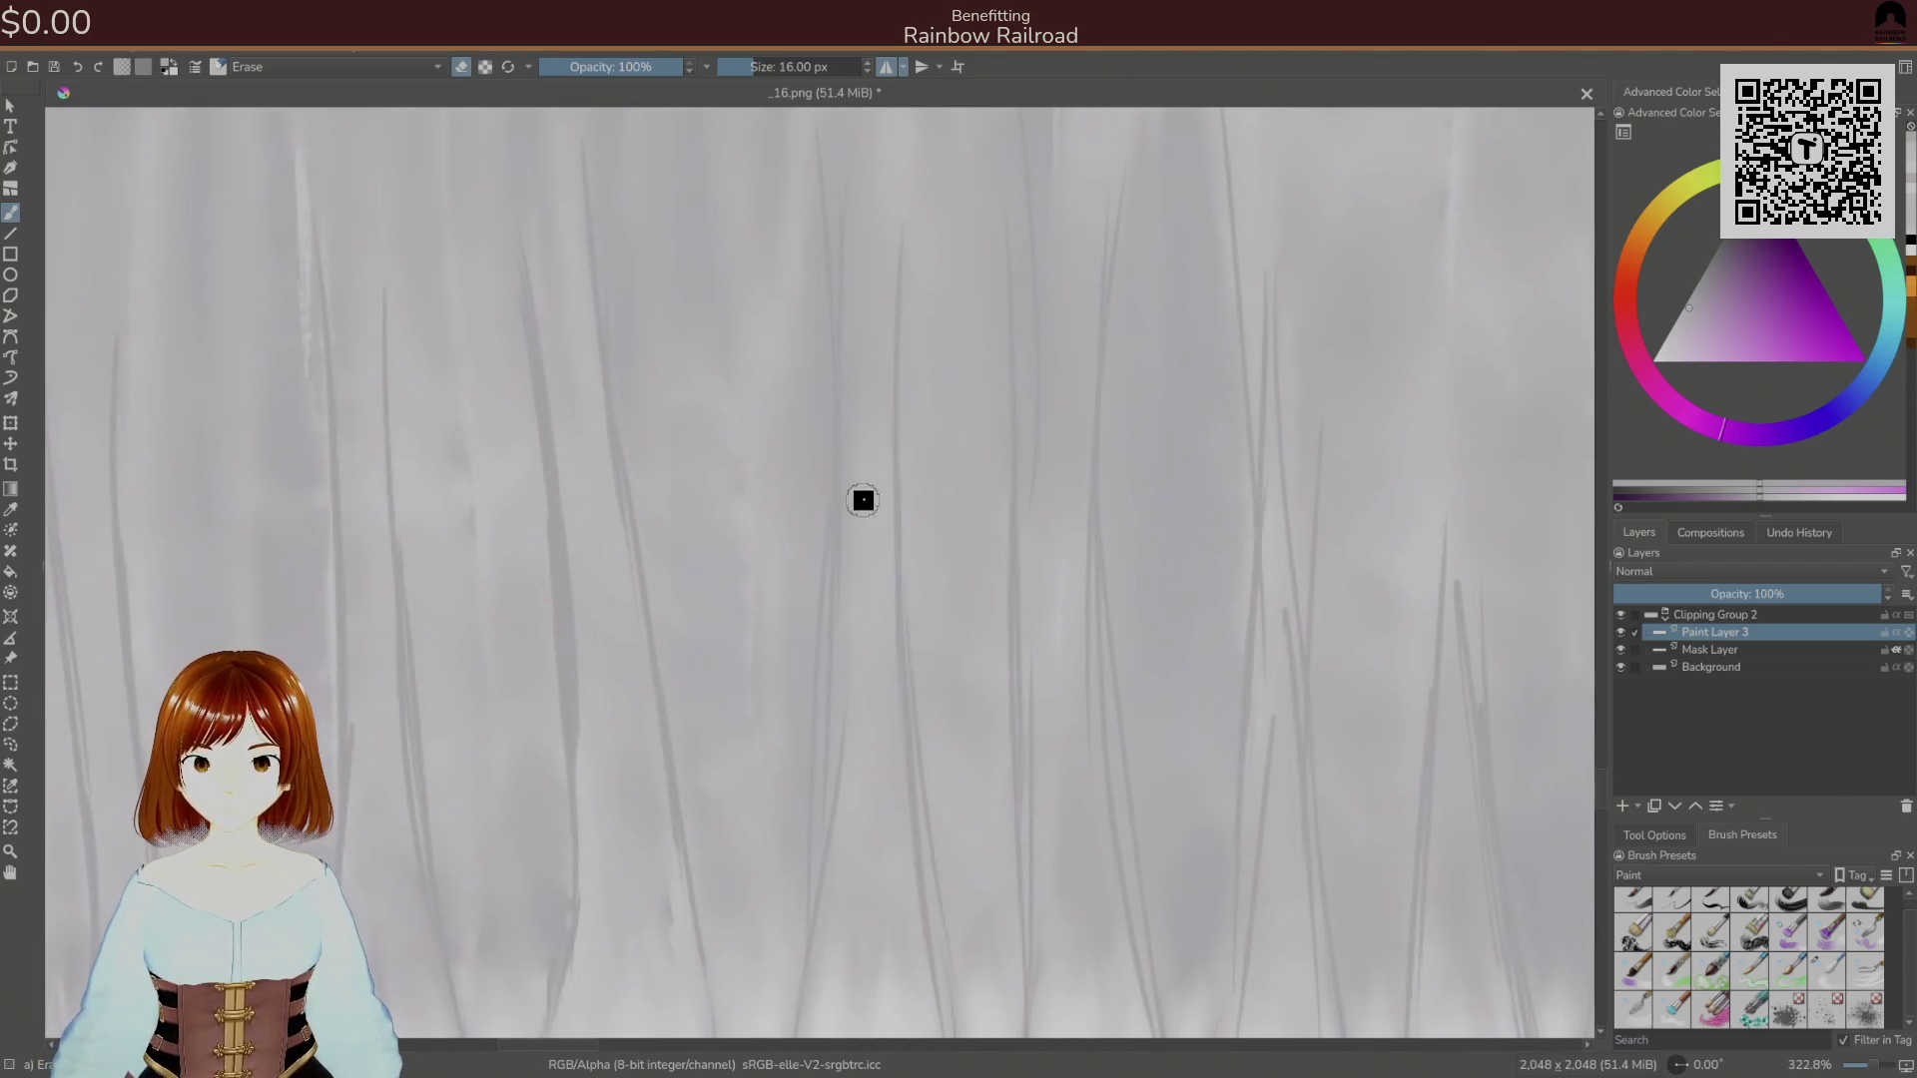
scroll(865, 565, down, 2)
scroll(866, 659, up, 2)
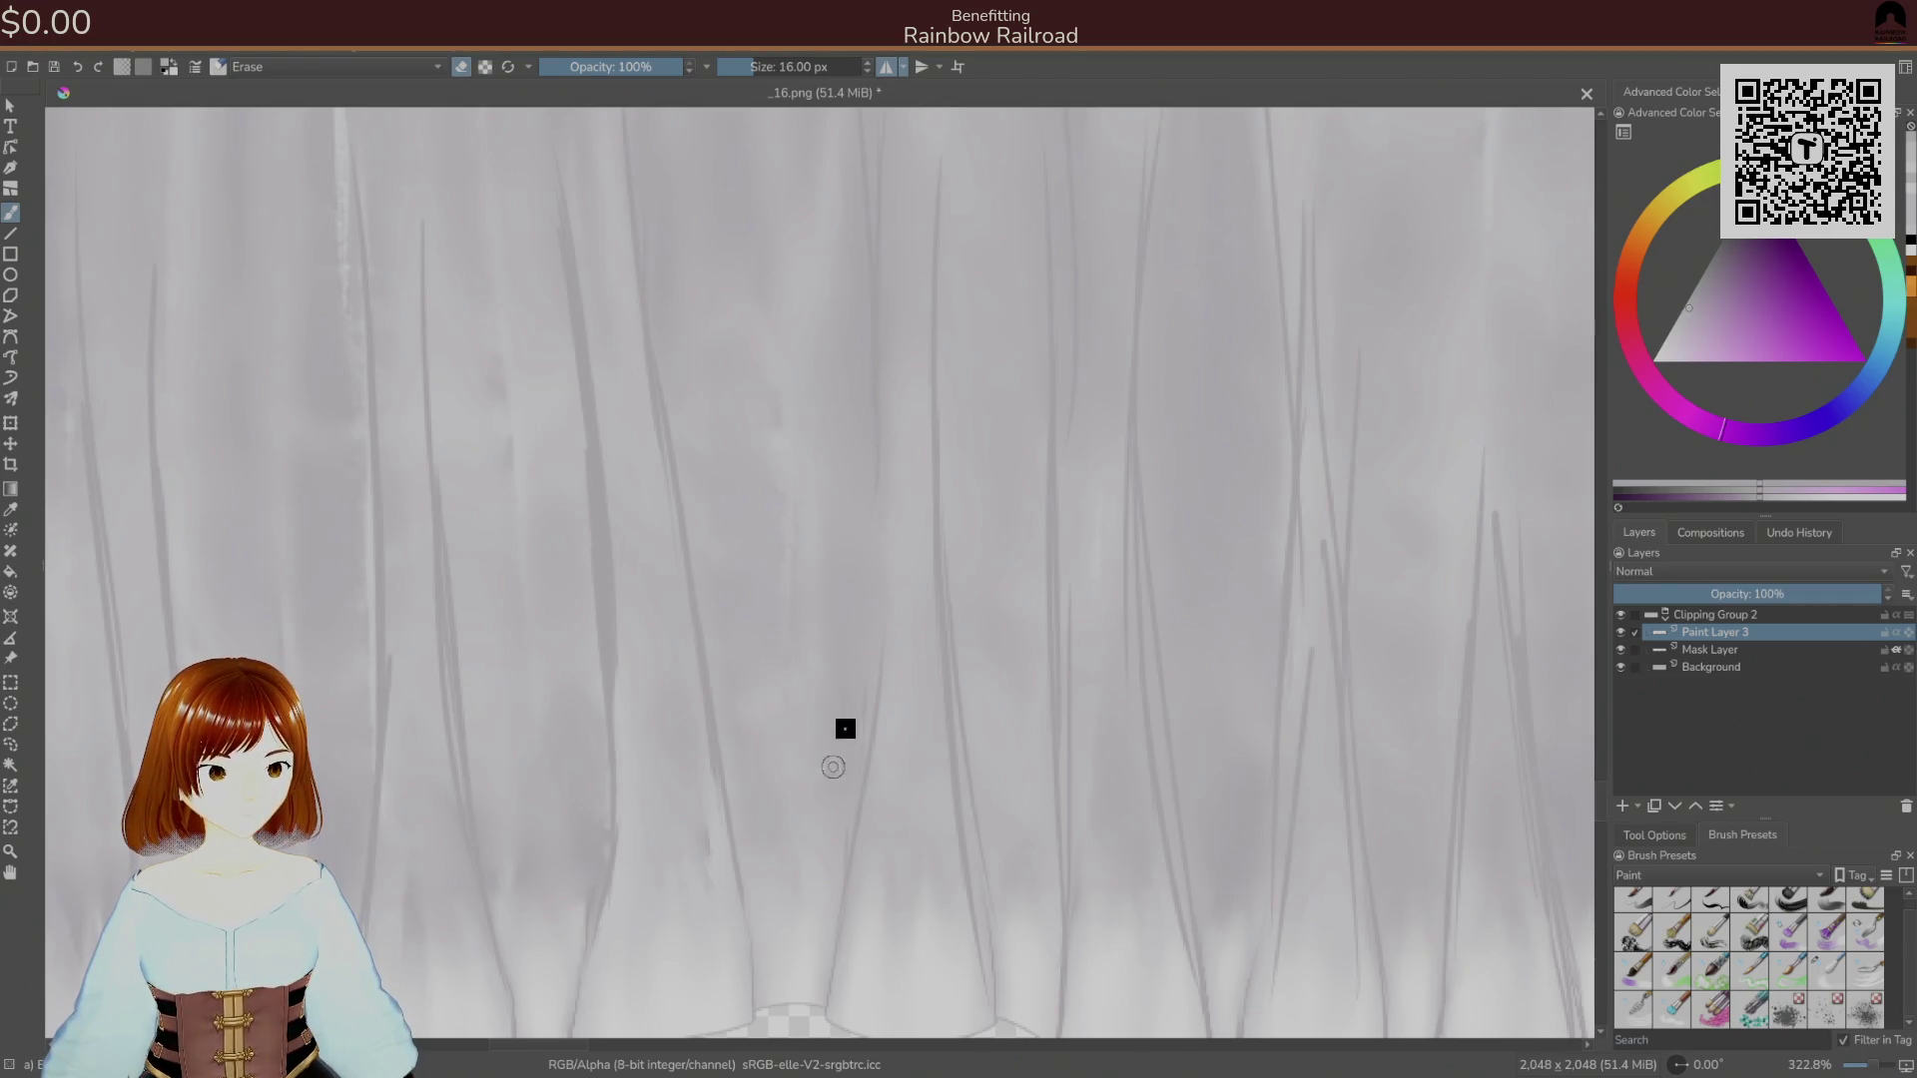
Switch back to a 9 px Normal painting brush and select the Mask Layer.
right_click(876, 664)
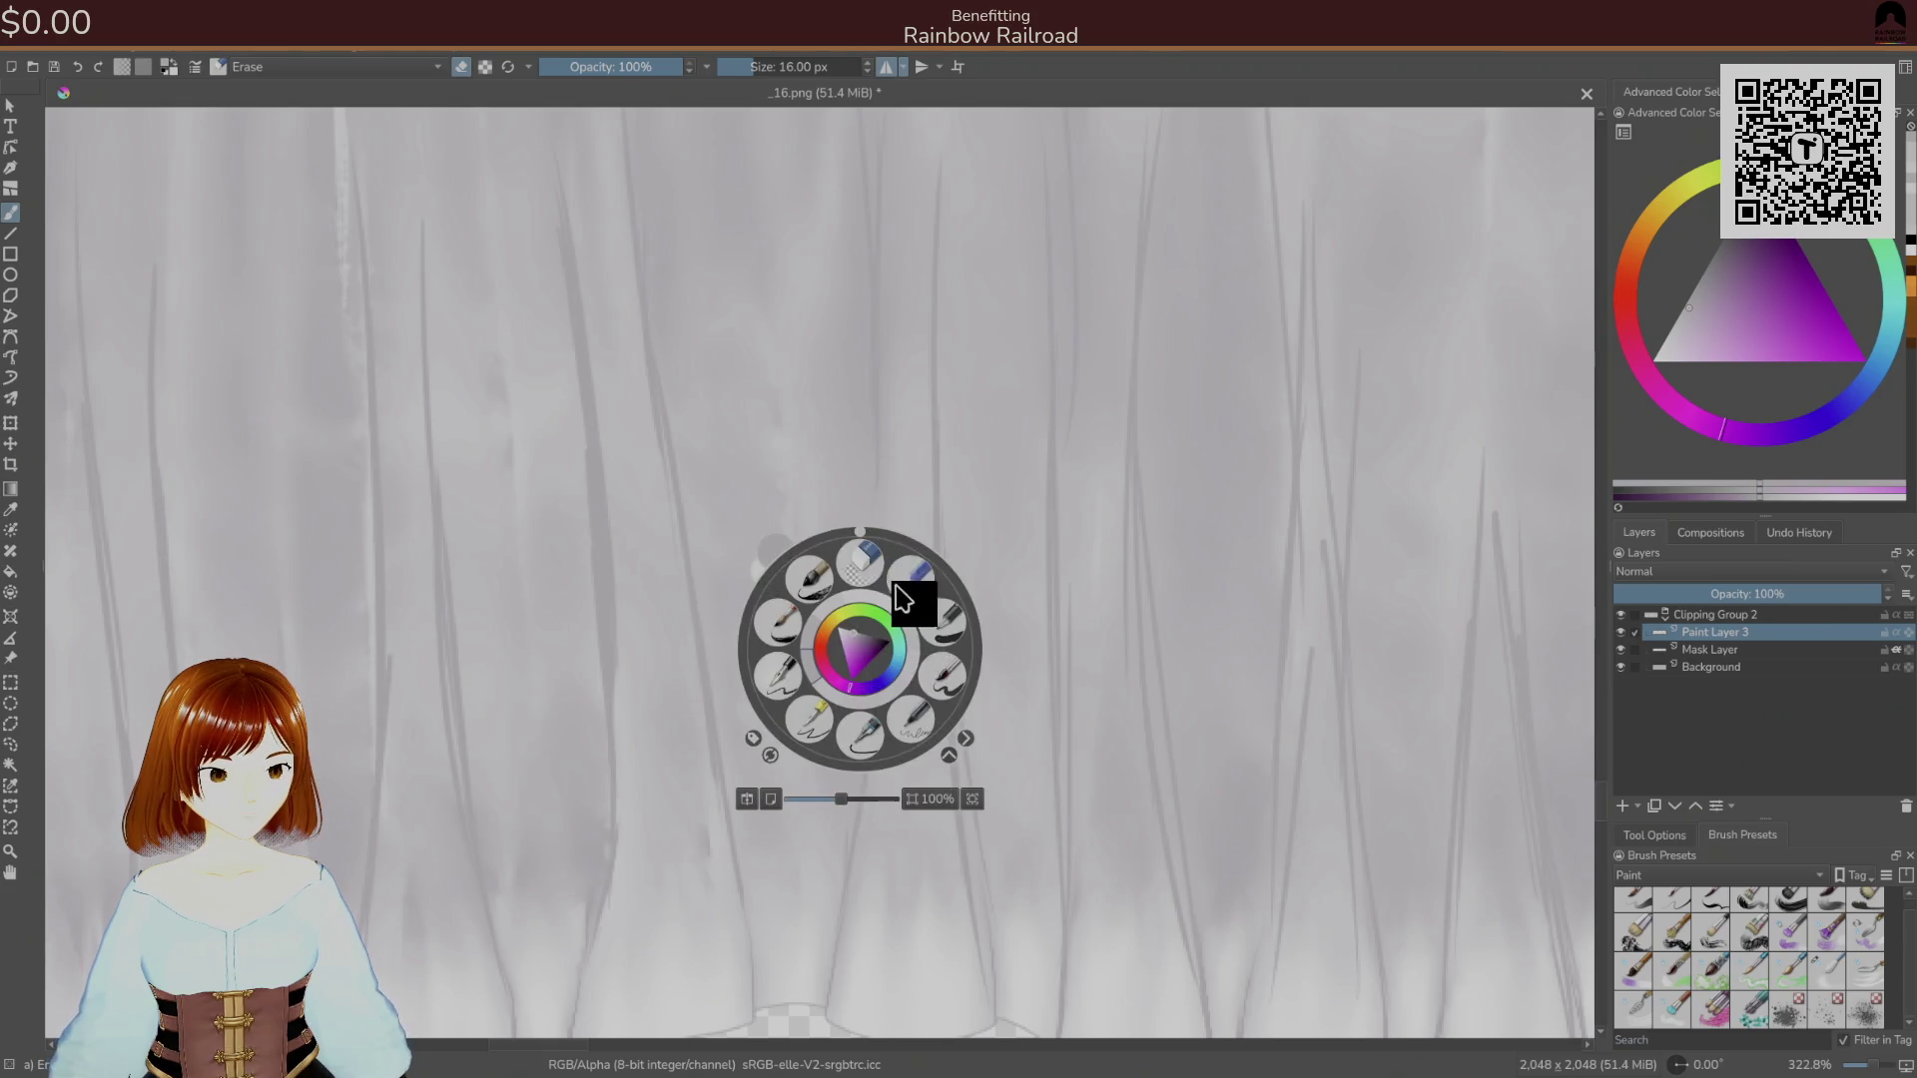
click(956, 705)
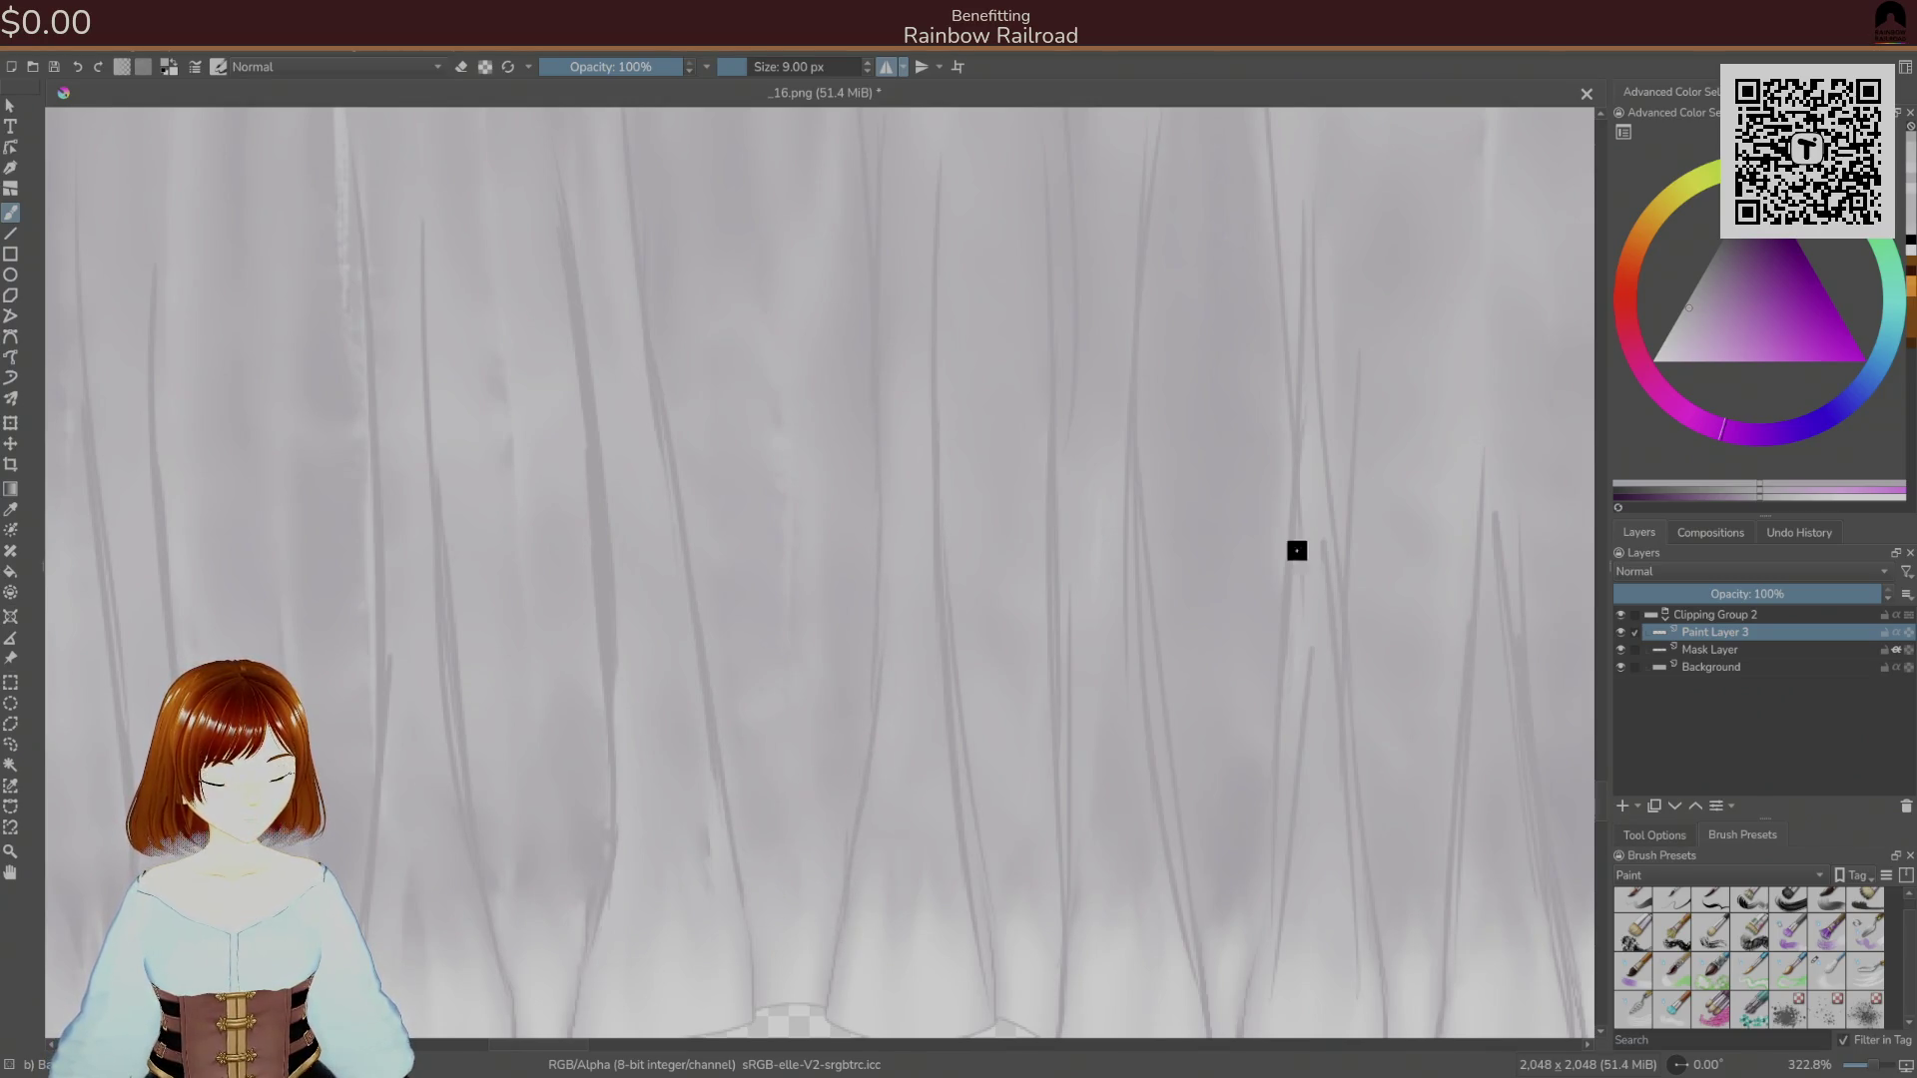
click(1697, 649)
Try the 16 px eraser and 110 px and 84 px brushes, then settle on a 32 px brush.
right_click(774, 848)
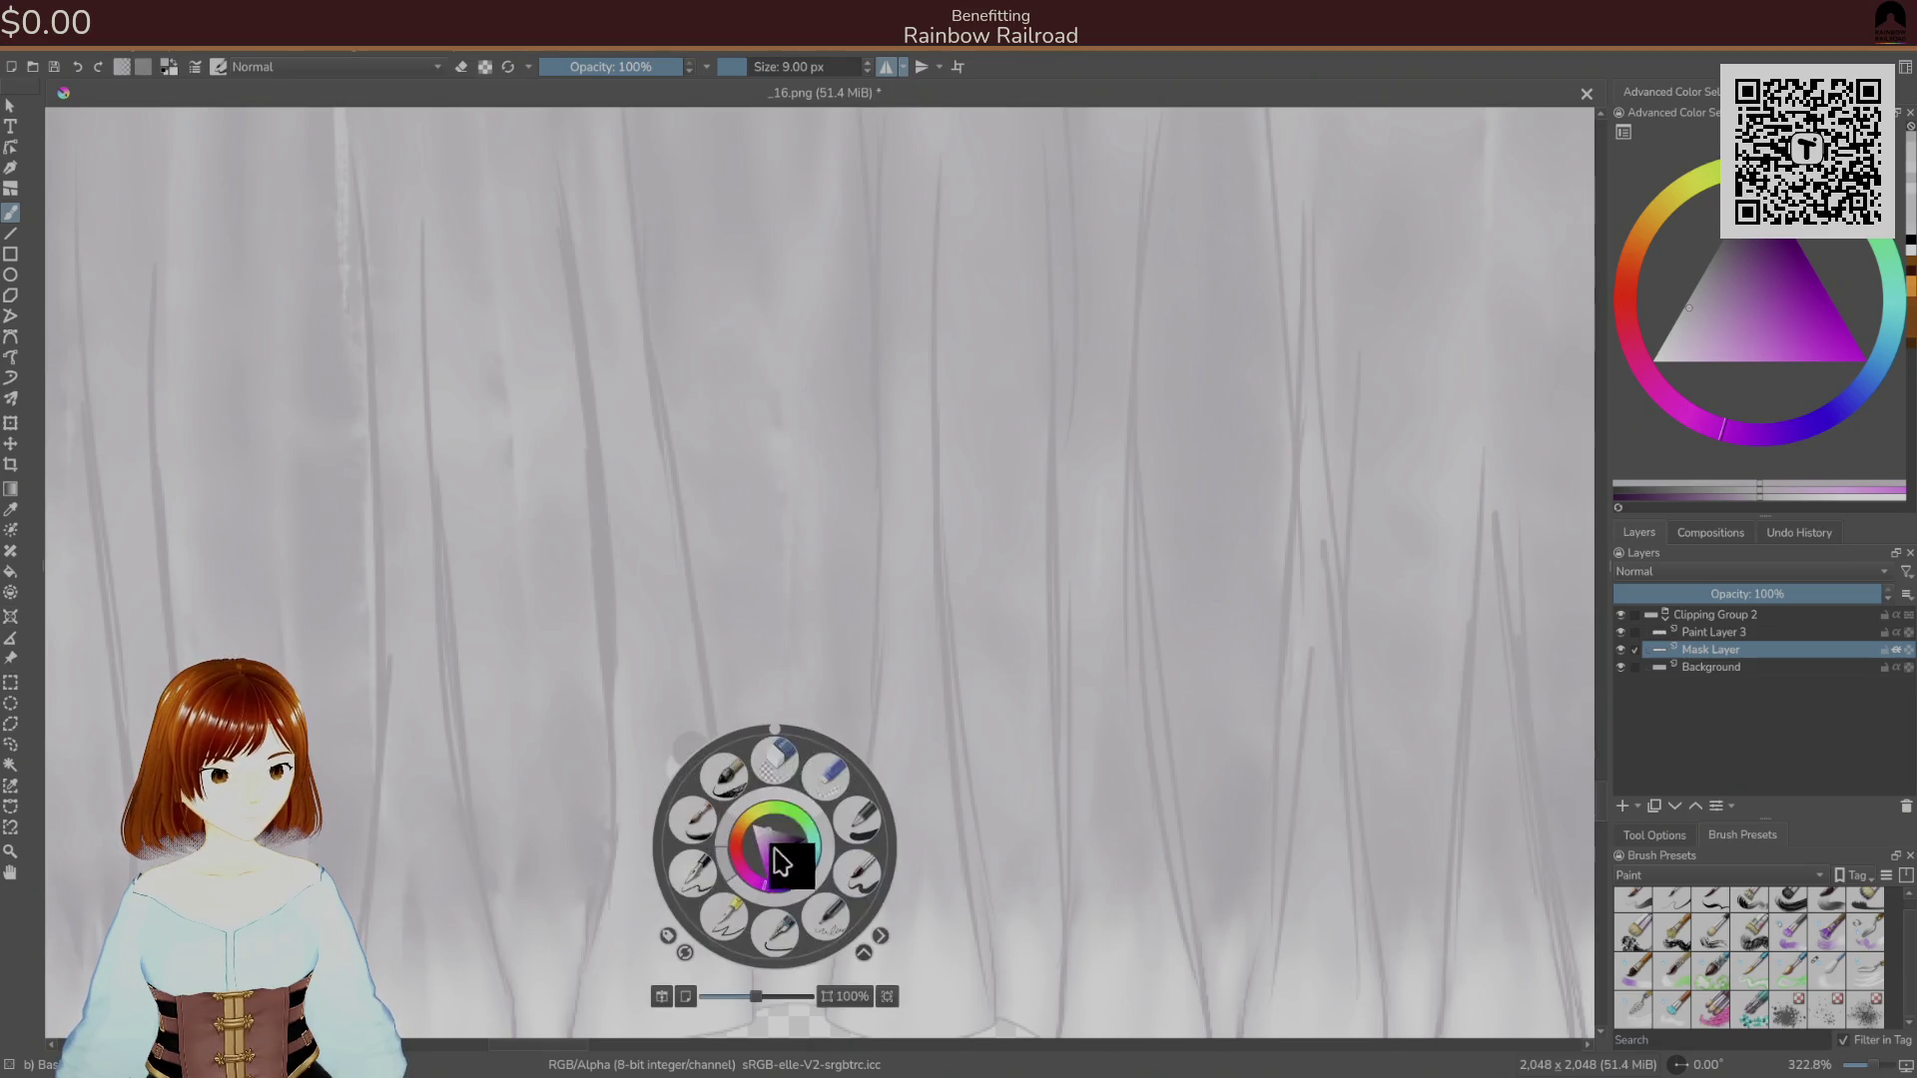
click(797, 769)
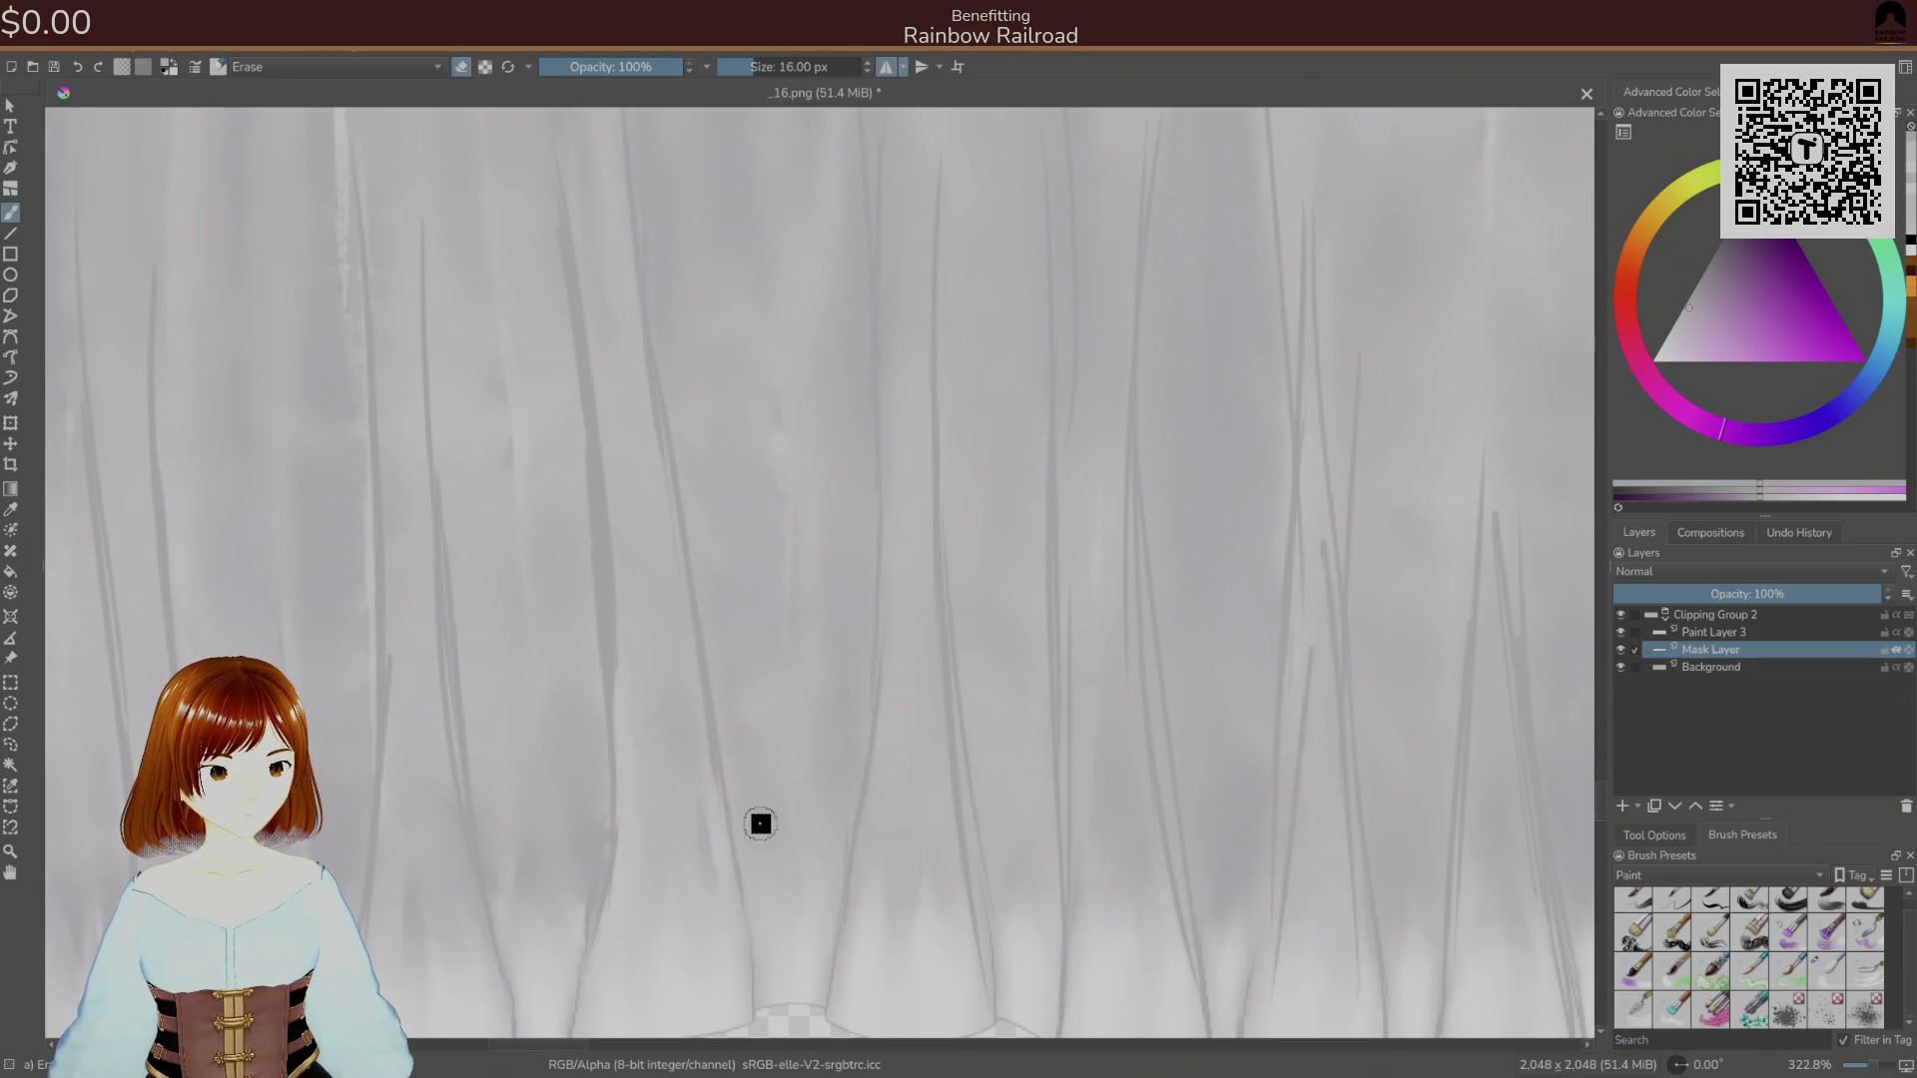
click(1750, 932)
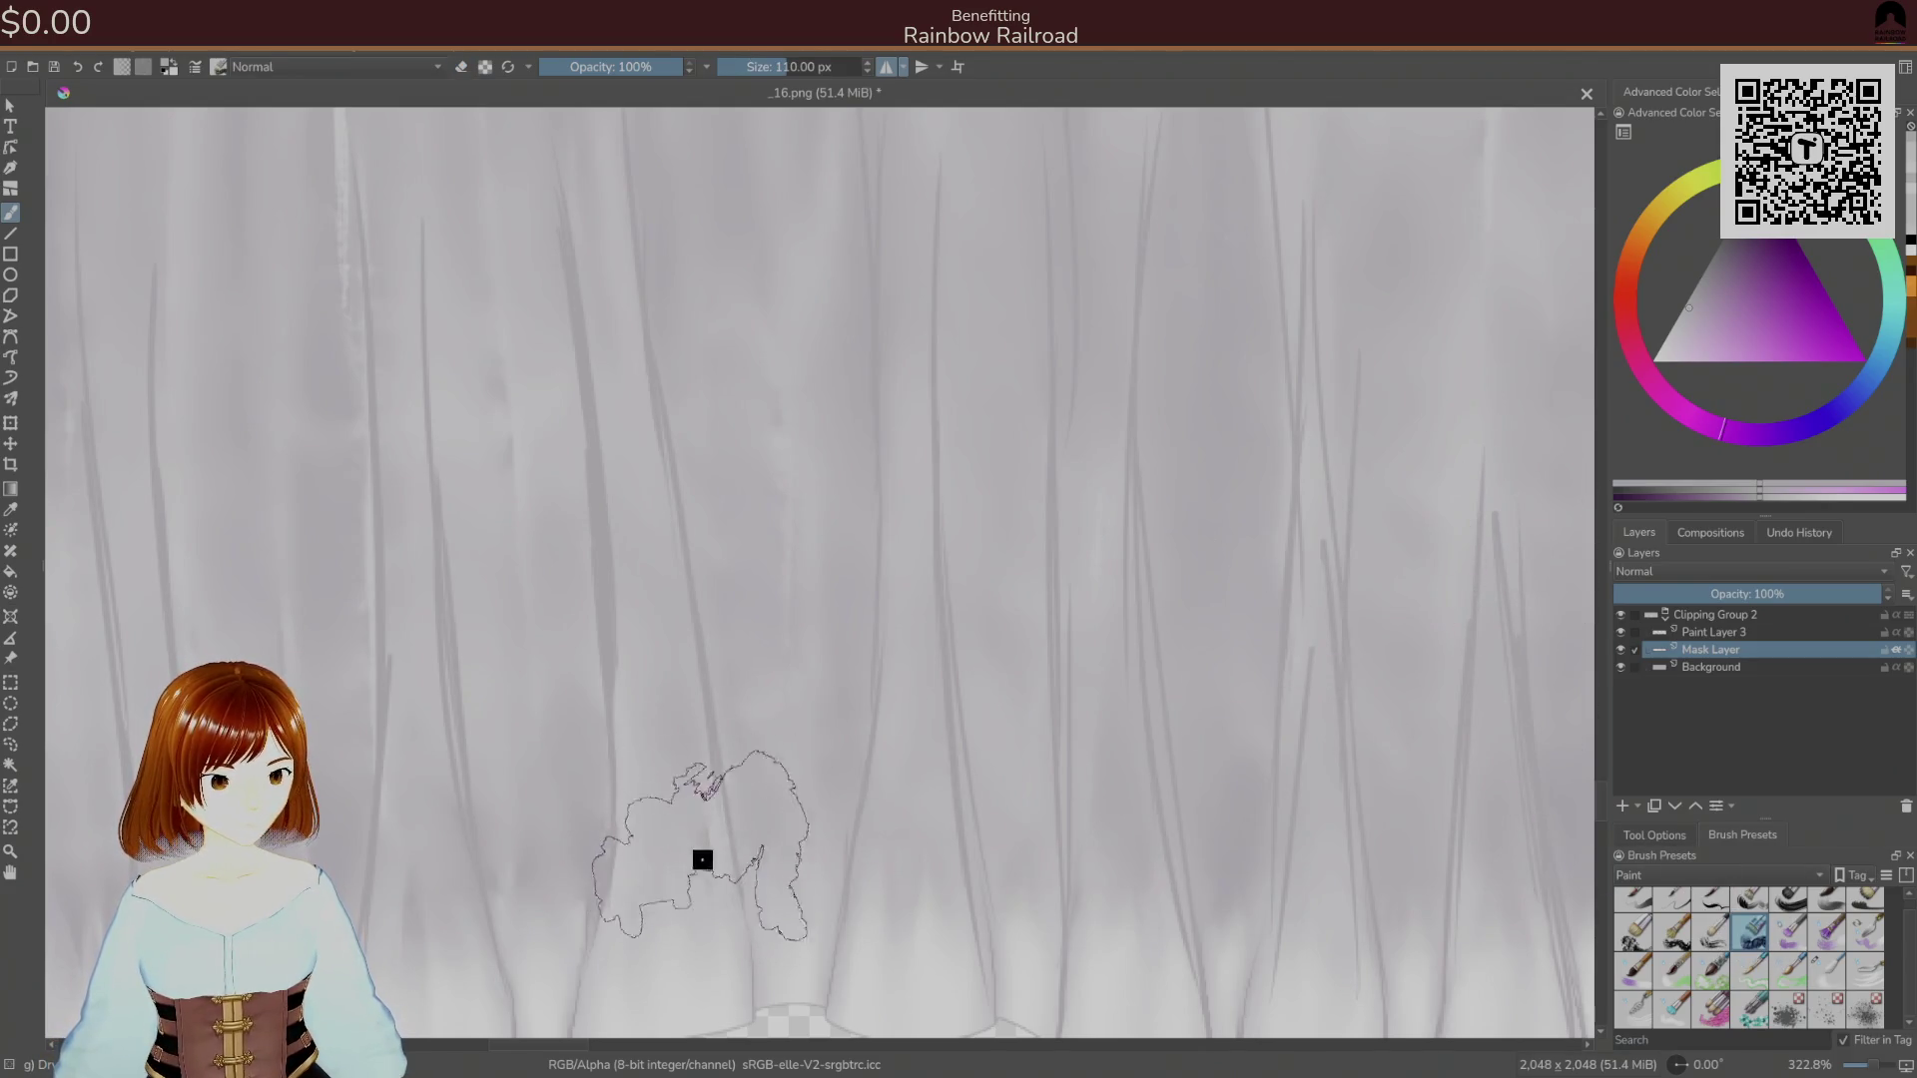
drag(677, 814, 686, 822)
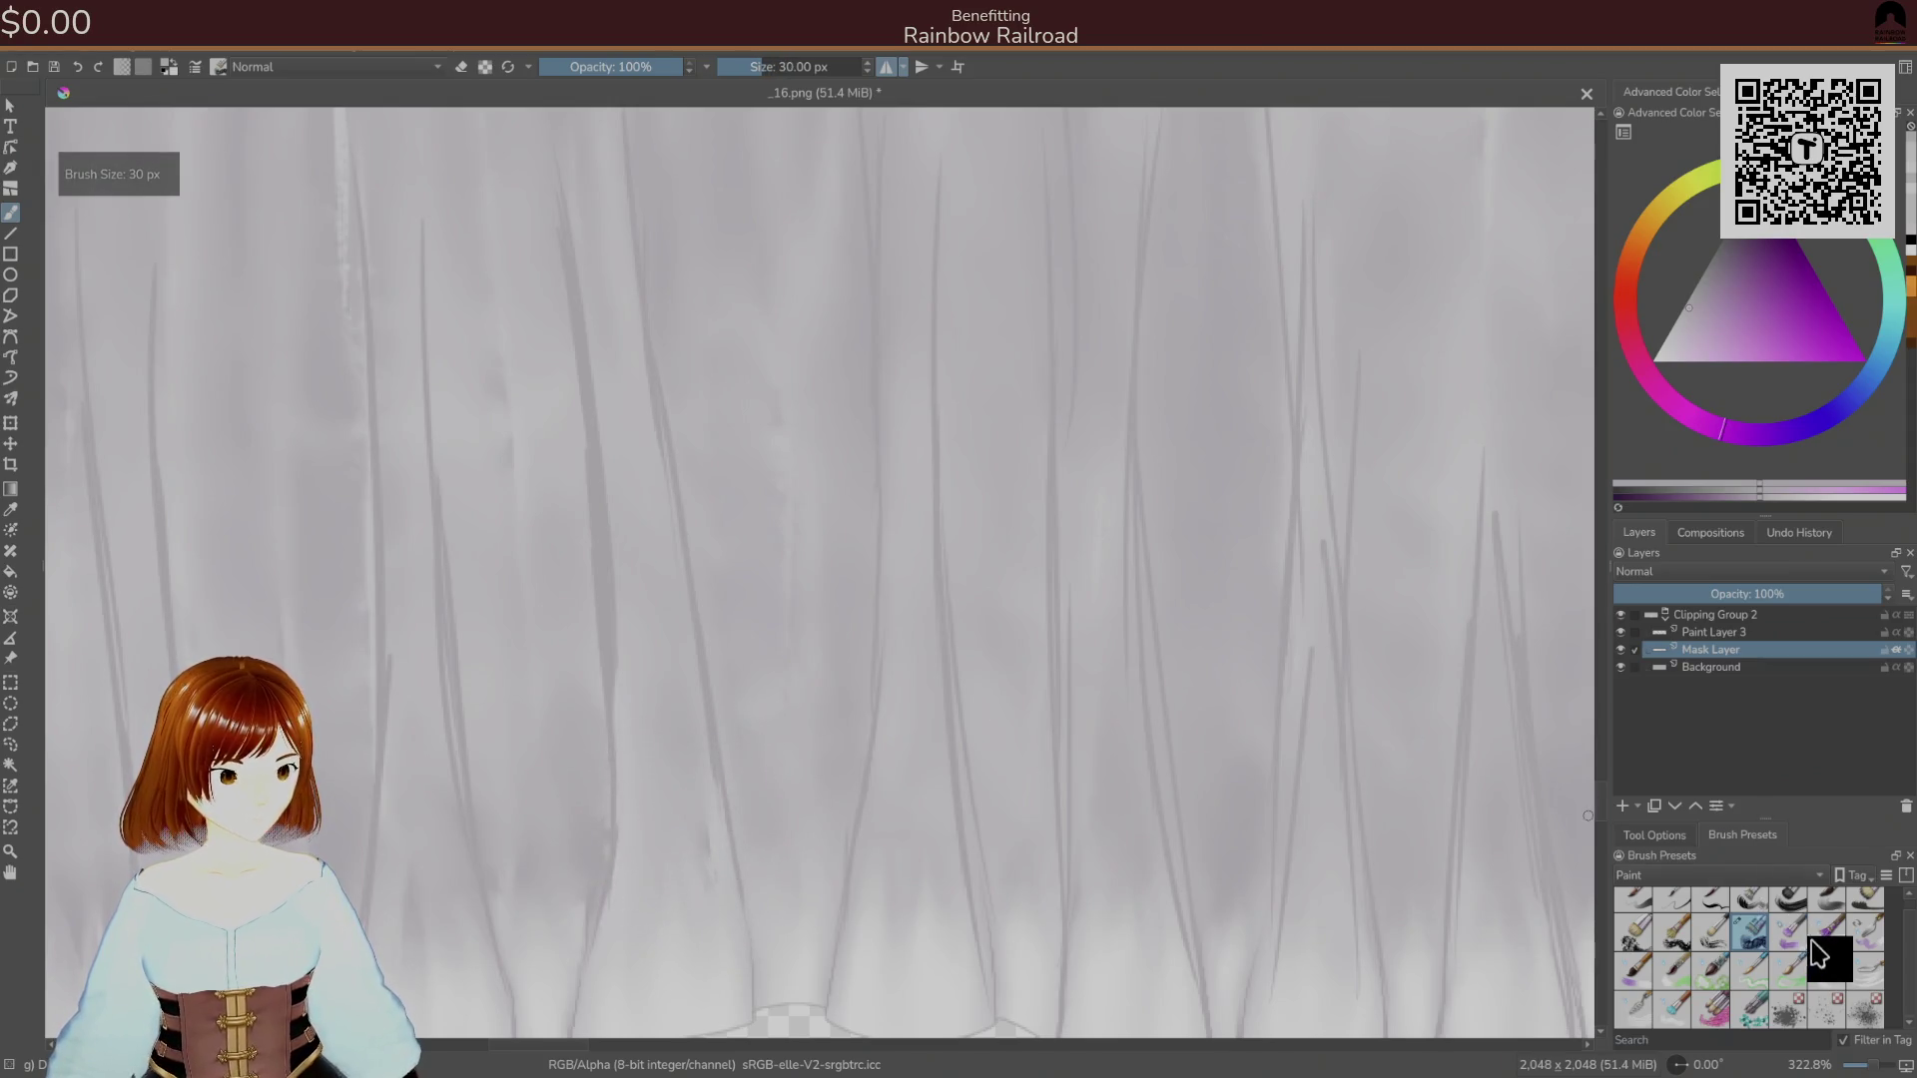
click(1827, 968)
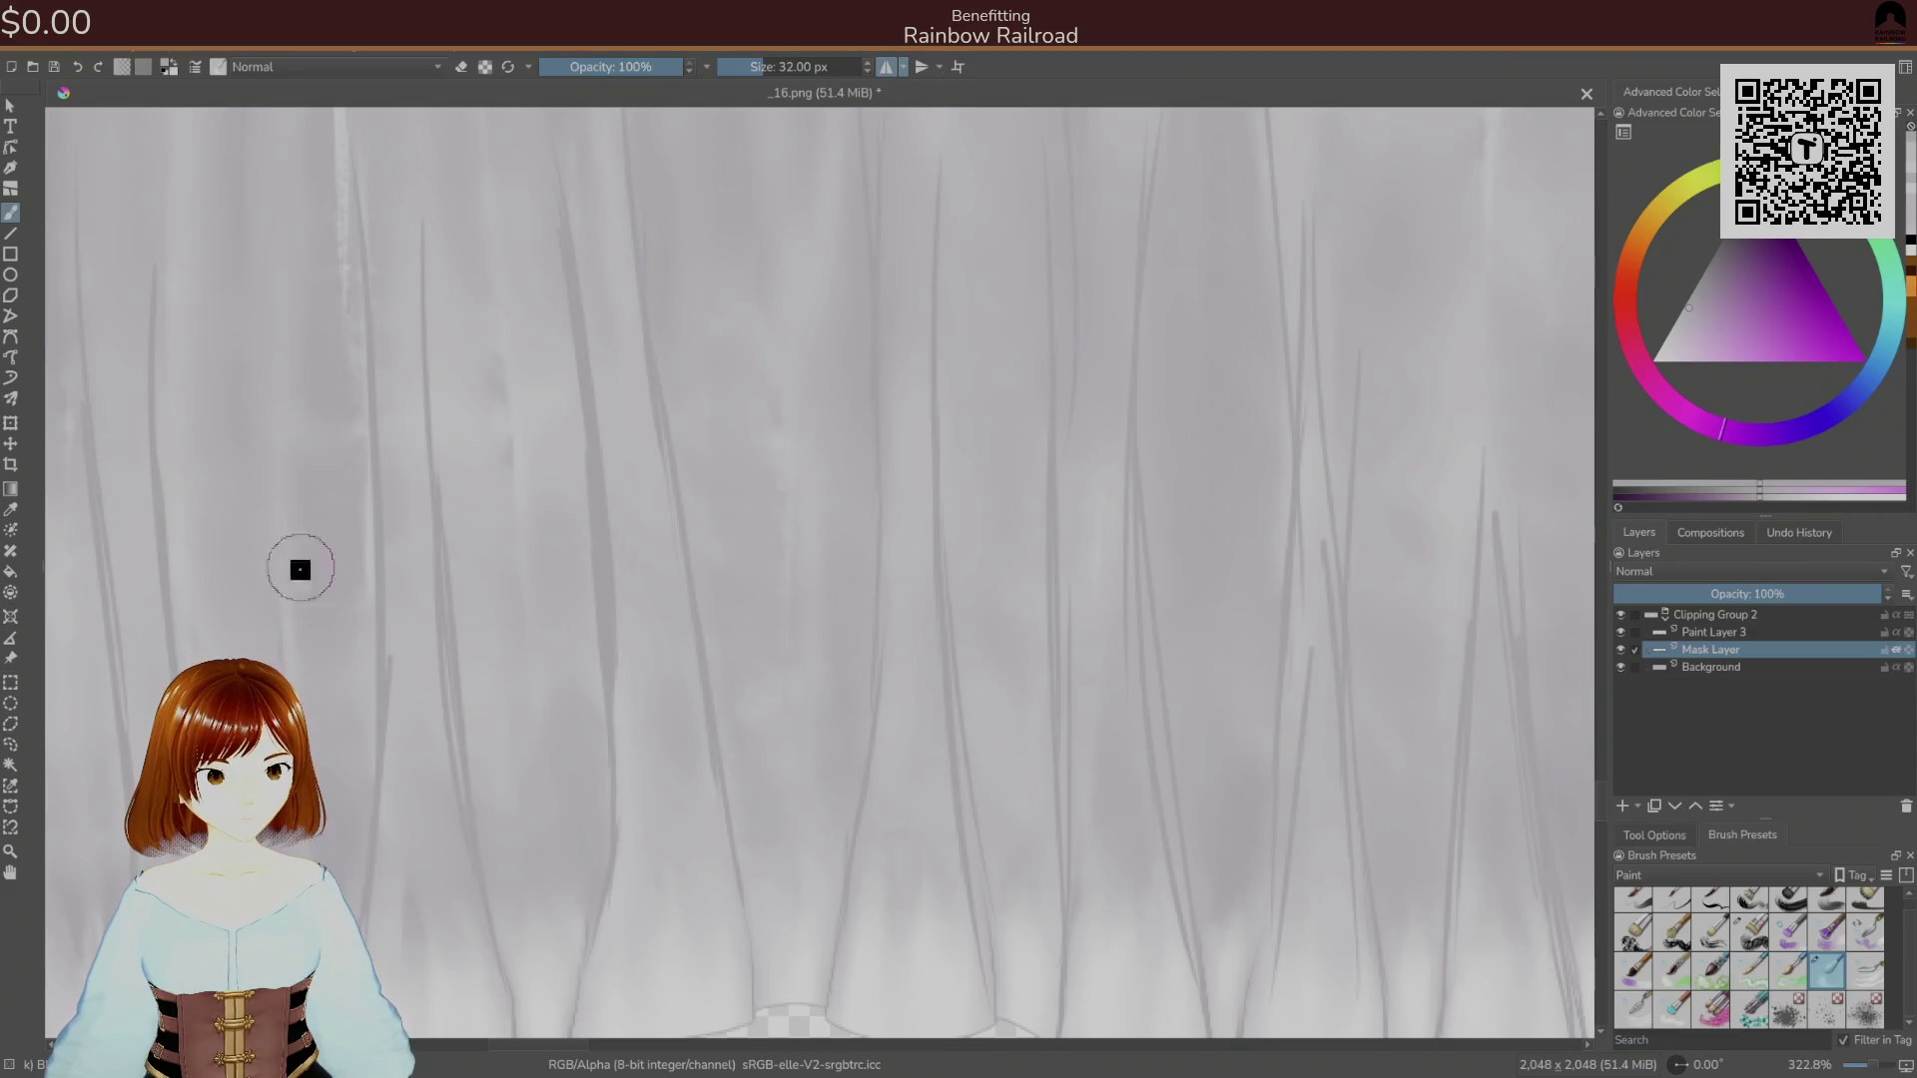
Pan over the skirt hem, the curtain's left edge and the mirror line.
mouse_move(359, 910)
mouse_down()
mouse_move(377, 697)
mouse_move(599, 677)
mouse_up()
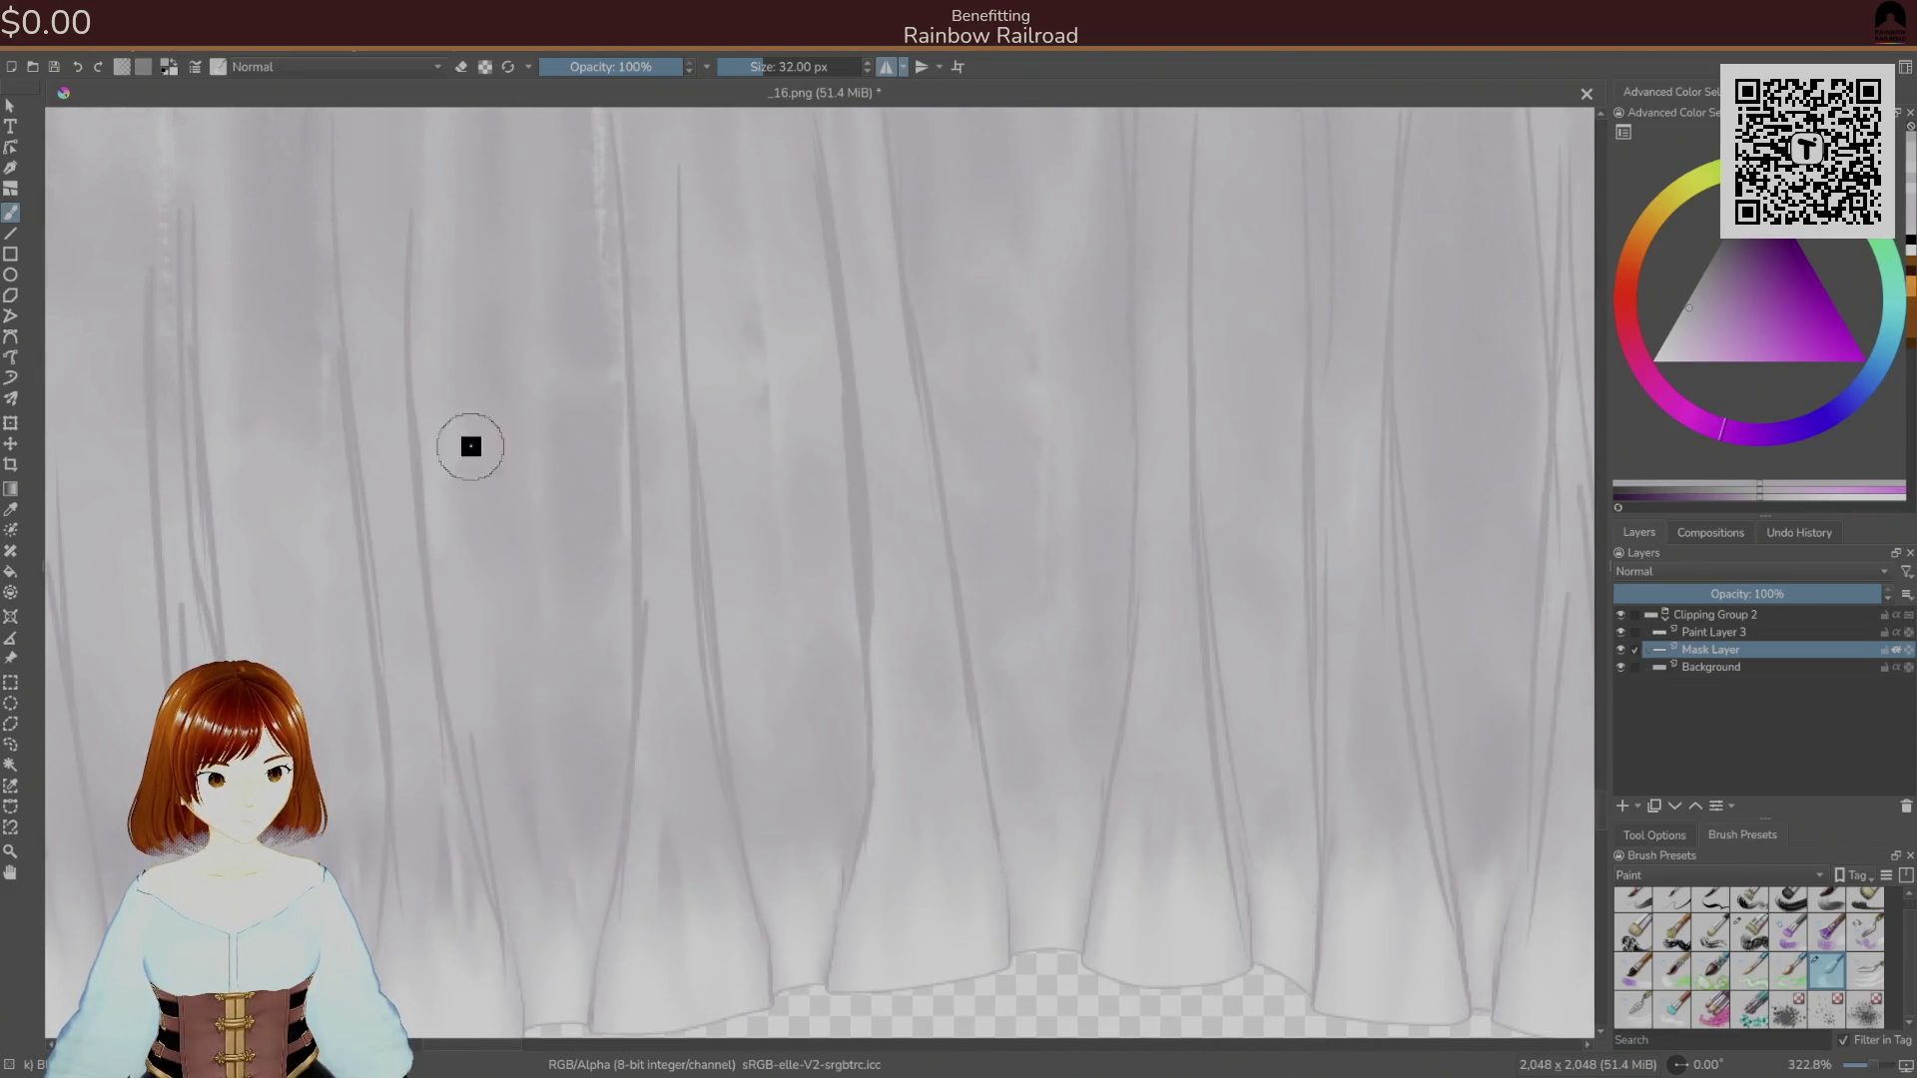
scroll(485, 699, down, 5)
scroll(499, 689, up, 3)
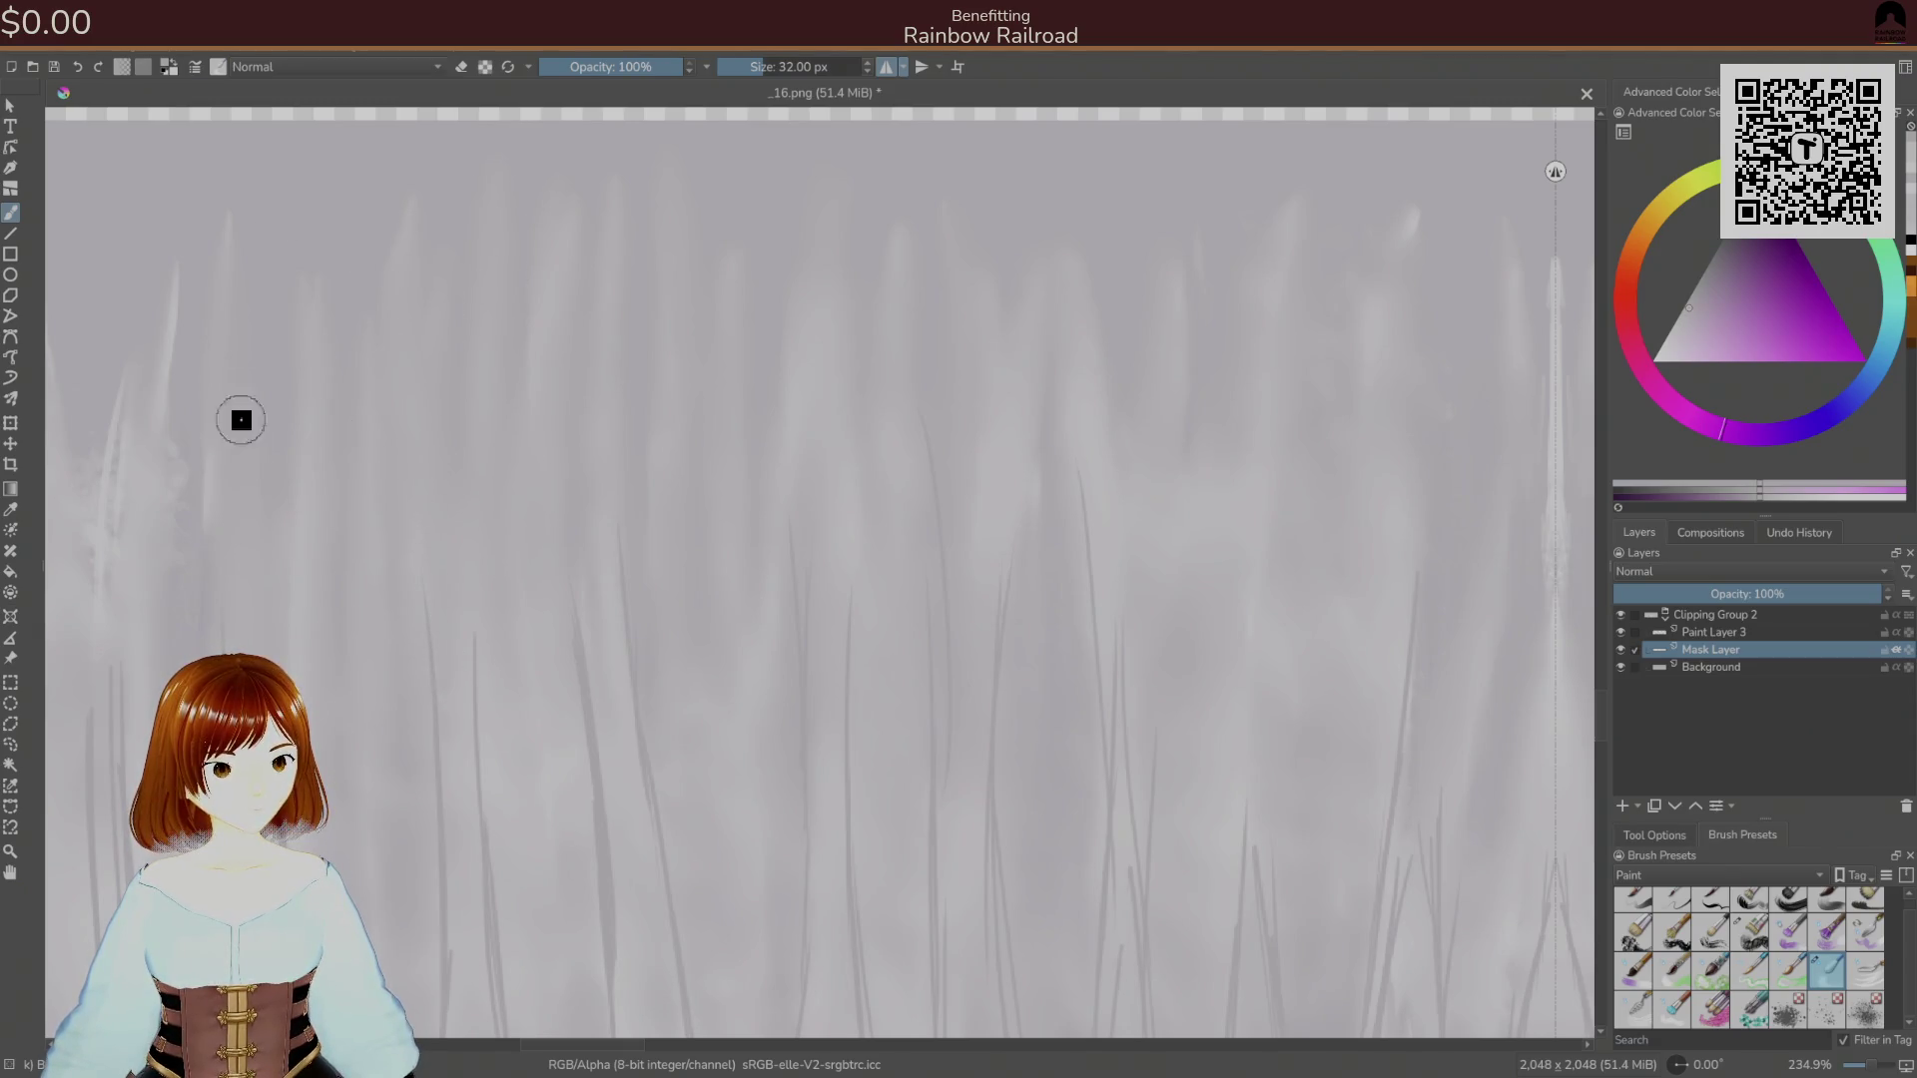
drag(189, 416, 476, 450)
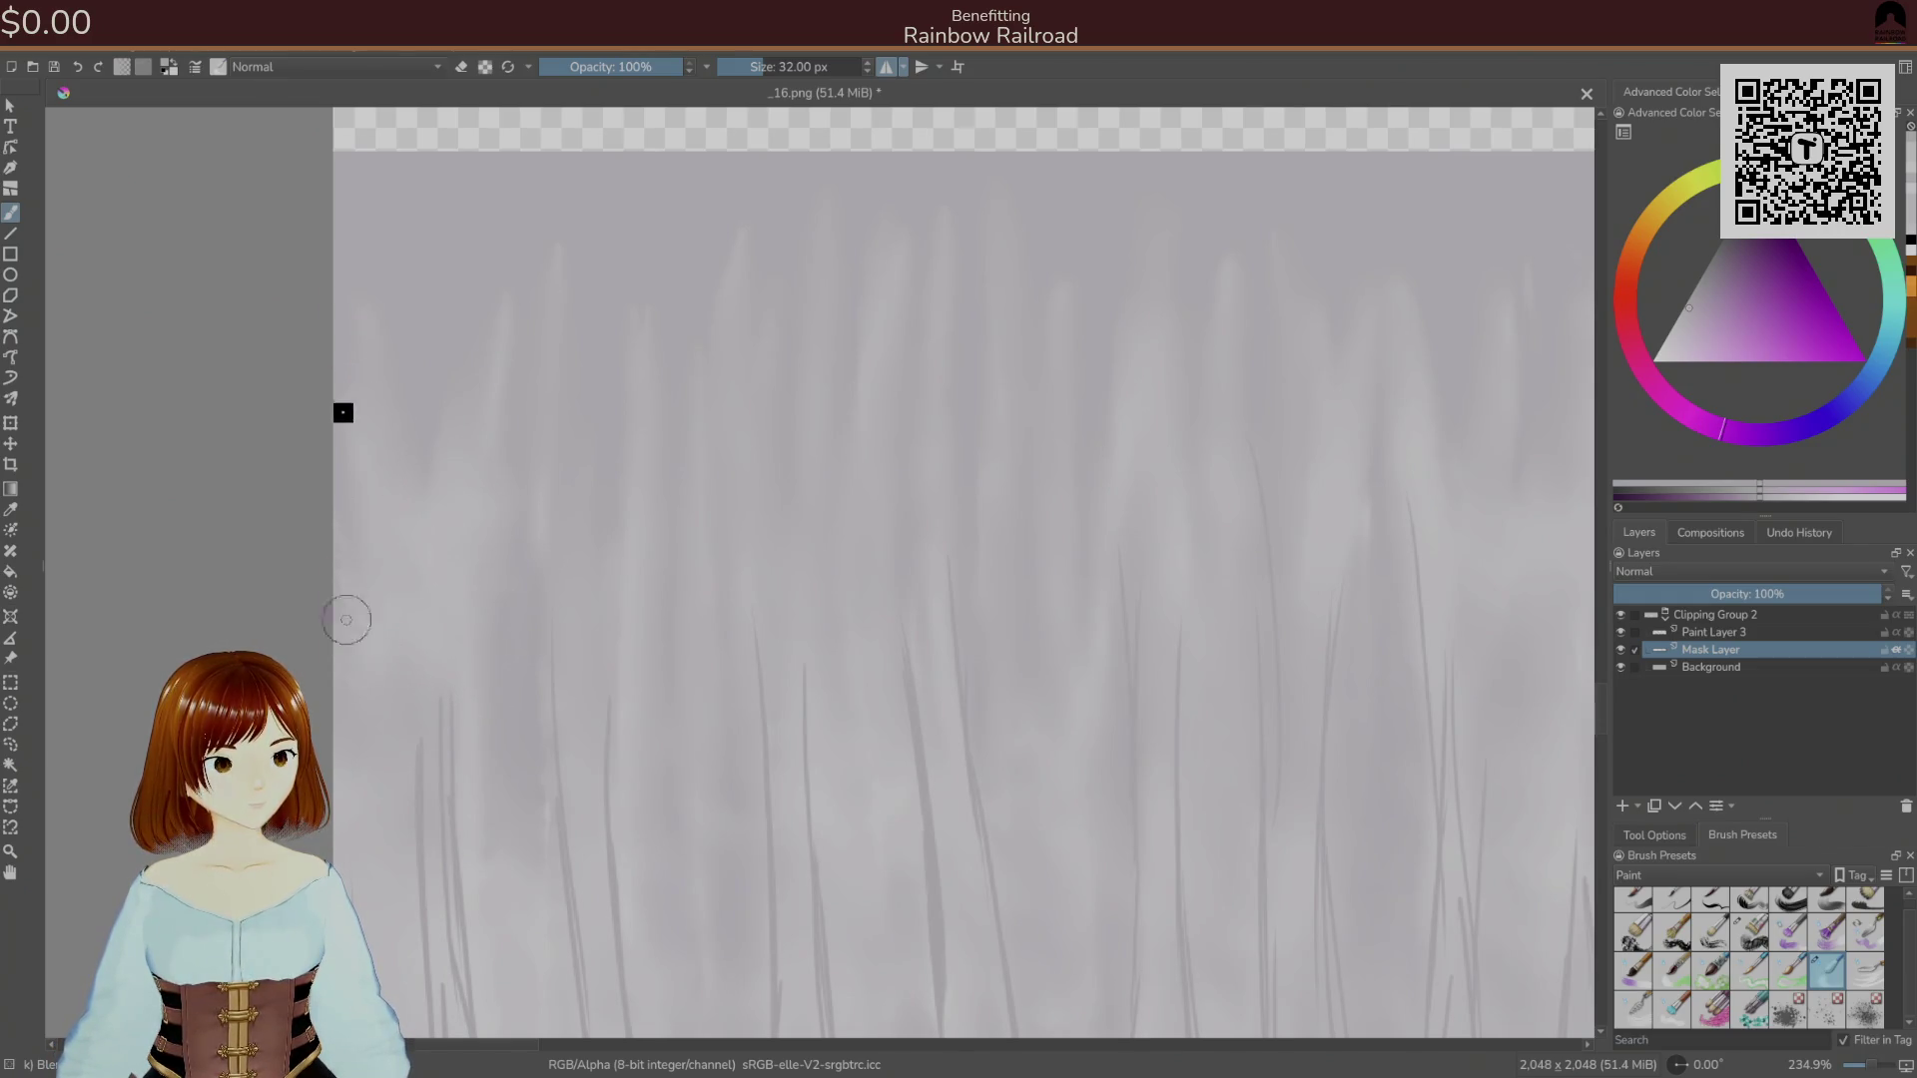
drag(727, 248, 438, 315)
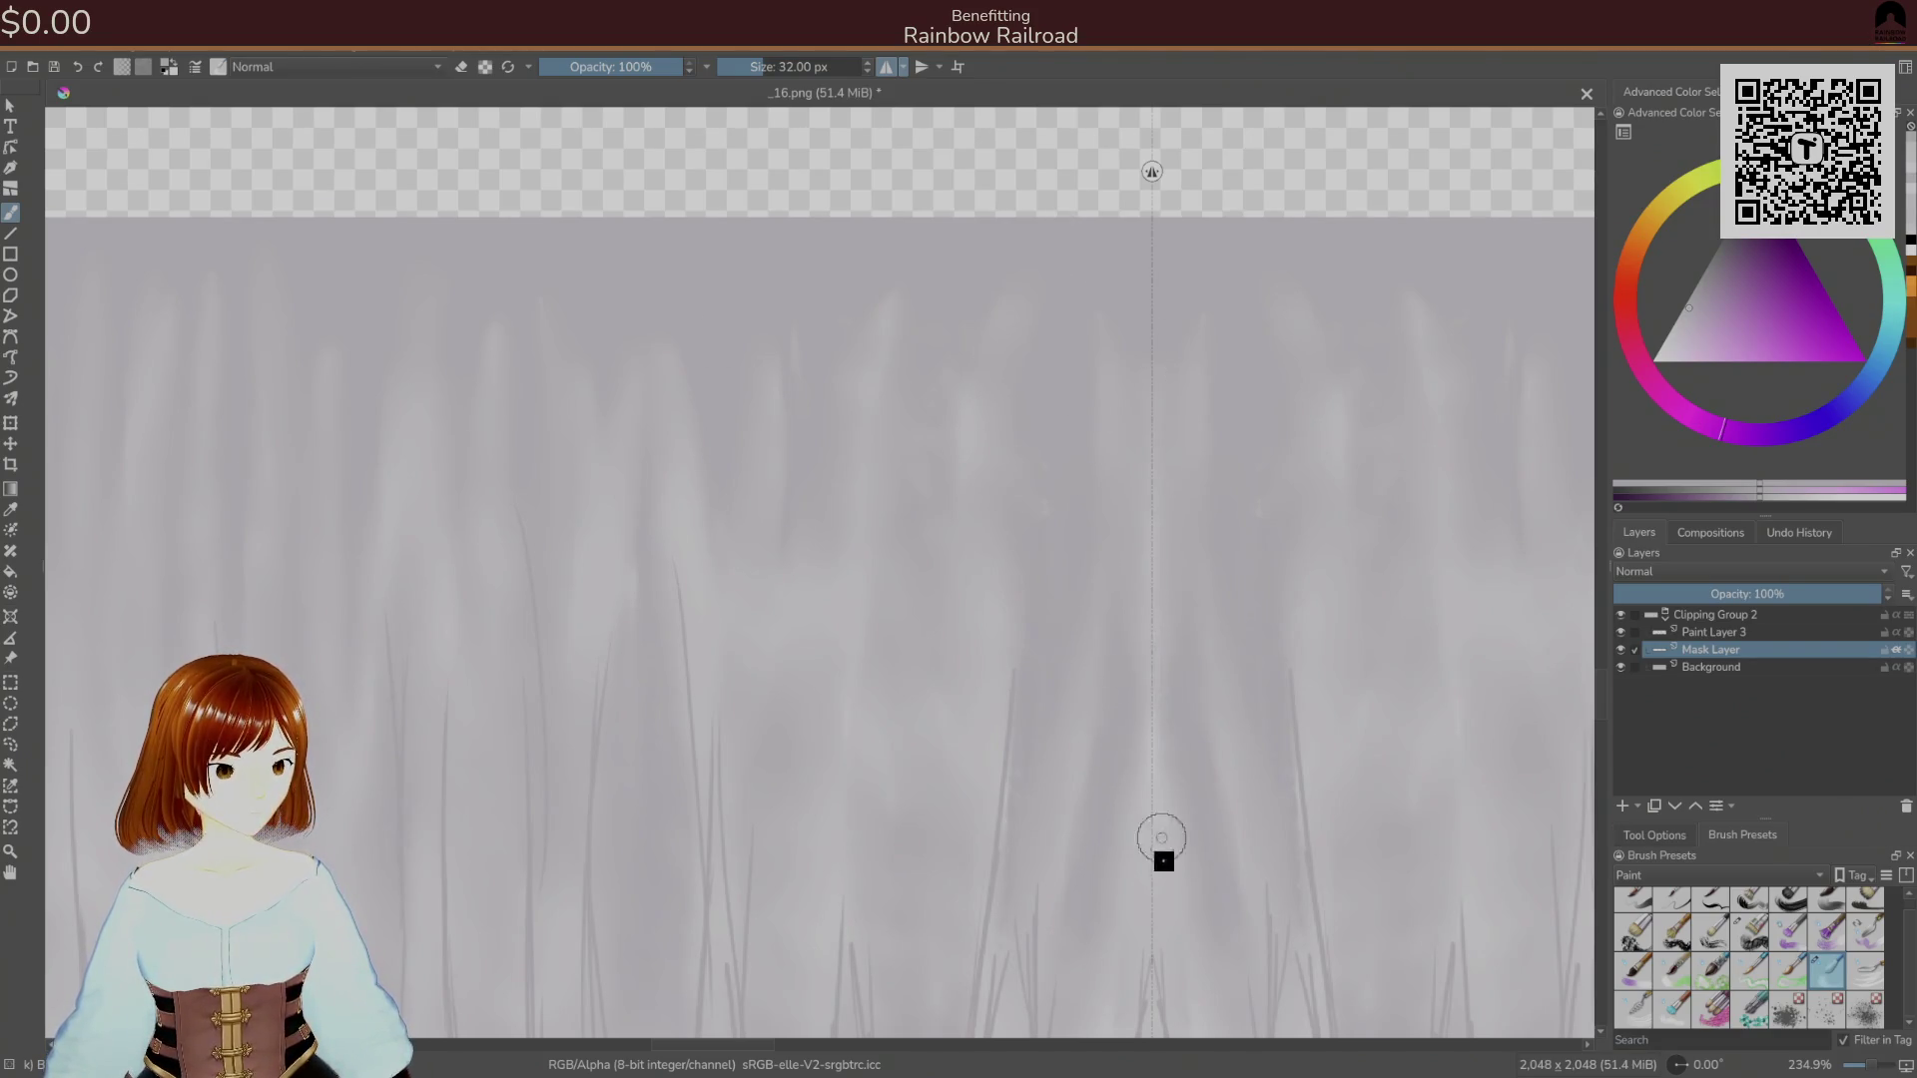
drag(1164, 641, 997, 612)
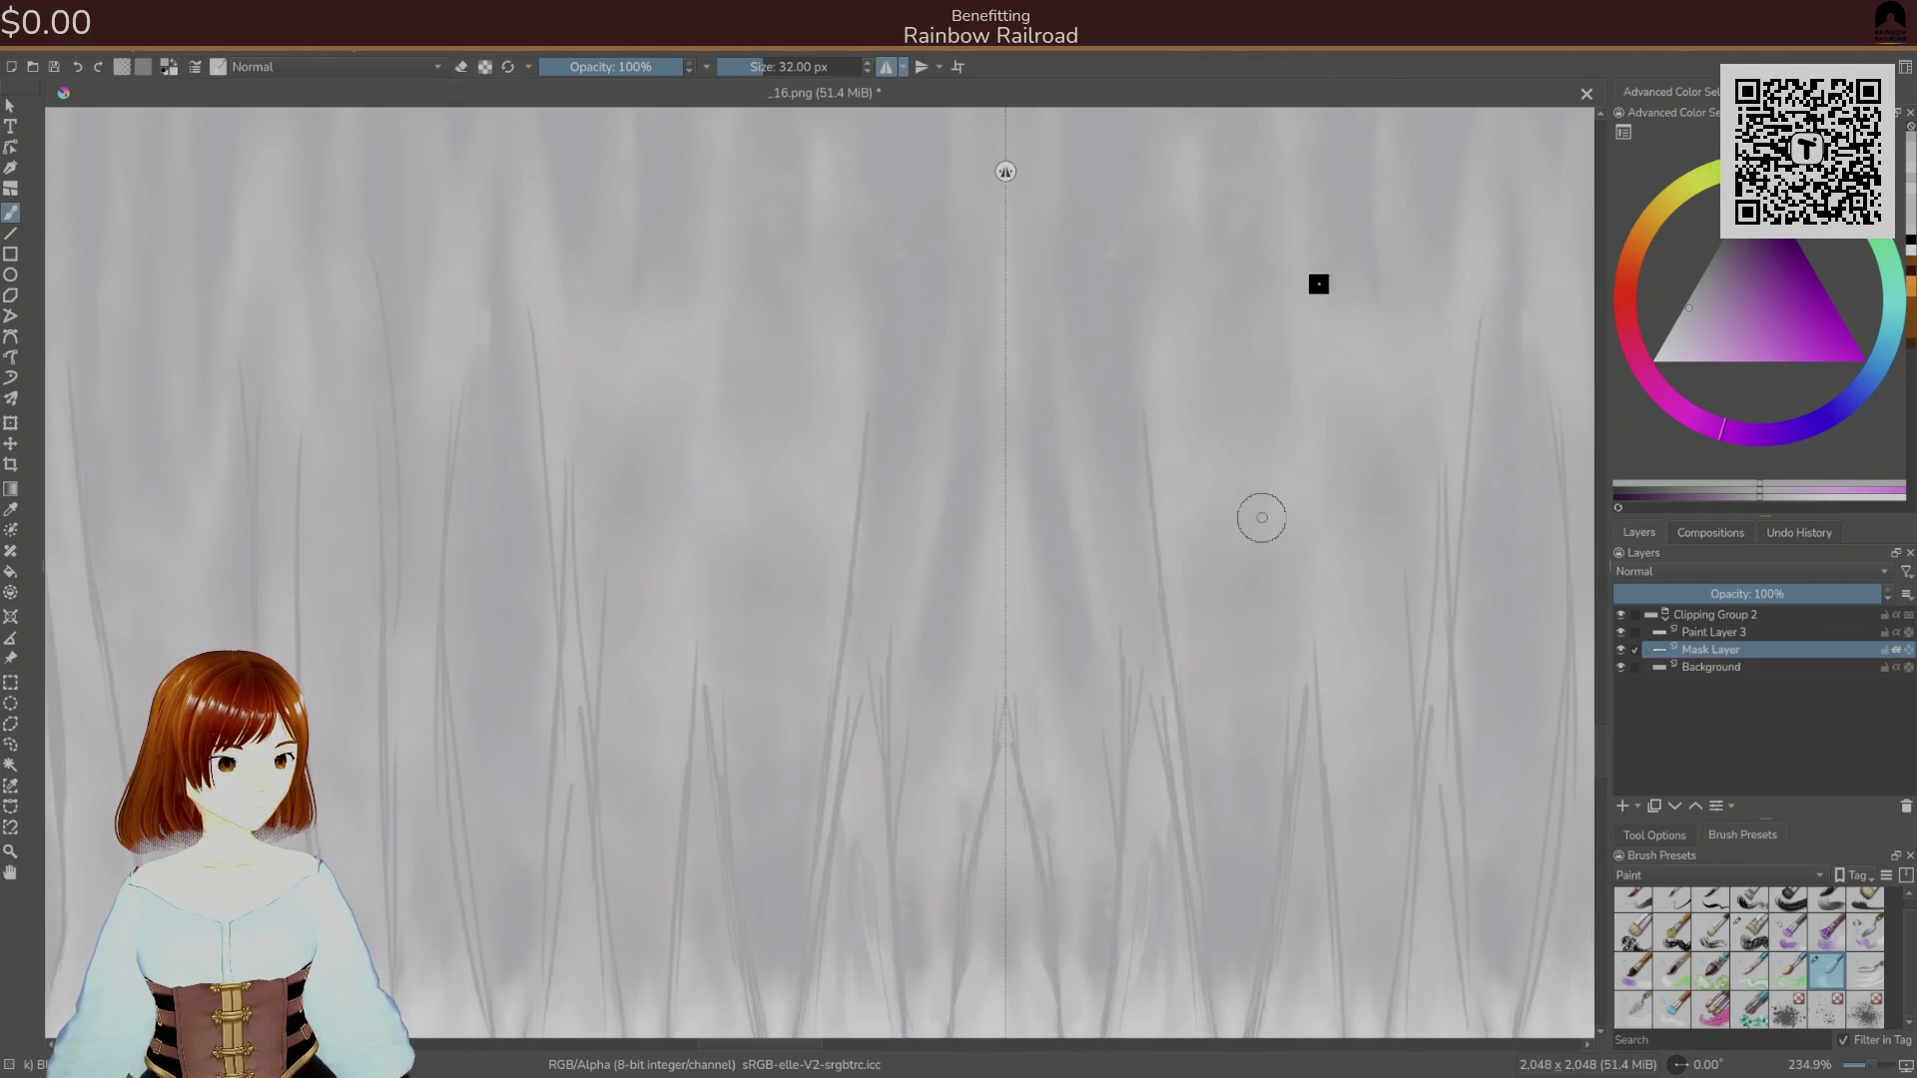
drag(1336, 498, 1206, 663)
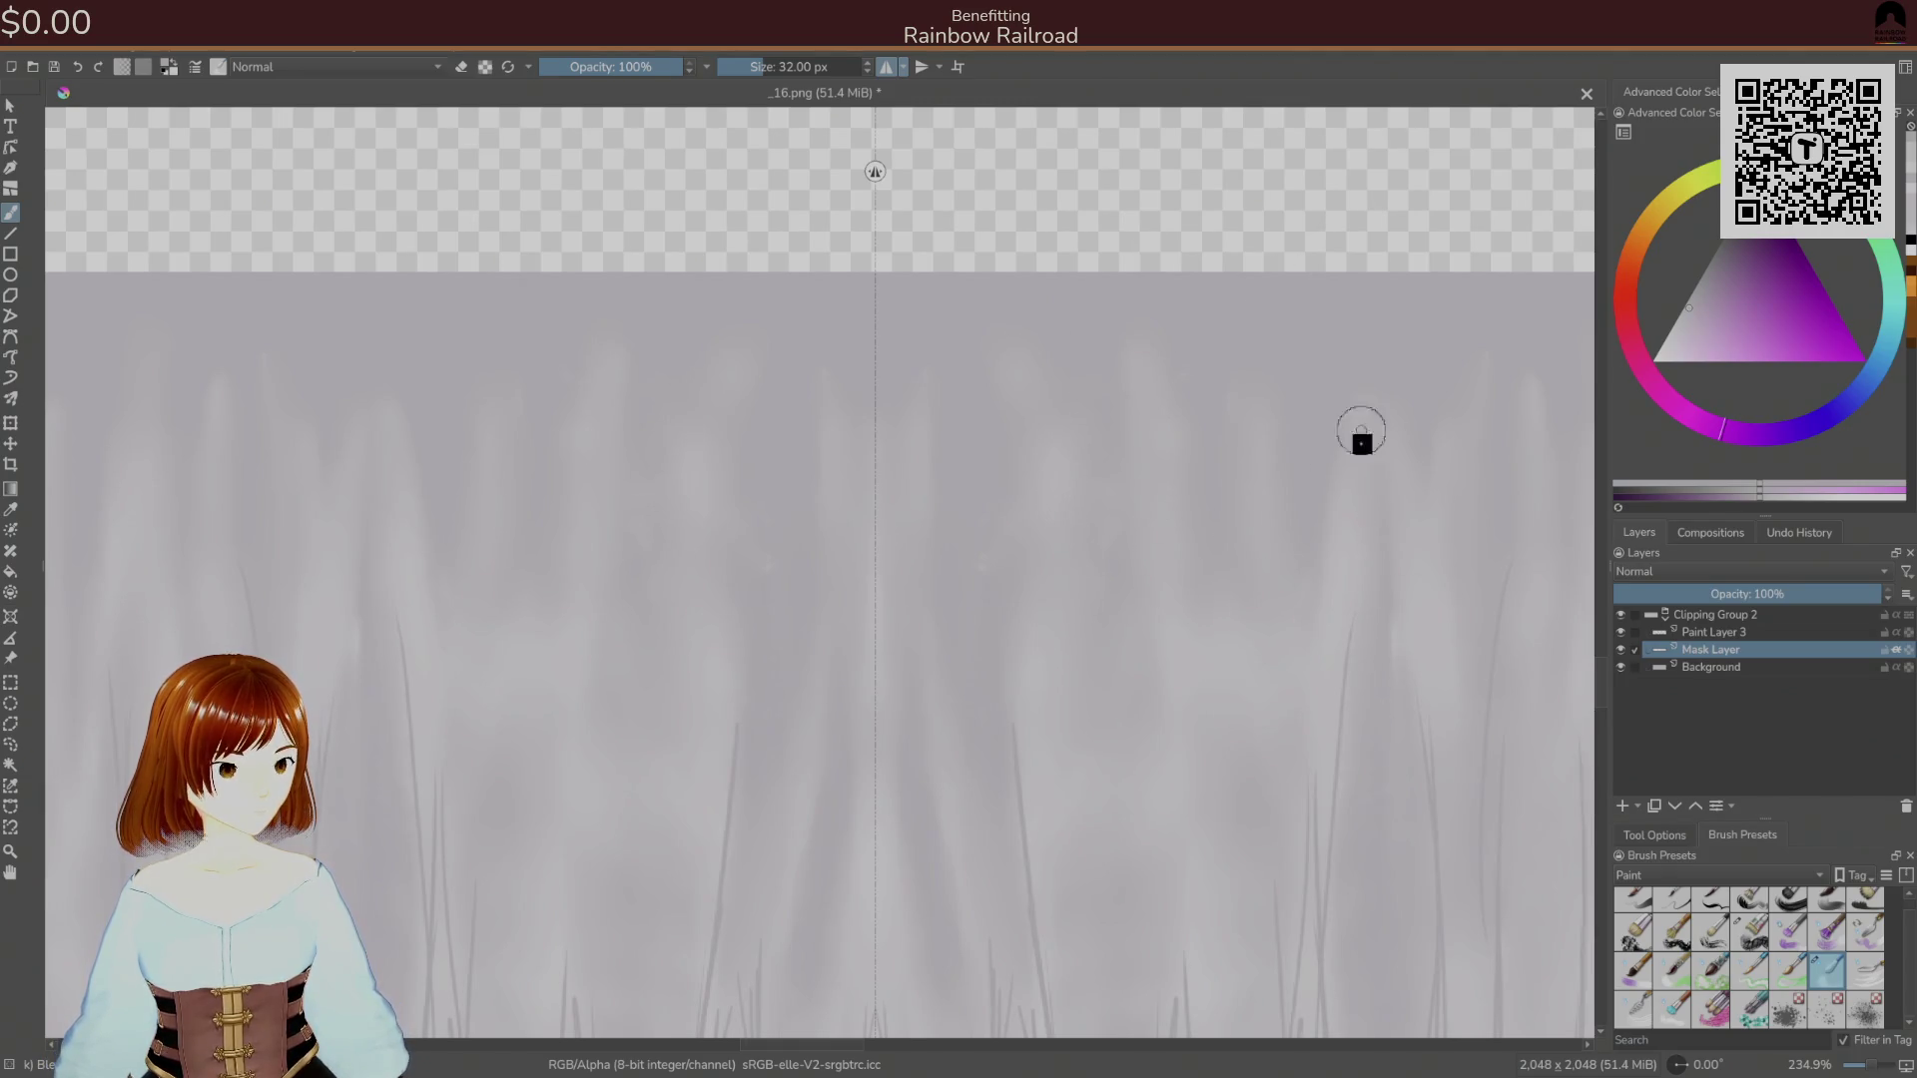
Continue panning across the curtain's right side and edge down to the bottom hem.
mouse_move(1514, 638)
mouse_down()
mouse_move(1232, 719)
mouse_move(1205, 687)
mouse_up()
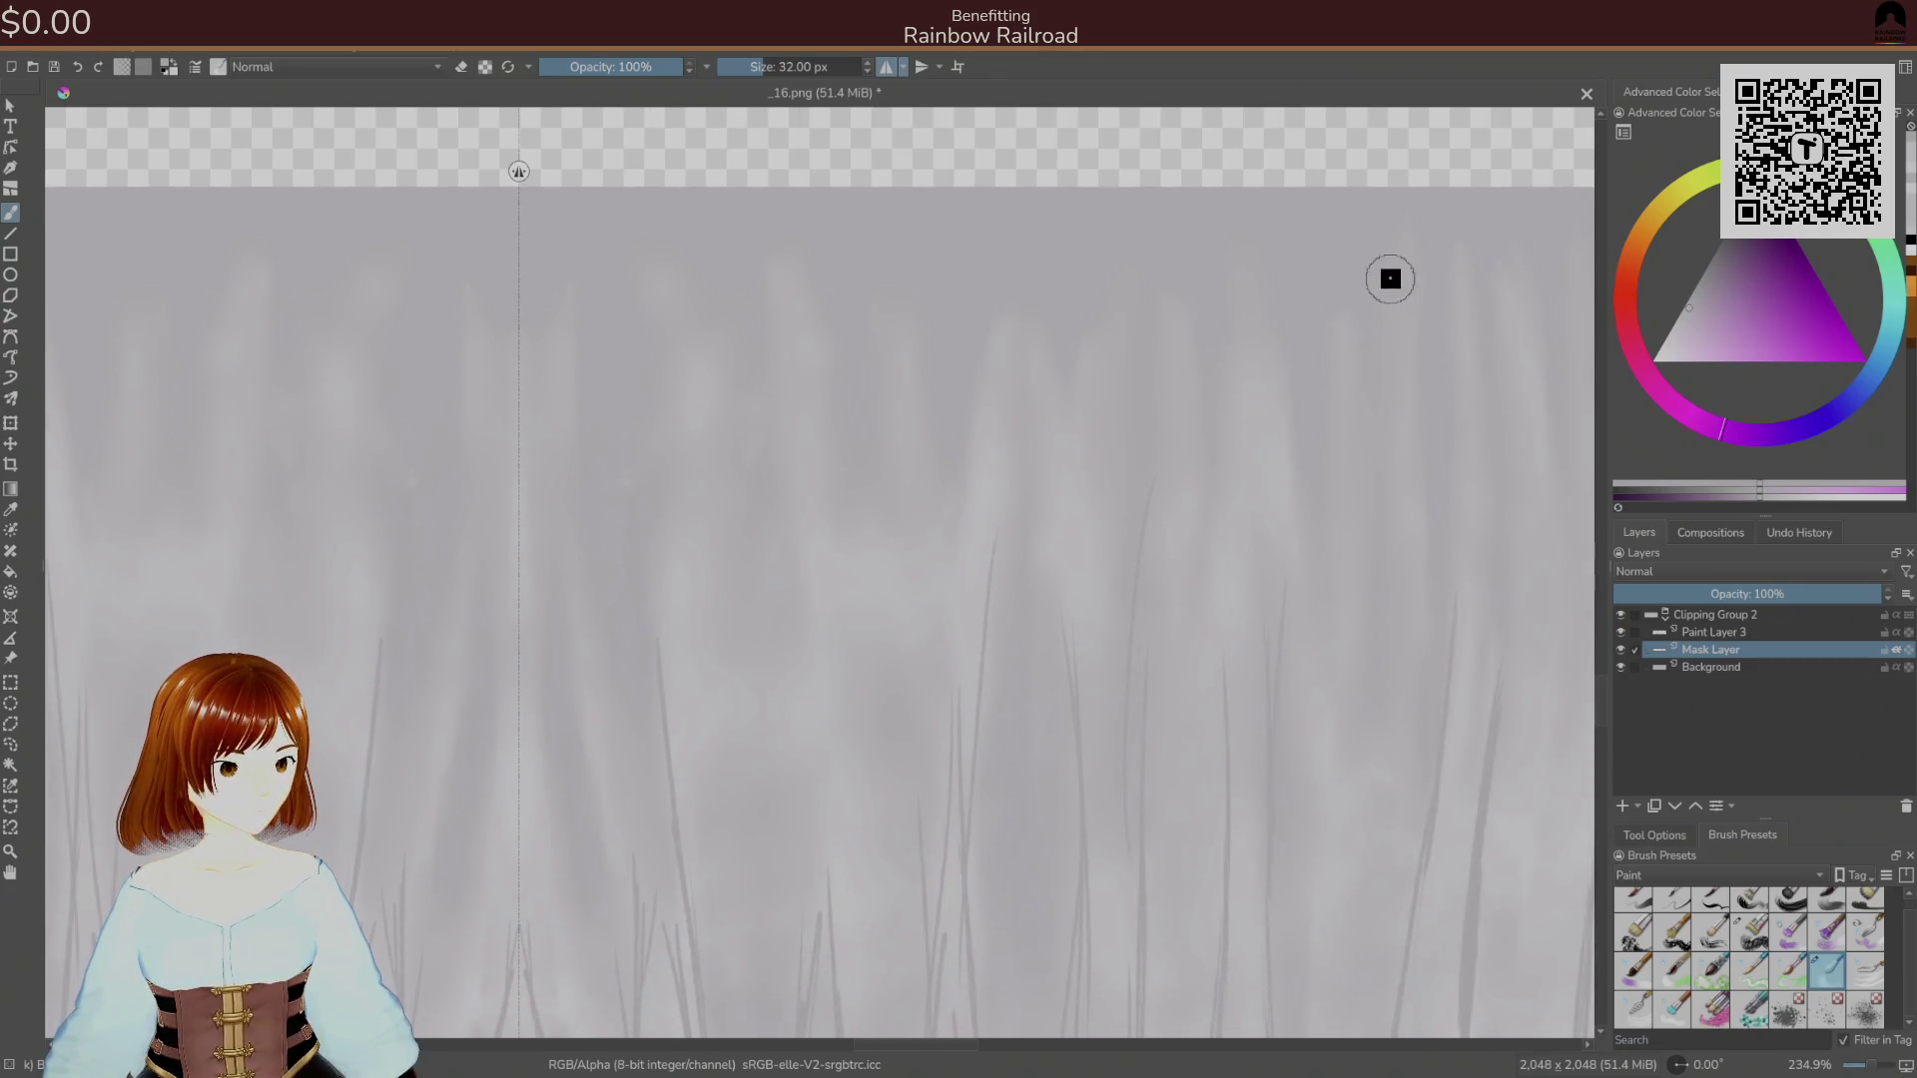
mouse_move(1459, 579)
mouse_down()
mouse_move(1417, 565)
mouse_move(1210, 662)
mouse_up()
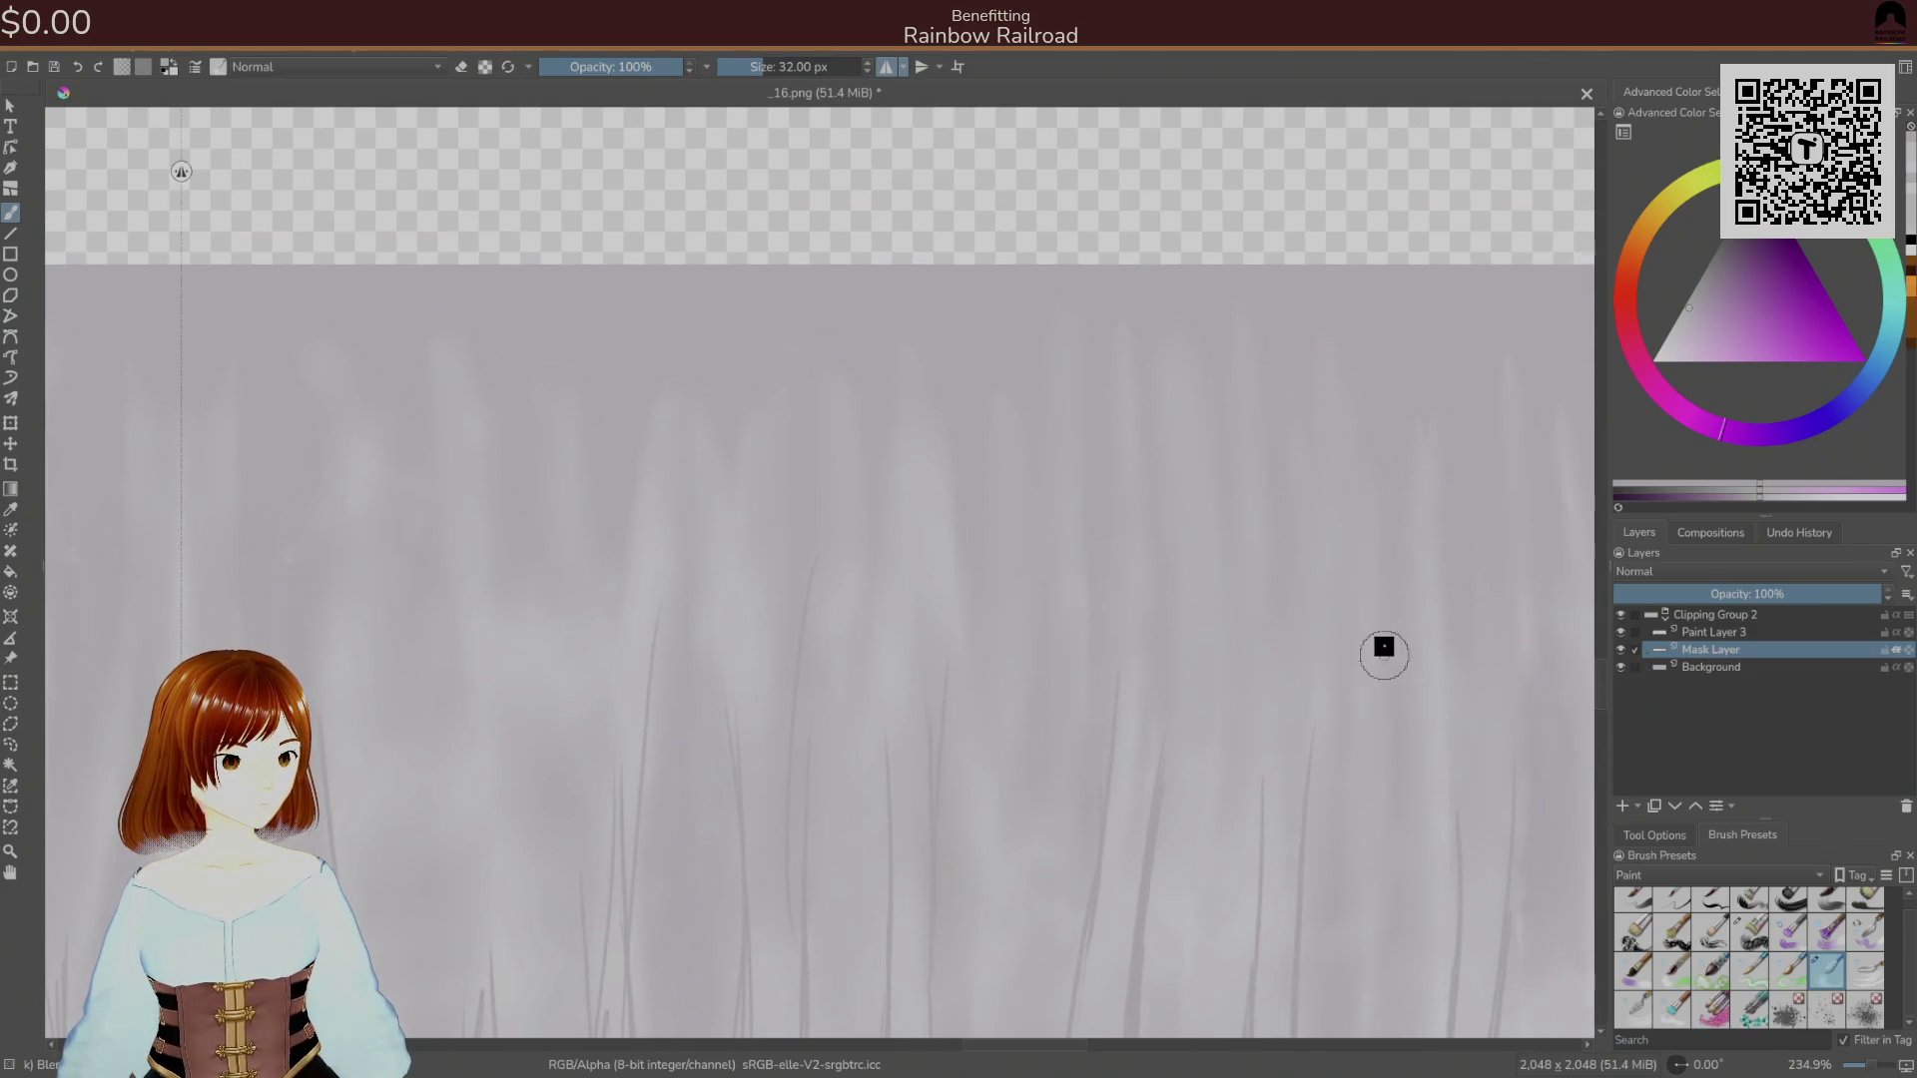
drag(1490, 378, 1224, 489)
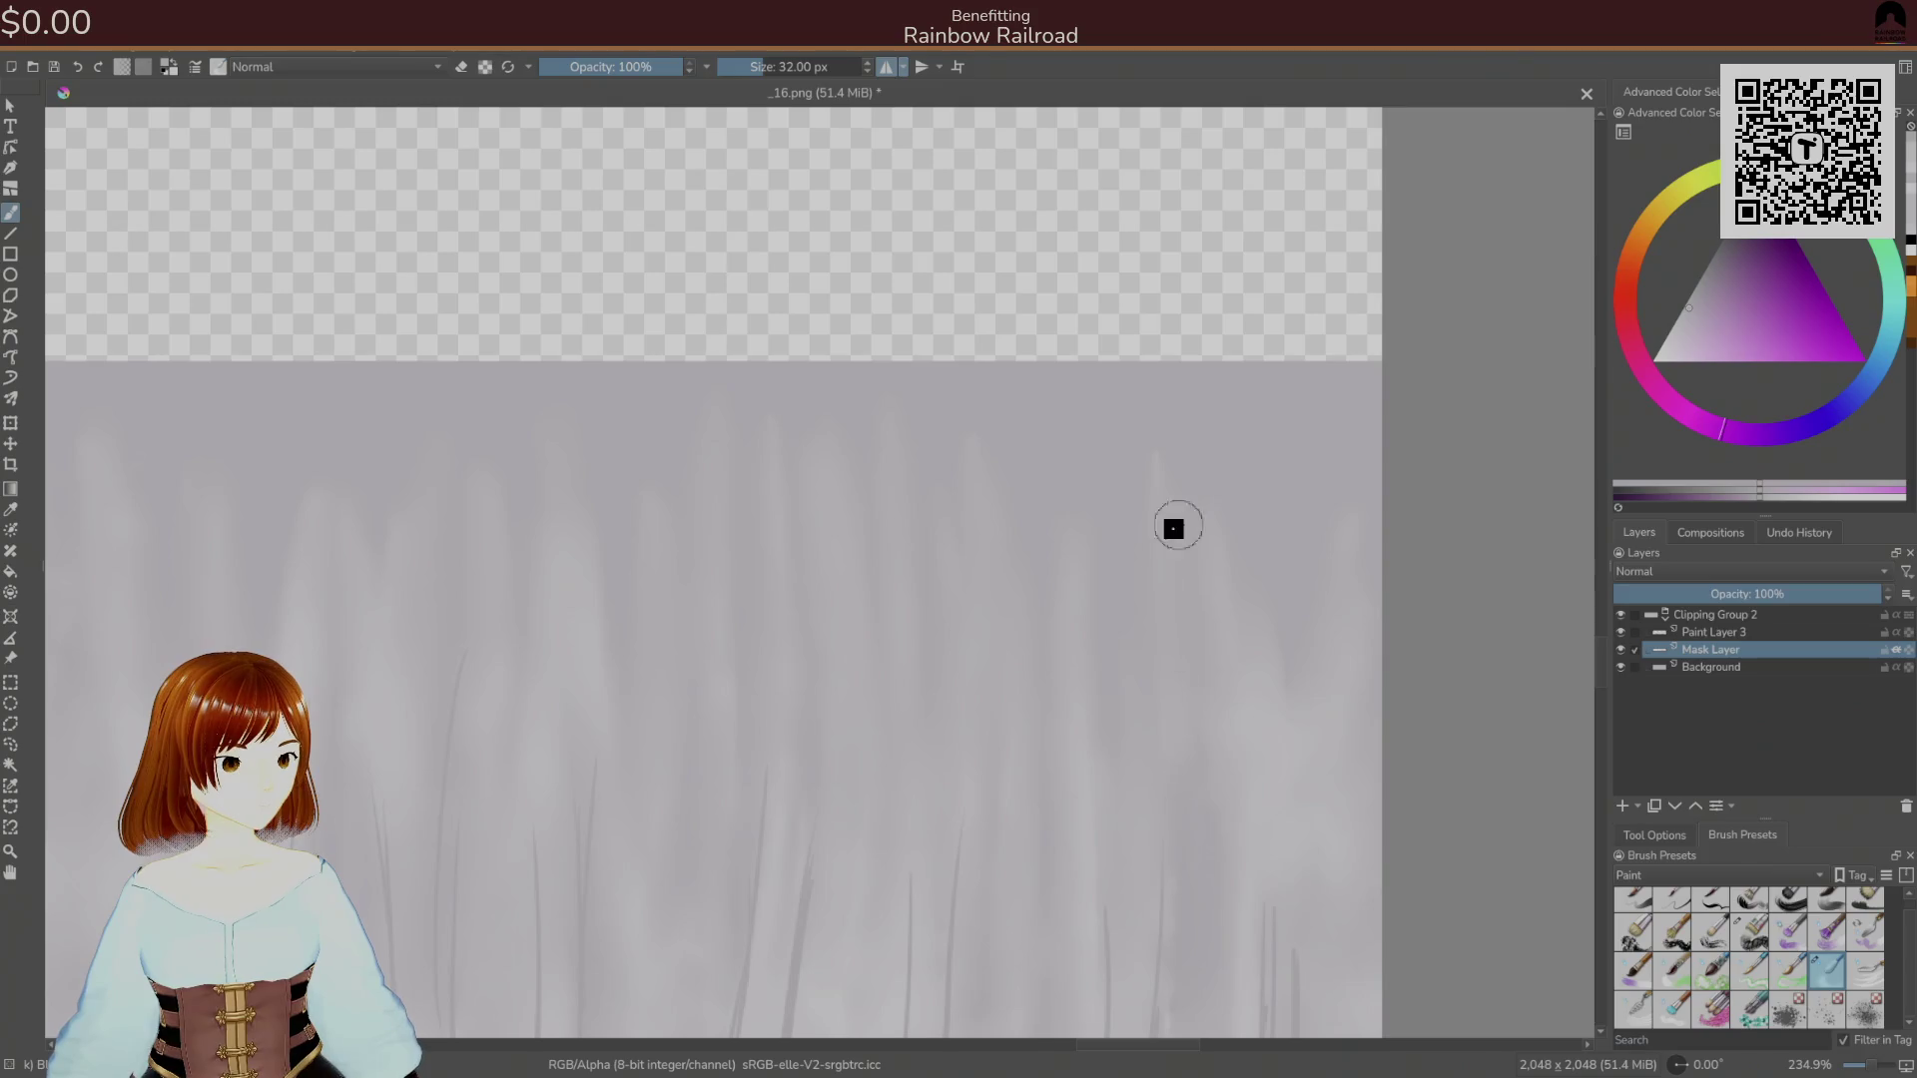
drag(1184, 944, 1198, 457)
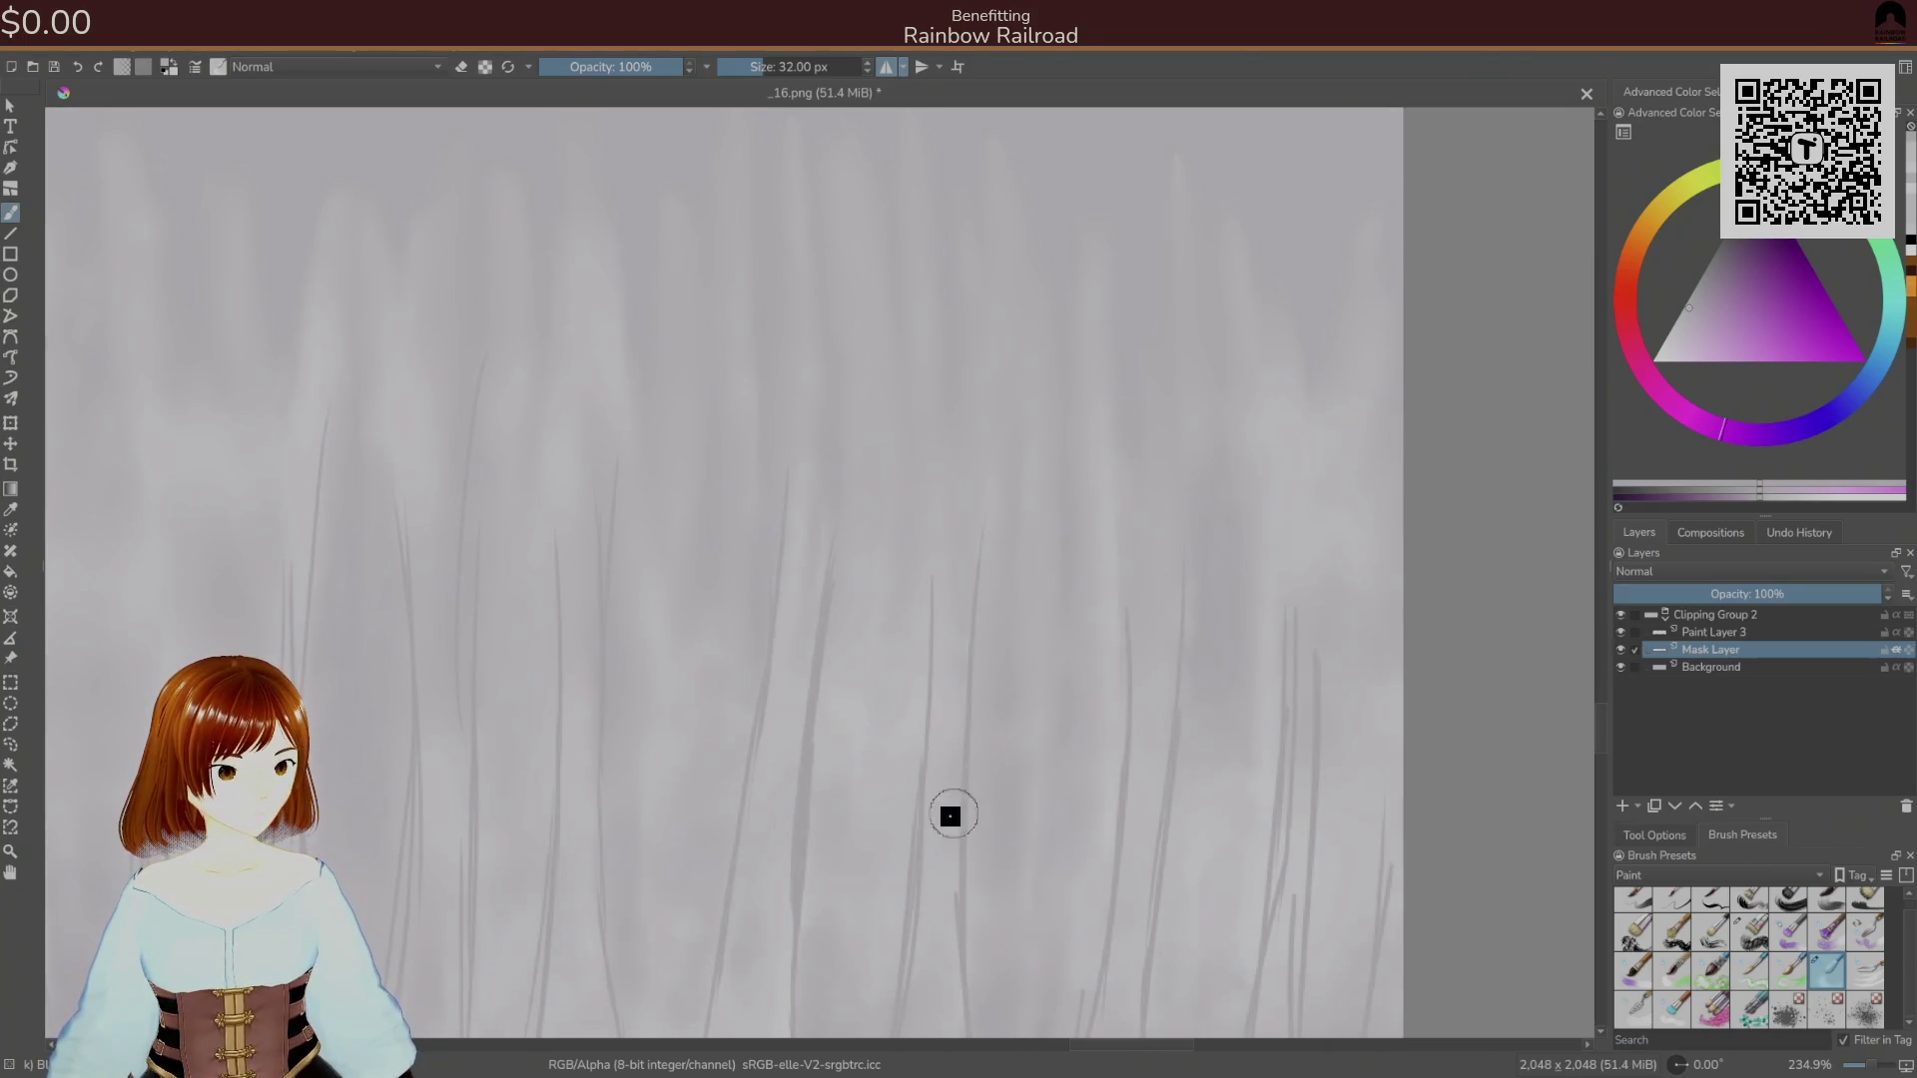
drag(872, 826, 1181, 595)
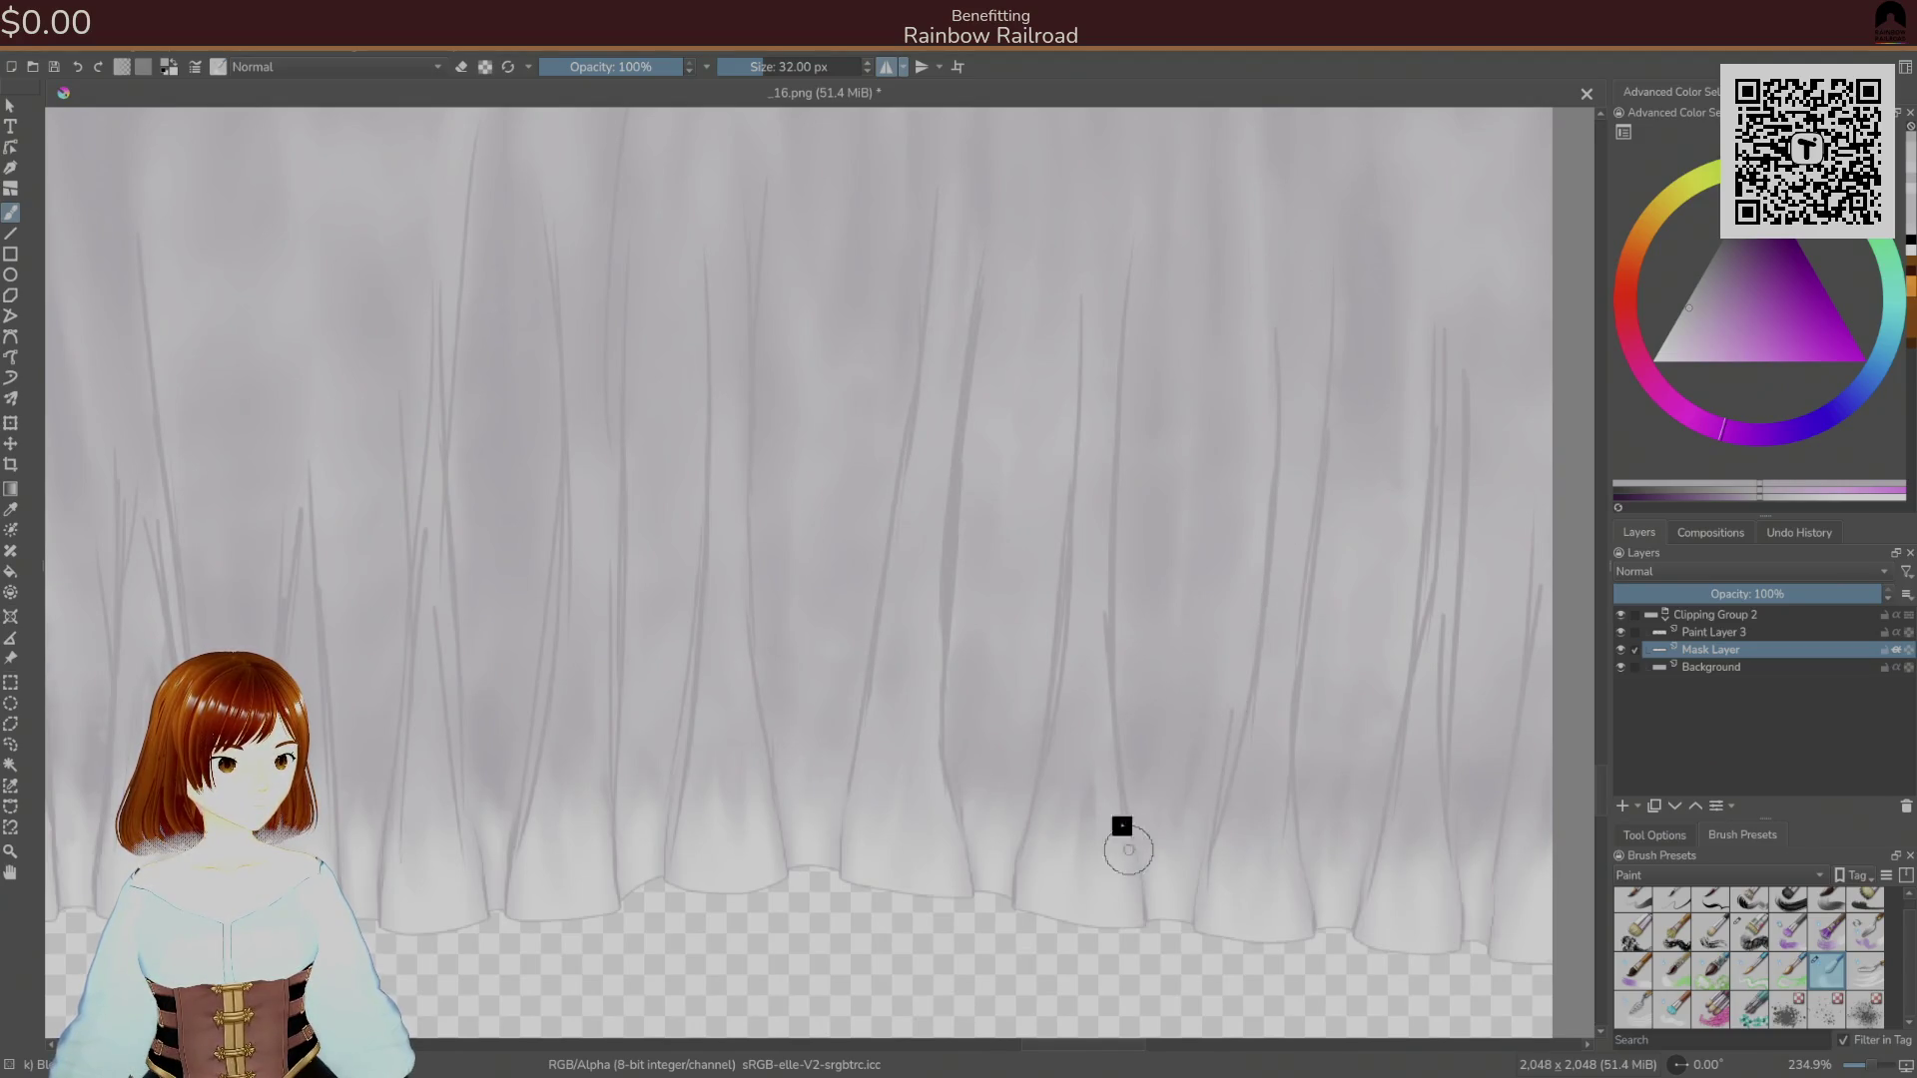
right_click(1203, 658)
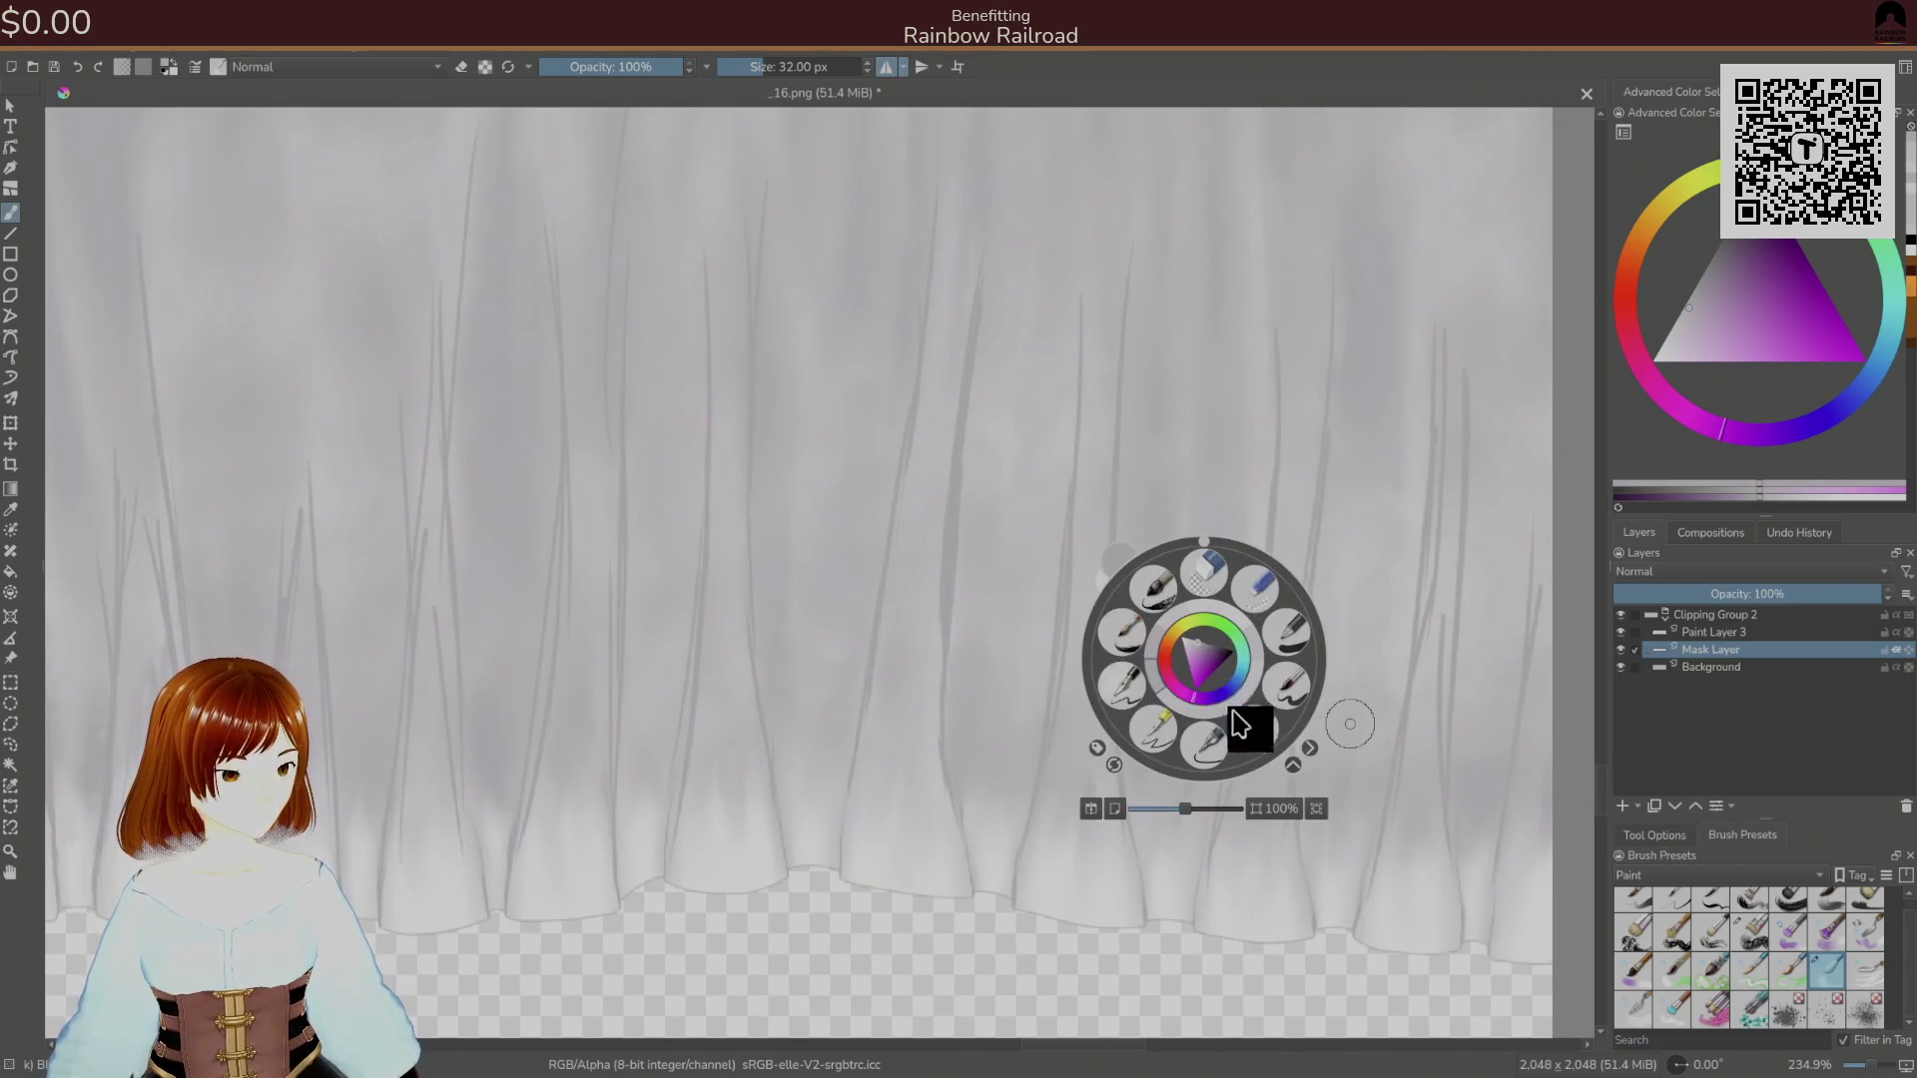
Set the brush to the 16 px eraser and make Paint Layer 3 the active layer.
click(1201, 587)
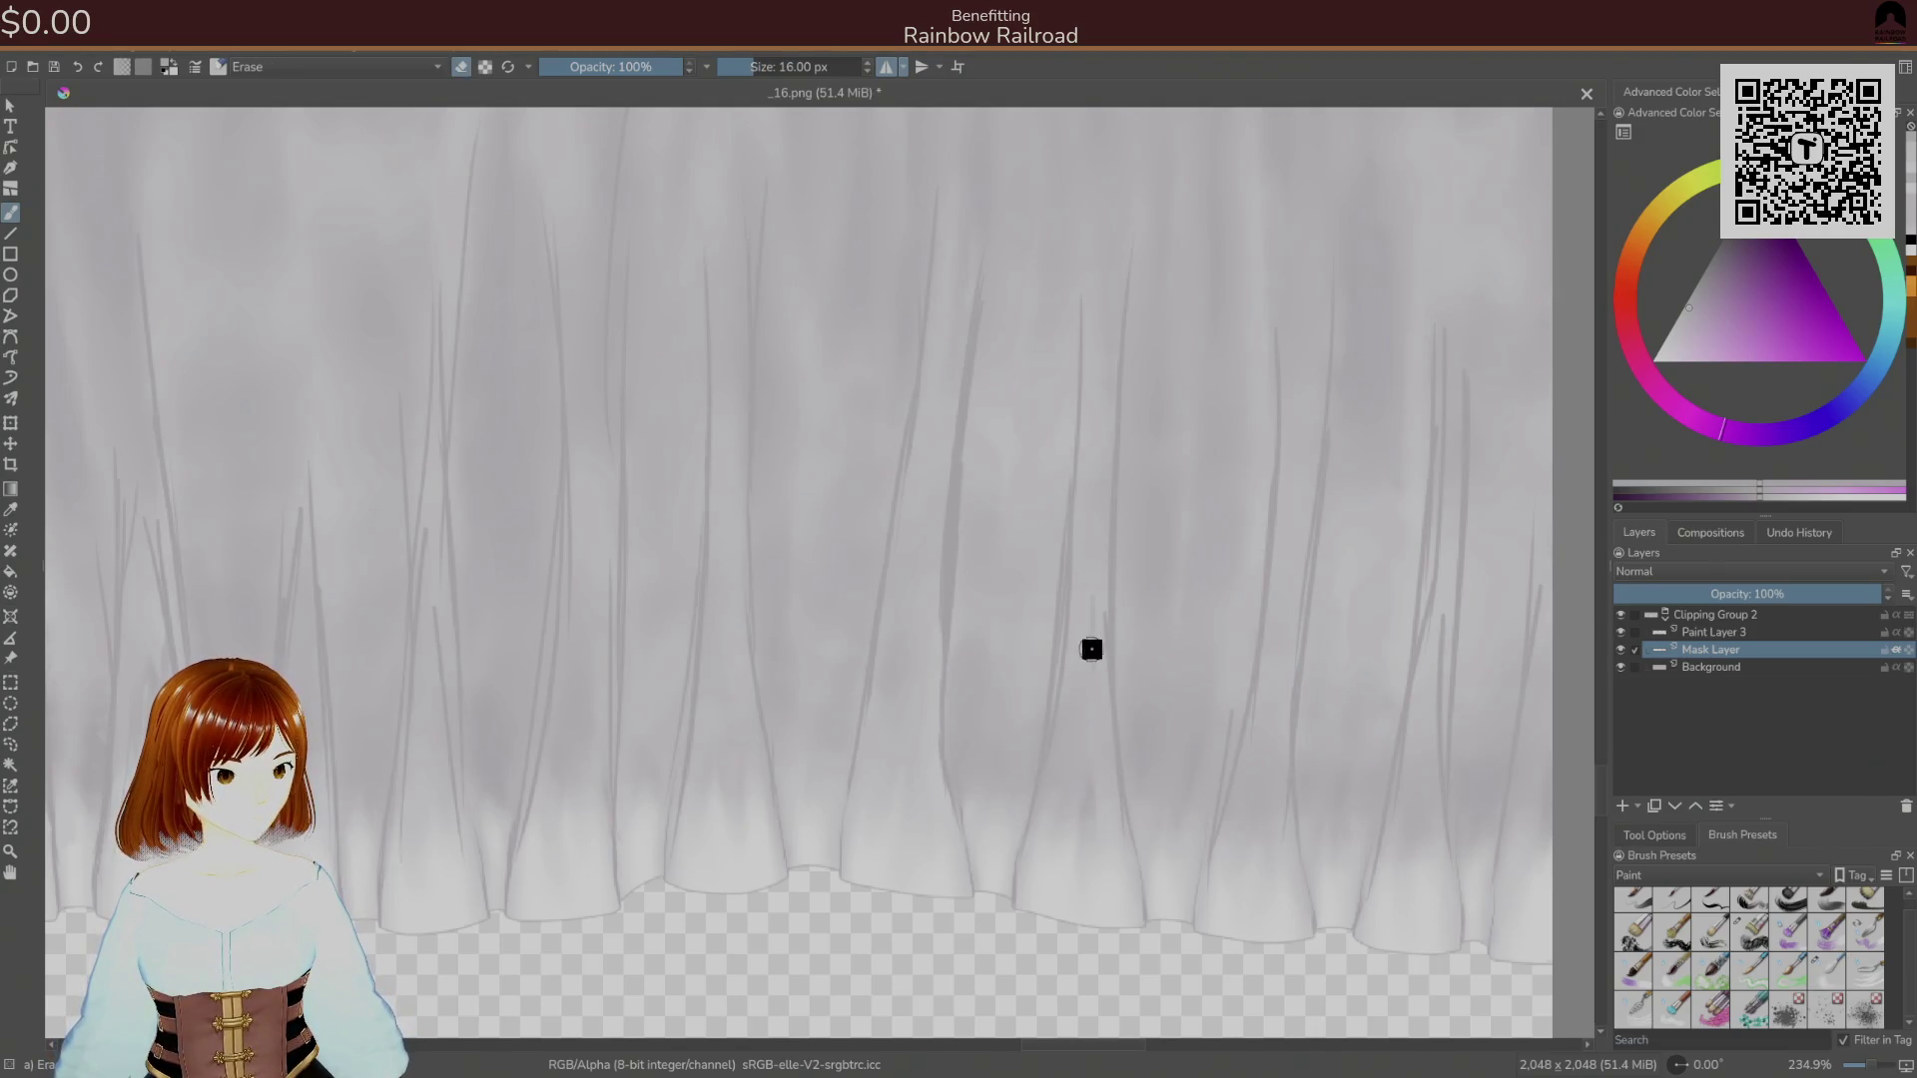
right_click(1112, 695)
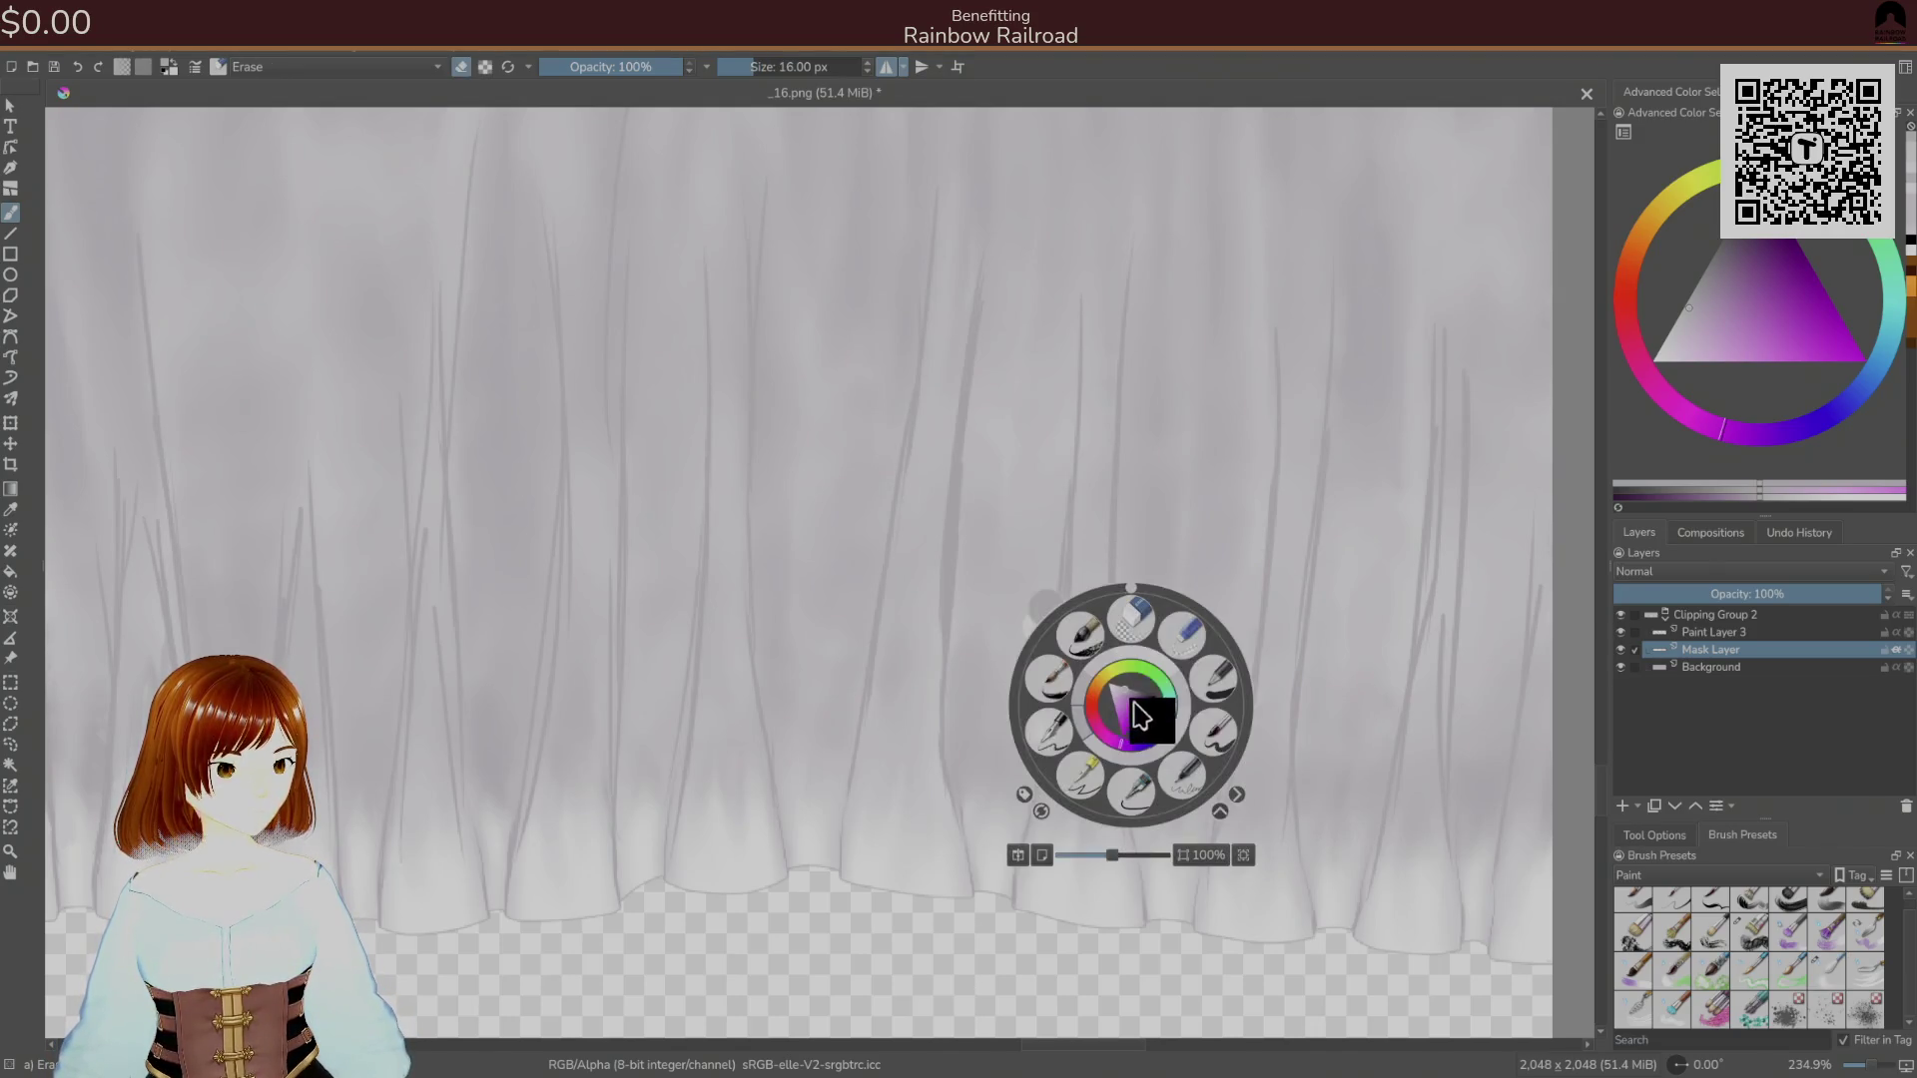
click(1048, 622)
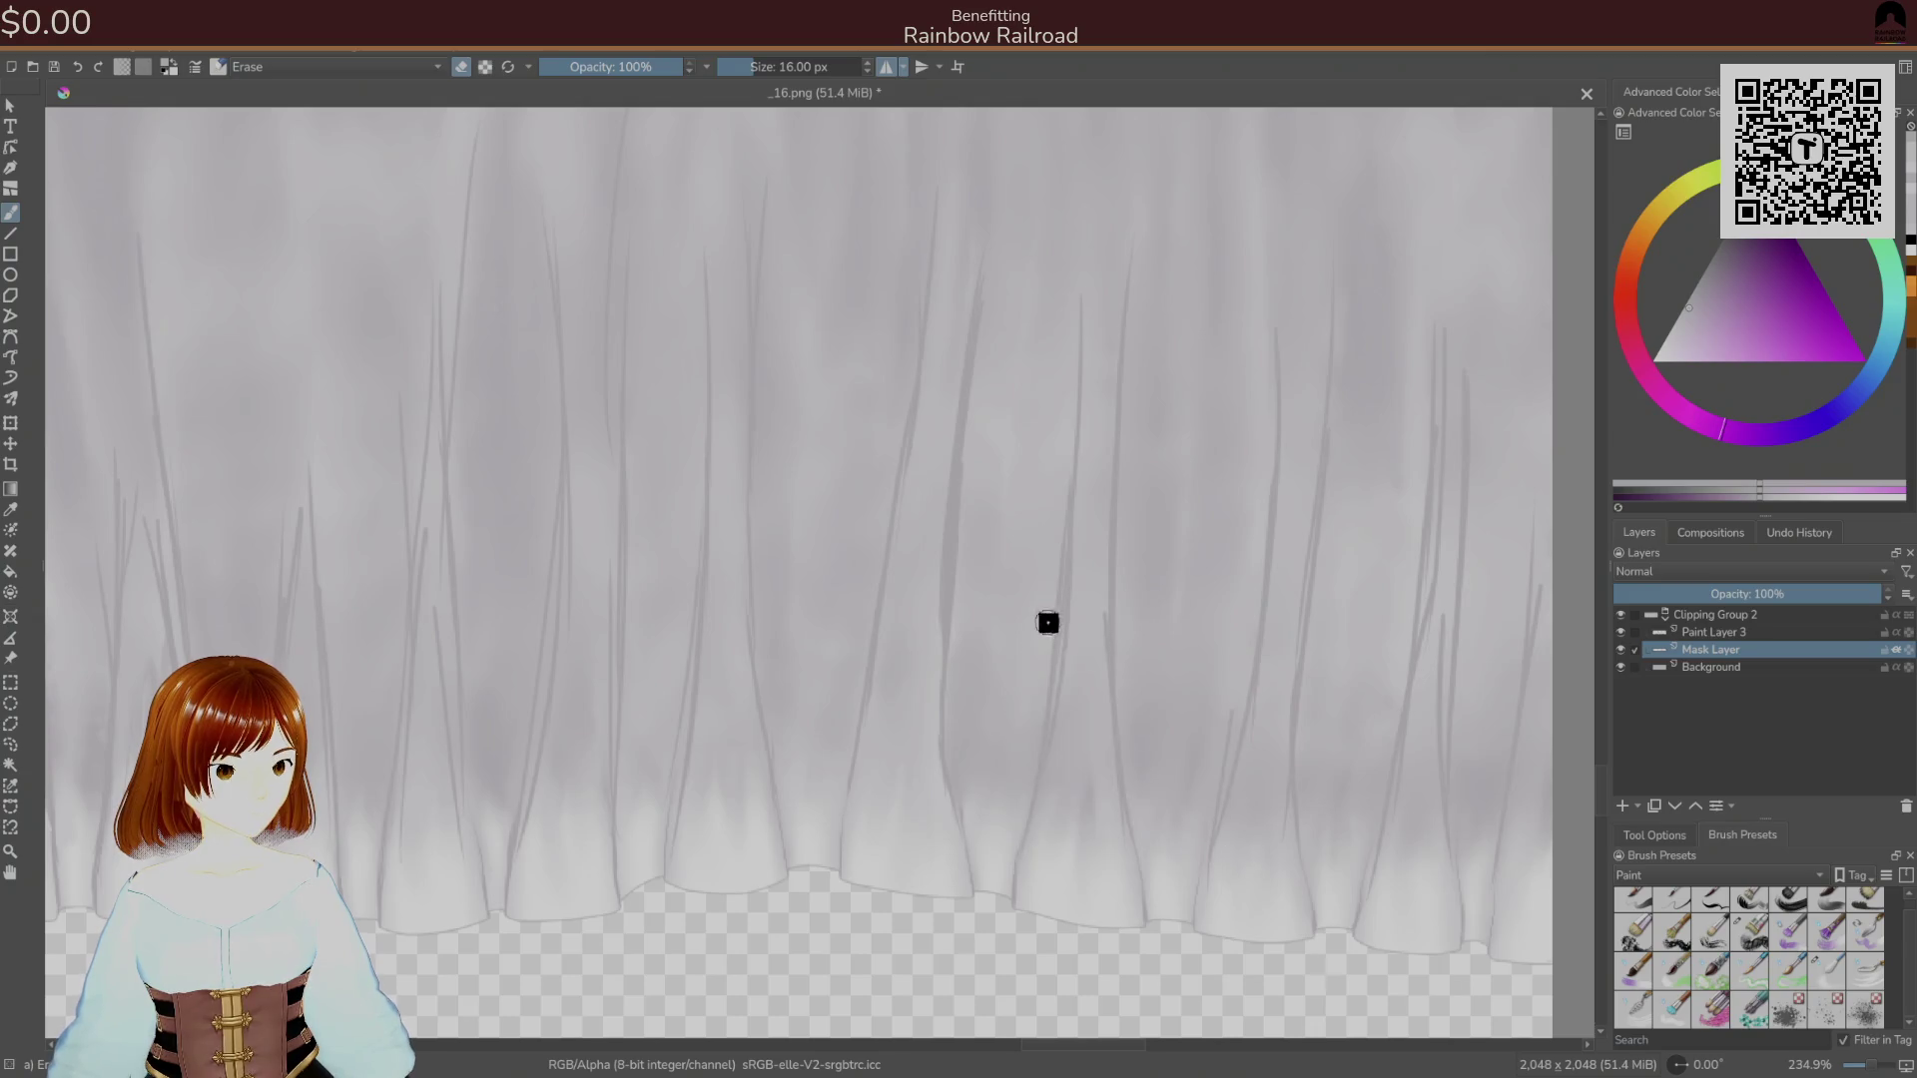
right_click(1136, 734)
click(1098, 633)
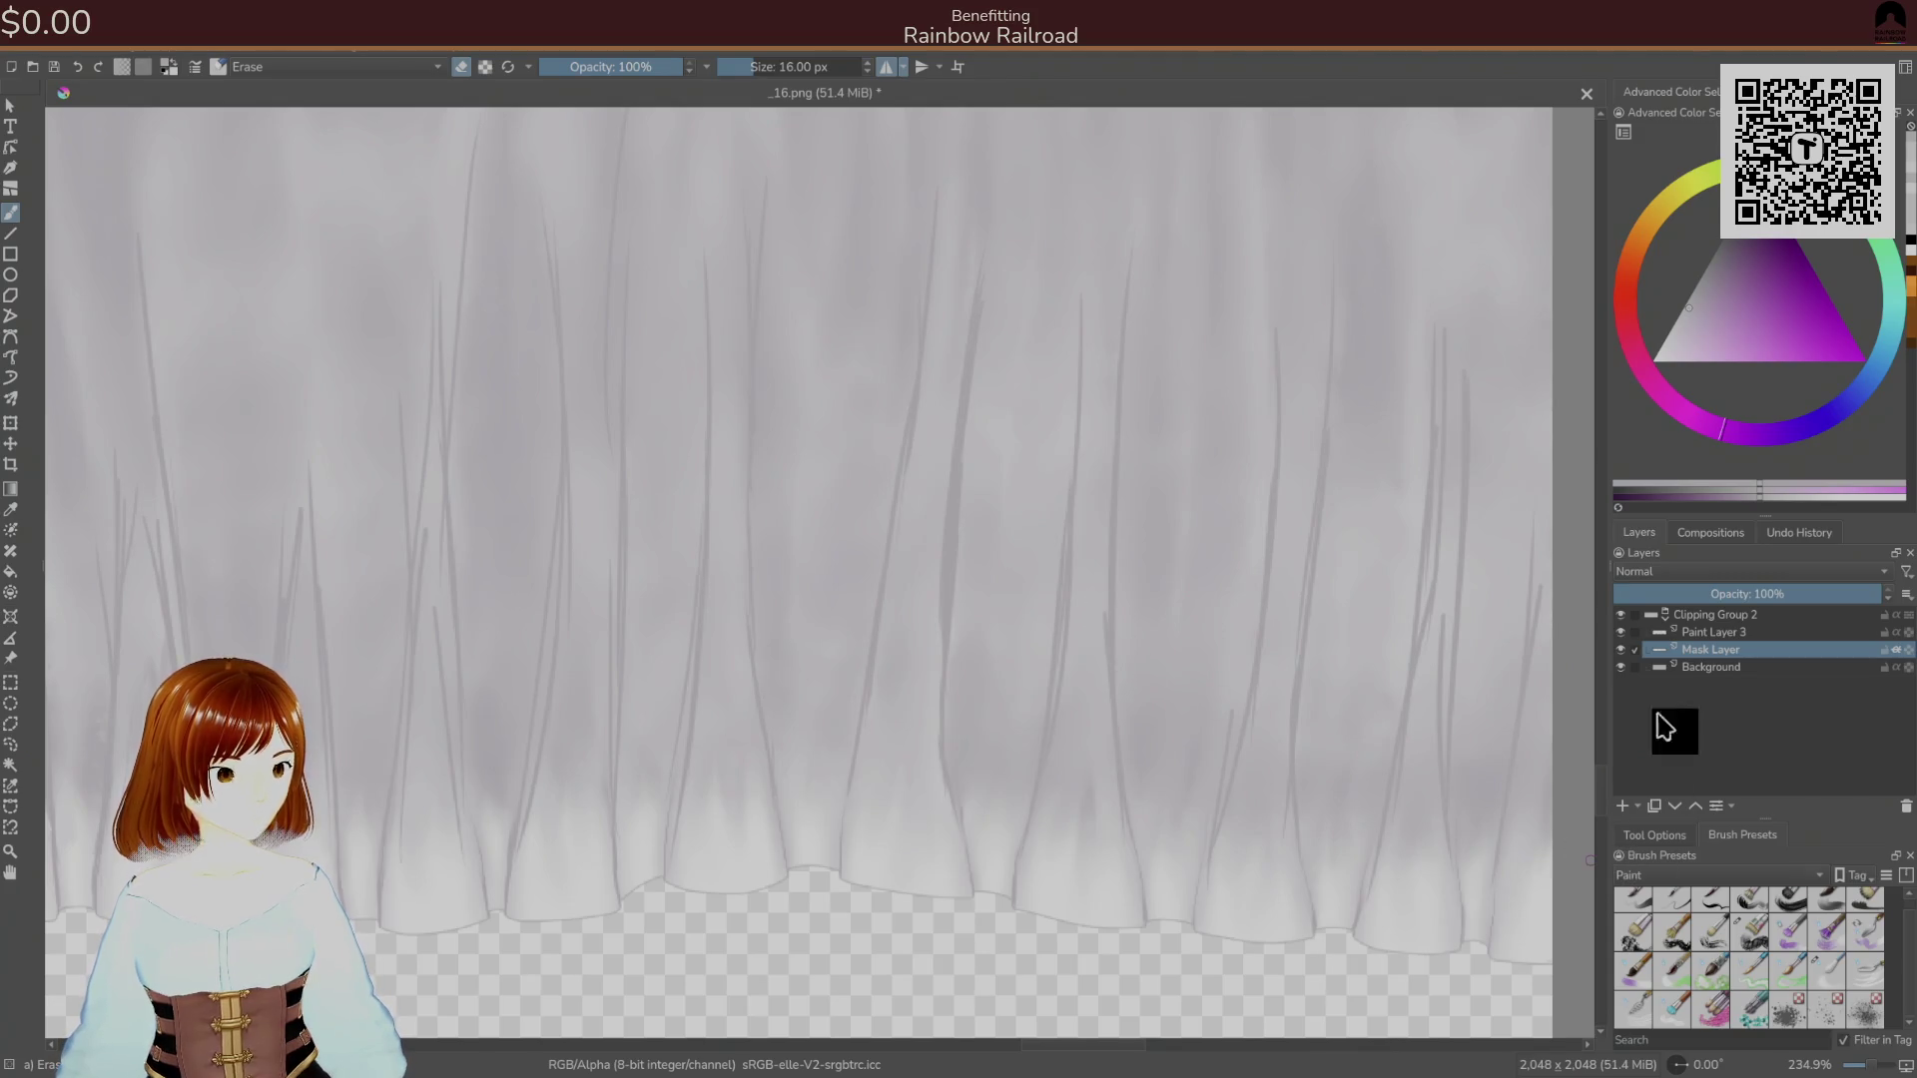
click(1642, 634)
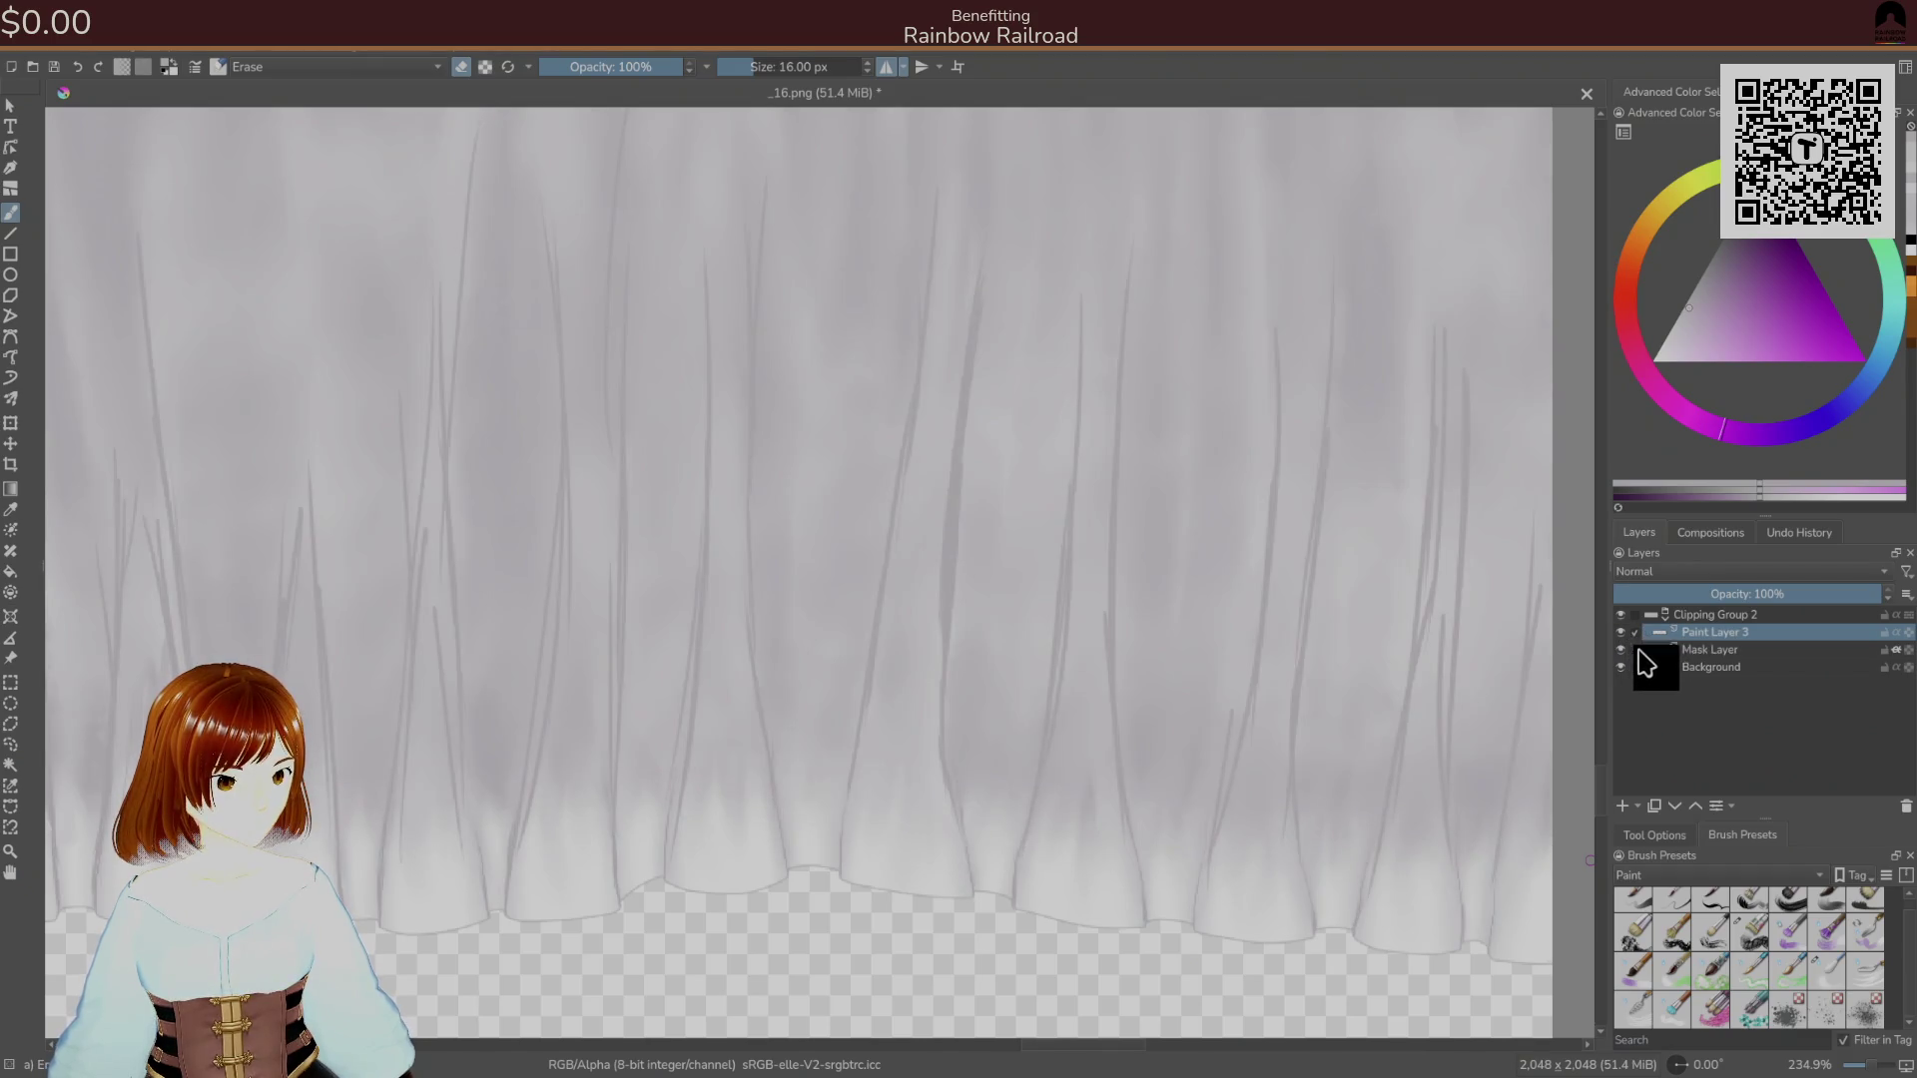
click(1687, 650)
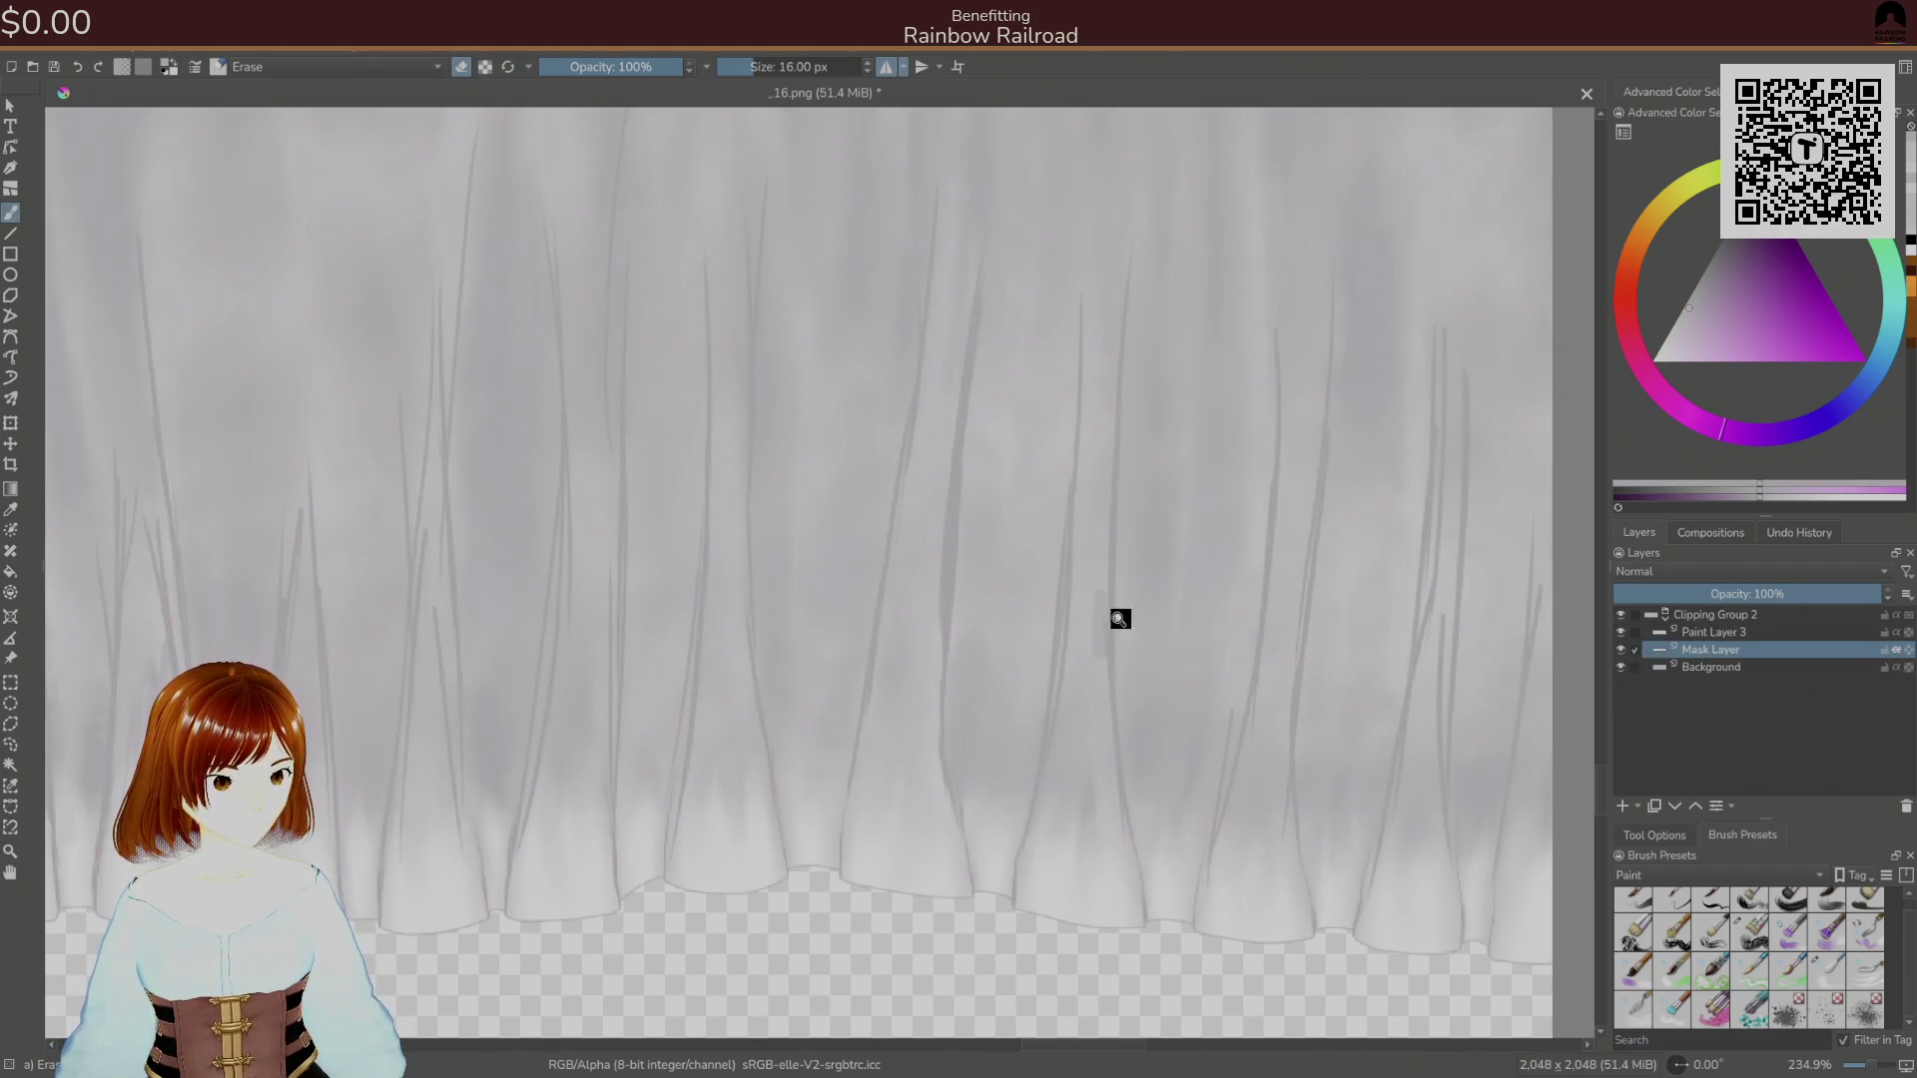
right_click(1156, 661)
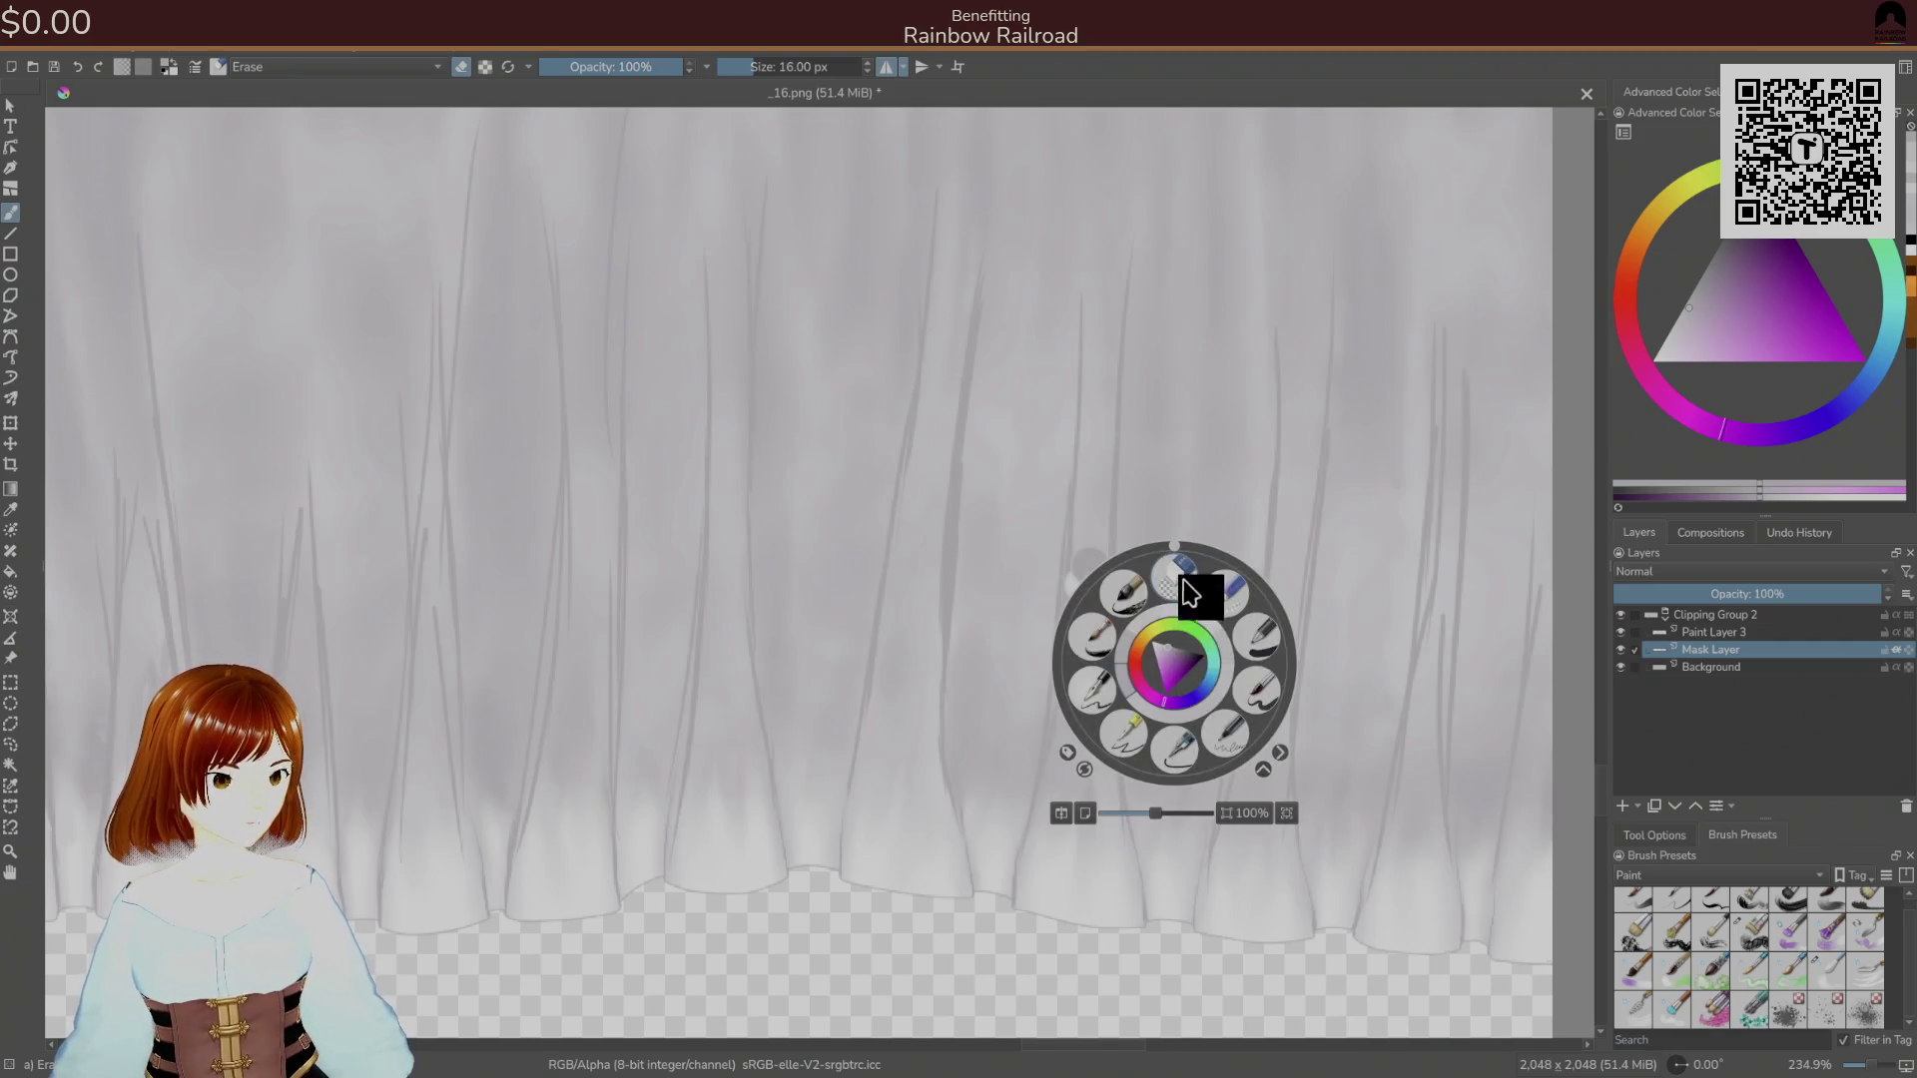
right_click(1114, 574)
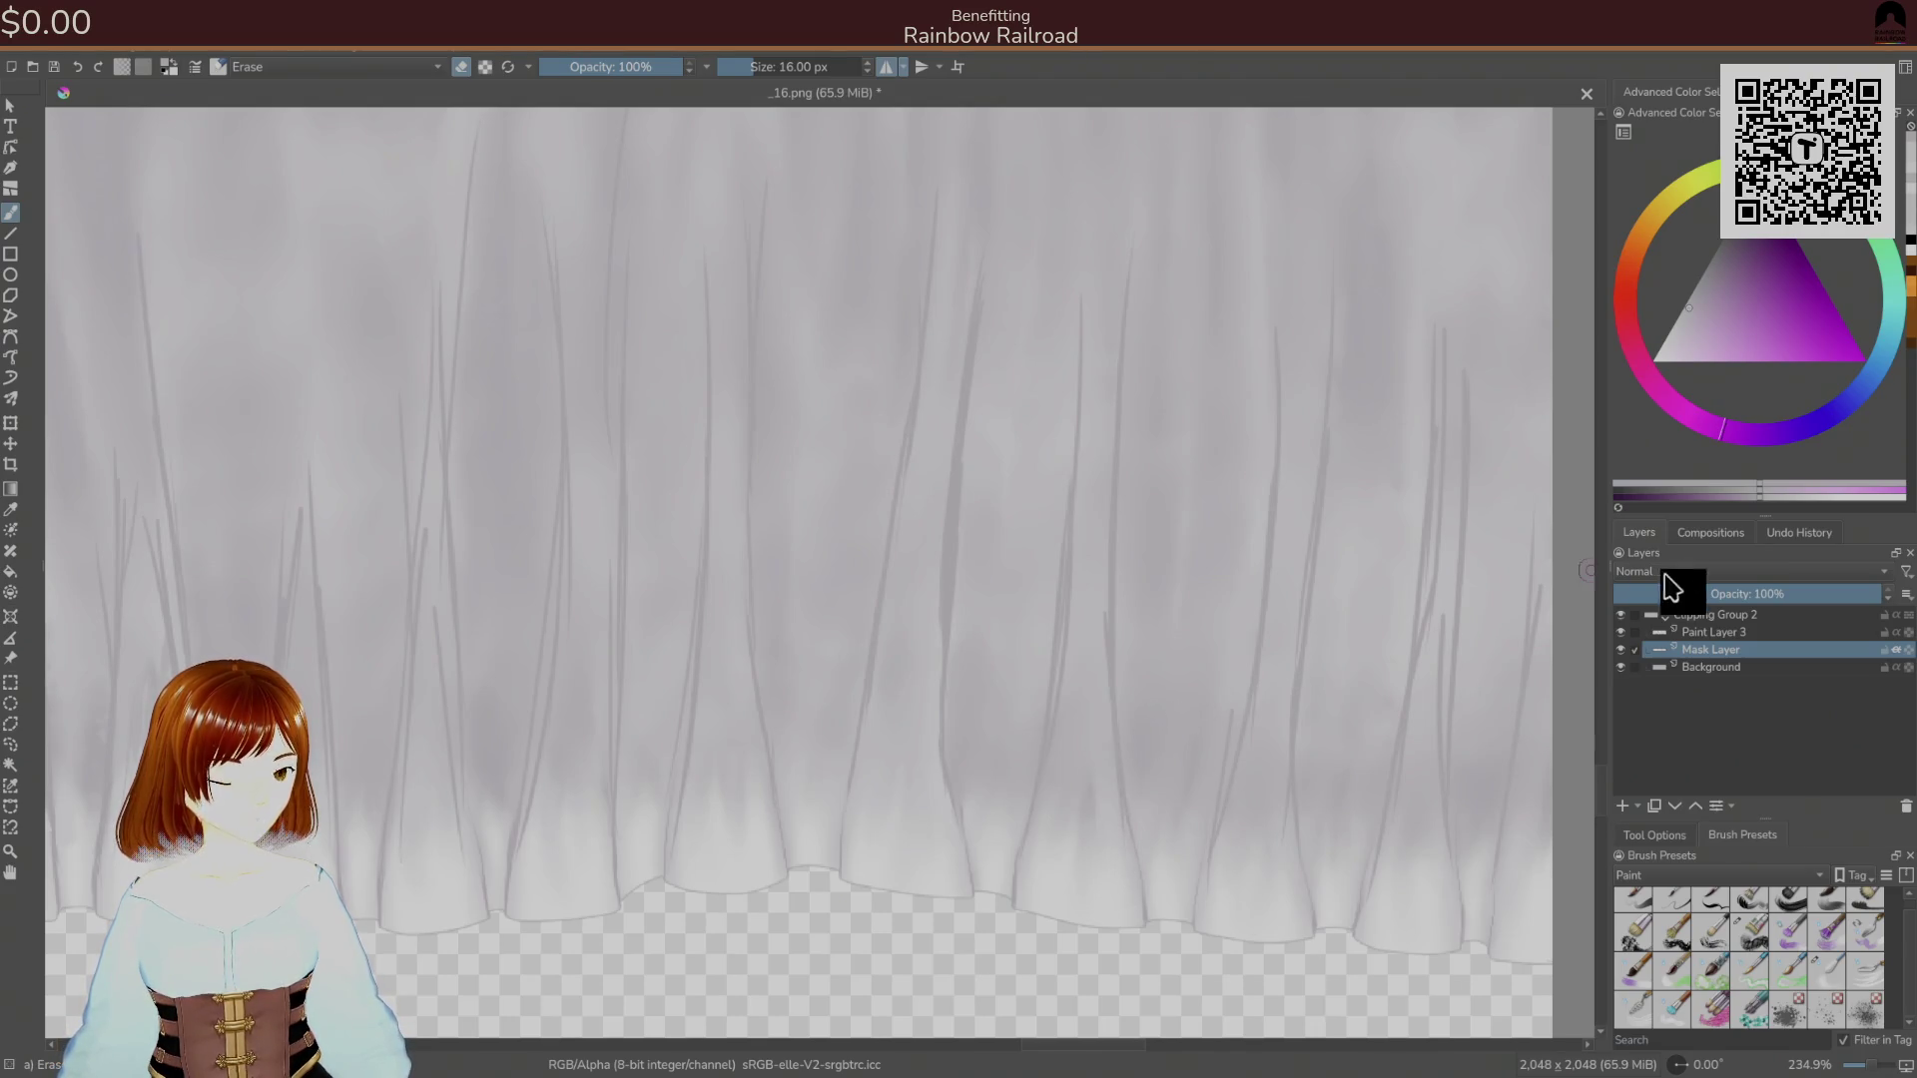
click(1702, 632)
scroll(1197, 680, up, 5)
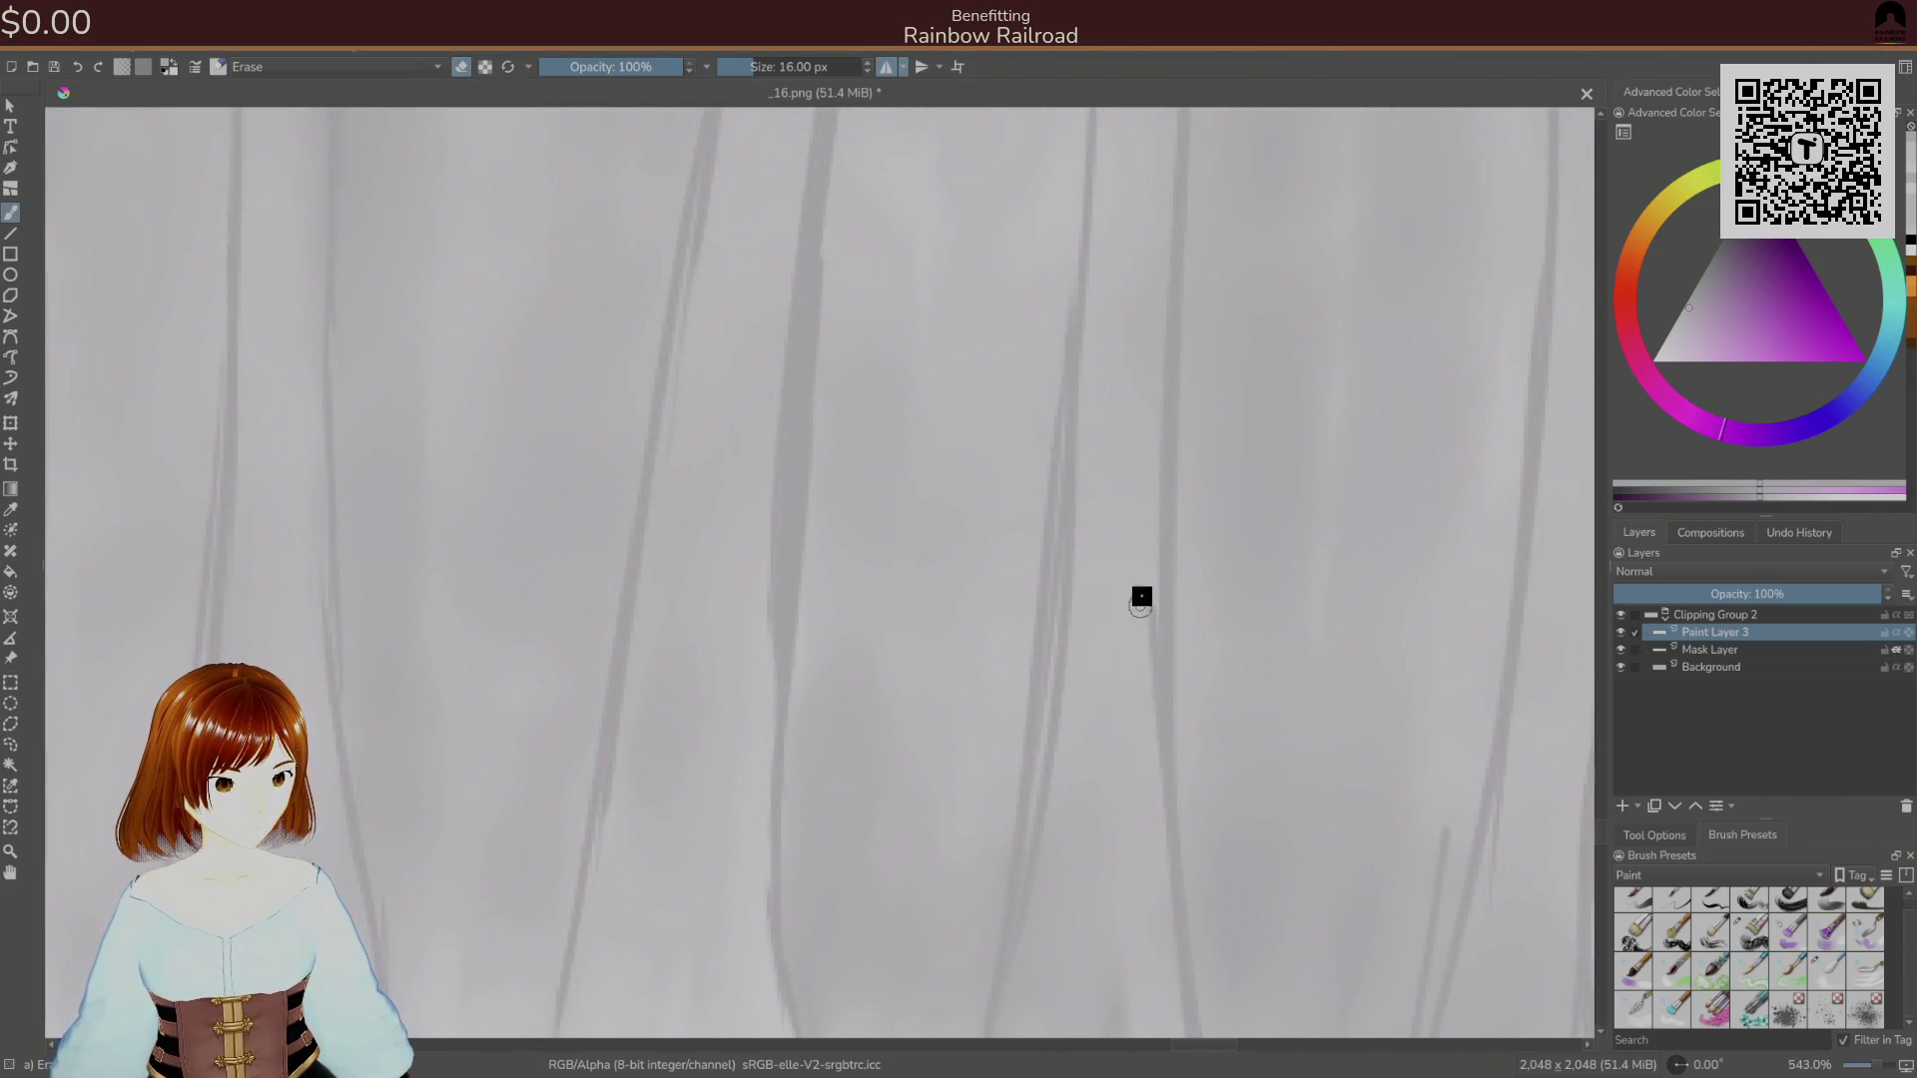
scroll(1133, 716, down, 2)
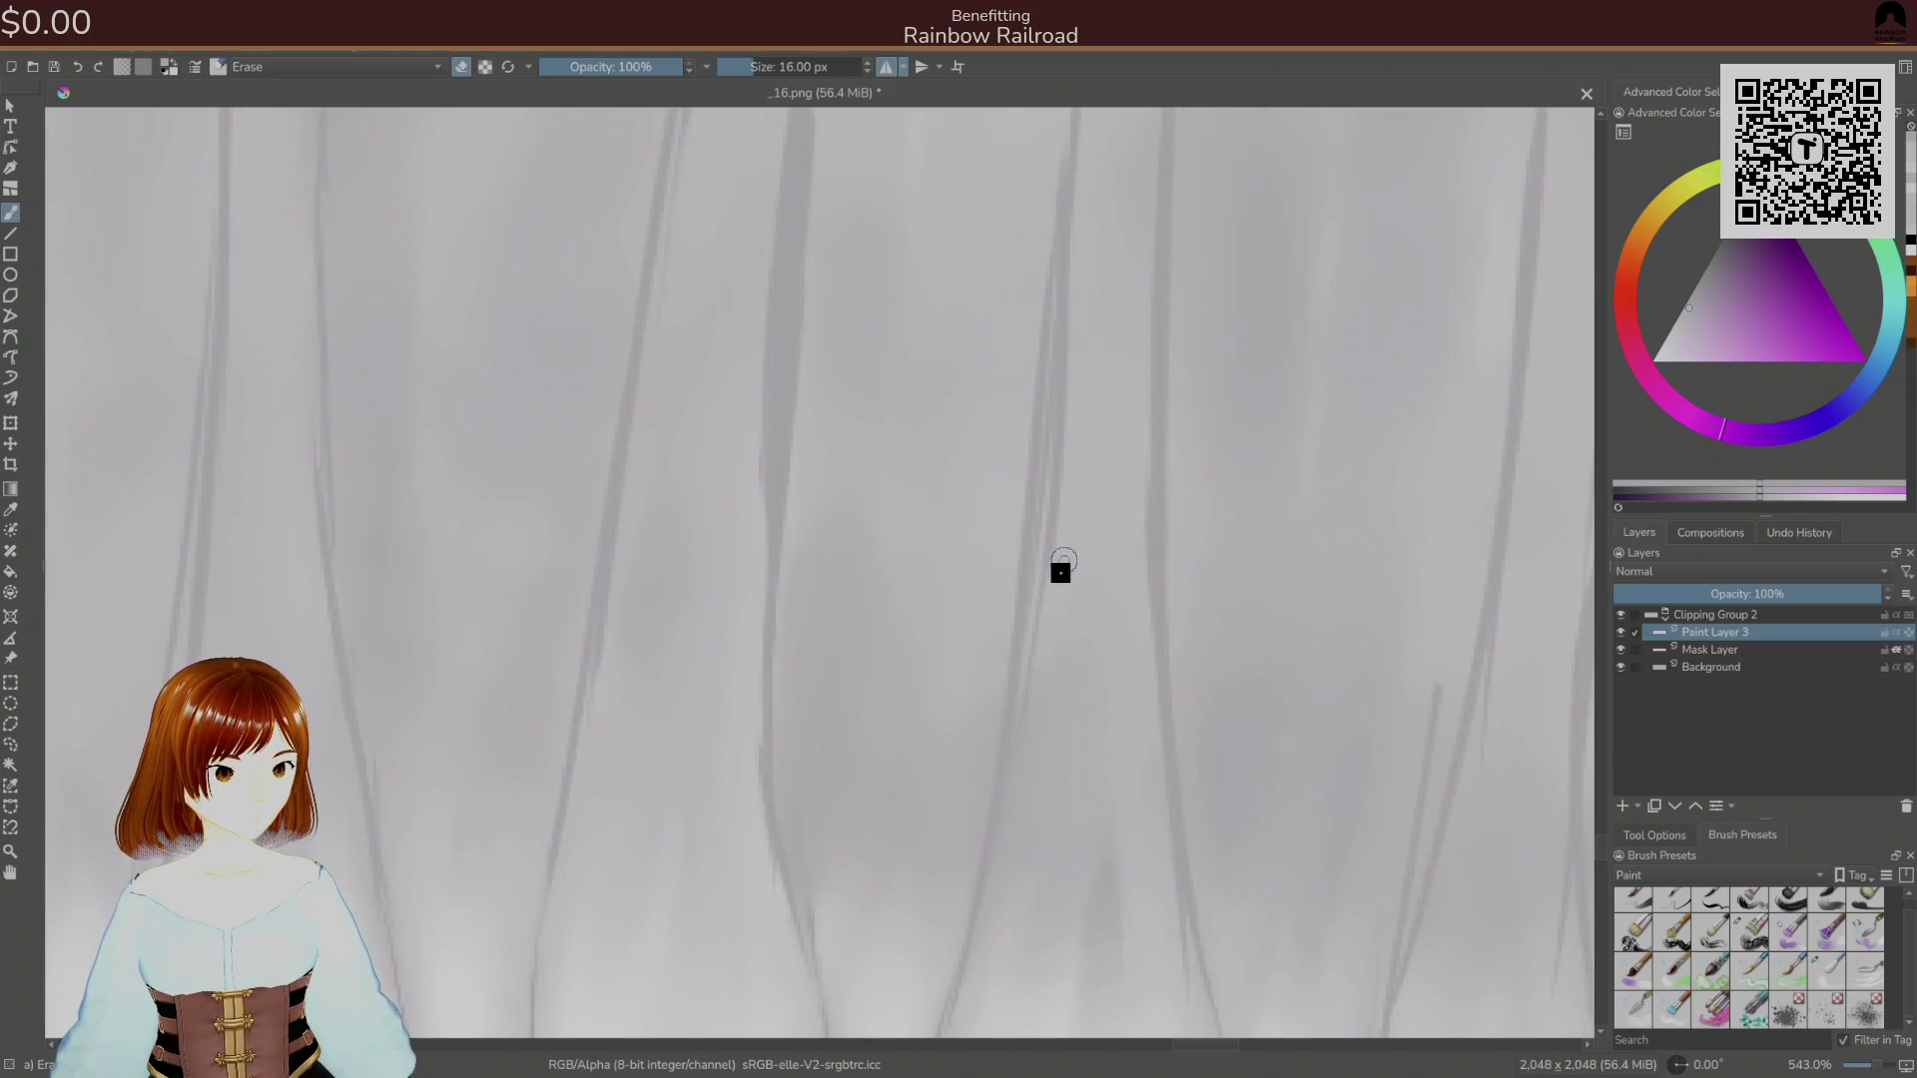
Erase stretches of two dark fold lines while panning around the frill and hem.
drag(1056, 515, 1062, 401)
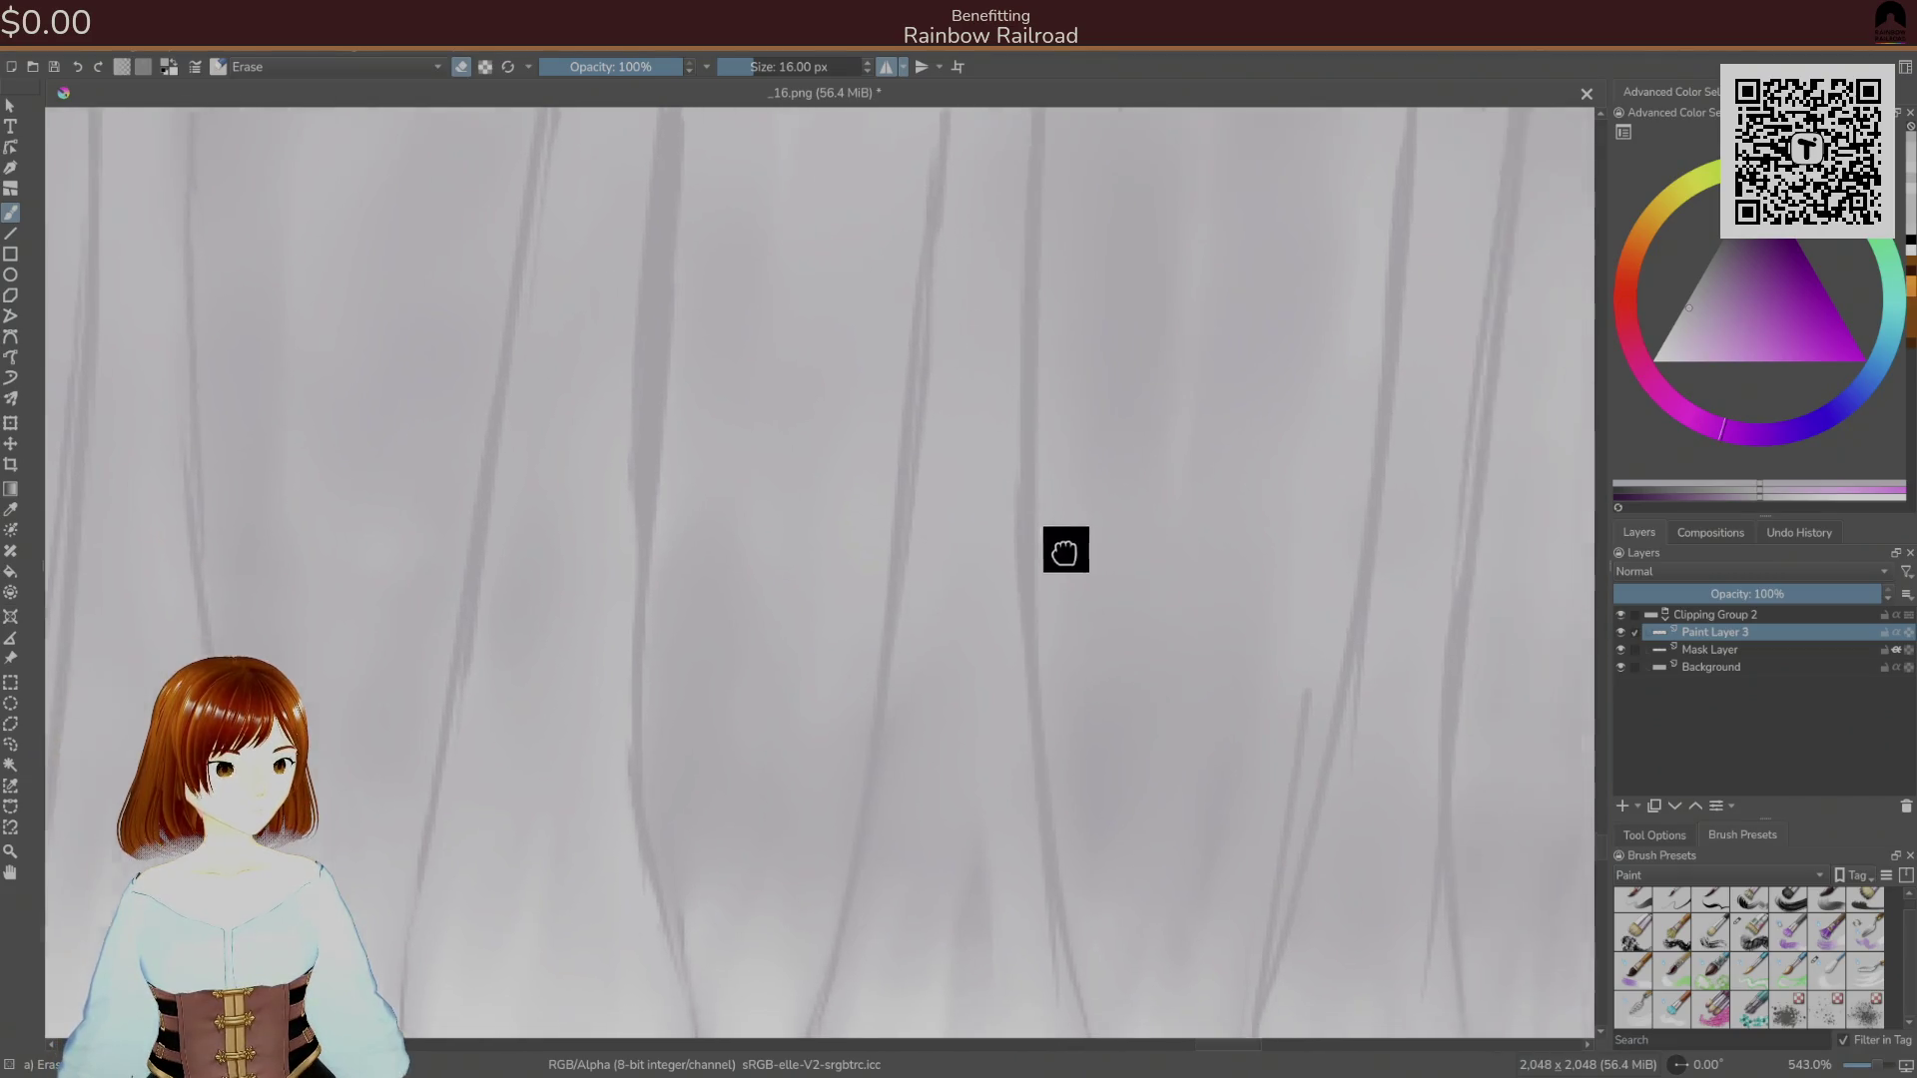
drag(1210, 753, 1017, 553)
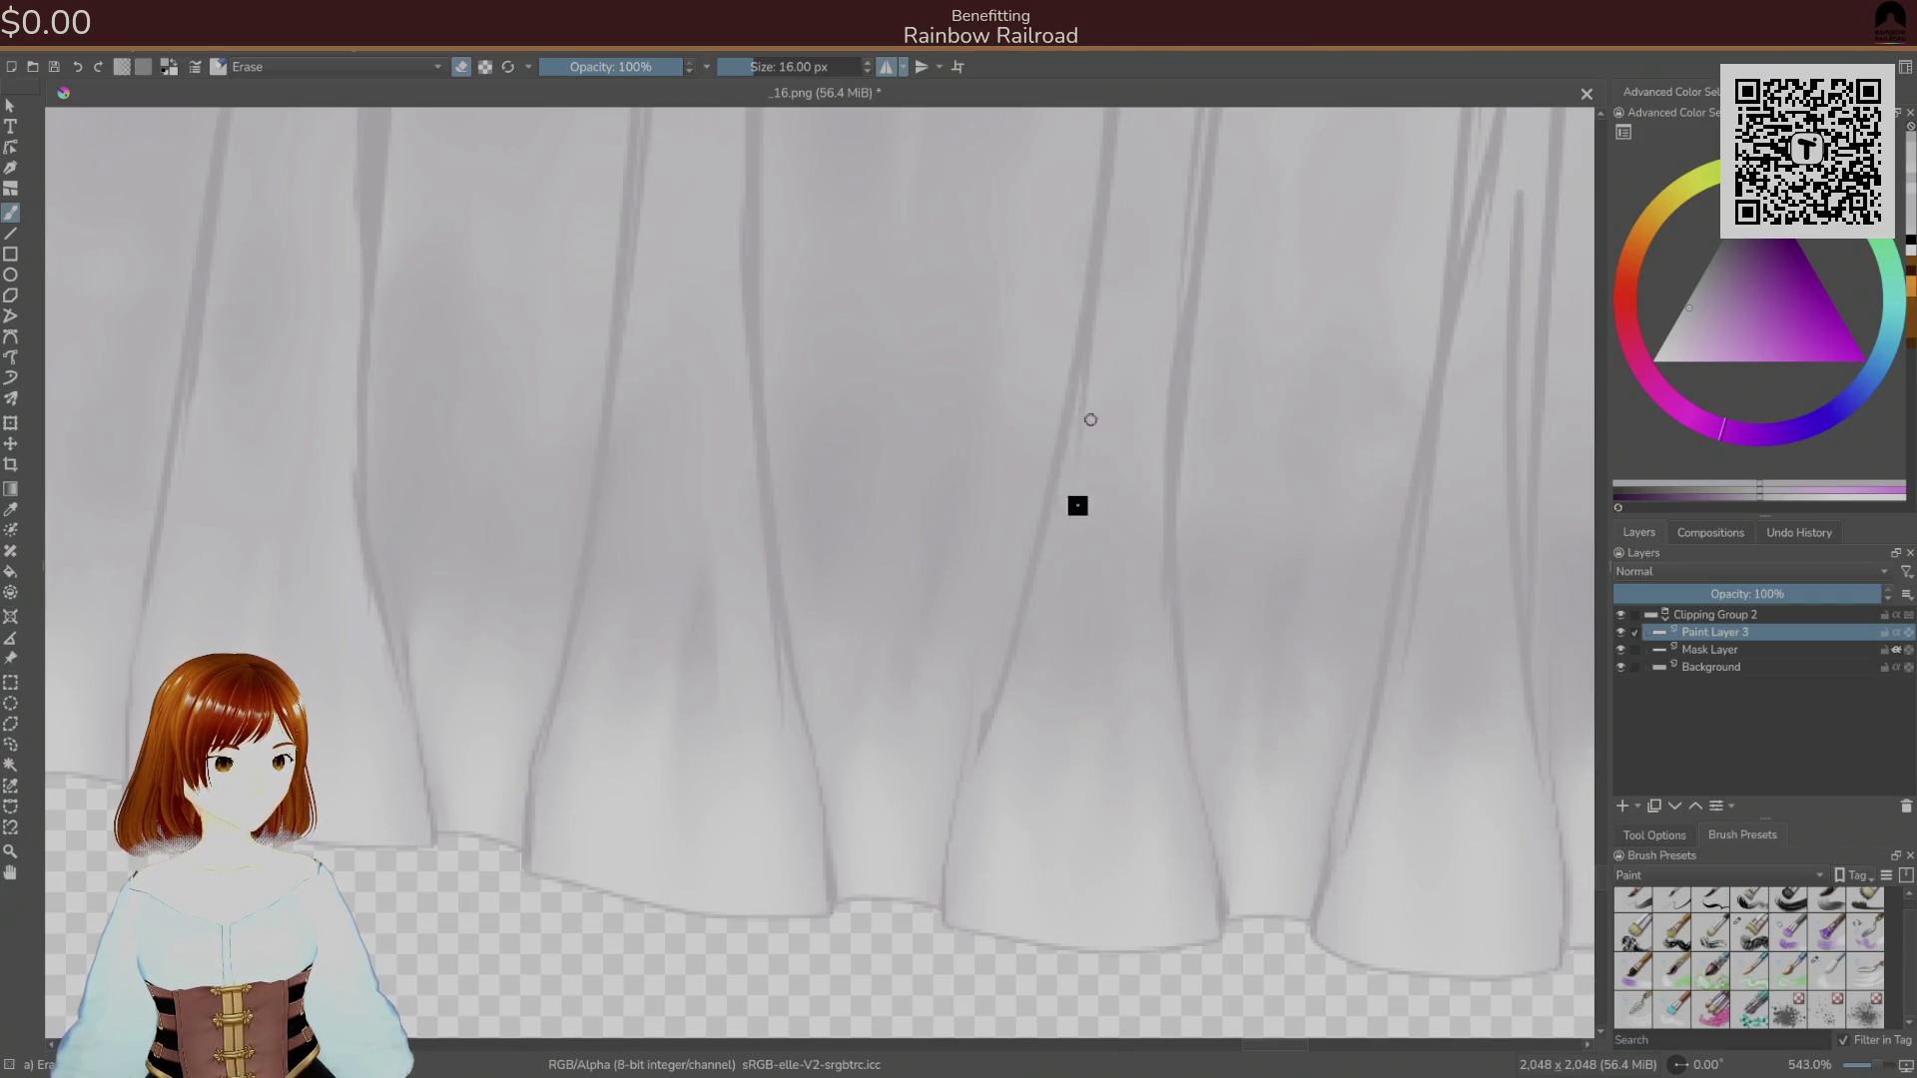
drag(1294, 493, 1165, 548)
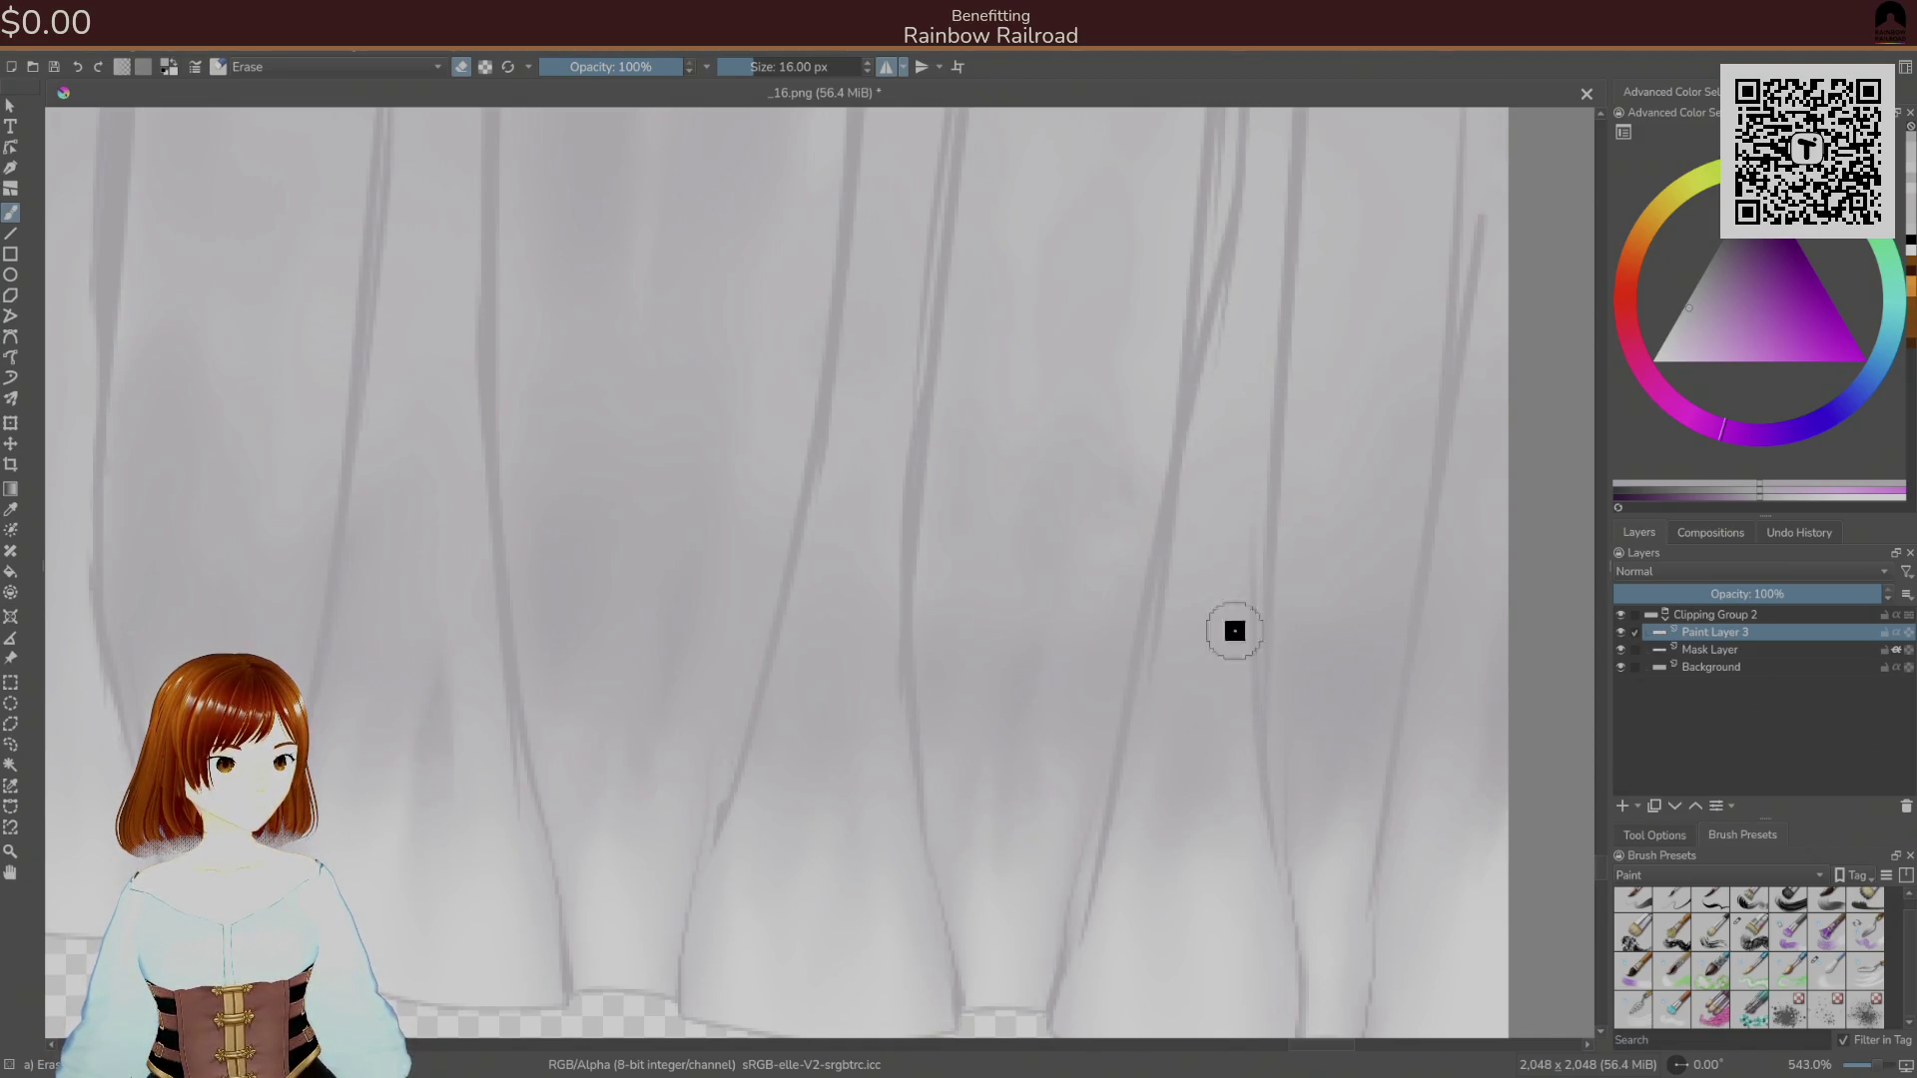
drag(1477, 290, 1474, 406)
scroll(1335, 582, up, 2)
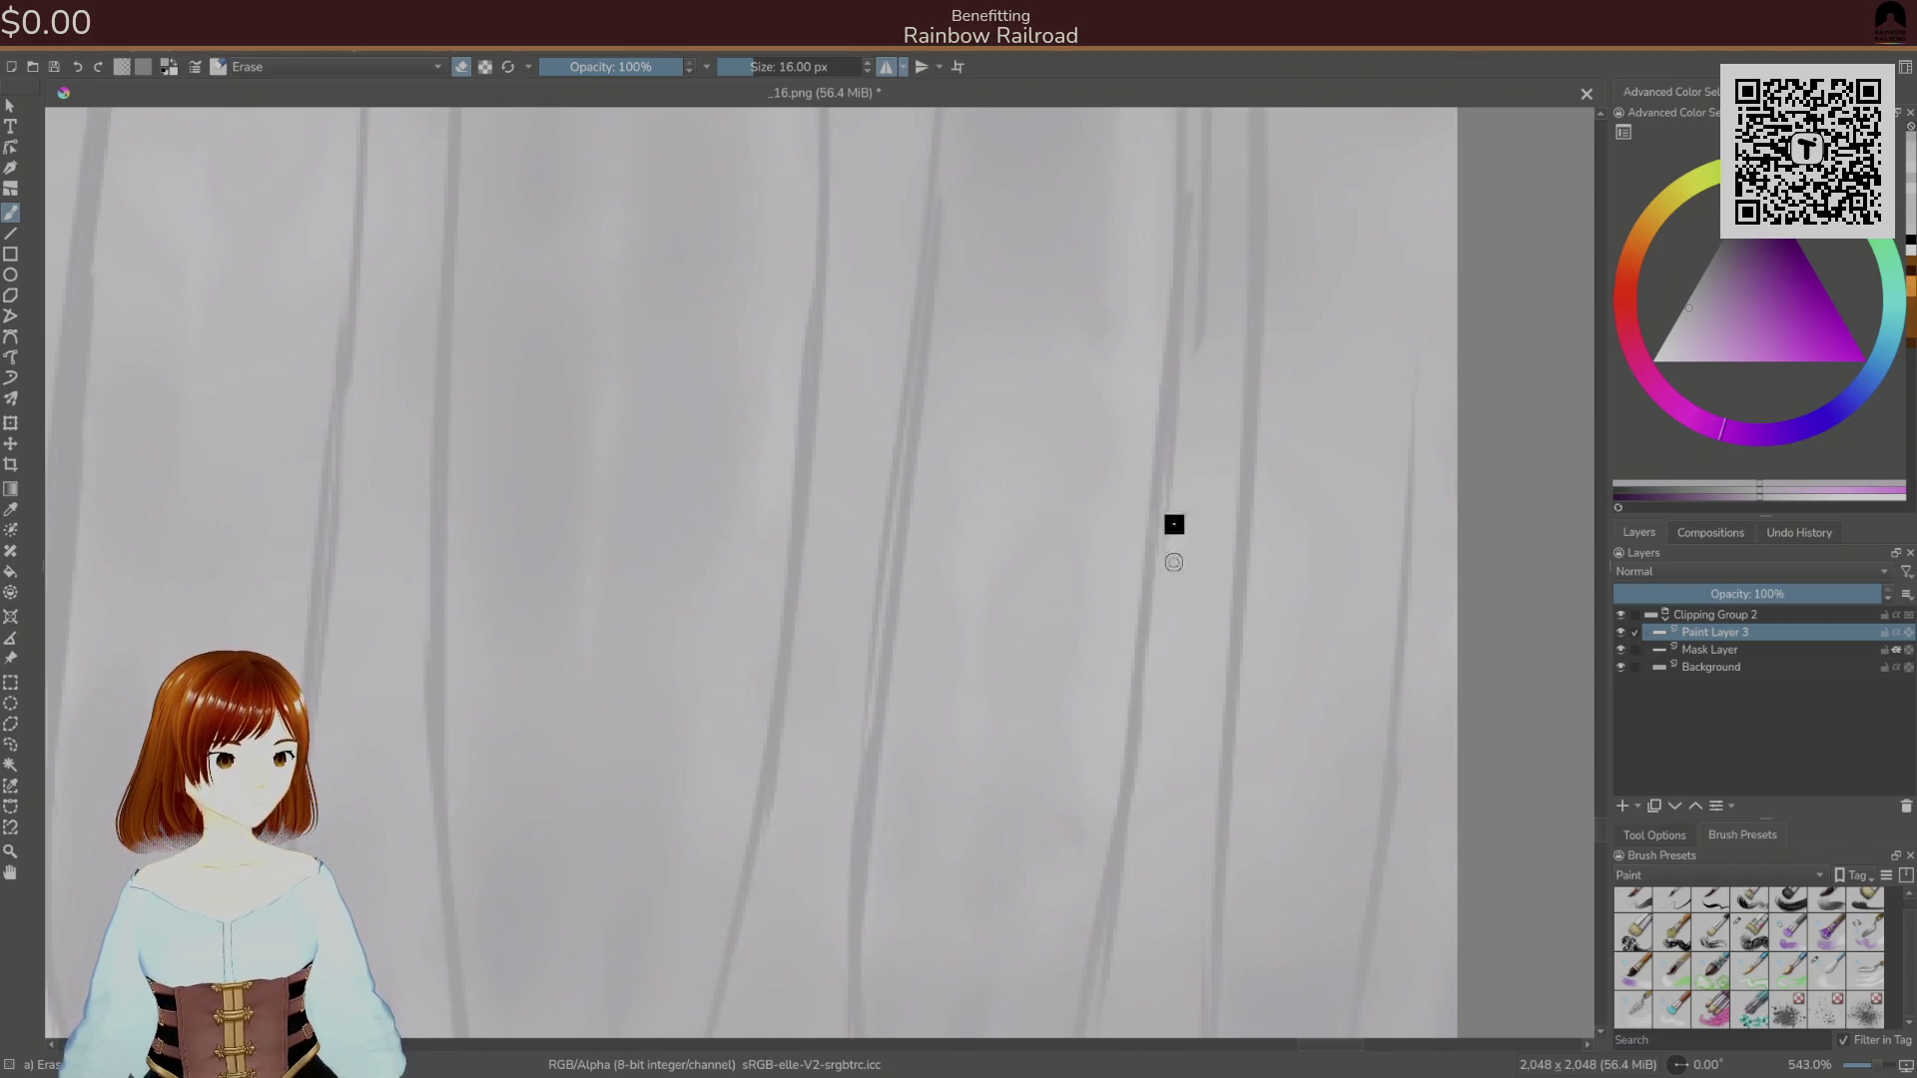
drag(1198, 376, 1129, 775)
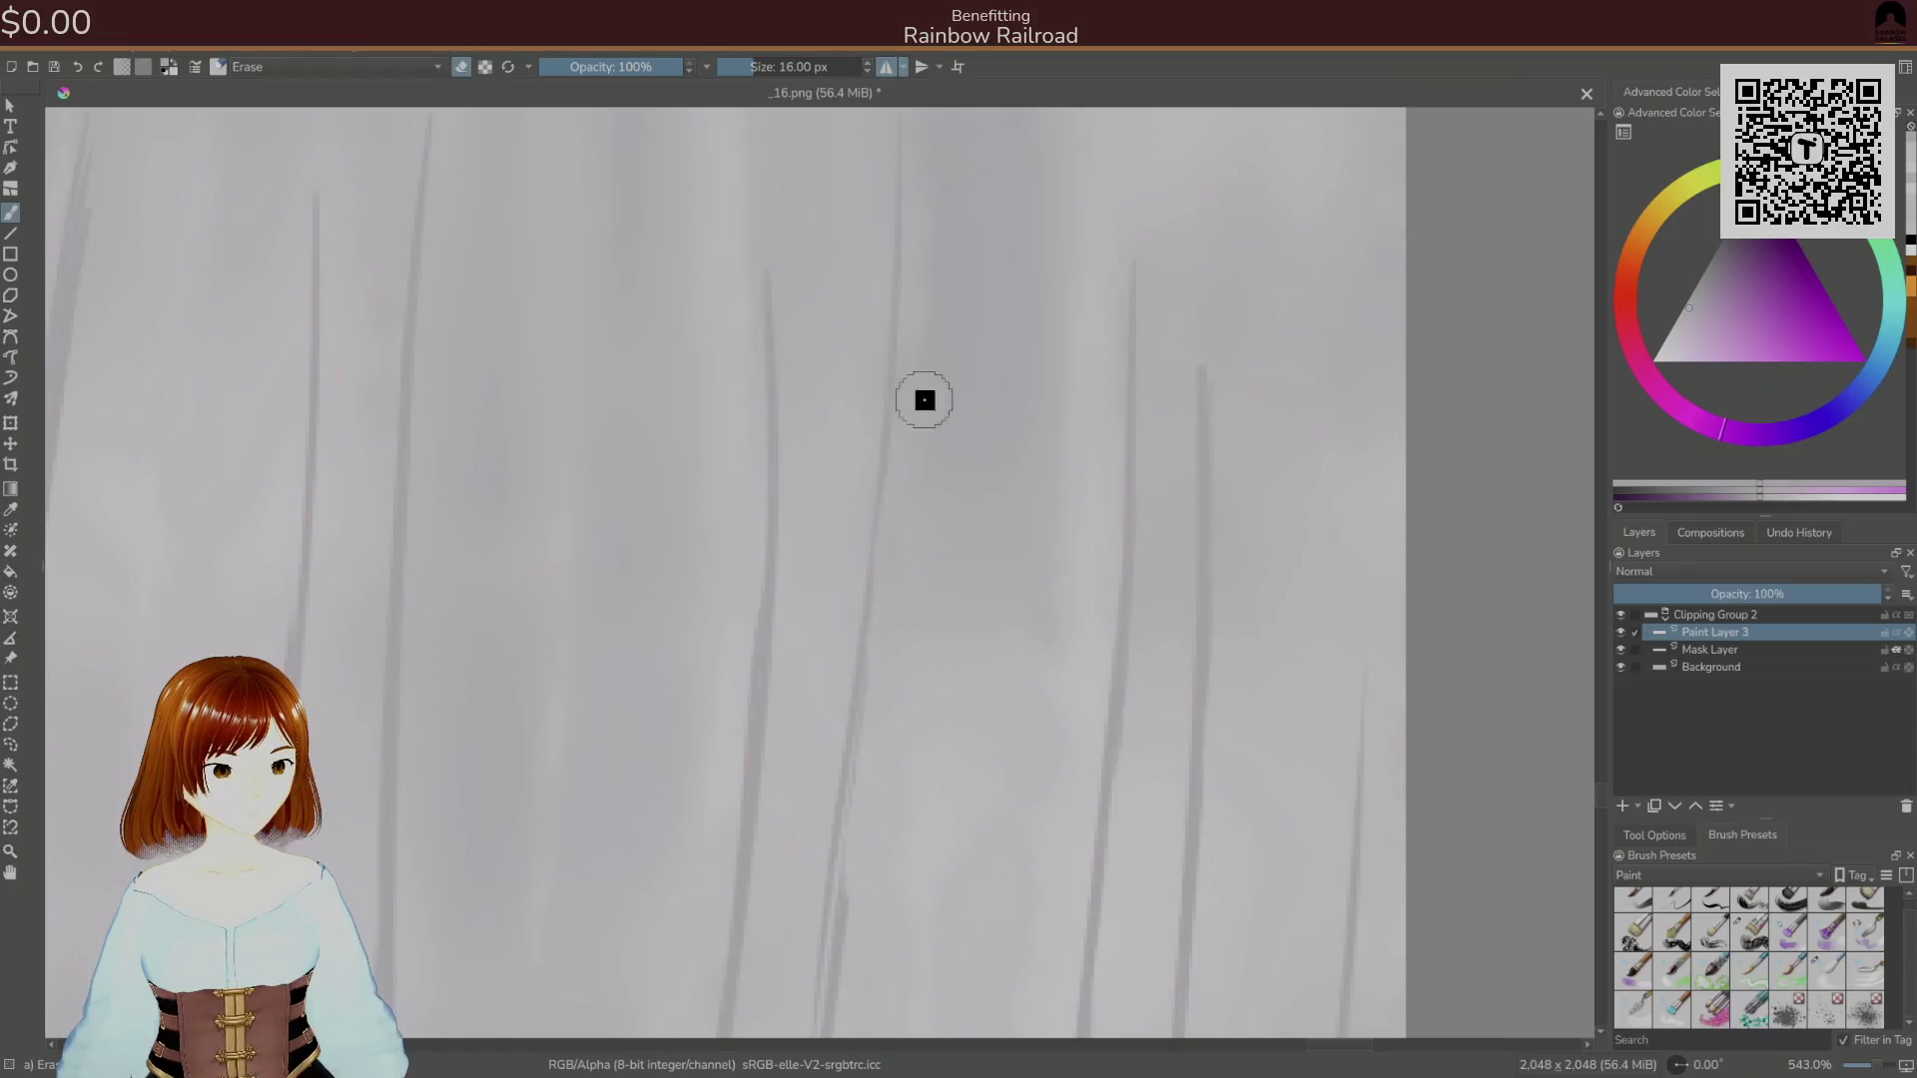
scroll(919, 394, down, 5)
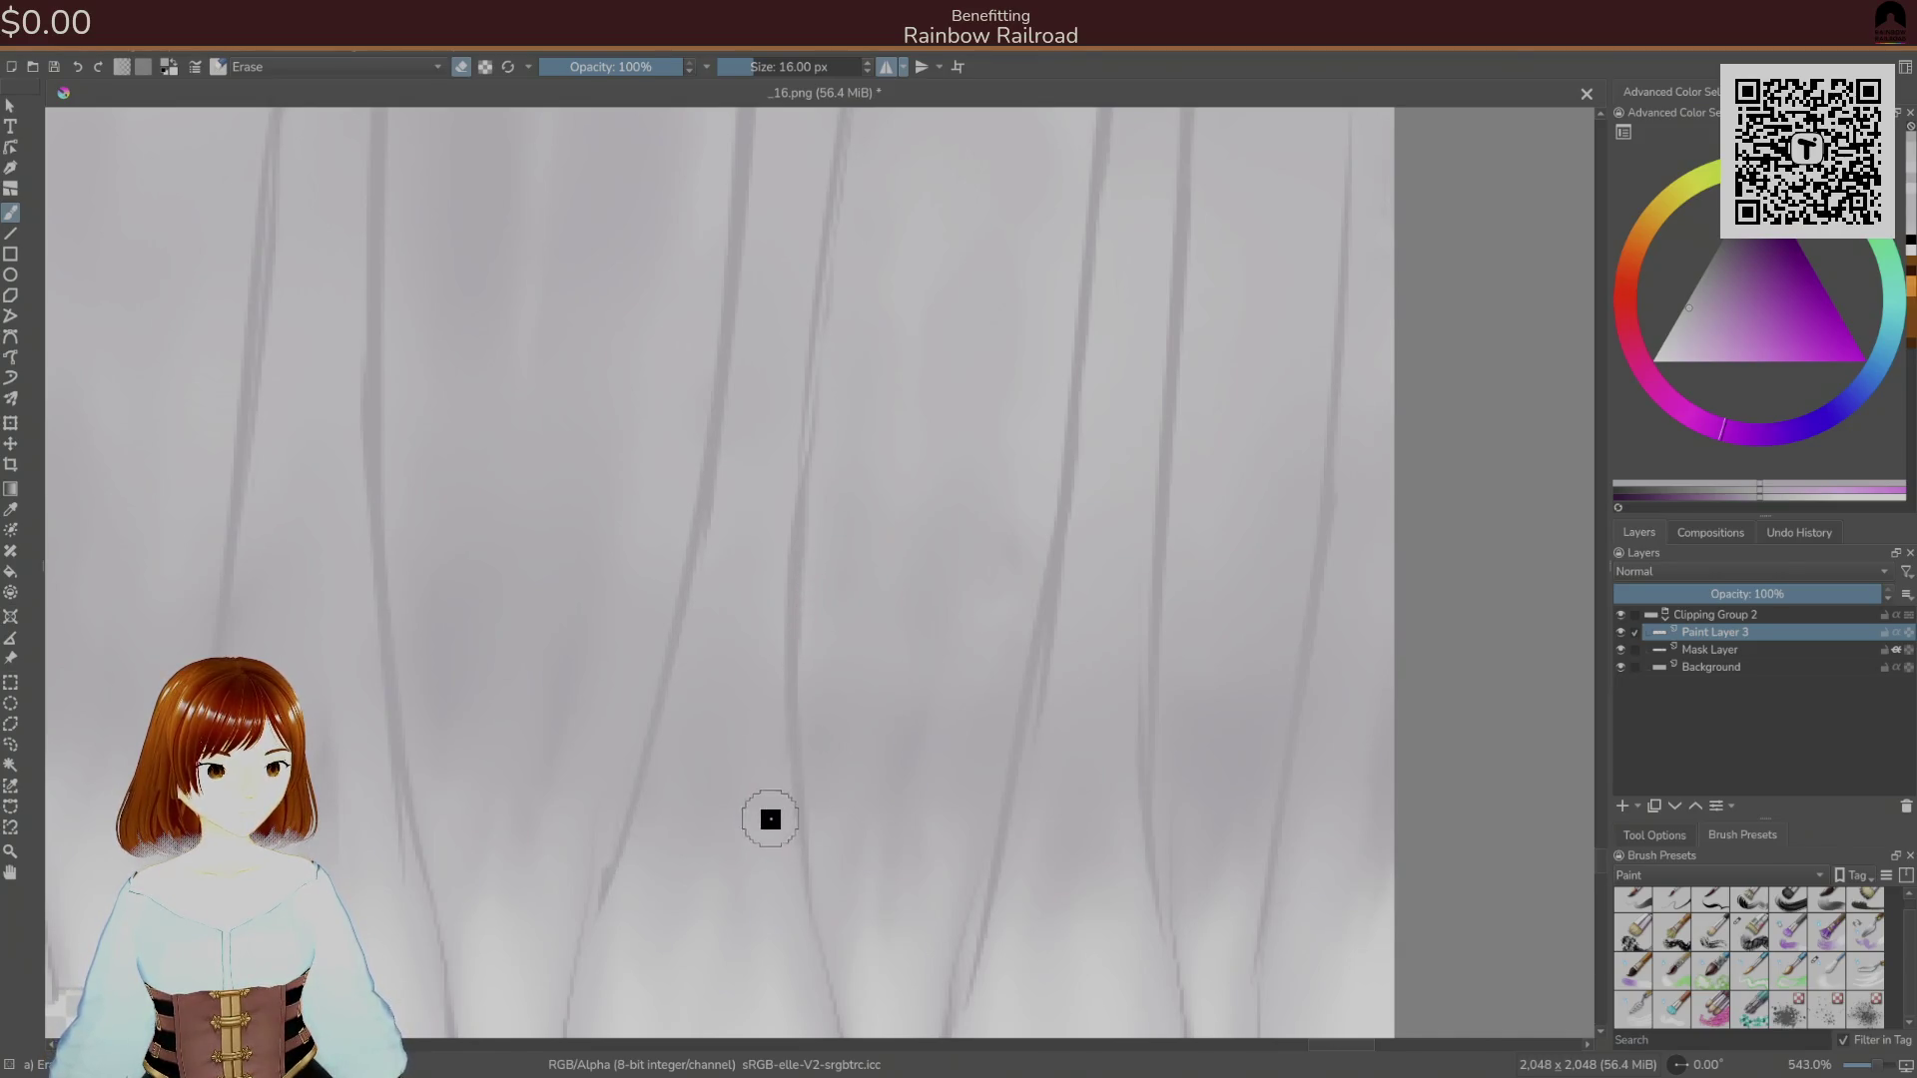
drag(617, 826, 718, 697)
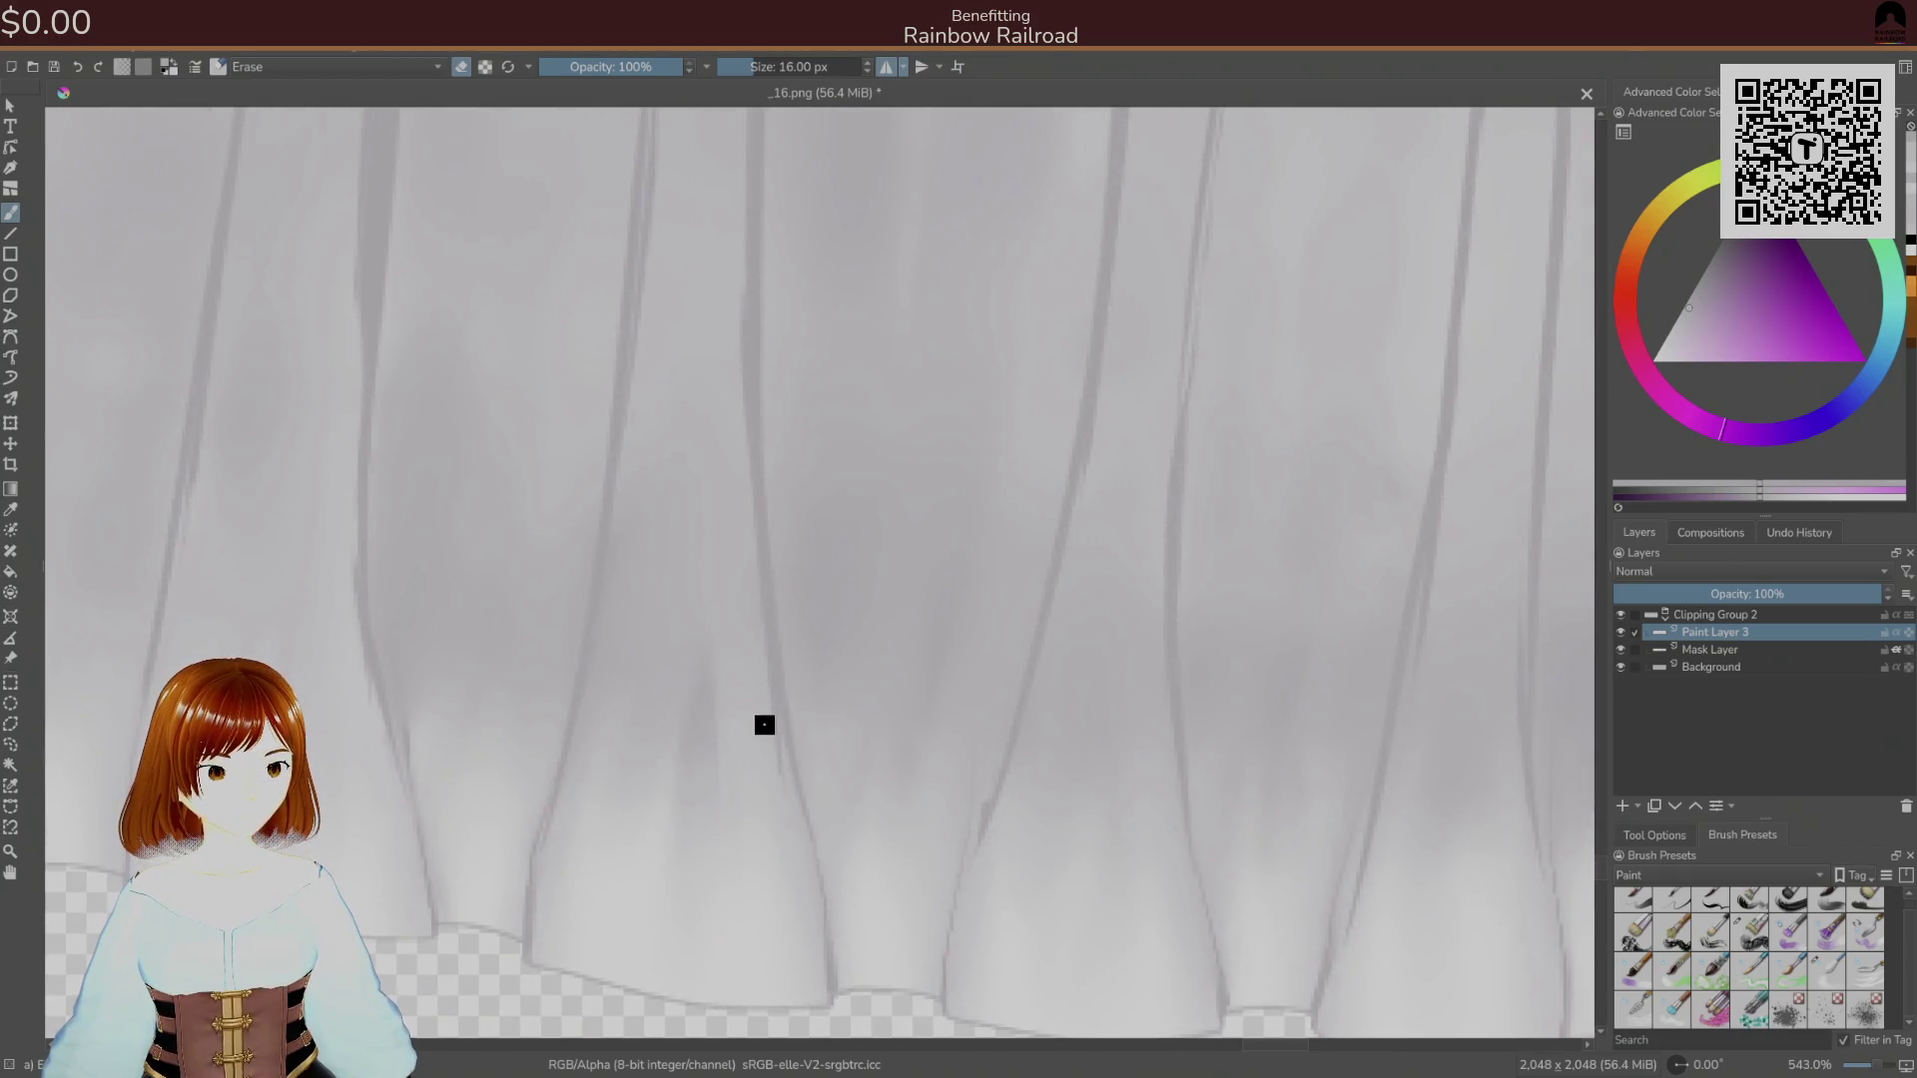
drag(774, 802, 1099, 813)
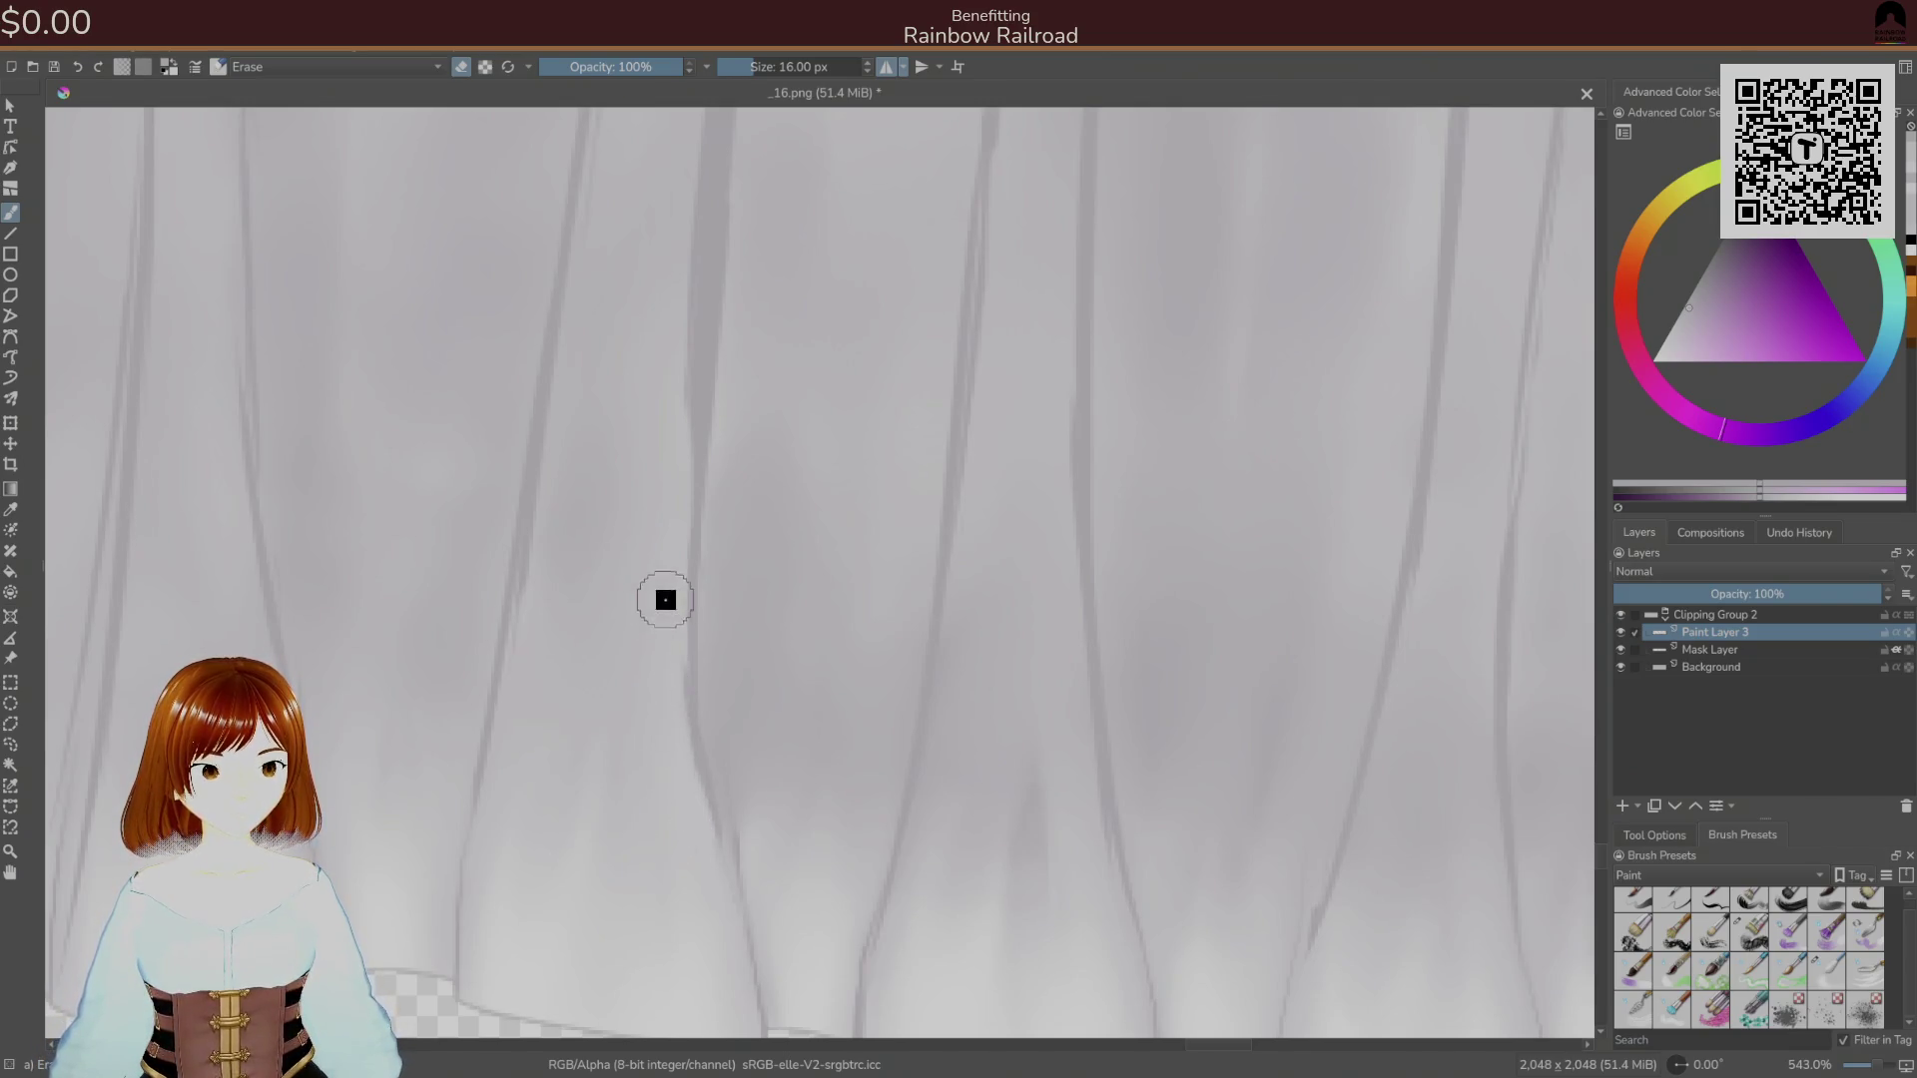
Undo recent strokes, including a trial erase of a long vertical fold line.
key(ctrl+z)
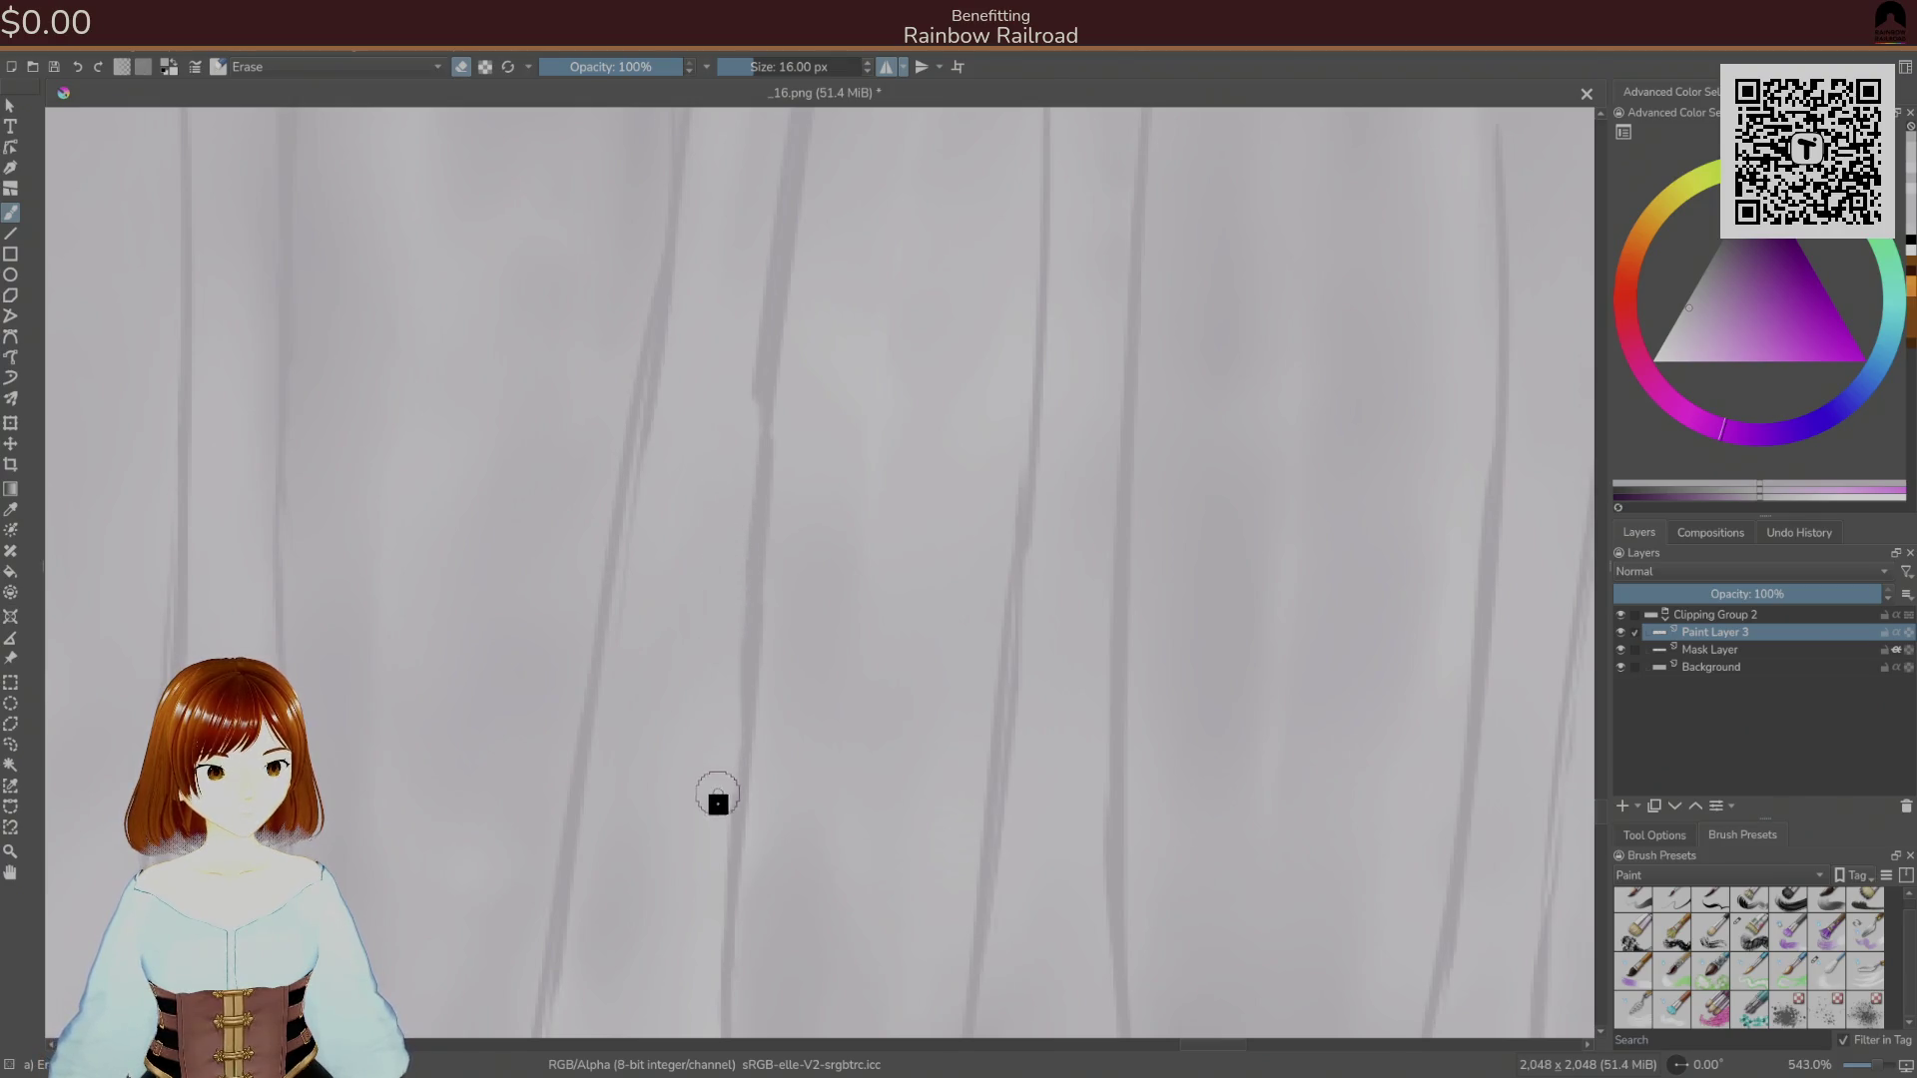
key(ctrl+z)
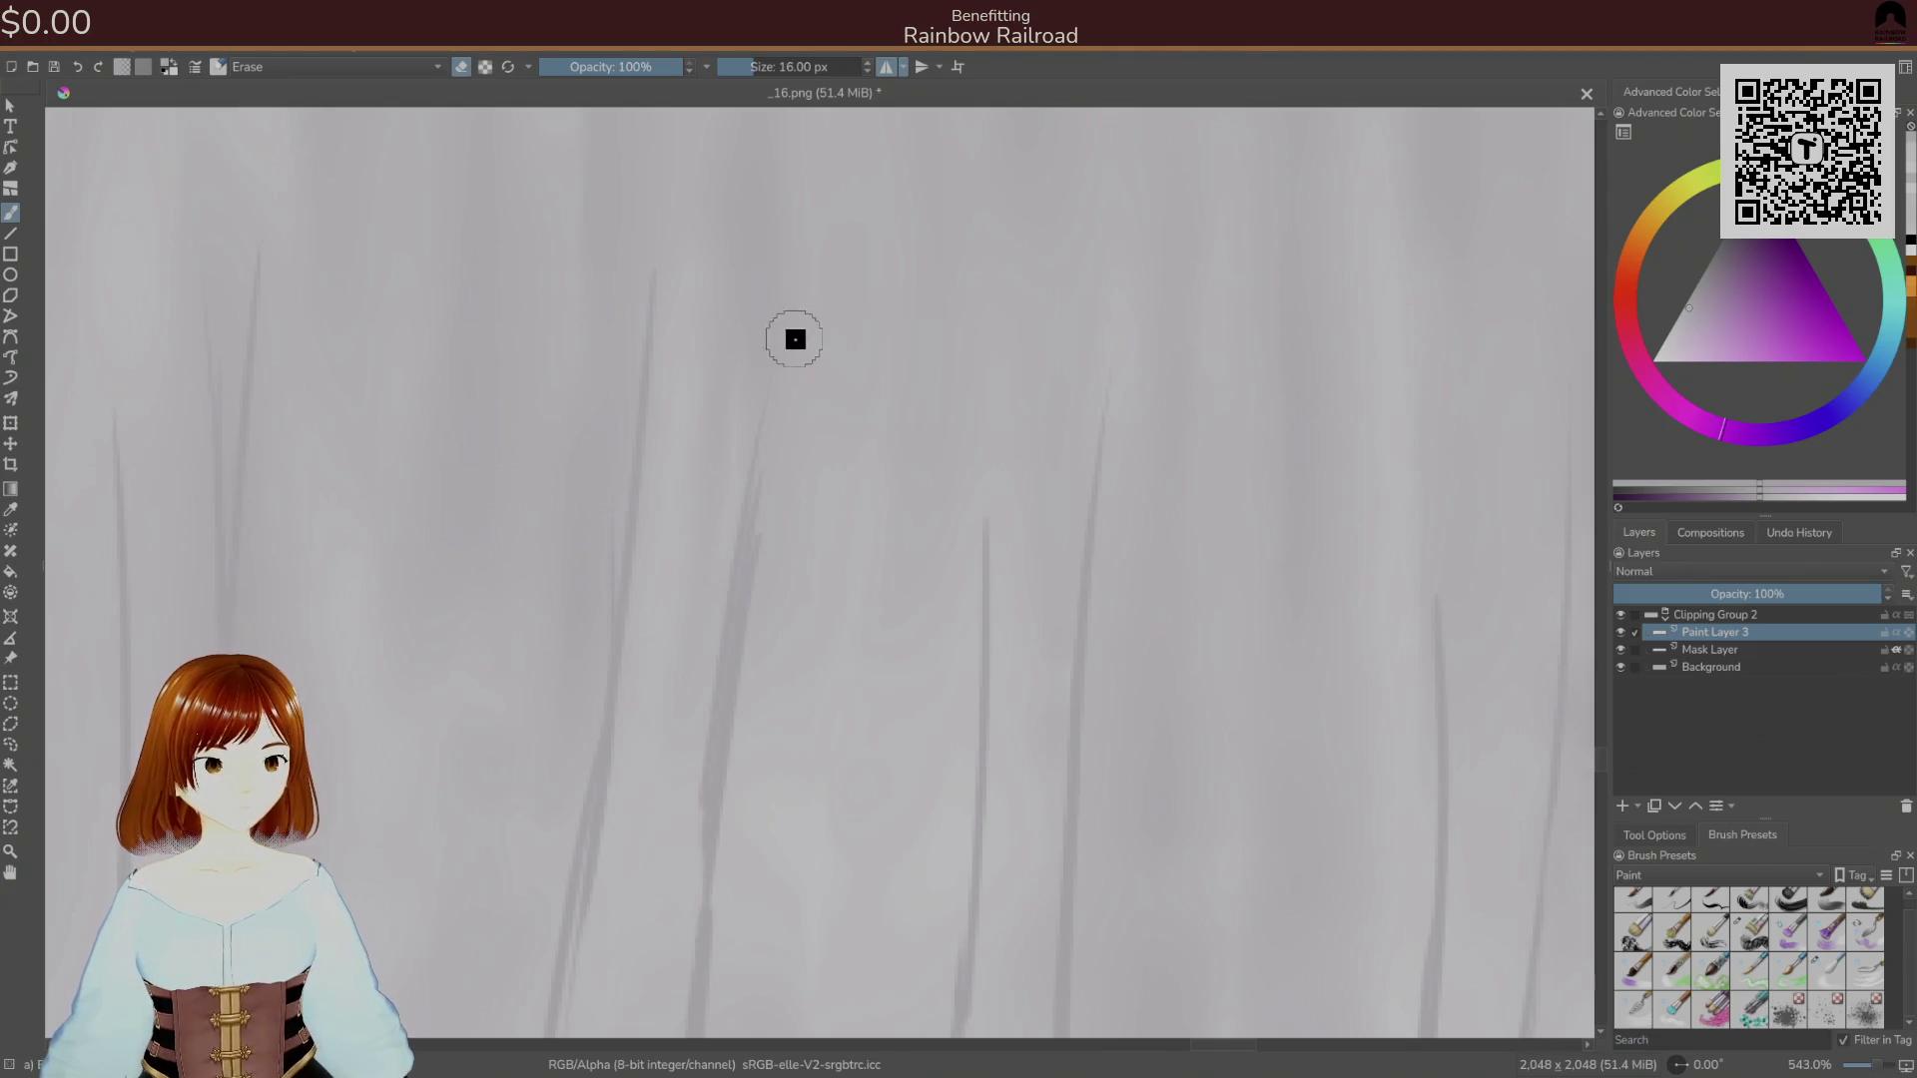
drag(748, 497, 687, 983)
key(ctrl+z)
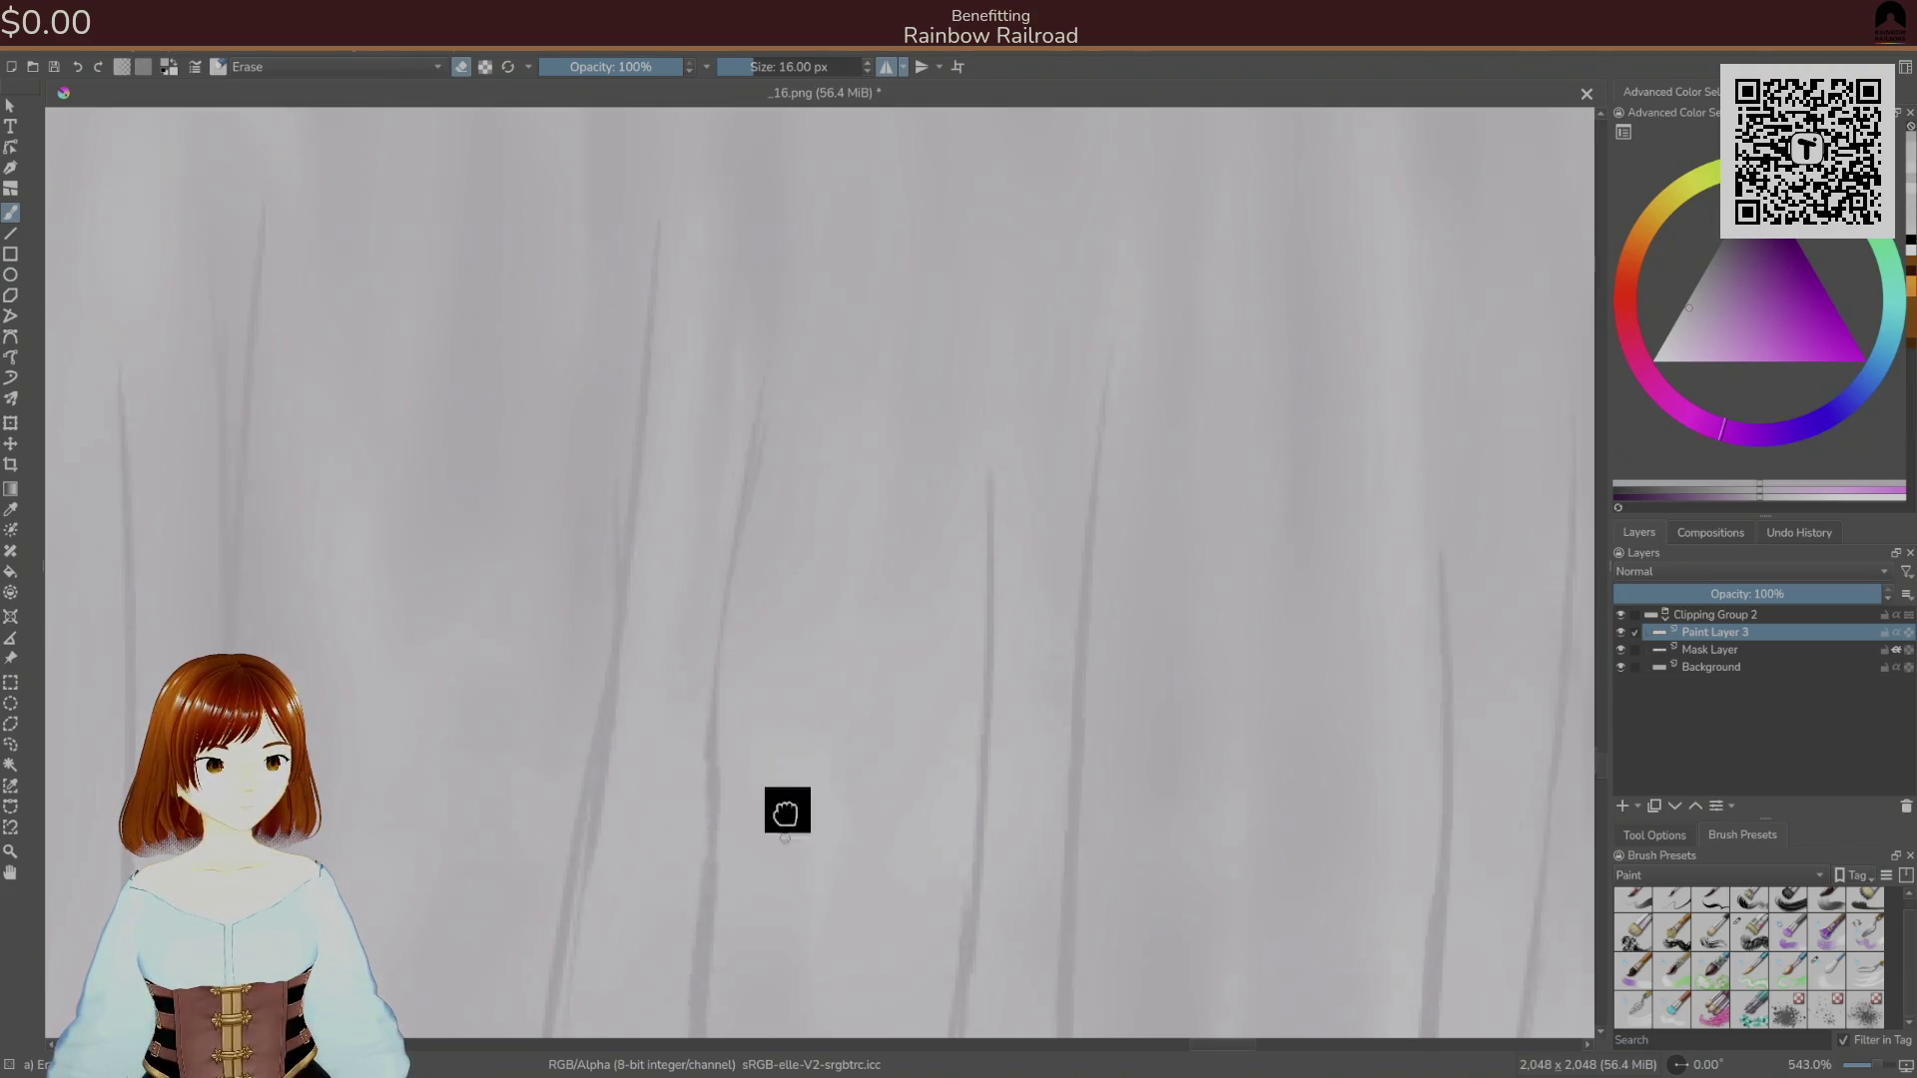
key(ctrl+z)
right_click(873, 607)
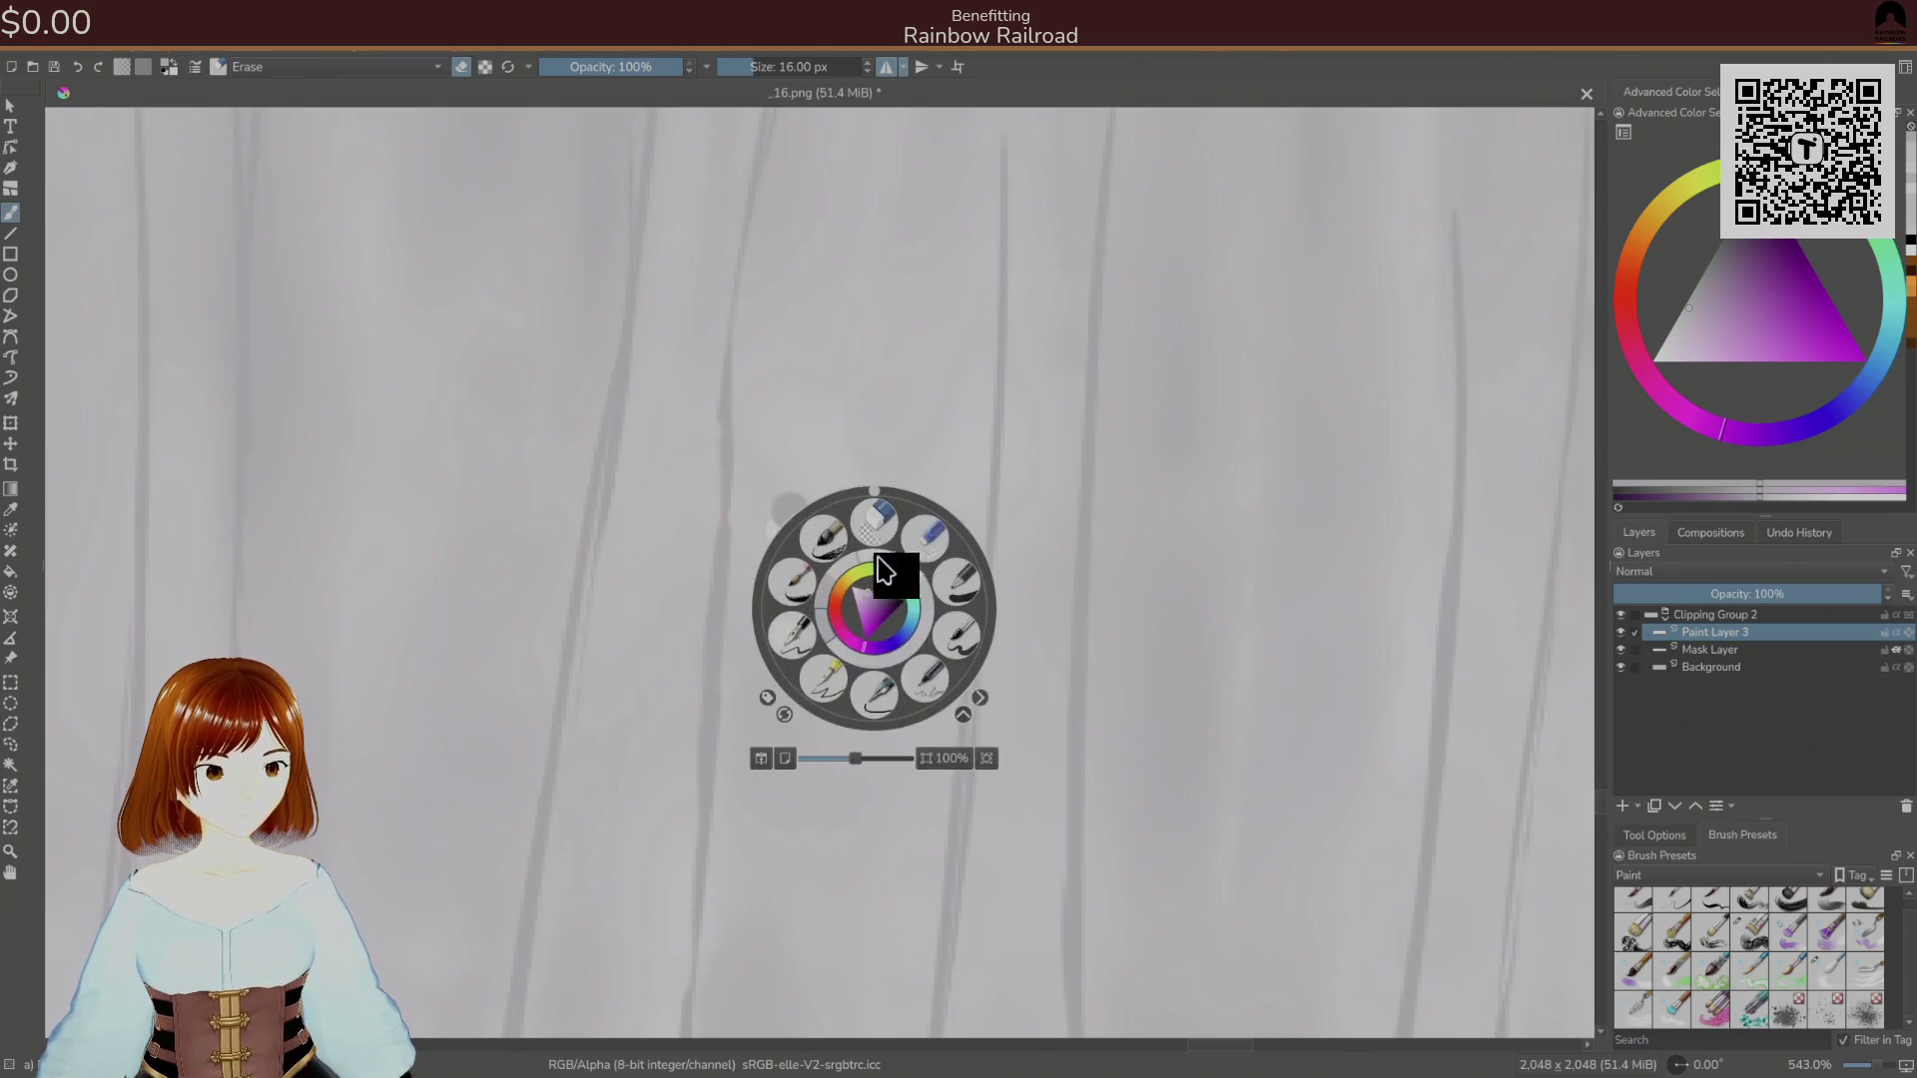
Swap from the 9 px normal brush back to the 16 px eraser and erase a dark fold line.
click(954, 613)
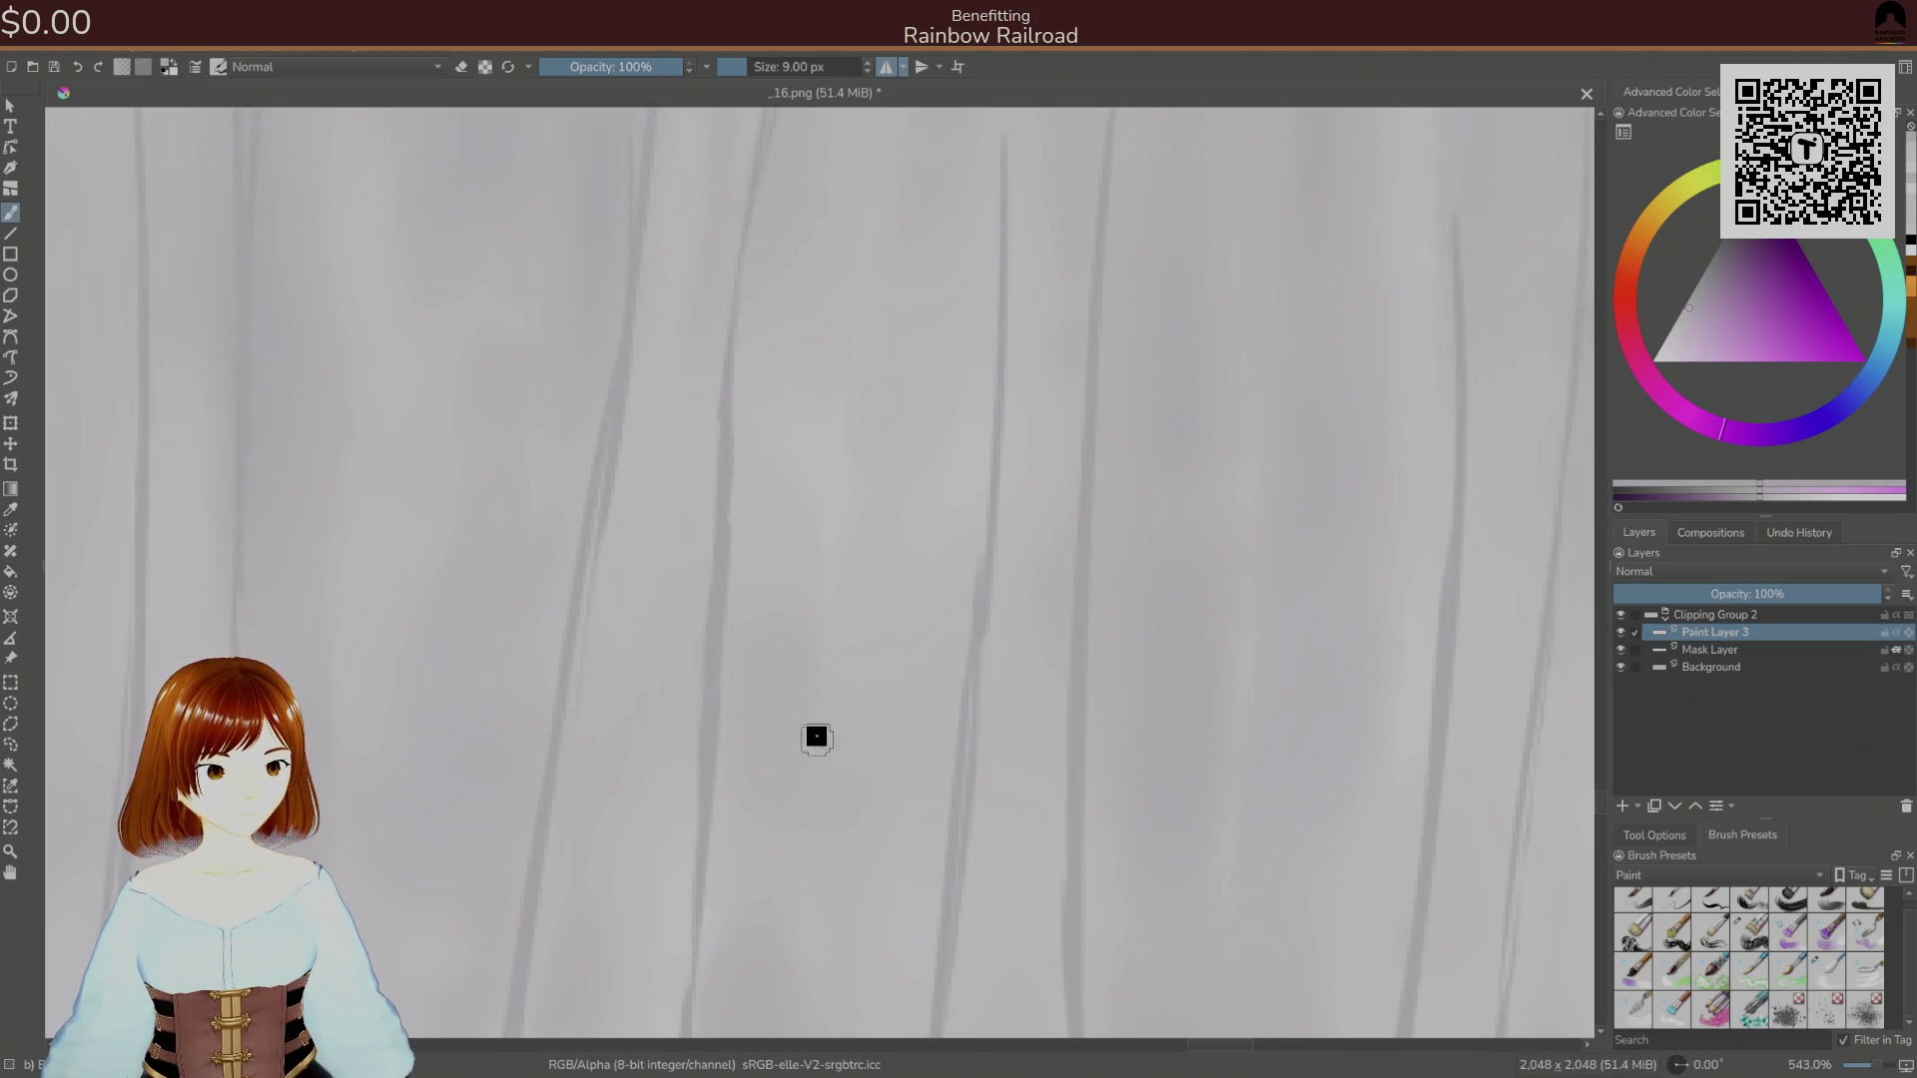
right_click(834, 678)
click(796, 624)
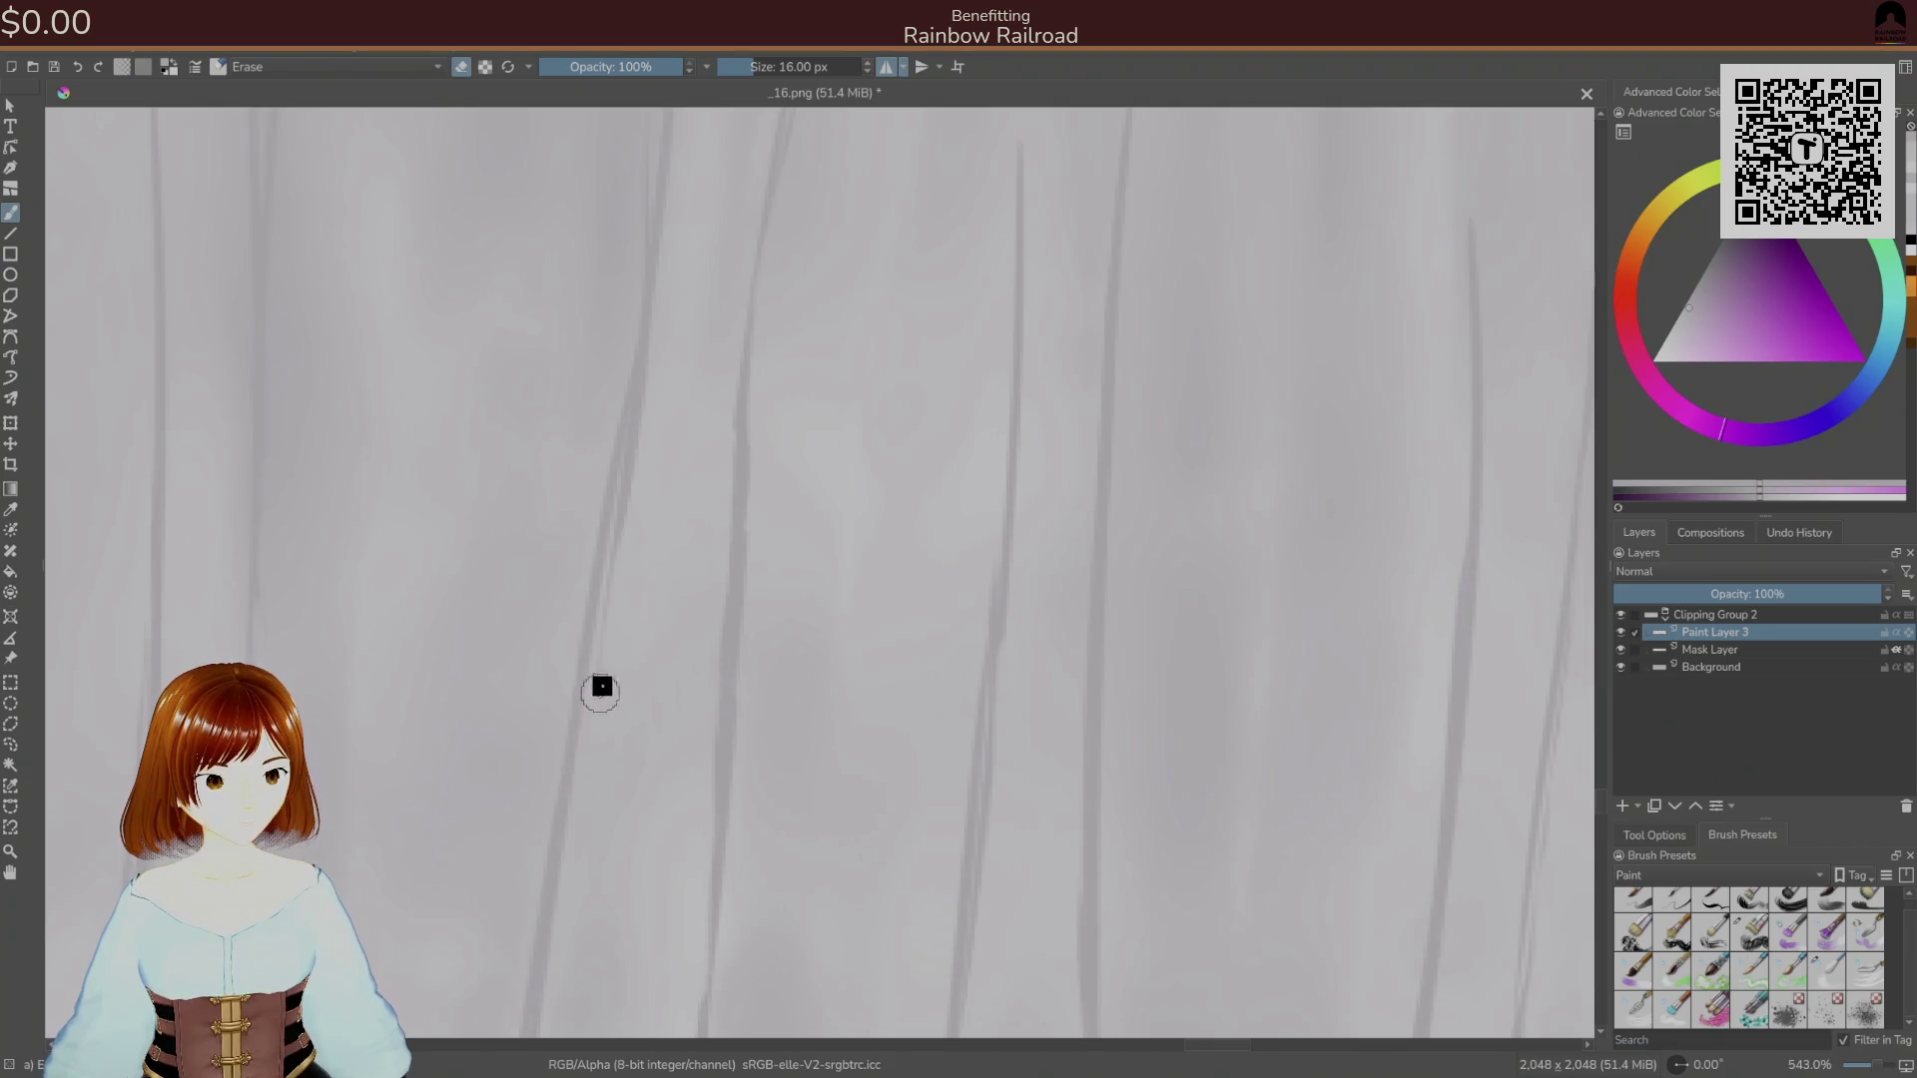
drag(612, 627, 664, 375)
scroll(701, 515, up, 3)
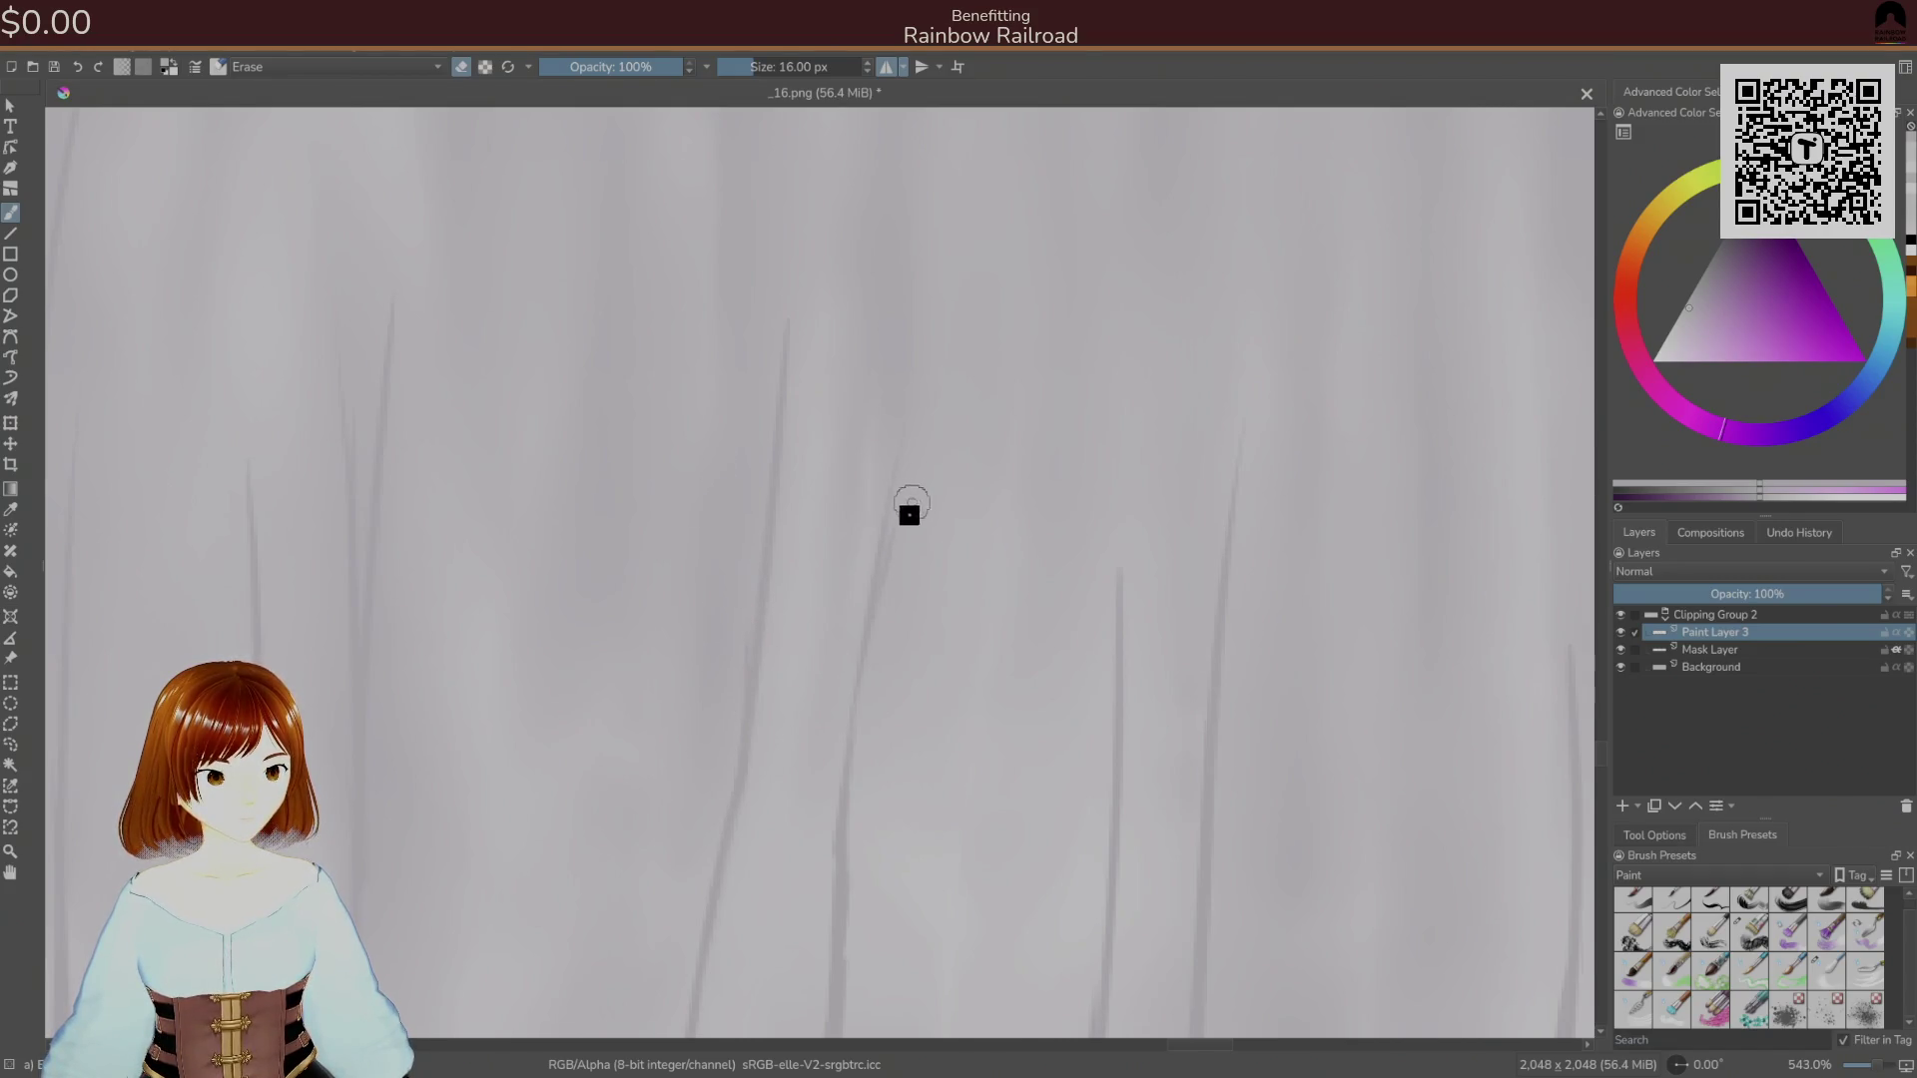
Pan along the frill's fold streaks and erase another dark fold line.
mouse_move(732, 808)
mouse_down()
mouse_move(703, 749)
mouse_move(928, 303)
mouse_move(782, 344)
mouse_up()
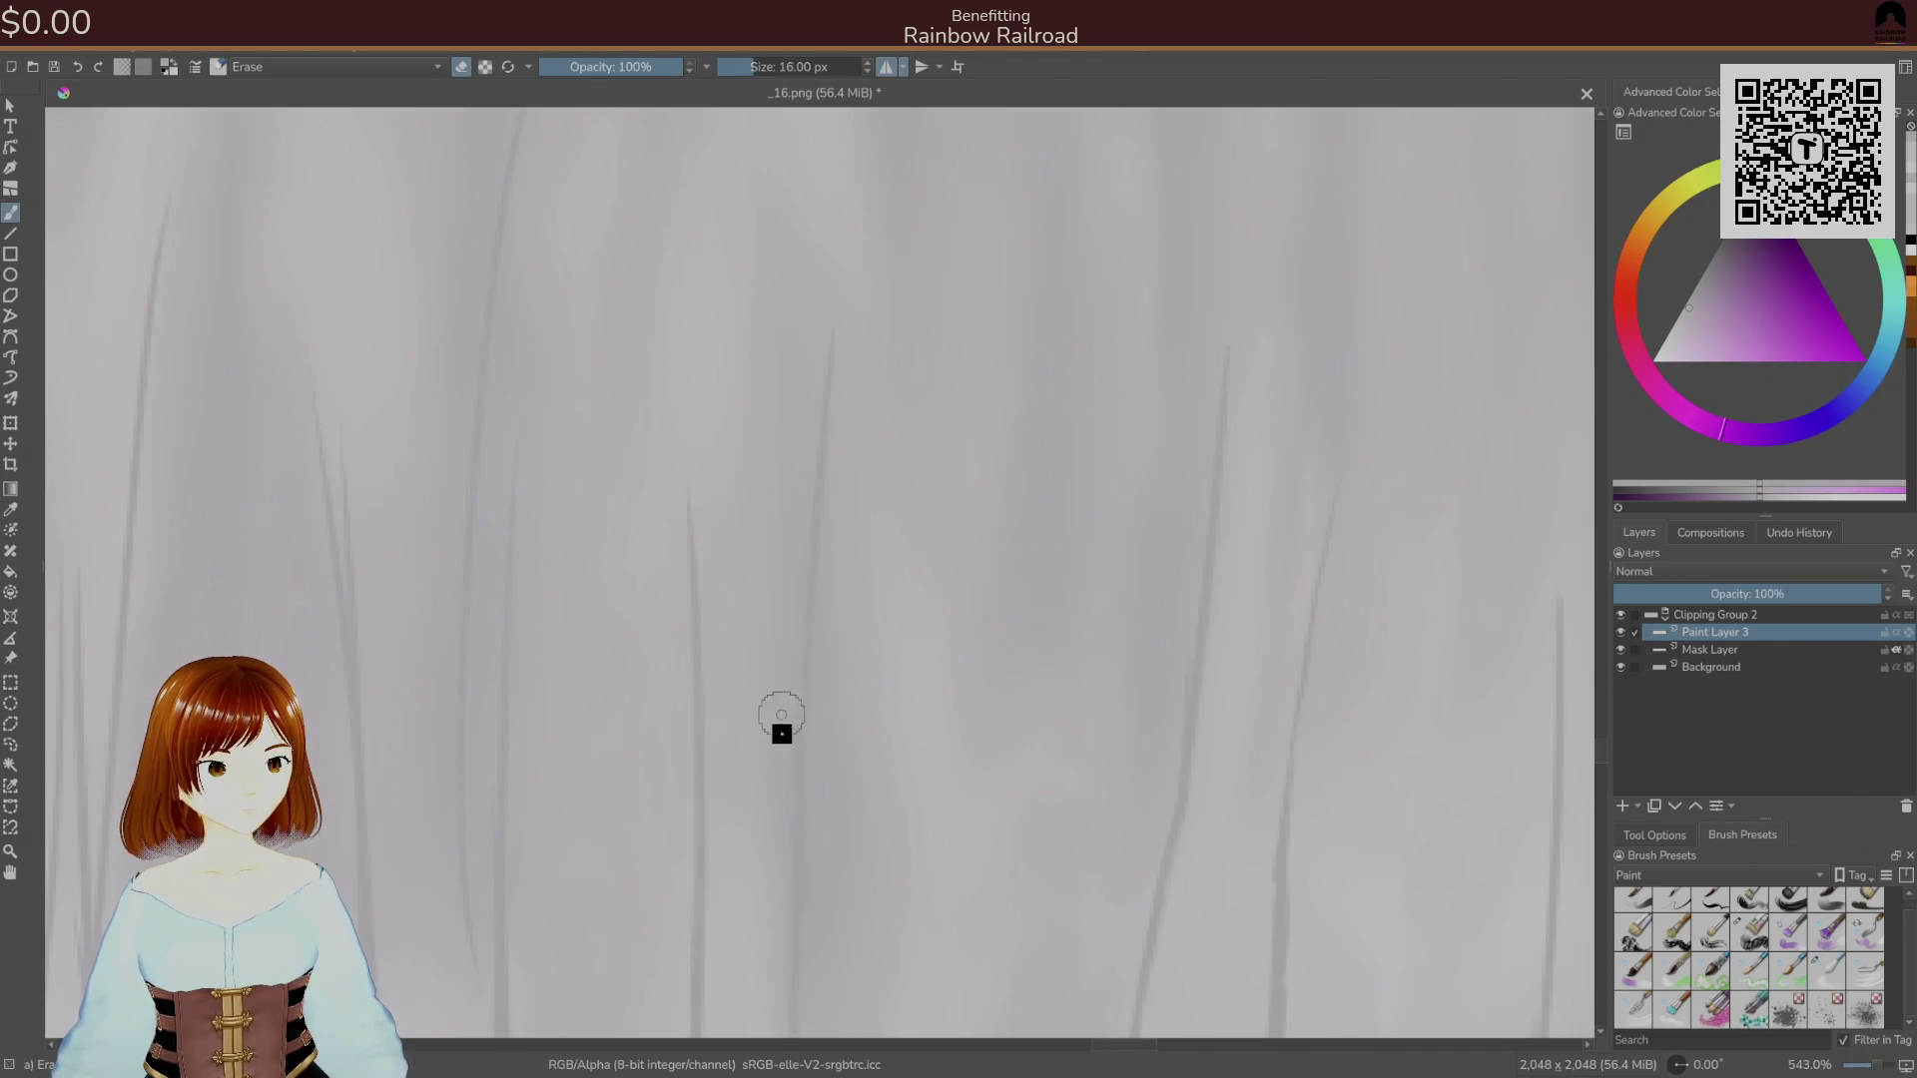
drag(876, 824, 830, 449)
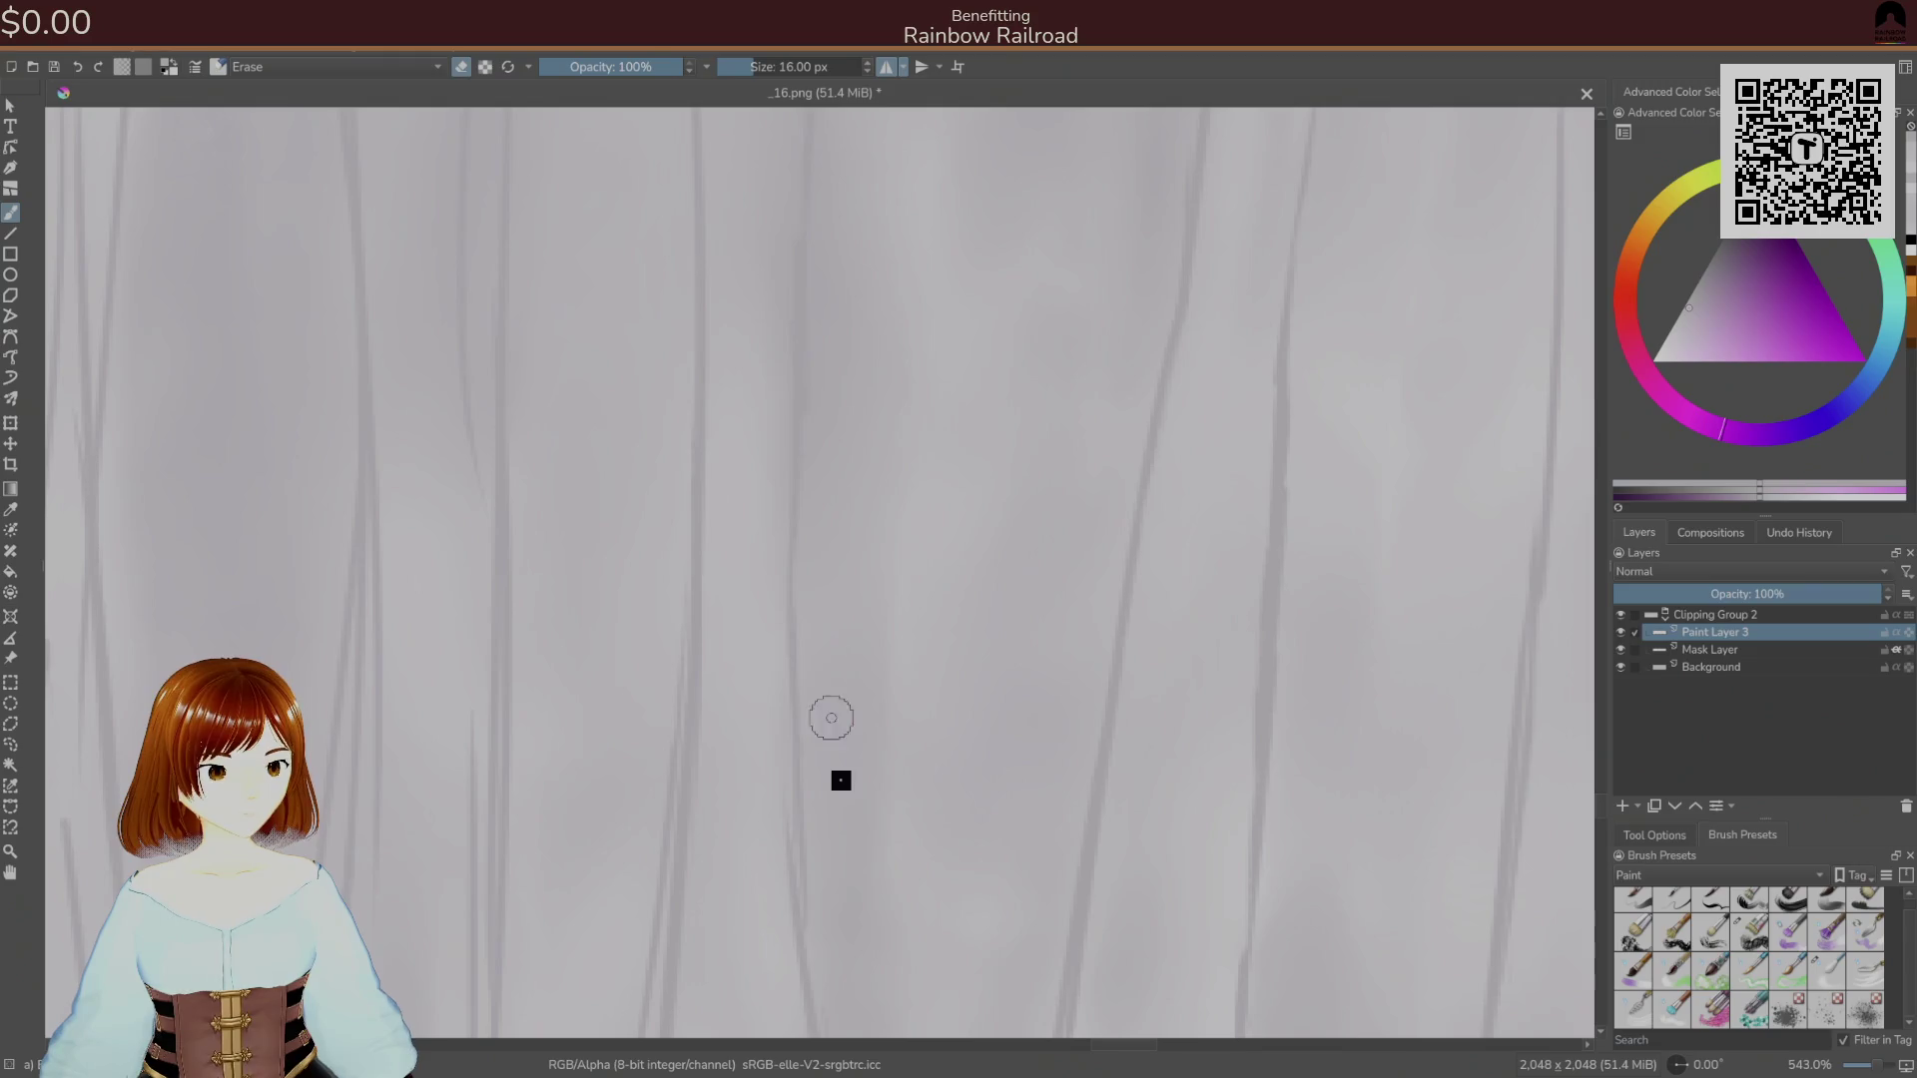
drag(801, 833, 794, 382)
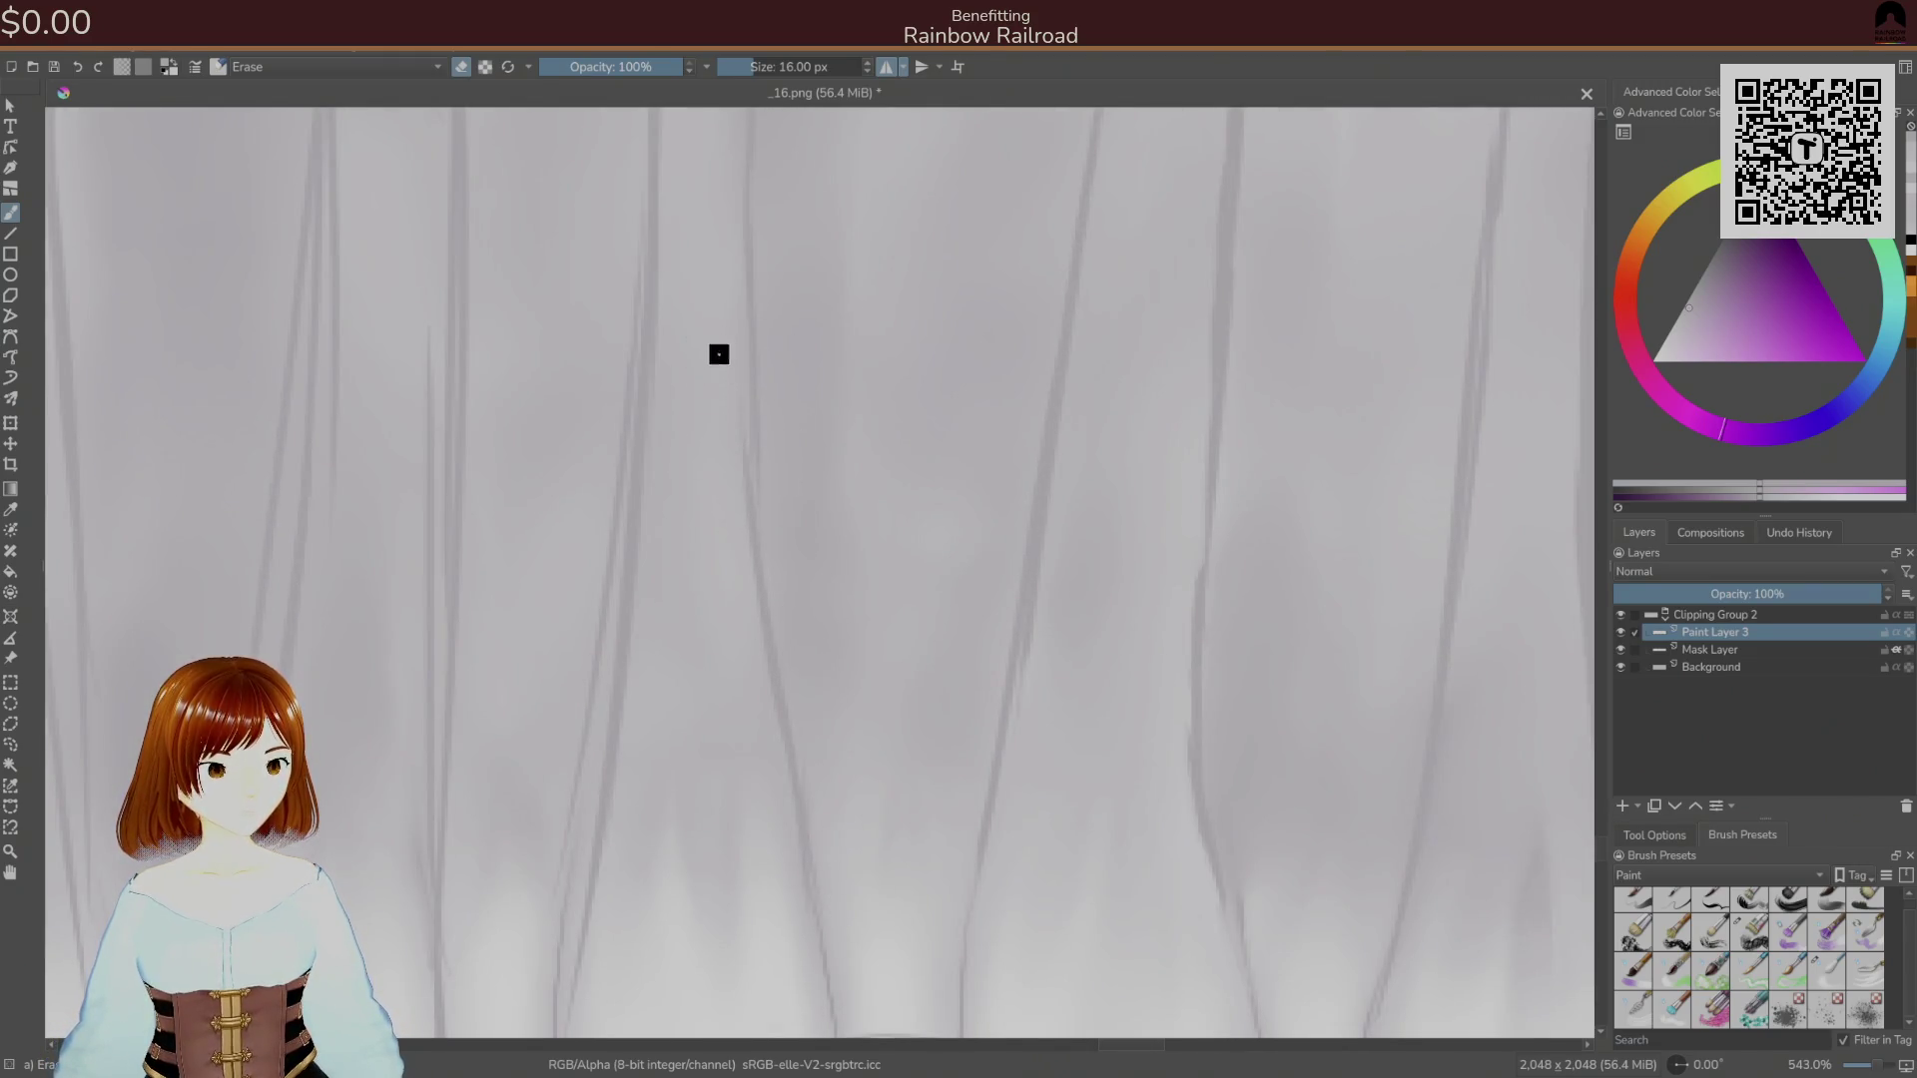
mouse_move(765, 755)
mouse_down()
mouse_move(753, 663)
mouse_move(790, 801)
mouse_move(788, 415)
mouse_up()
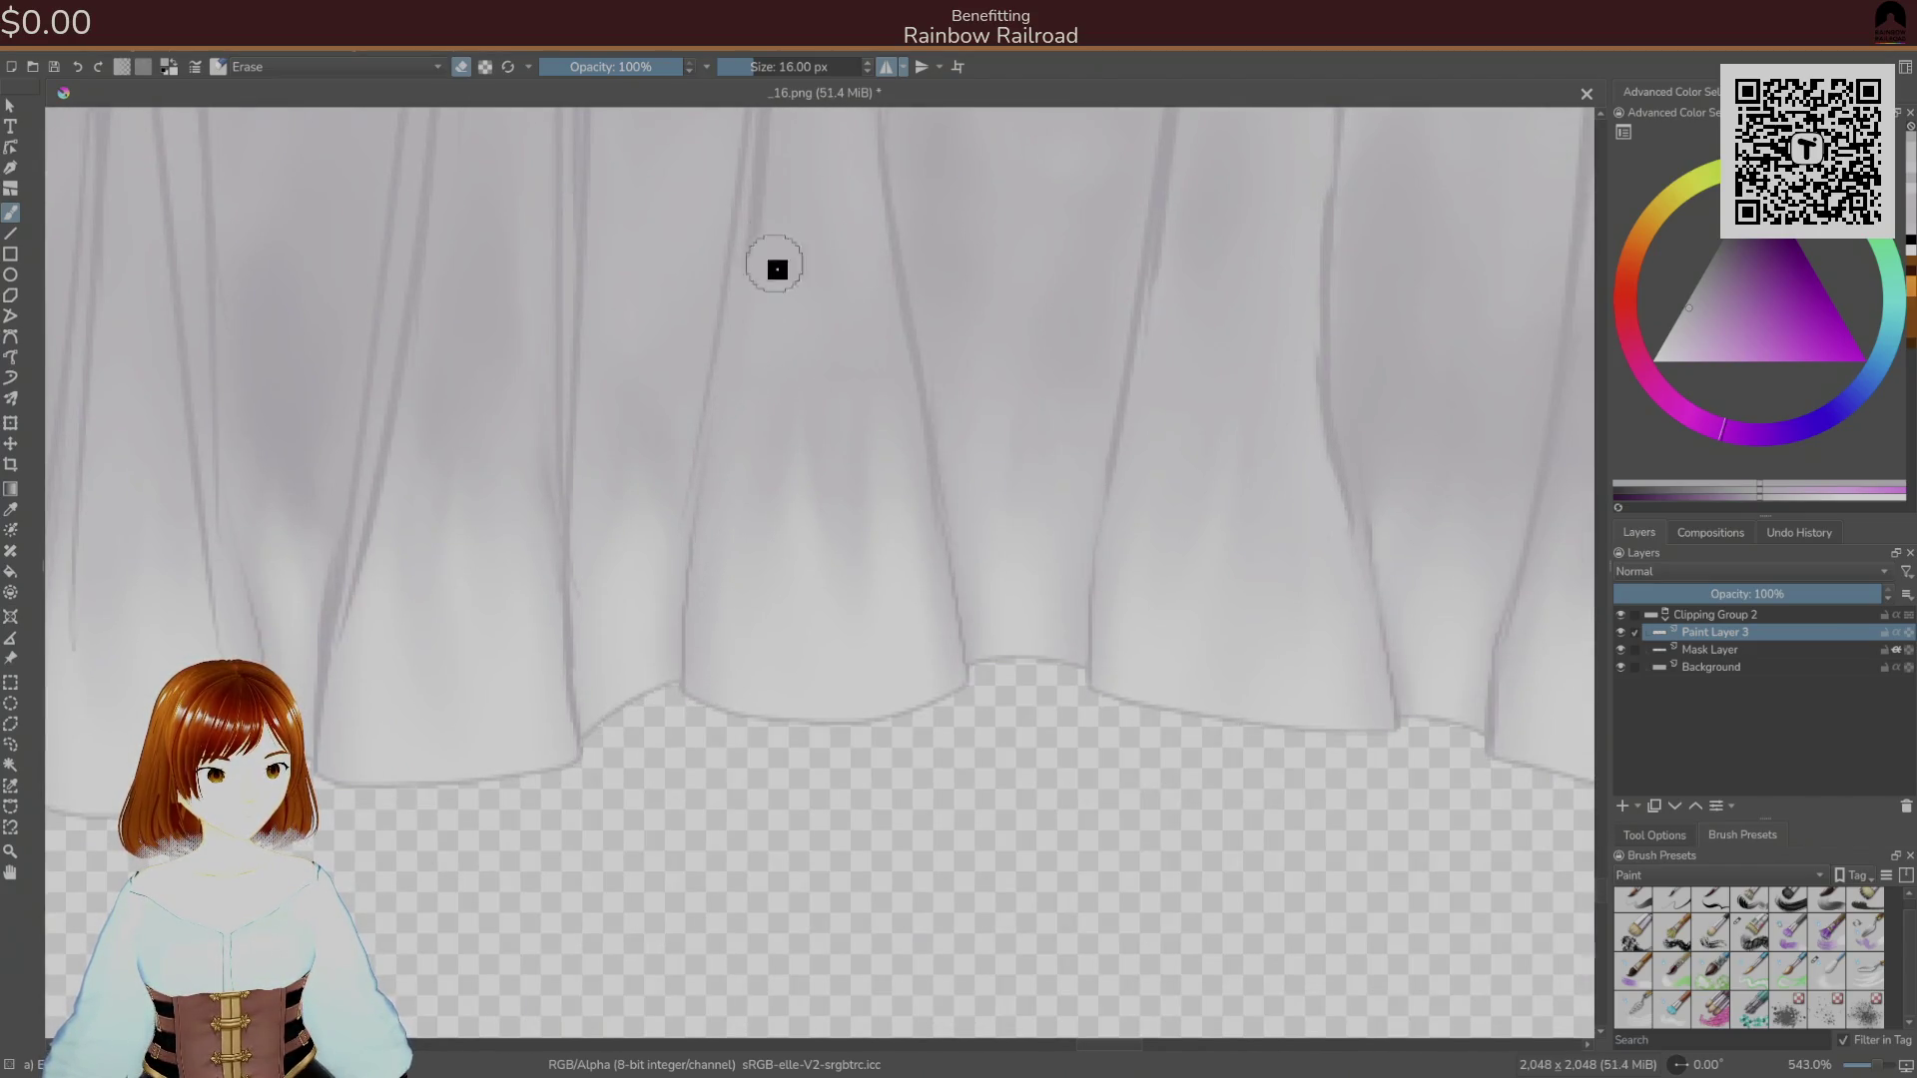
drag(770, 249, 706, 843)
mouse_move(708, 772)
mouse_down()
mouse_move(740, 403)
mouse_move(705, 823)
mouse_up()
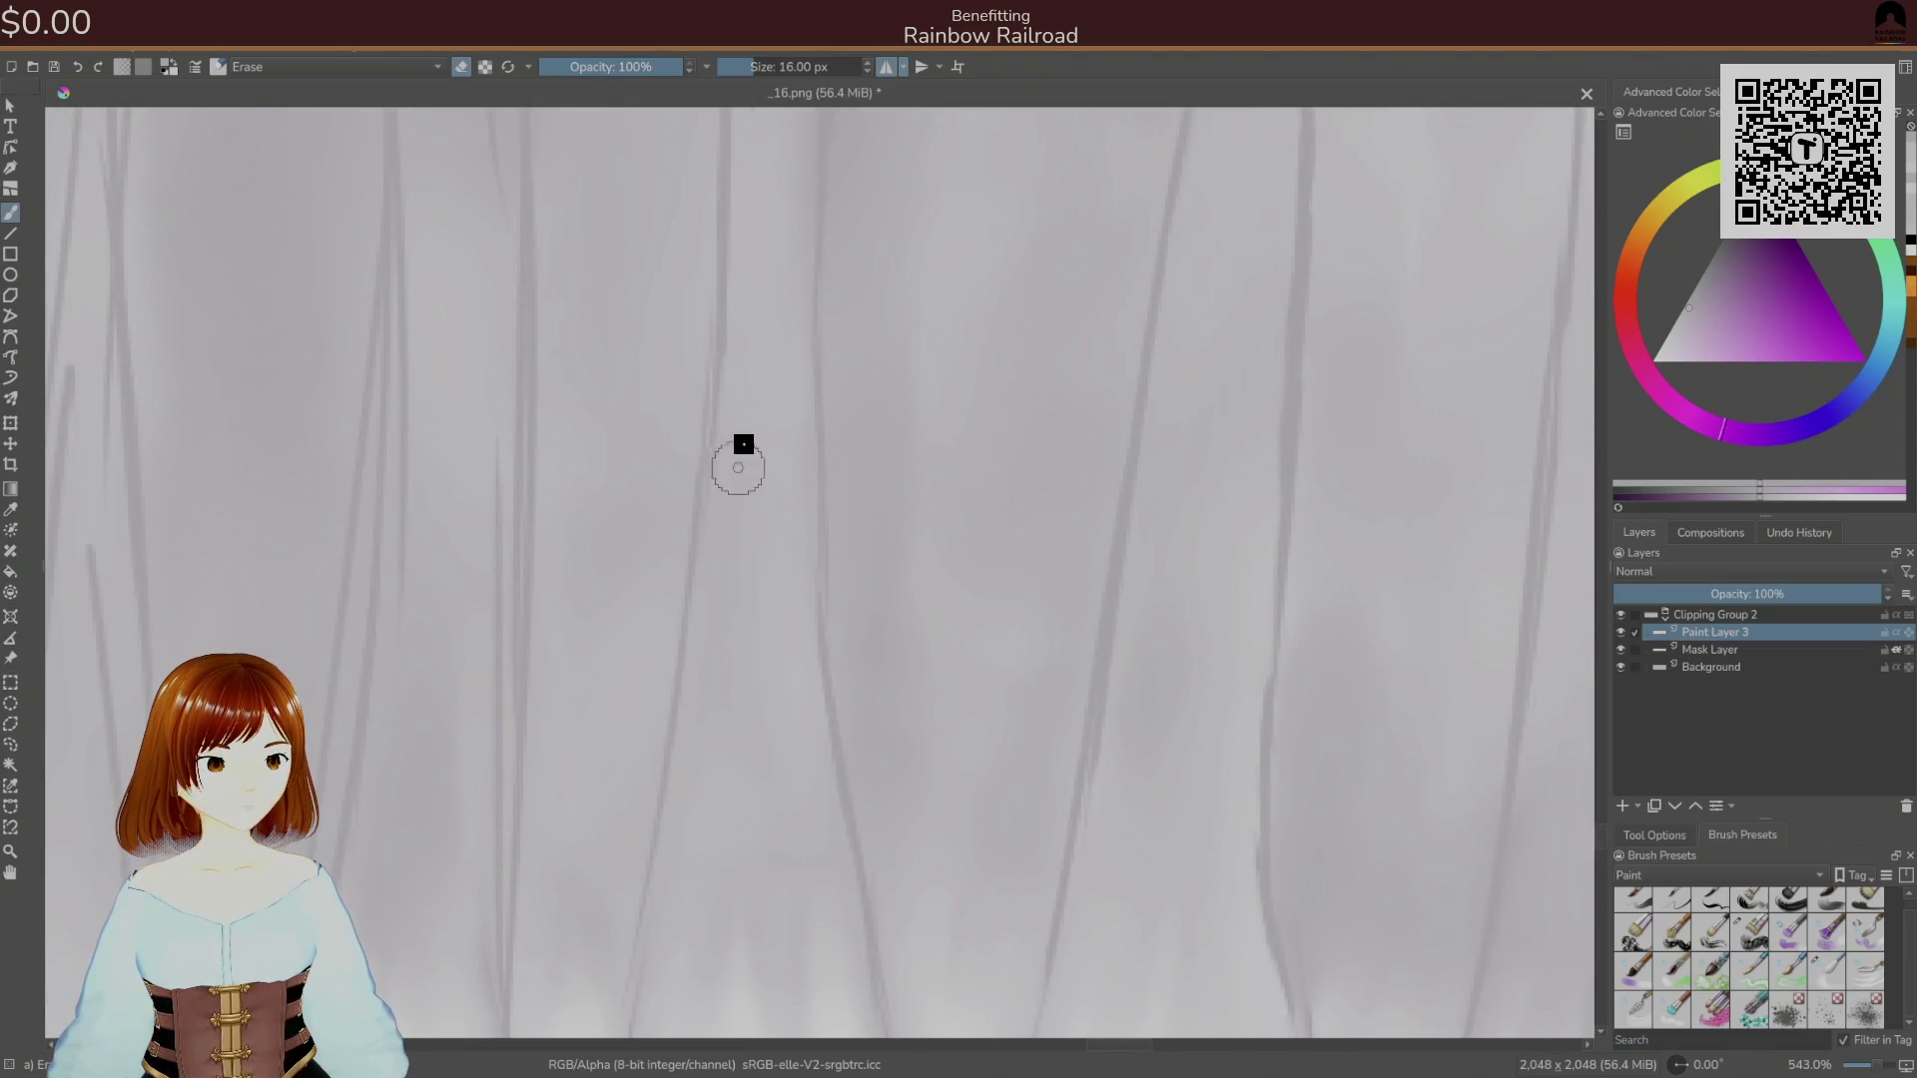
Erase a thin secondary fold line, then zoom out to see the whole texture at 93.4%.
mouse_move(663, 505)
mouse_down()
mouse_move(877, 188)
mouse_move(818, 758)
mouse_move(752, 1001)
mouse_up()
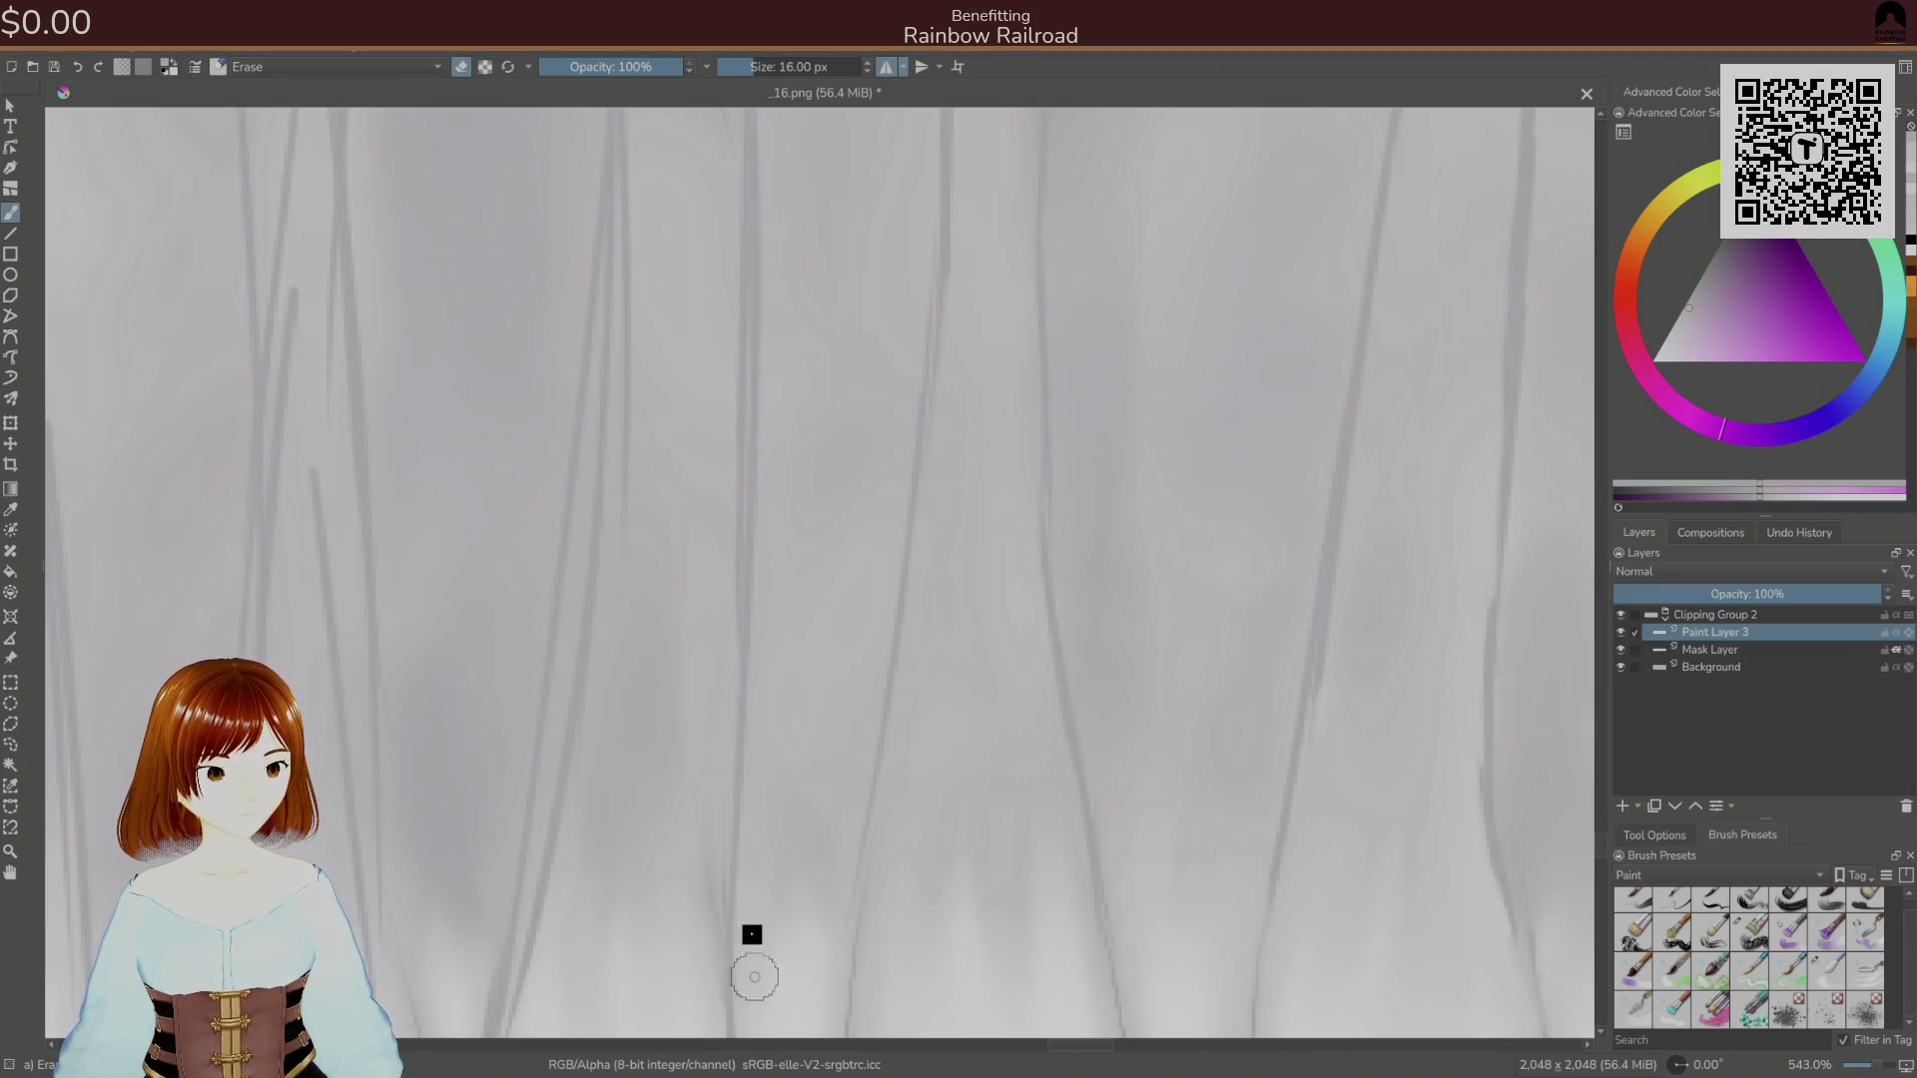
scroll(708, 829, up, 5)
drag(689, 269, 639, 917)
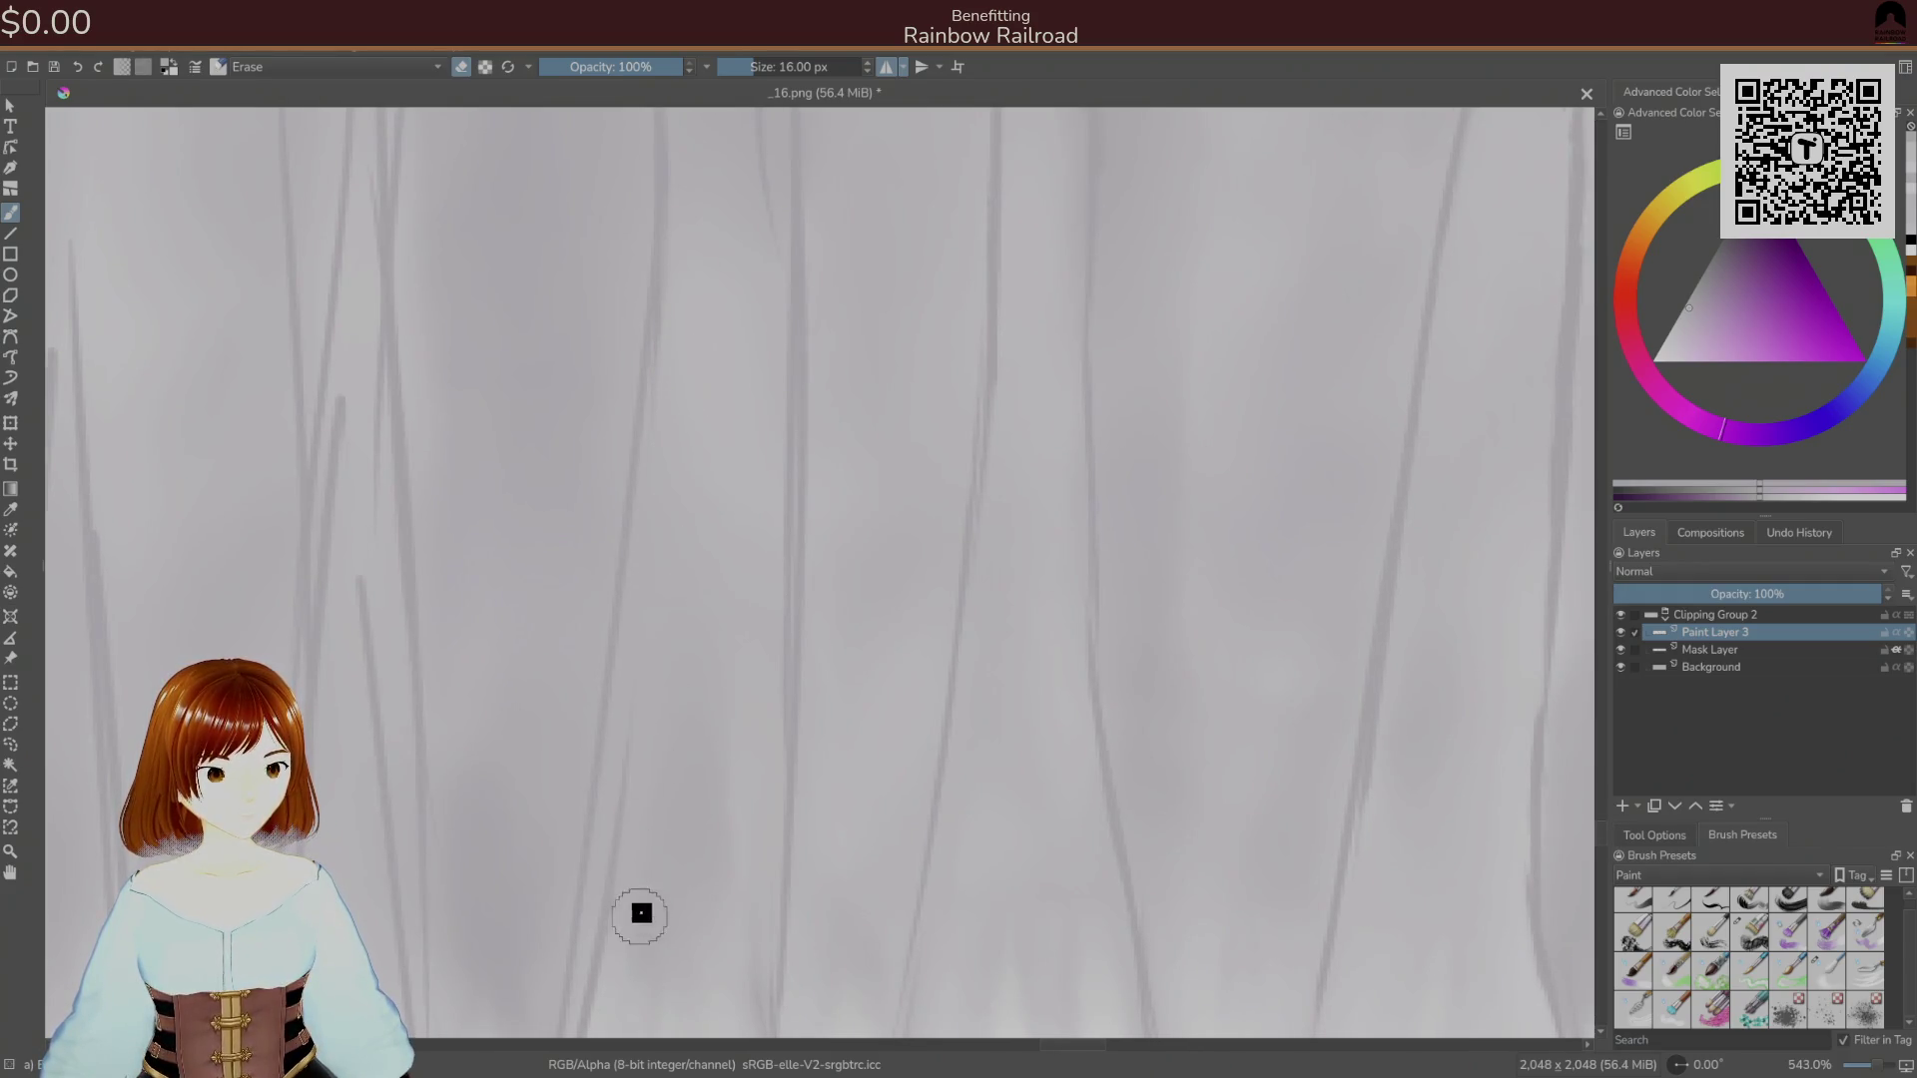
scroll(699, 519, down, 5)
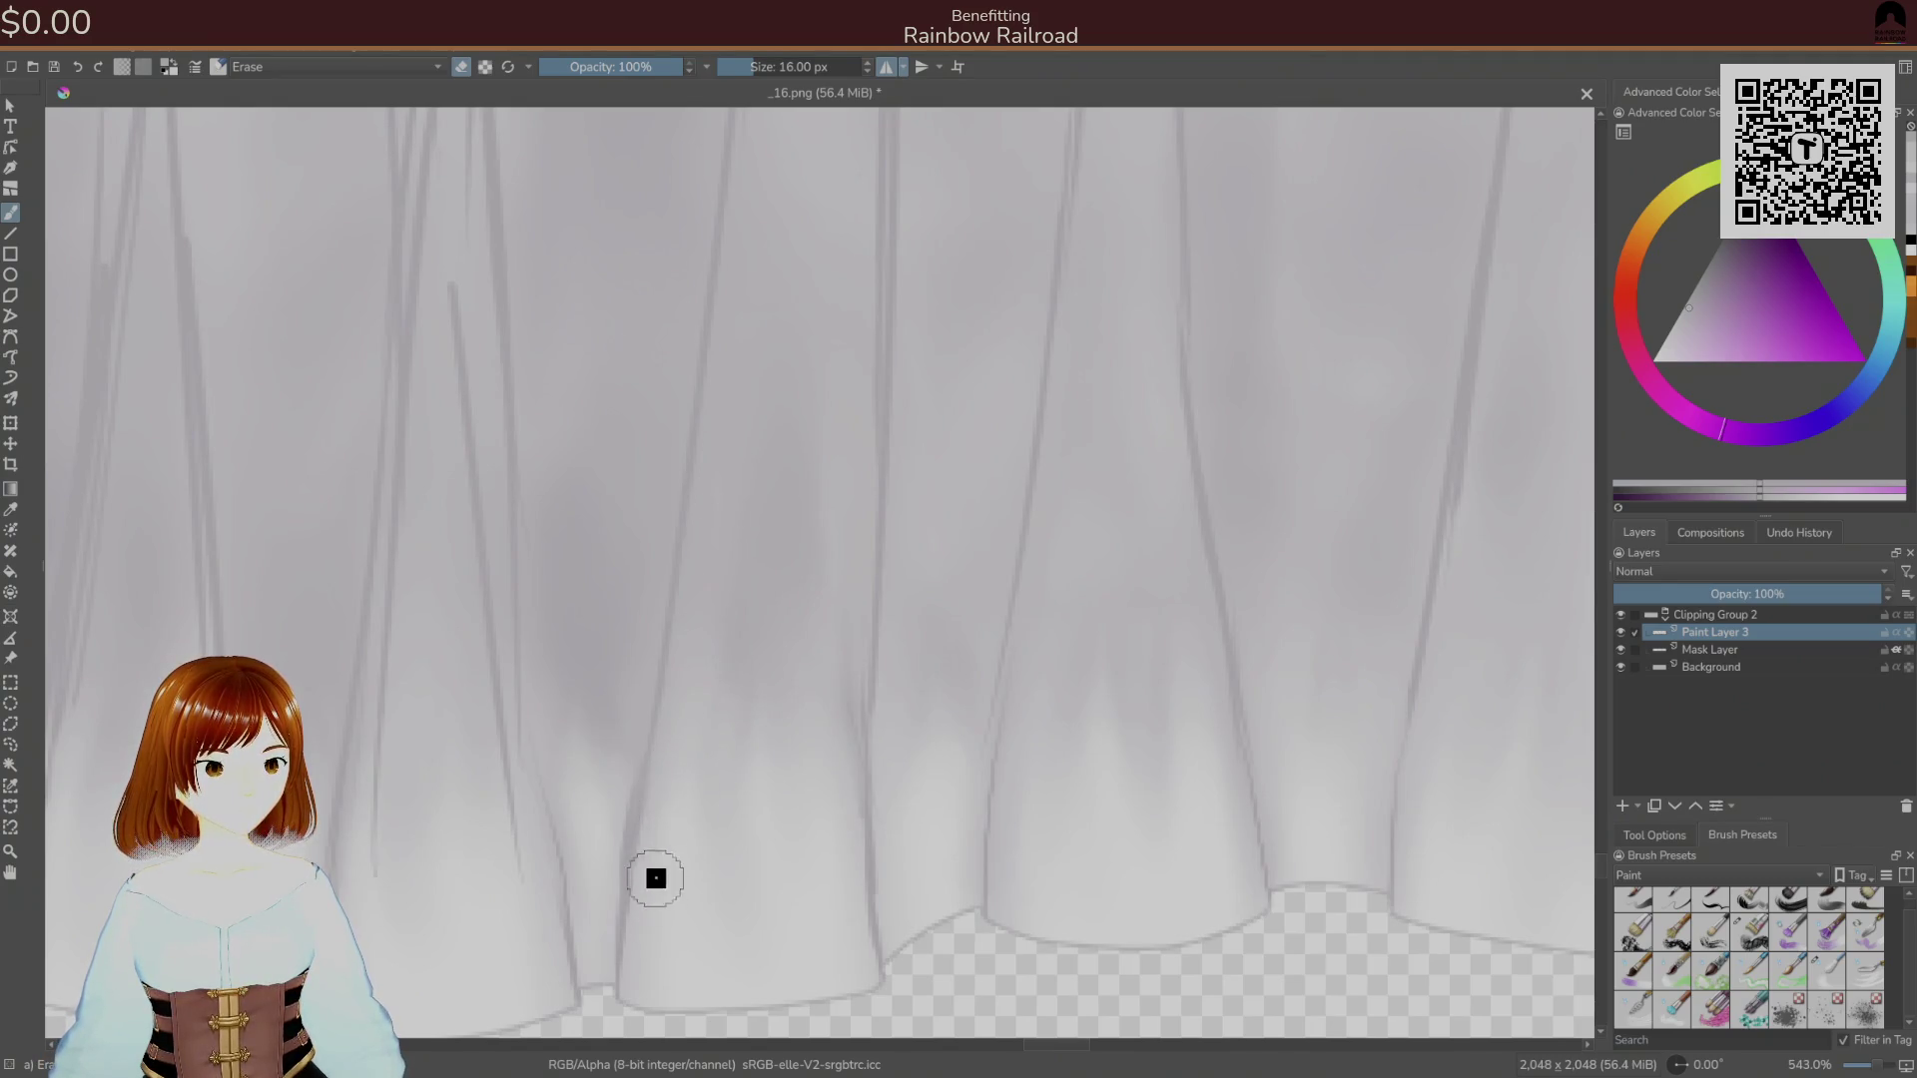
scroll(658, 889, down, 10)
scroll(835, 718, up, 6)
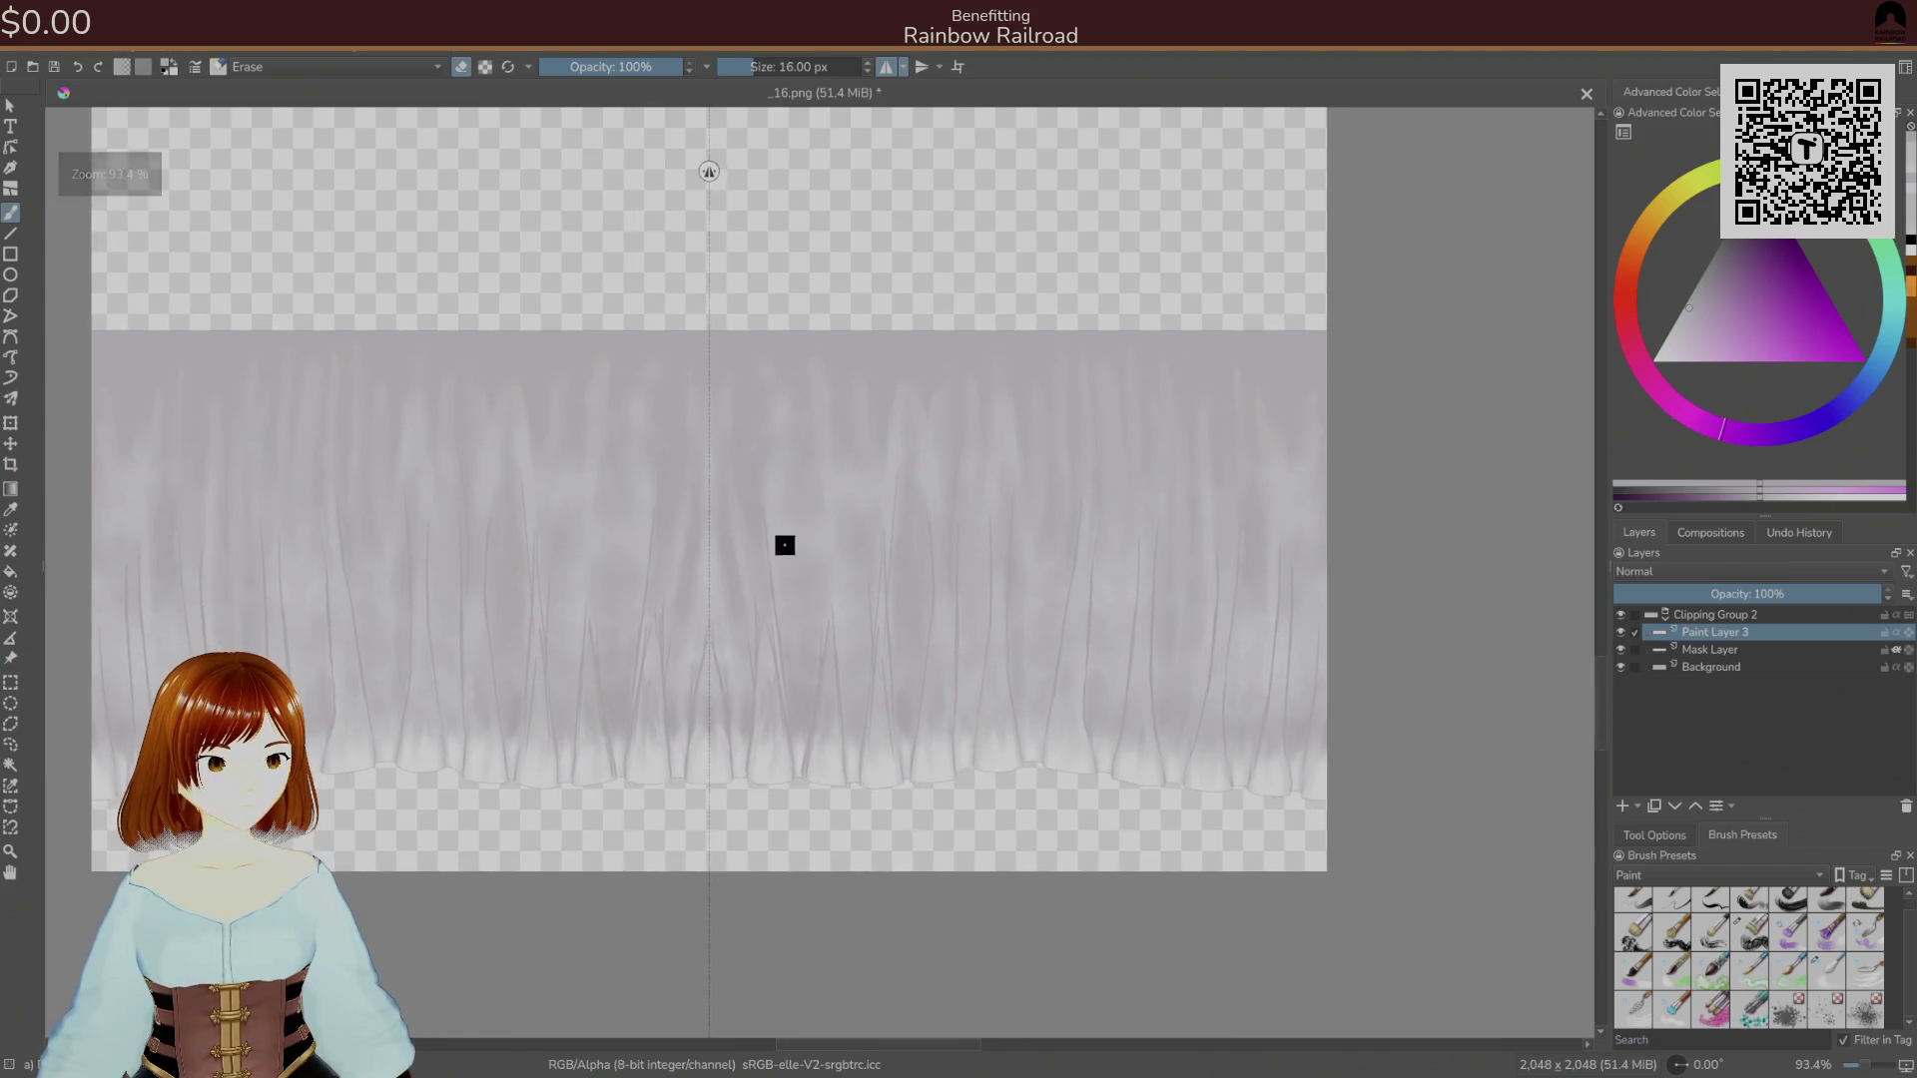
Erase a dark strand near the centre fold, then toggle the 9 px brush and 16 px eraser.
scroll(786, 599, left, 3)
scroll(819, 571, down, 2)
scroll(759, 611, up, 5)
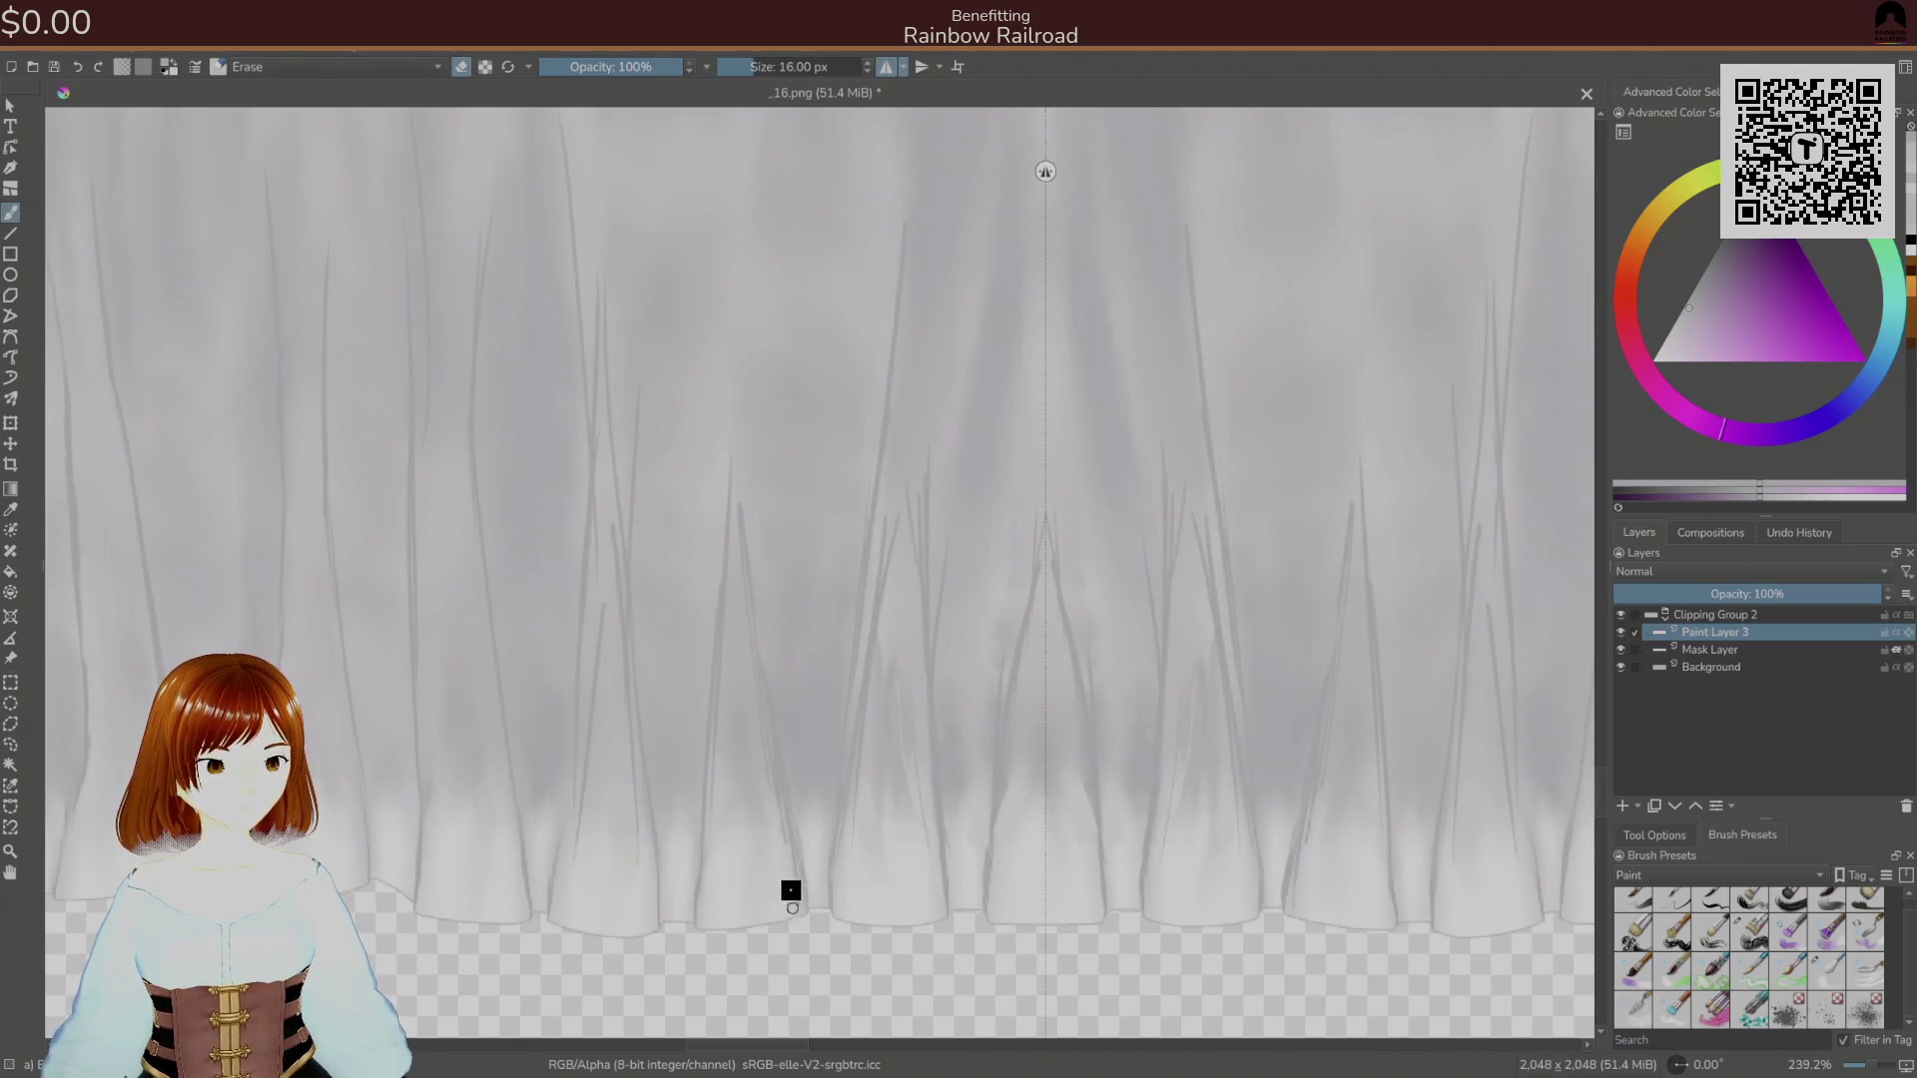
drag(735, 551, 751, 411)
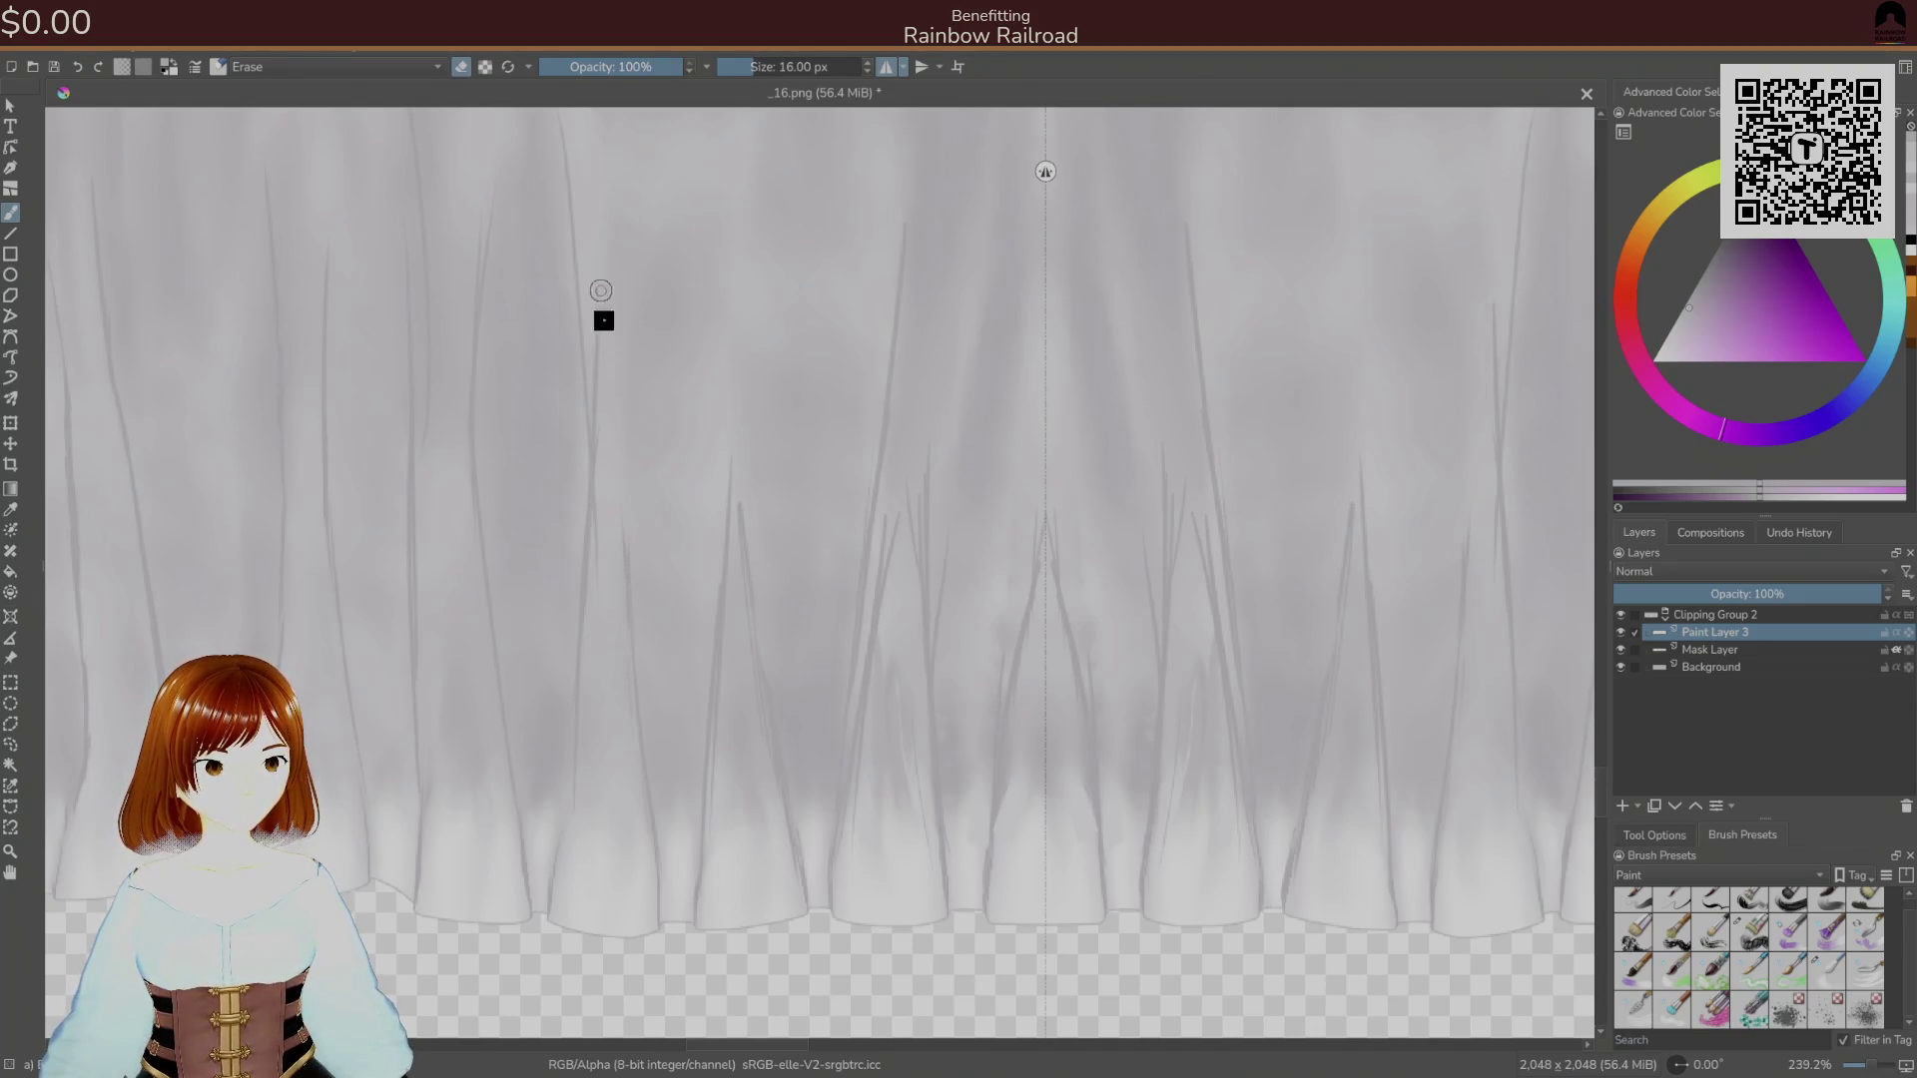
right_click(775, 666)
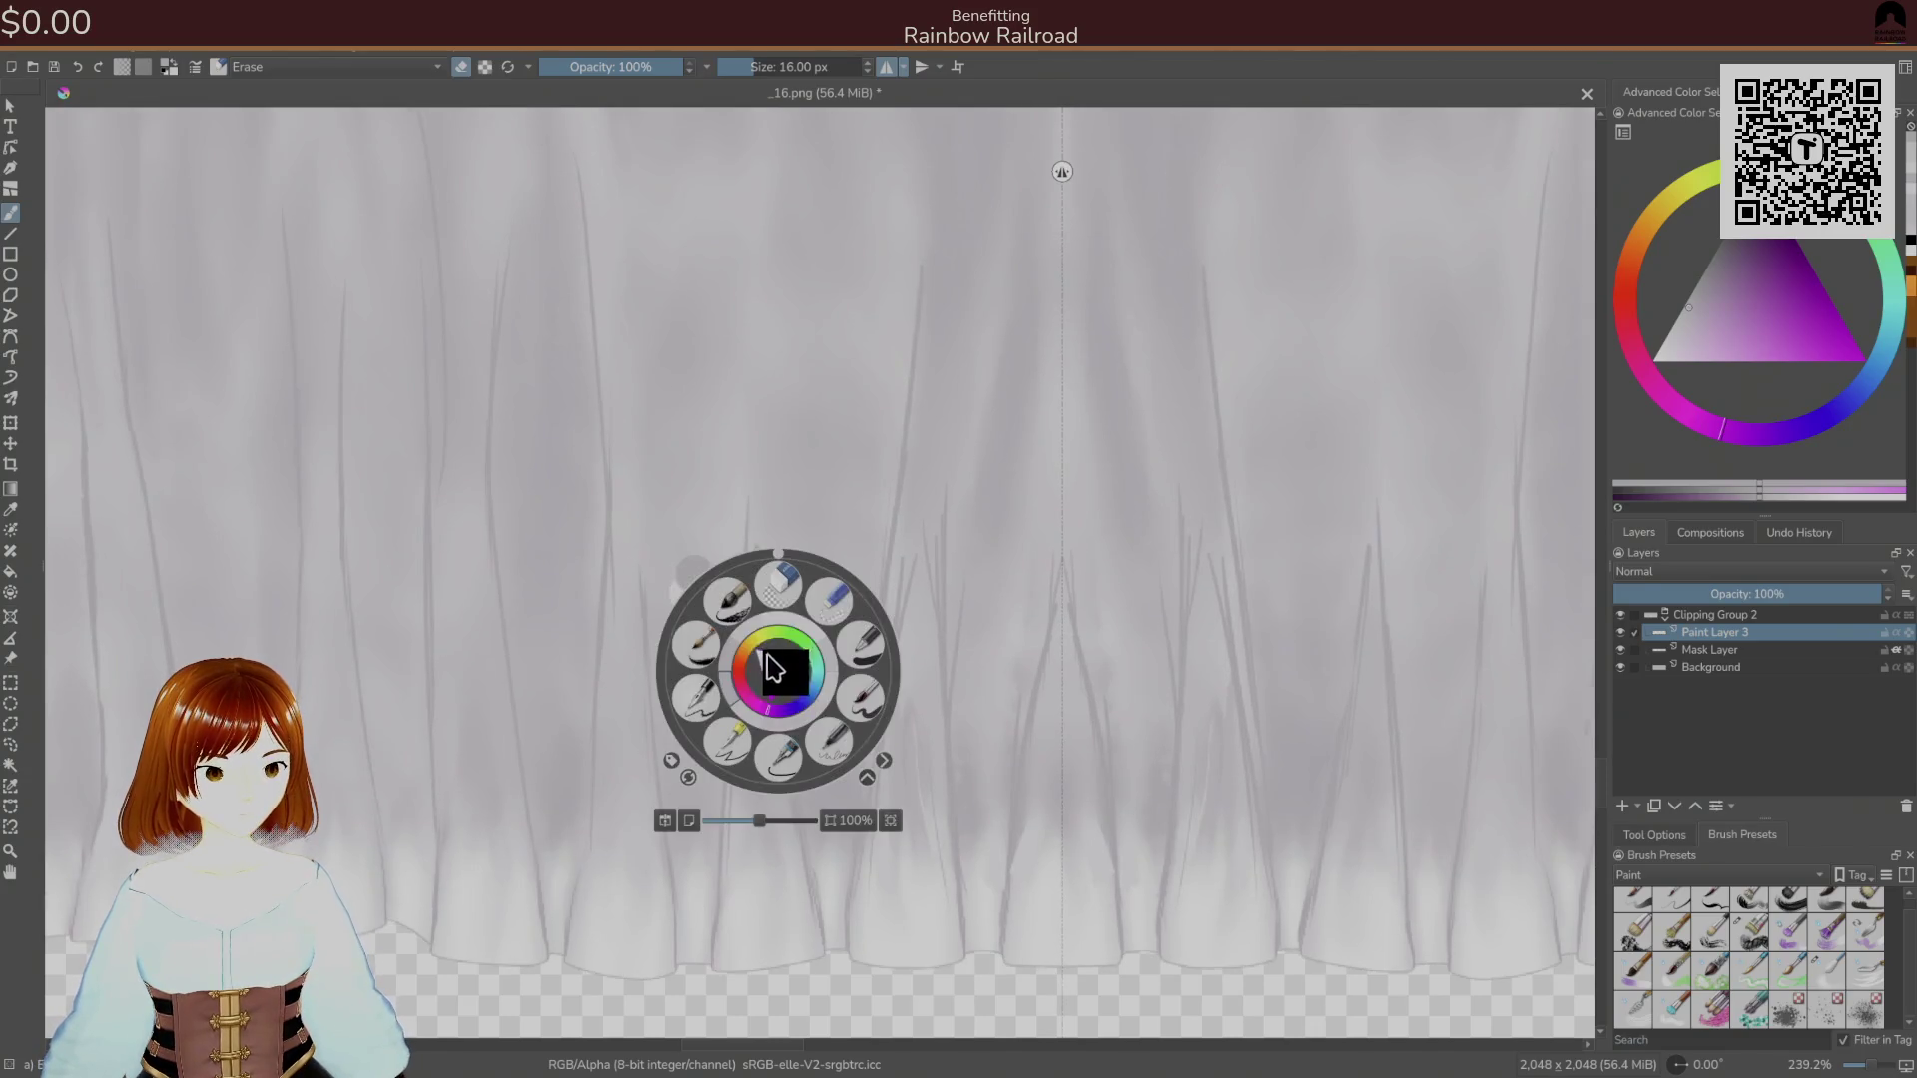
click(881, 685)
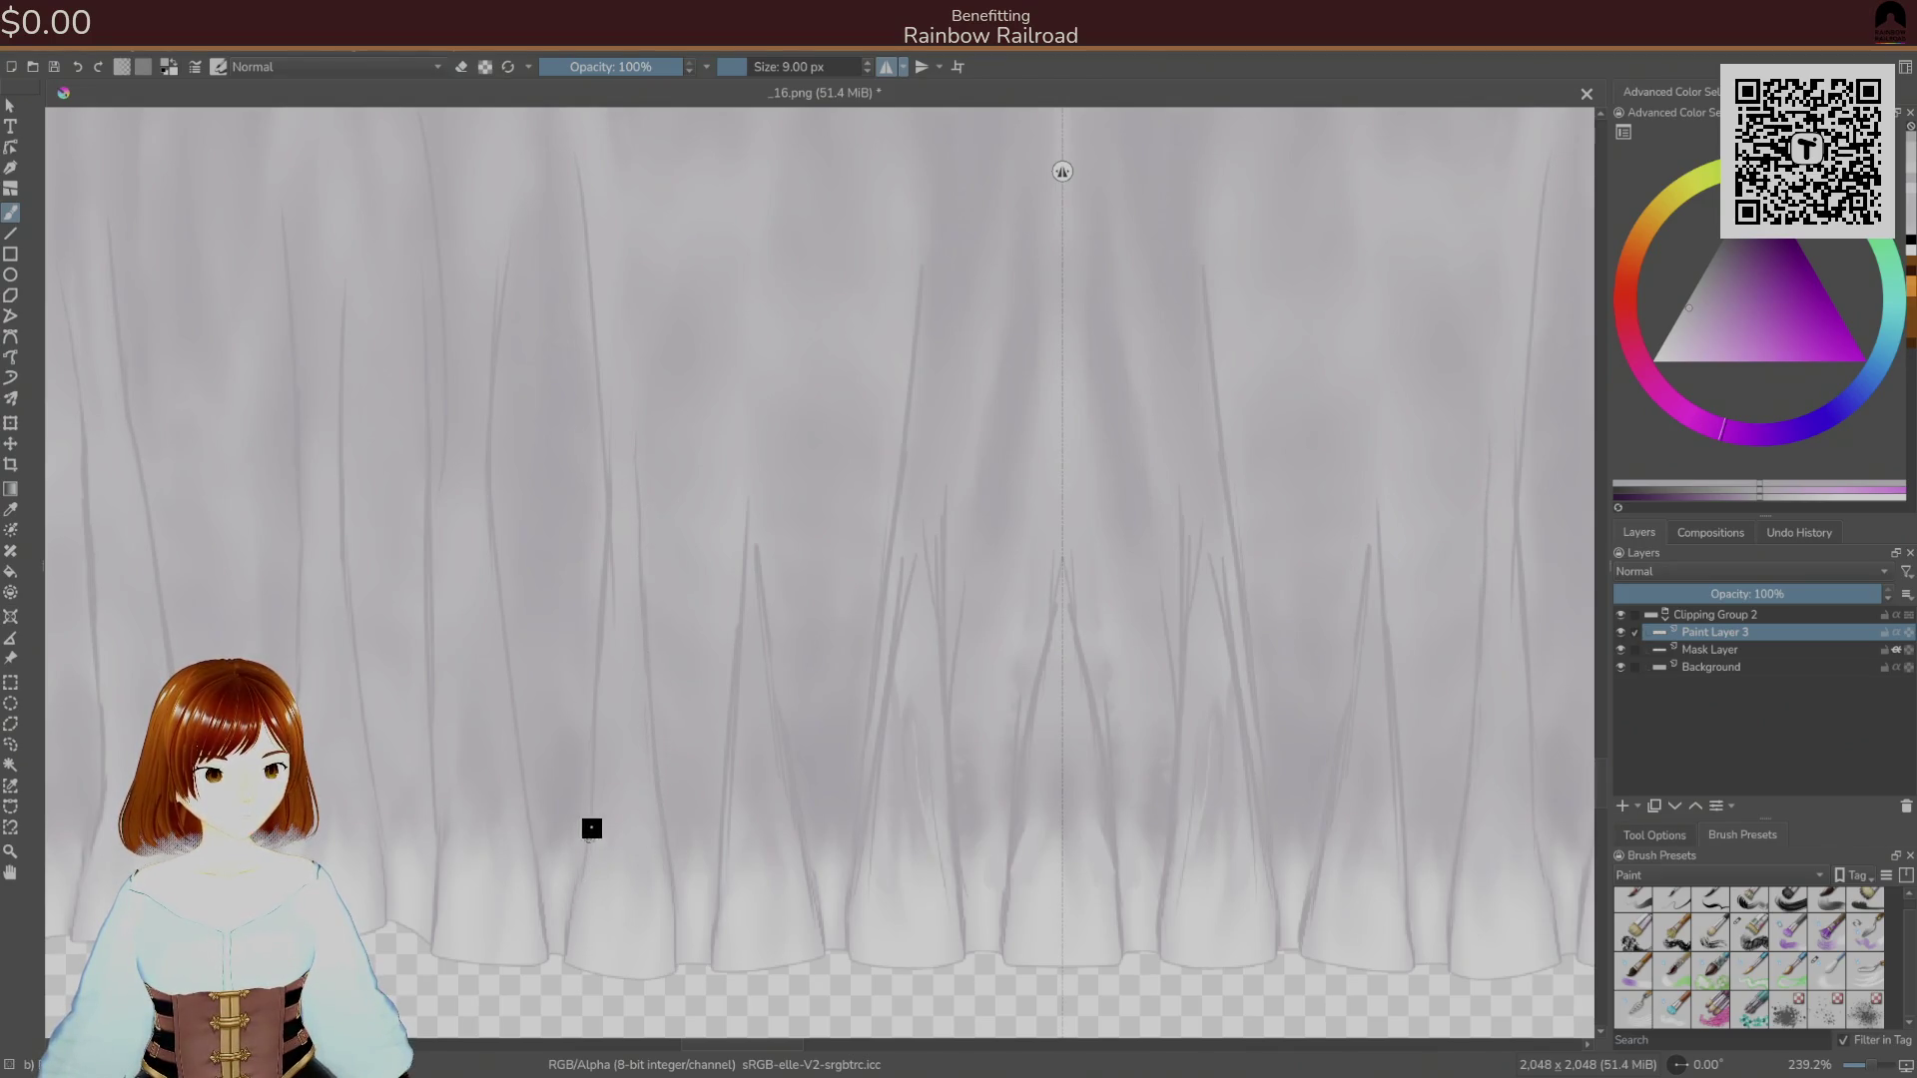
right_click(692, 722)
click(691, 635)
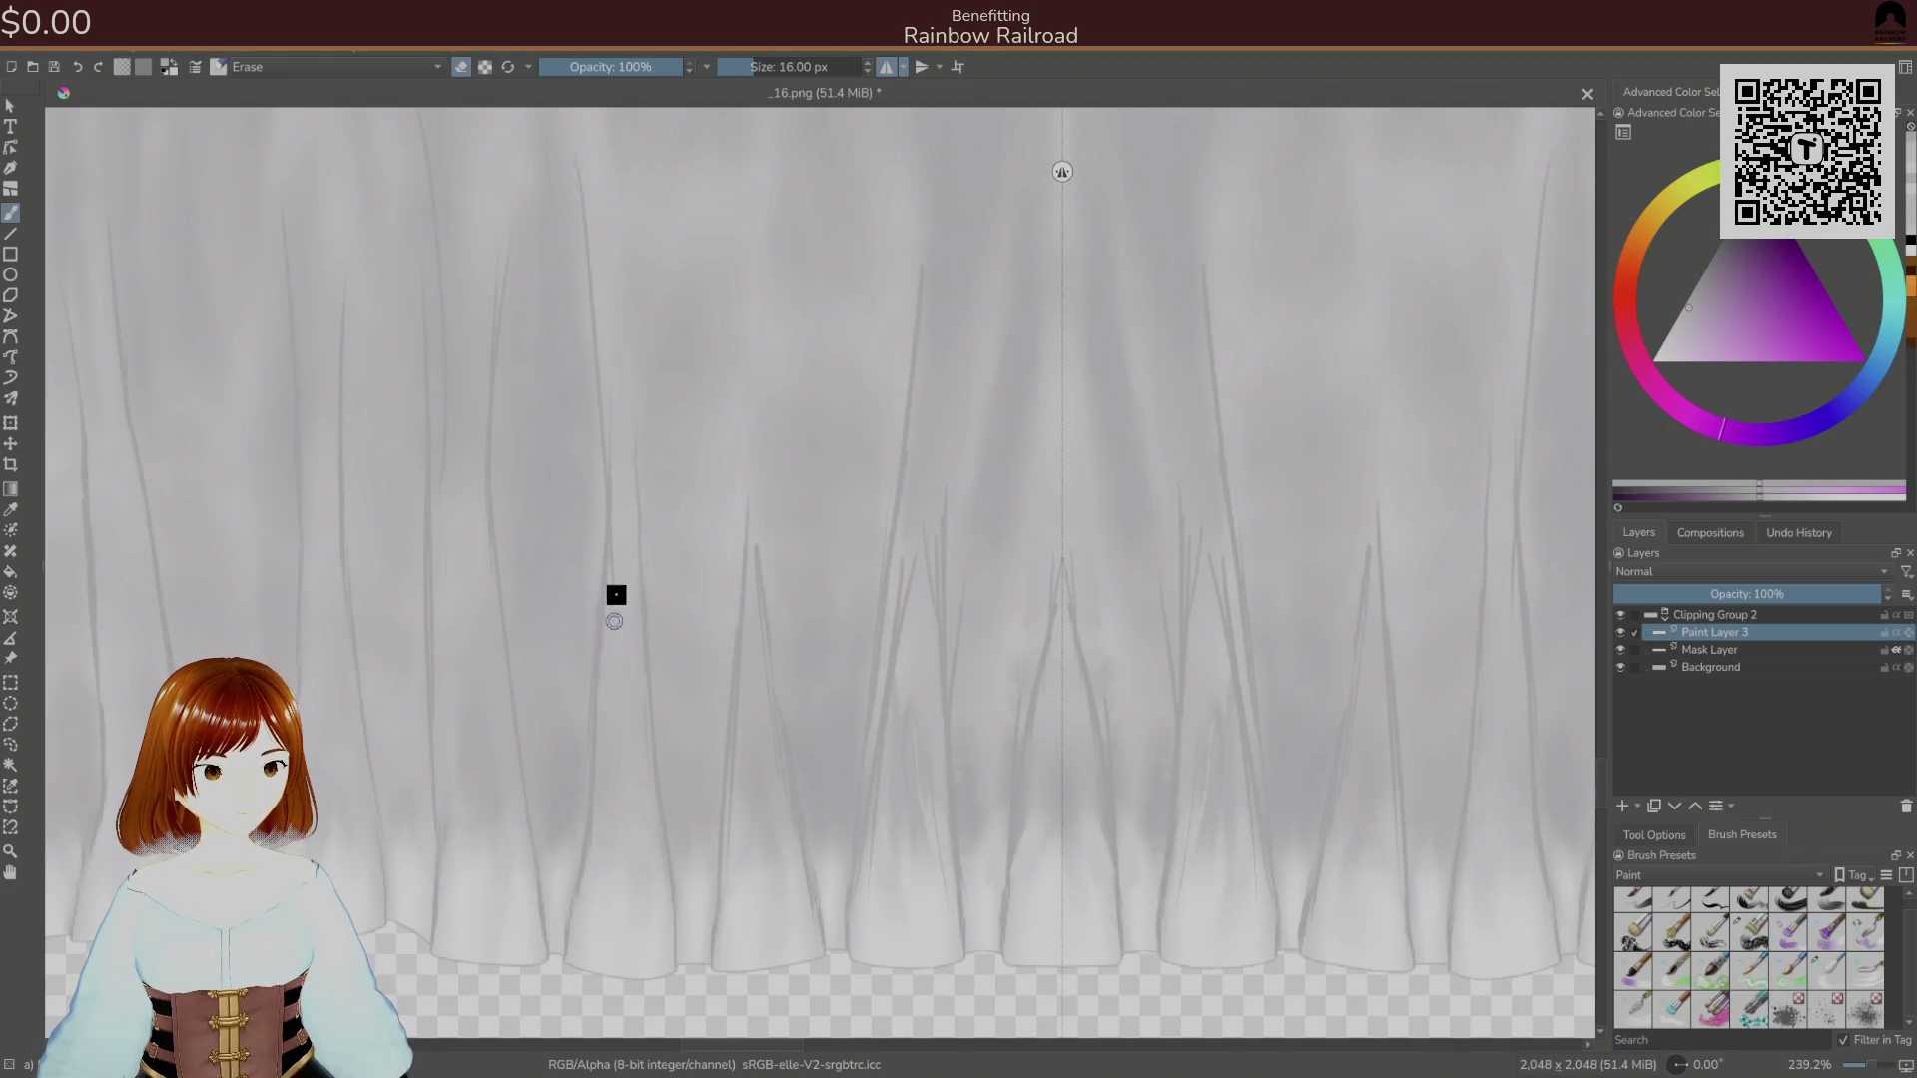
Shift the view, erase a short stretch of a crease line, then undo that stroke.
scroll(619, 512, left, 5)
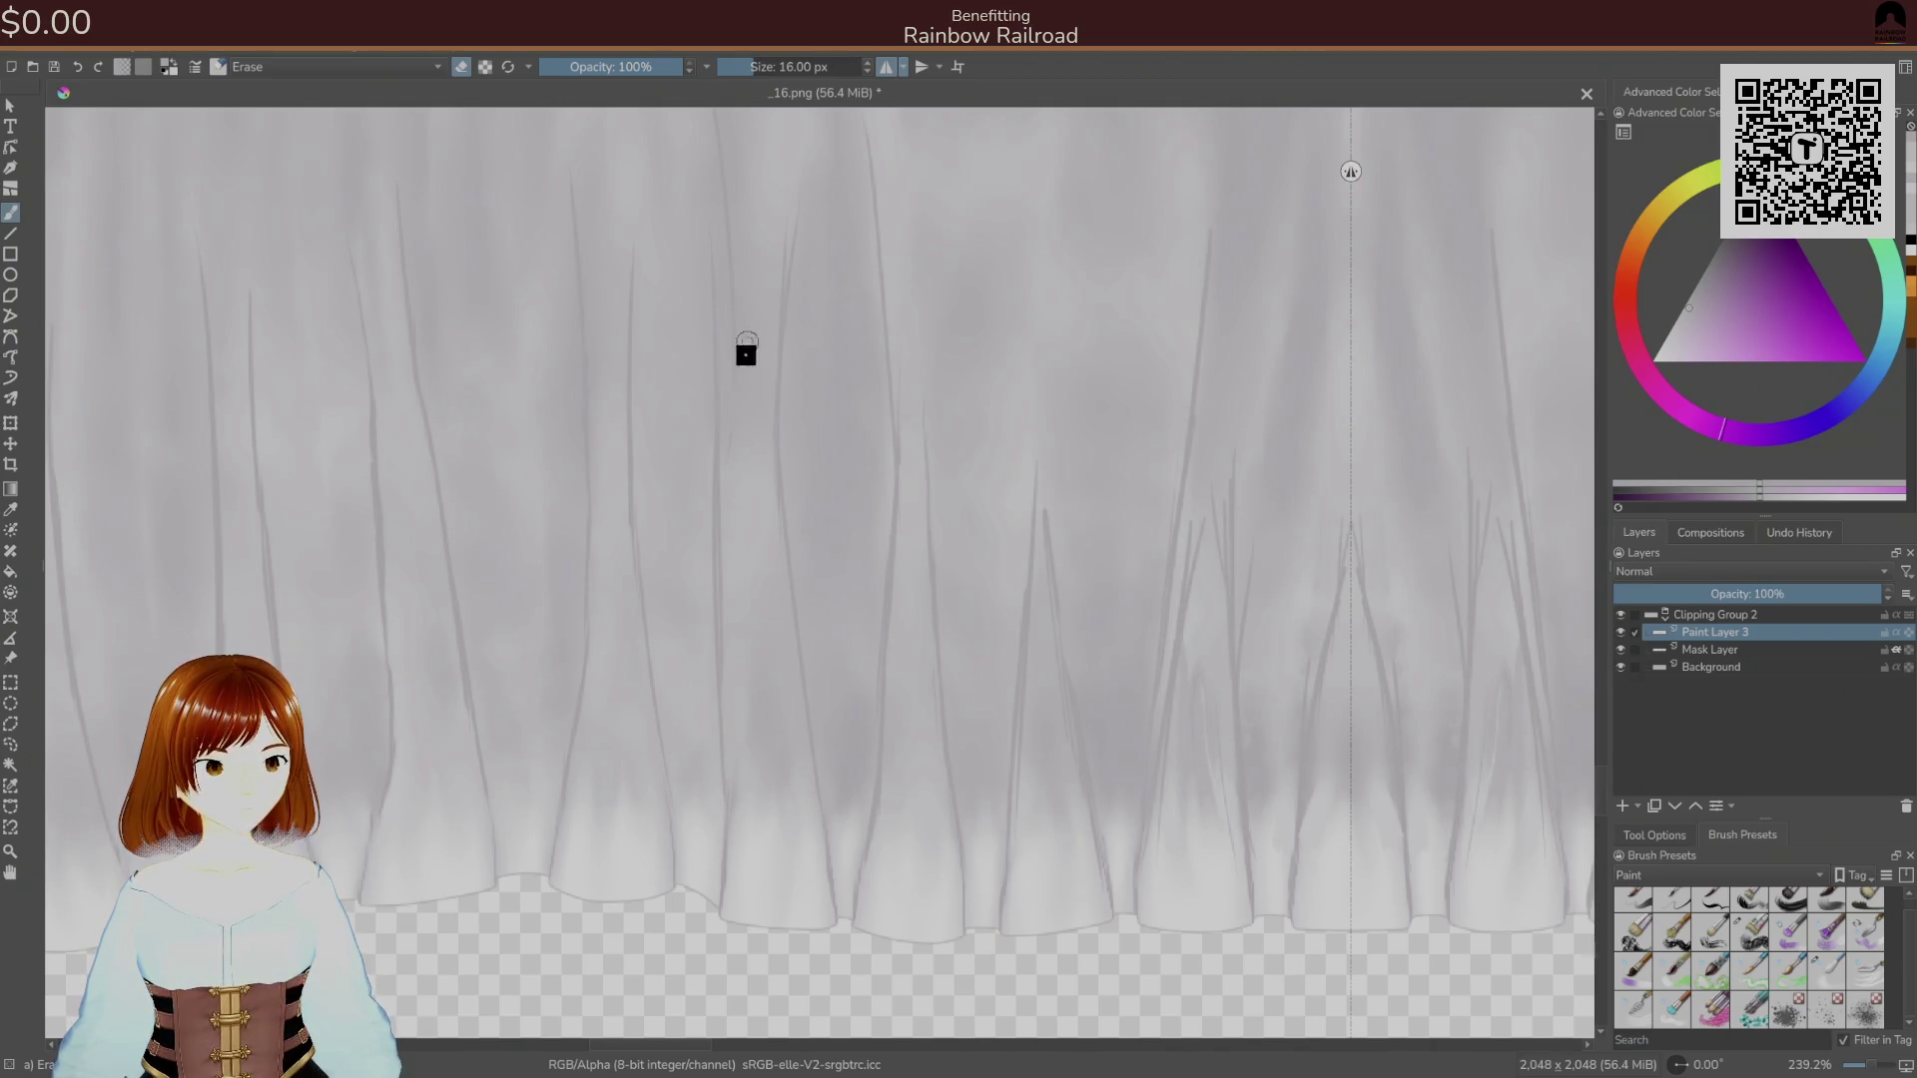
scroll(755, 403, up, 10)
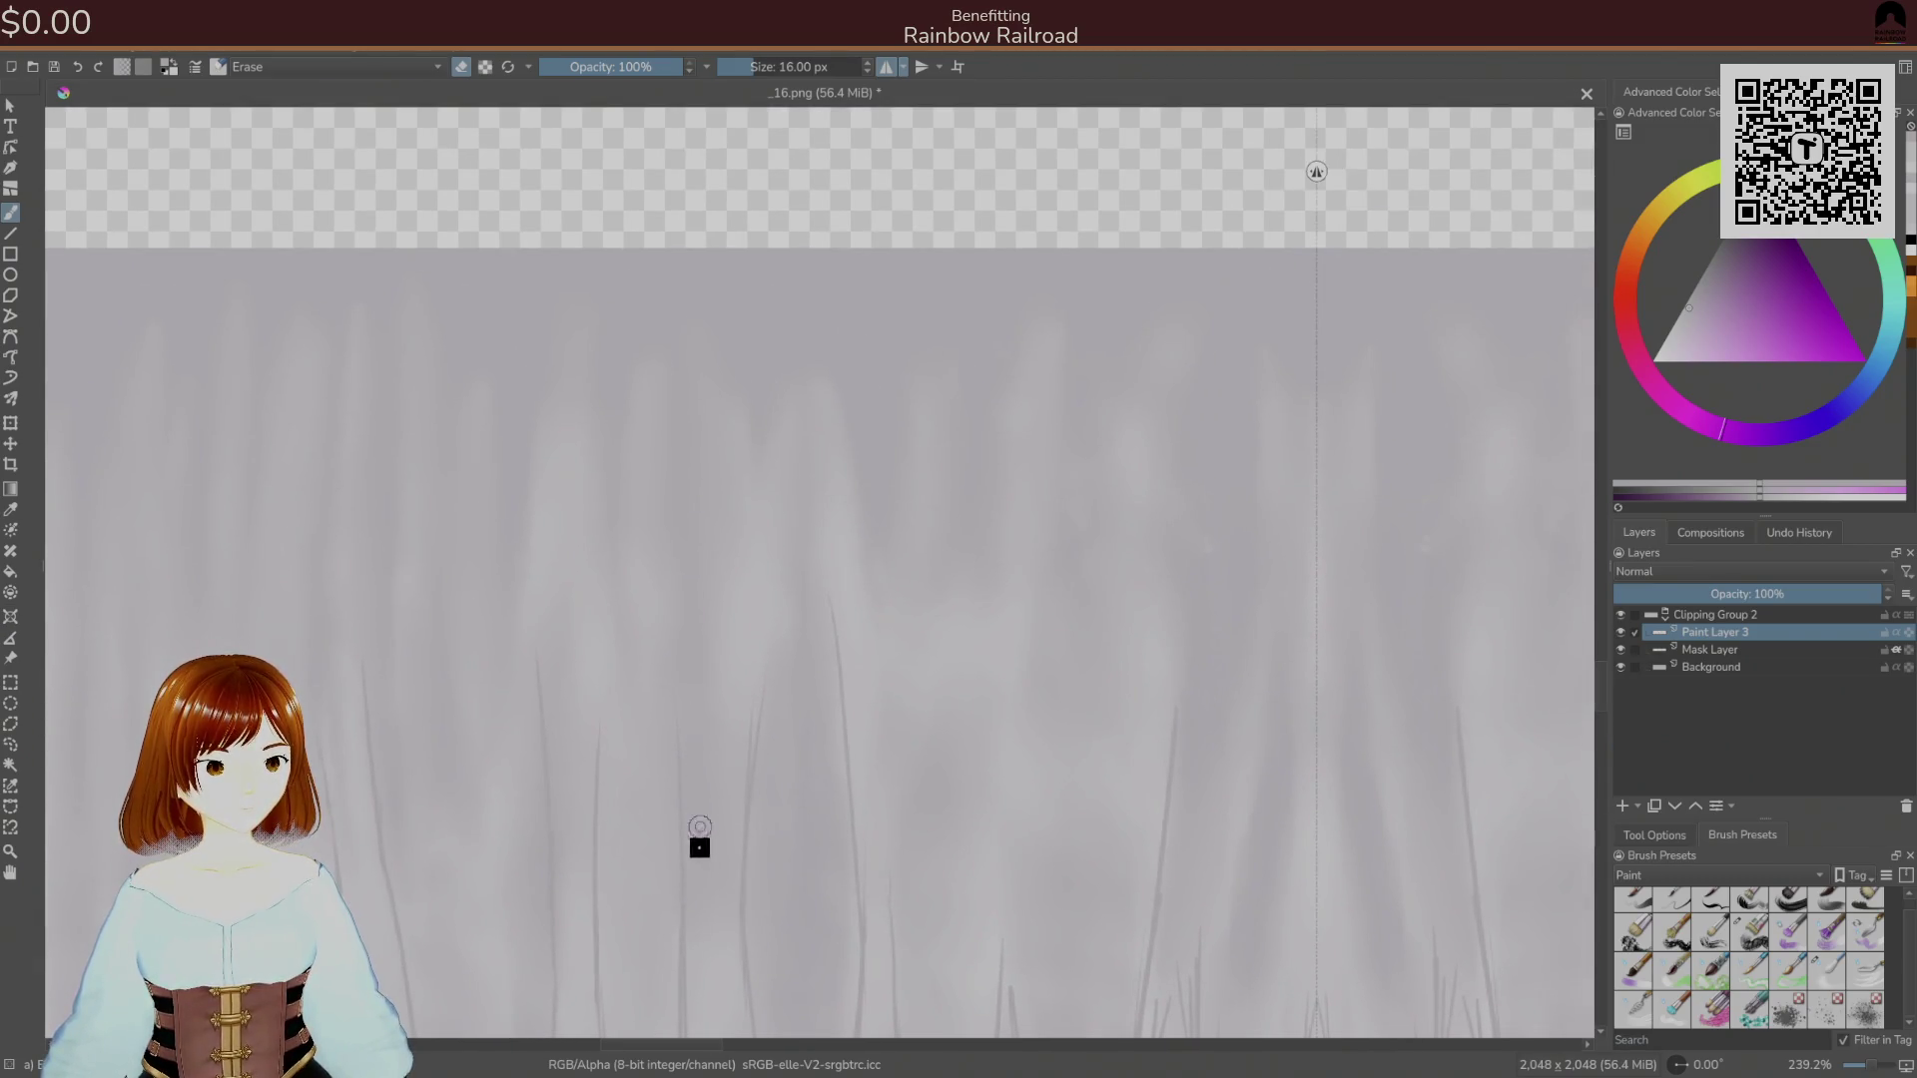
scroll(700, 844, down, 10)
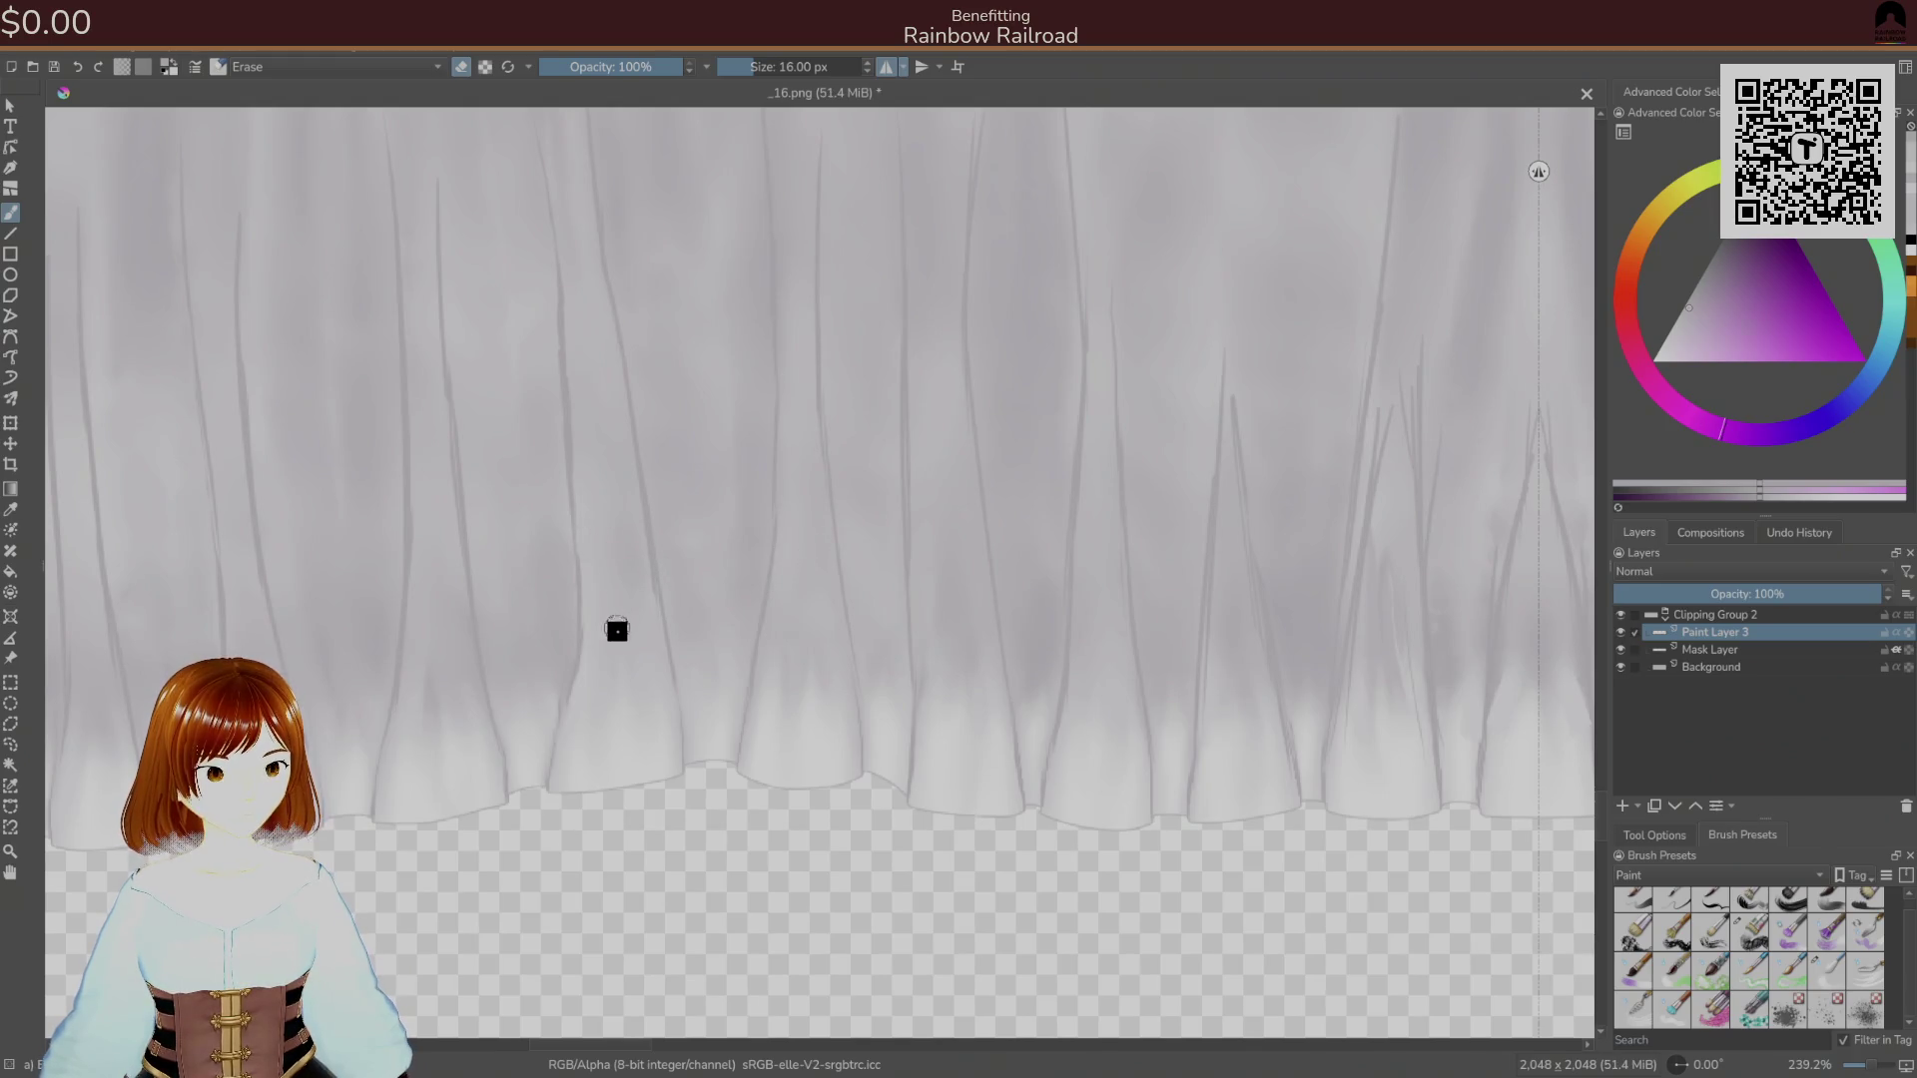
scroll(618, 627, left, 3)
scroll(880, 526, right, 6)
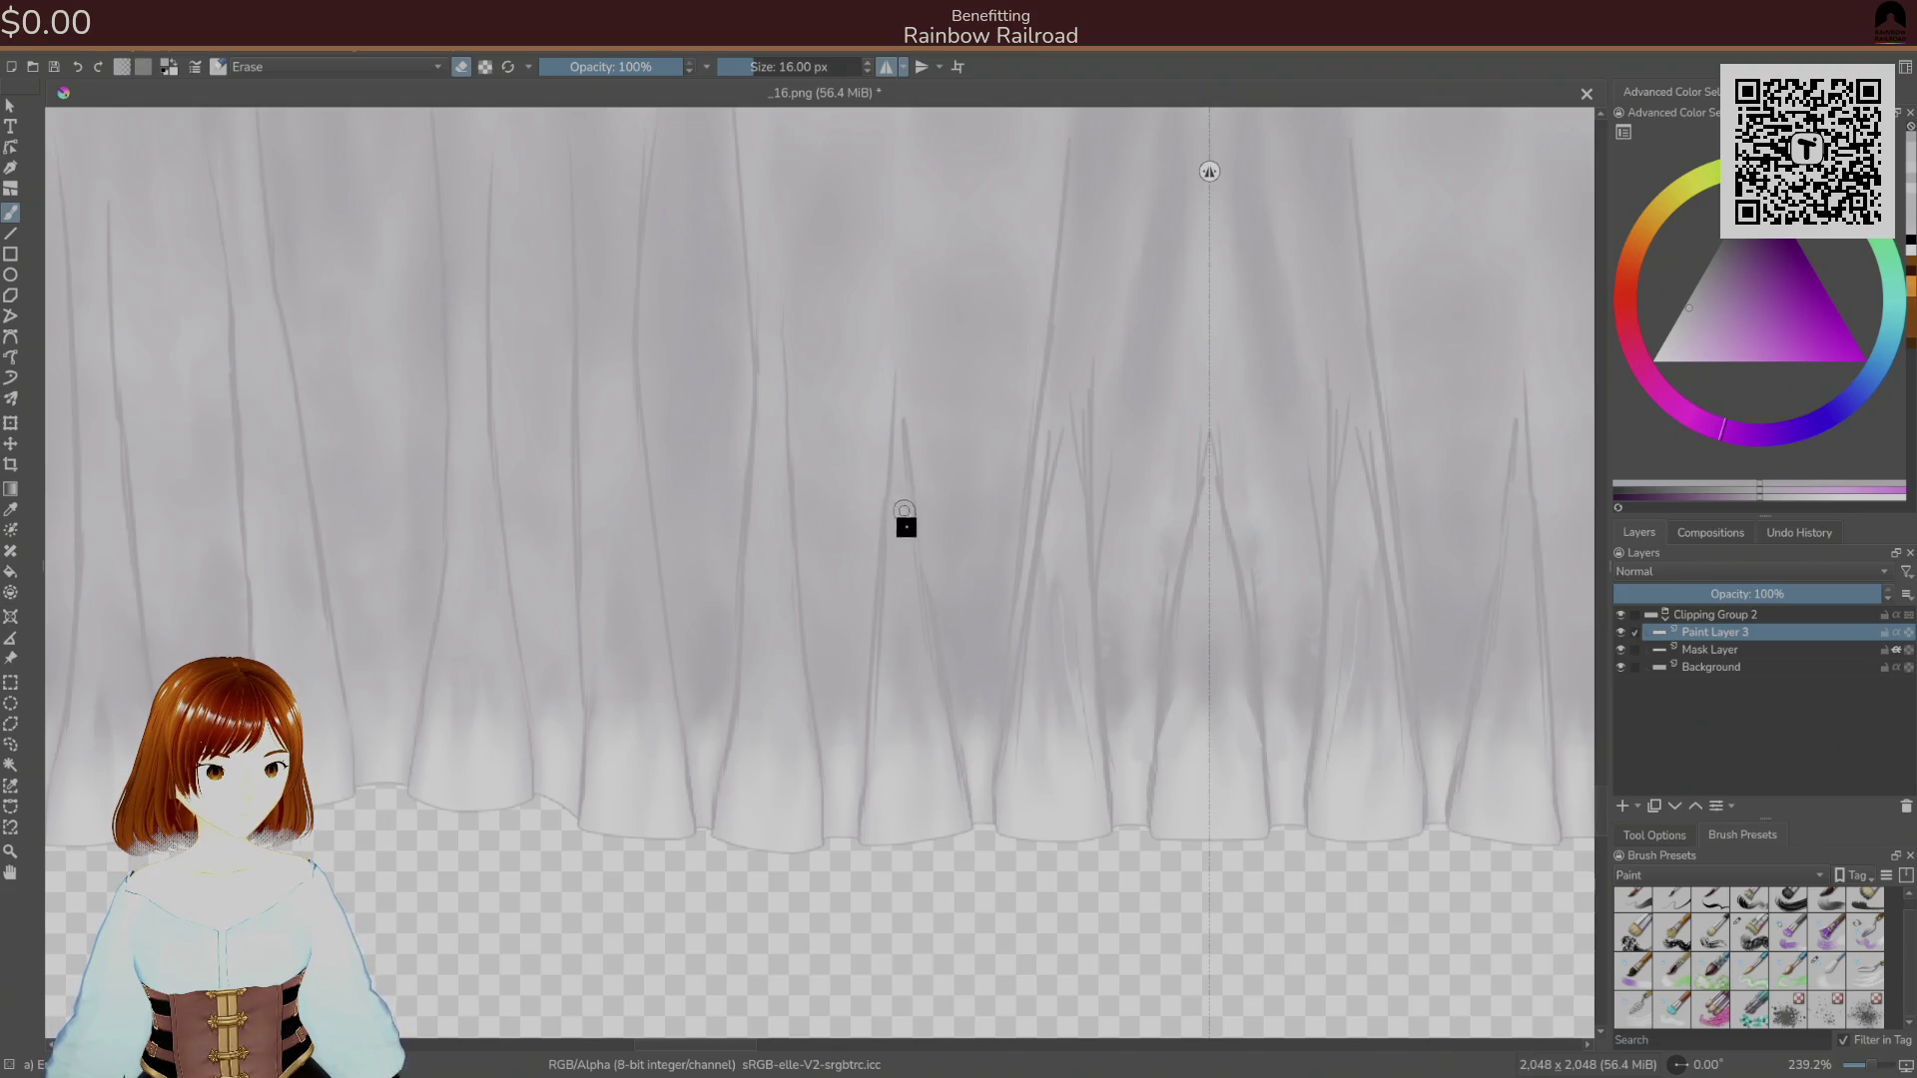
drag(881, 659, 889, 554)
key(ctrl+z)
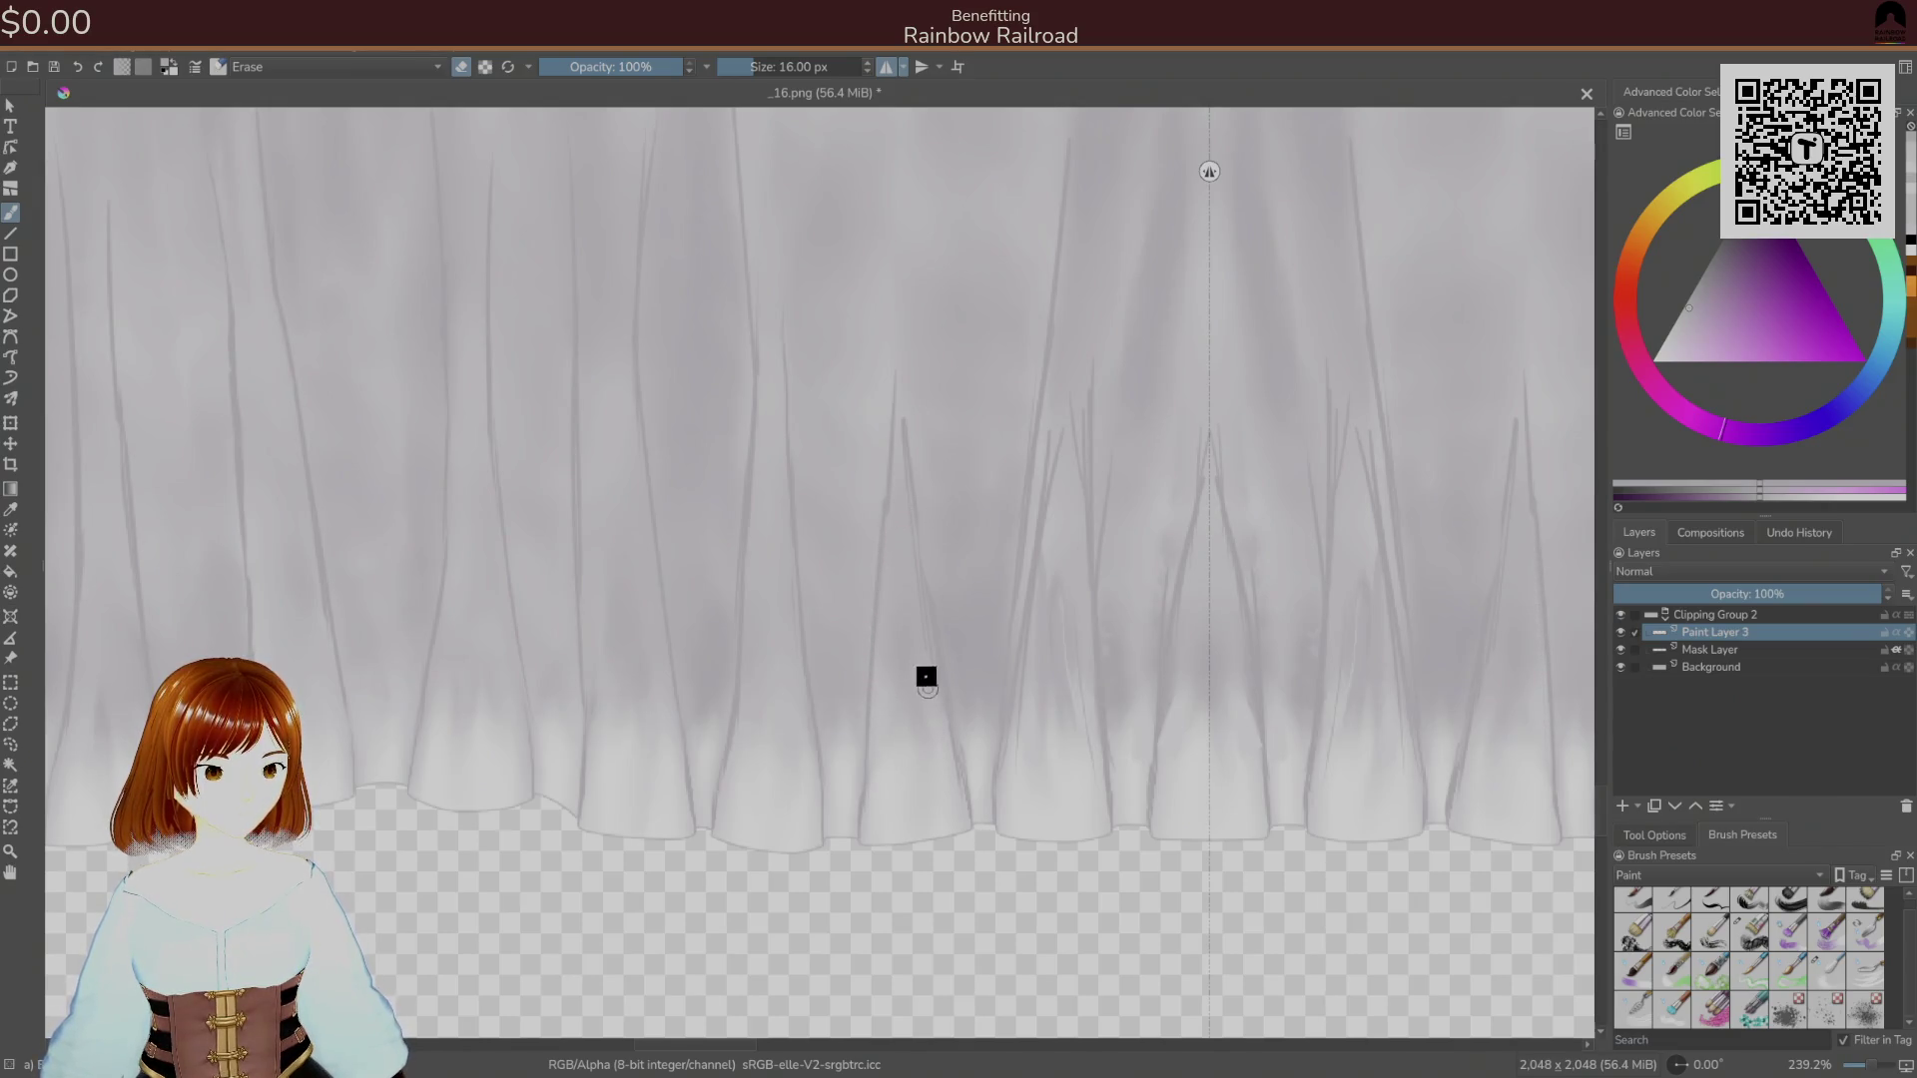
Toggle between the 9 px brush and 16 px eraser and shift the view of the frill.
right_click(929, 577)
click(1028, 617)
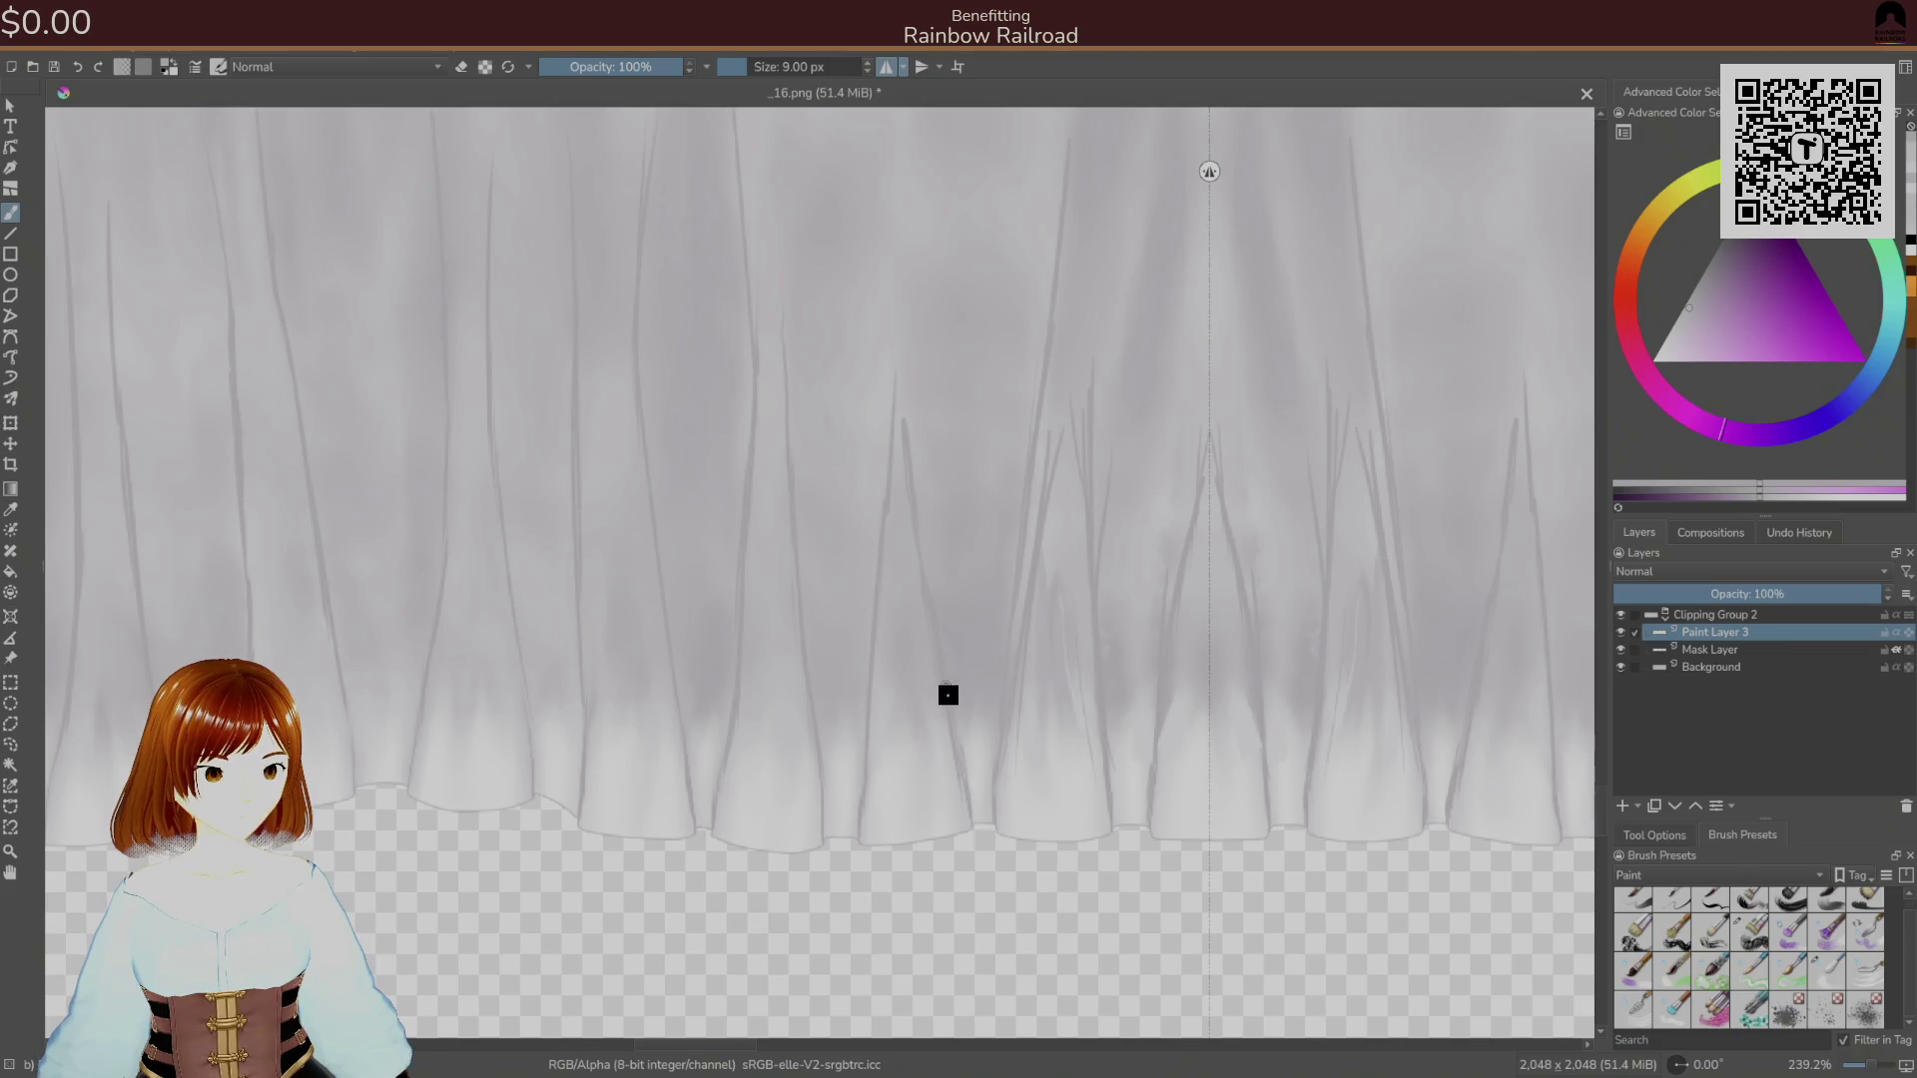
right_click(985, 649)
click(1014, 569)
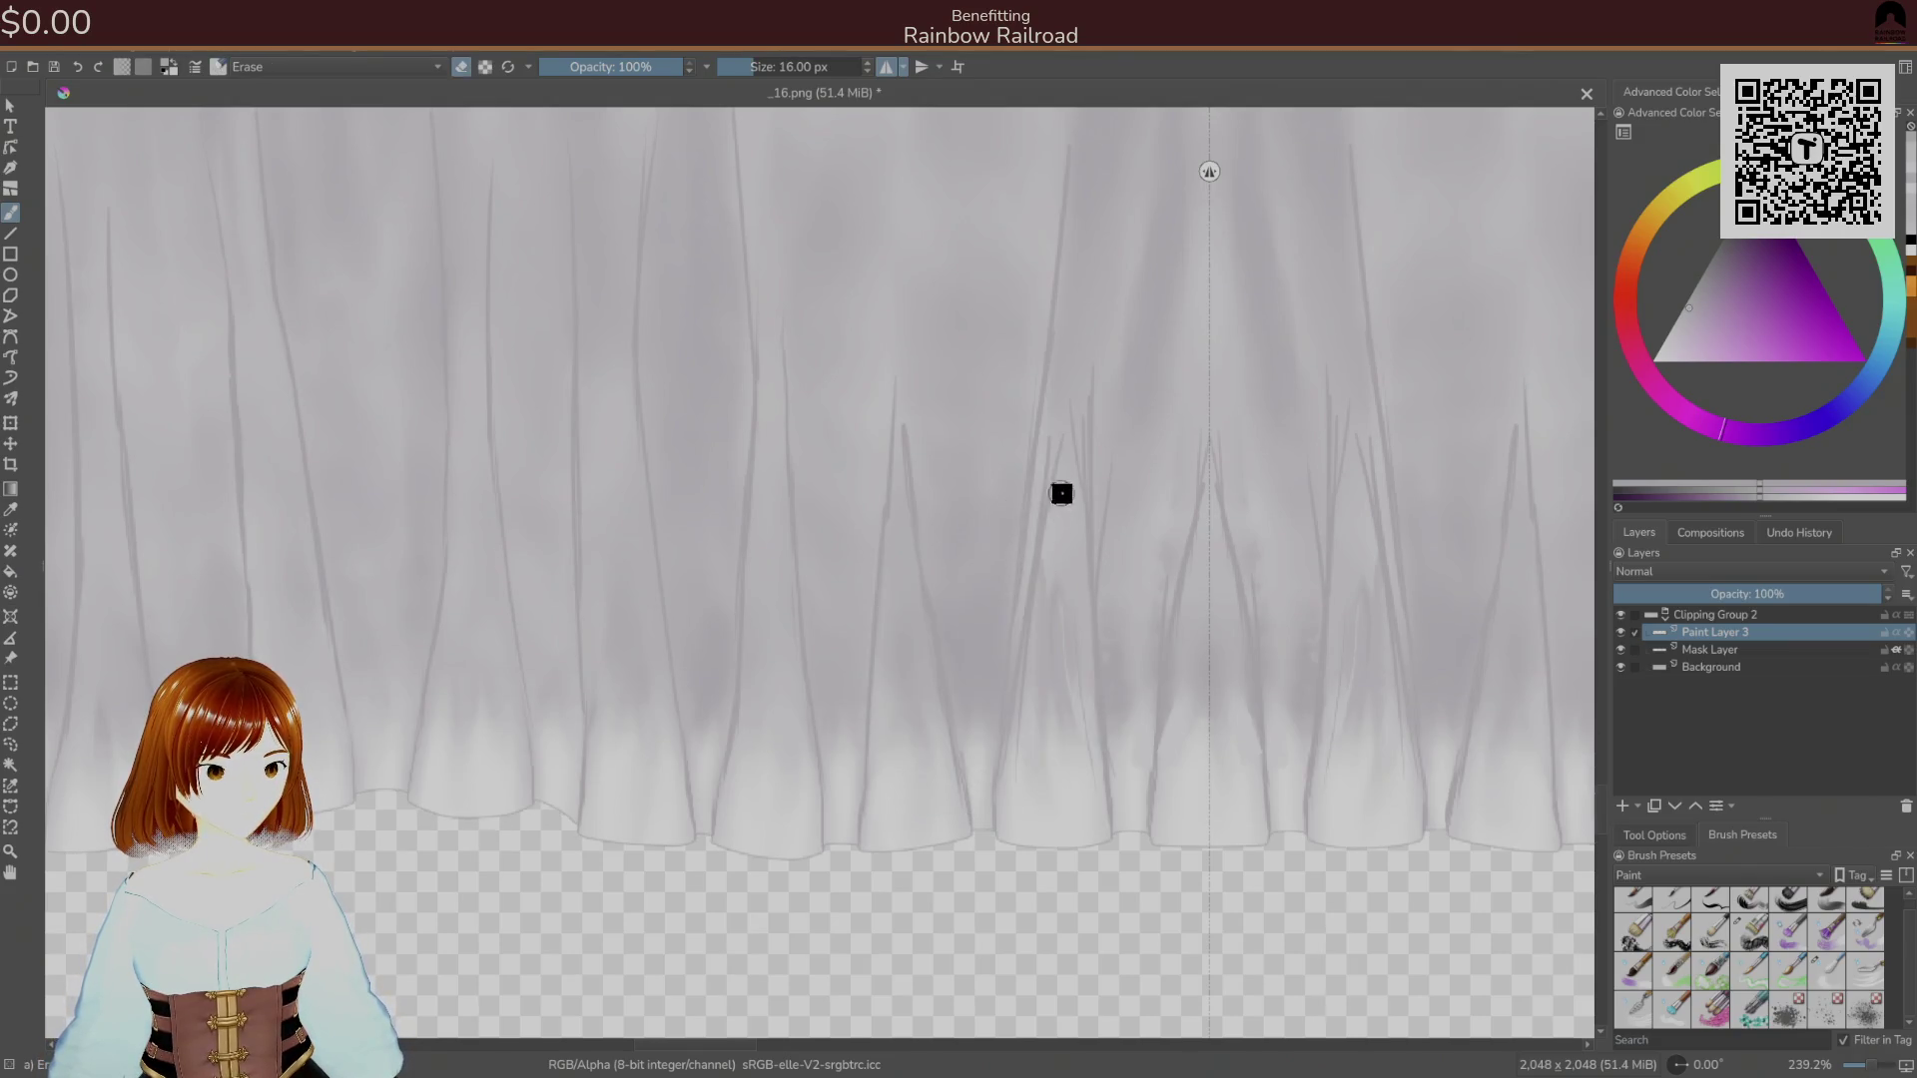
drag(1061, 483, 865, 598)
mouse_move(891, 663)
mouse_down()
mouse_move(871, 723)
mouse_move(864, 565)
mouse_move(902, 243)
mouse_up()
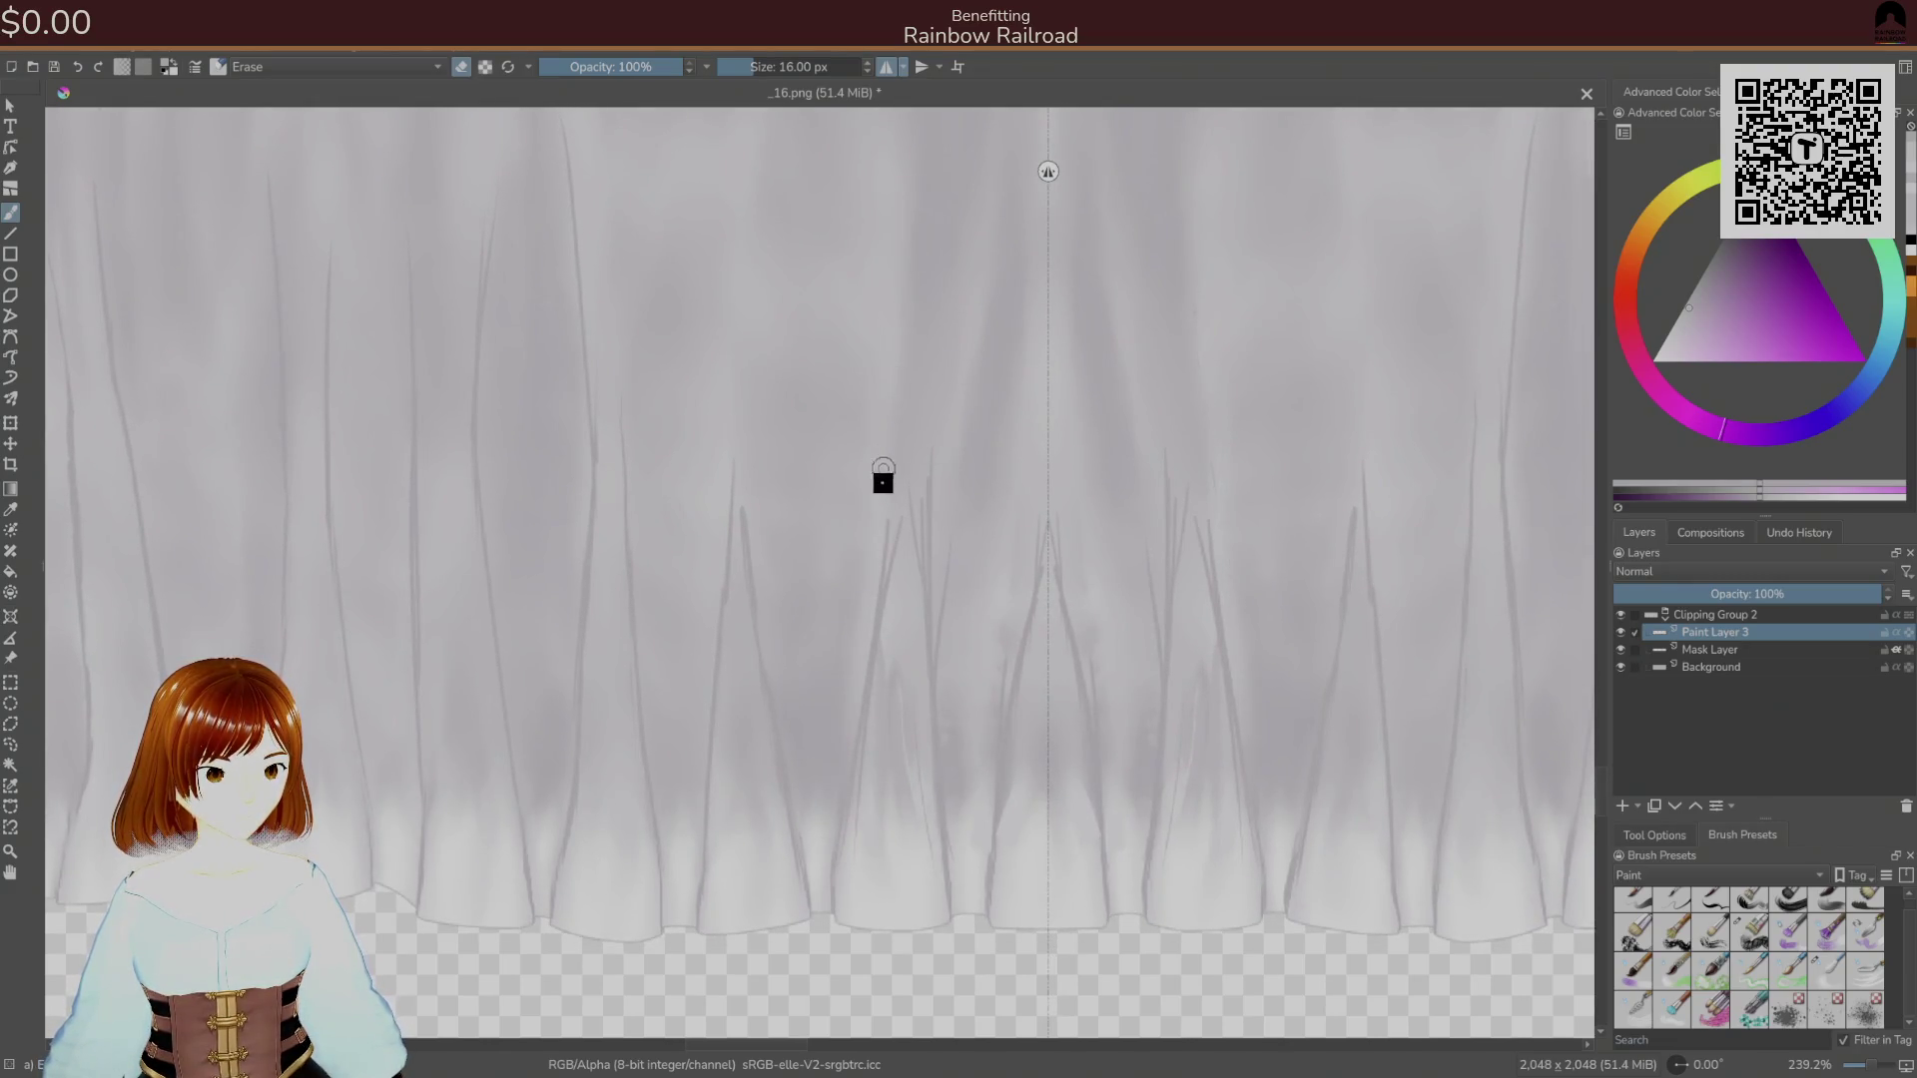
Paint a dark mirrored fold line upward at 9 px, then erase and soften parts of it.
right_click(911, 564)
click(1001, 594)
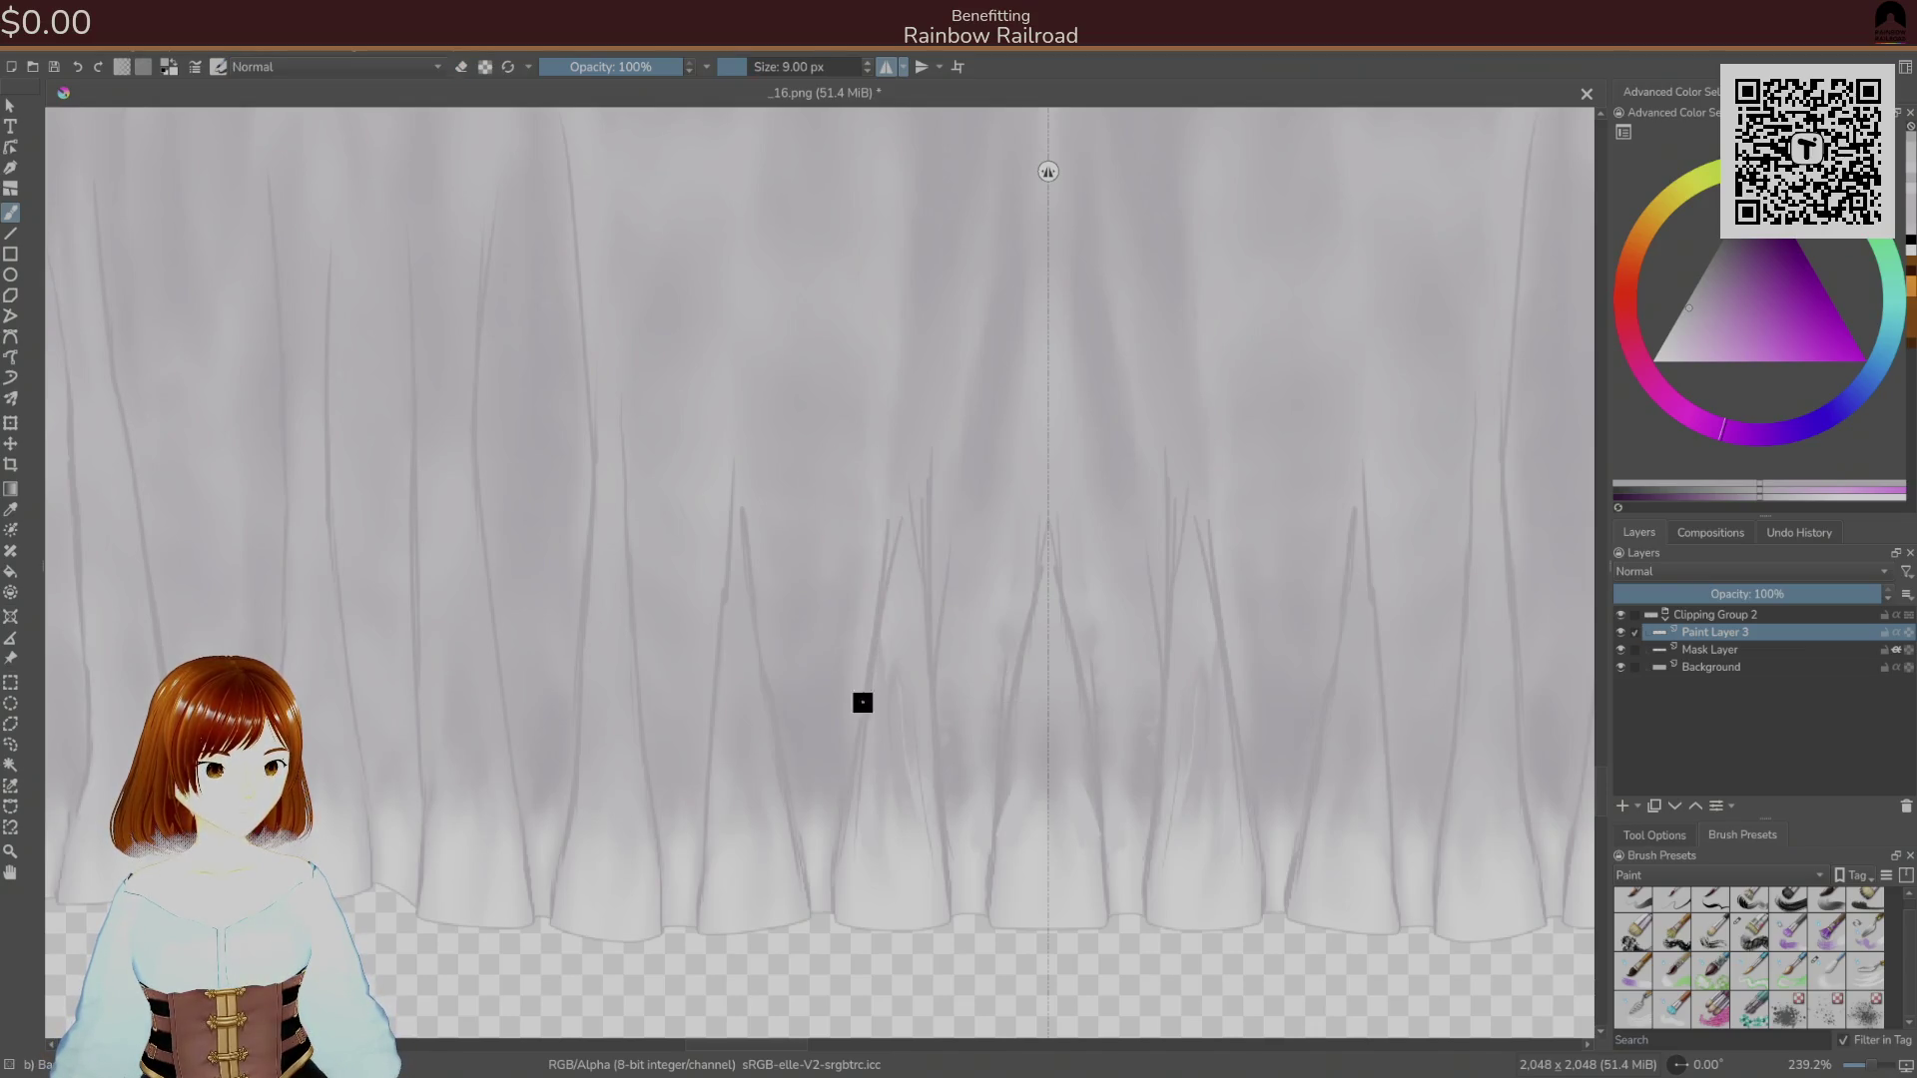
drag(868, 669, 890, 377)
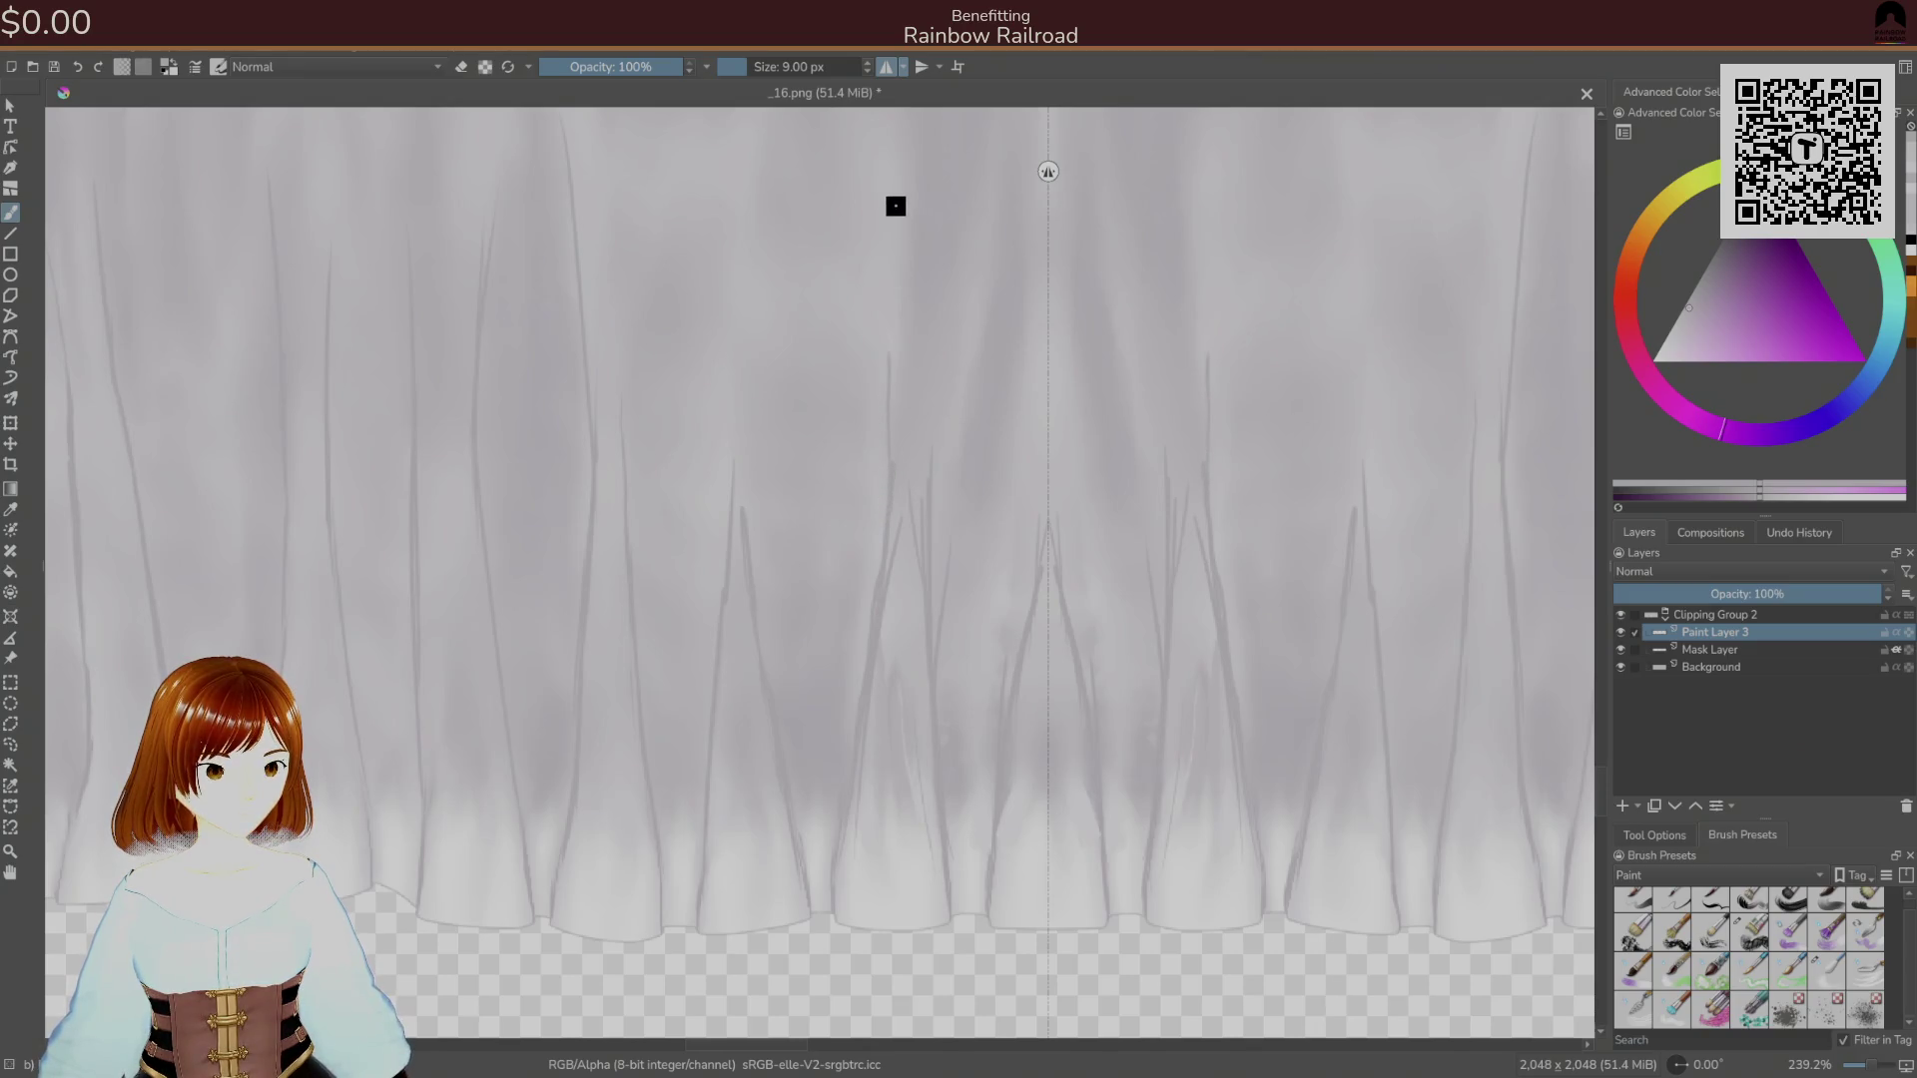
right_click(918, 464)
click(875, 356)
drag(886, 362, 888, 407)
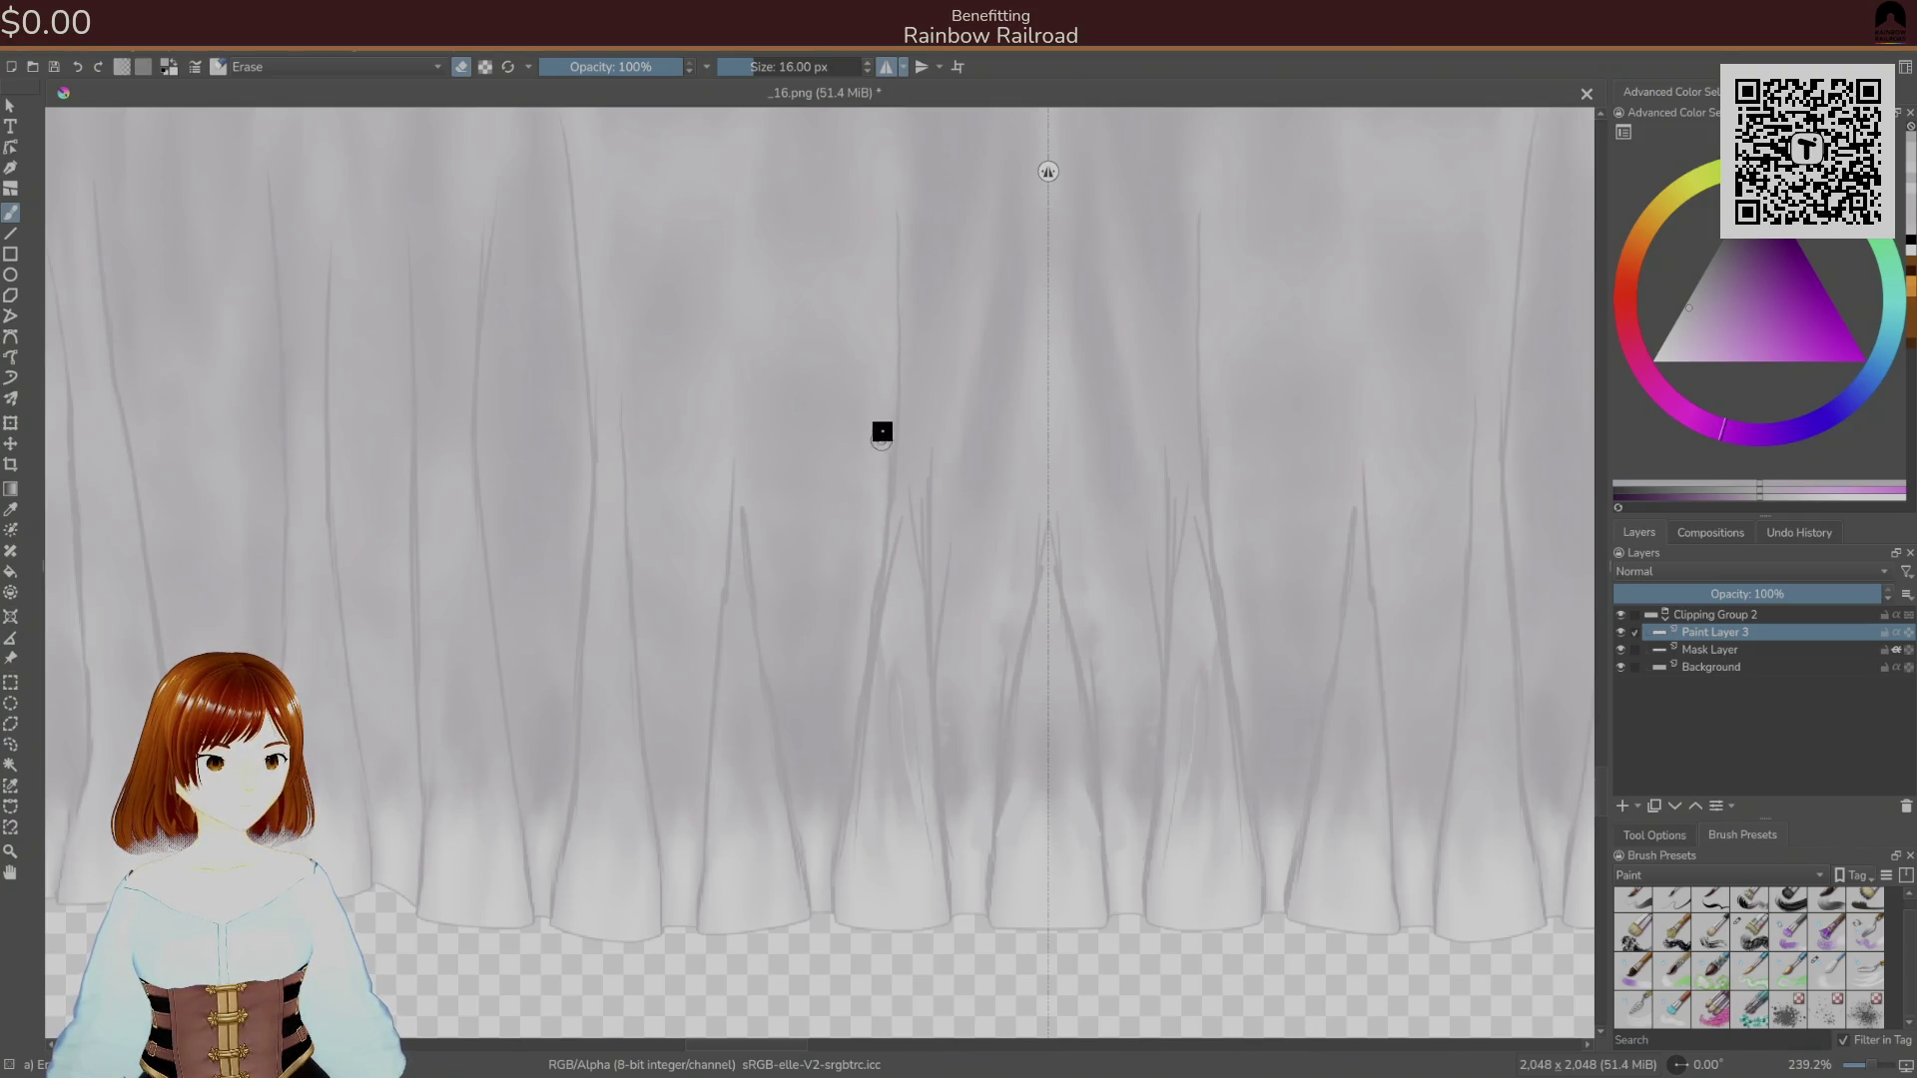
drag(894, 549, 878, 709)
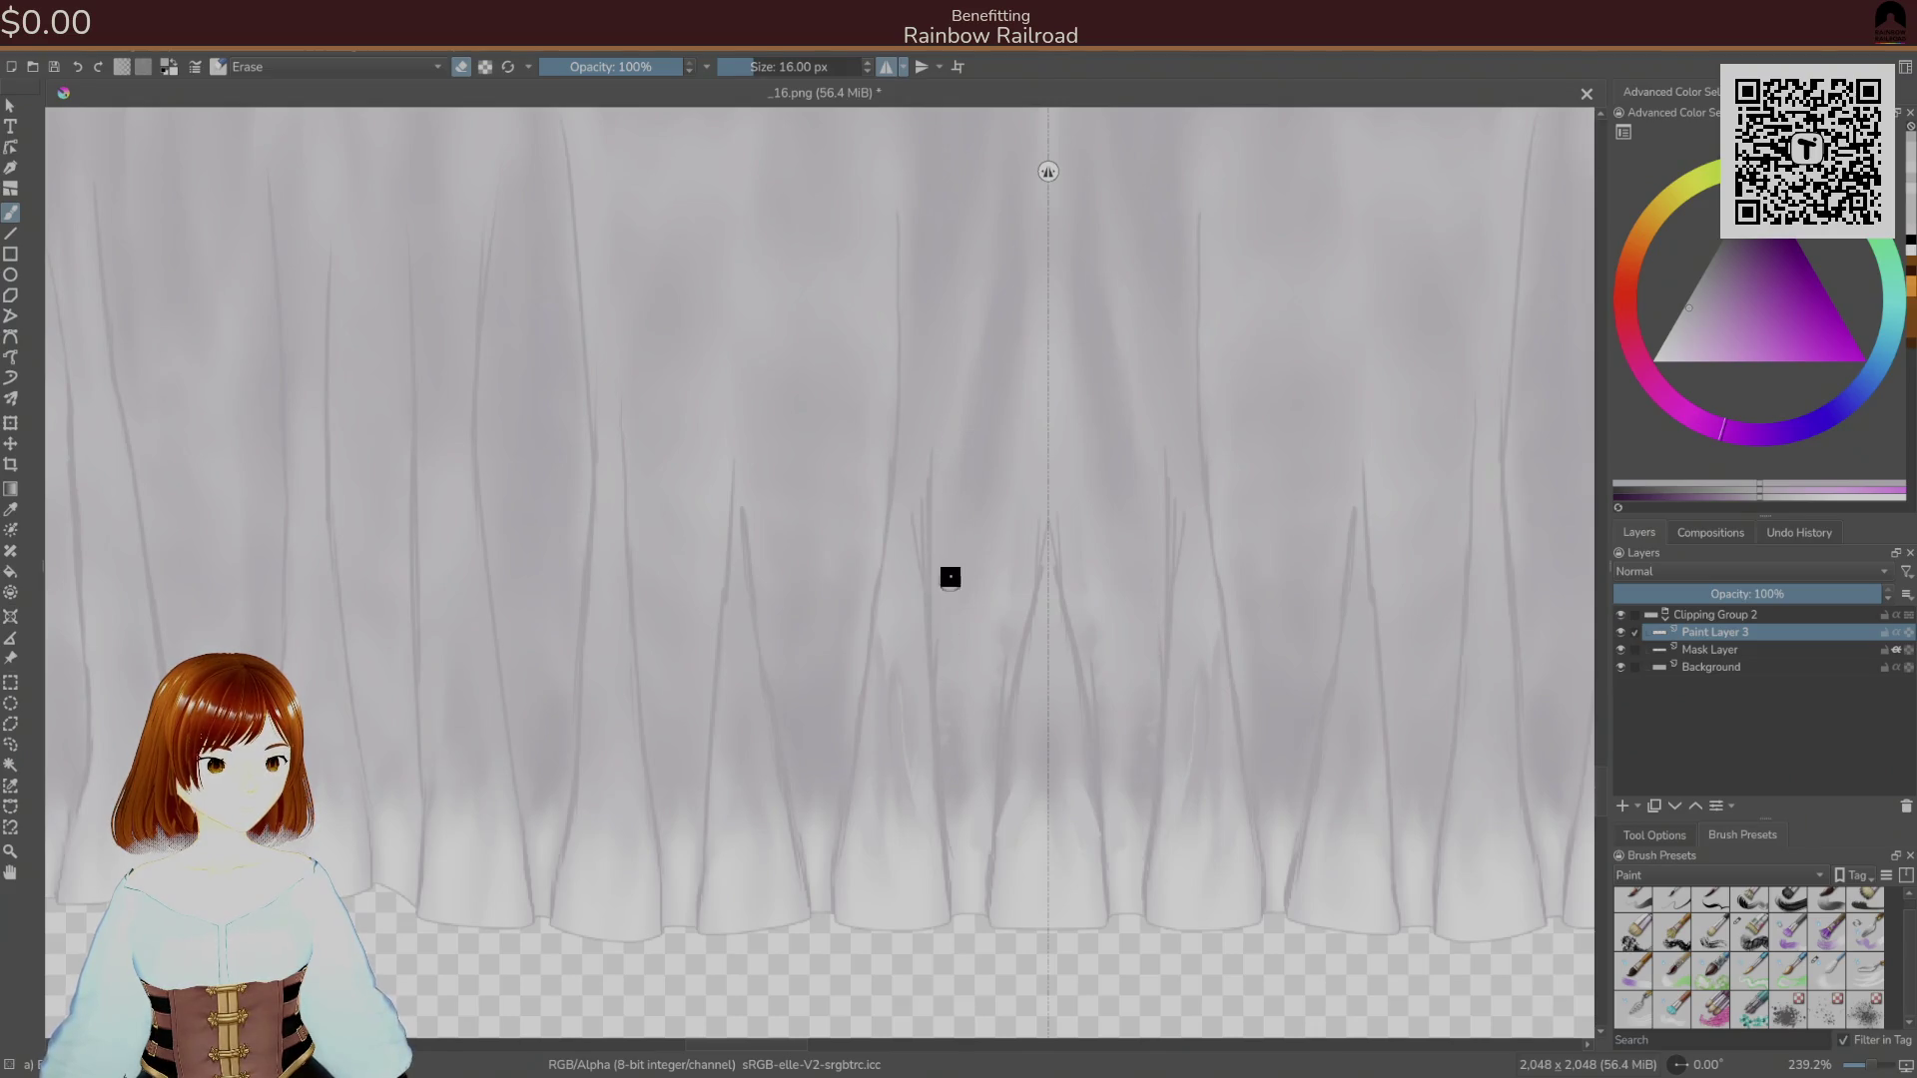
drag(916, 654, 926, 420)
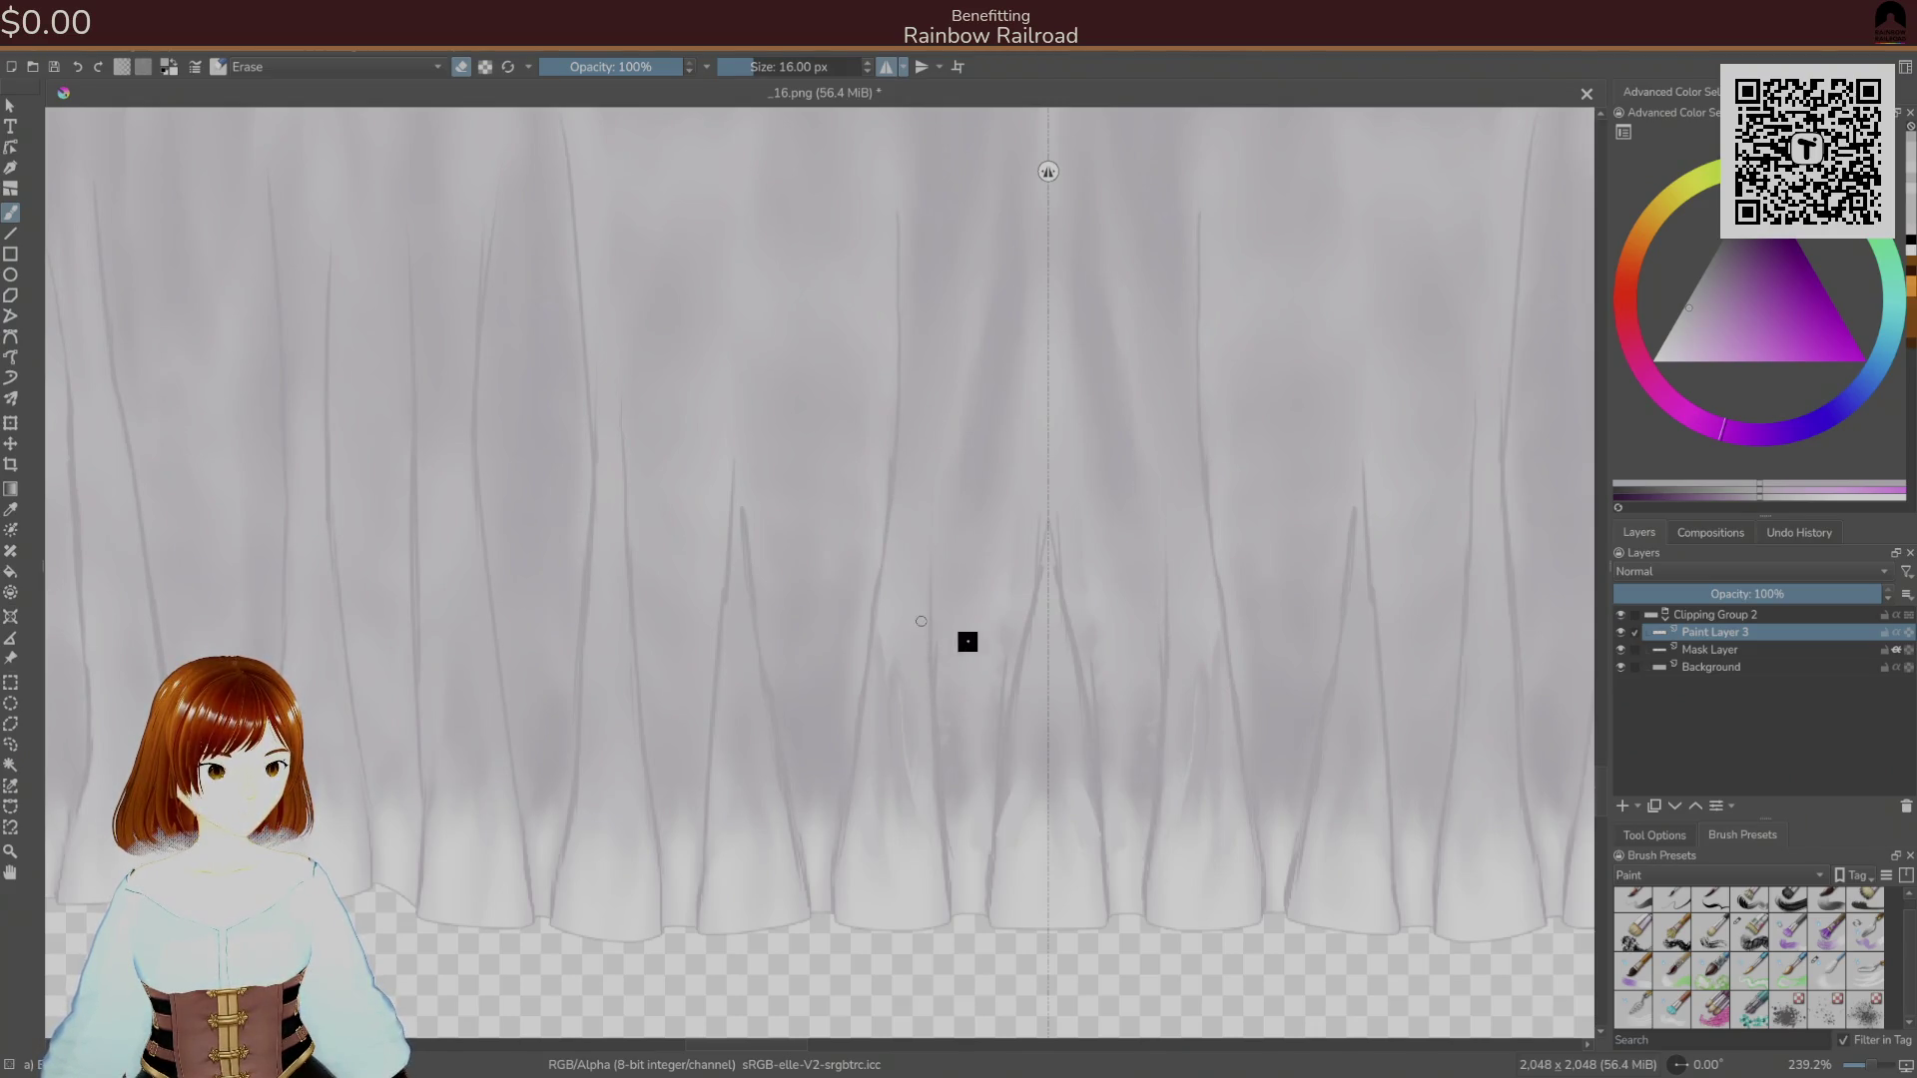
Paint converging centre fold strokes at 9 px, thin them with the eraser, and select the Mask Layer.
right_click(963, 597)
click(1058, 642)
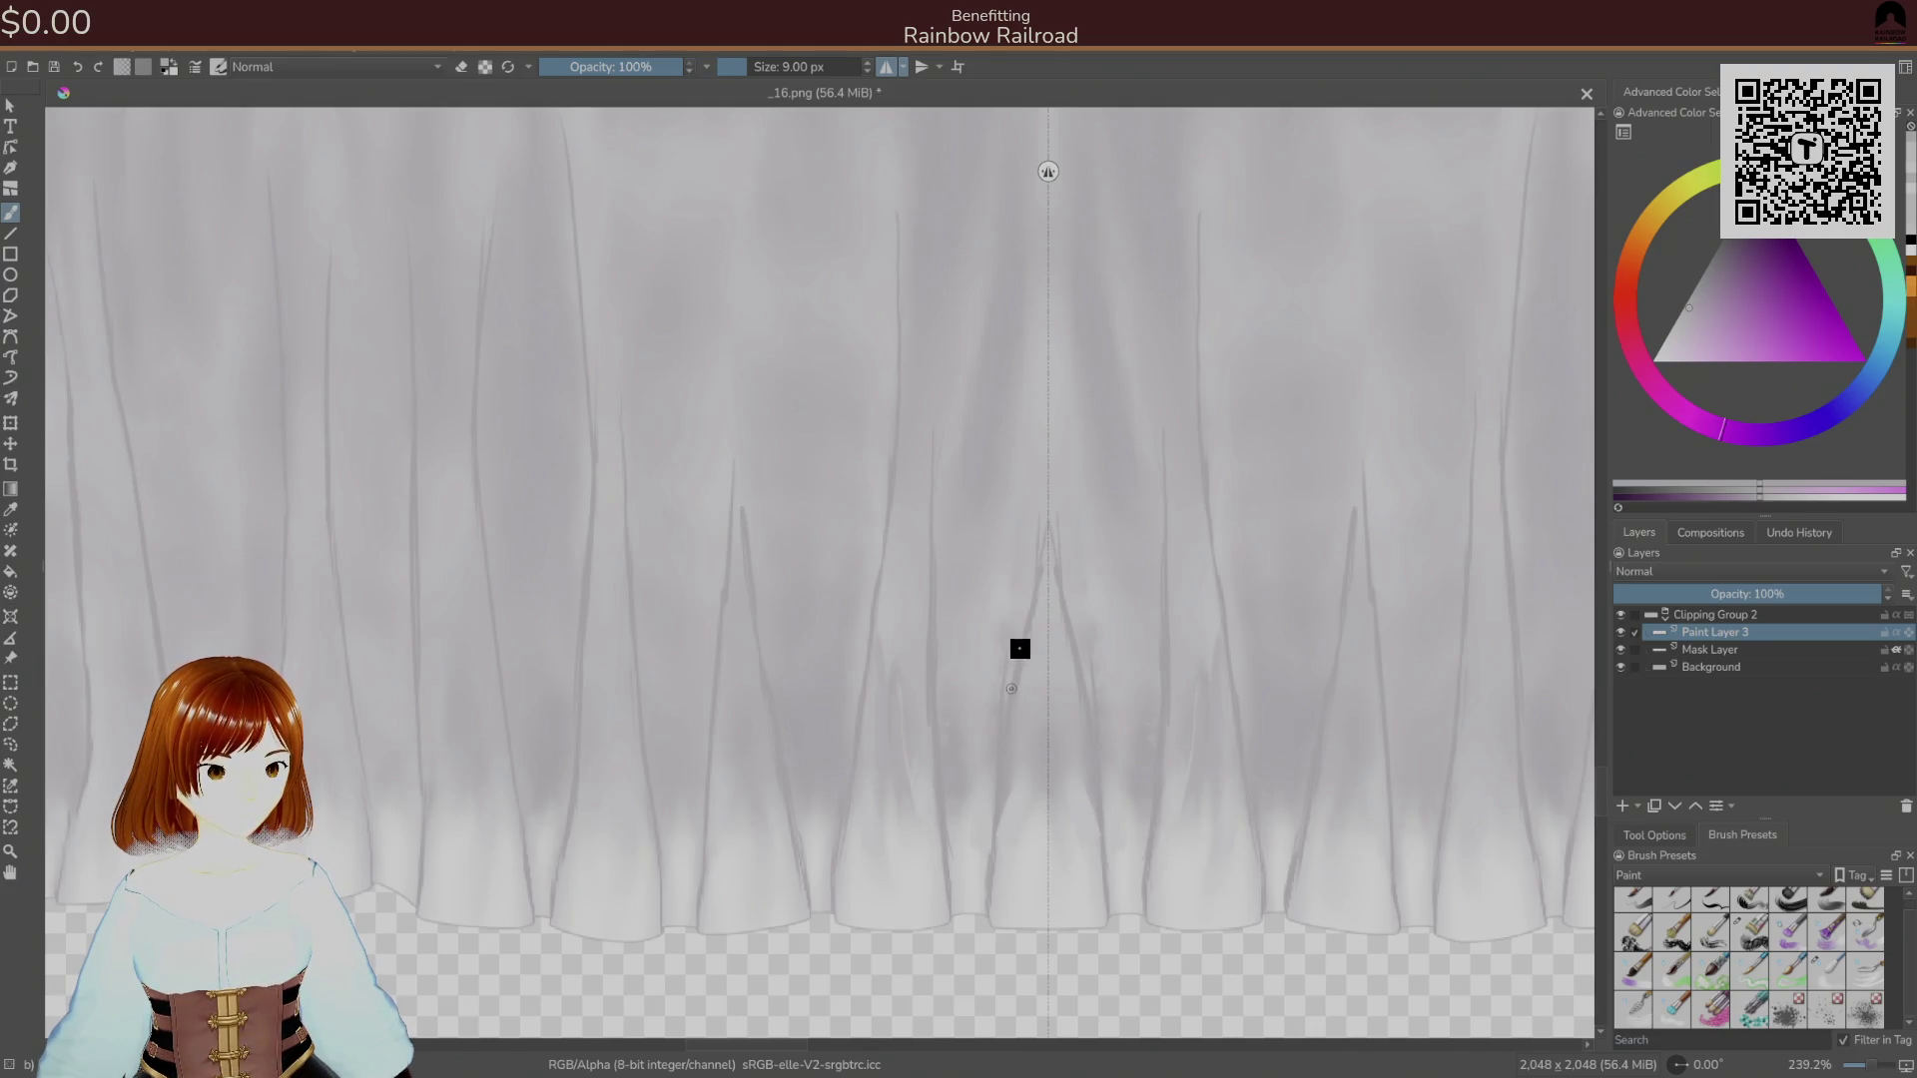
drag(1014, 656, 1051, 380)
right_click(1082, 624)
click(1048, 565)
drag(1038, 559, 1018, 728)
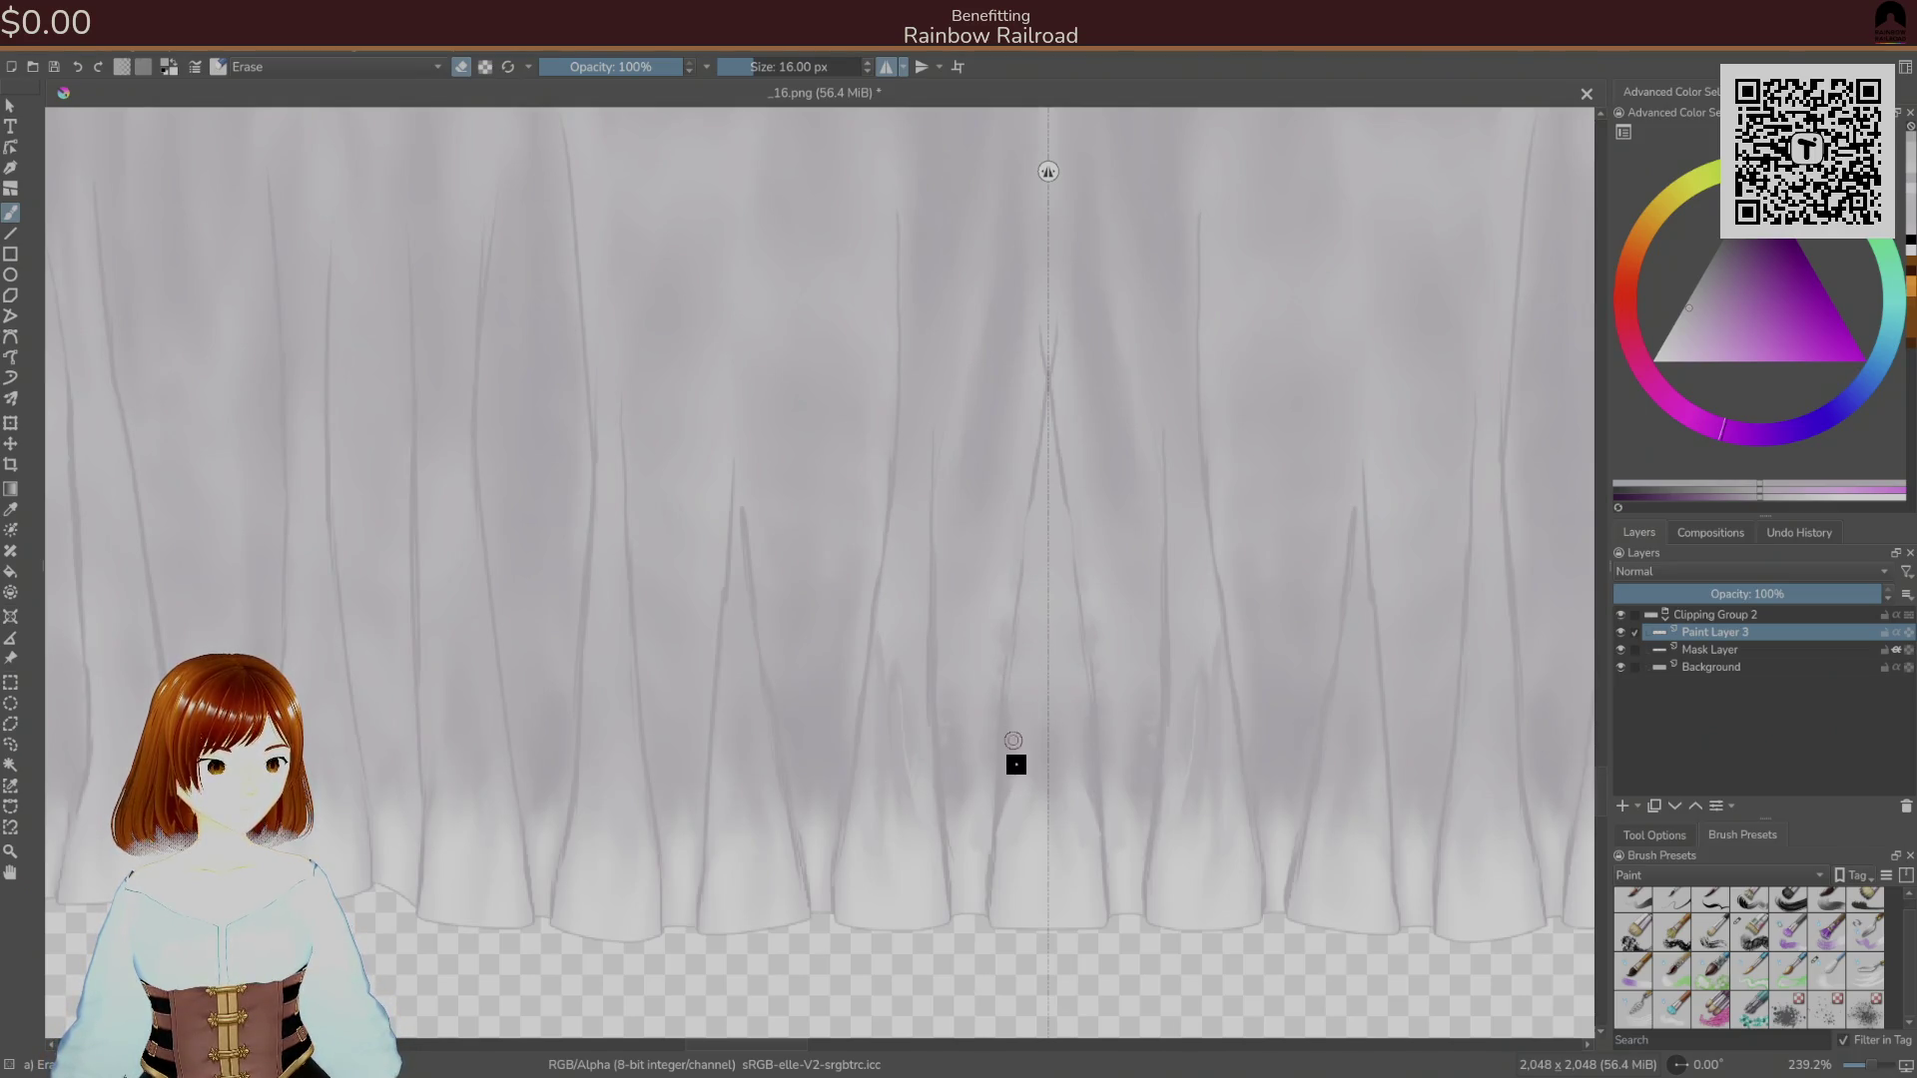
click(1694, 655)
Turn eraser mode off and pick a 32 px normal brush preset for the Mask Layer.
right_click(1168, 769)
key(e)
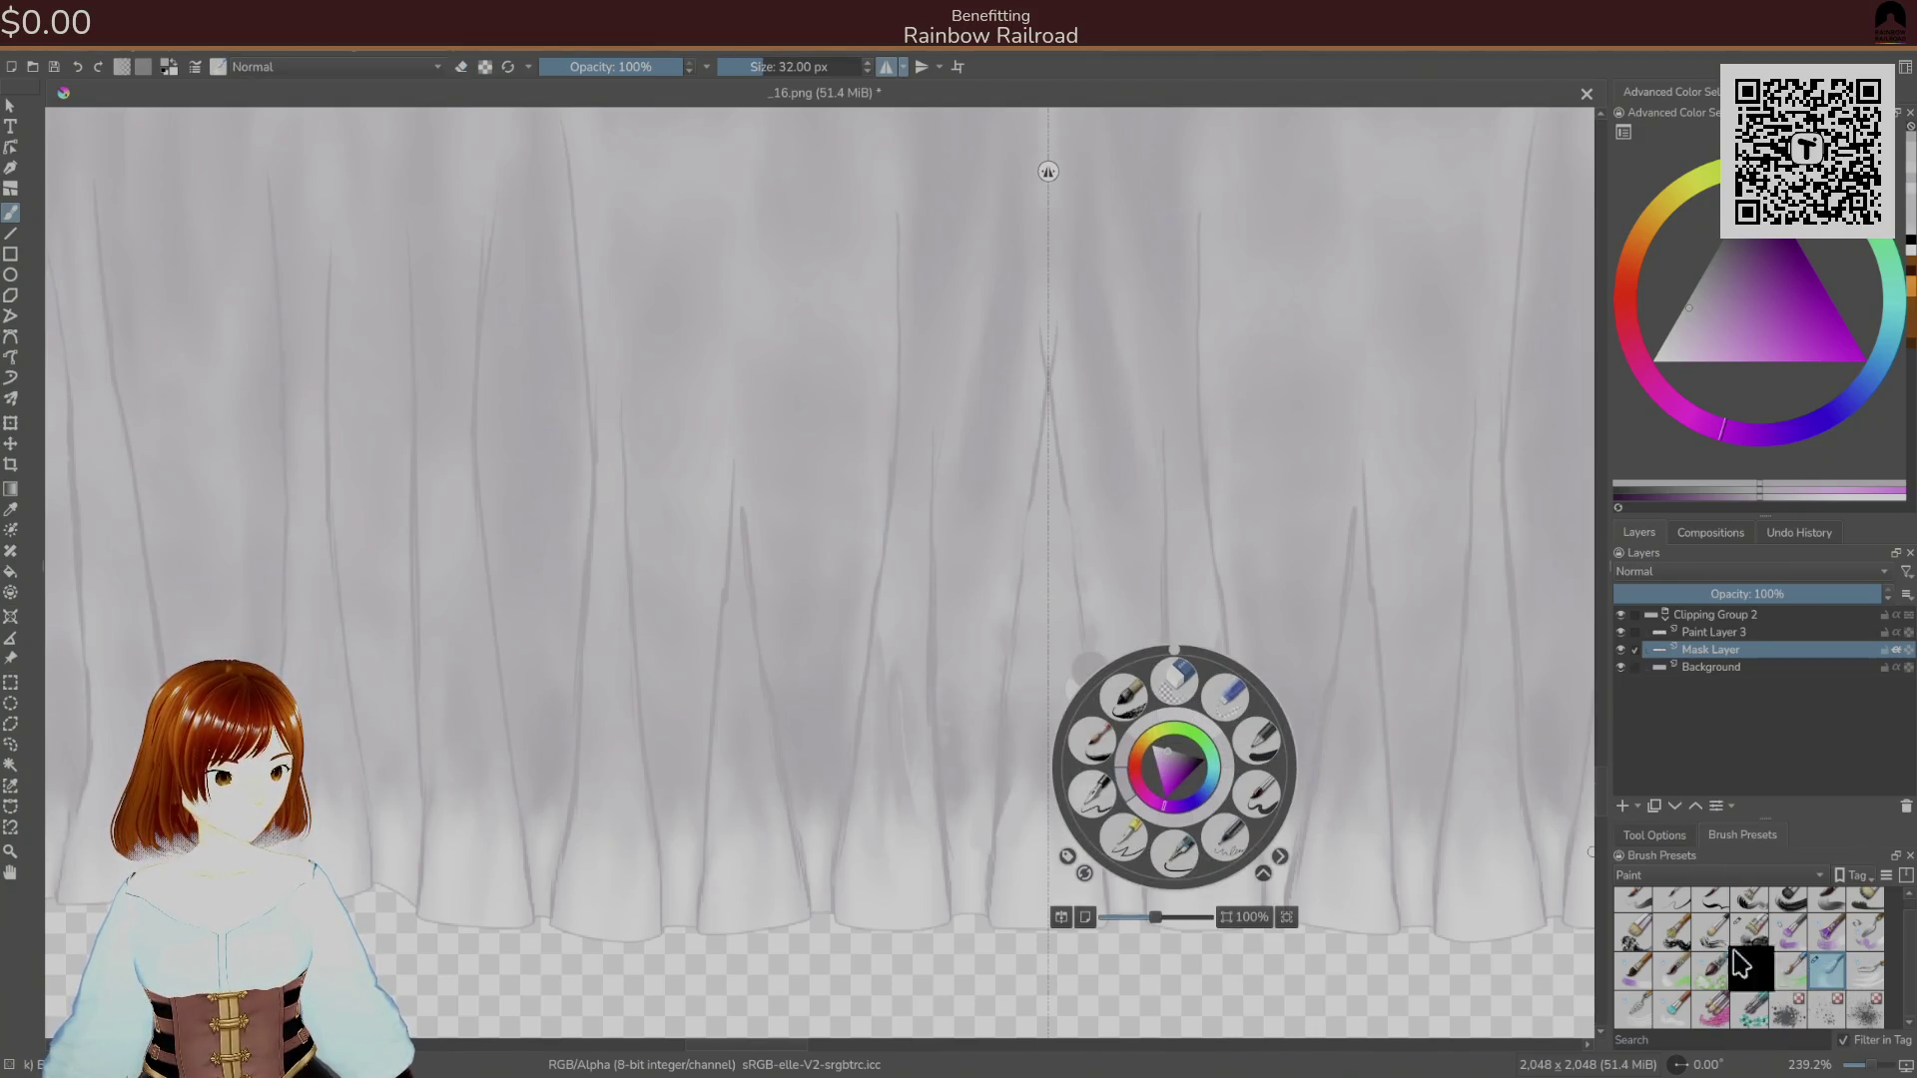
click(1098, 787)
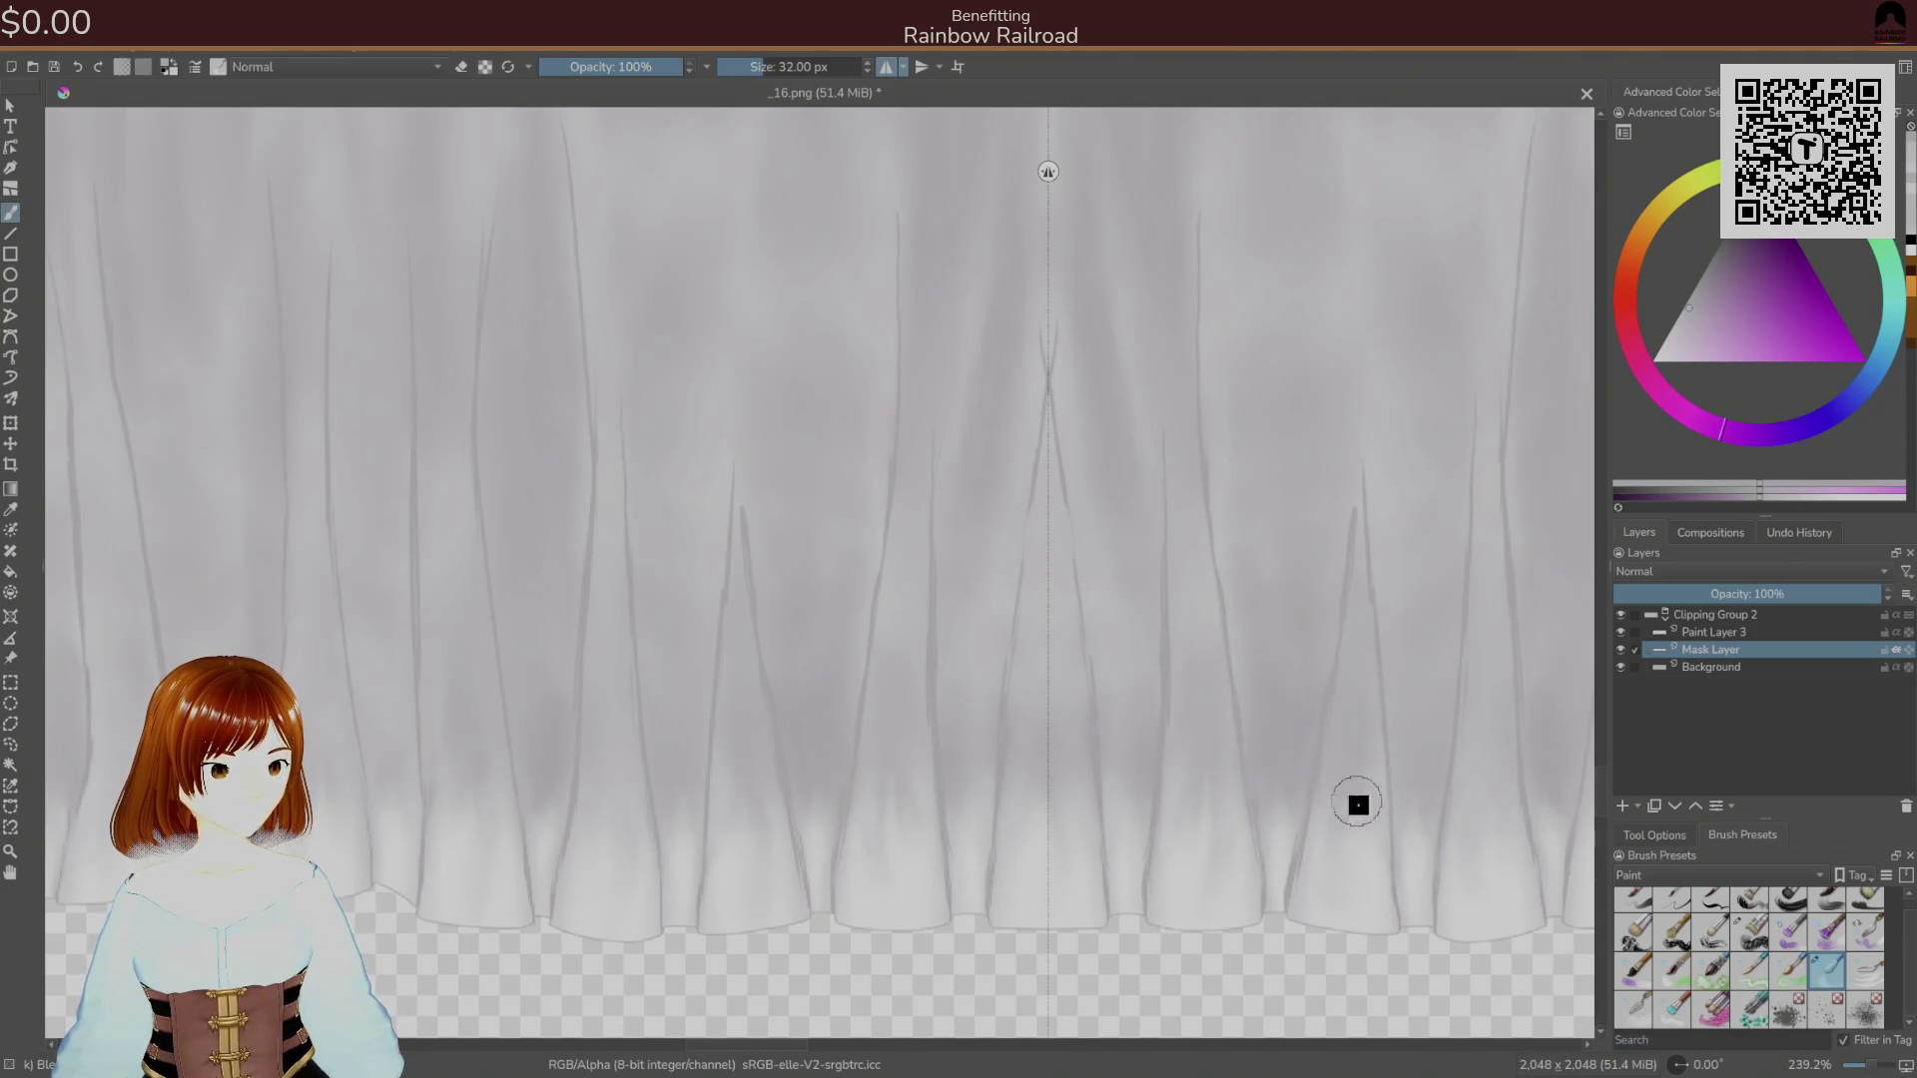
right_click(1491, 656)
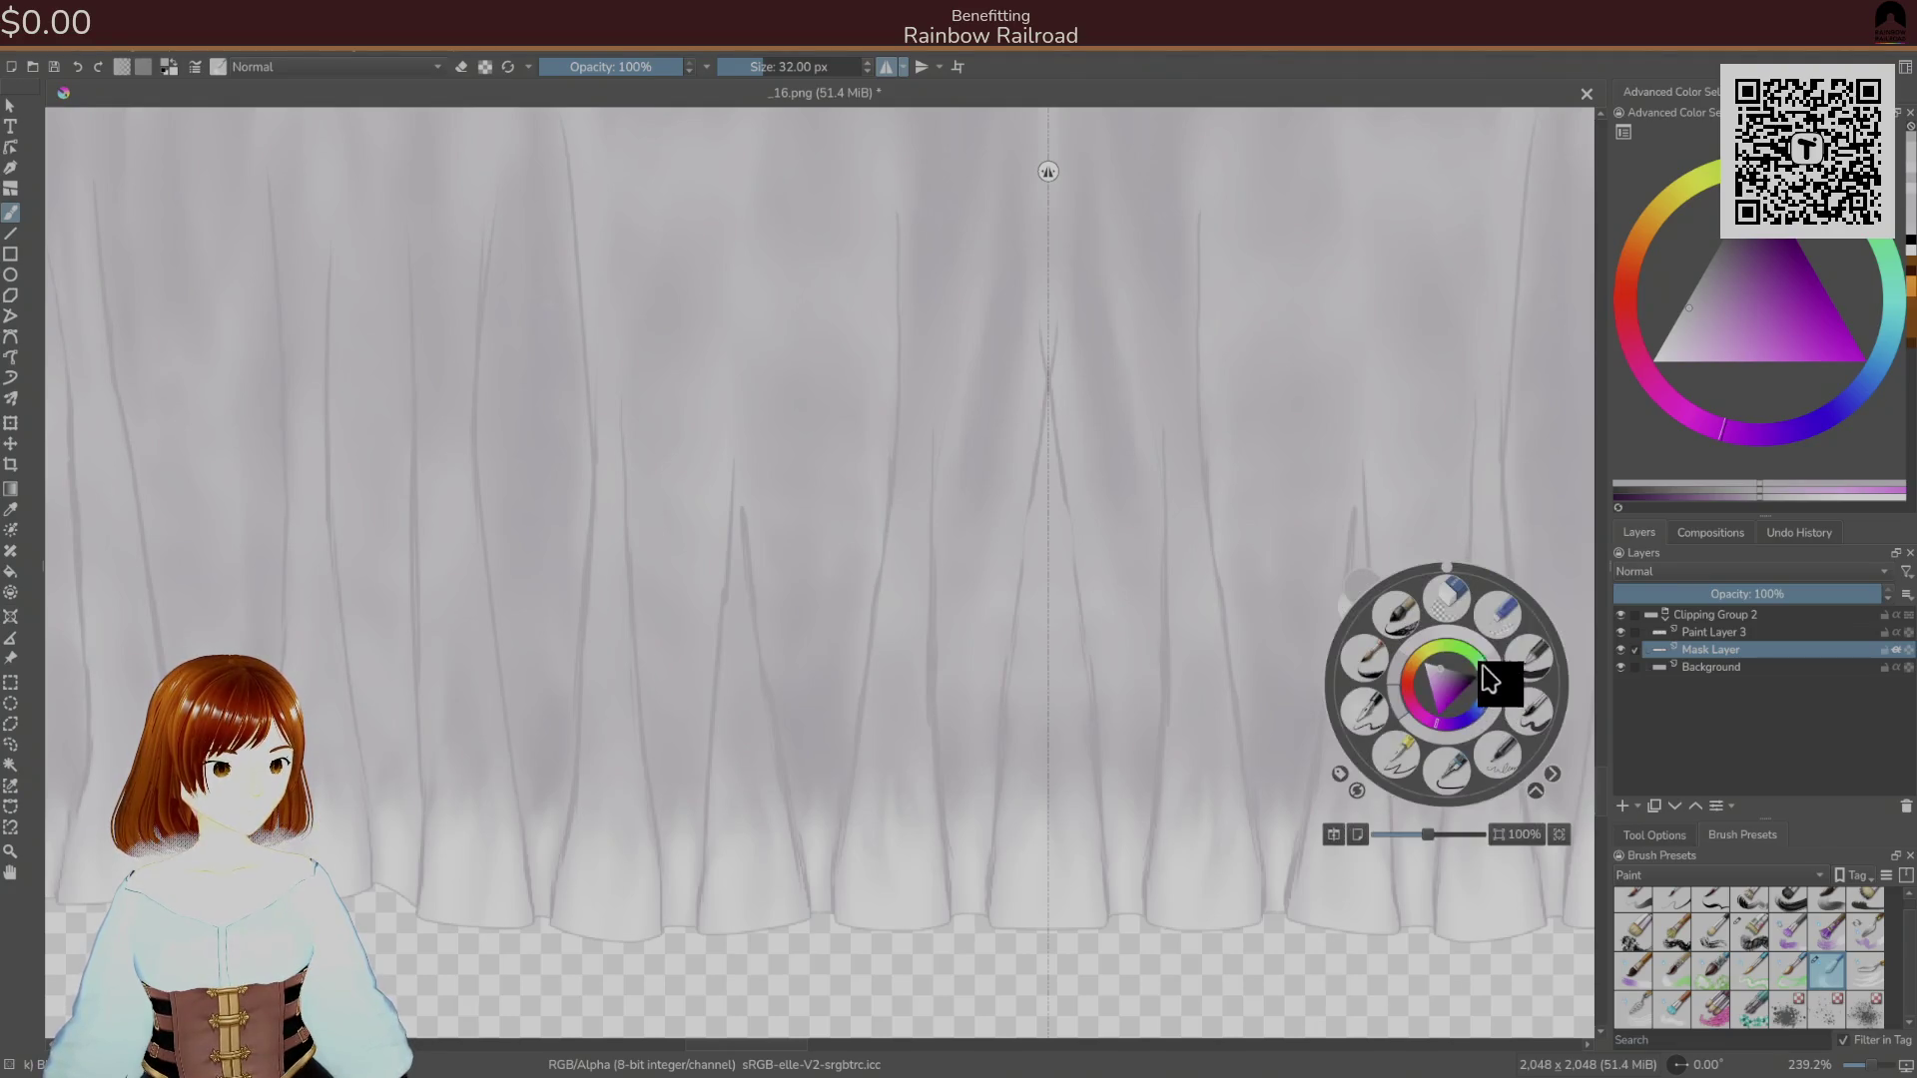
Return to Paint Layer 3 and paint a thin vertical fold stroke with the 9 px brush.
key(e)
click(1706, 633)
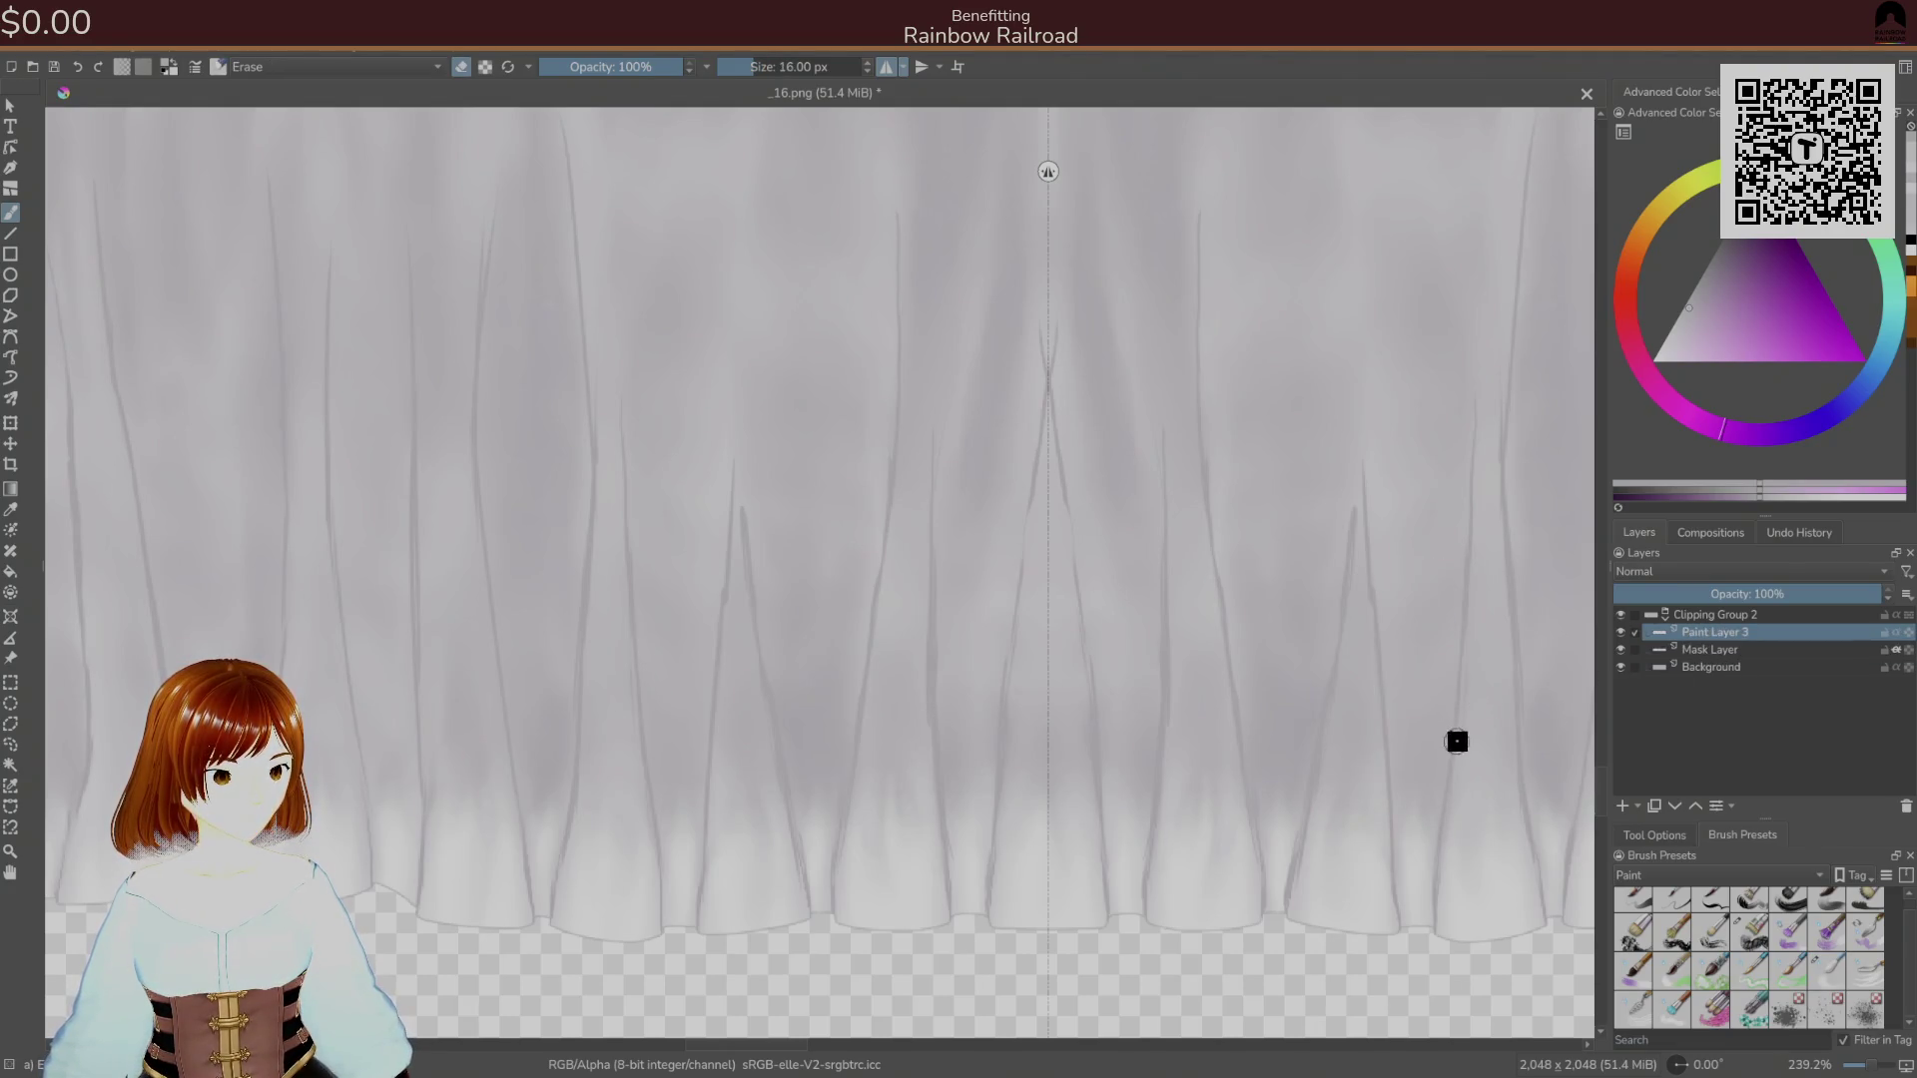
mouse_move(1472, 649)
mouse_down()
mouse_move(1365, 826)
mouse_move(1232, 774)
mouse_up()
right_click(1232, 775)
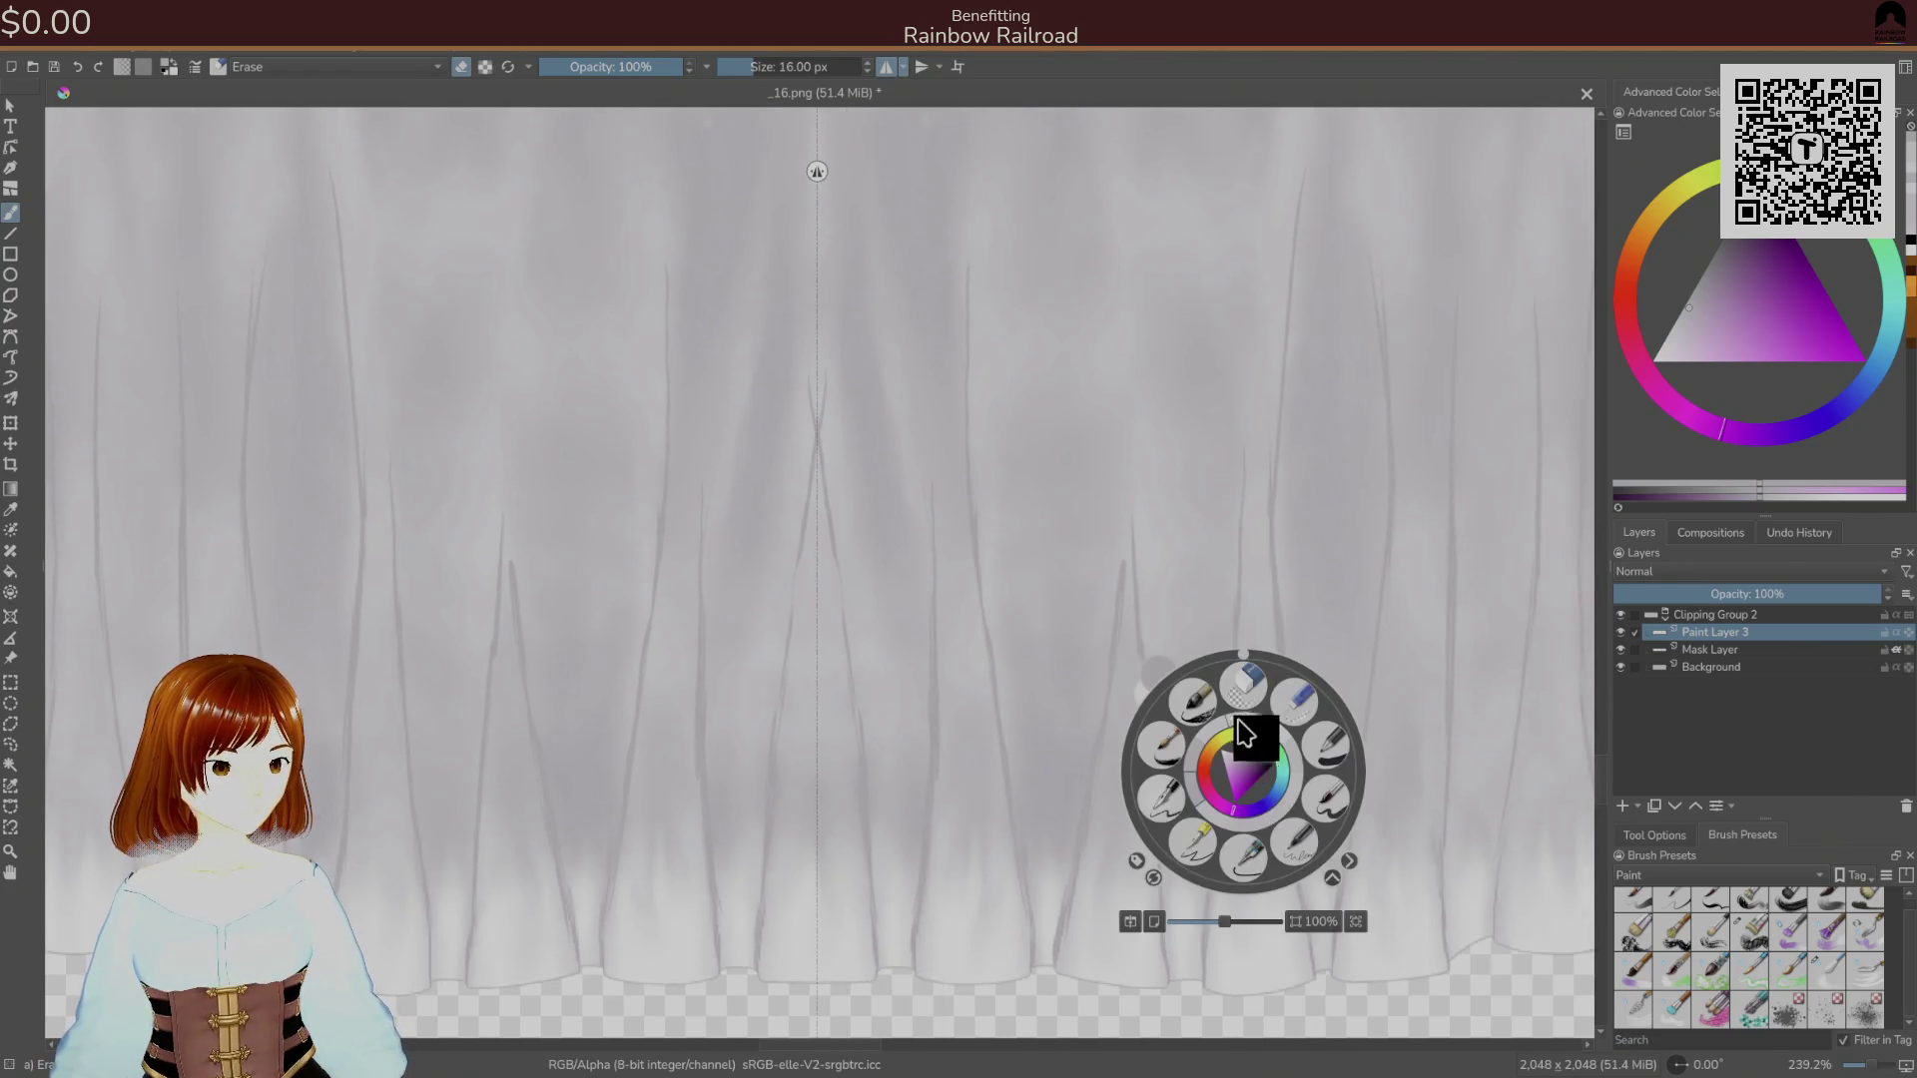
click(1326, 795)
drag(1135, 455, 1135, 579)
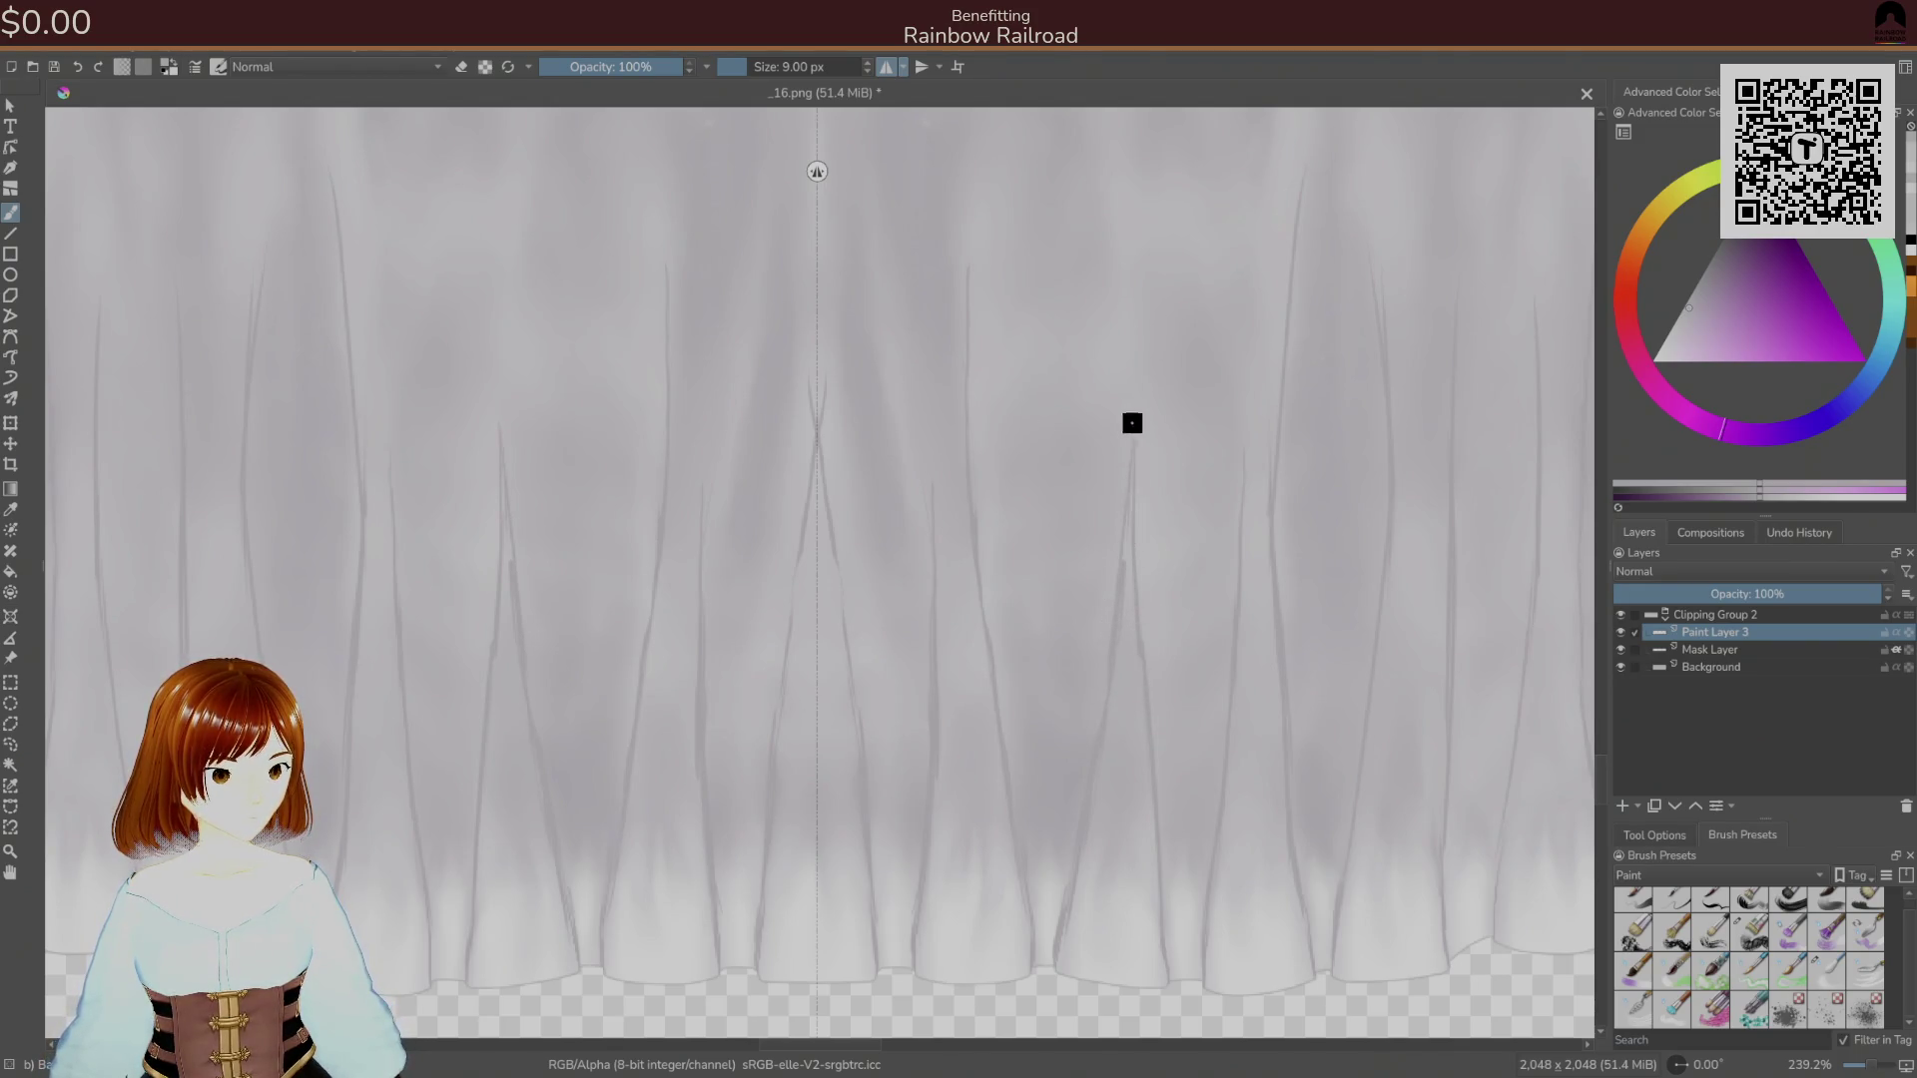
Switch back to the 16 px eraser, zoom out to the whole texture and bring up the PNG save options.
right_click(1218, 743)
click(1226, 671)
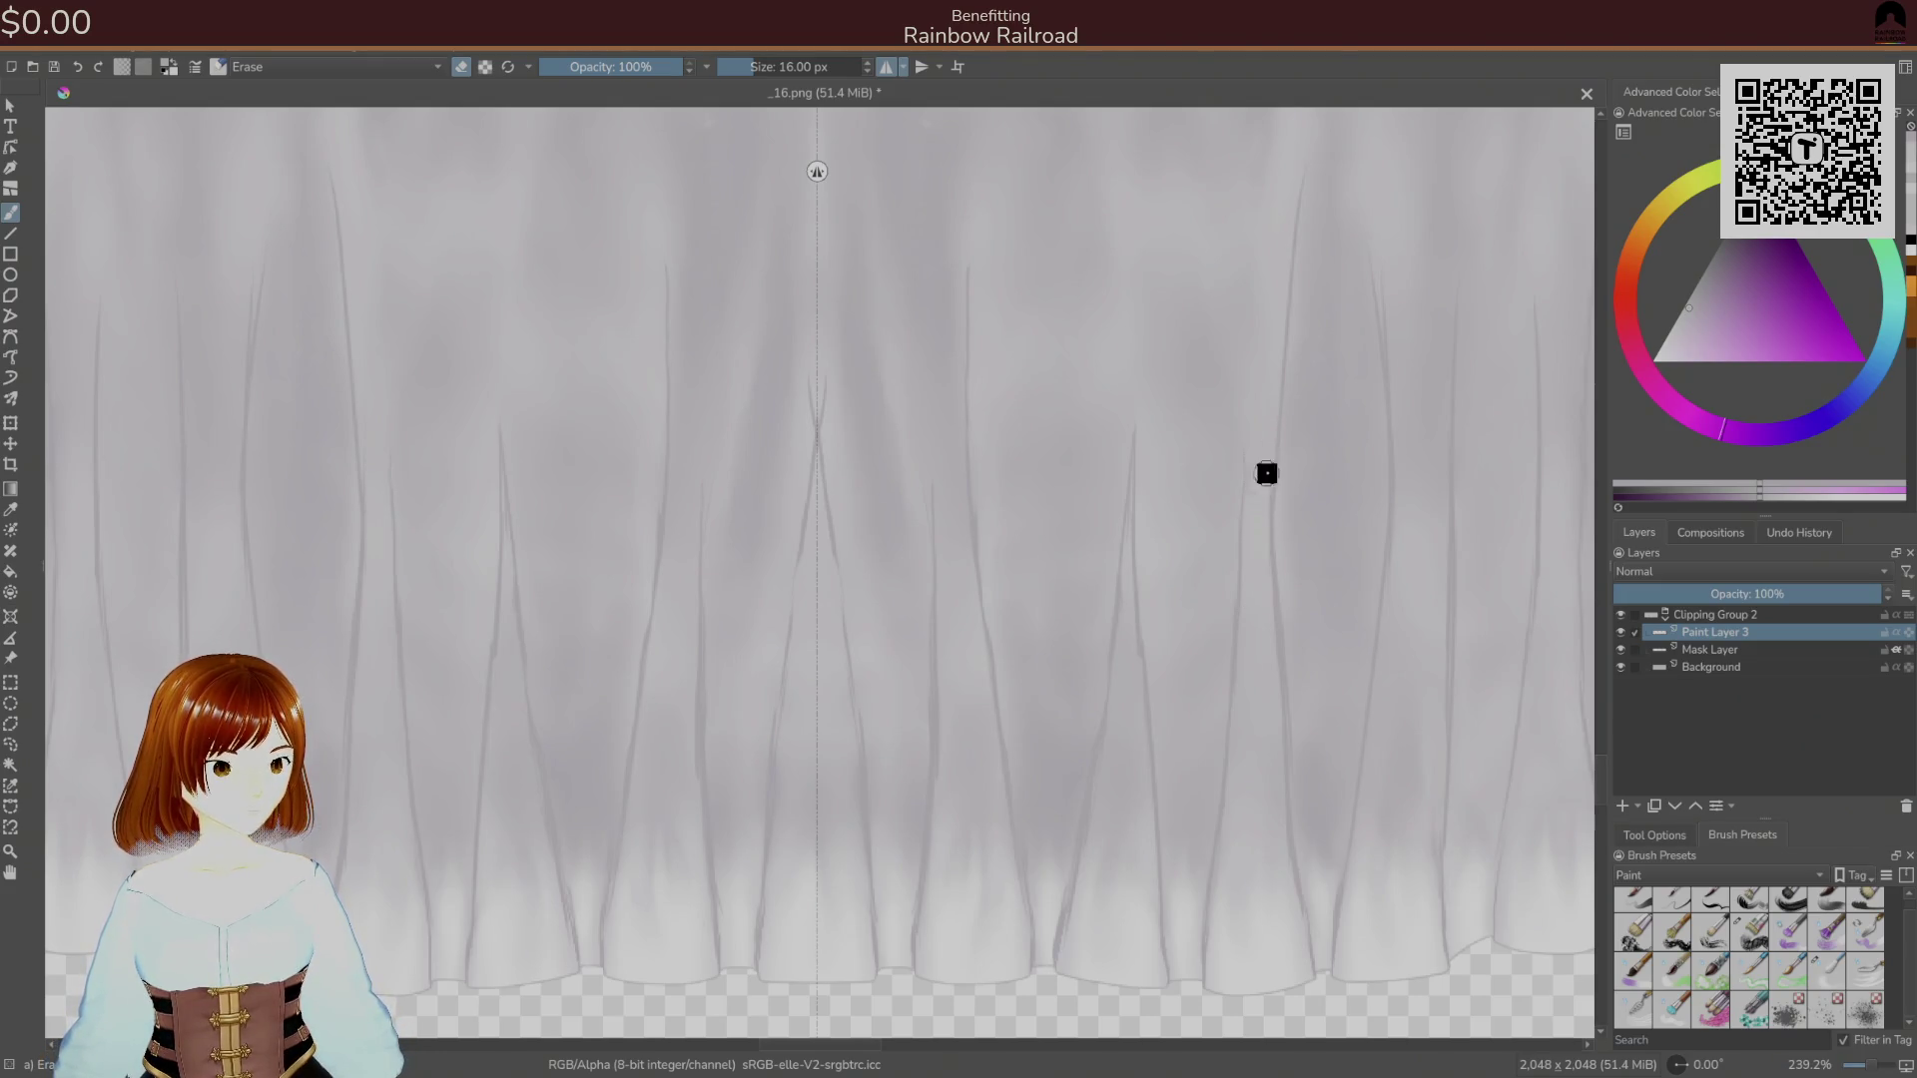
scroll(1275, 539, down, 4)
mouse_move(1249, 625)
mouse_down()
mouse_move(1159, 586)
mouse_move(1337, 626)
mouse_up()
key(ctrl+s)
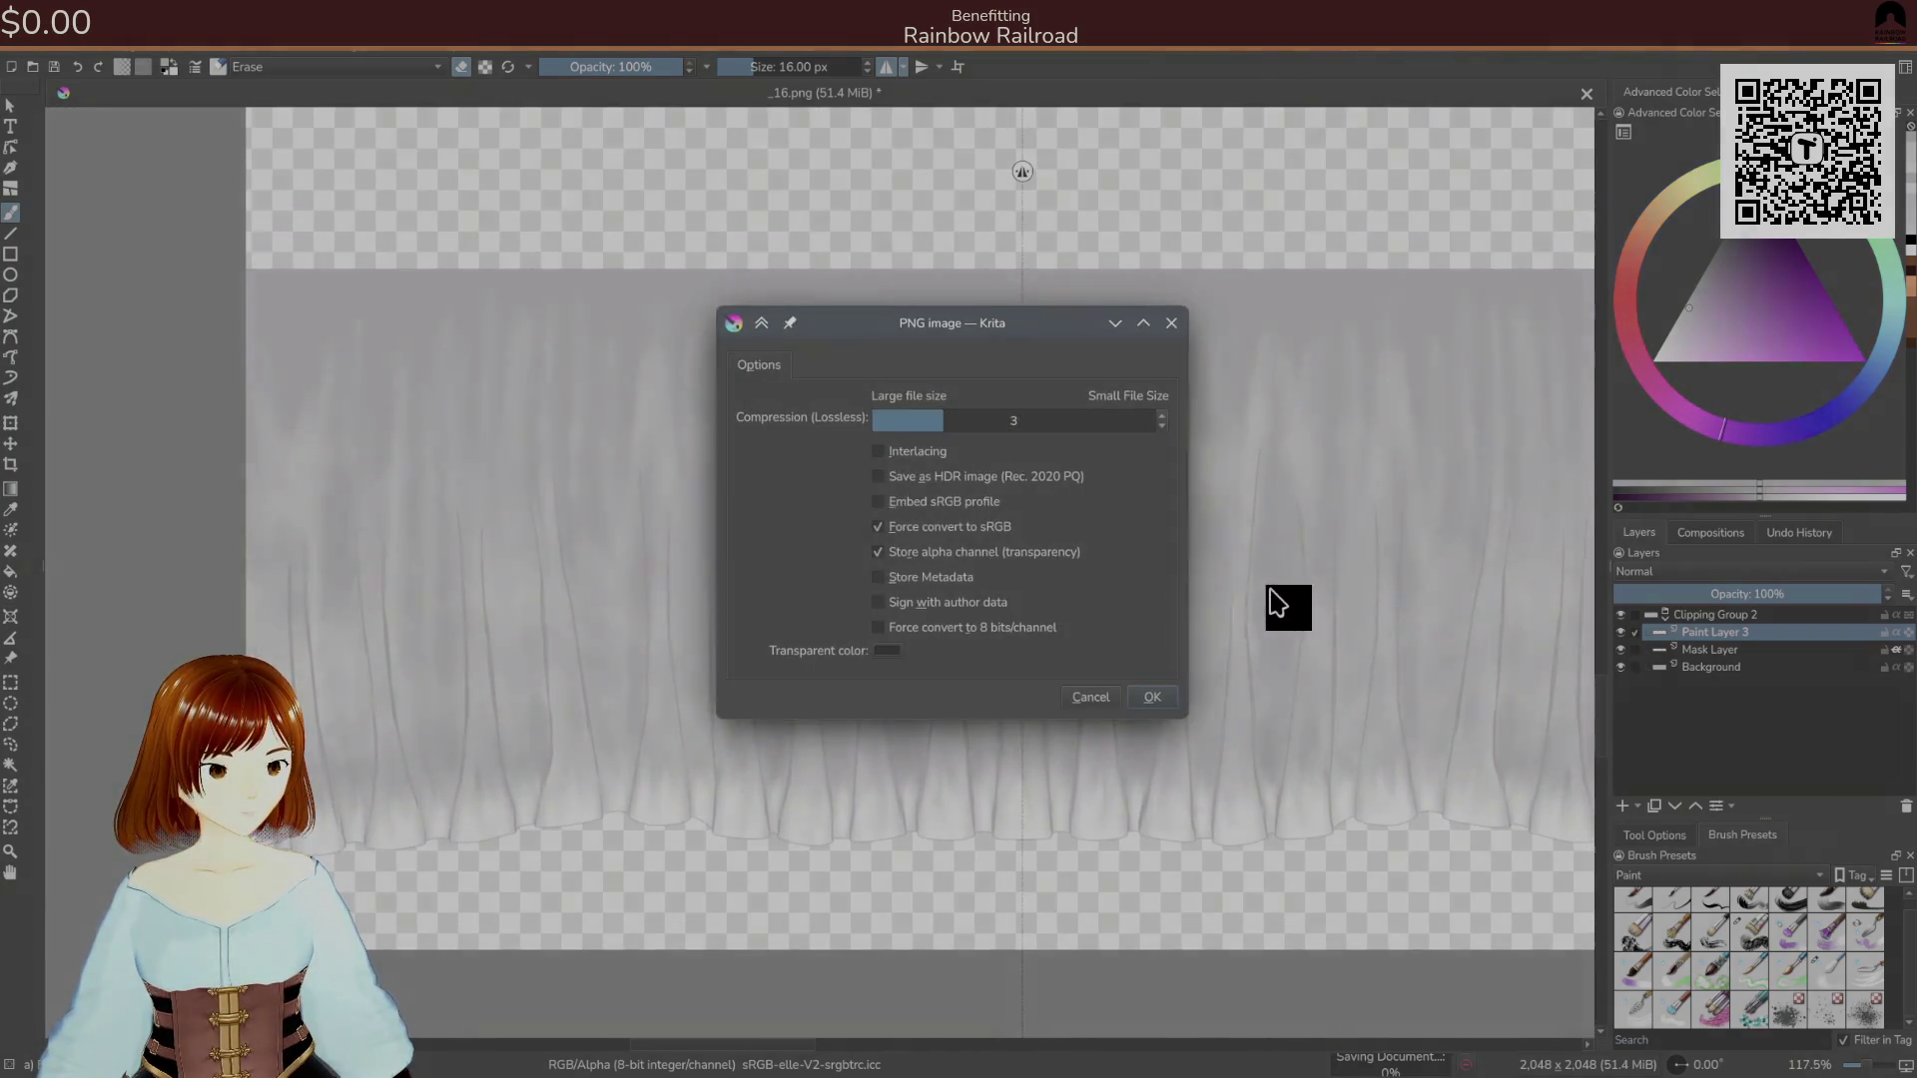
Confirm the PNG export of _16.png and switch to Unity to see the updated texture.
click(1151, 697)
key(alt+Tab)
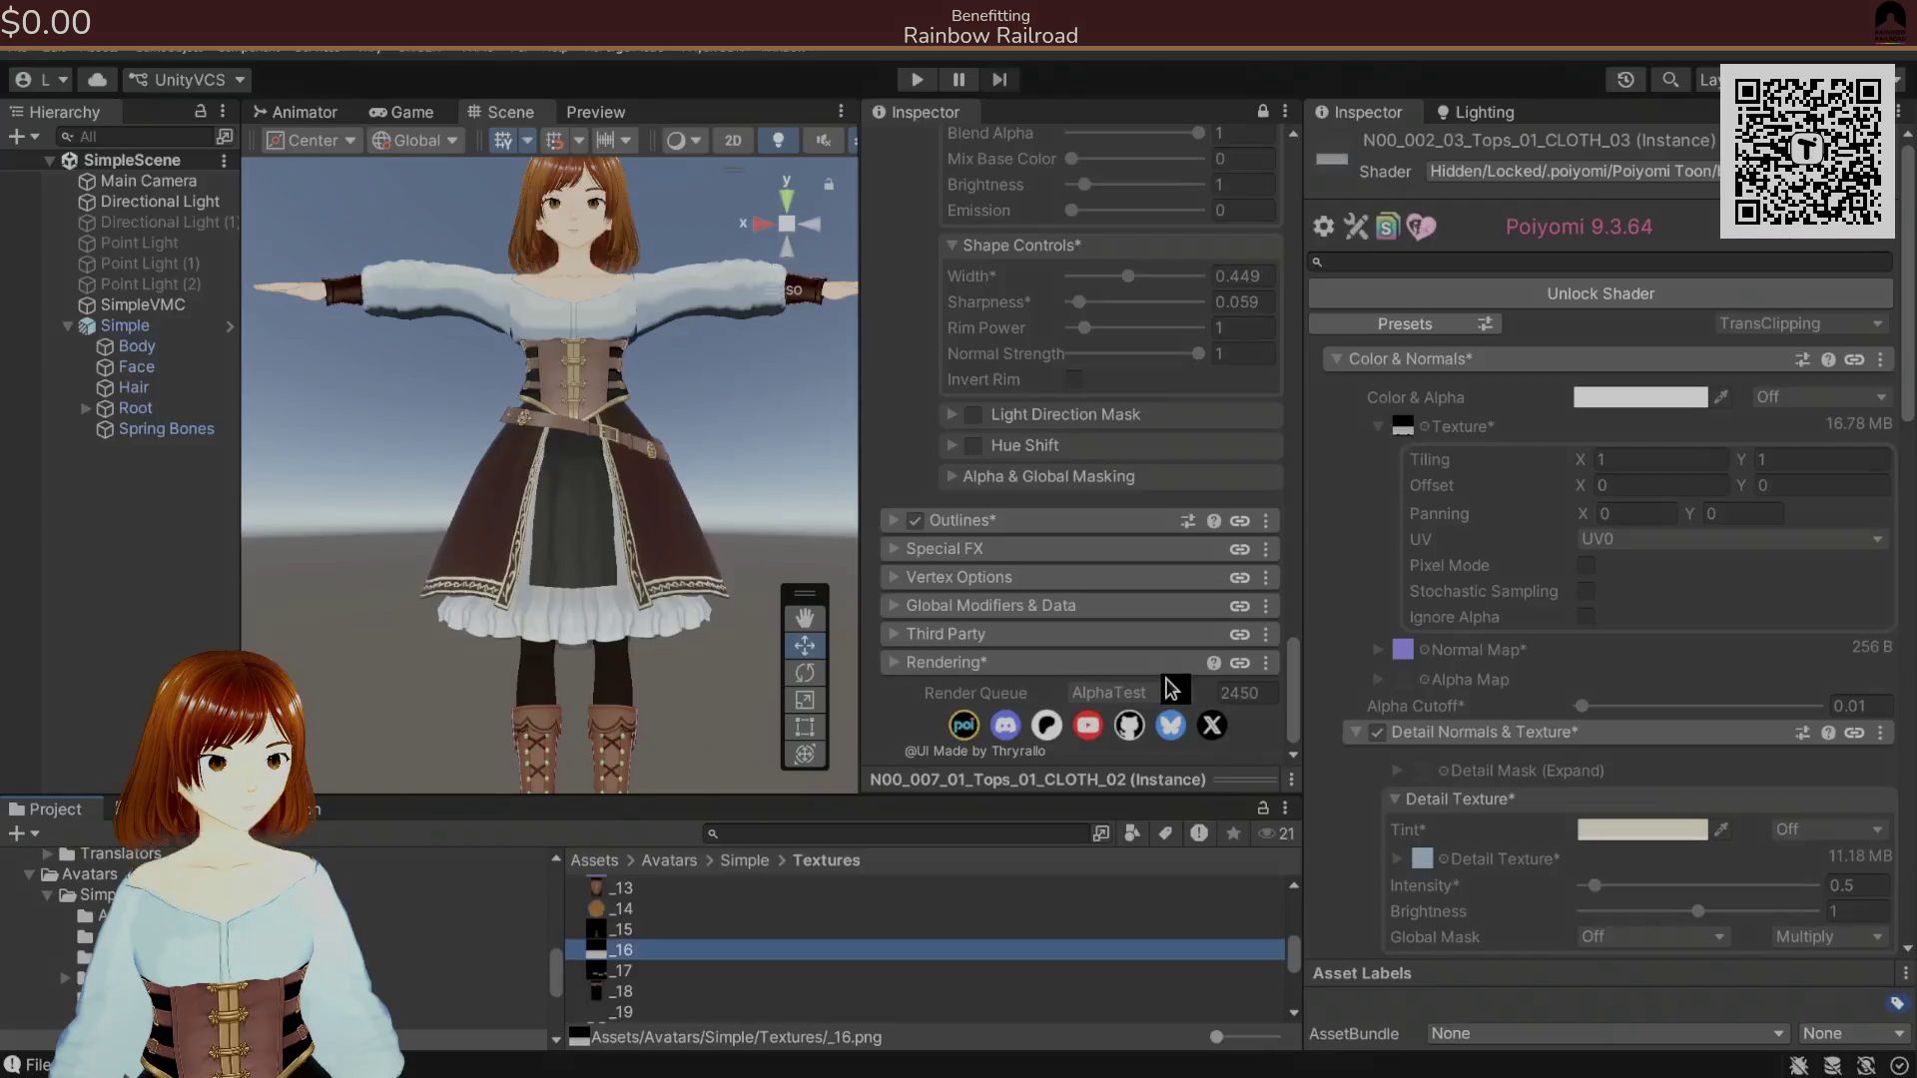
key(alt+Tab)
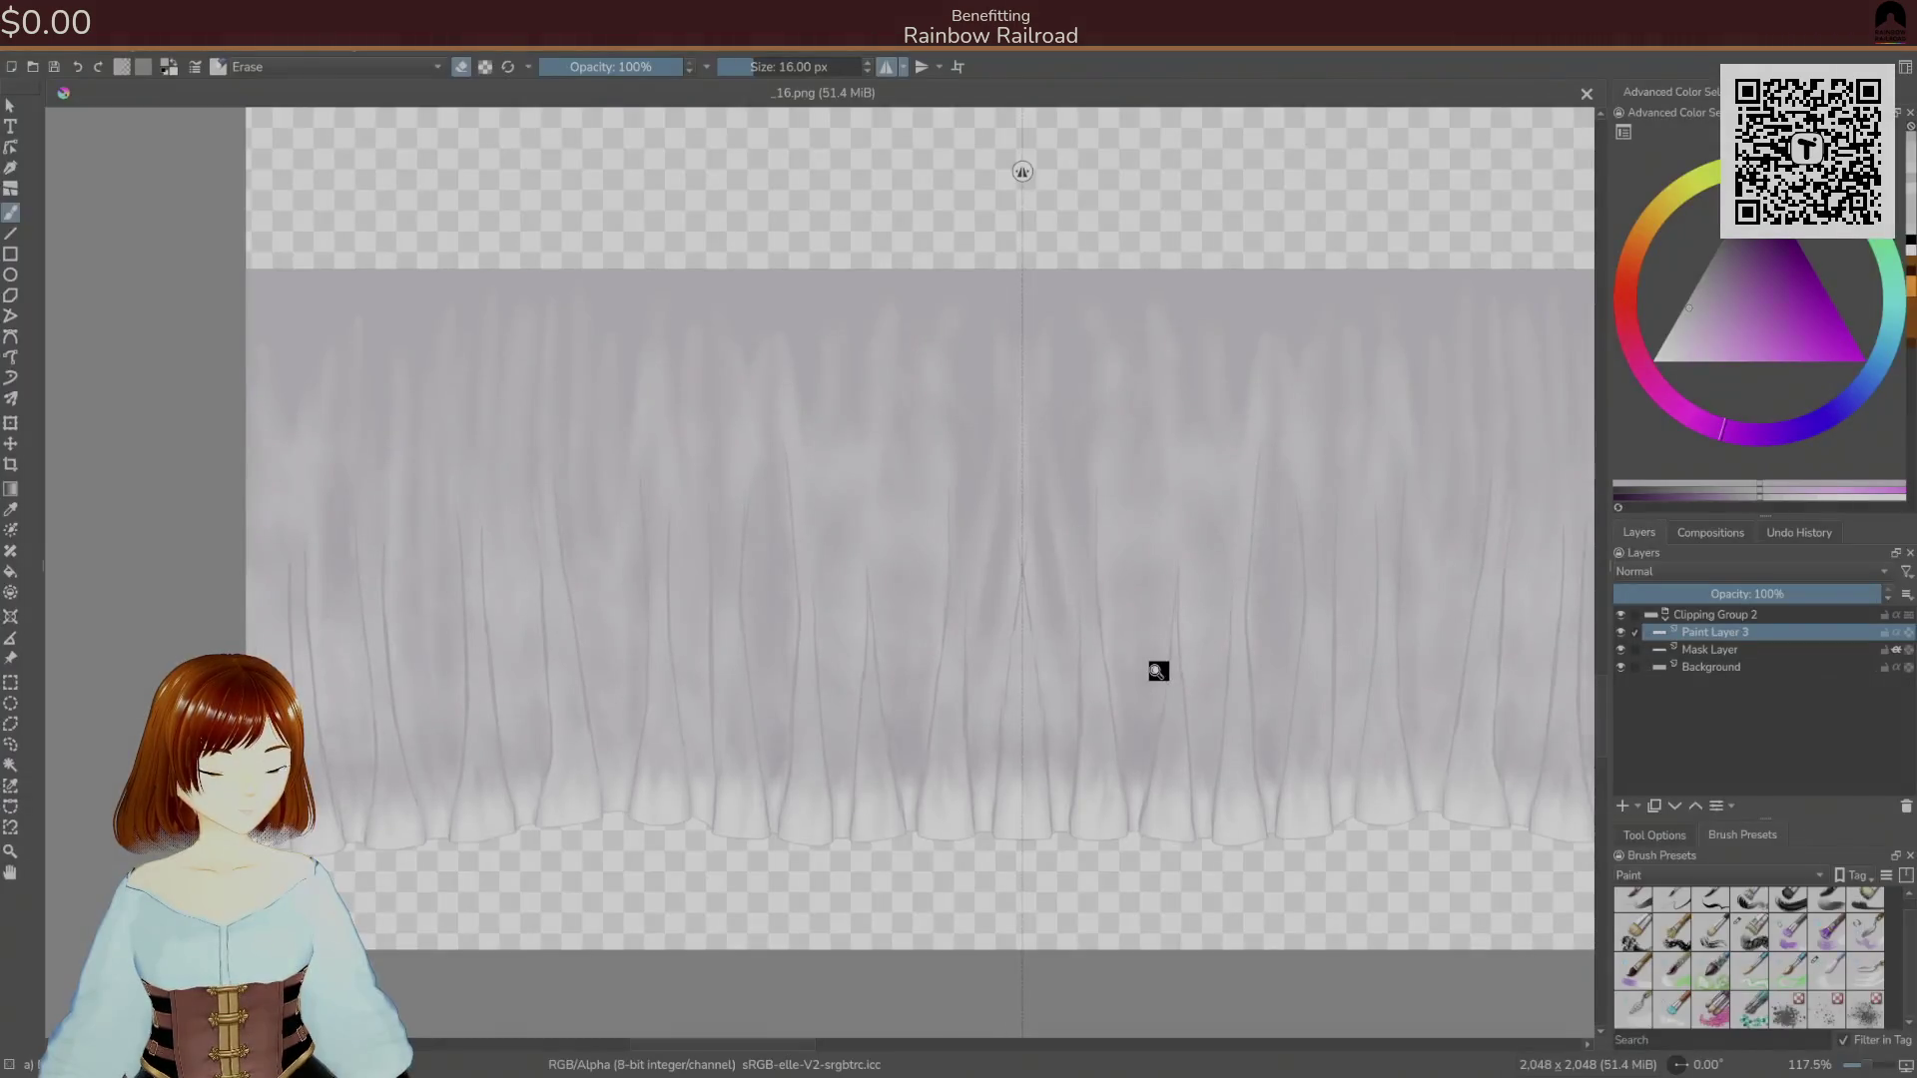
key(alt+Tab)
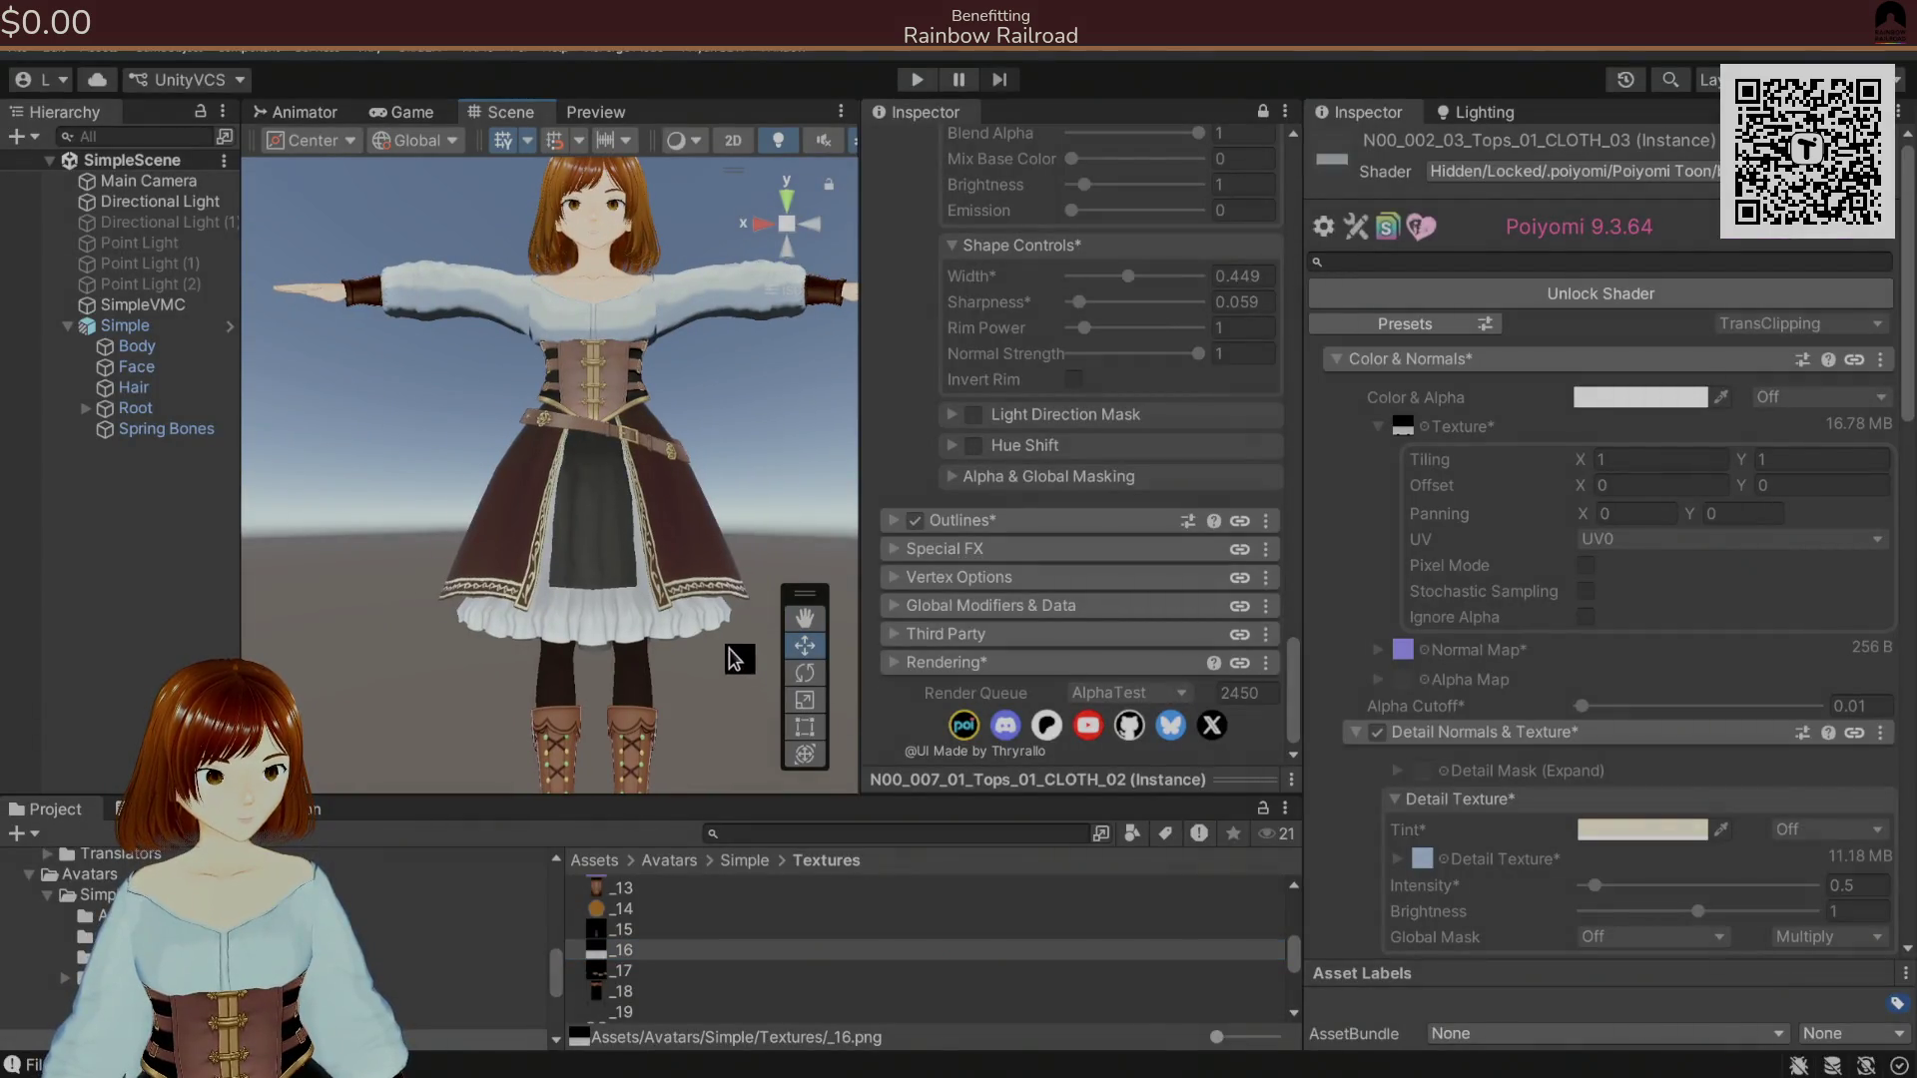
Zoom the Scene view onto the skirt hem and petticoat, then return to Krita.
scroll(637, 577, up, 5)
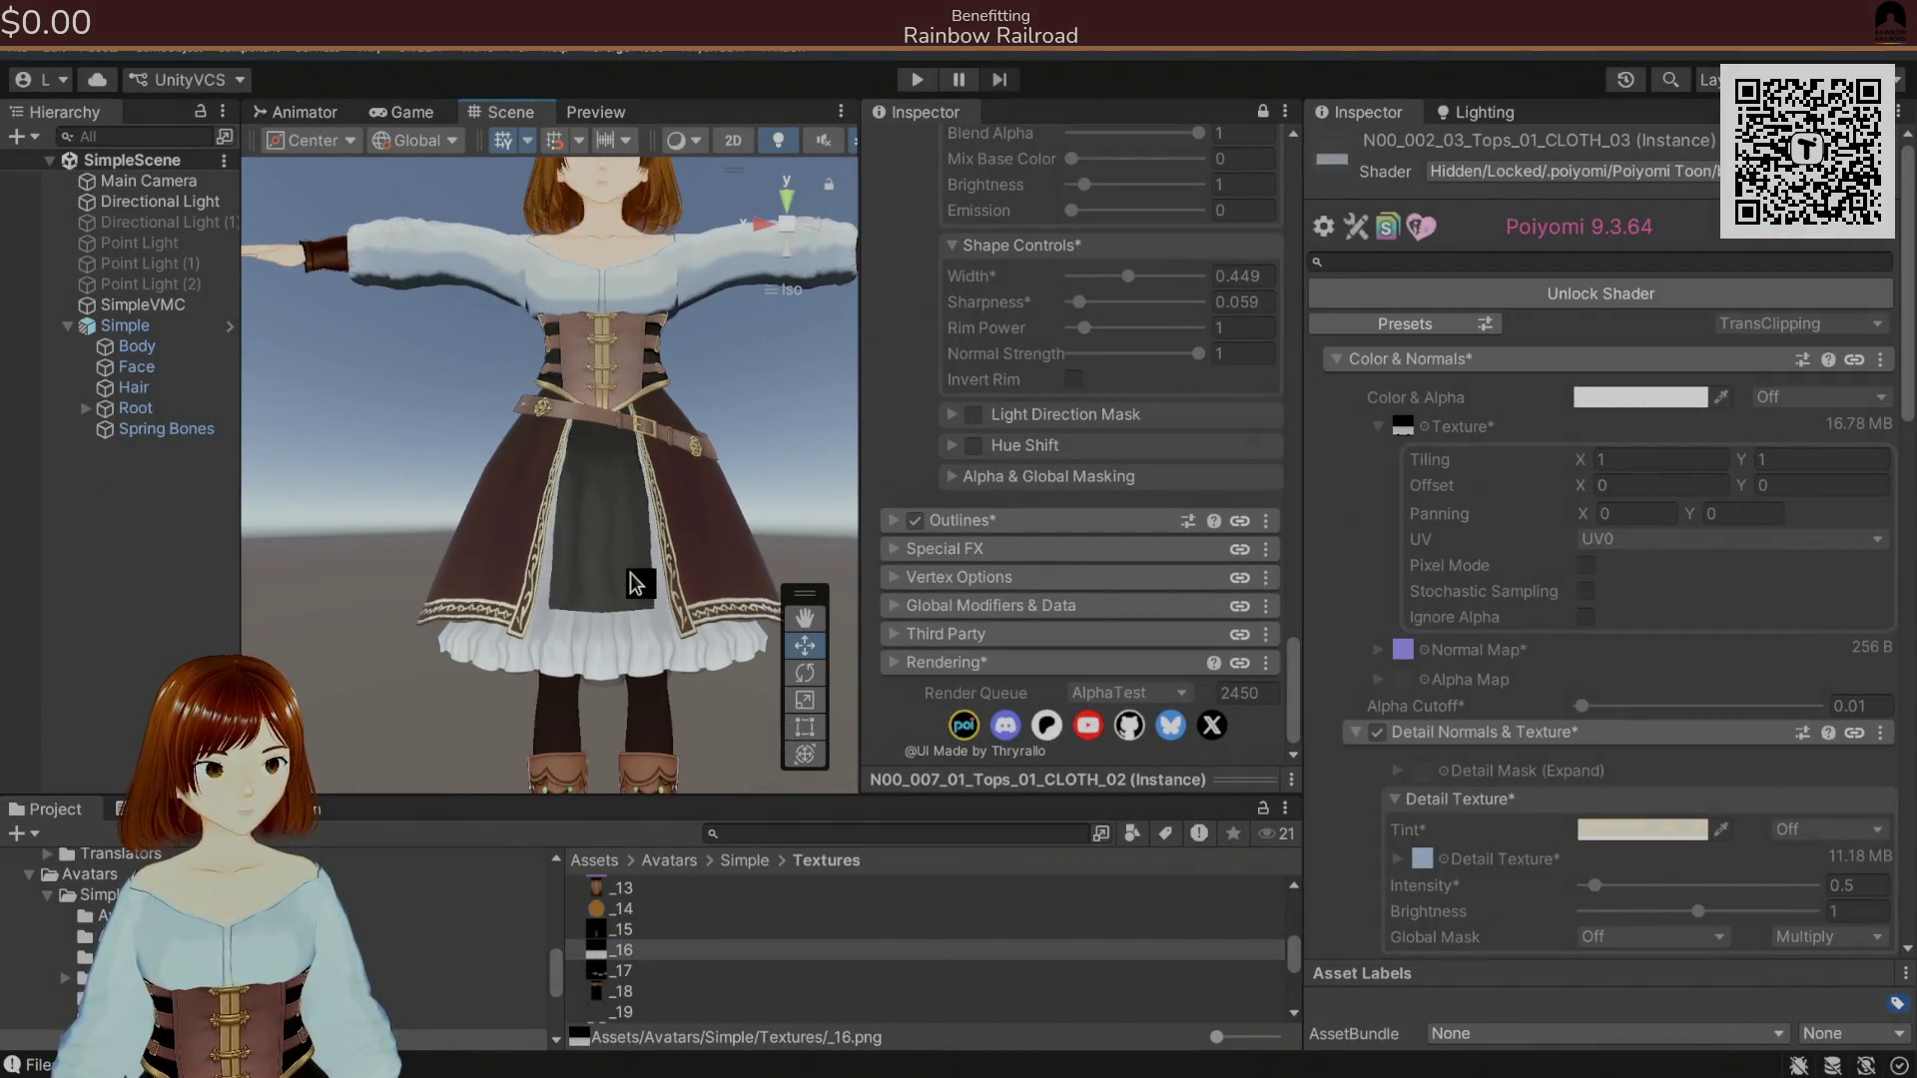
drag(629, 556, 612, 394)
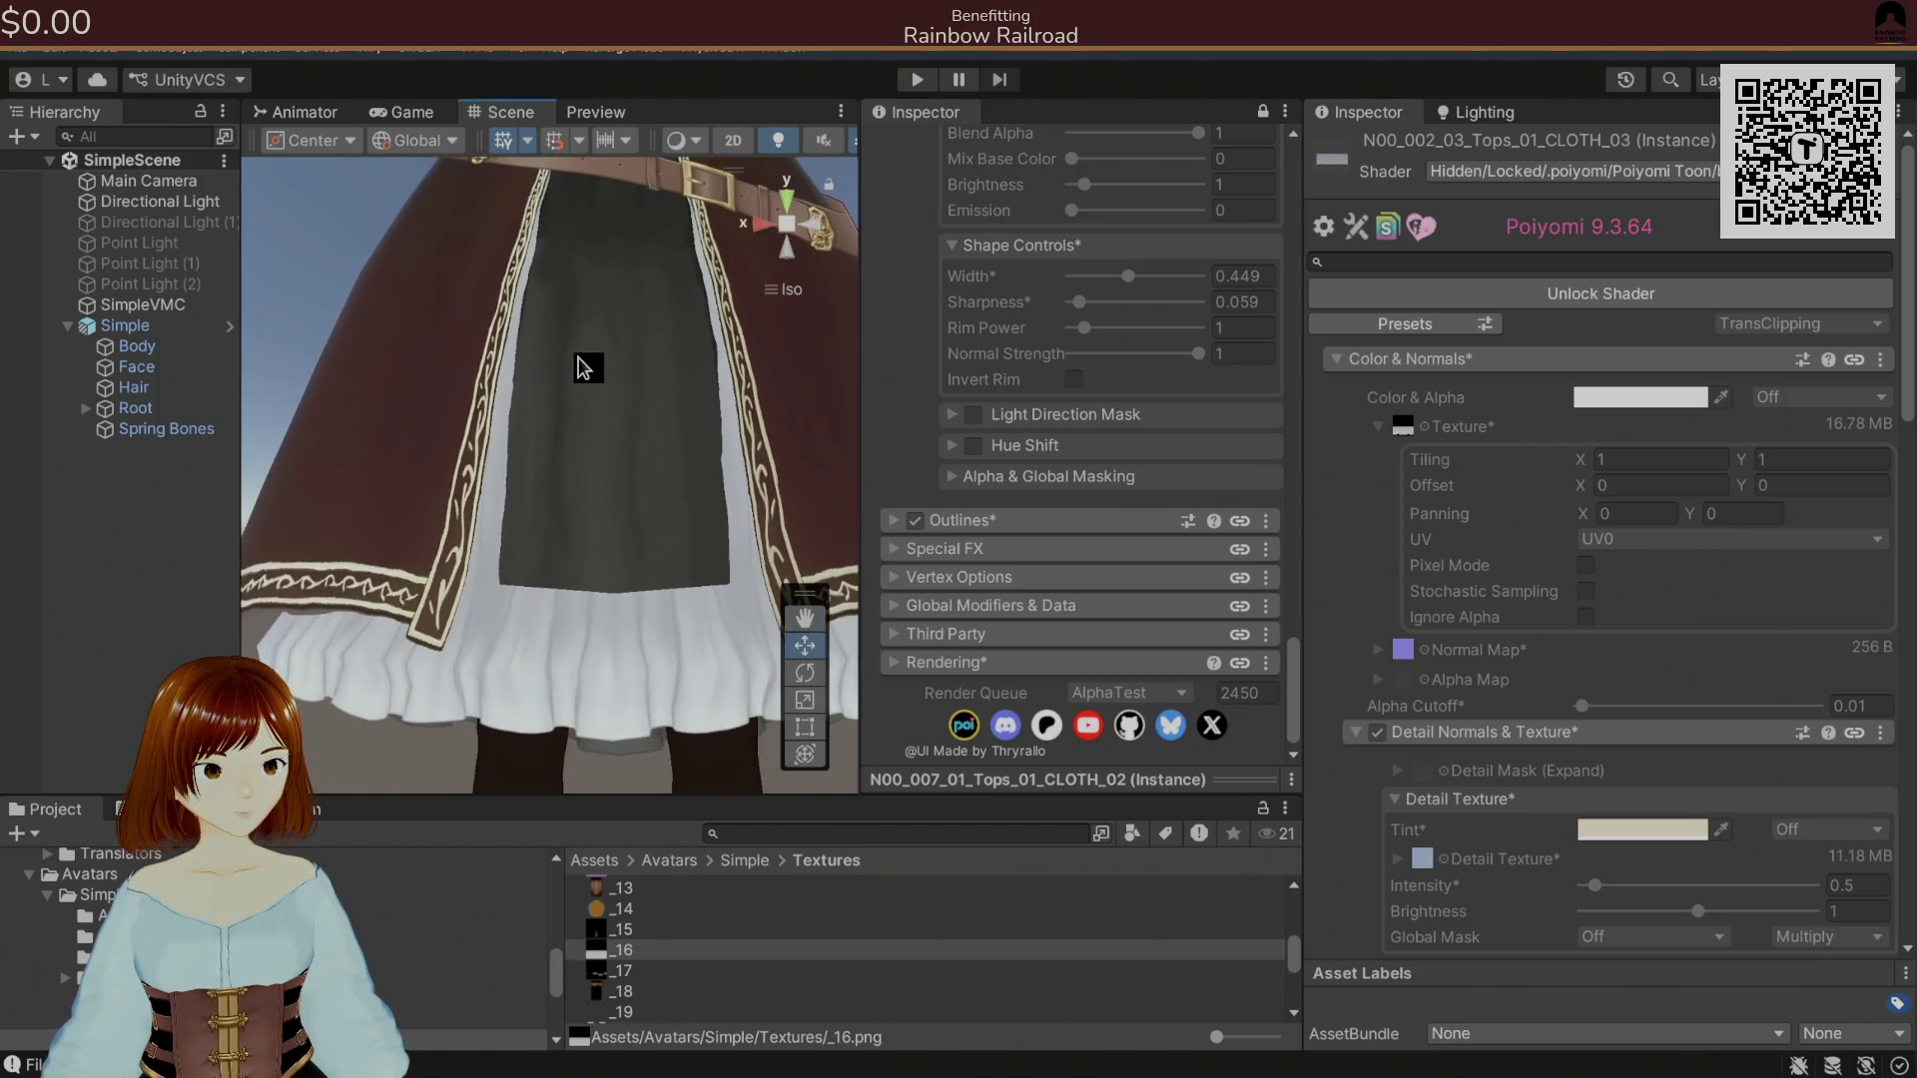
scroll(586, 375, down, 5)
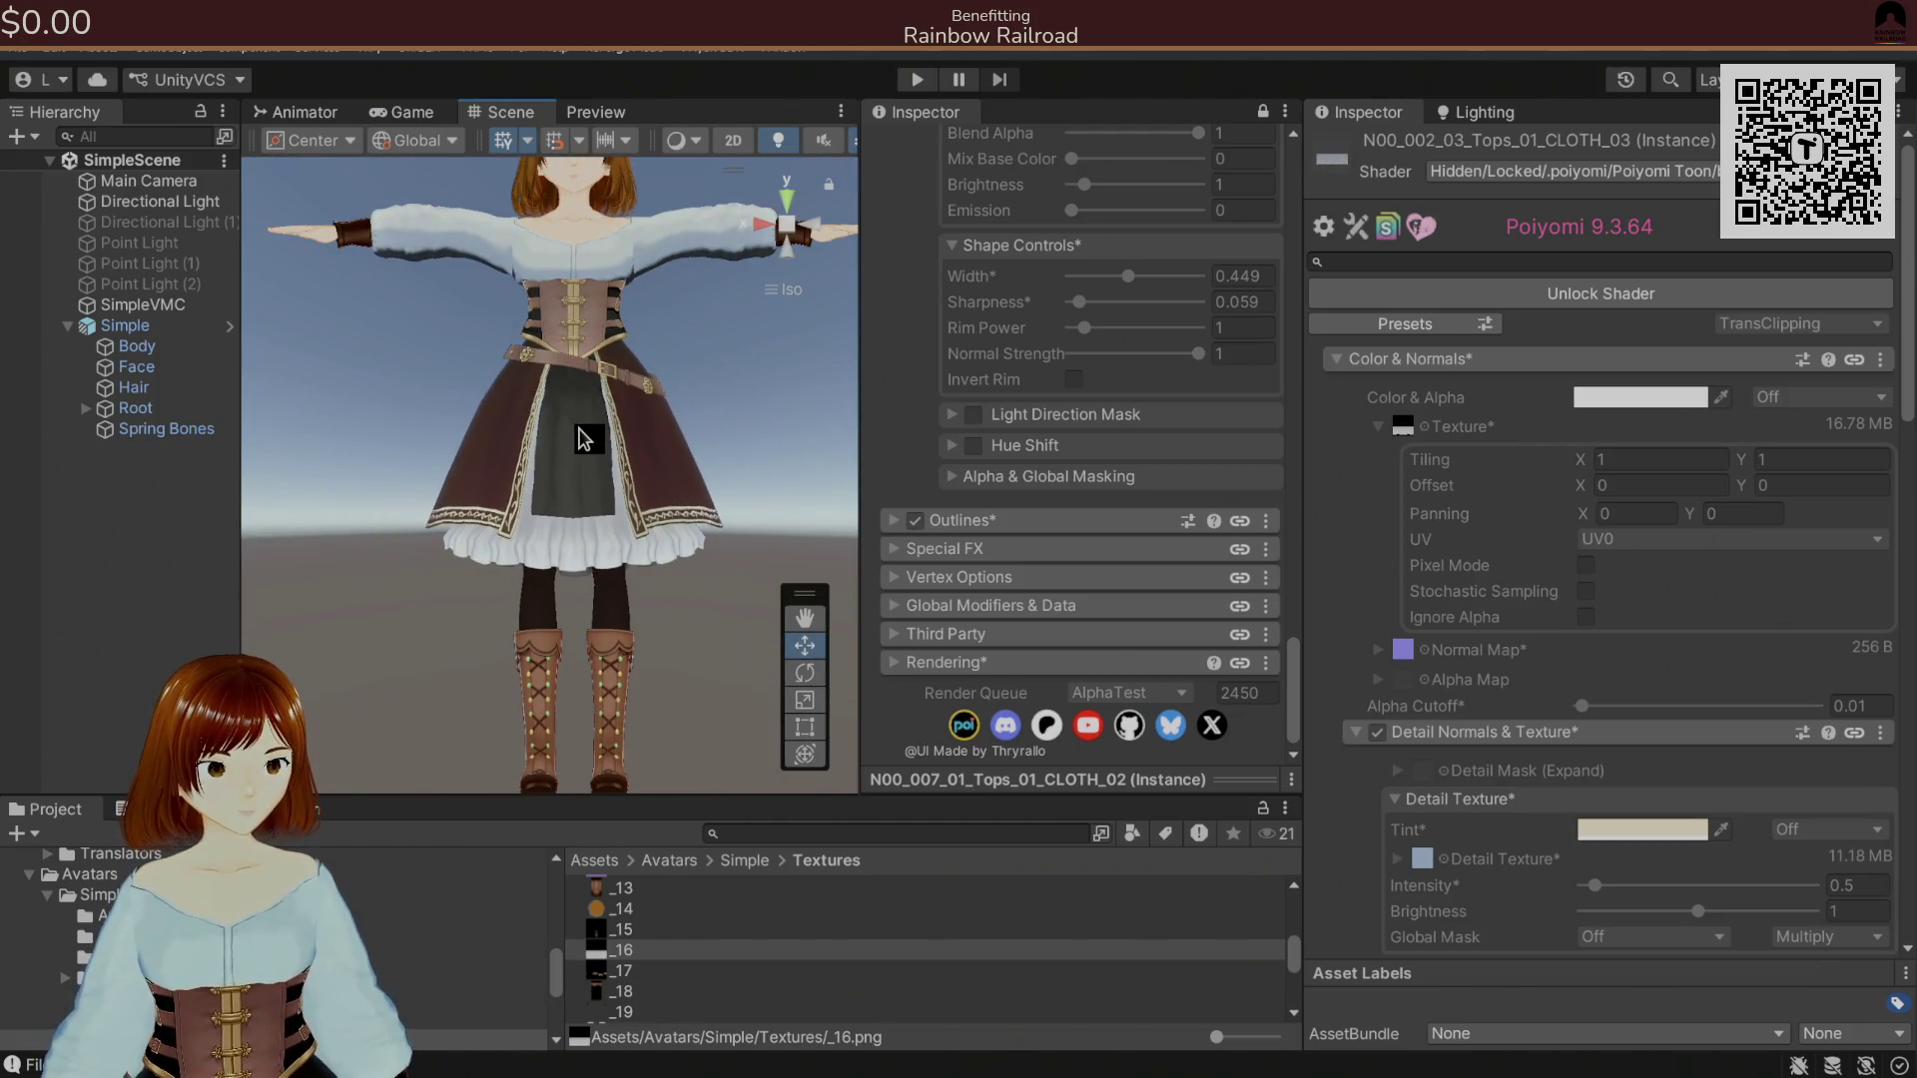
key(alt+Tab)
drag(969, 700, 965, 695)
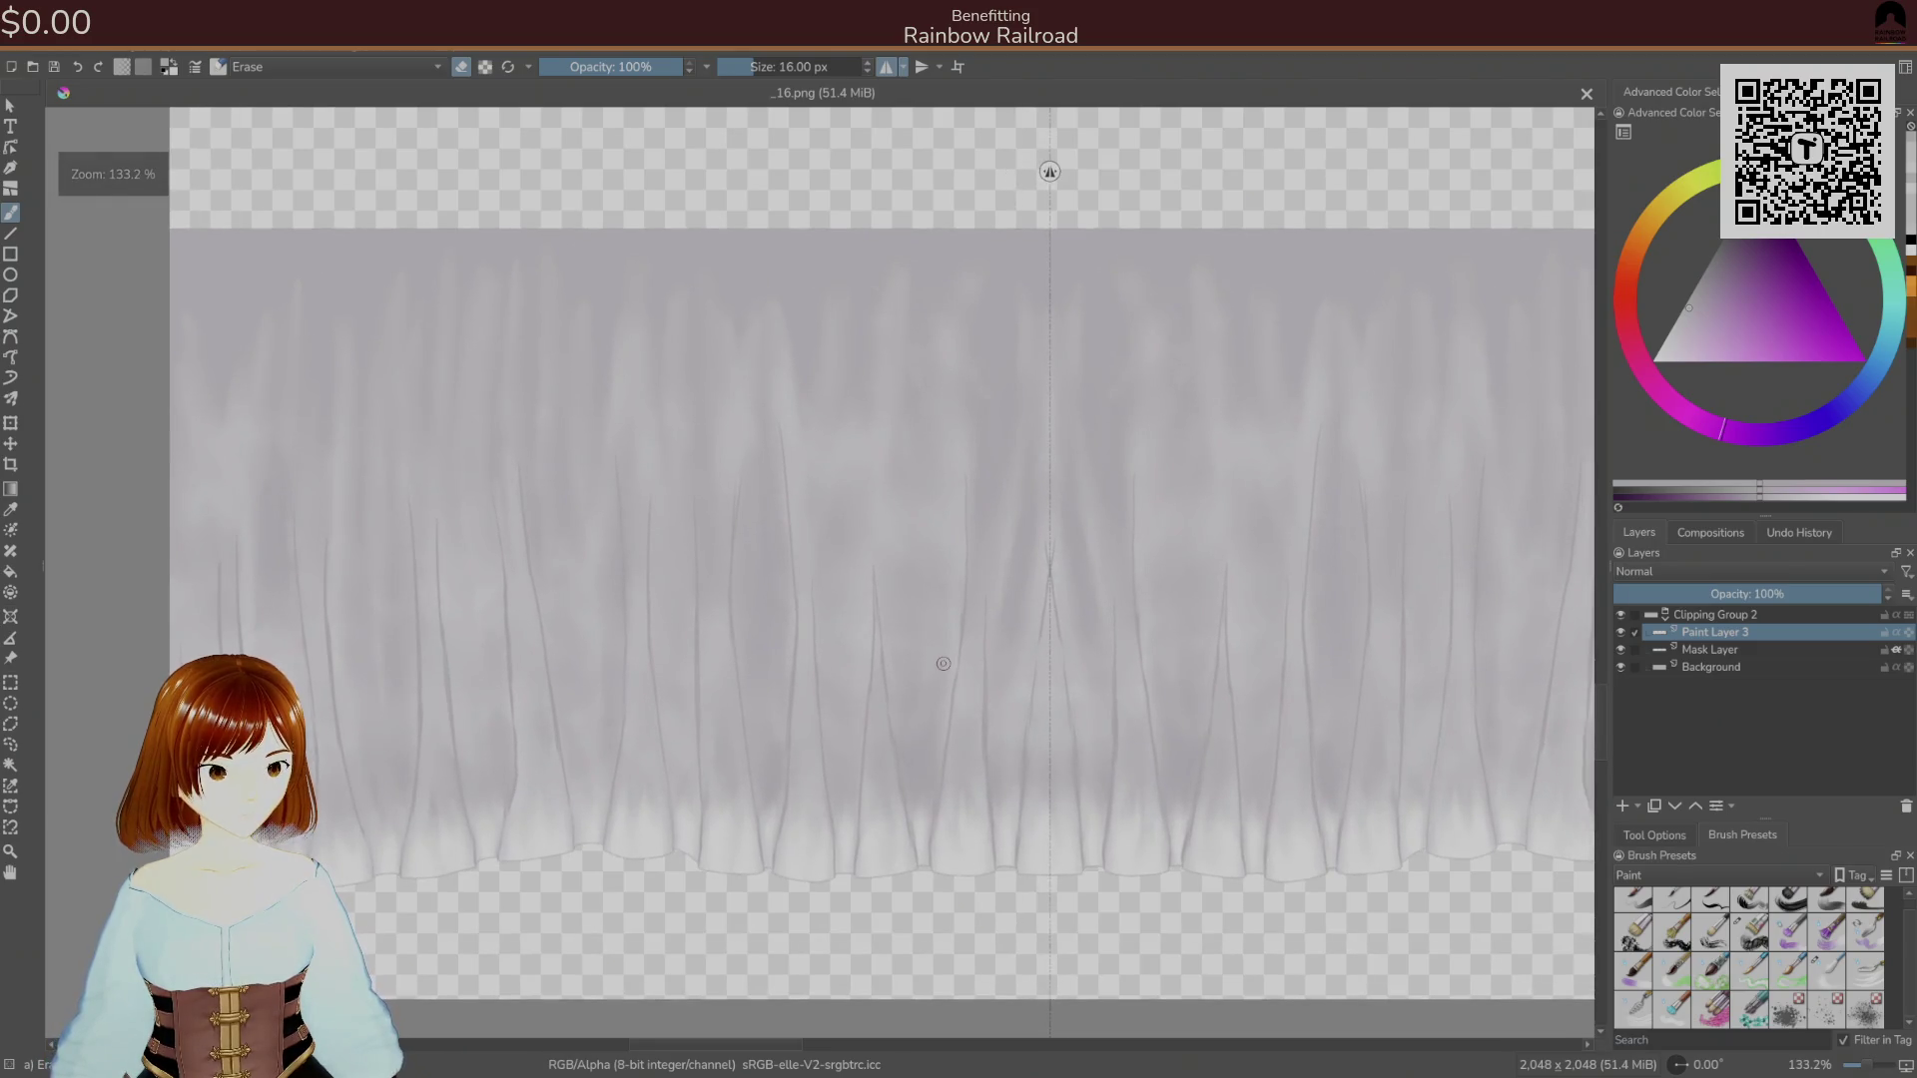
Add Paint Layer 4 above the Mask Layer, sample a pale grey and choose a painting brush.
click(1694, 650)
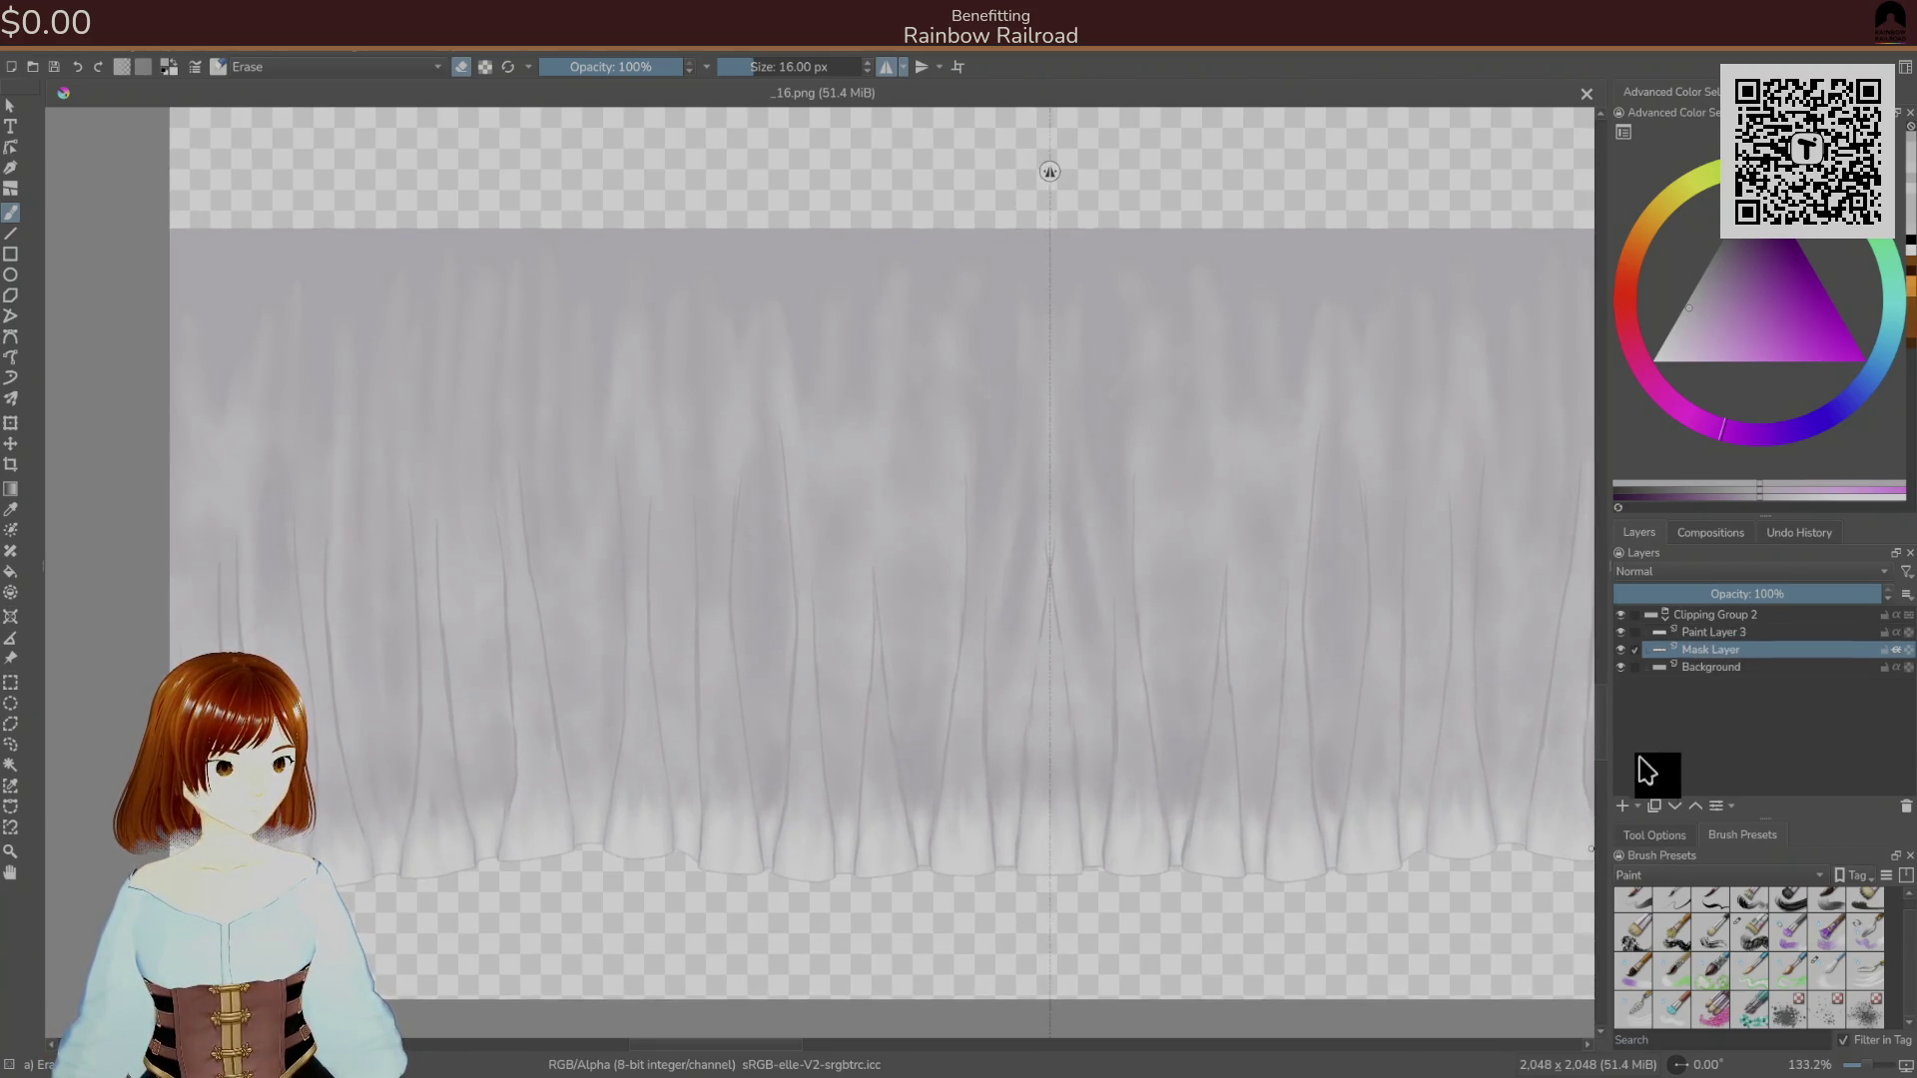
click(1622, 806)
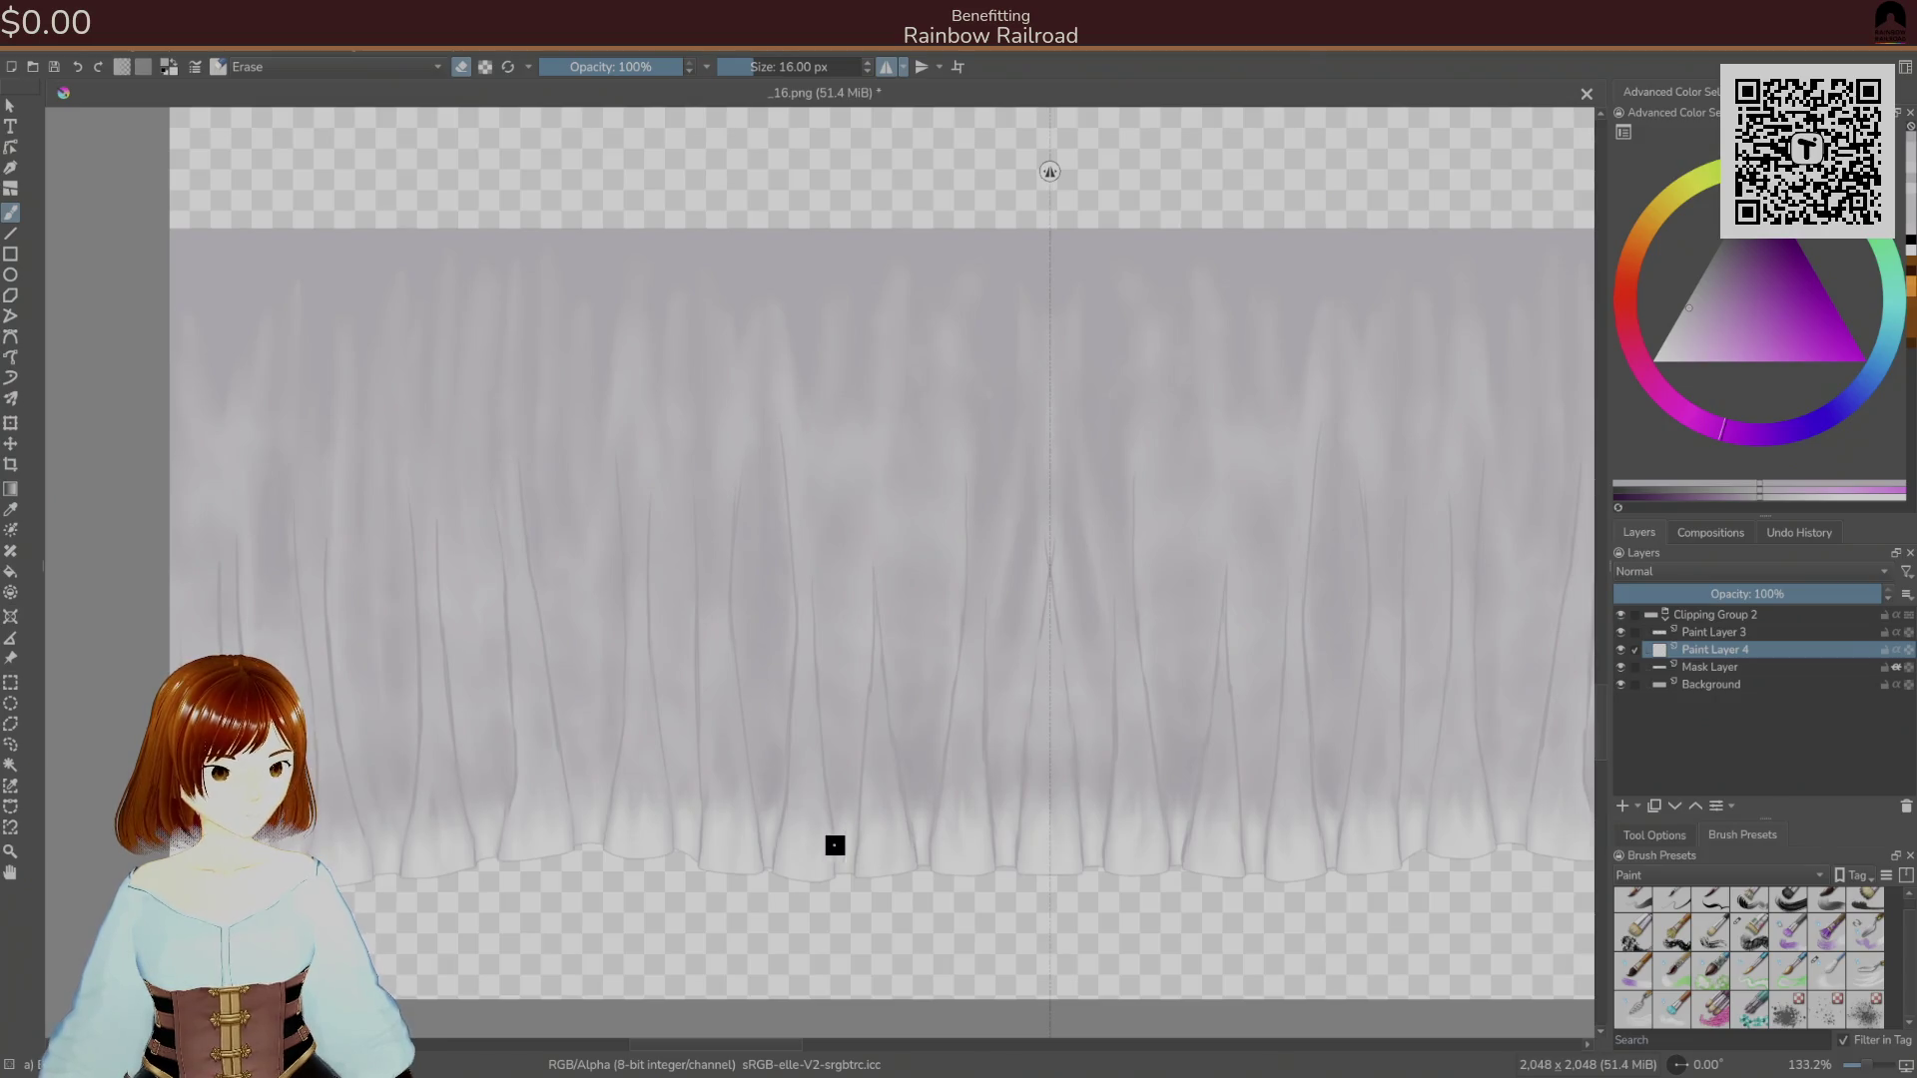
ctrl+click(809, 835)
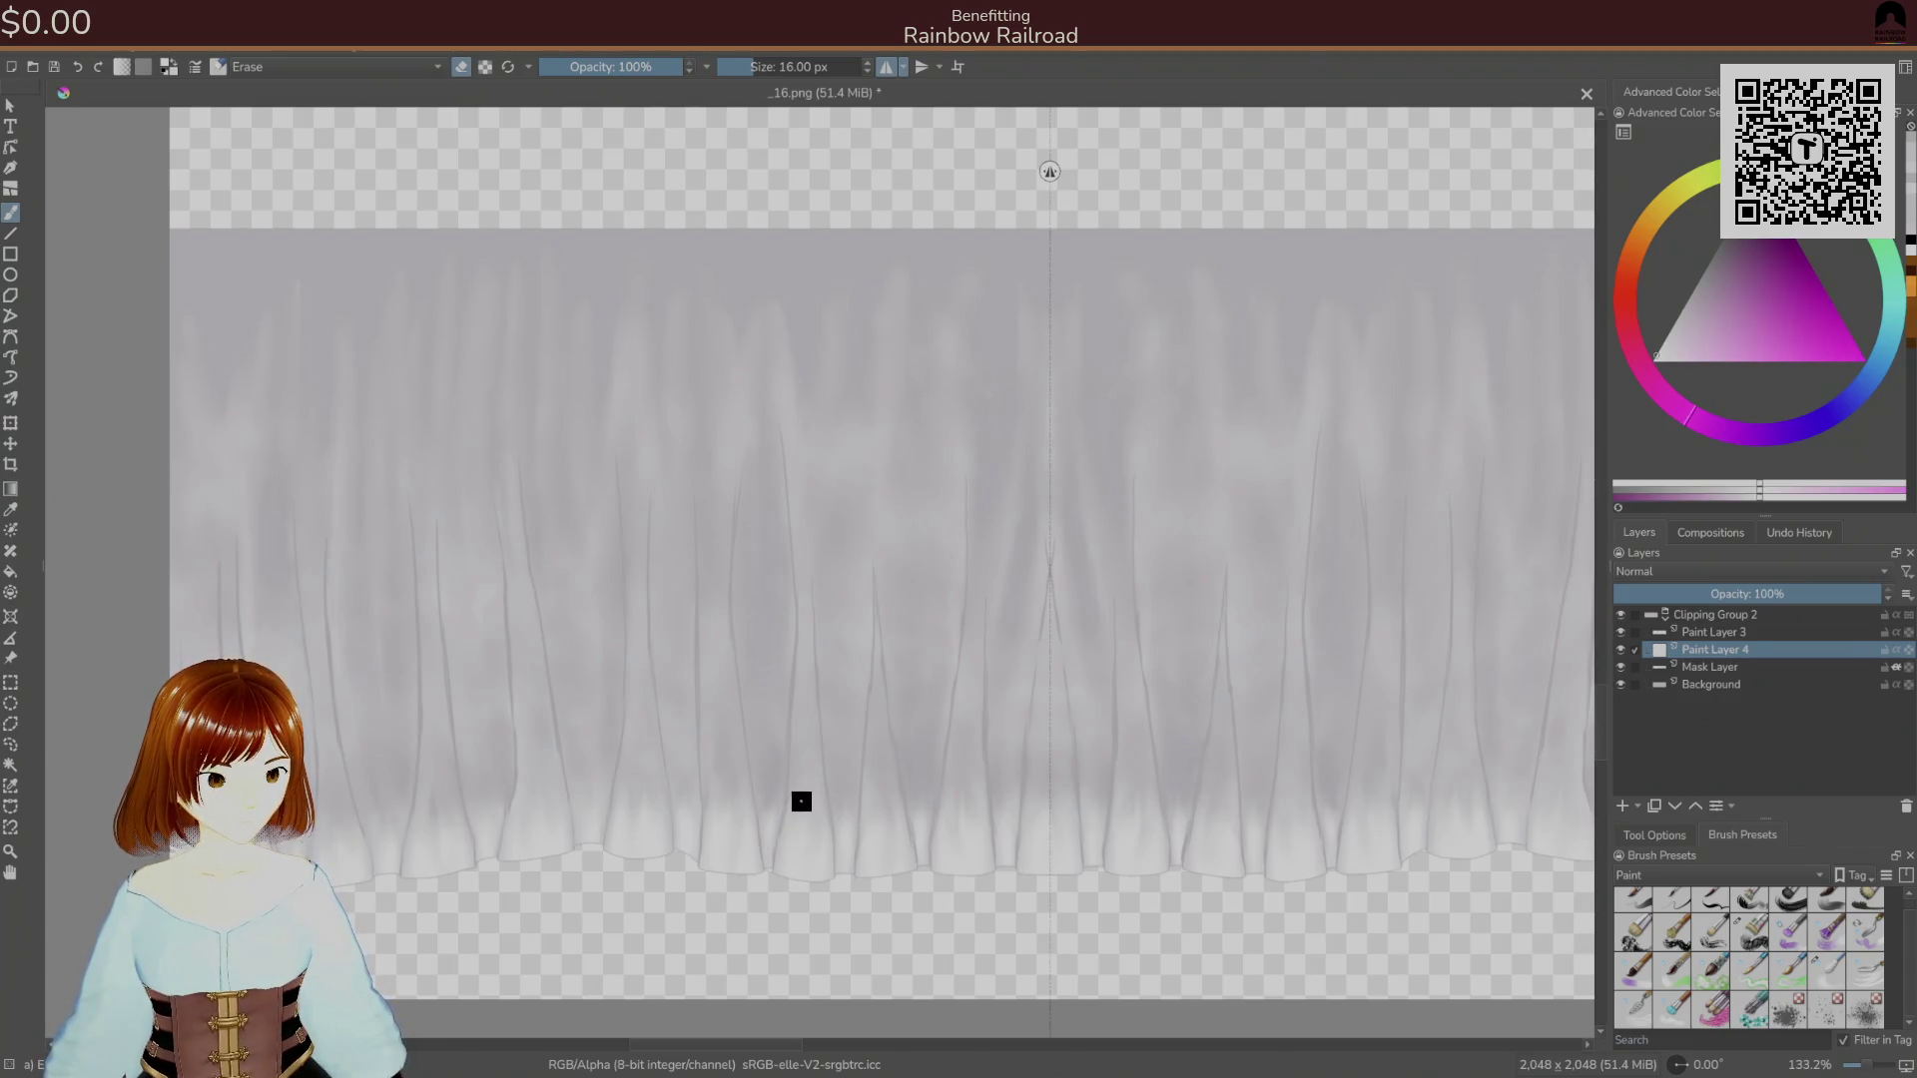
right_click(799, 815)
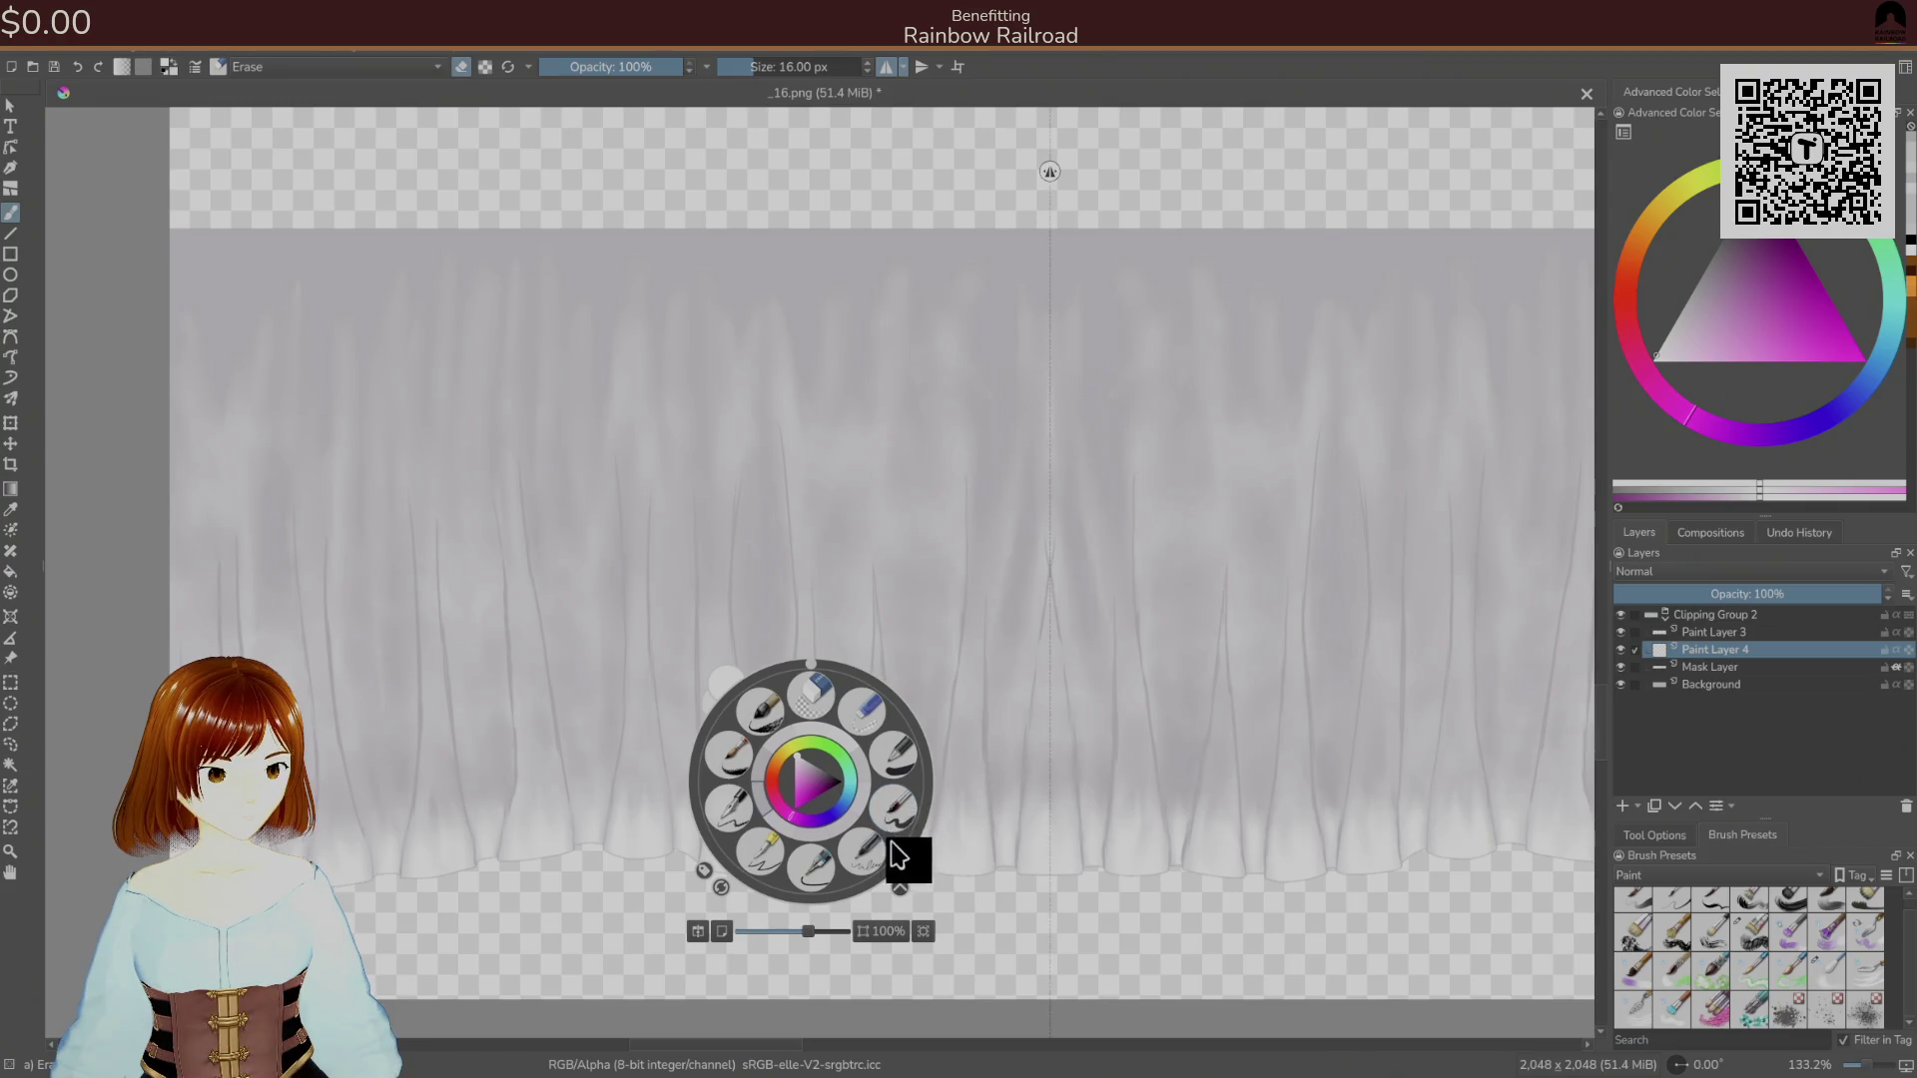
click(741, 771)
Paint mirrored light highlight streaks up the folds left of centre, resampling a lighter colour.
drag(769, 835, 802, 736)
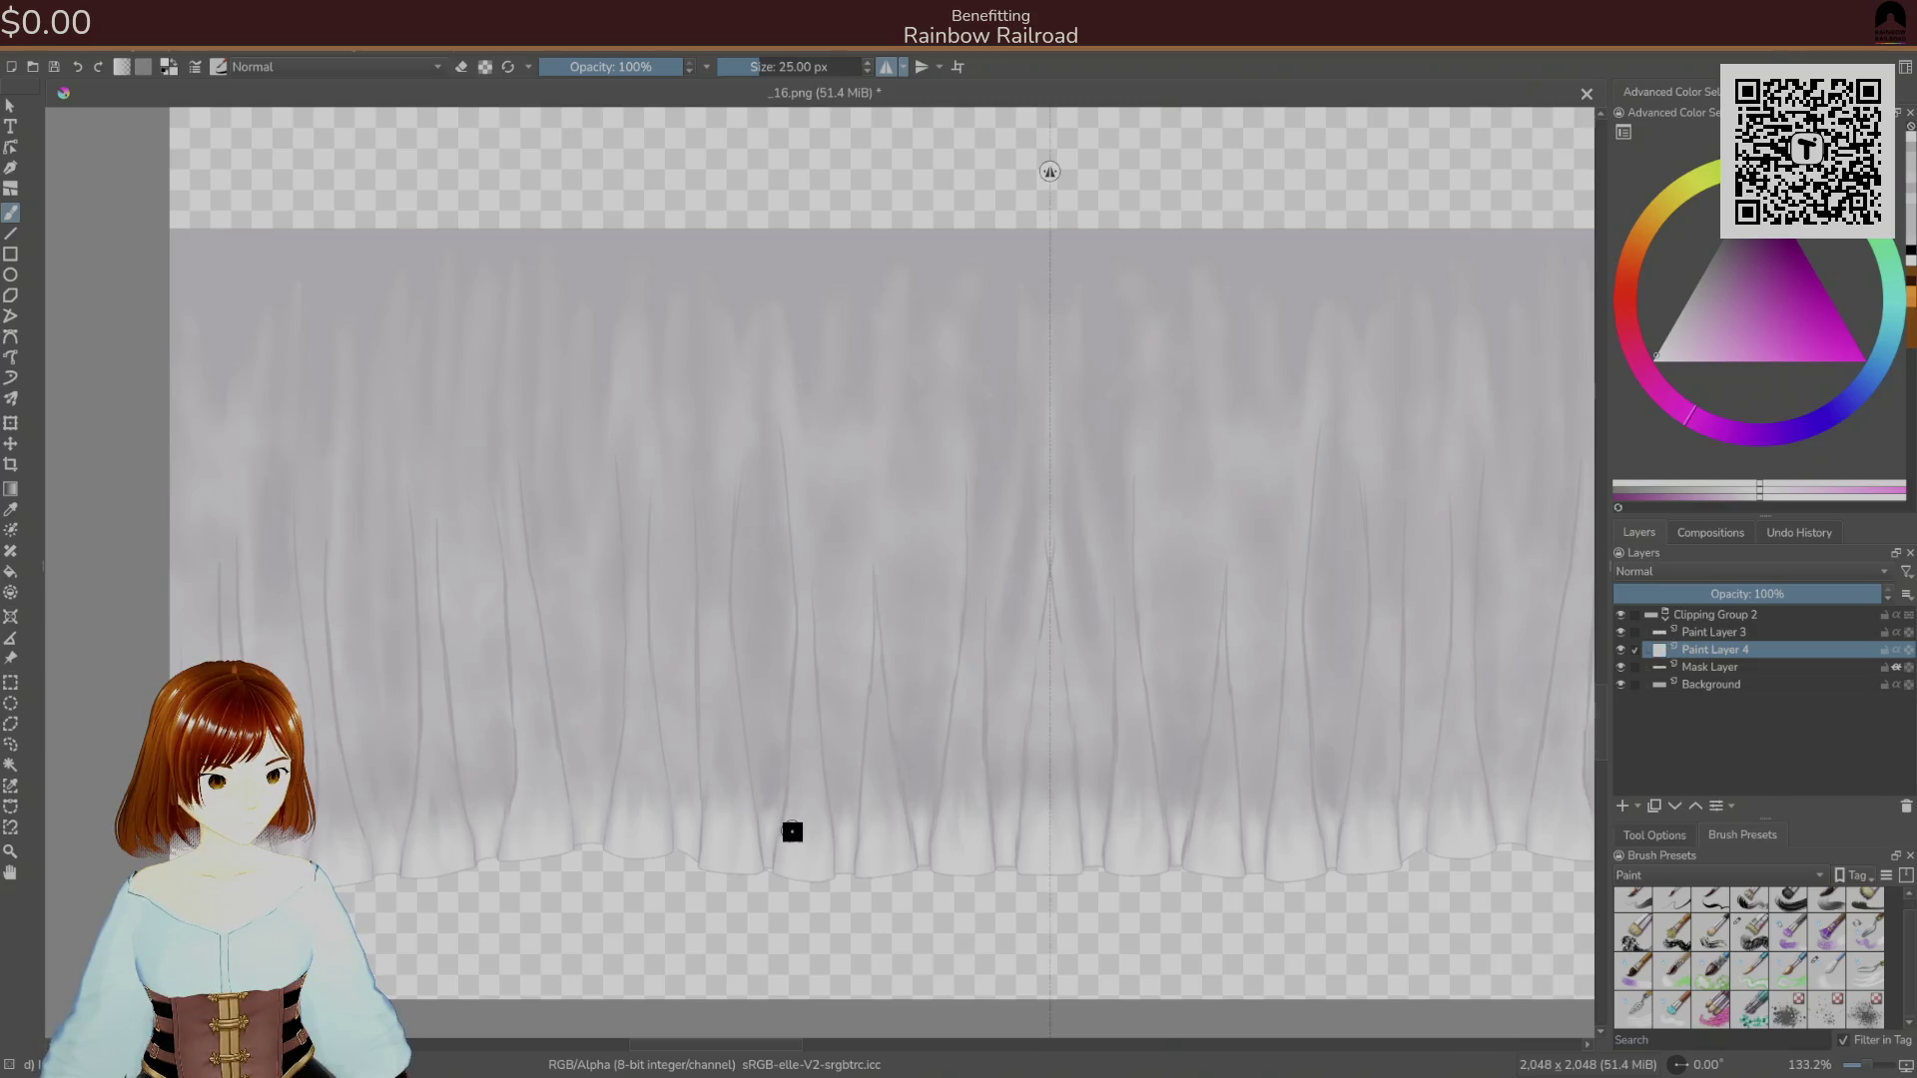
drag(796, 744, 796, 691)
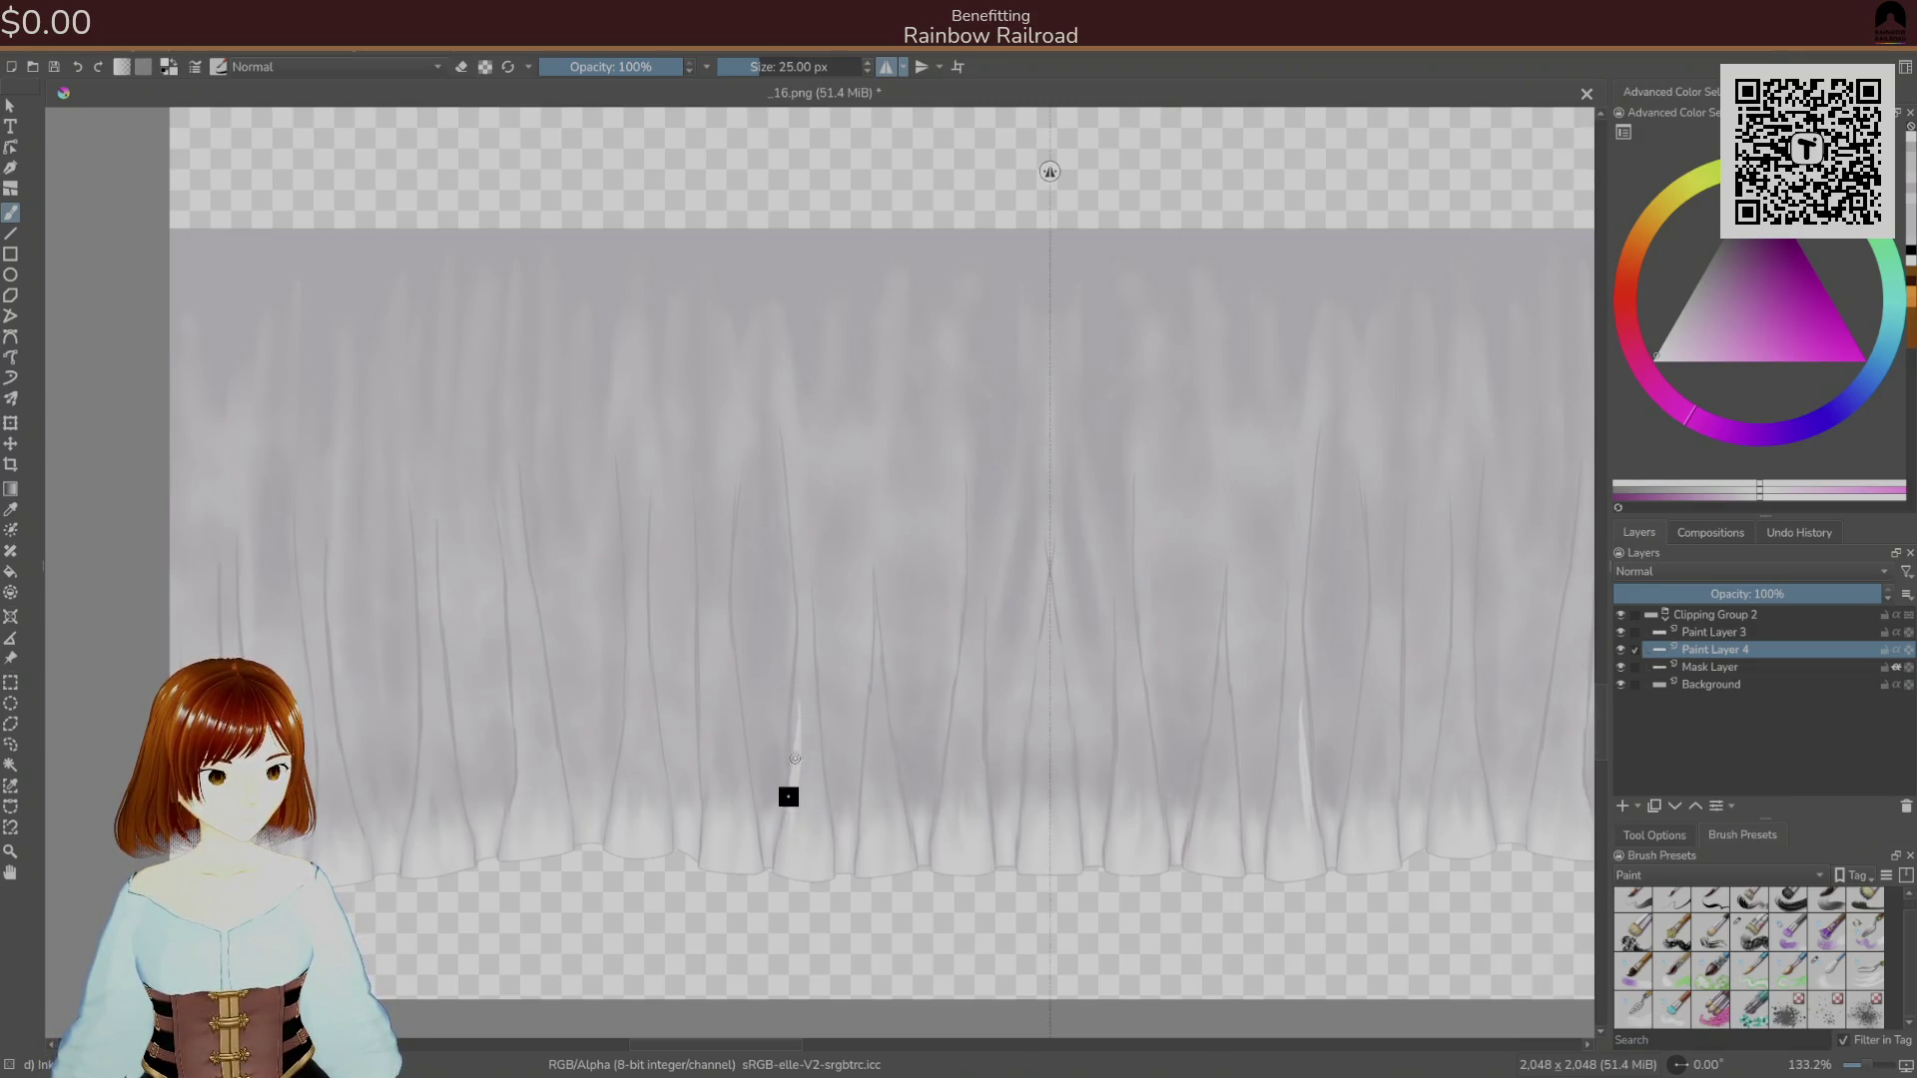
drag(796, 761, 789, 499)
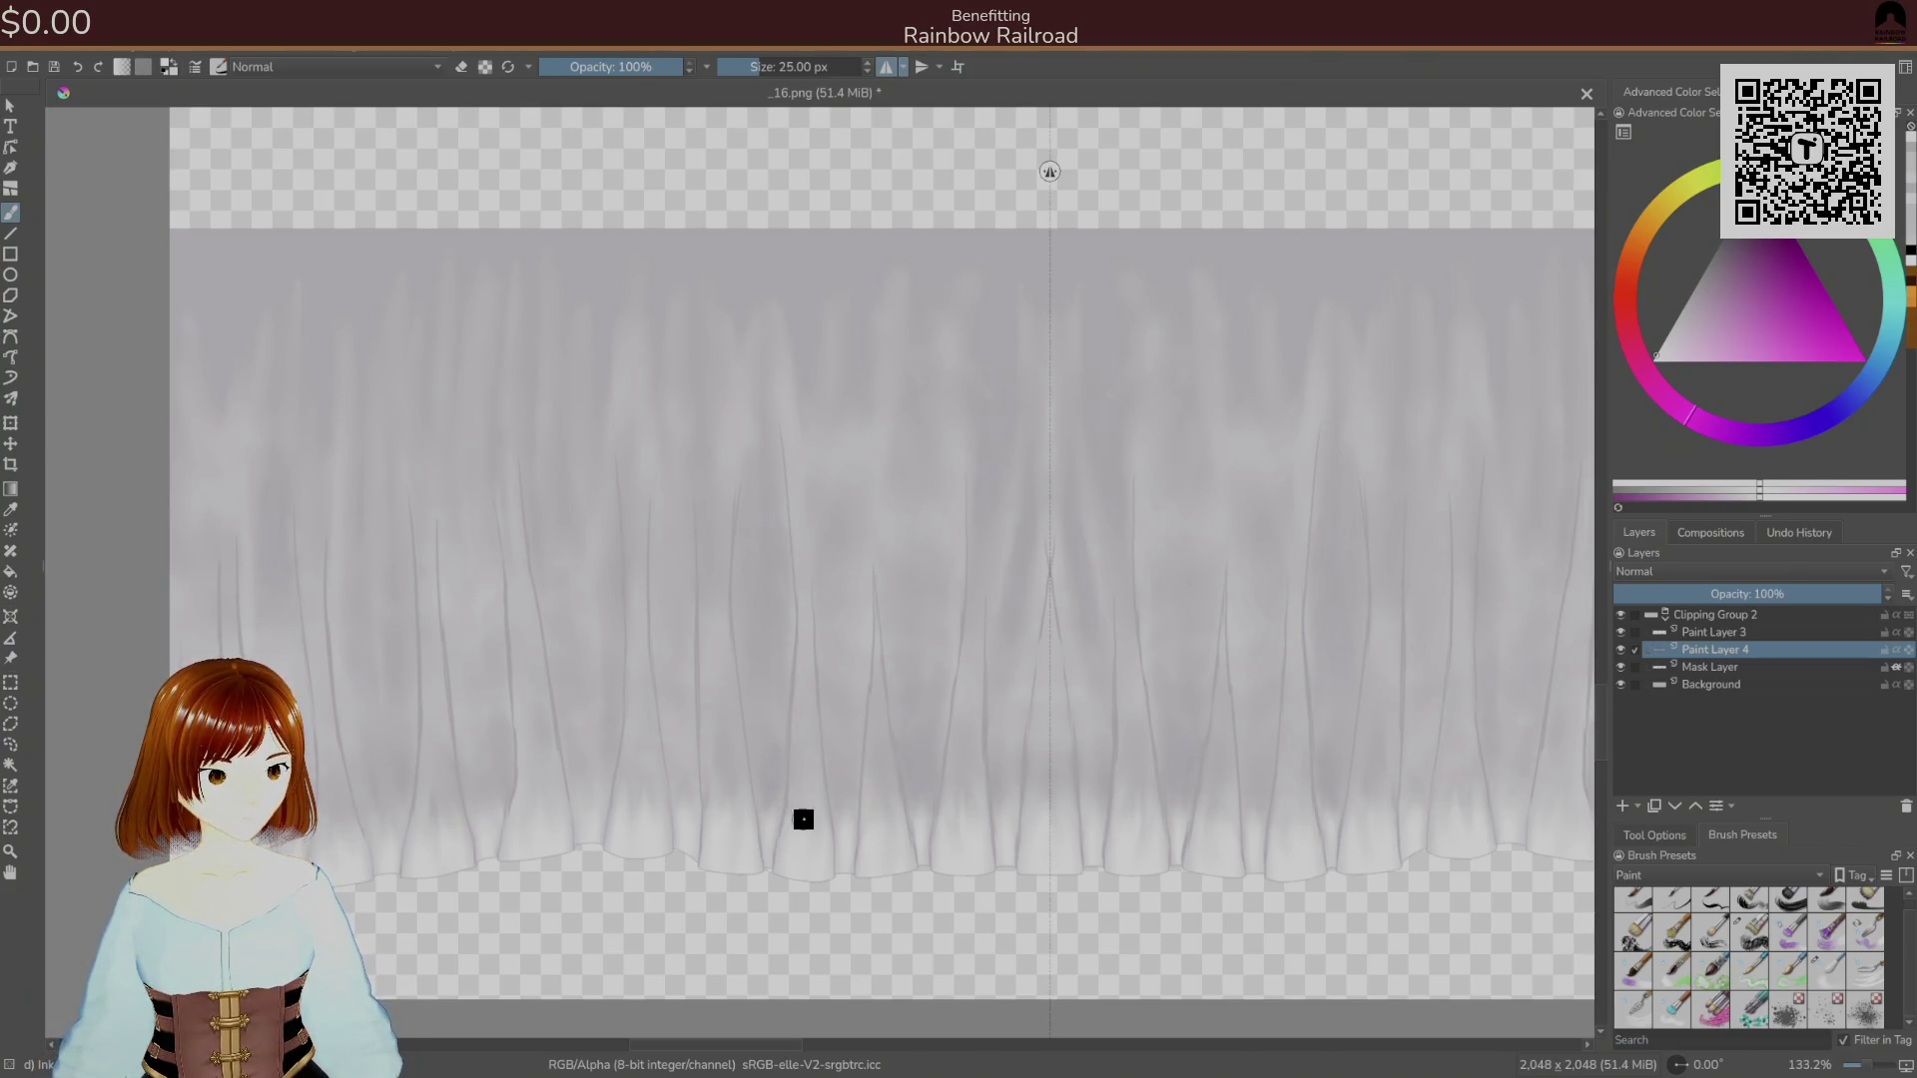
drag(805, 790, 802, 746)
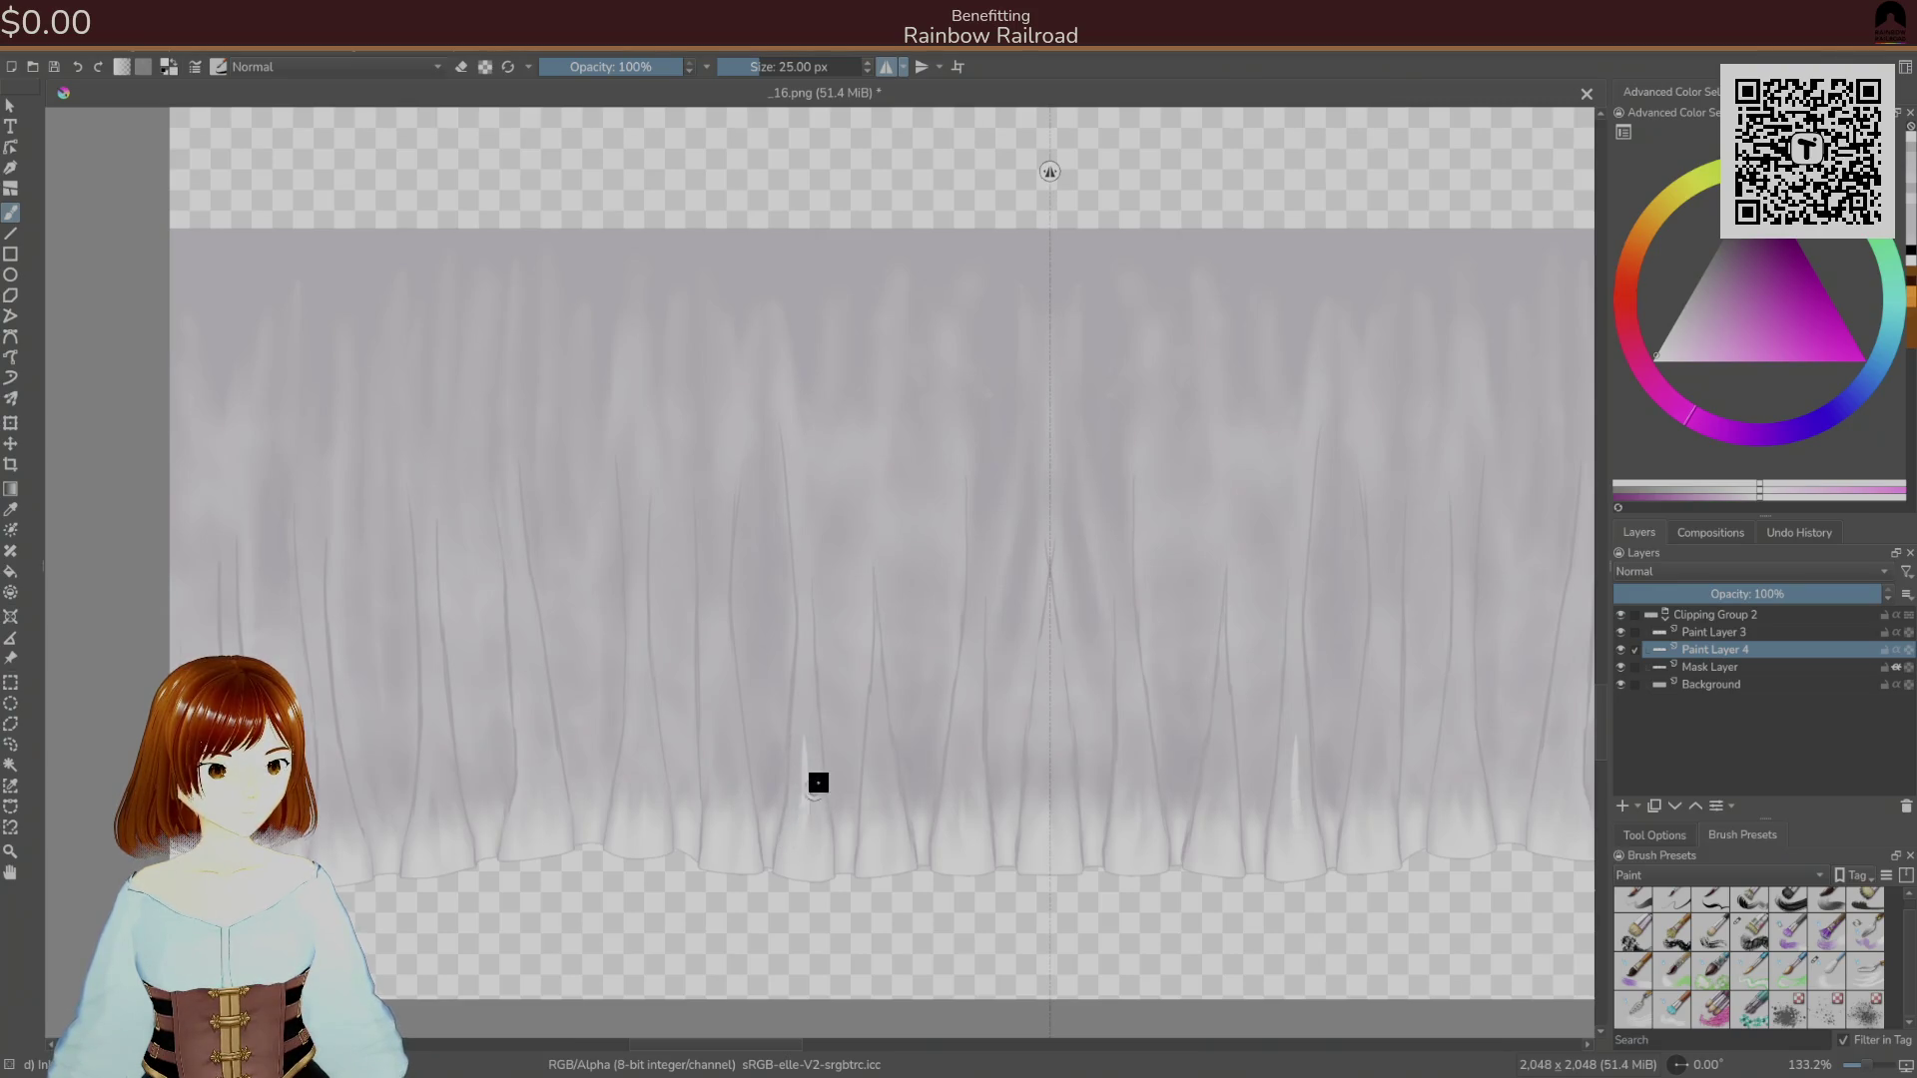
ctrl+click(826, 833)
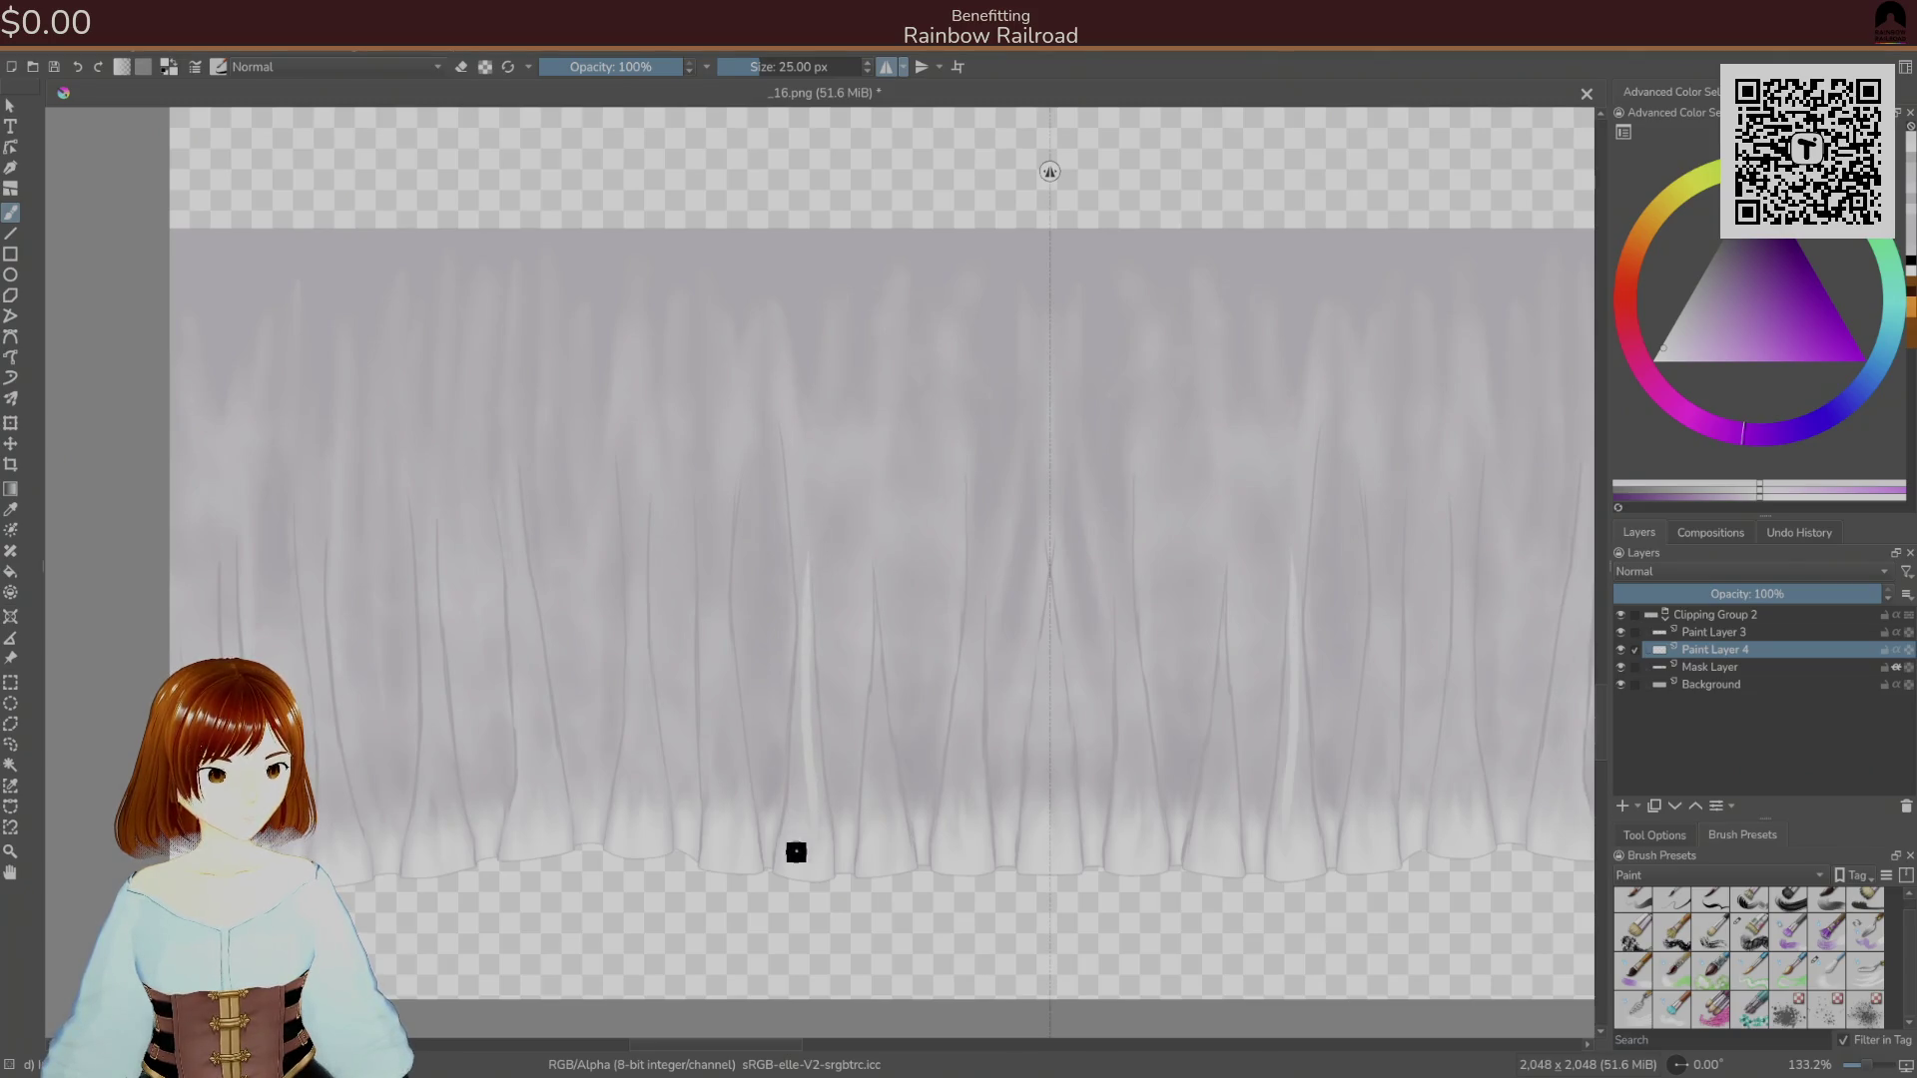
mouse_move(809, 521)
mouse_down()
mouse_move(788, 749)
mouse_move(761, 809)
mouse_move(757, 677)
mouse_up()
Paint mirrored white highlight streaks up the folds just left of centre.
drag(761, 778, 761, 459)
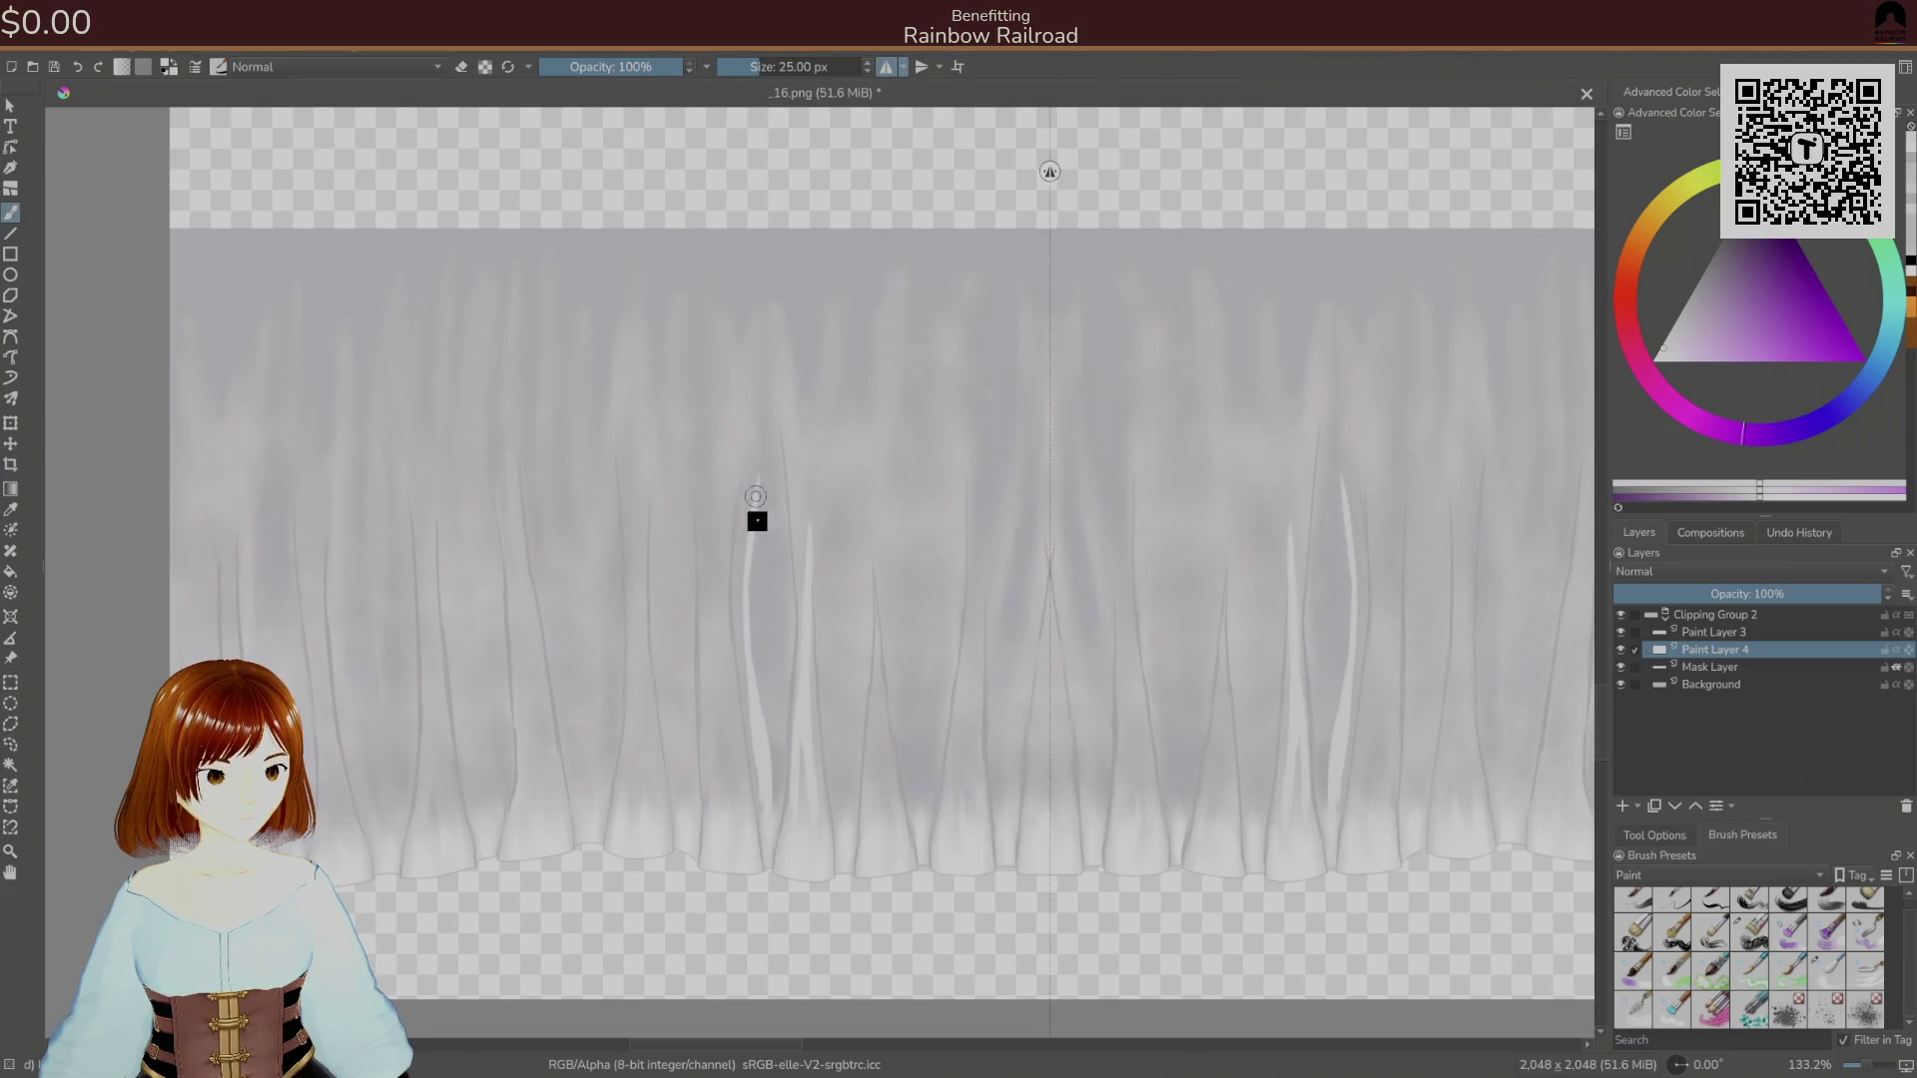
drag(770, 809, 763, 484)
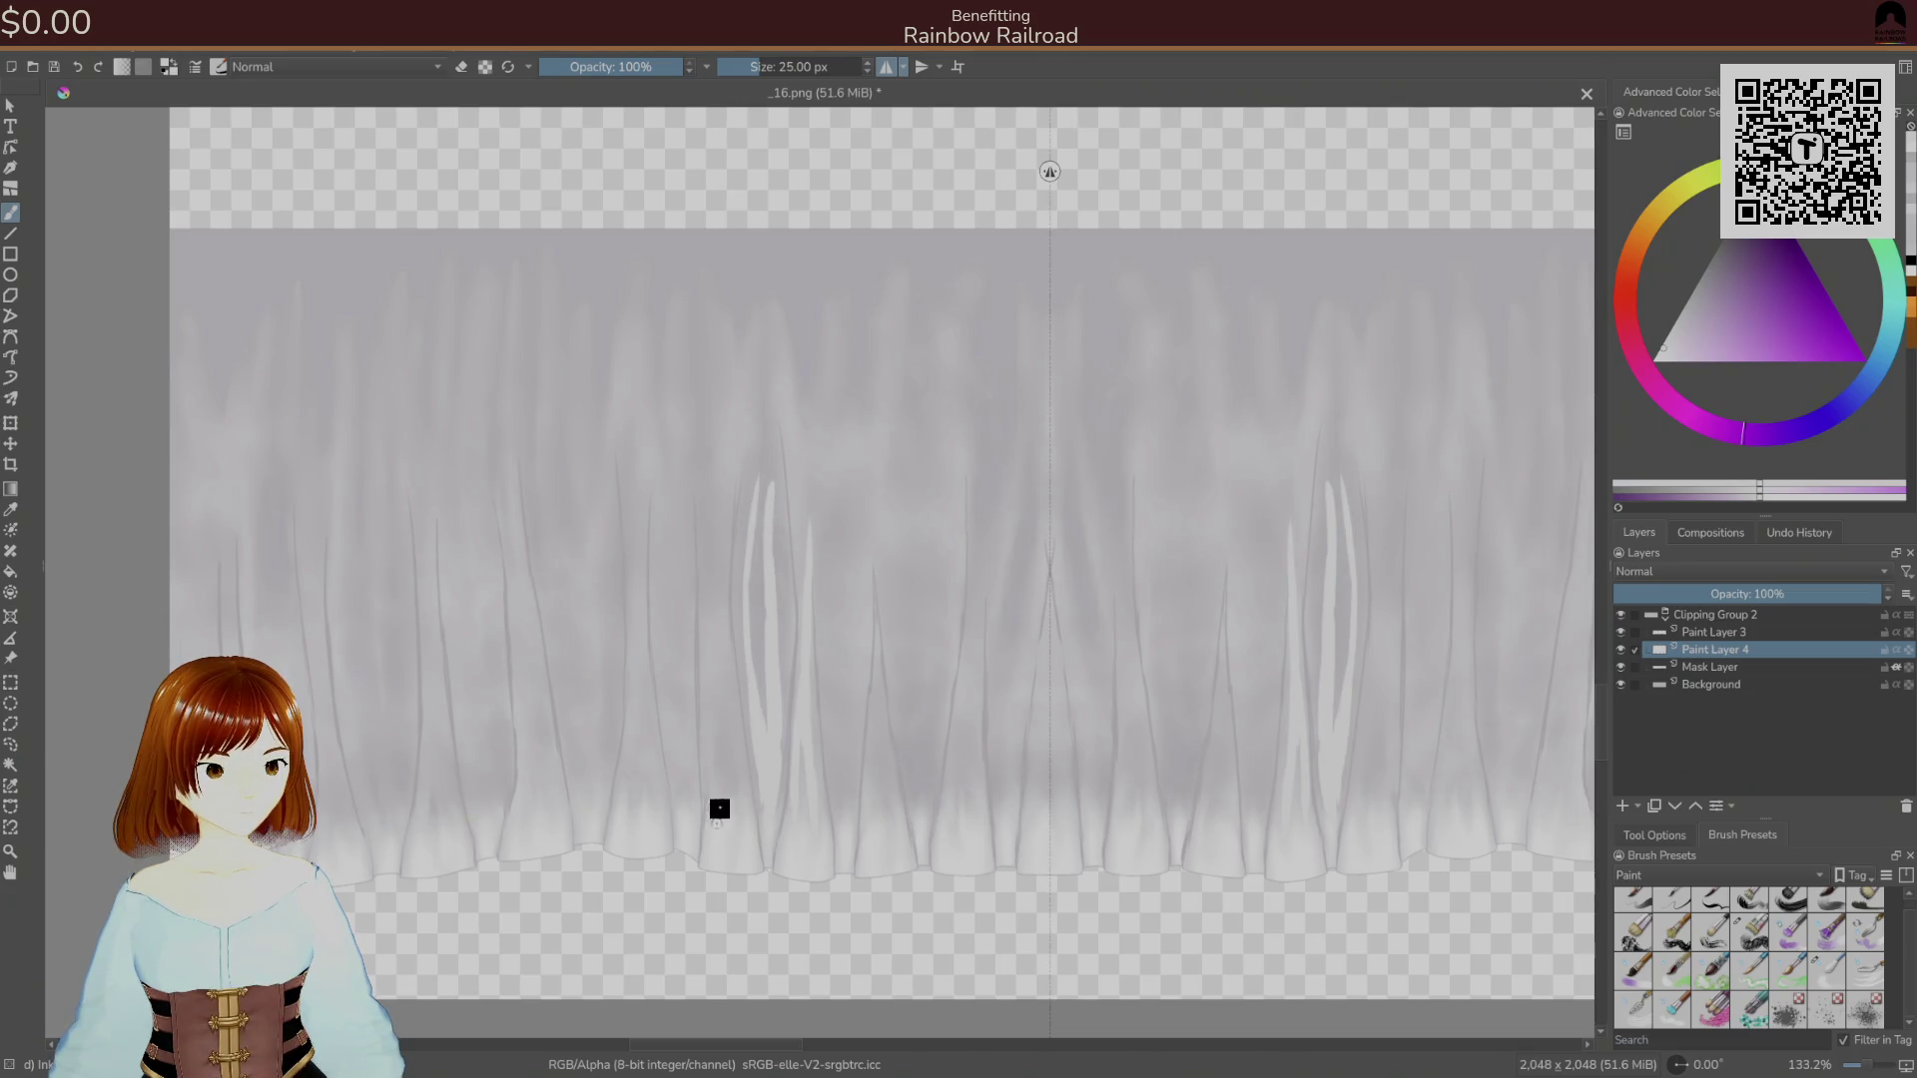
drag(715, 721, 708, 489)
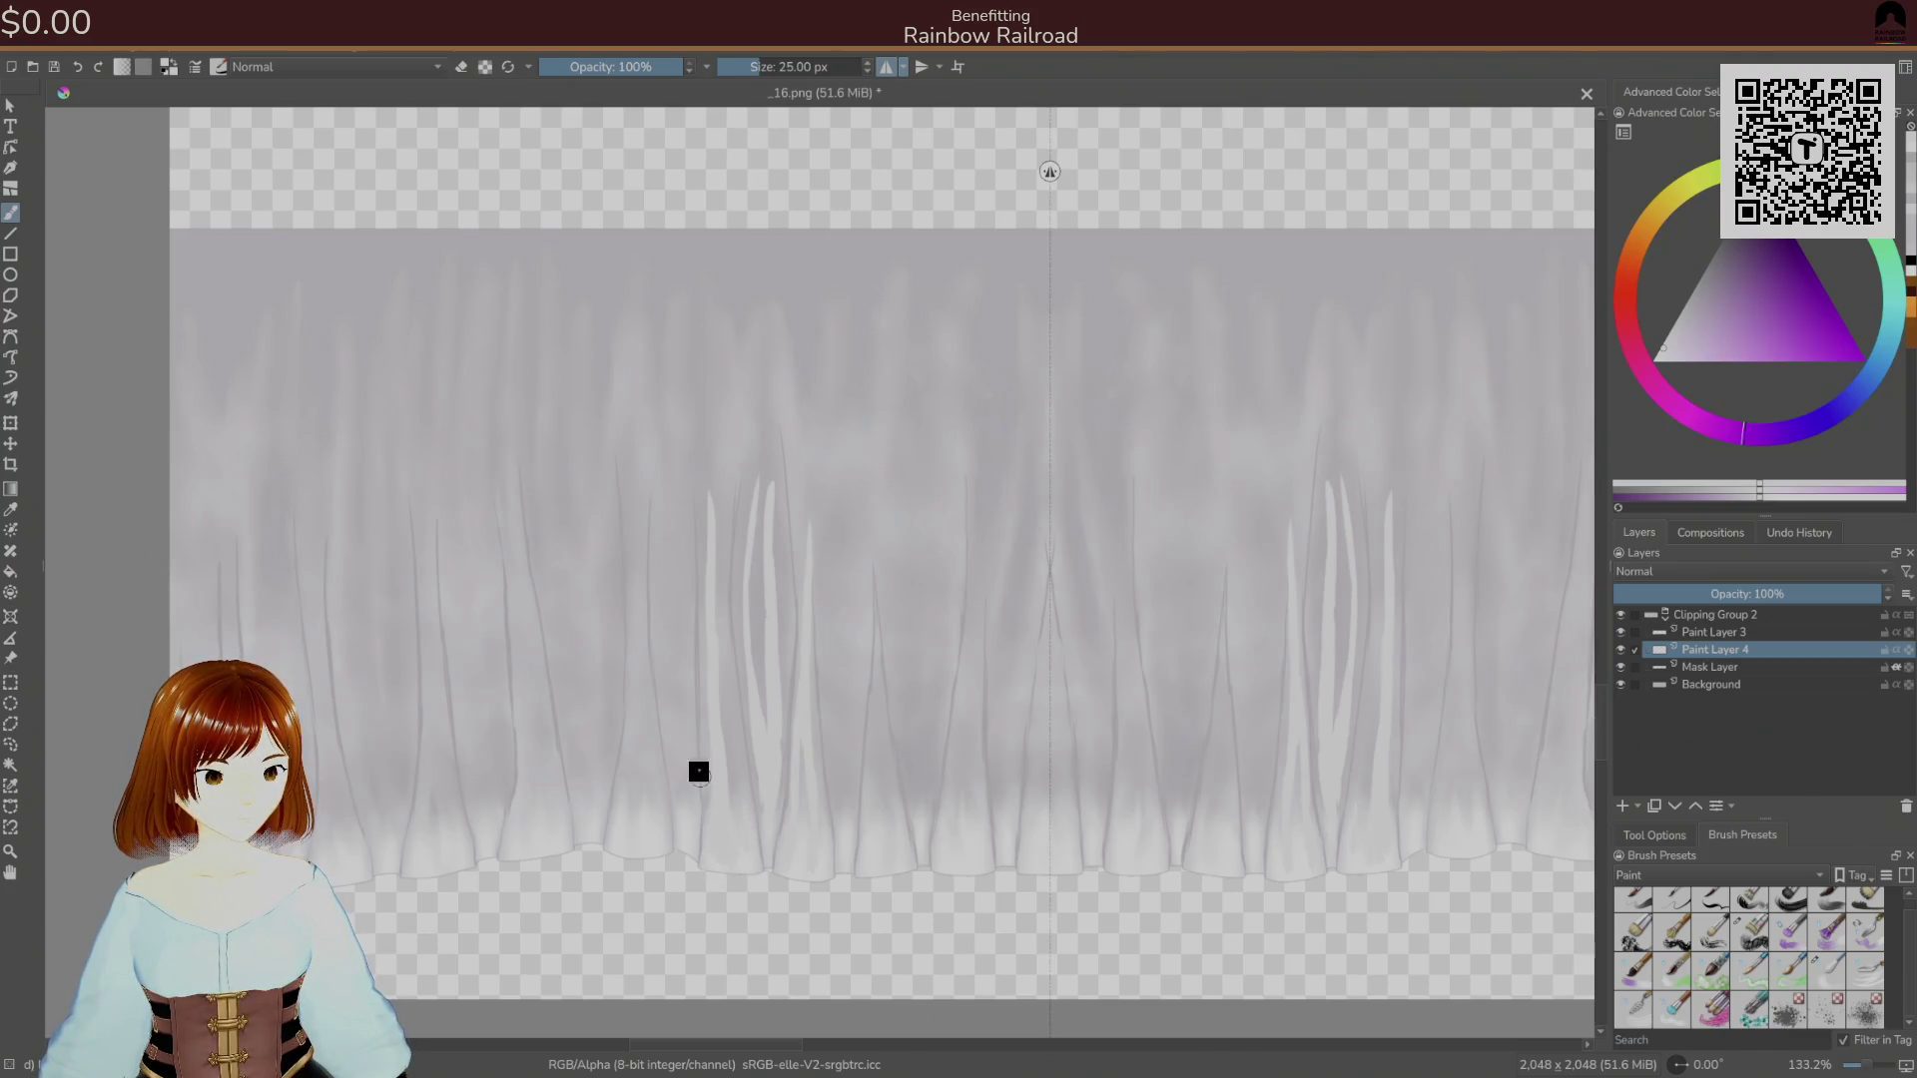
mouse_move(691, 827)
mouse_down()
mouse_move(686, 488)
mouse_move(659, 608)
mouse_move(678, 798)
mouse_move(653, 729)
mouse_move(643, 536)
mouse_up()
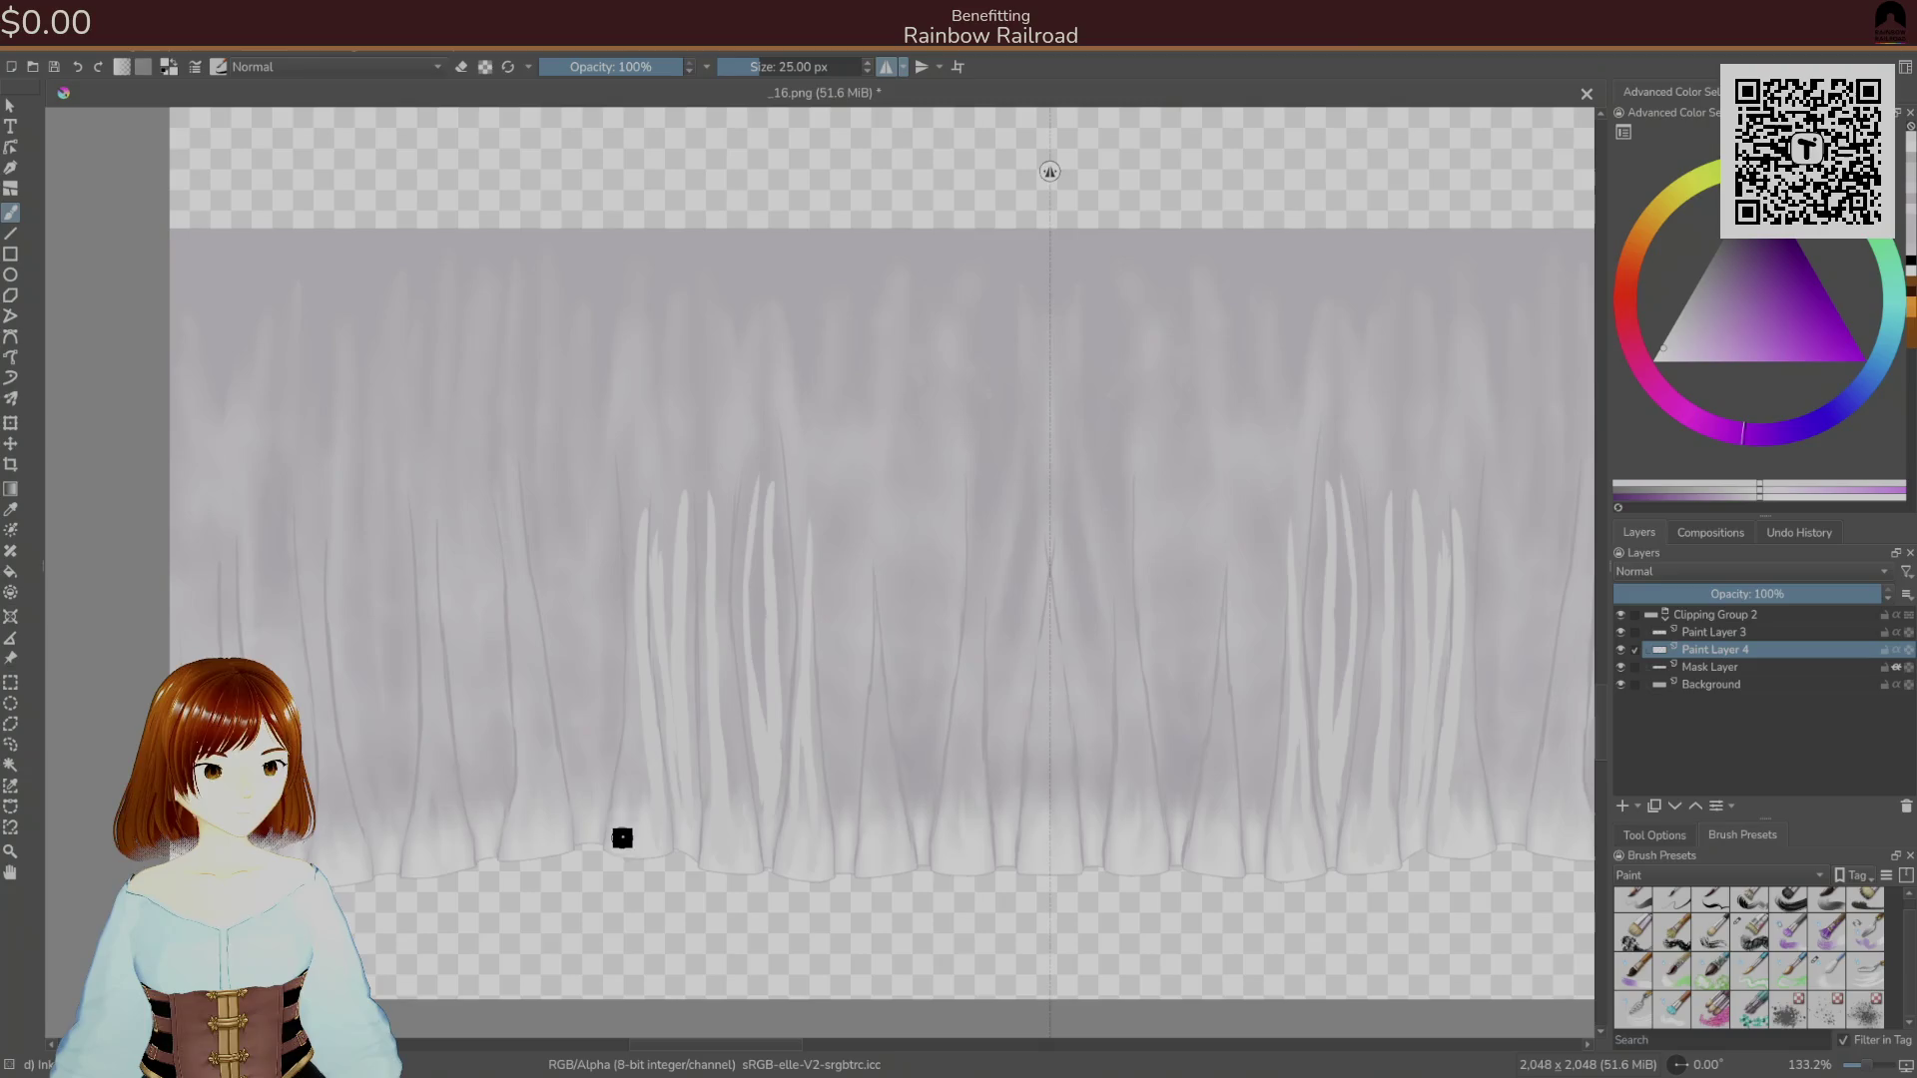
drag(629, 839, 640, 524)
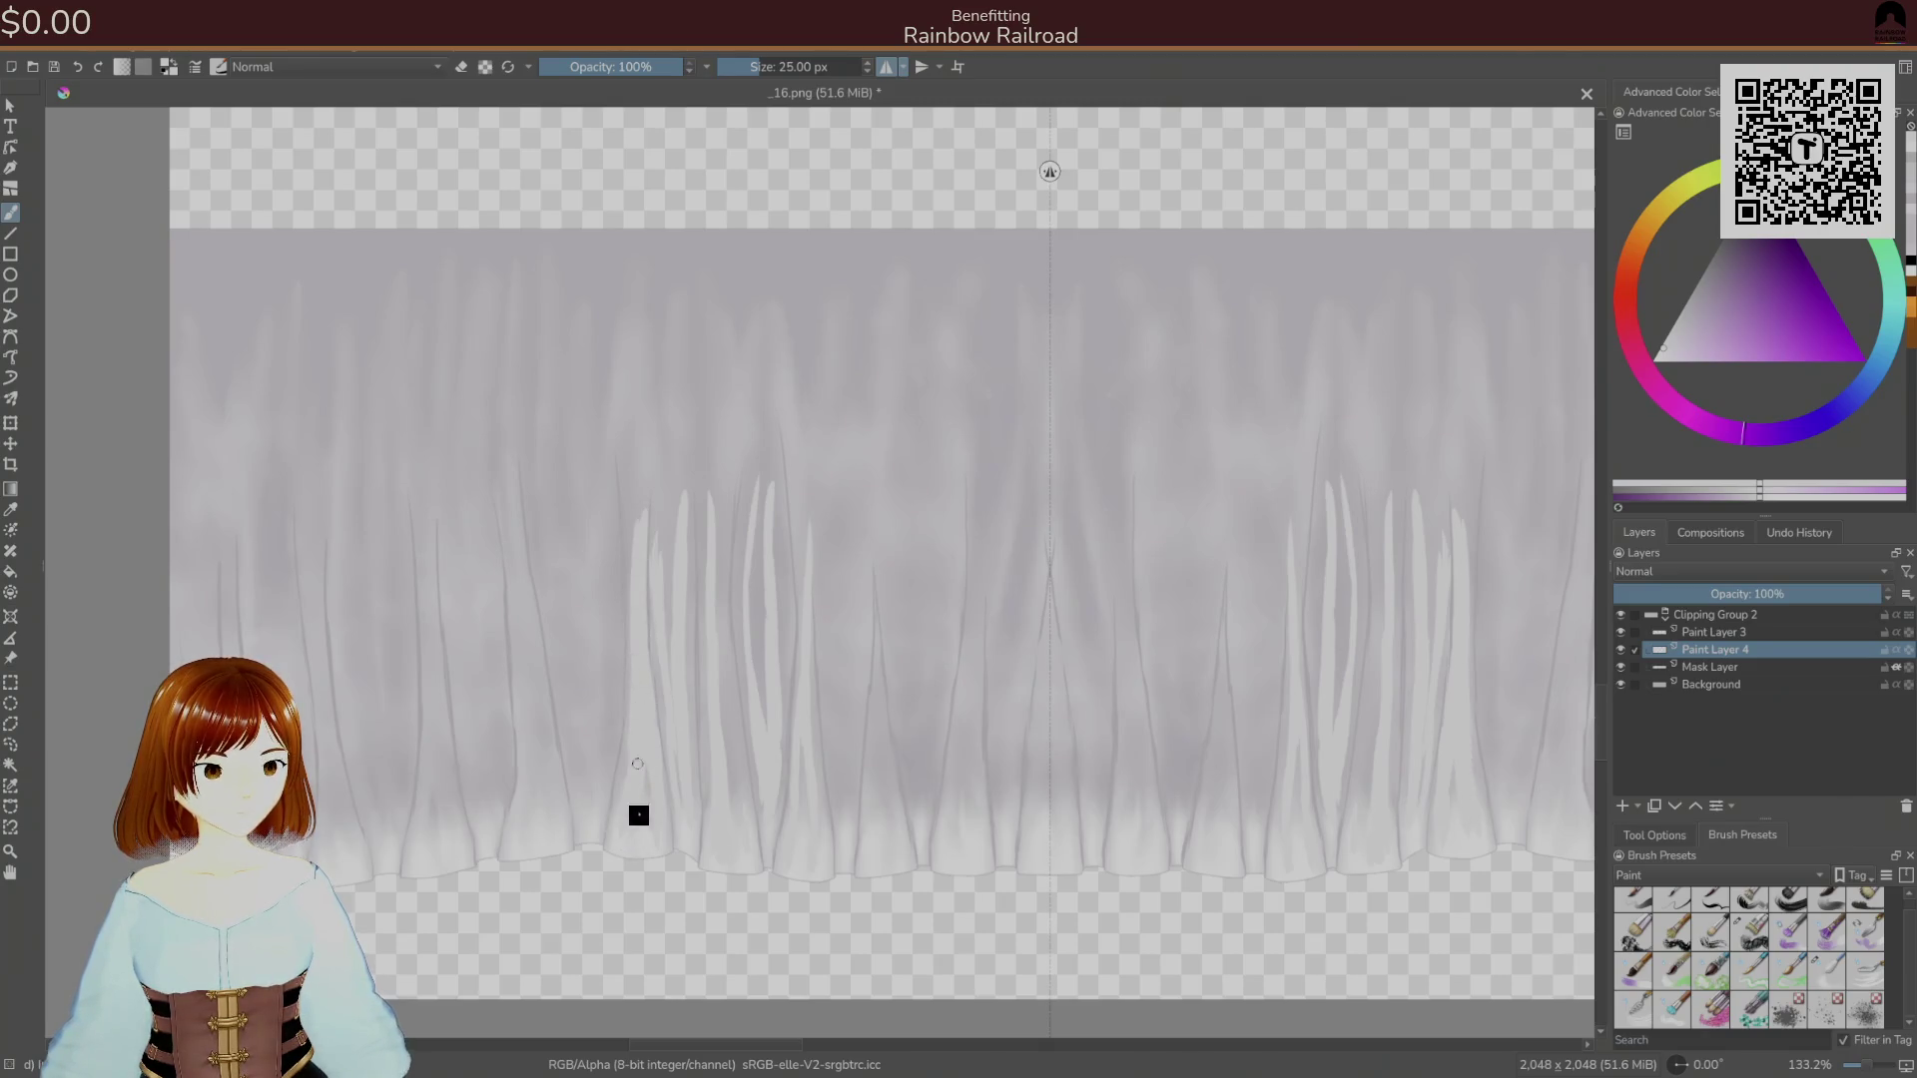
Add long light streaks on folds further left, then switch to the 16 px eraser preset.
mouse_move(623, 803)
mouse_down()
mouse_move(607, 779)
mouse_move(599, 796)
mouse_move(595, 498)
mouse_up()
drag(578, 774, 549, 525)
drag(584, 741, 568, 595)
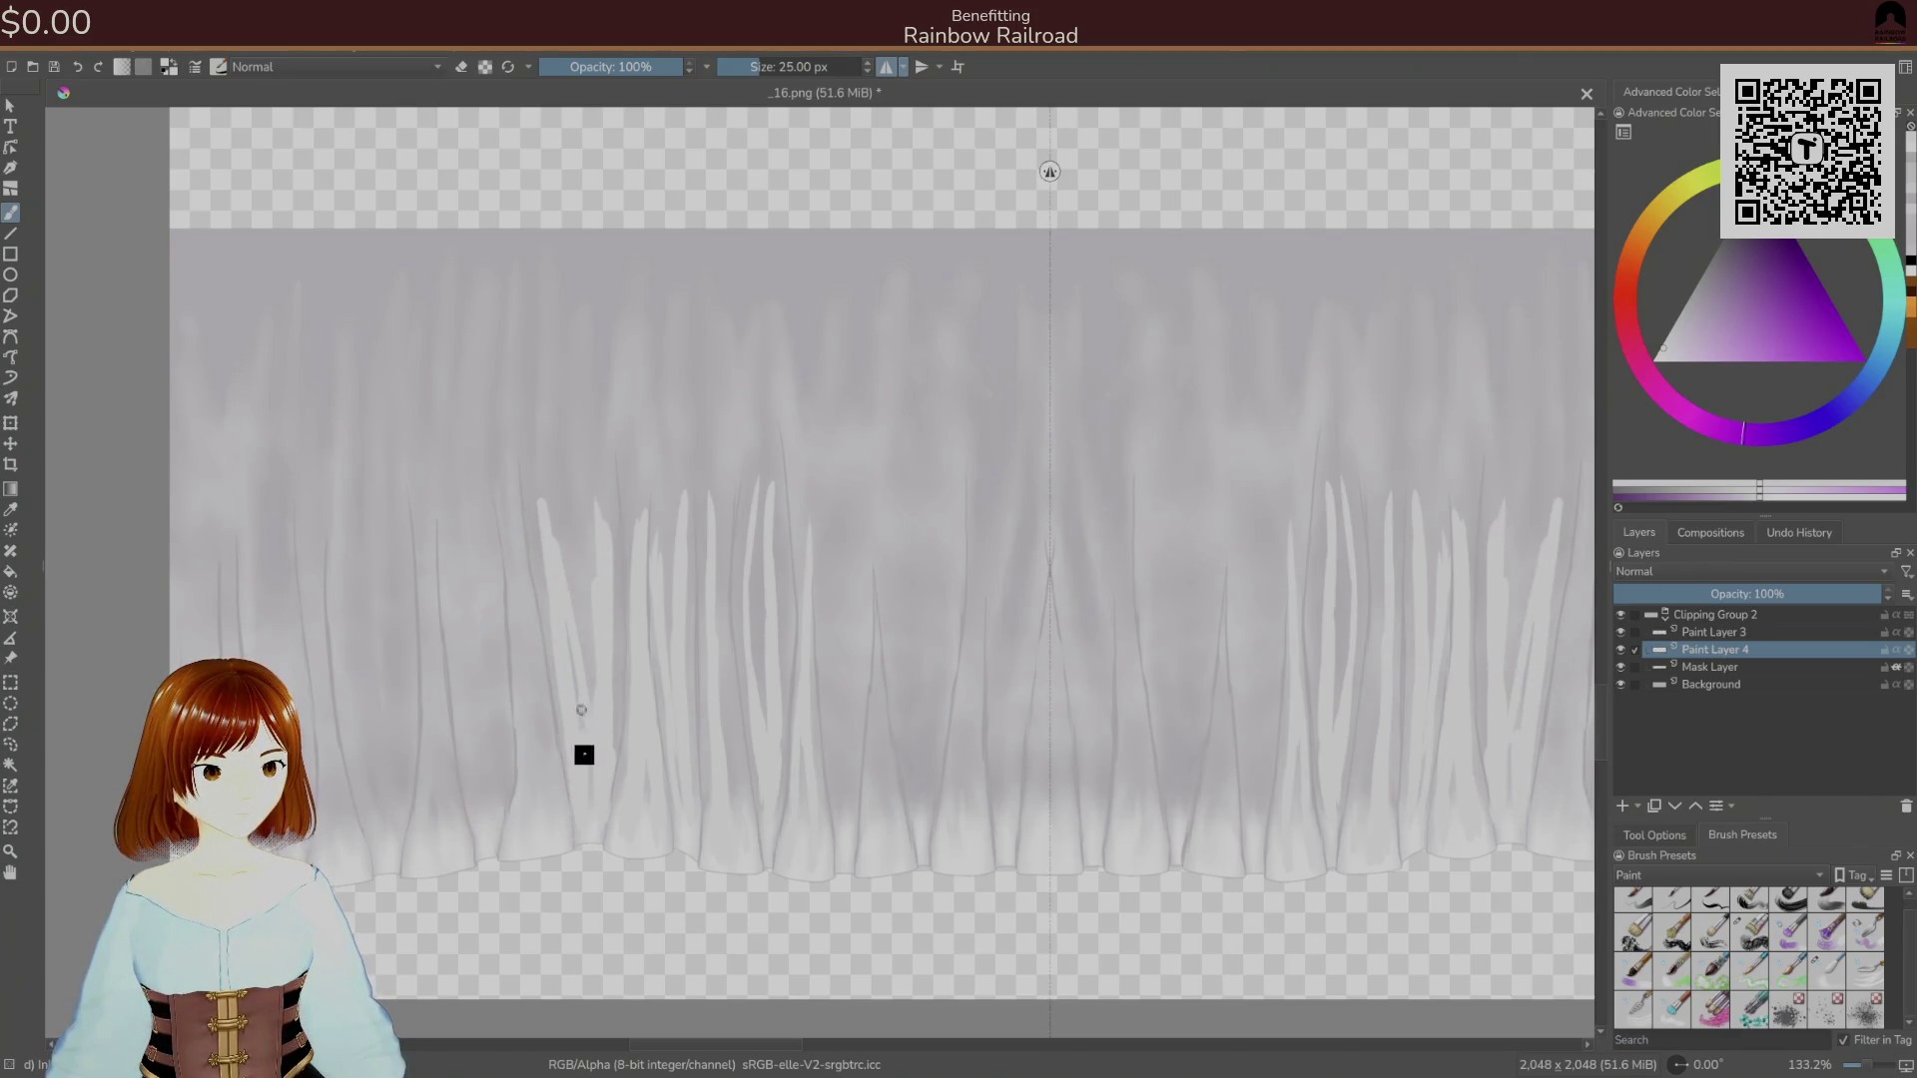
drag(591, 764, 595, 549)
right_click(592, 610)
click(612, 505)
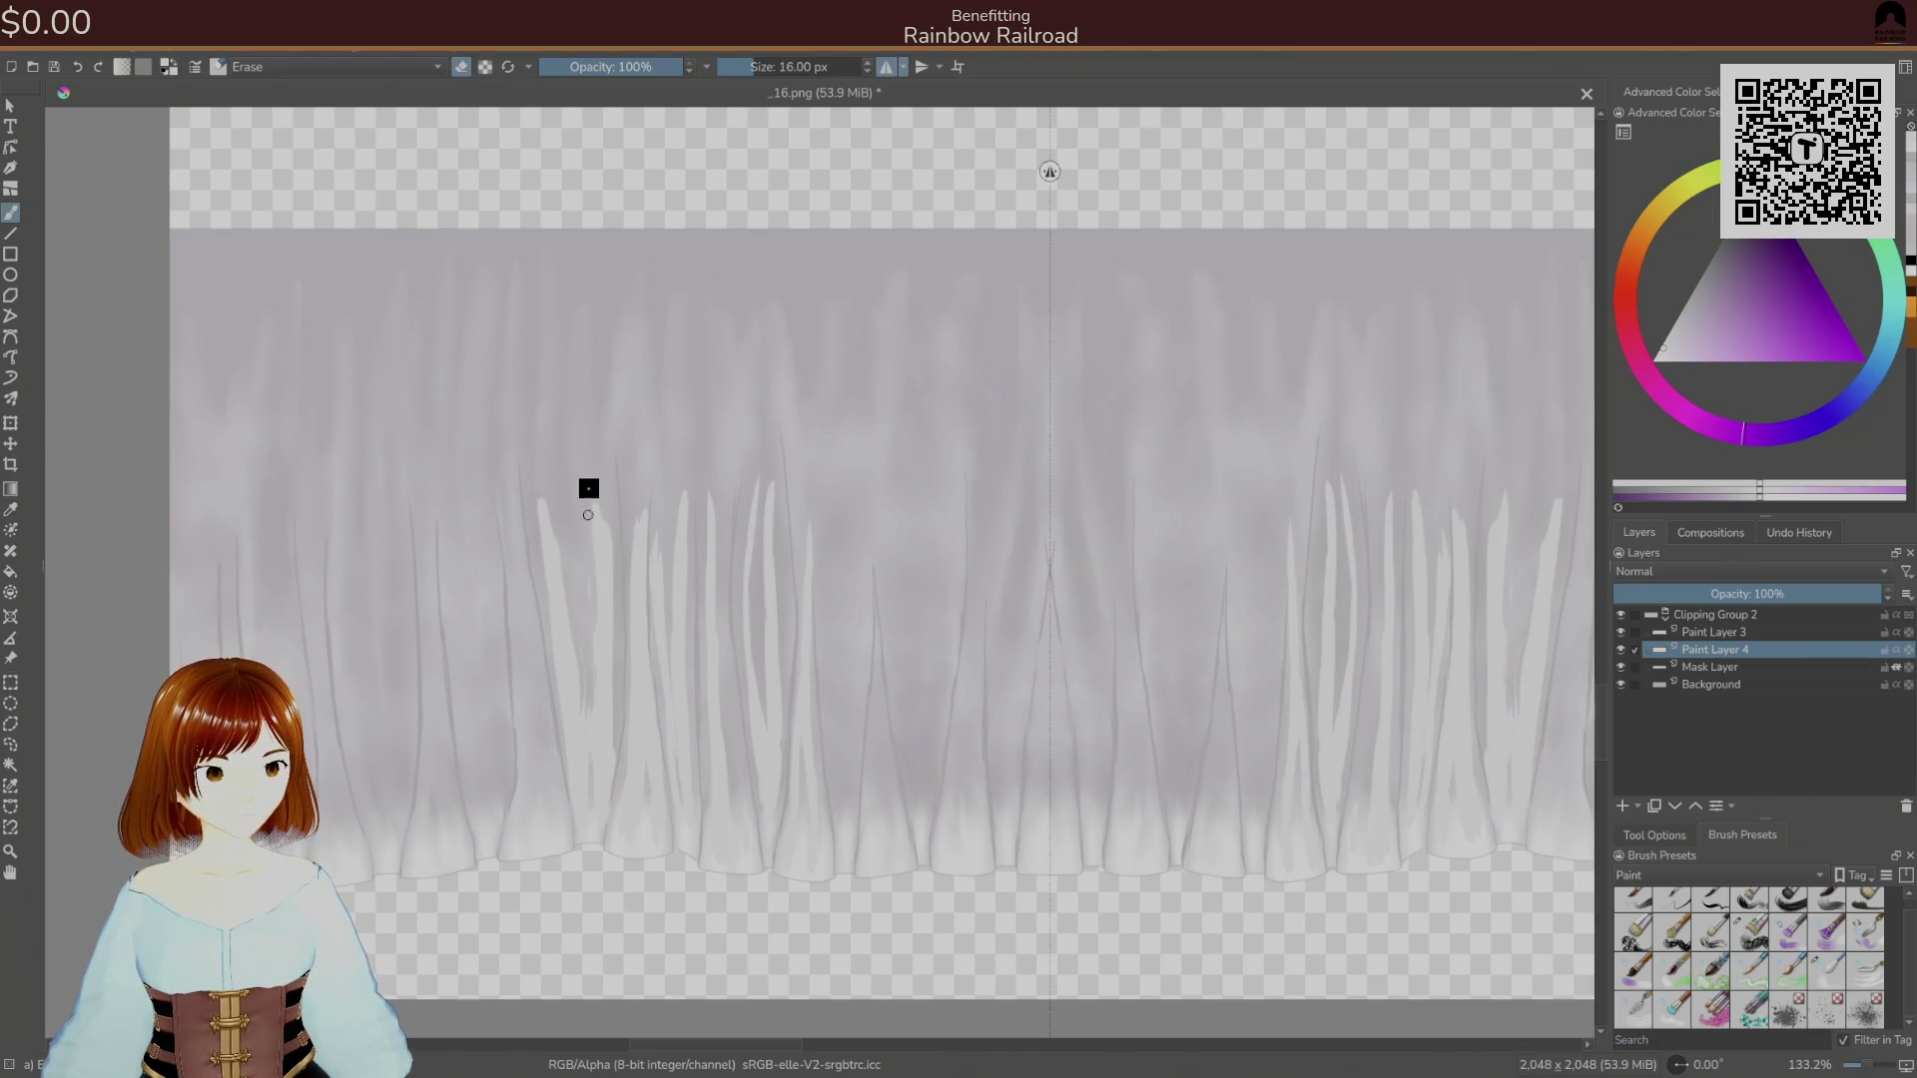
Erase part of a highlight streak, then switch to a thin 9 px painting brush.
drag(589, 751, 580, 651)
right_click(550, 714)
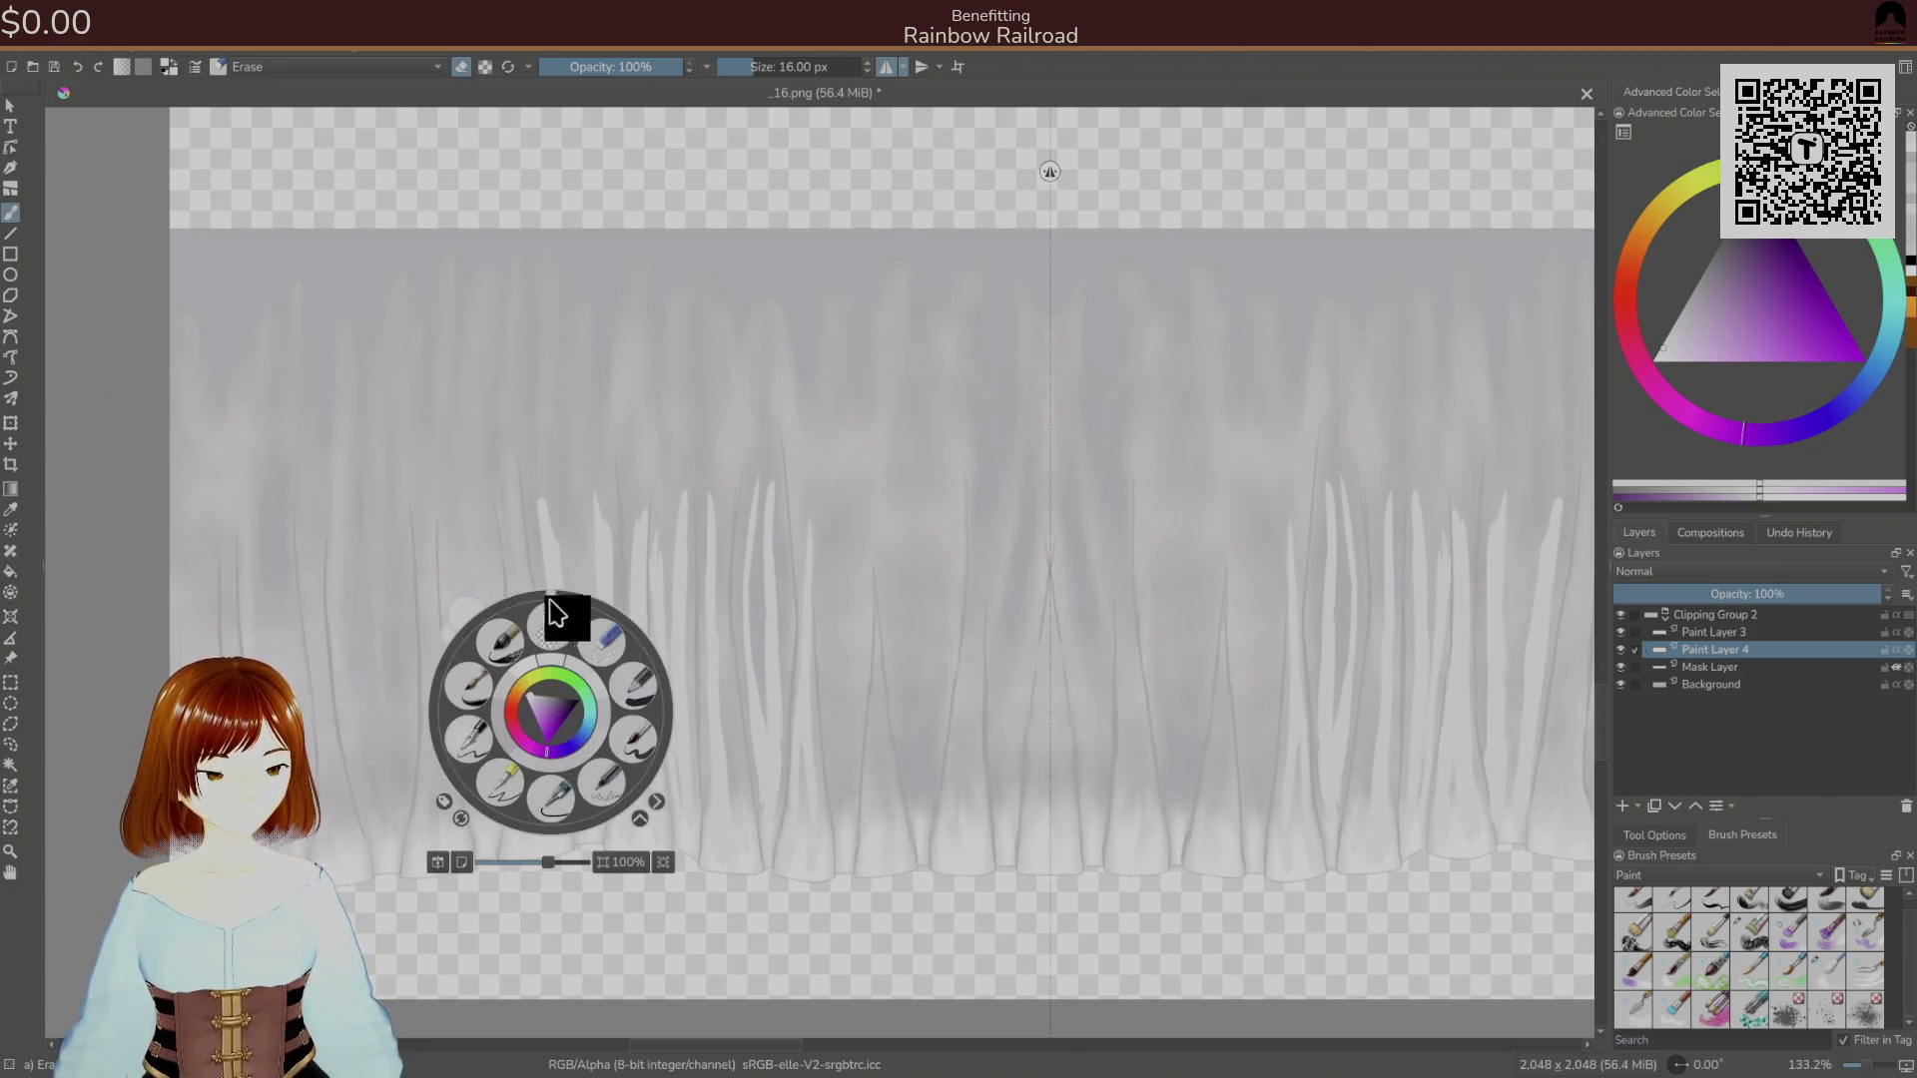
click(625, 744)
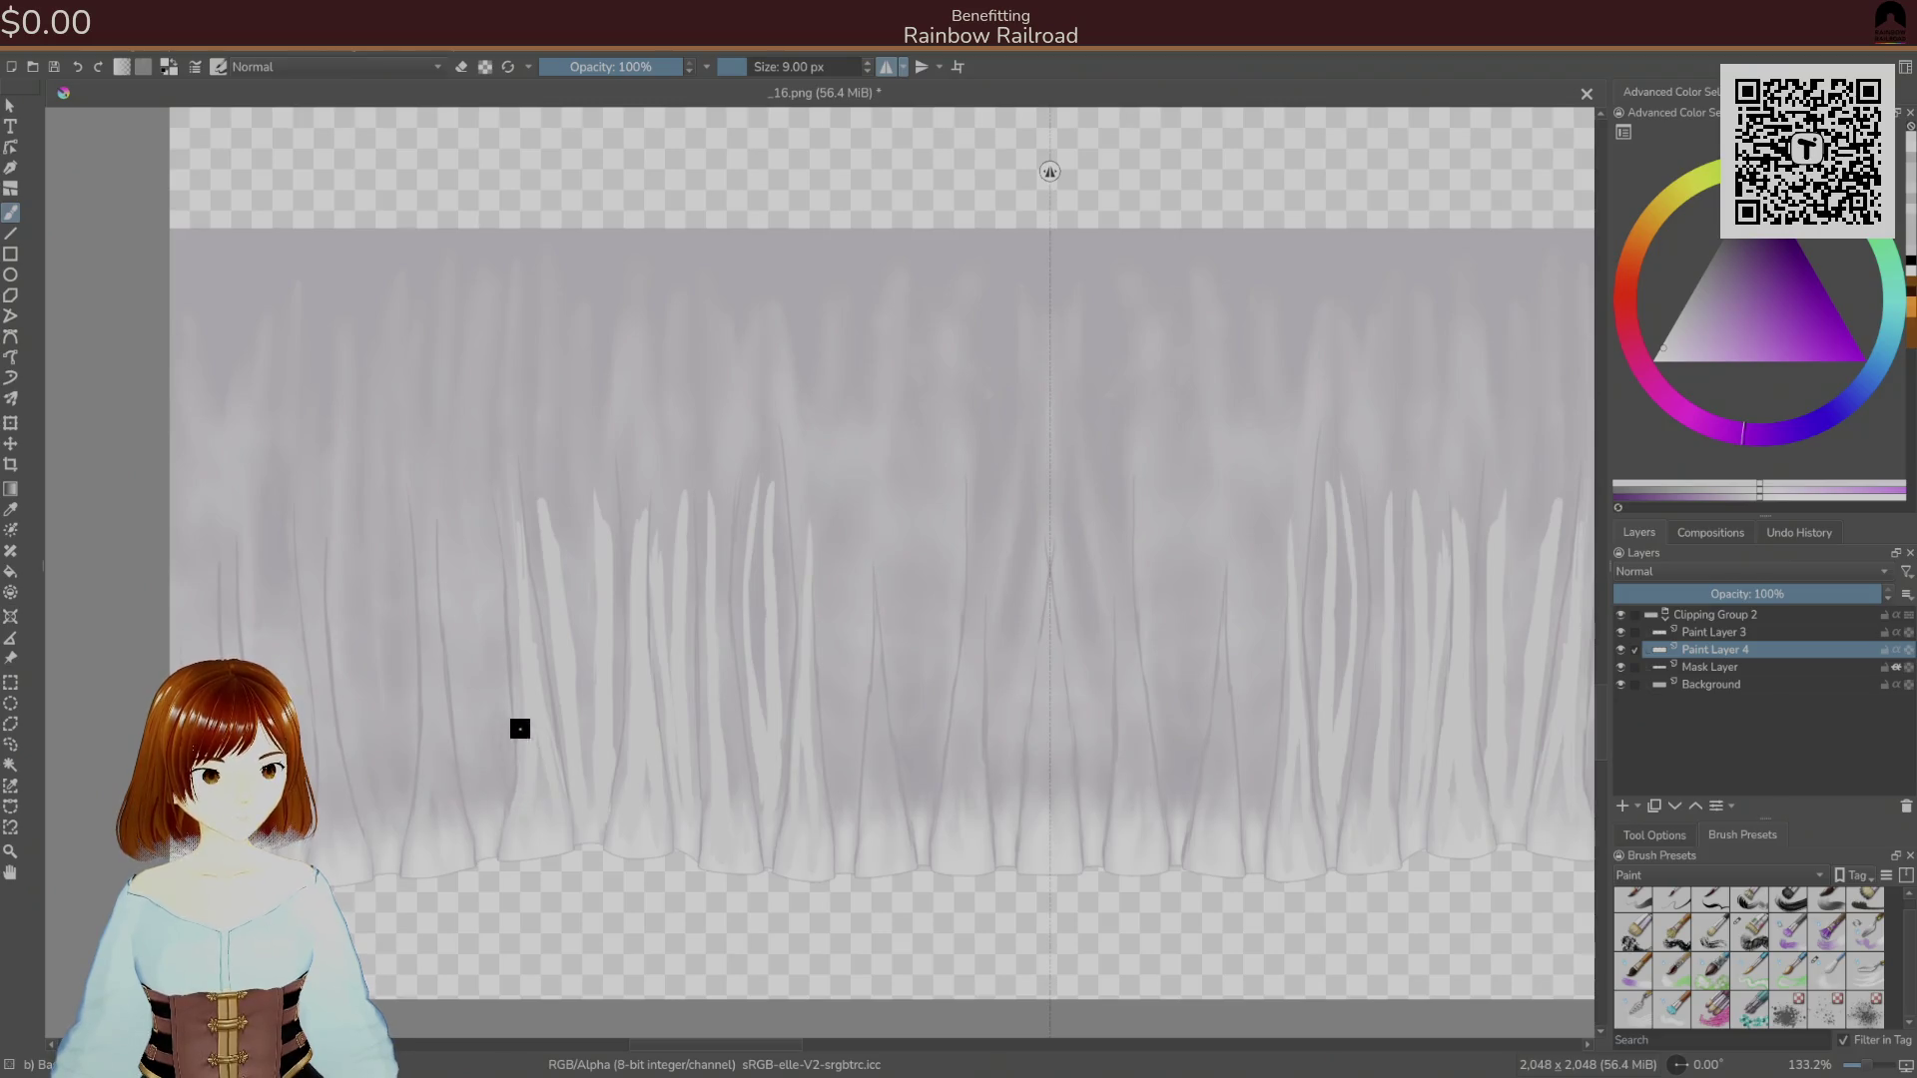
Paint thin mirrored highlight lines up a central fold, then enlarge the brush to 12 px.
drag(658, 700, 758, 693)
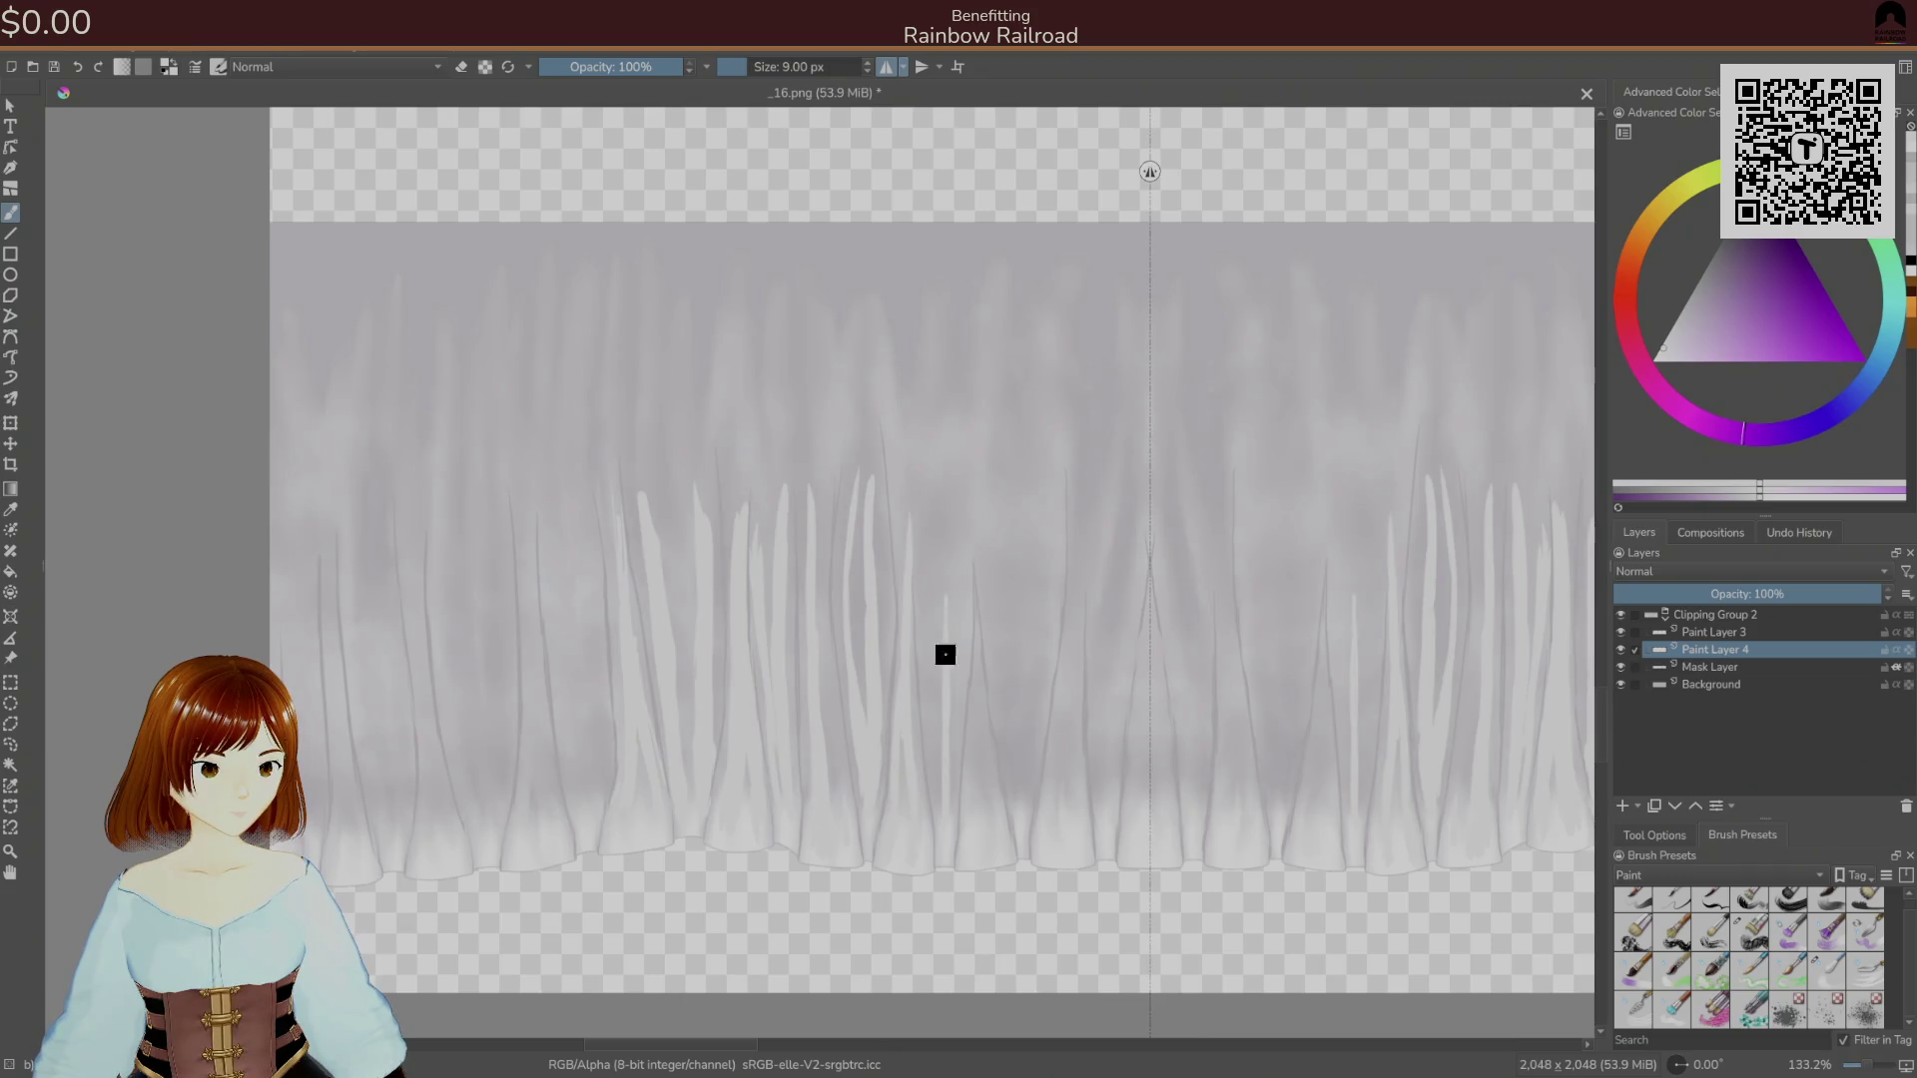
drag(946, 596, 954, 842)
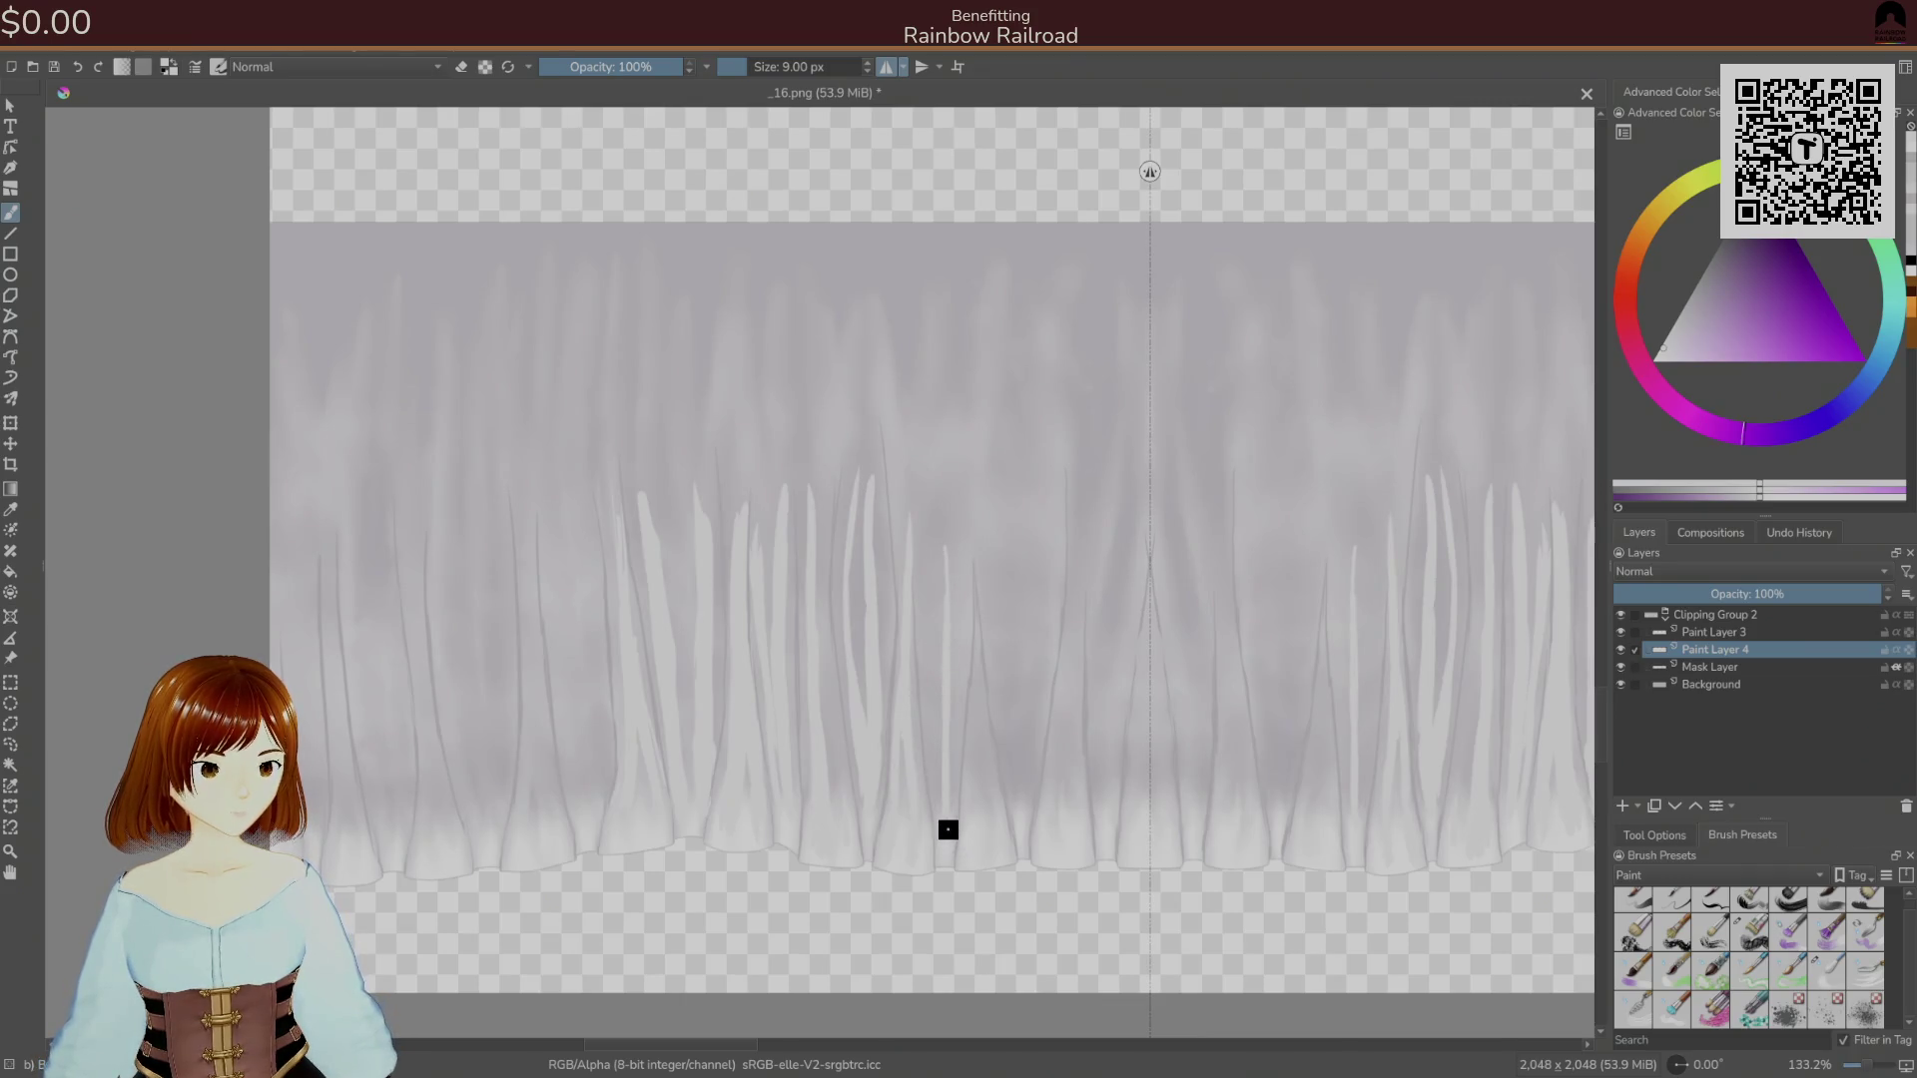
drag(946, 740, 958, 581)
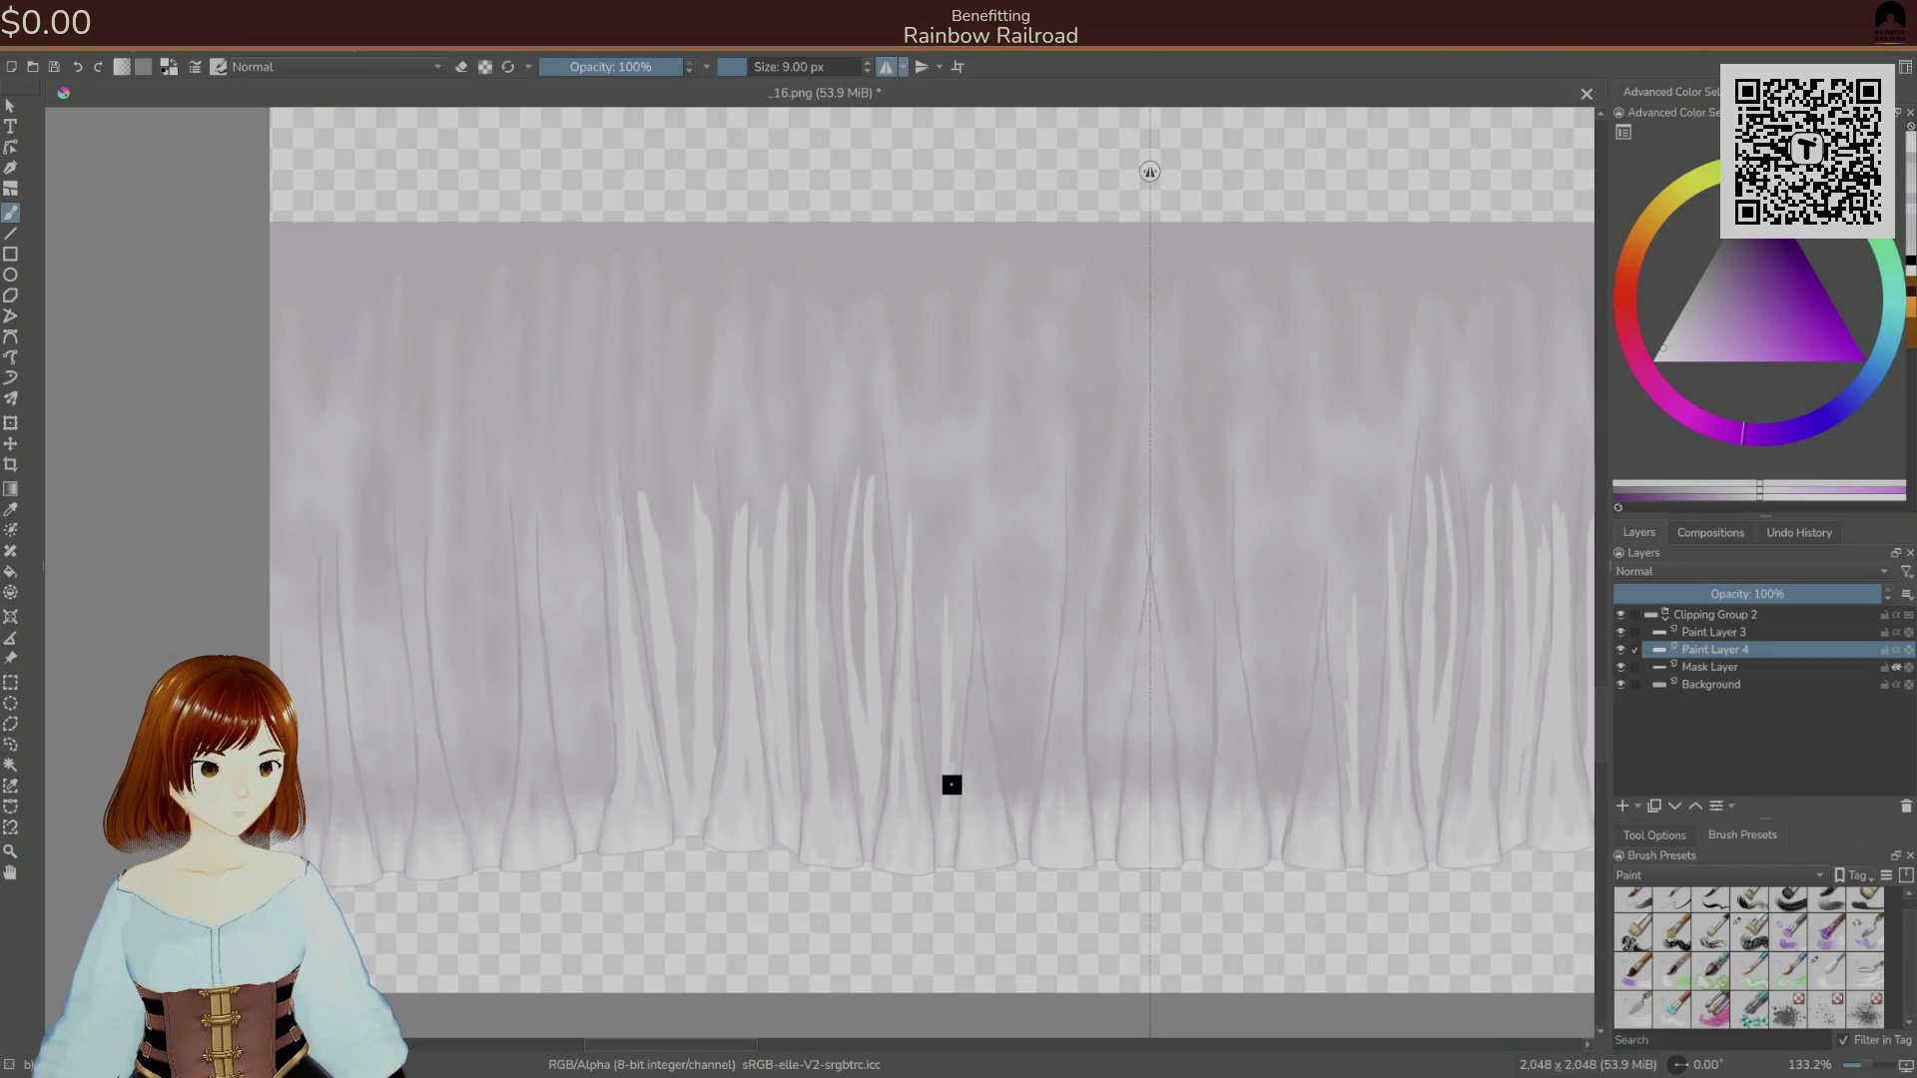
key(bracketright)
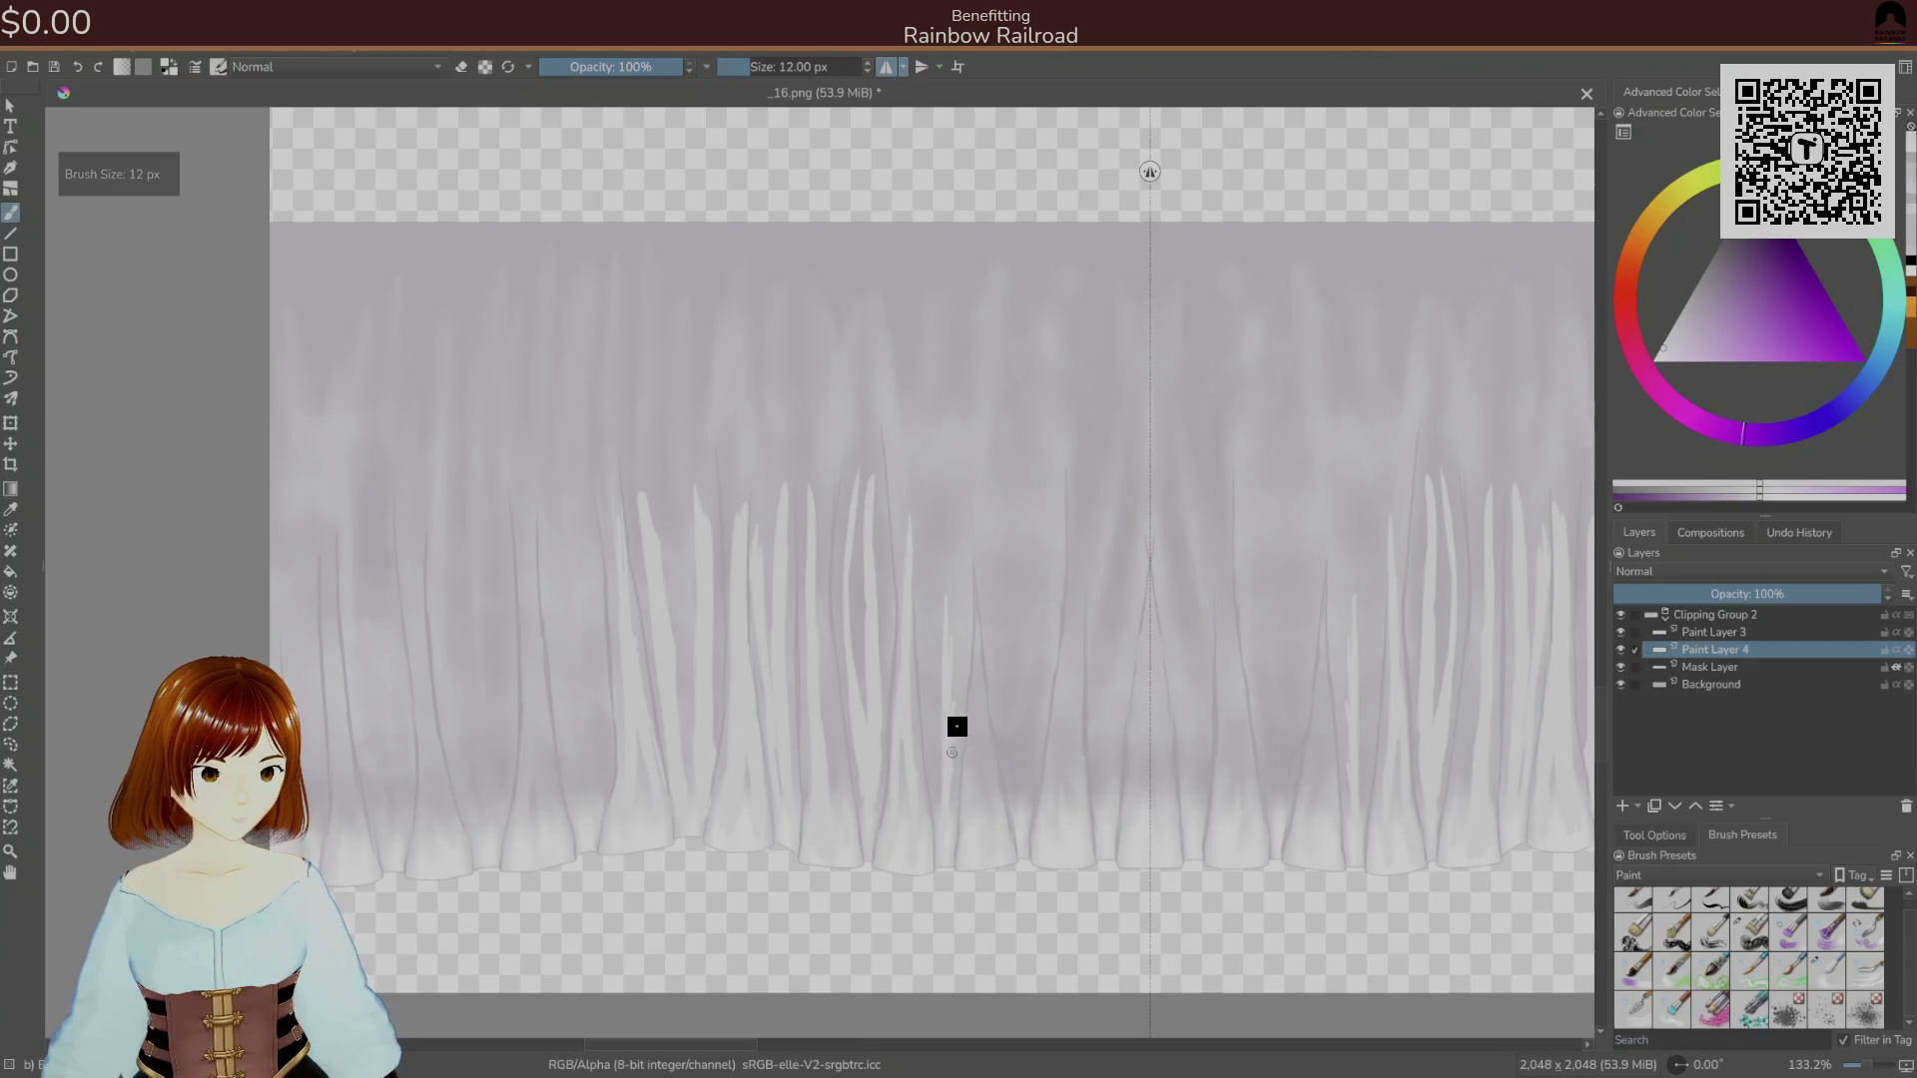
Widen and extend the central fold highlight at 12 px, adding faint left-fold streaks.
mouse_move(950, 646)
mouse_down()
mouse_move(950, 582)
mouse_move(956, 712)
mouse_up()
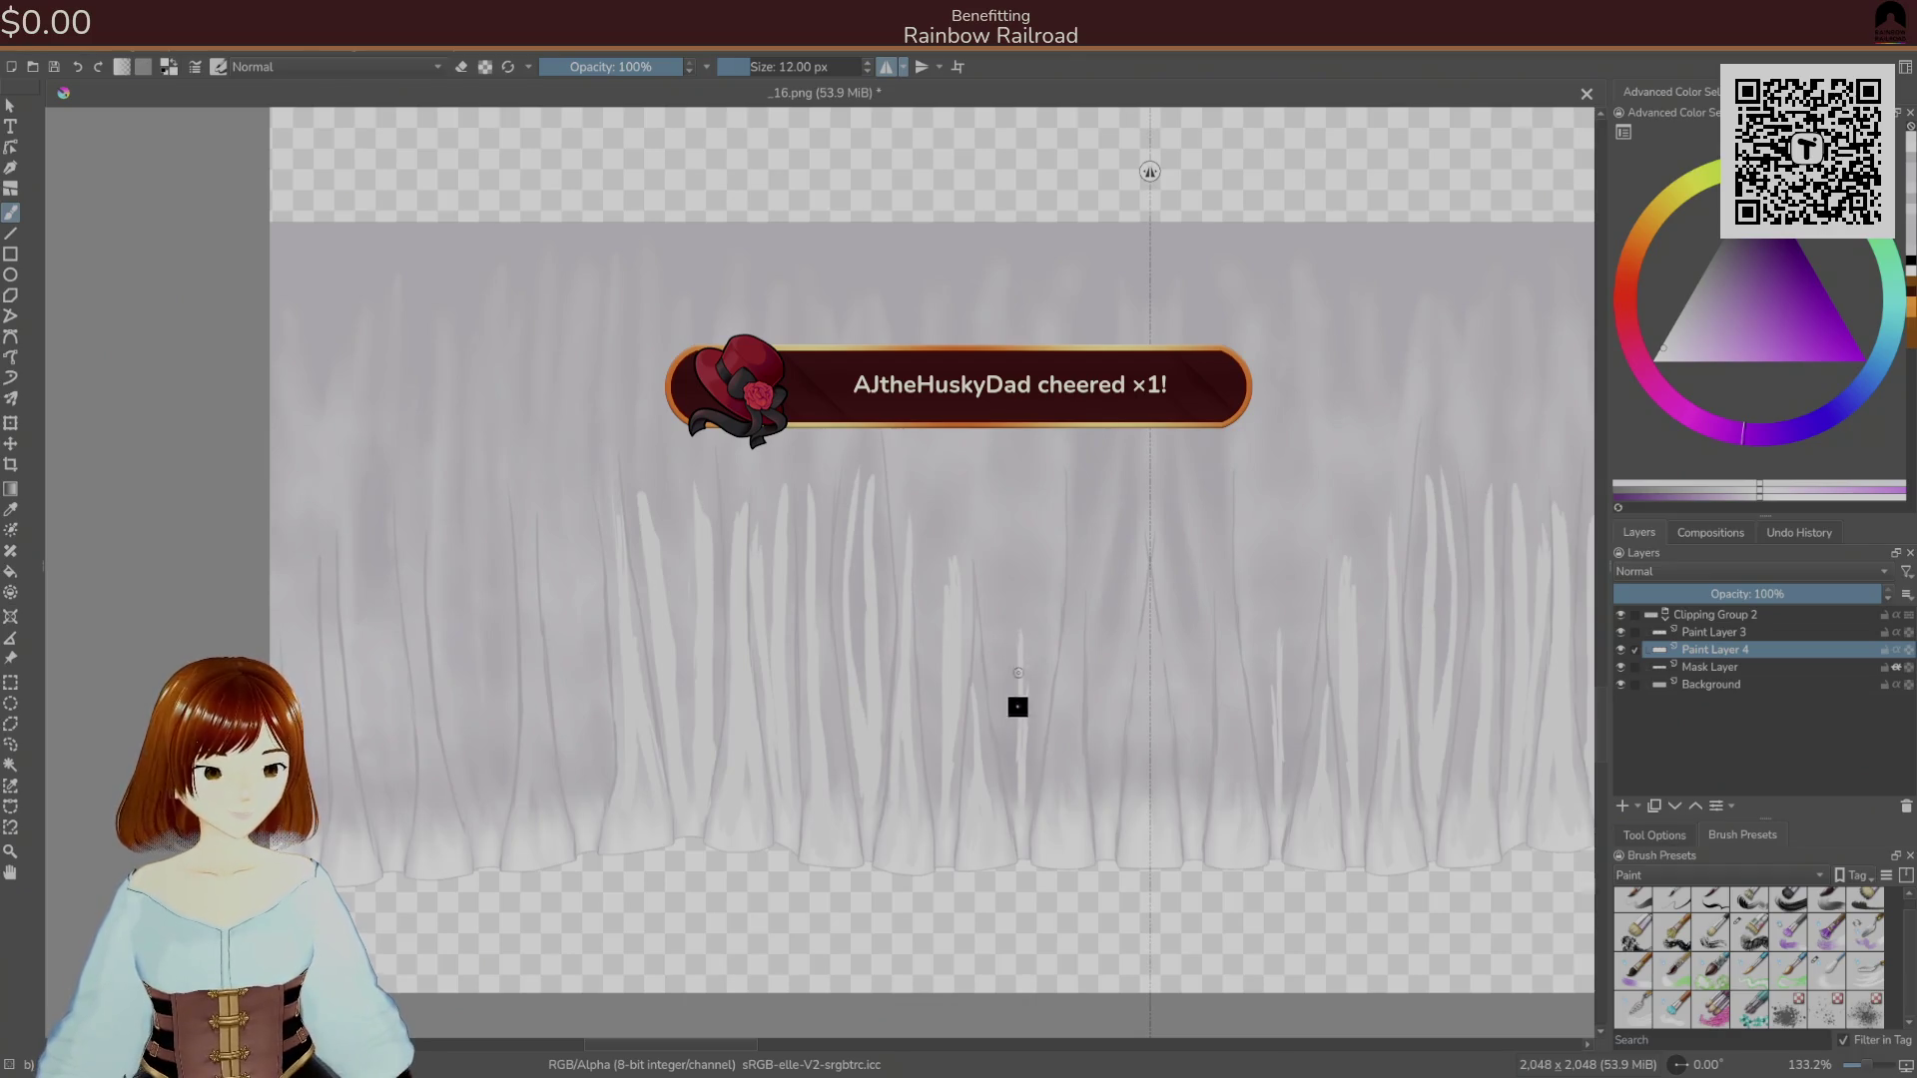
mouse_move(1015, 802)
mouse_down()
mouse_move(1022, 642)
mouse_move(1021, 799)
mouse_move(1052, 782)
mouse_move(1056, 742)
mouse_move(1079, 844)
mouse_move(1070, 739)
mouse_move(1108, 800)
mouse_move(1104, 603)
mouse_move(1065, 728)
mouse_up()
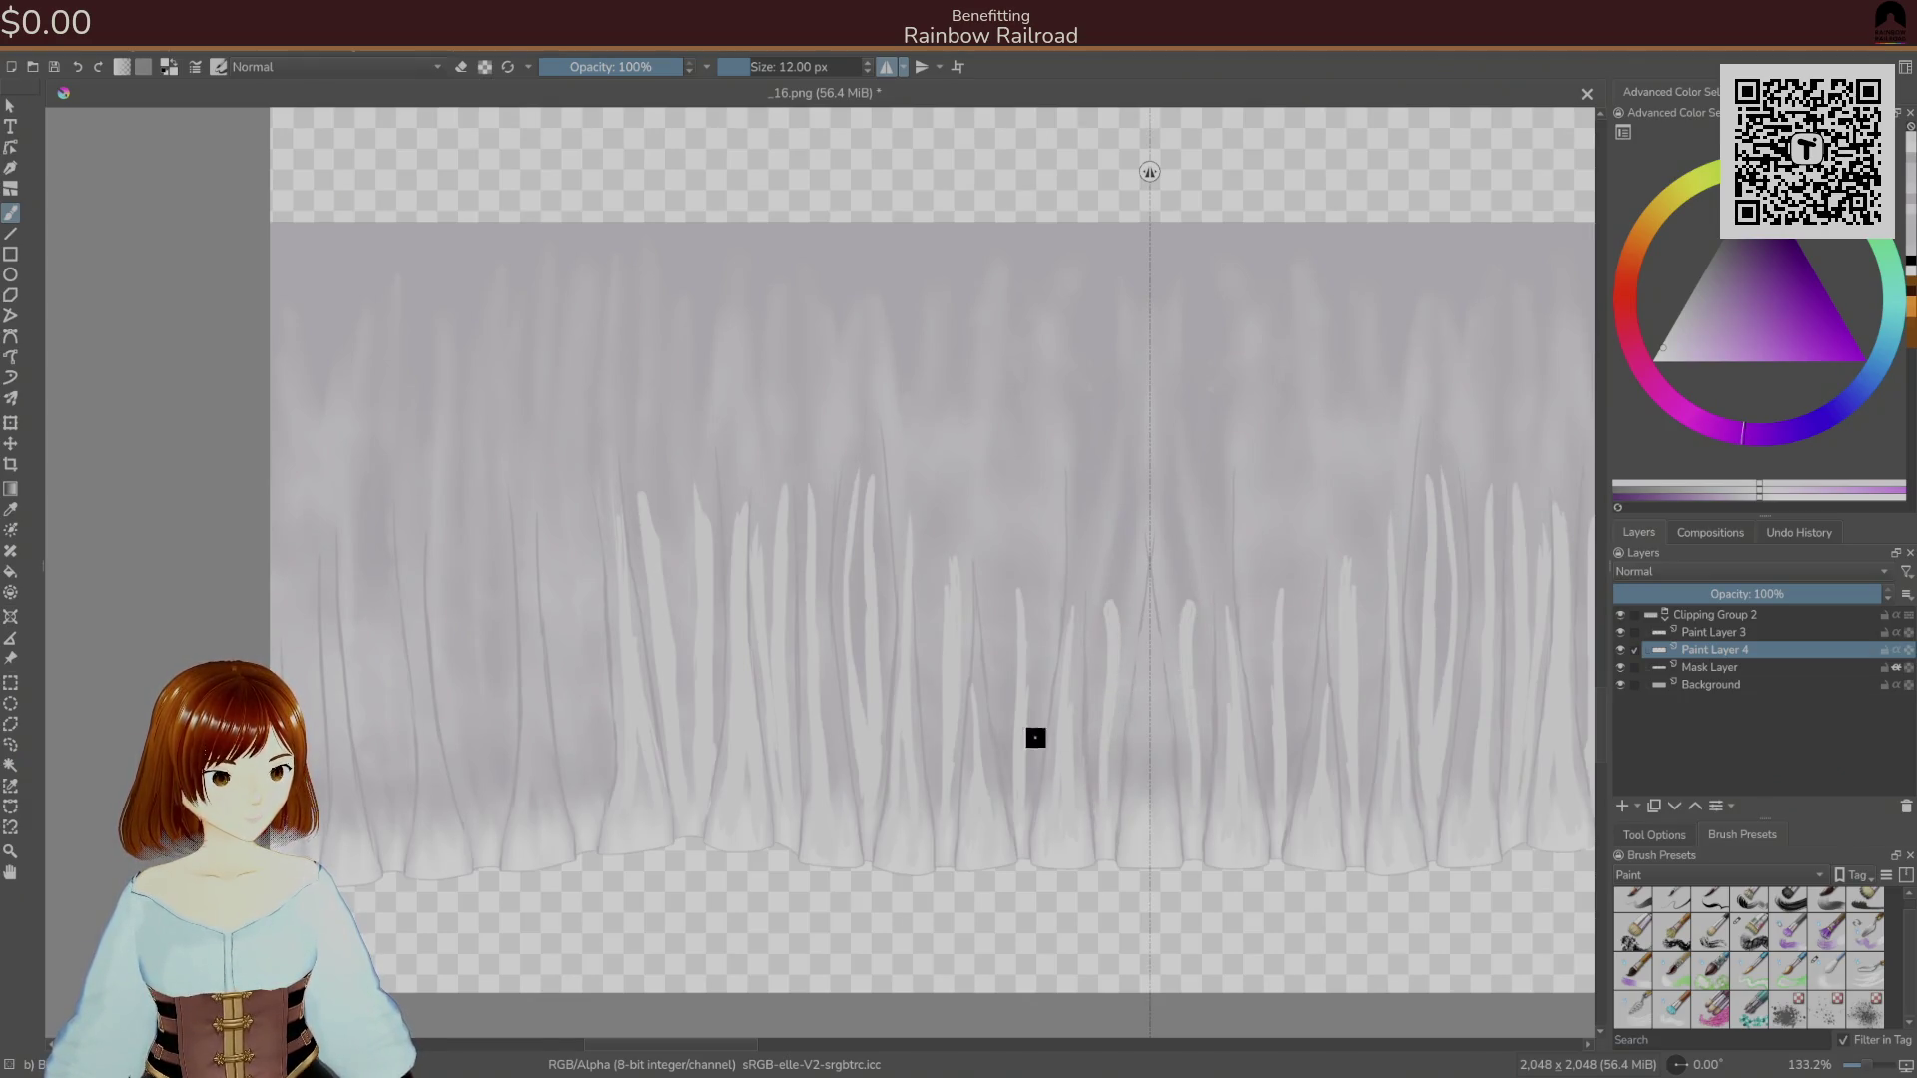
mouse_move(607, 798)
mouse_down()
mouse_move(573, 749)
mouse_move(566, 533)
mouse_move(603, 805)
mouse_move(586, 562)
mouse_move(601, 783)
mouse_up()
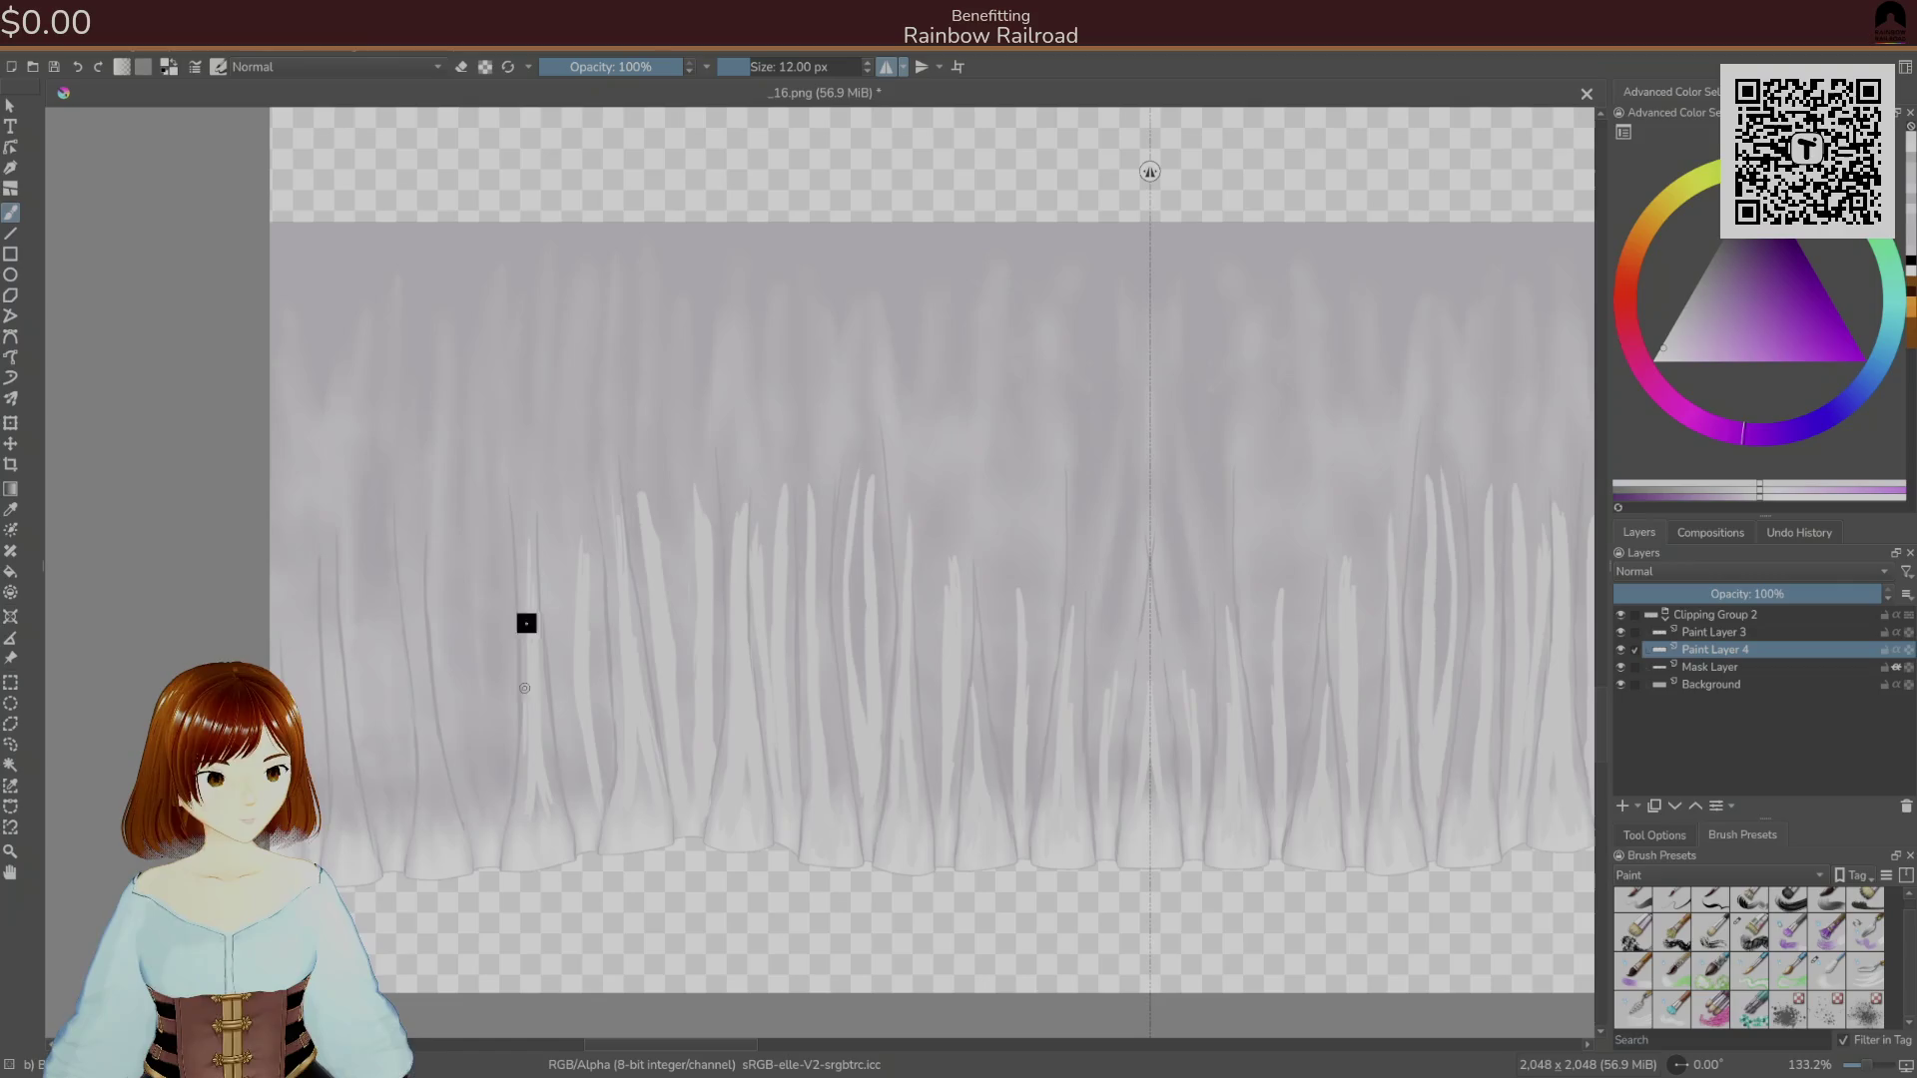
Paint long pale highlight strands up the far-left folds of the frill.
drag(471, 543, 505, 812)
mouse_move(477, 599)
mouse_down()
mouse_move(483, 719)
mouse_move(463, 740)
mouse_up()
drag(443, 555, 446, 830)
drag(424, 716, 432, 769)
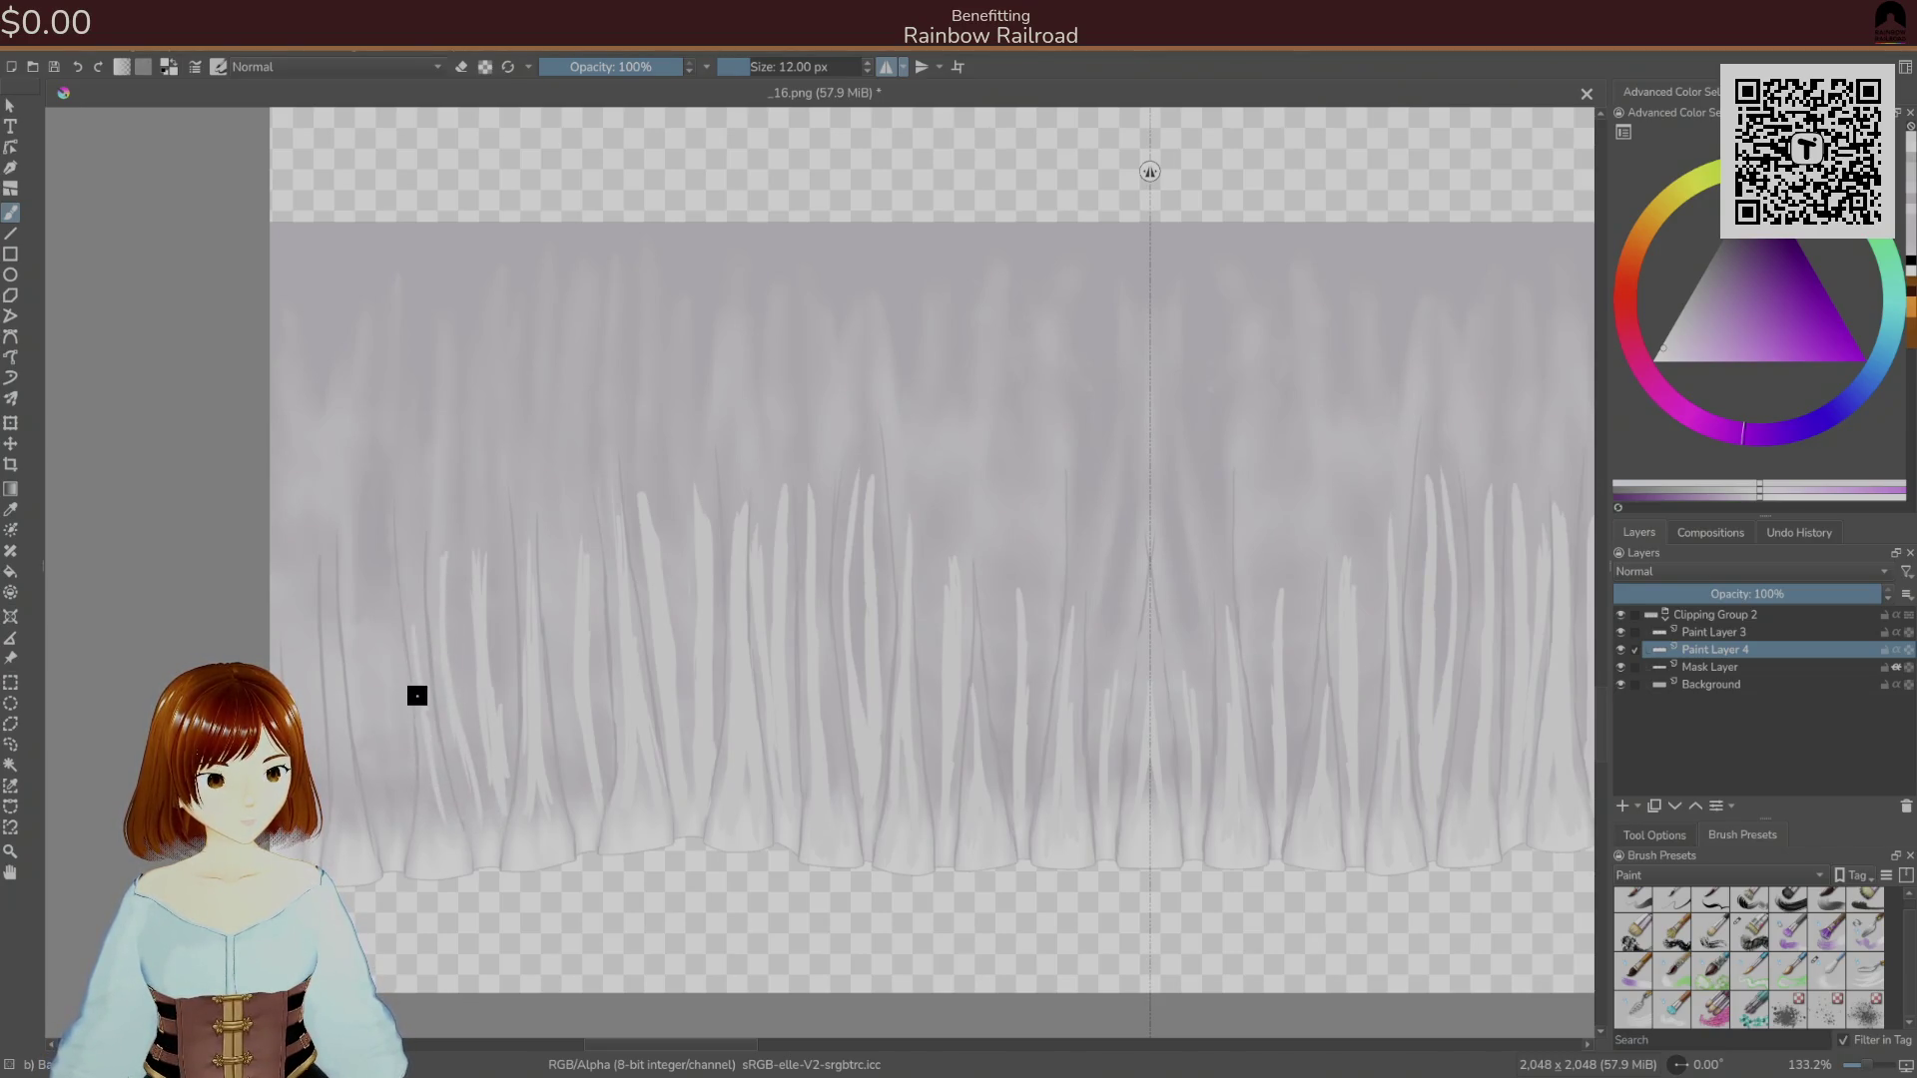
drag(410, 541, 427, 792)
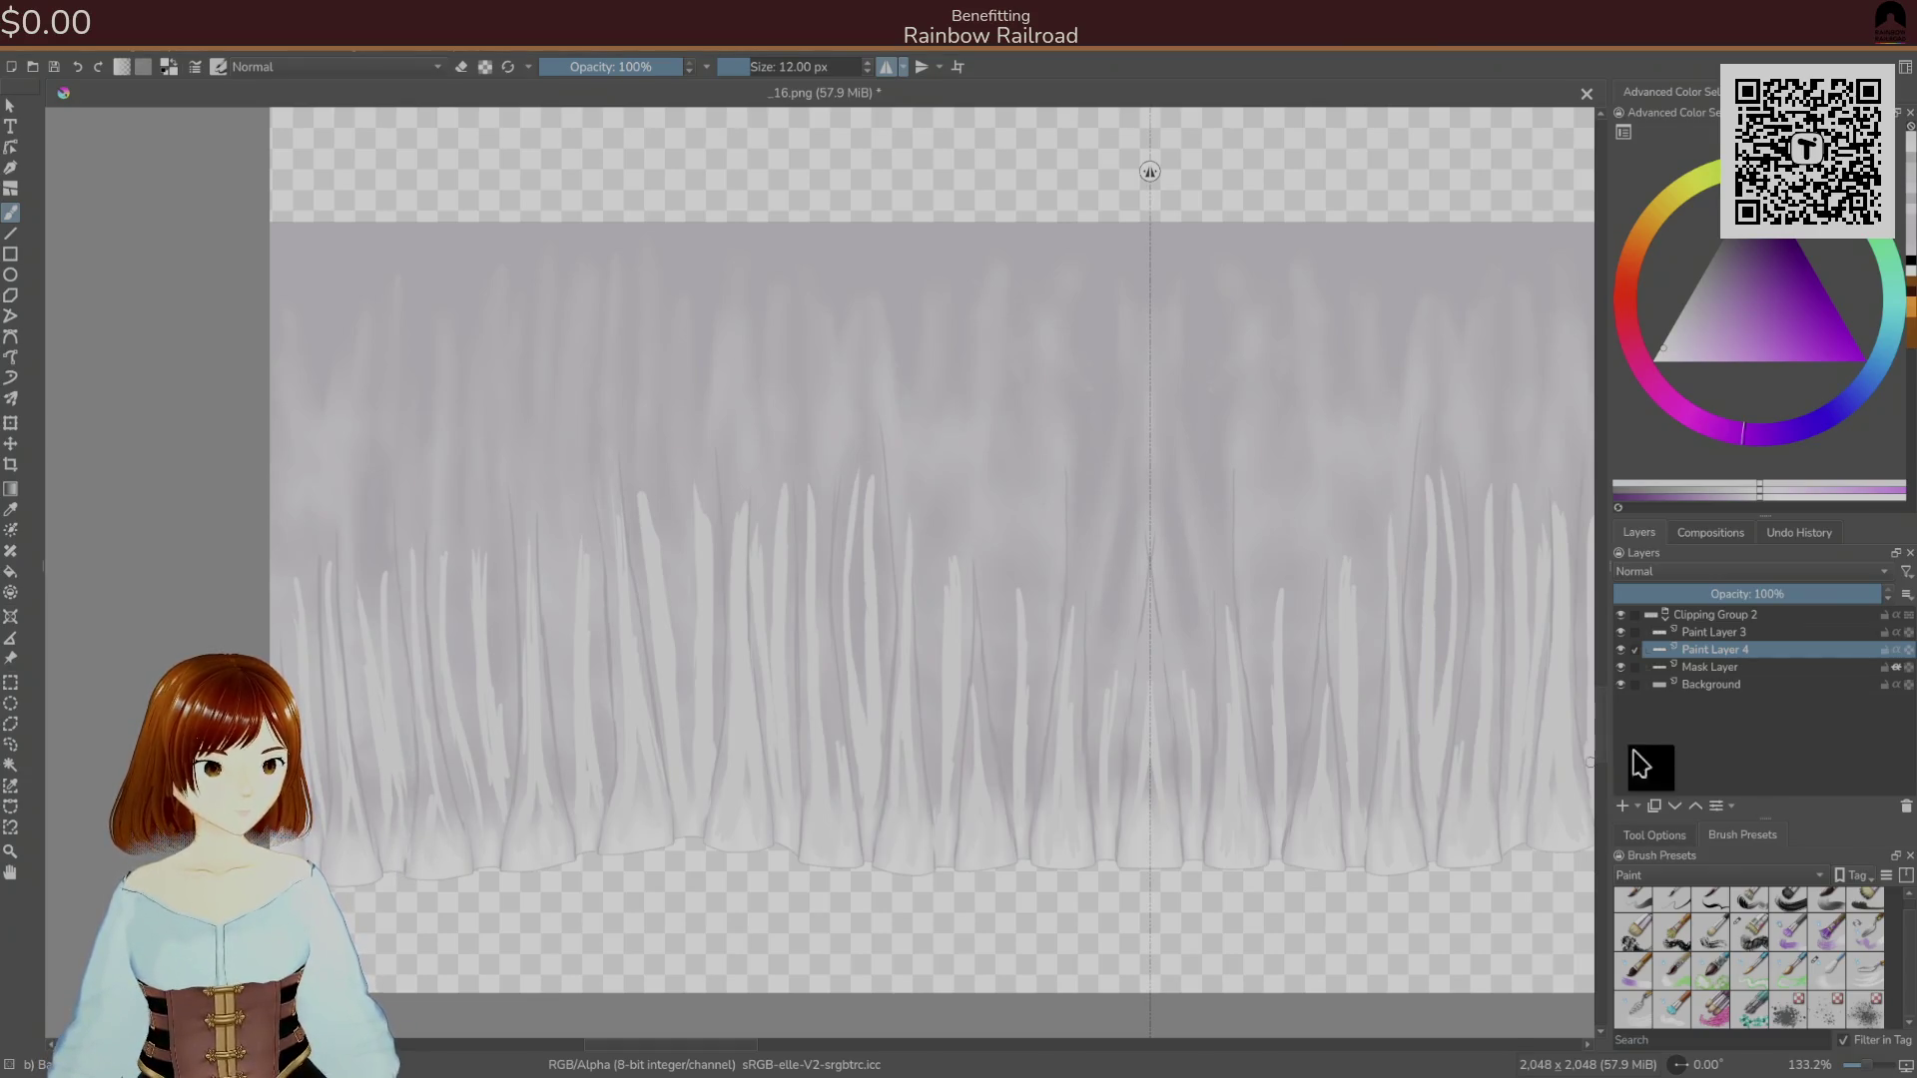
Sample a light frill colour and paint mirrored pale strands around the central crease.
ctrl+click(1238, 847)
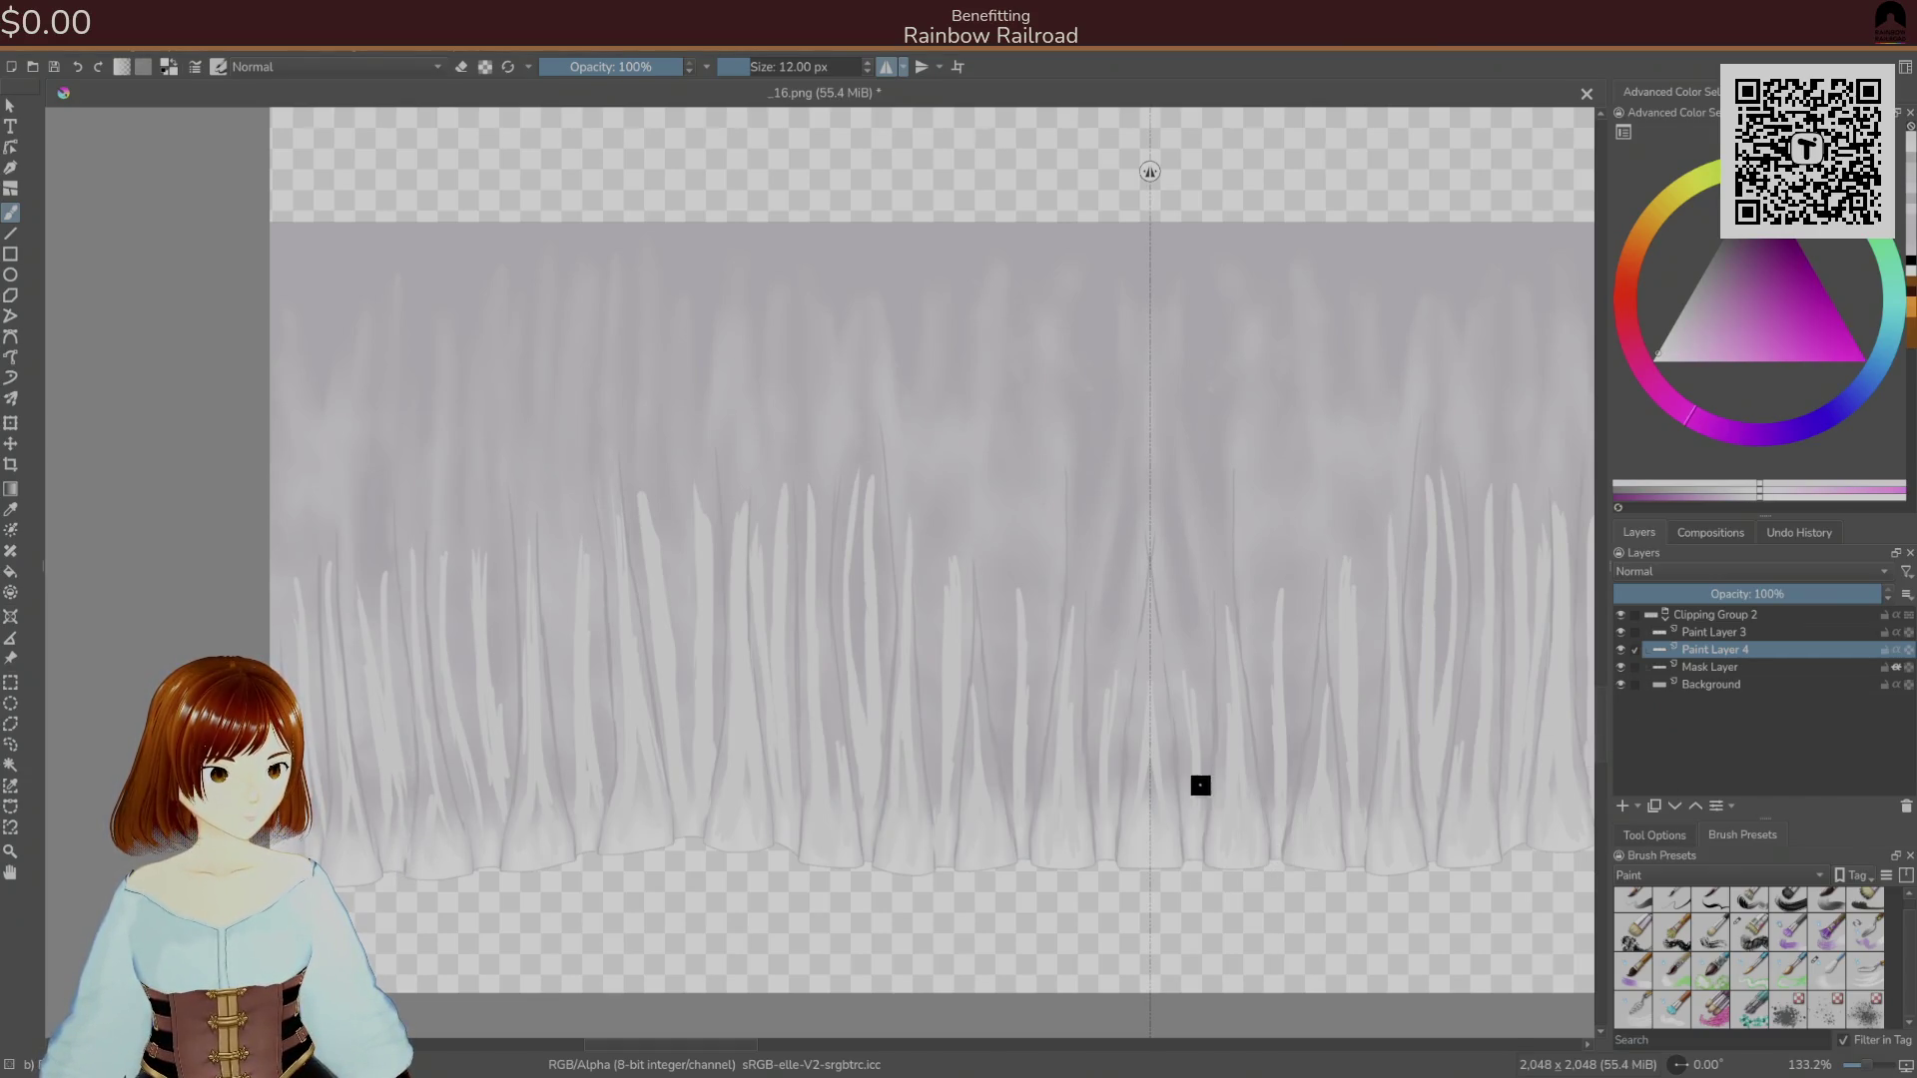
click(1236, 829)
mouse_move(1216, 865)
mouse_down()
mouse_move(1224, 779)
mouse_move(1221, 838)
mouse_move(1241, 795)
mouse_move(1264, 844)
mouse_up()
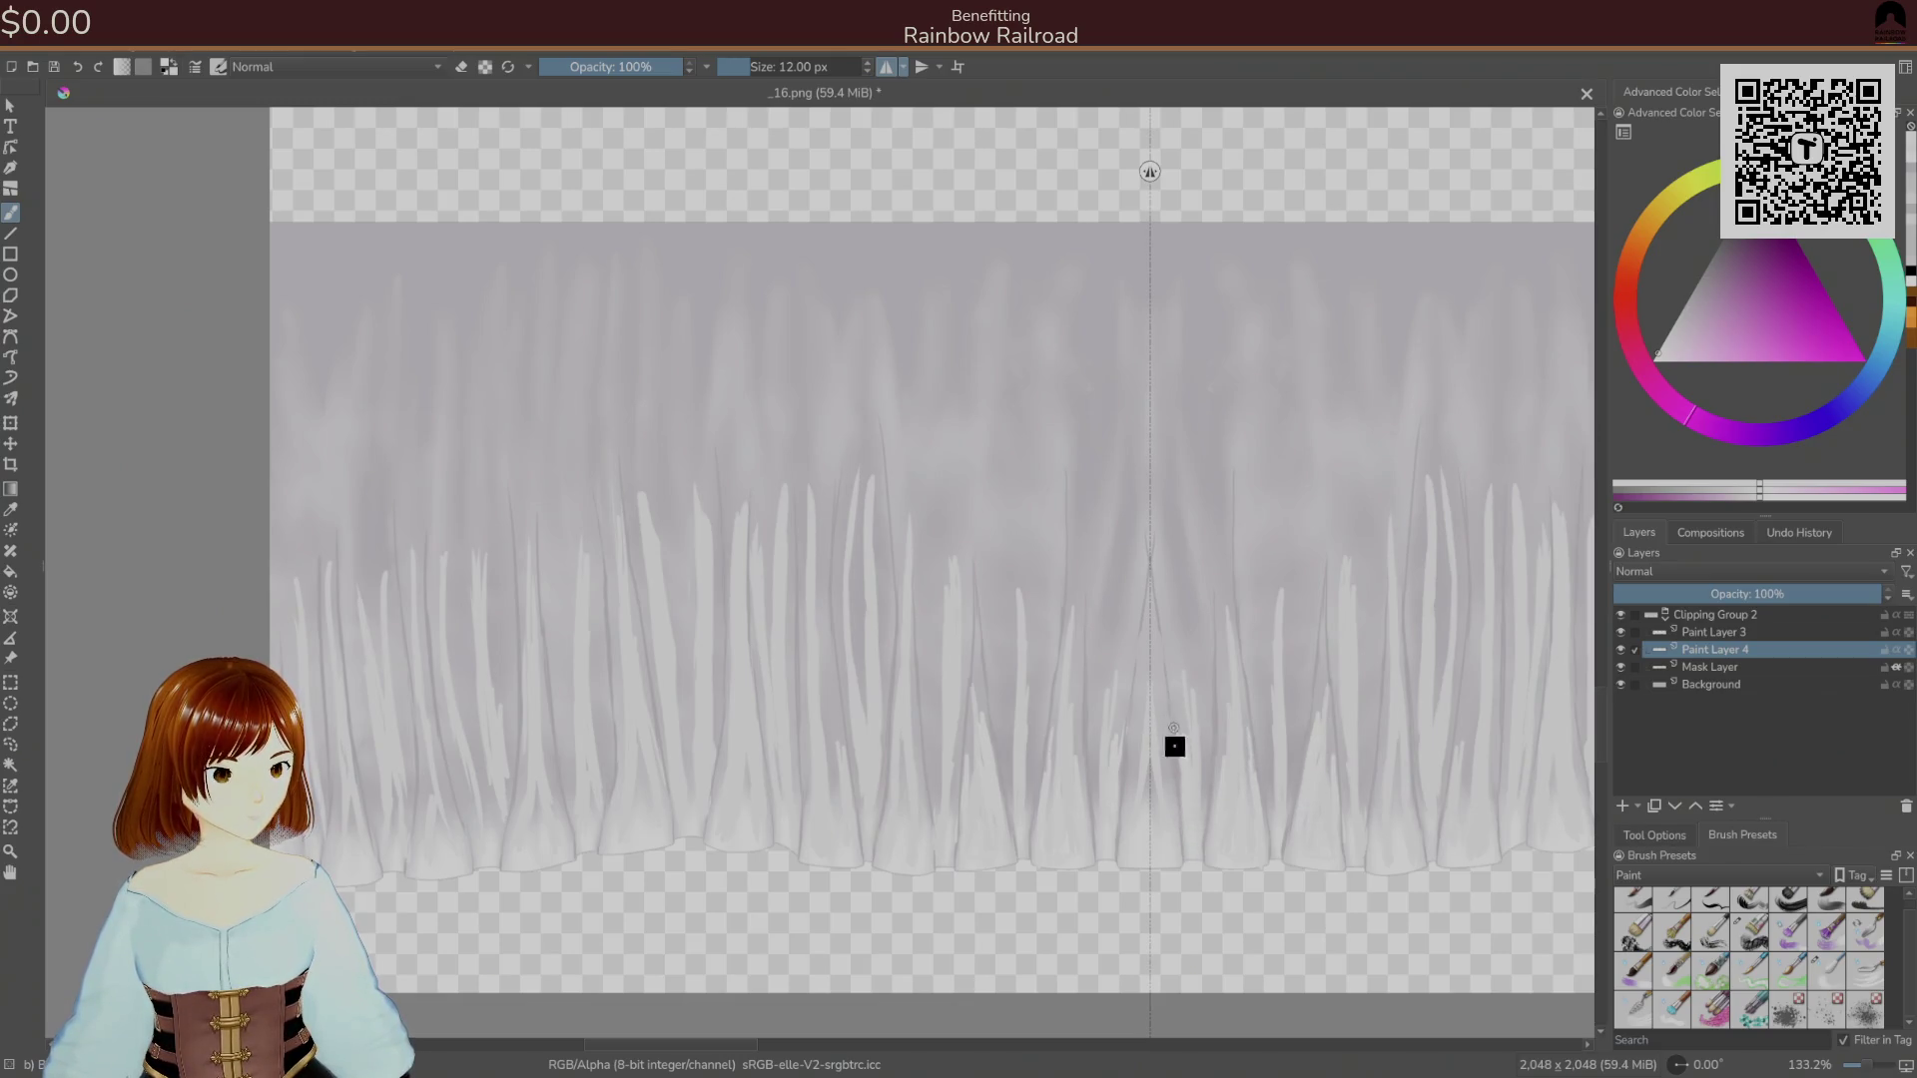
drag(1208, 734, 1211, 825)
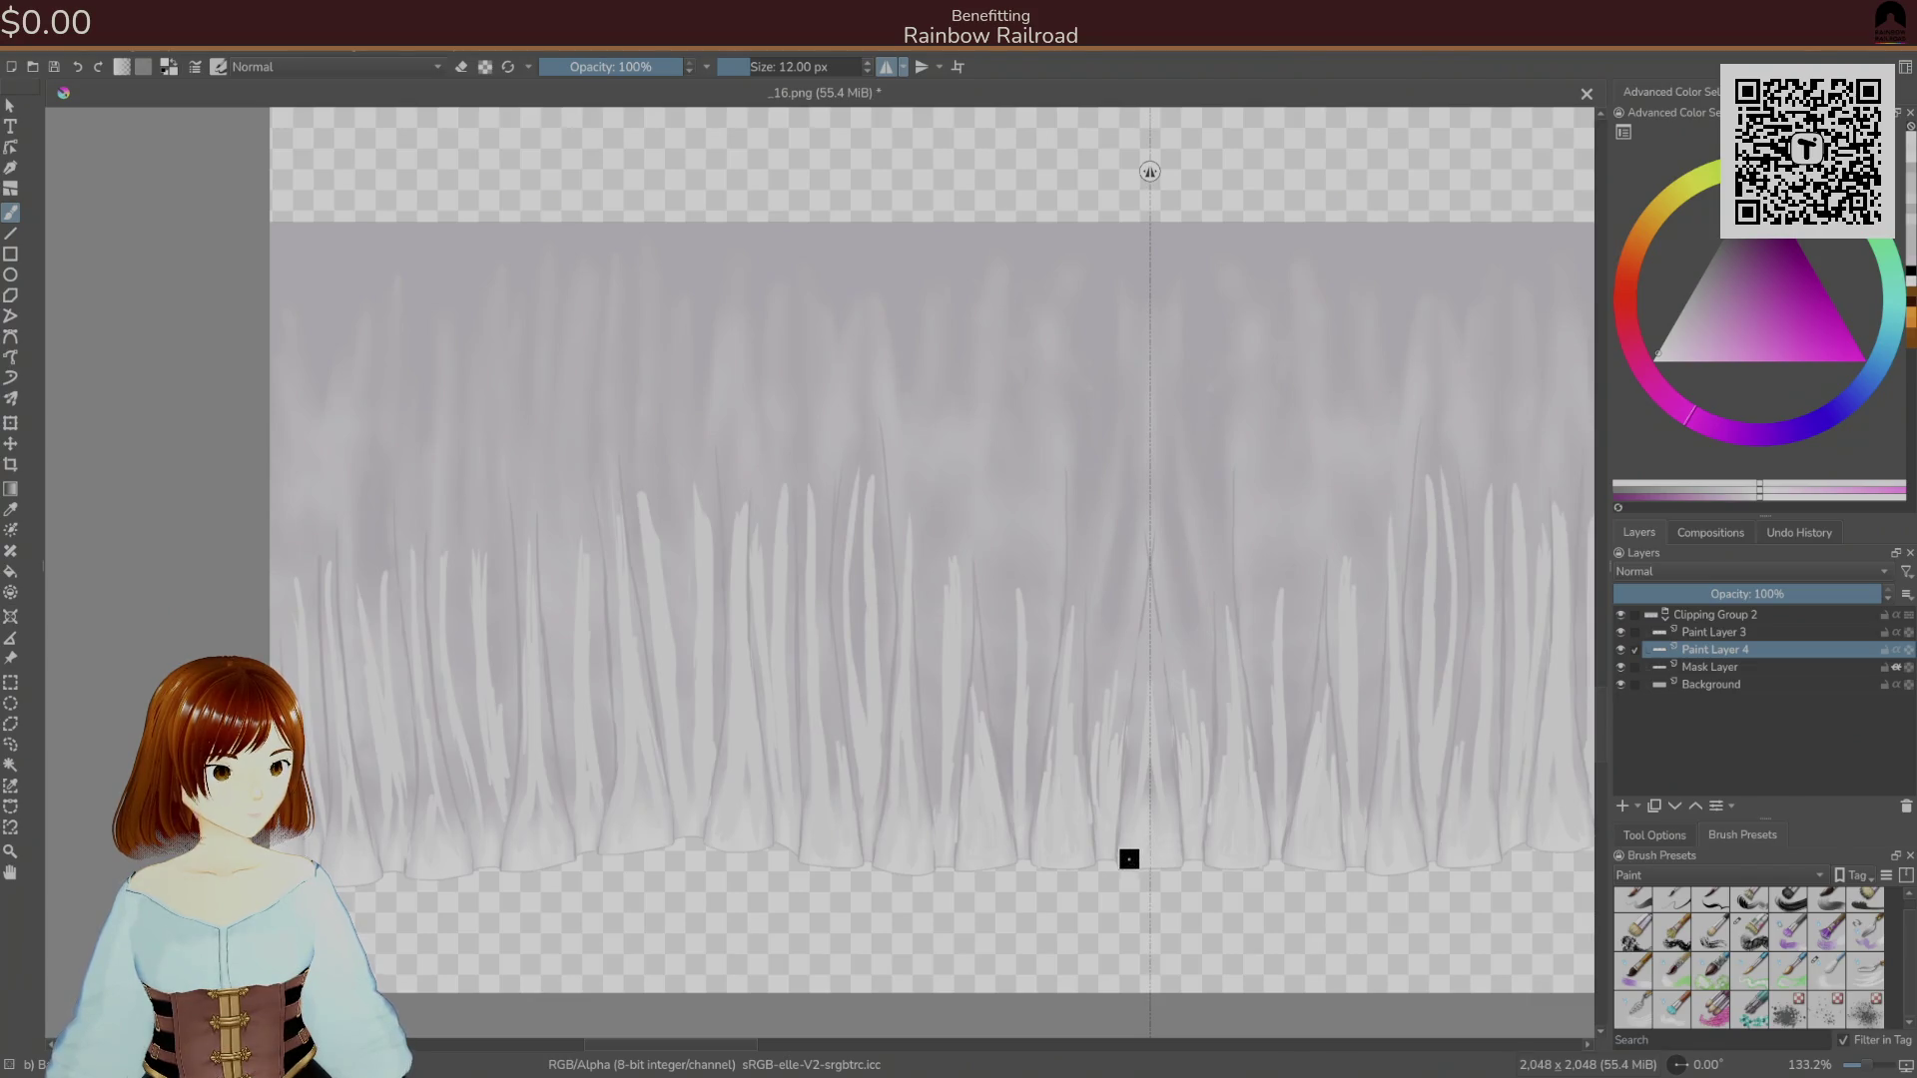
mouse_move(1172, 796)
mouse_down()
mouse_move(1164, 775)
mouse_move(1137, 827)
mouse_up()
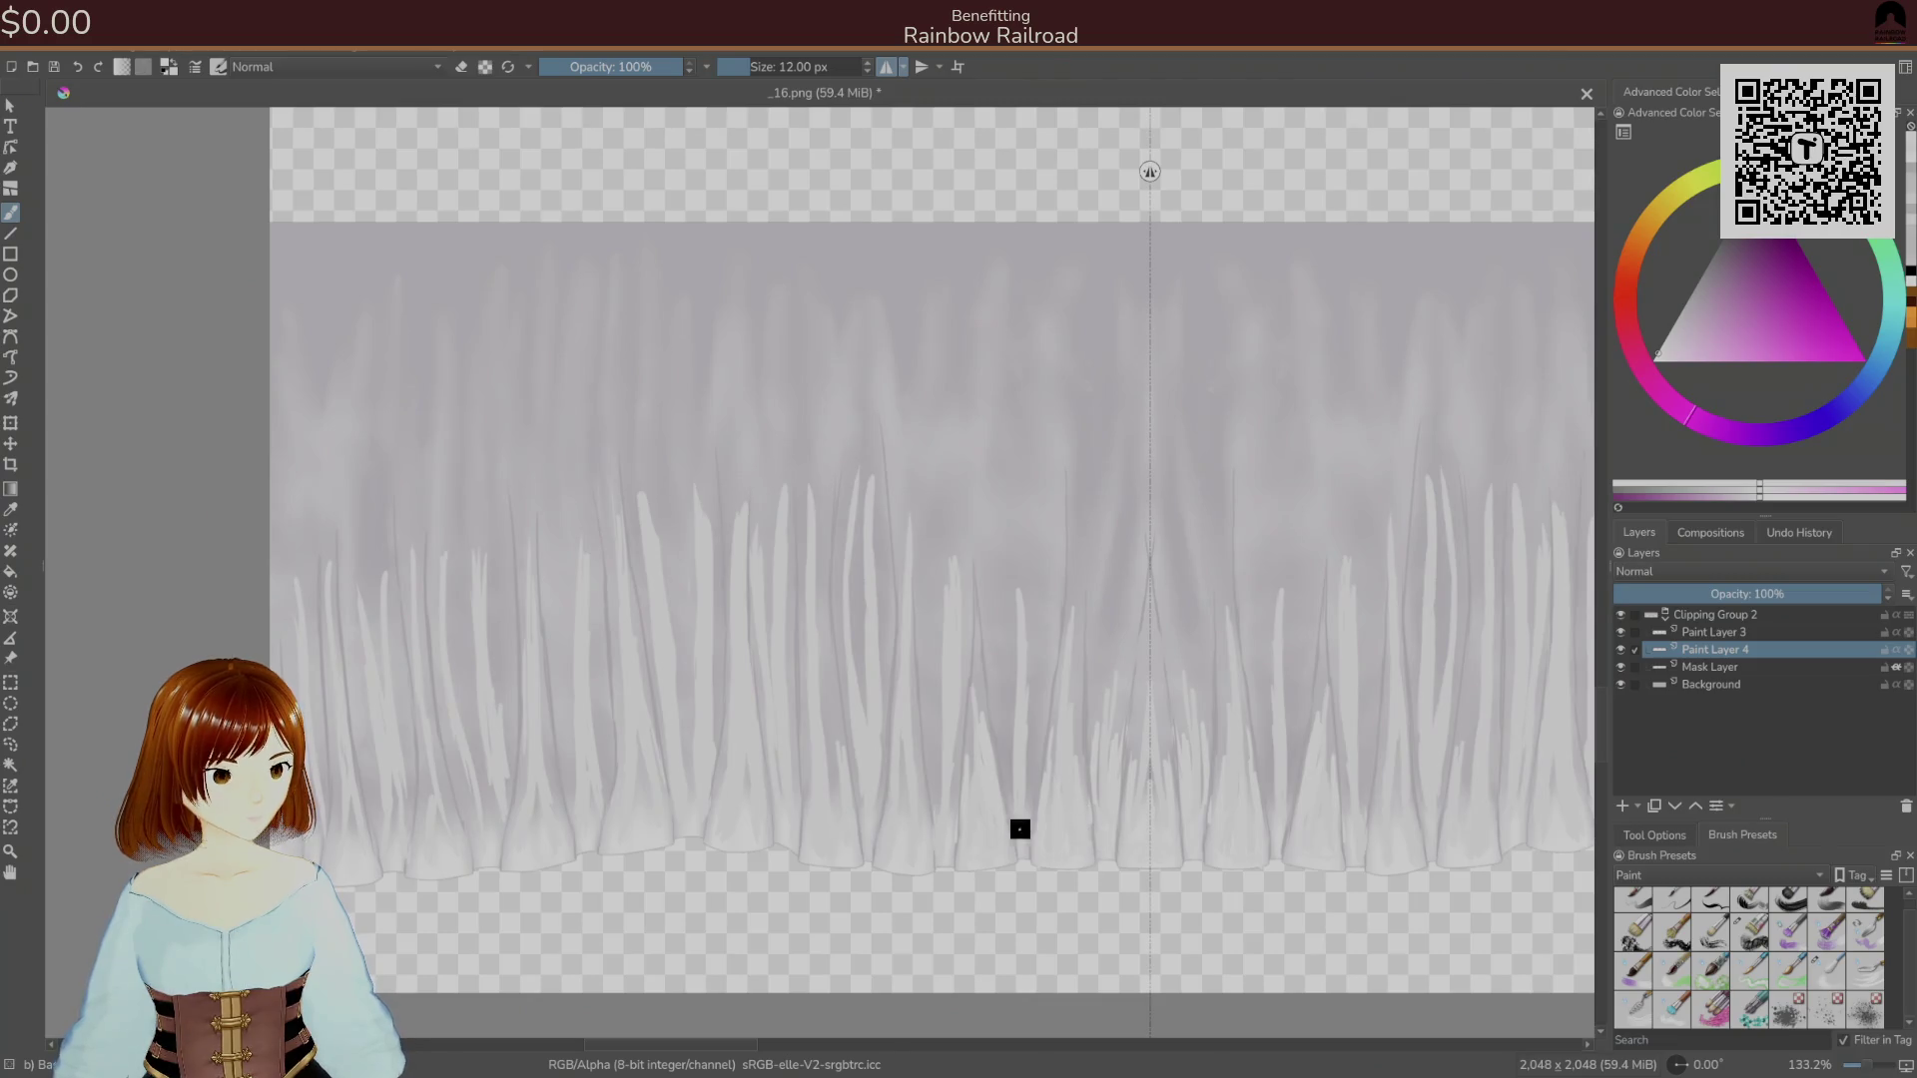
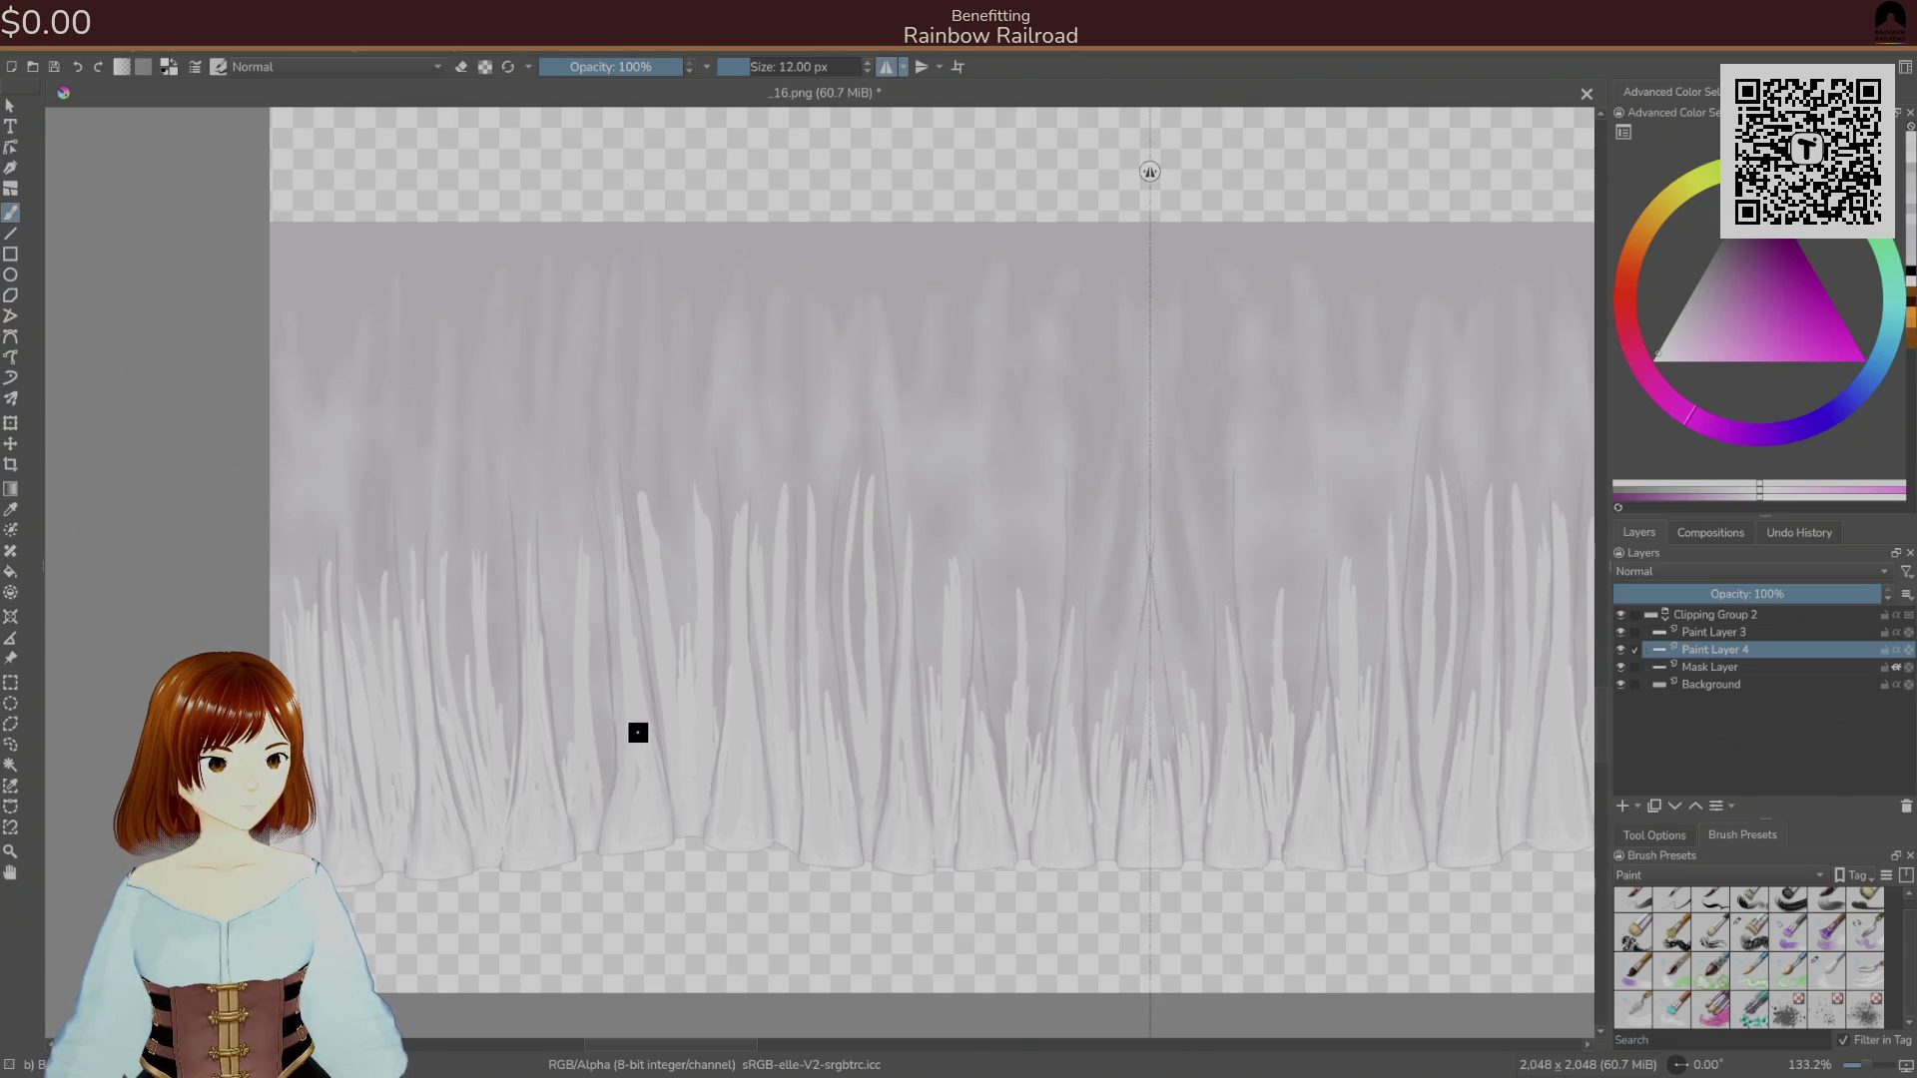
Pick a new colour and the 32 px brush, undo the centre-seam streaks, and select Paint Layer 3.
ctrl+click(612, 767)
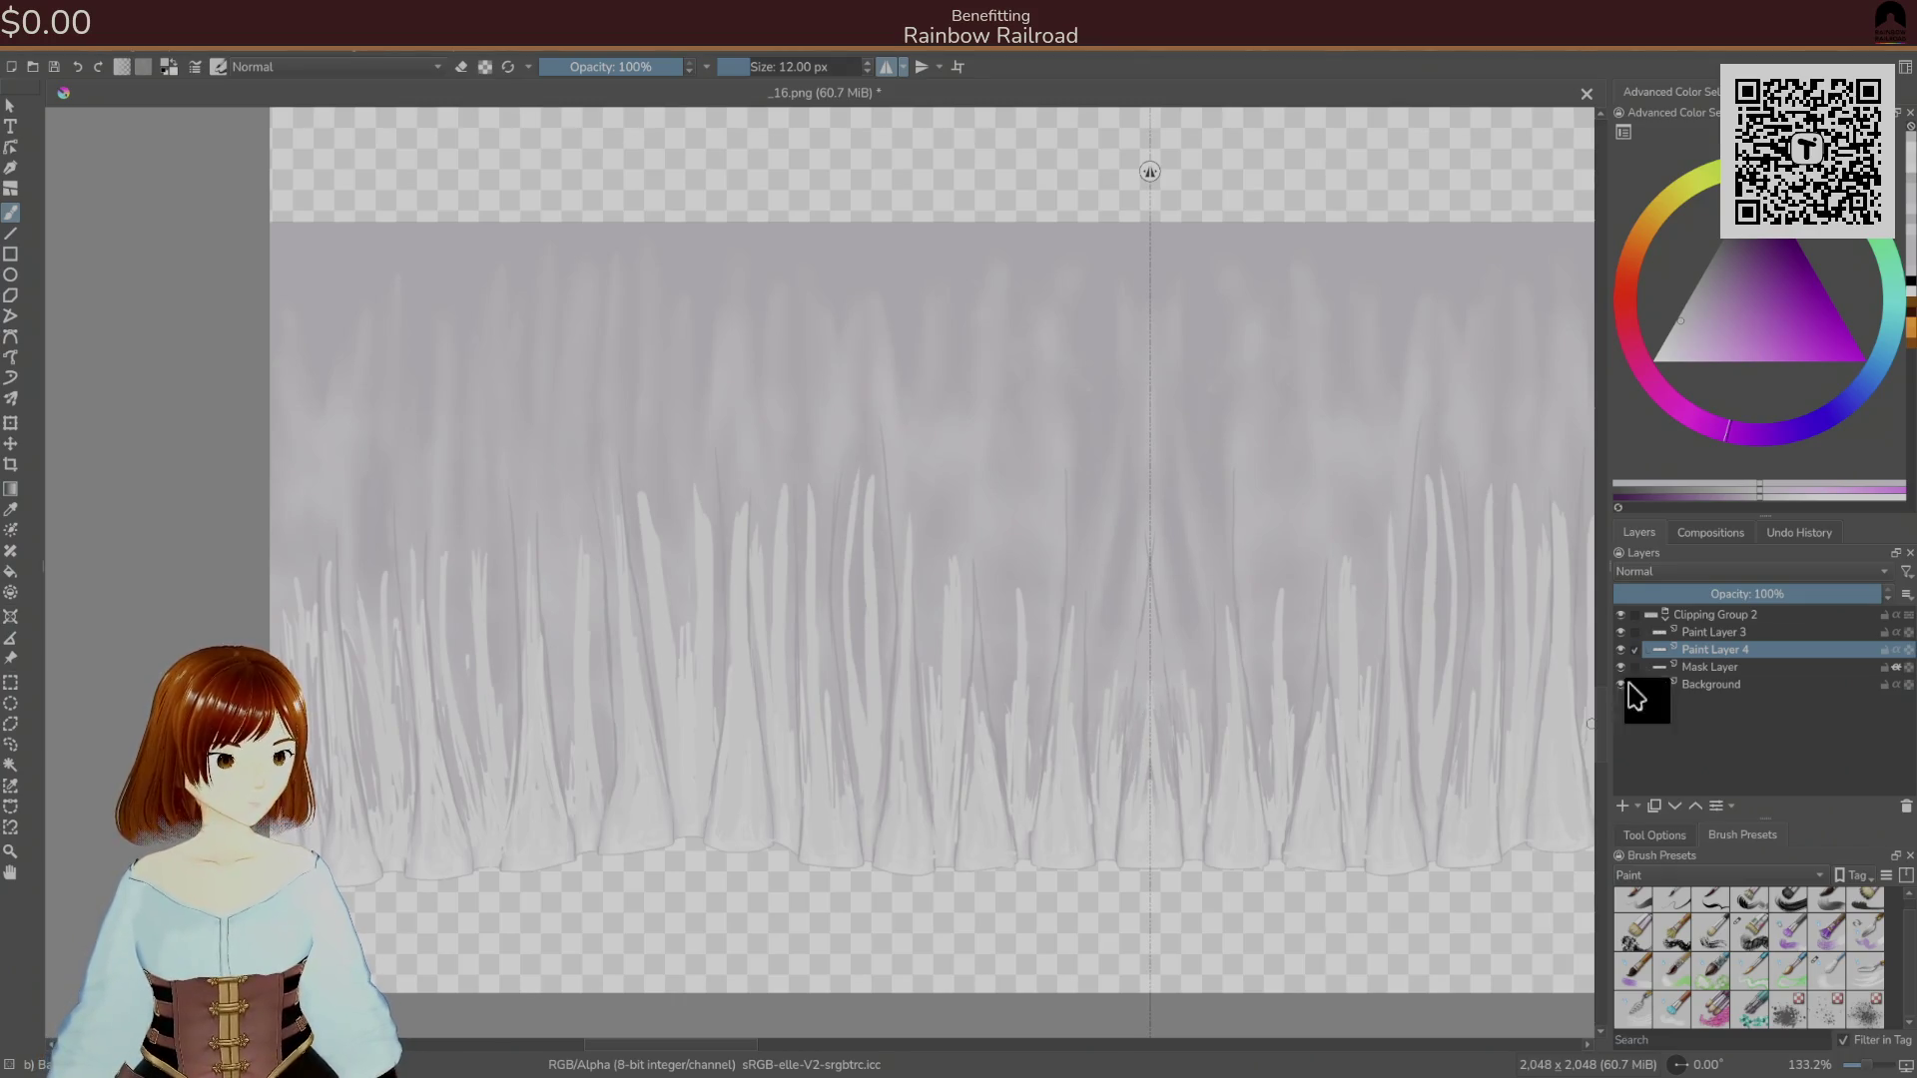
click(1827, 969)
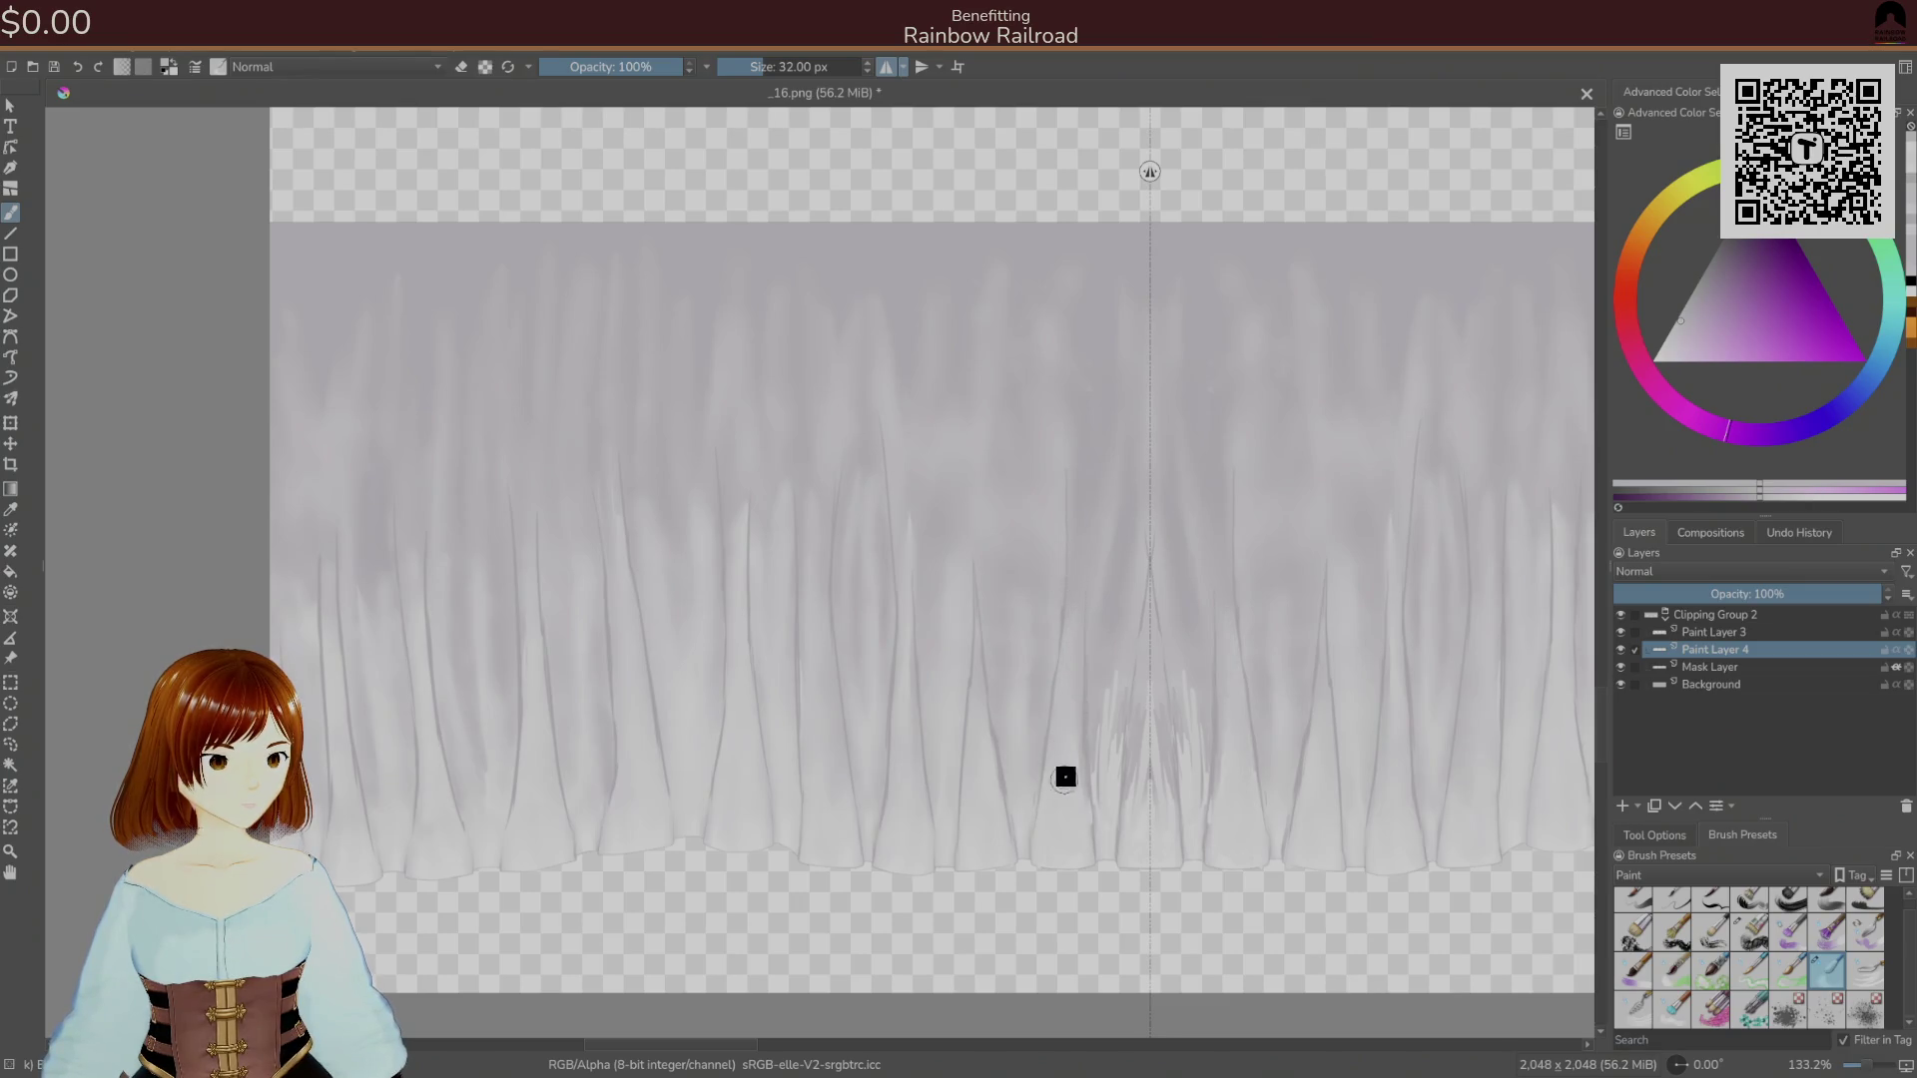
key(ctrl+z)
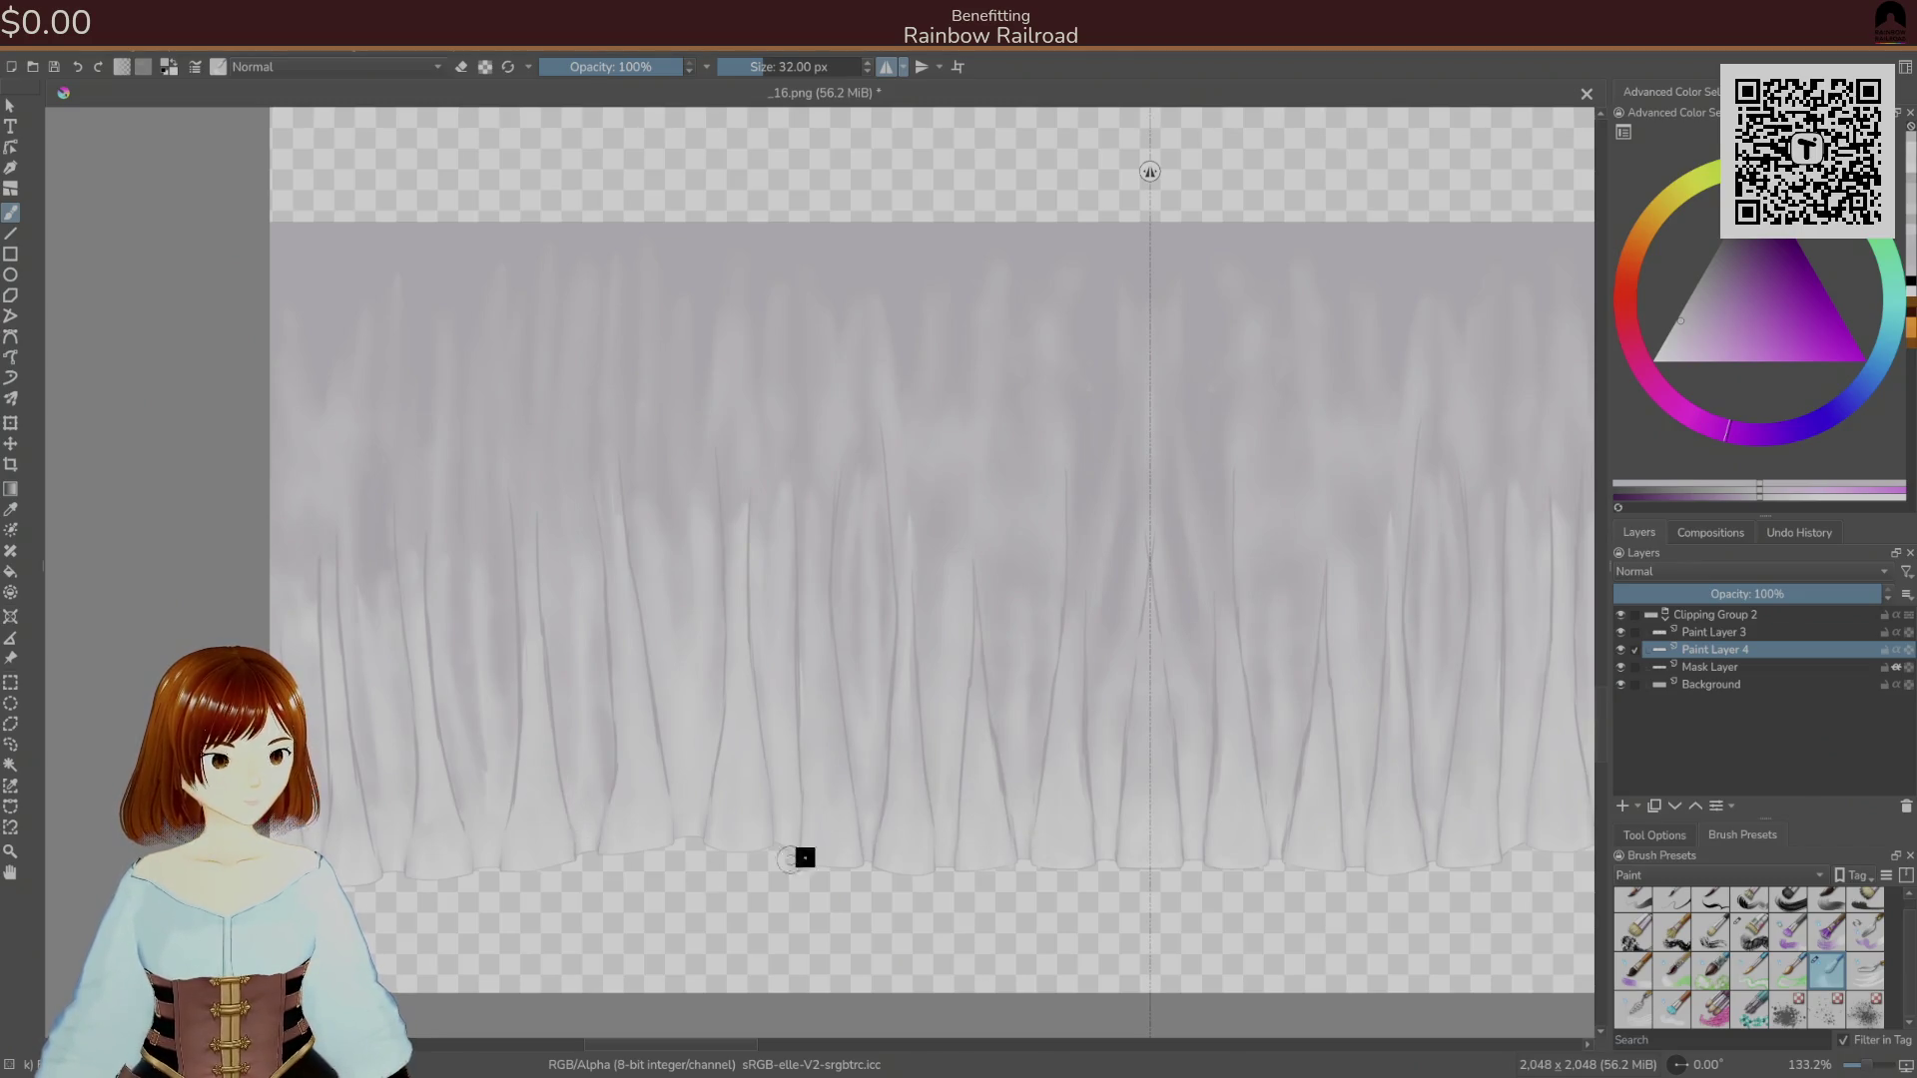
click(1722, 634)
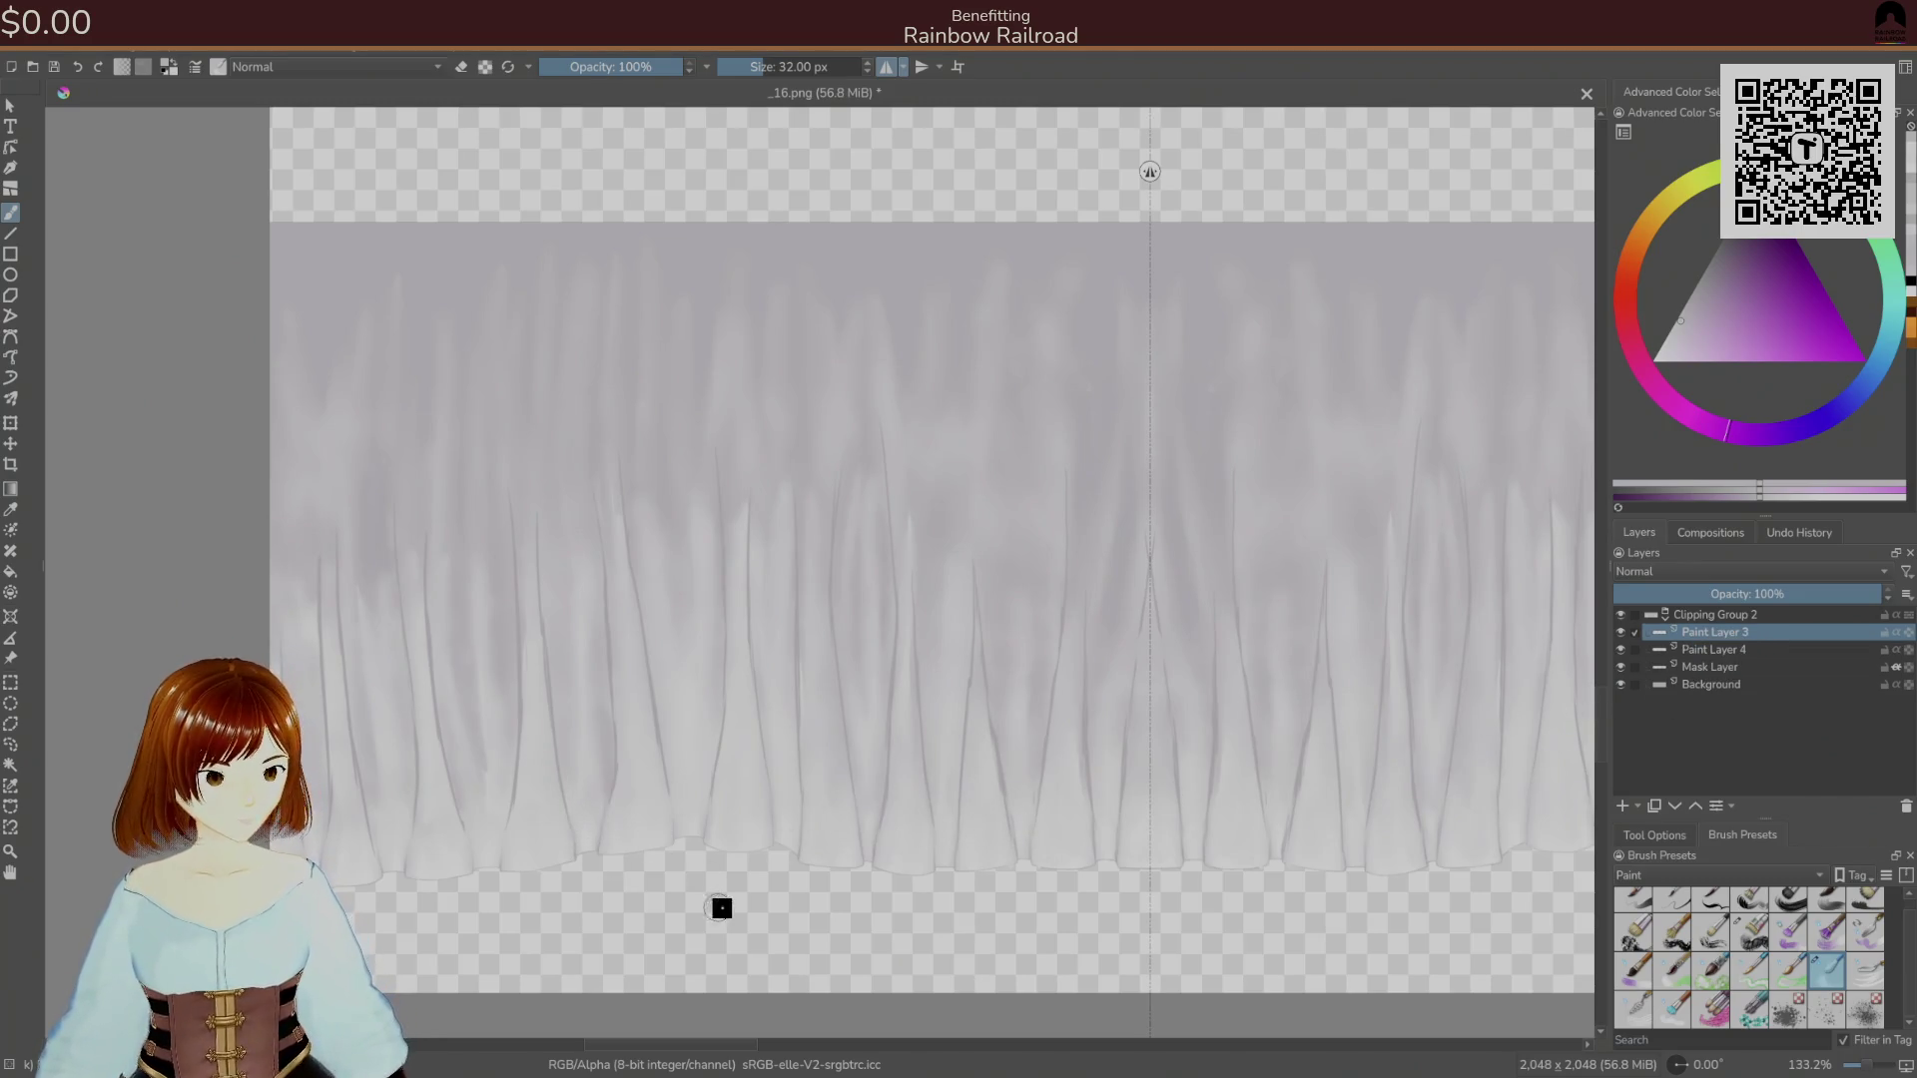
Sample a light grey, switch to the 12 px brush, and paint a dark crease along a fold.
scroll(795, 770, down, 2)
scroll(716, 710, up, 5)
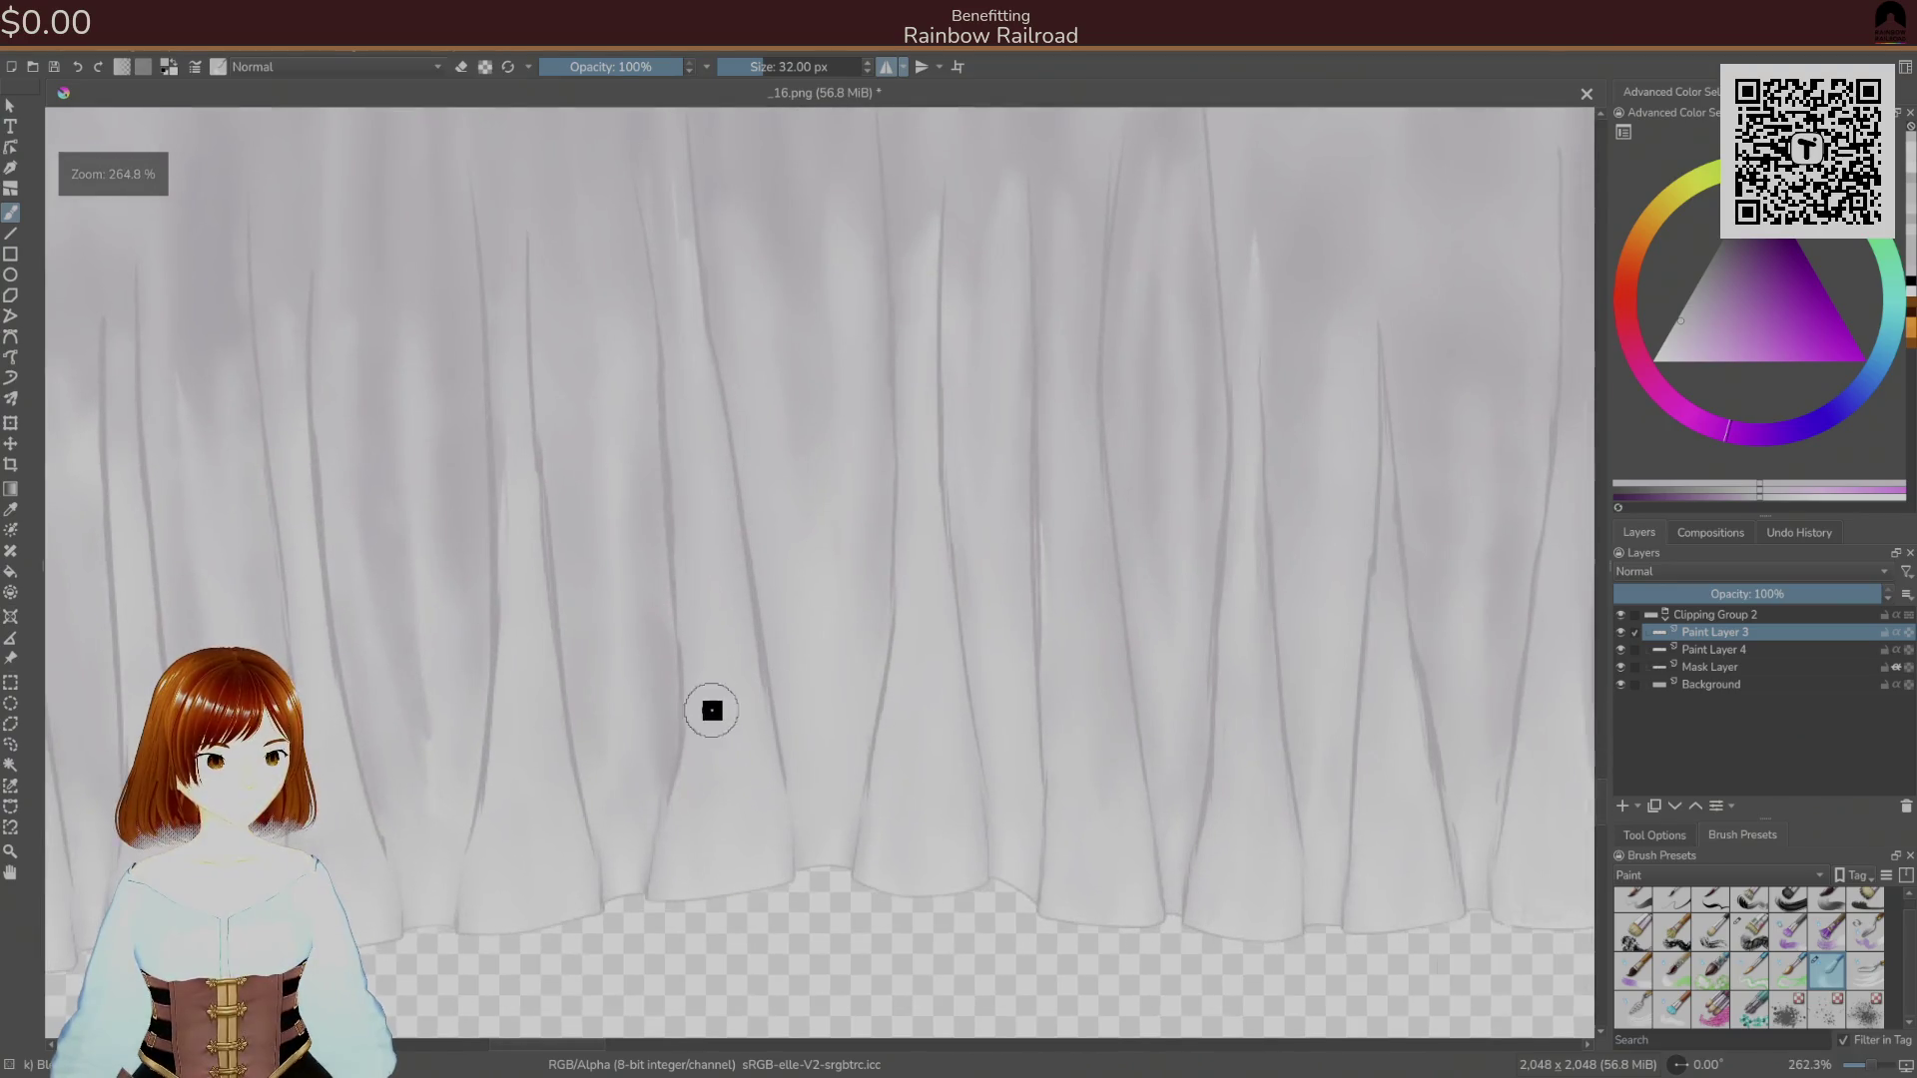
ctrl+click(761, 665)
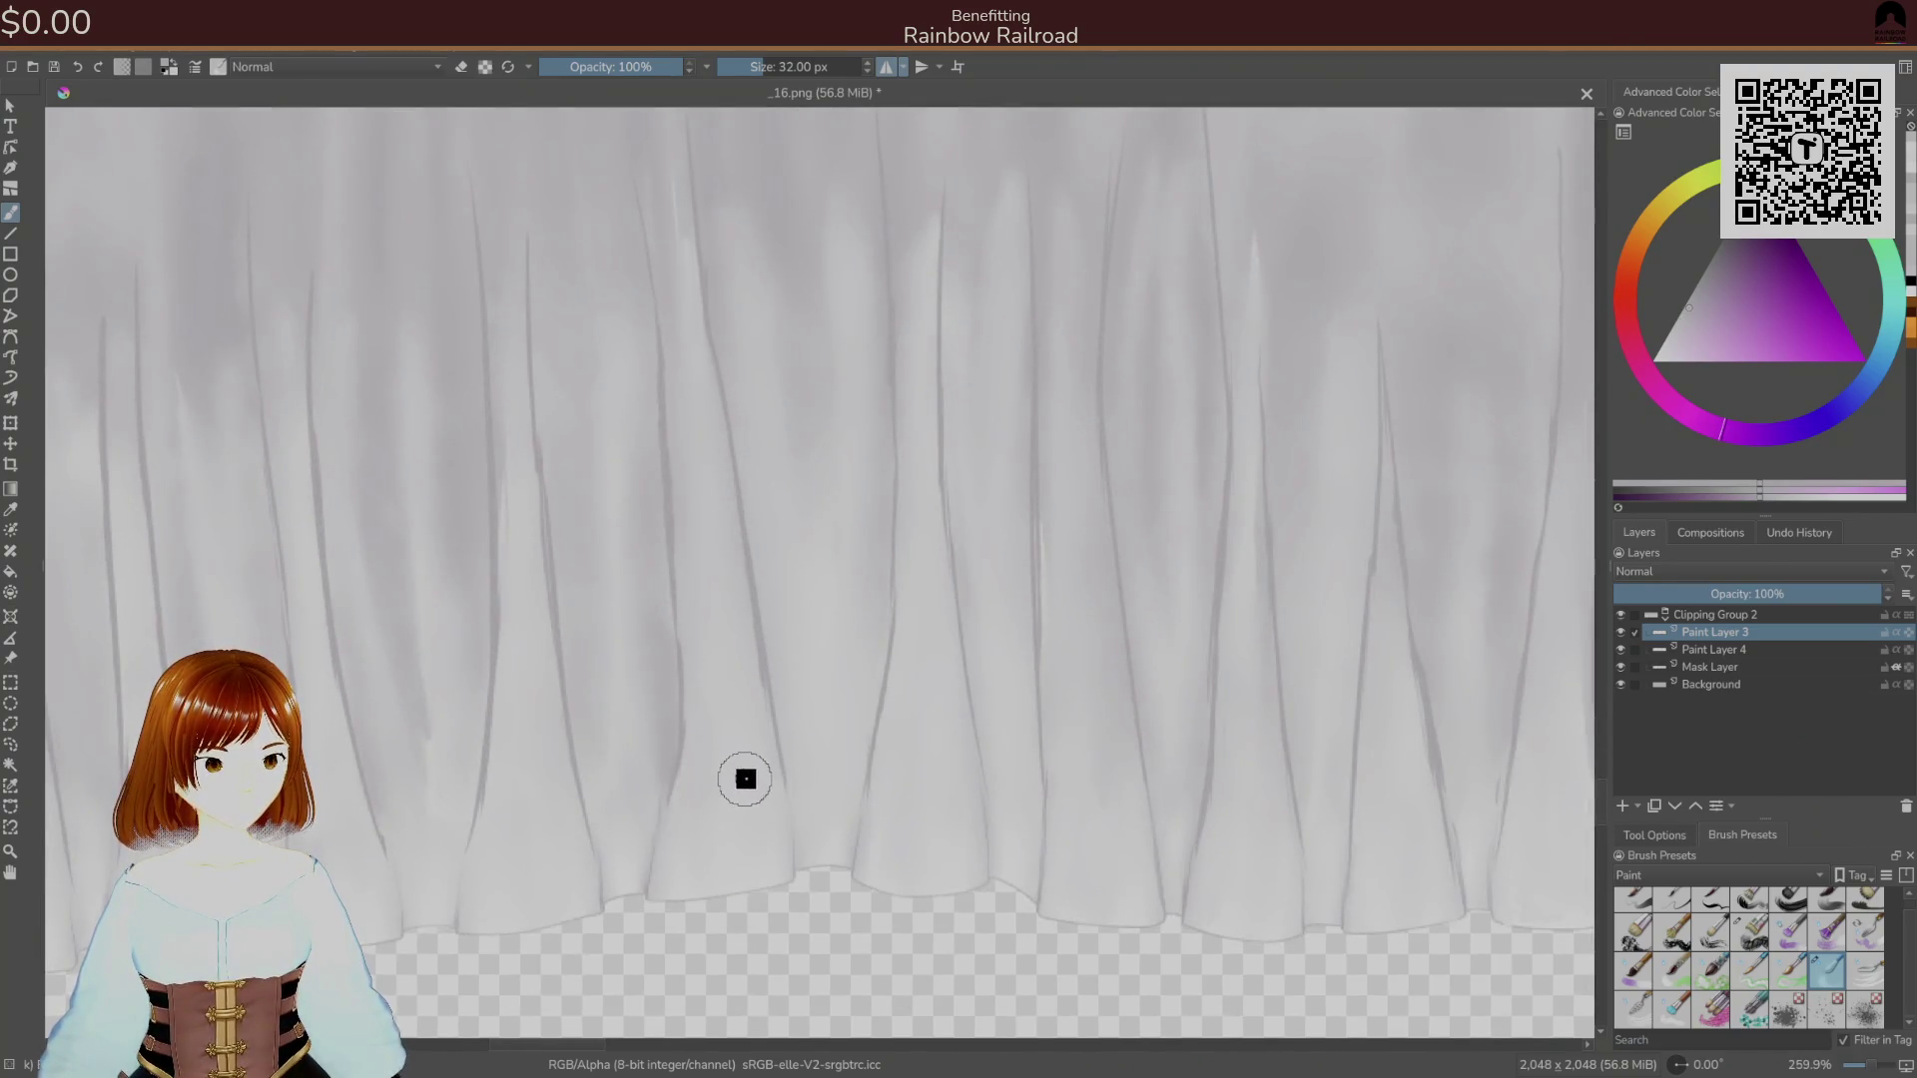
key(ctrl+z)
right_click(813, 777)
click(908, 794)
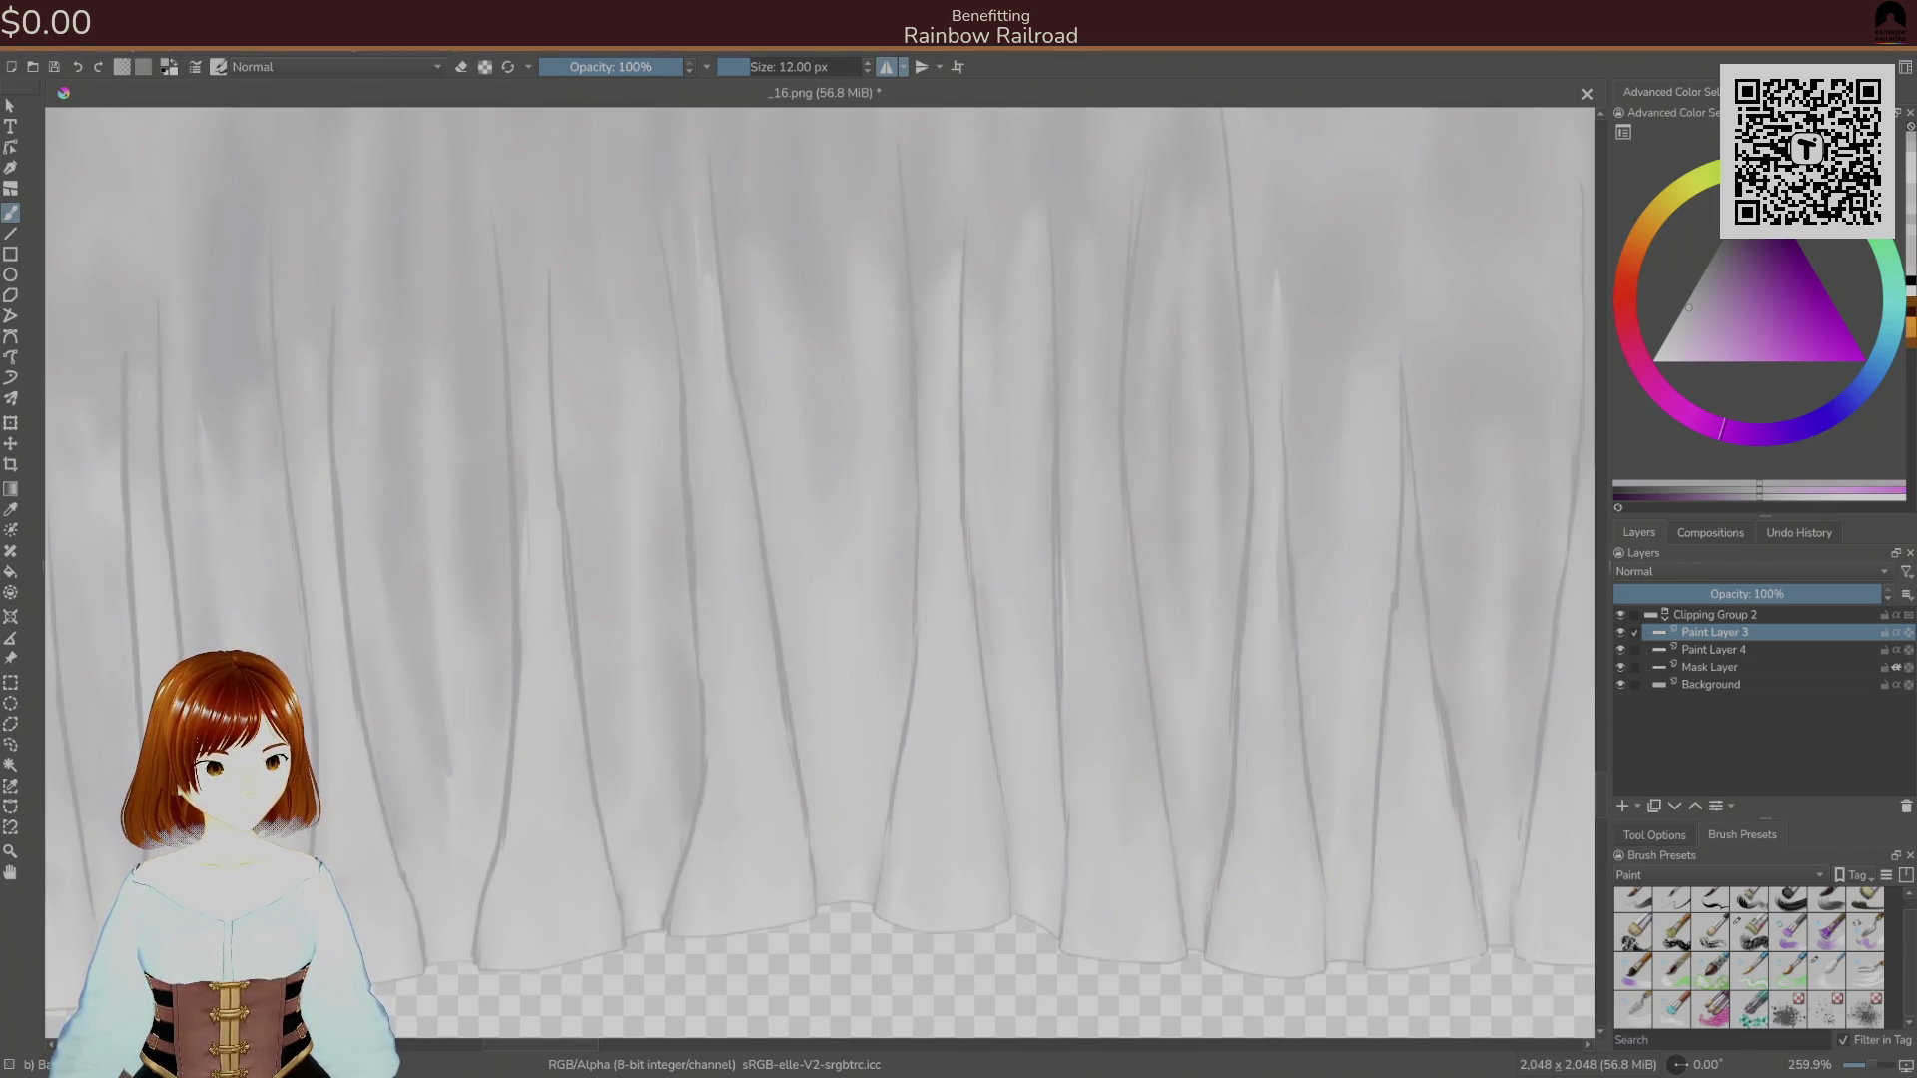
mouse_move(168, 871)
mouse_down()
mouse_move(462, 876)
mouse_move(523, 752)
mouse_up()
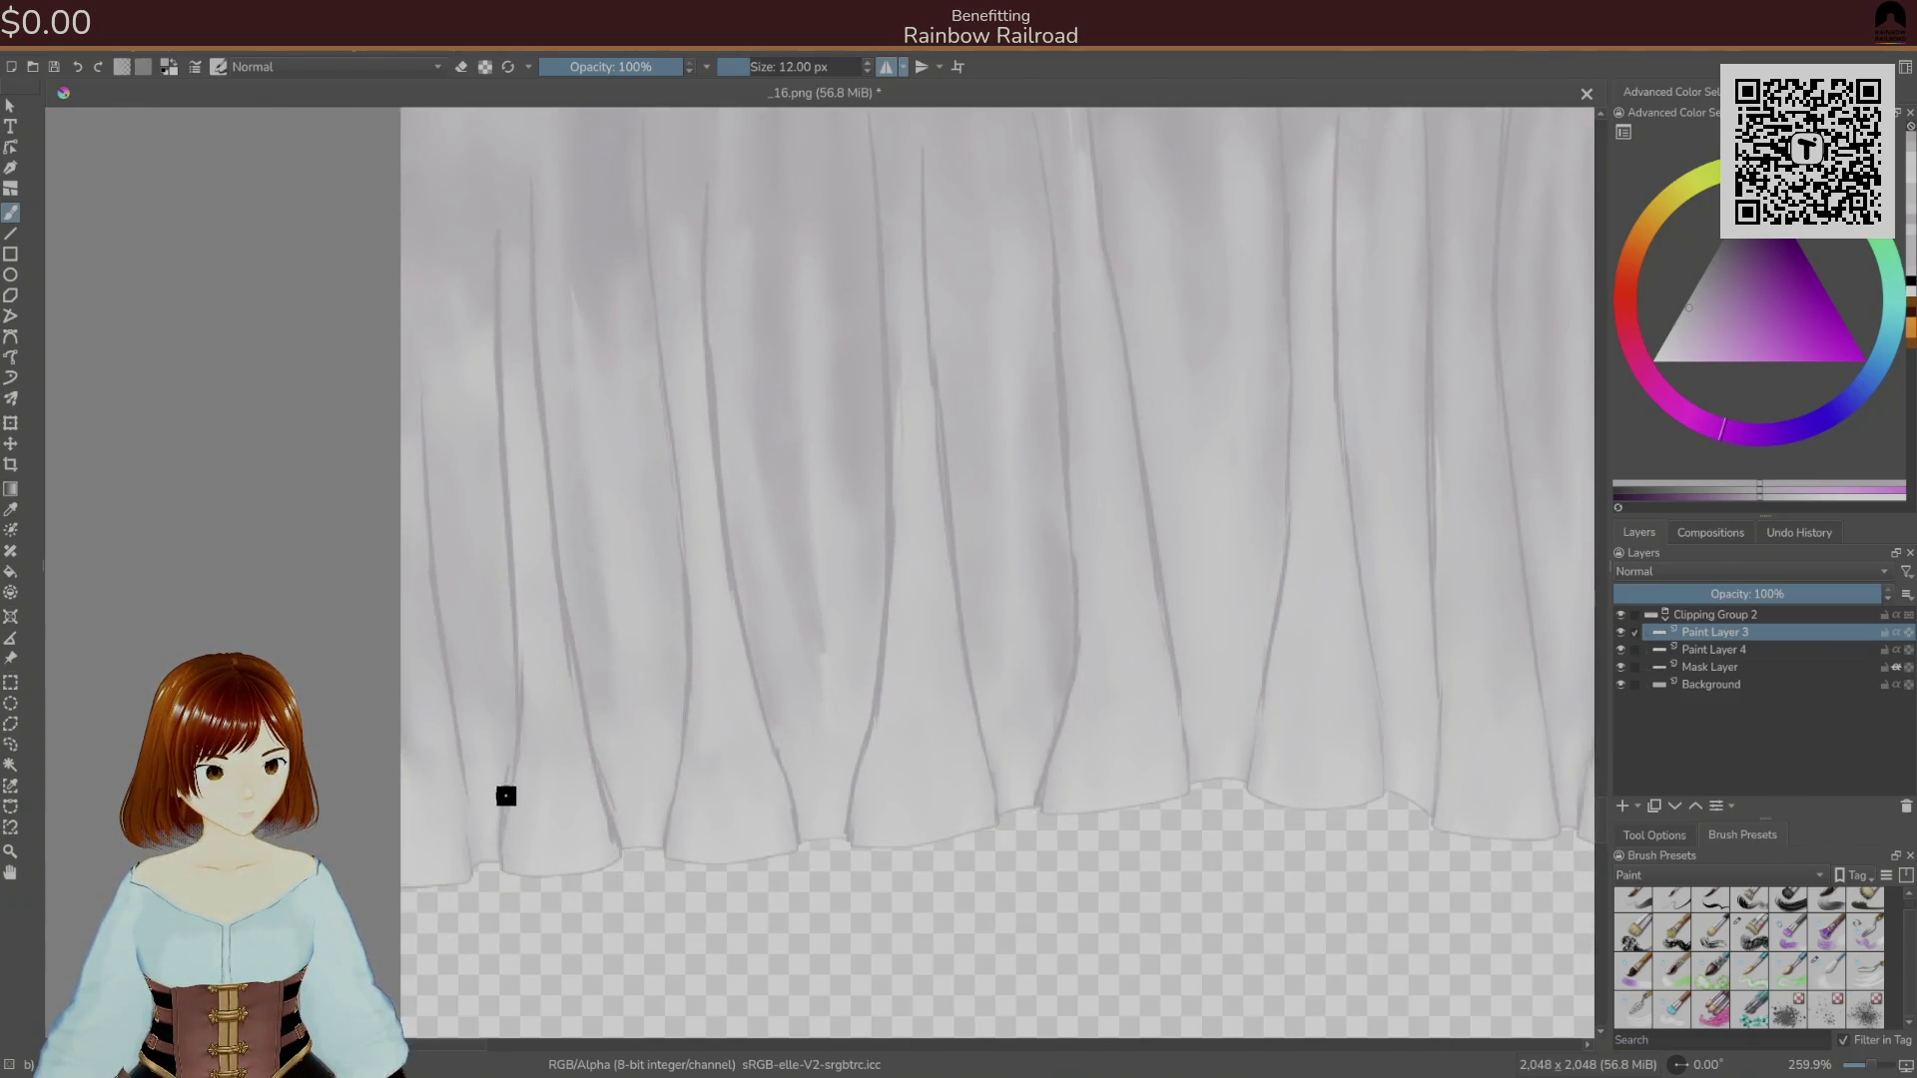
drag(811, 740, 608, 759)
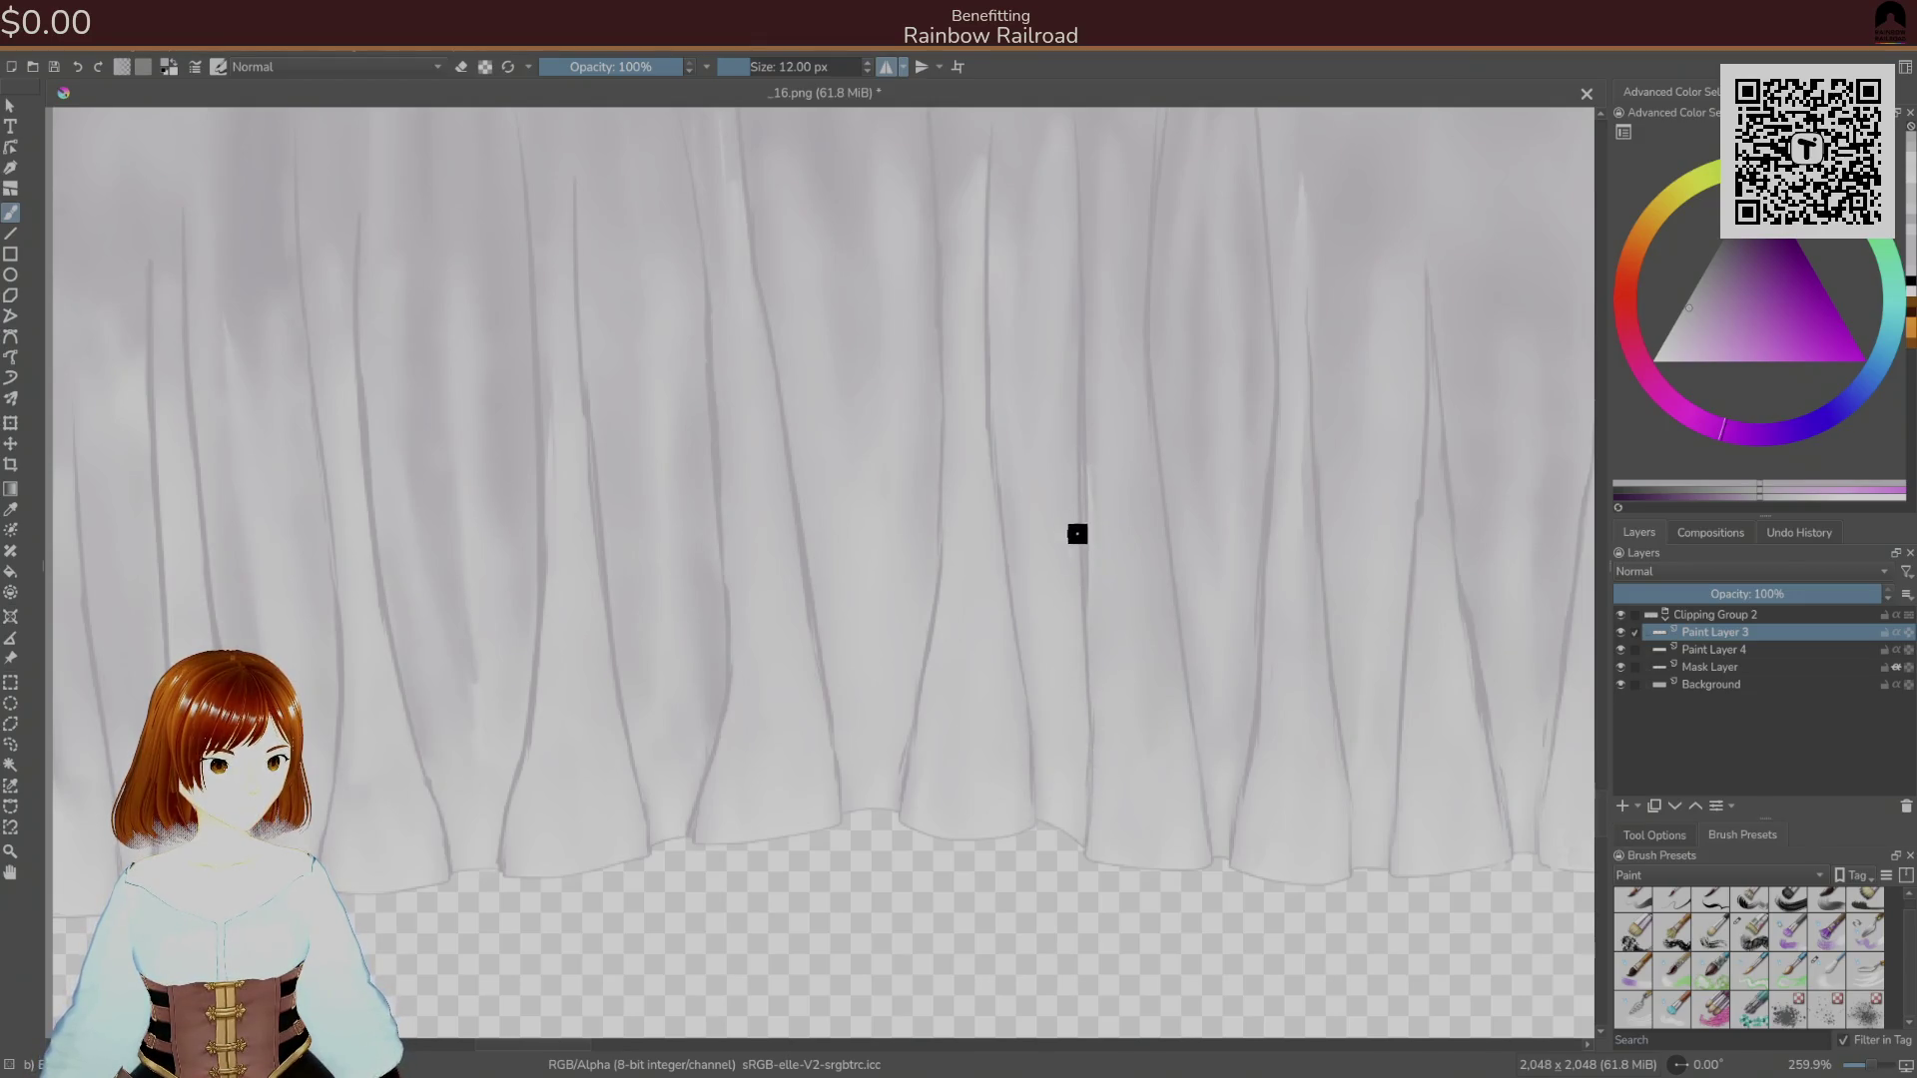
drag(1085, 499, 1086, 614)
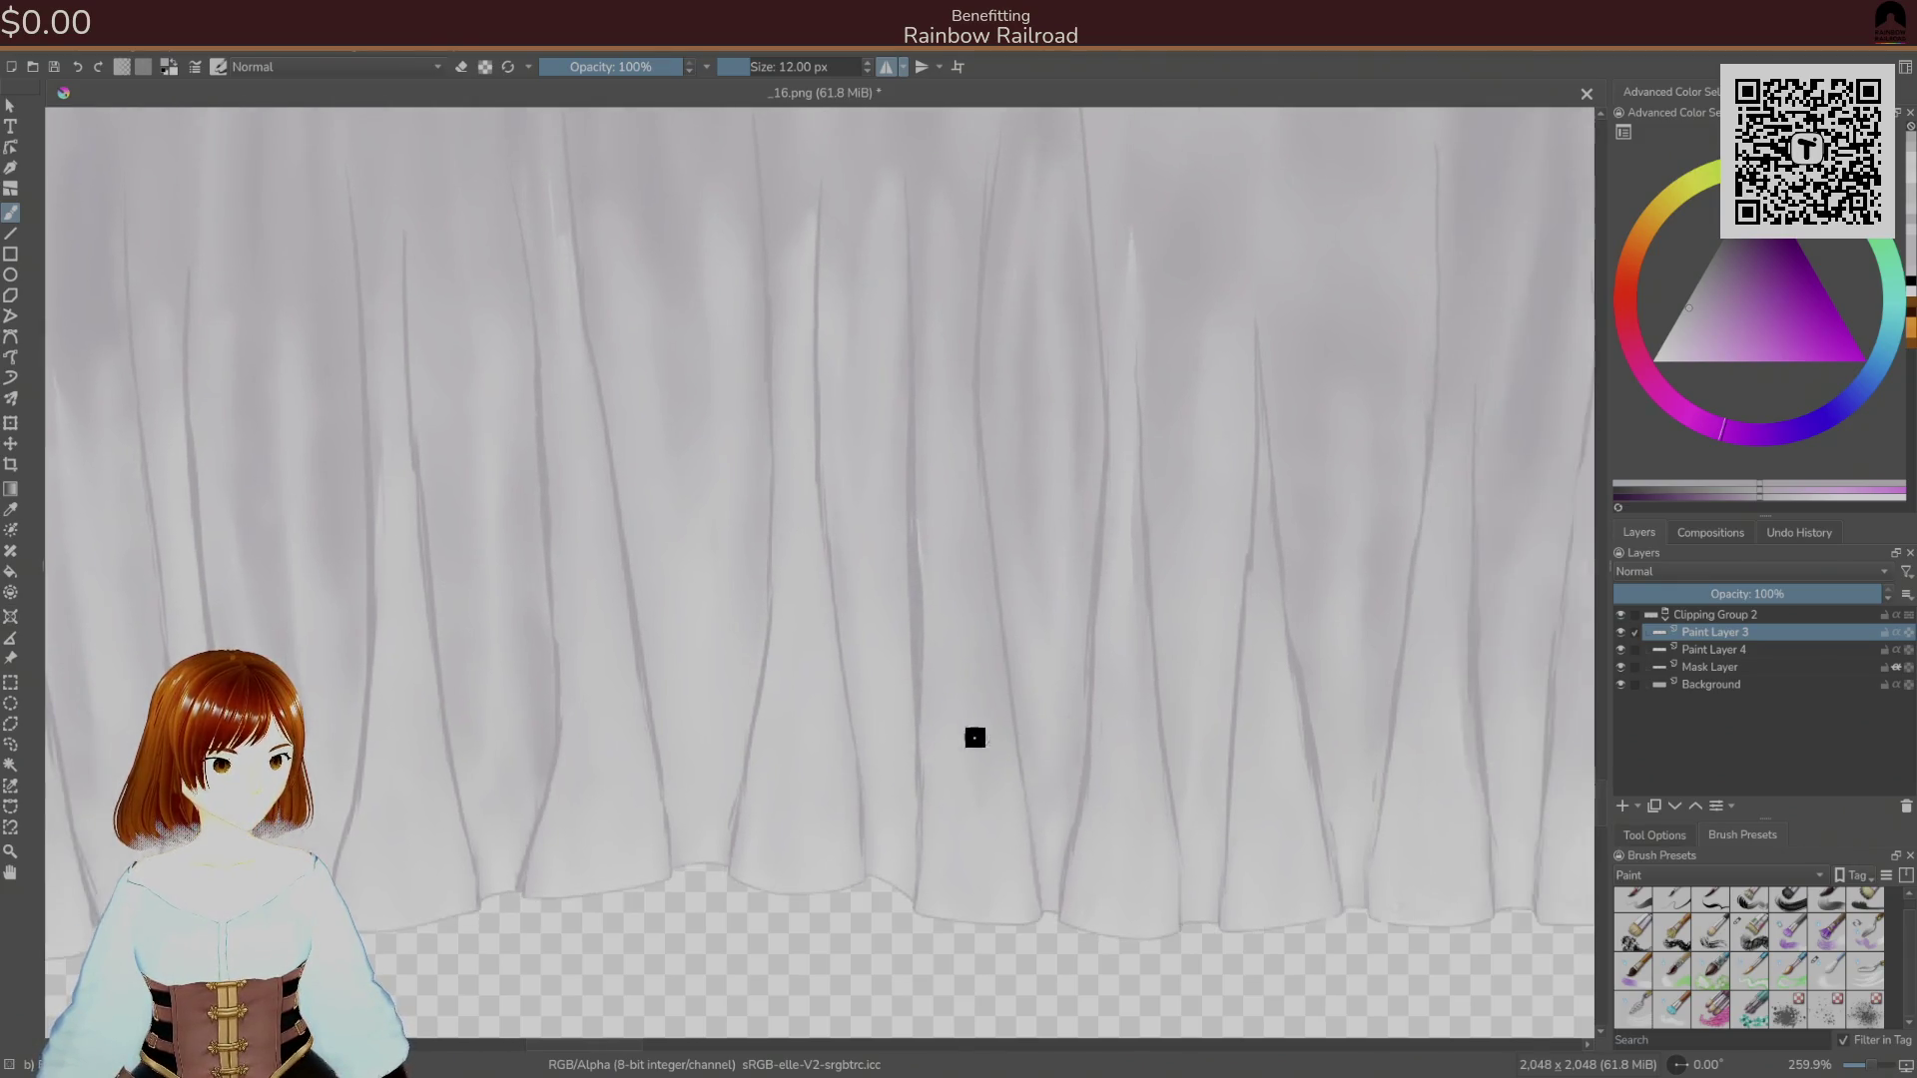
Tidy a fold with the 16 px eraser, then shade along it with the 12 px brush.
right_click(1028, 743)
click(995, 646)
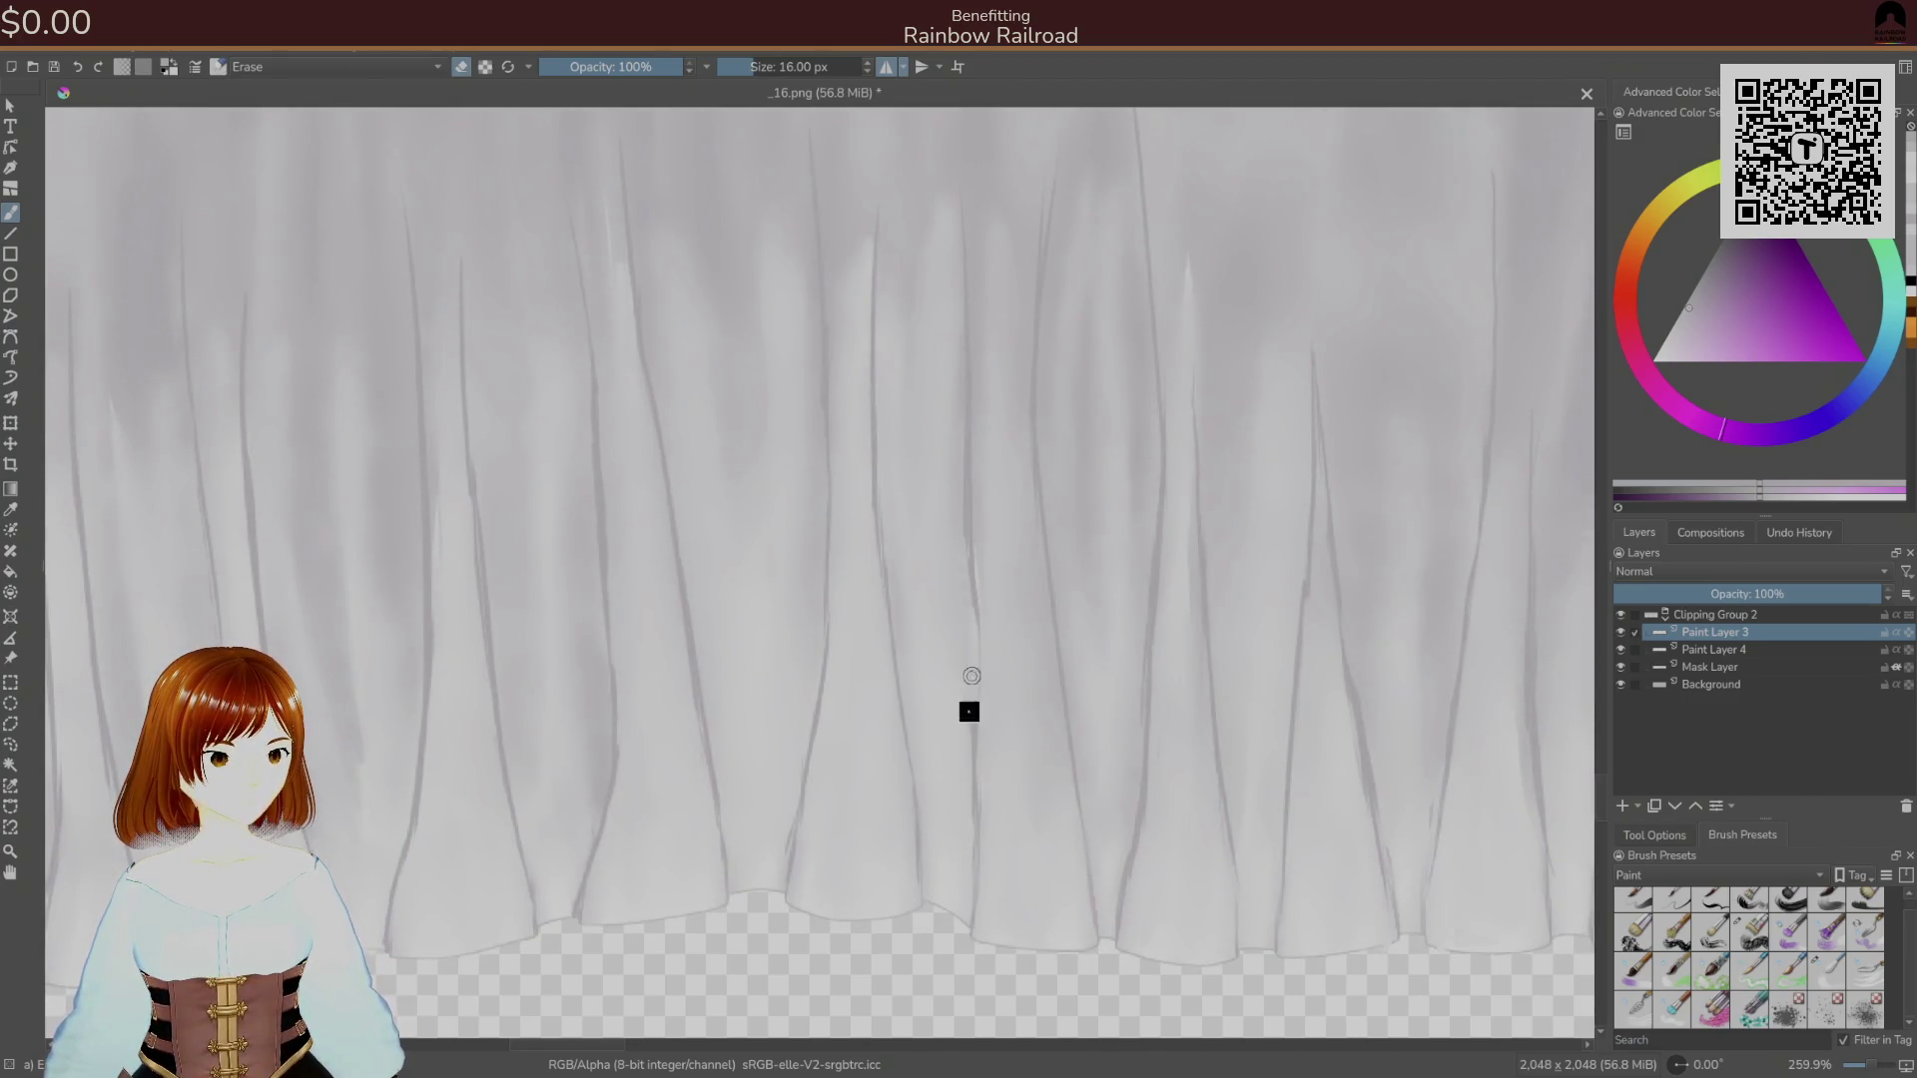
right_click(1133, 723)
click(1213, 756)
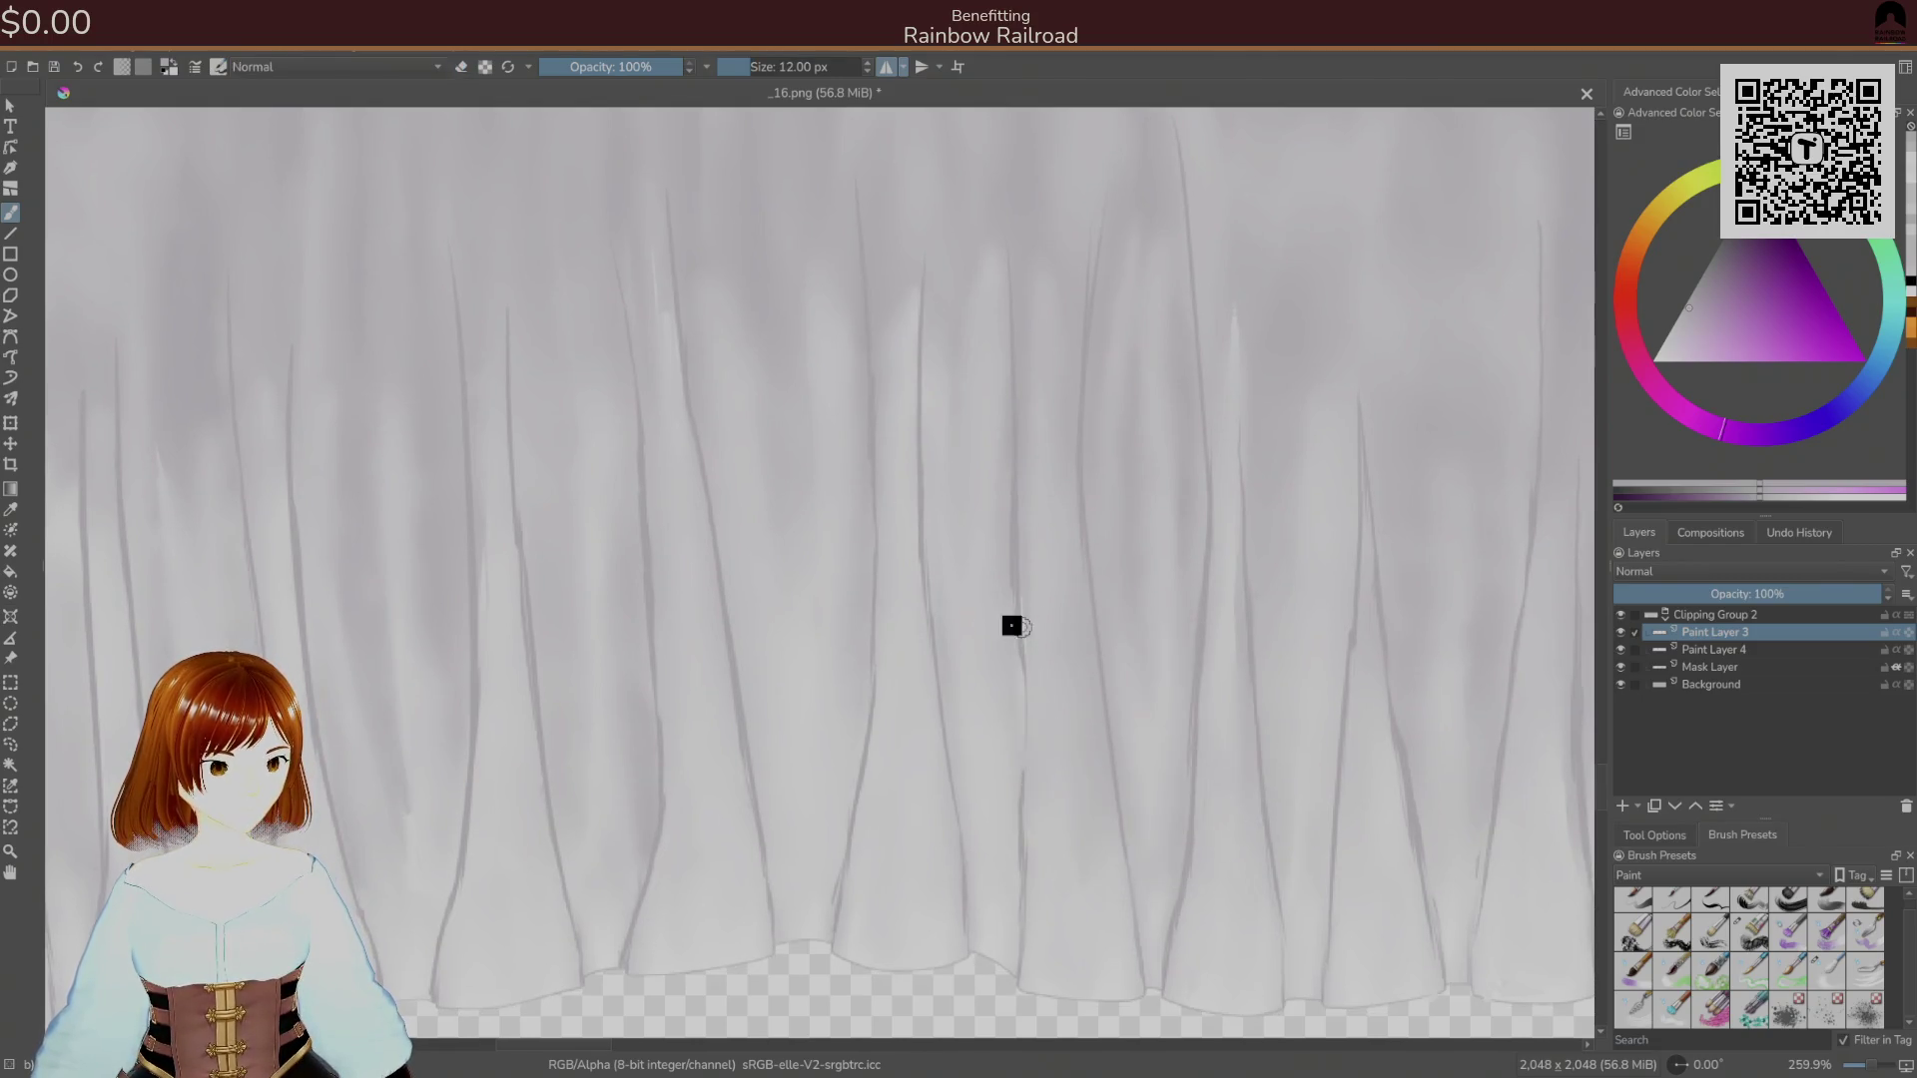
mouse_move(1009, 616)
mouse_down()
mouse_move(1027, 792)
mouse_move(1027, 650)
mouse_up()
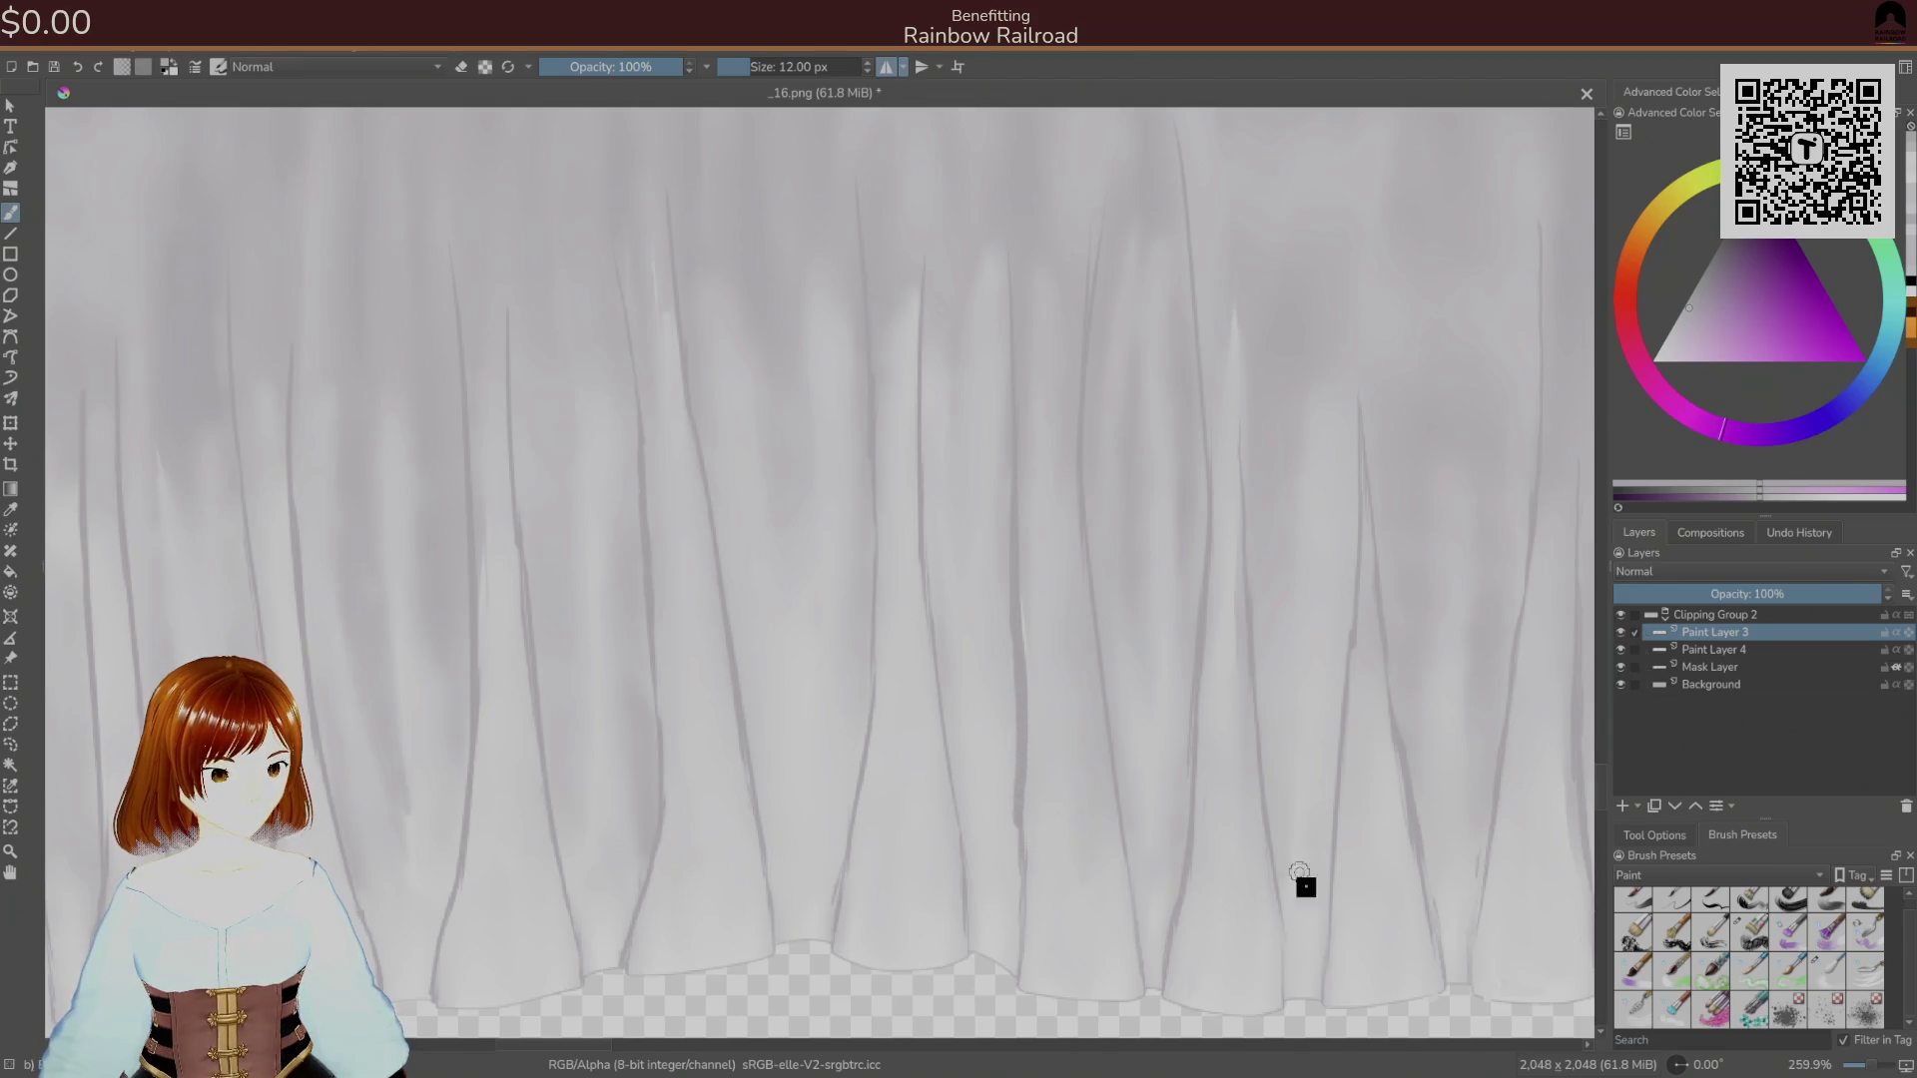
Erase a faint stray mark on the drape's right-hand folds with the 16 px eraser.
drag(1296, 864, 828, 723)
right_click(729, 844)
click(725, 745)
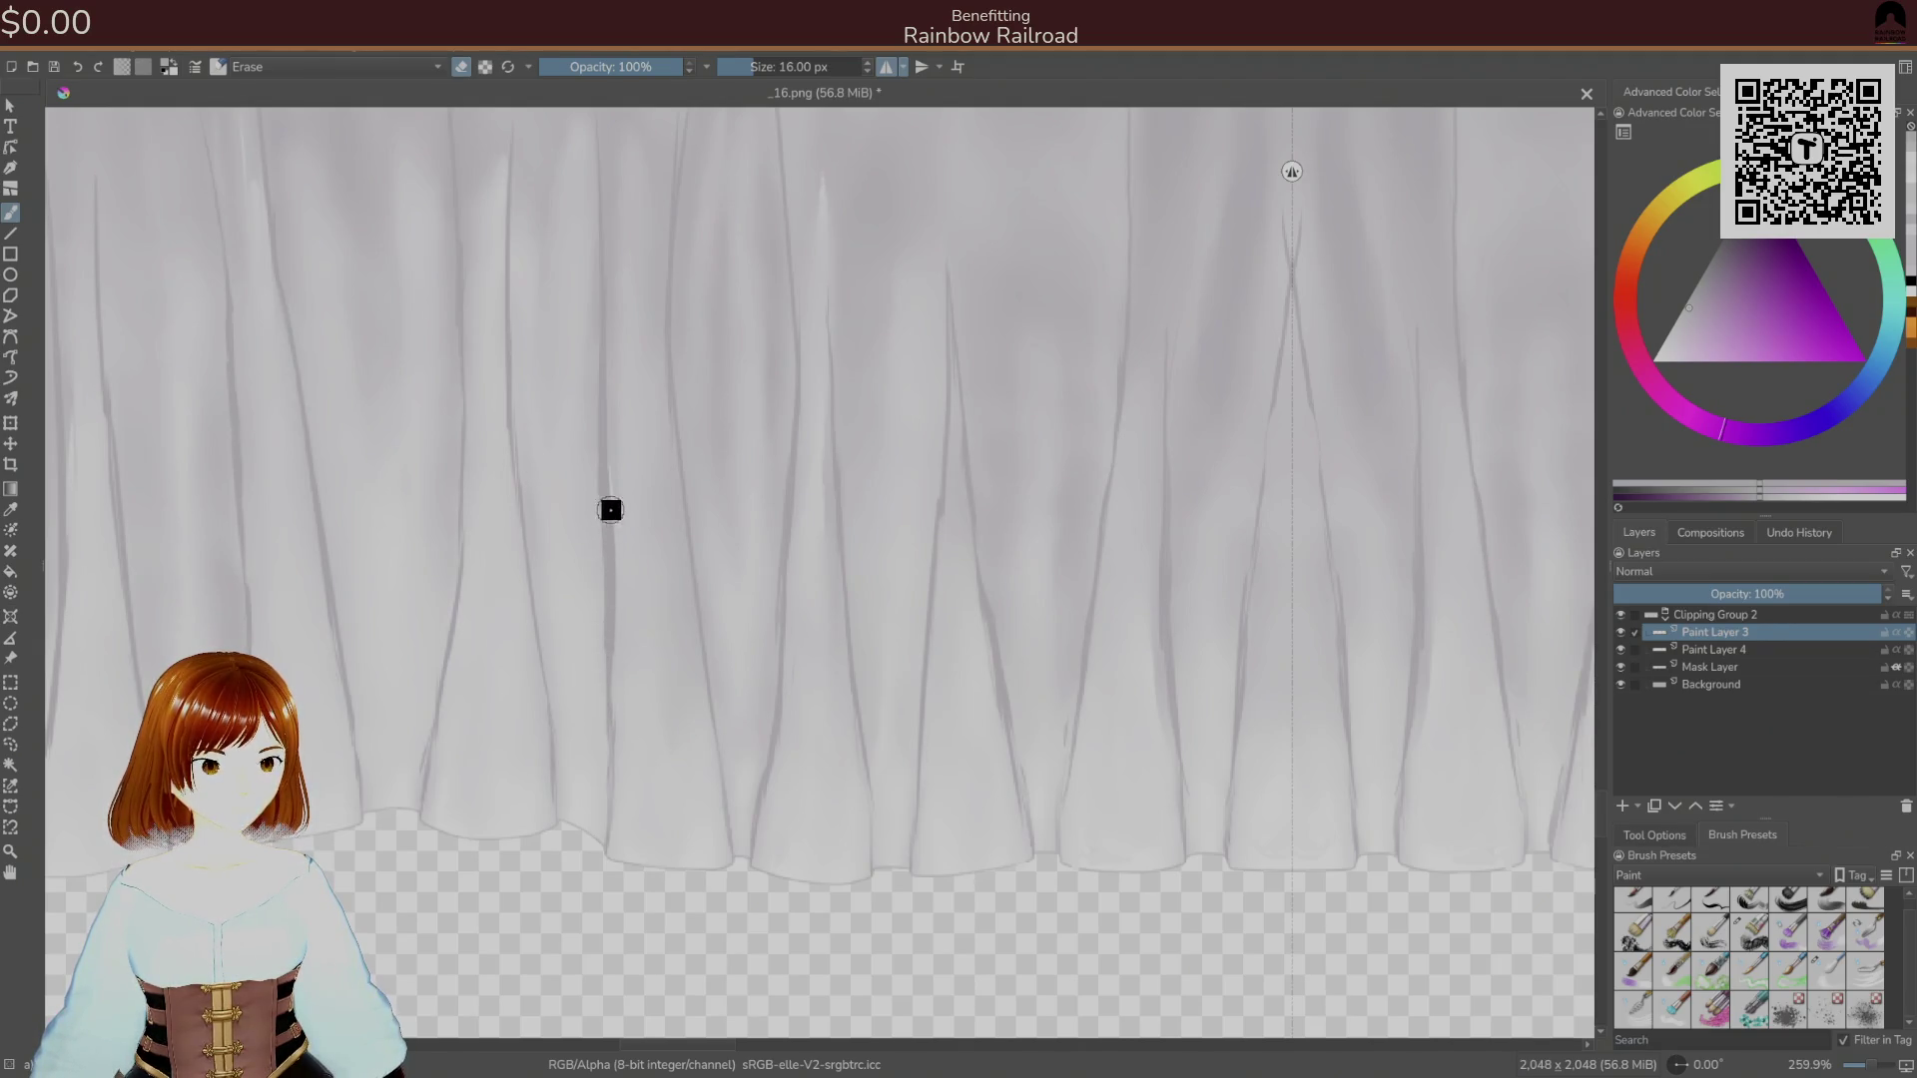
drag(805, 608, 922, 698)
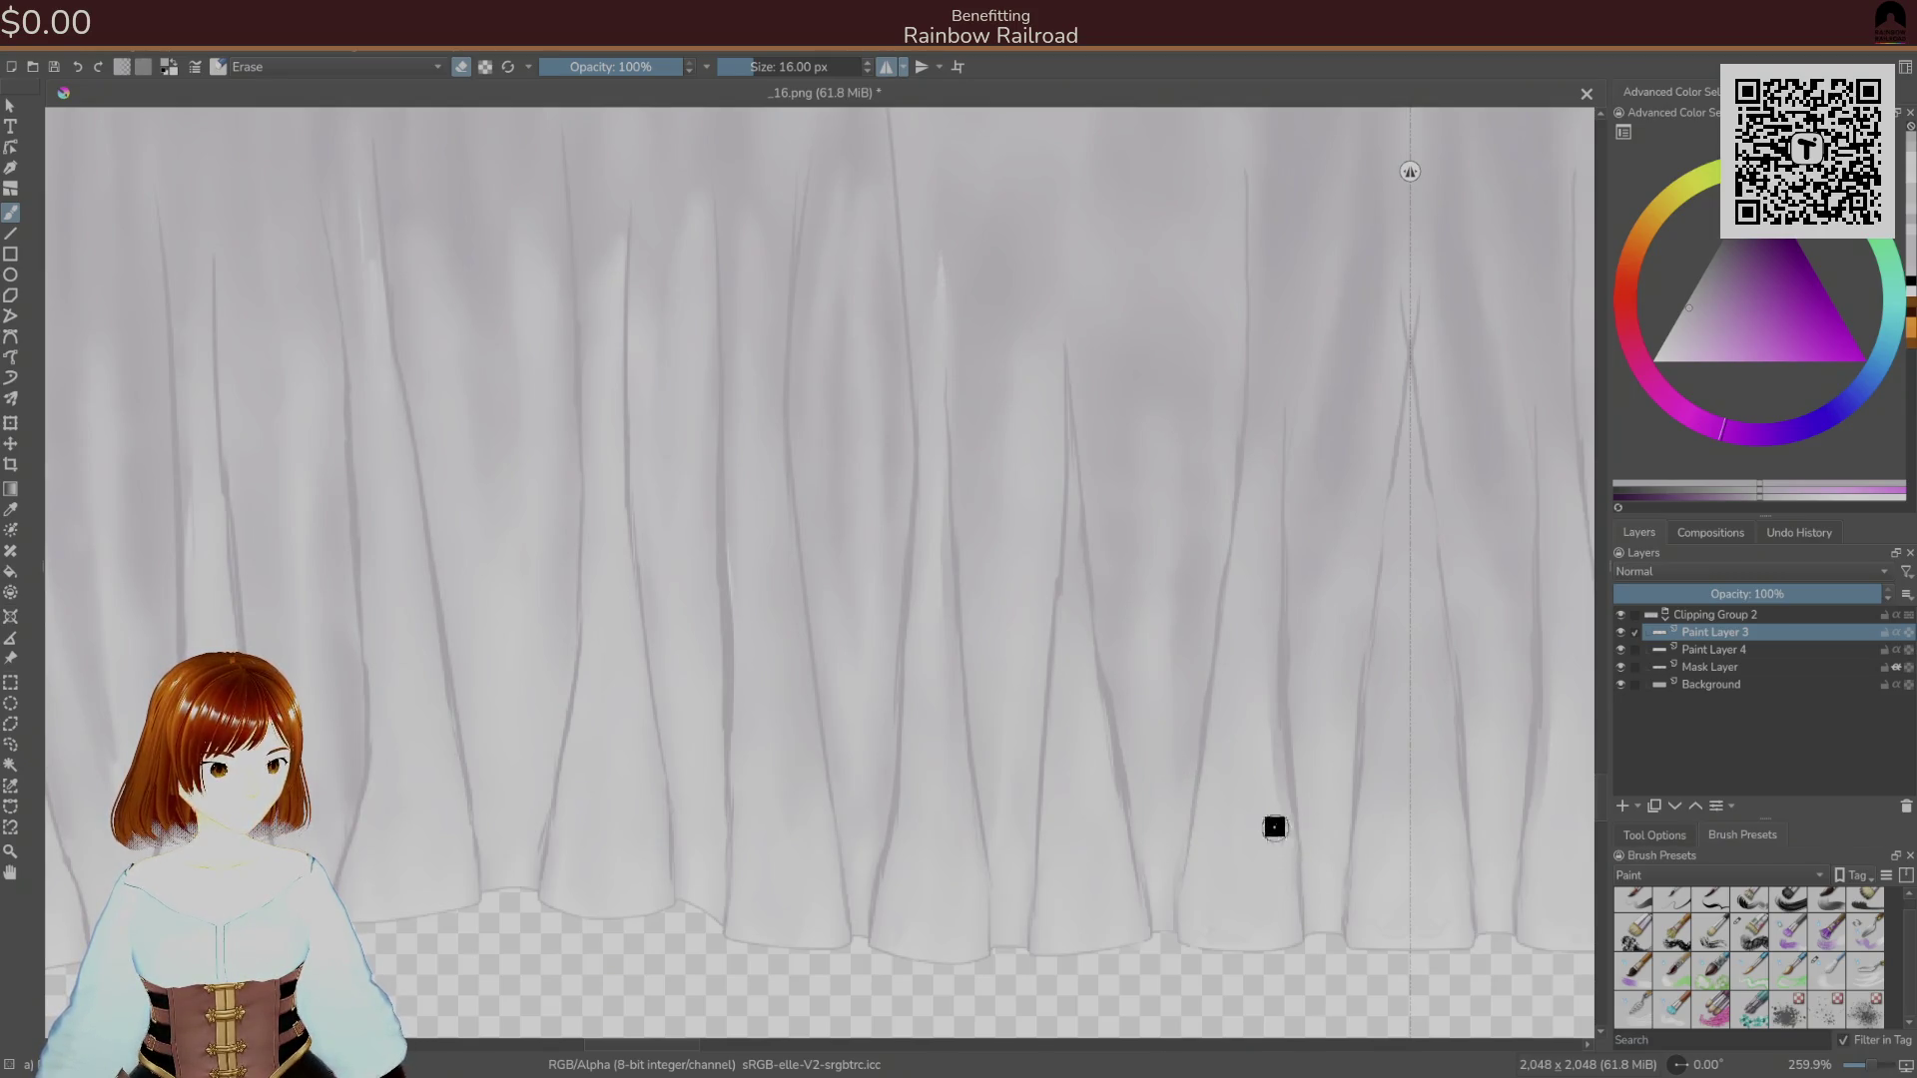
drag(1264, 798, 762, 625)
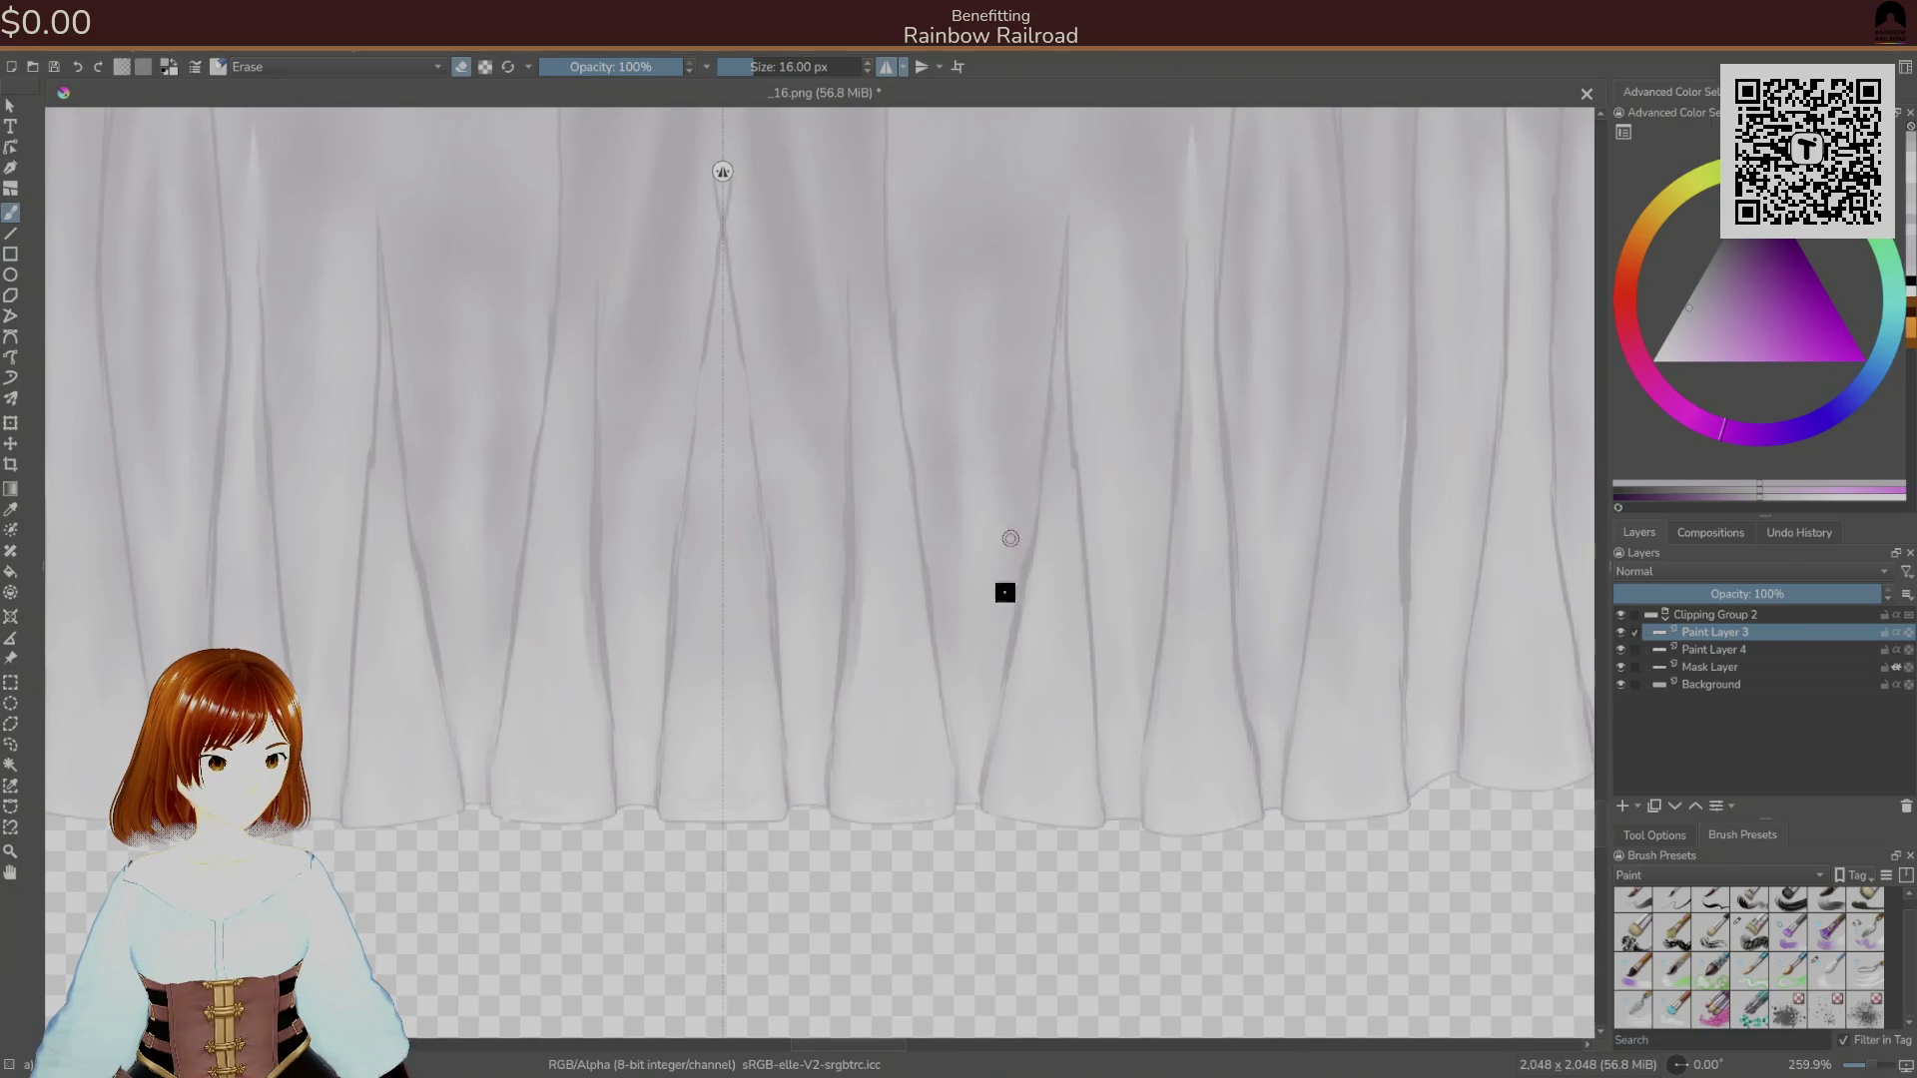
drag(1010, 578, 992, 684)
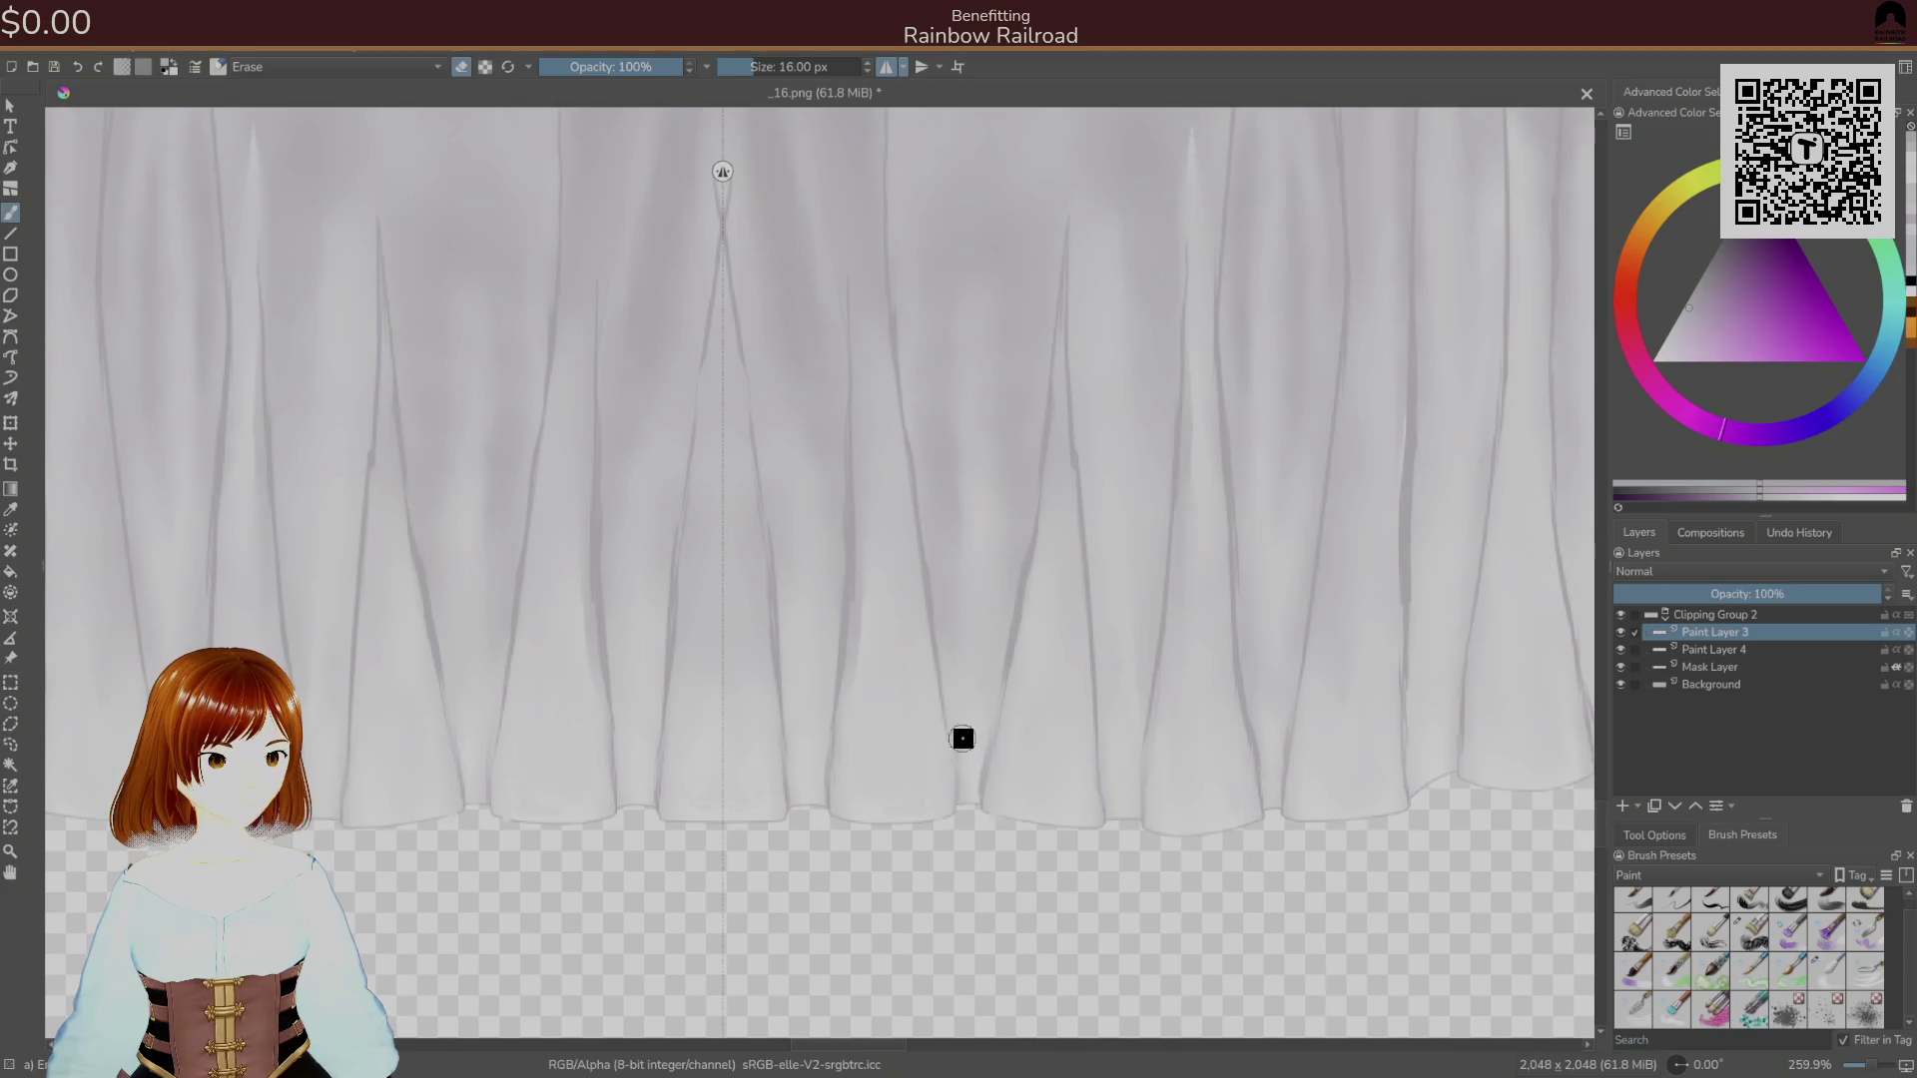
Return to the 12 px painting brush and switch to painting on Paint Layer 4.
right_click(1014, 709)
click(1086, 721)
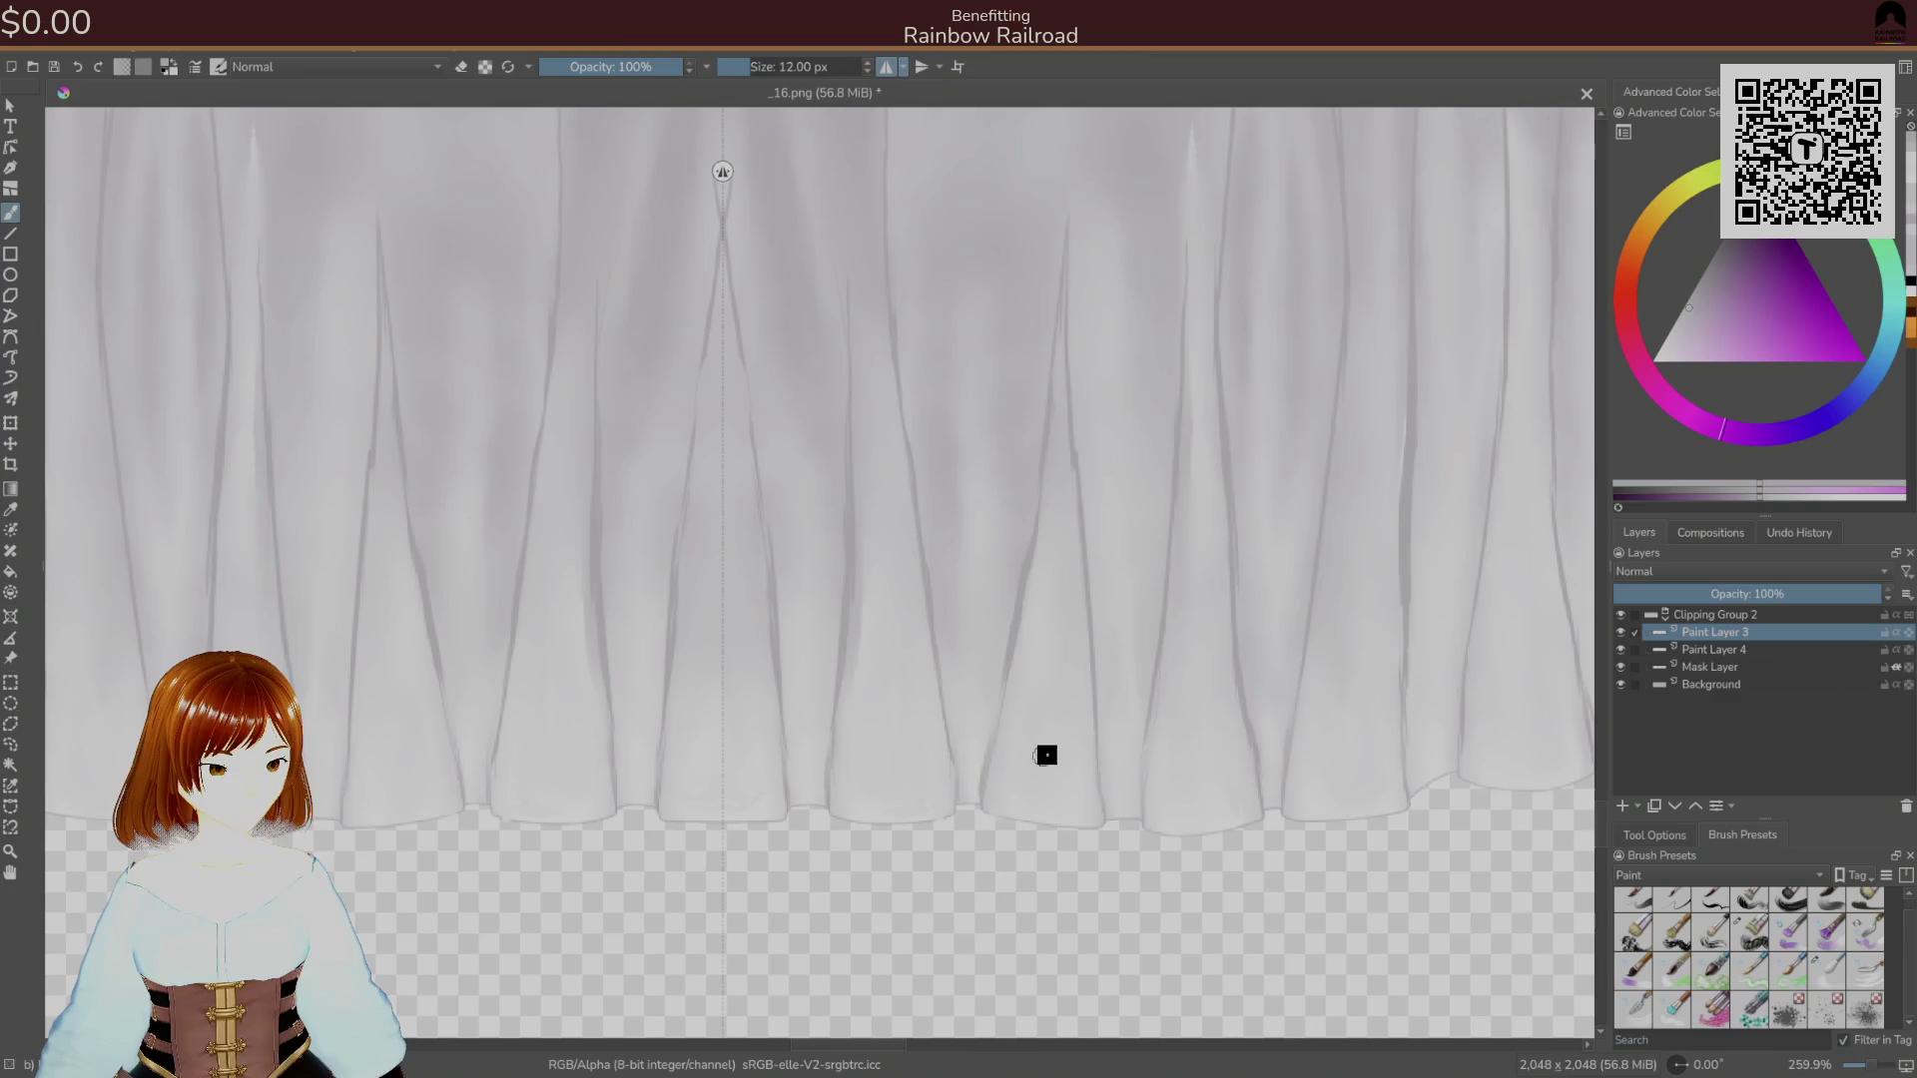
click(1698, 650)
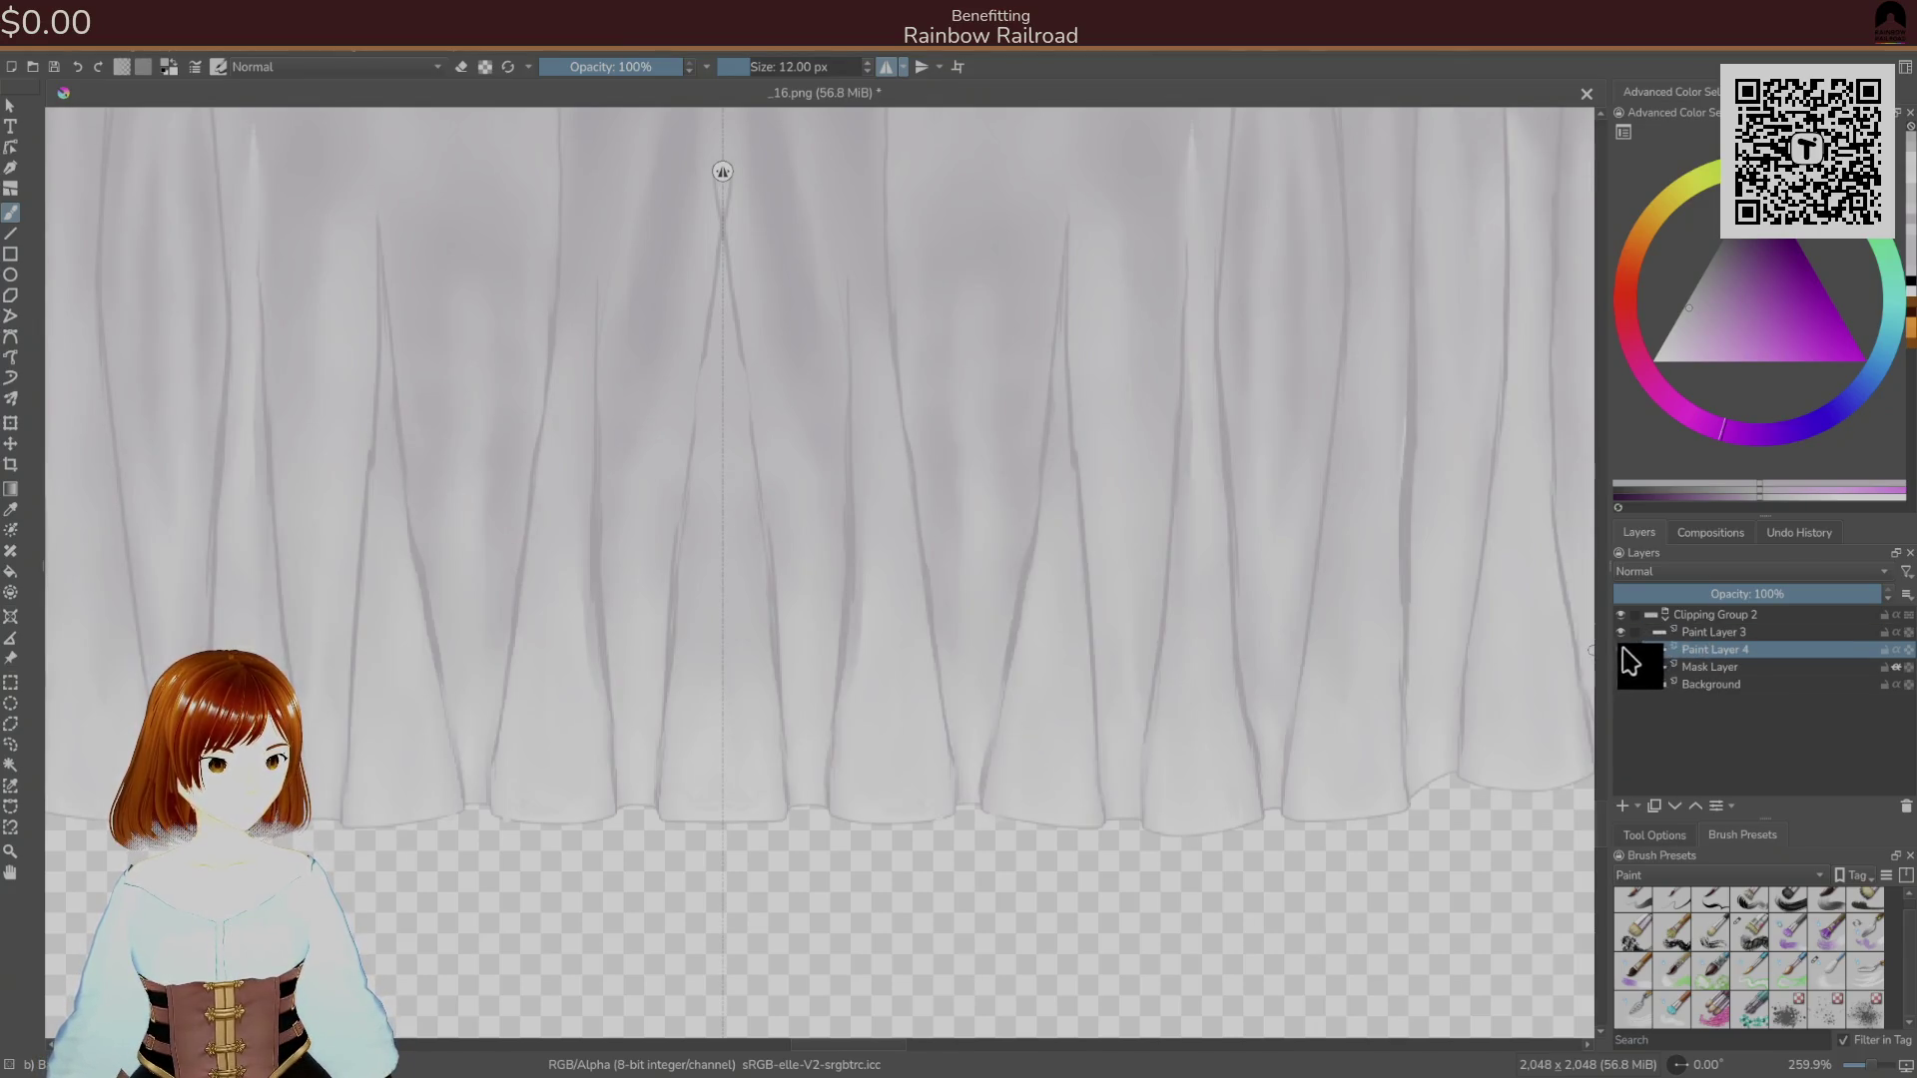
Choose the 32 px brush preset from the pop-up brush palette.
right_click(944, 819)
click(1803, 977)
click(1826, 970)
click(717, 749)
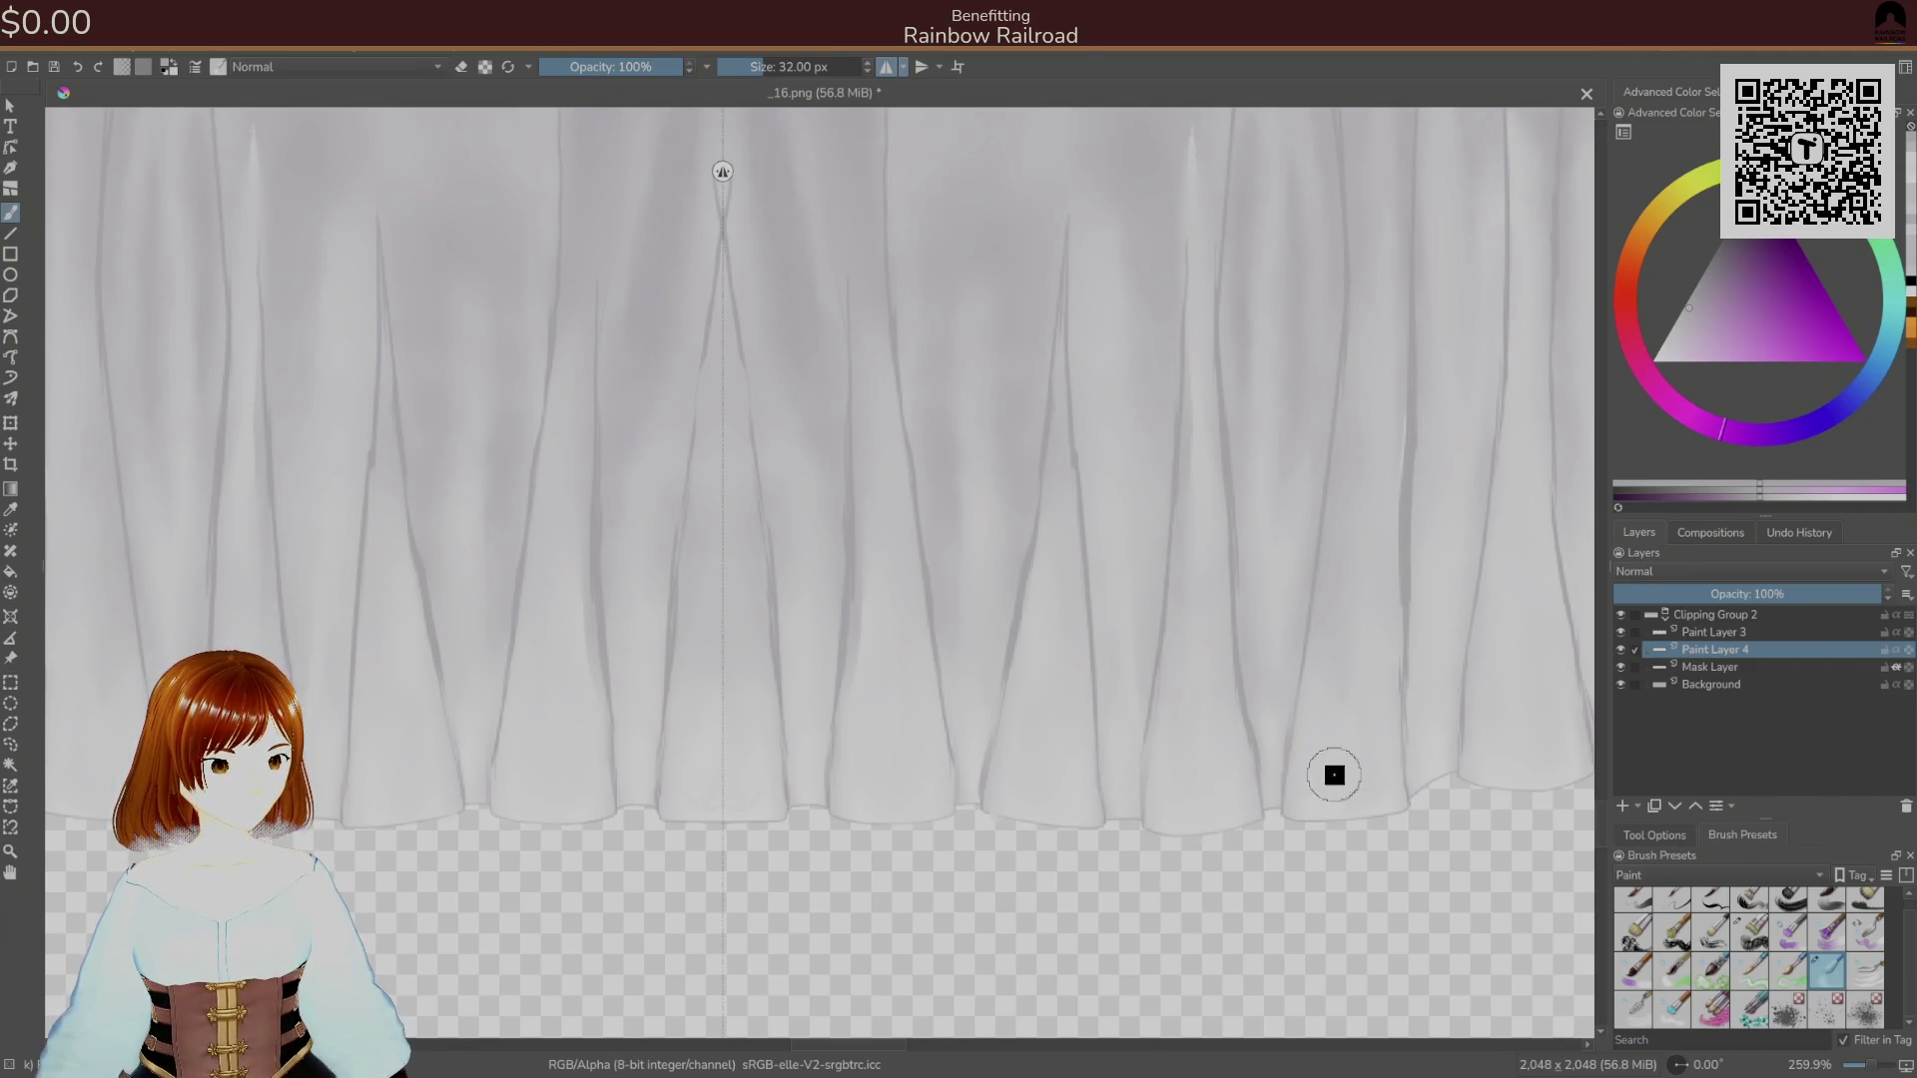
Zoom out to the whole drape texture and save it as _16.png.
drag(744, 813, 973, 783)
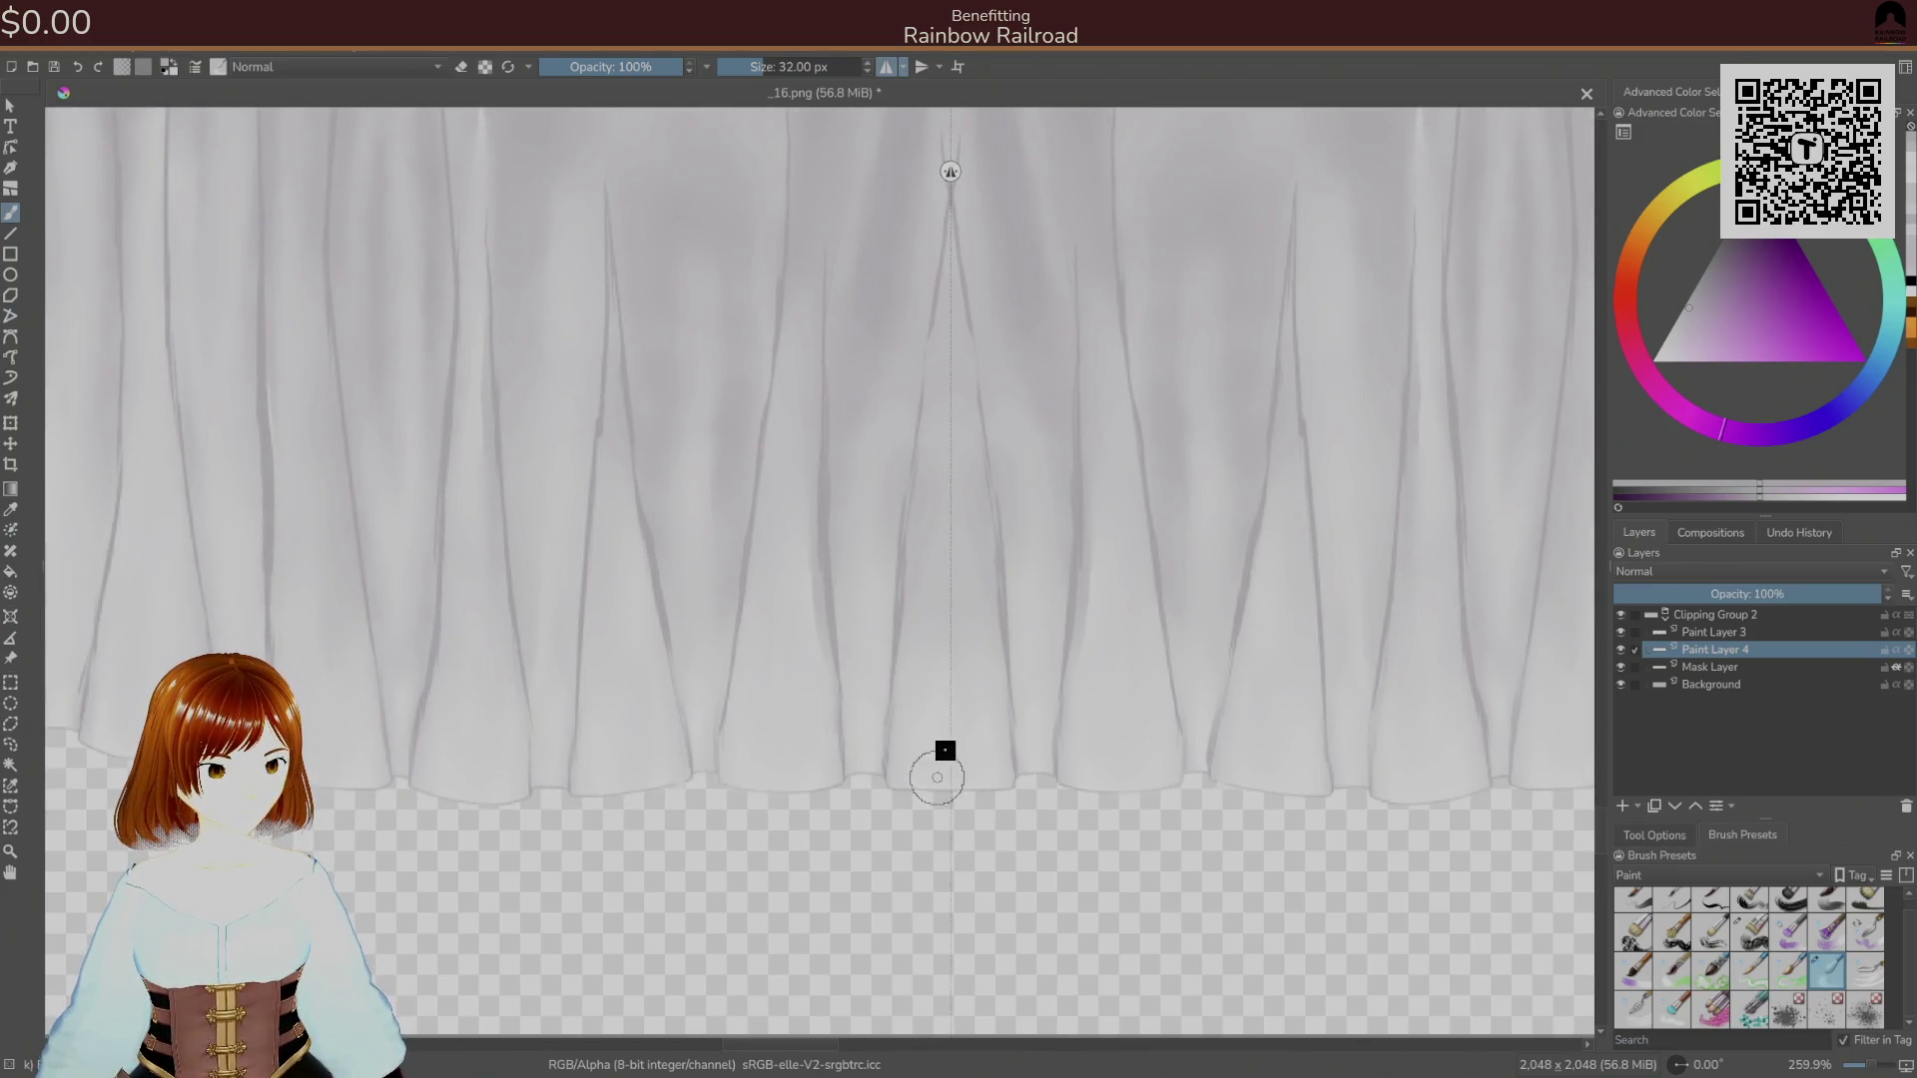
drag(535, 728, 870, 754)
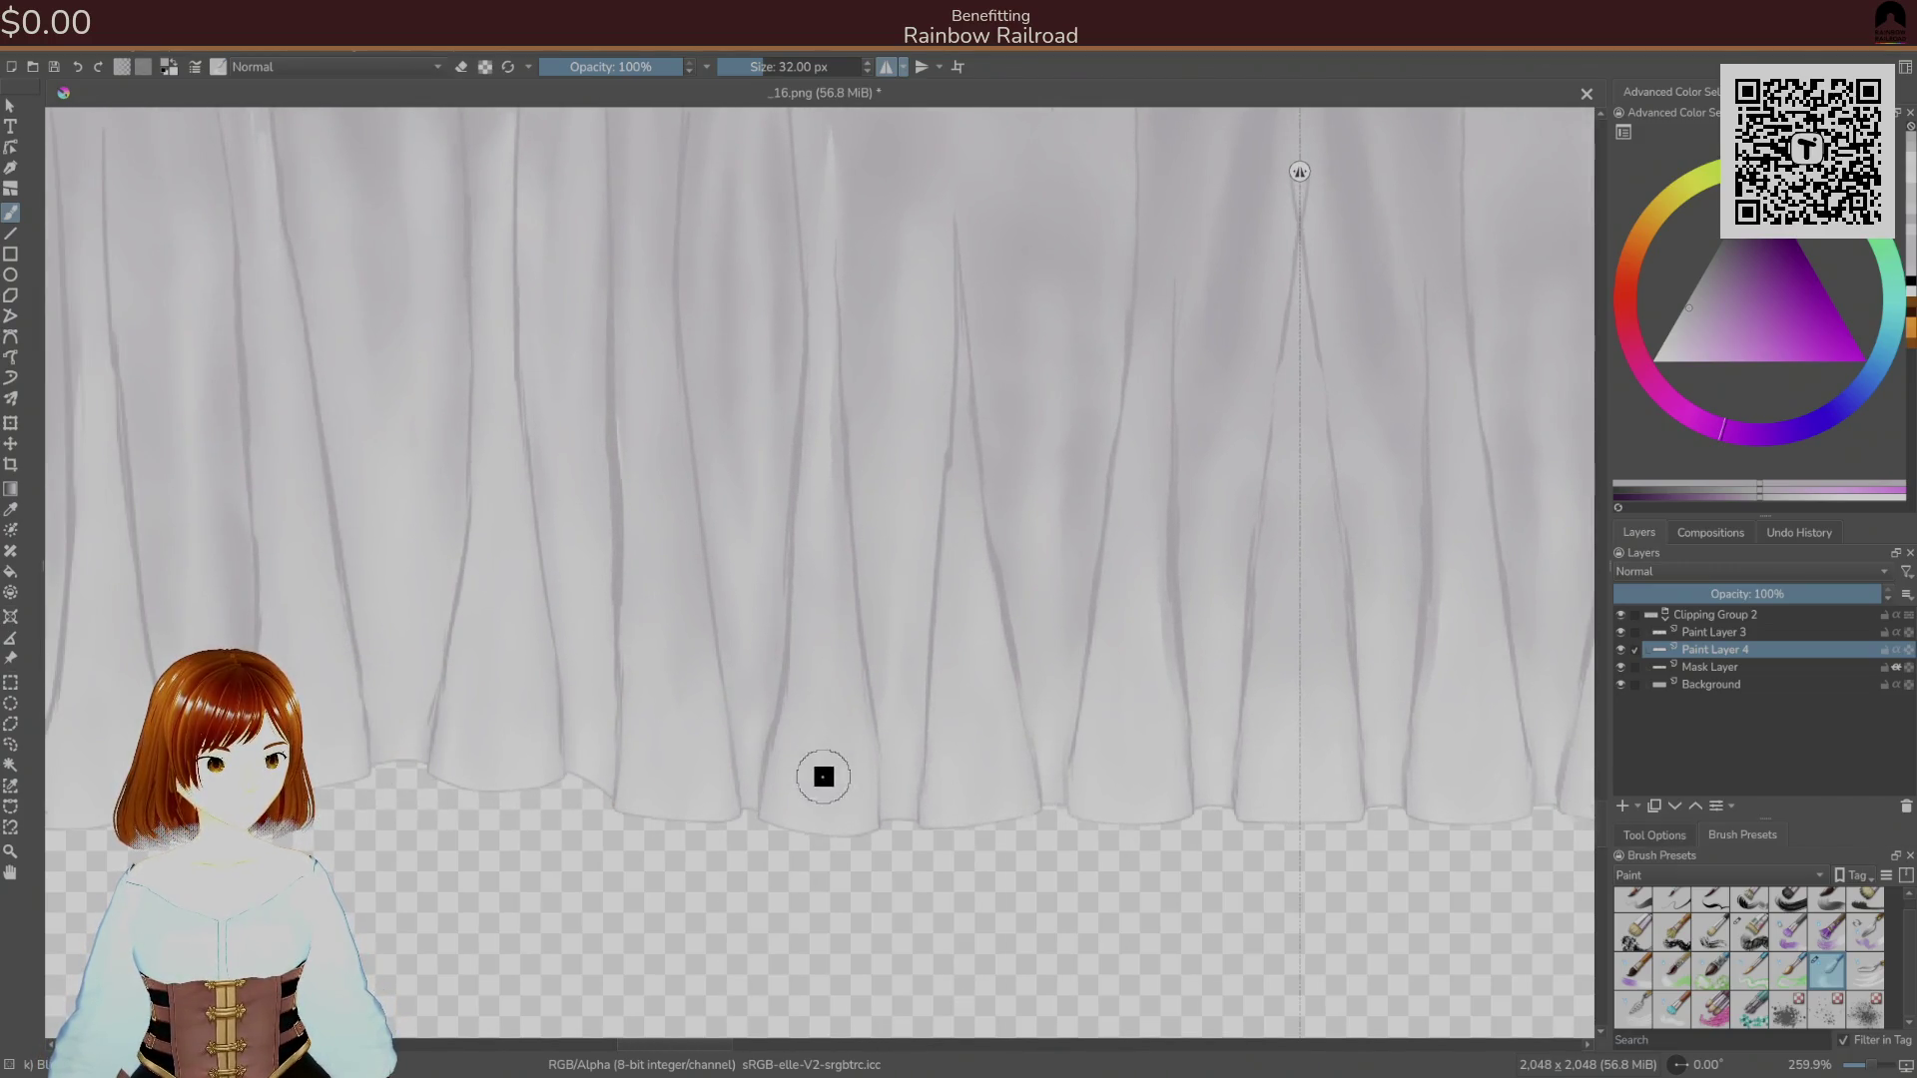
scroll(978, 730, down, 2)
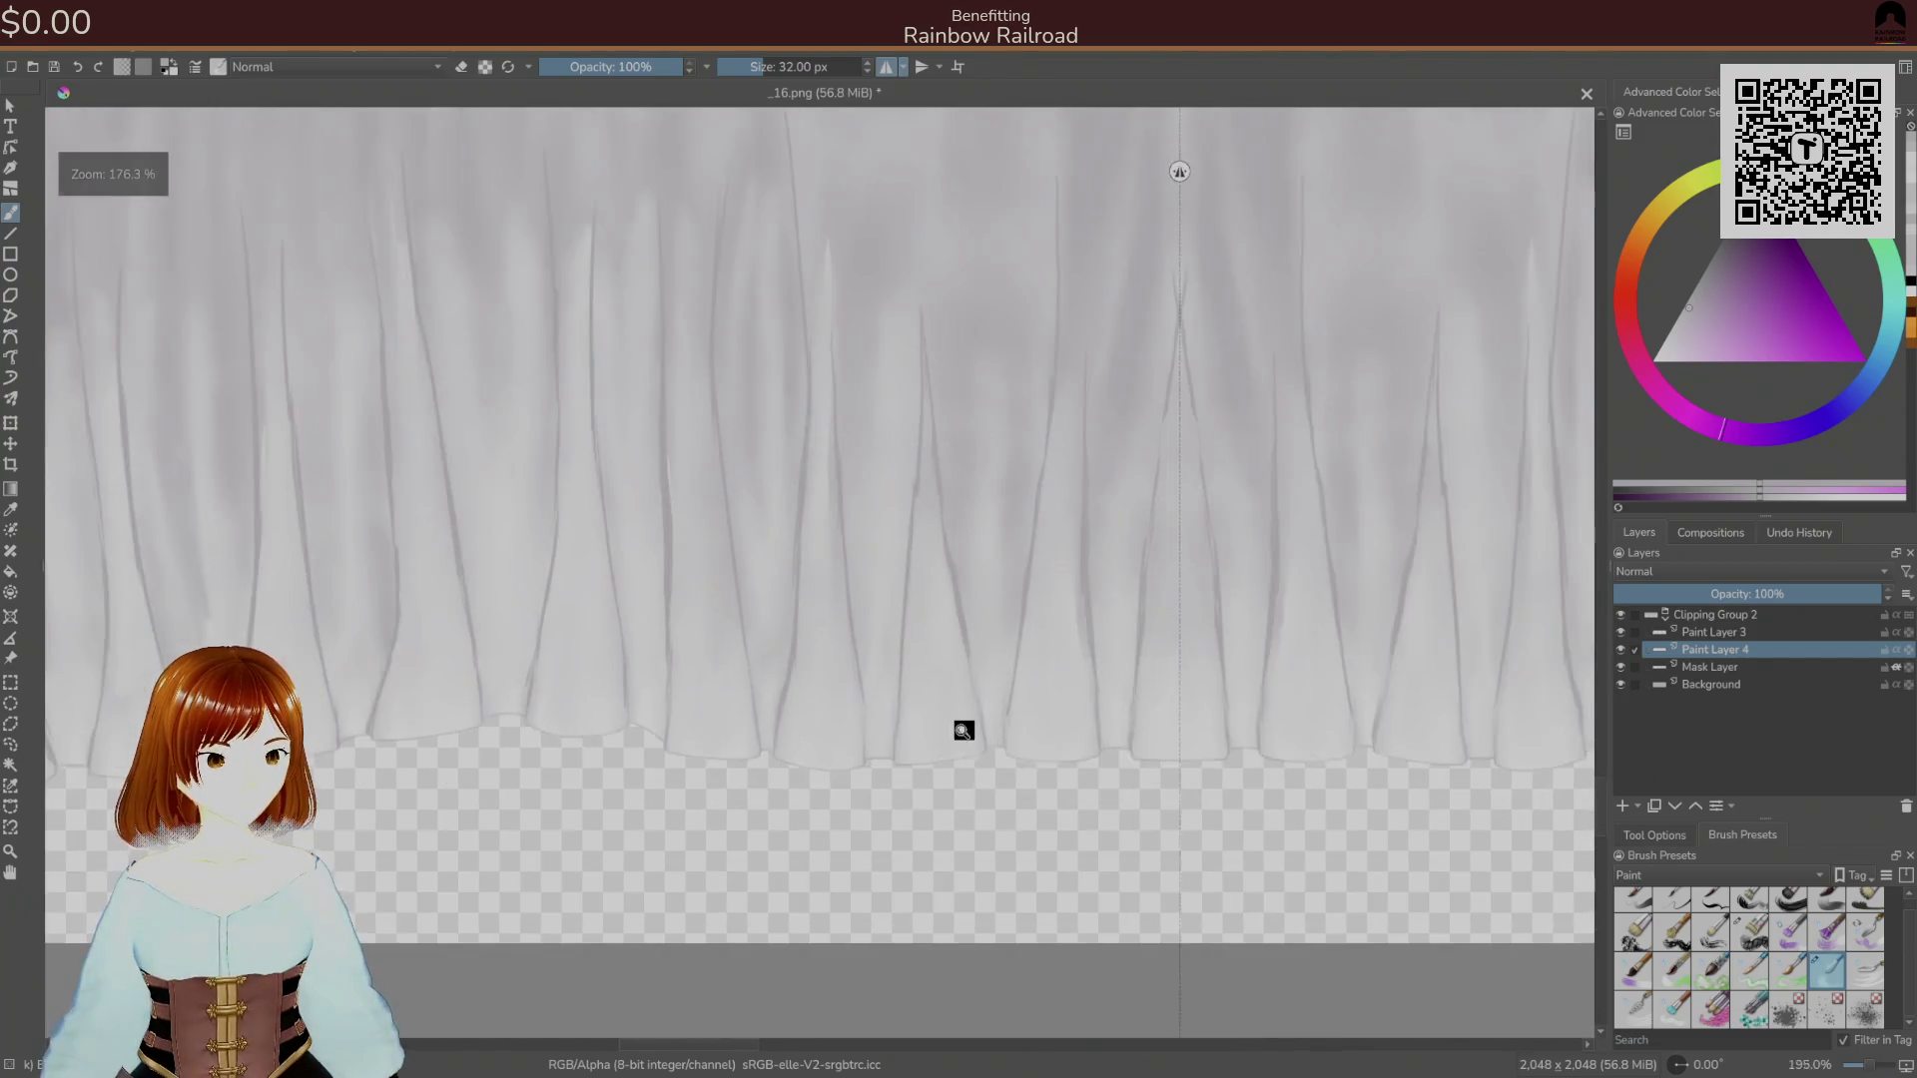
scroll(978, 729, down, 1)
mouse_move(933, 723)
mouse_down()
mouse_move(1006, 719)
mouse_move(638, 698)
mouse_up()
mouse_move(1028, 674)
mouse_down()
mouse_move(1001, 590)
mouse_move(783, 680)
mouse_move(868, 732)
mouse_move(844, 697)
mouse_move(1048, 689)
mouse_move(1032, 646)
mouse_up()
key(ctrl+s)
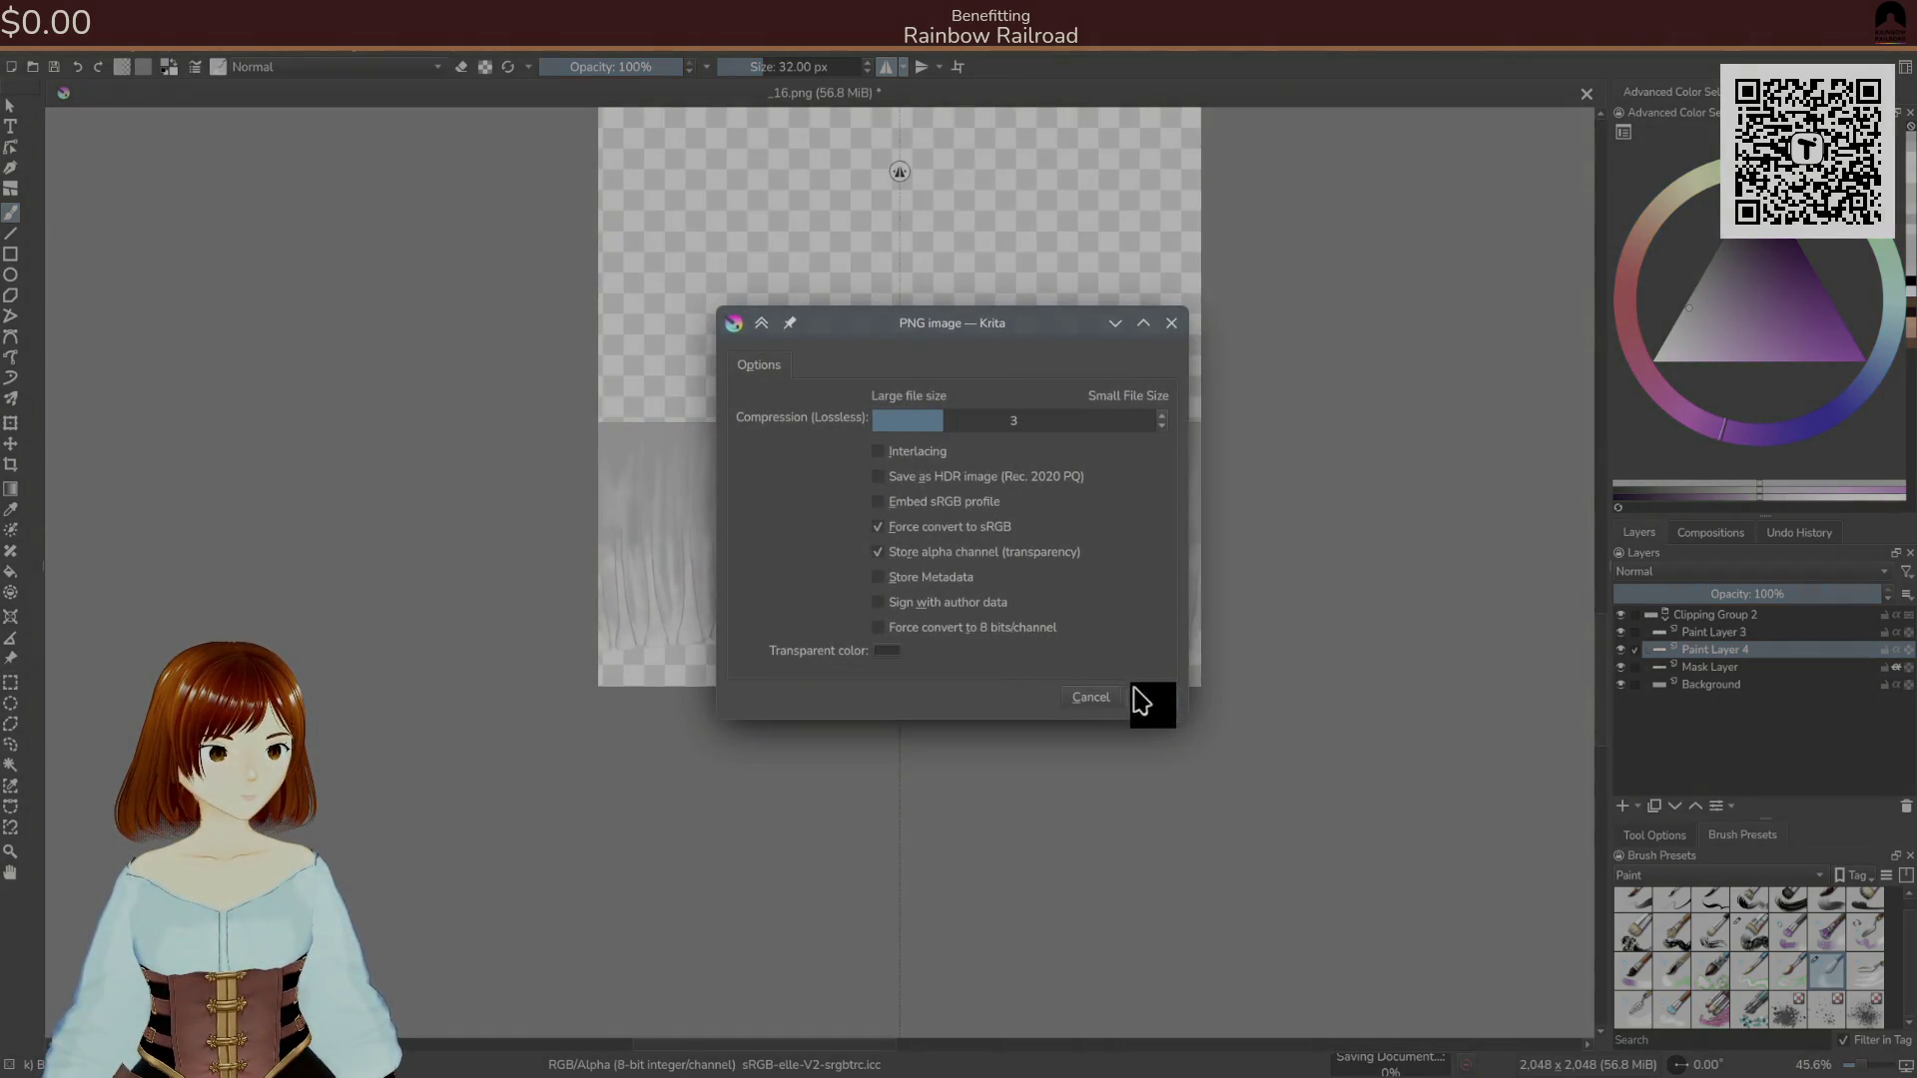
Confirm the PNG export, then add a small touch-up stroke to the drape and zoom out.
click(1141, 701)
key(alt+Tab)
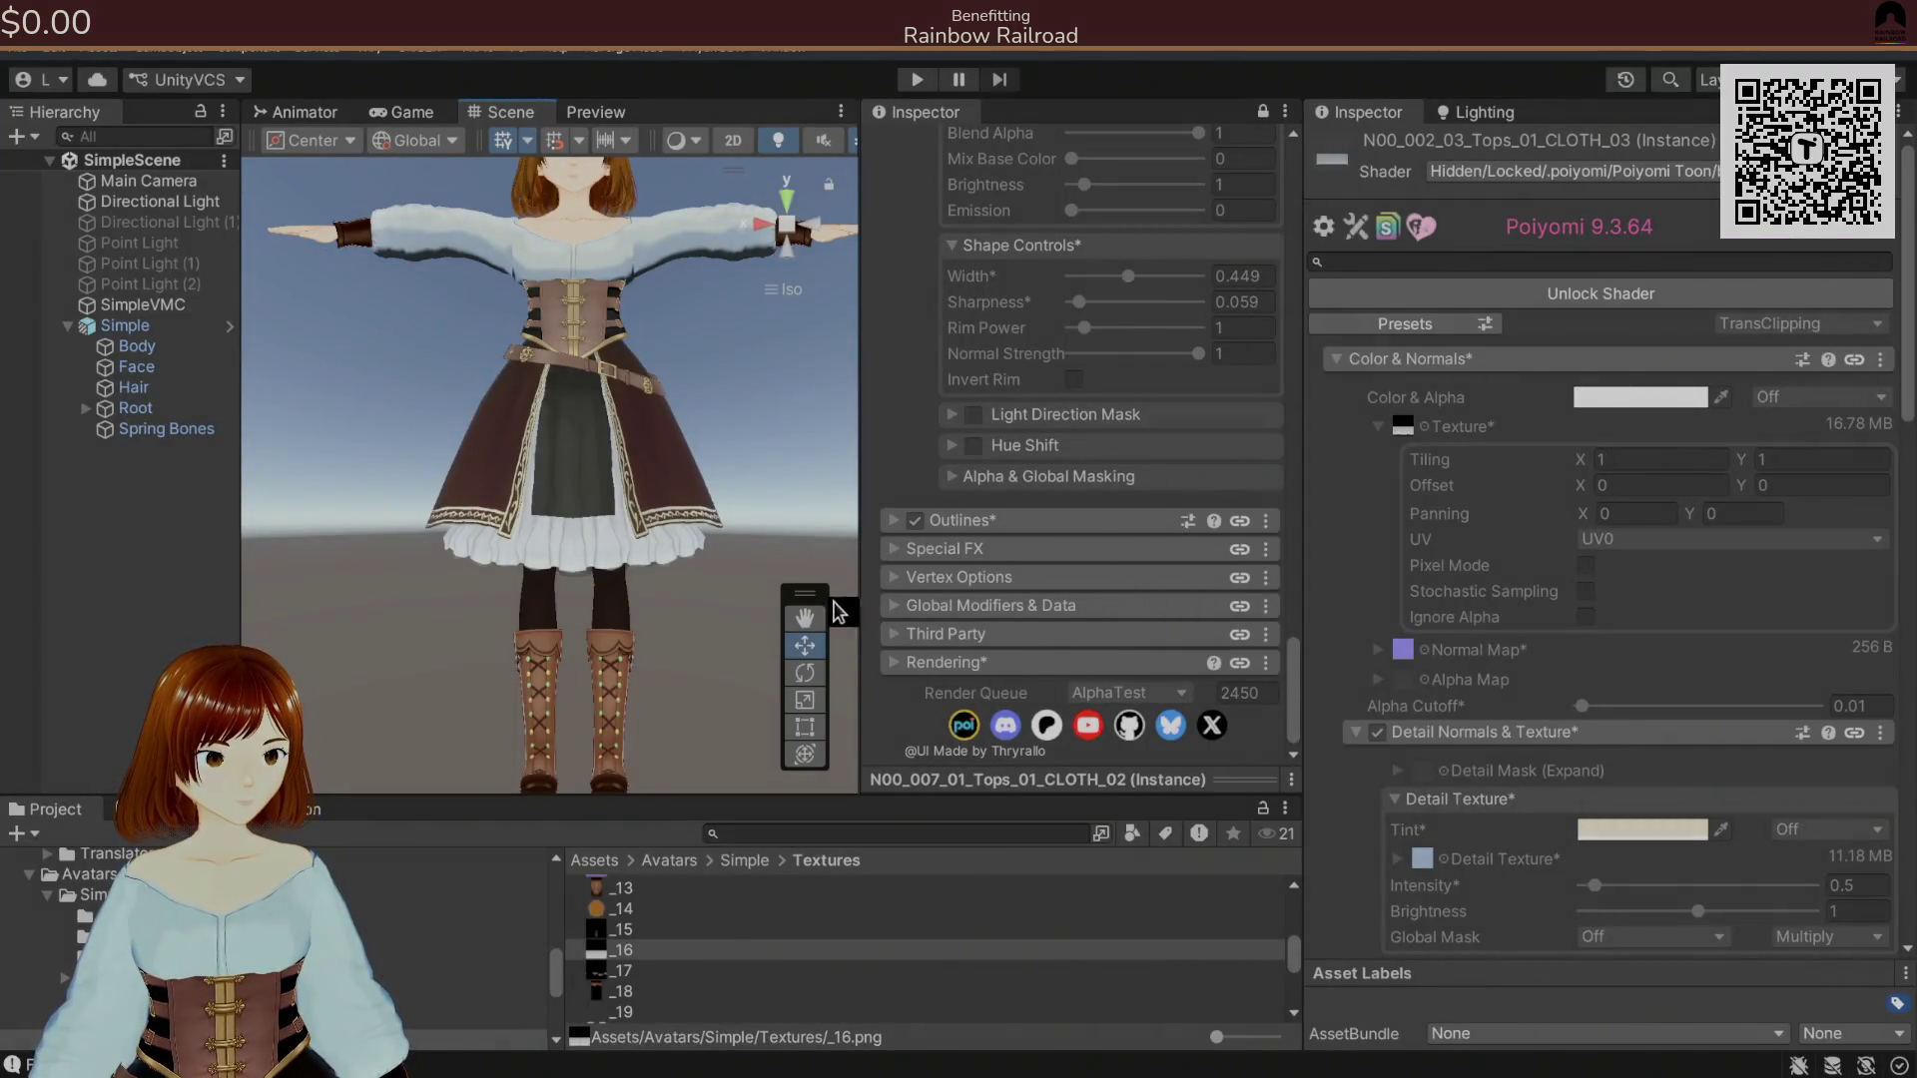
key(alt+Tab)
mouse_move(955, 597)
mouse_down()
mouse_move(937, 584)
mouse_move(964, 617)
mouse_move(933, 518)
mouse_up()
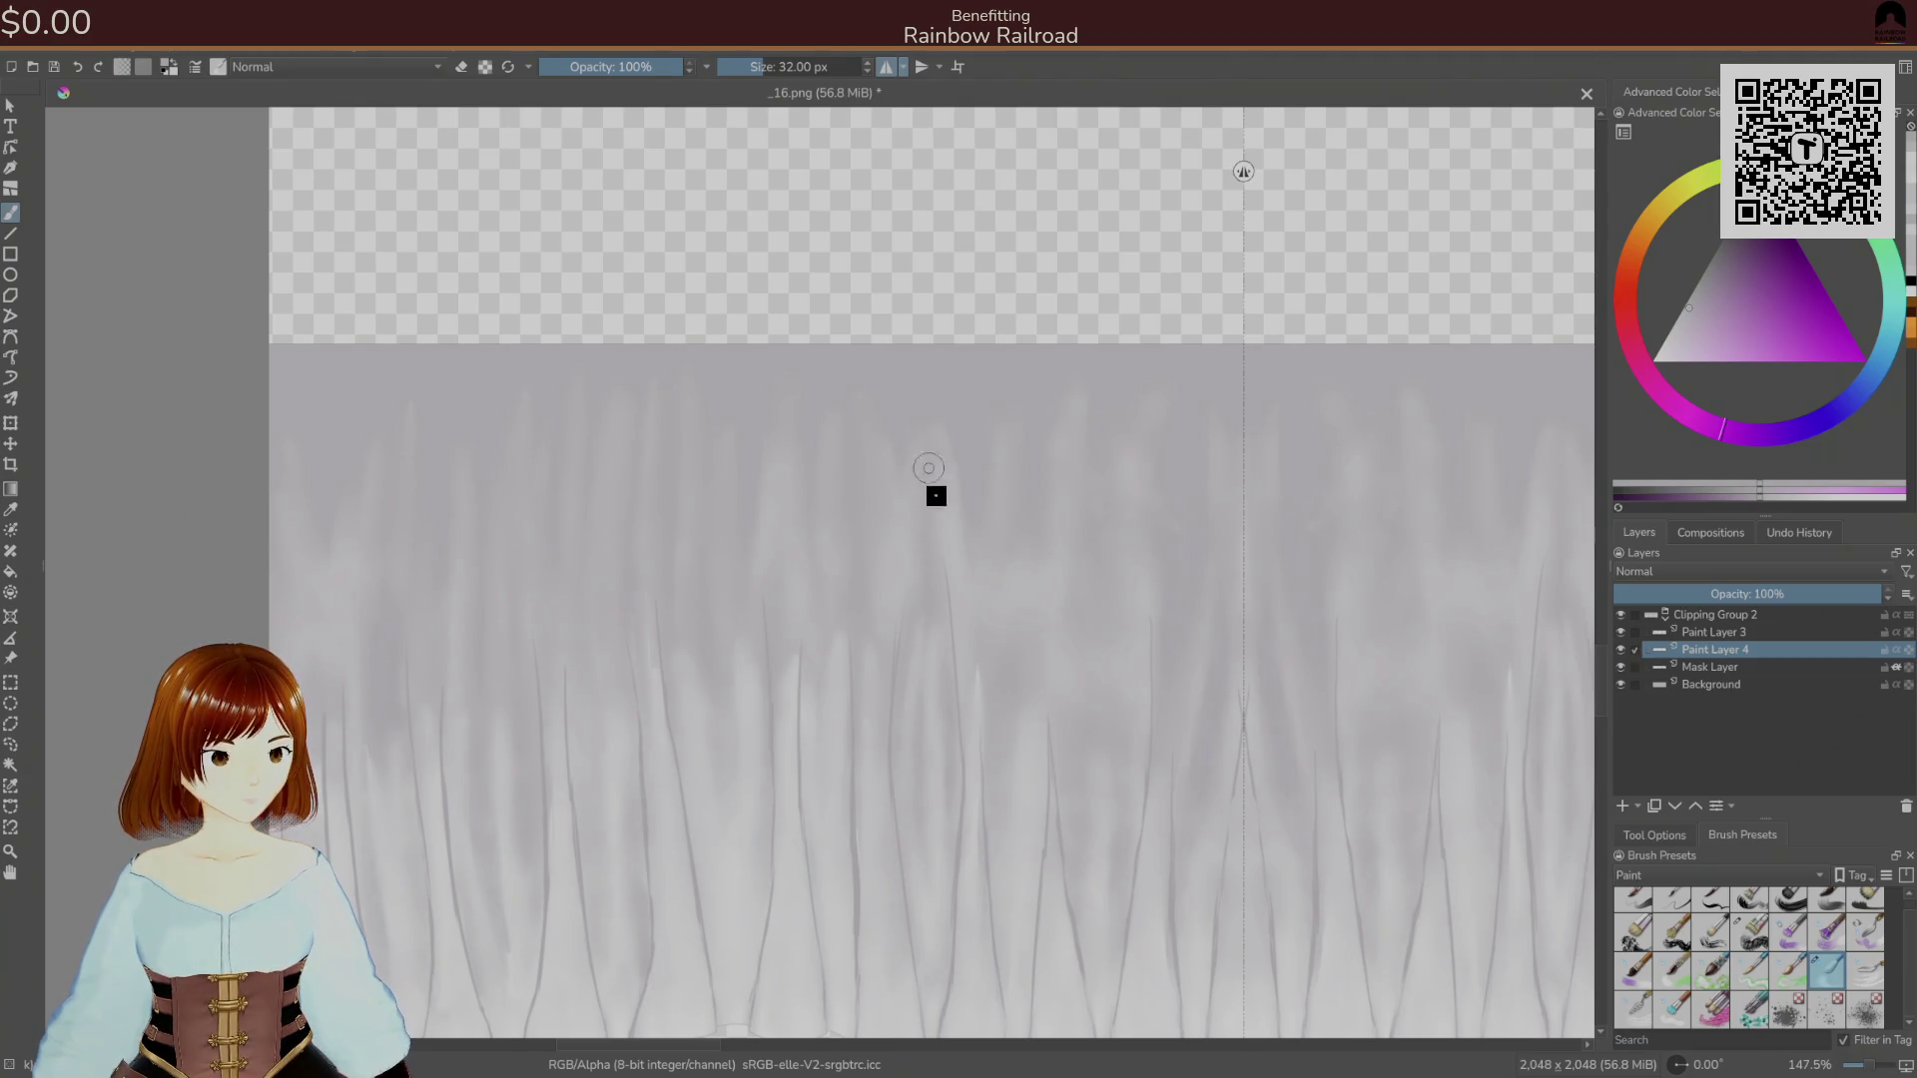
key(minus)
In Unity, orbit and zoom onto the avatar's skirt to check the texture, then return to Krita.
key(alt+Tab)
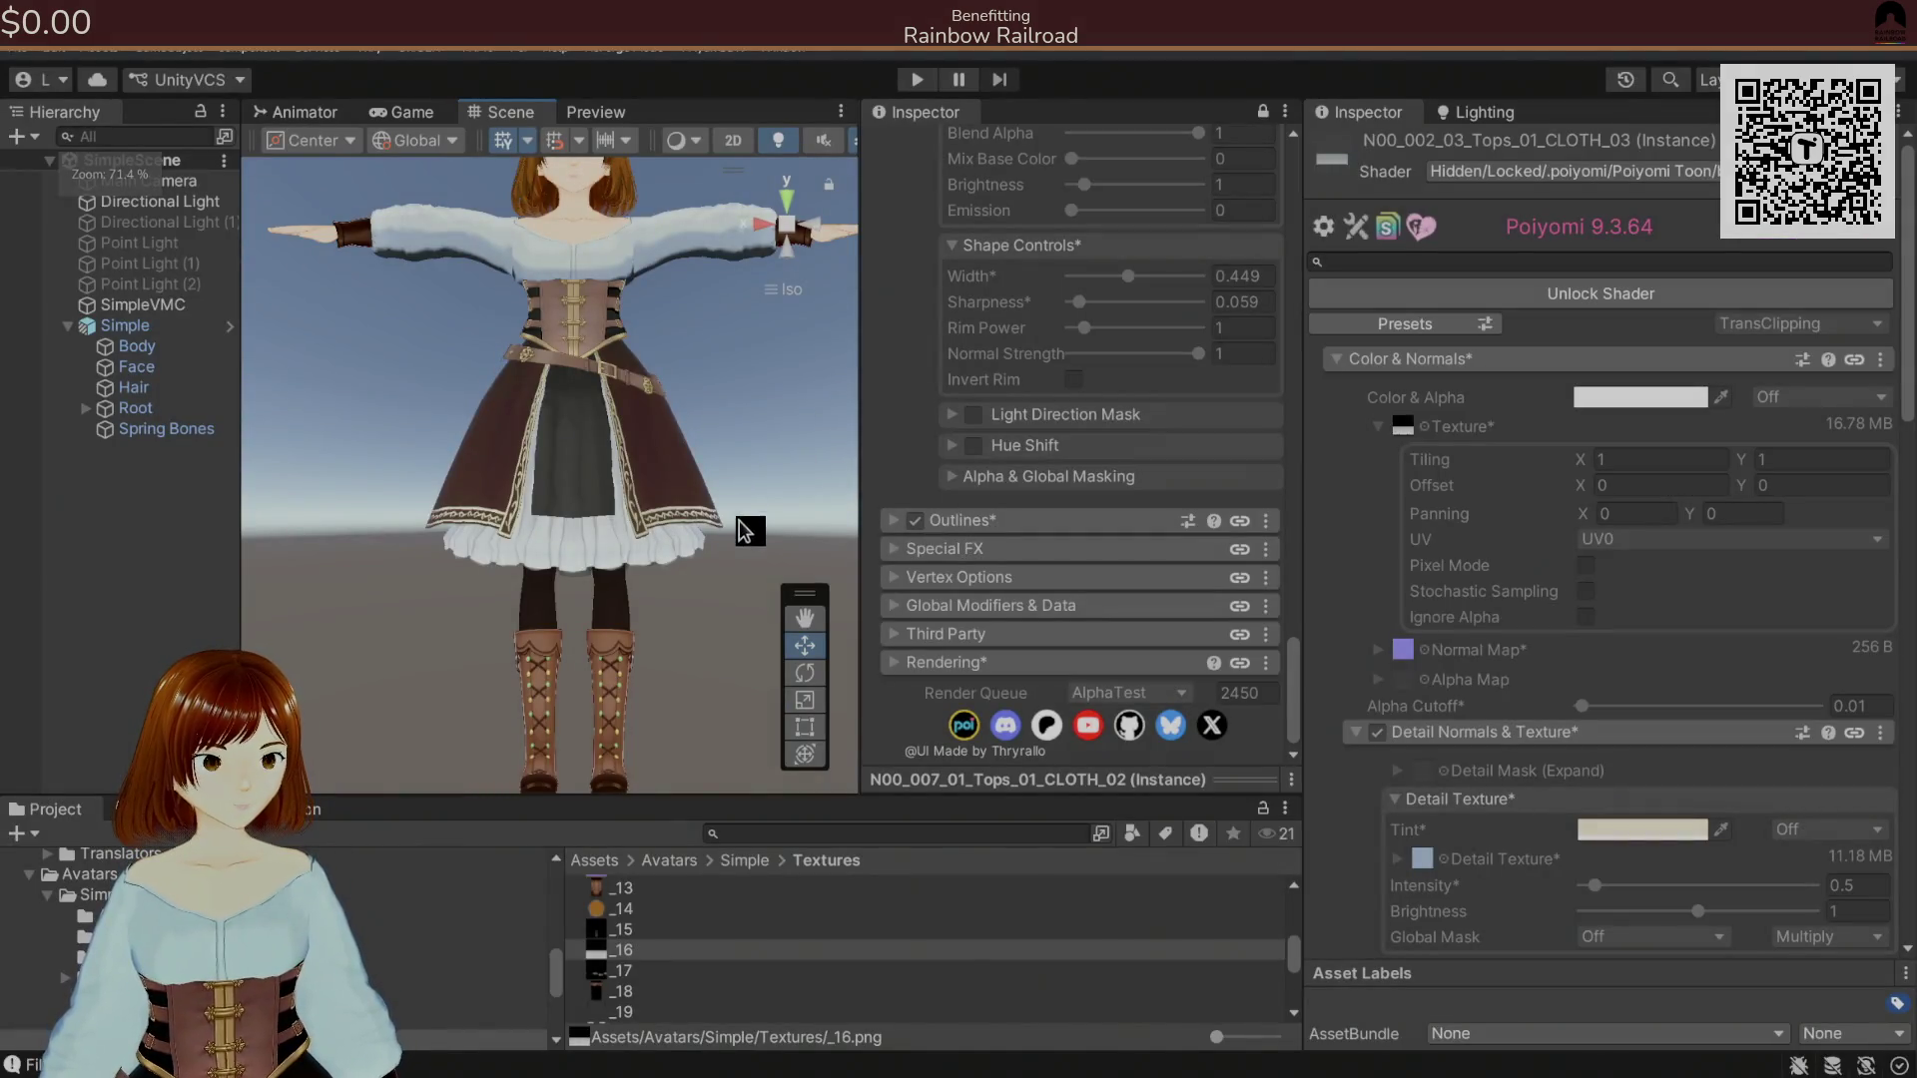
drag(810, 576, 785, 519)
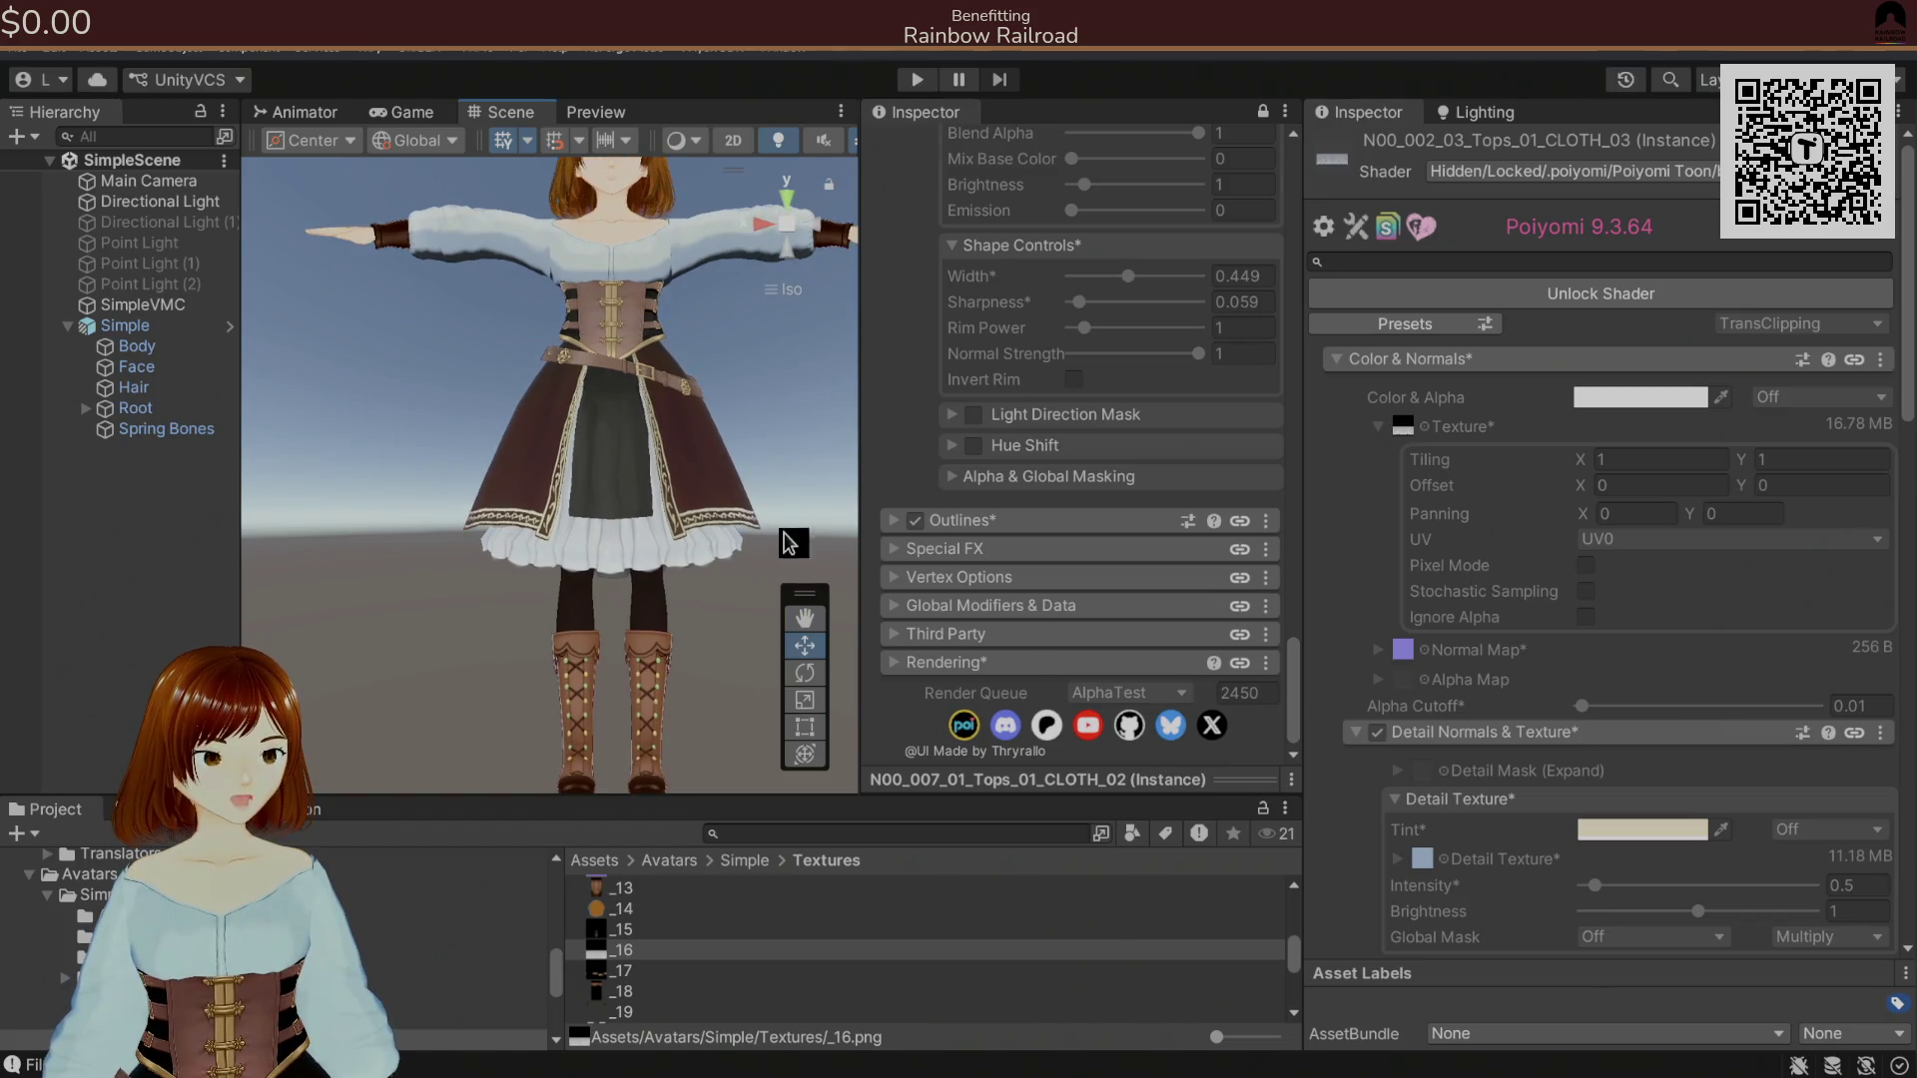
scroll(659, 629, up, 8)
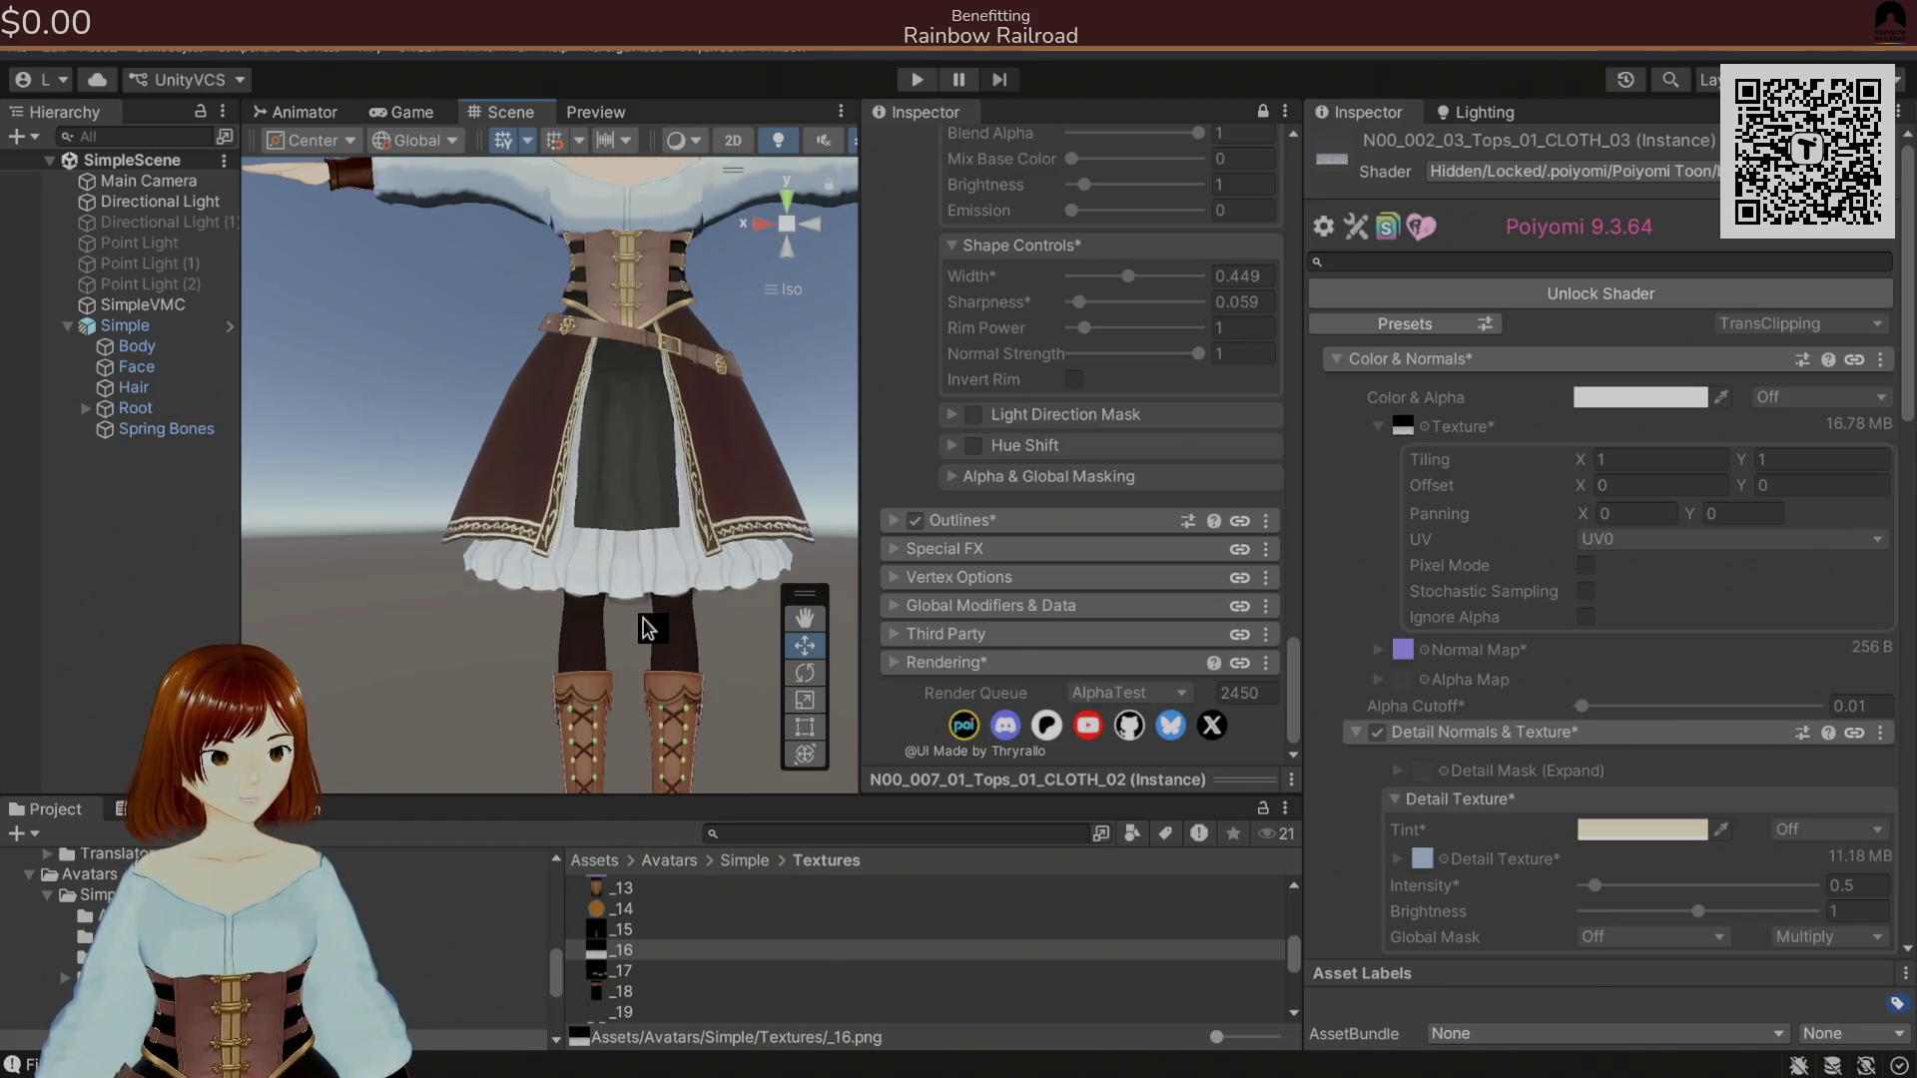
drag(702, 595, 558, 558)
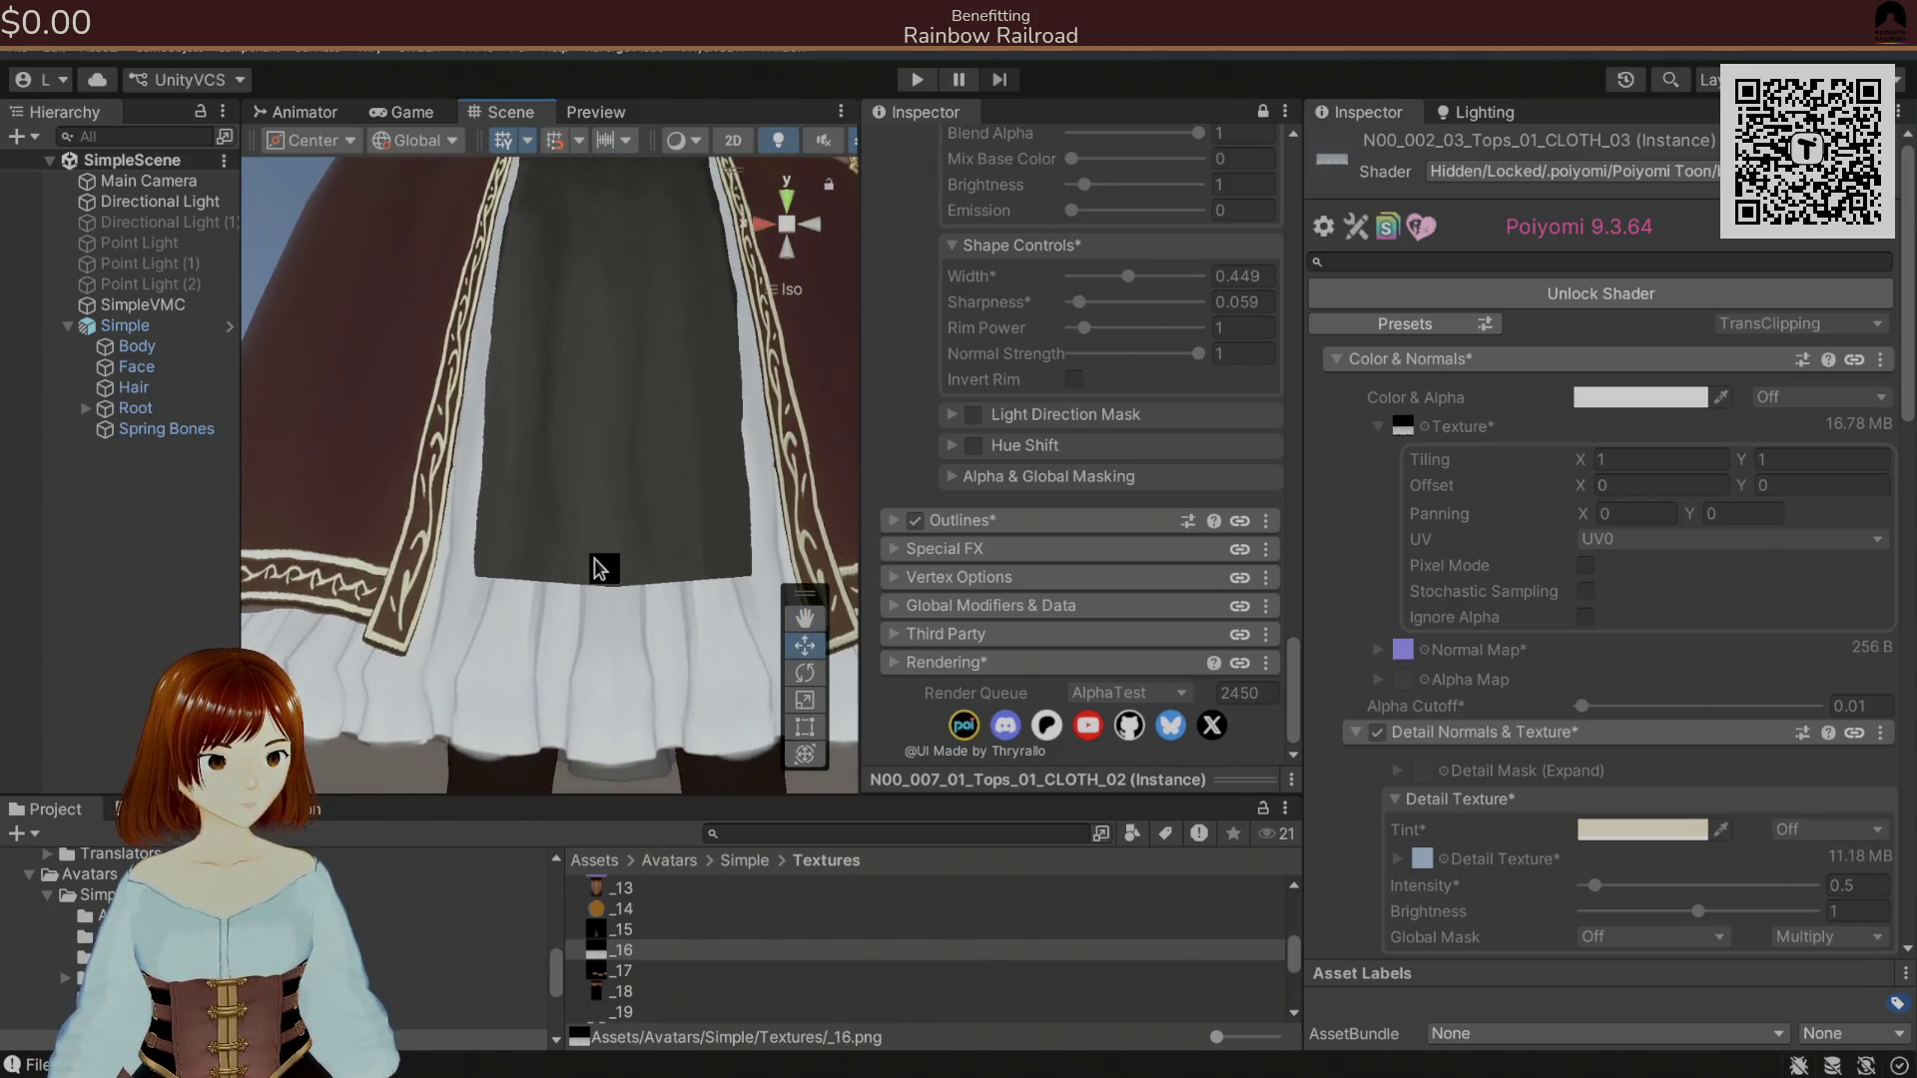
key(alt+Tab)
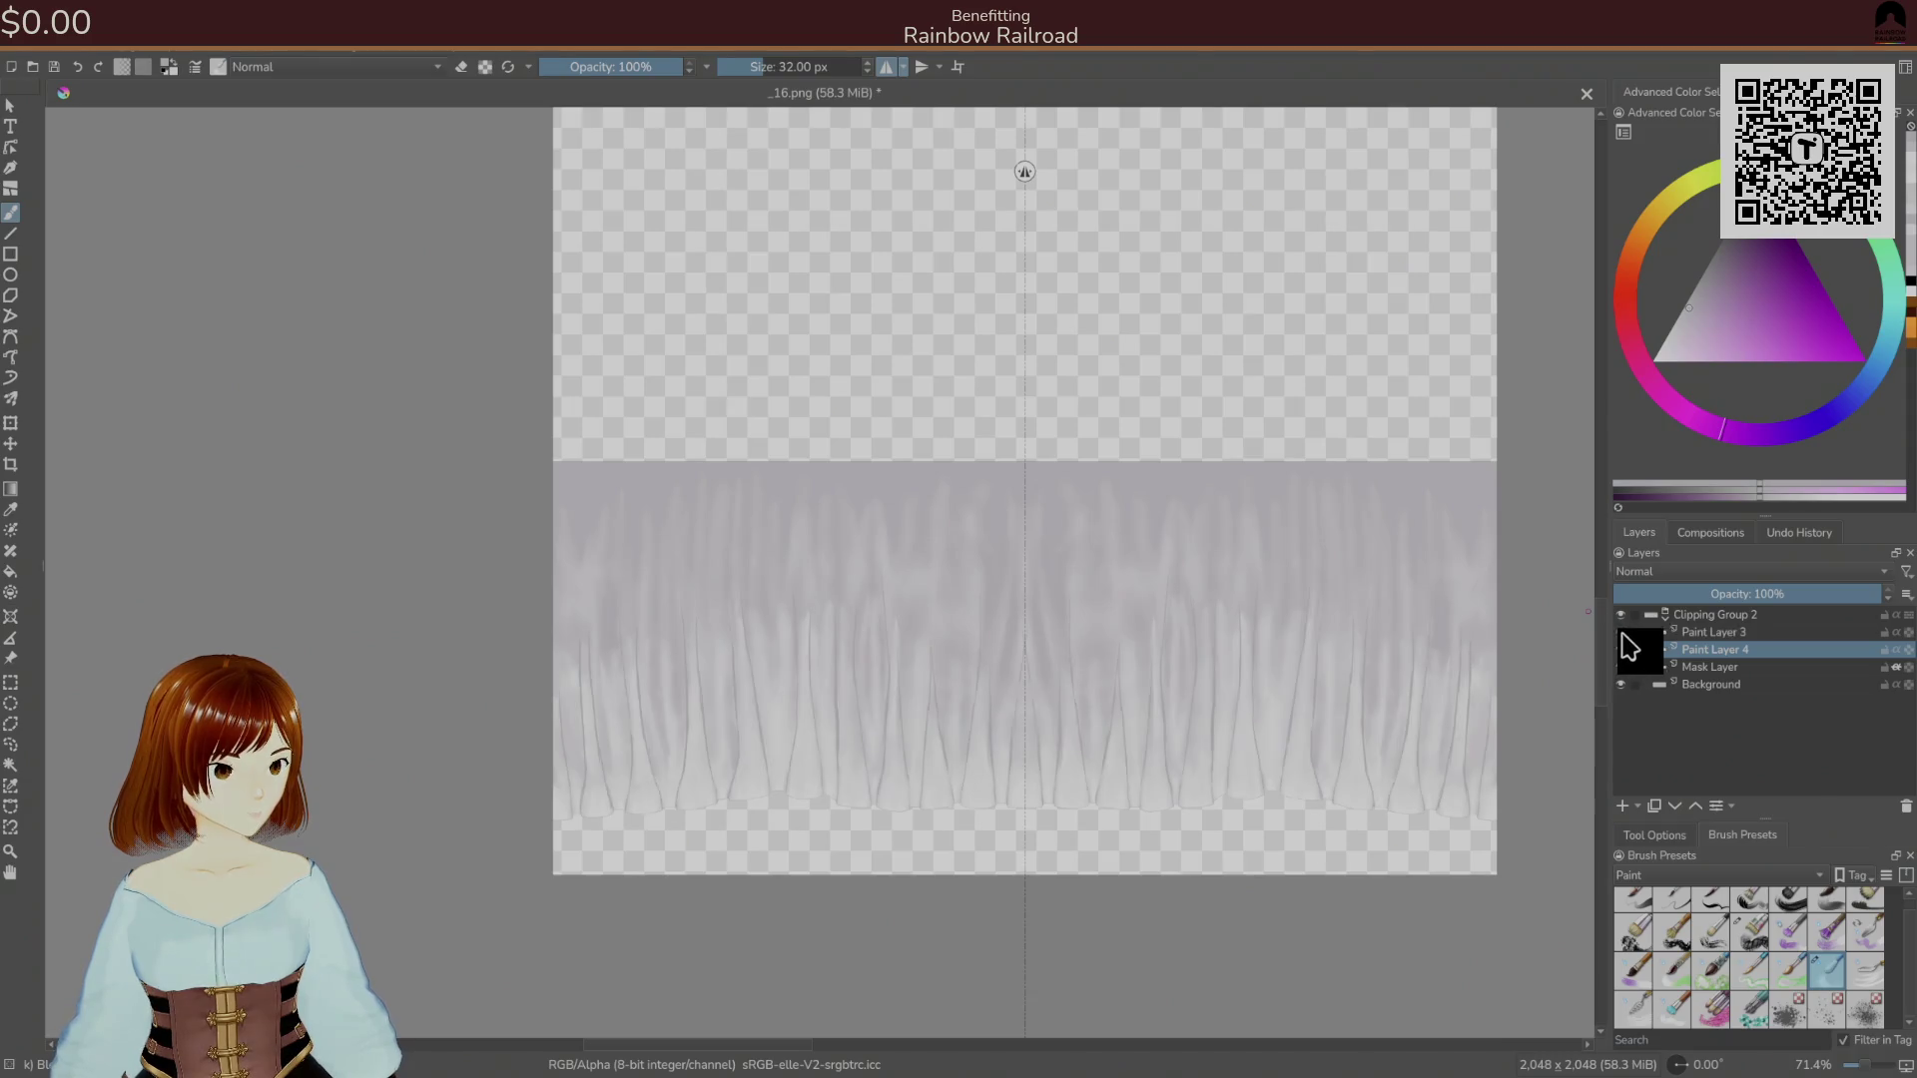
click(1622, 634)
click(1623, 634)
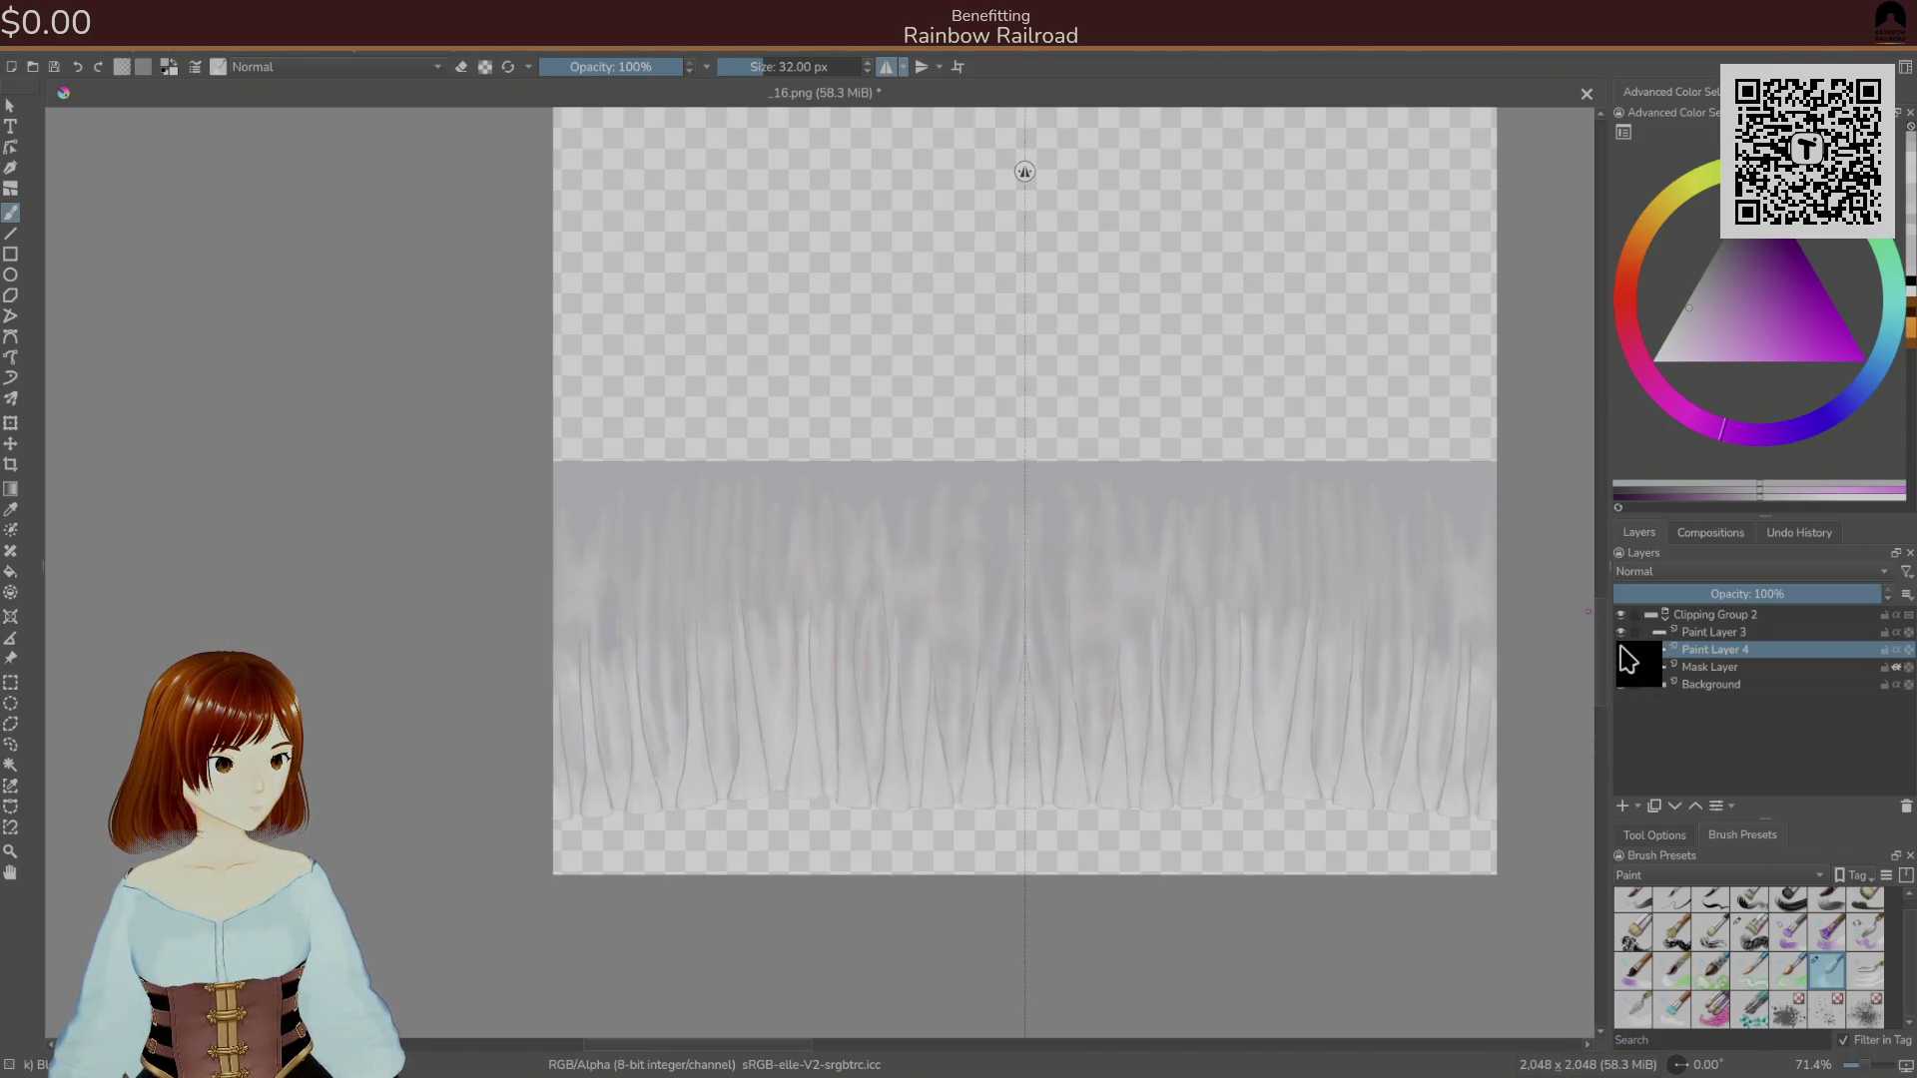
key(alt+Tab)
mouse_move(638, 709)
mouse_down()
mouse_move(686, 635)
mouse_move(625, 586)
mouse_move(632, 638)
mouse_move(629, 586)
mouse_move(681, 587)
mouse_move(685, 607)
mouse_up()
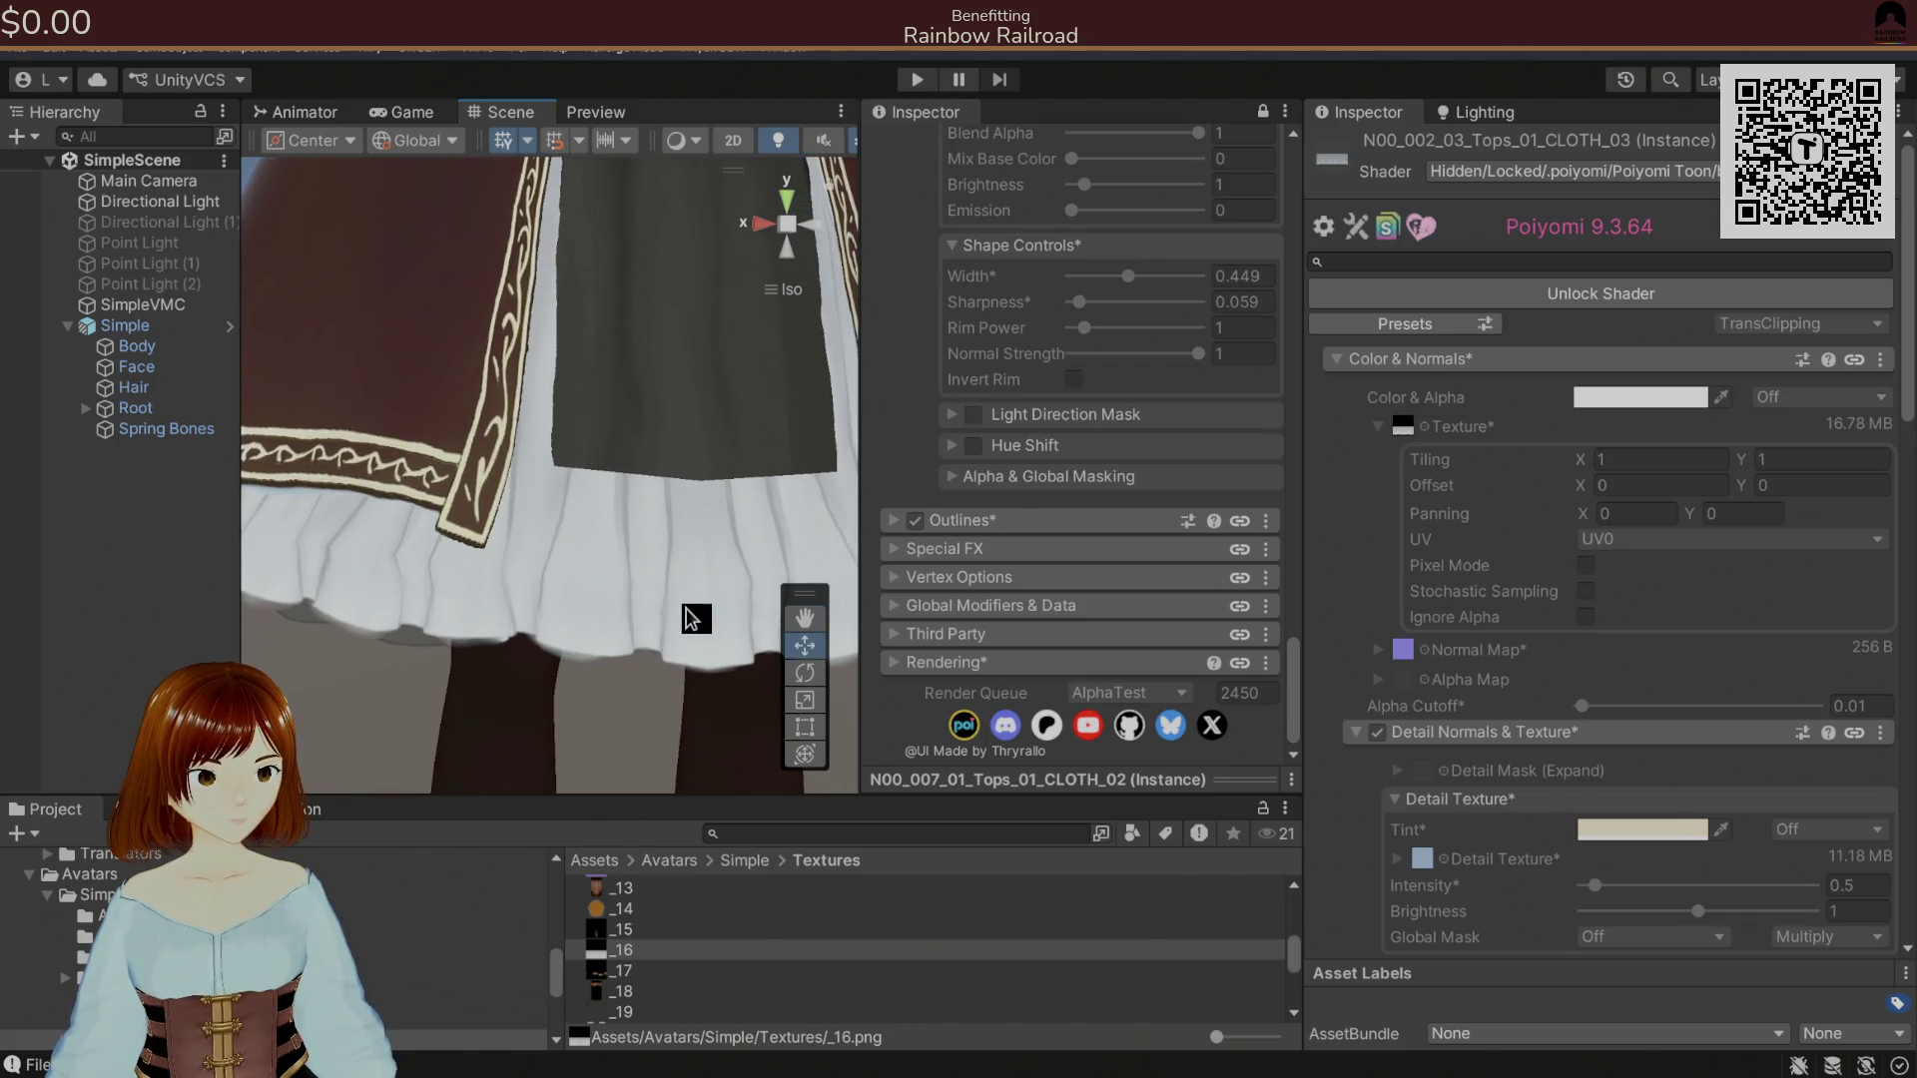
key(alt+Tab)
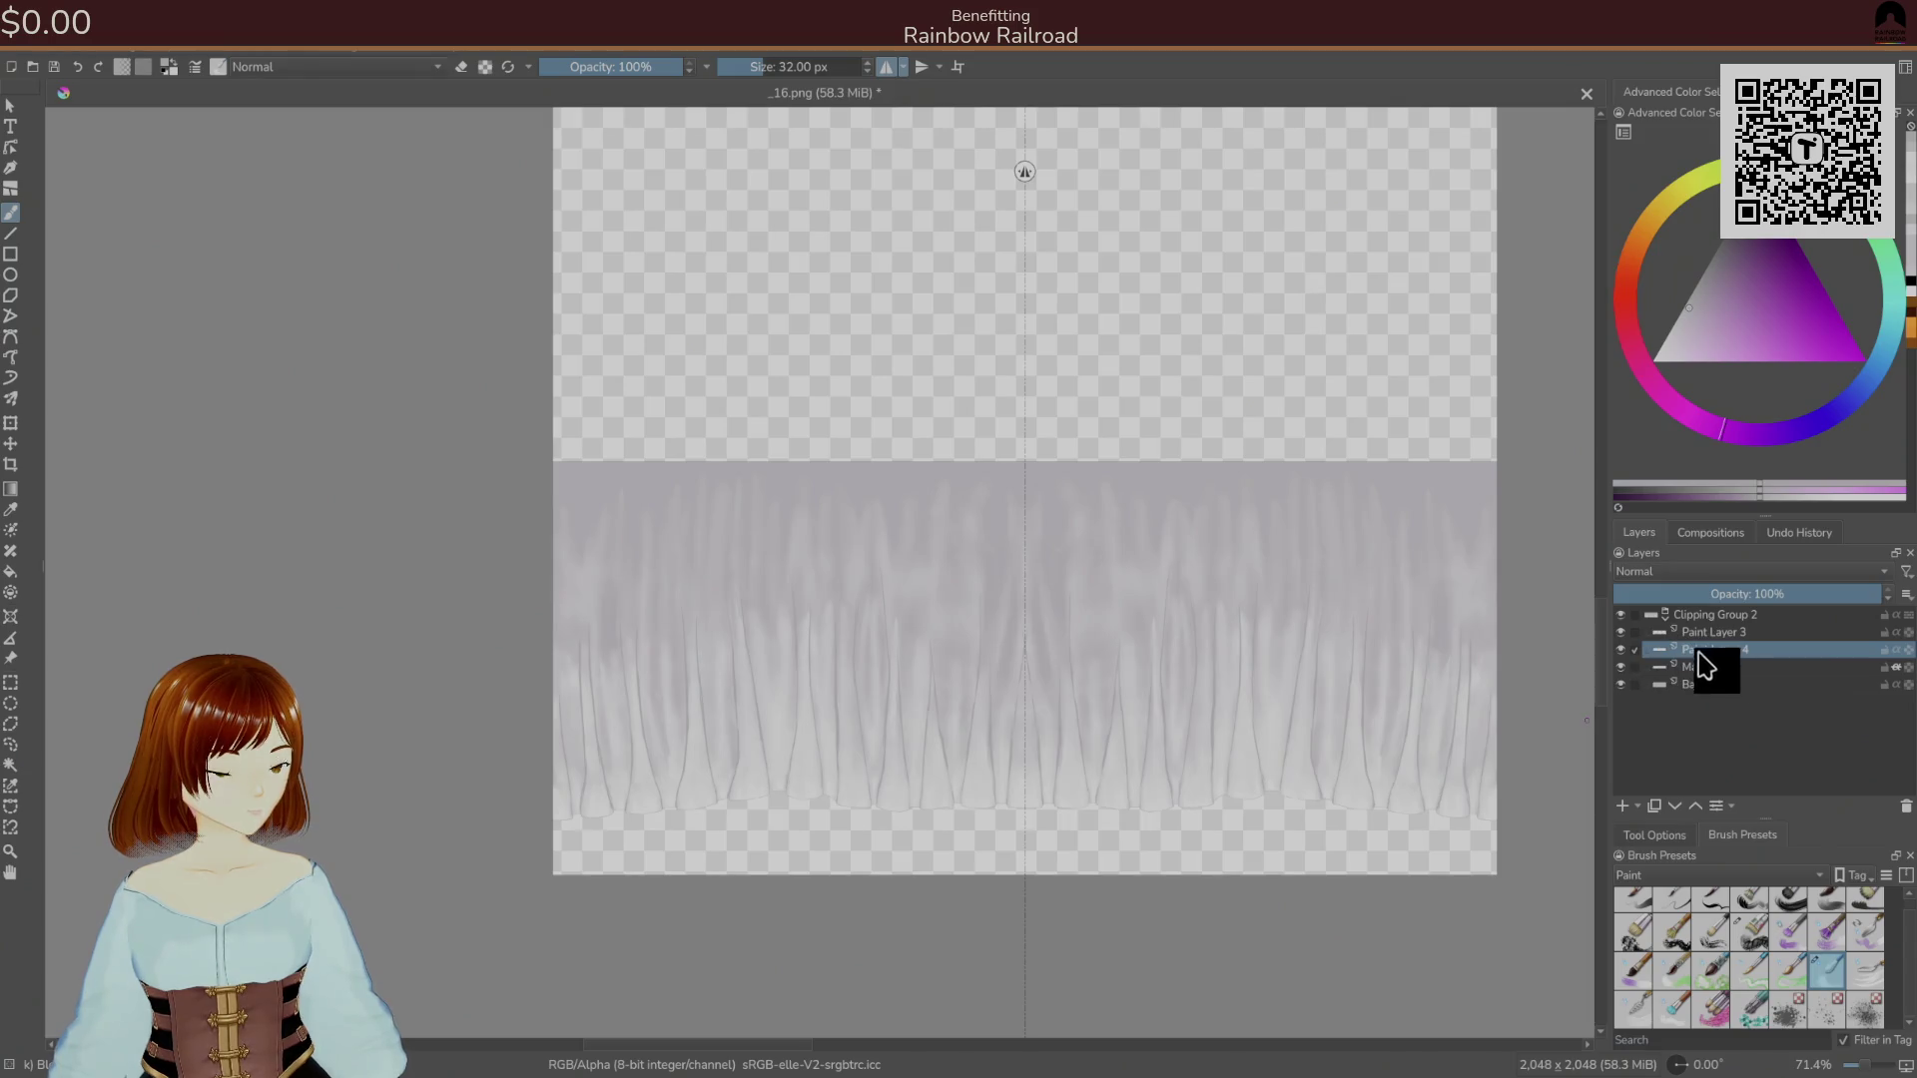
click(1713, 614)
mouse_move(1138, 736)
mouse_down()
mouse_move(1228, 800)
mouse_move(1177, 440)
mouse_move(1210, 395)
mouse_up()
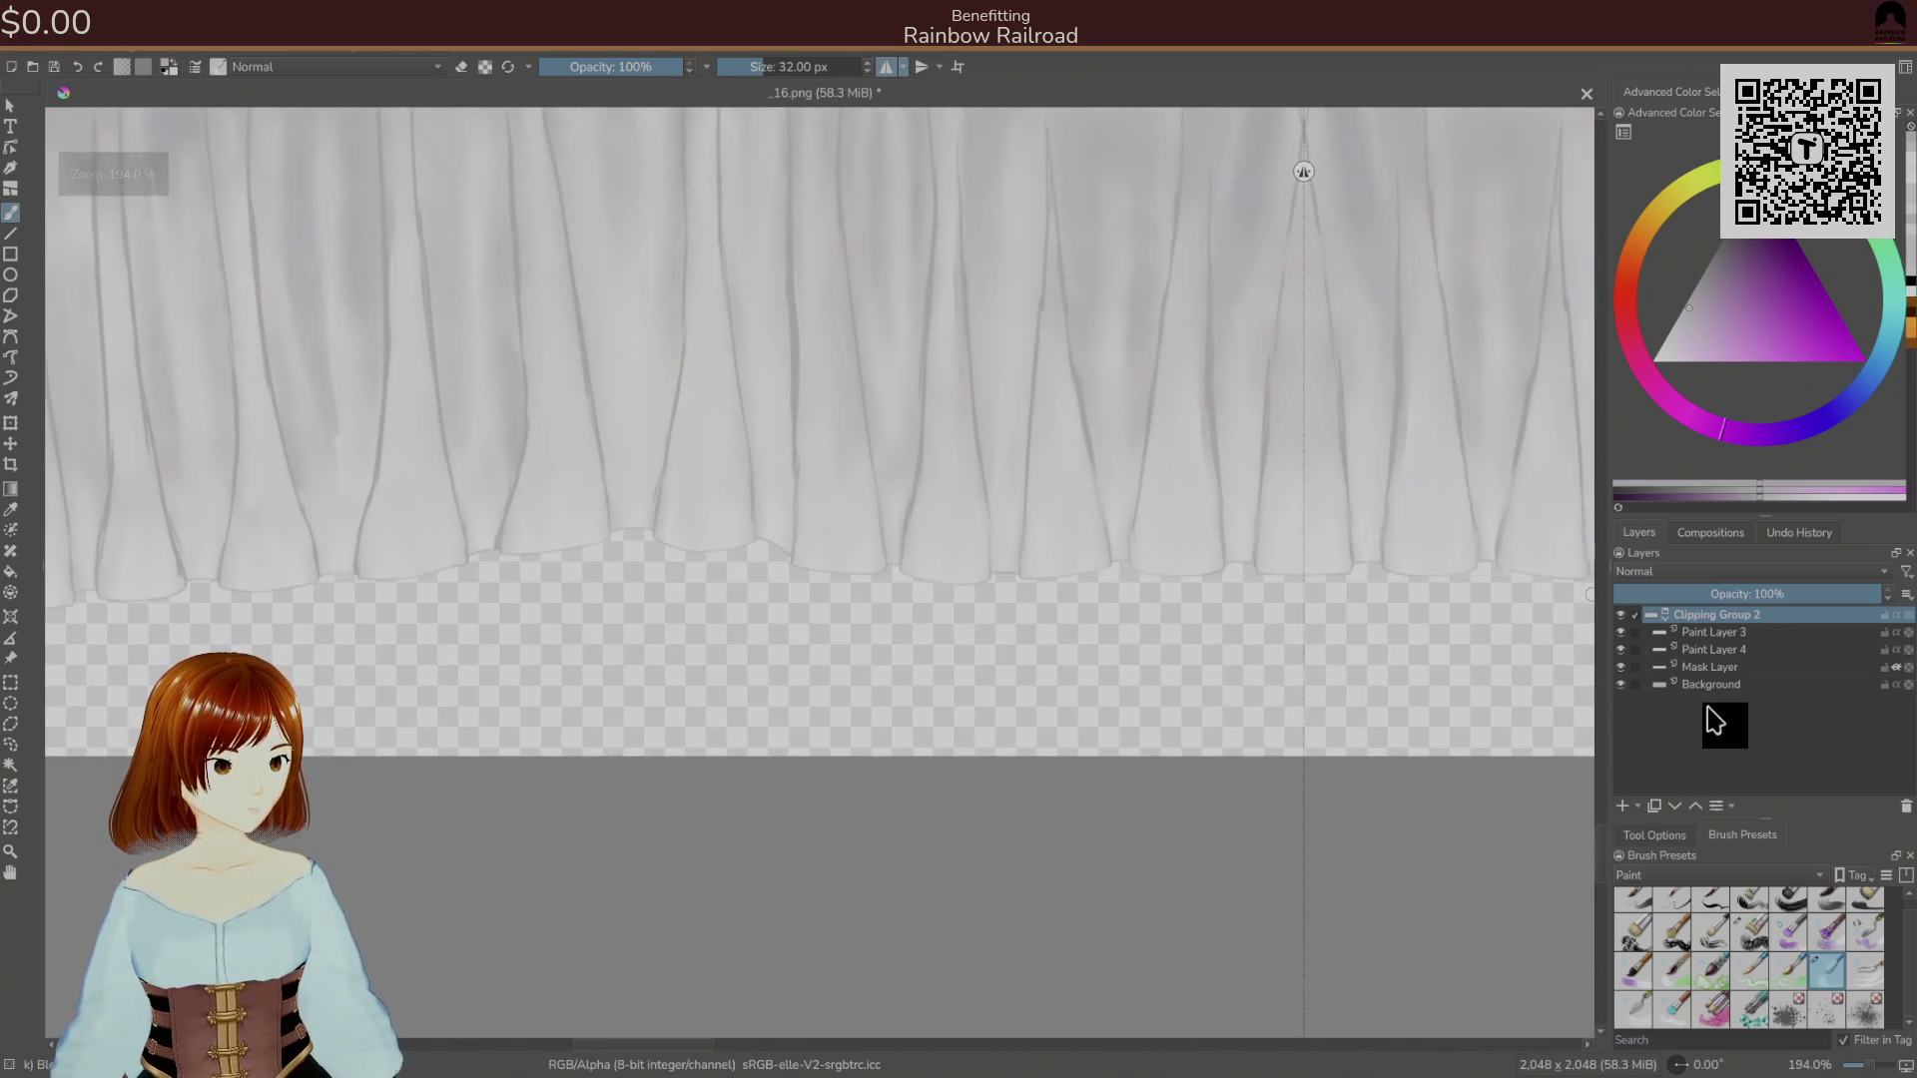
click(1707, 684)
Add a new paint layer and paint purple strokes along the lower-left edge with a larger brush.
click(1622, 805)
drag(1168, 635, 1279, 676)
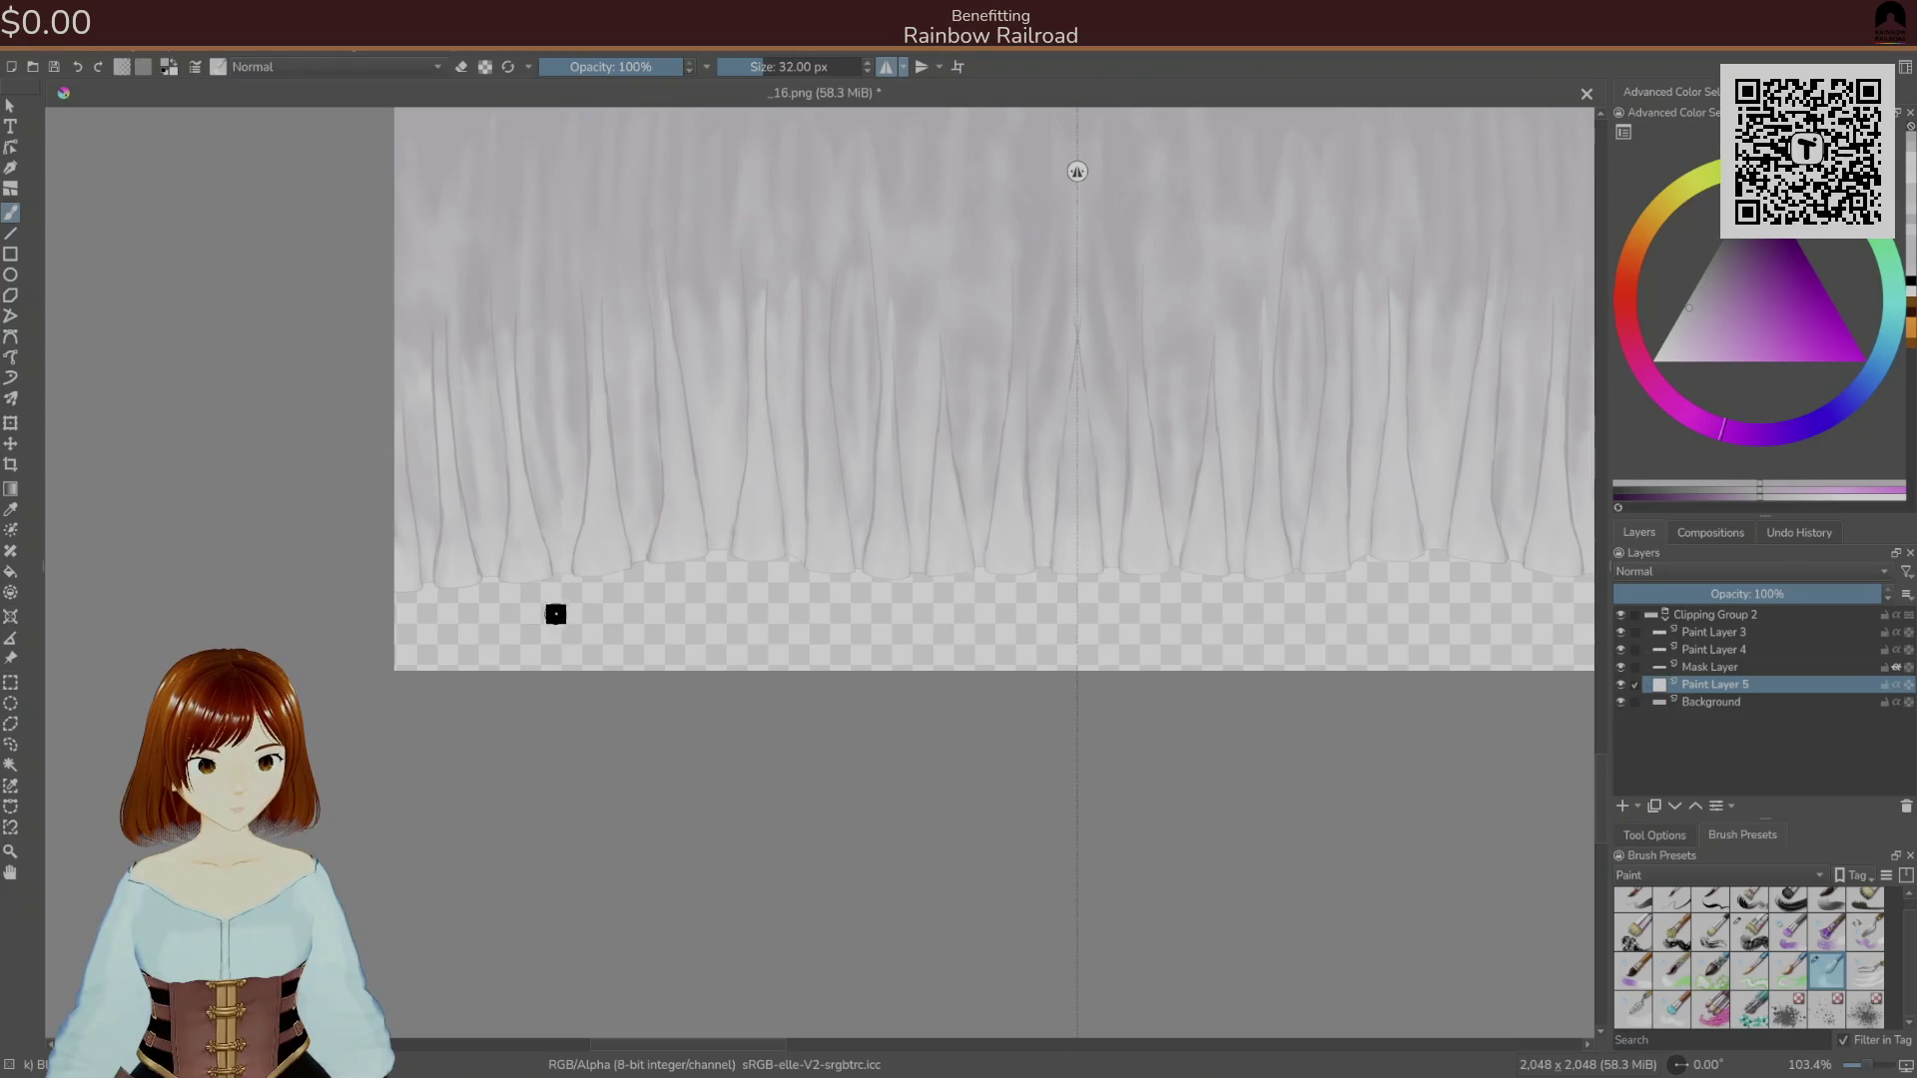
right_click(597, 617)
right_click(663, 620)
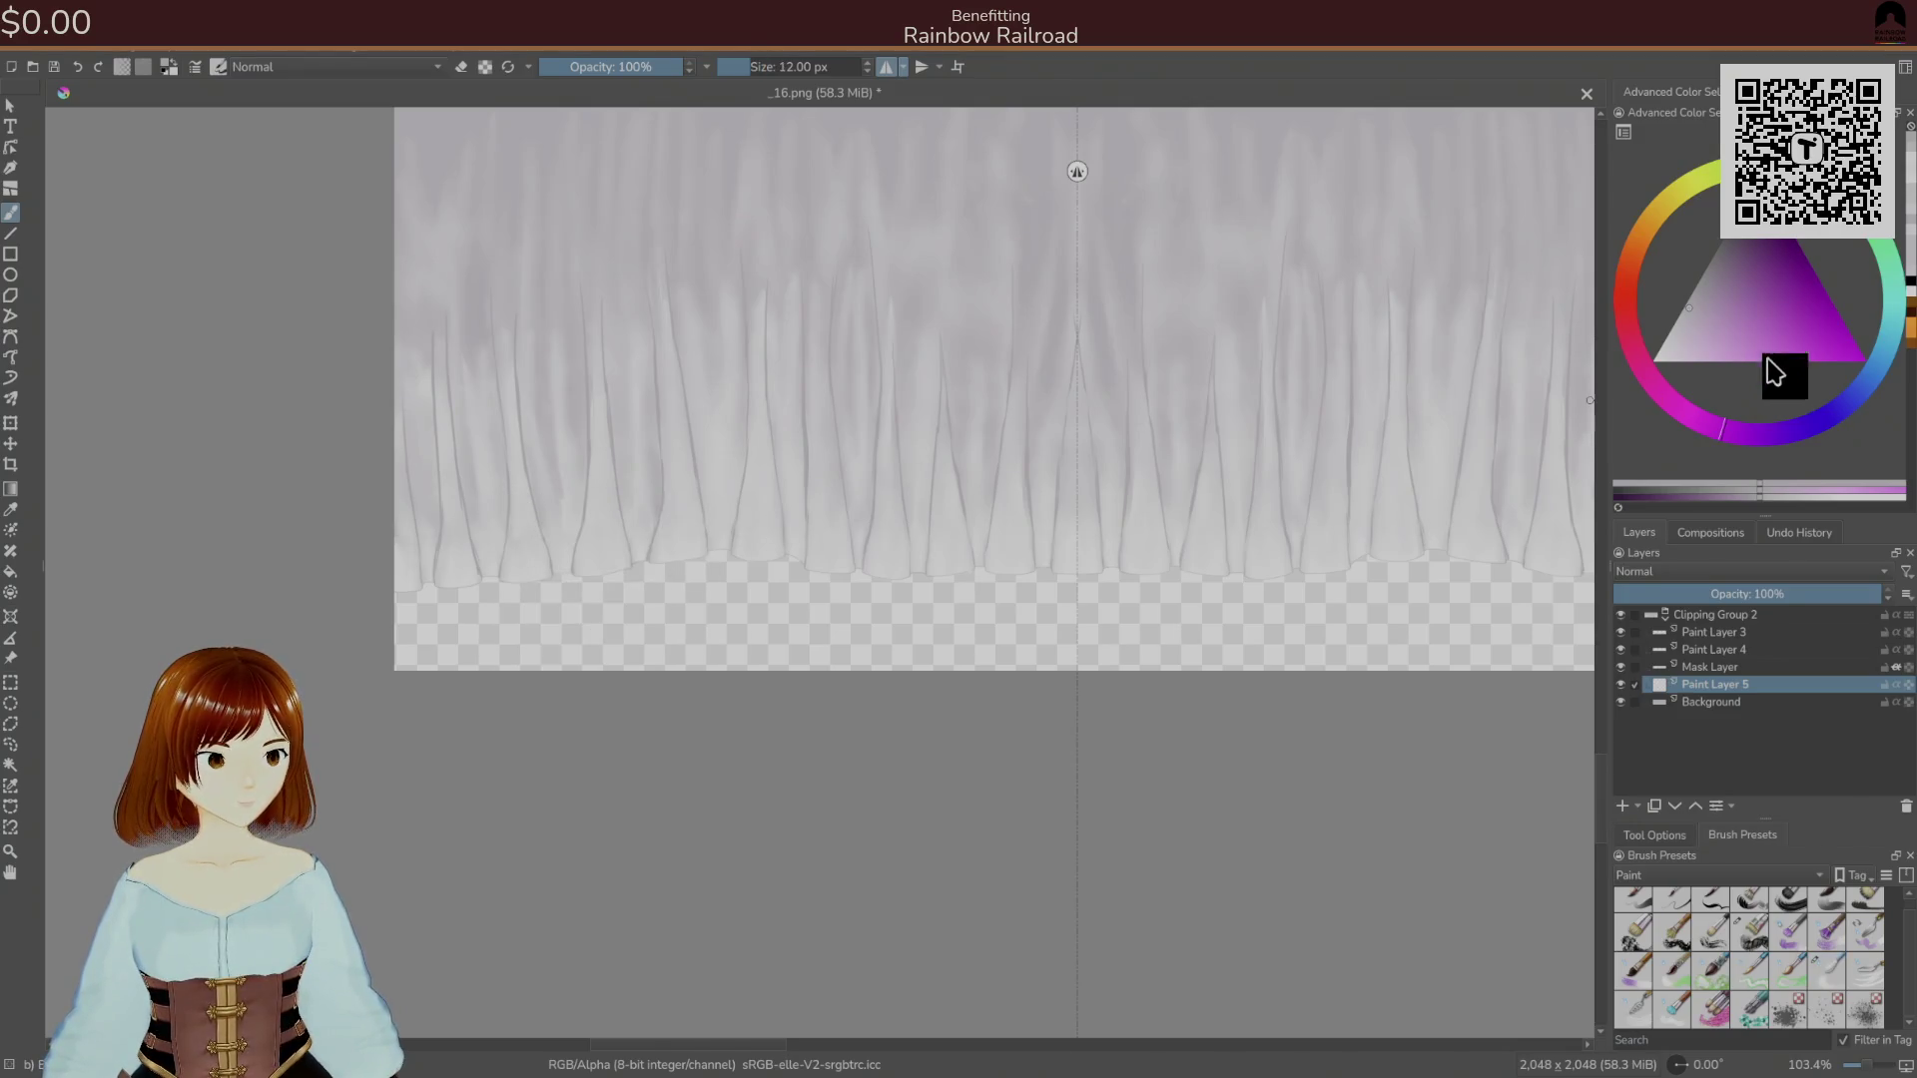
click(1810, 287)
key(bracketright)
key(bracketright)
key(bracketright)
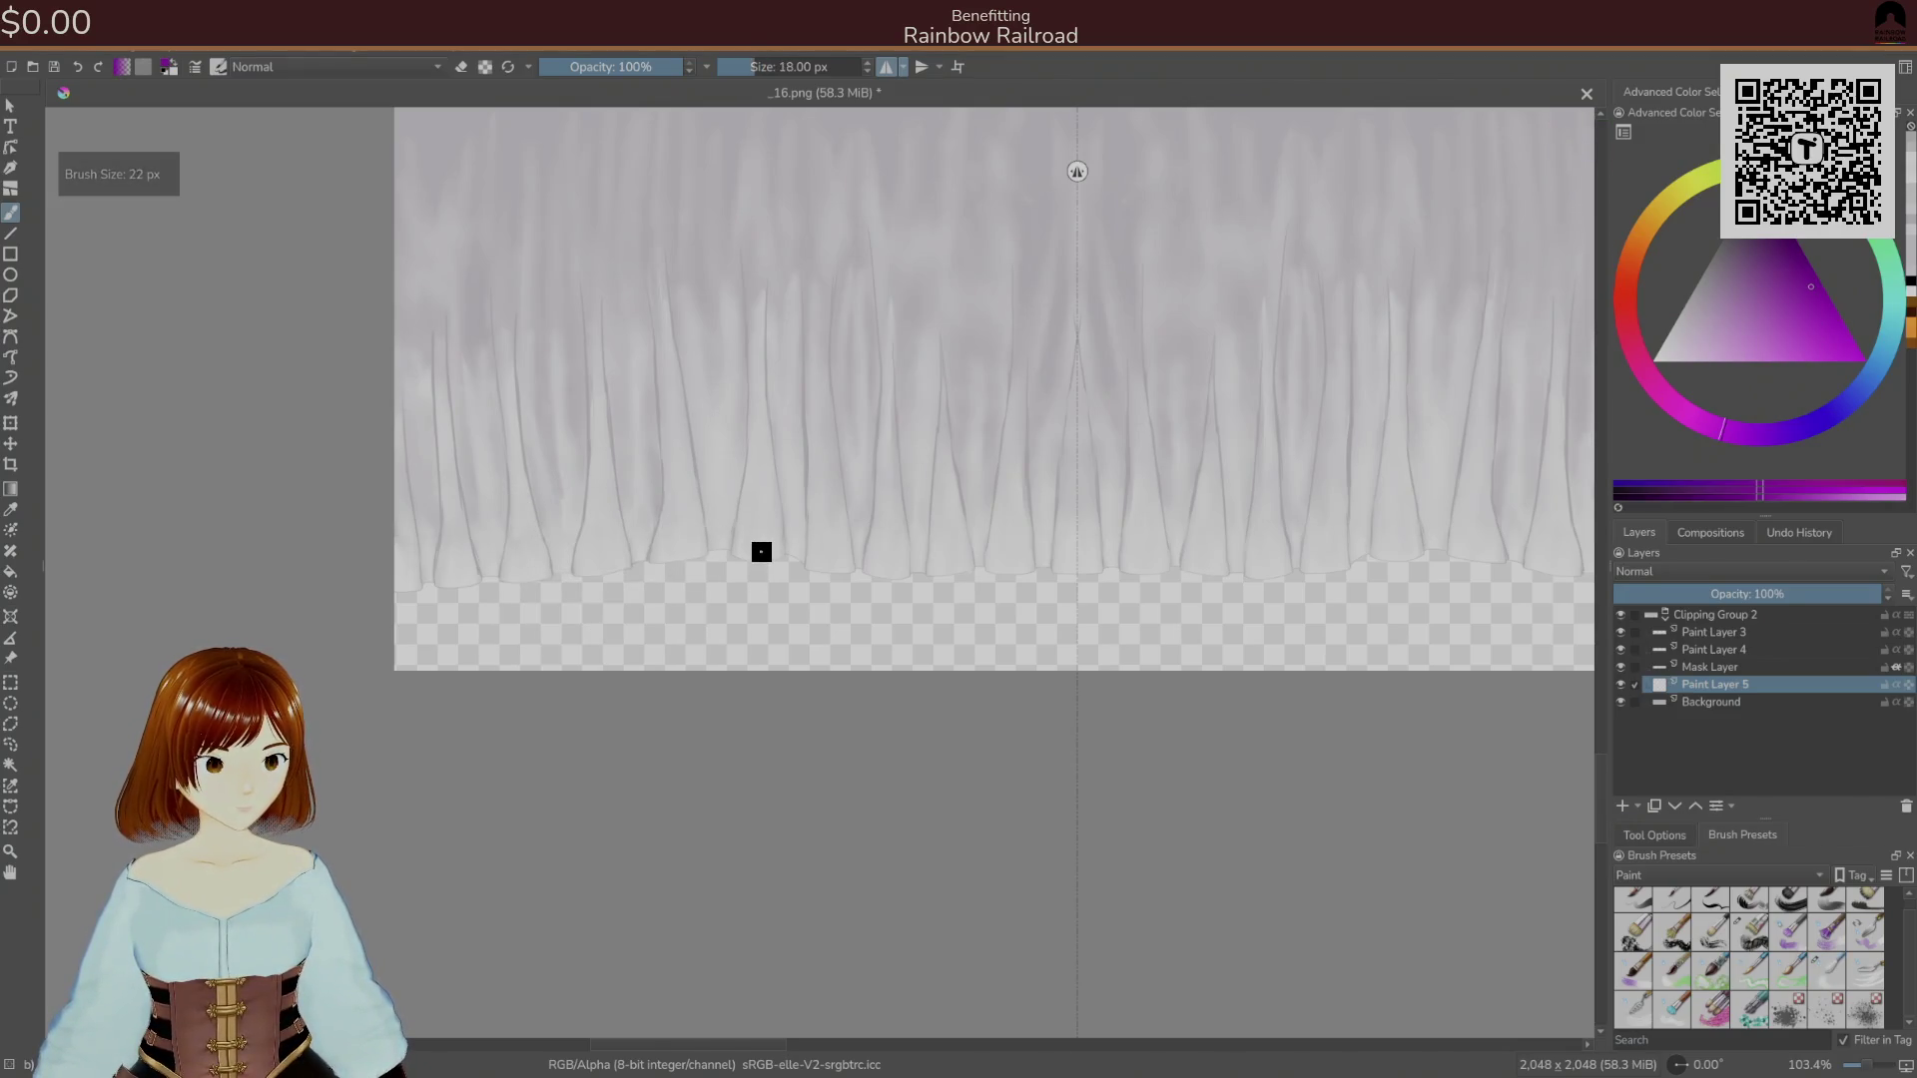
mouse_move(479, 505)
mouse_down()
mouse_move(424, 564)
mouse_move(395, 672)
mouse_move(479, 539)
mouse_move(429, 658)
mouse_move(569, 529)
mouse_move(666, 509)
mouse_up()
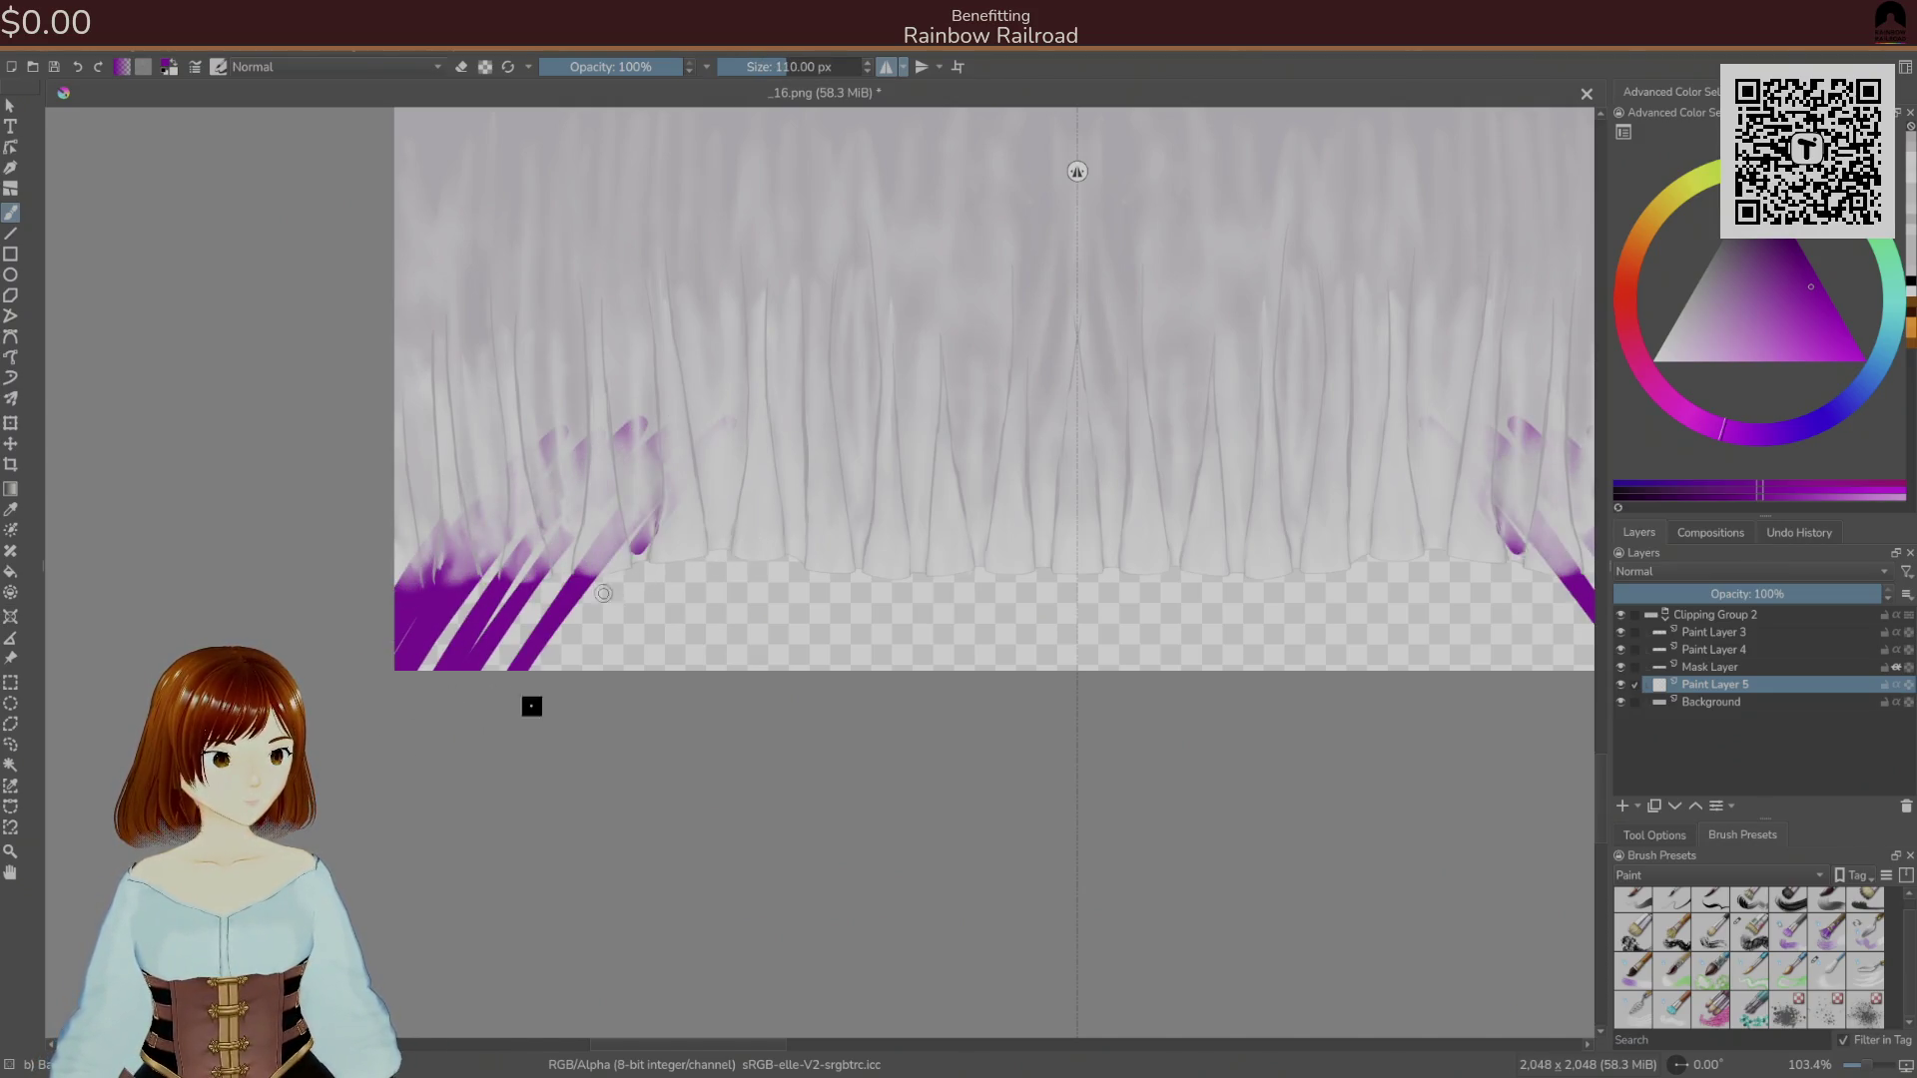
Move Paint Layer 5 below Background and fill the area under the hem with solid purple.
drag(1707, 689, 1687, 713)
mouse_move(632, 574)
mouse_down()
mouse_move(449, 595)
mouse_move(548, 569)
mouse_move(590, 679)
mouse_move(805, 543)
mouse_move(852, 692)
mouse_move(967, 492)
mouse_move(1063, 679)
mouse_up()
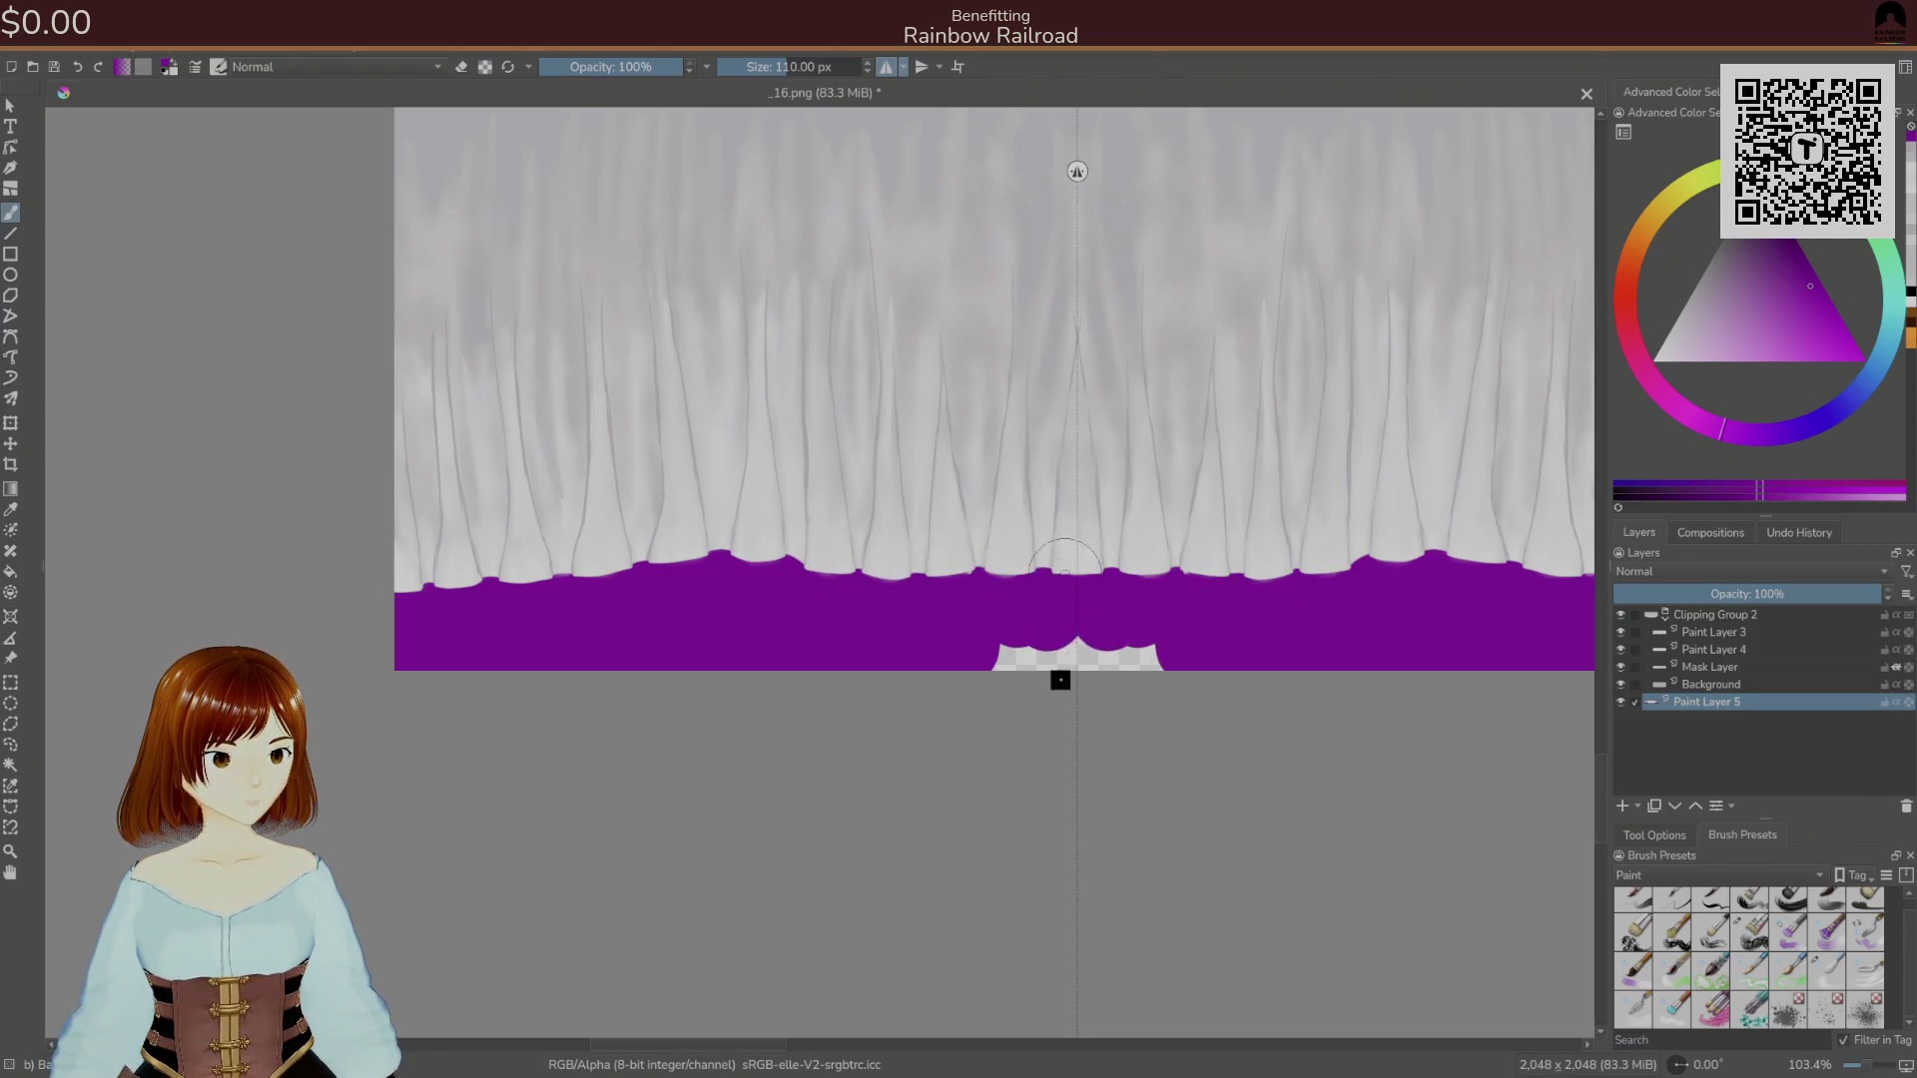
drag(1064, 561, 1013, 686)
mouse_move(1381, 616)
mouse_down()
mouse_move(1271, 709)
mouse_move(1351, 565)
mouse_move(1103, 559)
mouse_up()
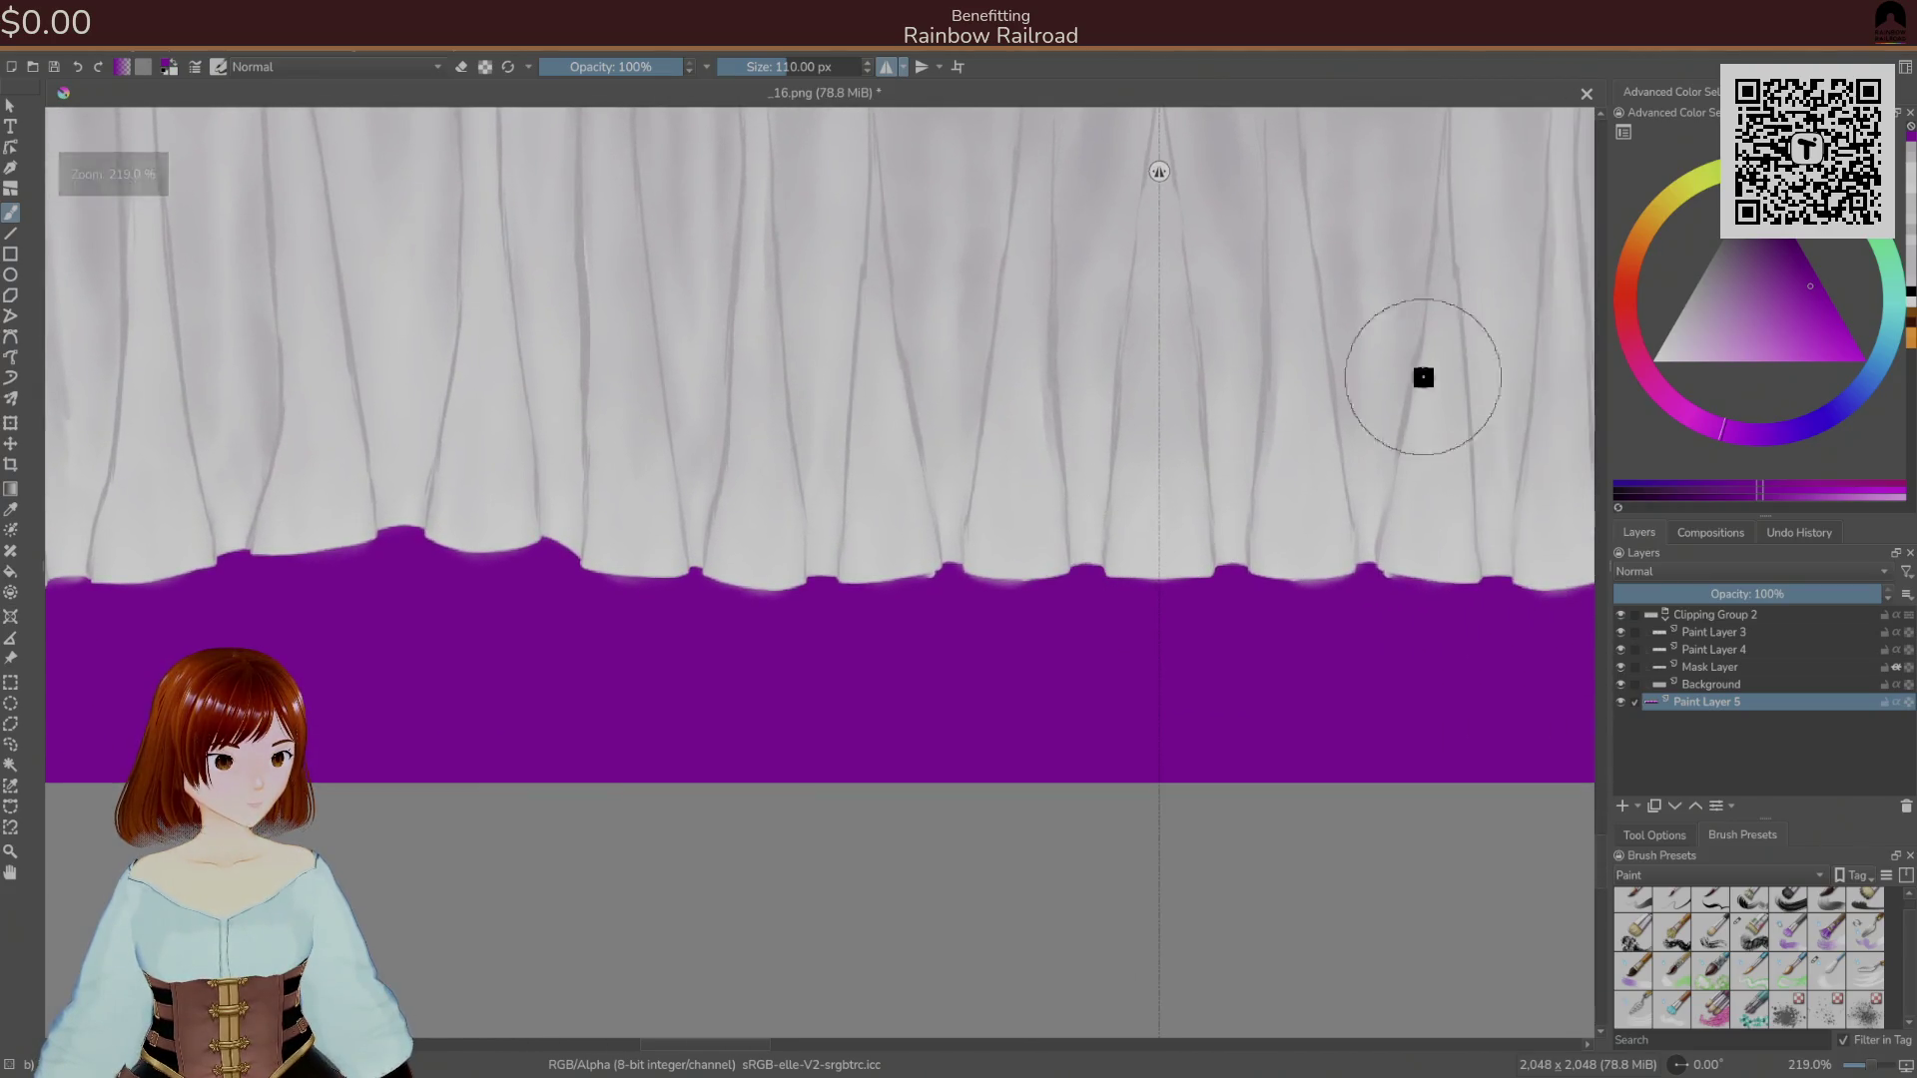
Select Paint Layer 4 with an eraser and inspect the hem edge against the purple.
click(1713, 615)
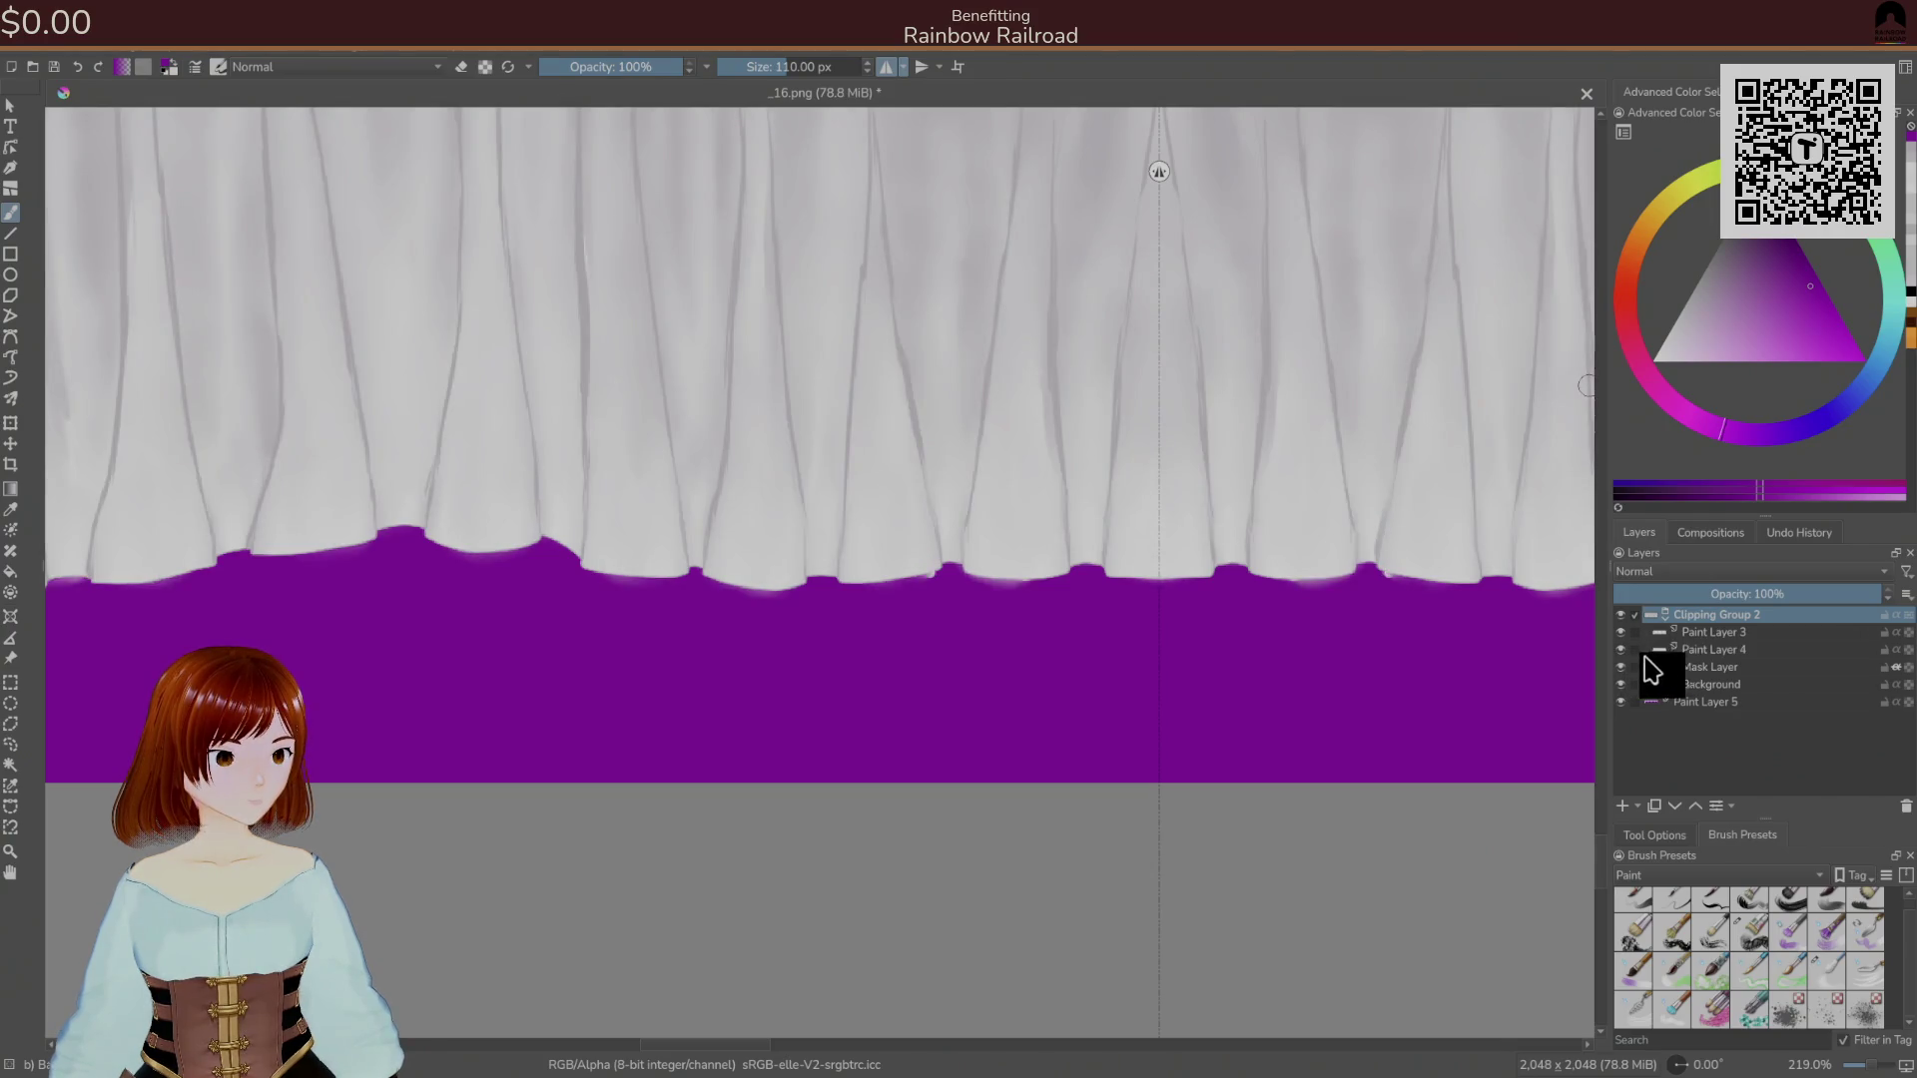
click(1709, 650)
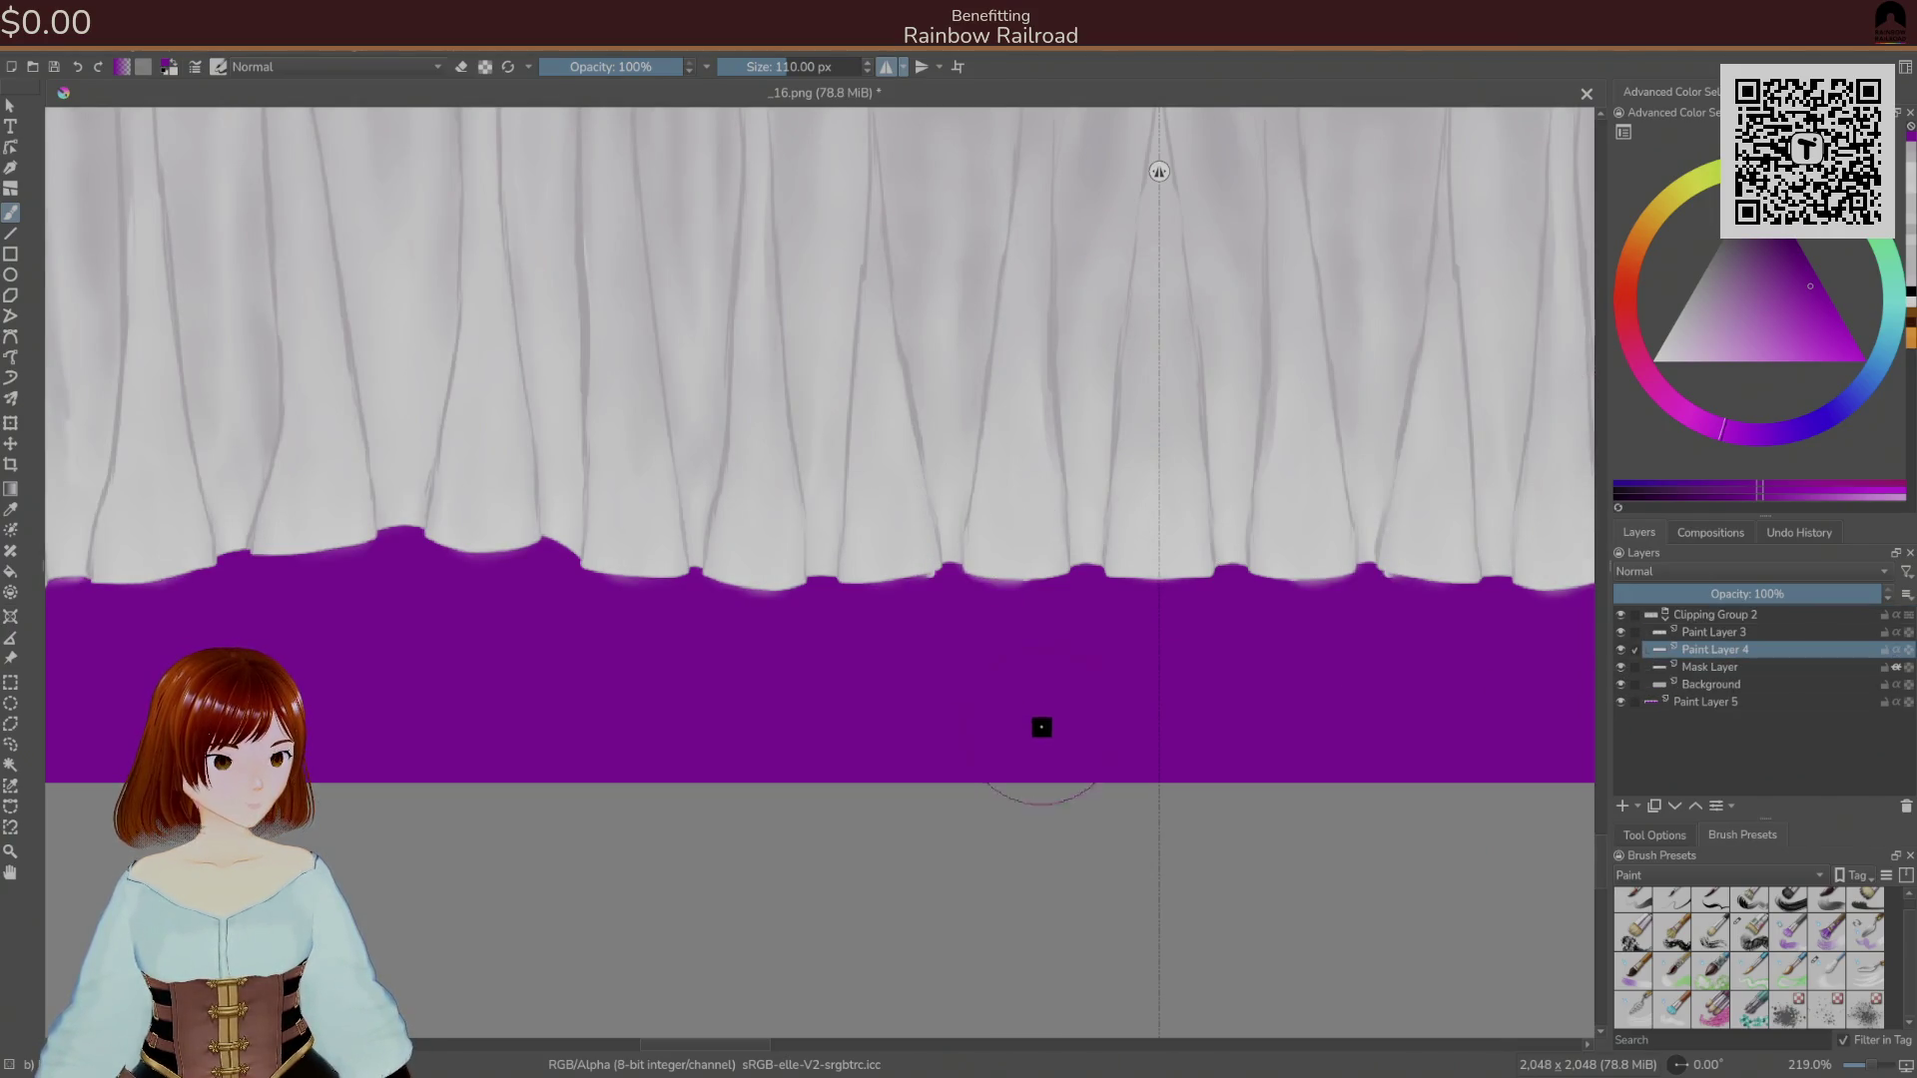
right_click(970, 671)
click(973, 581)
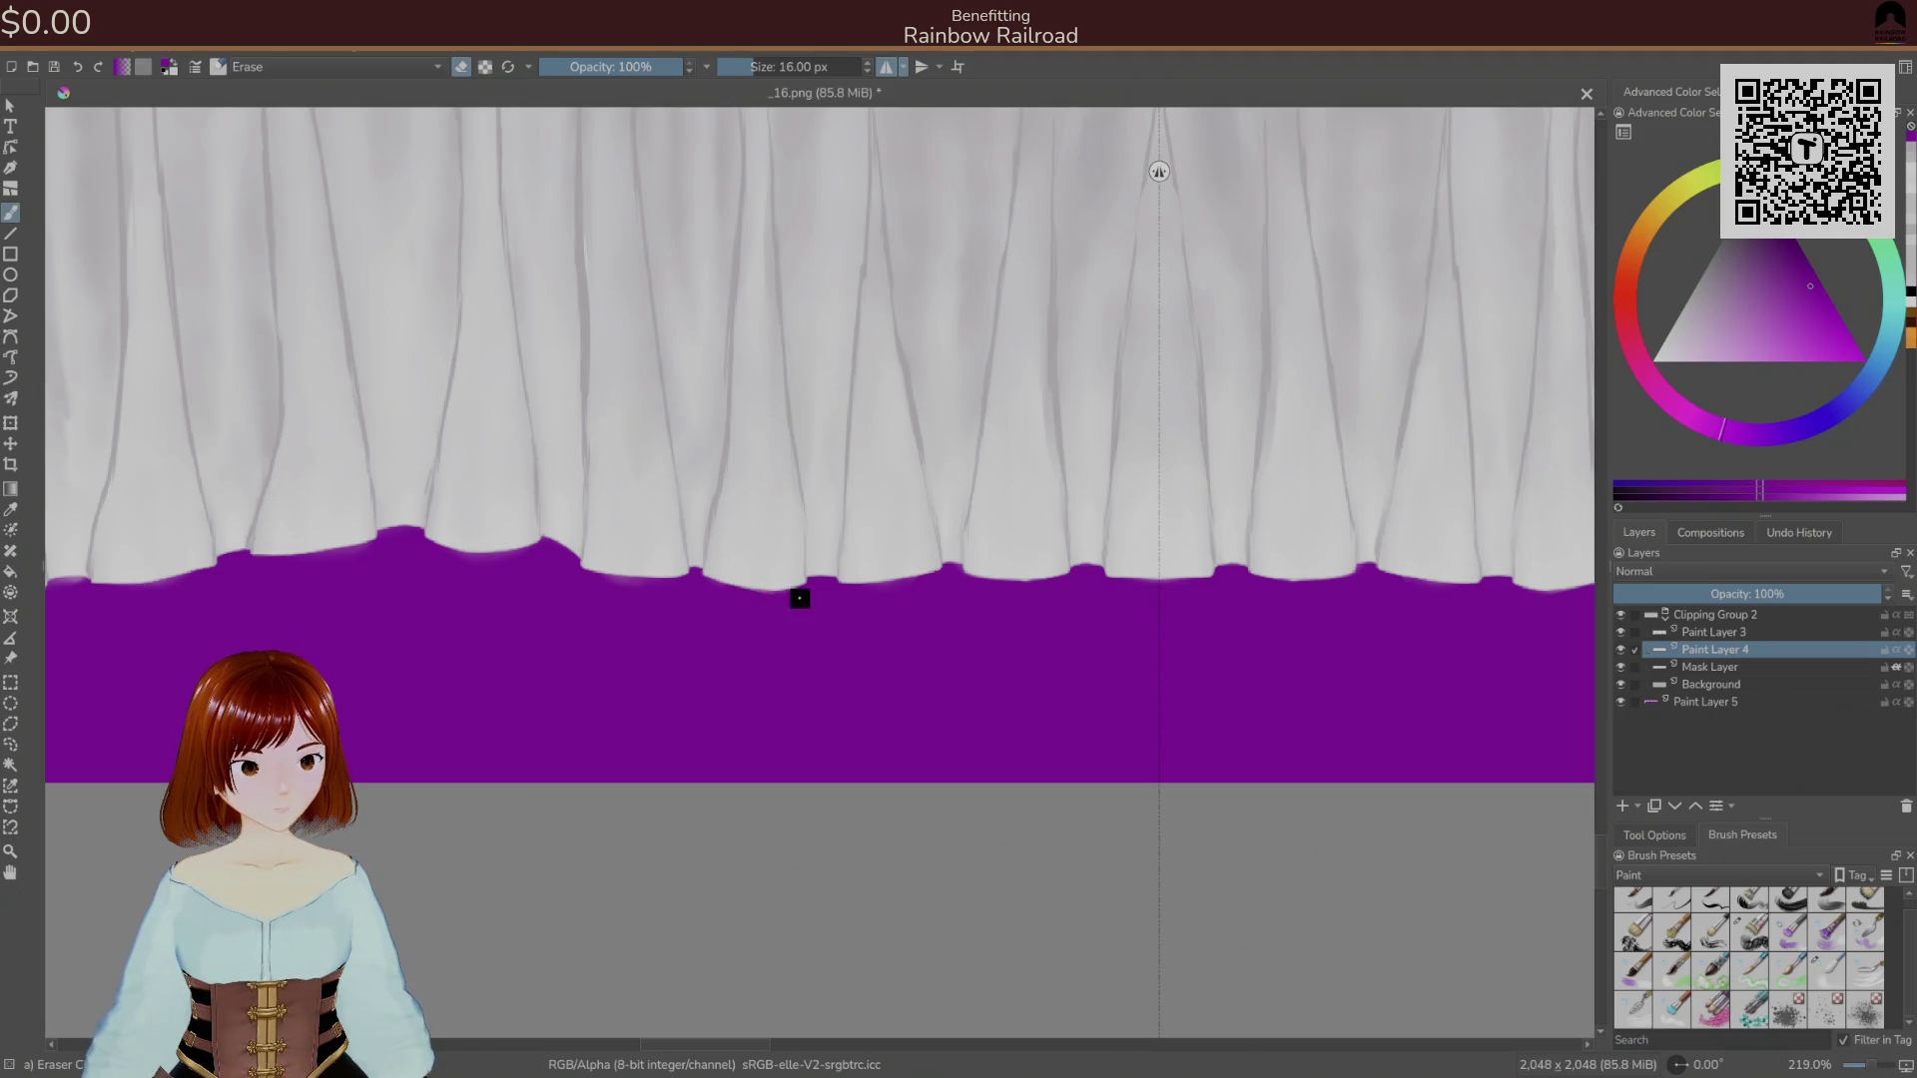
drag(662, 603, 934, 647)
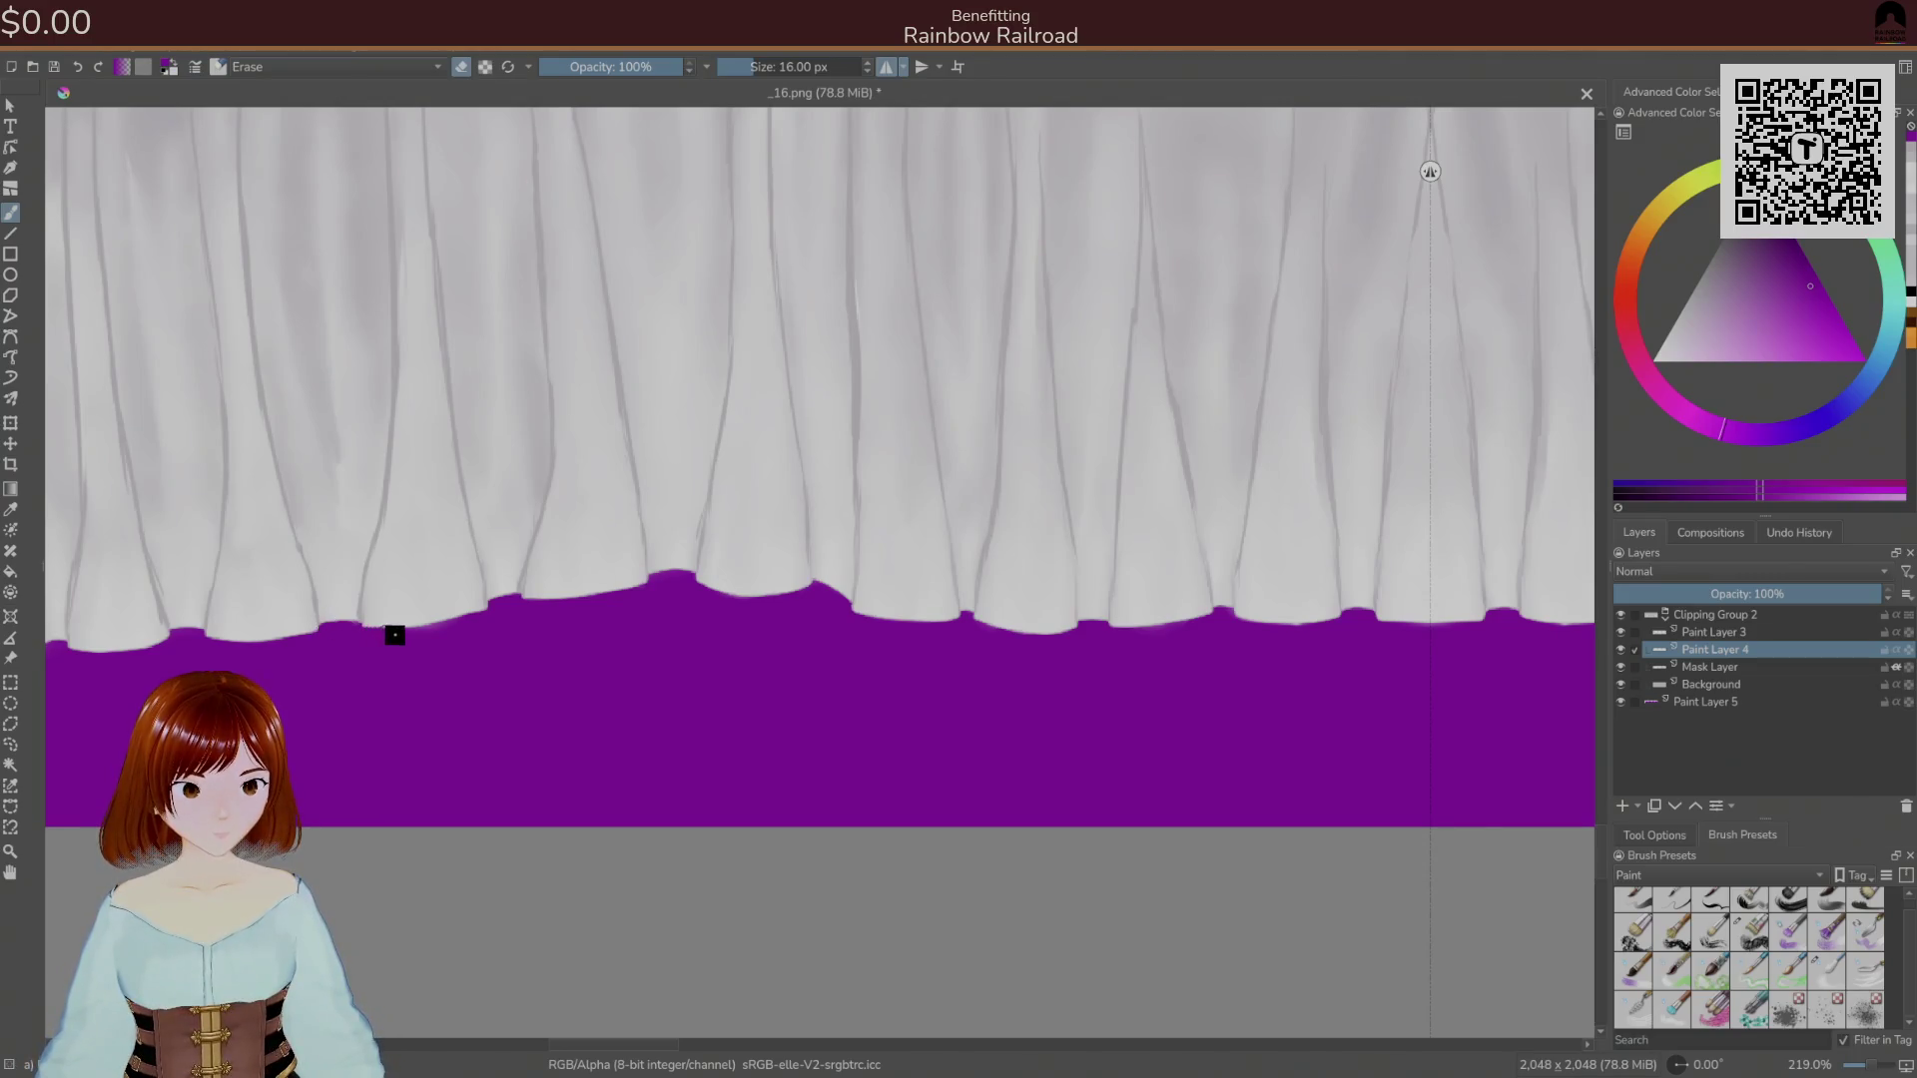
drag(295, 624, 1061, 543)
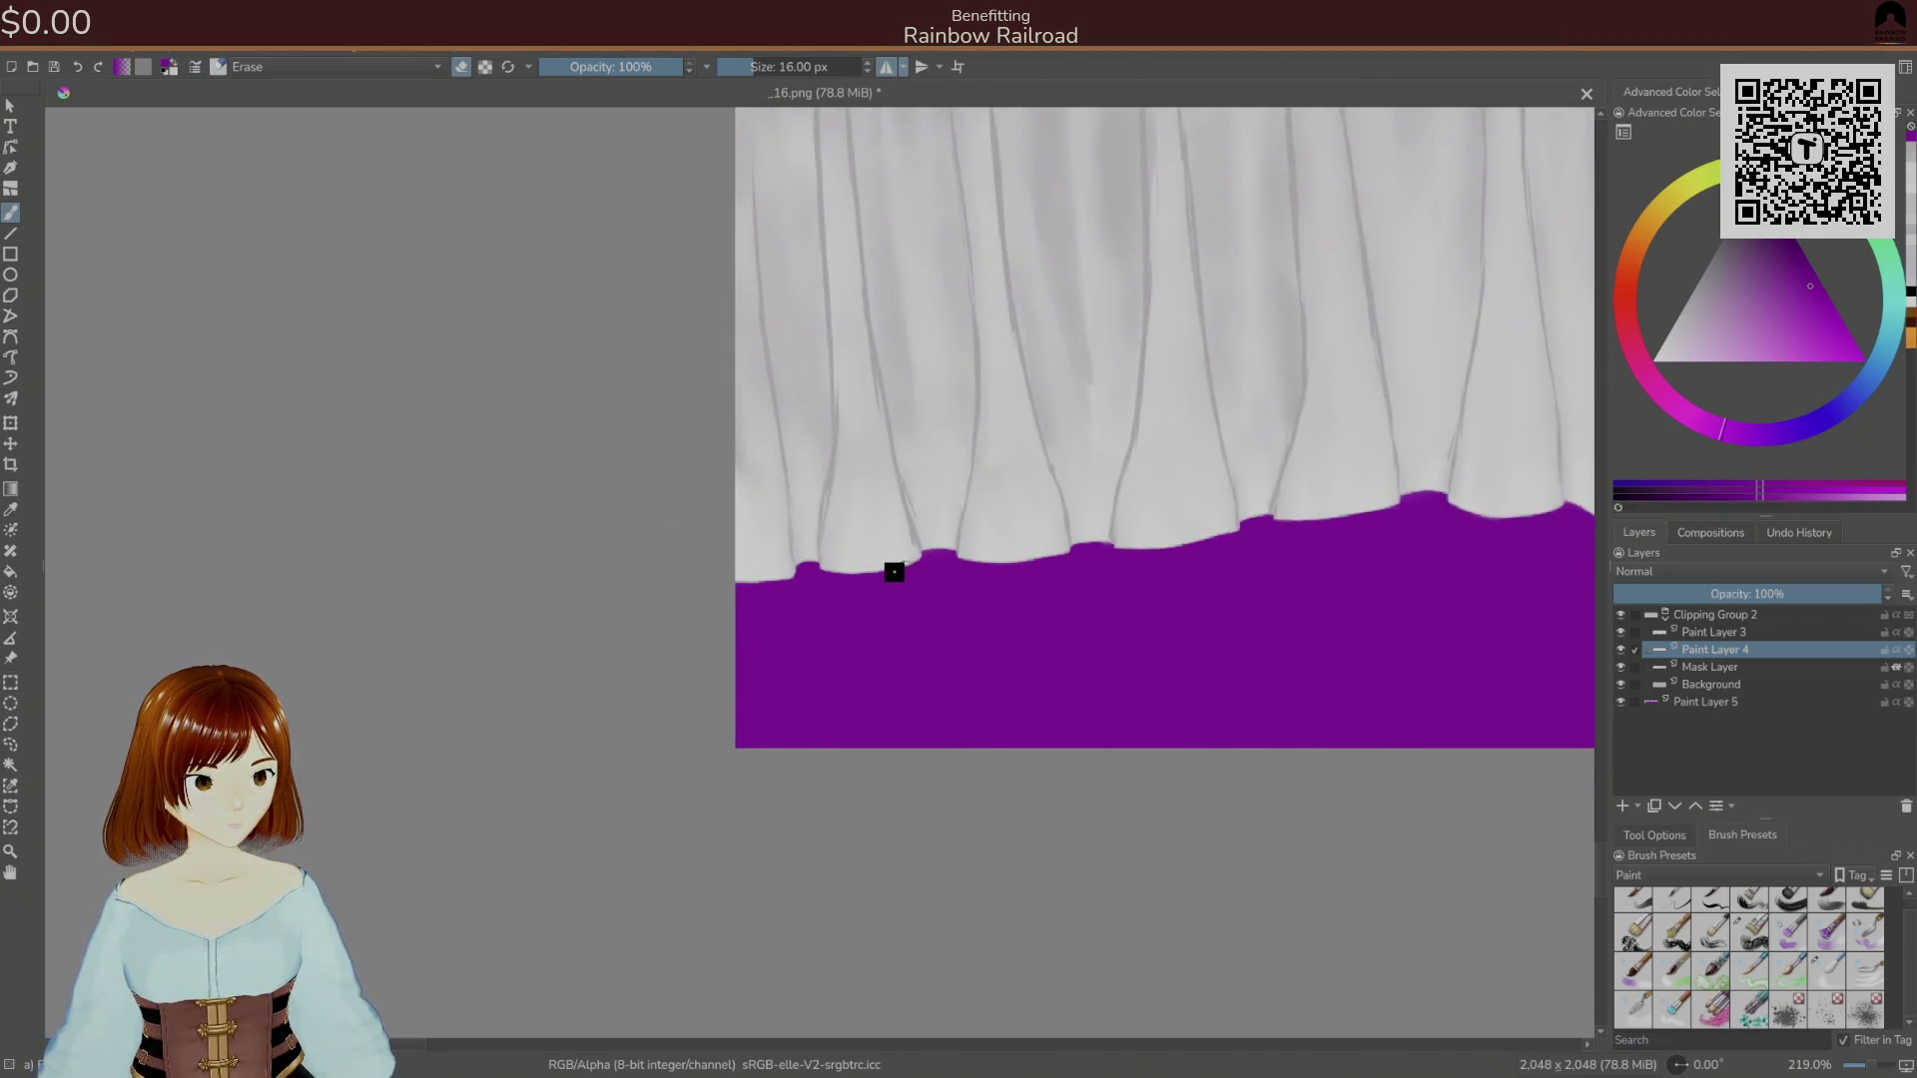
drag(910, 586, 584, 391)
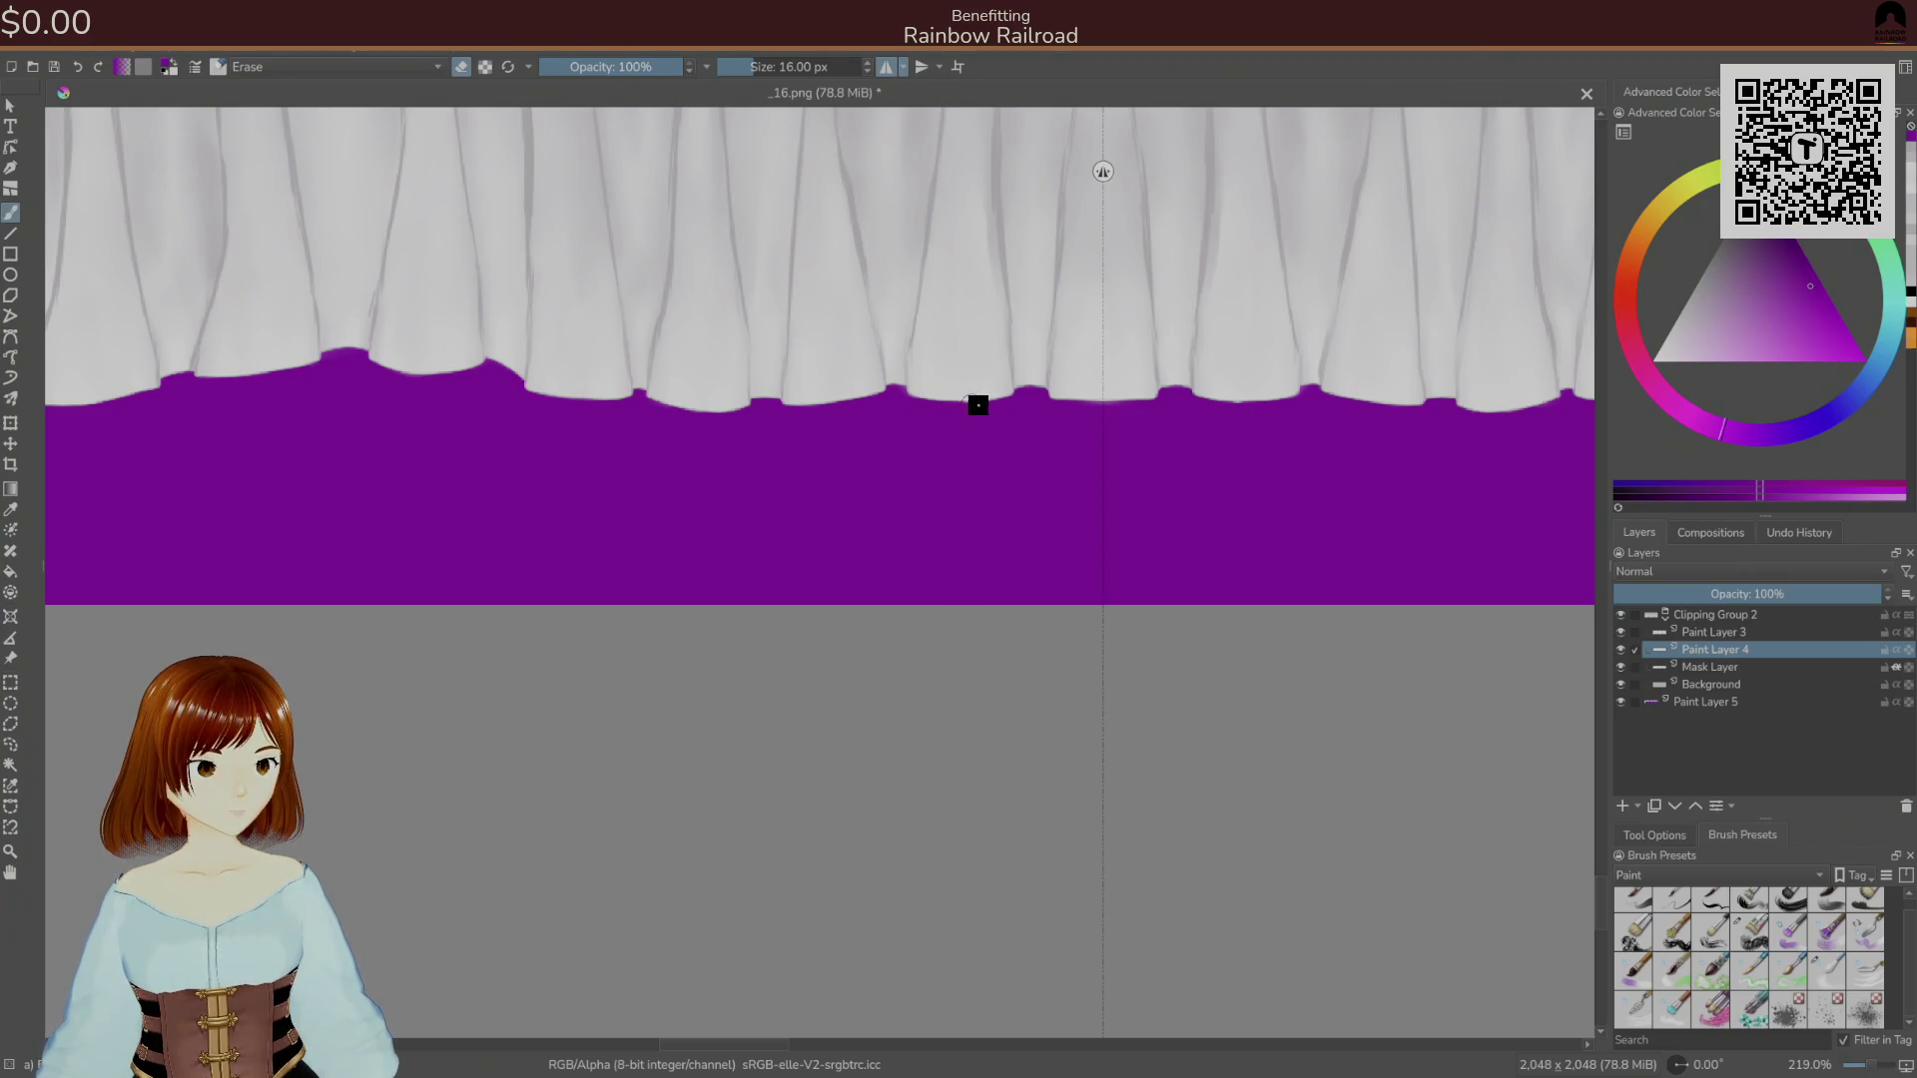
drag(1117, 557, 982, 635)
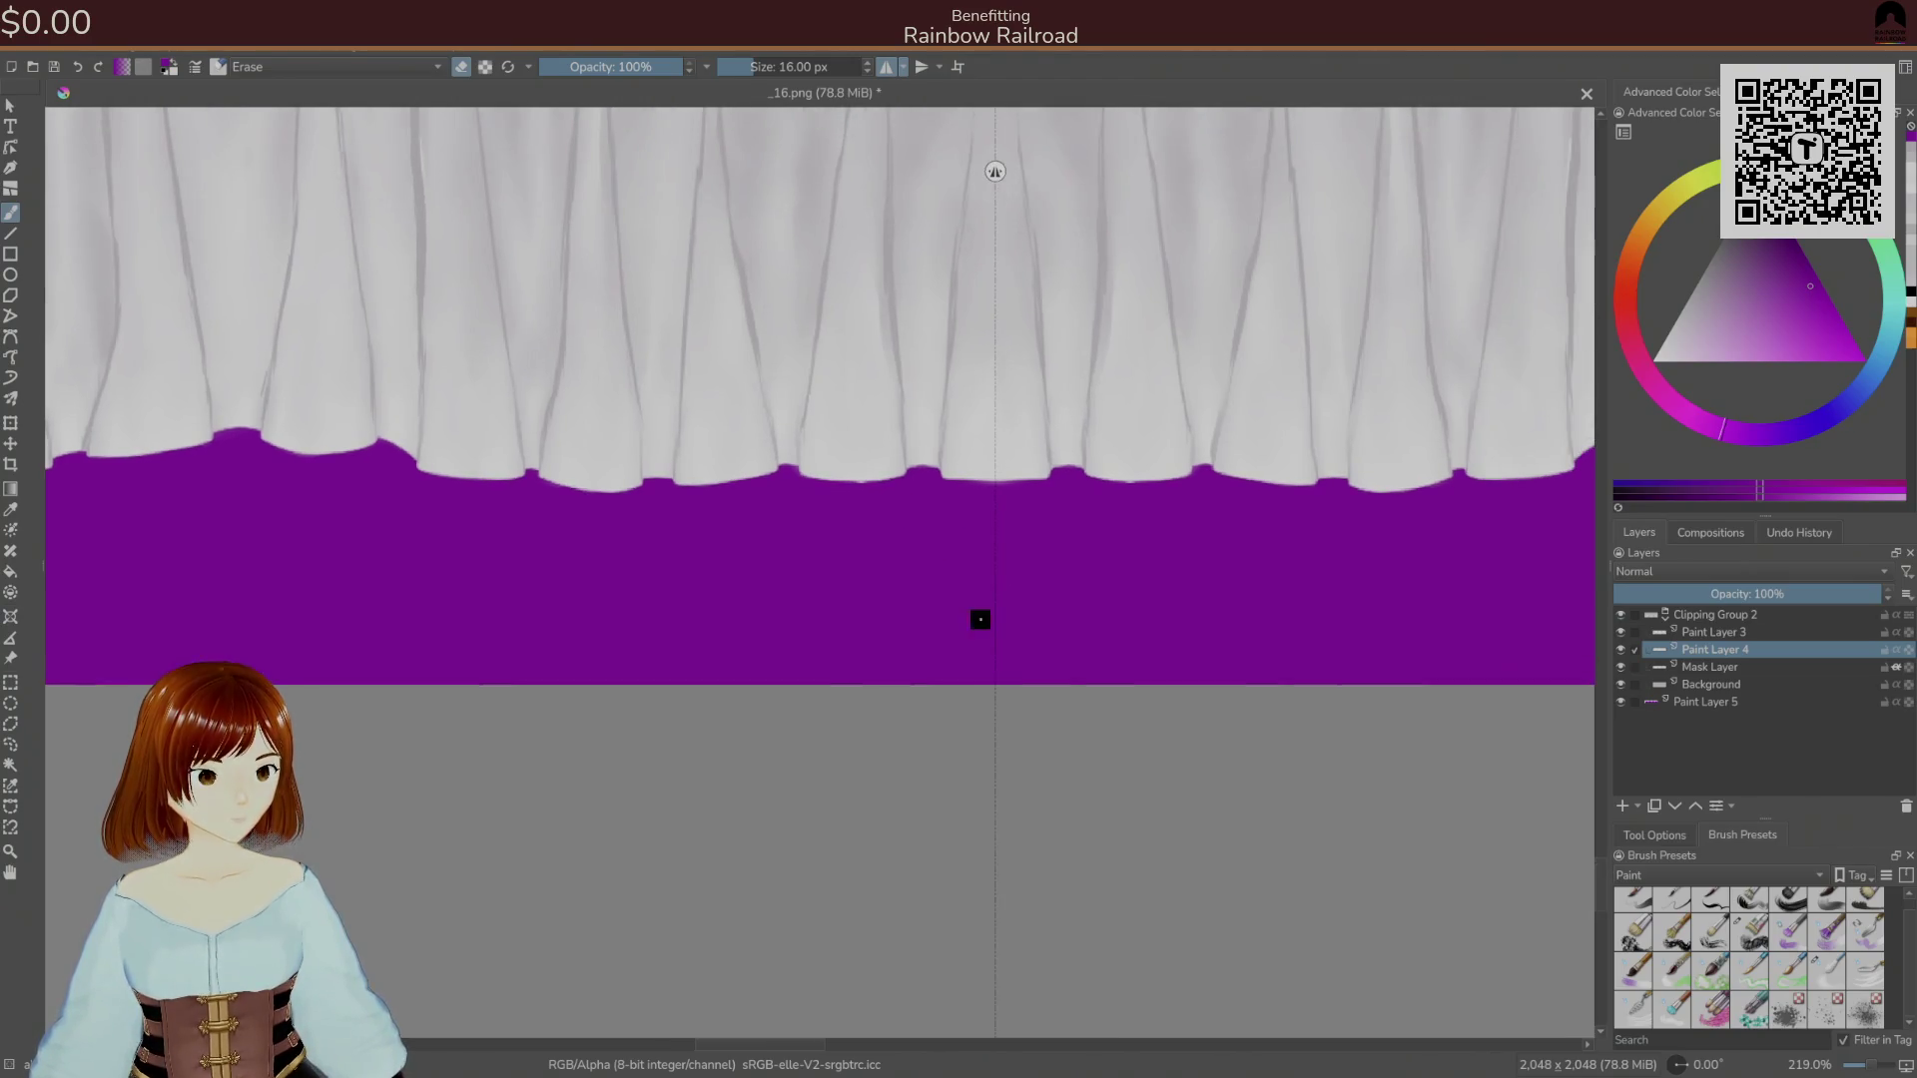
scroll(887, 492, up, 6)
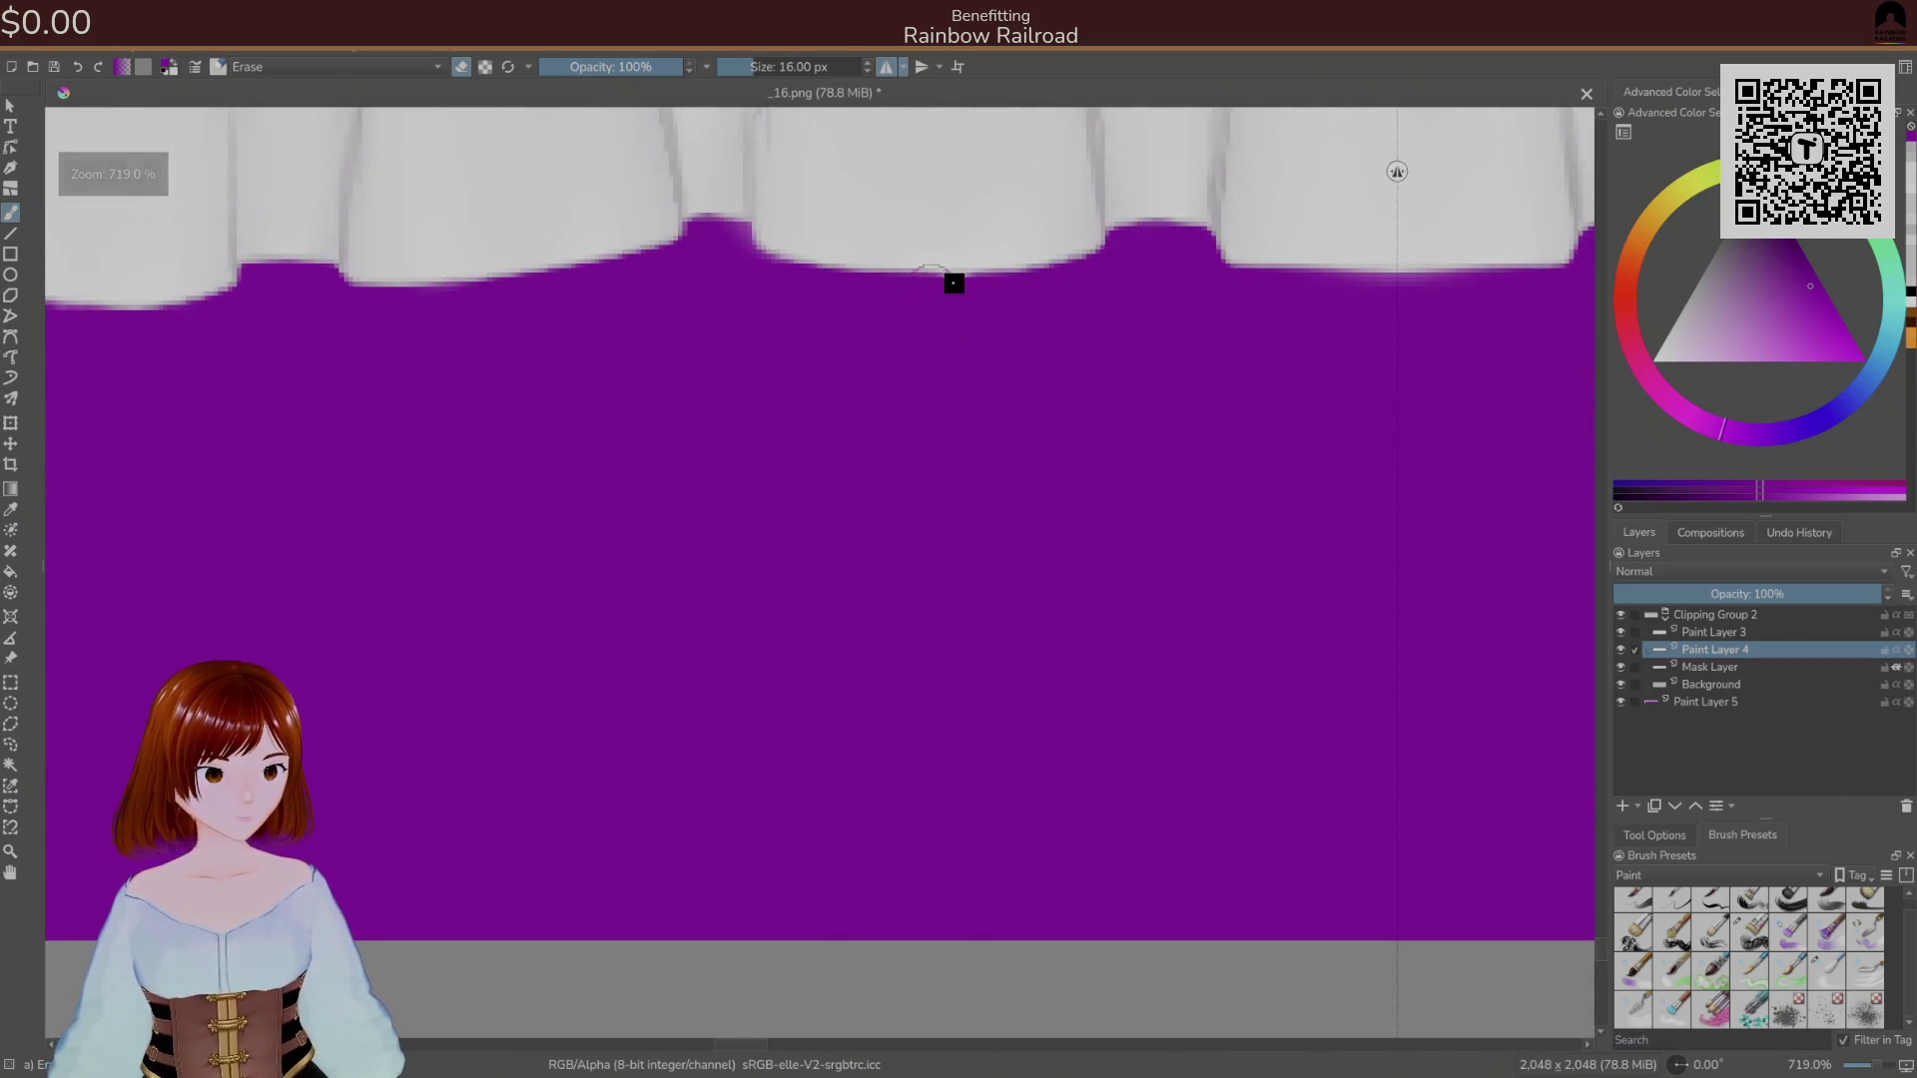
scroll(1135, 372, down, 10)
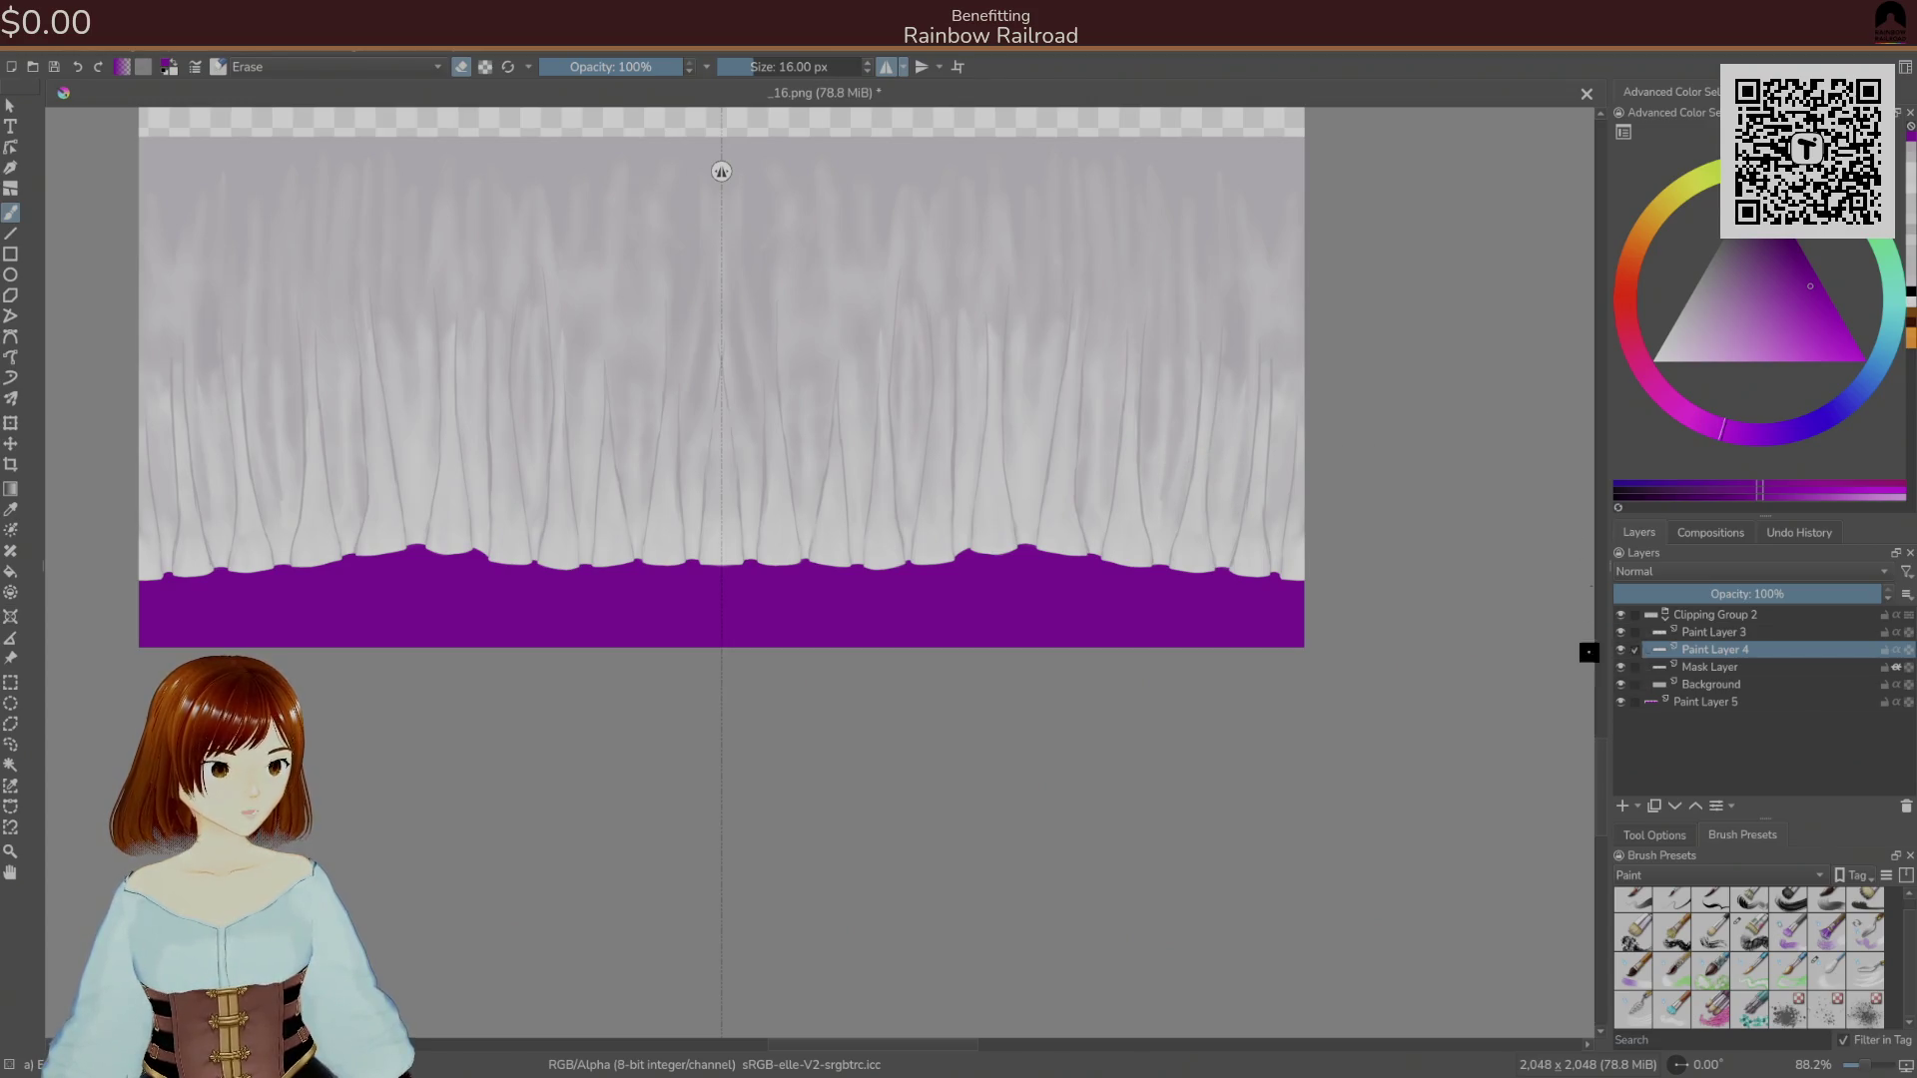
Hide the purple check layer and re-save the texture as _16.png.
click(1620, 702)
key(ctrl+s)
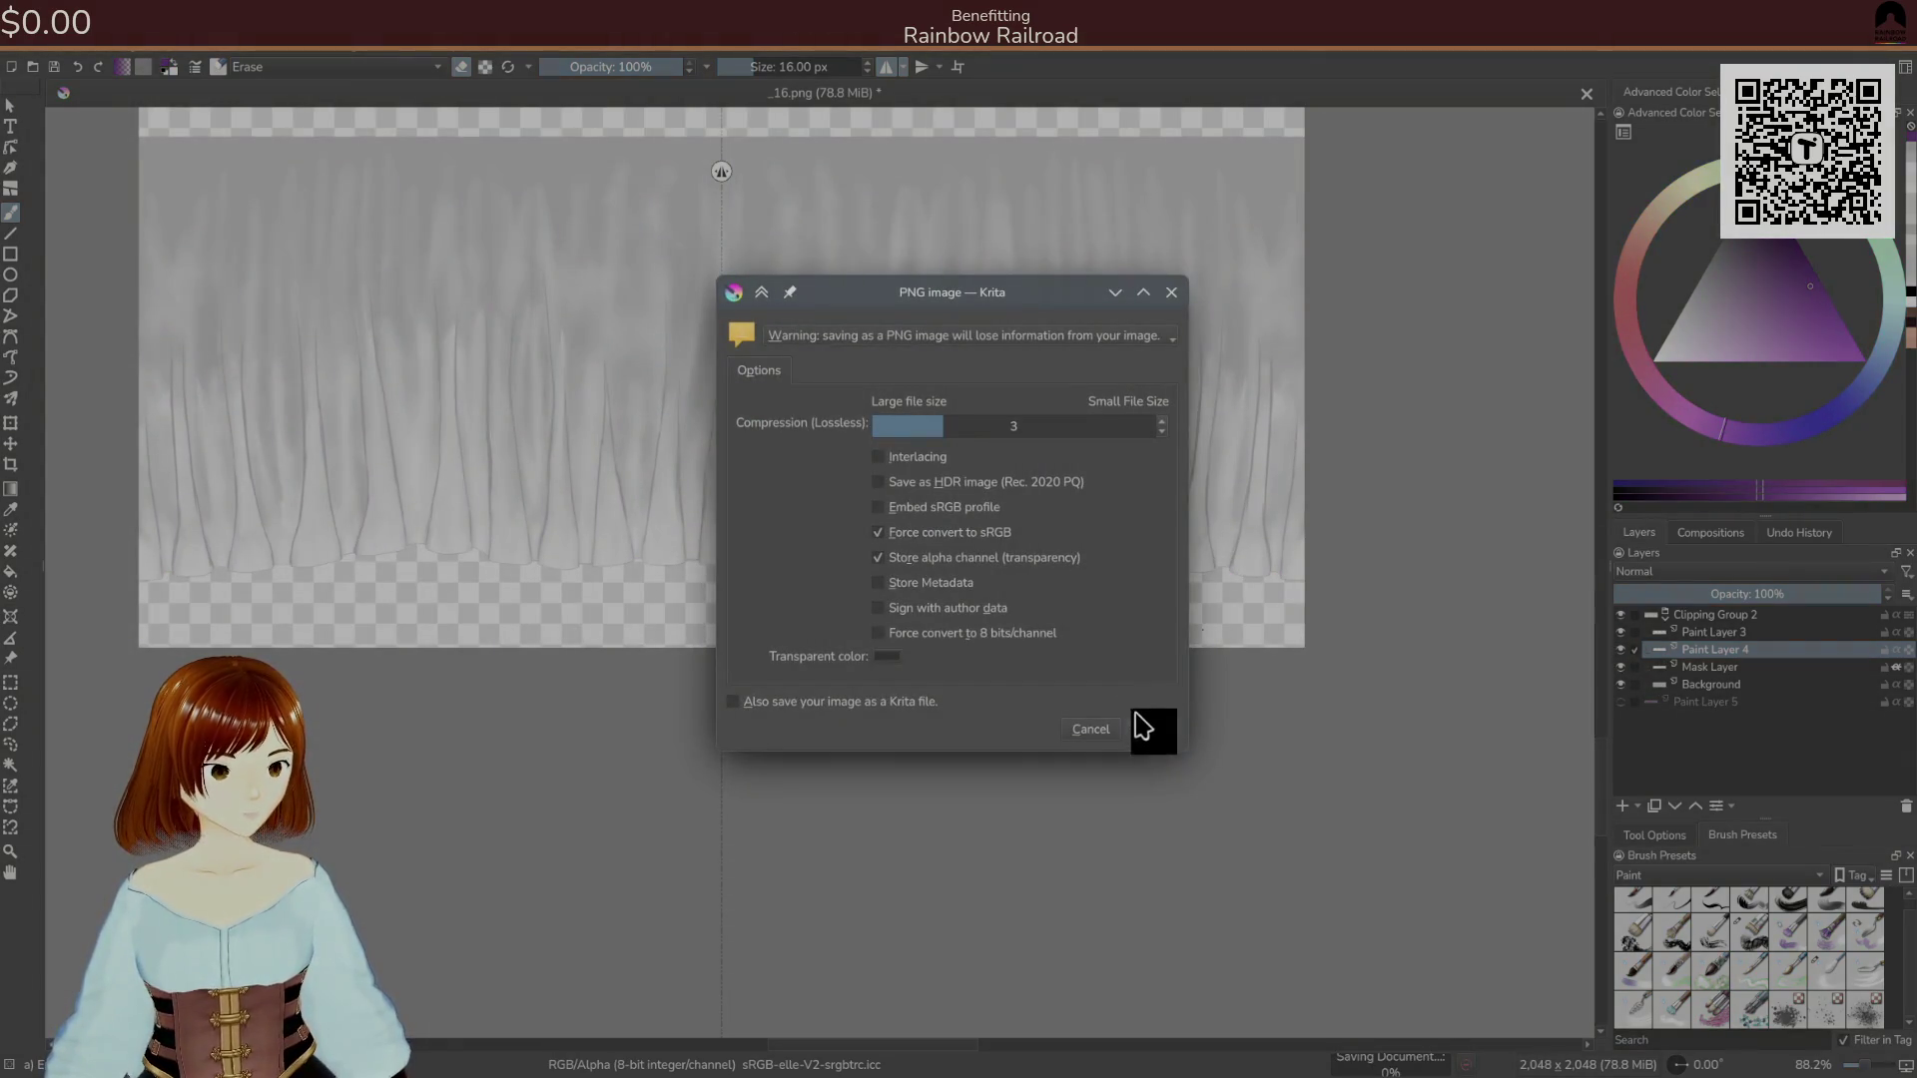
click(1141, 723)
key(alt+Tab)
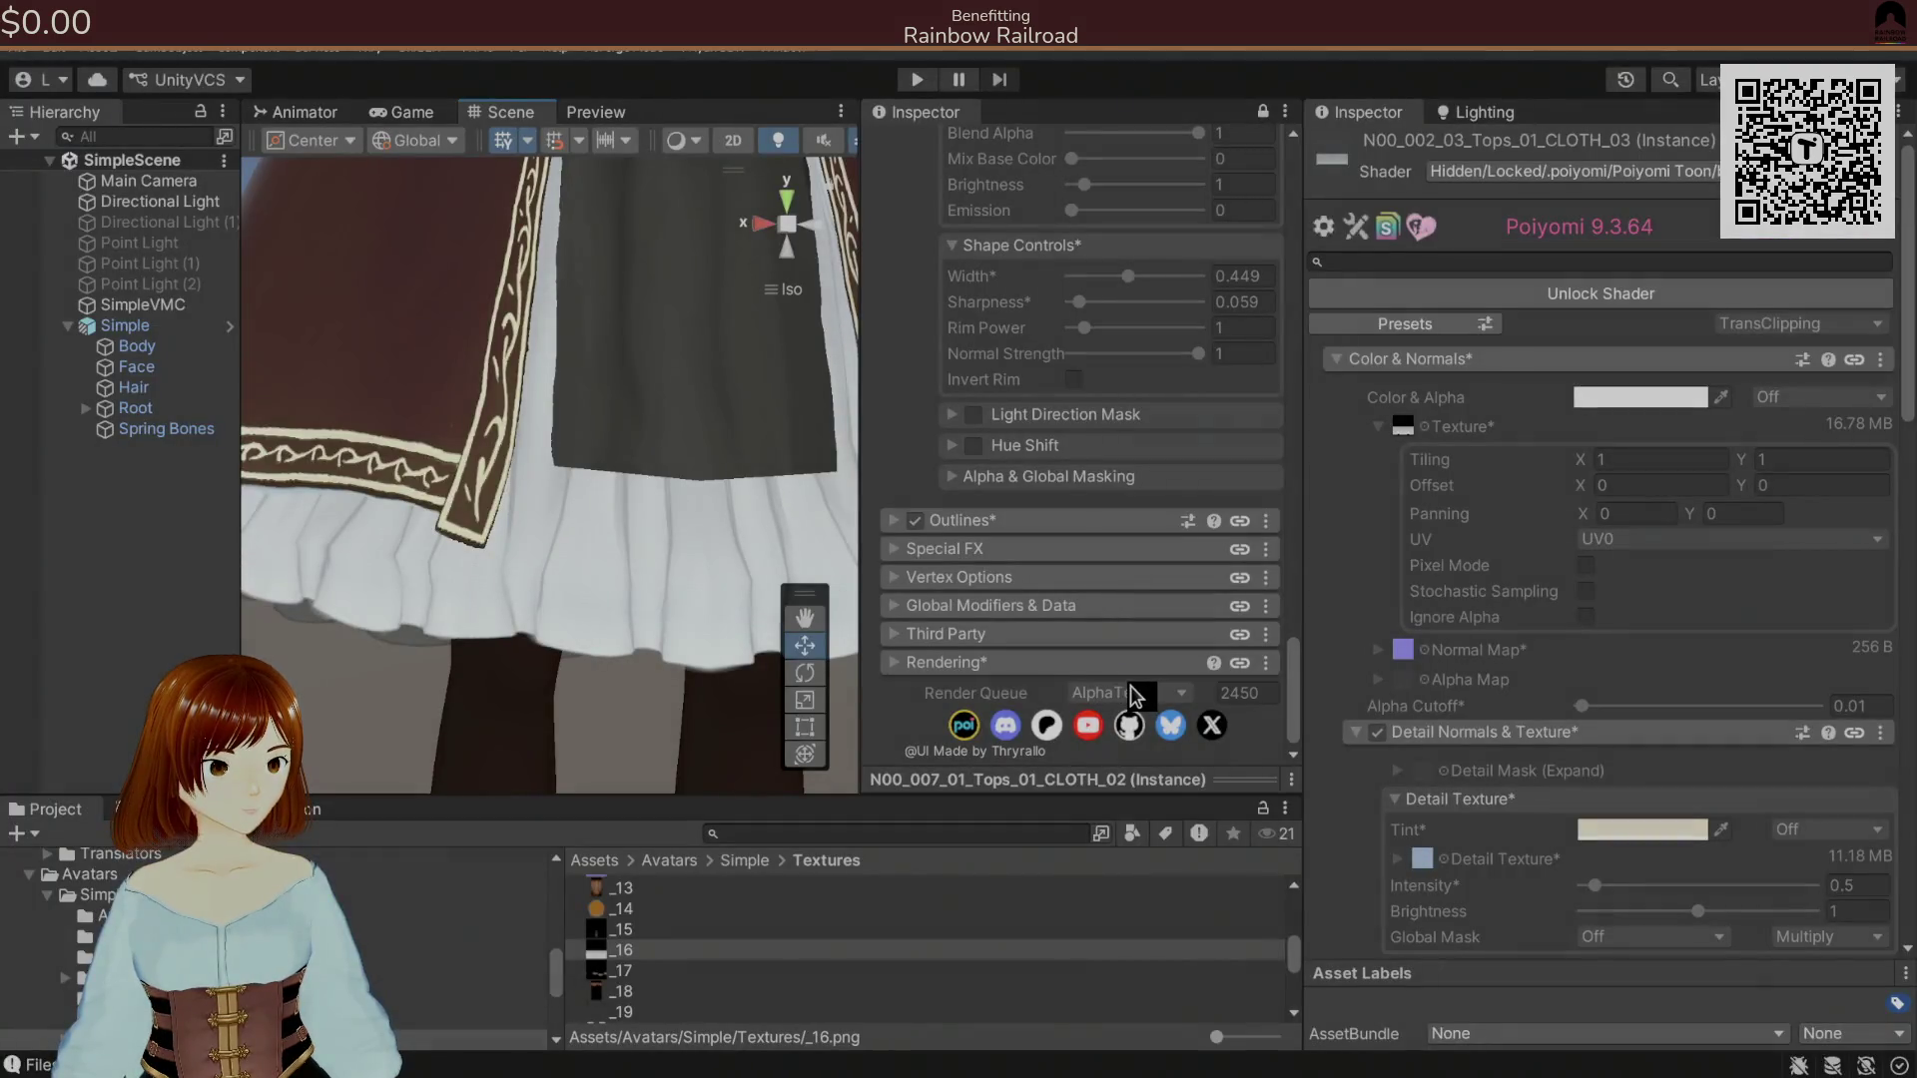
Orbit around the skirt hem, scroll through the material inspector, and open the avatar's Materials folder.
key(alt+Tab)
key(alt+Tab)
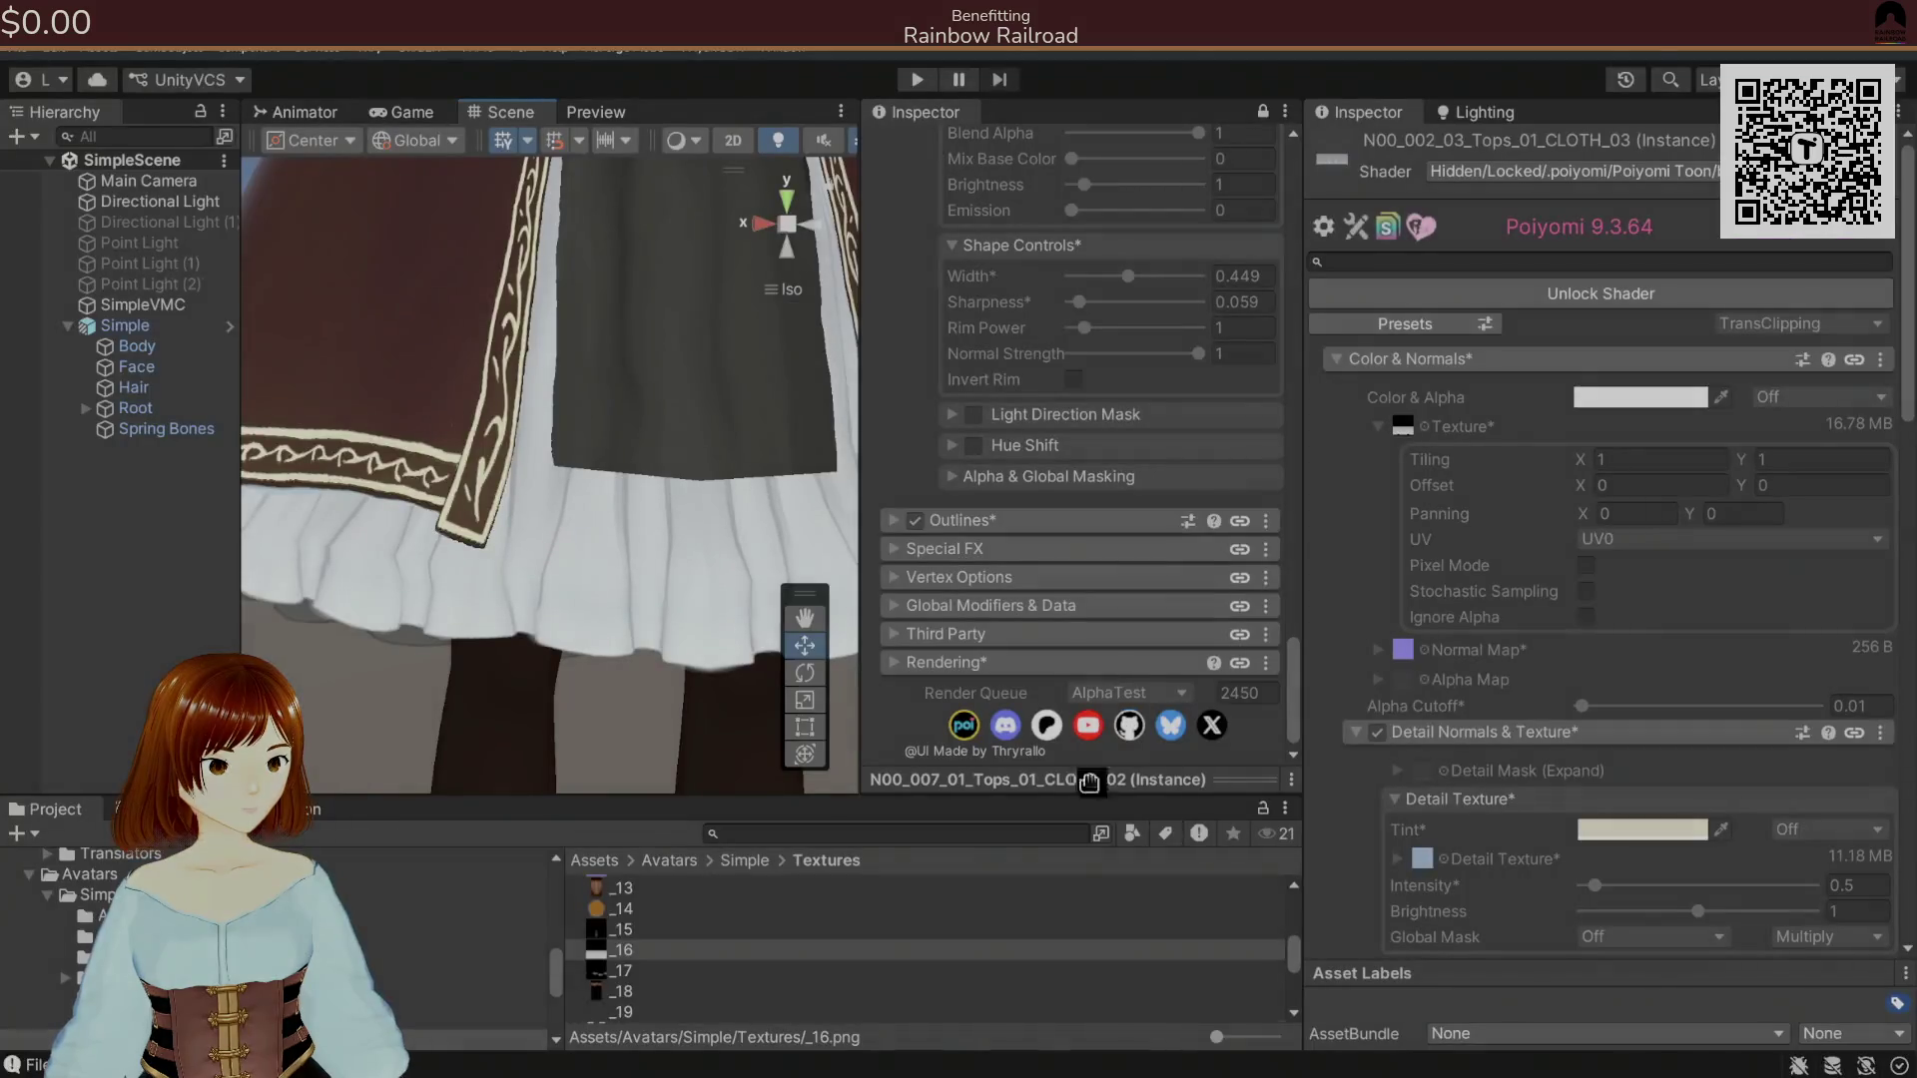
mouse_move(479, 465)
mouse_down()
mouse_move(573, 513)
mouse_move(440, 540)
mouse_move(612, 543)
mouse_move(496, 627)
mouse_up()
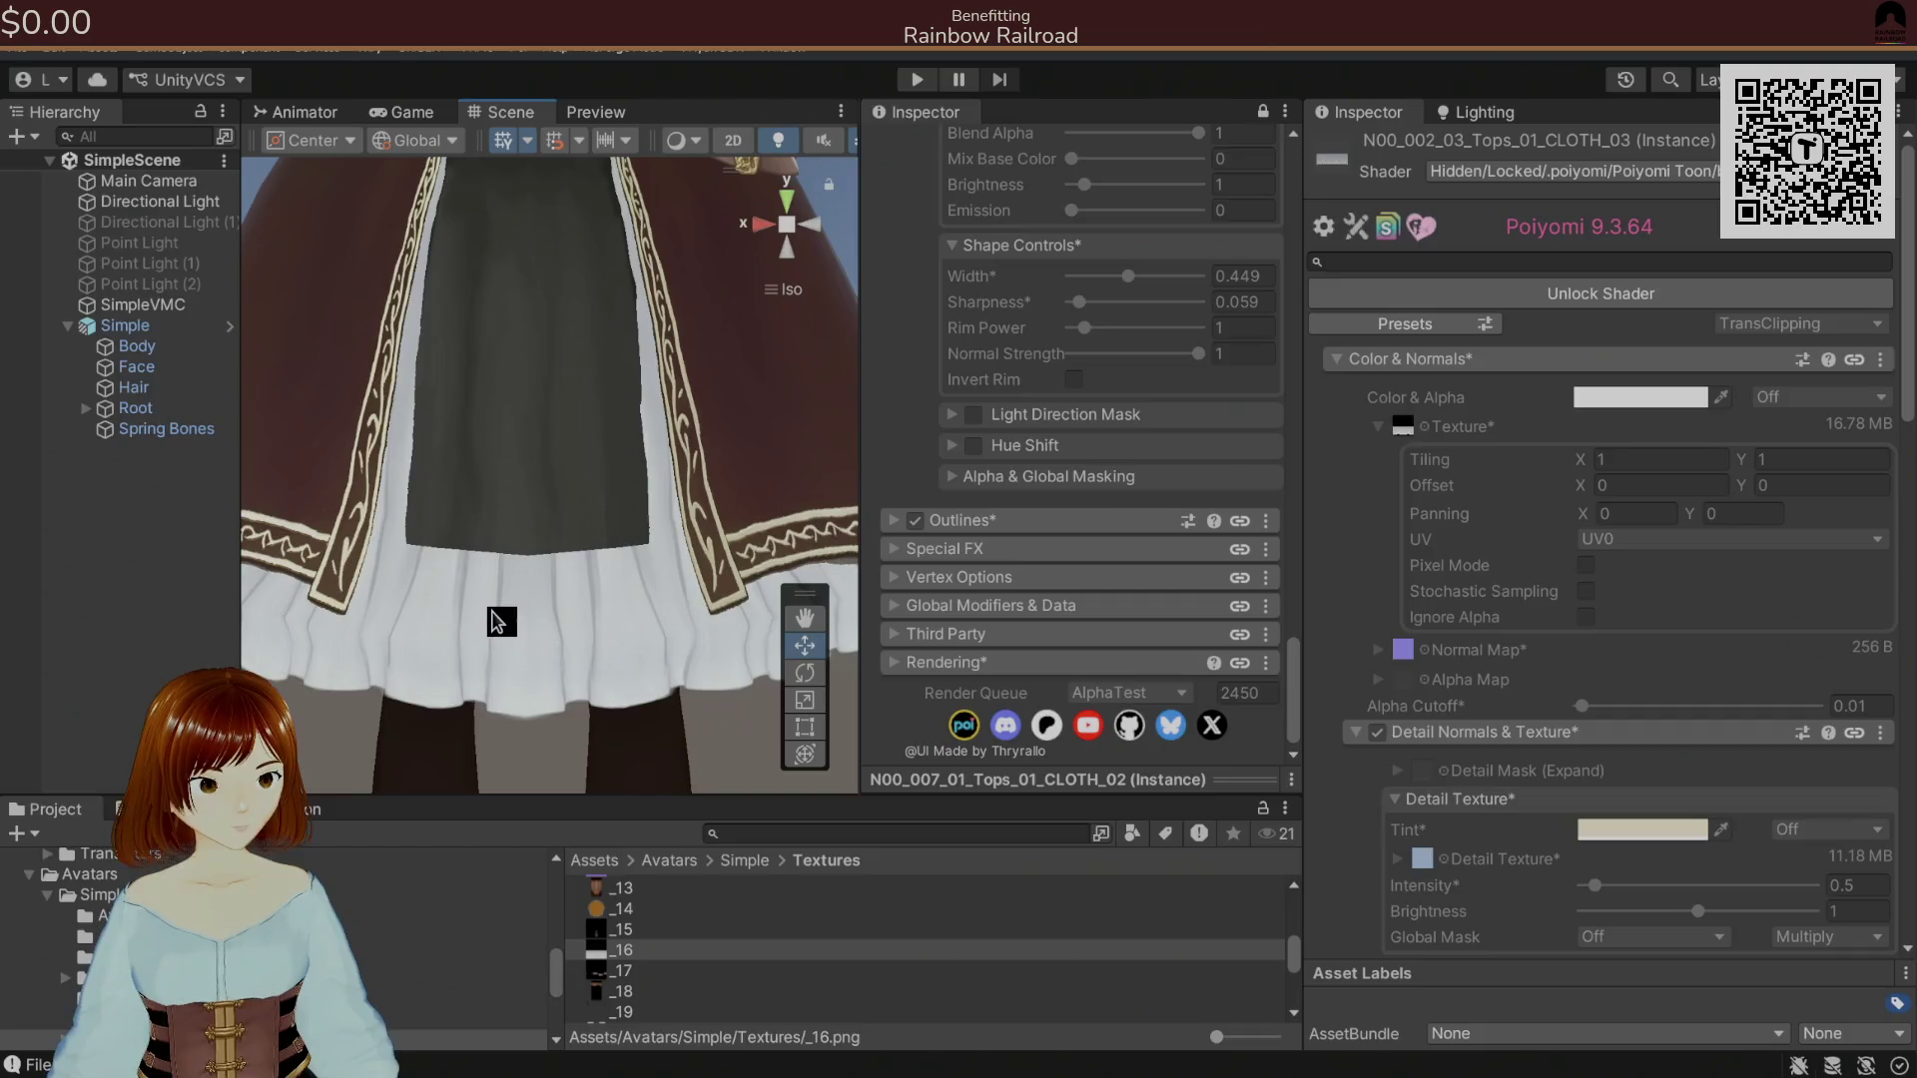
key(alt+Tab)
key(alt+Tab)
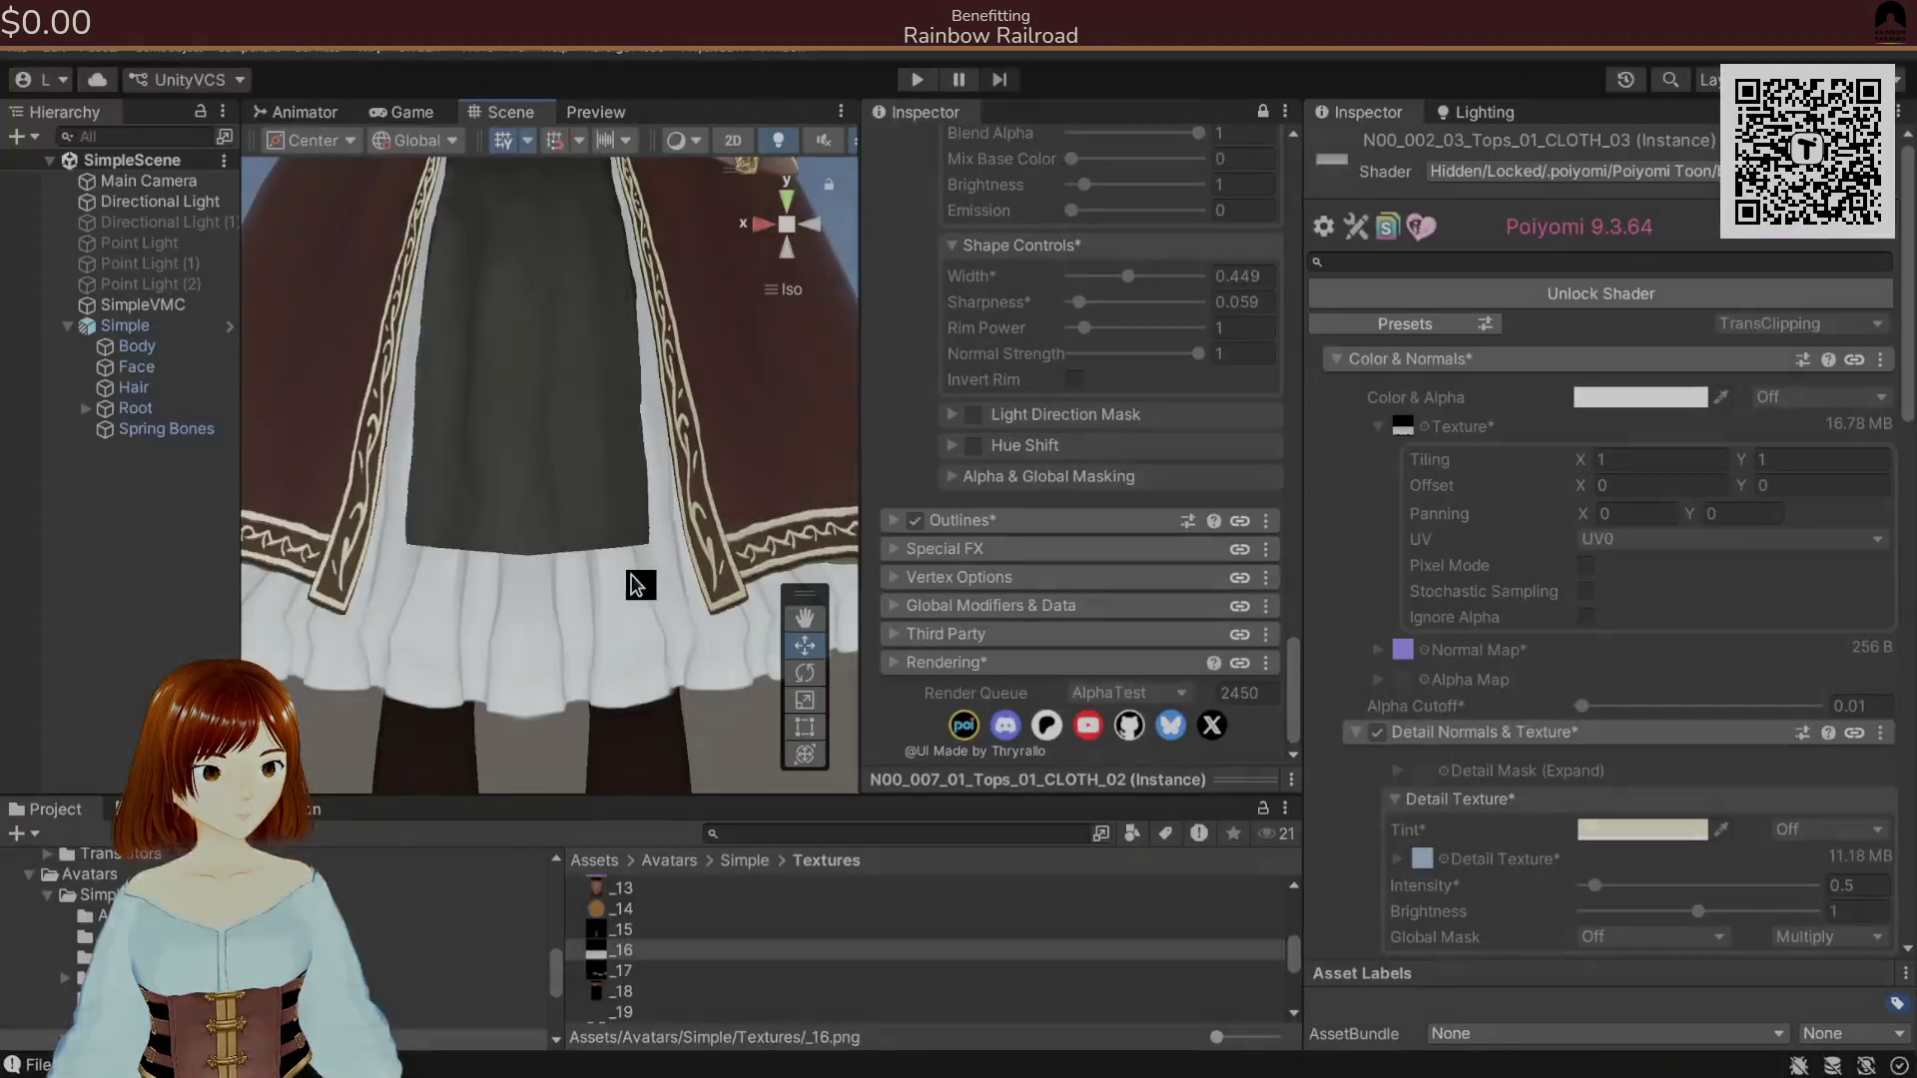
scroll(639, 584, down, 8)
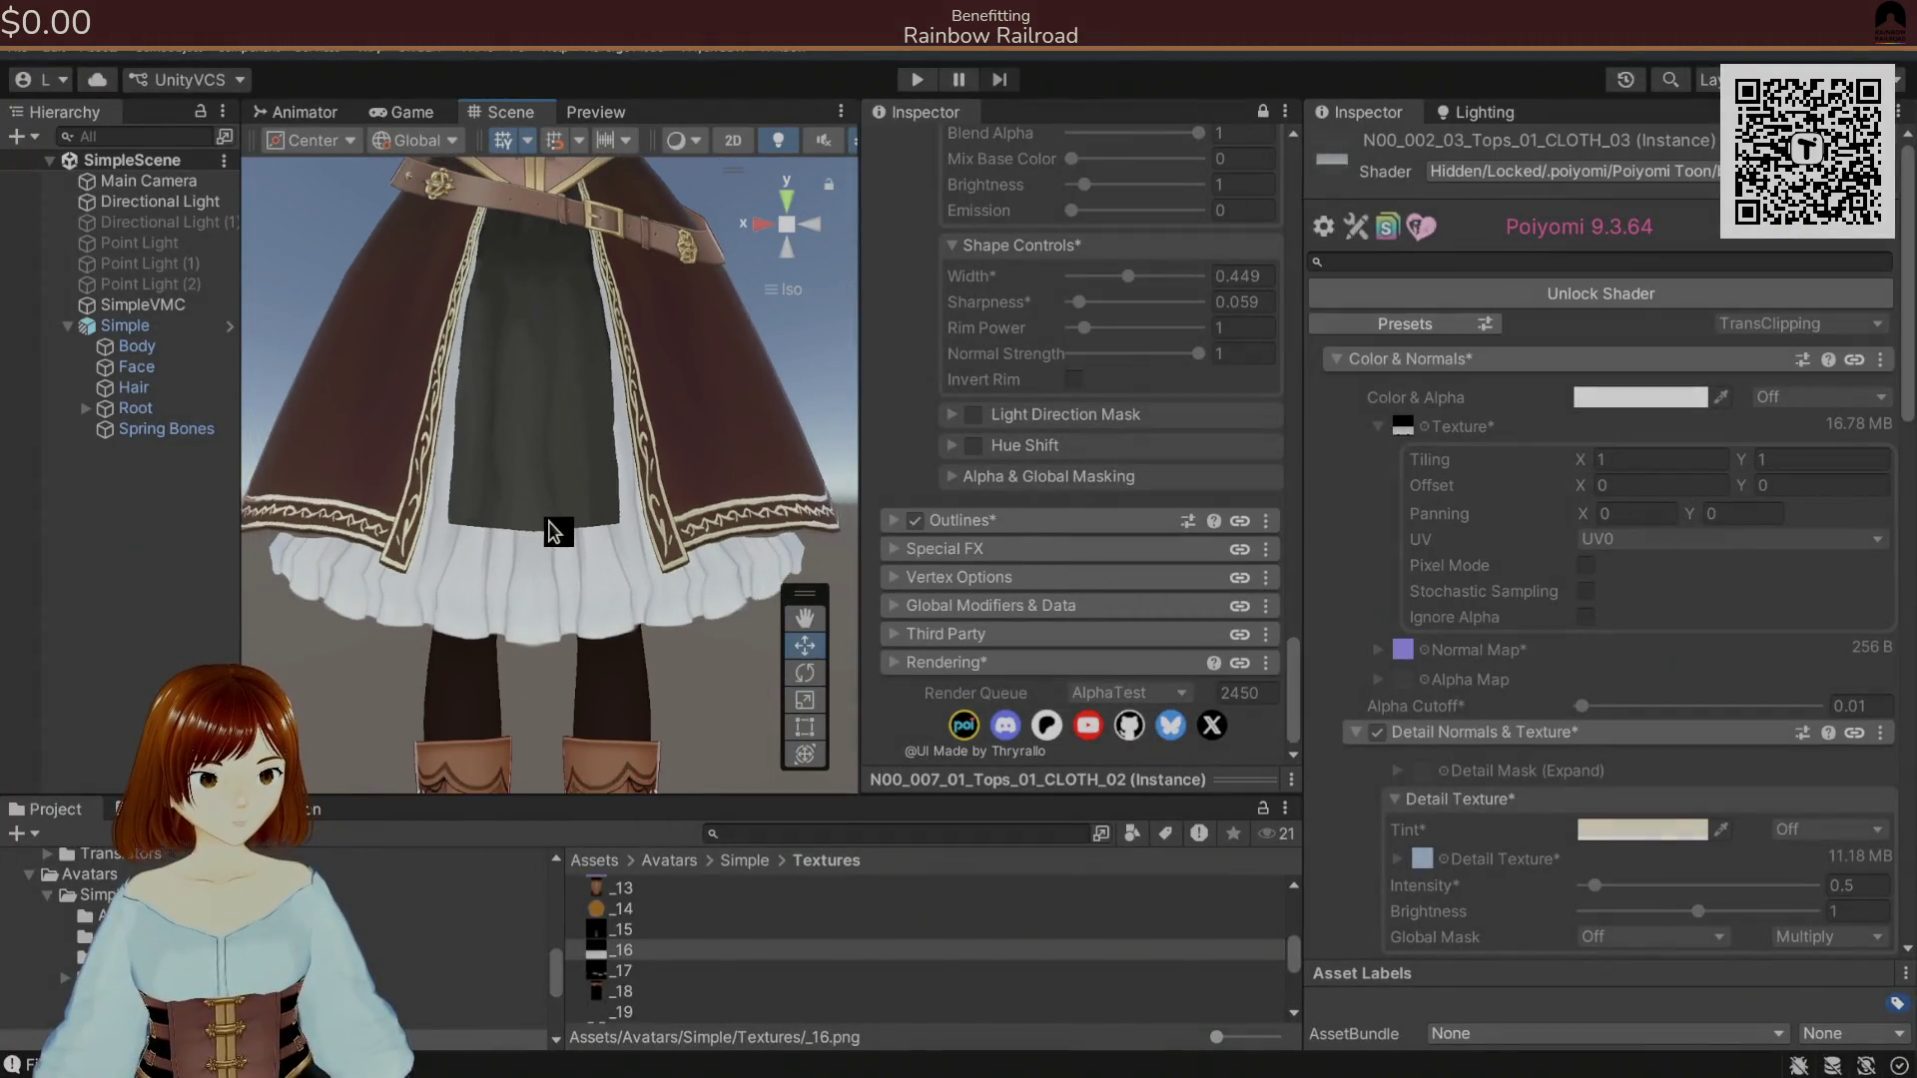
scroll(612, 508, down, 3)
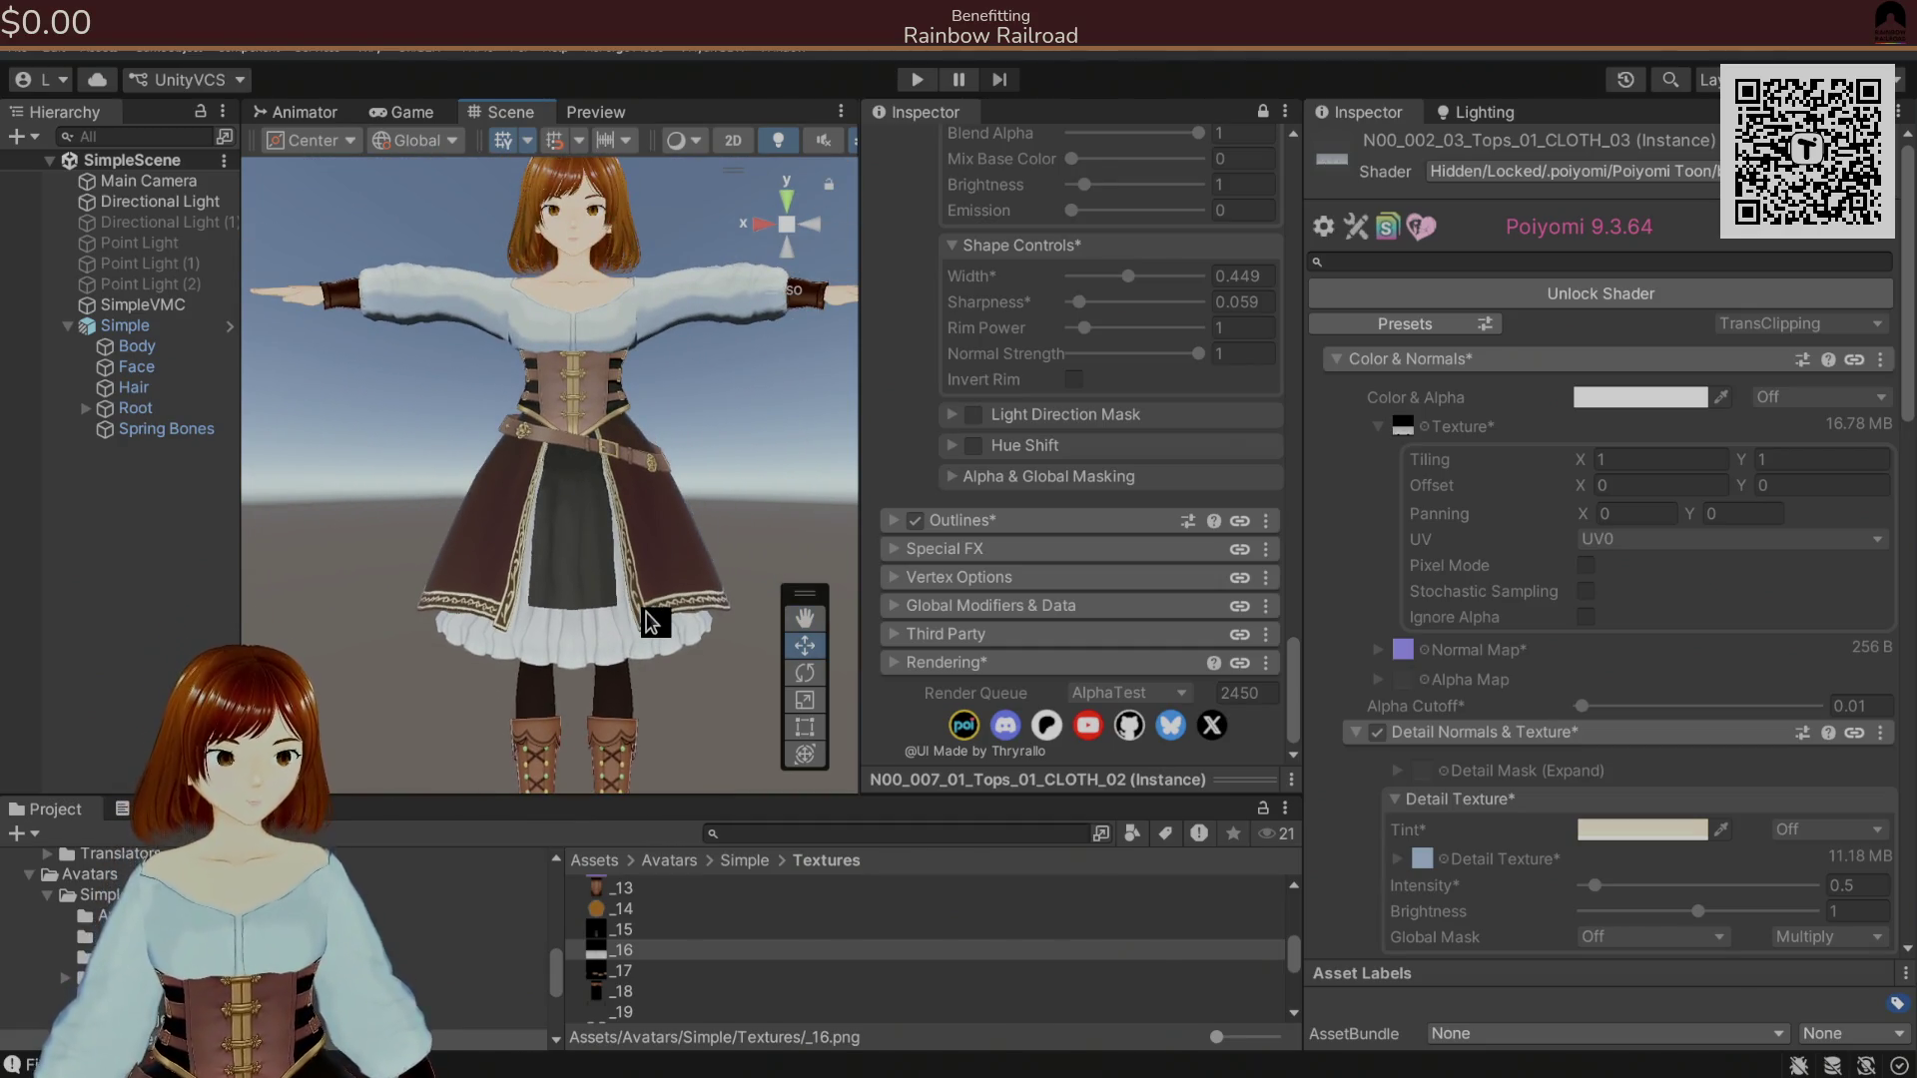
scroll(1096, 461, up, 8)
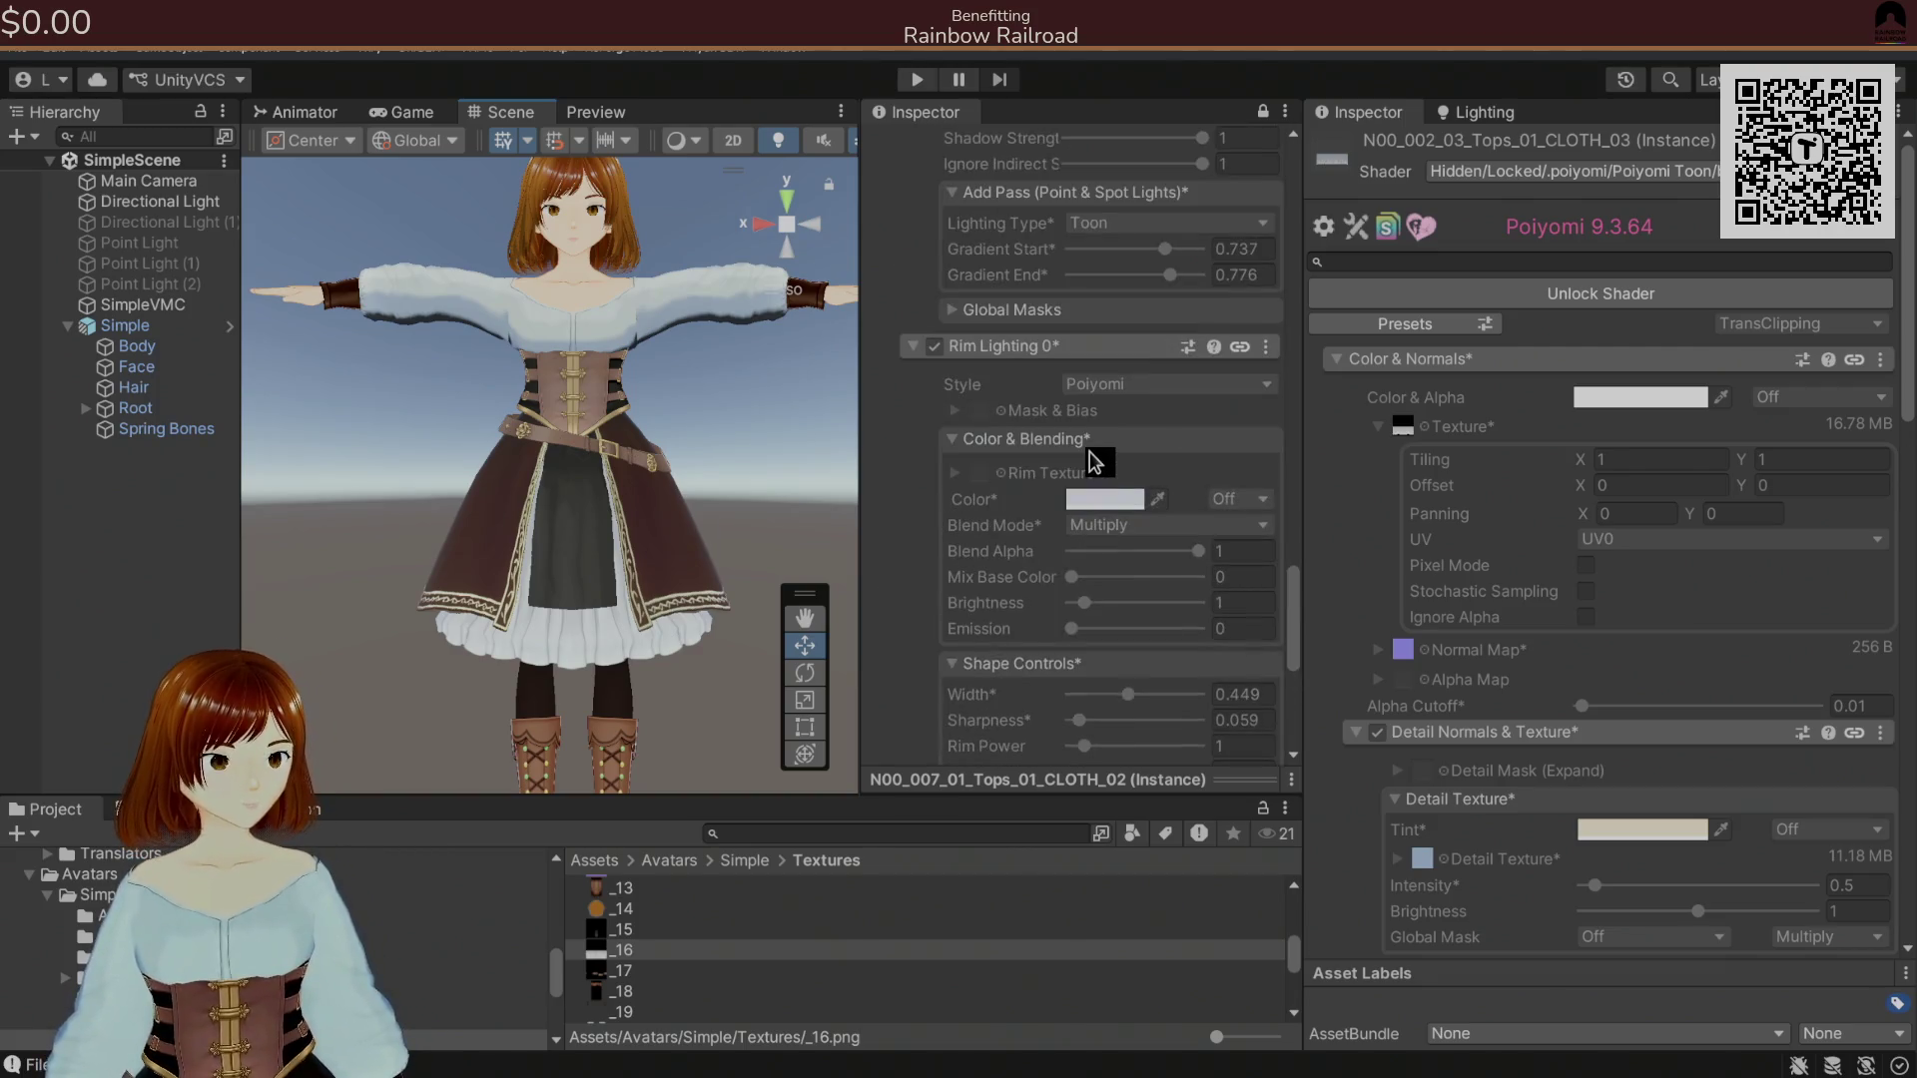
scroll(1096, 462, up, 6)
scroll(1097, 461, up, 10)
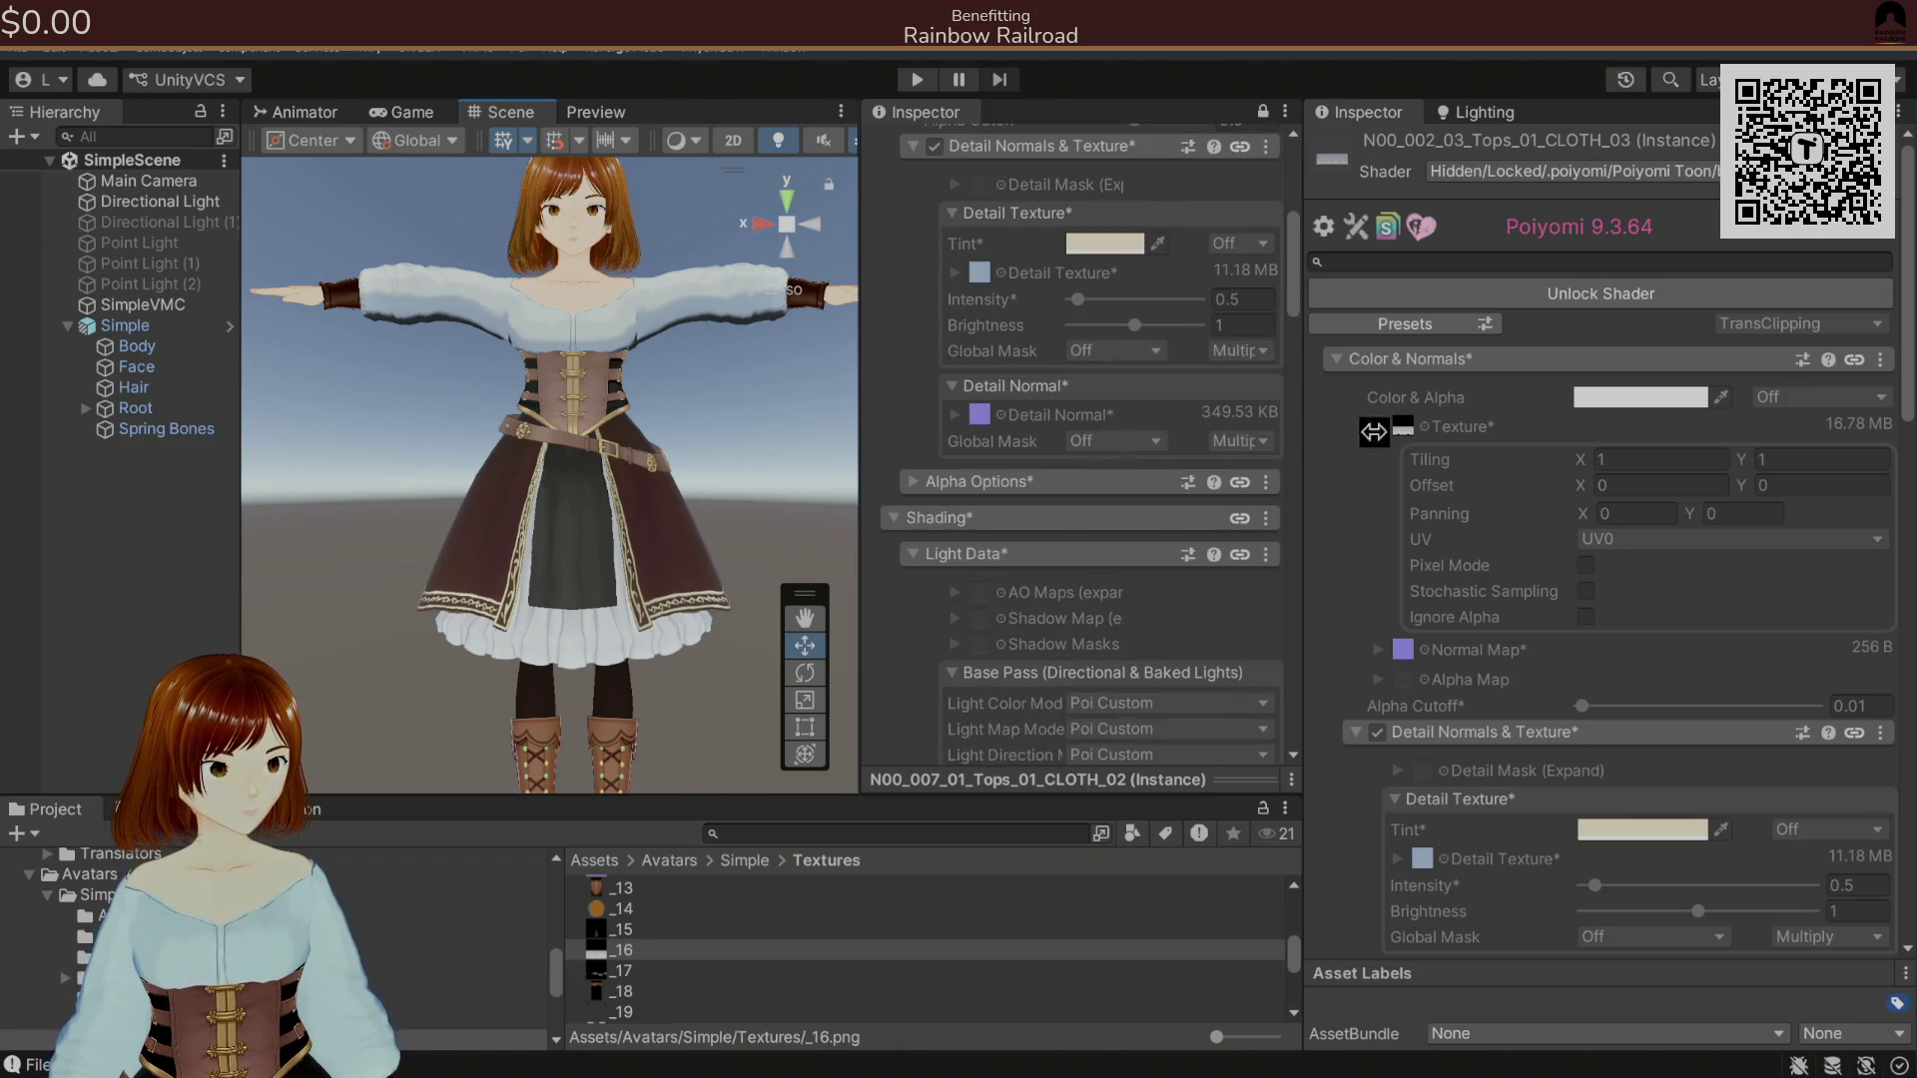
scroll(1482, 485, down, 10)
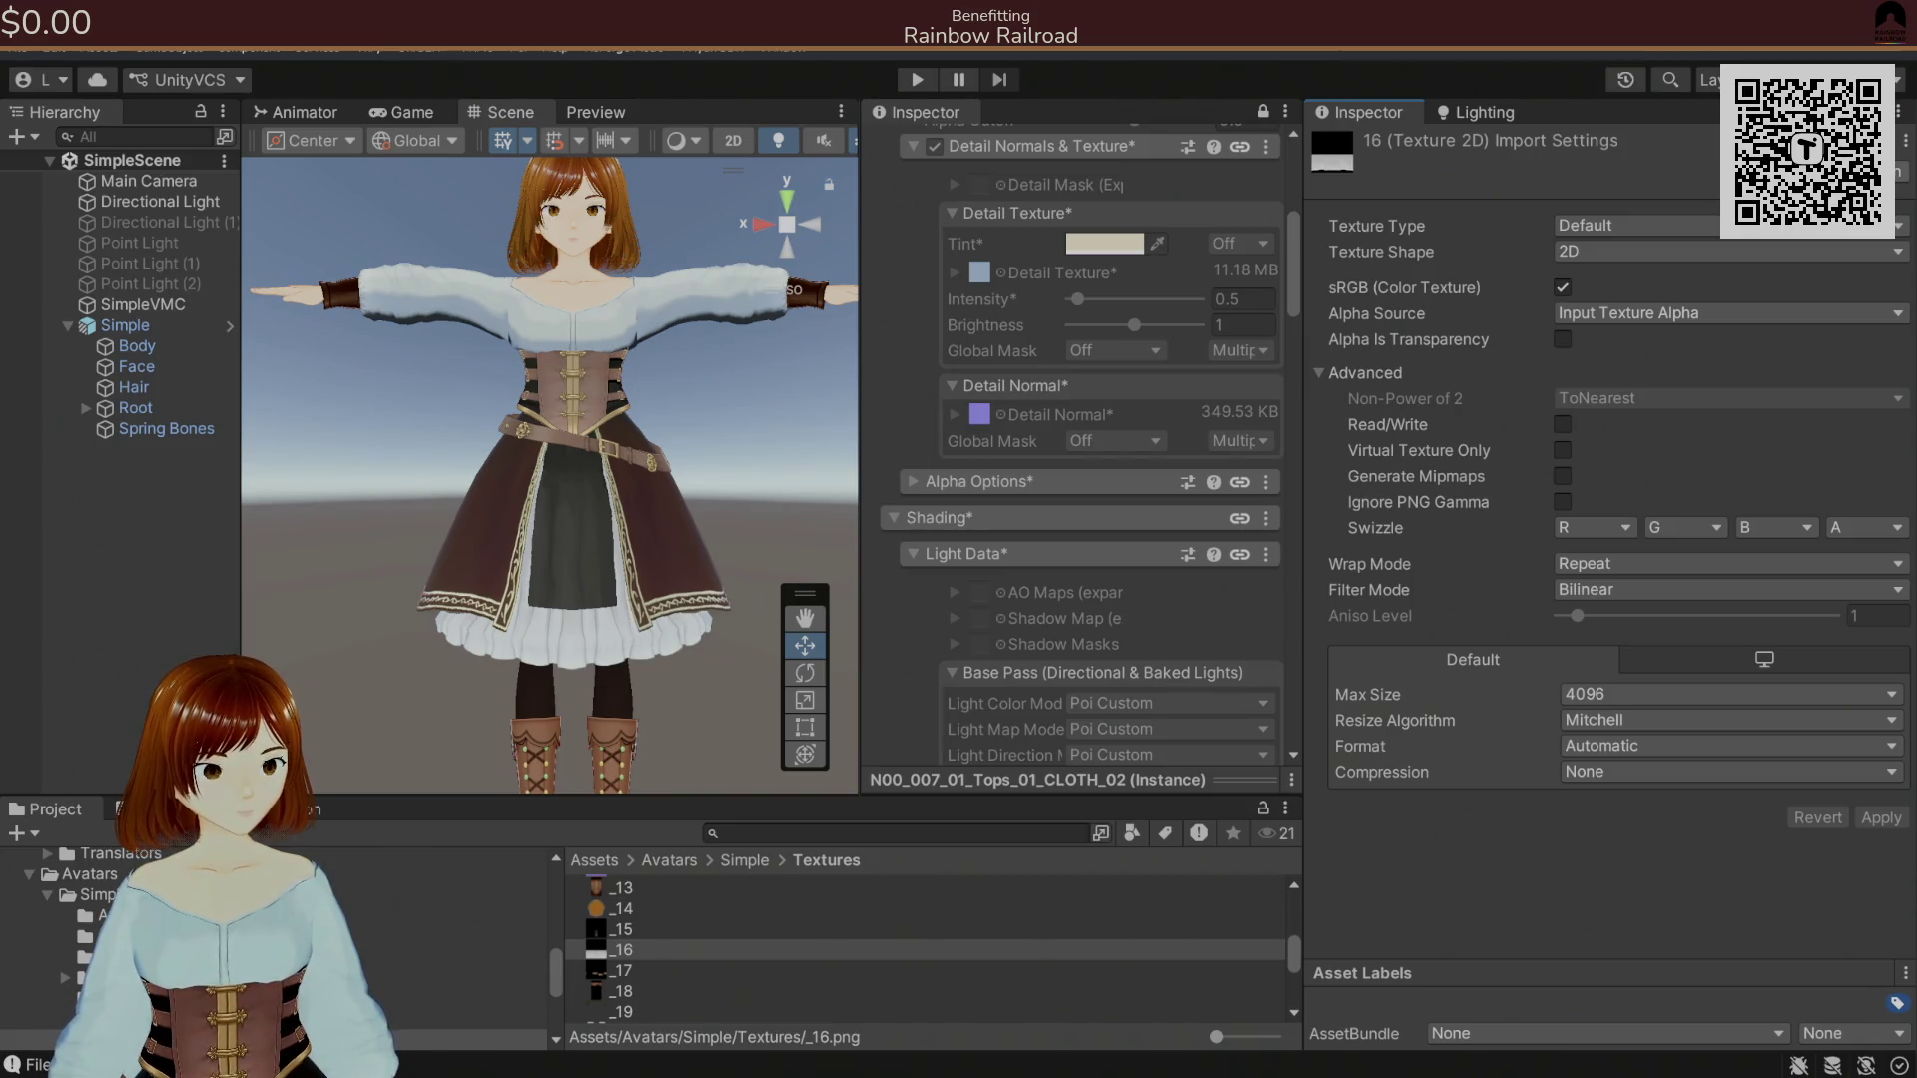
click(150, 978)
Select the N00_002_03_Tops_01_CLOTH_03 material in the Materials folder.
click(663, 974)
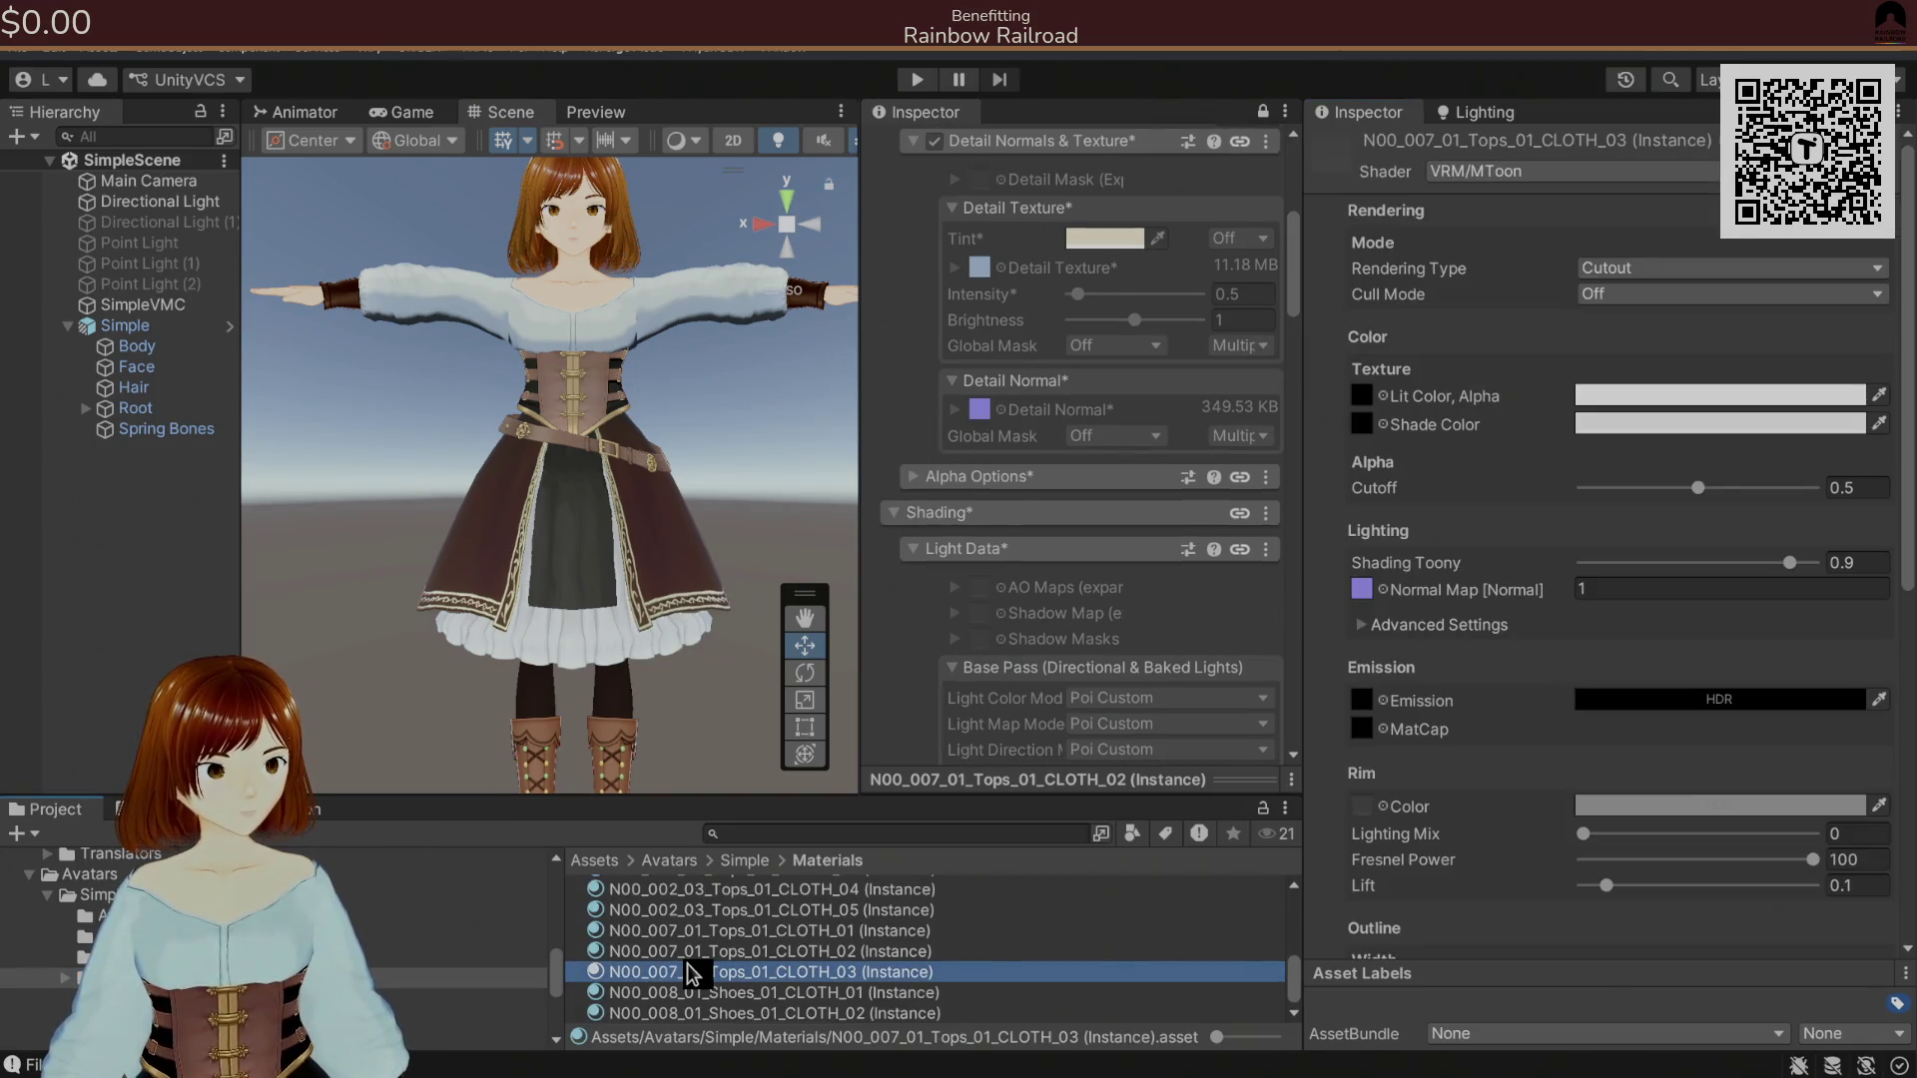
key(Down)
key(Down)
key(Up)
key(Up)
key(Up)
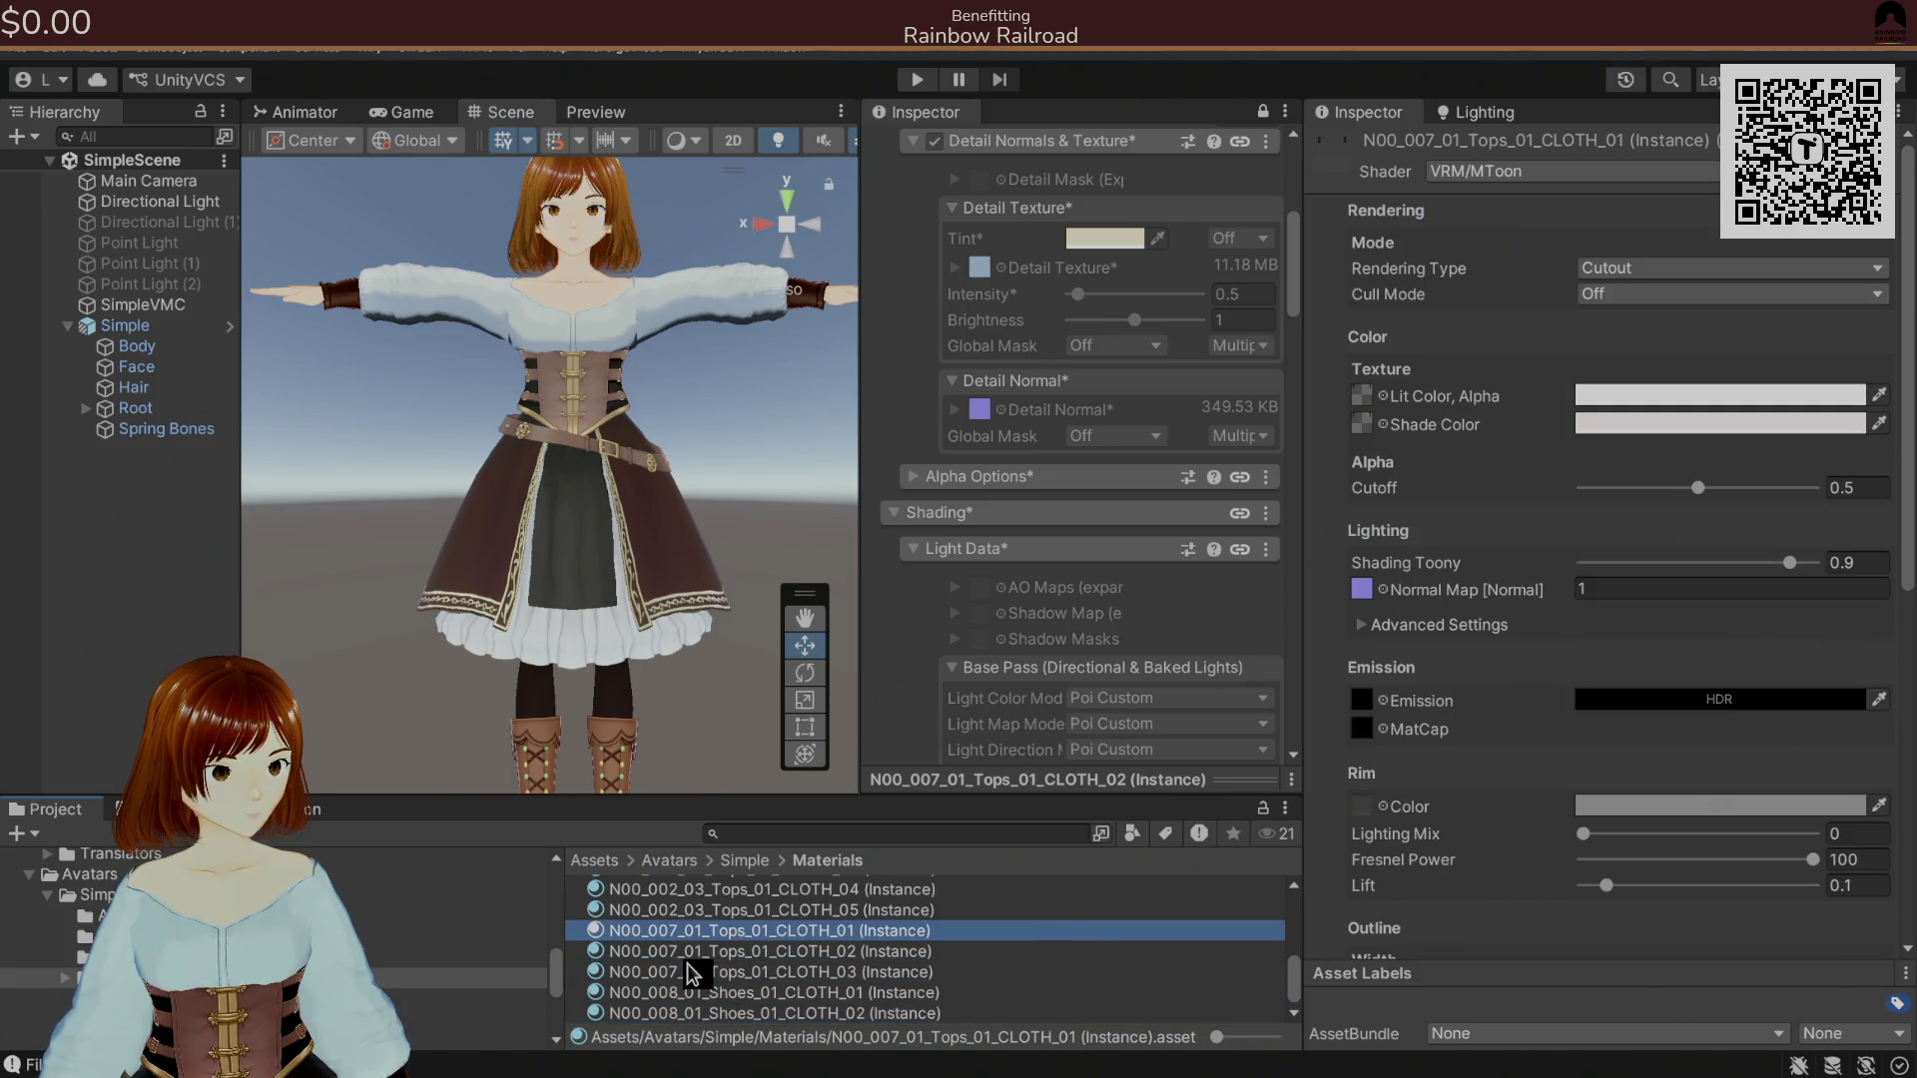
key(Up)
key(Up)
key(Up)
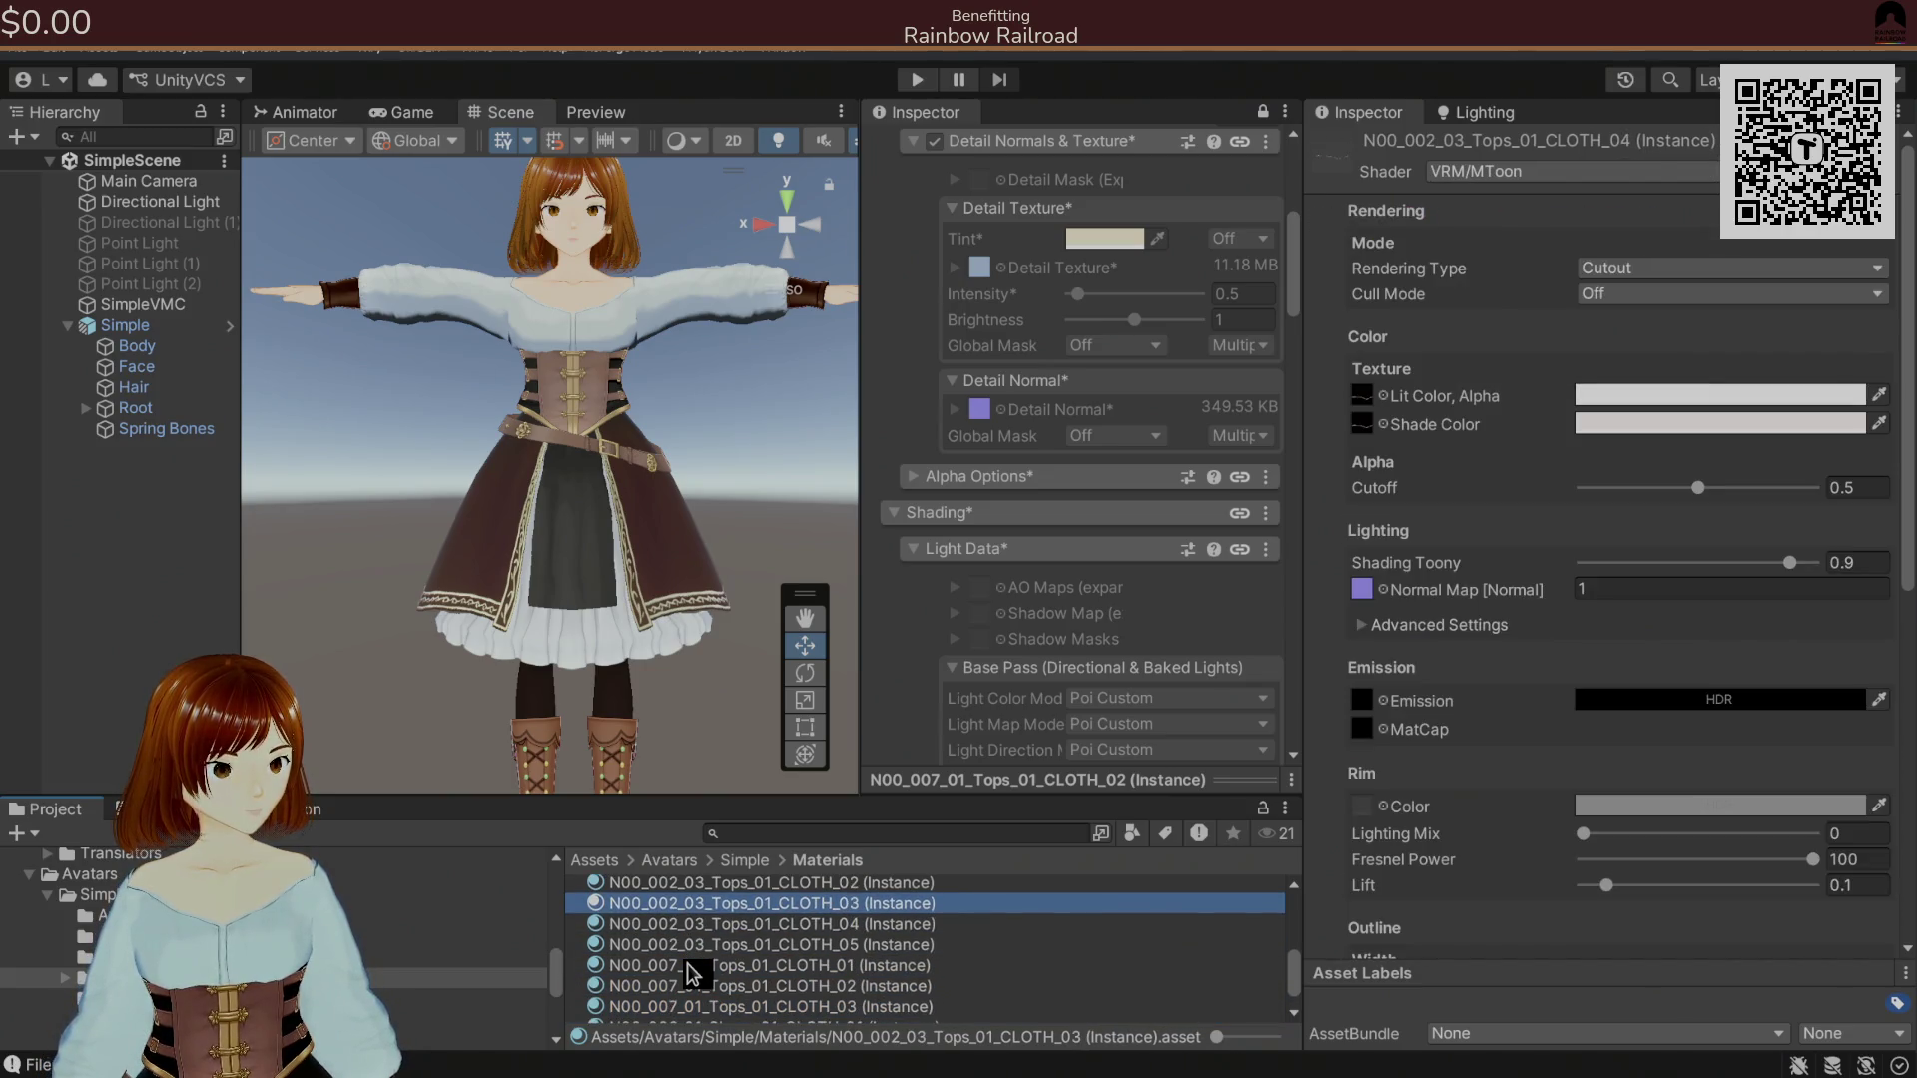
key(Down)
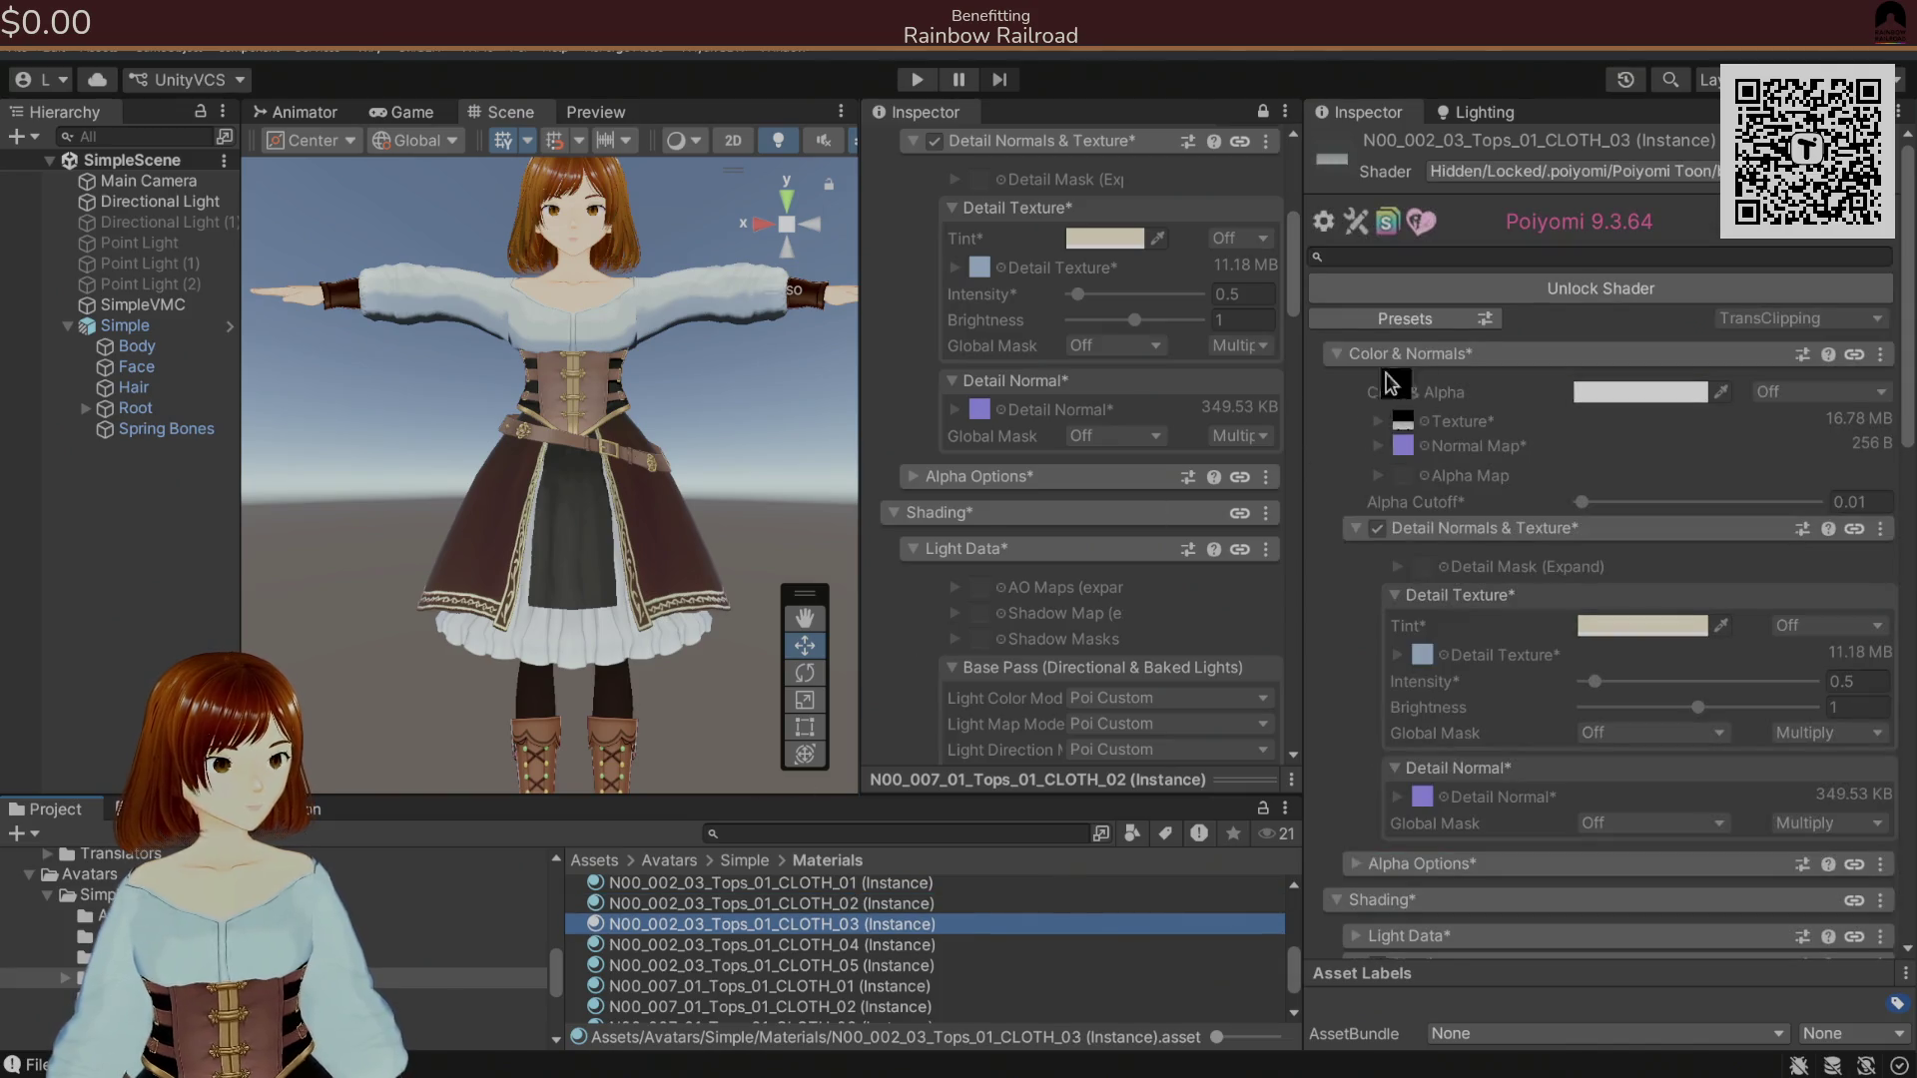
scroll(1598, 649, down, 12)
Set the Shadow Layer 2 colour's alpha to 100 and orbit the view around the avatar.
click(1598, 736)
drag(1754, 727, 1481, 342)
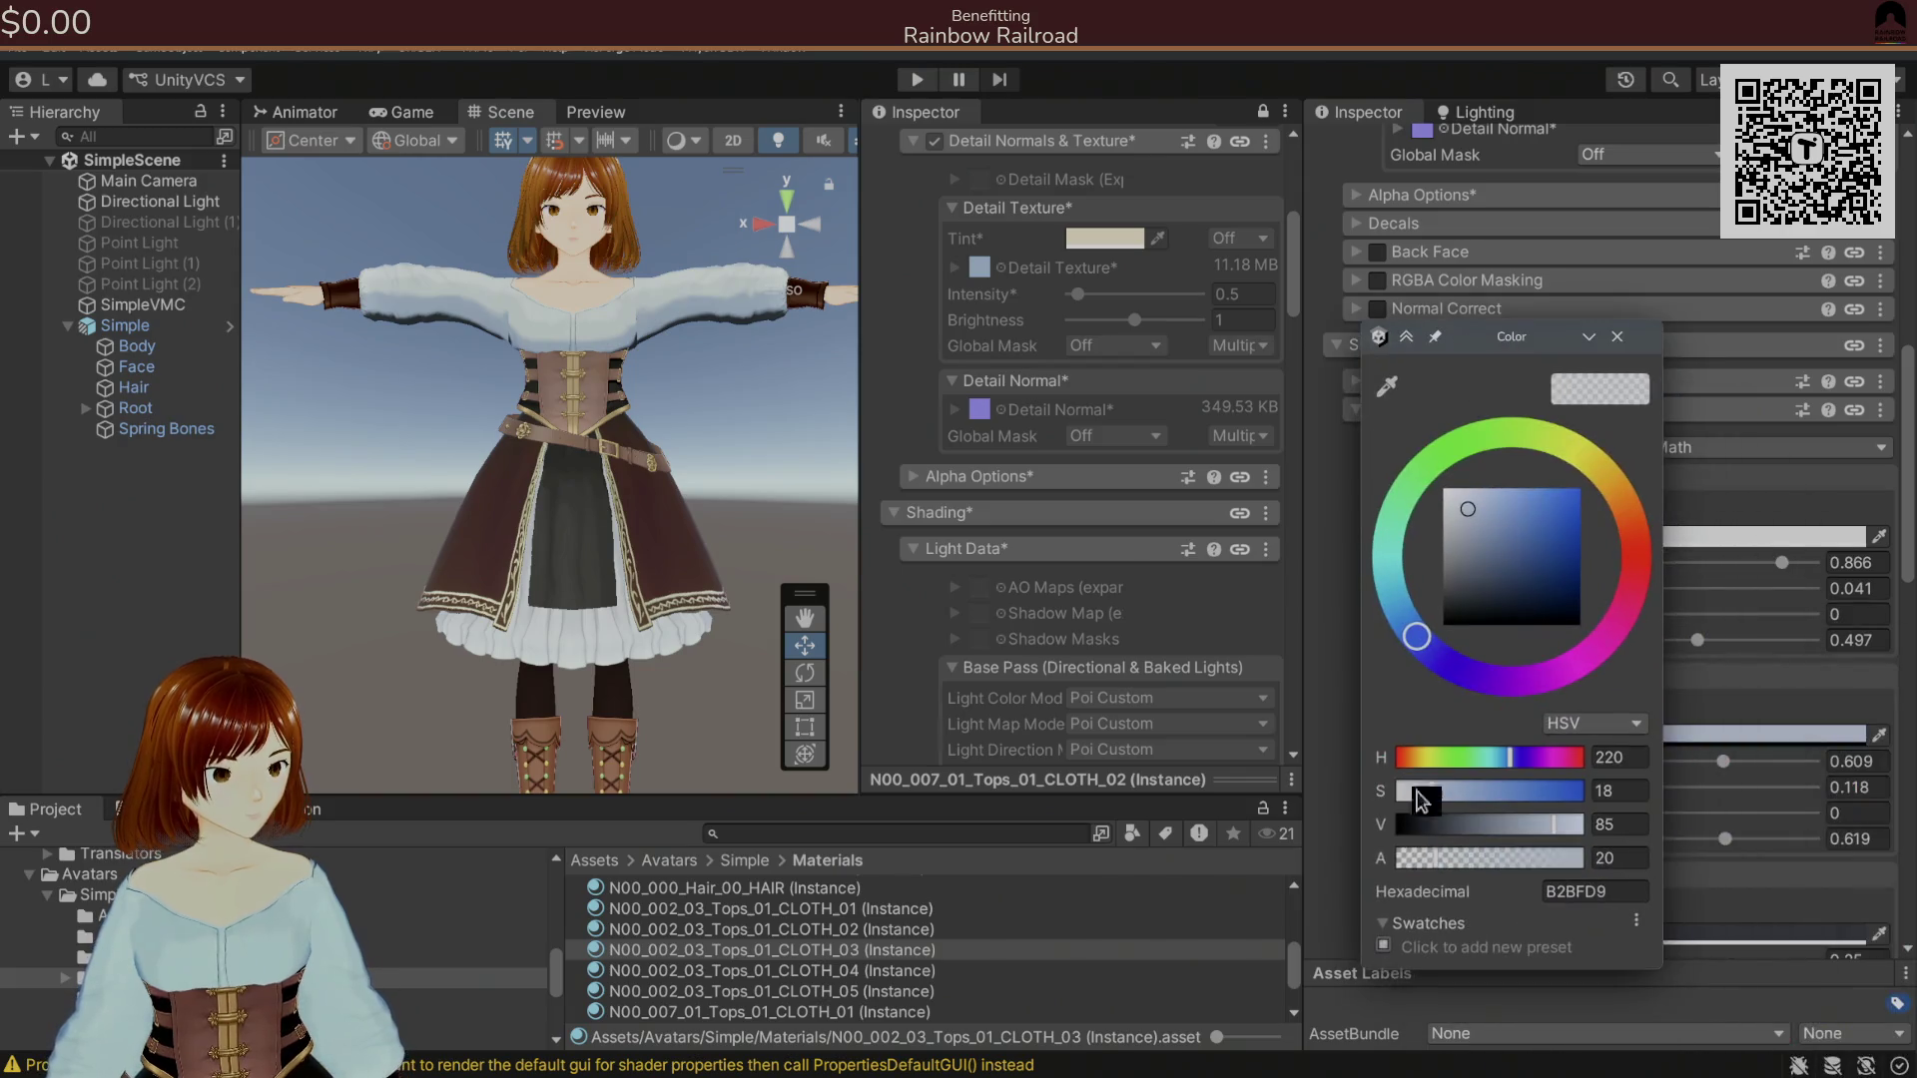
click(1626, 858)
text(100)
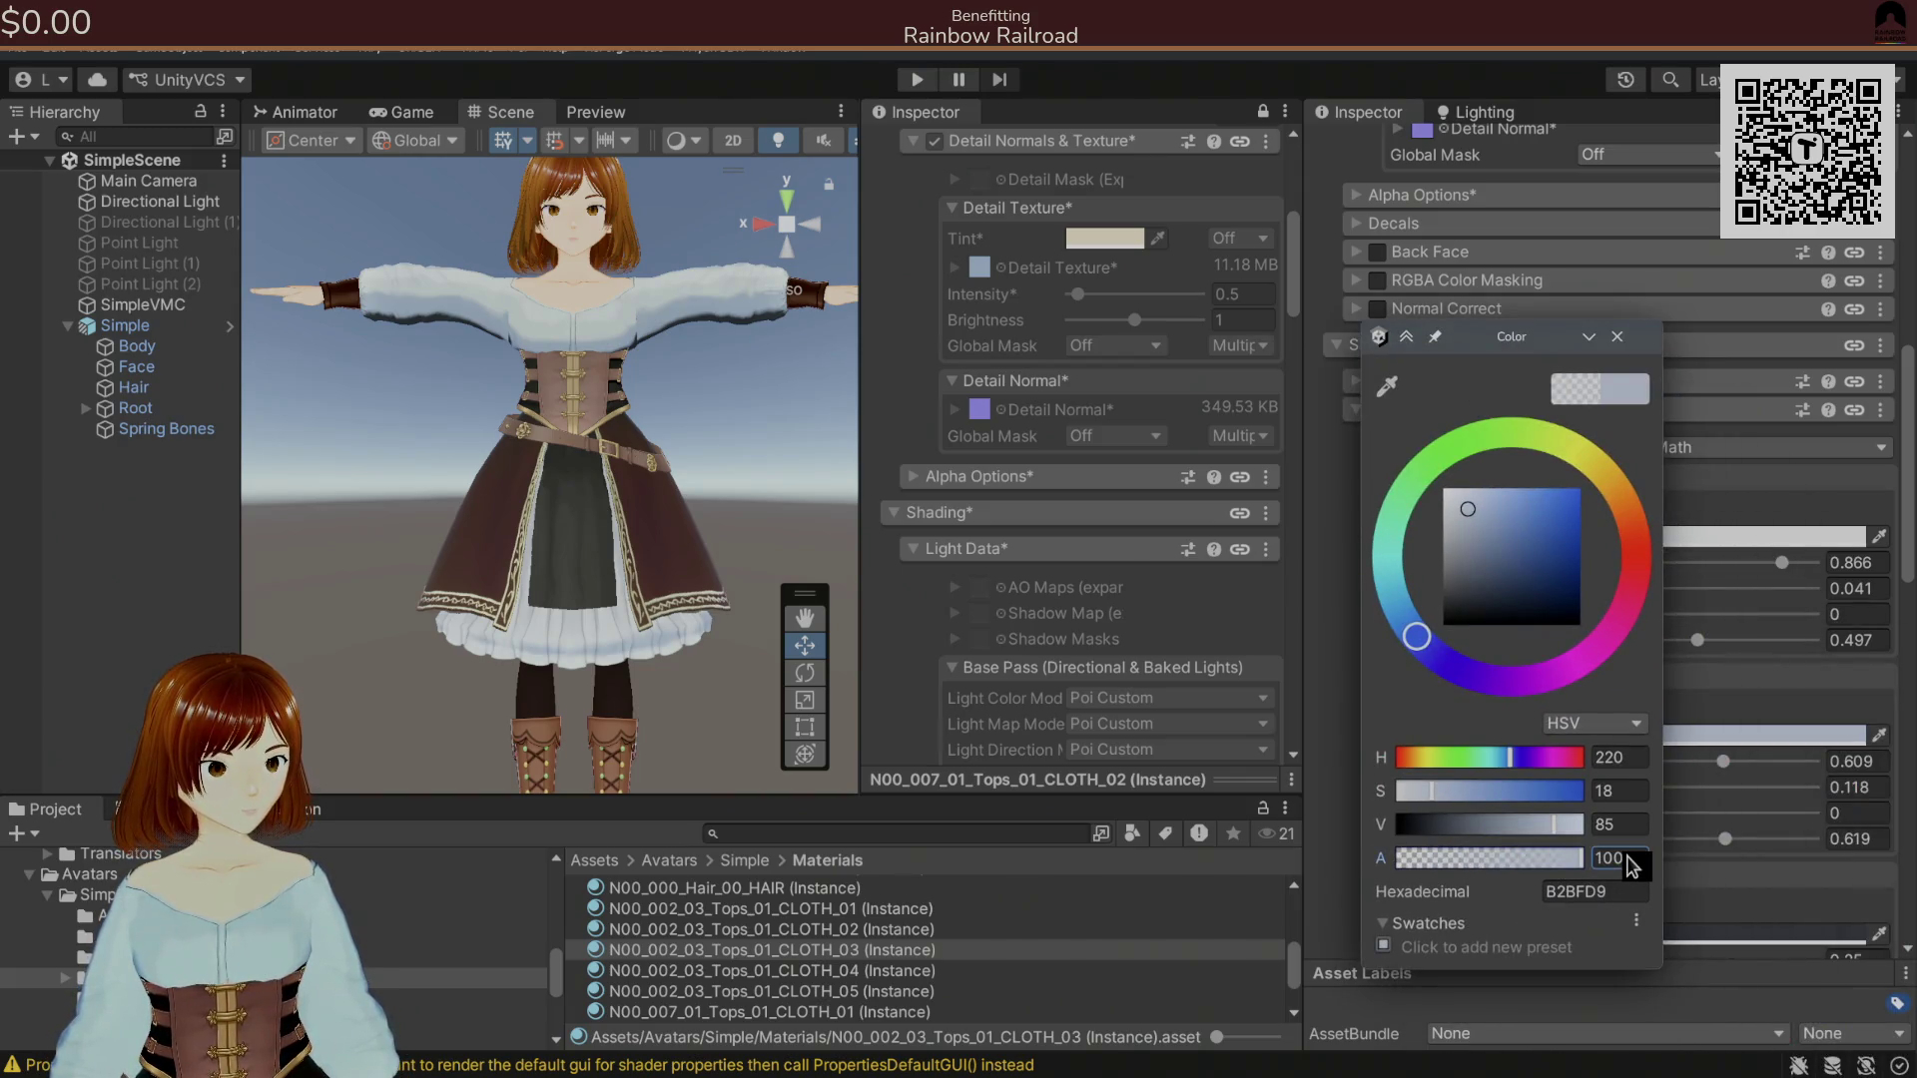
mouse_move(651, 552)
mouse_down()
mouse_move(941, 382)
mouse_move(998, 397)
mouse_up()
scroll(705, 398, up, 5)
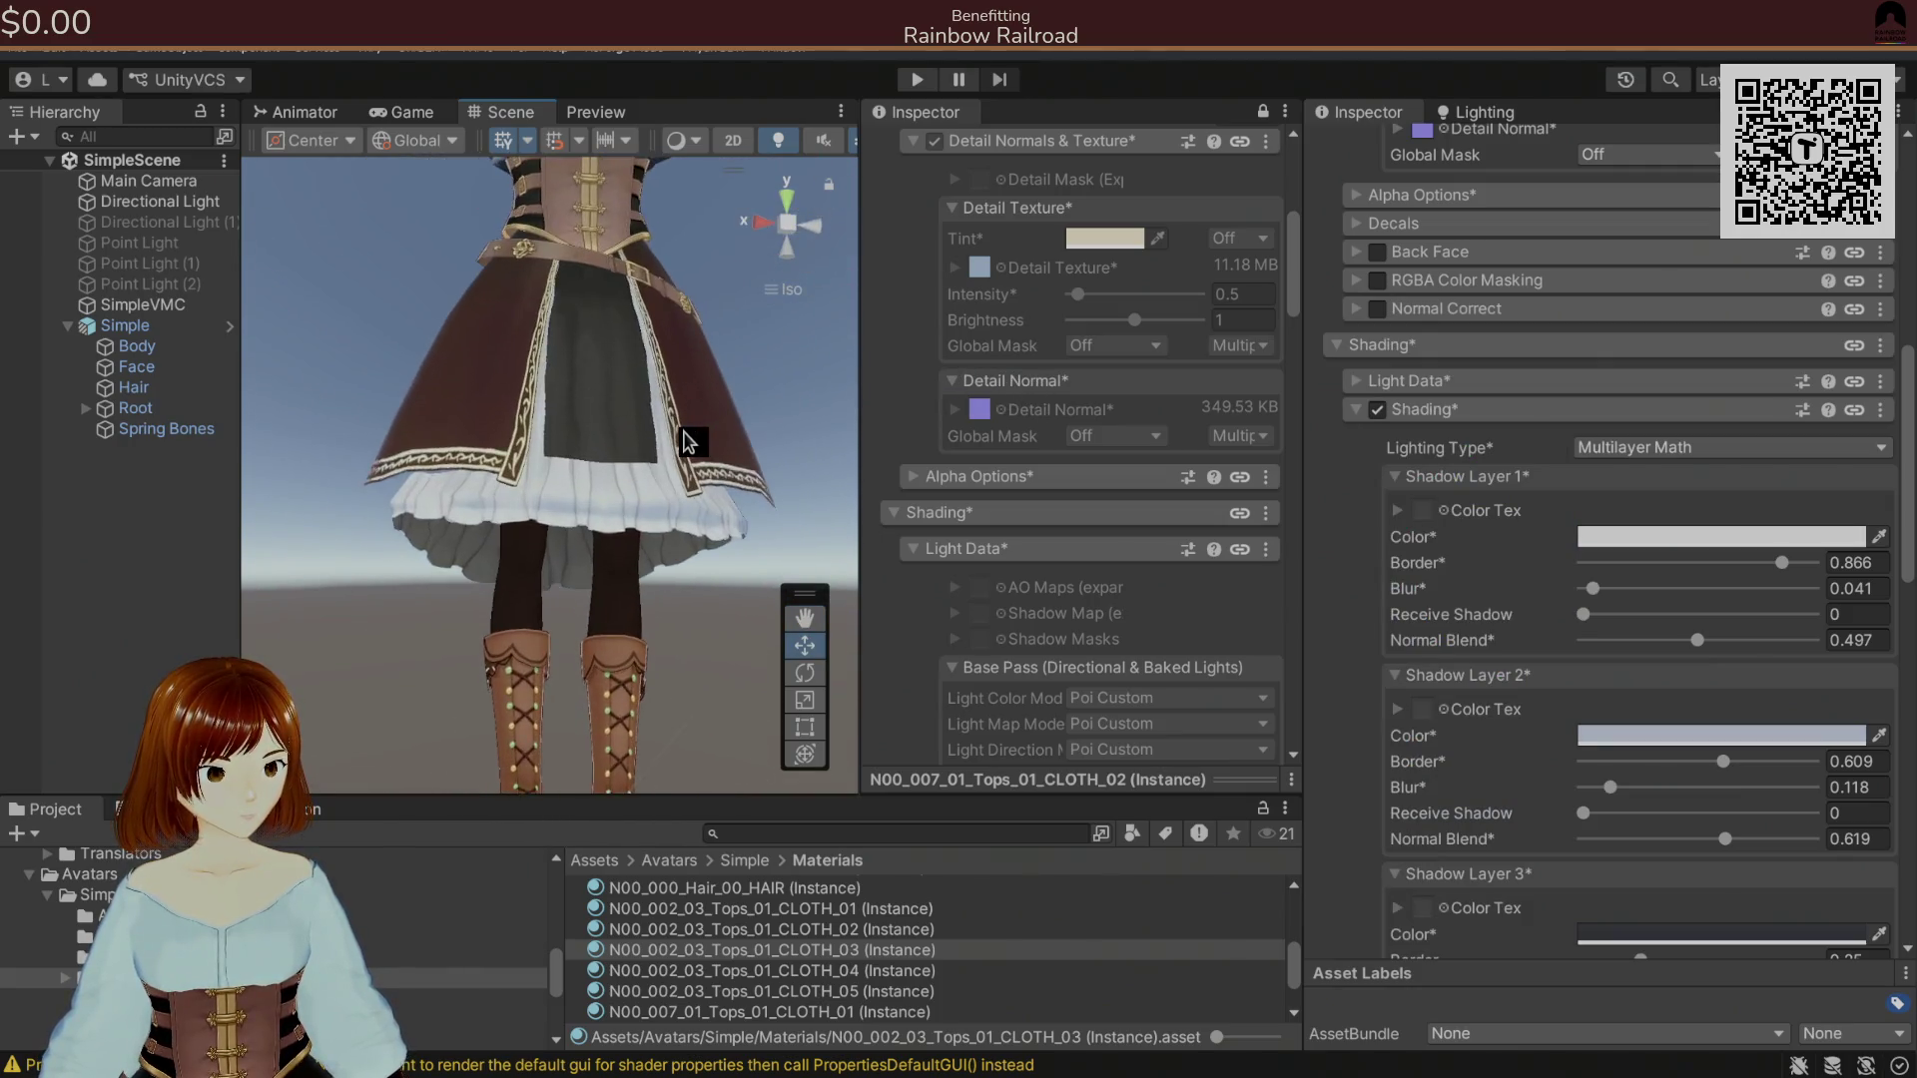
scroll(689, 442, up, 3)
mouse_move(688, 442)
mouse_down()
mouse_move(275, 470)
mouse_move(586, 470)
mouse_up()
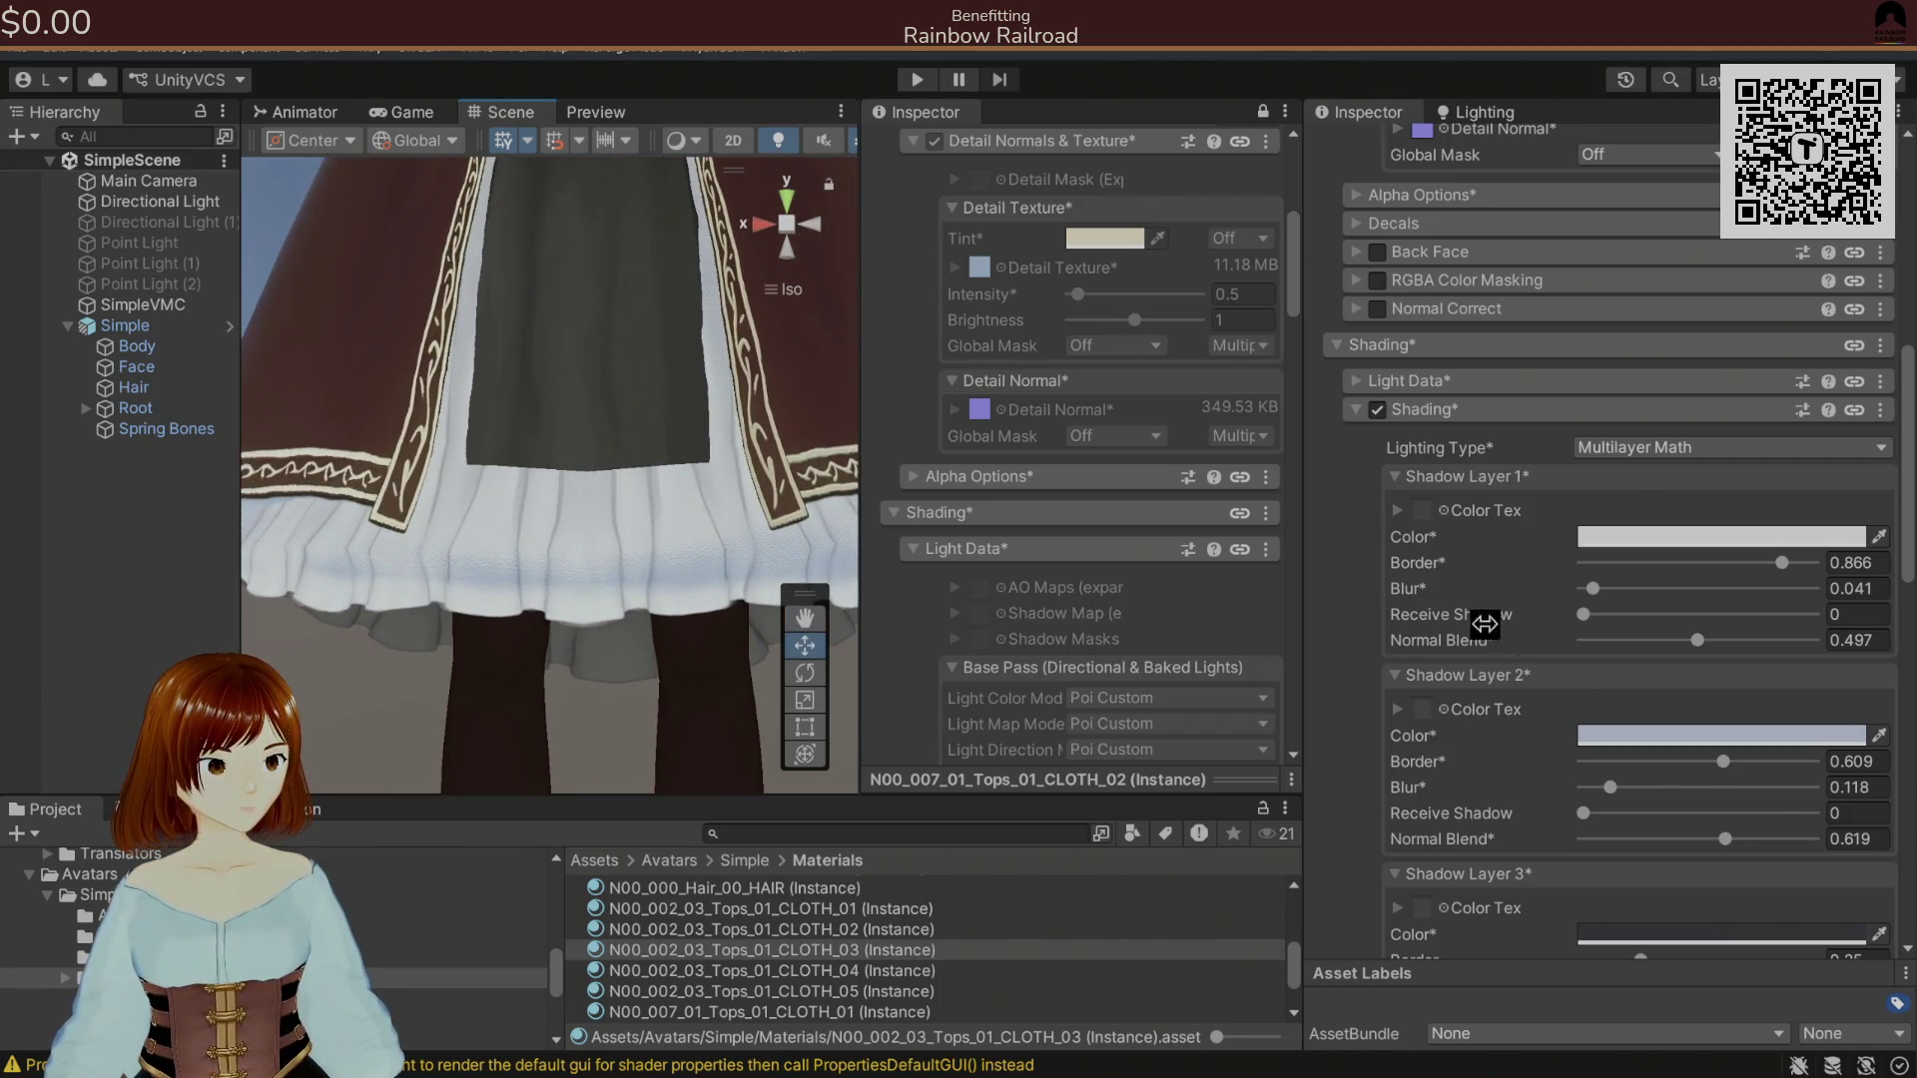
mouse_move(1783, 564)
mouse_down()
mouse_move(1675, 571)
mouse_move(1755, 567)
mouse_up()
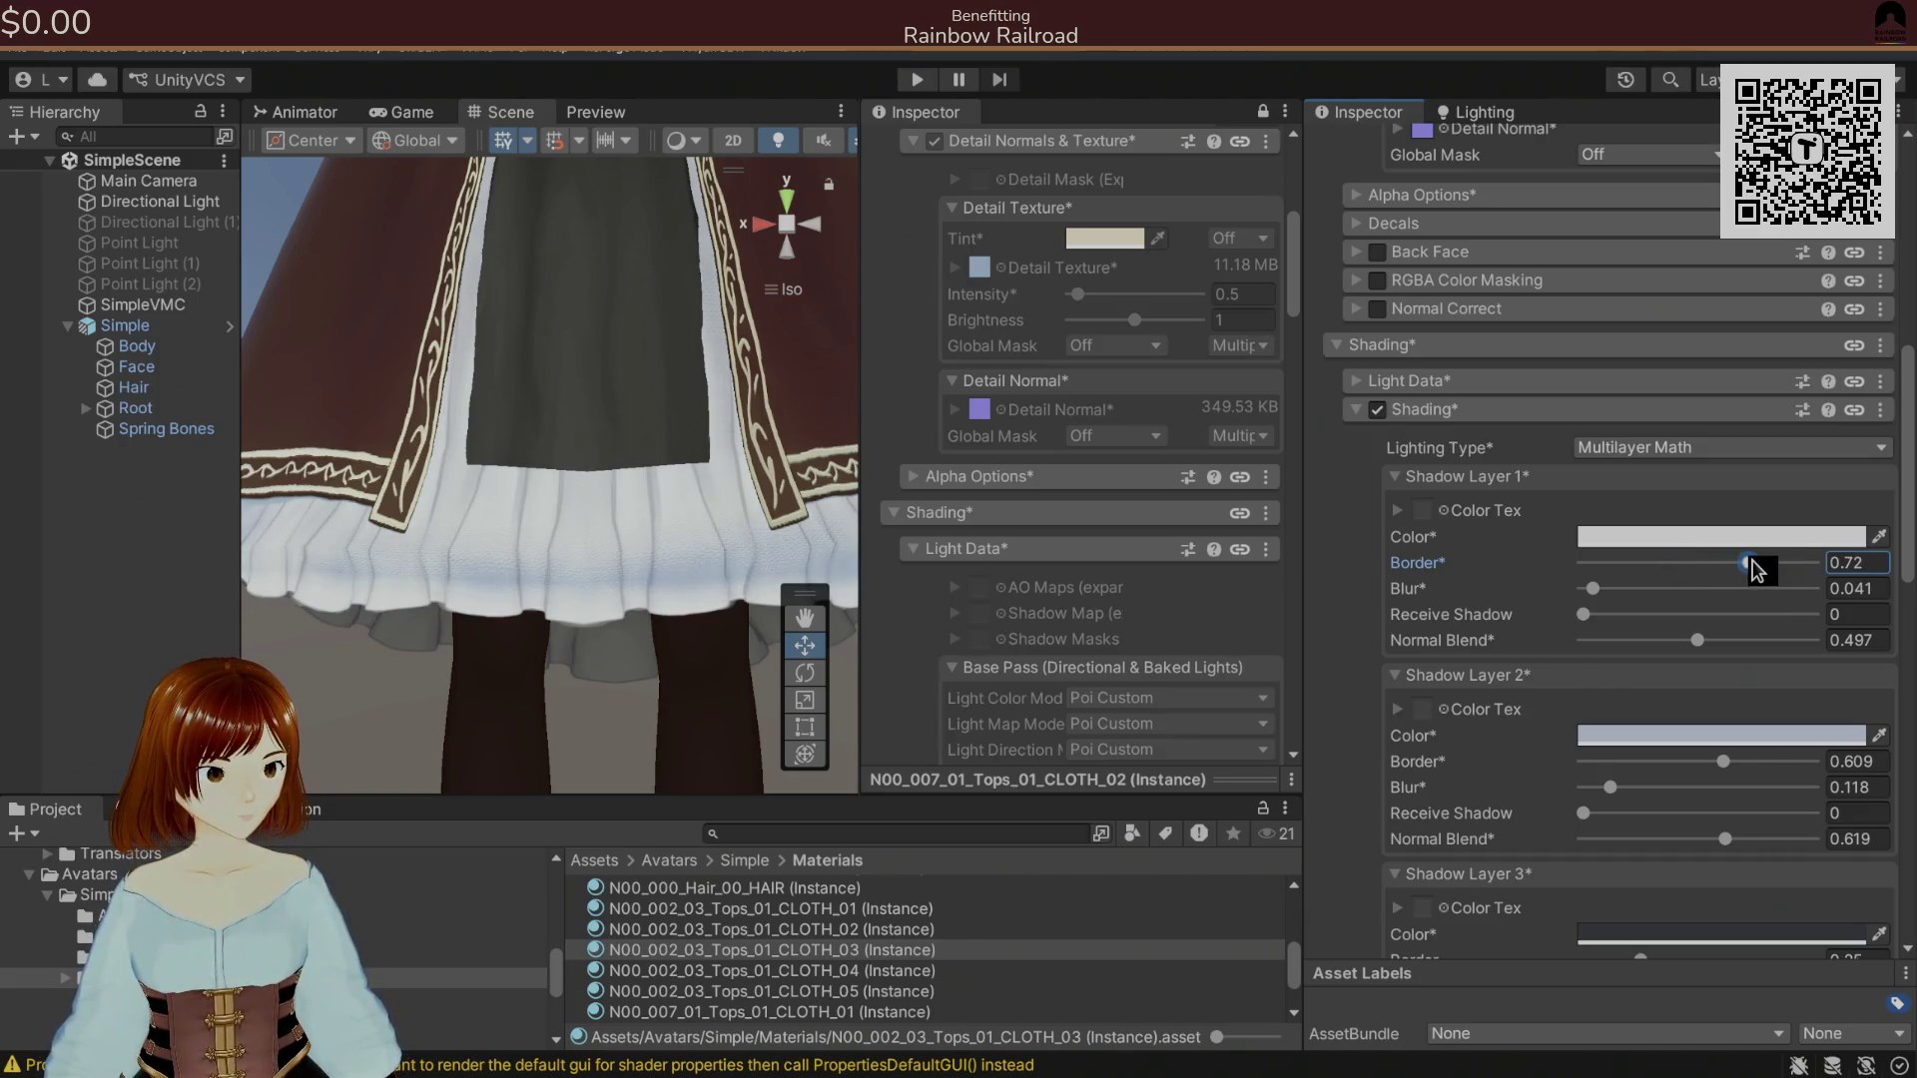
key(ctrl+z)
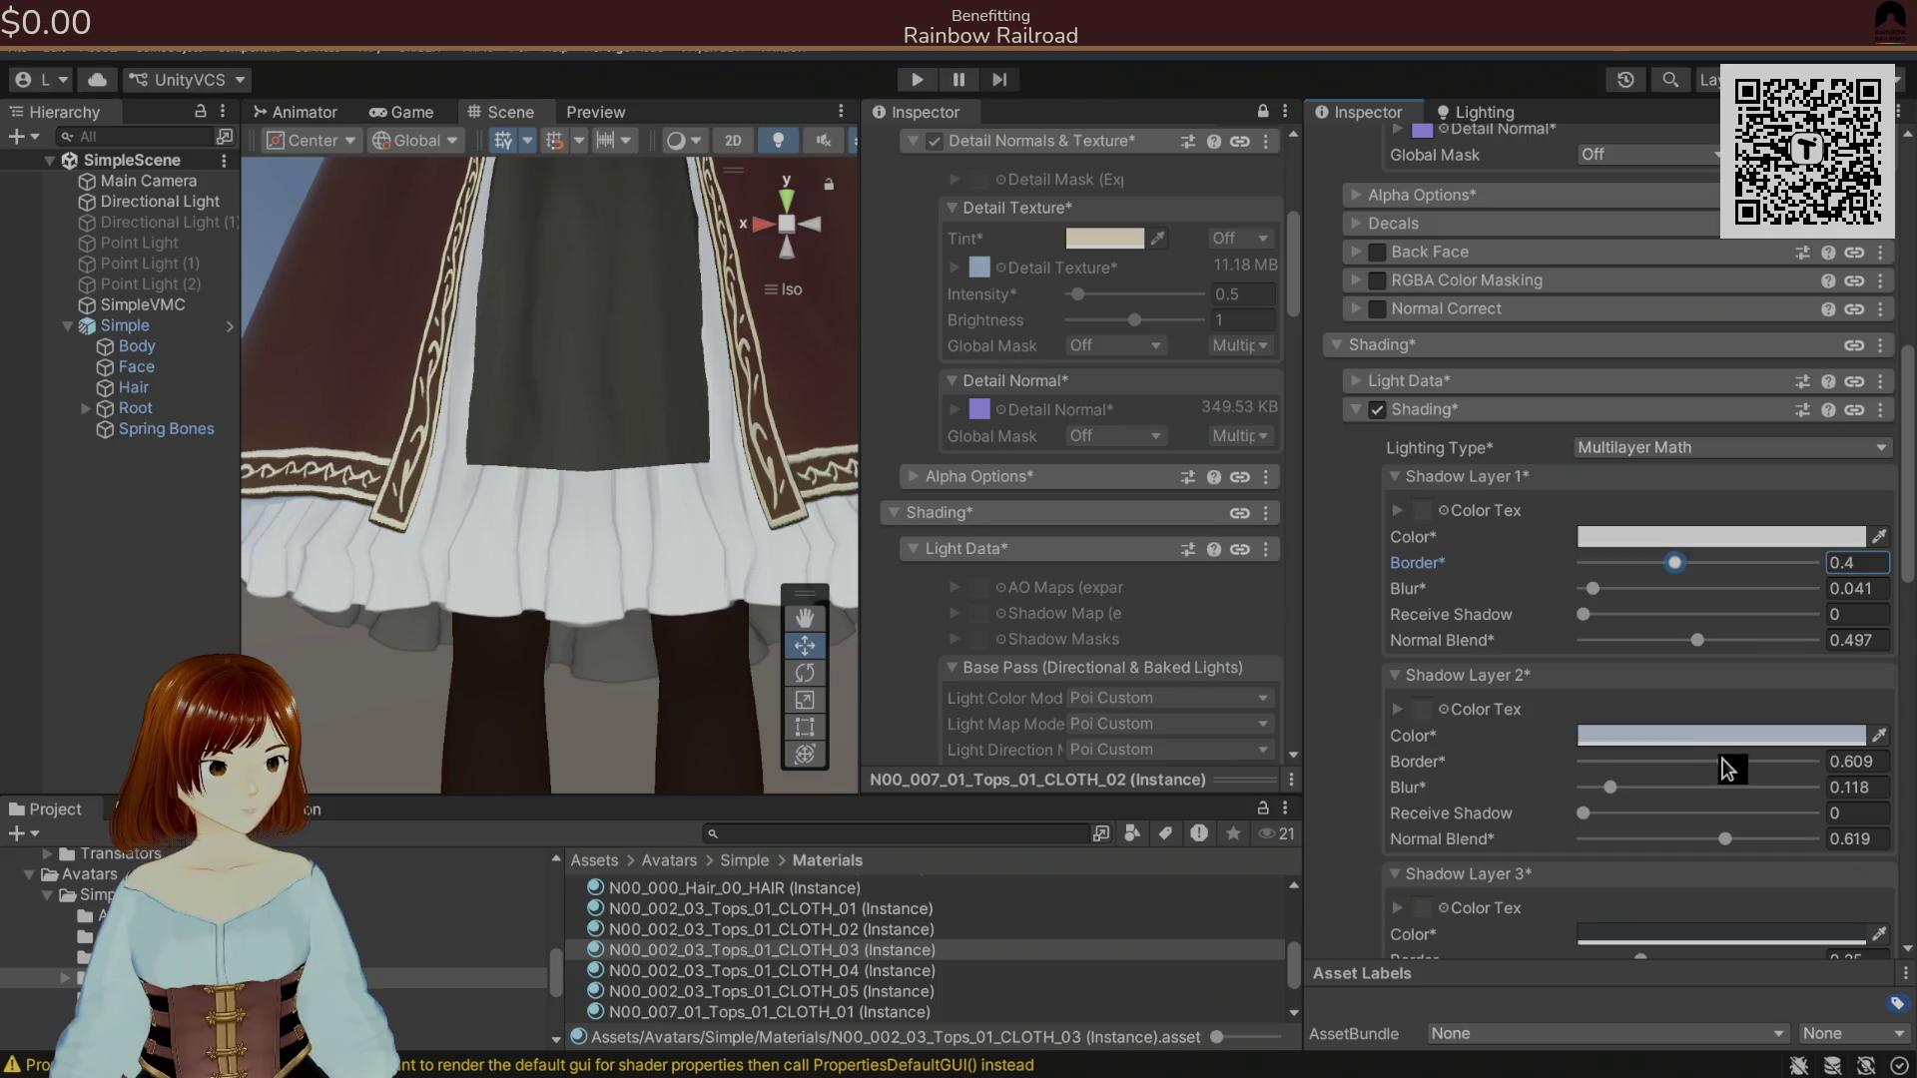
click(1726, 841)
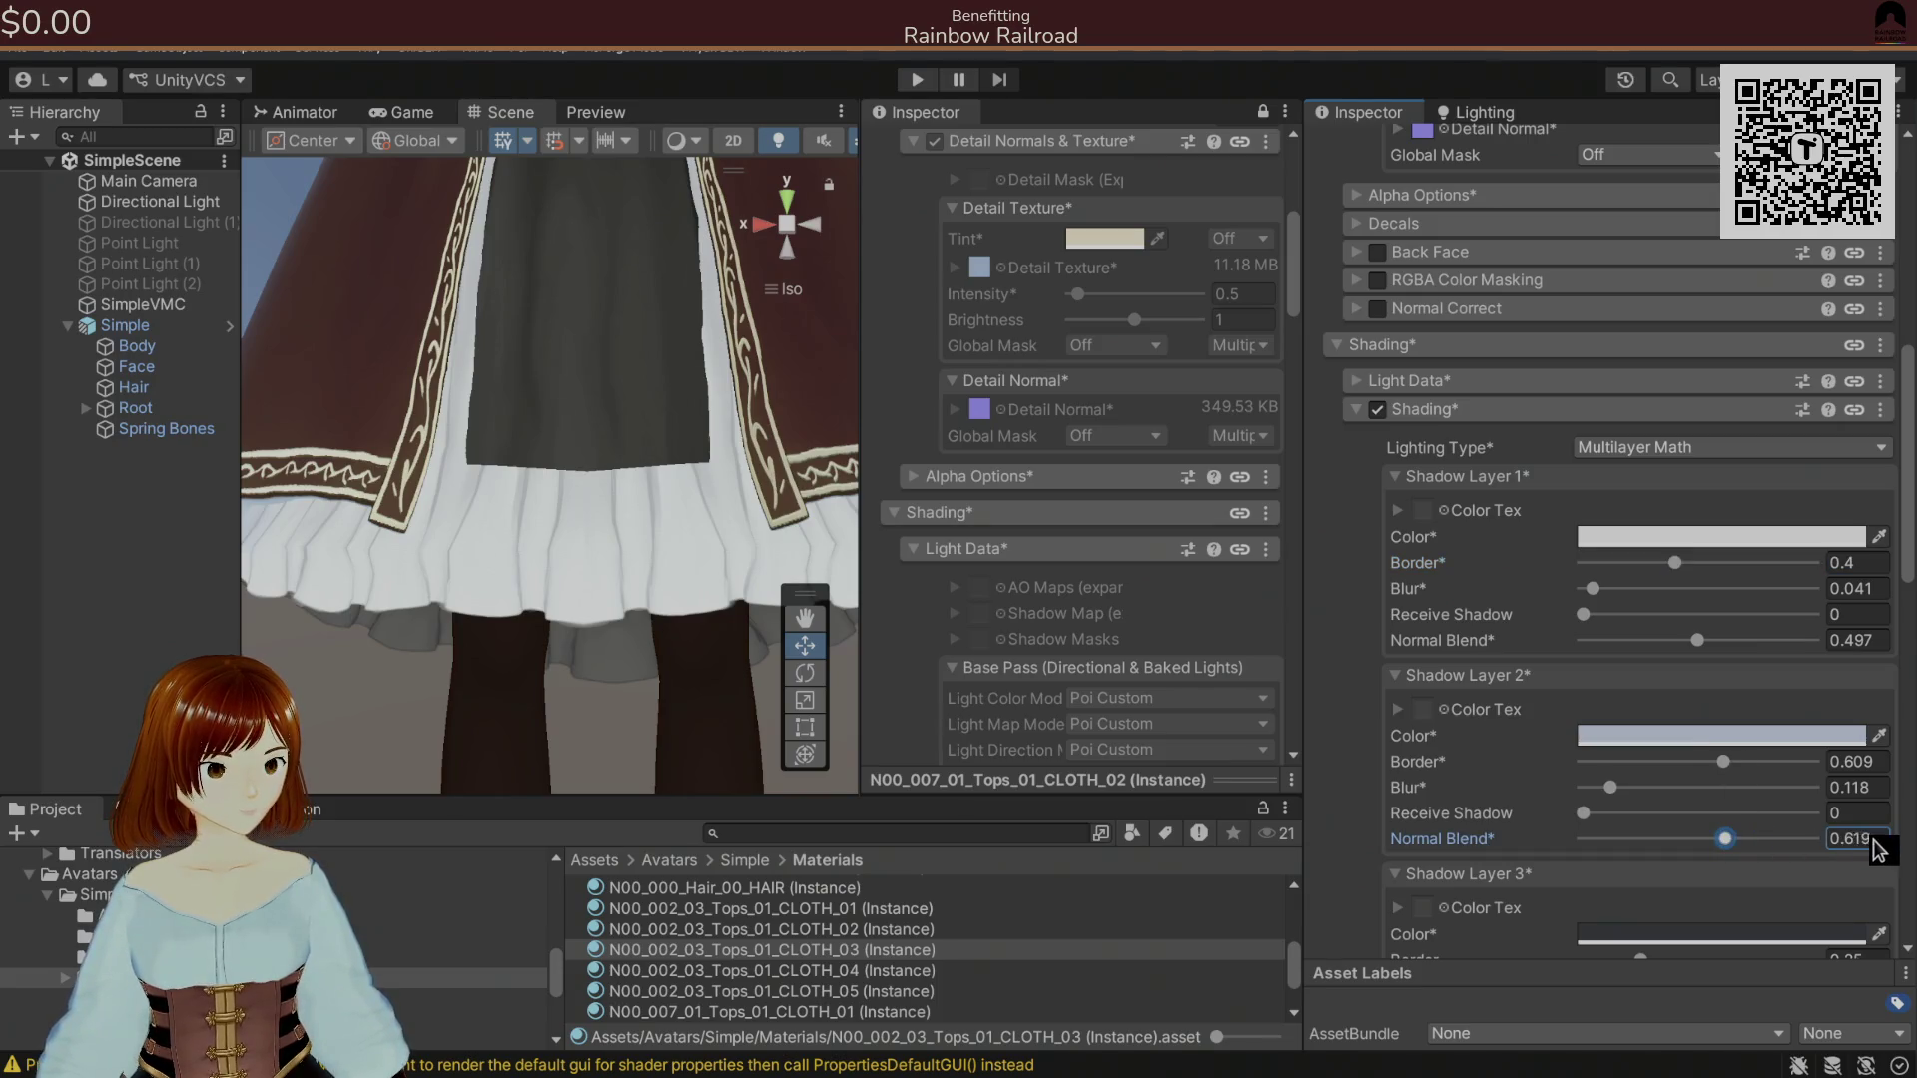
key(ctrl+z)
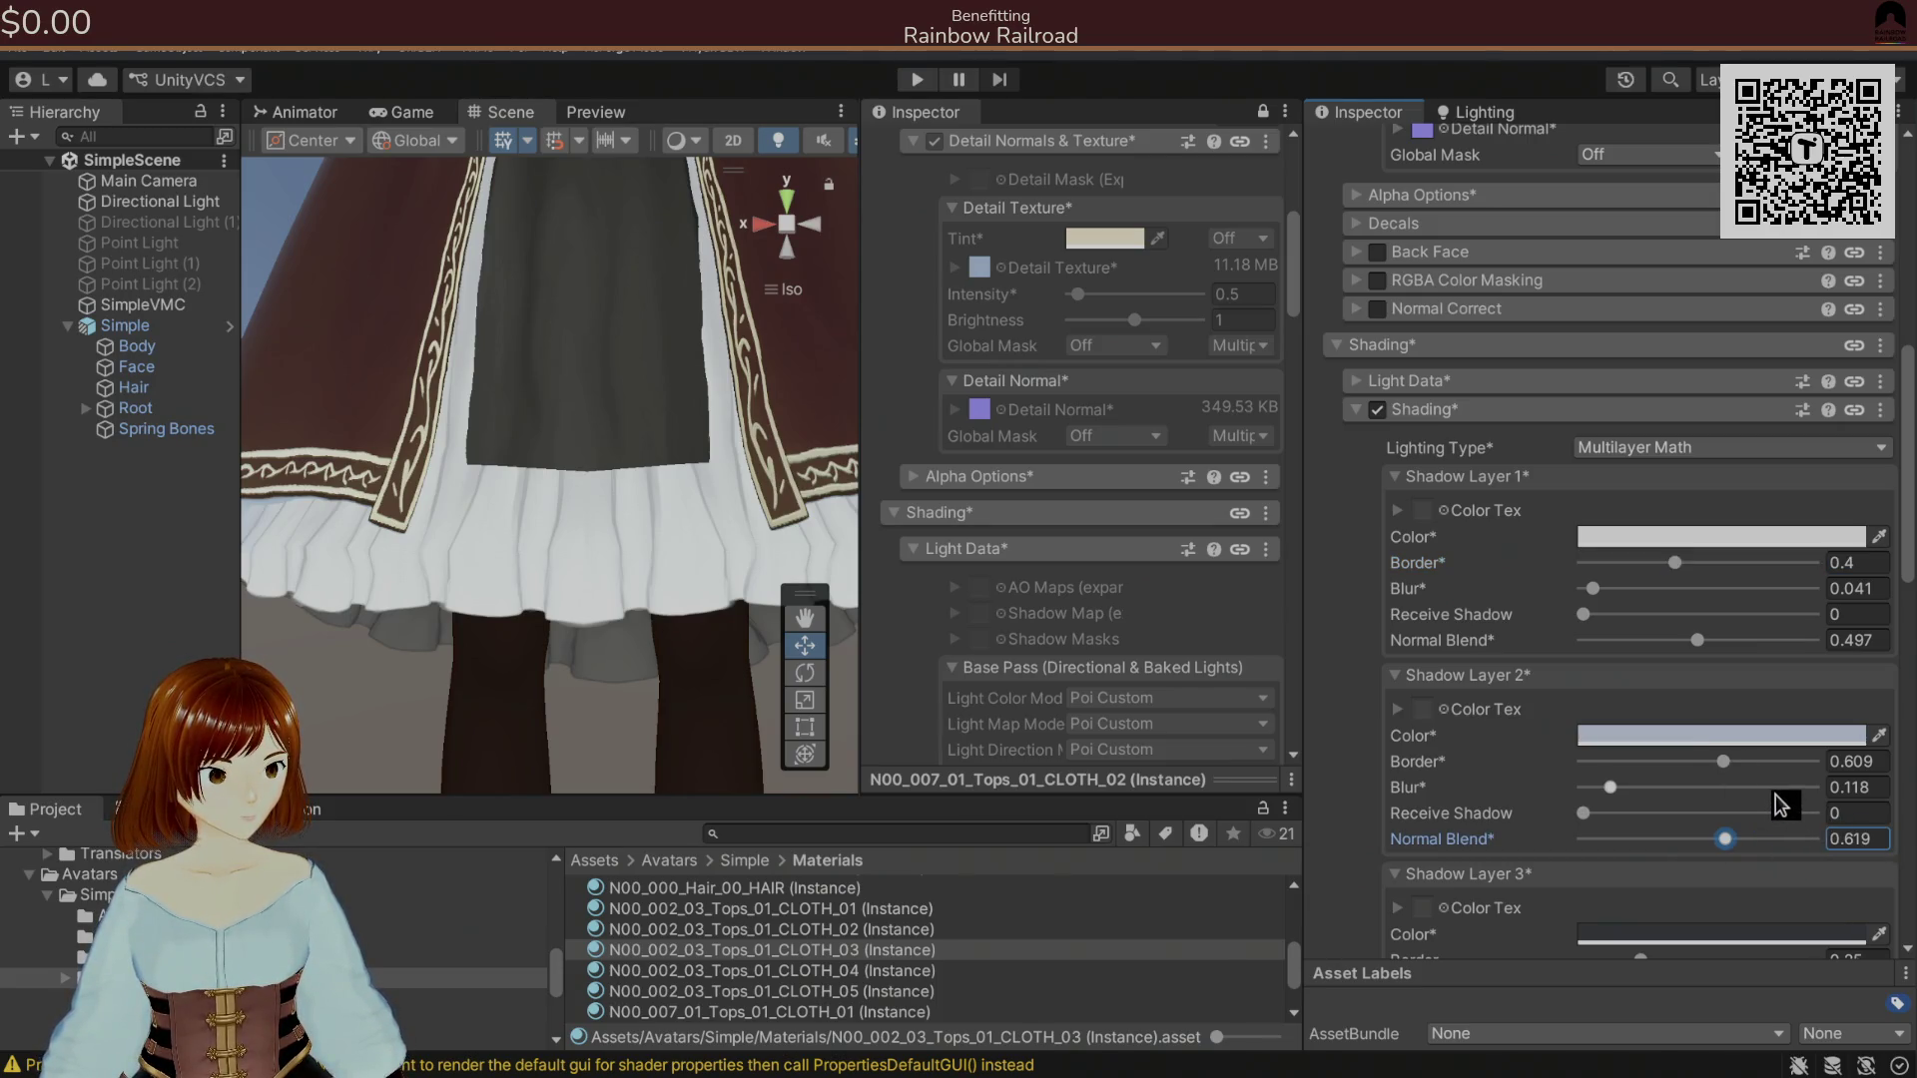
key(ctrl+z)
drag(1702, 640, 1891, 651)
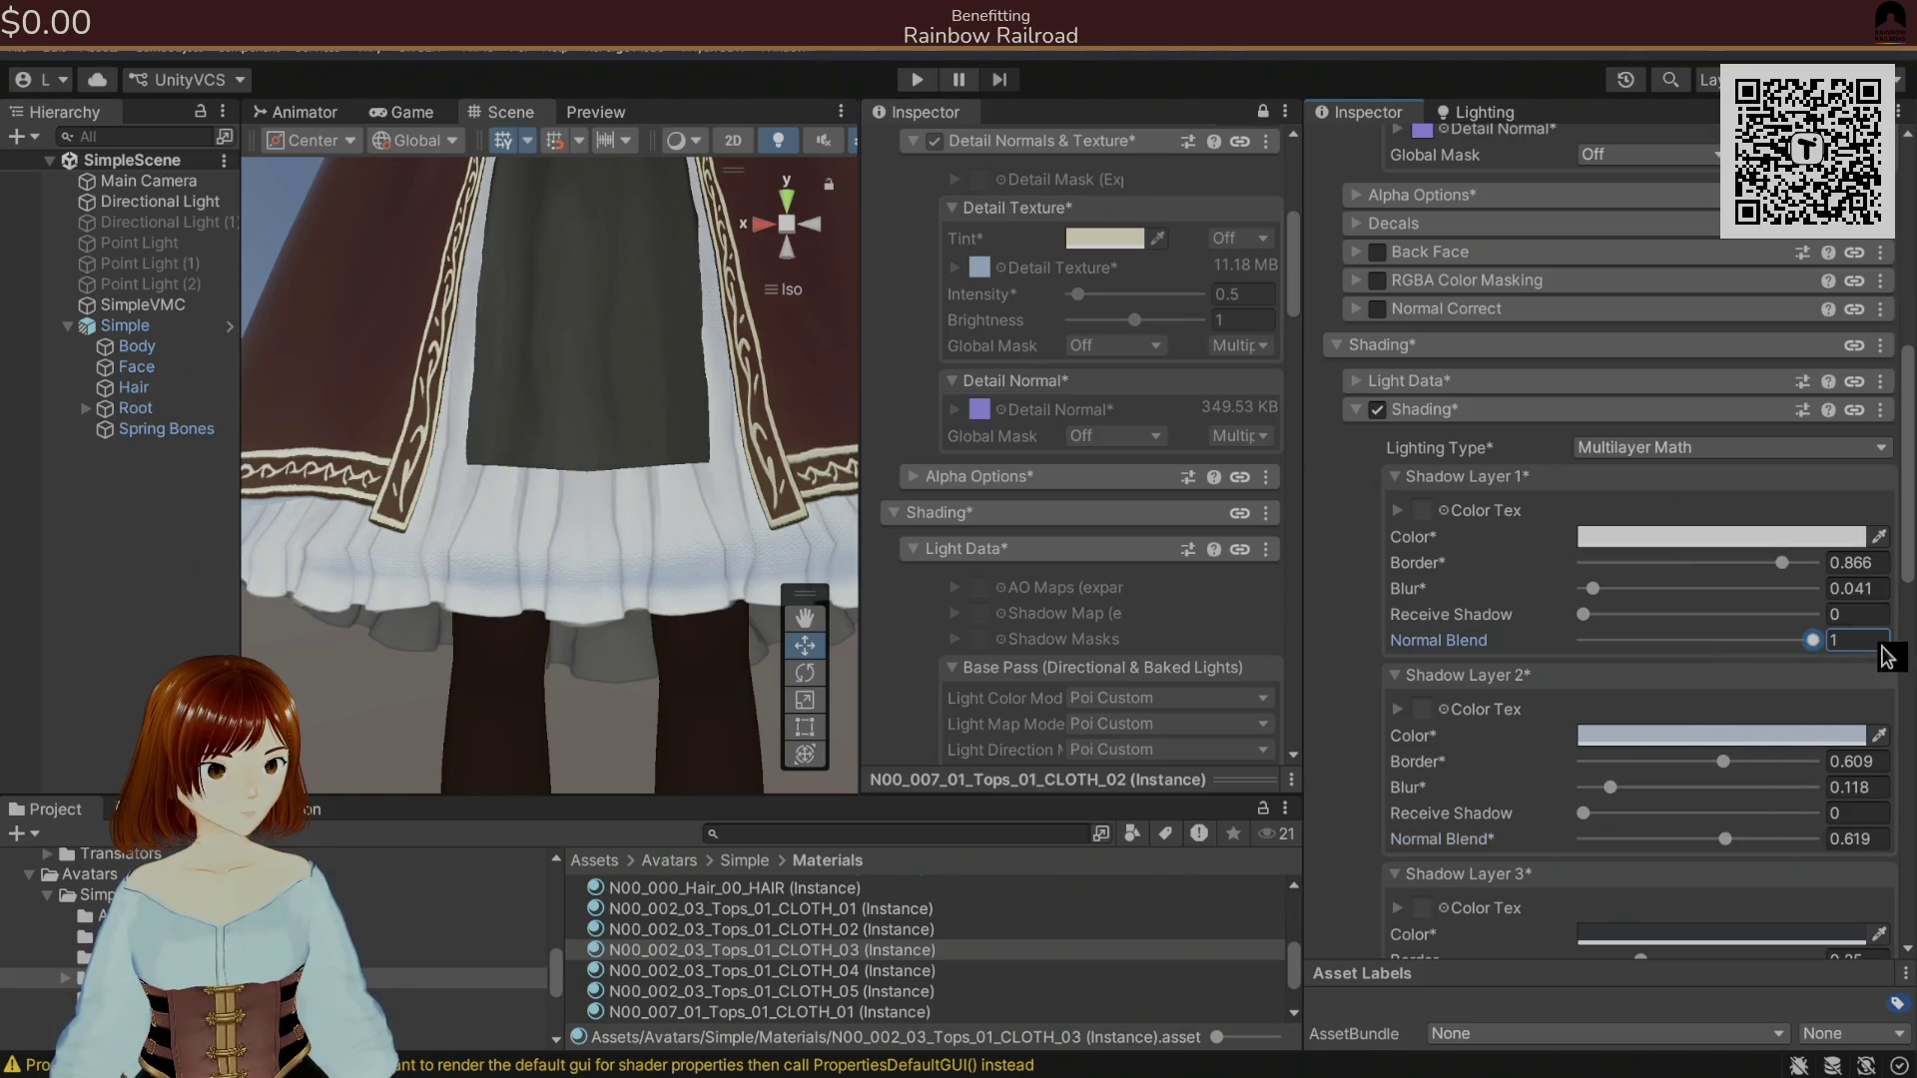
drag(1727, 840, 1895, 844)
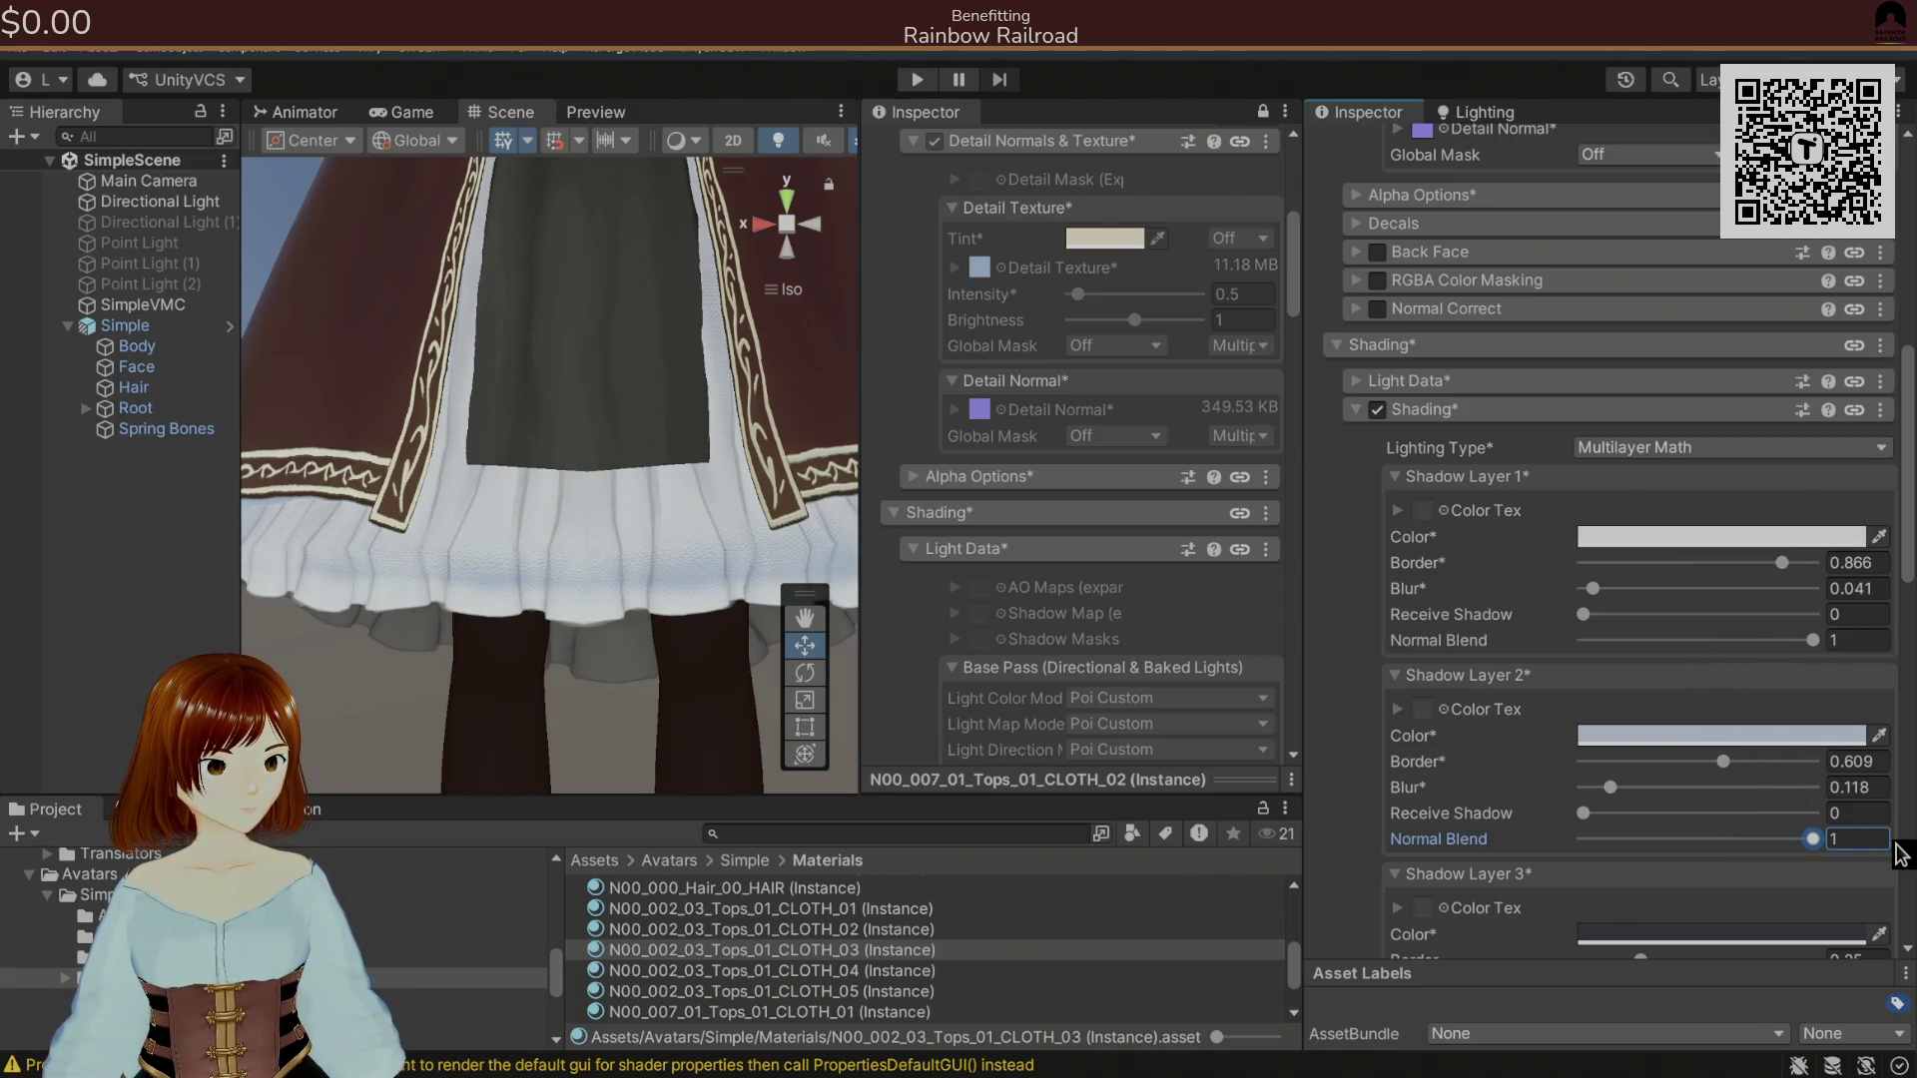
click(1584, 615)
click(1583, 615)
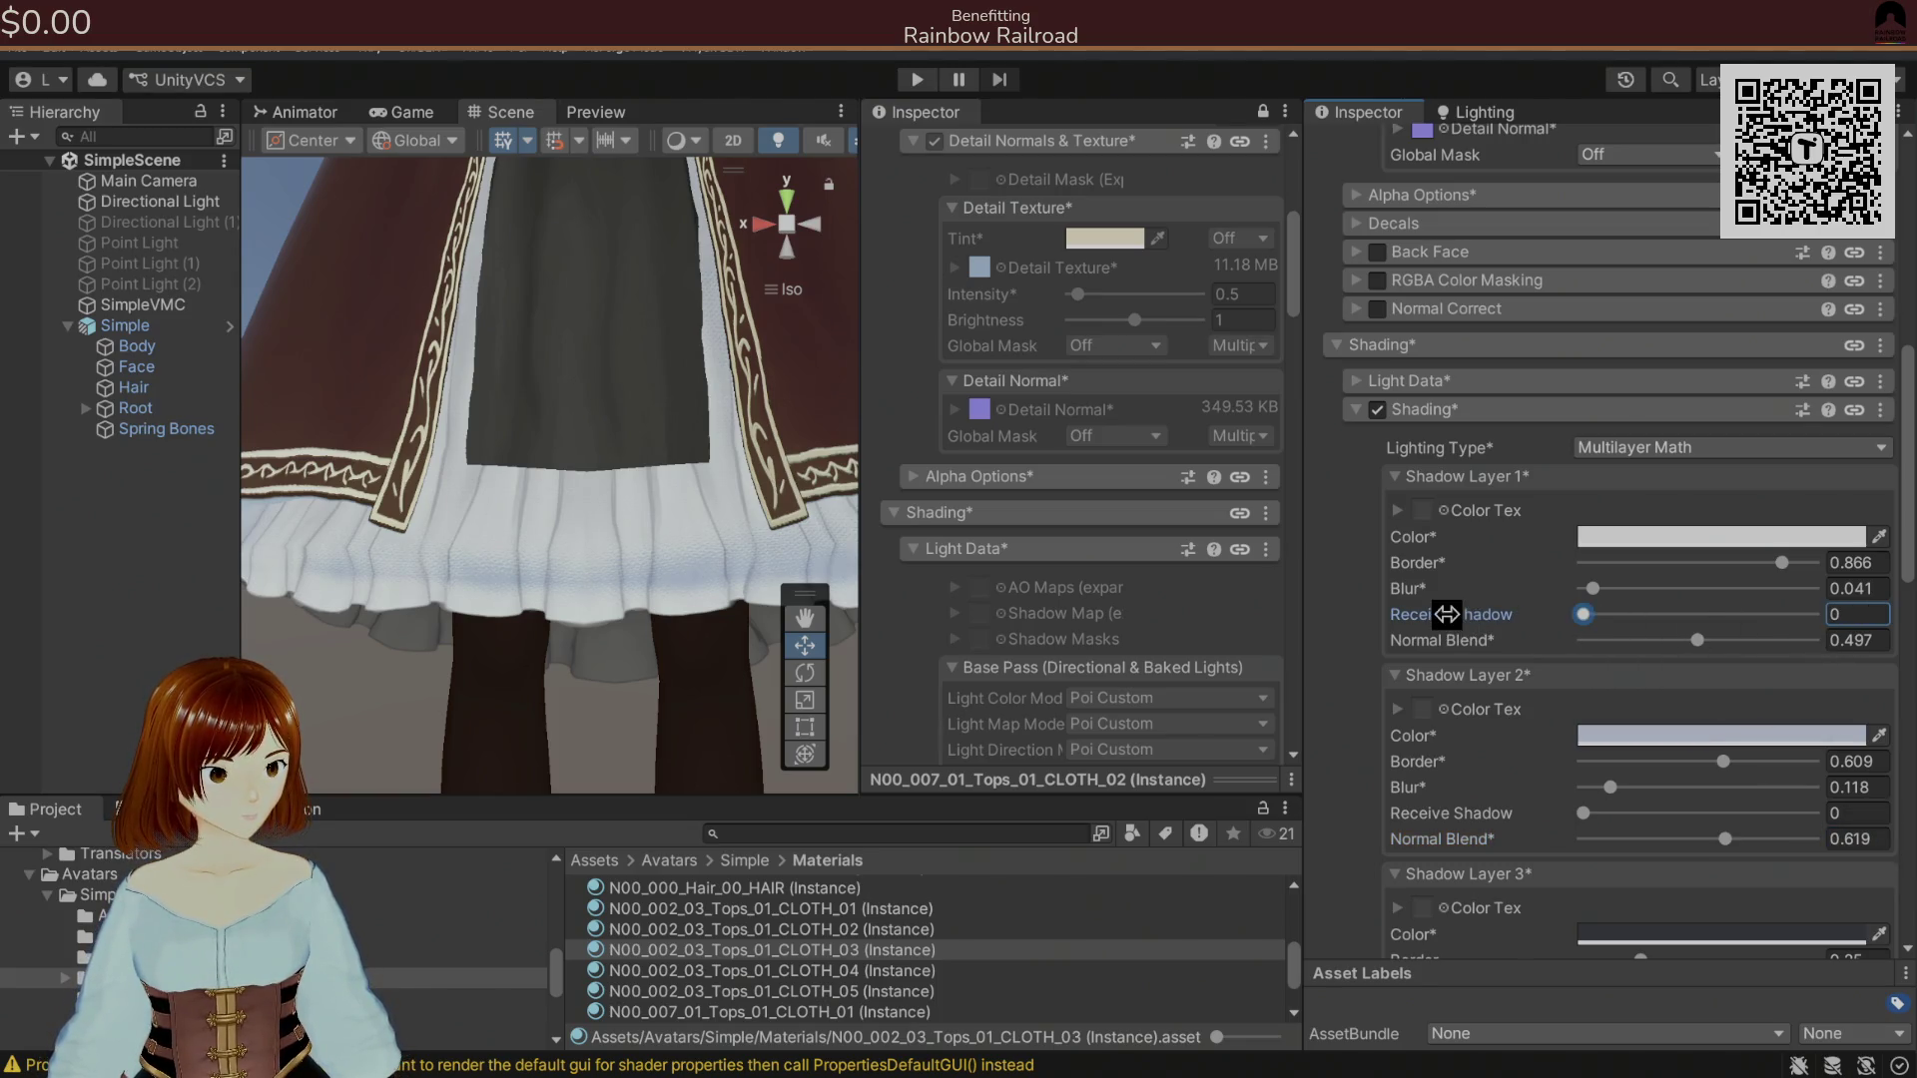
click(1583, 812)
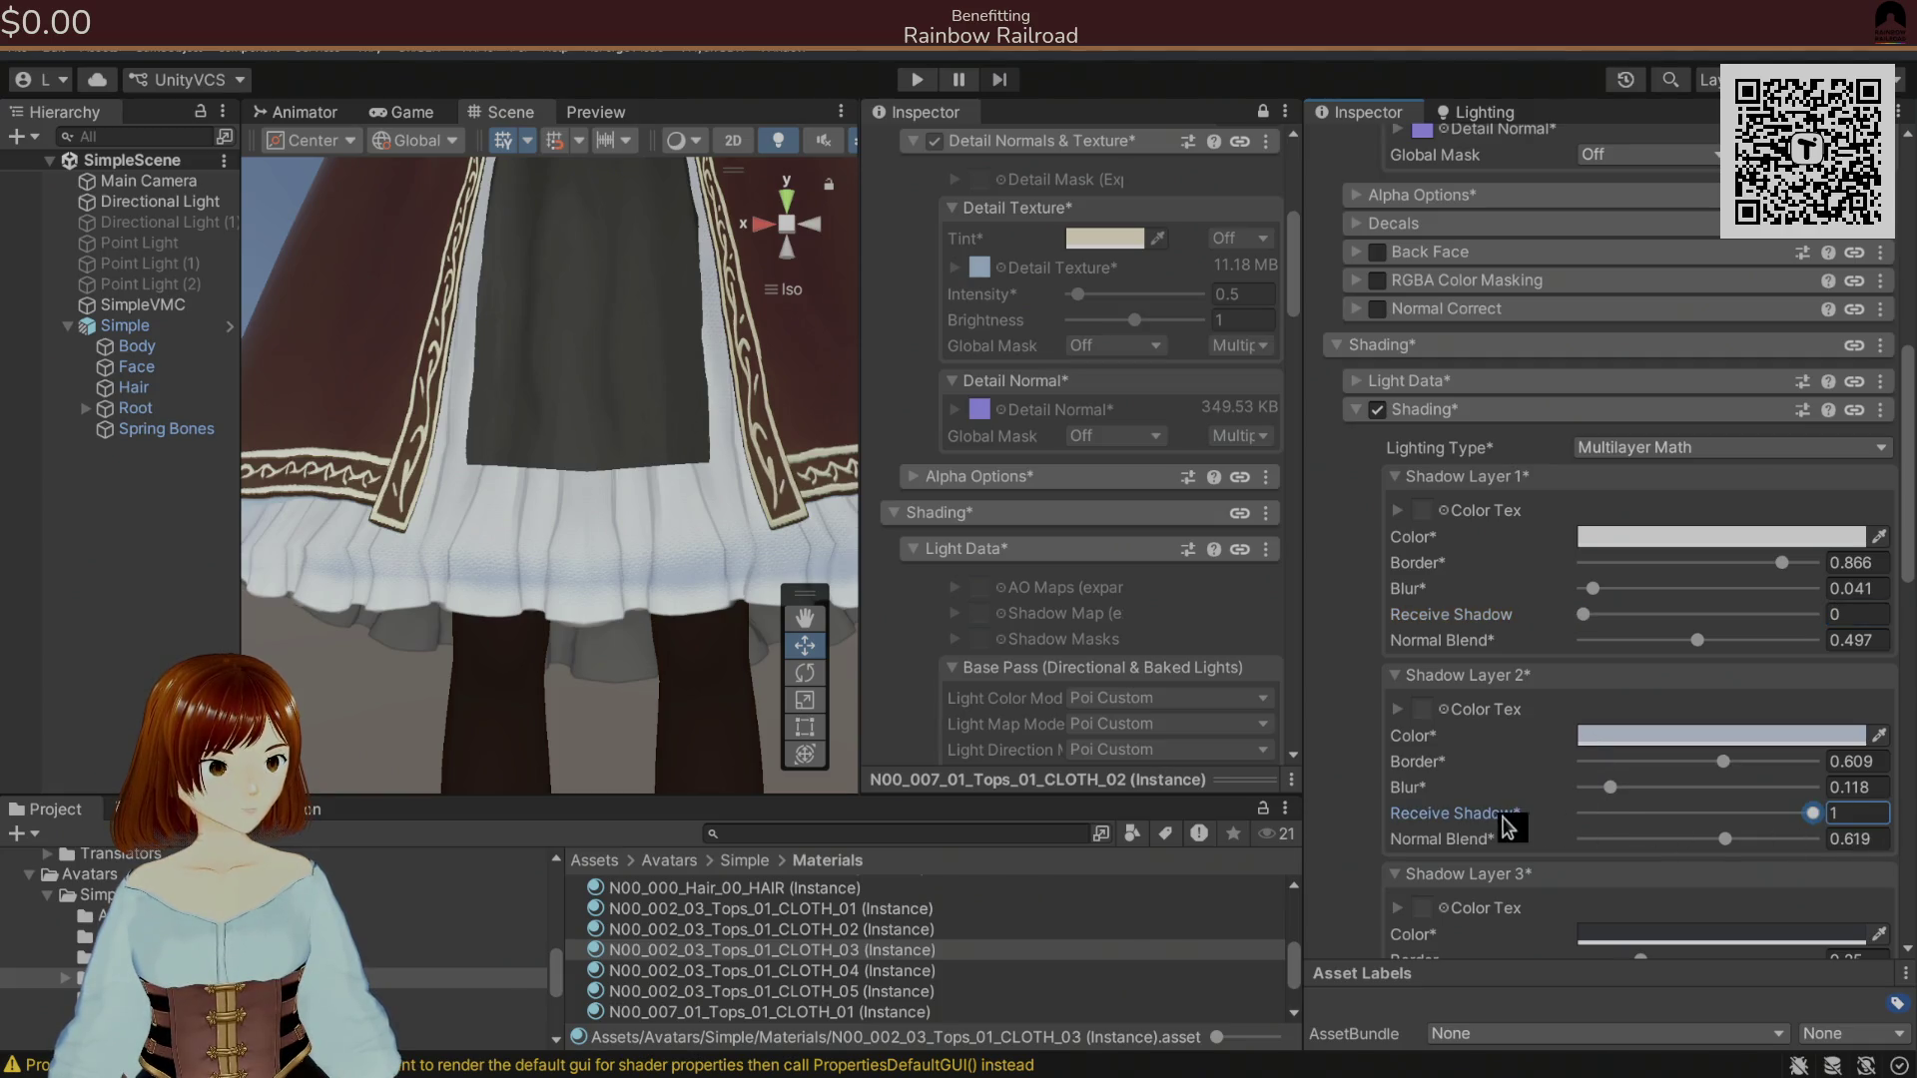
scroll(1491, 796, down, 3)
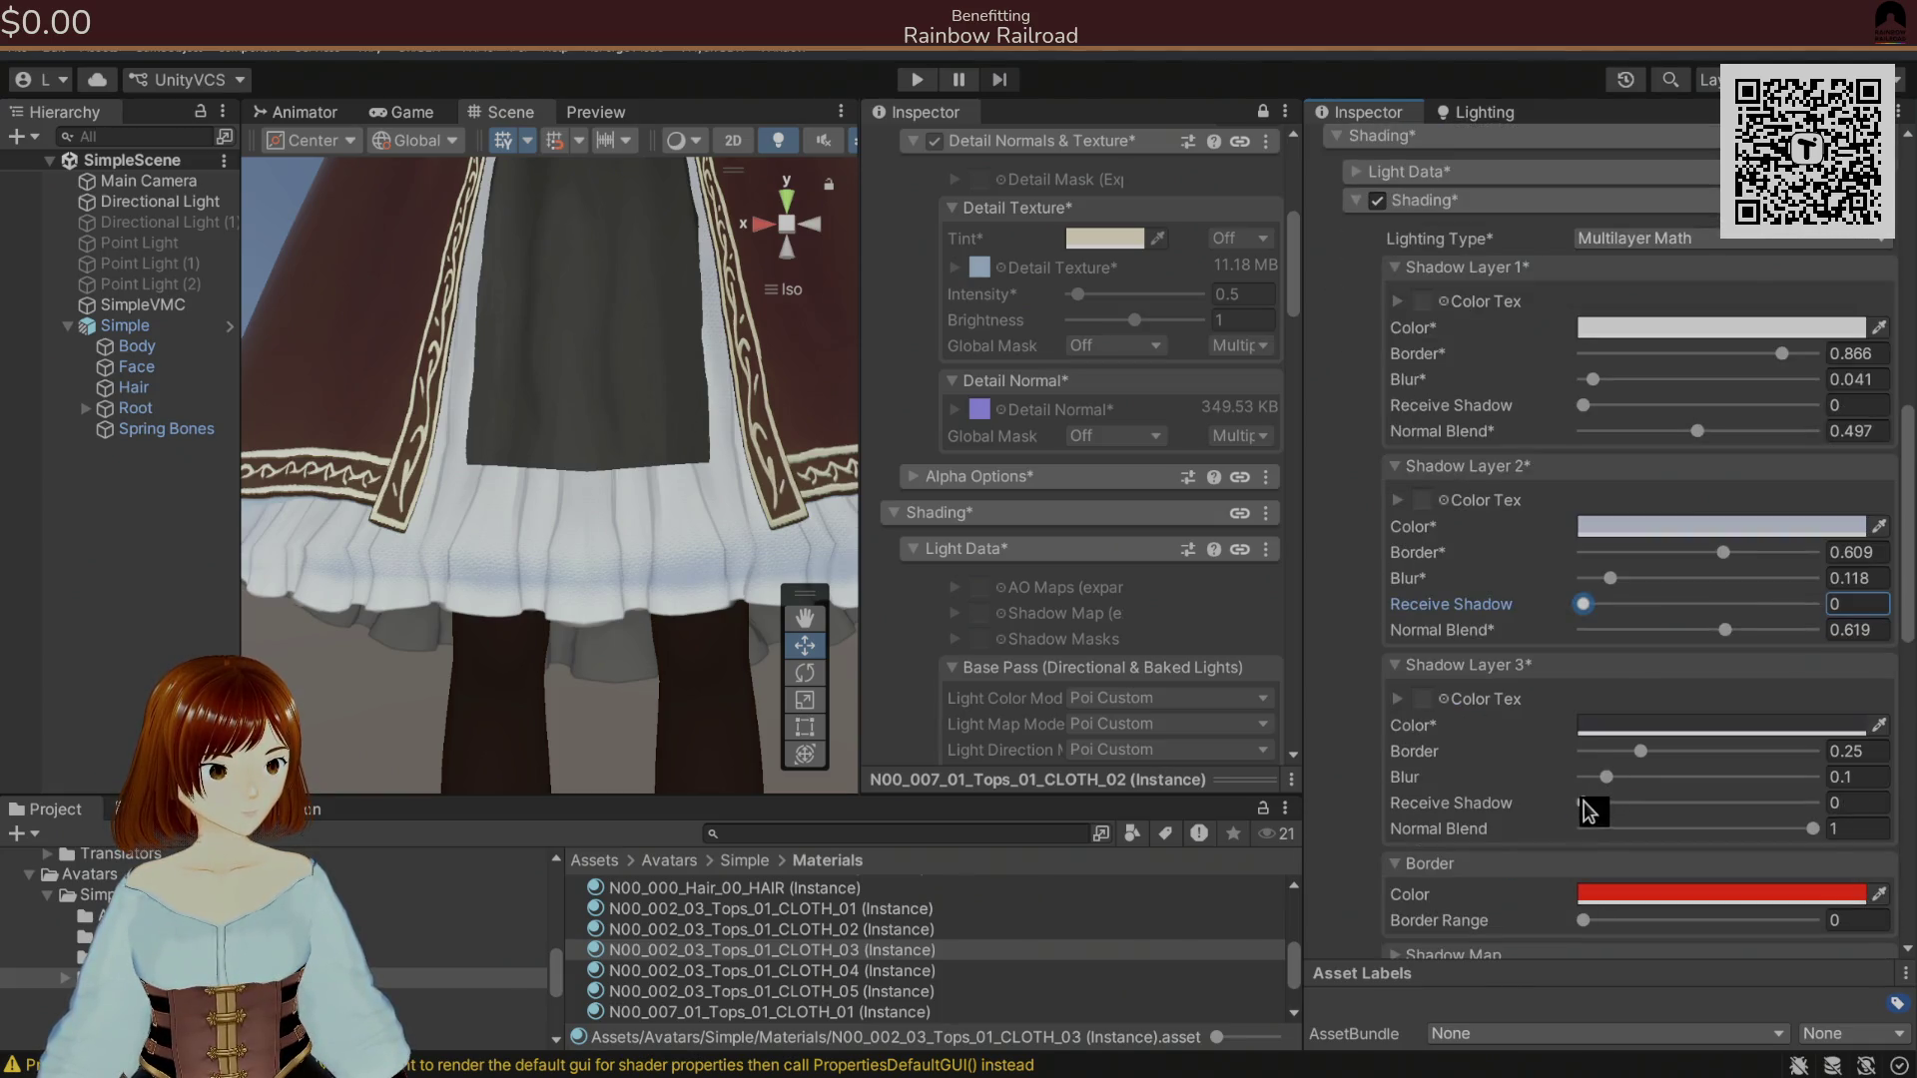
click(1646, 750)
mouse_move(1675, 767)
mouse_down()
mouse_move(1822, 764)
mouse_move(1737, 771)
mouse_up()
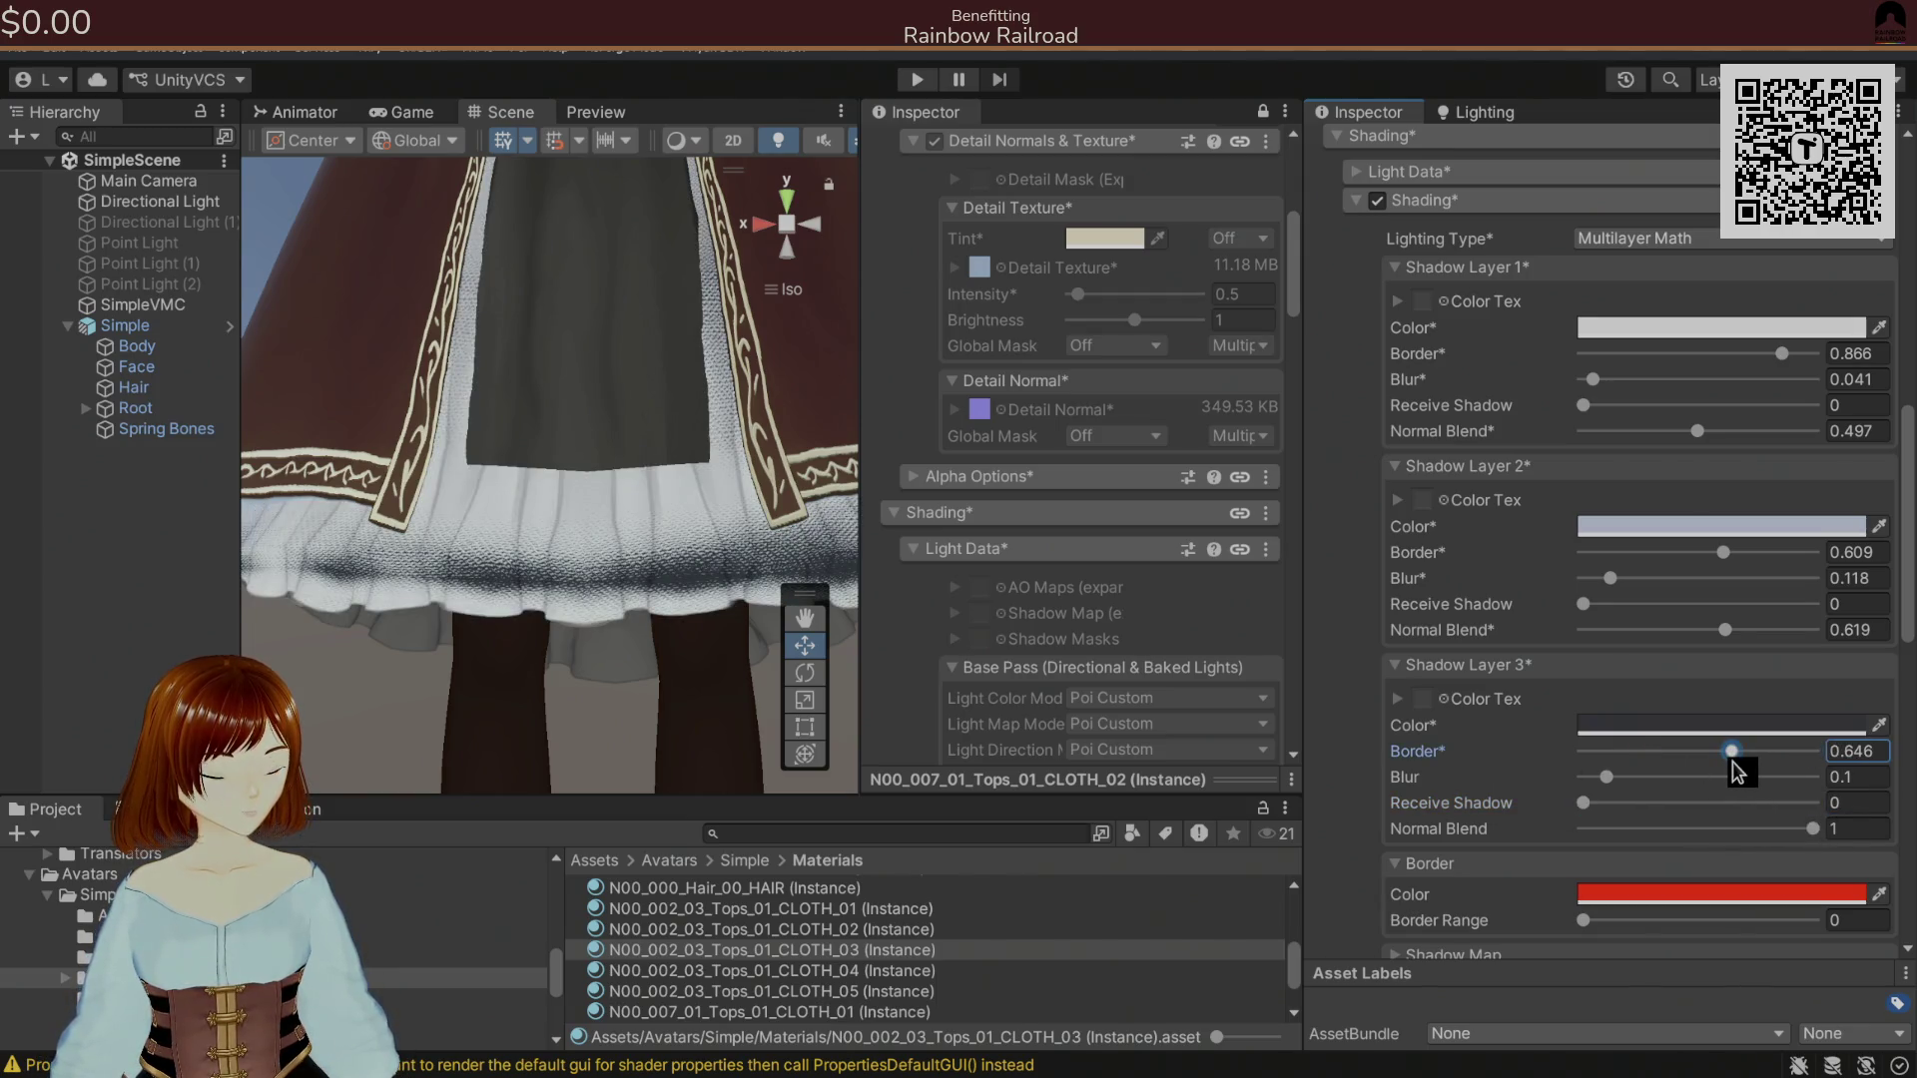
key(ctrl+z)
drag(1775, 556, 1767, 556)
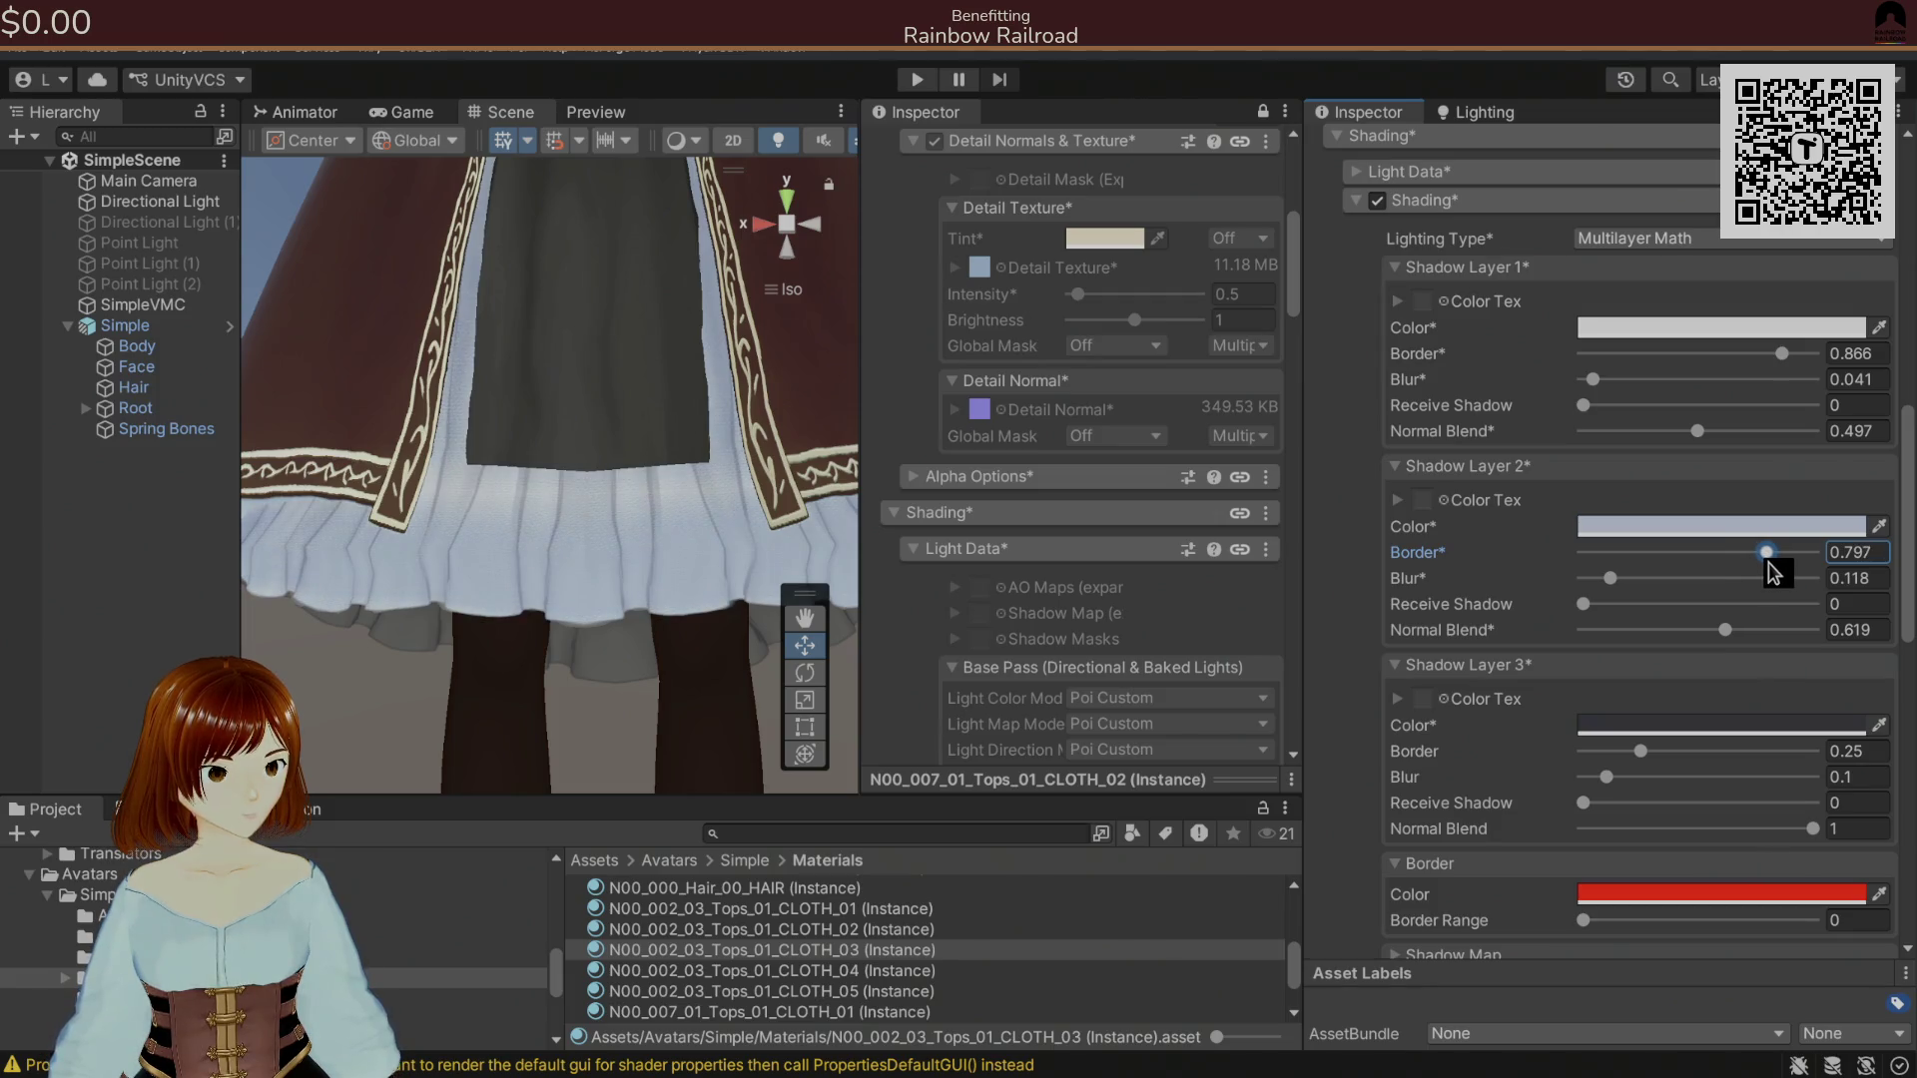
scroll(679, 547, down, 5)
drag(749, 624, 744, 707)
key(ctrl+z)
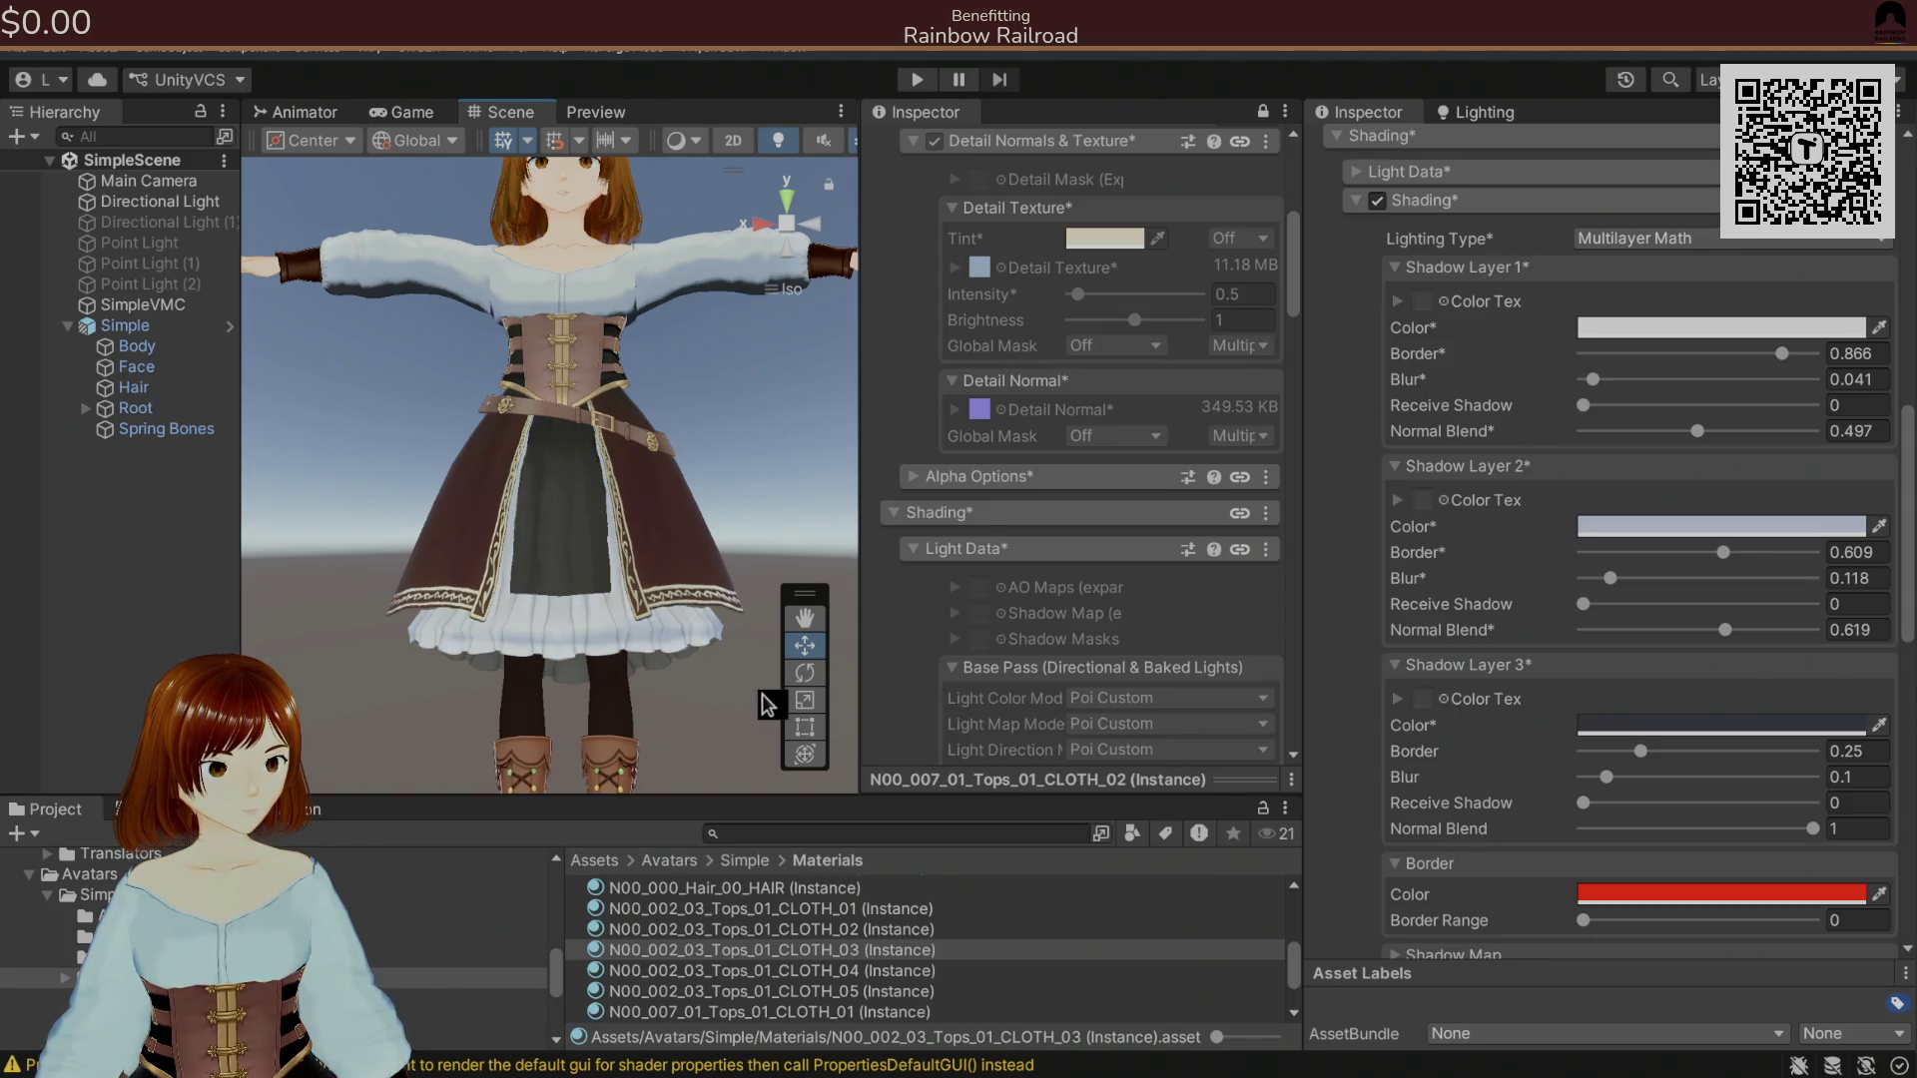
mouse_move(1597, 384)
mouse_down()
mouse_move(1687, 386)
mouse_move(1588, 413)
mouse_up()
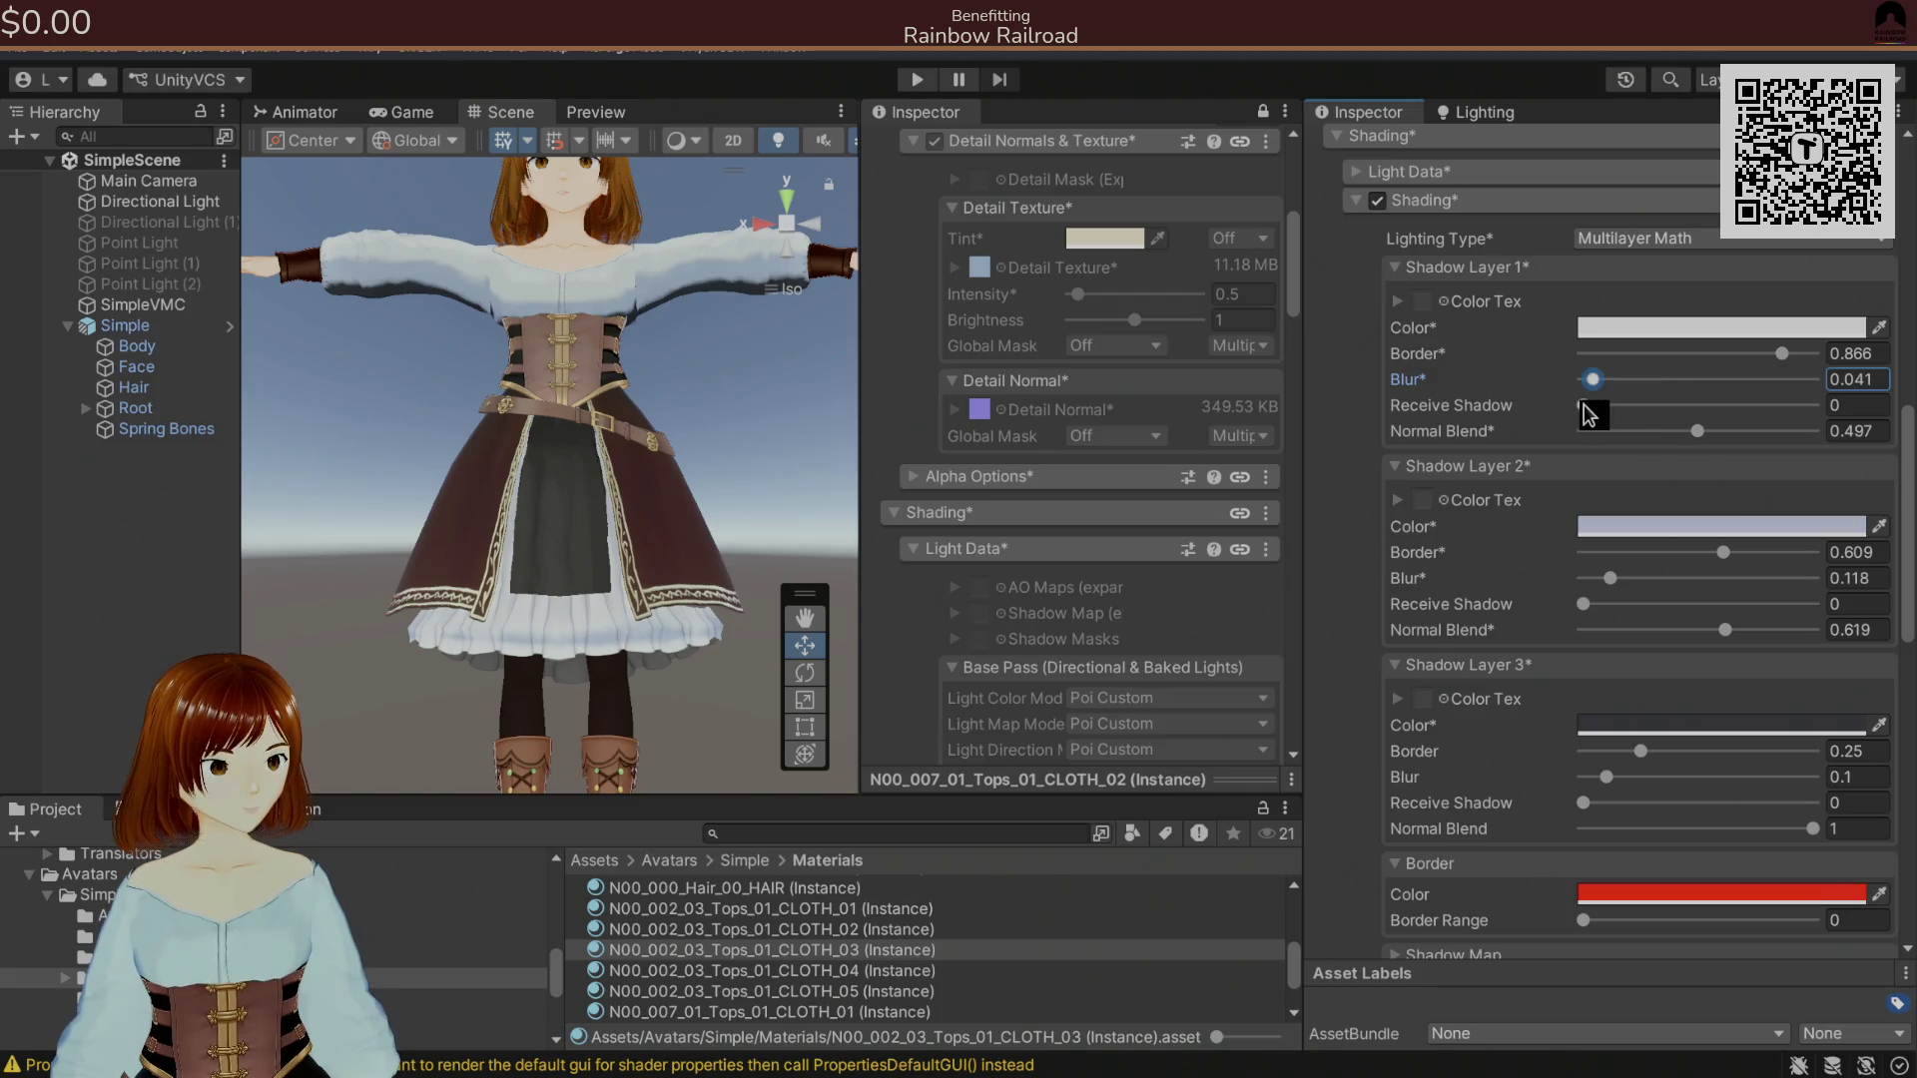
mouse_move(1785, 355)
mouse_down()
mouse_move(1703, 357)
mouse_move(1866, 357)
mouse_move(1815, 382)
mouse_up()
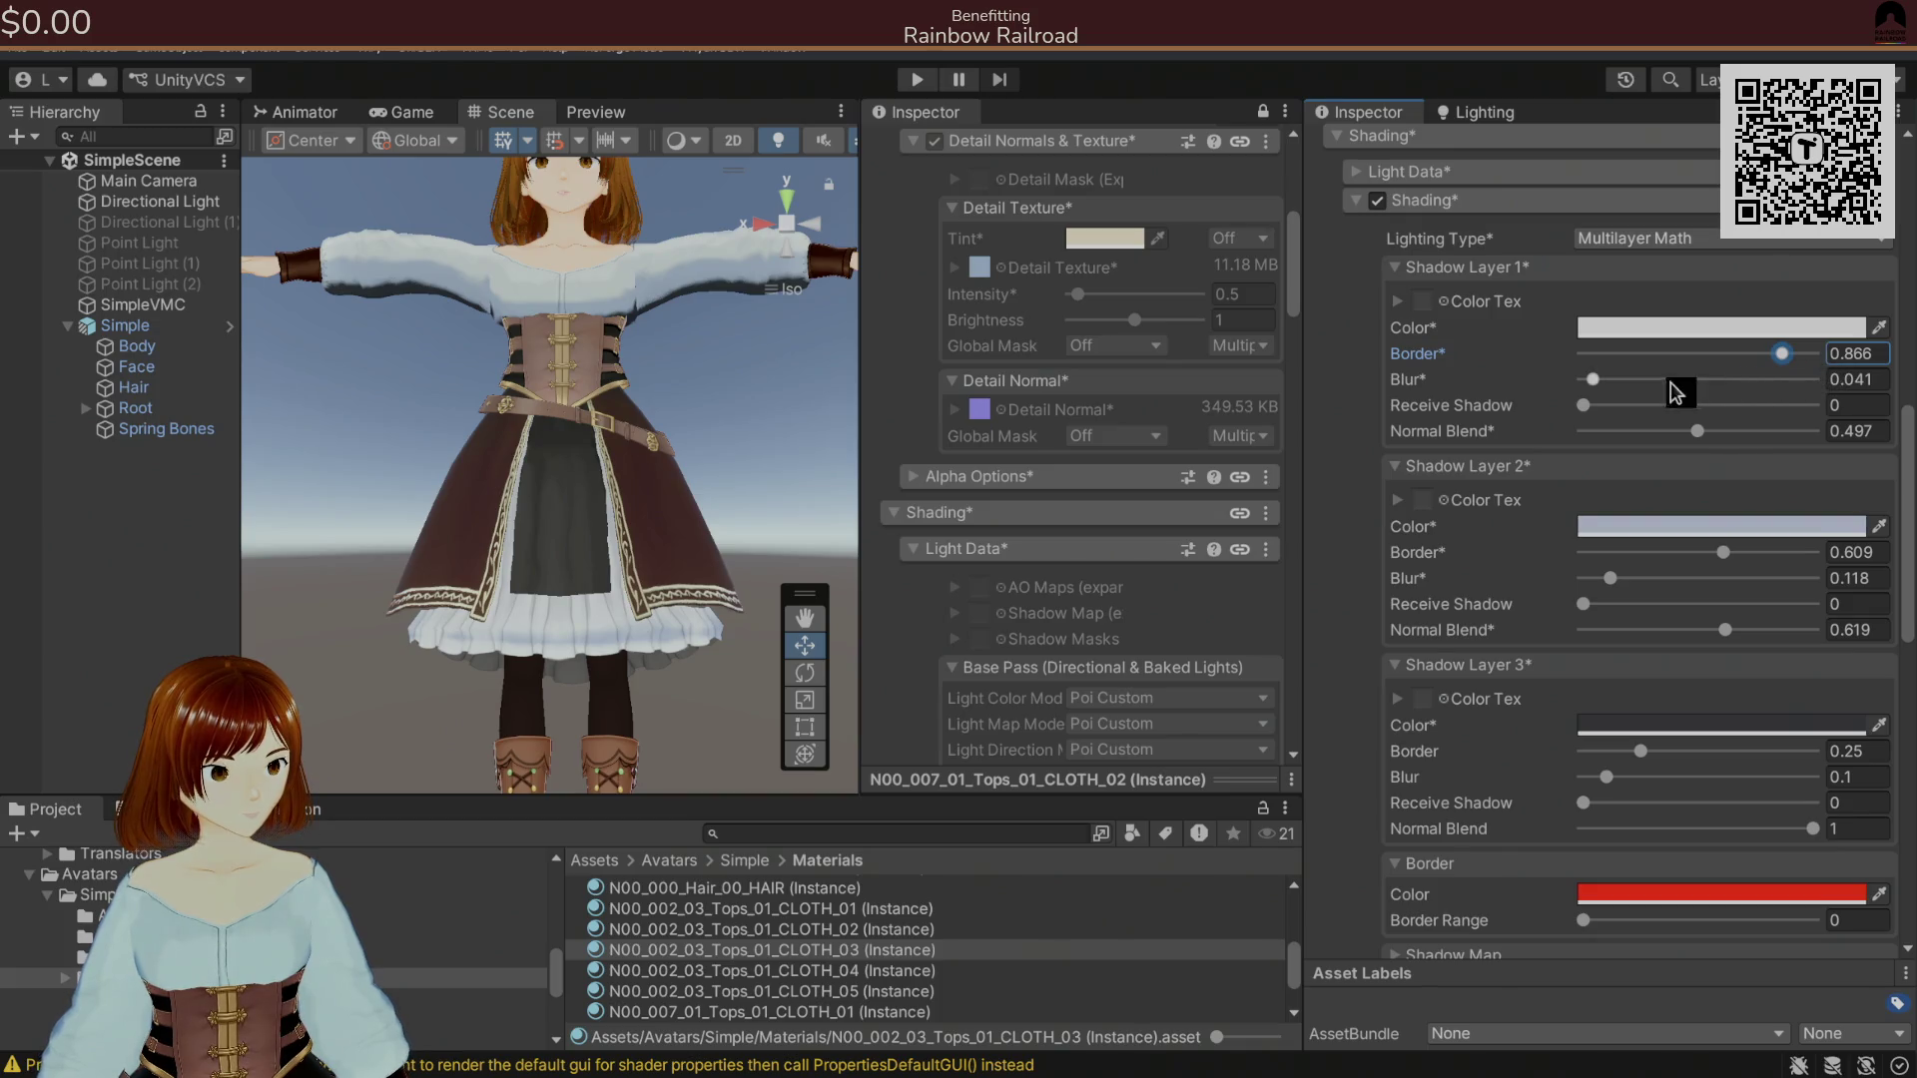
scroll(1518, 409, down, 5)
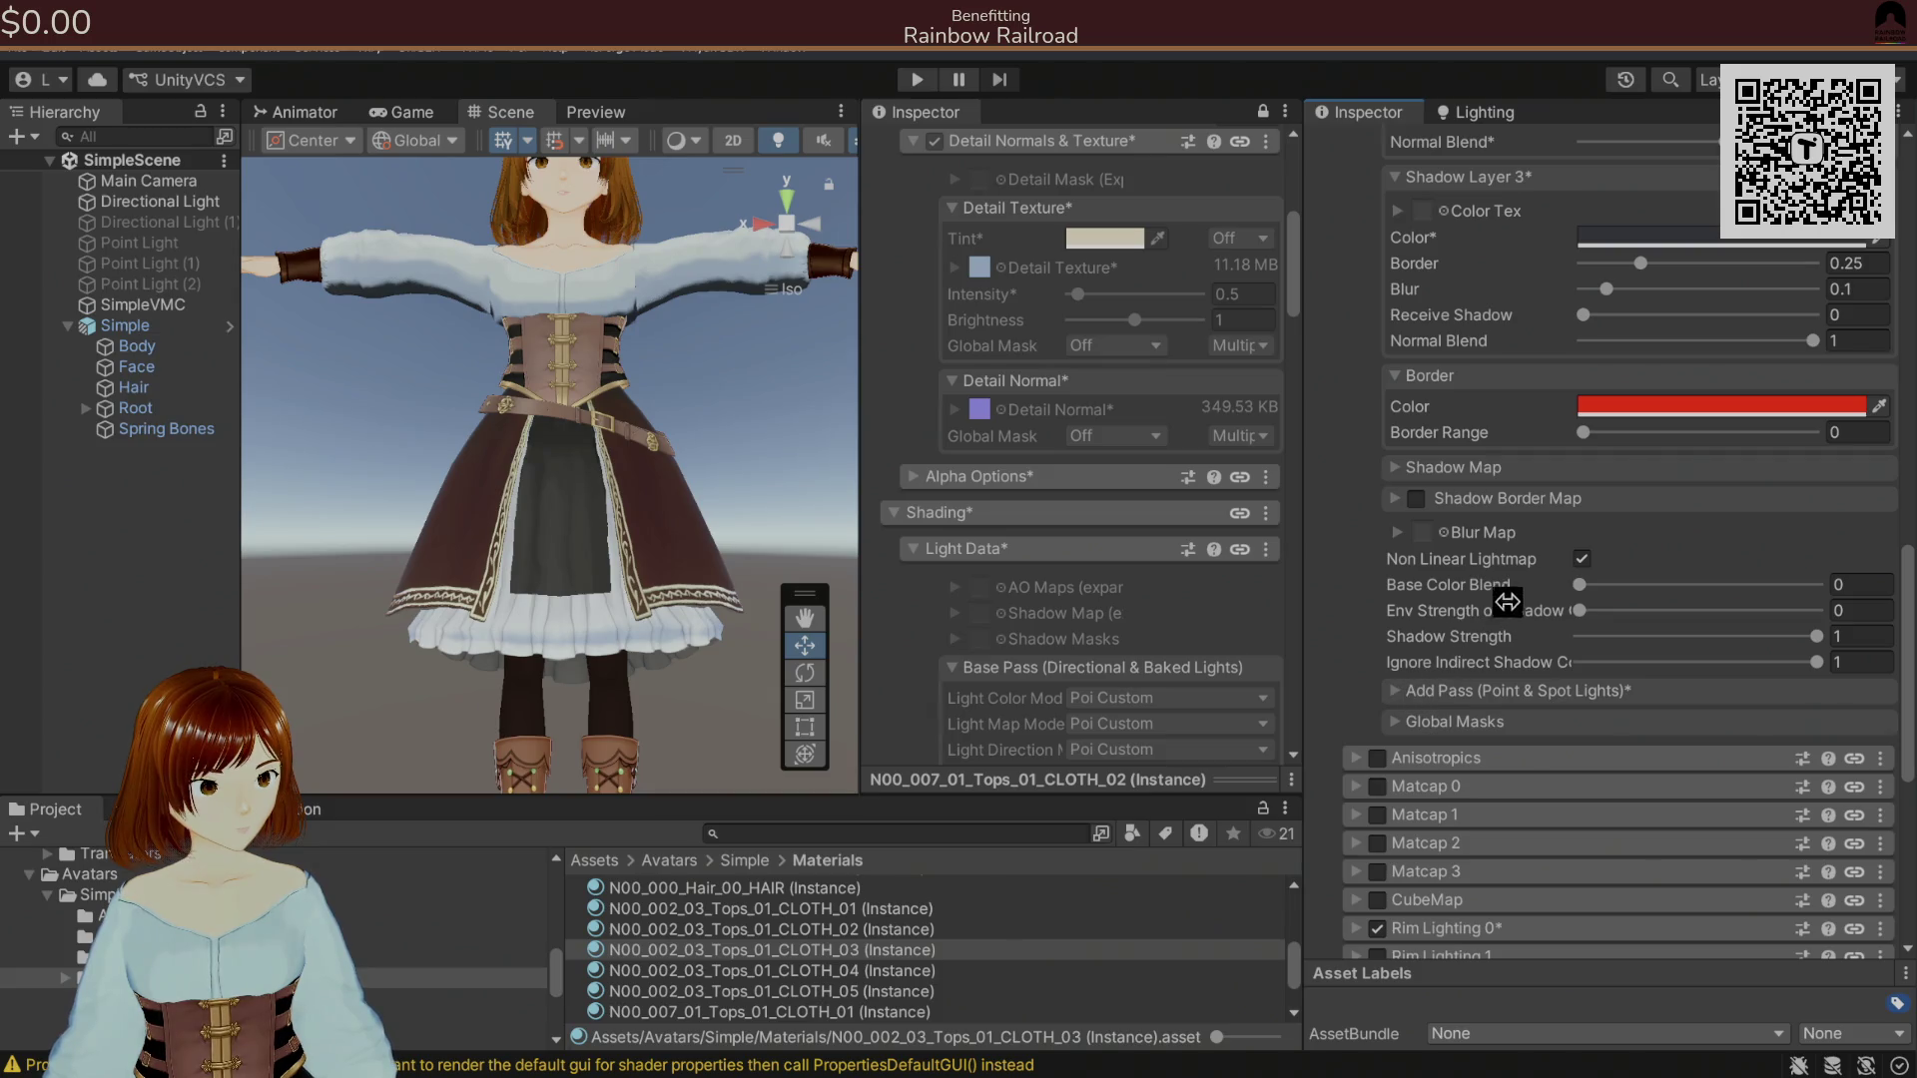
Lower the Shadow Layer 2 colour's alpha to 22 and close the colour picker.
scroll(1526, 599, up, 5)
click(1697, 317)
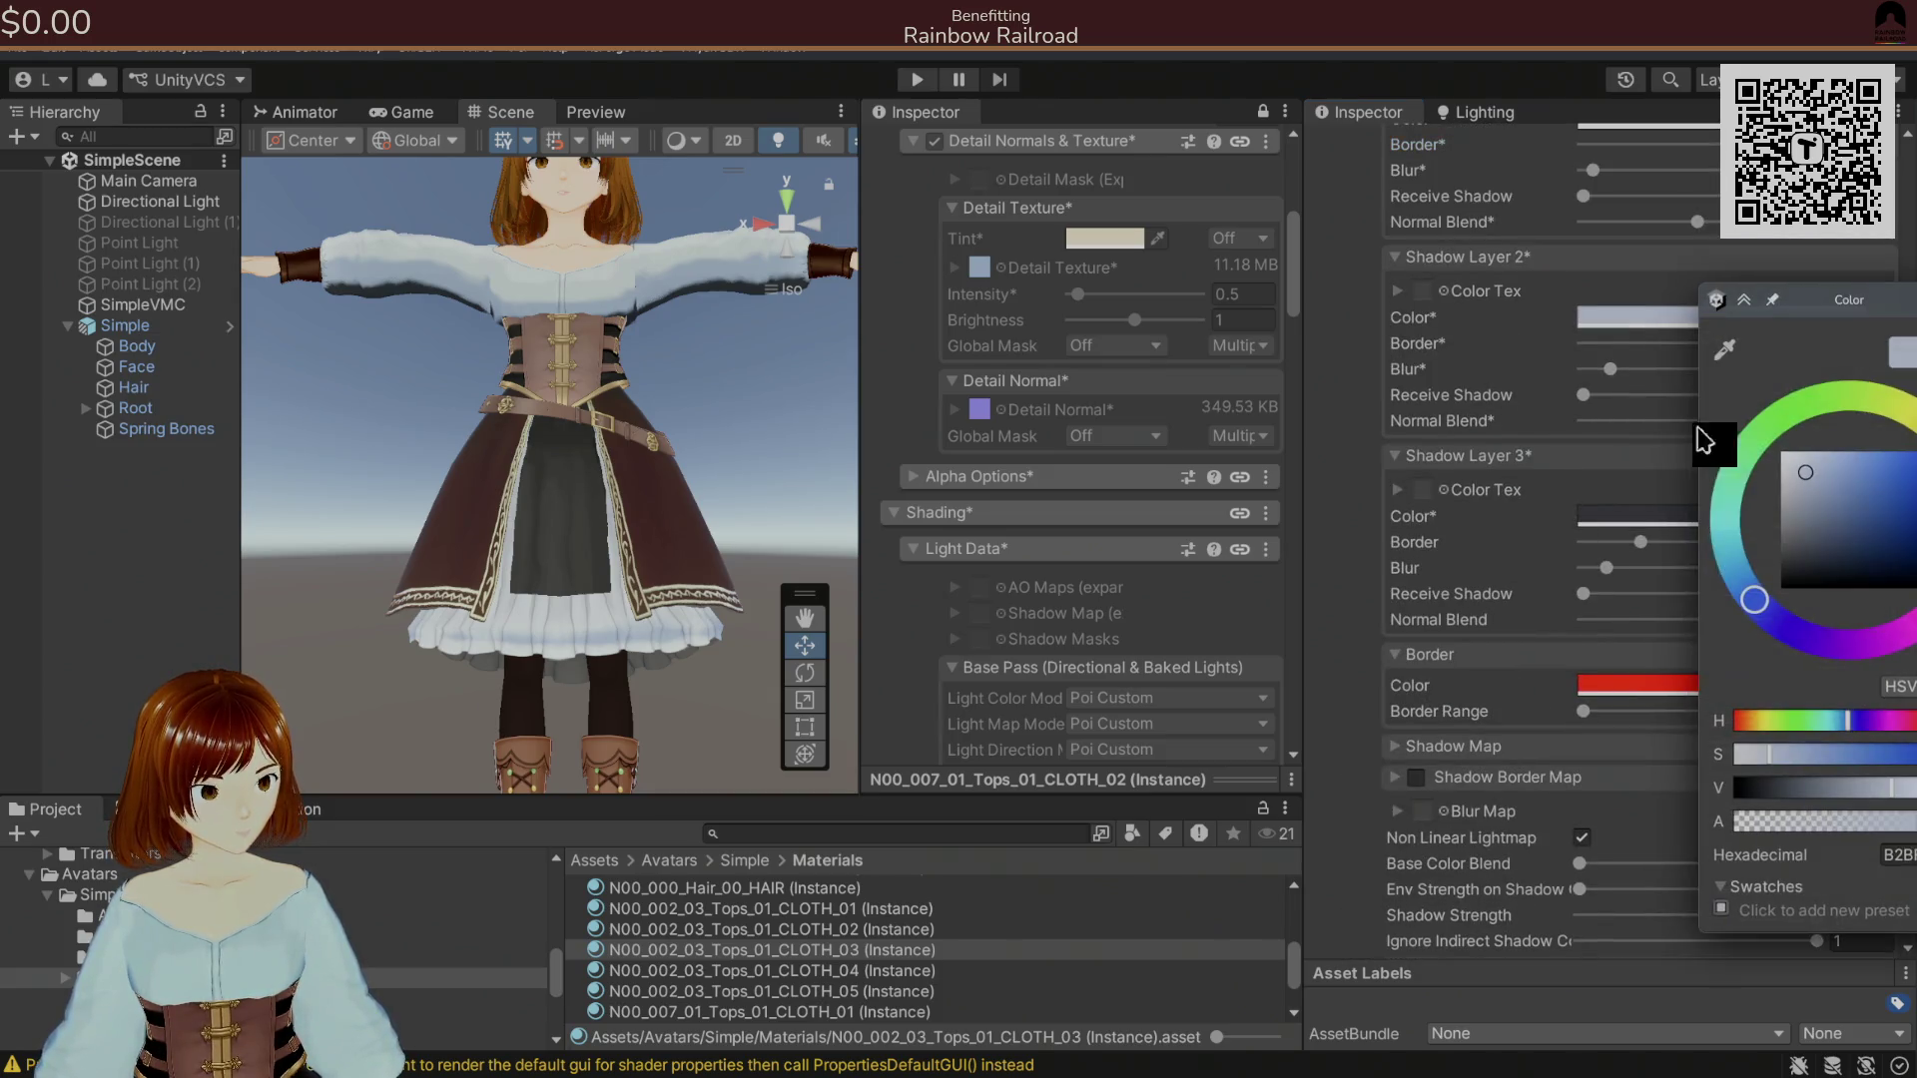
mouse_move(1798, 839)
mouse_down()
mouse_move(1827, 826)
mouse_move(1768, 826)
mouse_up()
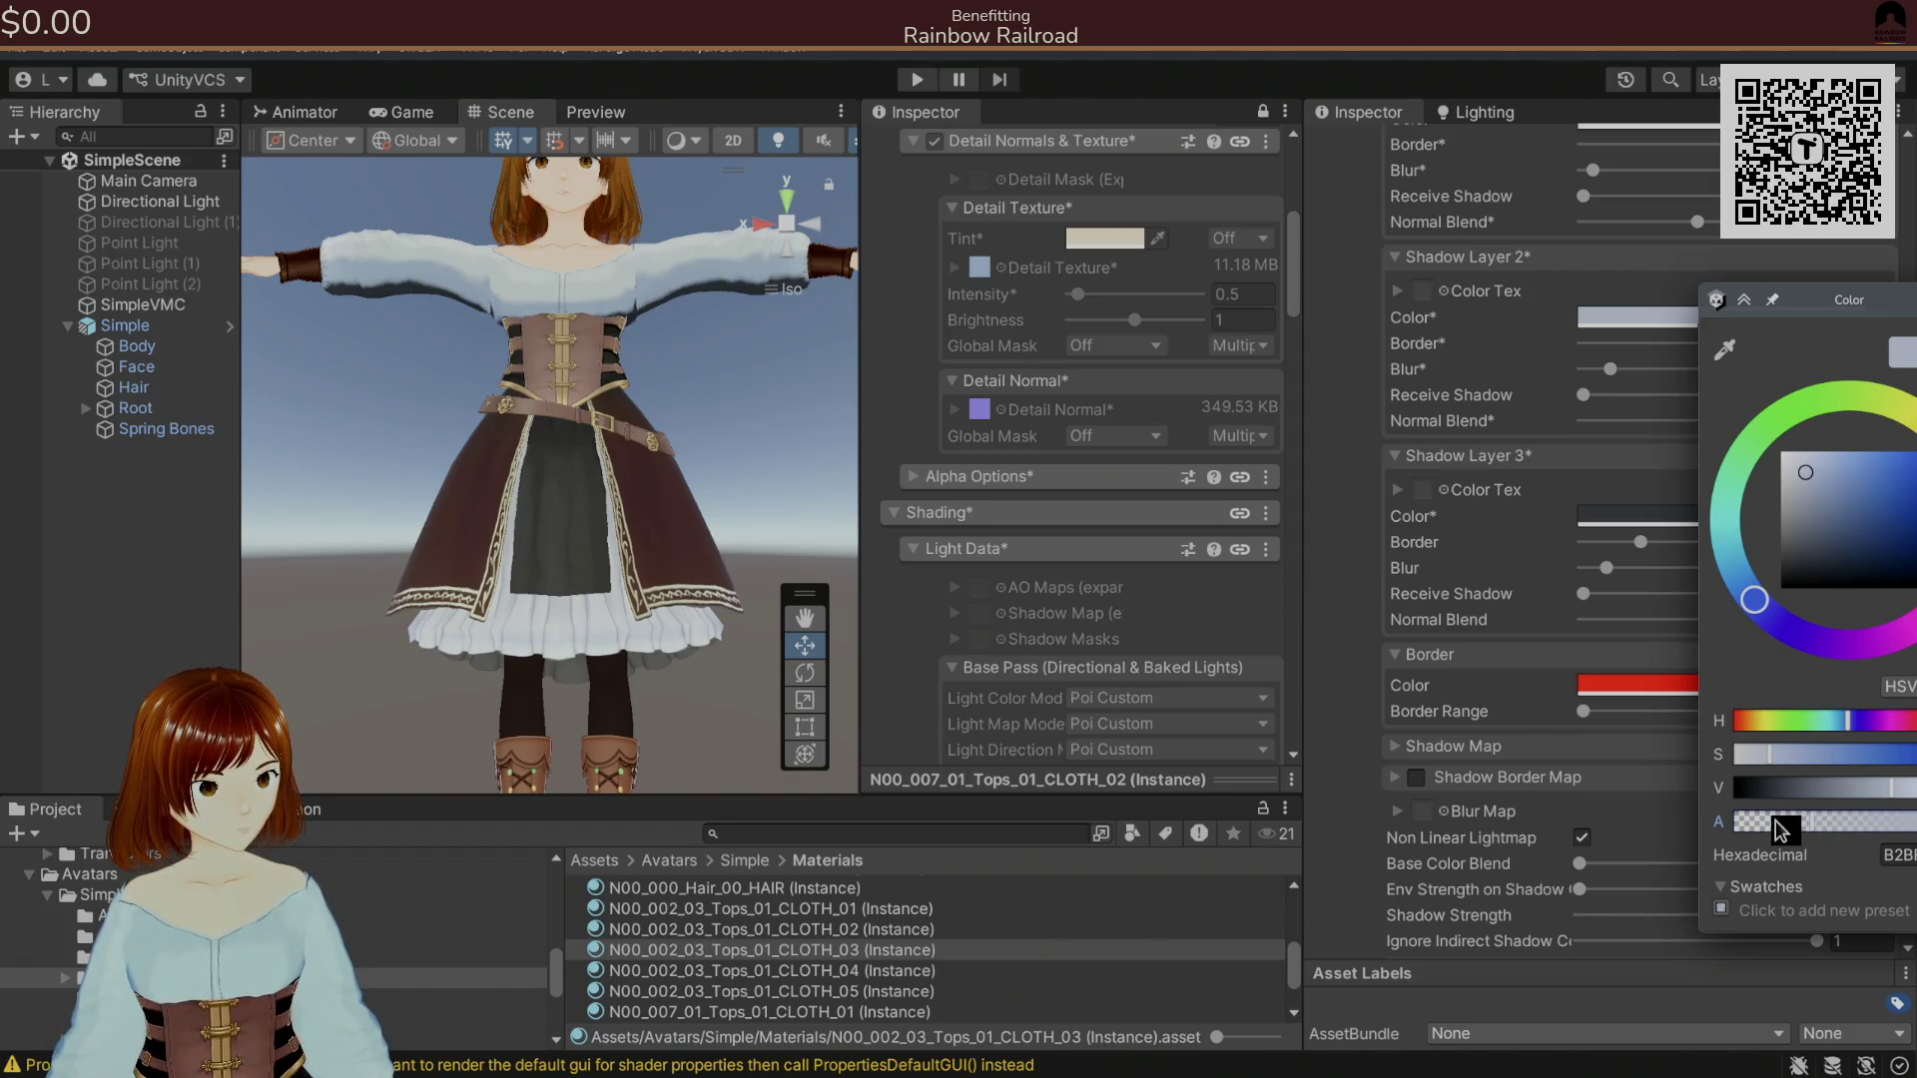
drag(1797, 304, 1447, 444)
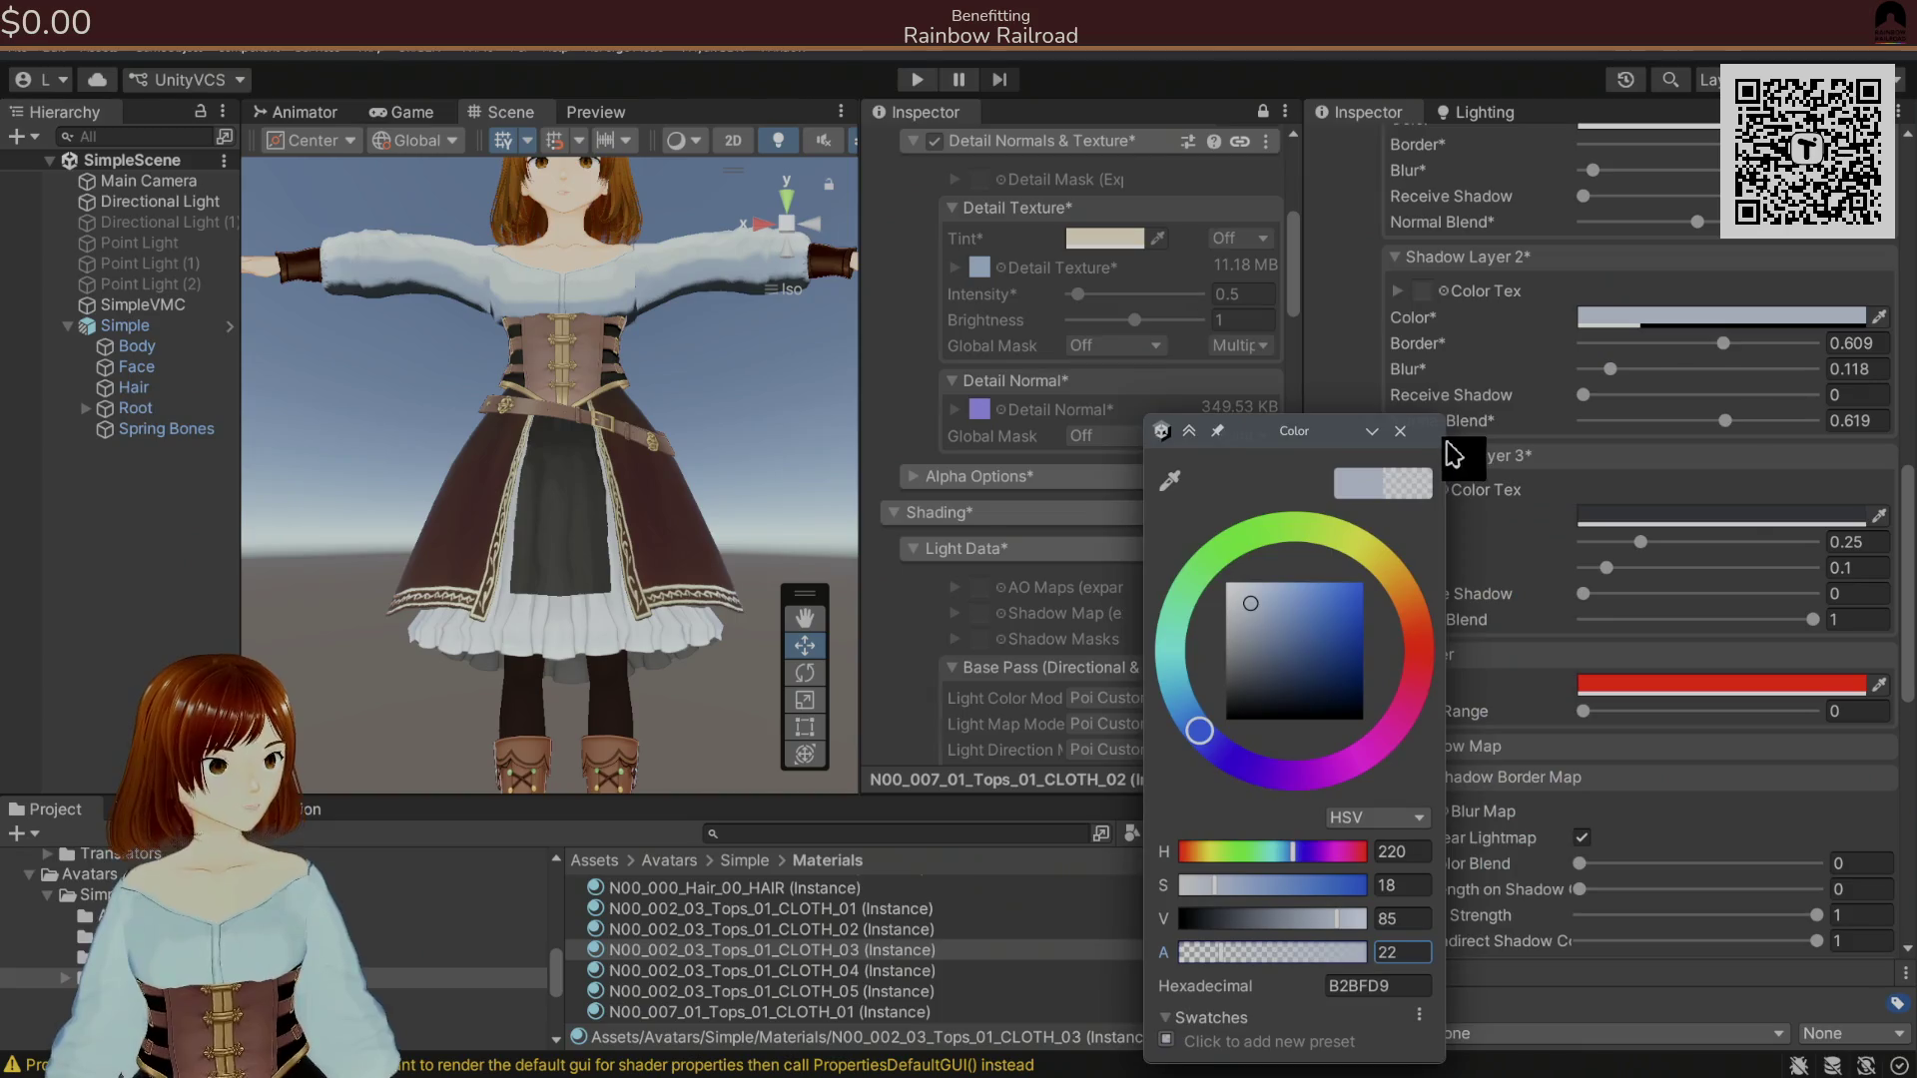
click(1400, 432)
Lock the CLOTH_03 material into an optimized shader and select the Directional Light.
scroll(1587, 549, up, 10)
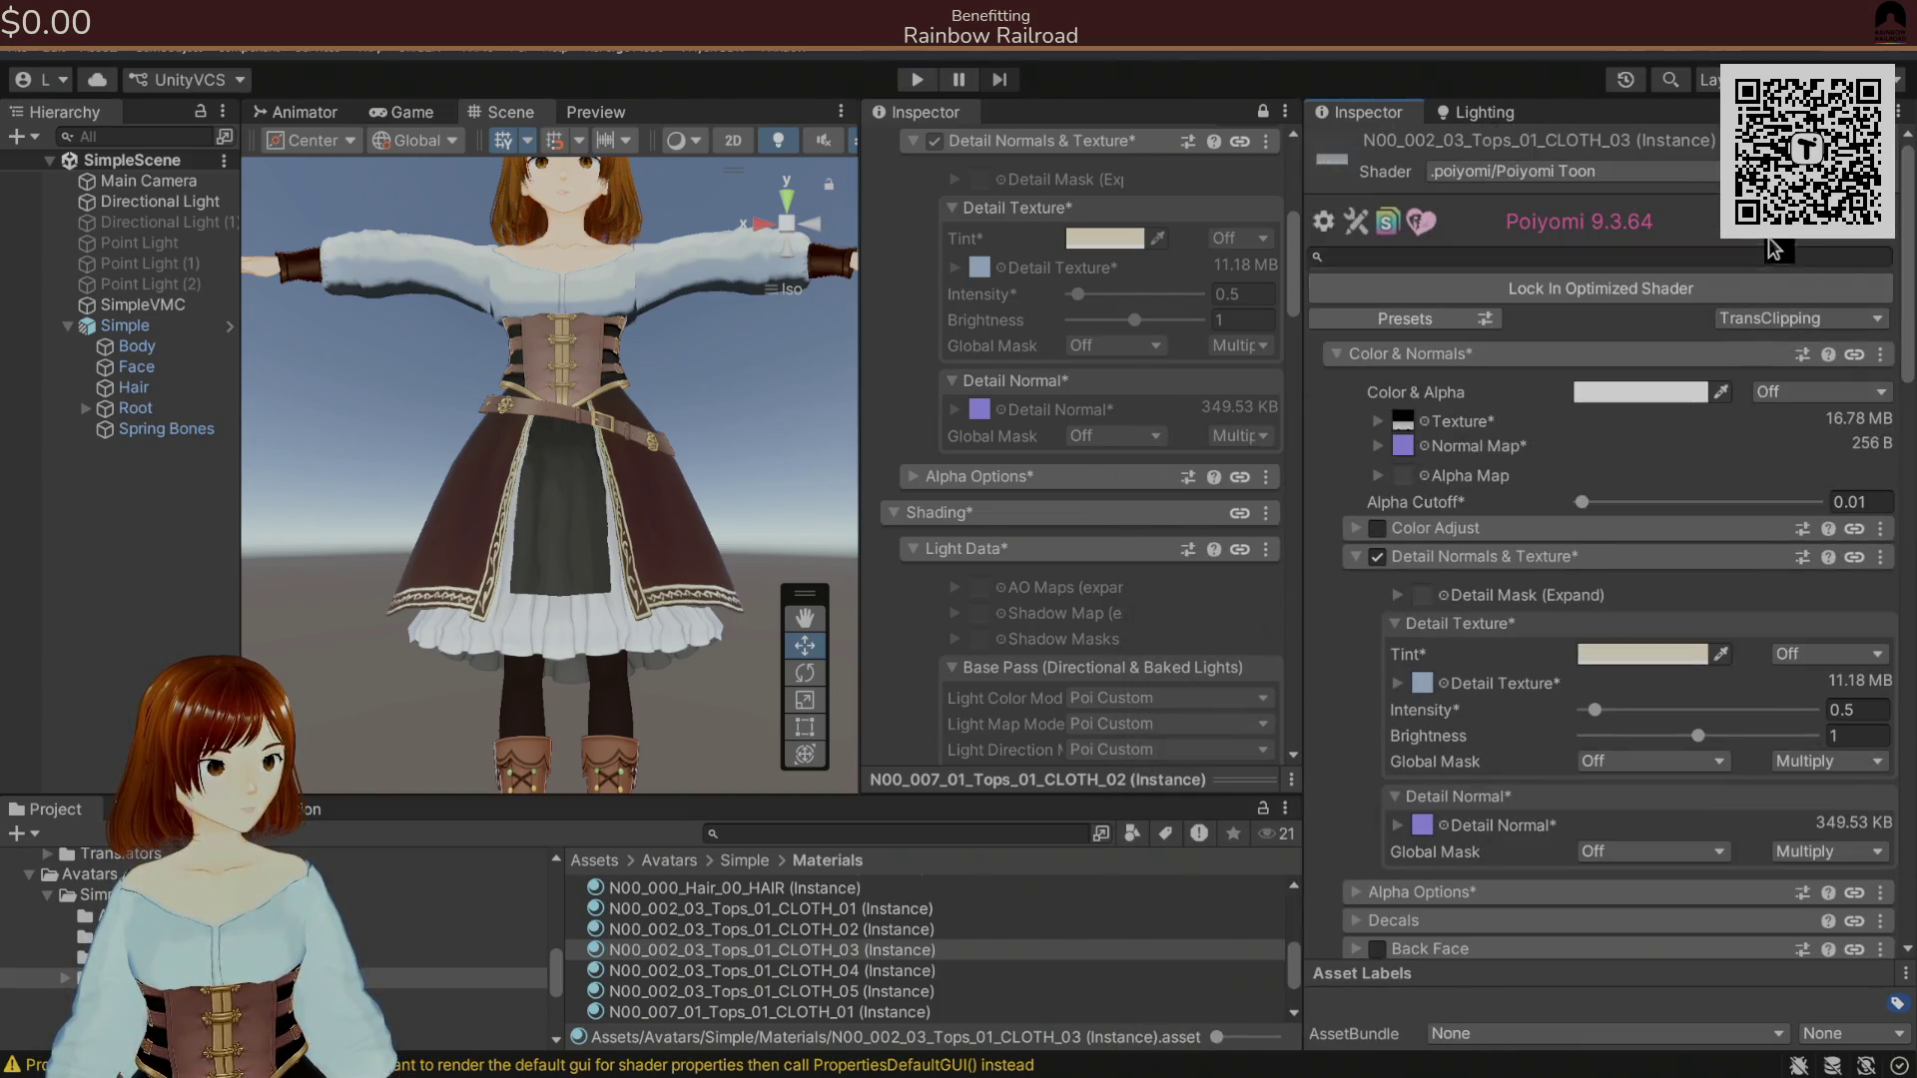
click(1669, 290)
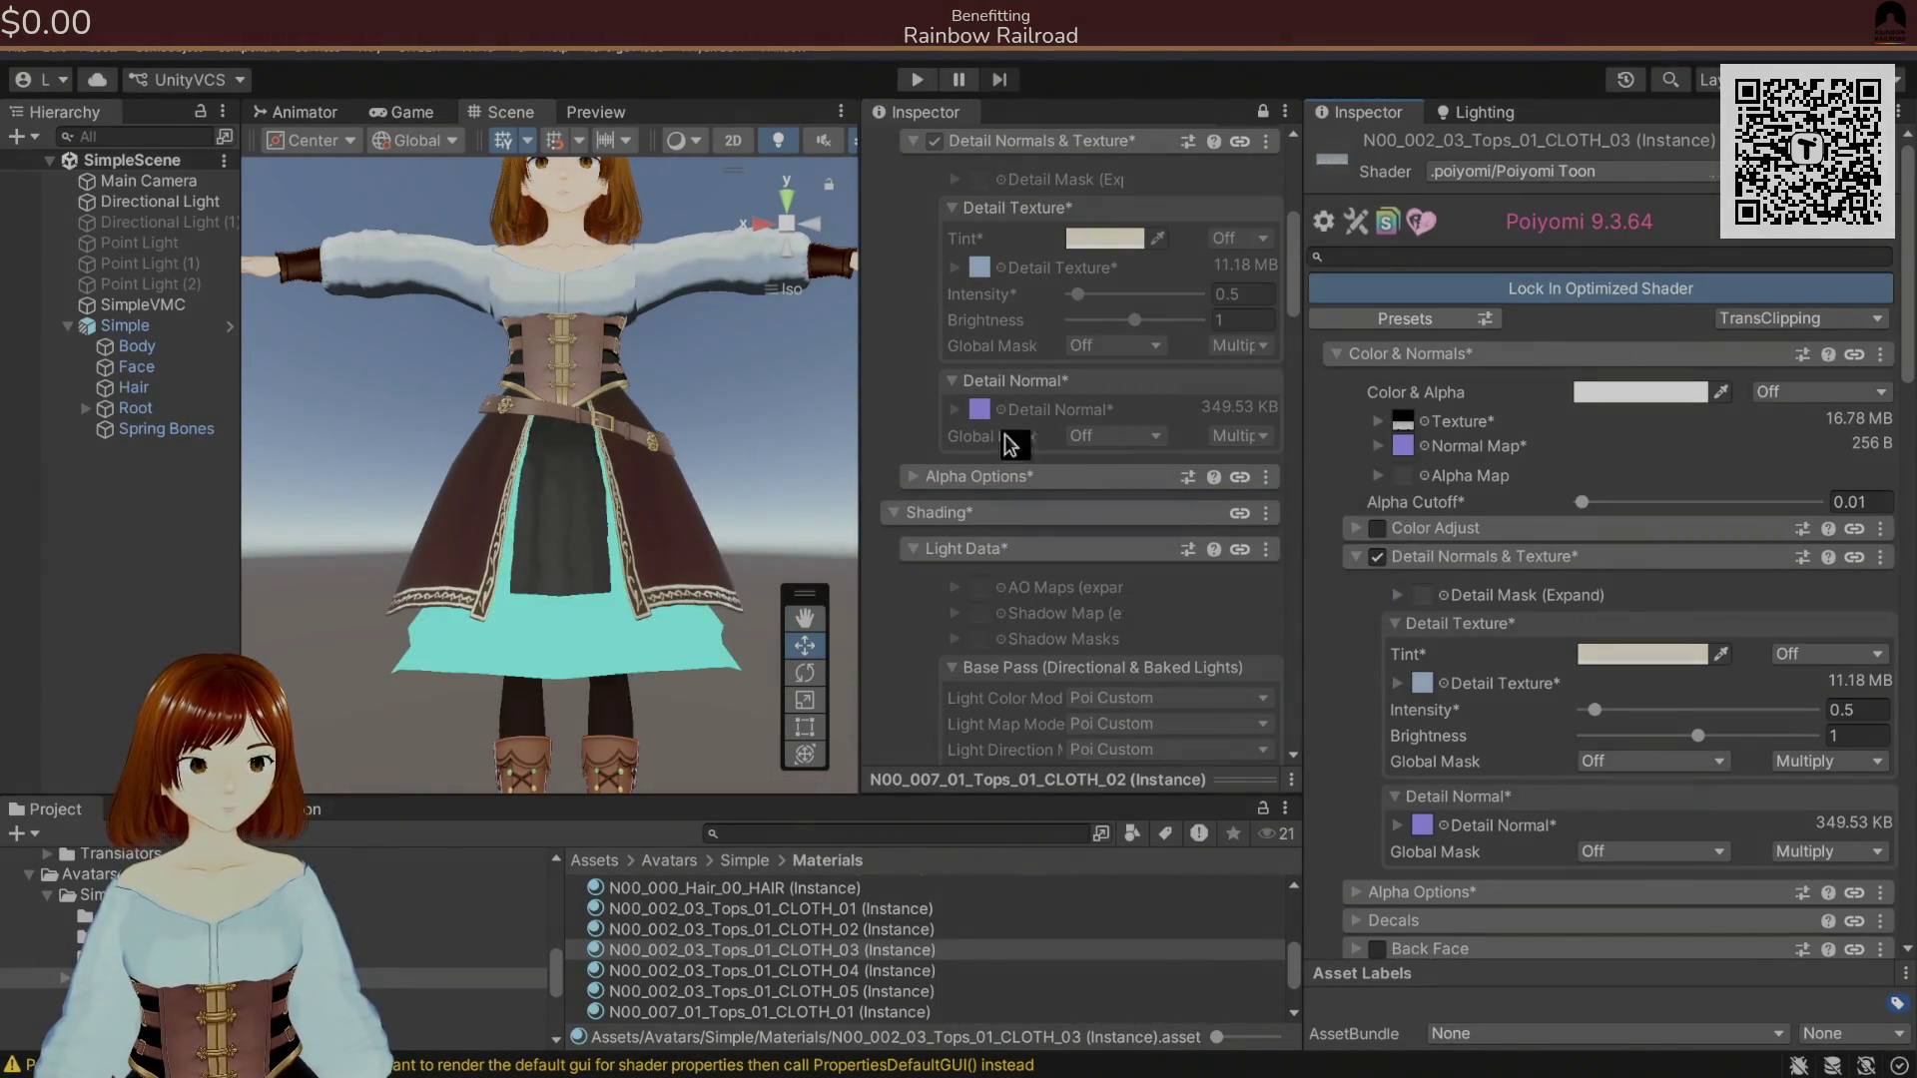
mouse_move(637, 437)
mouse_down()
mouse_move(461, 481)
mouse_move(752, 509)
mouse_move(612, 578)
mouse_move(589, 454)
mouse_move(326, 449)
mouse_move(260, 319)
mouse_up()
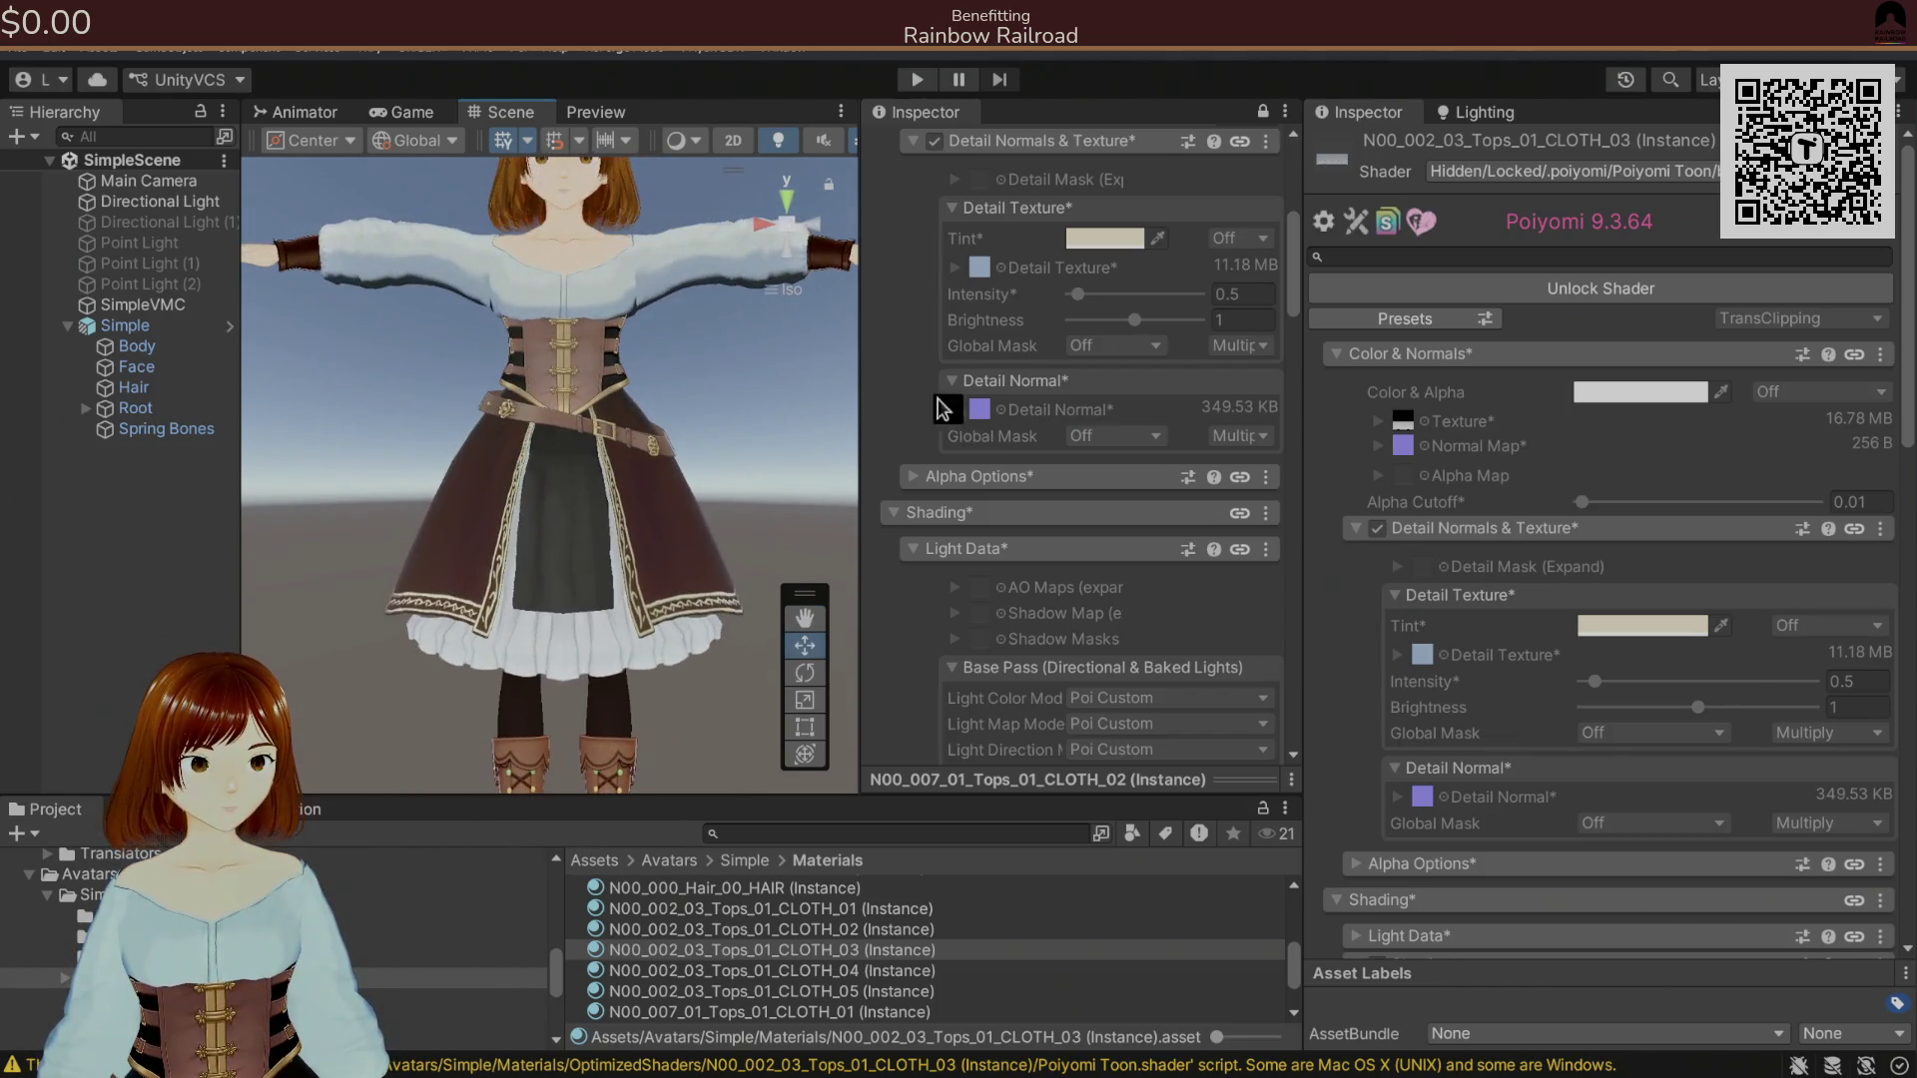
click(199, 203)
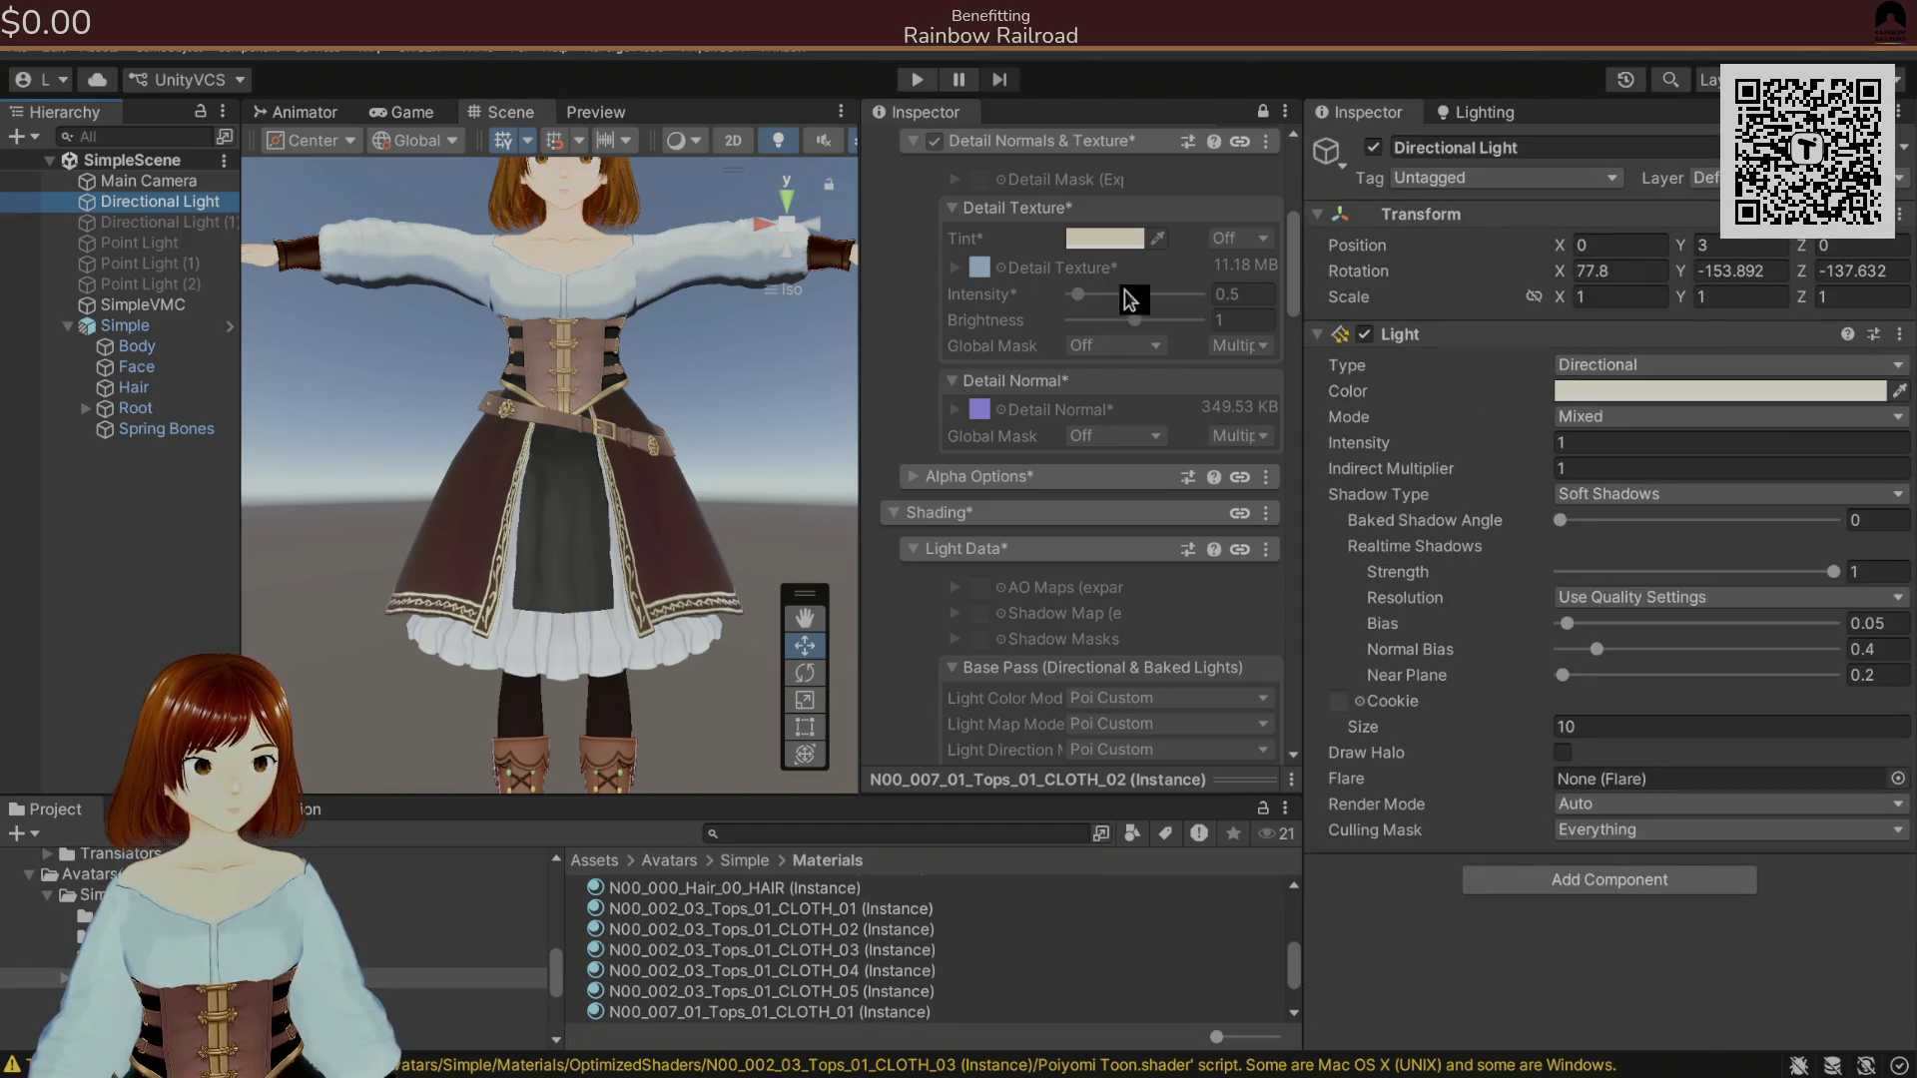
Set the Directional Light's X rotation to 16.9.
mouse_move(1566, 271)
mouse_down()
mouse_move(1757, 292)
mouse_move(1217, 290)
mouse_up()
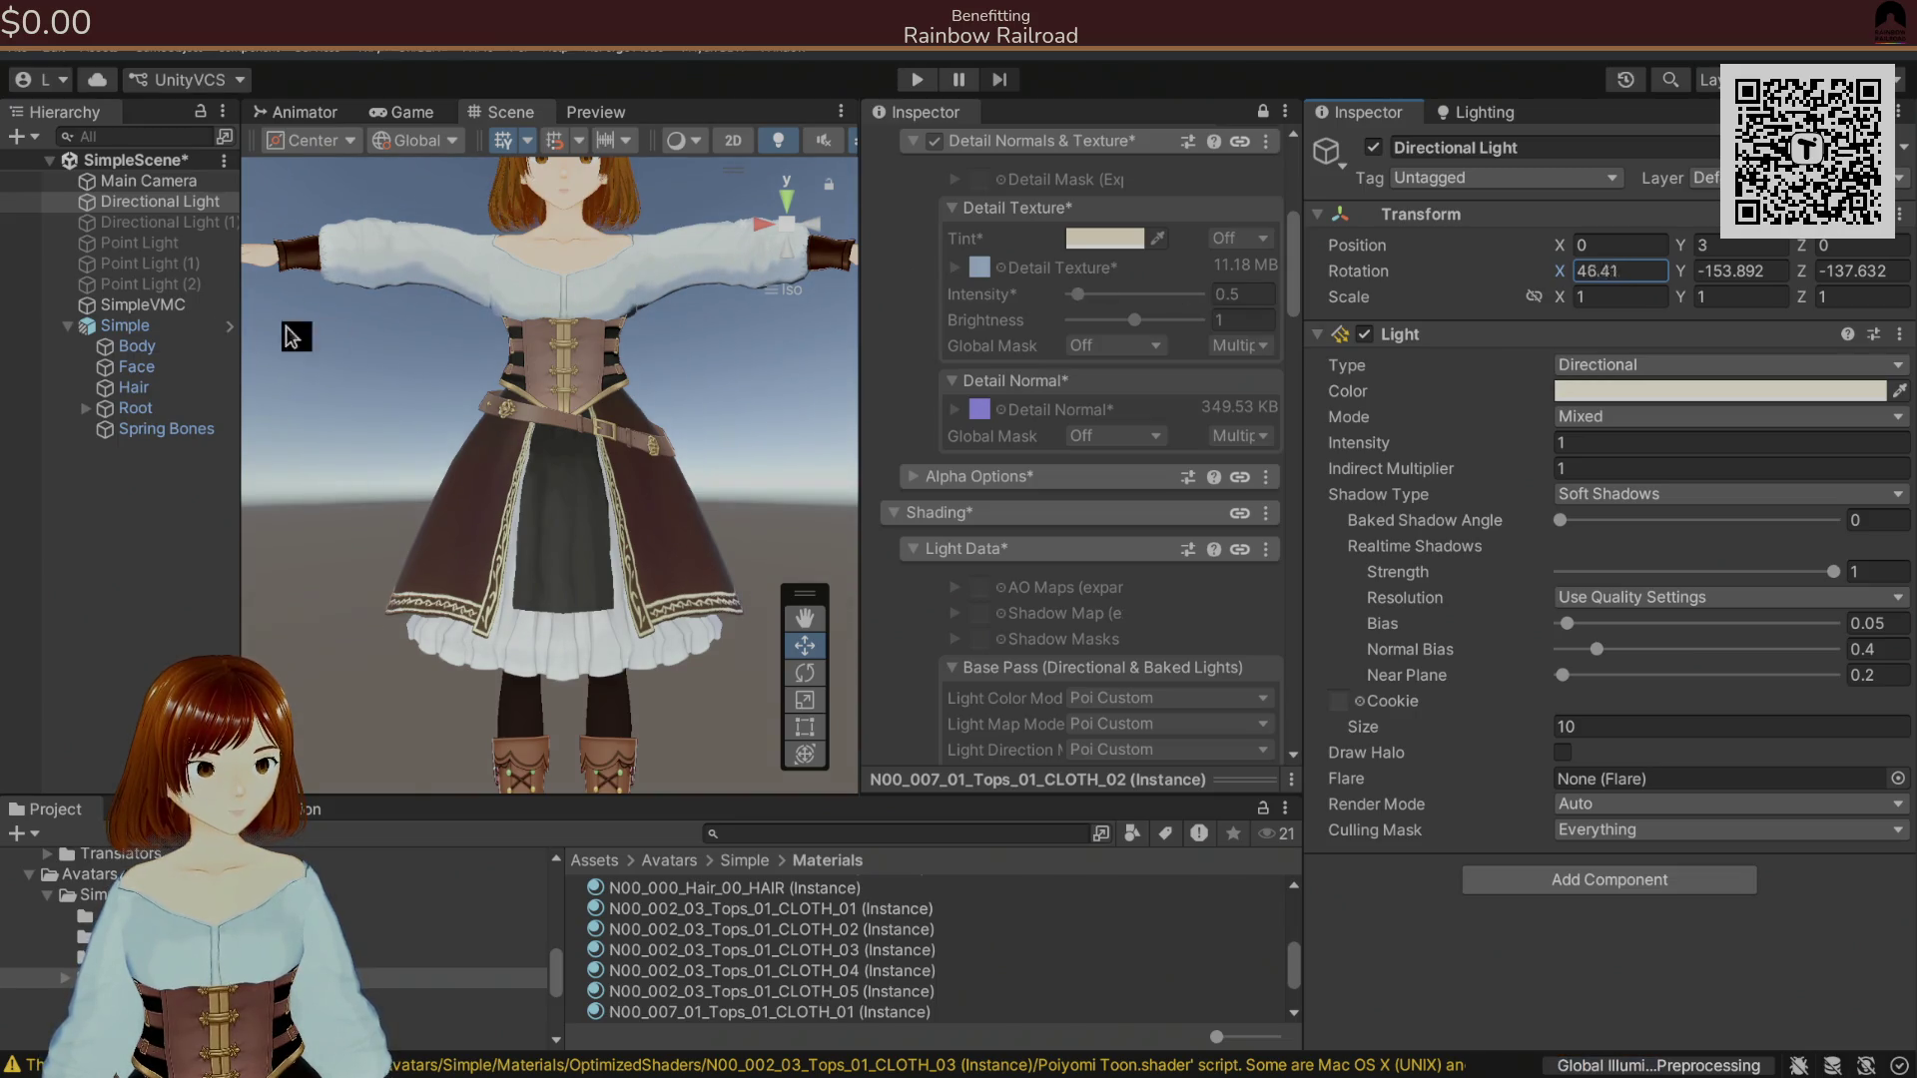
text(8)
mouse_move(1586, 264)
mouse_down()
mouse_move(895, 256)
mouse_move(132, 311)
mouse_move(90, 344)
mouse_up()
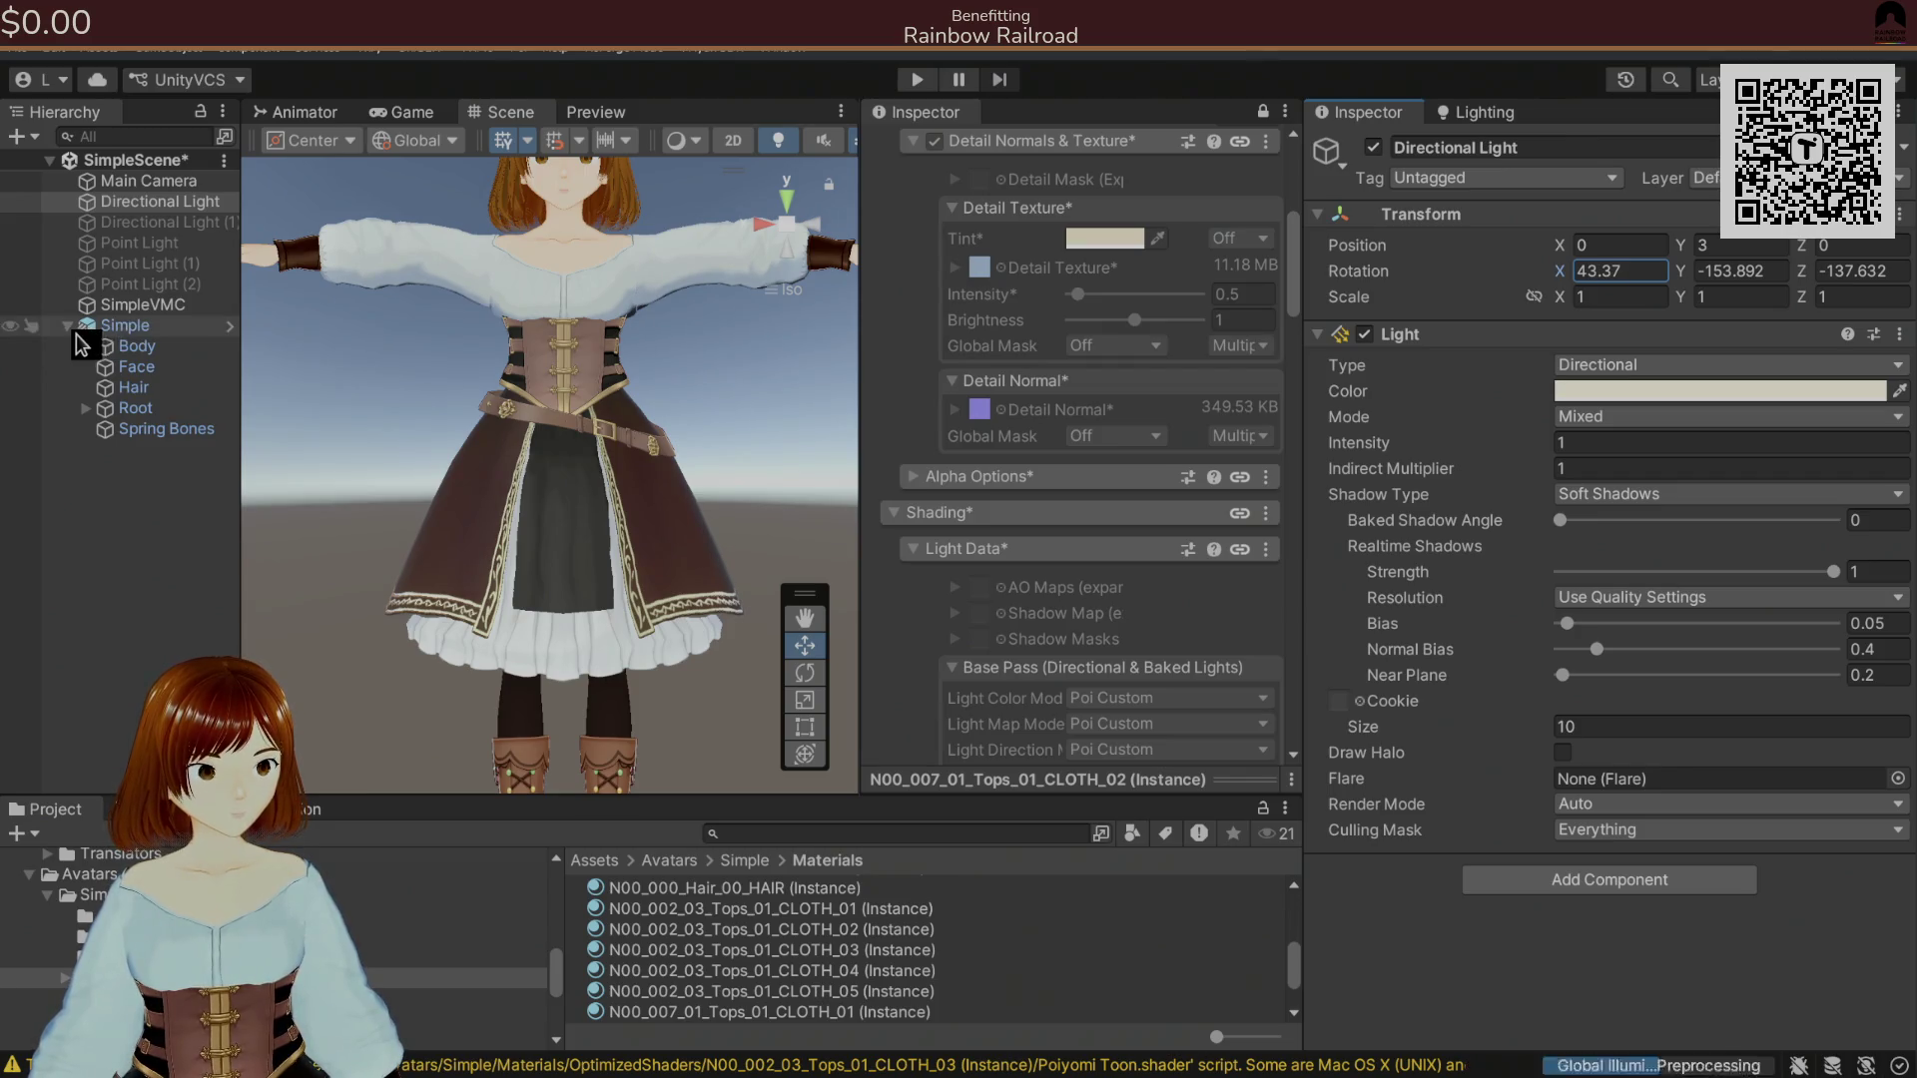
mouse_move(1570, 270)
mouse_down()
mouse_move(1513, 295)
mouse_move(1556, 294)
mouse_move(1374, 311)
mouse_move(1501, 303)
mouse_move(1472, 310)
mouse_up()
scroll(689, 361, down, 5)
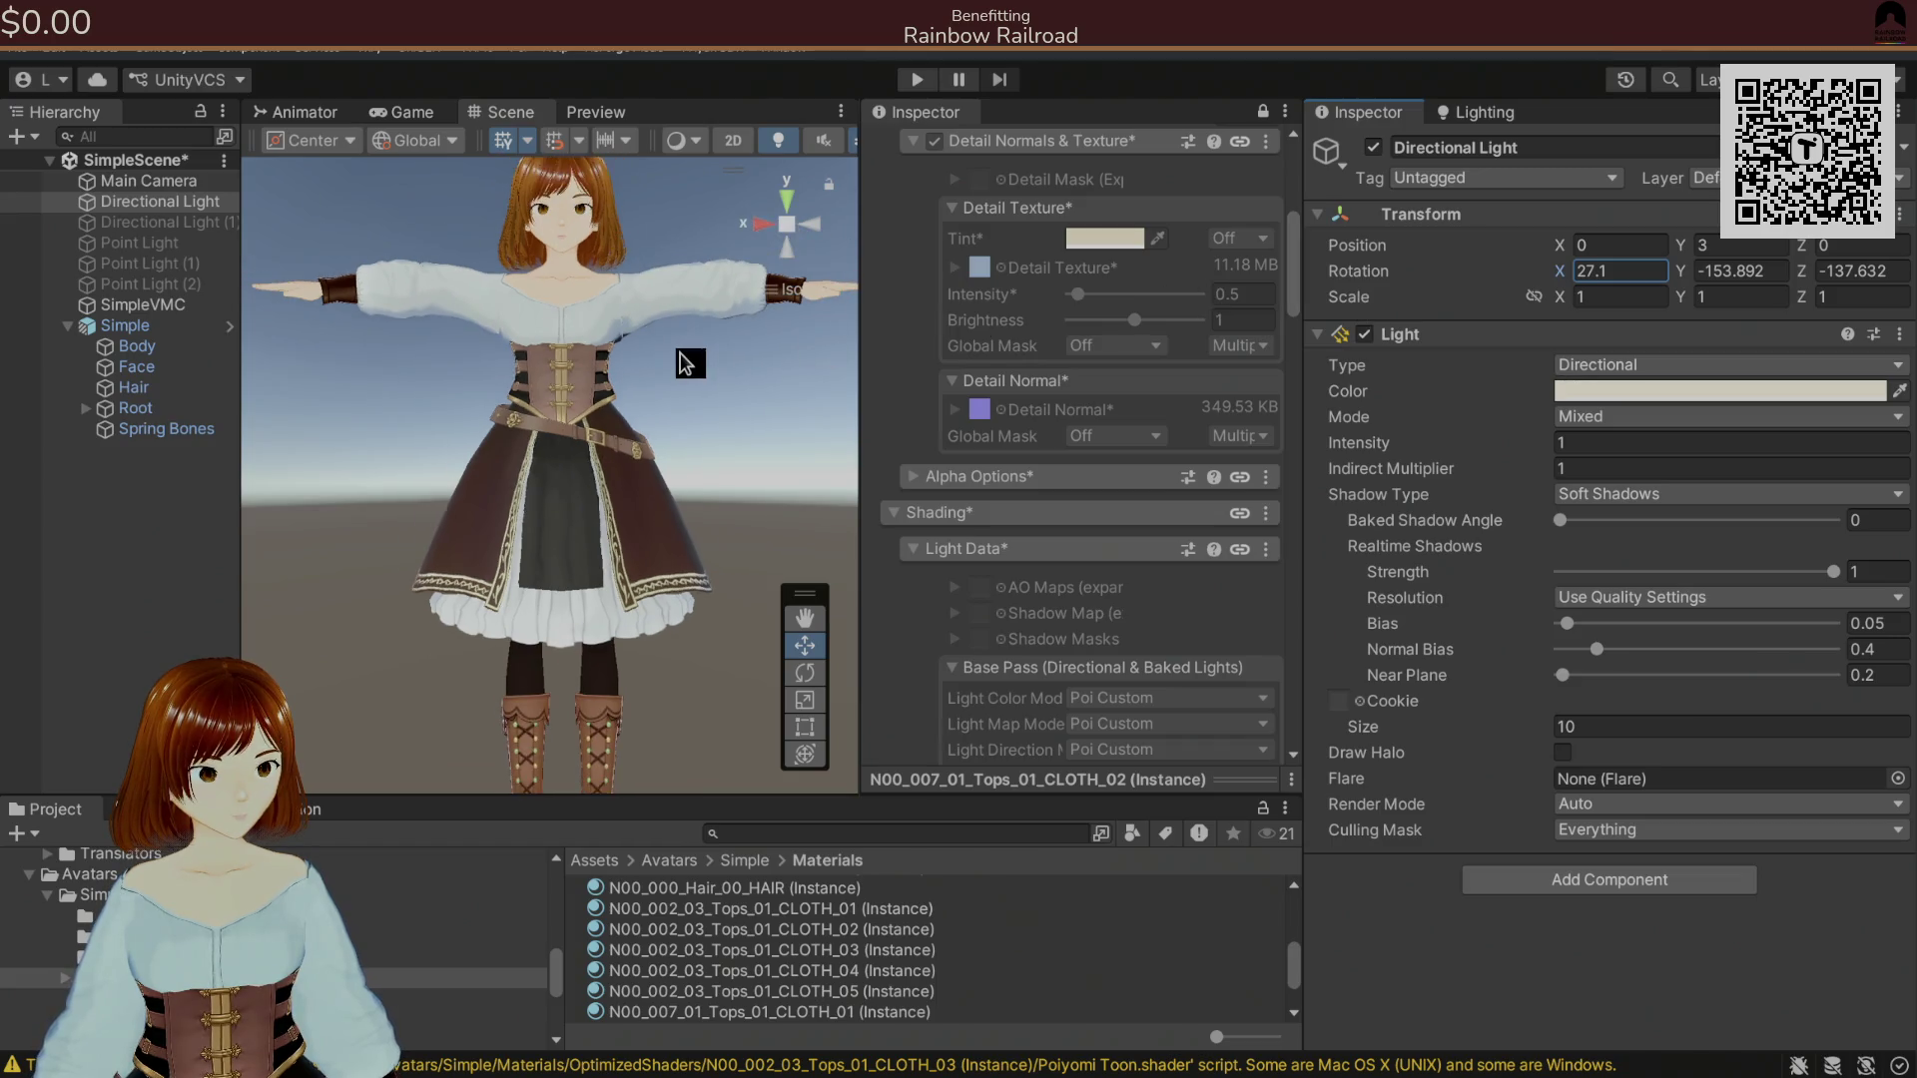
scroll(665, 370, up, 3)
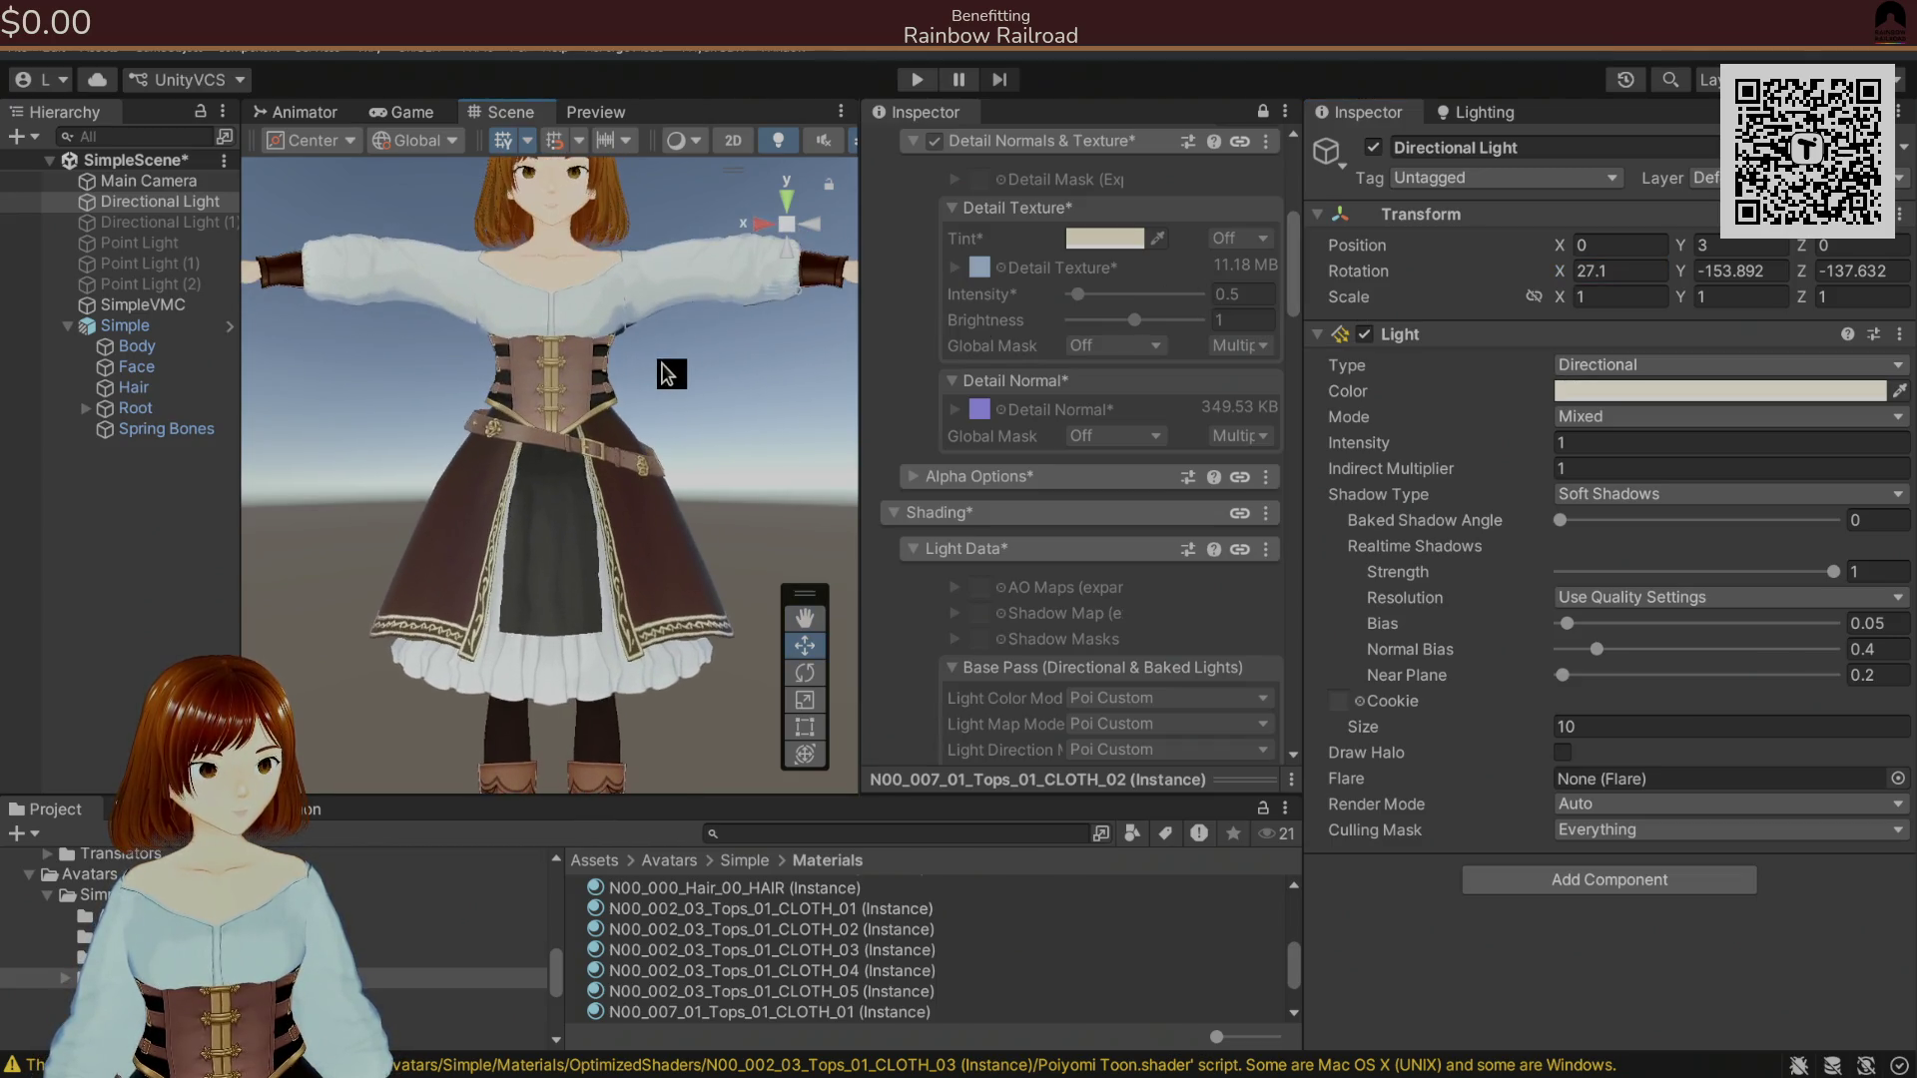
scroll(685, 344, down, 5)
scroll(736, 351, up, 5)
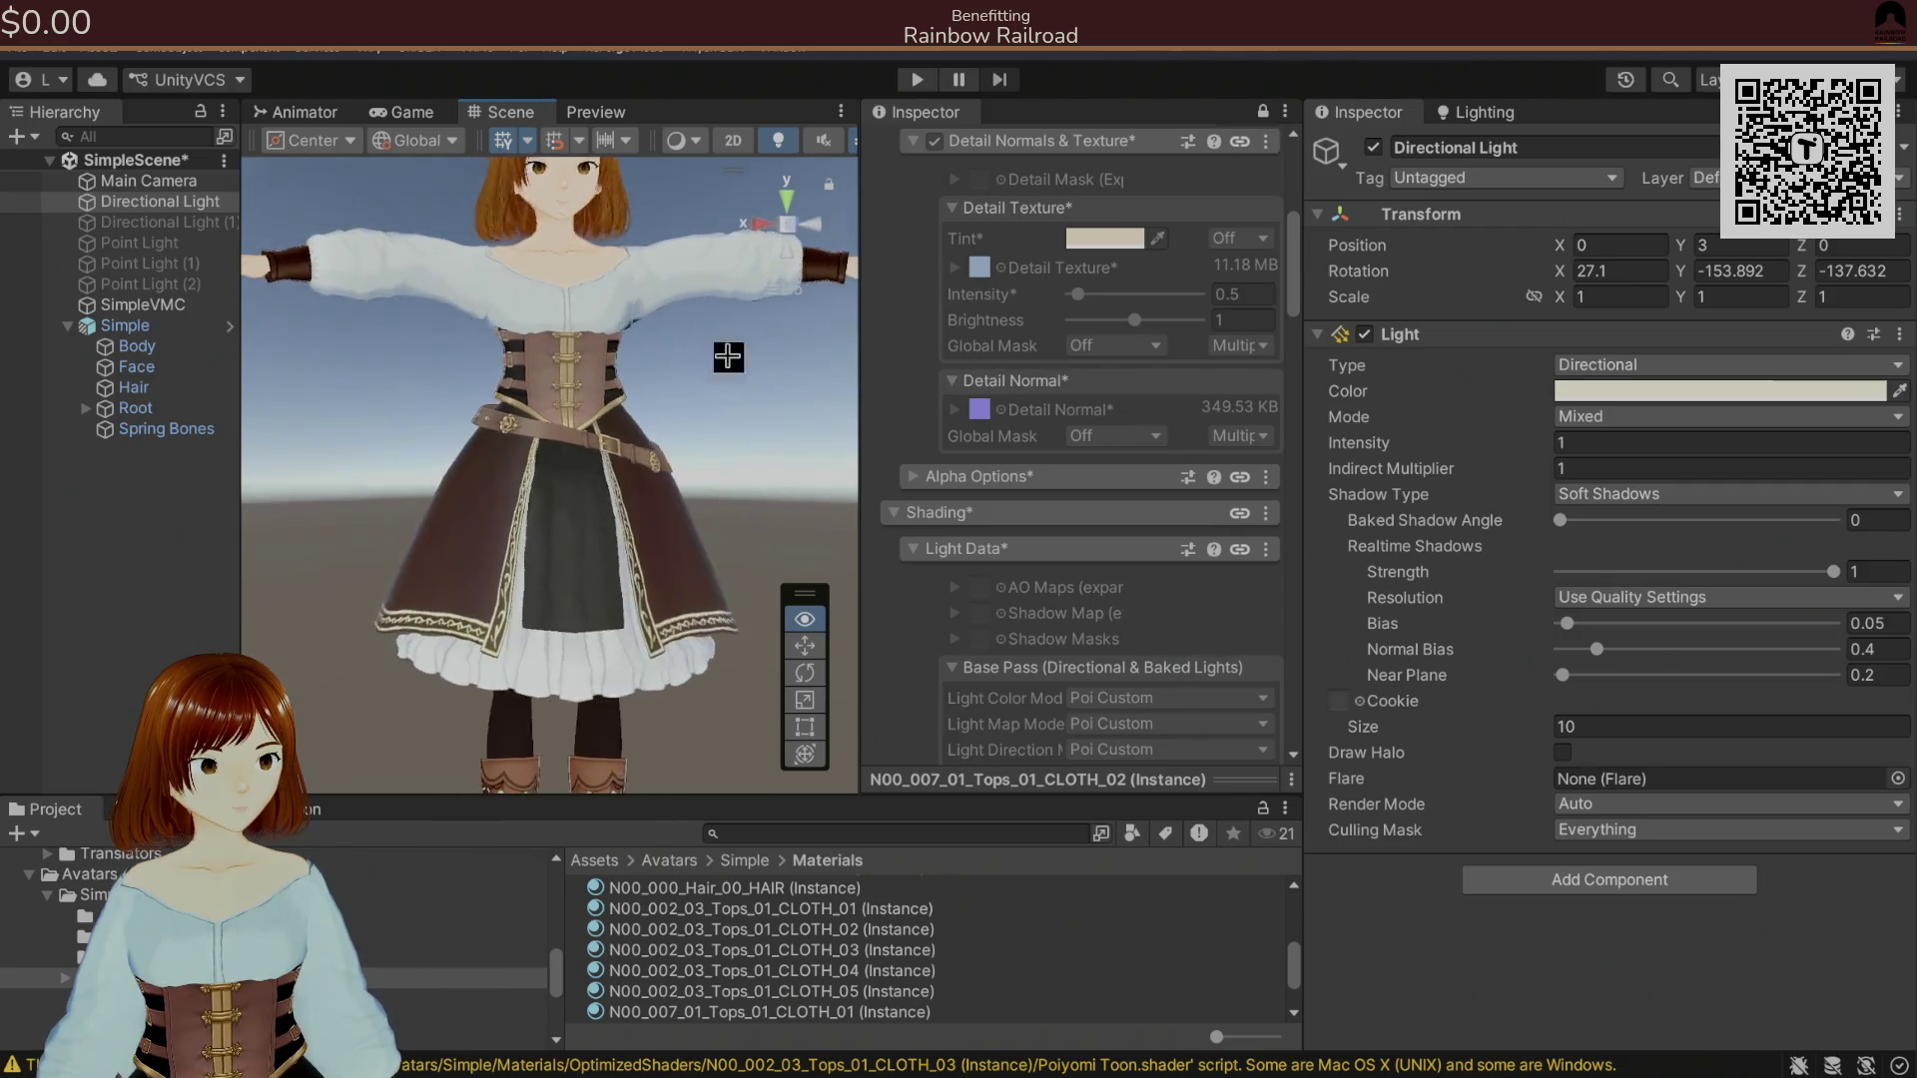
Set the light's Y rotation to -178.6 and Z rotation to -297.2.
click(1737, 270)
text(-185.8)
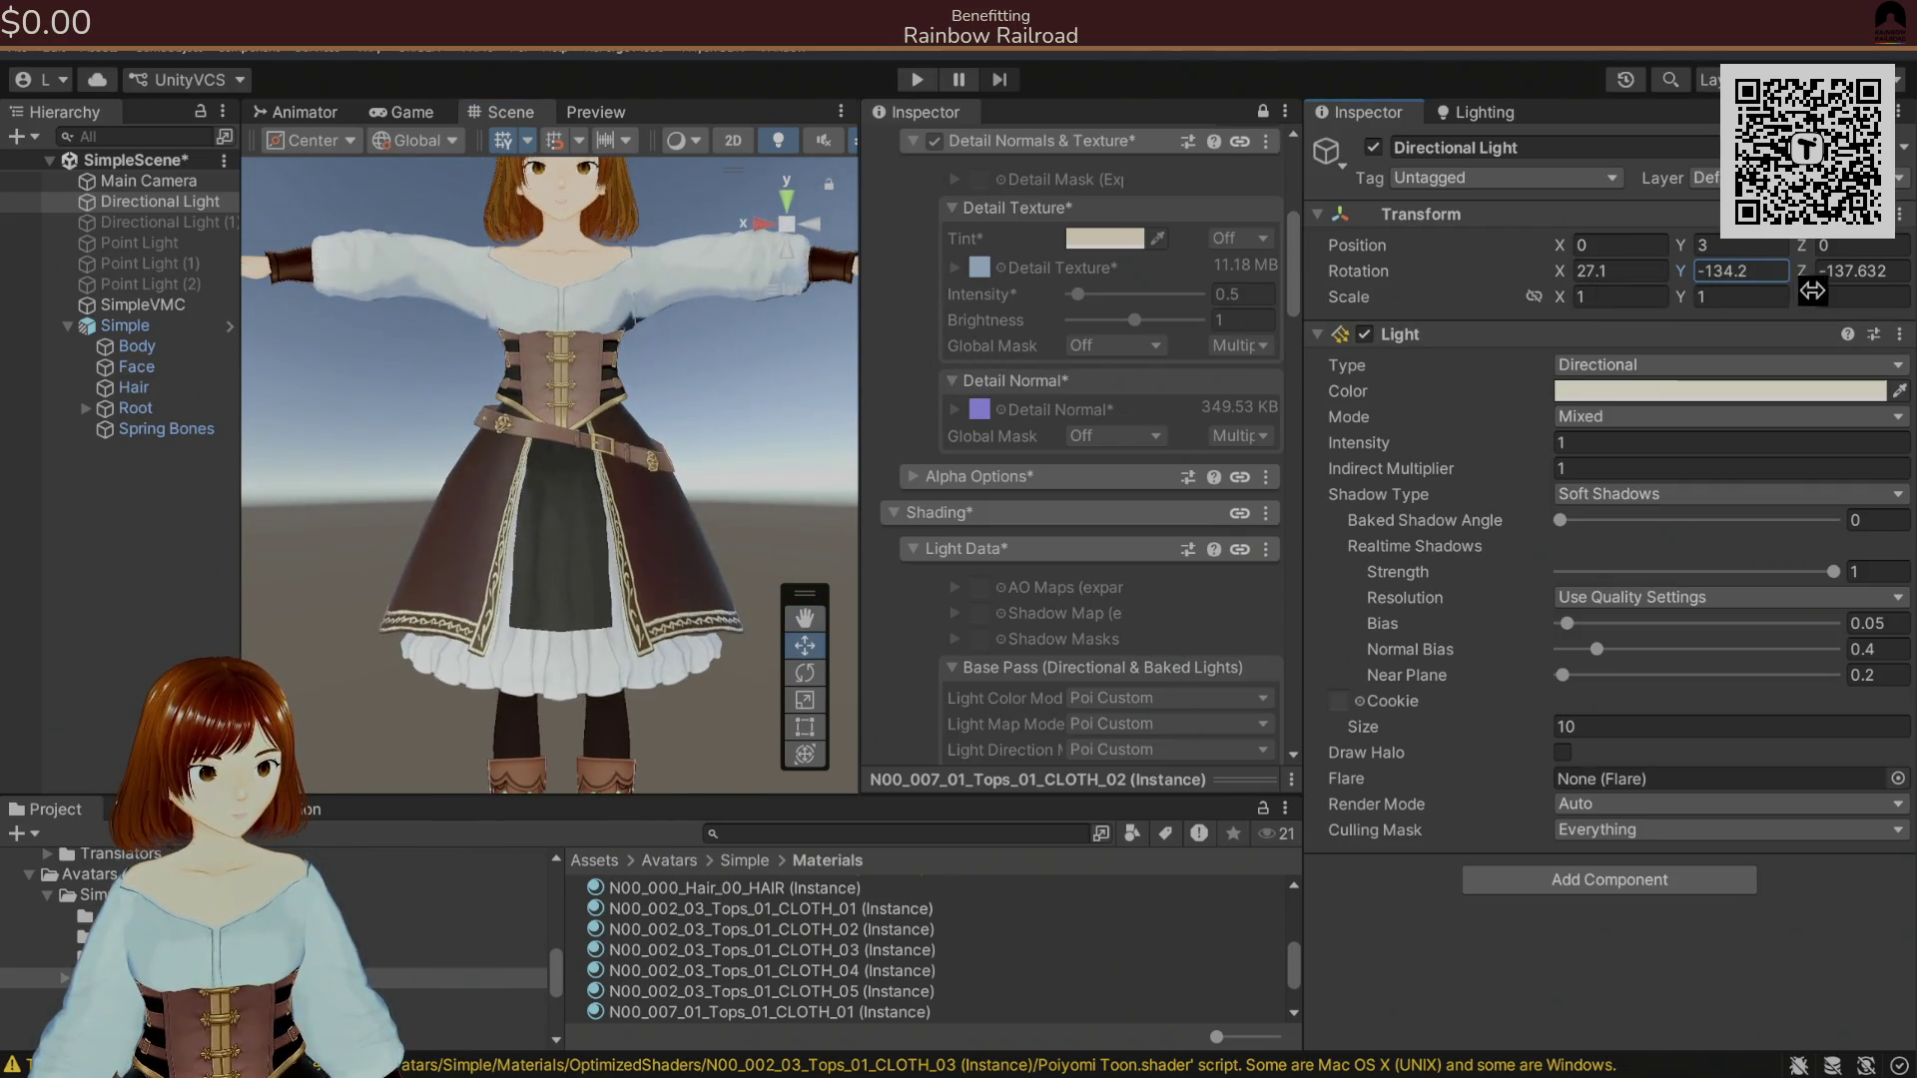
key(Return)
drag(1680, 285, 1697, 285)
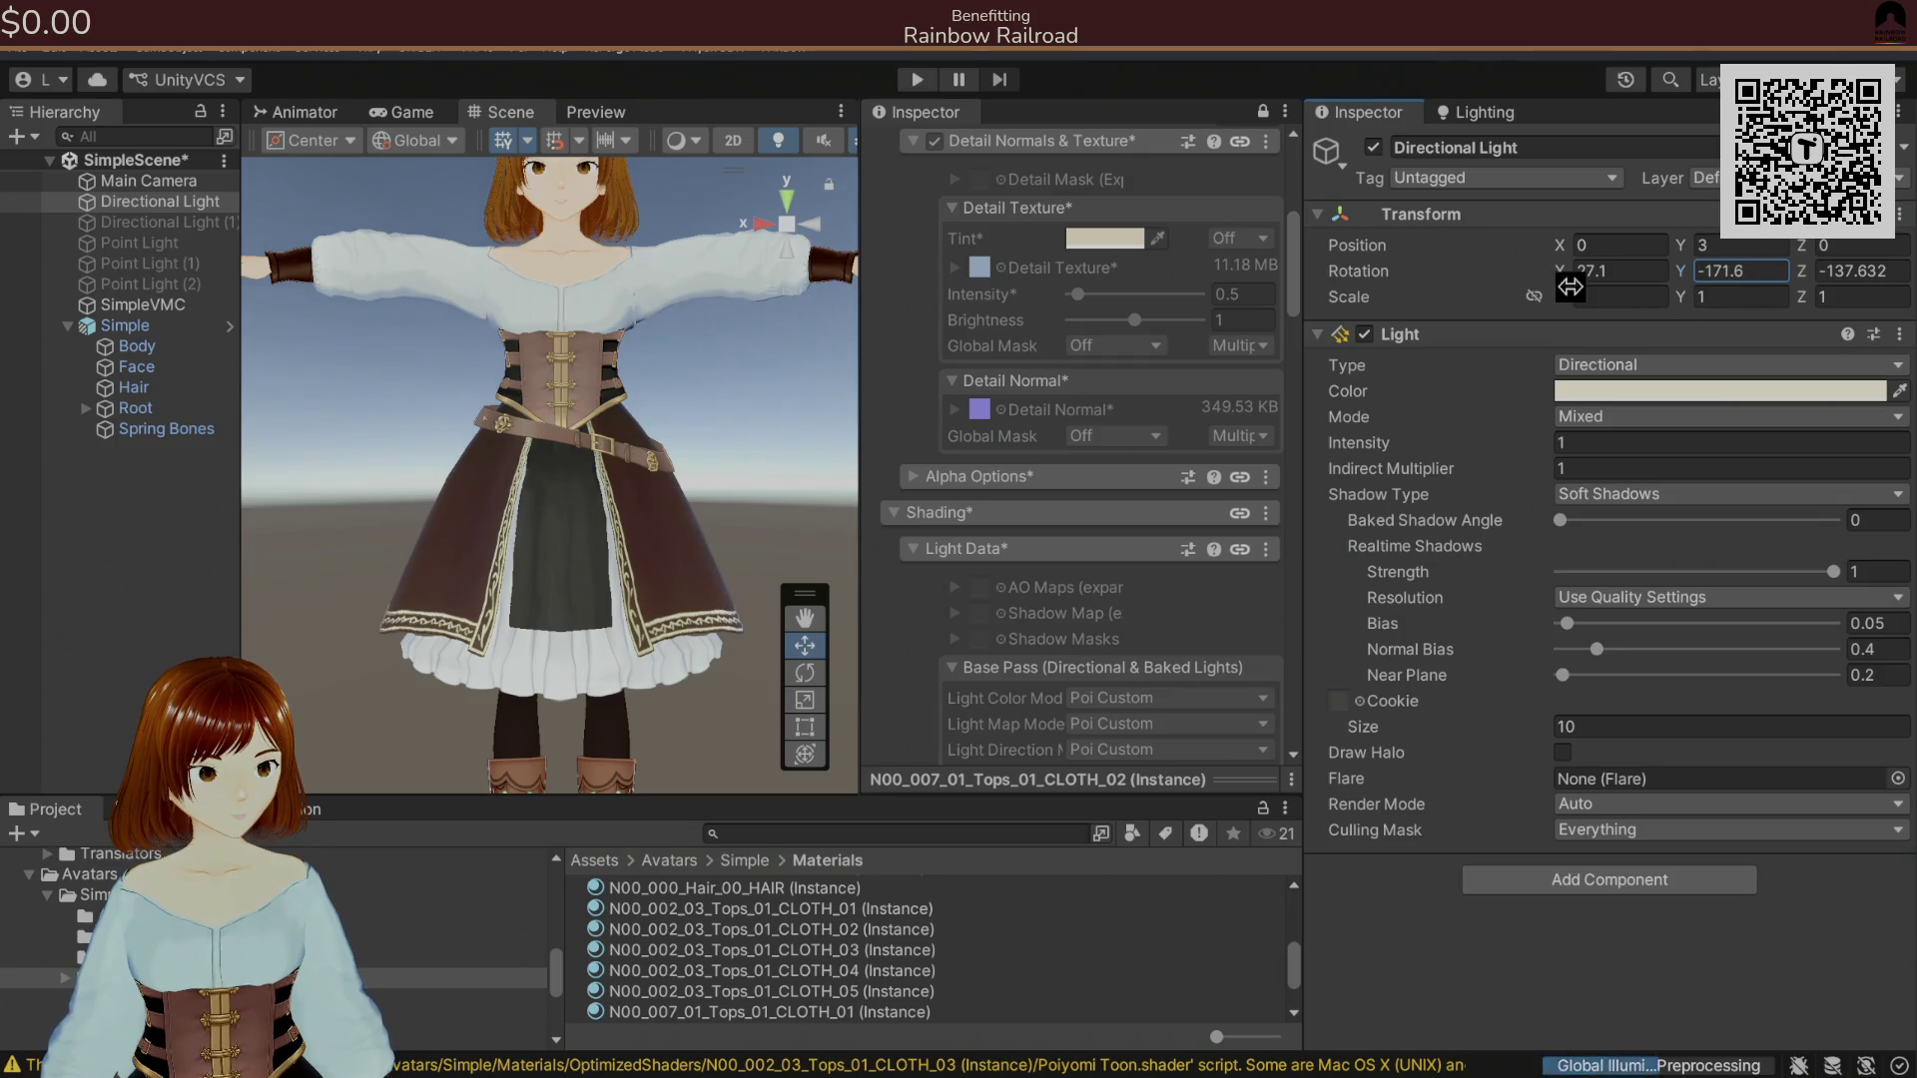
text(7.1)
click(1885, 273)
text(-117.3)
mouse_move(1577, 271)
mouse_down()
mouse_move(1532, 252)
mouse_move(1596, 290)
mouse_move(1541, 286)
mouse_up()
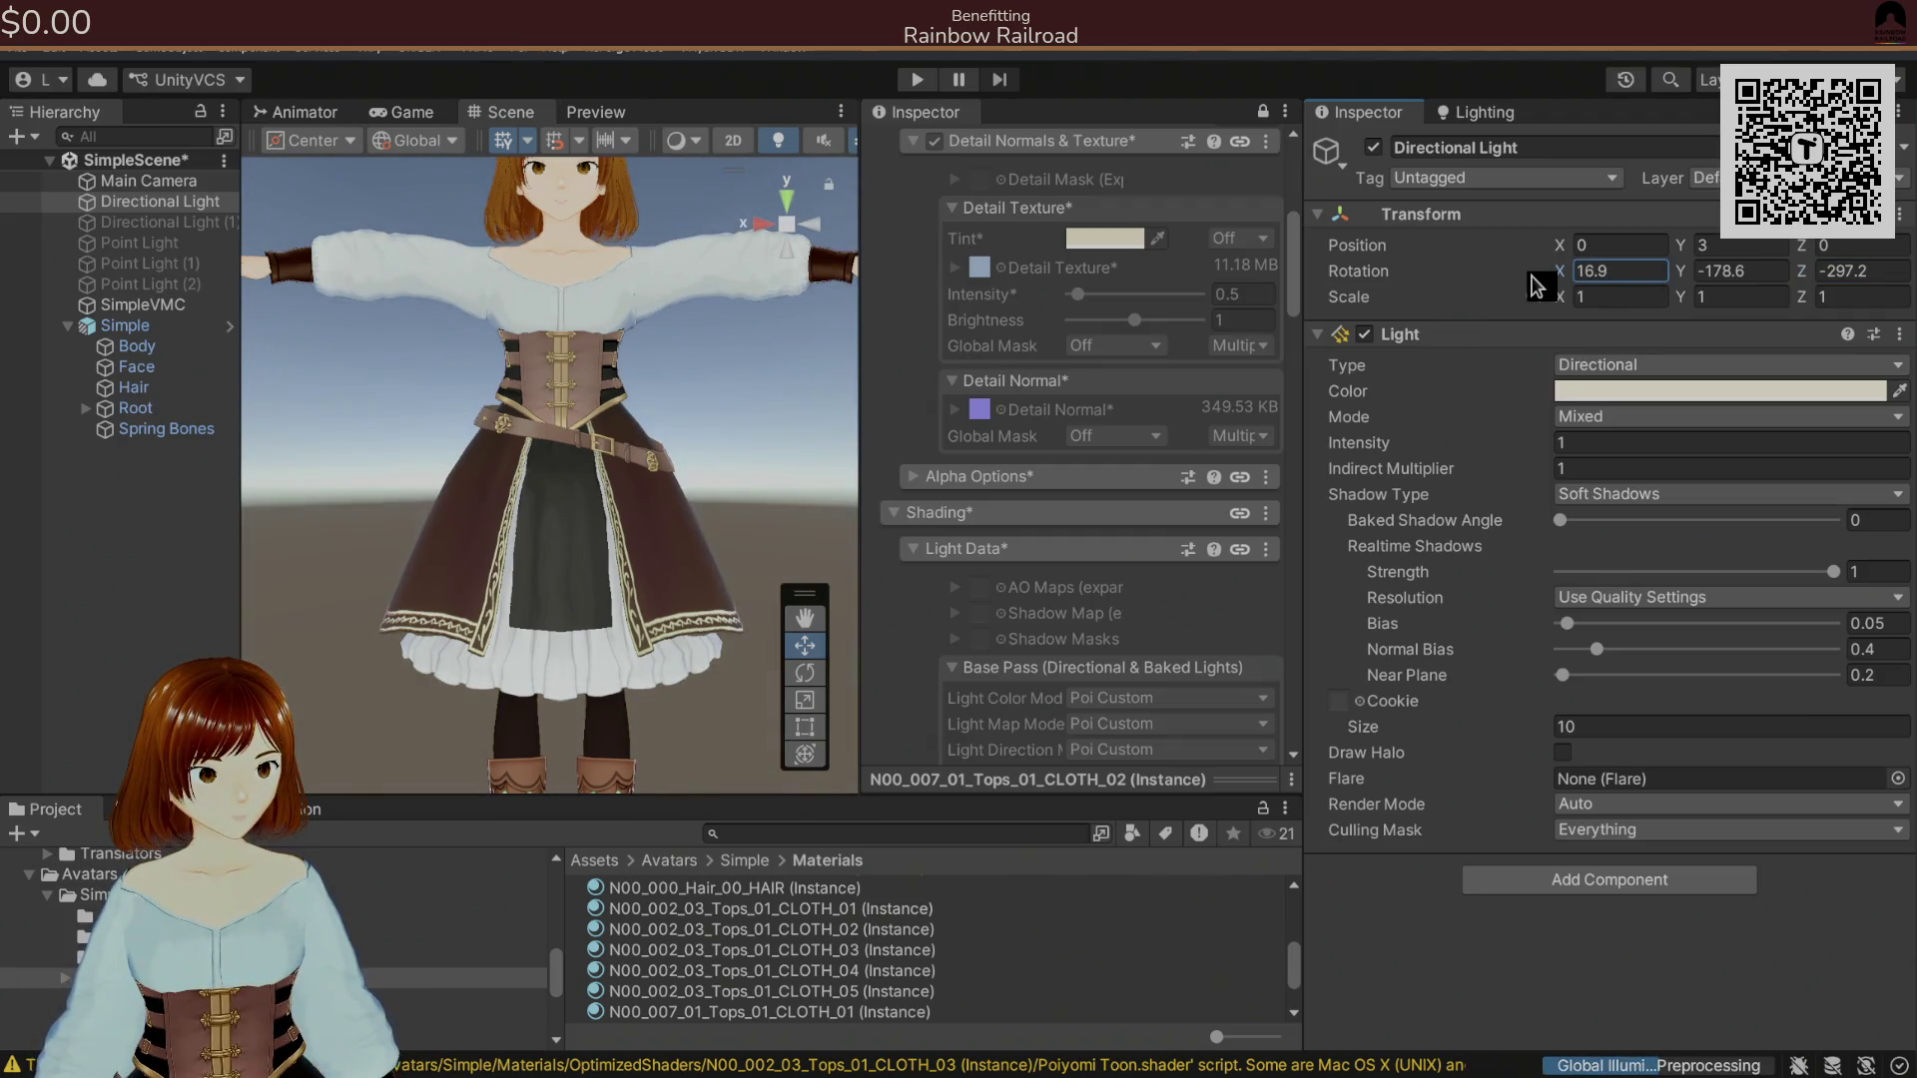
click(20, 48)
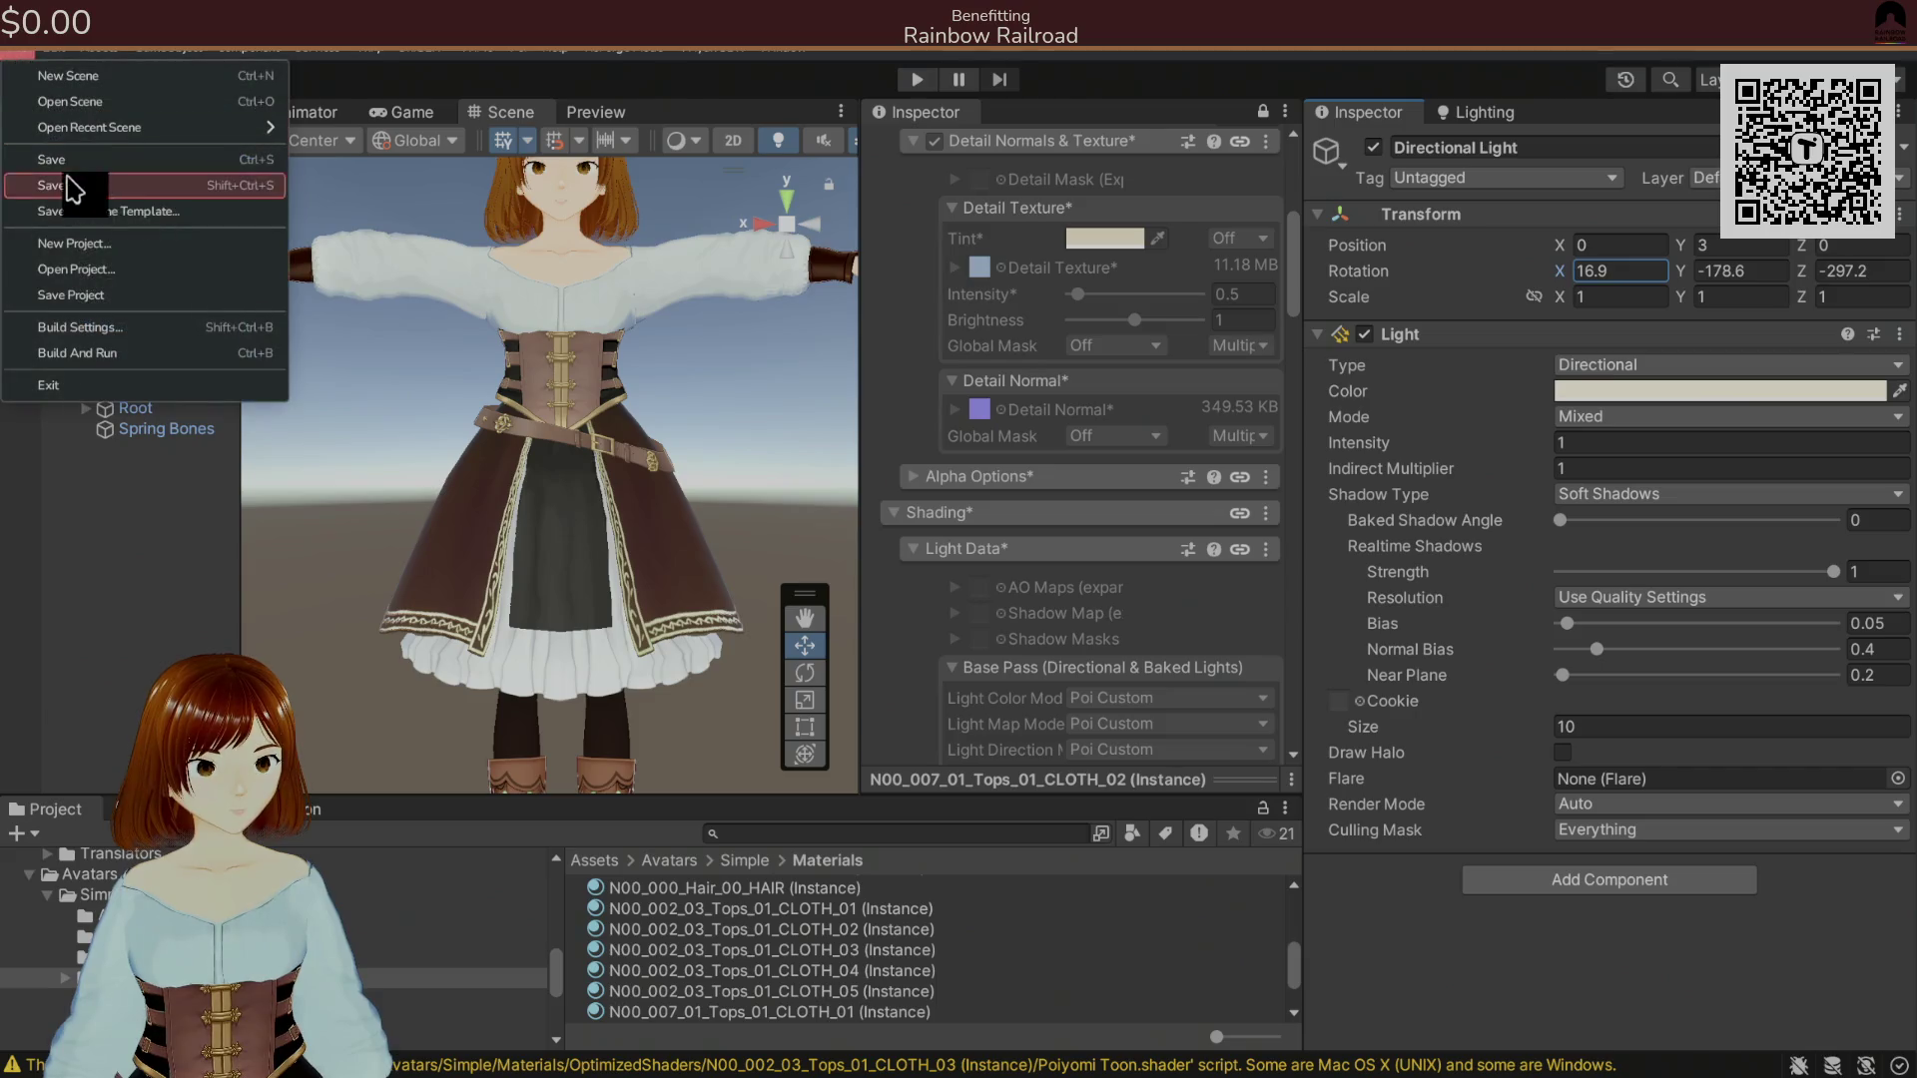
Save the scene with File > Save, look over the avatar, and switch to GIMP.
click(64, 290)
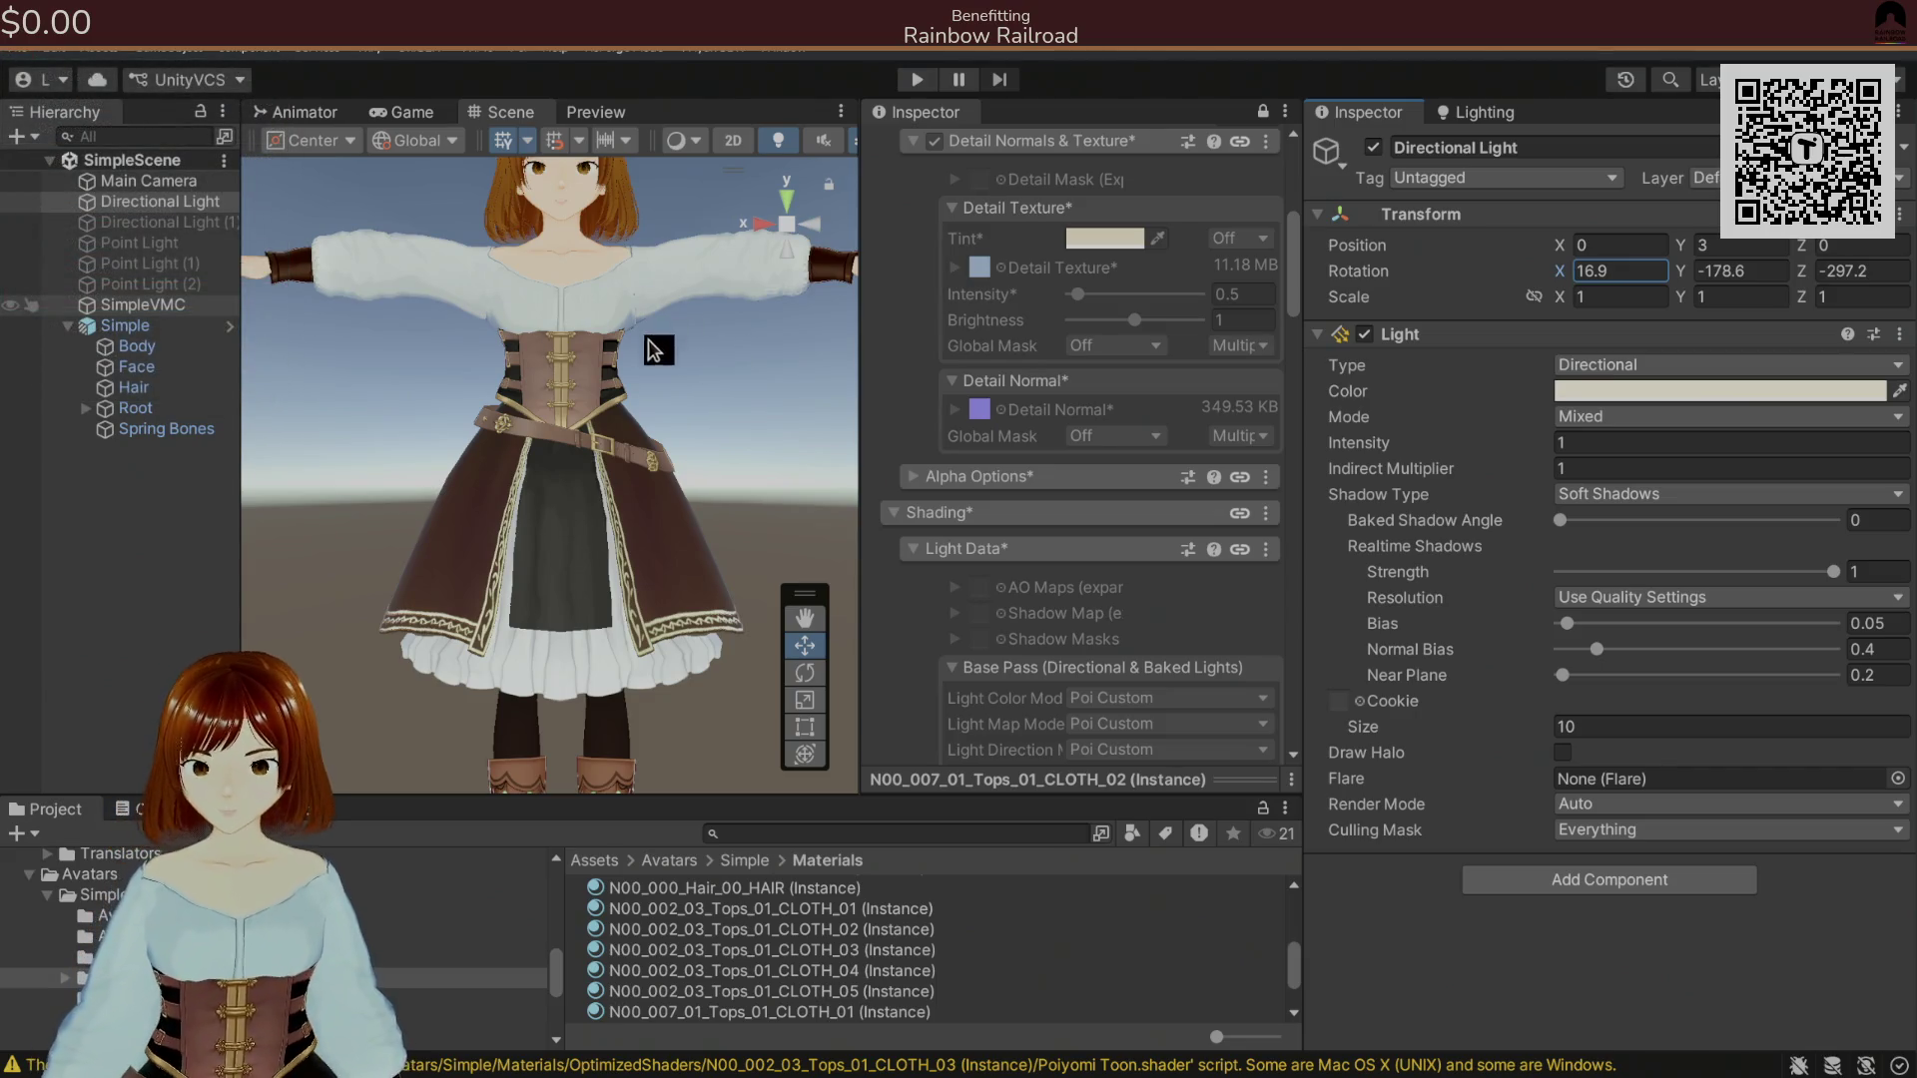
scroll(659, 348, down, 5)
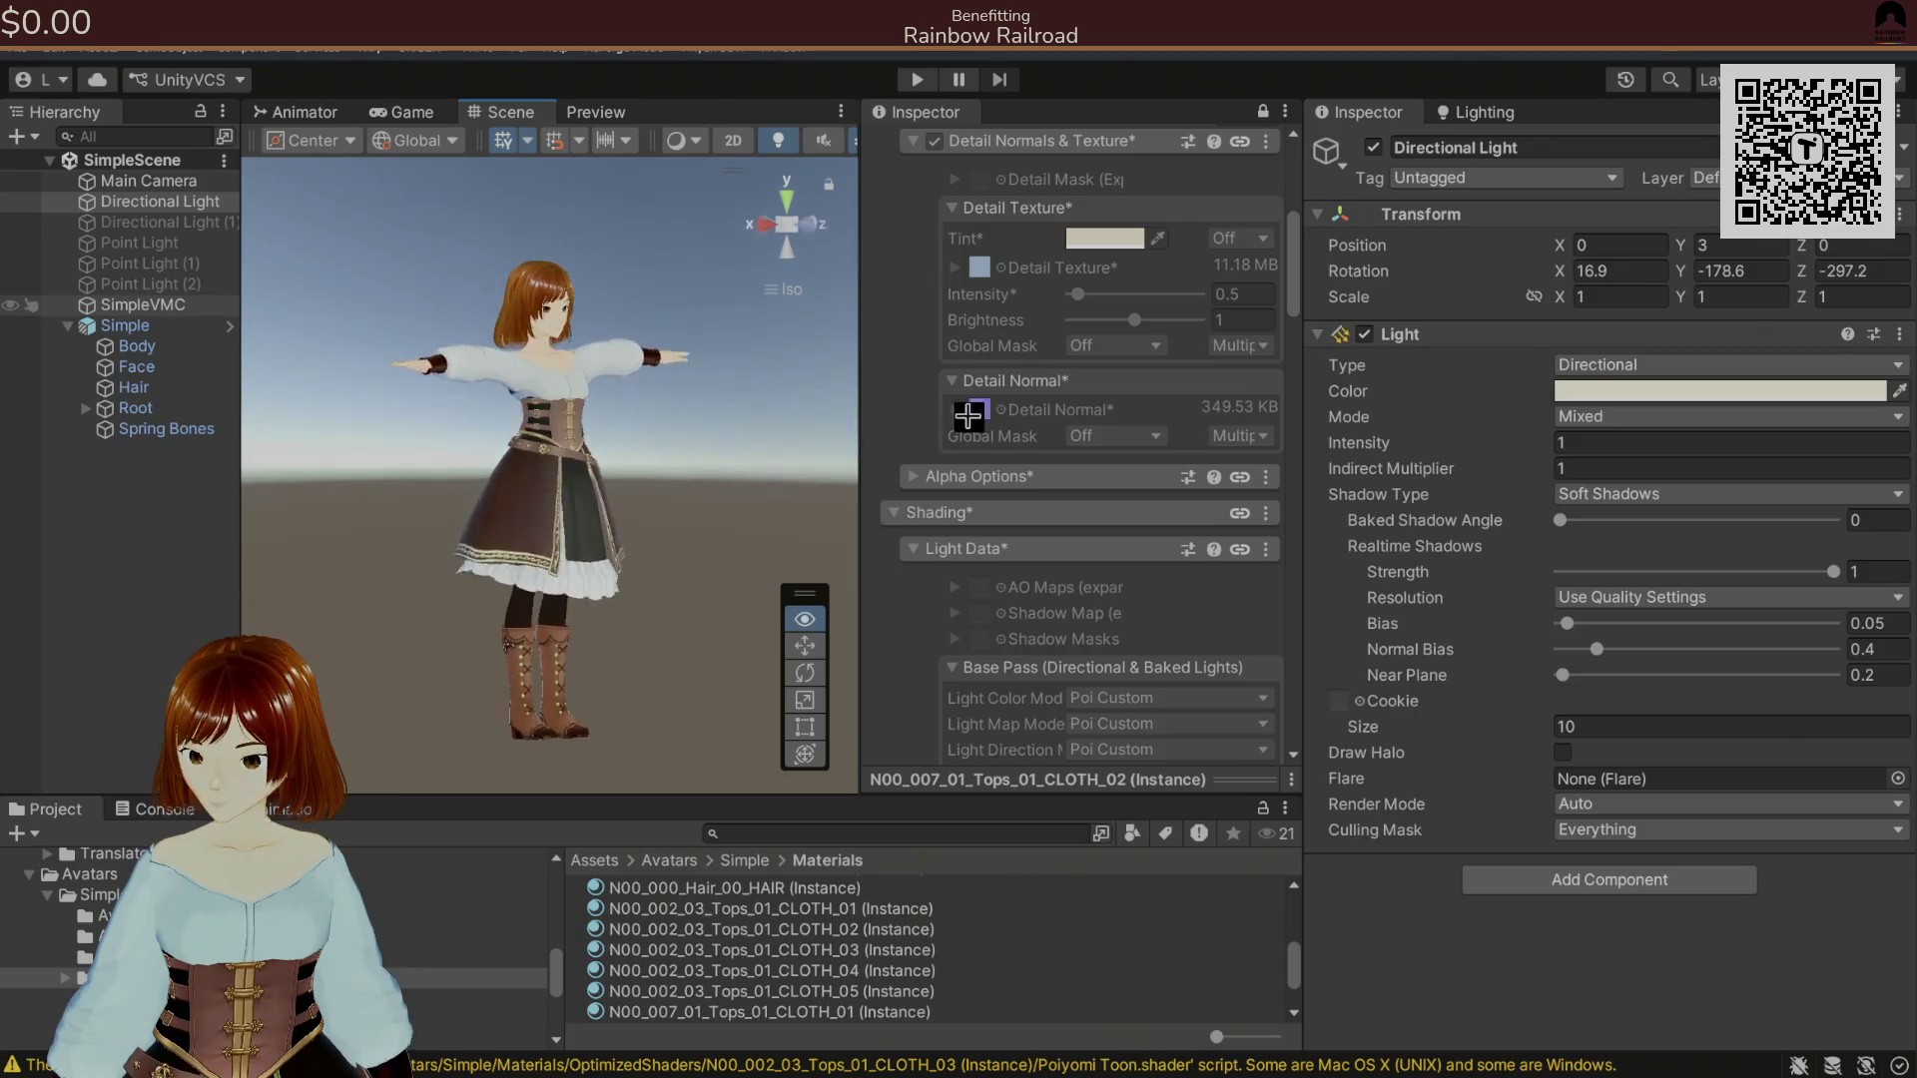
mouse_move(663, 415)
mouse_down()
mouse_move(633, 433)
mouse_move(782, 439)
mouse_up()
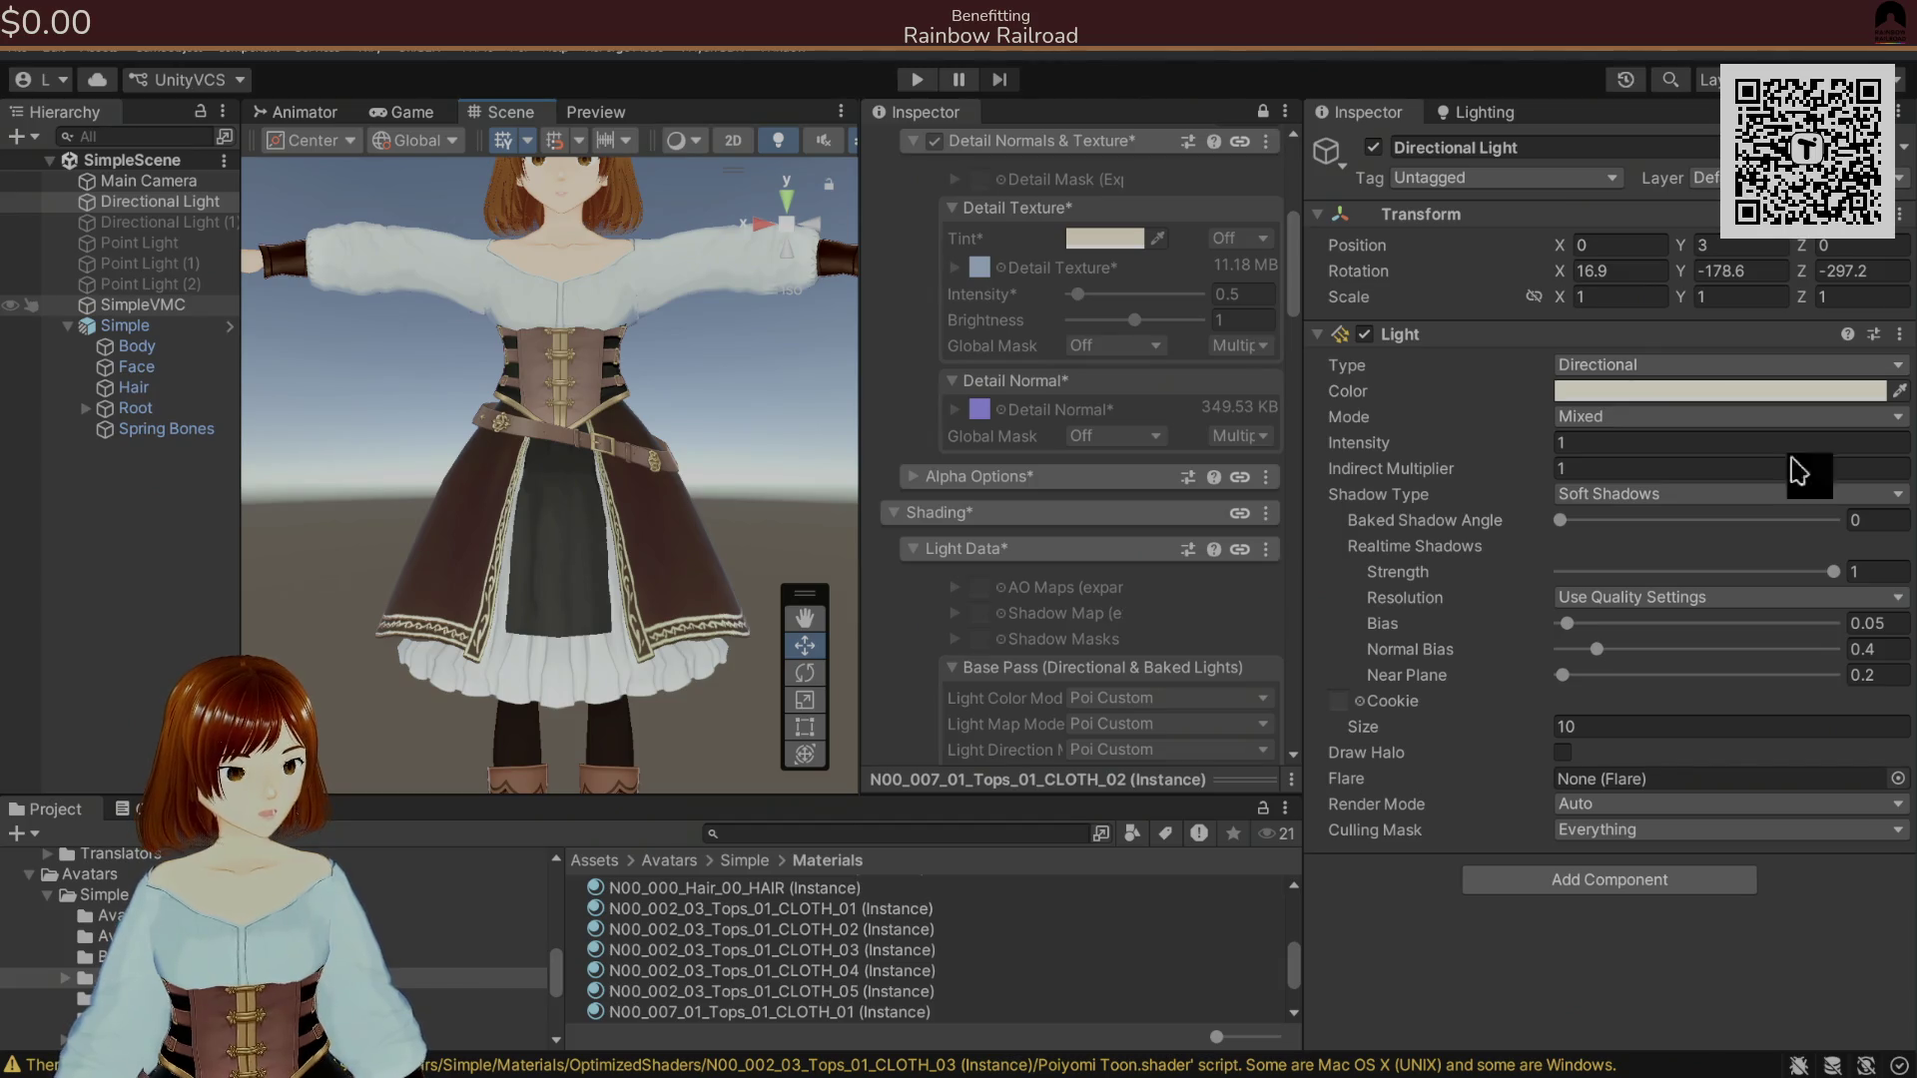
mouse_move(1163, 1069)
click(1066, 1056)
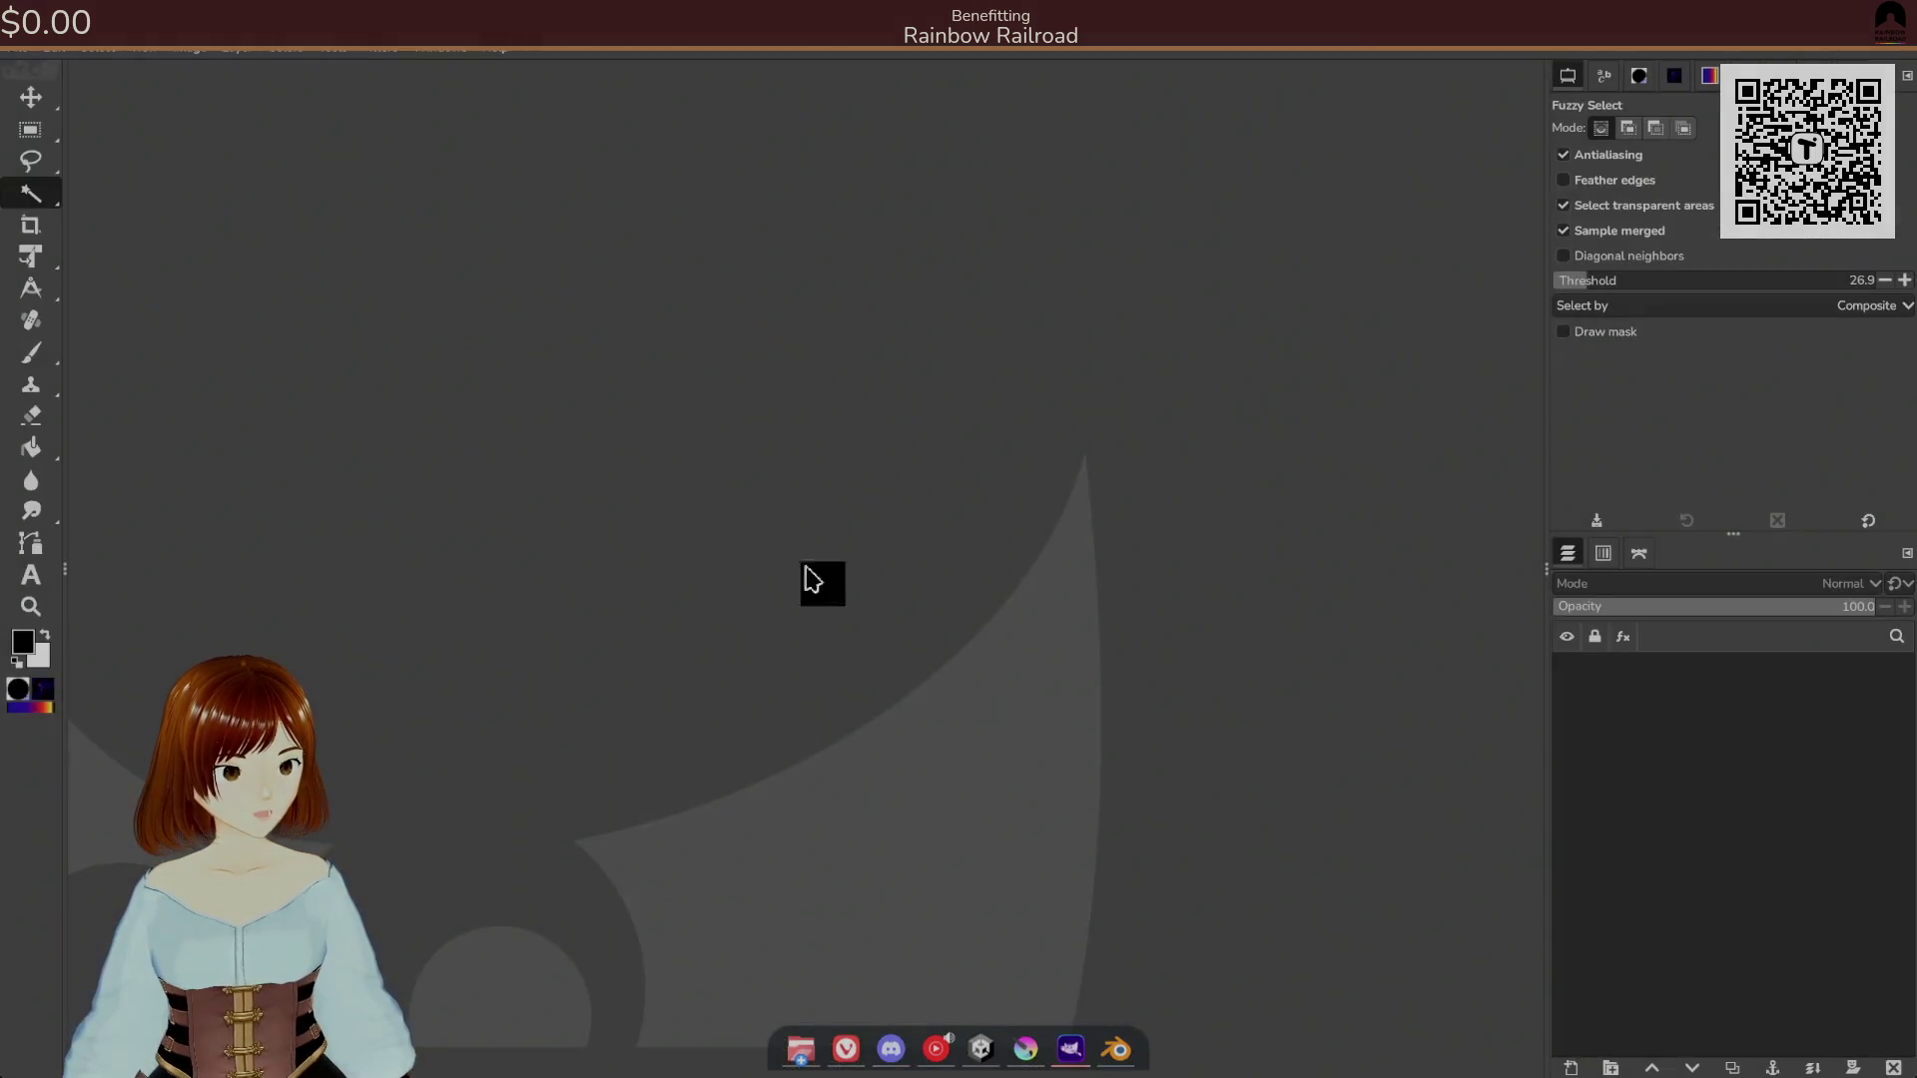
Bring up GIMP's Open Image dialog and preview the _04, _04_mask, _20_normal and hair-transparency textures.
click(24, 50)
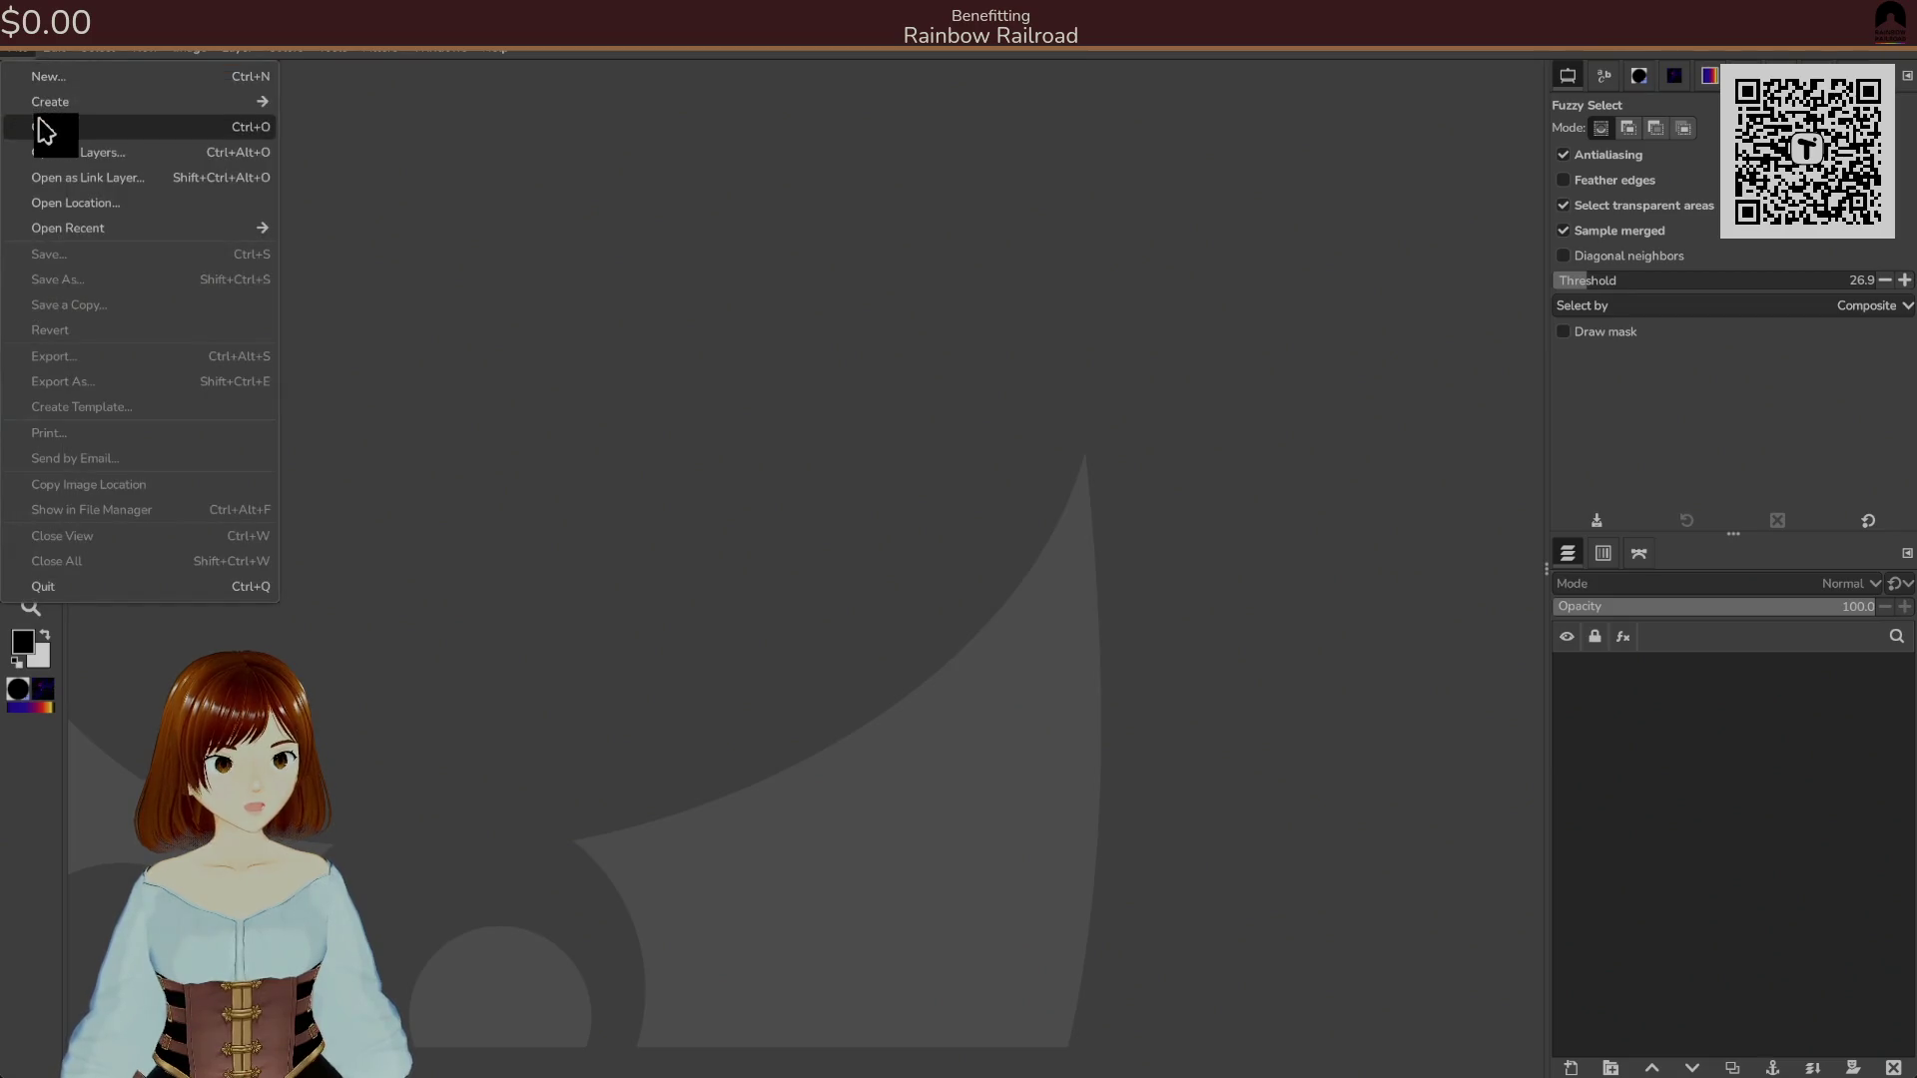
click(45, 127)
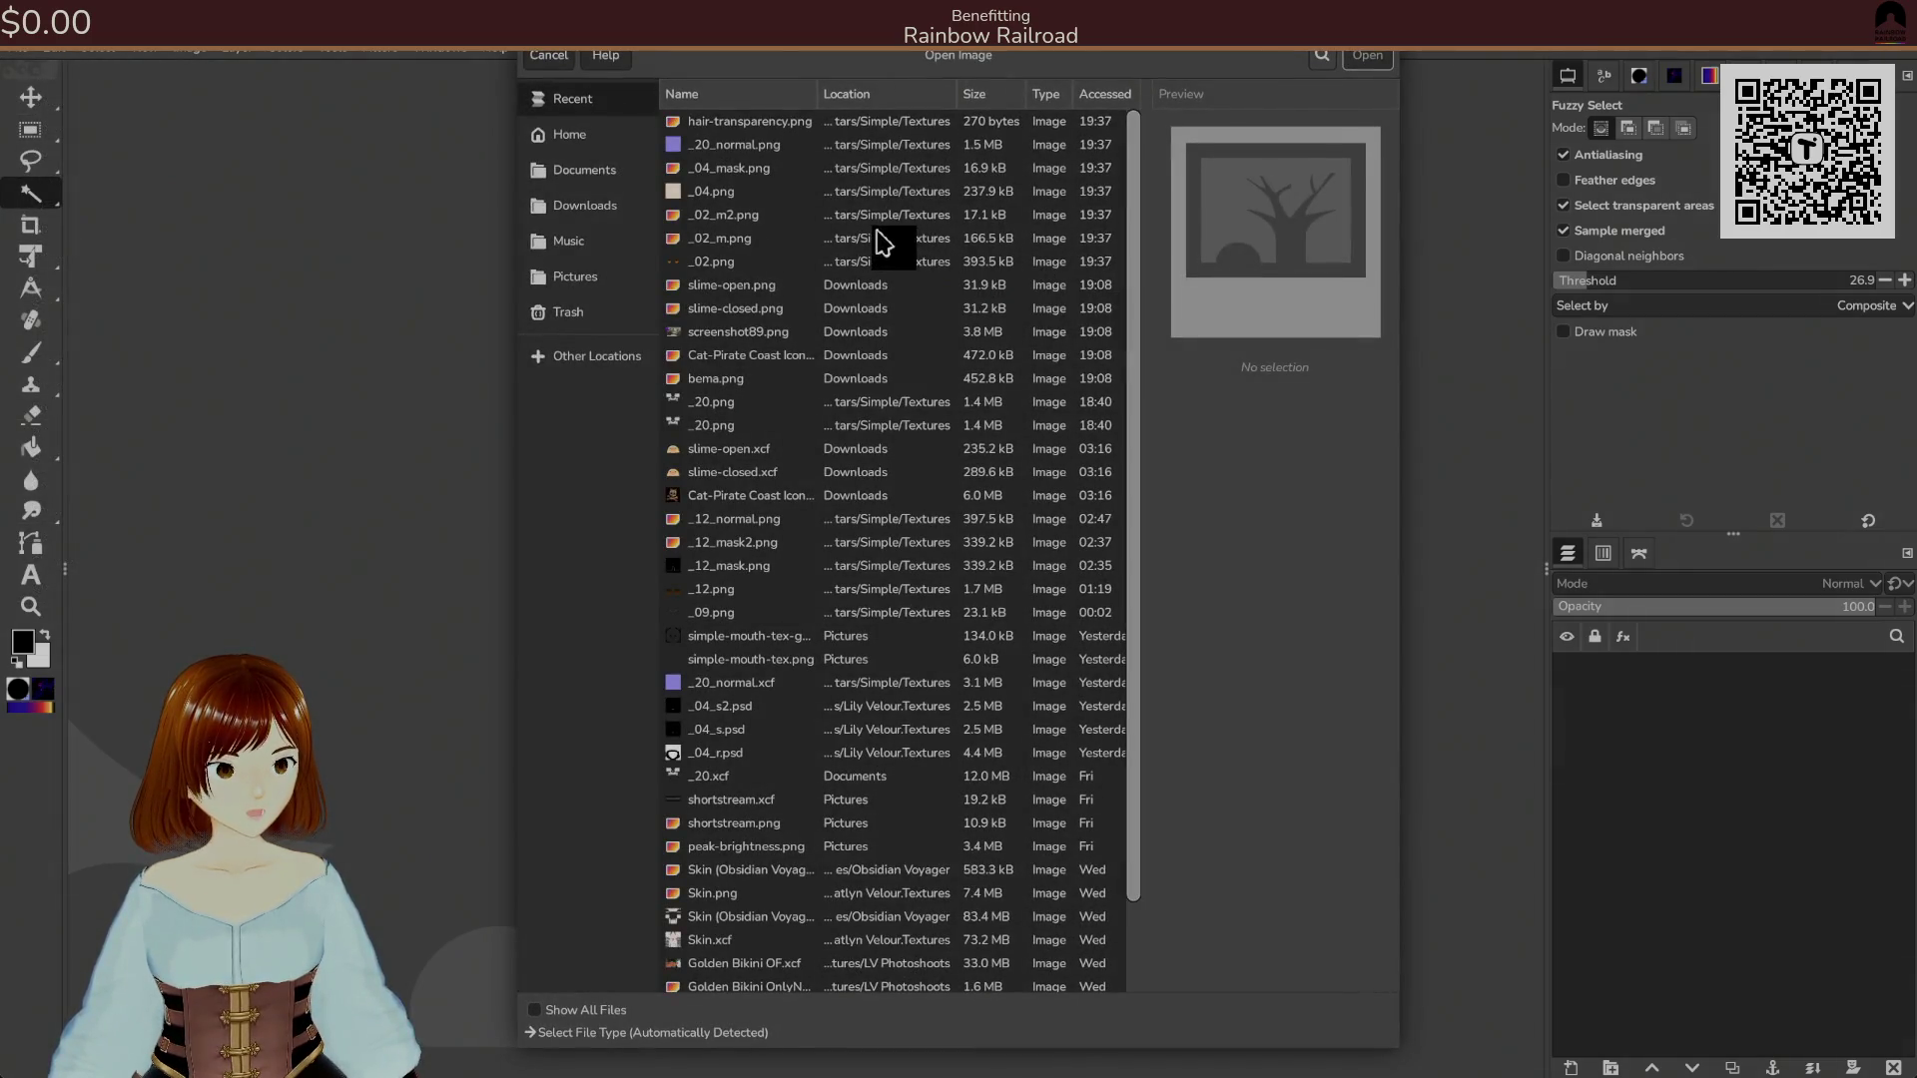
click(764, 195)
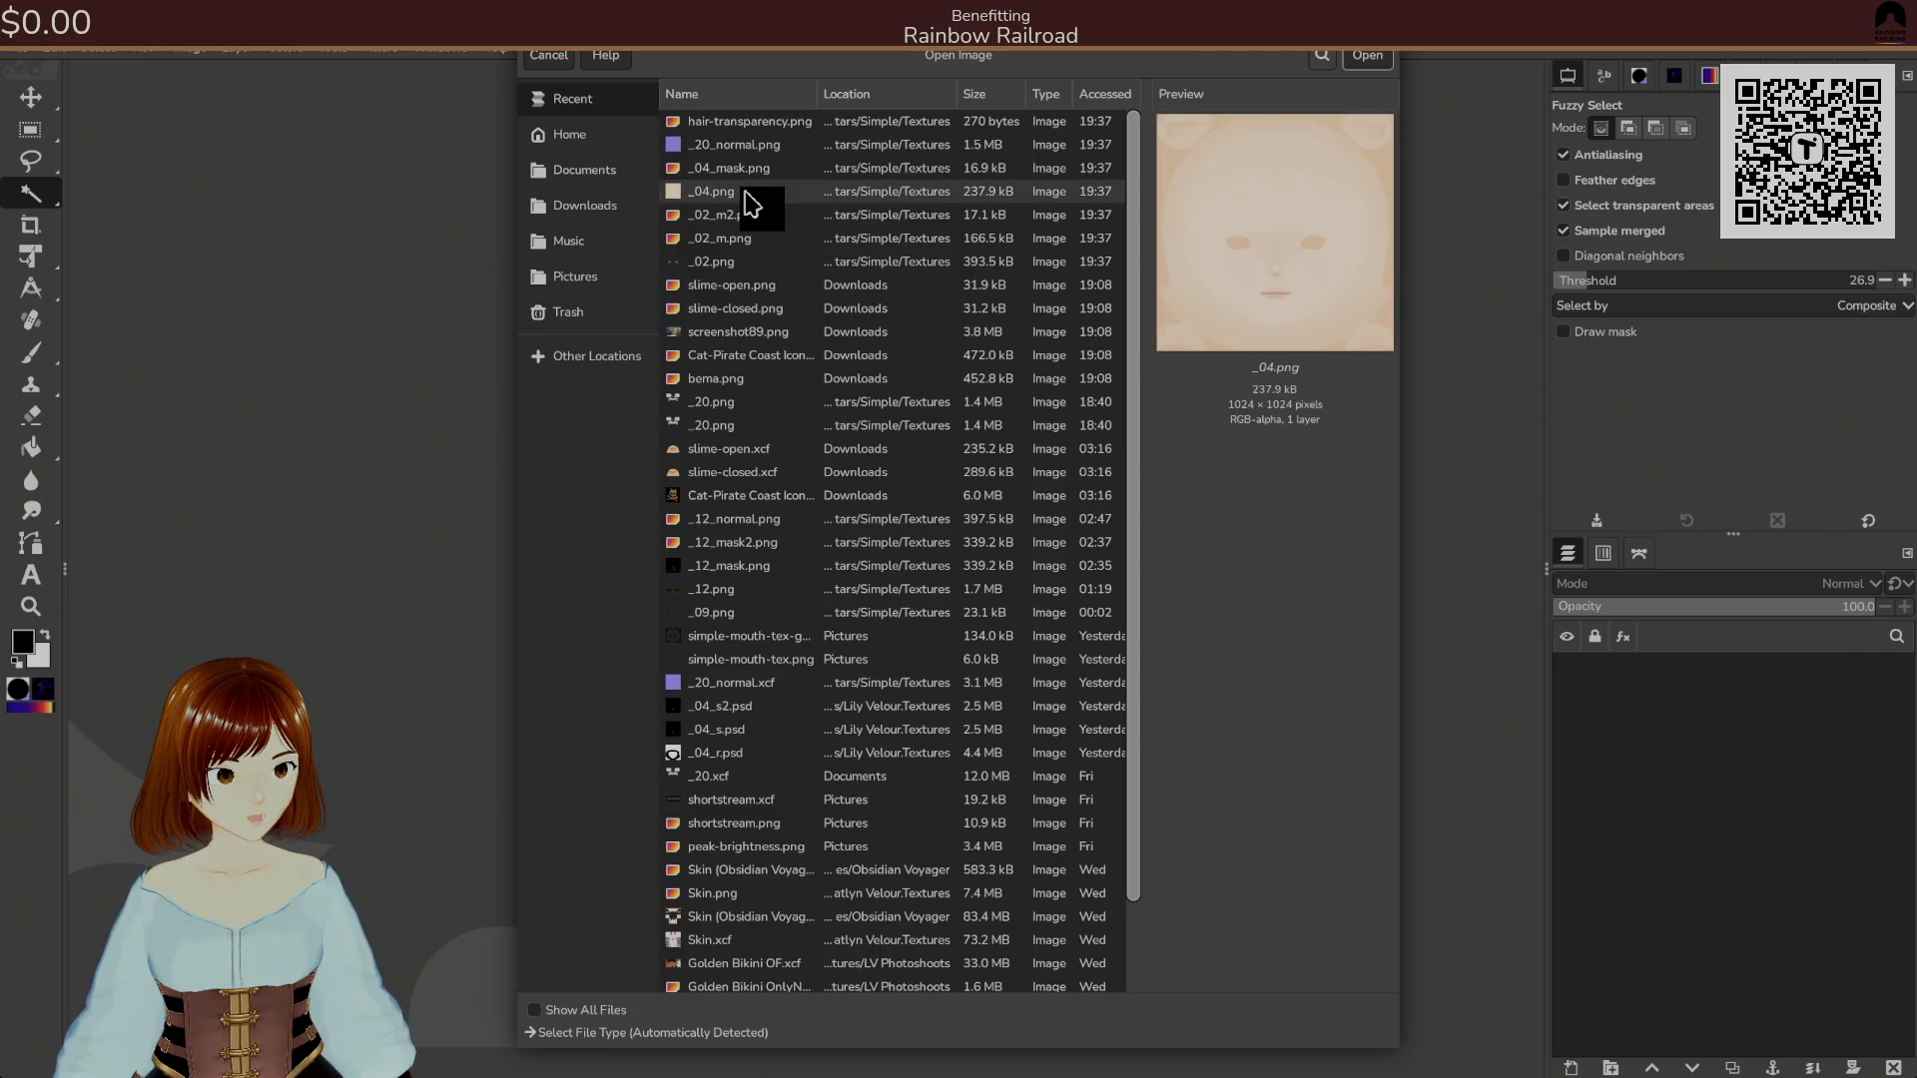
click(769, 166)
click(763, 147)
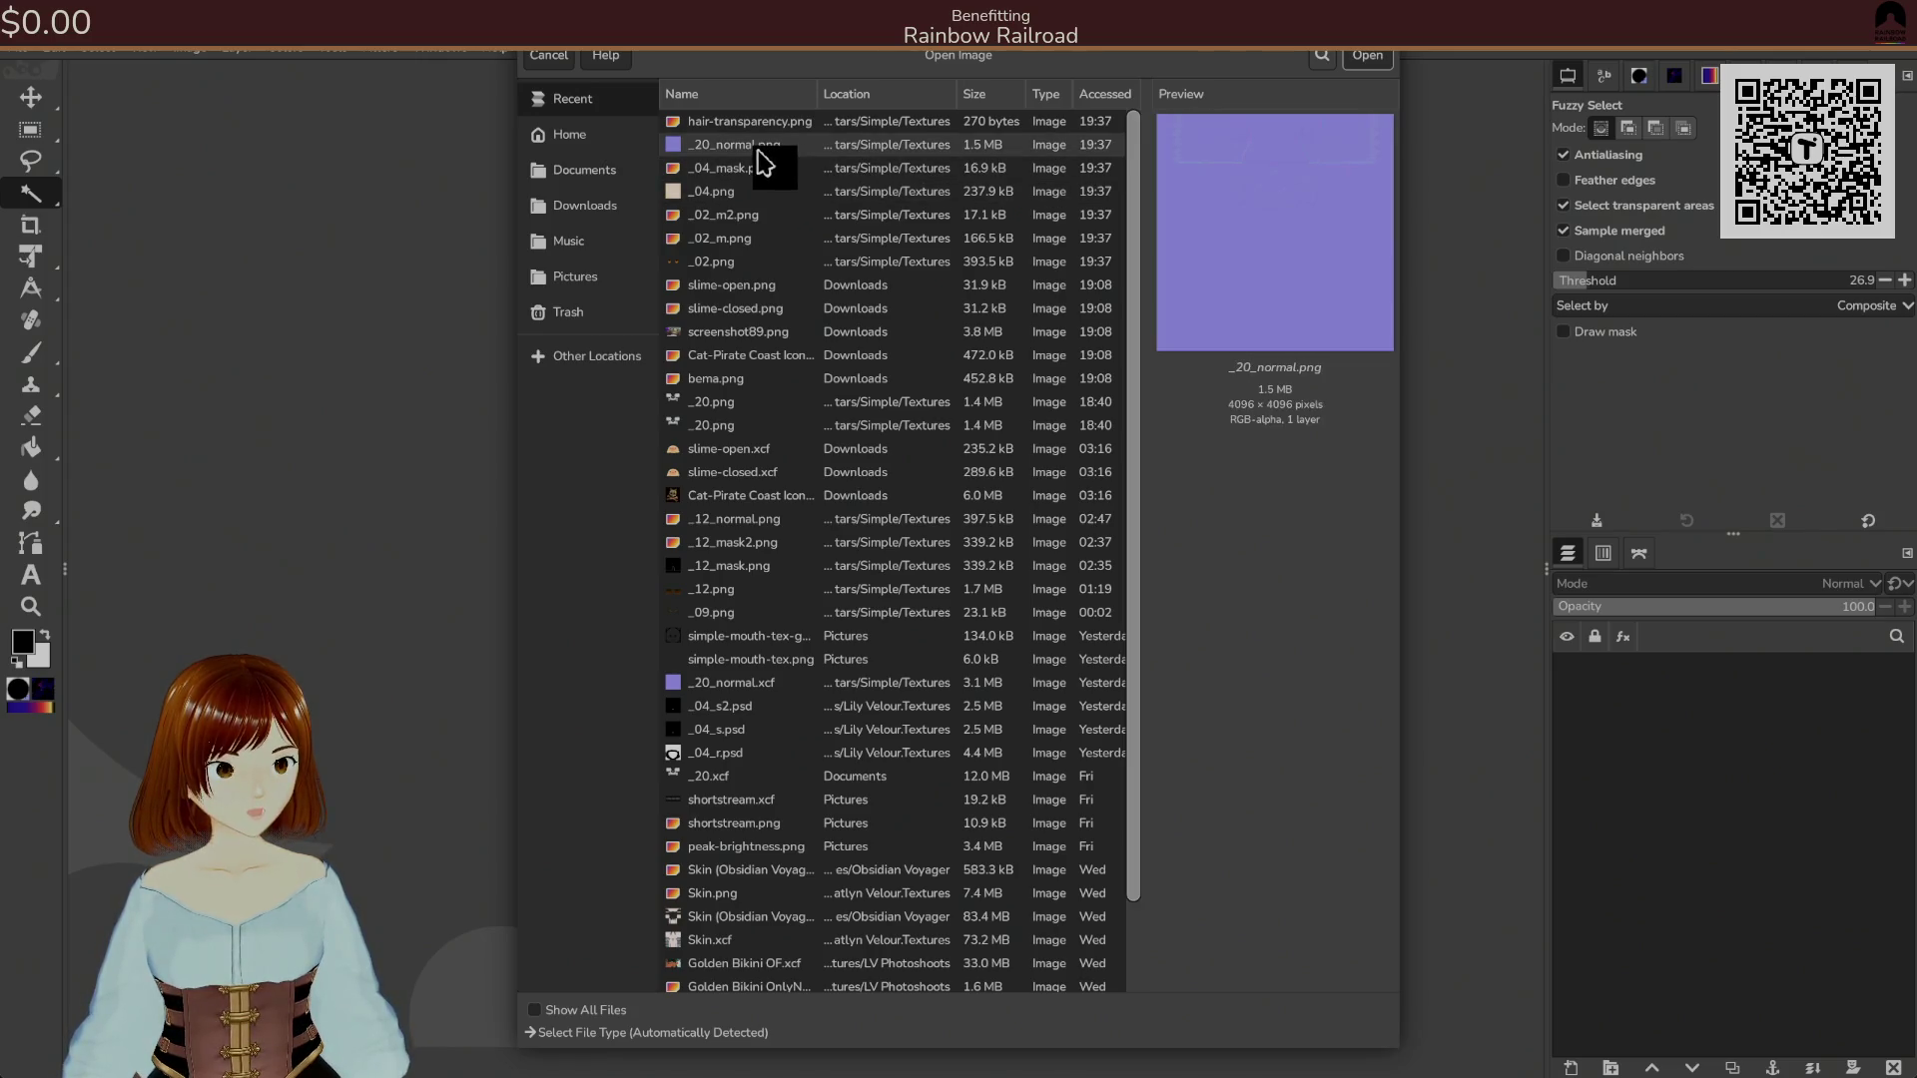
click(753, 124)
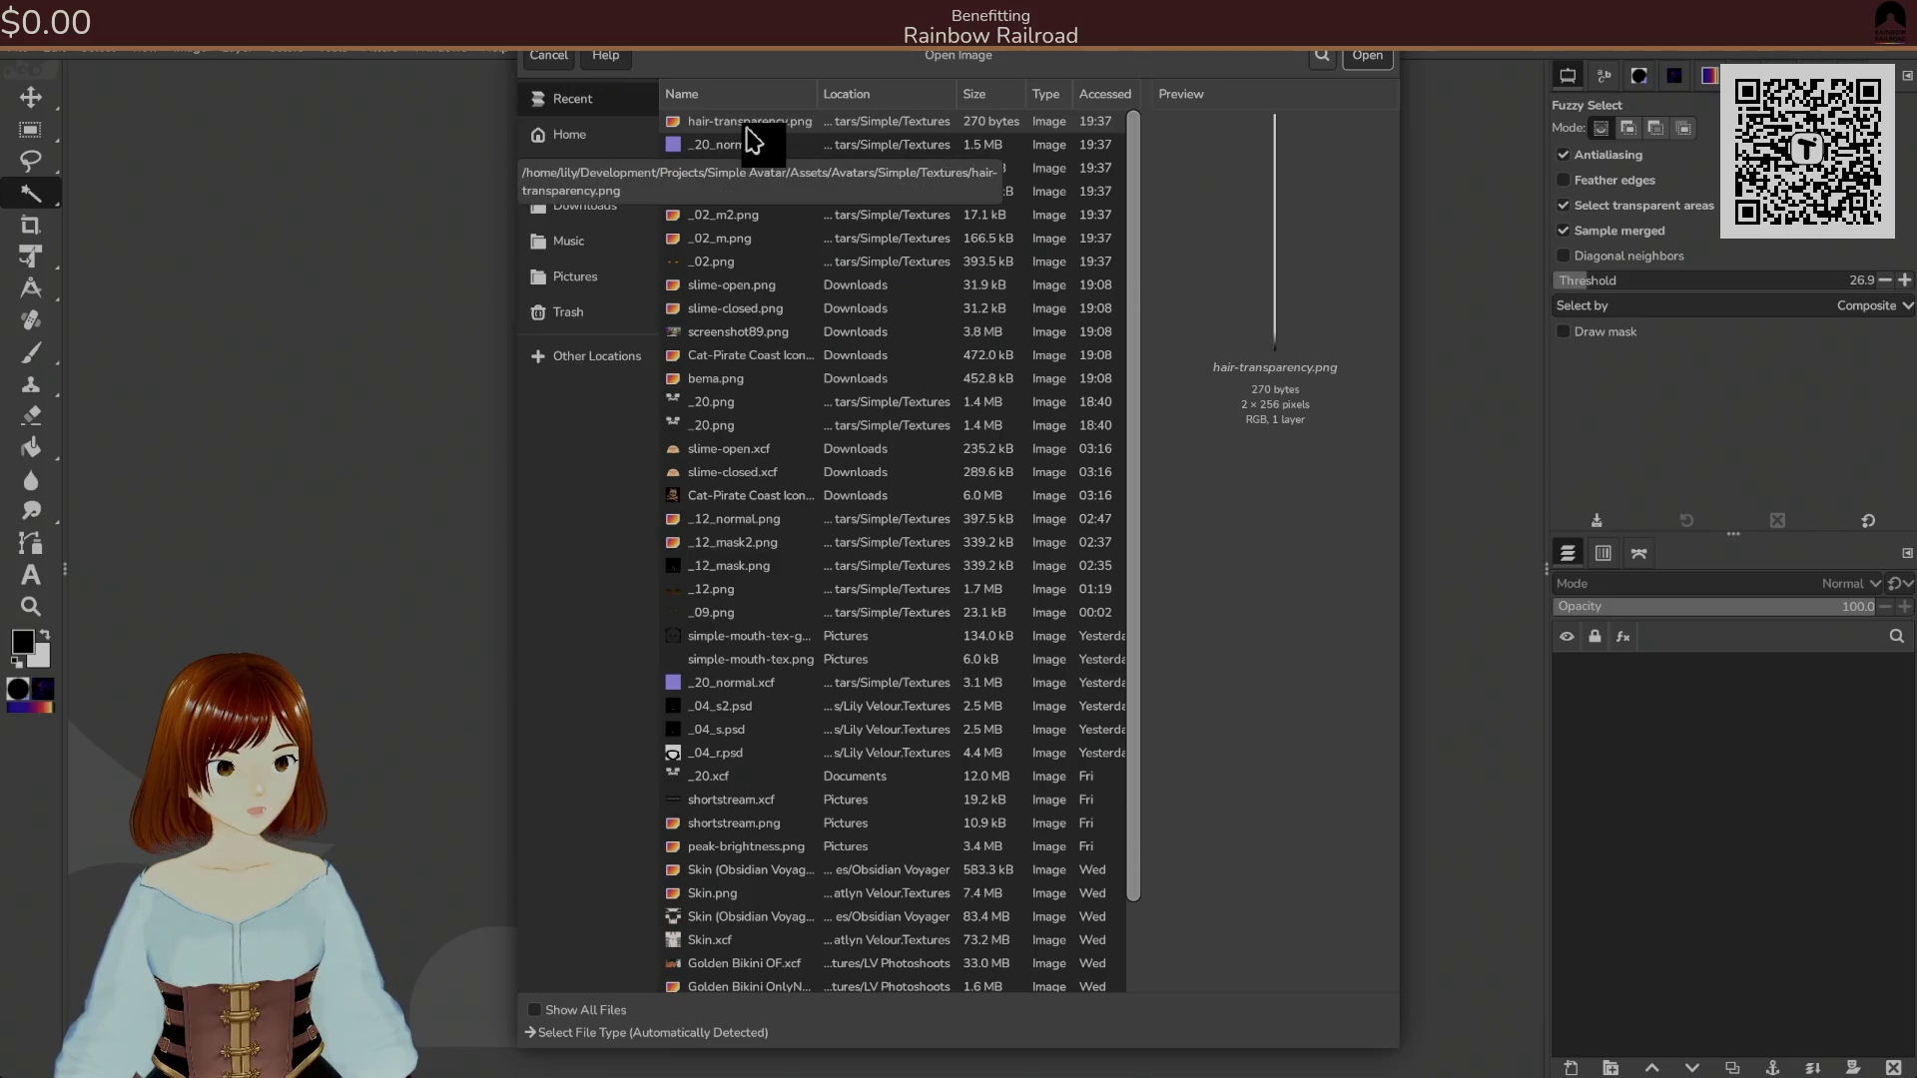
Jump to _20_normal.png's folder via Visit File and open _20.png.
click(749, 150)
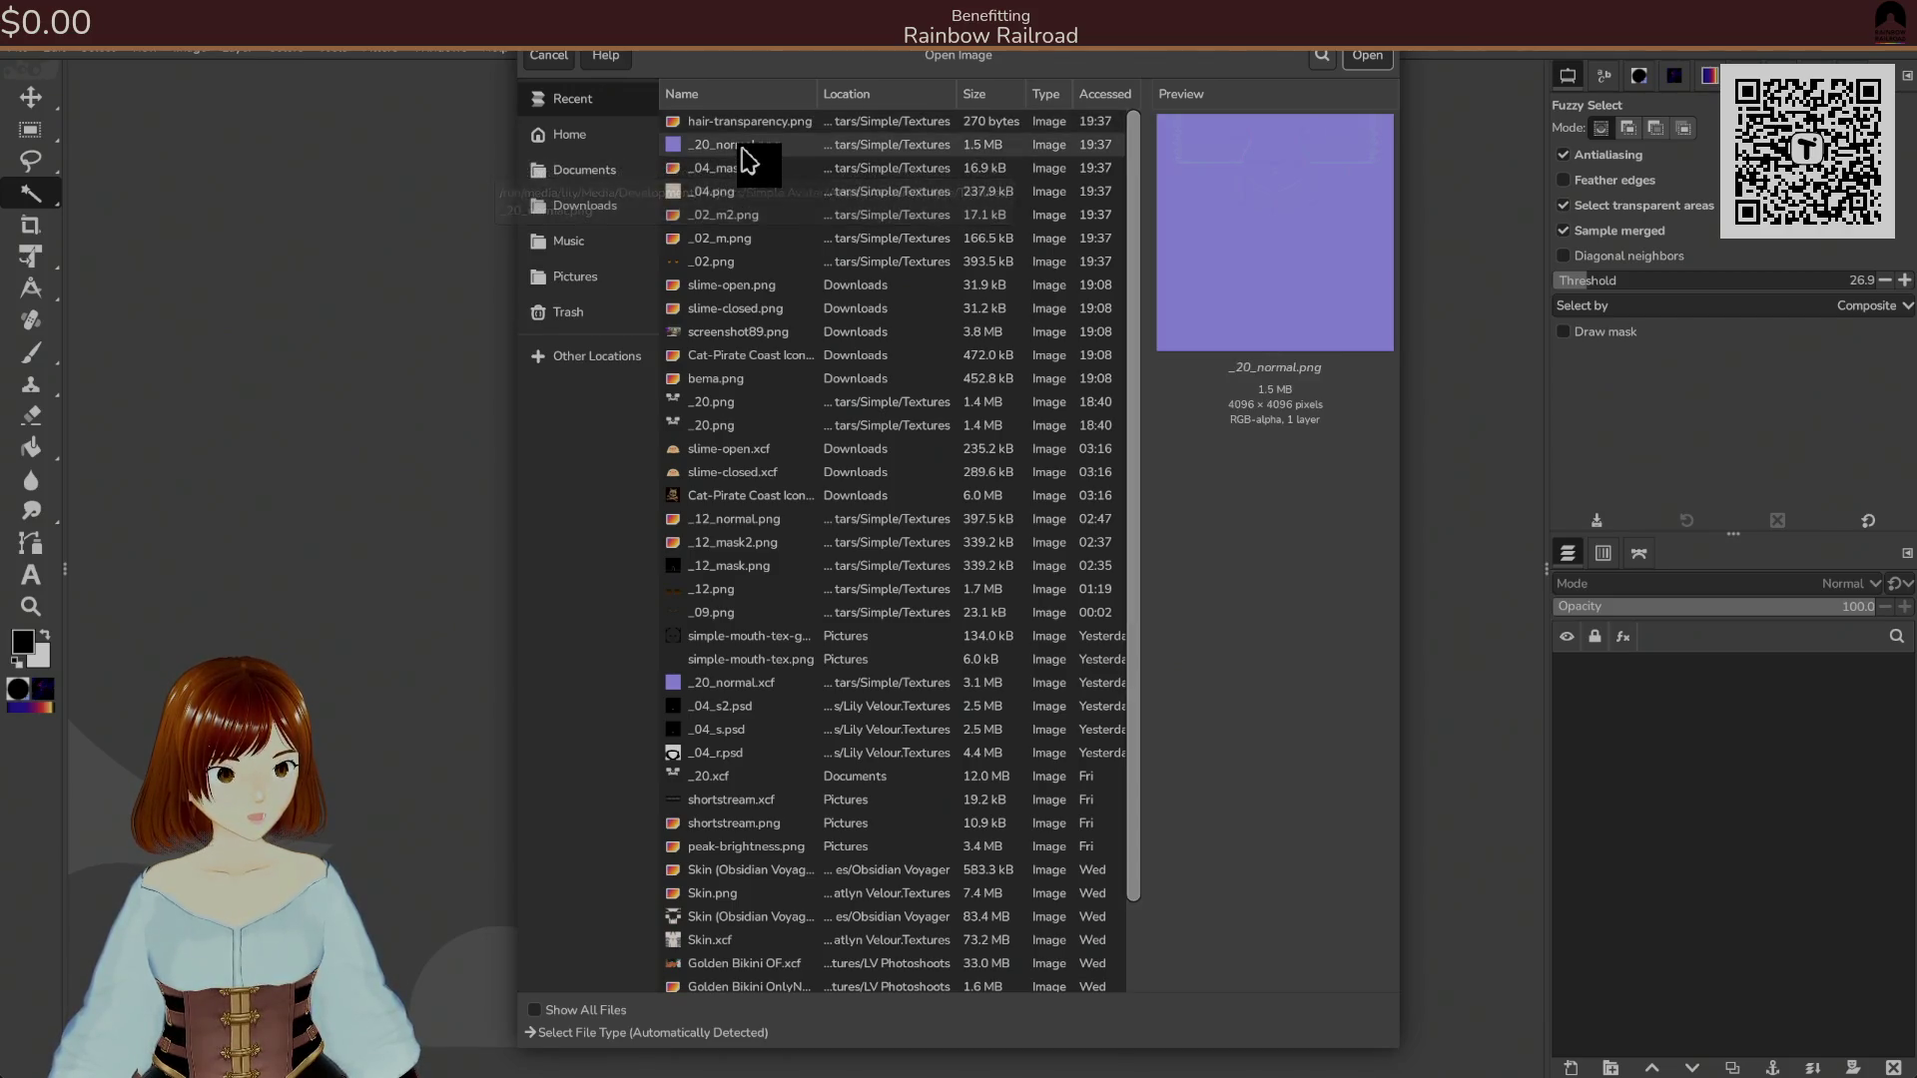
right_click(750, 154)
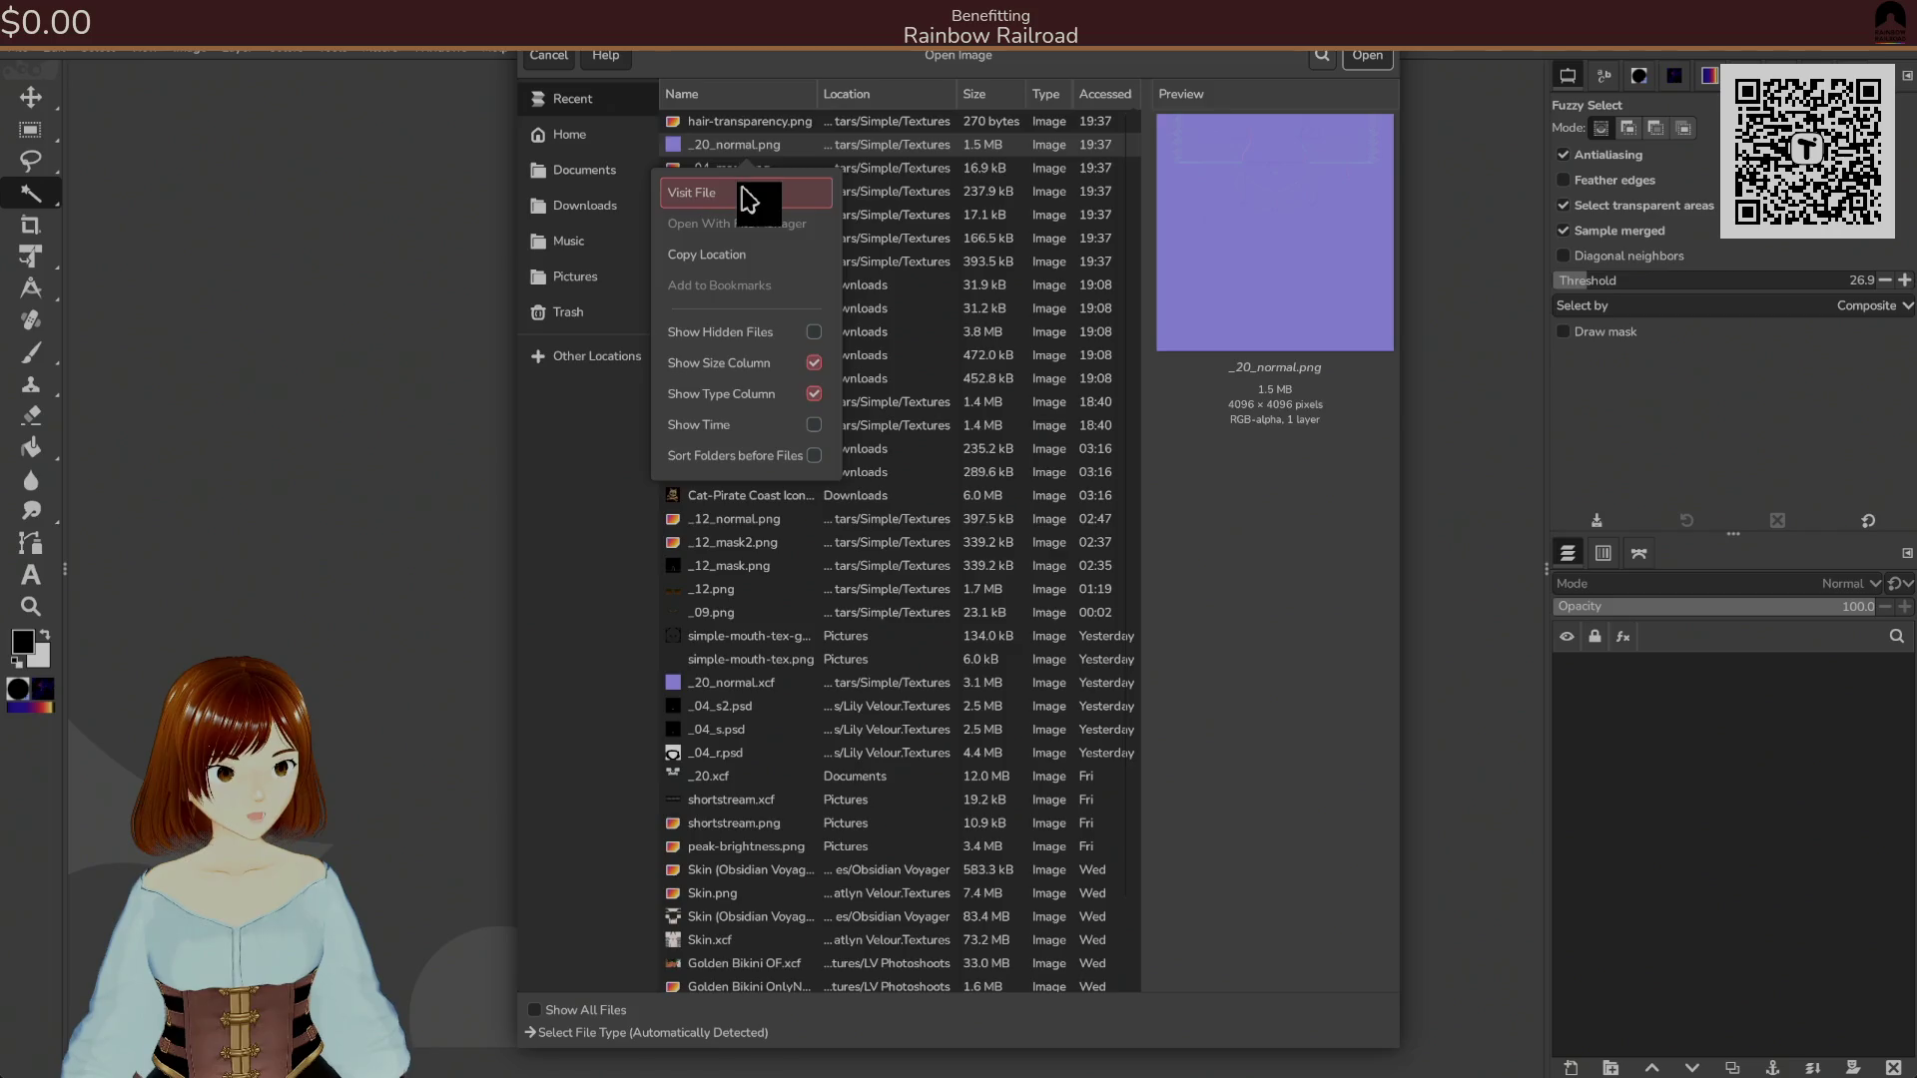
click(749, 195)
click(720, 631)
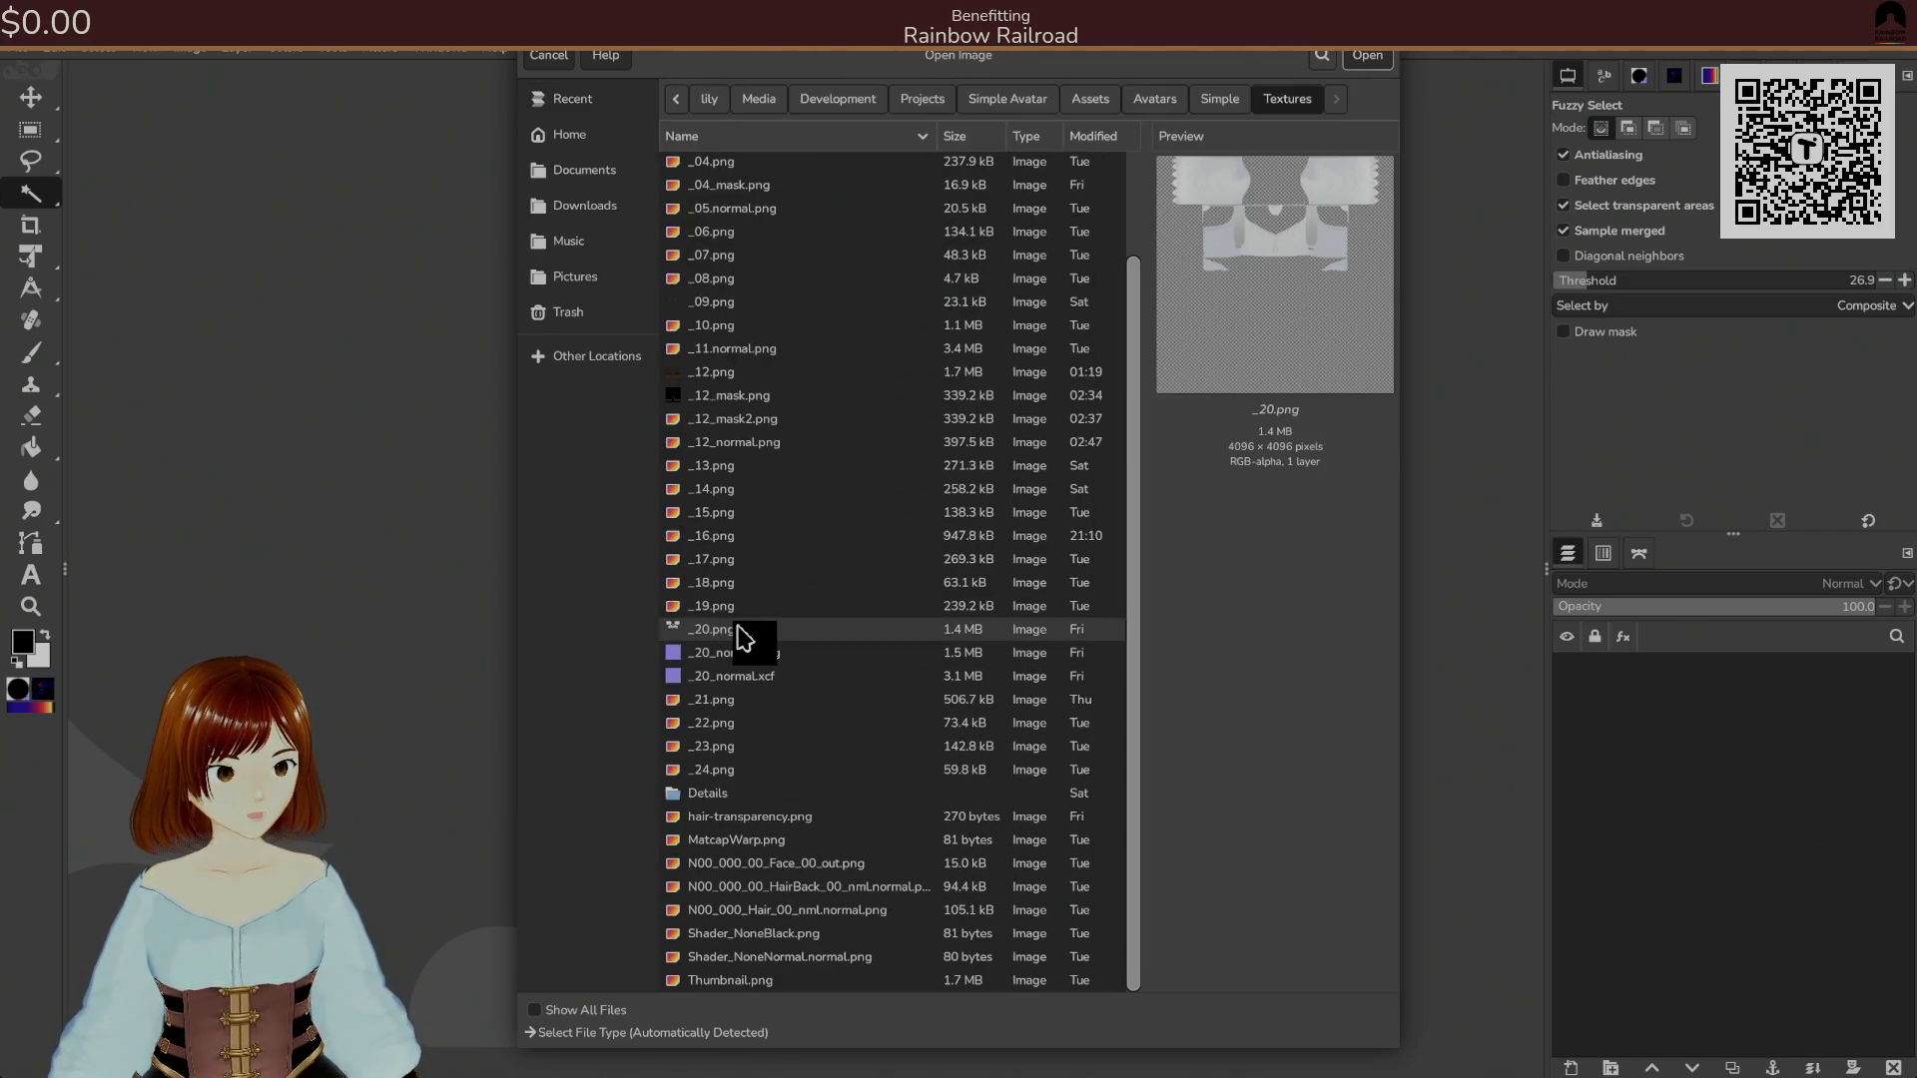
double_click(738, 628)
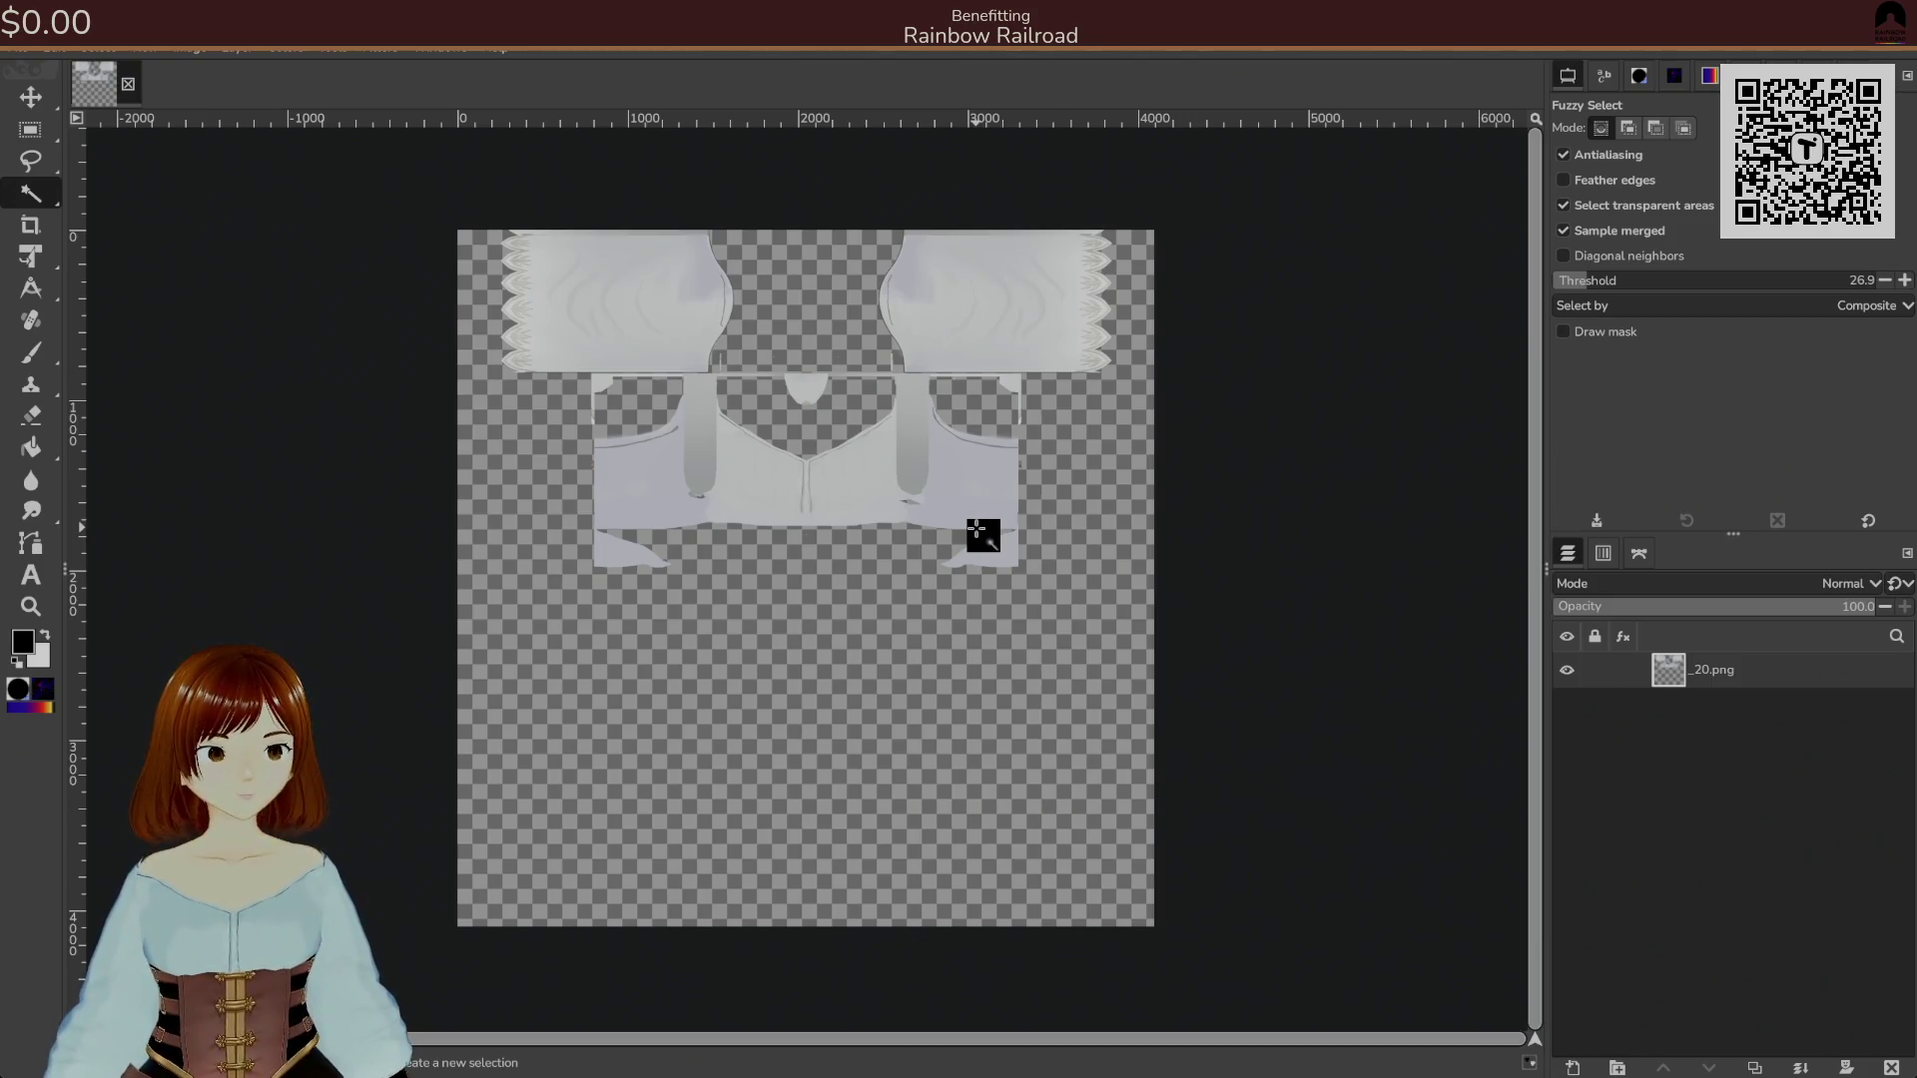
Try a grey Paintbrush dab on the centre placket, add a new layer, then undo the dab.
key(p)
ctrl+scroll(824, 508, up, 3)
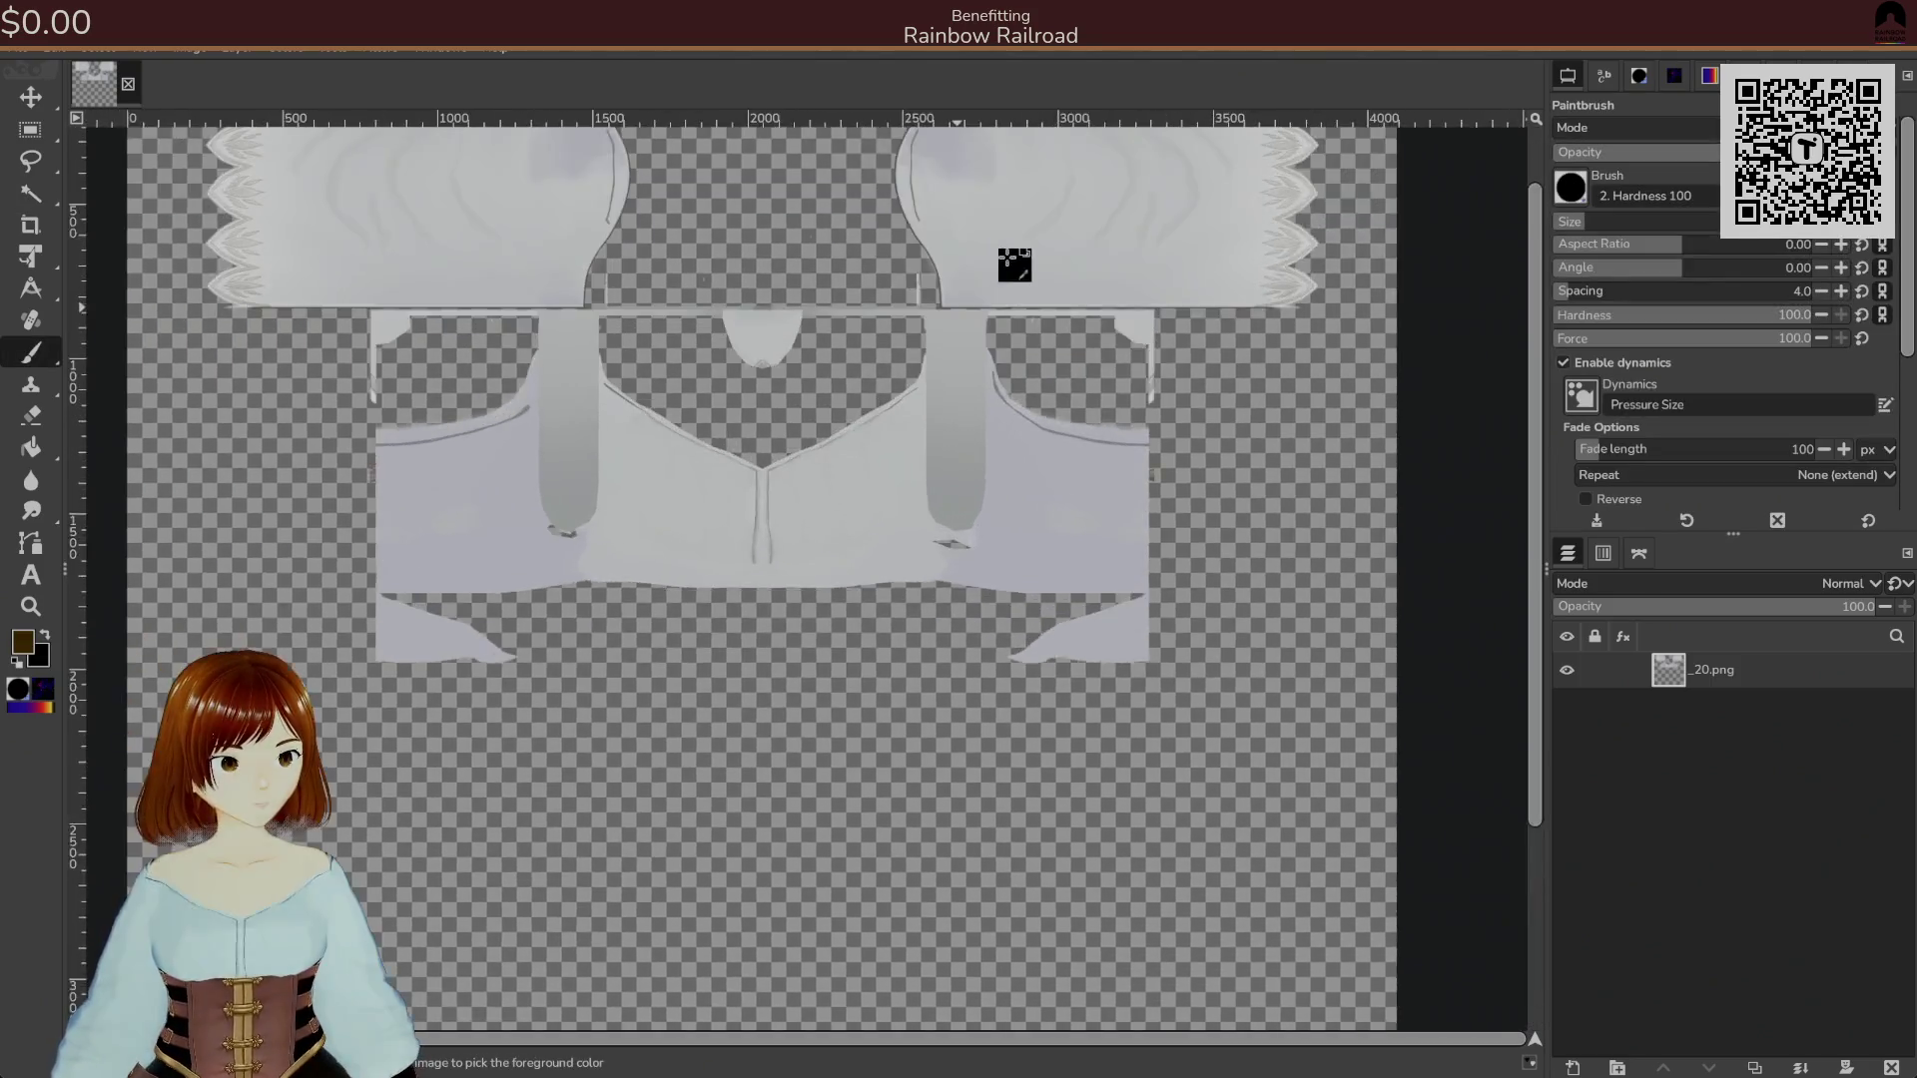
ctrl+scroll(980, 385, up, 3)
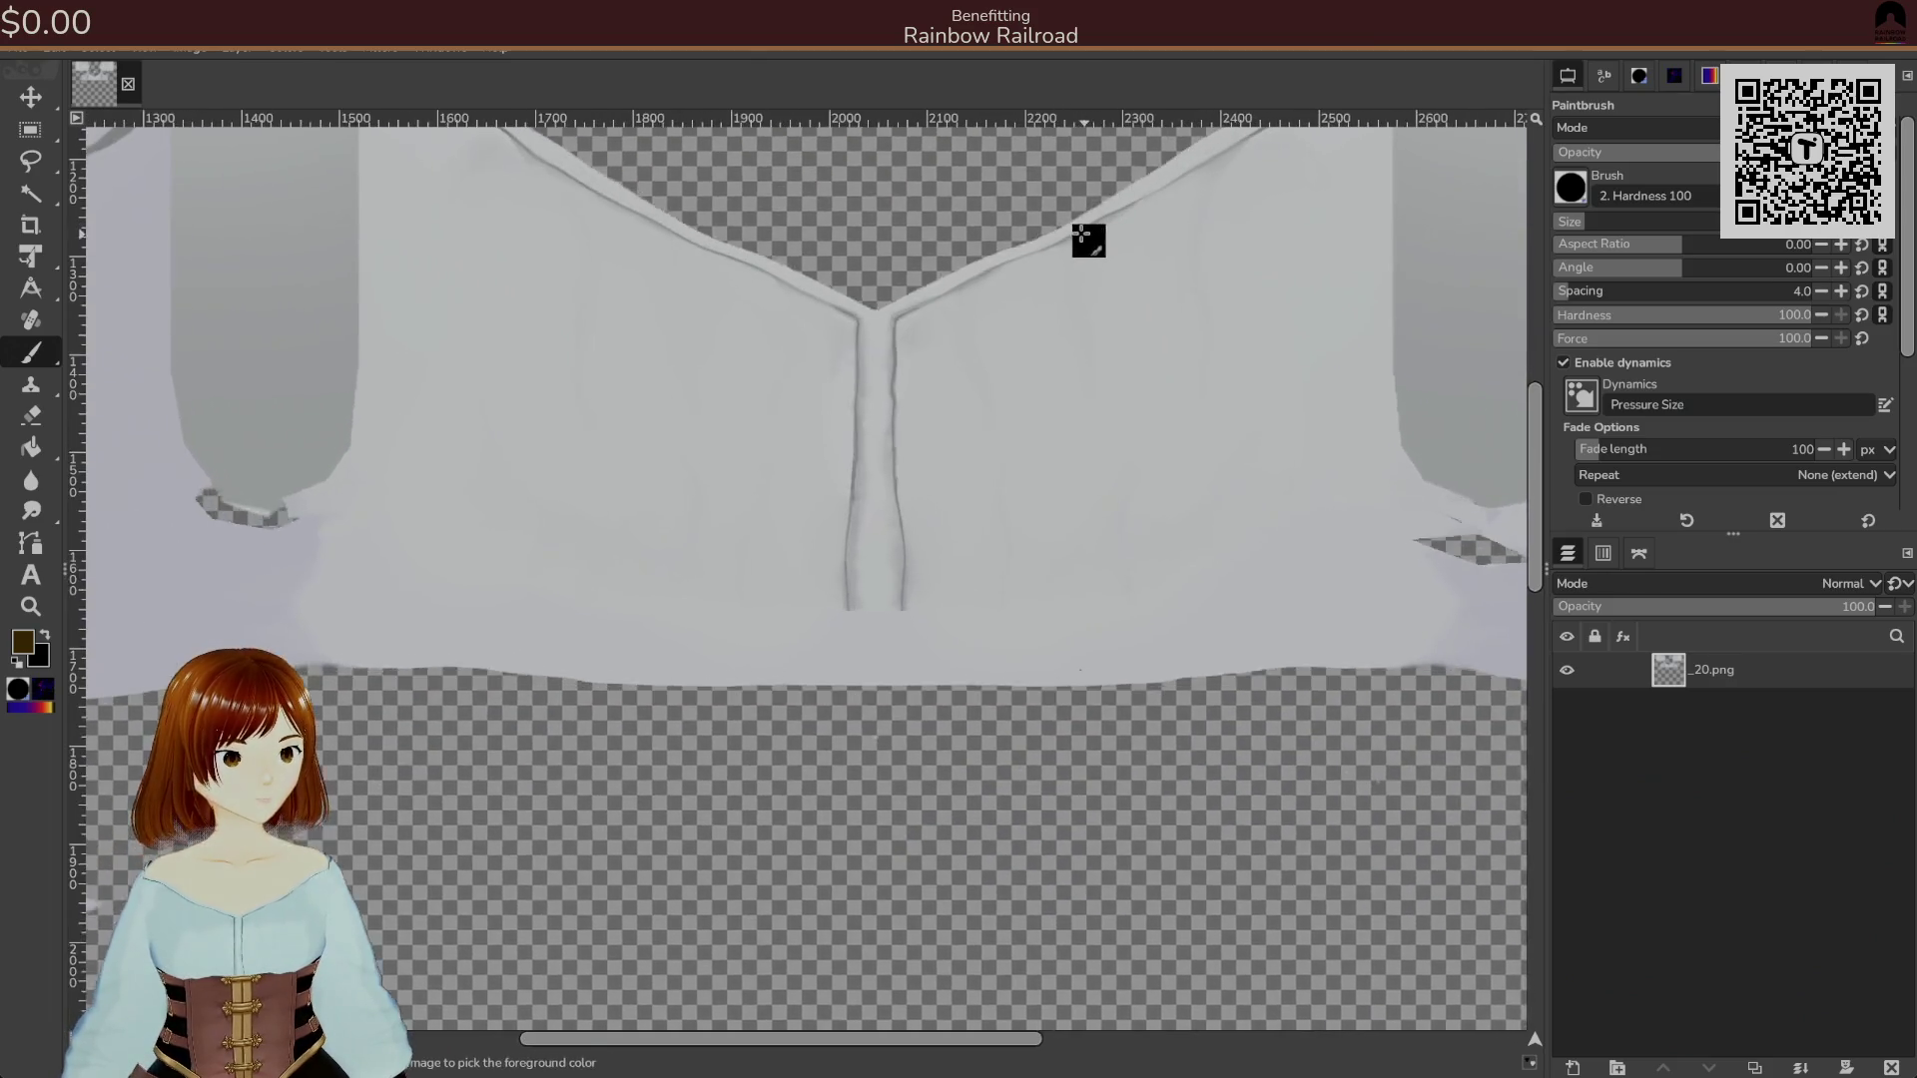
key(alt+Tab)
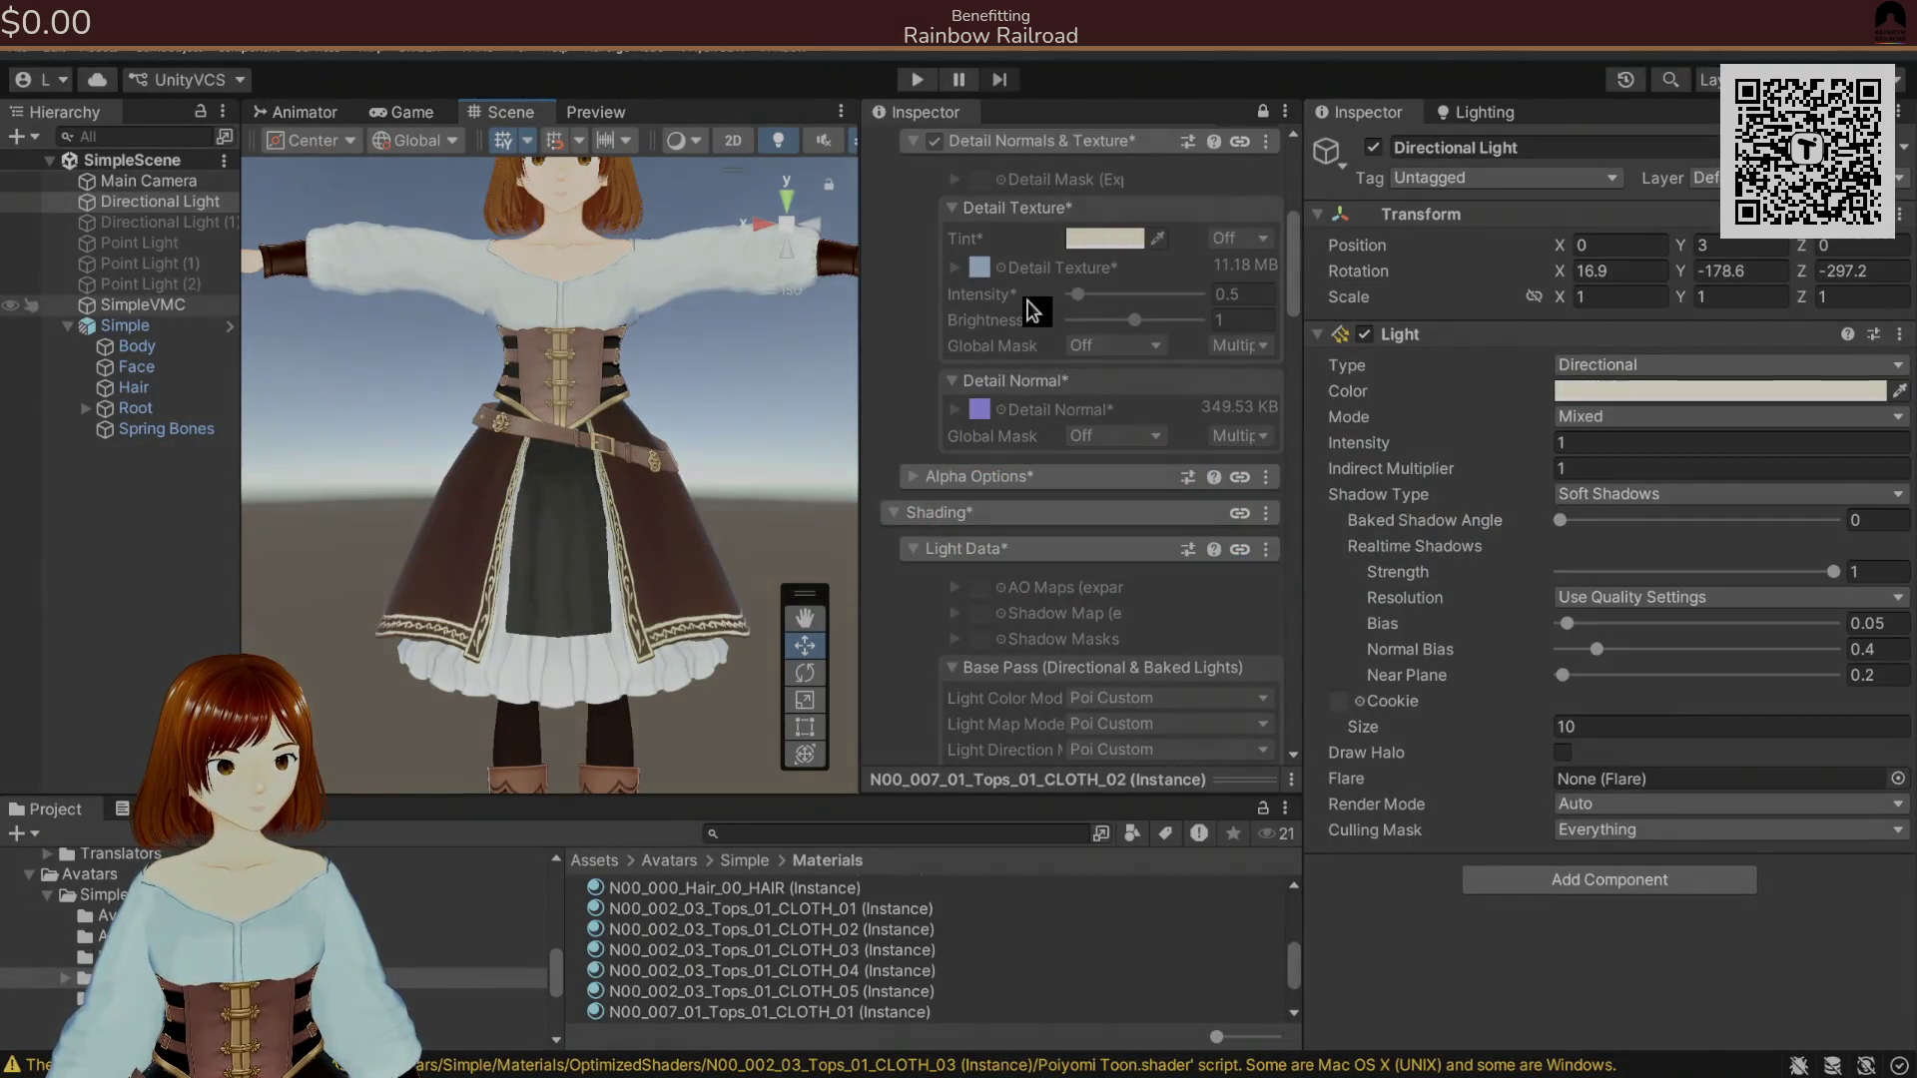
key(alt+Tab)
ctrl+scroll(1009, 316, up, 2)
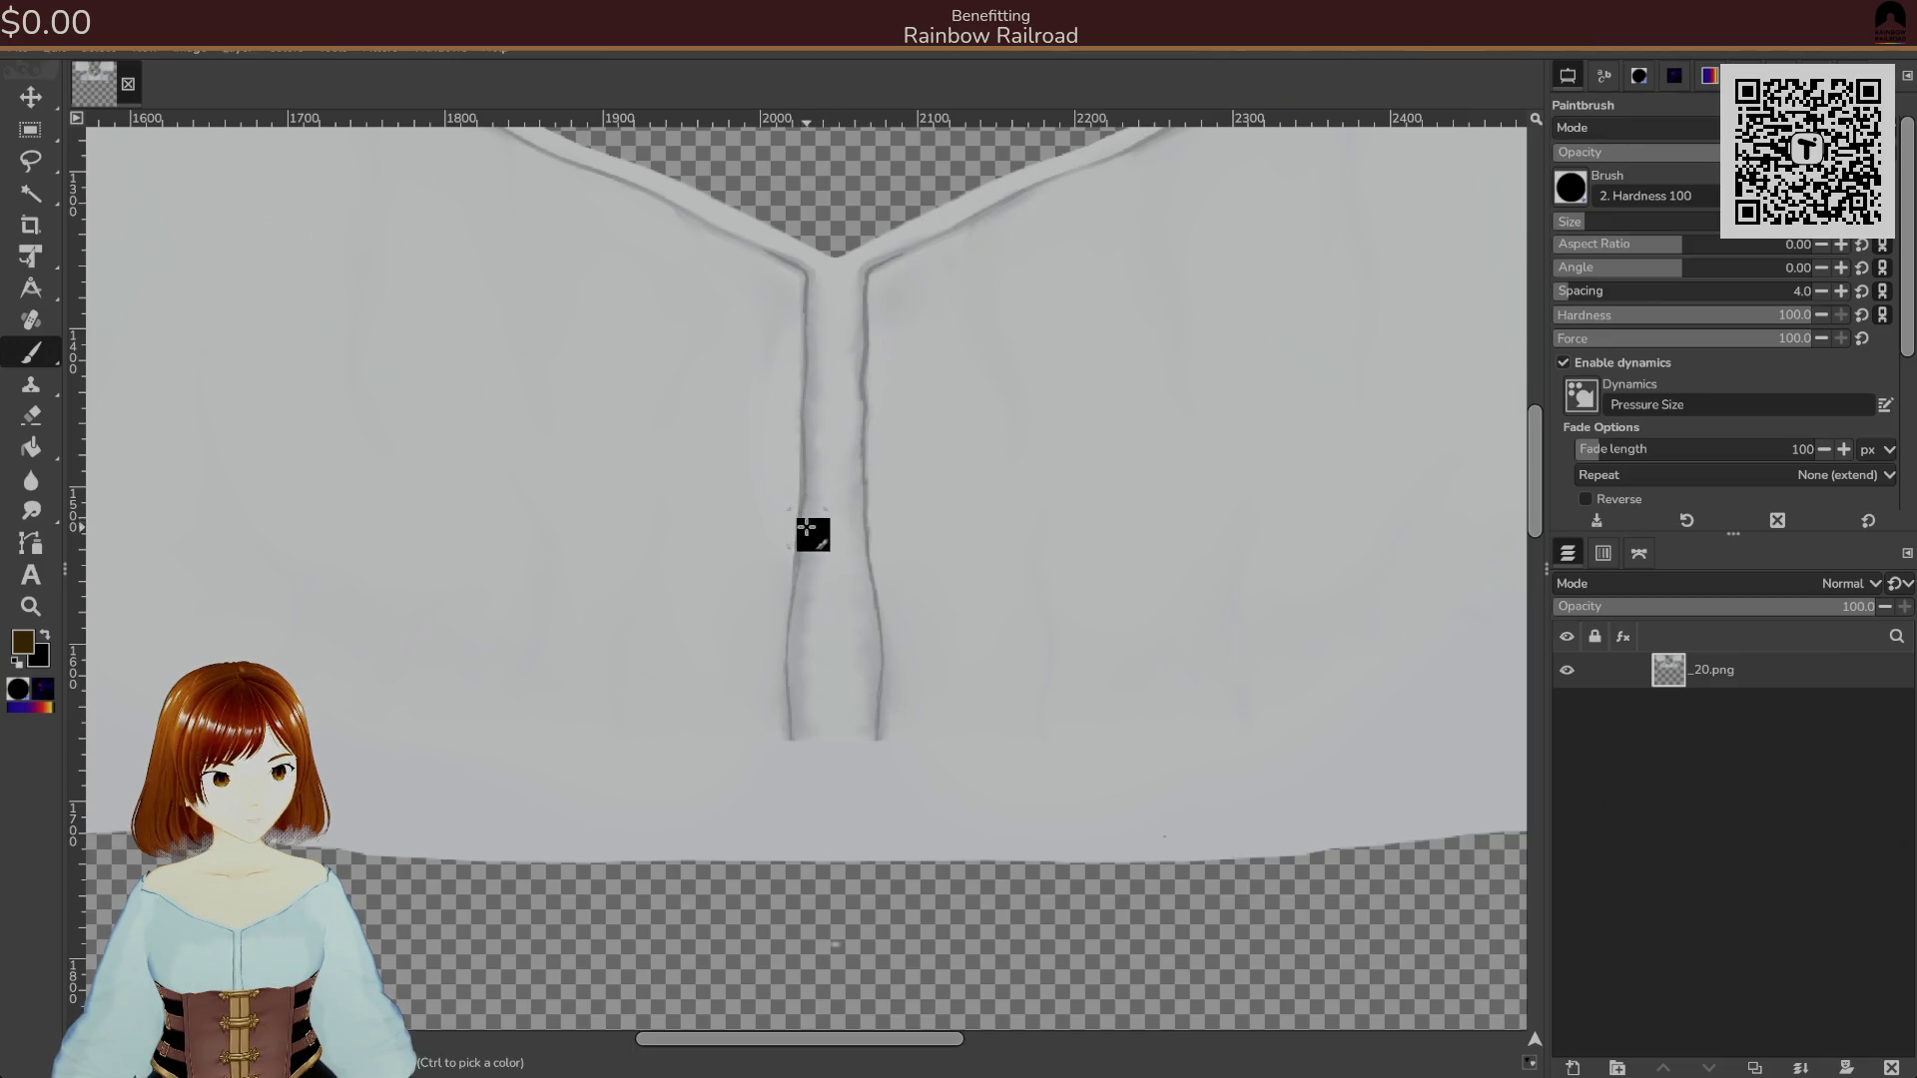
click(832, 671)
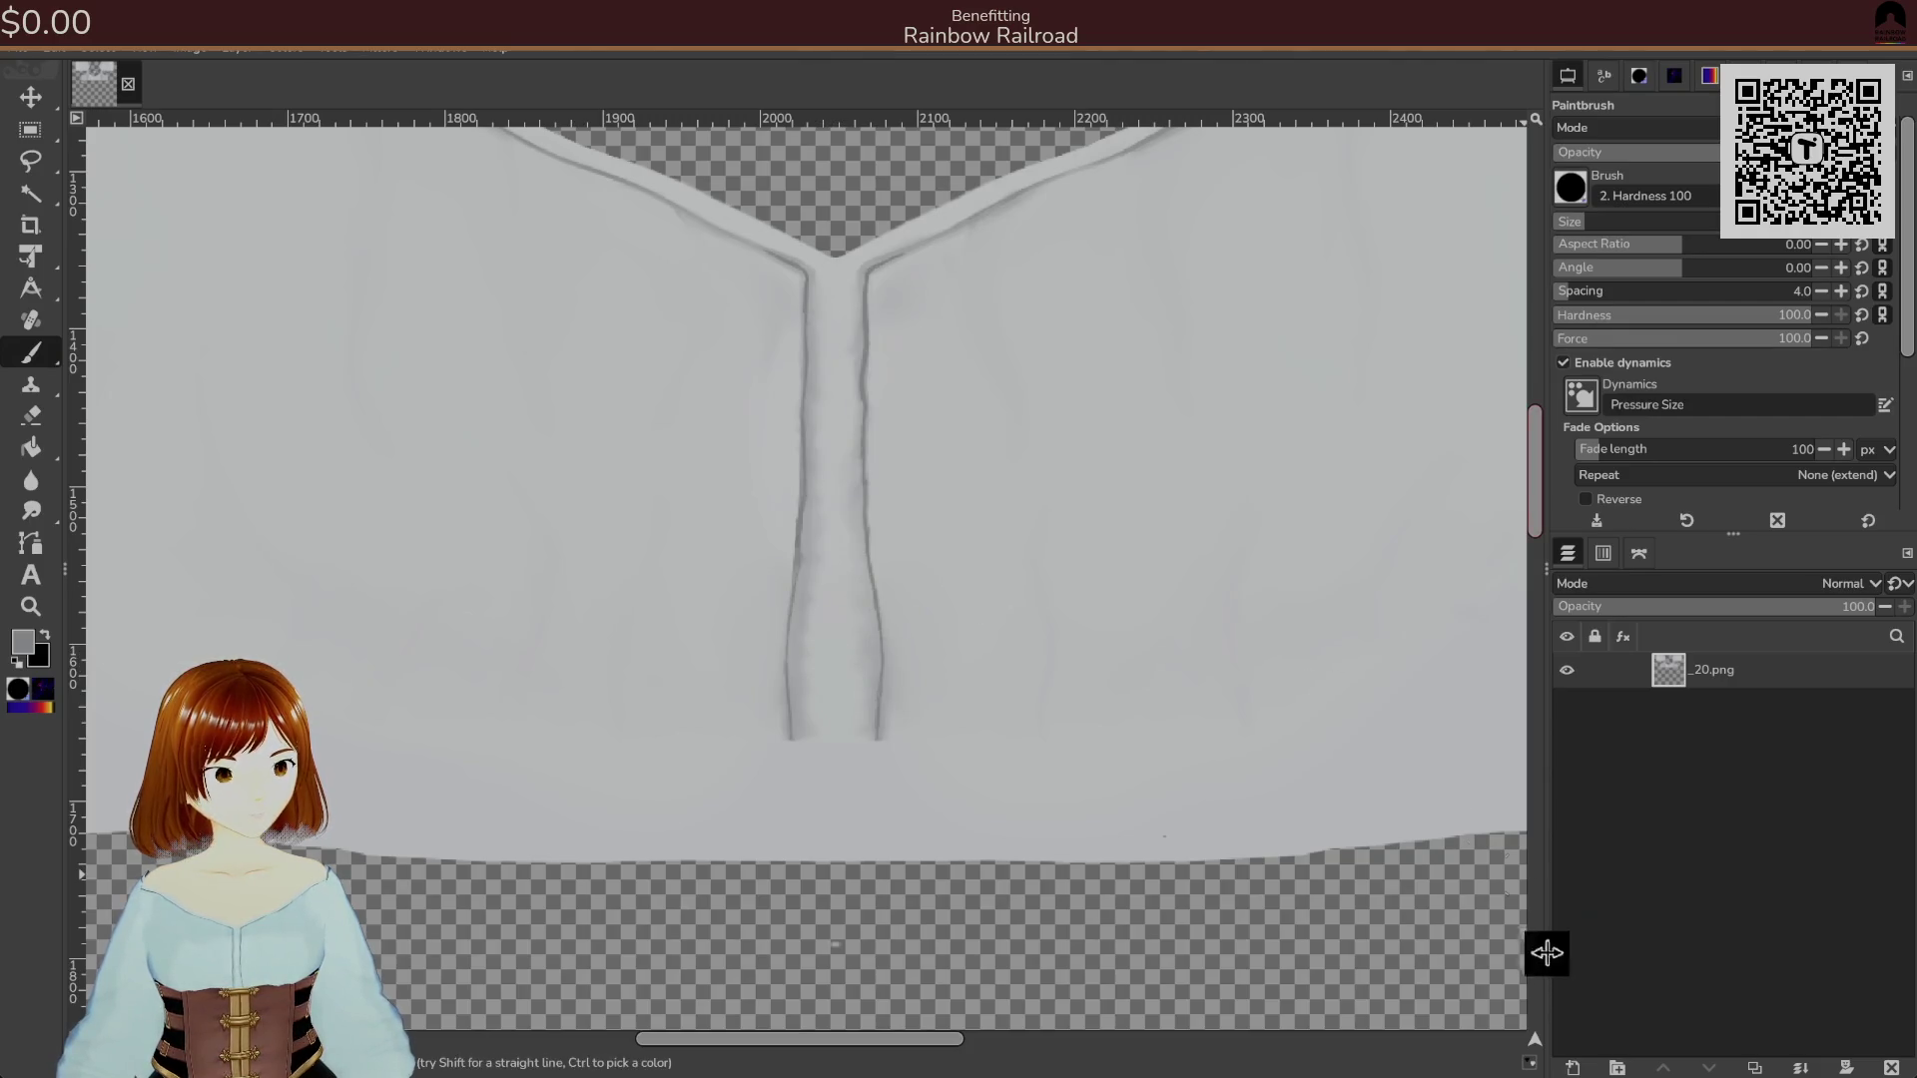
click(1573, 1068)
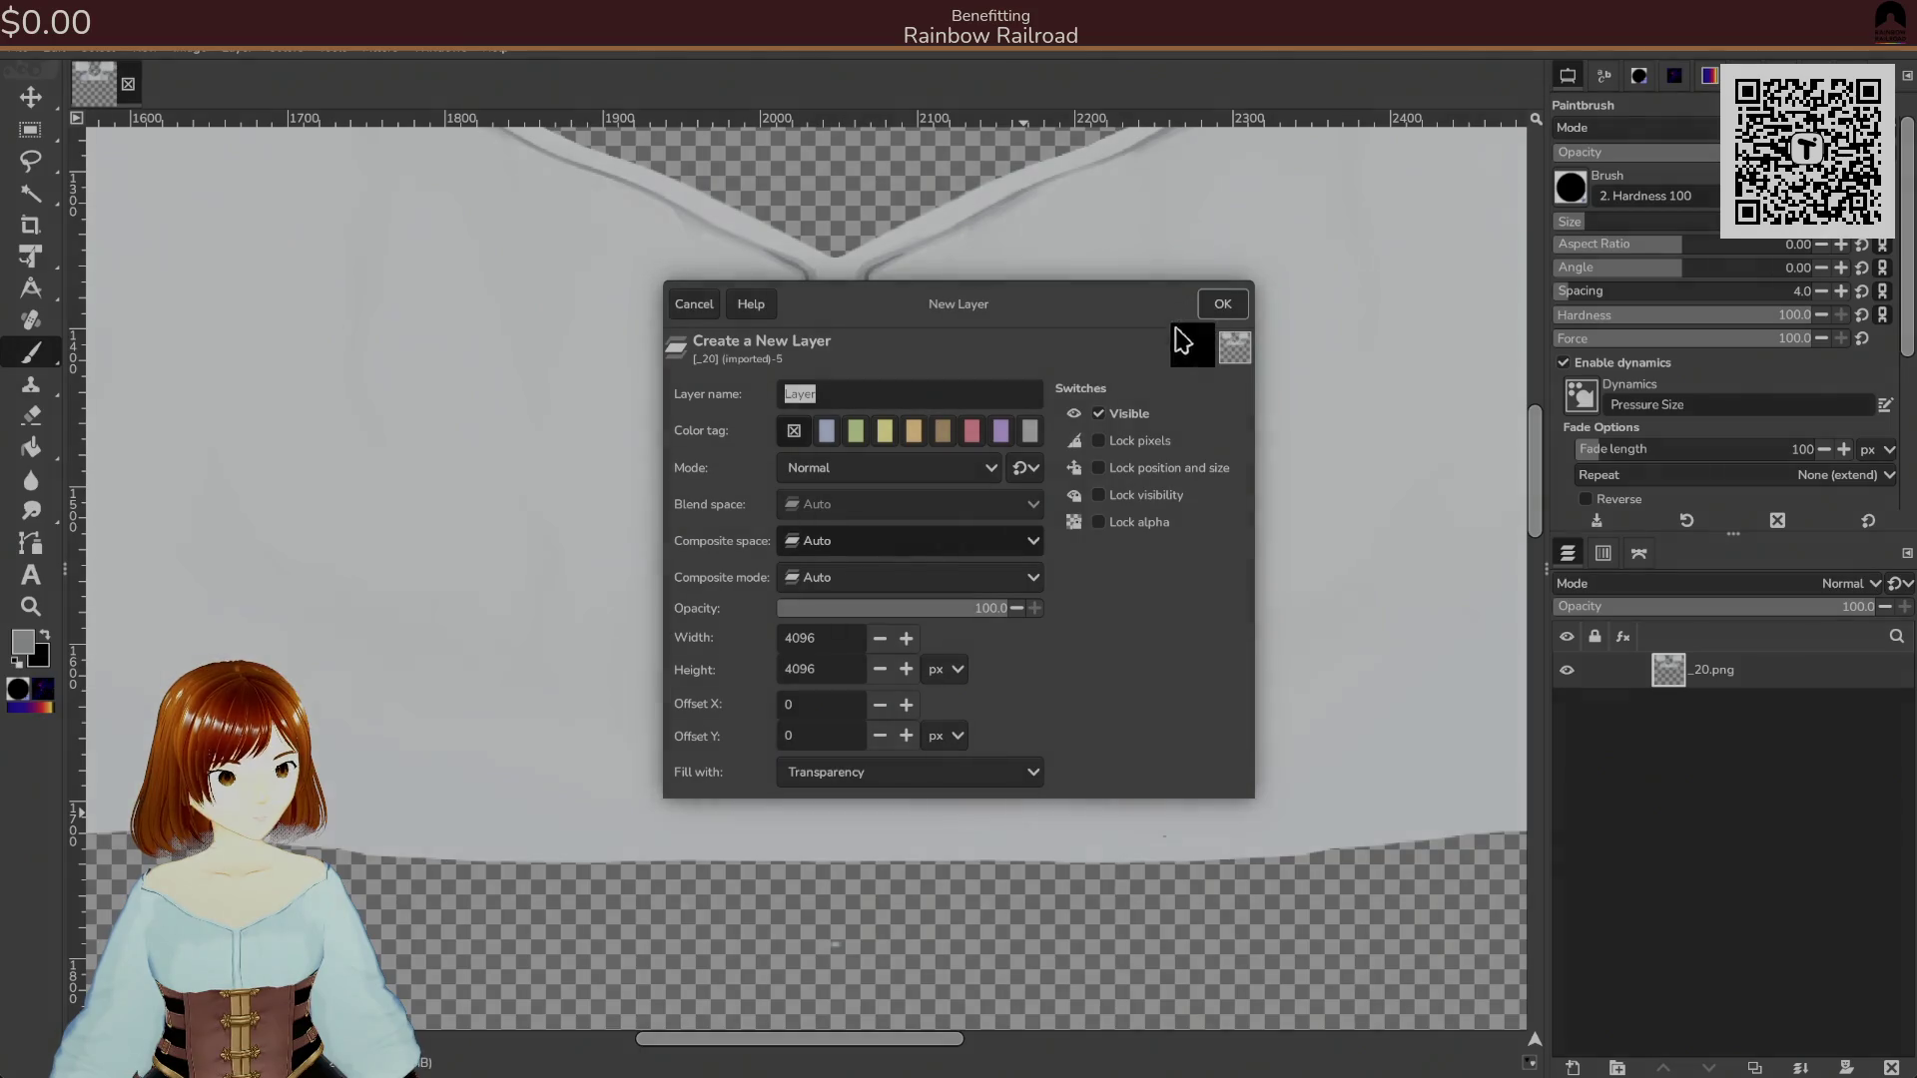
click(1210, 303)
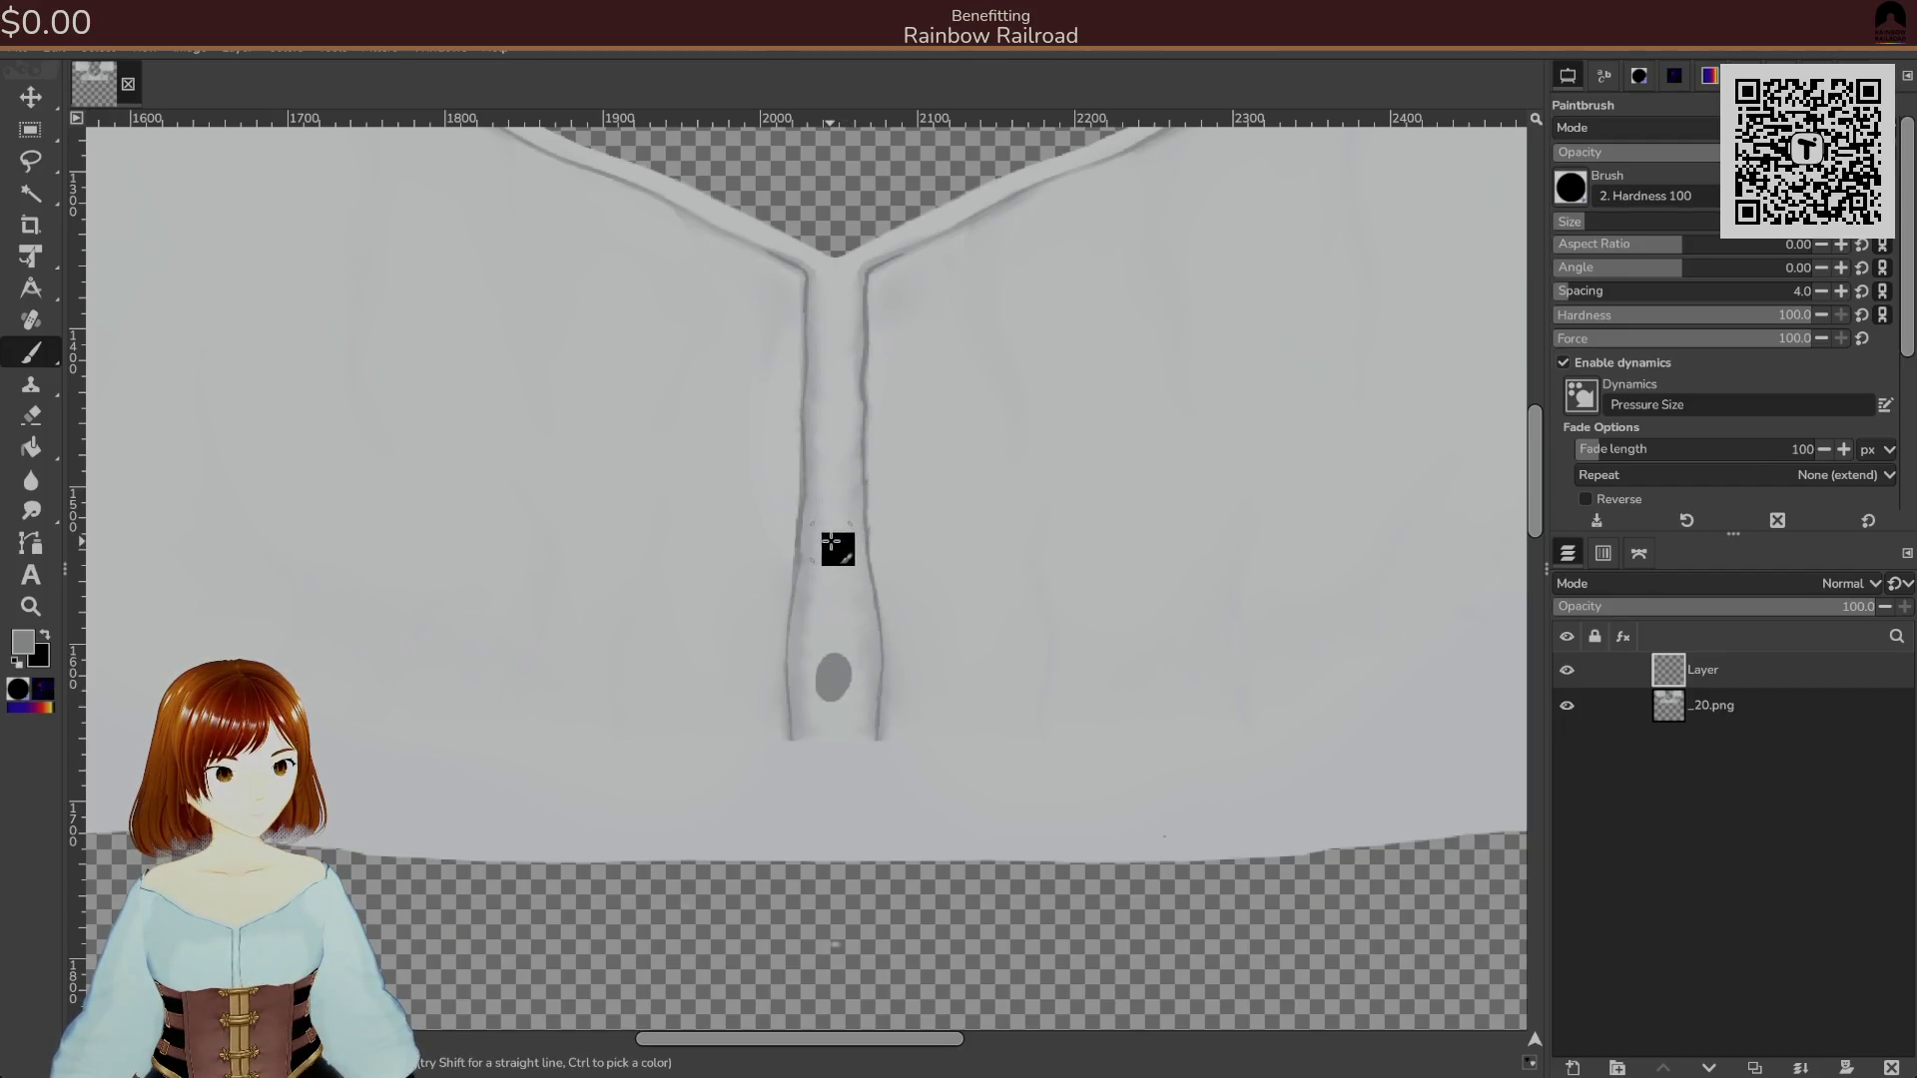
key(ctrl+z)
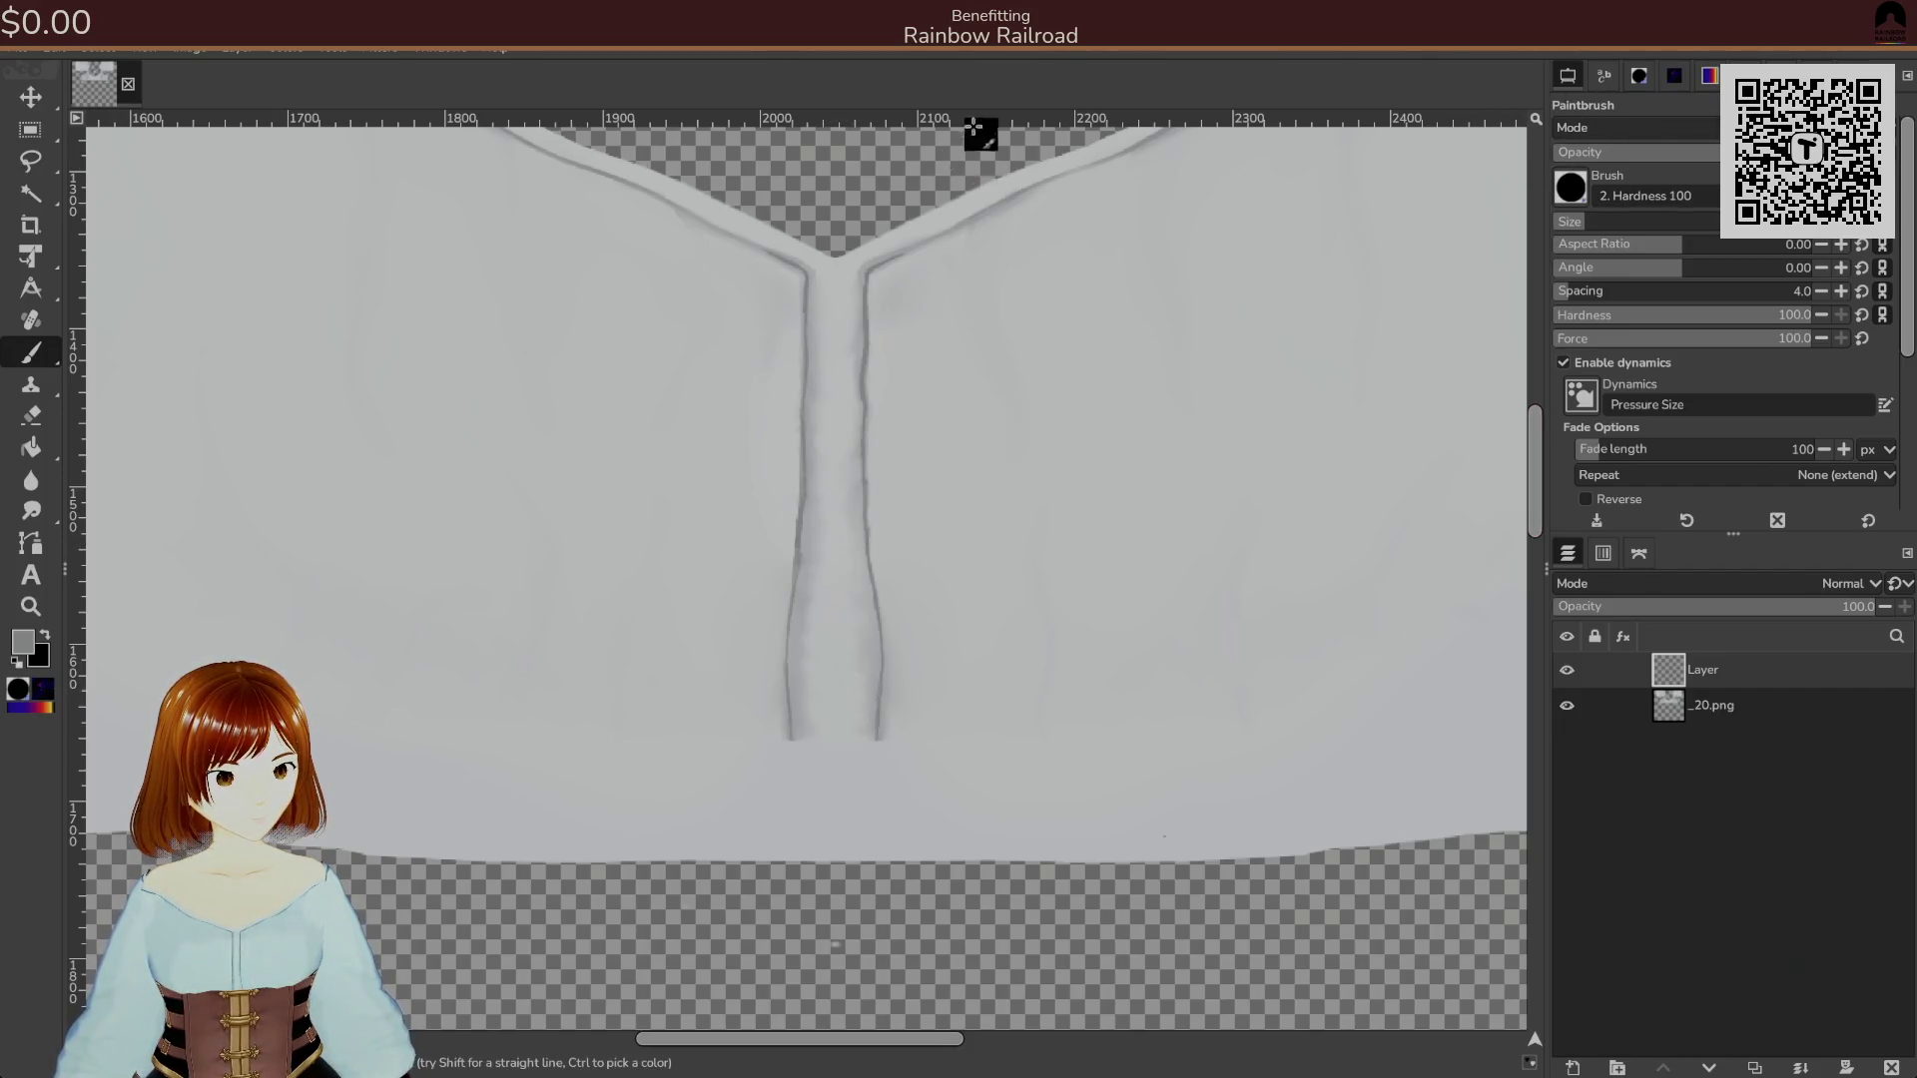
Close the _20.png image discarding changes and switch to Krita.
click(128, 84)
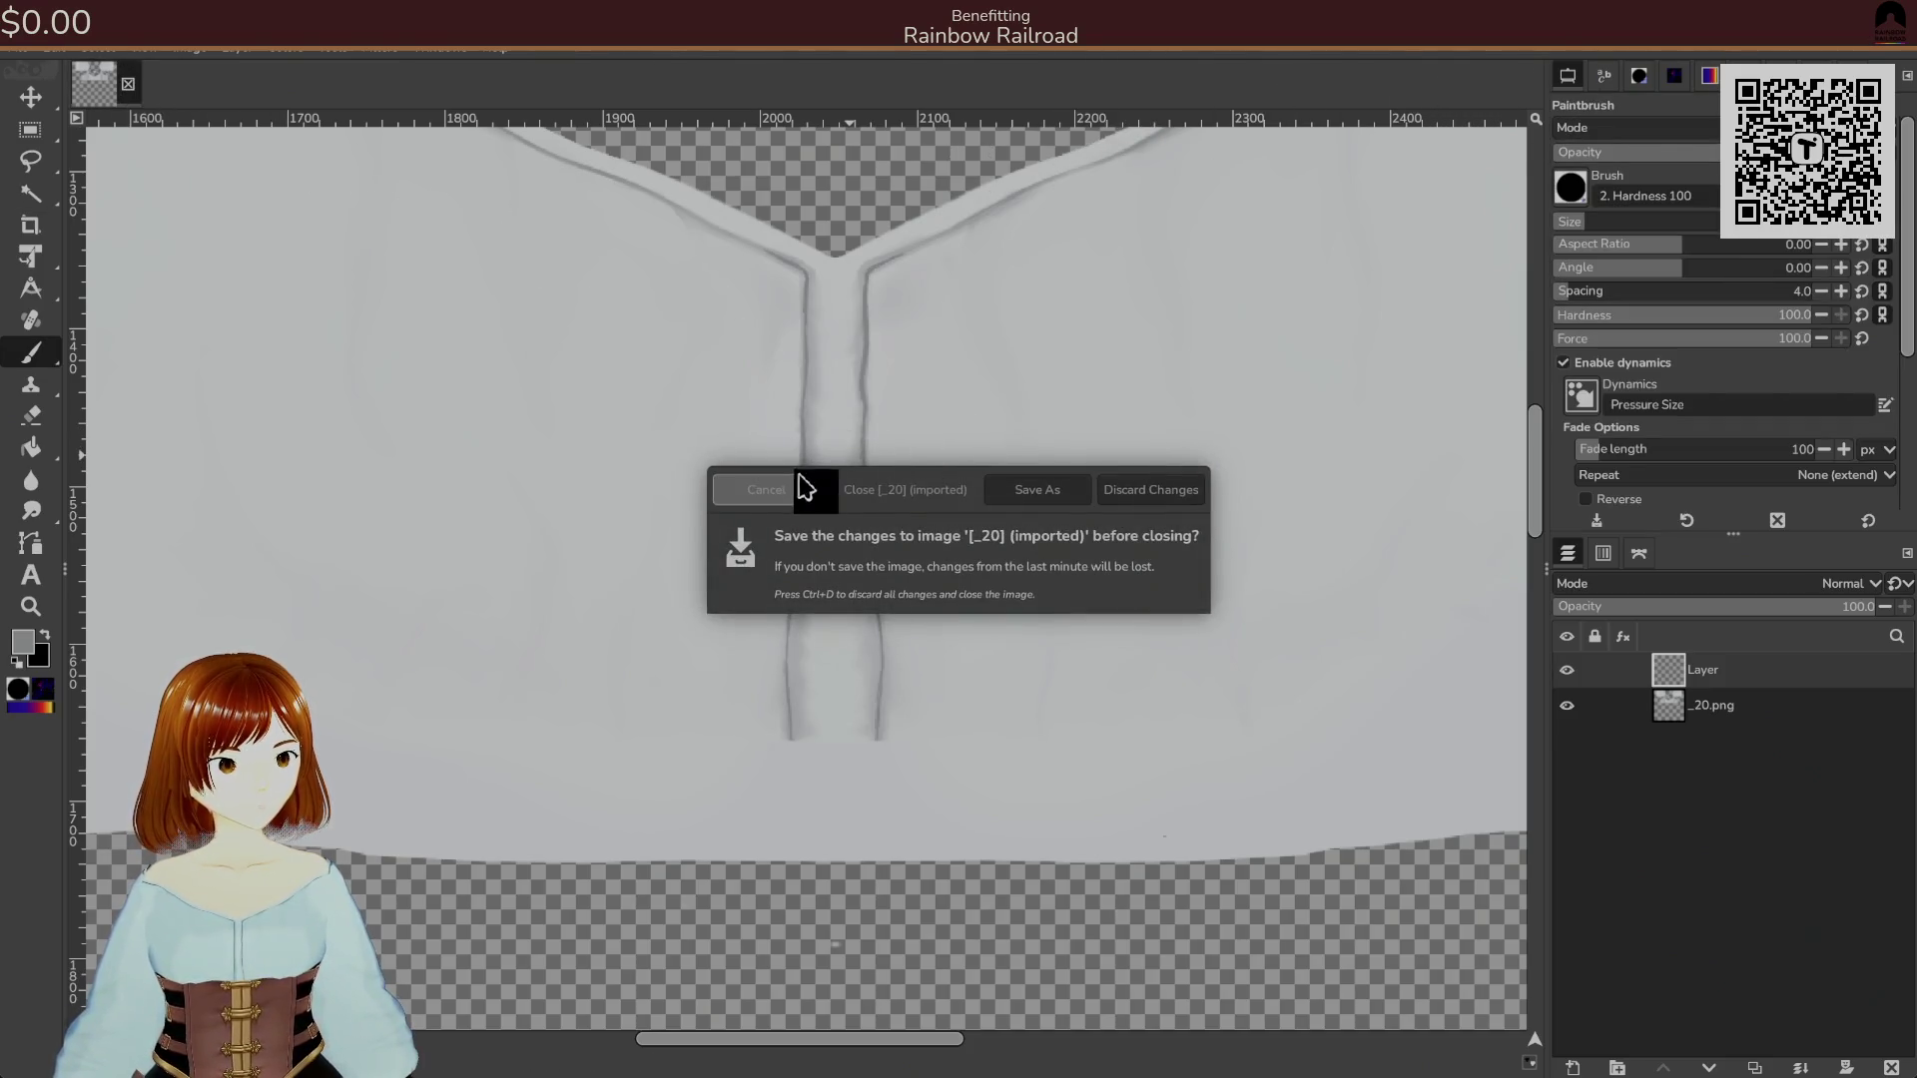
click(1148, 494)
key(alt+Tab)
key(alt+Tab)
key(alt+Tab)
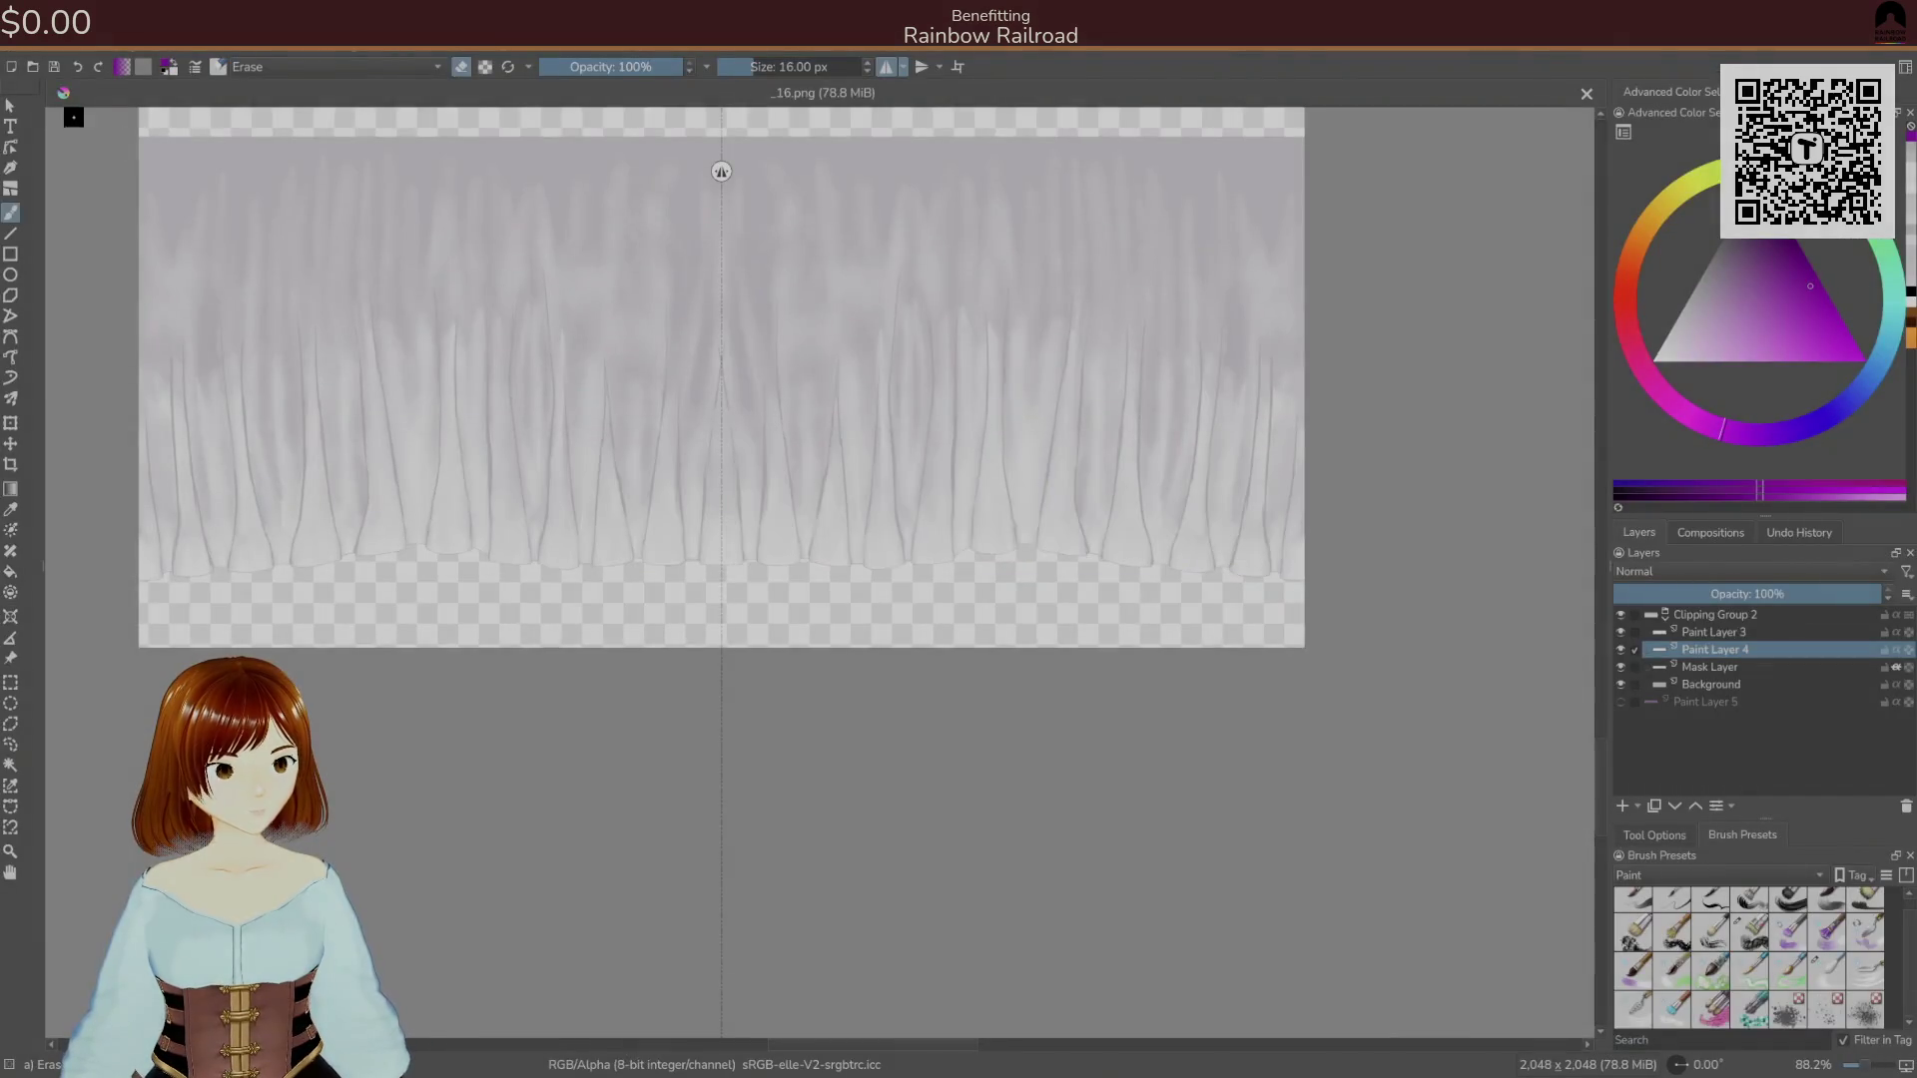
Open the _20.png blouse texture in Krita.
click(38, 69)
click(40, 75)
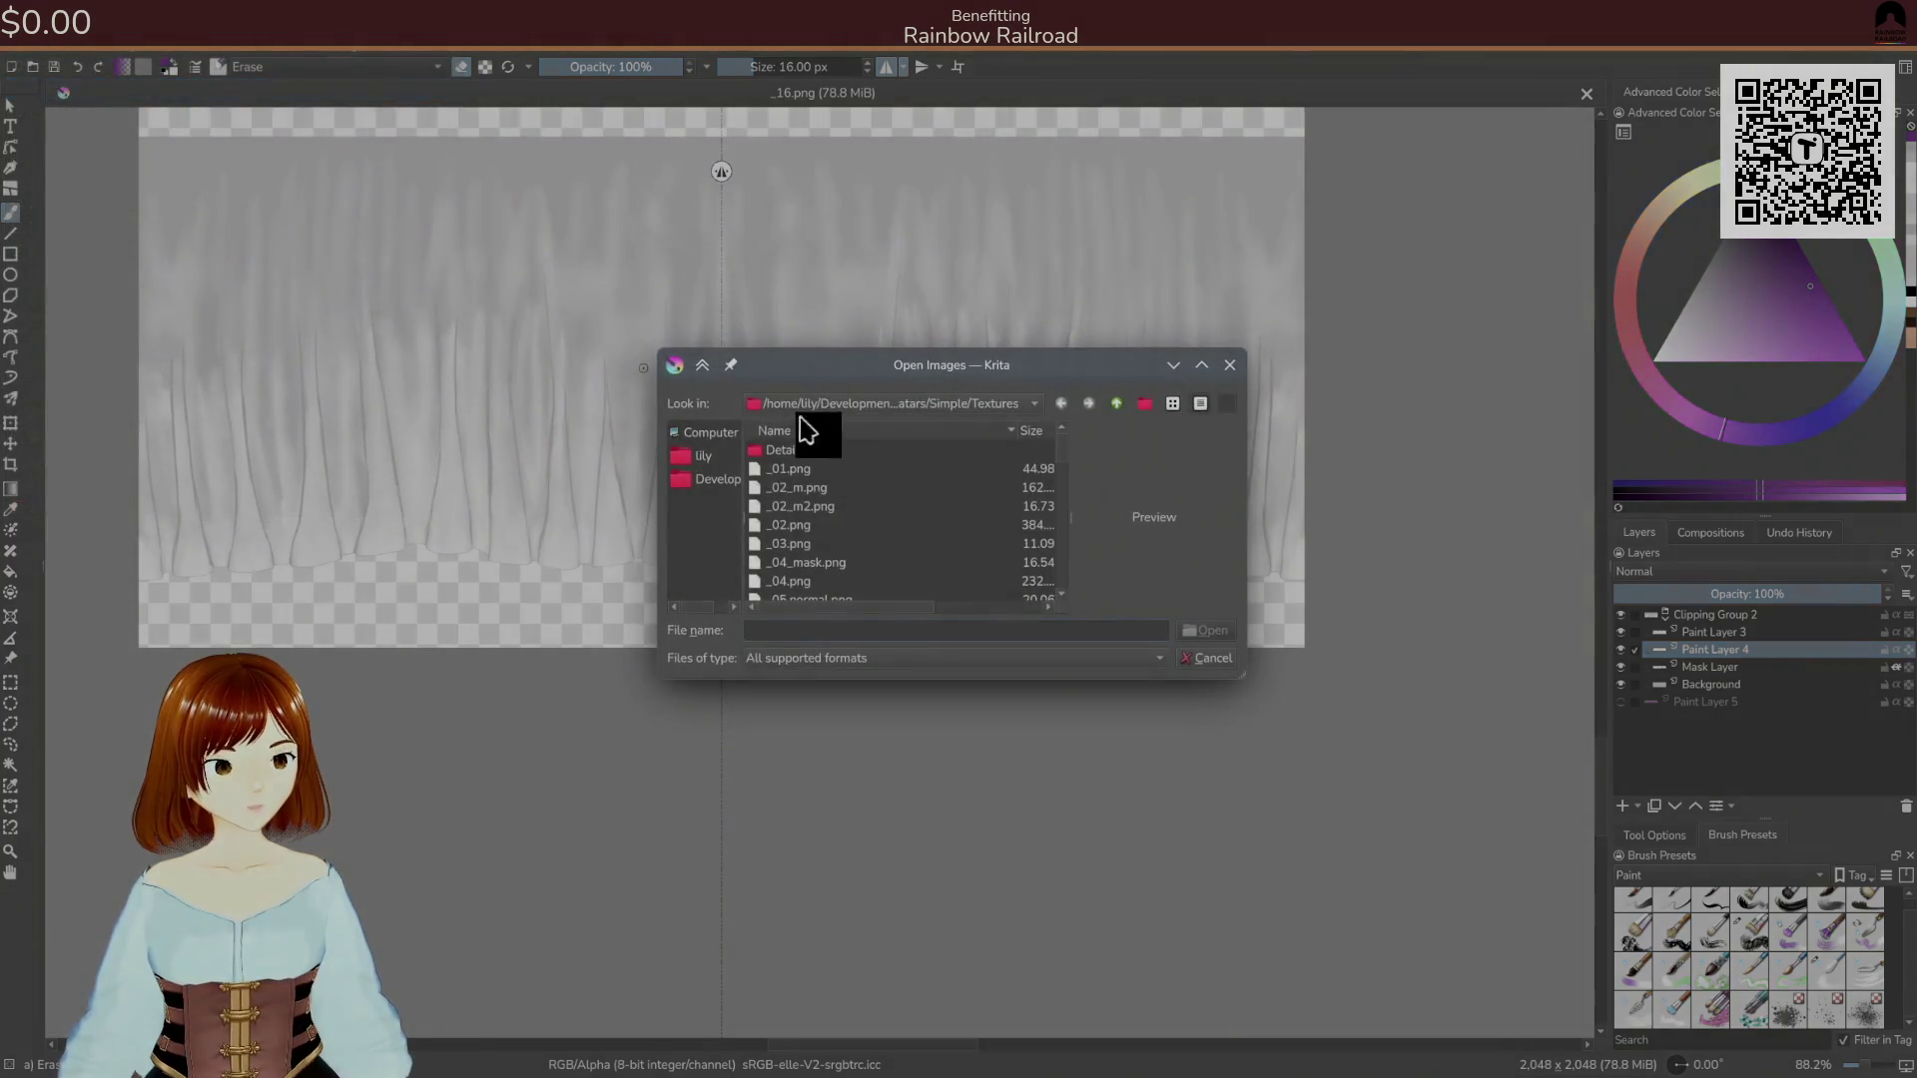
scroll(1050, 459, down, 3)
scroll(1066, 505, down, 3)
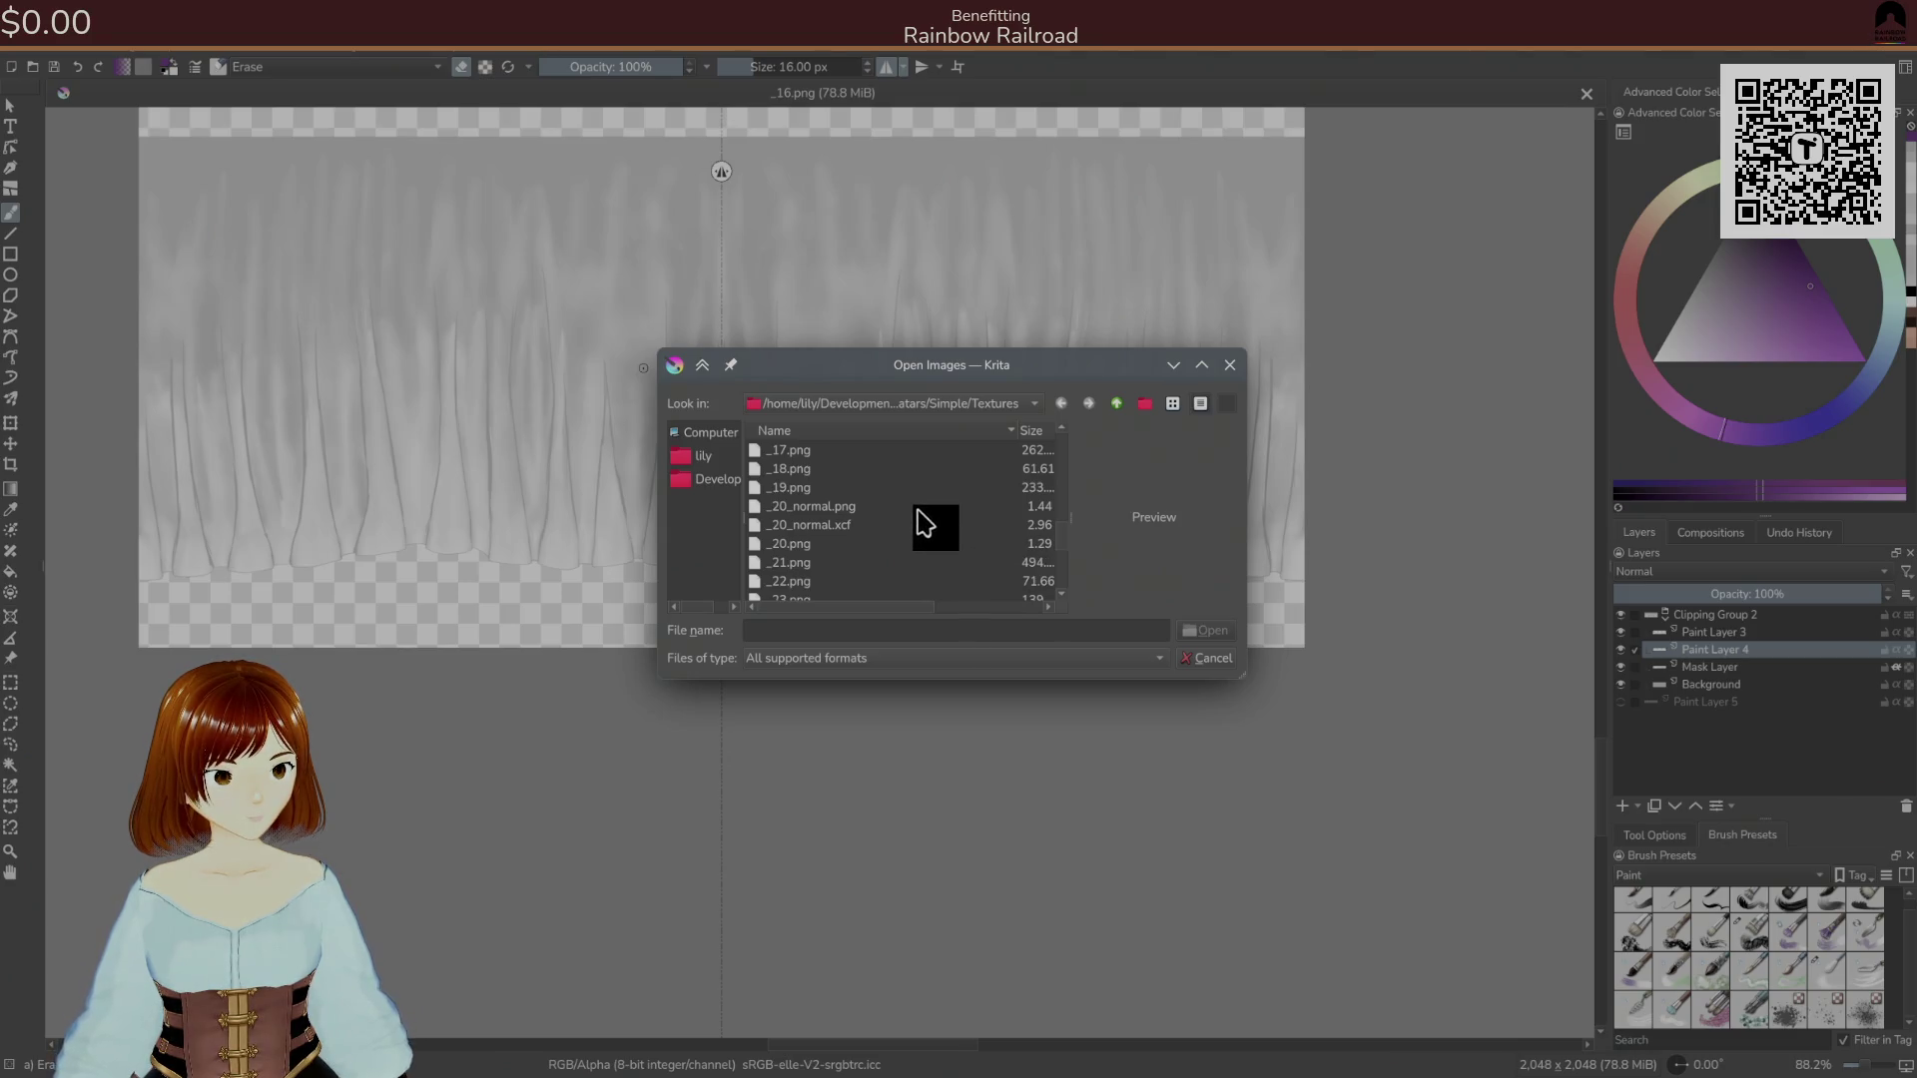
click(914, 544)
click(1198, 637)
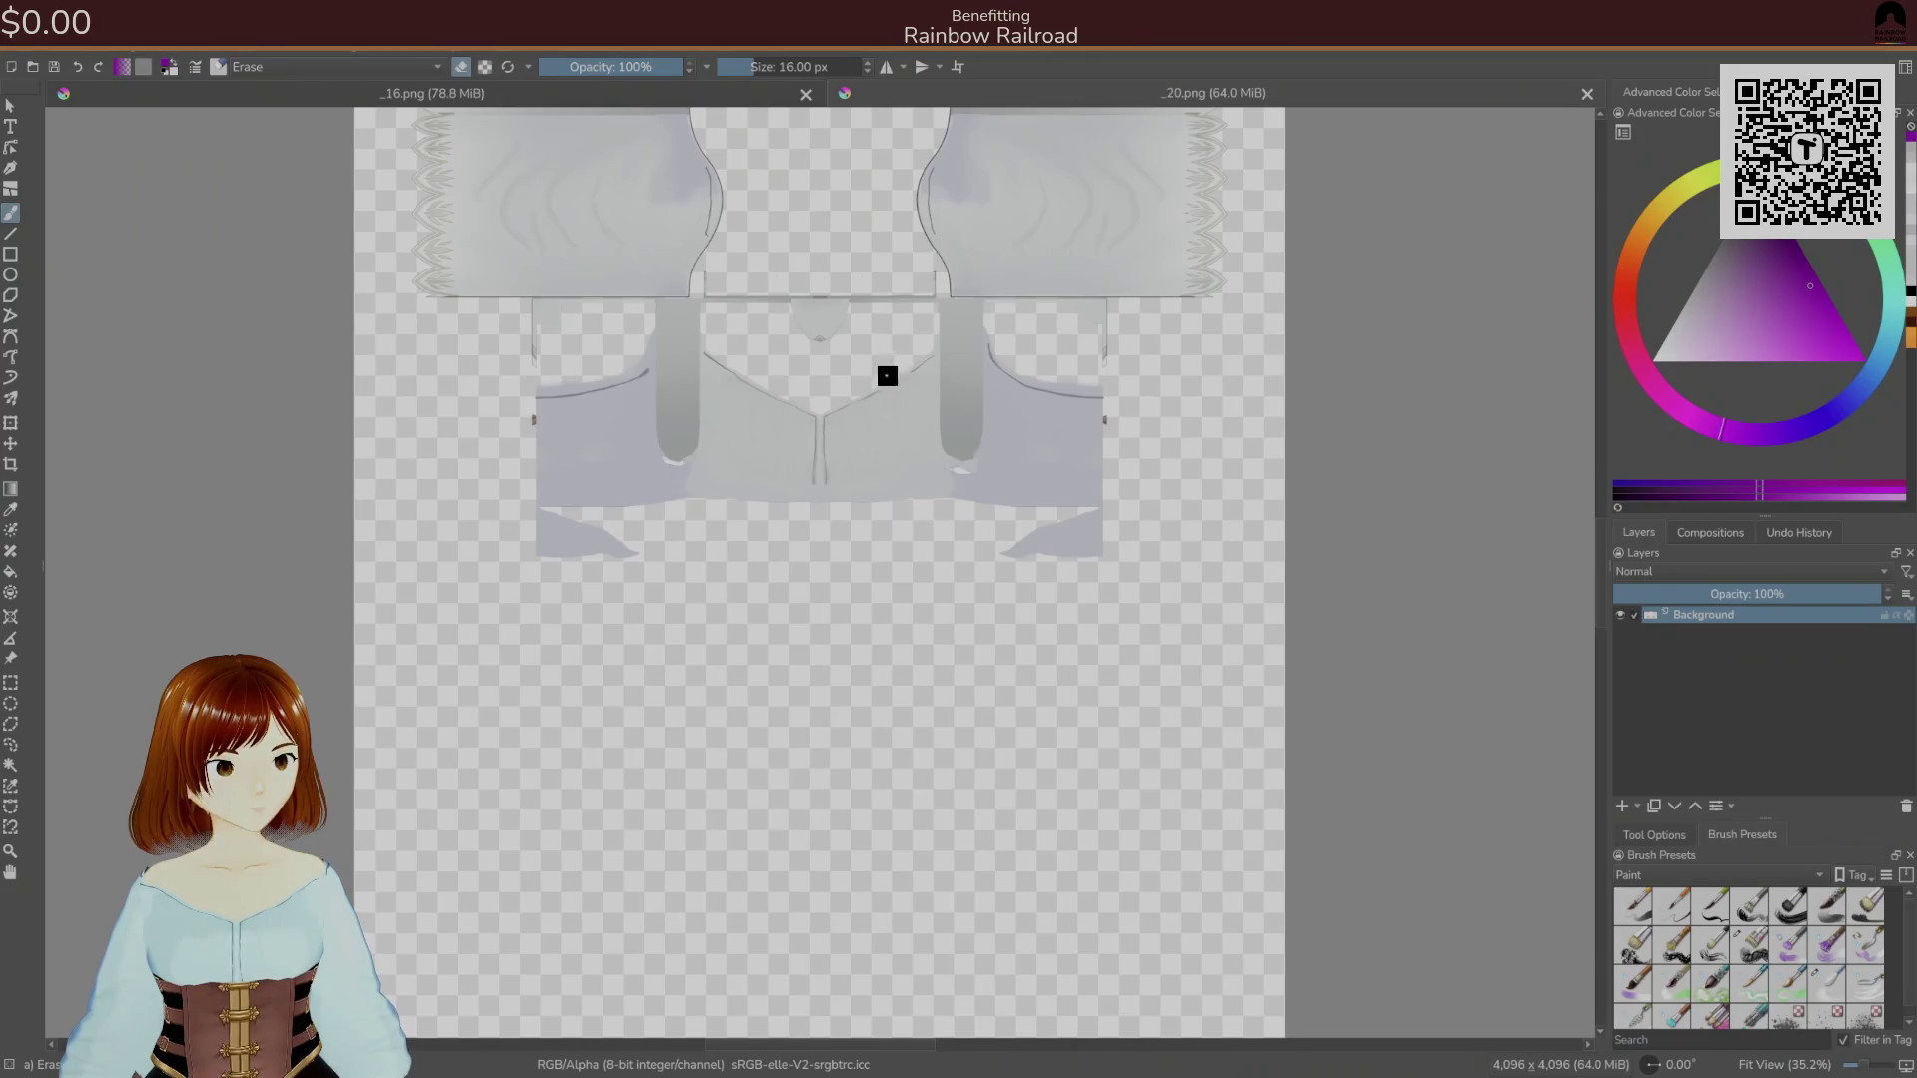
Zoom to the shirt's centre seam, add Paint Layer 1 and sample blue-greys from the seam.
scroll(911, 419, down, 2)
scroll(849, 579, up, 2)
drag(849, 579, 902, 450)
scroll(885, 554, up, 2)
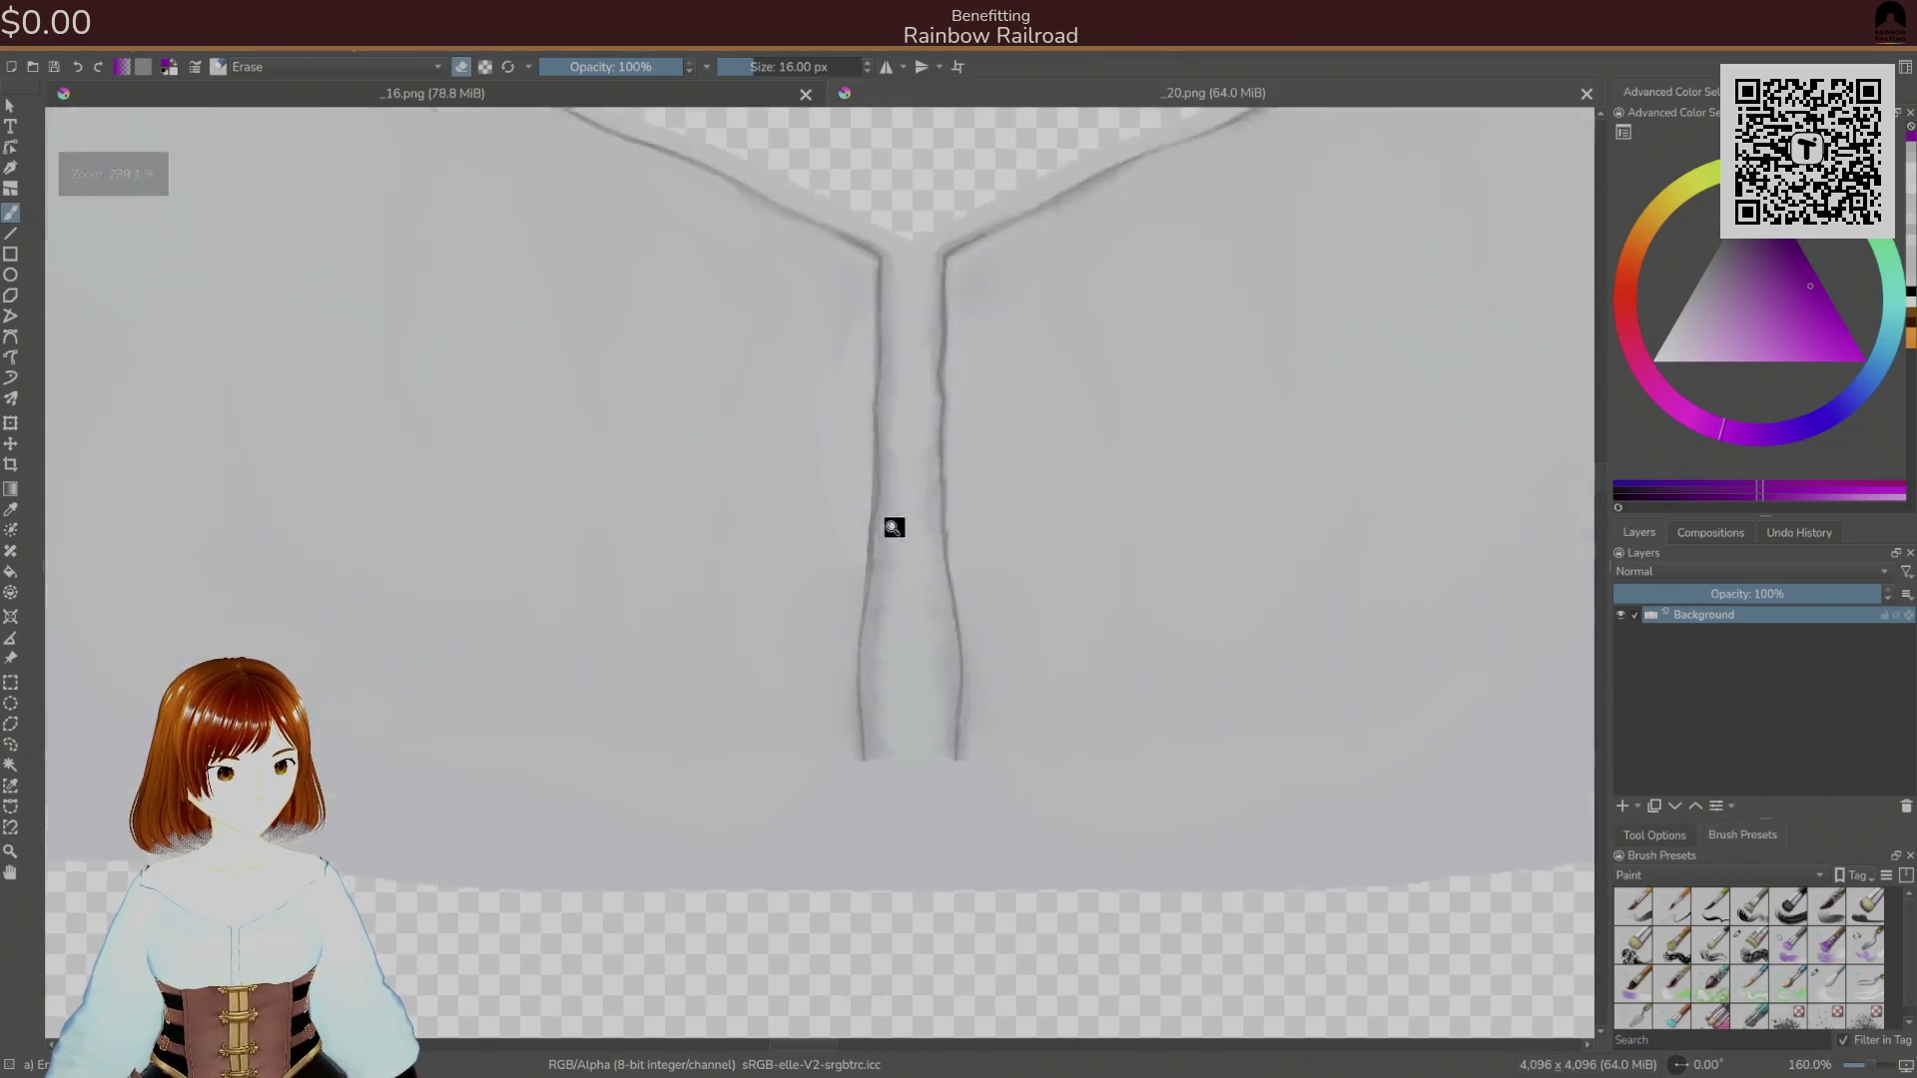
click(1622, 805)
ctrl+click(903, 758)
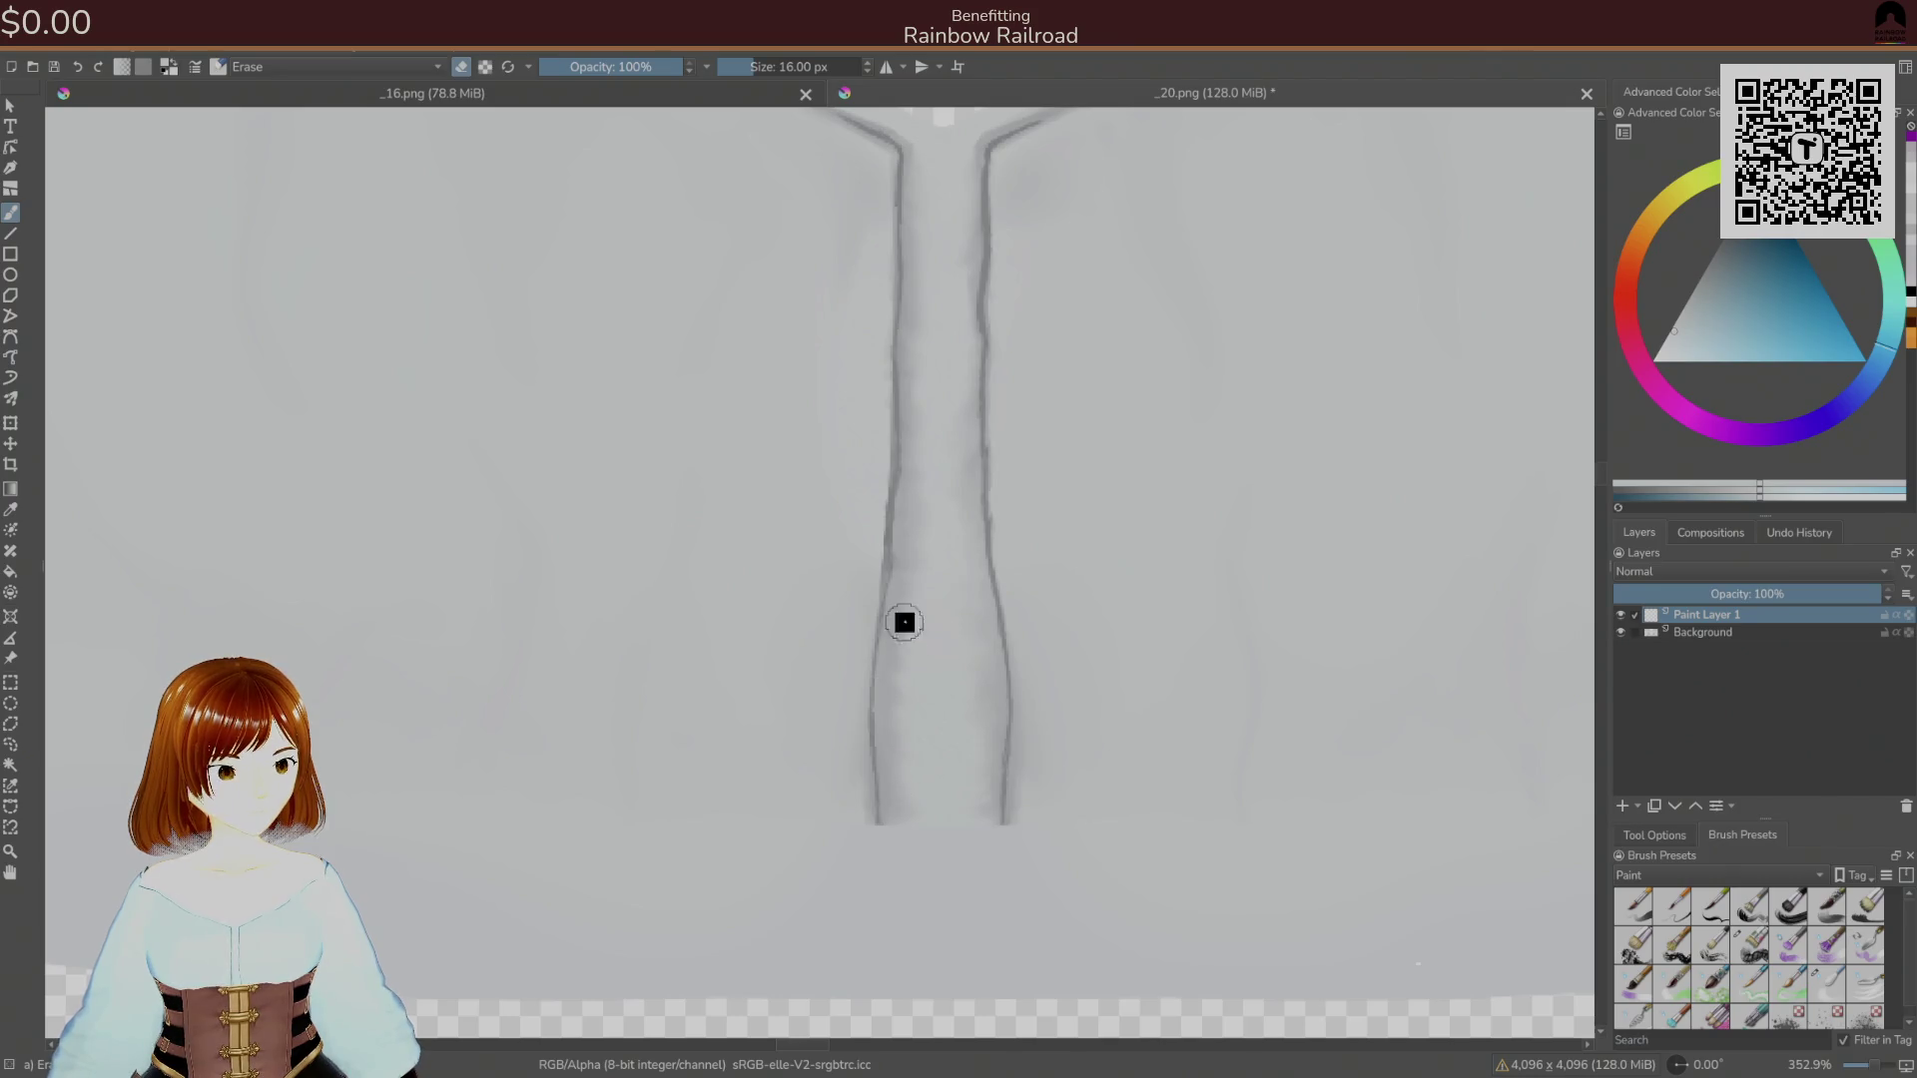
ctrl+click(888, 684)
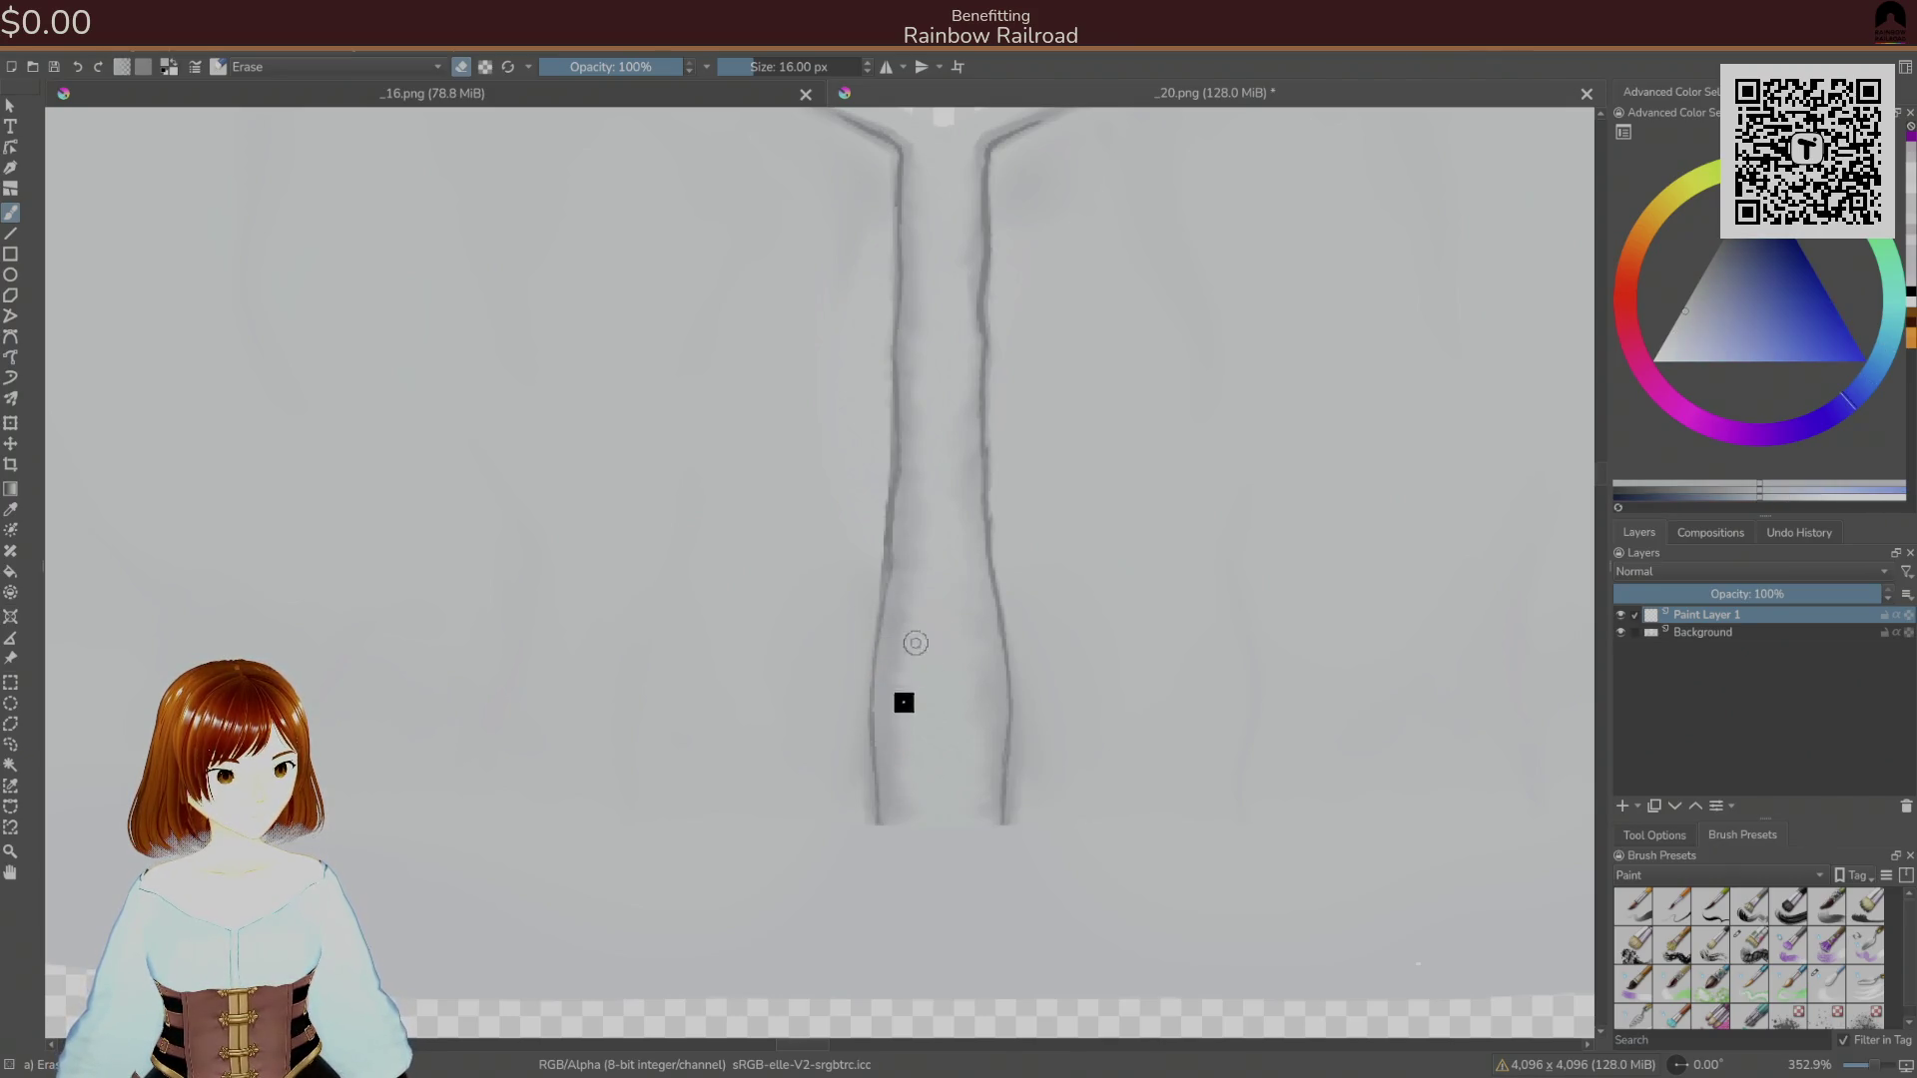
Swap the eraser for a normal Basic painting brush and shrink it to a fine size.
right_click(902, 655)
click(1016, 653)
drag(903, 769, 928, 624)
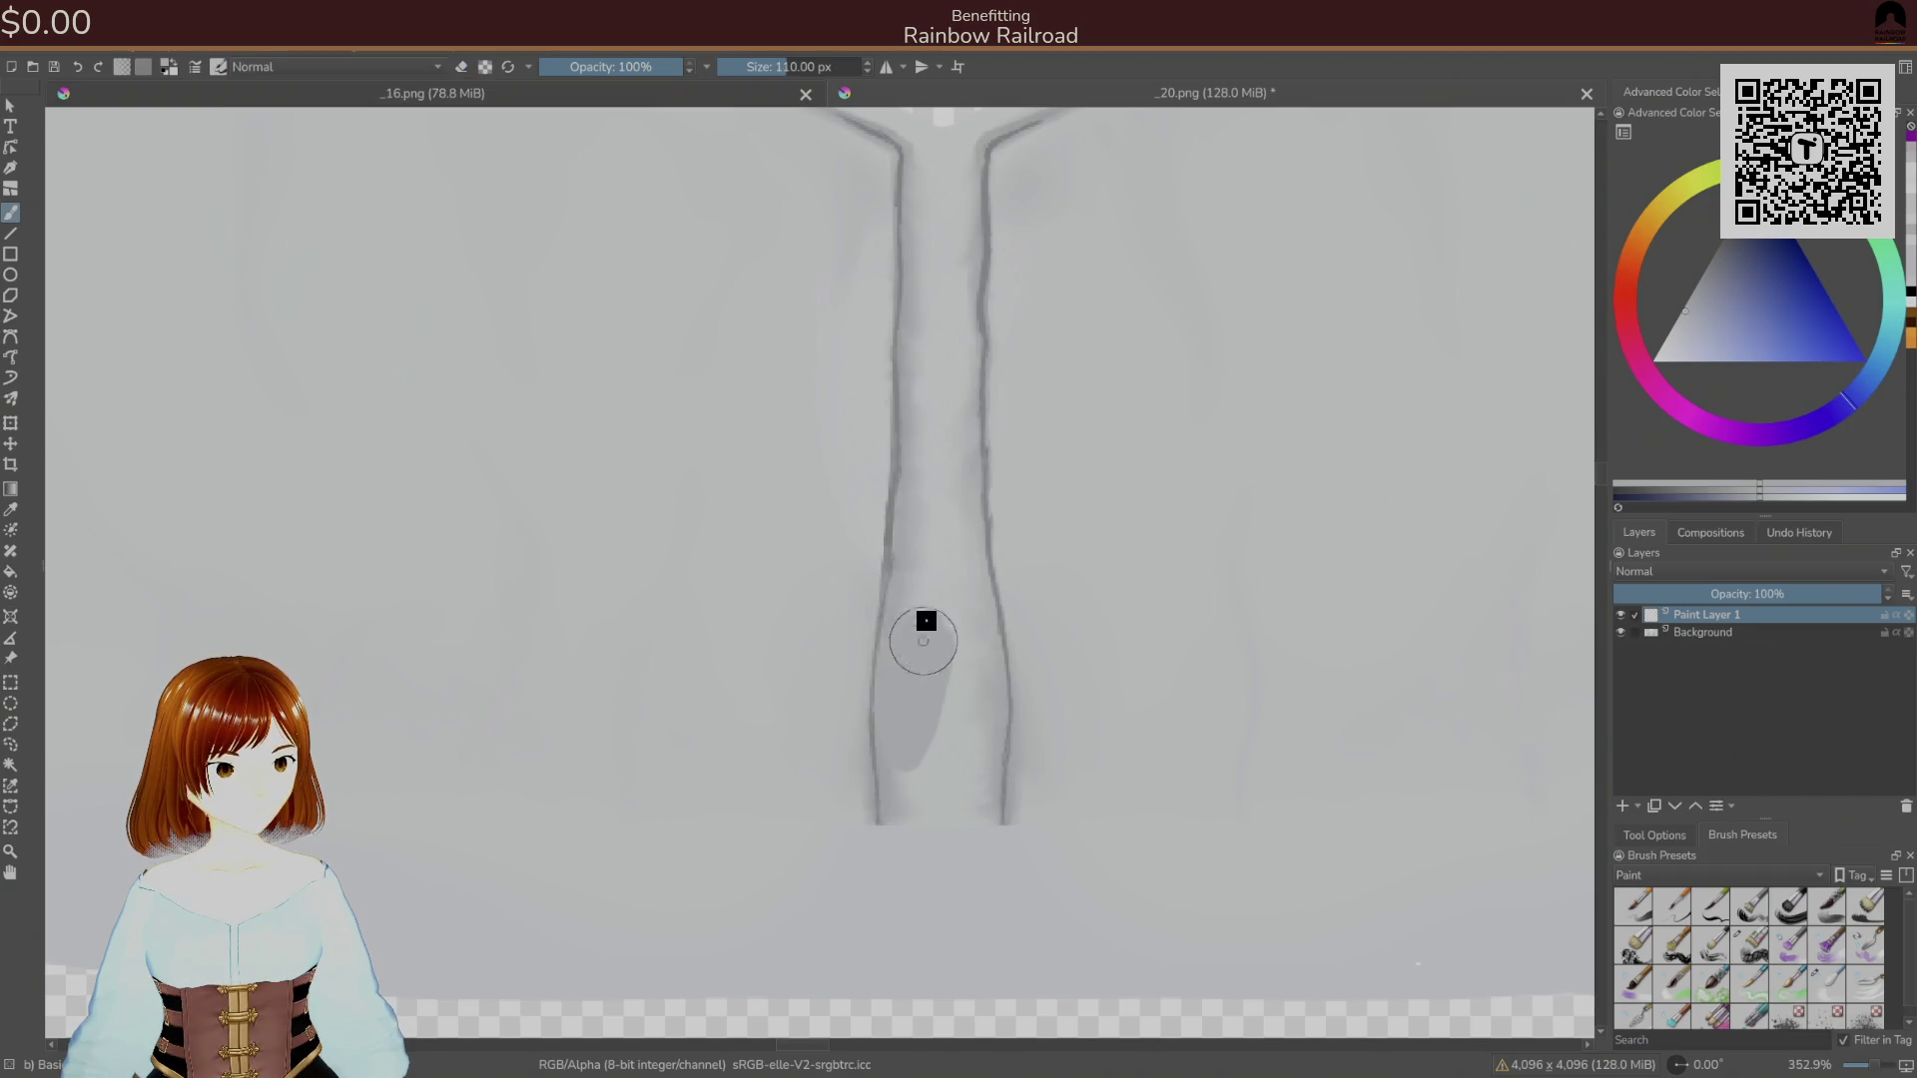
key(ctrl+z)
right_click(925, 762)
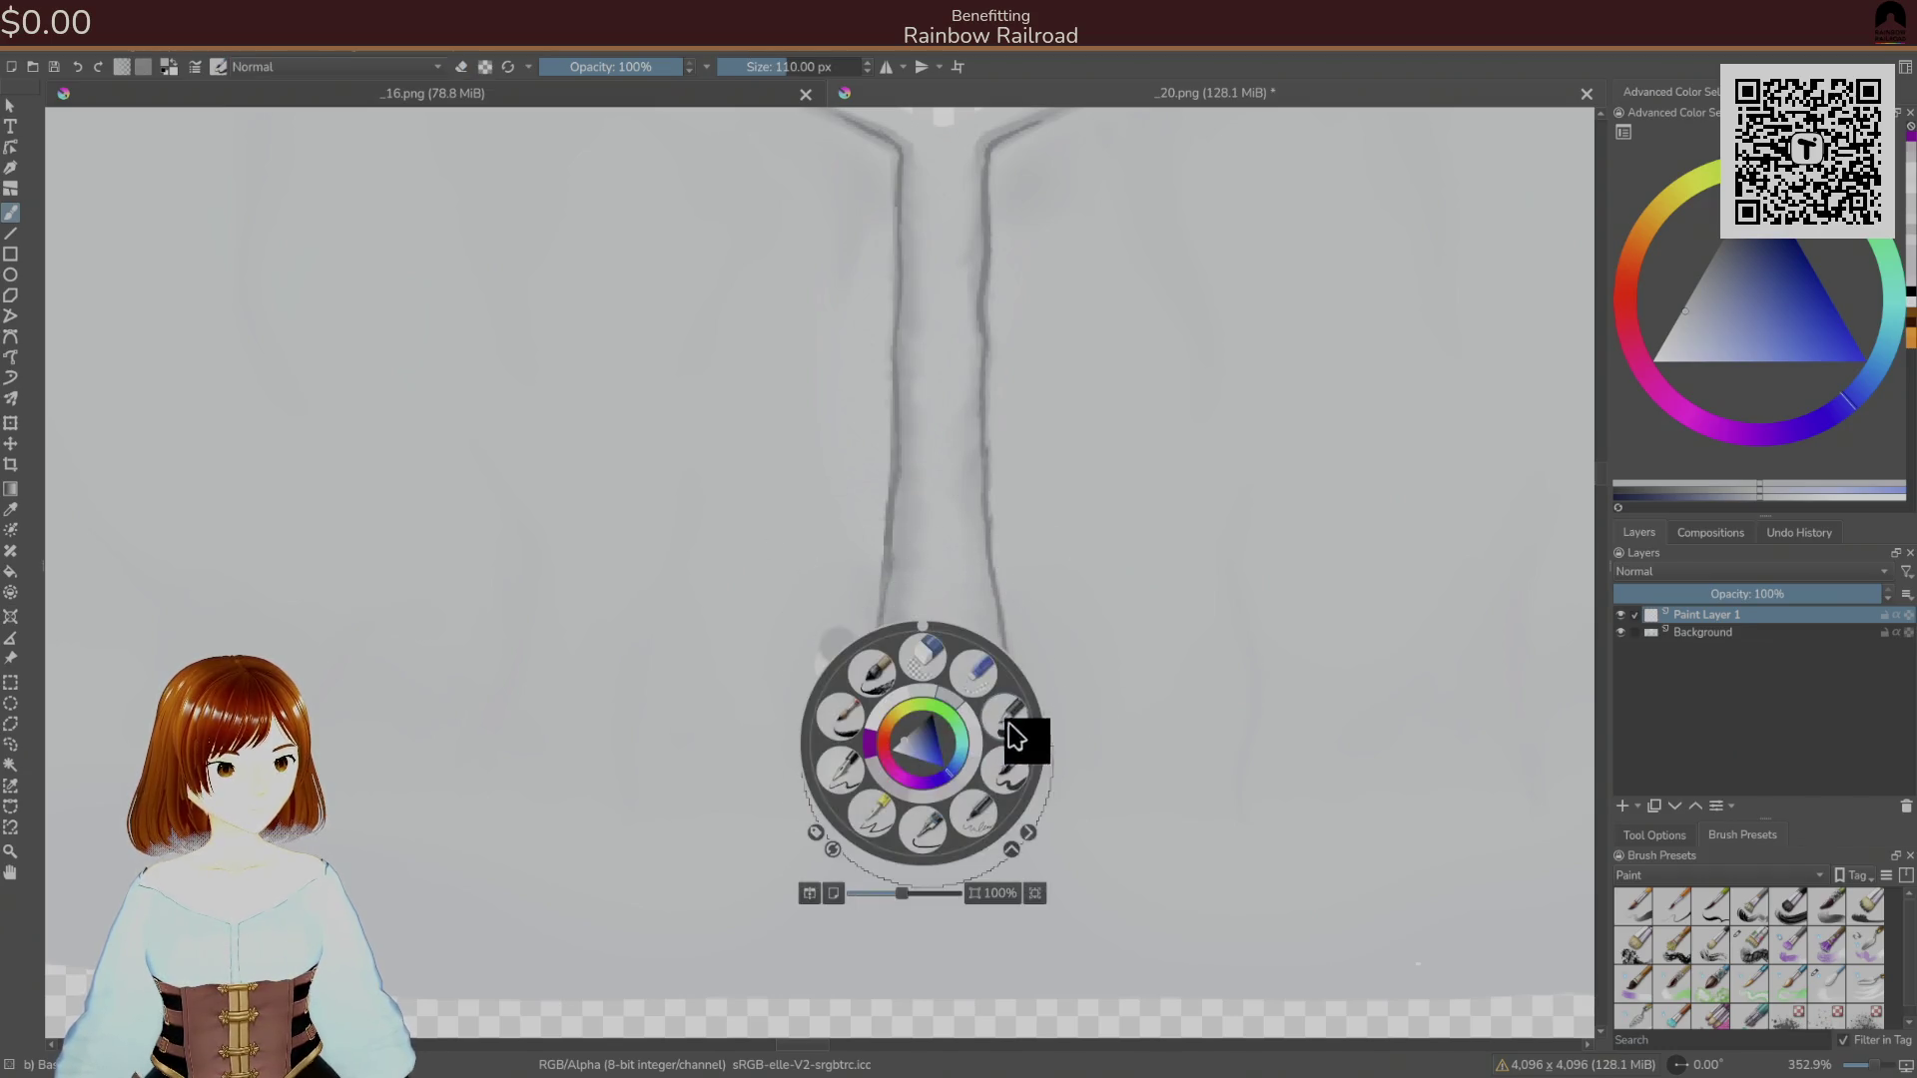
click(1027, 775)
key(bracketleft)
key(bracketleft)
key(bracketleft)
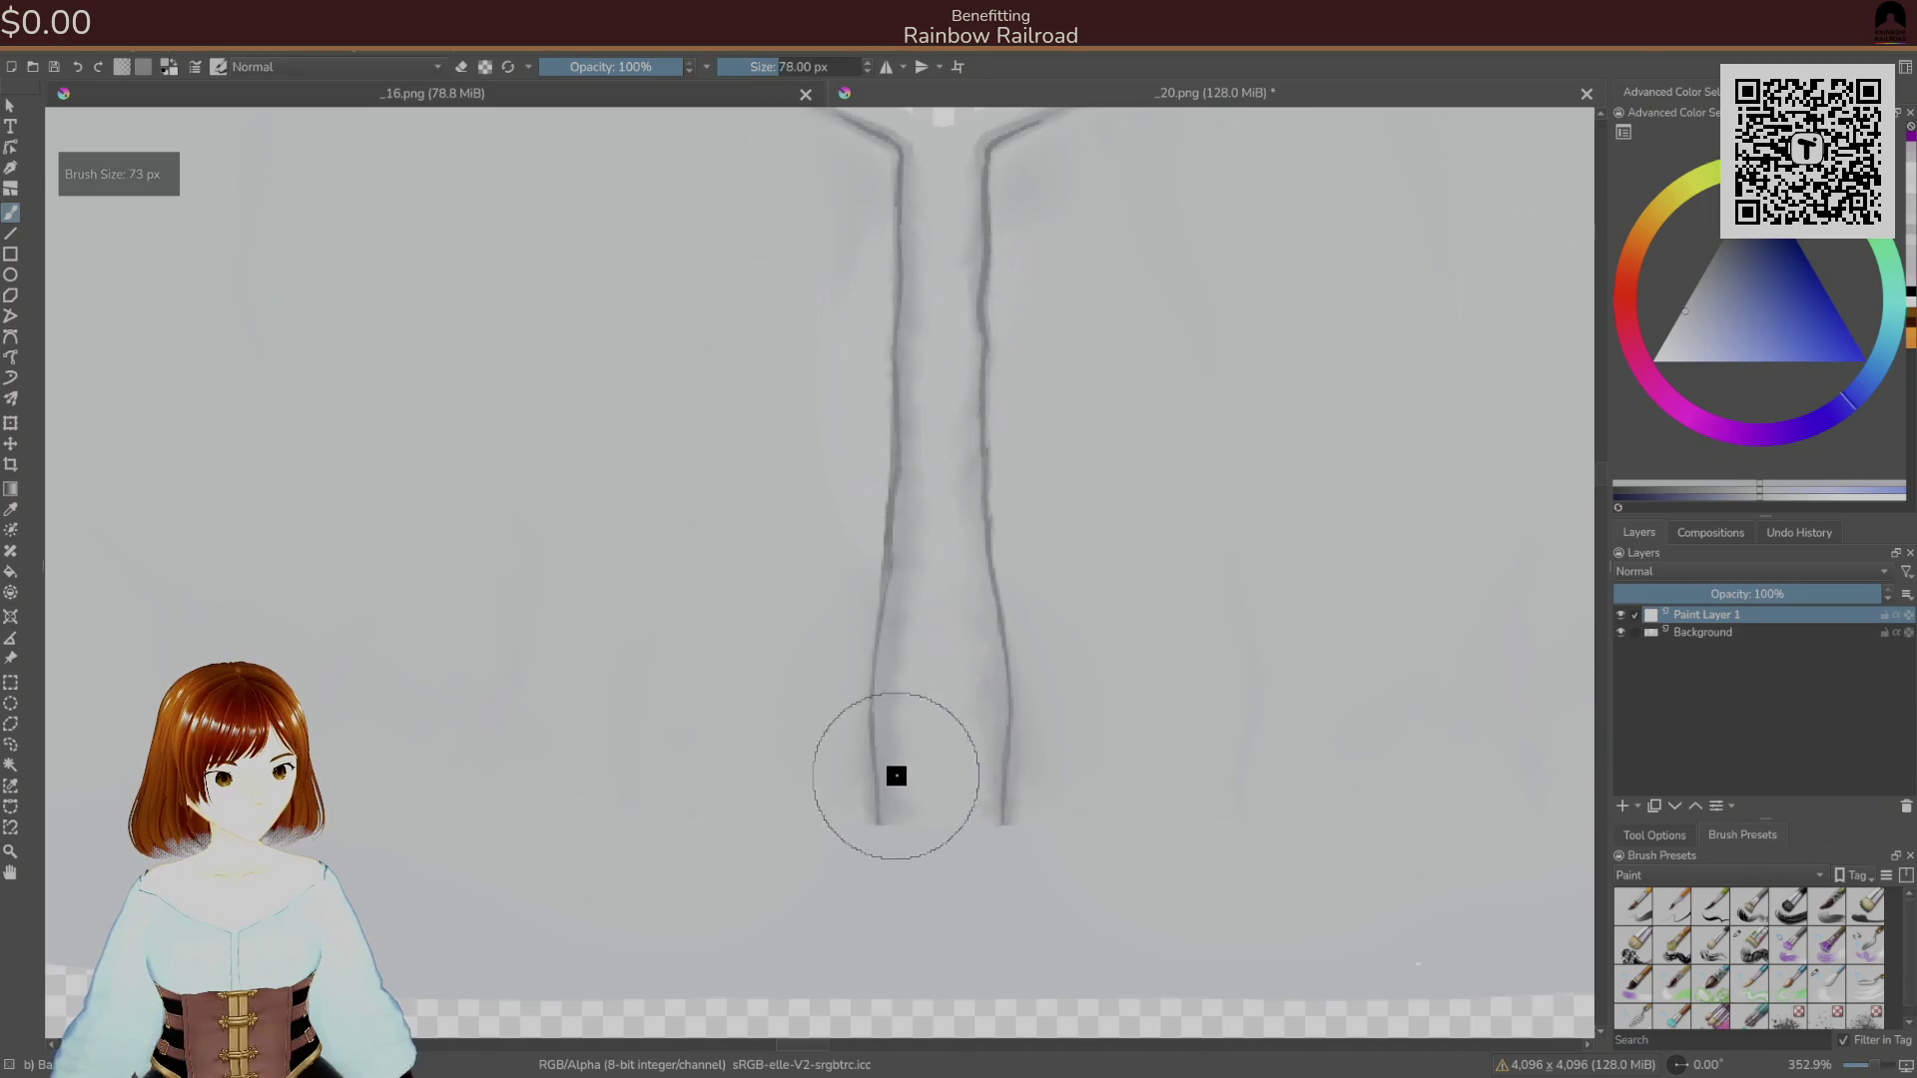
key(bracketleft)
key(bracketleft)
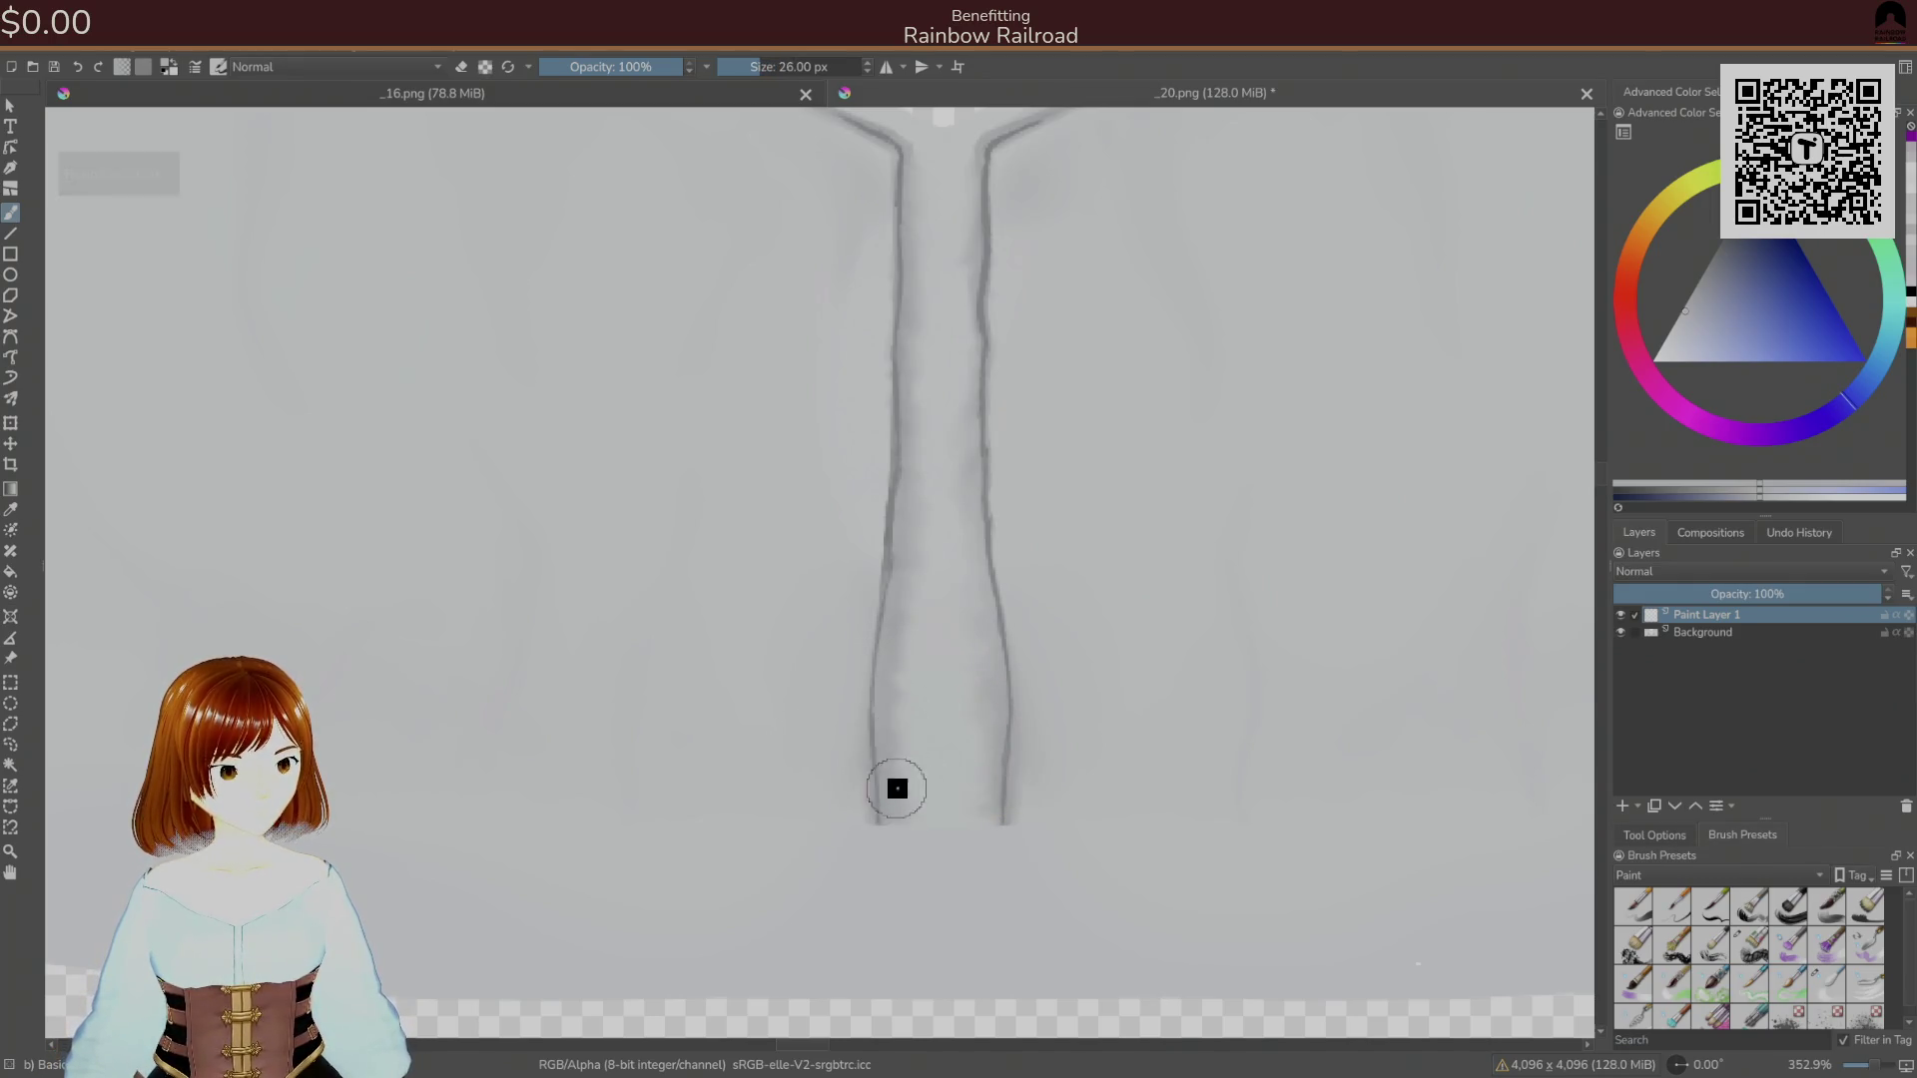
Paint faint light strokes along the placket and two vertical fold lines on the blouse front.
mouse_move(900, 653)
mouse_down()
mouse_move(904, 805)
mouse_move(919, 536)
mouse_move(886, 650)
mouse_move(925, 341)
mouse_move(908, 282)
mouse_move(912, 518)
mouse_move(917, 182)
mouse_move(949, 440)
mouse_move(974, 484)
mouse_move(990, 747)
mouse_up()
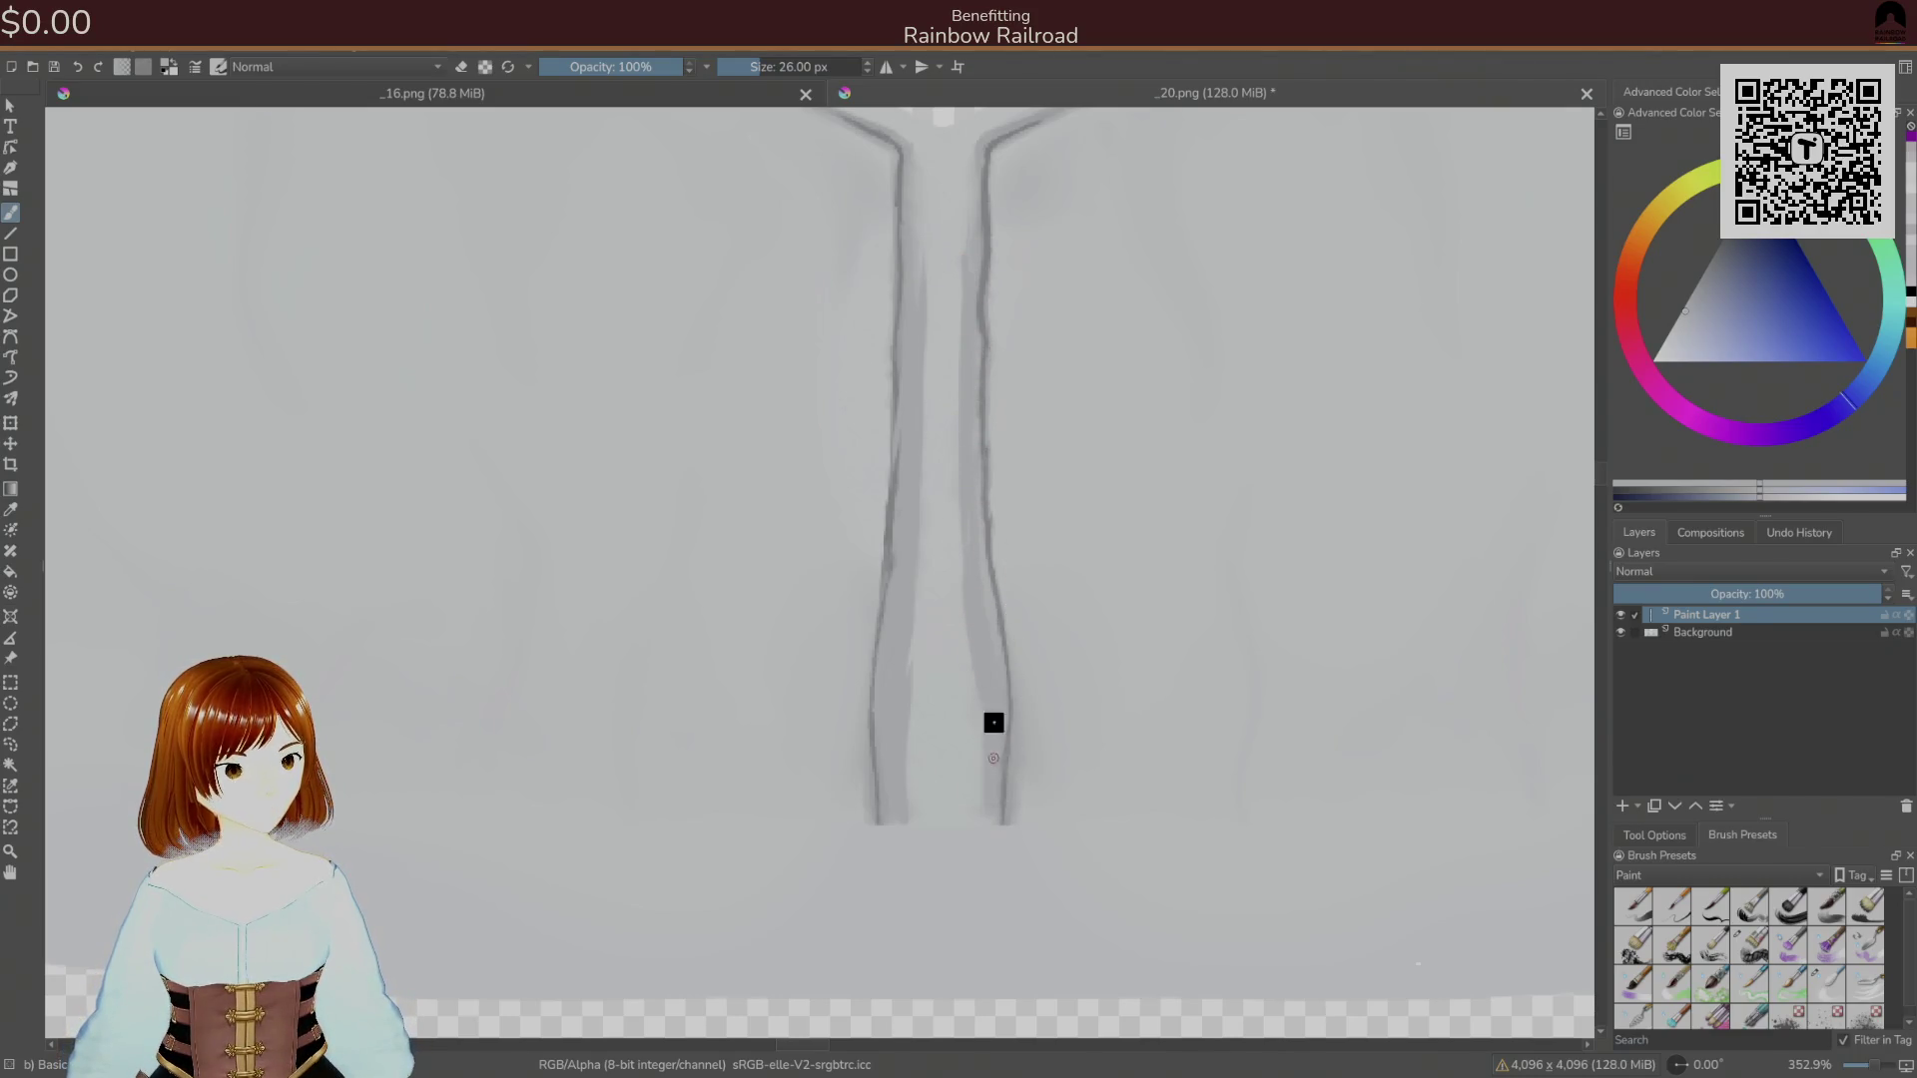
ctrl+click(916, 779)
mouse_move(915, 778)
mouse_down()
mouse_move(945, 320)
mouse_move(962, 709)
mouse_move(967, 670)
mouse_move(787, 699)
mouse_up()
ctrl+click(828, 709)
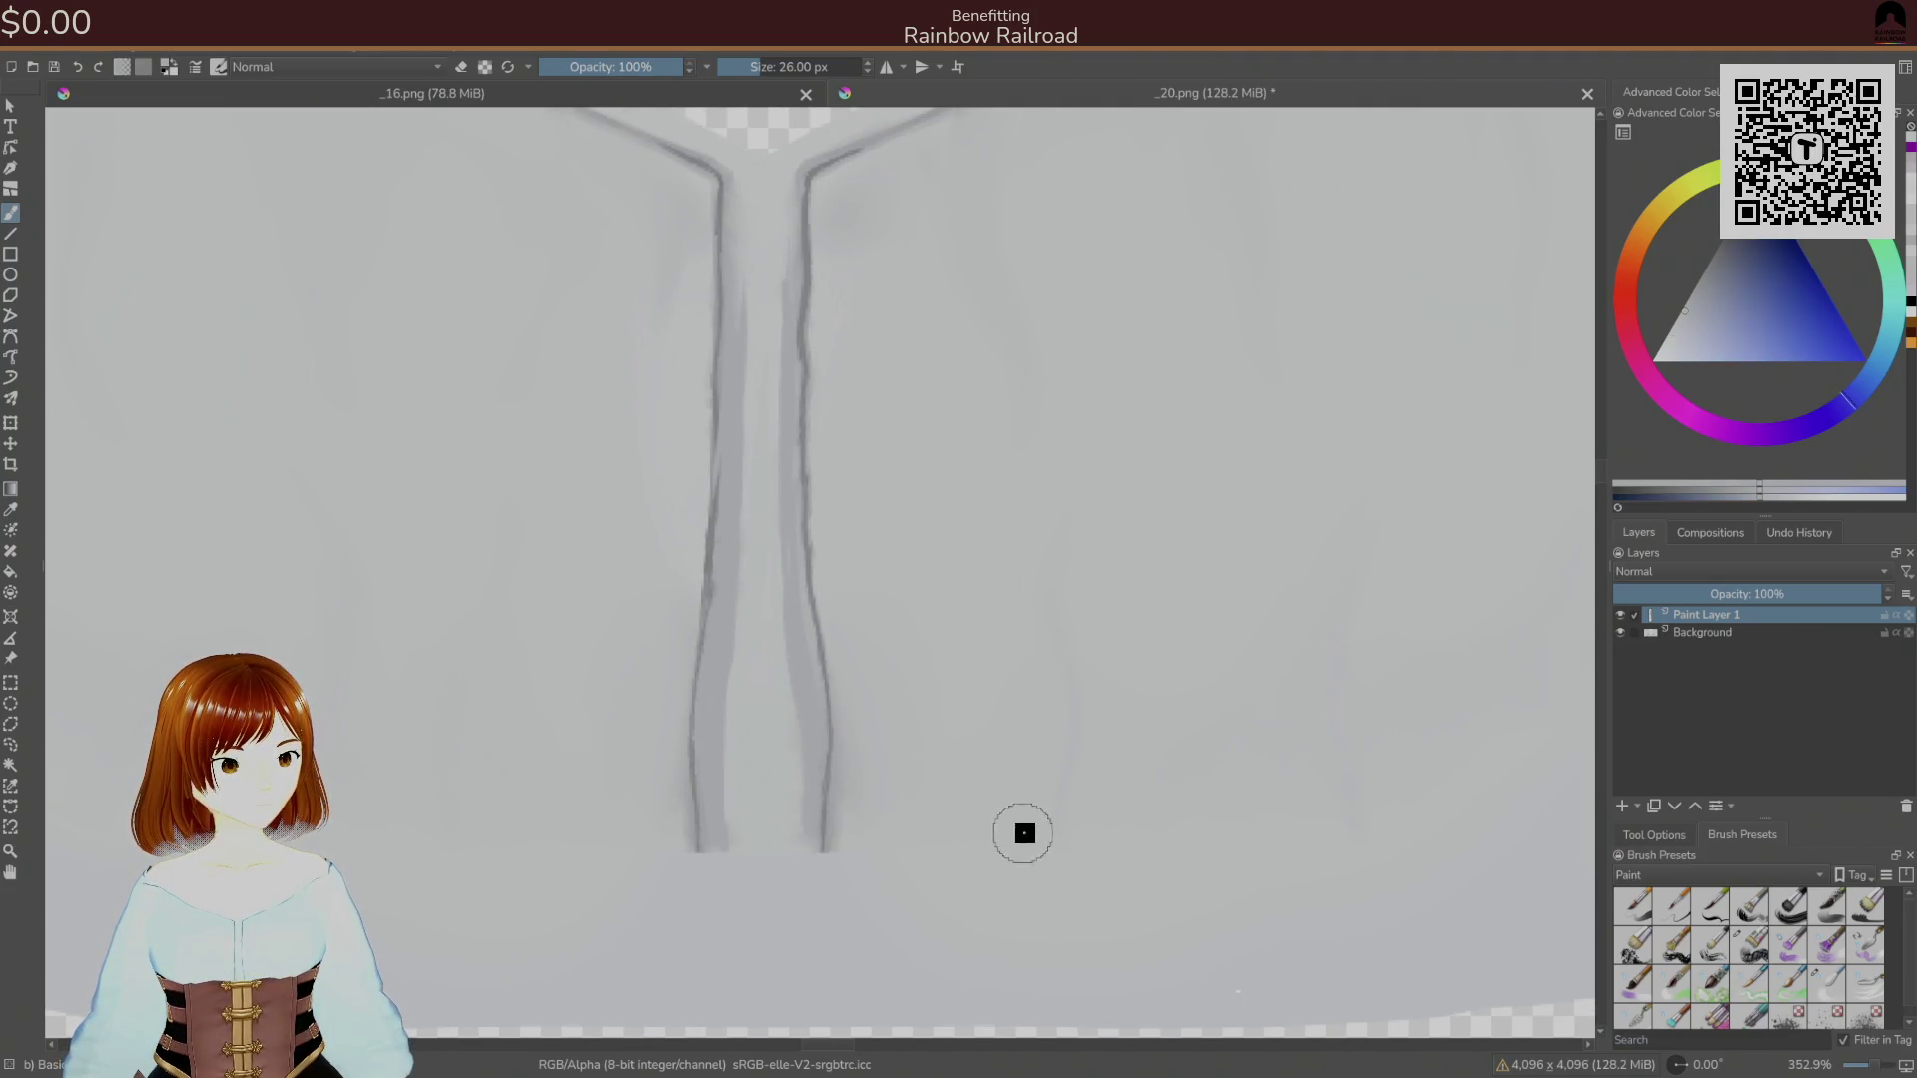
mouse_move(1044, 805)
mouse_down()
mouse_move(1061, 633)
mouse_move(1065, 748)
mouse_move(1066, 684)
mouse_move(1065, 726)
mouse_up()
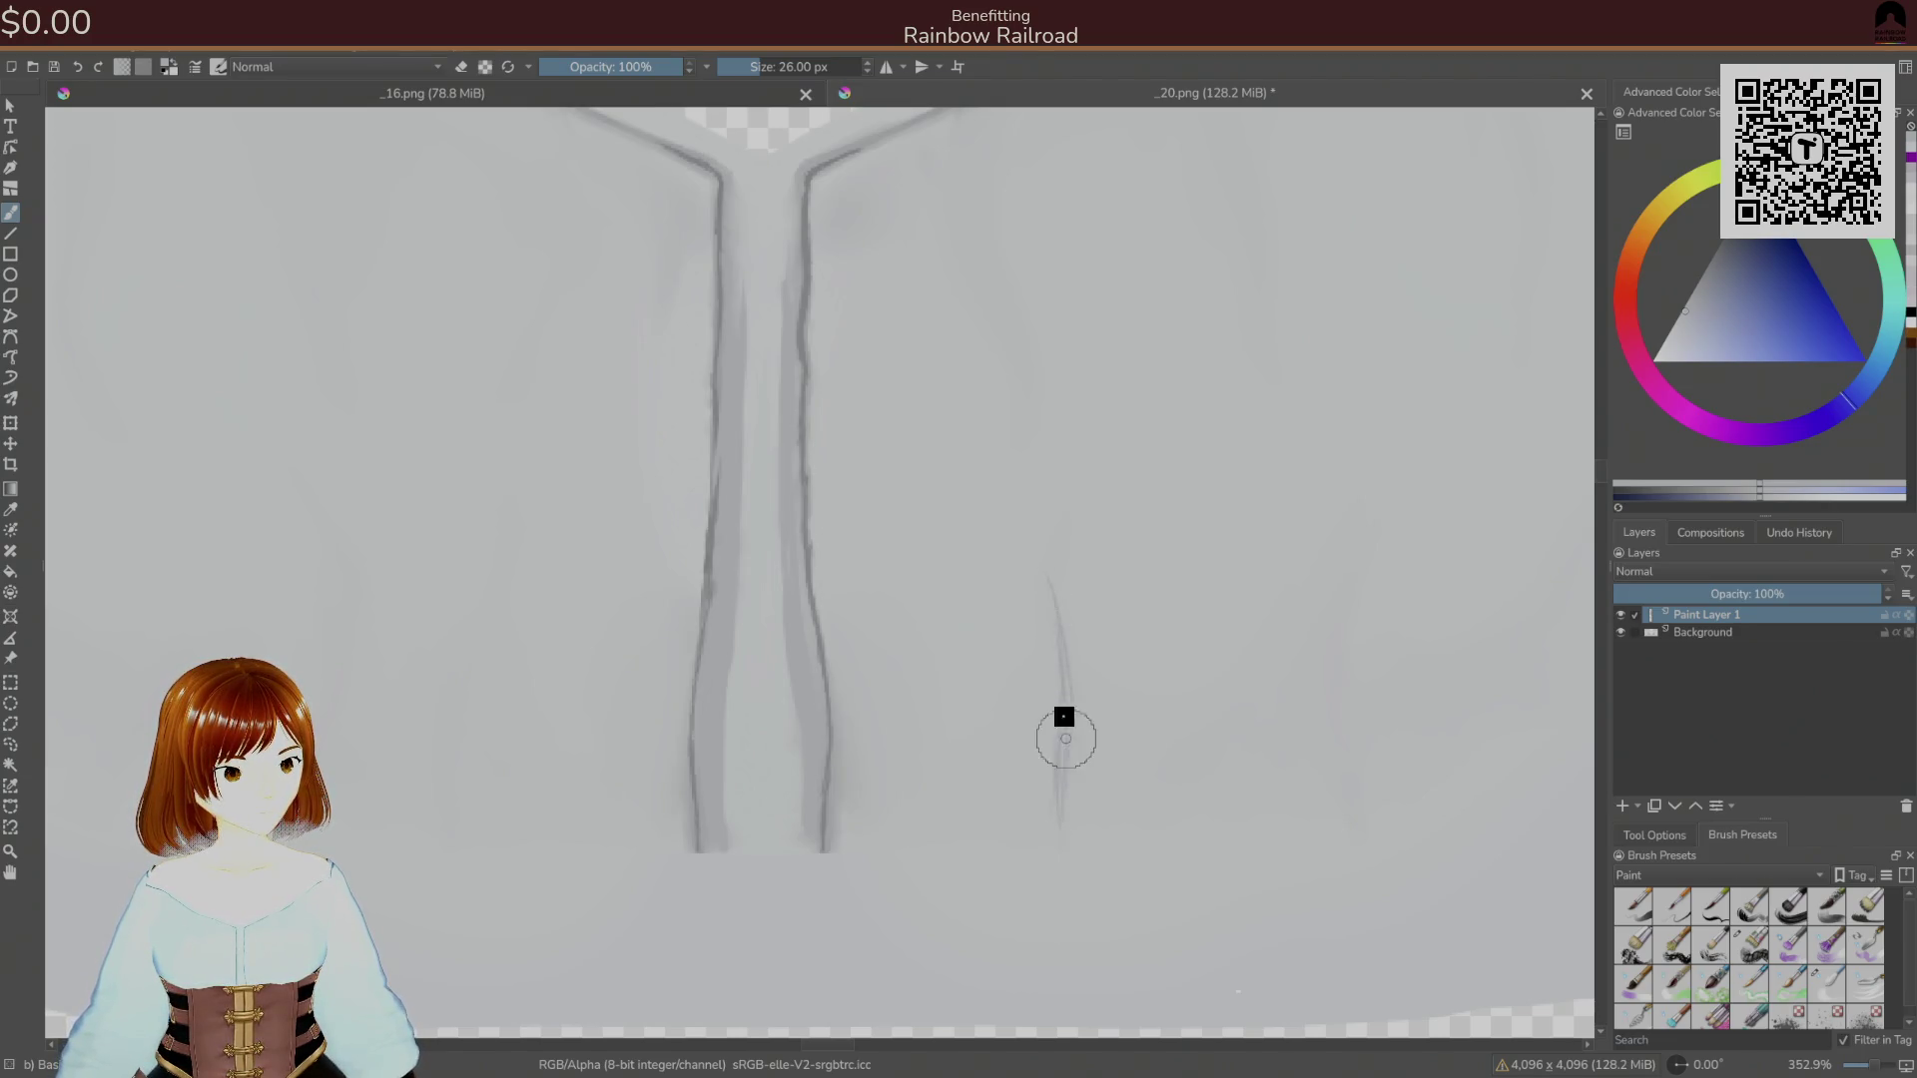
drag(1351, 774, 1343, 611)
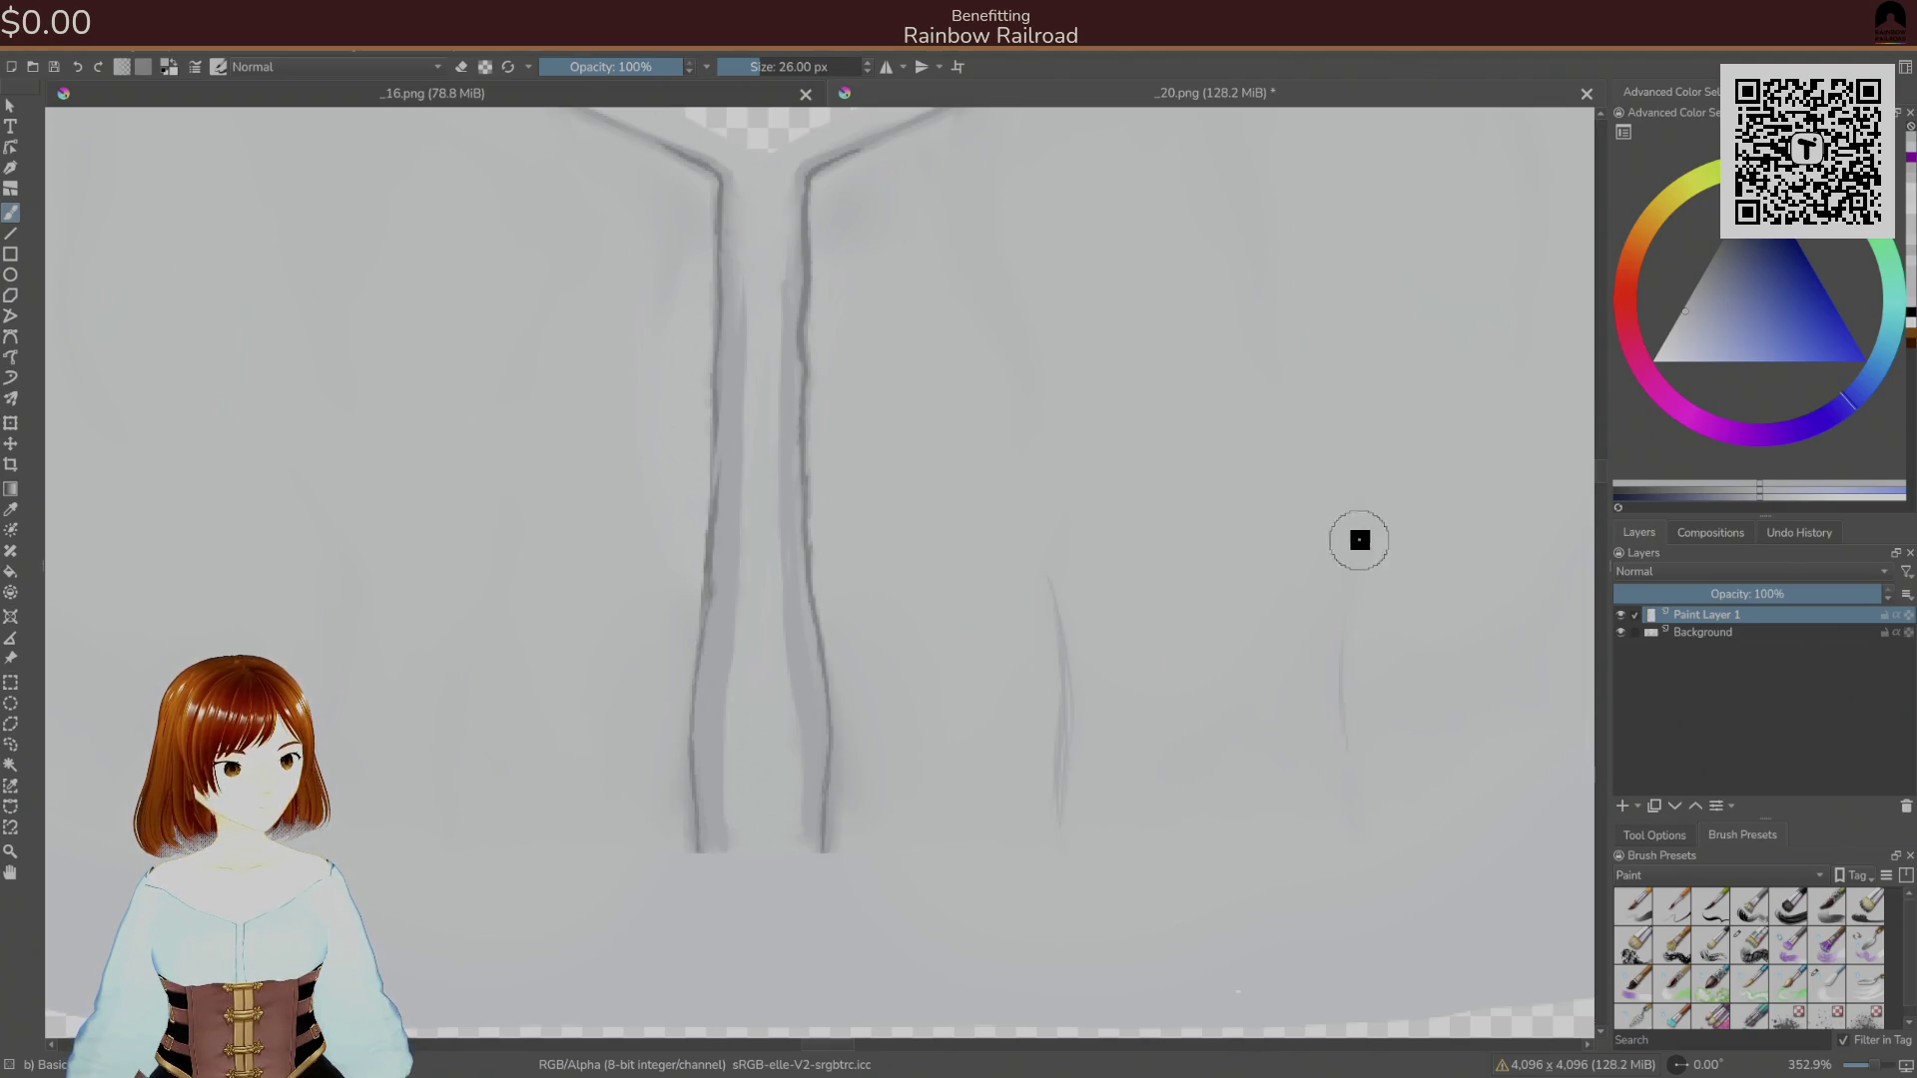
Add diagonal, top and curved fold lines across the upper blouse, then zoom onto the V-neck.
drag(1348, 728, 934, 772)
drag(1140, 699, 1187, 477)
mouse_move(1156, 628)
mouse_down()
mouse_move(1164, 821)
mouse_move(1208, 907)
mouse_up()
mouse_move(1219, 136)
mouse_down()
mouse_move(1147, 334)
mouse_move(1164, 488)
mouse_up()
drag(1156, 394, 1164, 520)
mouse_move(931, 300)
mouse_down()
mouse_move(907, 441)
mouse_move(929, 639)
mouse_up()
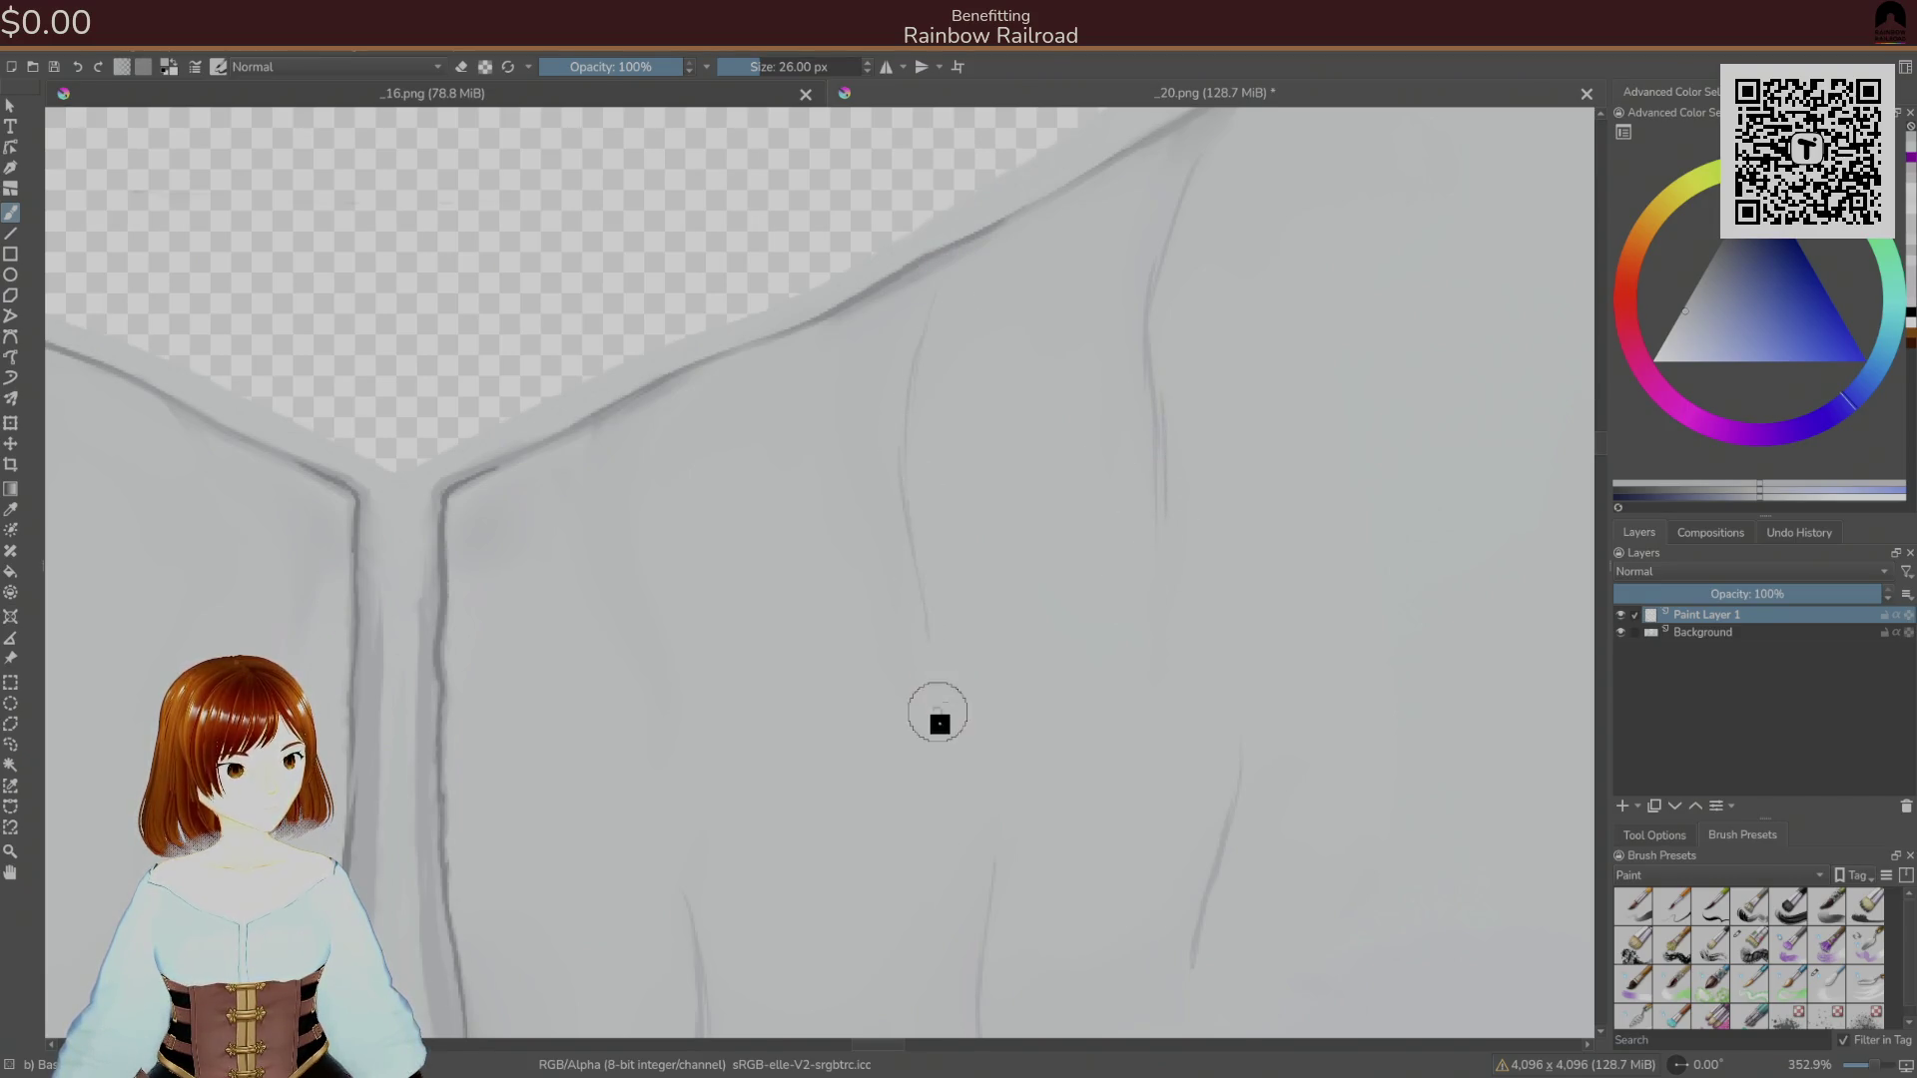
drag(667, 404, 656, 654)
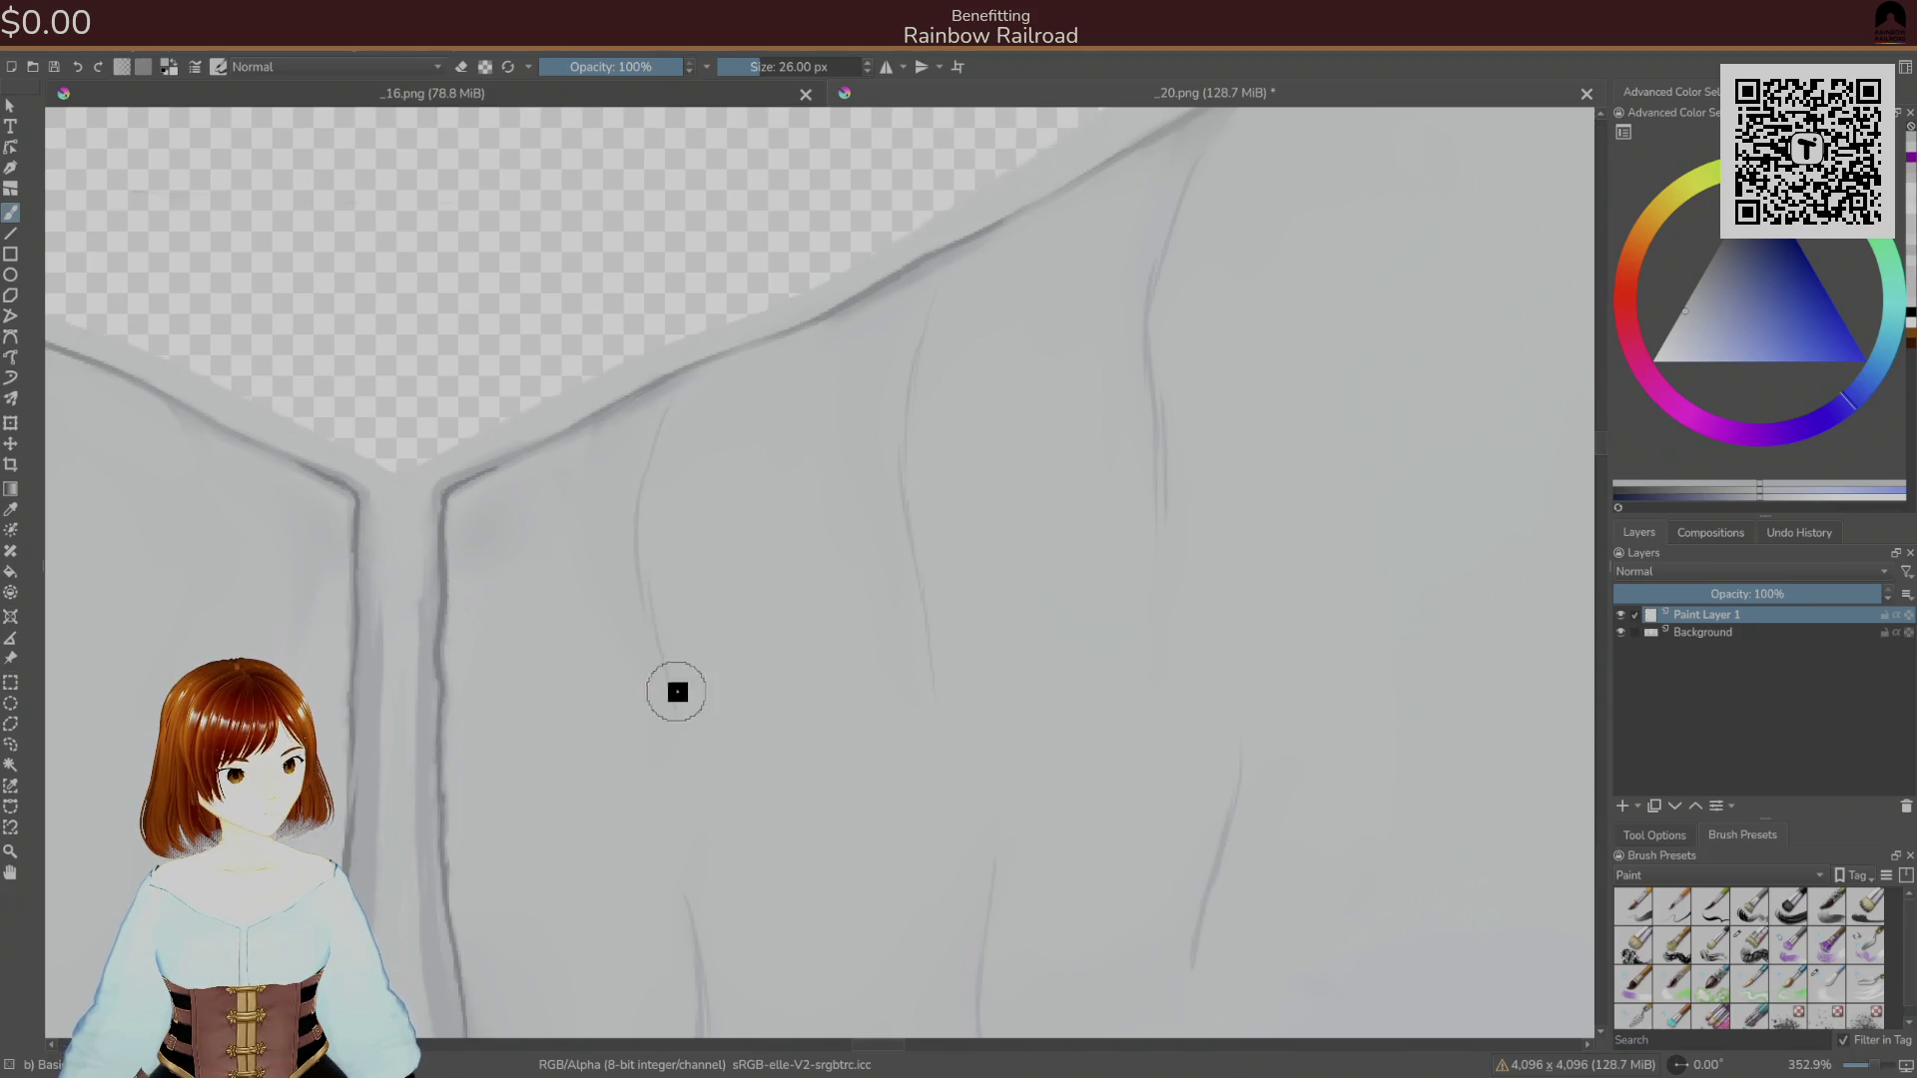
scroll(972, 616, left, 5)
mouse_move(929, 571)
mouse_down()
mouse_move(920, 710)
mouse_move(903, 649)
mouse_up()
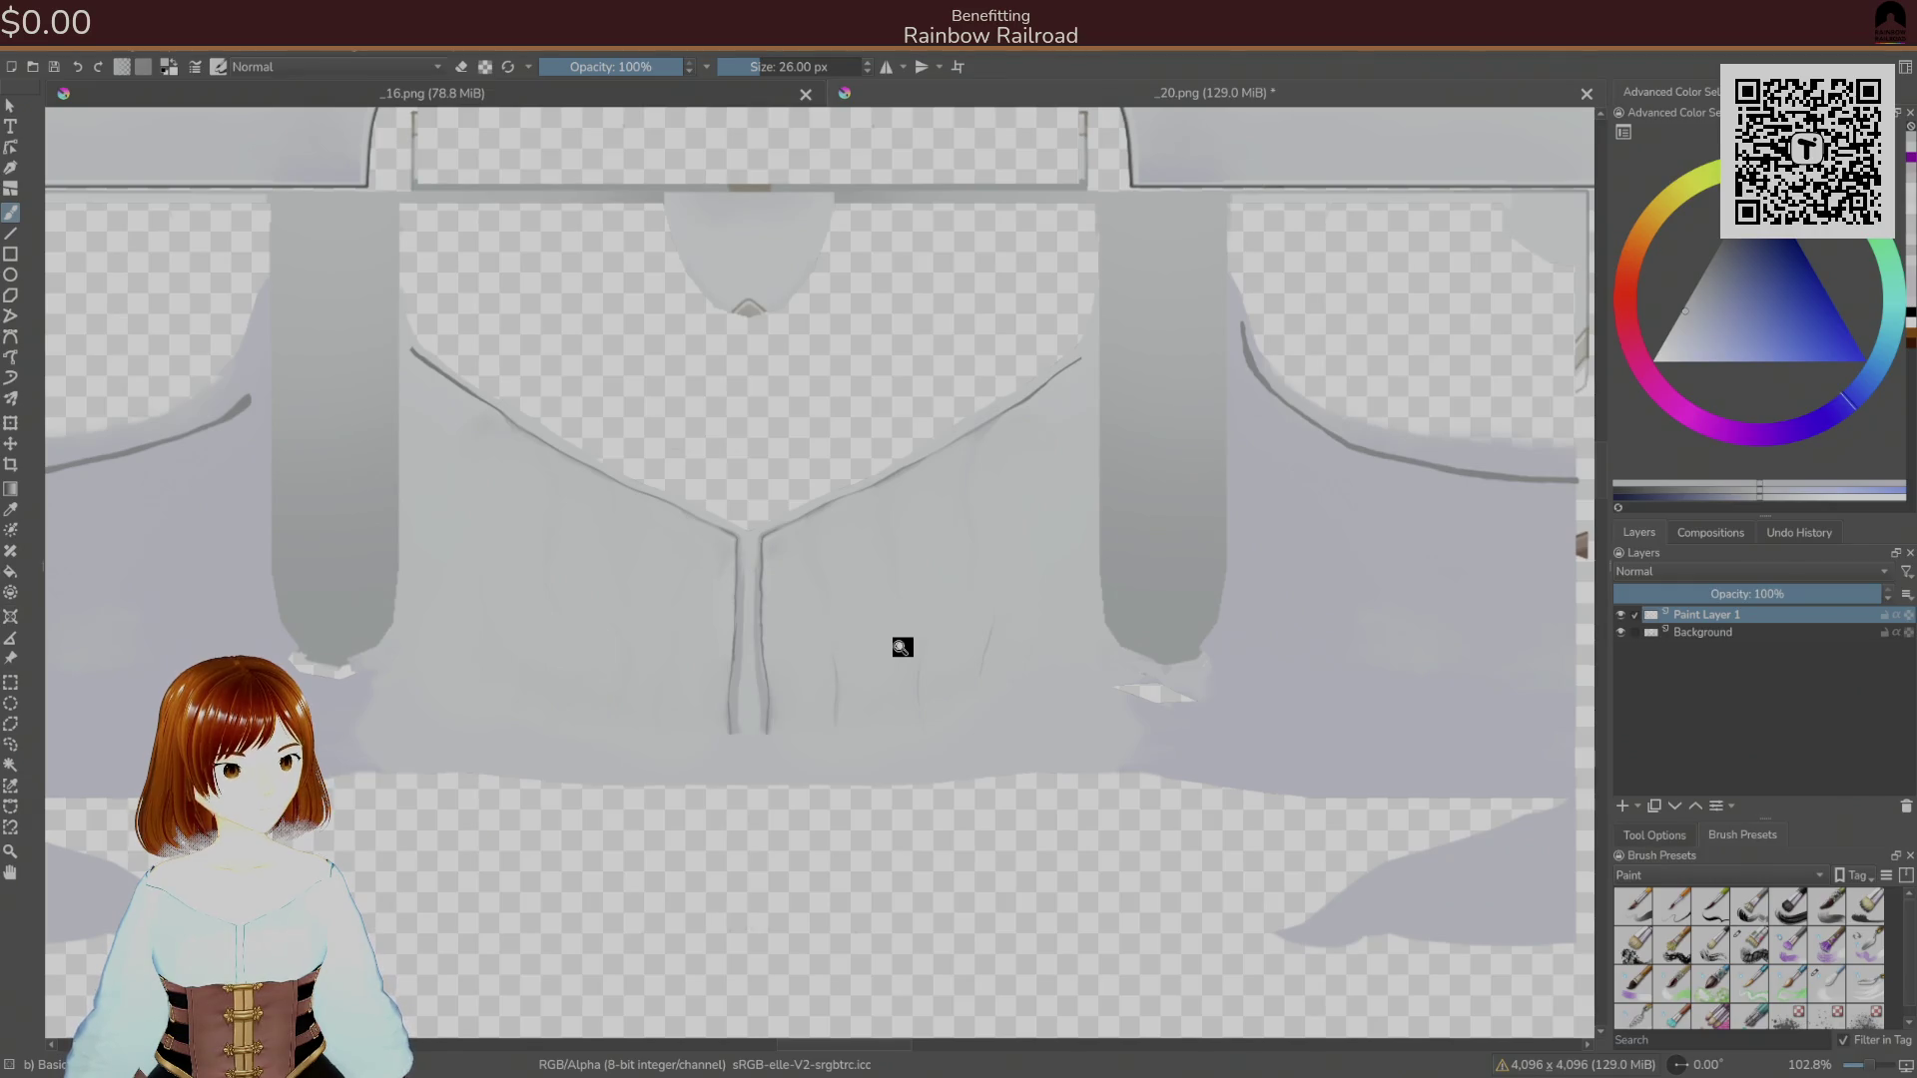
drag(928, 571, 1088, 393)
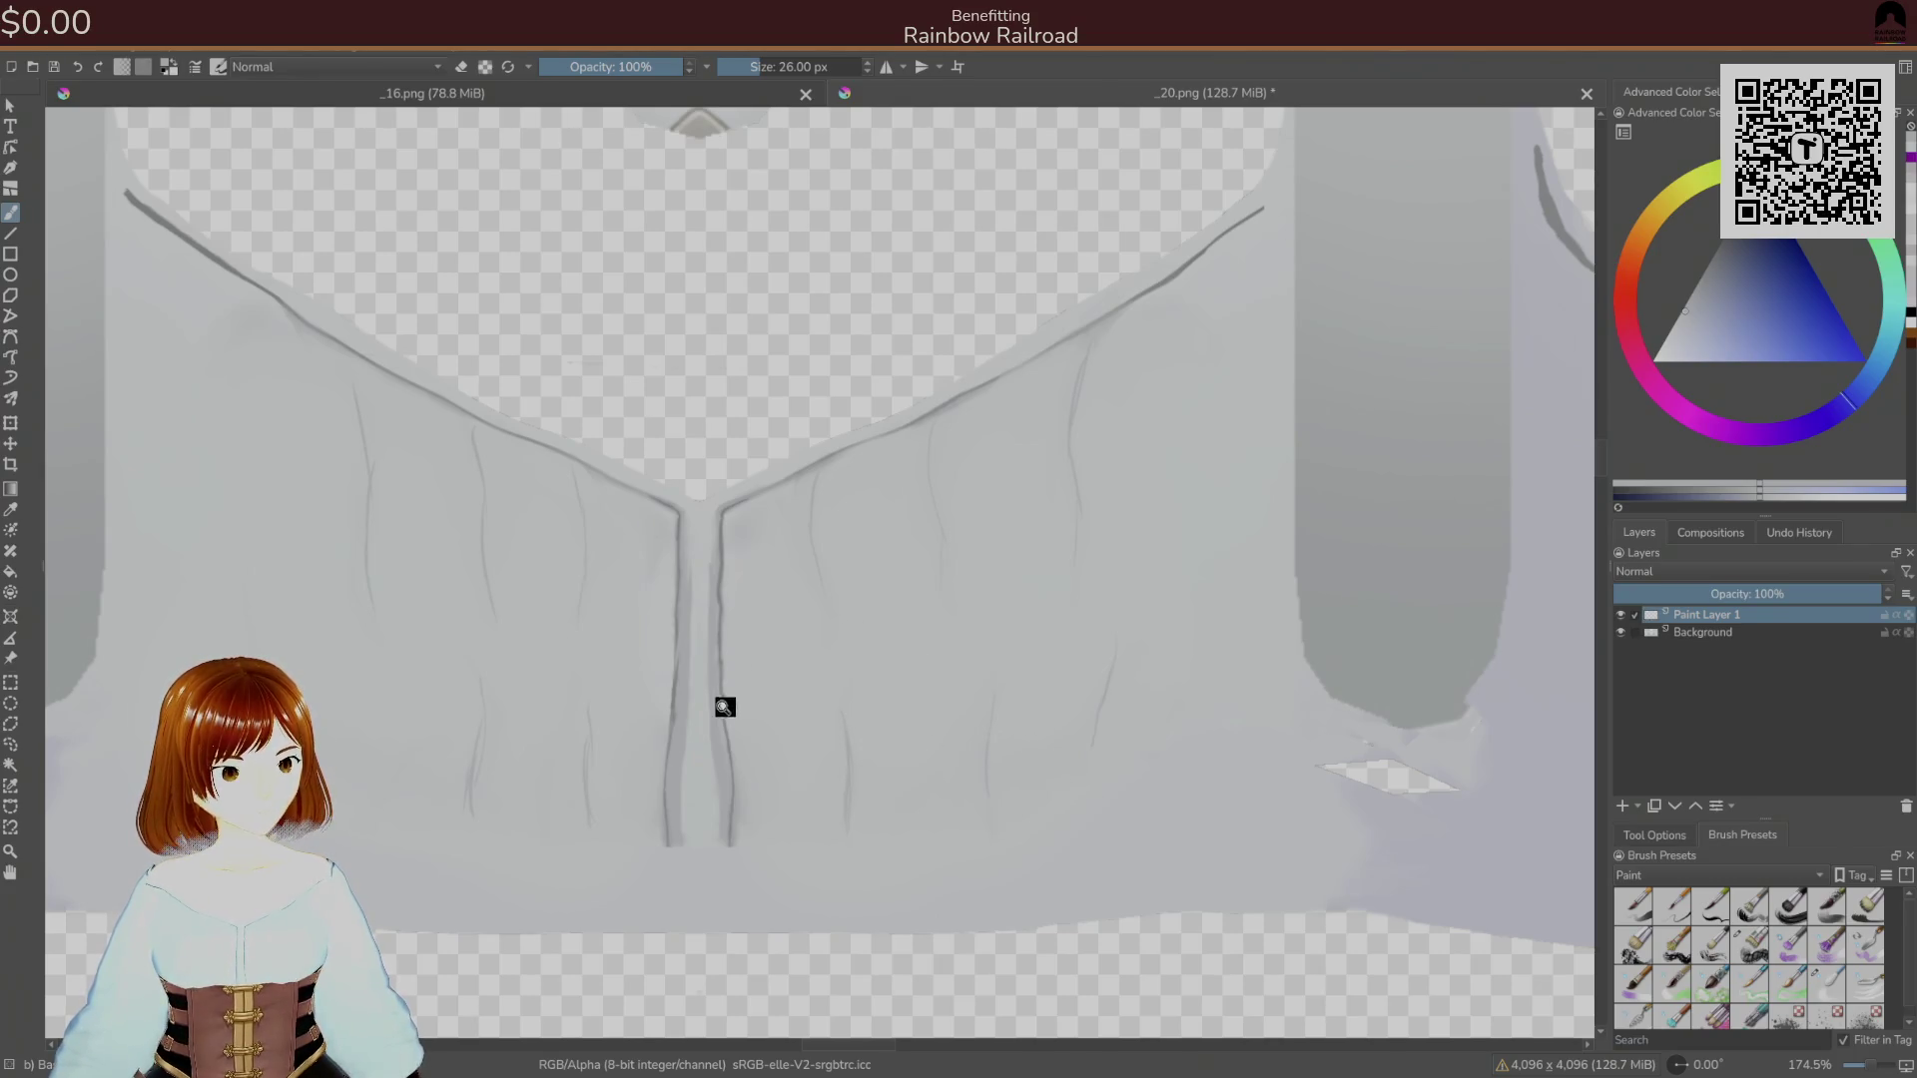
Soften the shading near the V seam with a sampled light grey-blue, then pick a blender preset.
ctrl+click(744, 527)
drag(744, 527, 798, 588)
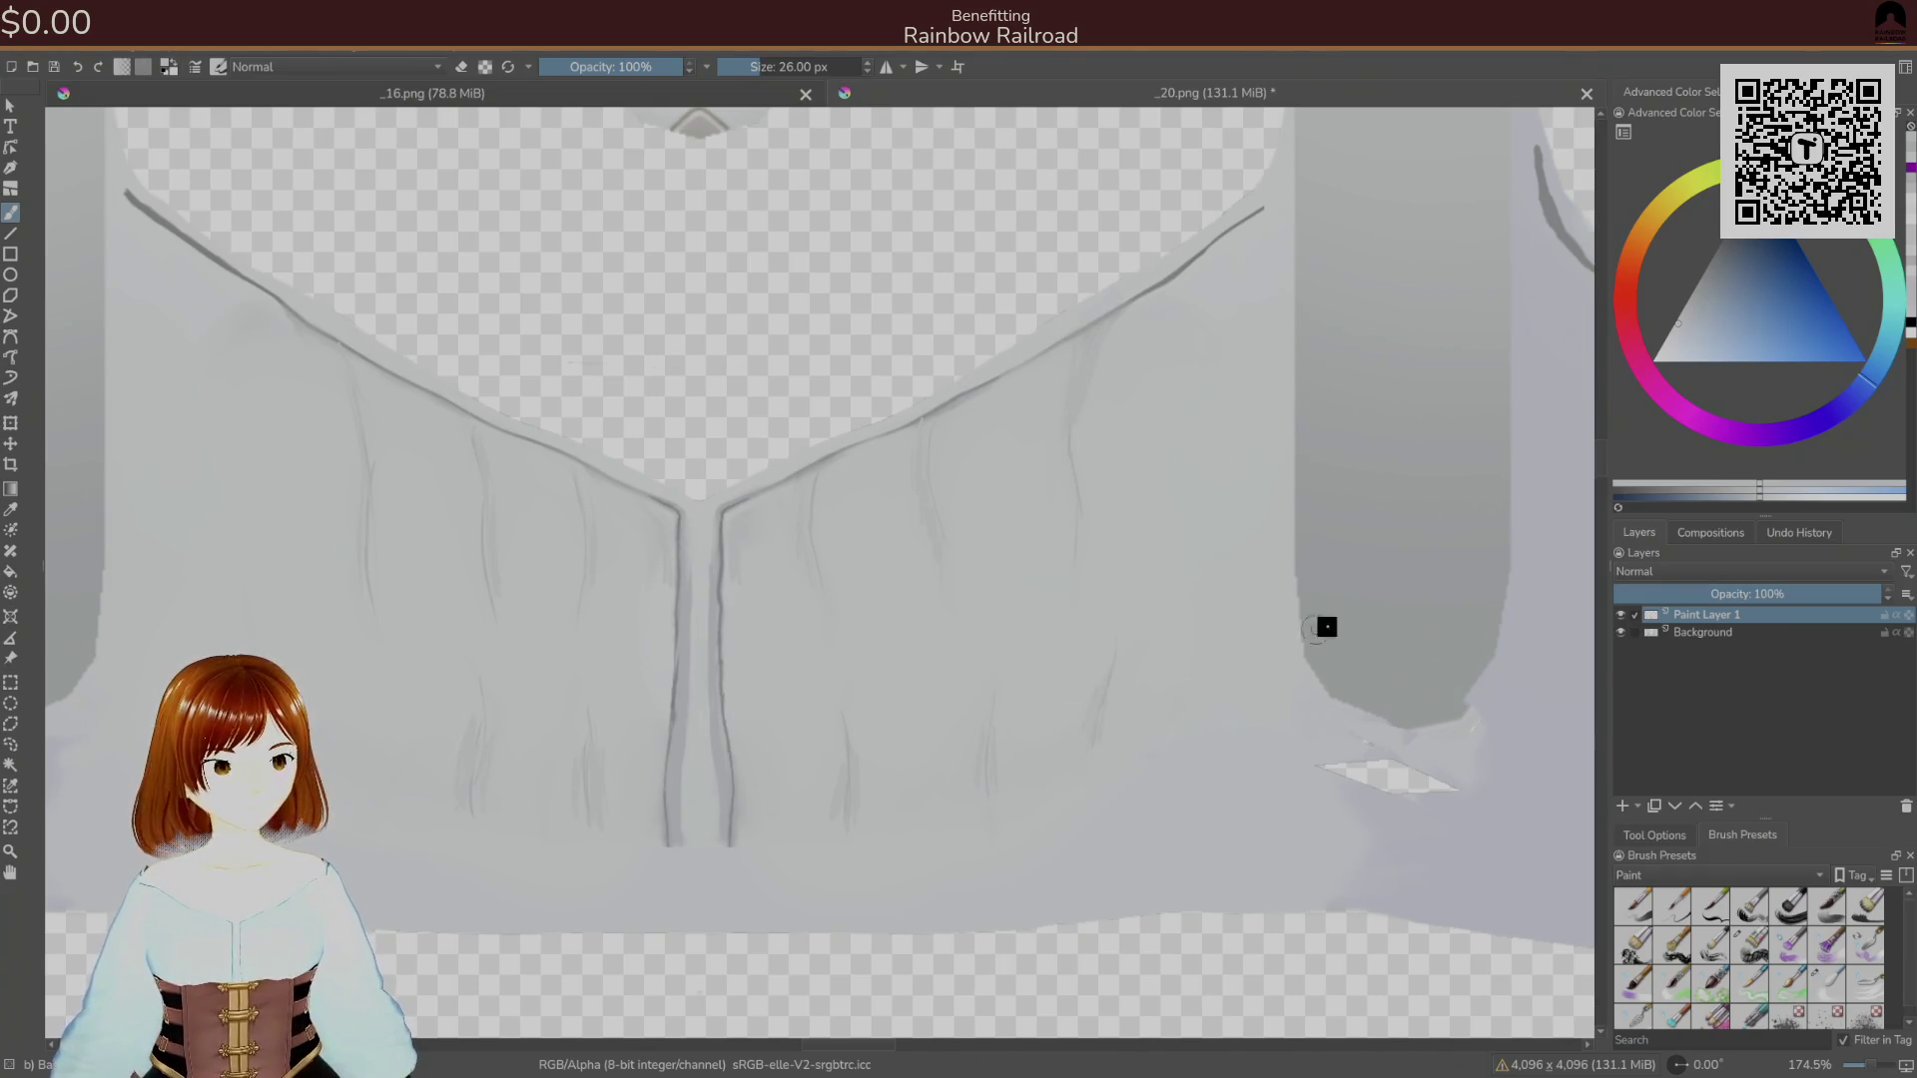
click(1827, 985)
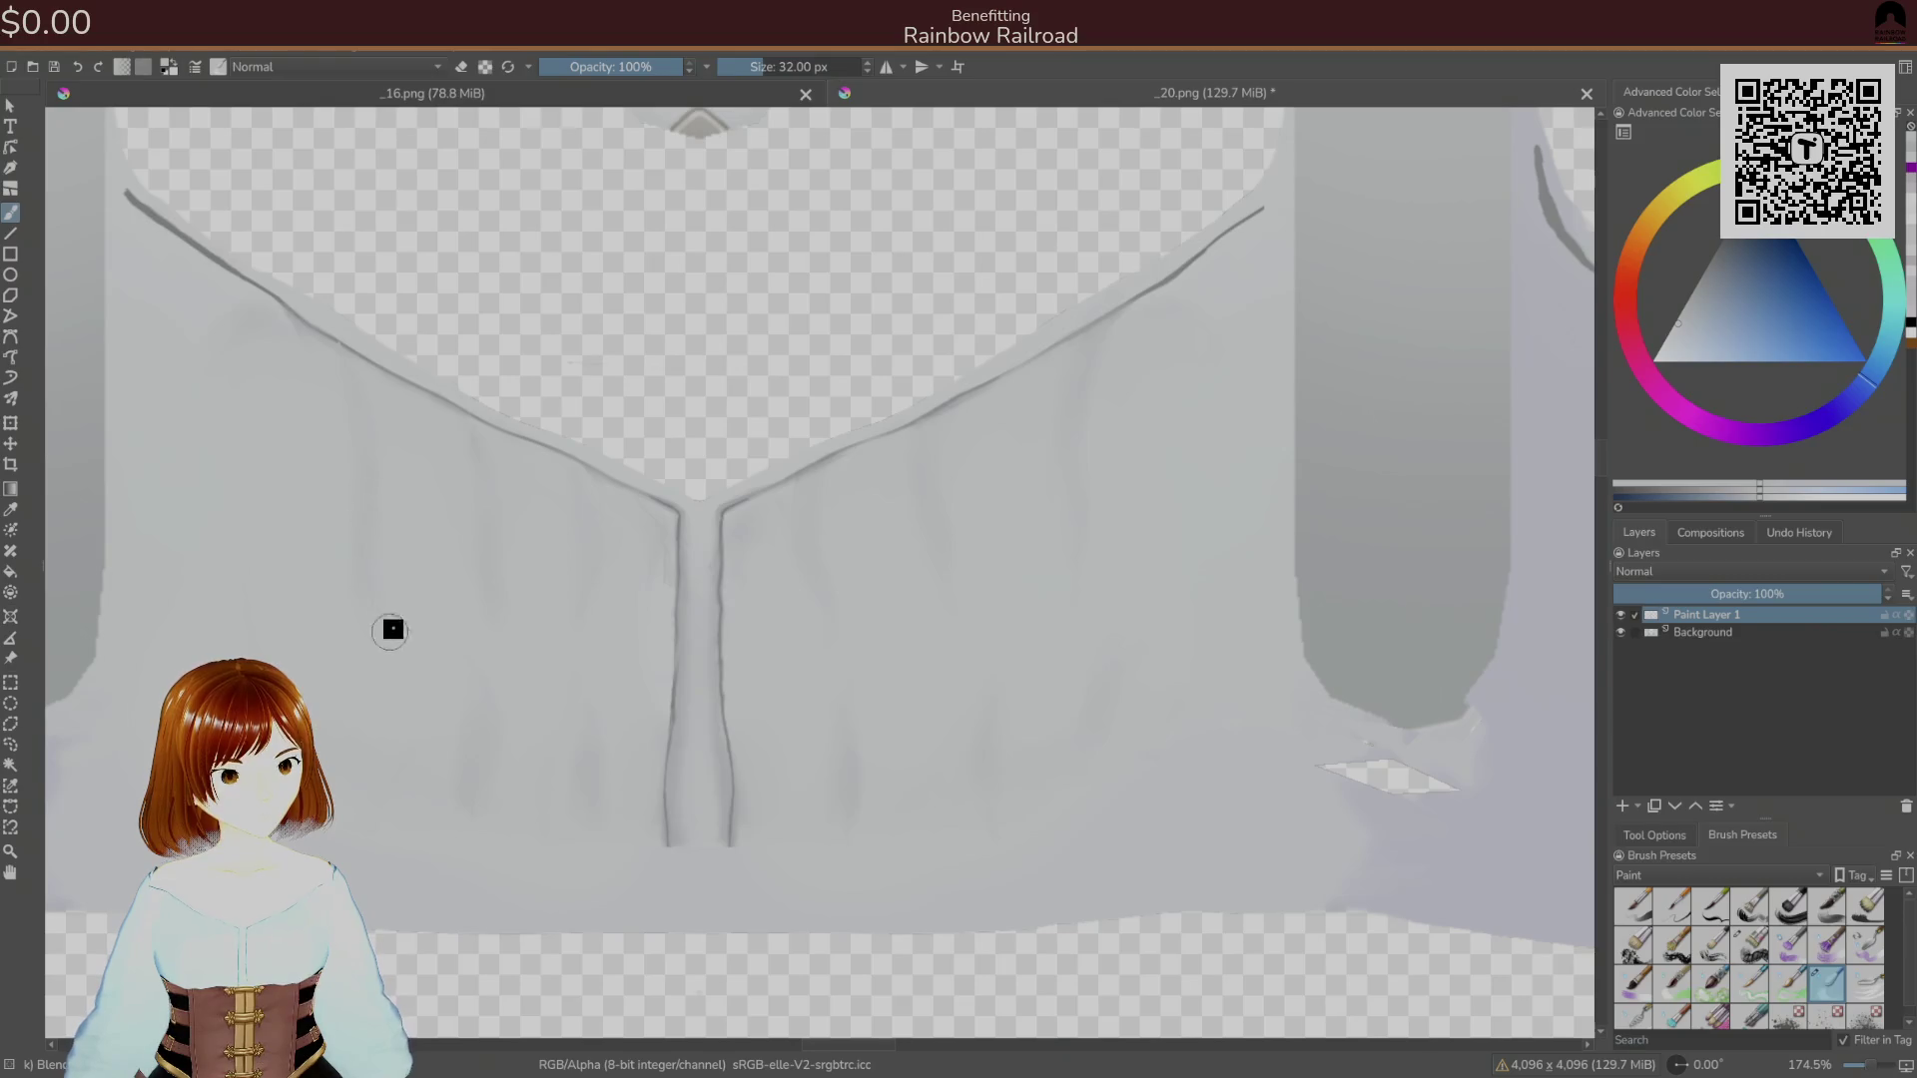
On the Background layer, sample the collar line colour and fill the gap in the dark collar line.
drag(428, 455, 663, 670)
scroll(573, 595, down, 2)
scroll(569, 492, up, 5)
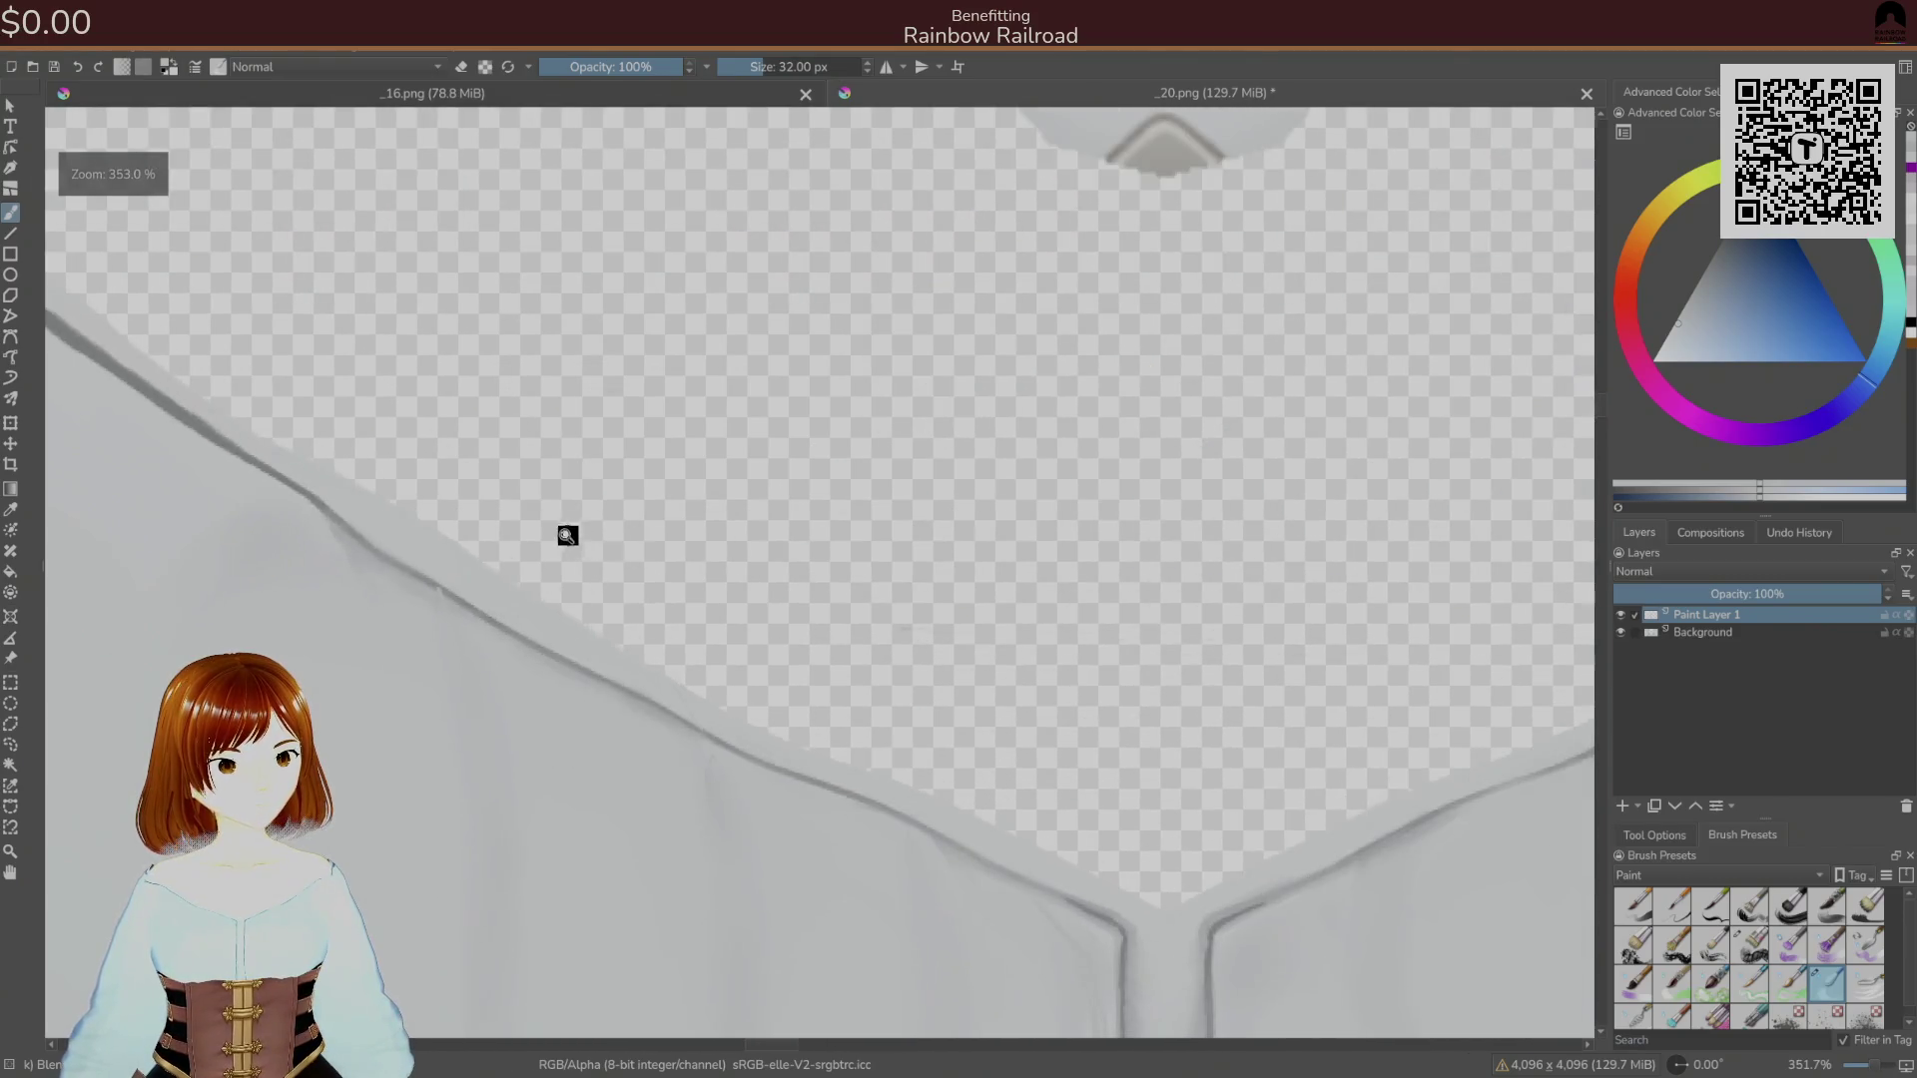
click(1697, 633)
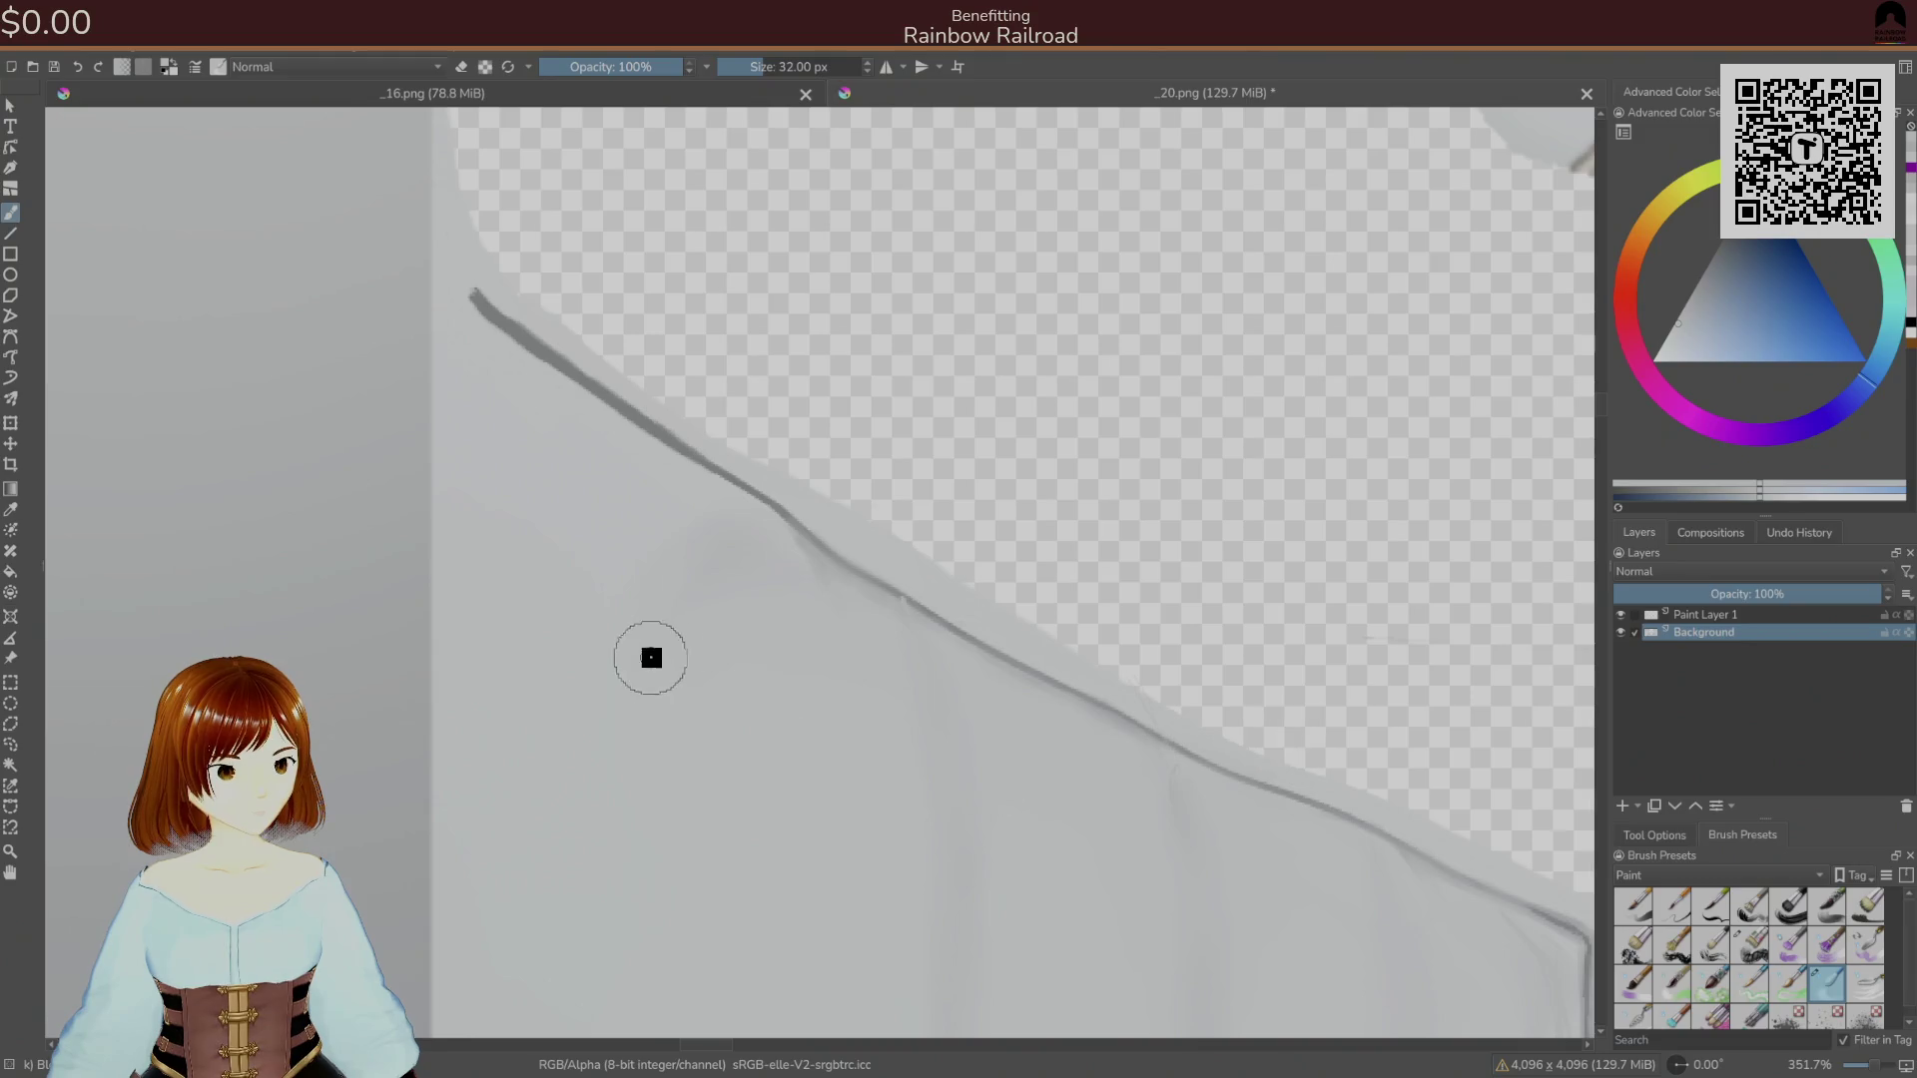
ctrl+click(811, 667)
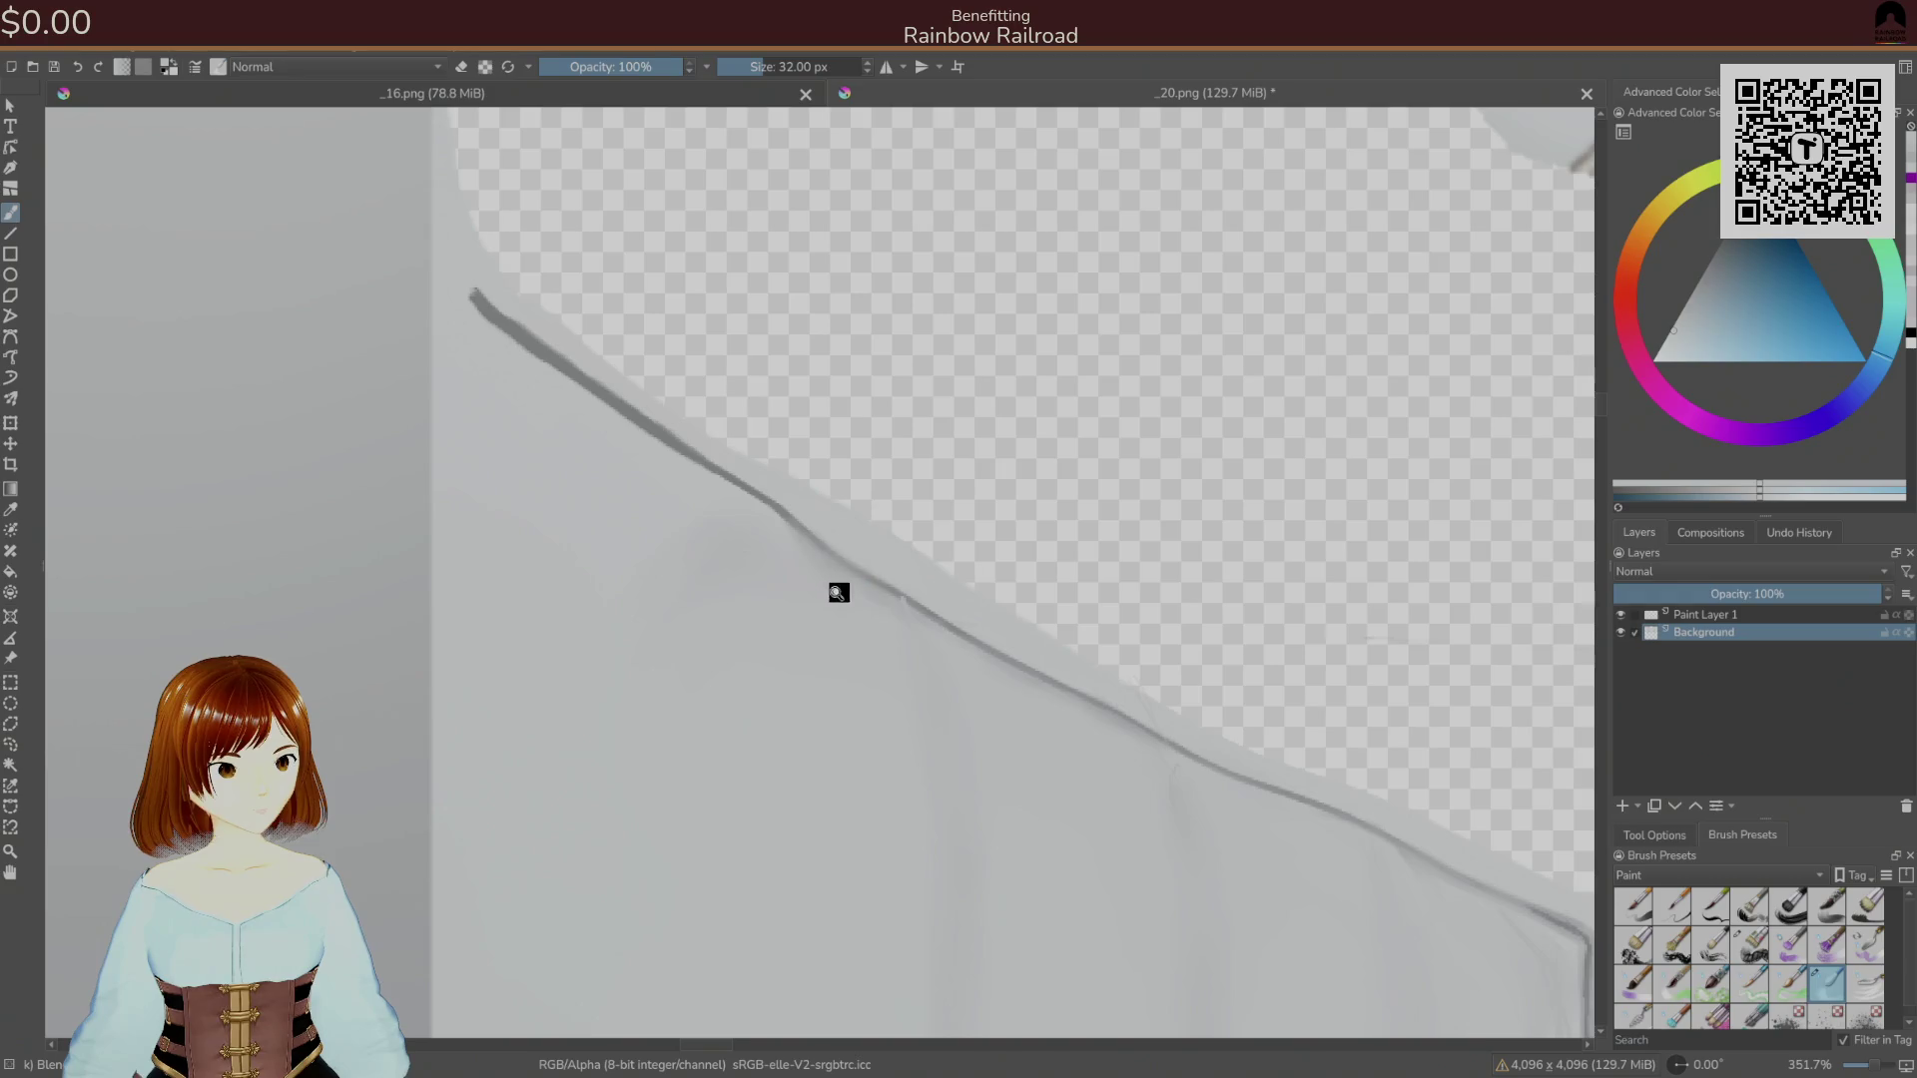
right_click(855, 642)
click(963, 659)
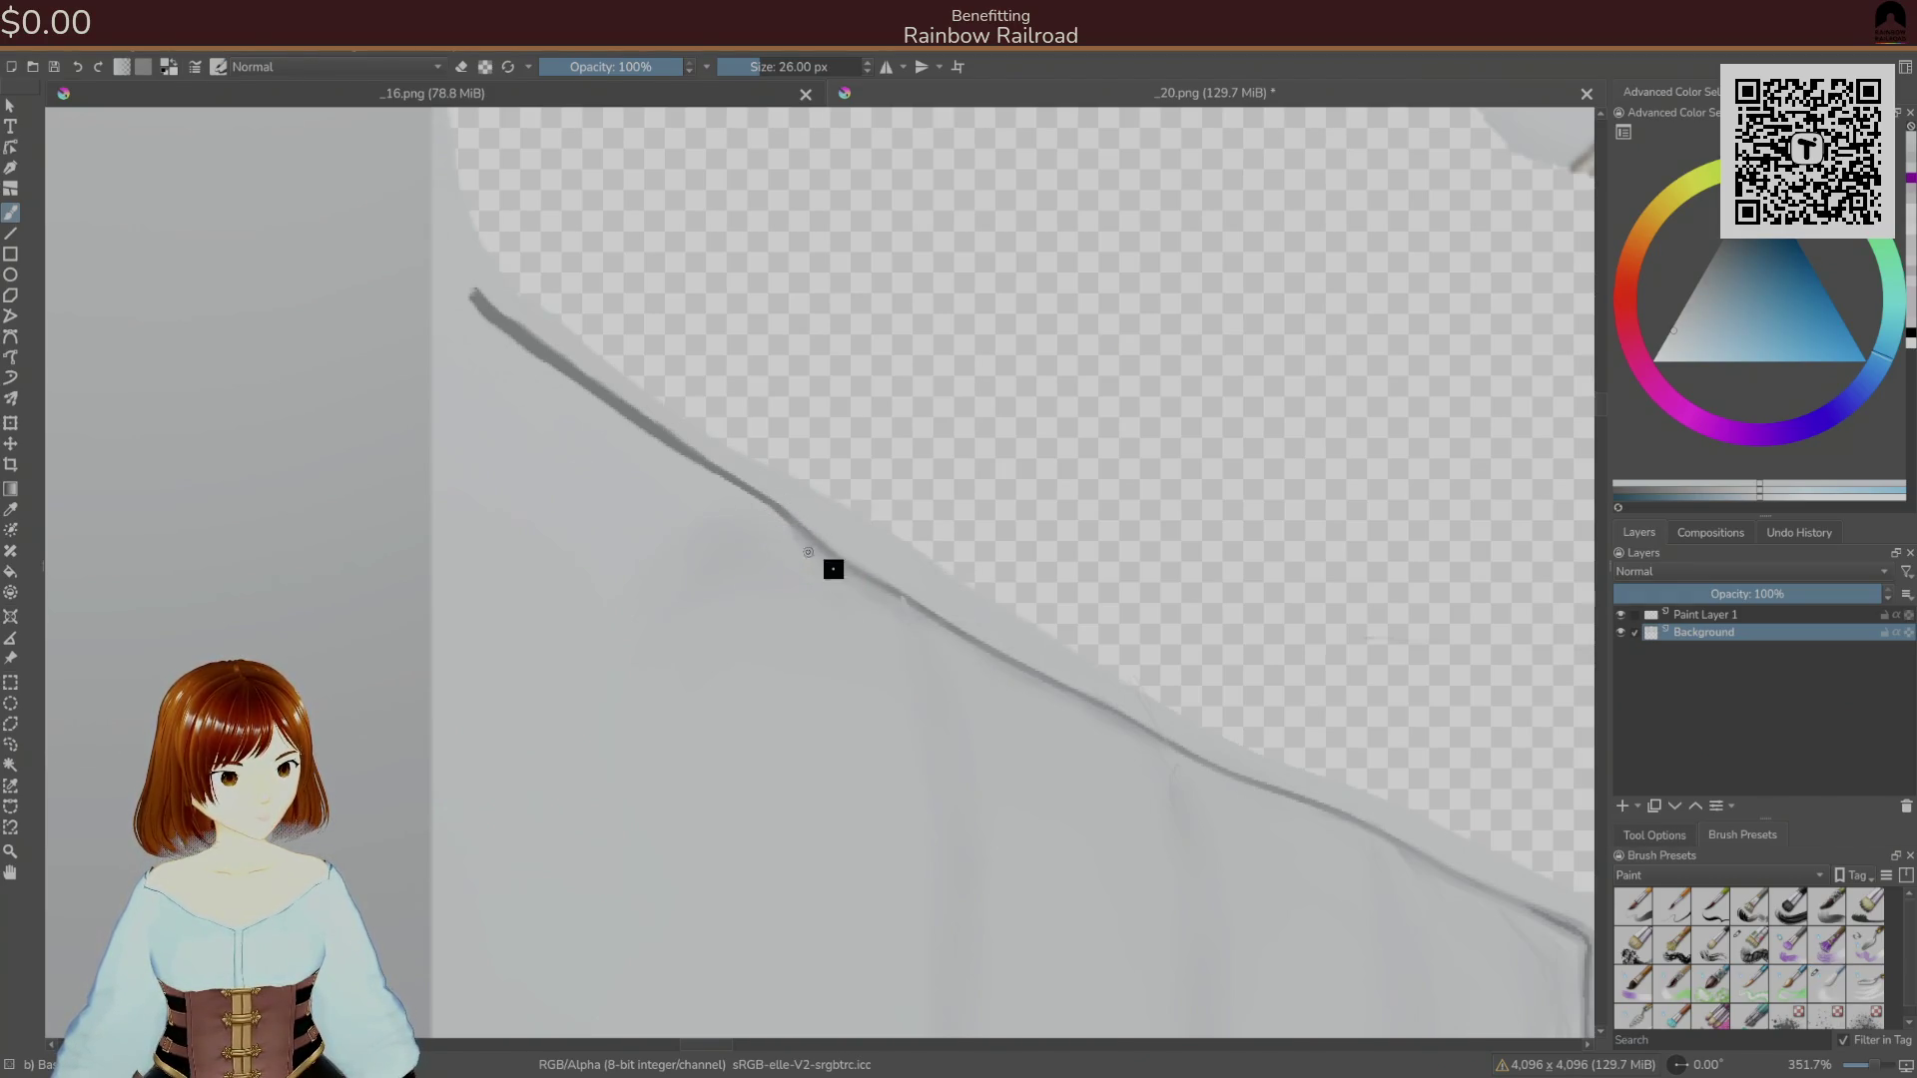
drag(789, 528, 839, 574)
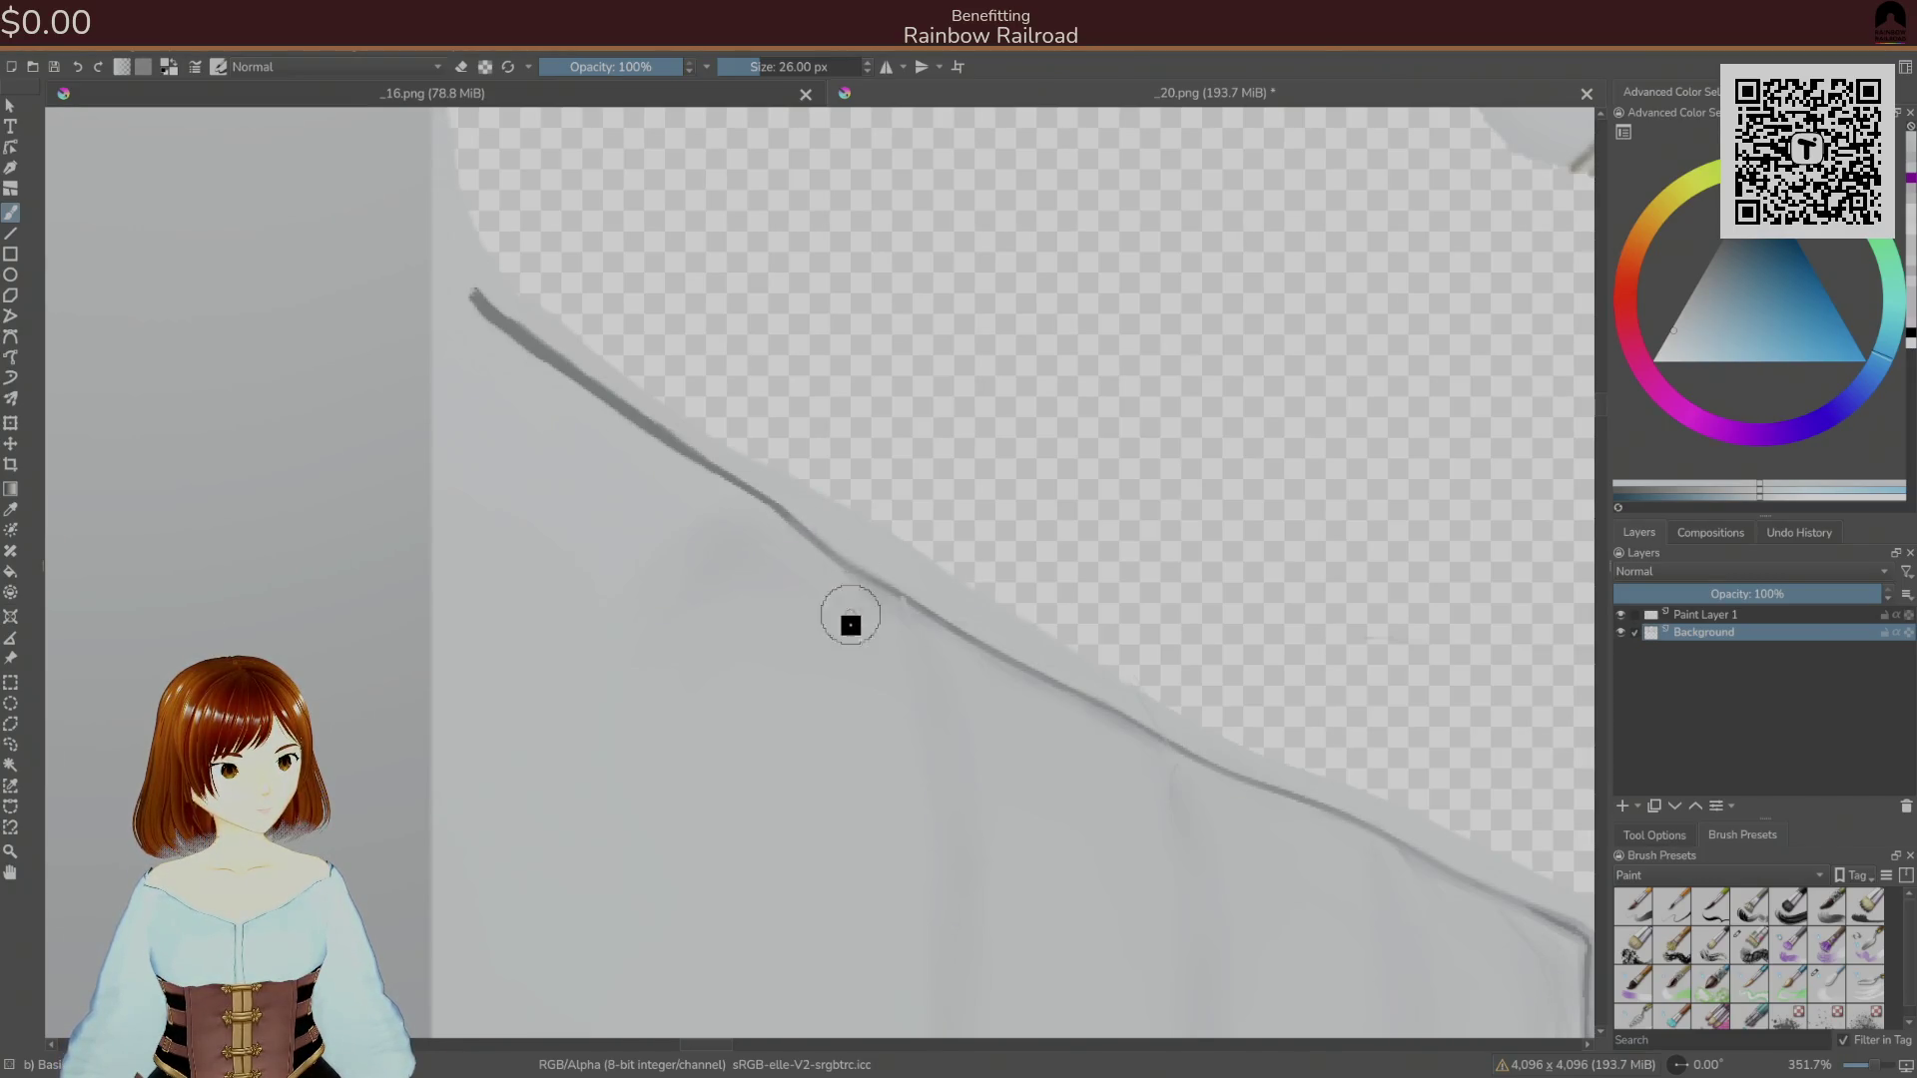
Choose a different brush preset, shrink it to a fine size and add Paint Layer 2.
right_click(910, 671)
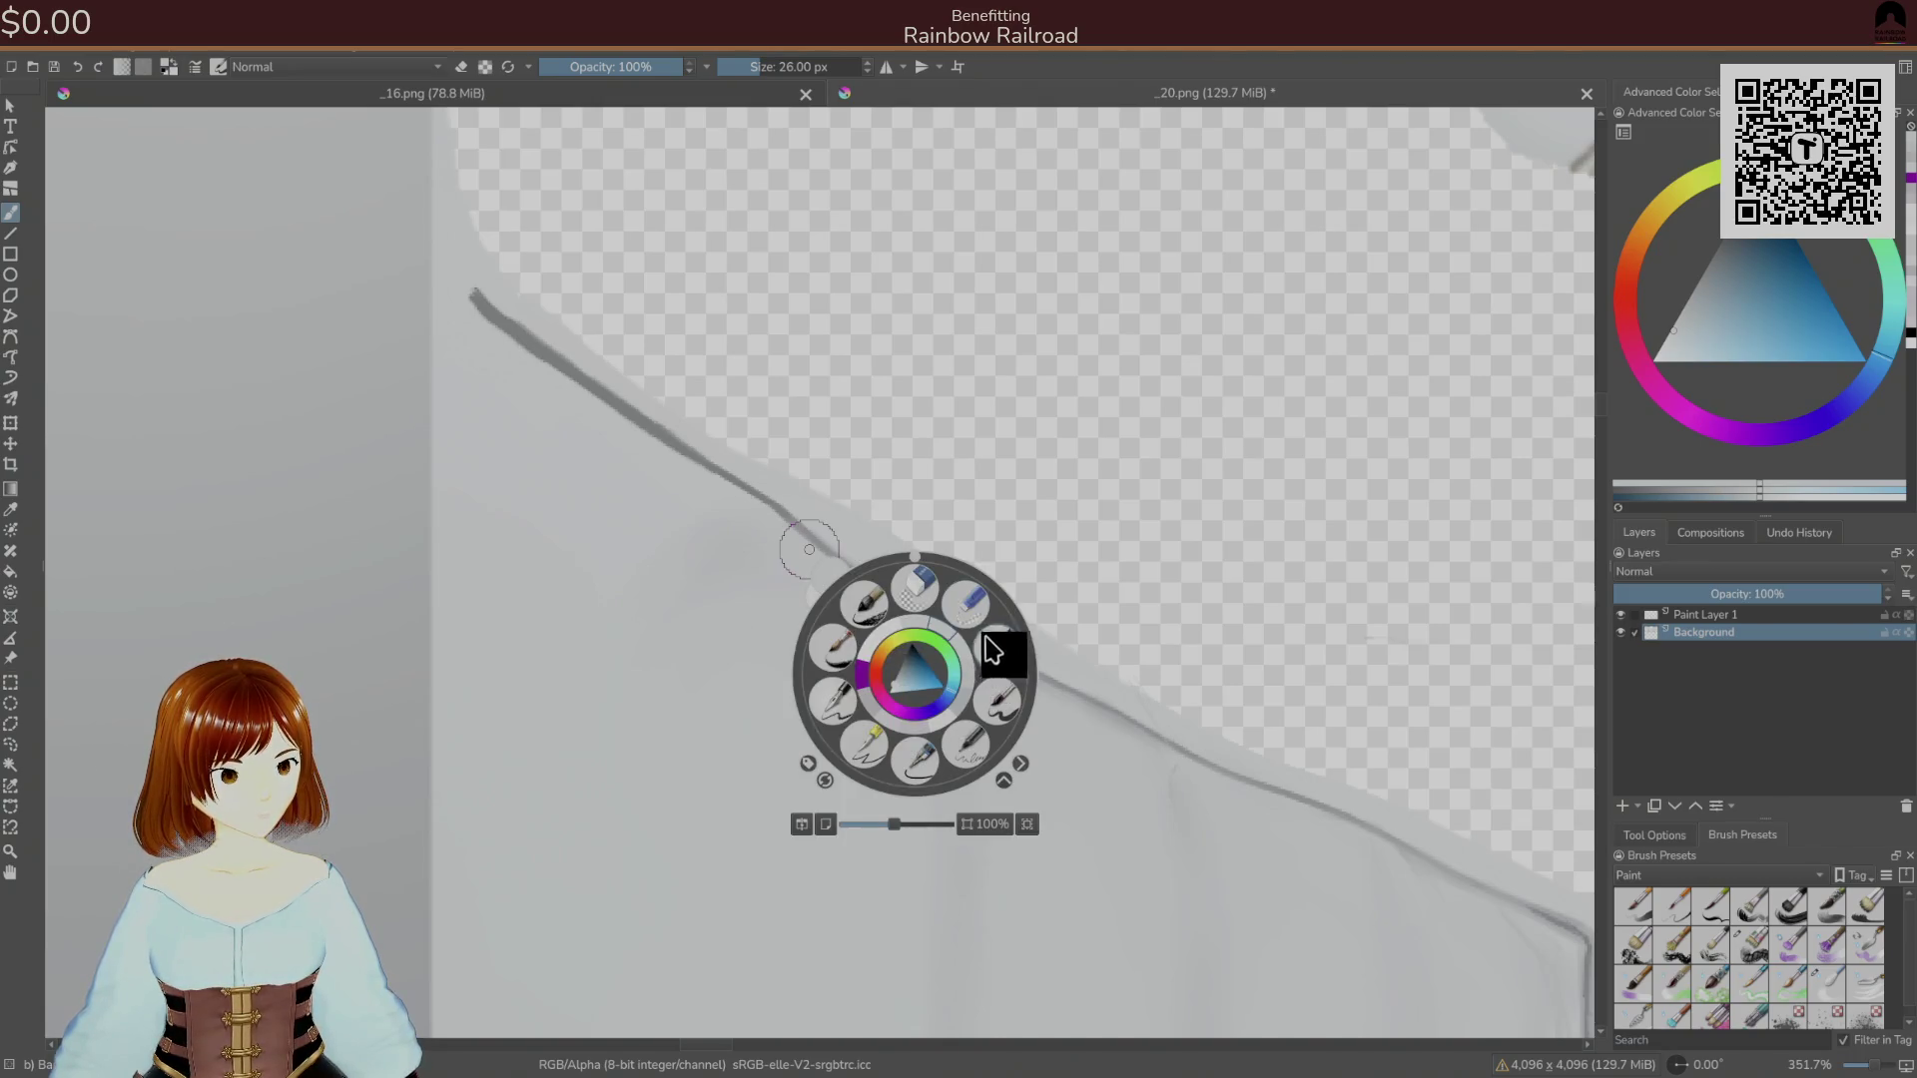
click(1826, 984)
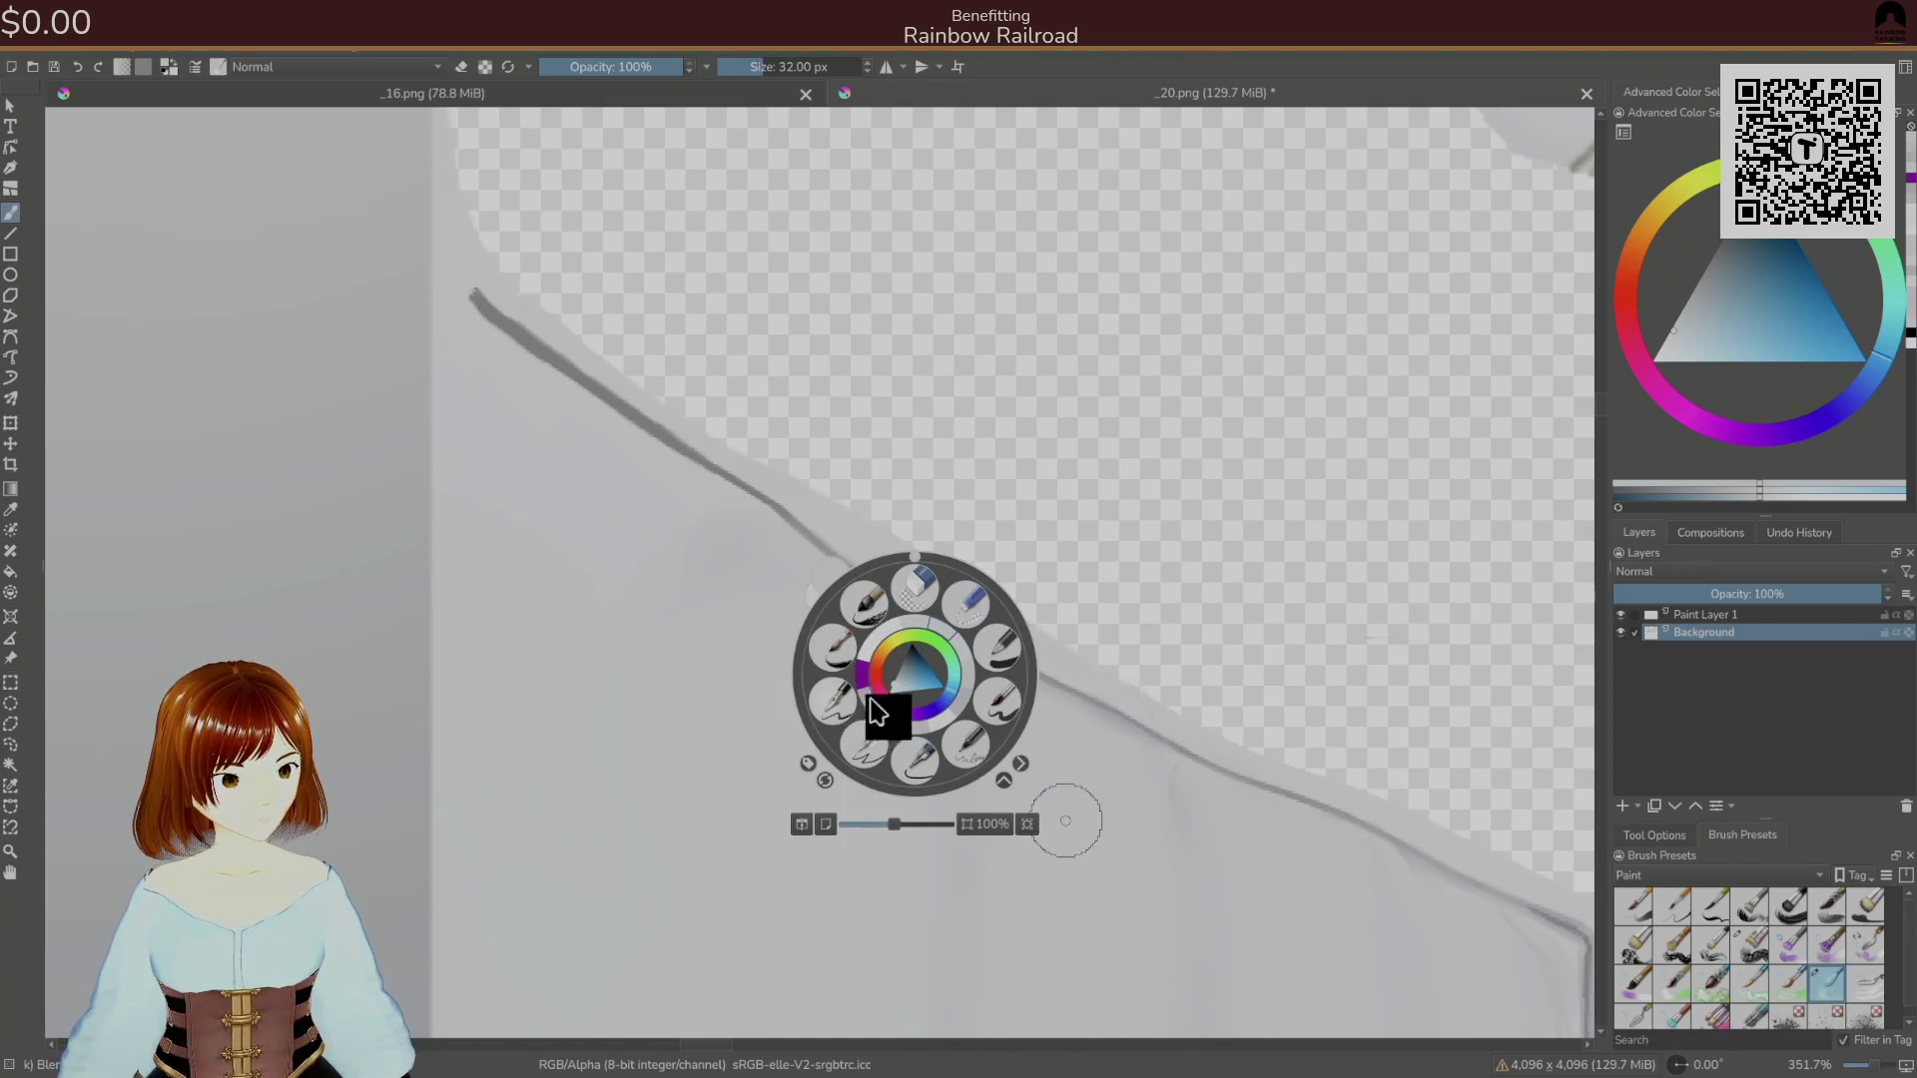
click(920, 751)
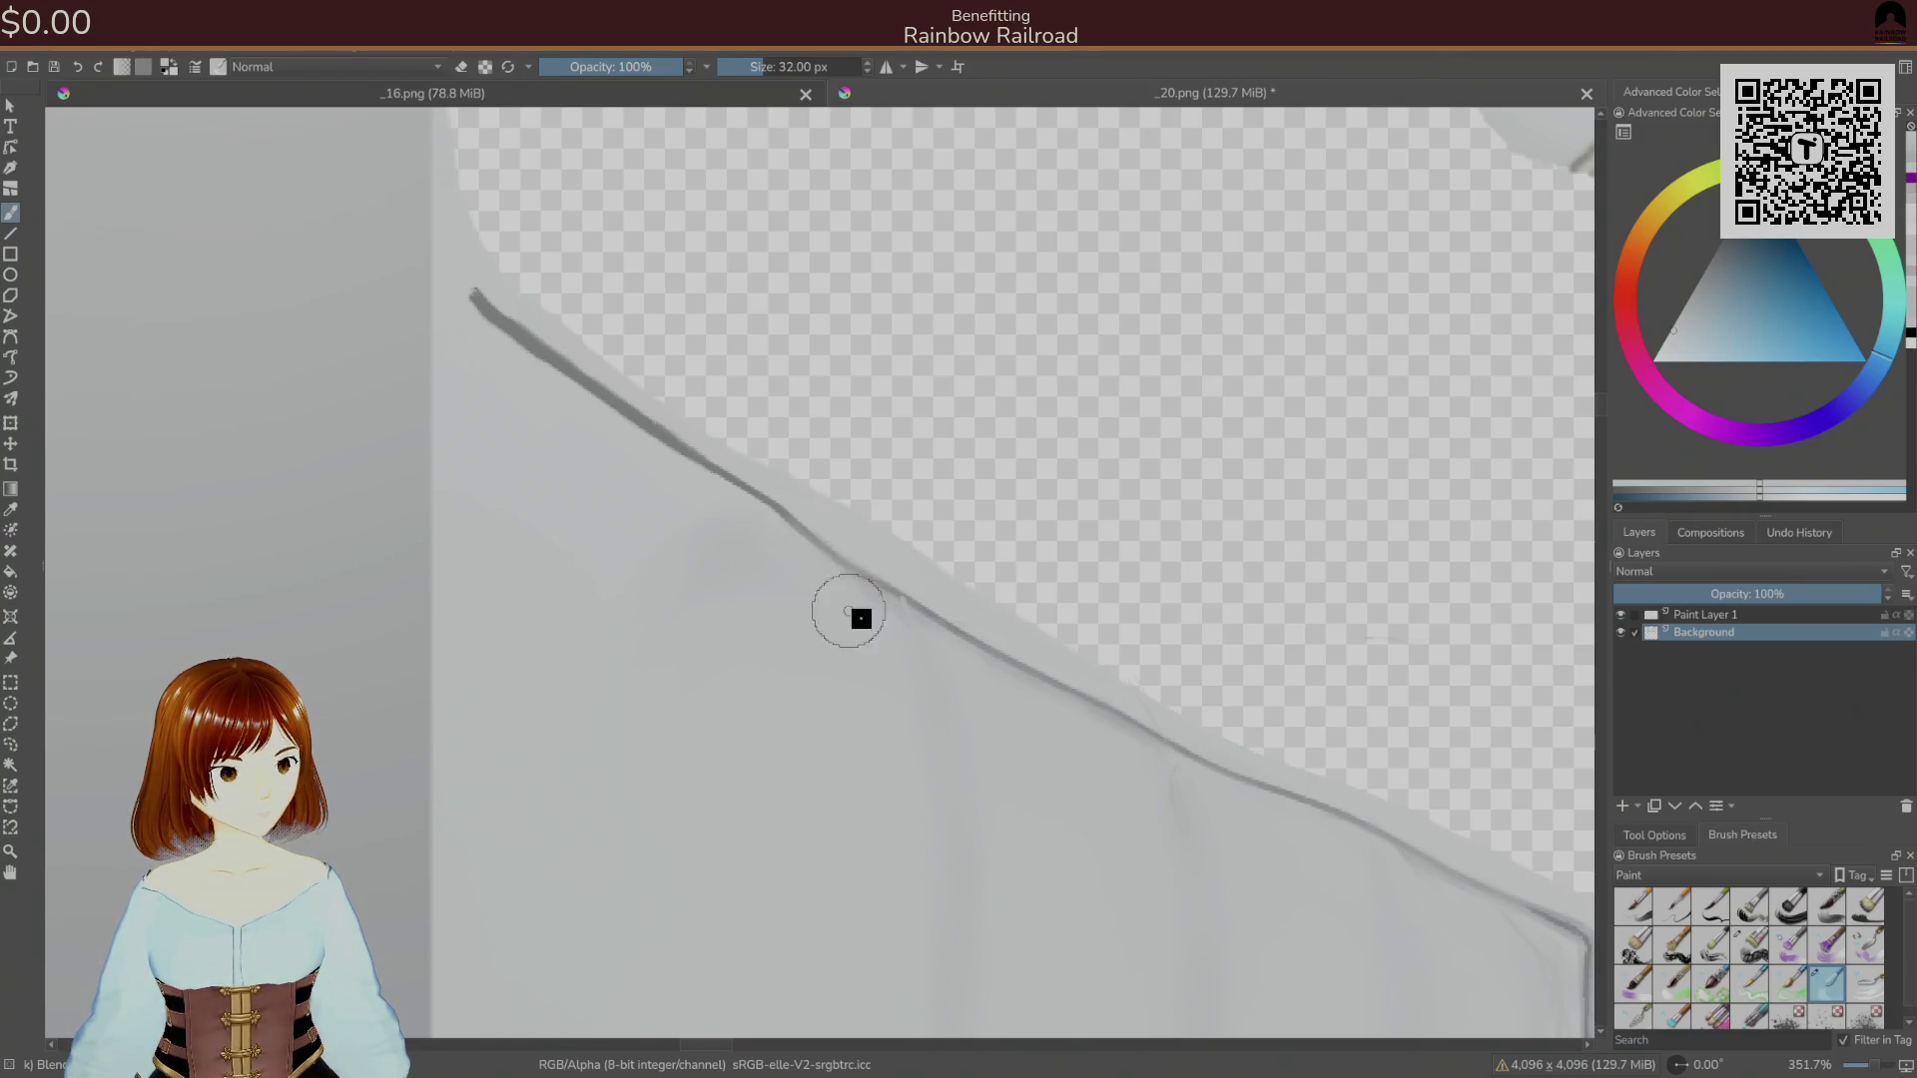
key(bracketleft)
key(bracketleft)
key(bracketleft)
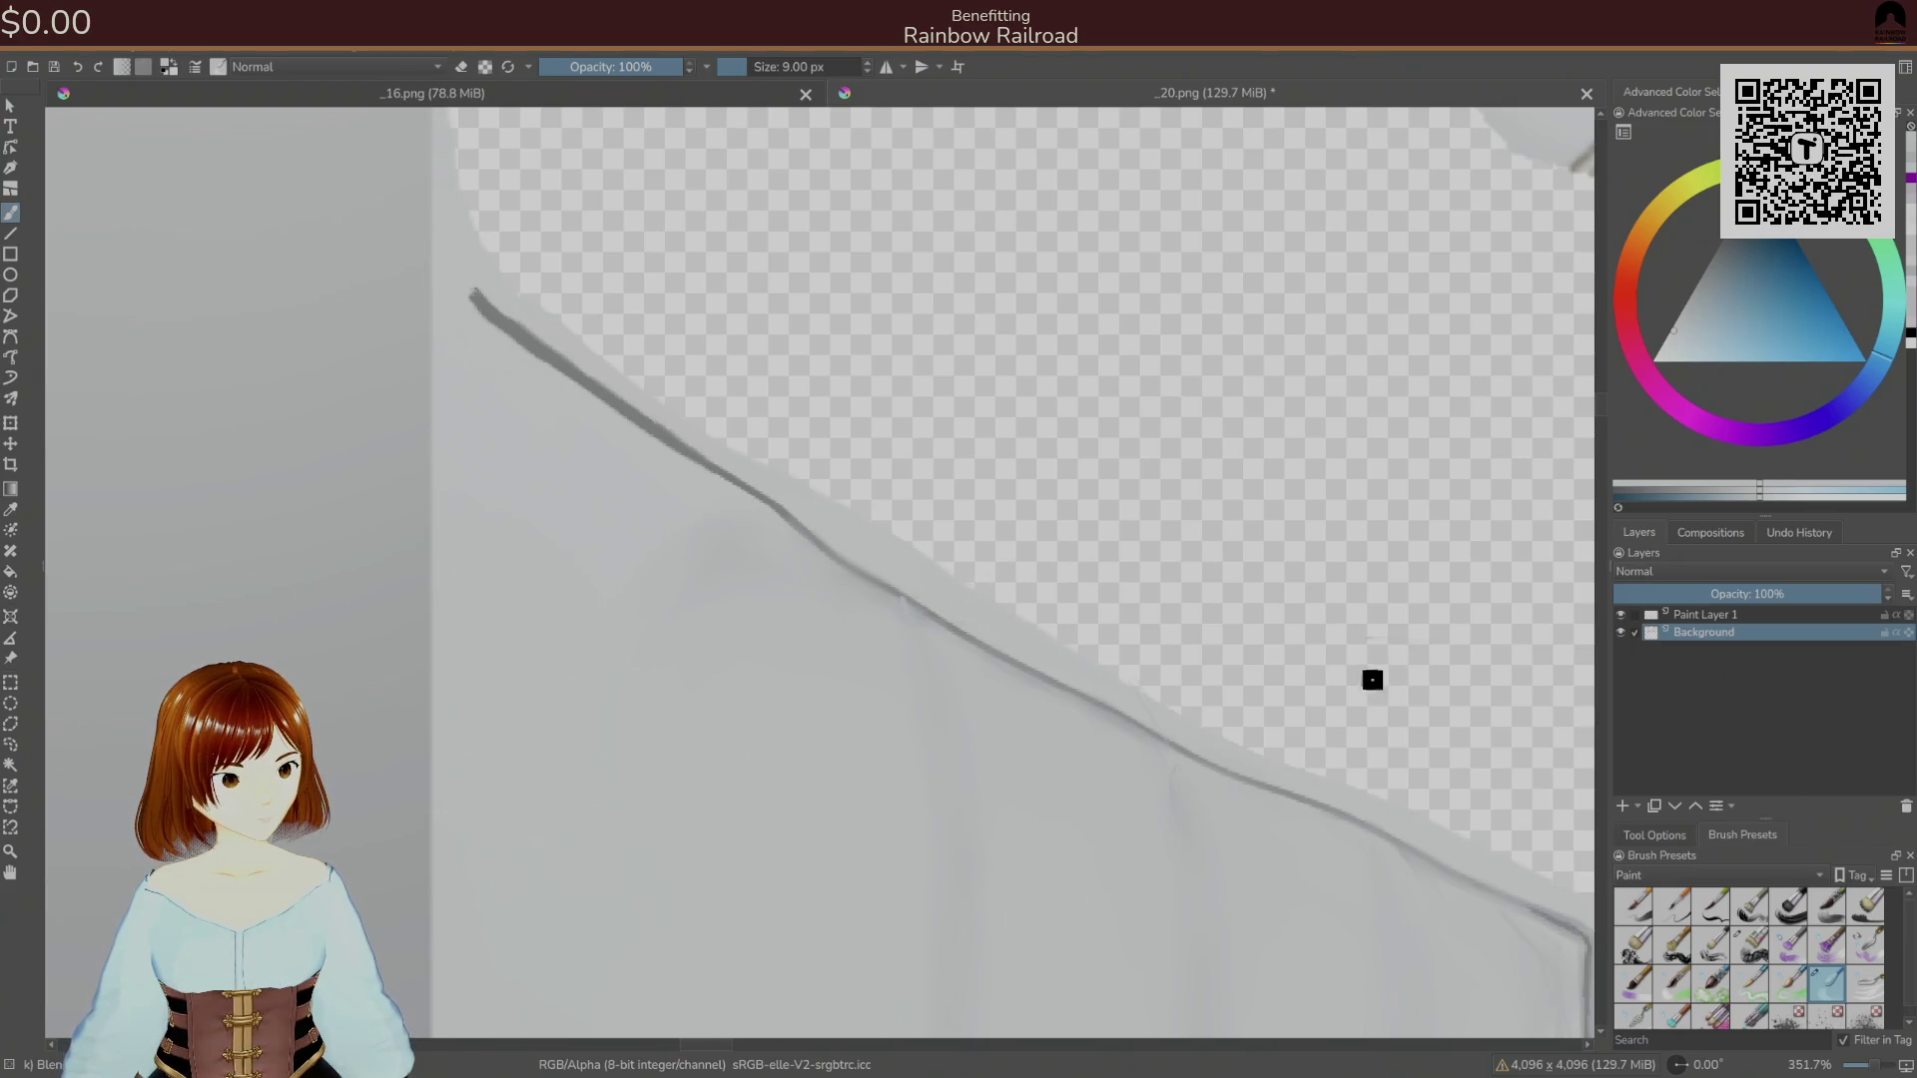
click(1623, 805)
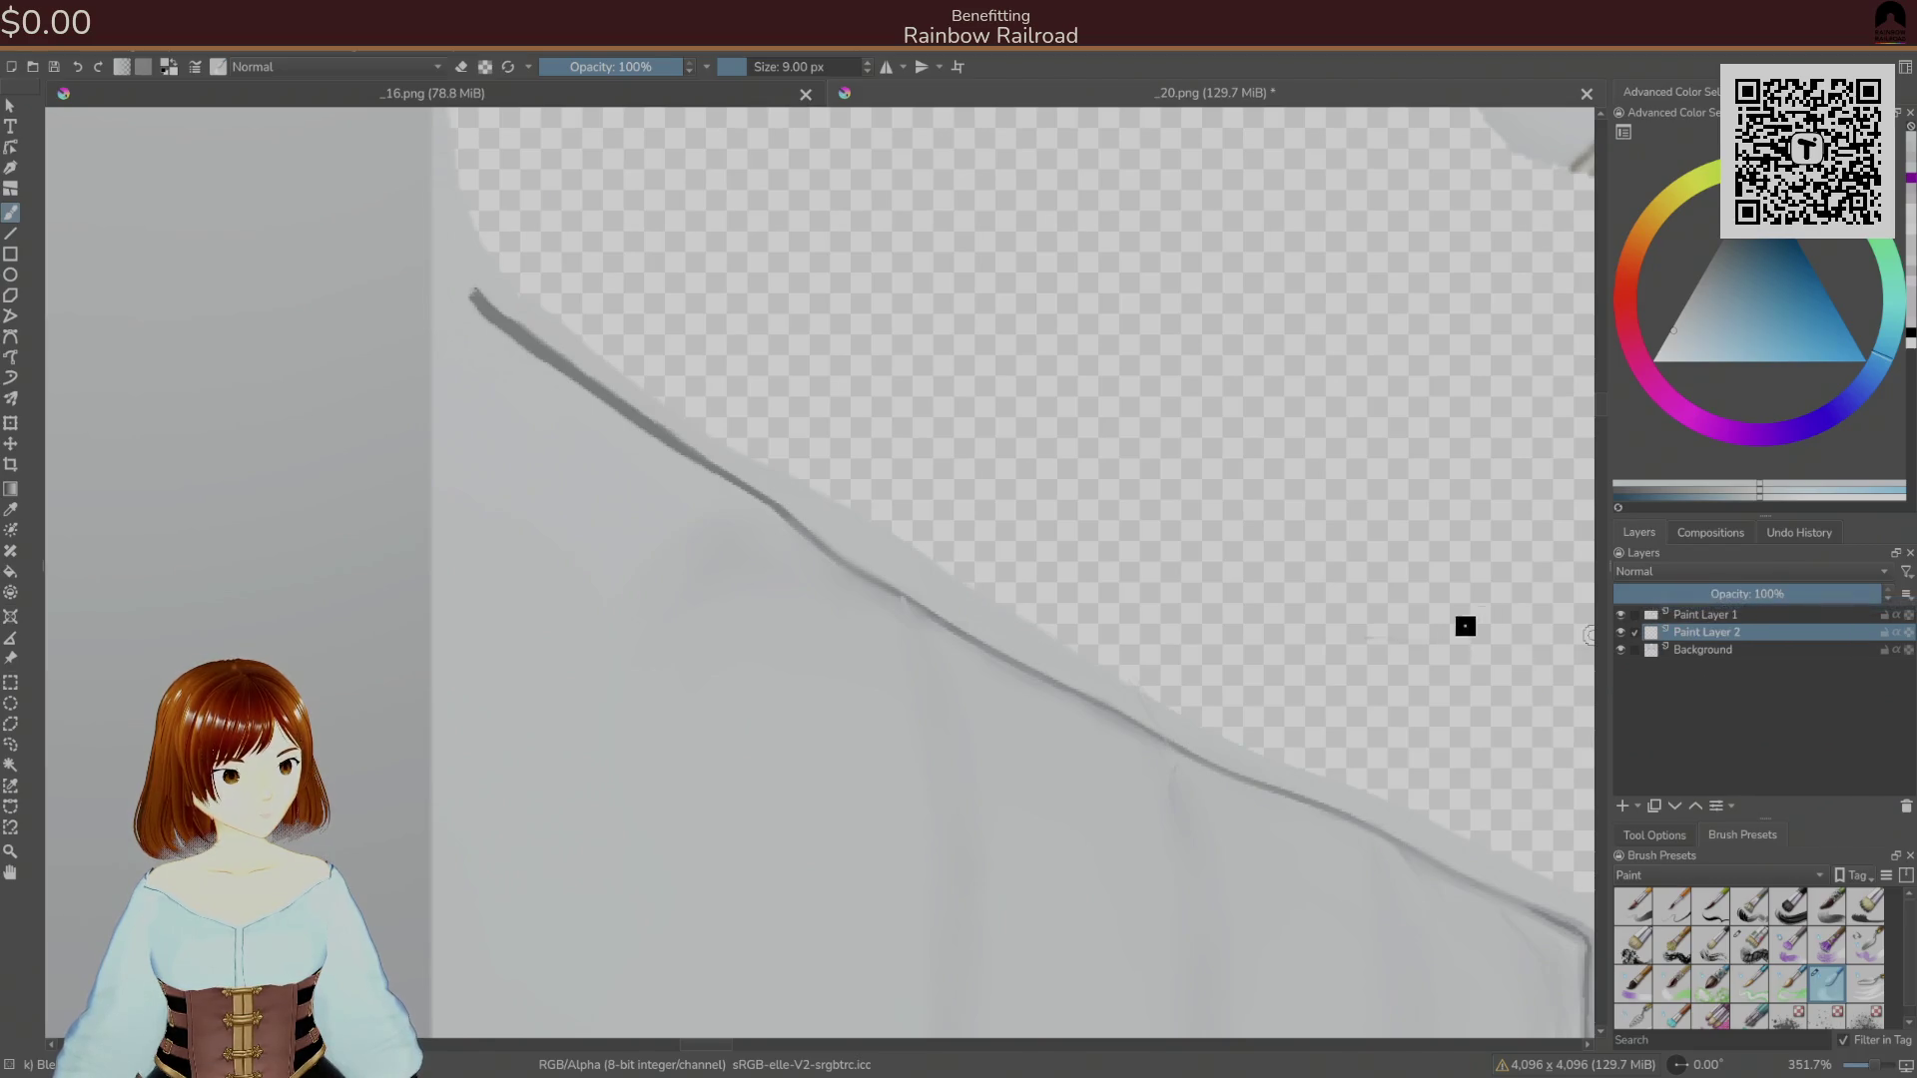
Move Paint Layer 2 to the top and sample dark and light collar blues with the 26 px brush.
mouse_move(1652, 627)
mouse_down()
mouse_move(1704, 646)
mouse_move(1697, 610)
mouse_up()
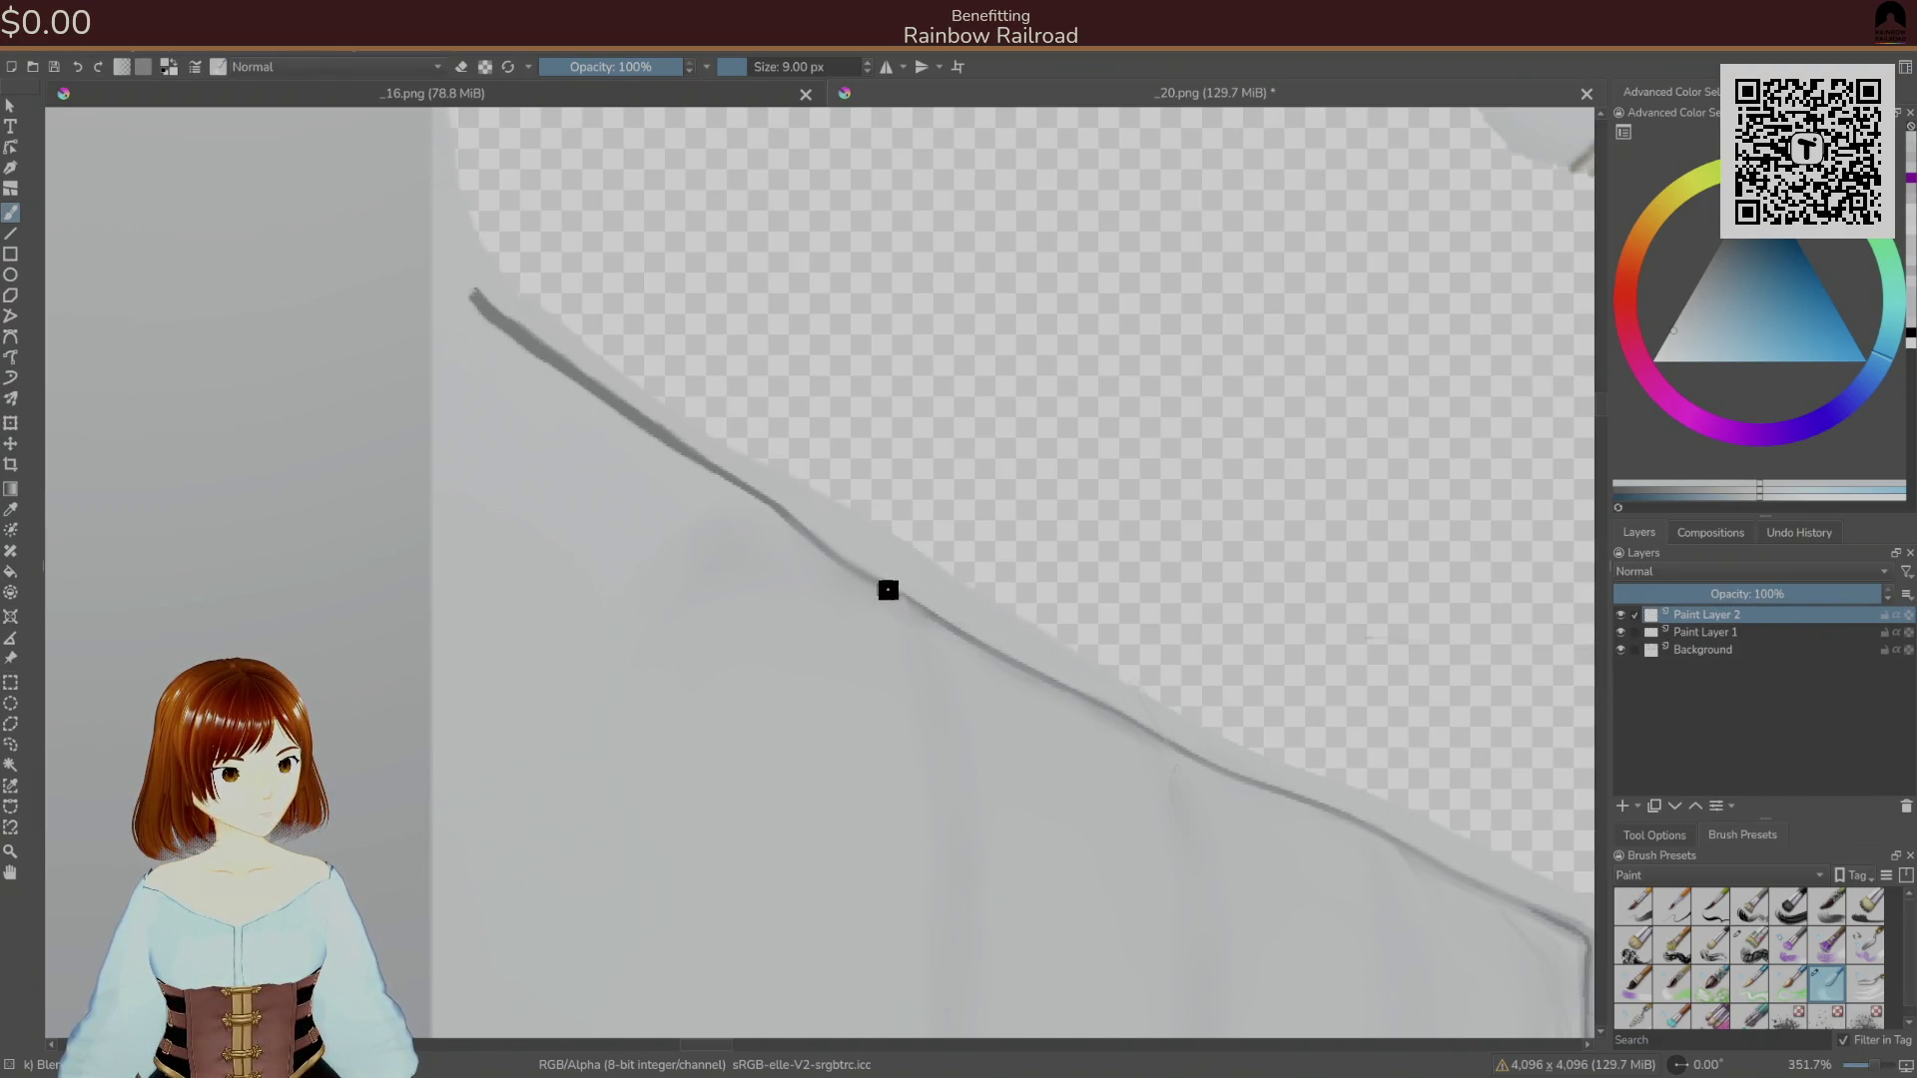
right_click(877, 620)
right_click(877, 625)
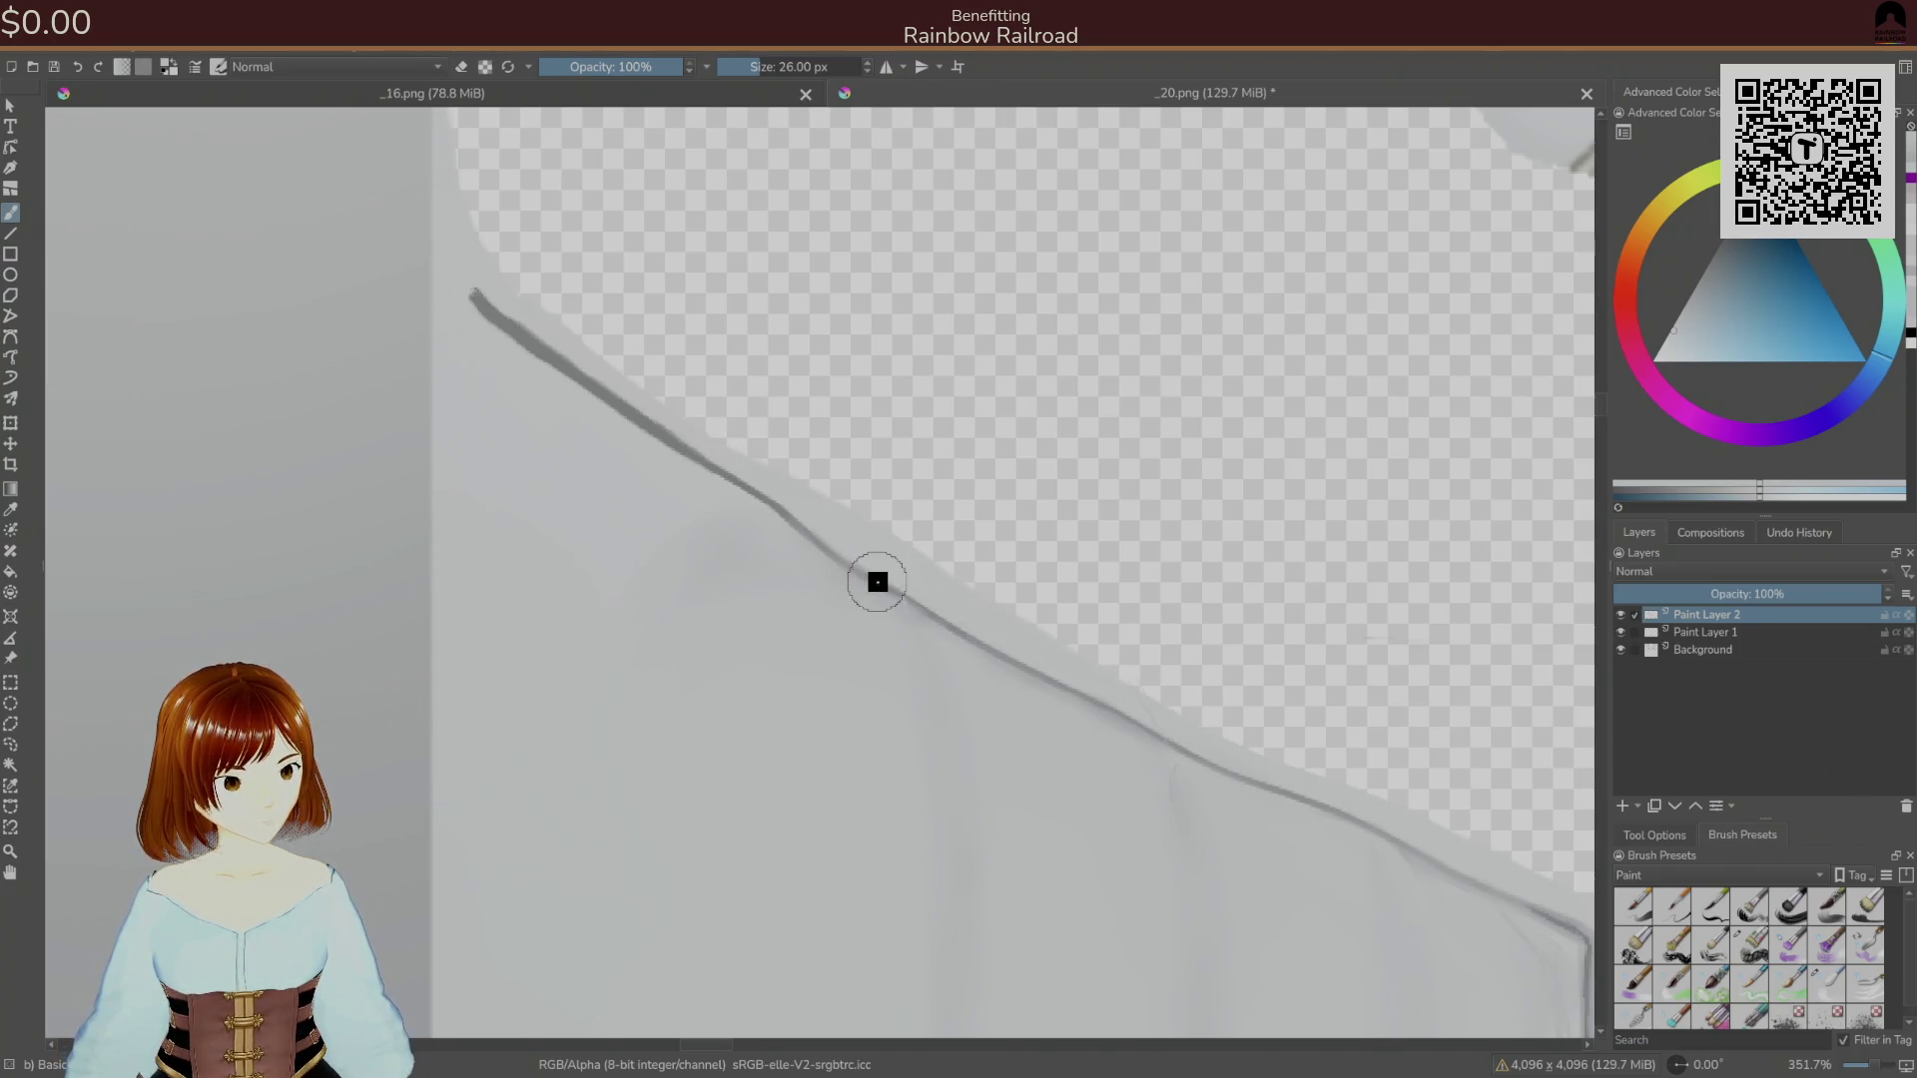
ctrl+click(876, 575)
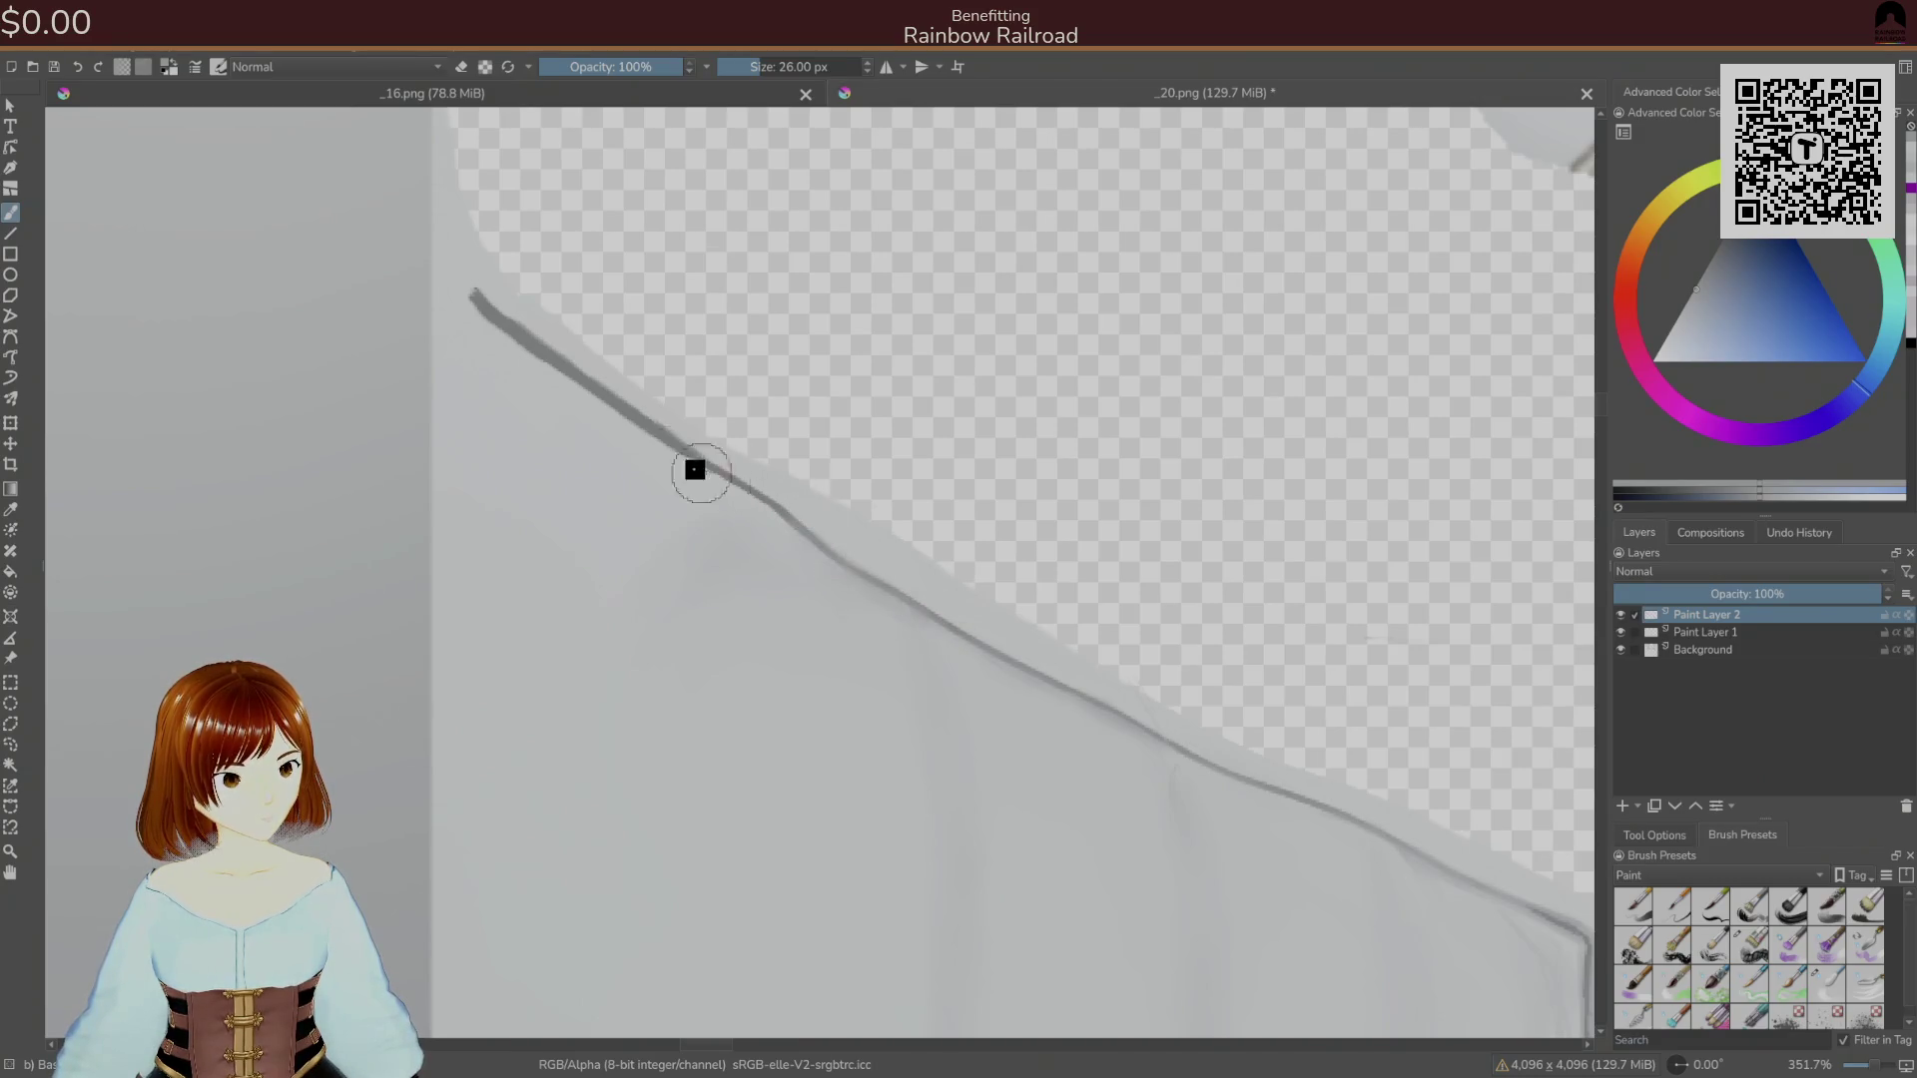
drag(1147, 638, 587, 424)
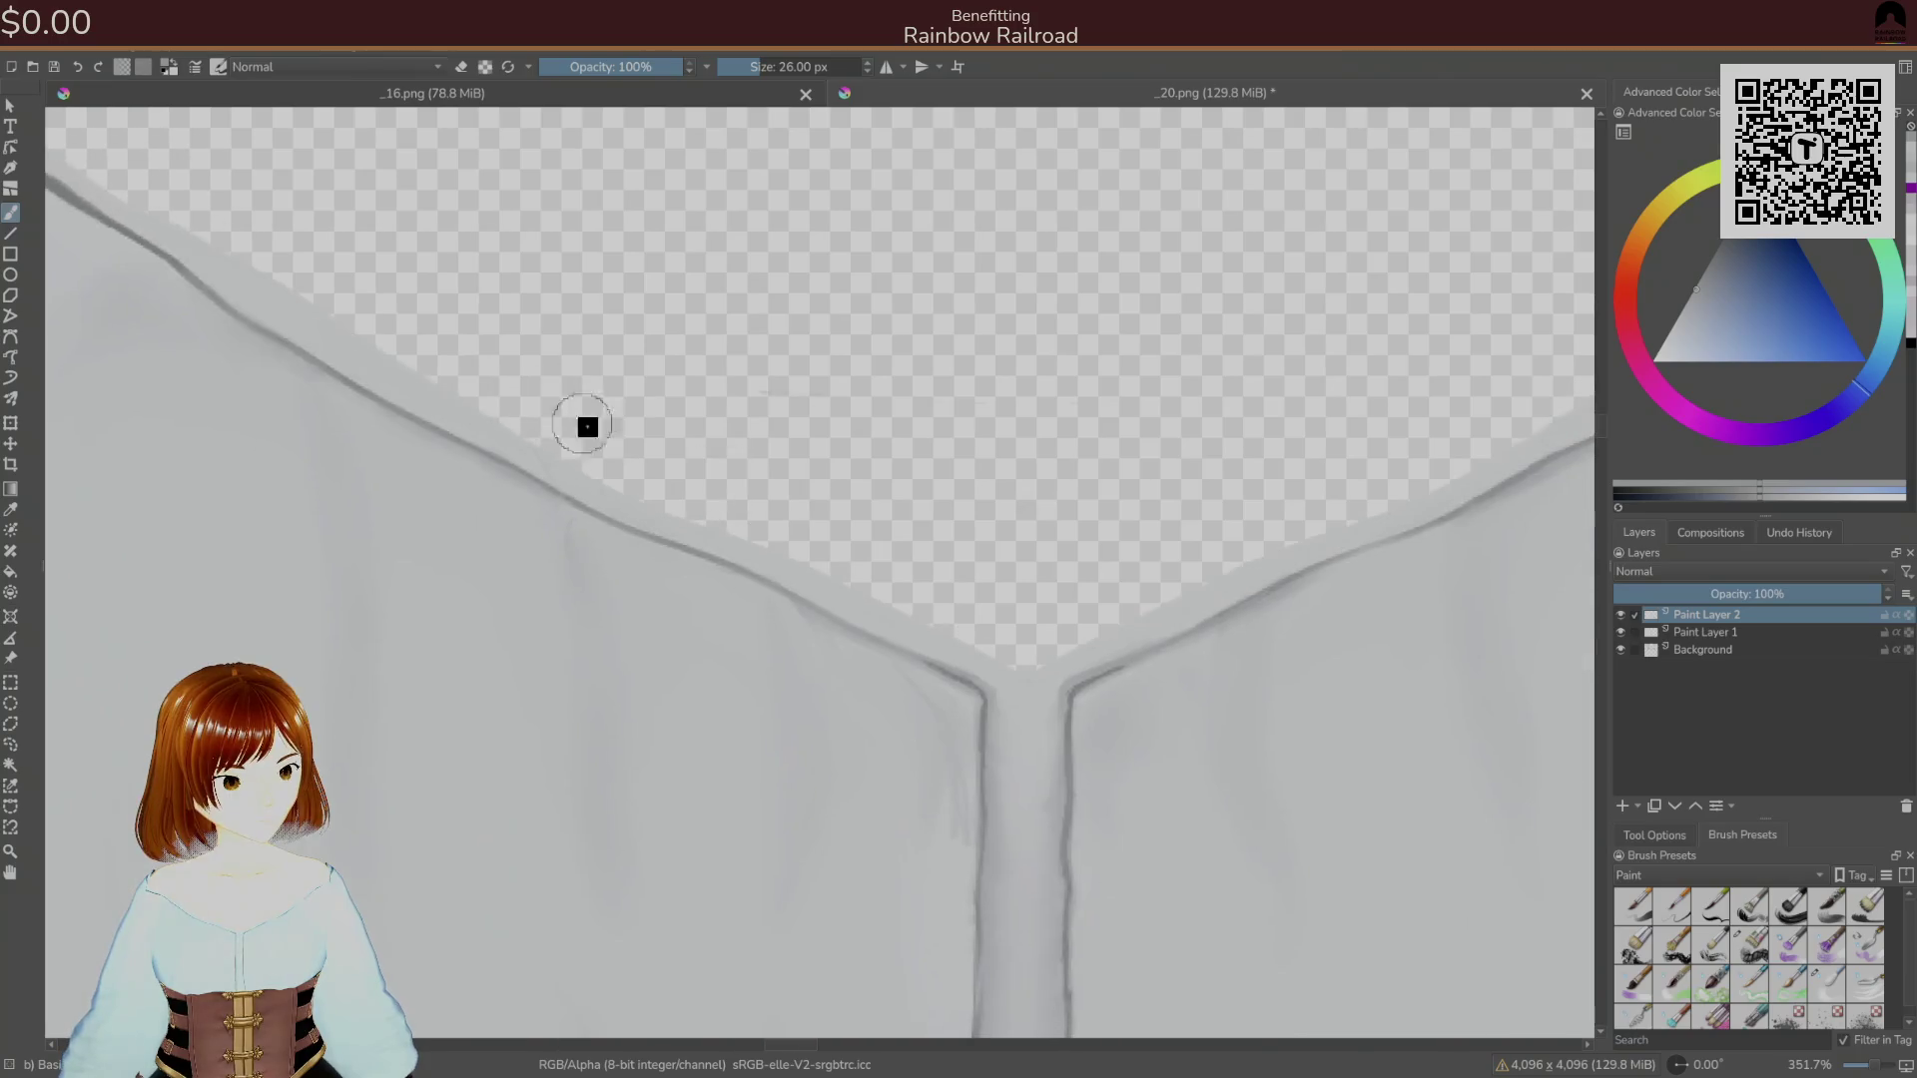
ctrl+click(802, 614)
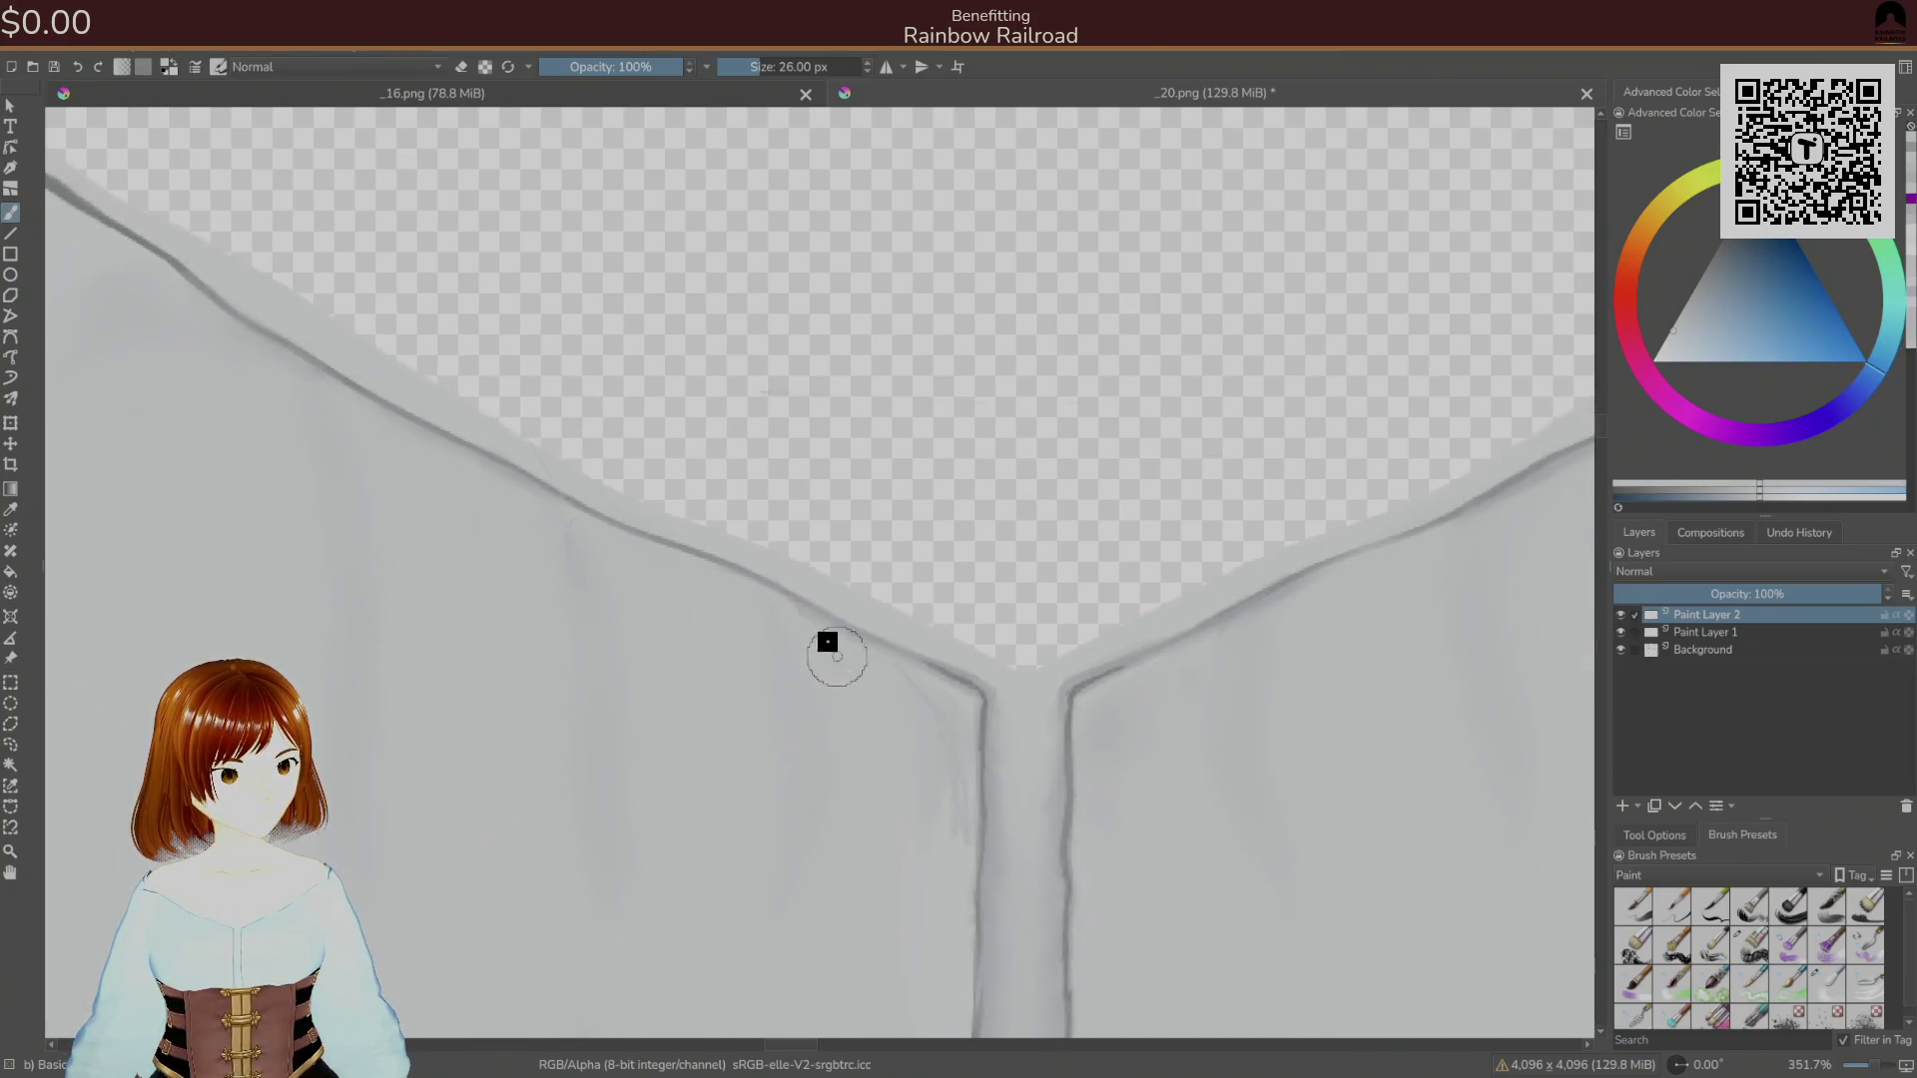
Make Paint Layer 1 active and switch to the eraser.
click(1717, 649)
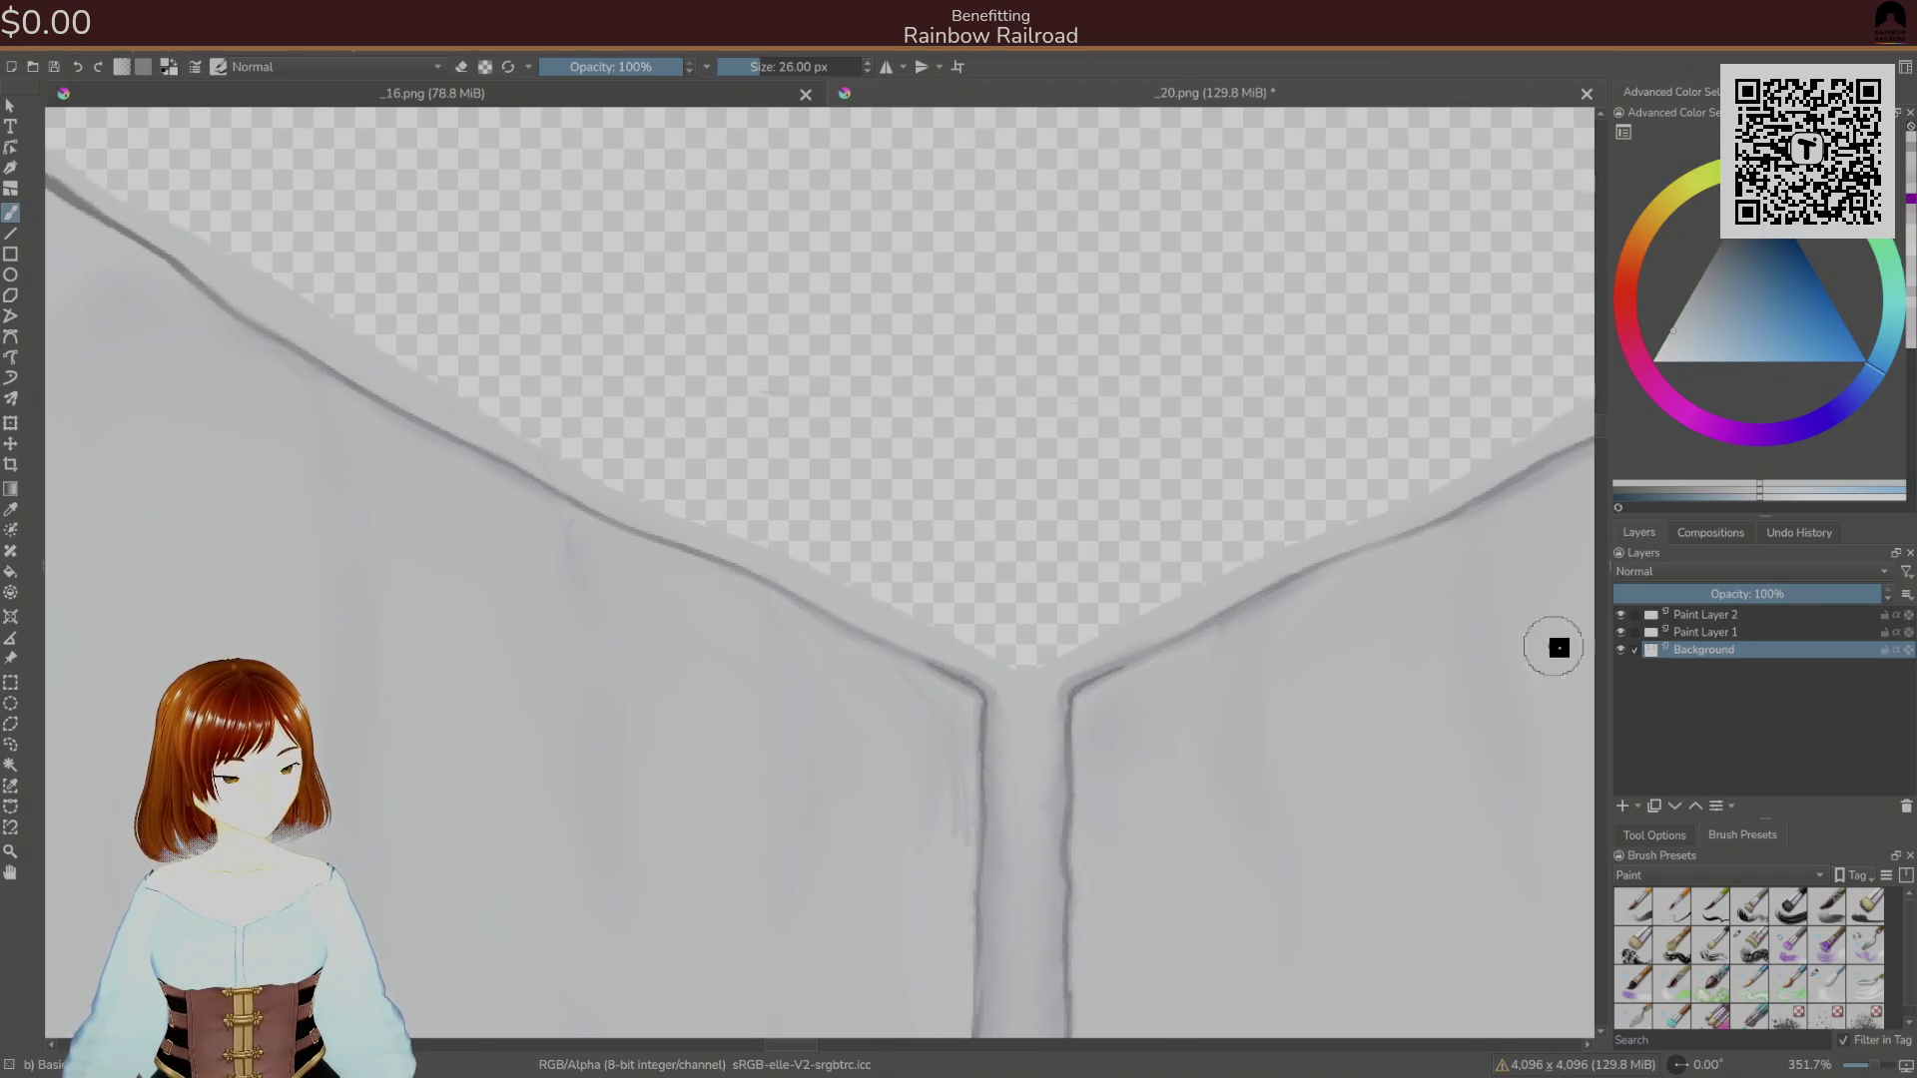
click(1707, 632)
right_click(907, 809)
click(907, 727)
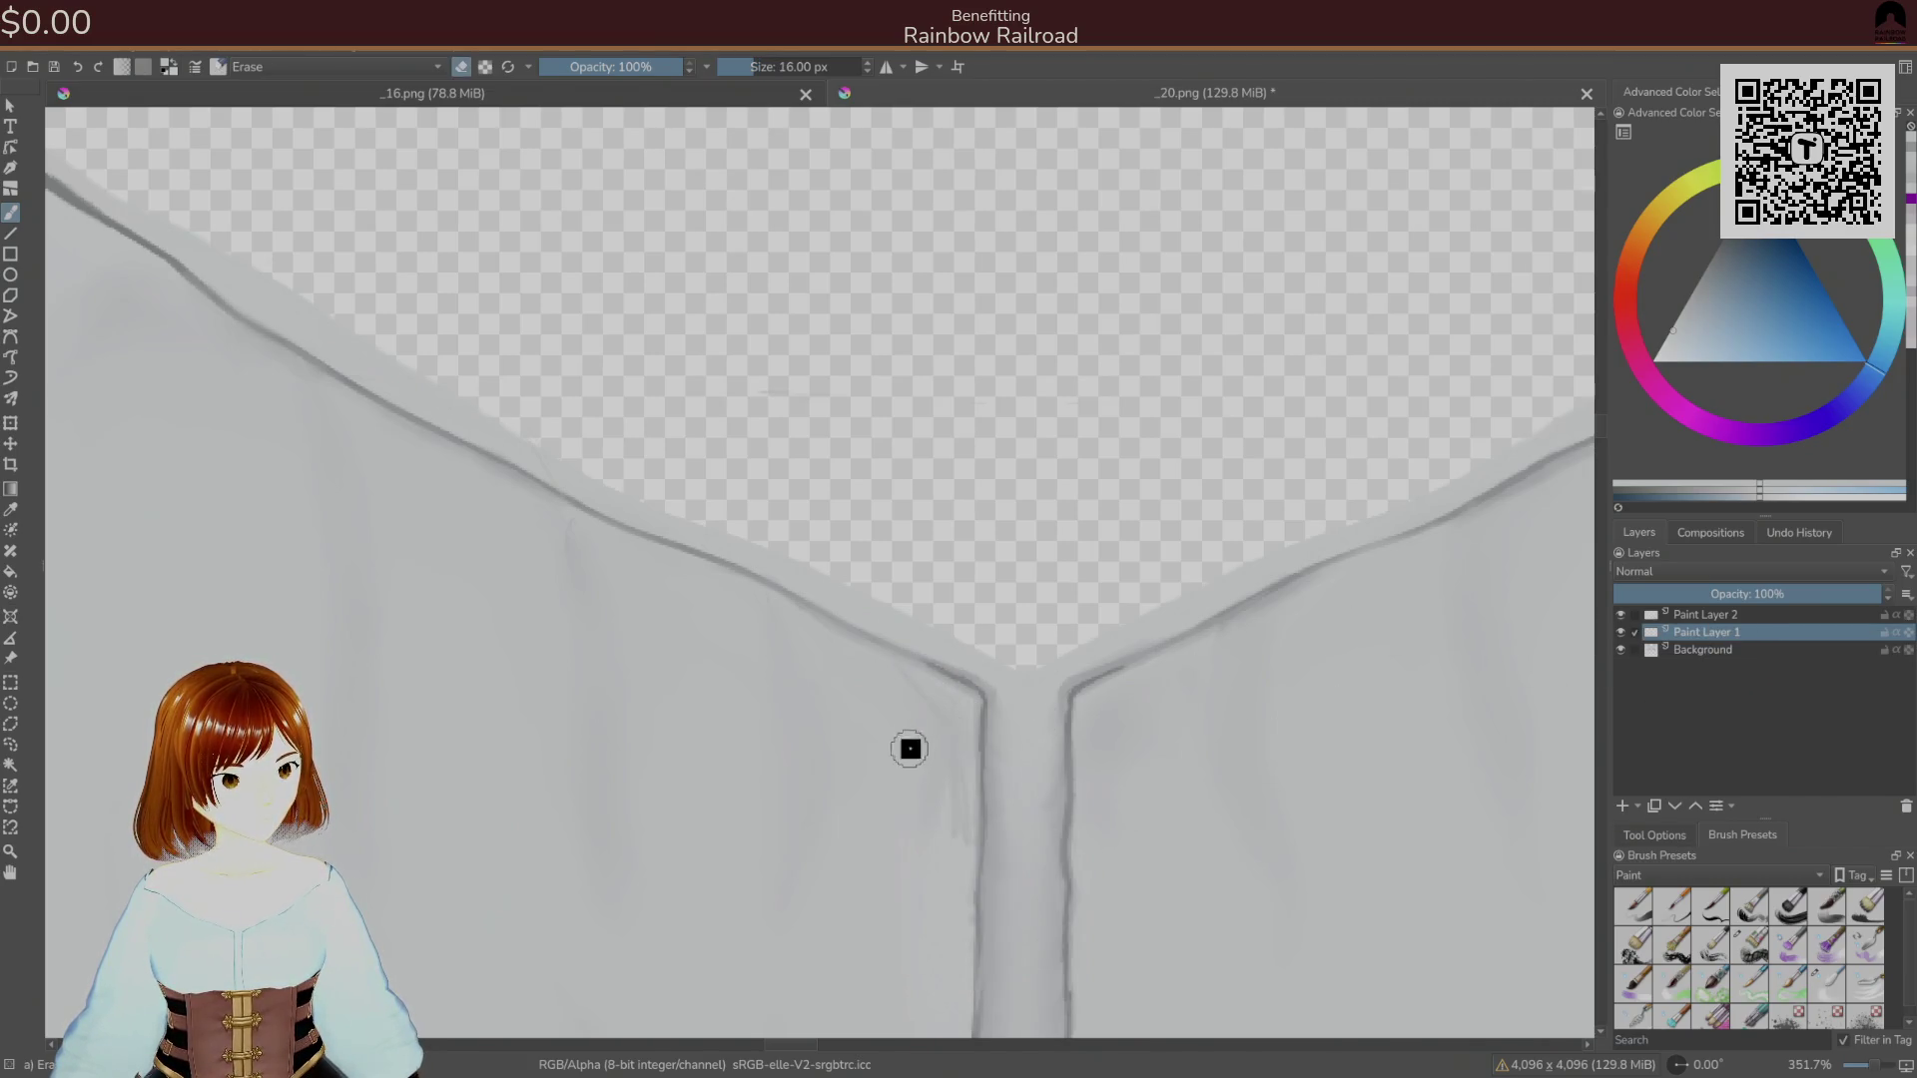
Return to the normal painting brush and sample a darker grey from the blouse on Background.
right_click(984, 764)
click(1827, 983)
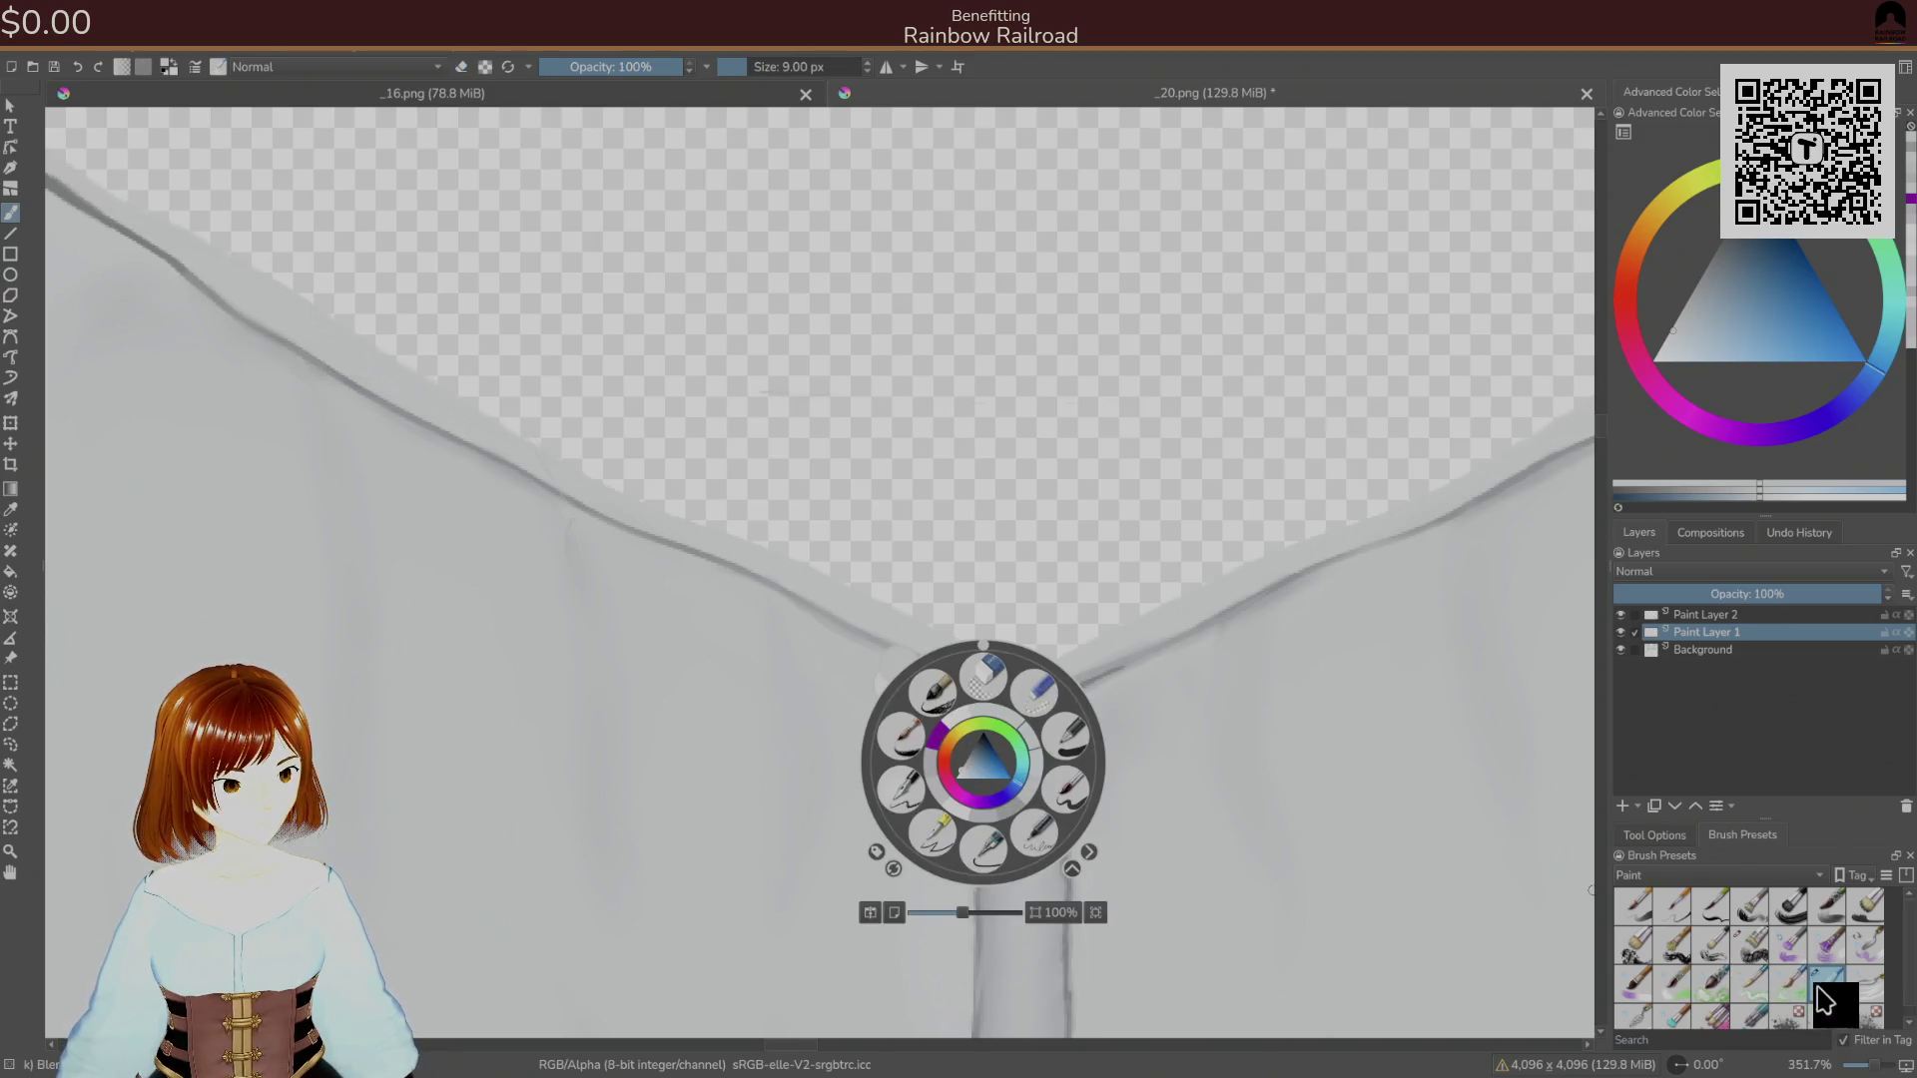
click(835, 770)
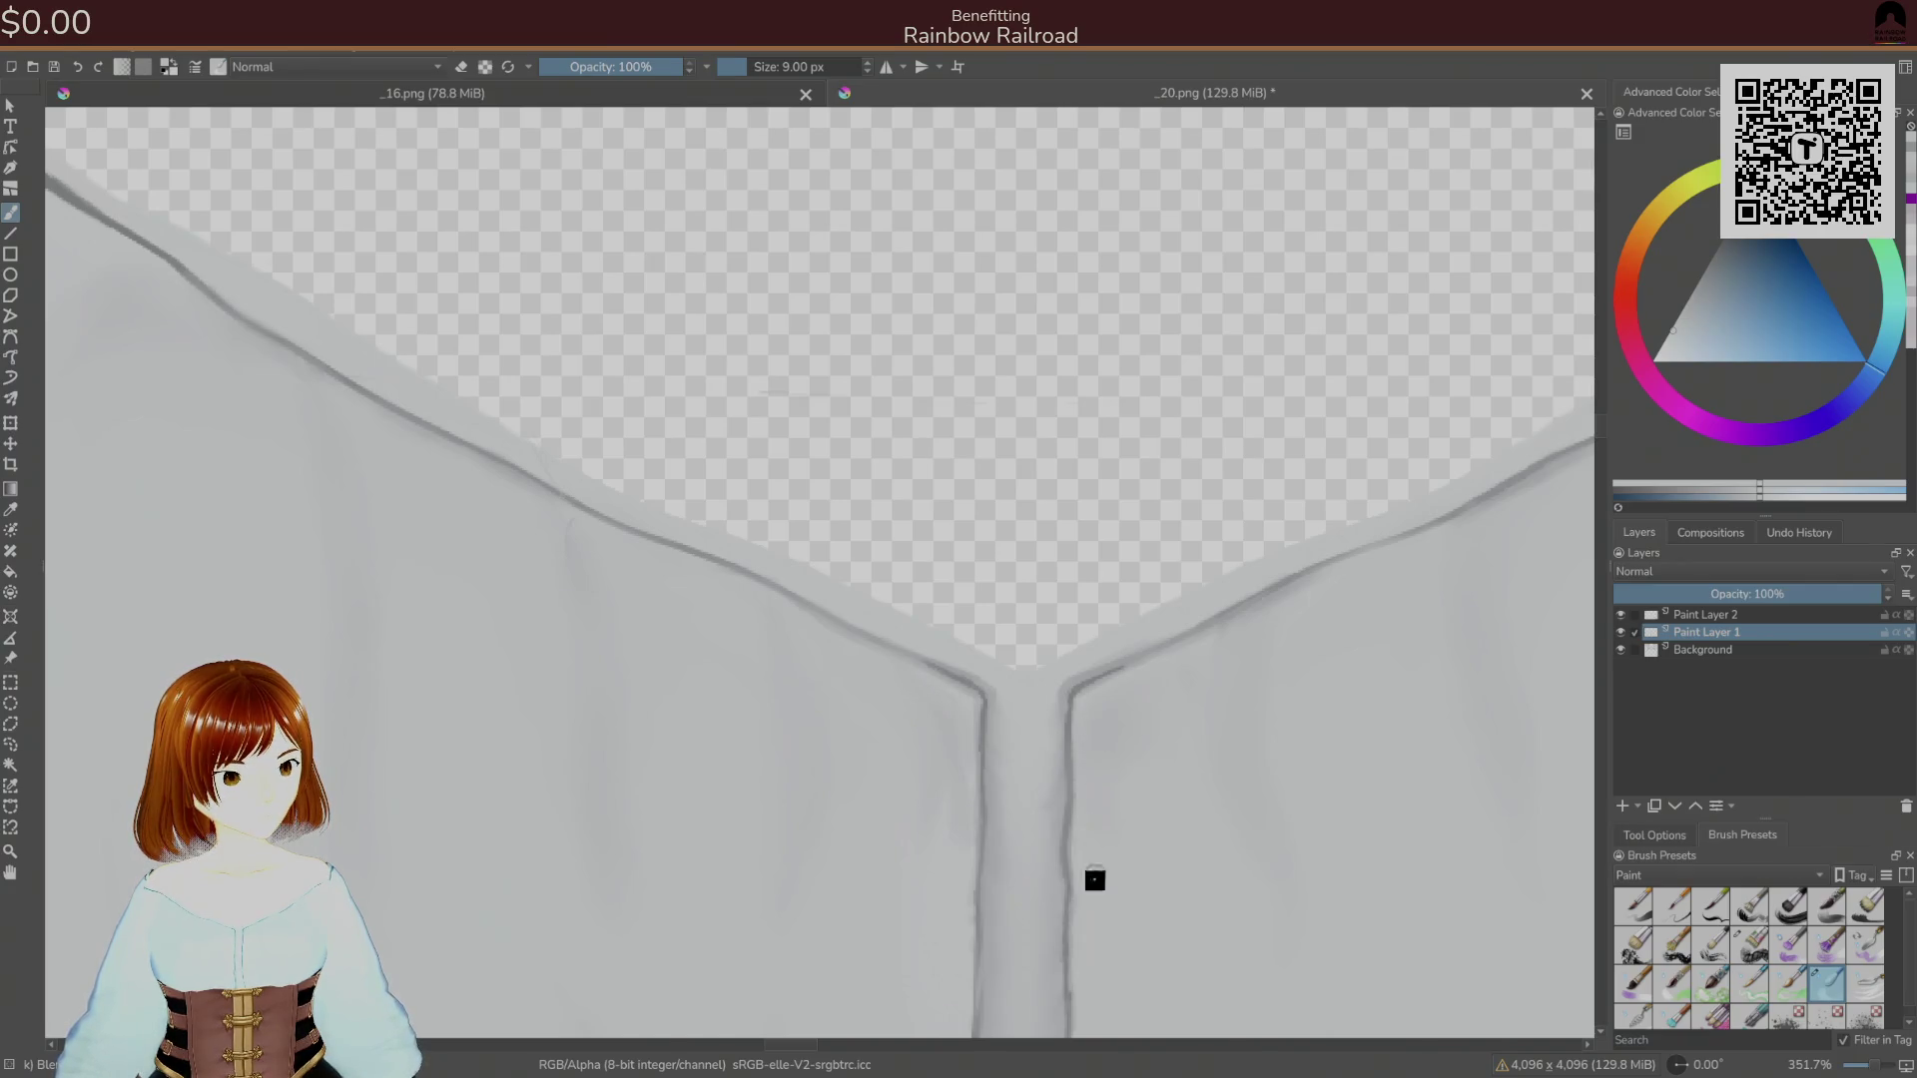
scroll(1004, 858, down, 5)
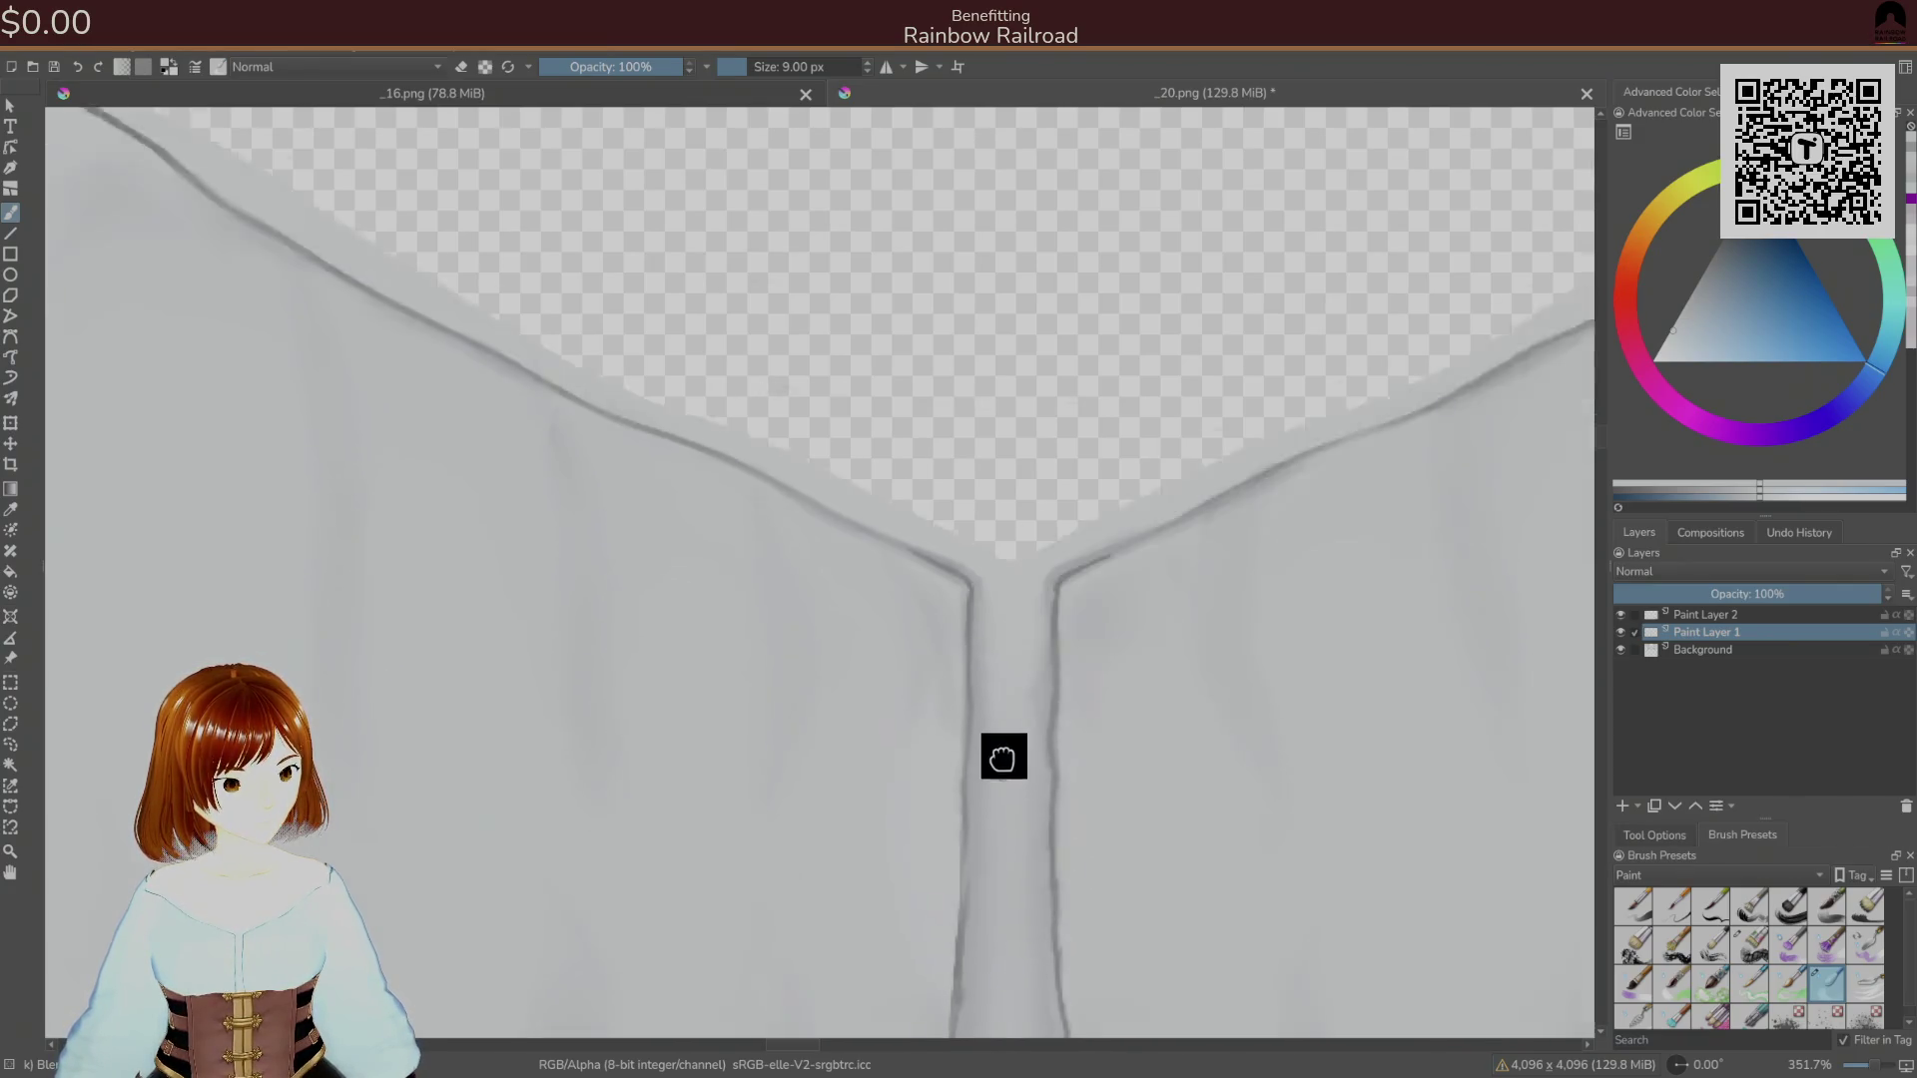
click(1702, 650)
ctrl+click(910, 574)
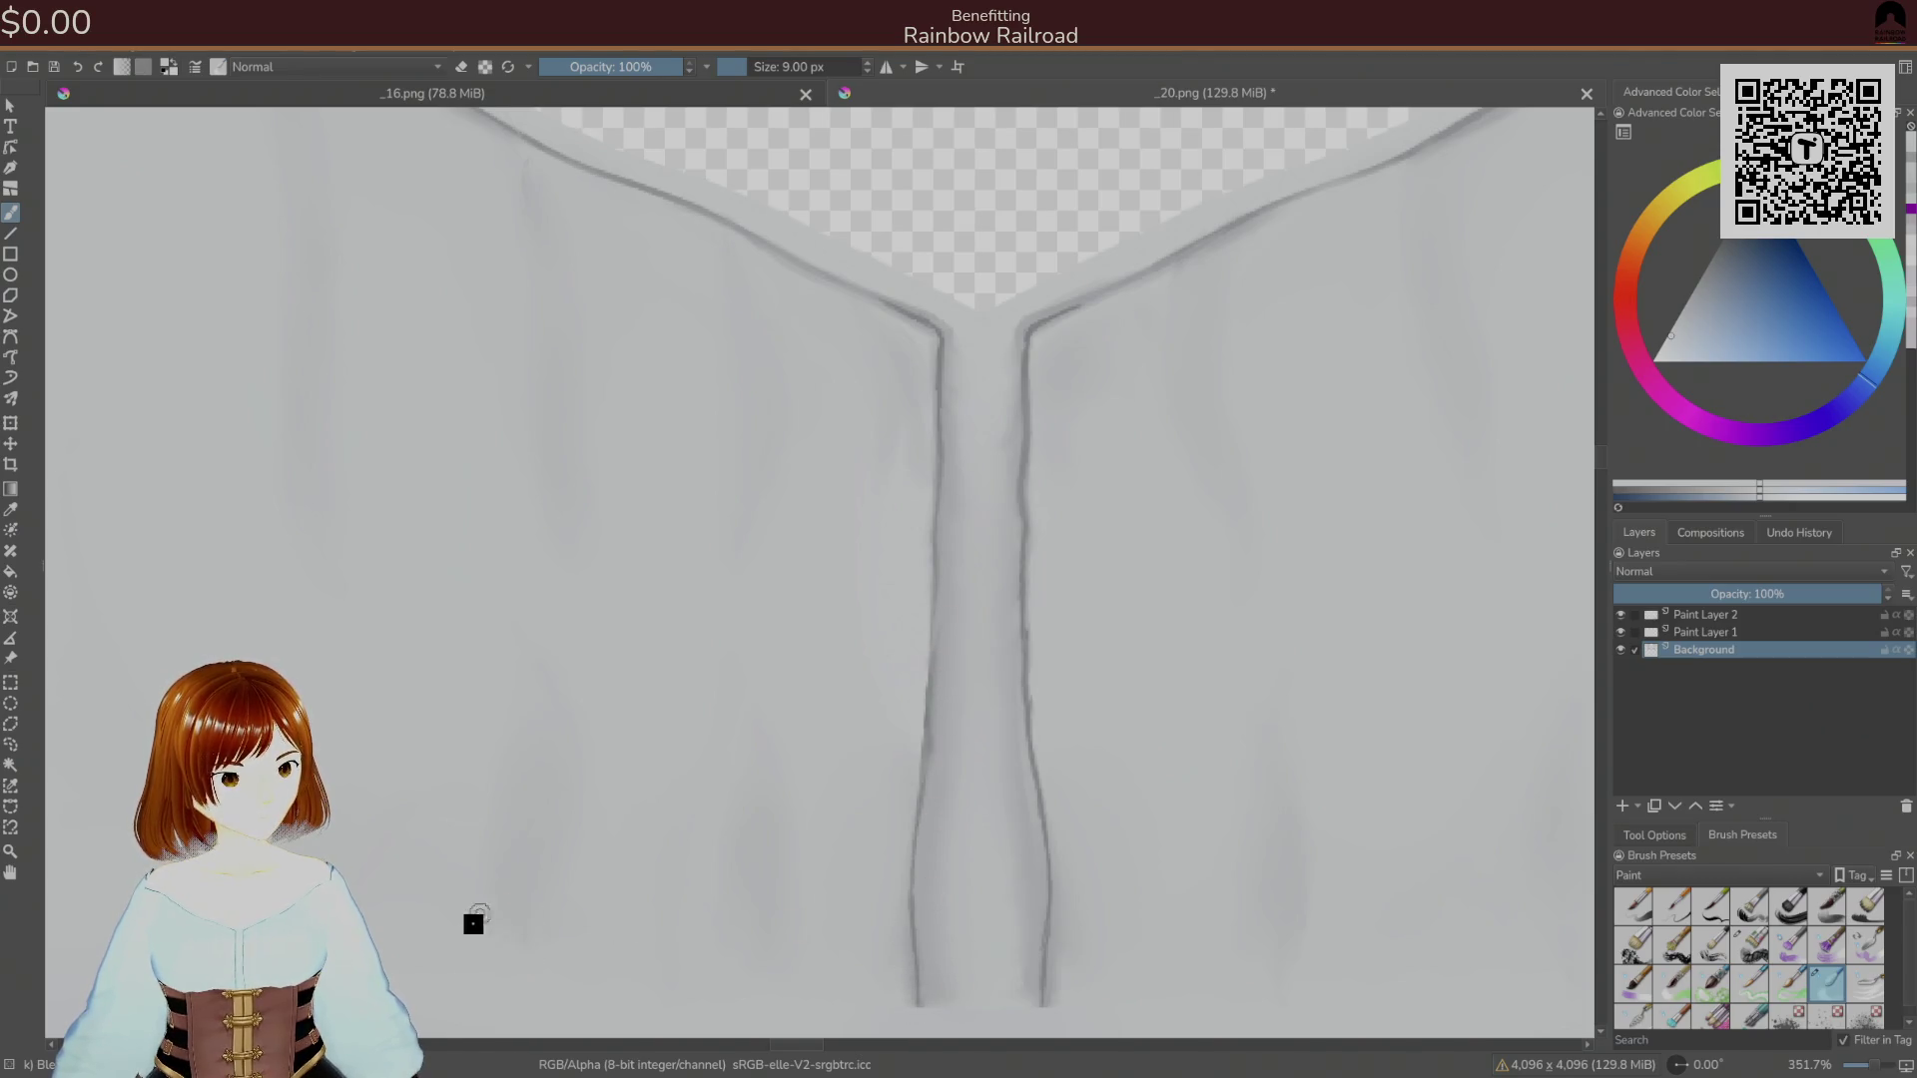
Zoom out and pan along the neckline junction, reselecting the Background layer.
key(minus)
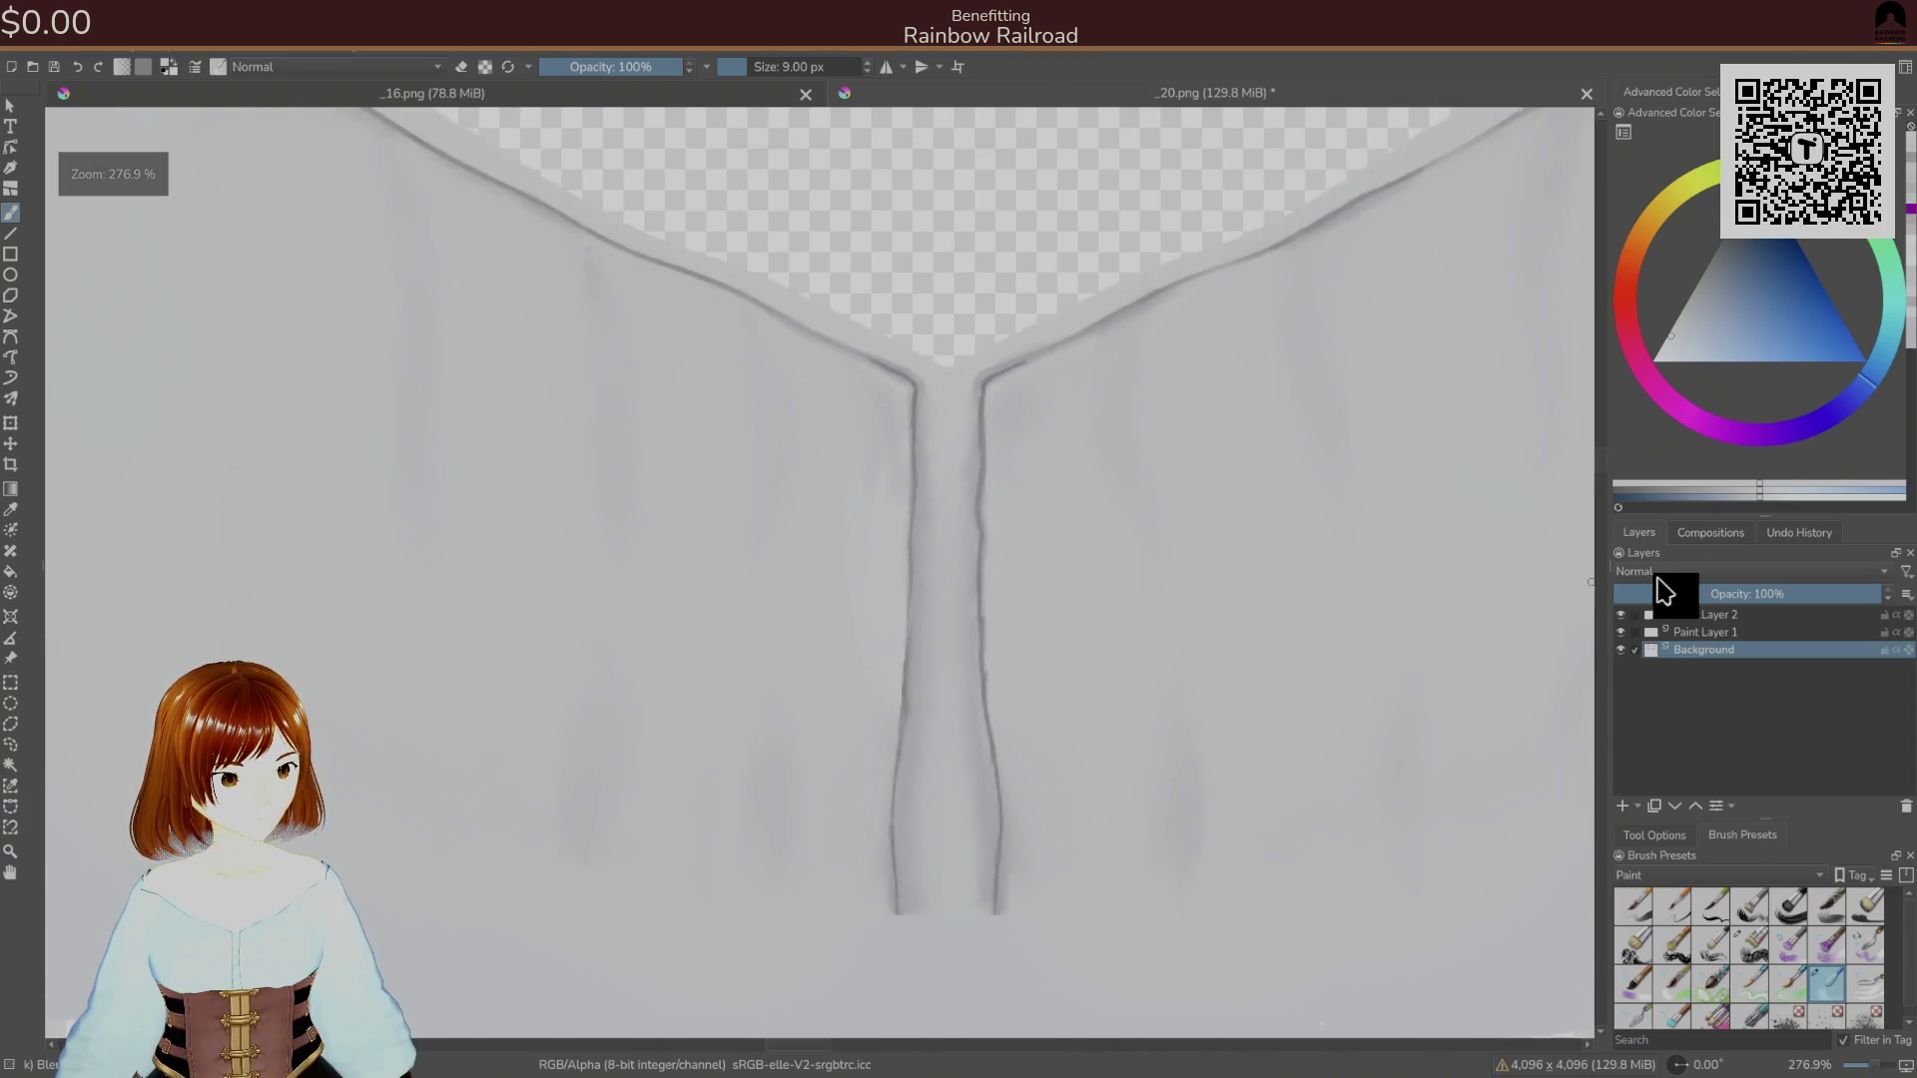
click(1697, 632)
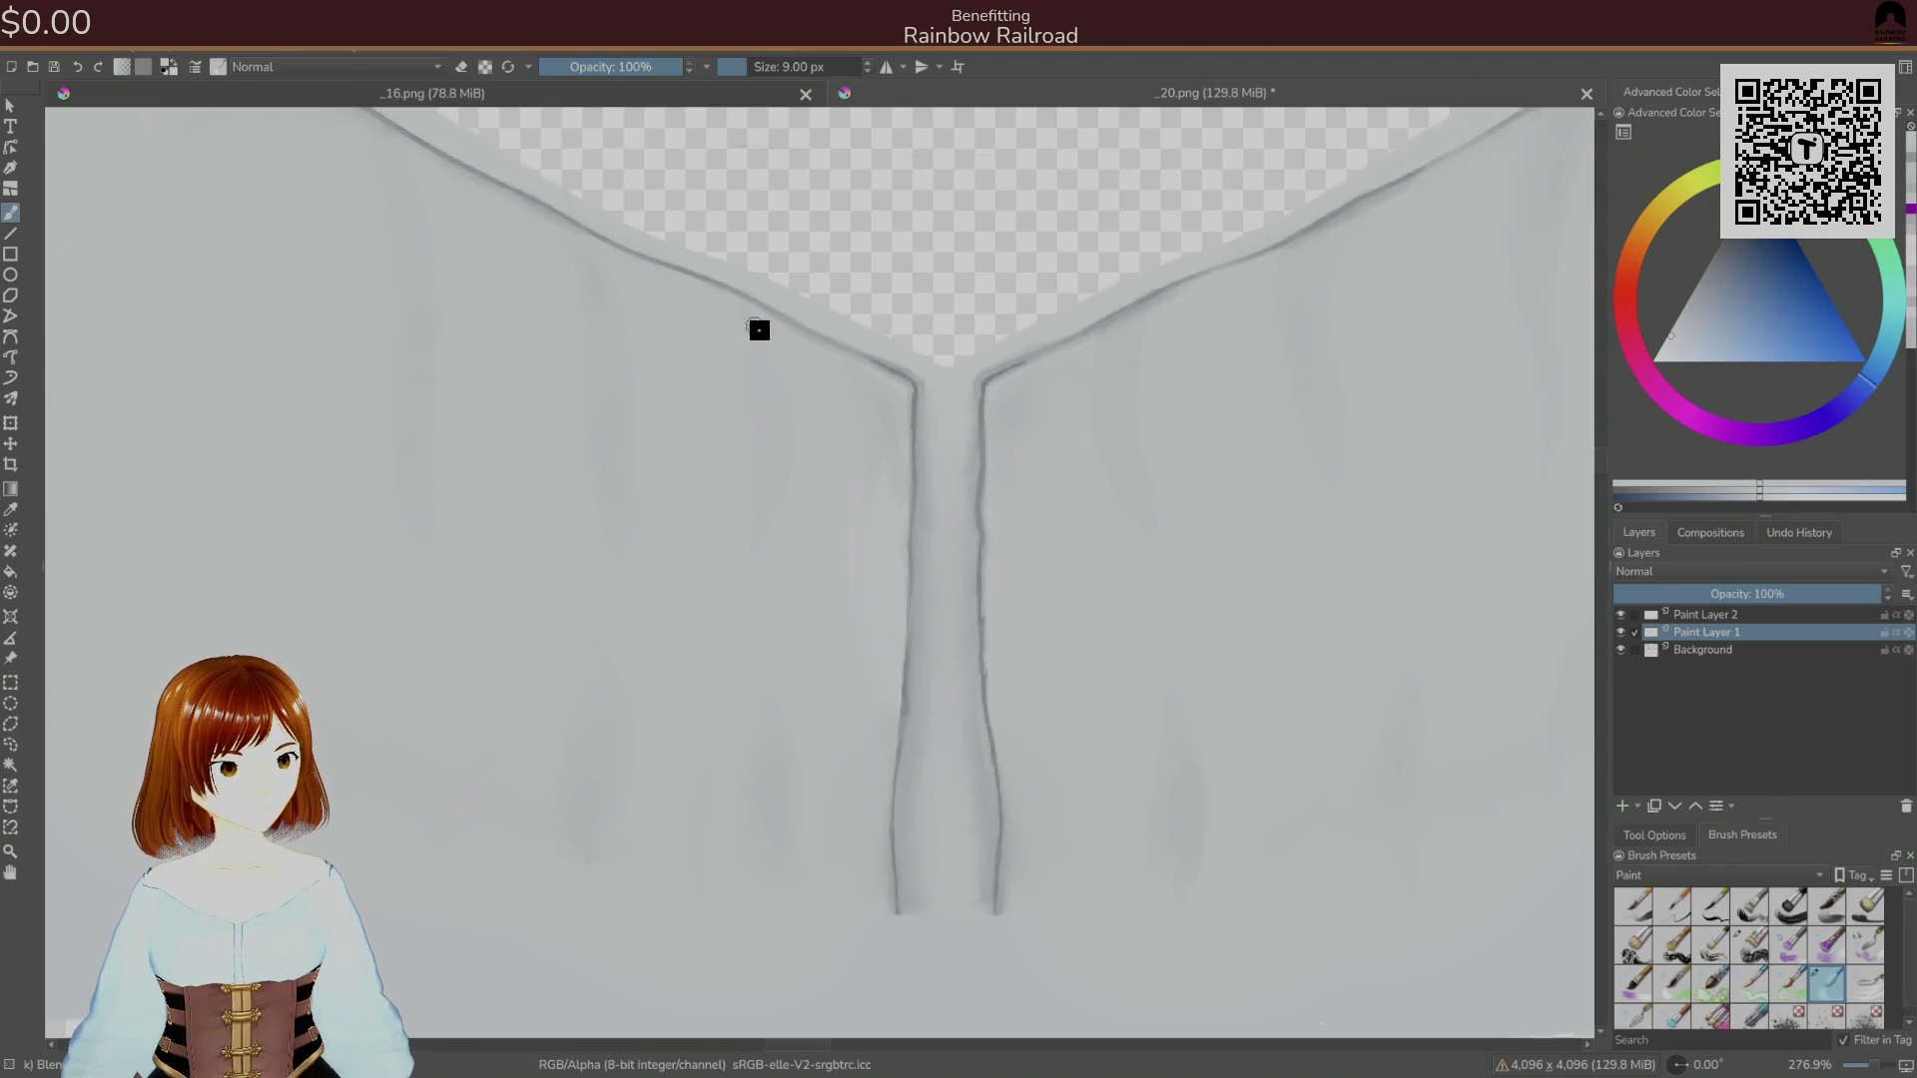
drag(827, 361, 865, 462)
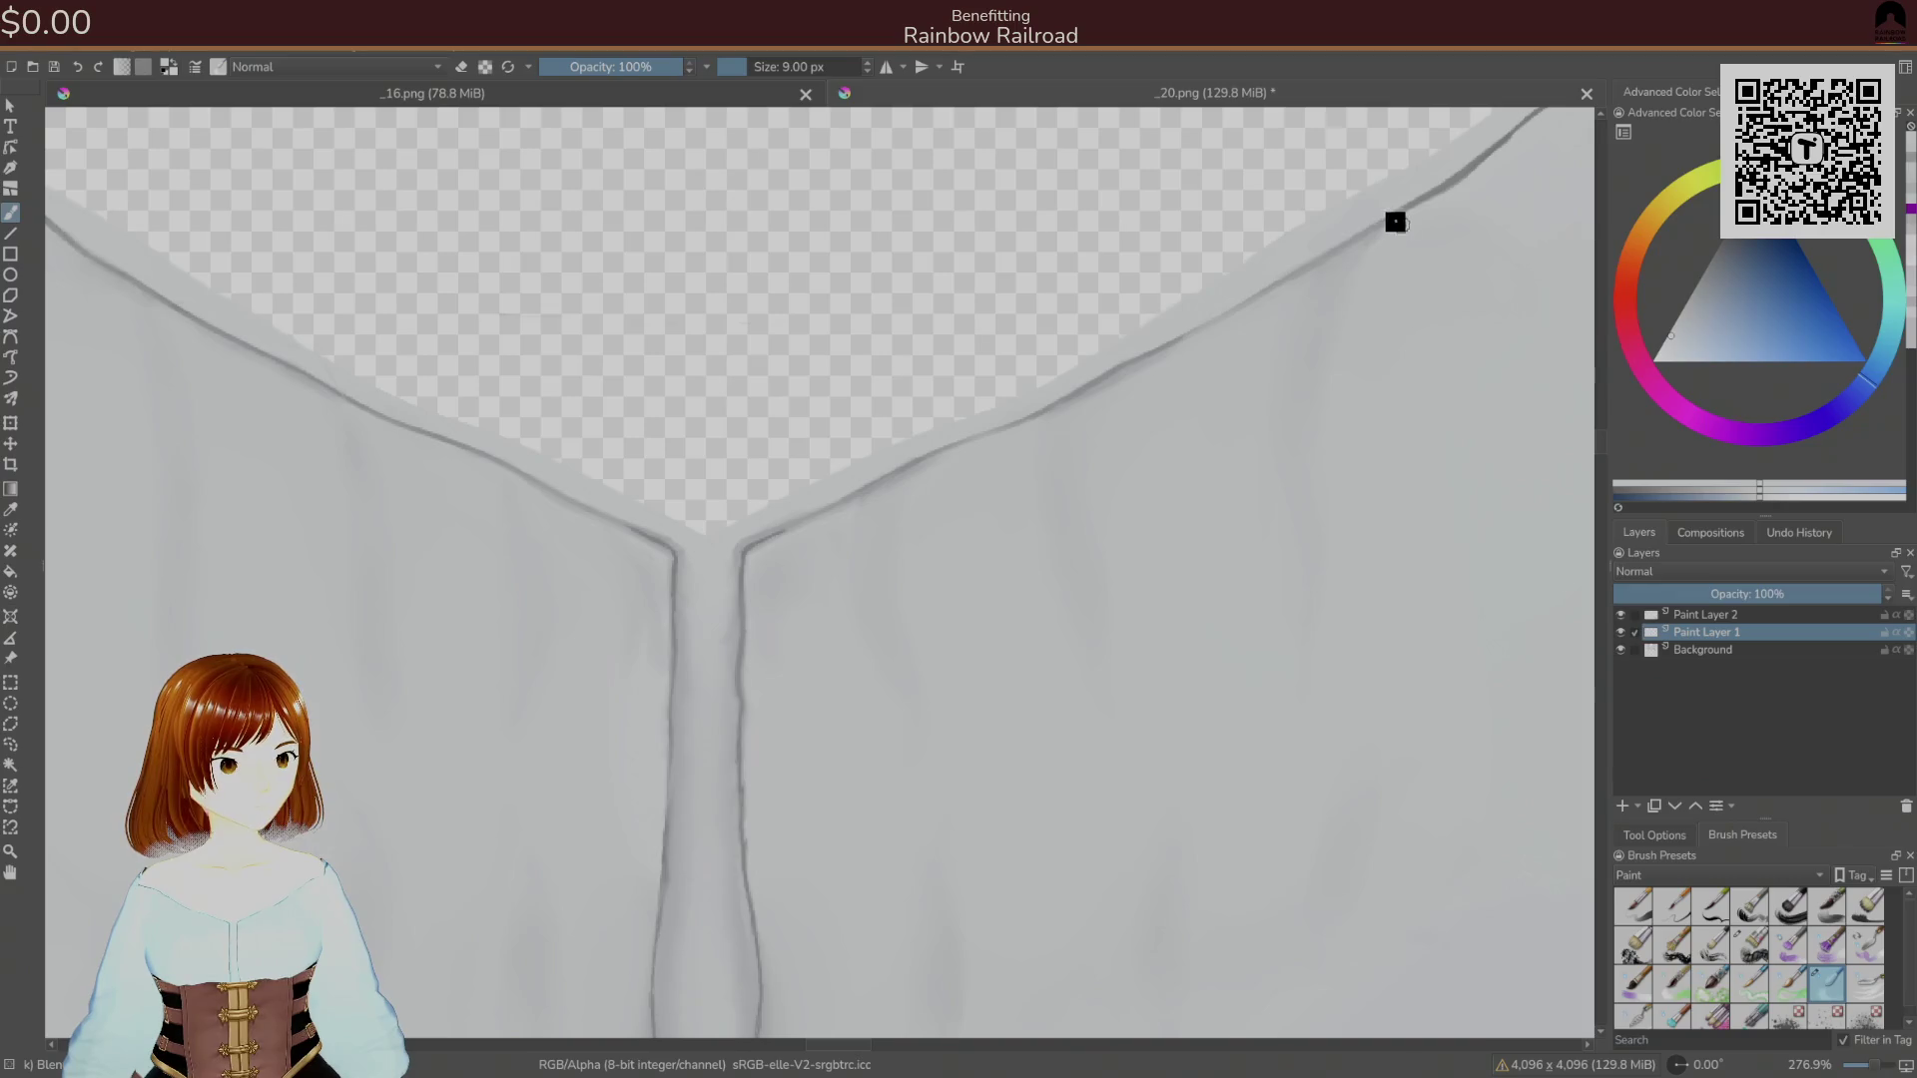
mouse_move(1370, 274)
mouse_down()
mouse_move(1383, 608)
mouse_move(1099, 599)
mouse_move(779, 630)
mouse_up()
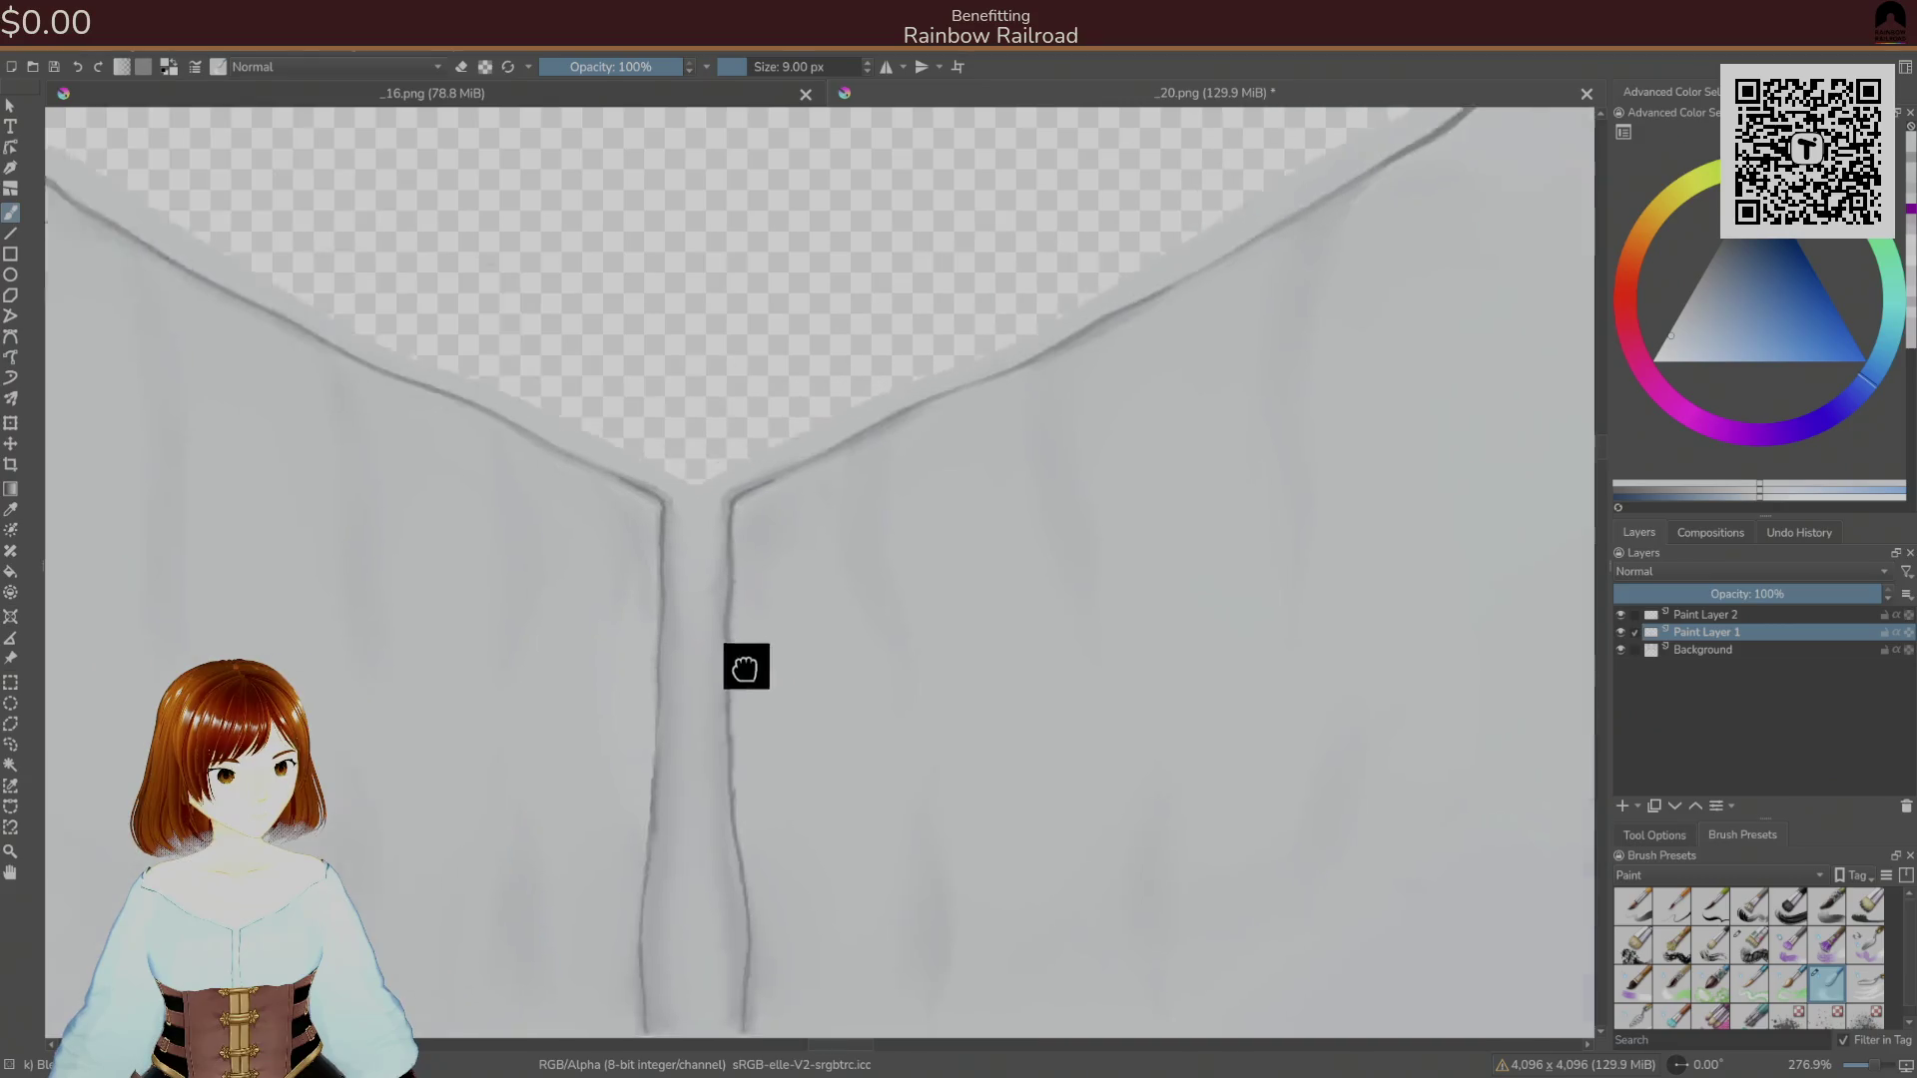
scroll(834, 655, down, 2)
scroll(1009, 492, up, 6)
click(1737, 651)
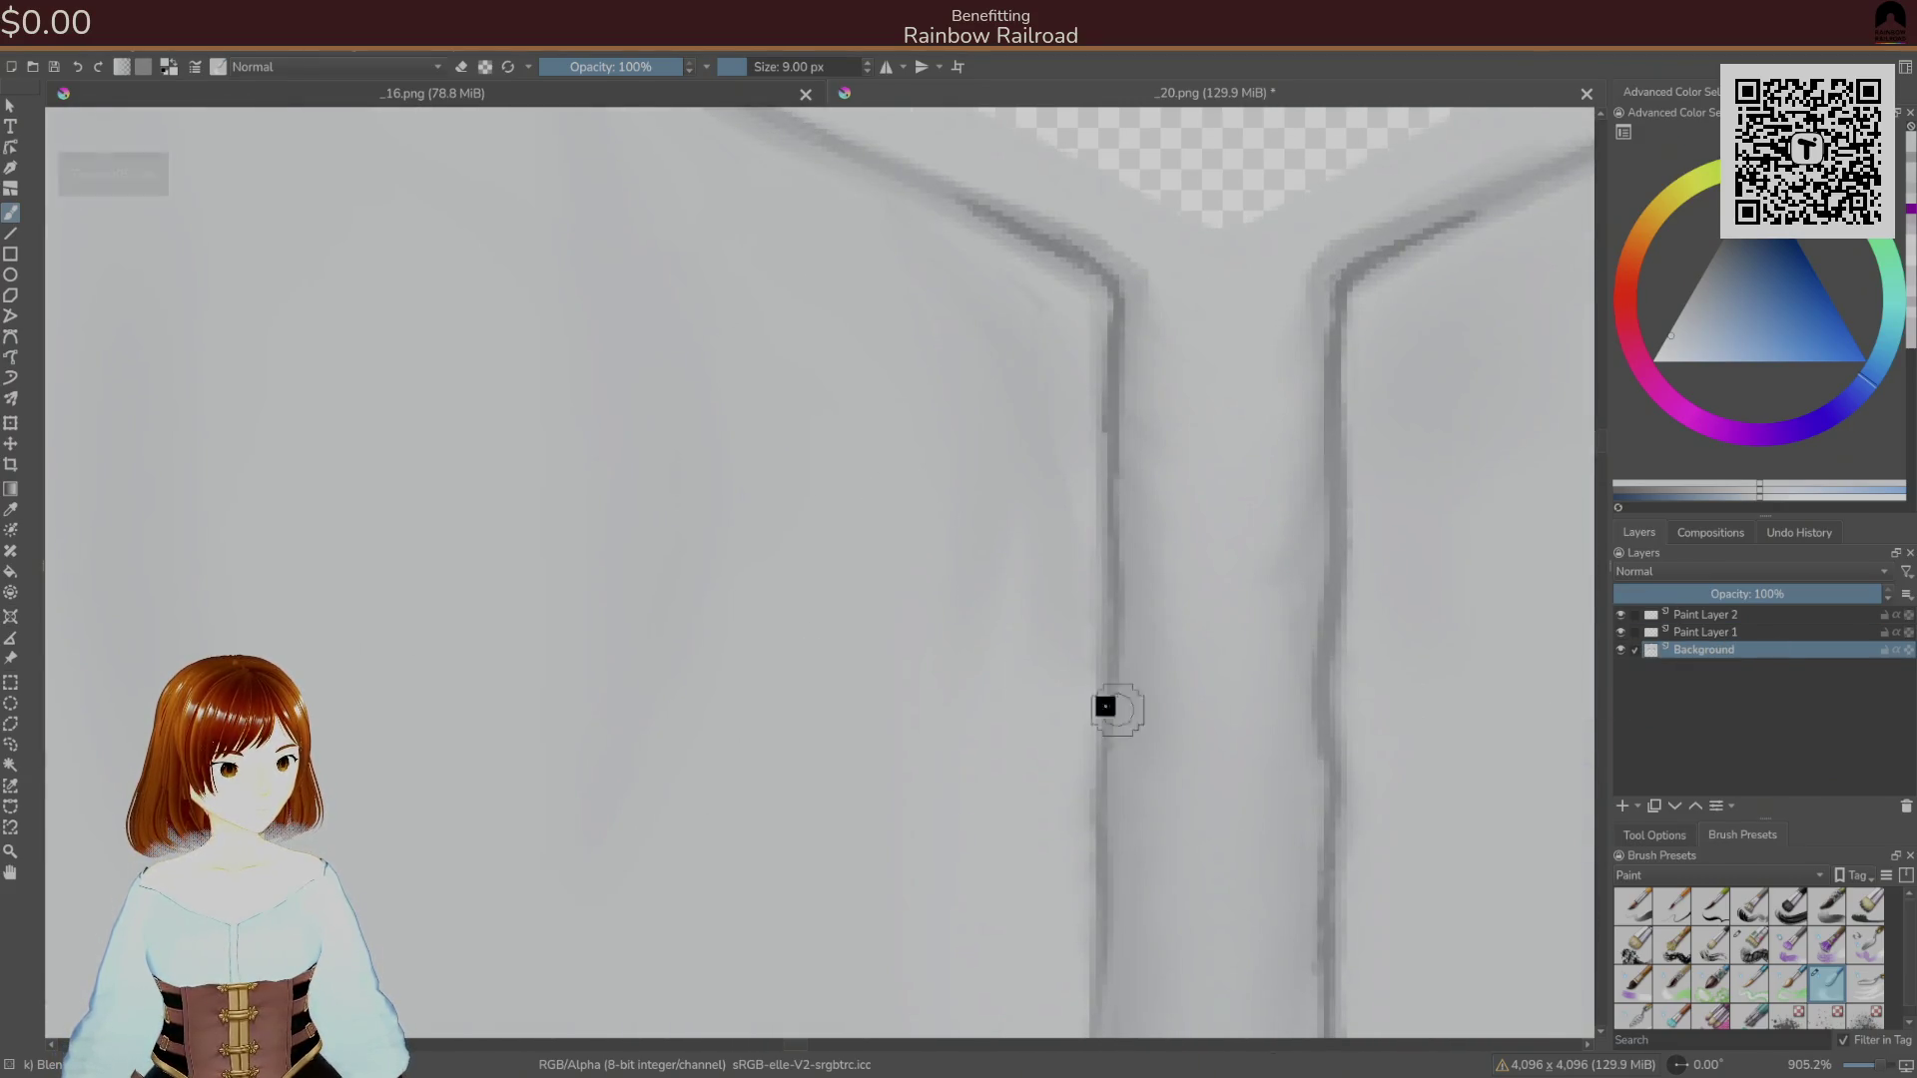
Paint a light 26 px blending stroke beside the placket's left edge, then return to the 9 px brush.
right_click(1001, 749)
click(1095, 784)
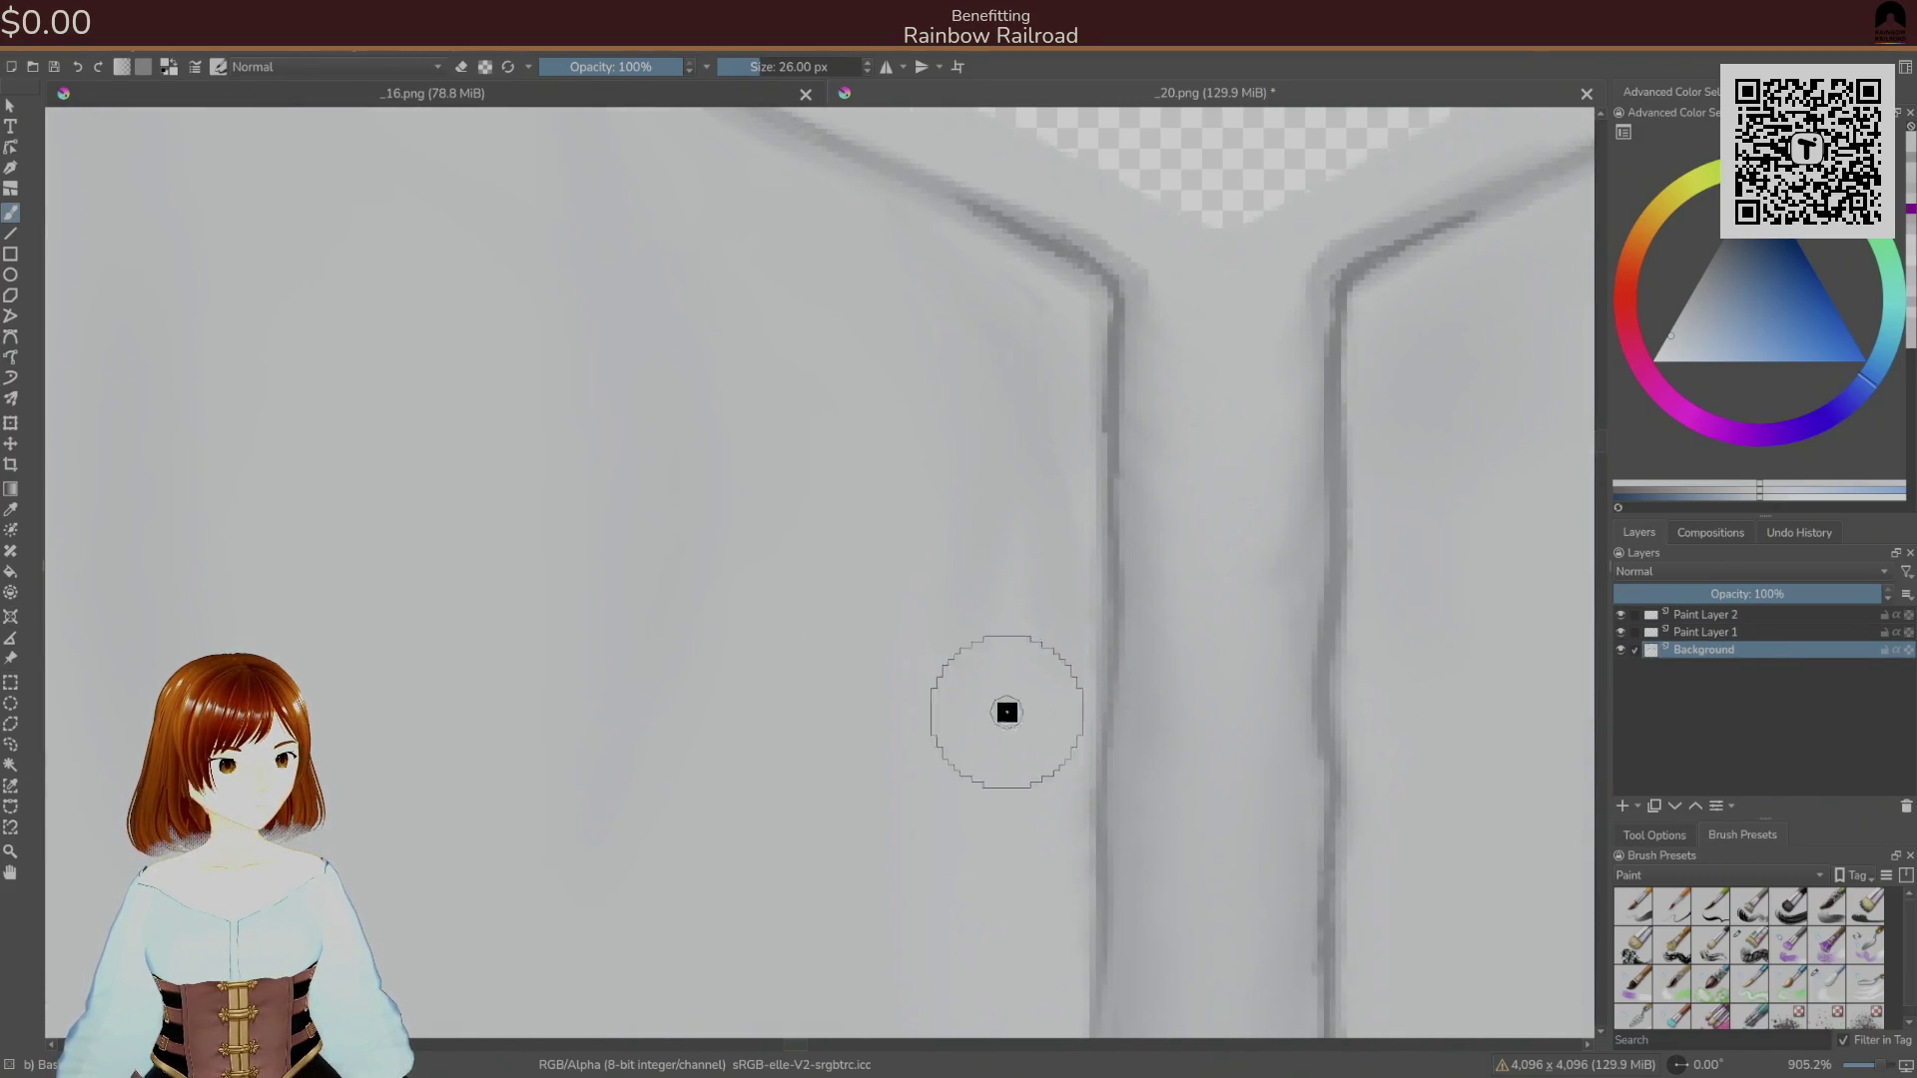
mouse_move(953, 709)
mouse_down()
mouse_move(1001, 561)
mouse_move(988, 420)
mouse_move(968, 509)
mouse_move(985, 647)
mouse_up()
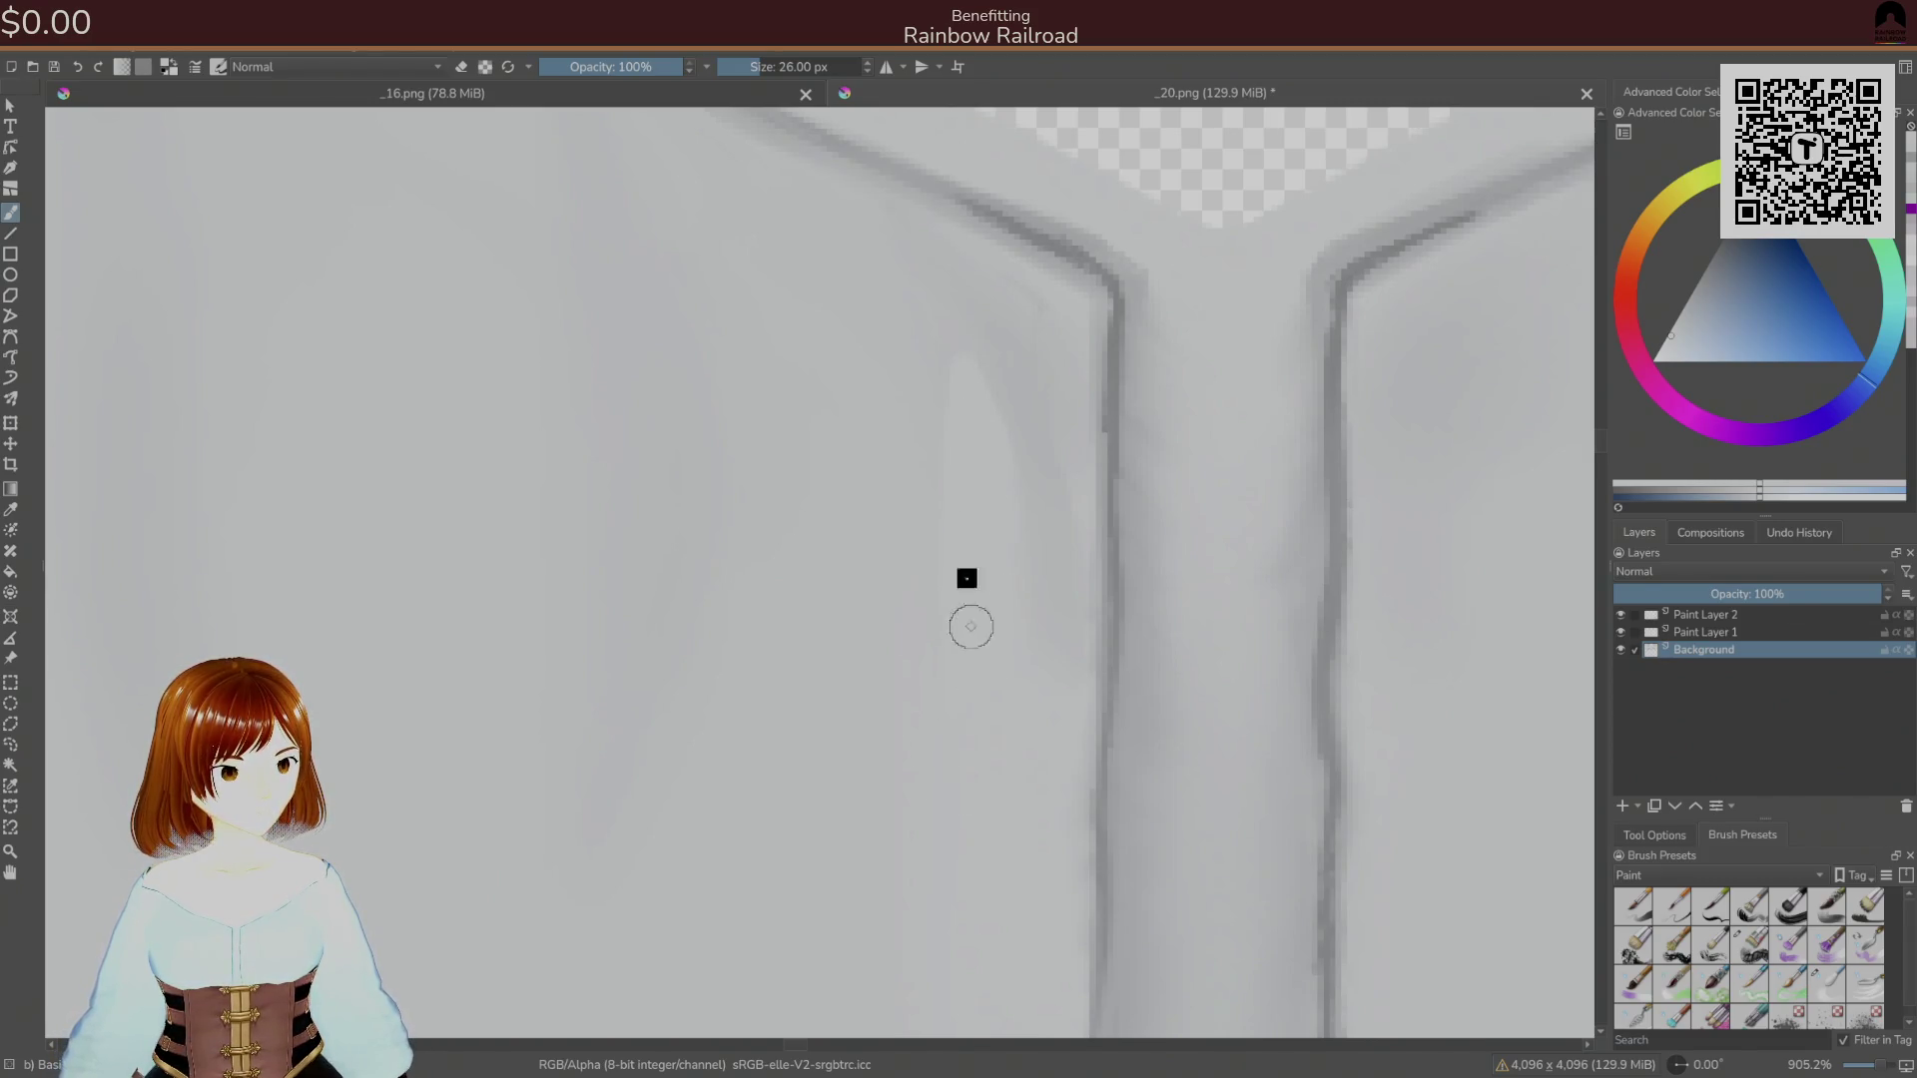
right_click(1073, 744)
click(1827, 983)
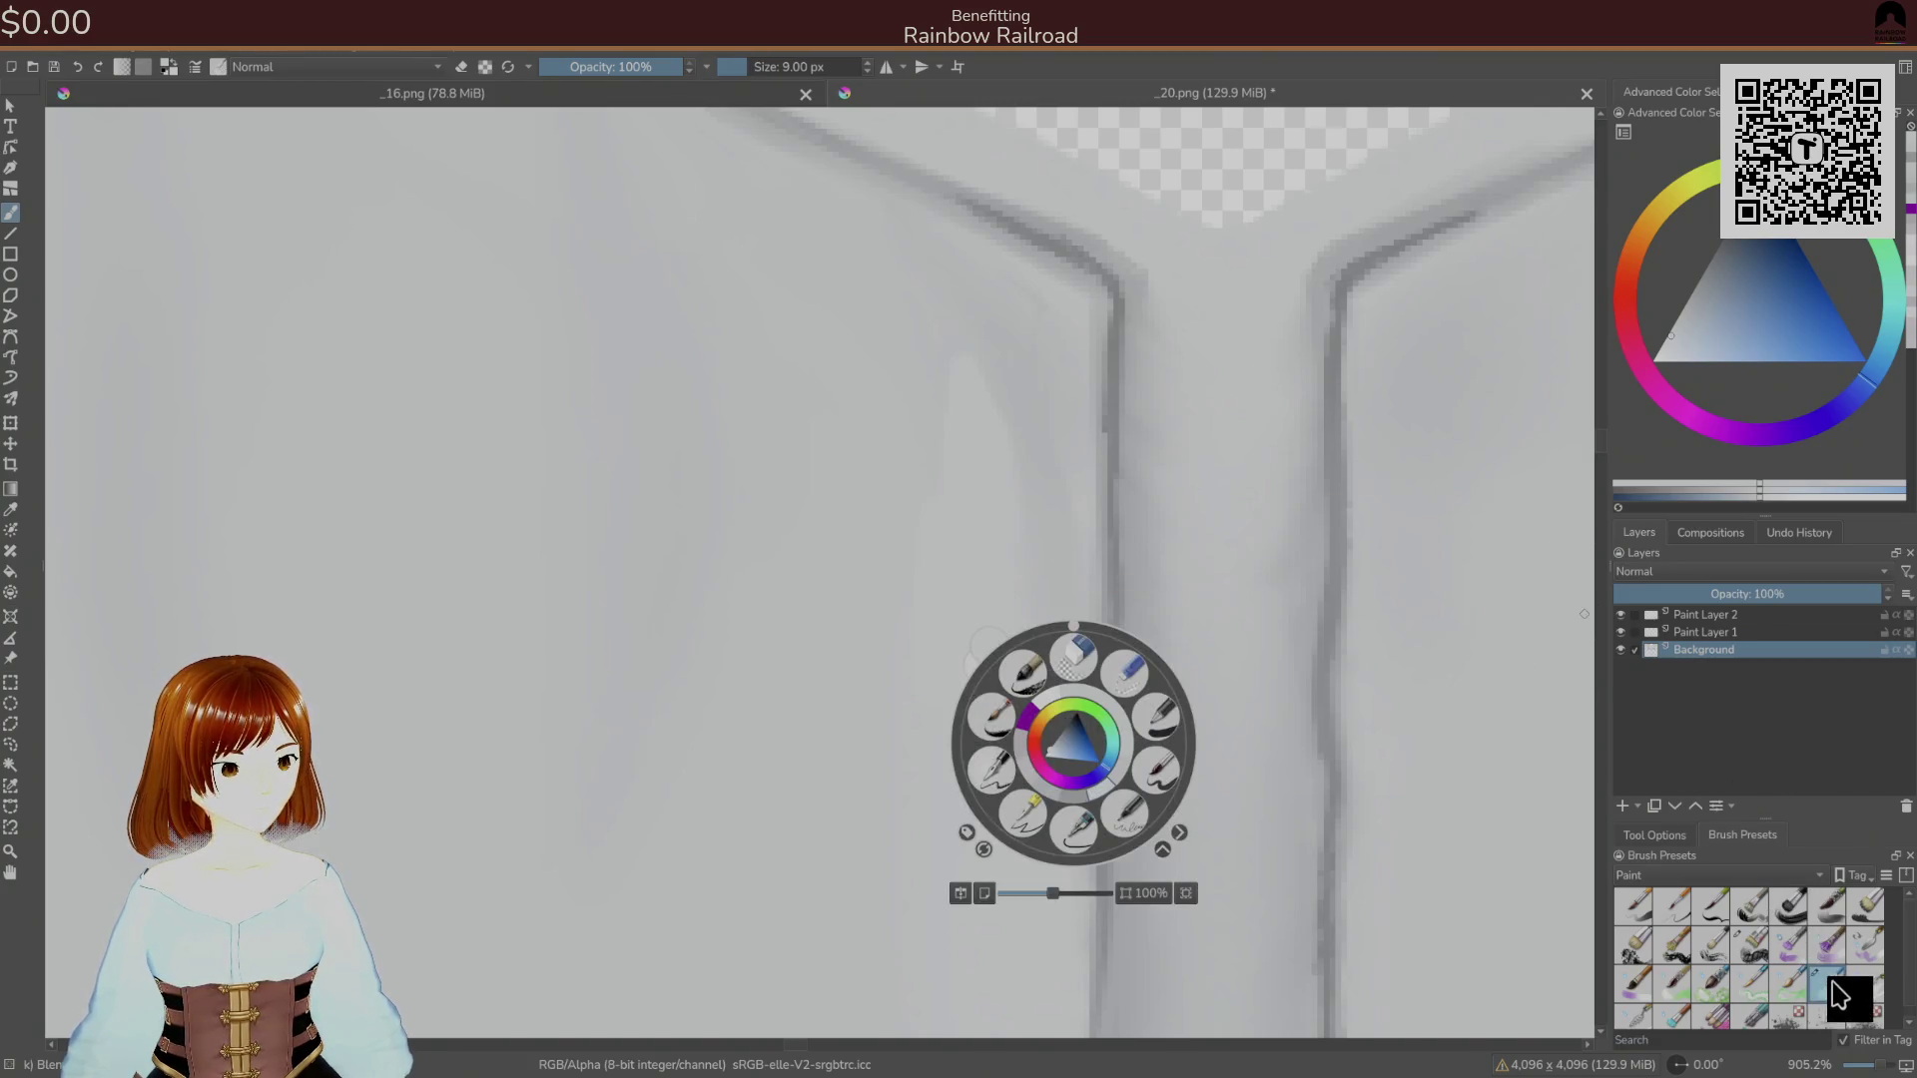
click(934, 482)
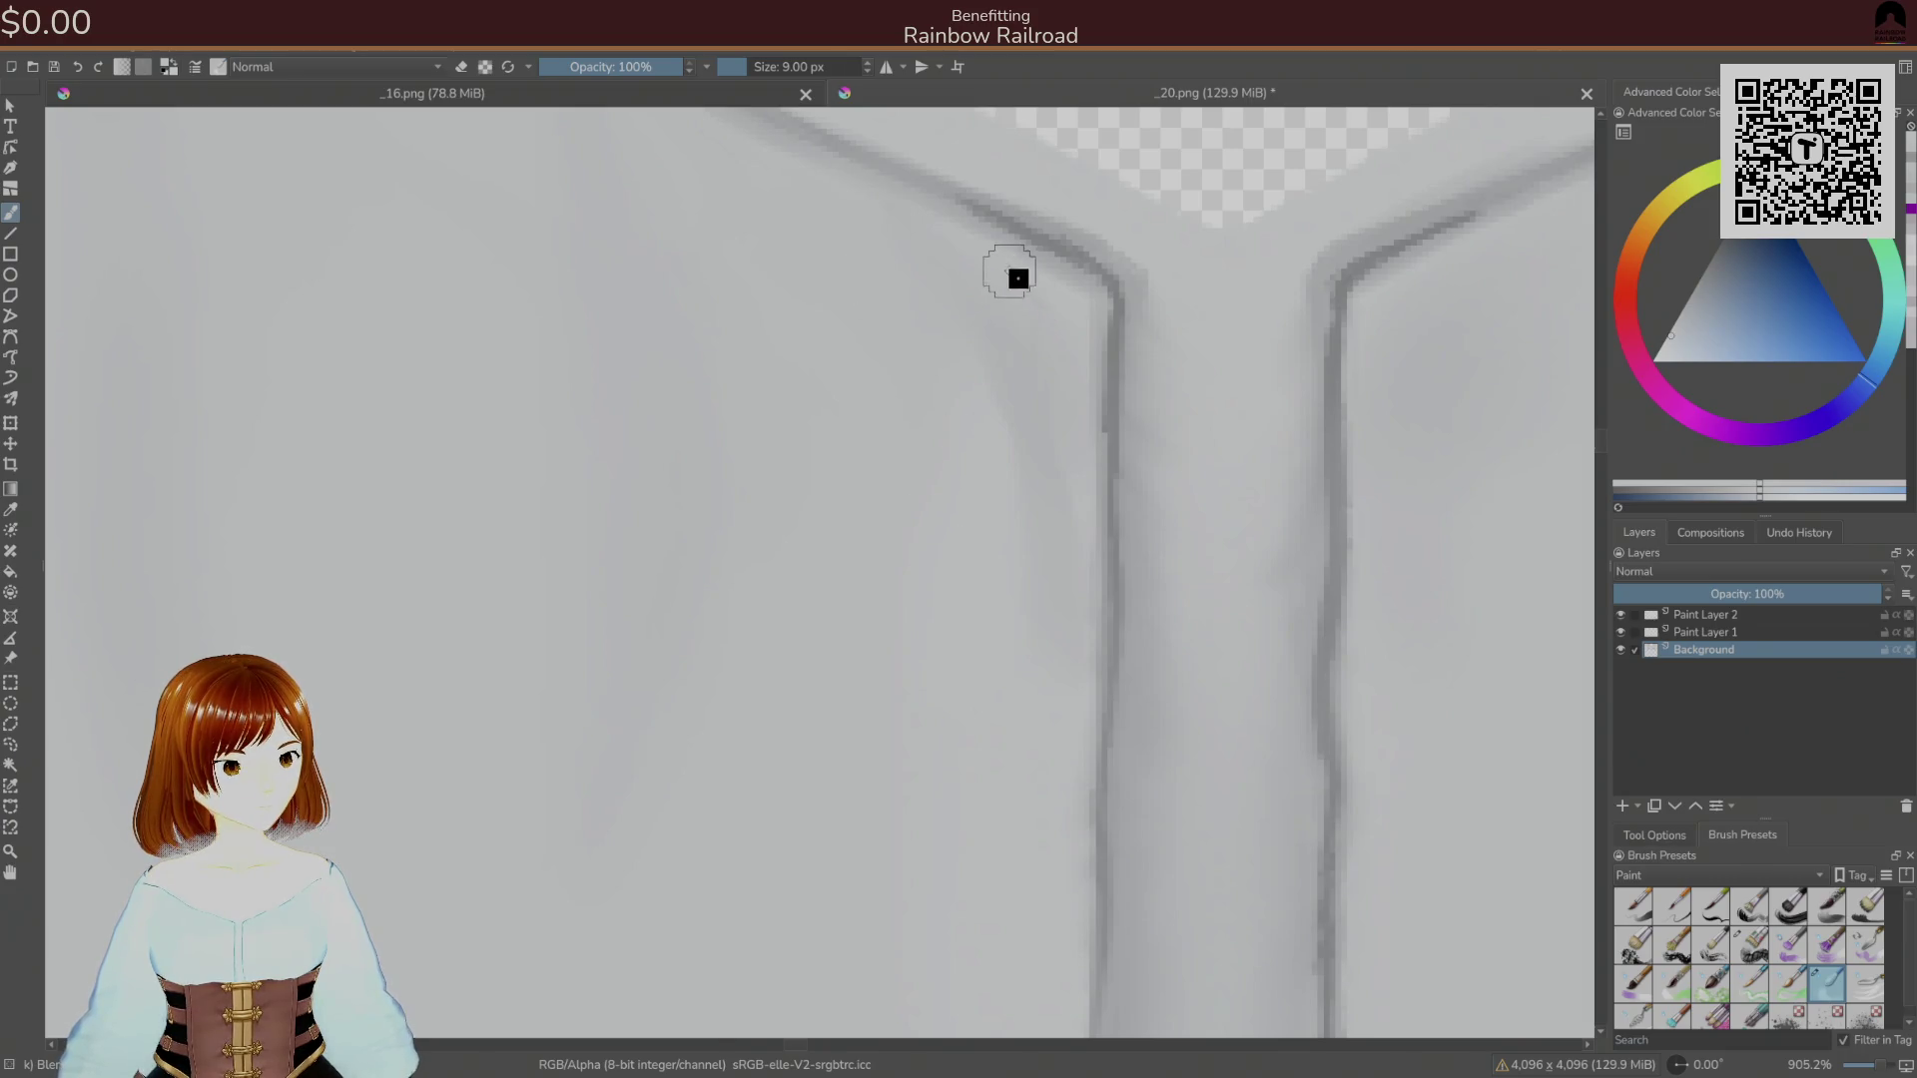
Set the eraser on Paint Layer 1 with the placket edge slightly zoomed out.
click(1687, 631)
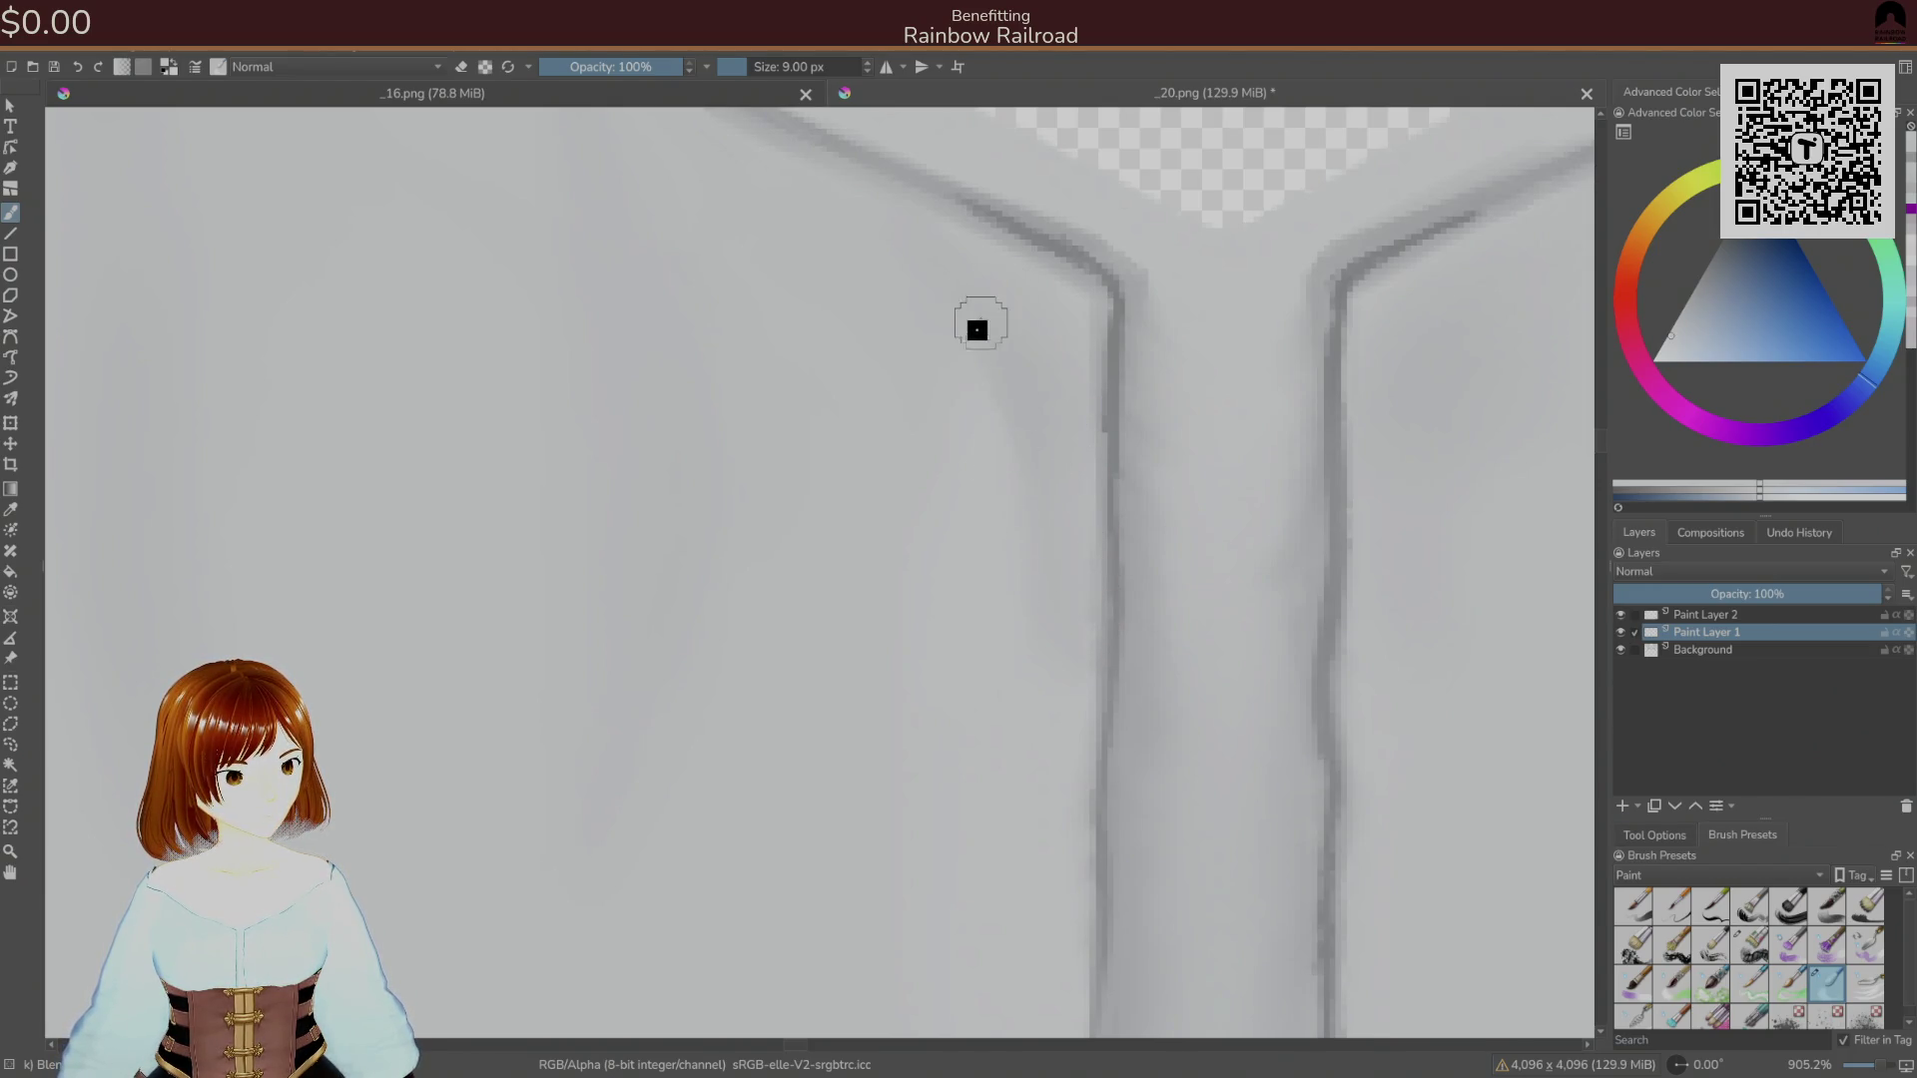
mouse_move(1056, 573)
mouse_down()
mouse_move(1238, 616)
mouse_move(1279, 505)
mouse_up()
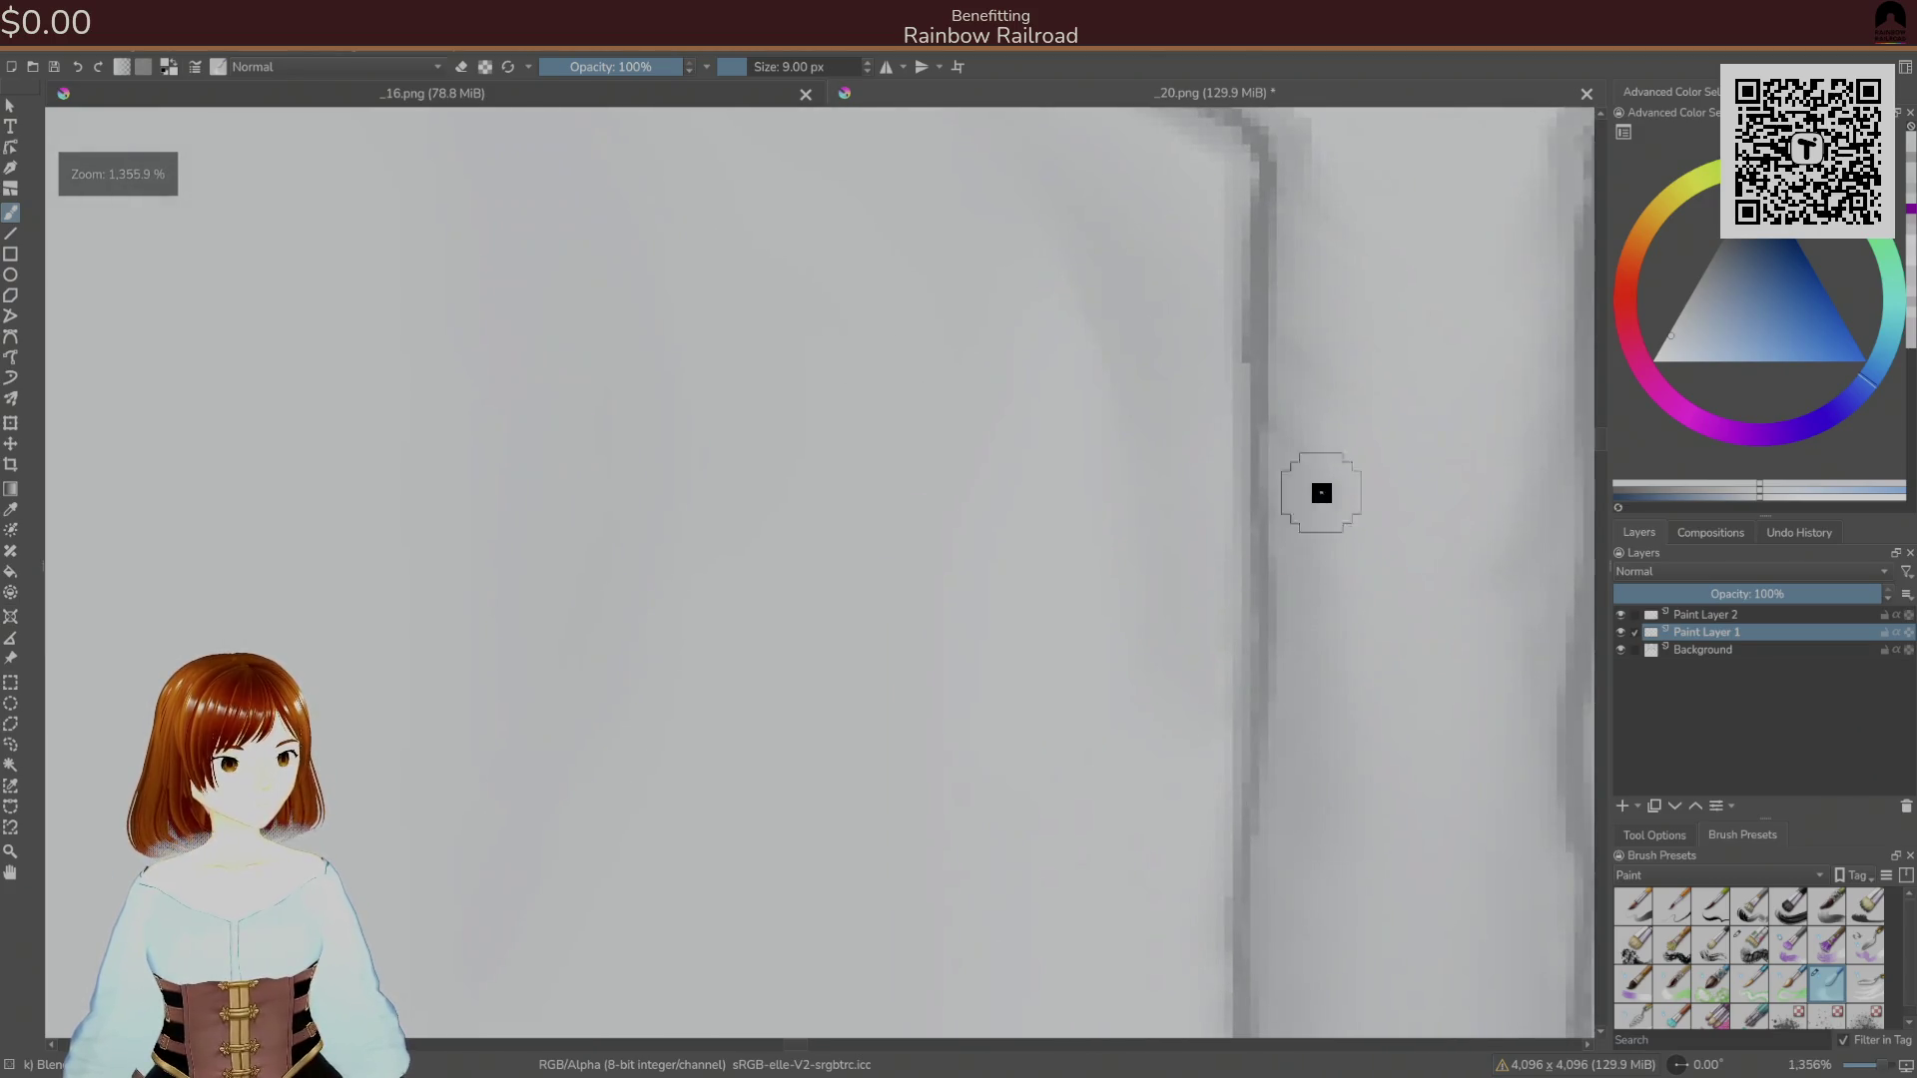
right_click(1095, 611)
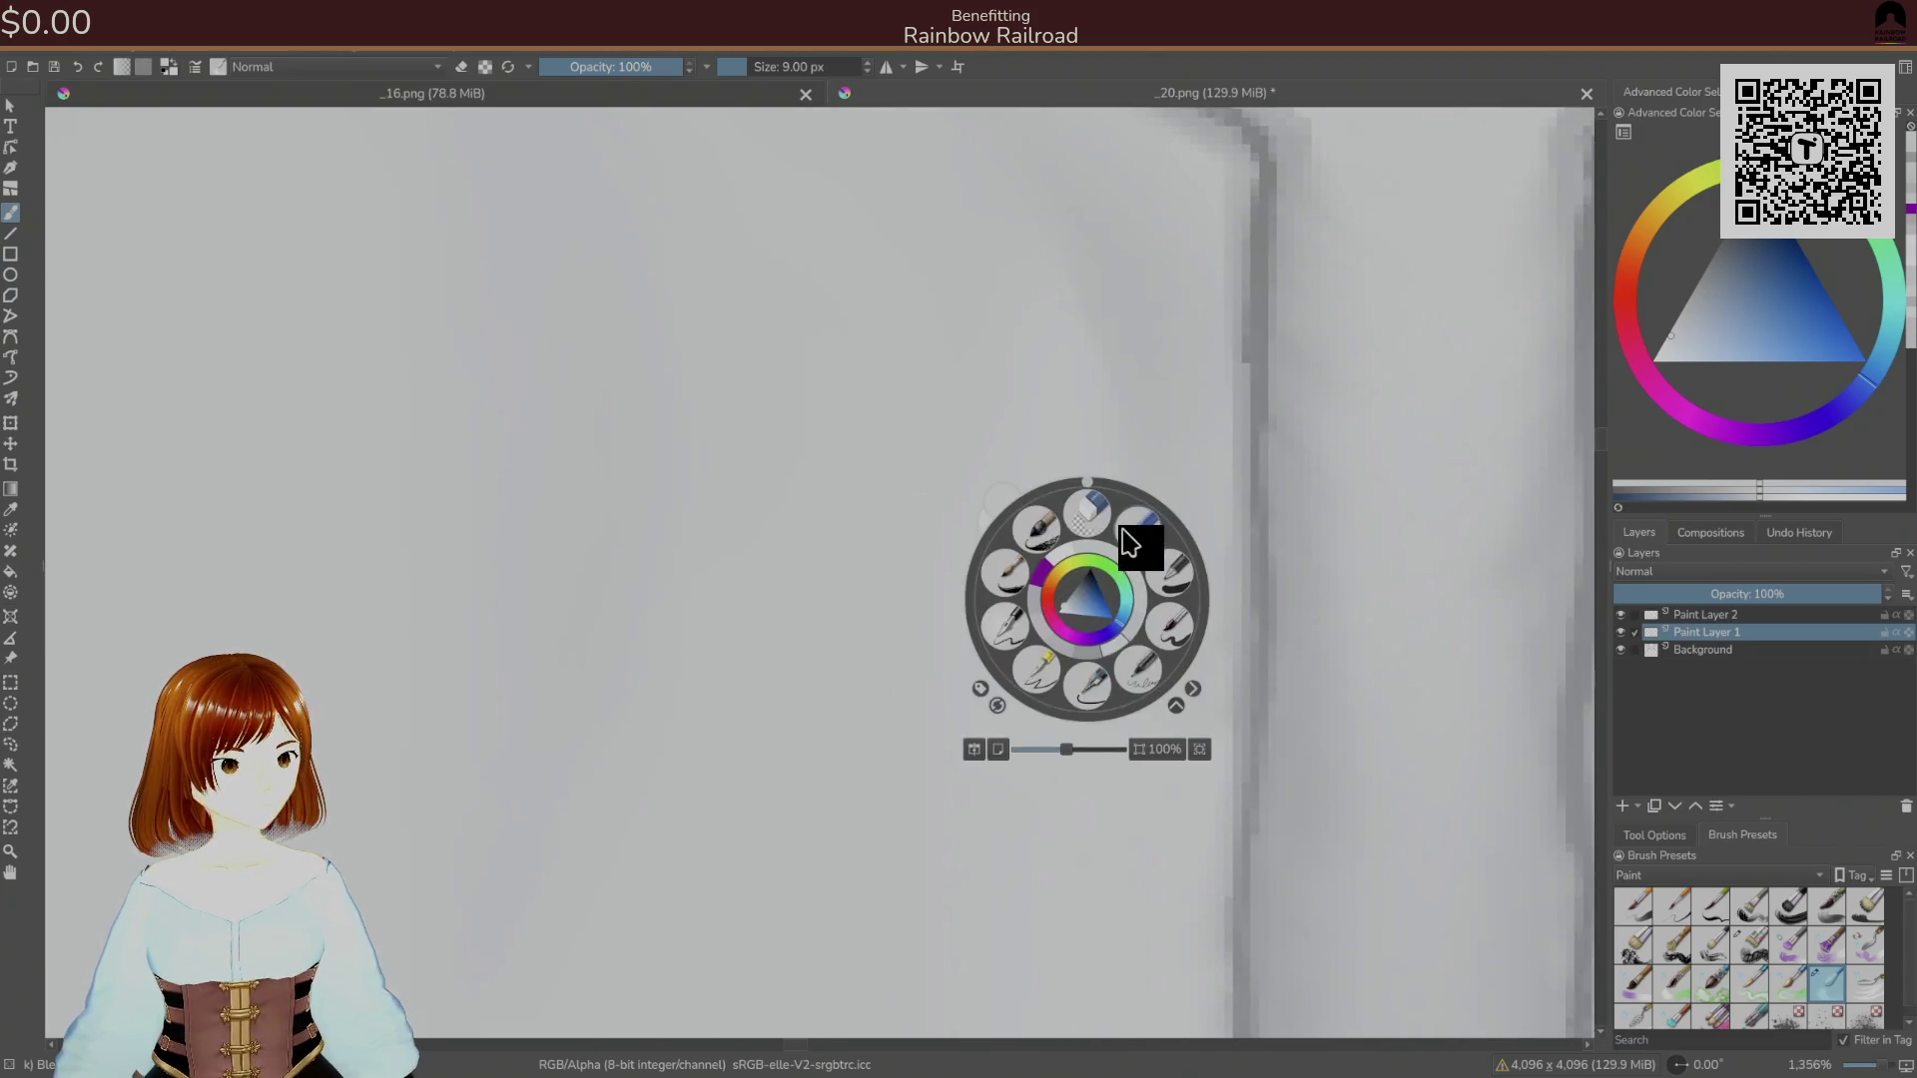
click(1090, 511)
On Background, return to the normal 9 px brush and save the texture as PNG.
click(1709, 650)
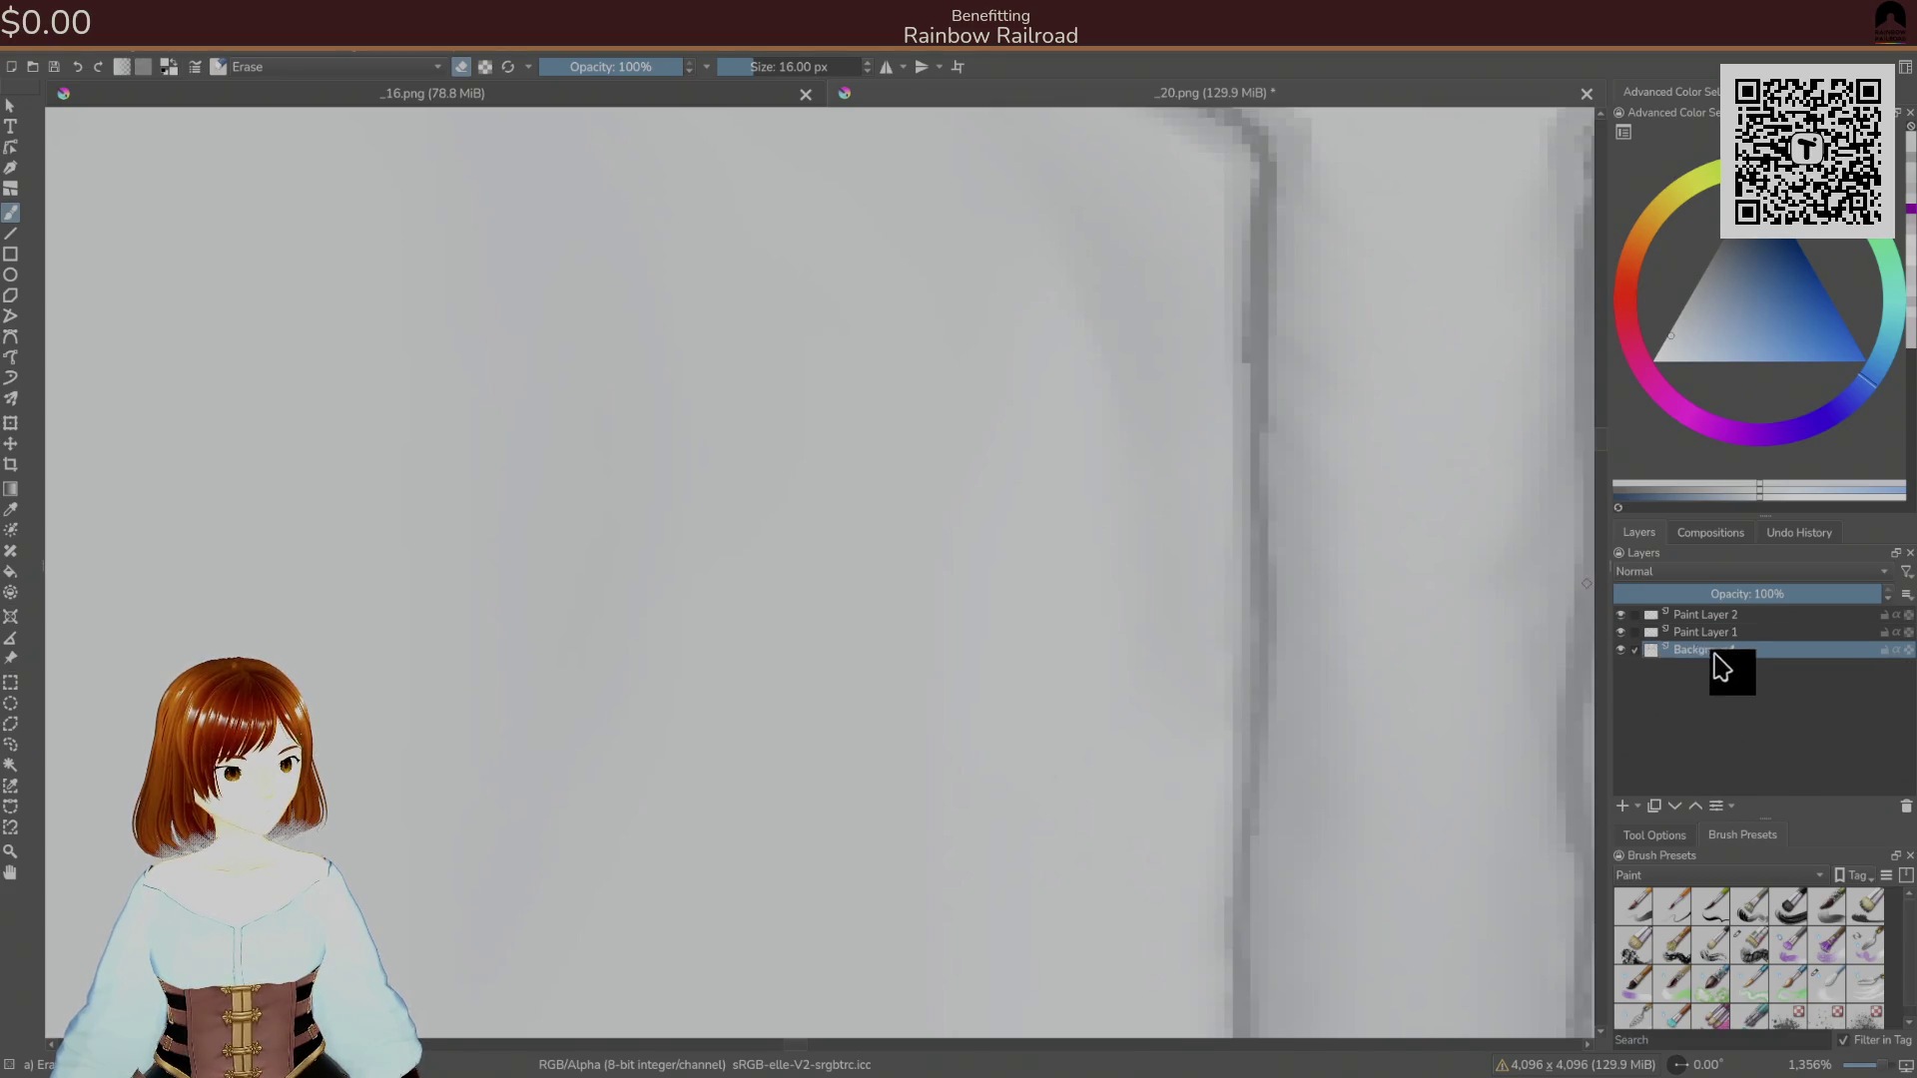
right_click(1149, 619)
click(1211, 557)
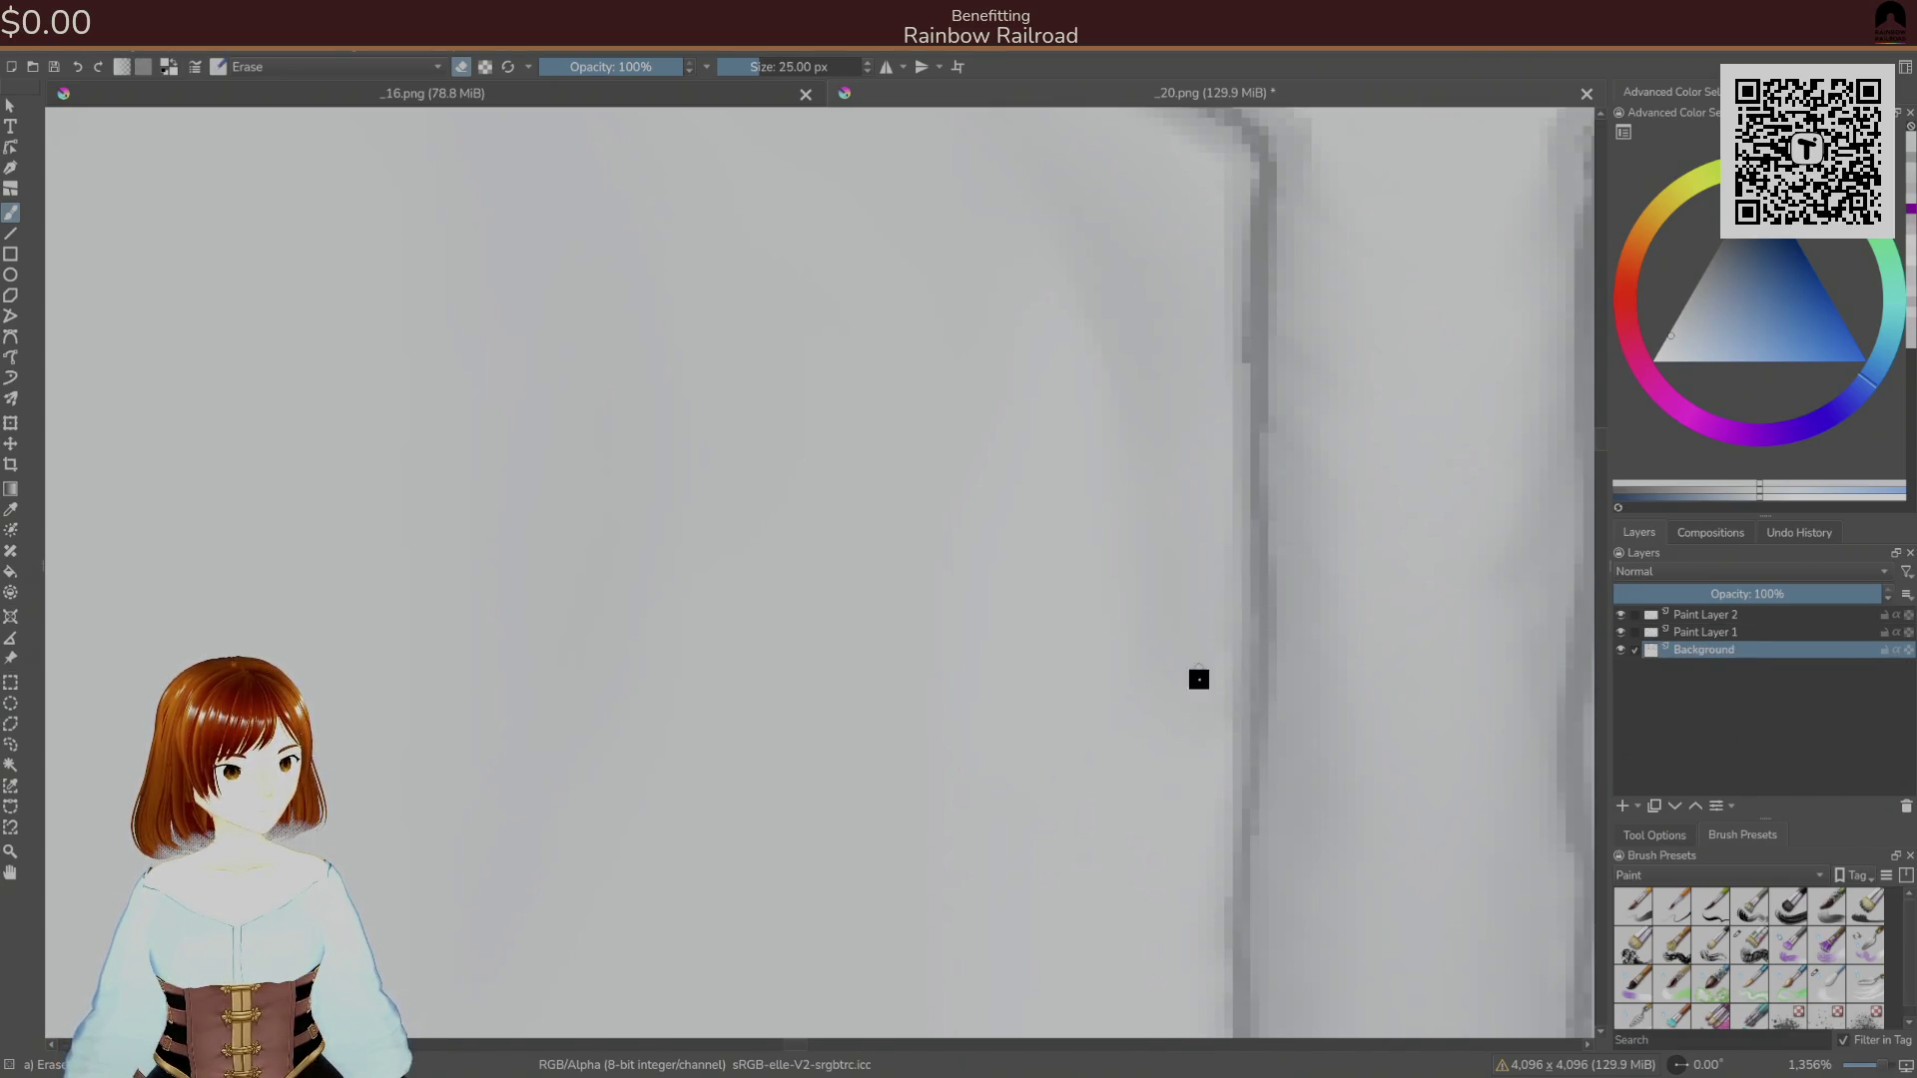
right_click(1188, 660)
click(1827, 989)
click(1038, 319)
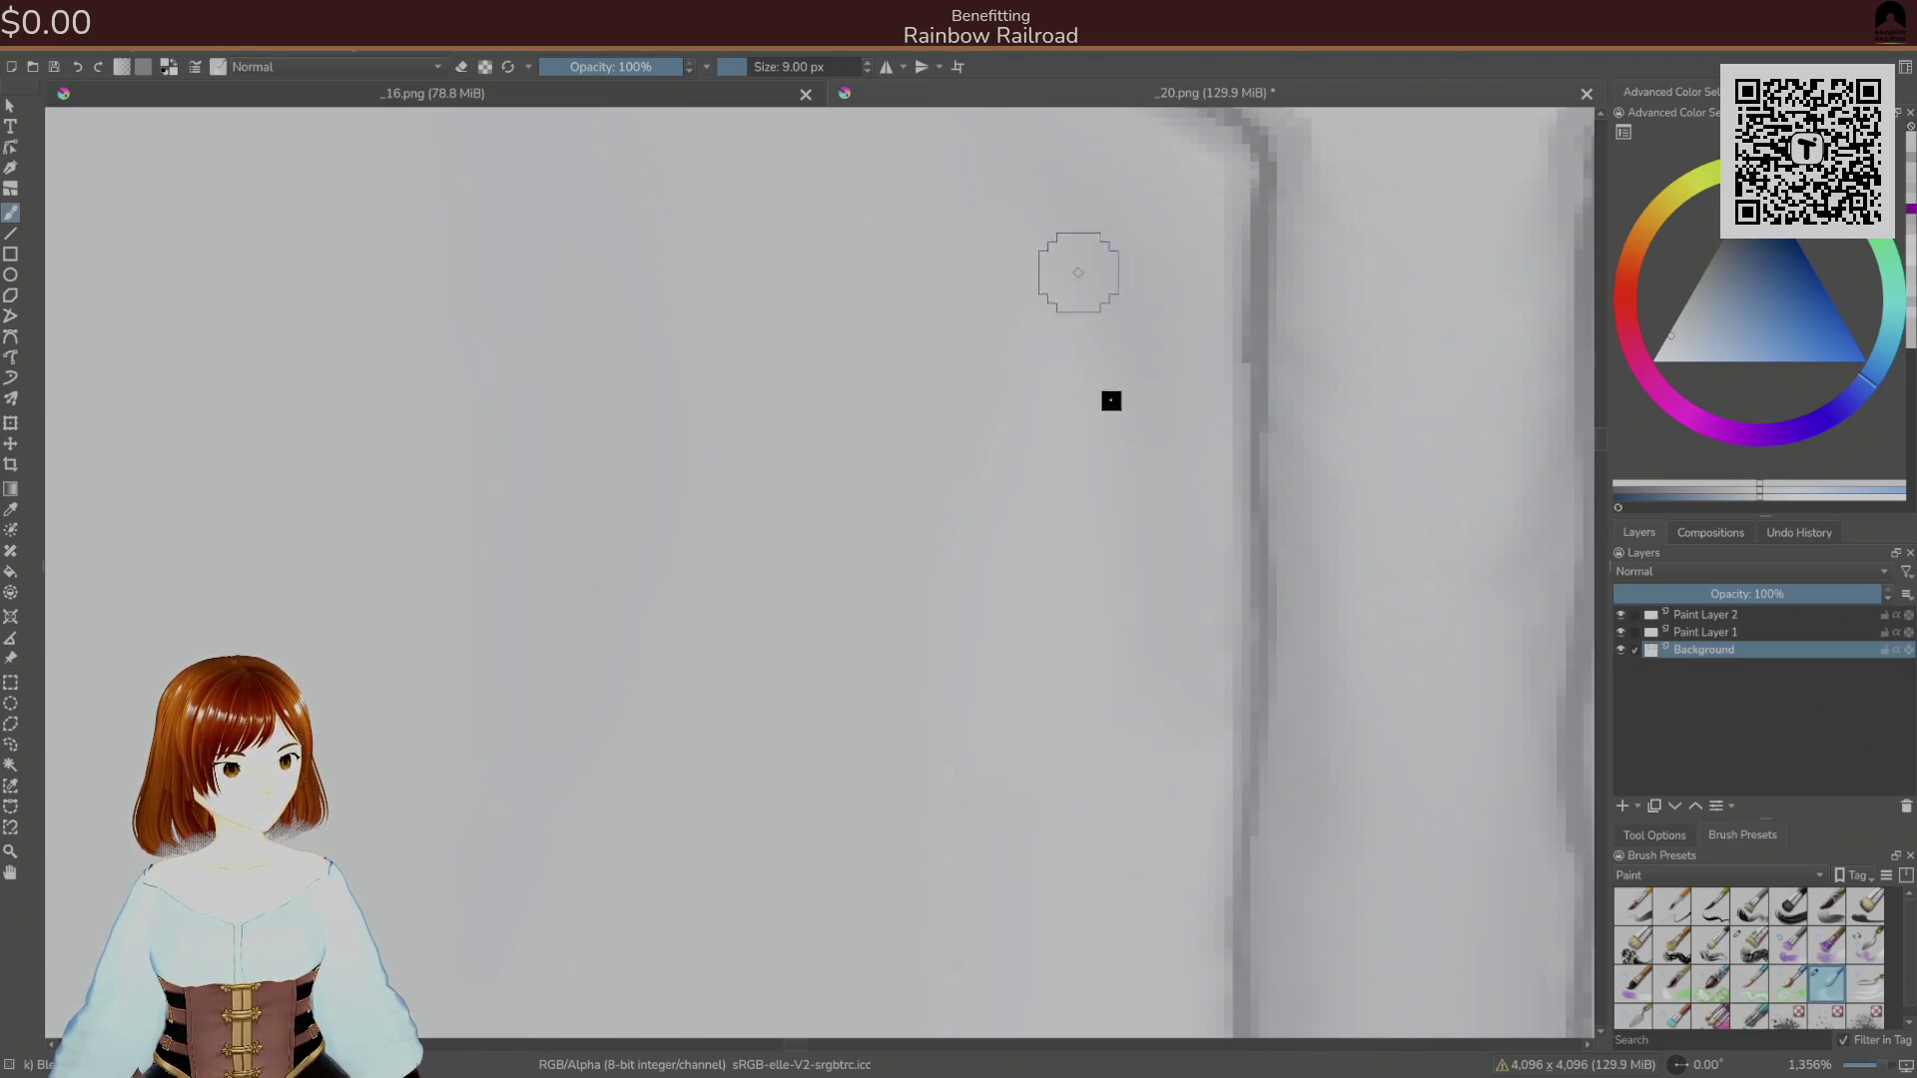
scroll(1113, 505, down, 4)
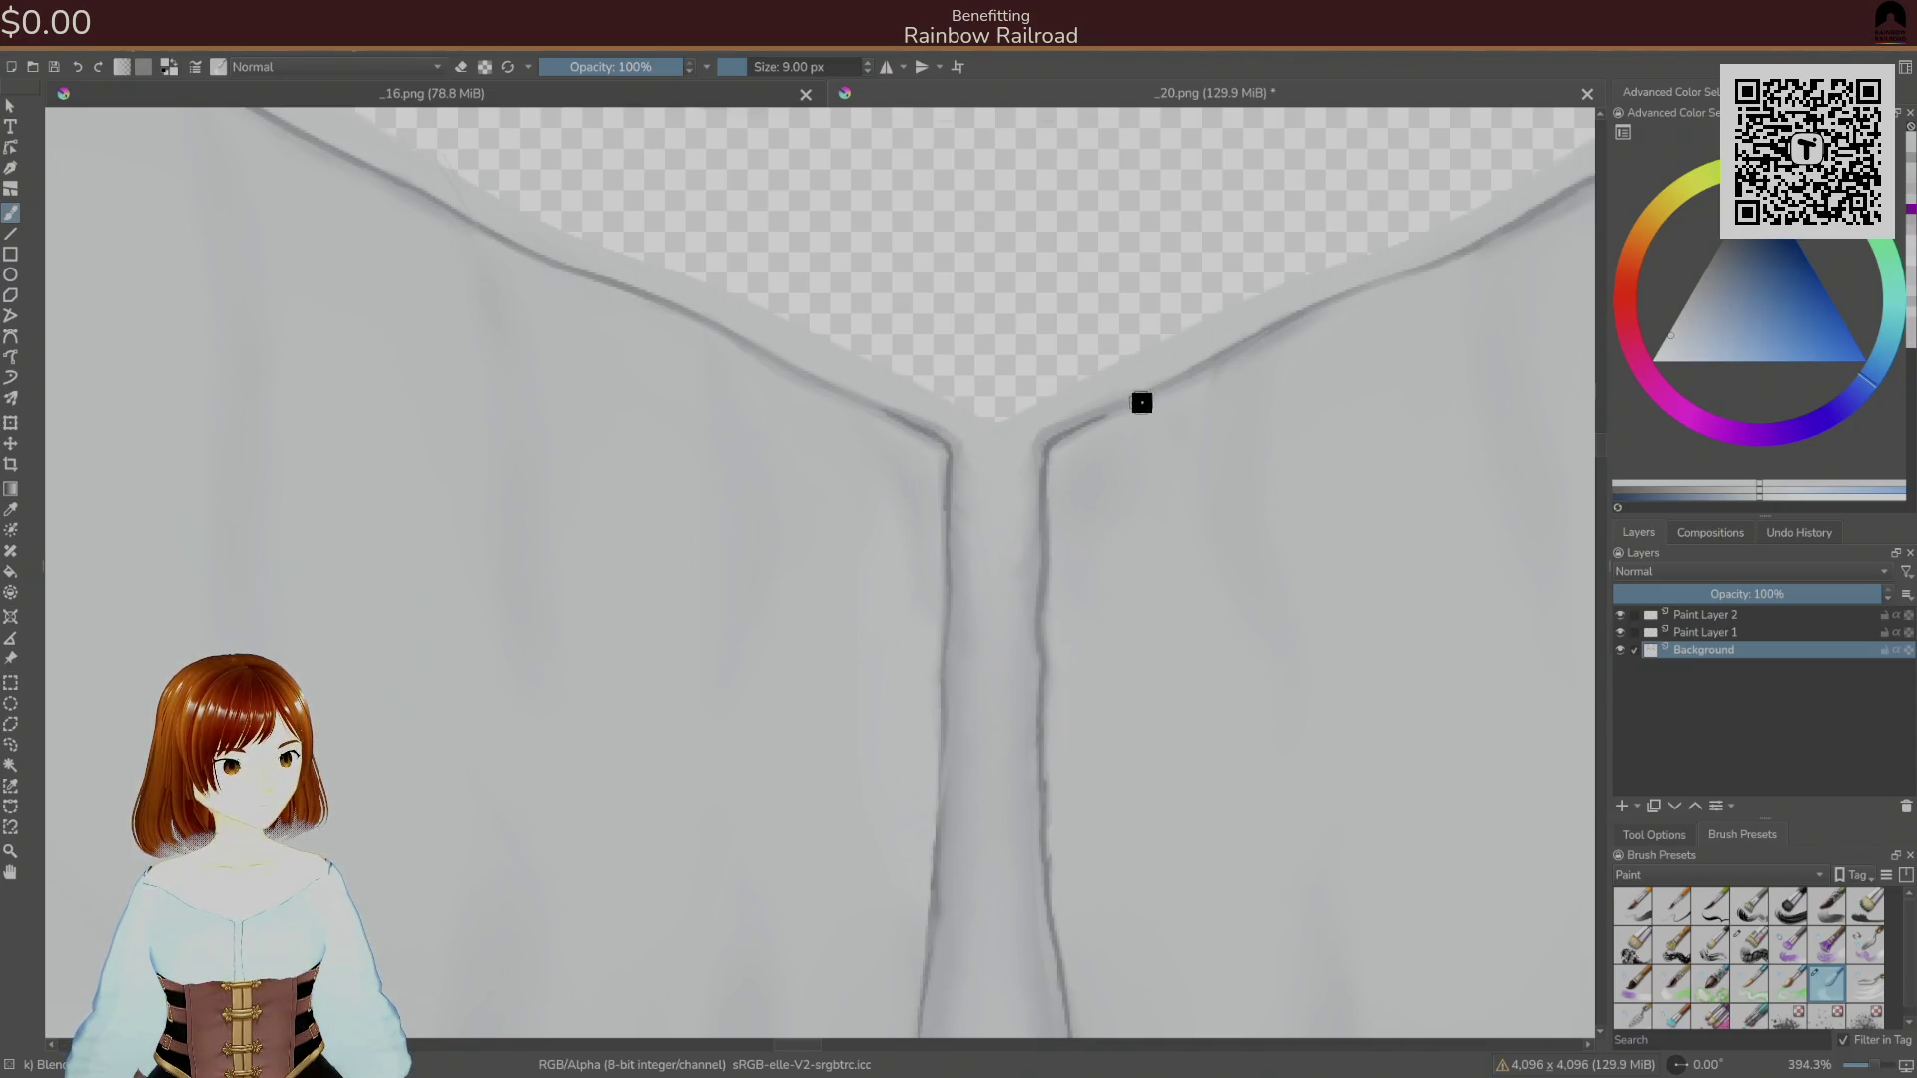
key(ctrl+s)
click(1148, 719)
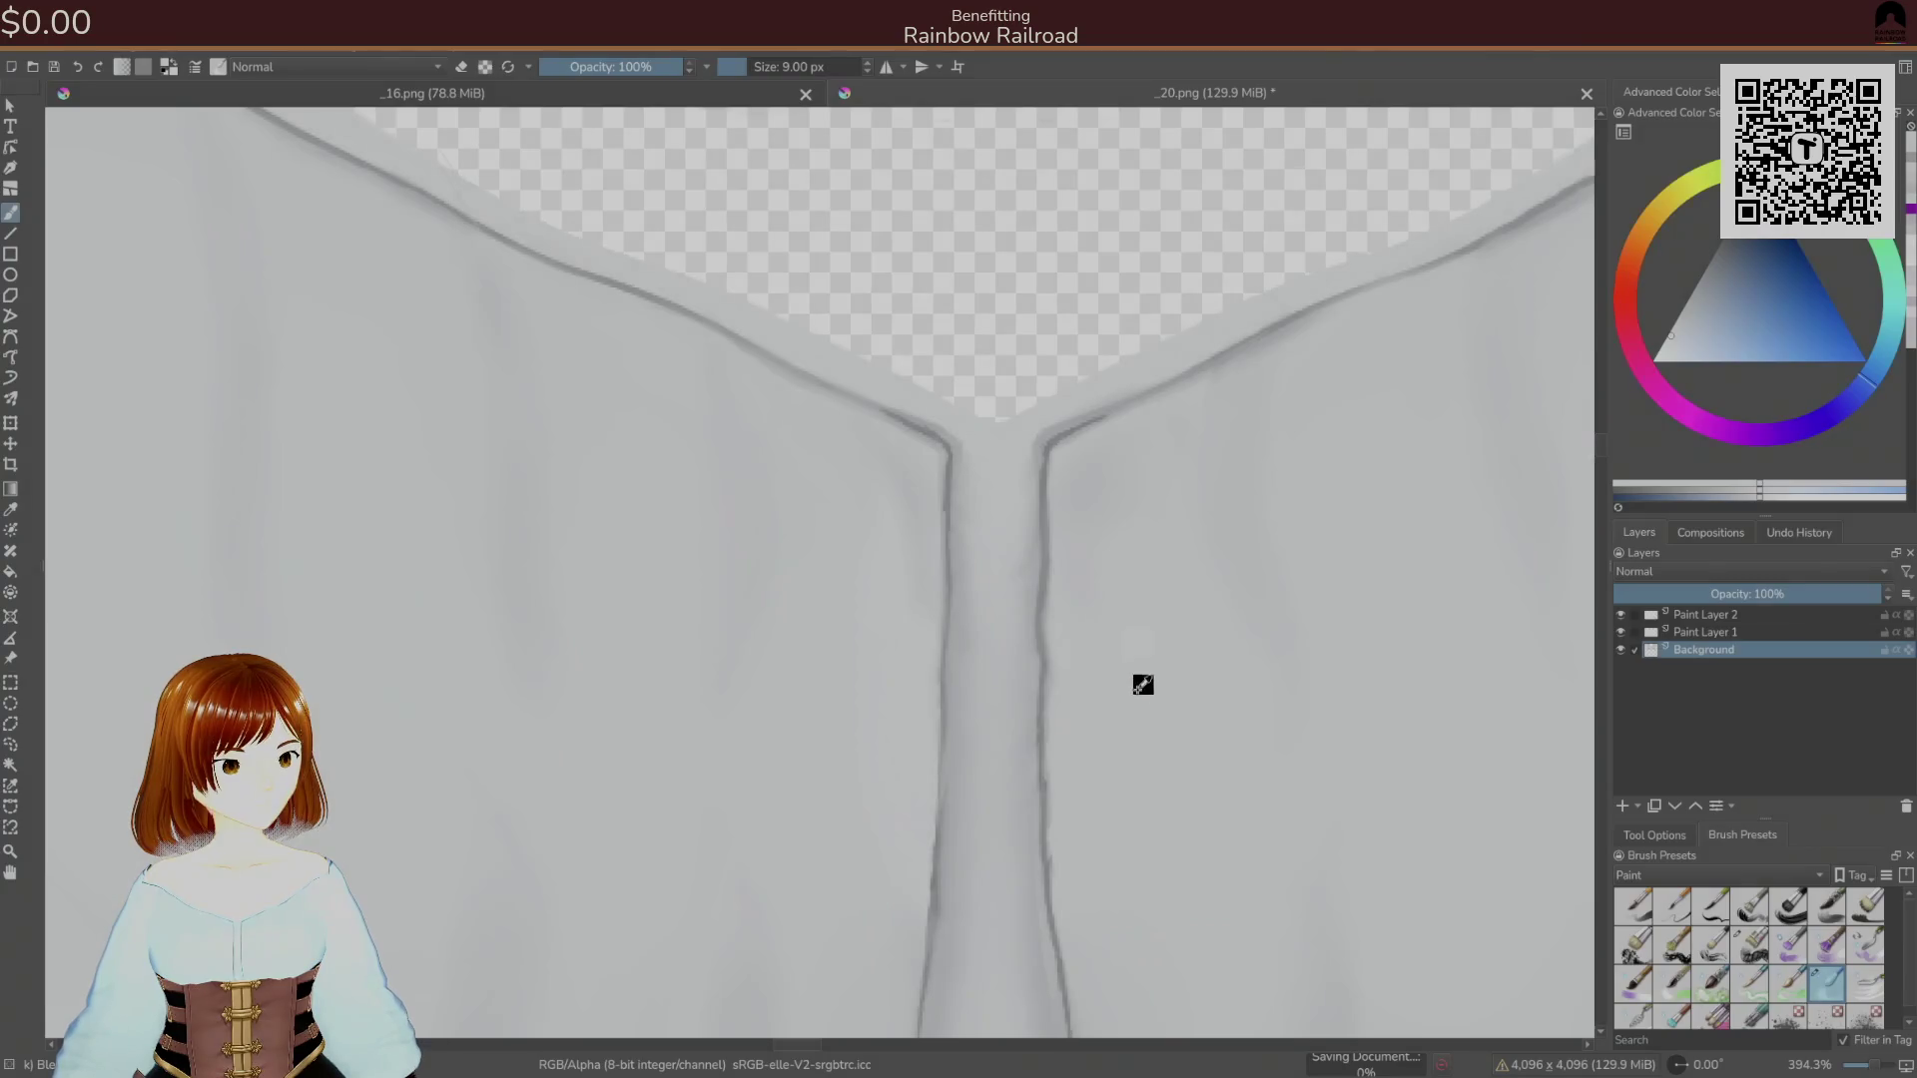
View the avatar's front in Unity, then back in Krita zoom out and select Paint Layer 2.
key(alt+Tab)
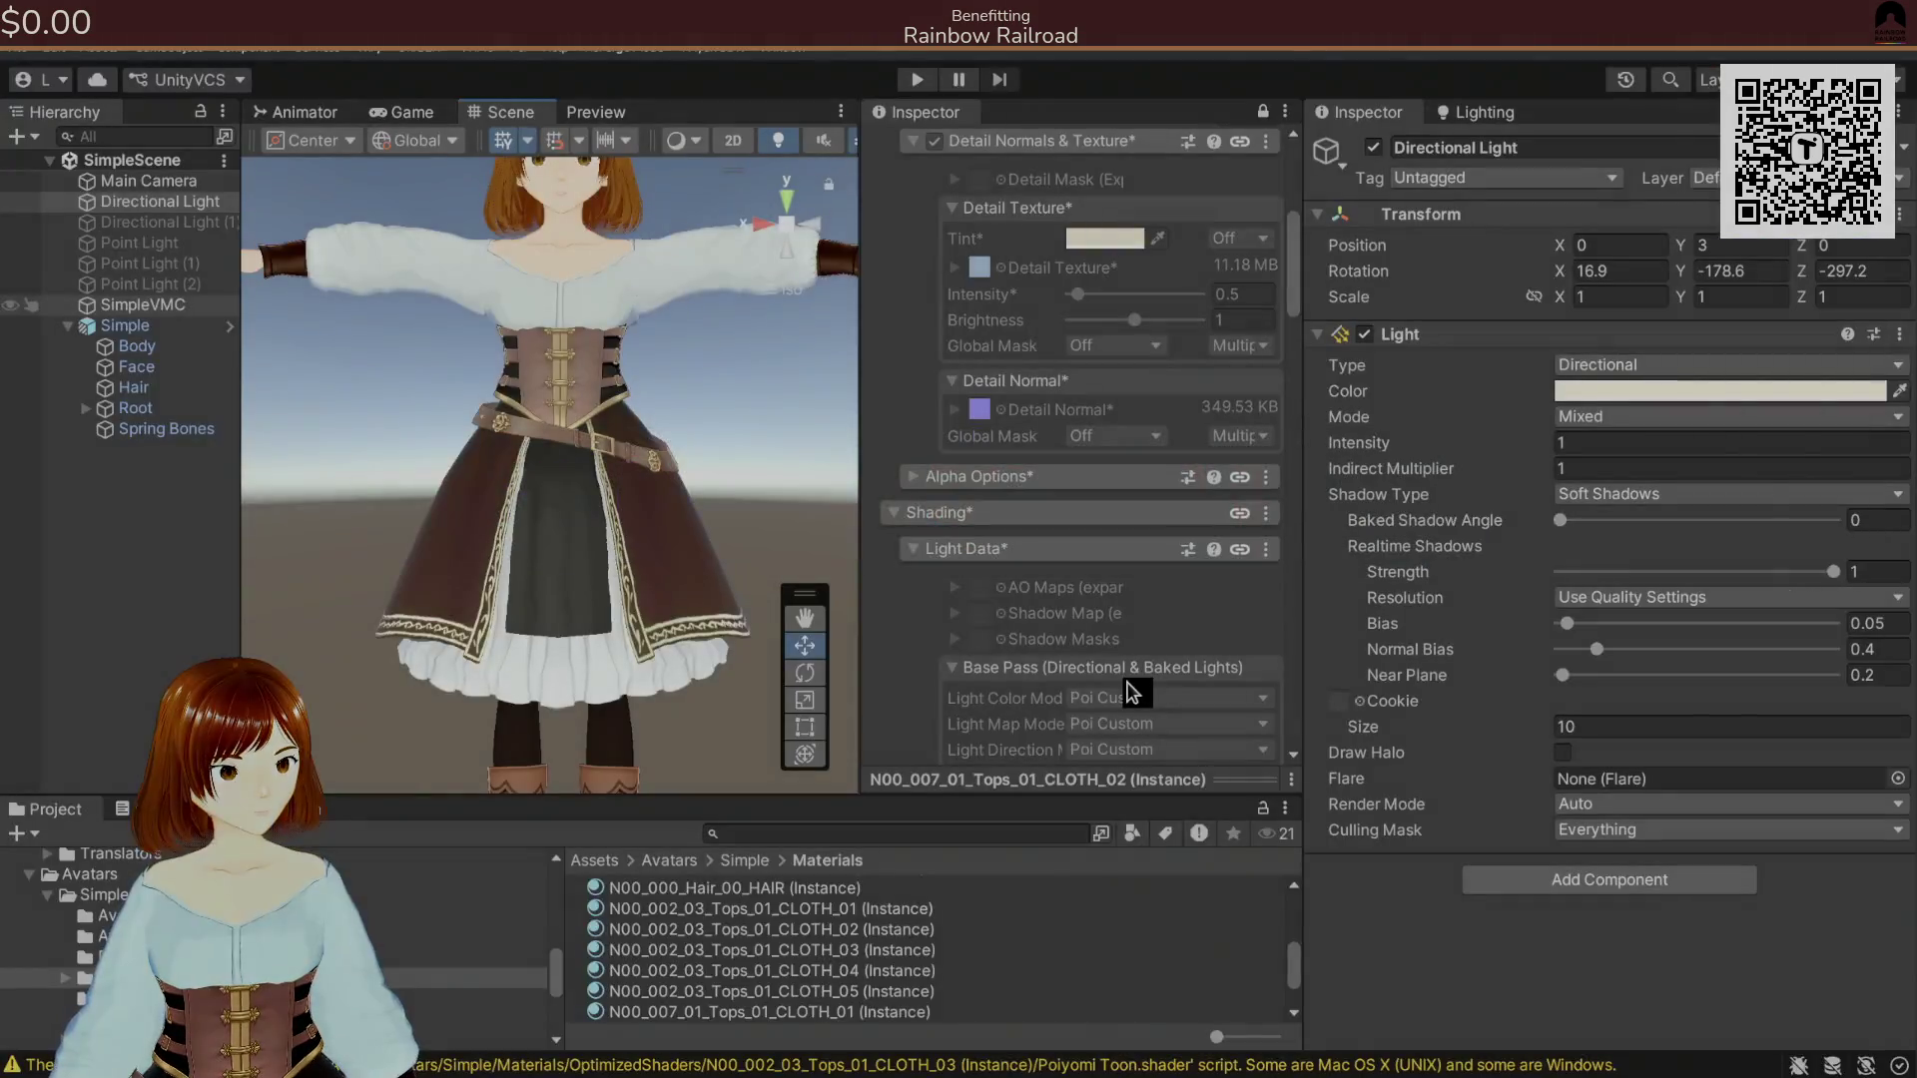
drag(687, 460, 809, 586)
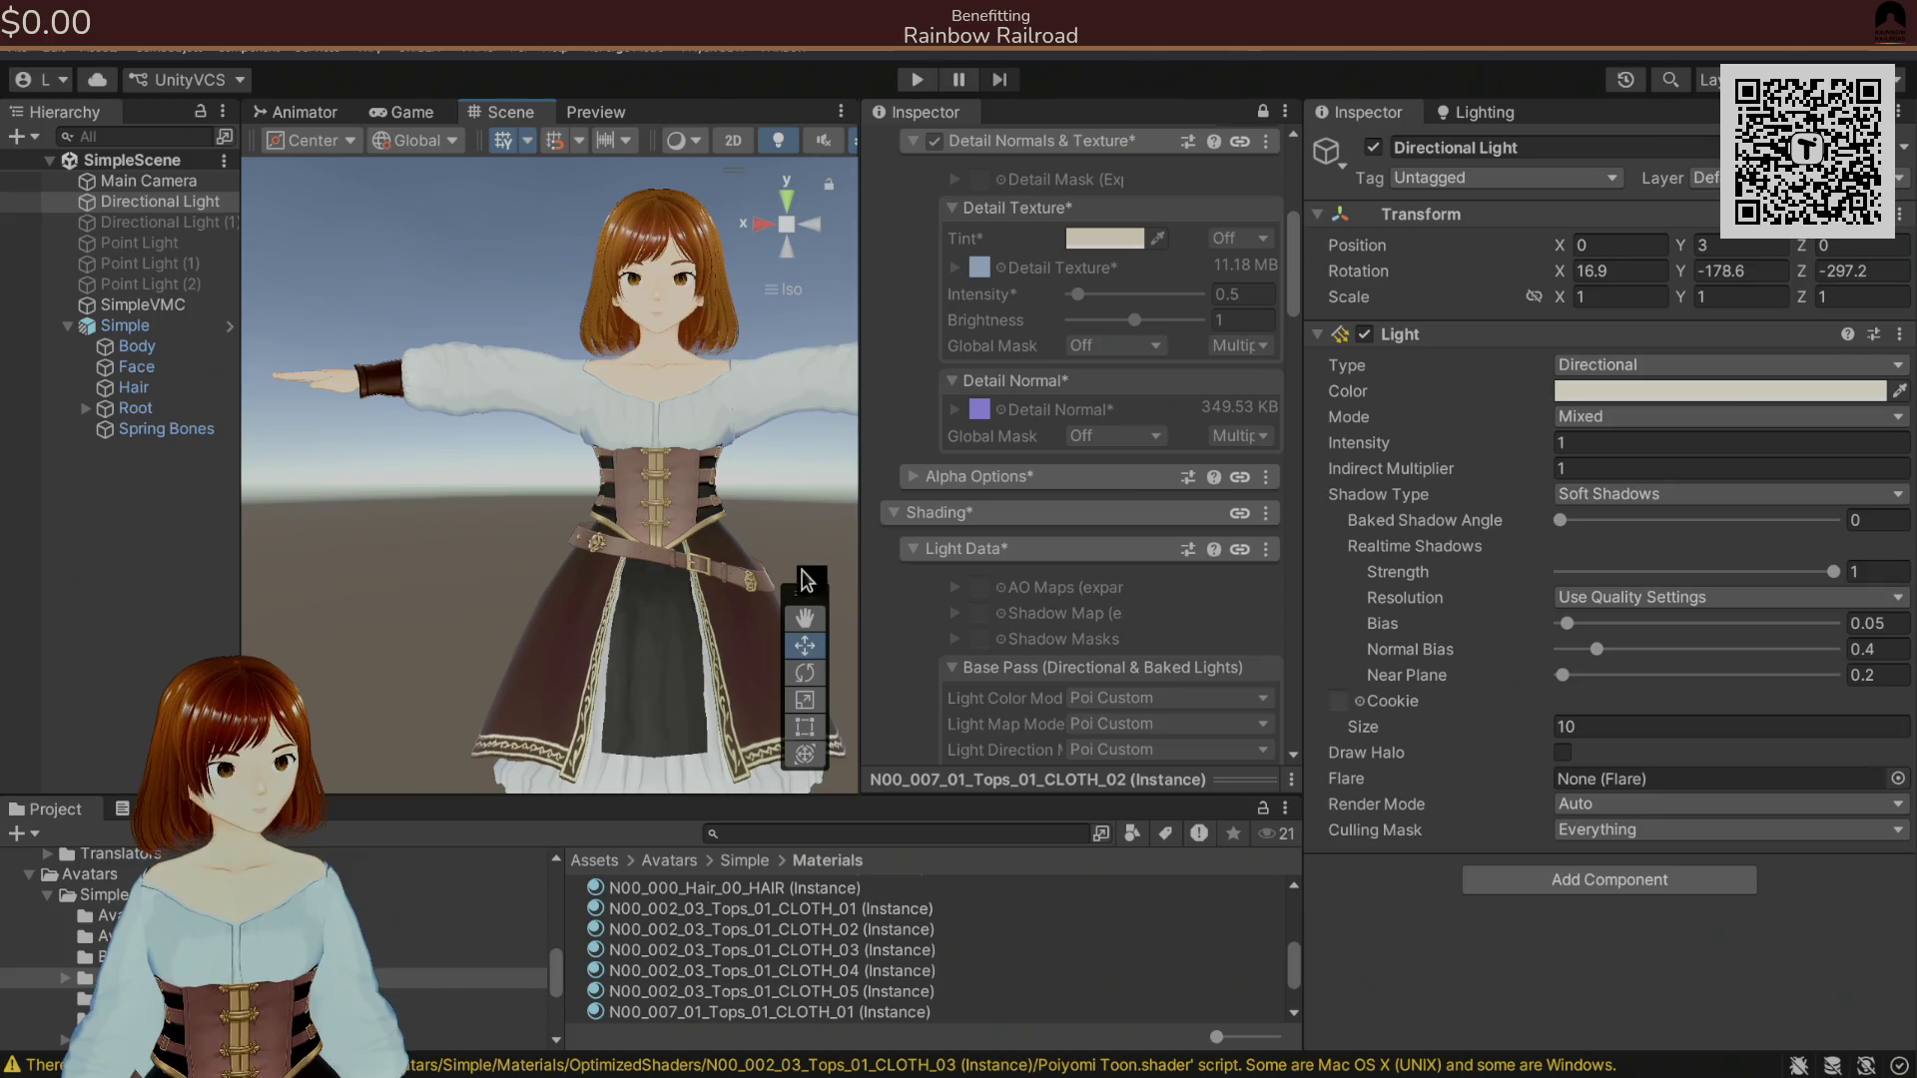
drag(747, 462, 721, 491)
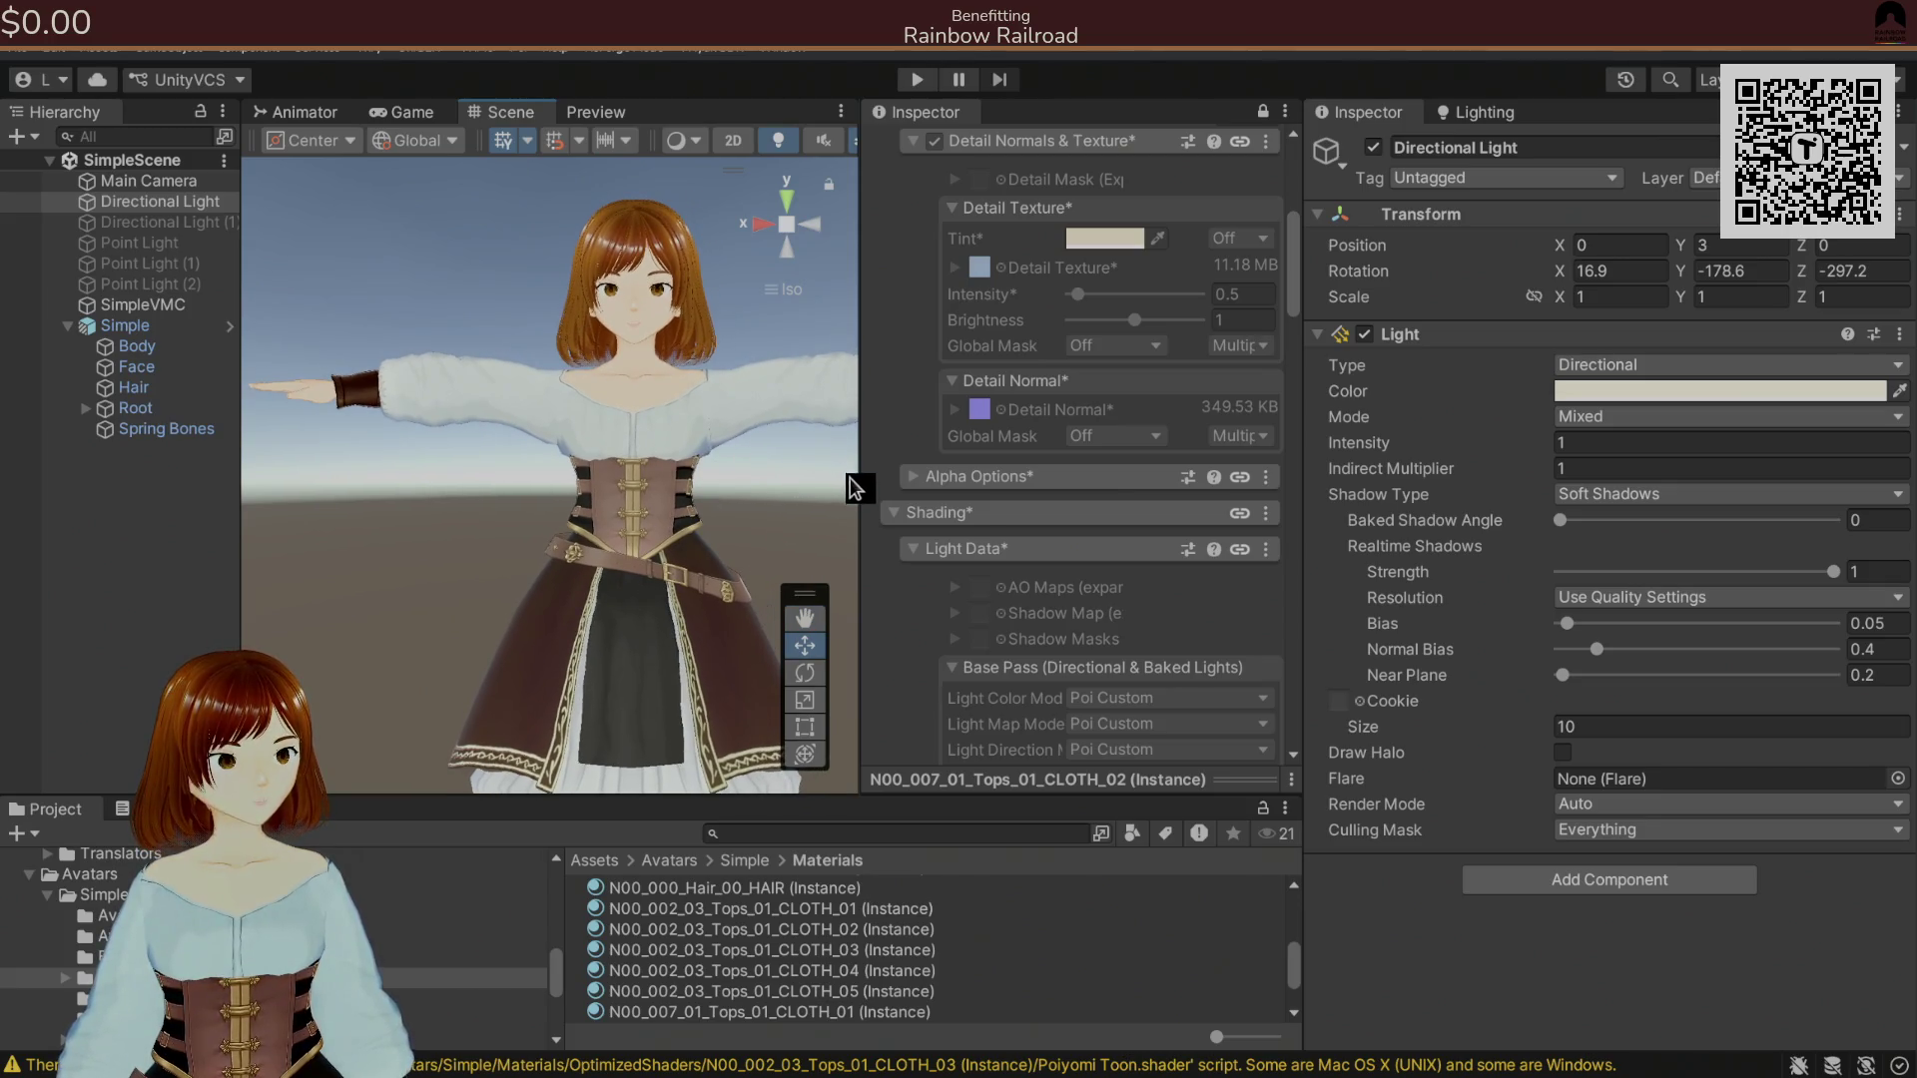
key(alt+Tab)
mouse_move(1112, 478)
mouse_down()
mouse_move(1108, 586)
mouse_move(1115, 557)
mouse_move(1056, 556)
mouse_move(975, 436)
mouse_move(976, 399)
mouse_up()
click(1692, 616)
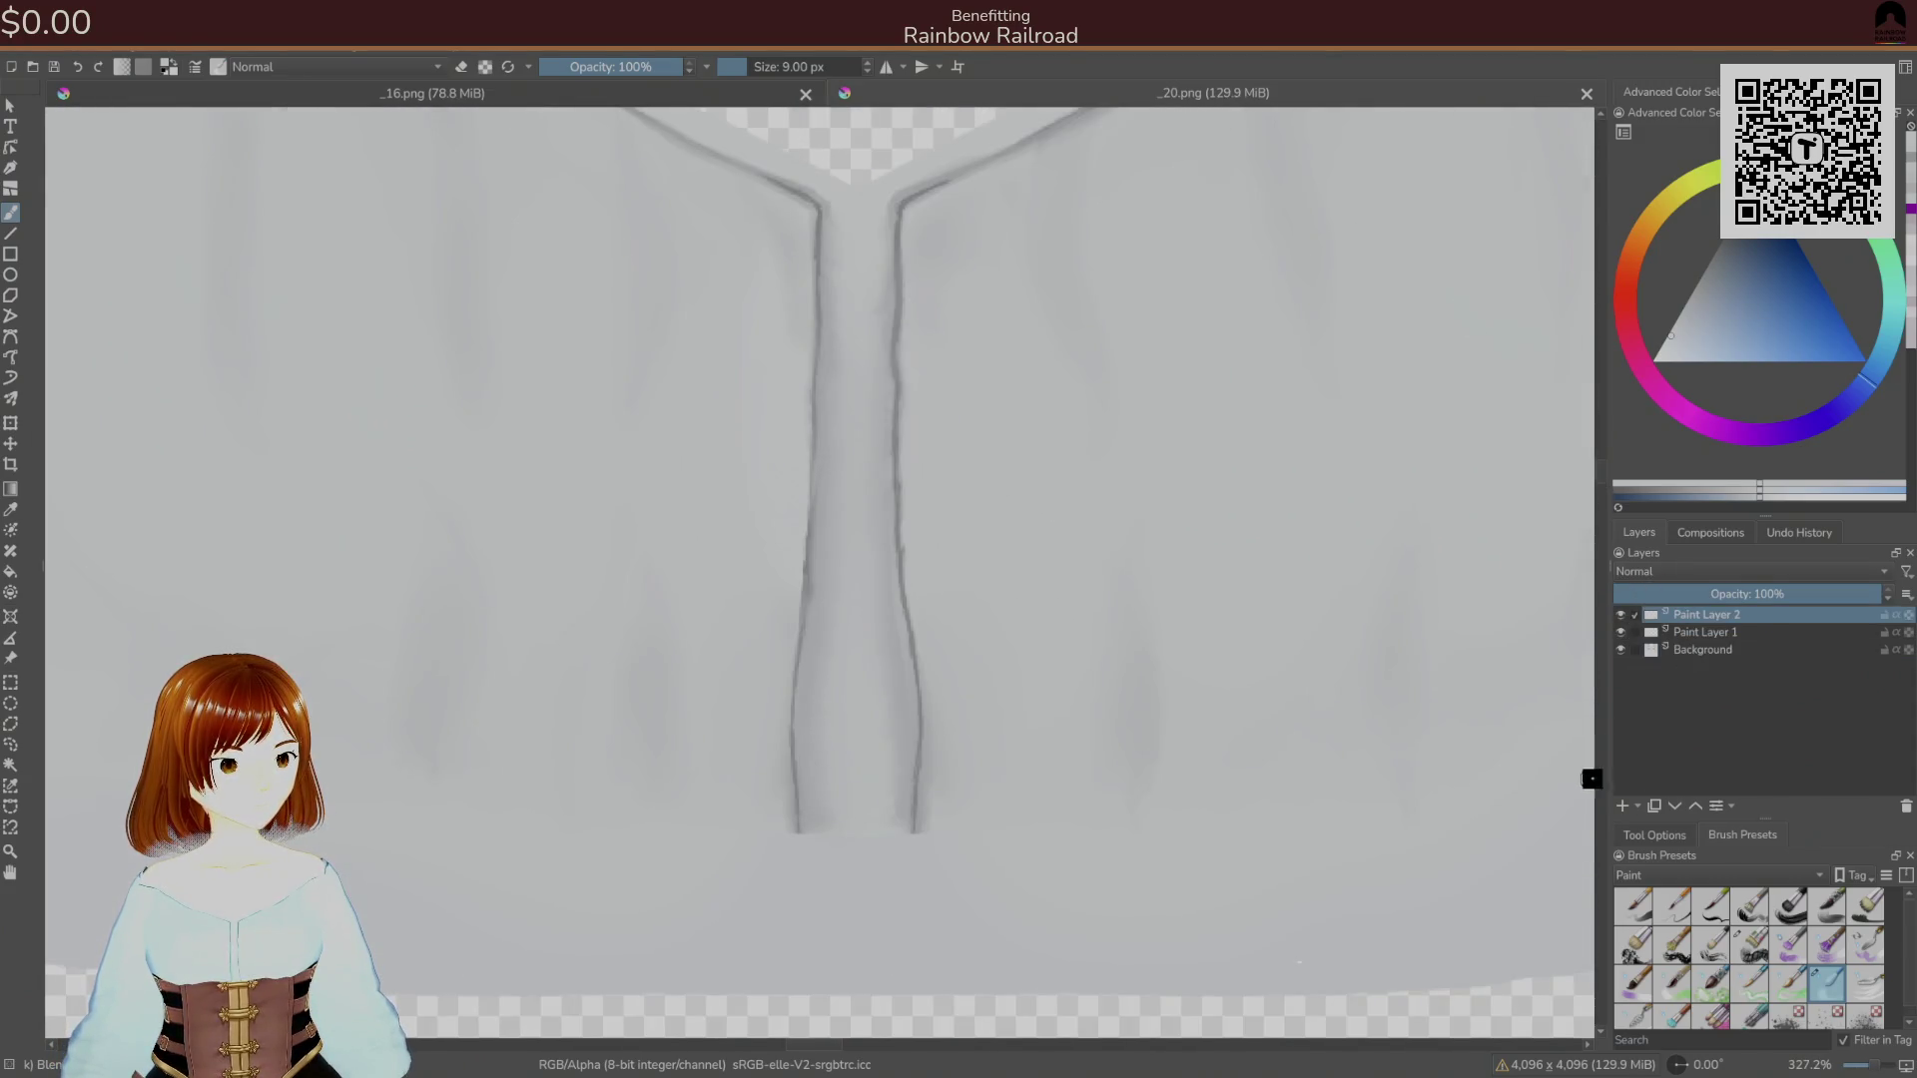
On a new Paint Layer 3, paint grey oval buttons down the placket with a 26 px basic brush.
click(1621, 804)
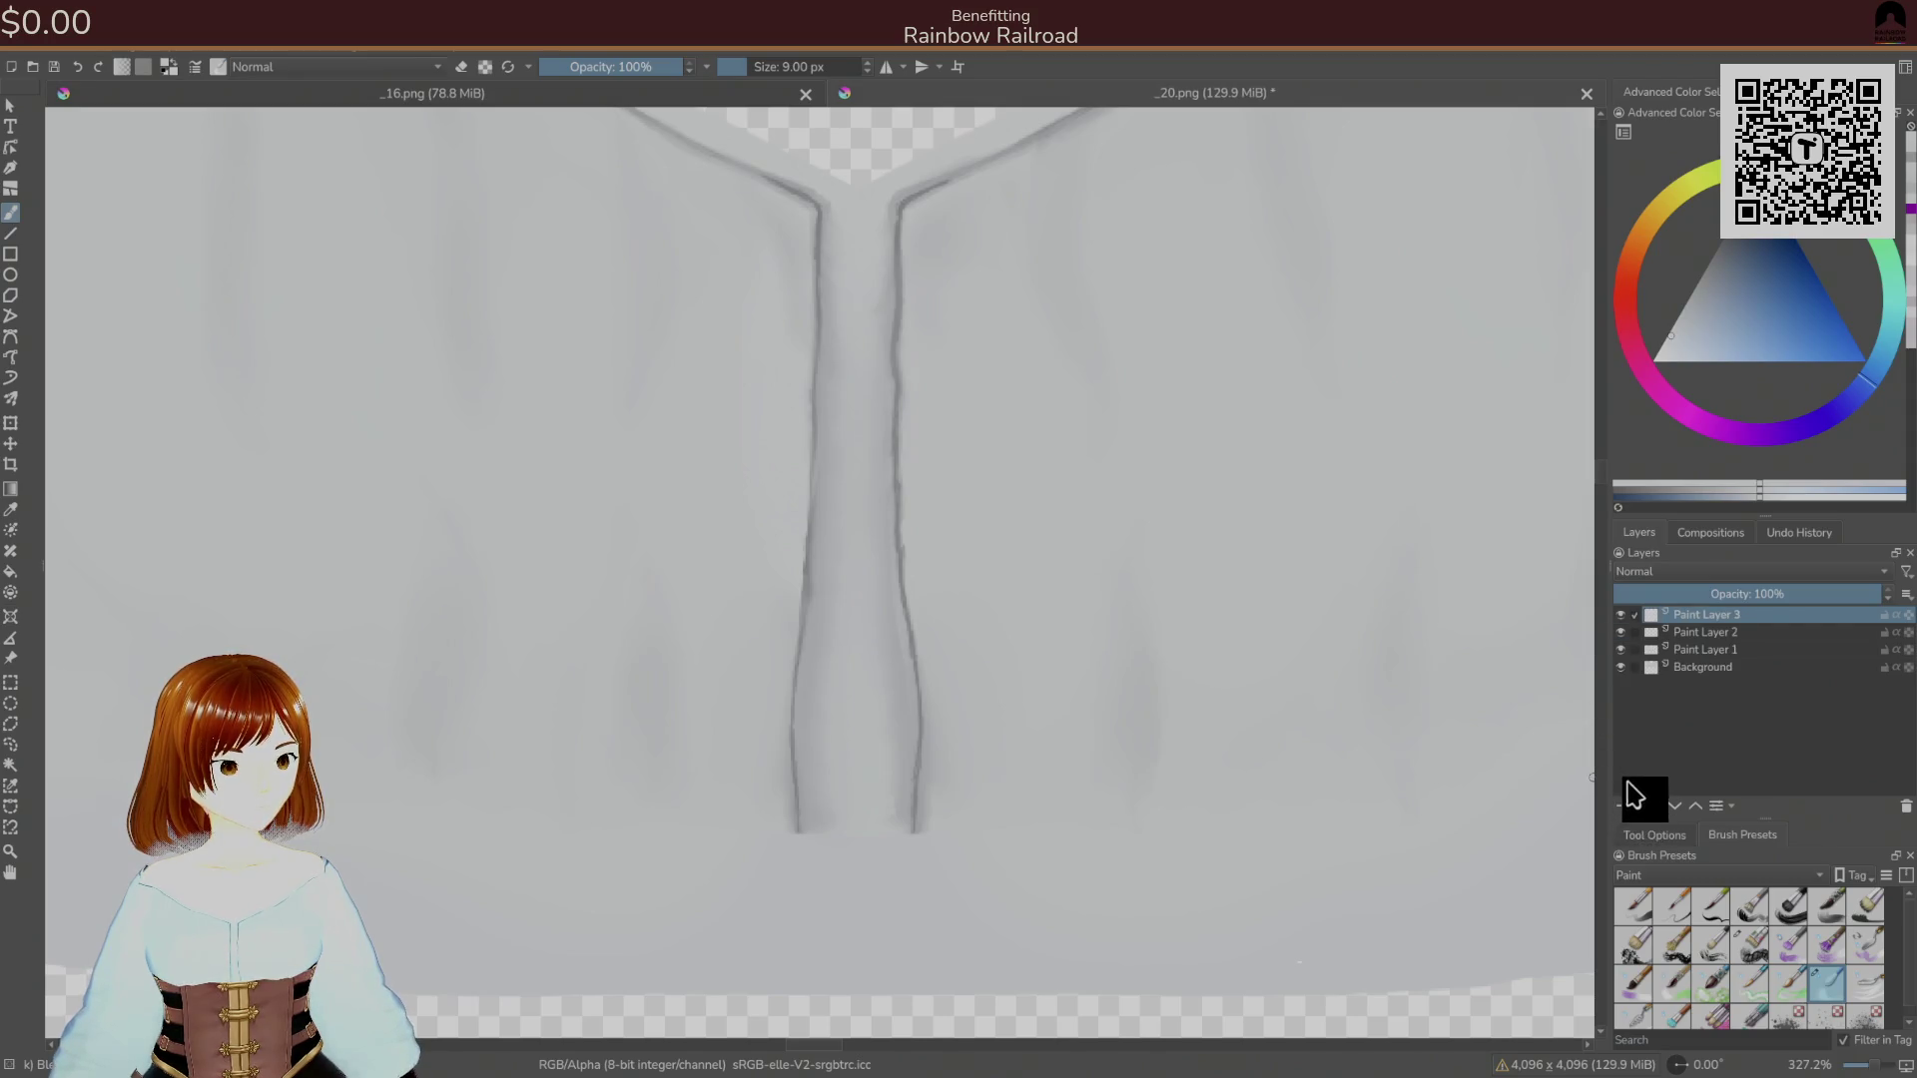
ctrl+click(795, 736)
right_click(878, 715)
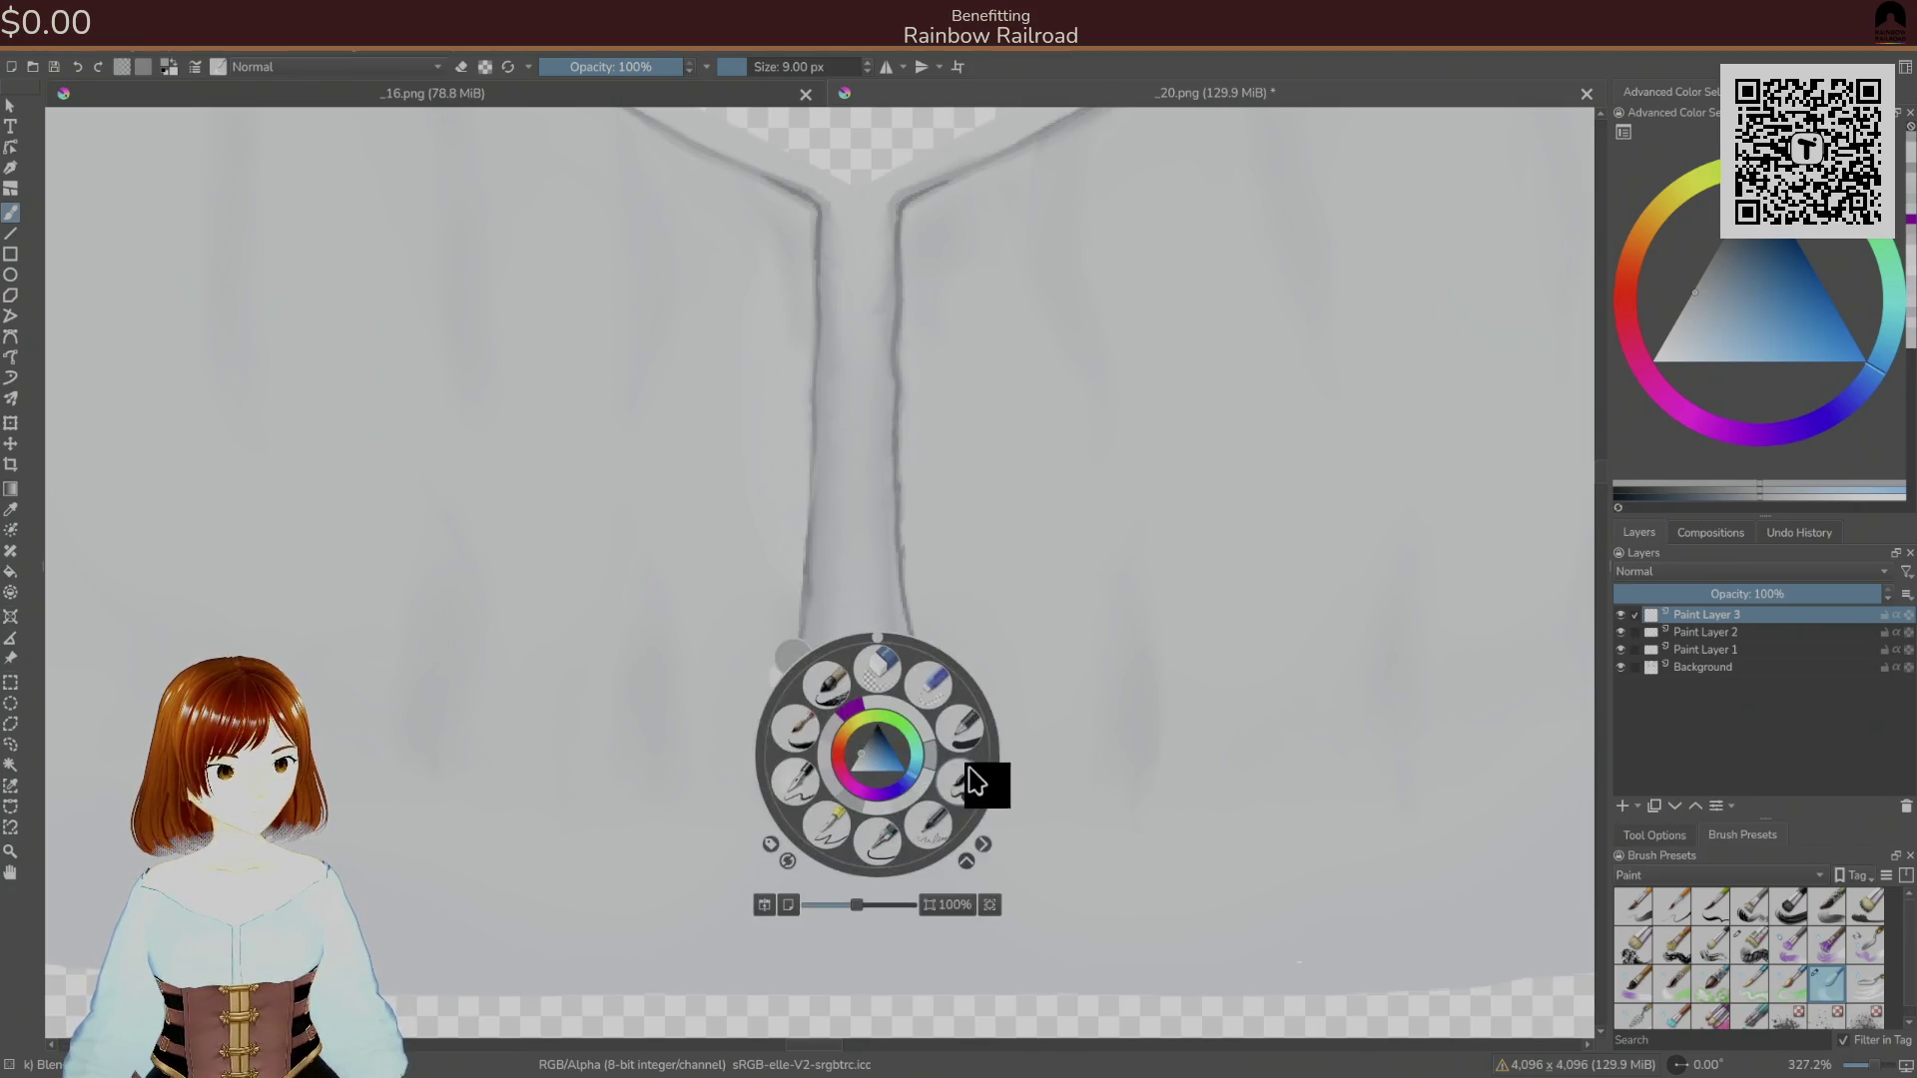
click(978, 788)
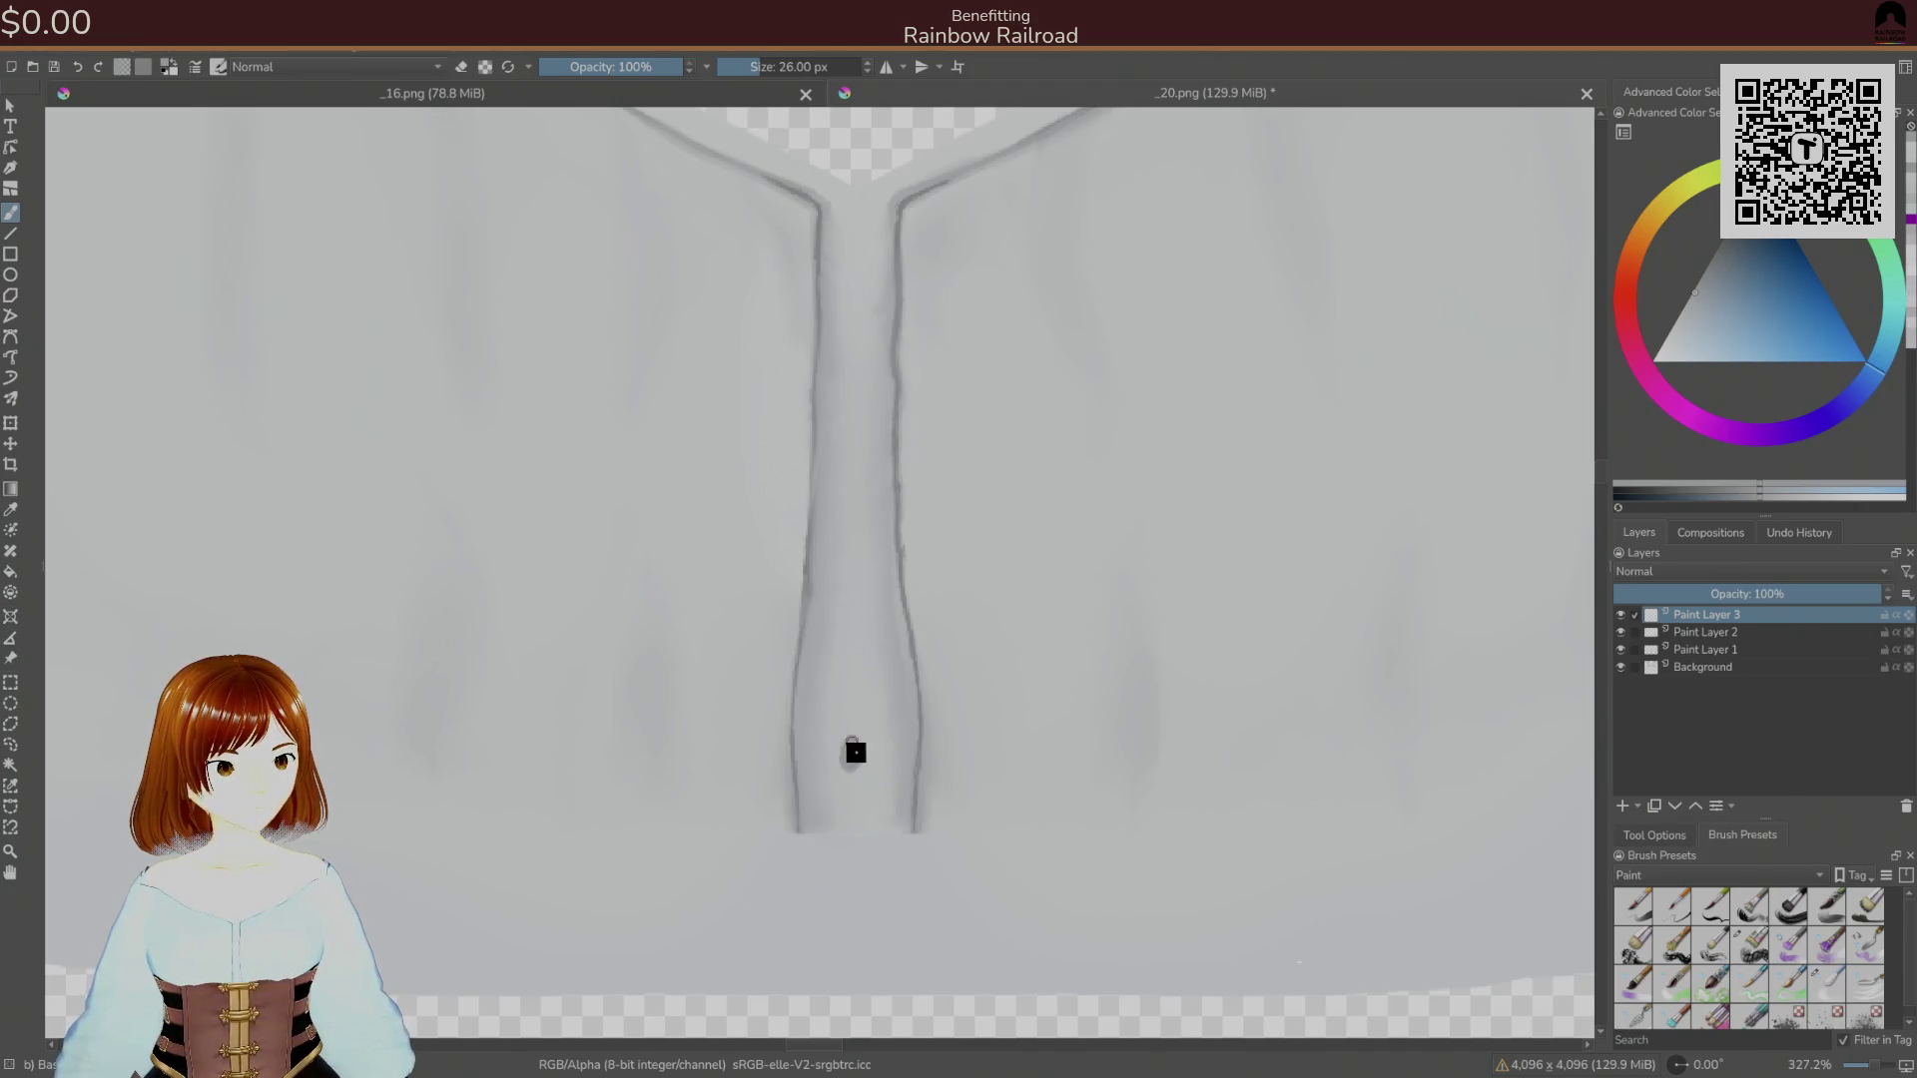
key(ctrl+z)
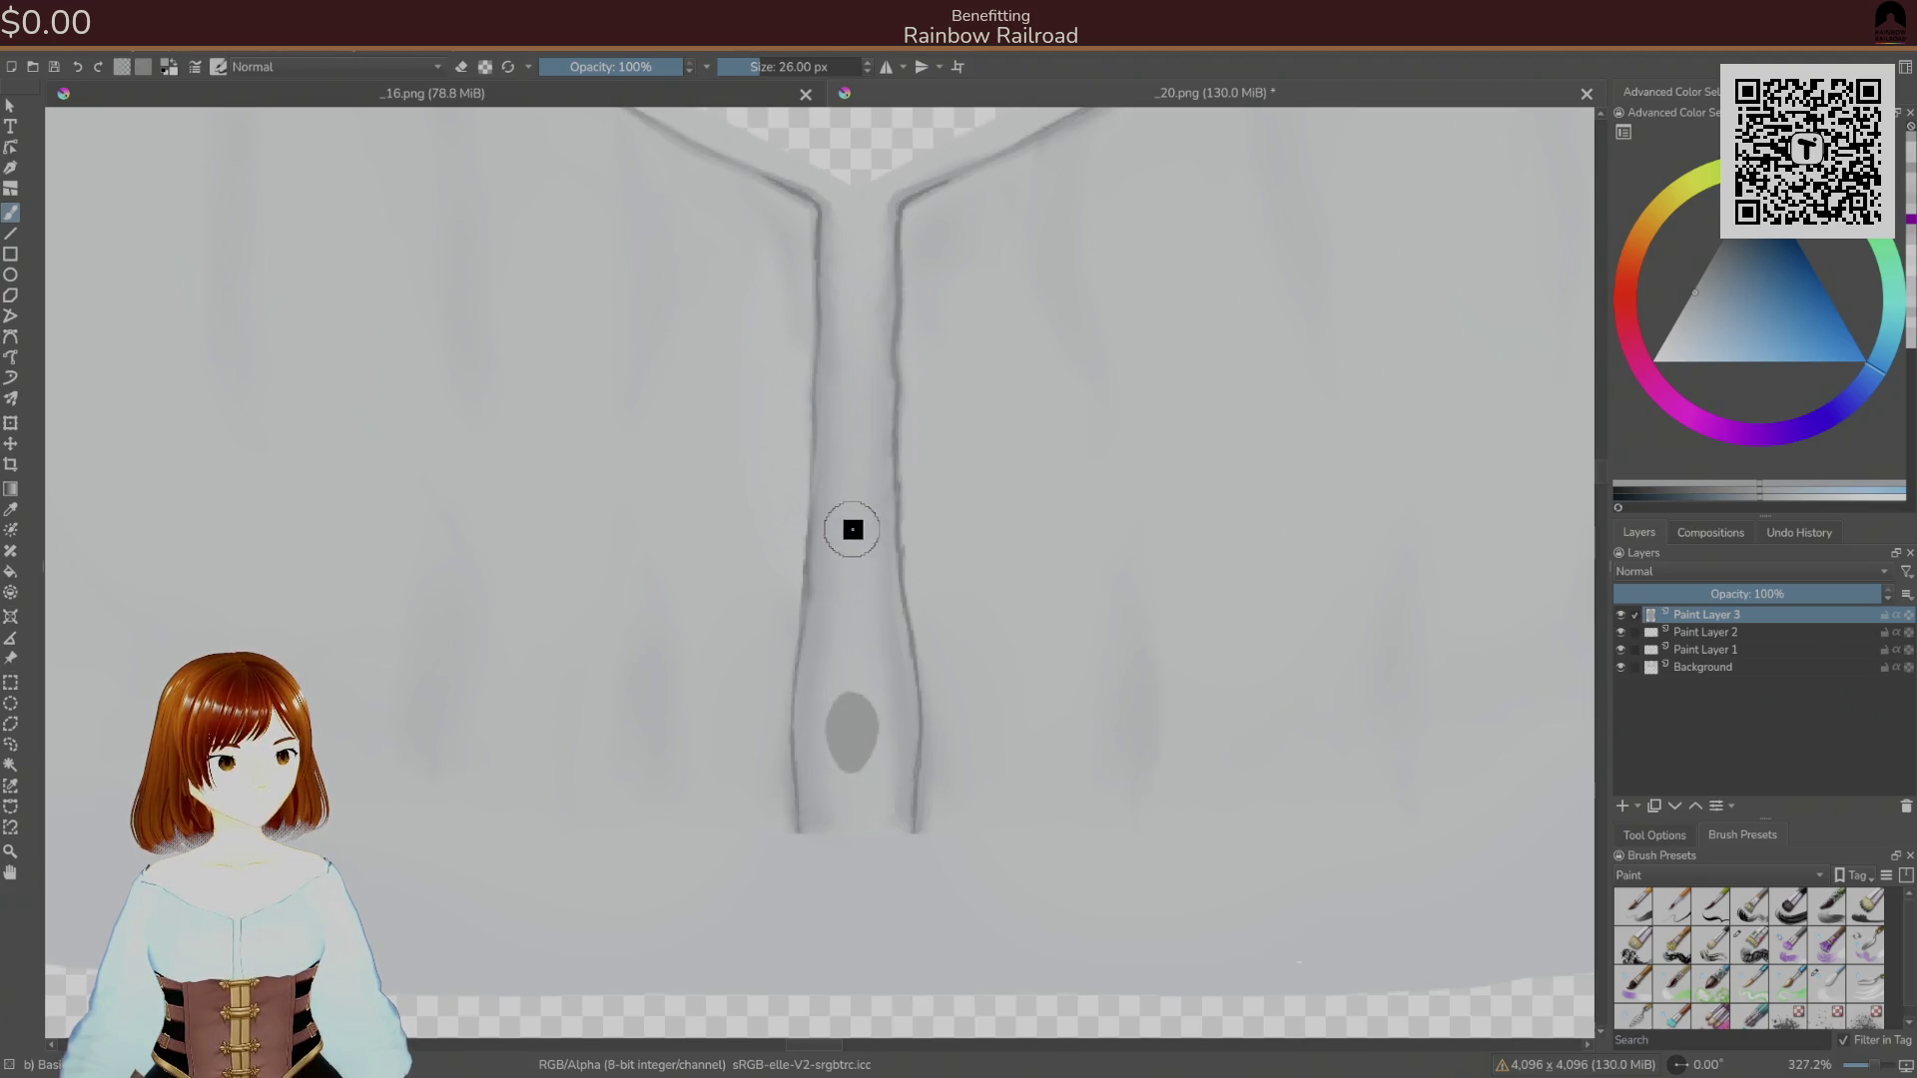
drag(848, 520, 860, 485)
drag(847, 260, 855, 234)
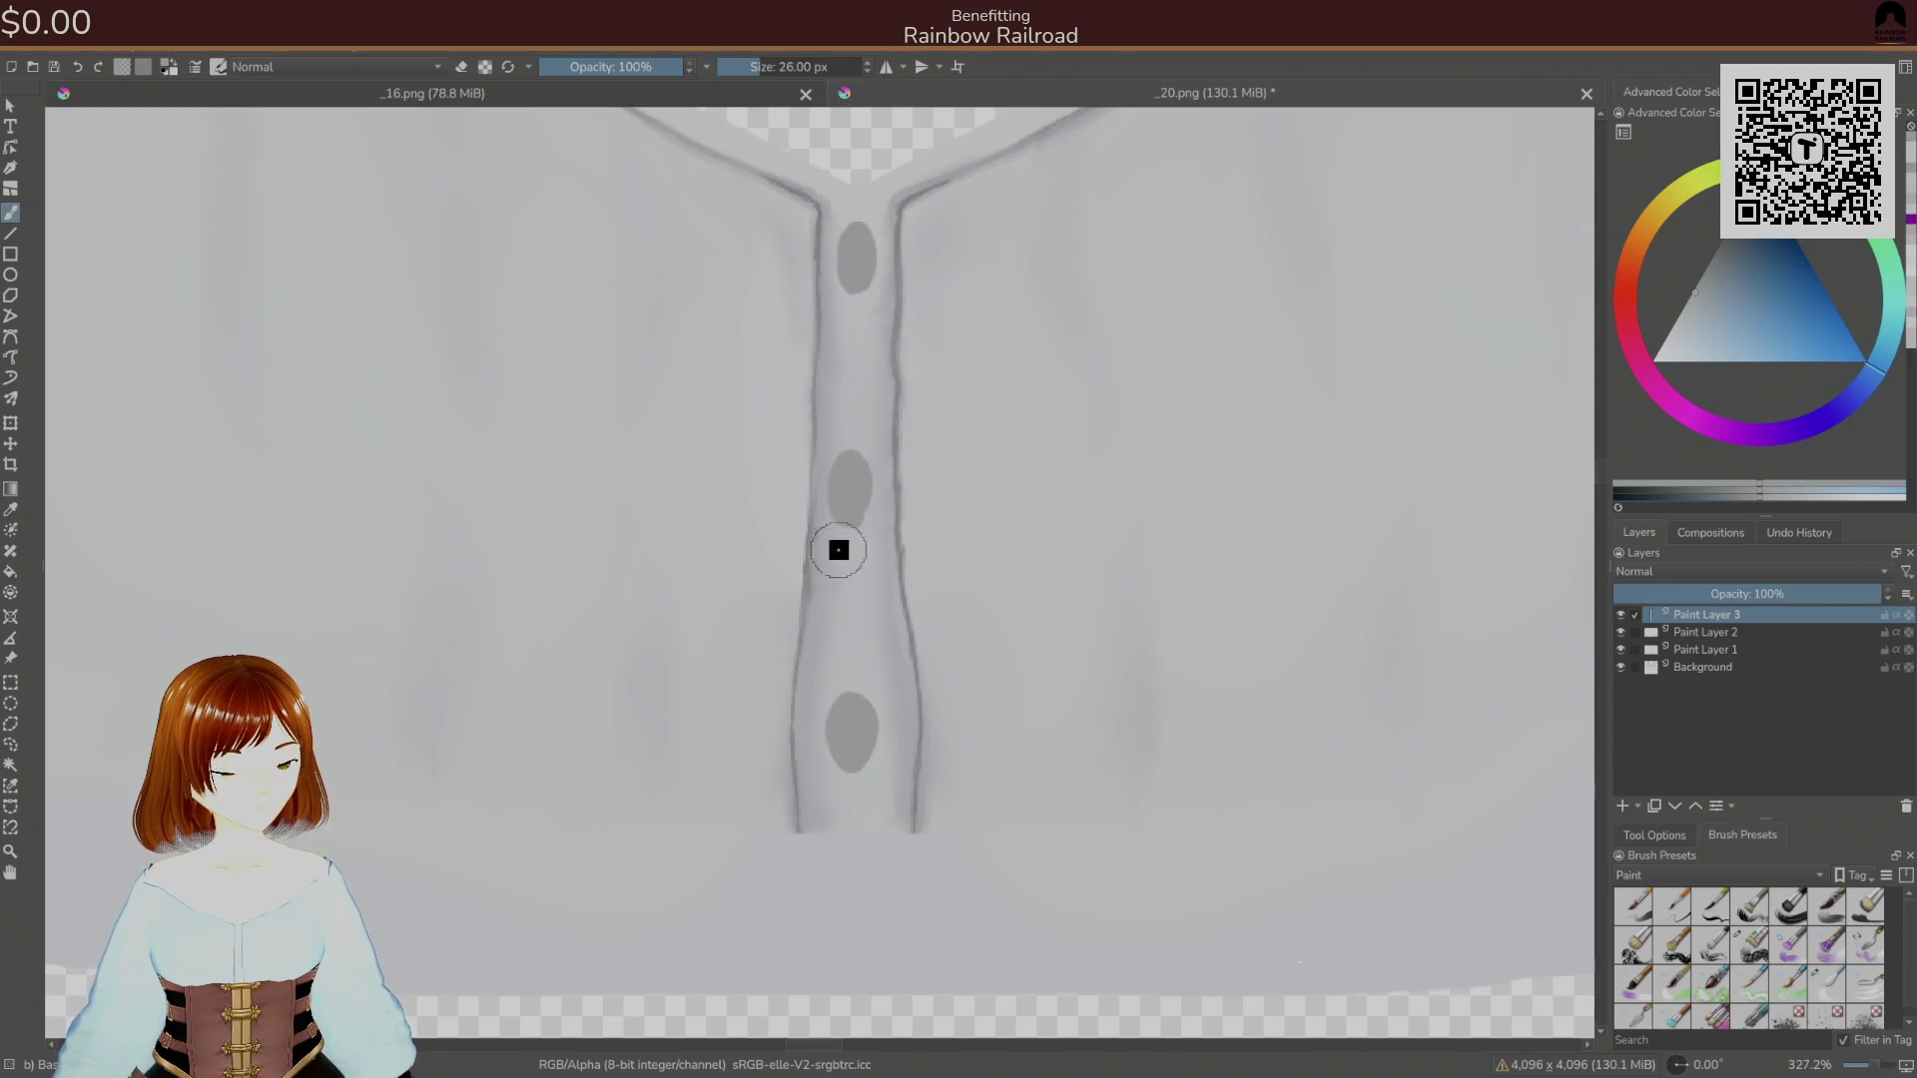
Re-save the texture as PNG, check it on the avatar in Unity, and return to Krita.
key(ctrl+s)
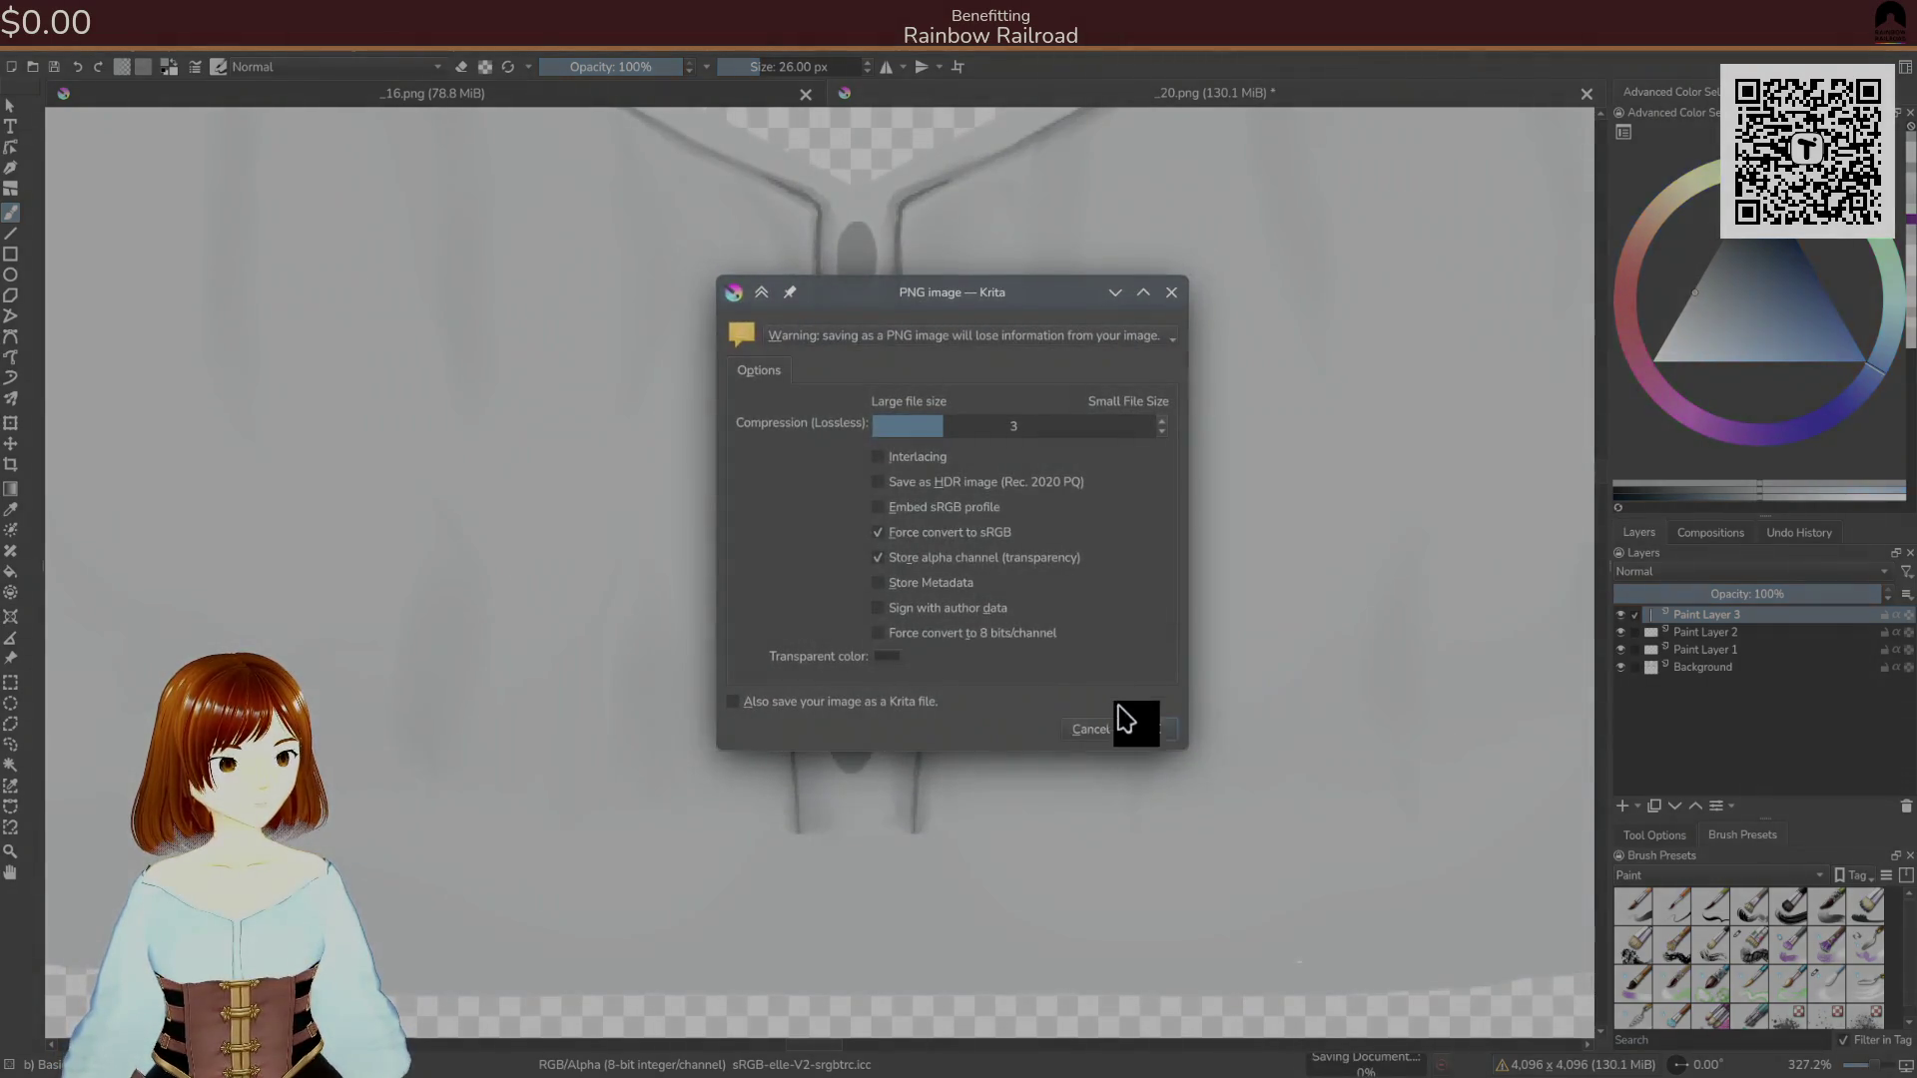
click(1131, 720)
key(alt+Tab)
key(alt+Tab)
key(alt+Tab)
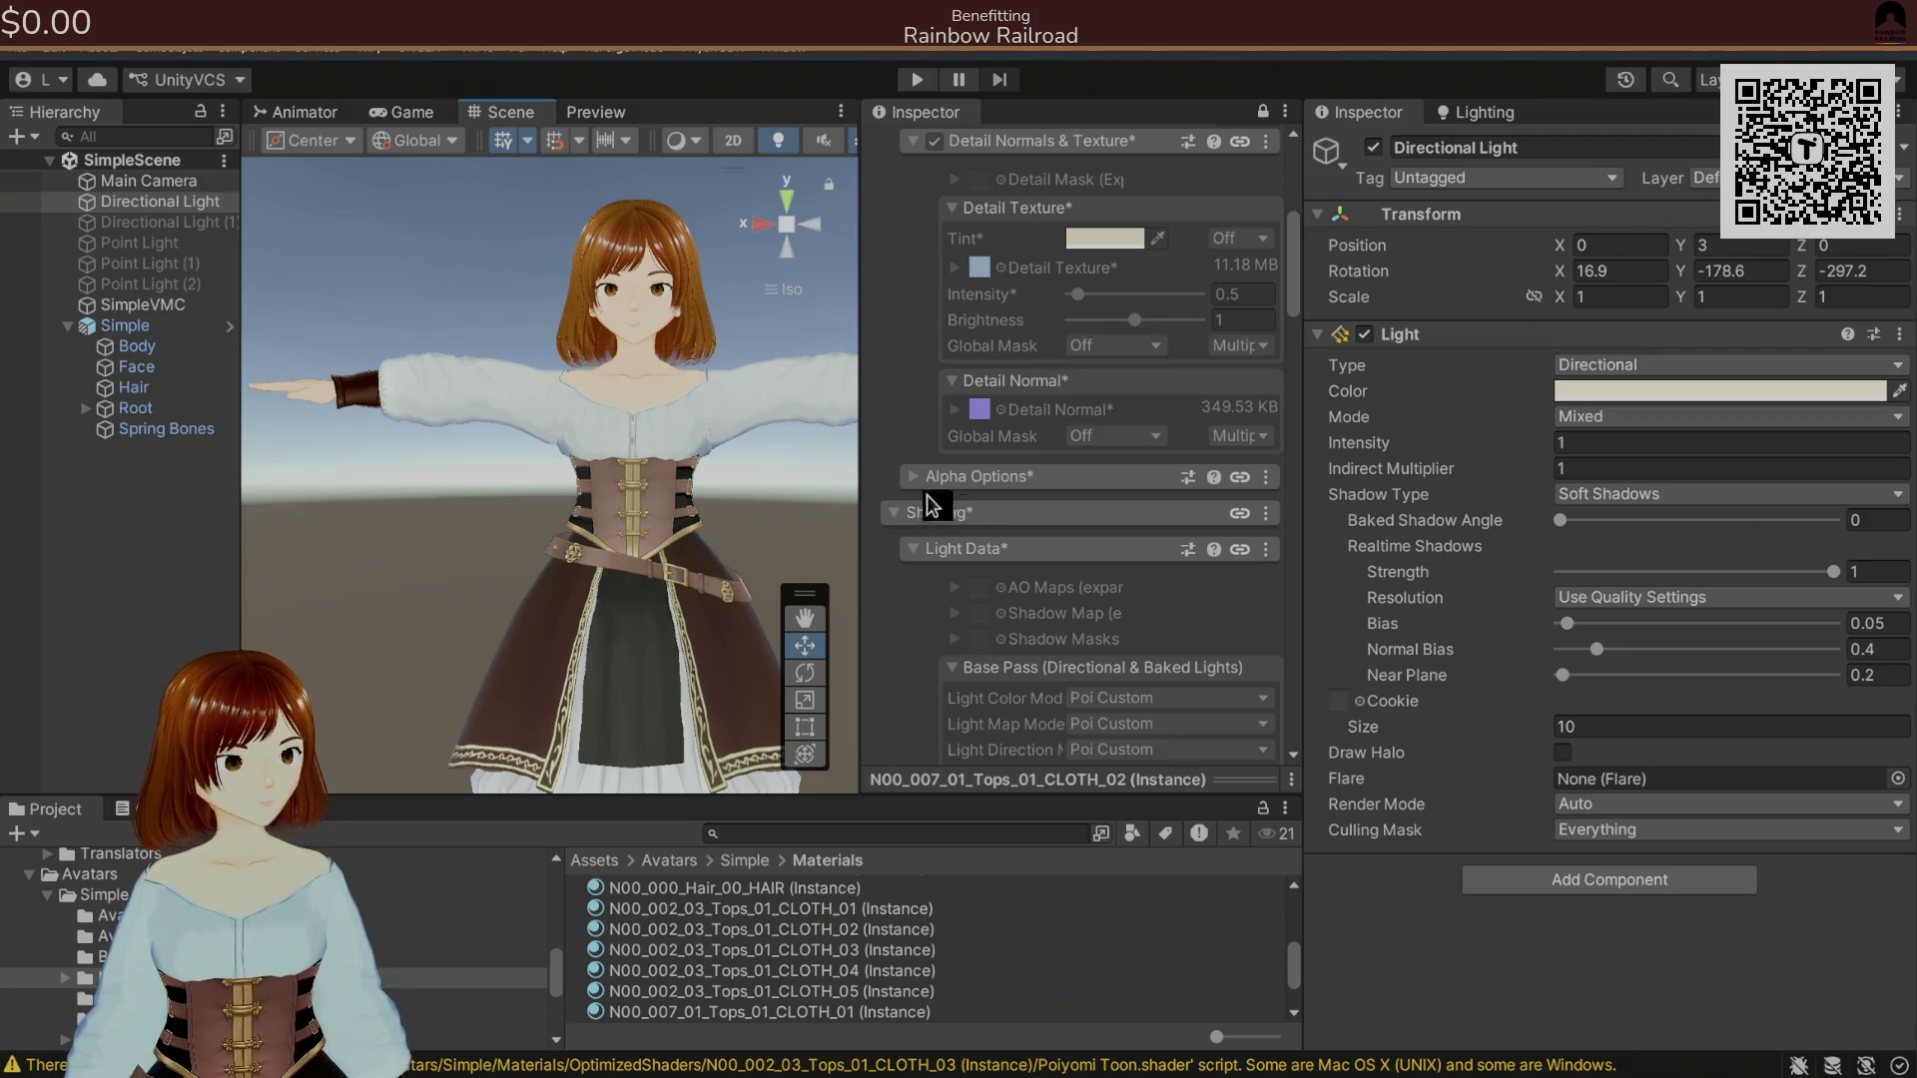
scroll(539, 499, up, 6)
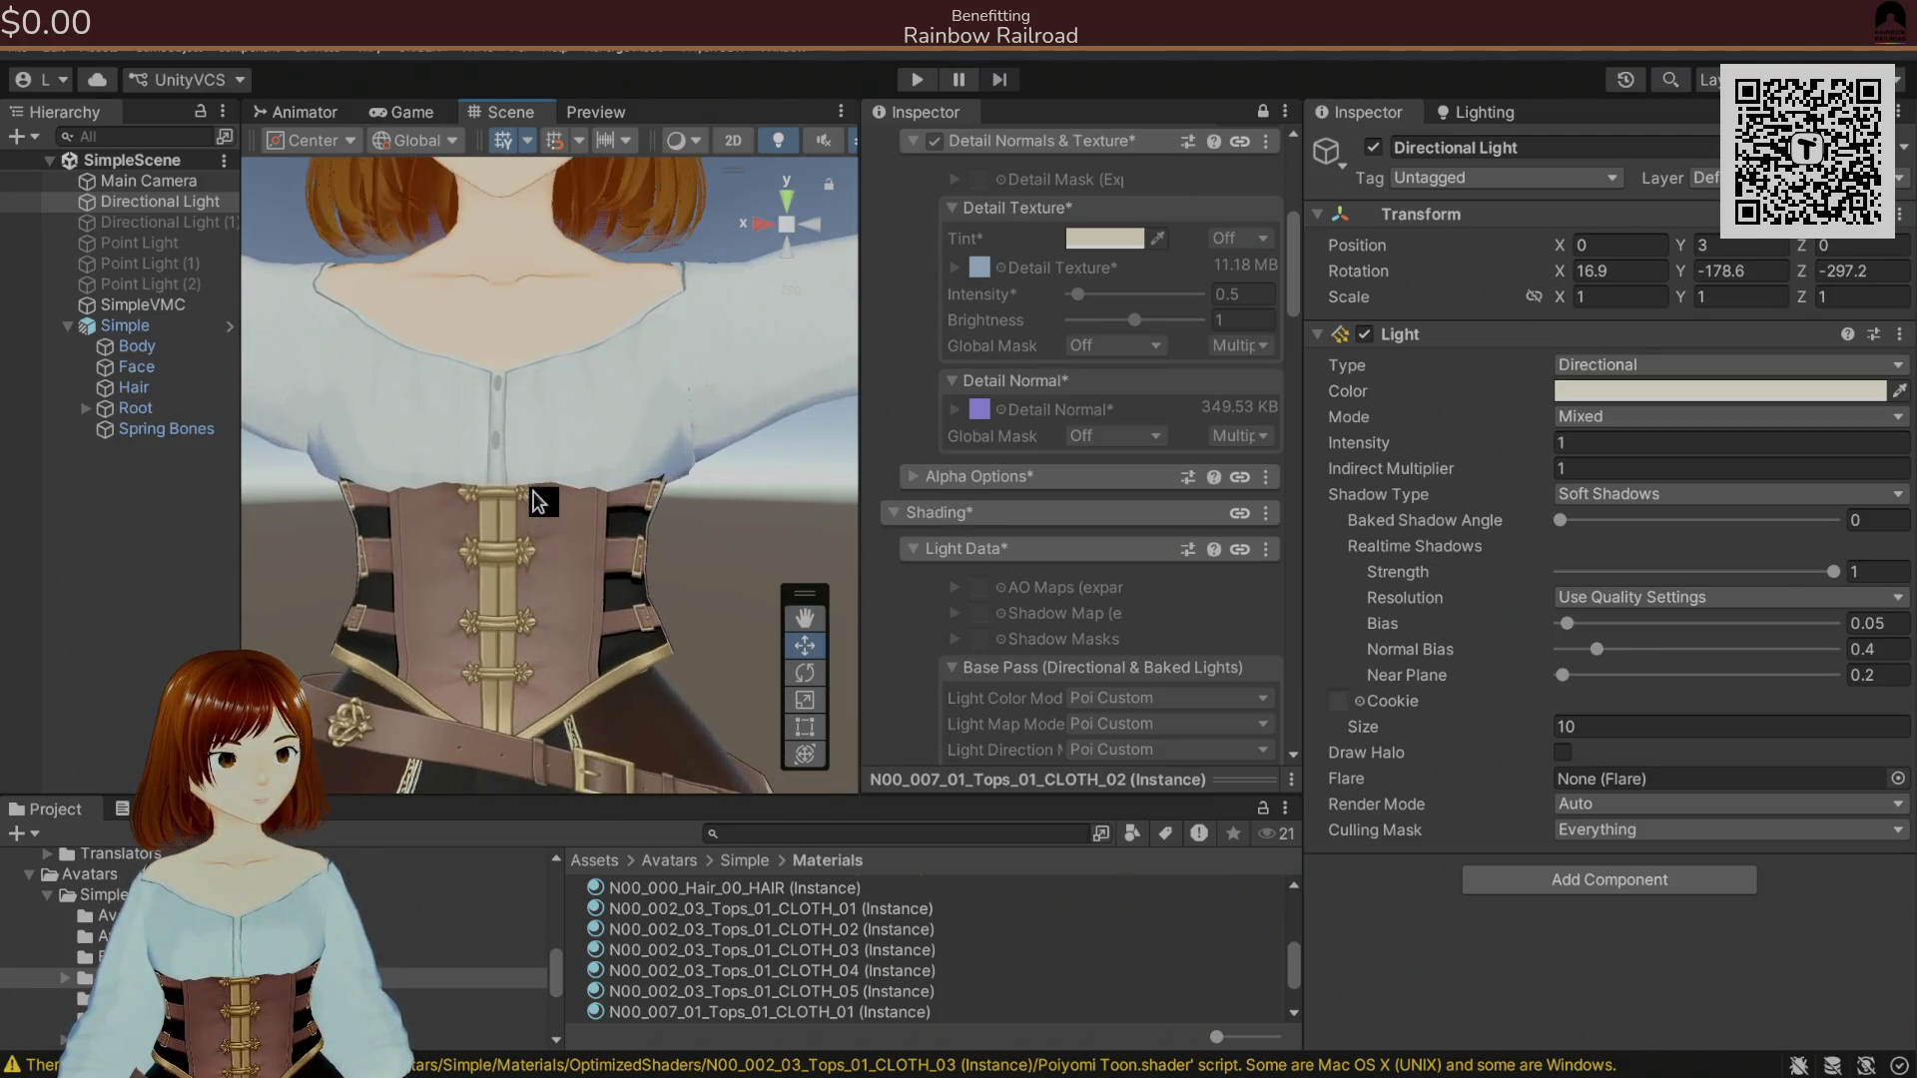
key(alt+Tab)
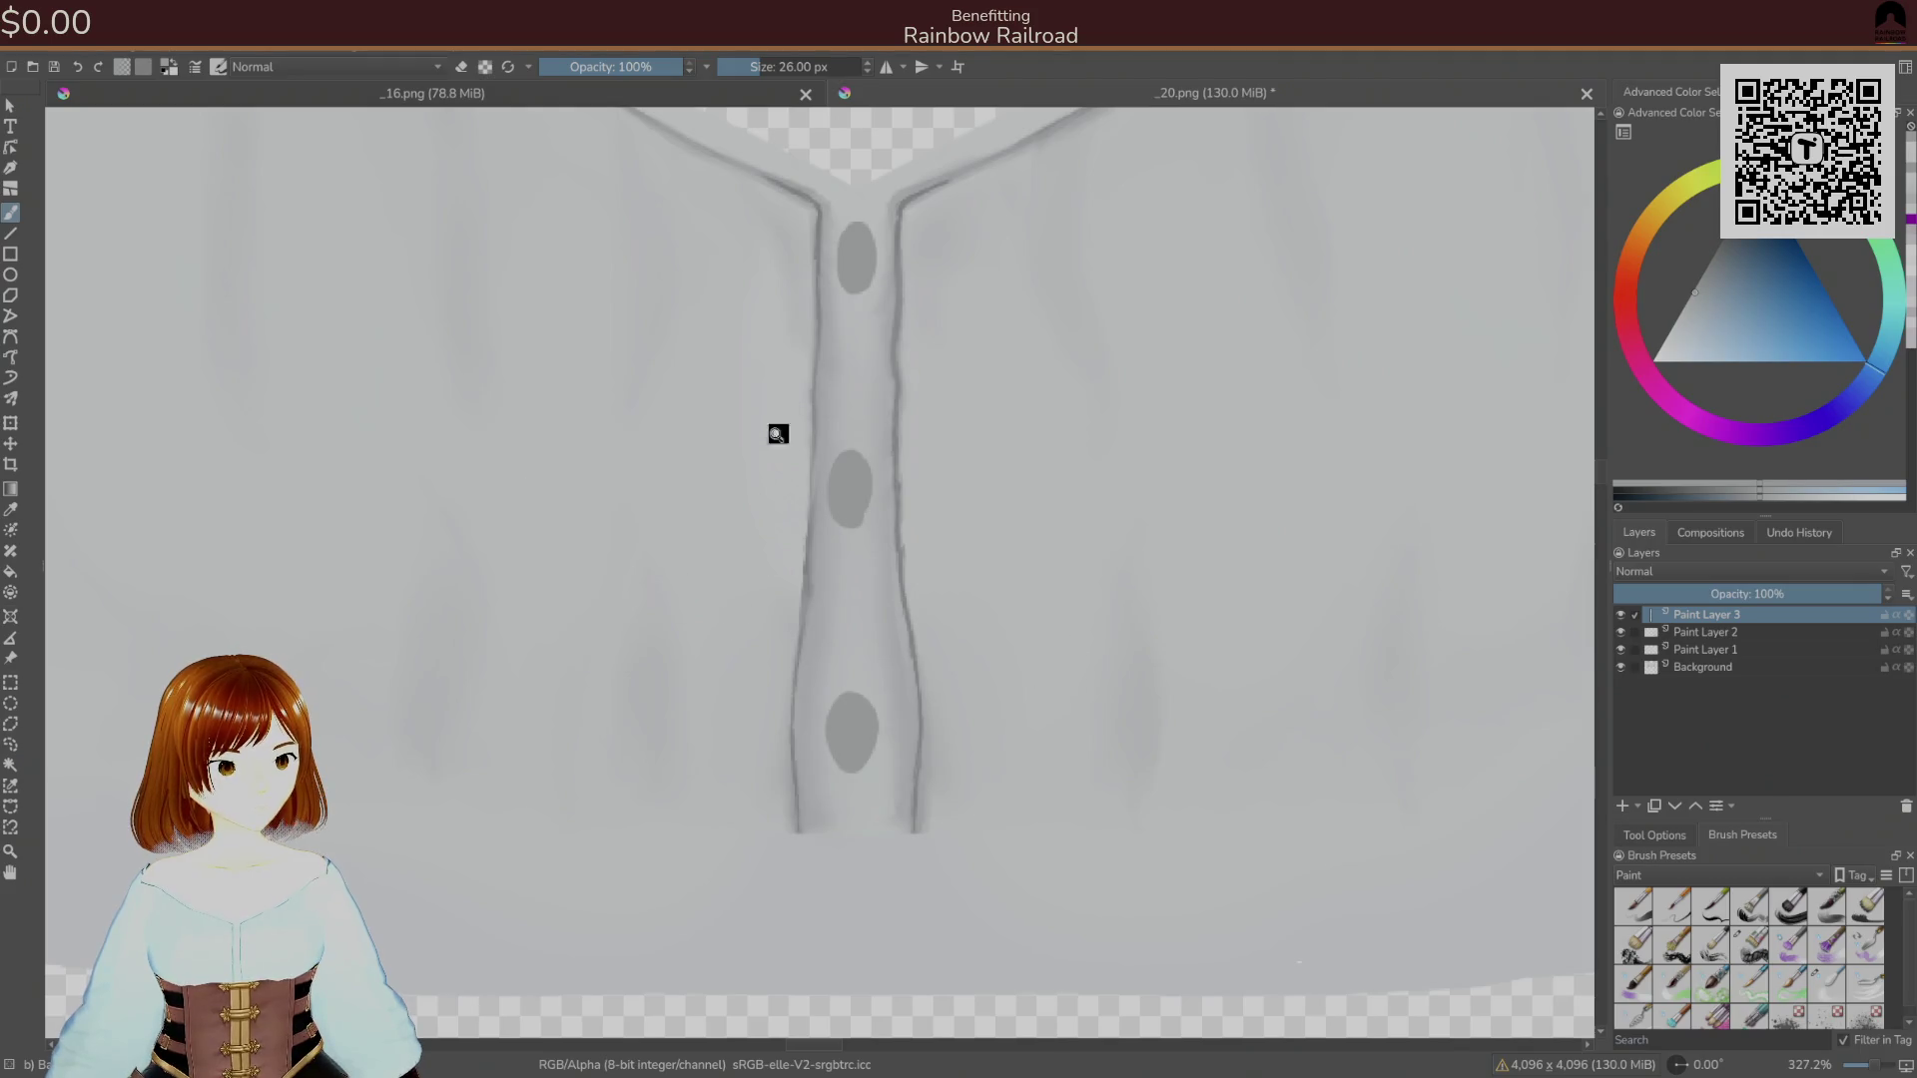
Undo the old buttons, repaint the top and middle grey ovals on the placket, and save as PNG.
key(ctrl+z)
key(ctrl+z)
key(ctrl+z)
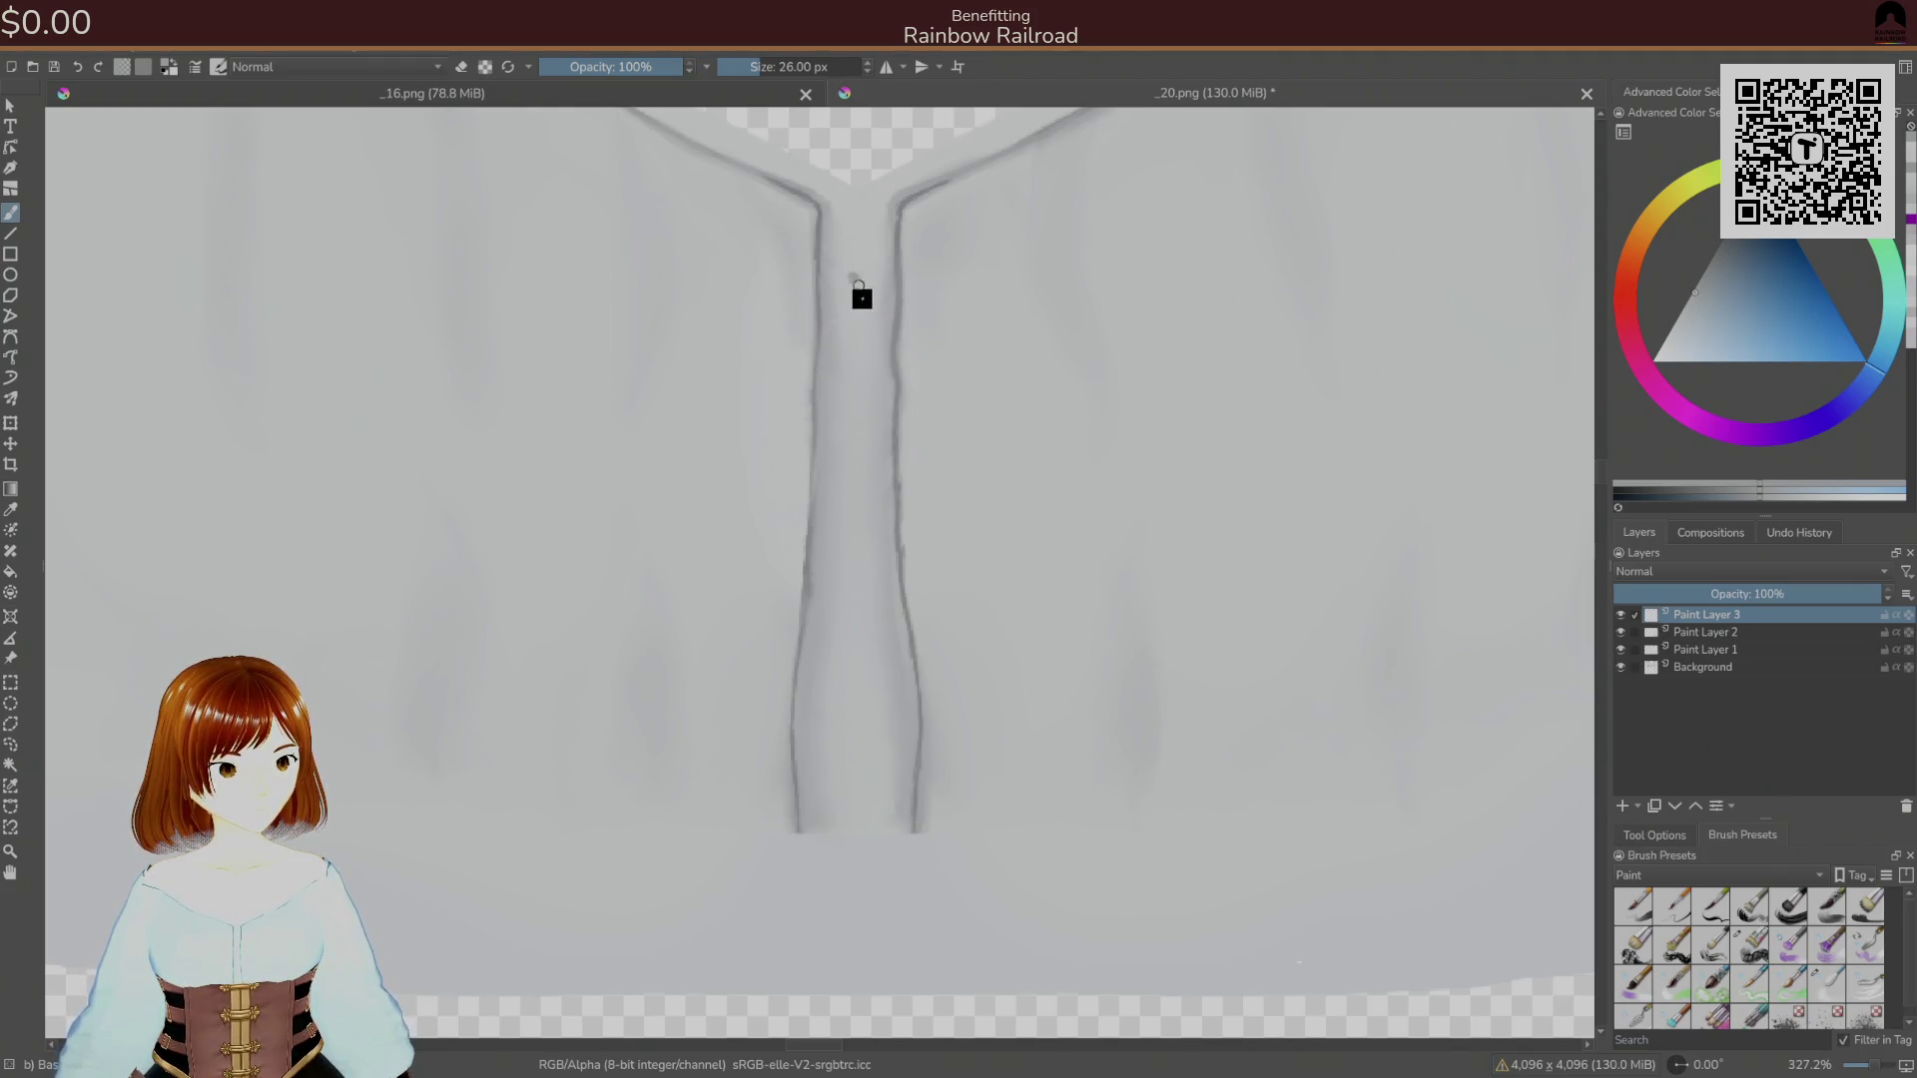
drag(857, 262, 856, 300)
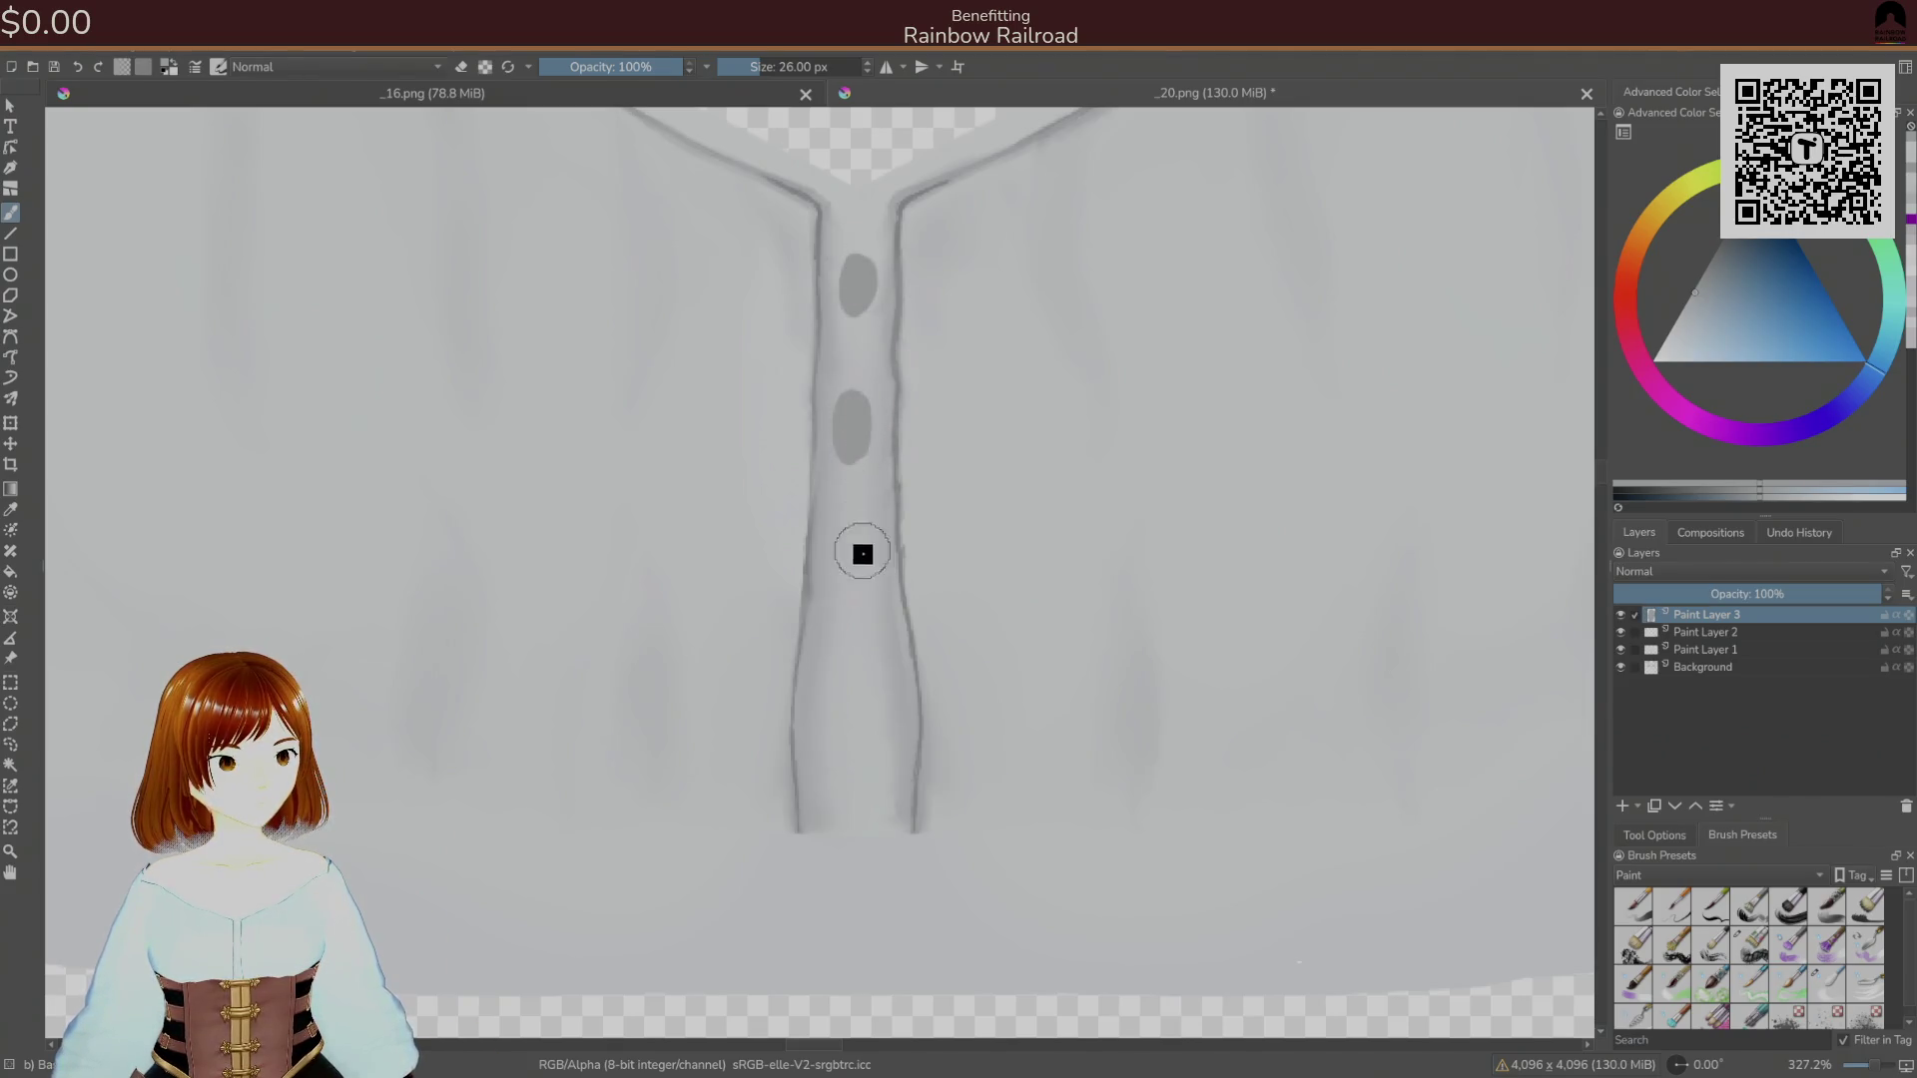
drag(847, 544, 844, 586)
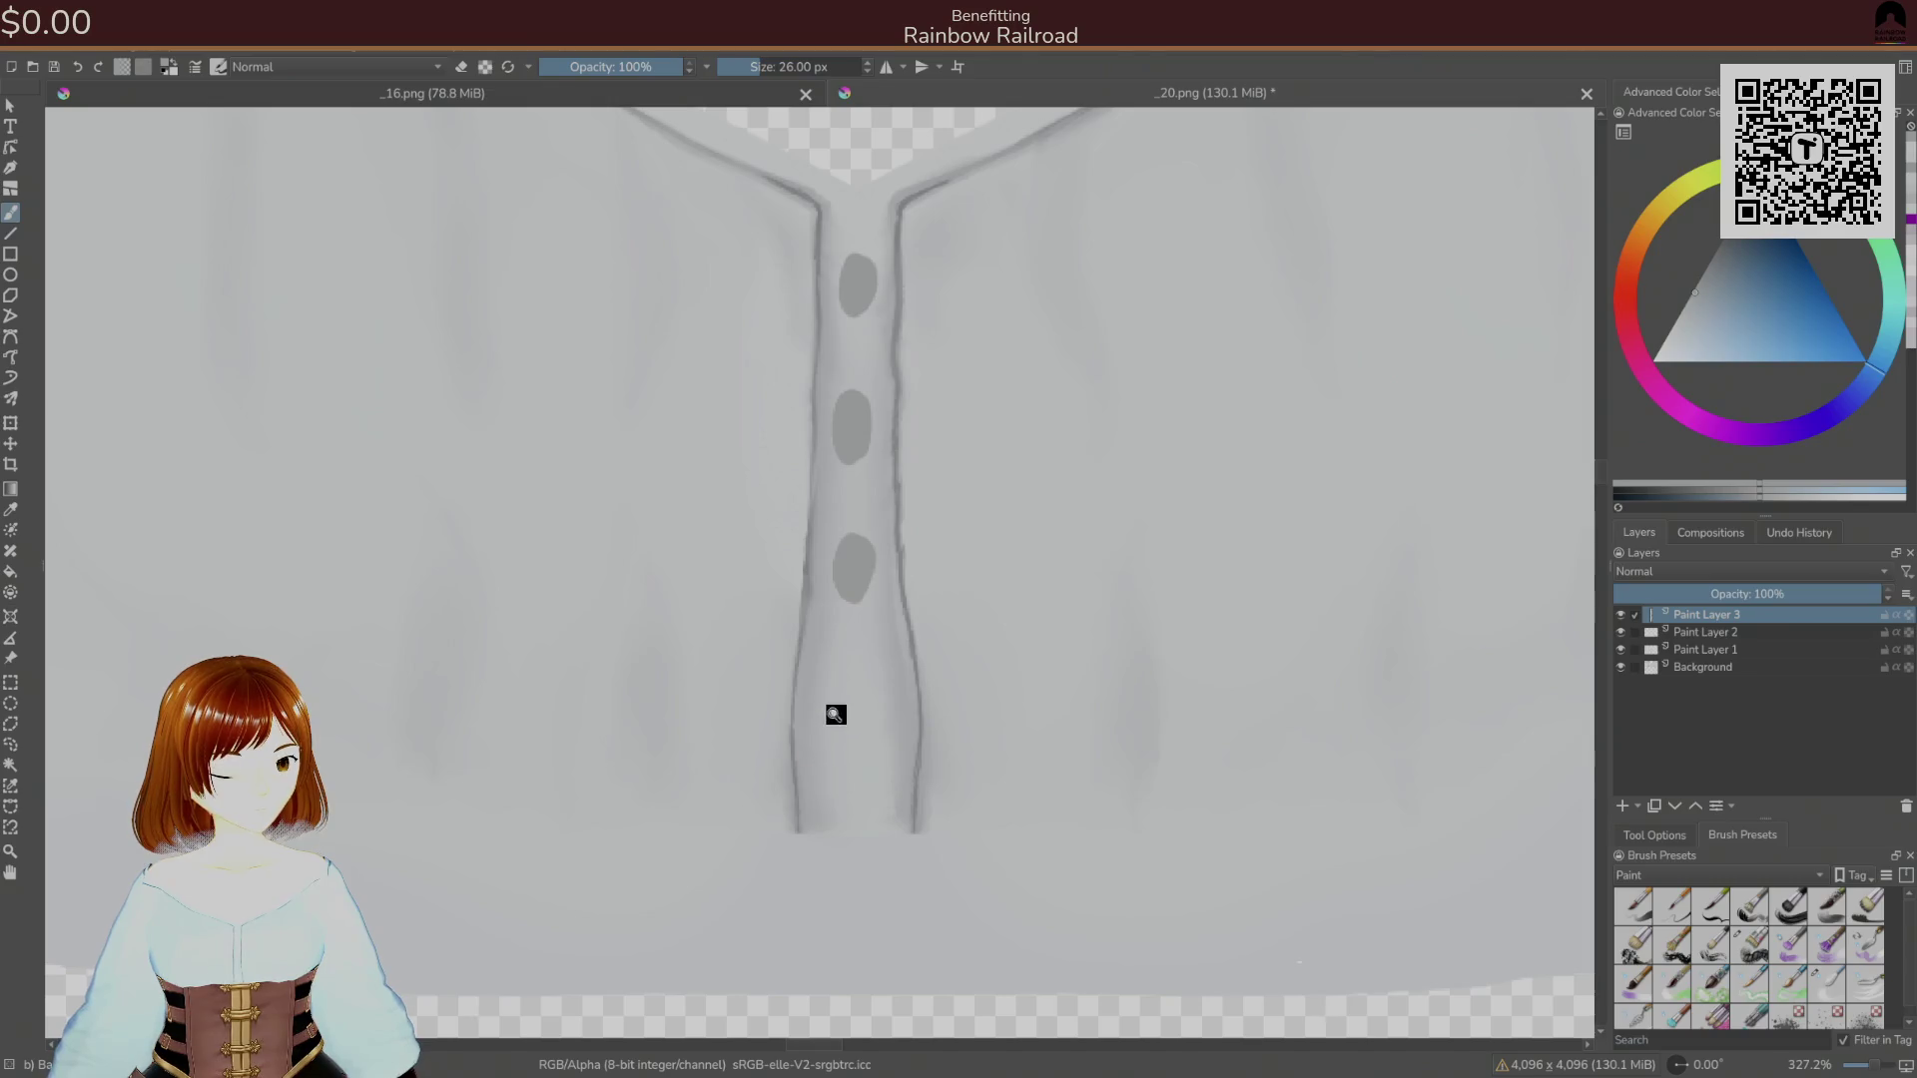
key(ctrl+s)
click(1148, 737)
Check the avatar in Unity, then add a larger bottom button oval and re-save the PNG.
key(alt+Tab)
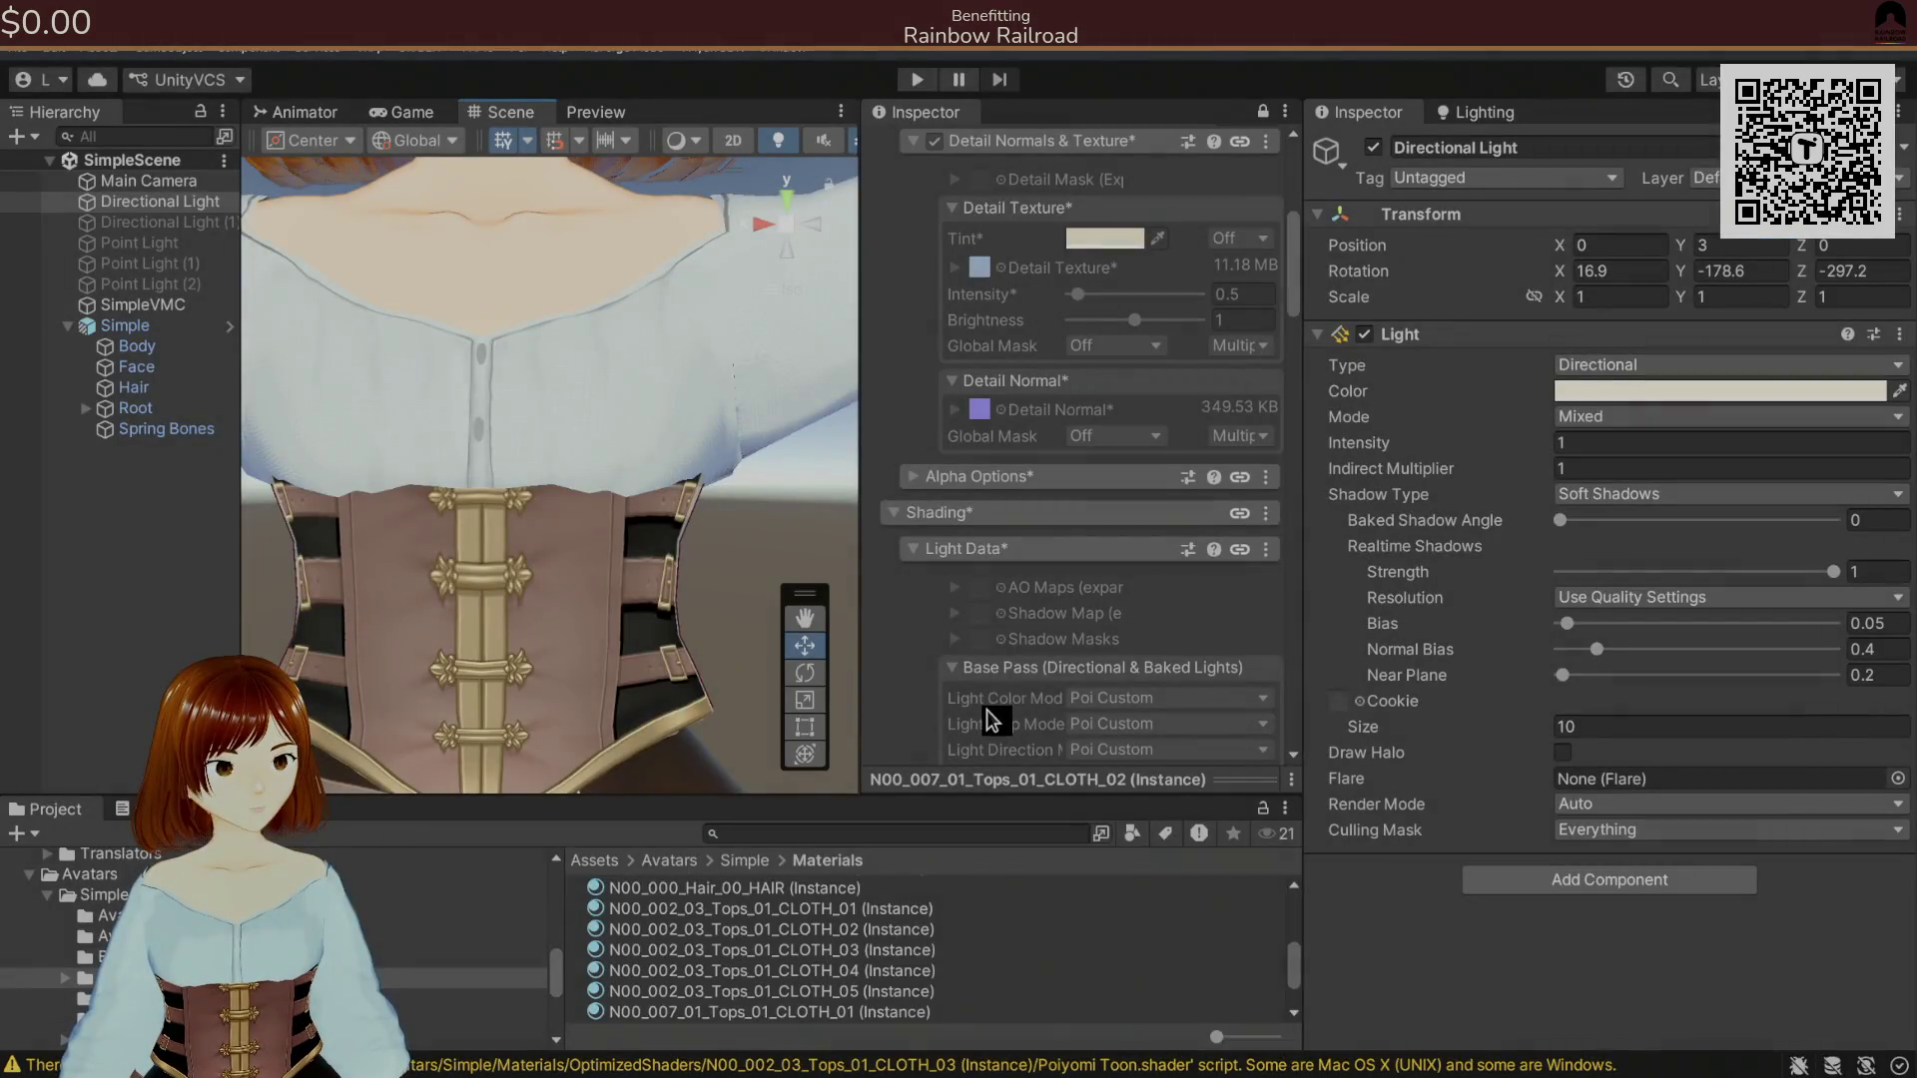
key(alt+Tab)
key(alt+Tab)
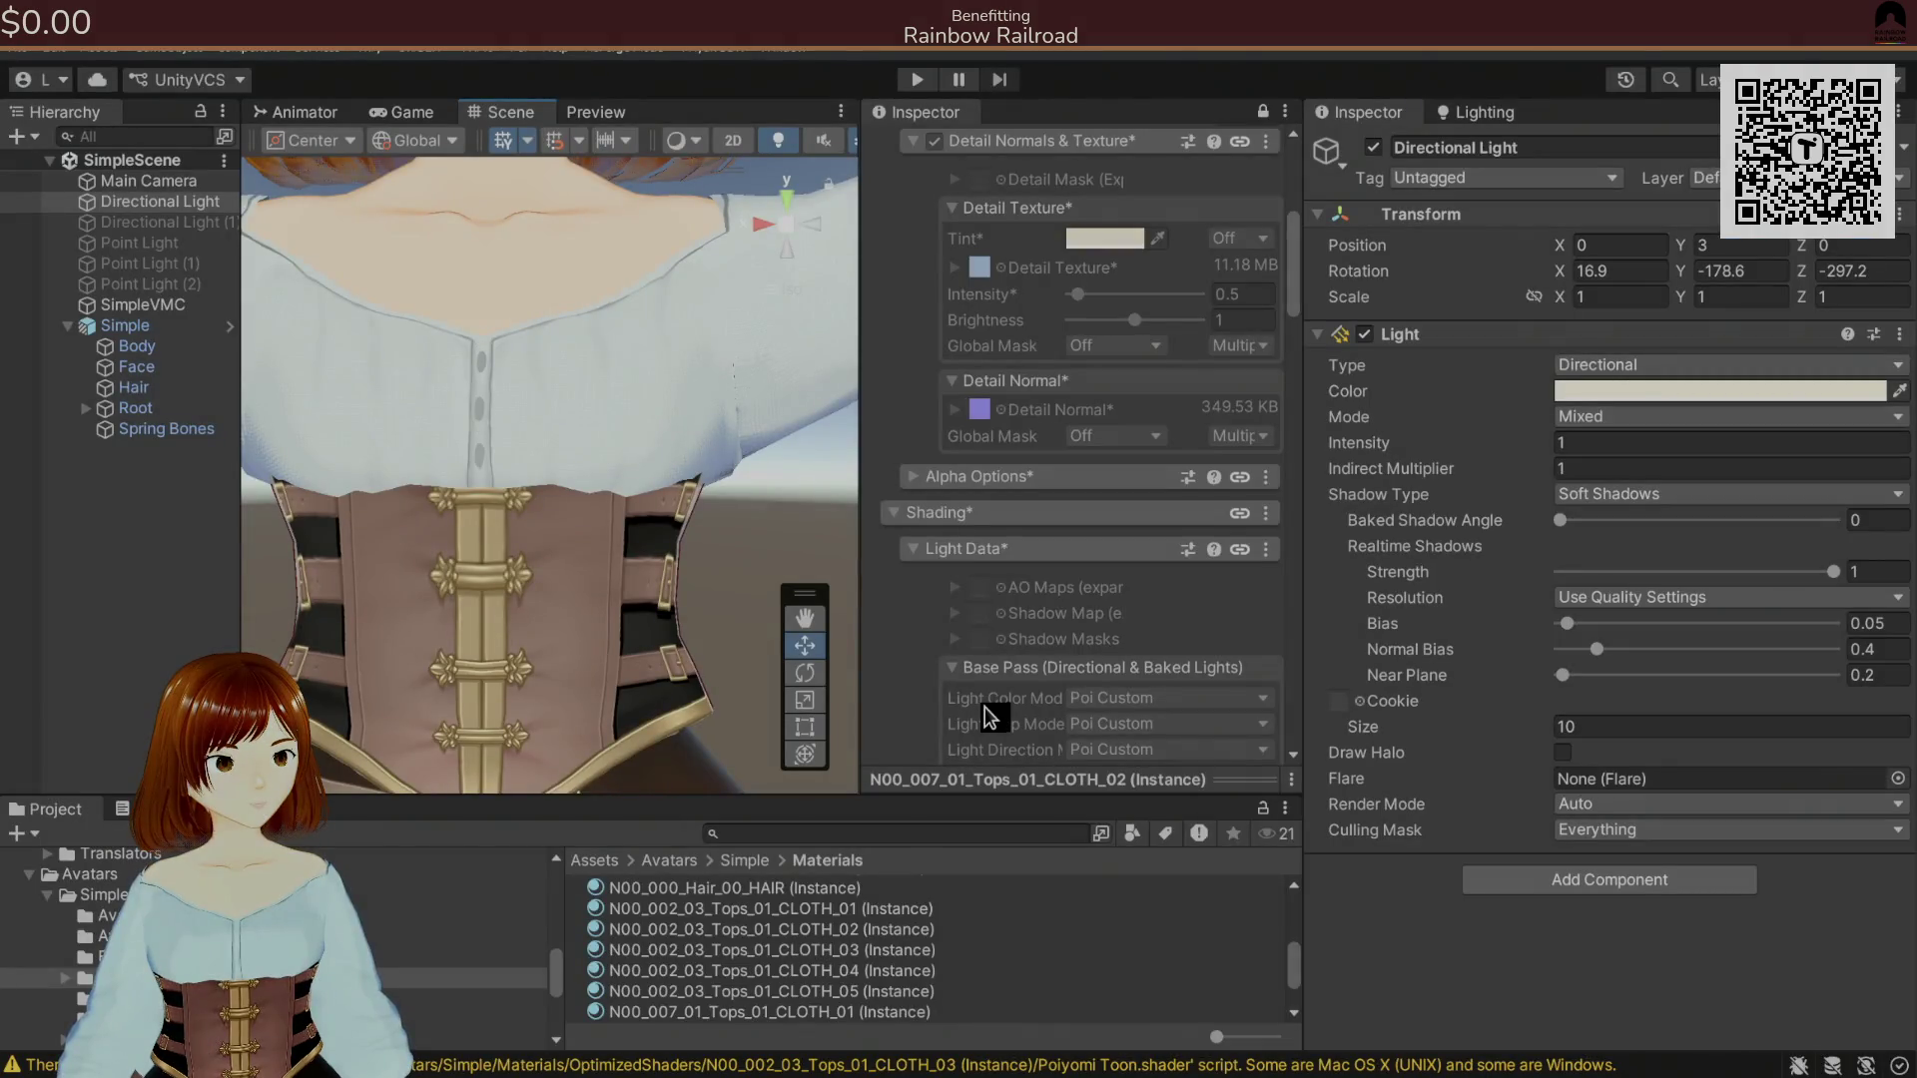
key(alt+Tab)
drag(844, 771, 857, 714)
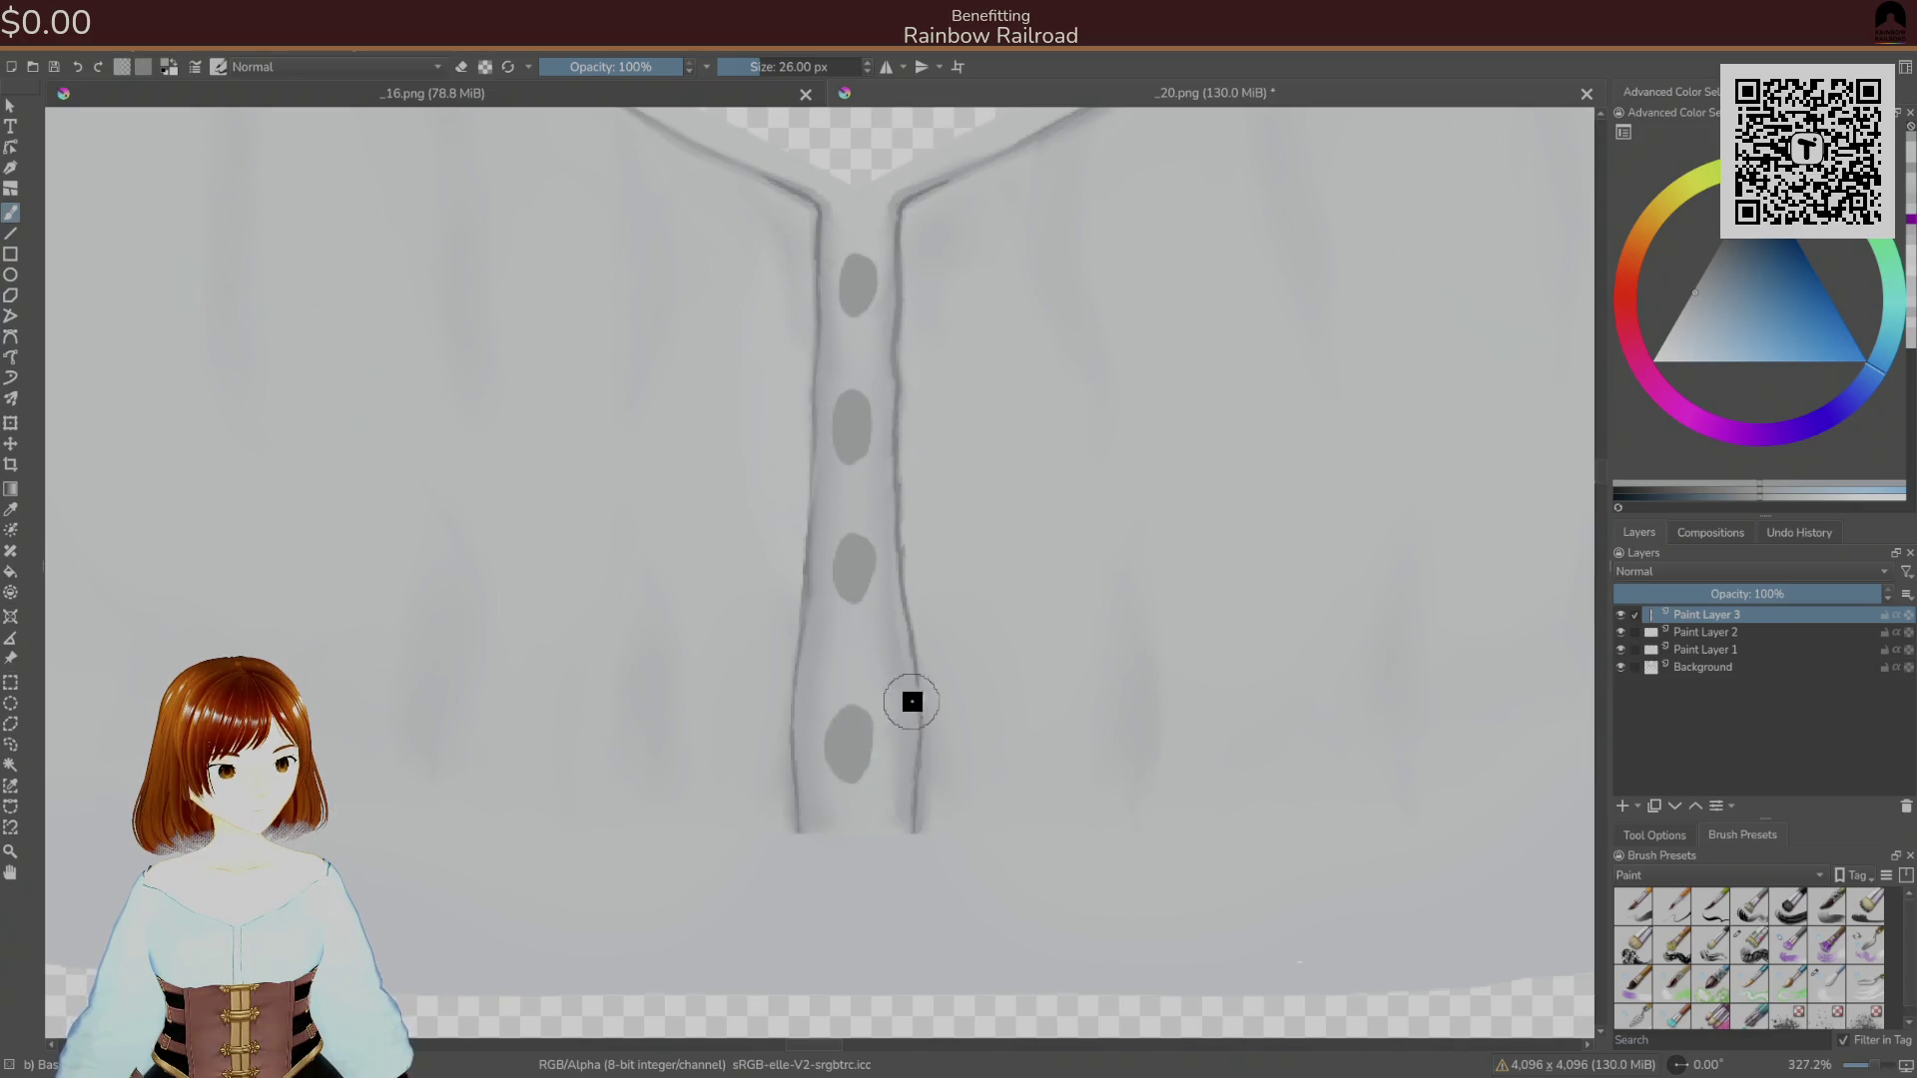
key(ctrl+s)
click(1091, 734)
key(alt+Tab)
key(alt+Tab)
key(alt+Tab)
Undo the lowest button oval, save the PNG again and review the avatar in Unity.
key(alt+Tab)
key(ctrl+z)
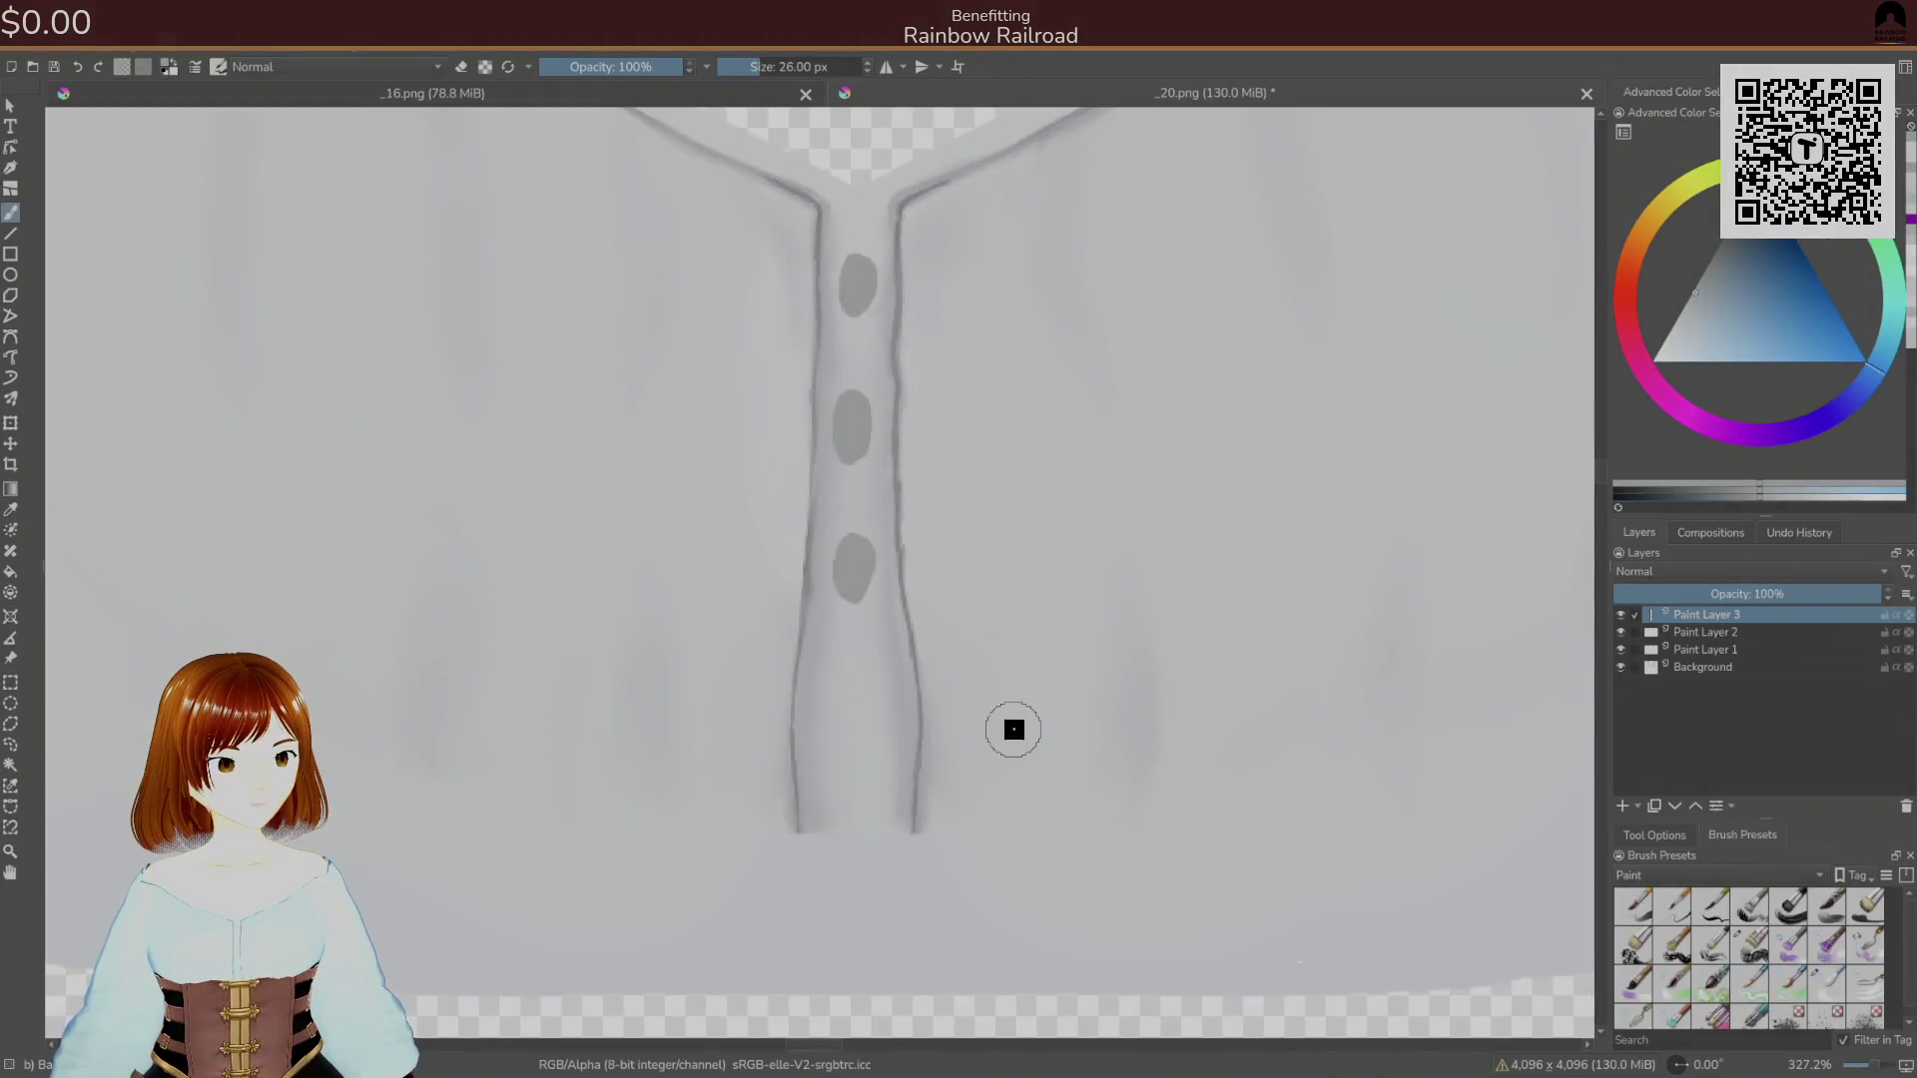
key(ctrl+s)
click(1110, 736)
key(alt+Tab)
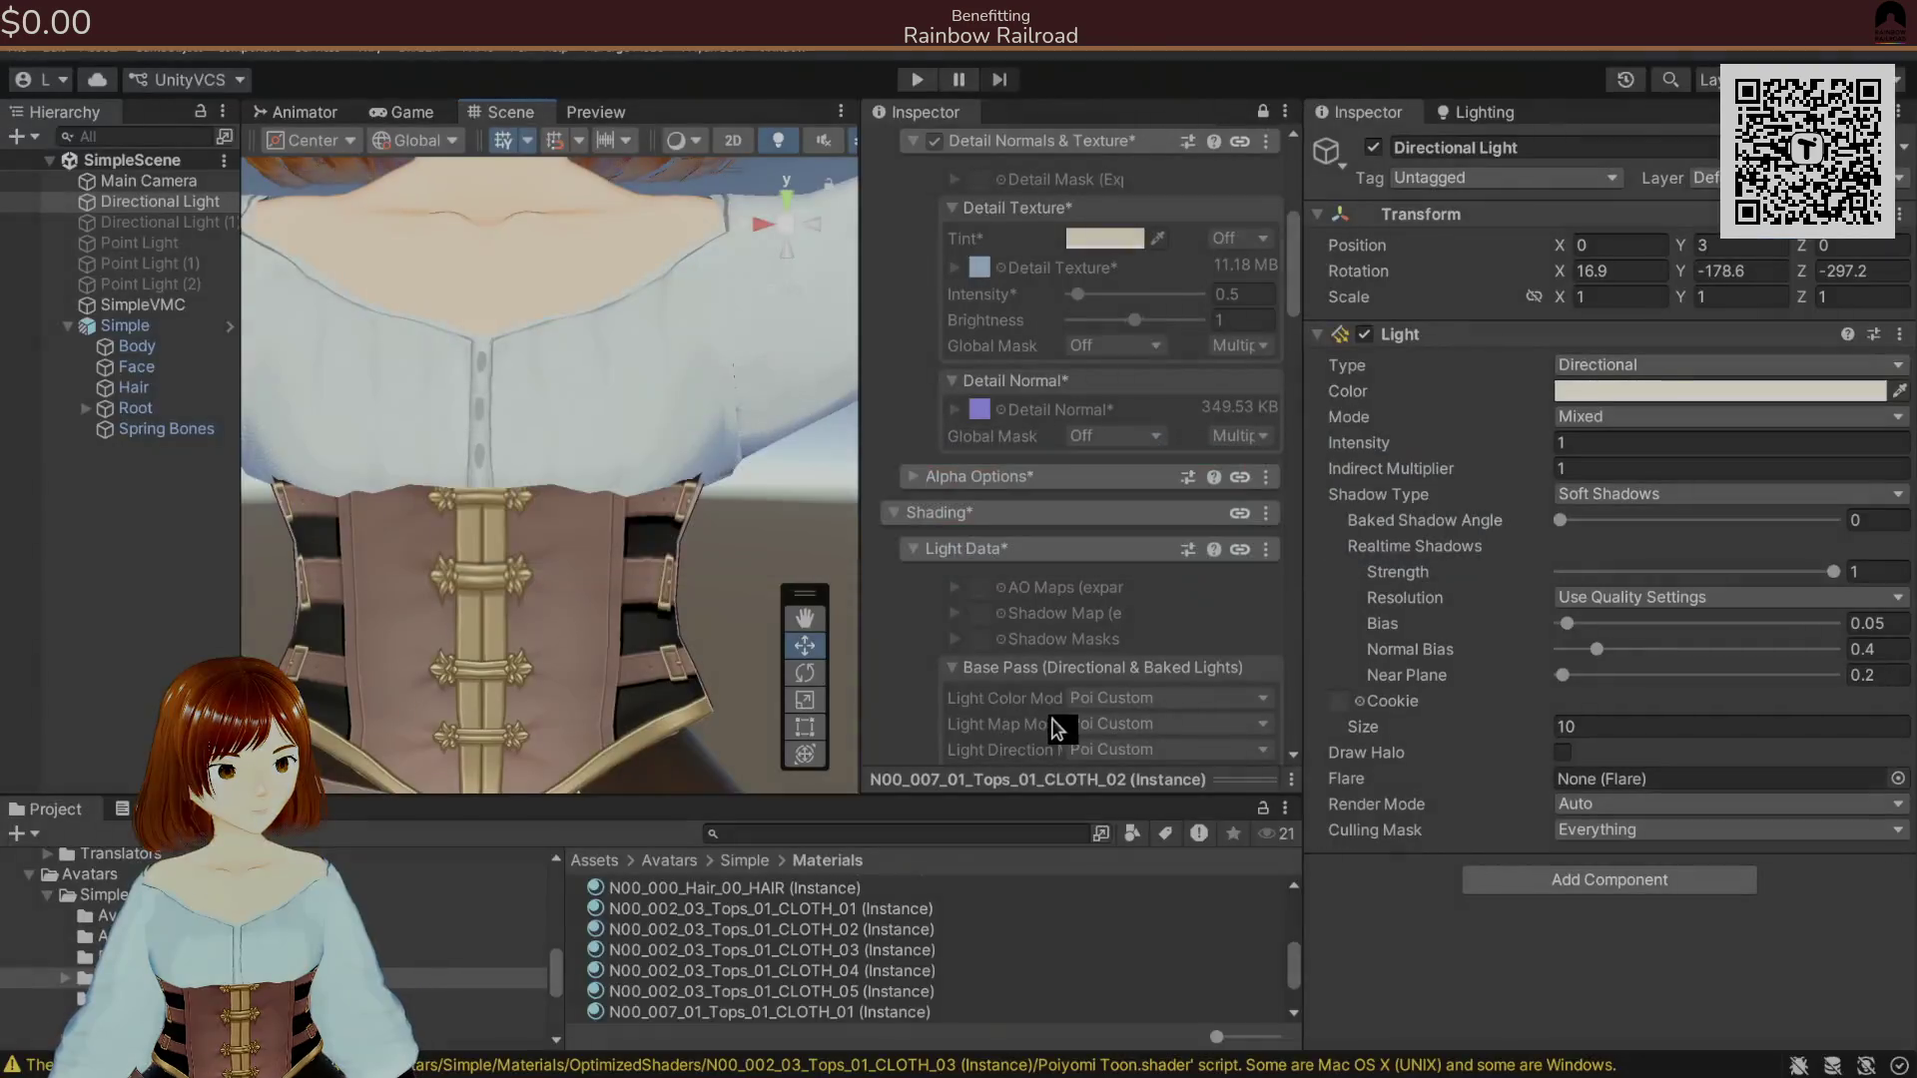
key(alt+Tab)
scroll(824, 419, up, 2)
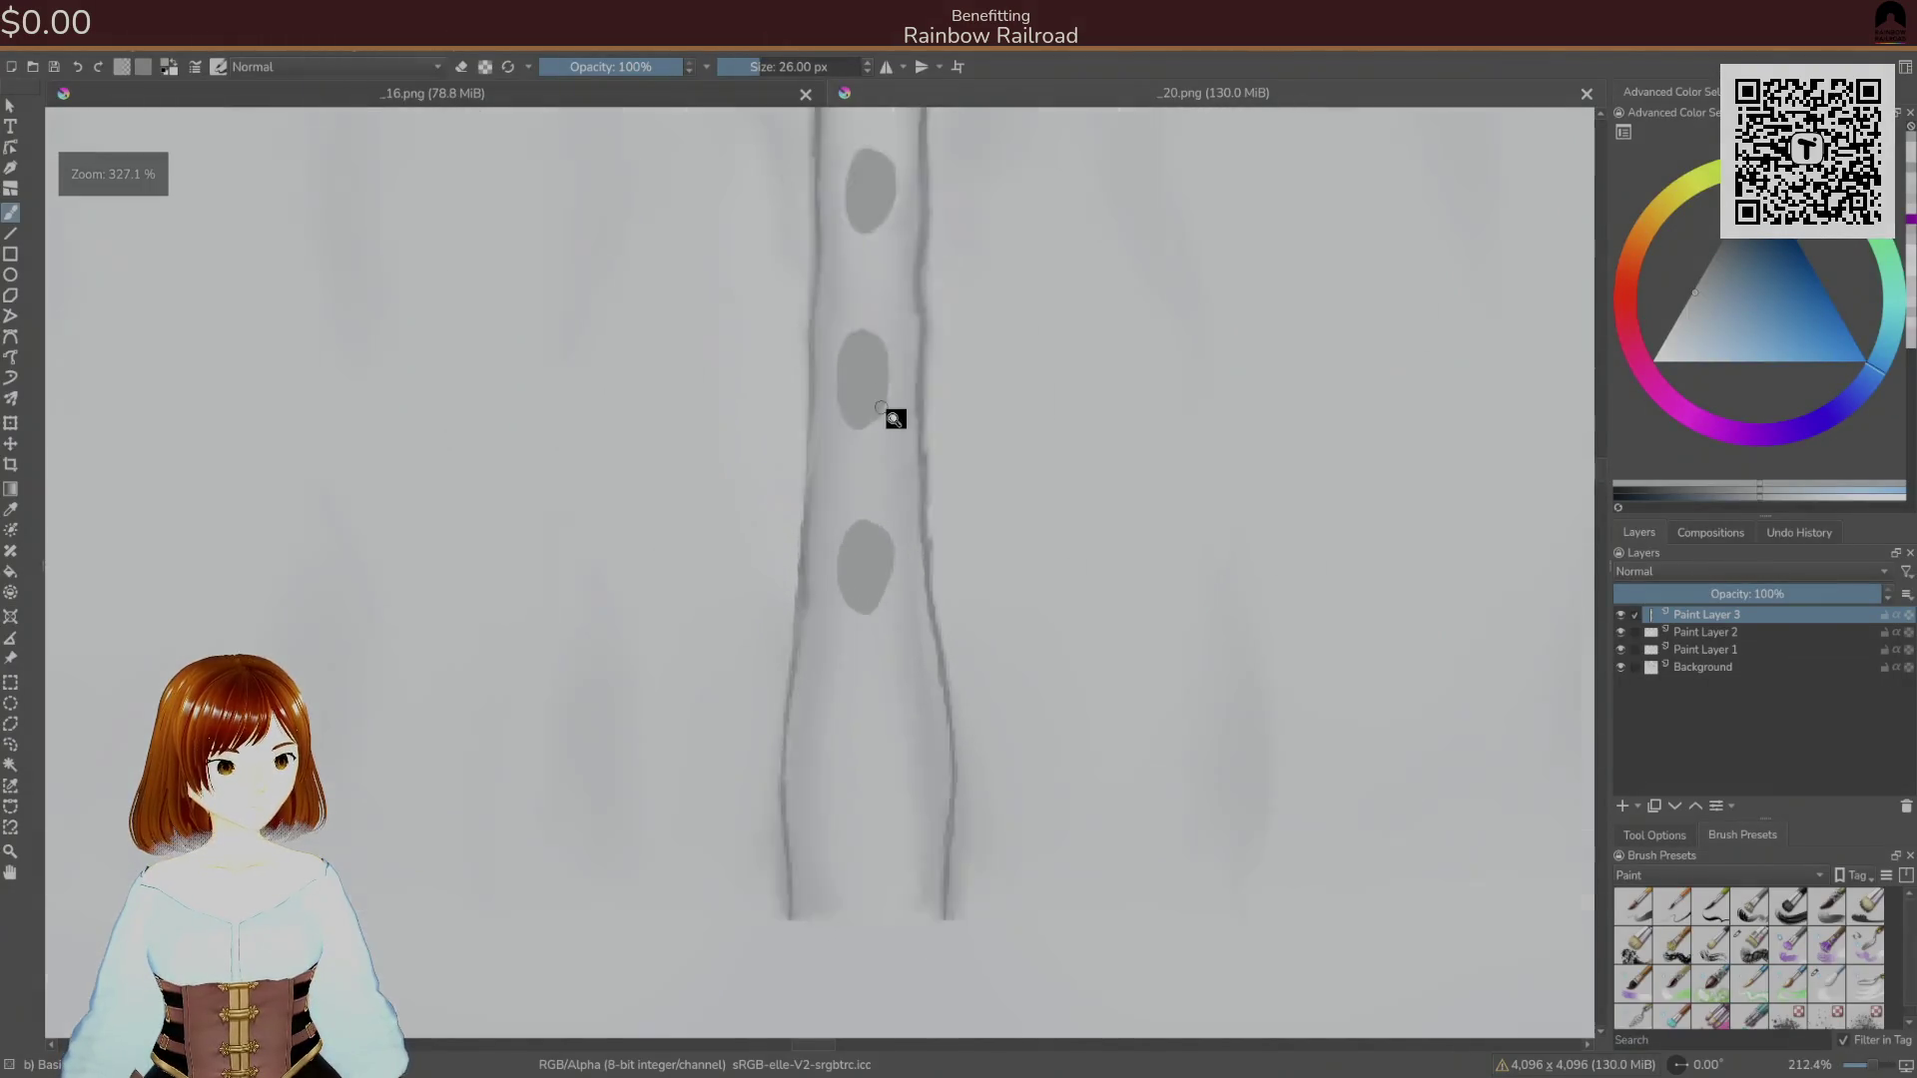
Touch up the lower oval, enable Horizontal Mirror, and undo stray strokes around the upper oval.
mouse_move(860, 569)
mouse_down()
mouse_move(877, 612)
mouse_move(890, 576)
mouse_move(888, 606)
mouse_up()
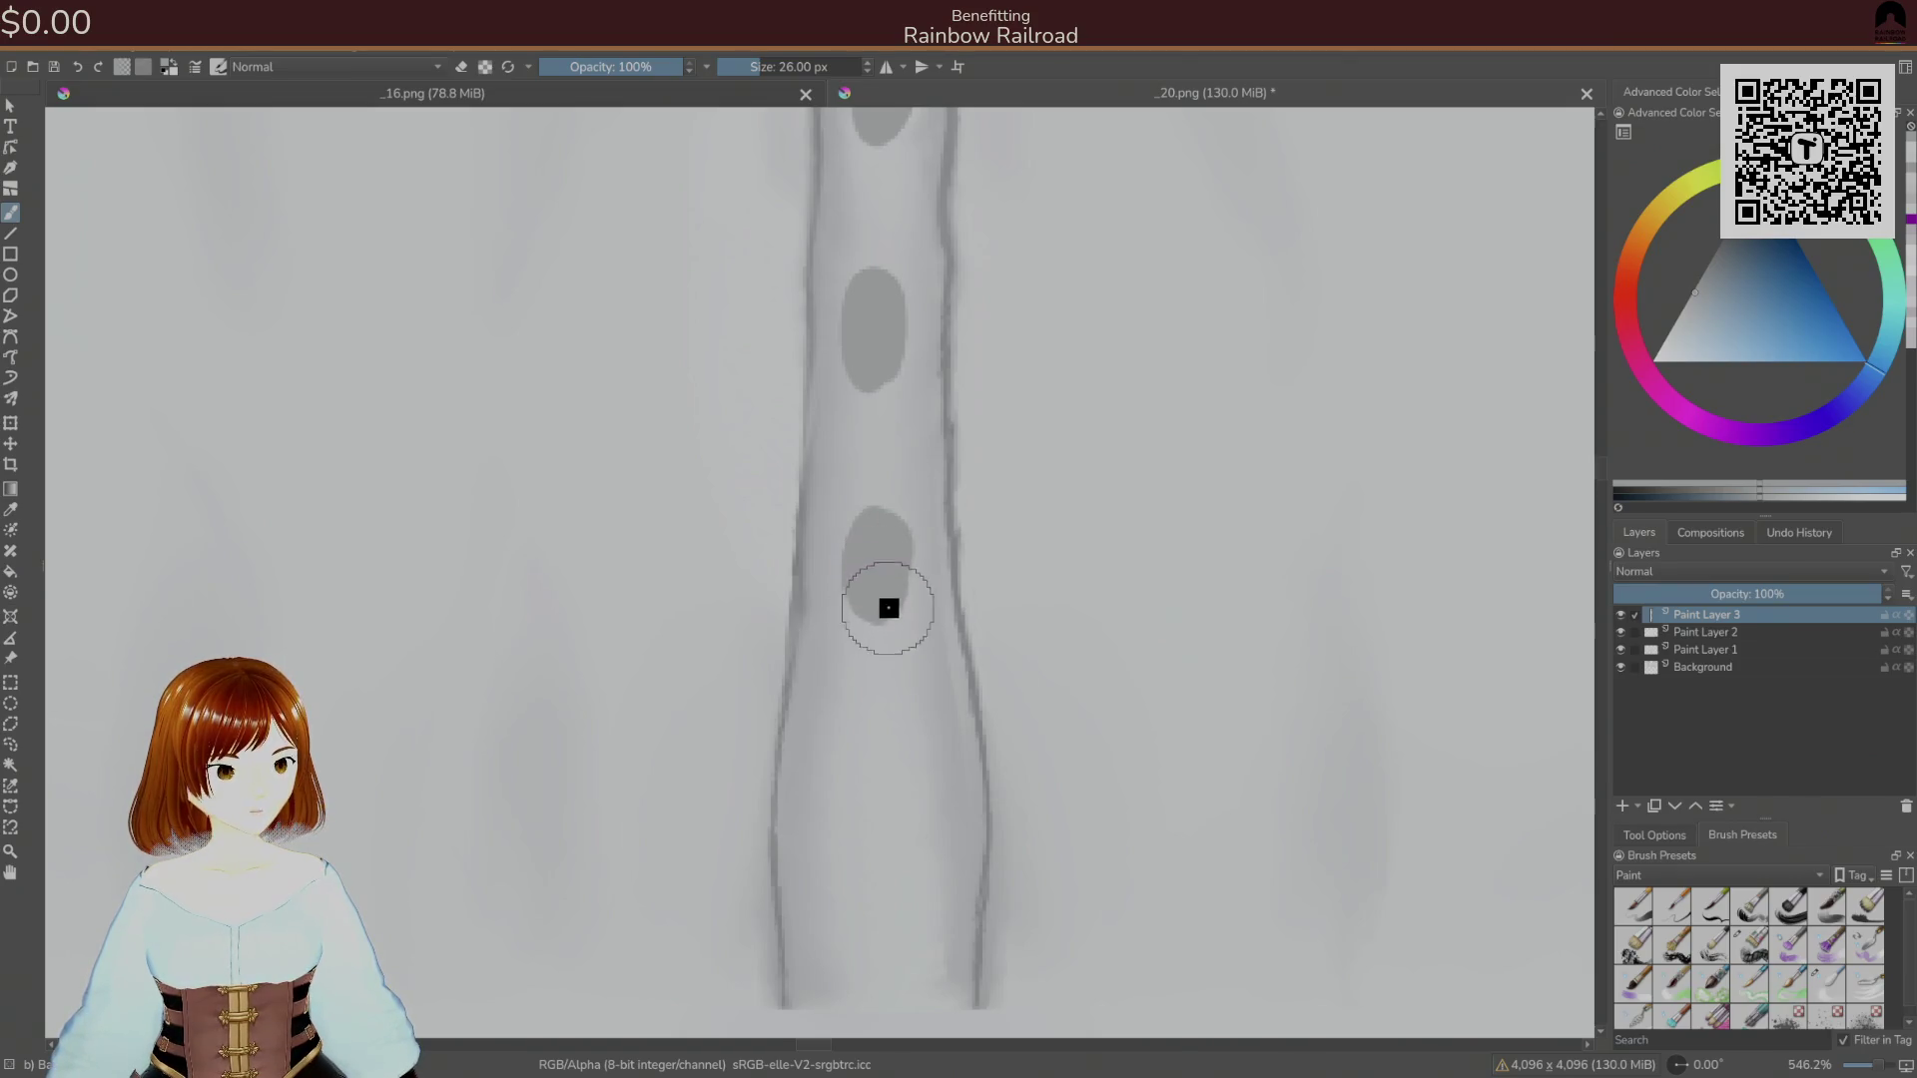
drag(910, 457, 907, 498)
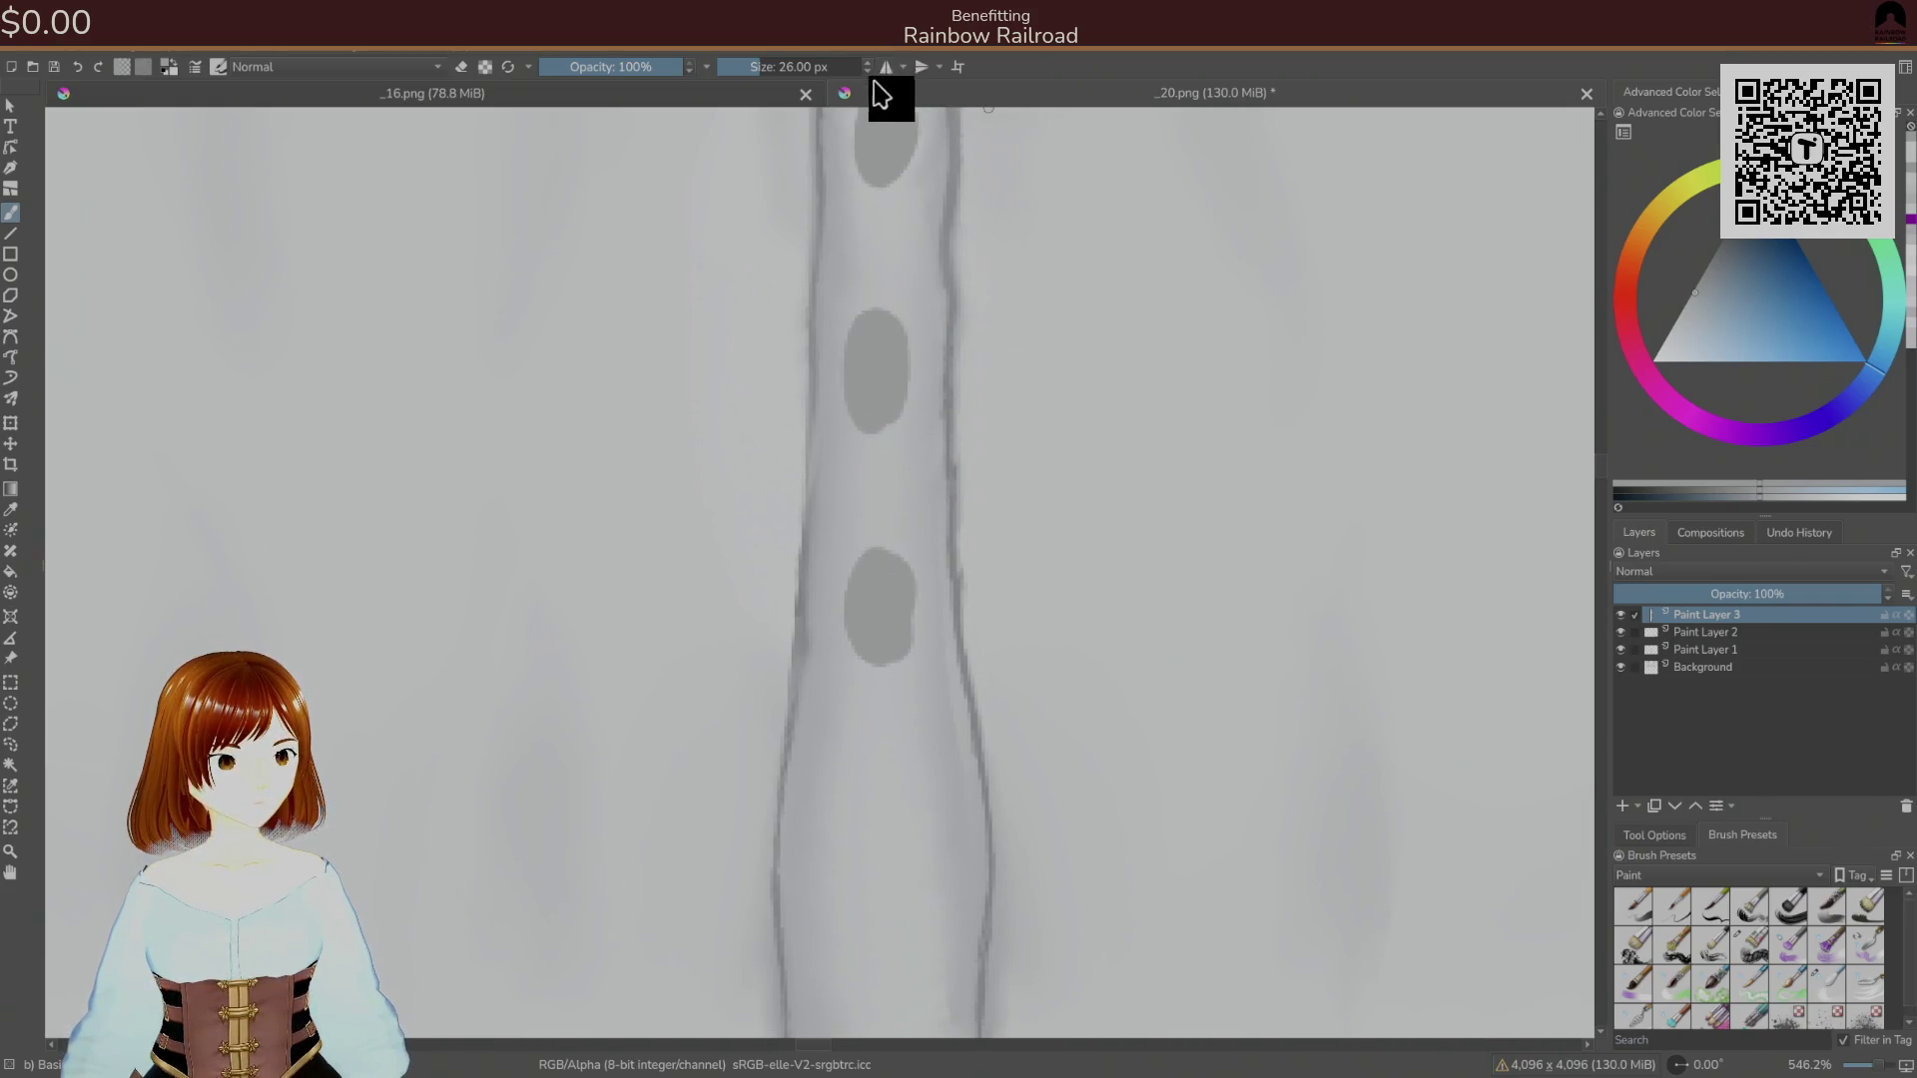
click(903, 66)
click(980, 148)
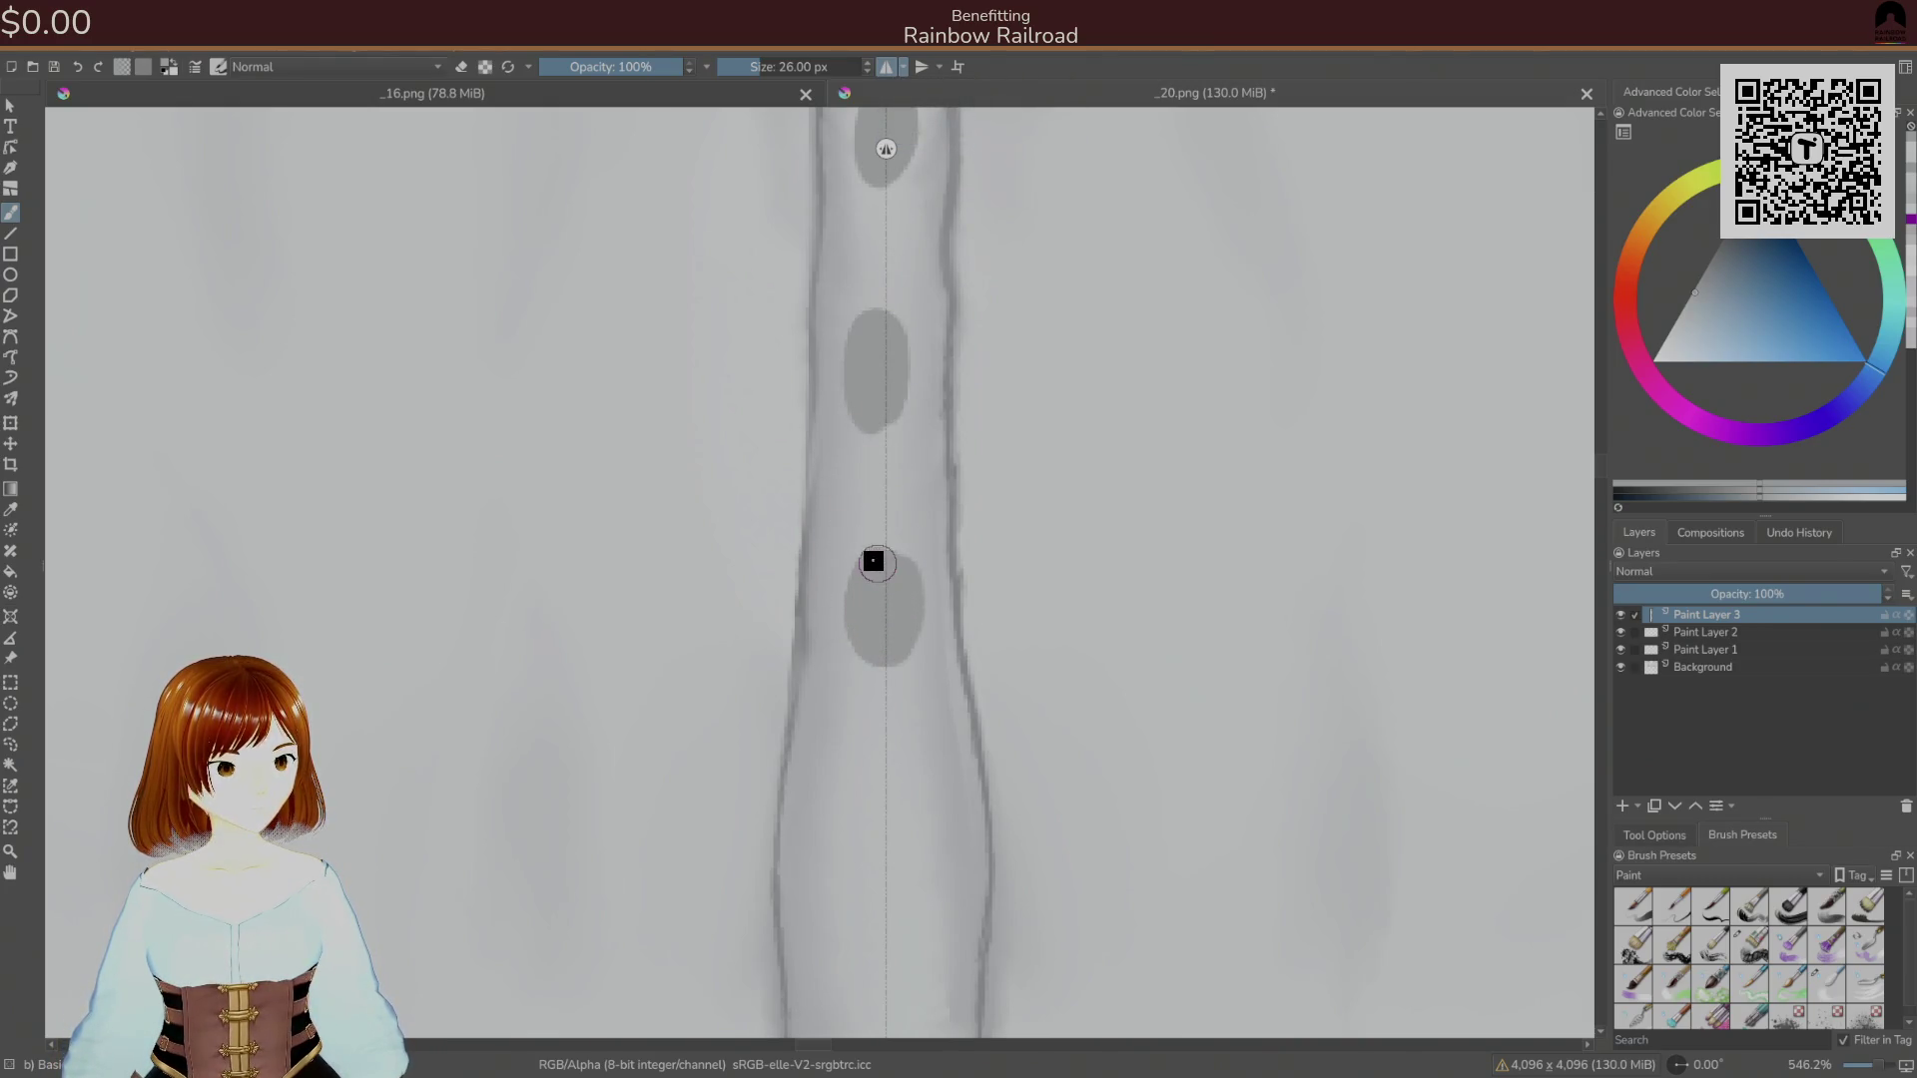
drag(868, 326, 856, 398)
key(ctrl+z)
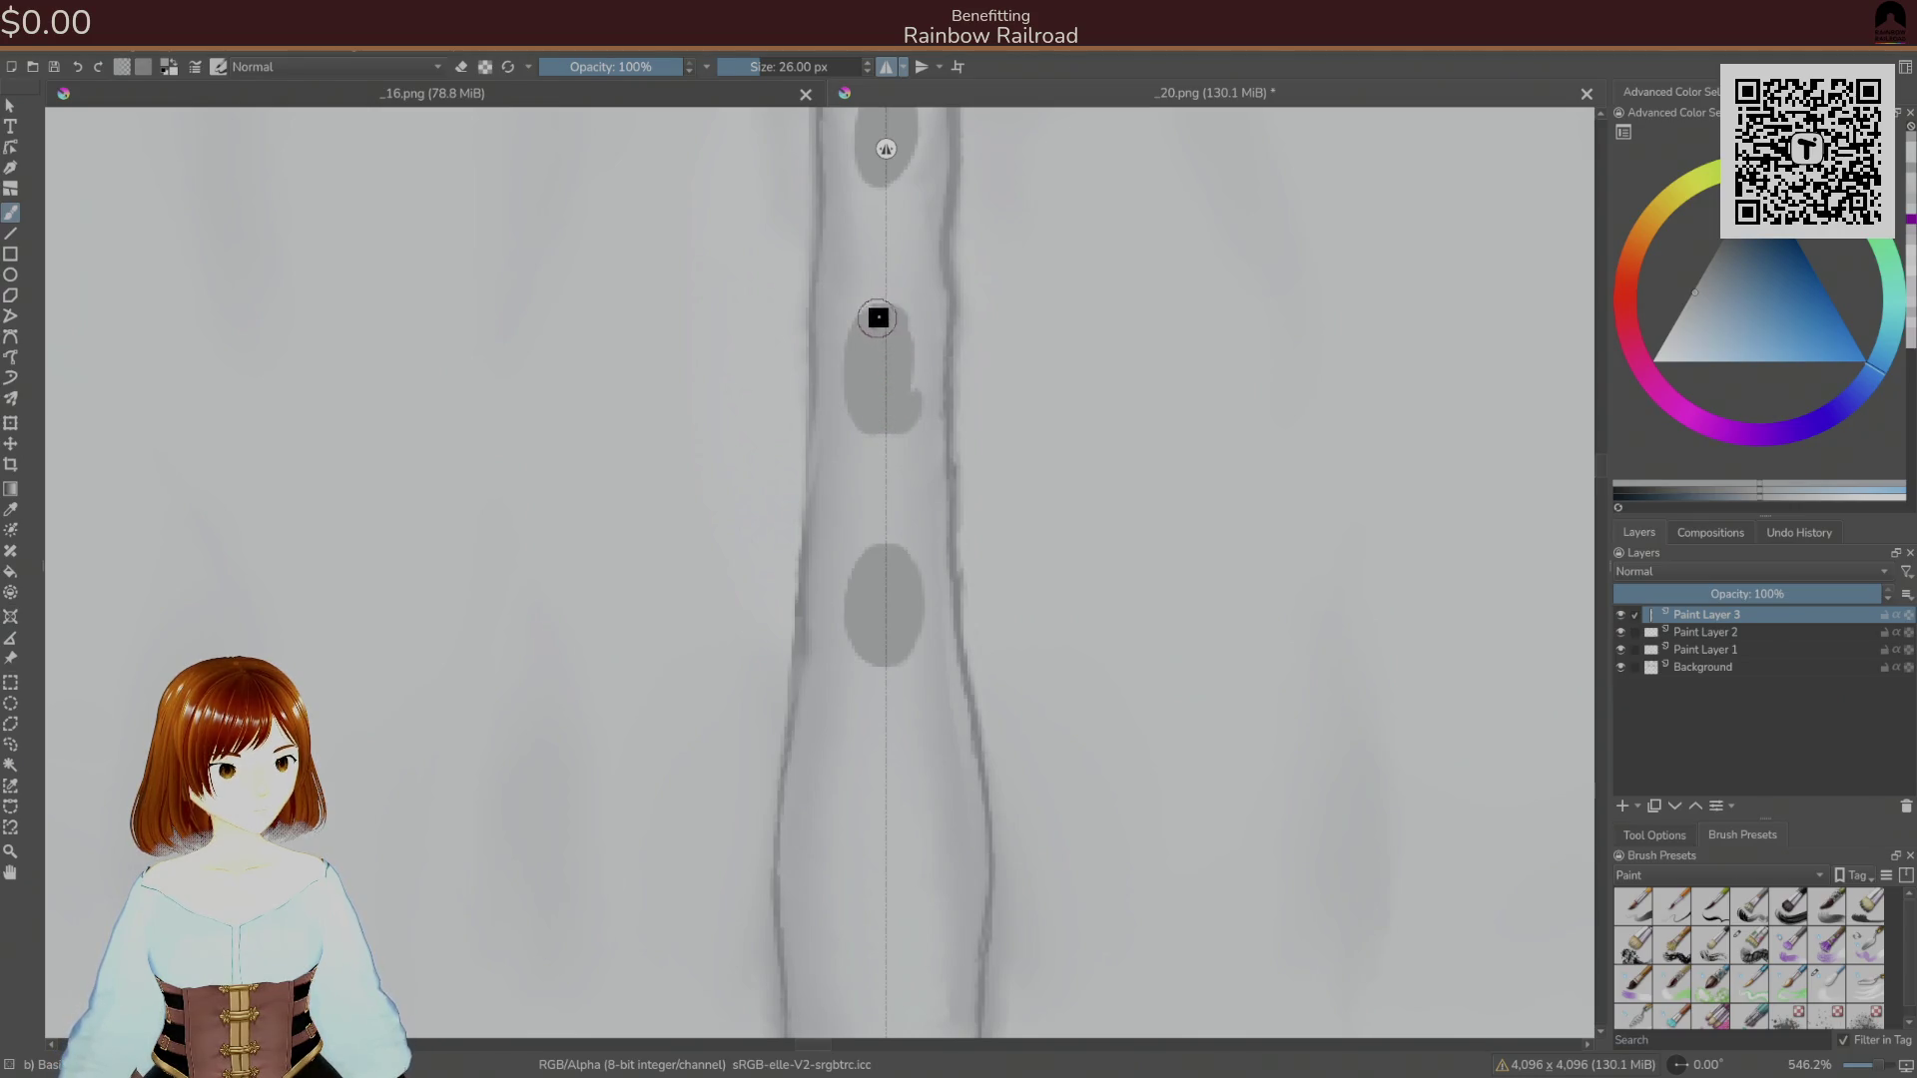
key(ctrl+z)
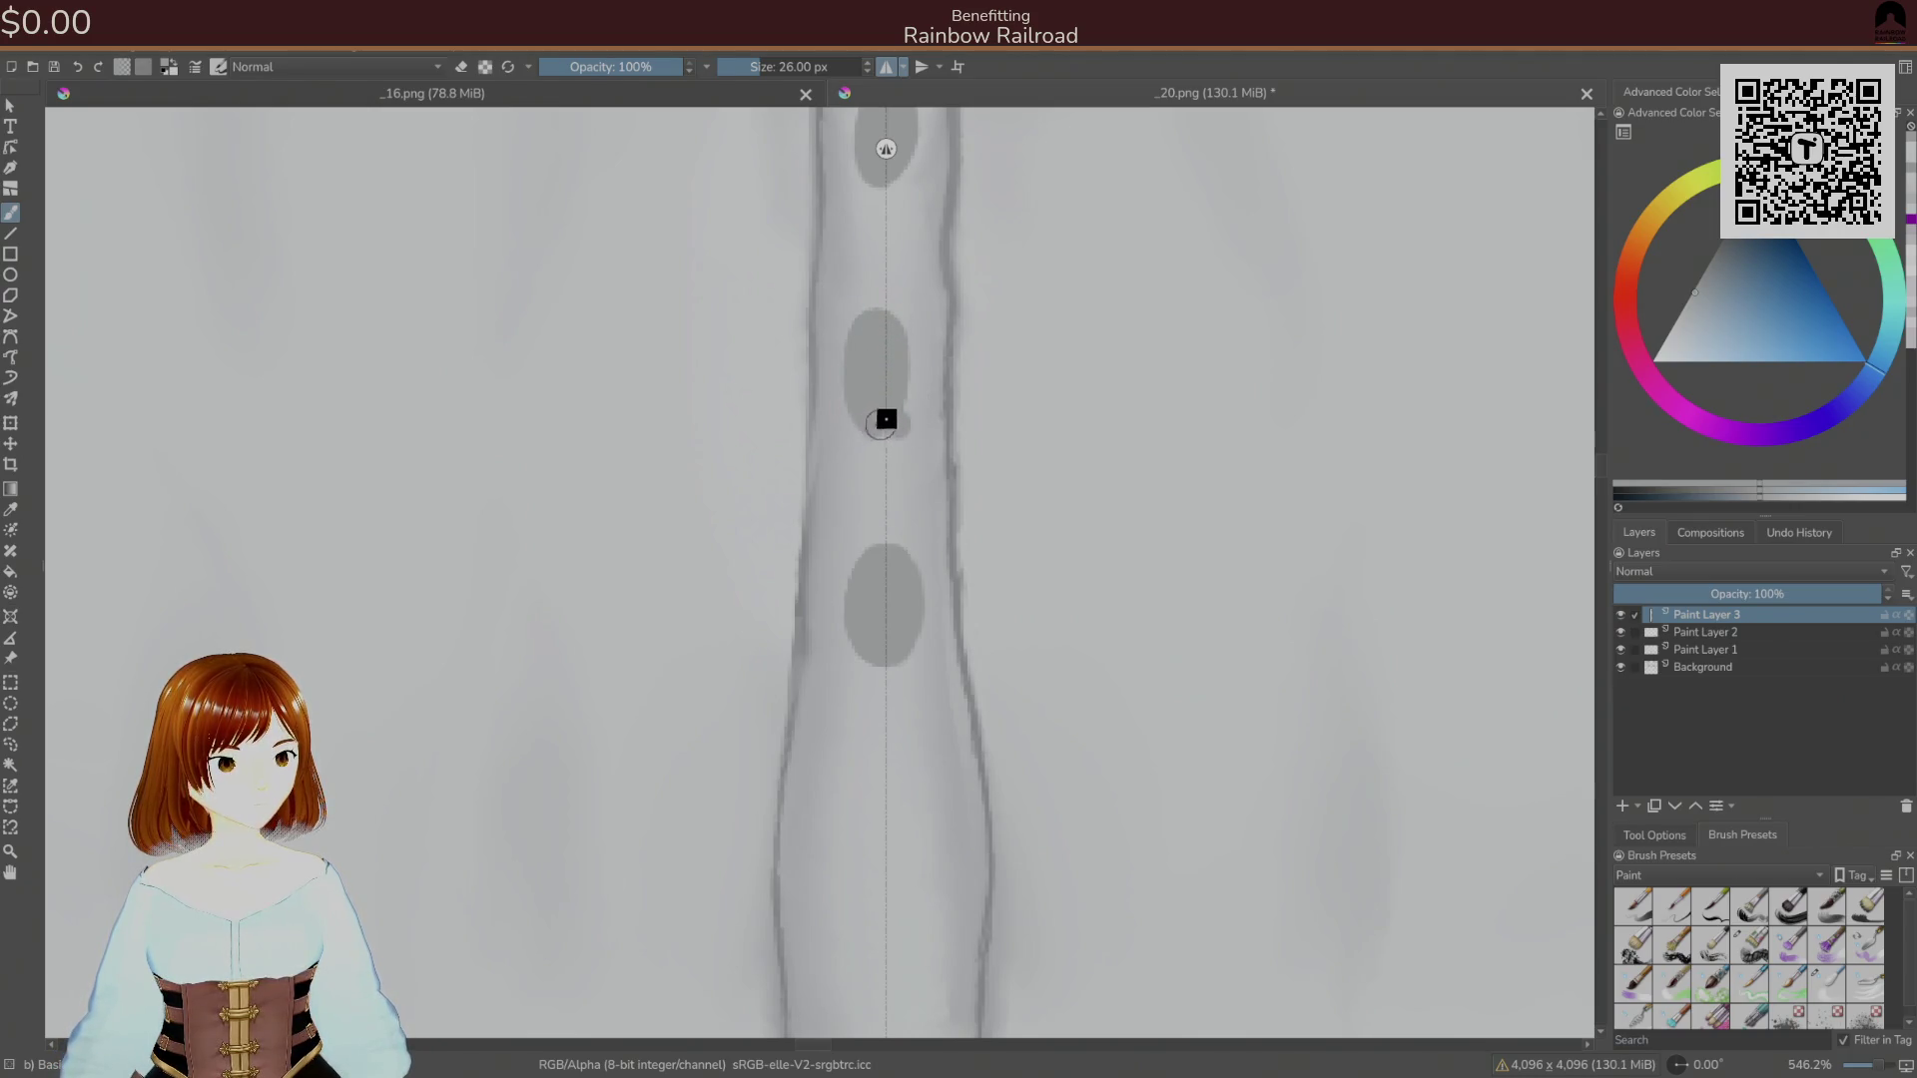
key(ctrl+z)
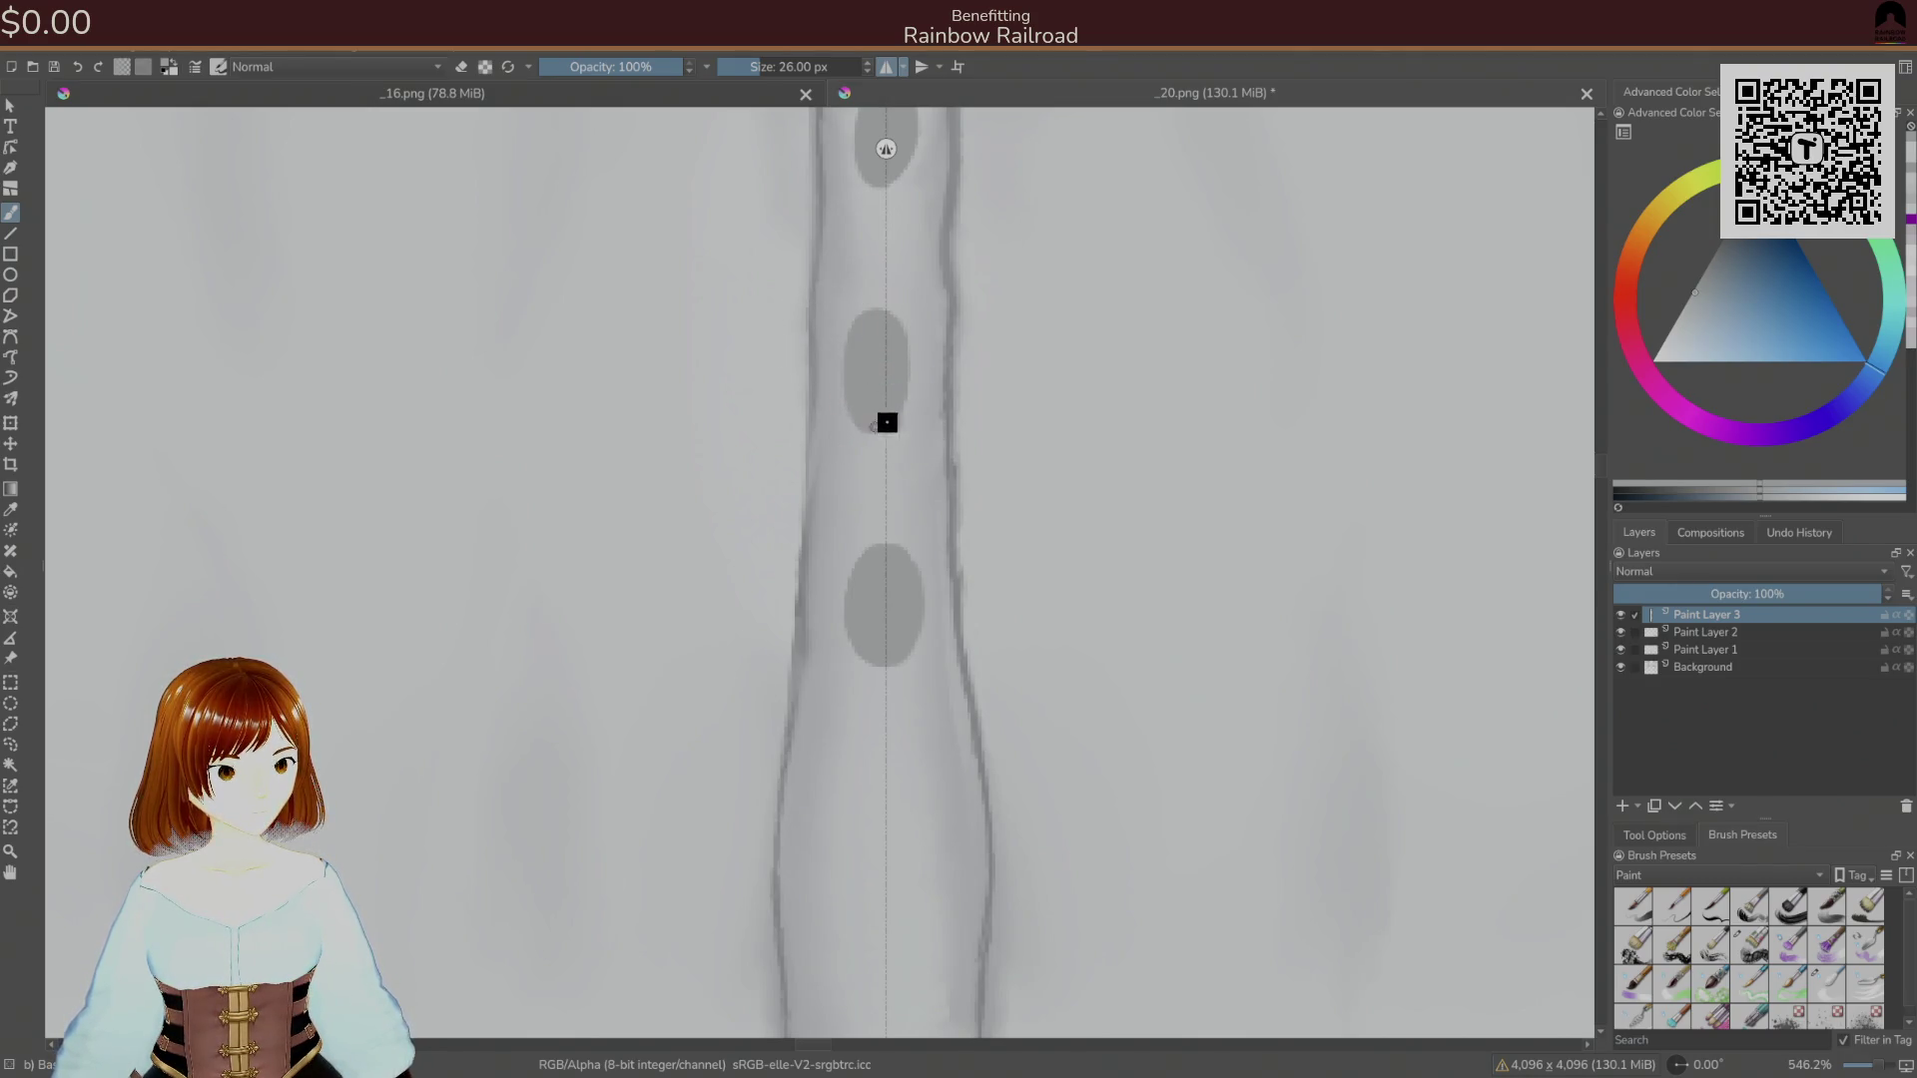
Widen the upper oval evenly with mirrored strokes, disable mirroring and save the PNG.
mouse_move(890, 416)
mouse_down()
mouse_move(860, 406)
mouse_move(864, 336)
mouse_up()
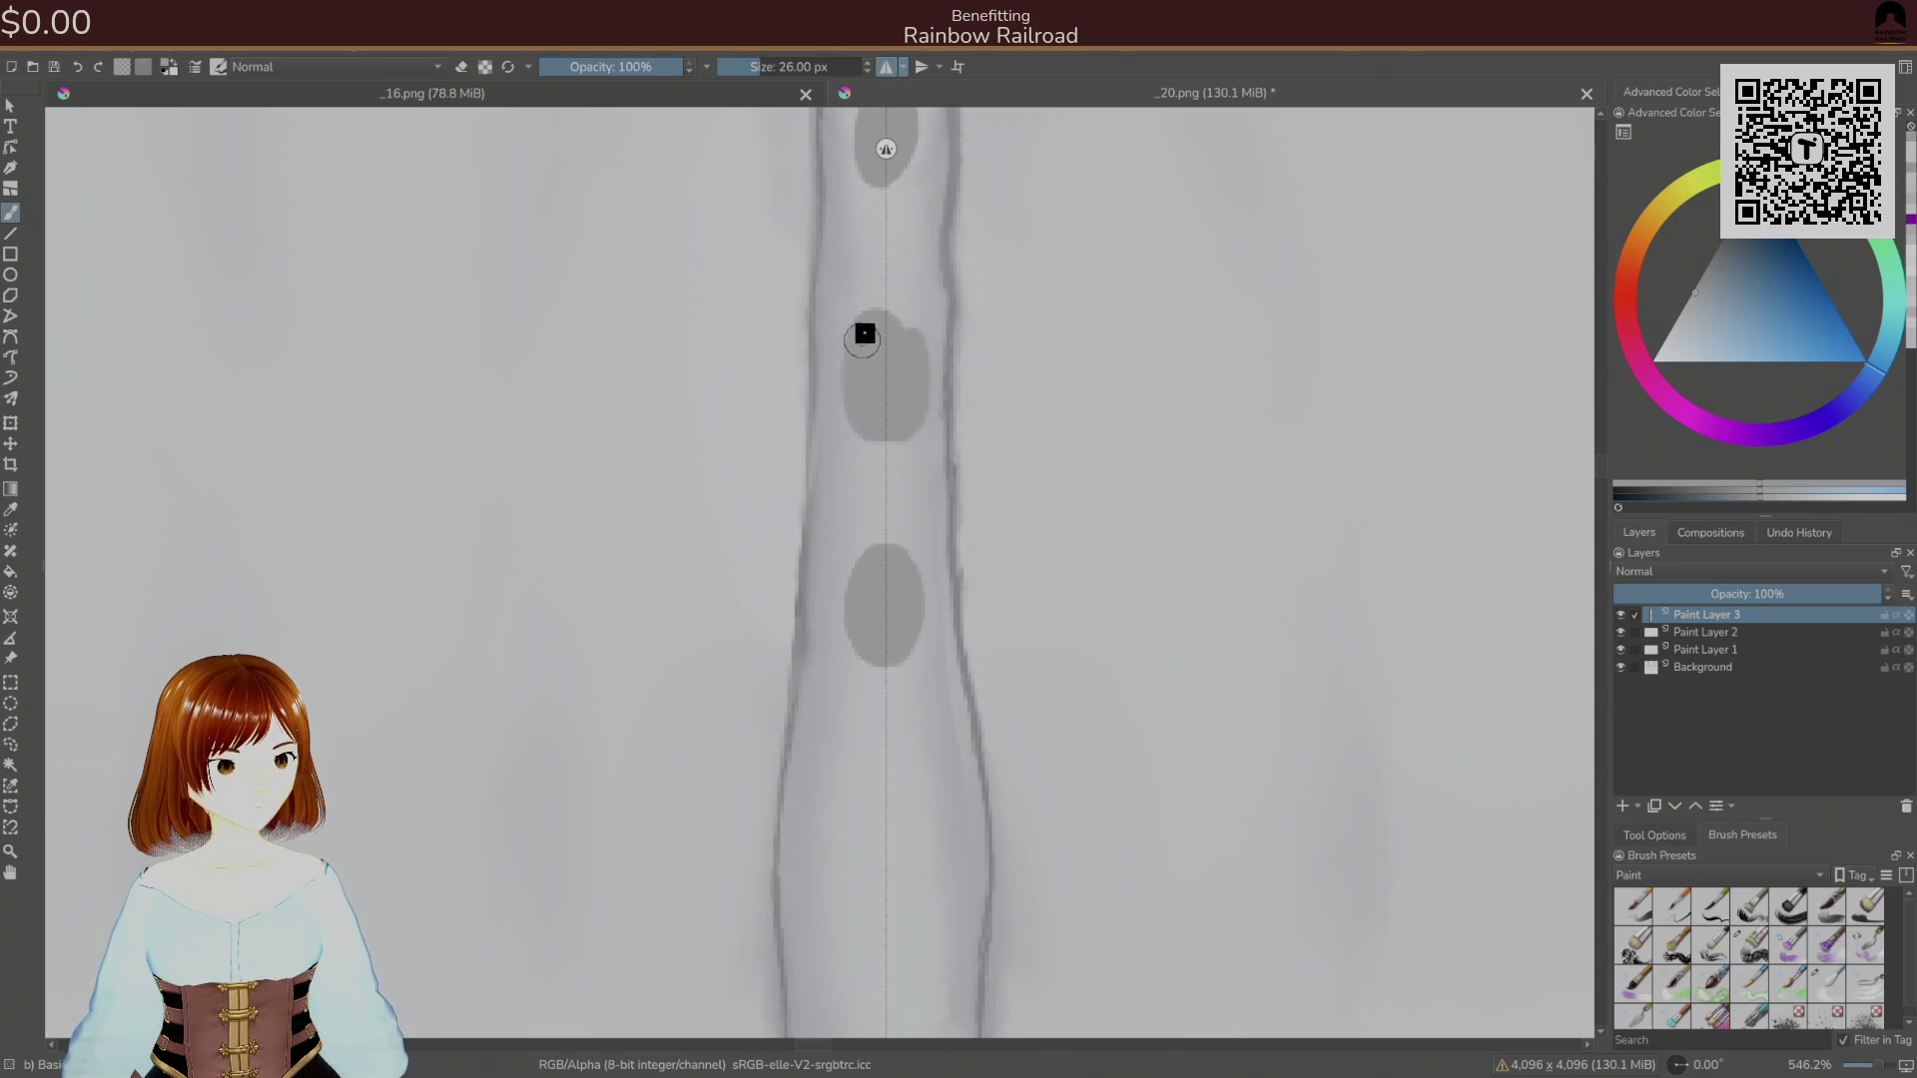
scroll(907, 325, up, 2)
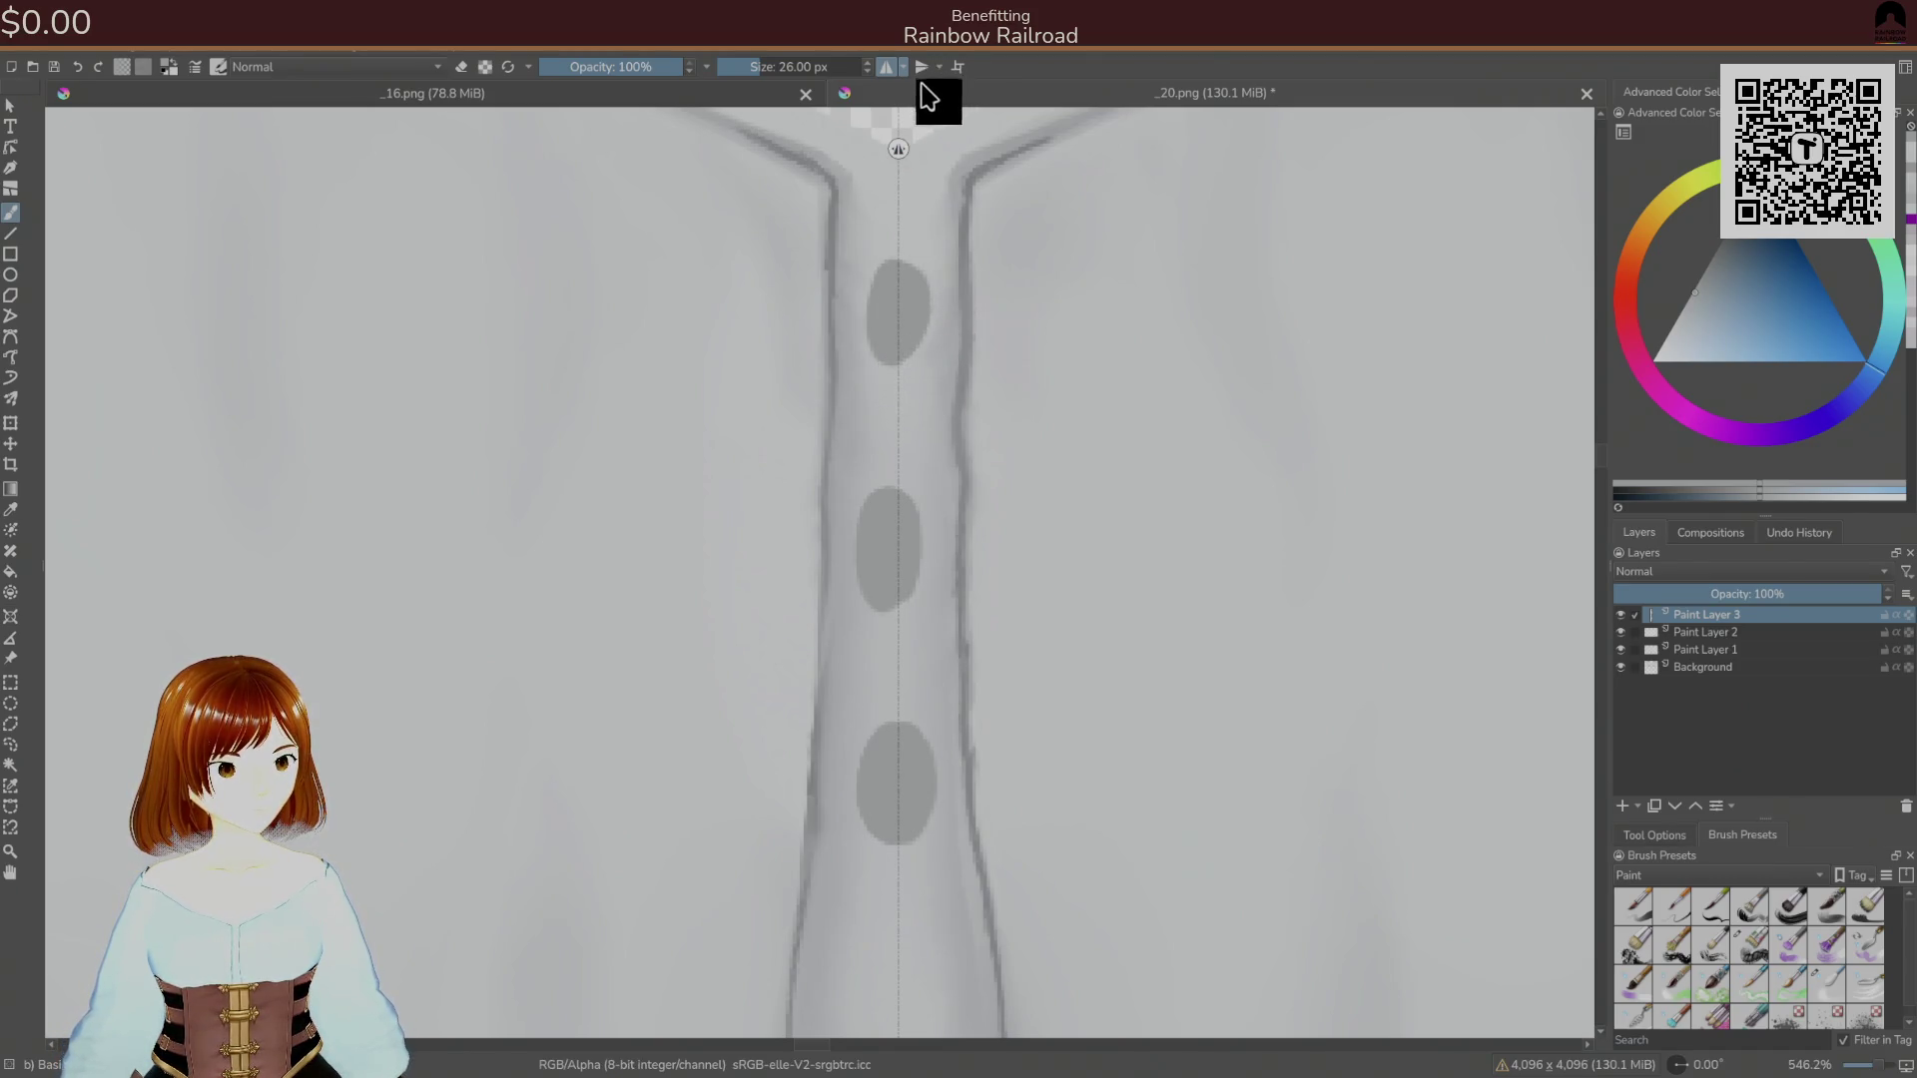
click(886, 66)
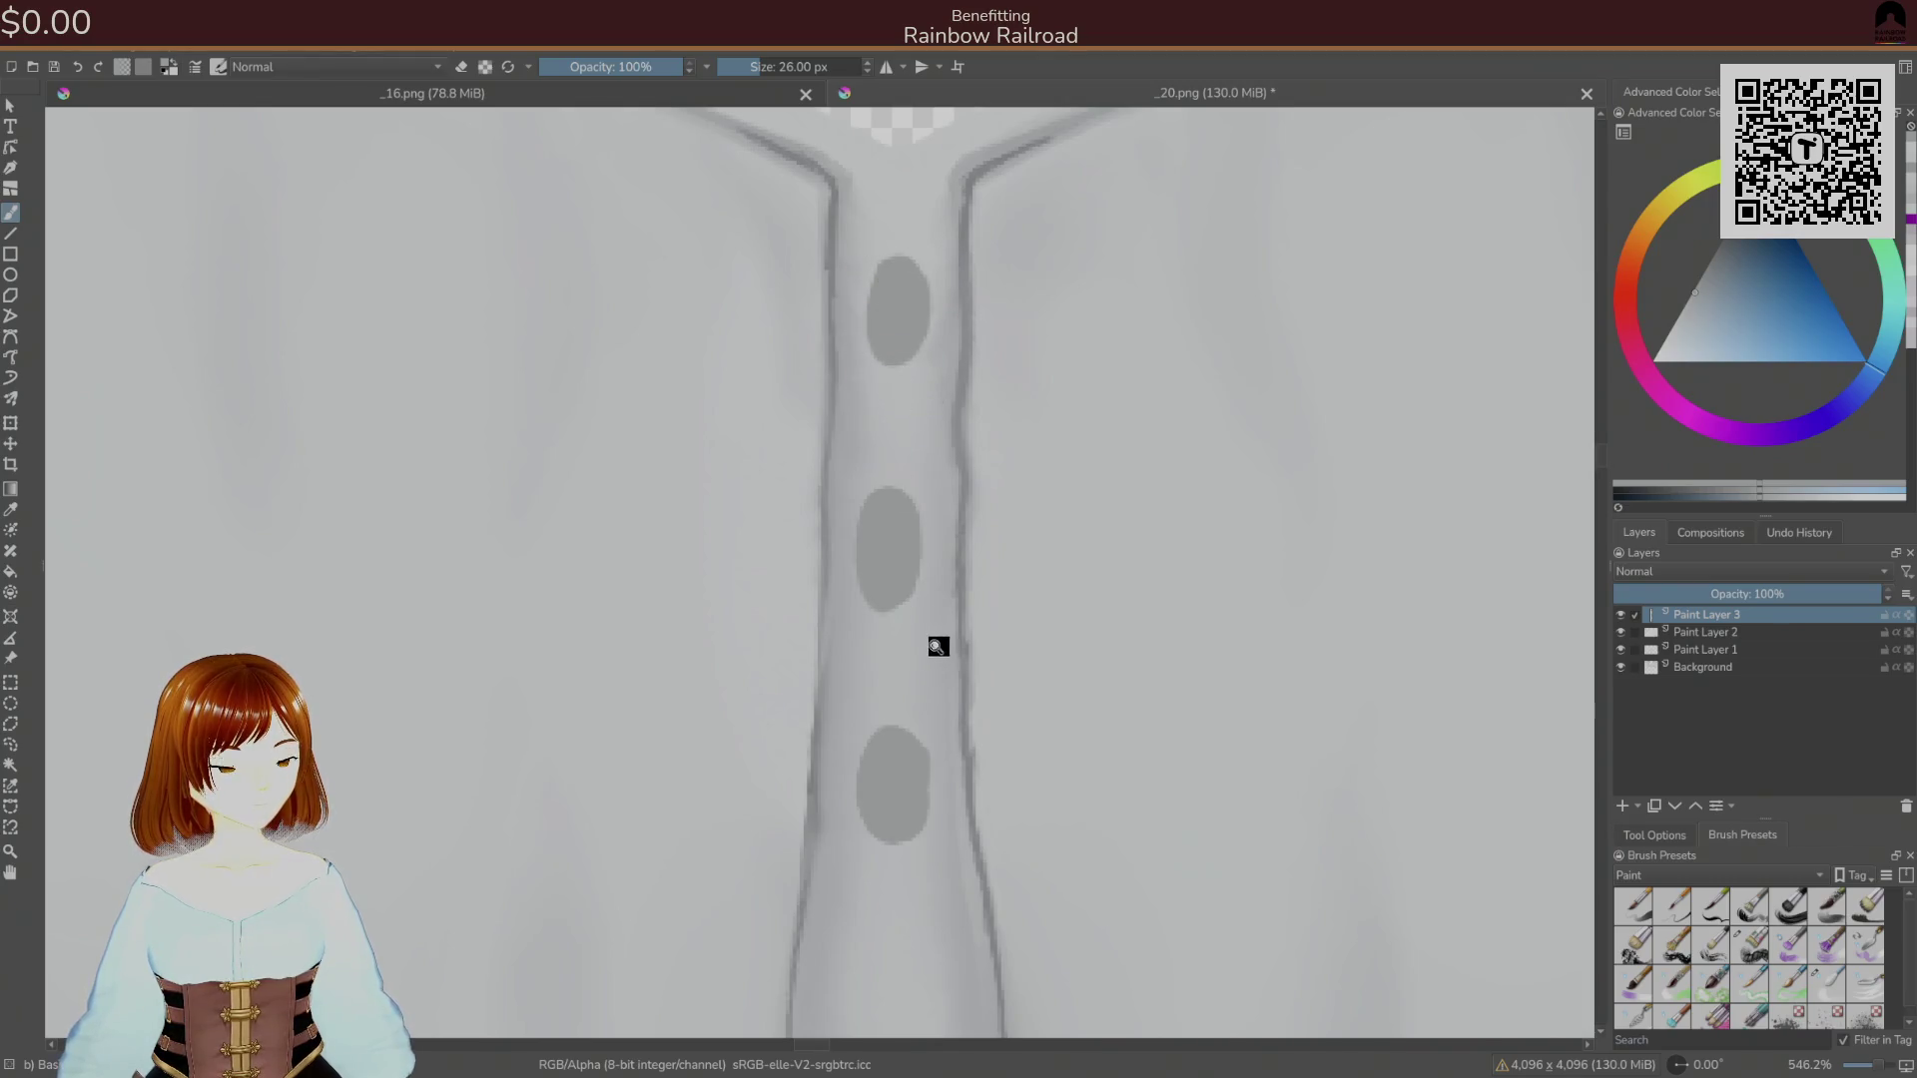
key(ctrl+s)
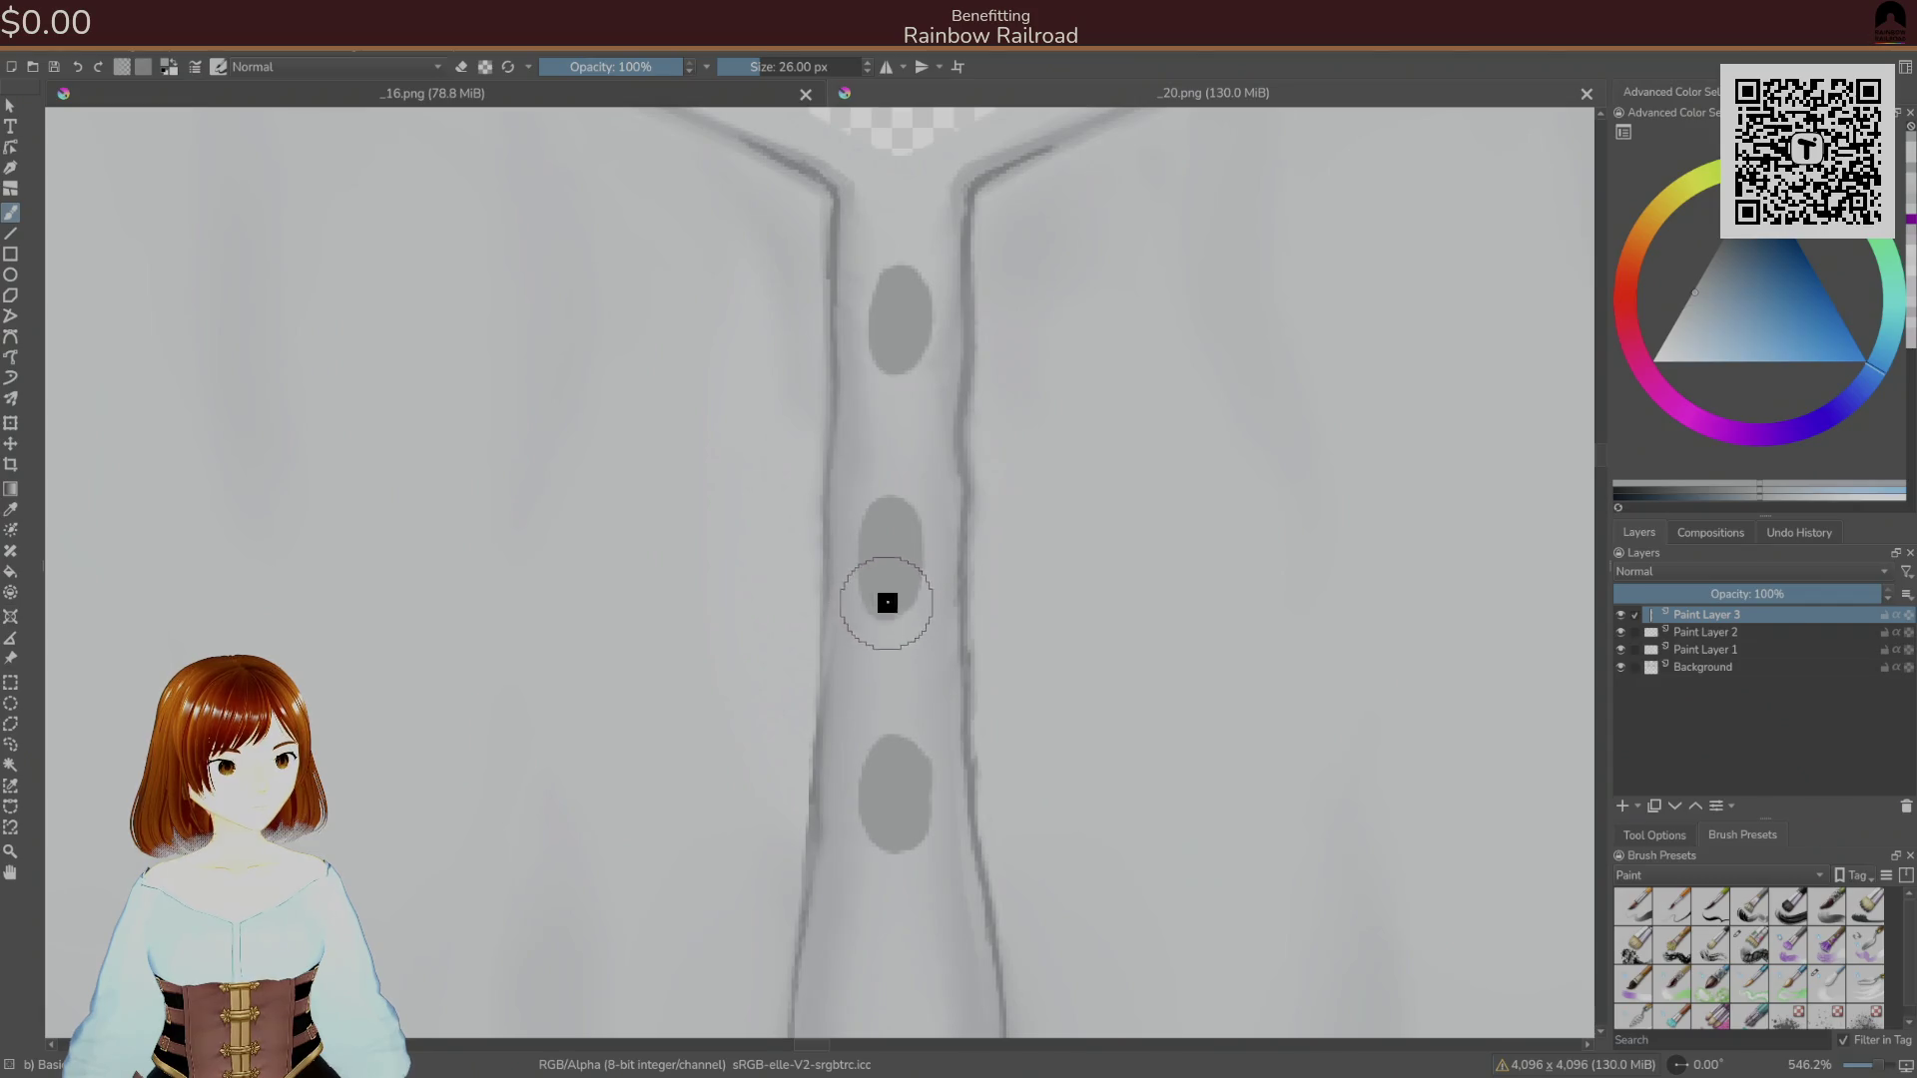
Switch to the eraser preset from the pop-up palette and undo the erase on the top oval.
right_click(887, 603)
click(899, 529)
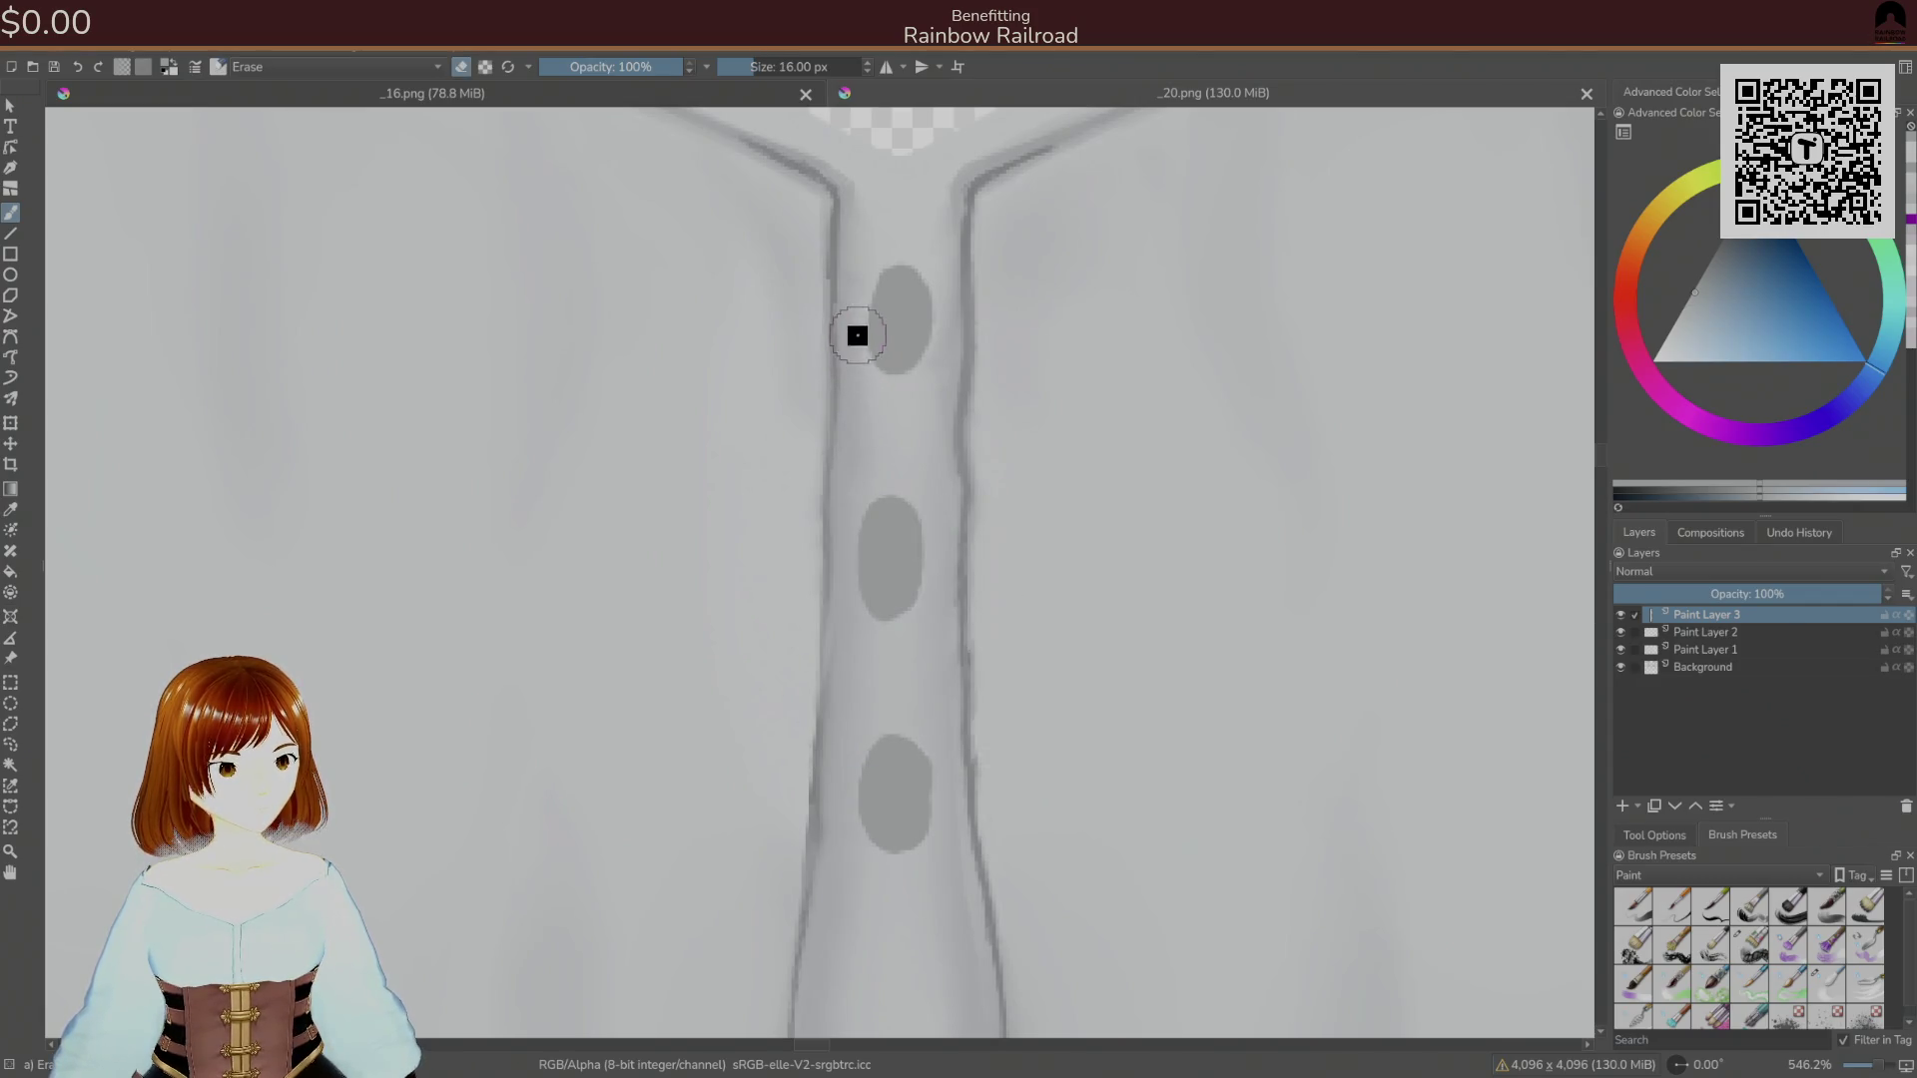
key(ctrl+s)
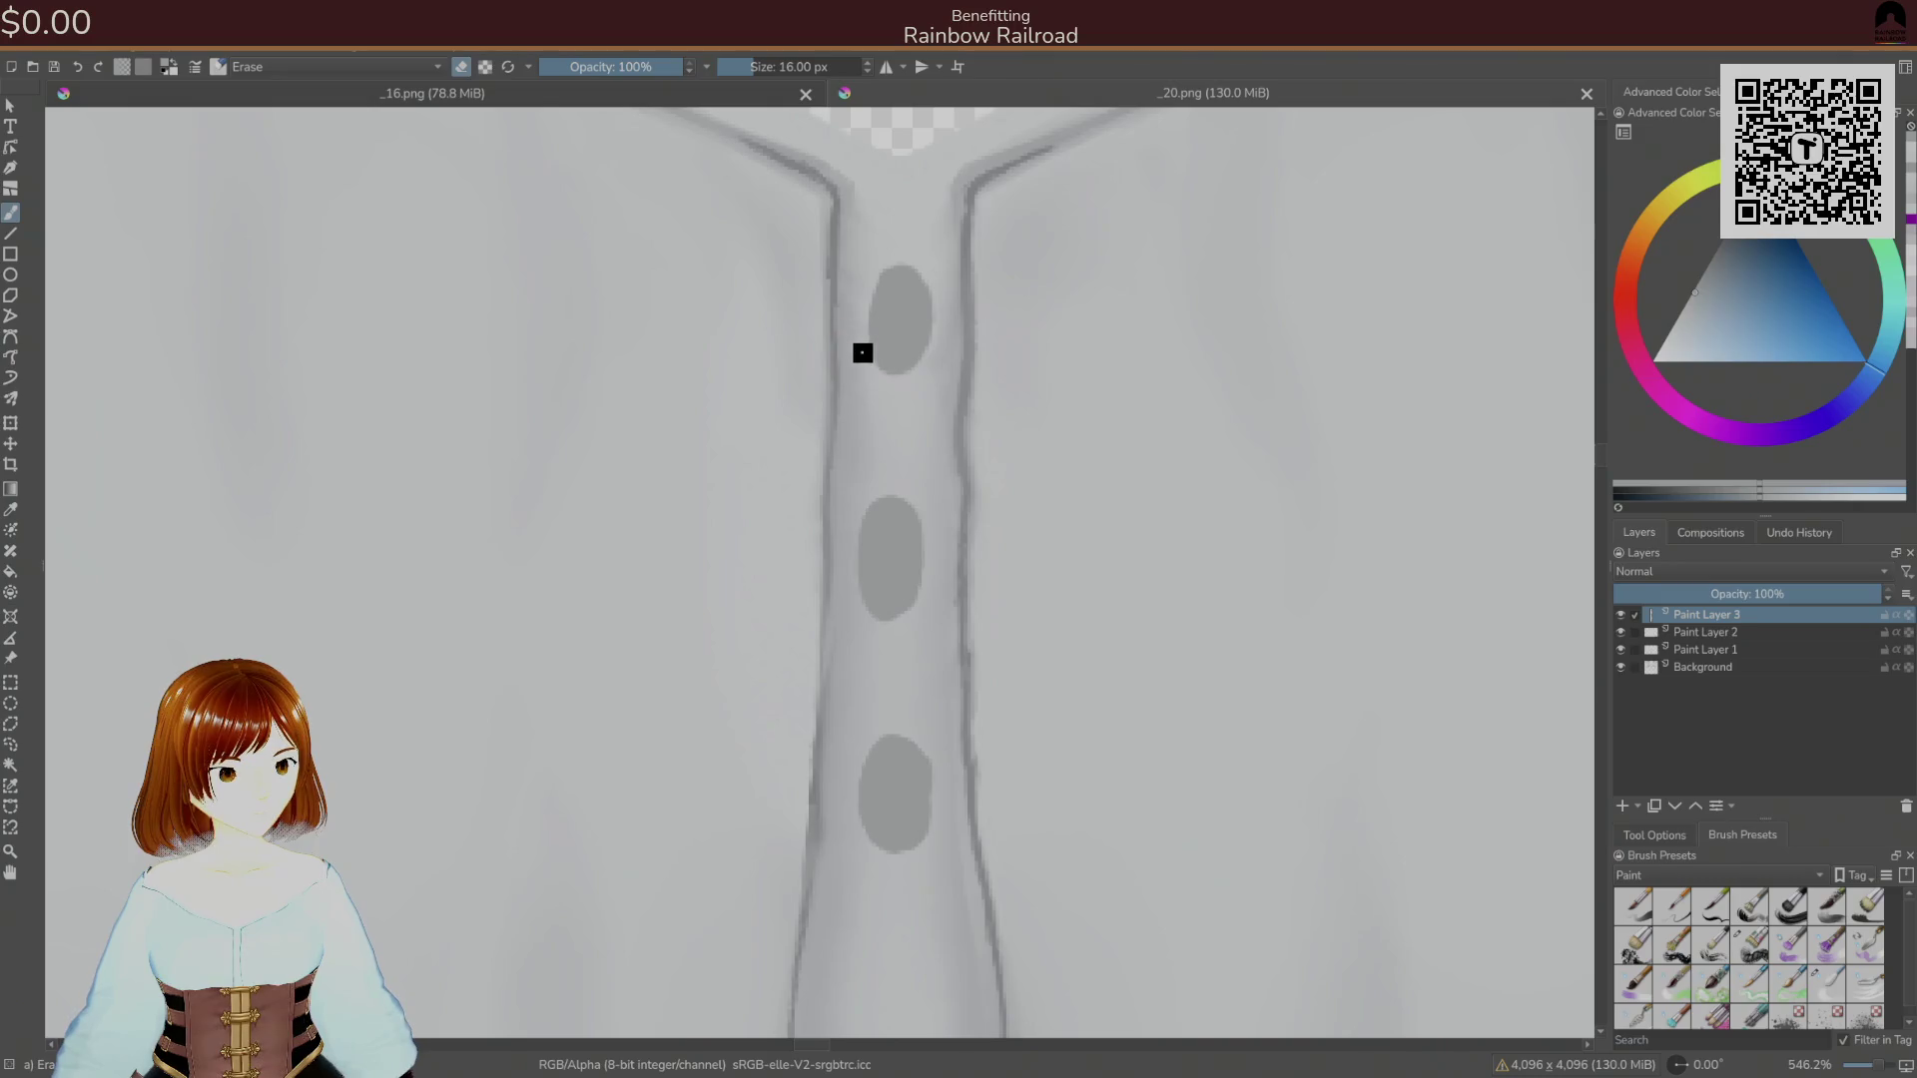
key(ctrl+z)
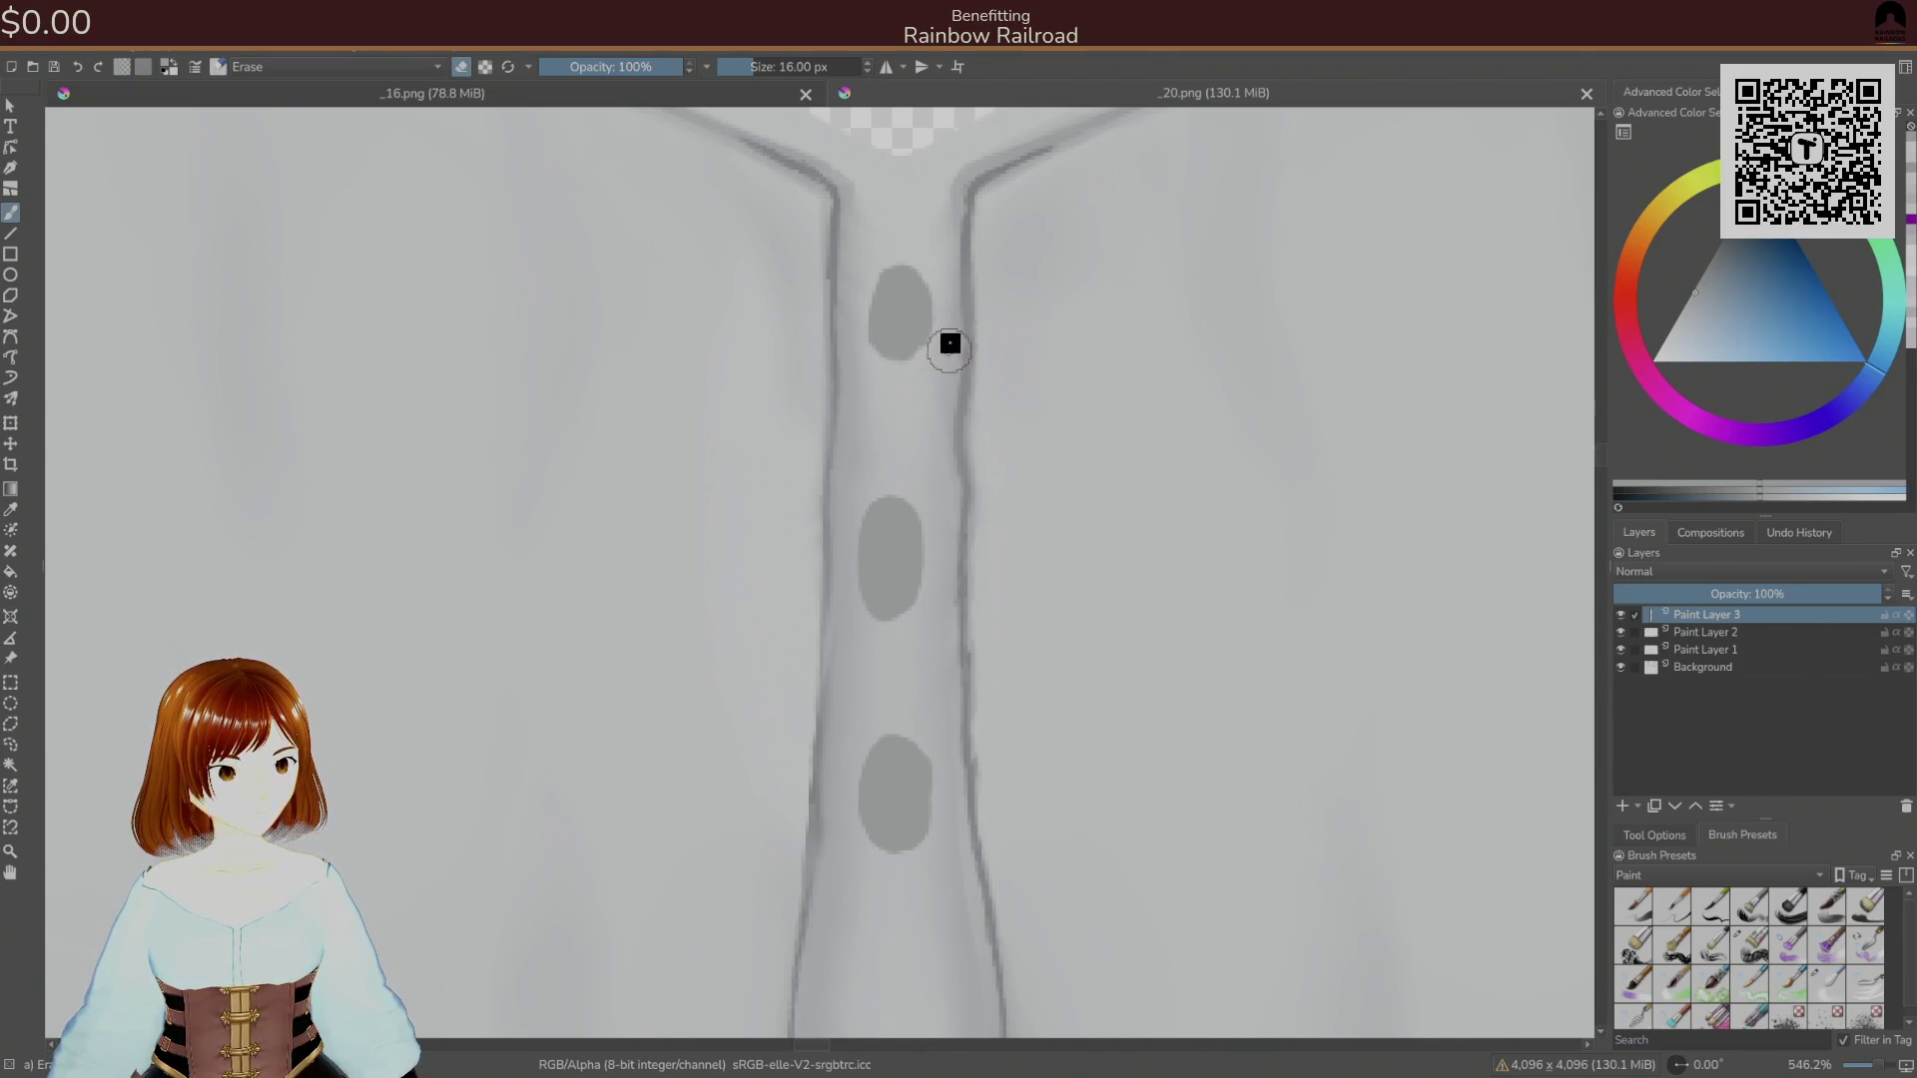
click(911, 393)
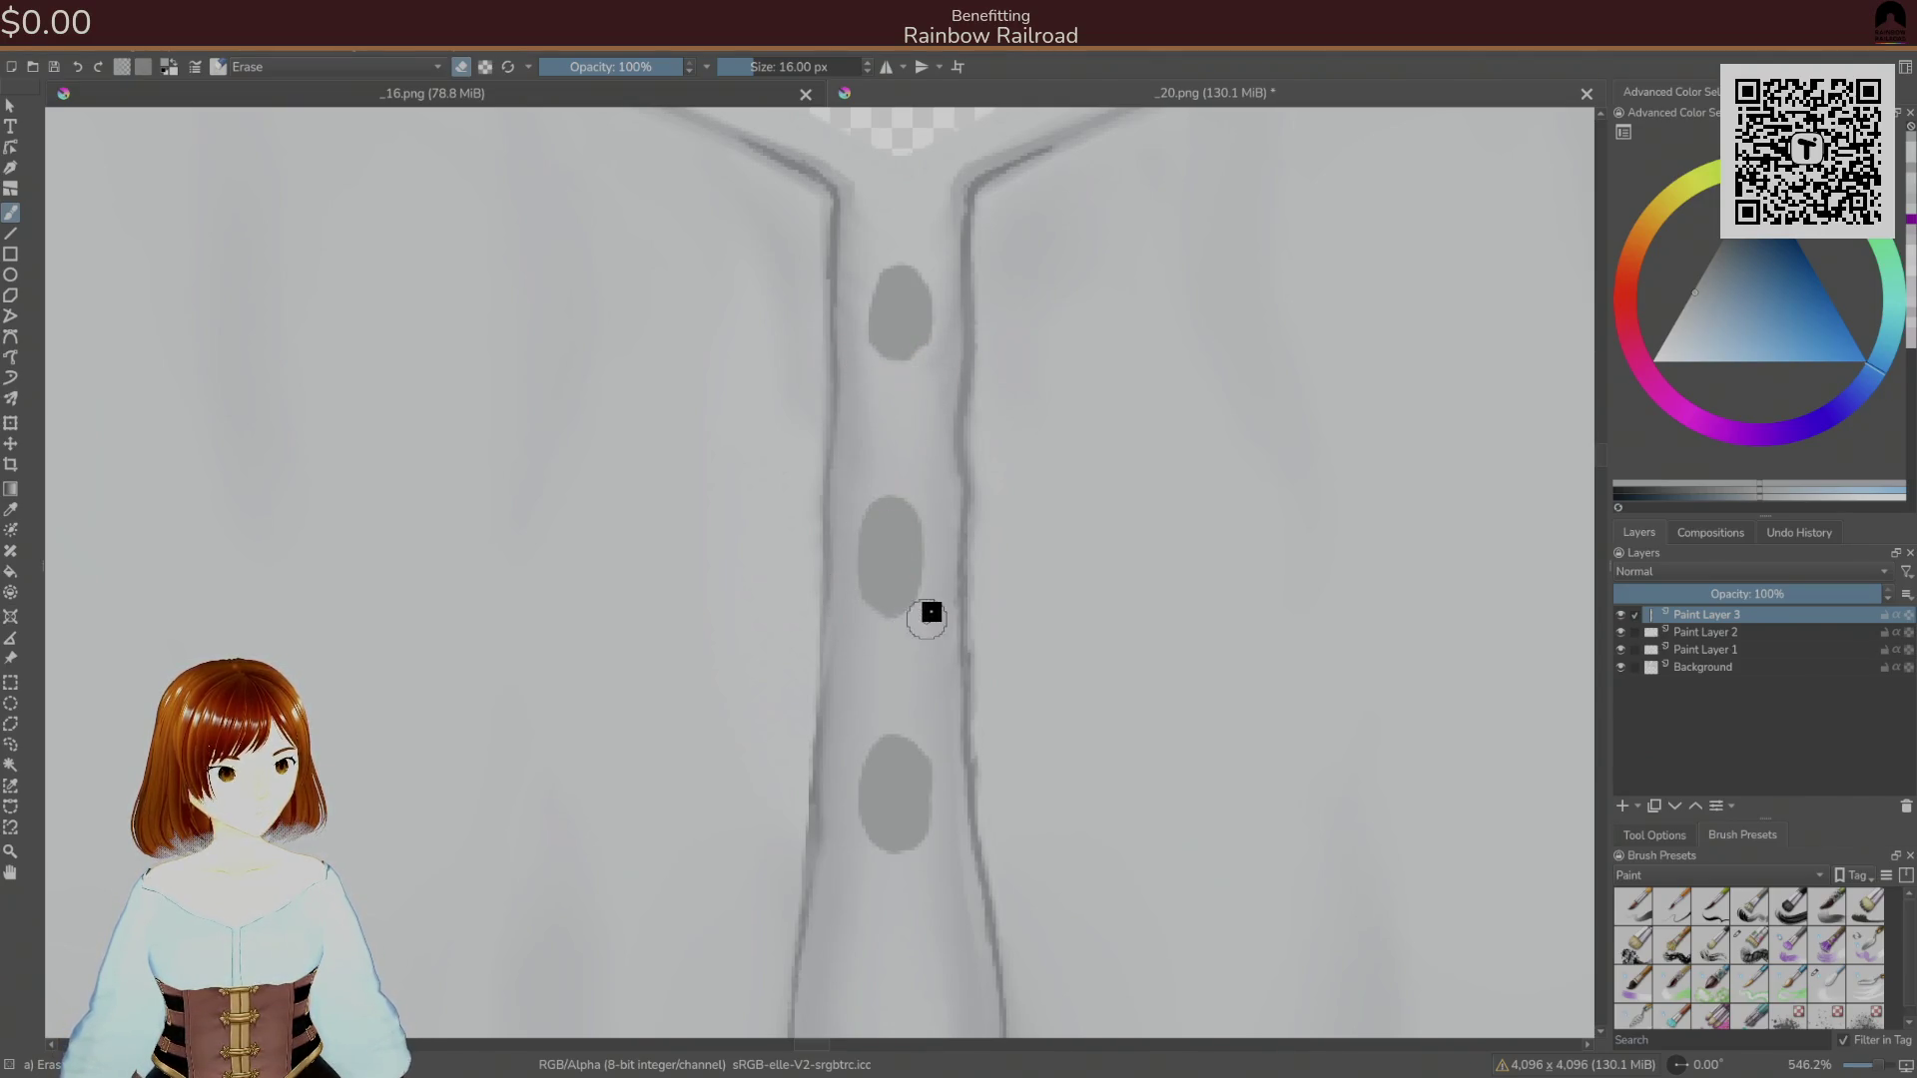
Erase the middle oval's bottom and the bottom oval's lower-right edge, then save as PNG.
mouse_move(924, 614)
mouse_down()
mouse_move(857, 574)
mouse_move(838, 605)
mouse_up()
mouse_move(859, 809)
mouse_down()
mouse_move(839, 812)
mouse_move(937, 830)
mouse_move(954, 779)
mouse_up()
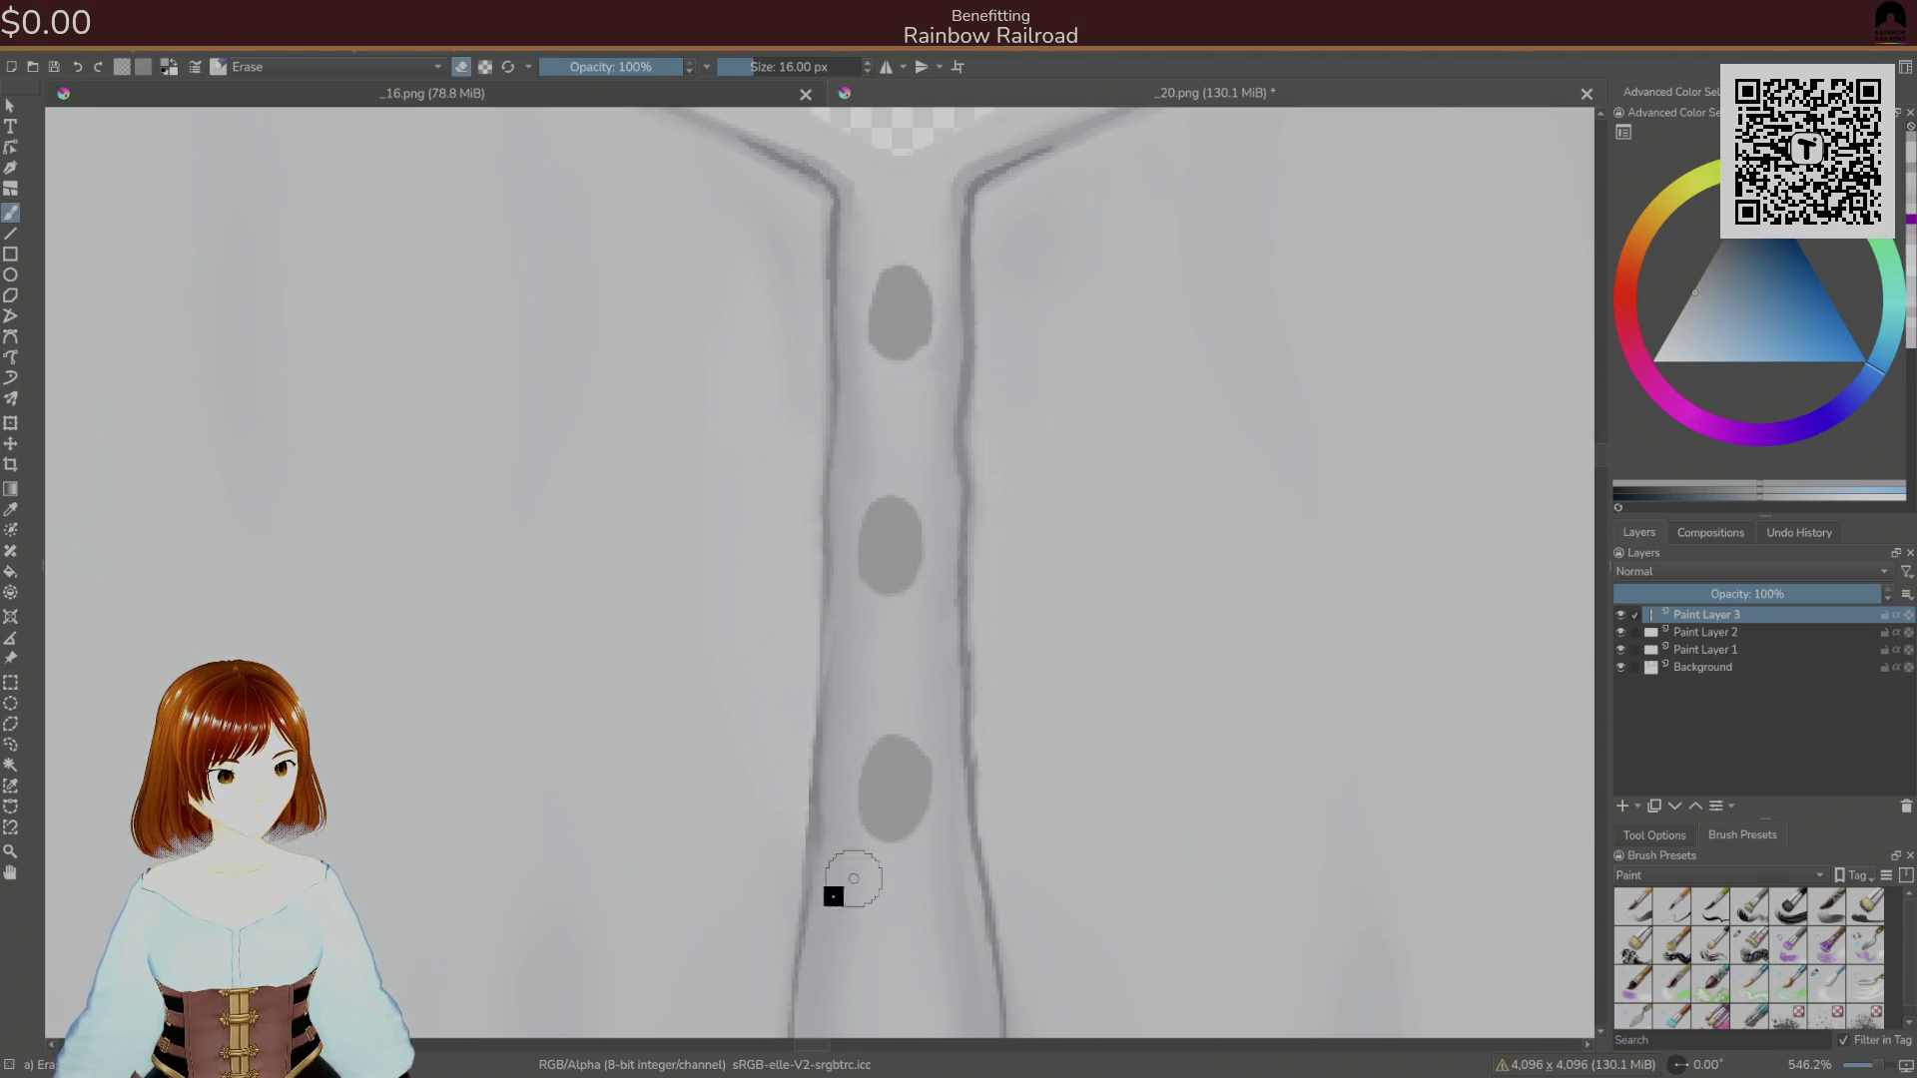
key(ctrl+s)
click(1148, 739)
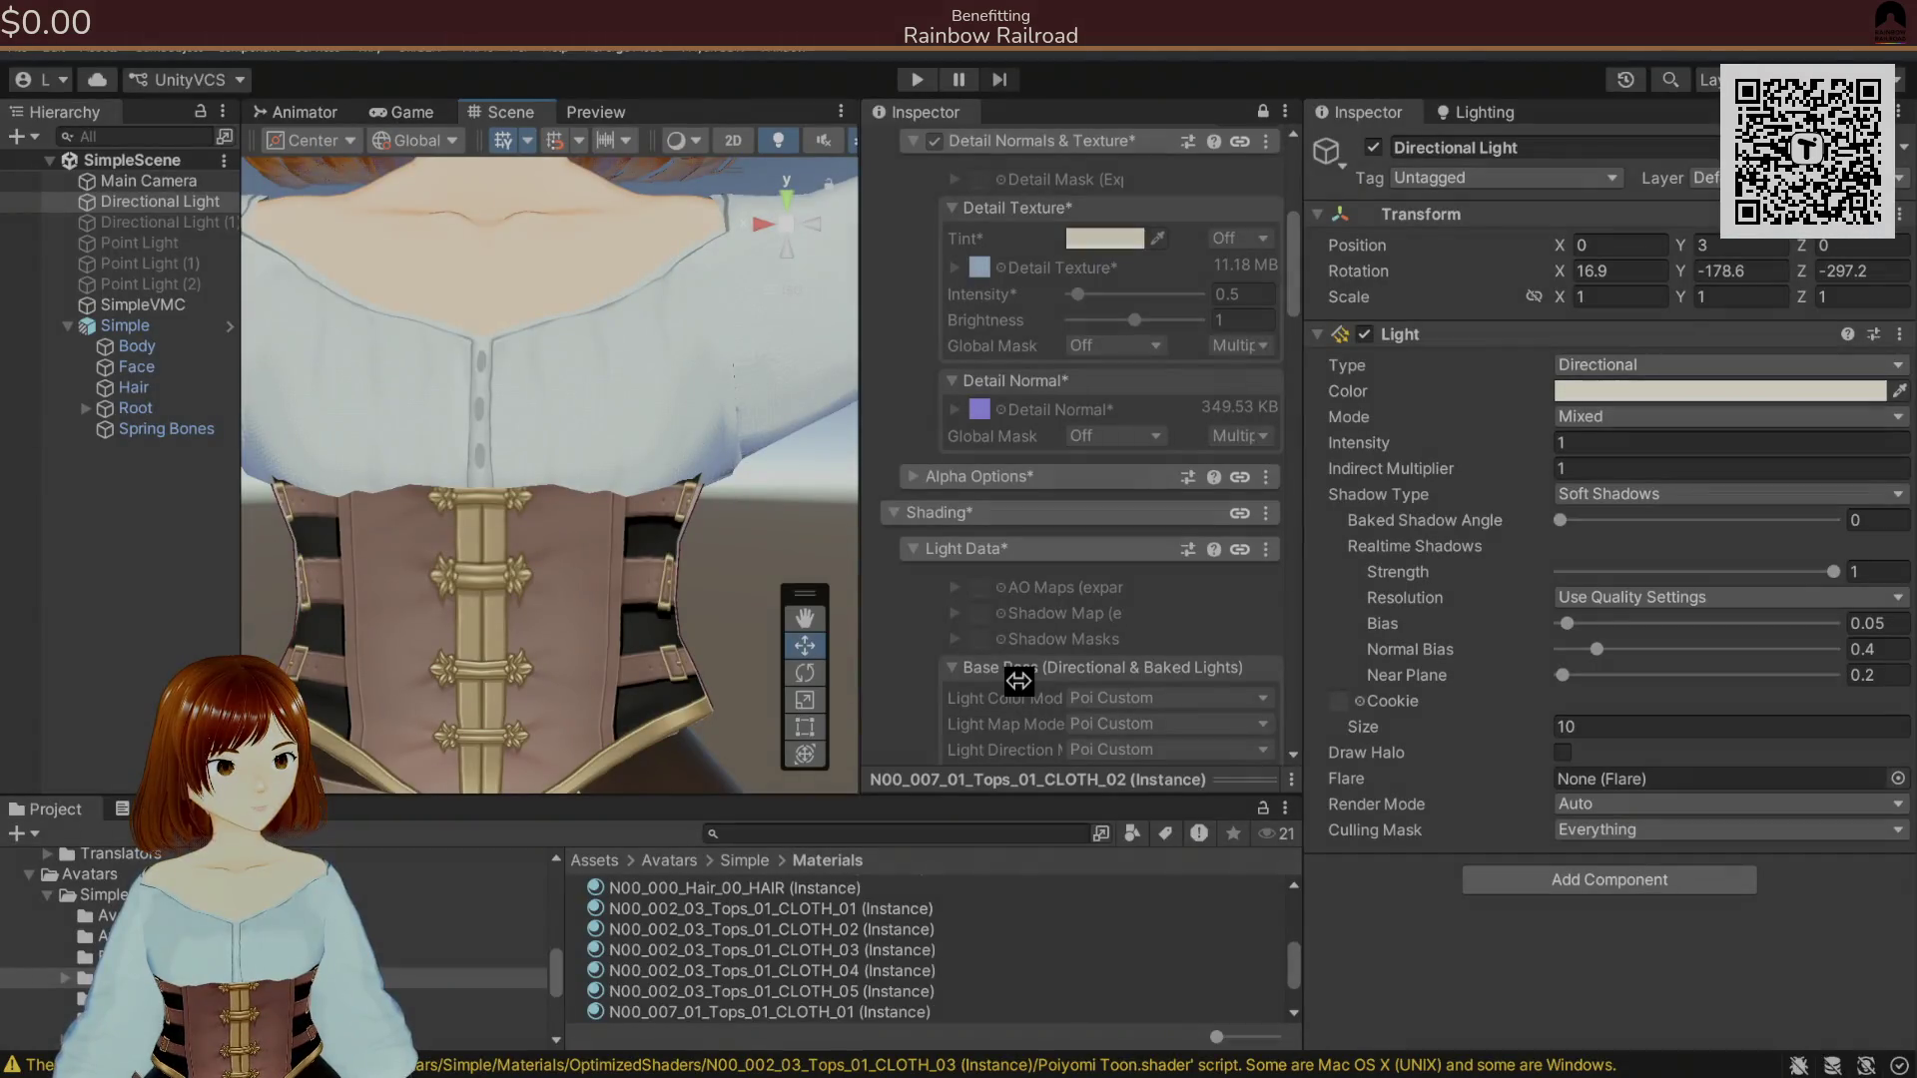
Trim the lower part of the top button oval and save the texture again.
key(alt+Tab)
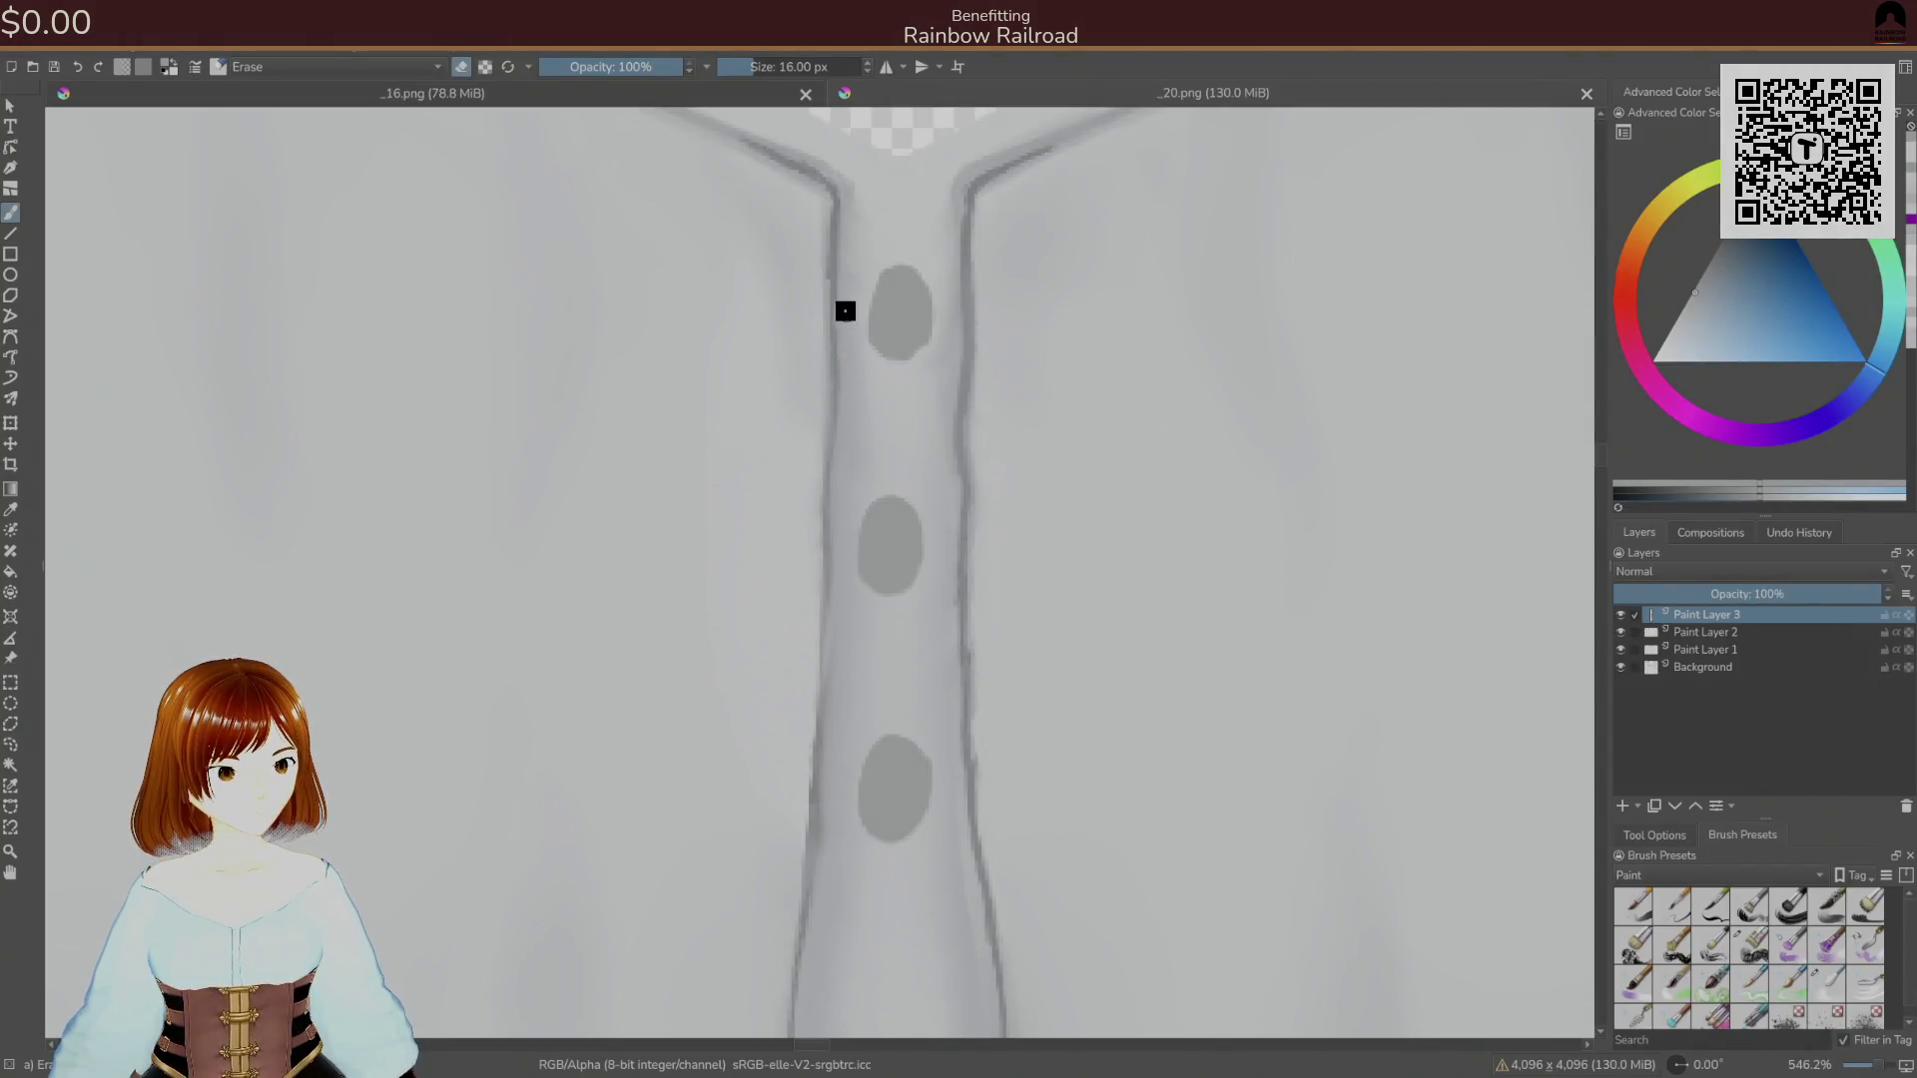
drag(873, 377, 844, 285)
key(ctrl+s)
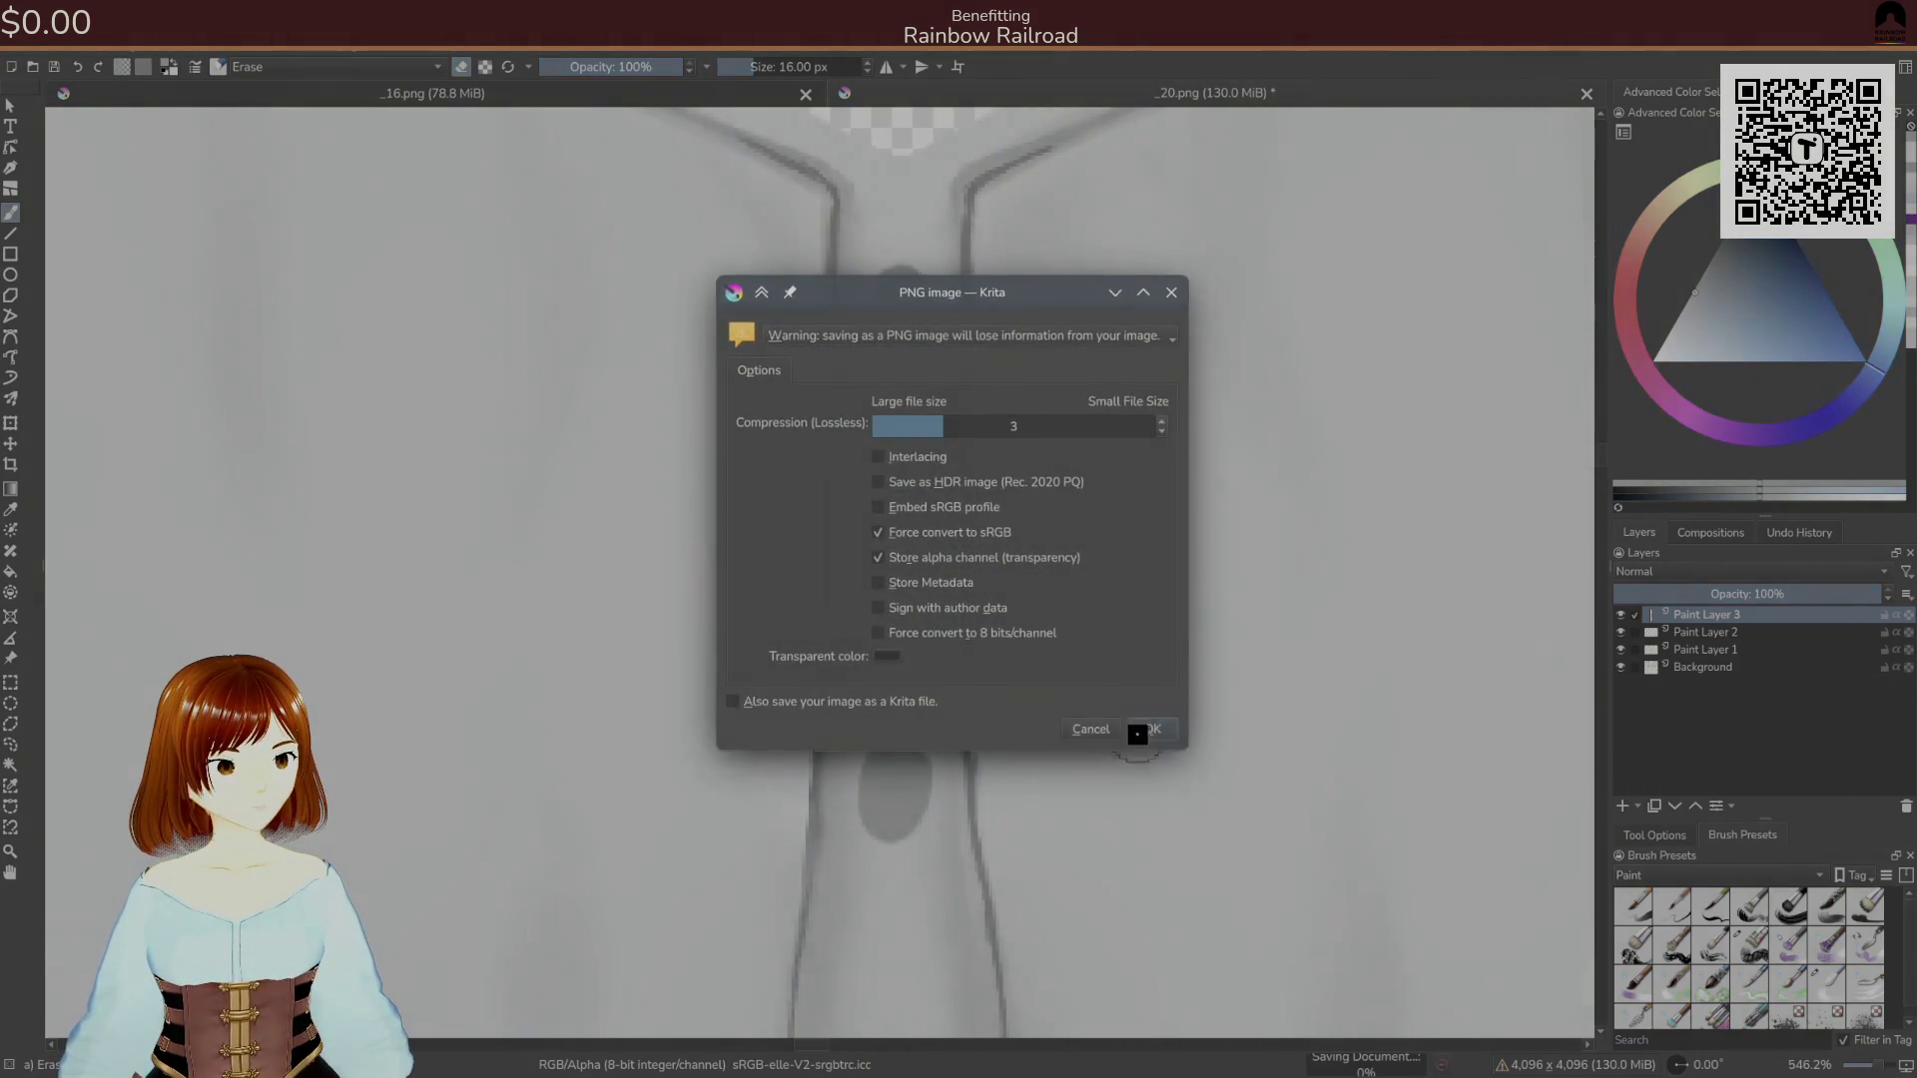